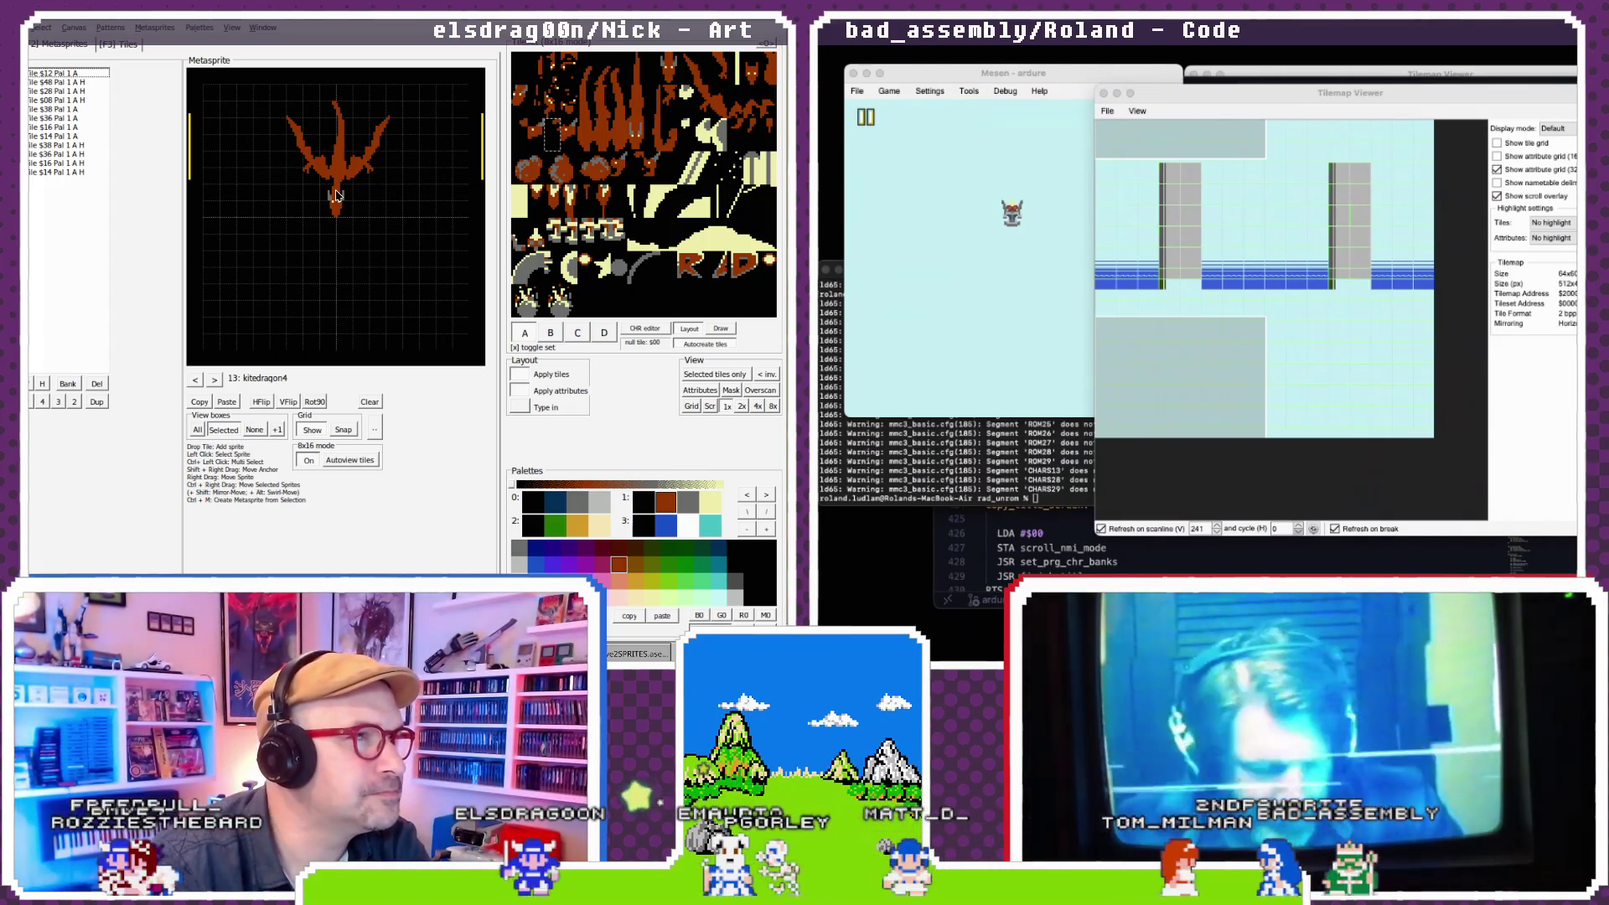
- Begin saving the NES Screen Tool session under a new name and reload the ROM in the emulator
click(109, 28)
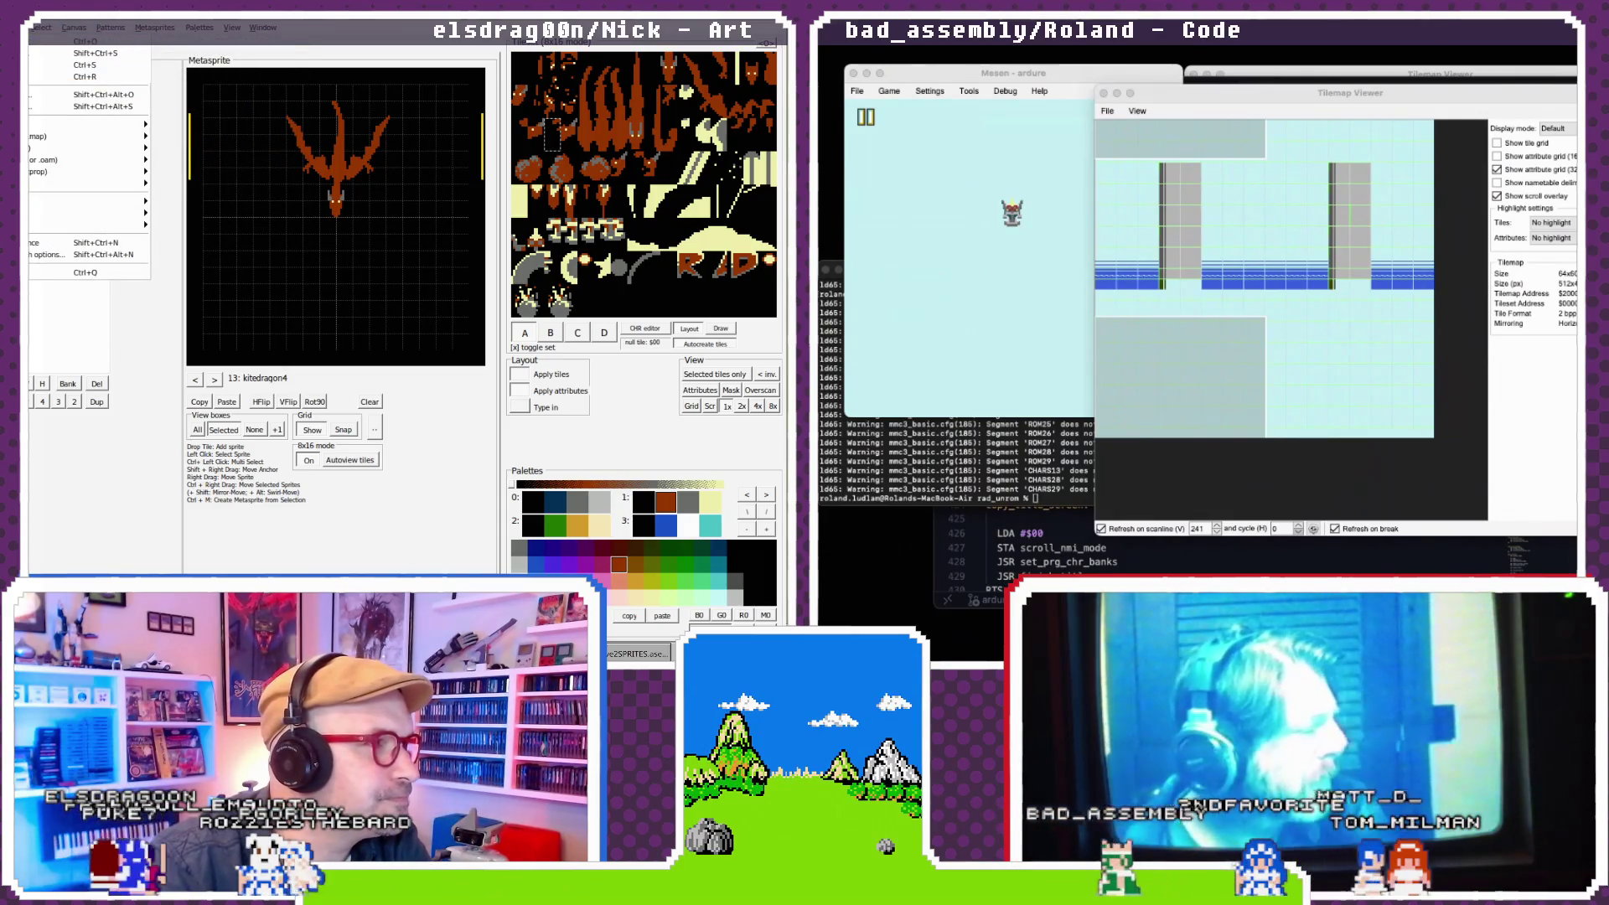
mouse_move(1252, 168)
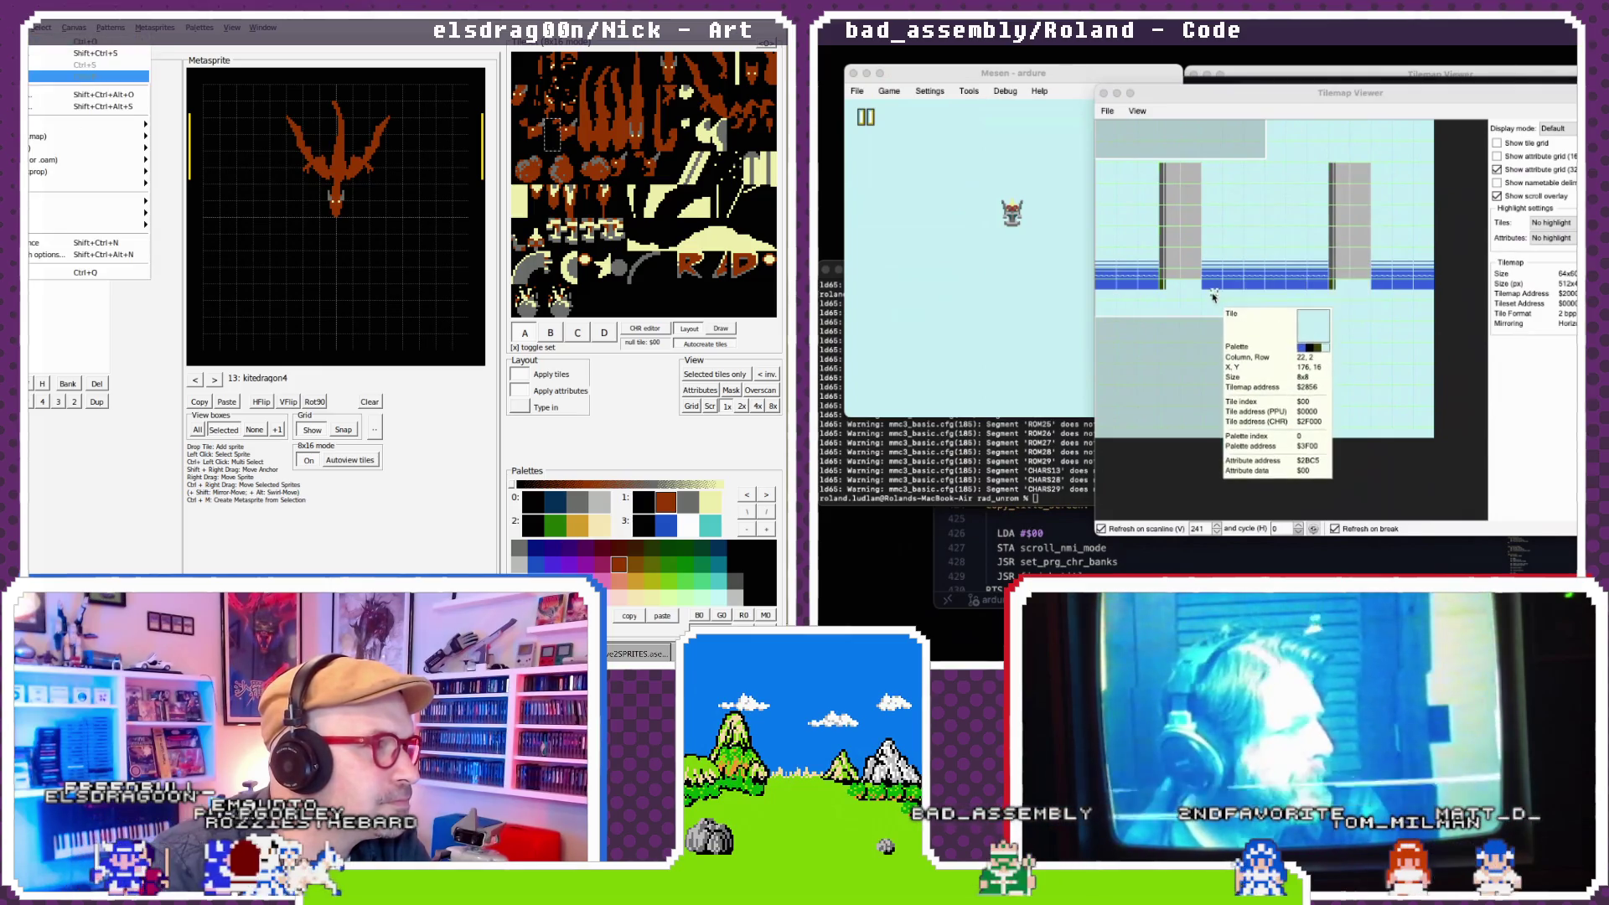
click(92, 53)
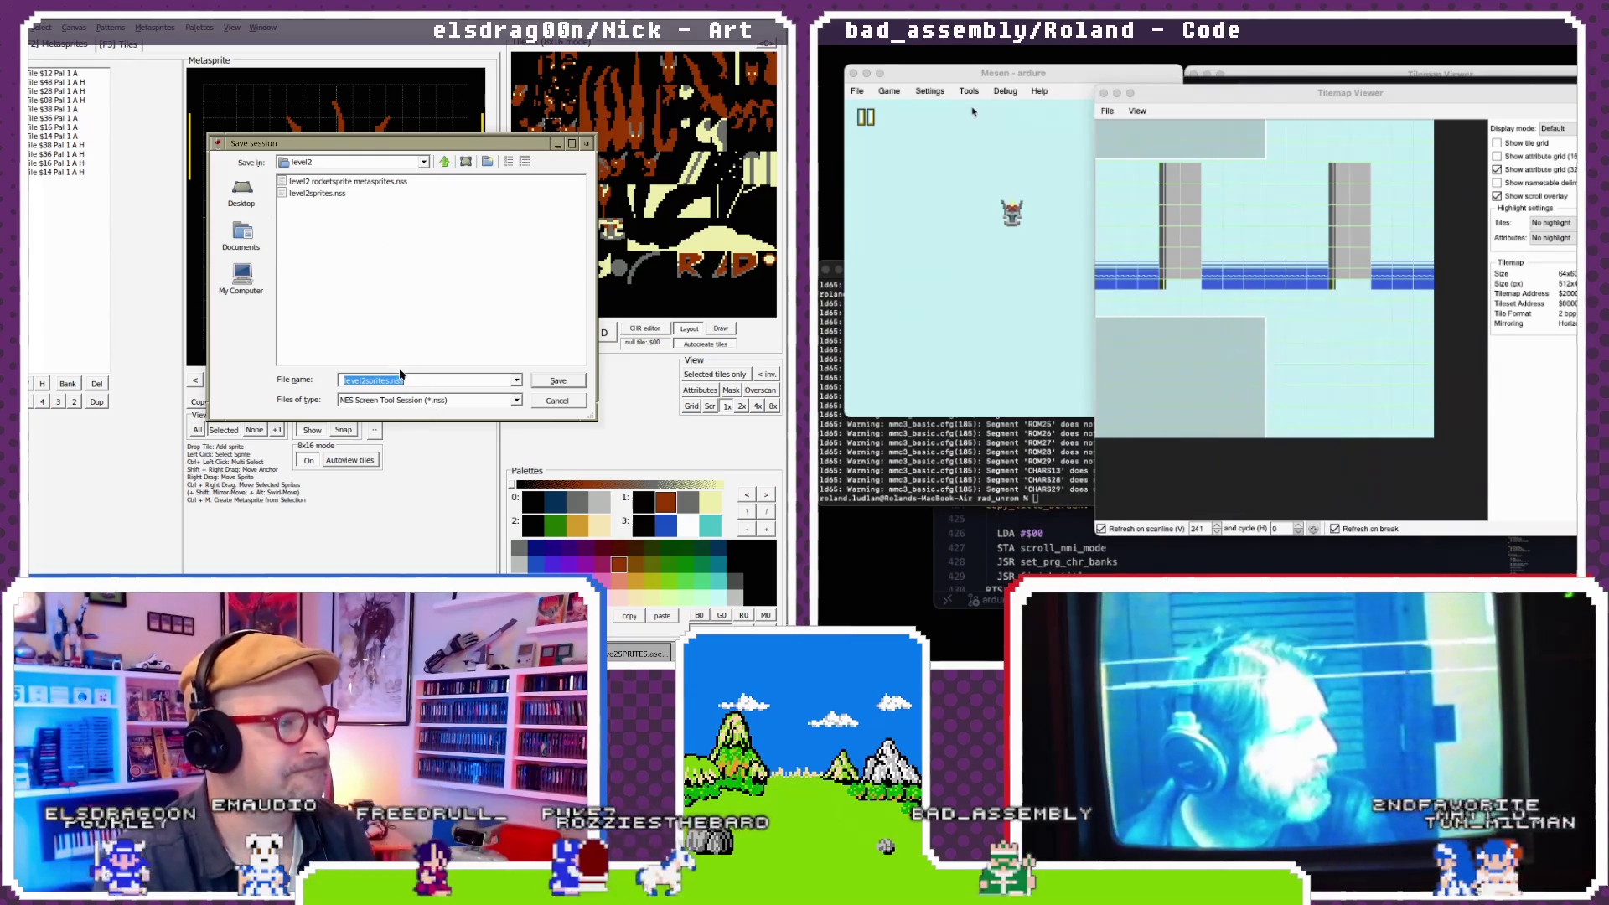
click(381, 380)
click(888, 90)
click(912, 154)
text(_hea)
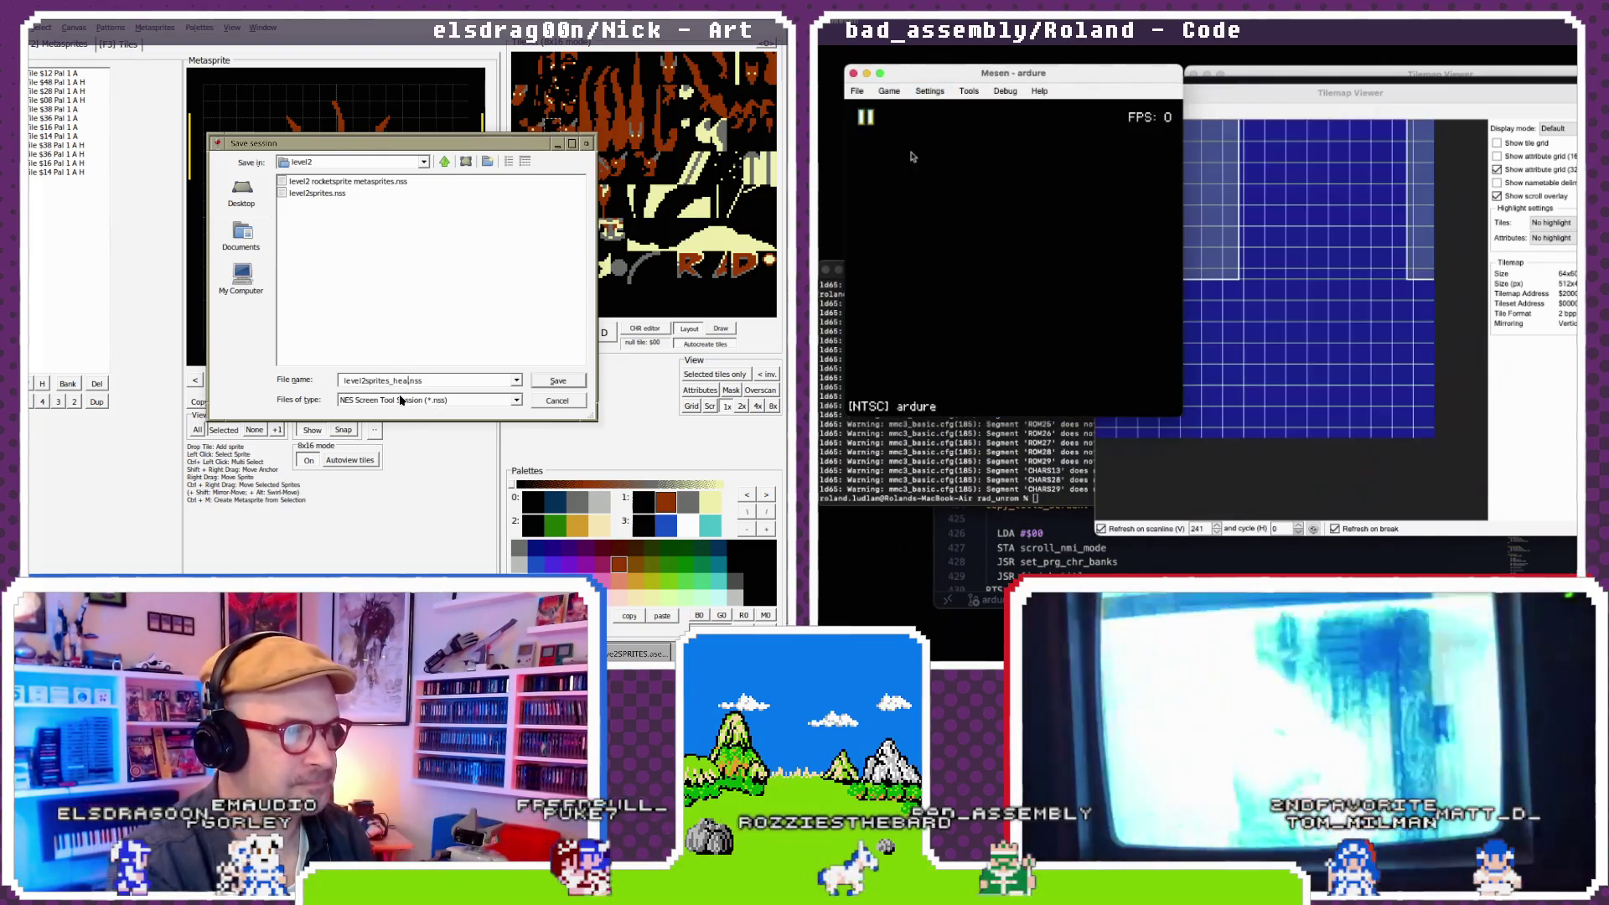
- Name the session file level2sprites_2_headless.nss and save it, pausing the emulator's game
text(_)
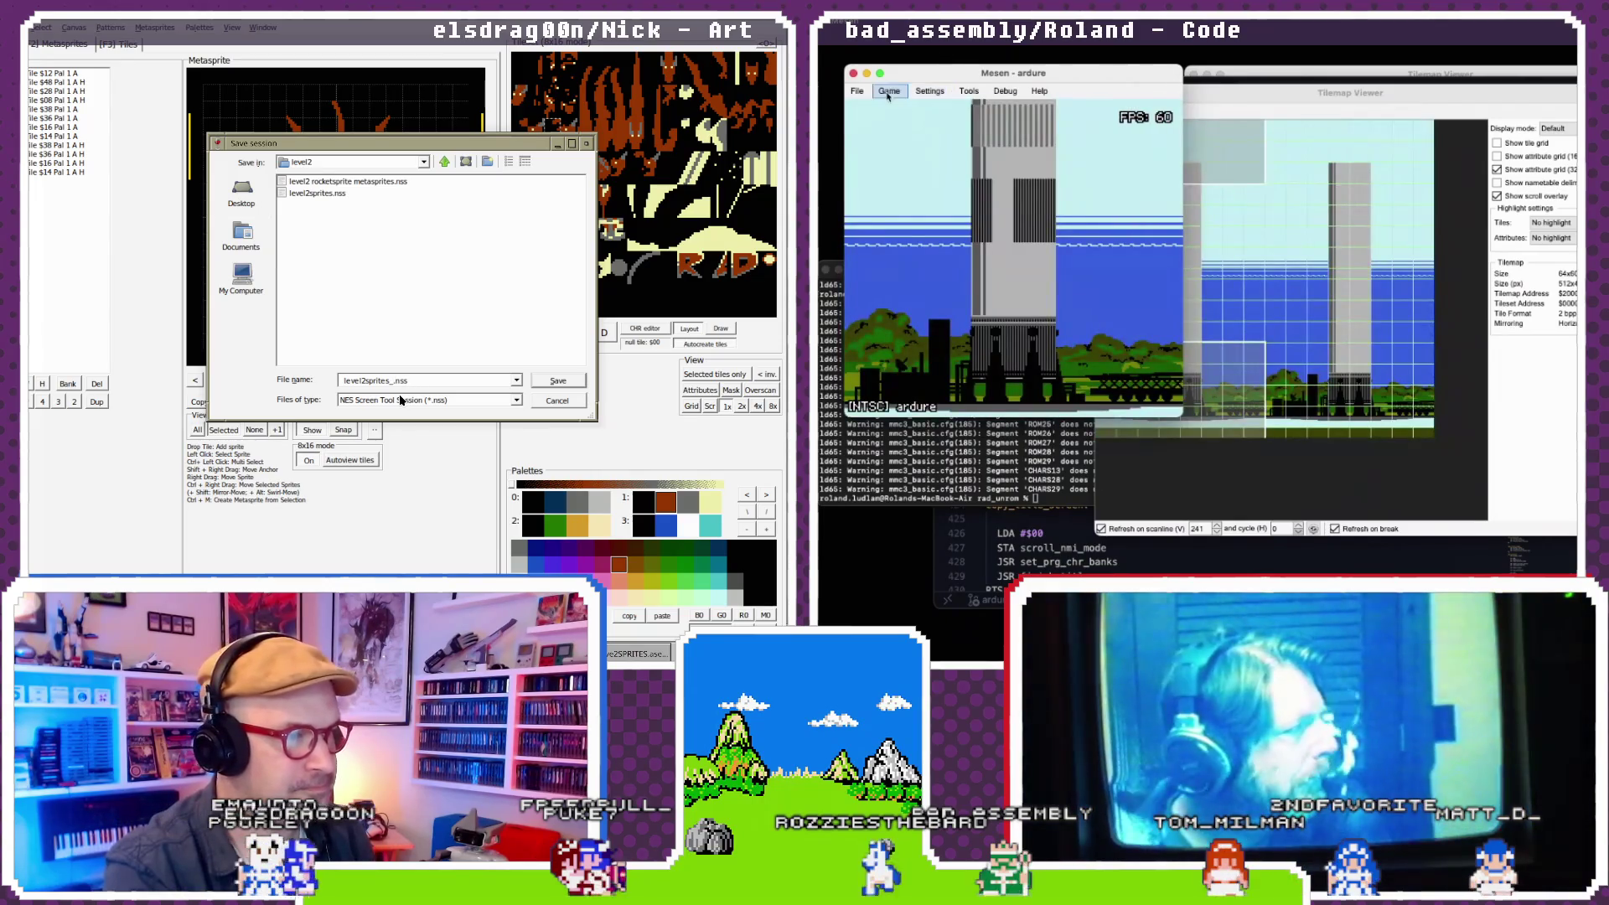
click(889, 91)
text(2_)
click(927, 109)
text(ss)
click(1203, 106)
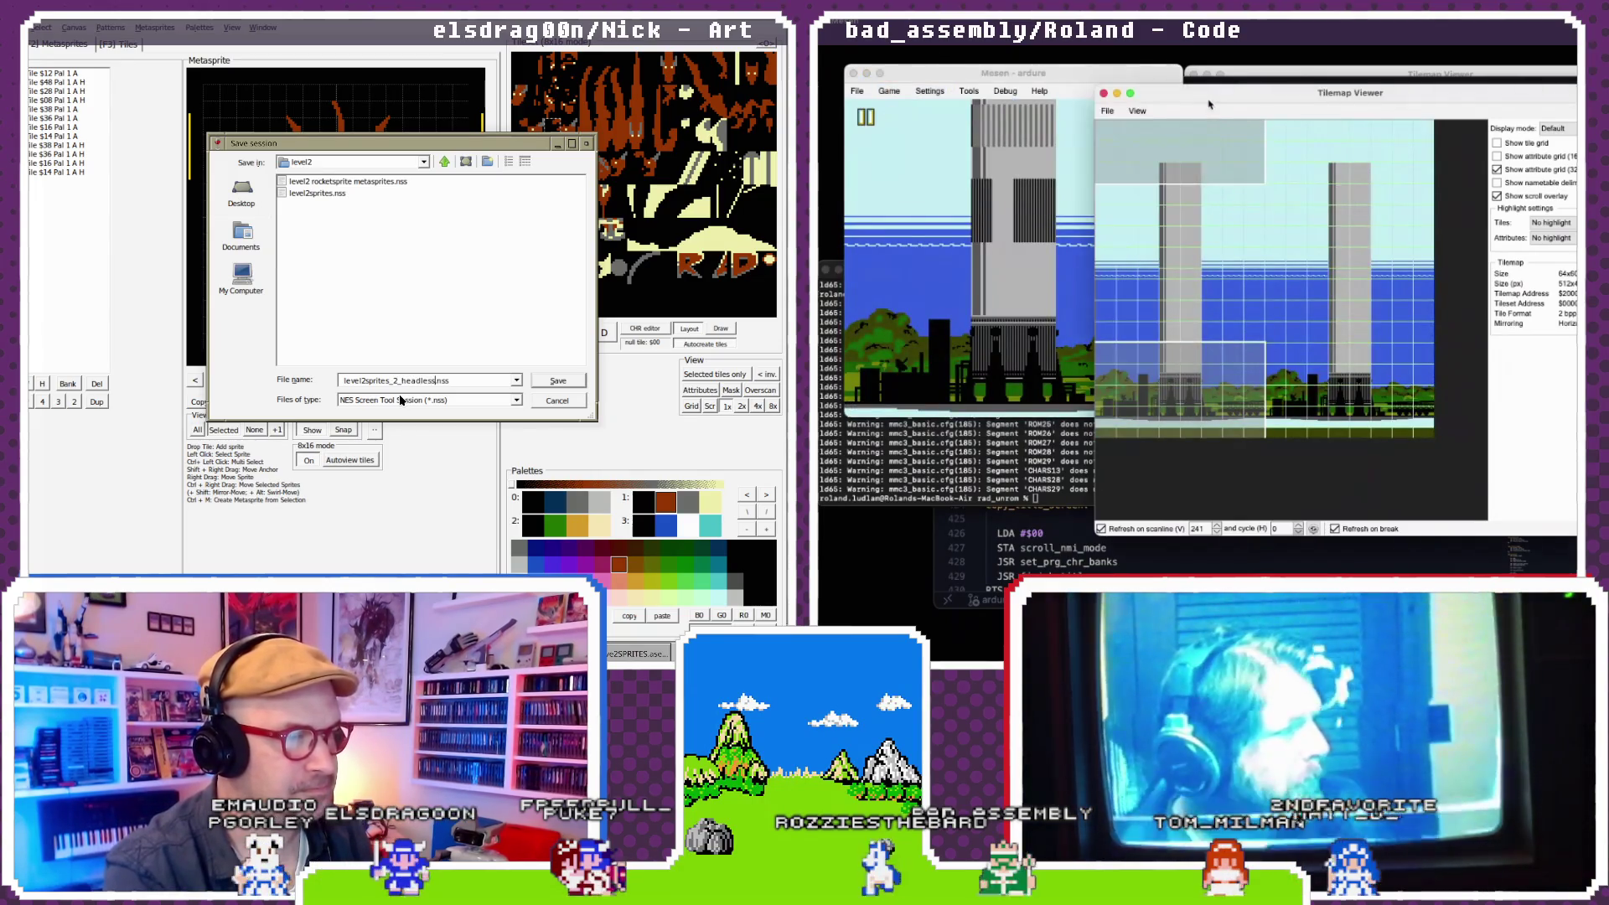
key(Return)
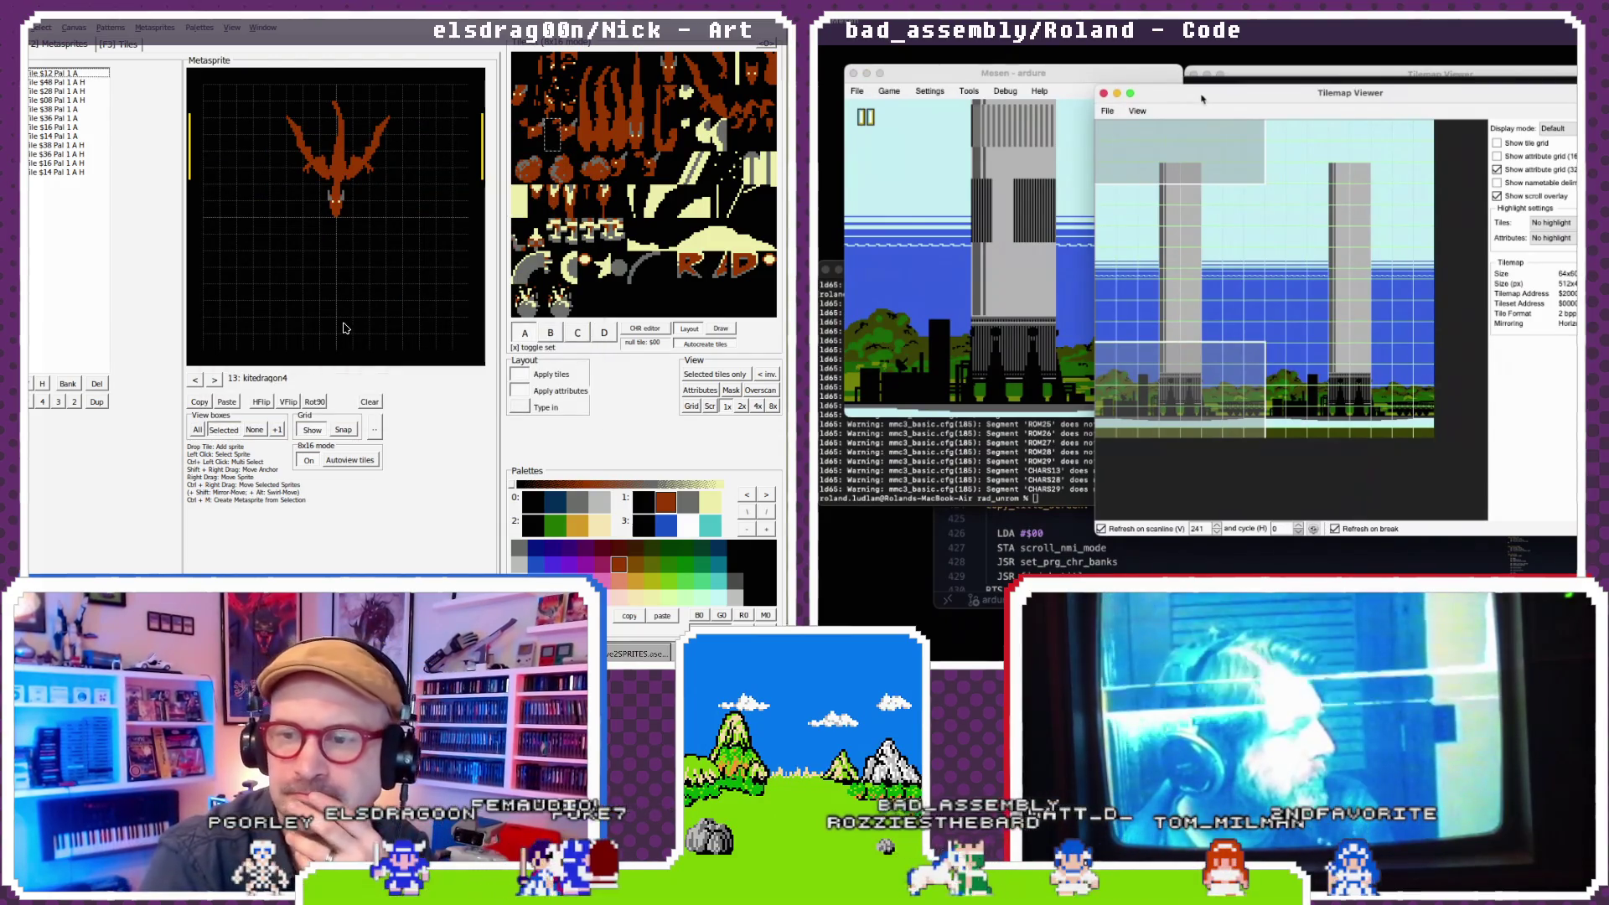
drag(1200, 99, 1202, 118)
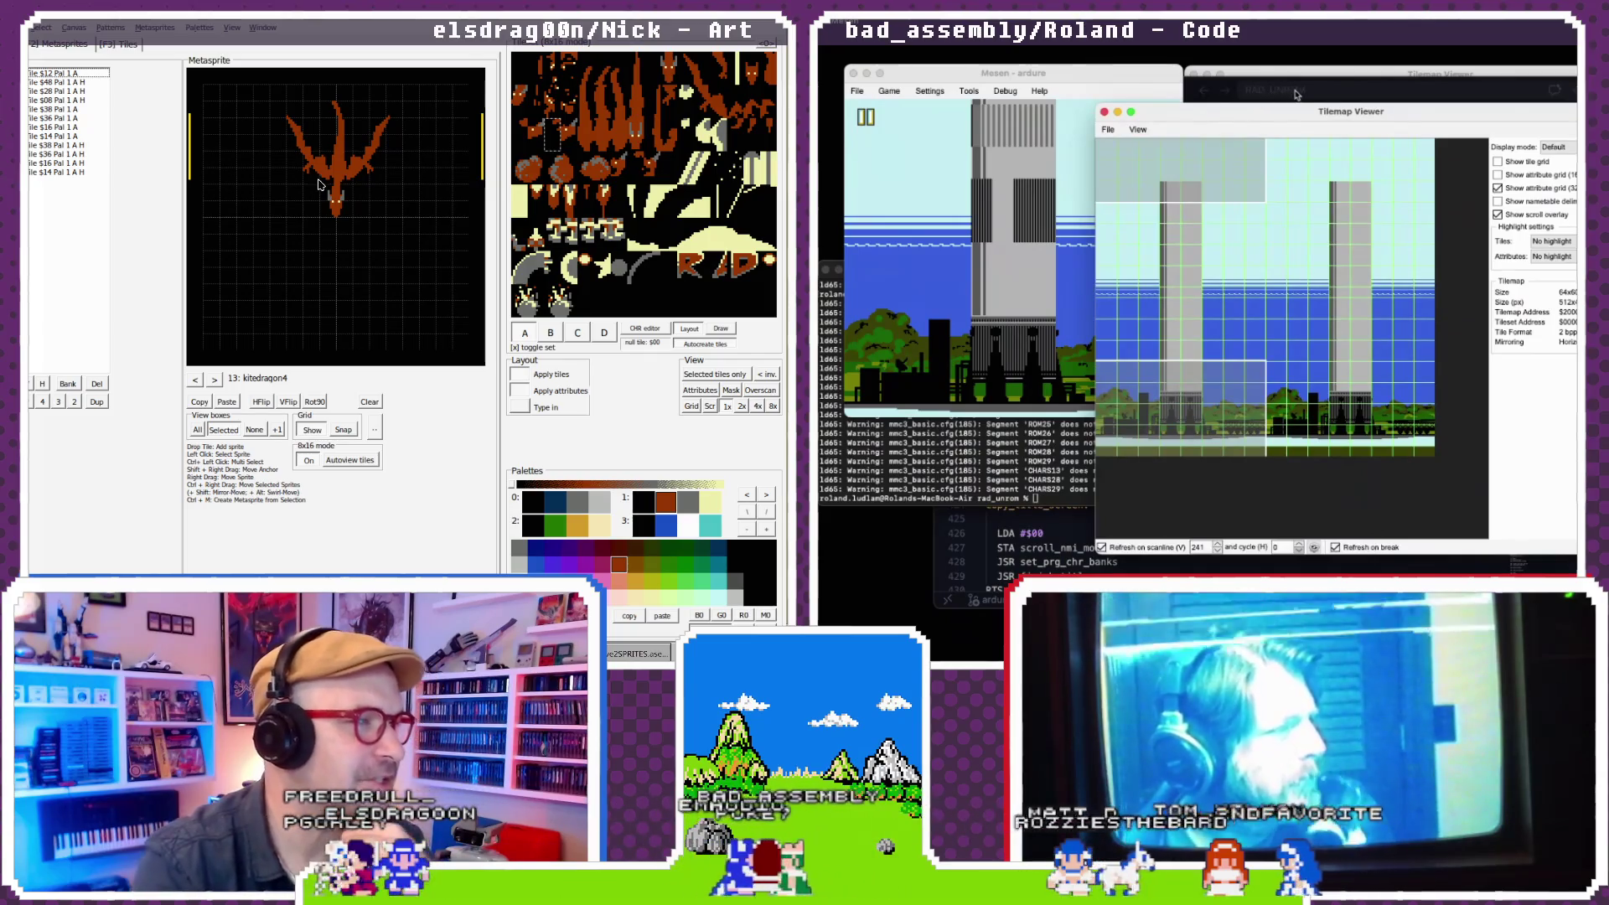
- Switch to Visual Studio Code and bring up the level2_gameplay.s file
key(super+Tab)
key(super+p)
click(198, 379)
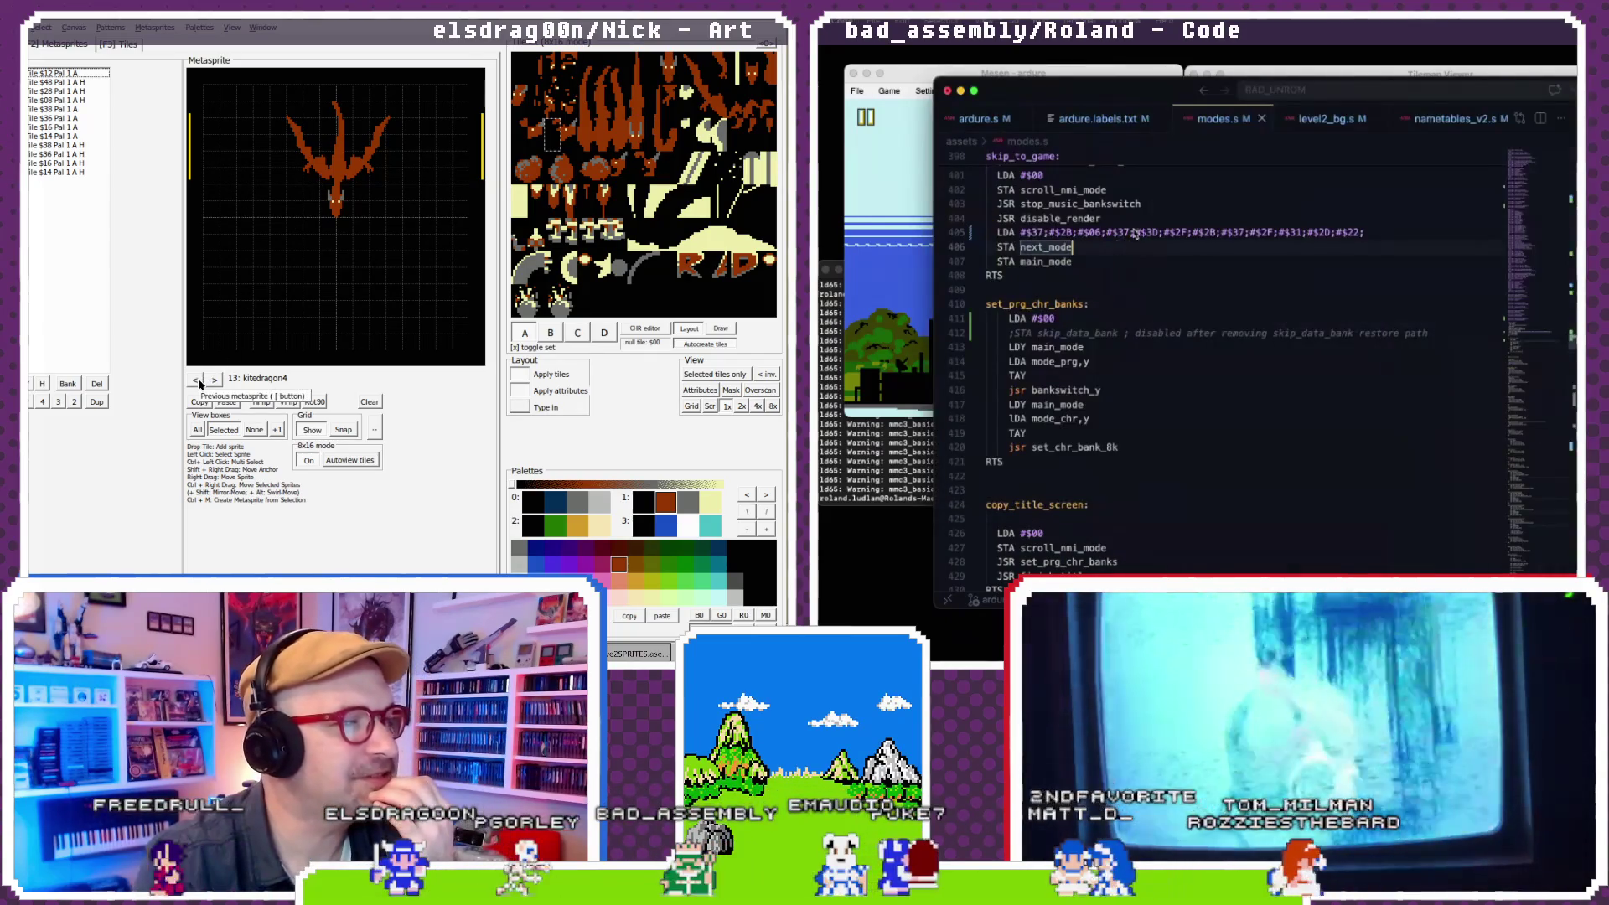
key(Escape)
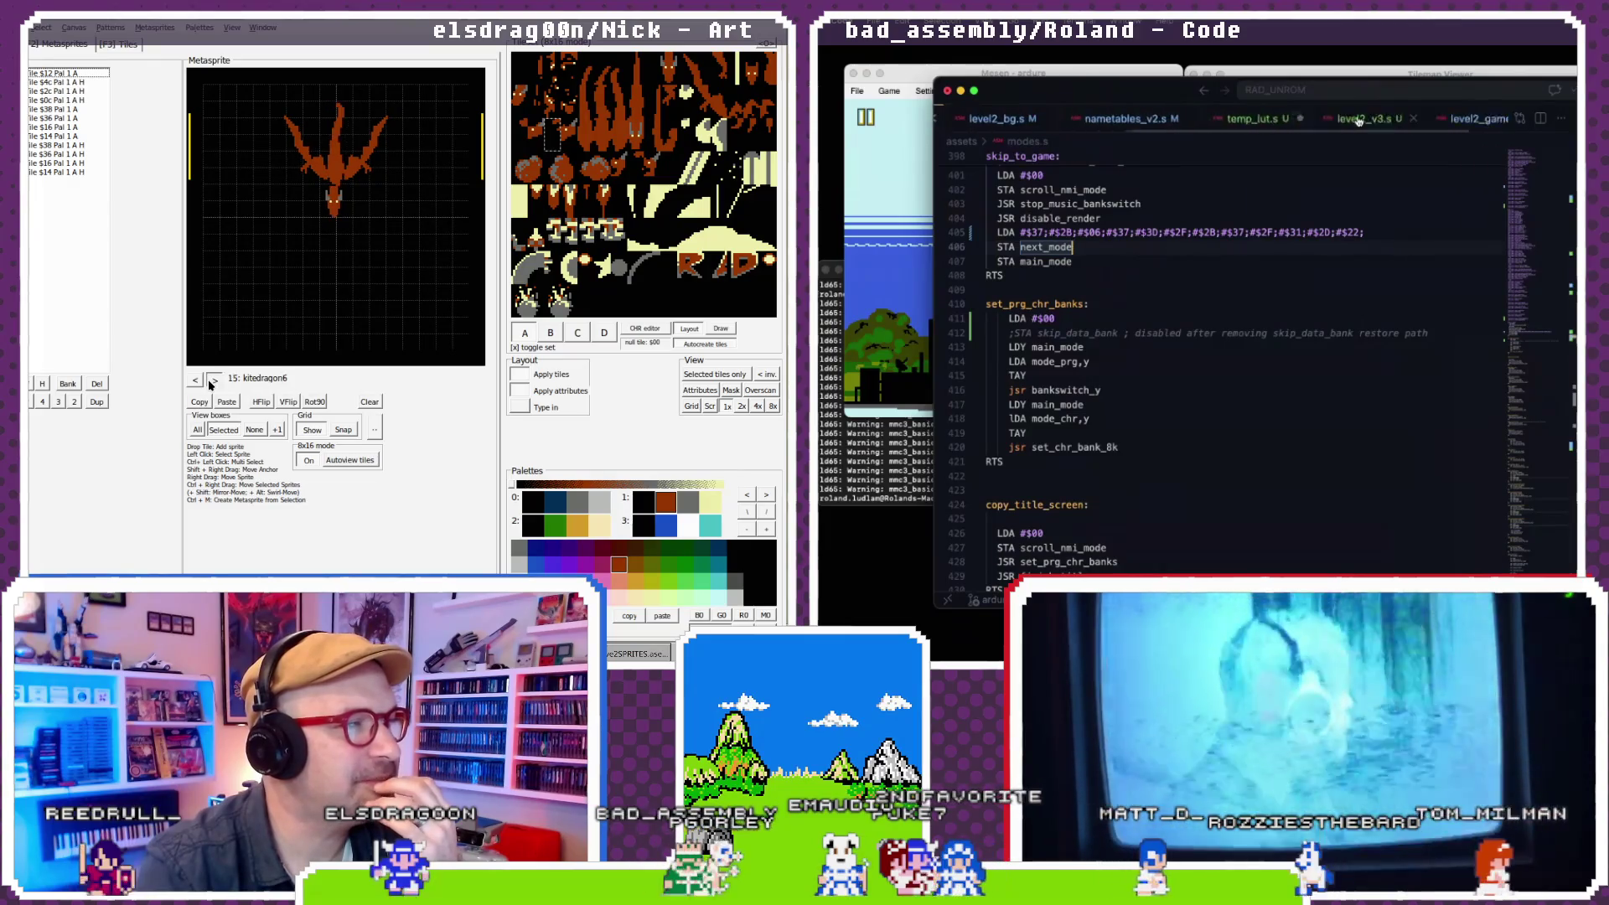
scroll(1359, 119, right, 3)
click(214, 379)
click(211, 381)
click(211, 381)
- Step the metasprites to kitedragon3 and start Save As for level2_gameplay_v2.s
click(1366, 120)
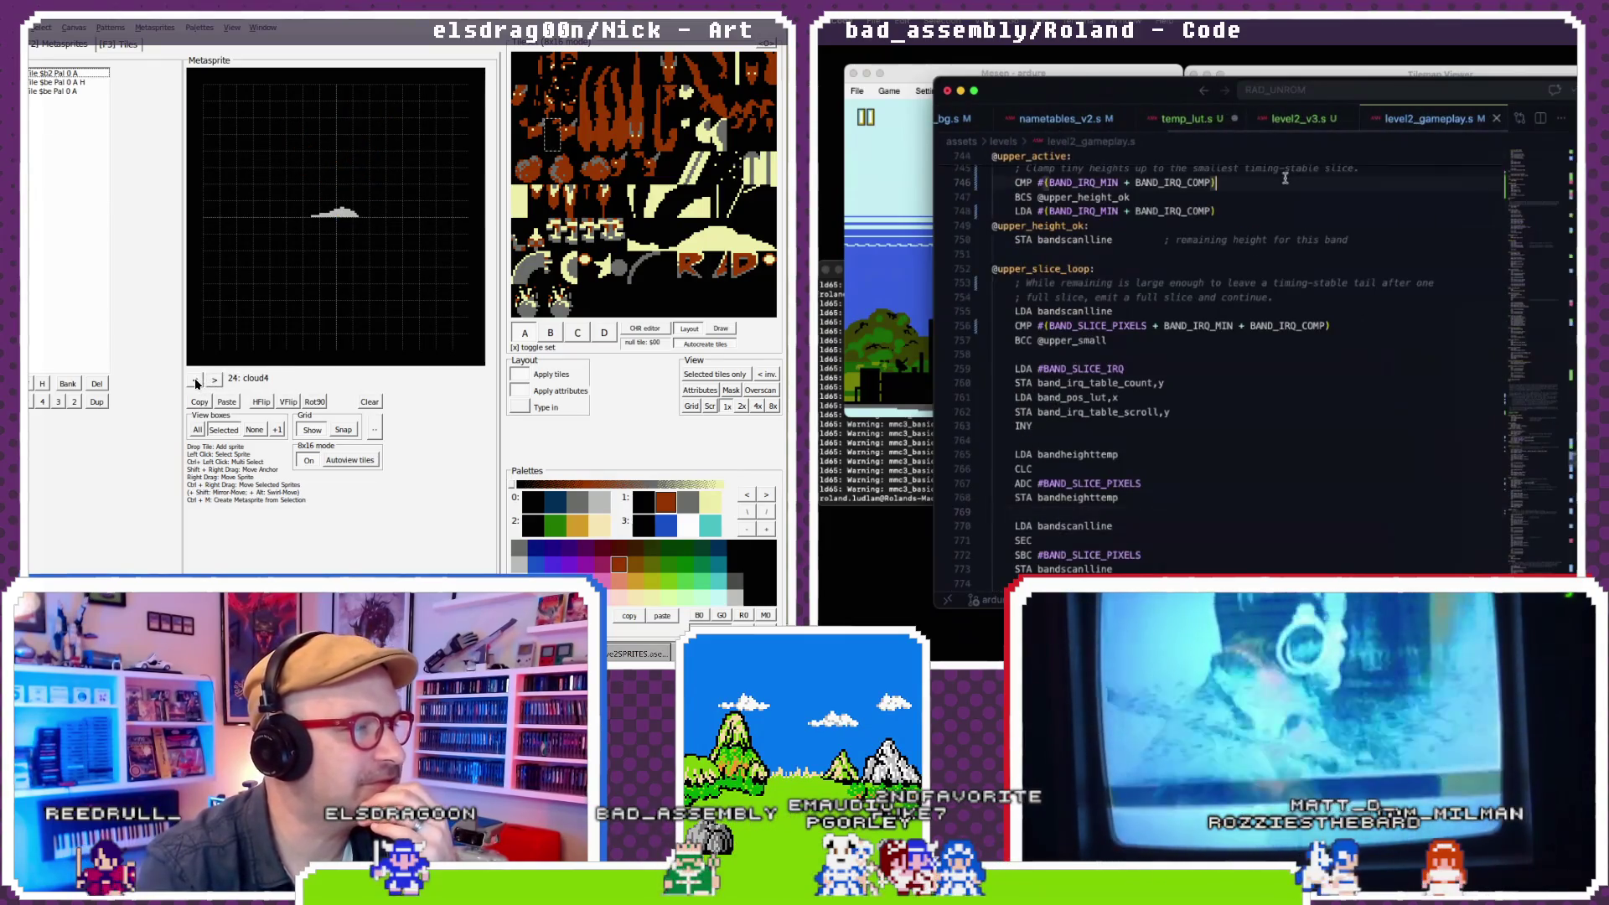
click(197, 381)
click(198, 381)
click(197, 382)
click(198, 381)
click(198, 381)
click(197, 382)
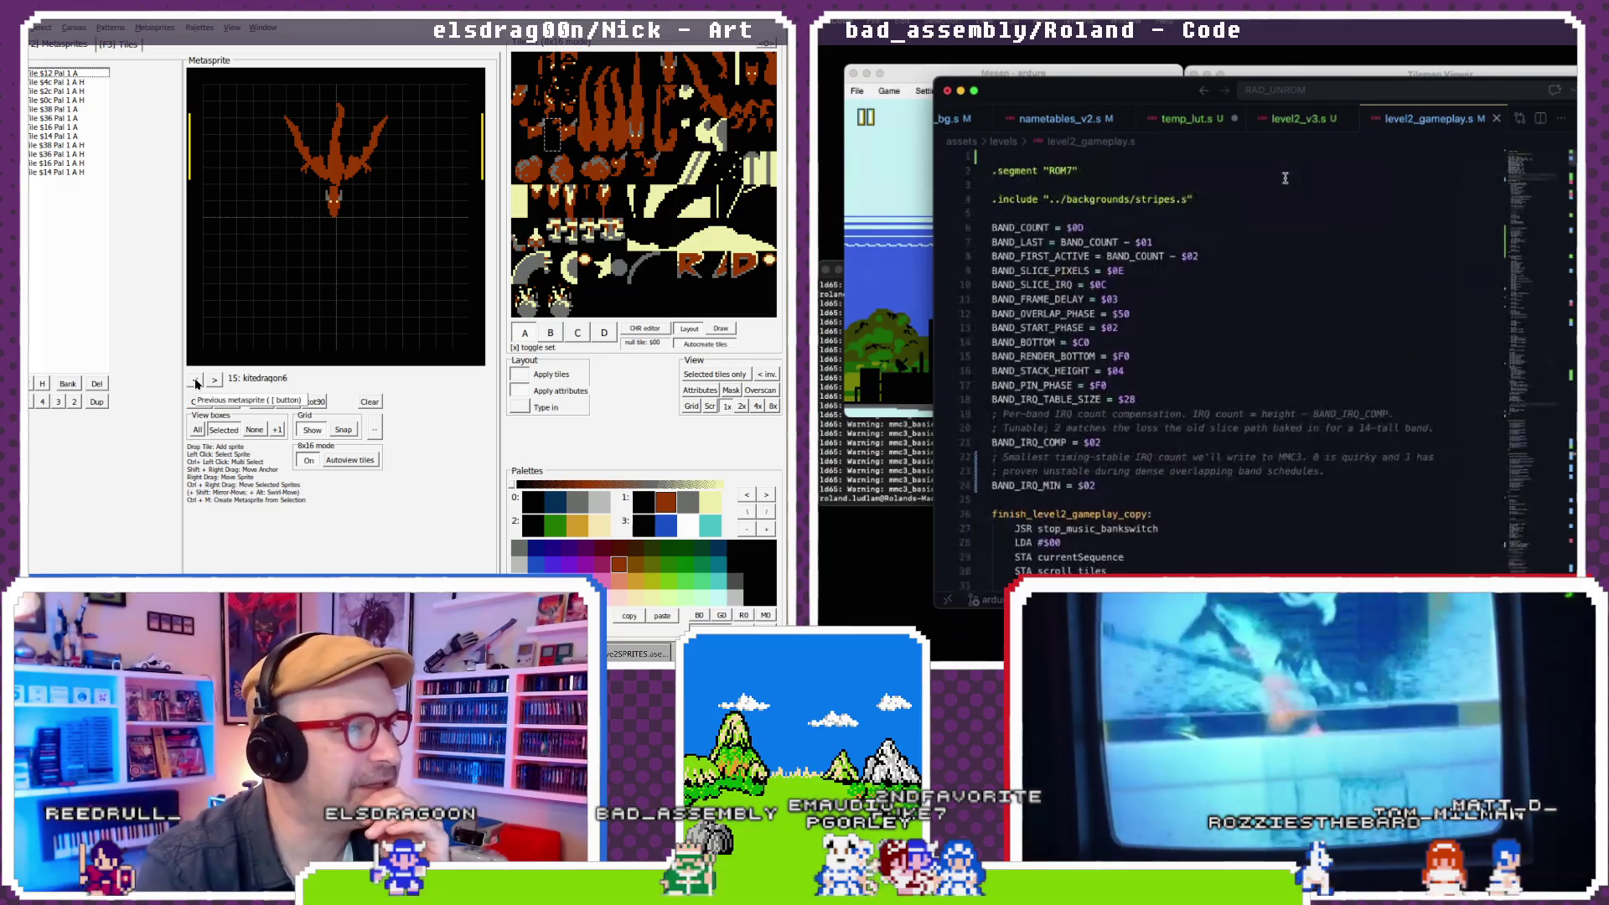
scroll(1283, 181, down, 1)
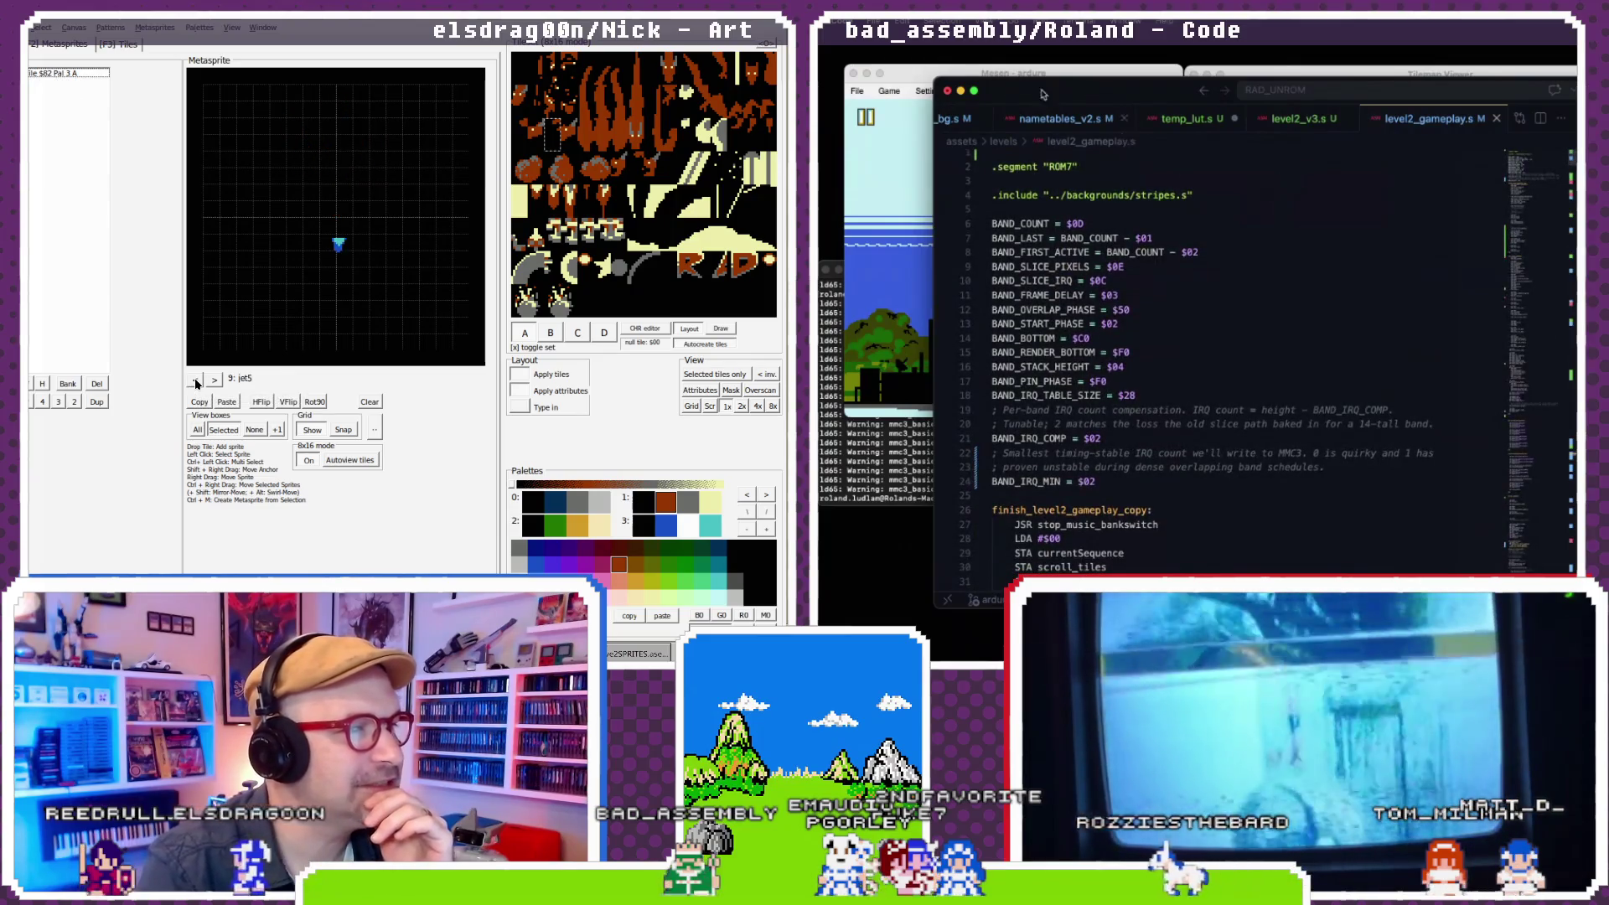
click(215, 379)
click(215, 380)
click(215, 380)
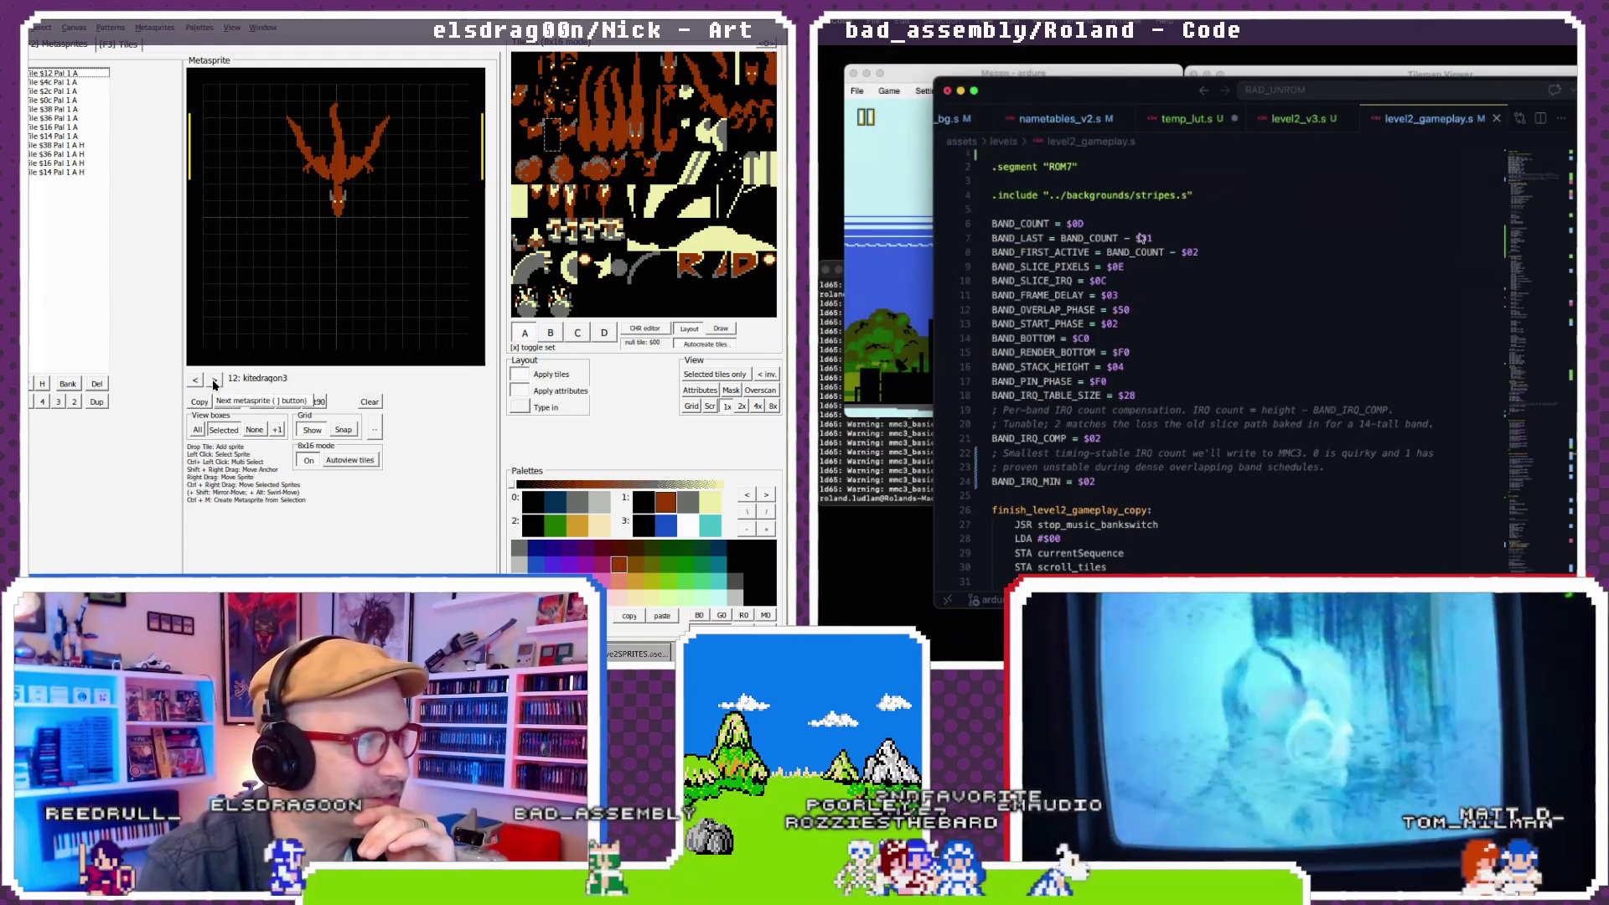
key(super+shift+s)
text(level2_gameplay_v2.s)
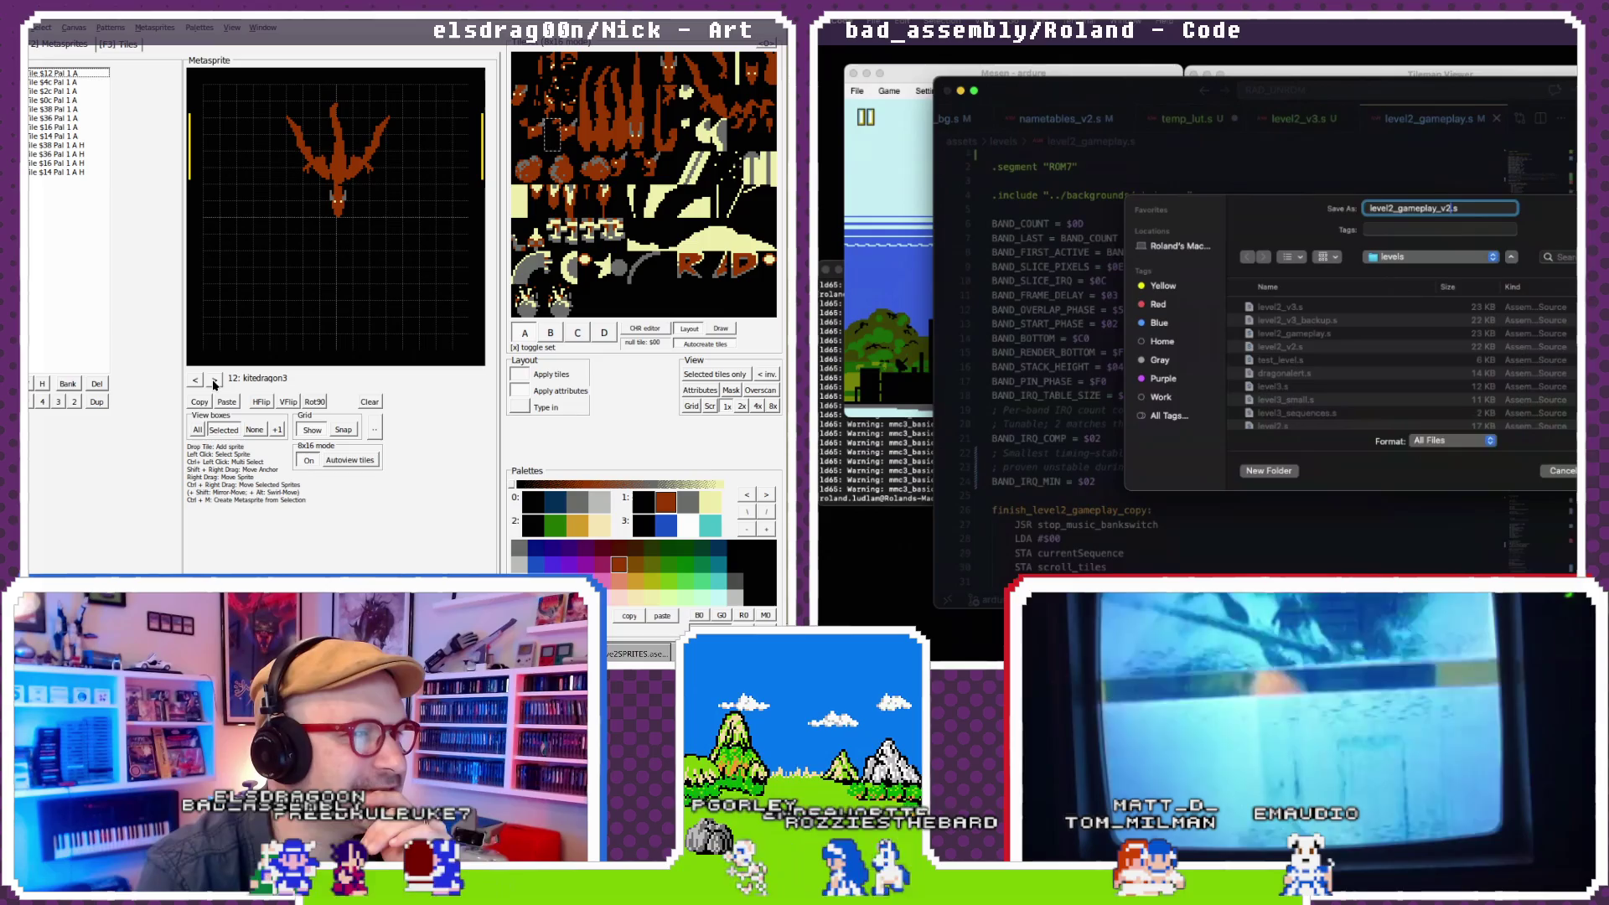
- Save the copy as level2_gameplay_v2.s and read down through Loadlevel2gameplaybackground
key(Return)
scroll(1255, 347, down, 8)
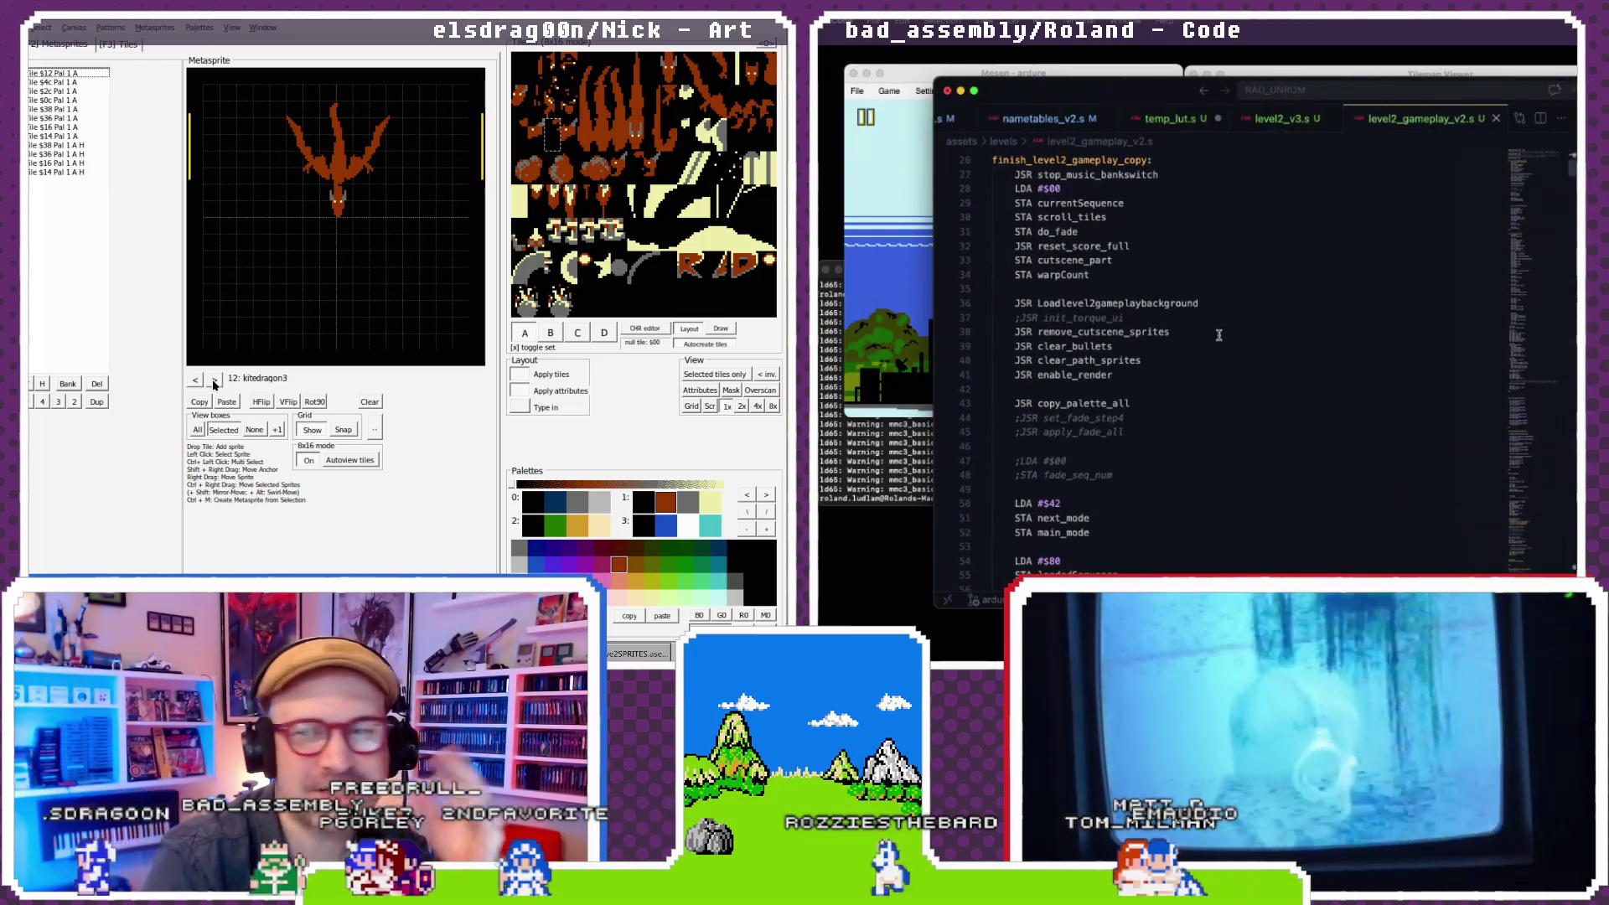
scroll(1219, 335, down, 1)
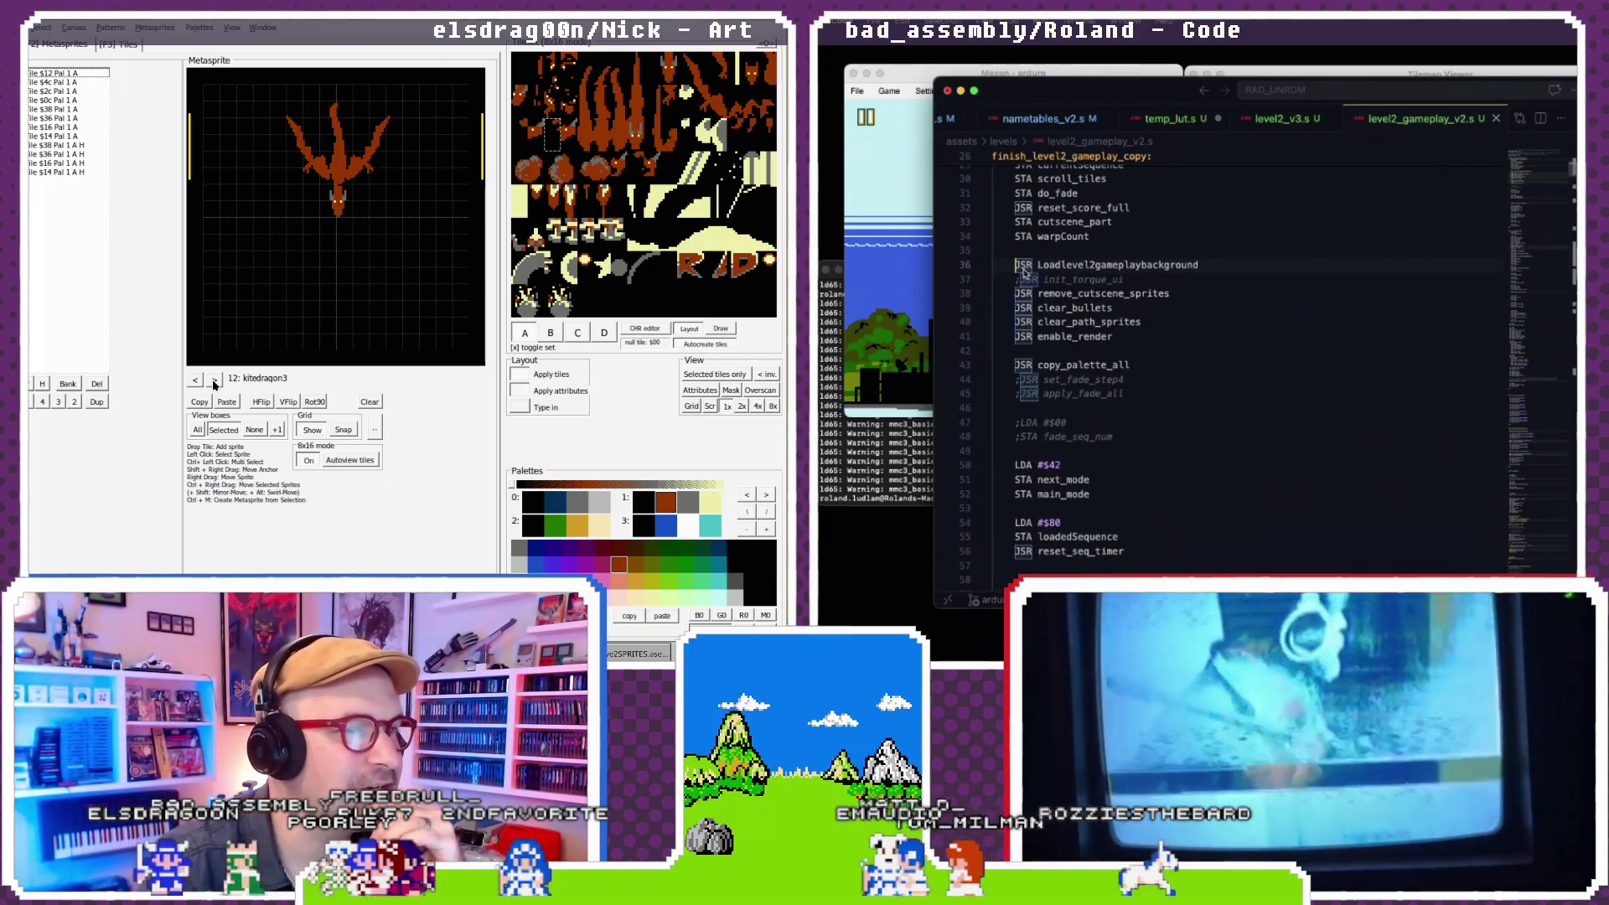
scroll(1023, 272, down, 8)
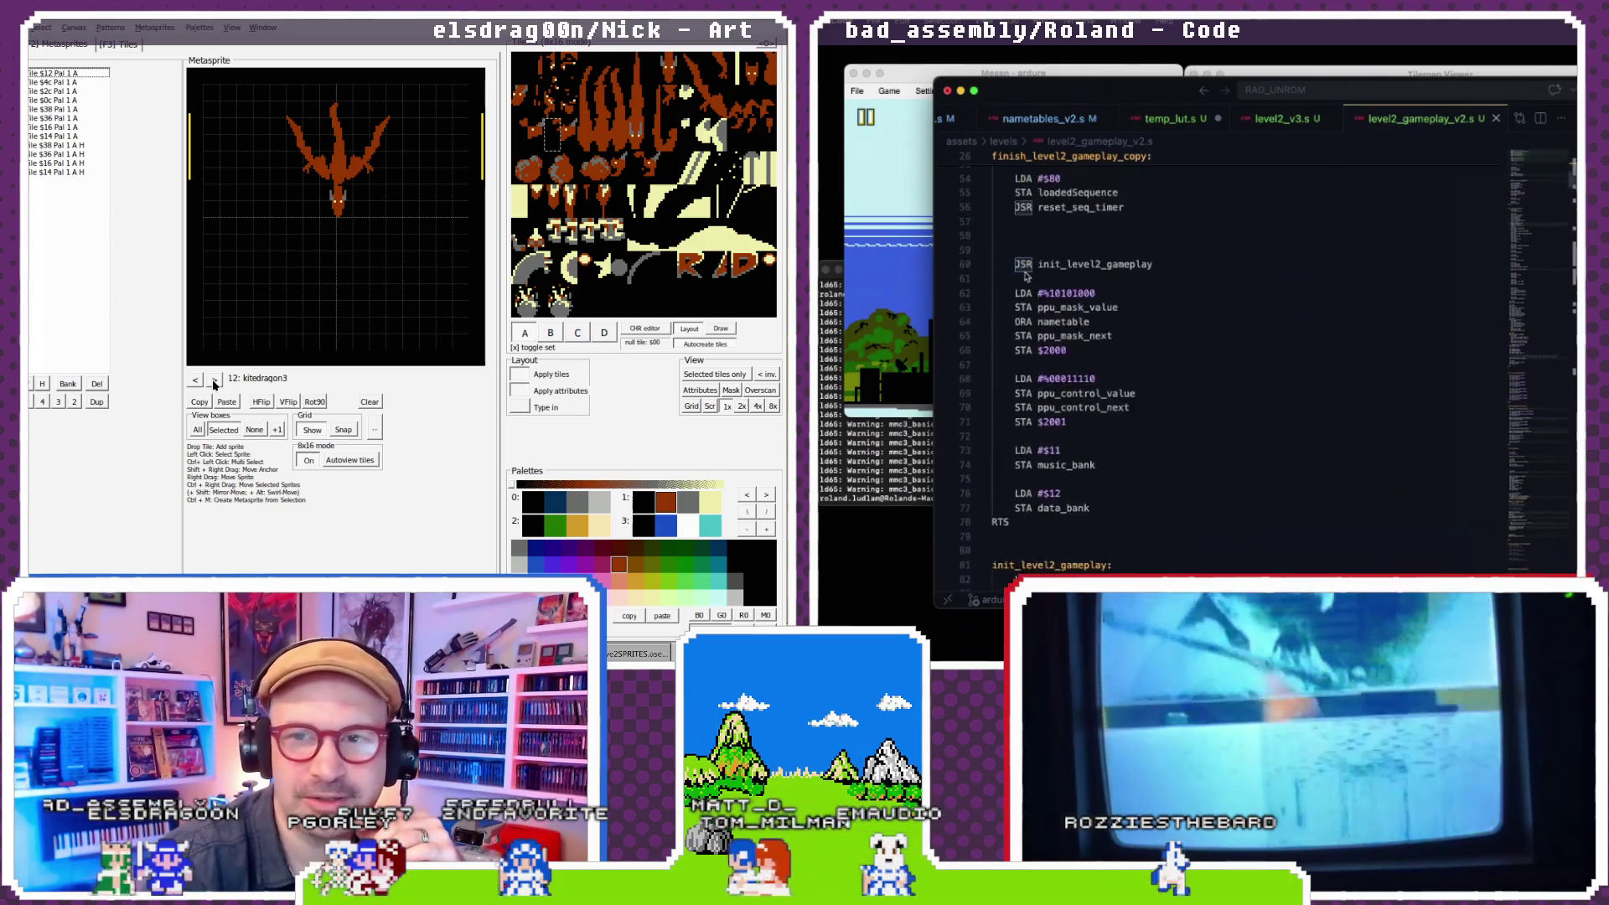
scroll(1023, 275, down, 18)
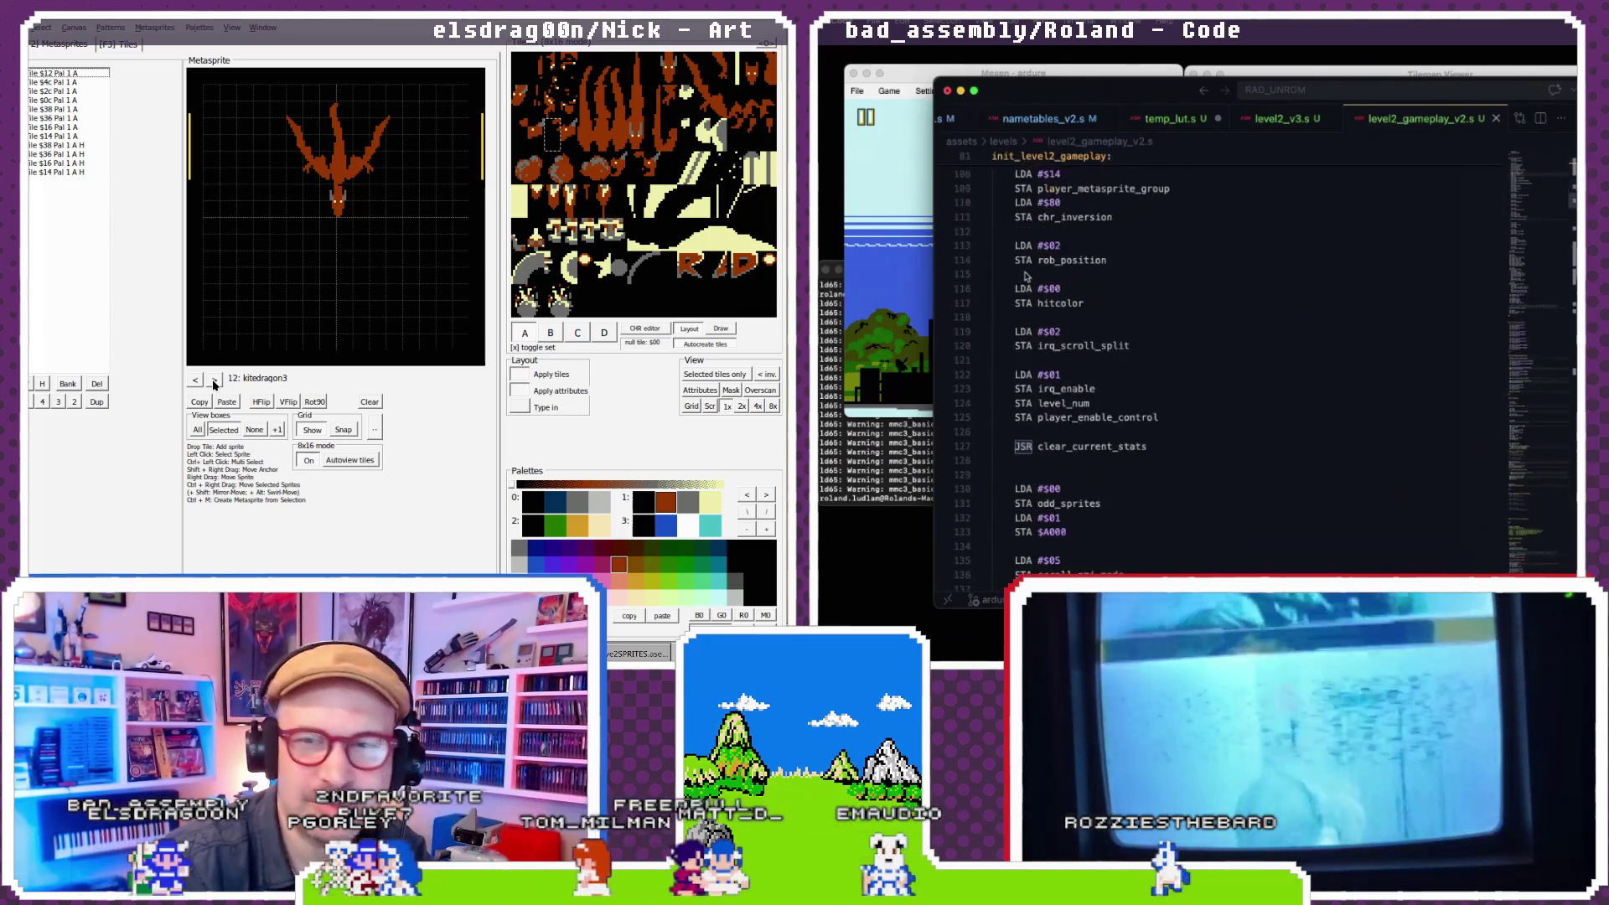
scroll(1024, 275, down, 20)
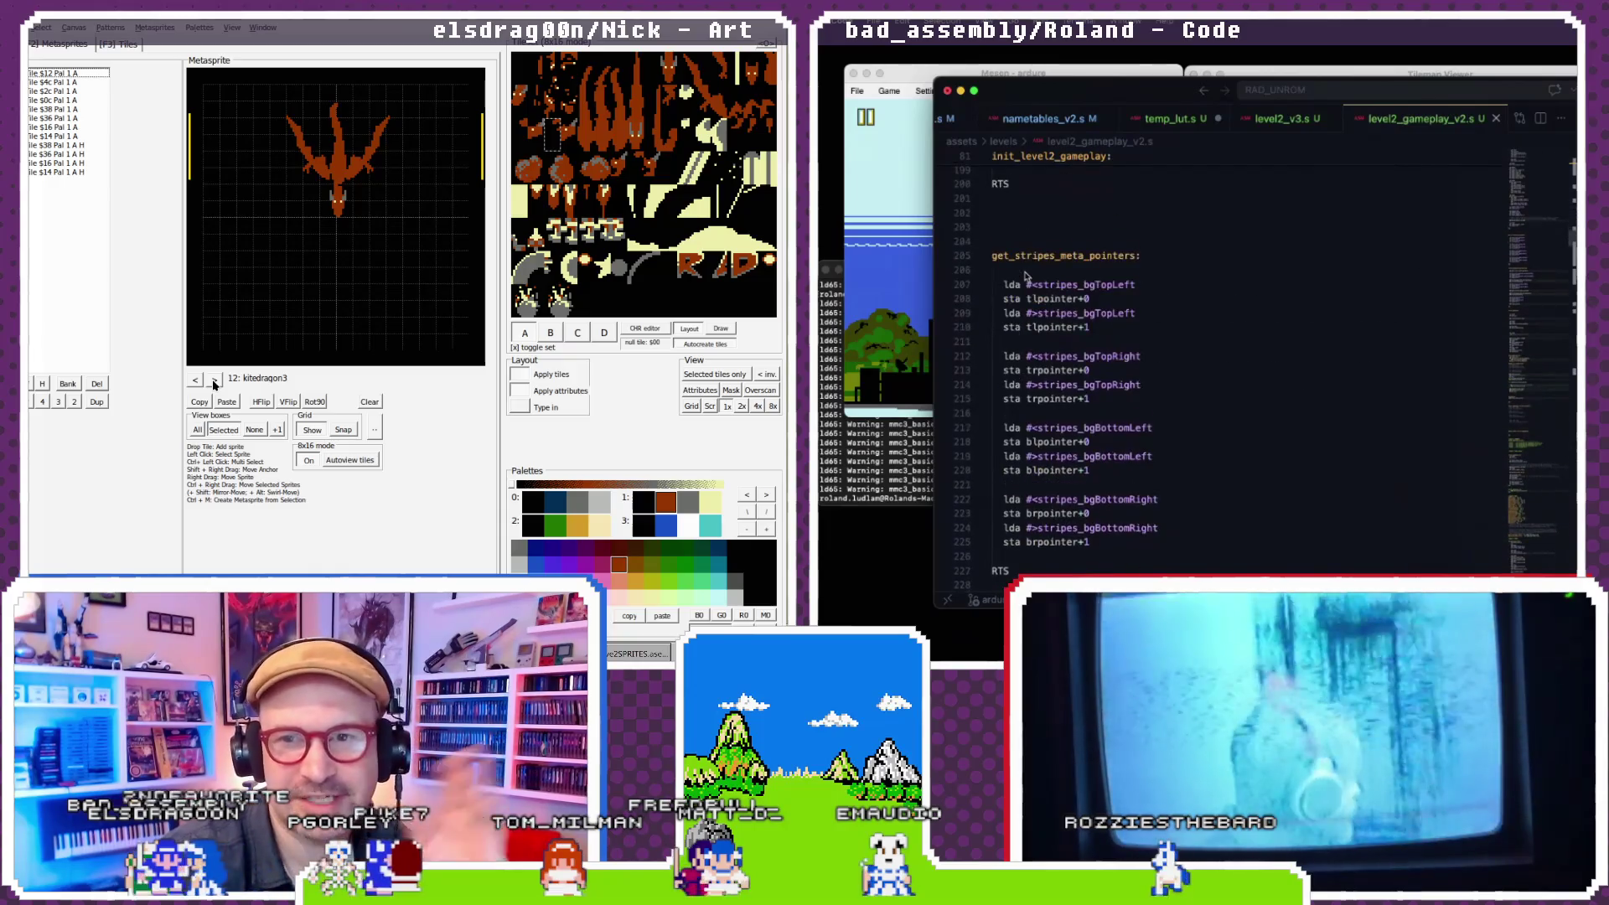
scroll(1023, 275, down, 2)
scroll(1025, 275, down, 6)
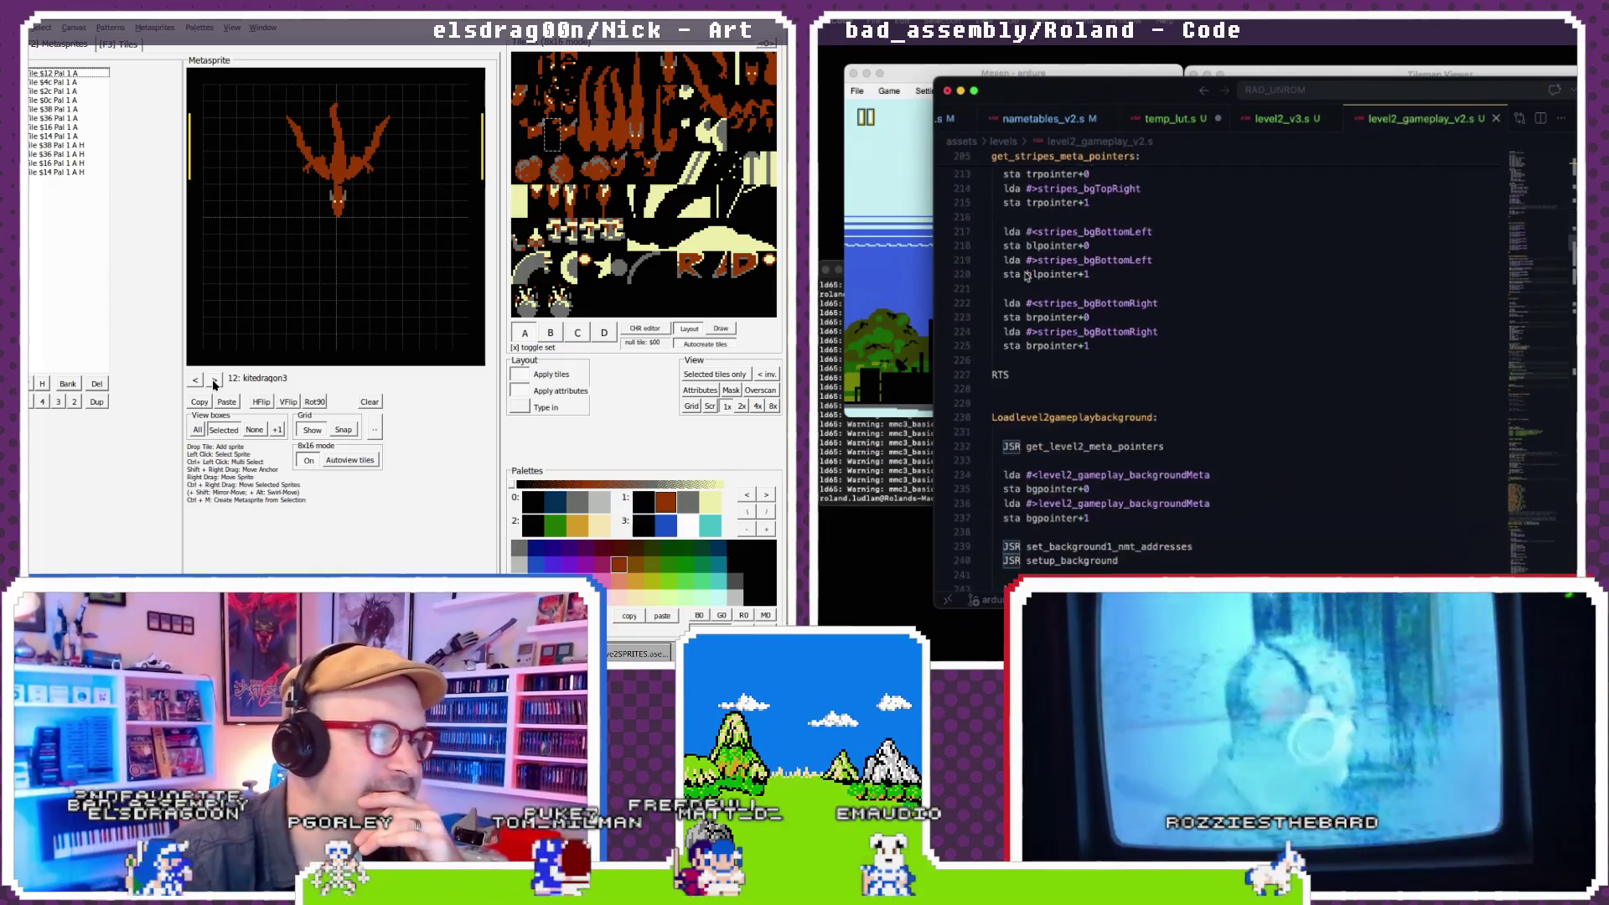
scroll(1026, 276, down, 2)
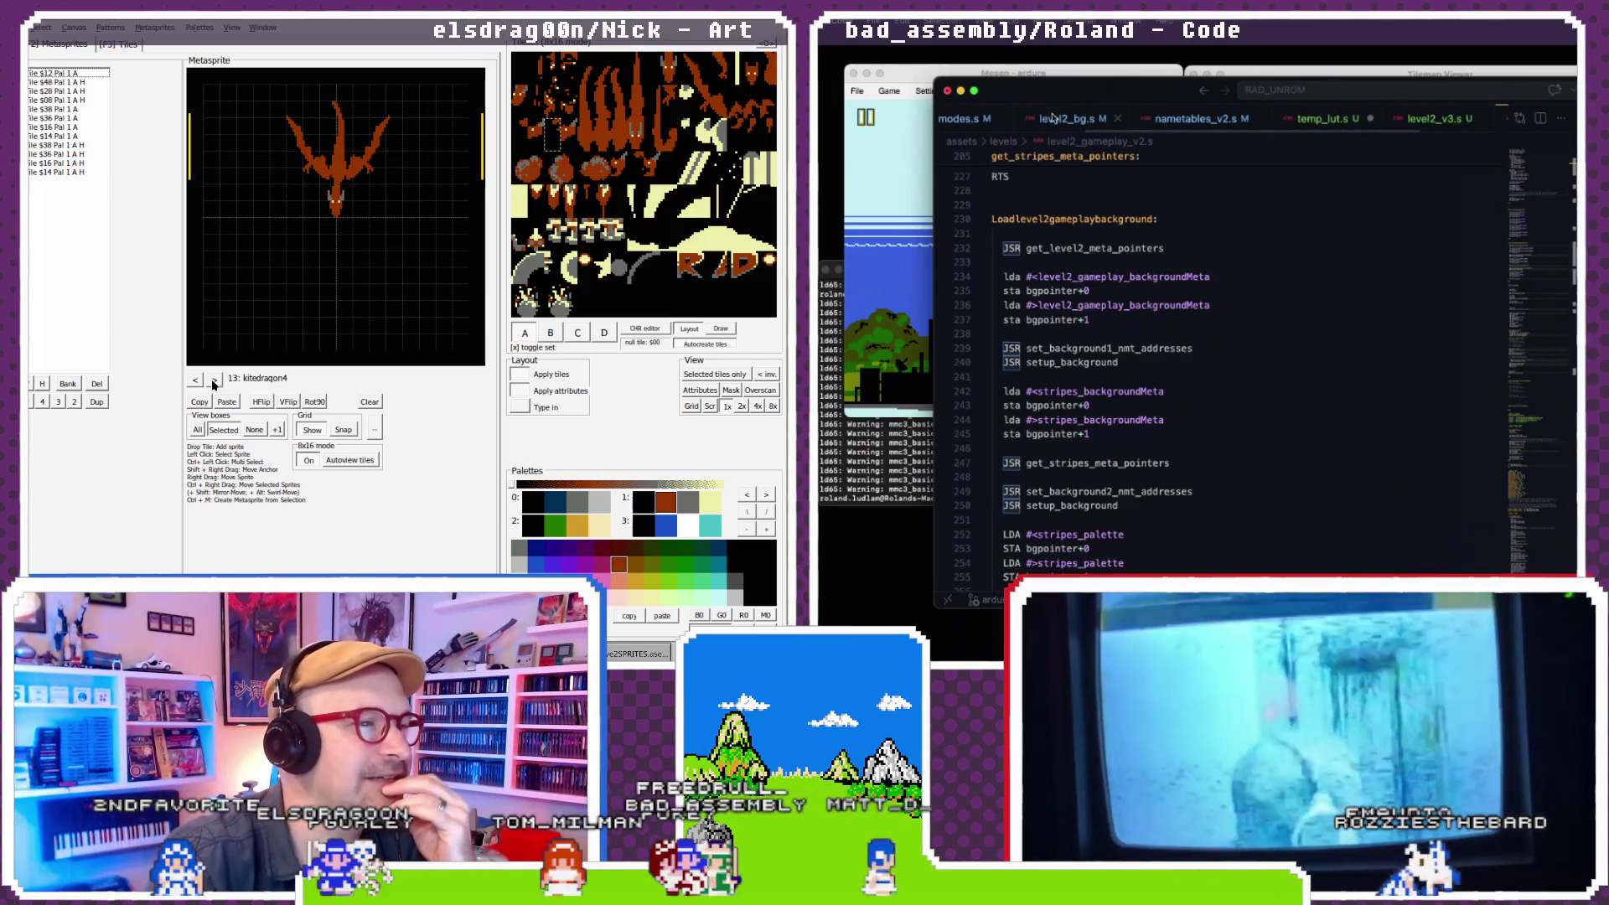
- Place the level2_bg.s tab after temp_lut.s and step the metasprites forward to rain_3
mouse_move(1064, 118)
mouse_down()
mouse_move(1353, 126)
mouse_move(1332, 122)
mouse_up()
click(215, 379)
click(215, 380)
click(1310, 227)
click(216, 380)
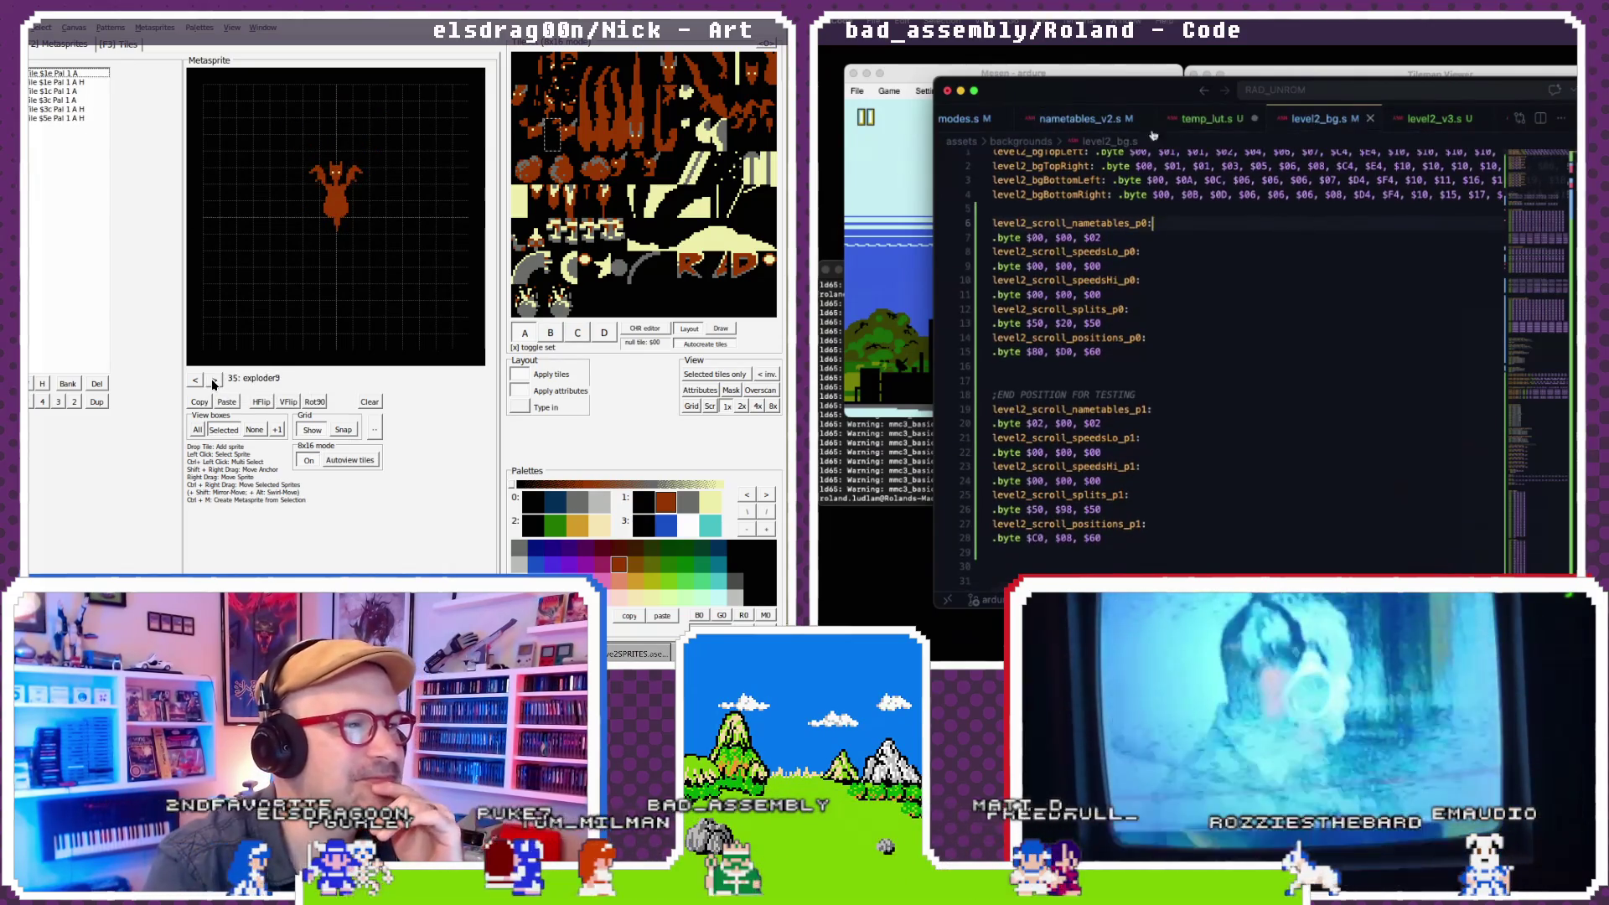
click(213, 381)
click(214, 381)
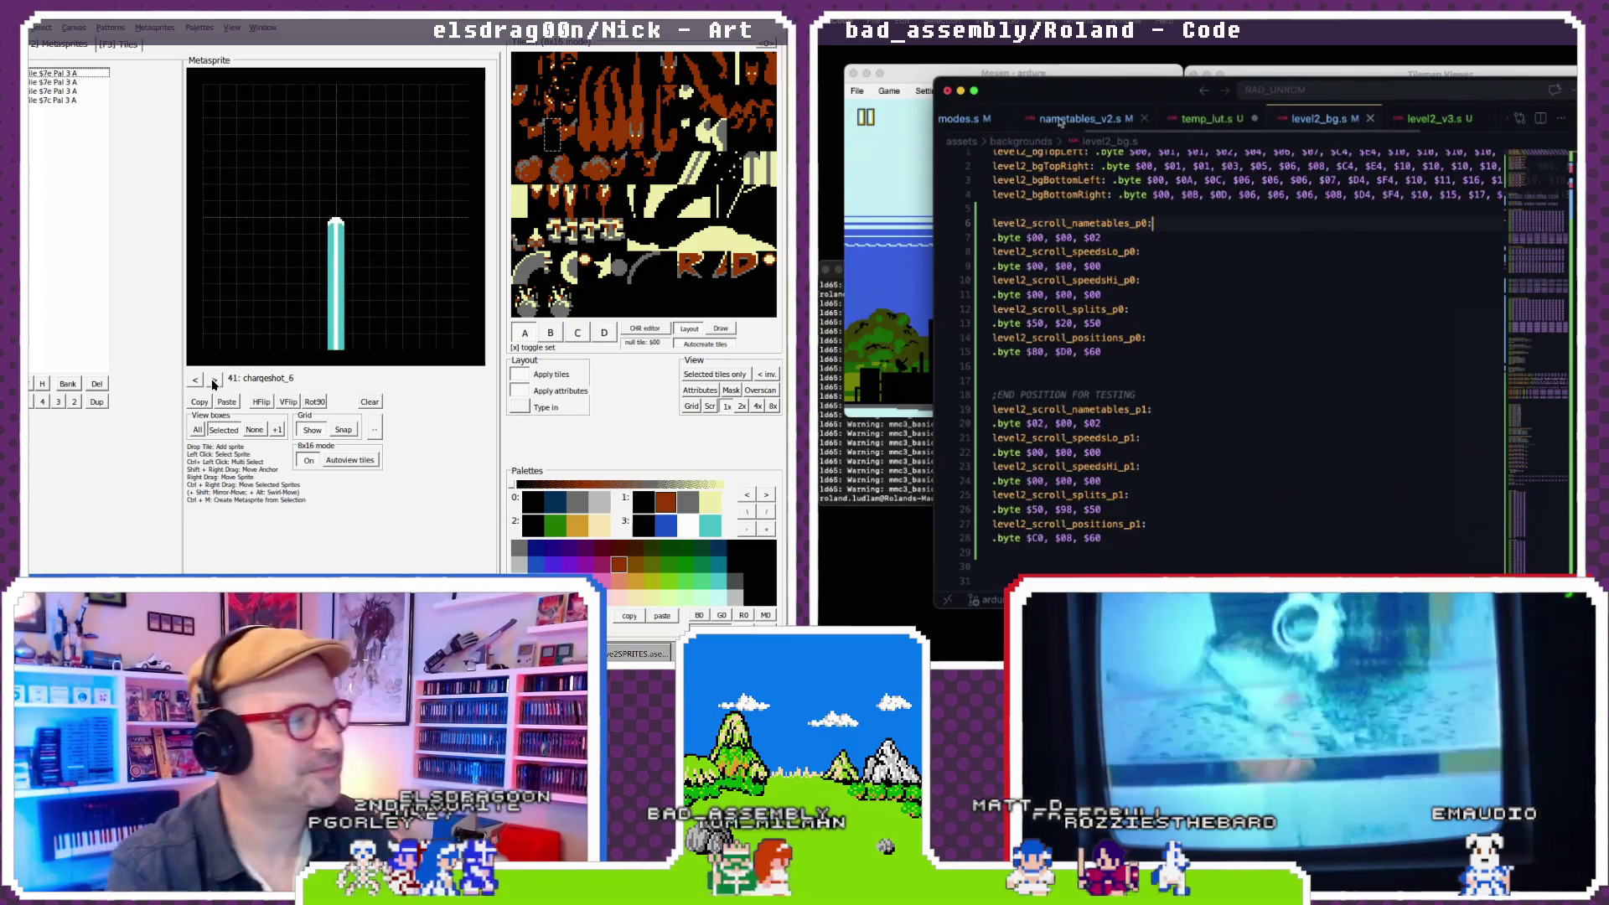
click(214, 381)
click(213, 381)
click(214, 382)
scroll(1100, 123, right, 2)
click(214, 381)
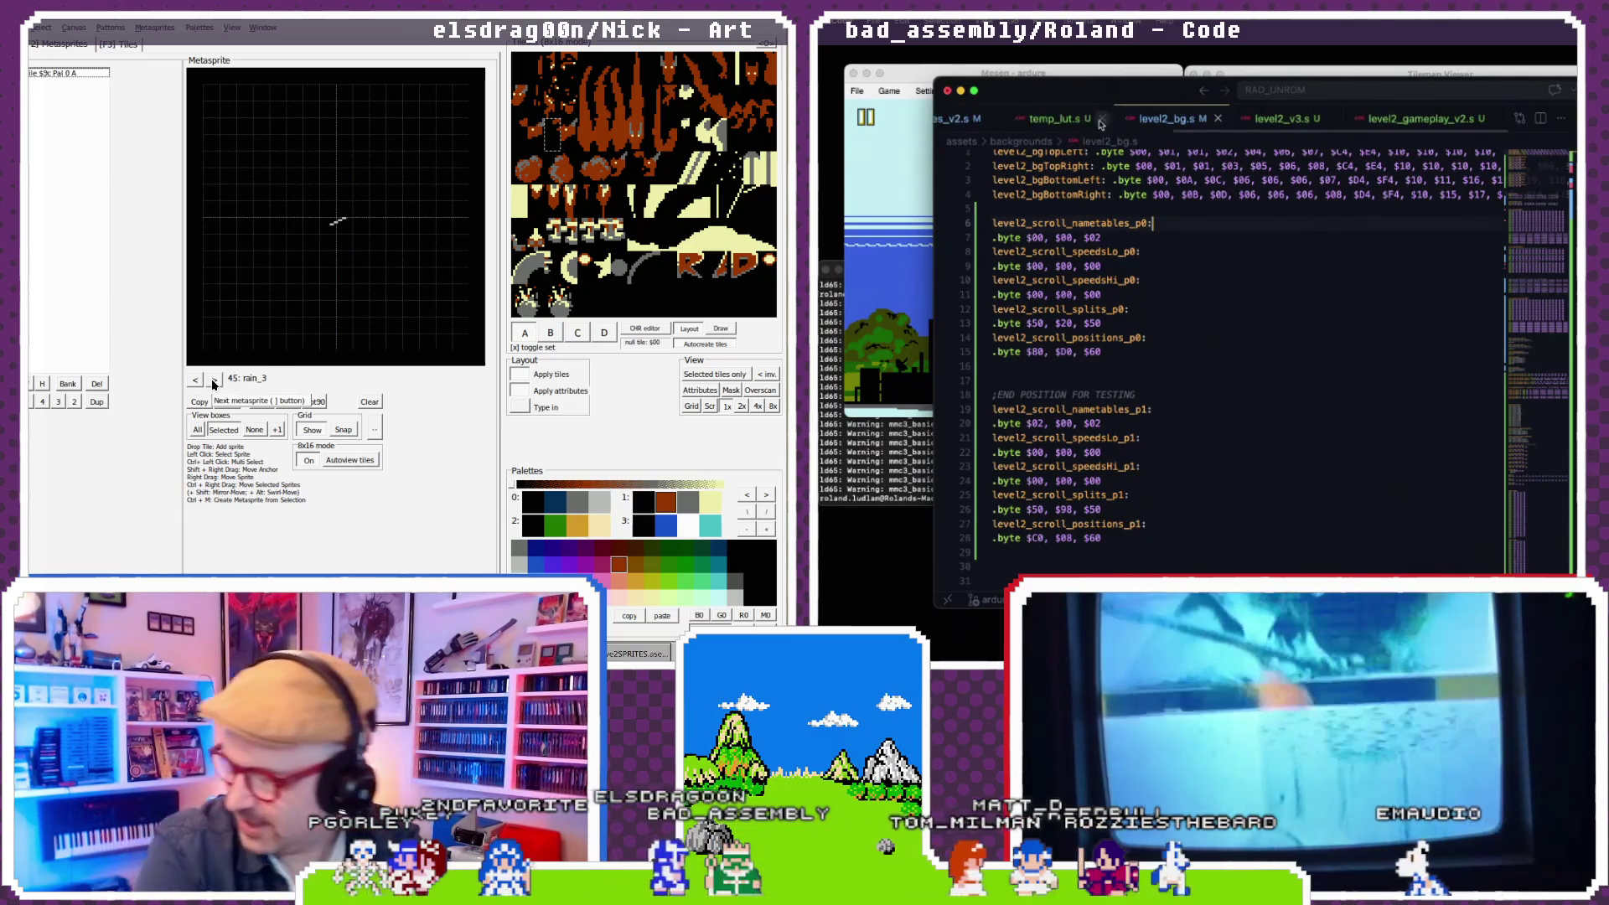
- Review finish_level2_copy and get_level2_meta_pointers in level2_v3.s, advancing metasprites to rain_4
click(1282, 118)
scroll(1243, 245, down, 3)
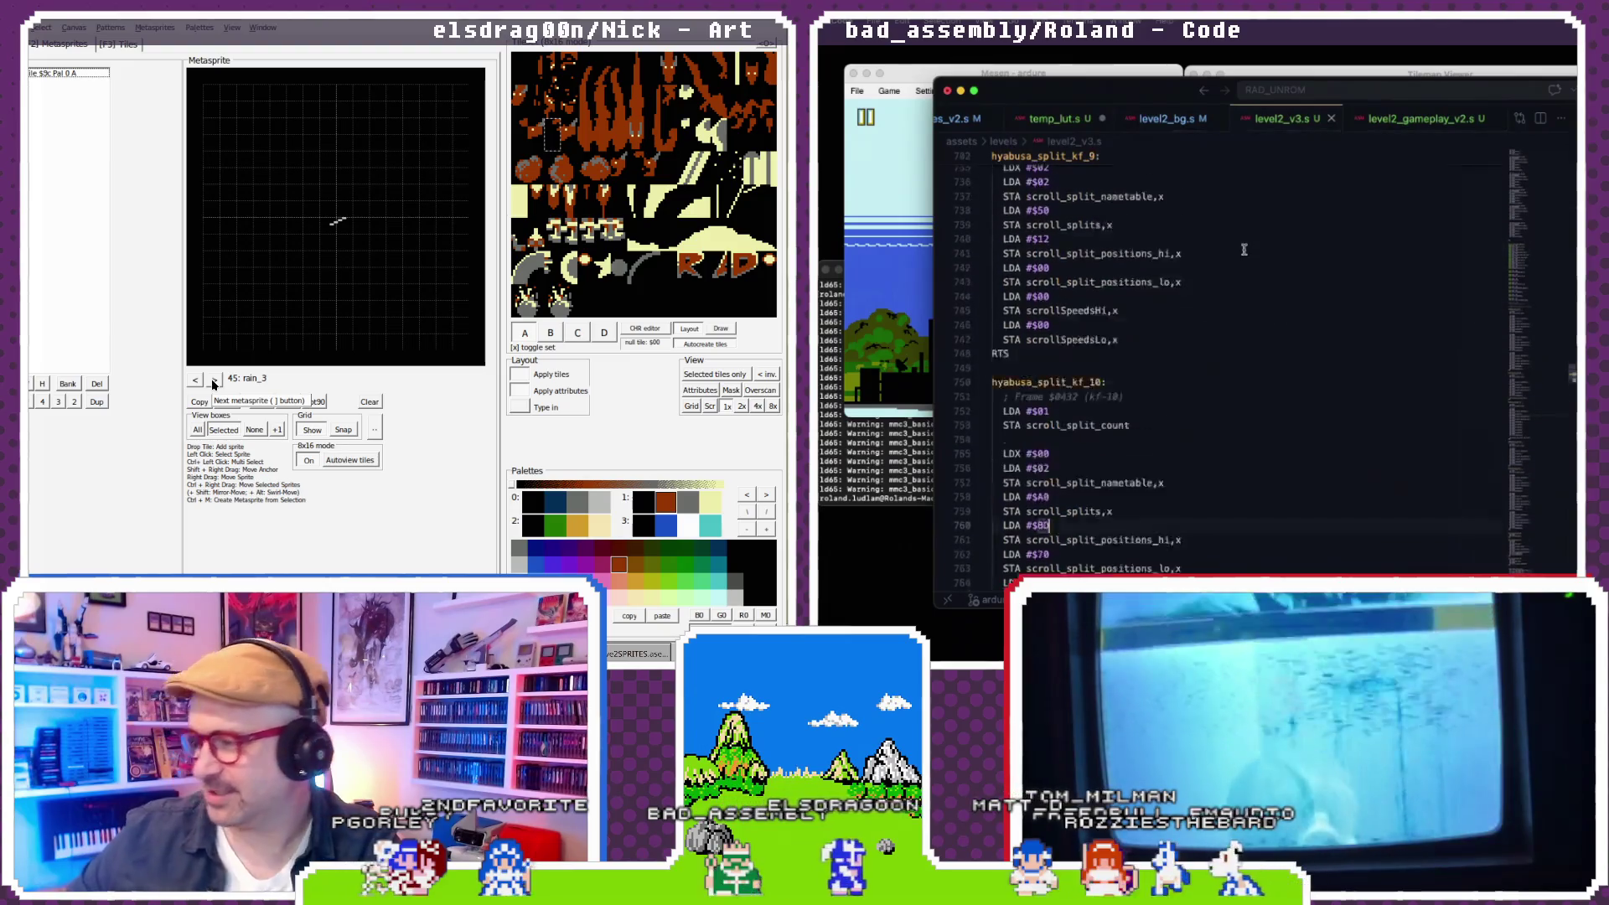
scroll(1244, 249, up, 15)
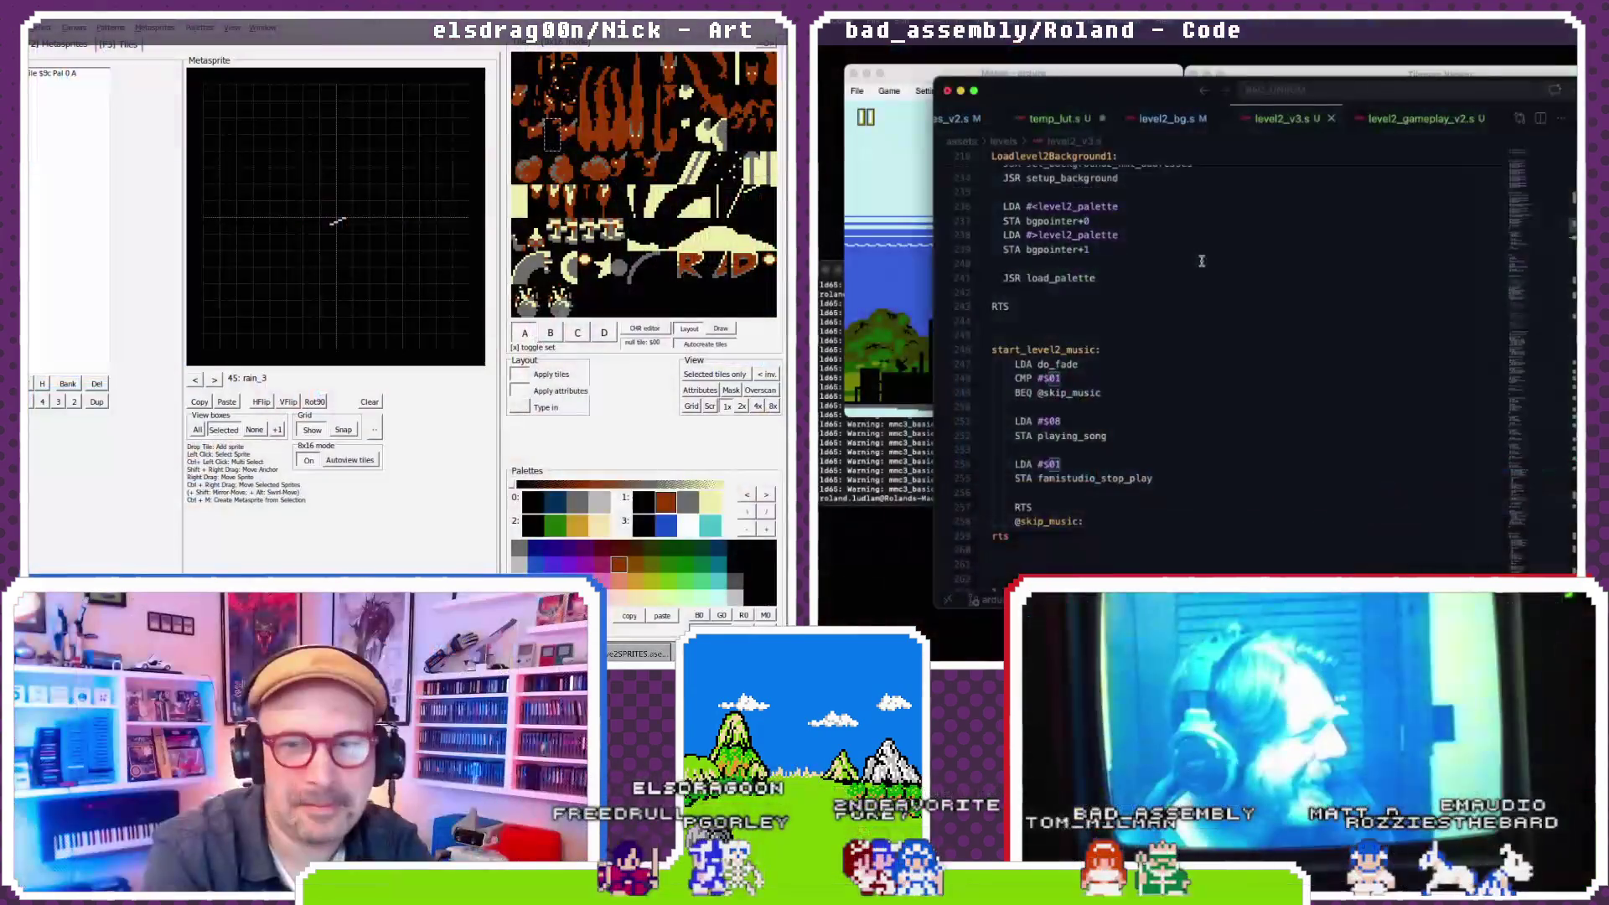
scroll(1201, 260, up, 10)
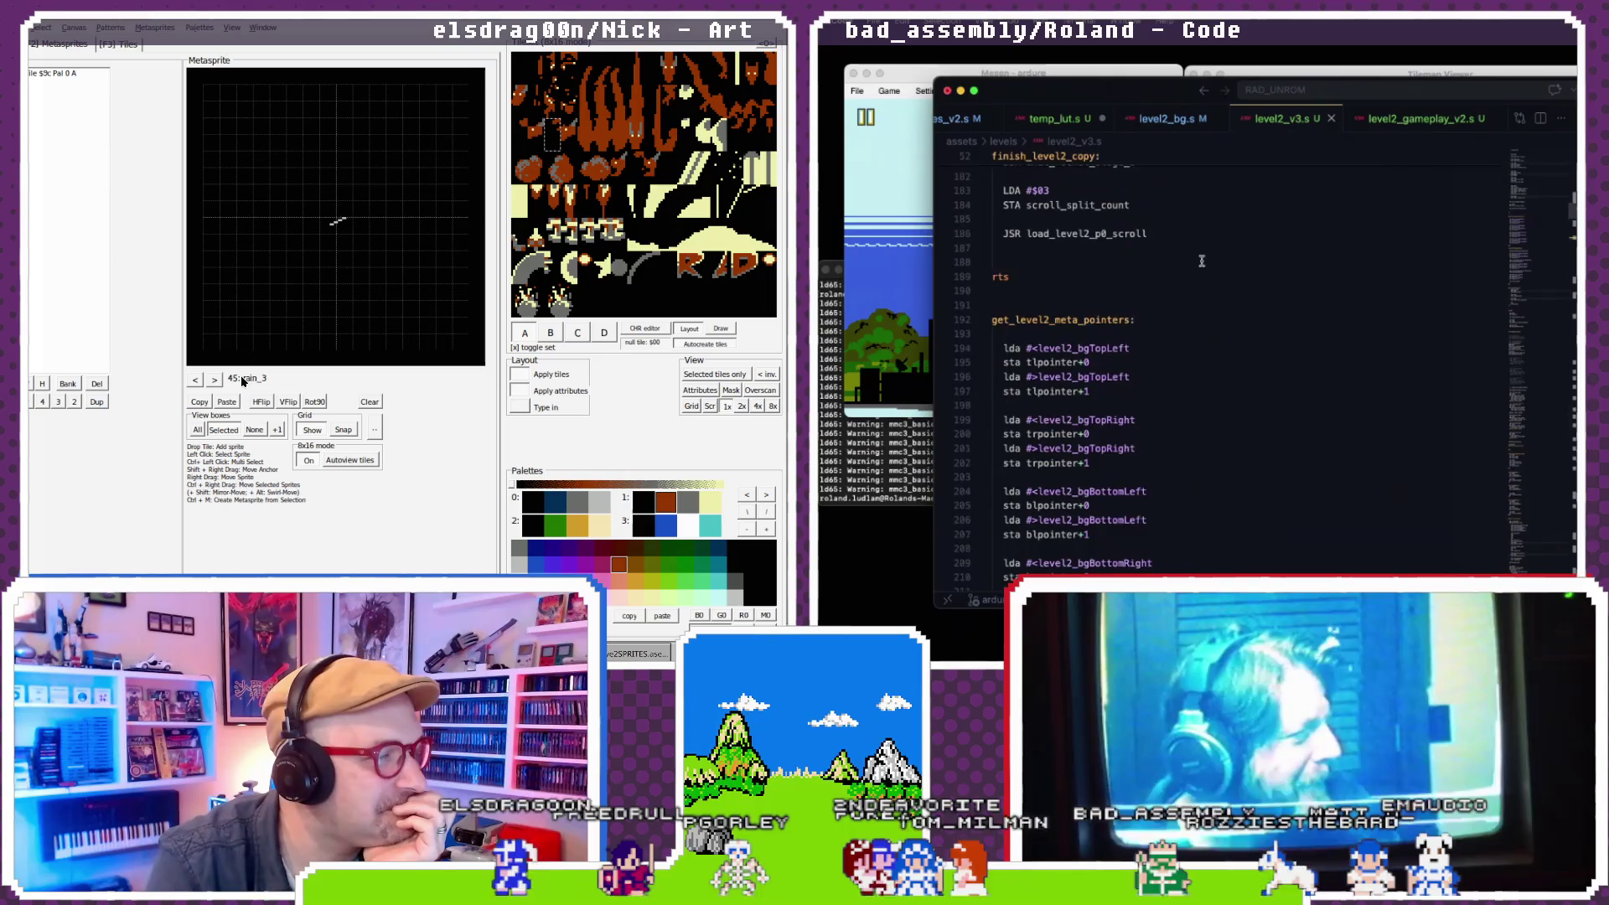
click(215, 379)
scroll(1140, 404, down, 9)
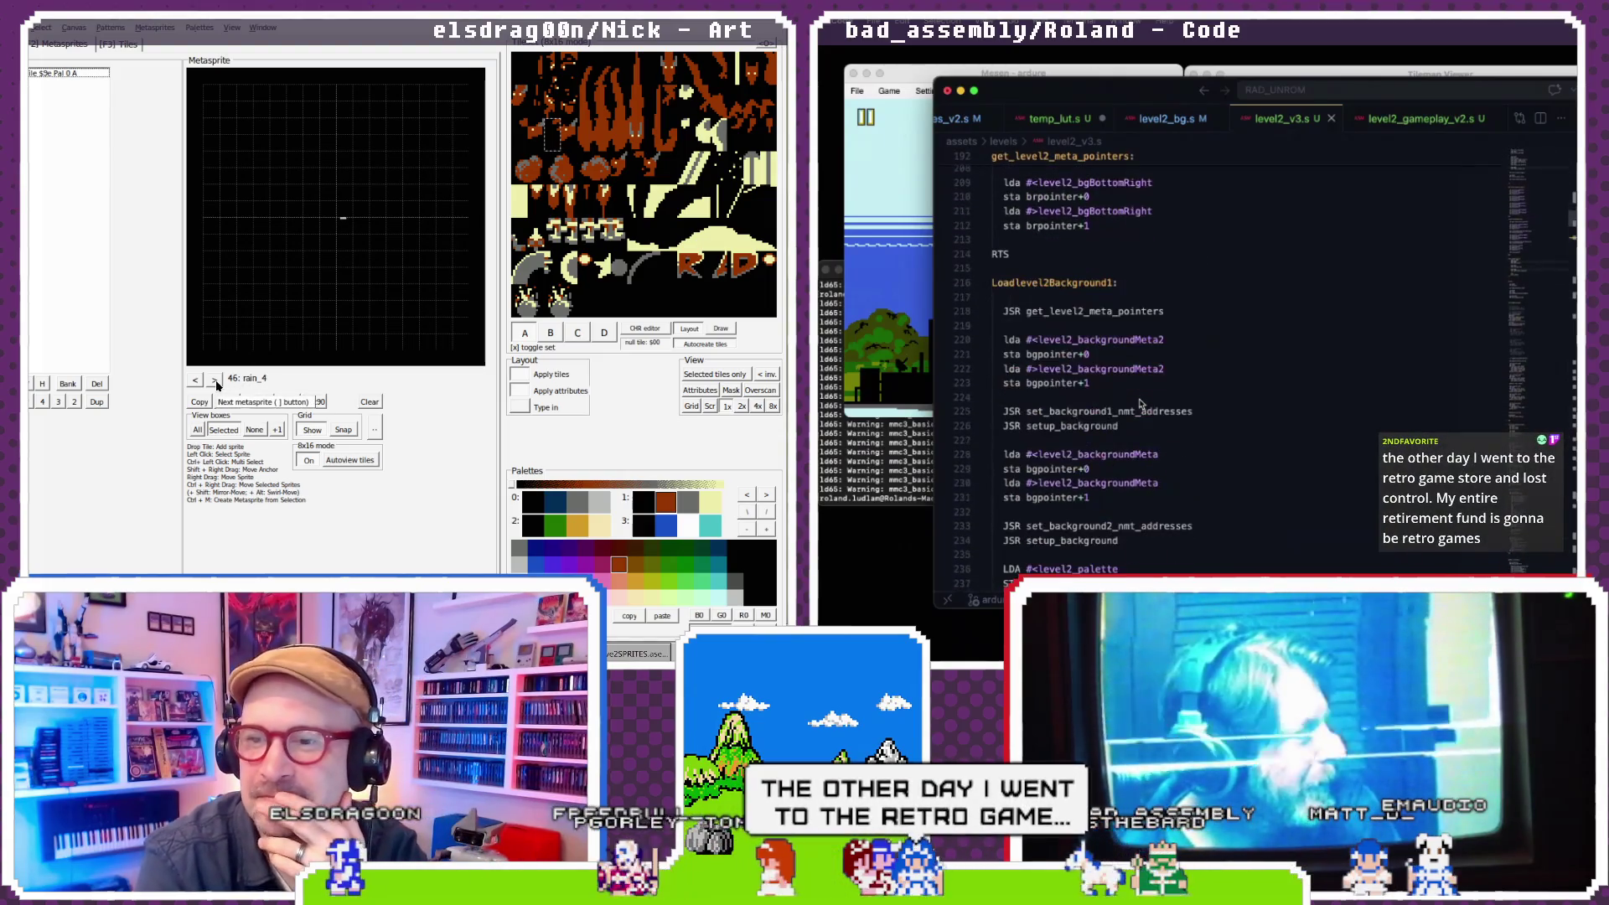
scroll(1133, 377, up, 10)
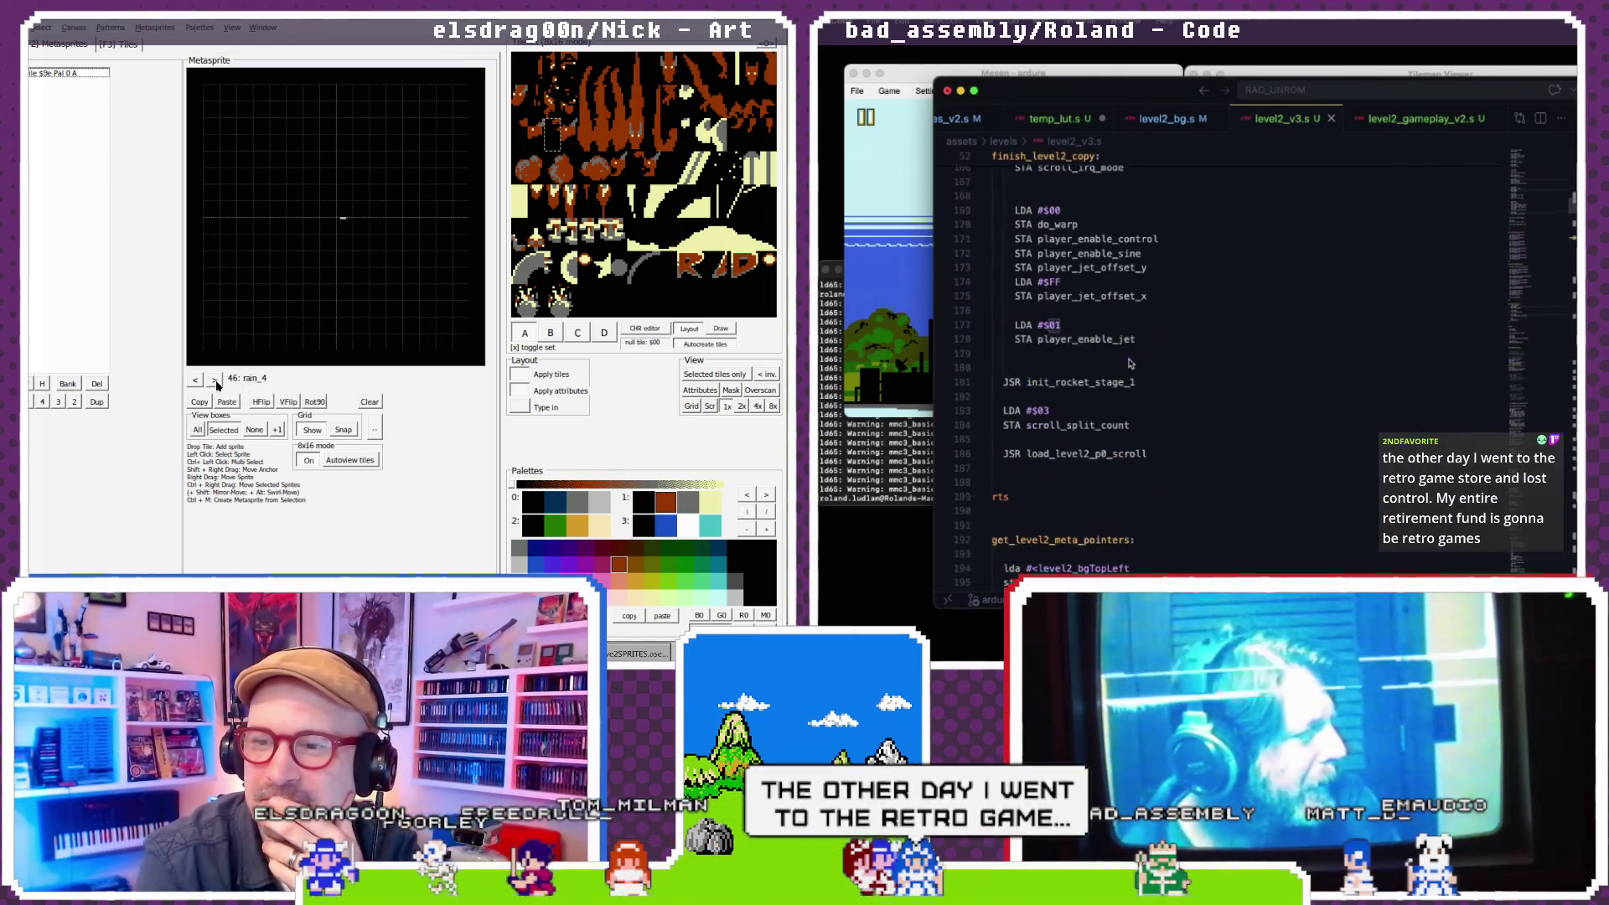
scroll(1129, 362, up, 3)
scroll(1134, 451, down, 1)
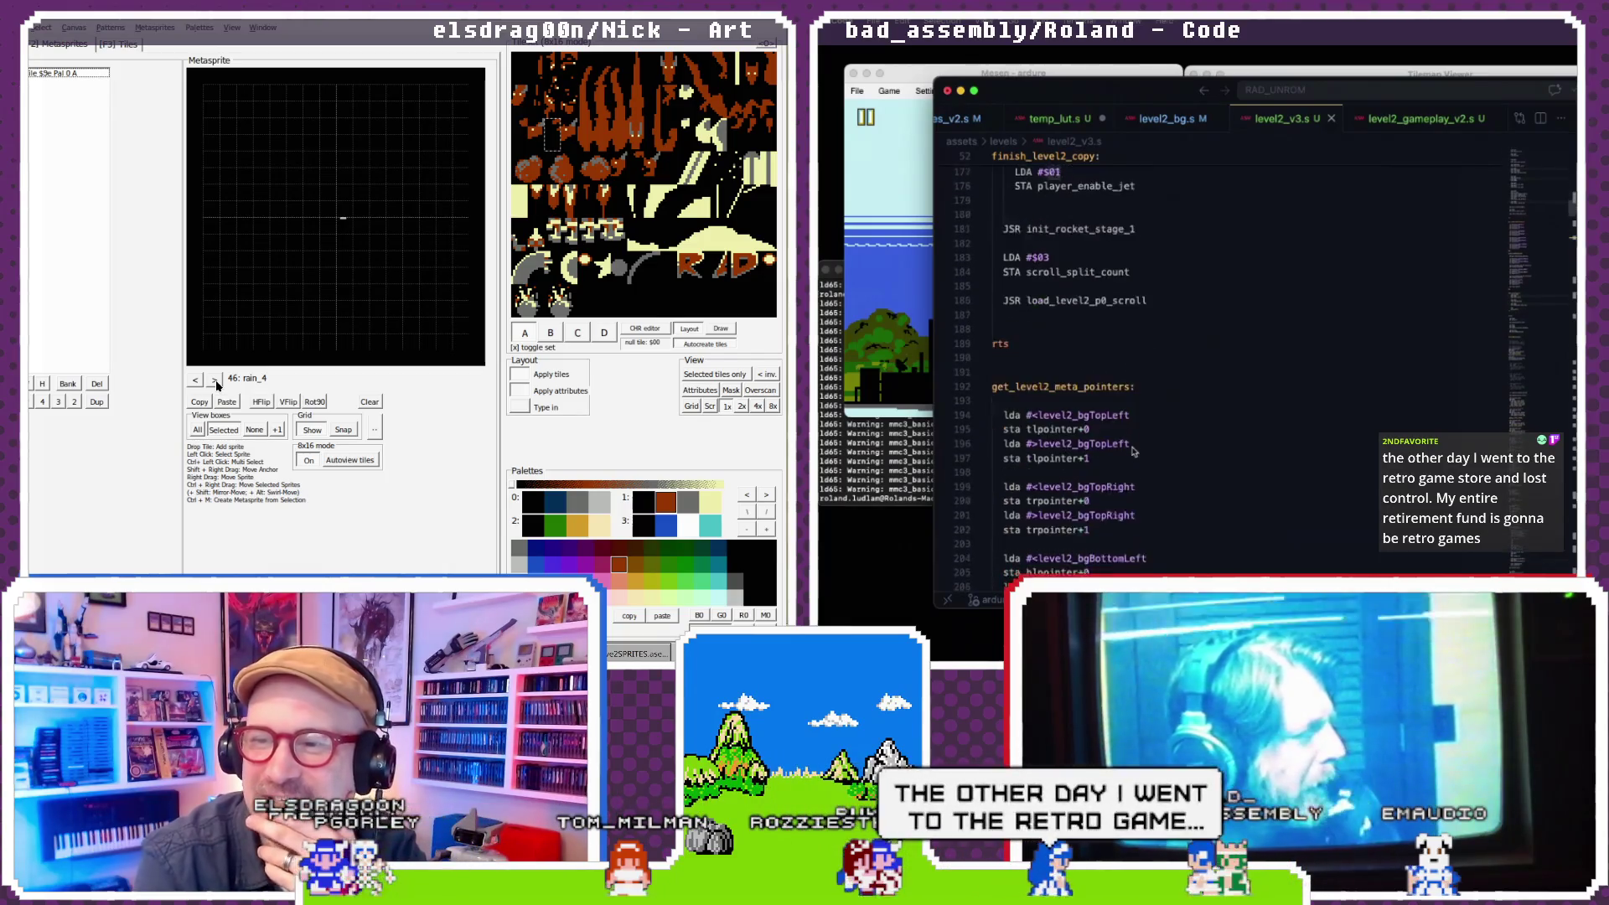
scroll(1133, 450, down, 4)
click(1414, 121)
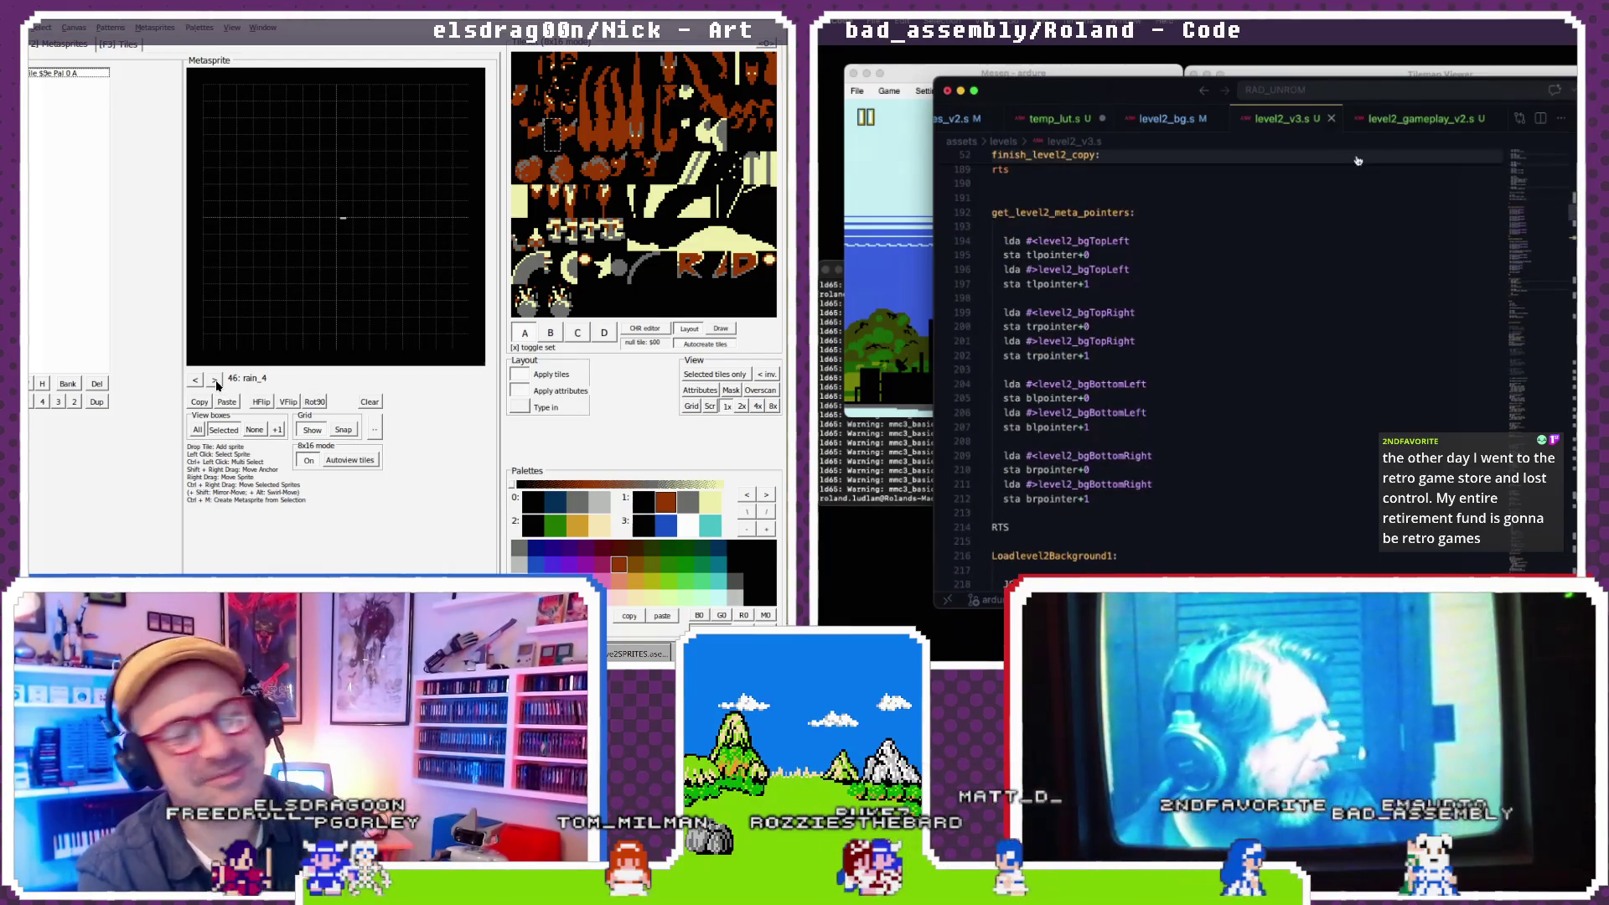
- Scroll through the background loader while stepping metasprites back to the jet sprites
click(196, 380)
click(195, 380)
scroll(1218, 289, up, 1)
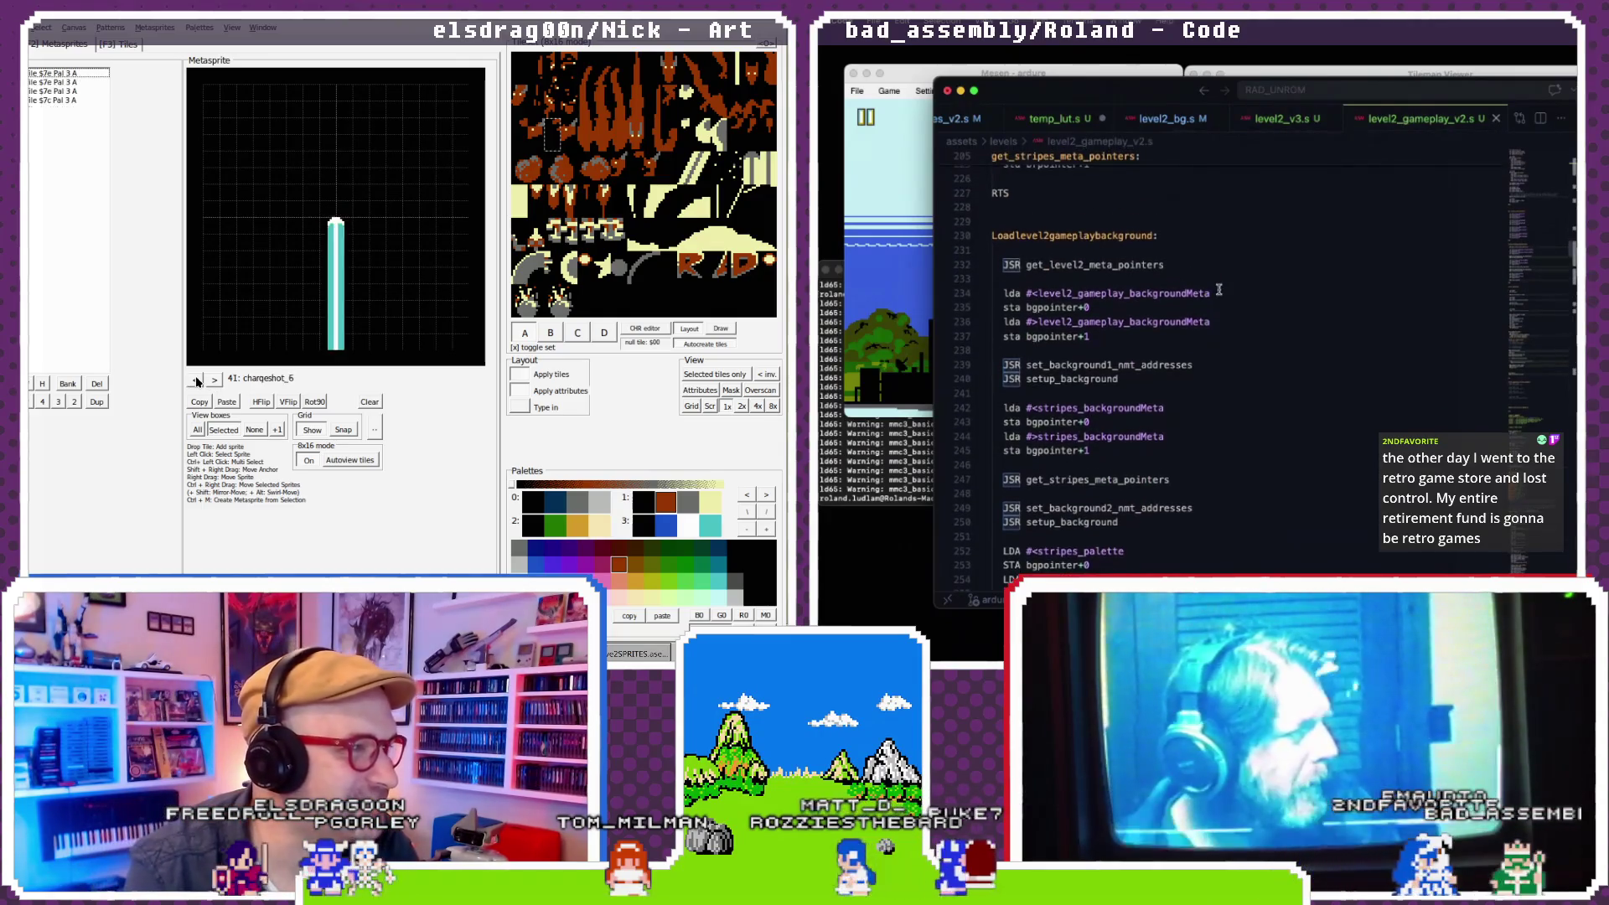
click(195, 380)
click(195, 380)
click(195, 381)
scroll(1218, 289, down, 4)
click(196, 381)
click(195, 380)
click(195, 380)
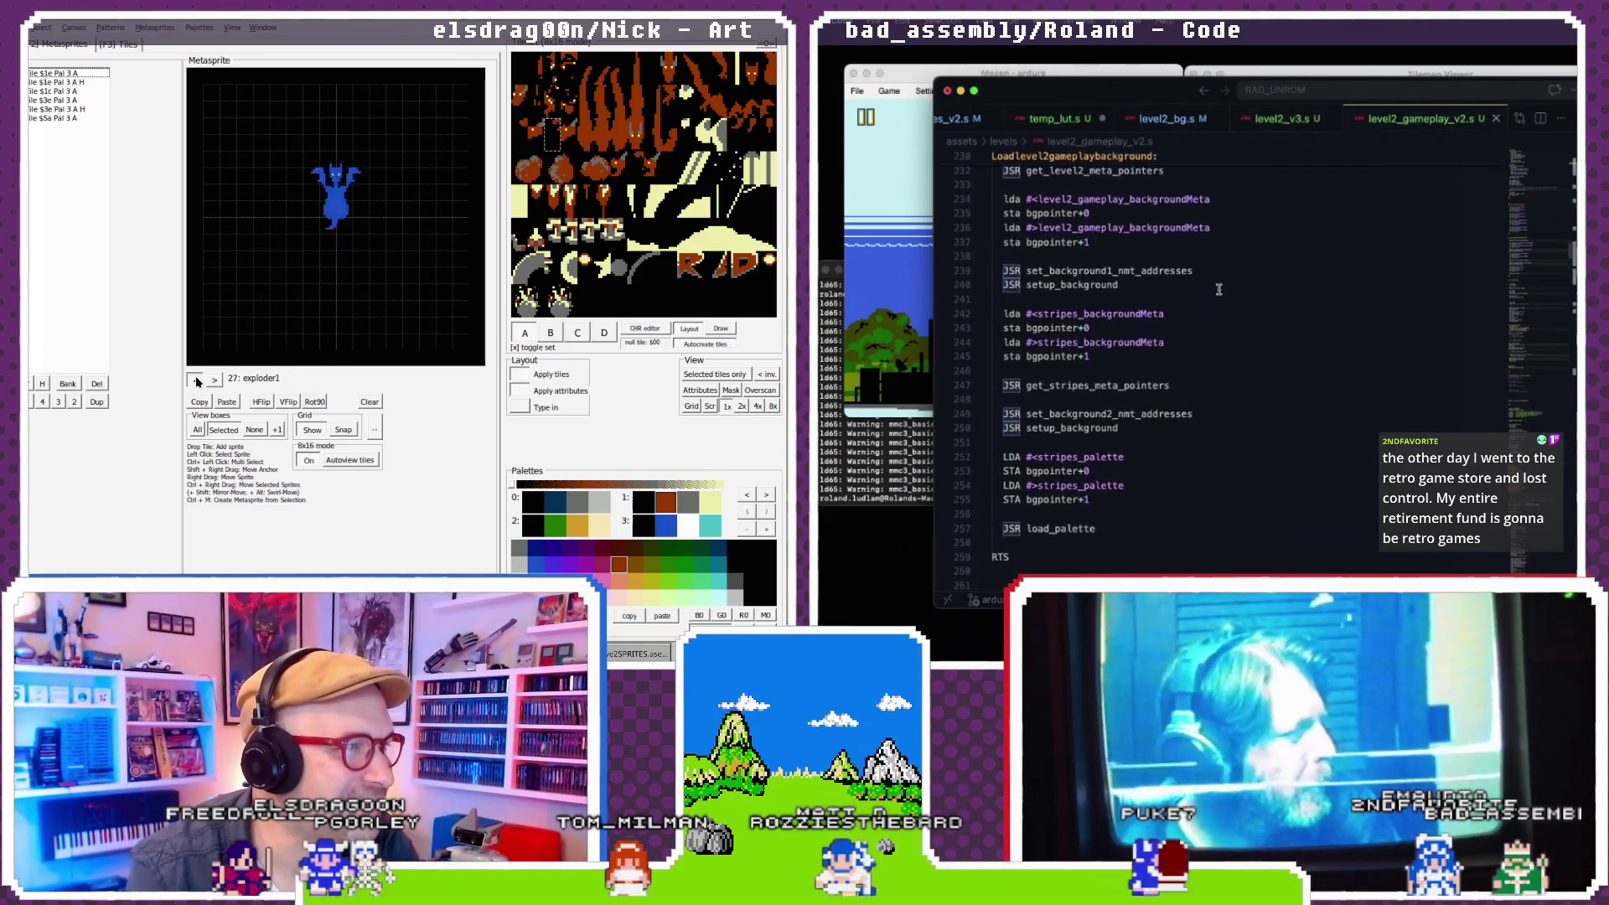
click(195, 380)
click(195, 381)
scroll(1218, 289, up, 1)
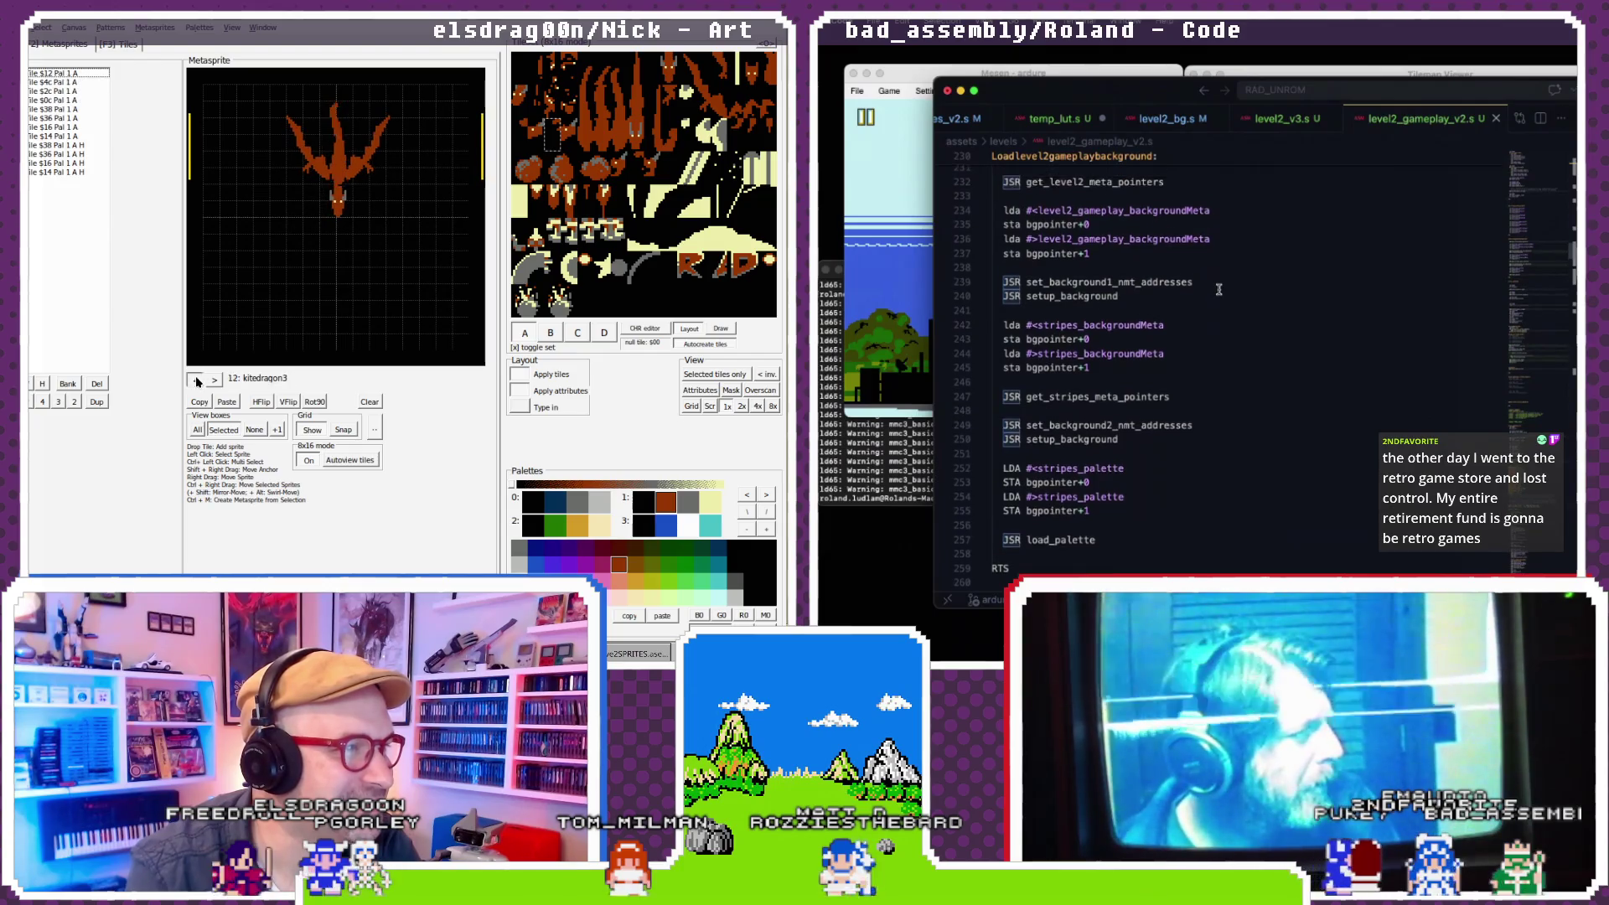
click(195, 381)
click(195, 380)
click(195, 380)
click(195, 380)
click(195, 380)
- Browse metasprites from kitedragon1 back to the RAD player sprites and forward to RAD right
click(211, 380)
scroll(1219, 289, up, 1)
click(210, 381)
click(211, 380)
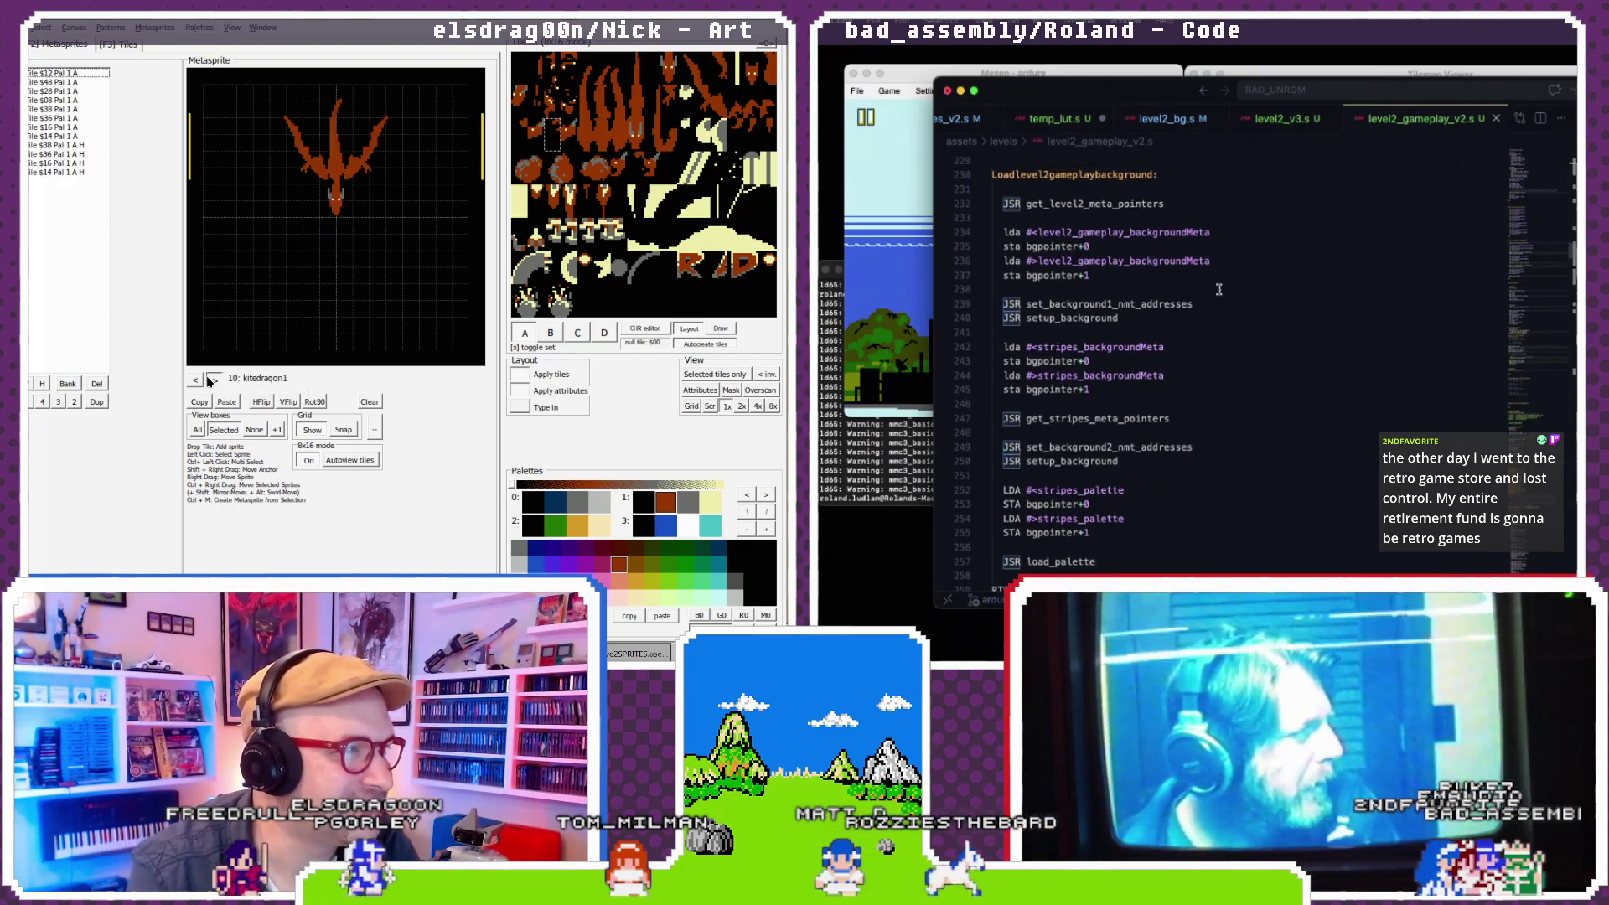
click(201, 381)
click(201, 381)
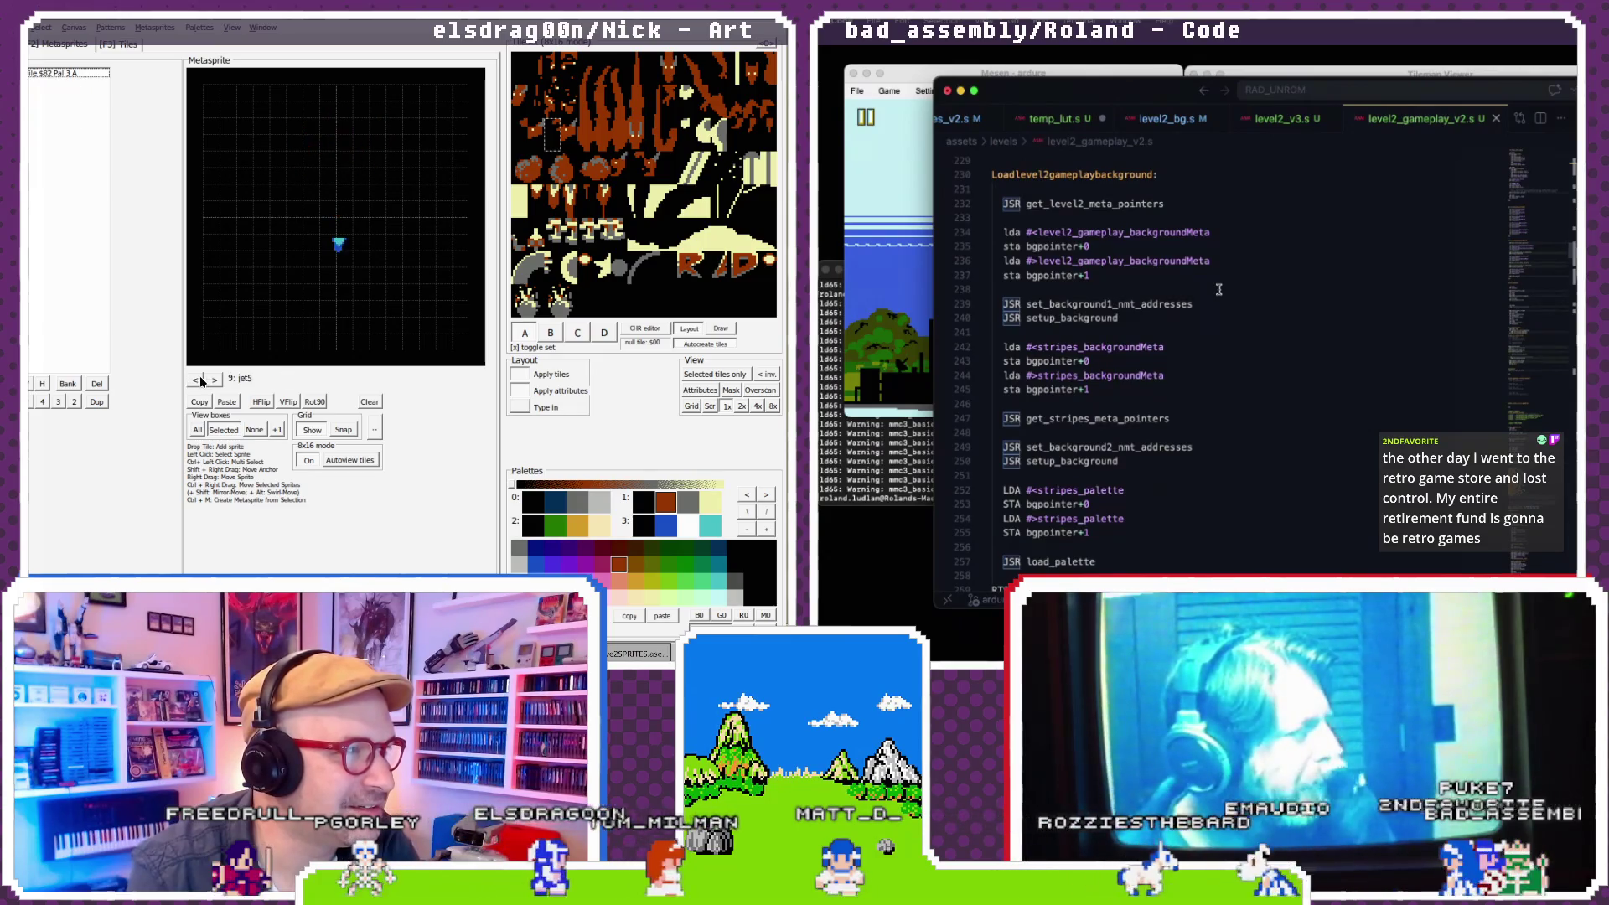
click(201, 381)
click(201, 381)
click(201, 381)
click(201, 381)
click(201, 382)
scroll(1219, 276, up, 1)
click(202, 382)
click(201, 382)
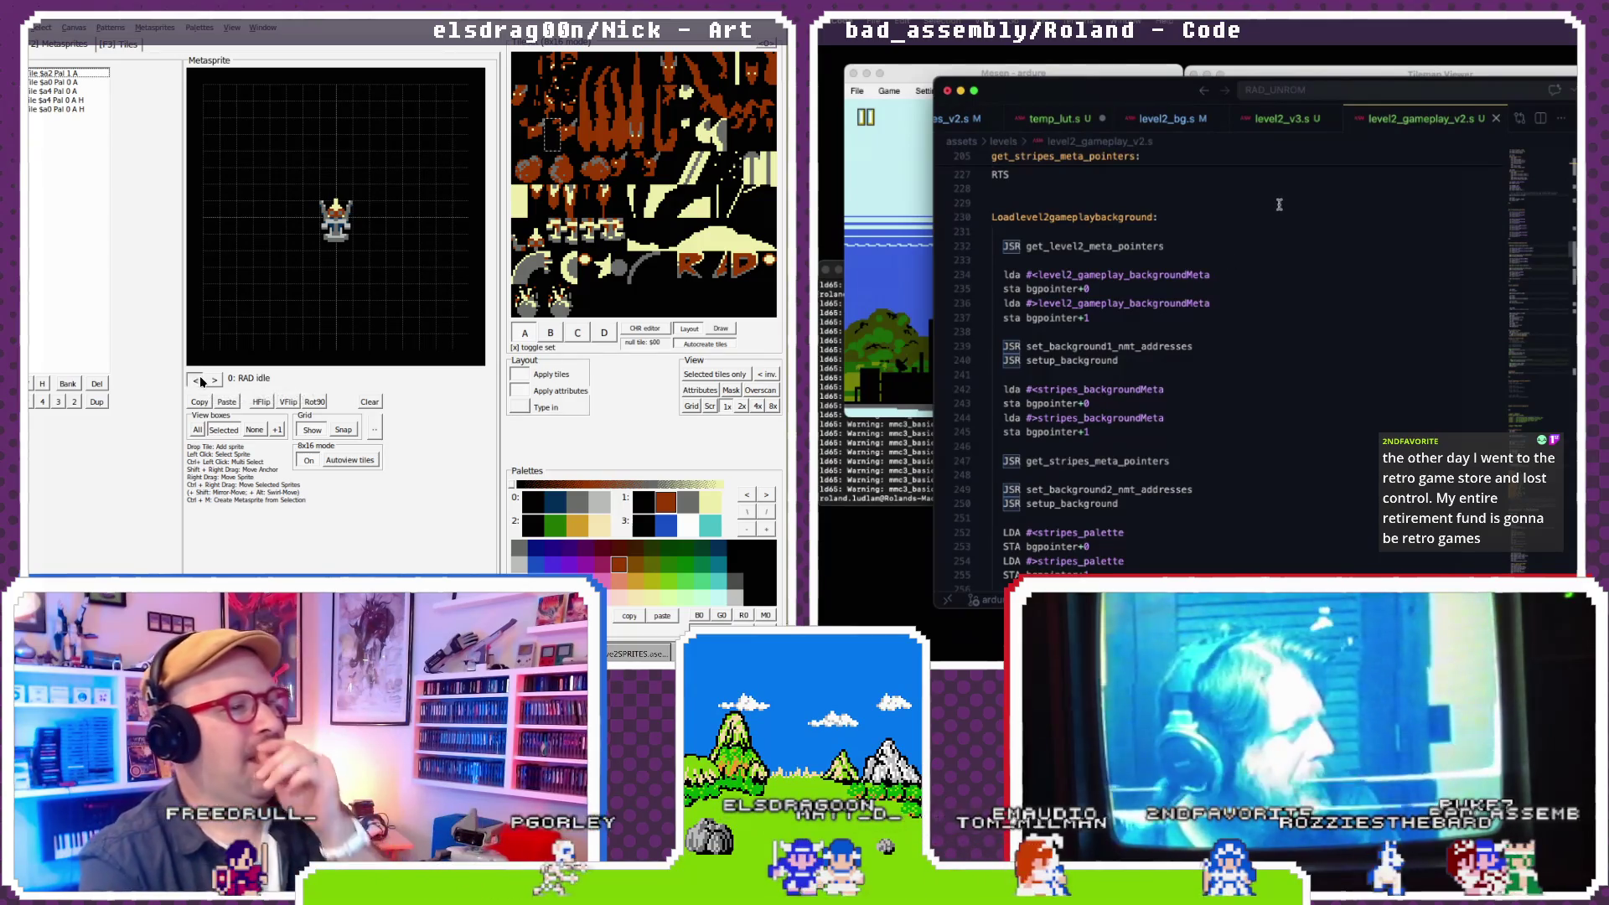
click(215, 380)
click(214, 380)
scroll(1266, 205, up, 2)
click(214, 380)
click(214, 380)
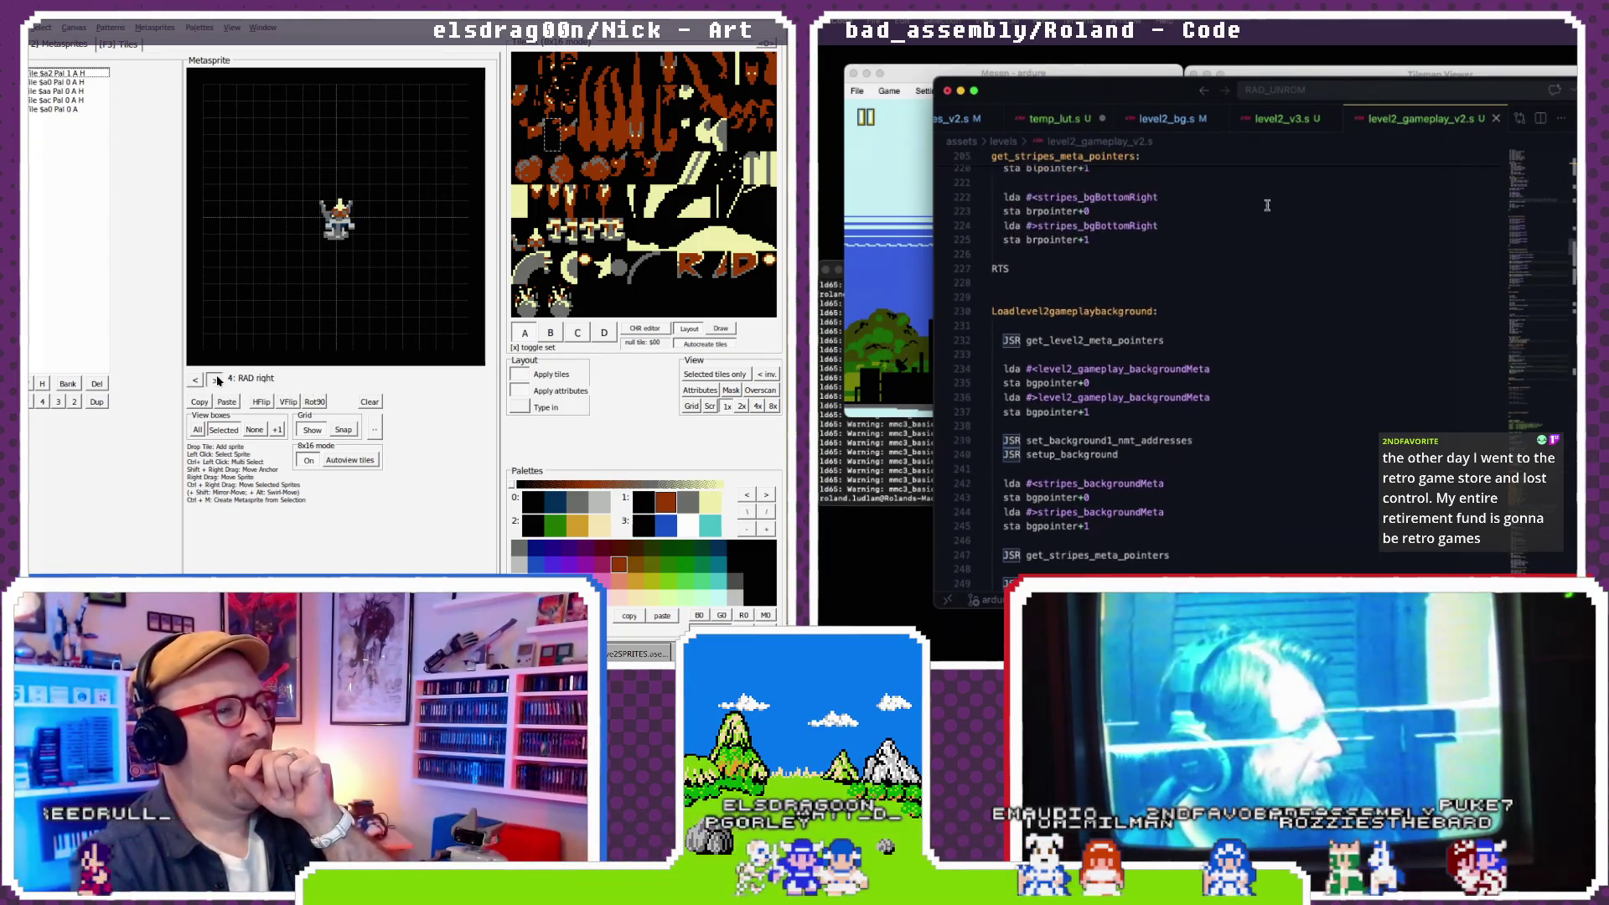
- Skip ahead through the kitedragon metasprites past kitedragon6
double_click(215, 378)
double_click(215, 378)
double_click(215, 378)
double_click(215, 378)
click(215, 378)
scroll(1265, 200, down, 1)
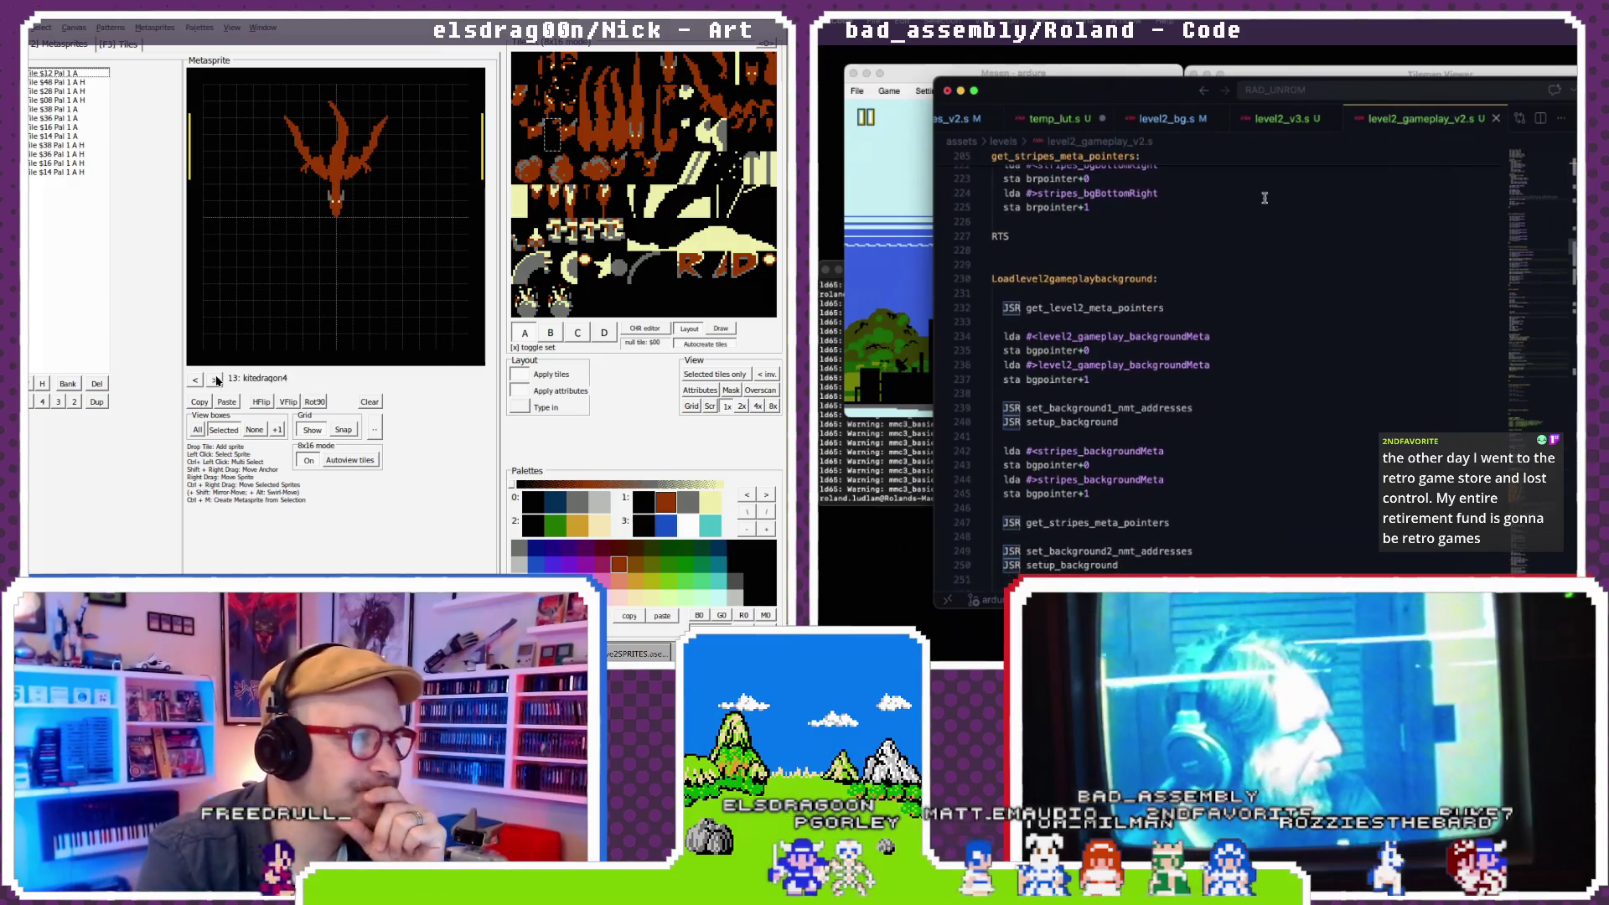
scroll(1265, 197, down, 5)
click(216, 378)
click(215, 378)
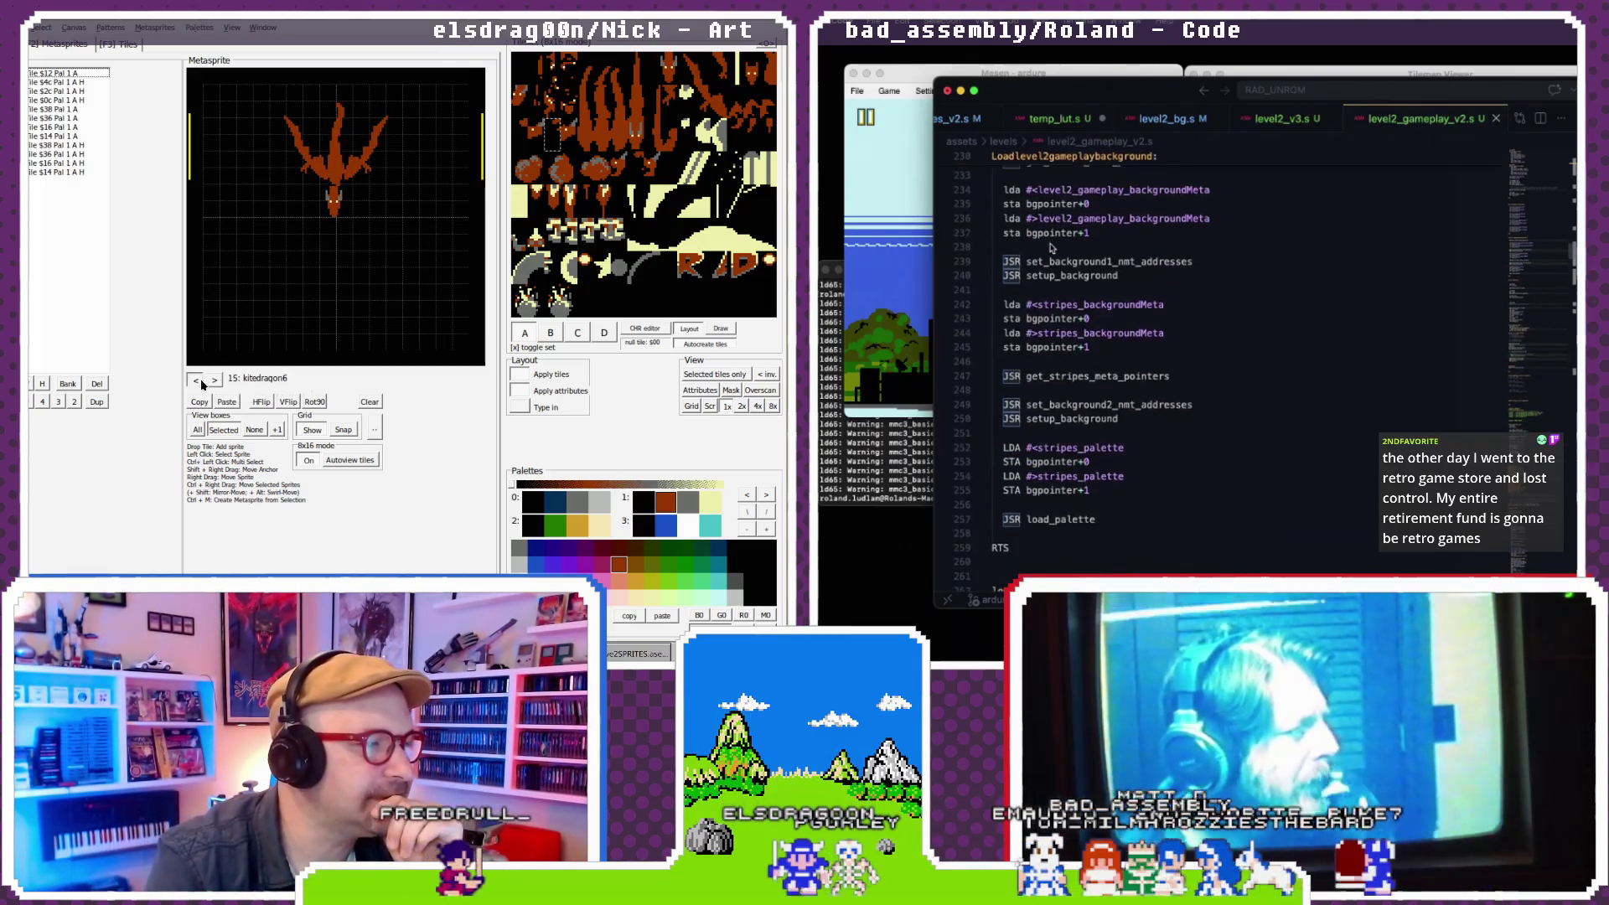
click(214, 380)
scroll(1050, 248, up, 2)
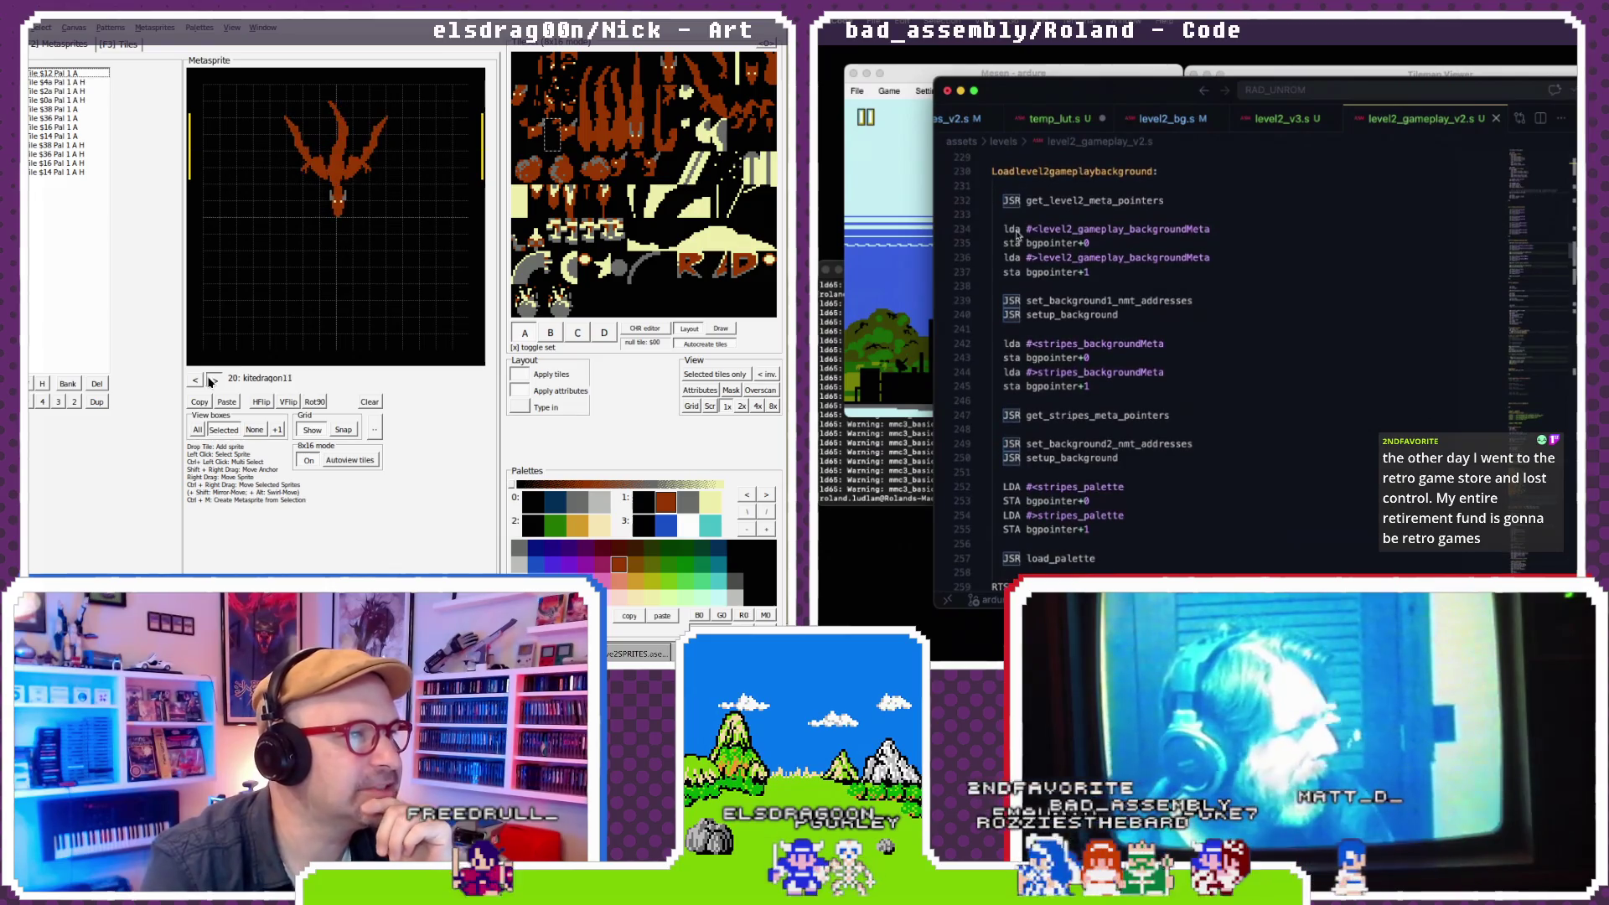
- Mark the lda line in the background loader and skip metasprites forward to kitedragon_death_3
click(1016, 235)
scroll(1016, 236, down, 1)
triple_click(213, 379)
triple_click(213, 380)
triple_click(212, 379)
triple_click(212, 379)
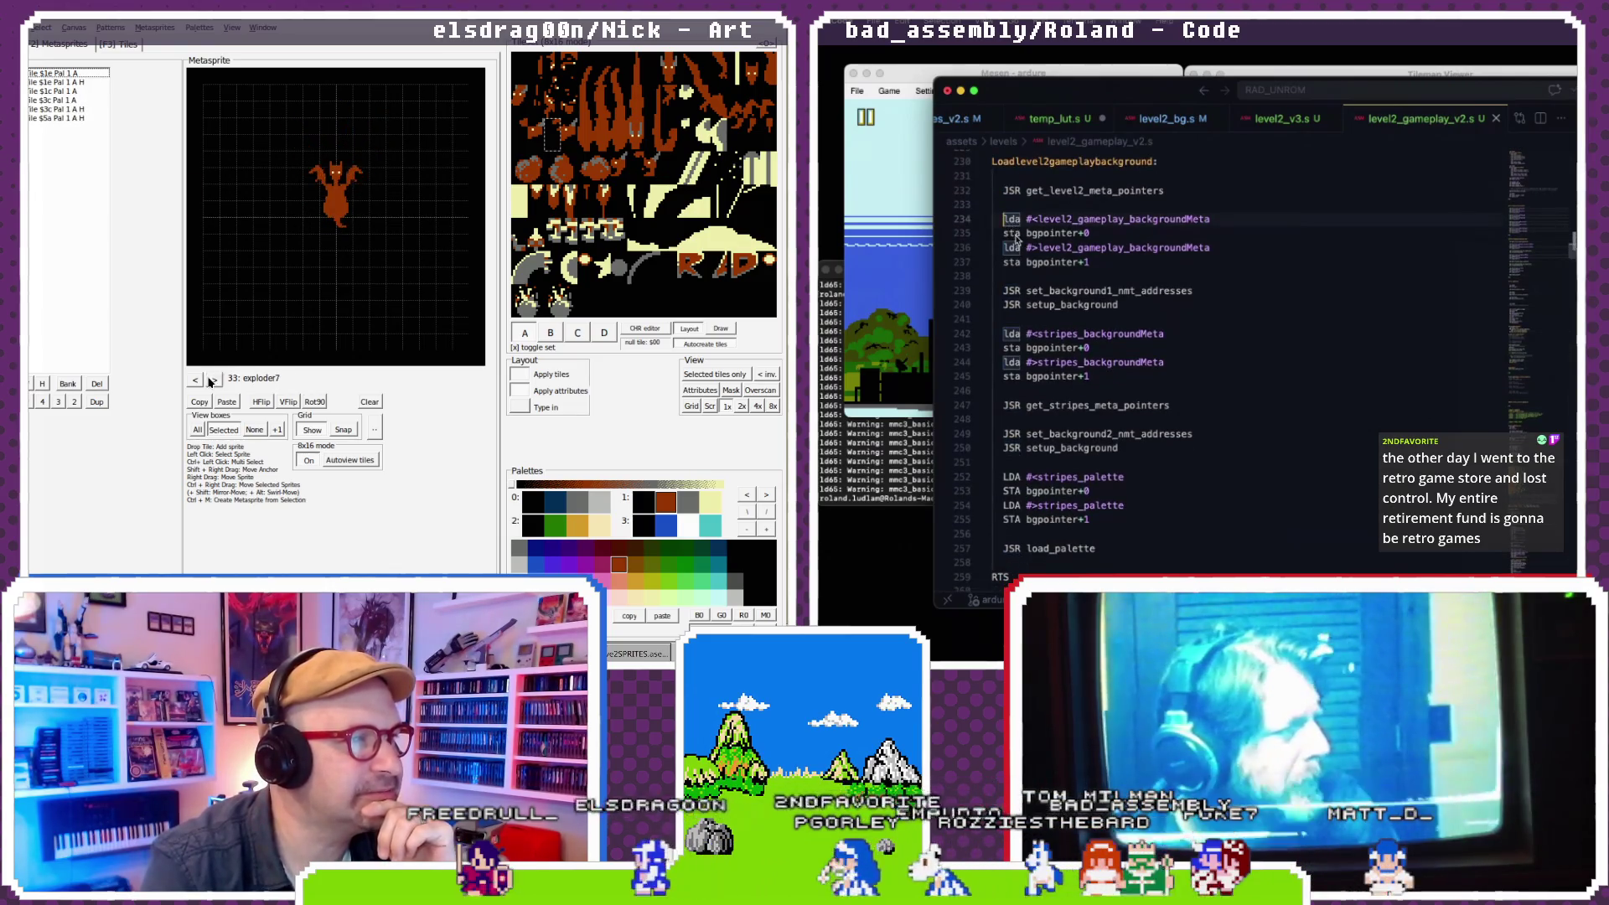
triple_click(212, 380)
triple_click(213, 379)
triple_click(212, 379)
triple_click(213, 380)
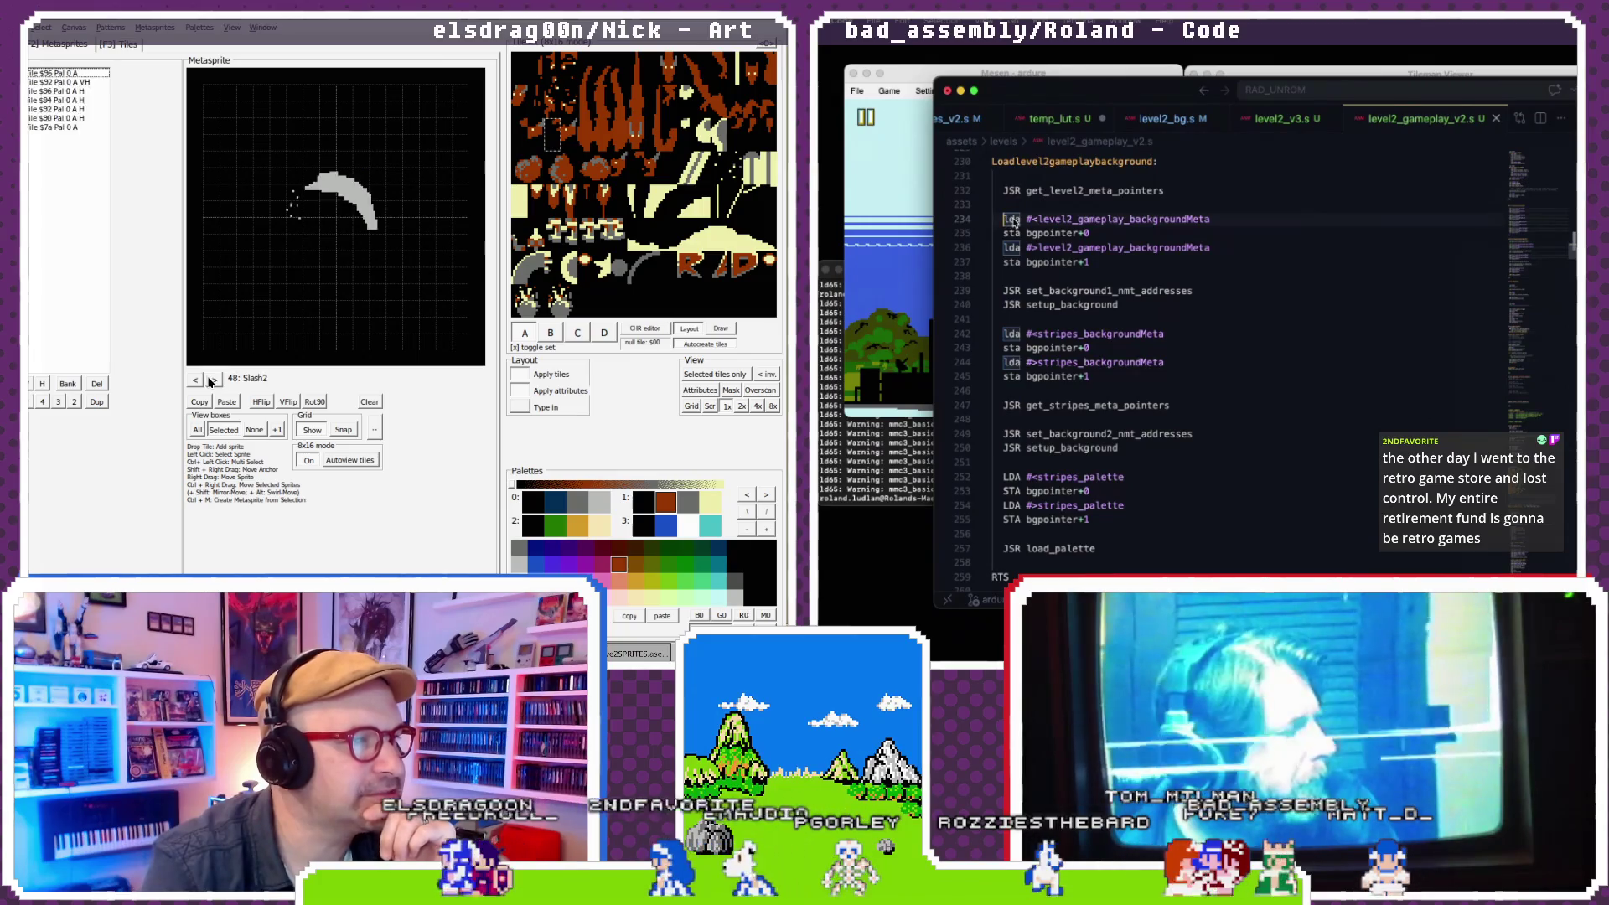
triple_click(213, 380)
scroll(1017, 222, up, 10)
triple_click(213, 379)
triple_click(213, 380)
triple_click(212, 380)
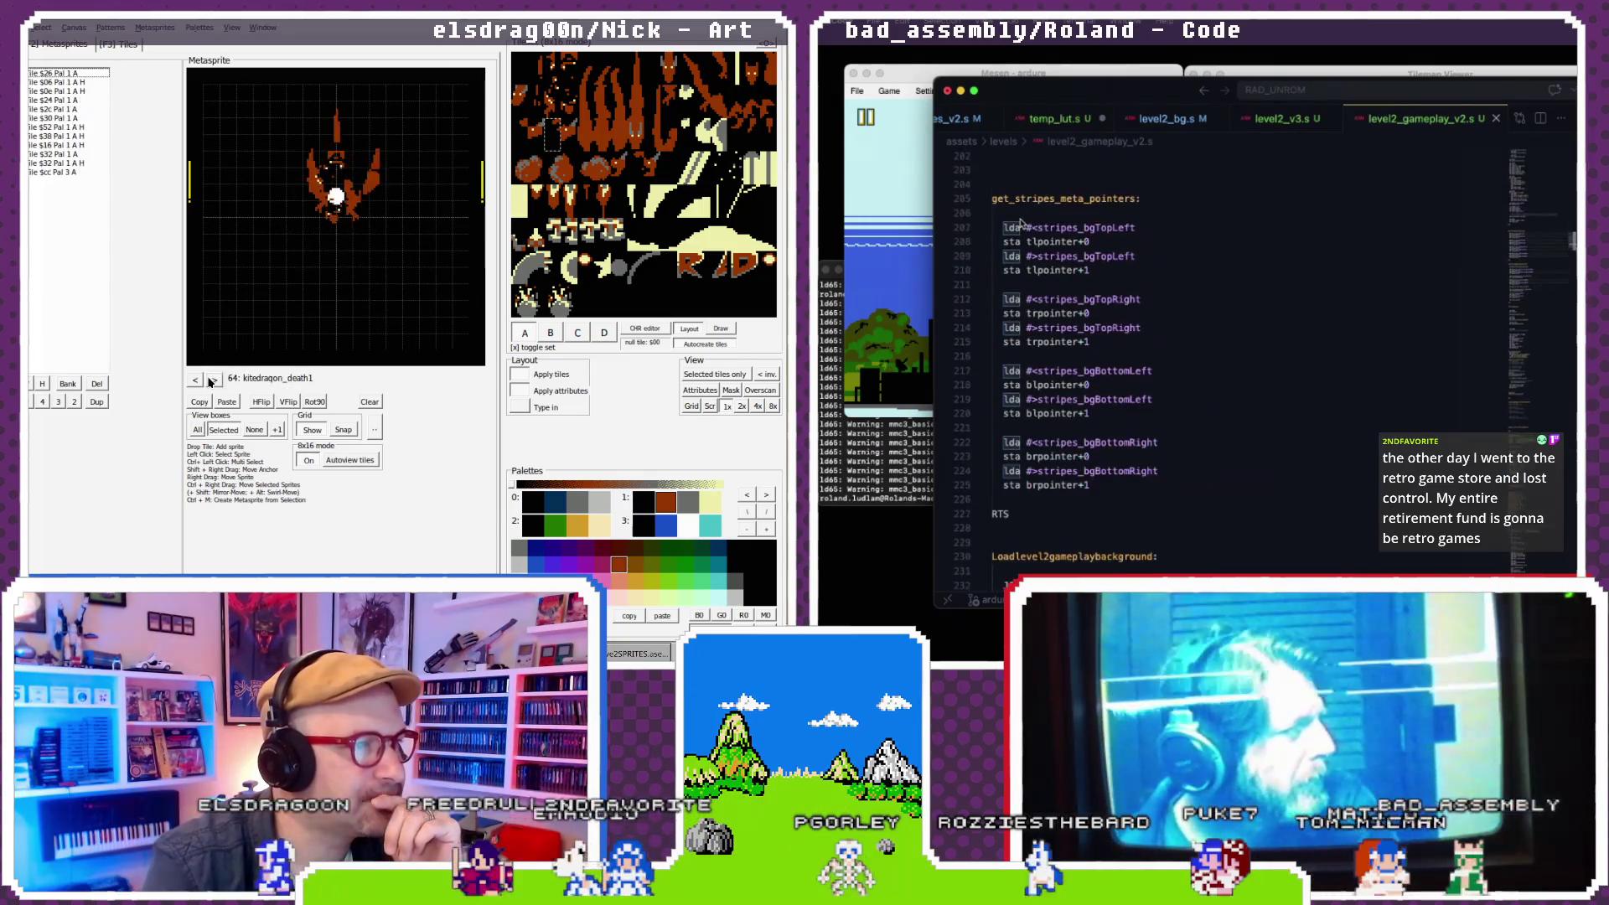
double_click(213, 380)
- Open level2_bg.s to review its scroll data, advancing metasprites to kitedragon31
click(1163, 119)
click(213, 379)
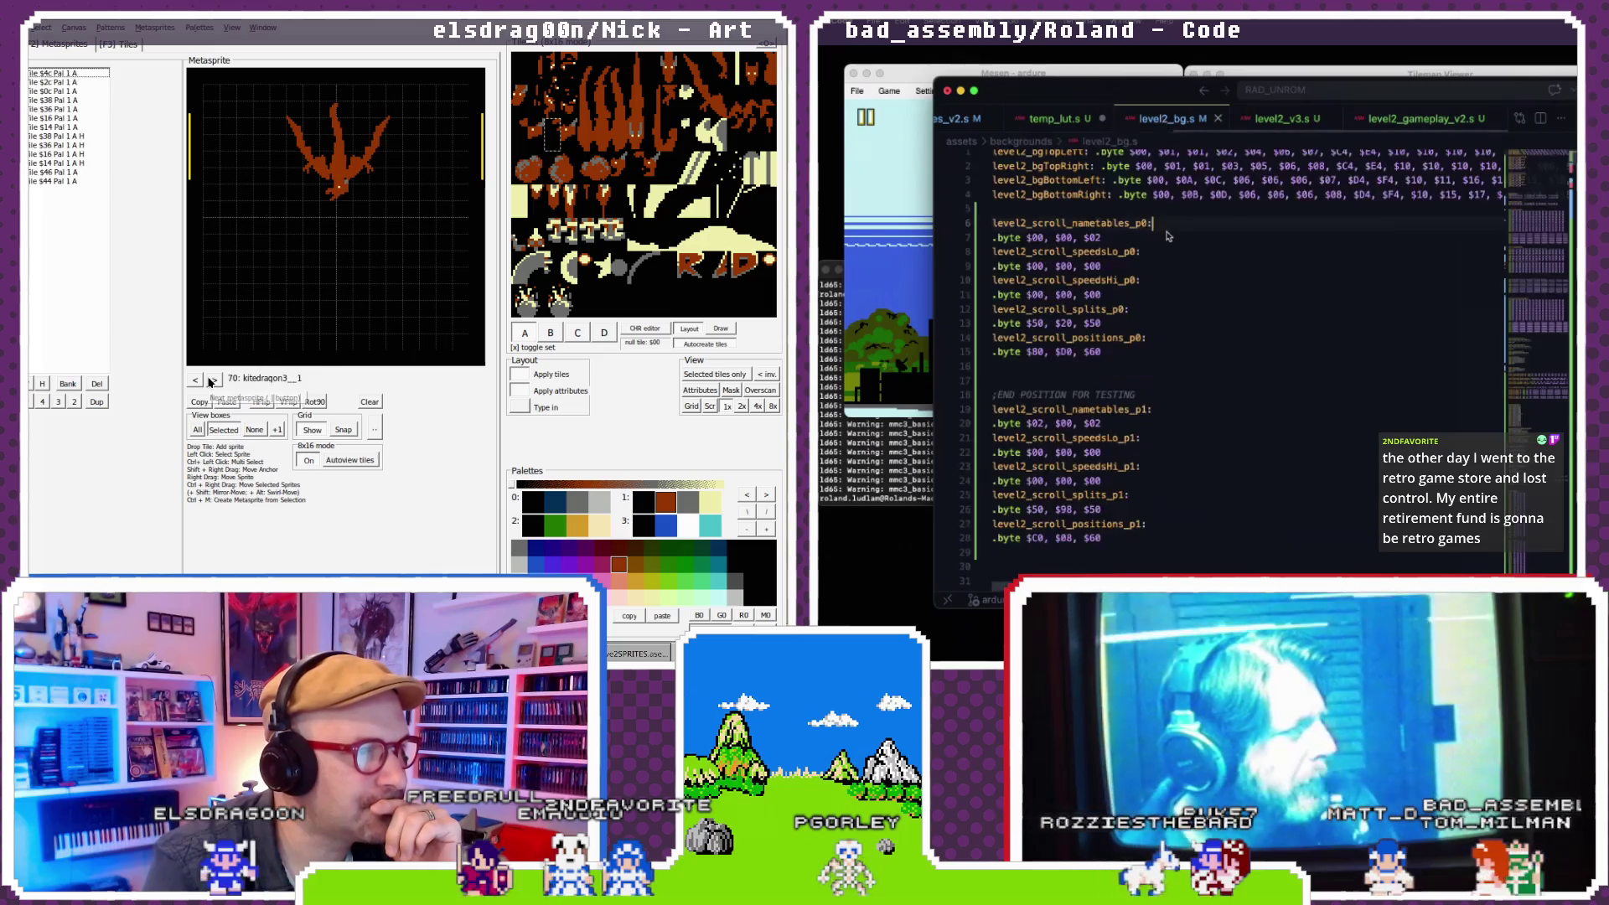
click(213, 380)
click(194, 381)
- Return to level2_v3.s and paste the dragon sprite into new metasprite 71
click(1284, 119)
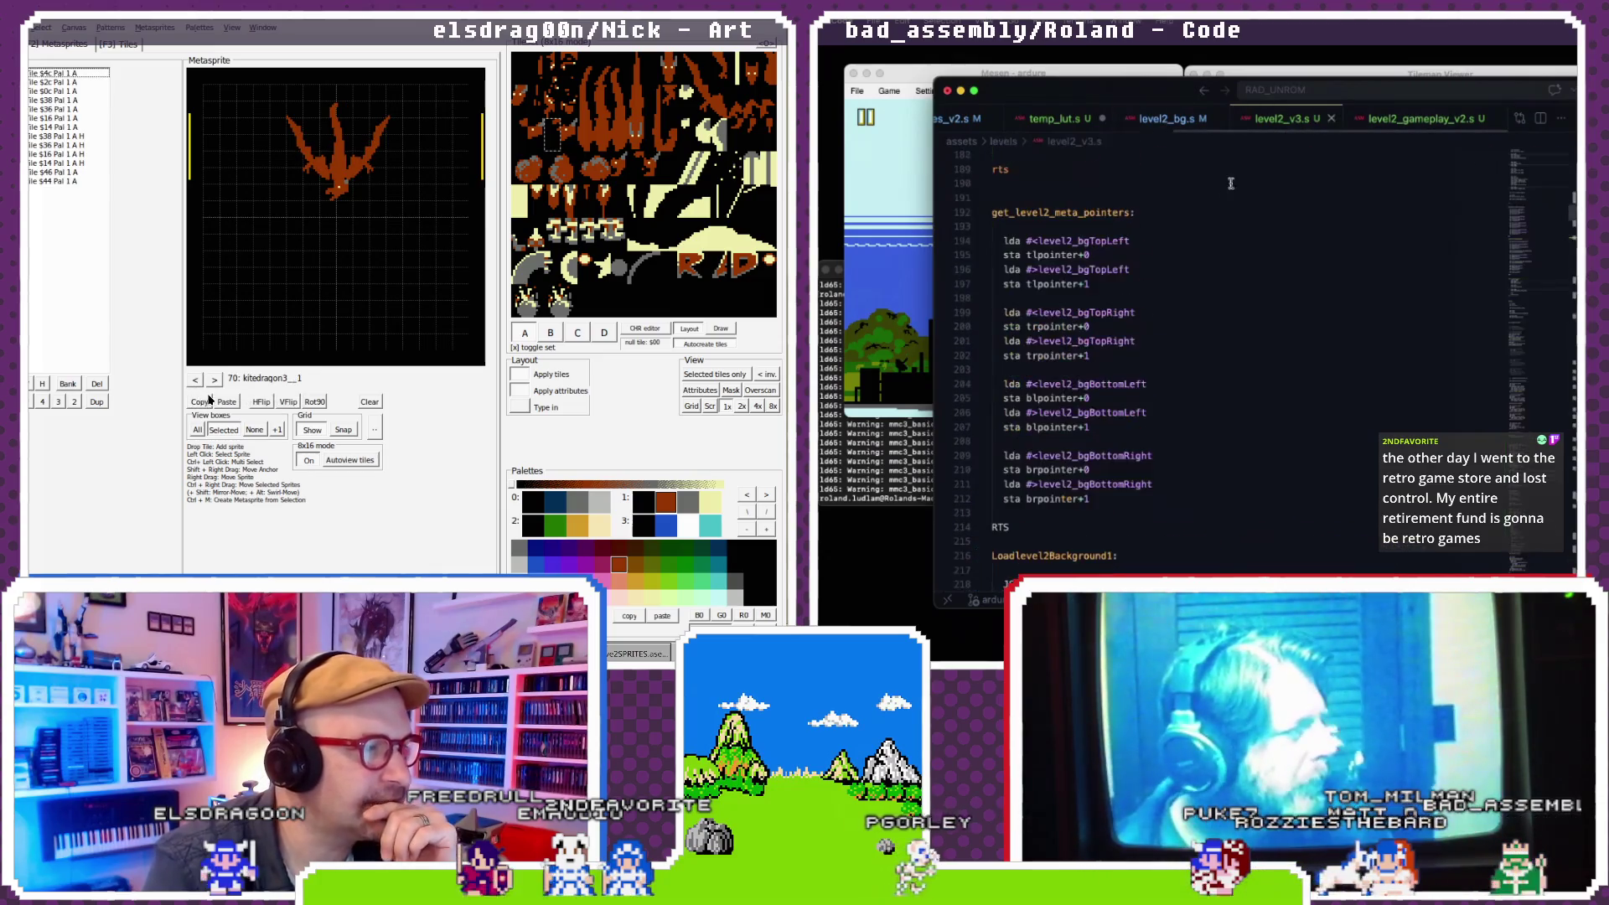
scroll(1224, 201, down, 10)
click(215, 380)
scroll(1224, 201, up, 9)
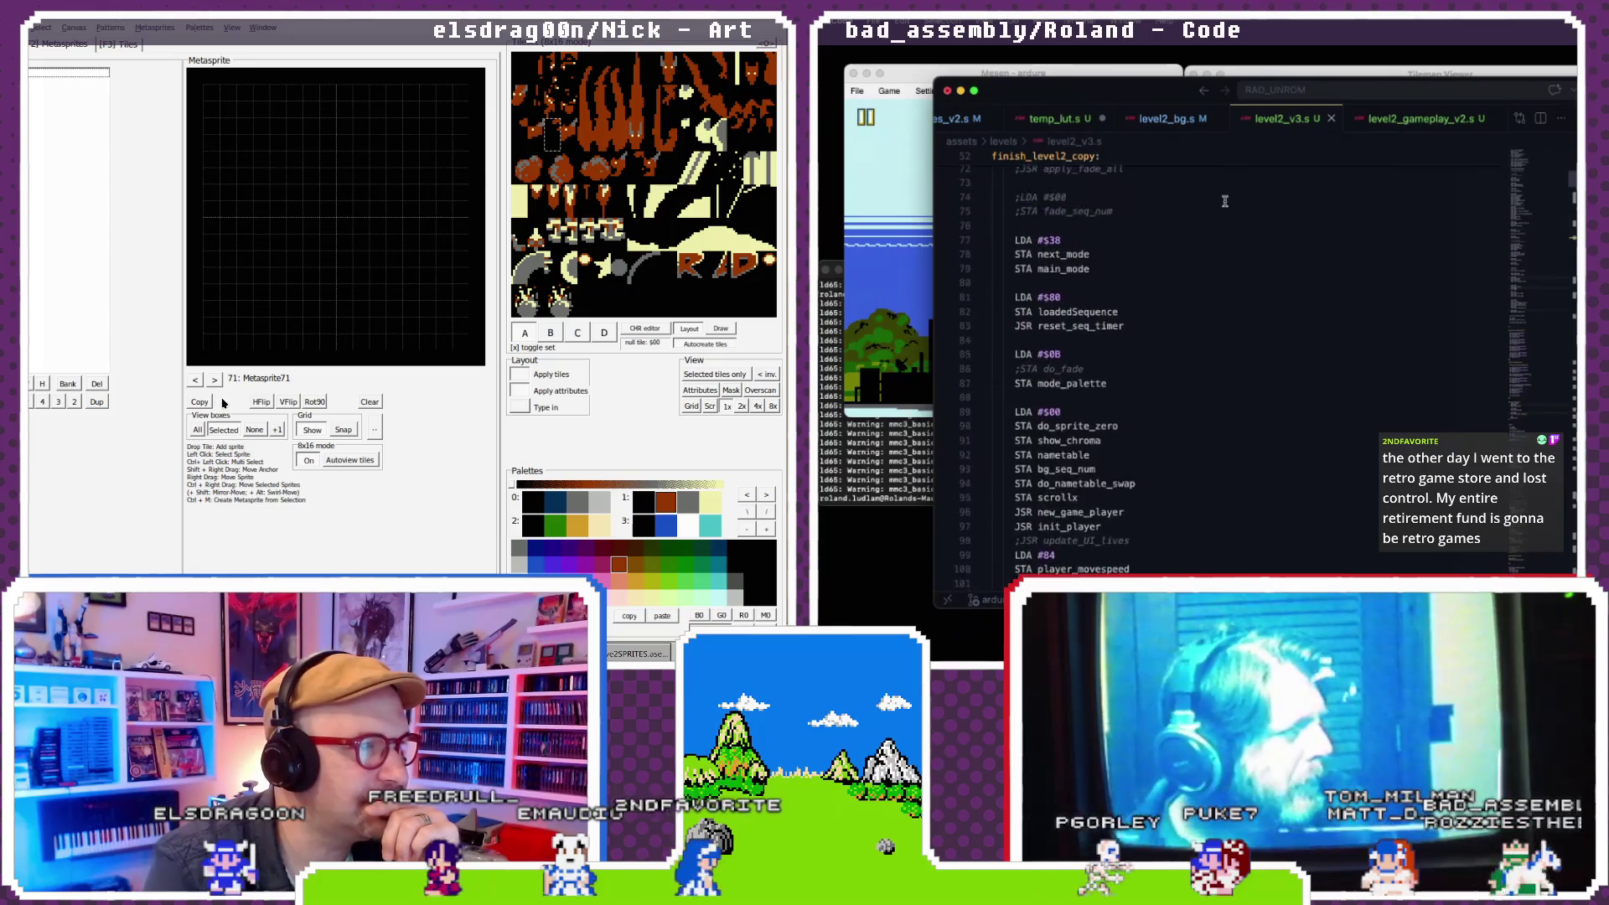
click(217, 402)
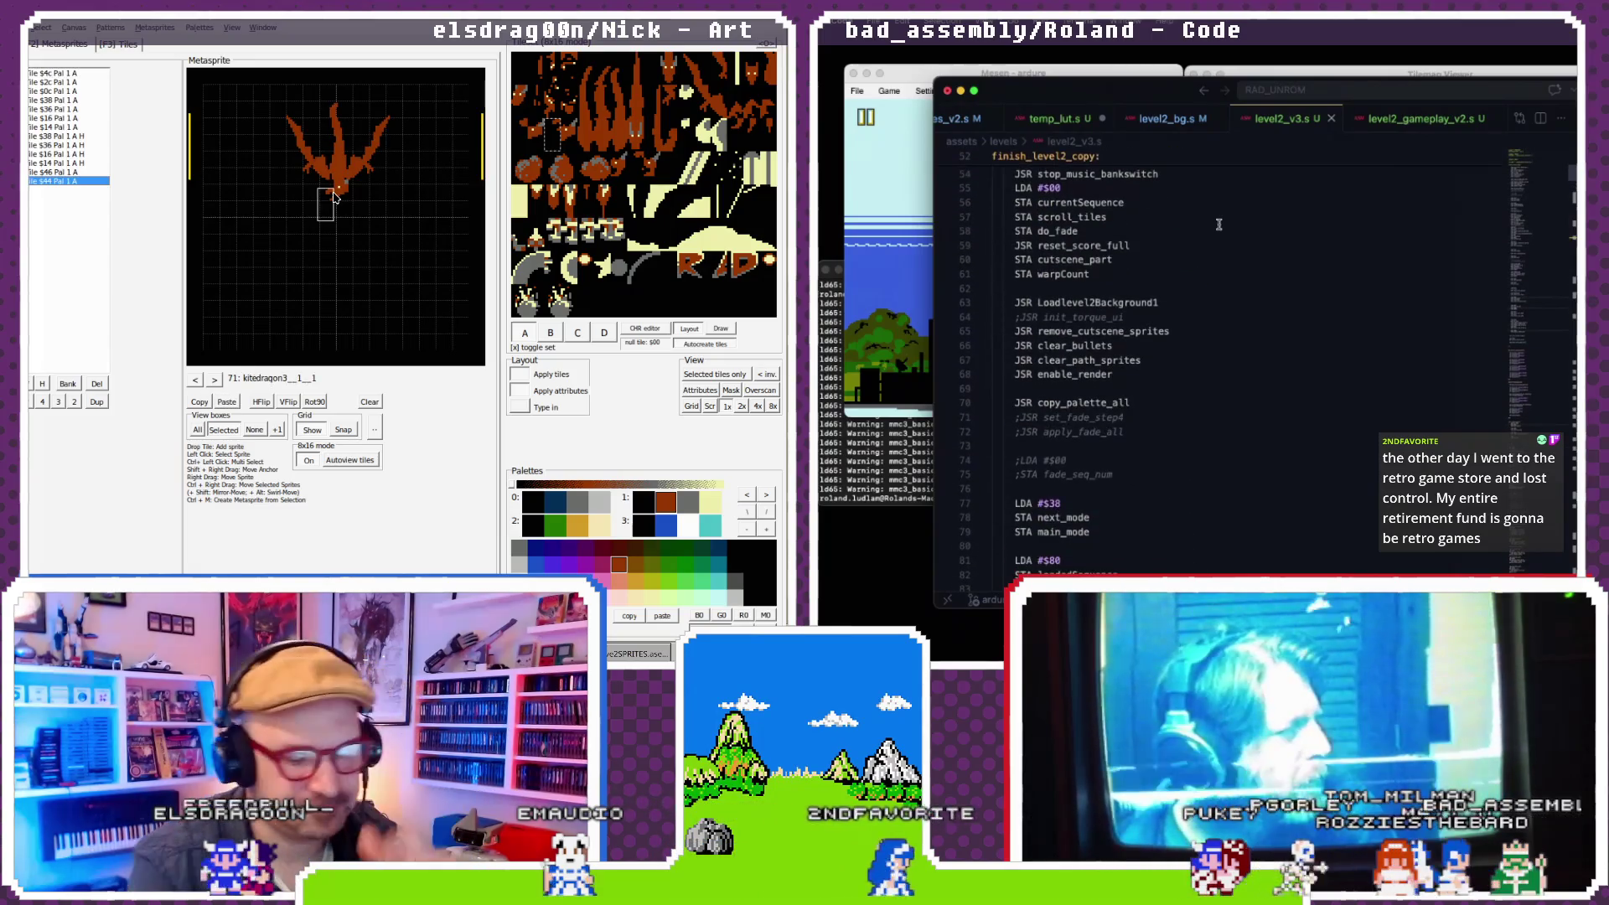
scroll(1206, 243, down, 2)
scroll(1200, 262, down, 6)
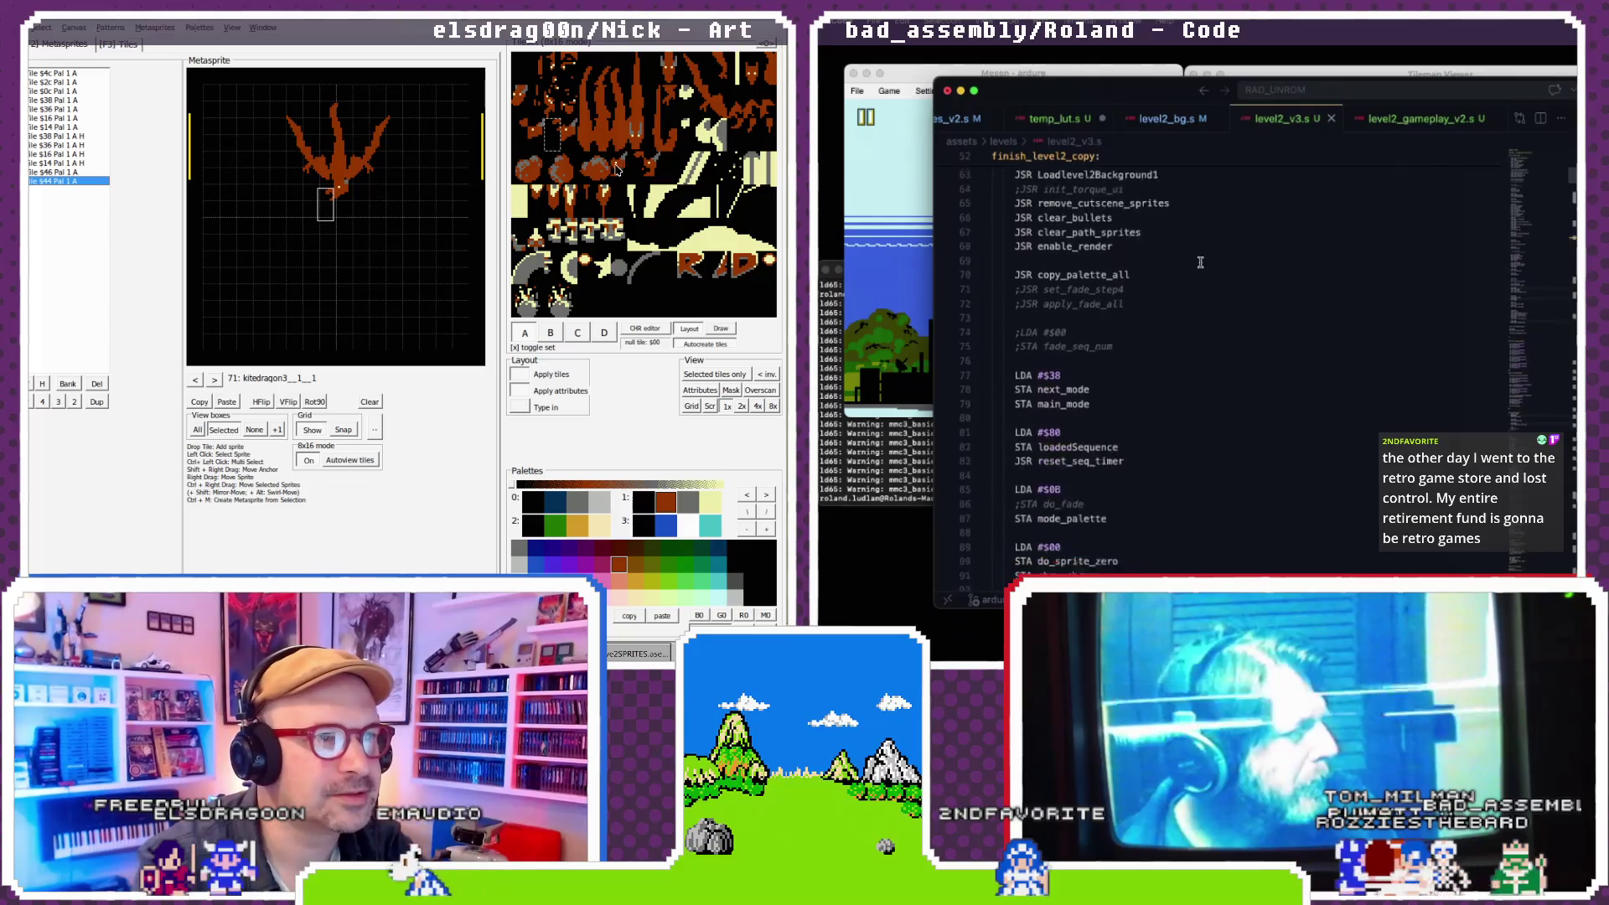
- Give the dragon's lower piece tile $6c and select Loadlevel2Background1 lines 218–226
click(570, 143)
click(552, 126)
scroll(1200, 262, up, 11)
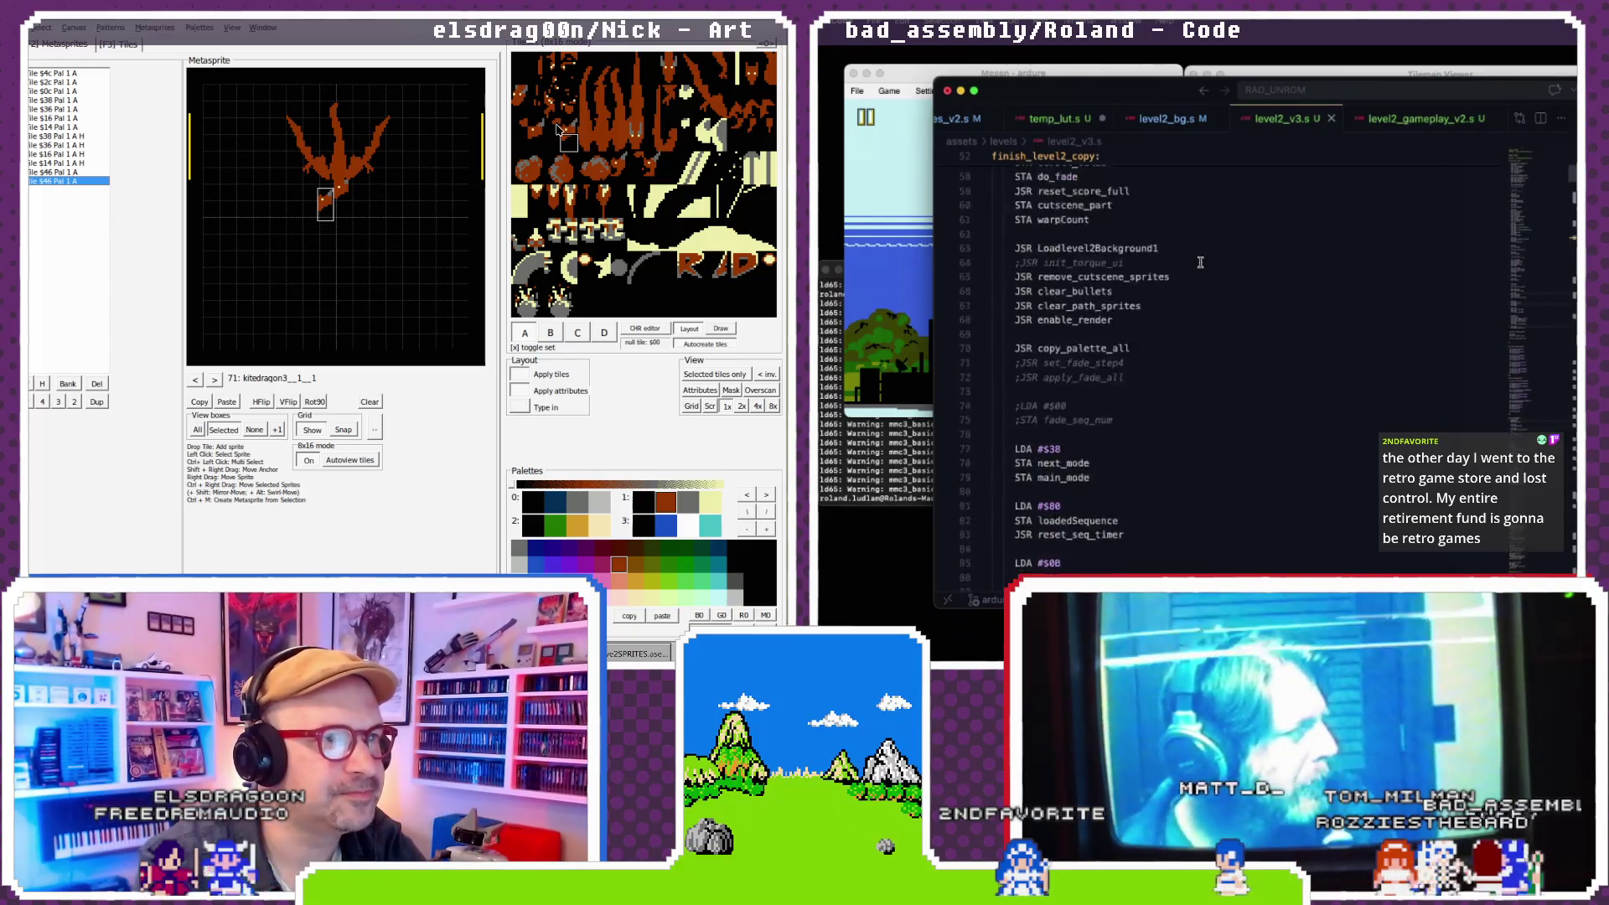
click(342, 196)
scroll(1200, 262, down, 2)
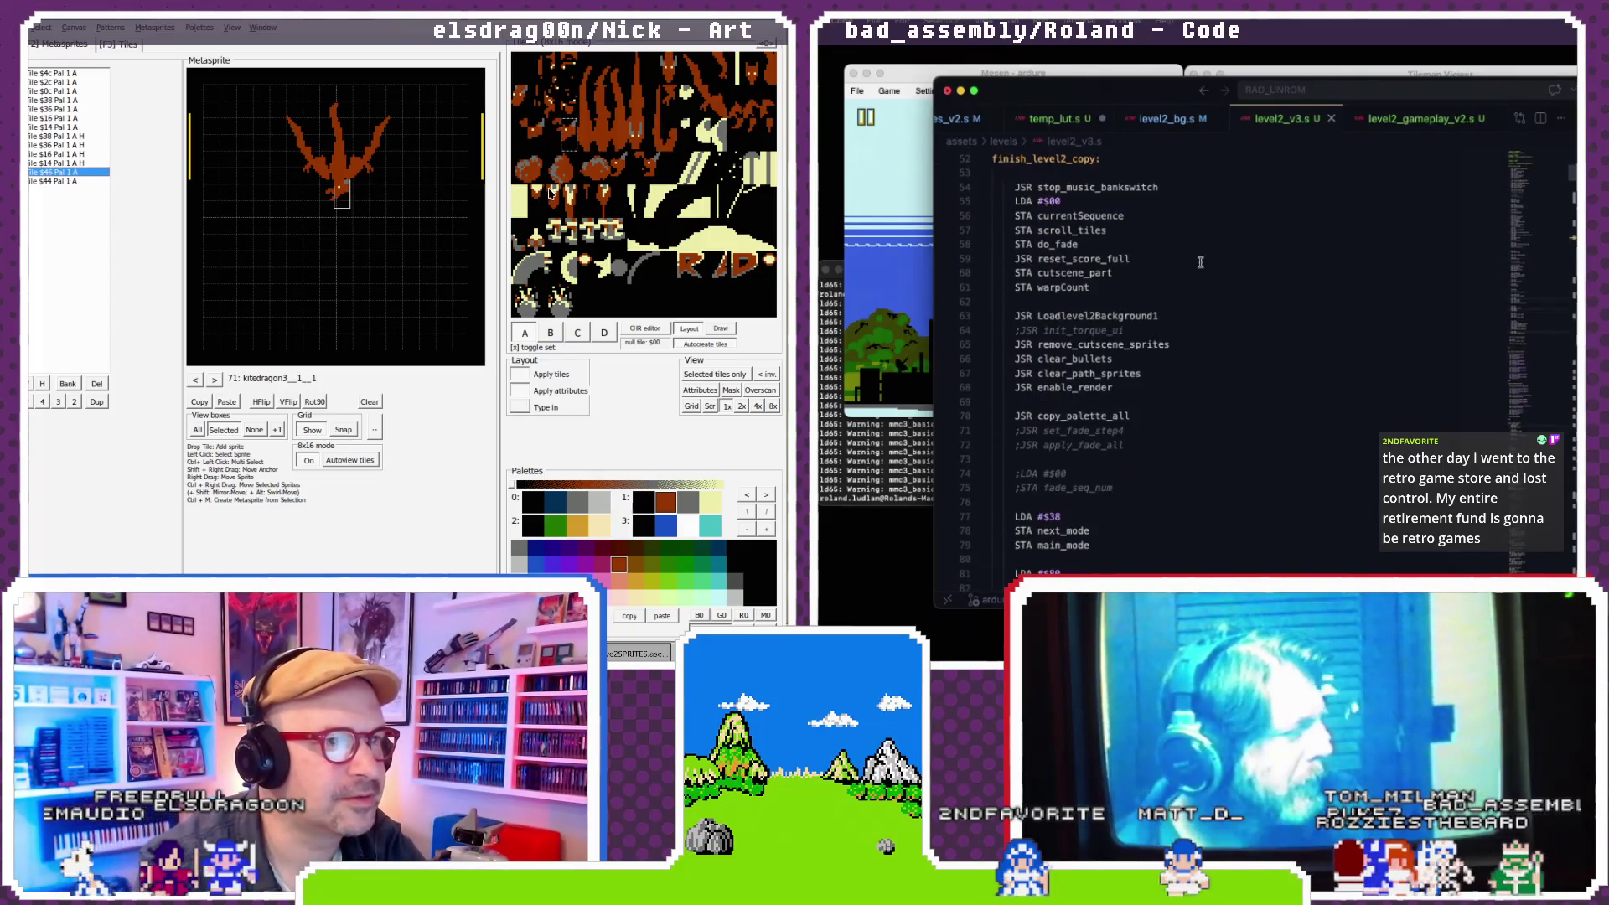
click(617, 165)
scroll(1199, 262, down, 20)
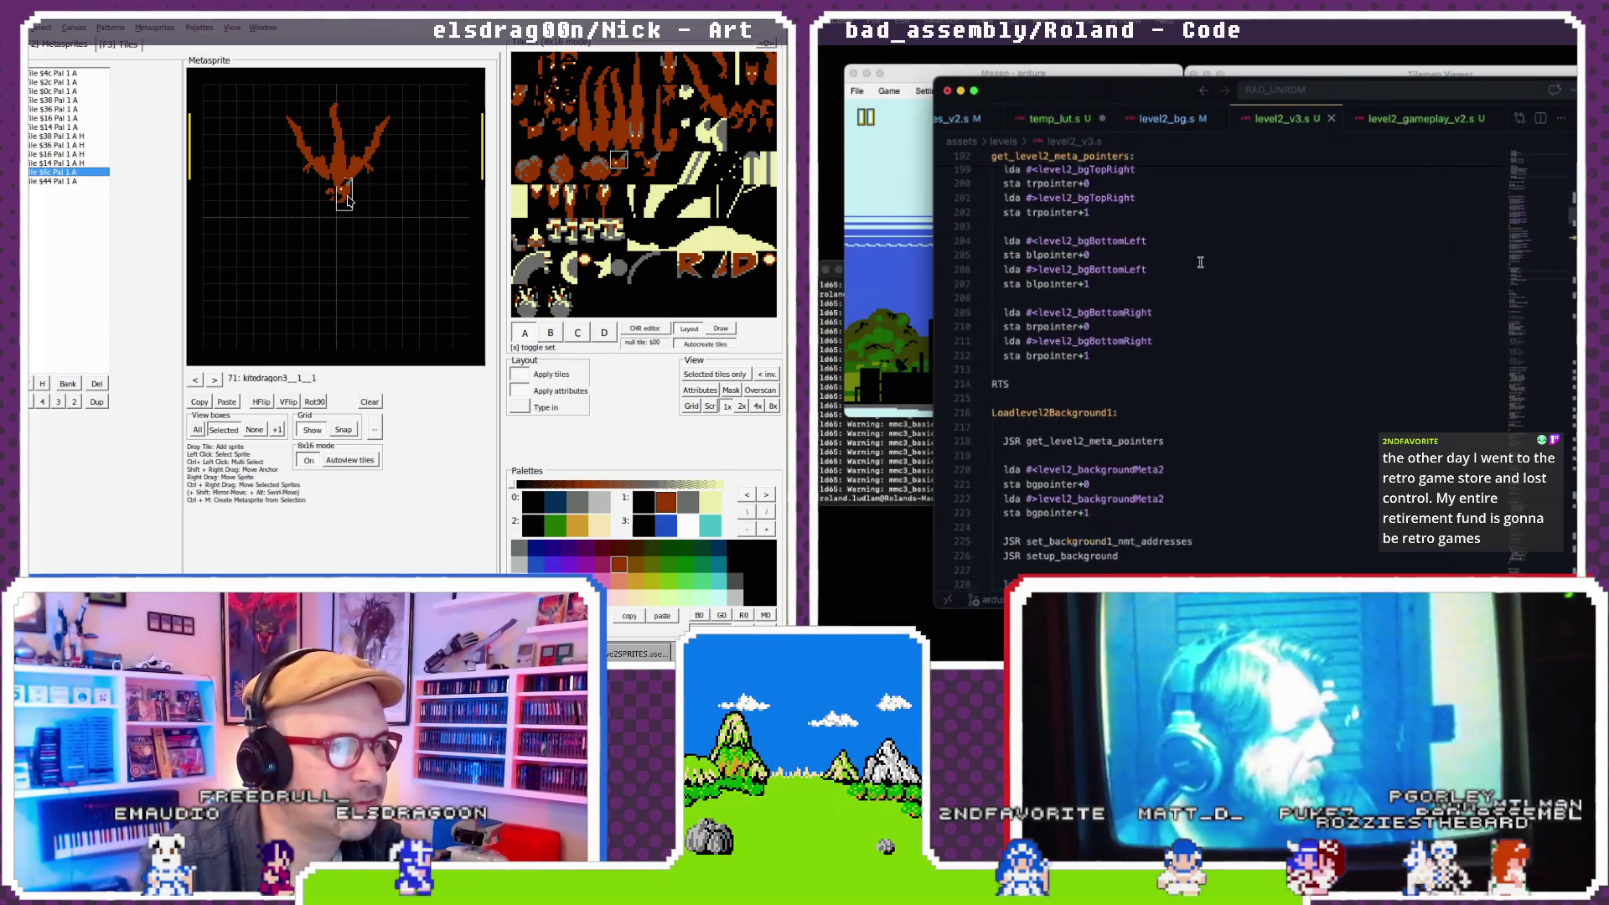
scroll(1200, 262, down, 5)
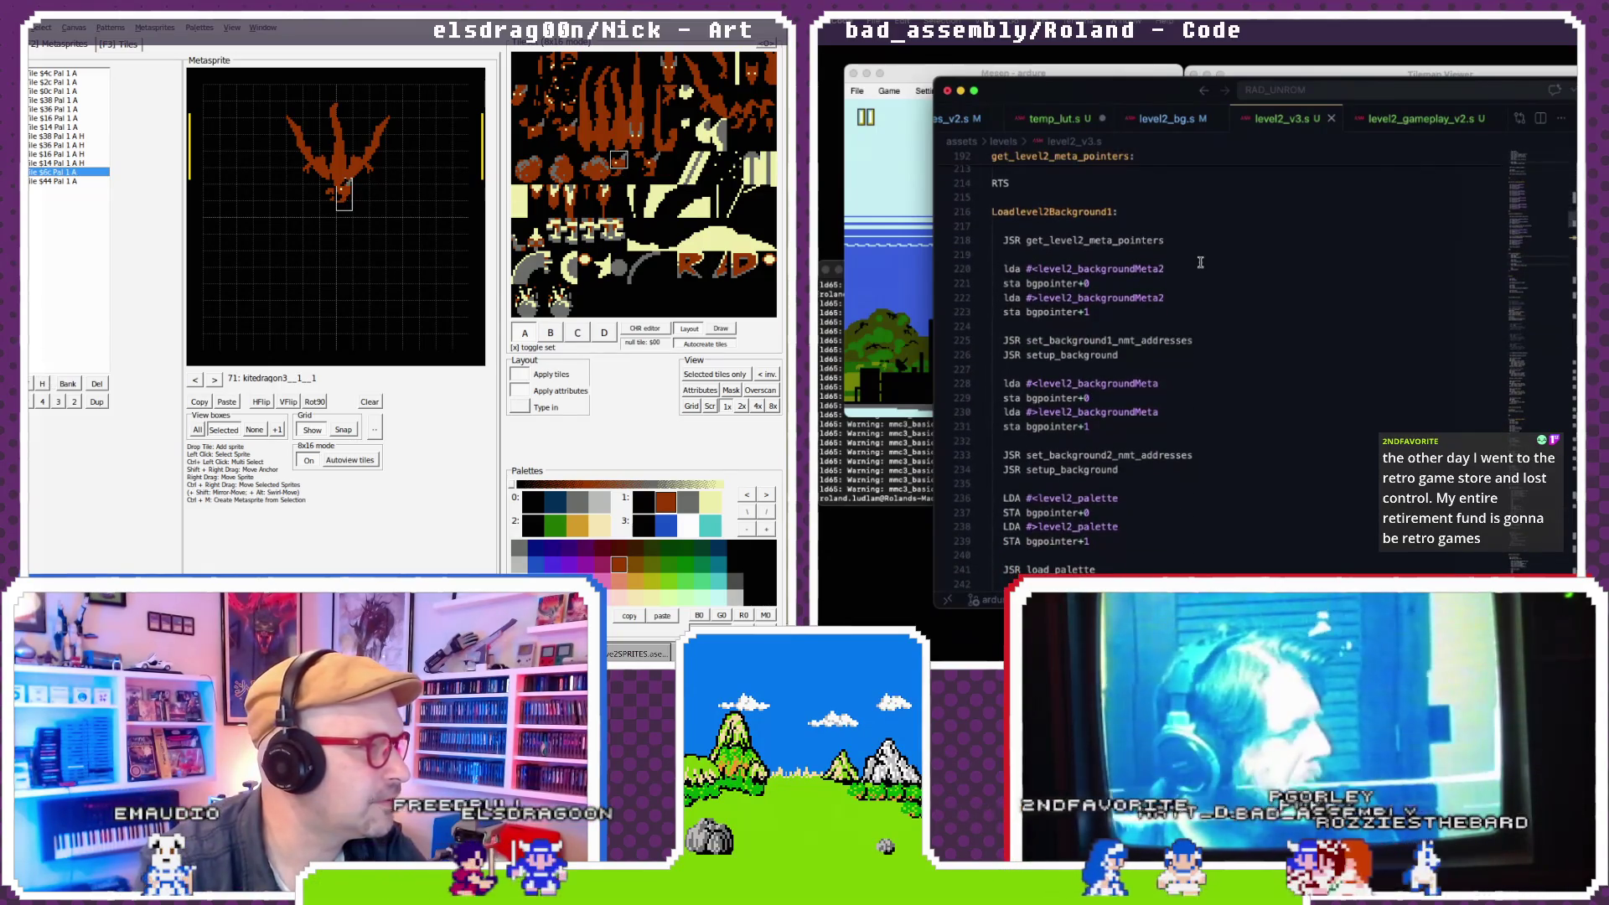
scroll(1199, 262, up, 1)
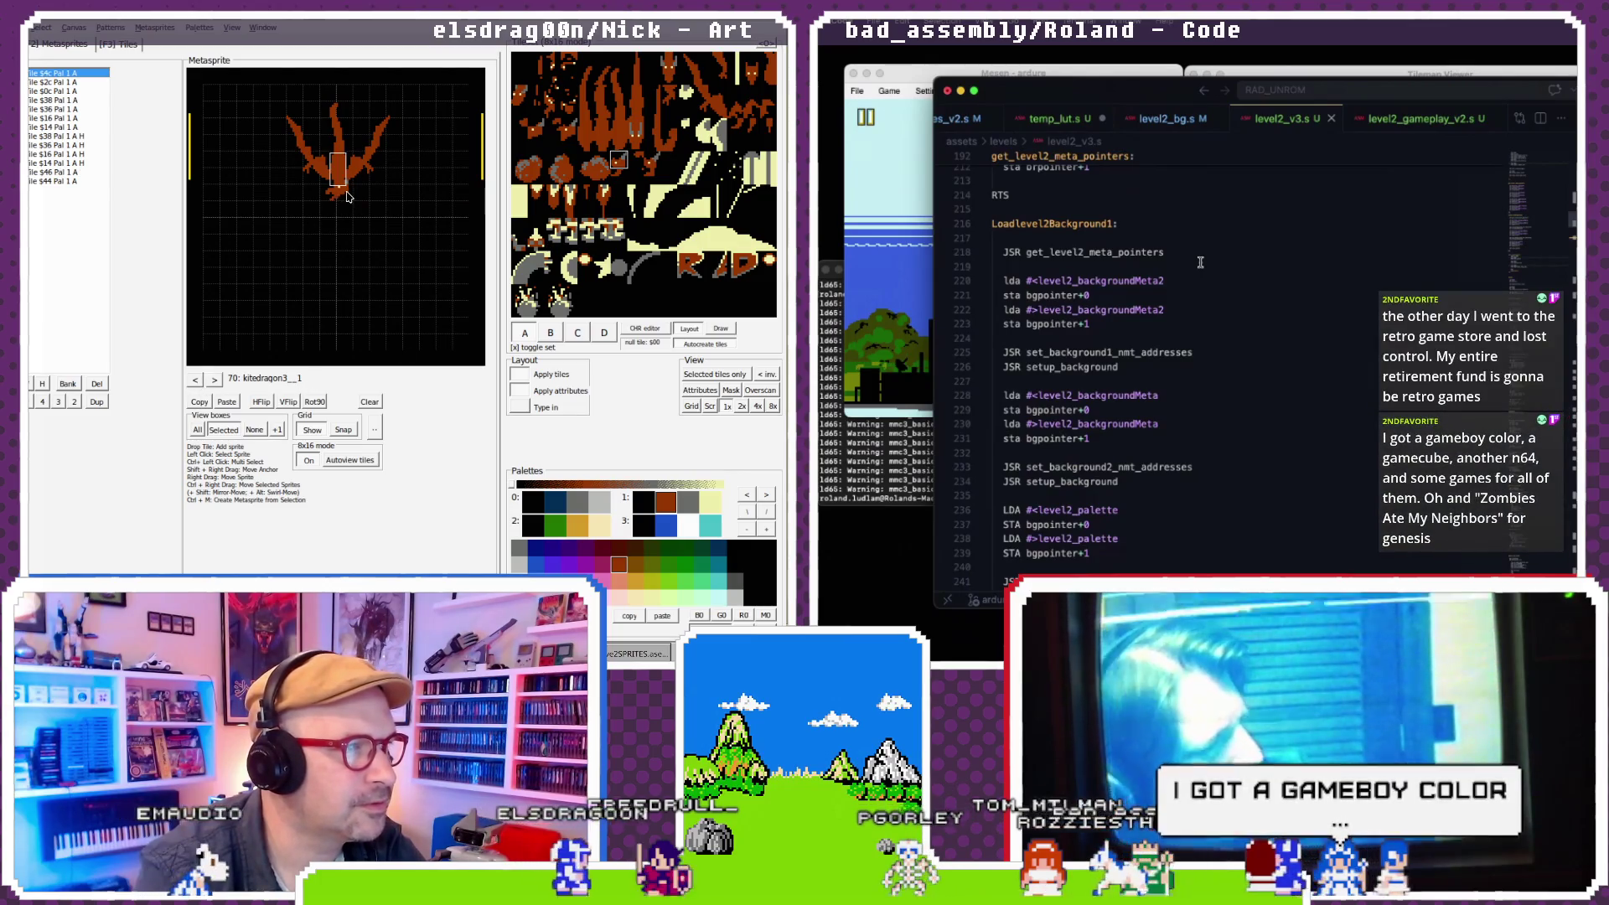
click(346, 200)
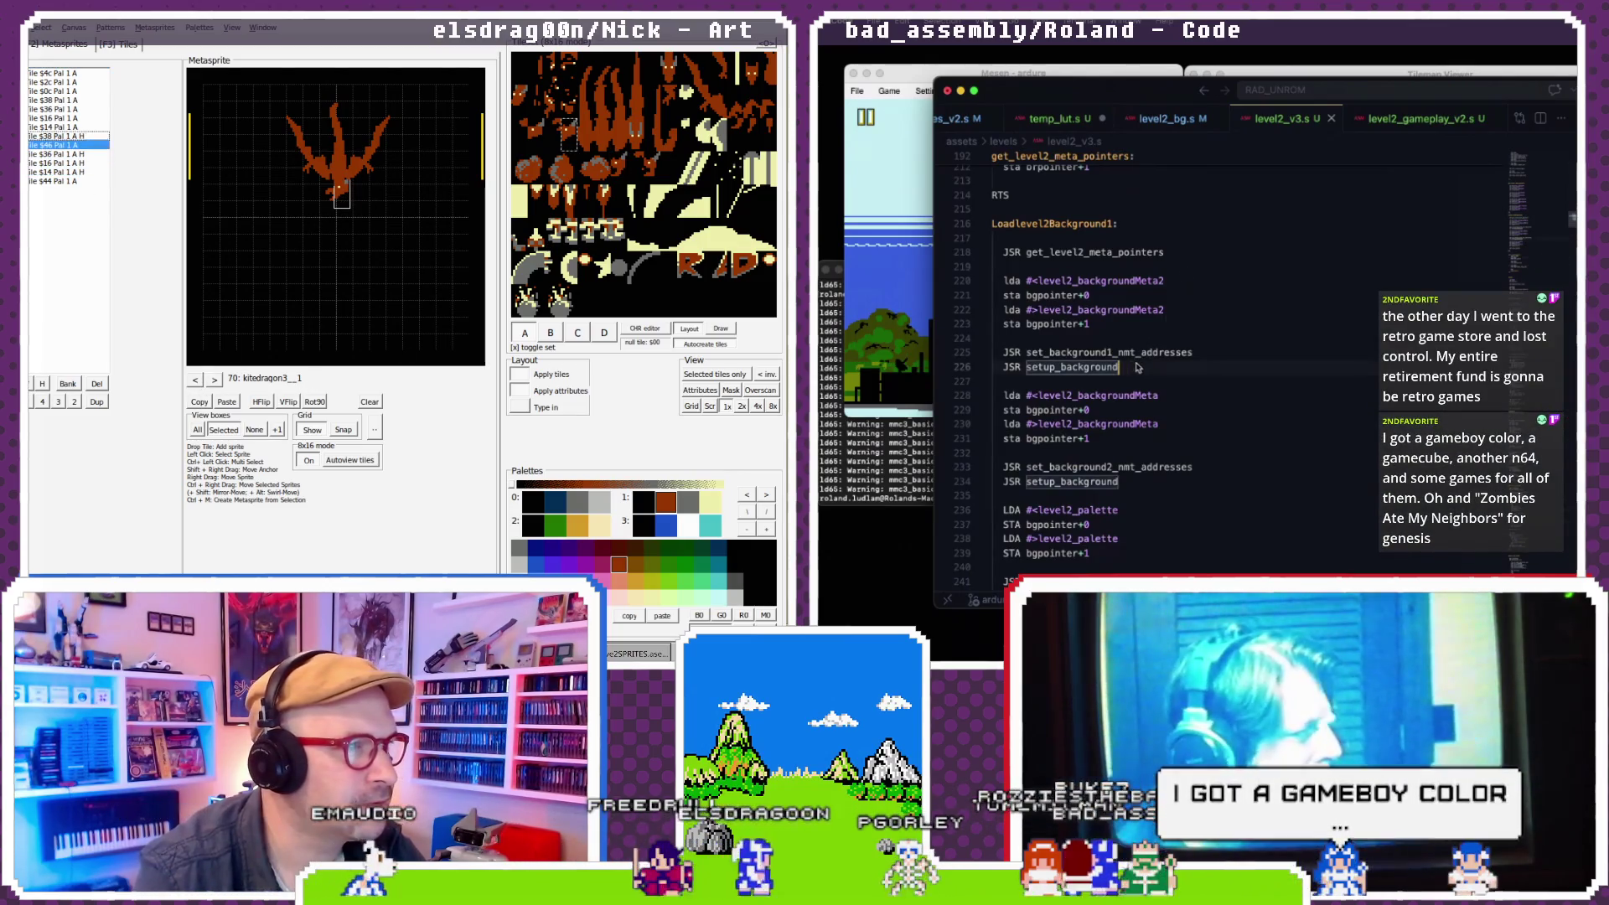
mouse_move(1133, 366)
mouse_down()
mouse_move(1005, 352)
mouse_move(991, 256)
mouse_up()
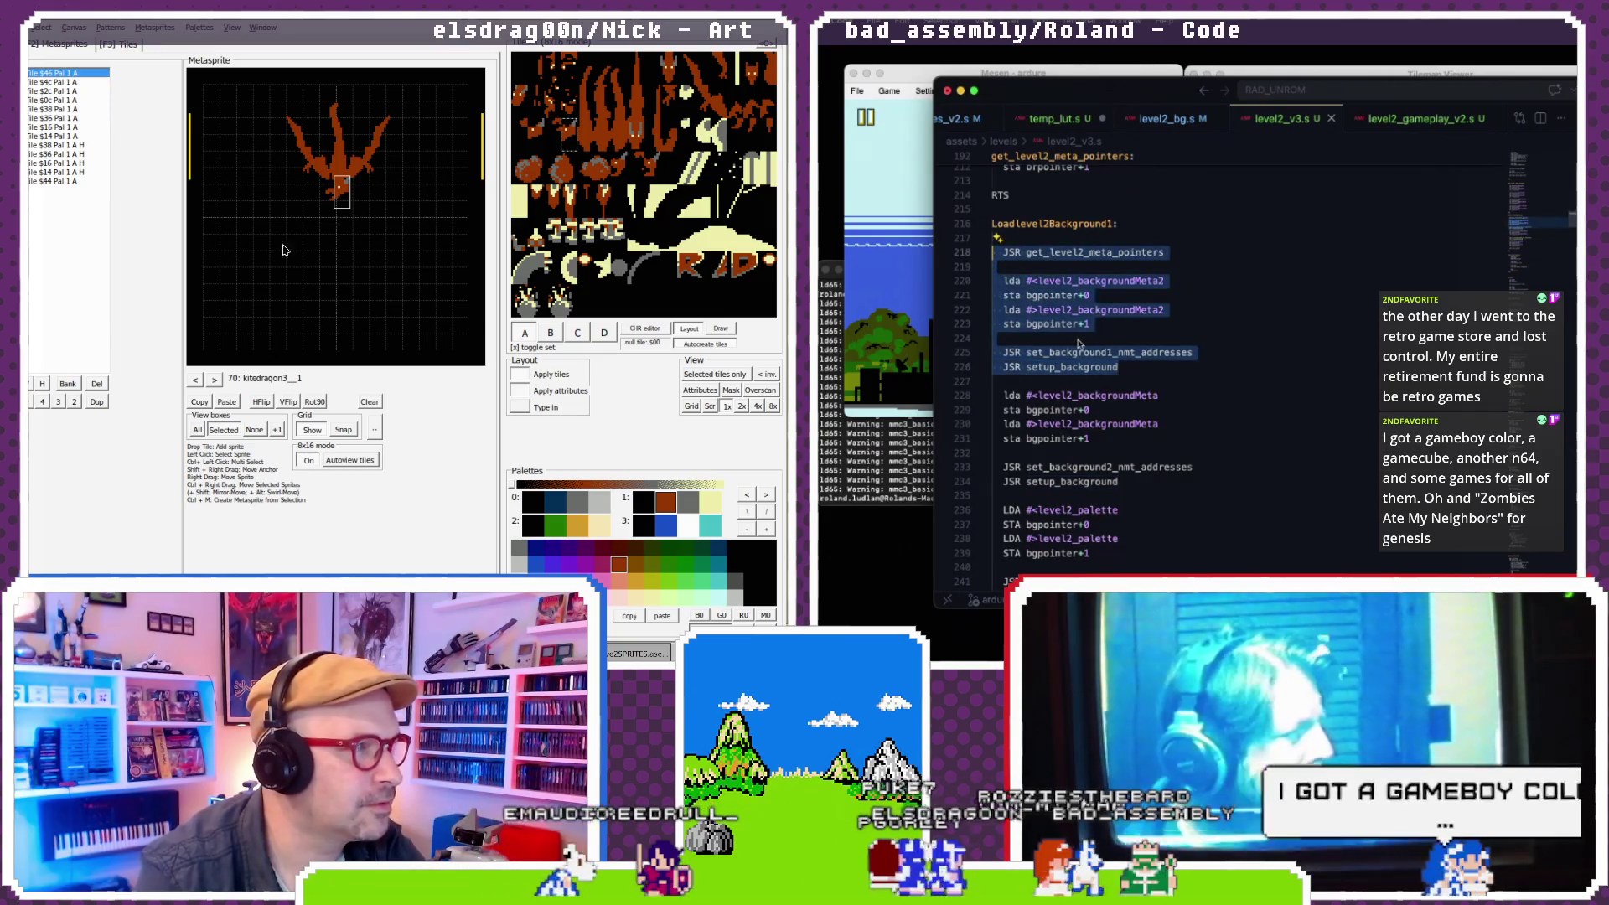
- Add the label loadlevel2gameplaybackground_continuation: above Loadlevel2gameplaybackground in level2_gameplay_v2.s
click(201, 381)
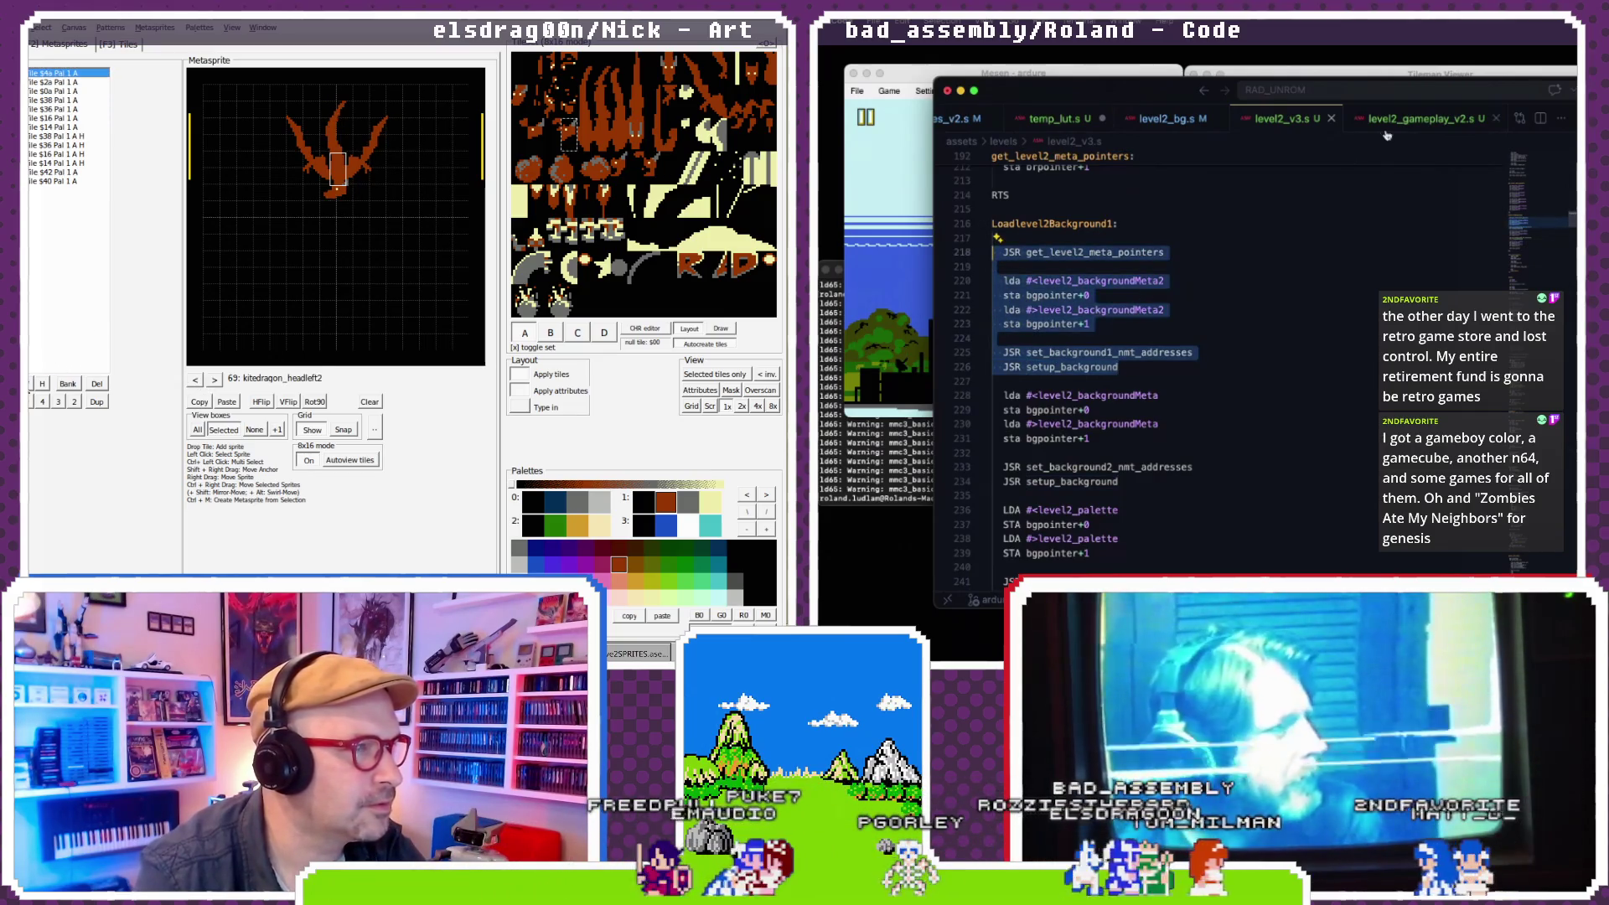
click(1417, 120)
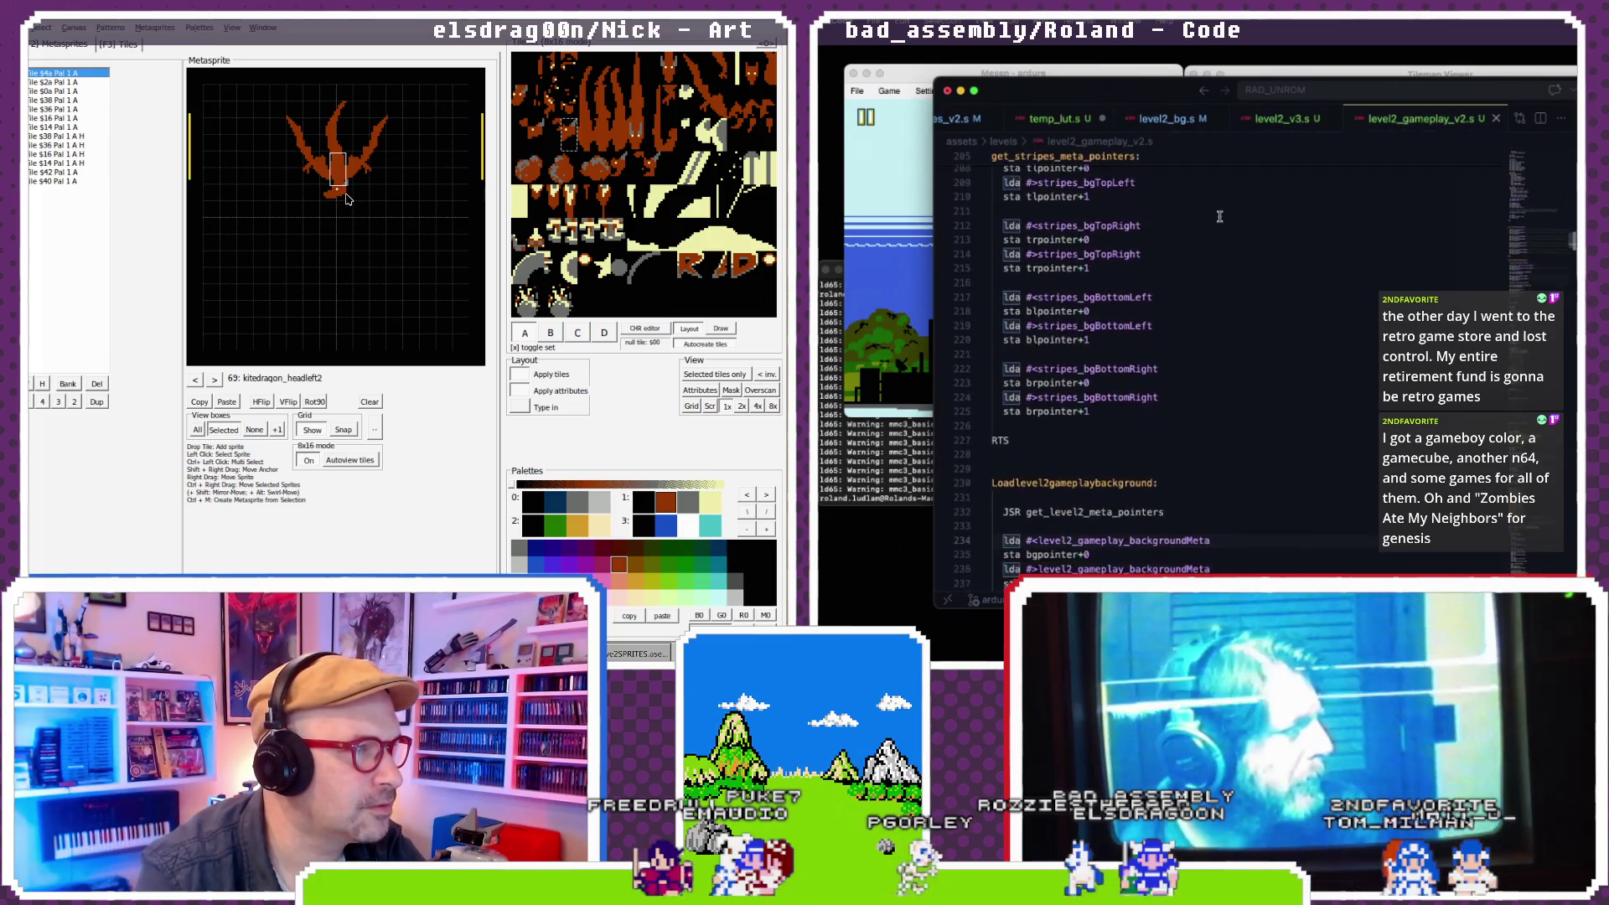
key(Return)
key(Return)
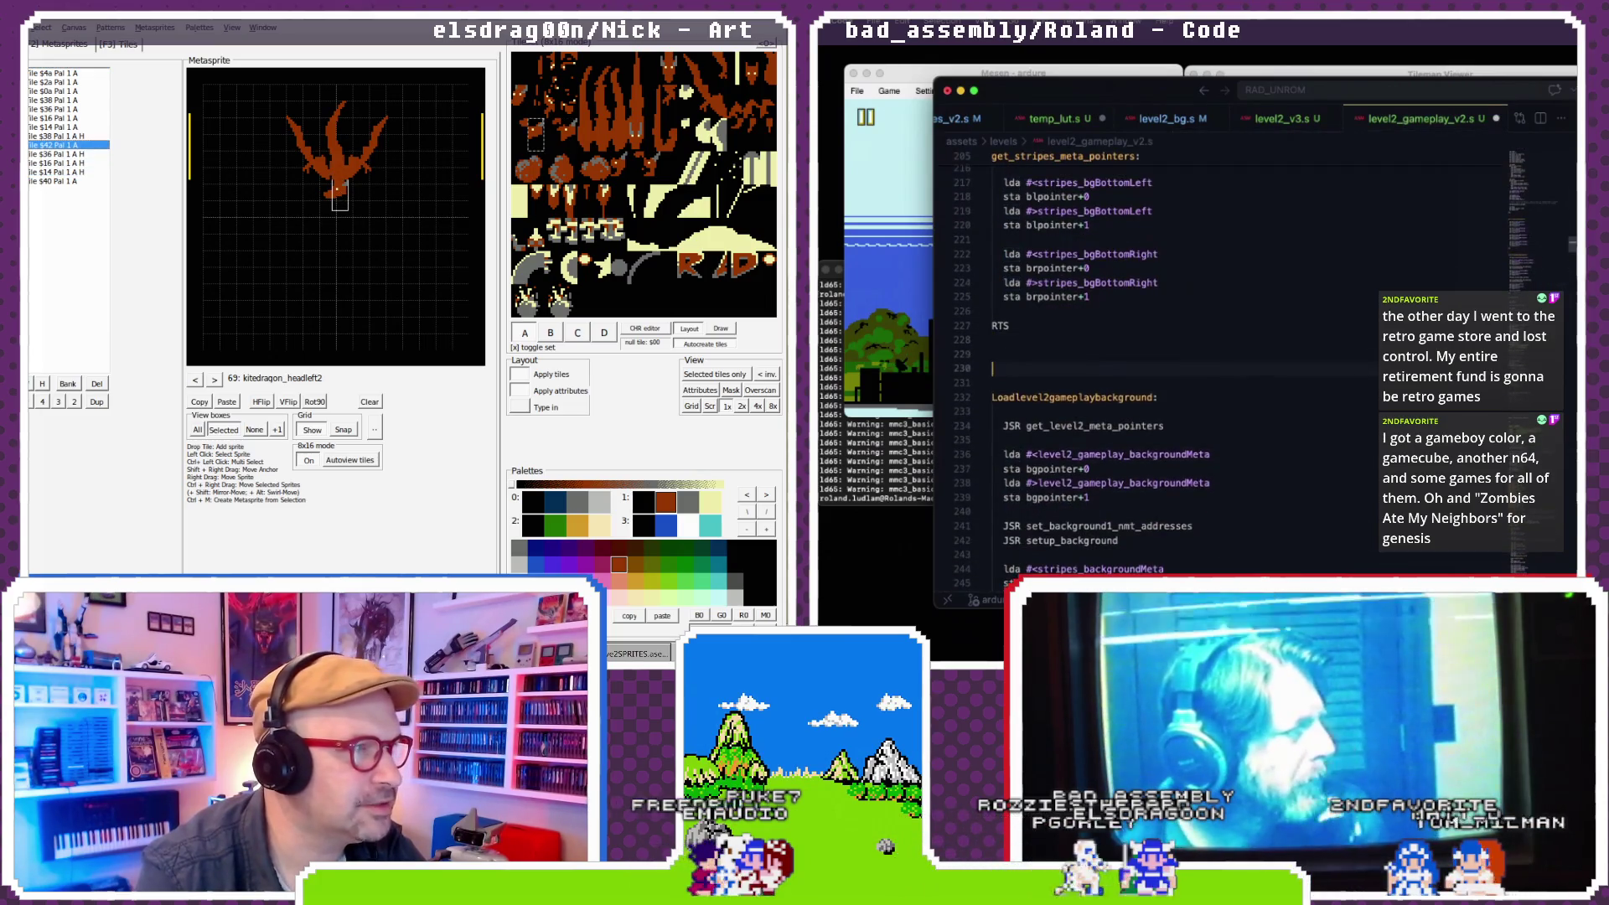
key(Return)
text(loadlevel2gameplay)
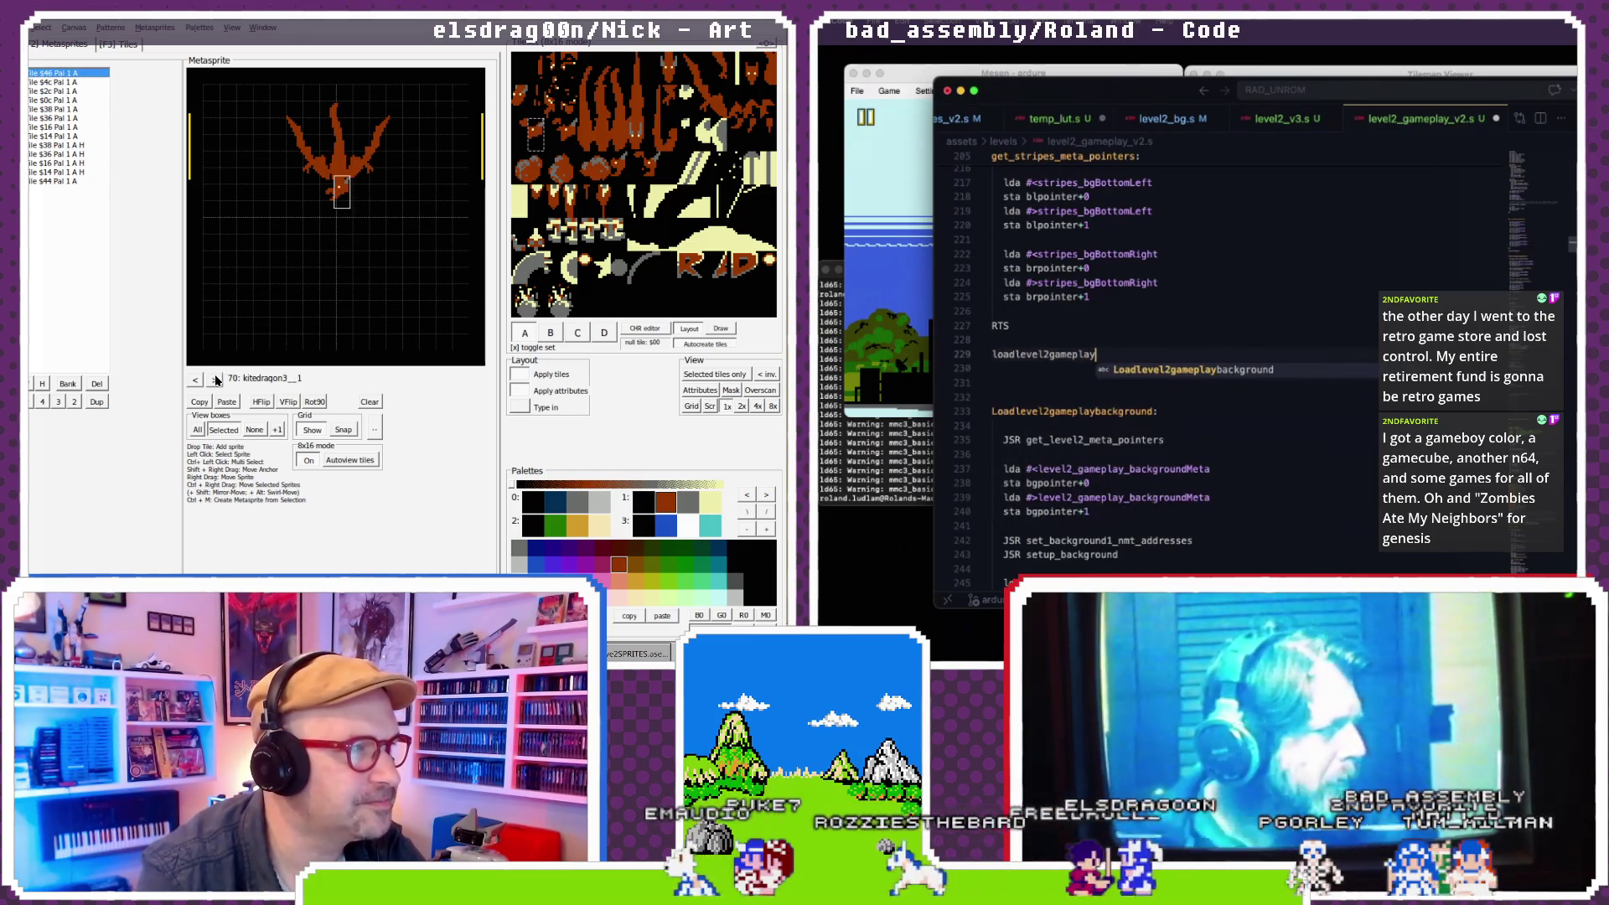
click(217, 380)
text(background)
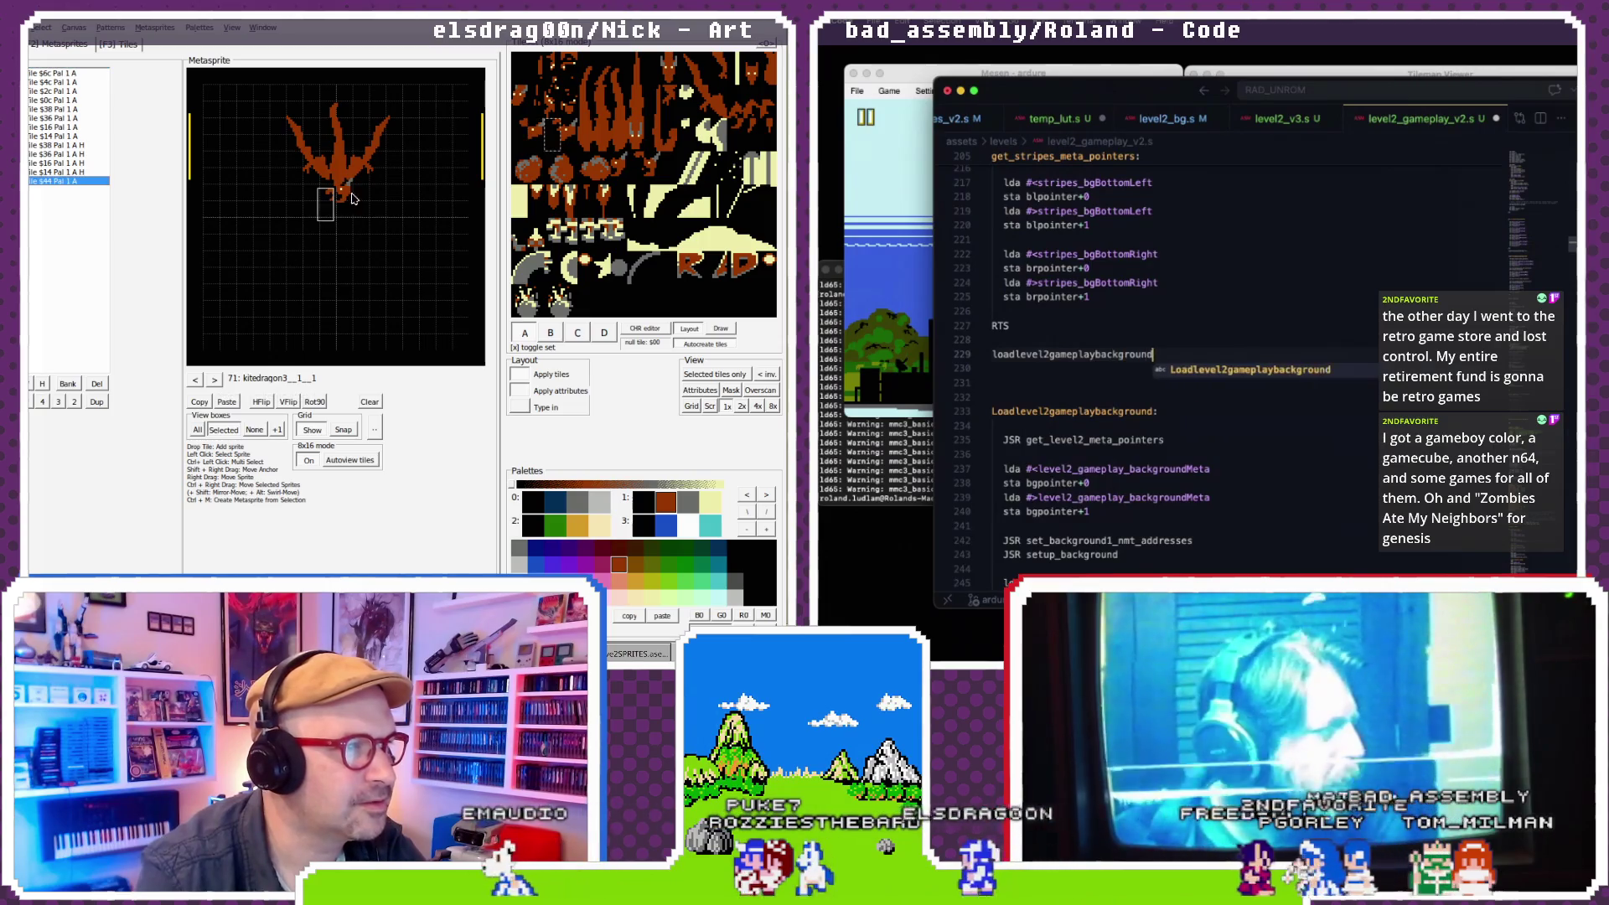
text(_)
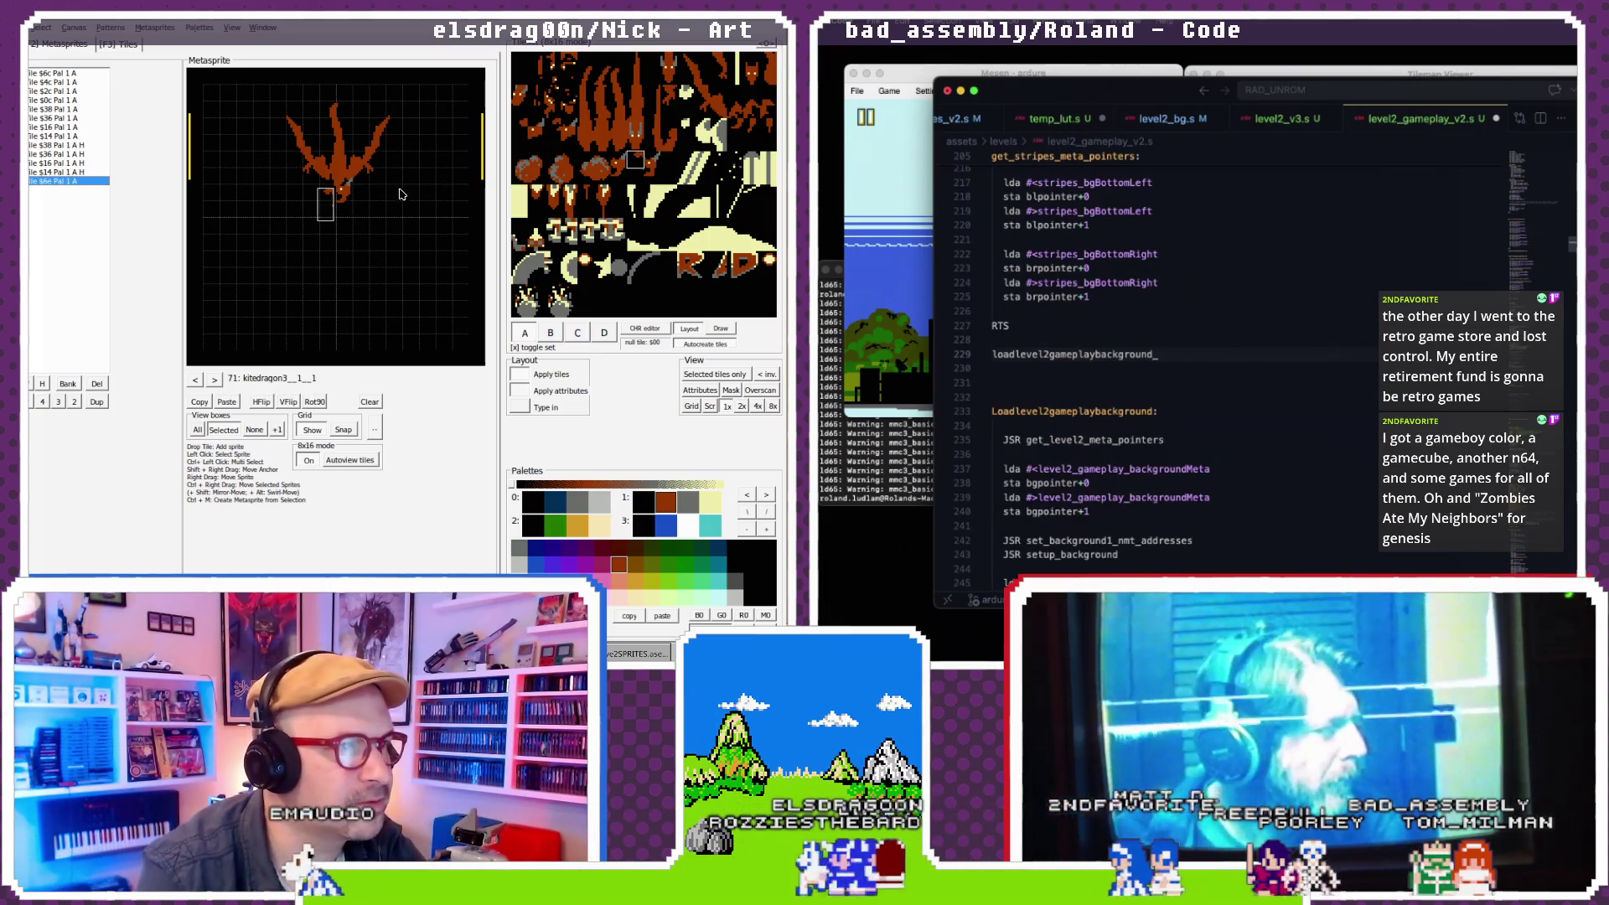
text(emtinuationL)
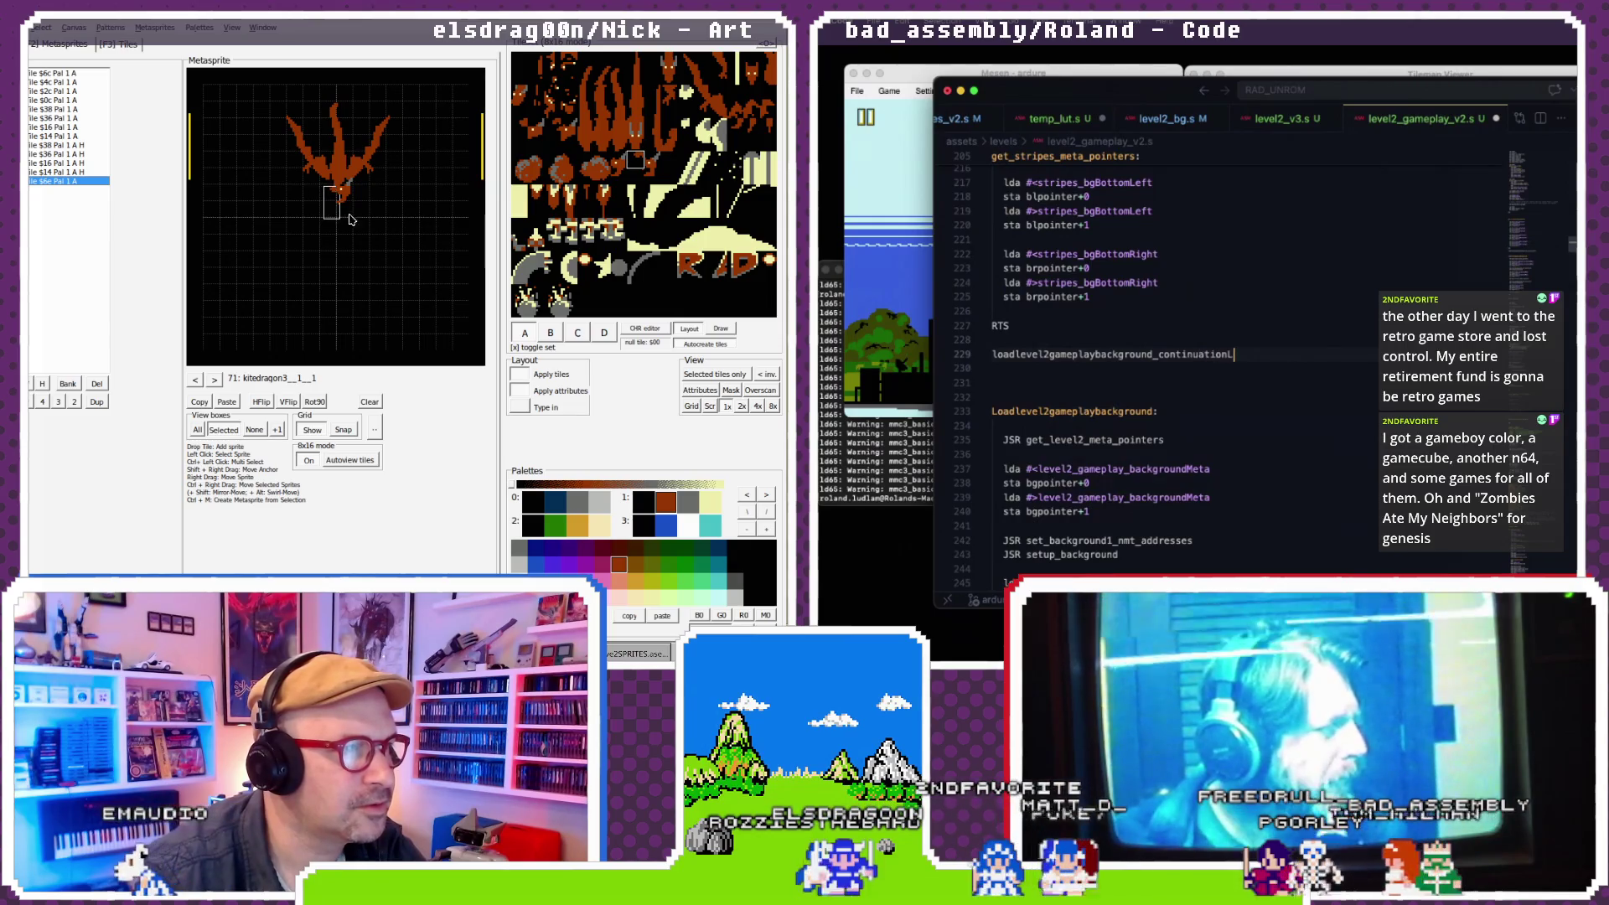
text(:)
key(Return)
key(Return)
key(Return)
- Add RTS and paste the level2_backgroundMeta2 pointer and setup_background calls
text(RTS)
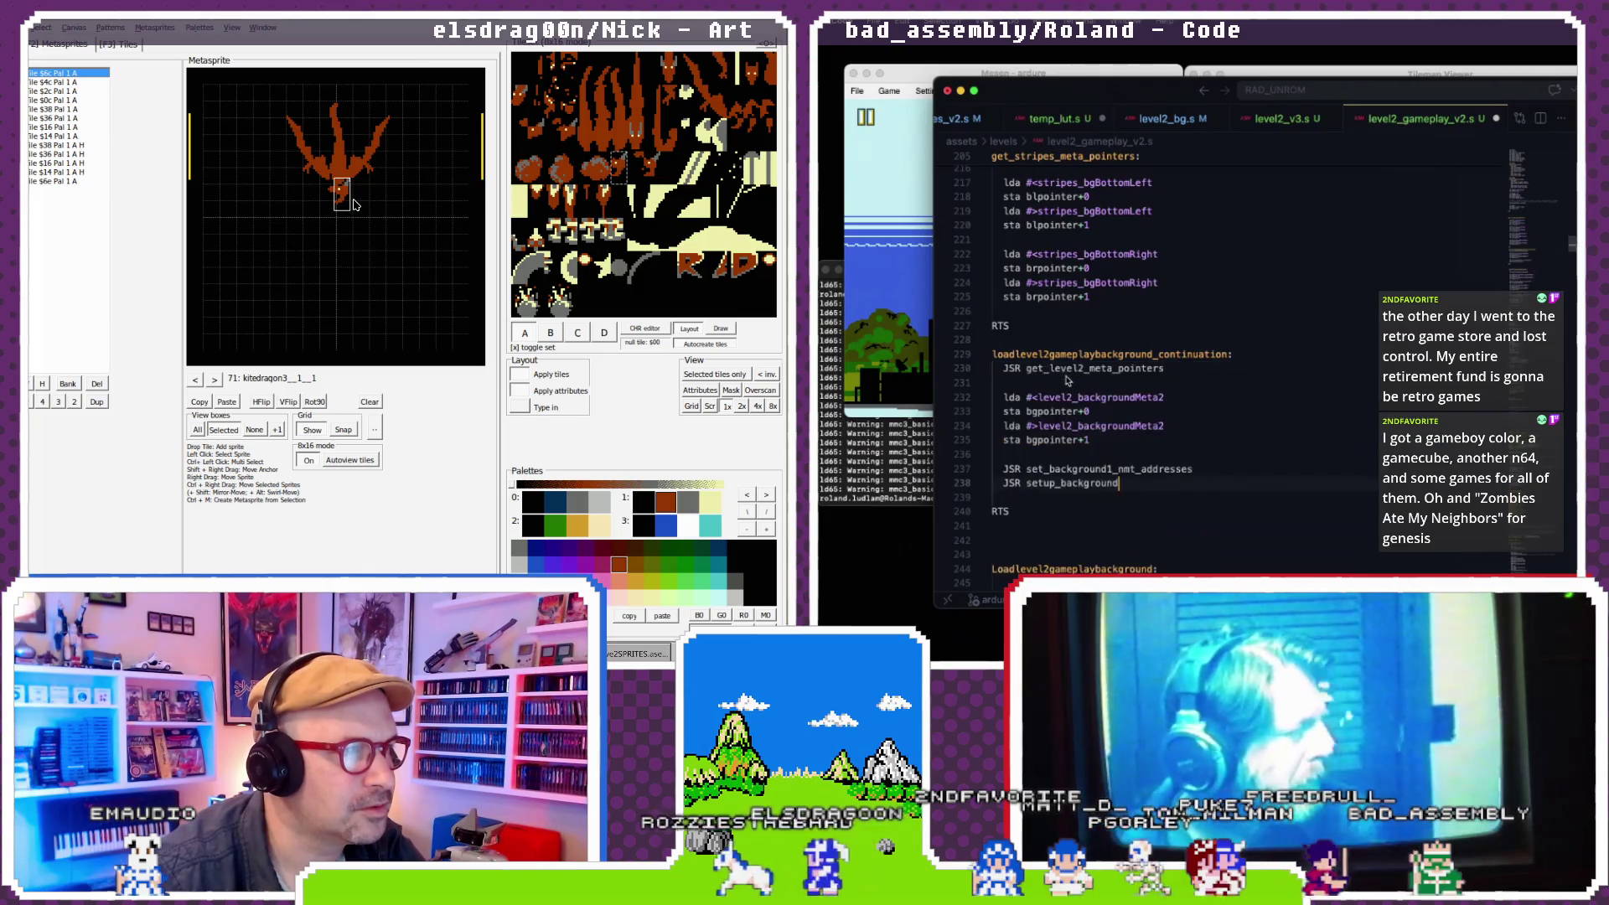
key(super+v)
click(387, 129)
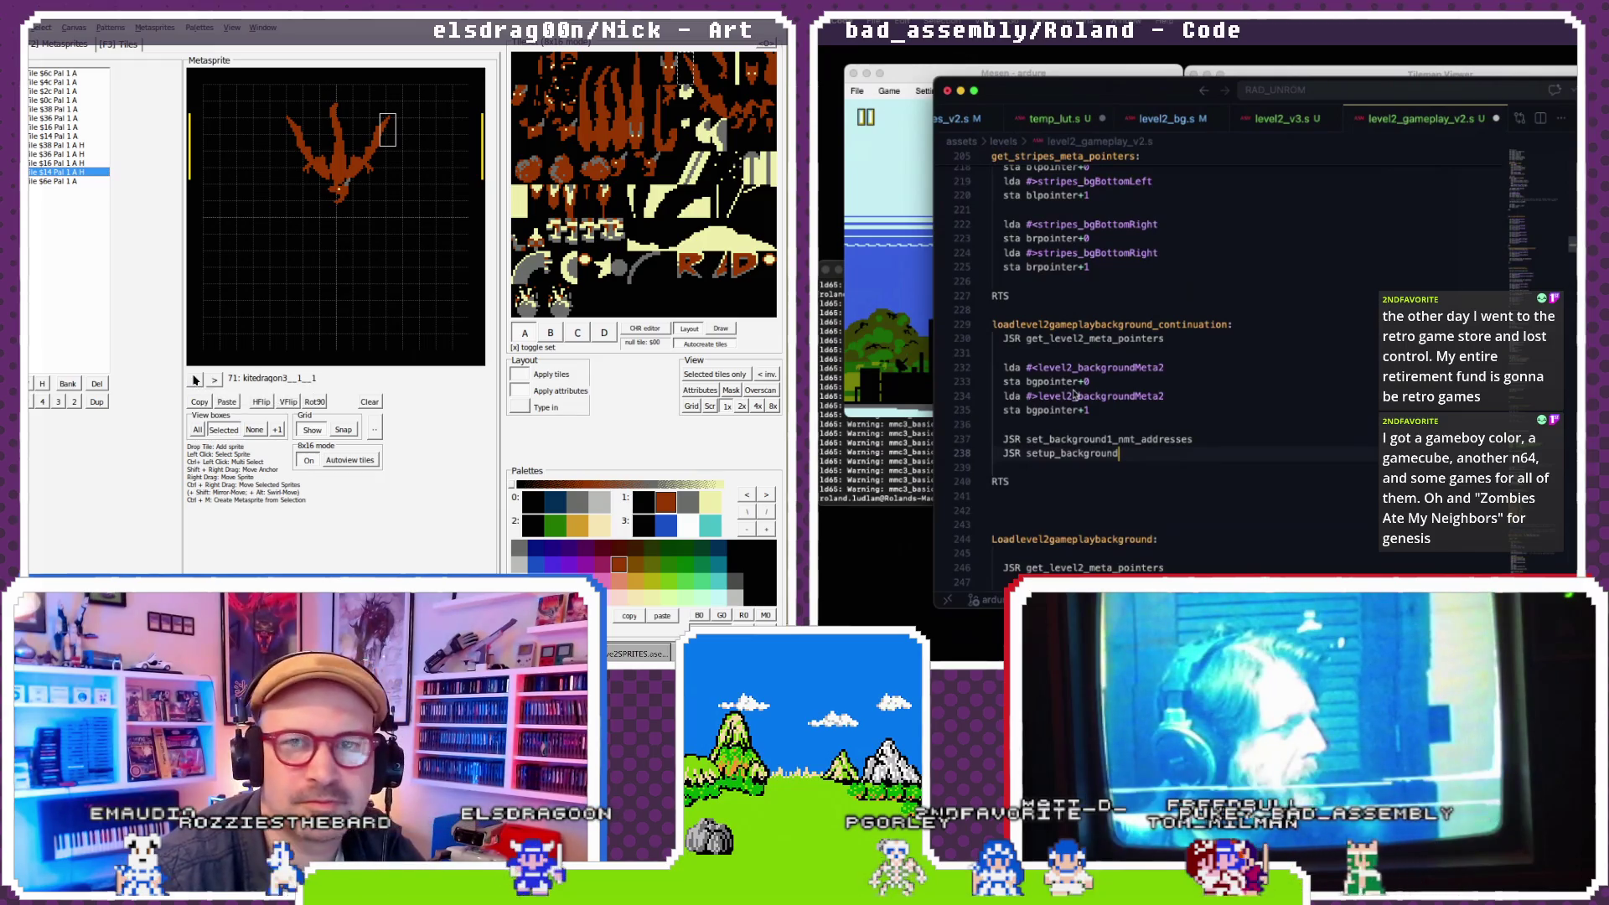
click(214, 381)
click(331, 197)
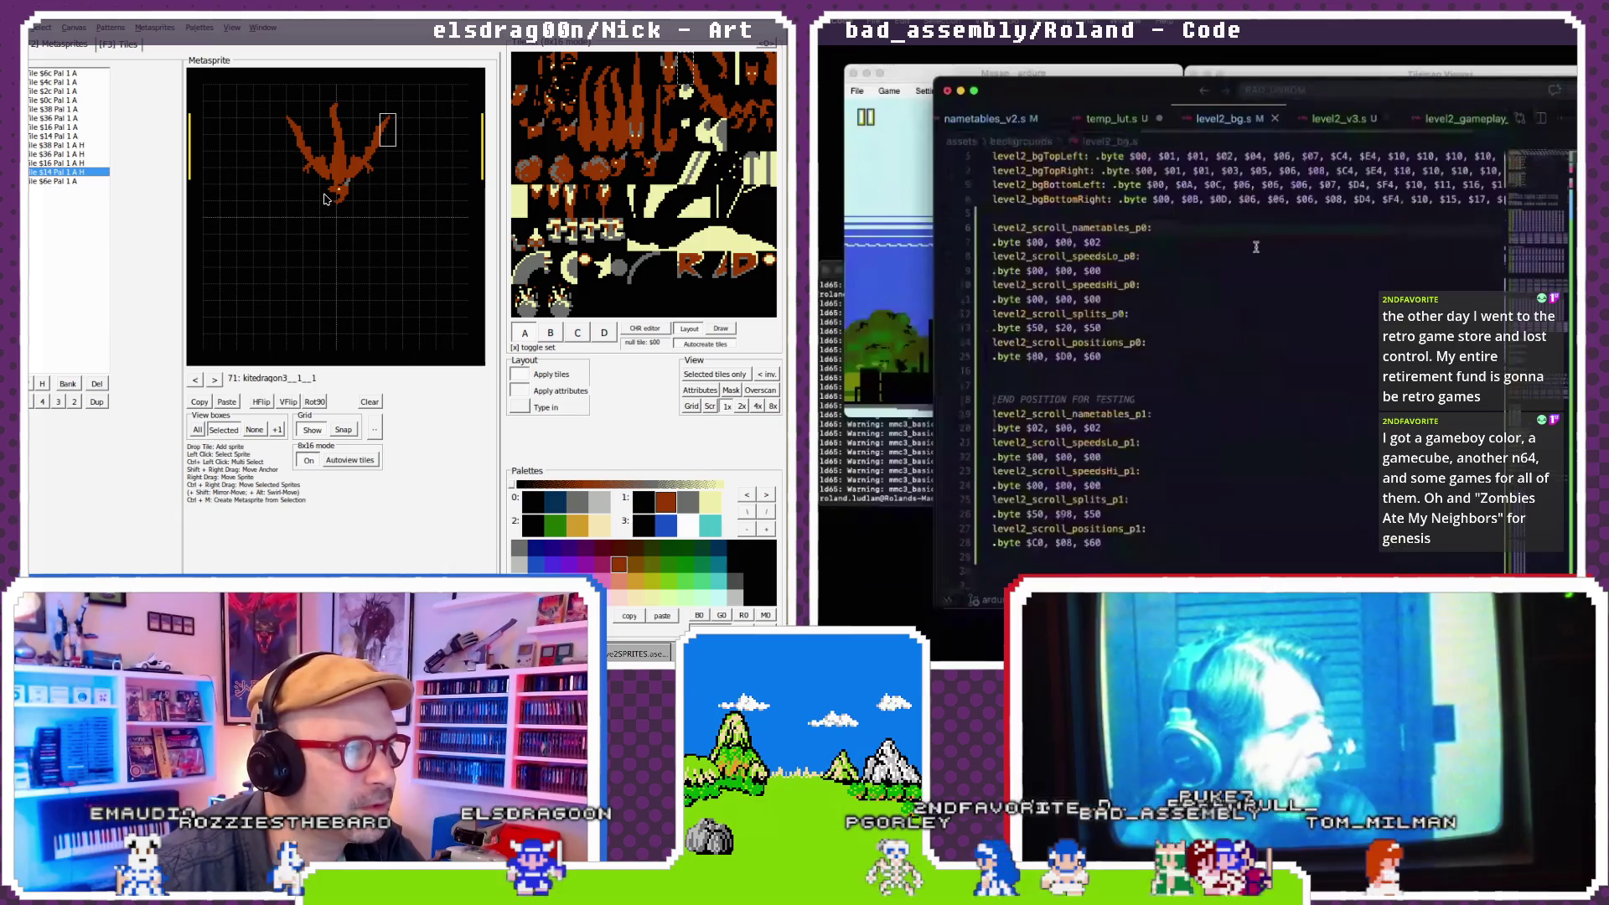
scroll(1256, 247, down, 20)
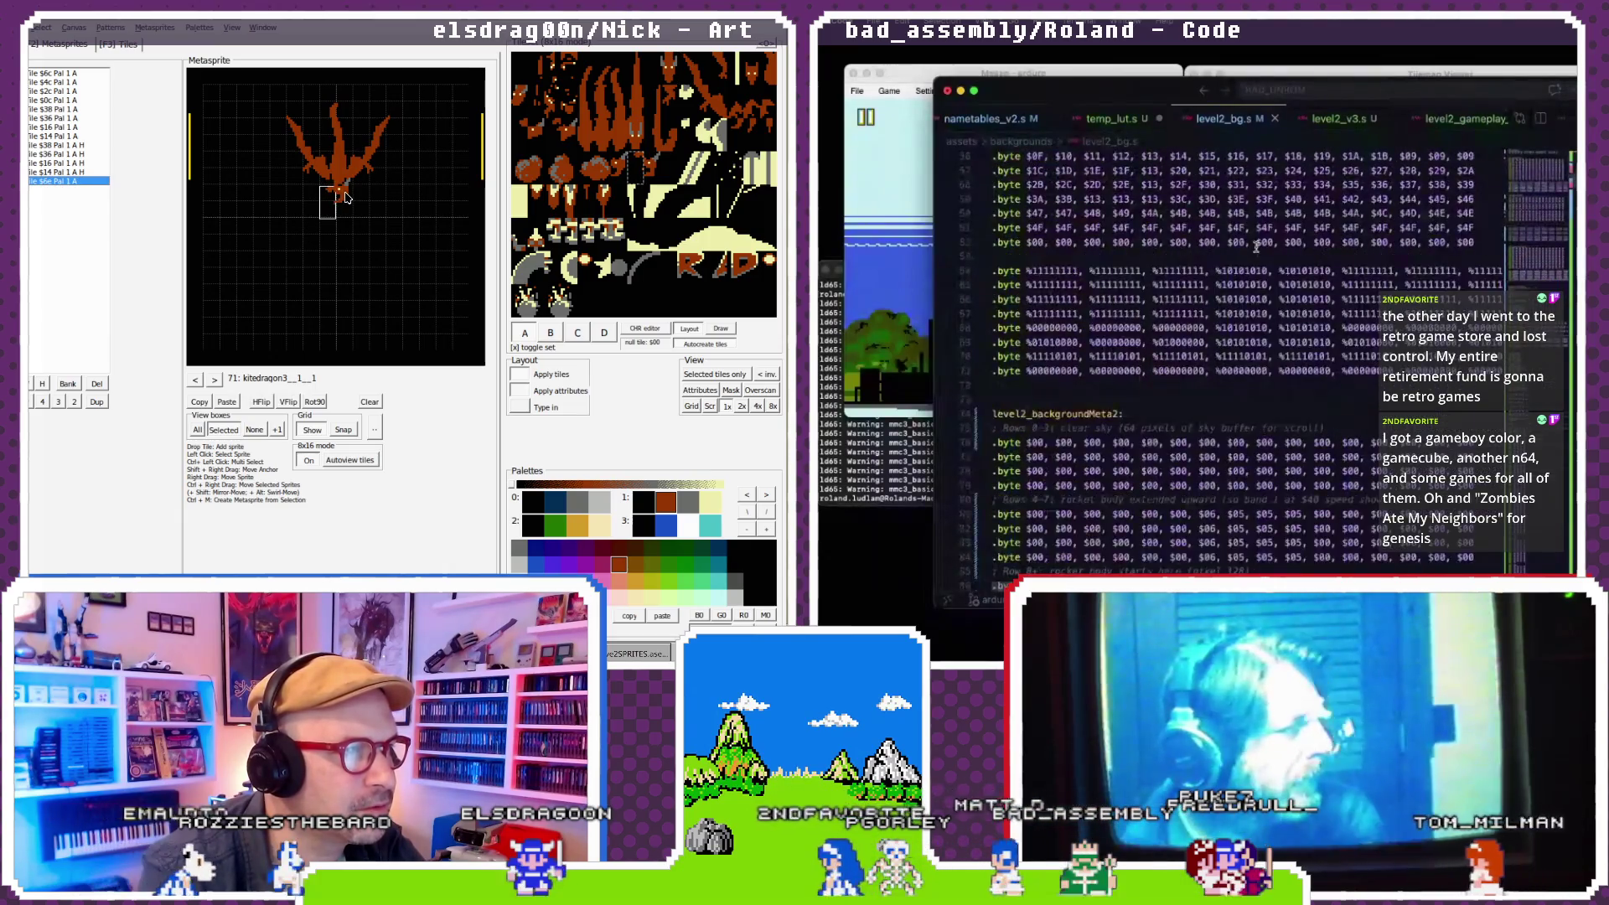
click(344, 195)
click(344, 203)
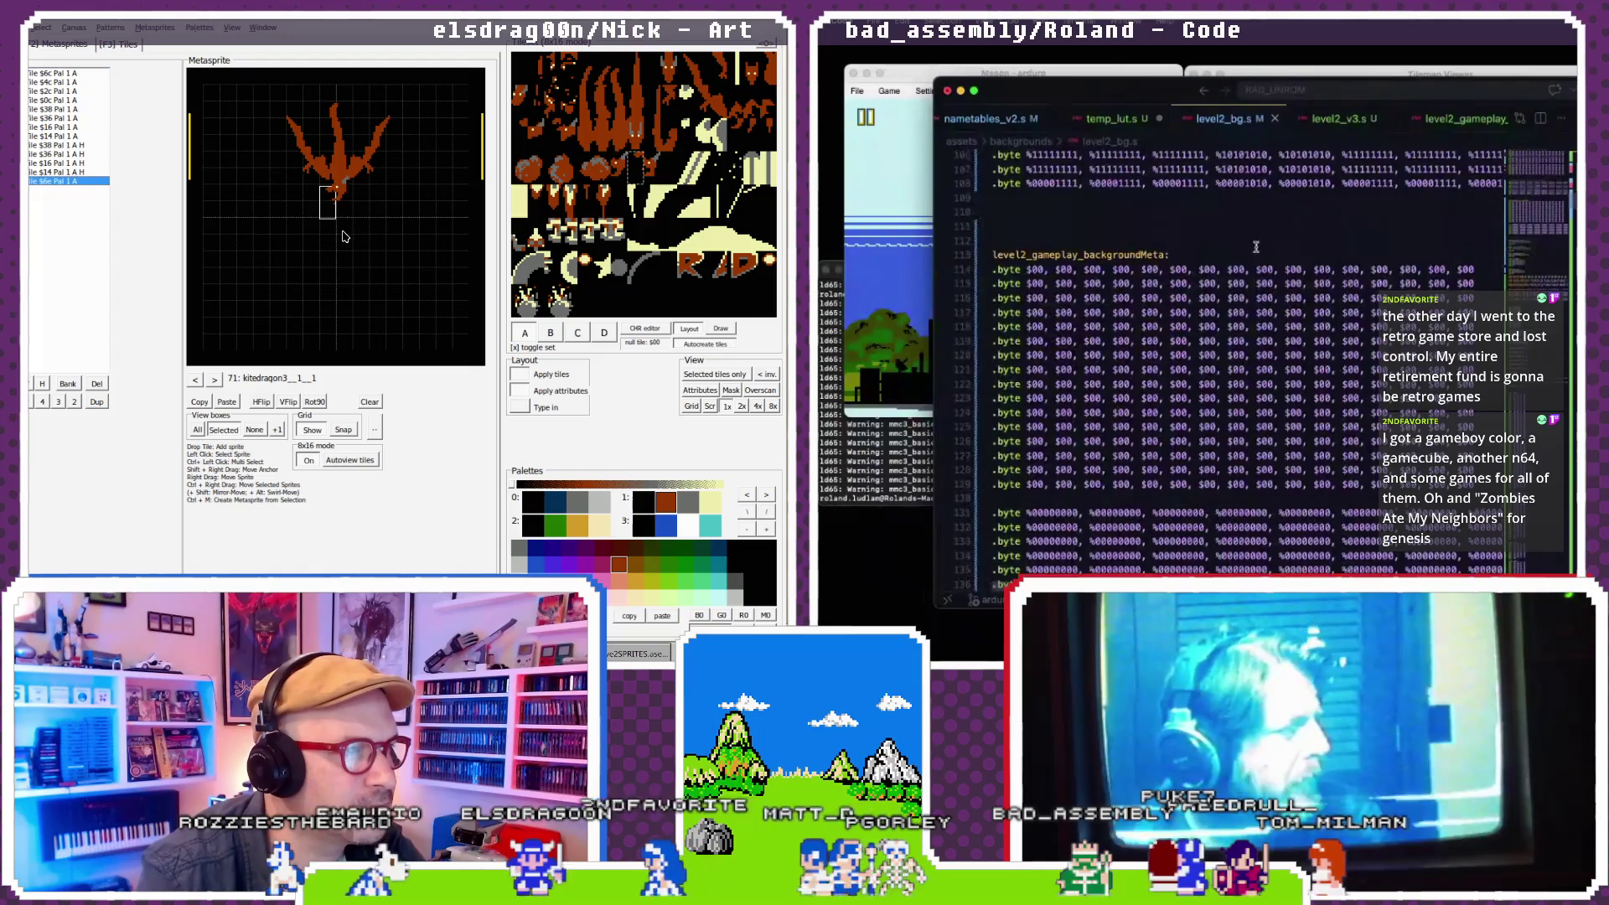
scroll(1256, 247, down, 3)
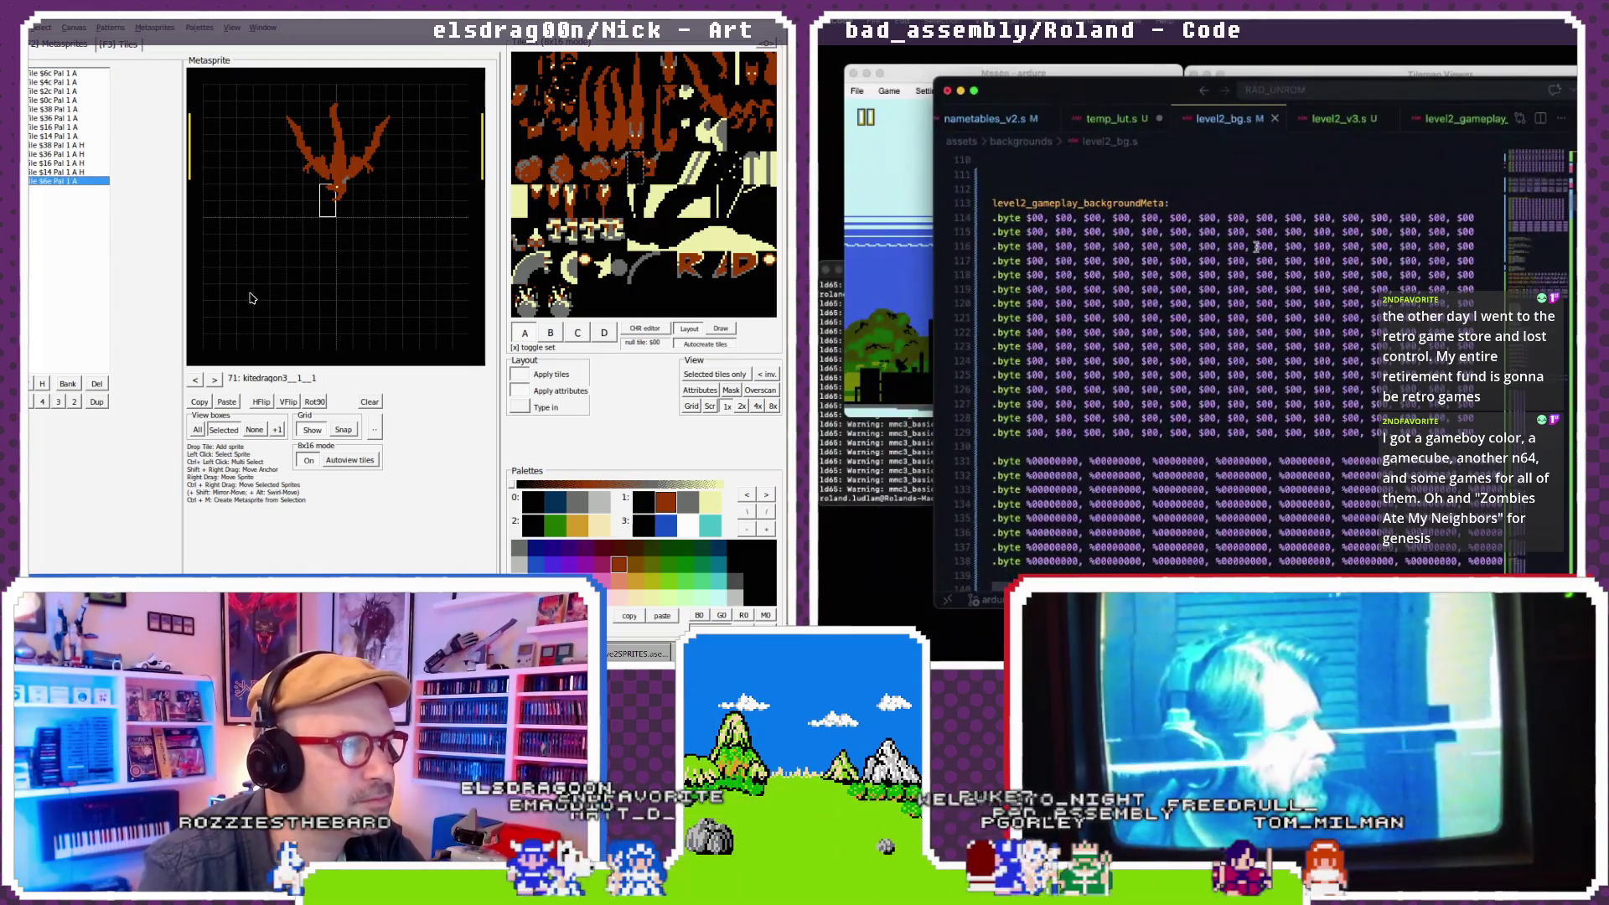
scroll(1255, 246, up, 2)
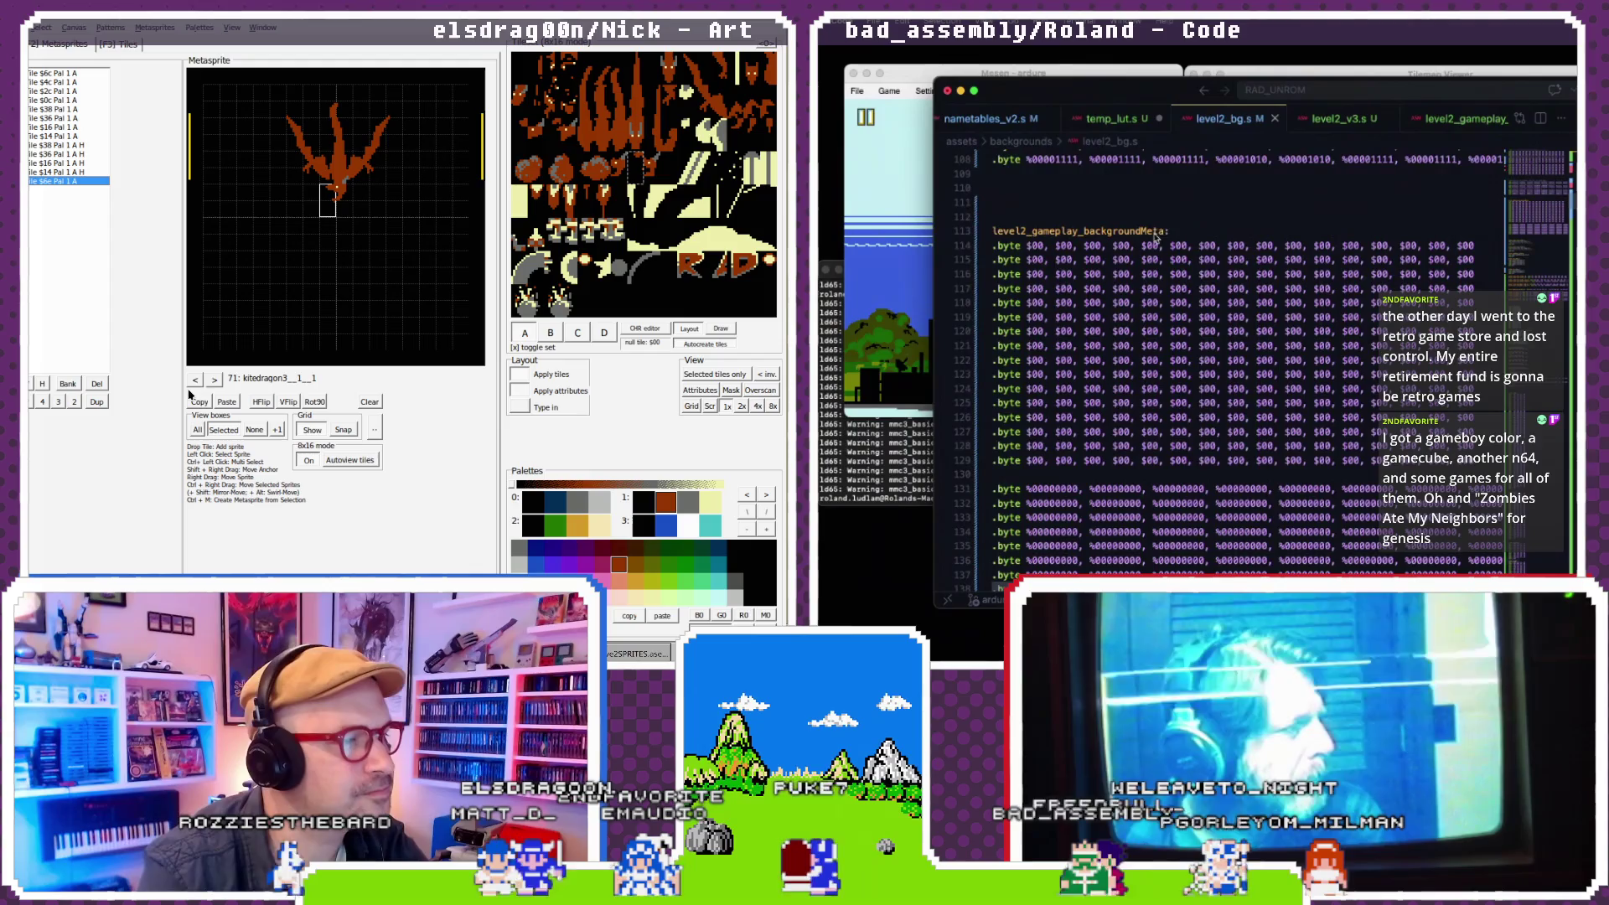
click(195, 380)
click(210, 381)
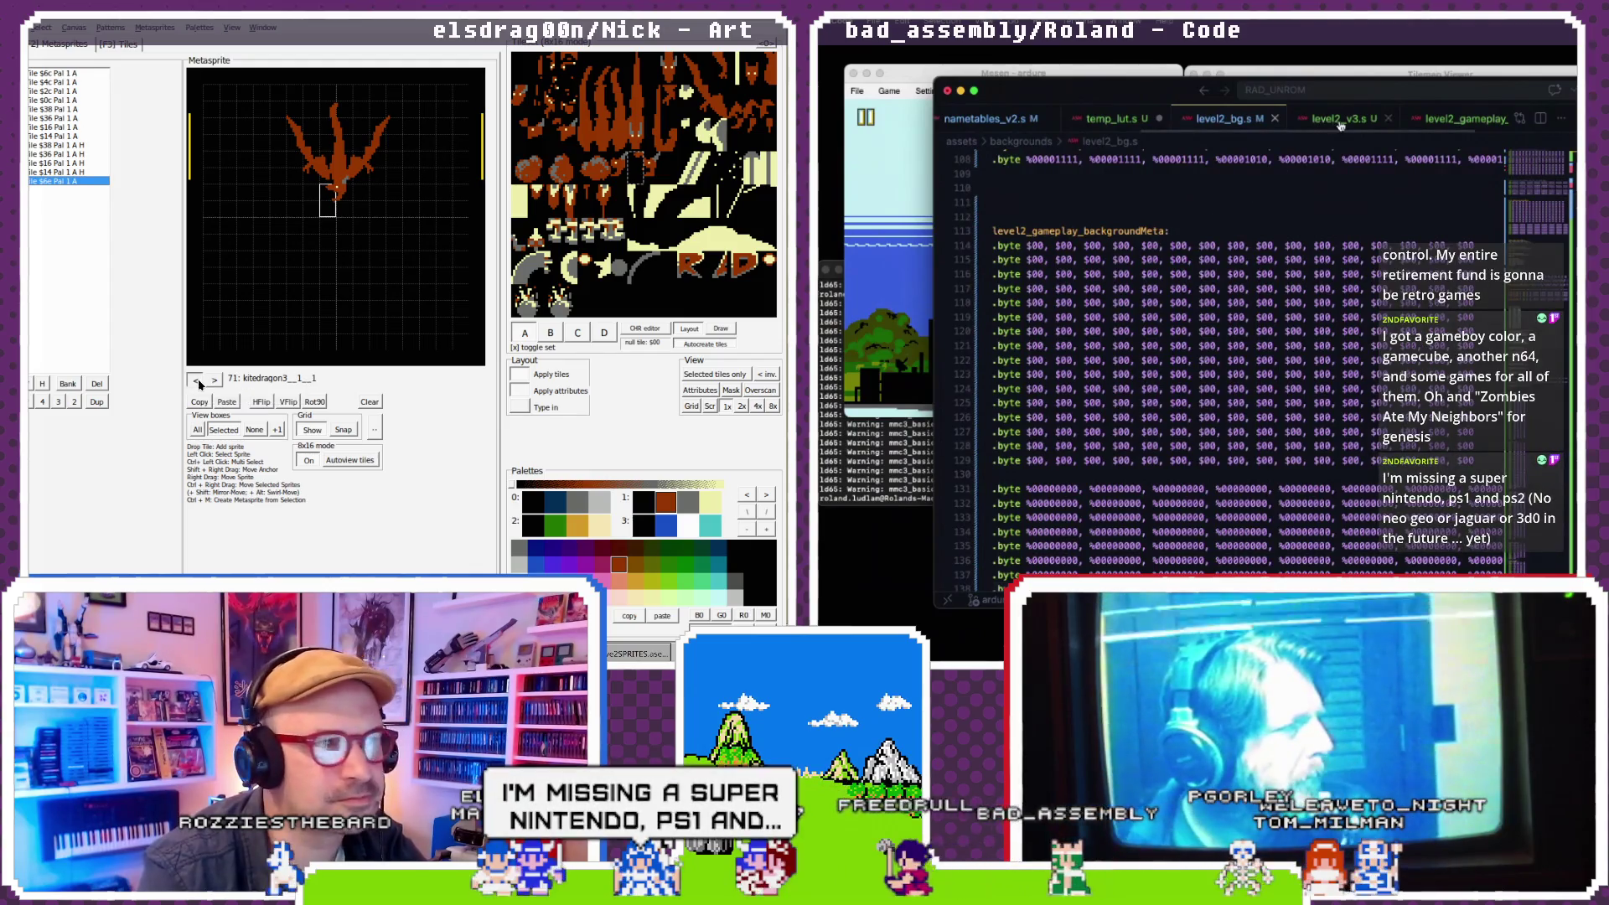
click(211, 382)
click(1458, 118)
click(213, 381)
scroll(1152, 339, down, 7)
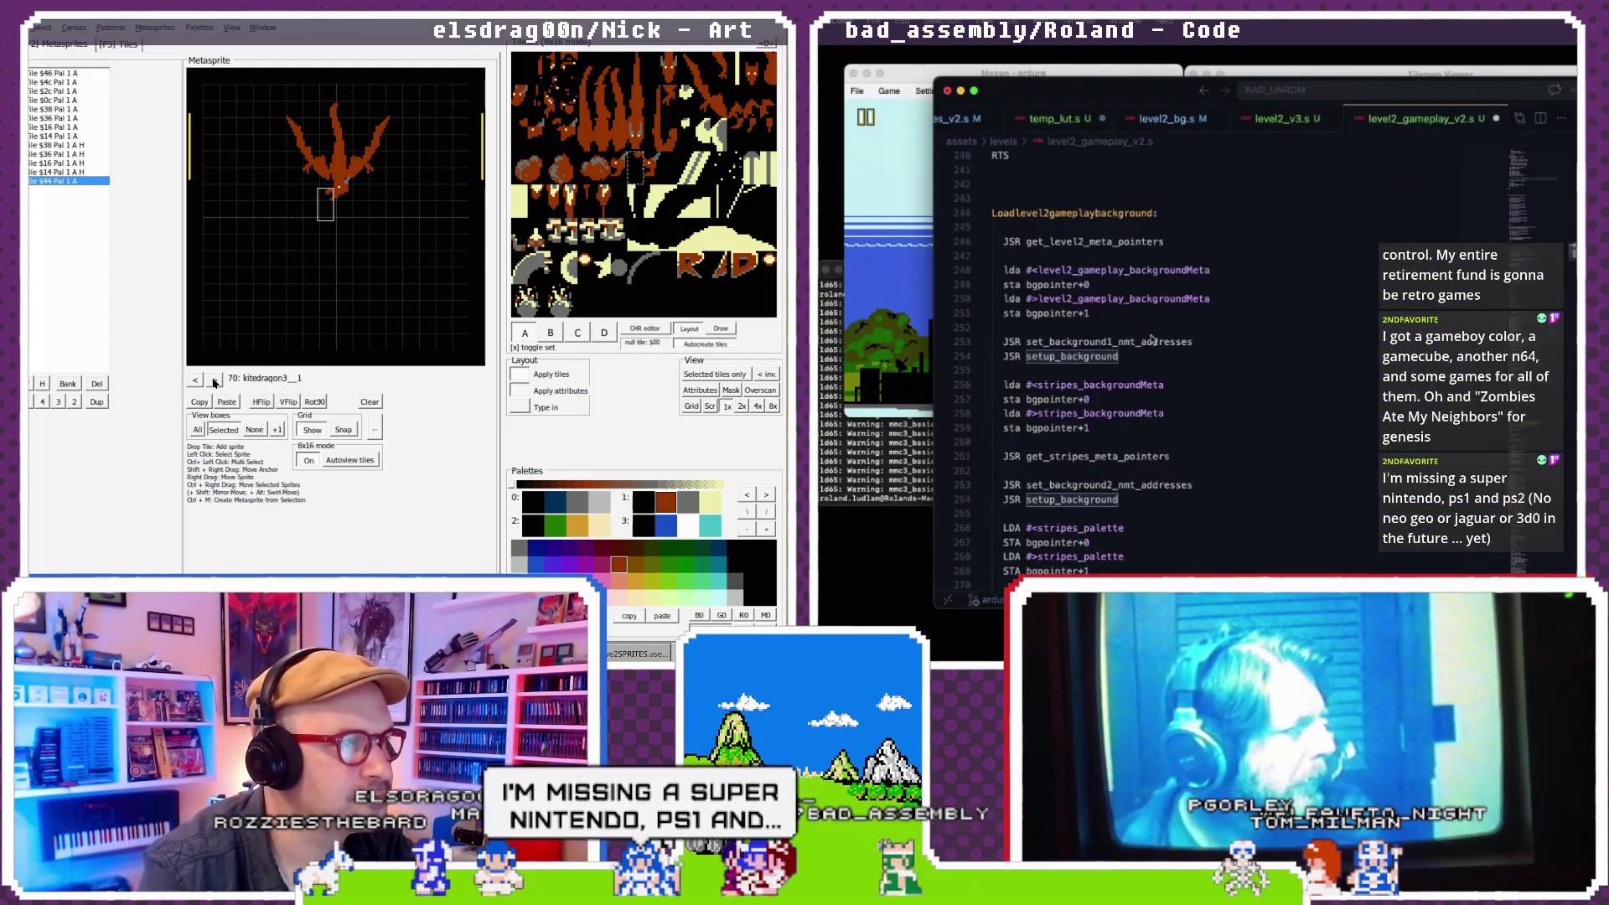
- Select the level2_gameplay_backgroundMeta loading lines 248–254 for copying
drag(1148, 356, 1002, 273)
key(super+c)
click(344, 193)
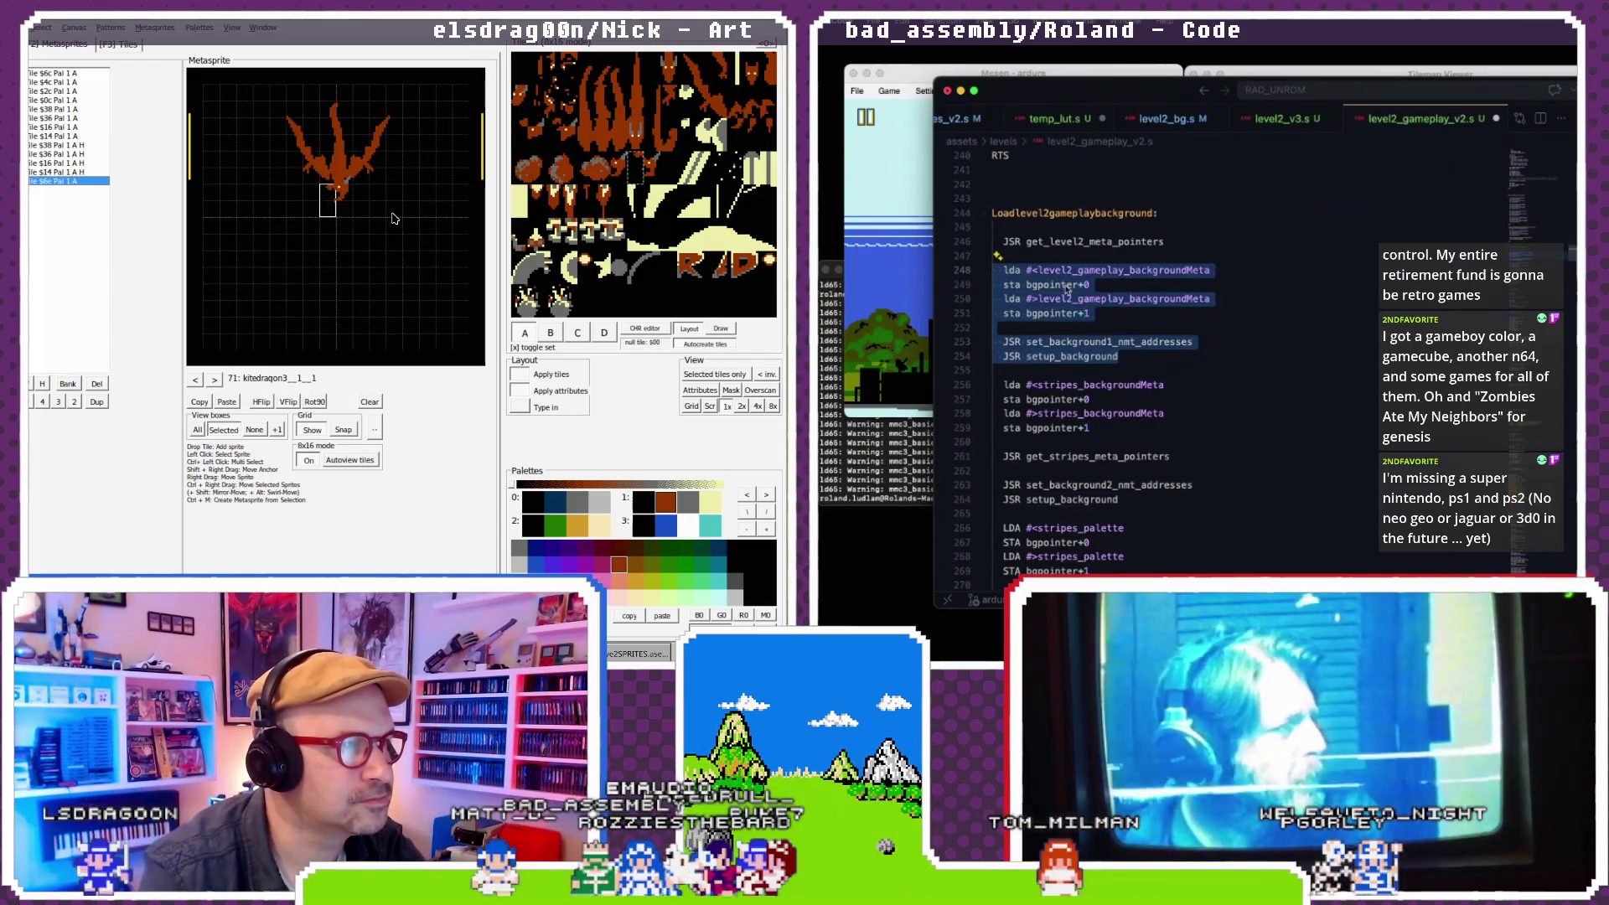
click(1102, 343)
click(216, 379)
drag(1137, 359, 982, 305)
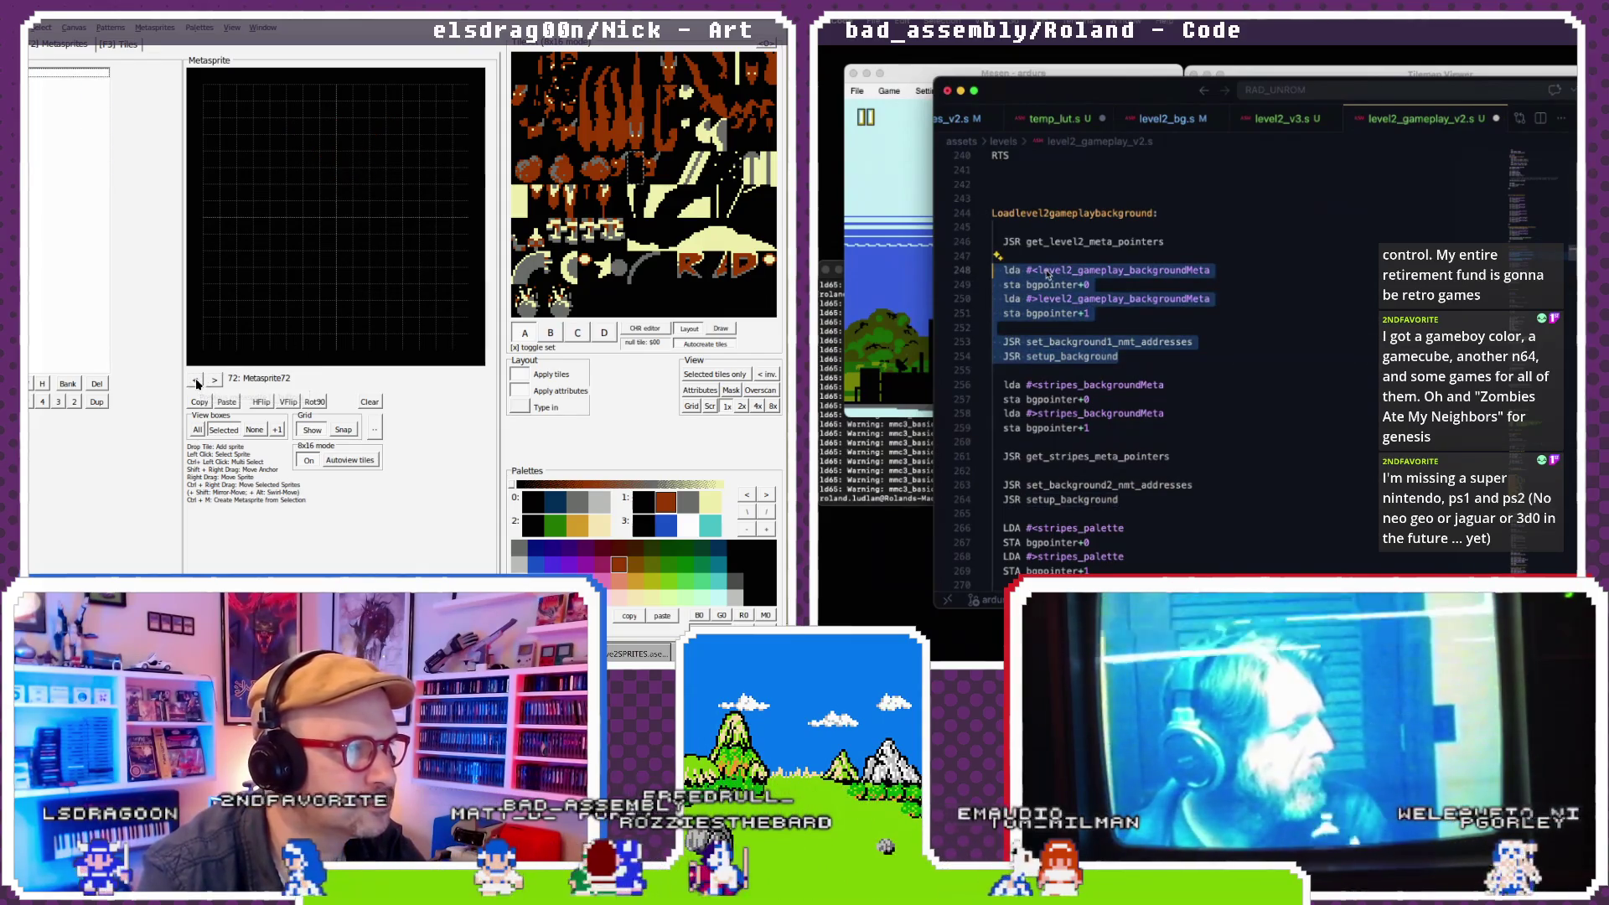
click(195, 380)
scroll(1039, 335, up, 5)
- Paste the block before RTS in the continuation routine, changing it to set_background2_nmt_addresses
click(1037, 338)
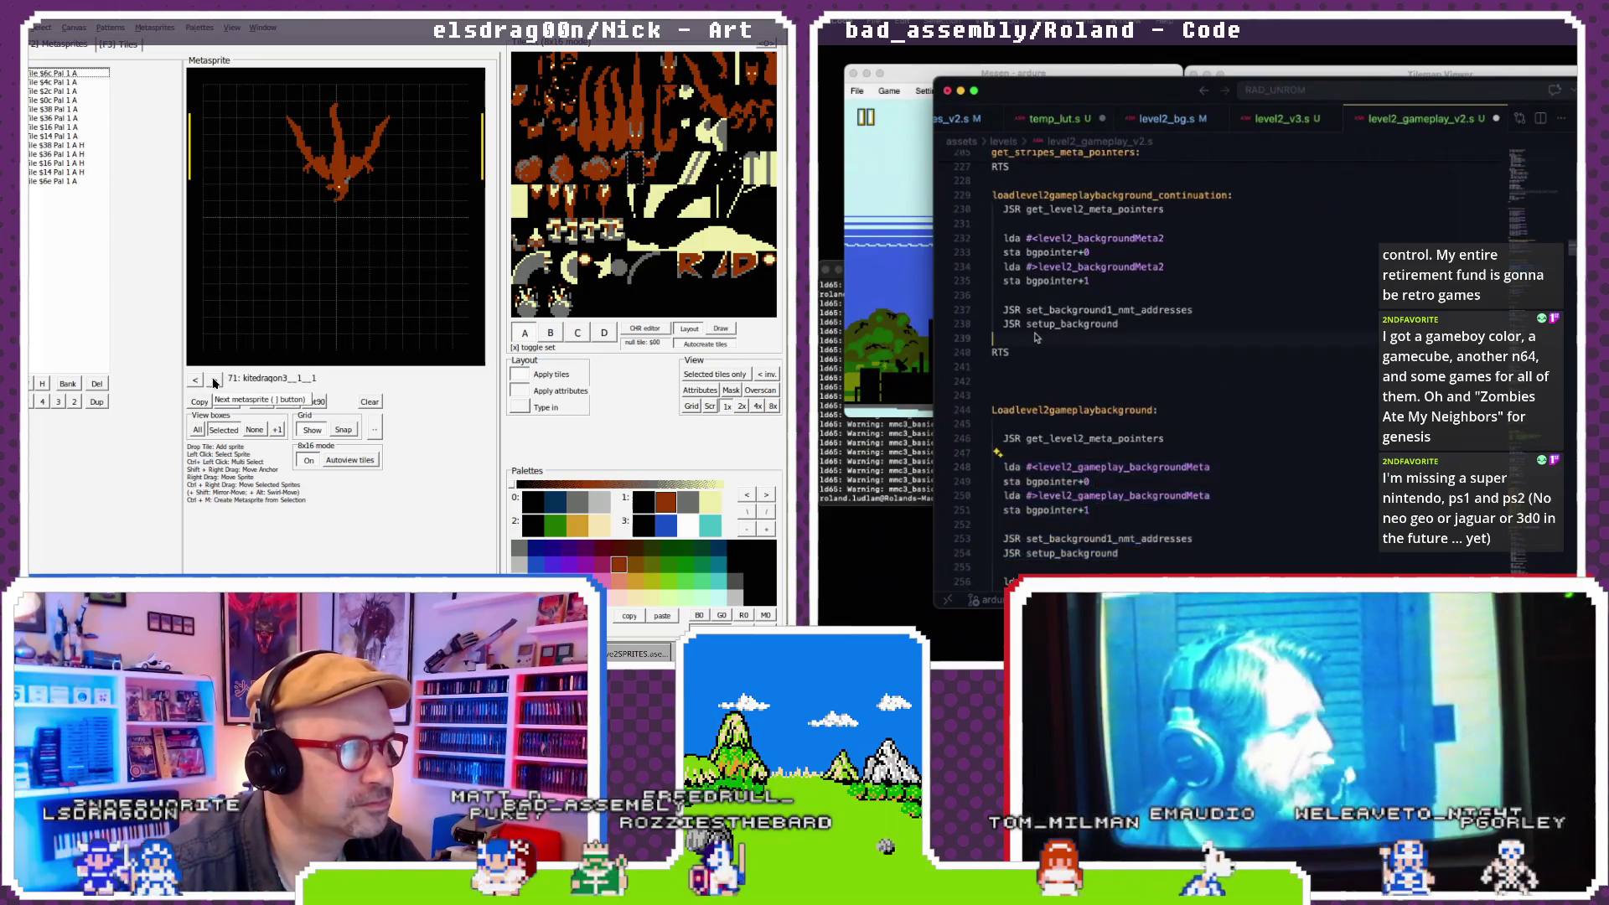
key(Return)
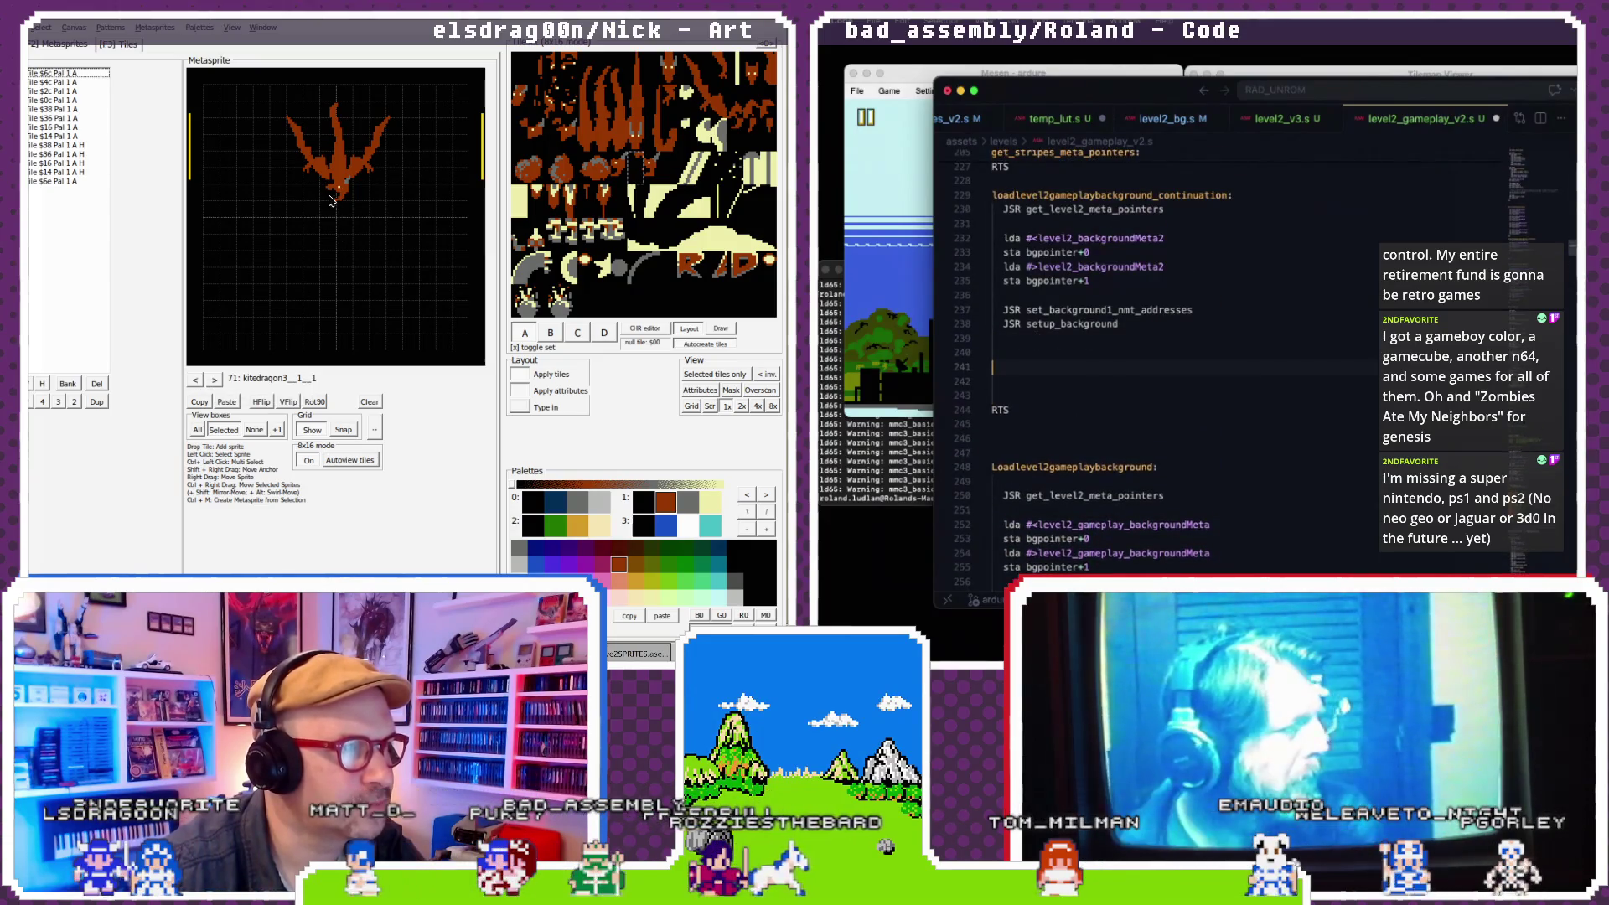
key(super+v)
click(330, 196)
click(1117, 438)
key(BackSpace)
text(2)
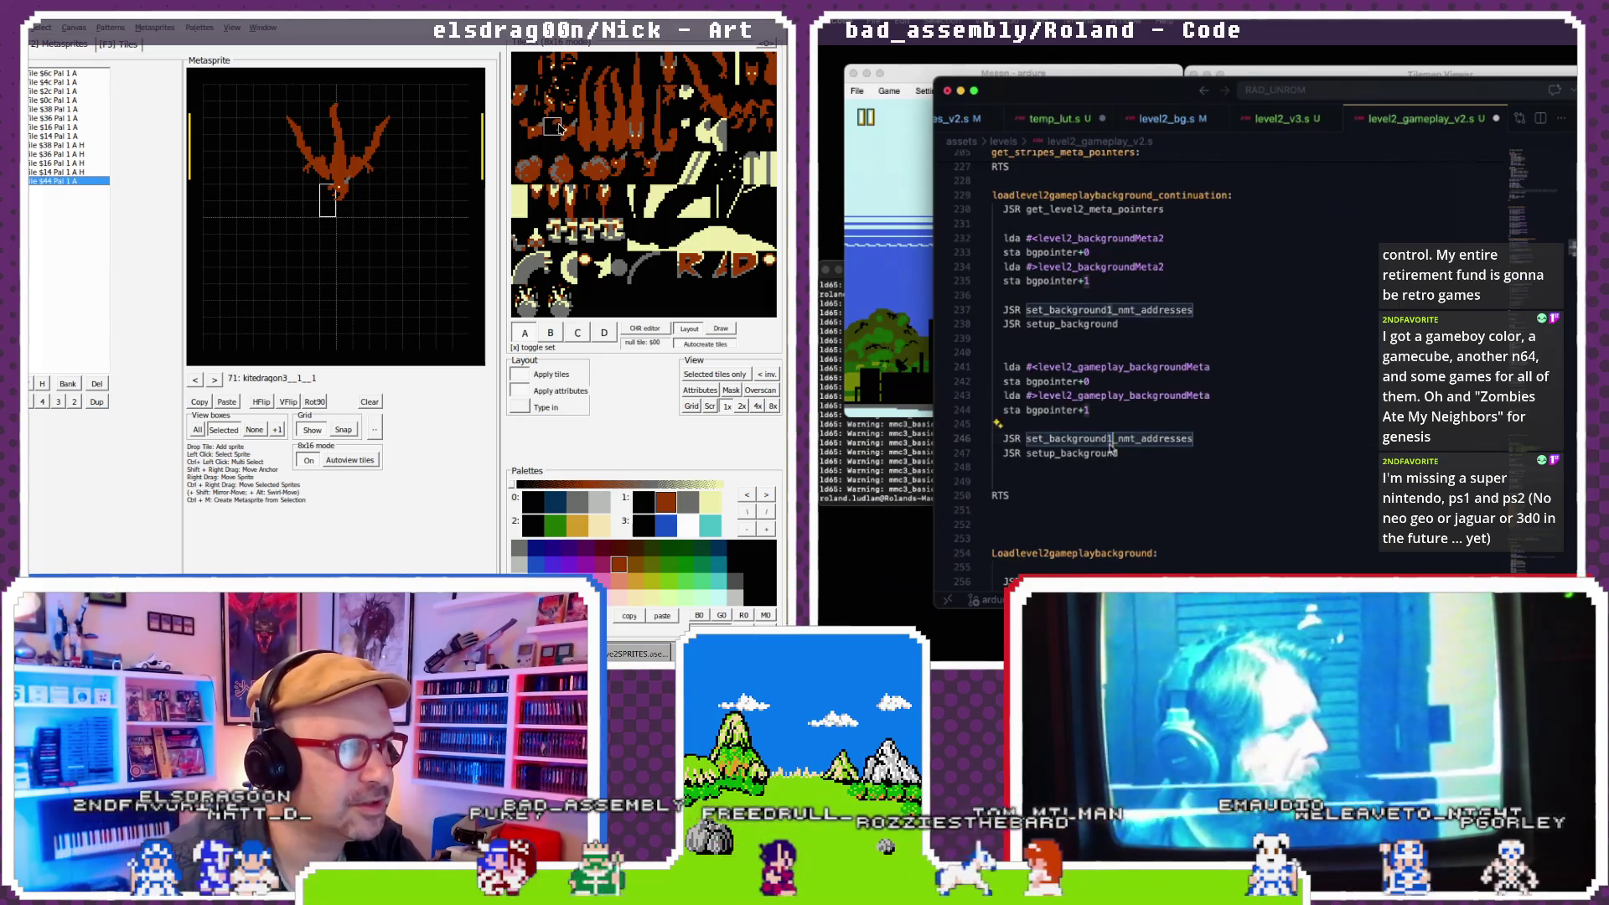
- Select the continuation routine's label name at the top of the routine
click(1124, 409)
click(1165, 338)
scroll(1166, 315, up, 1)
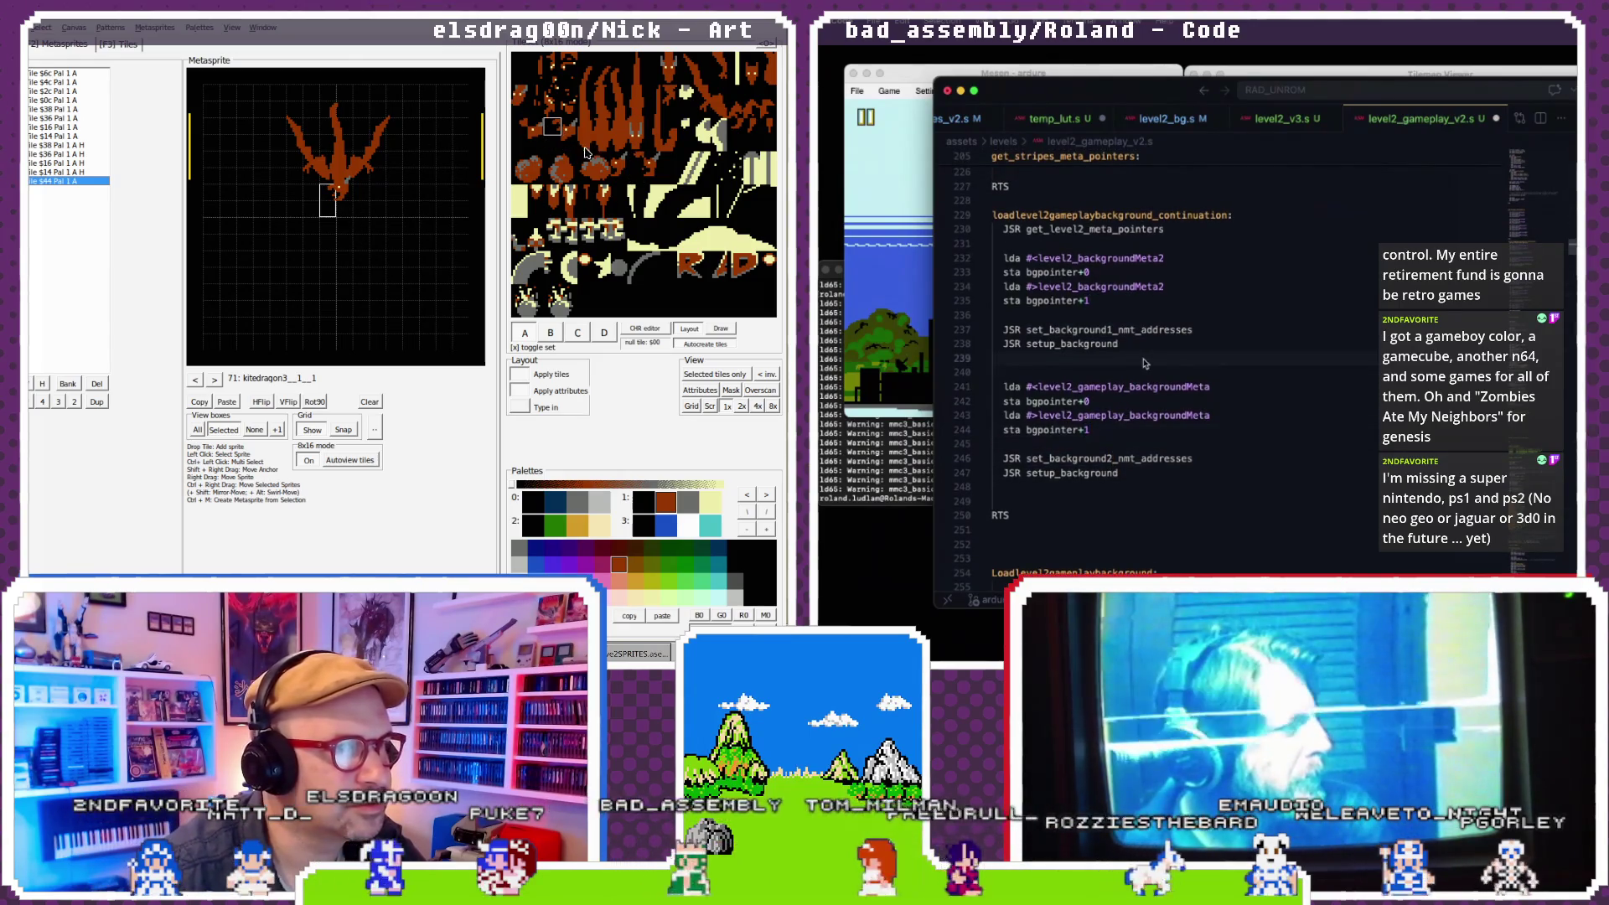
double_click(1029, 217)
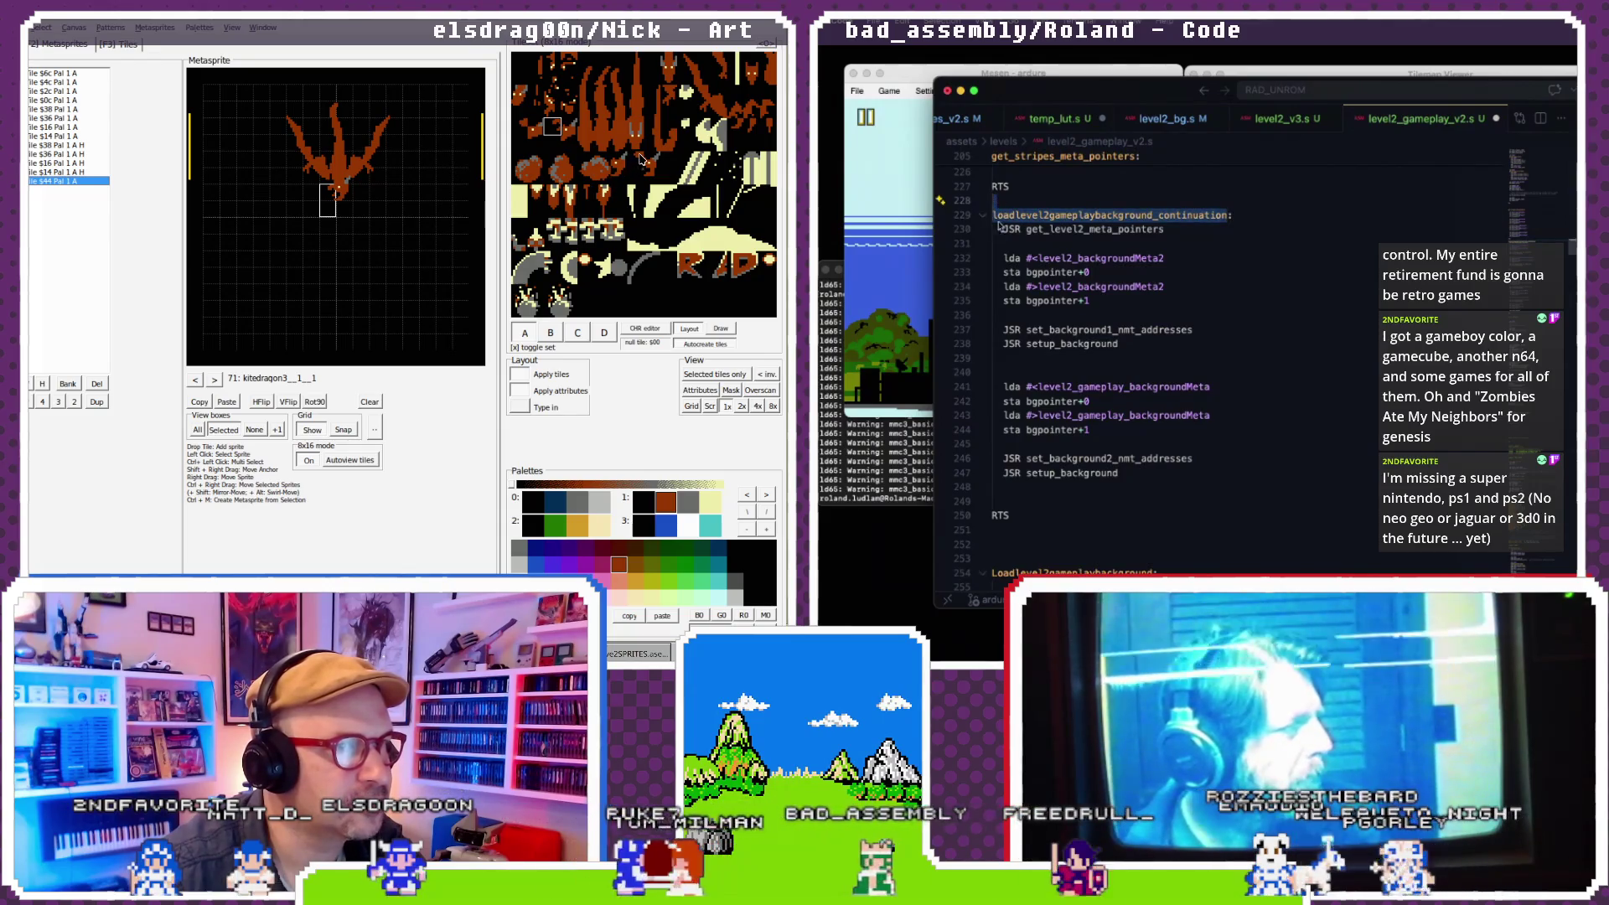
scroll(1056, 243, up, 10)
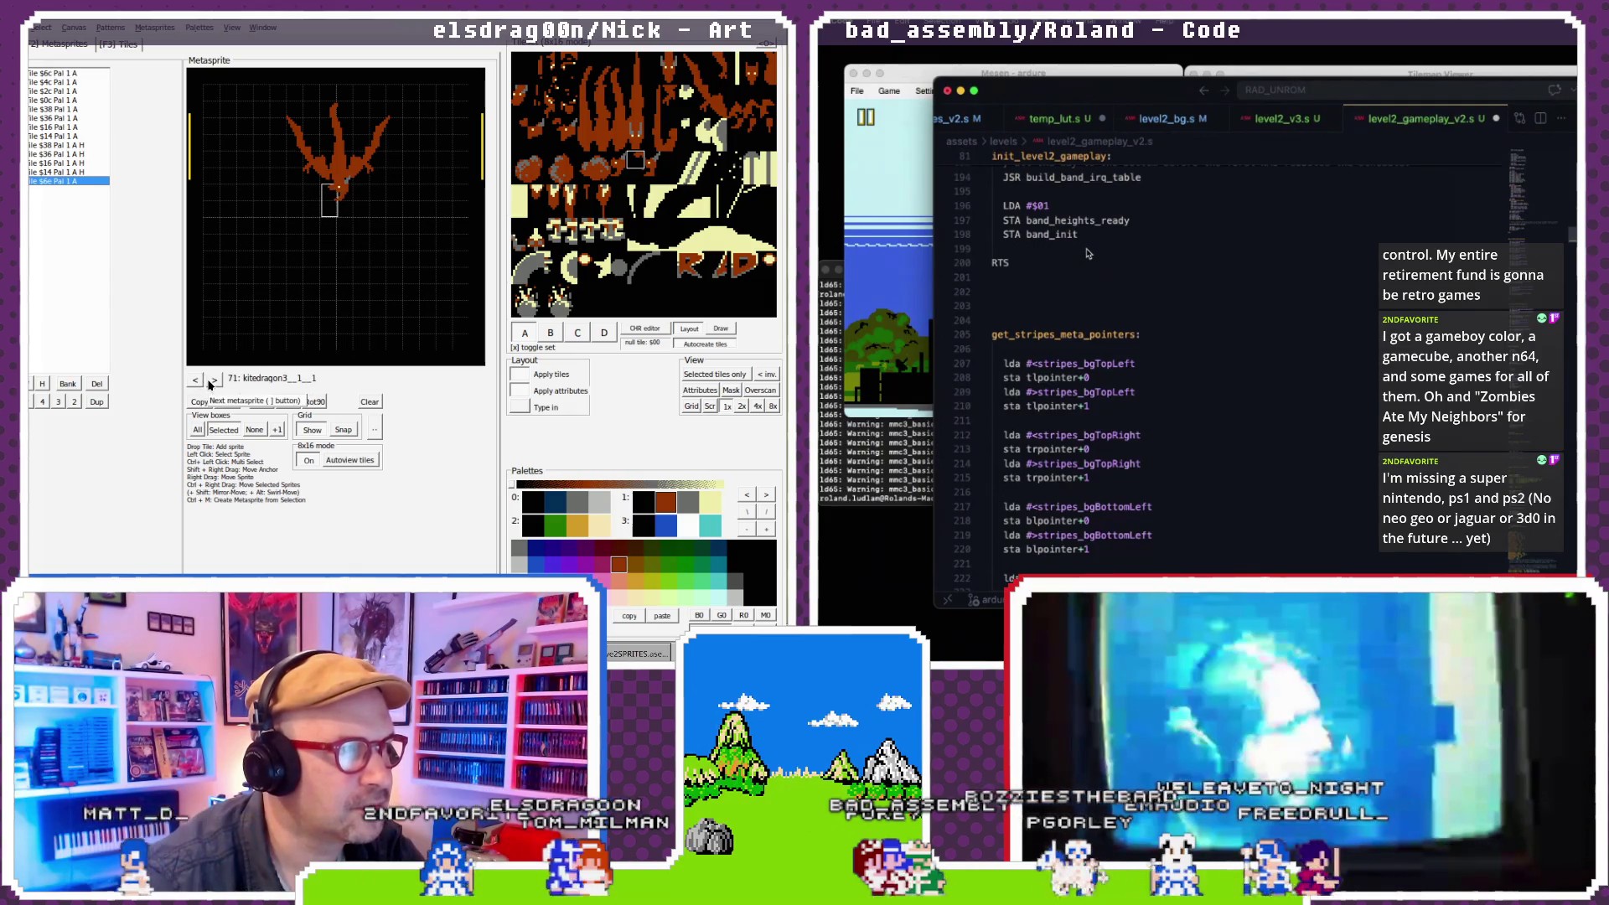
- Bring the code editor forward and check the JSR in finish_level2_gameplay_copy
click(344, 197)
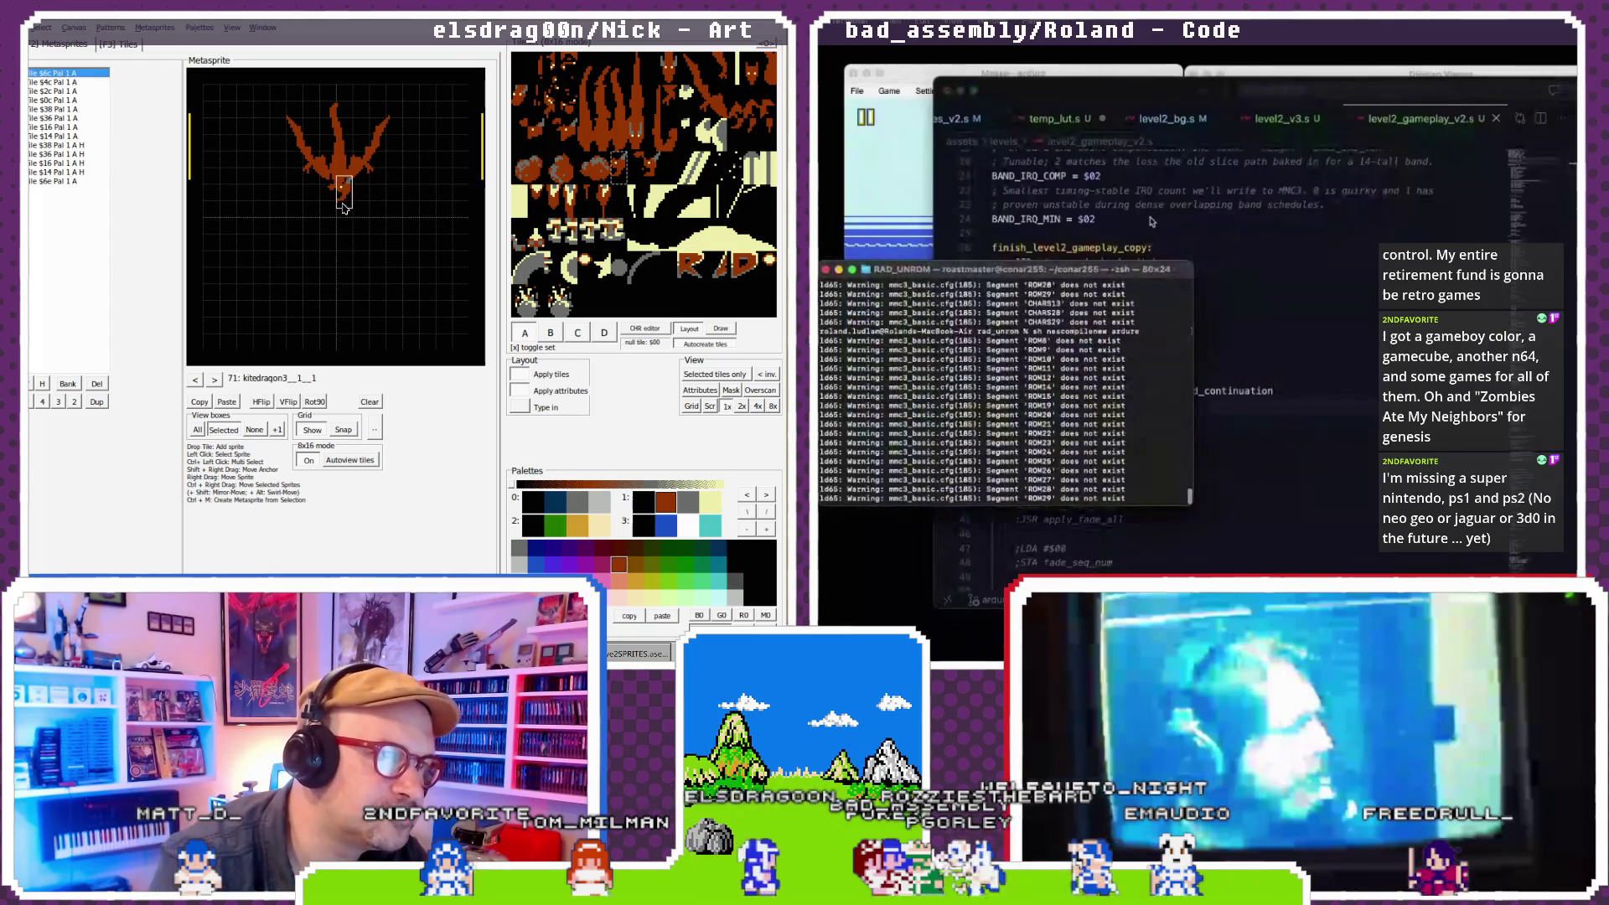
click(1151, 221)
scroll(1112, 125, left, 3)
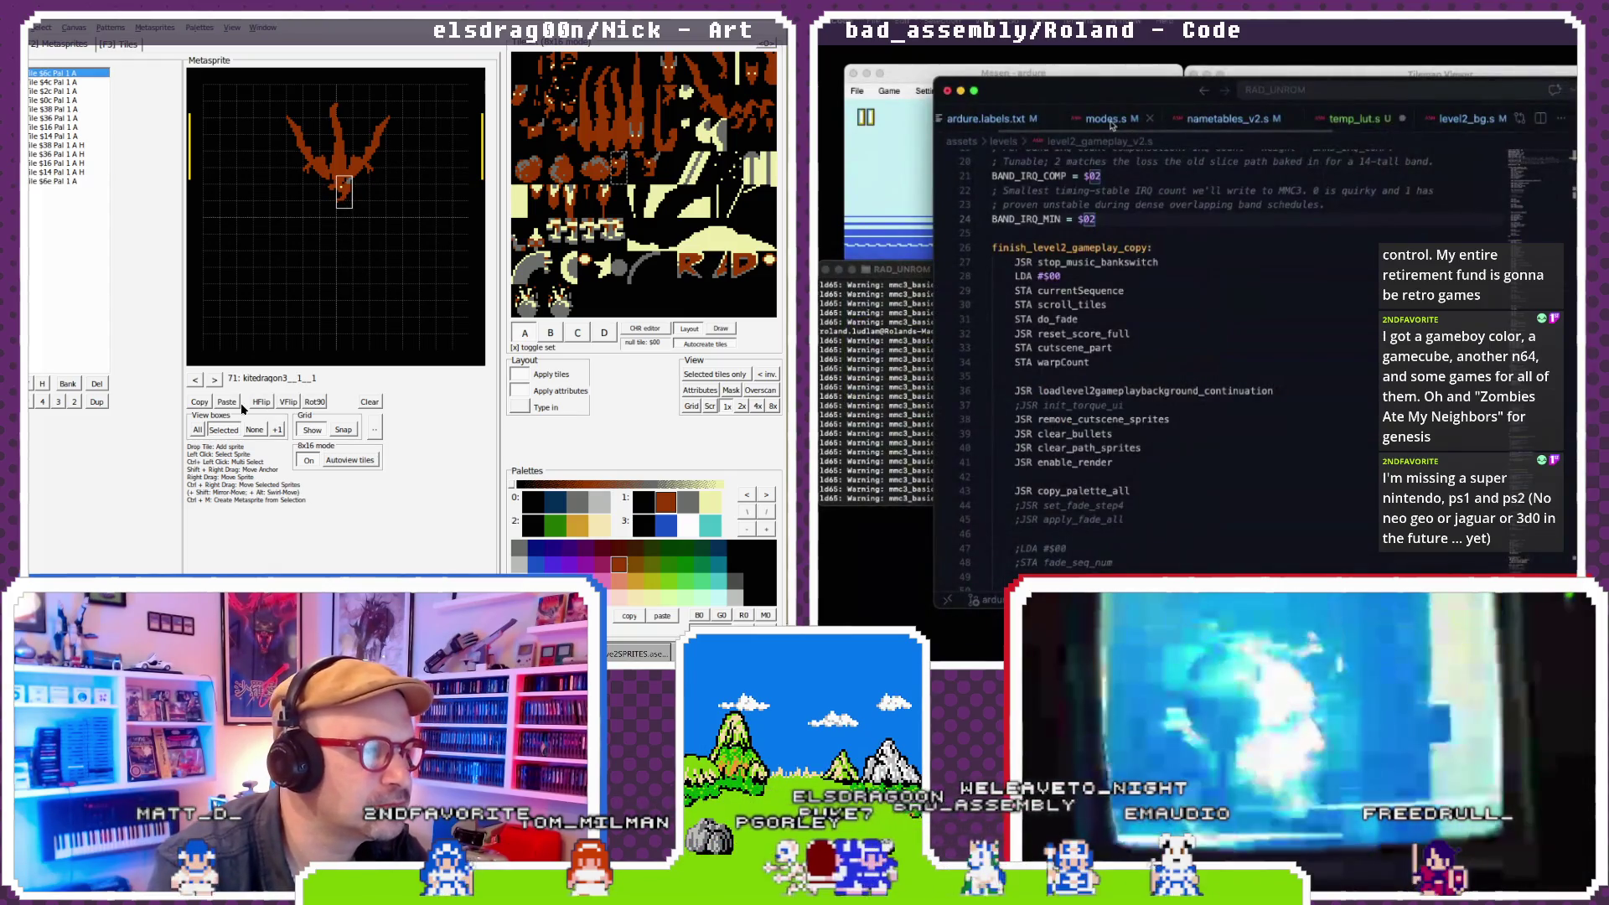
click(255, 429)
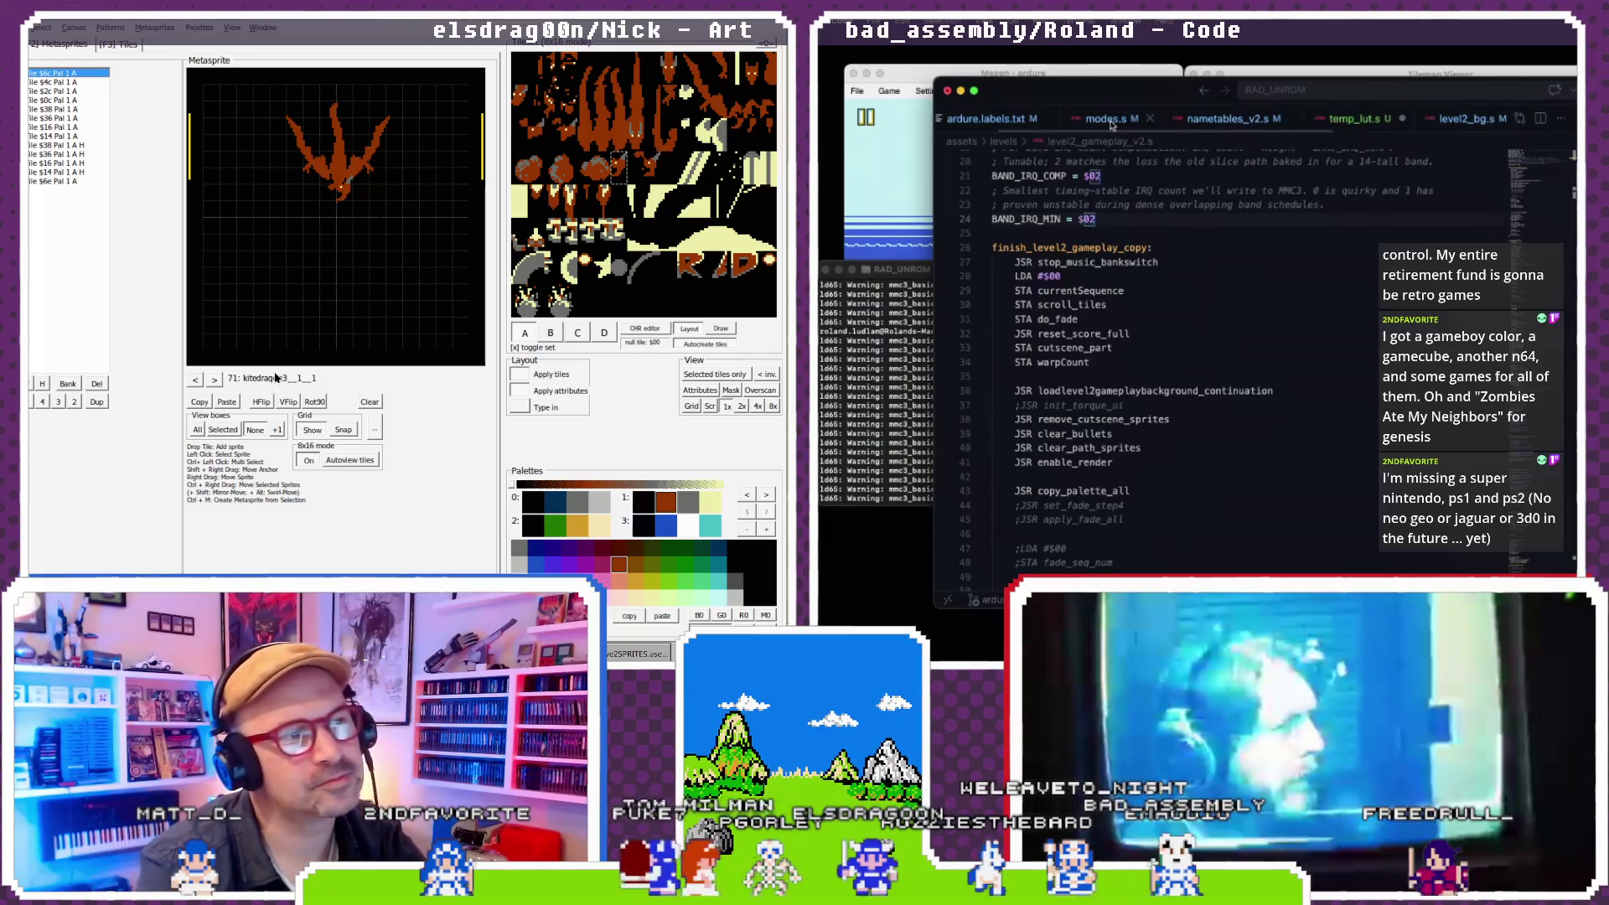
click(195, 379)
click(195, 381)
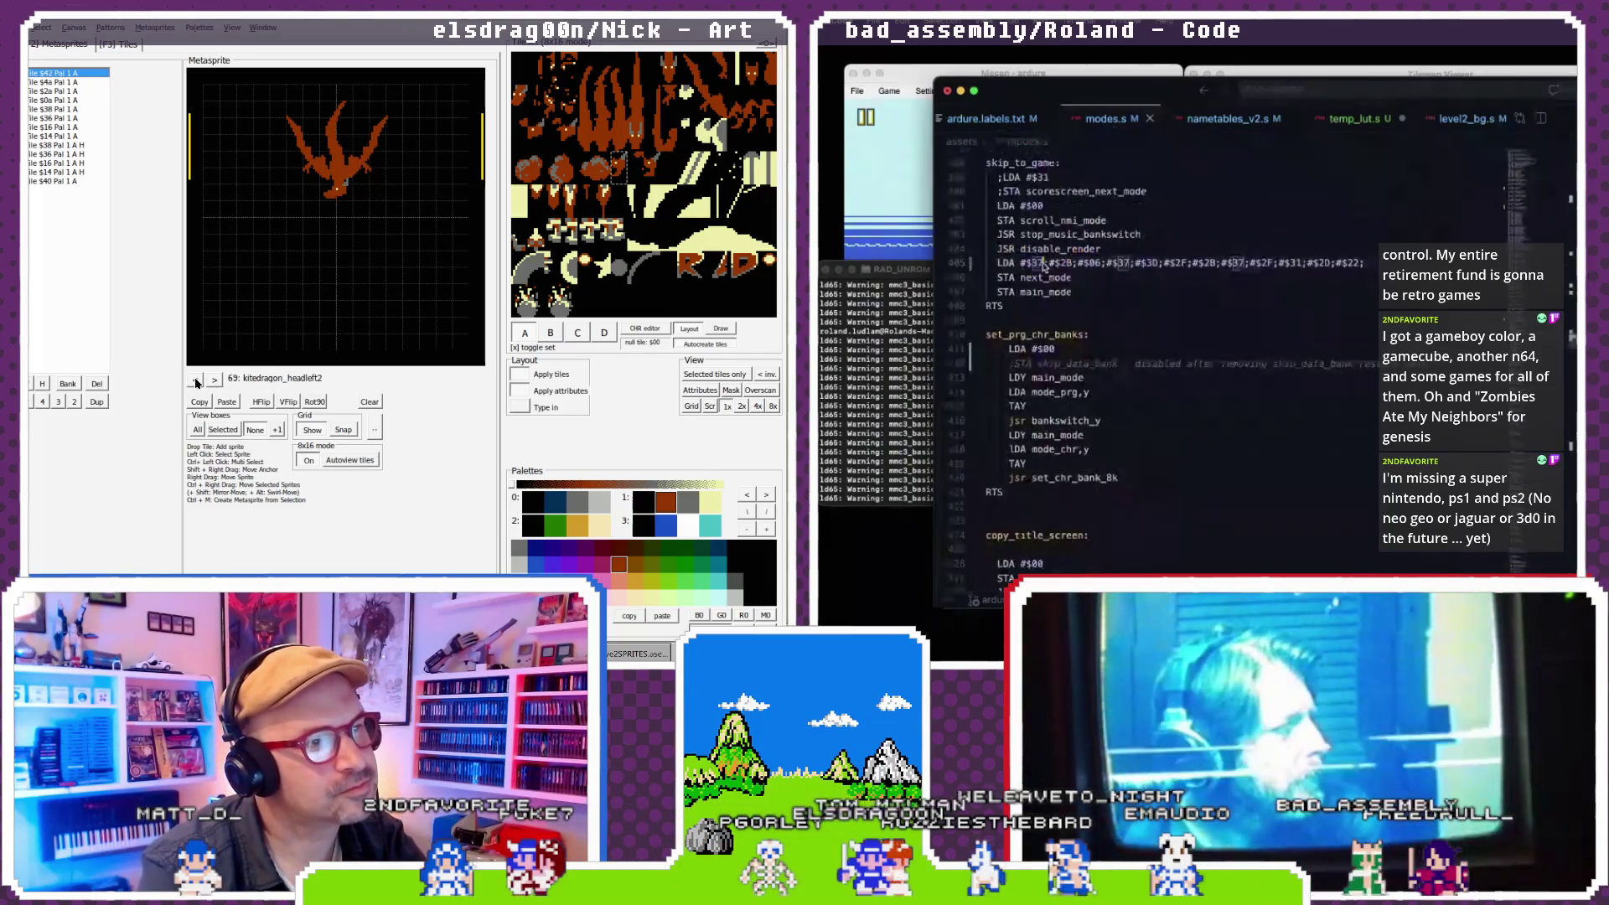
click(195, 380)
click(215, 381)
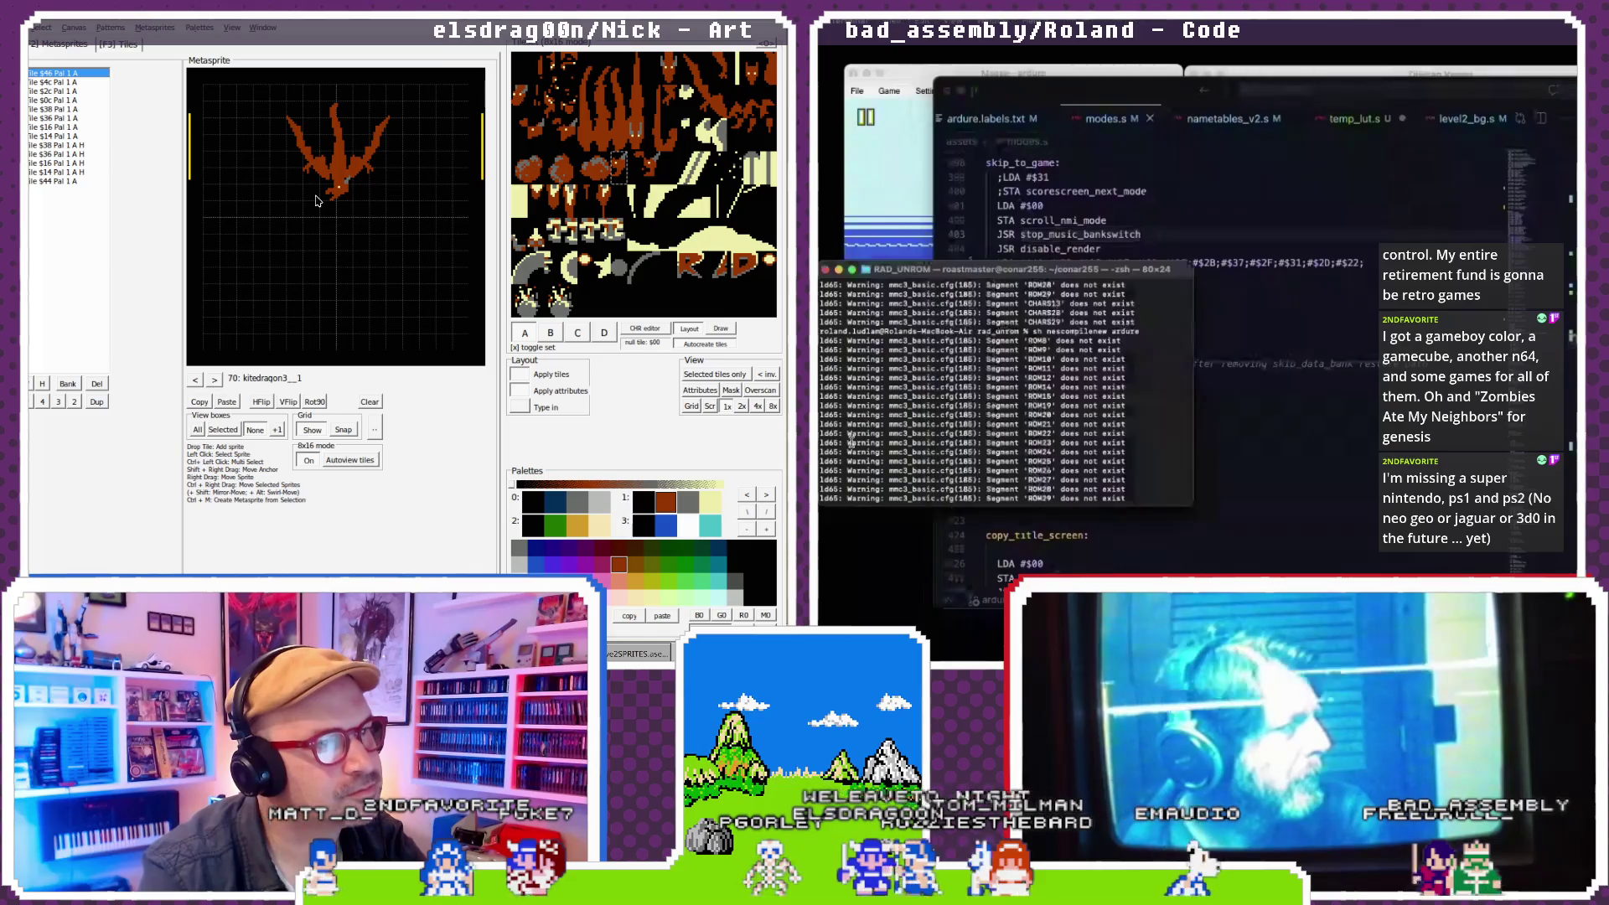
- Restart the game in Mesen, pause it, and open the Debug menu
click(920, 153)
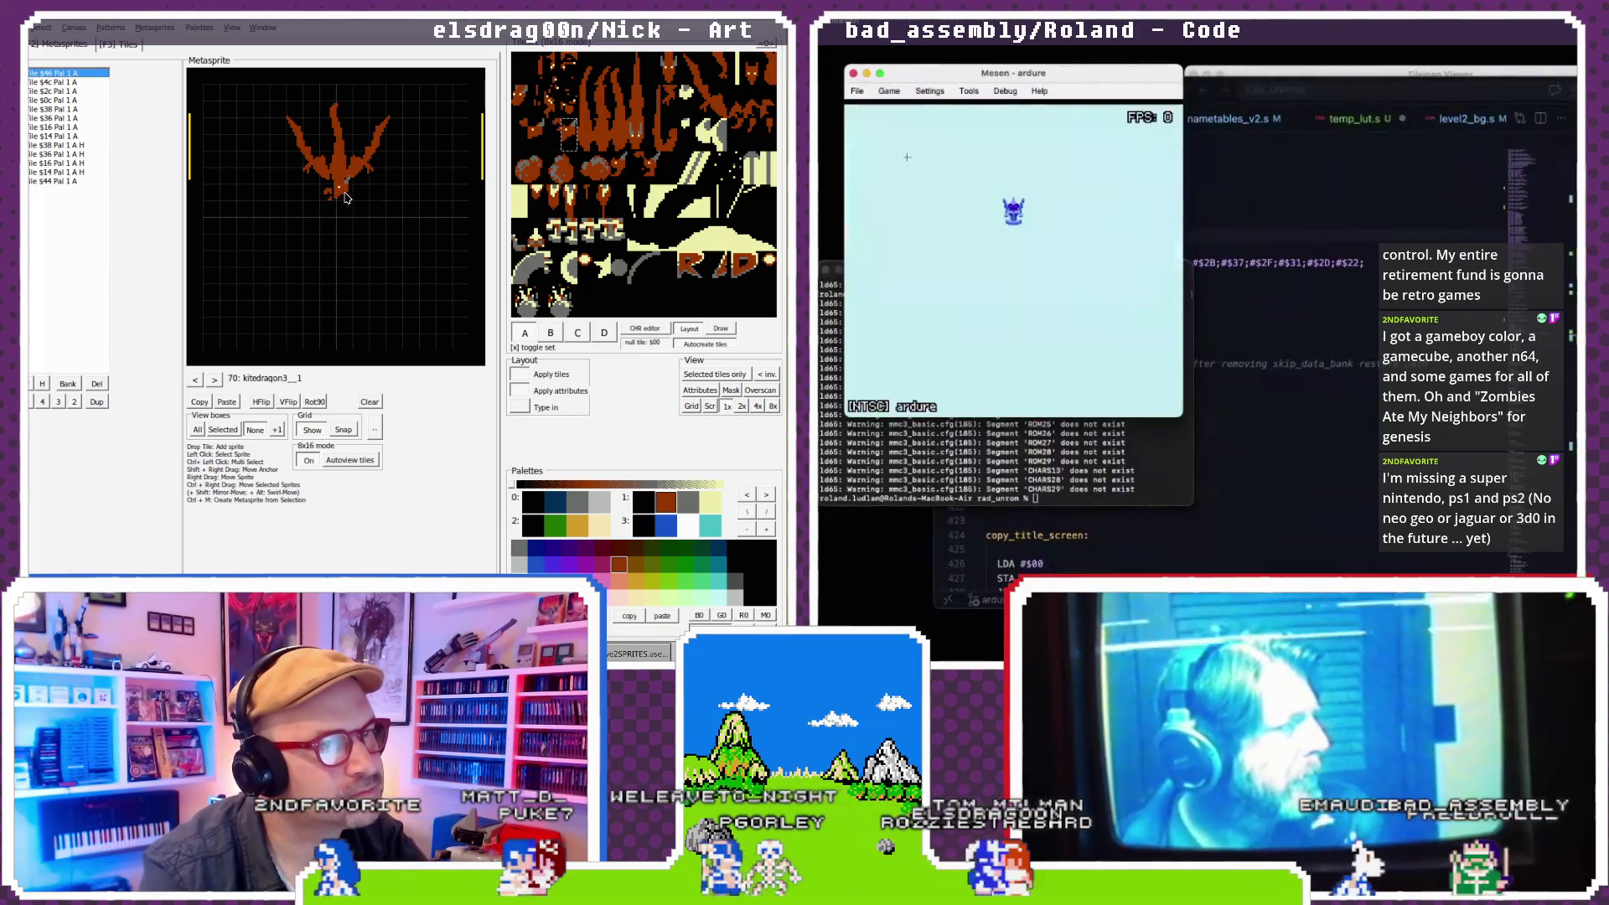
click(213, 380)
click(213, 381)
click(891, 92)
click(903, 105)
click(215, 380)
click(216, 380)
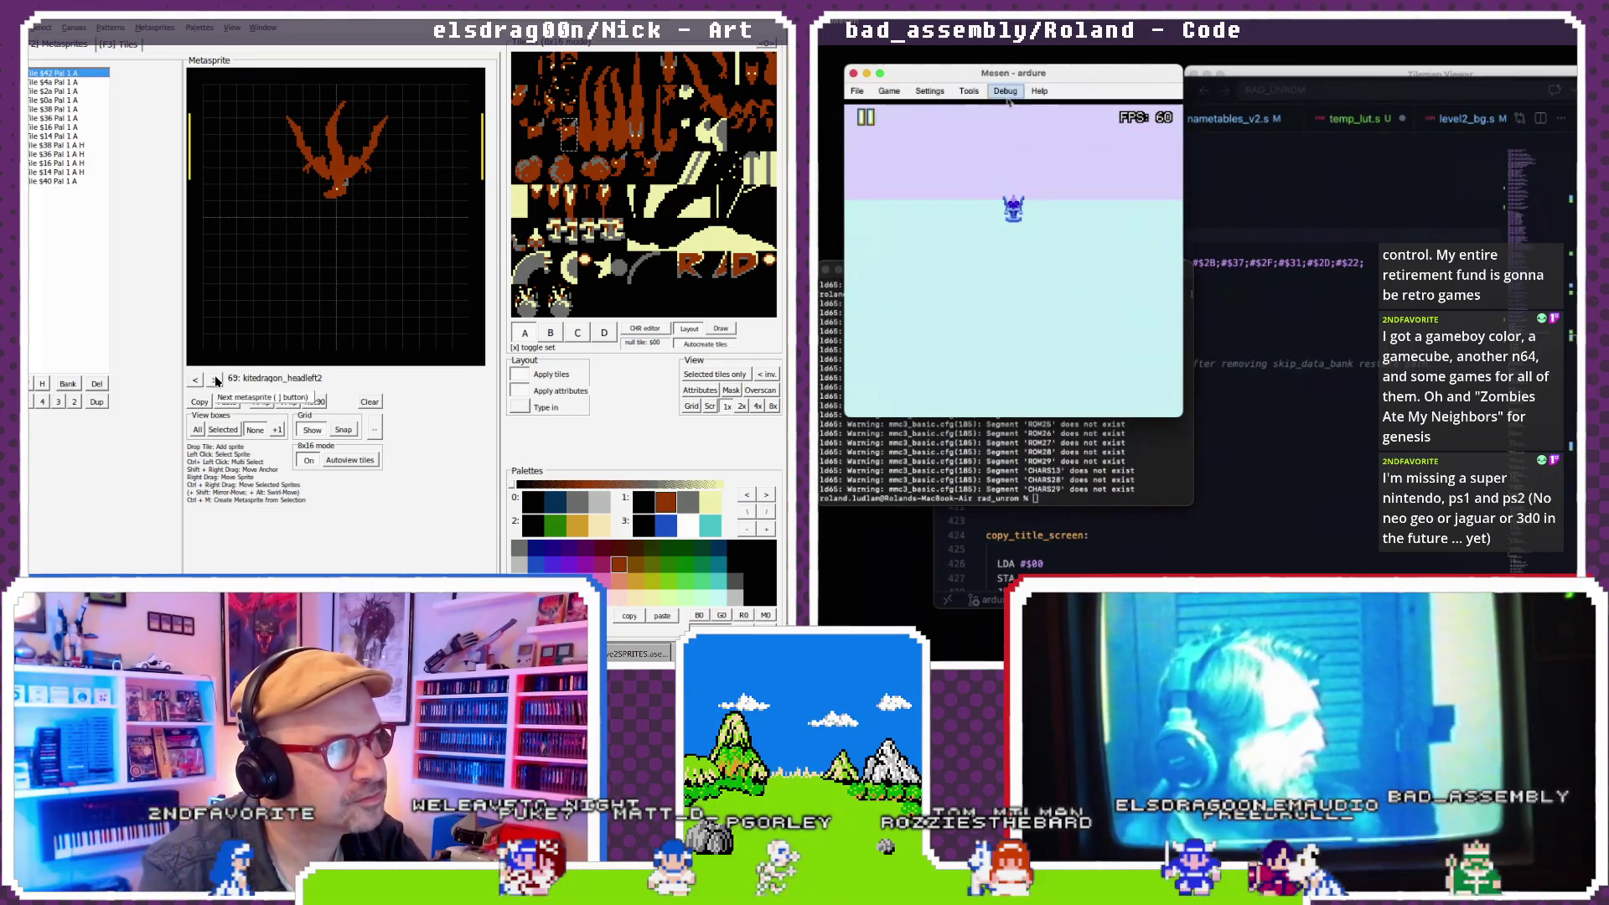
click(1004, 90)
click(215, 380)
- Bring the editor forward and look through level2_bg.s and level2_gameplay_v2.s
click(348, 197)
click(1414, 127)
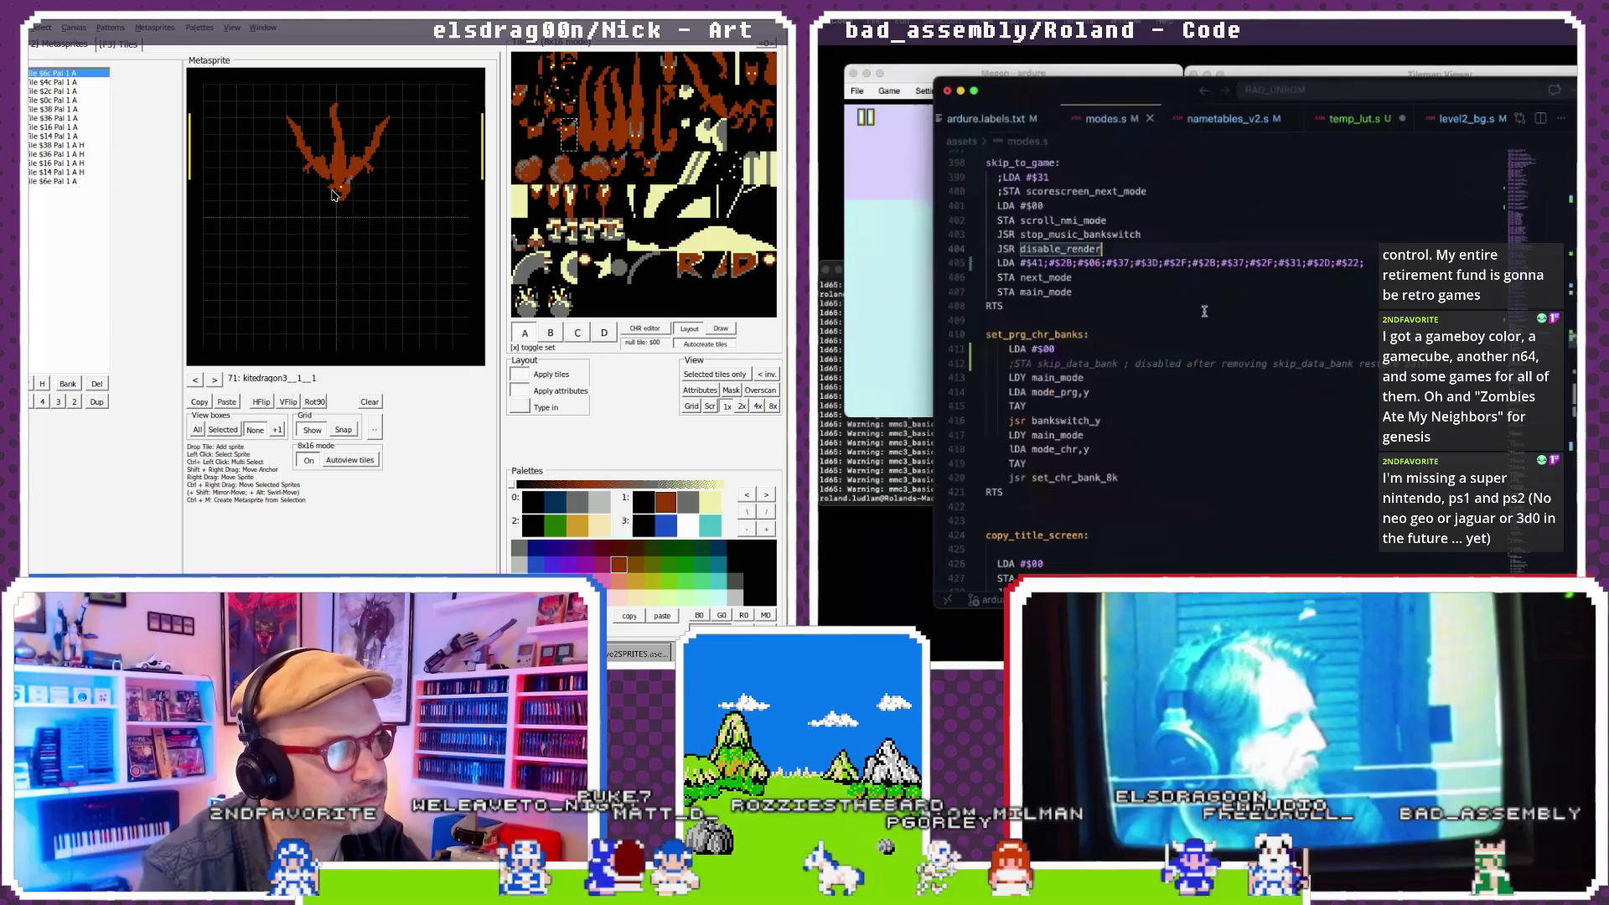
click(1424, 119)
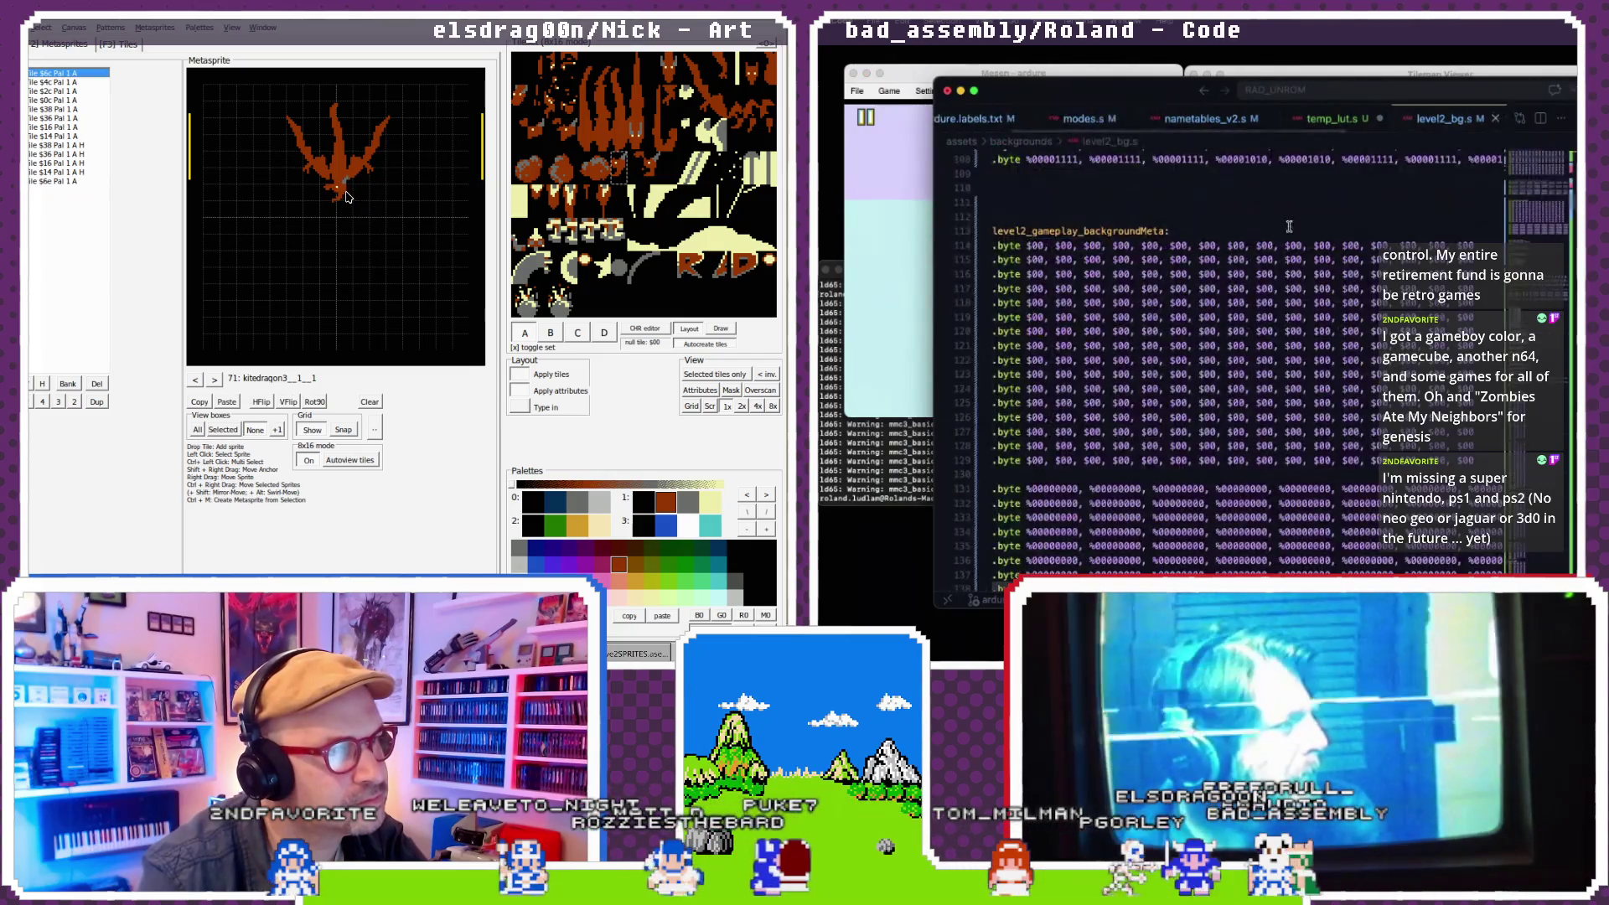
click(195, 381)
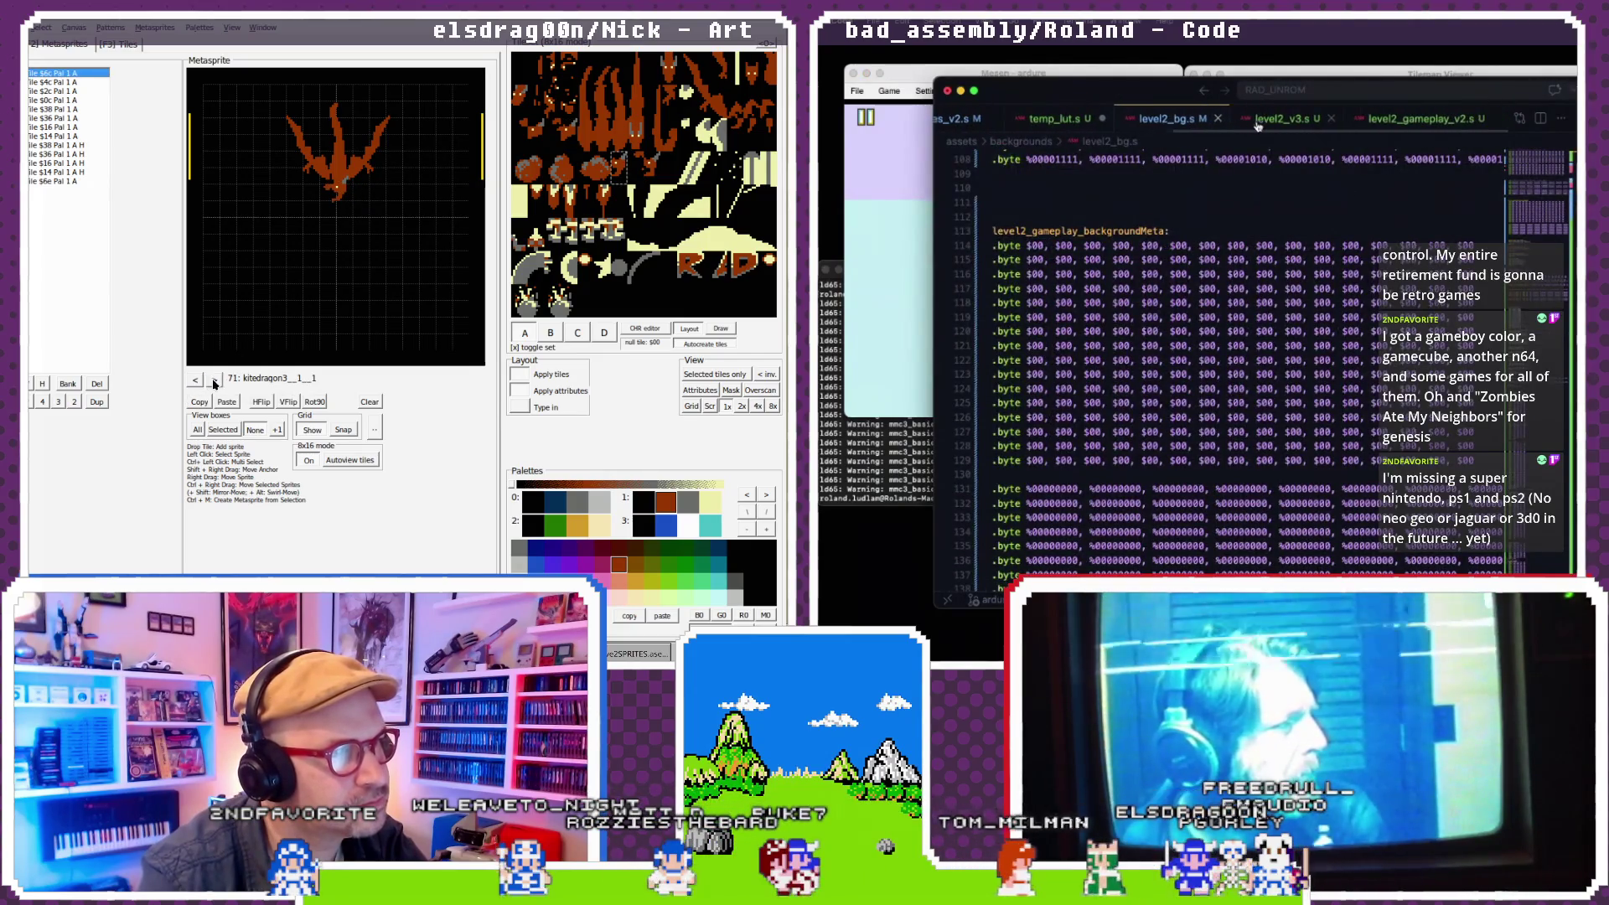
click(1408, 121)
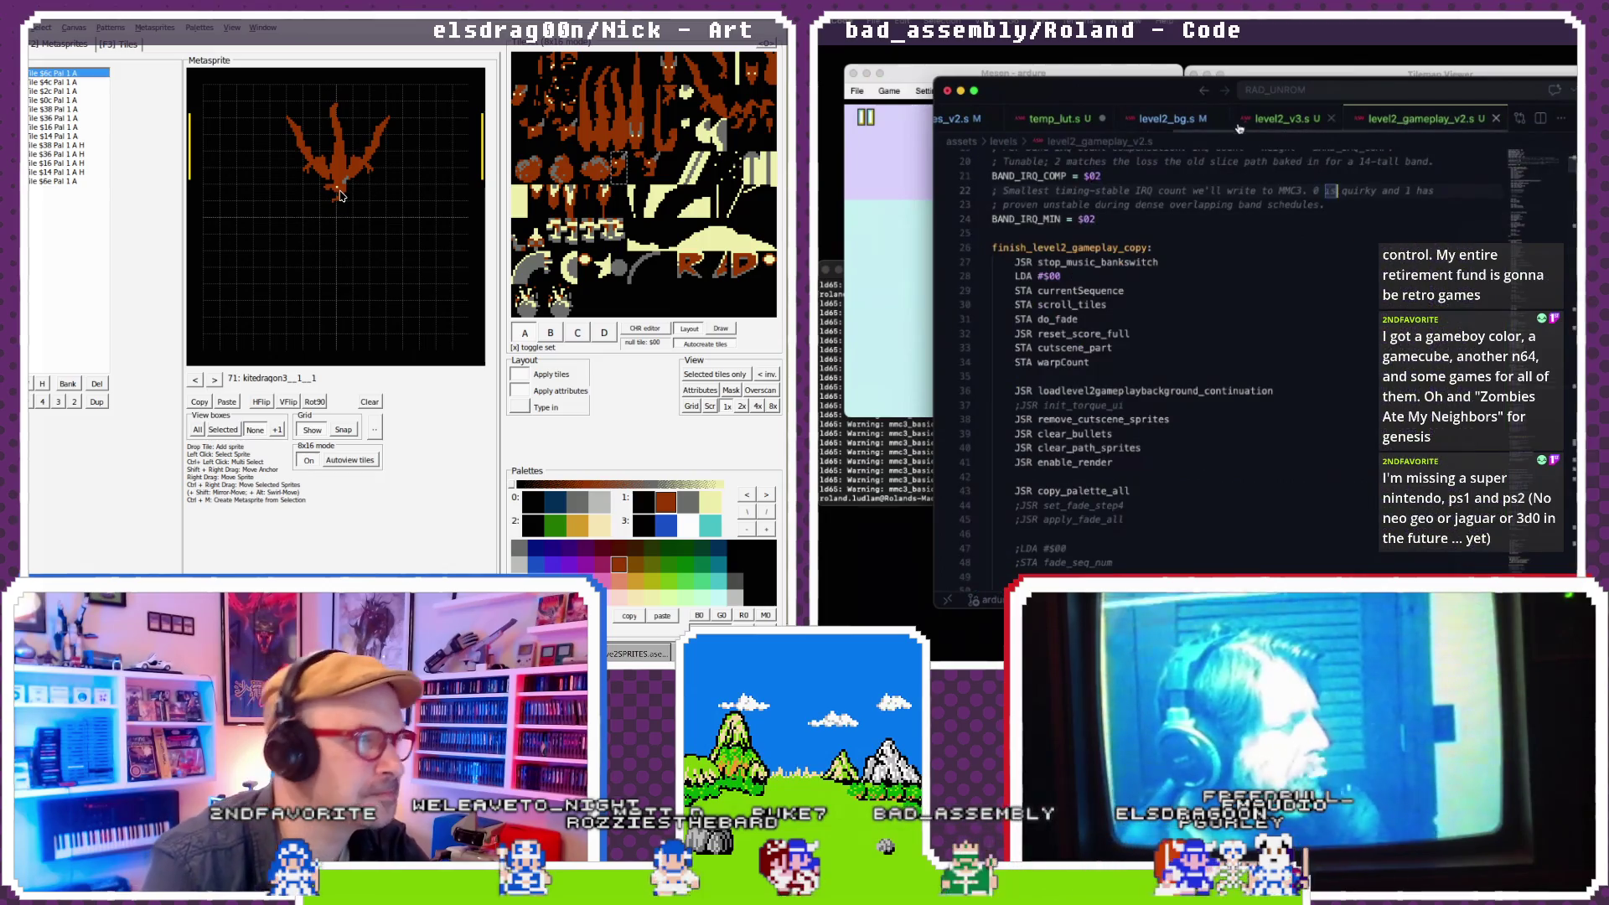
scroll(1229, 124, up, 1)
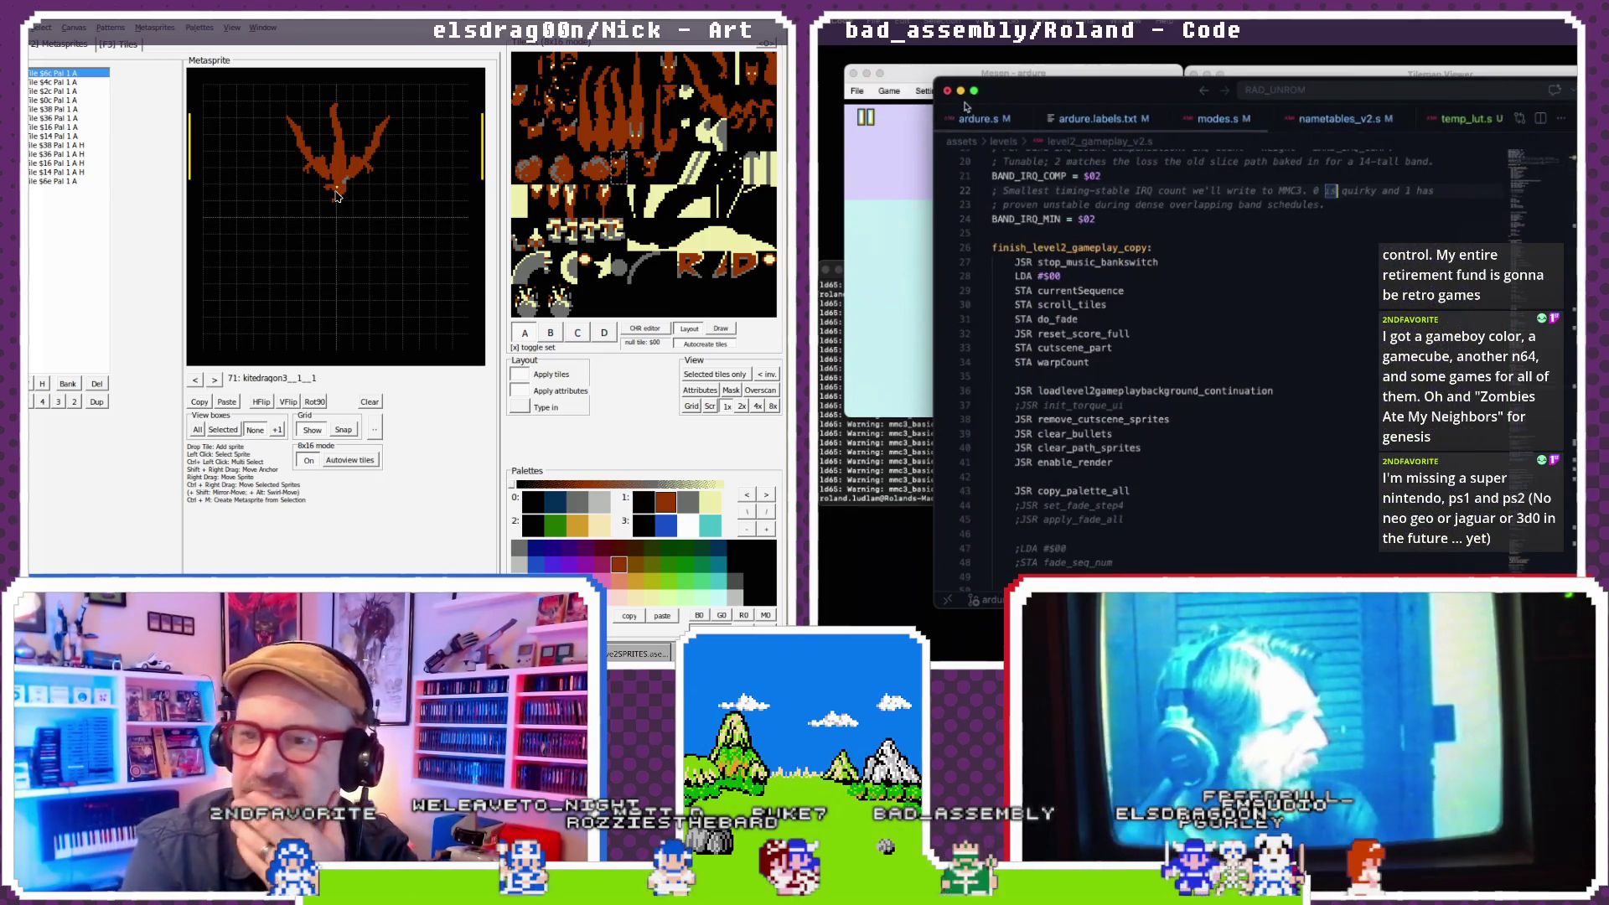
- In ardure.s, find level2_gameplay and change the include to level2_gameplay_v2.s
click(992, 121)
scroll(1094, 237, down, 2)
key(ctrl+f)
text(lev)
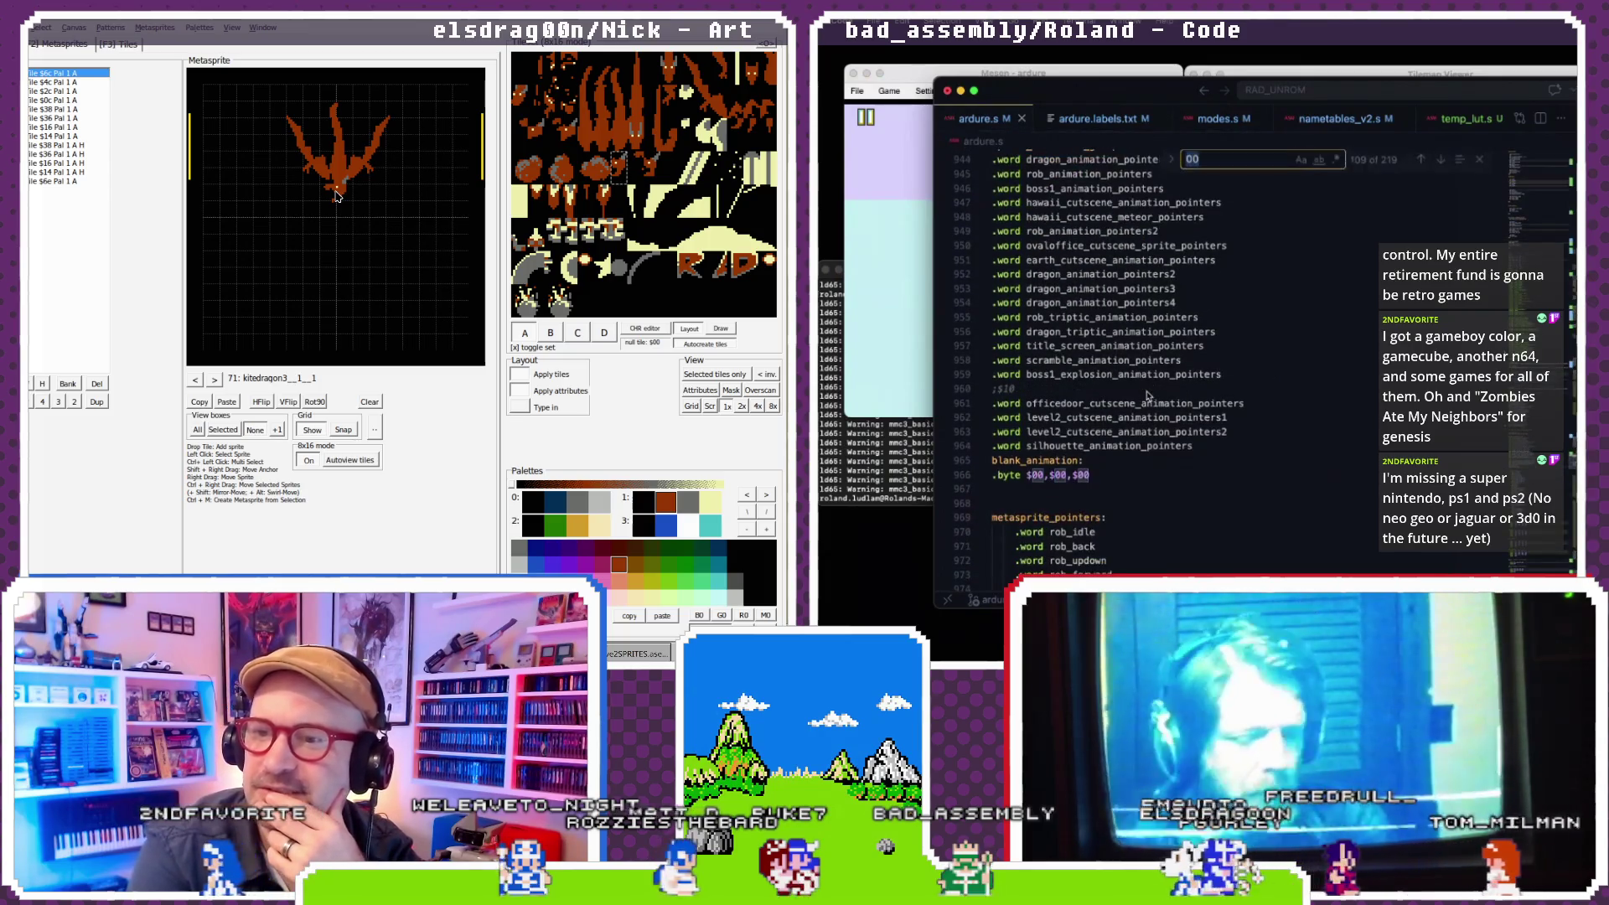
text(el2_gameplay)
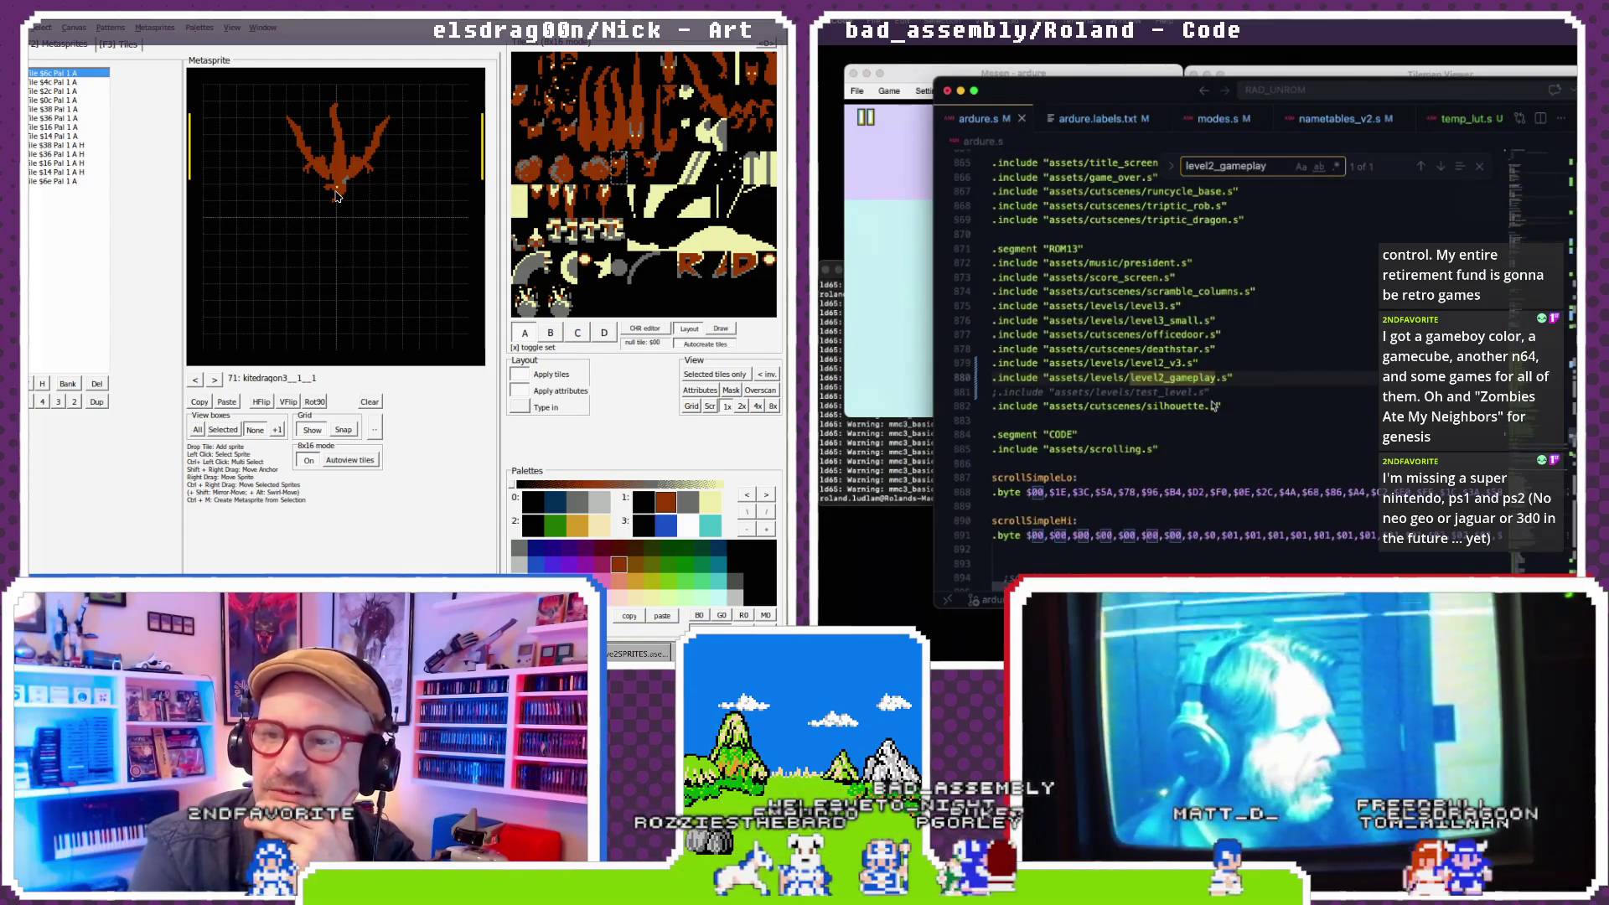
text(_v2)
click(1246, 346)
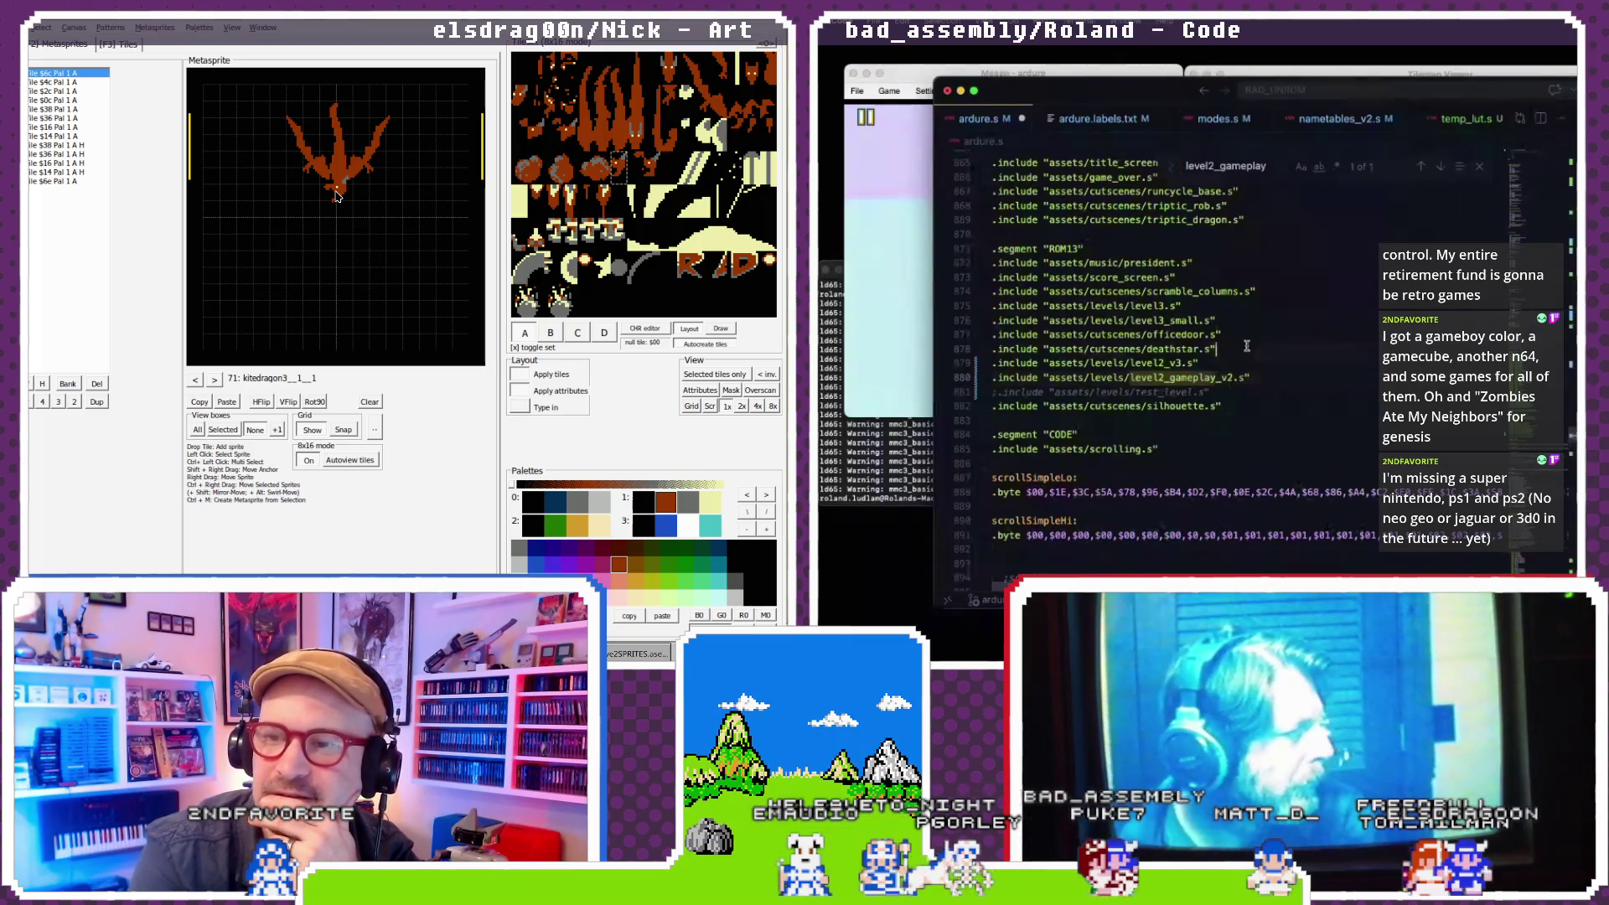
click(856, 91)
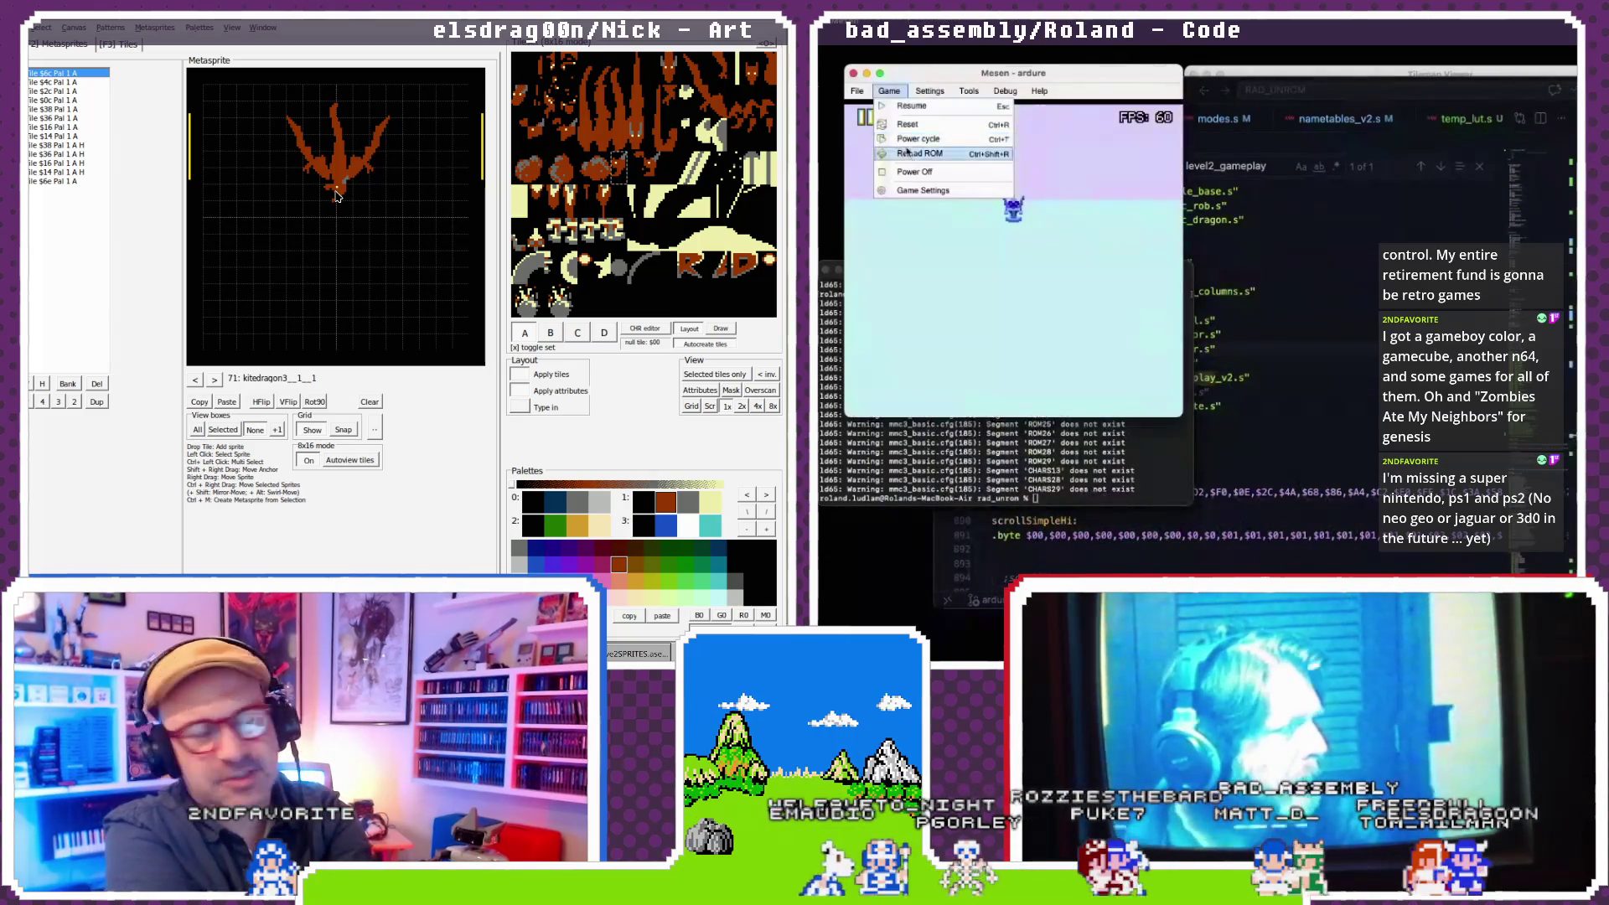
- Reload the rebuilt ROM and inspect it in the Tilemap Viewer and Tile Viewer
click(911, 154)
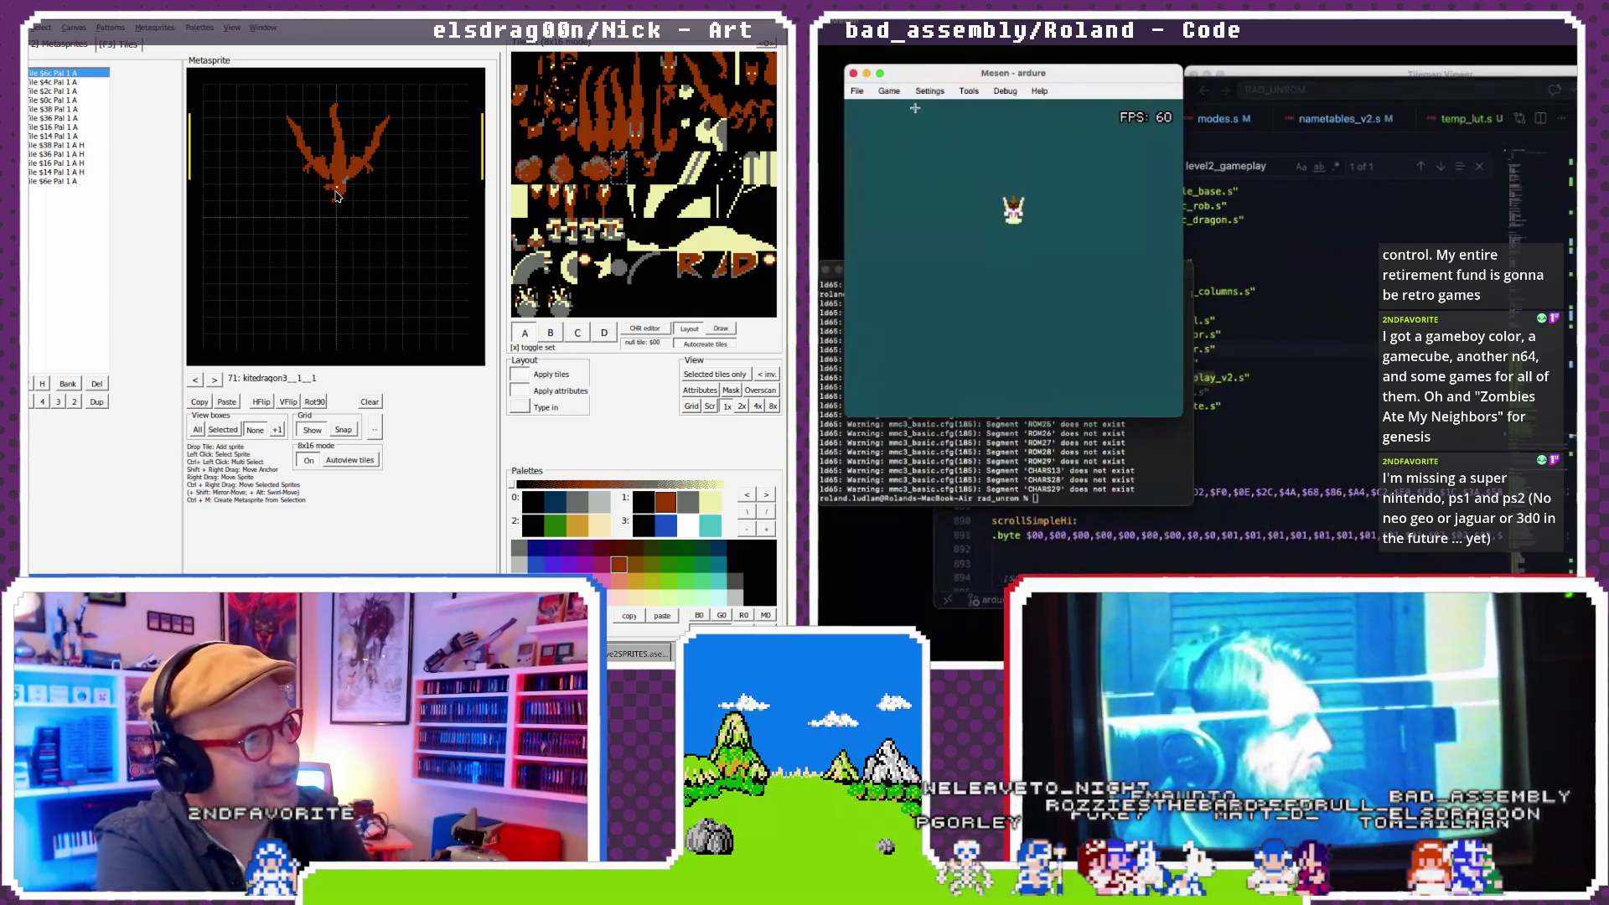
click(964, 93)
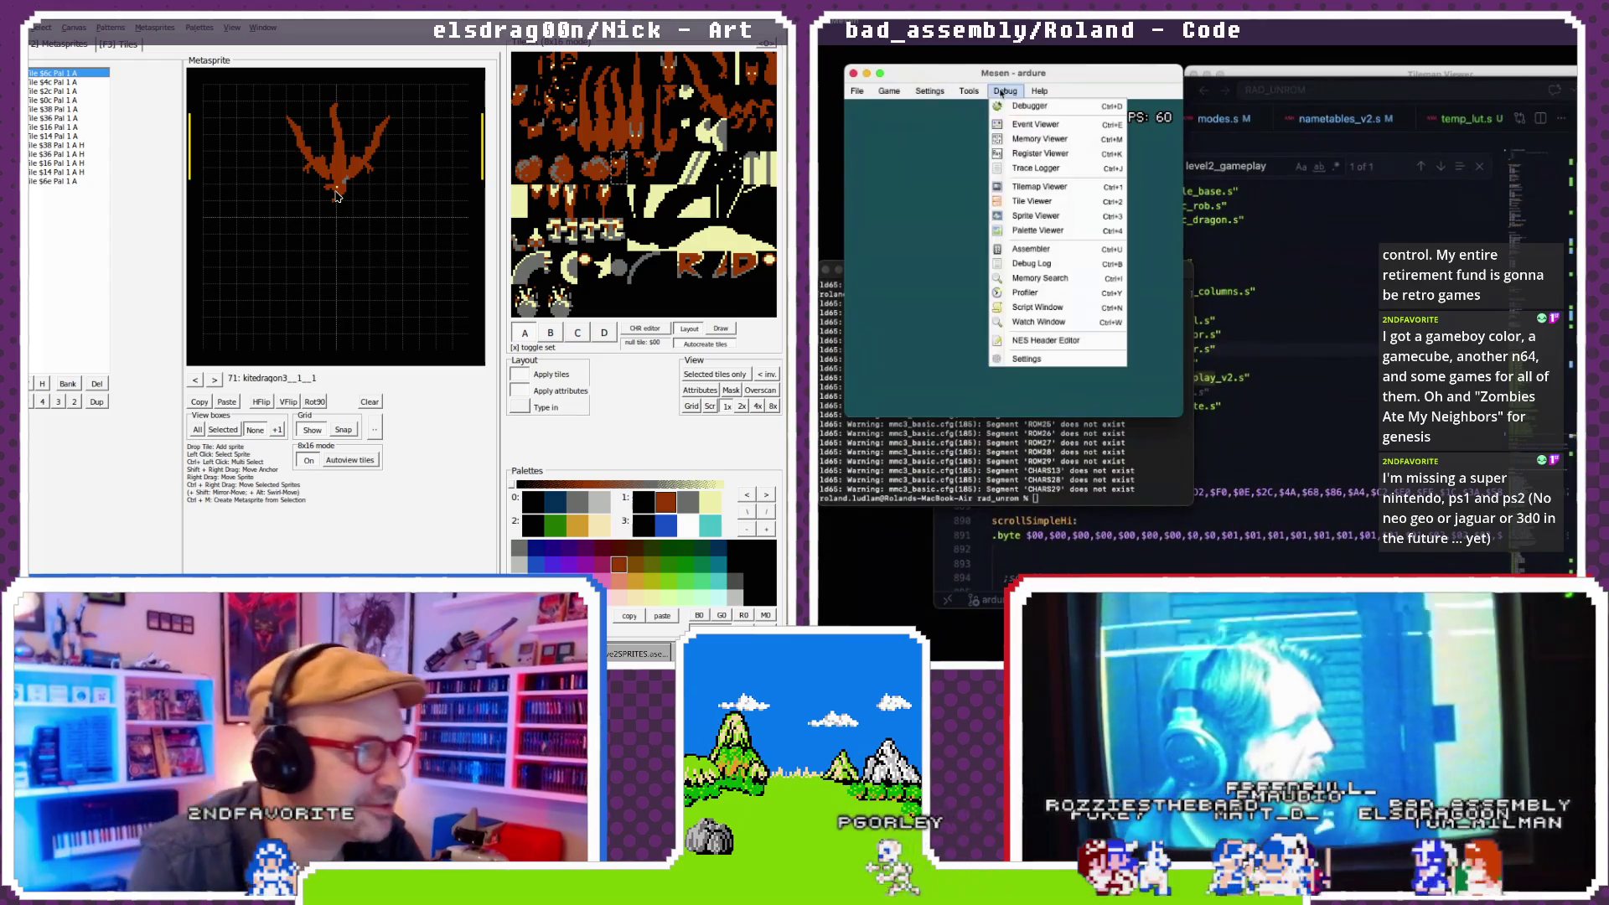
click(1039, 182)
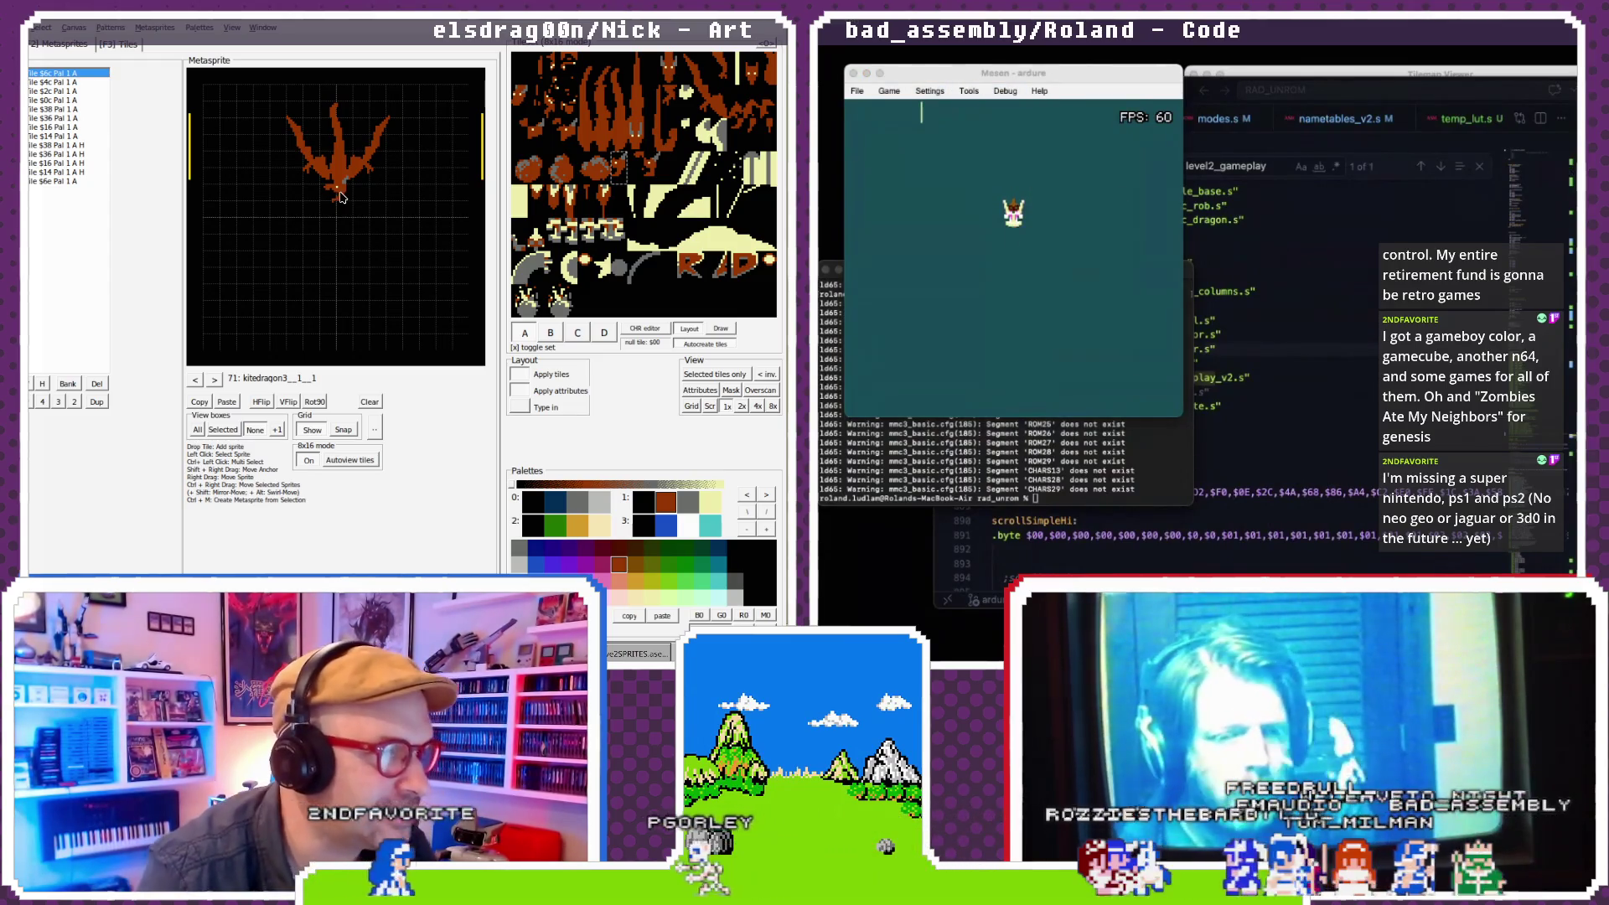
click(215, 380)
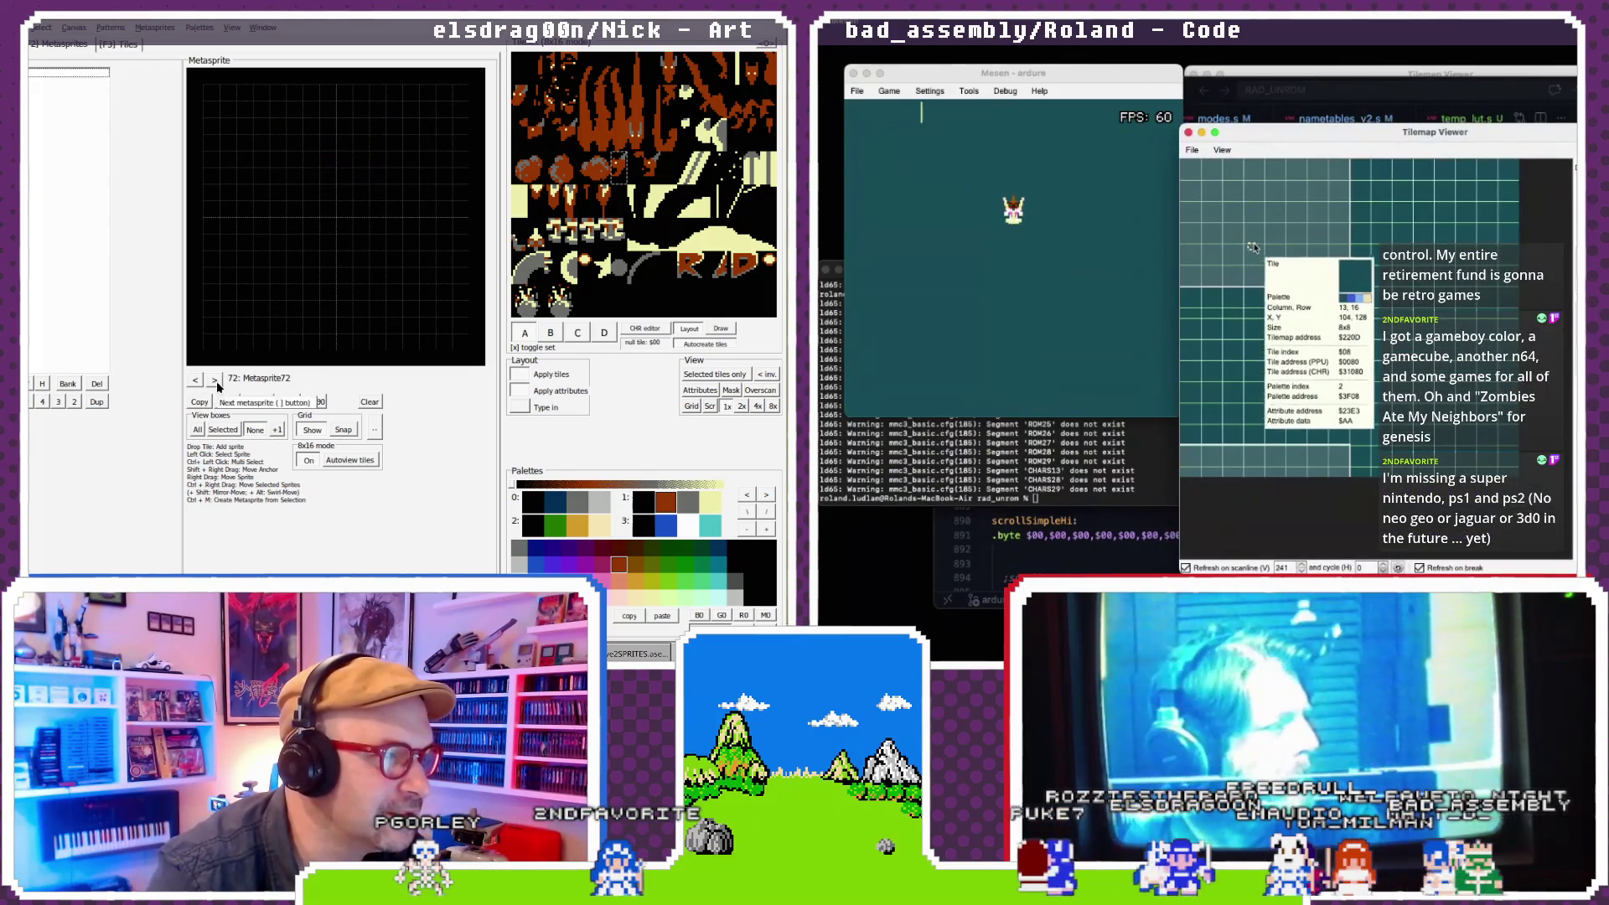
click(227, 402)
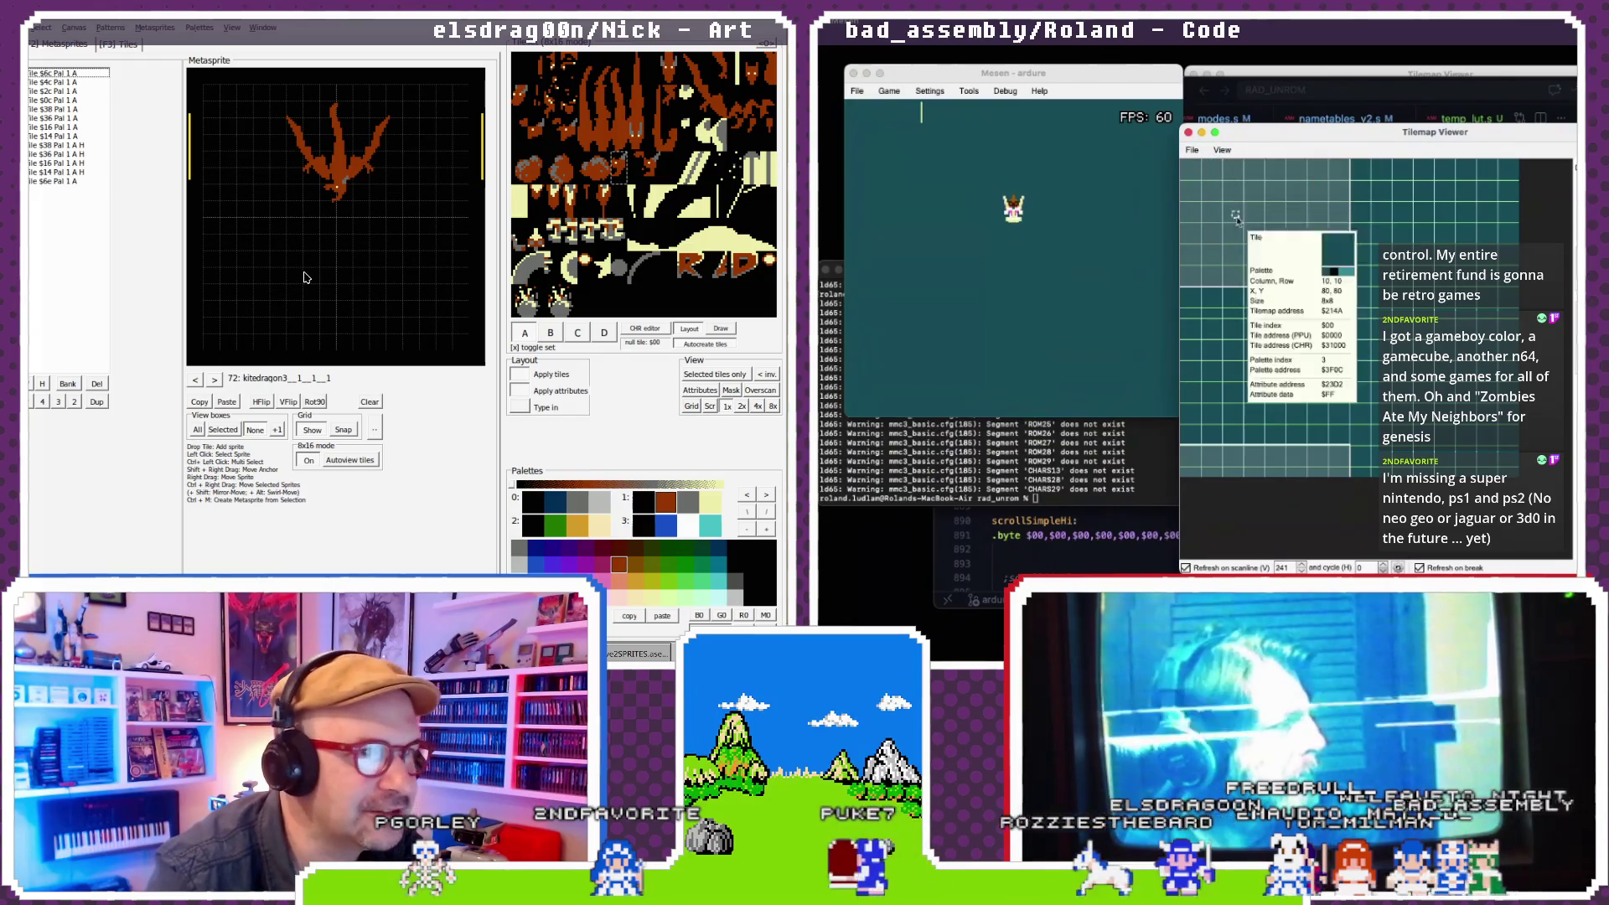
click(1005, 91)
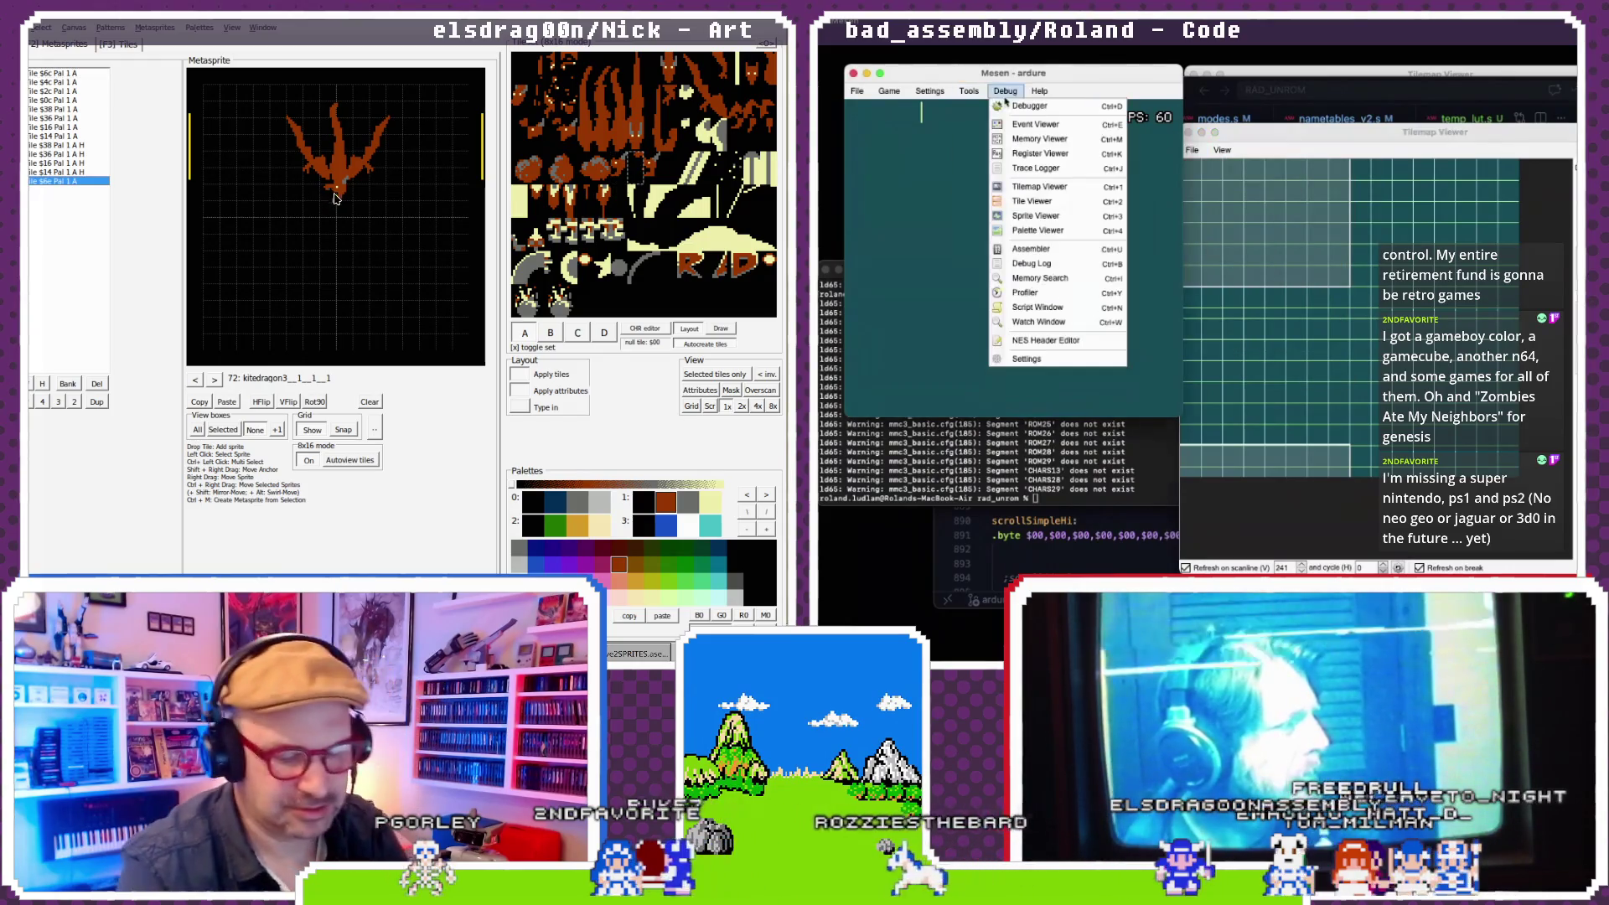
click(1031, 201)
click(343, 195)
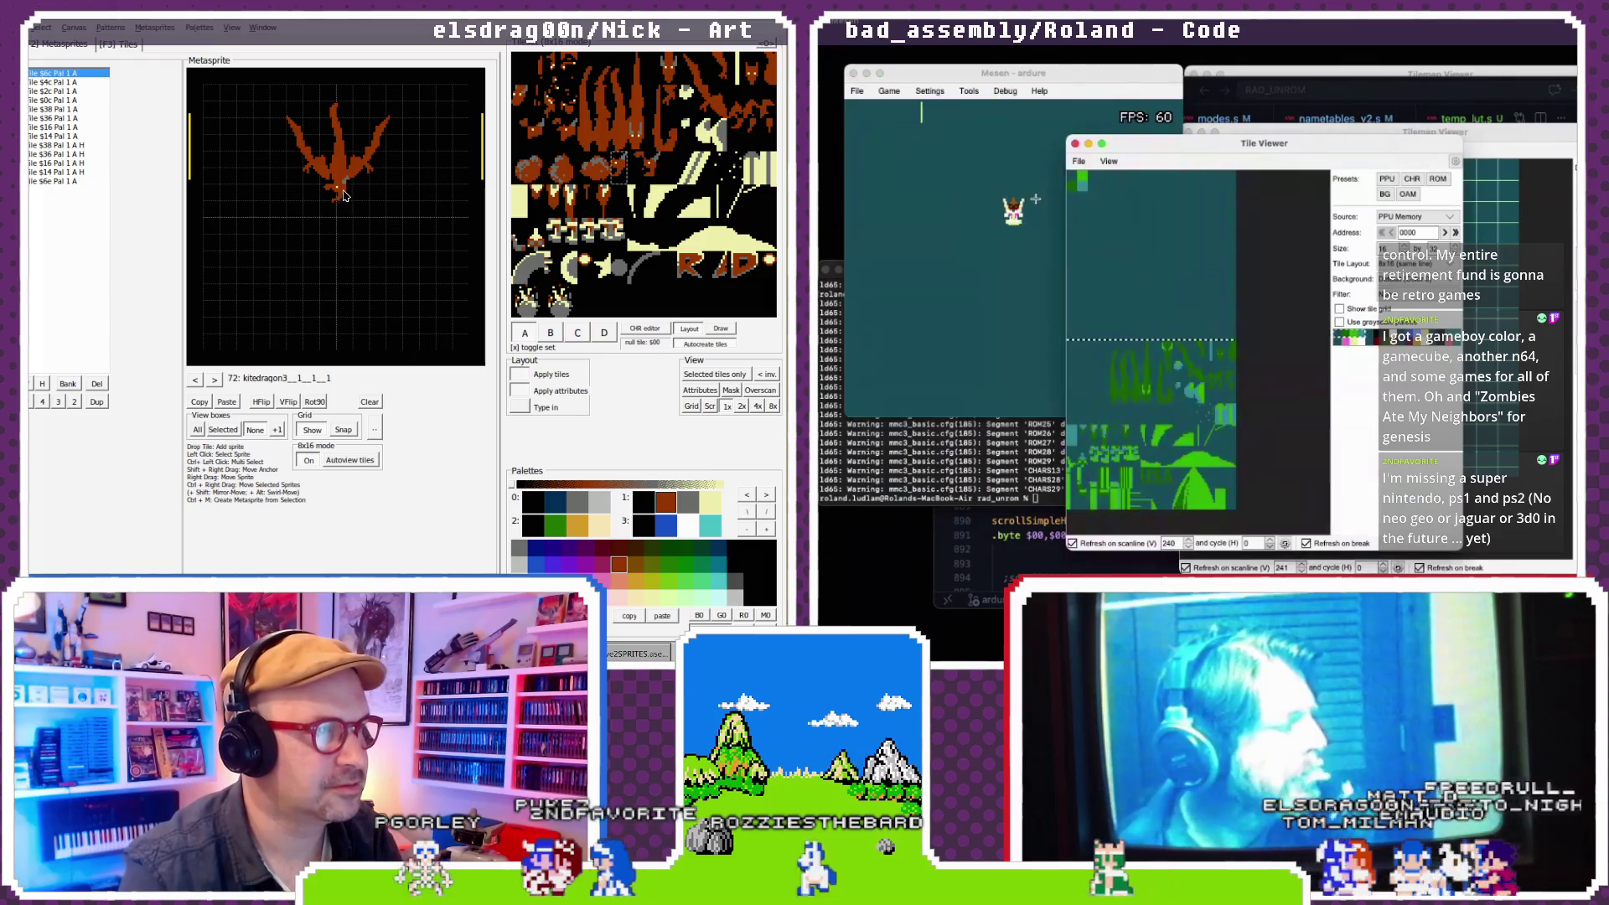
- Close the tile and tilemap viewers, pause emulation, and return to the code editor
key(super+w)
click(1291, 102)
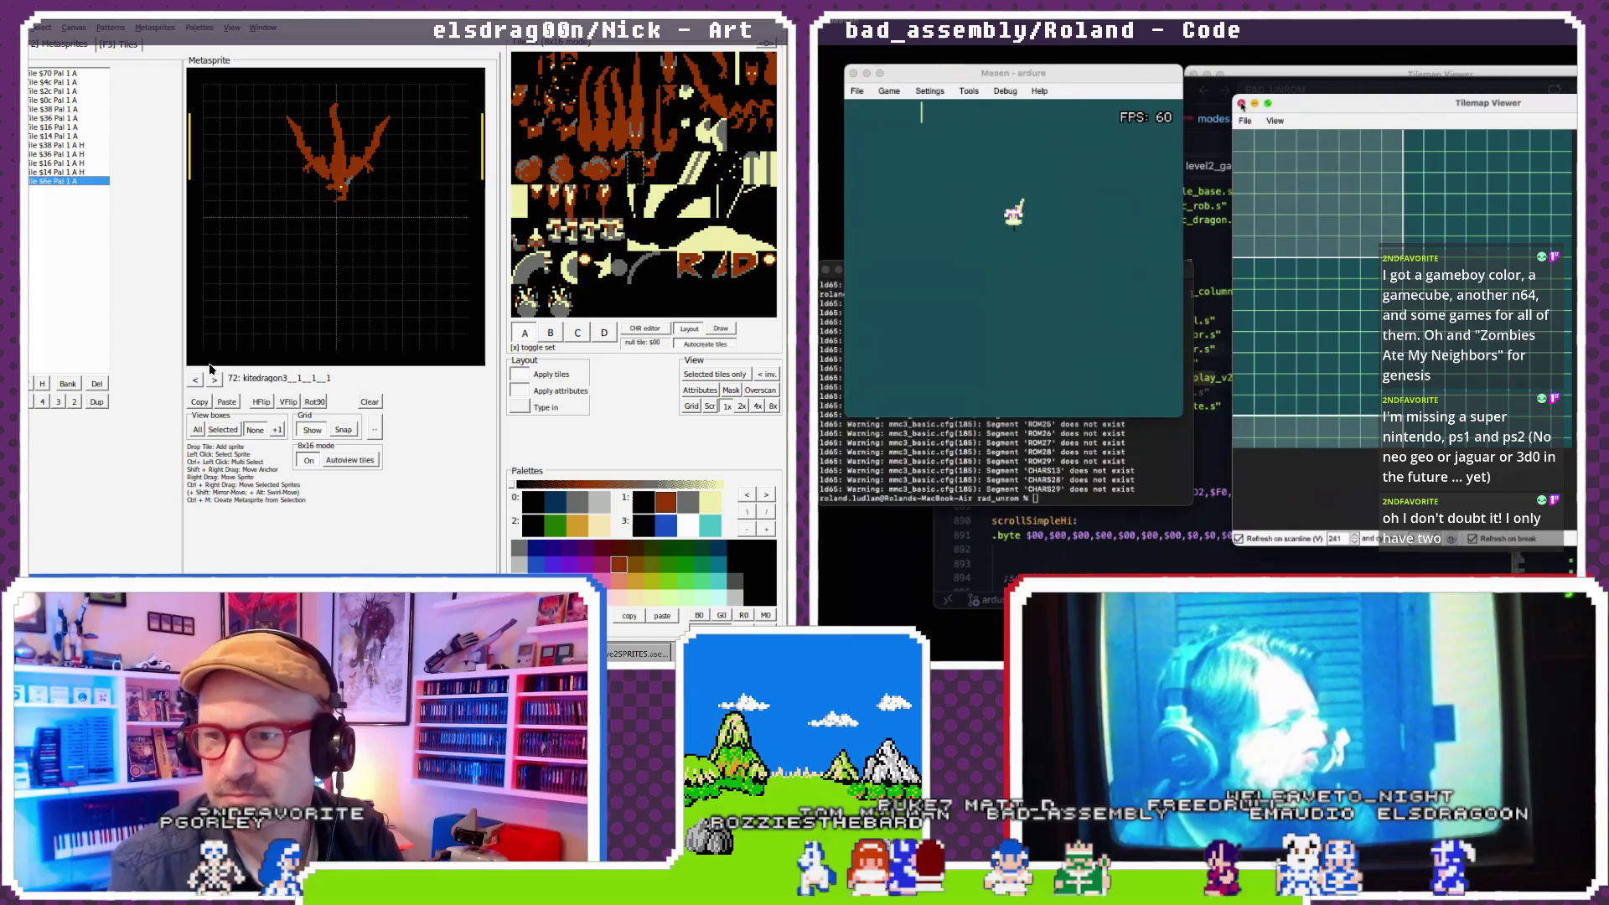
click(1241, 105)
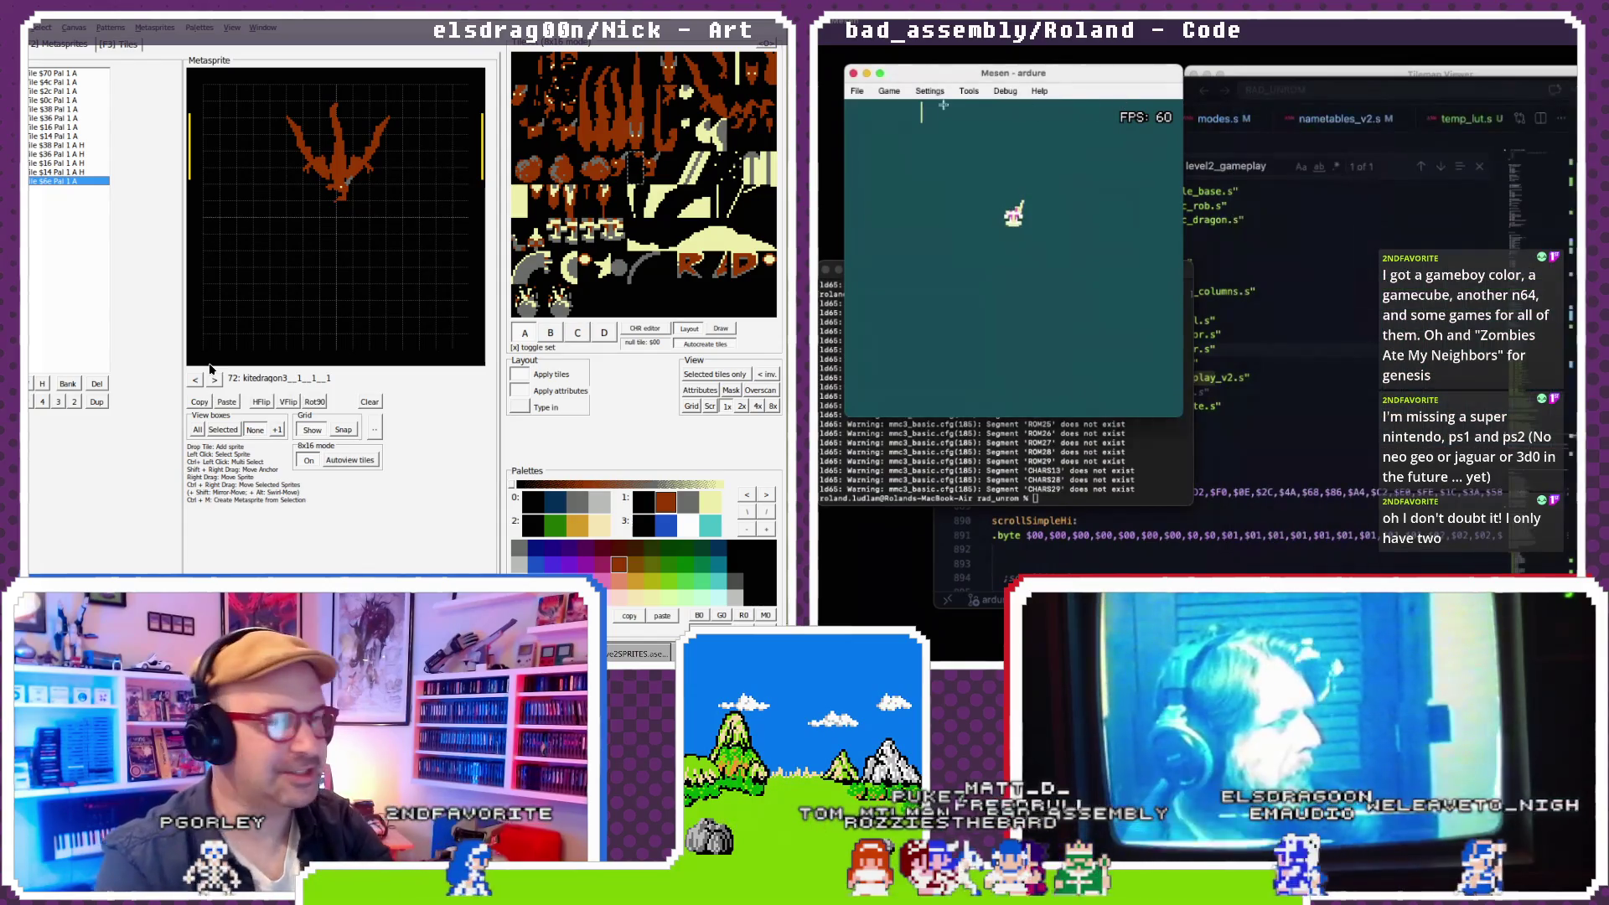
click(889, 91)
click(898, 115)
click(1328, 163)
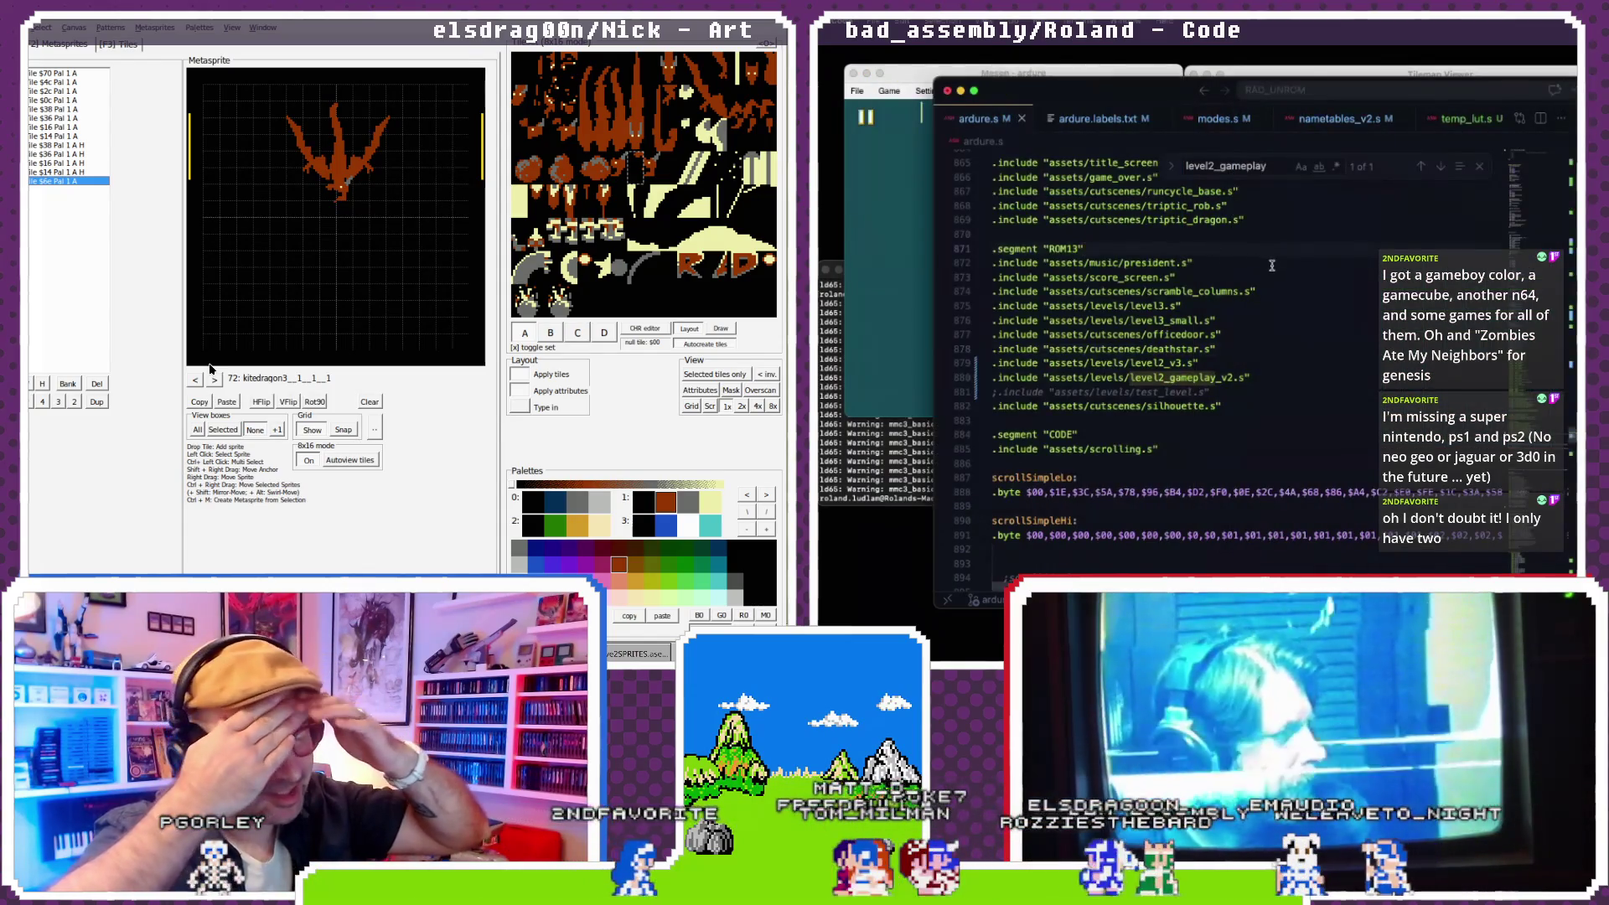
- Switch to level2_gameplay_v2.s and scroll through its sprite graphics includes
scroll(1328, 164, up, 2)
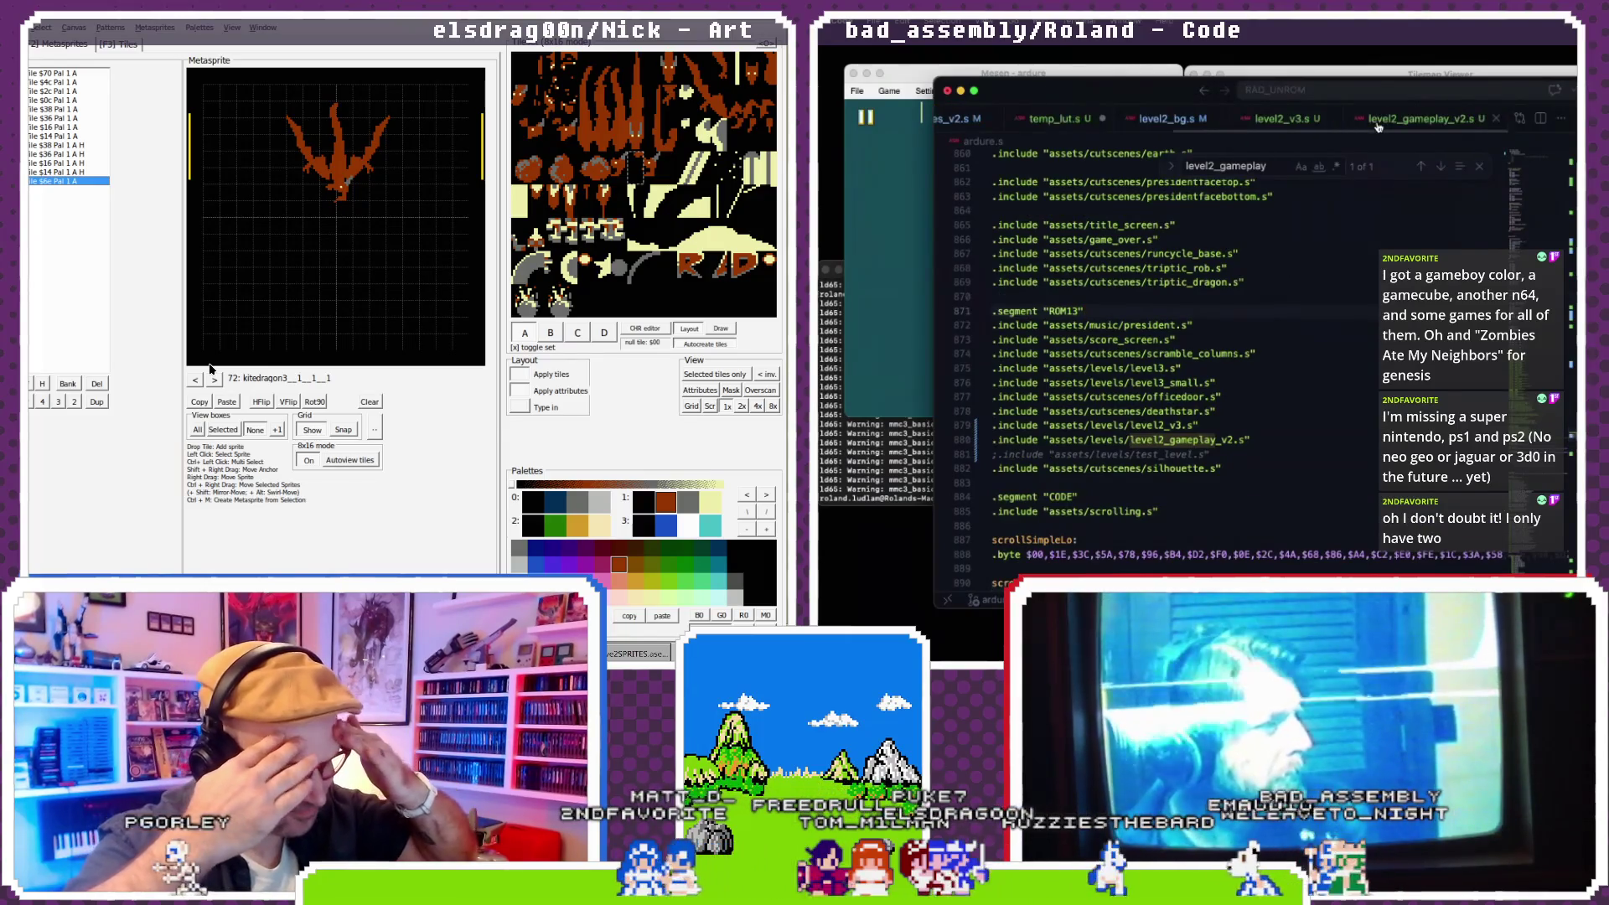
key(ctrl+Tab)
scroll(1275, 229, down, 2)
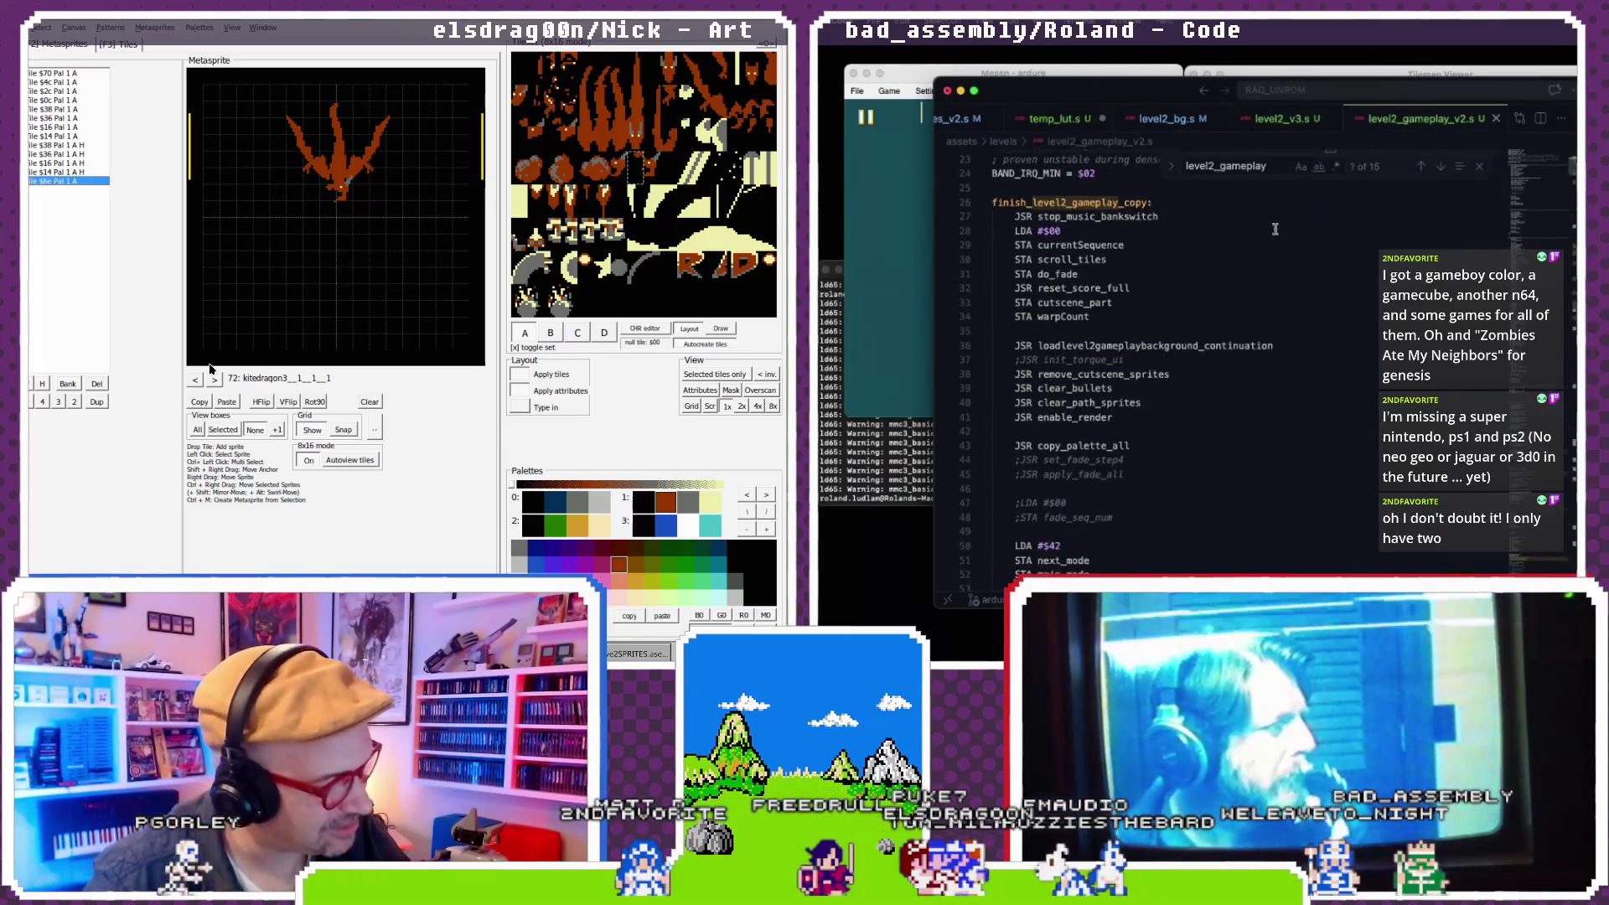
scroll(1274, 228, down, 1)
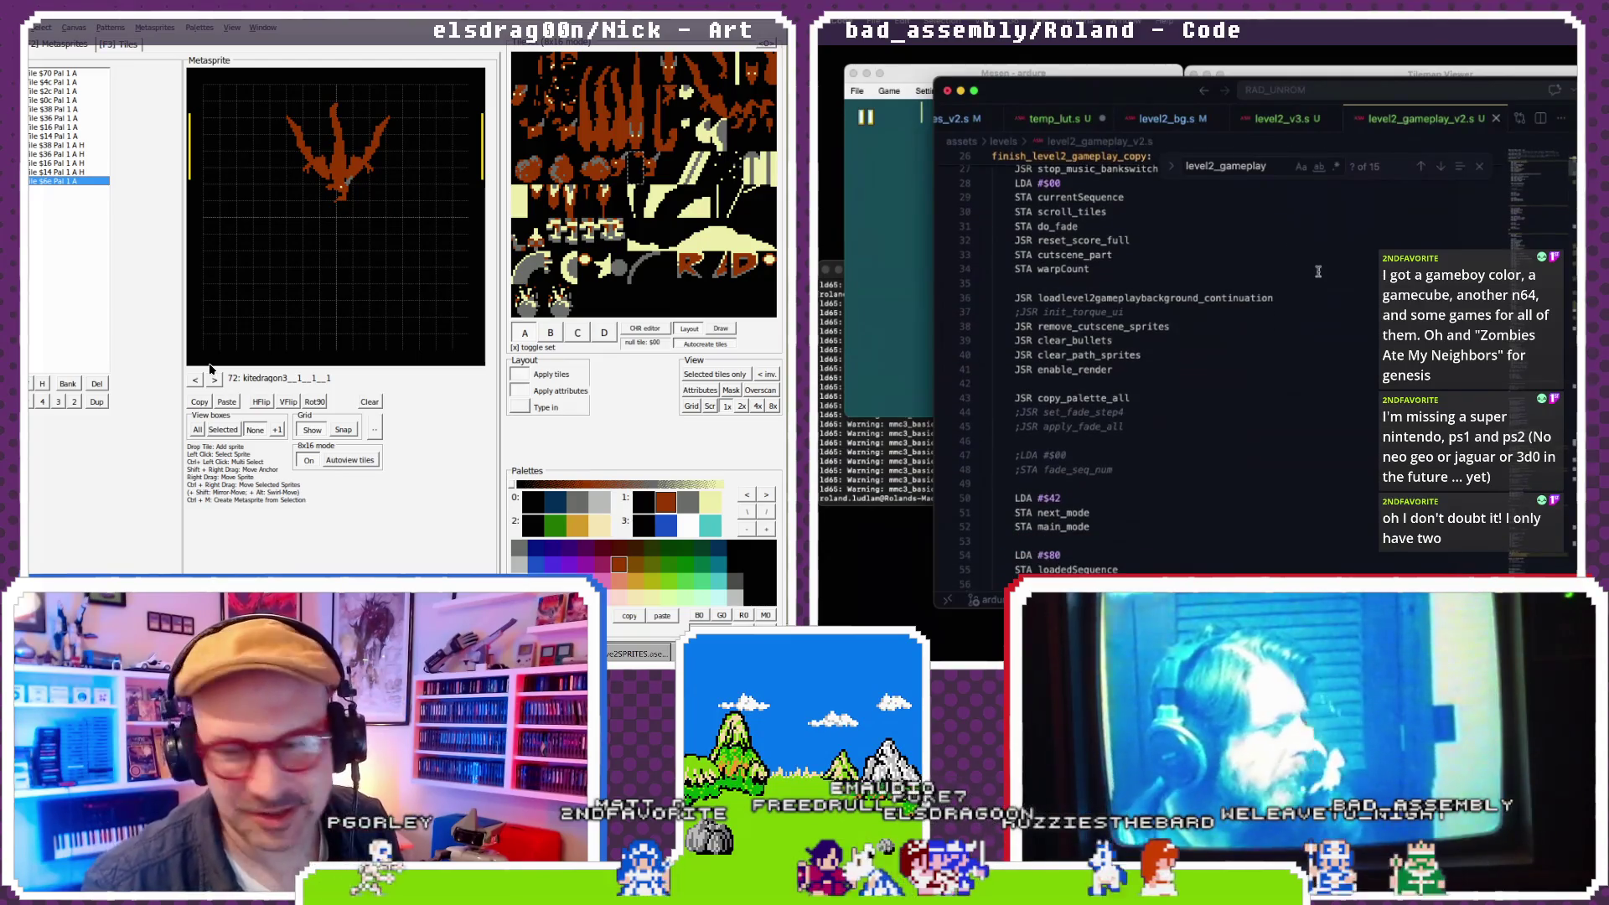
scroll(1318, 271, down, 3)
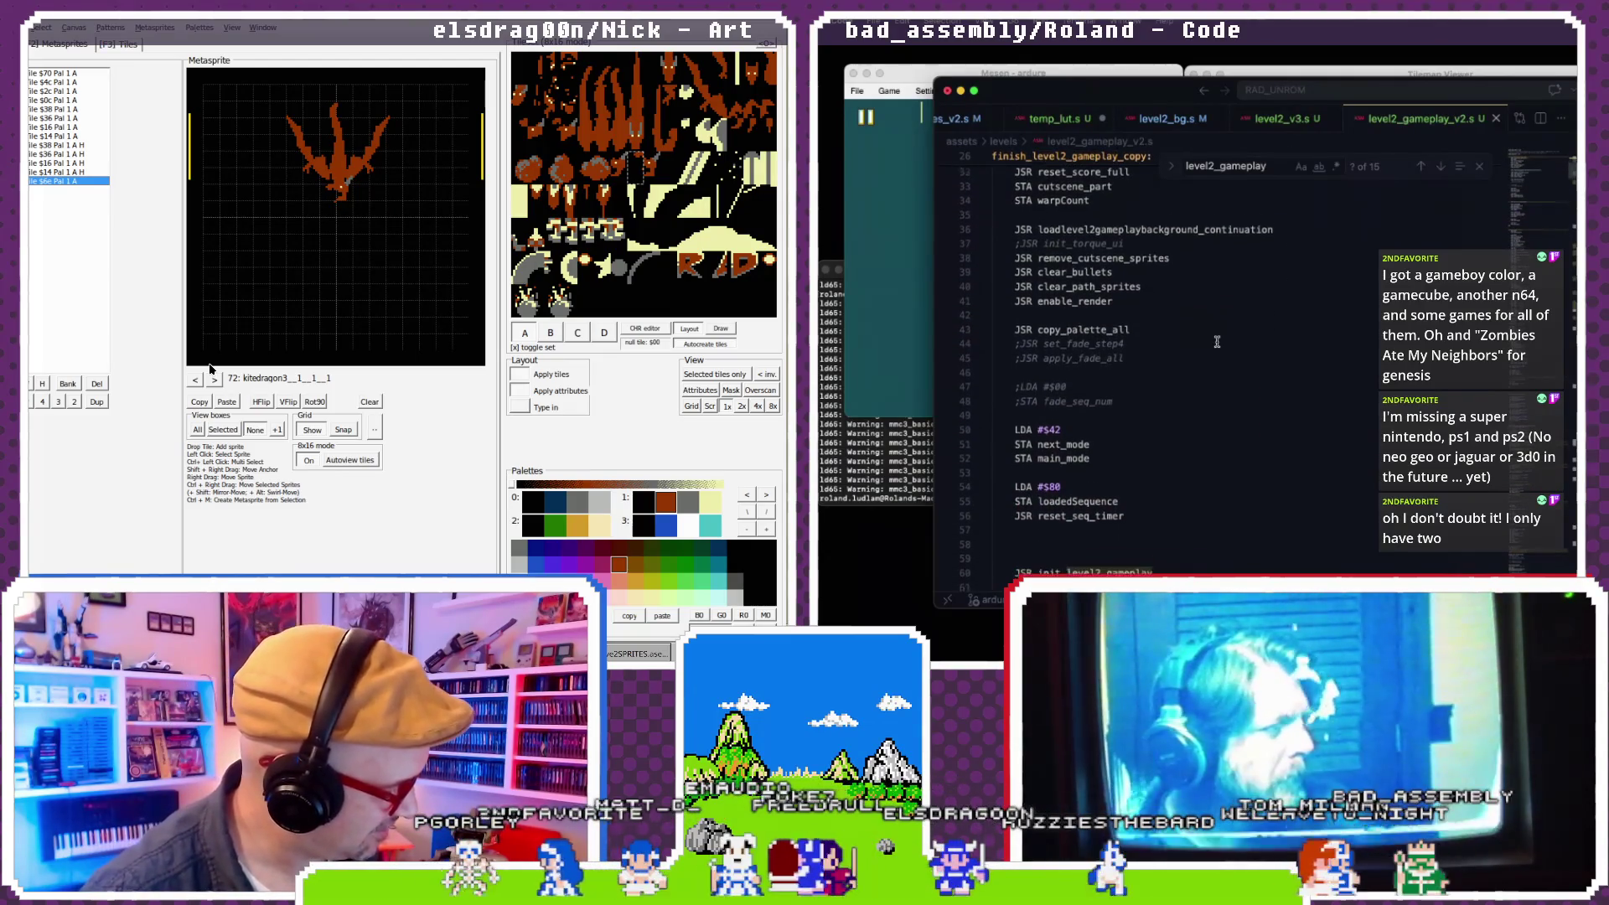
scroll(1240, 322, up, 10)
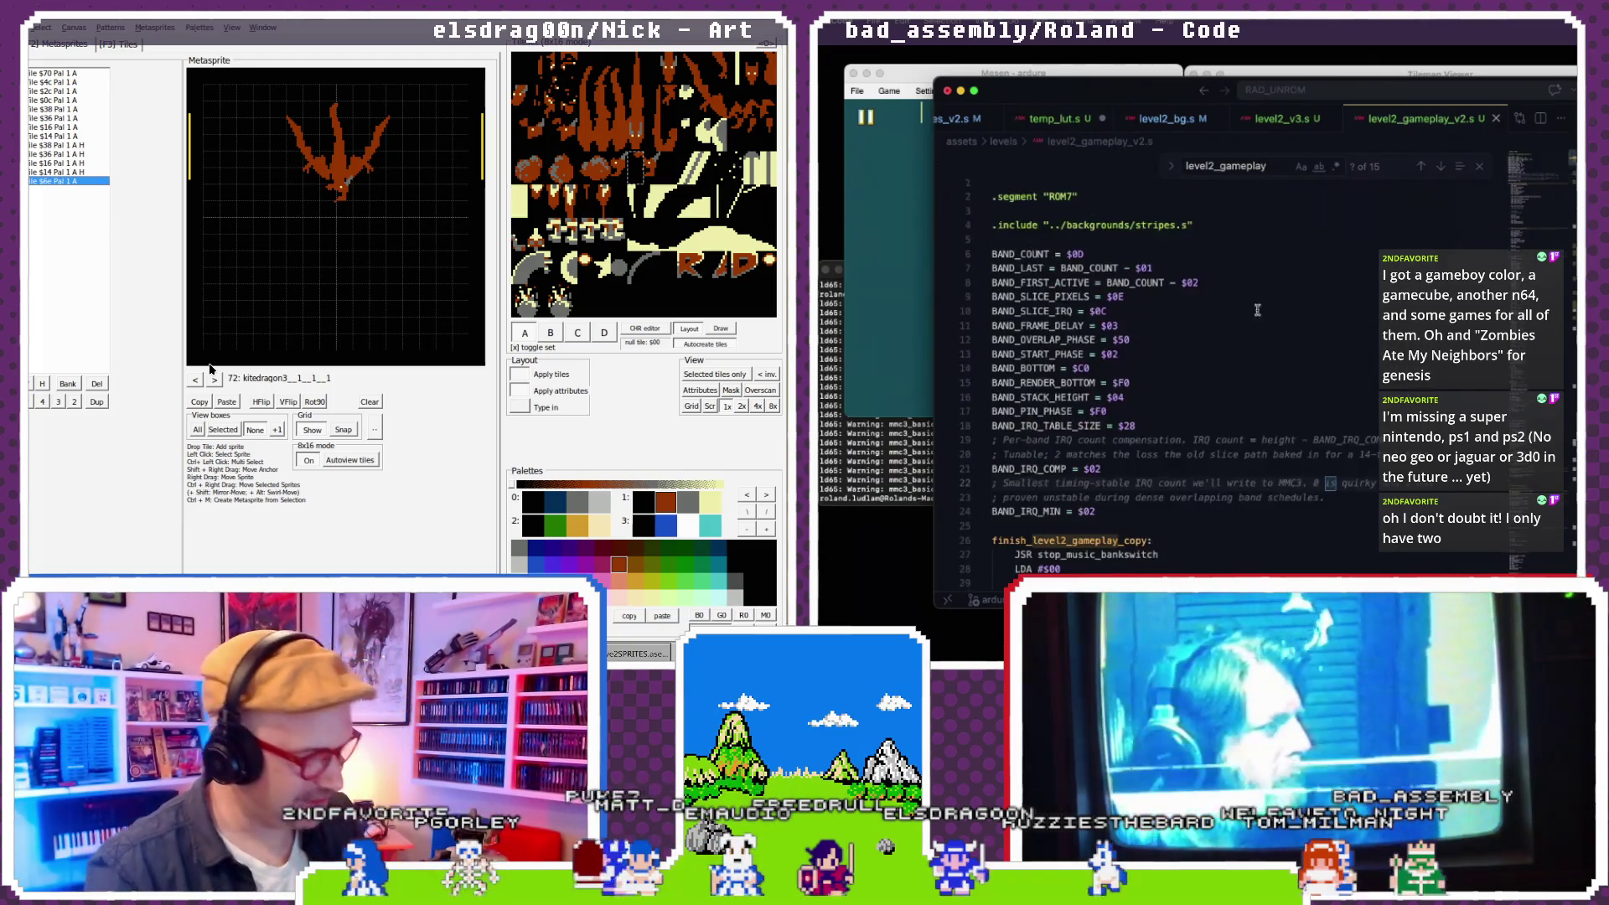
scroll(1435, 158, down, 1)
- In level2_v3.s, search for .chr and select the four level2_sprites .incbin lines
click(1270, 120)
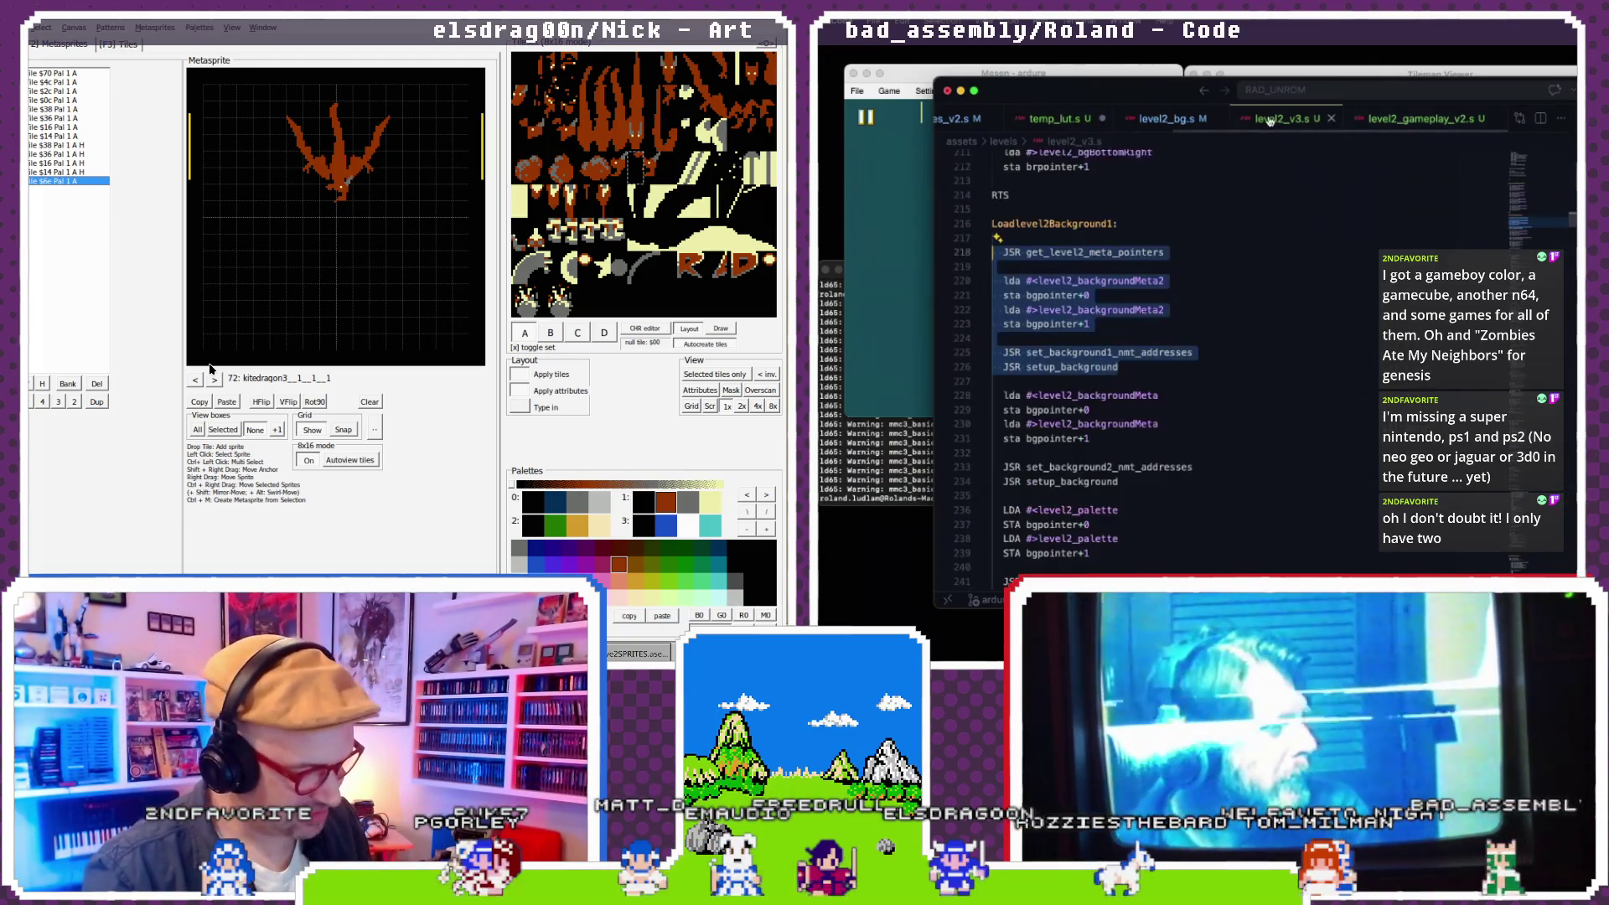
scroll(1267, 263, down, 5)
scroll(1267, 264, down, 15)
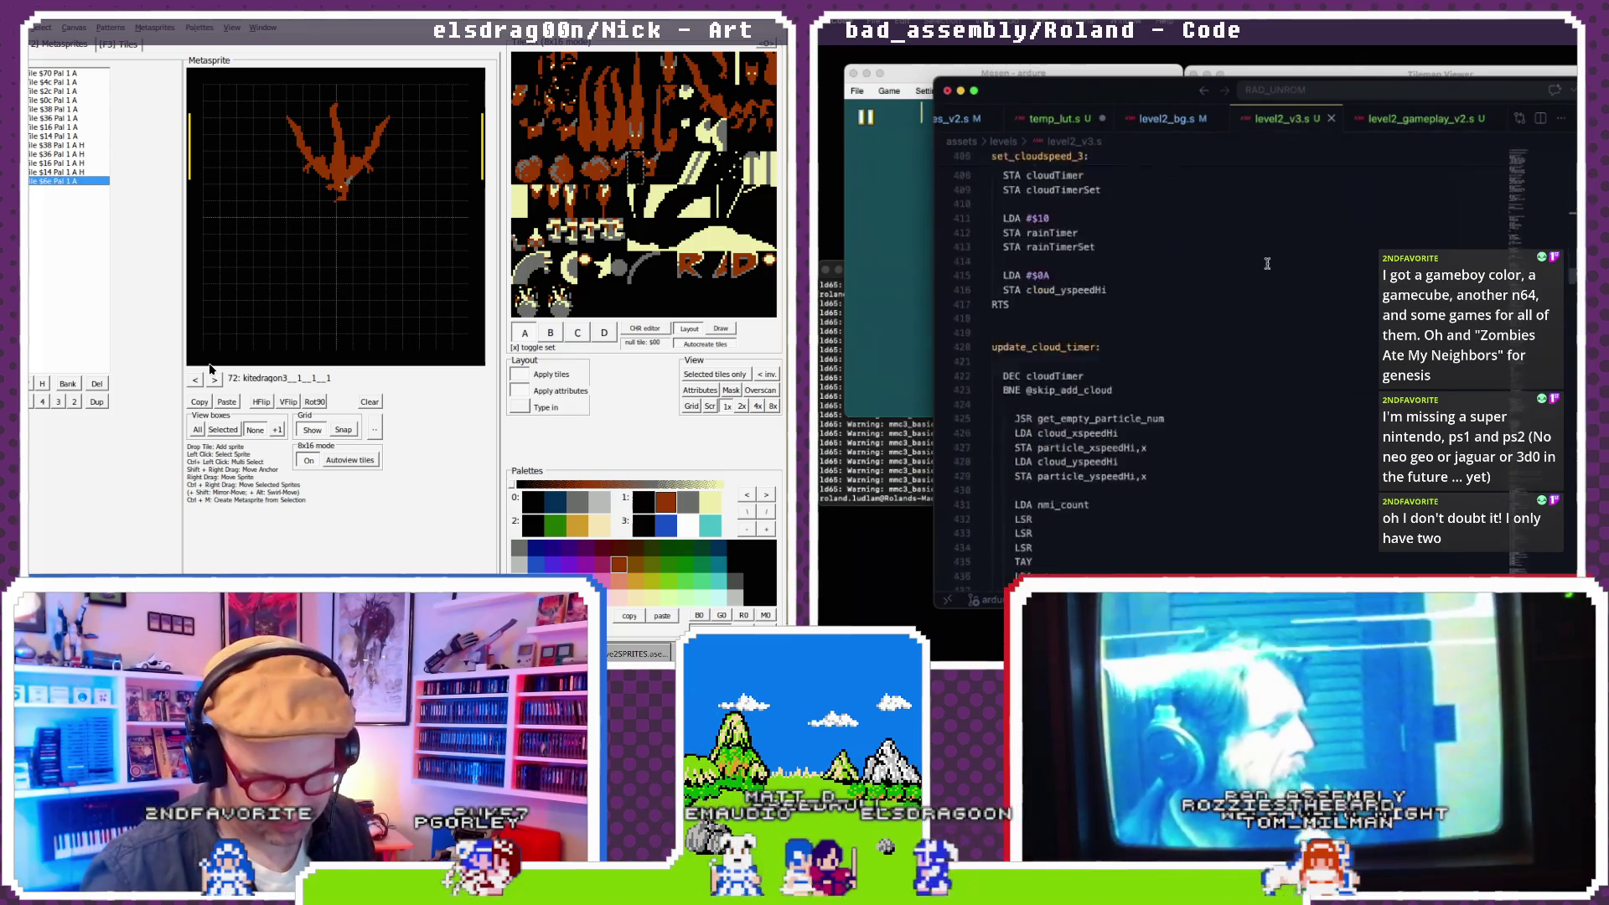
key(ctrl+f)
text(x)
key(BackSpace)
text(.chr)
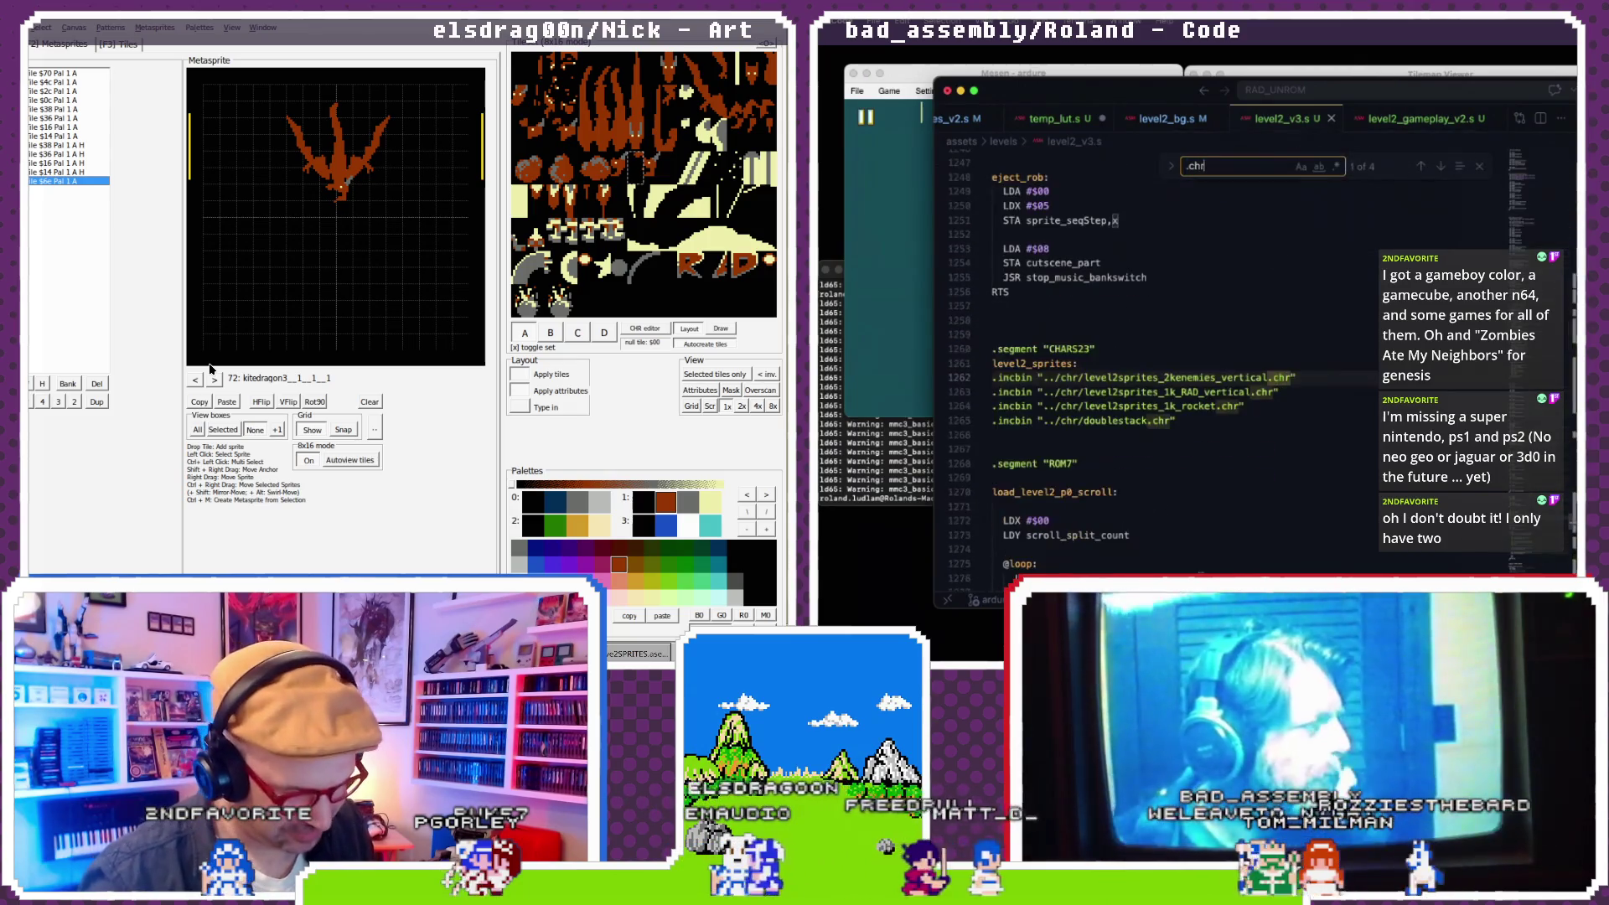
mouse_move(1177, 421)
mouse_down()
mouse_move(959, 366)
mouse_move(994, 379)
mouse_up()
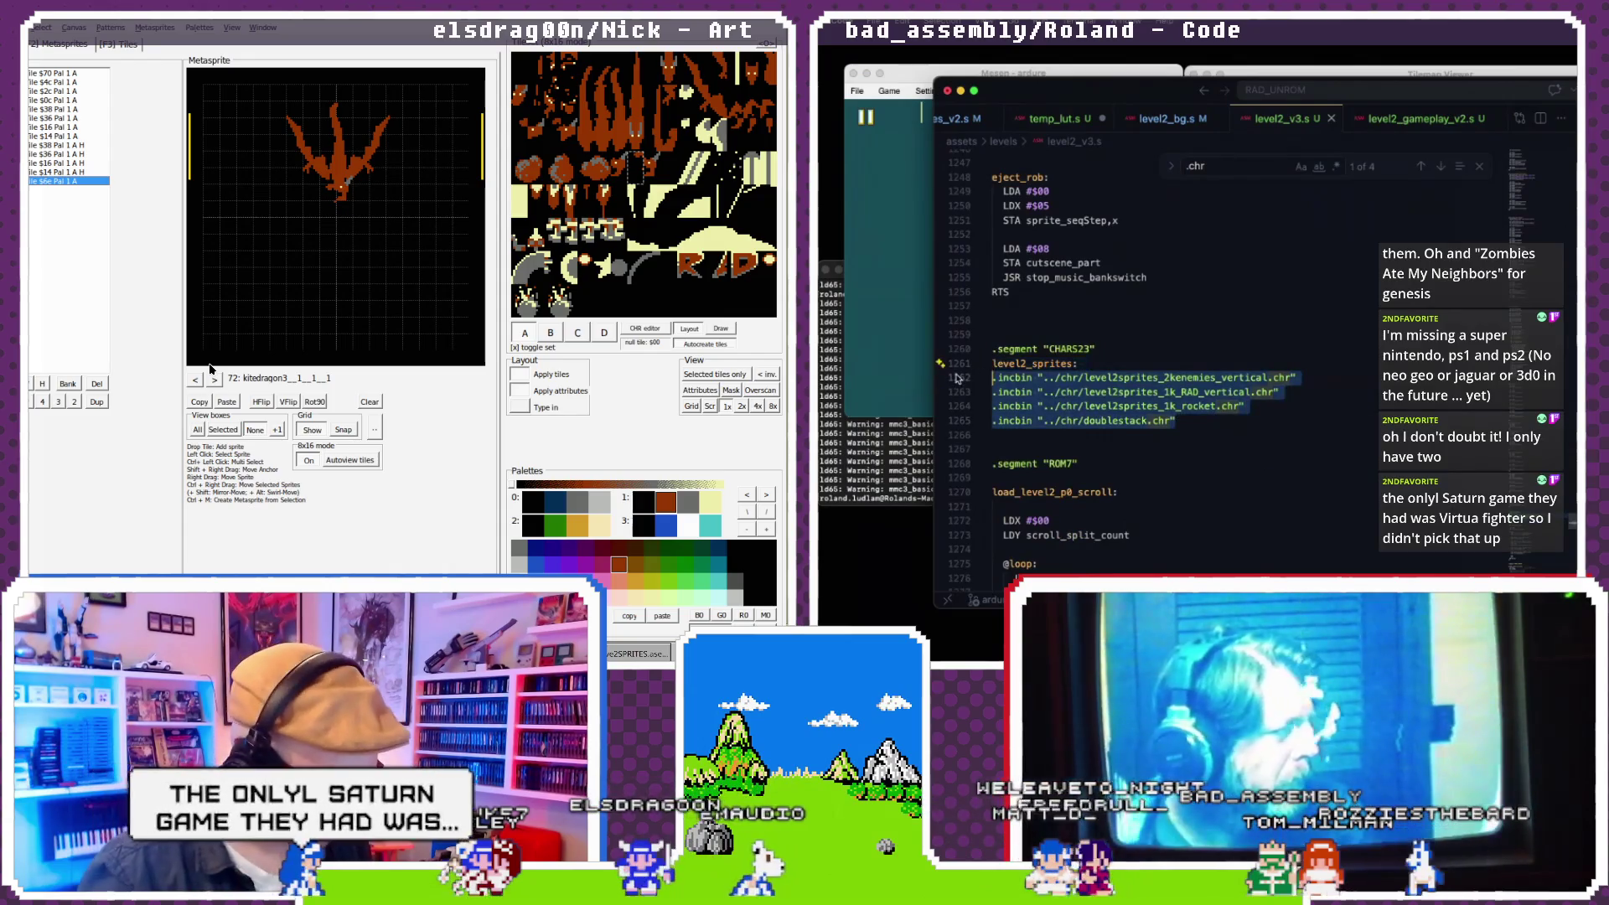
- Compare the .chr sprite includes of level2_gameplay_v2.s against level2_v3.s
click(1399, 120)
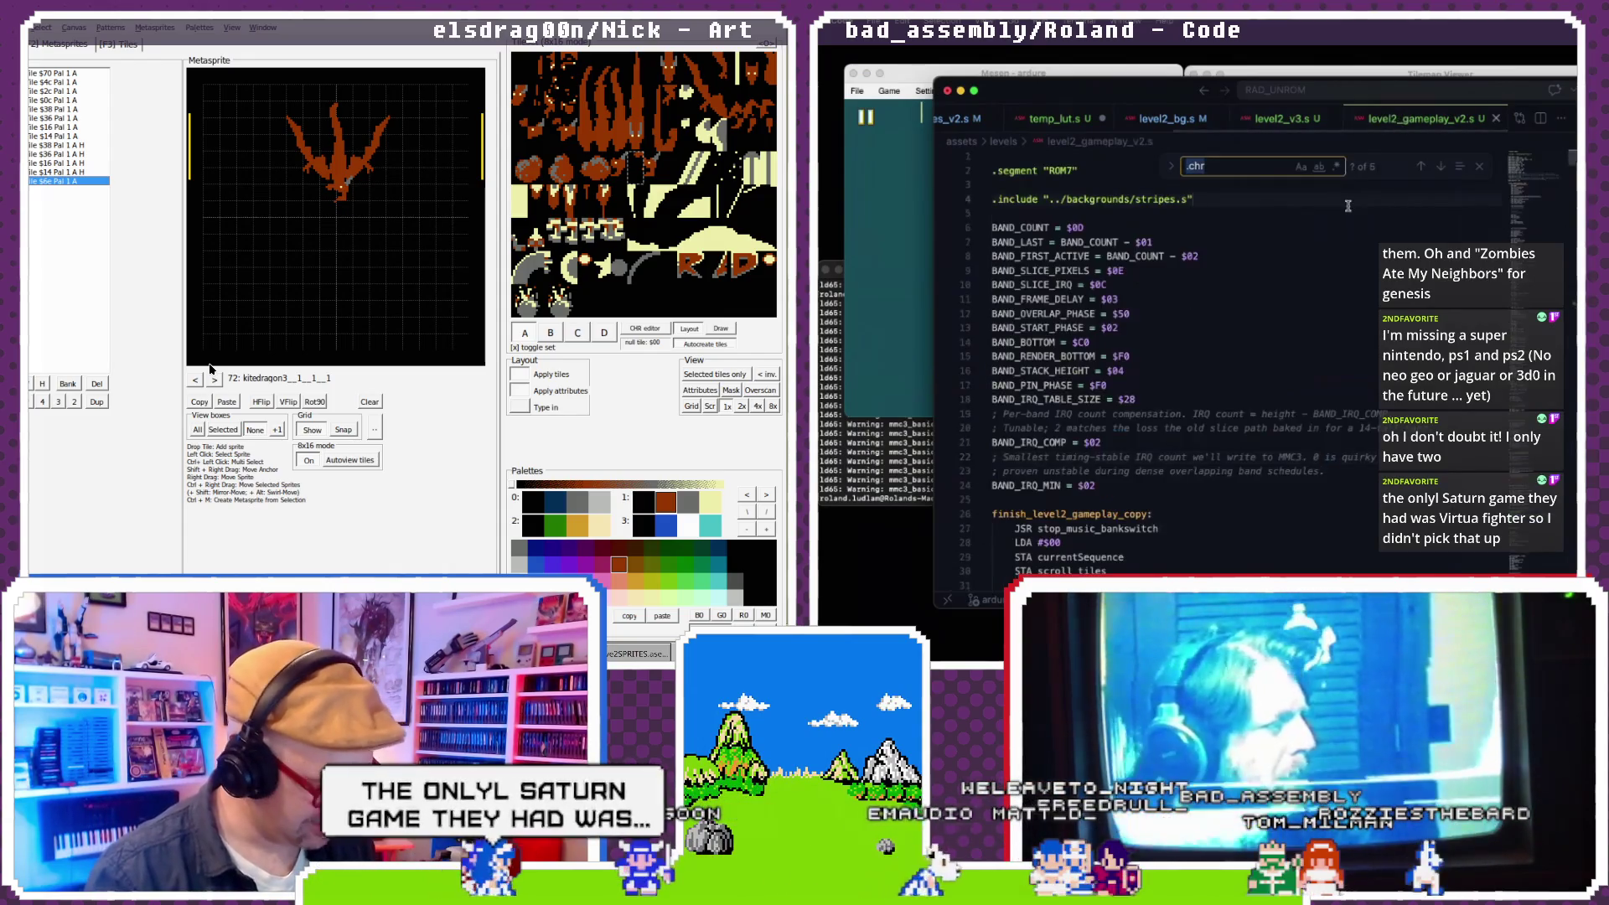
key(ctrl+f)
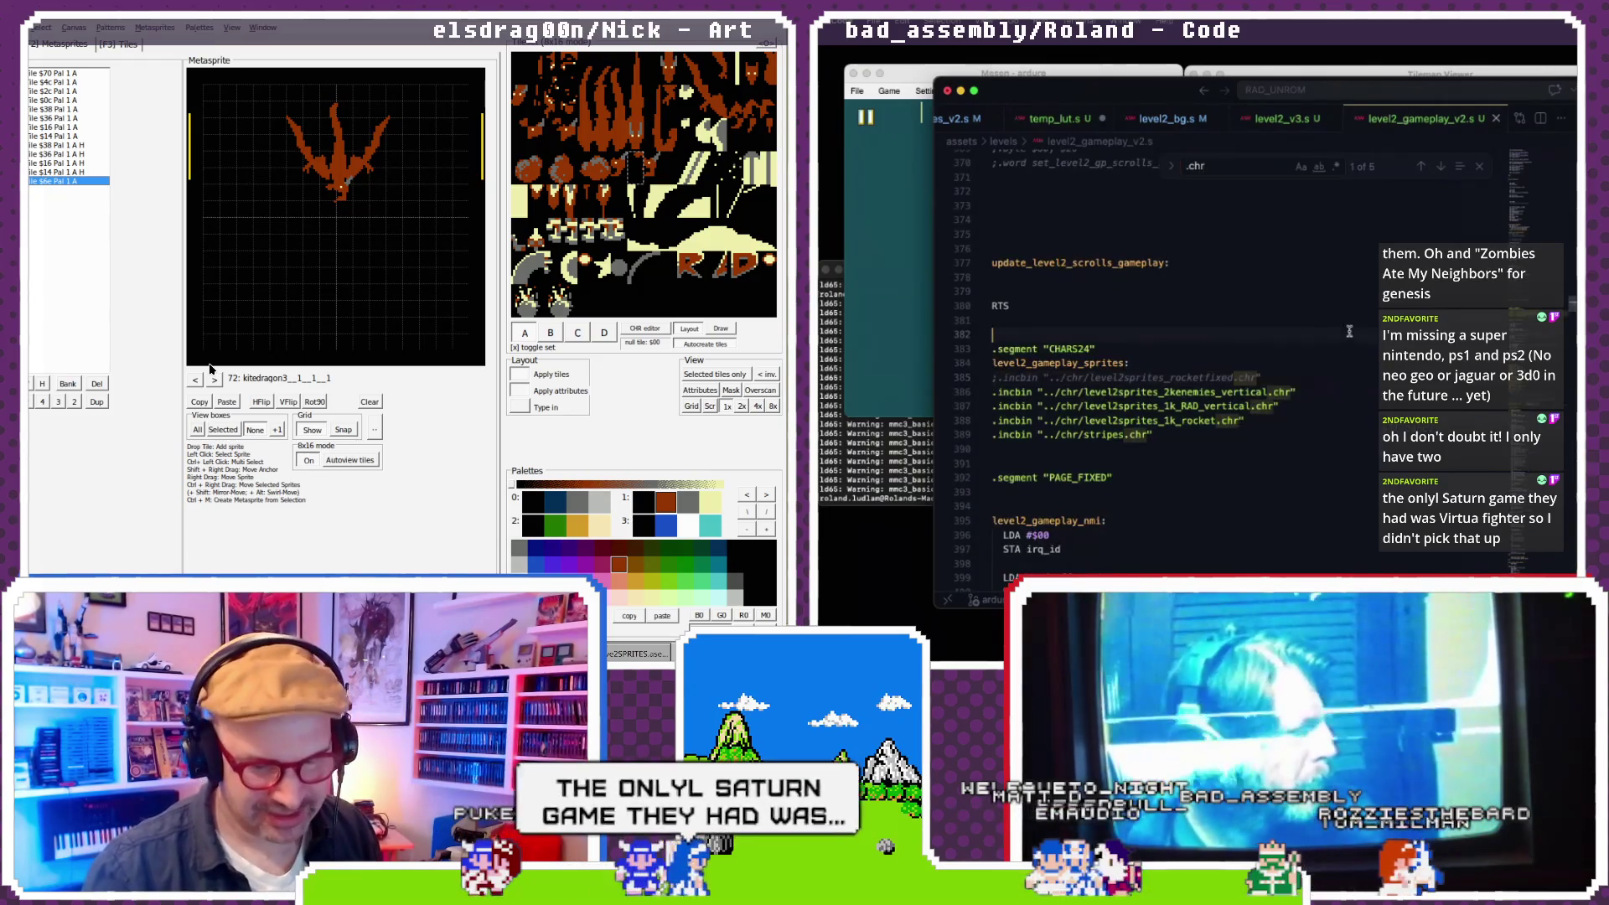
click(1100, 334)
scroll(1100, 339, down, 2)
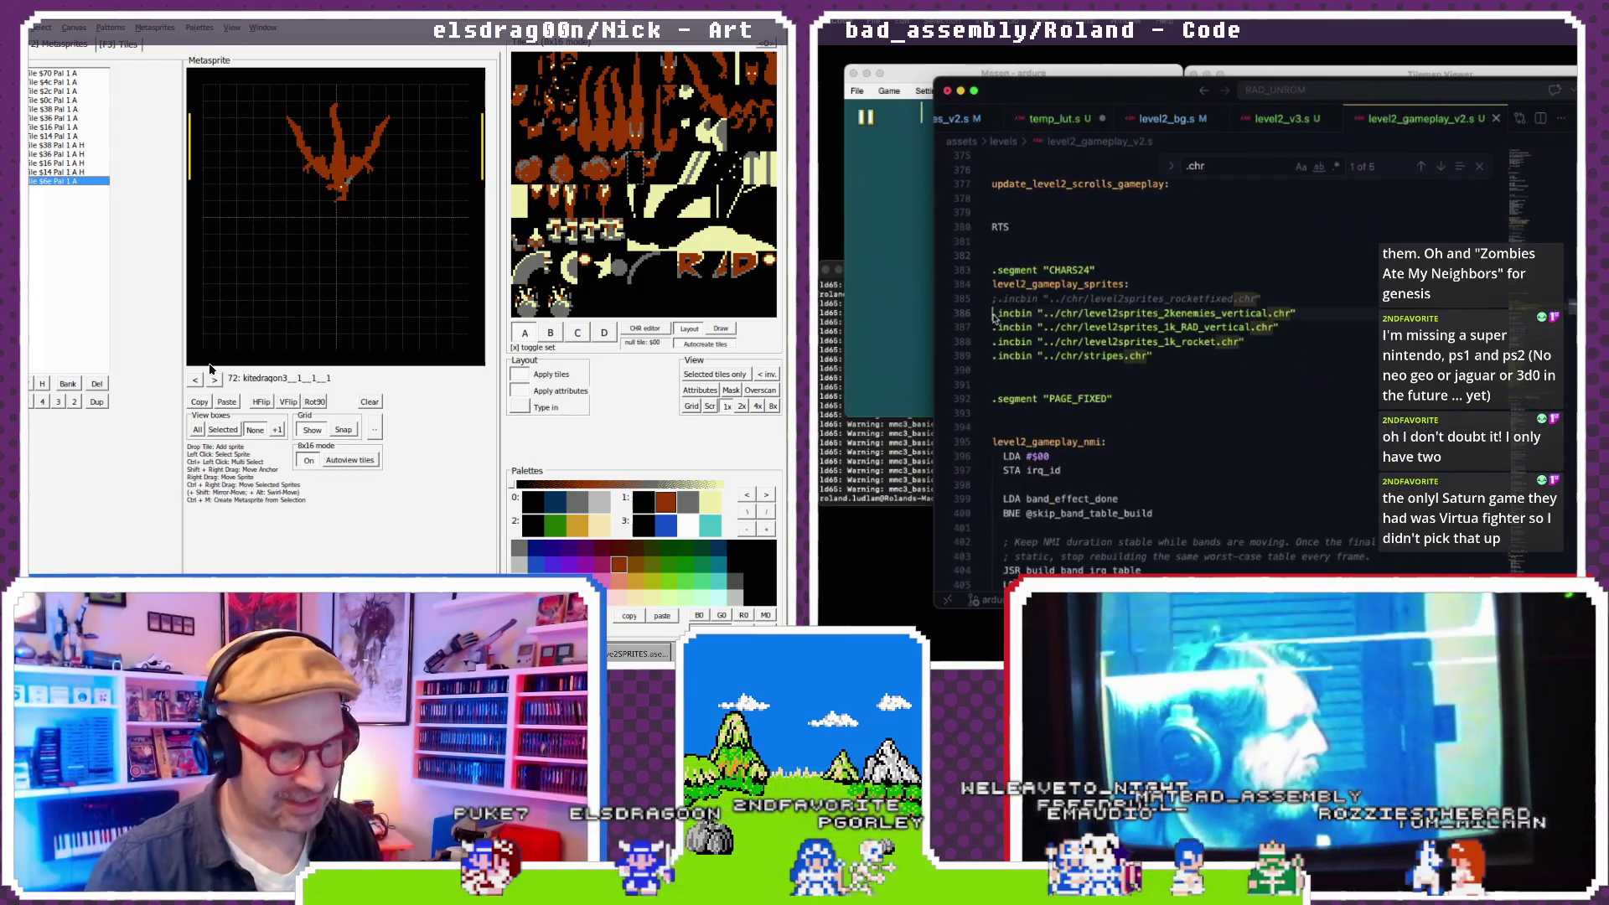
click(1282, 118)
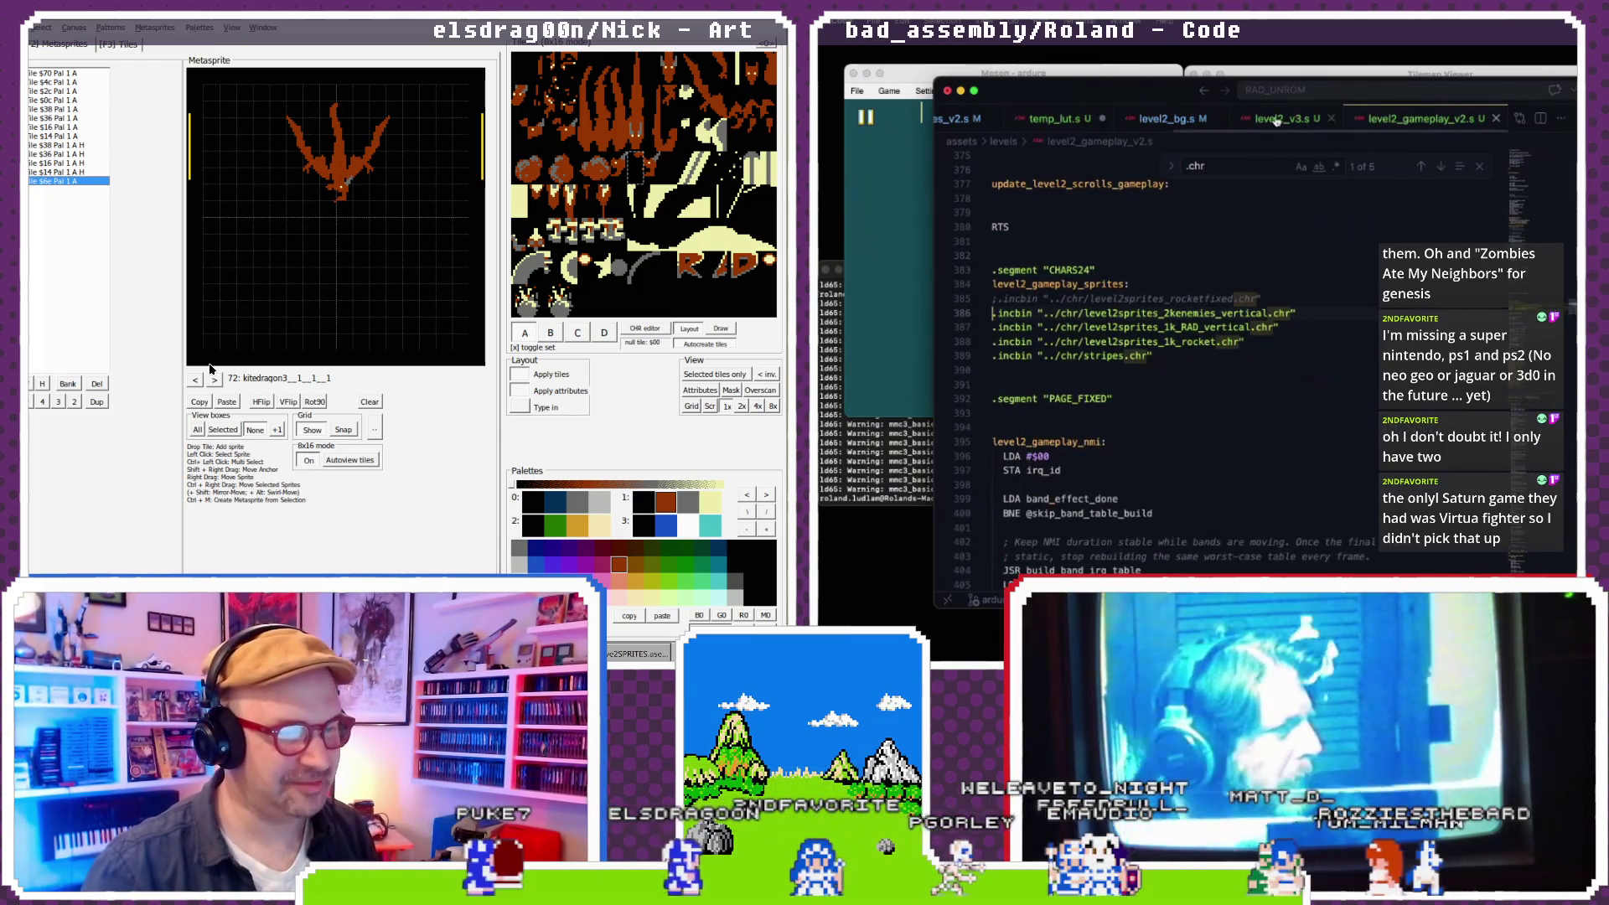
click(1414, 122)
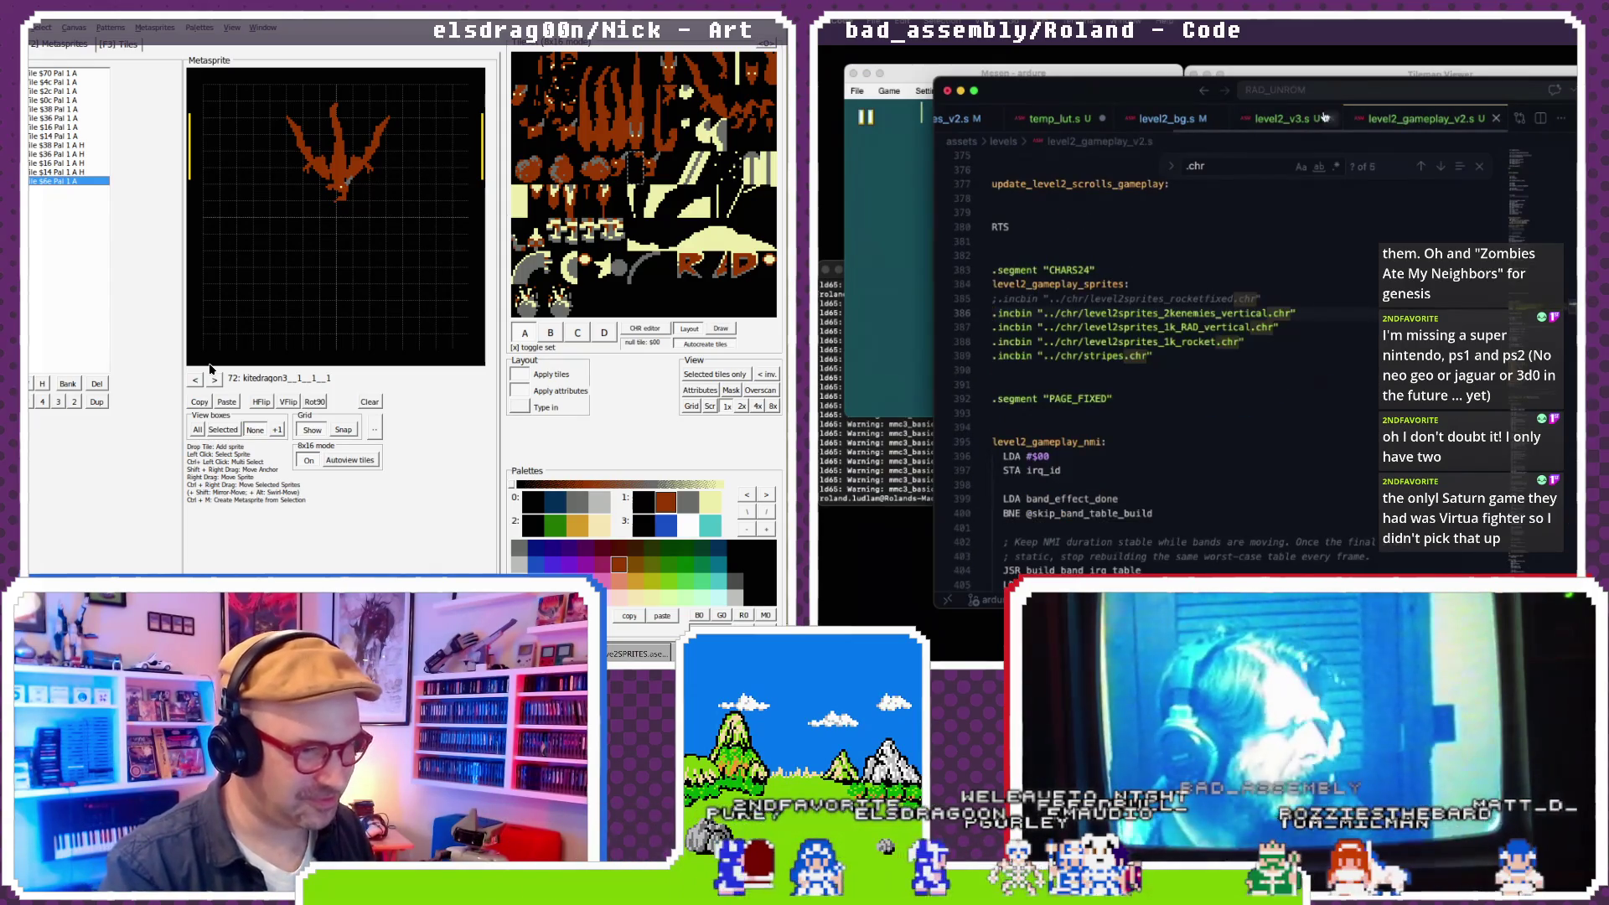
click(1294, 120)
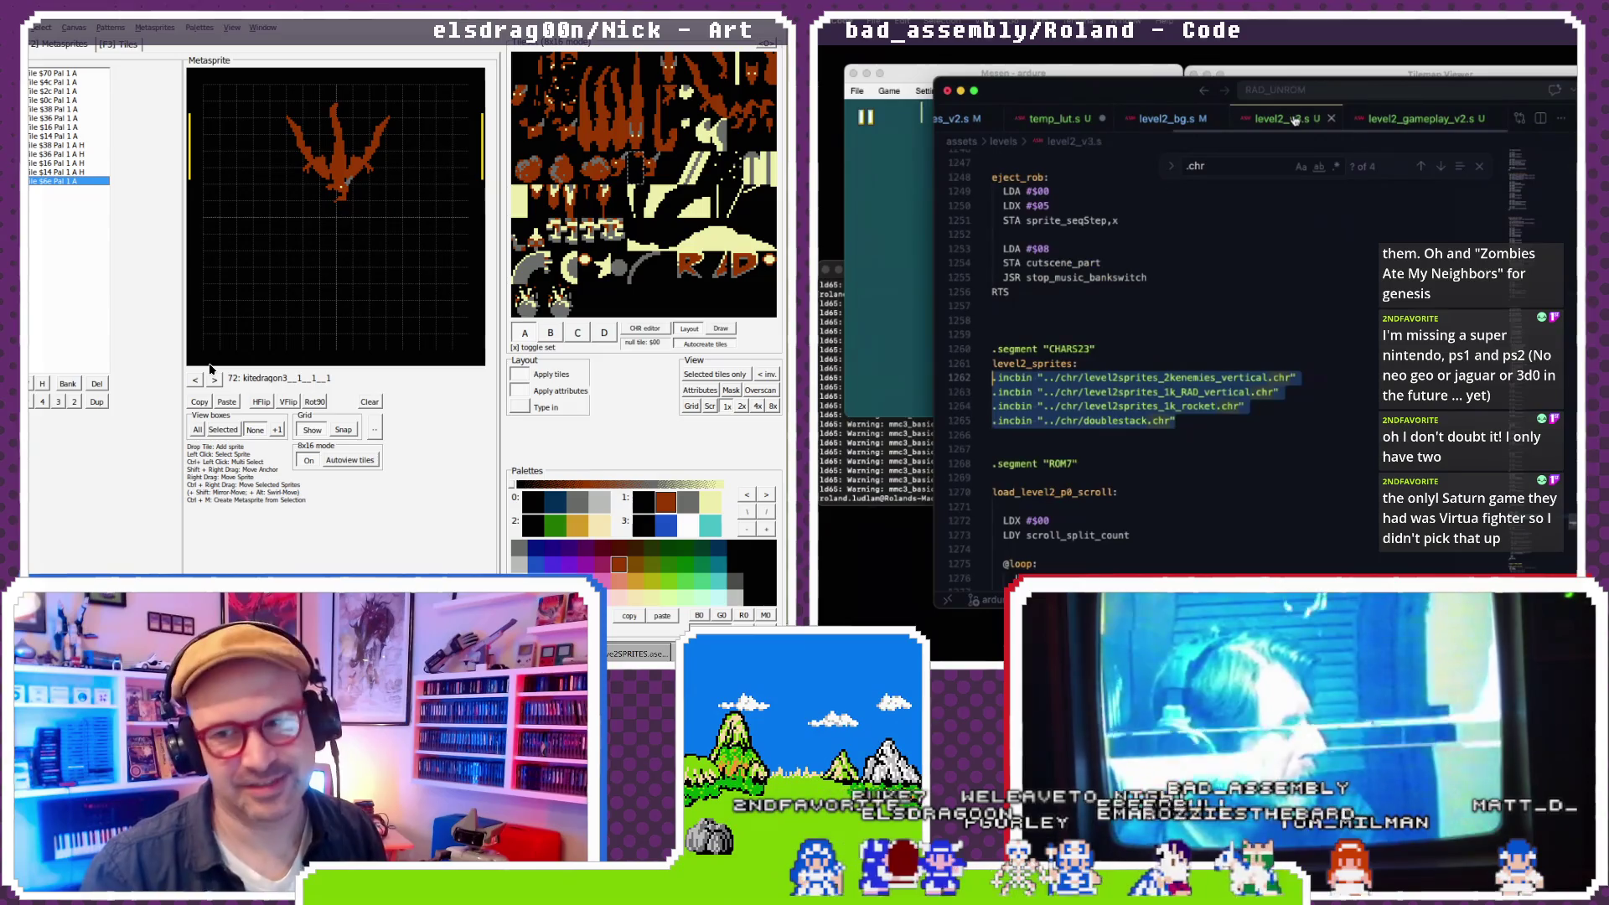
click(1399, 122)
click(1297, 124)
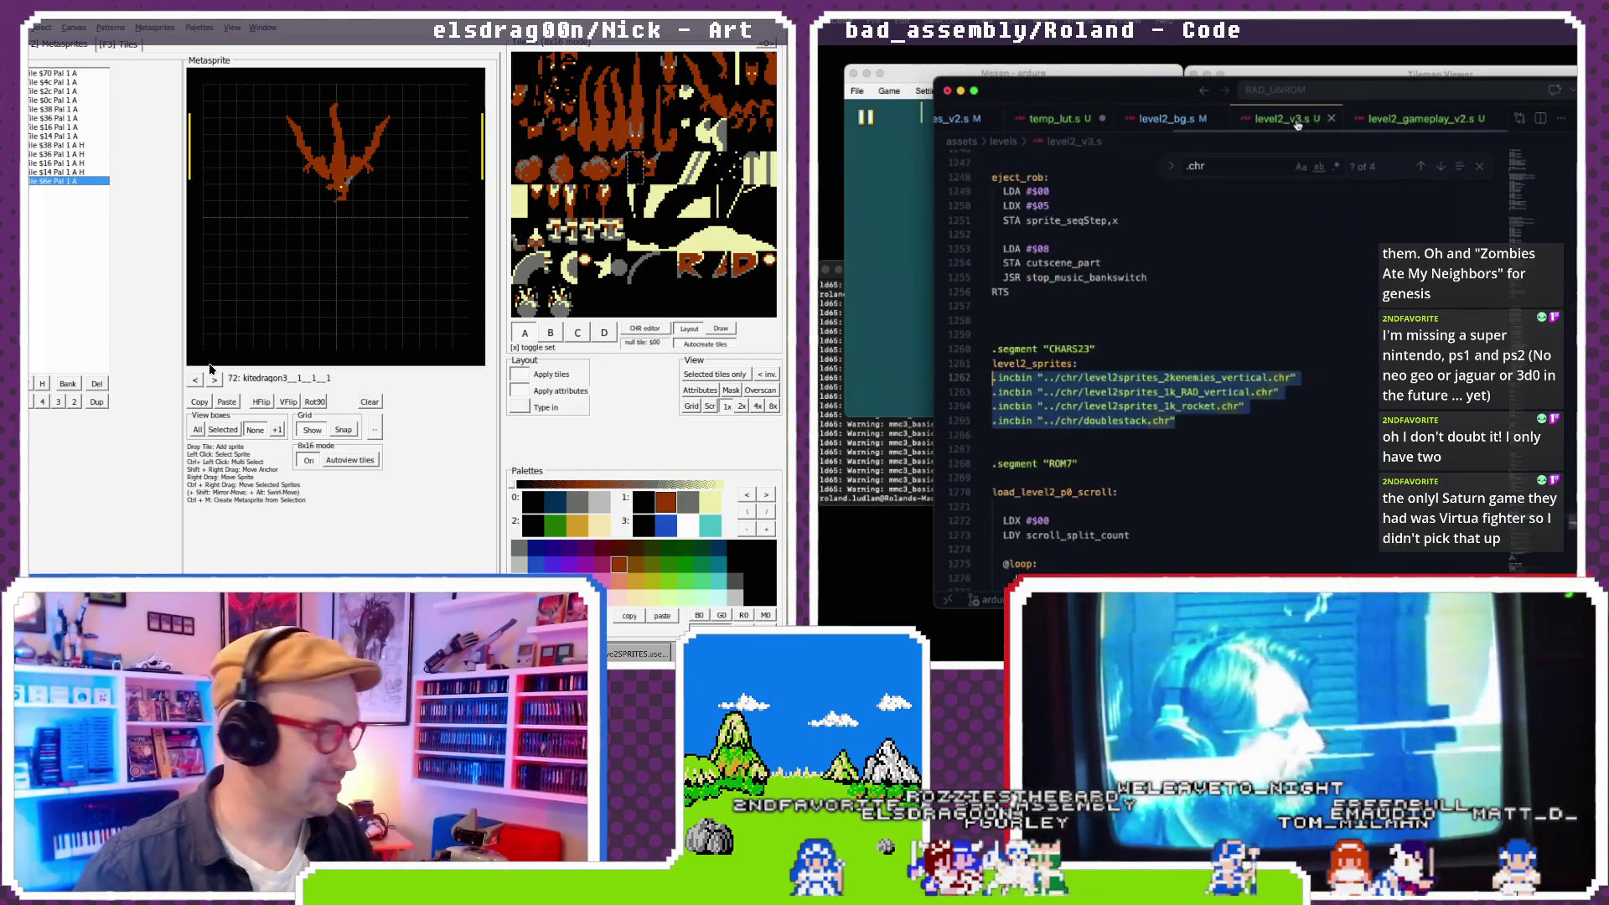
click(1397, 122)
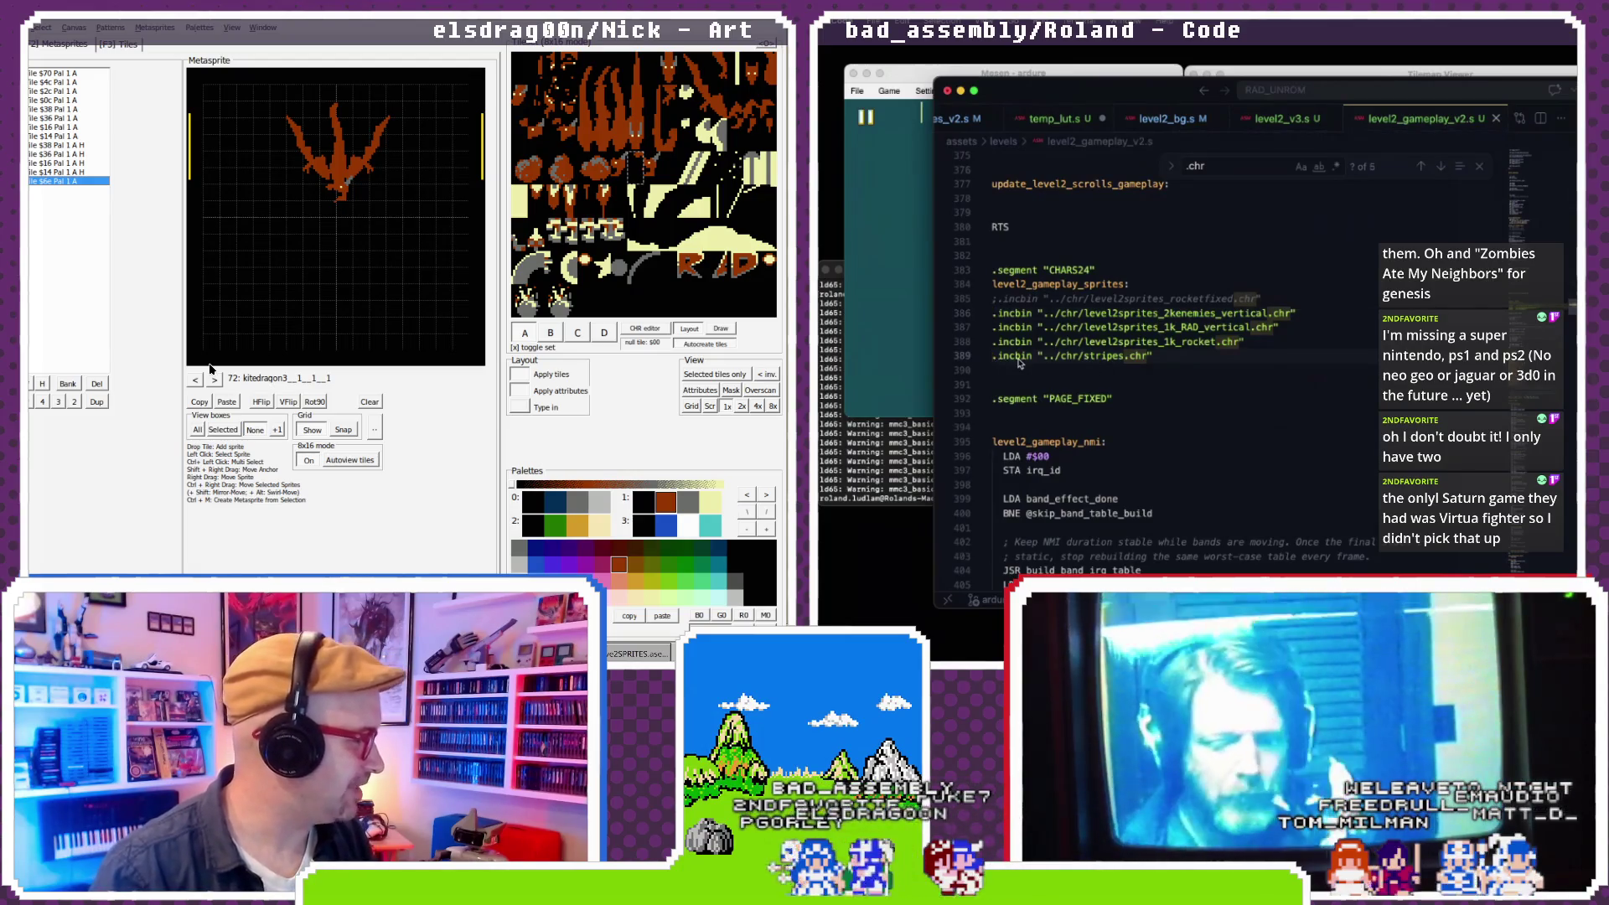
text(;)
- Copy the doublestack.chr .incbin line from level2_v3.s and paste it after line 388
click(1283, 122)
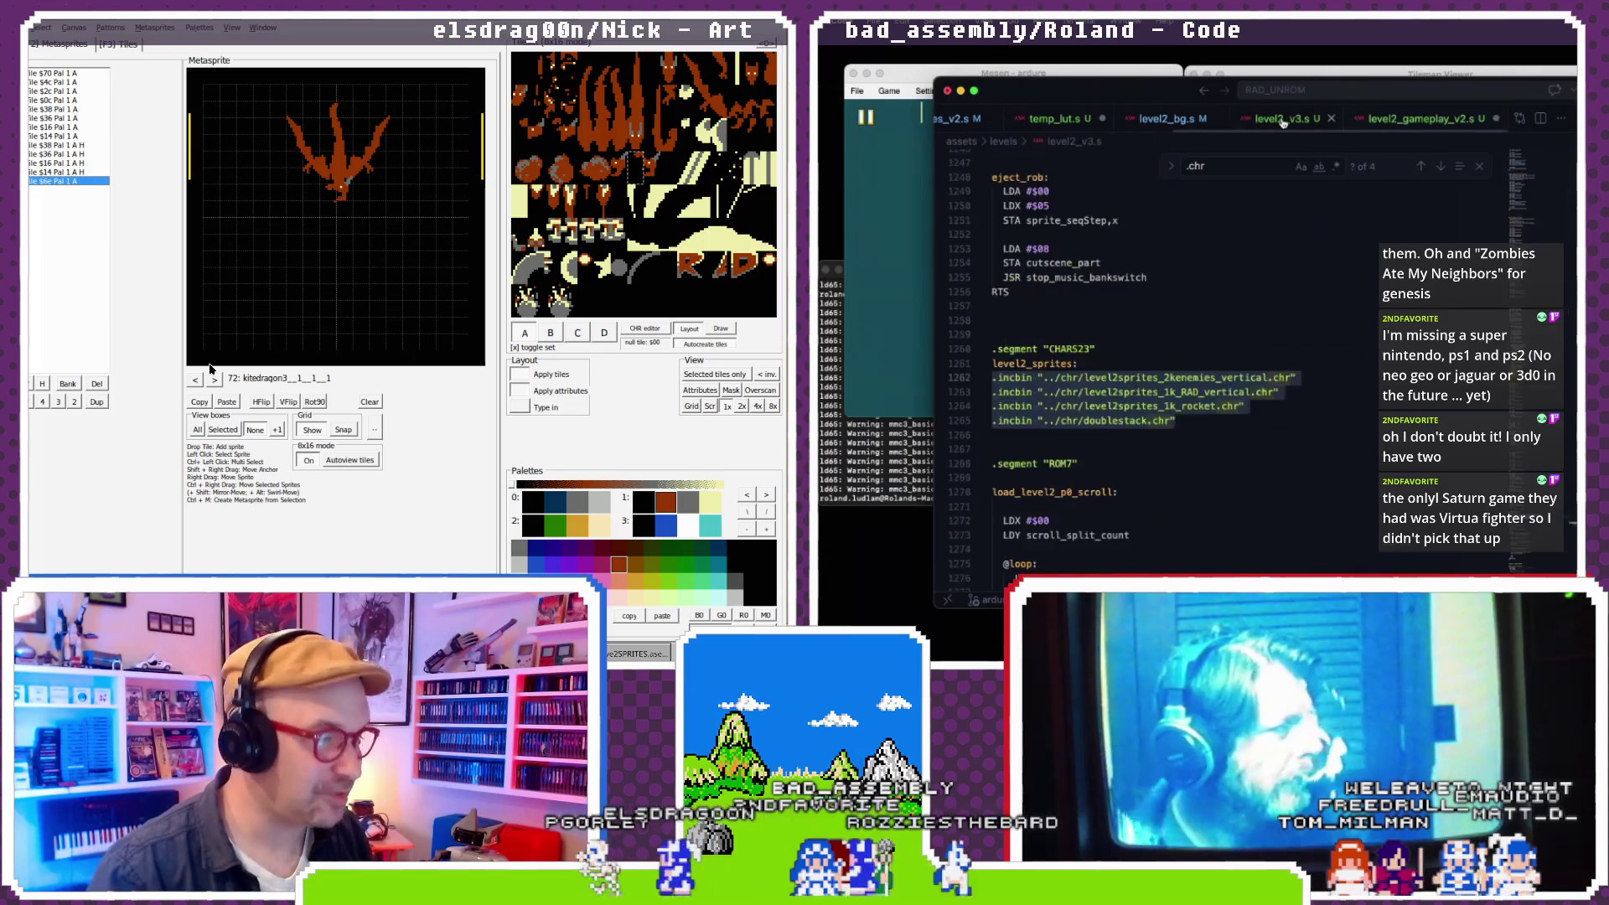
drag(1174, 421, 994, 426)
key(ctrl+c)
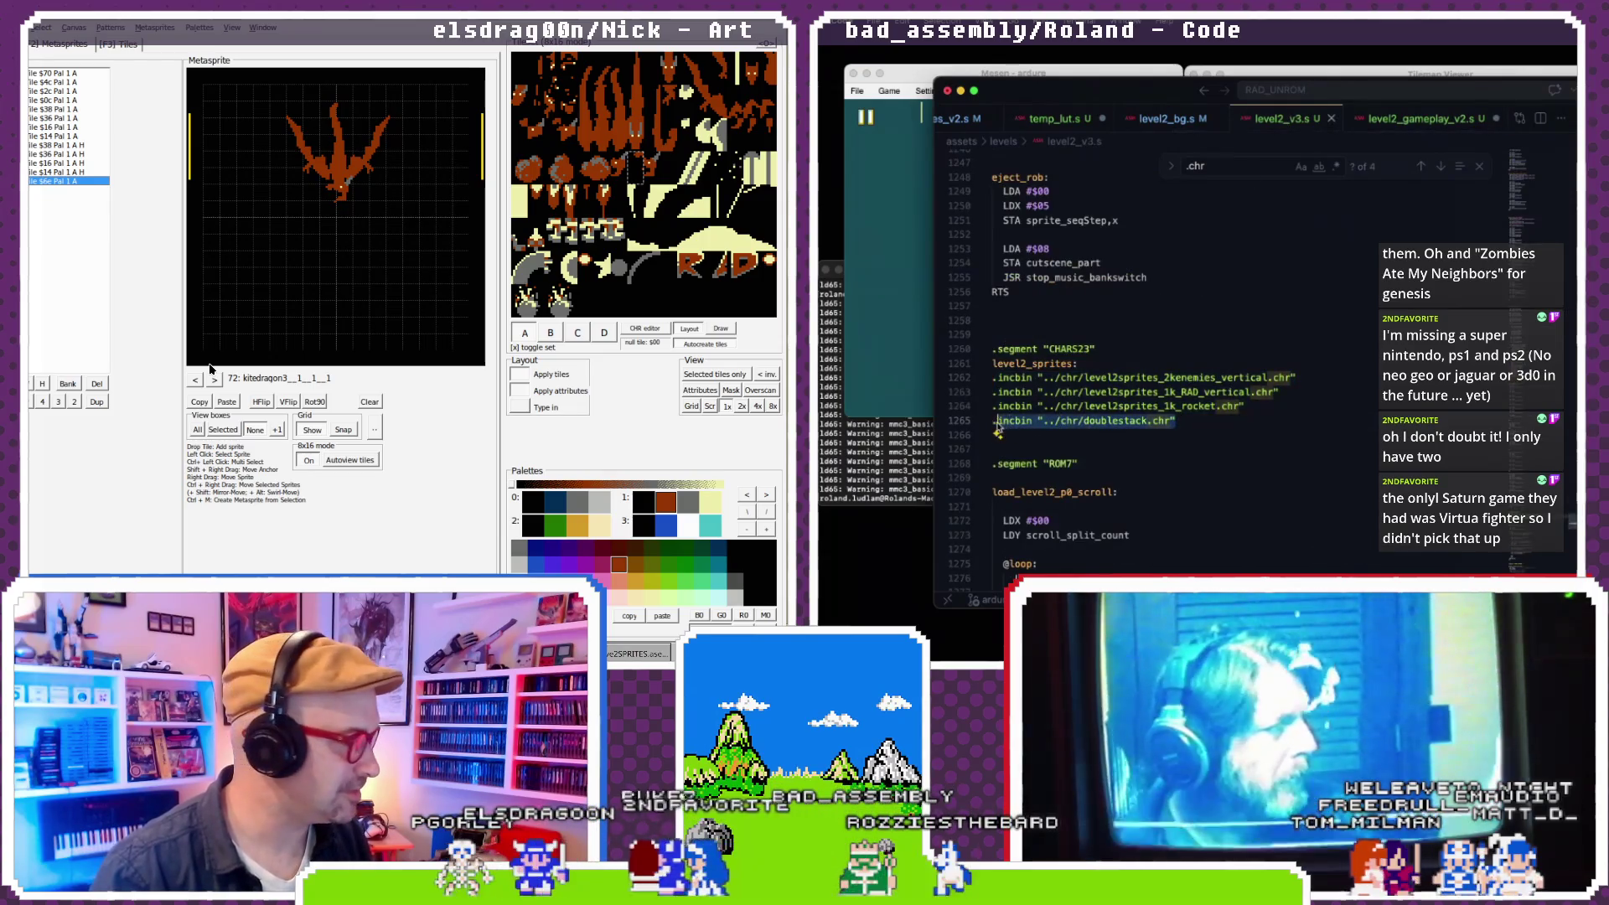
click(1397, 122)
click(1263, 341)
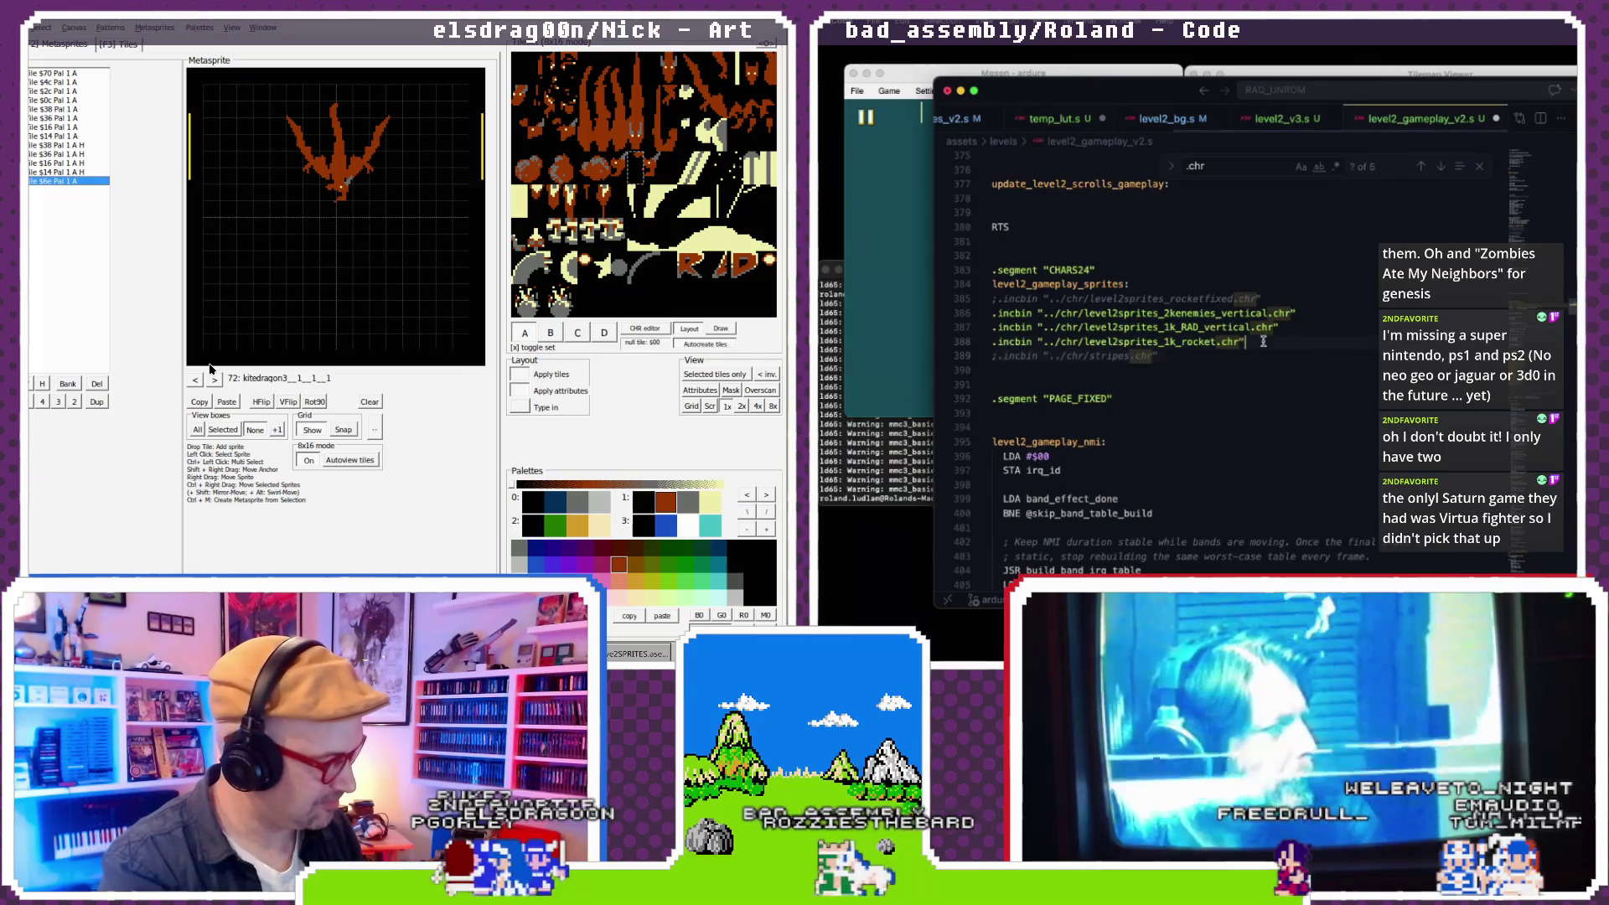
key(Return)
key(ctrl+v)
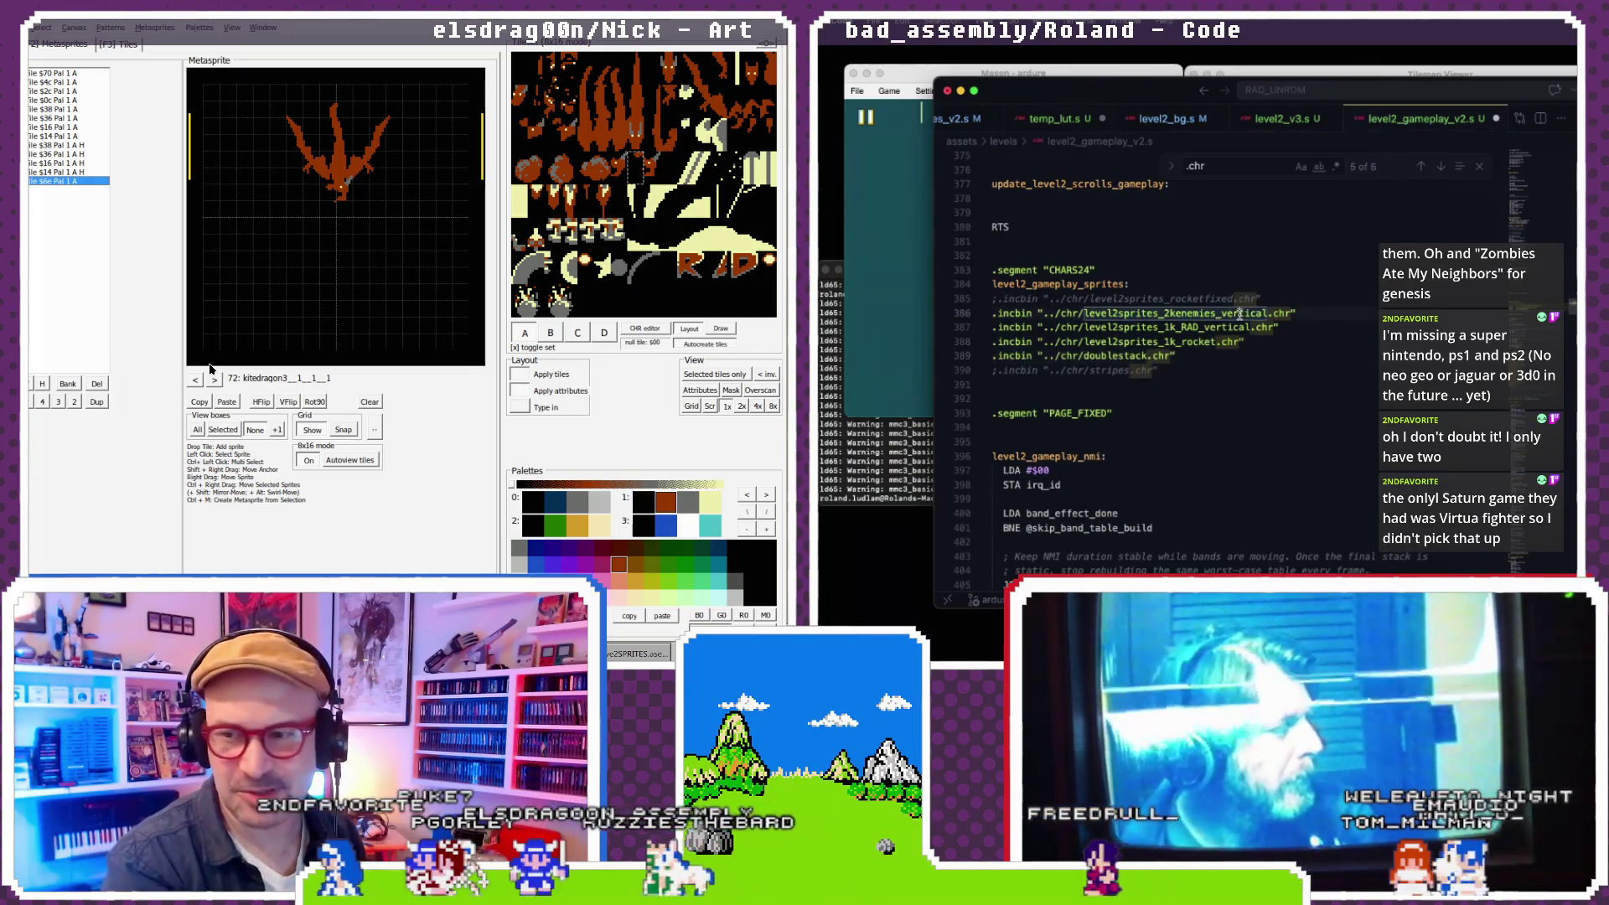
scroll(1240, 313, down, 1)
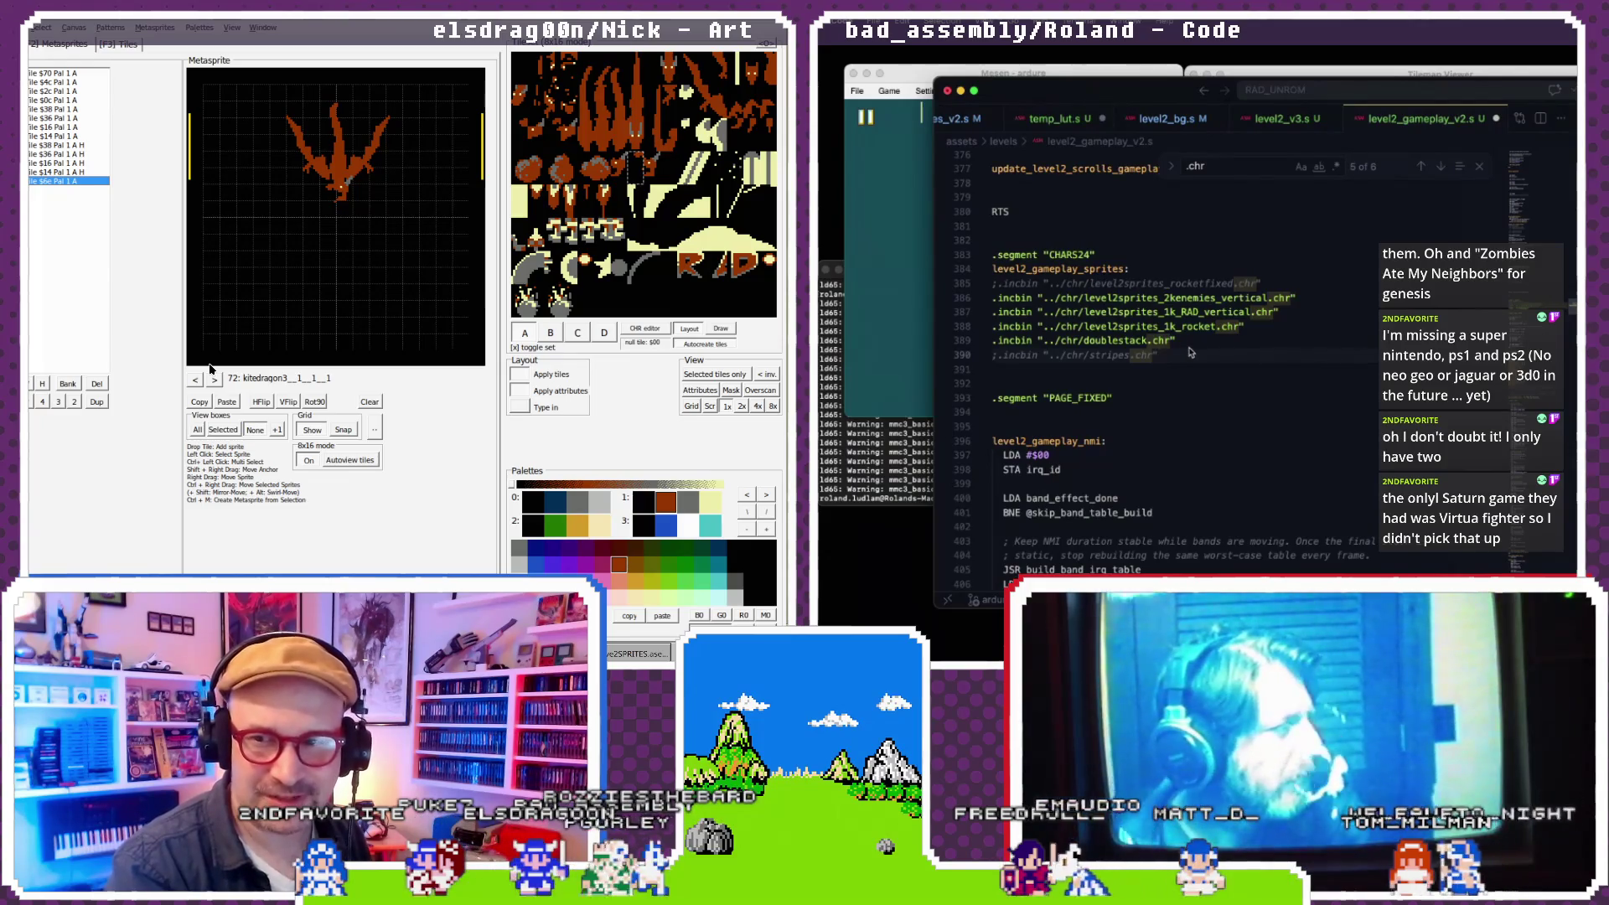
- Rerun the previous ROM build command in the terminal
click(924, 444)
key(Up)
key(Return)
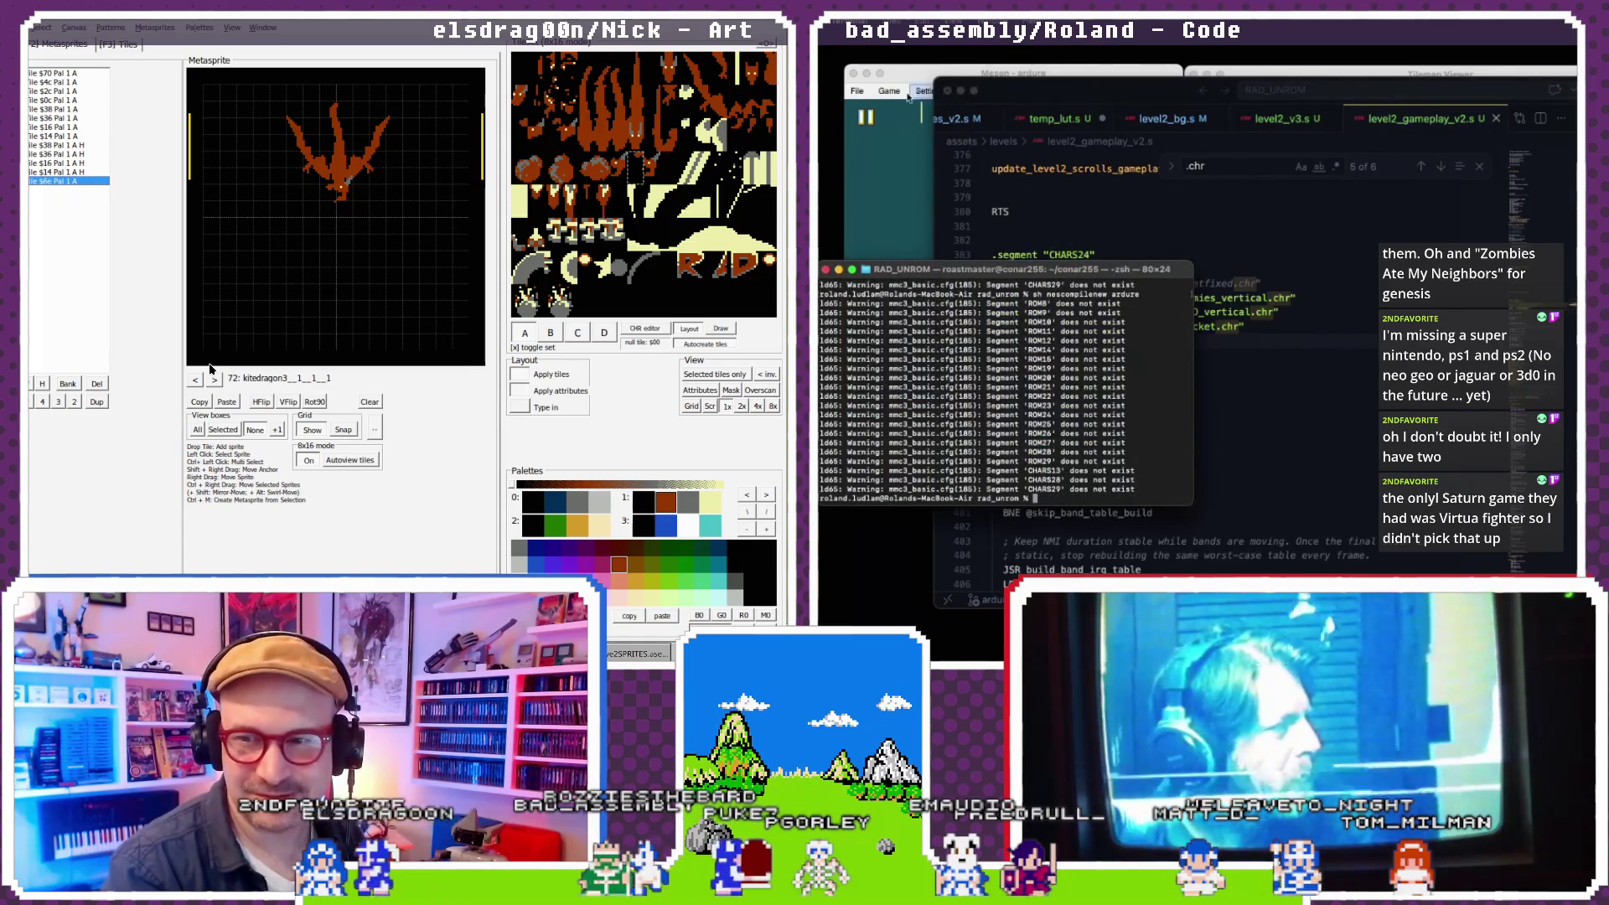
- Reload the rebuilt game, then check and close the Tilemap Viewer and Event Viewer
click(907, 94)
click(976, 158)
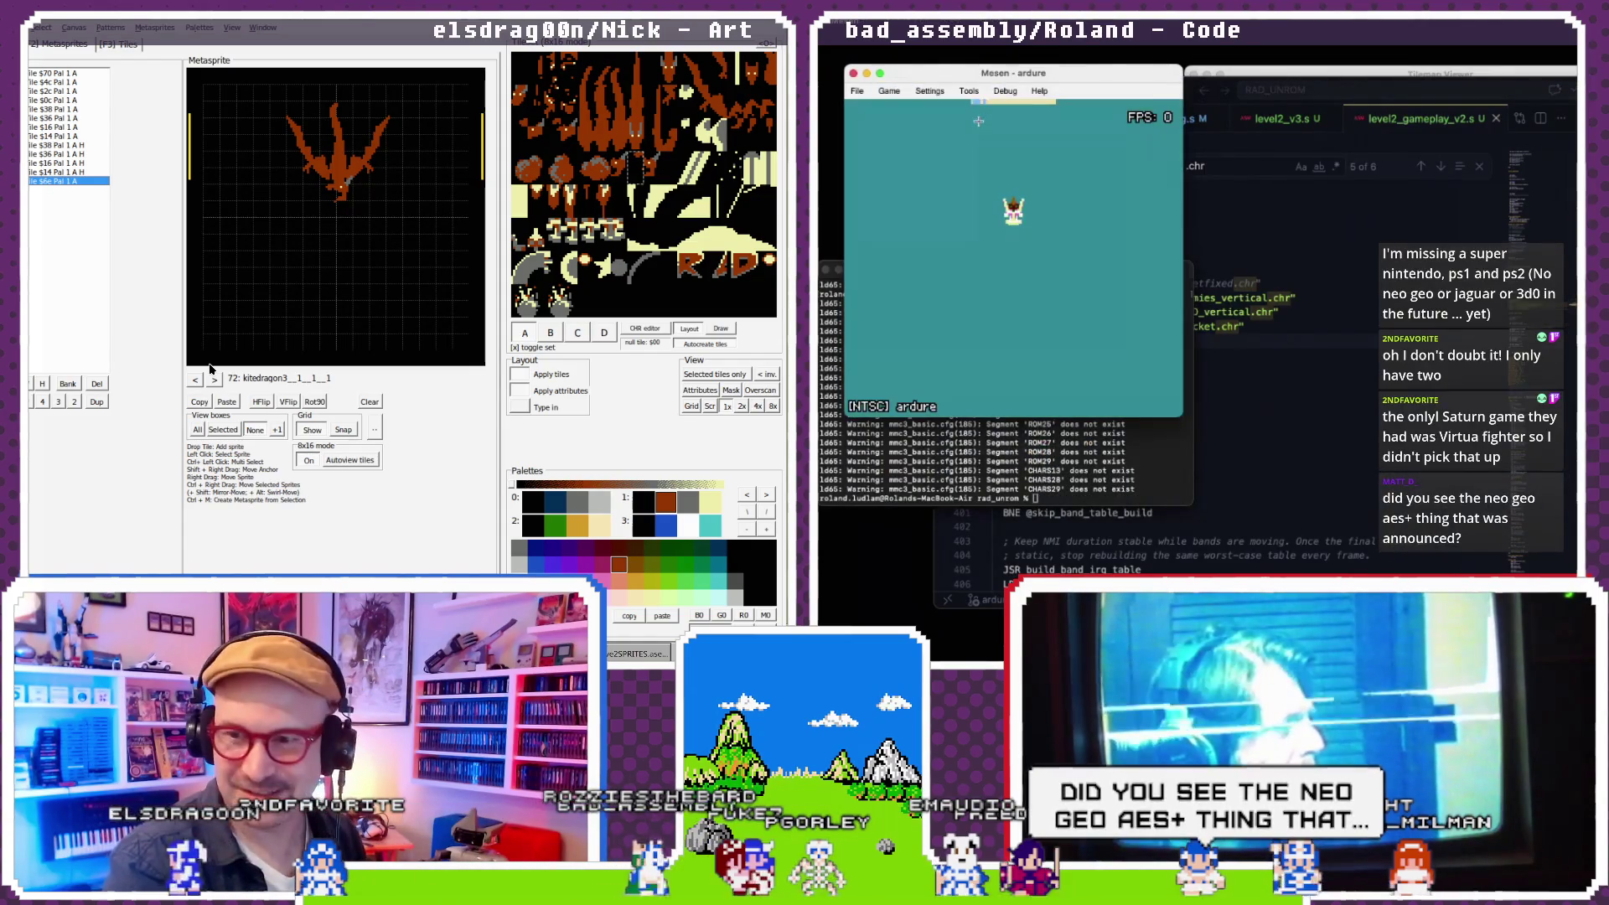
click(1005, 91)
click(1034, 187)
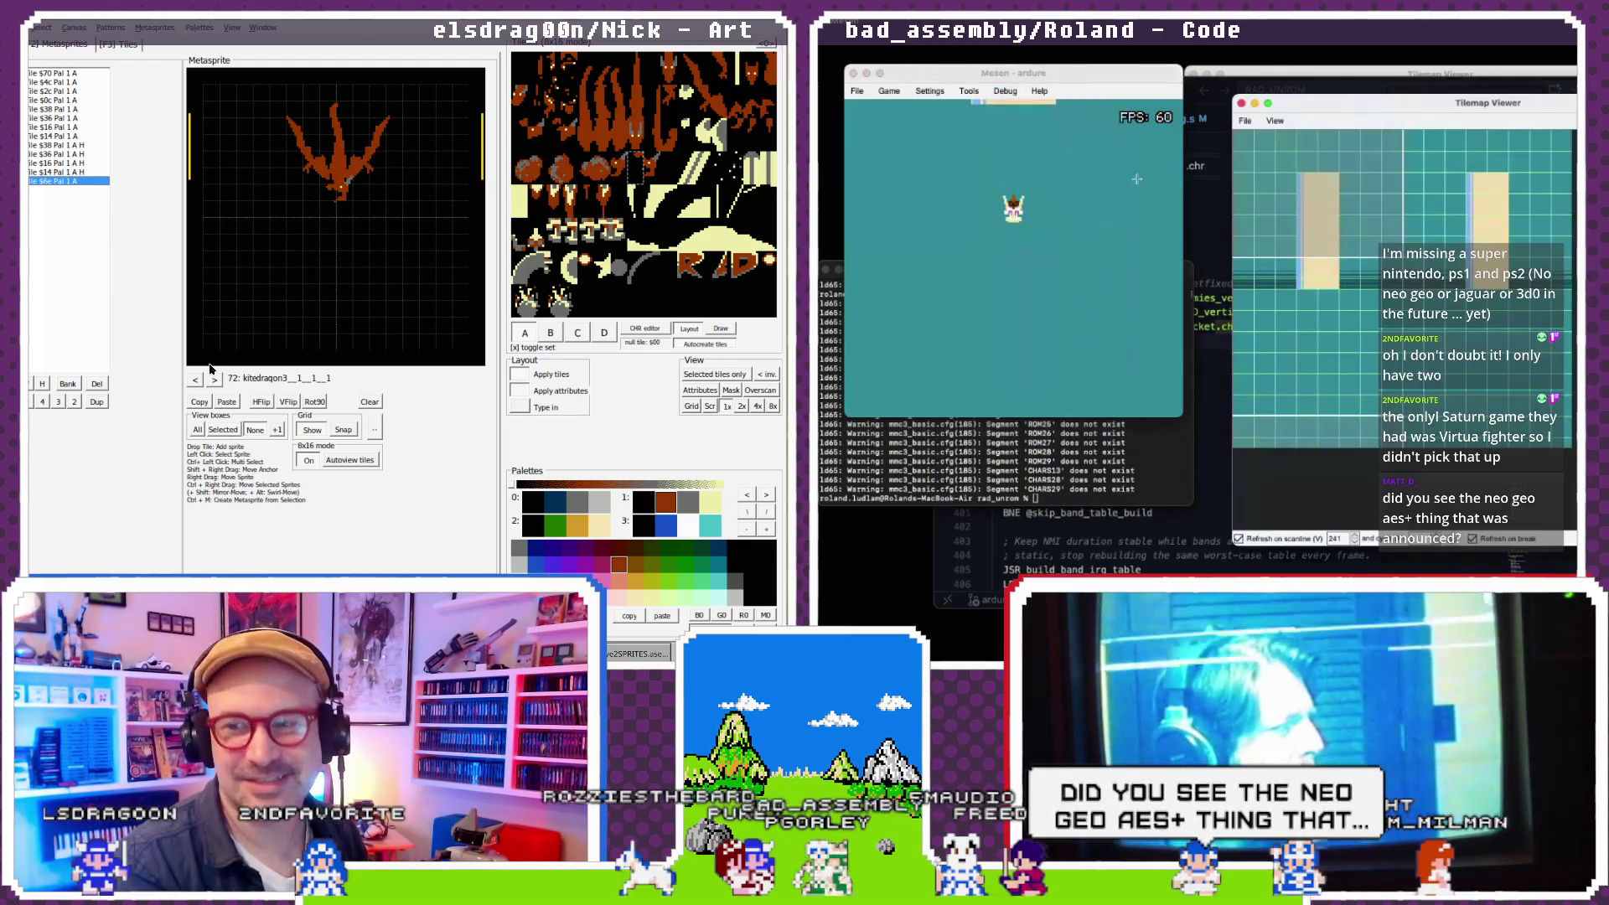
click(1240, 104)
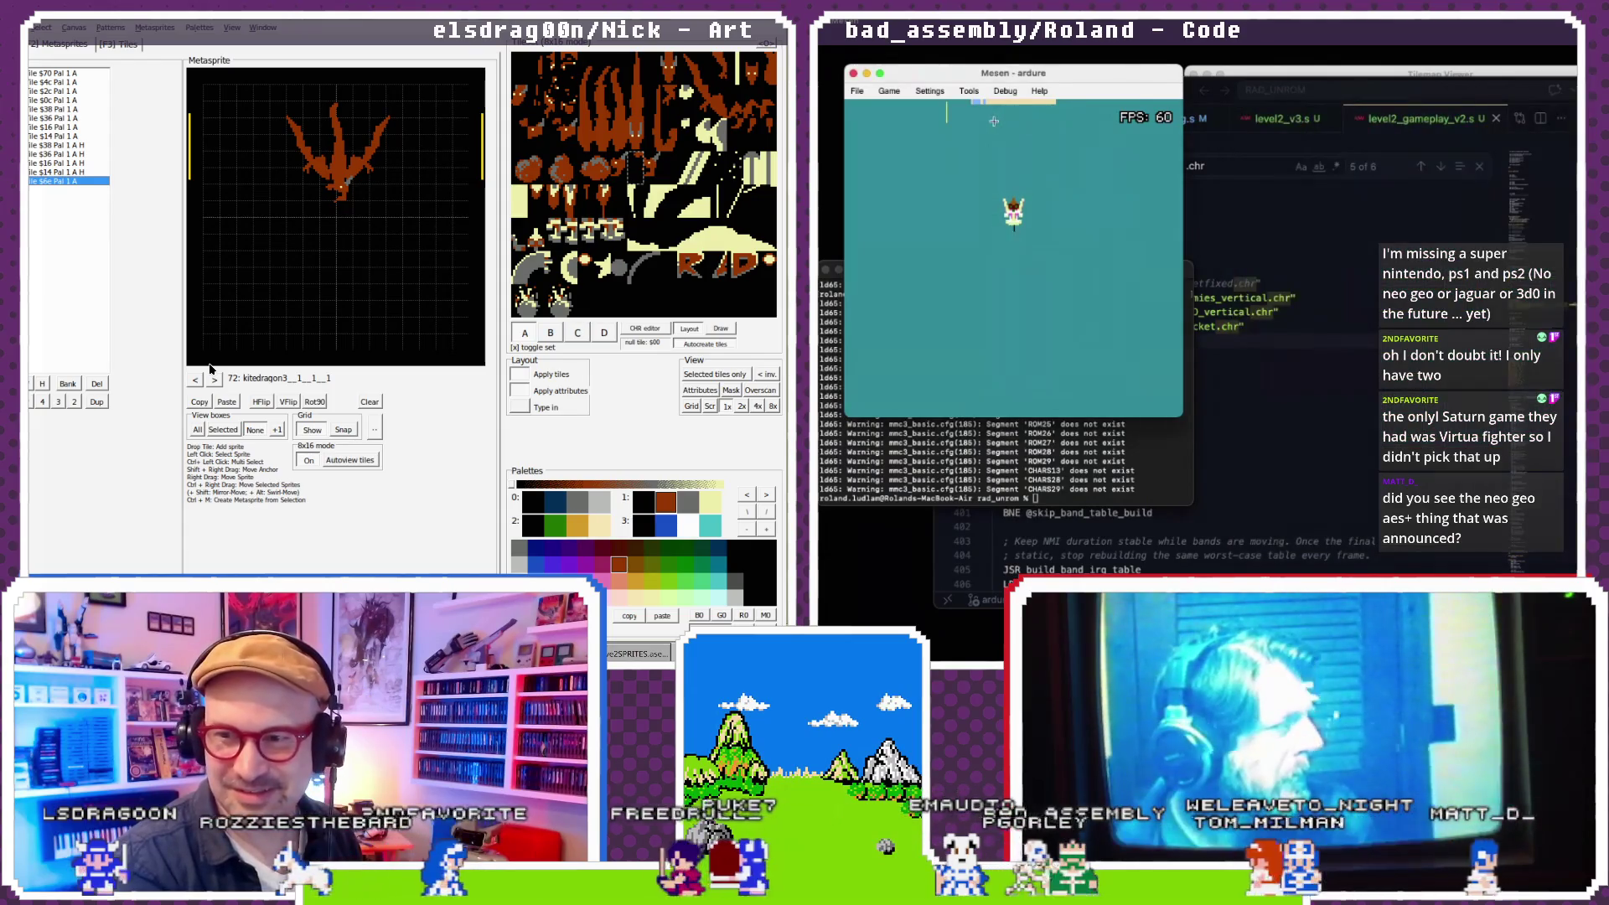
click(1005, 91)
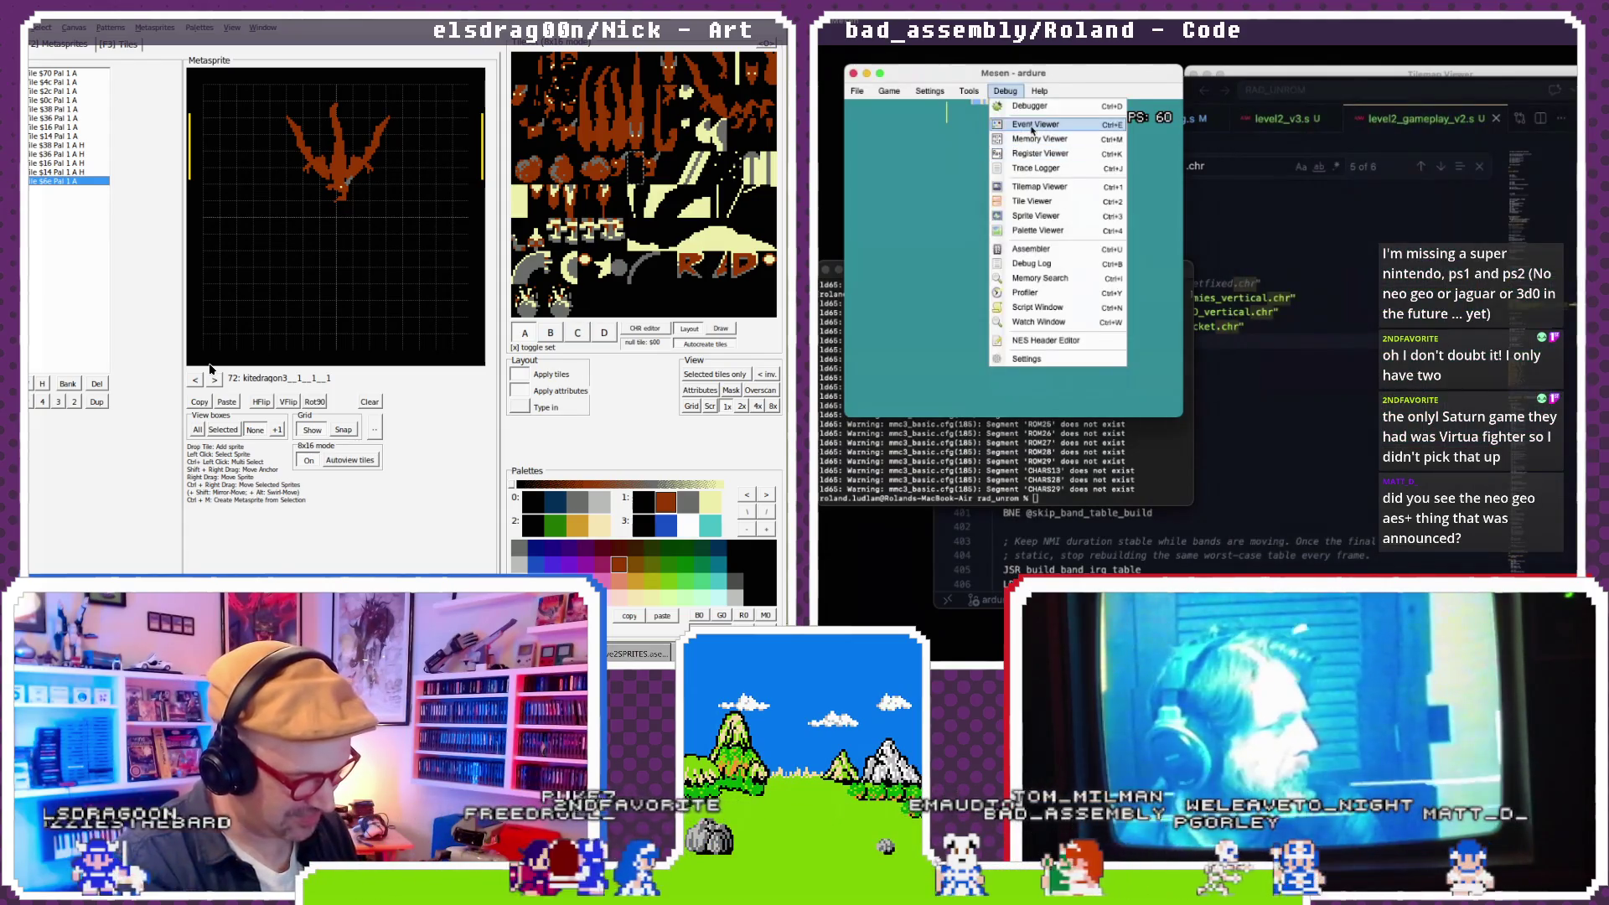
click(1064, 124)
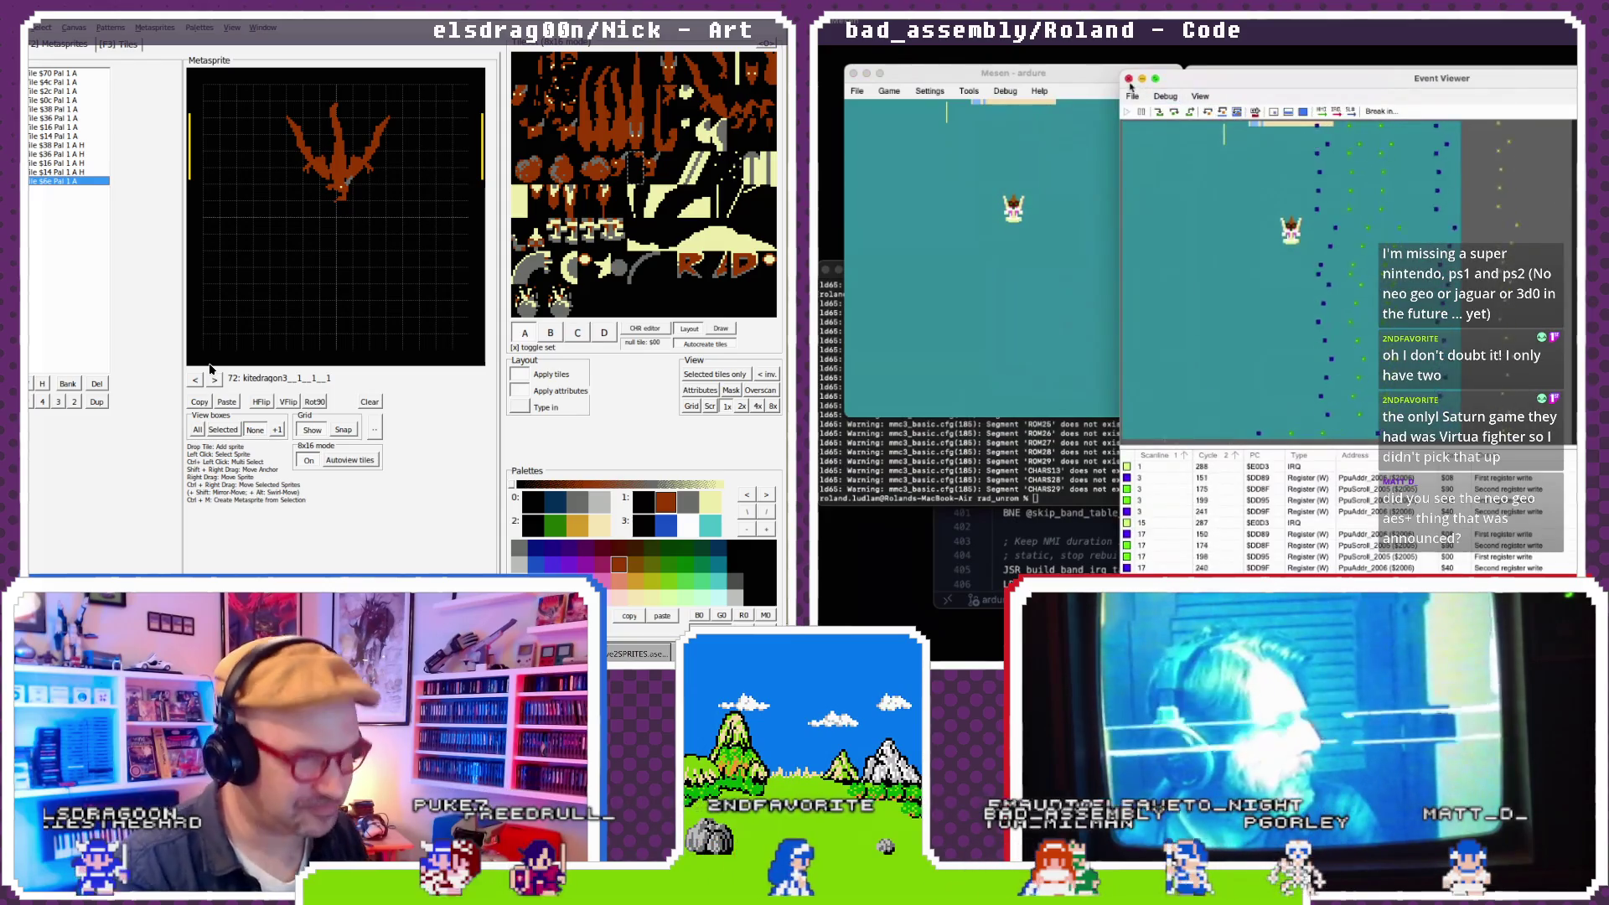
click(1129, 78)
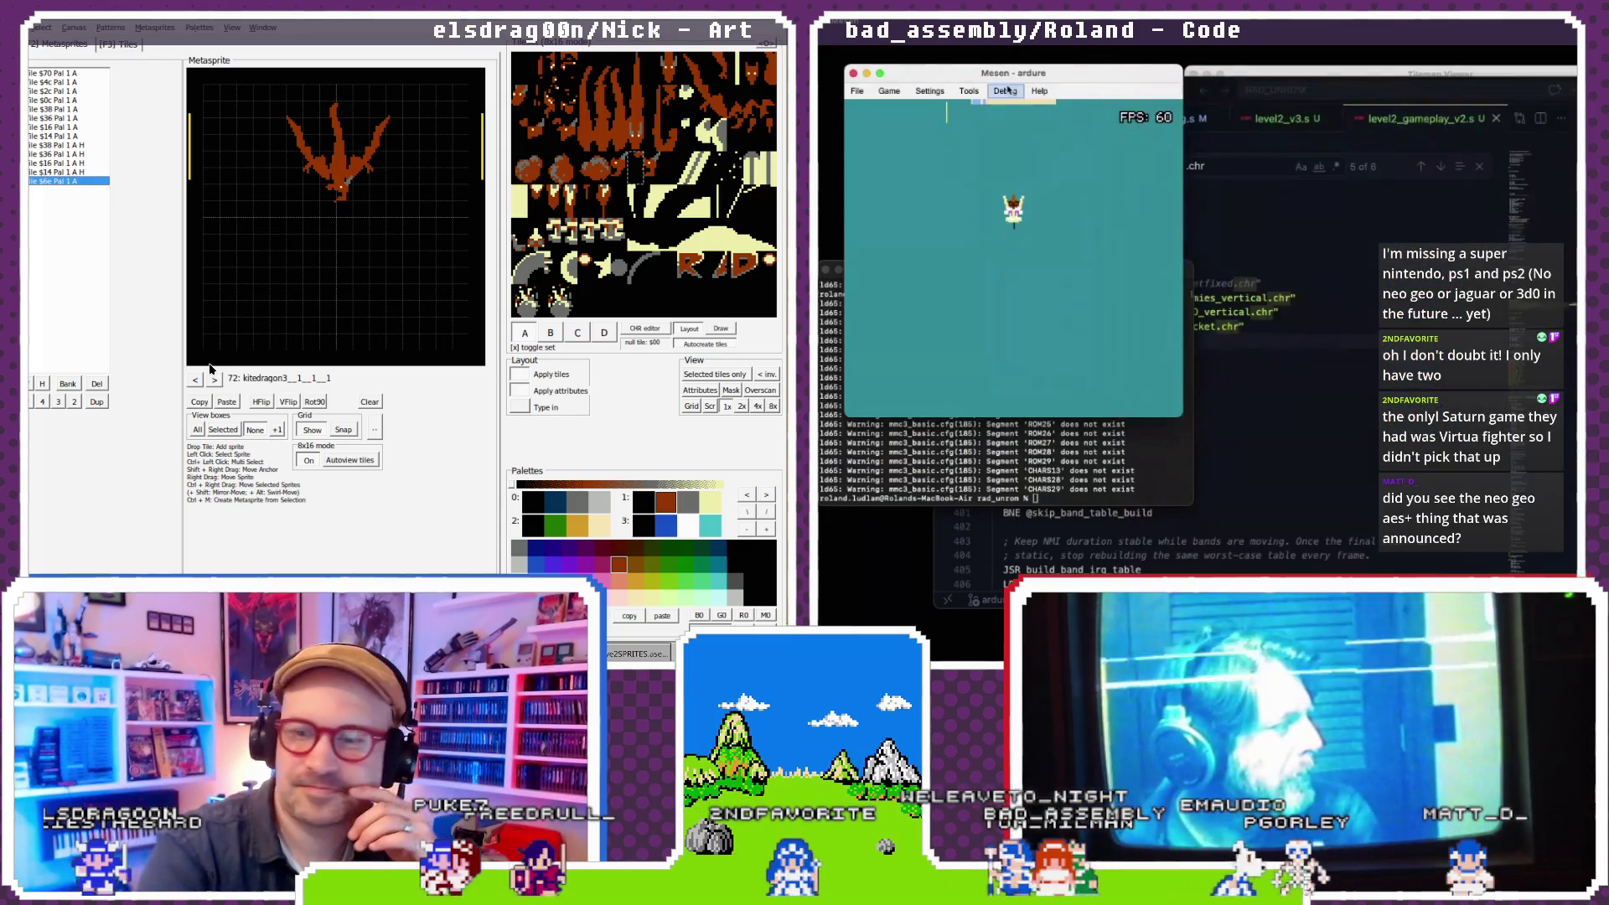
- Pause emulation and reopen the Tilemap Viewer to inspect the background
click(885, 94)
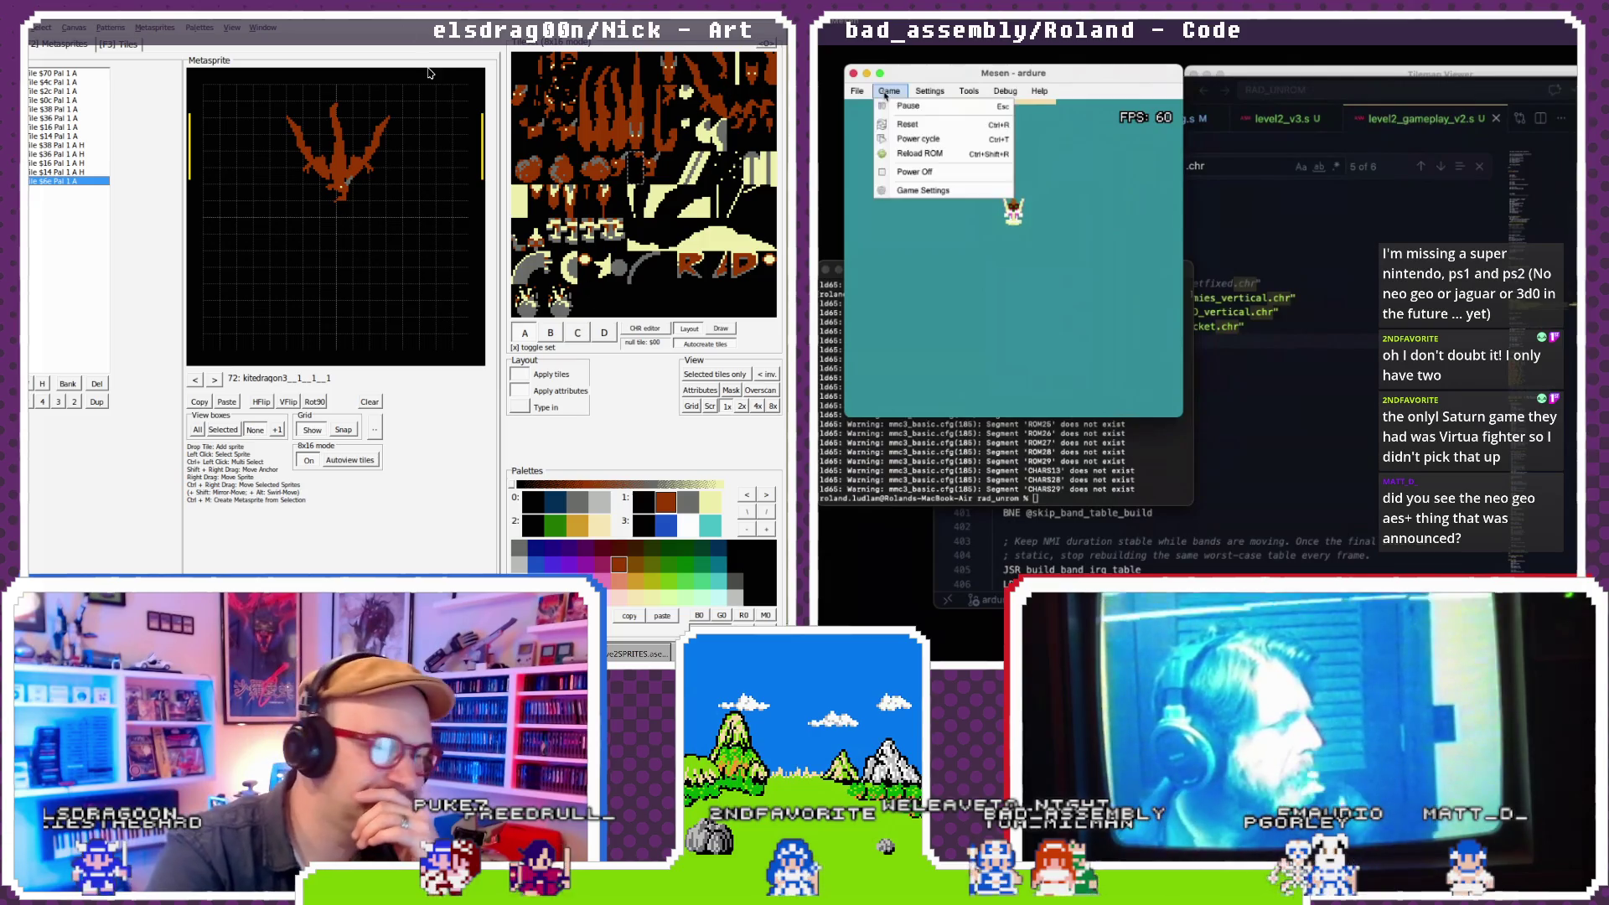
click(887, 107)
click(1006, 92)
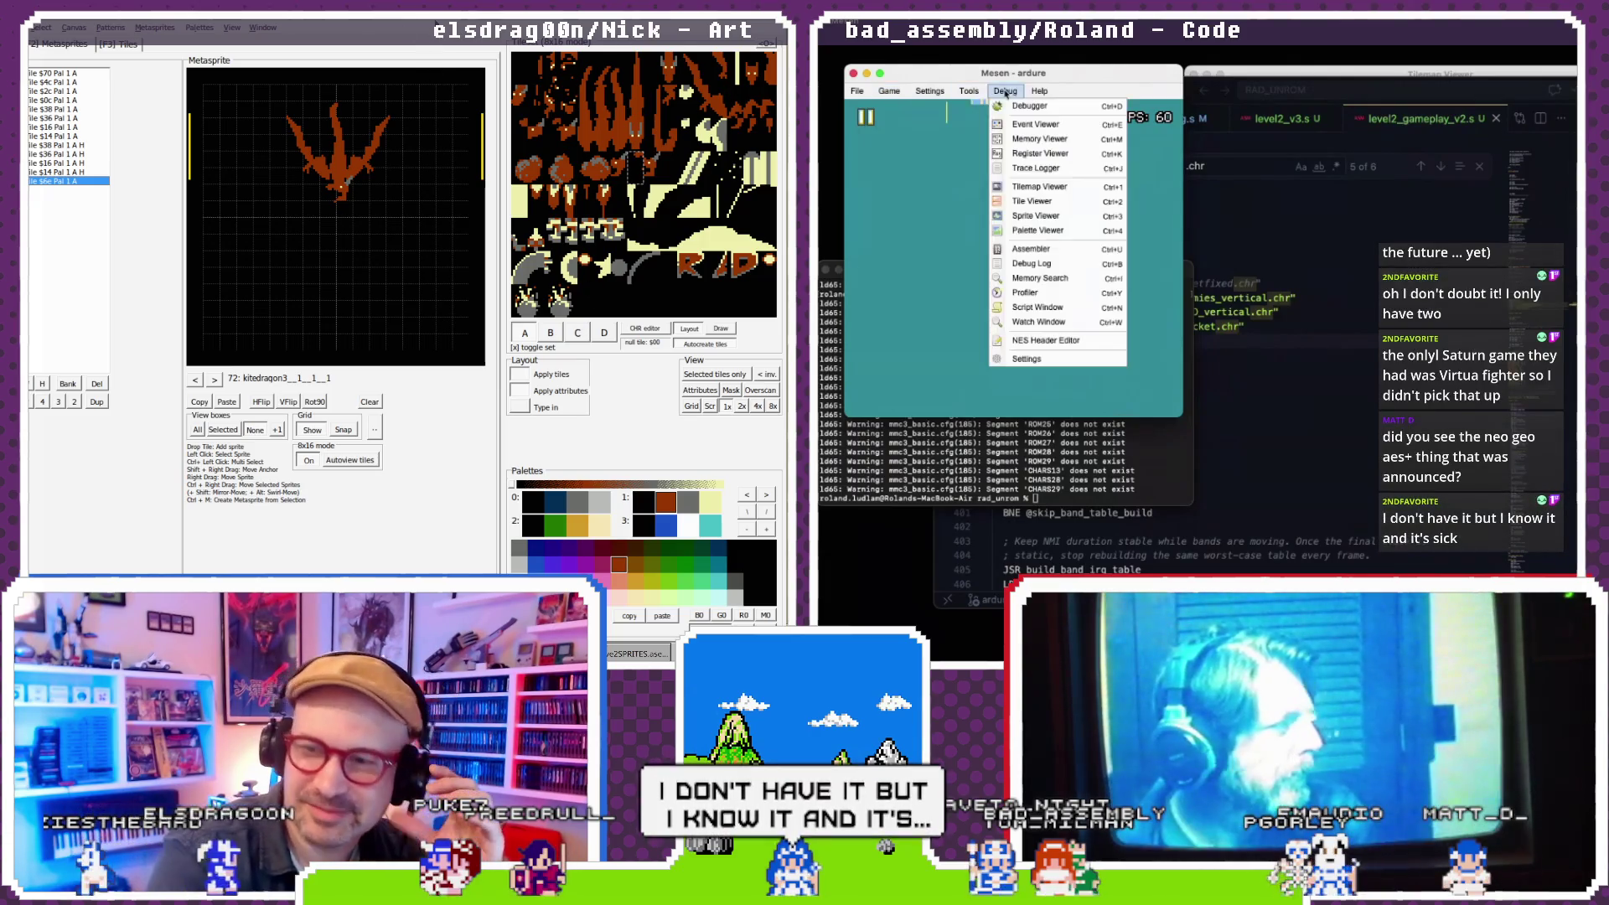
click(1040, 188)
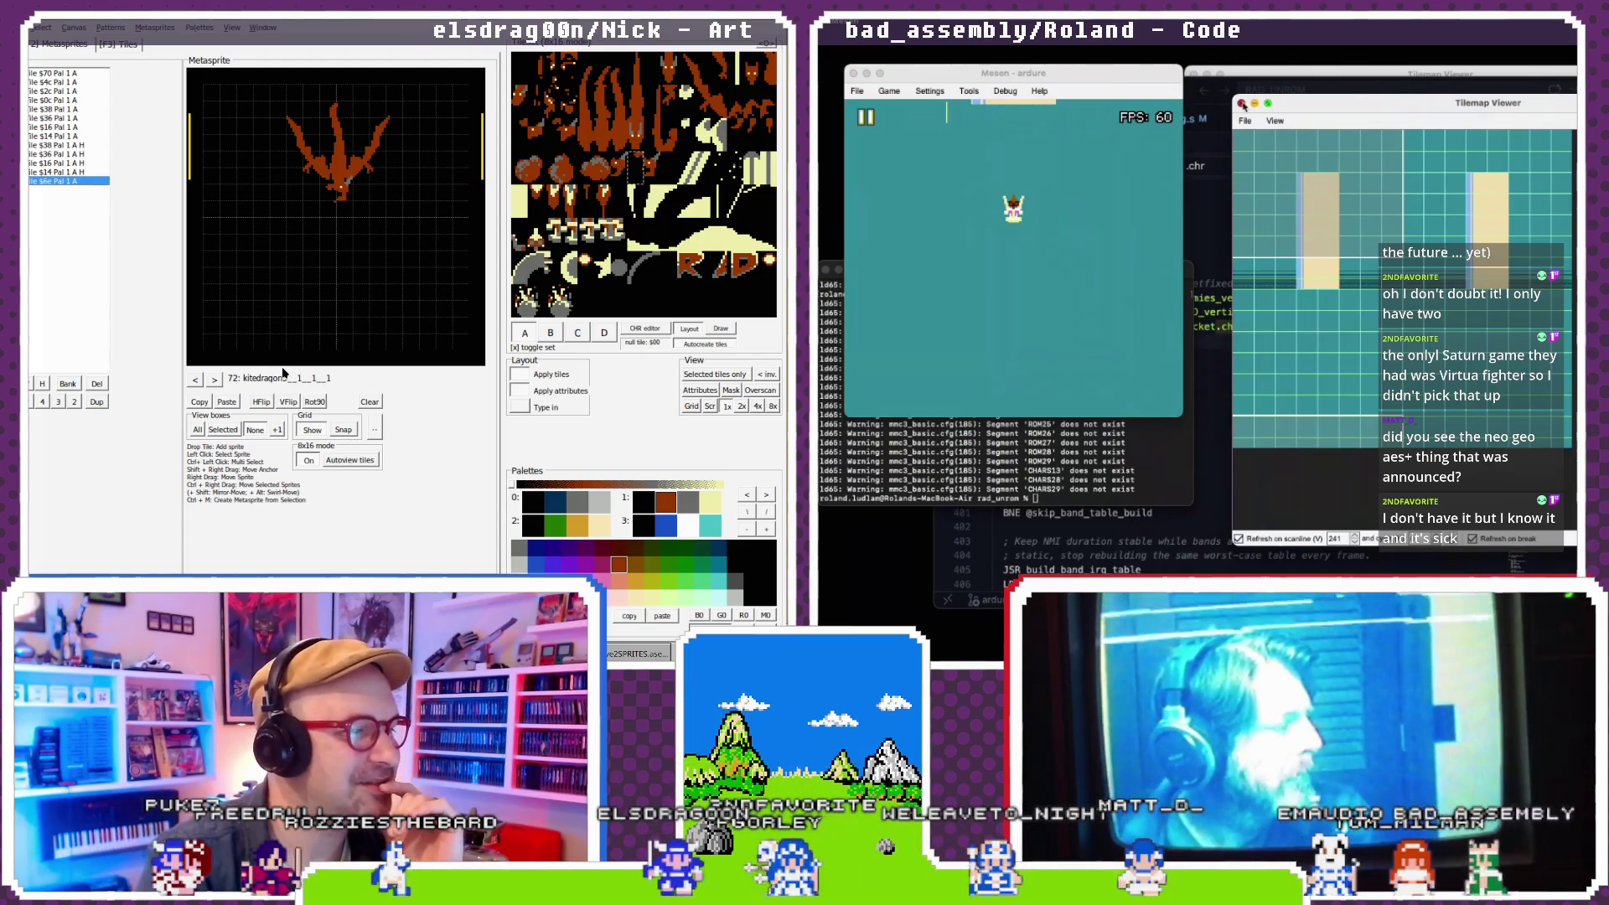
click(195, 381)
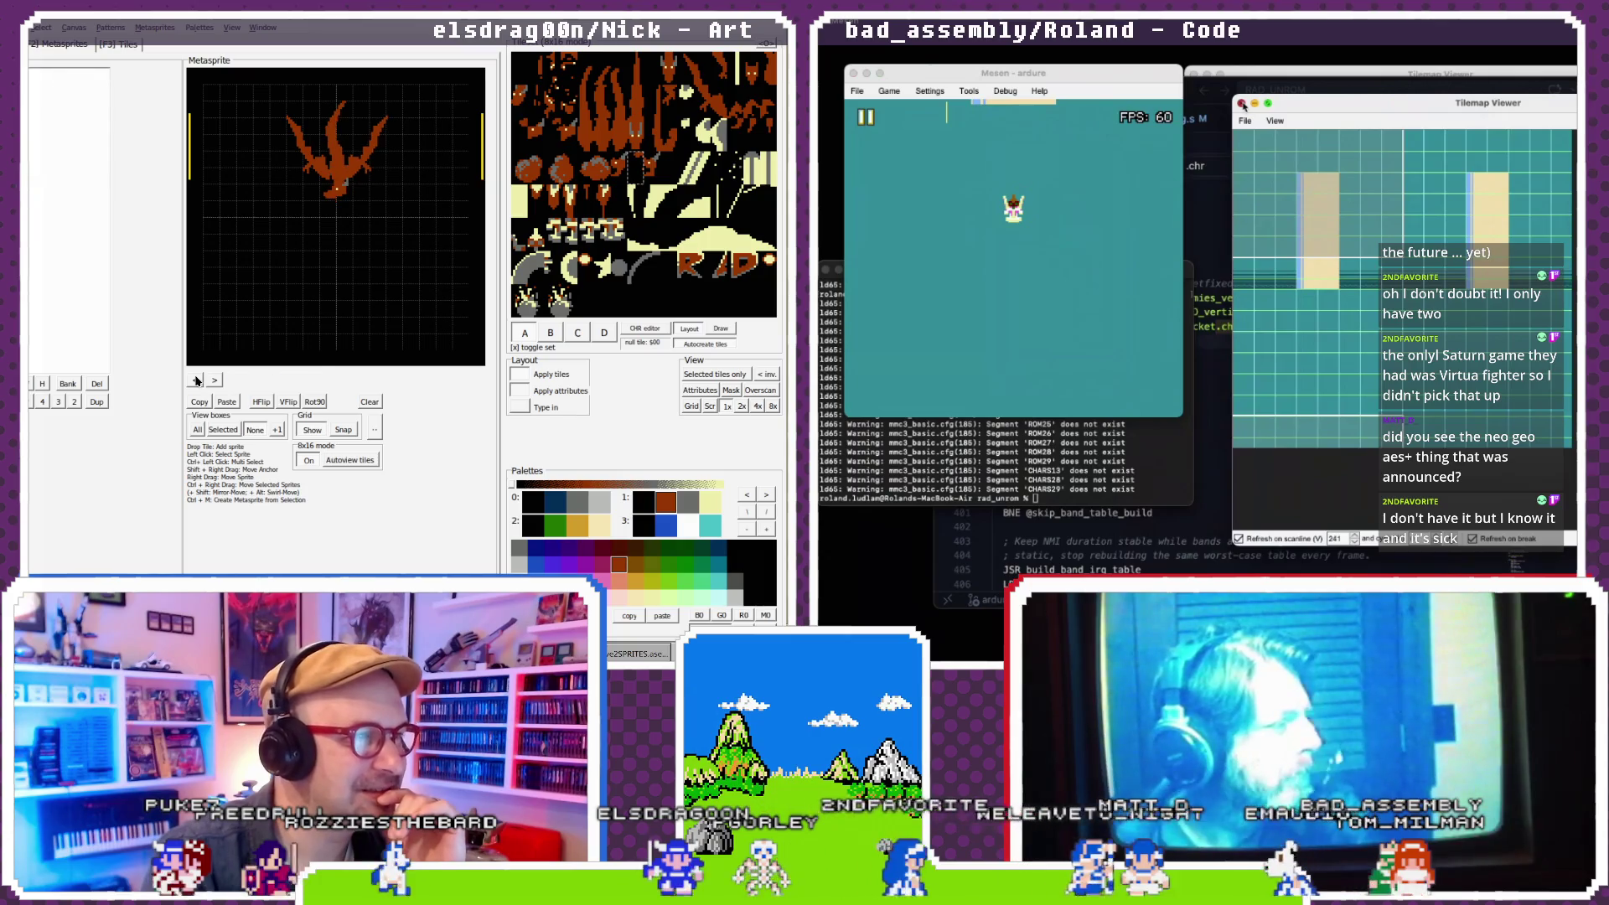
click(195, 380)
click(195, 381)
- Open and close the Event Viewer again, then return to the code editor
click(1005, 90)
click(215, 380)
click(215, 380)
click(215, 380)
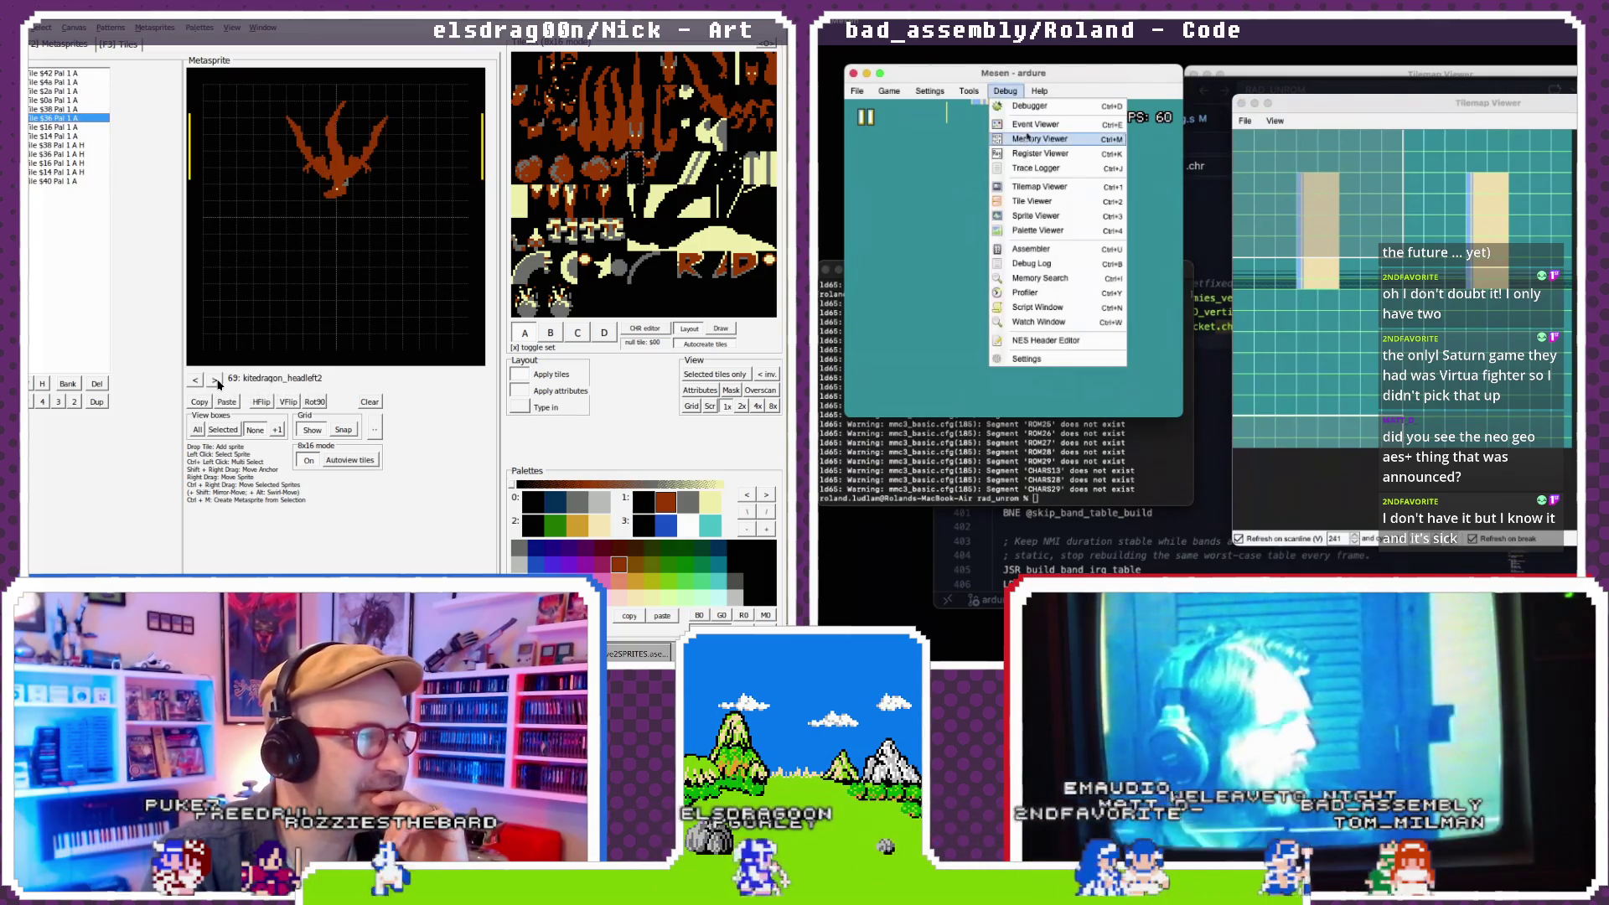
click(1017, 124)
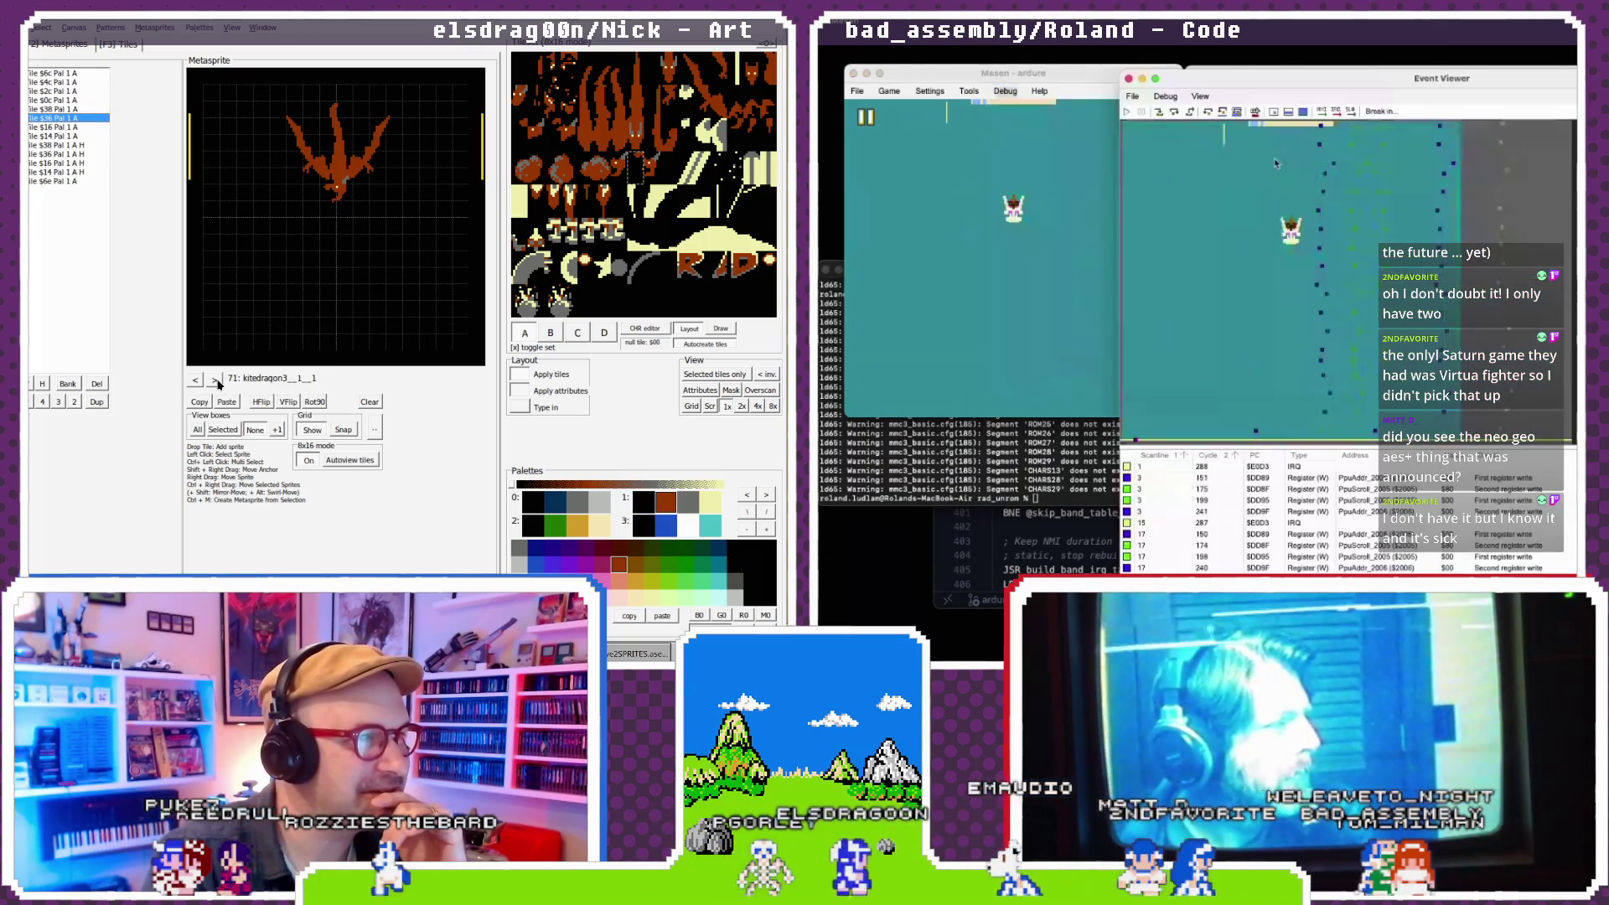
click(1129, 79)
click(196, 381)
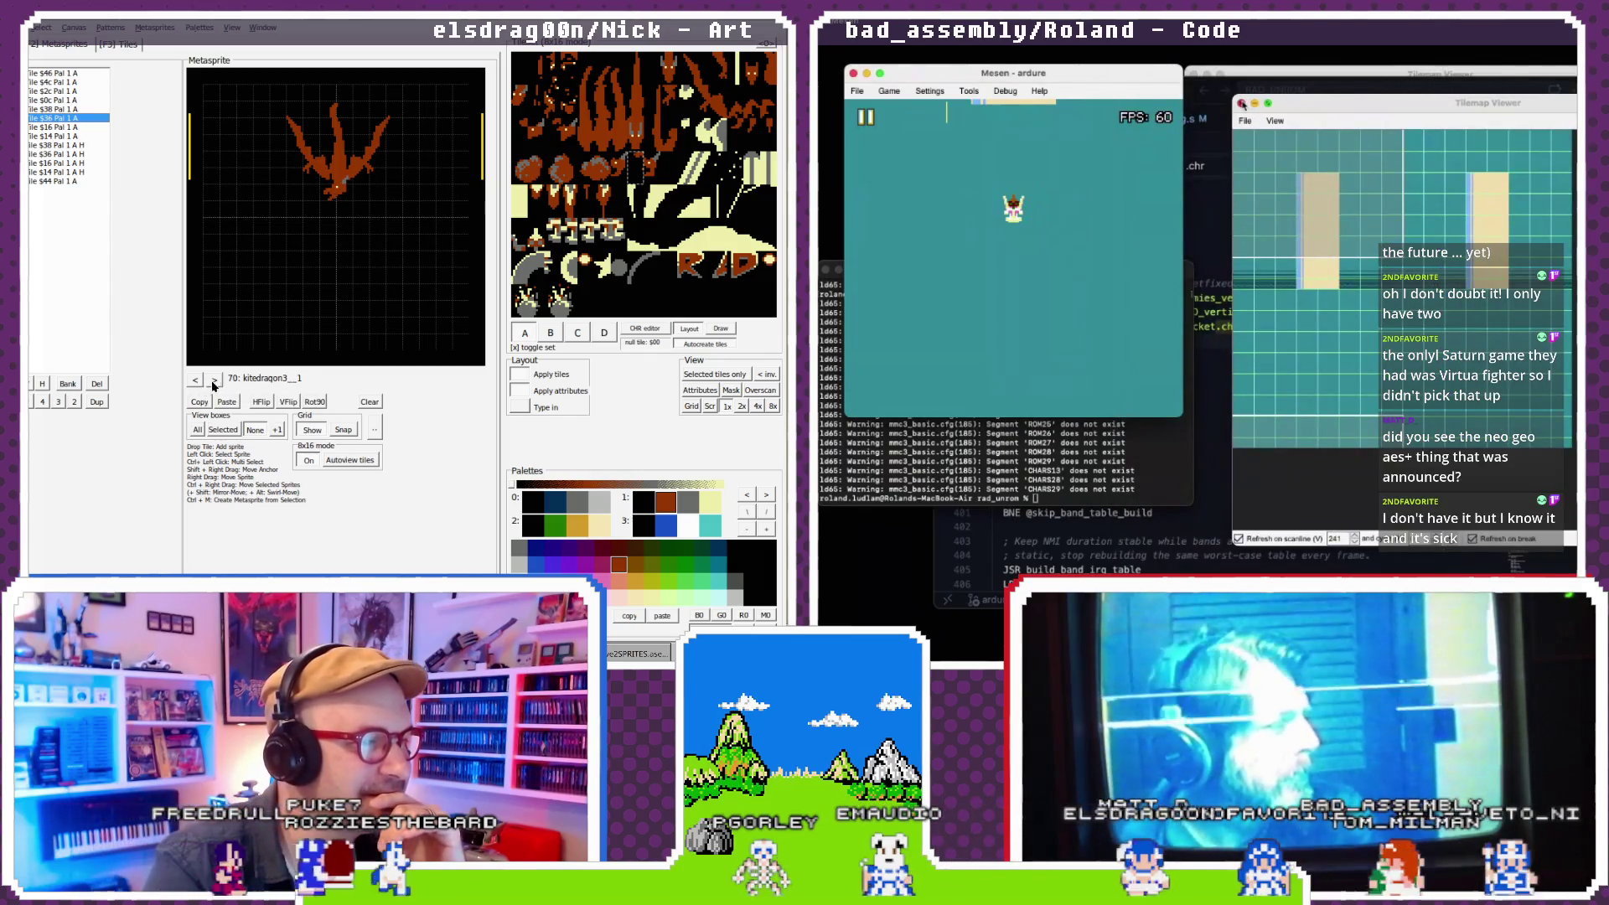
click(1241, 103)
key(bracketleft)
- Close the editor's search box and bring up level2_bg.s
click(1243, 205)
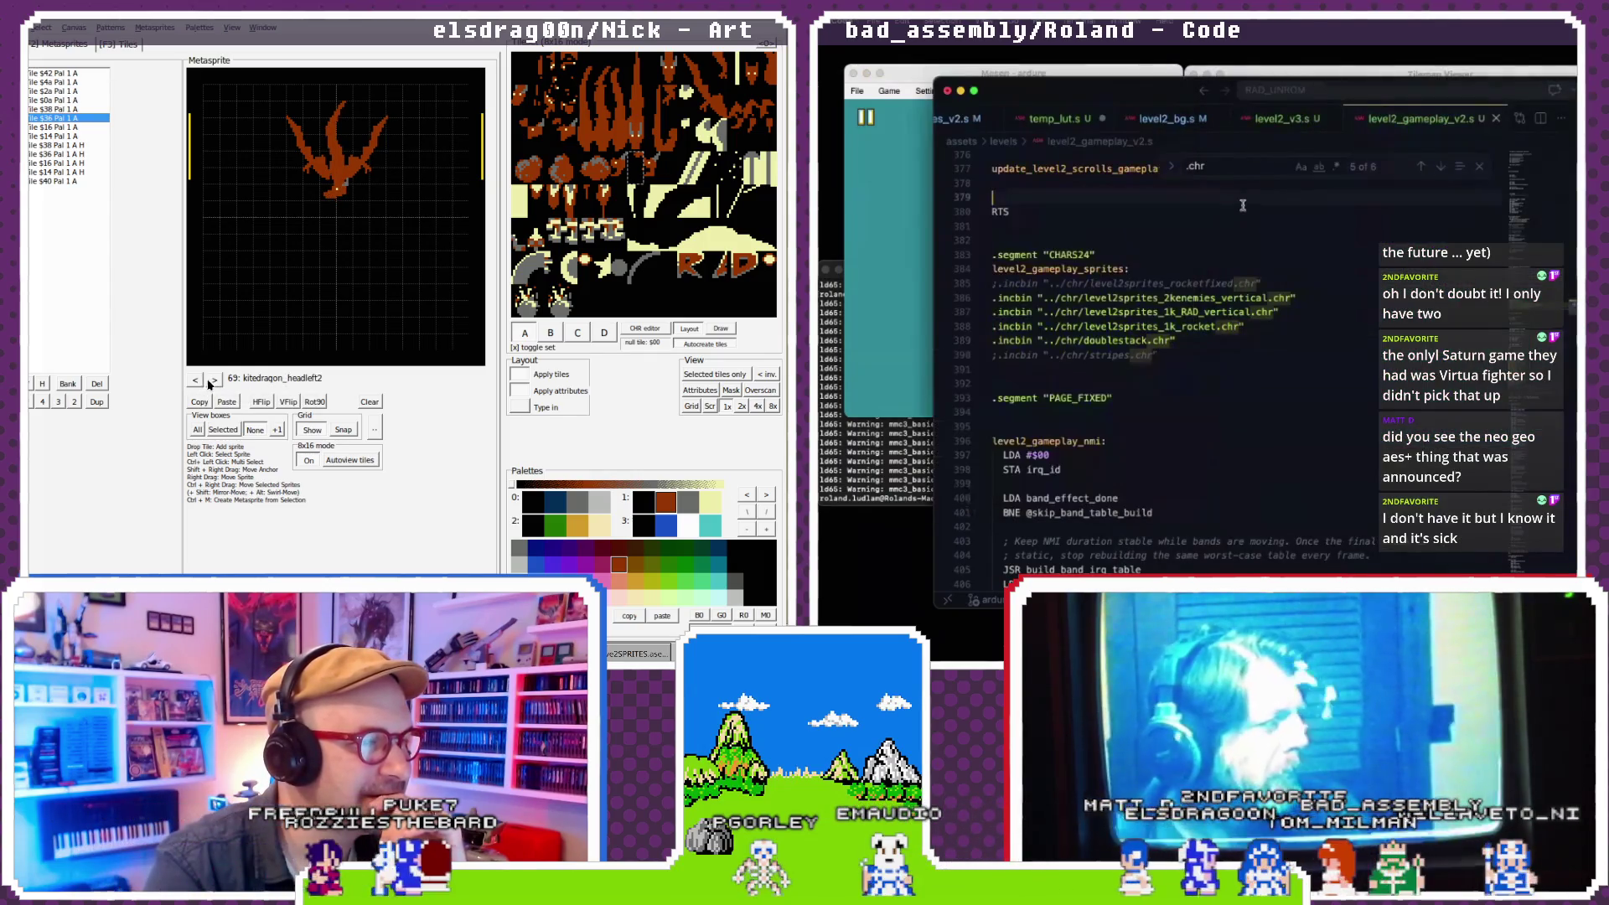
double_click(296, 380)
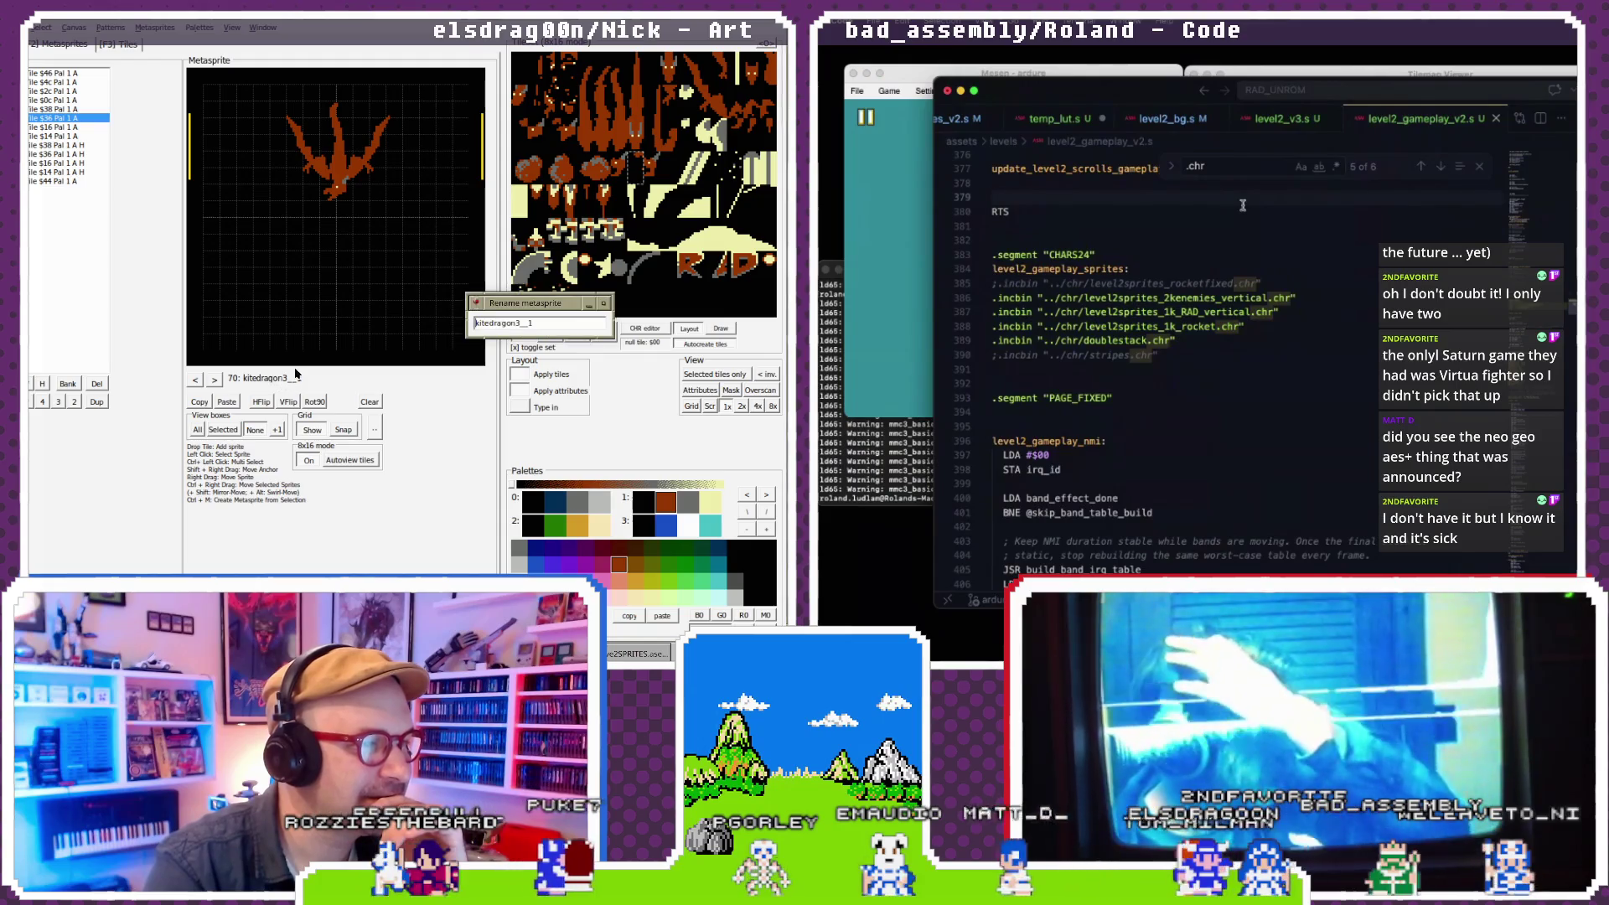
text(_)
click(1480, 168)
text(headleft)
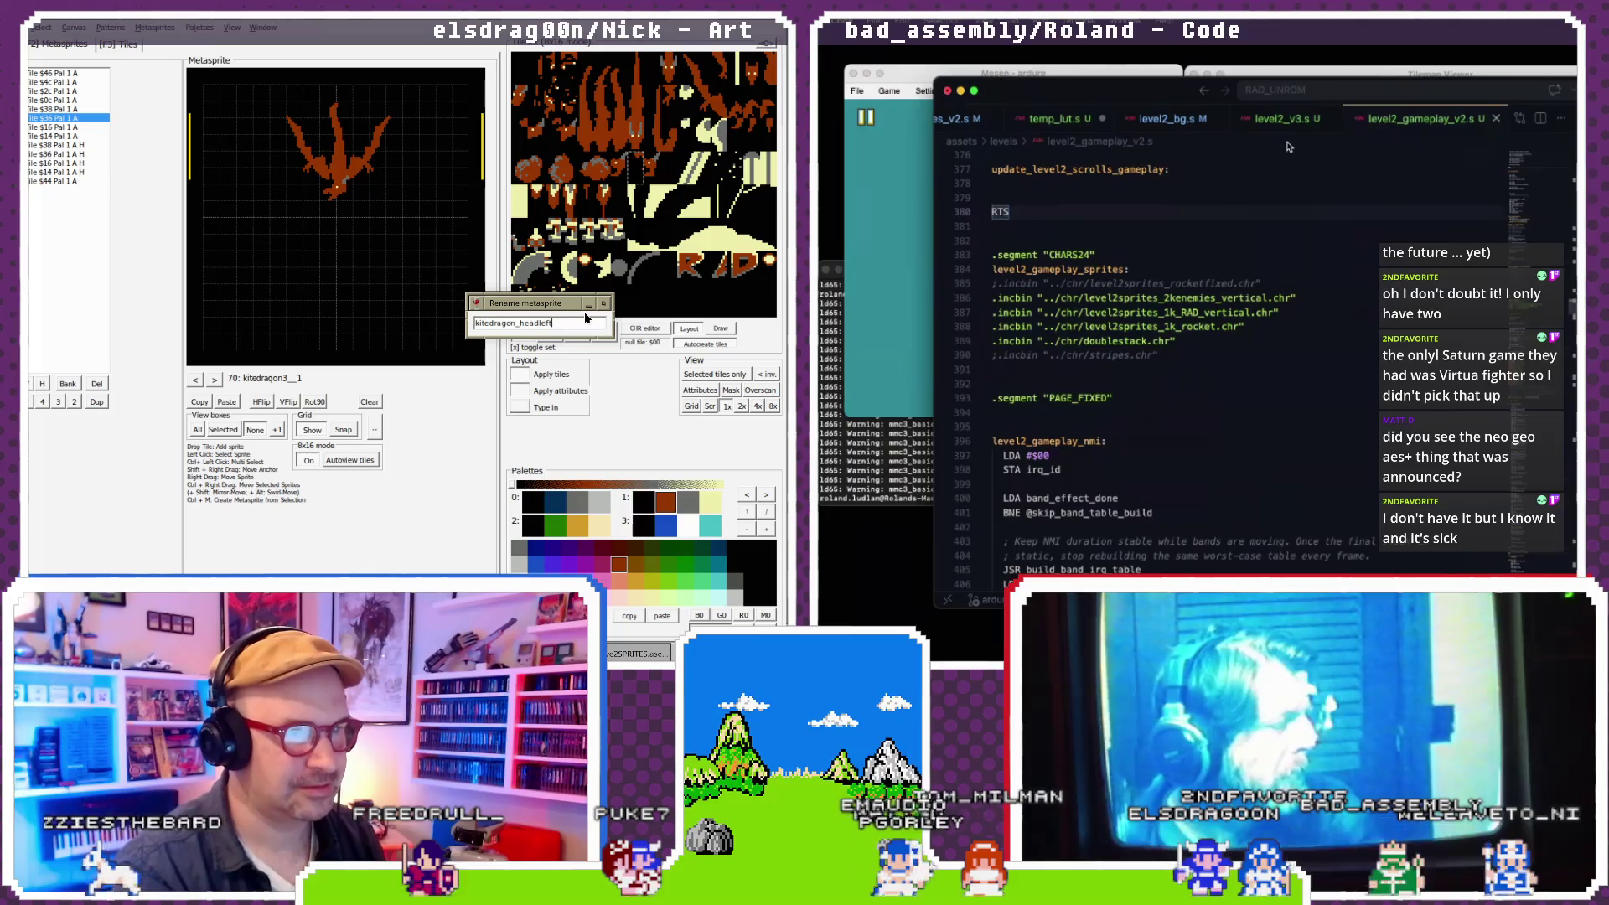
key(Return)
click(1286, 120)
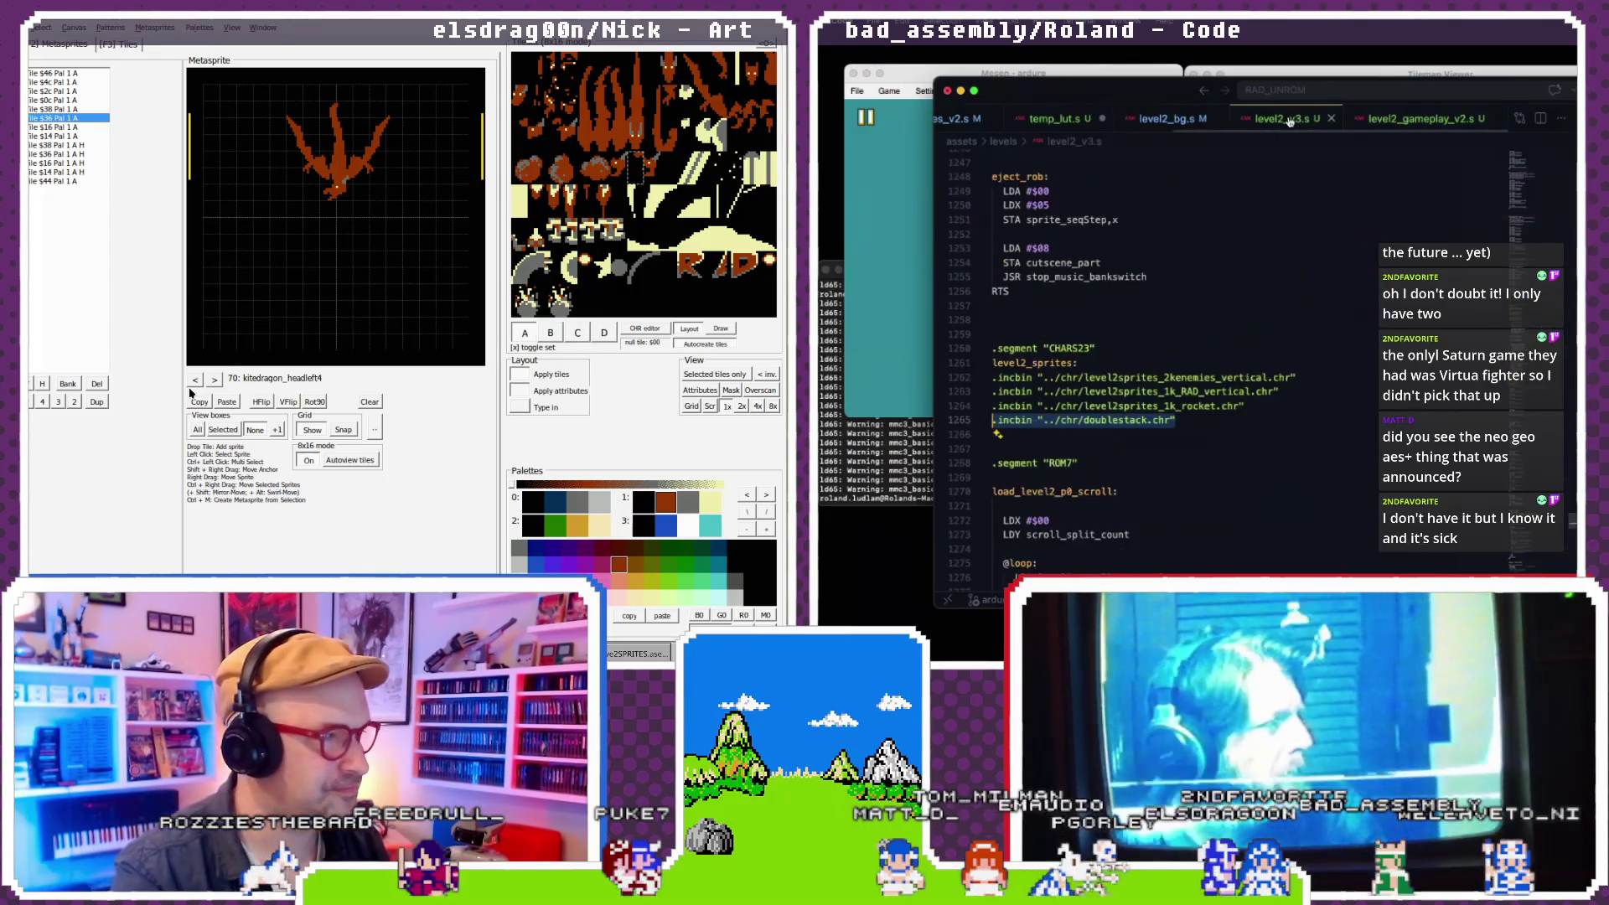
double_click(296, 380)
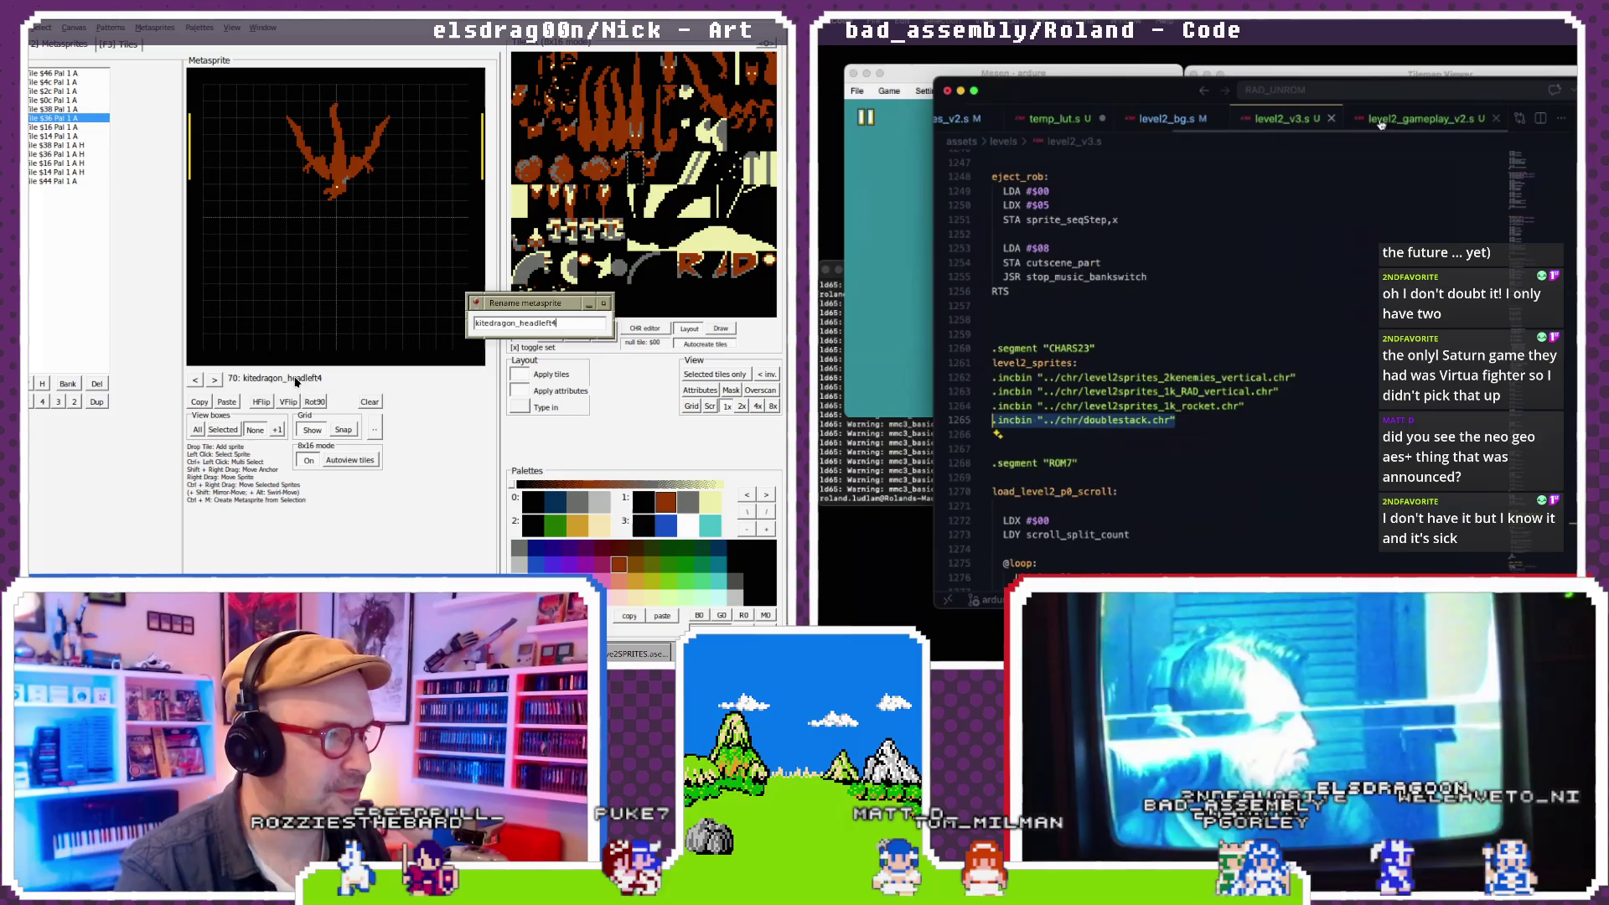
click(1169, 122)
- Scroll through level2_bg.s to review its palette and background data
scroll(1210, 243, up, 10)
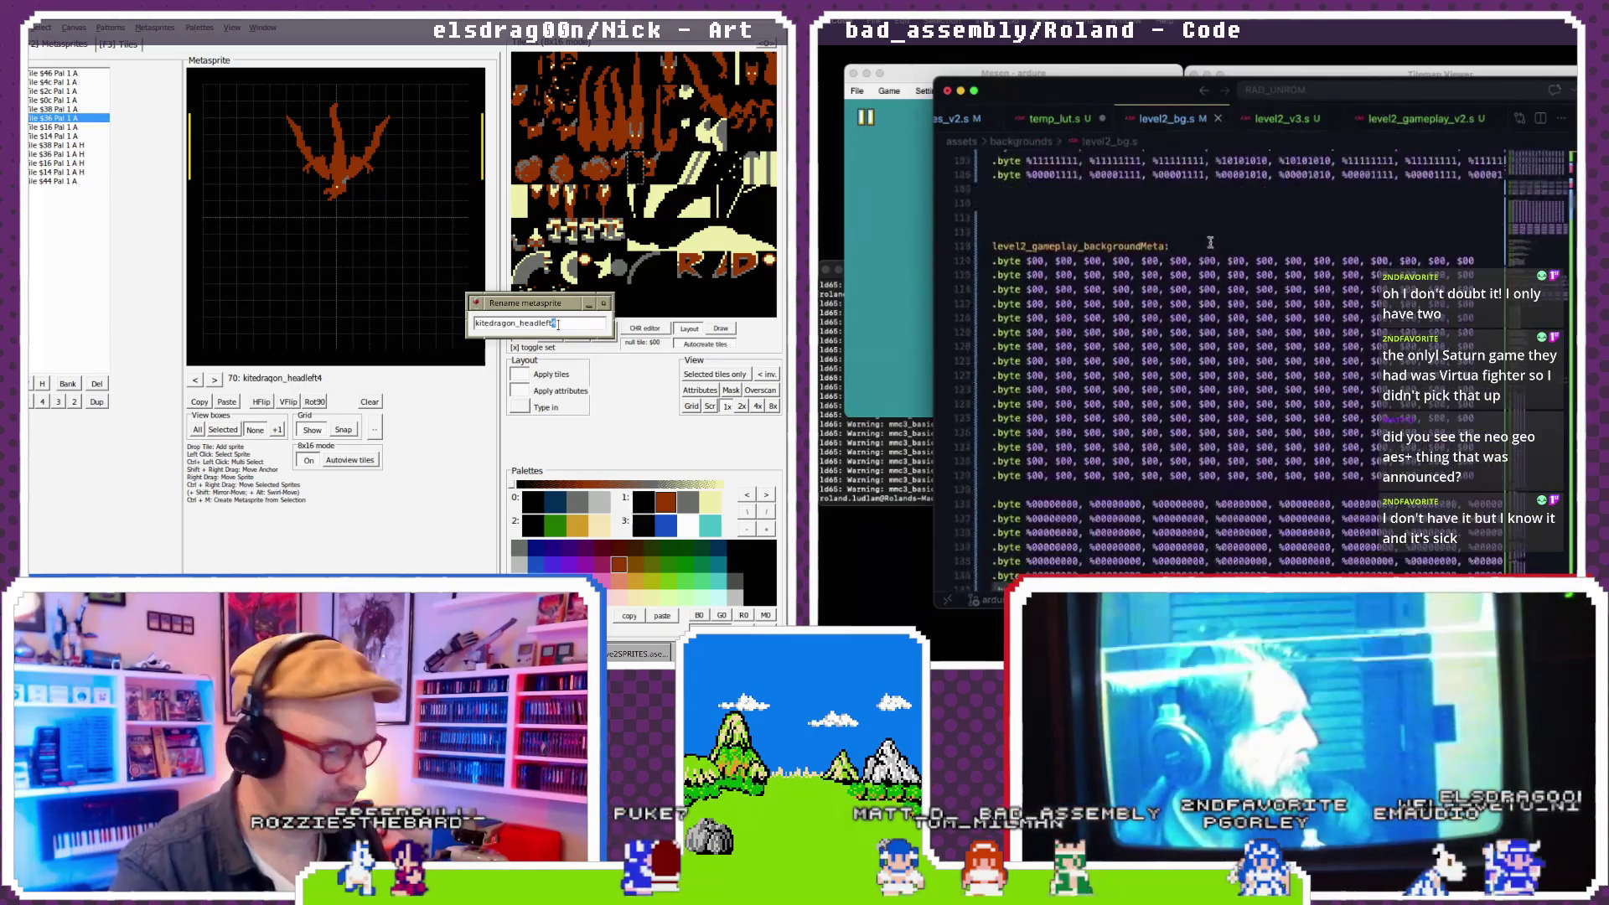
key(BackSpace)
text(3)
key(Return)
scroll(1210, 242, up, 8)
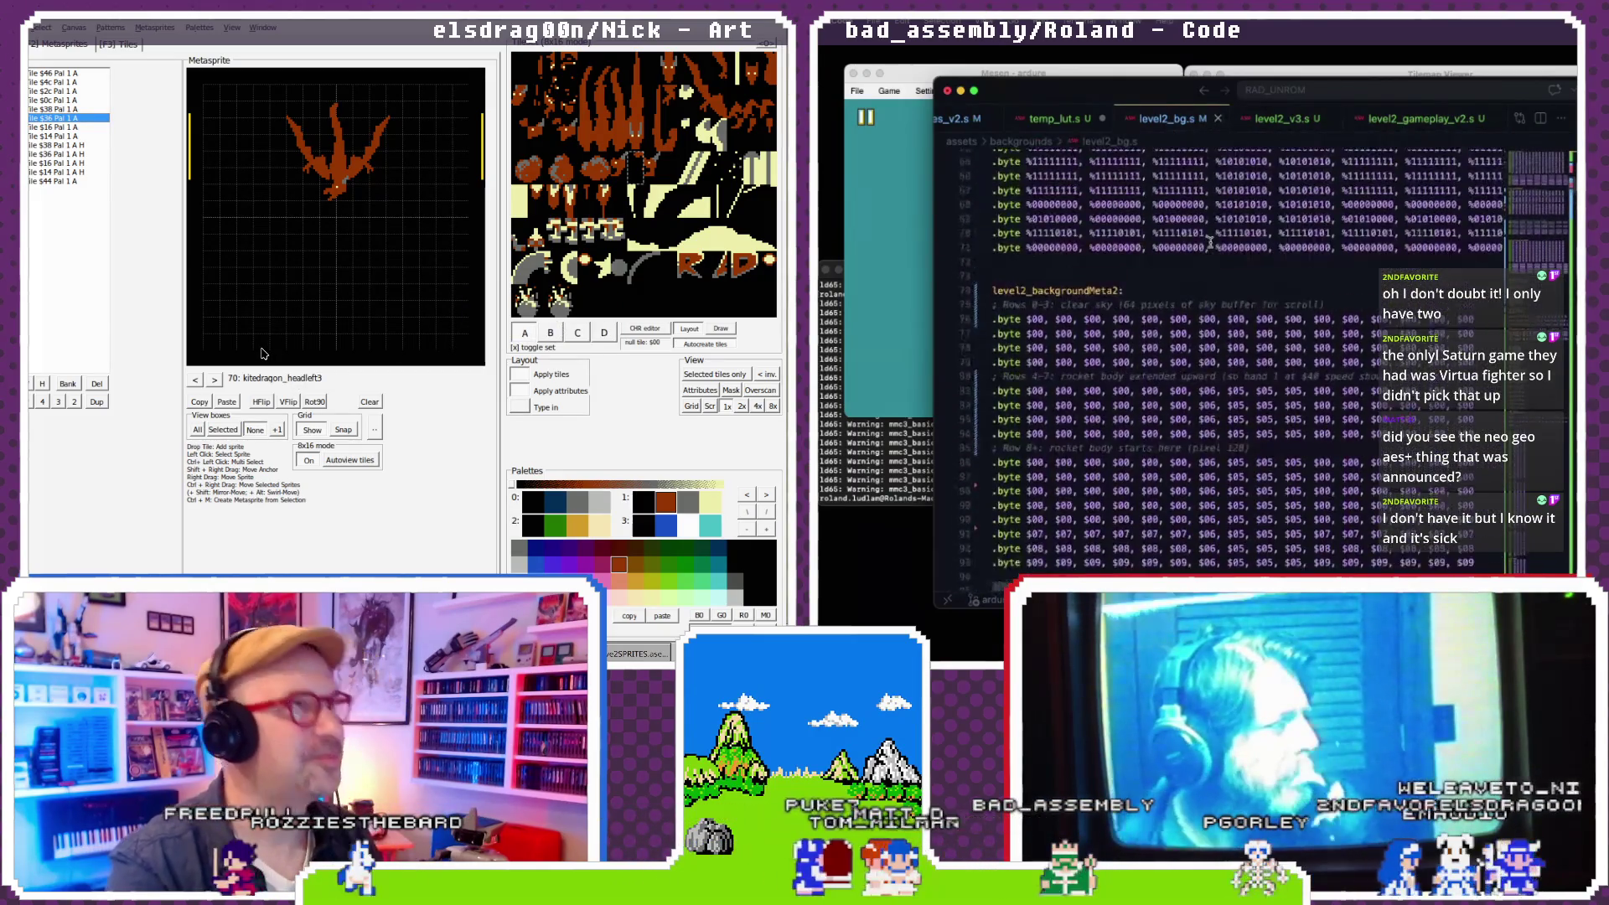
scroll(1210, 242, up, 8)
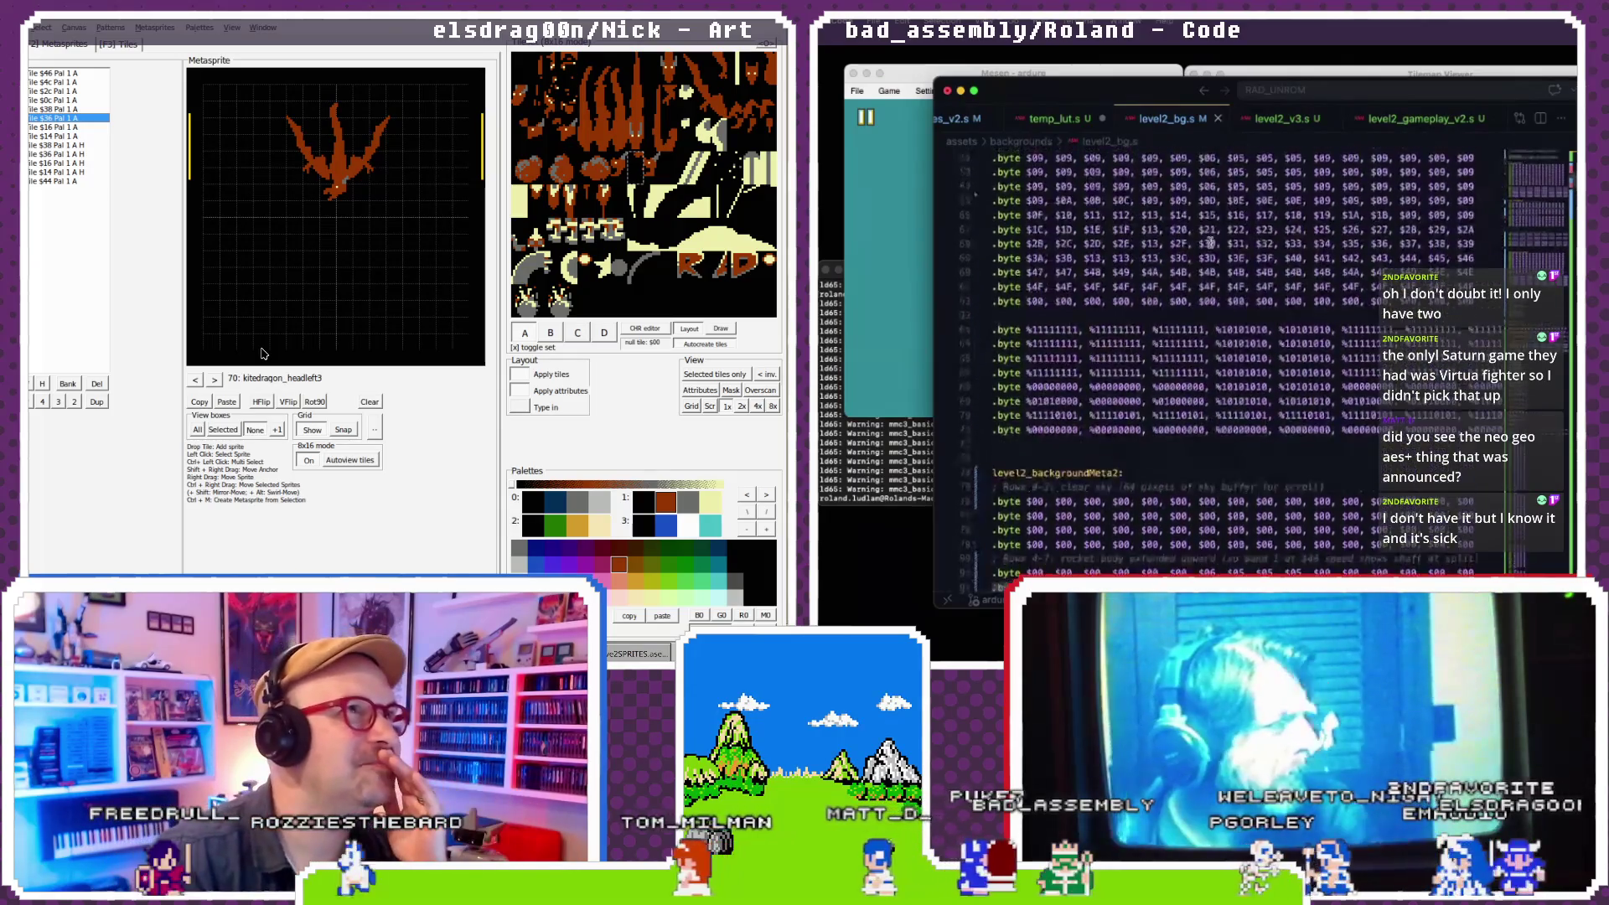
scroll(1210, 242, down, 20)
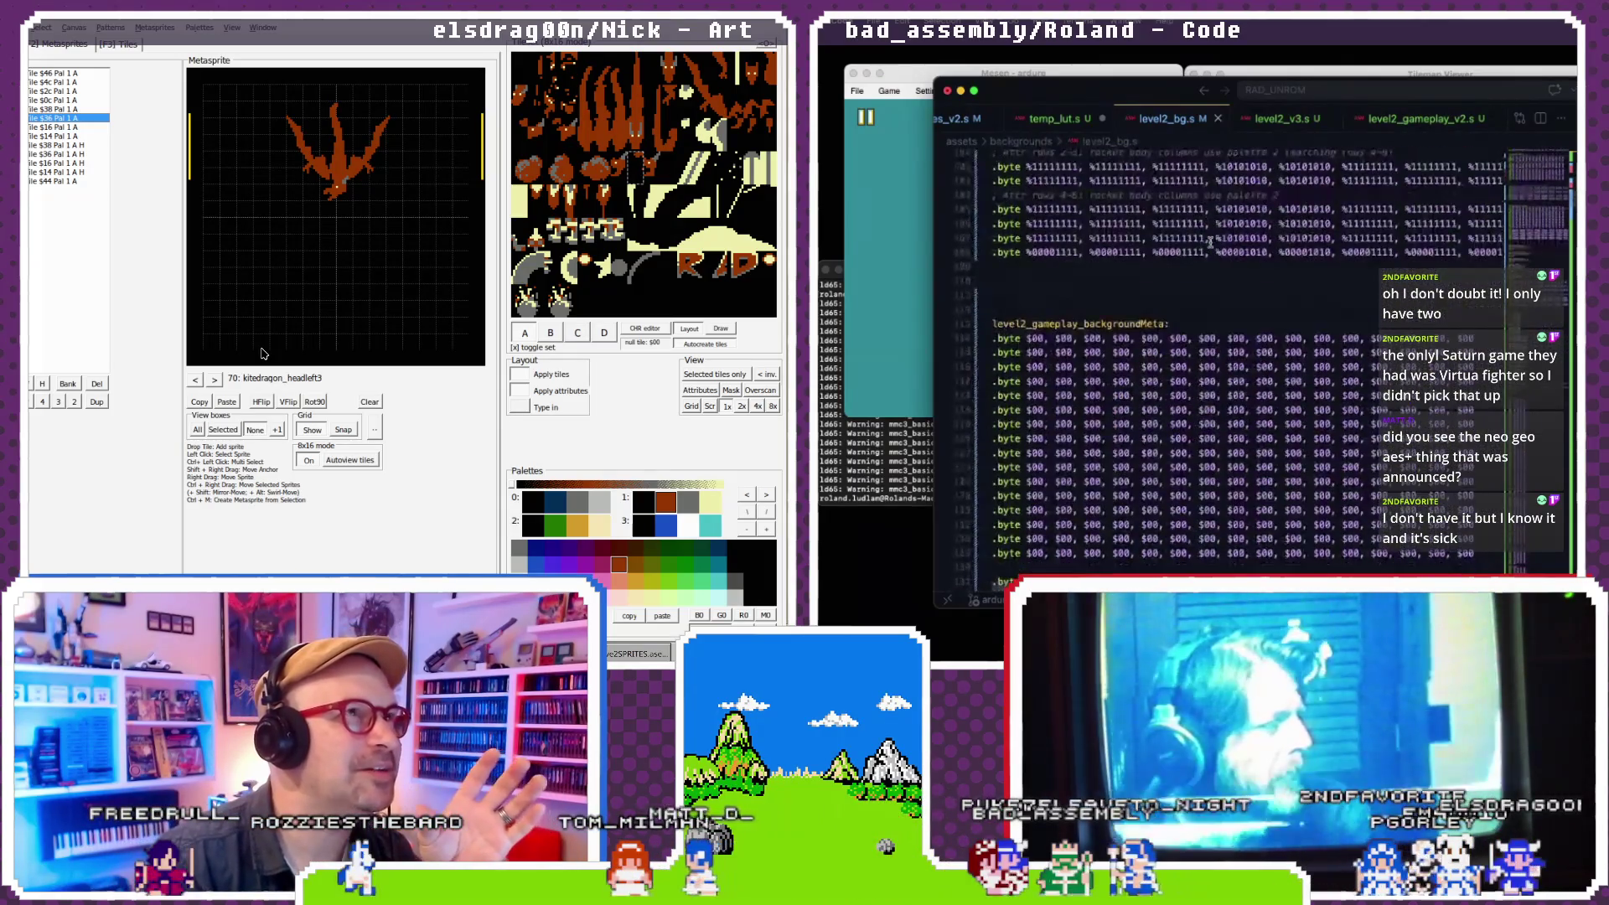
scroll(1210, 242, up, 20)
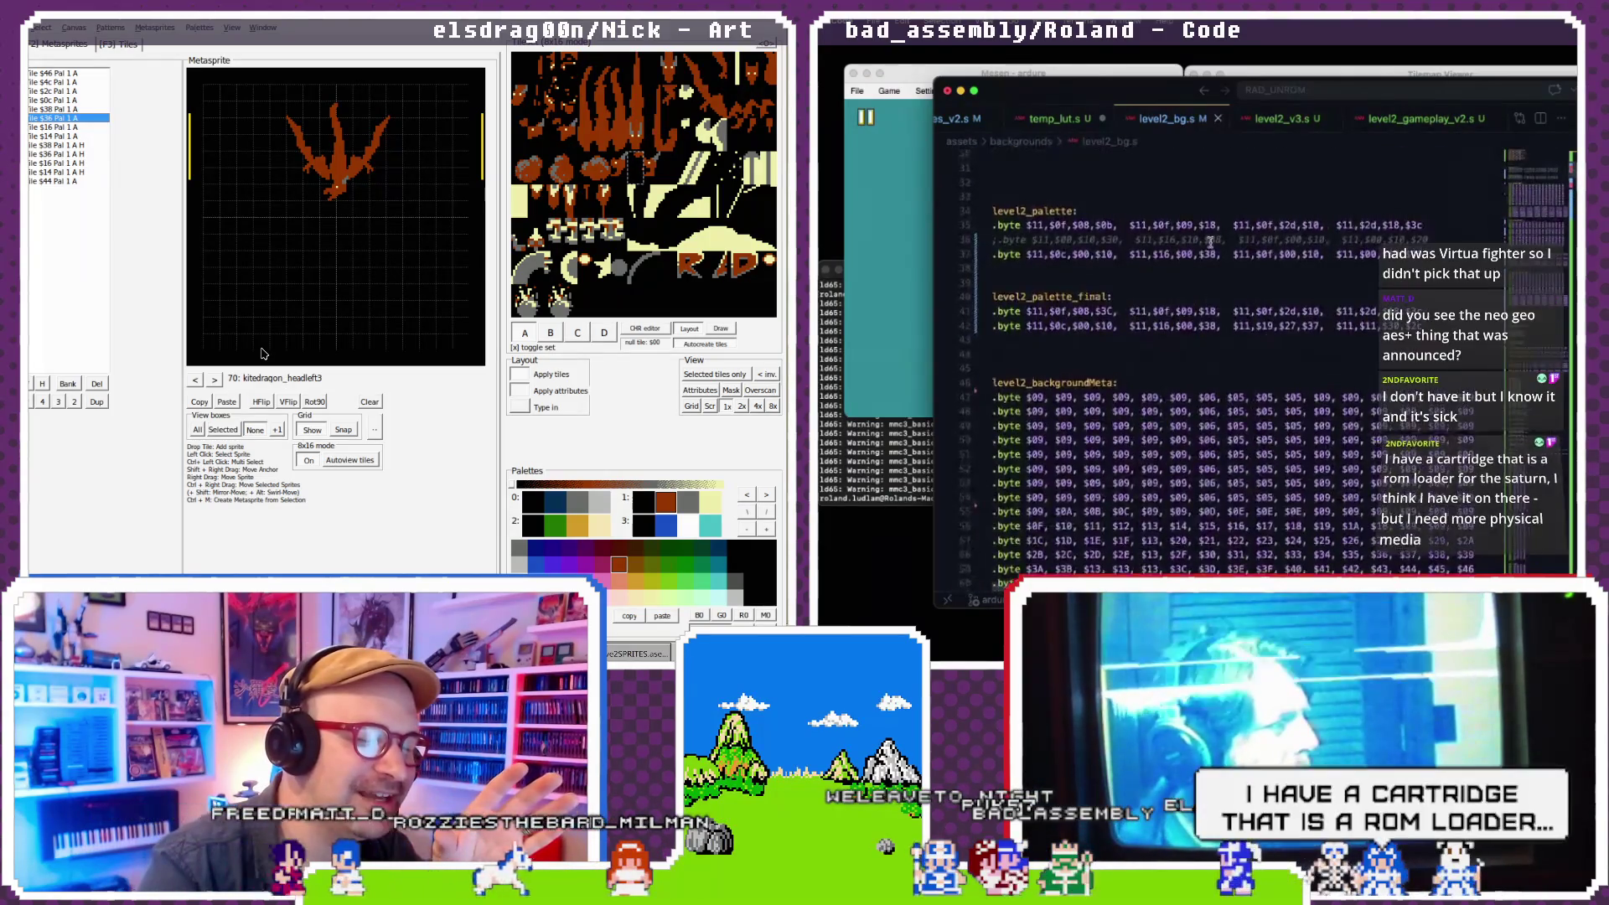
scroll(1210, 243, up, 4)
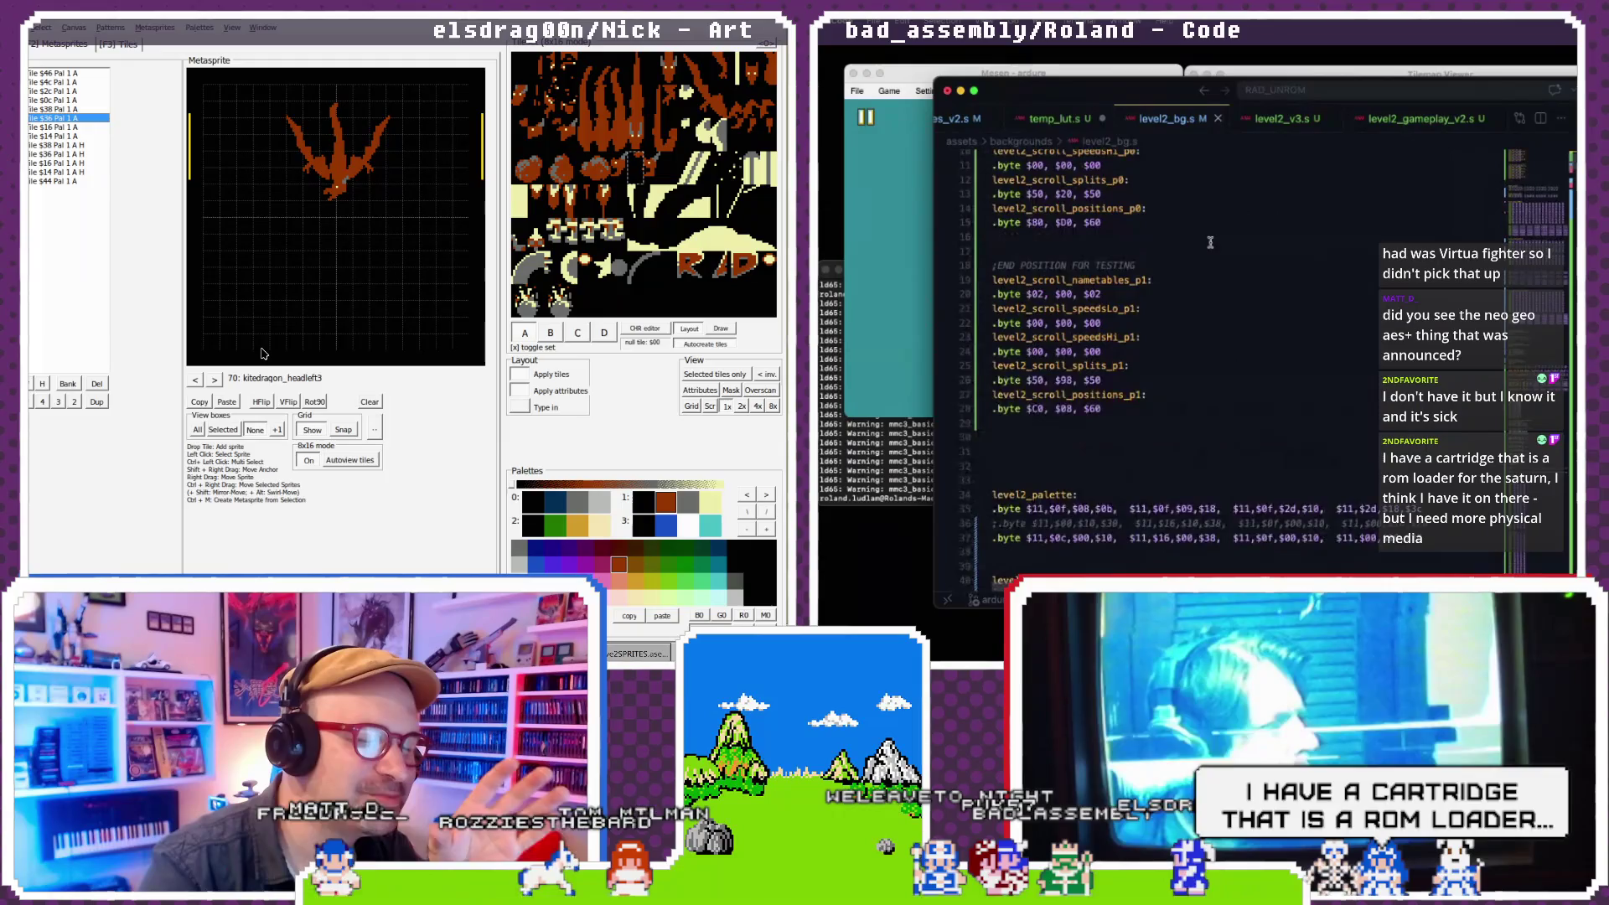
- Show level2_gameplay_v2.s at the Loadlevel2gameplaybackground routine loading stripes_palette
click(1271, 120)
key(super+alt+Right)
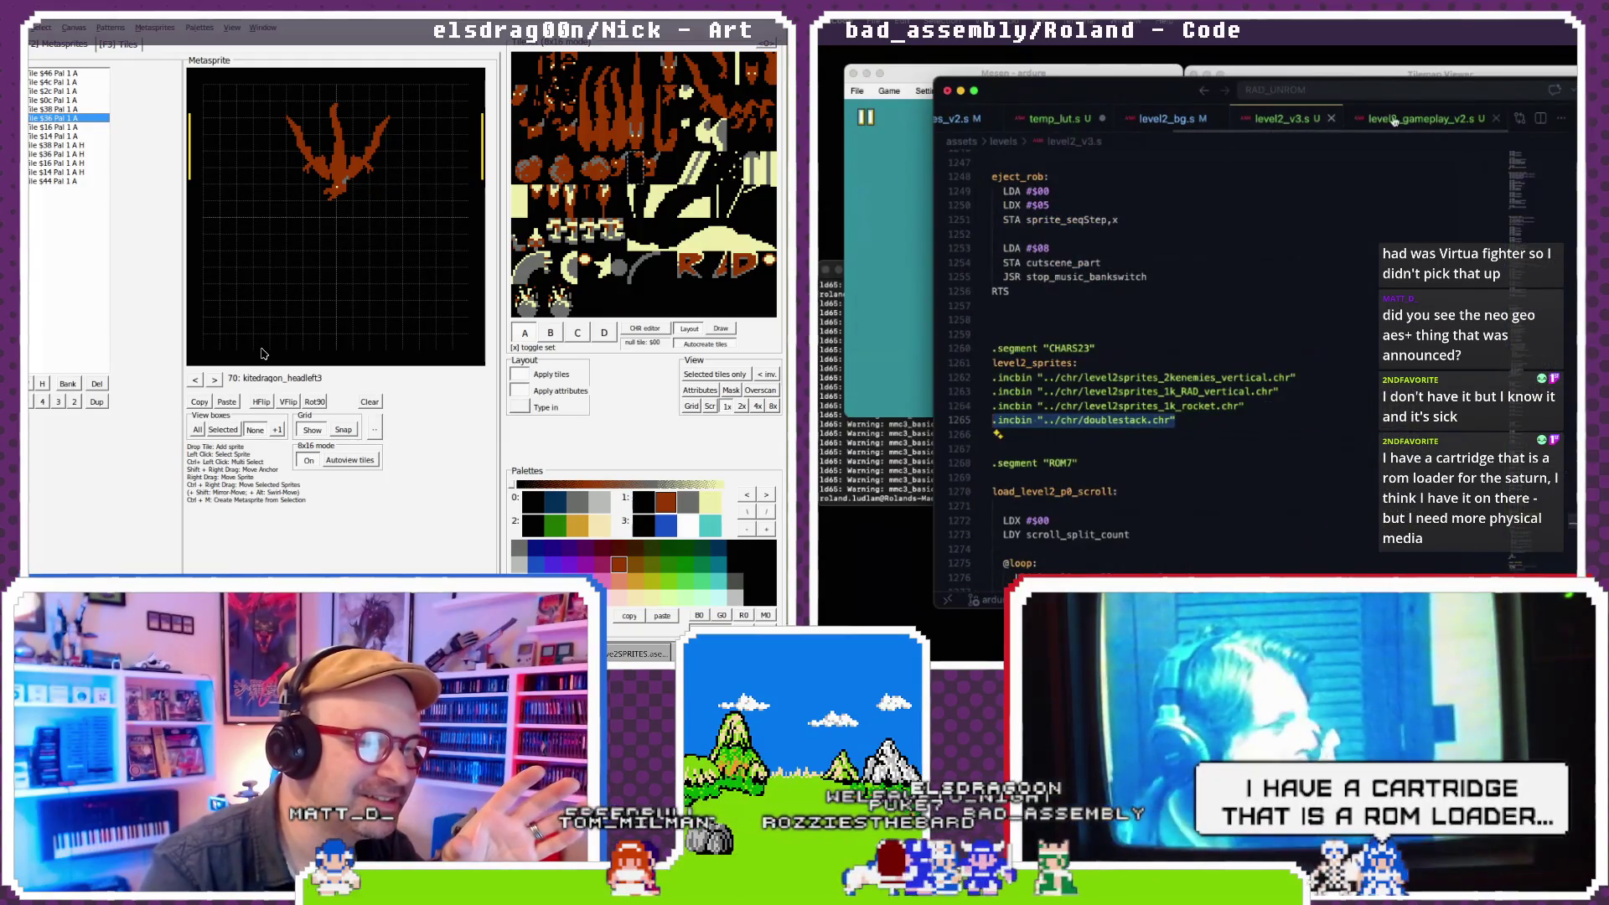
scroll(1287, 218, down, 20)
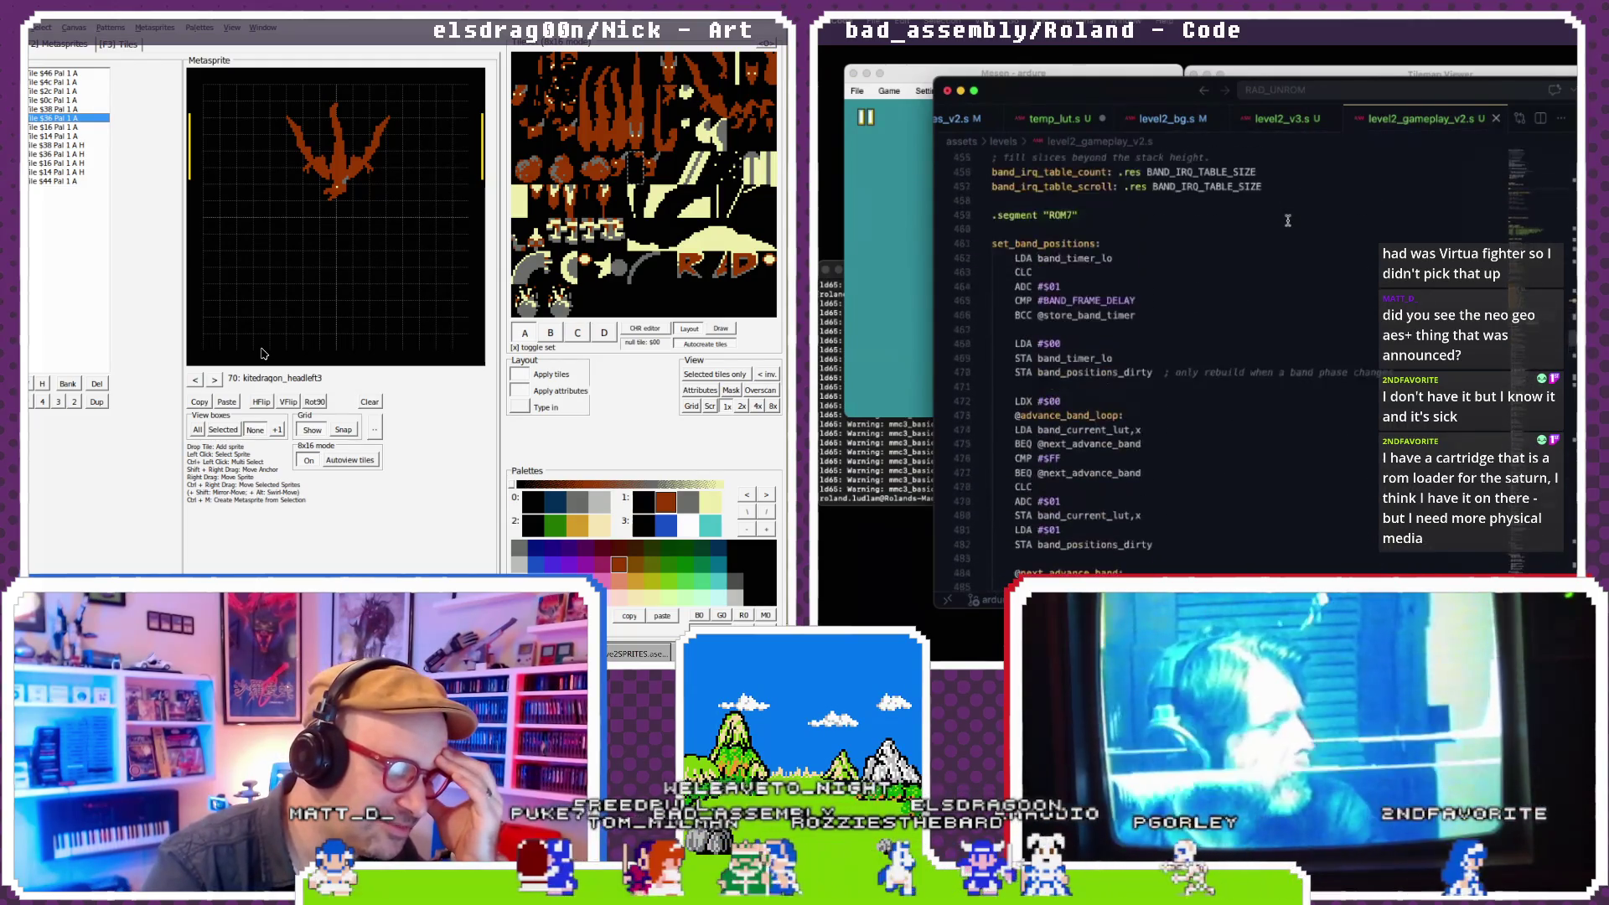
scroll(1287, 220, down, 20)
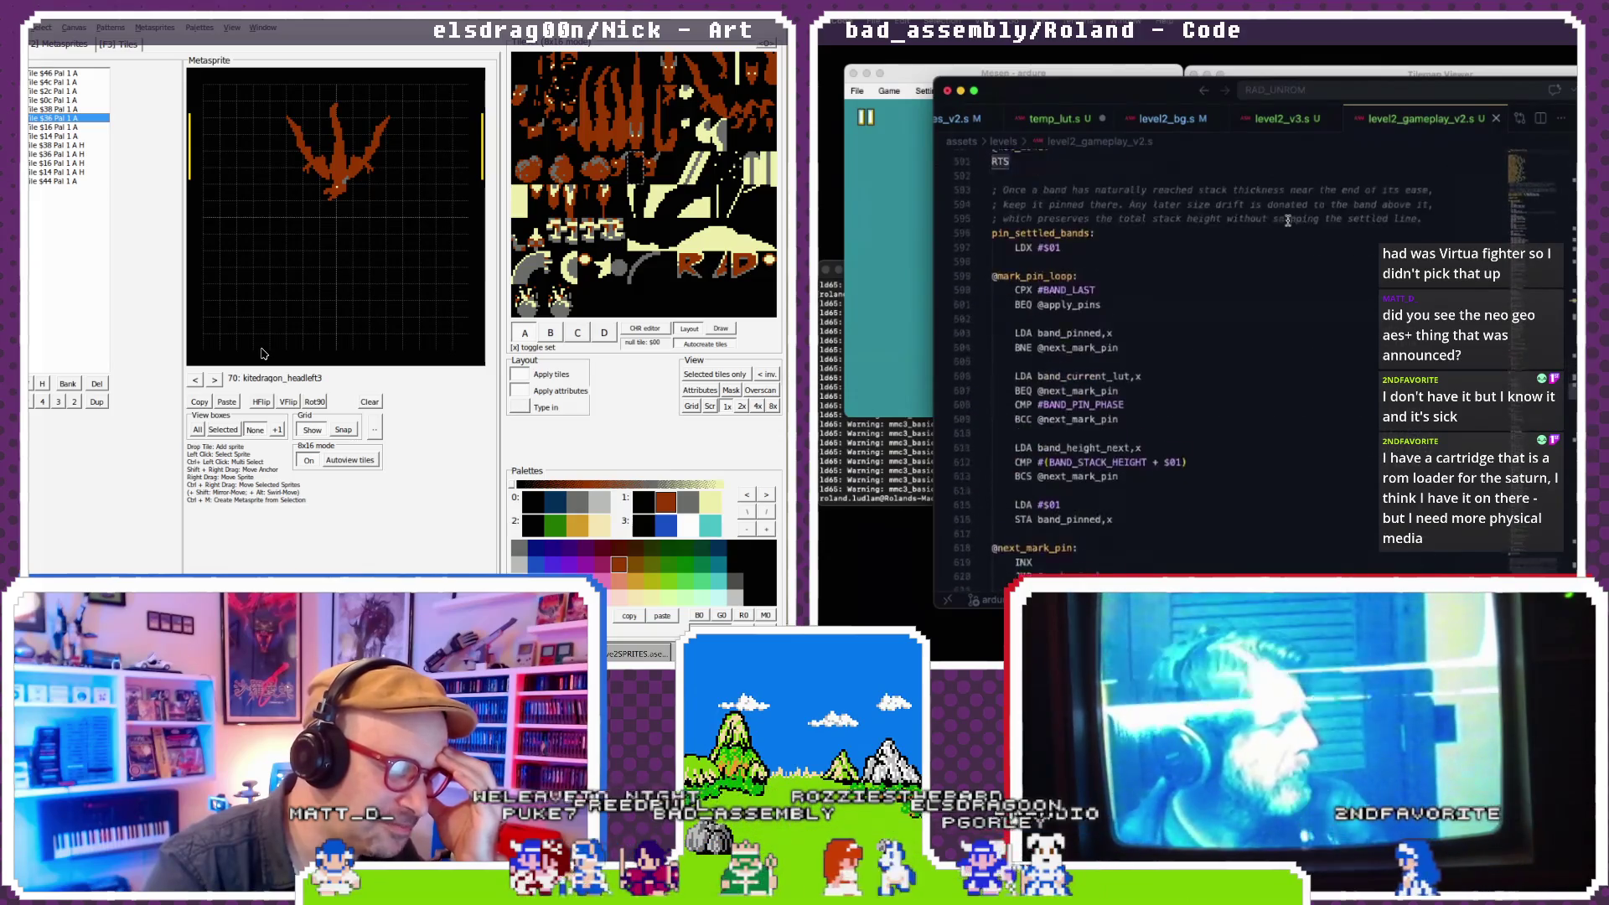
scroll(1287, 220, up, 20)
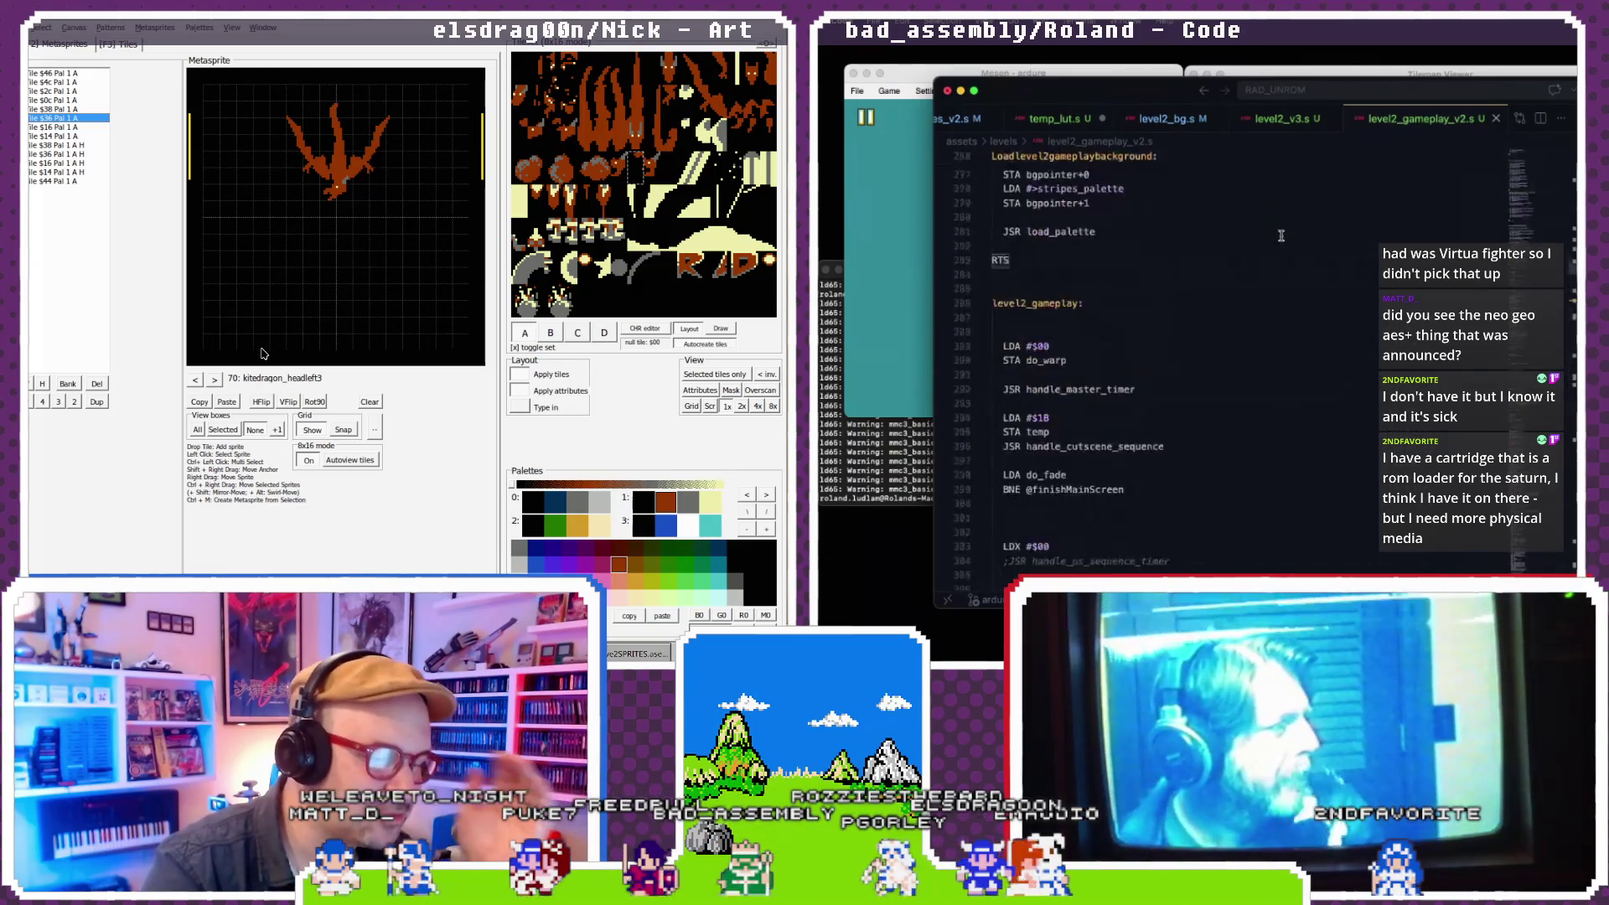
scroll(1280, 235, down, 5)
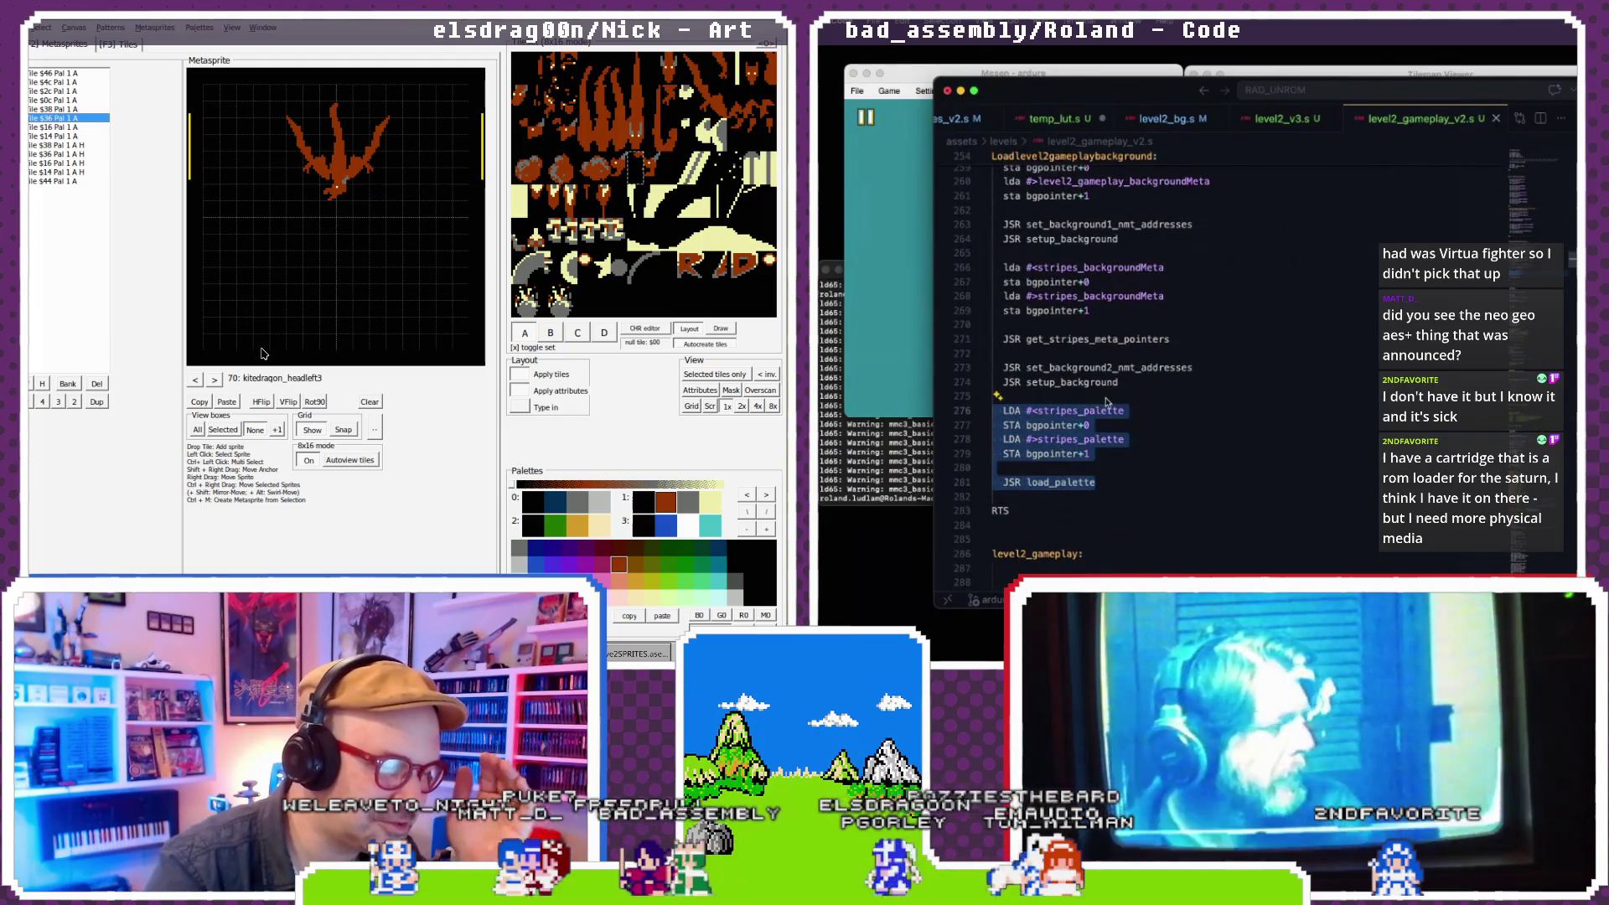
scroll(1108, 402, up, 1)
scroll(1114, 385, up, 3)
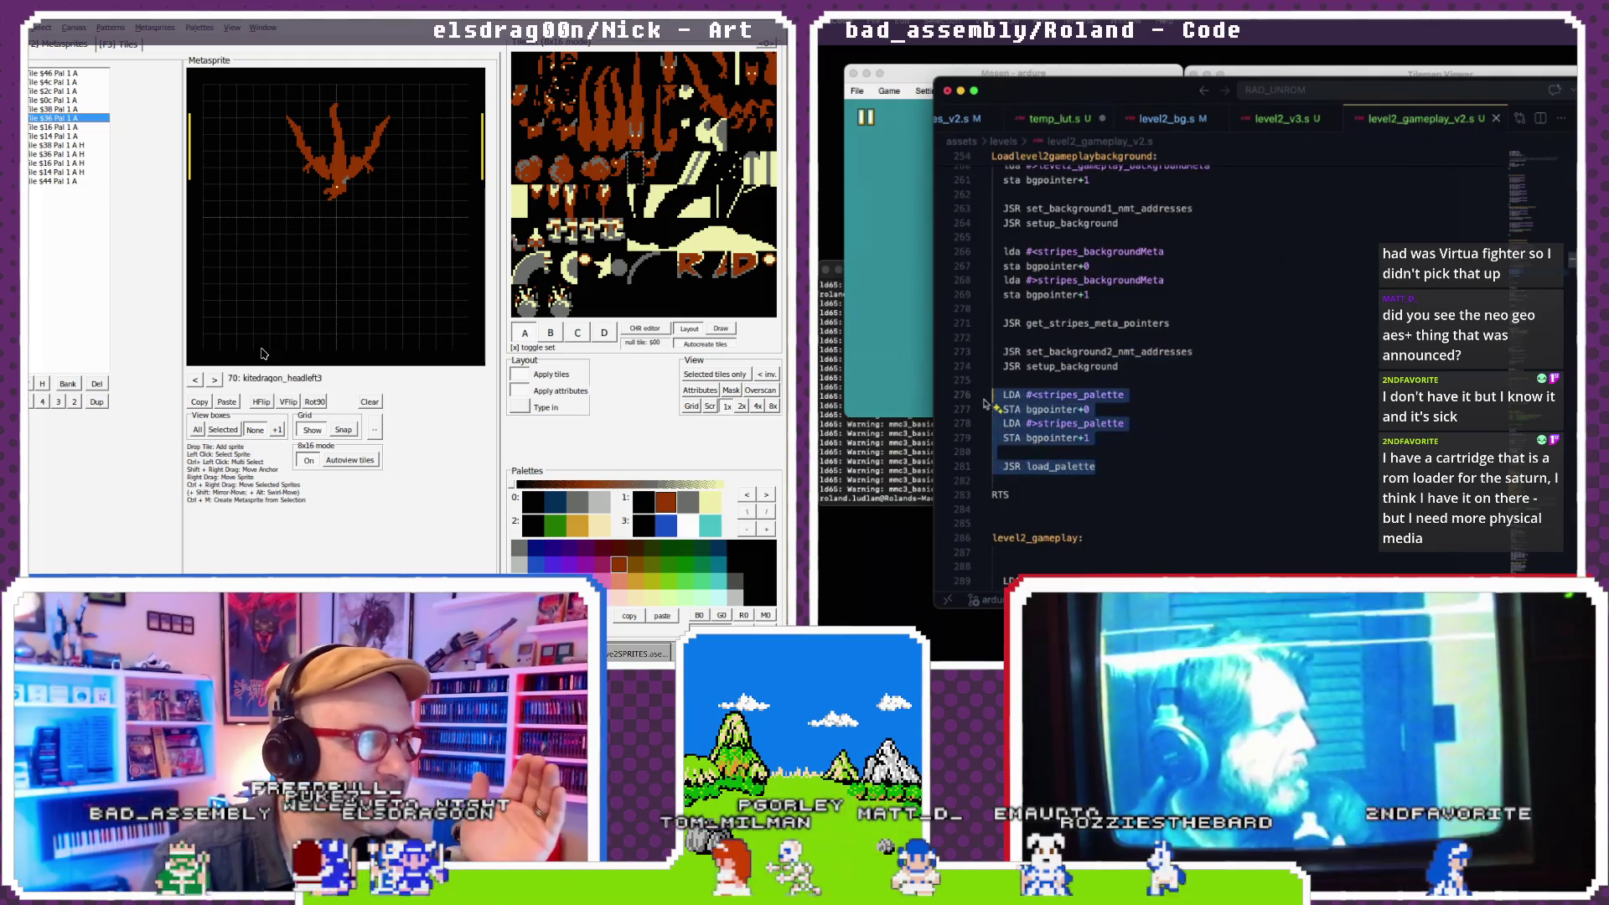
scroll(1094, 359, up, 7)
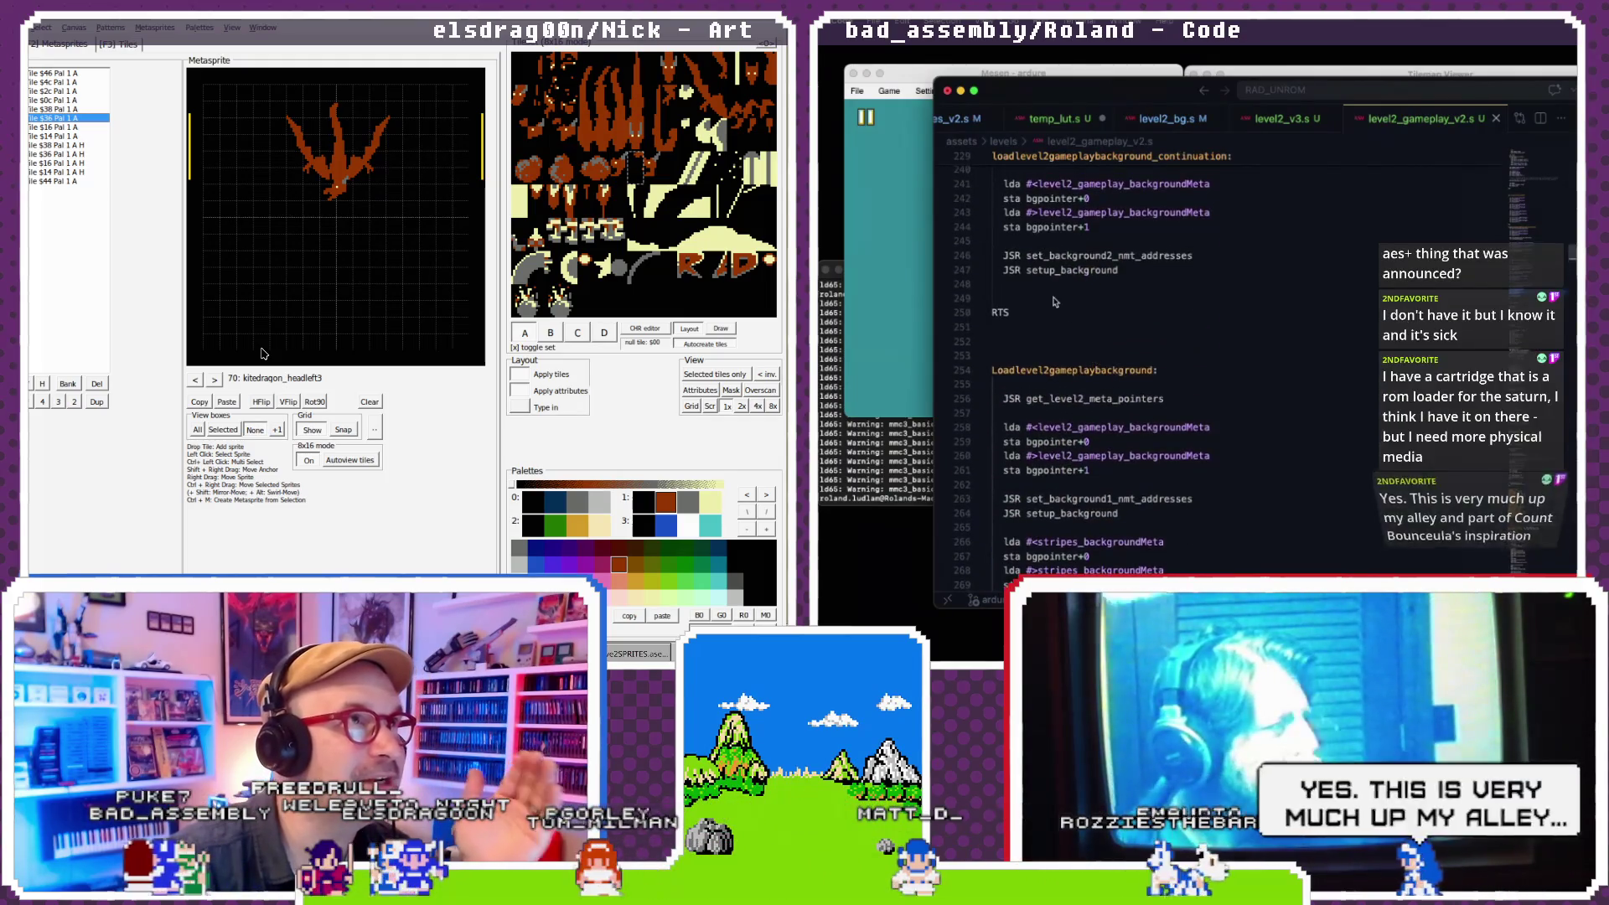
- Paste the LDA/STA/JSR load_palette lines into loadlevel2gameplaybackground_continuation at line 249
click(1055, 298)
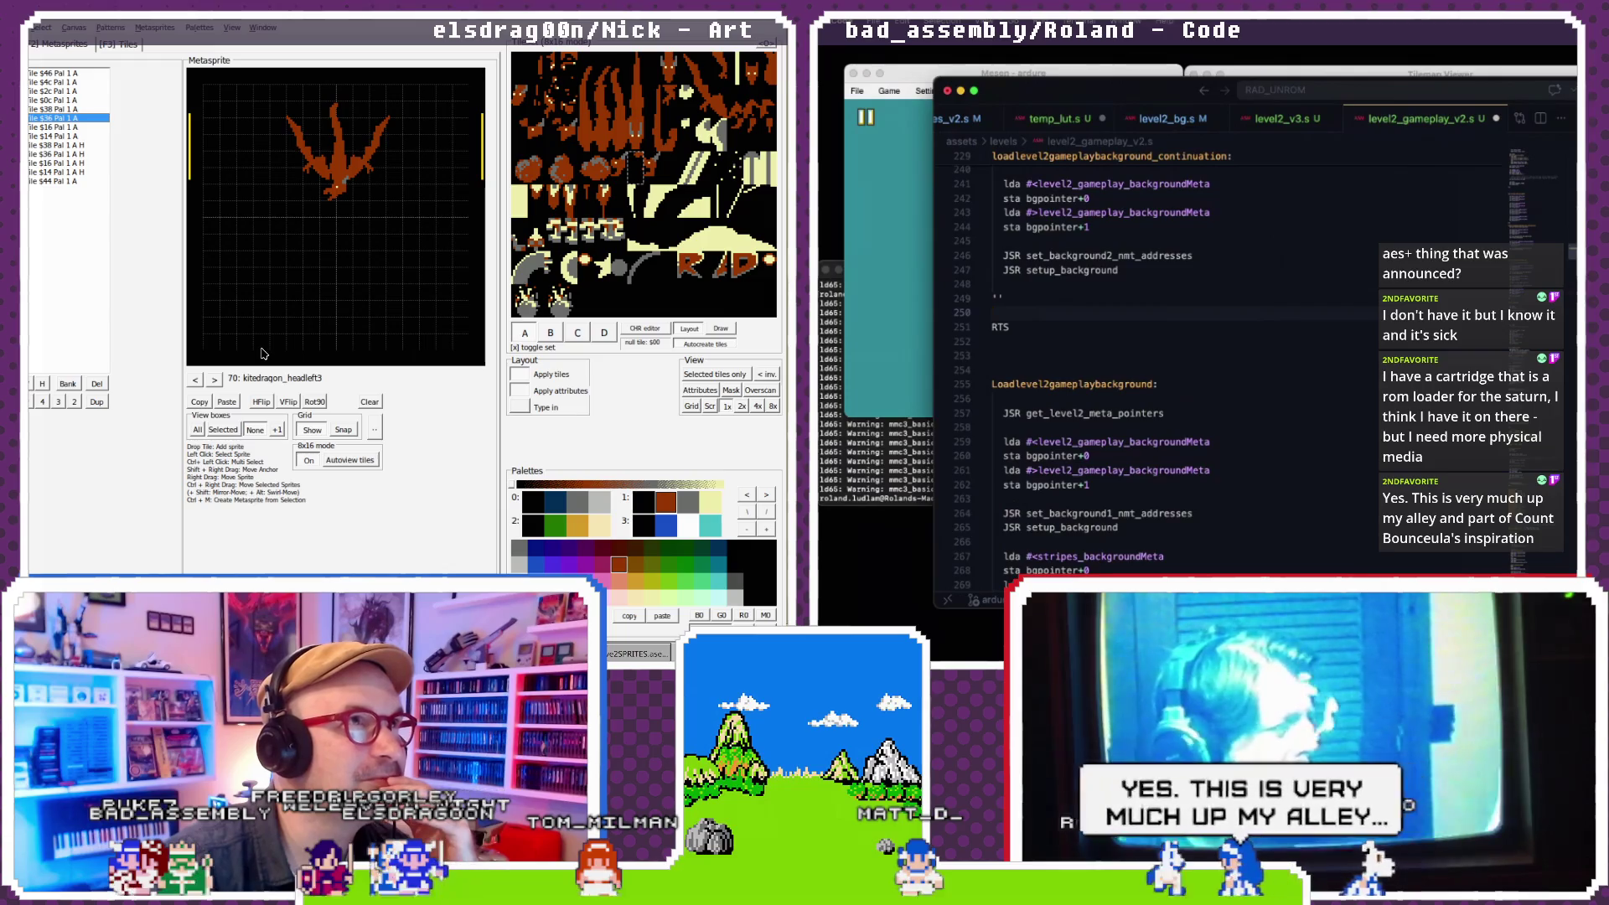
key(BackSpace)
key(ctrl+v)
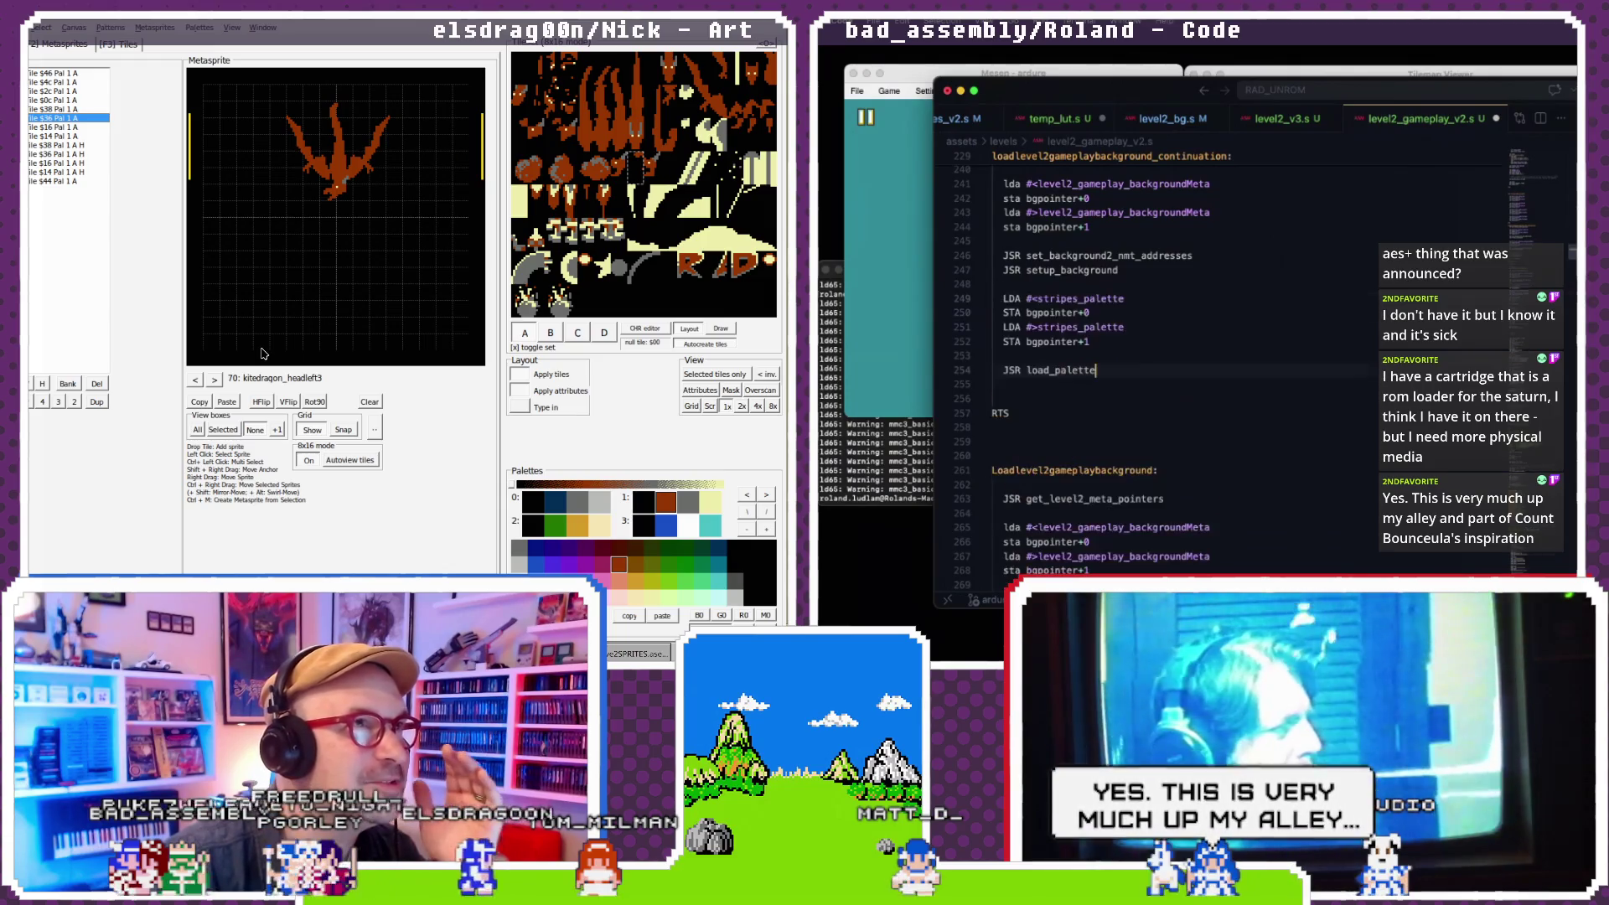
key(ctrl+Tab)
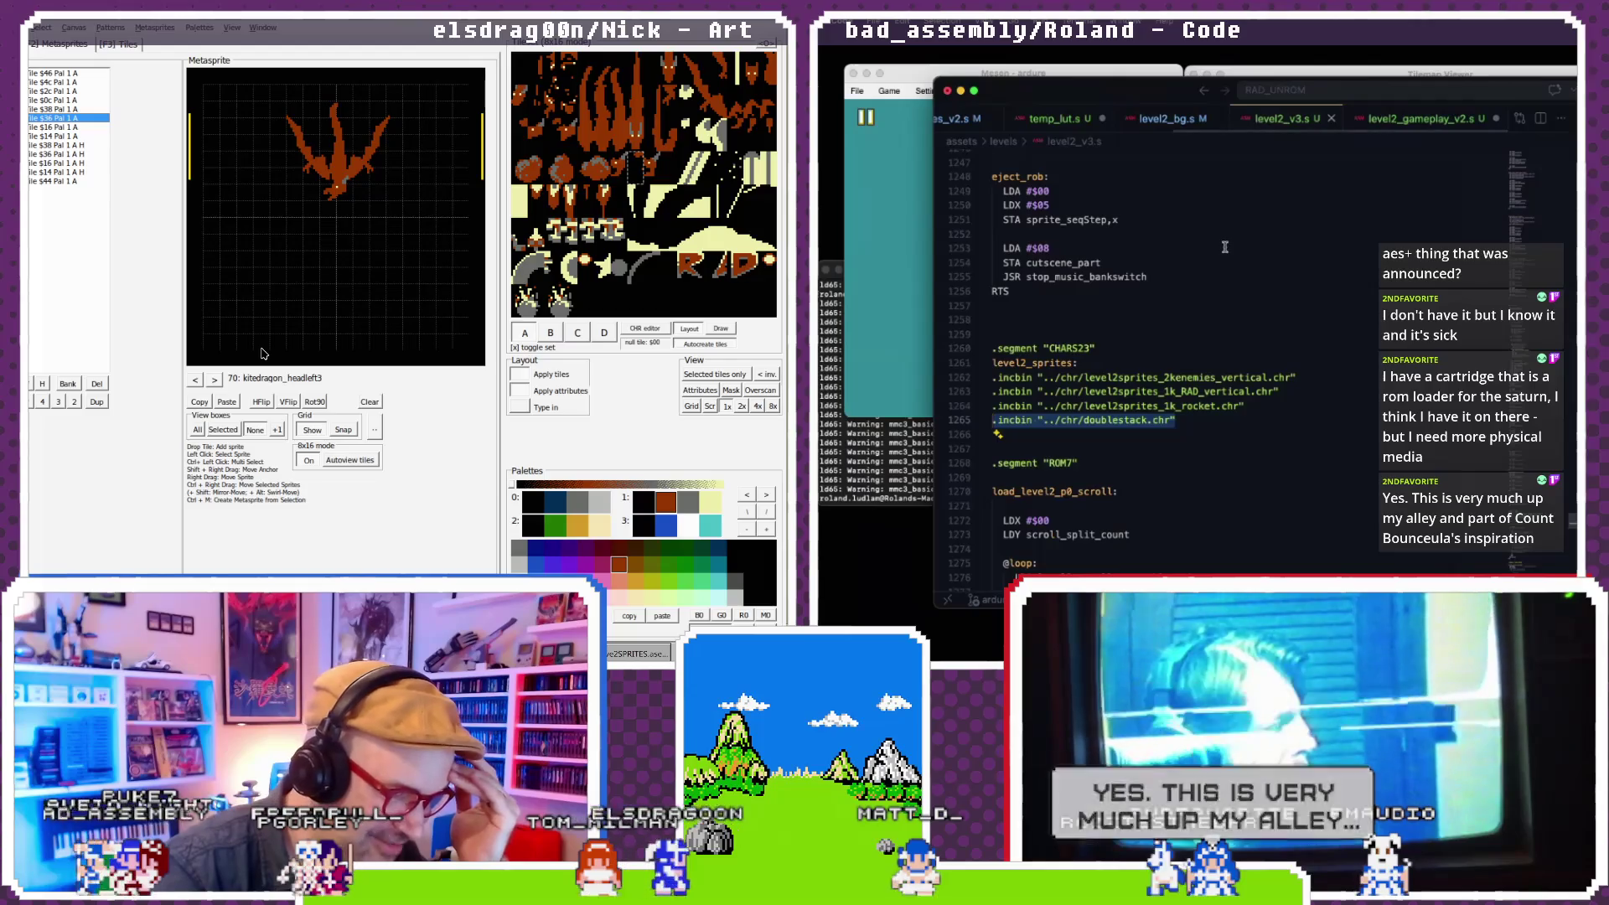
key(ctrl+z)
- Scroll through level2_bg.s to check the palette data names
key(ctrl+Tab)
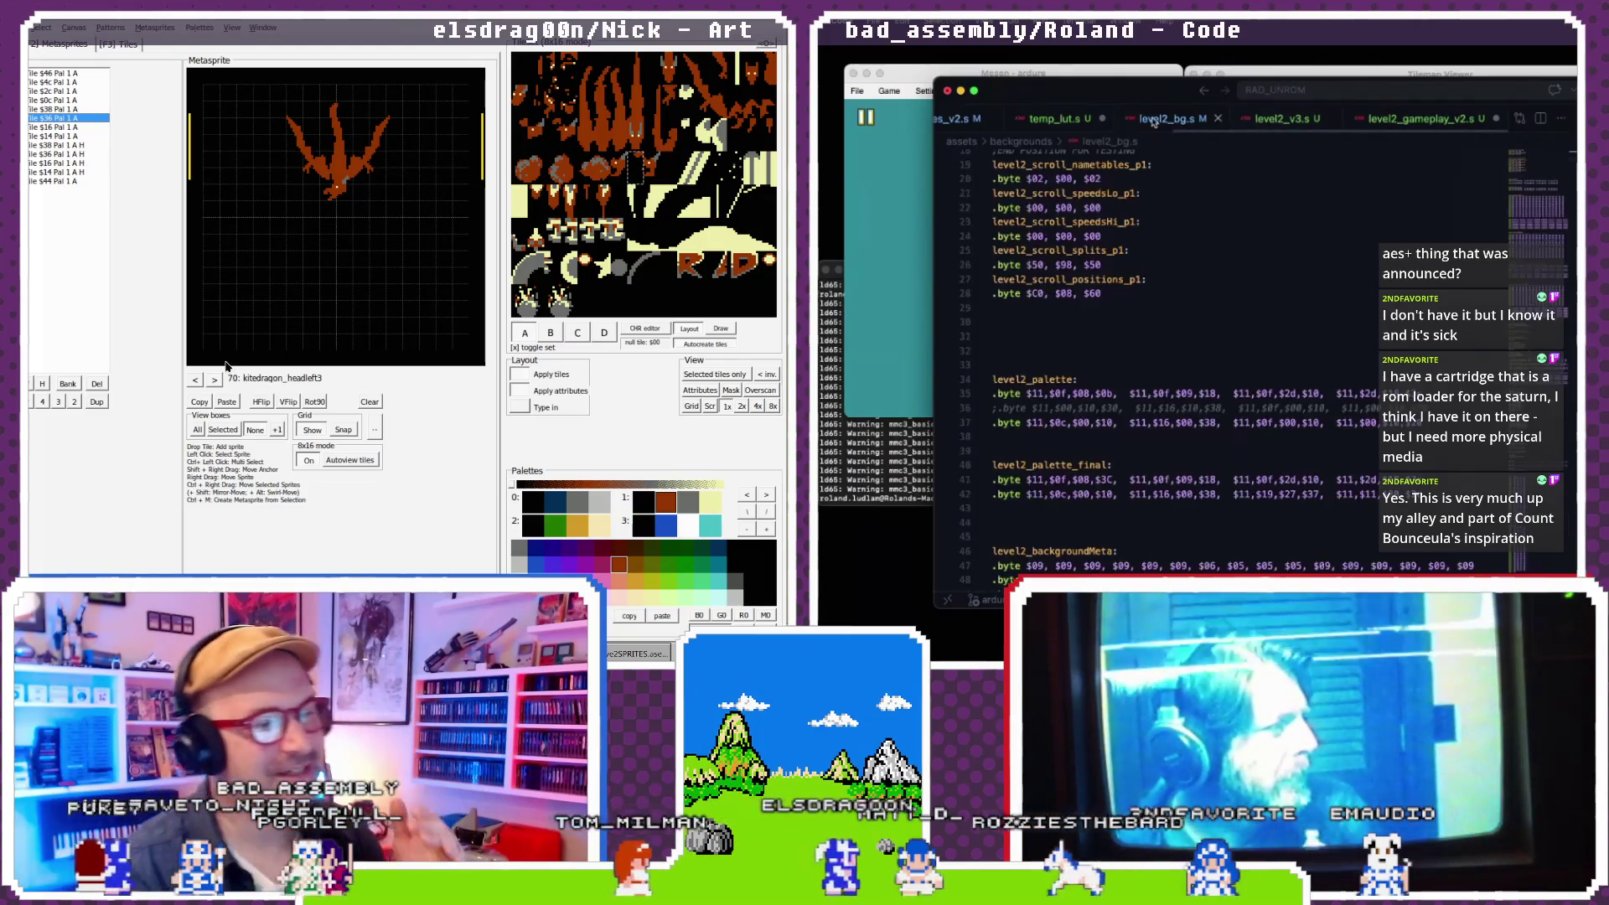
scroll(1197, 272, down, 5)
scroll(1197, 272, down, 10)
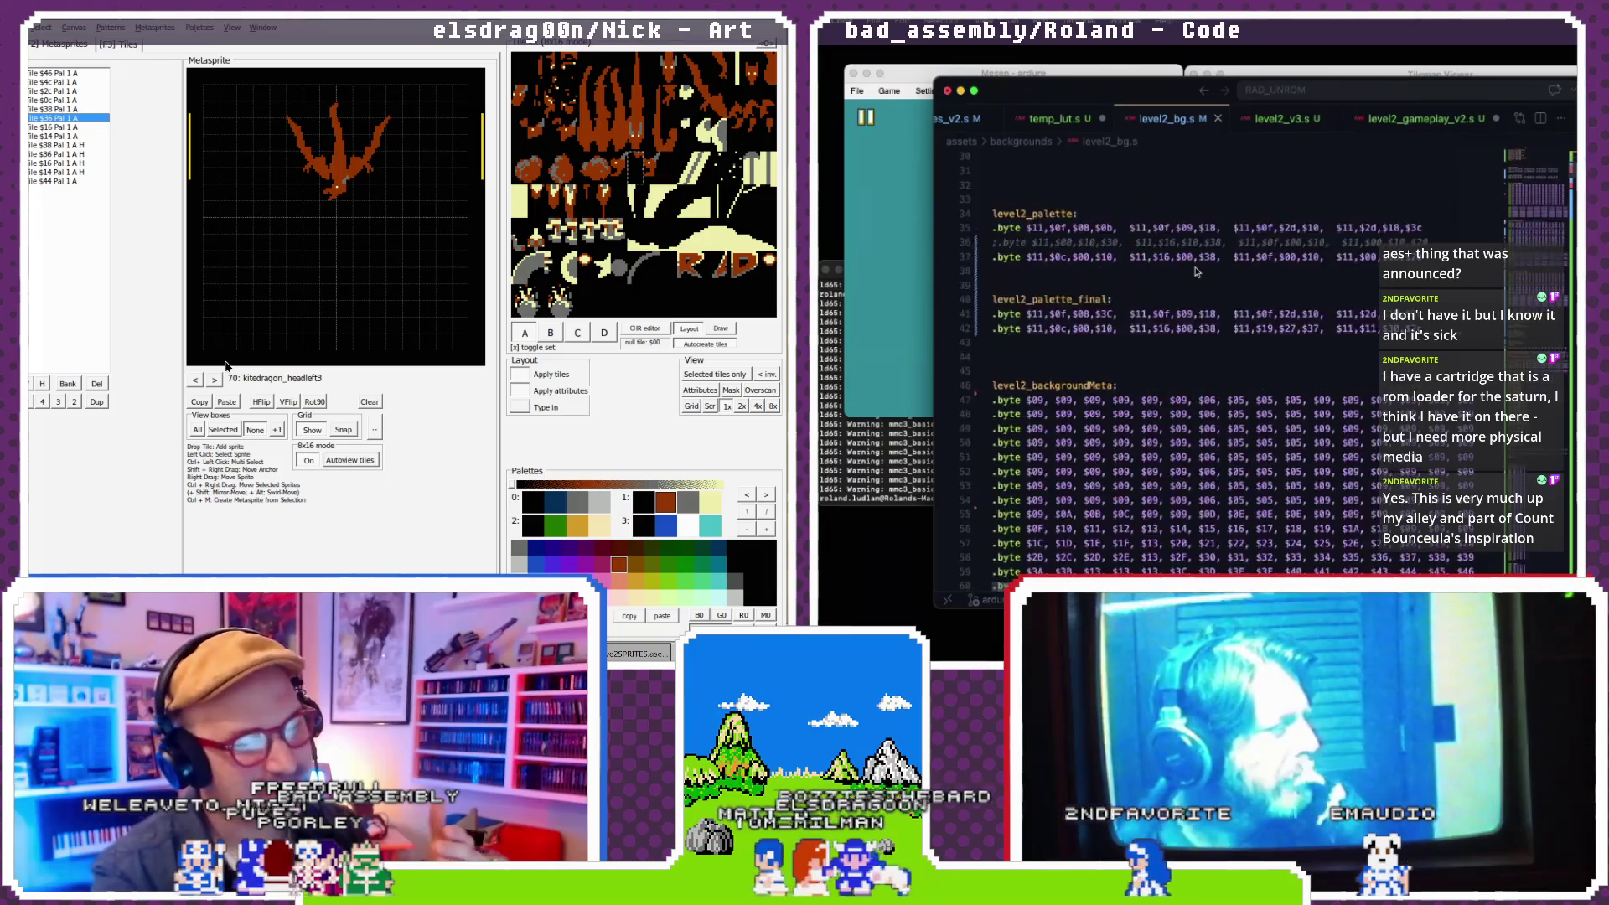
scroll(1196, 272, down, 15)
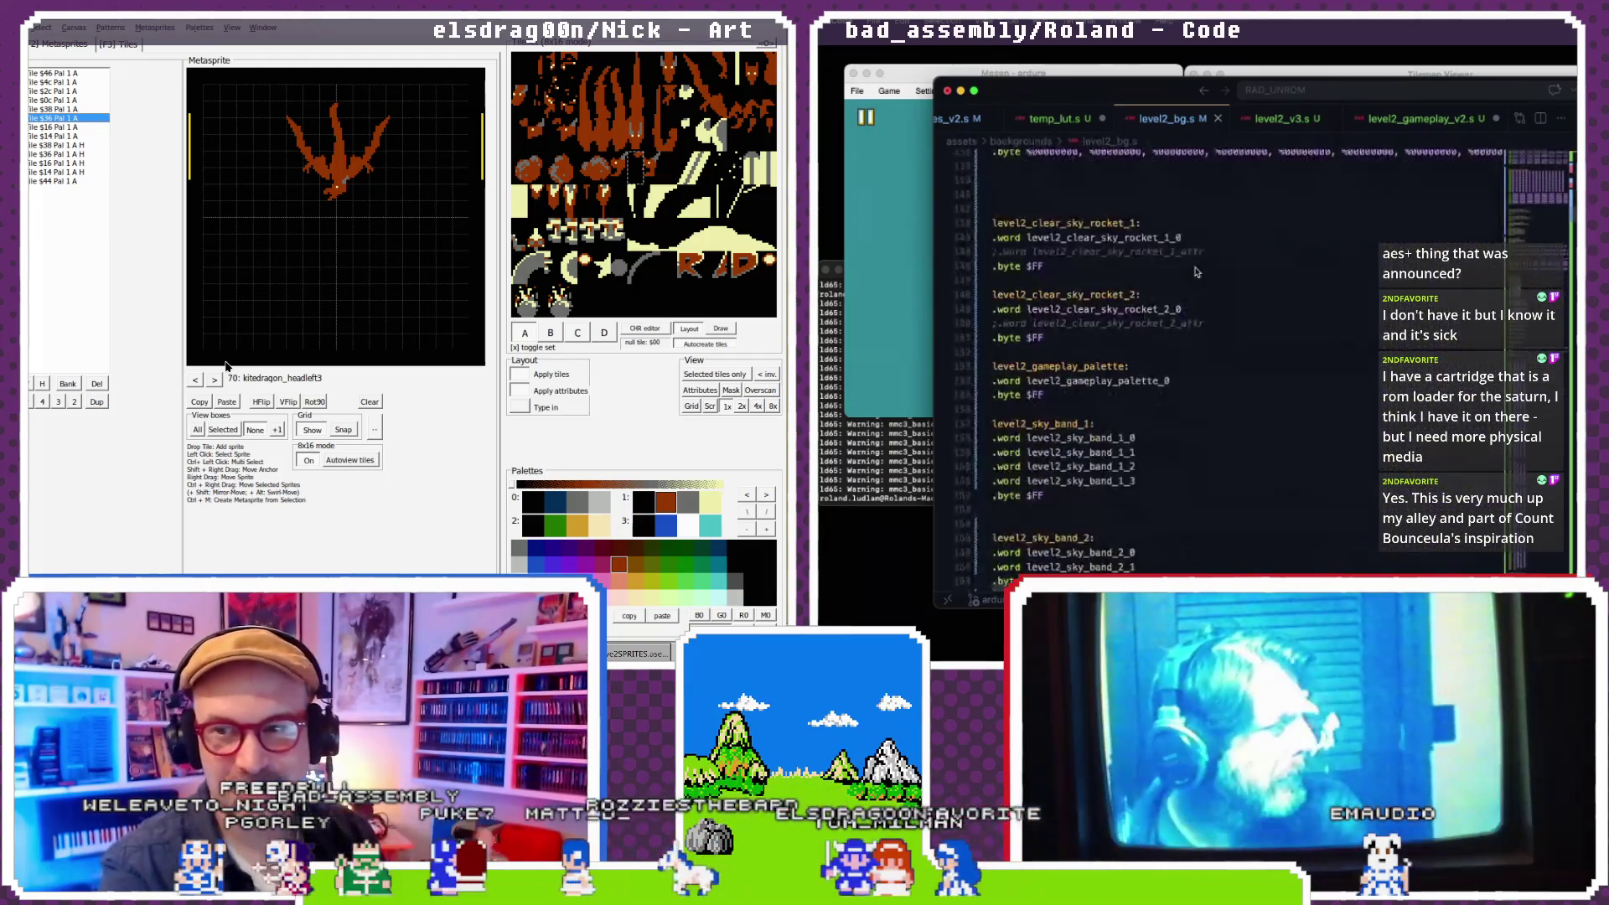
scroll(1196, 272, down, 7)
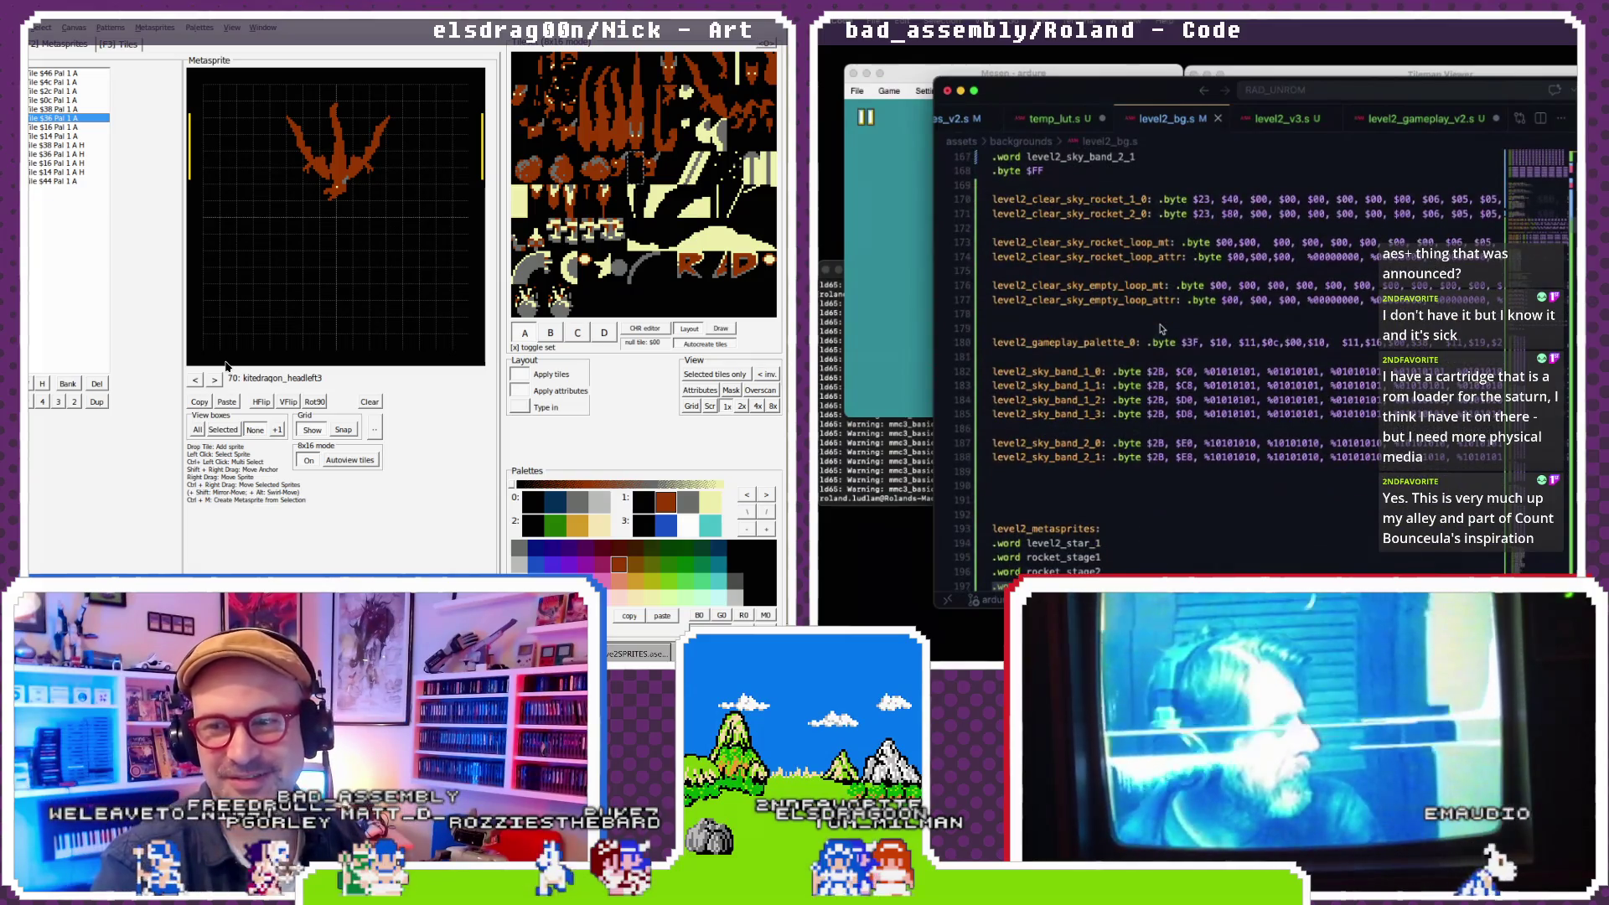
scroll(1158, 335, down, 1)
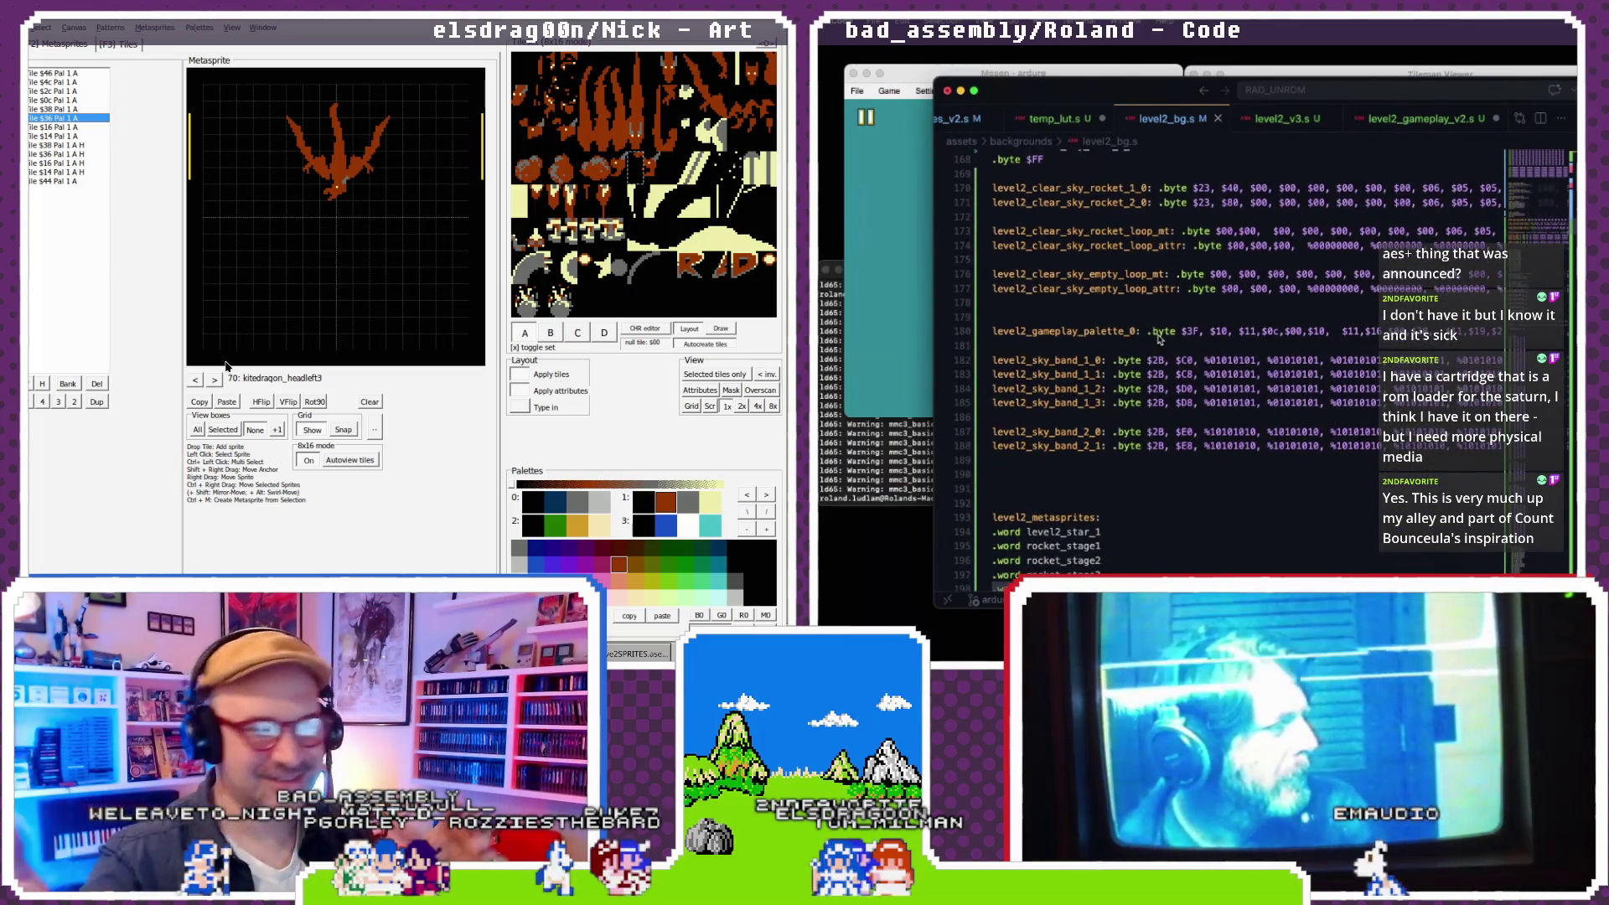
scroll(1158, 339, up, 15)
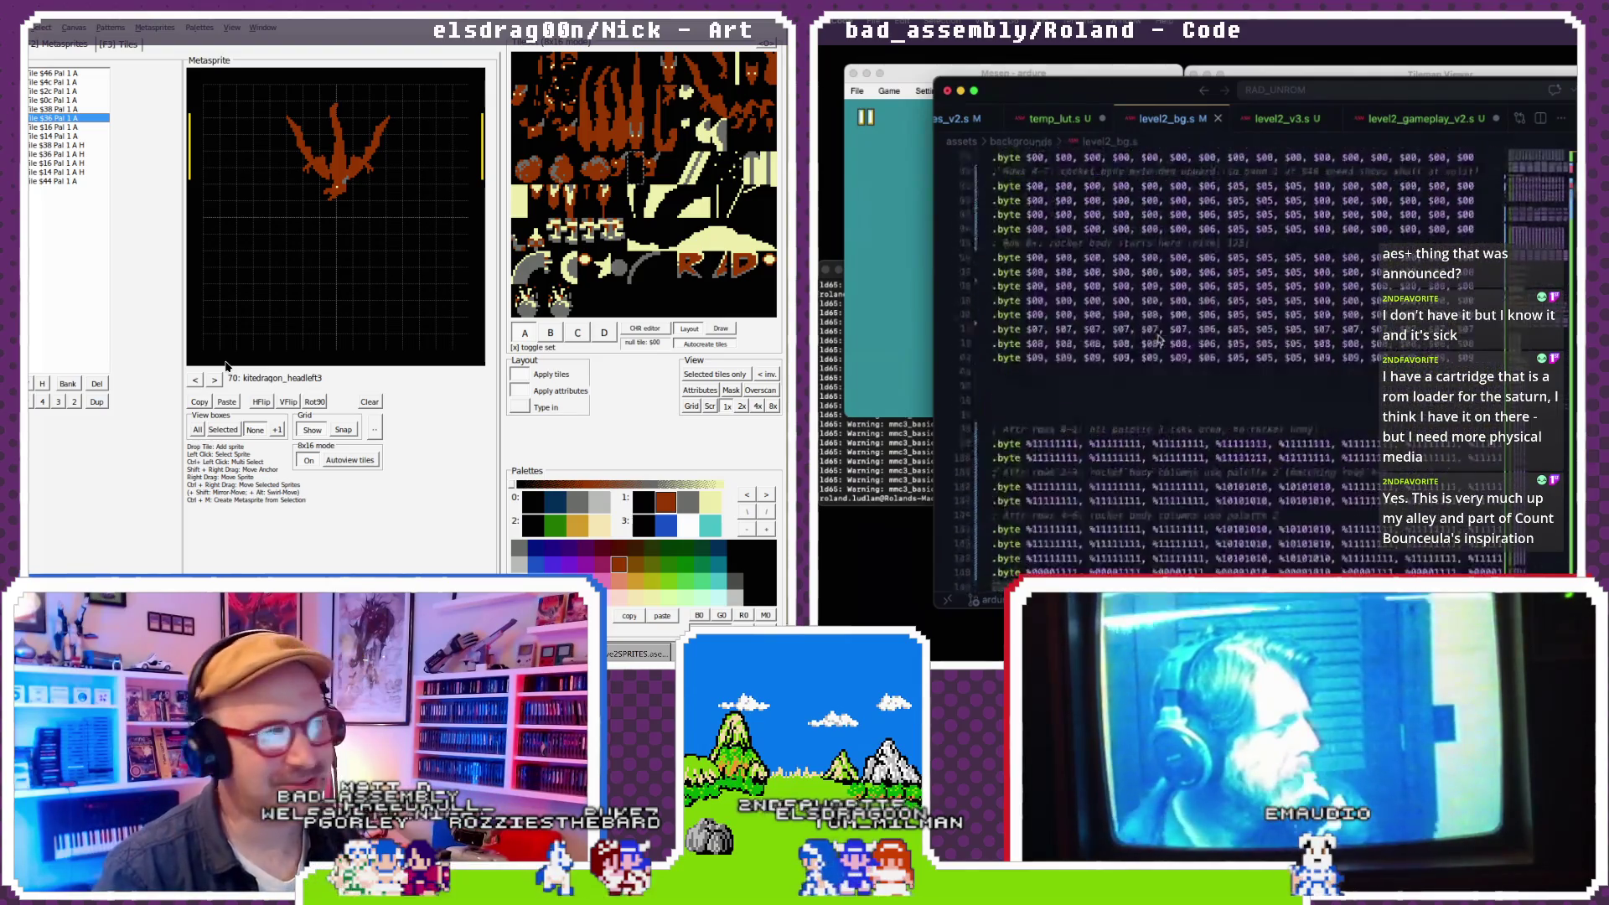
scroll(1159, 339, down, 7)
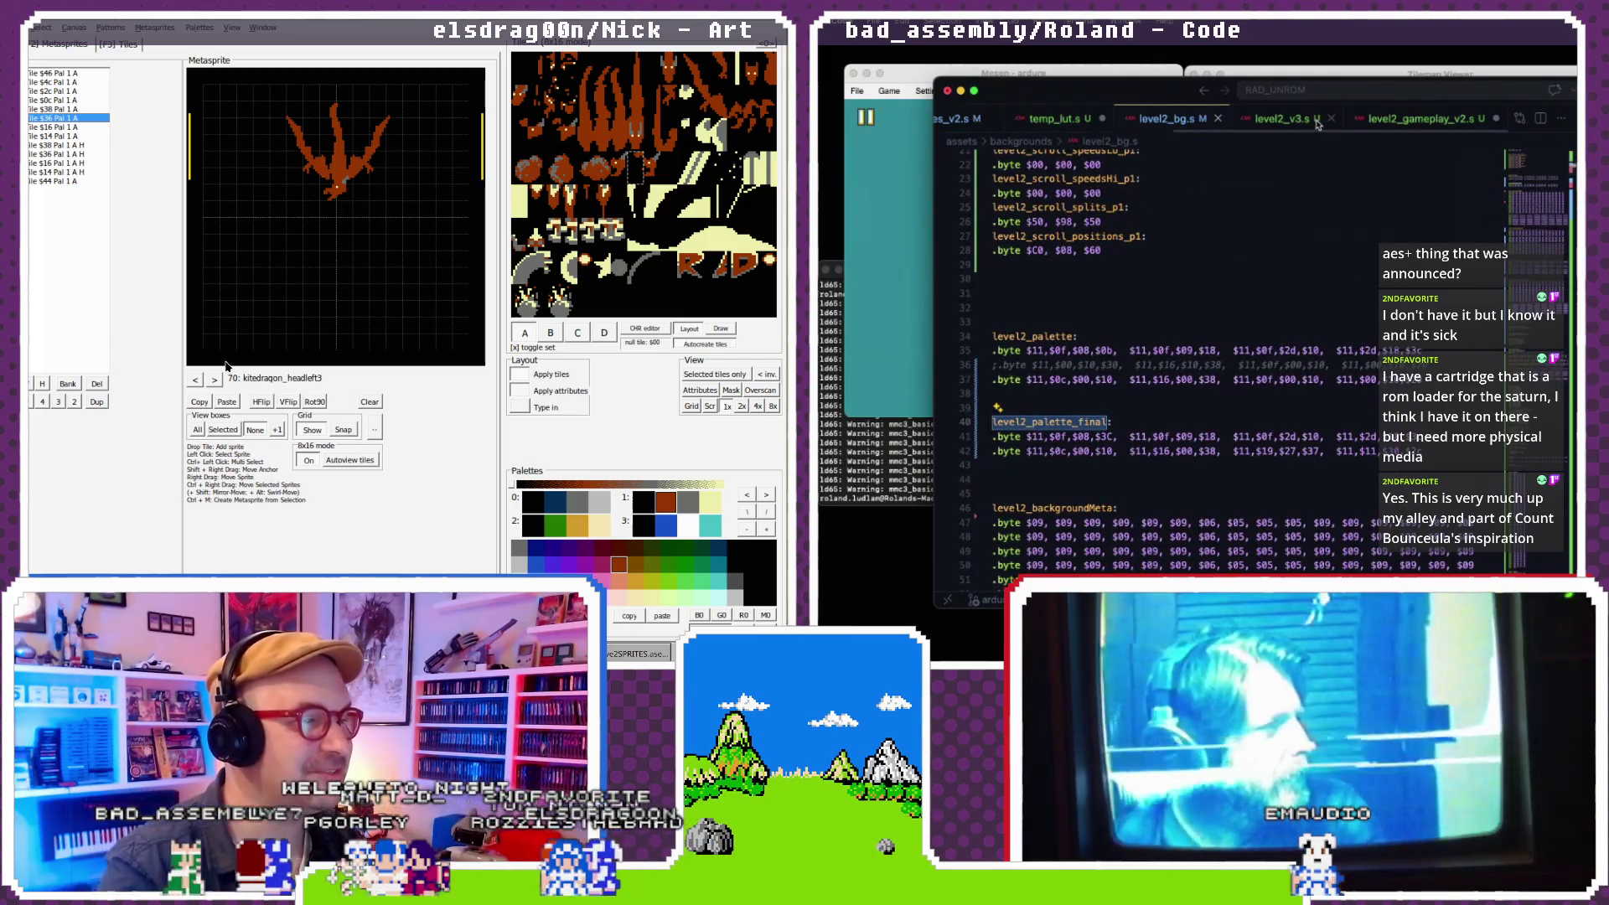
- Replace stripes_palette with level2_palette_final in the continuation routine's palette load
click(1382, 122)
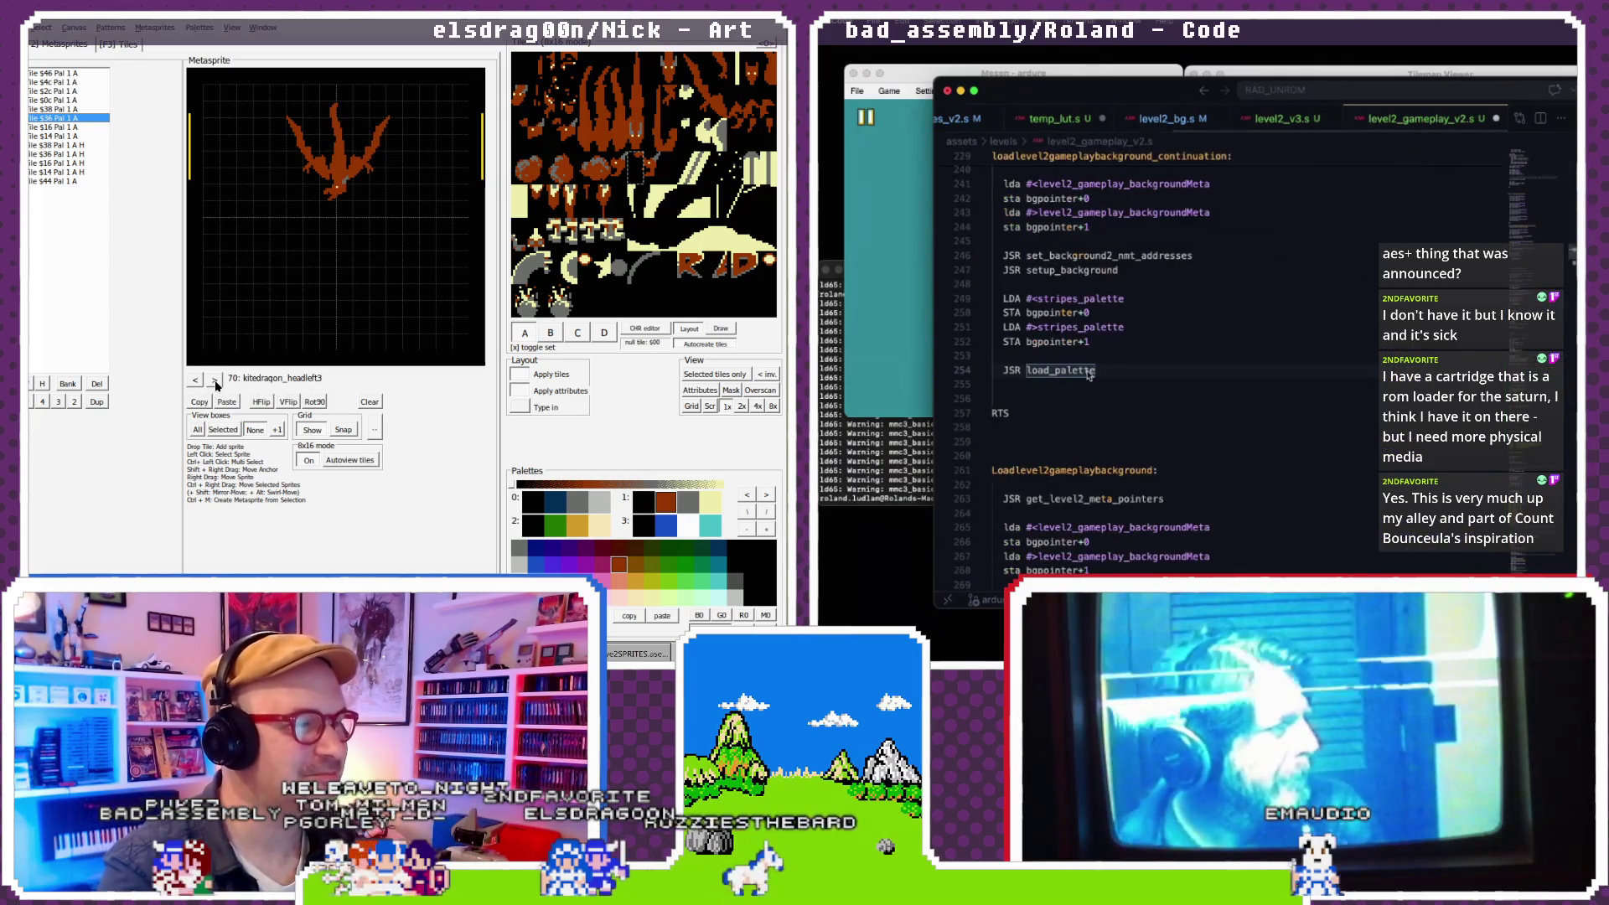
double_click(1081, 299)
text(level2_palette_final)
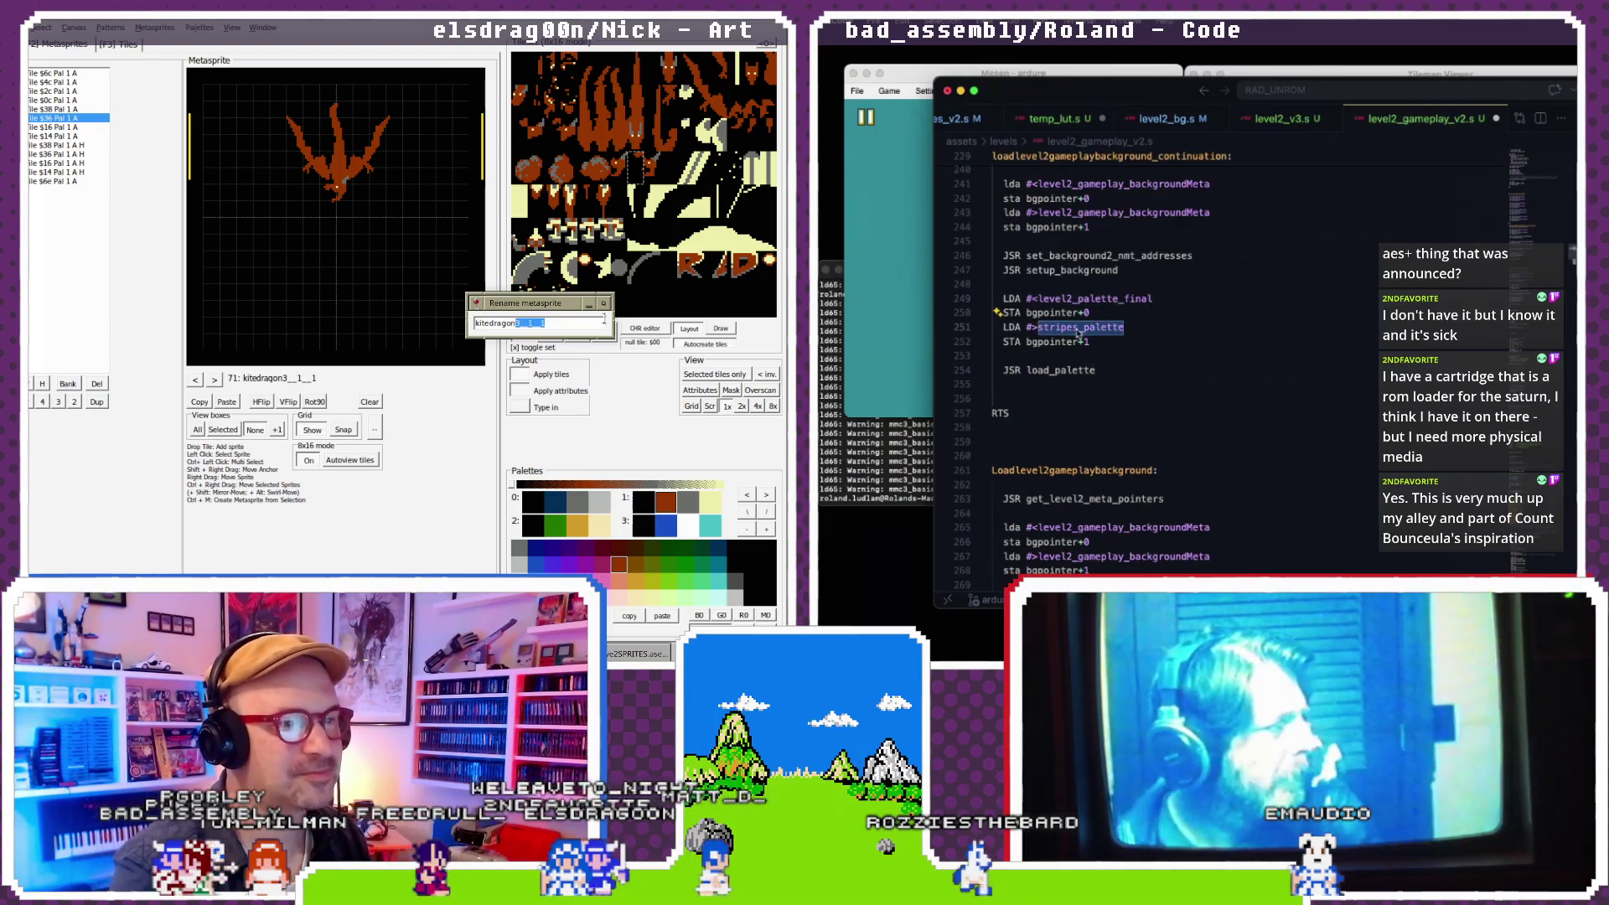
text(left)
click(912, 444)
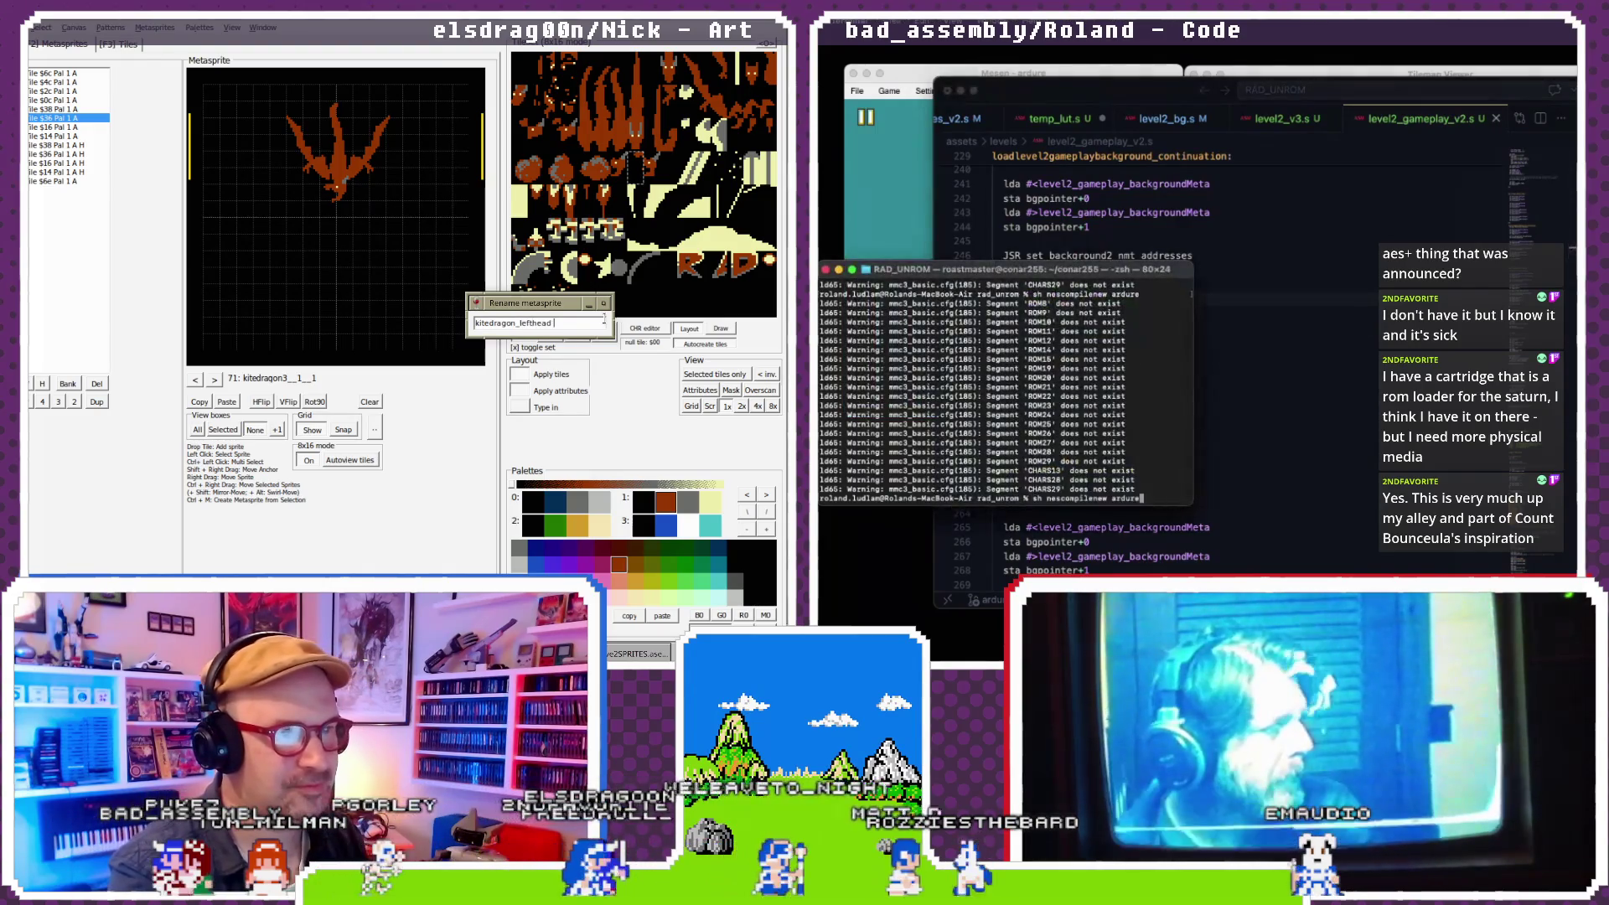
- Rerun the nescompilenew build command to rebuild the ROM
key(Return)
text(4)
key(Return)
- Power-cycle the new build in Mesen, pause emulation, and return to the code
click(889, 91)
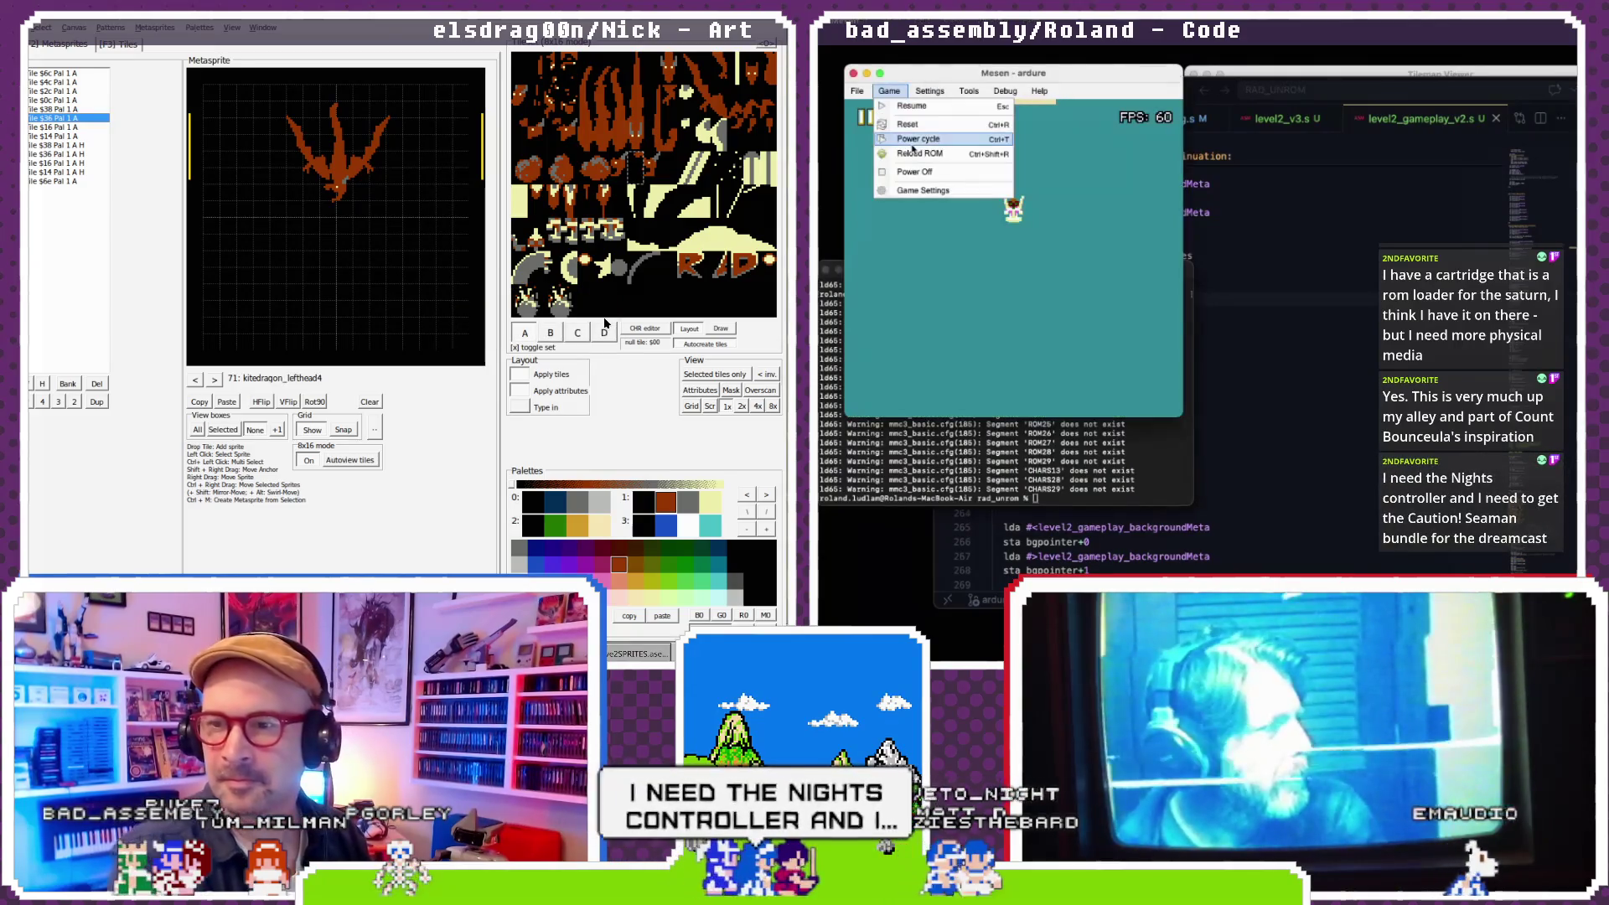
click(912, 151)
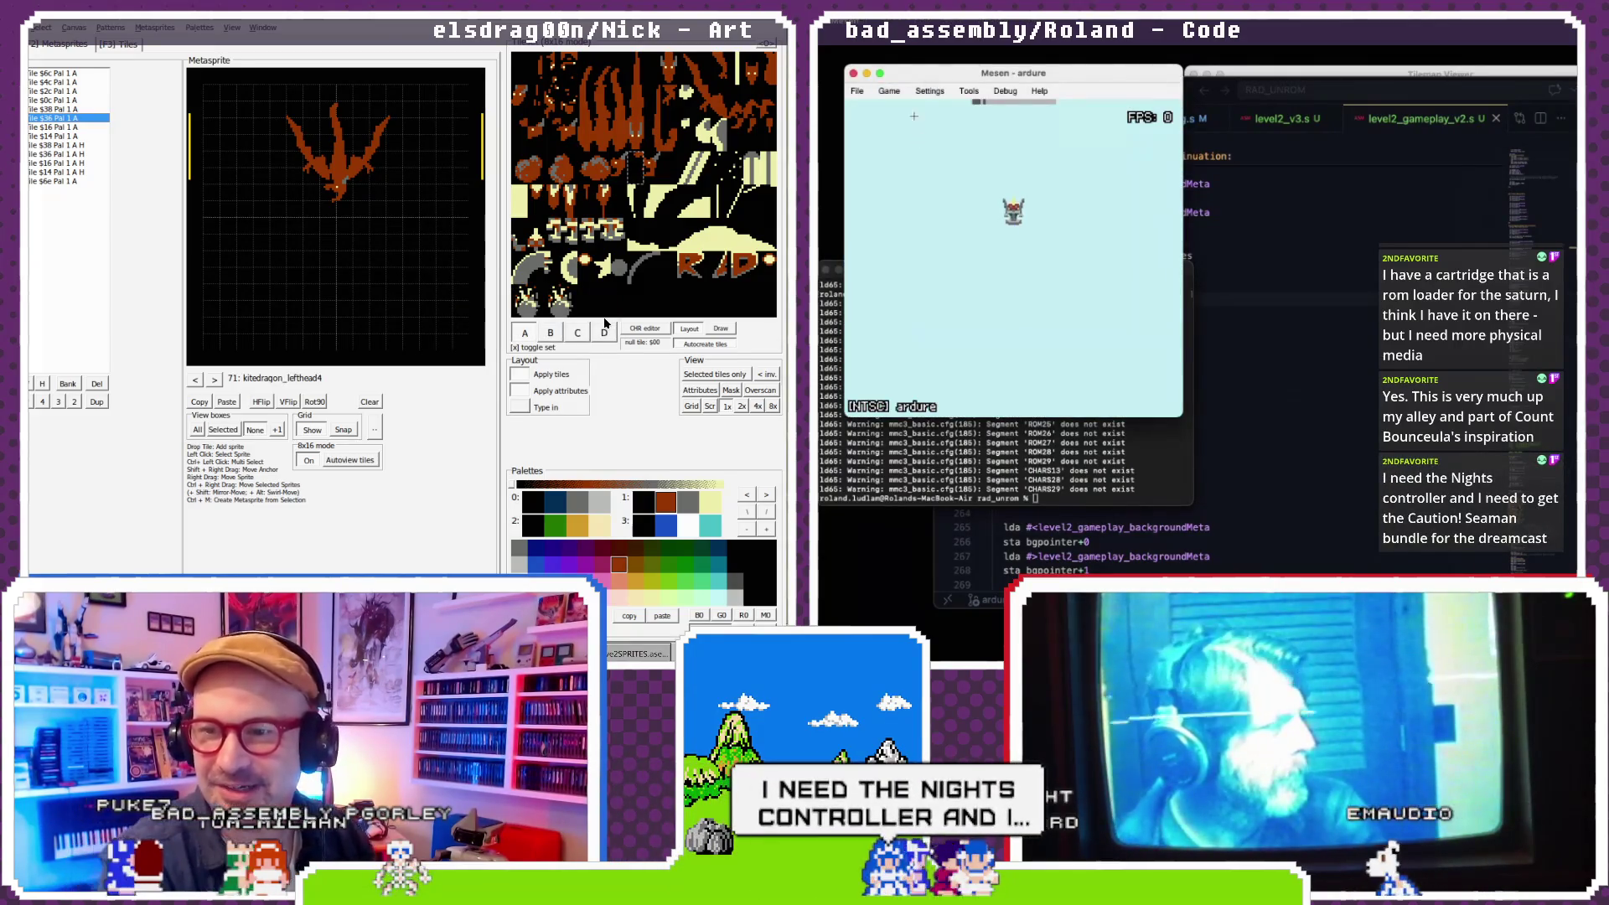
click(889, 91)
click(921, 112)
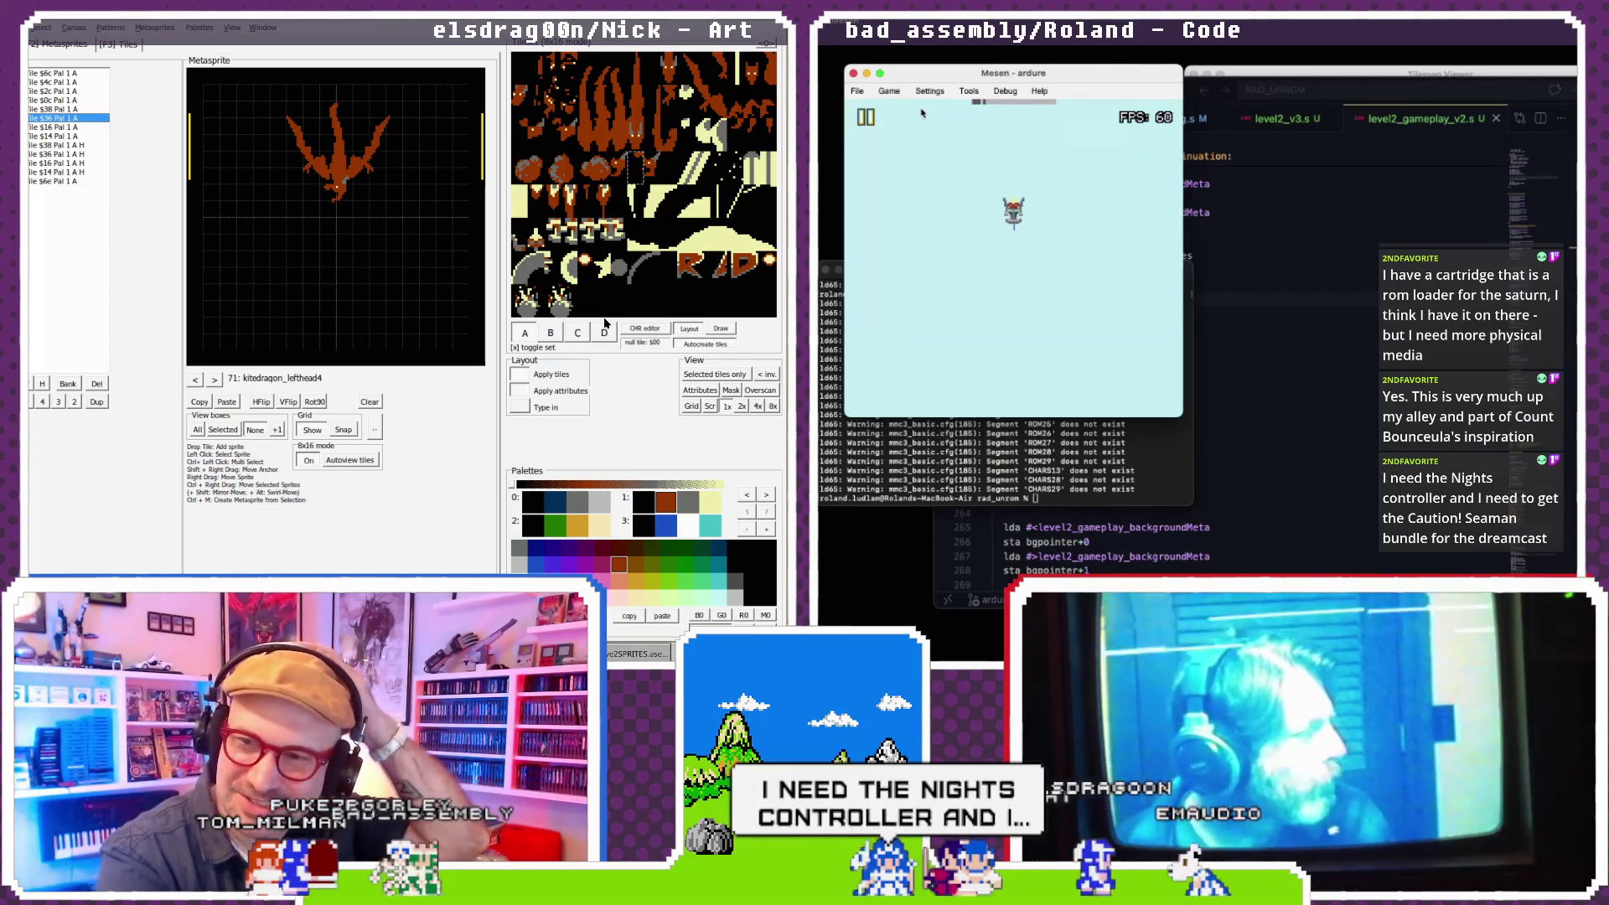
click(1285, 241)
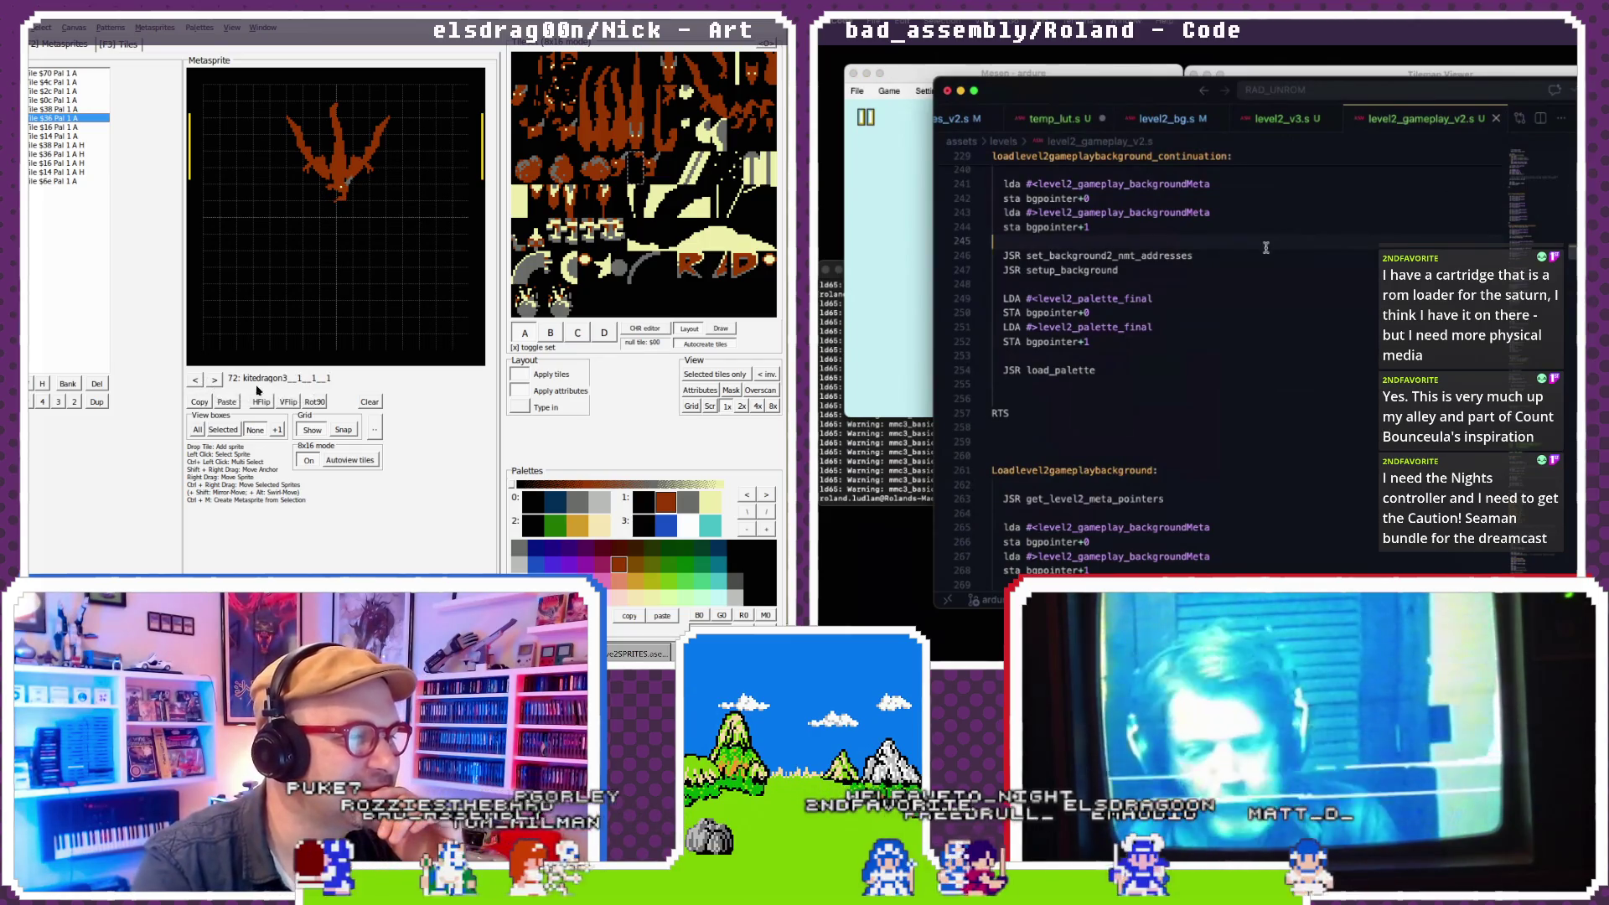
- Make a small edit in level2_gameplay_v2.s and scroll to review it
click(214, 380)
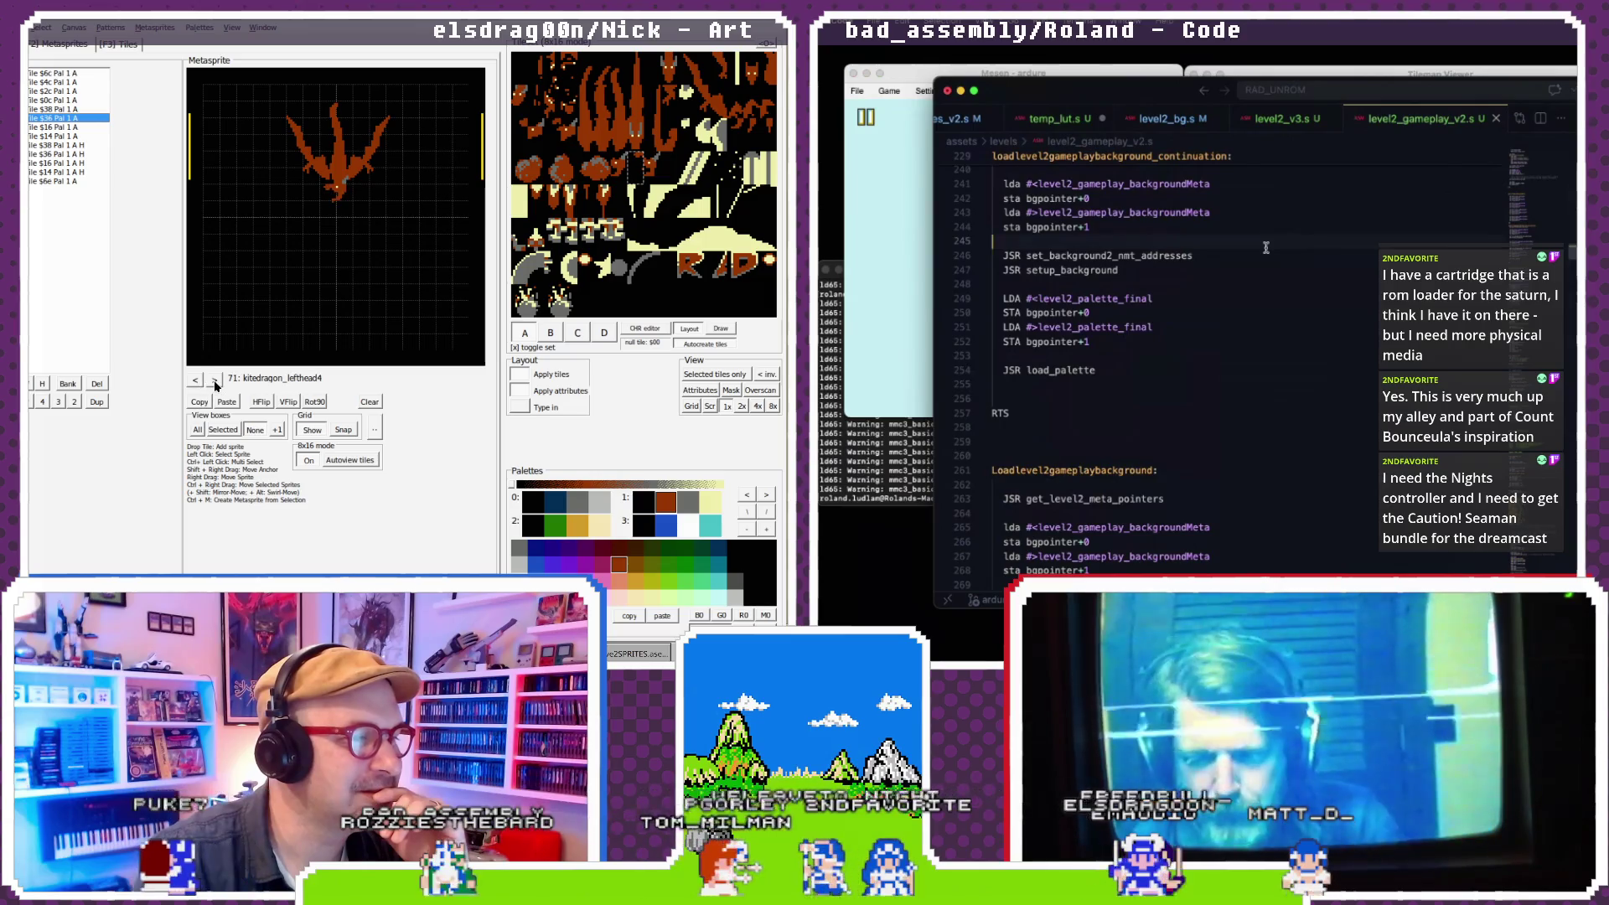
click(214, 381)
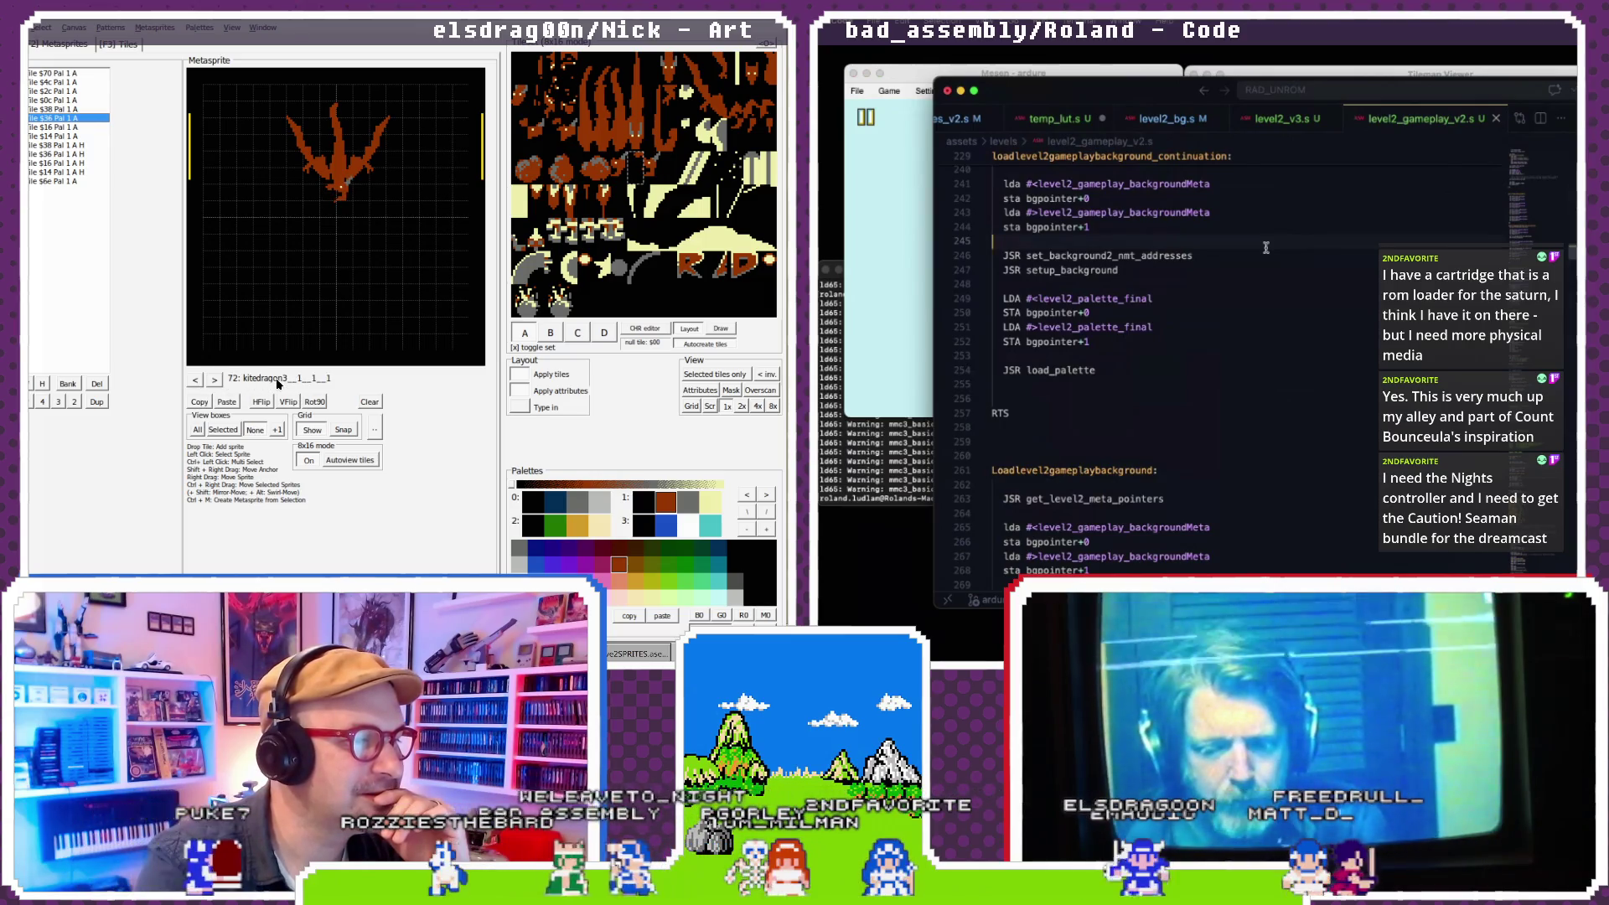
double_click(453, 339)
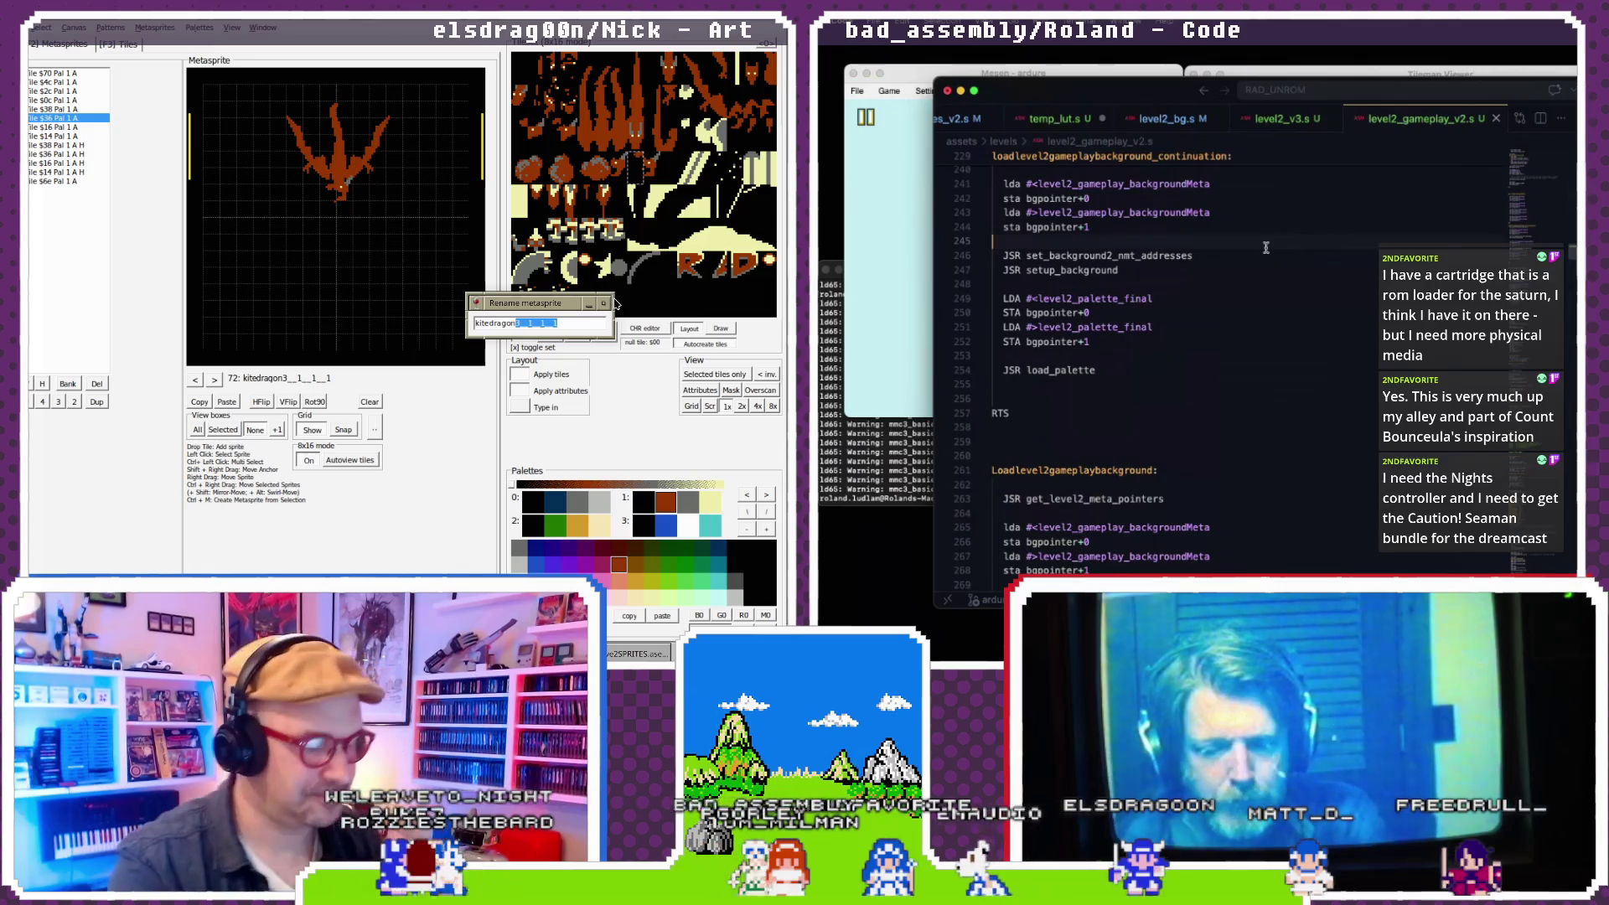
key(BackSpace)
key(BackSpace)
text(headleft)
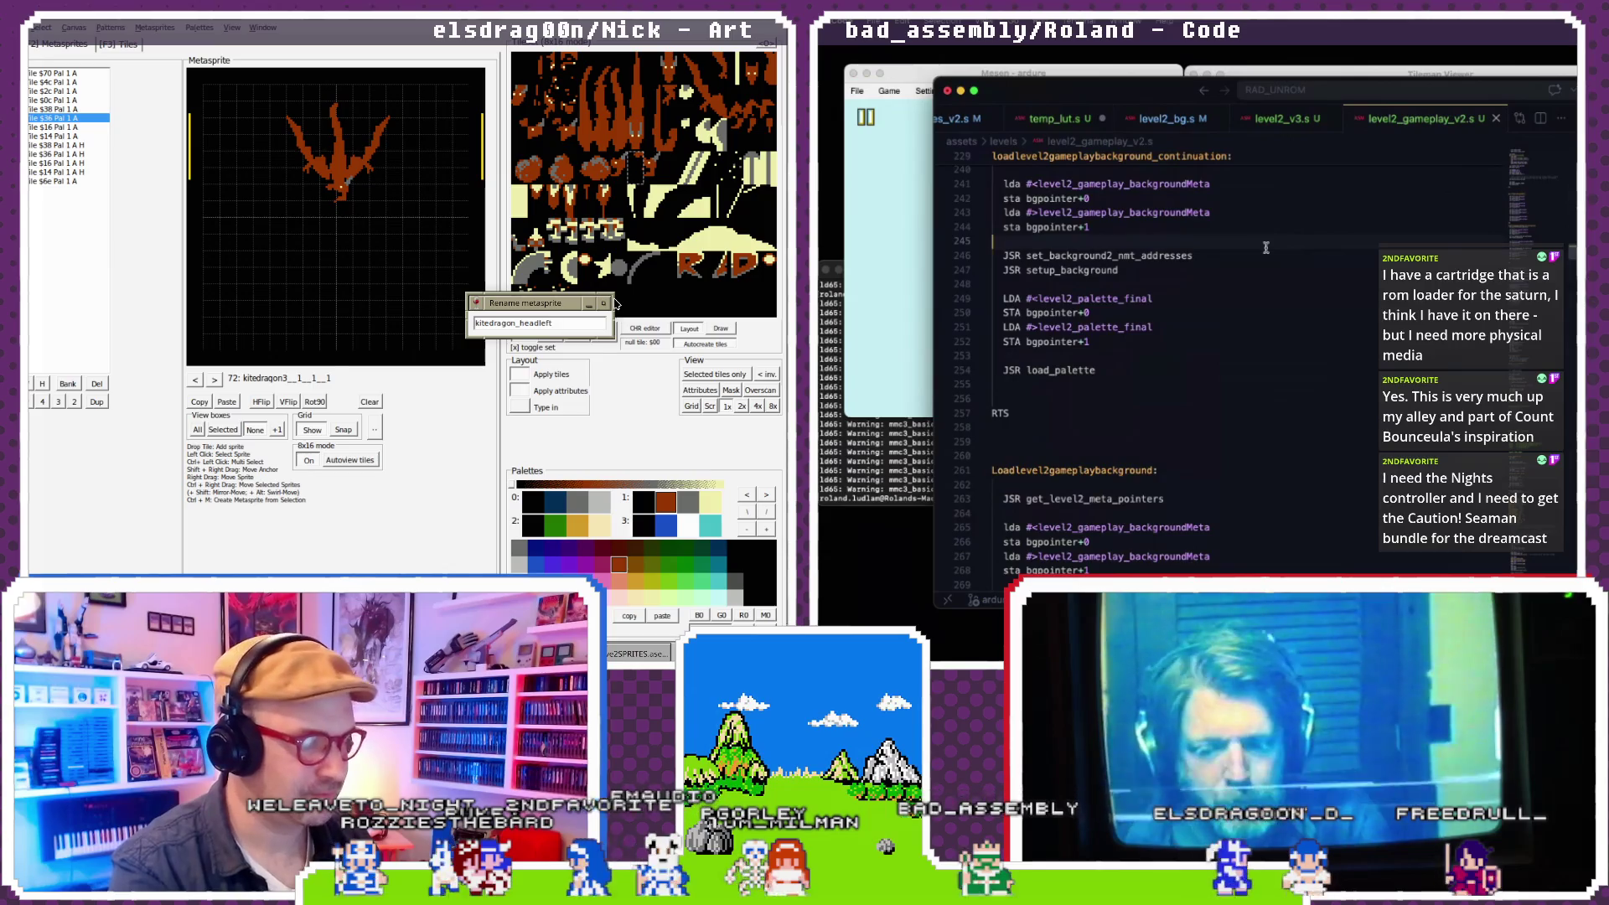
text(5)
key(Return)
scroll(1261, 252, up, 8)
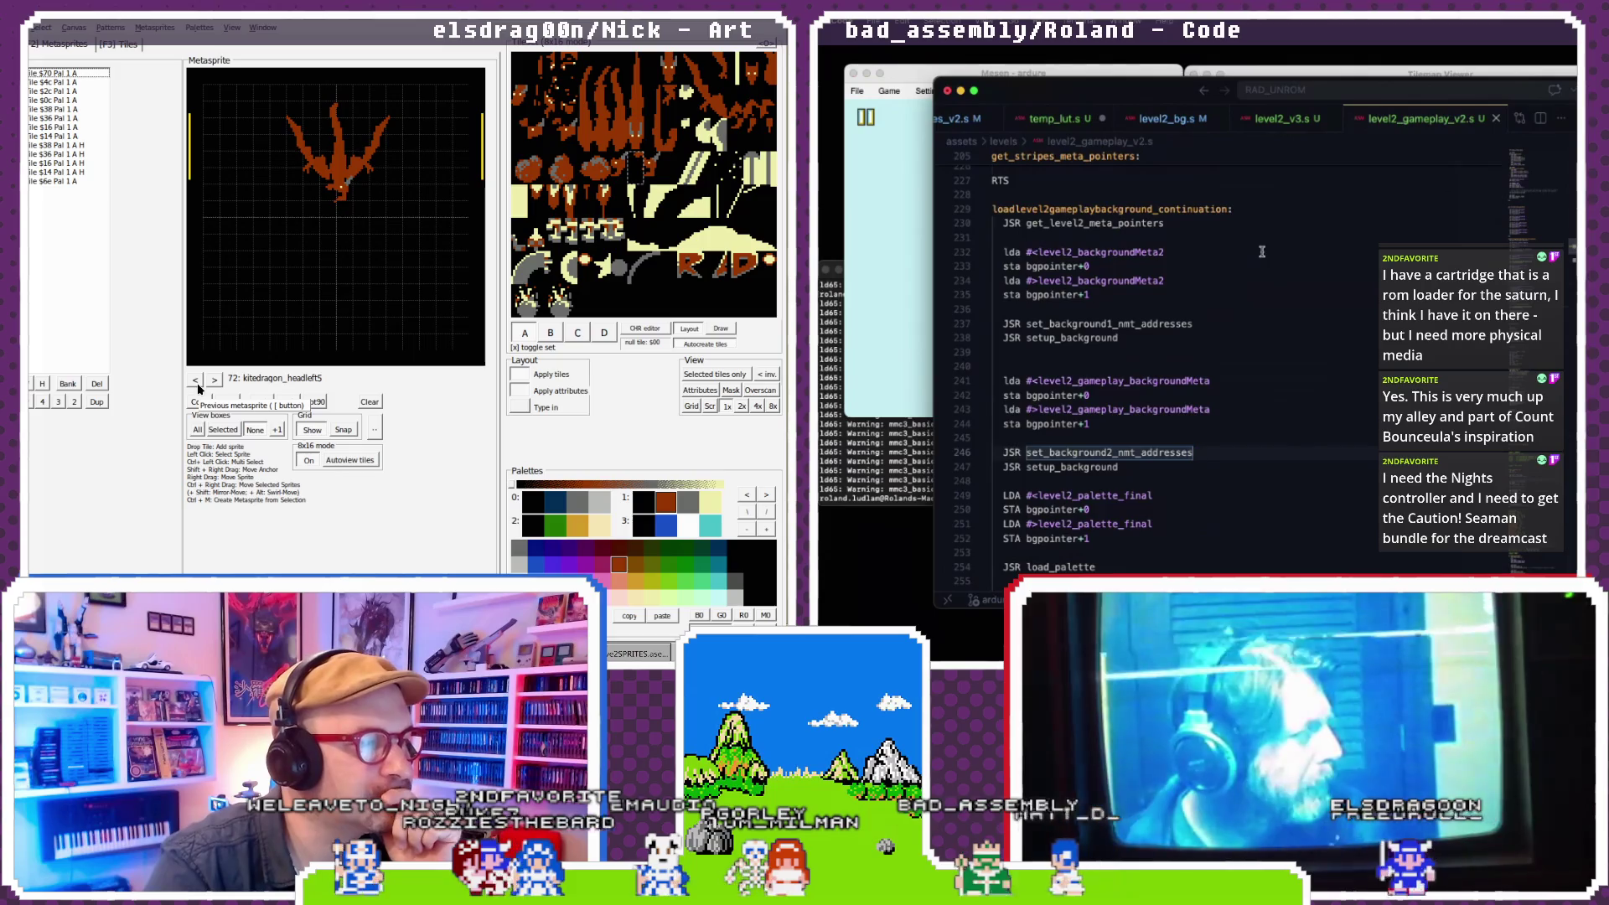
scroll(1261, 252, down, 1)
scroll(1261, 252, up, 1)
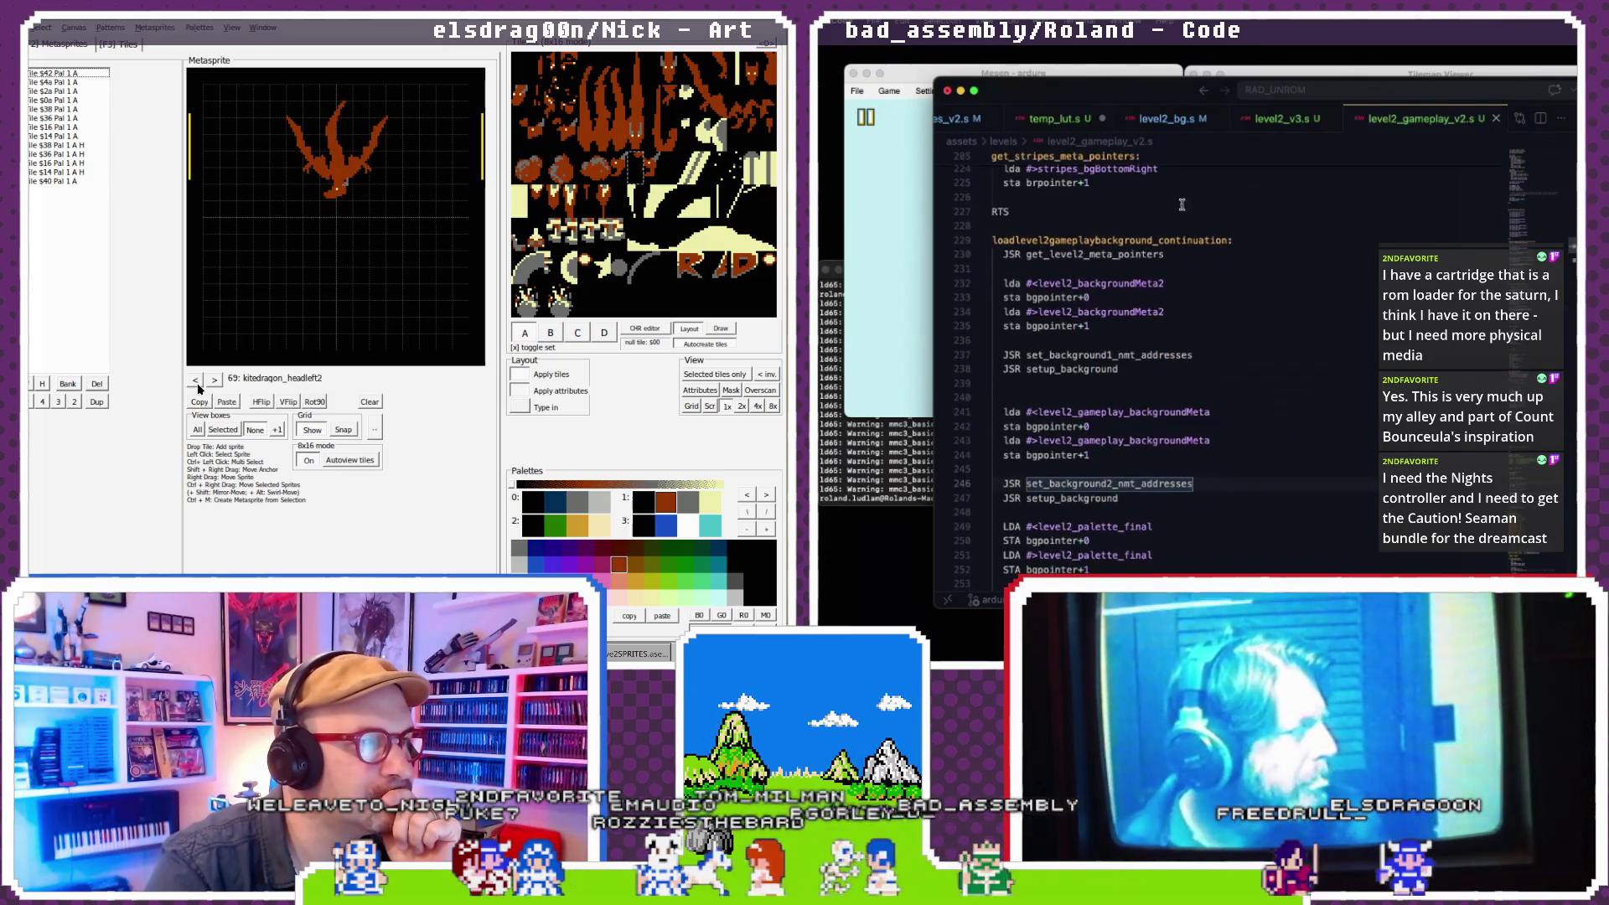
- Show level2_v3.s at its load_level2_p0_scroll and level2_scroll_irq_new routines
click(195, 380)
click(901, 92)
click(214, 380)
click(214, 380)
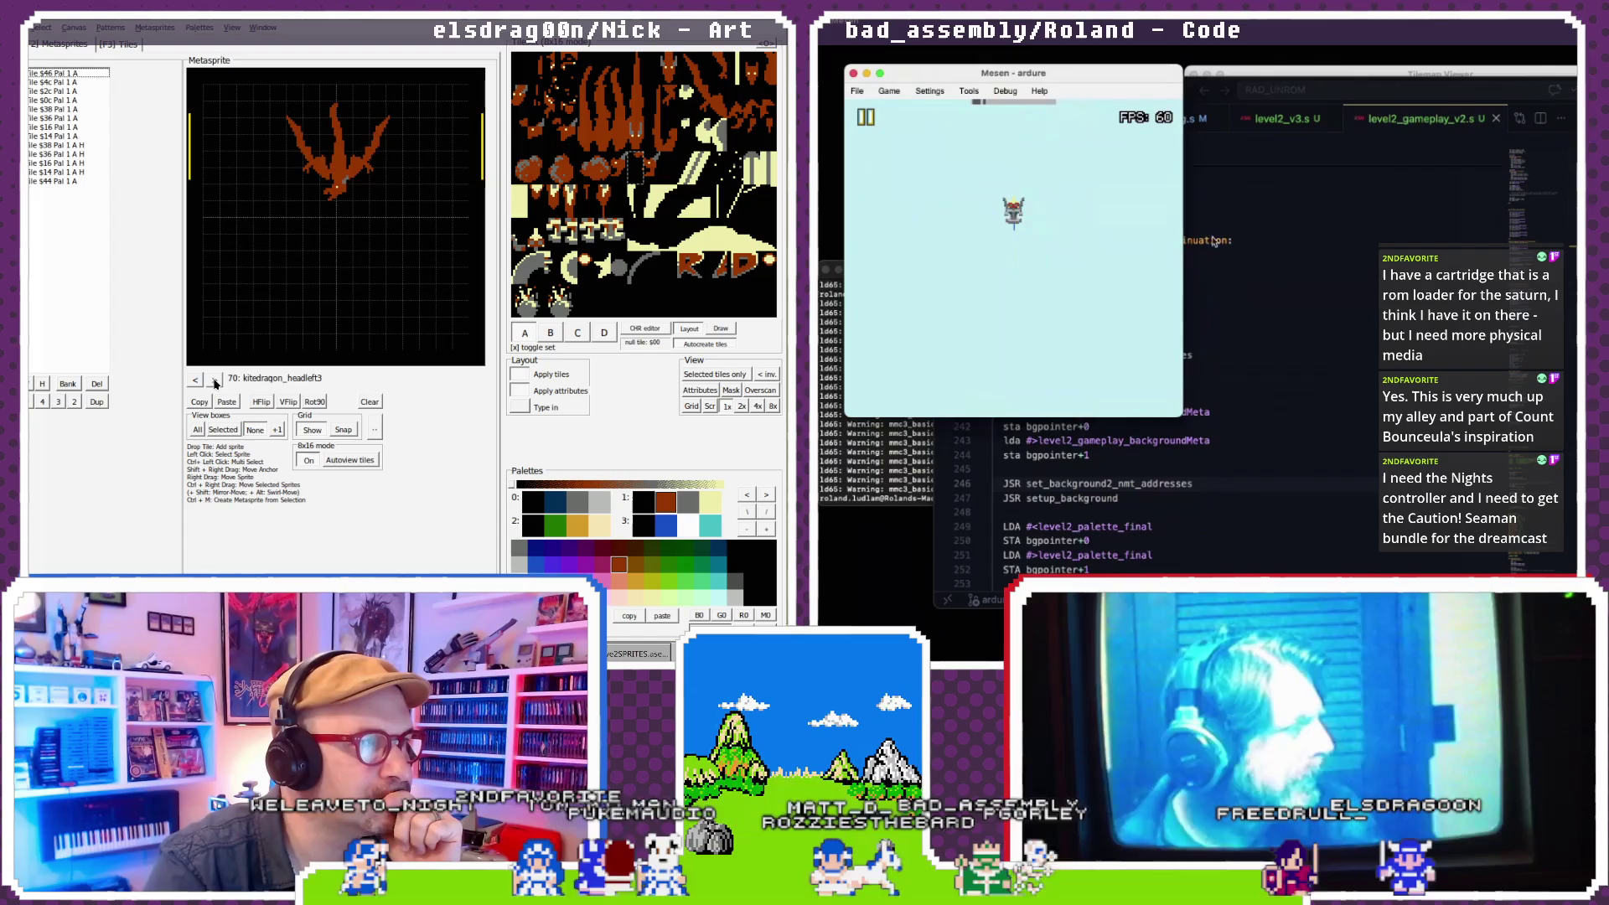
click(1242, 255)
scroll(1242, 255, up, 5)
scroll(1243, 255, up, 10)
click(195, 380)
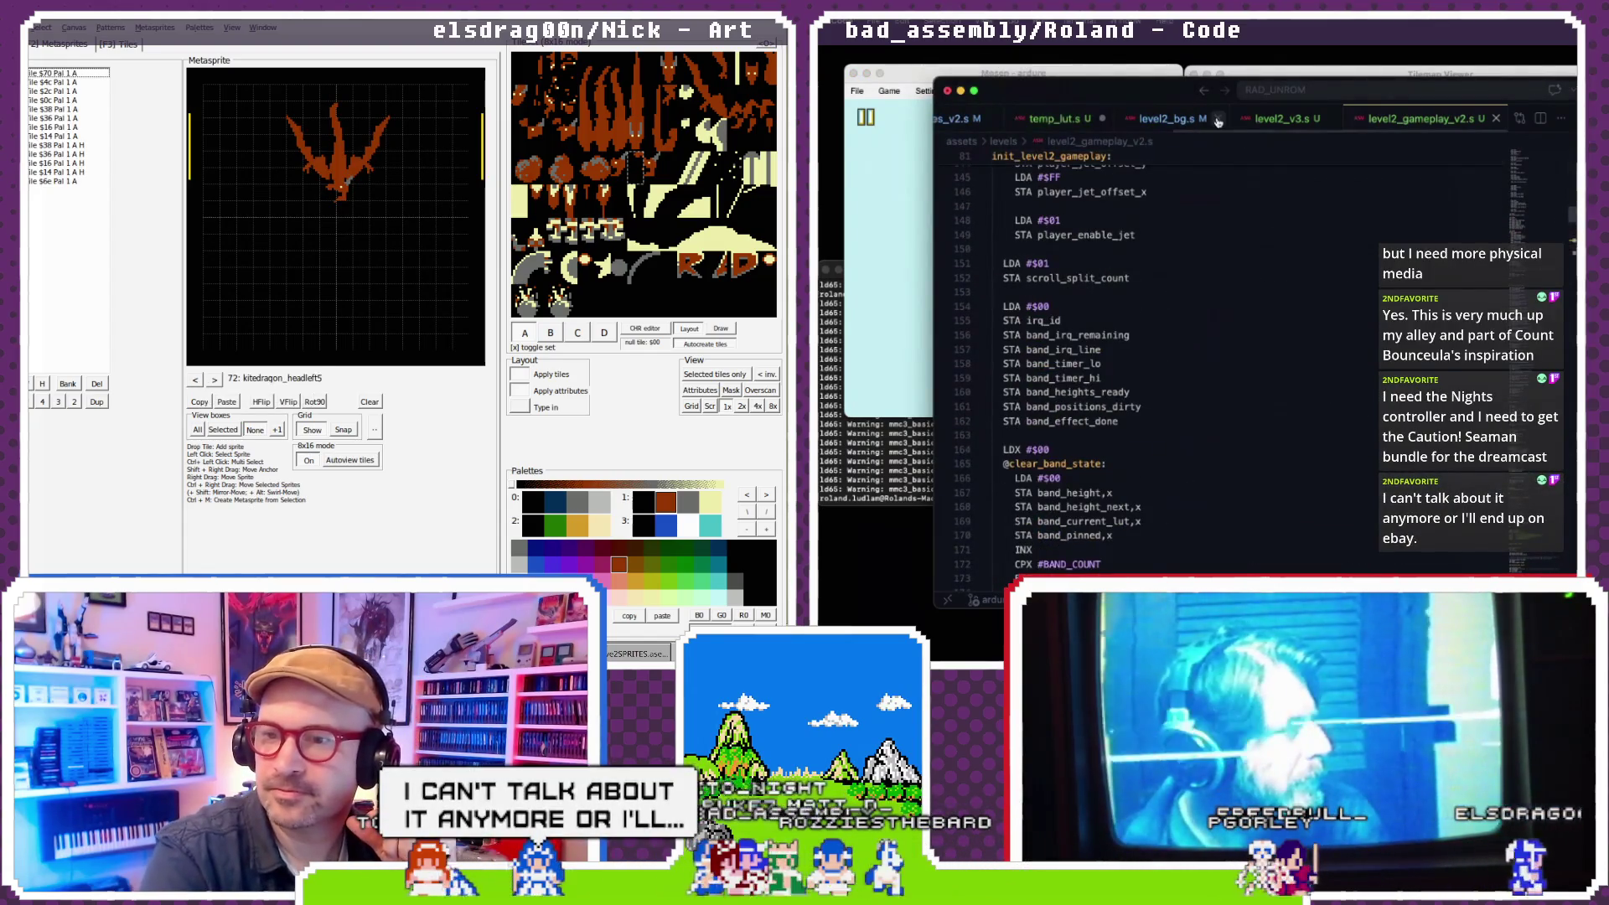
scroll(1183, 206, down, 5)
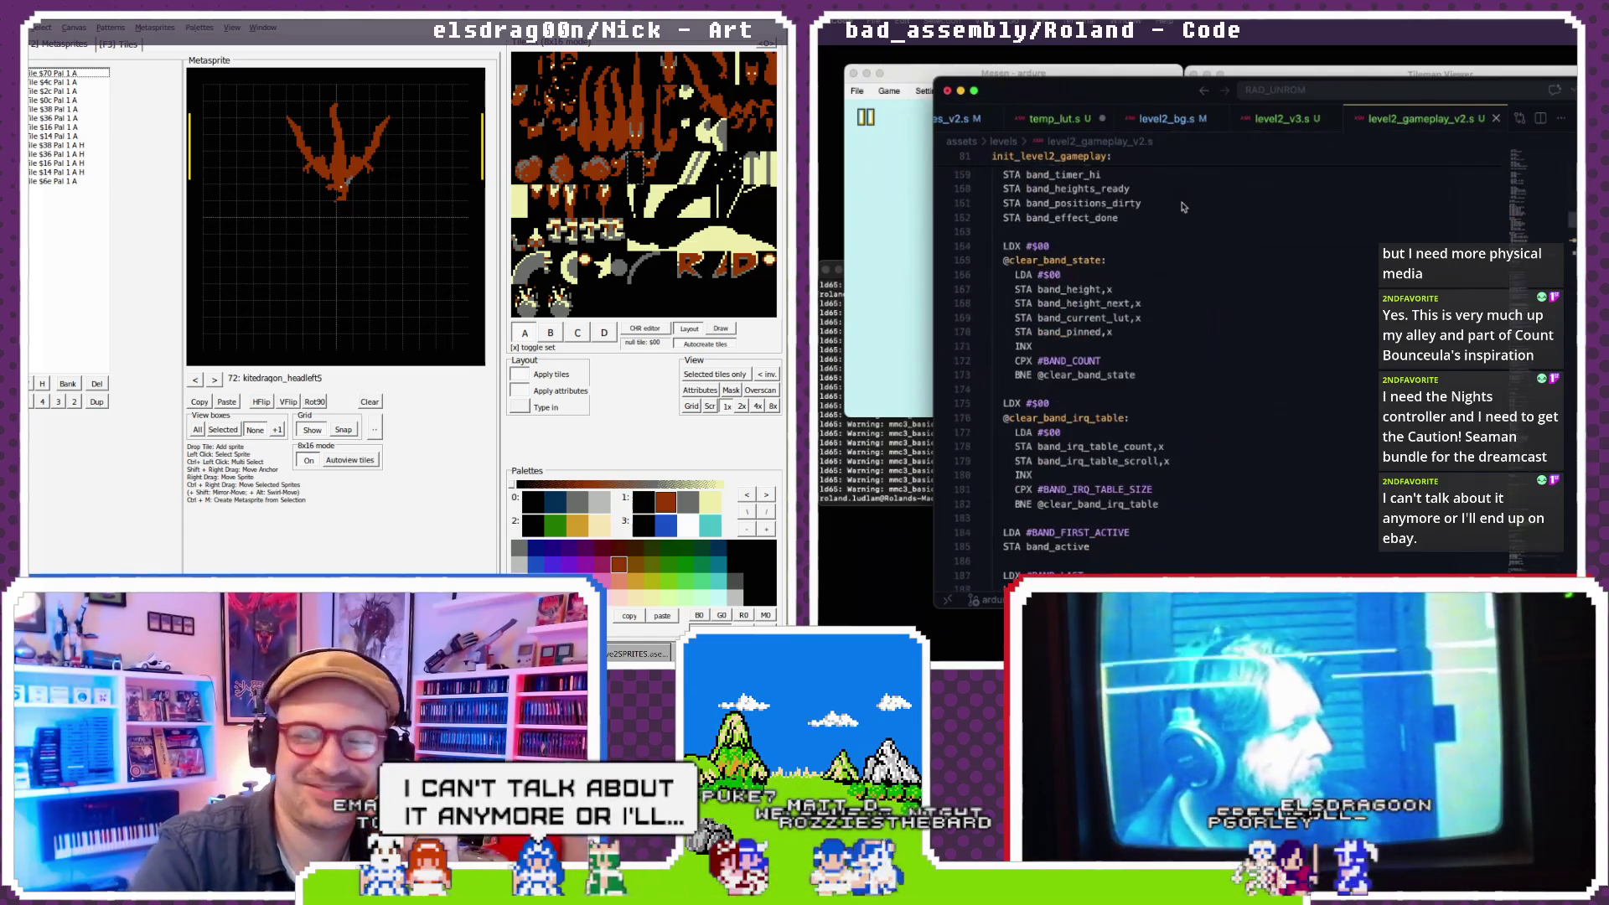
click(1263, 118)
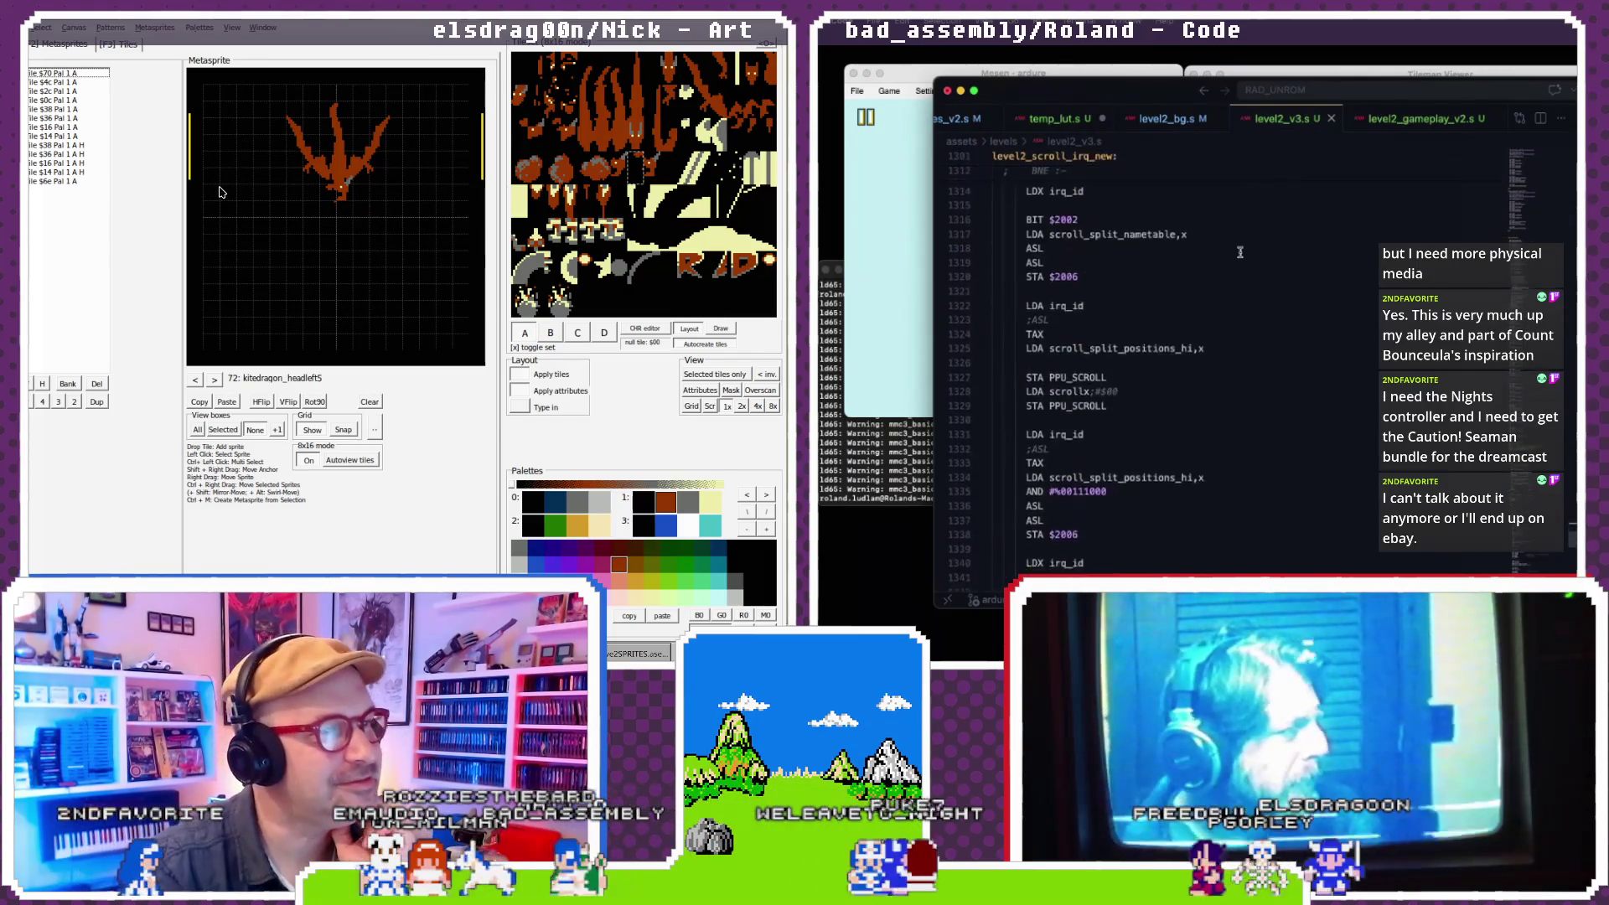
- Copy the setup_loop_nmt_rocket routine from level2_v3.s and return to level2_gameplay_v2.s
scroll(1239, 252, up, 20)
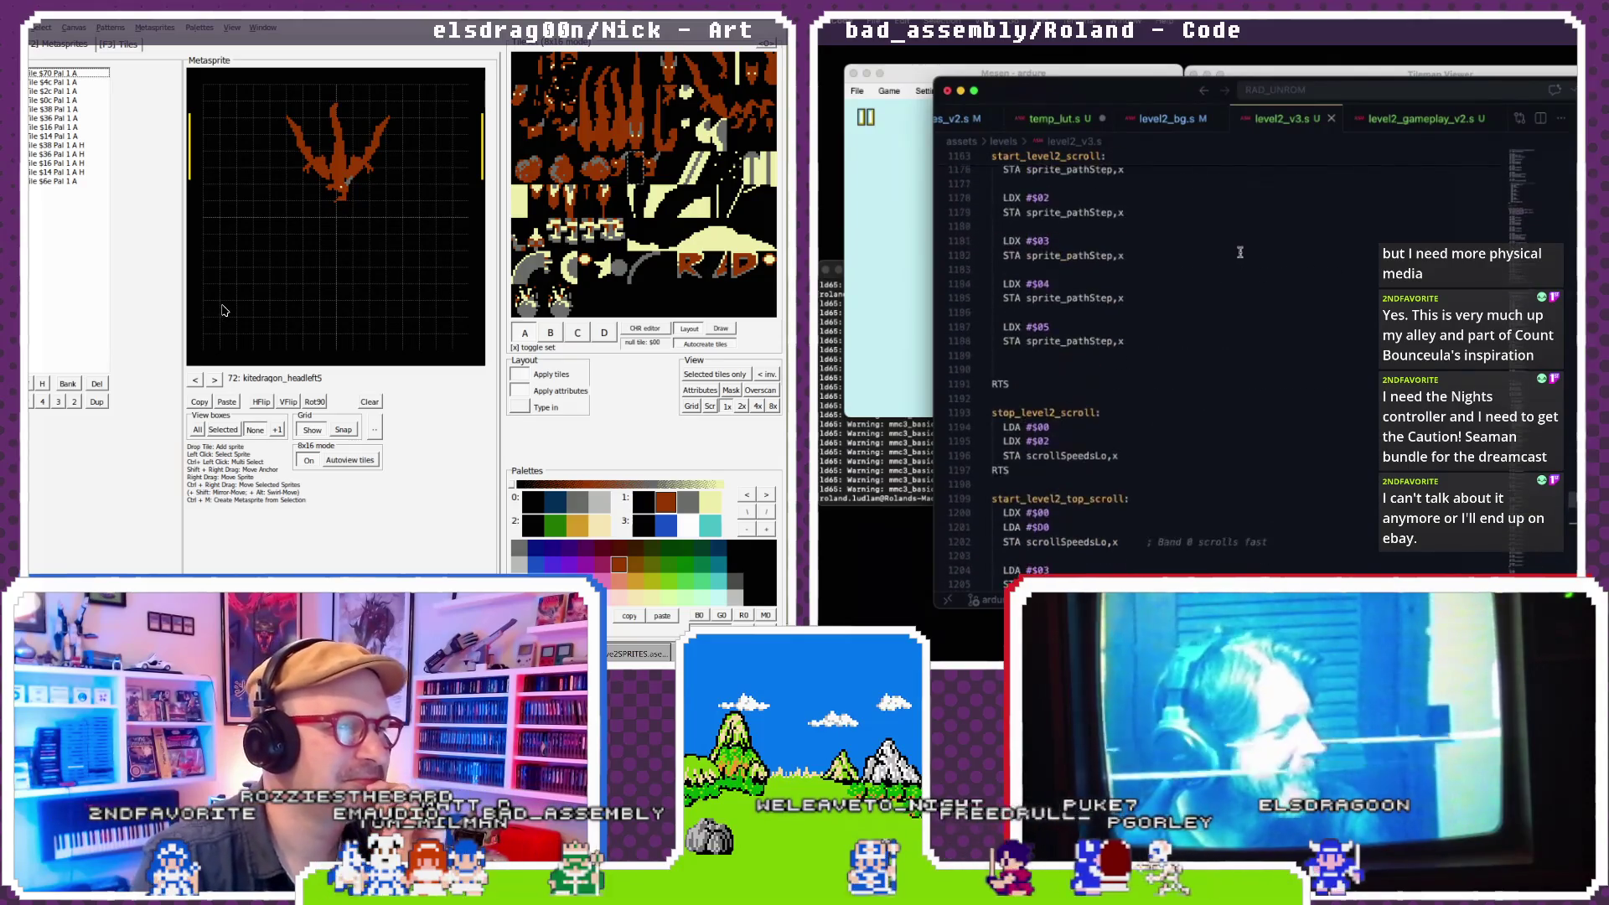
scroll(1239, 252, up, 20)
scroll(1239, 252, up, 7)
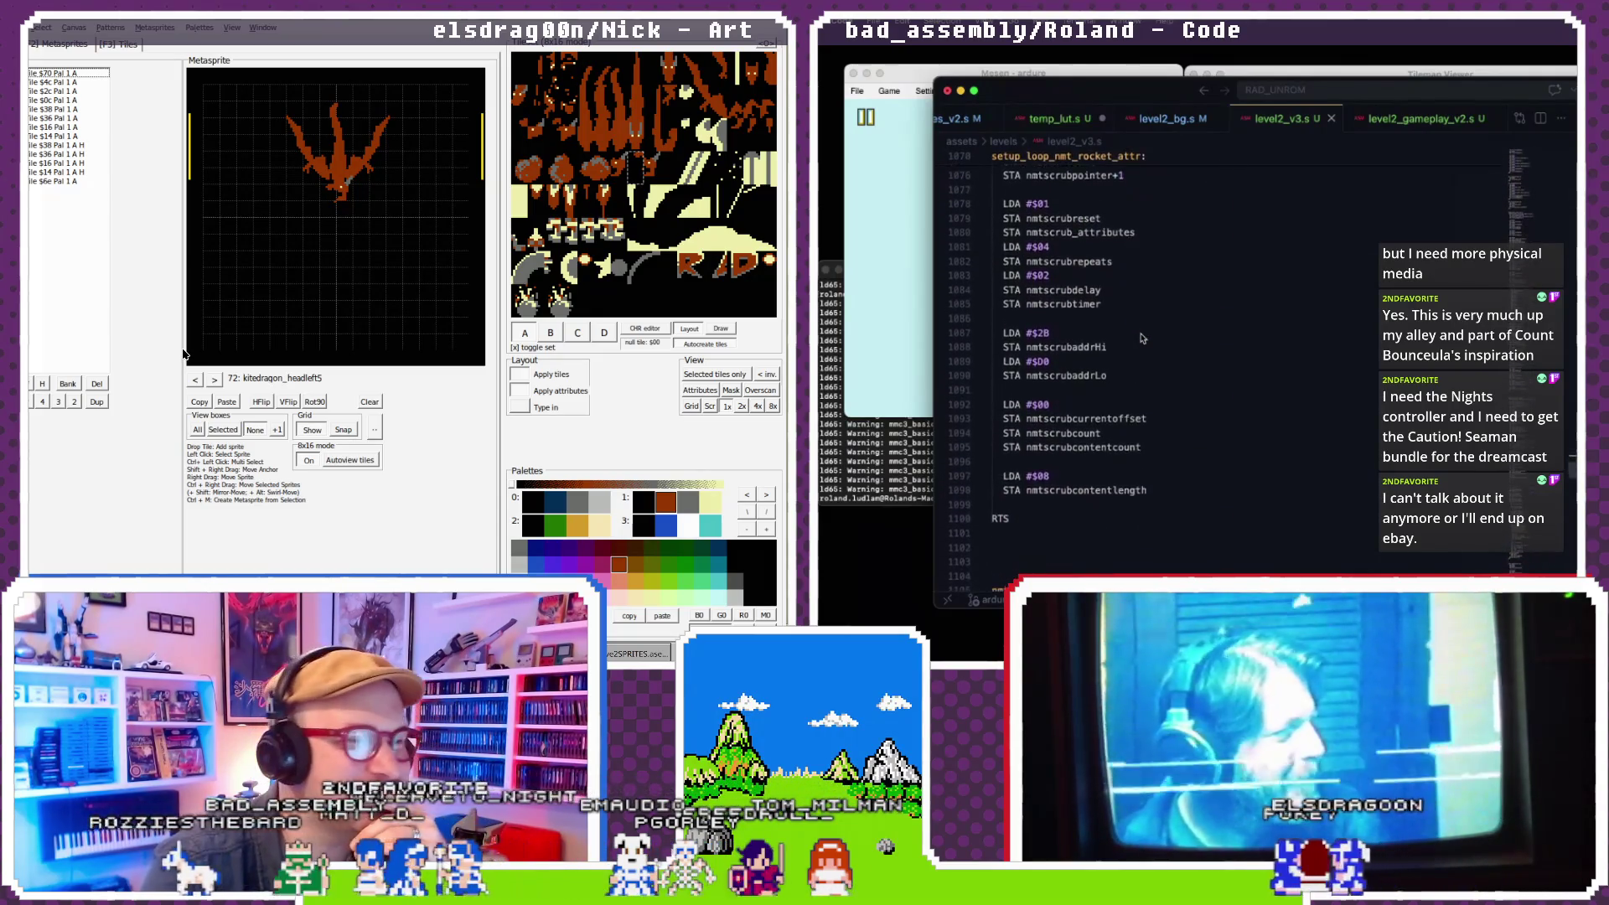
click(195, 380)
click(195, 380)
click(195, 381)
click(196, 380)
click(197, 381)
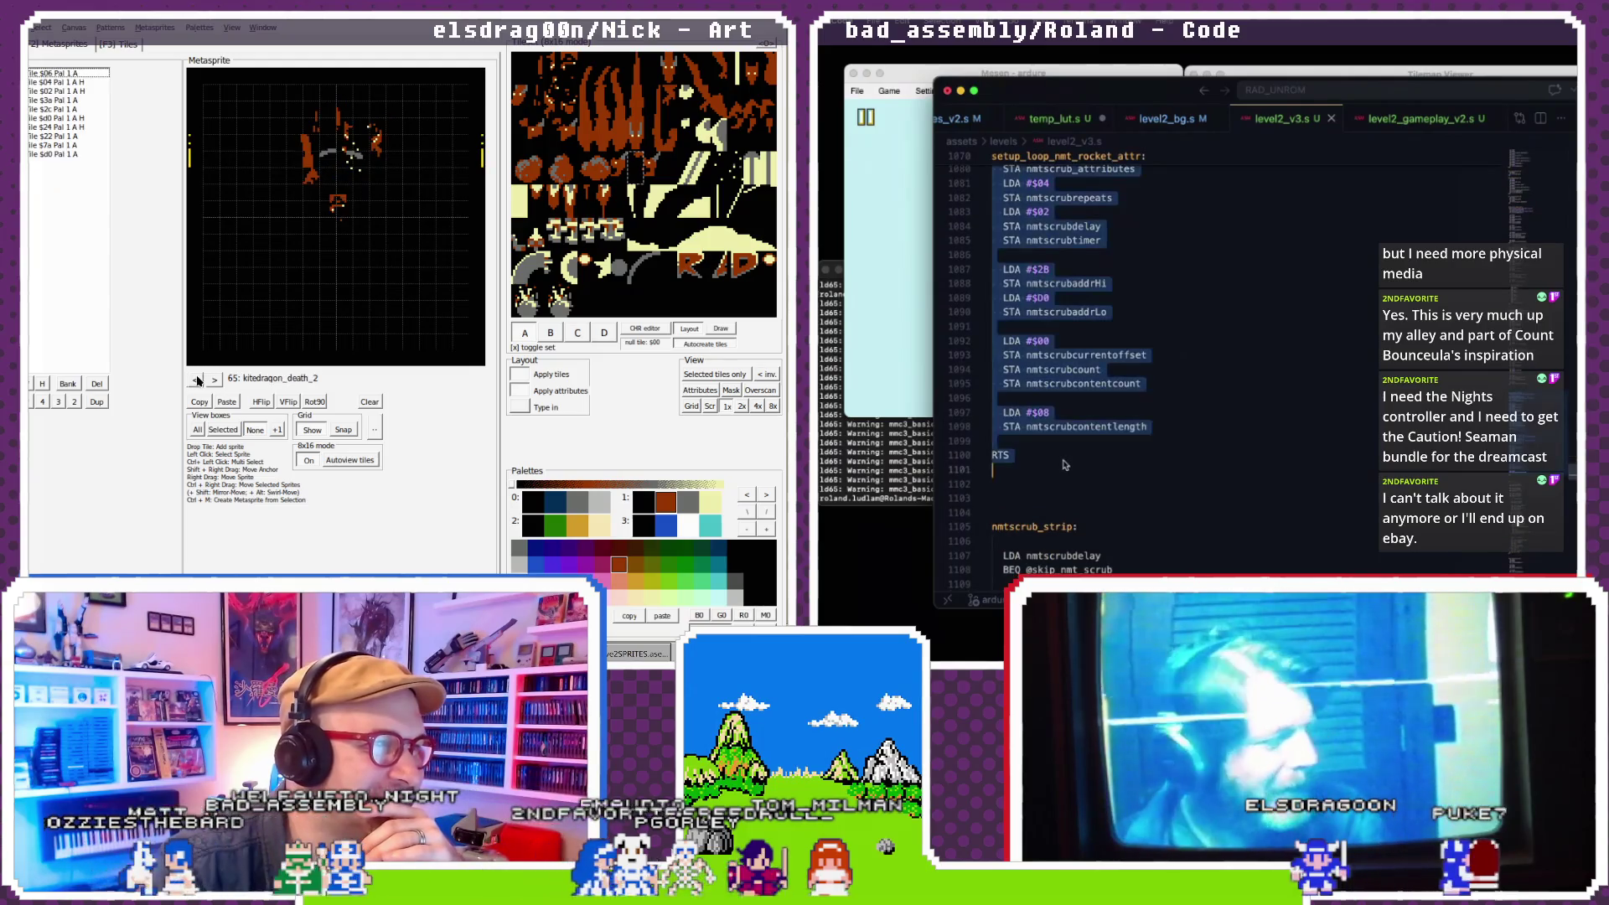
click(210, 384)
click(210, 383)
click(210, 384)
click(210, 384)
click(210, 384)
click(210, 384)
click(211, 384)
click(210, 384)
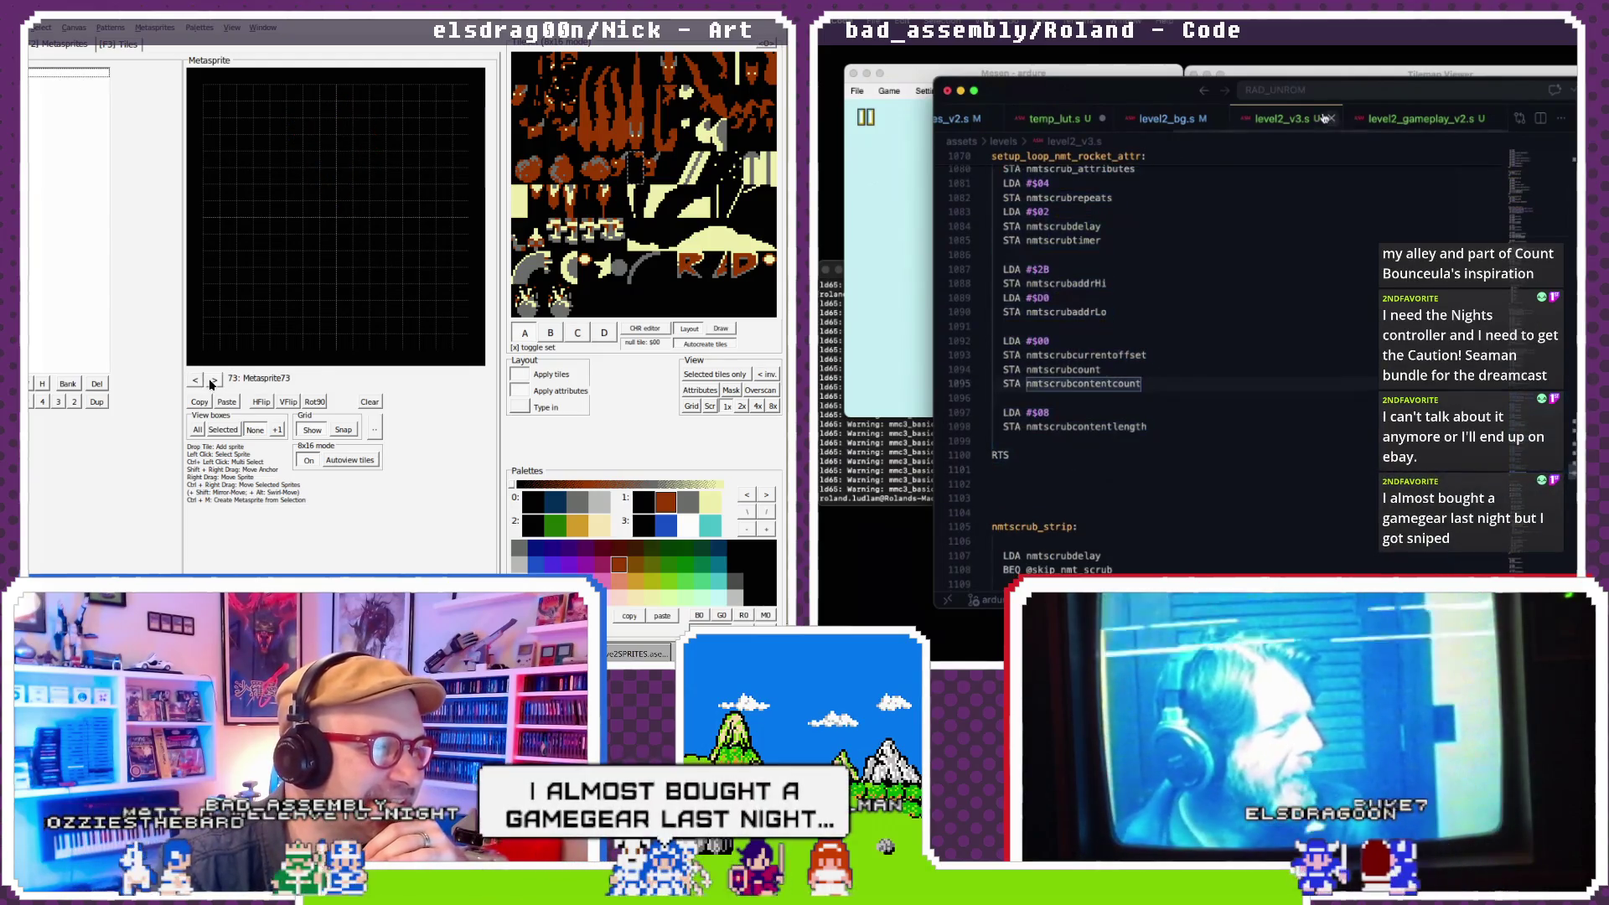
click(194, 380)
click(194, 380)
- Delete the extra blank line 203 in level2_gameplay_v2.s
click(195, 380)
click(195, 381)
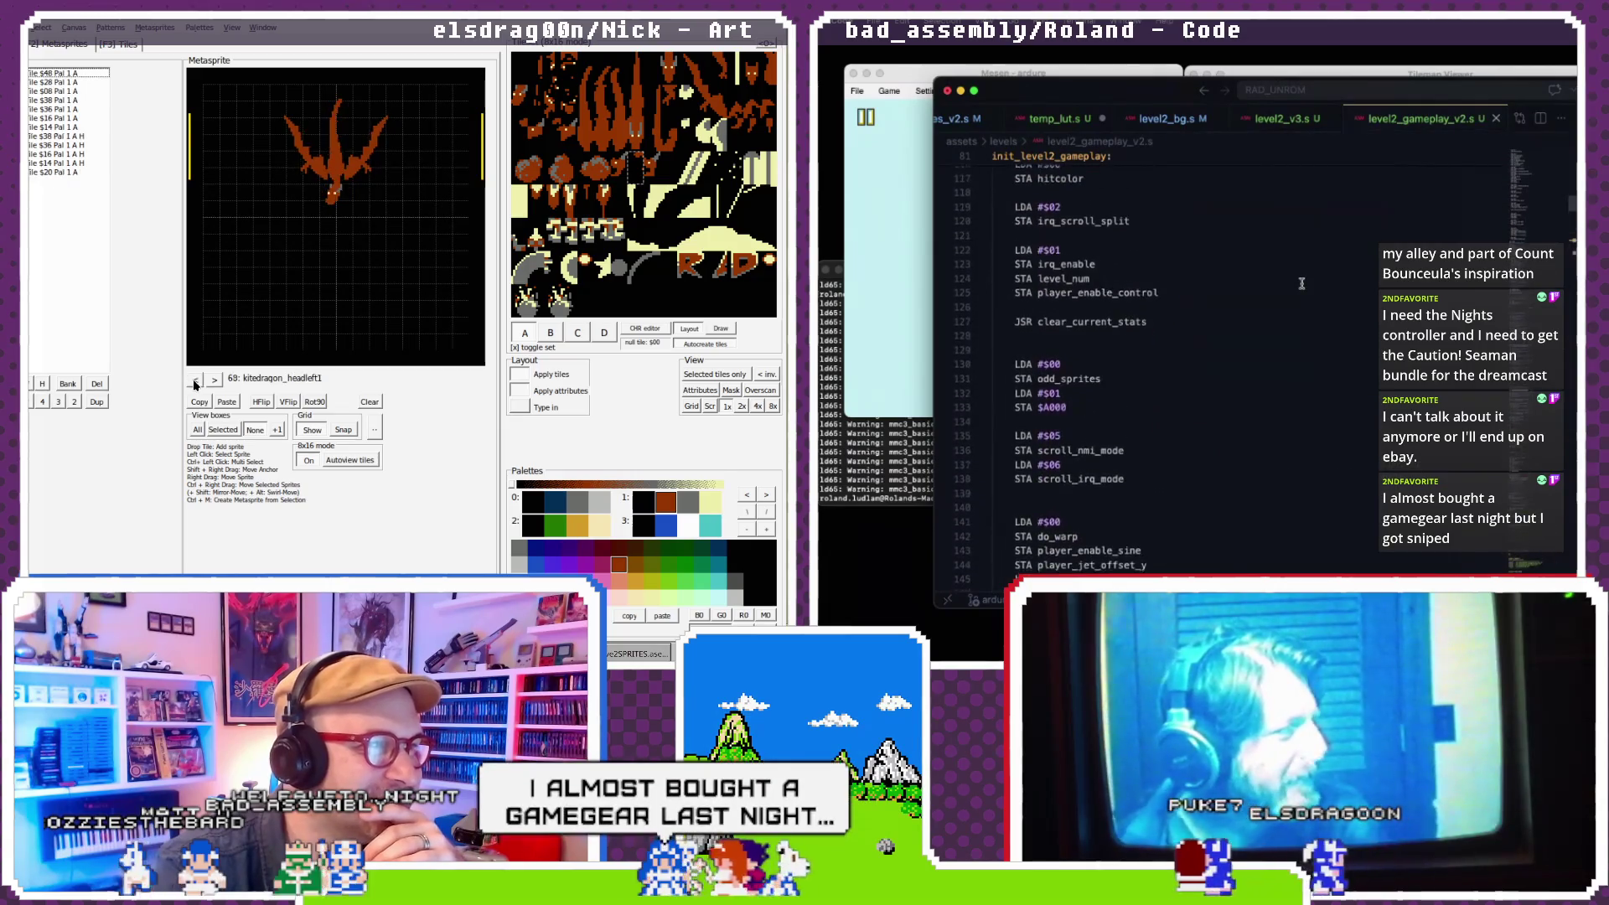
click(196, 381)
click(196, 380)
click(197, 381)
click(197, 381)
scroll(1301, 284, down, 10)
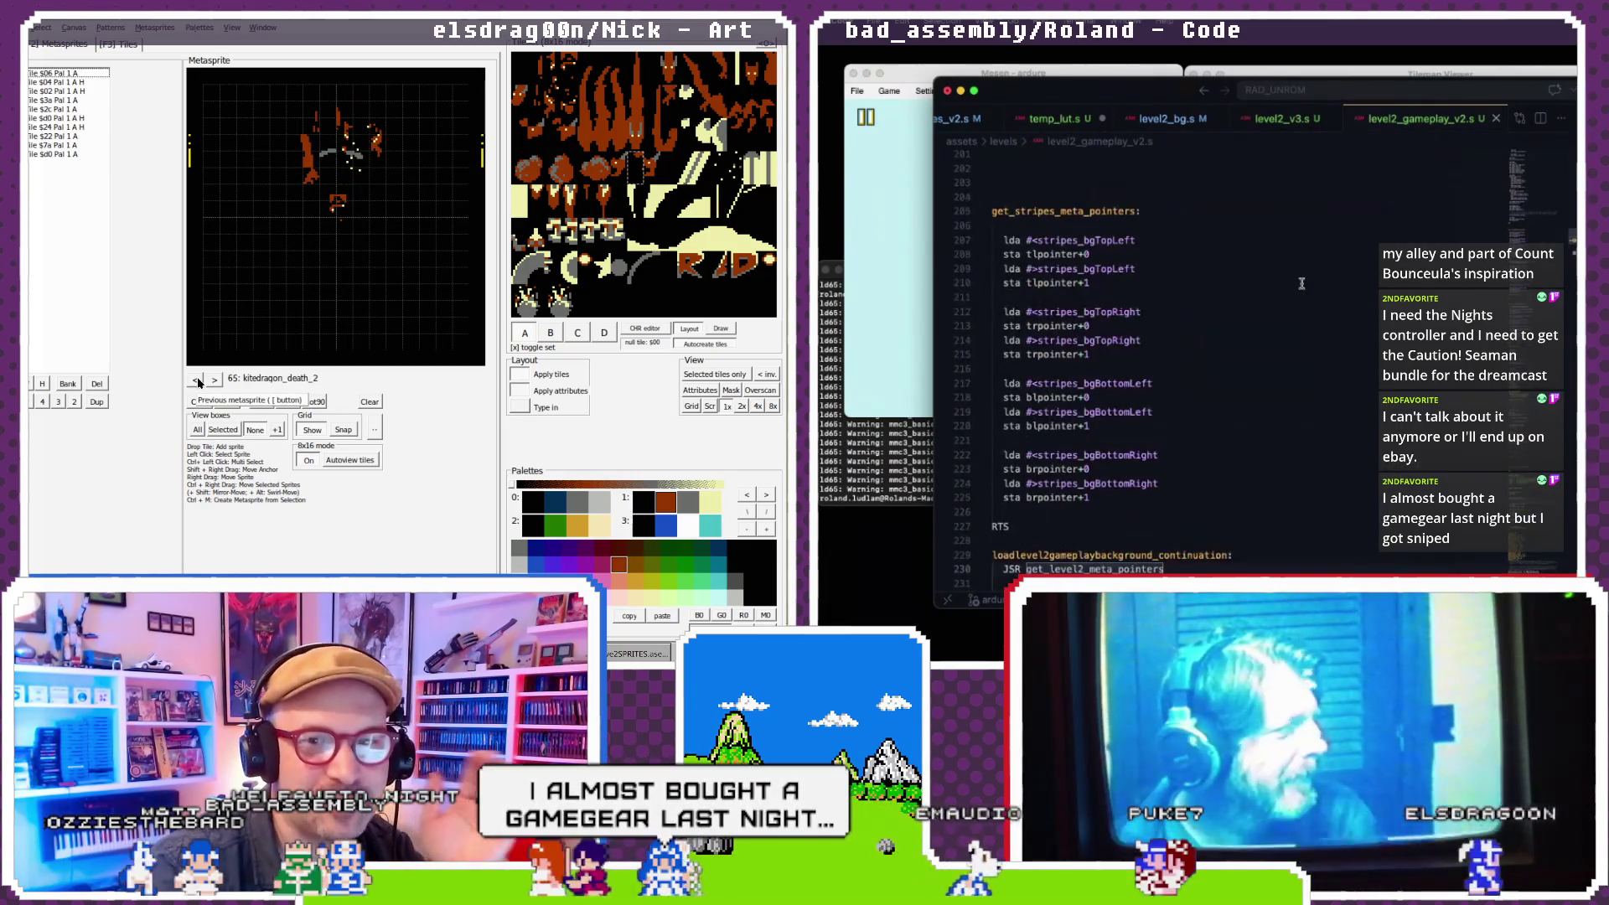
click(1184, 275)
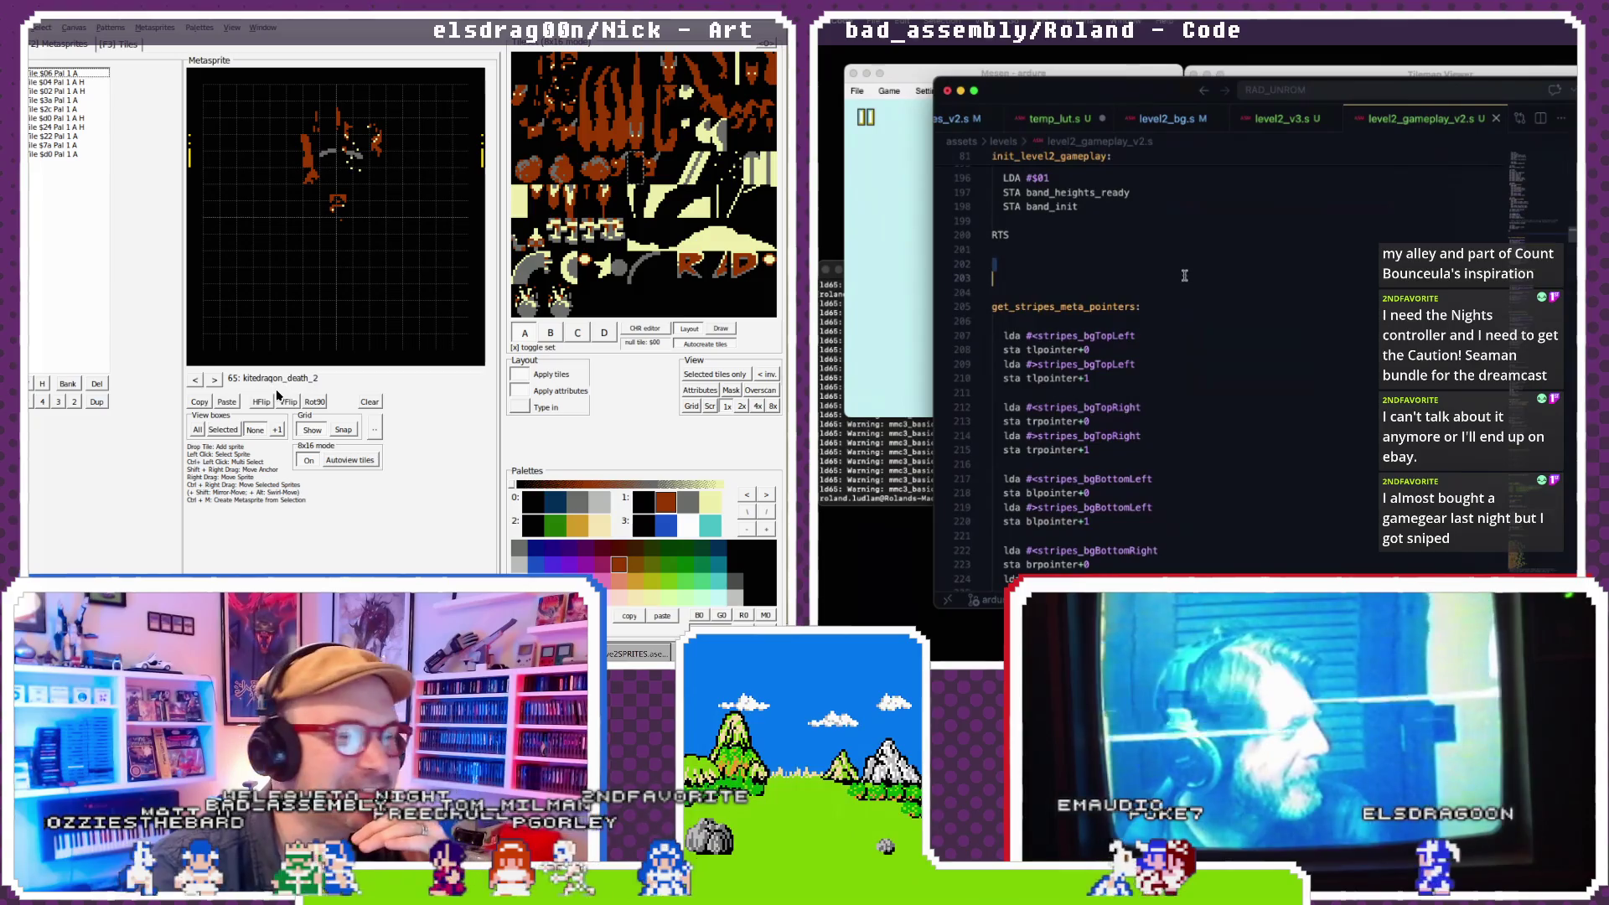
click(221, 382)
key(BackSpace)
- Scroll down through level2_gameplay_v2.s toward the band_curve_lut table
click(216, 381)
click(217, 381)
click(216, 381)
scroll(1198, 336, down, 5)
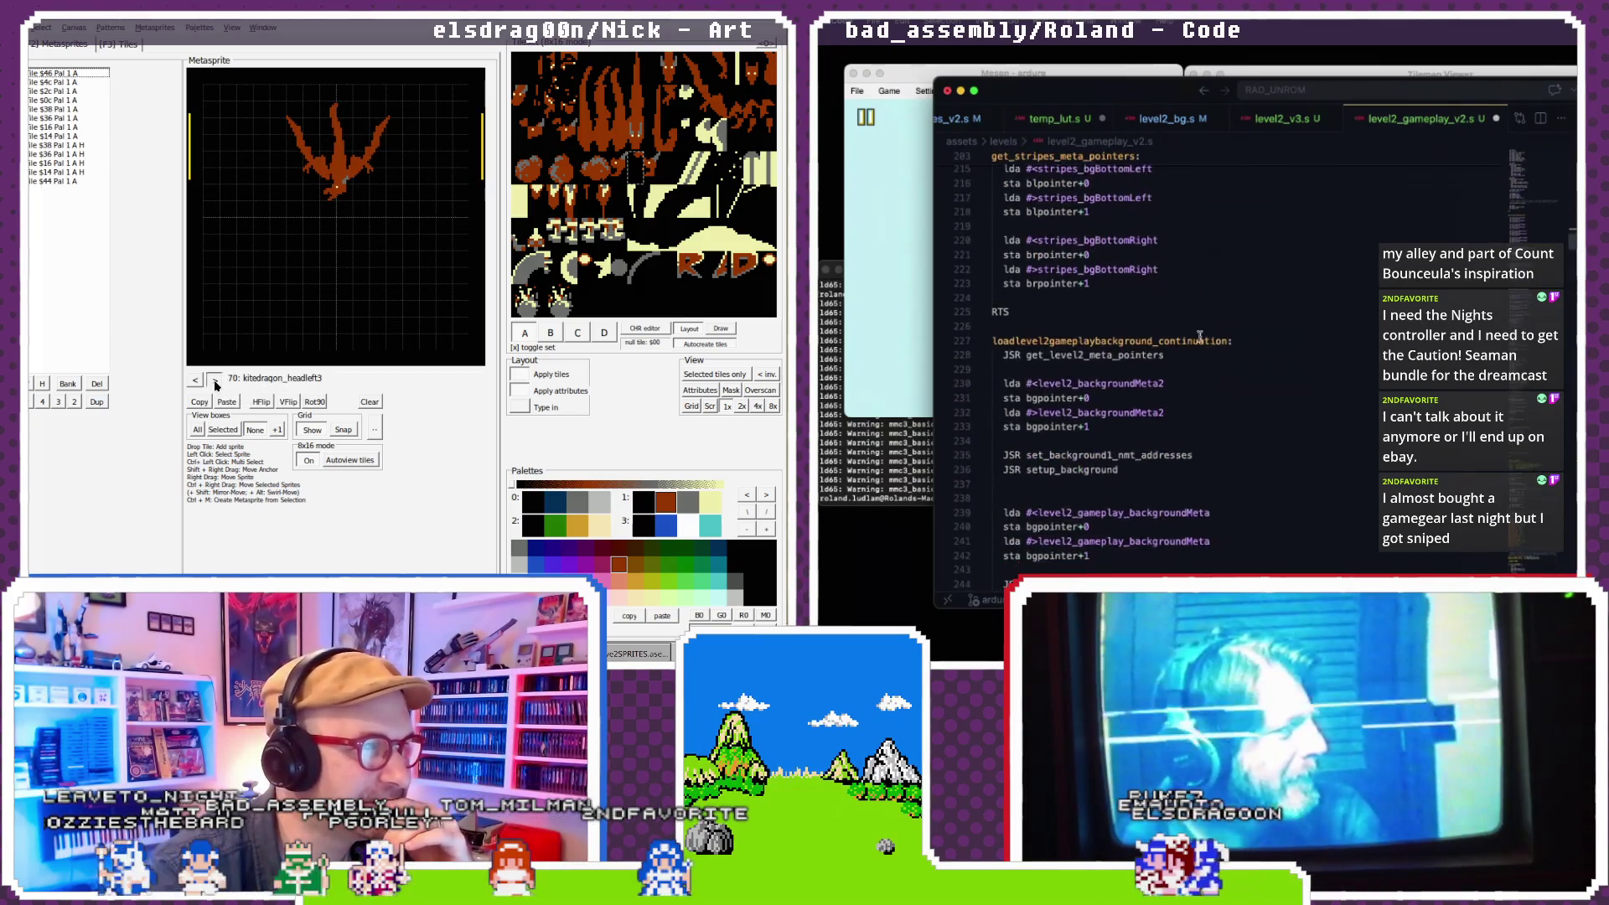
click(216, 382)
scroll(1199, 336, up, 2)
click(195, 381)
scroll(1199, 336, down, 3)
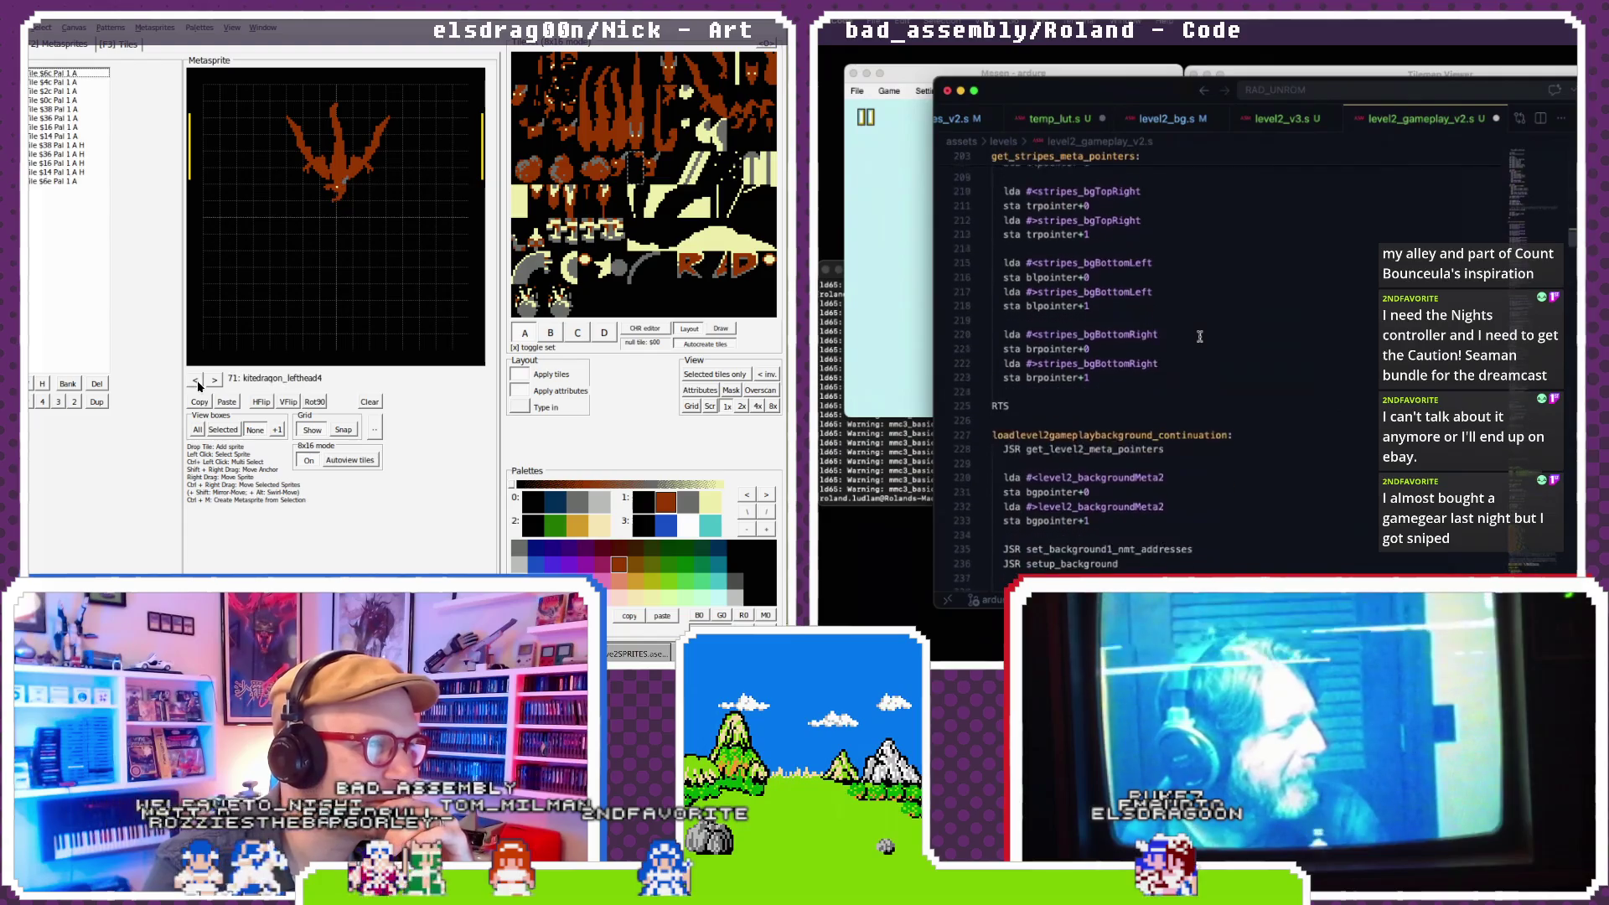
click(215, 381)
scroll(1199, 336, down, 1)
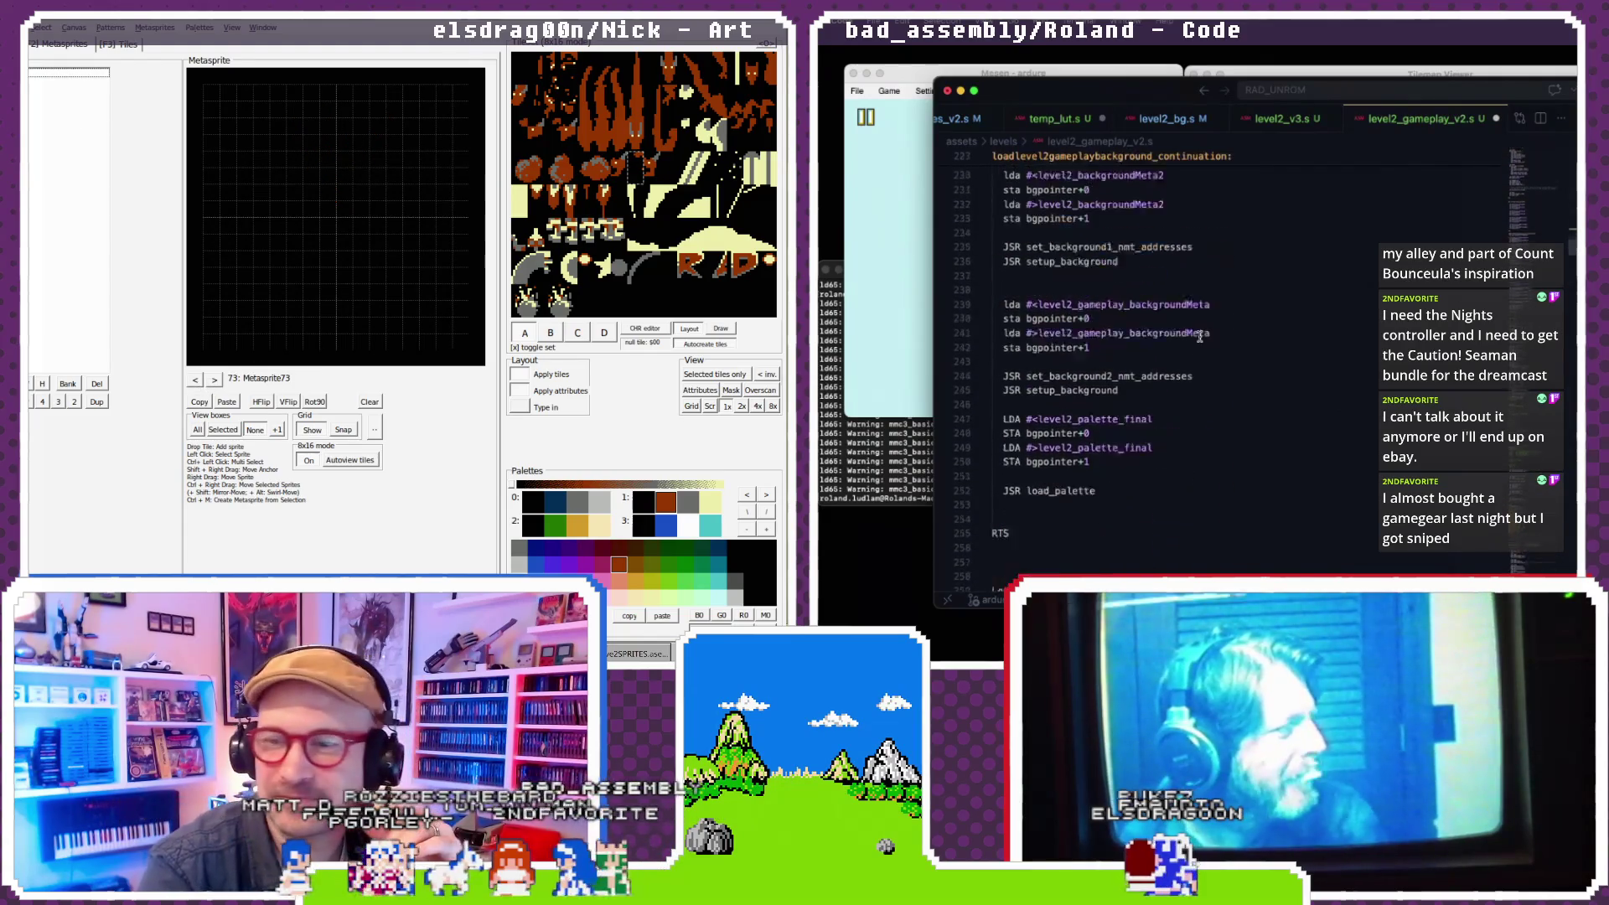
scroll(1198, 336, down, 20)
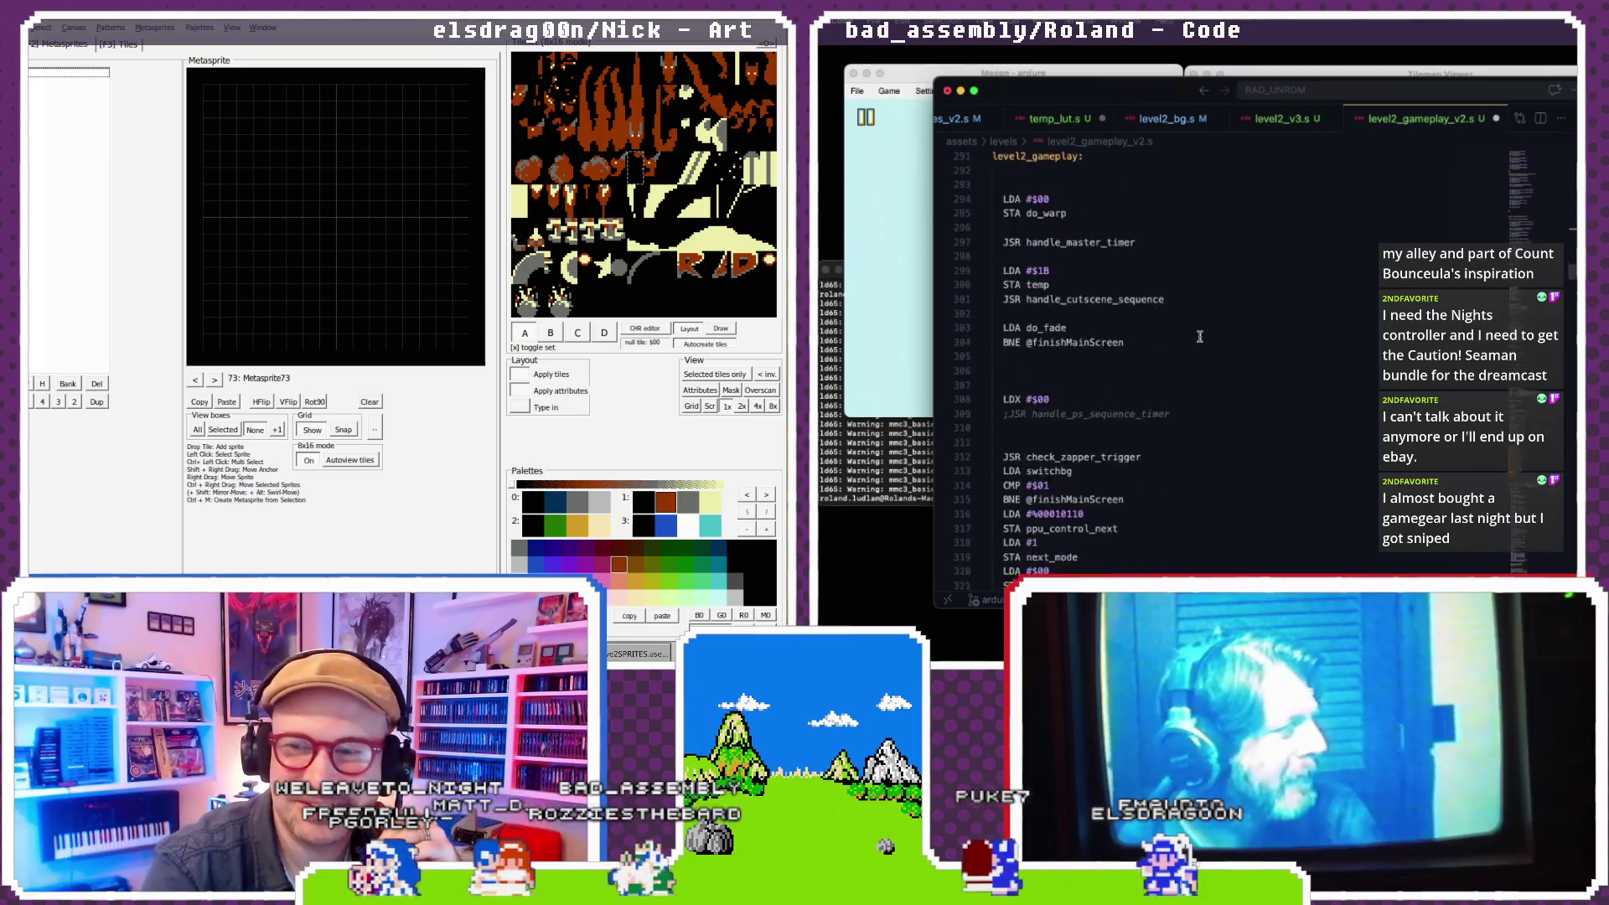
scroll(1199, 336, down, 5)
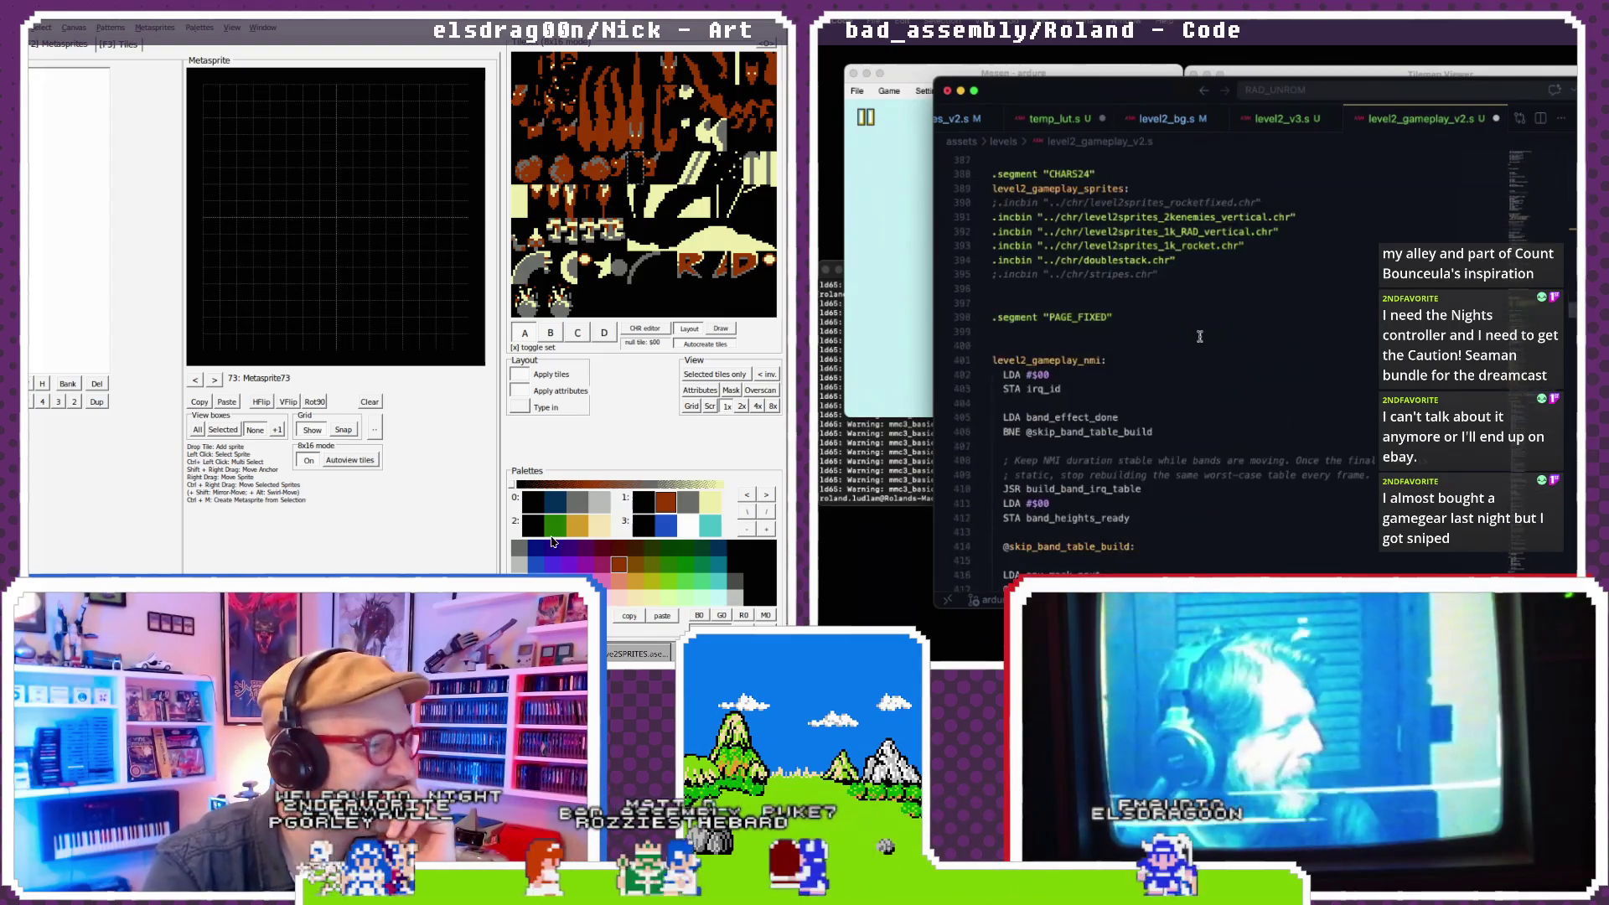
click(195, 380)
scroll(1199, 336, down, 10)
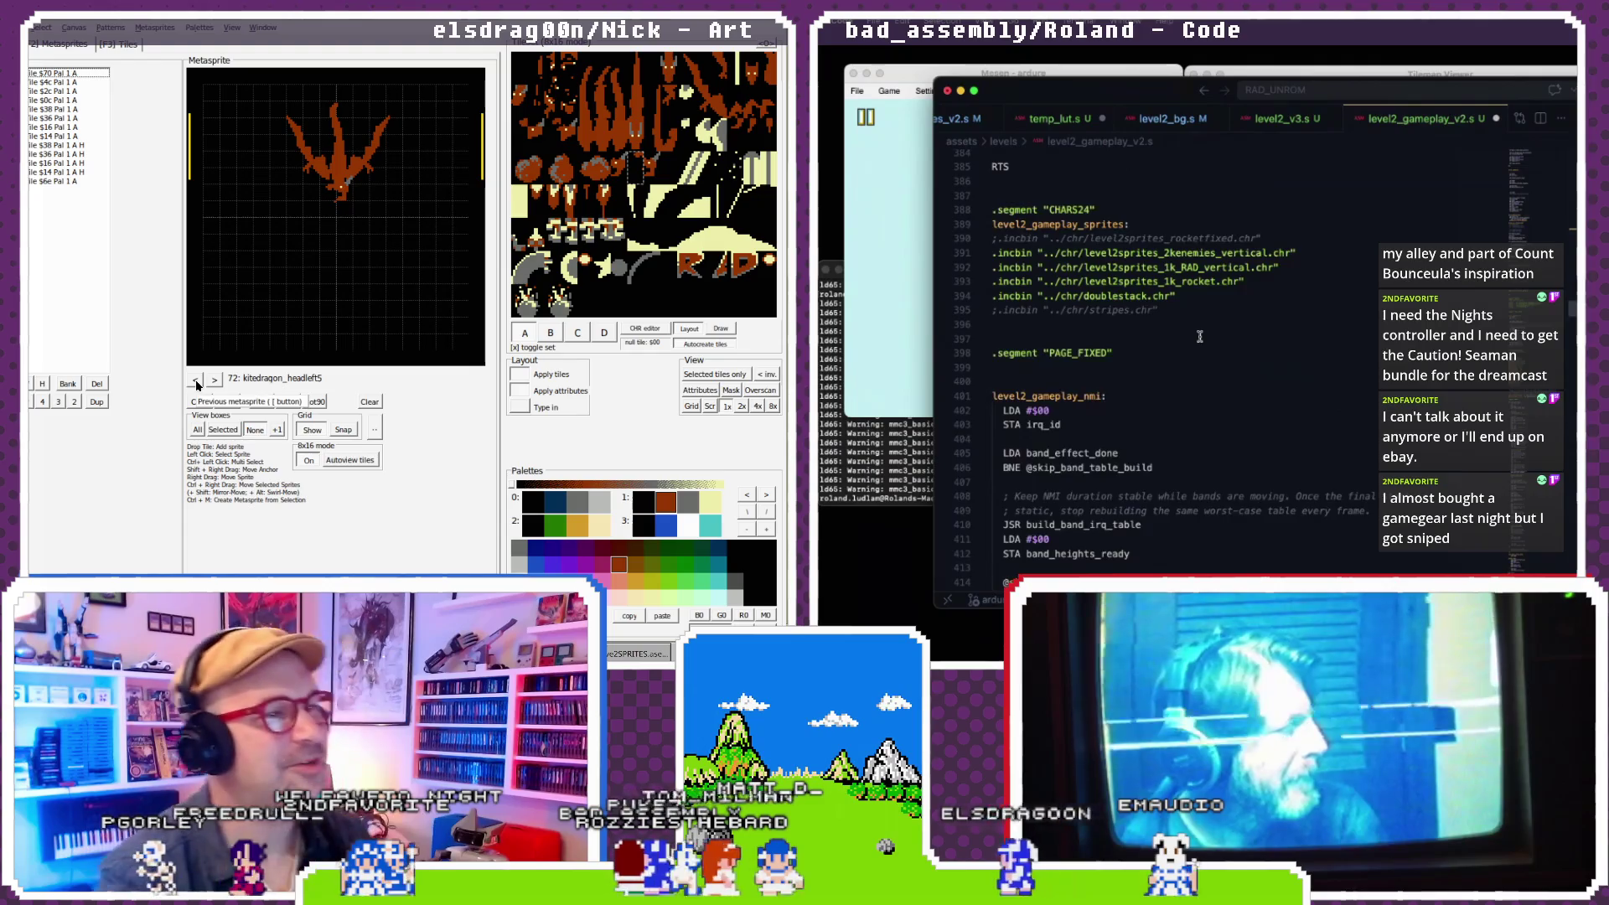
click(195, 381)
scroll(1199, 336, down, 15)
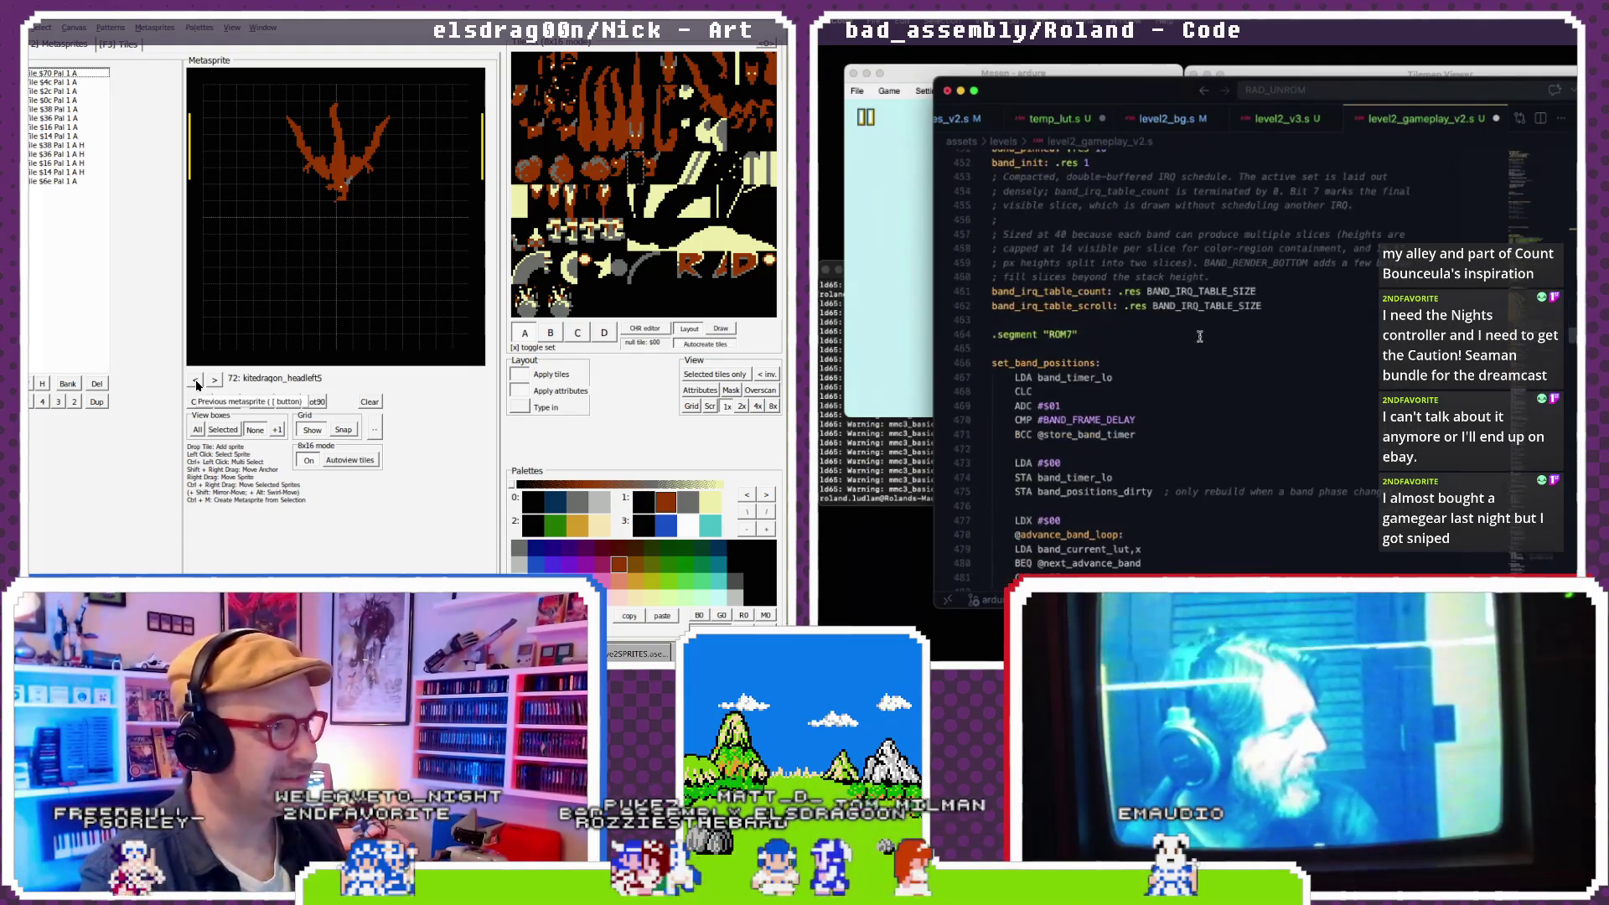
scroll(1199, 336, down, 20)
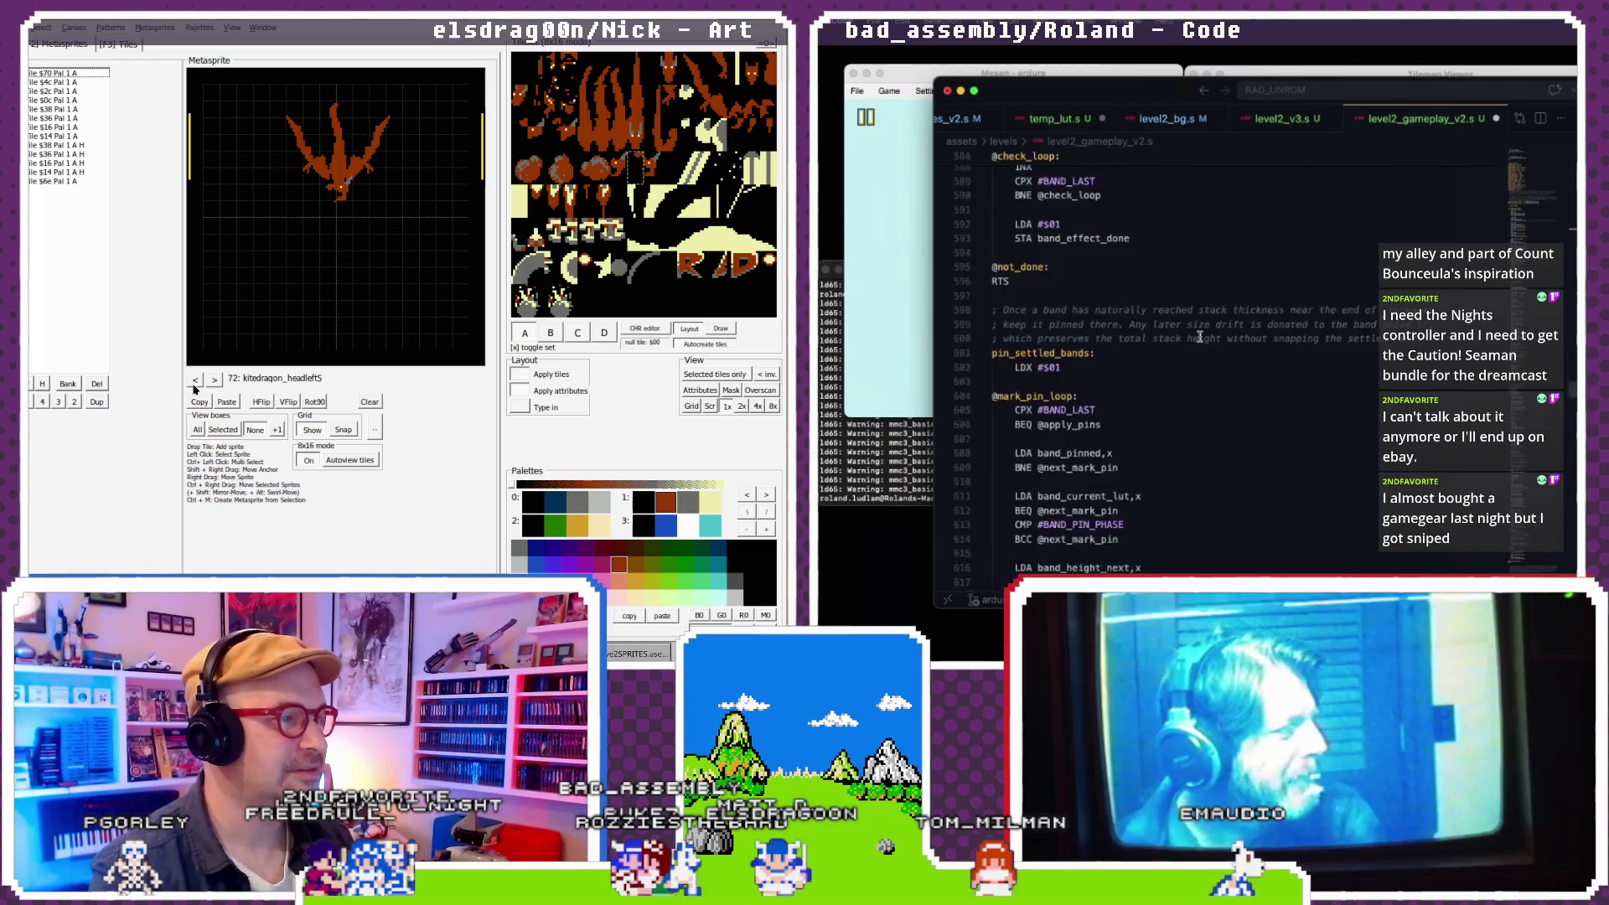
- Paste the setup_loop_nmt_rocket routine at the file's end, after band_curve_lut
click(195, 380)
scroll(1199, 335, down, 15)
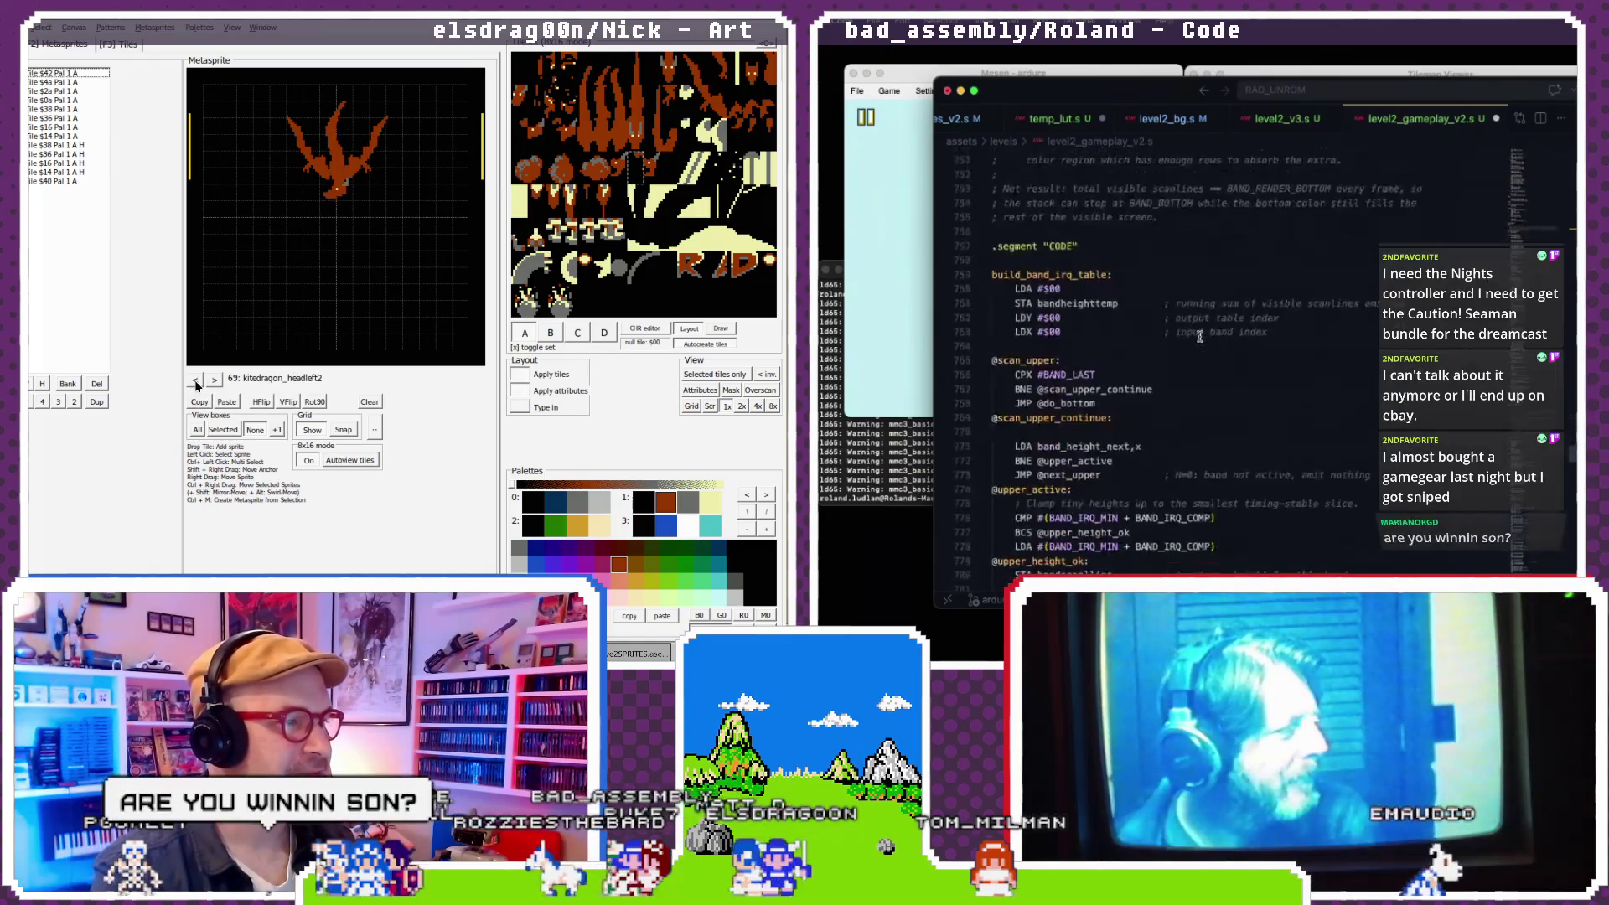
click(198, 381)
click(198, 381)
click(198, 382)
click(214, 381)
click(215, 380)
scroll(1199, 336, down, 18)
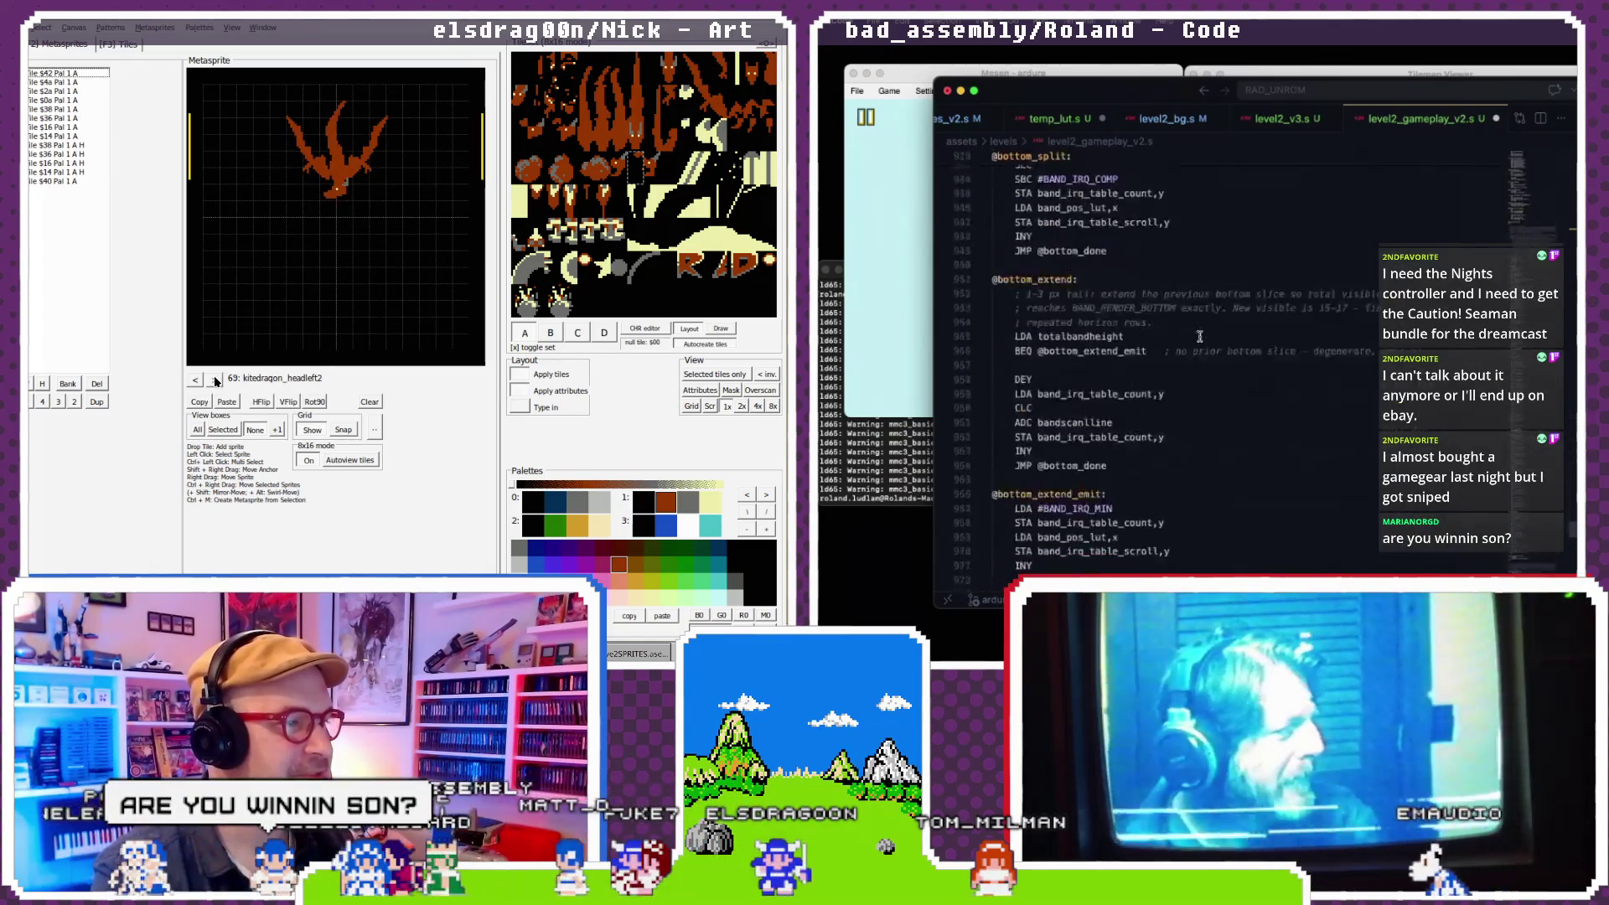
scroll(1199, 336, down, 10)
click(216, 380)
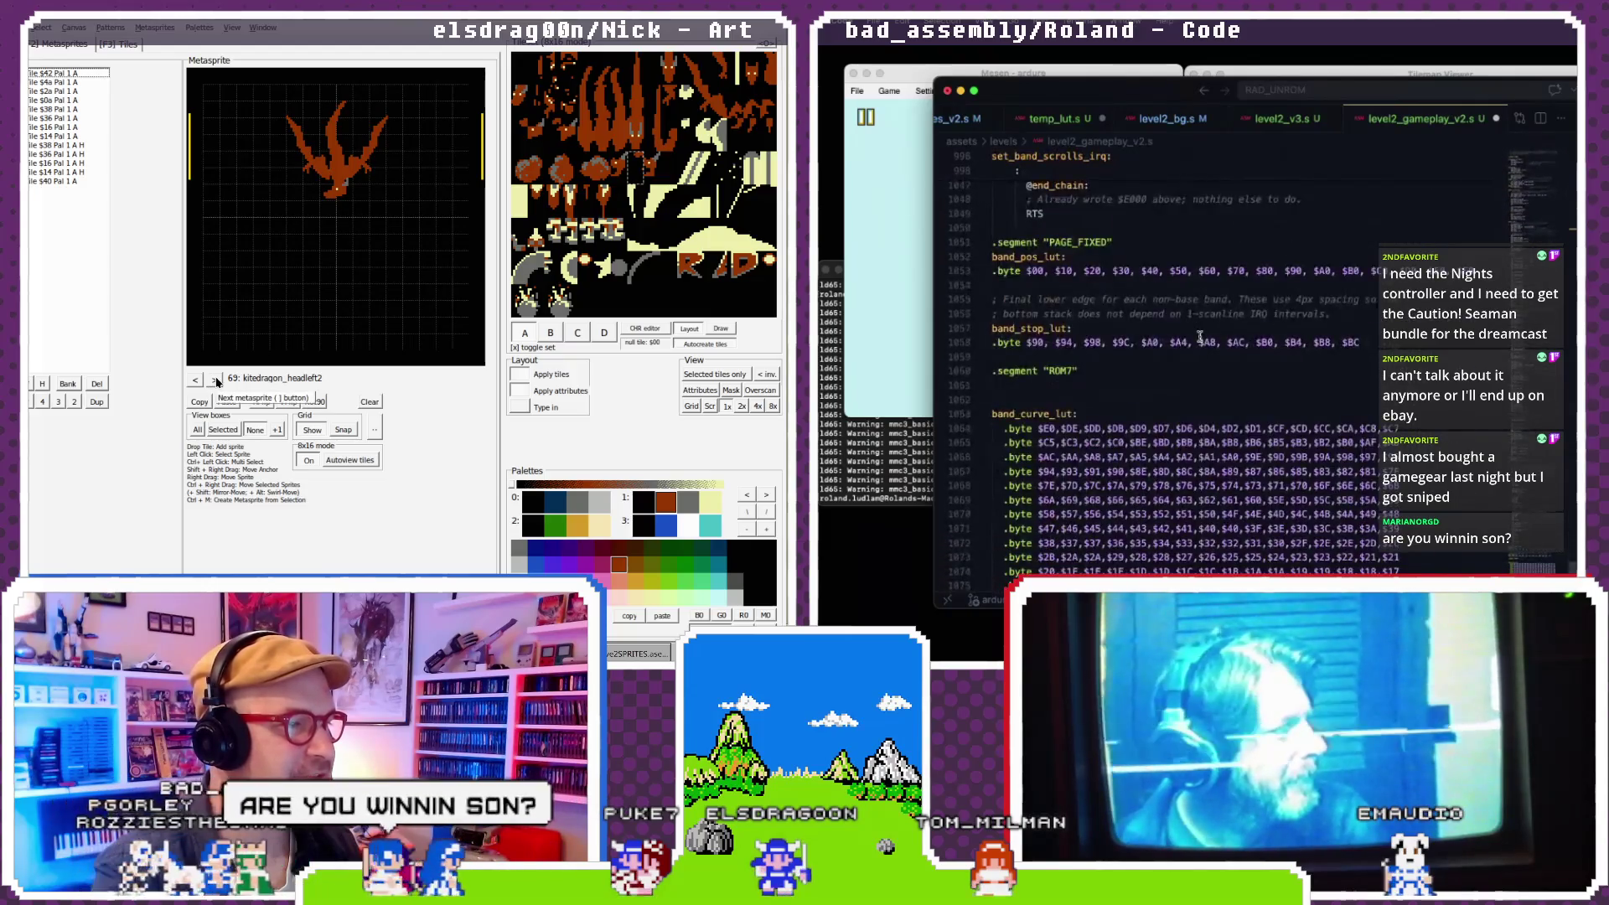
click(216, 381)
scroll(1157, 382, up, 1)
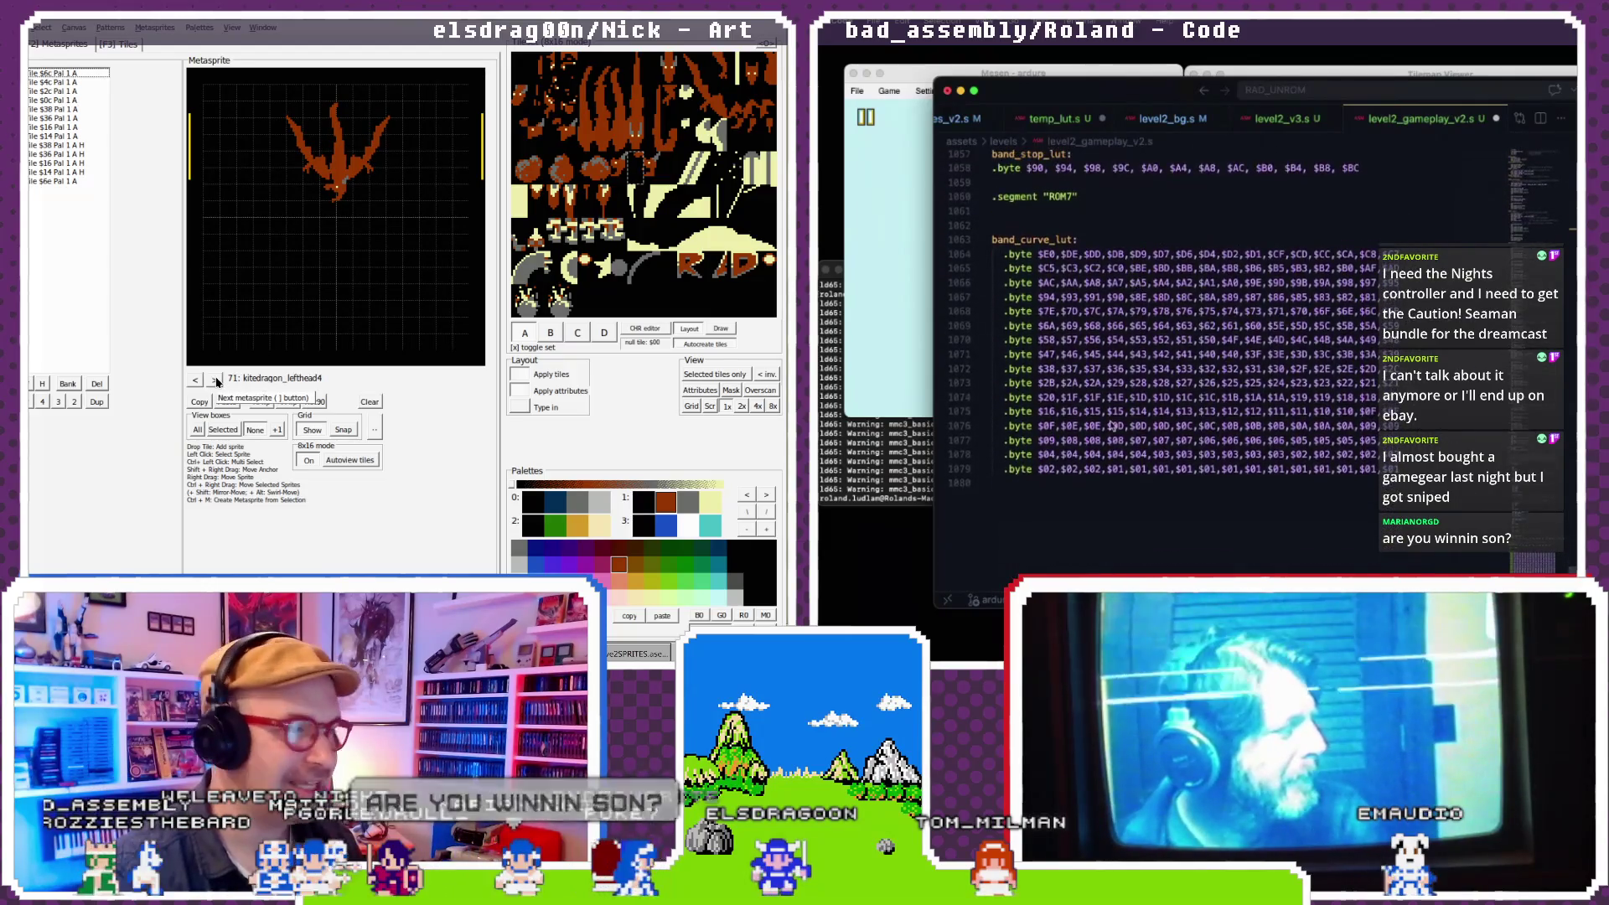
click(198, 380)
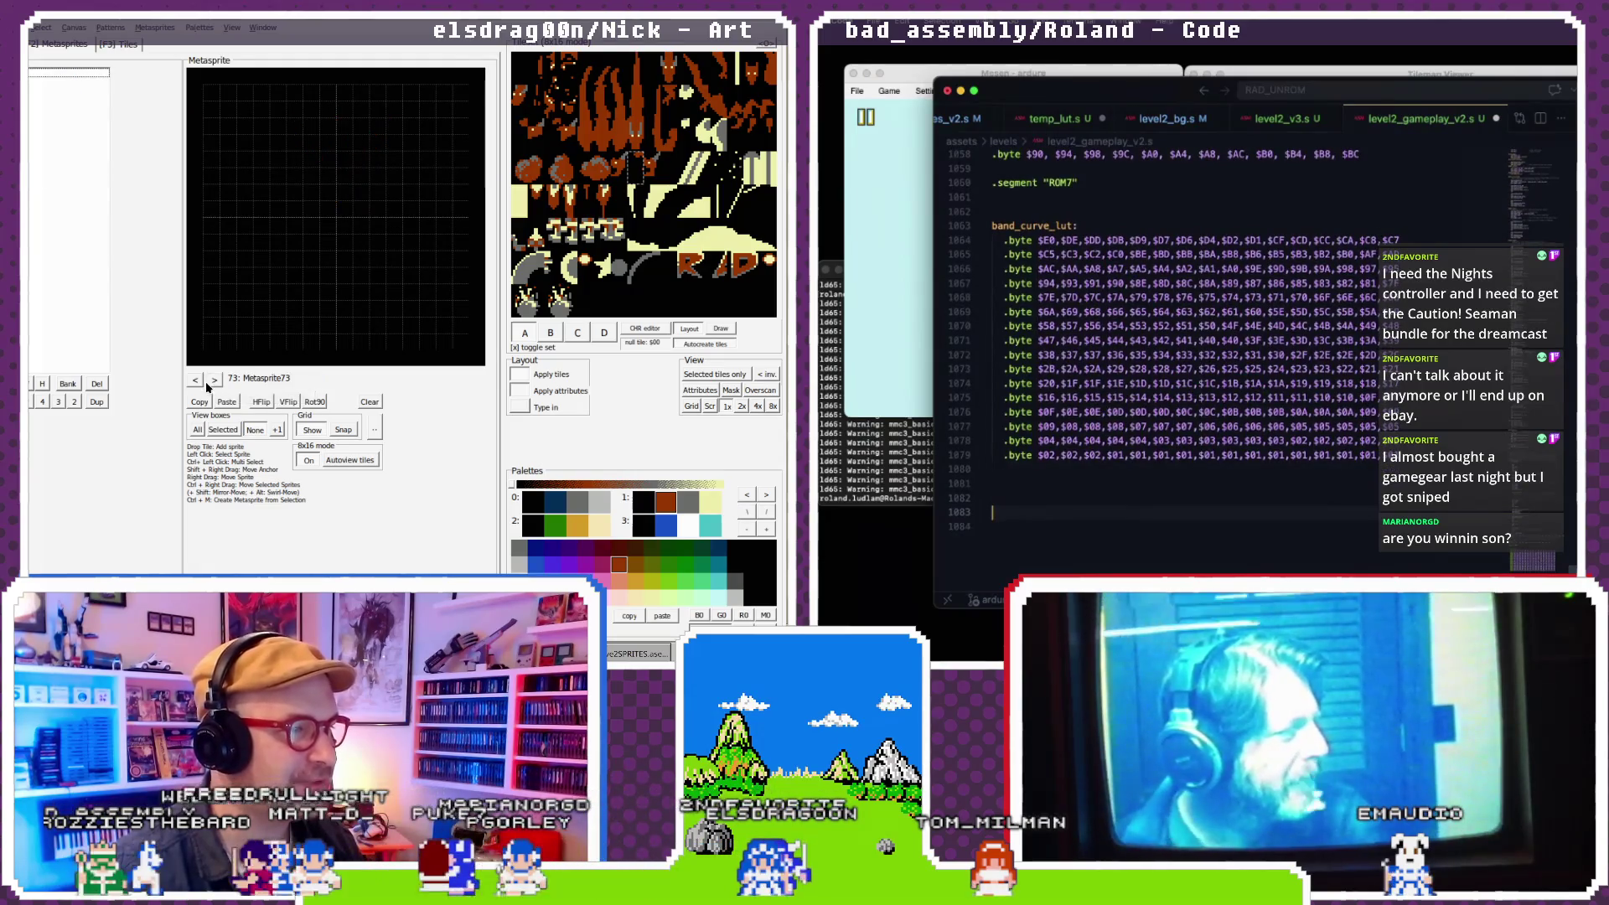
click(199, 379)
scroll(1114, 414, up, 5)
click(214, 380)
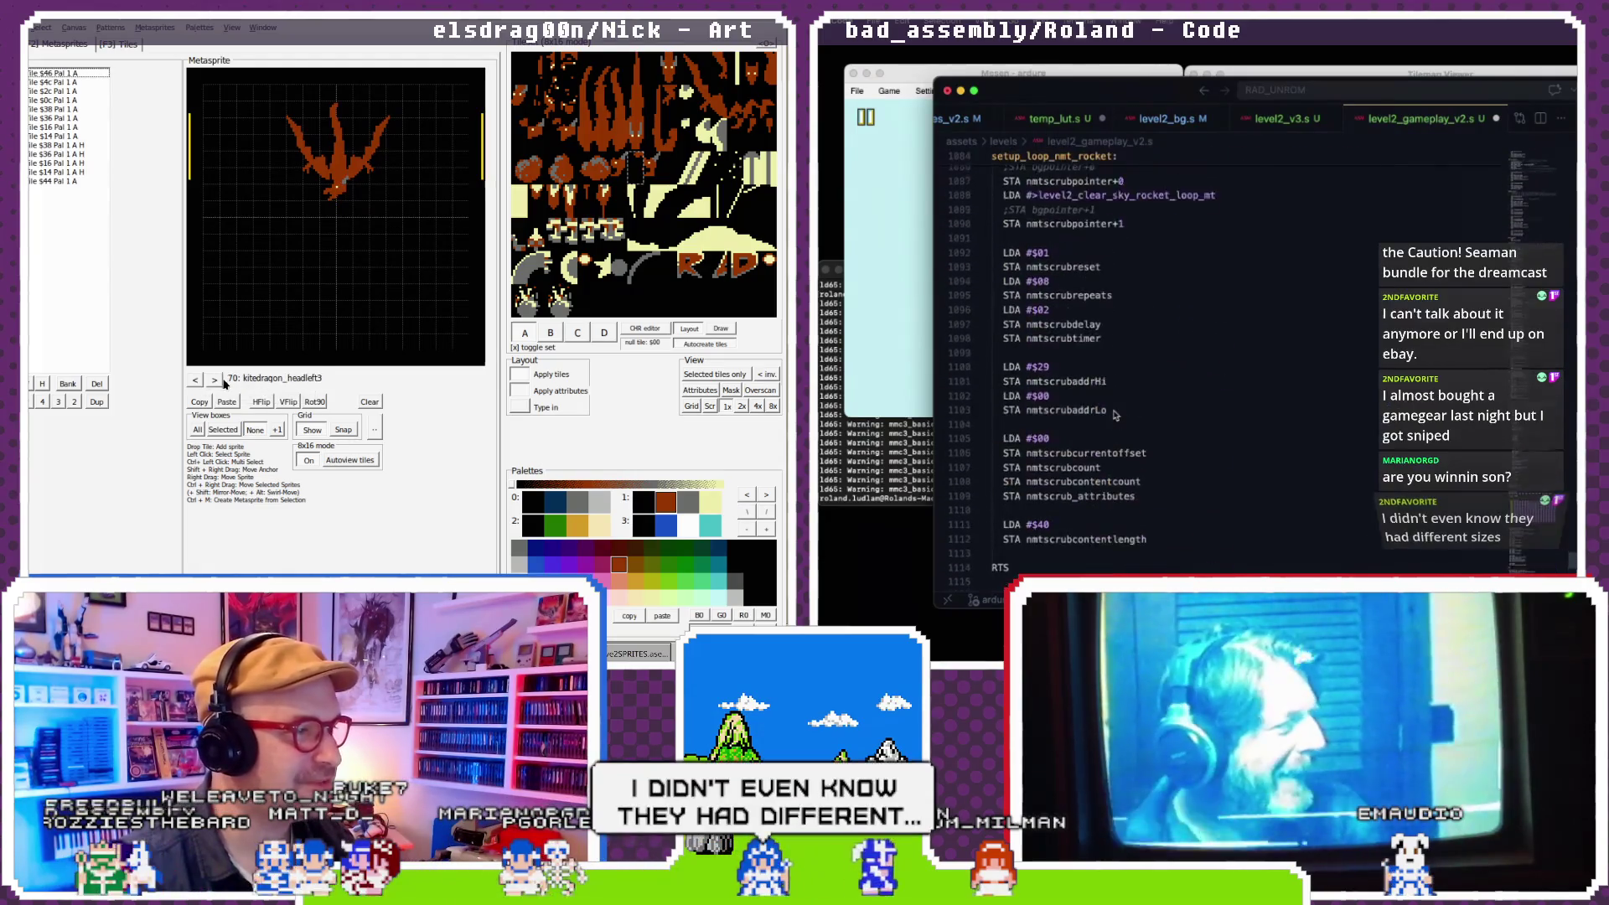
- Change the label setup_loop_nmt_rocket to setup_loop_nmt_stripes, then show level2_bg.s at level2_palette_final
double_click(289, 377)
text(kitedragon_headlef)
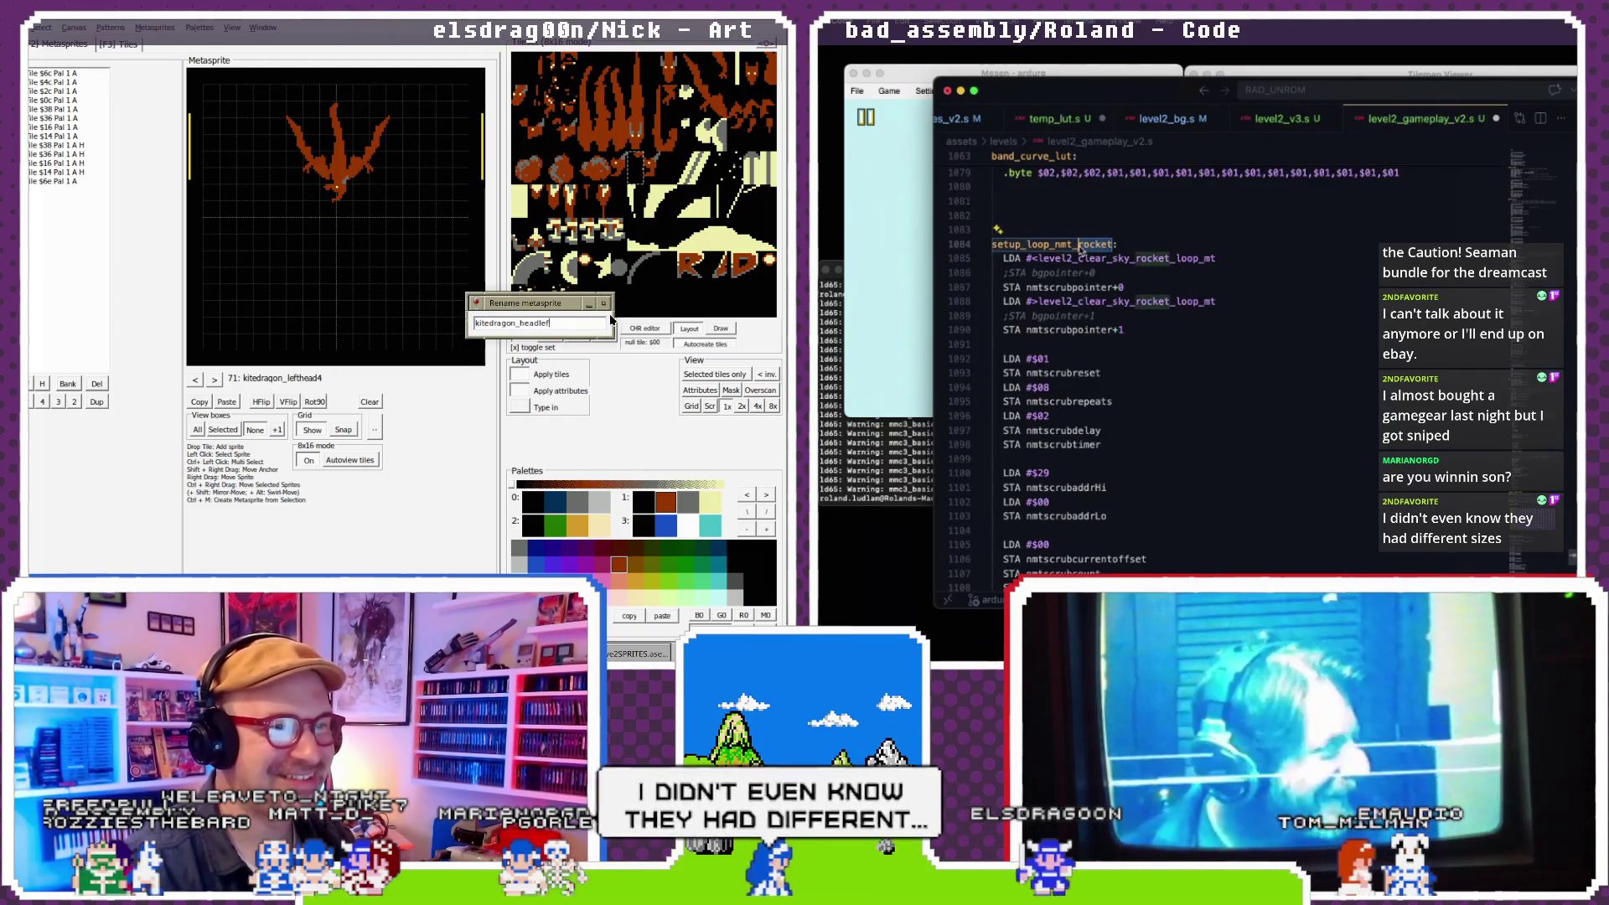
text(t4stripes)
key(Return)
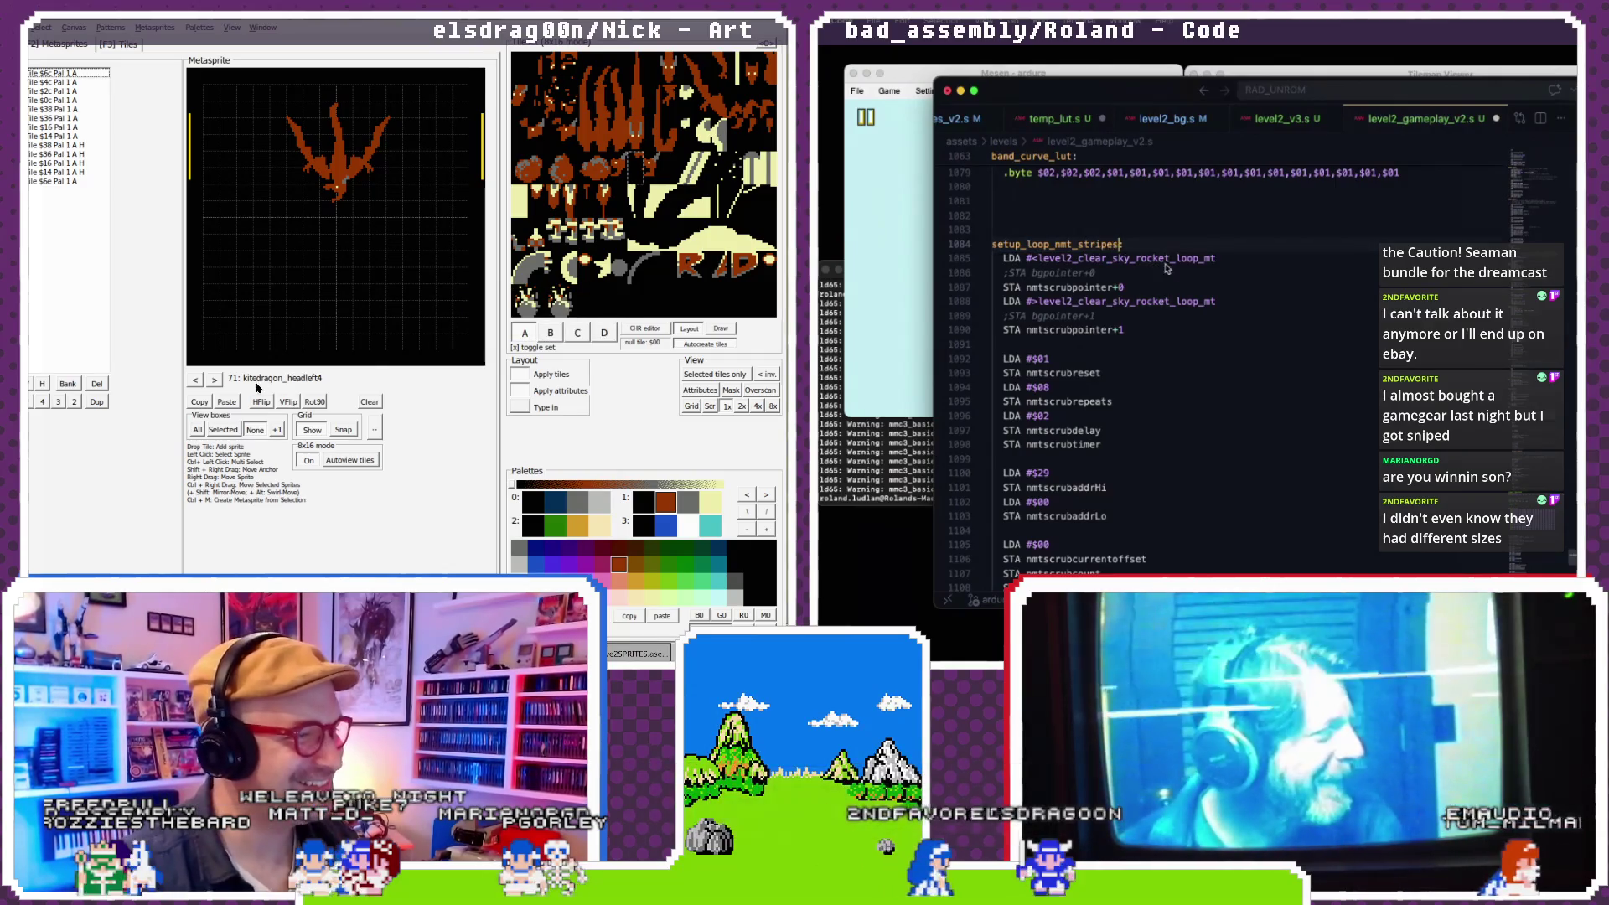
double_click(214, 380)
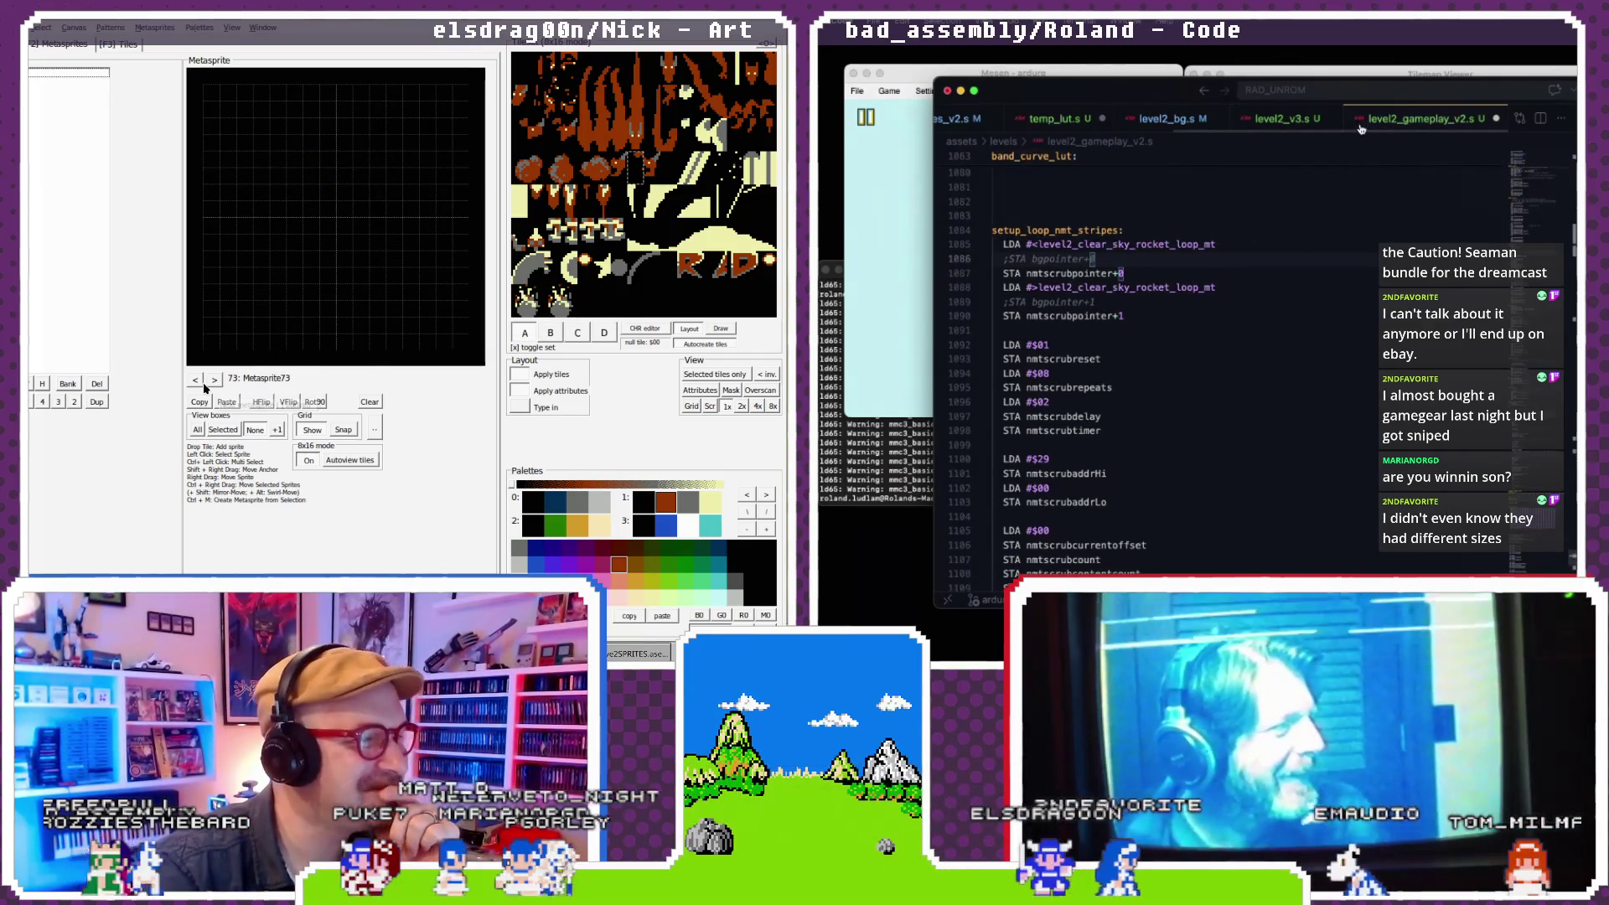
click(195, 382)
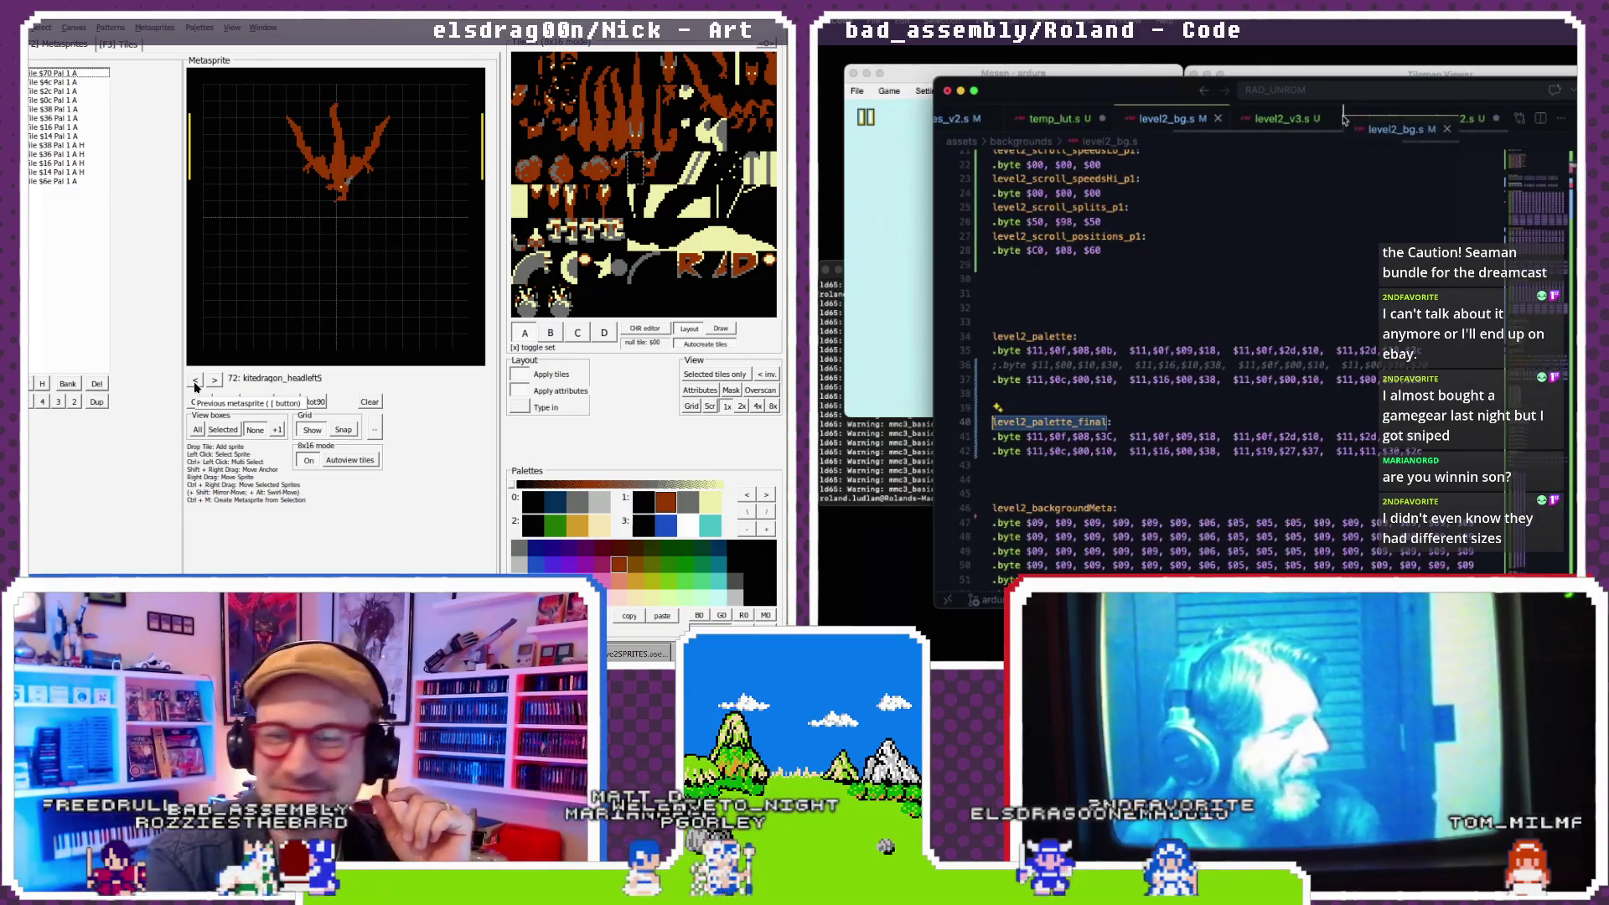
- Bring up level2_bg.s and scroll through its background and attribute data
drag(1343, 118, 1452, 123)
scroll(1381, 170, down, 10)
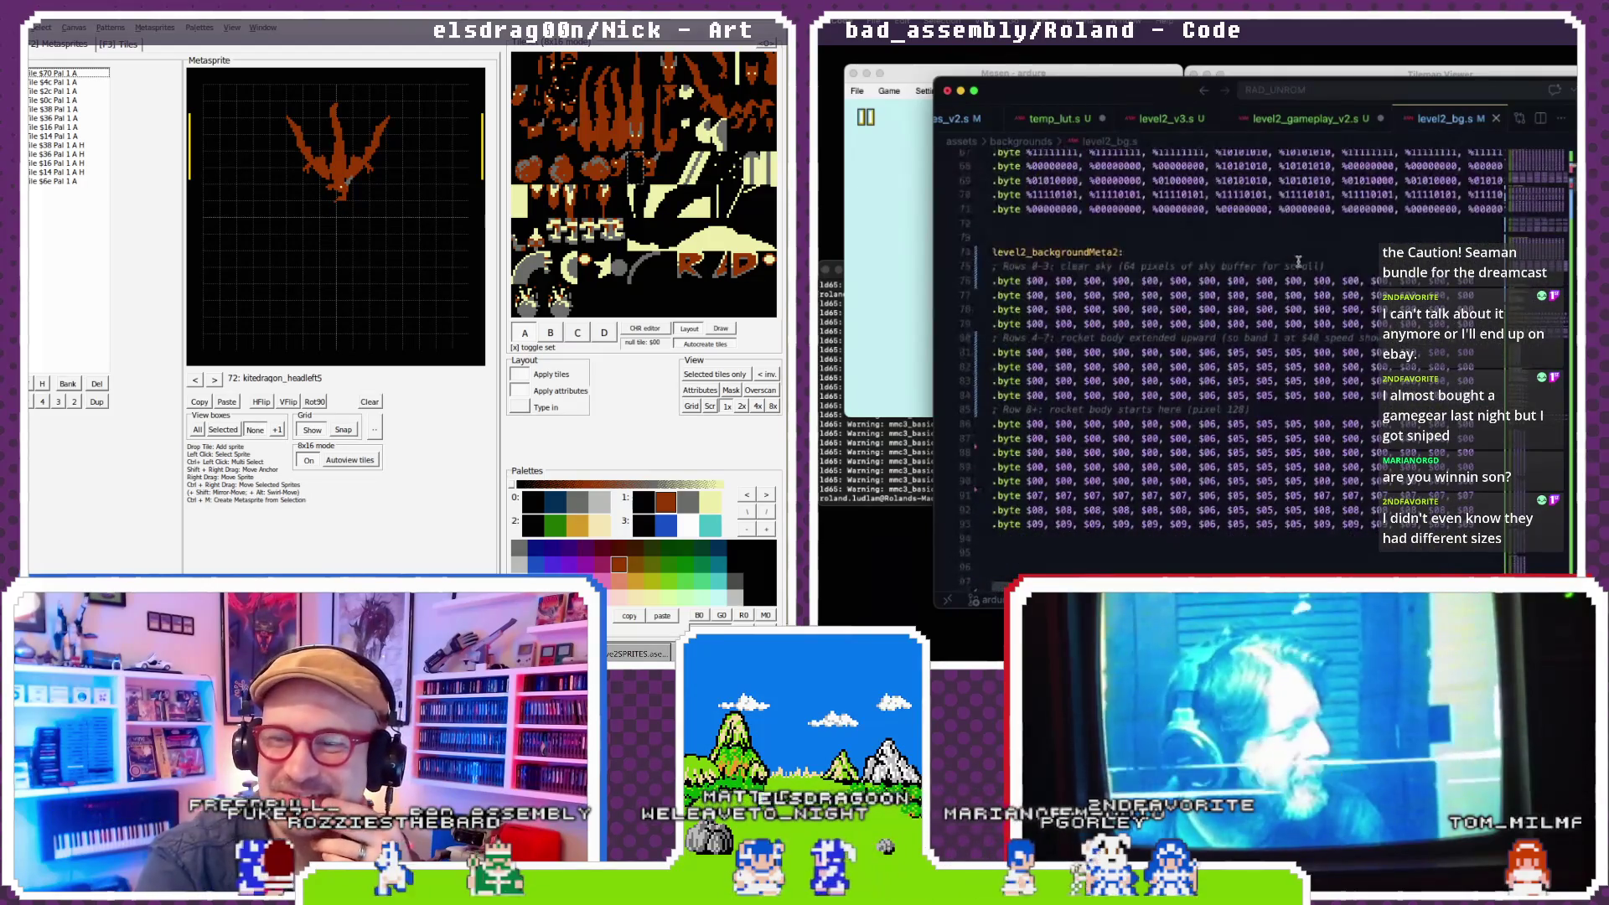
scroll(1297, 262, down, 6)
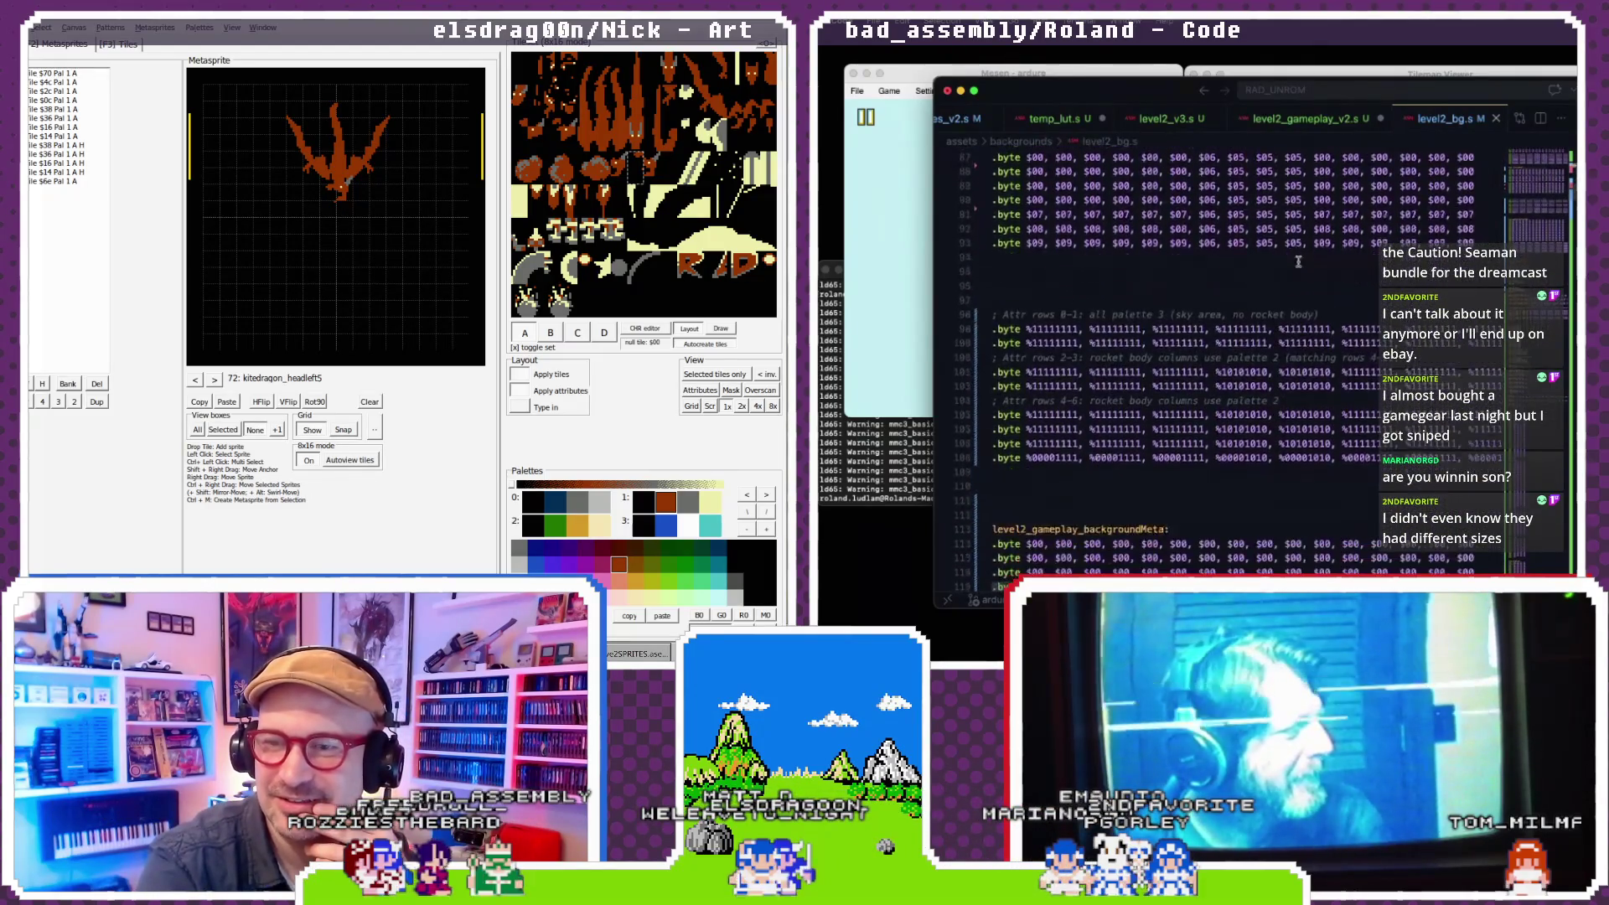
scroll(1298, 261, down, 15)
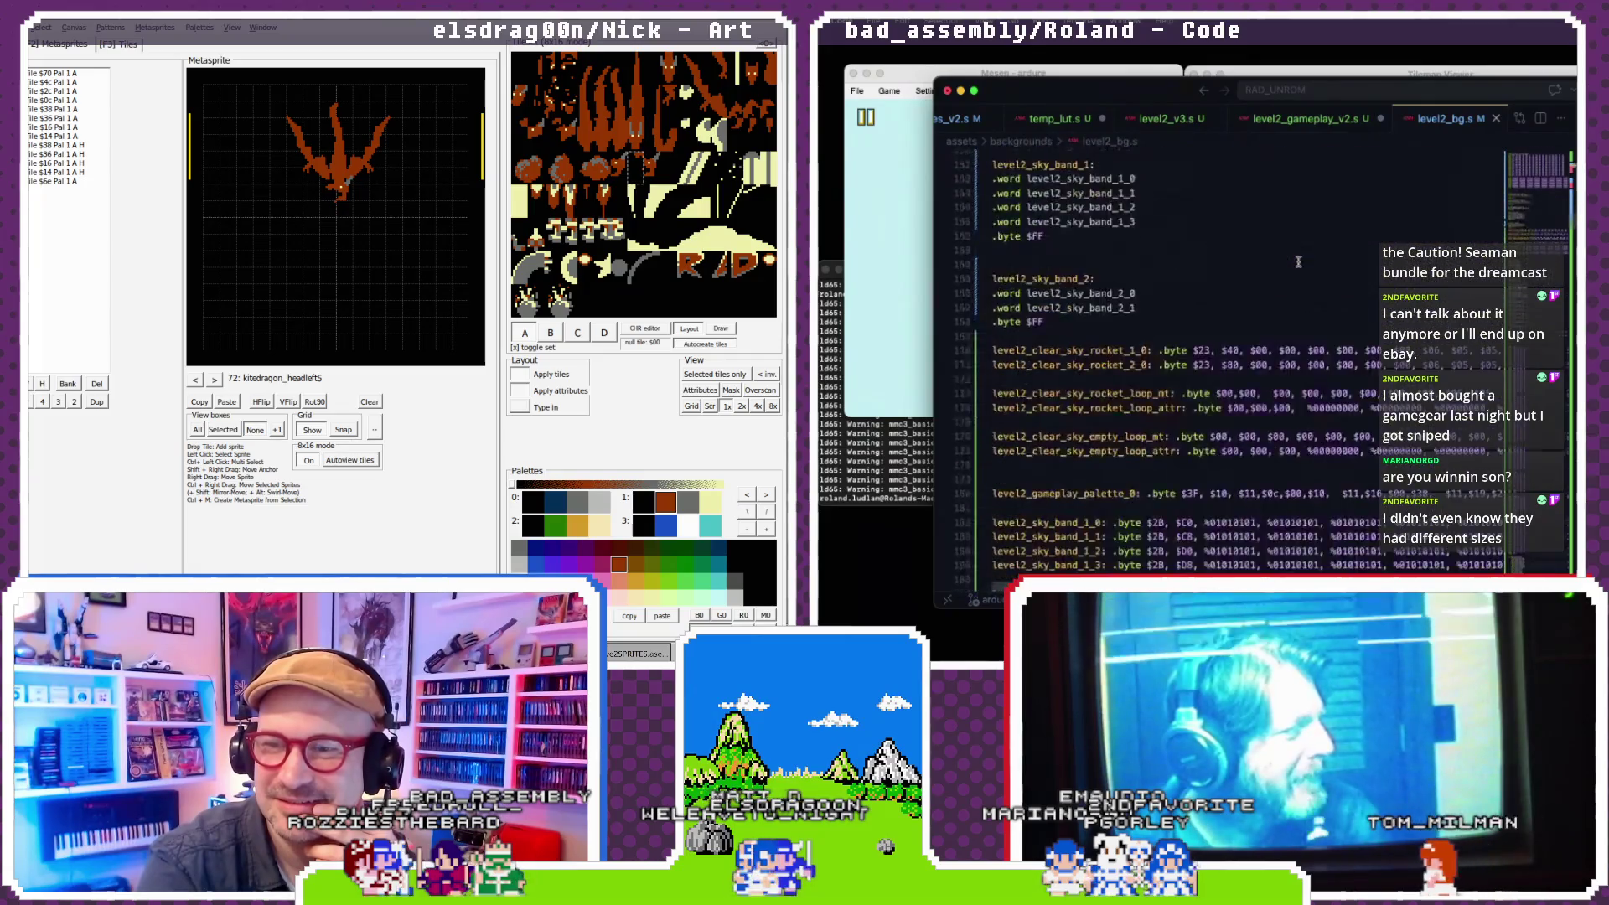
scroll(1298, 262, down, 20)
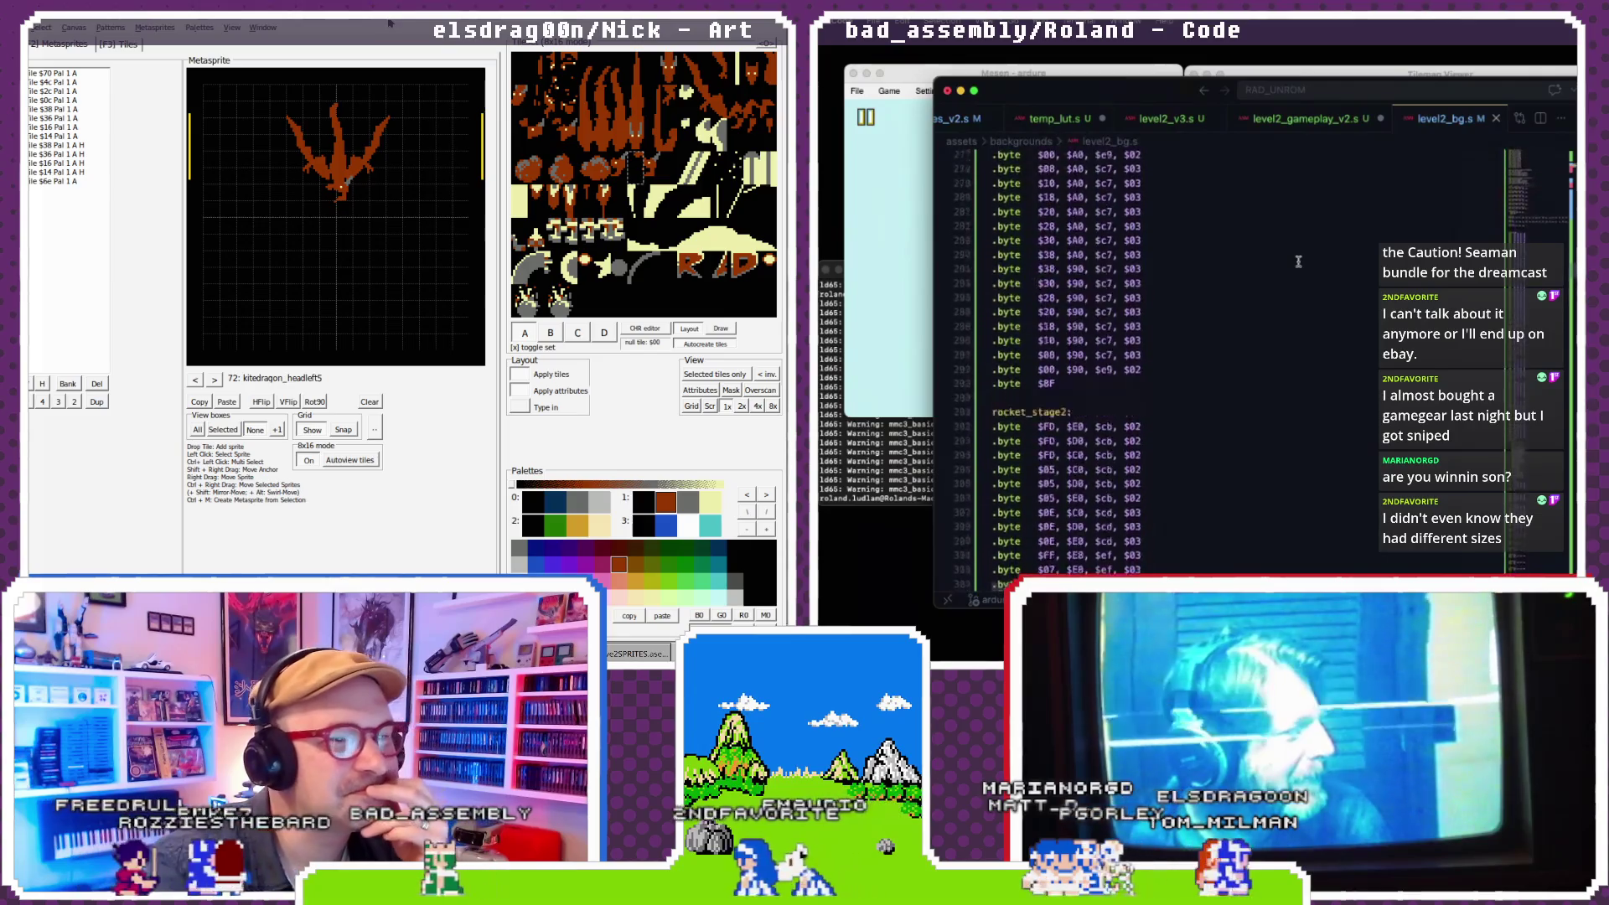
scroll(1298, 261, up, 15)
scroll(1298, 261, down, 4)
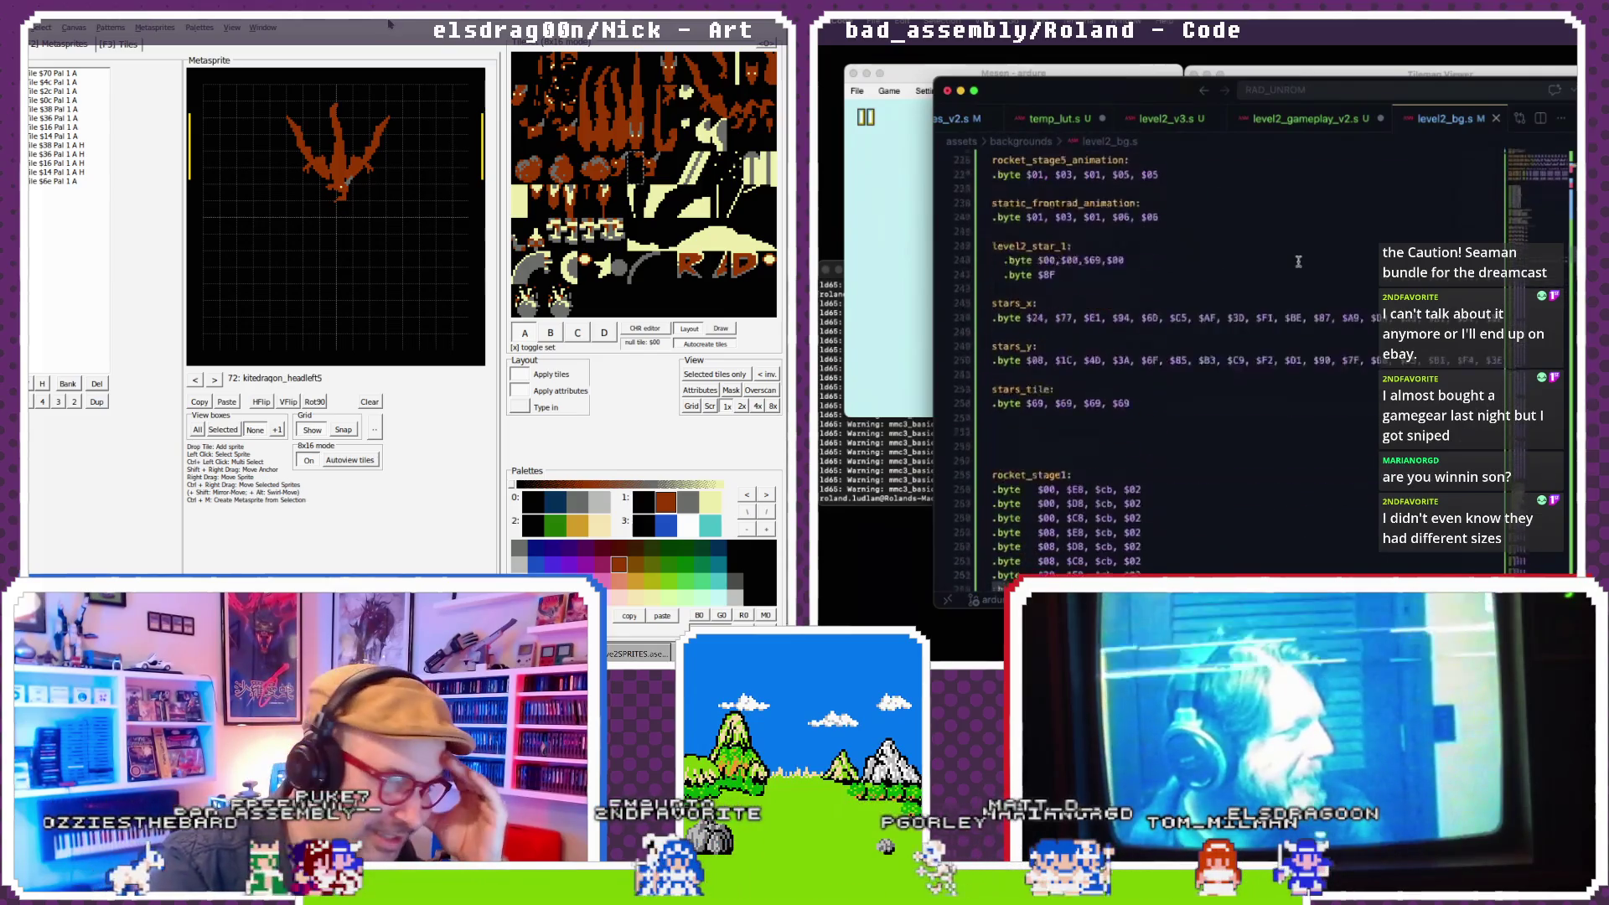
scroll(1298, 262, up, 10)
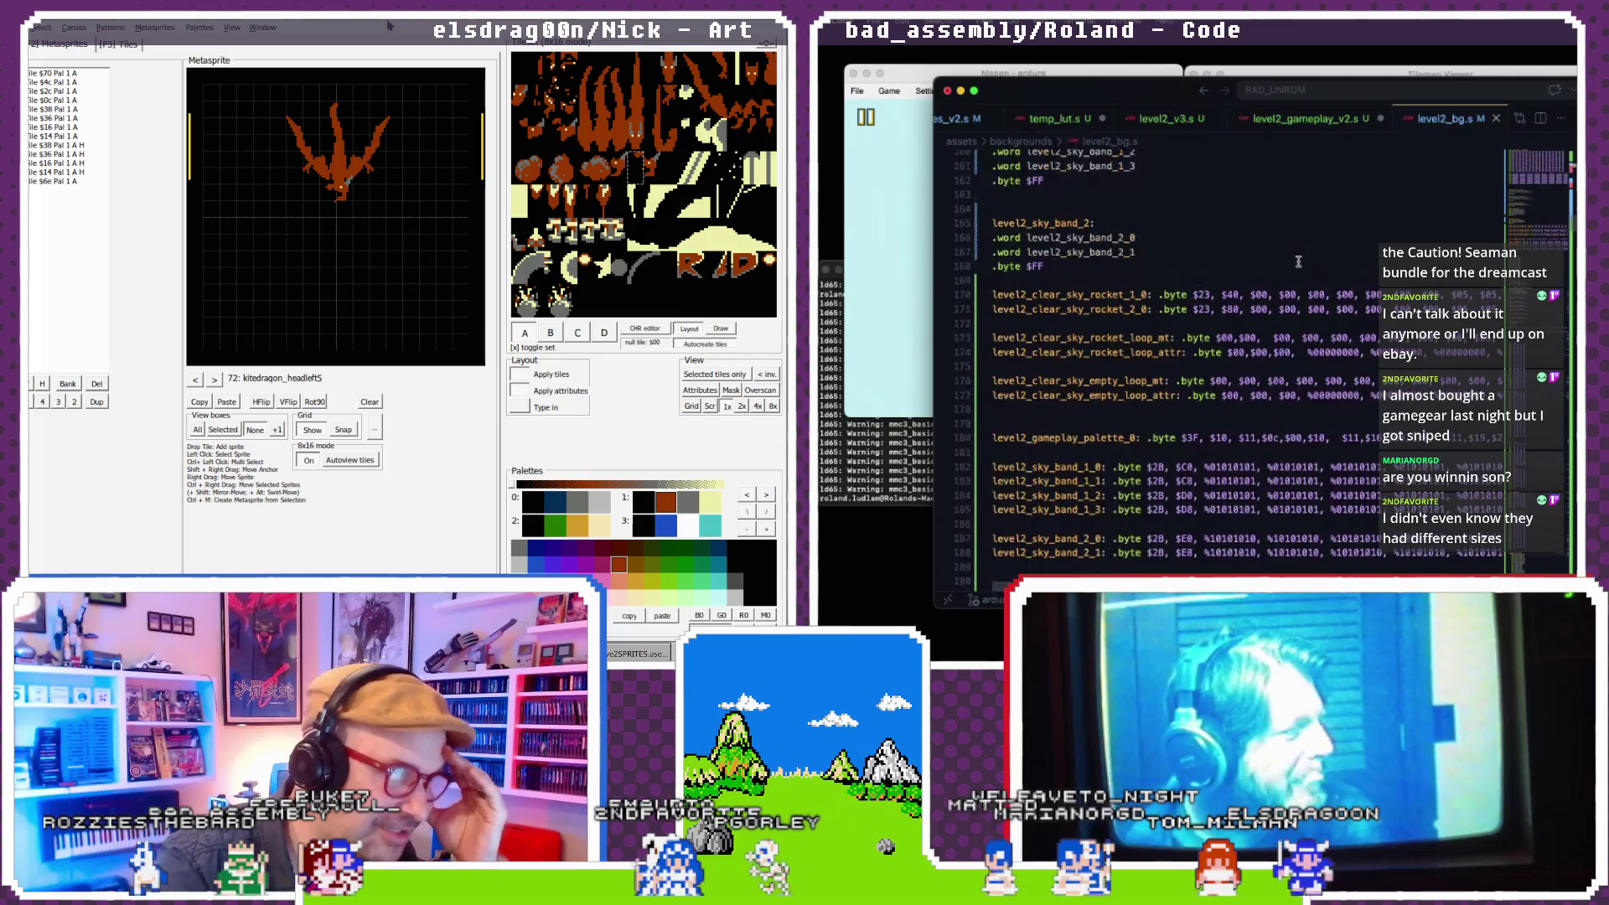
scroll(1297, 261, down, 4)
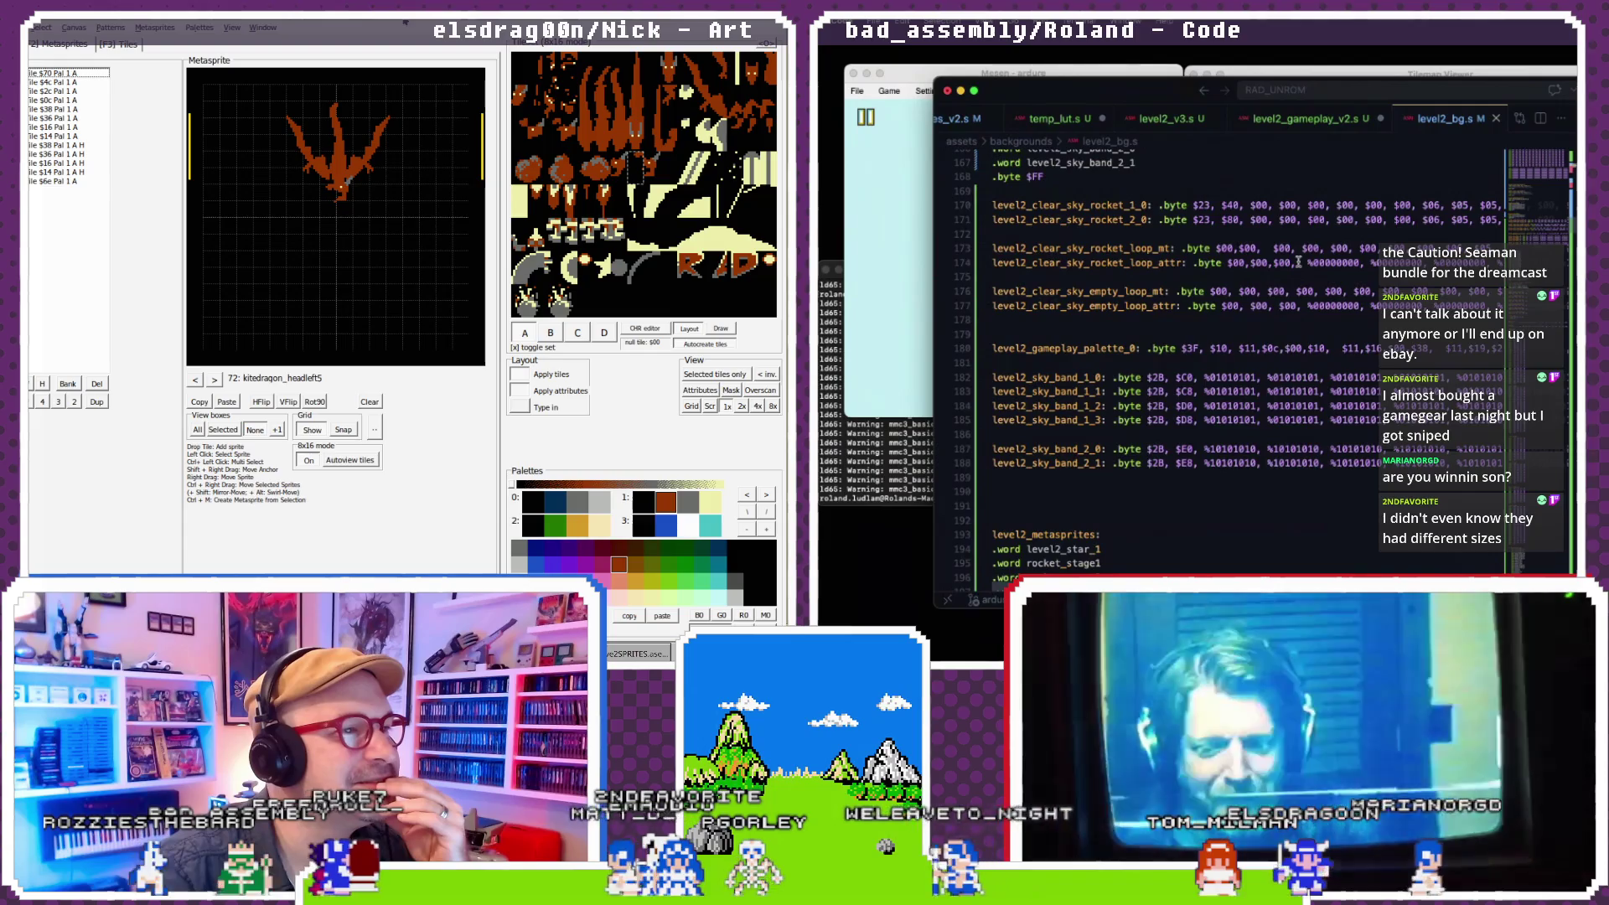
scroll(1298, 262, up, 9)
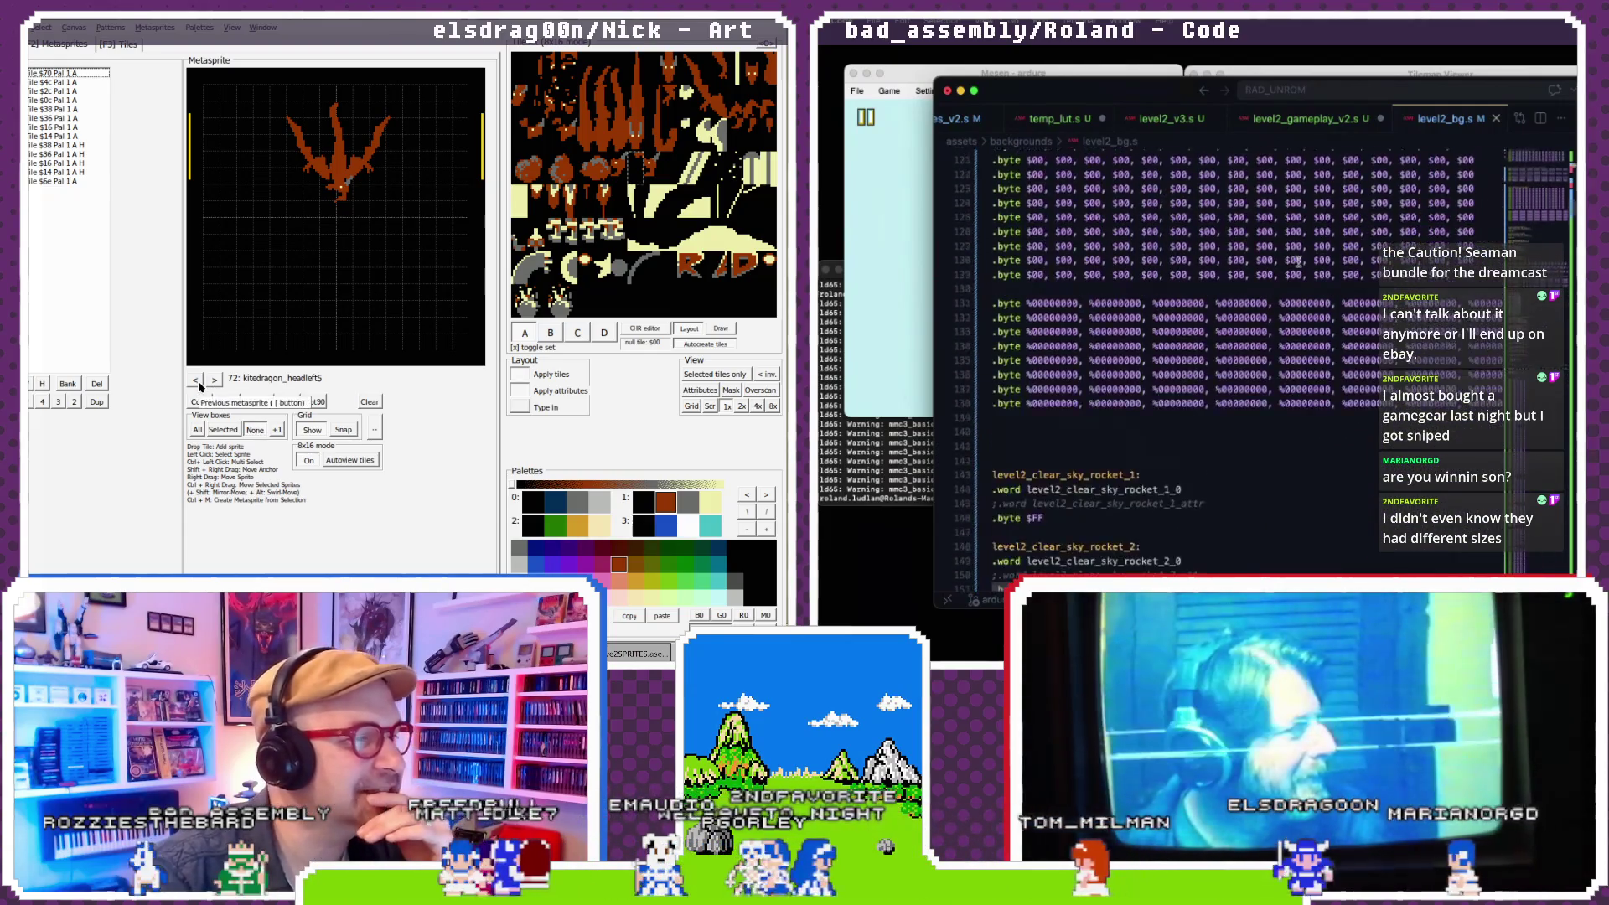
scroll(1297, 262, down, 2)
scroll(1297, 262, up, 11)
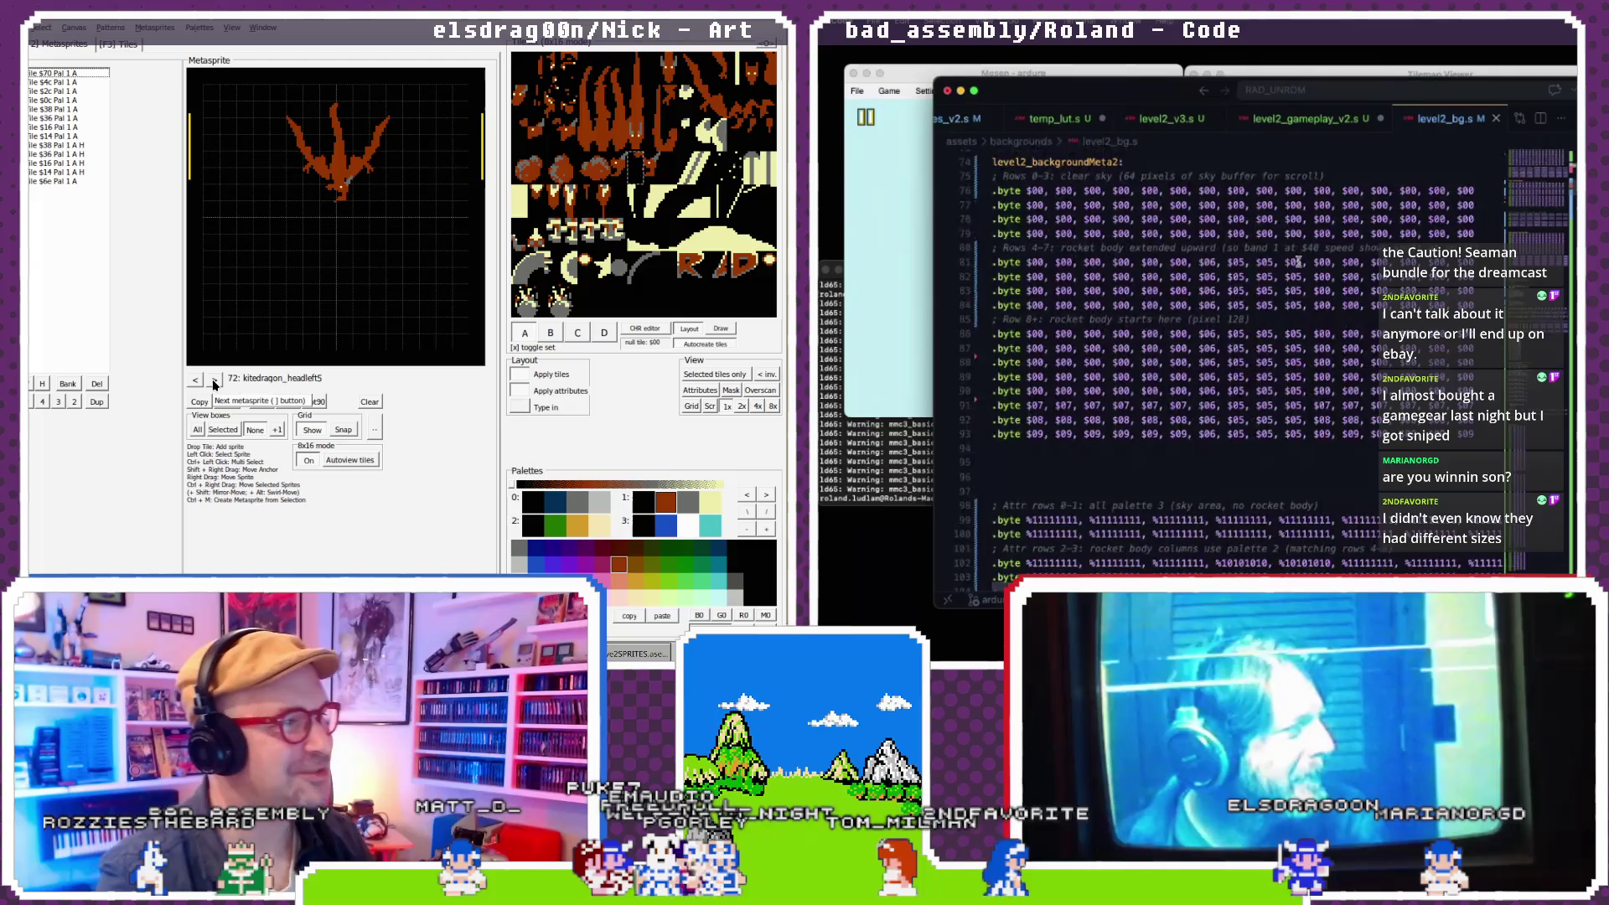
scroll(1298, 262, down, 1)
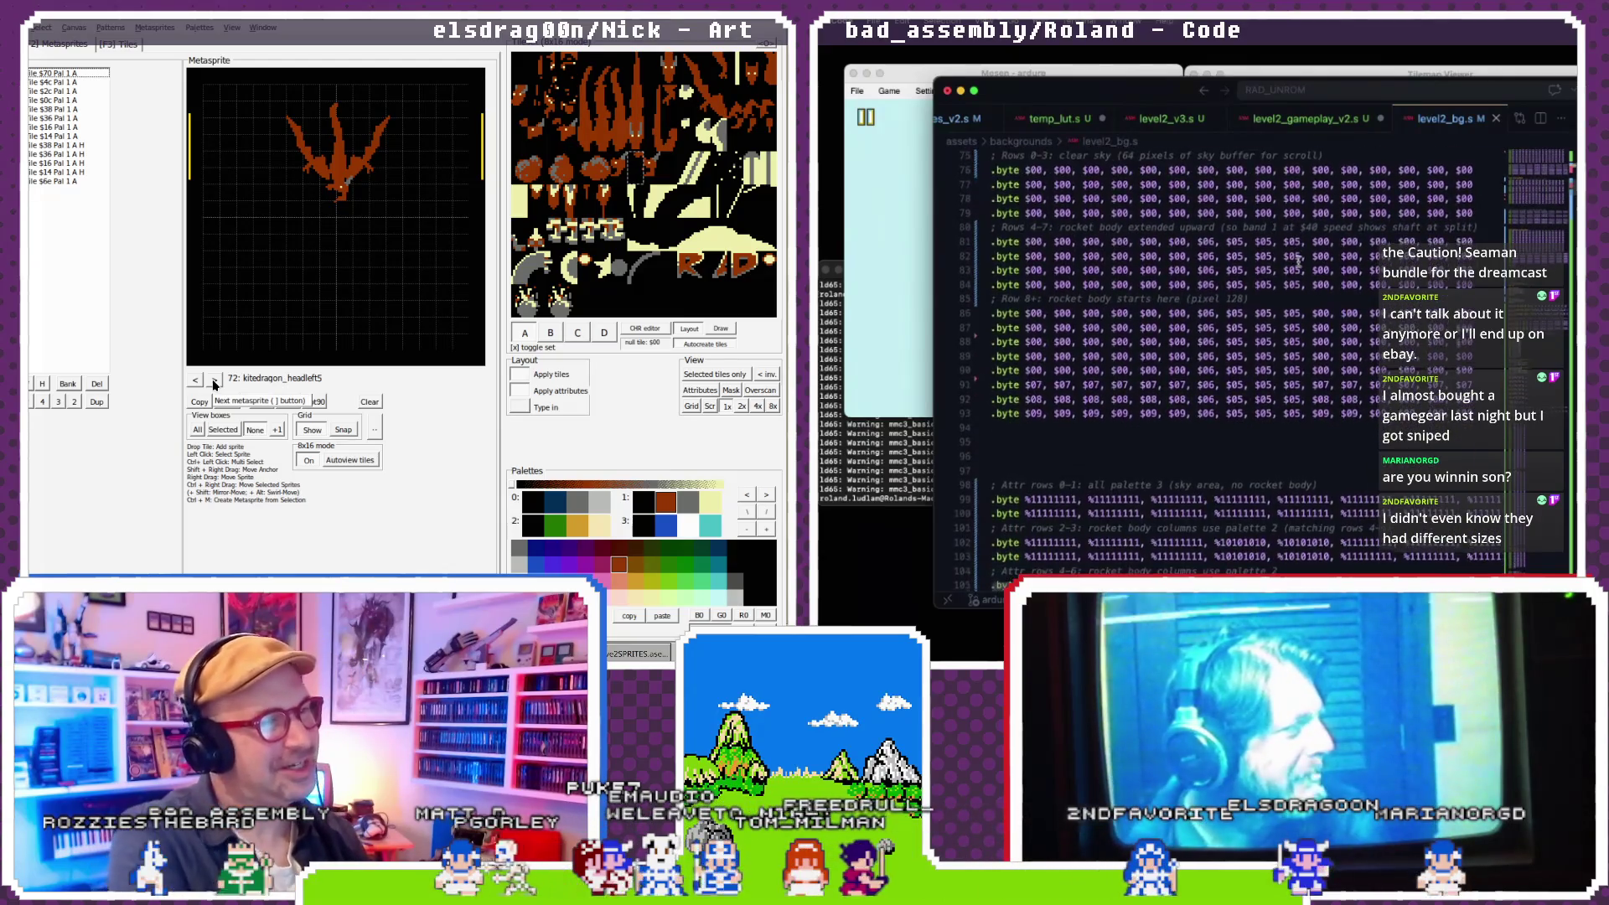
scroll(1298, 261, up, 15)
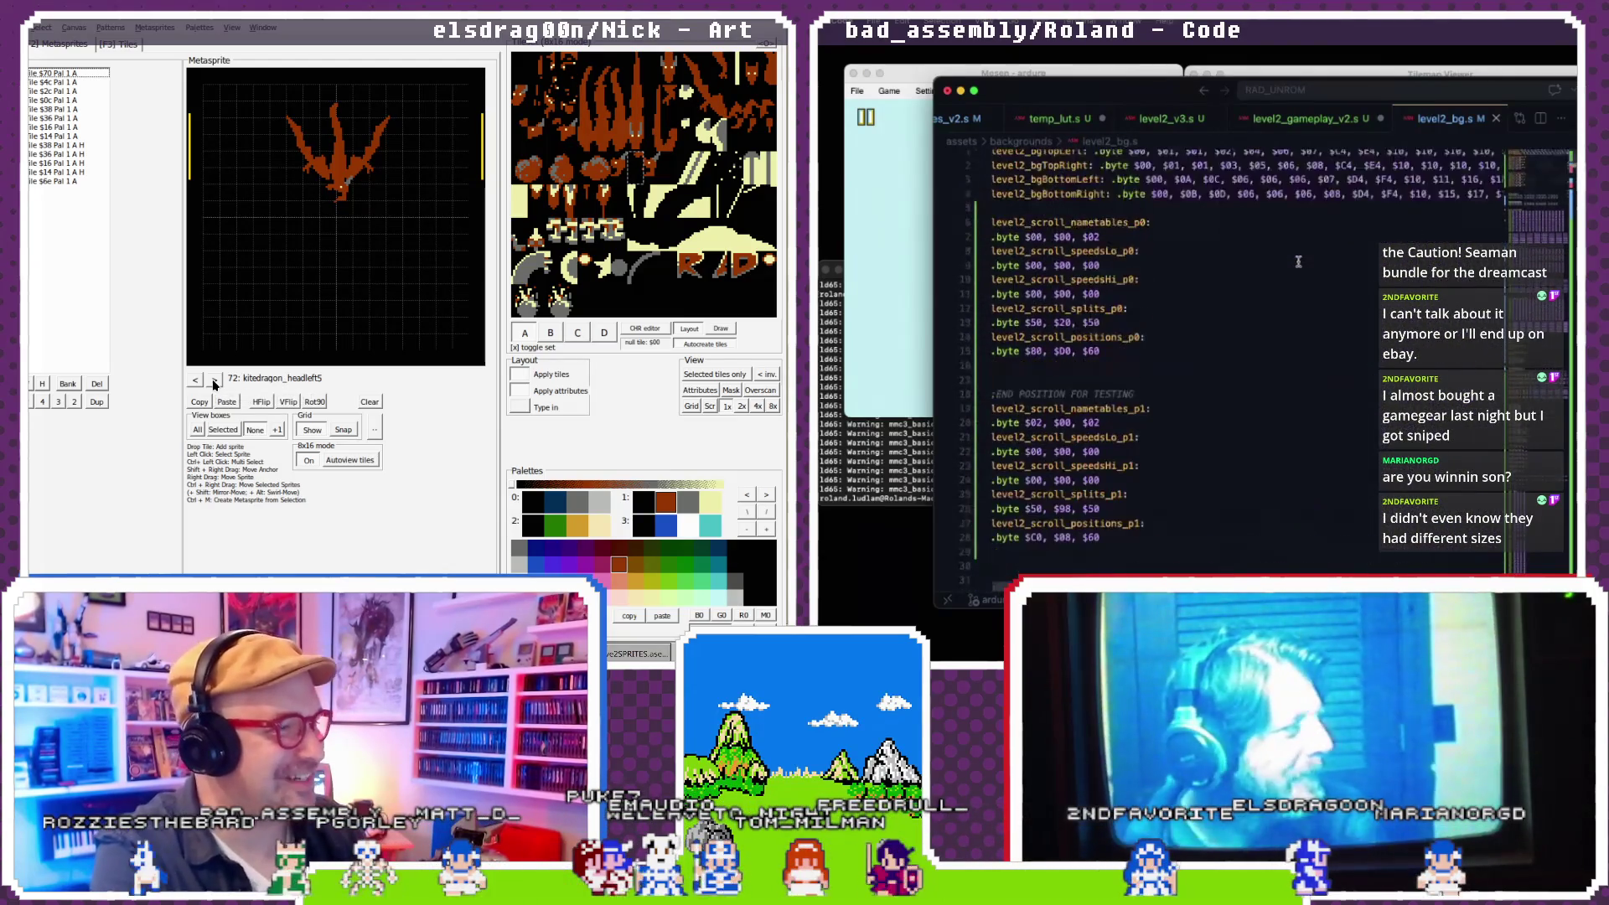
- Step through the metasprites next to kitedragon_headleft5, scrolling down through the sprite data
click(213, 380)
click(196, 381)
scroll(1298, 262, down, 15)
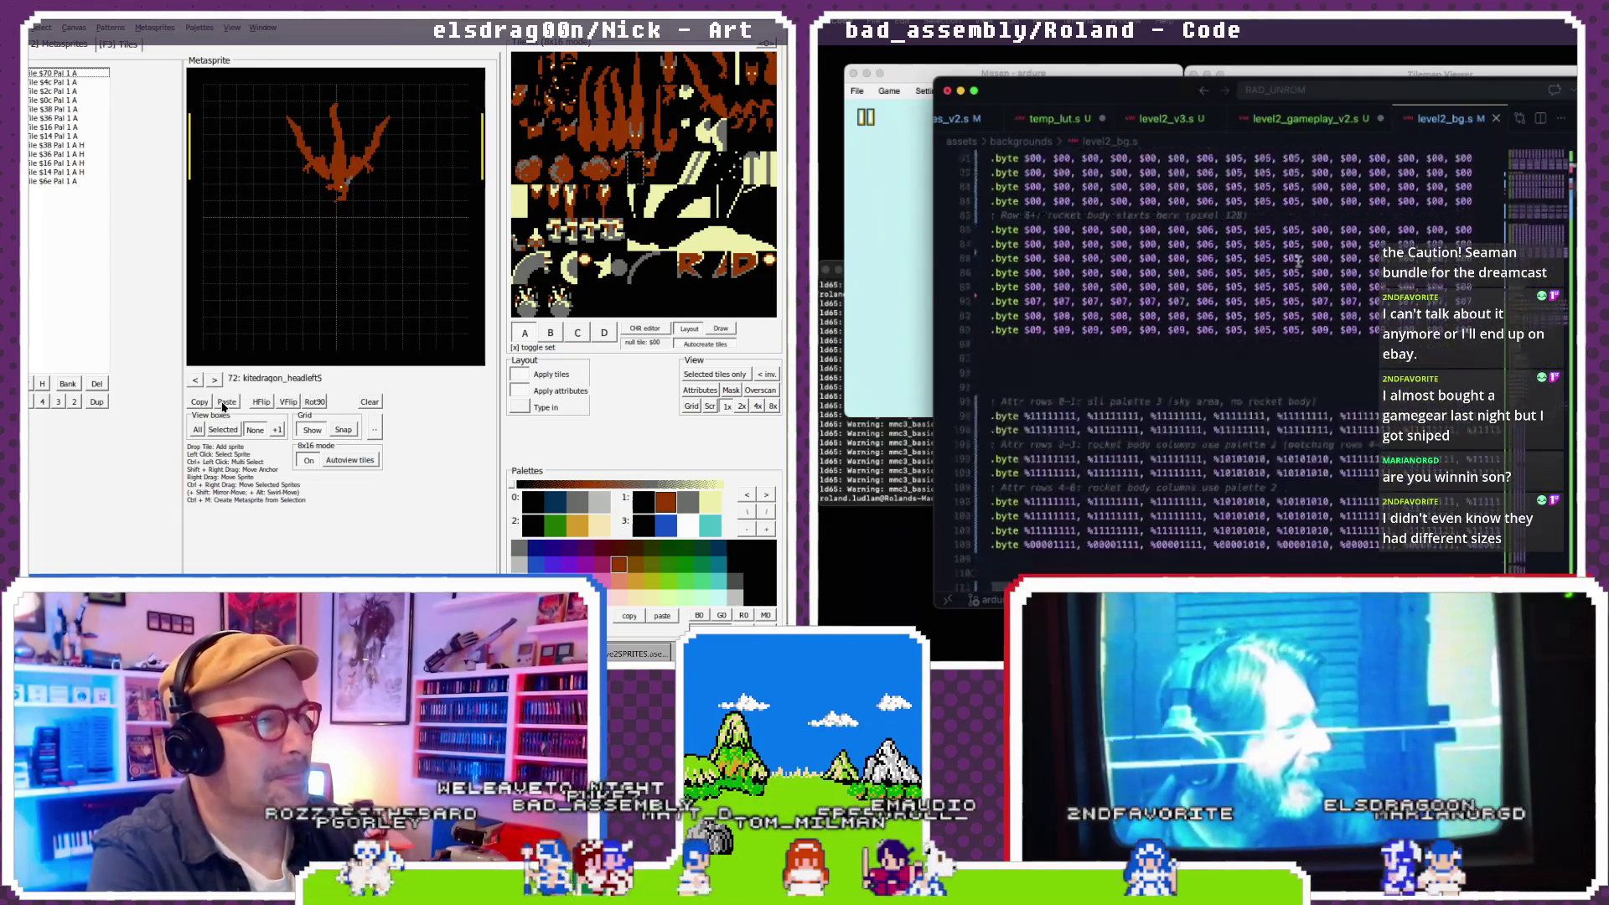
scroll(1298, 262, down, 10)
scroll(1297, 261, down, 2)
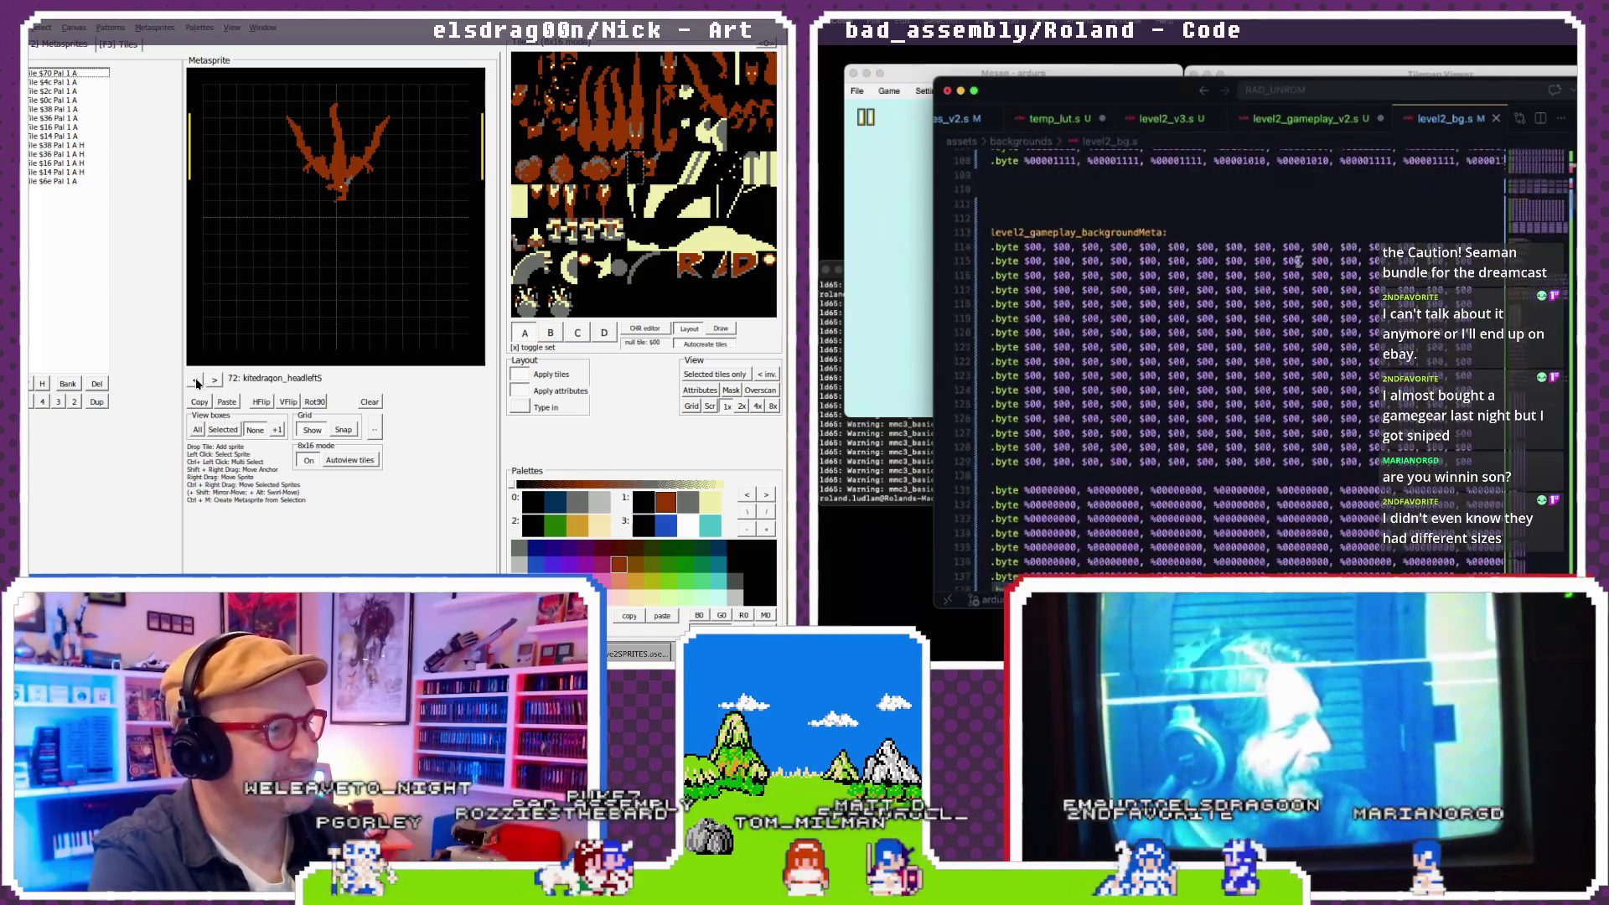
scroll(1297, 262, down, 7)
click(213, 380)
click(214, 380)
click(214, 380)
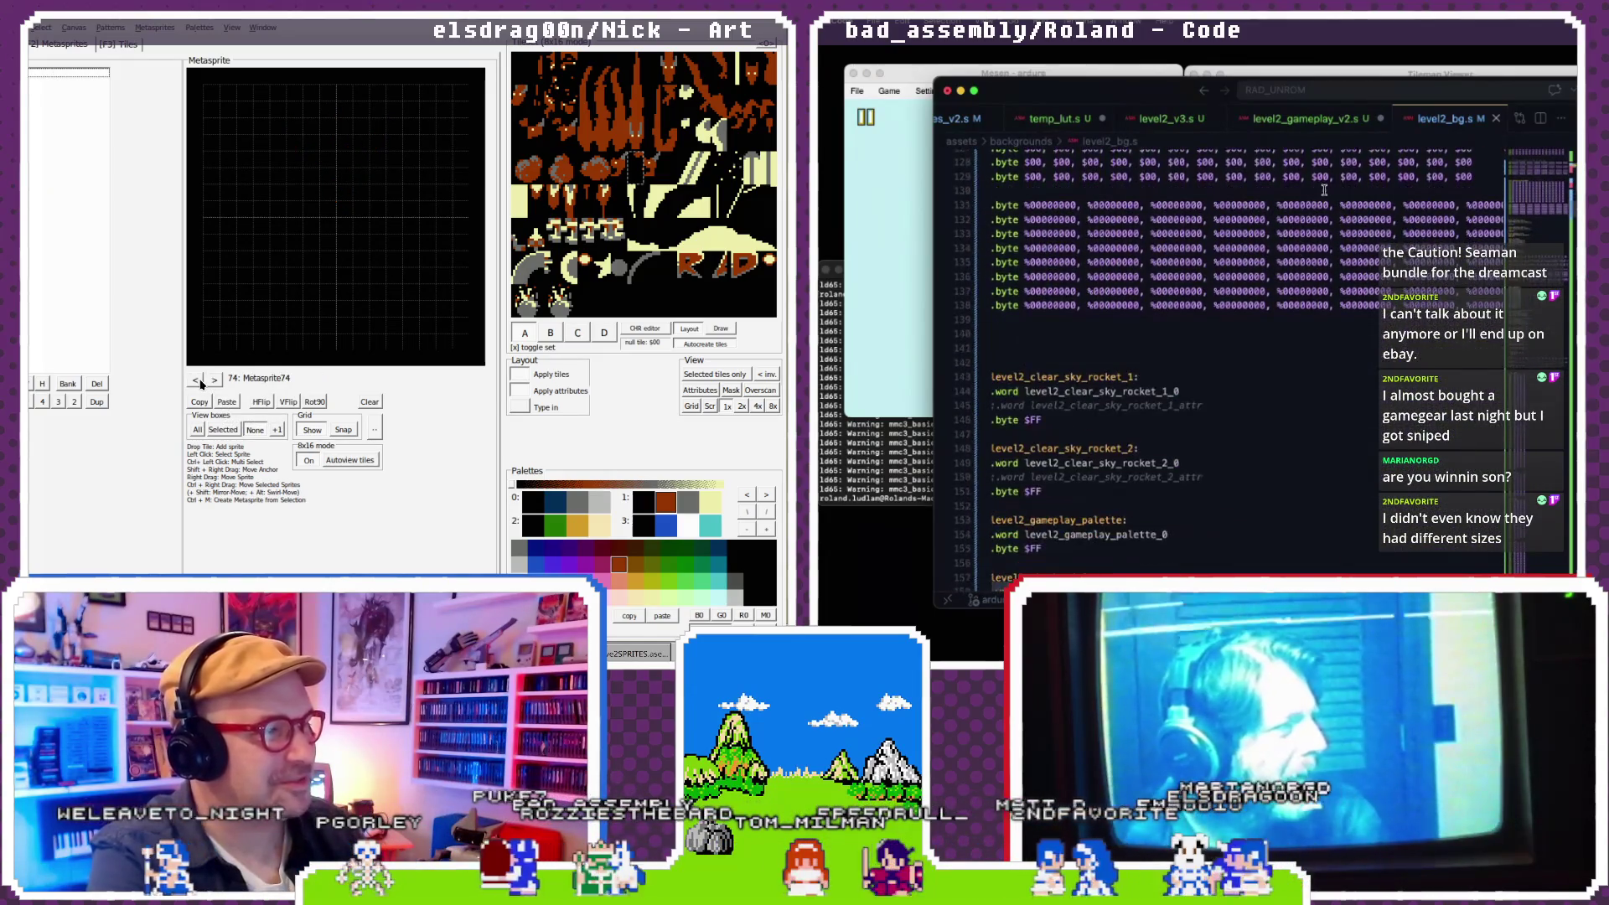
click(196, 381)
- Back in level2_gameplay_v2.s, search for 'stripes.s' to find its .include line, then close search
click(1288, 122)
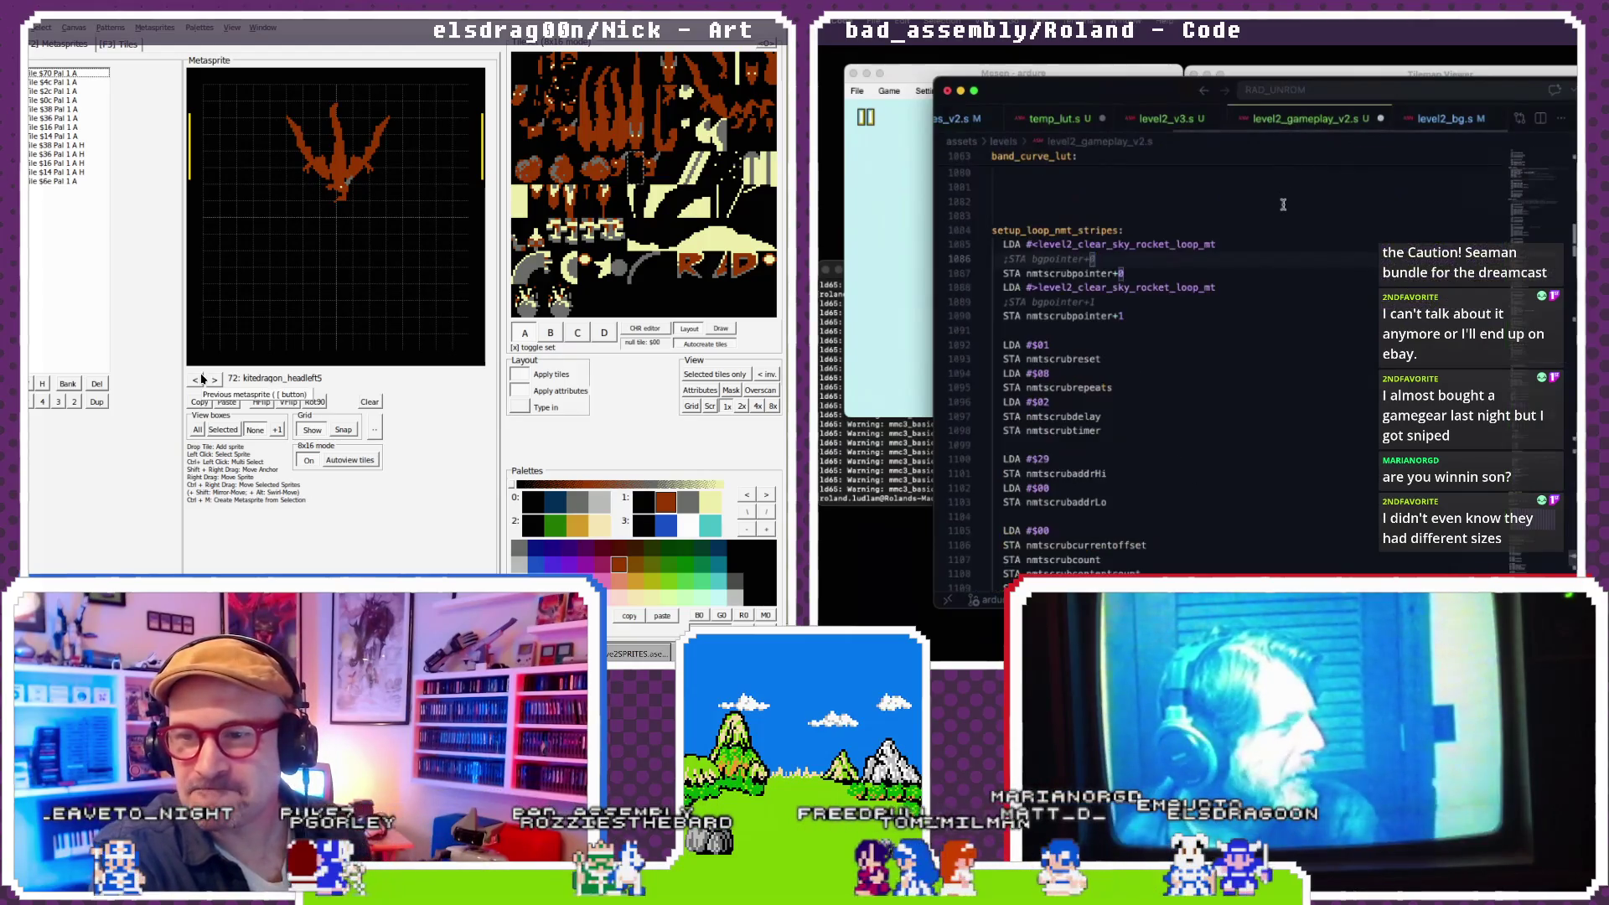
key(super+f)
text(stripes)
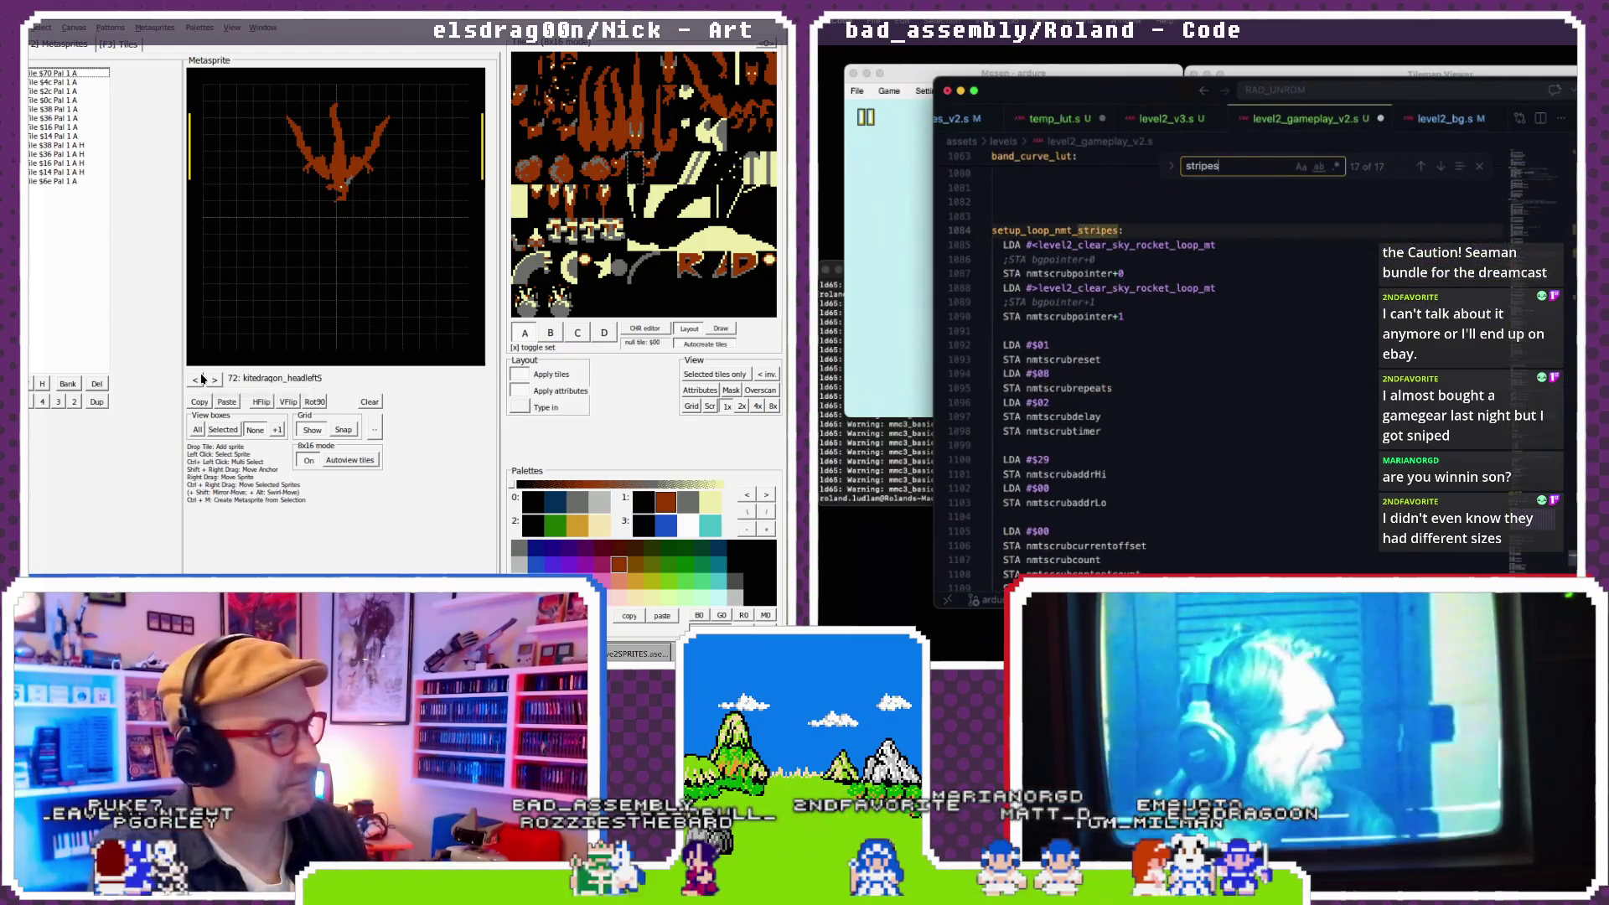
text(.s)
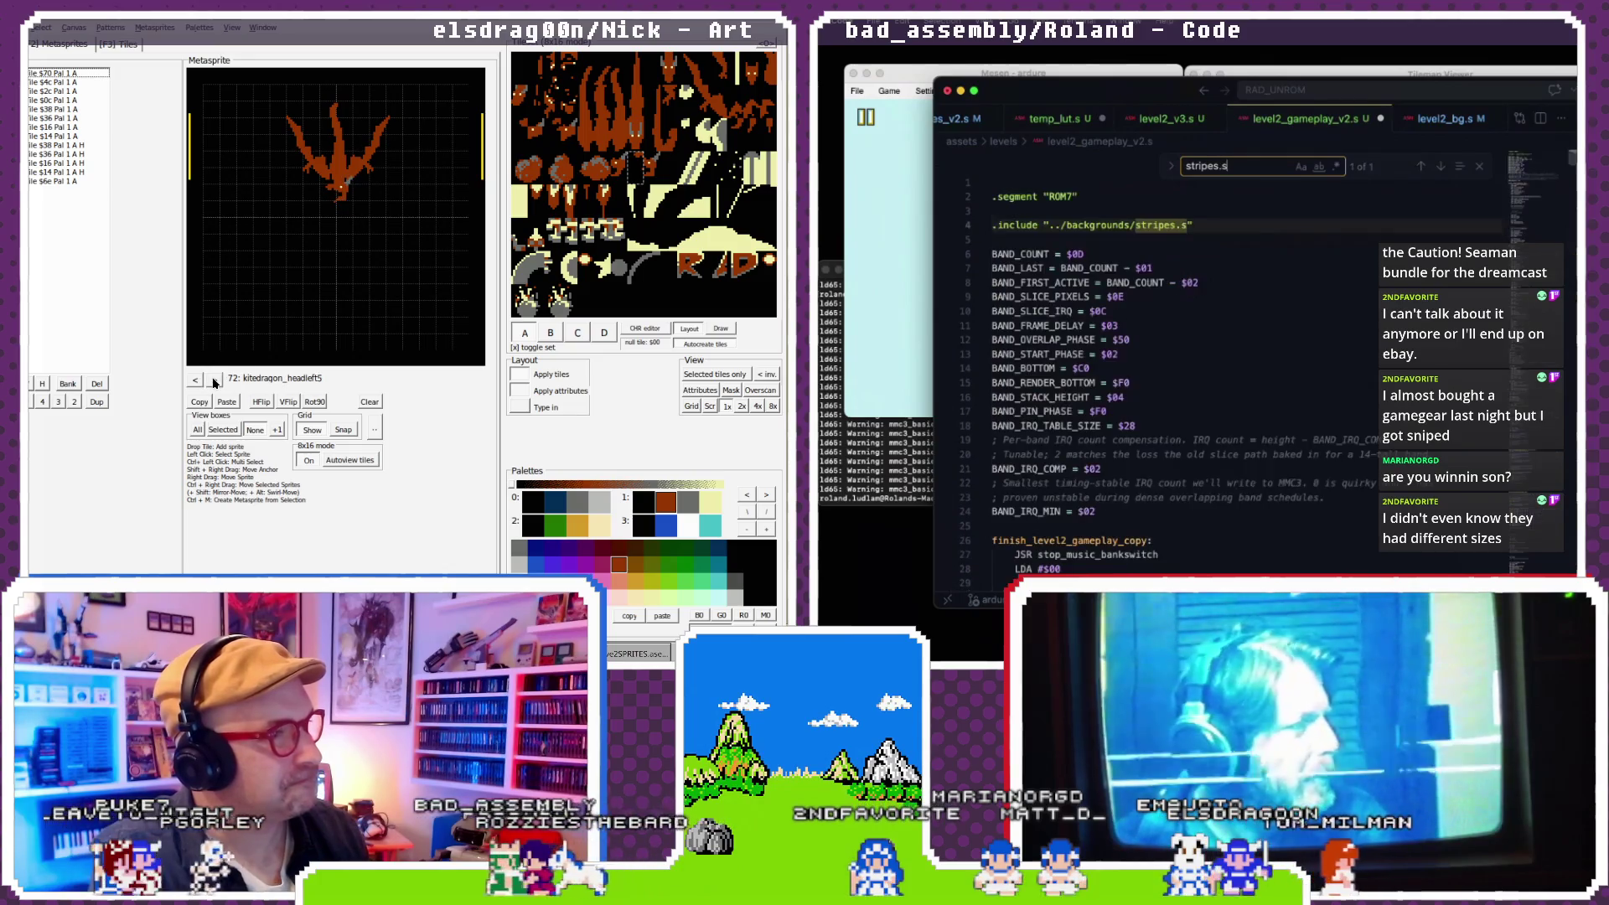
click(213, 381)
click(194, 381)
click(1237, 235)
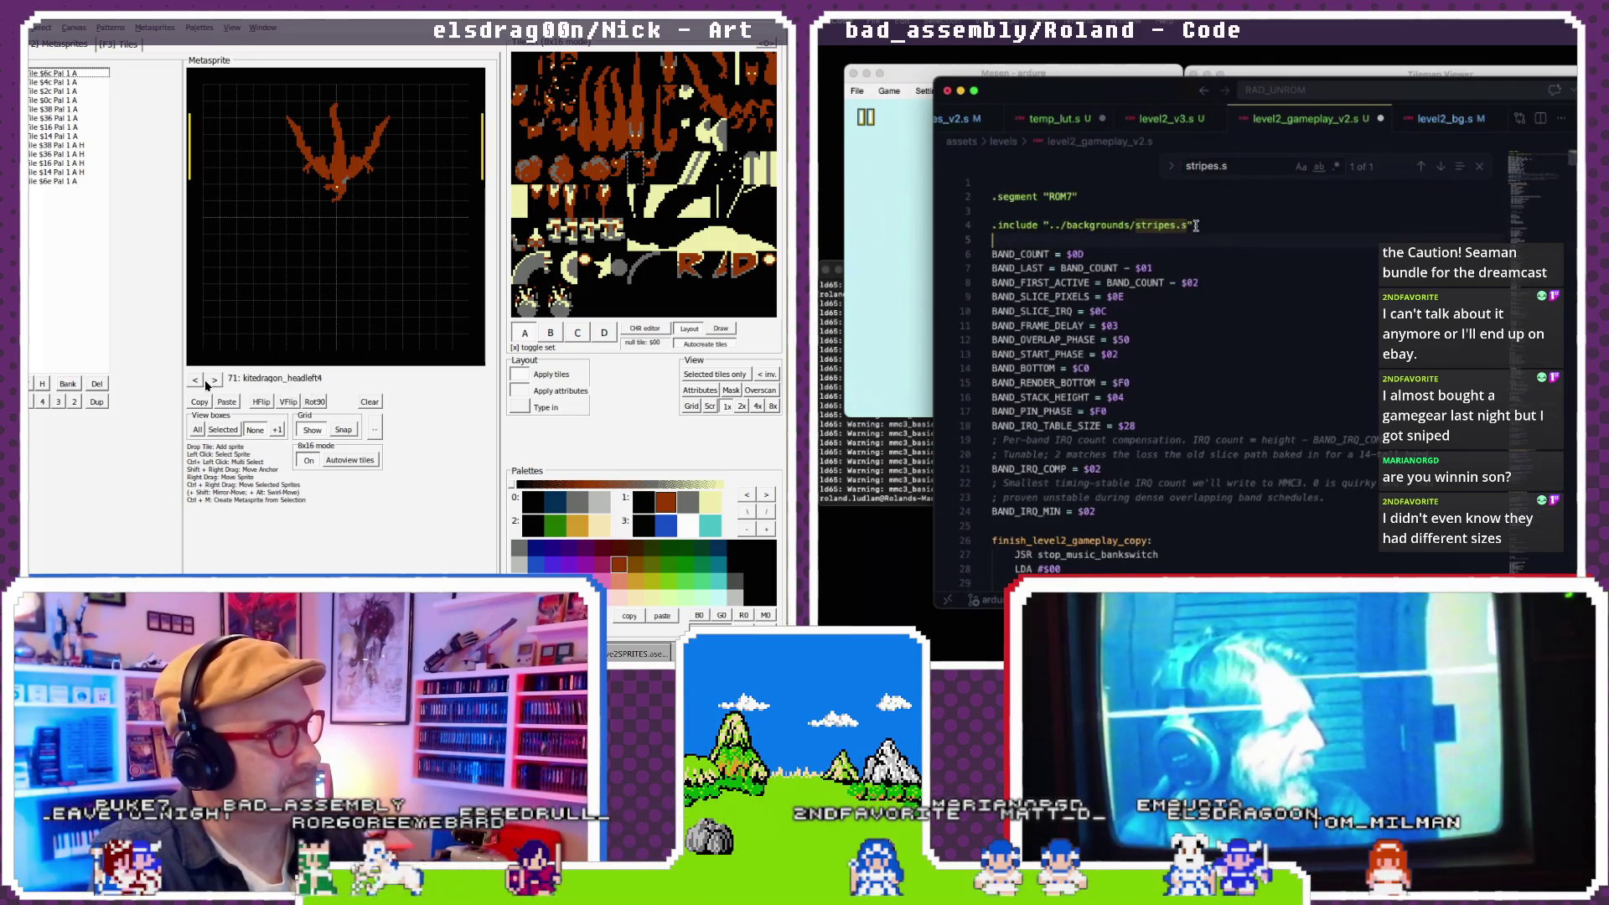
click(1487, 169)
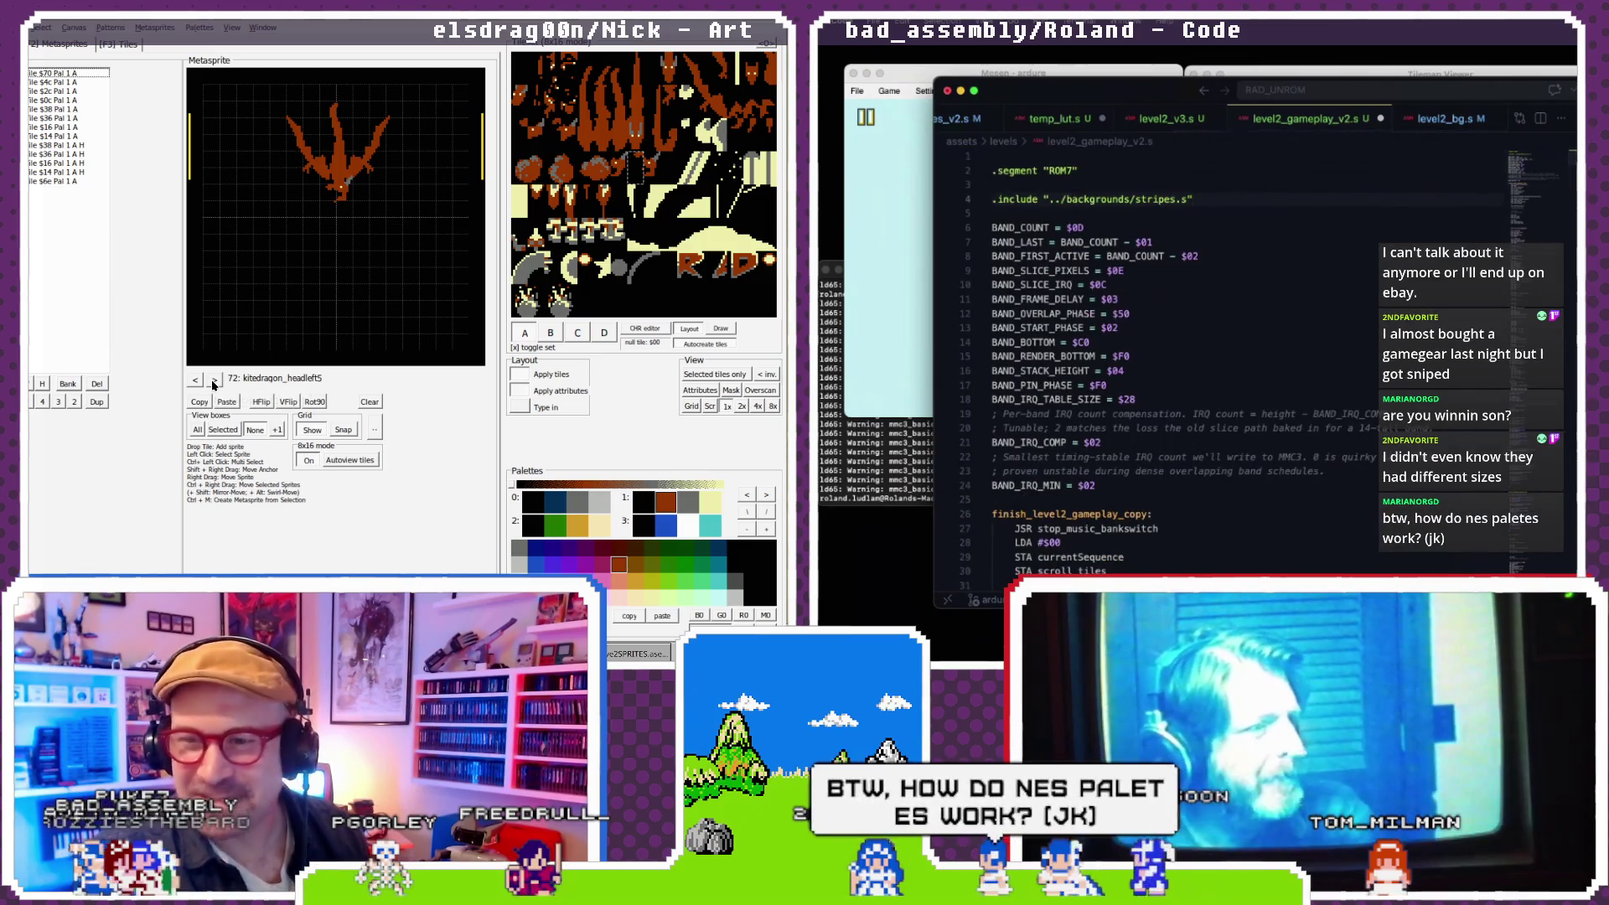
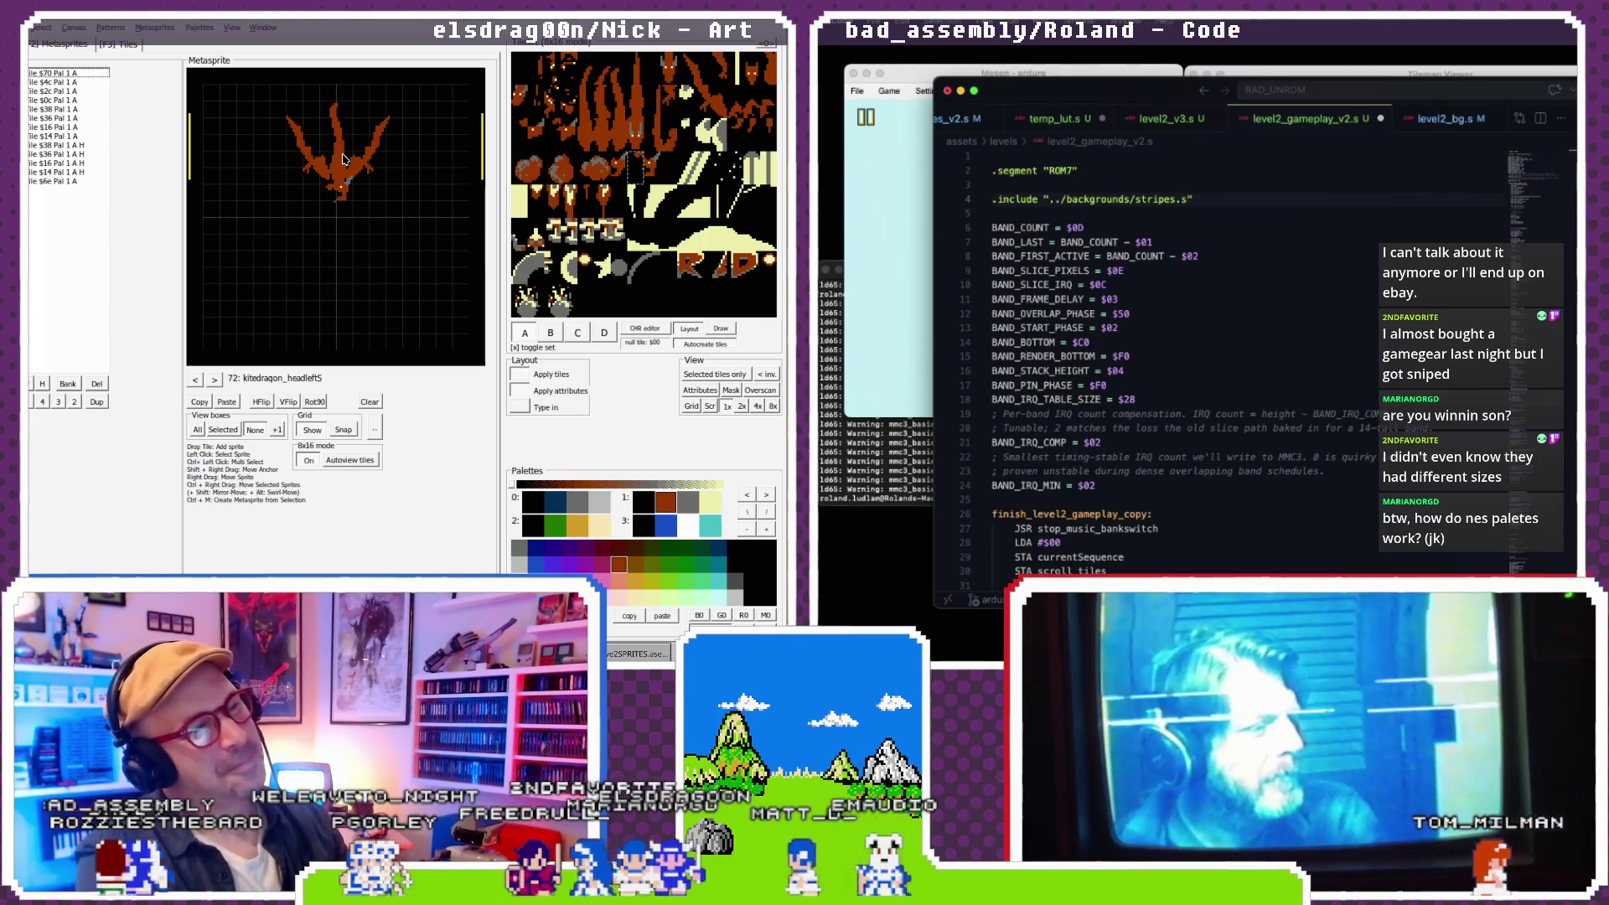
- In stripes.s, add a stripes_attributes label above the attribute .byte rows
click(346, 193)
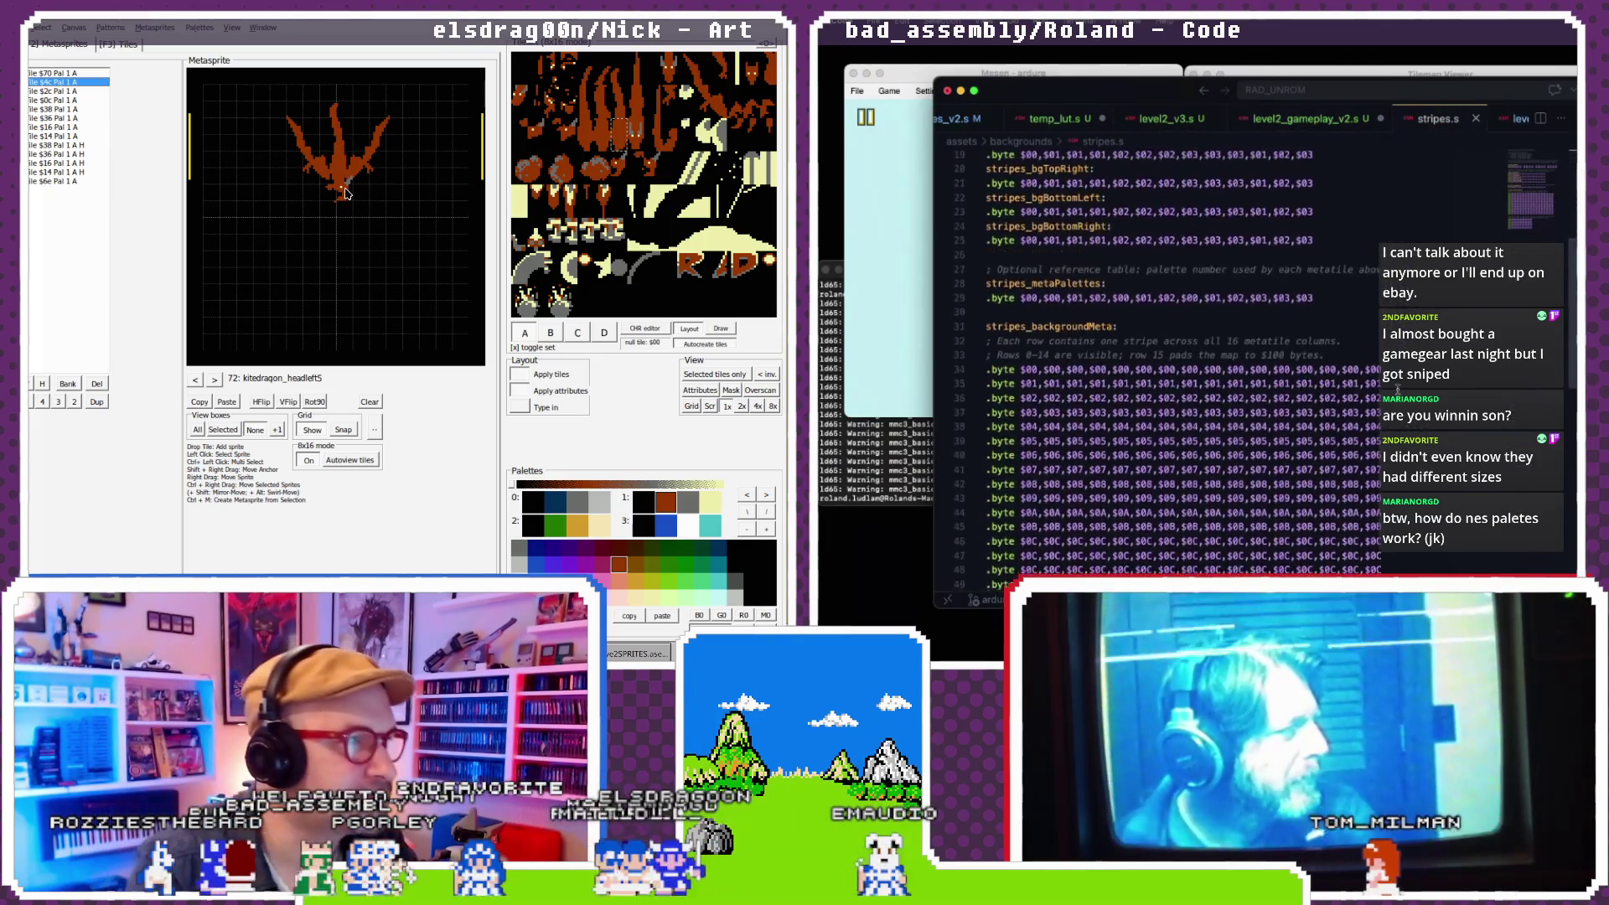
click(293, 131)
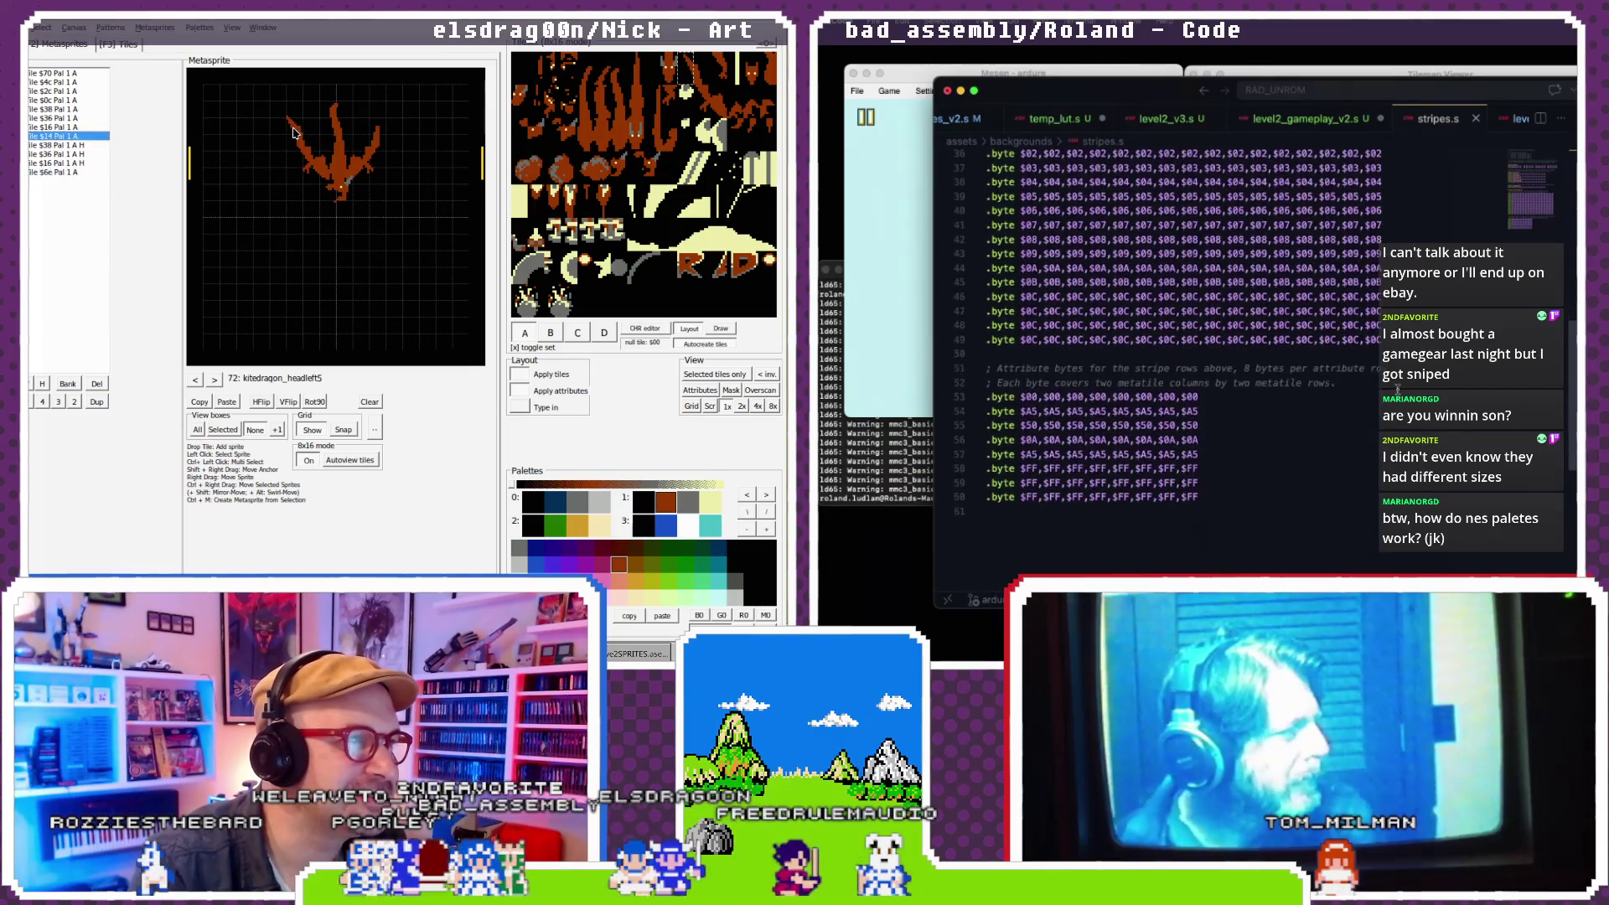
key(Delete)
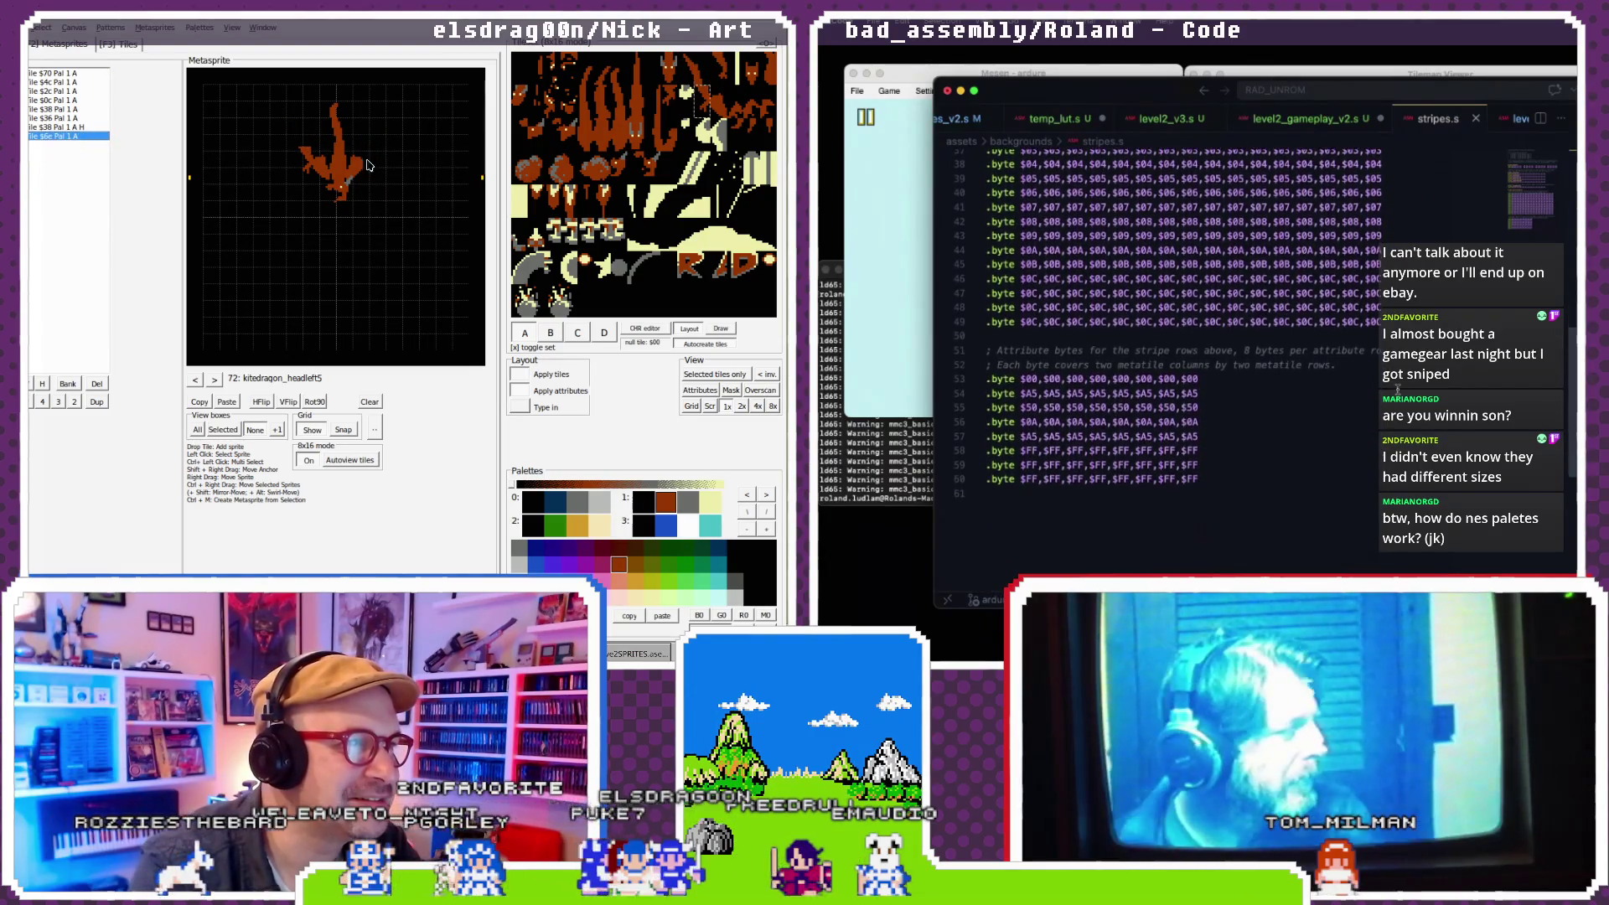
scroll(1397, 388, up, 3)
click(321, 170)
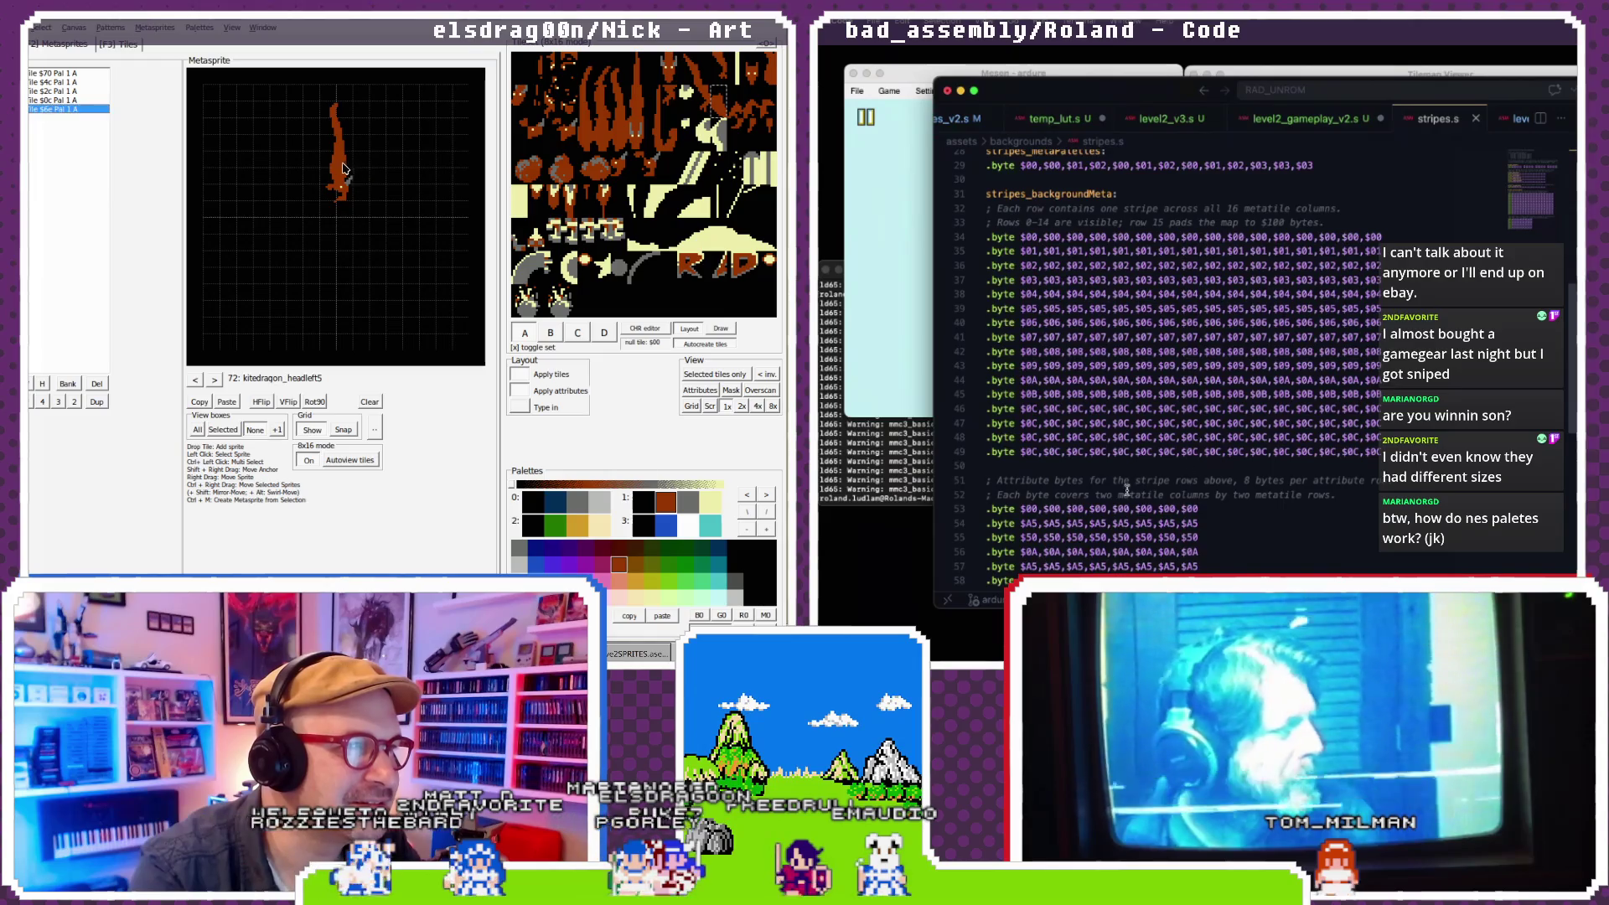
click(343, 168)
key(Delete)
scroll(1127, 489, down, 3)
key(Delete)
click(993, 407)
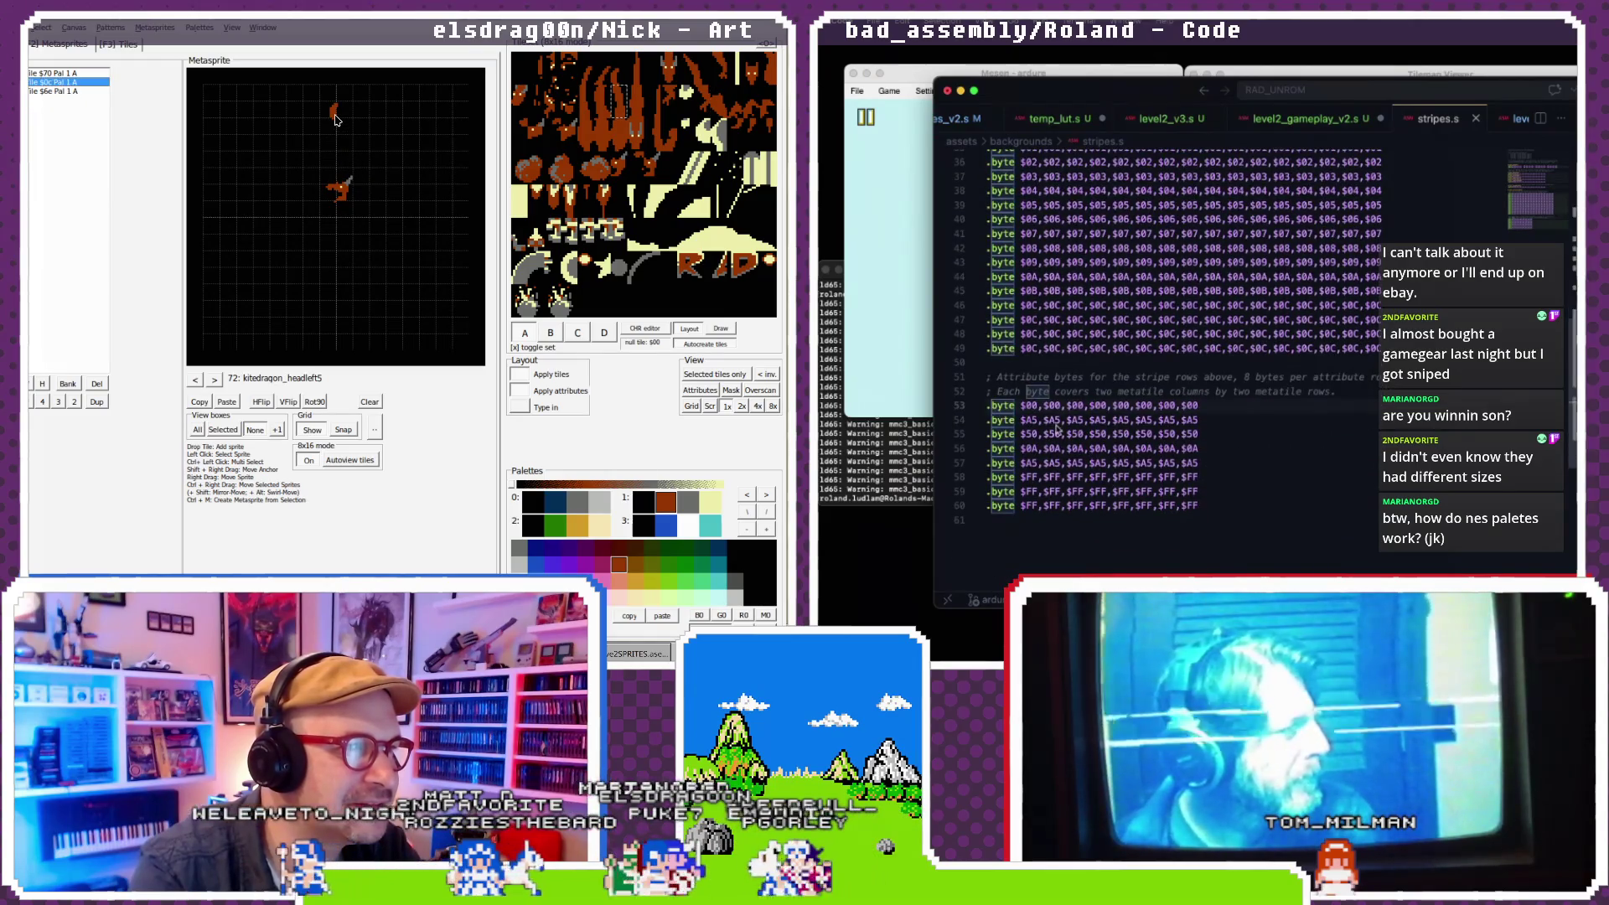
key(Delete)
scroll(1164, 336, up, 3)
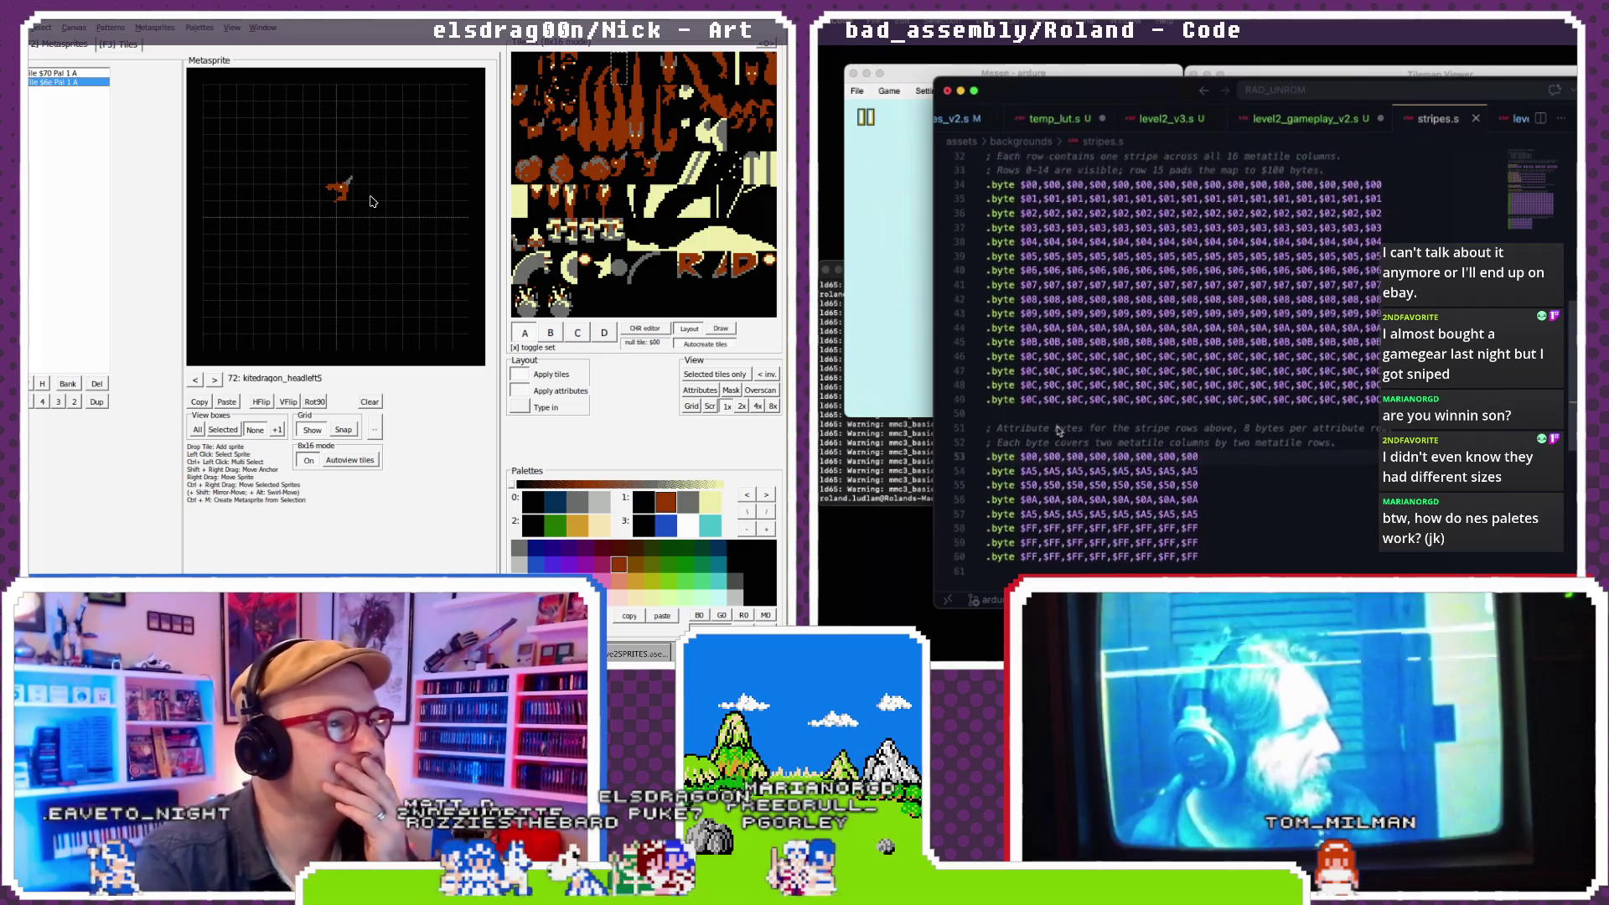
text(stripes_attributes:)
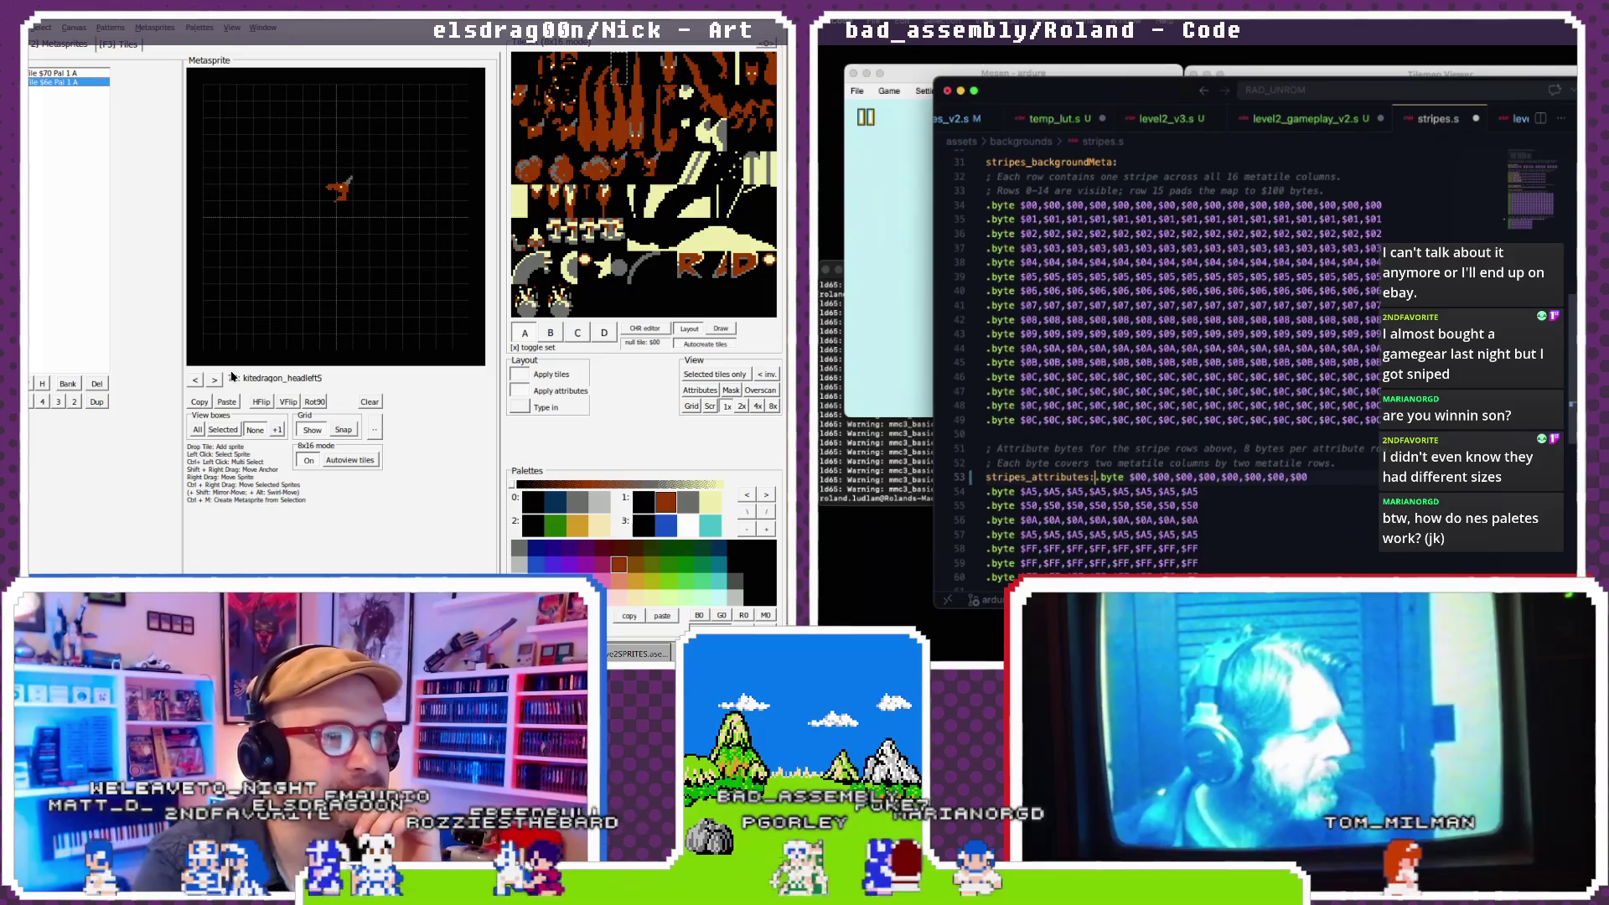
- Copy the stripes_backgroundMeta label name from stripes.s
scroll(1075, 430, up, 5)
scroll(1075, 430, down, 4)
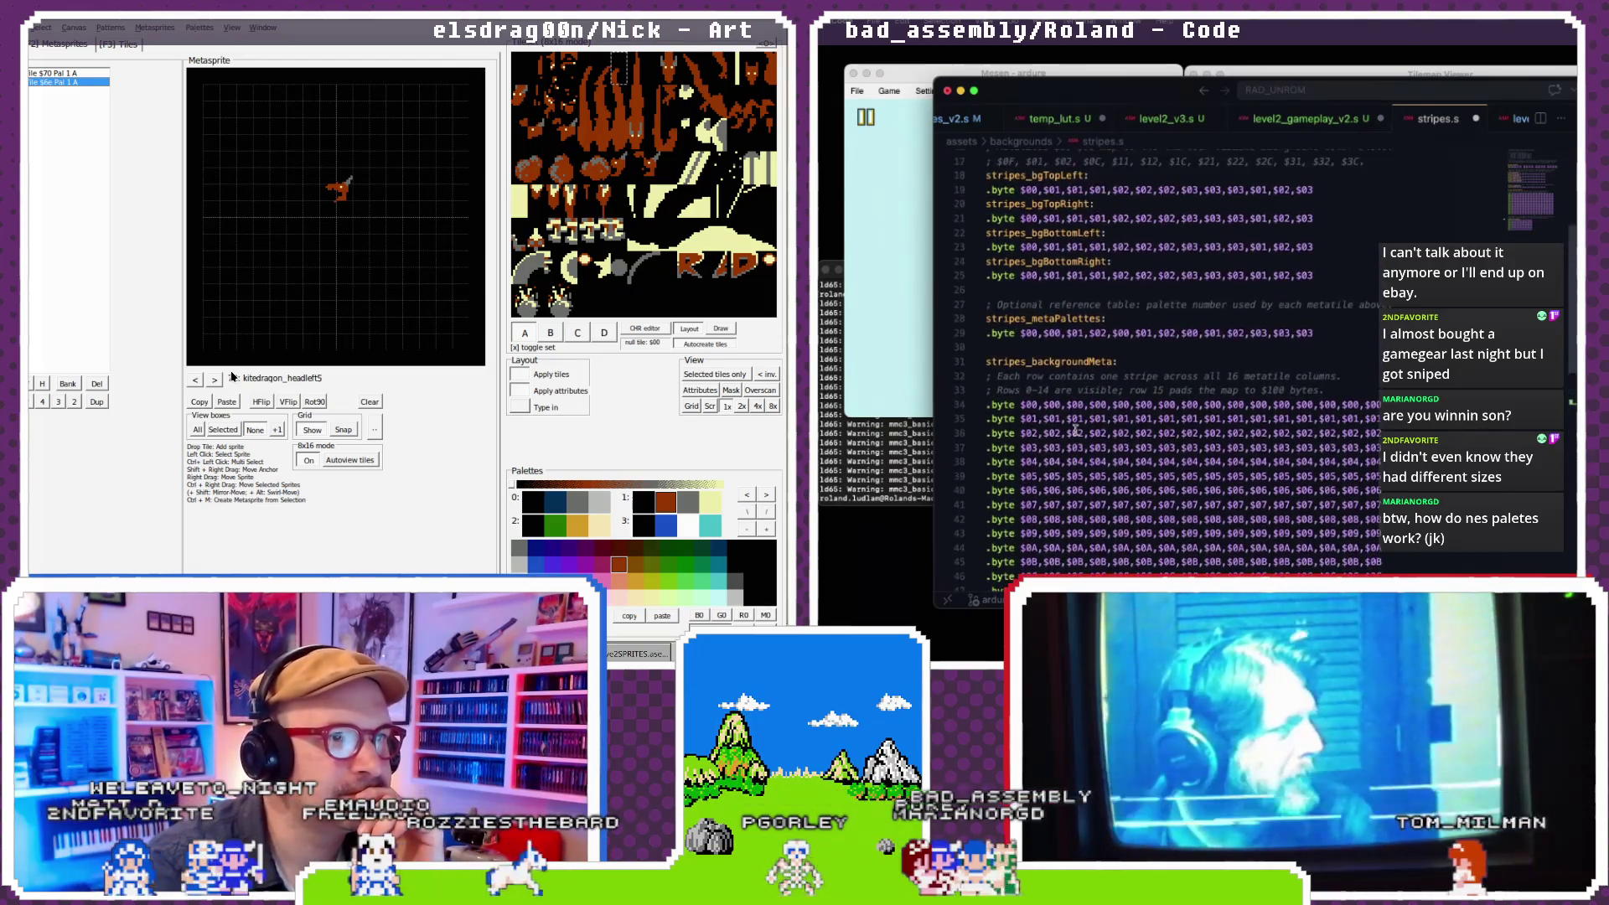
scroll(1075, 430, up, 1)
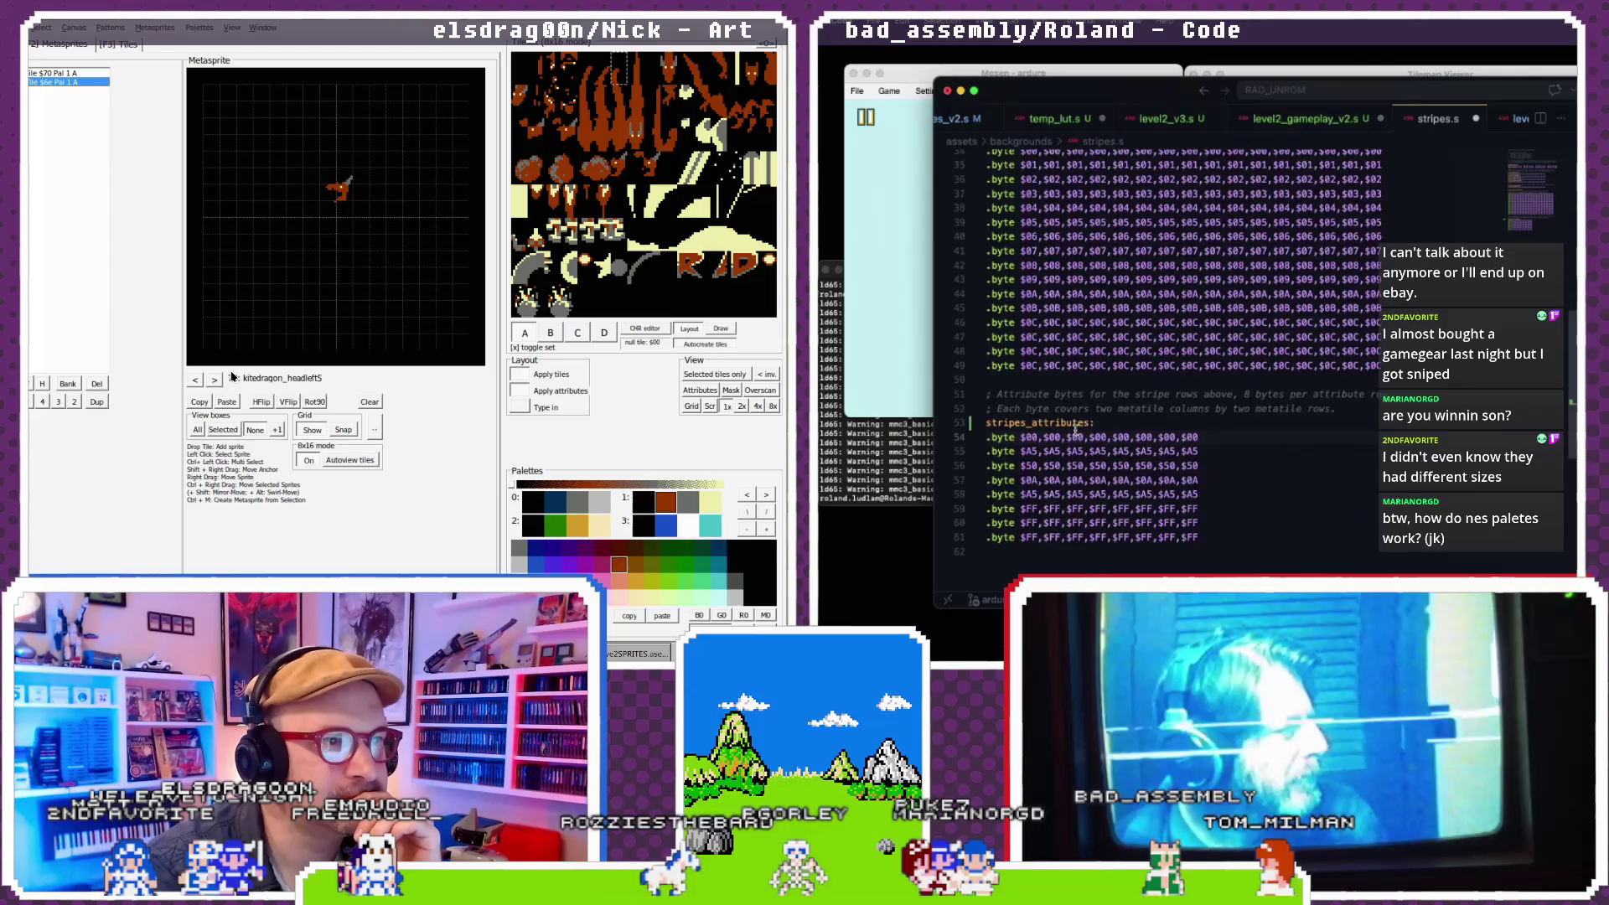
drag(1112, 219, 986, 220)
key(ctrl+c)
scroll(1125, 220, down, 1)
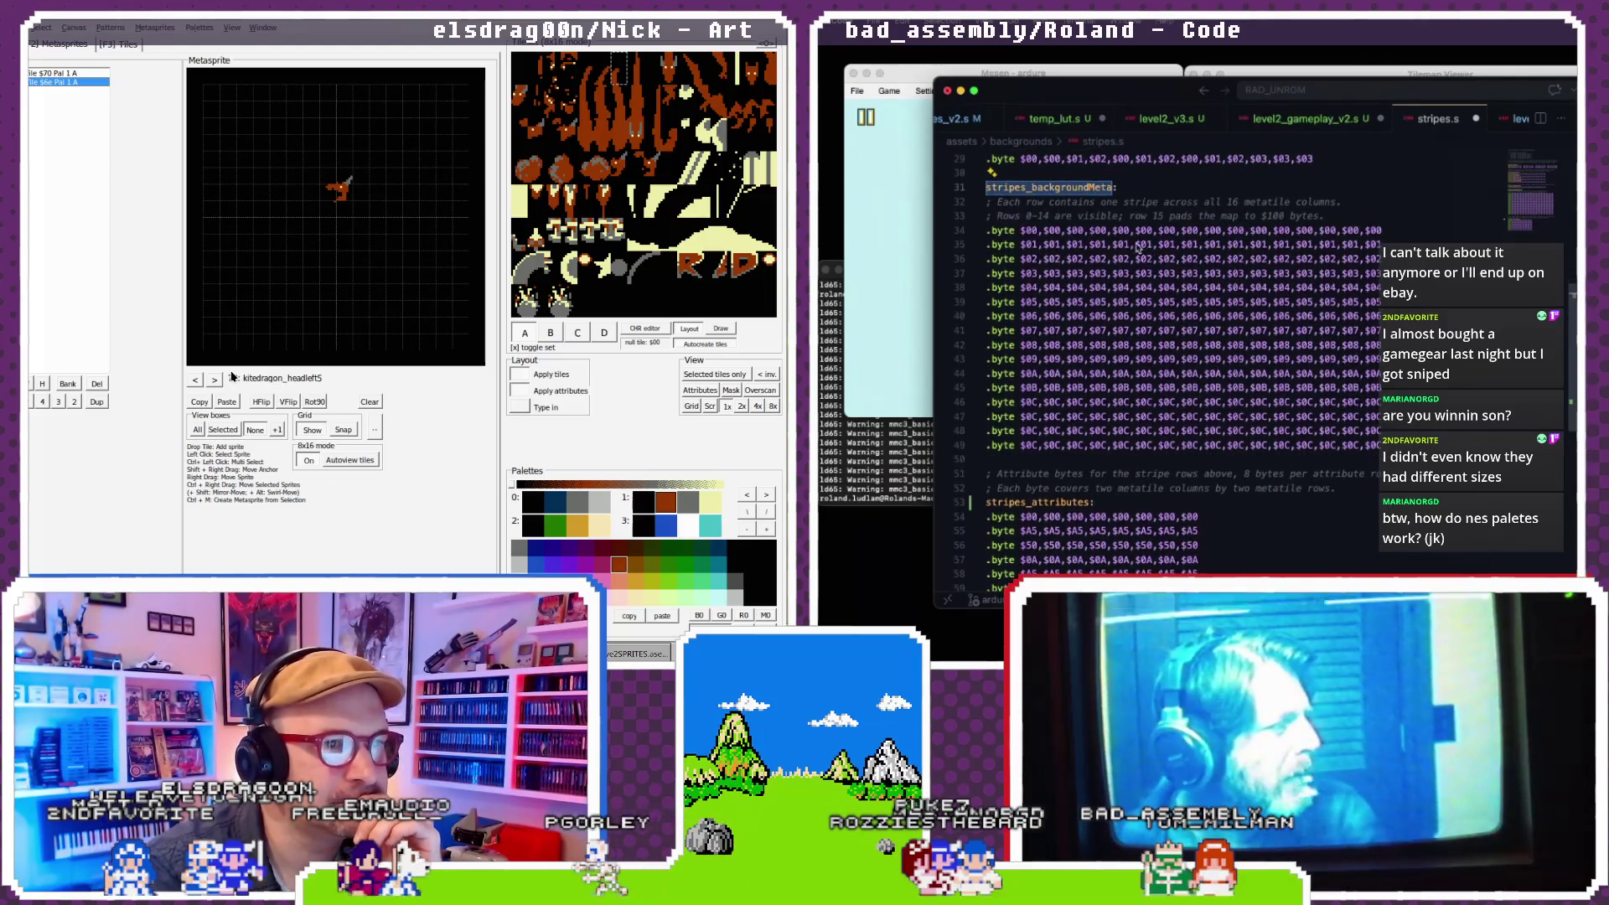
- In level2_gameplay_v2.s, select the first level2_clear_sky_rocket_loop label in setup_loop_nmt_stripes
click(1305, 126)
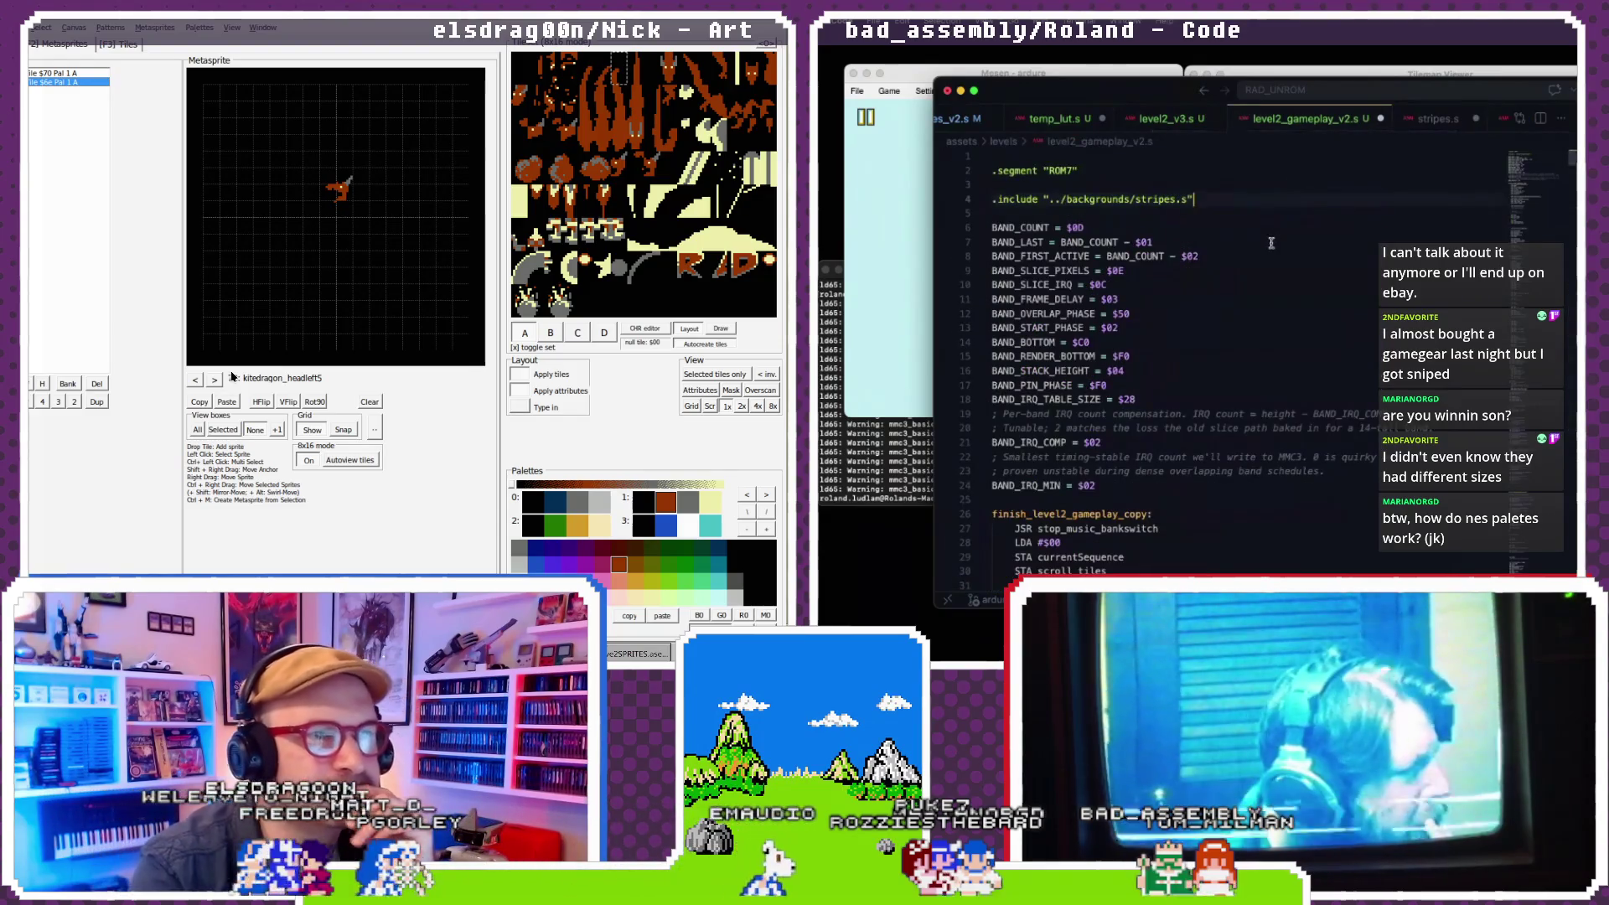
scroll(1271, 243, down, 20)
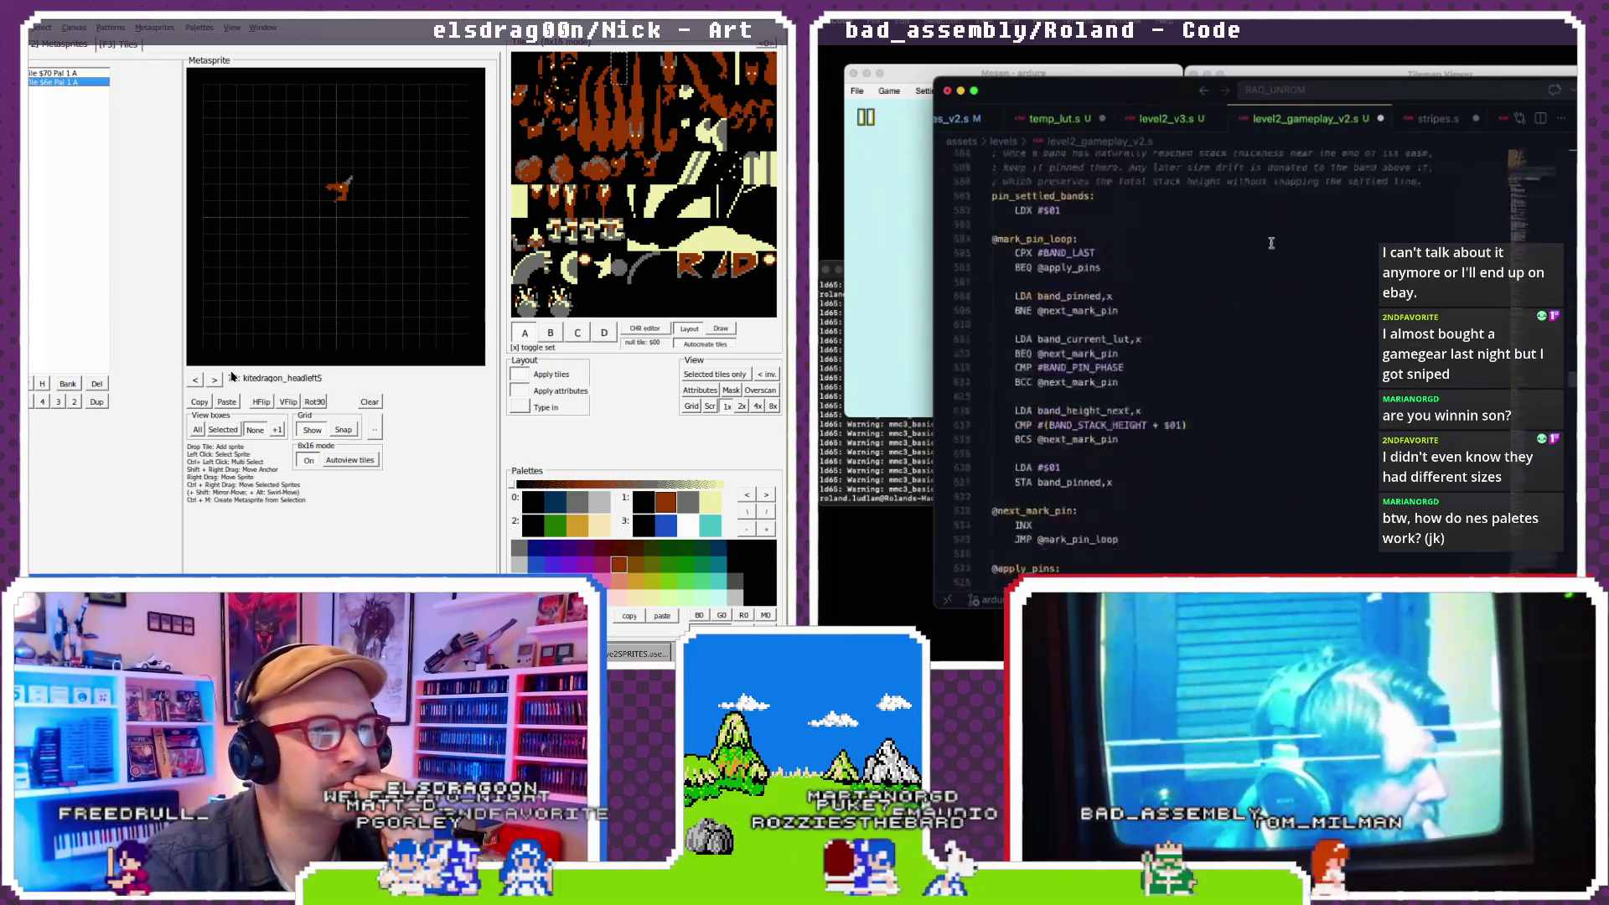
scroll(1271, 243, down, 15)
click(198, 381)
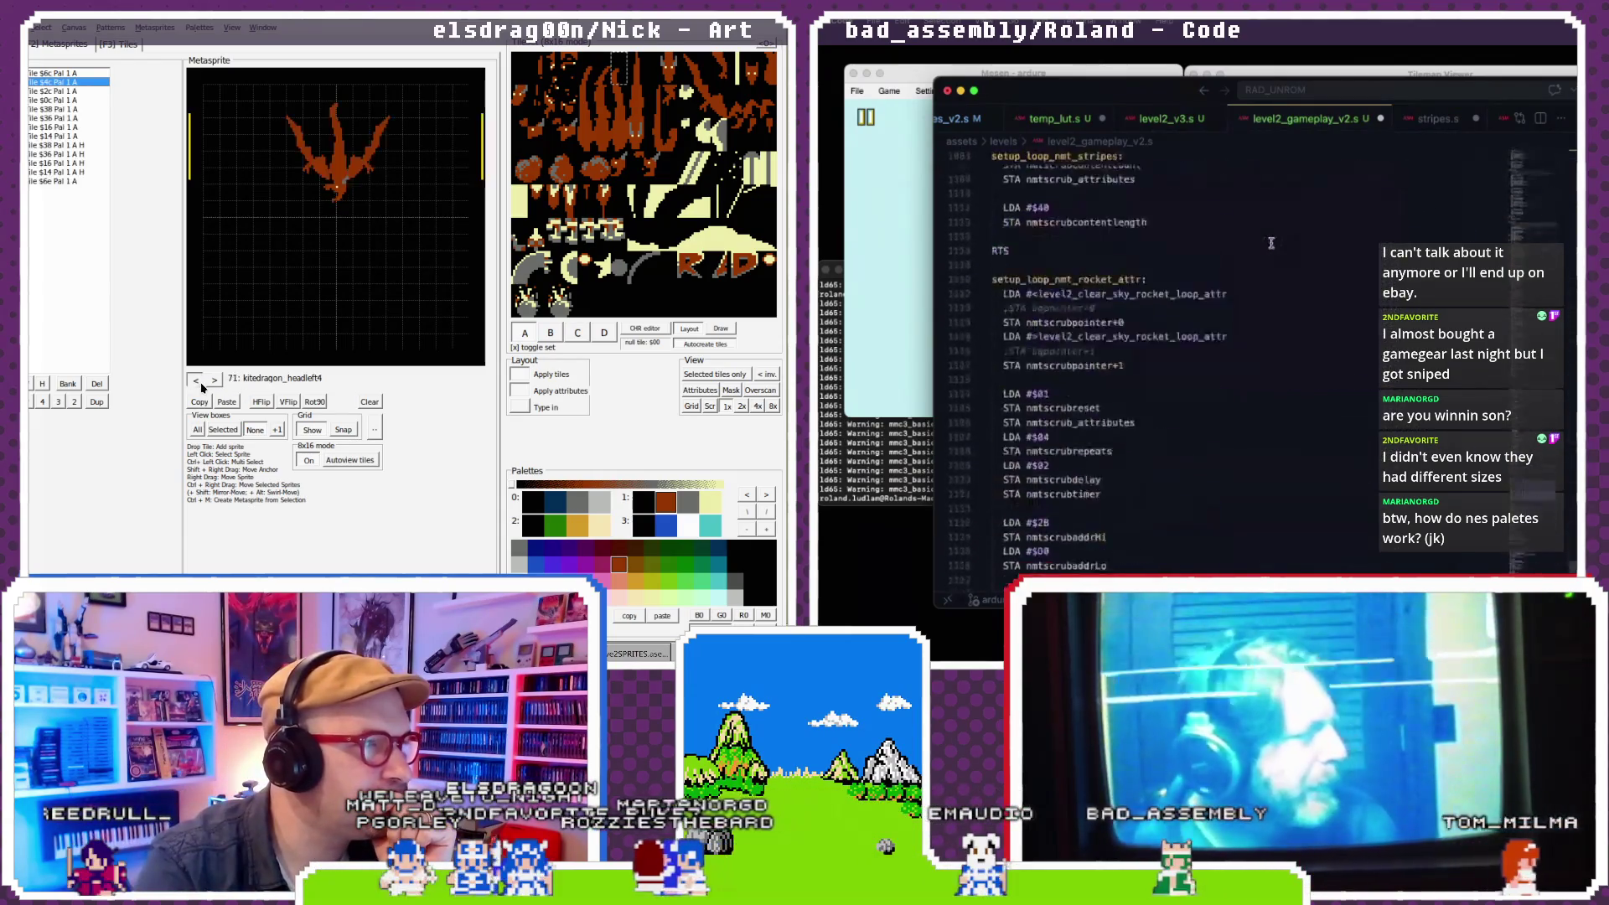
scroll(1271, 243, up, 10)
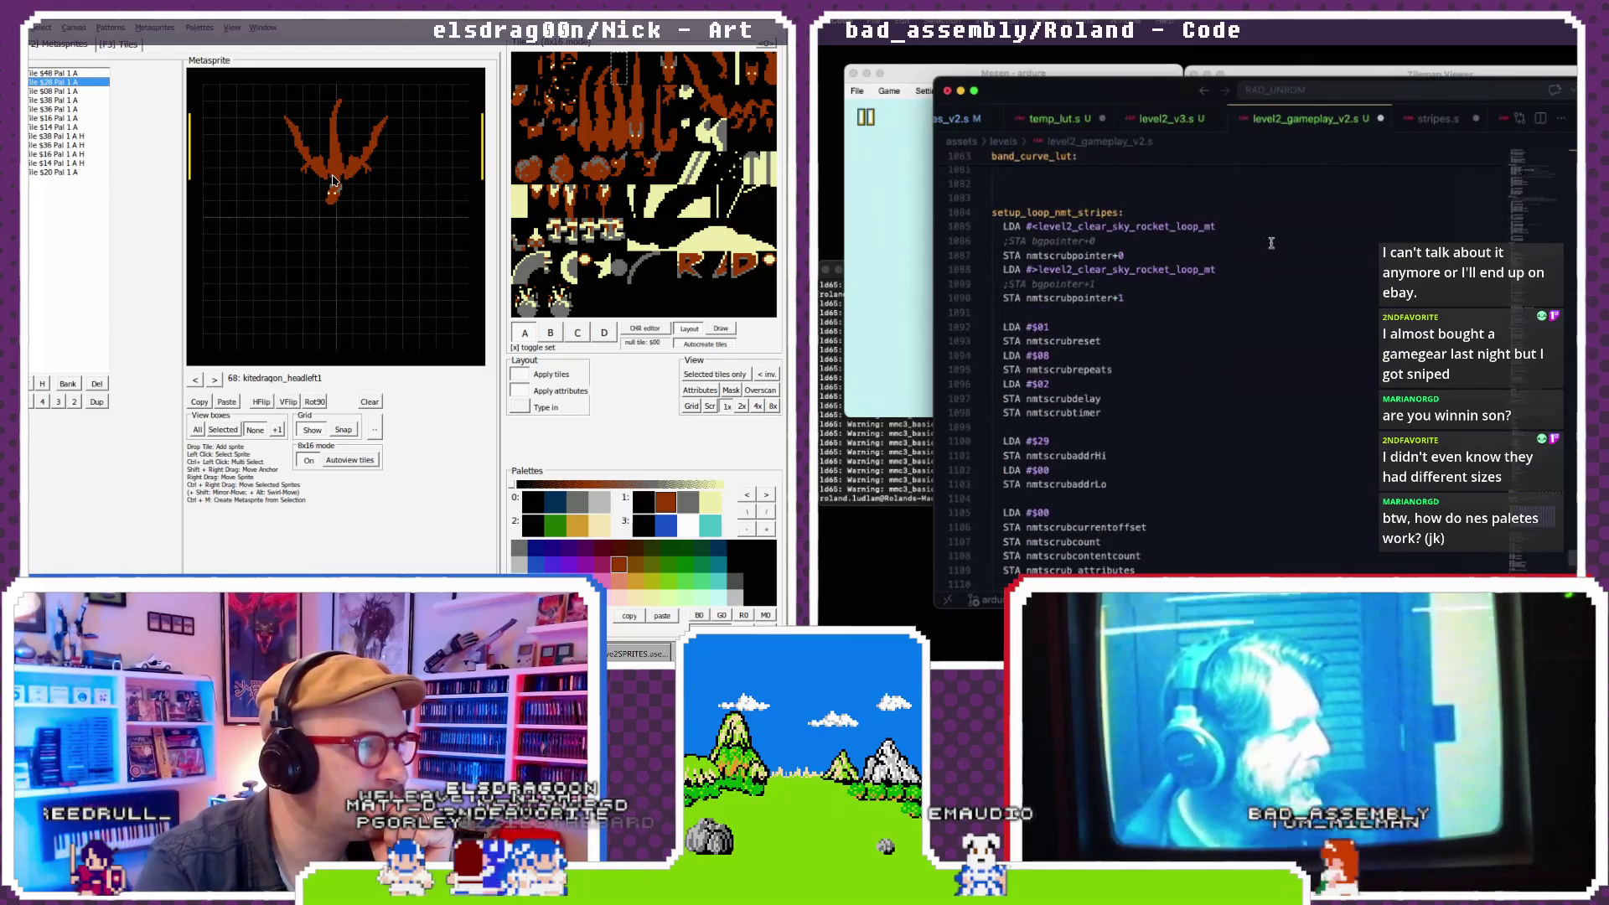
double_click(1083, 227)
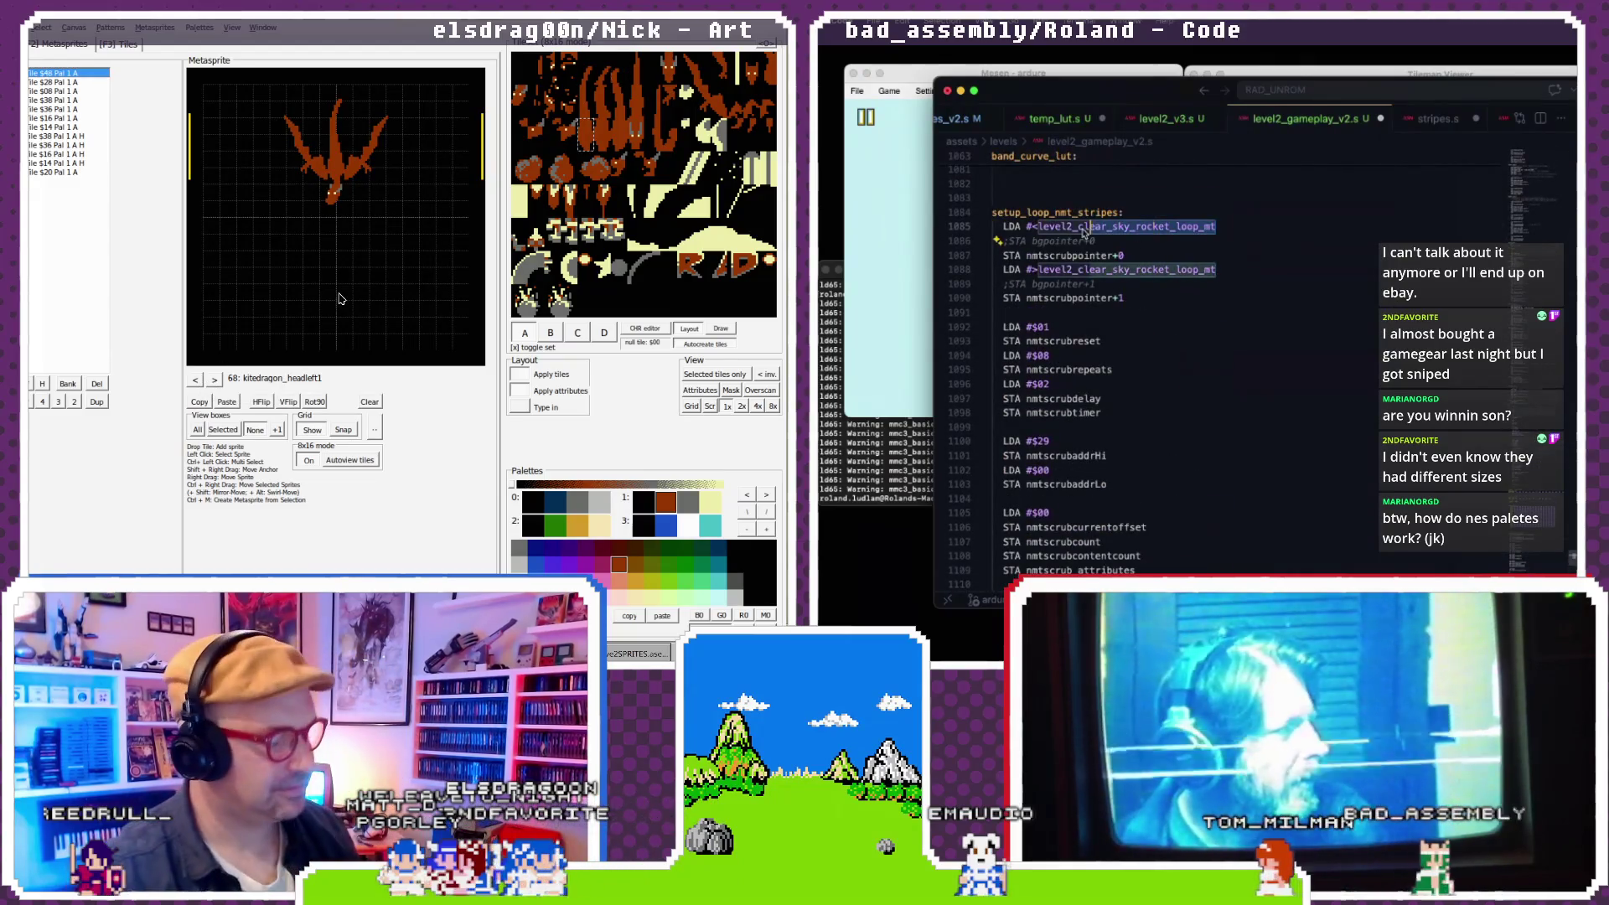
- Replace both sky rocket loop label references with stripes_backgroundMeta
click(215, 381)
click(215, 381)
key(ctrl+v)
click(215, 381)
double_click(1049, 271)
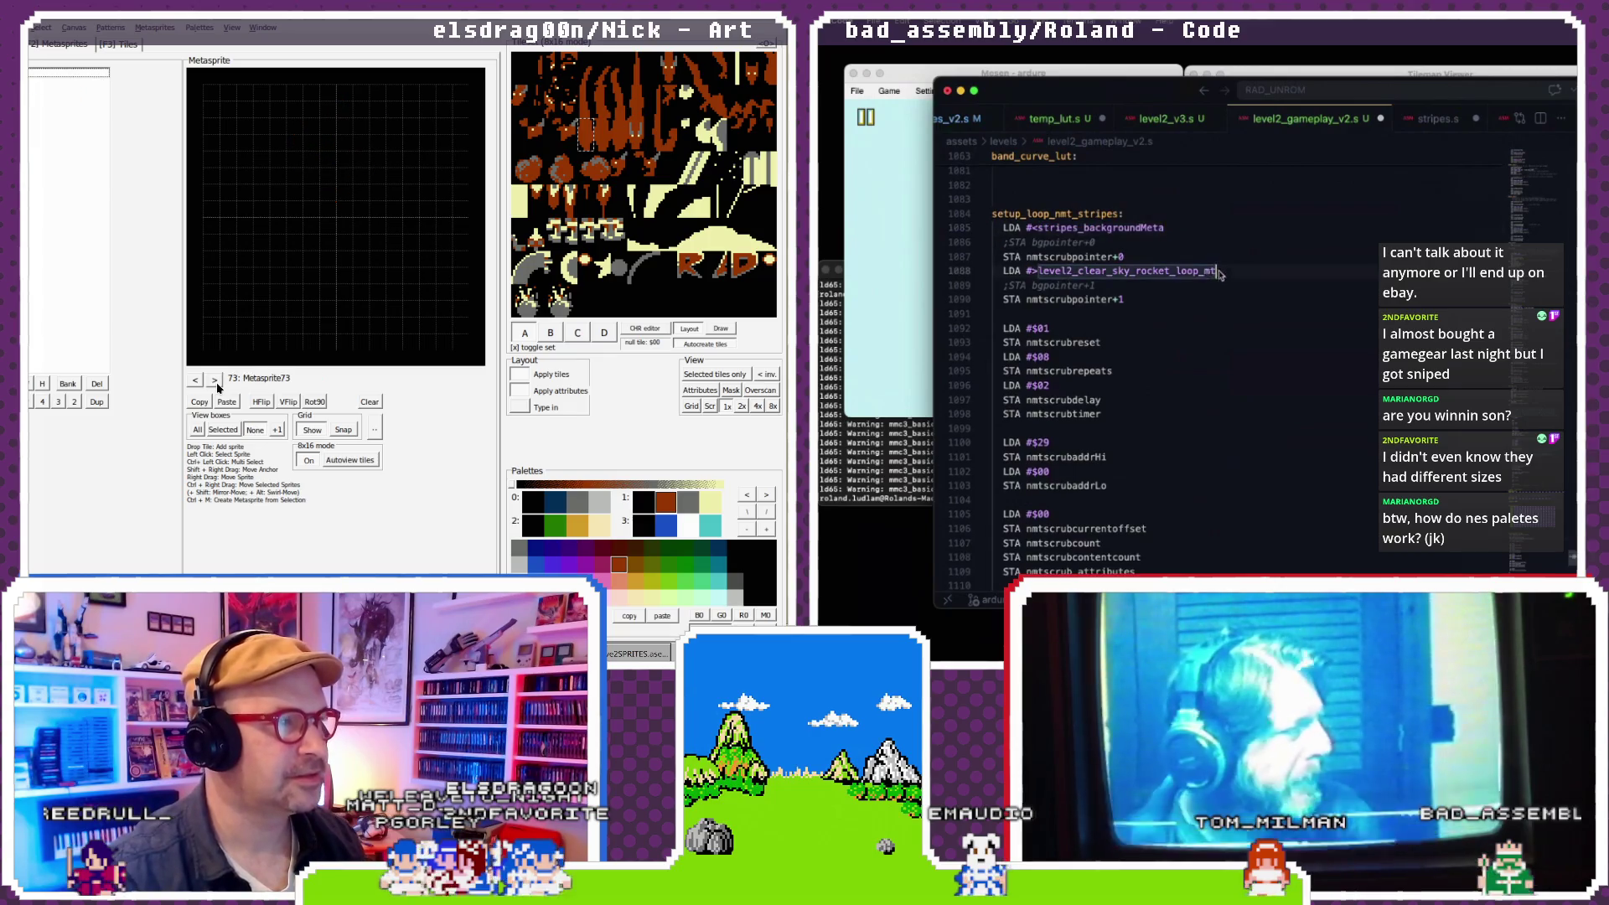
key(ctrl+v)
key(super+v)
scroll(1047, 251, down, 2)
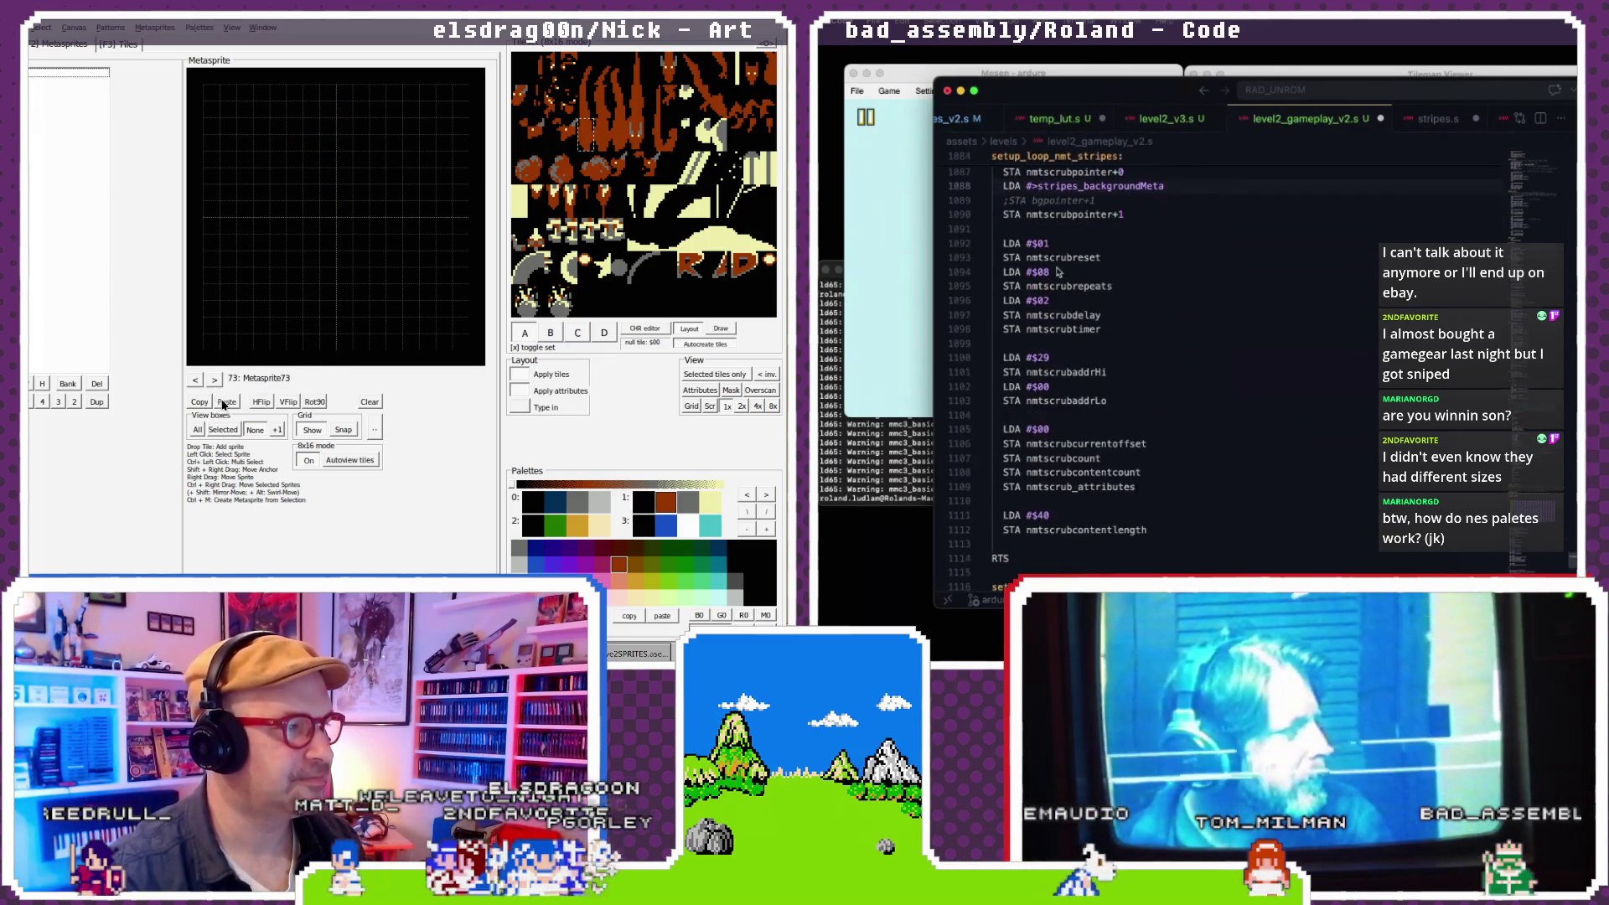
- Set the reset to $00, repeat count to $10 and address-high byte to $28
click(326, 157)
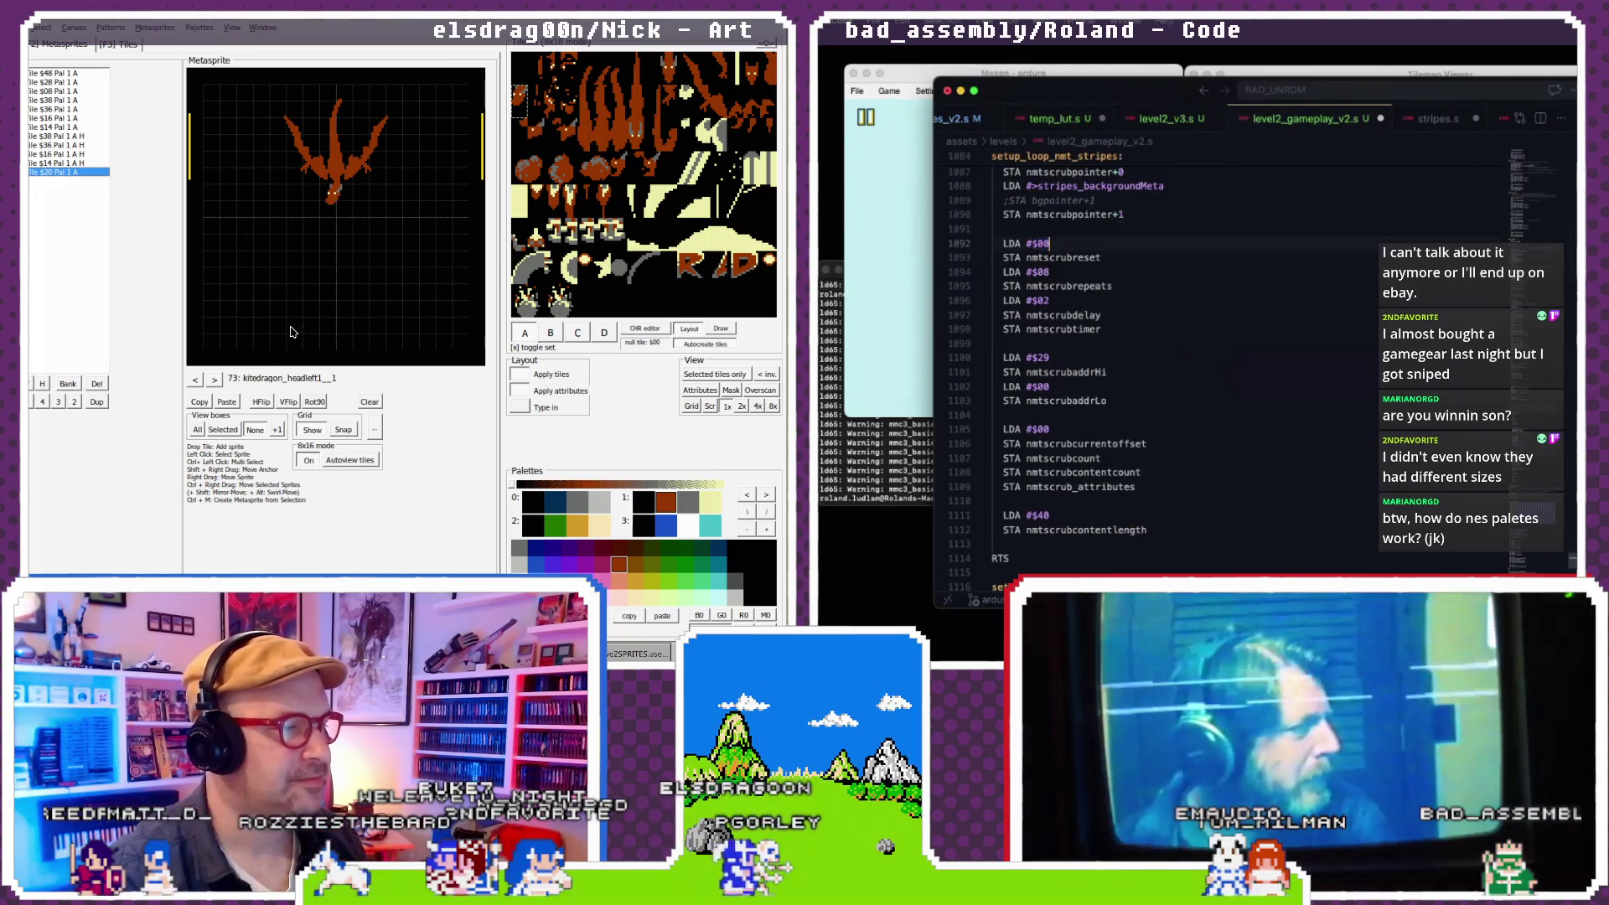
double_click(1039, 272)
scroll(1256, 252, down, 1)
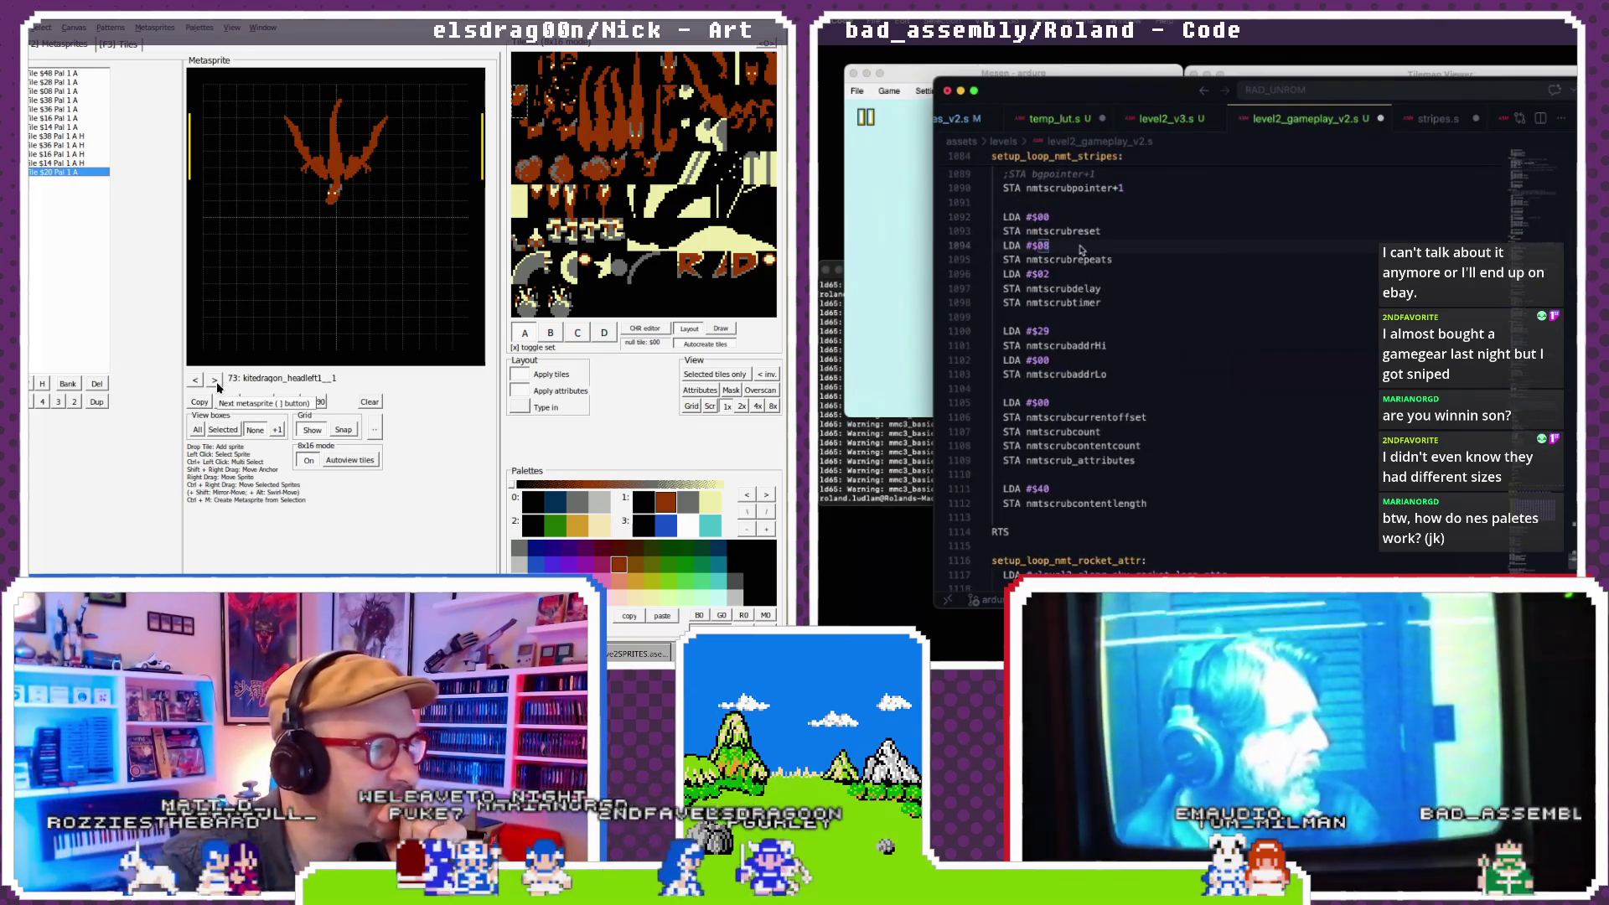
click(1432, 118)
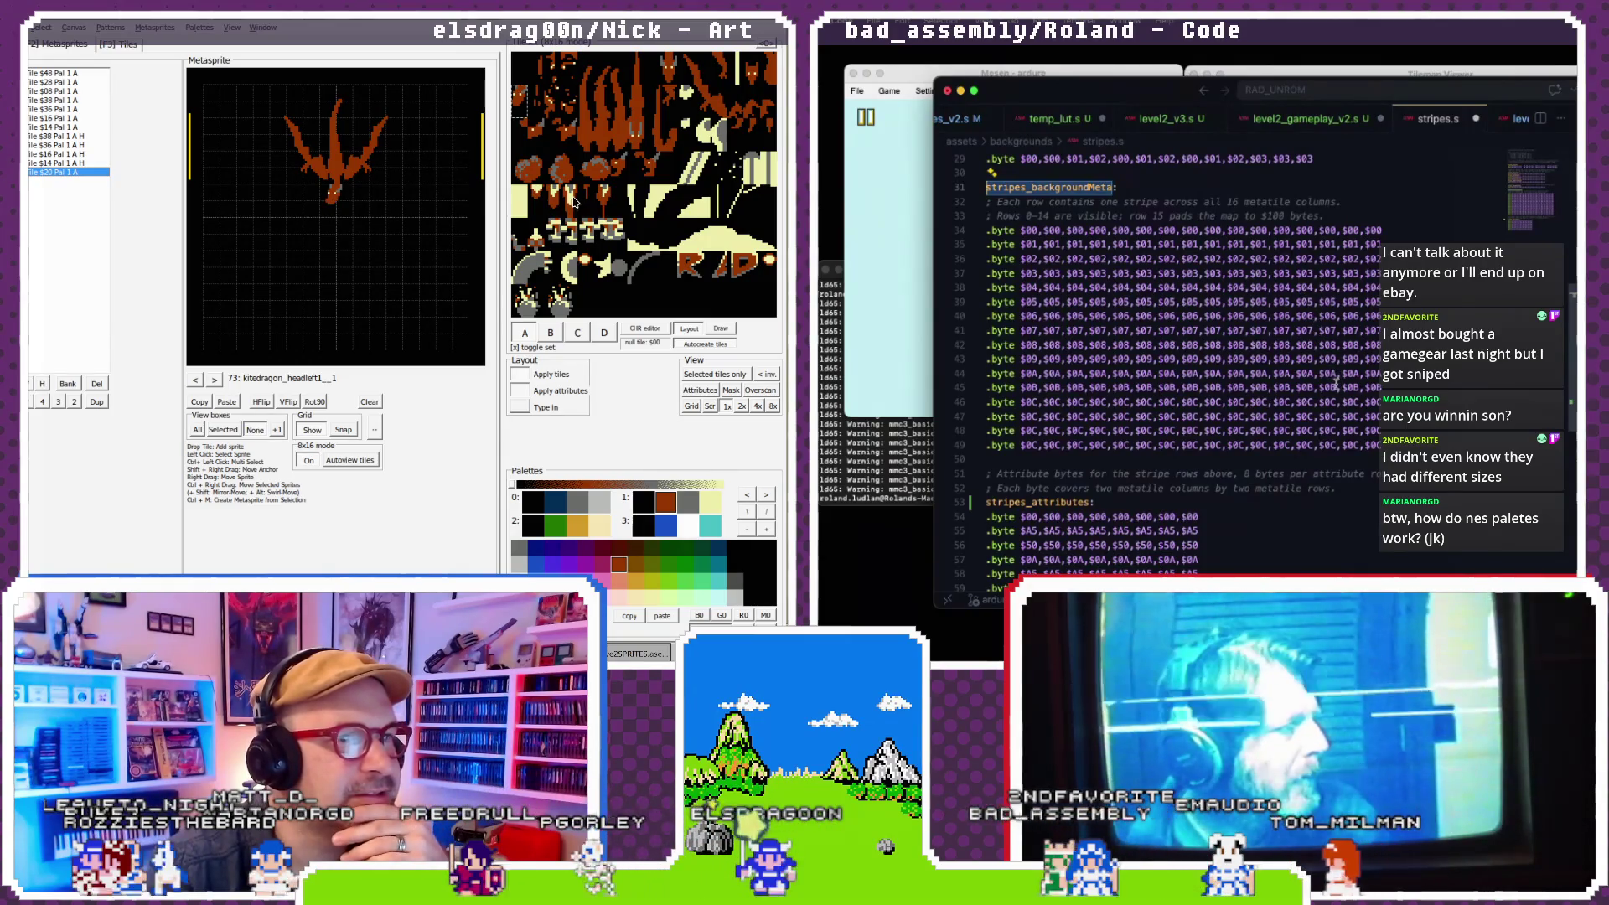
click(552, 126)
click(1310, 118)
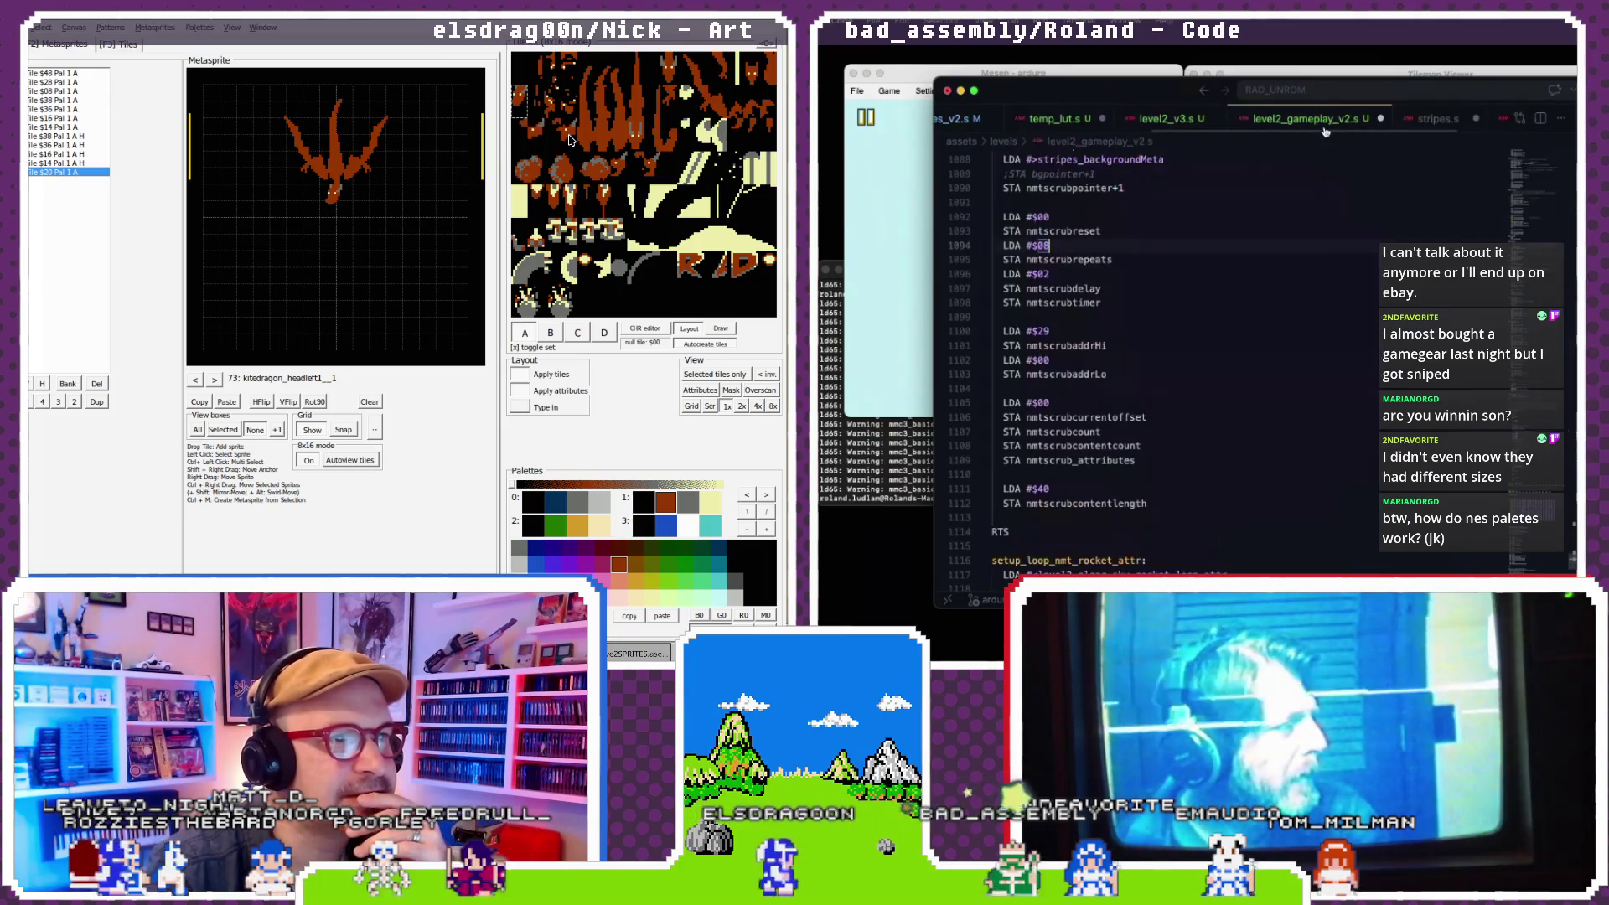
click(1060, 259)
click(379, 226)
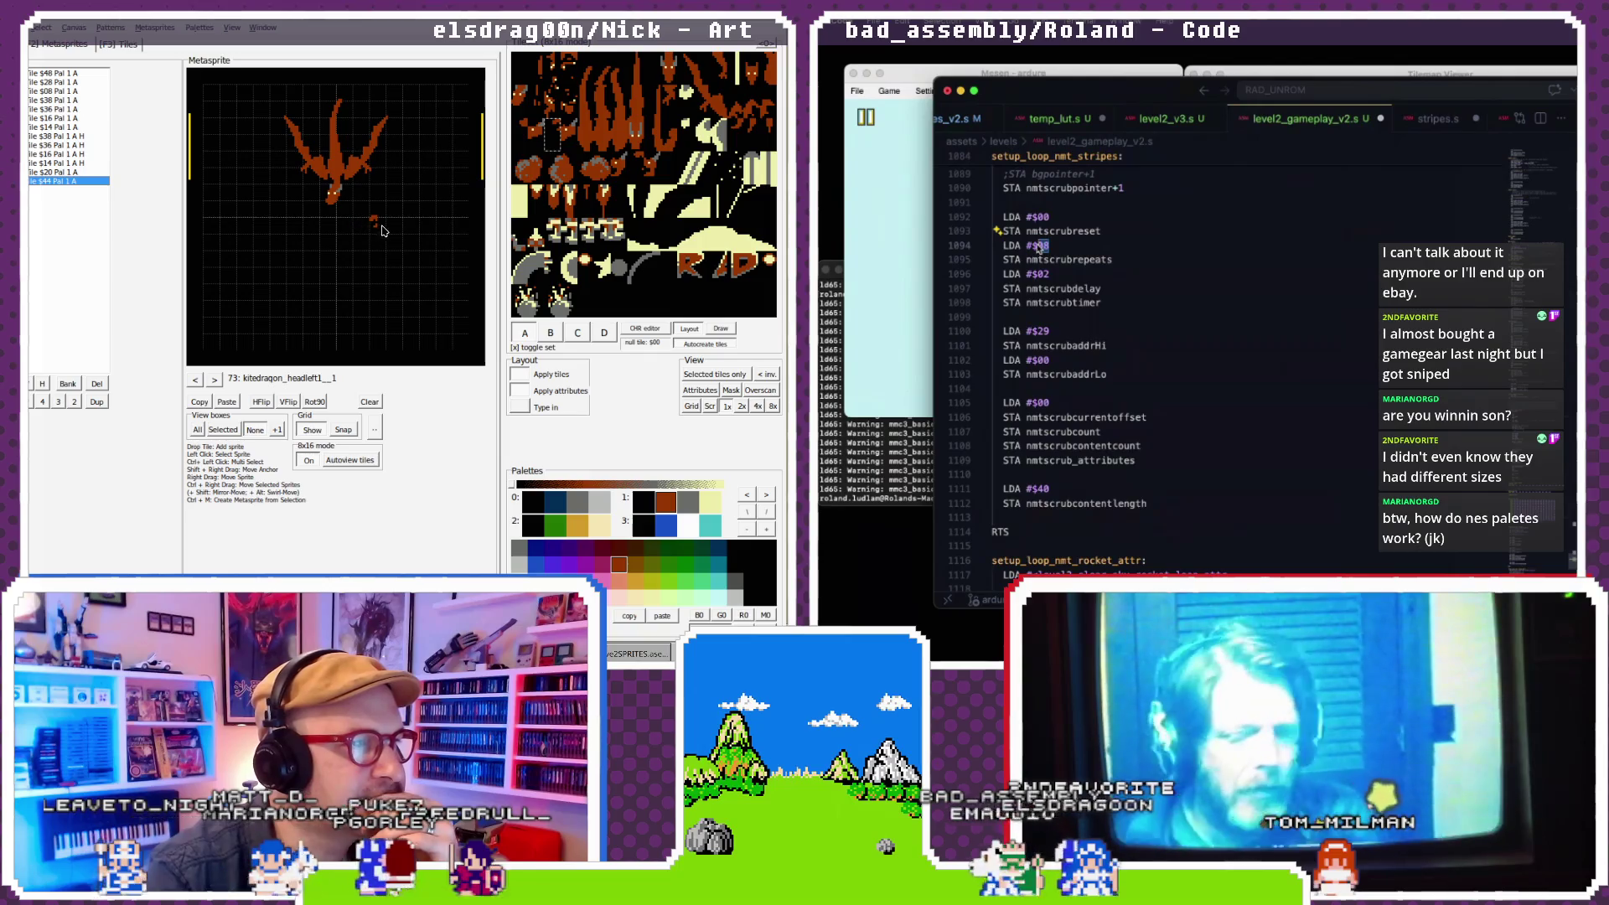
scroll(1046, 277, down, 1)
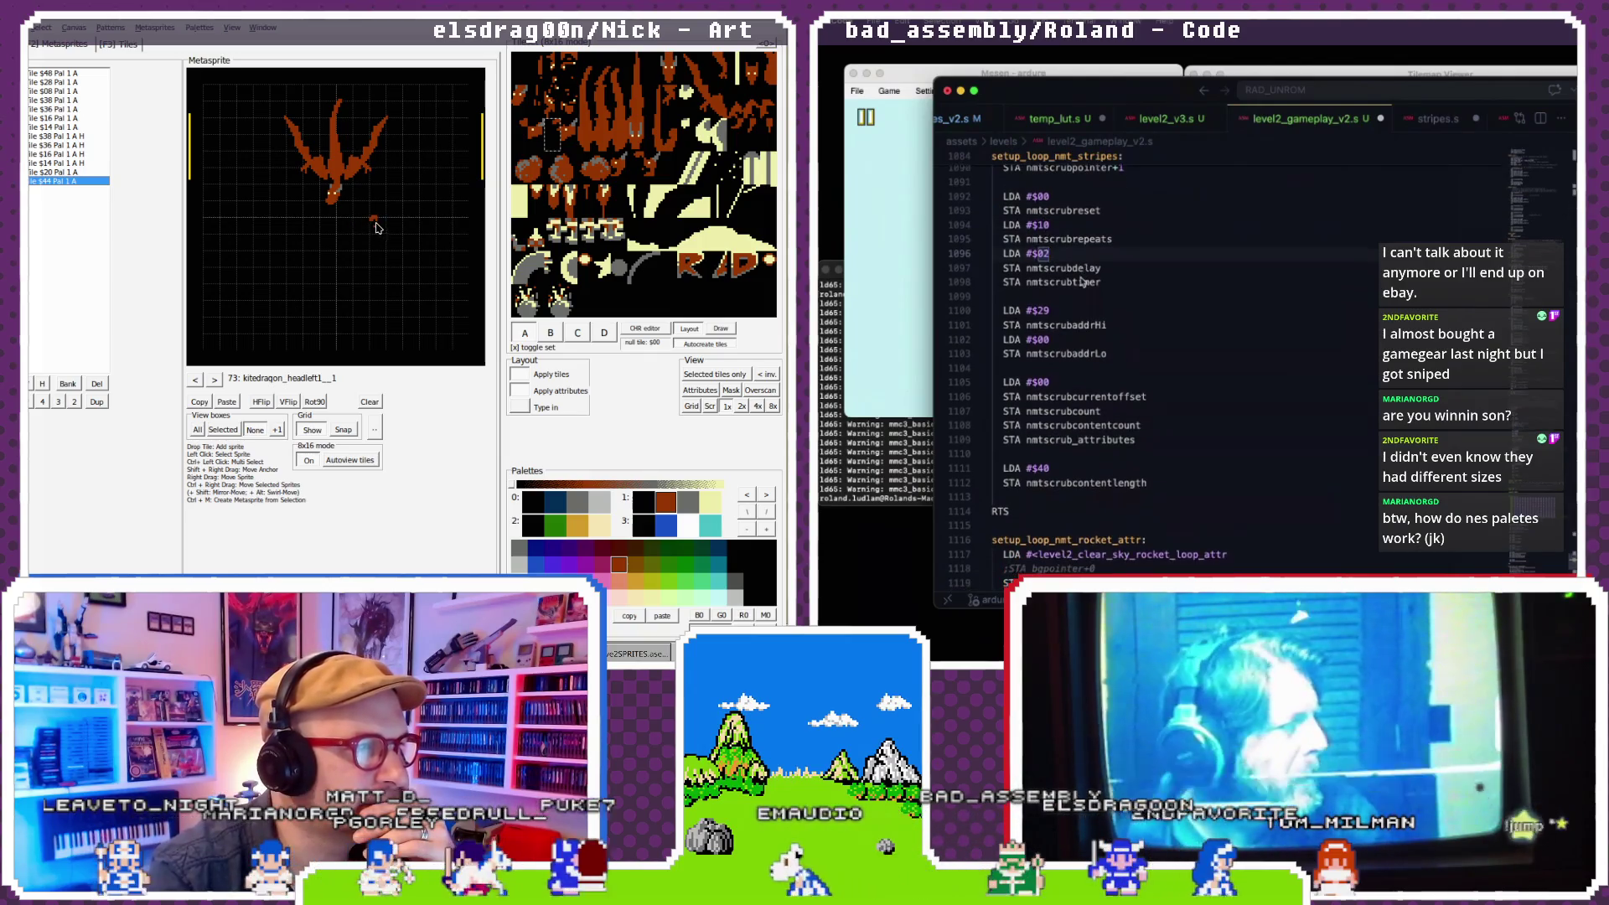
click(1045, 309)
key(BackSpace)
text(8)
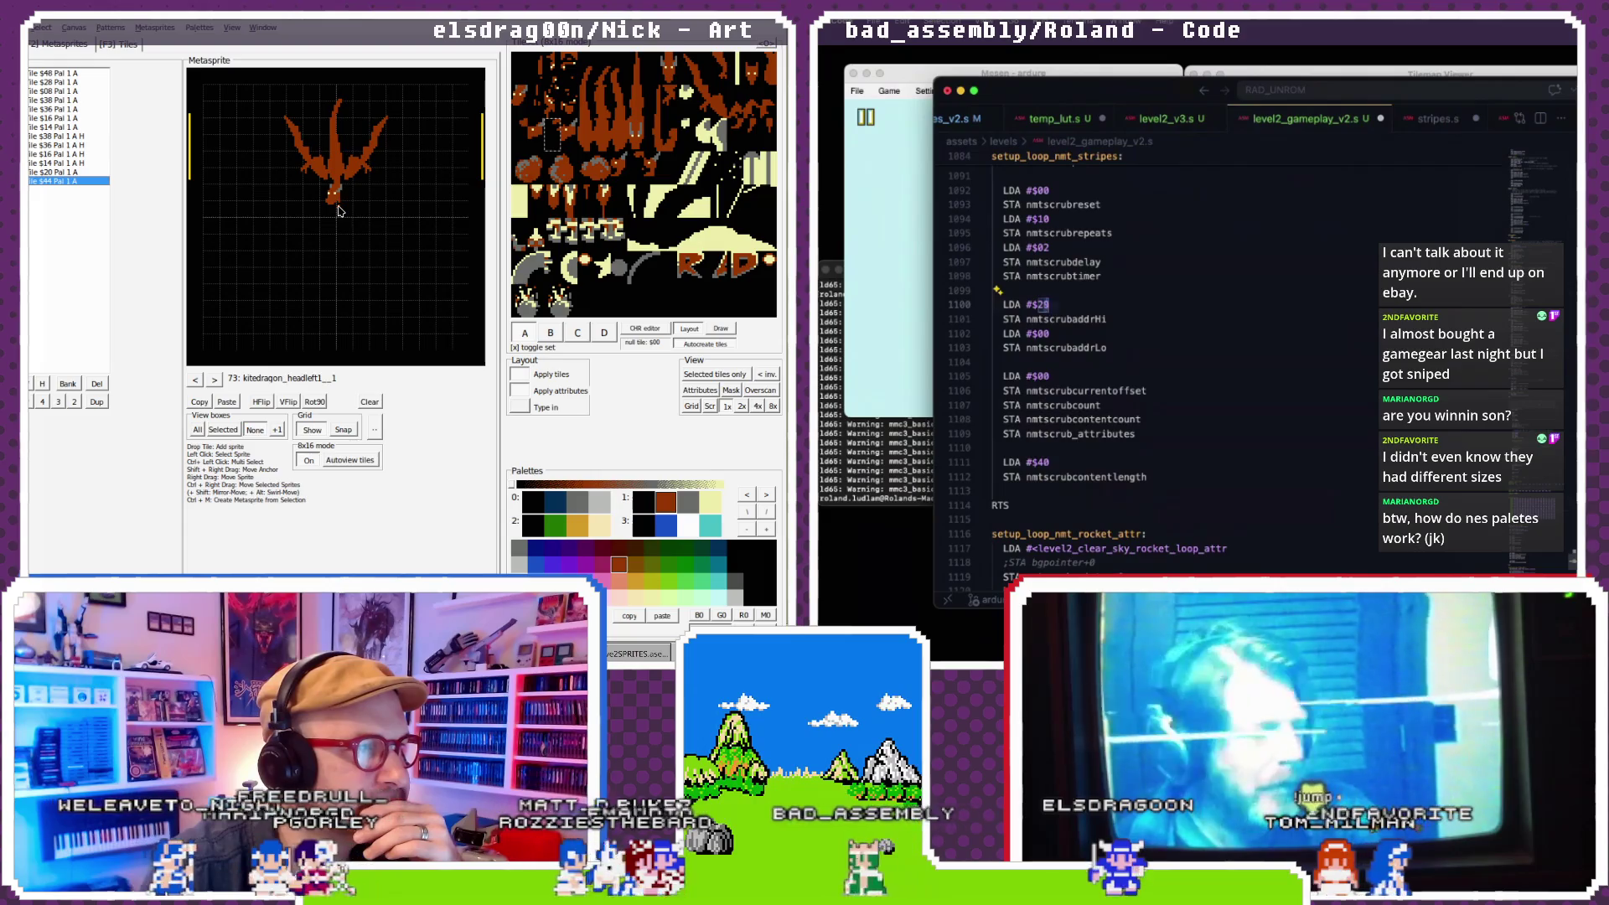
- Scroll to the rocket attribute routine and compare it against the stripes.s tables
scroll(1067, 339, down, 1)
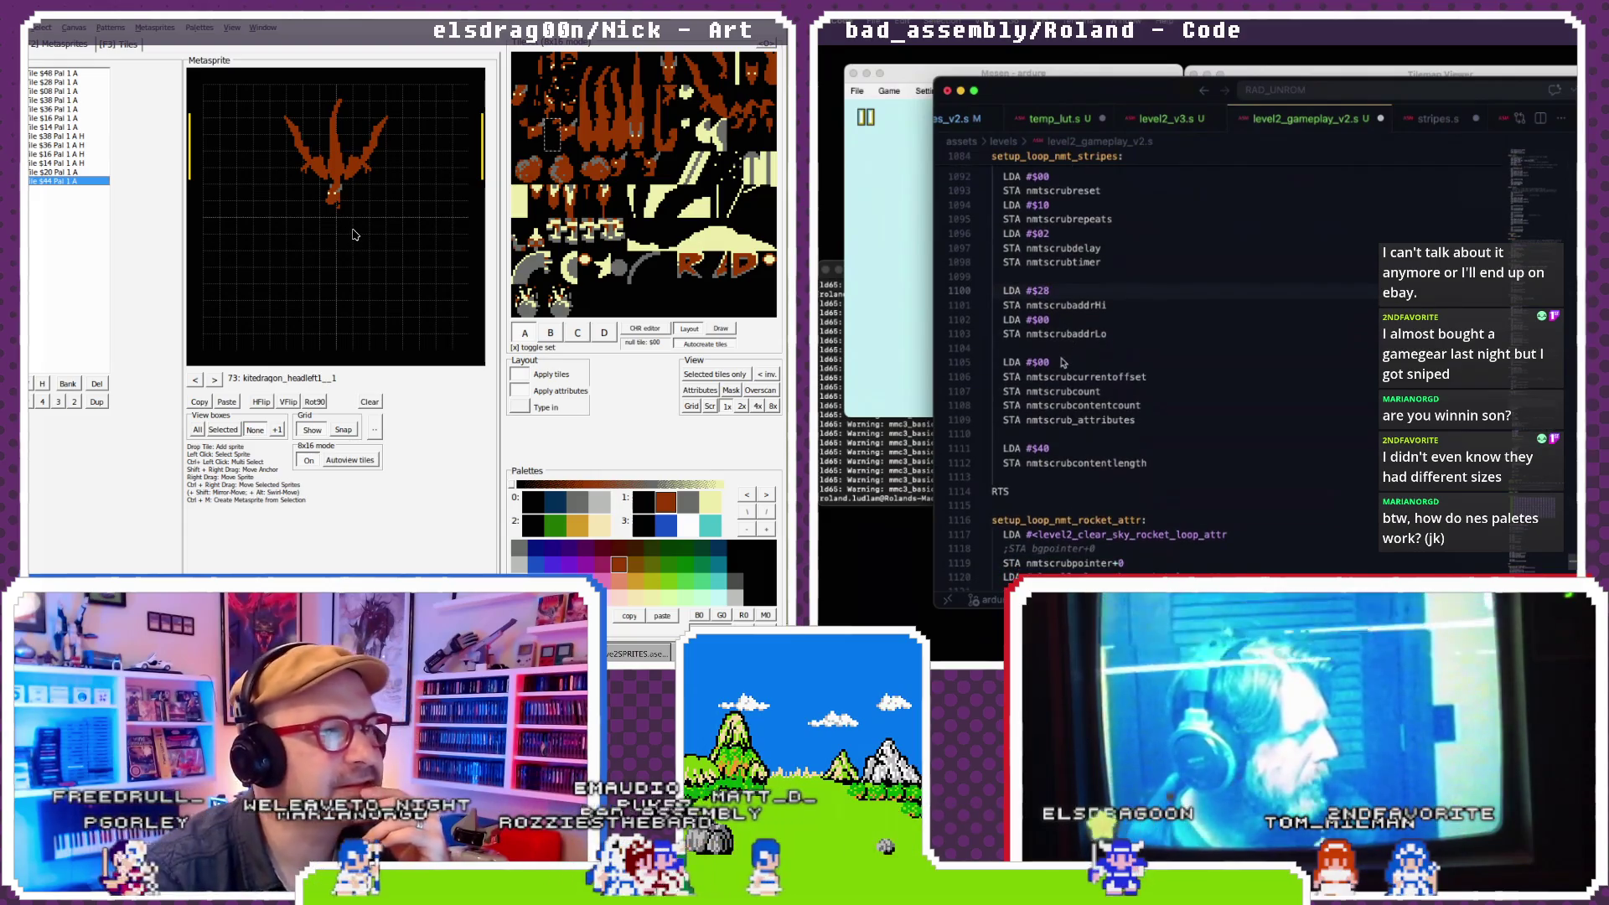
scroll(1063, 362, down, 3)
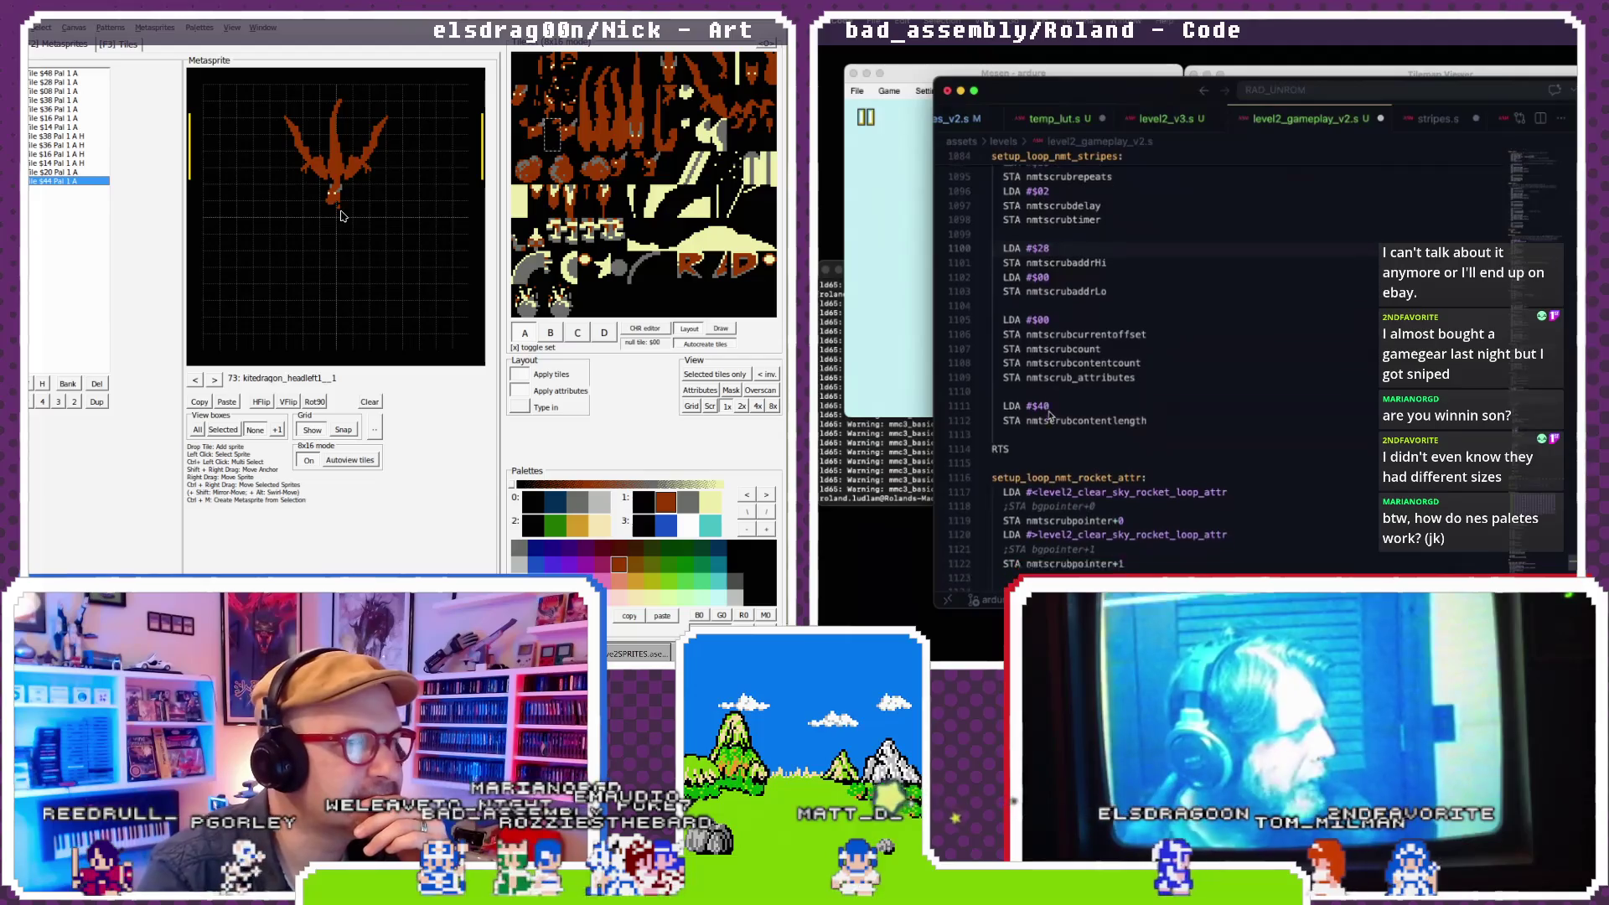
scroll(1049, 414, down, 8)
click(521, 130)
click(1411, 120)
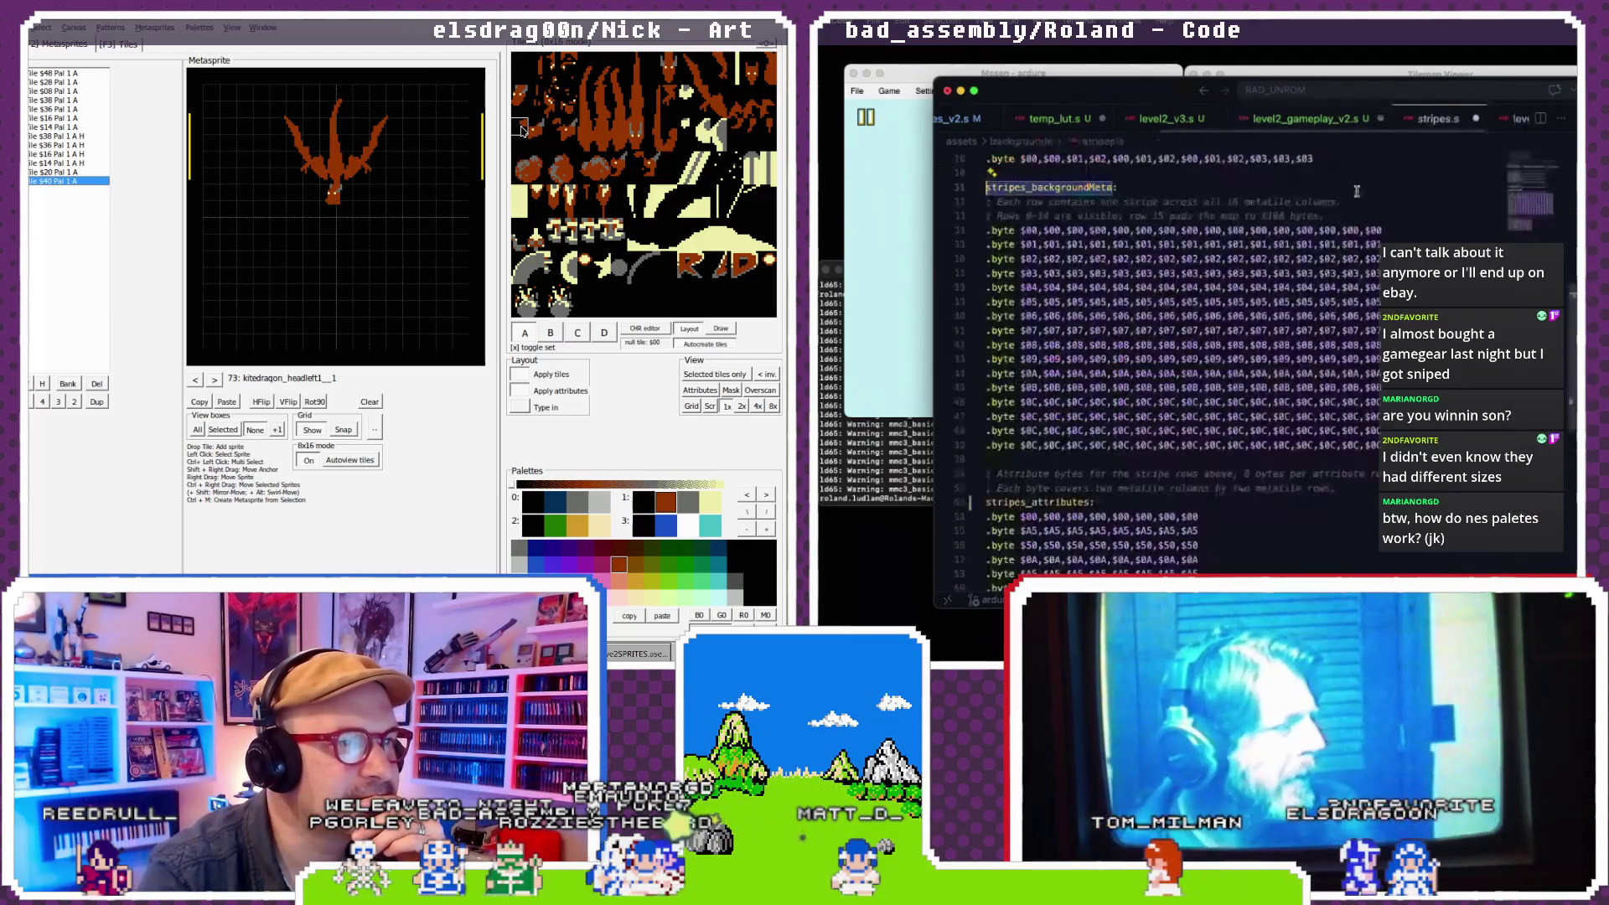
scroll(1089, 352, down, 10)
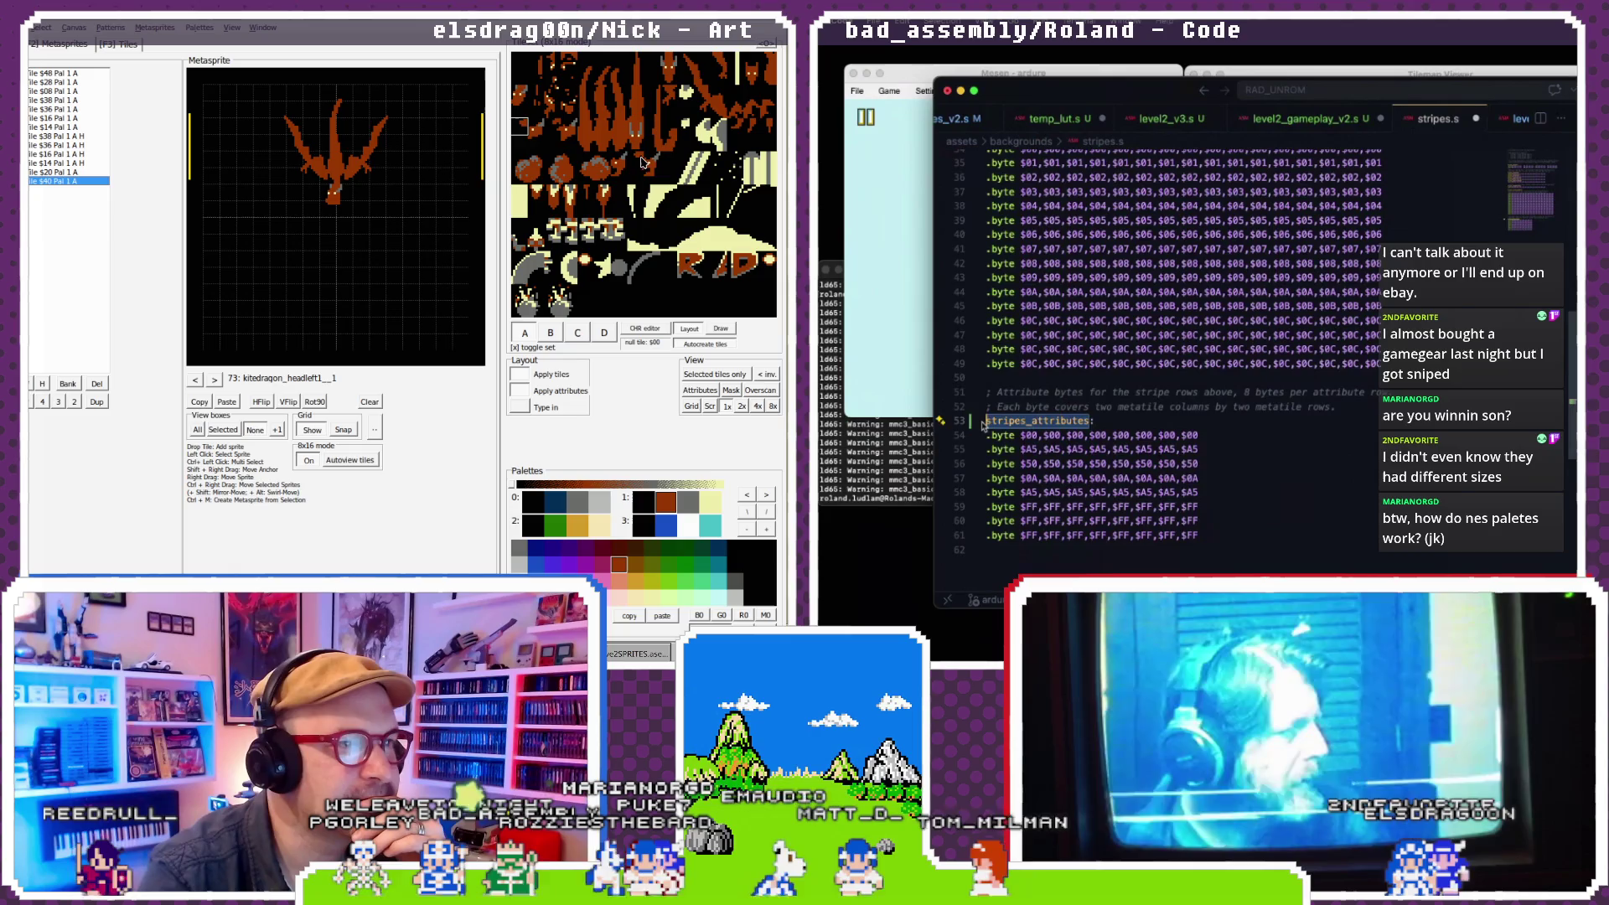
click(1322, 117)
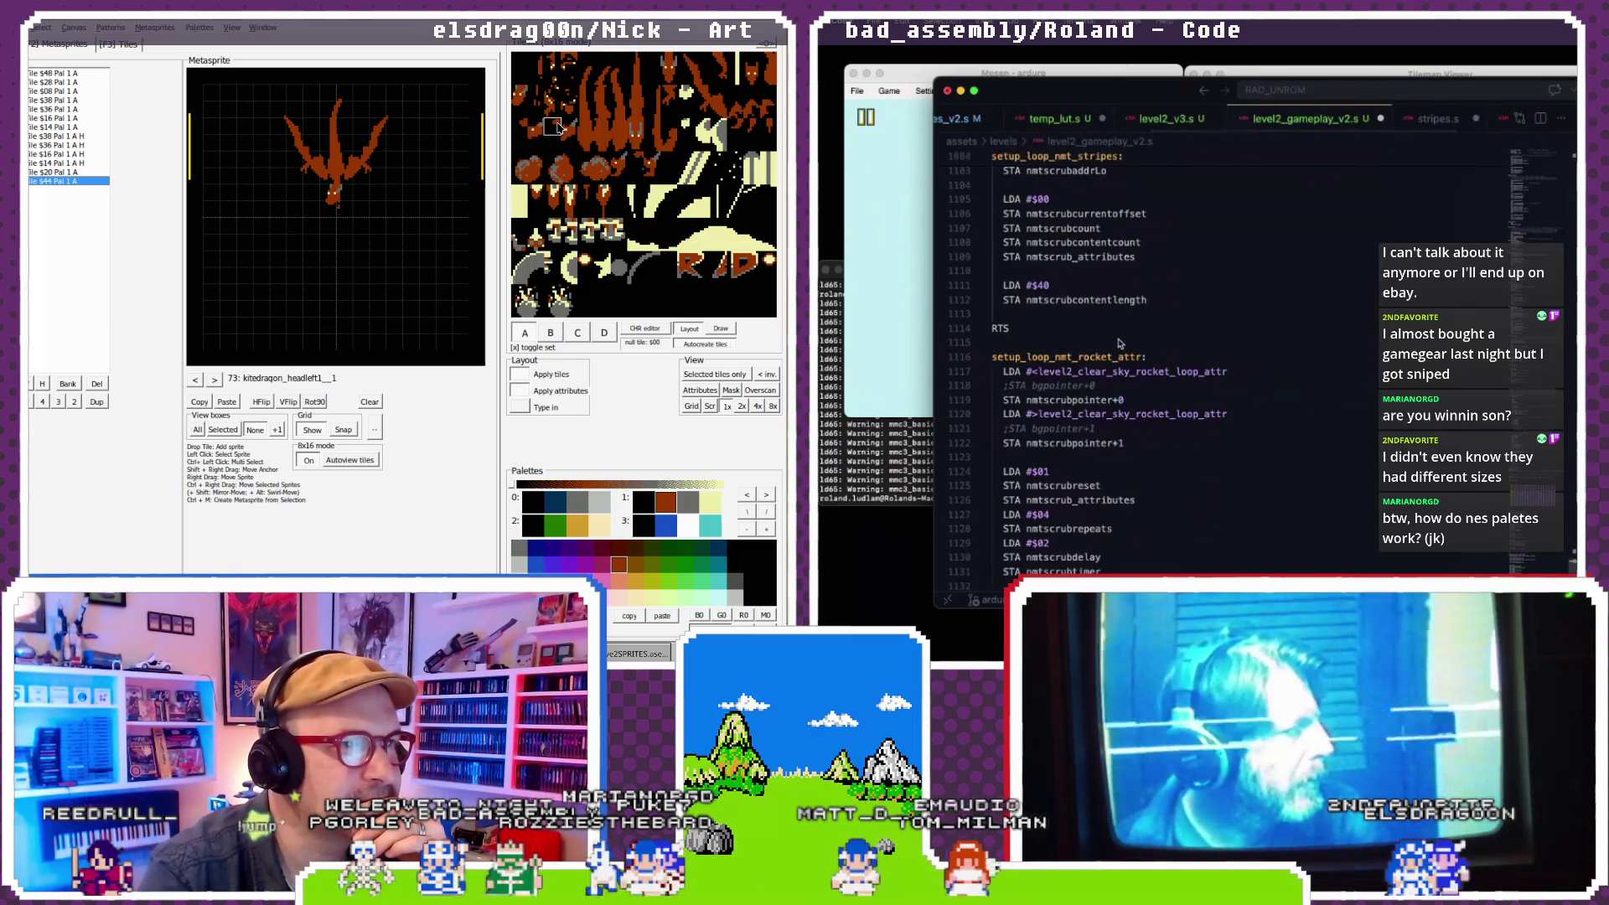
- Replace the rocket loop attribute pointer labels with stripes_attributes
drag(1038, 371, 1224, 372)
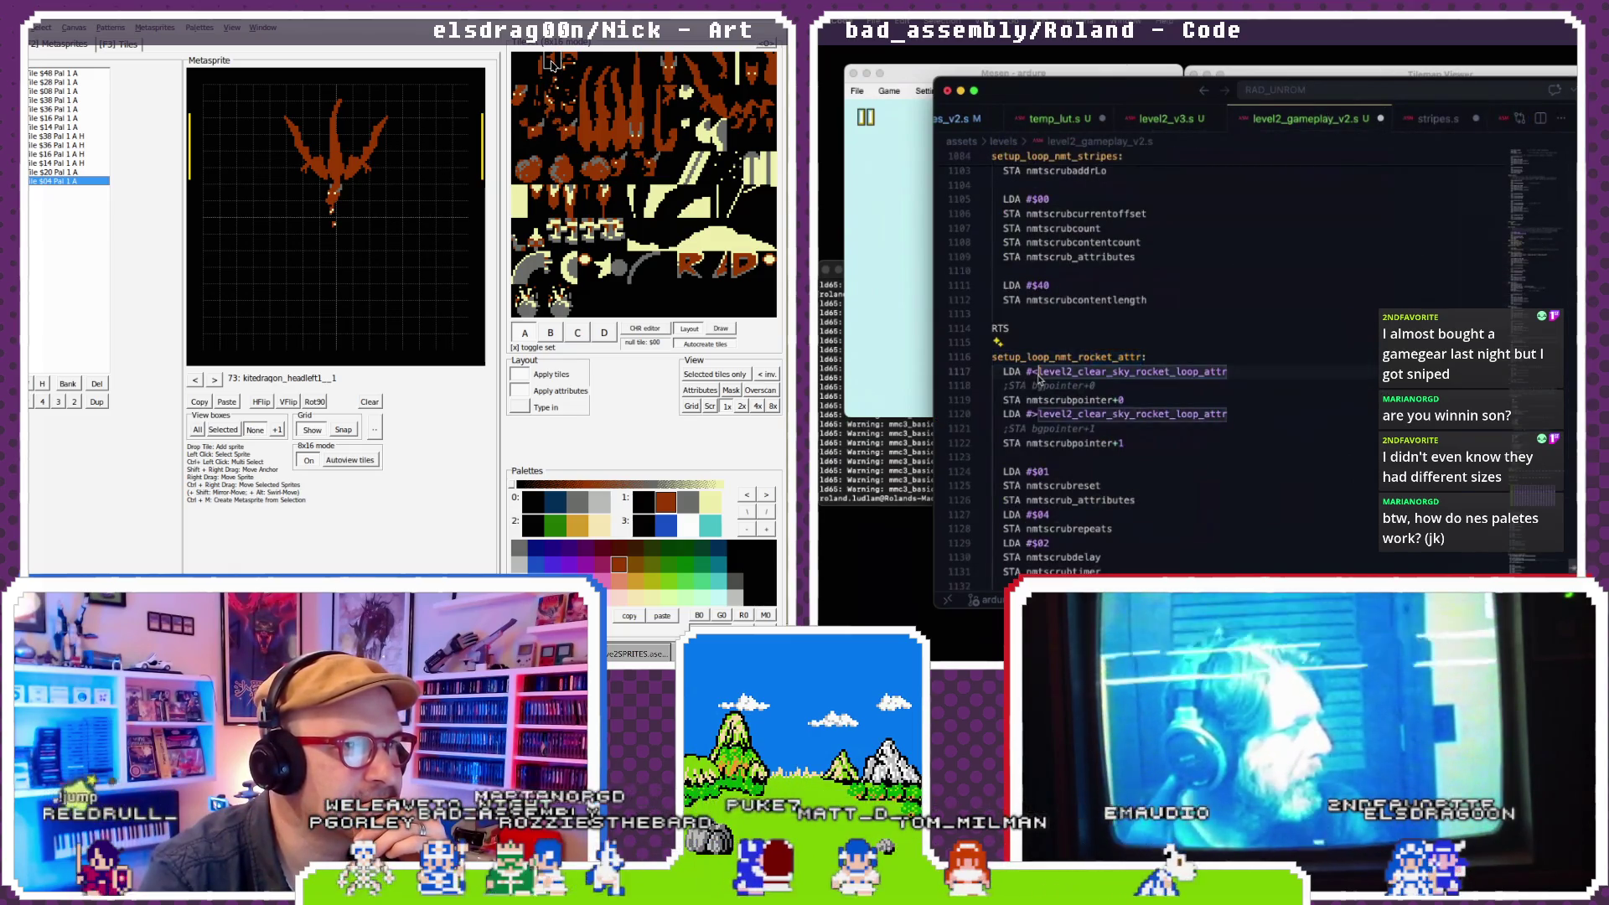
text(stripes_attributes)
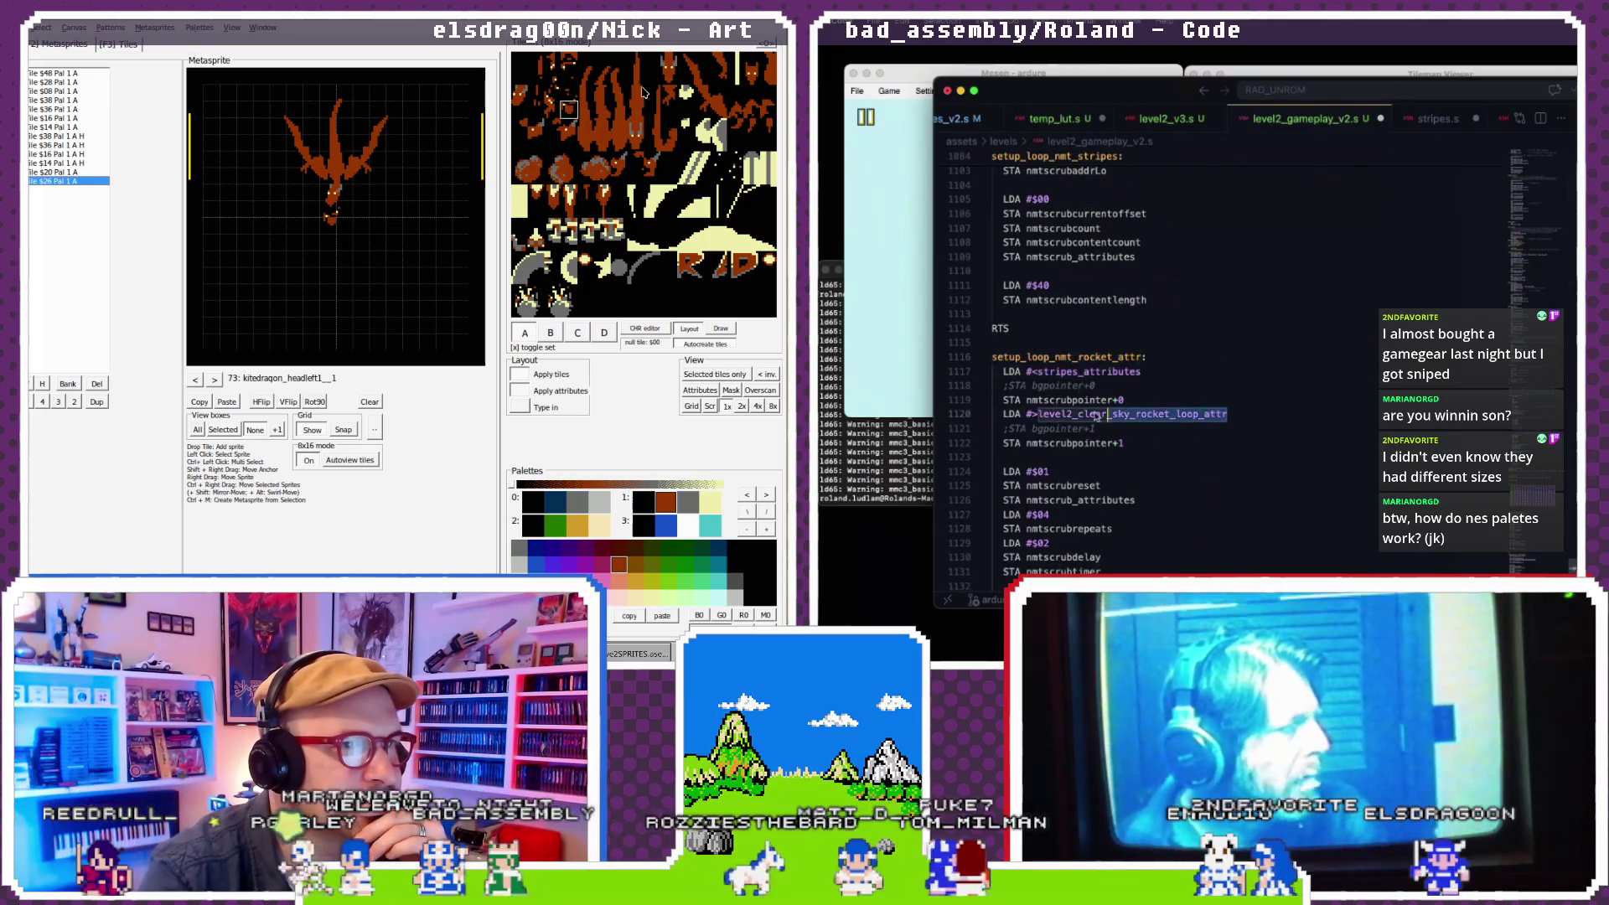
click(673, 98)
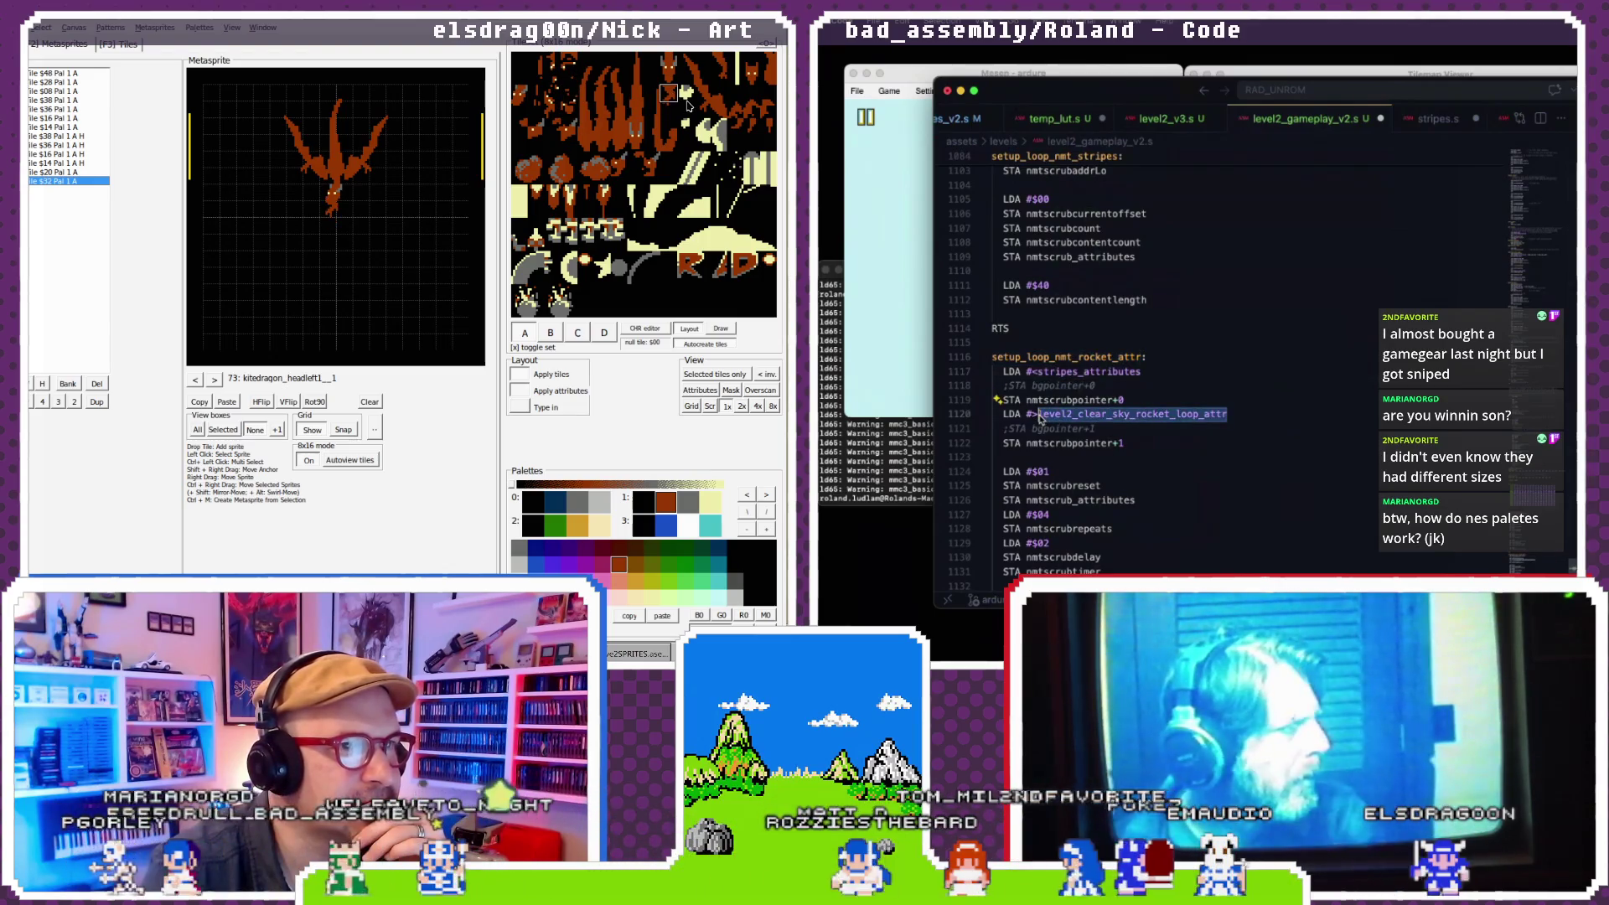
click(735, 125)
scroll(1064, 385, up, 10)
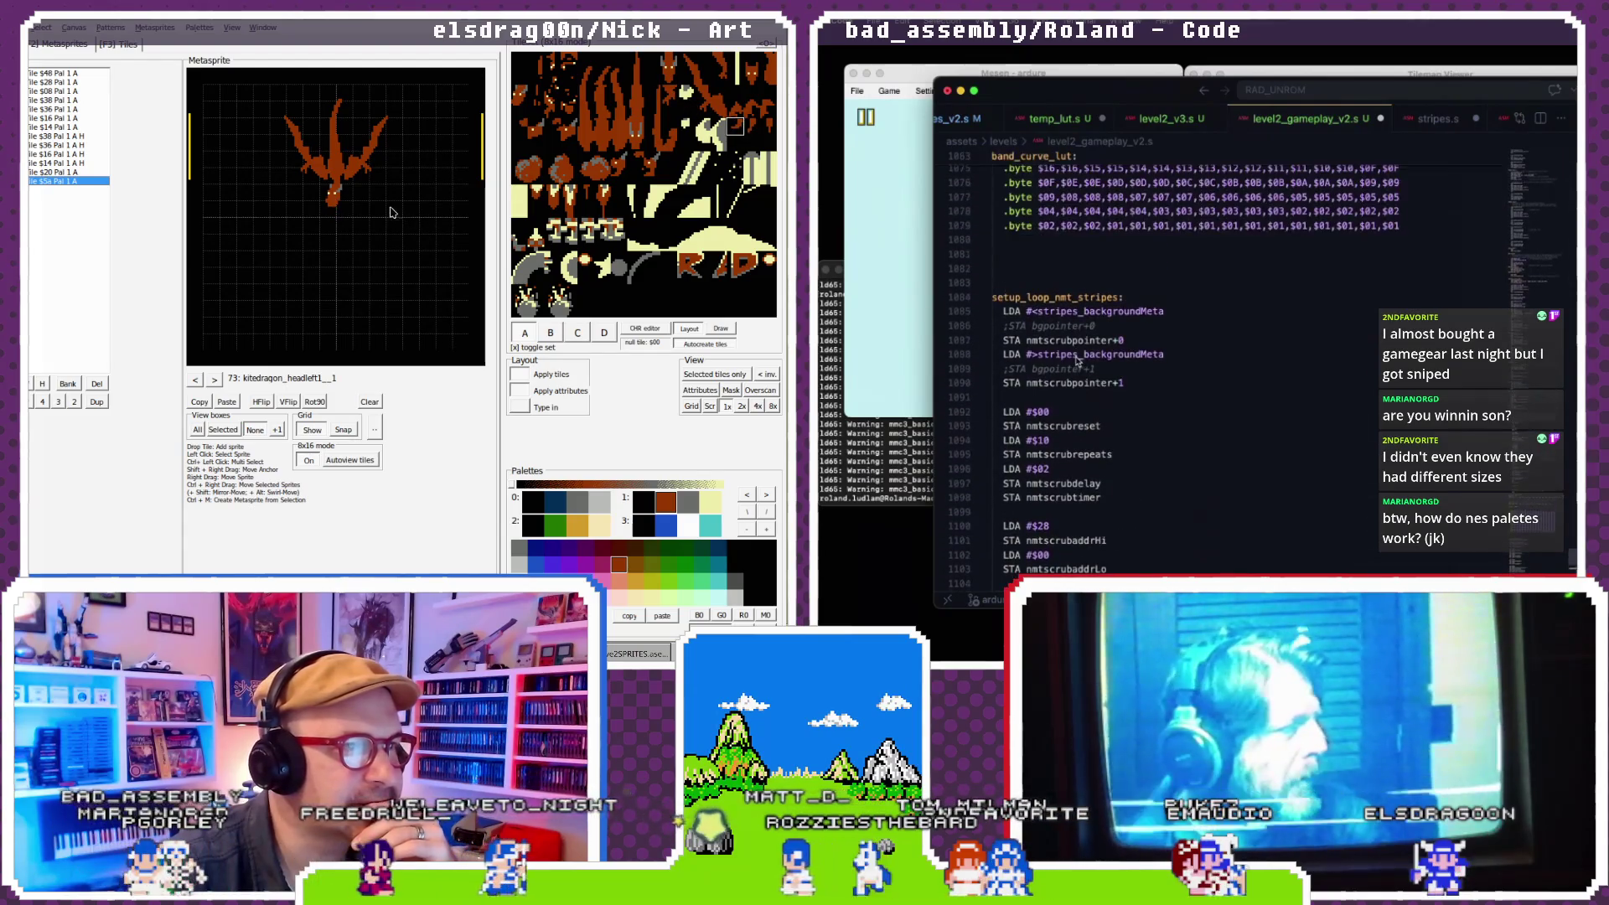
scroll(1077, 360, down, 7)
click(349, 215)
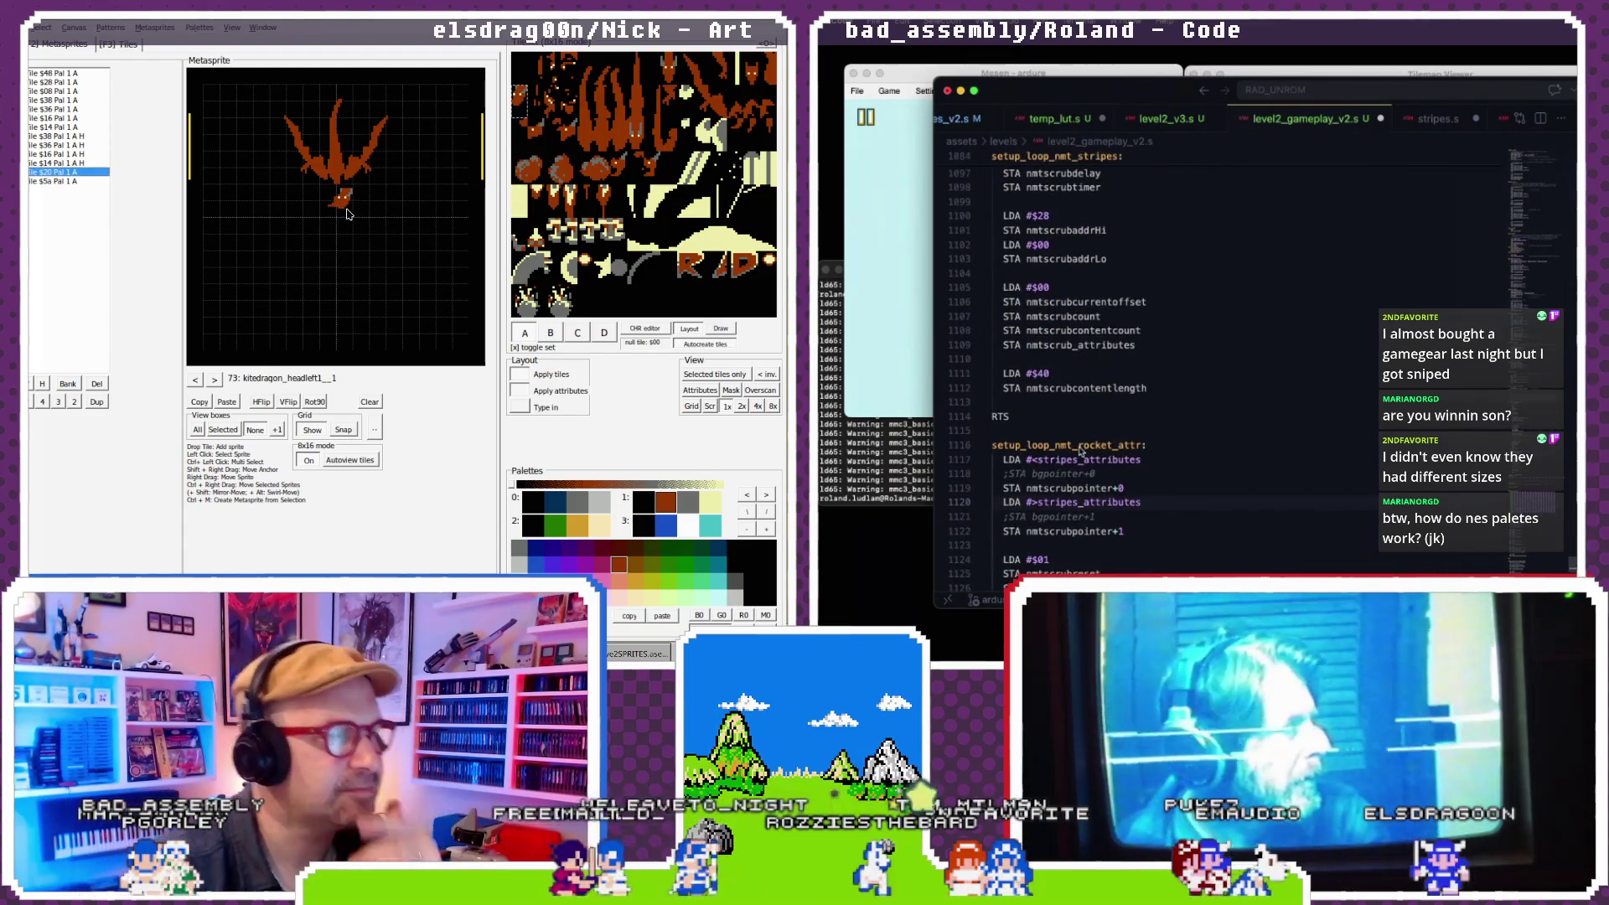
- Rename the routine to setup_loop_nmt_stripes_attr and set LDA #$00 and LDA #$08
double_click(1103, 446)
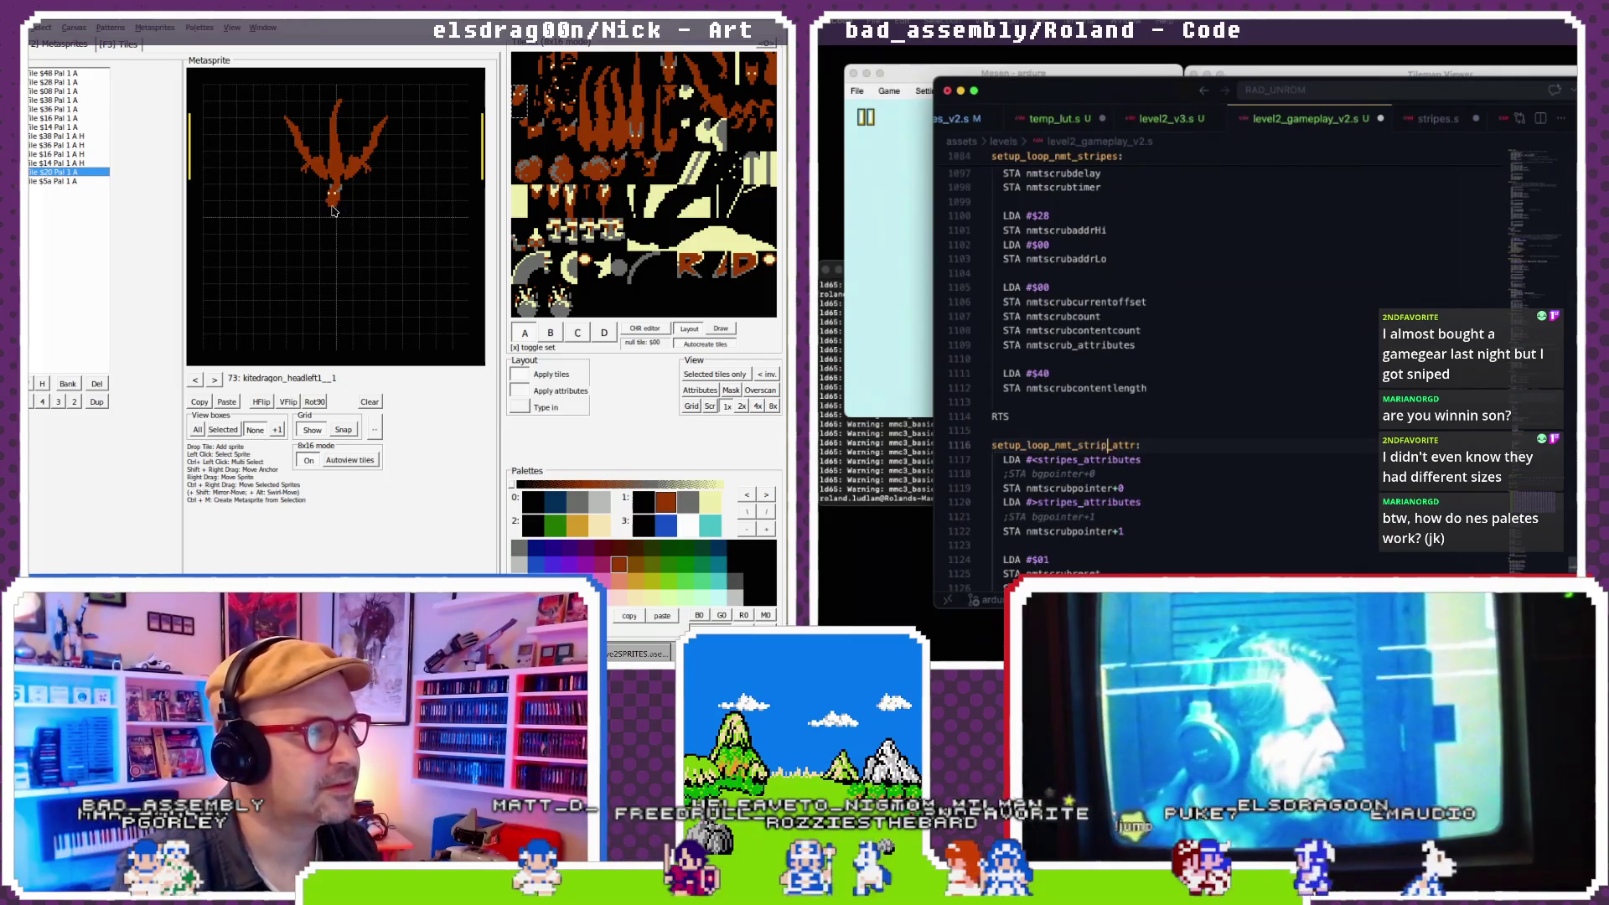
text(es)
scroll(1136, 422, down, 6)
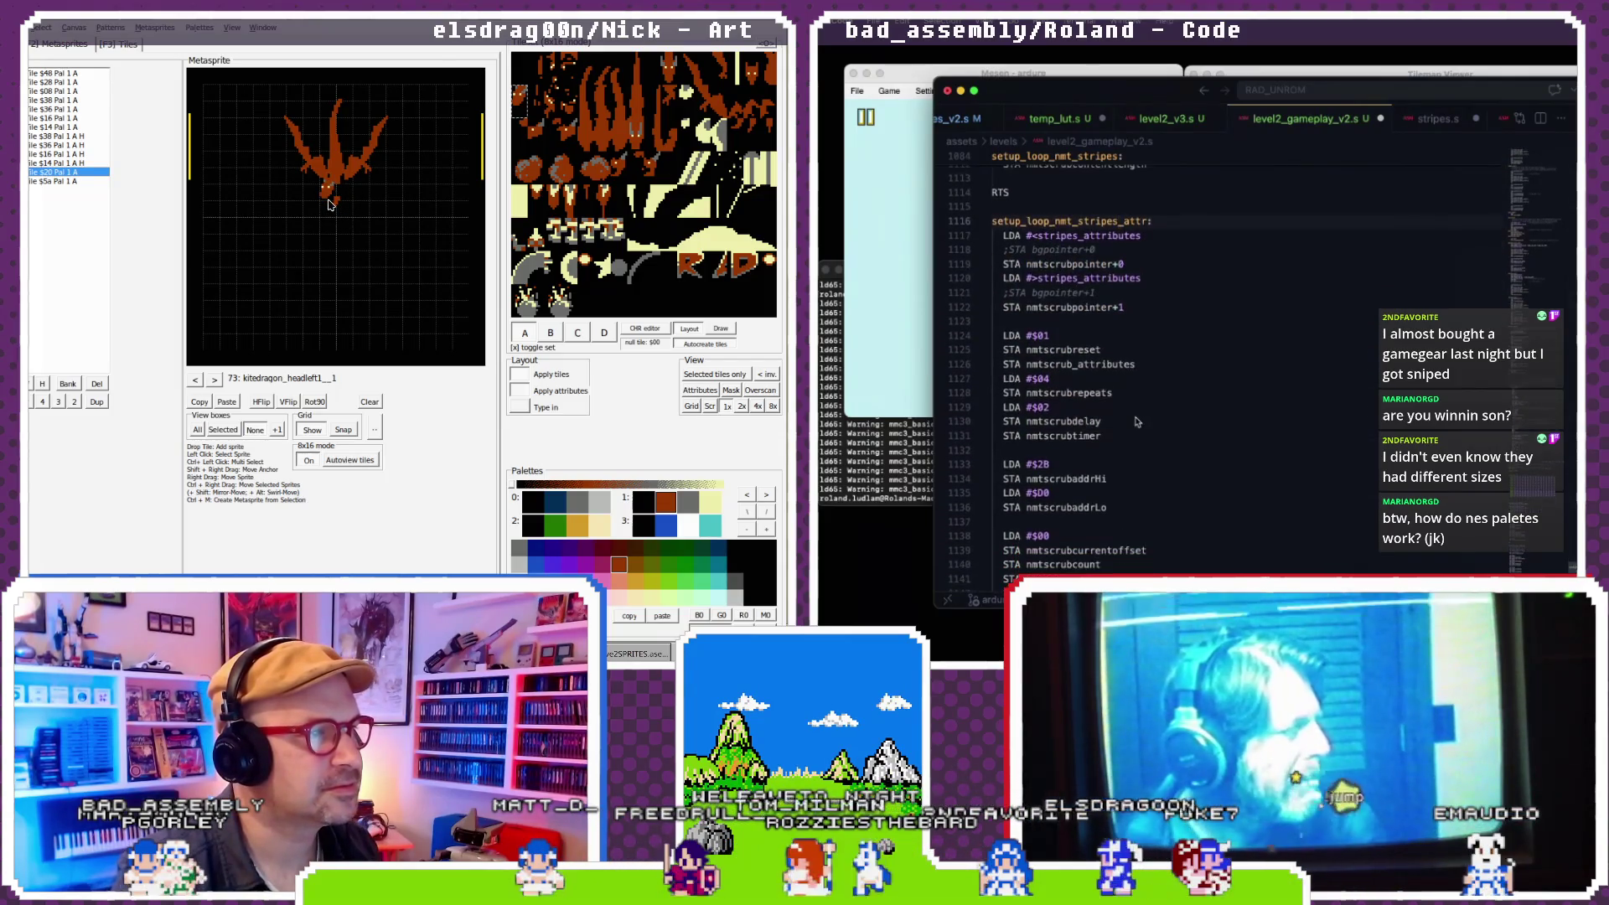
scroll(1136, 421, down, 1)
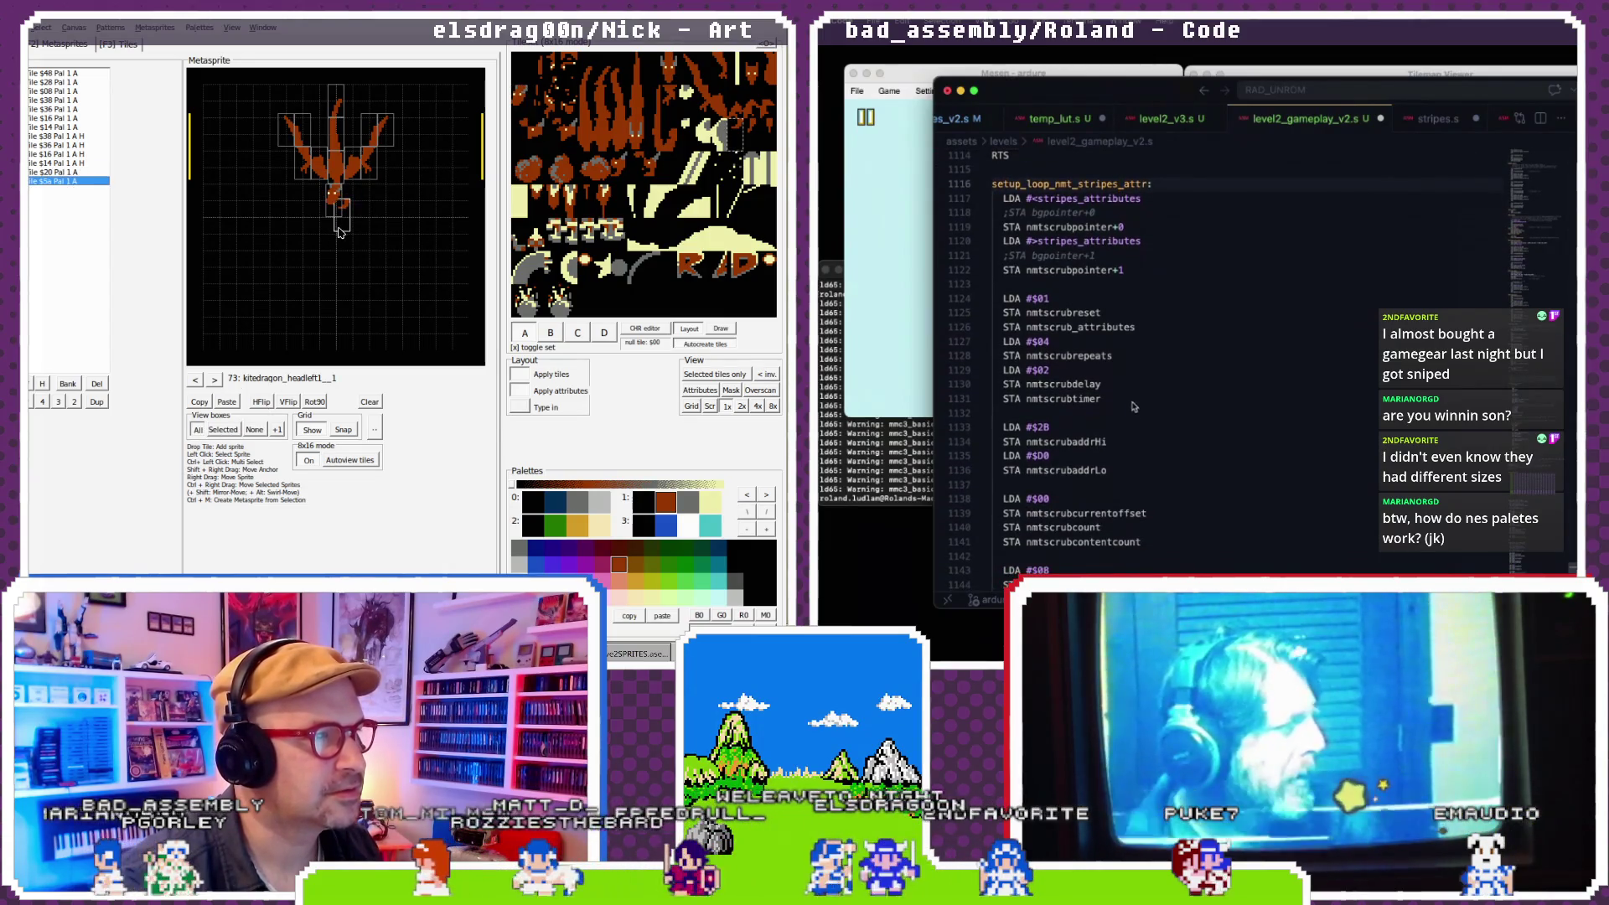
scroll(1133, 406, down, 1)
click(223, 430)
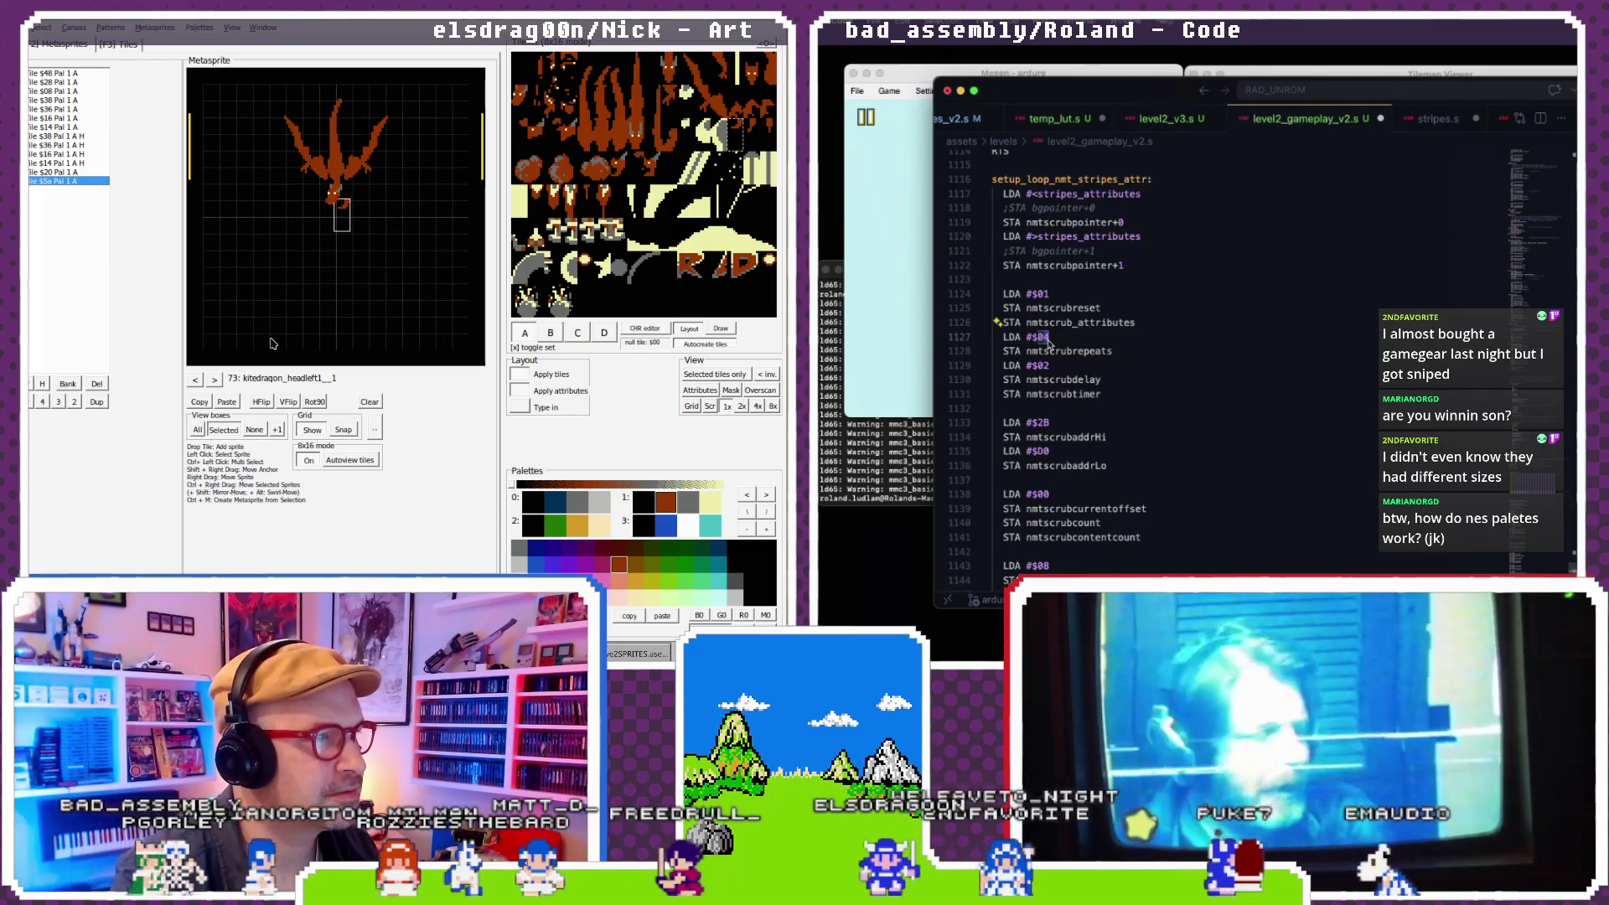
scroll(1085, 342, down, 1)
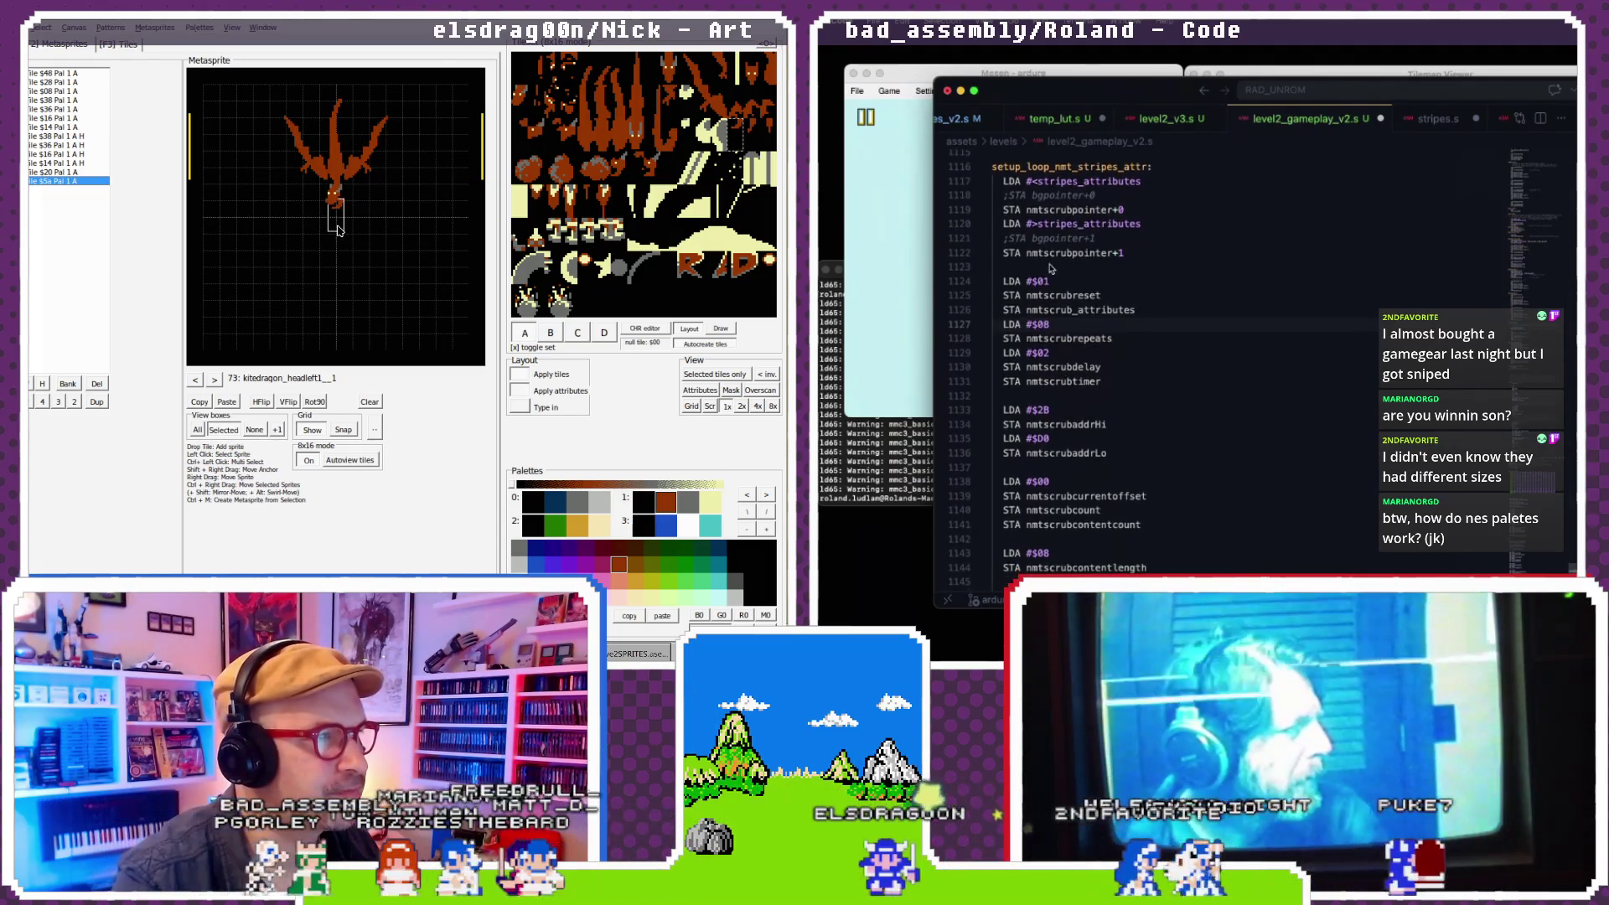
text(00)
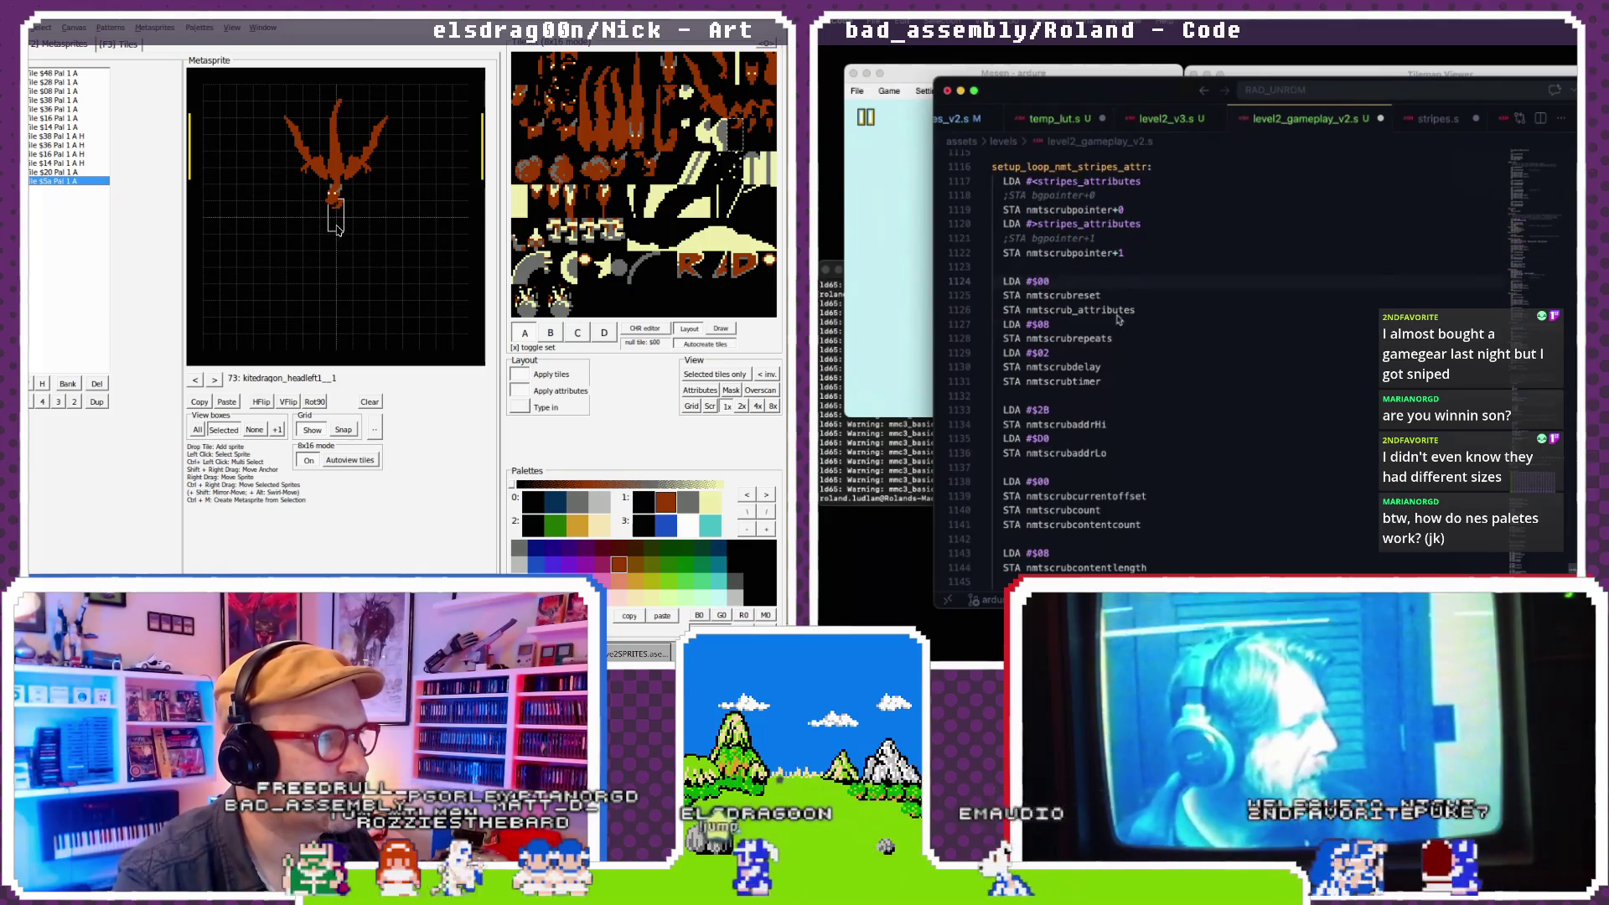
scroll(1117, 319, down, 4)
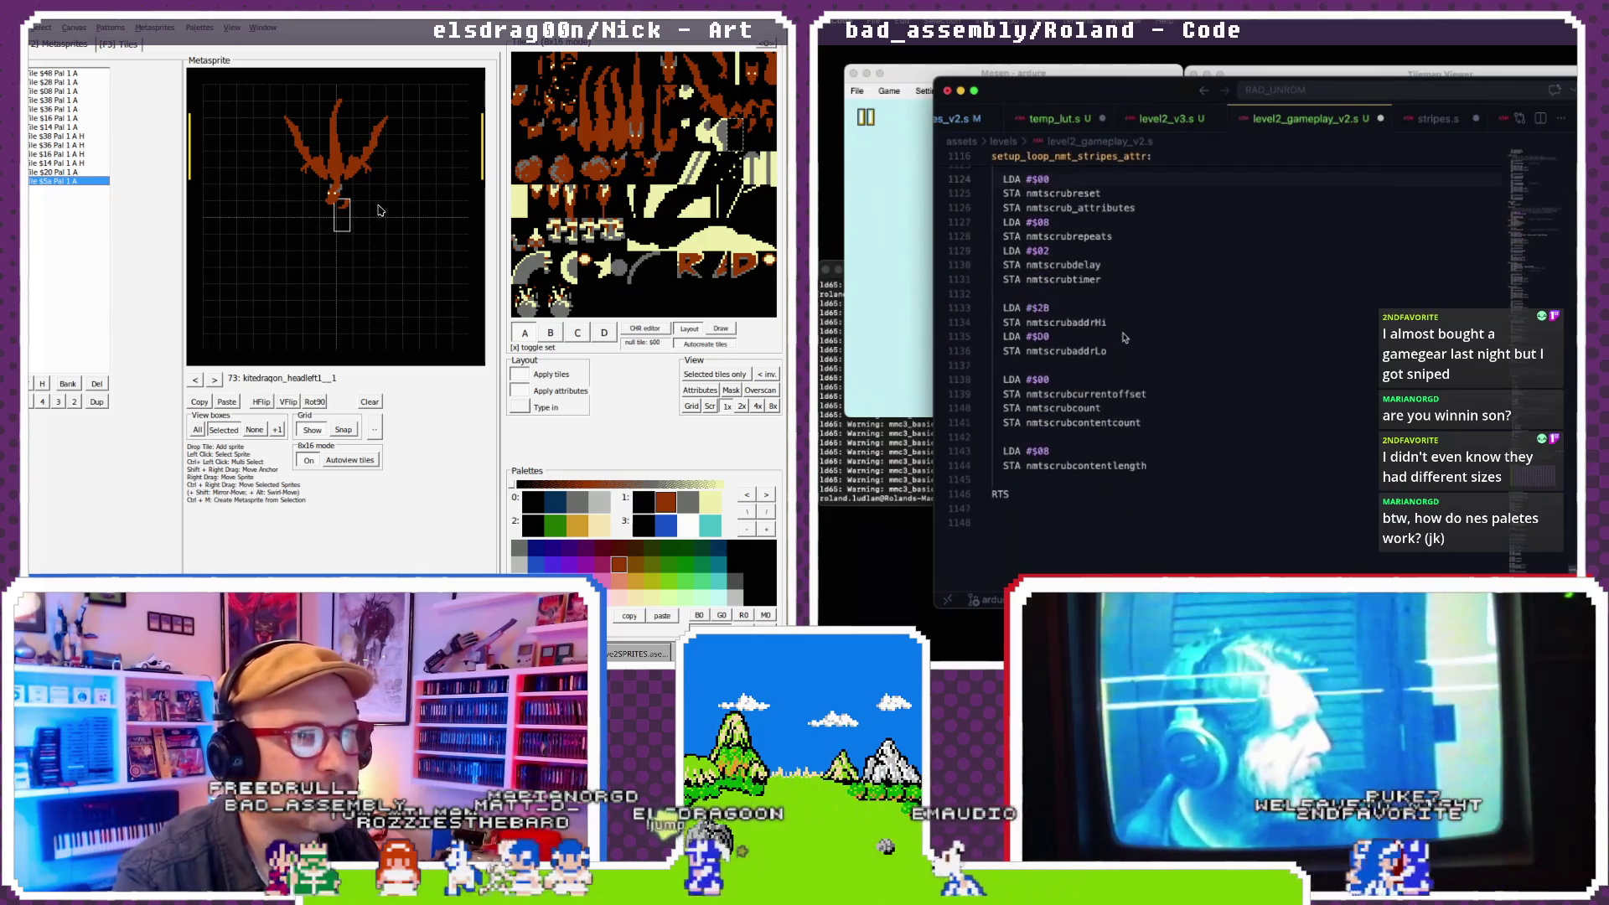
- Inspect the nametable tiles in Mesen's Tilemap Viewer, then return to the scrub setup code
click(1223, 78)
mouse_move(1188, 265)
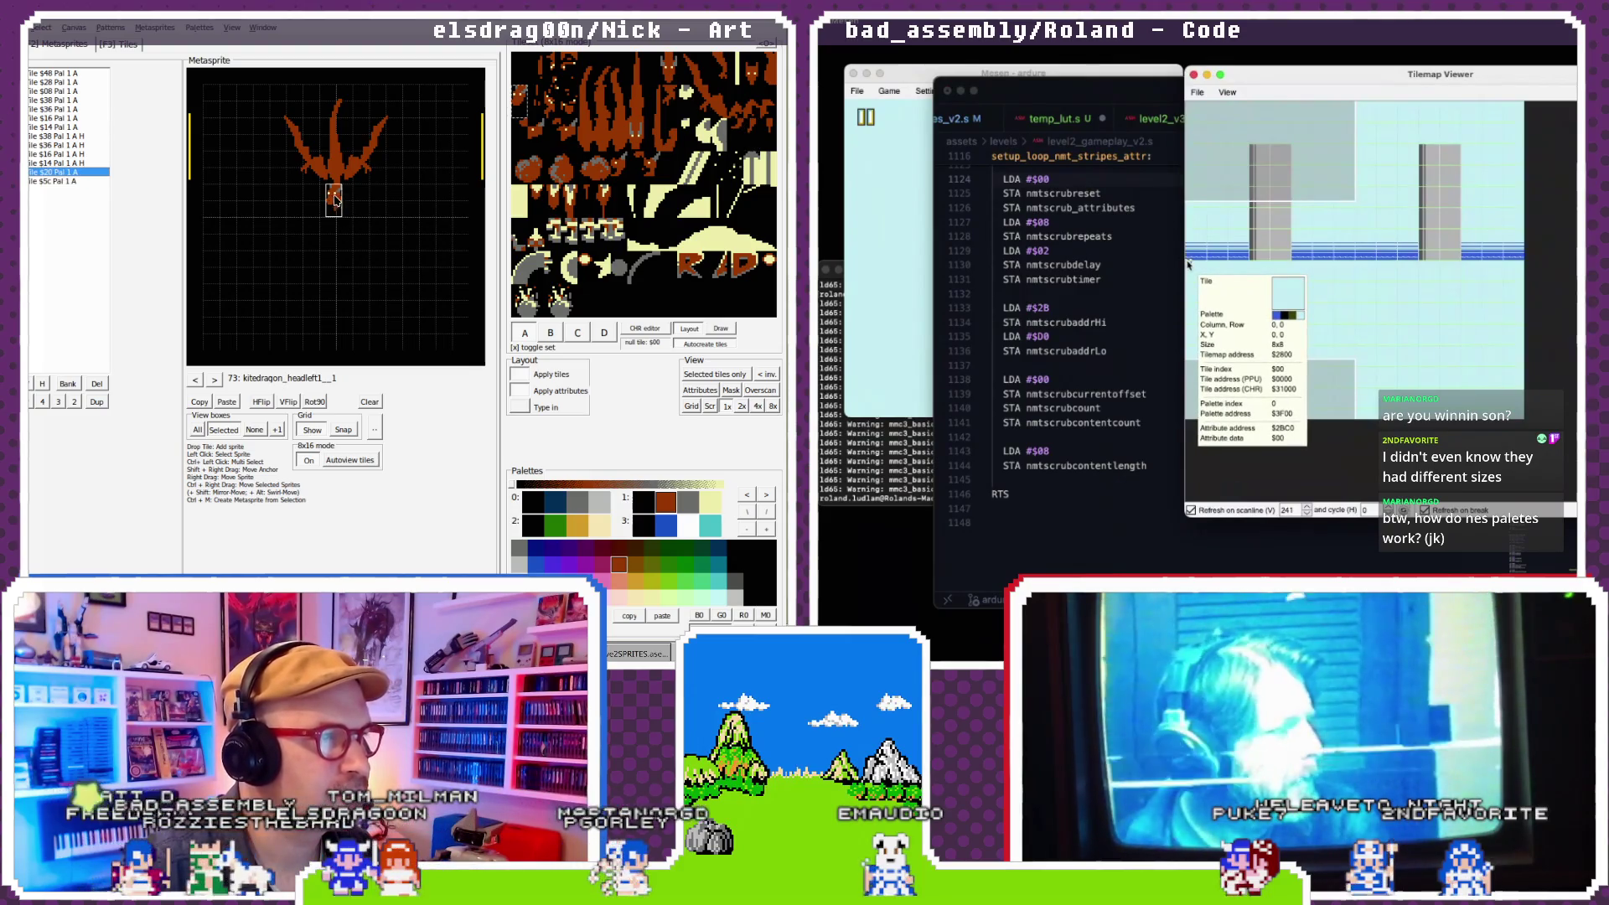
click(1070, 311)
click(341, 206)
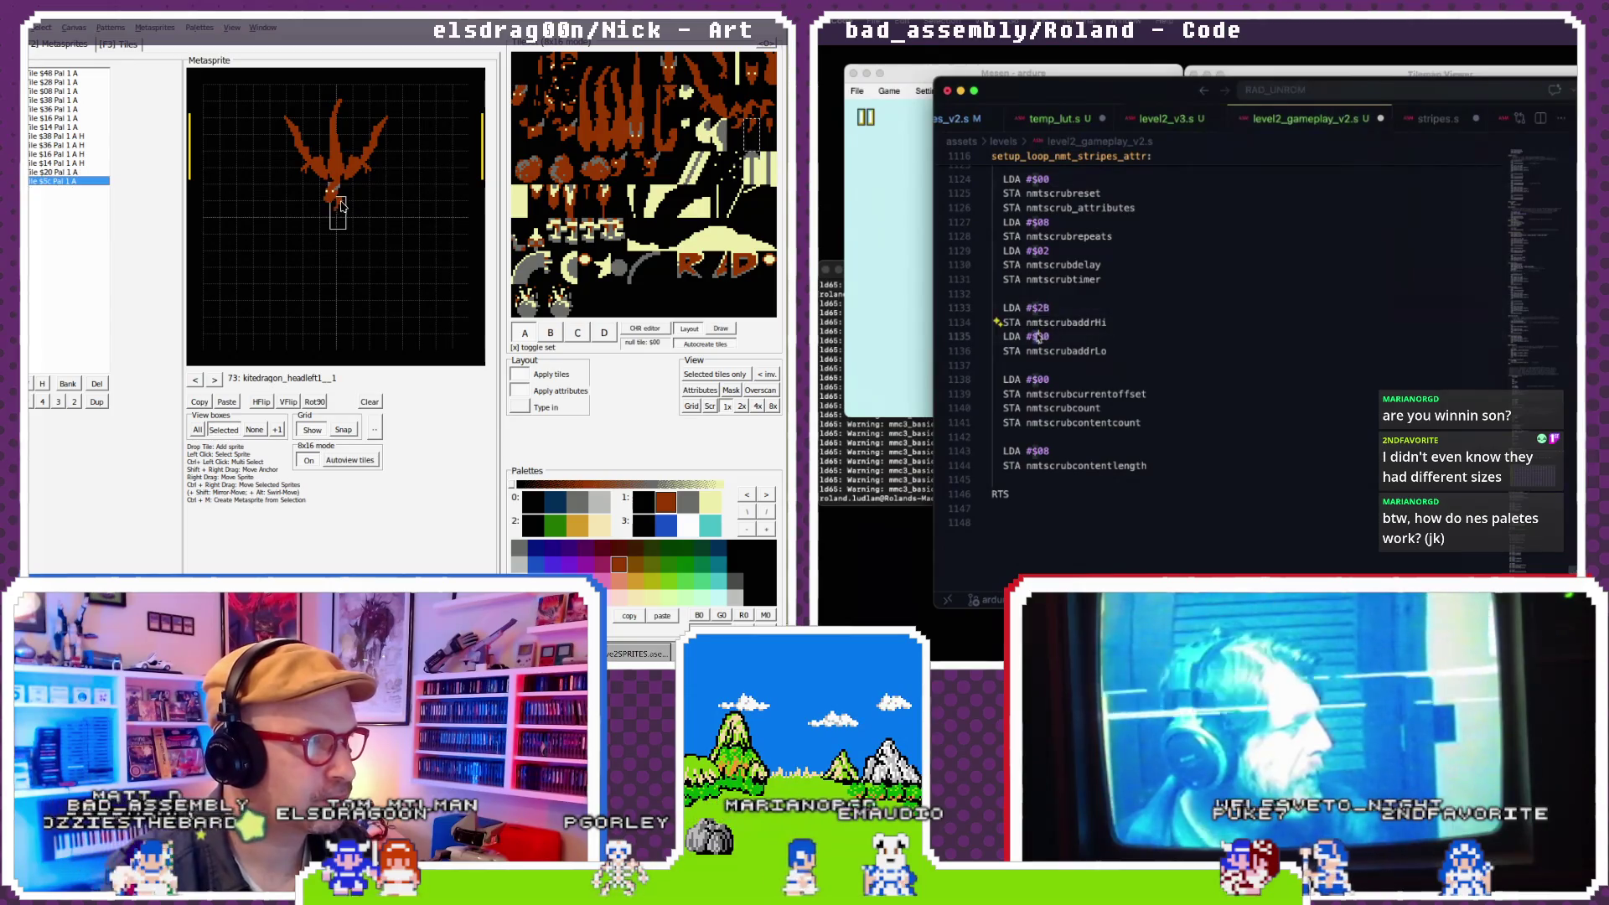
double_click(1062, 279)
- Change the LDA #$D0 before nmtscrubaddrLo to #$C0
scroll(1080, 310, up, 5)
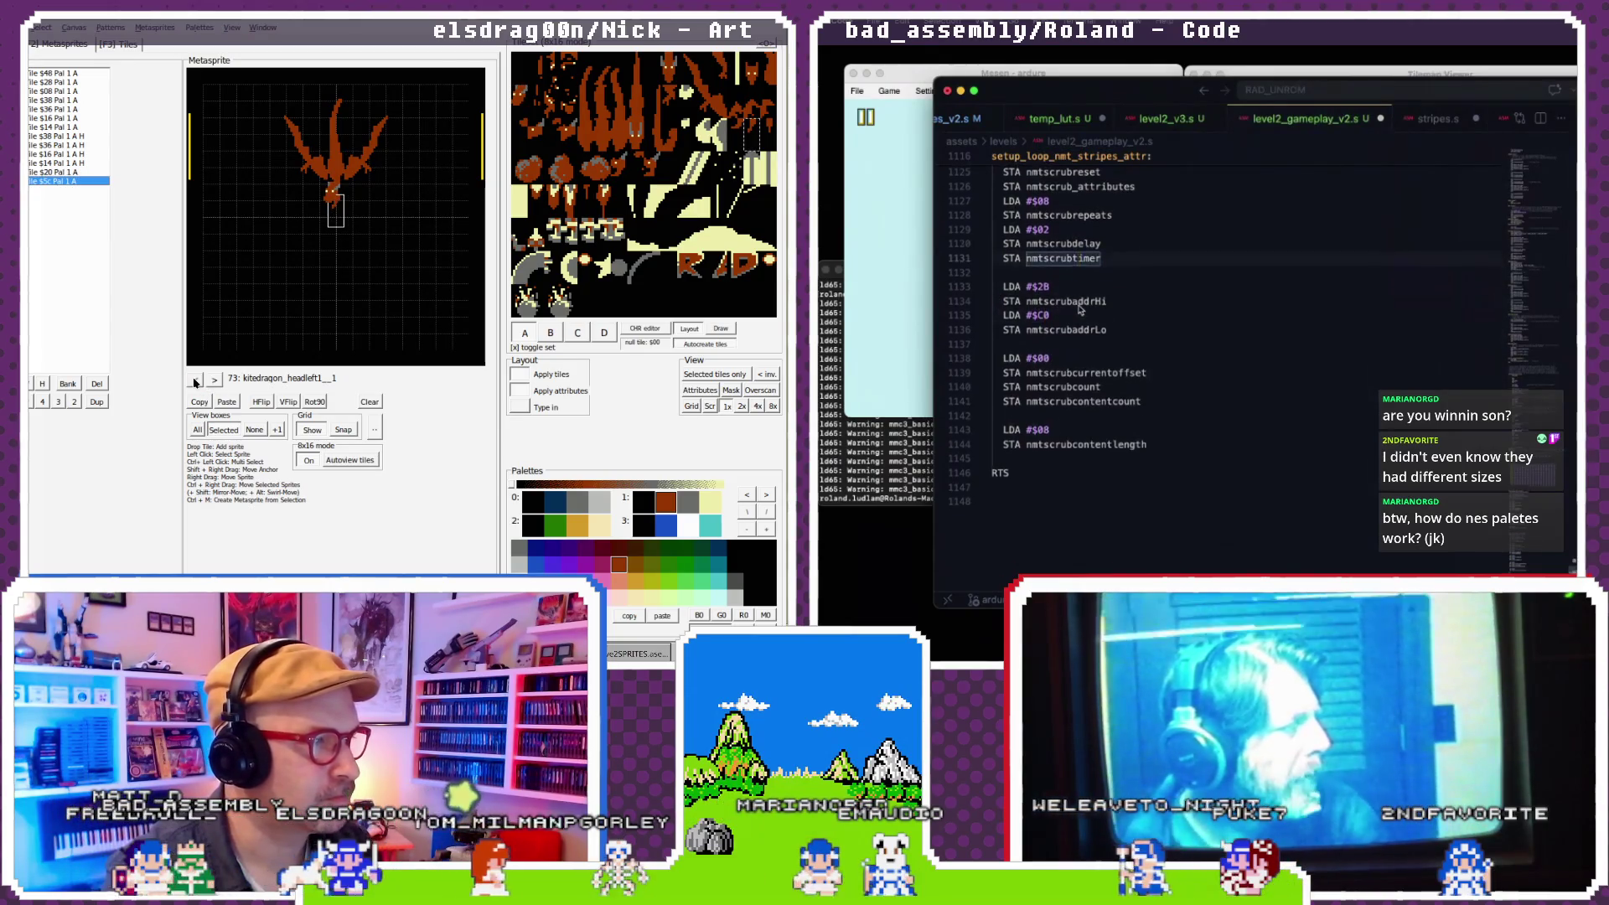
click(195, 379)
click(215, 380)
scroll(1080, 310, up, 15)
click(338, 213)
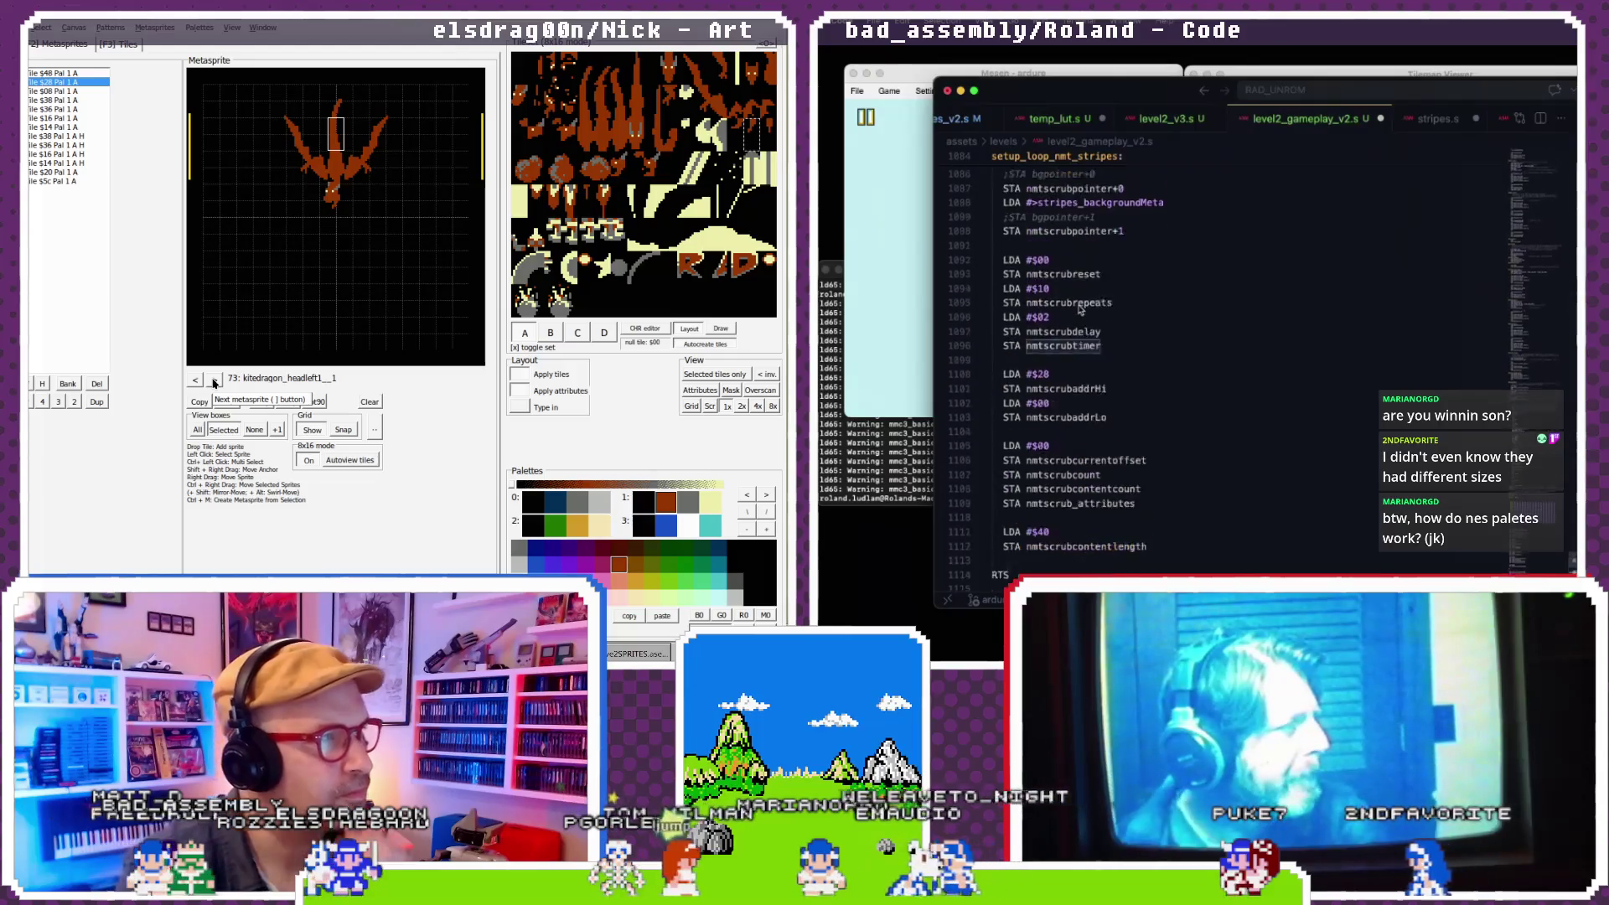
scroll(1080, 310, up, 9)
drag(338, 213, 340, 217)
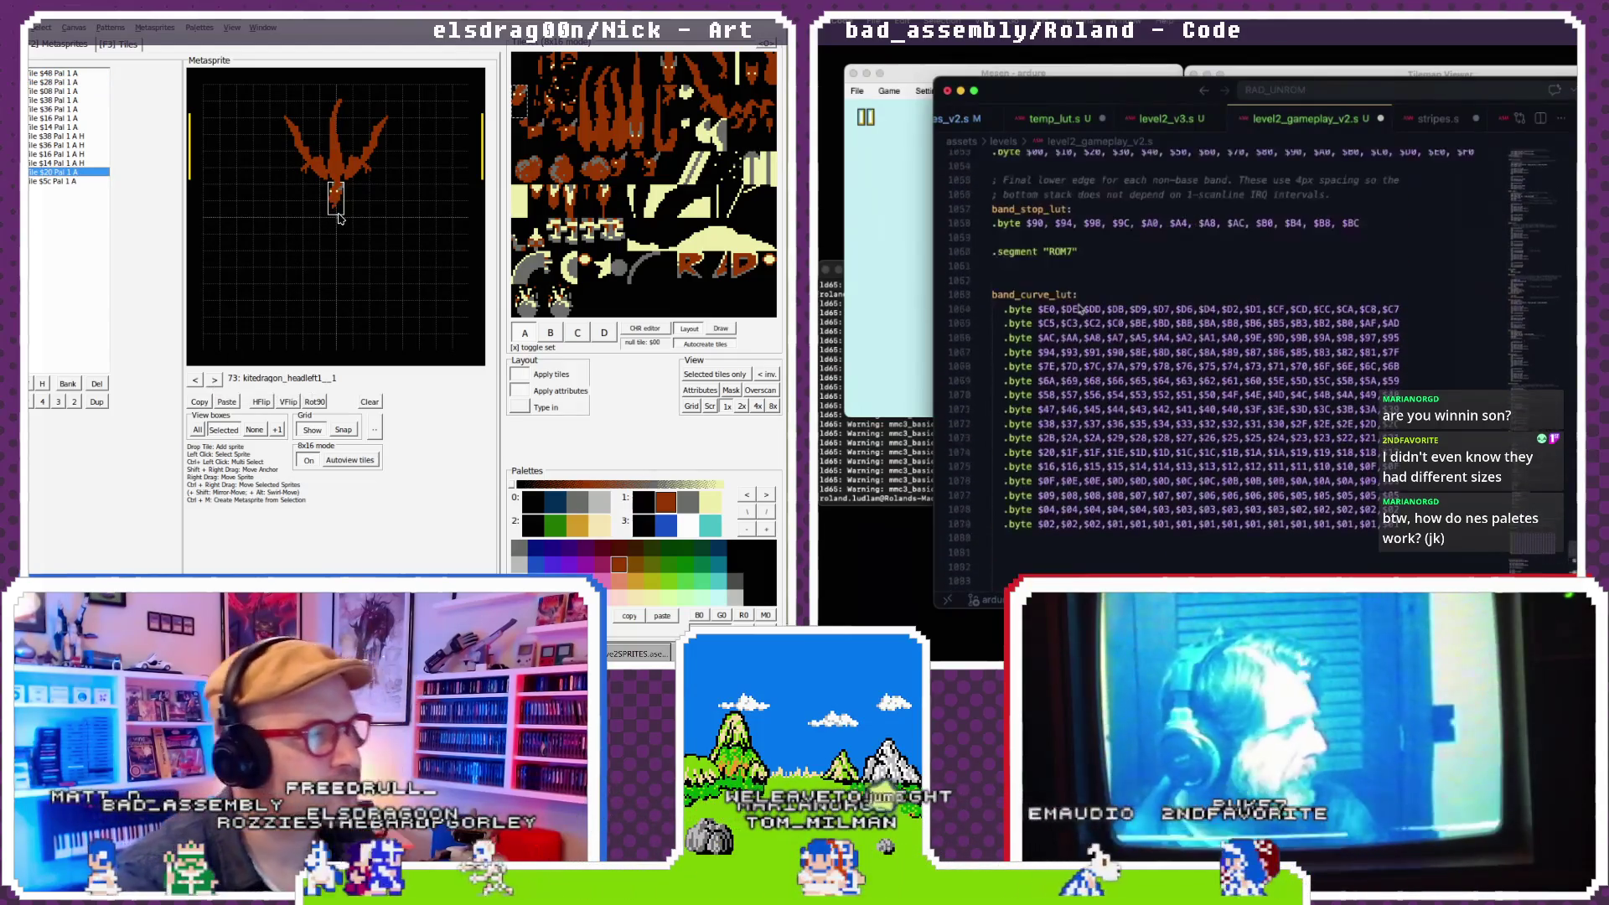
scroll(1080, 310, down, 3)
click(1043, 414)
click(341, 221)
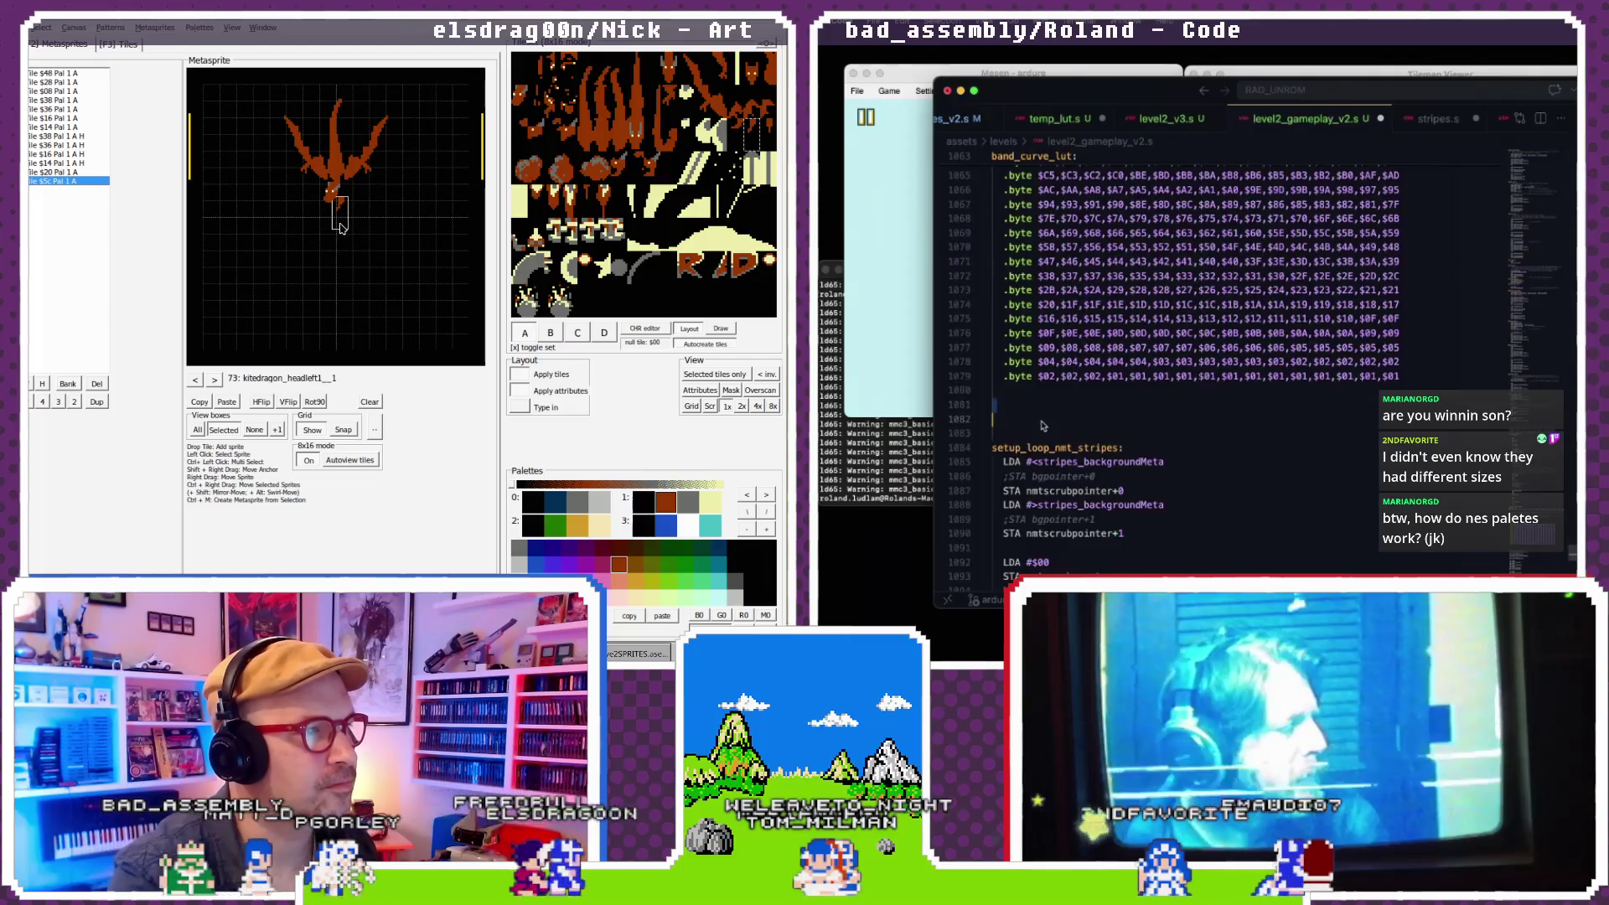
scroll(1060, 419, down, 5)
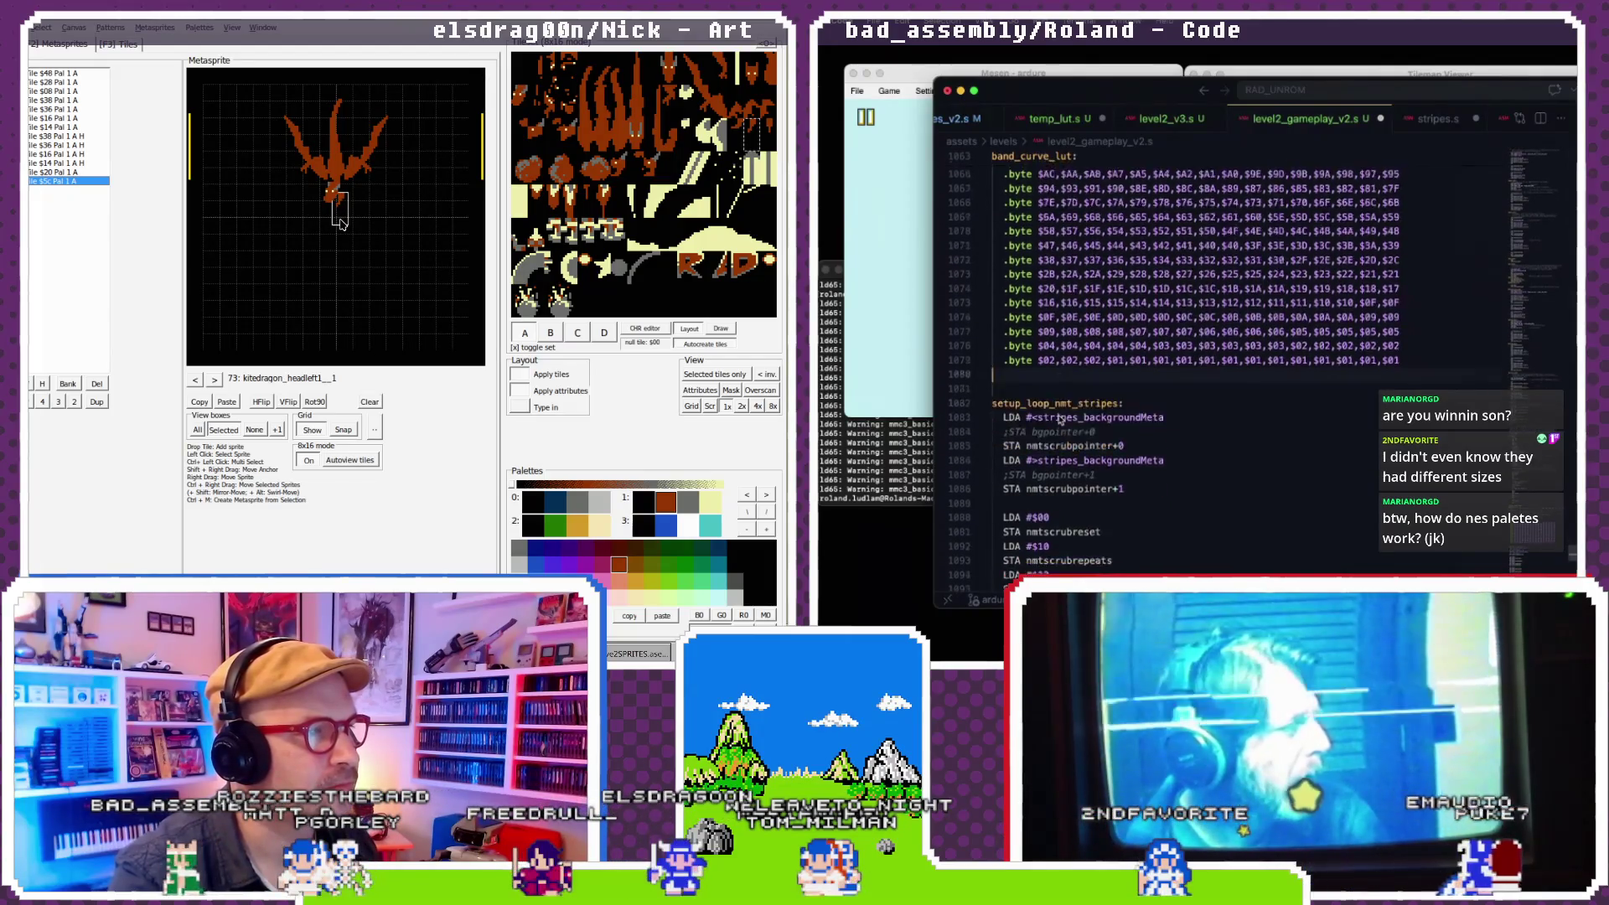
- Open level2_v3.s at its set_level2_gameplay_mode routine
click(1164, 118)
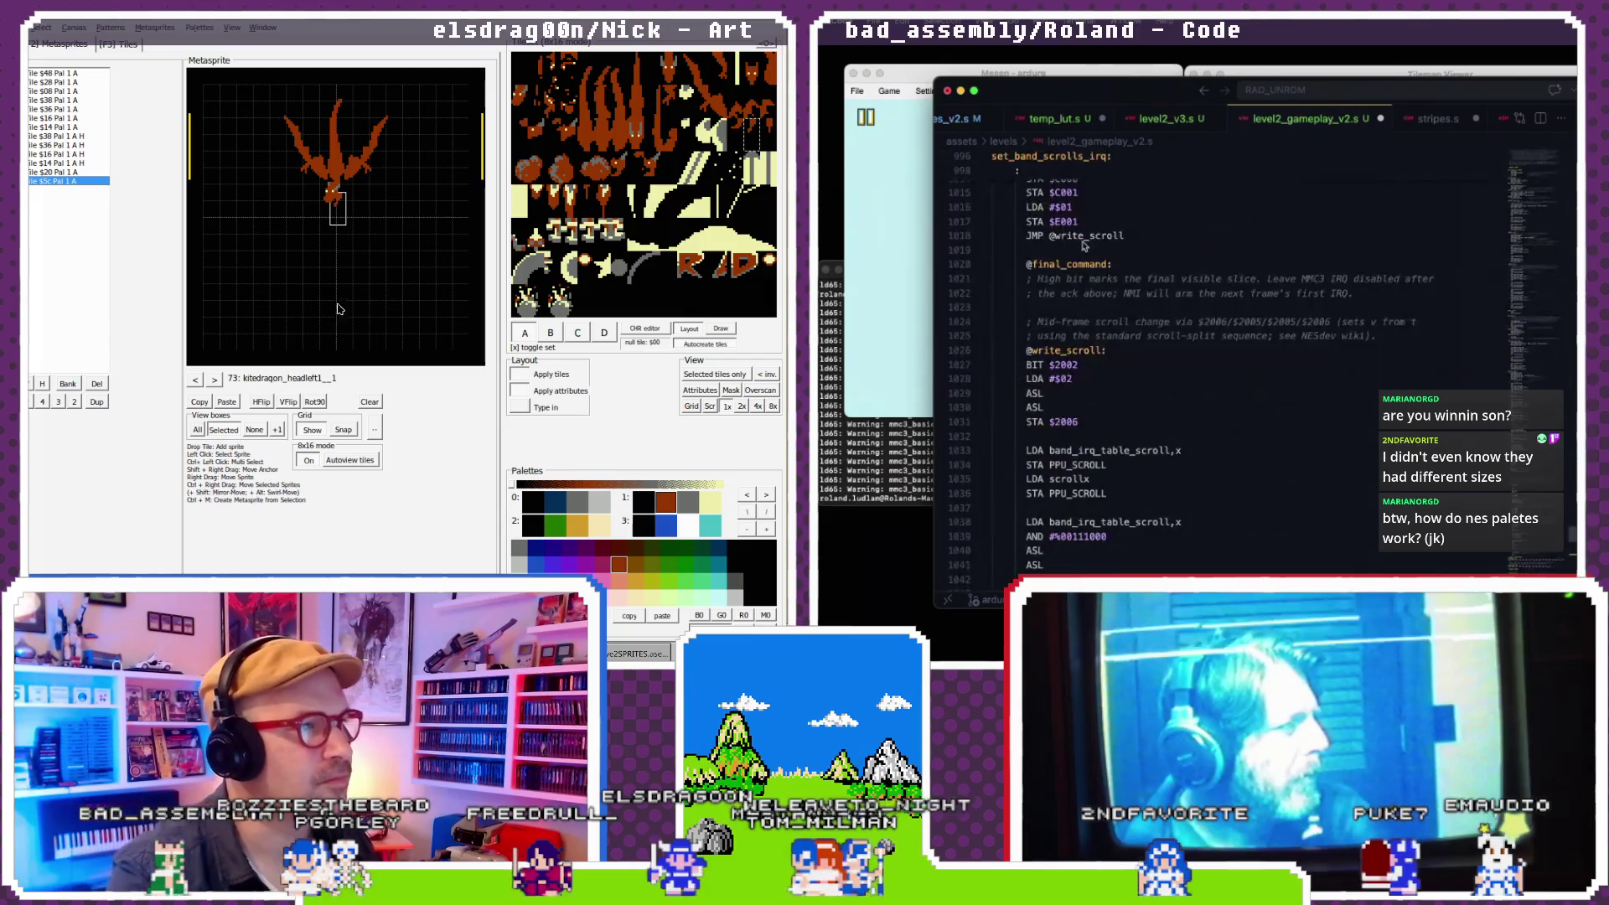
click(254, 430)
scroll(1151, 251, up, 20)
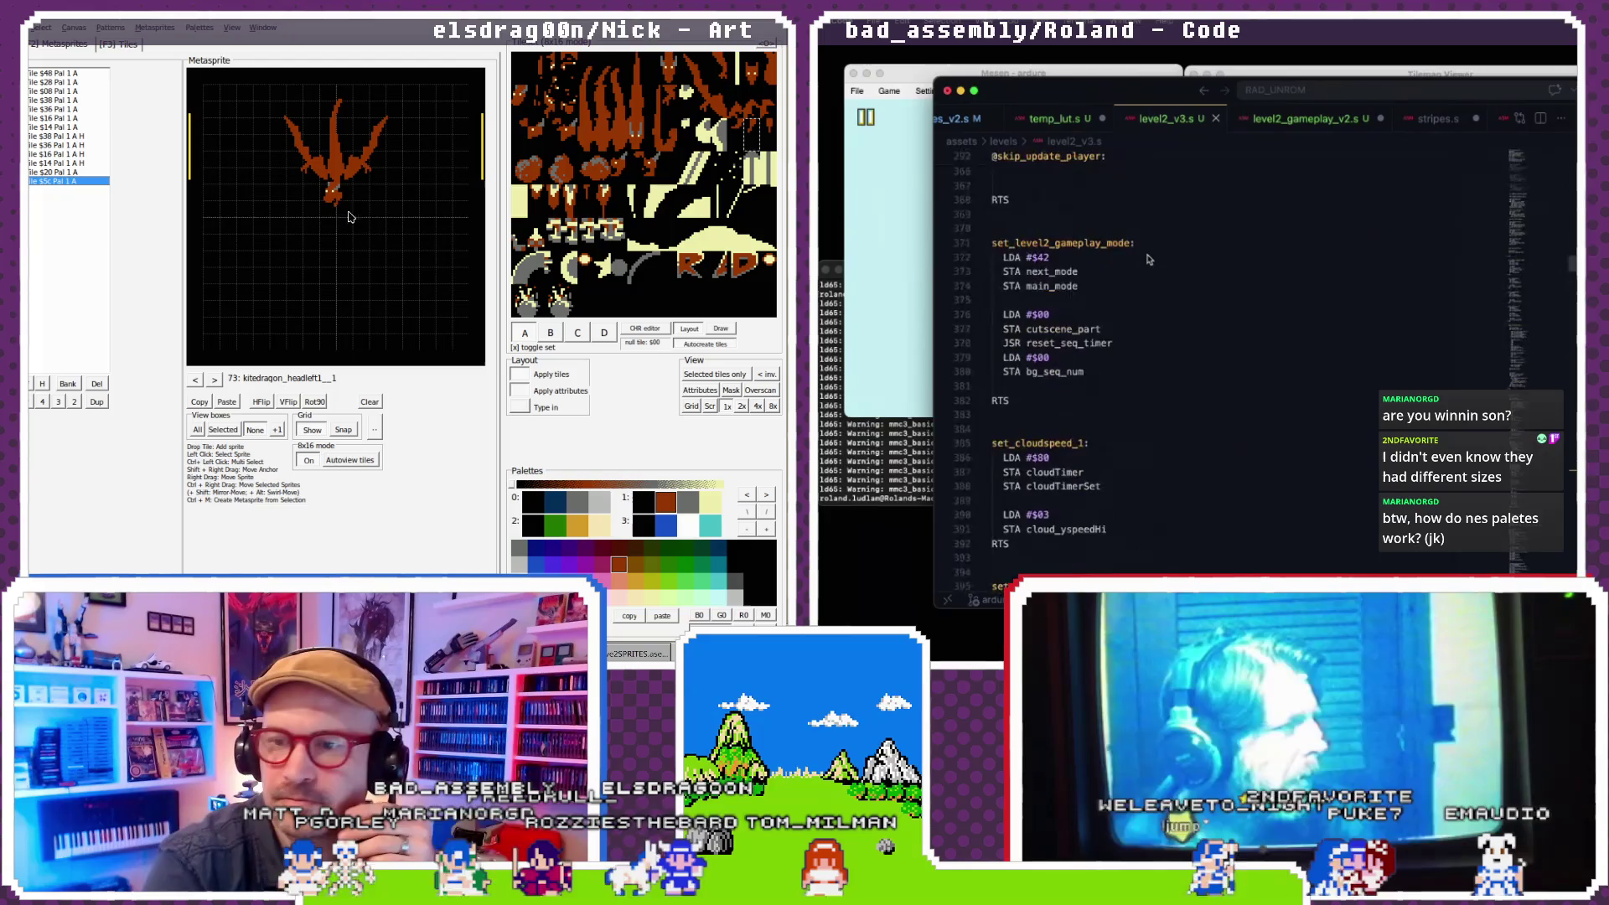
- Locate the JSR nmtscrub_strip call in level2_v3.s and select that line
scroll(1147, 260, up, 9)
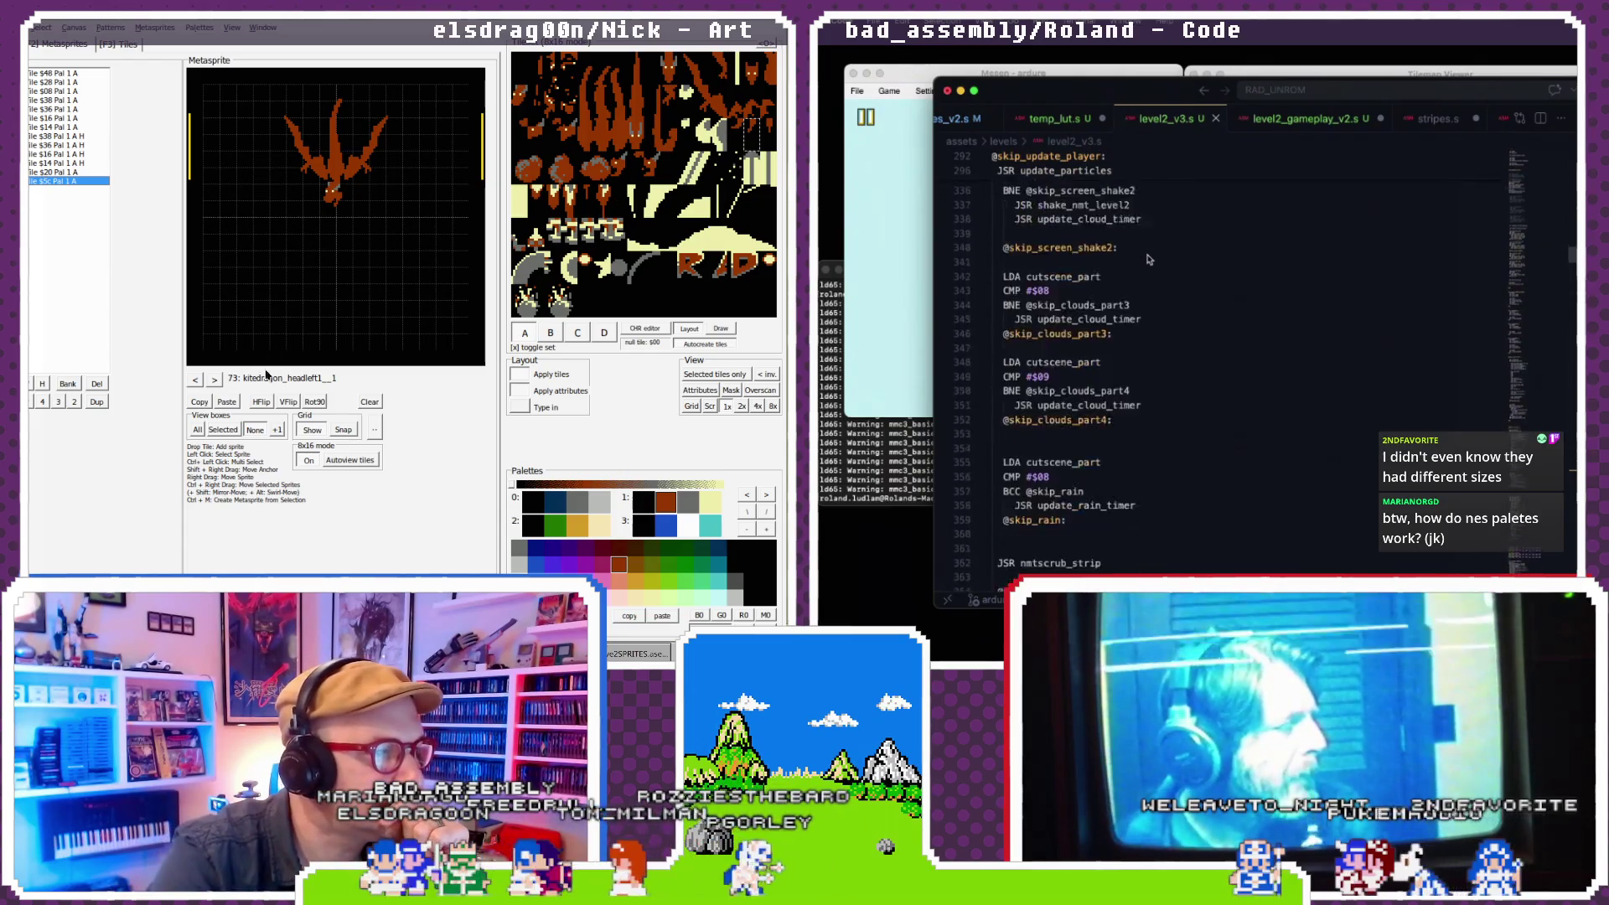
click(304, 379)
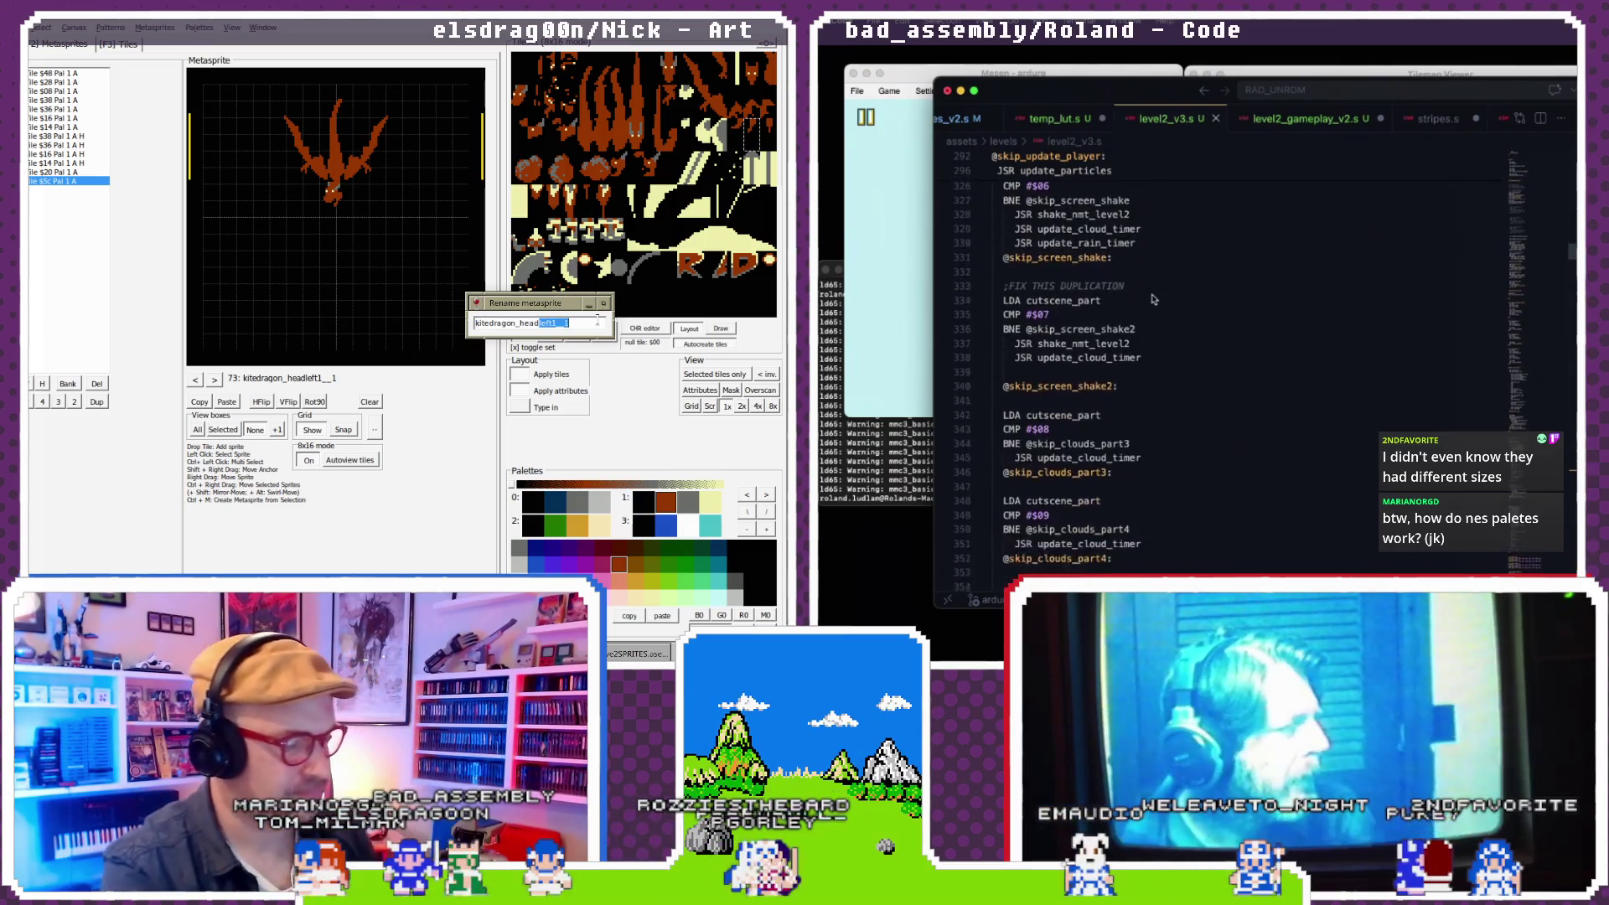
scroll(1152, 299, up, 1)
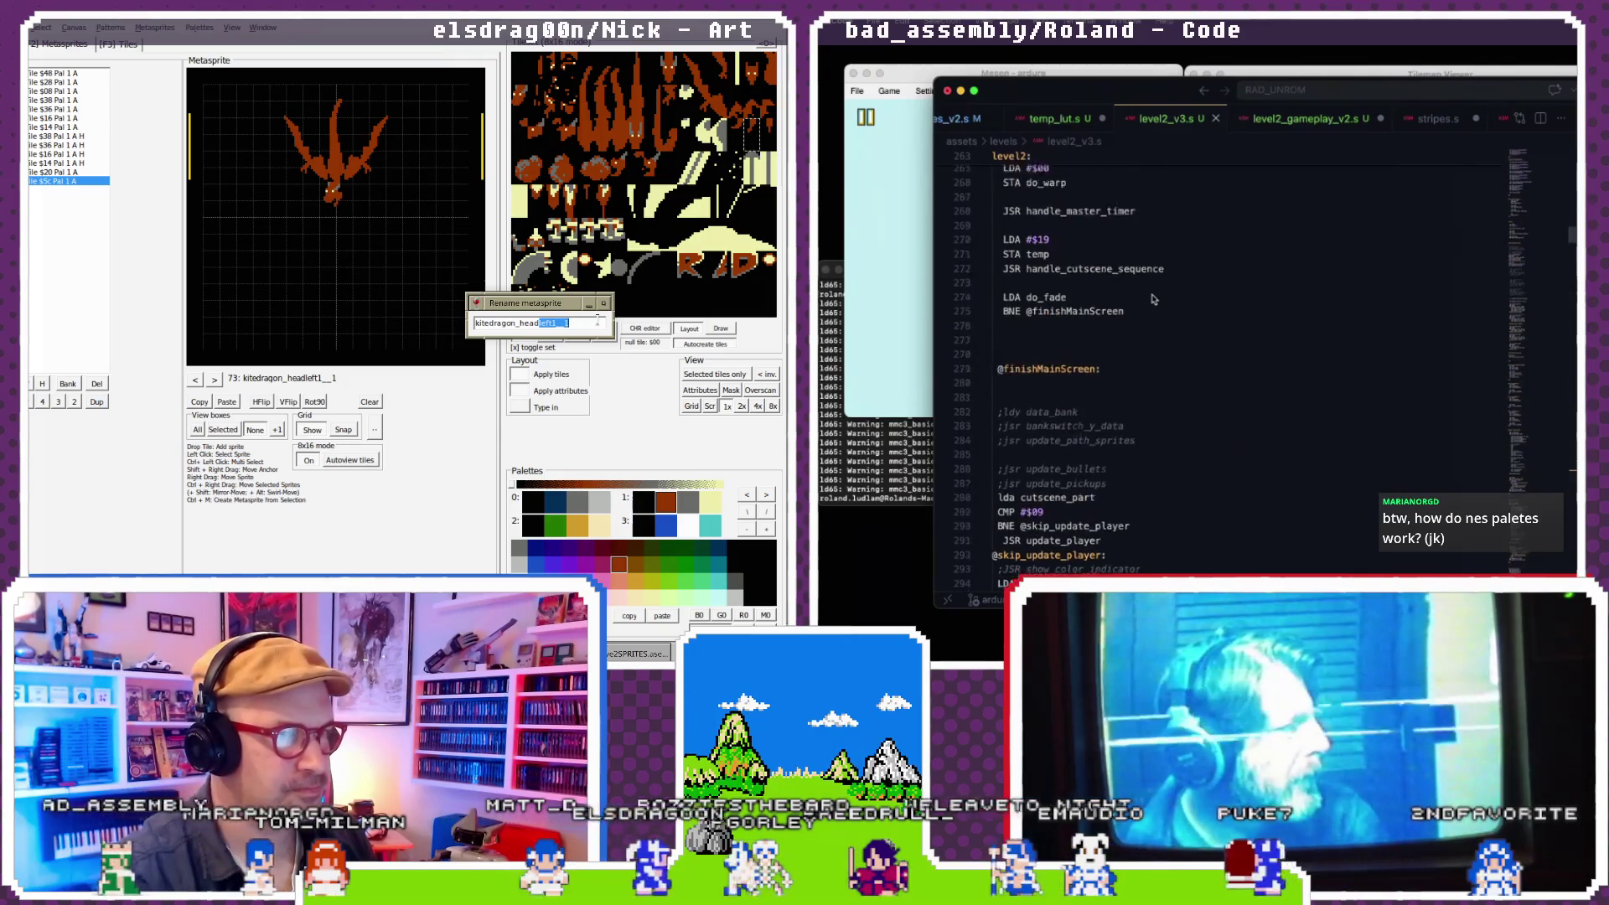
text(45)
scroll(1153, 299, down, 10)
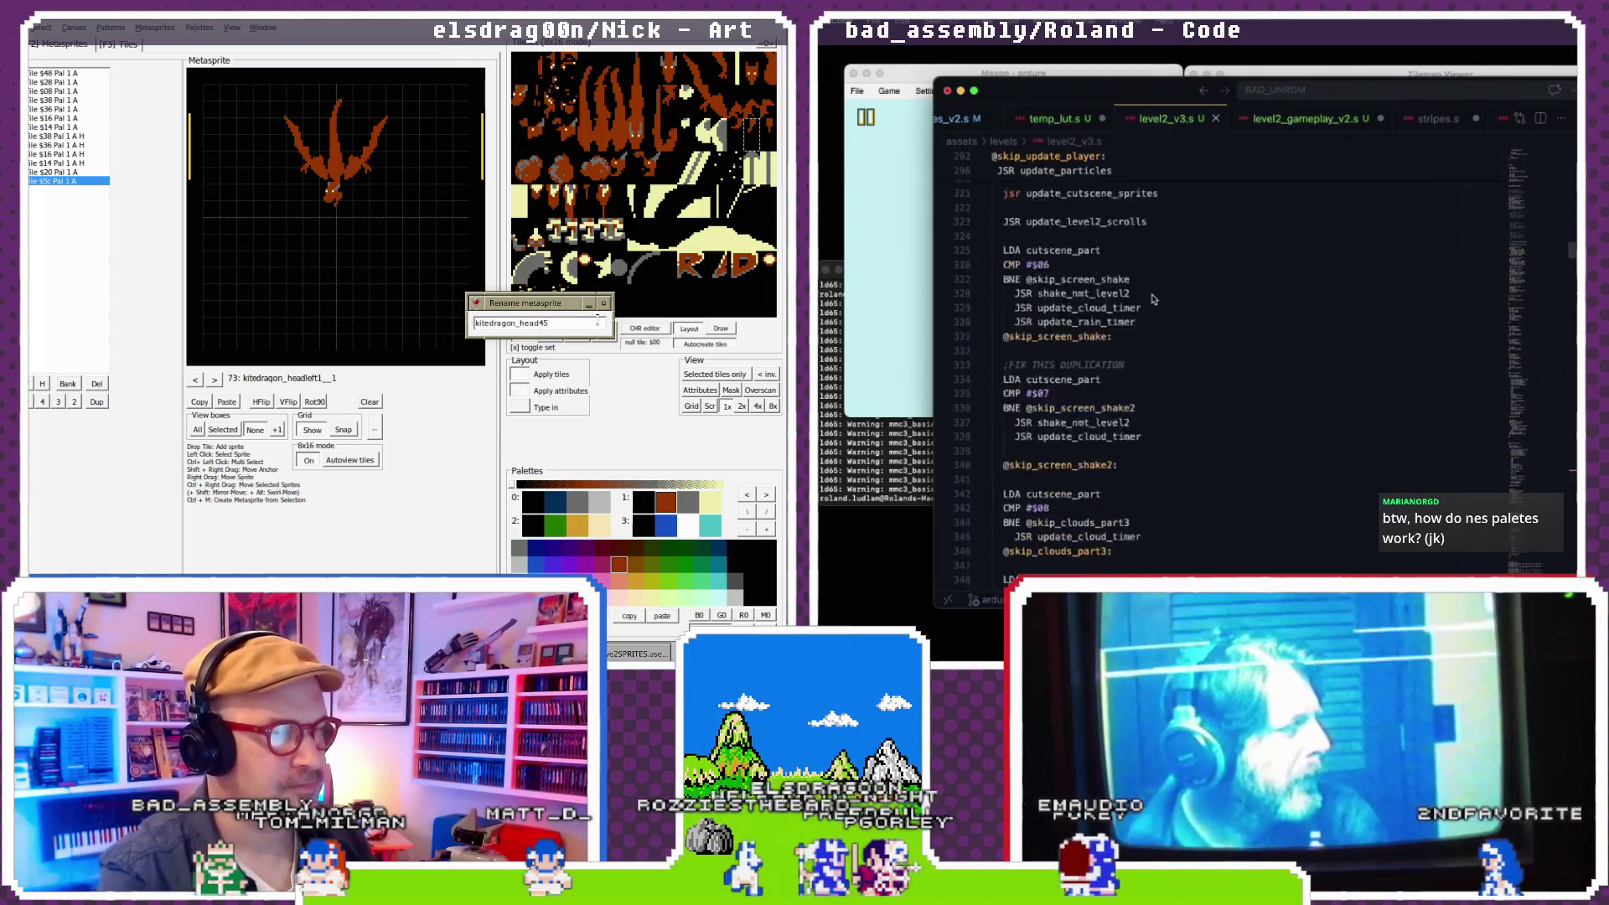
text(left)
scroll(1153, 299, down, 6)
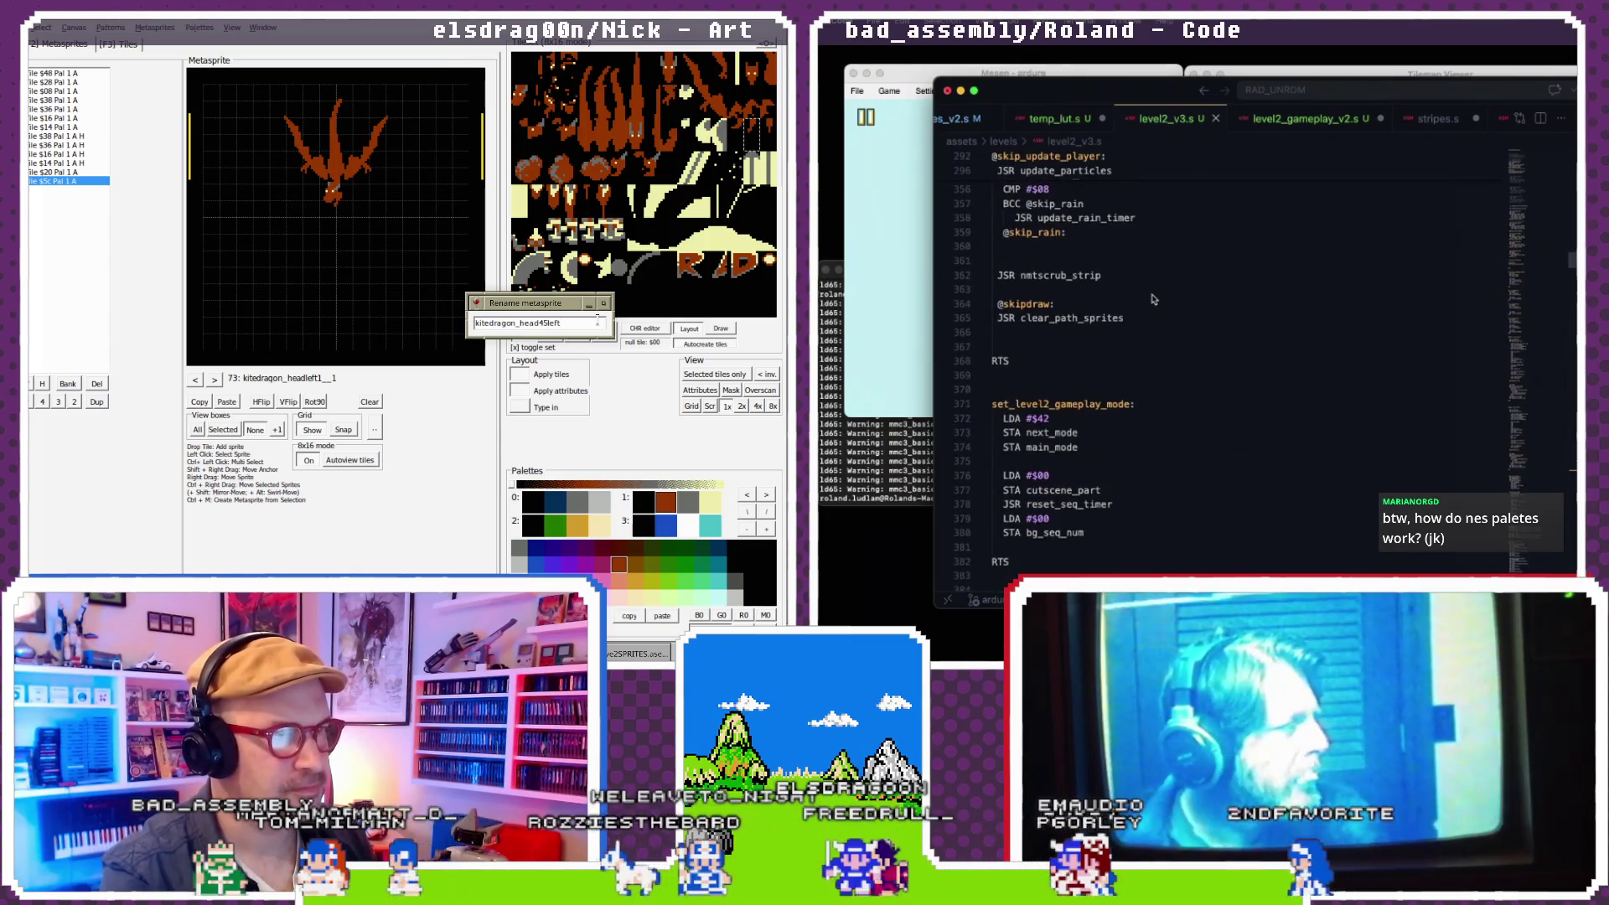
drag(1110, 289, 1006, 287)
text(ire1)
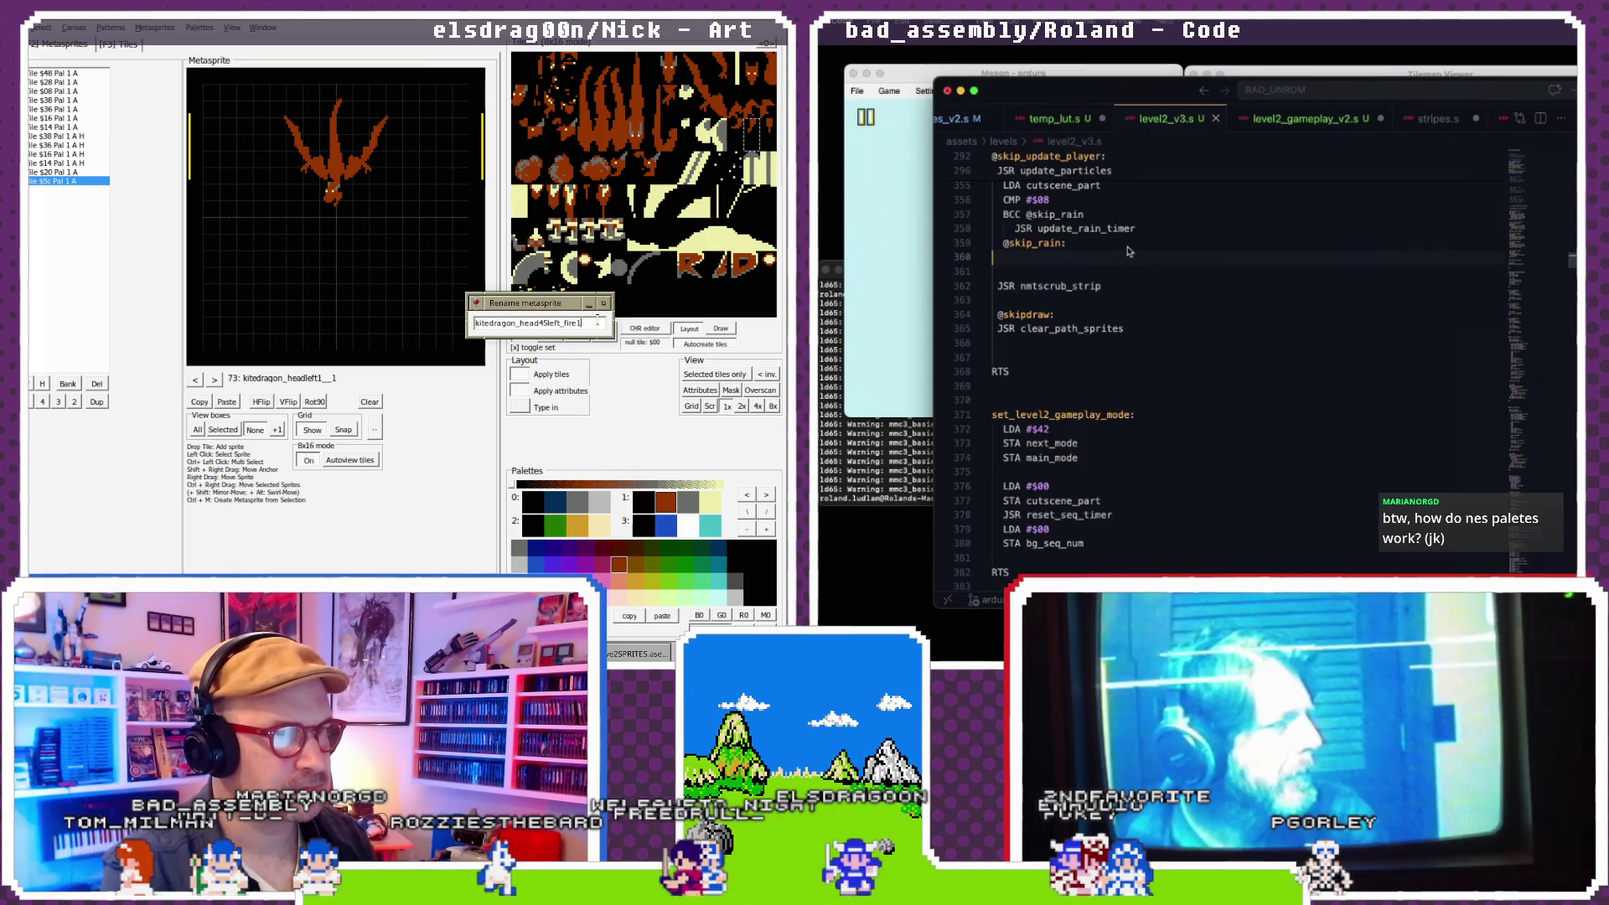
key(Return)
click(1310, 118)
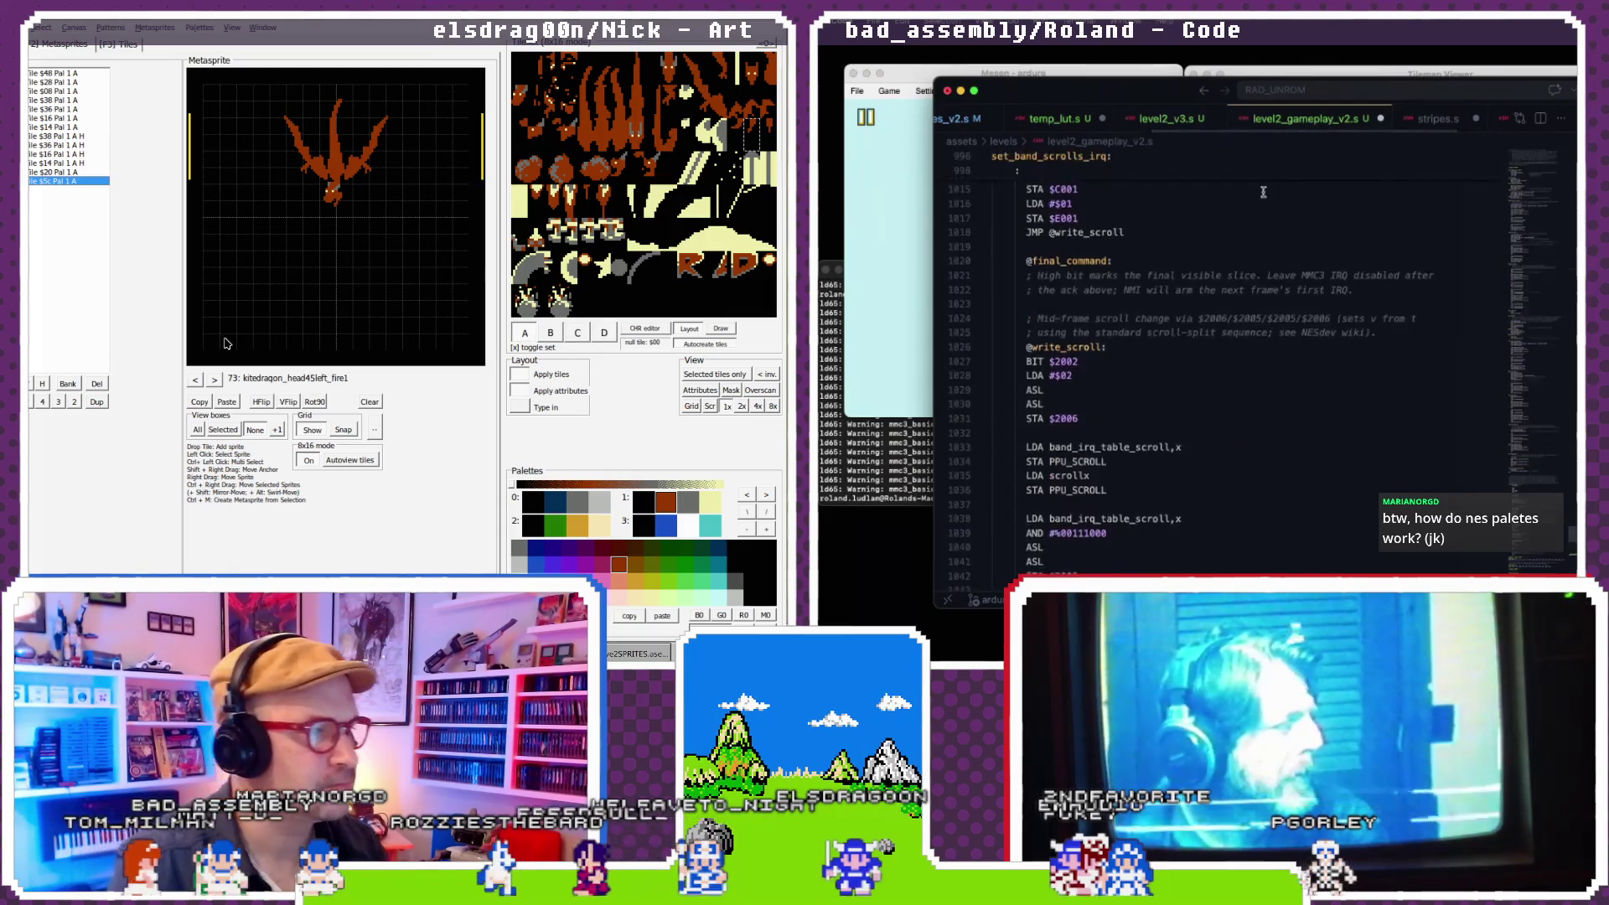
scroll(1263, 192, down, 5)
click(222, 404)
scroll(1263, 192, up, 20)
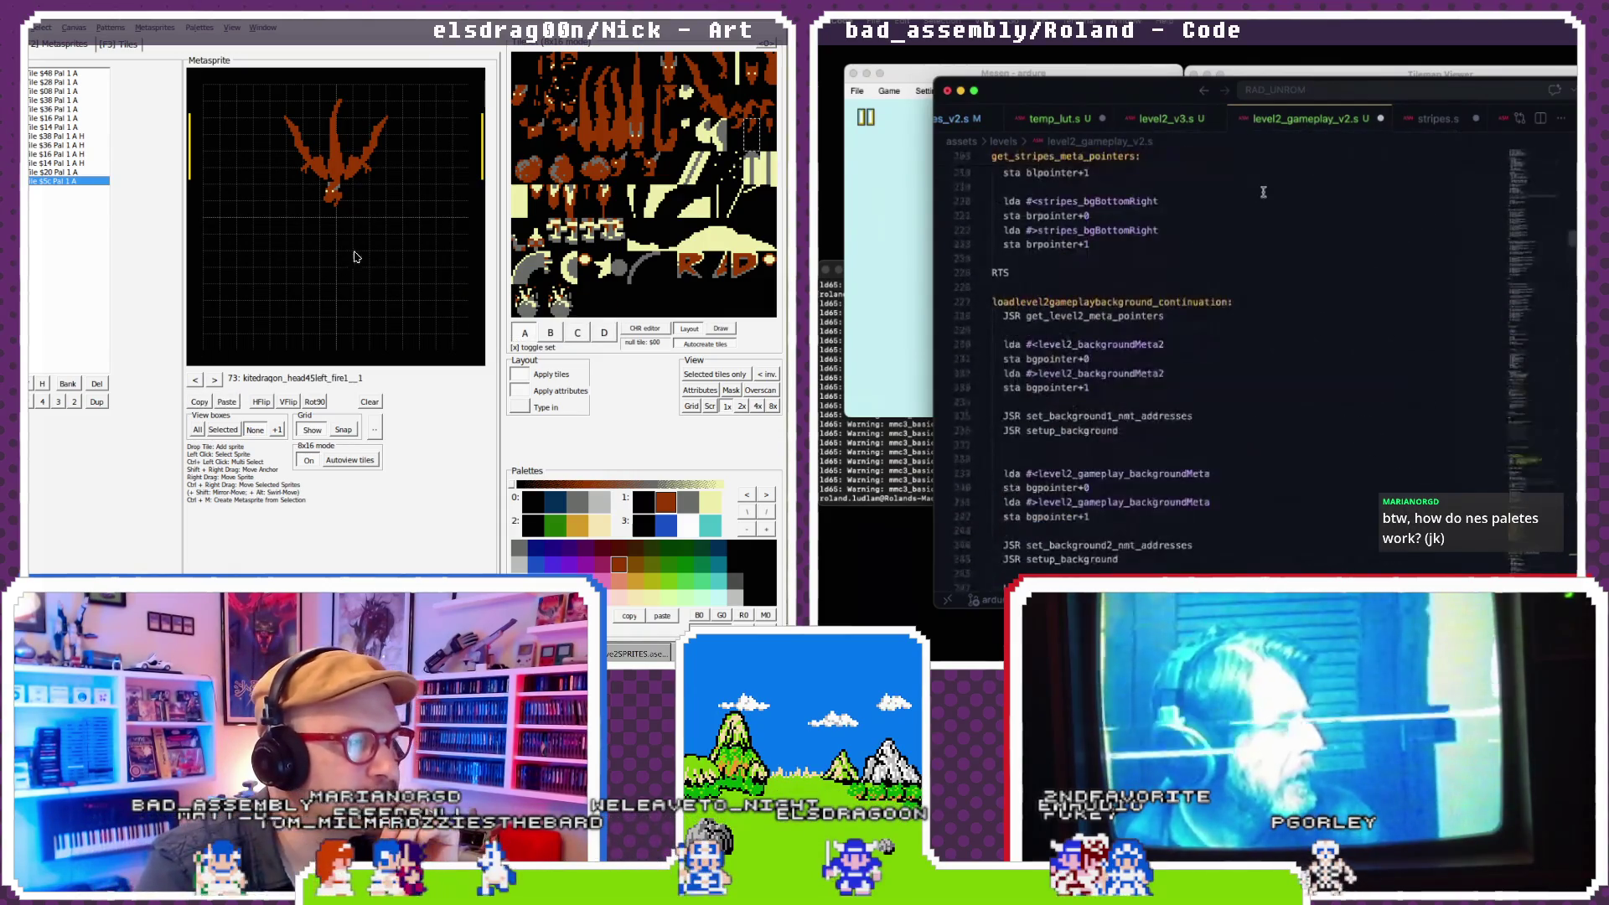
scroll(1262, 192, up, 5)
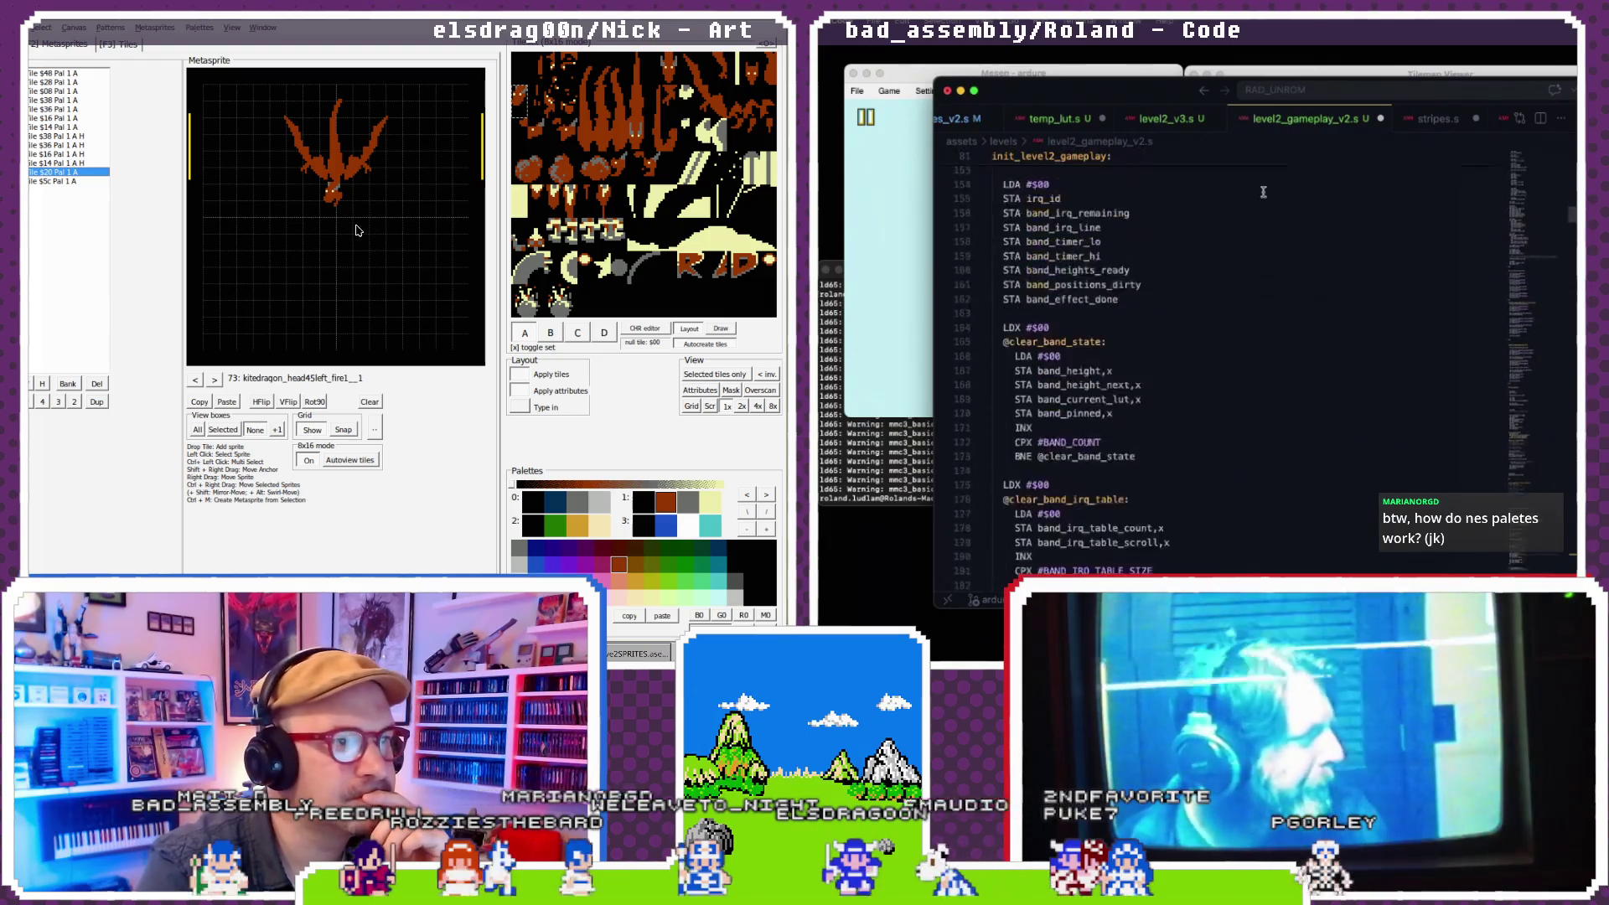
scroll(1263, 192, down, 3)
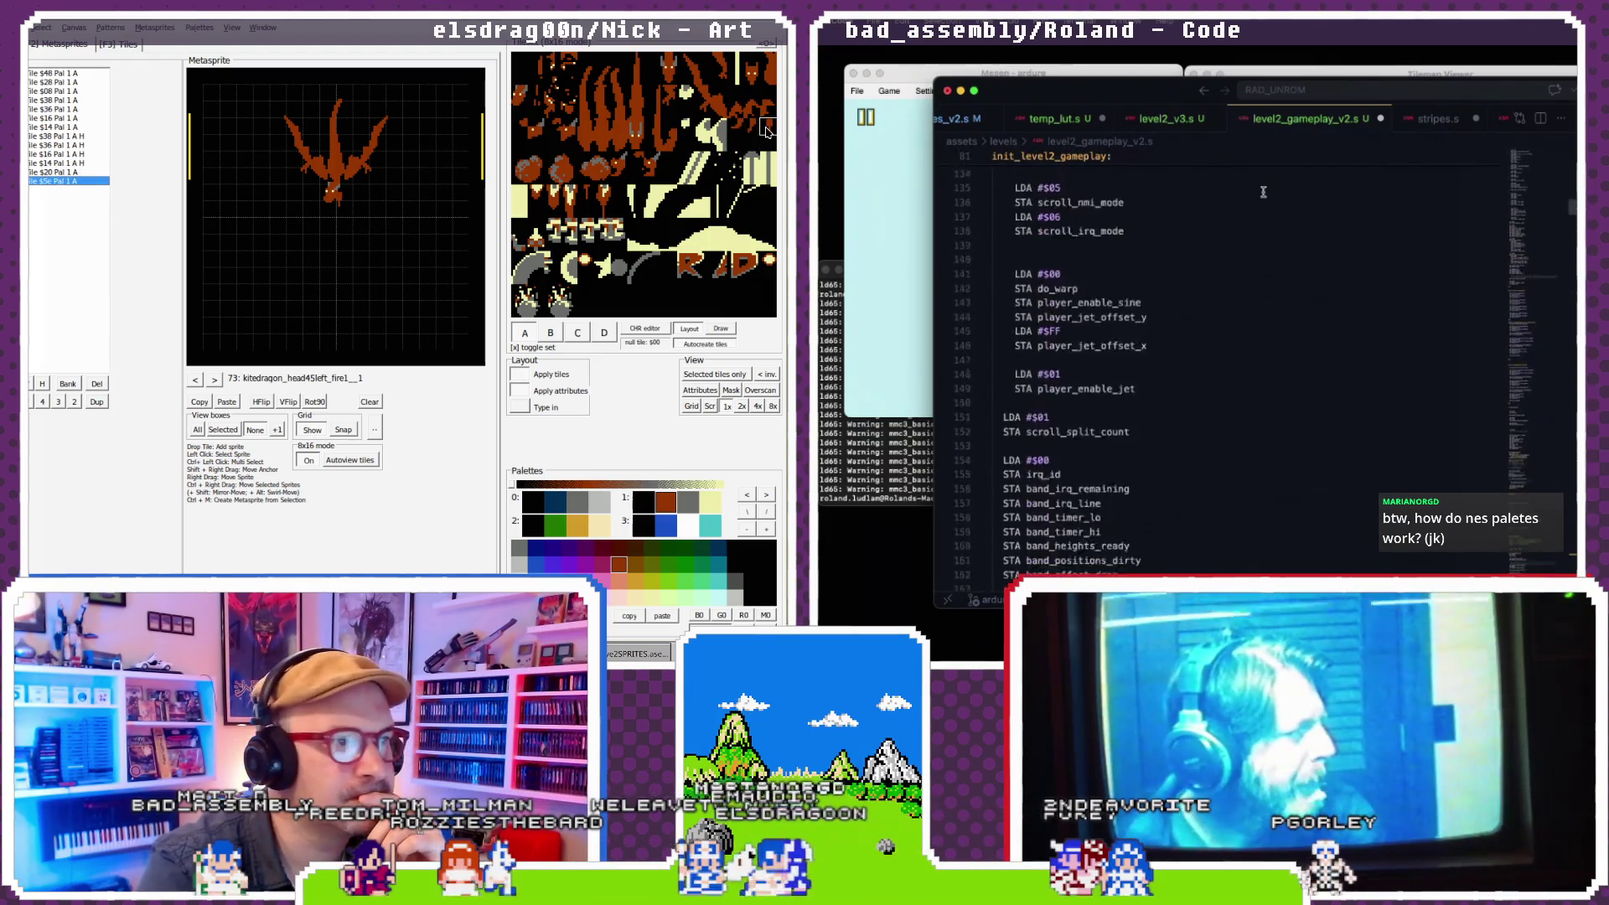
scroll(1262, 192, up, 2)
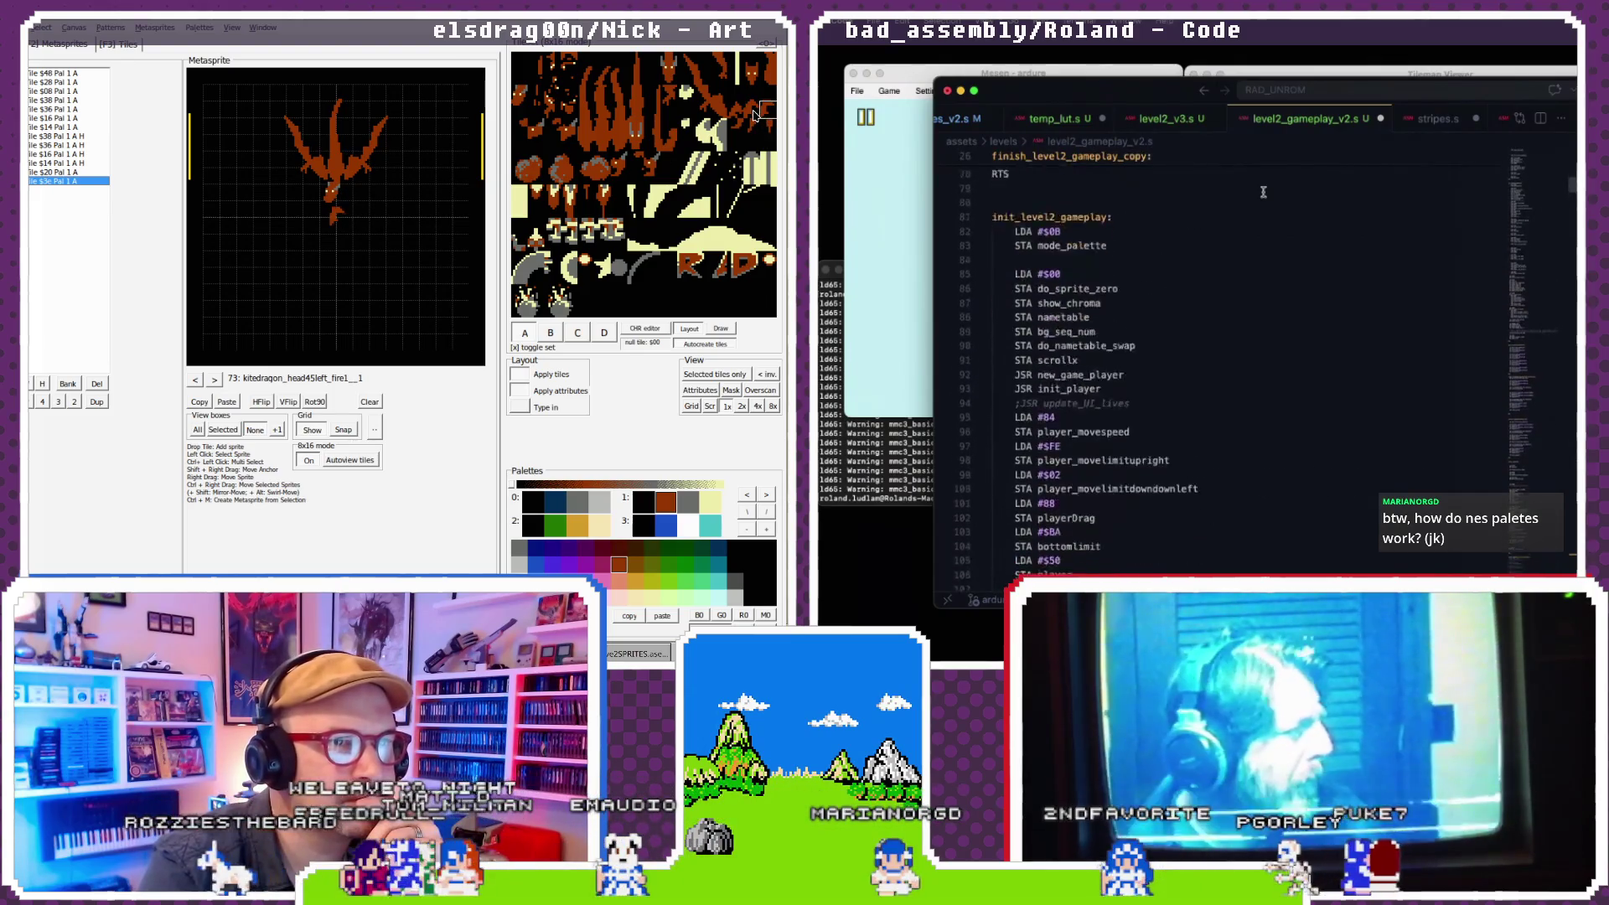
scroll(1262, 192, down, 10)
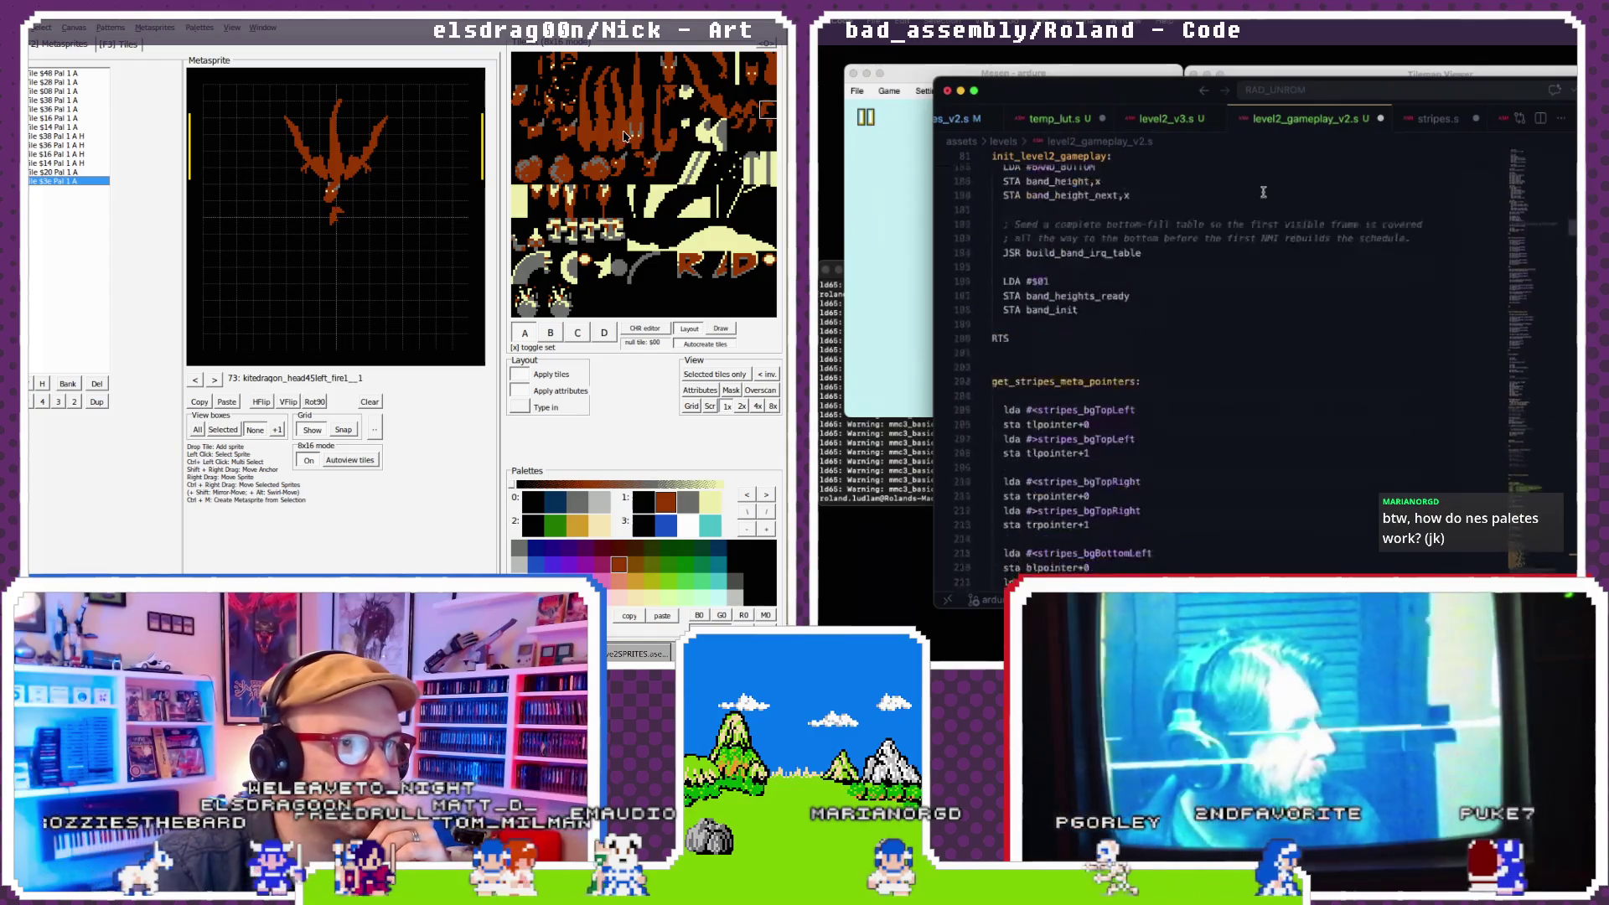
scroll(1262, 191, down, 10)
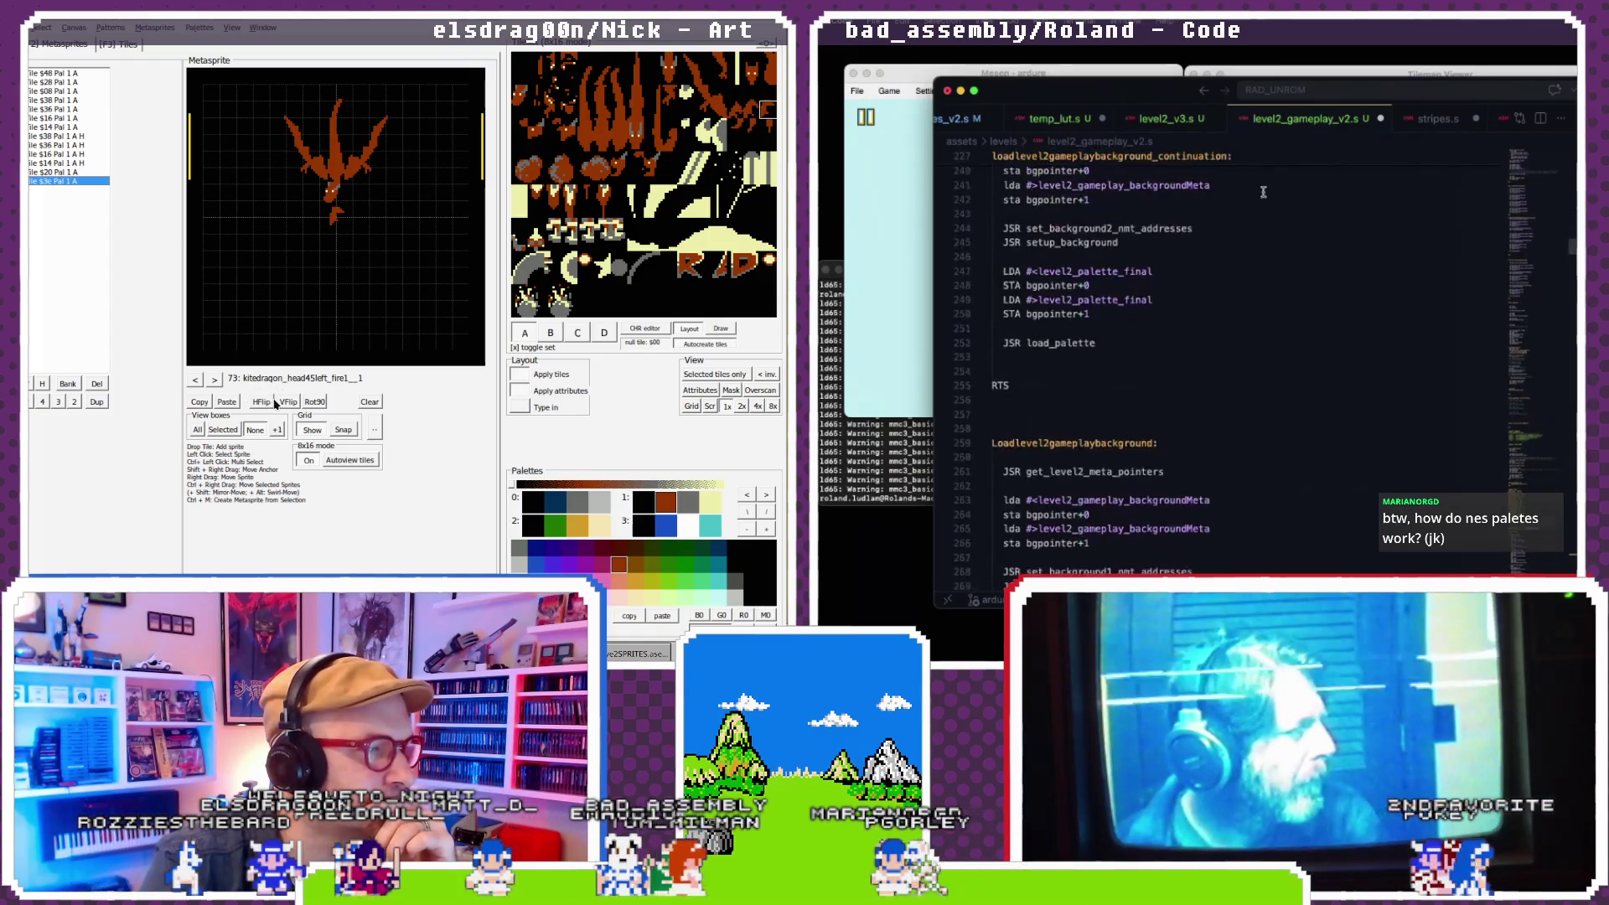
click(261, 401)
scroll(1263, 192, down, 3)
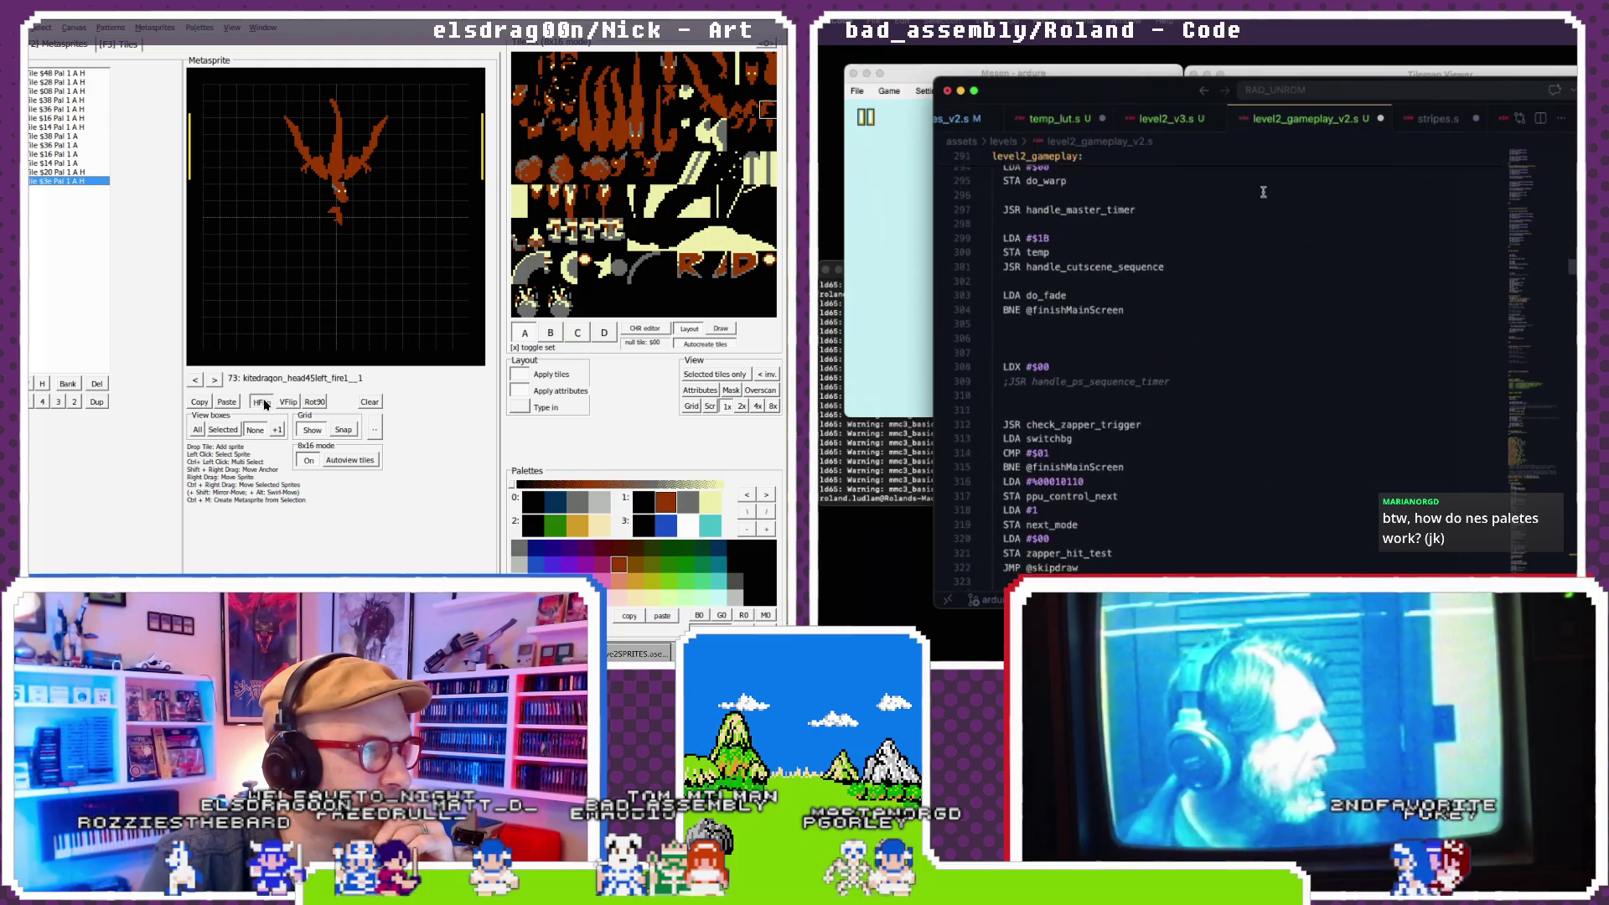
scroll(1262, 192, down, 3)
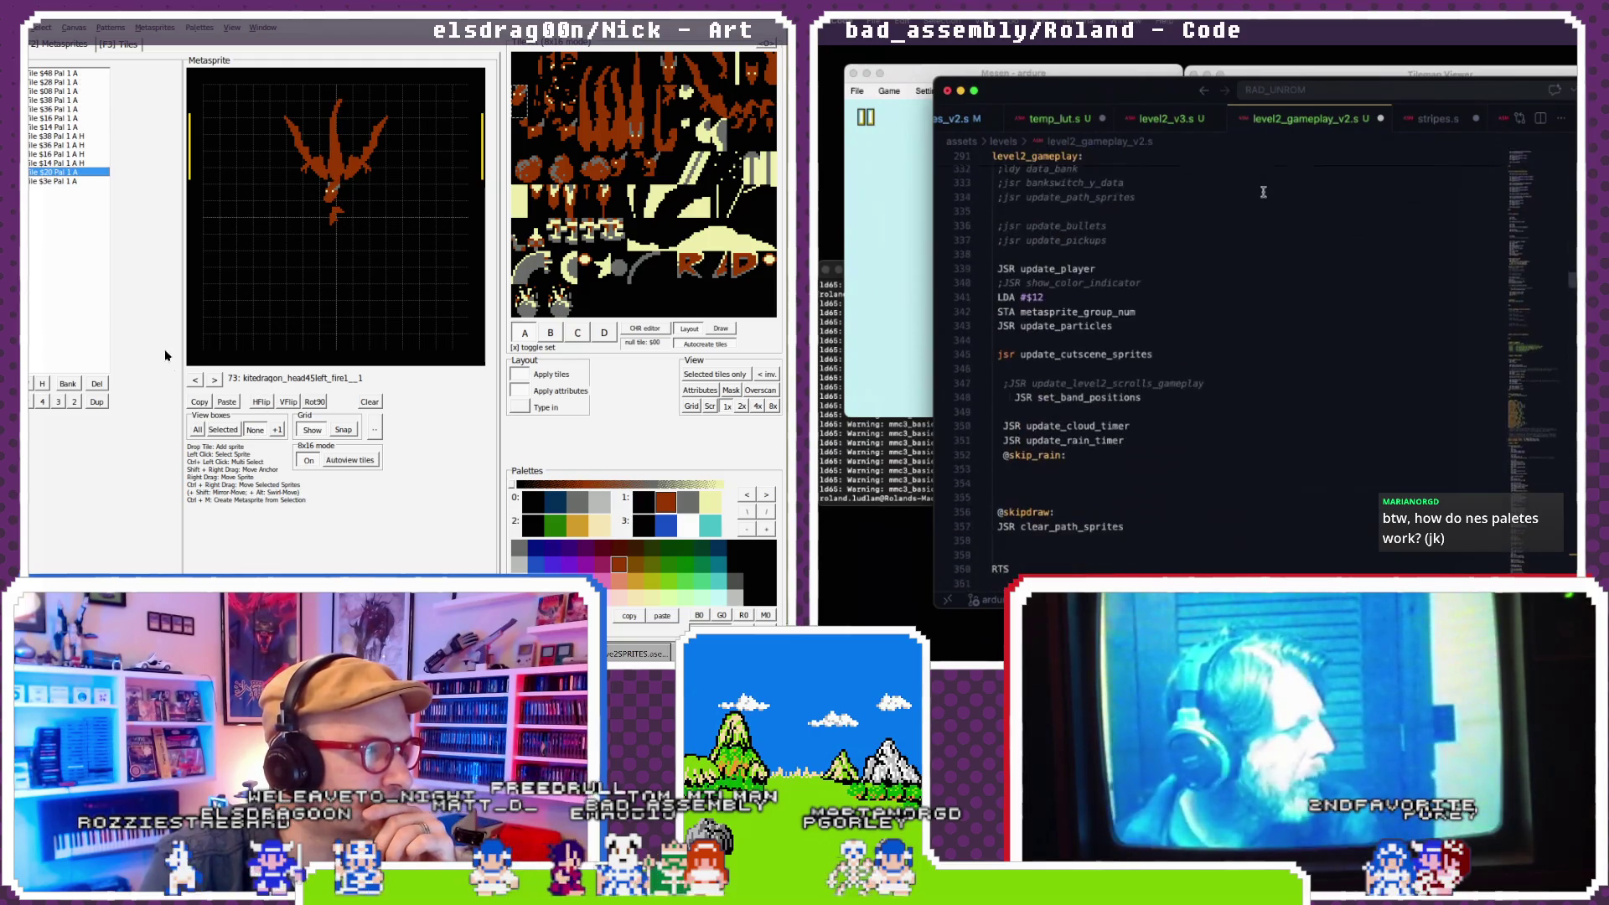
- Add an indented JSR nmtscrub_strip line right after clear_path_sprites
click(41, 383)
scroll(1262, 192, down, 1)
click(1018, 441)
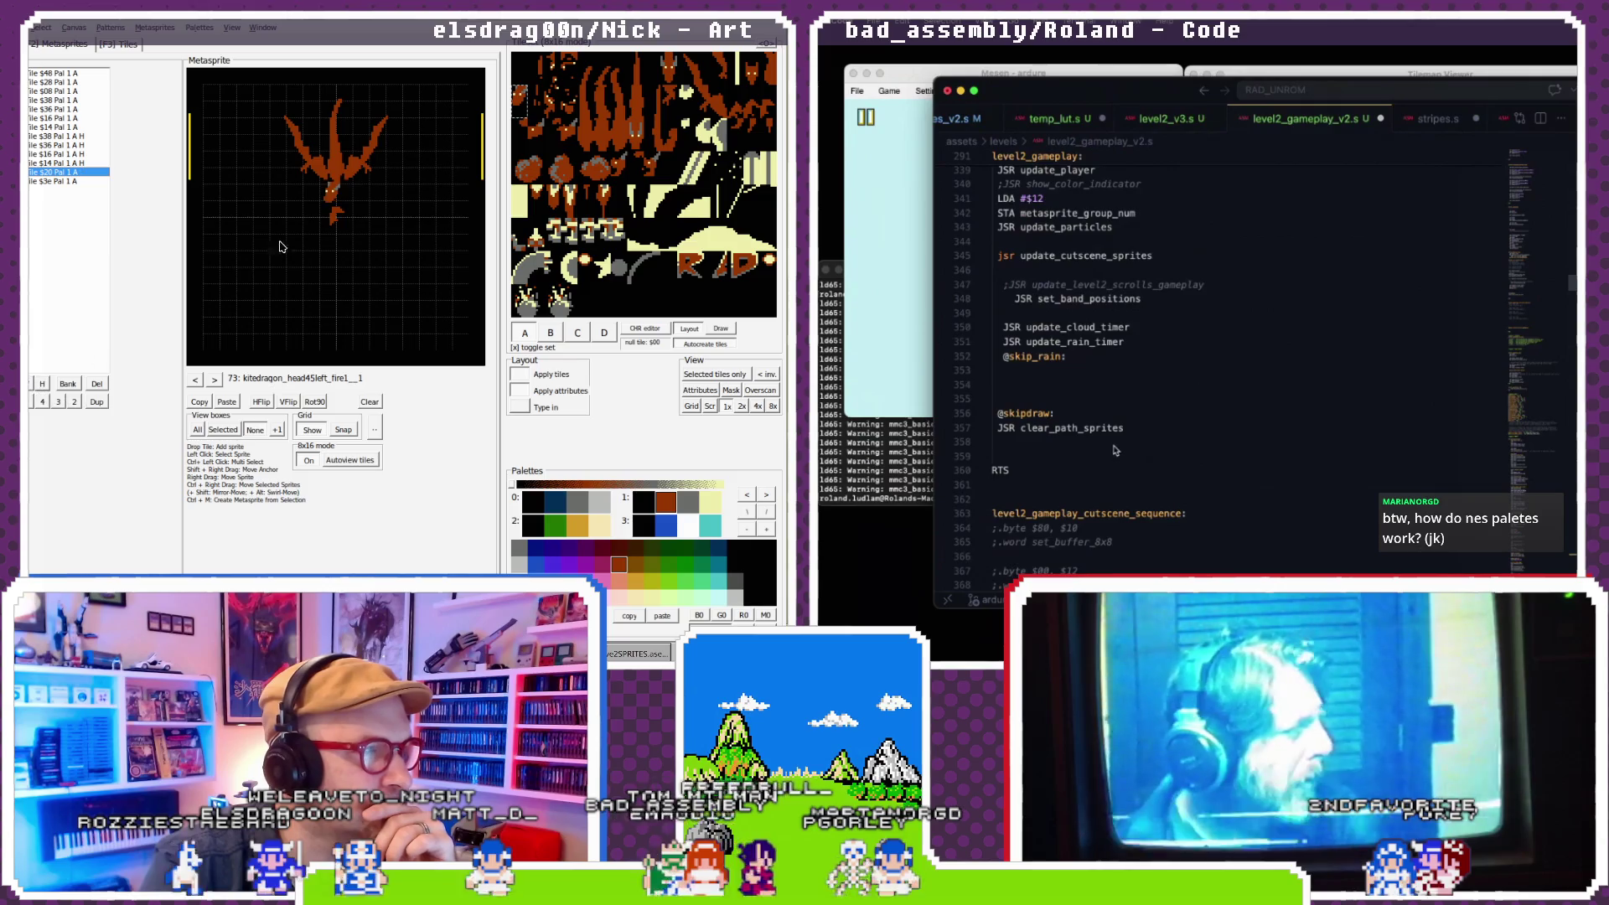
text(JSR nmtscrub_strip)
key(Home)
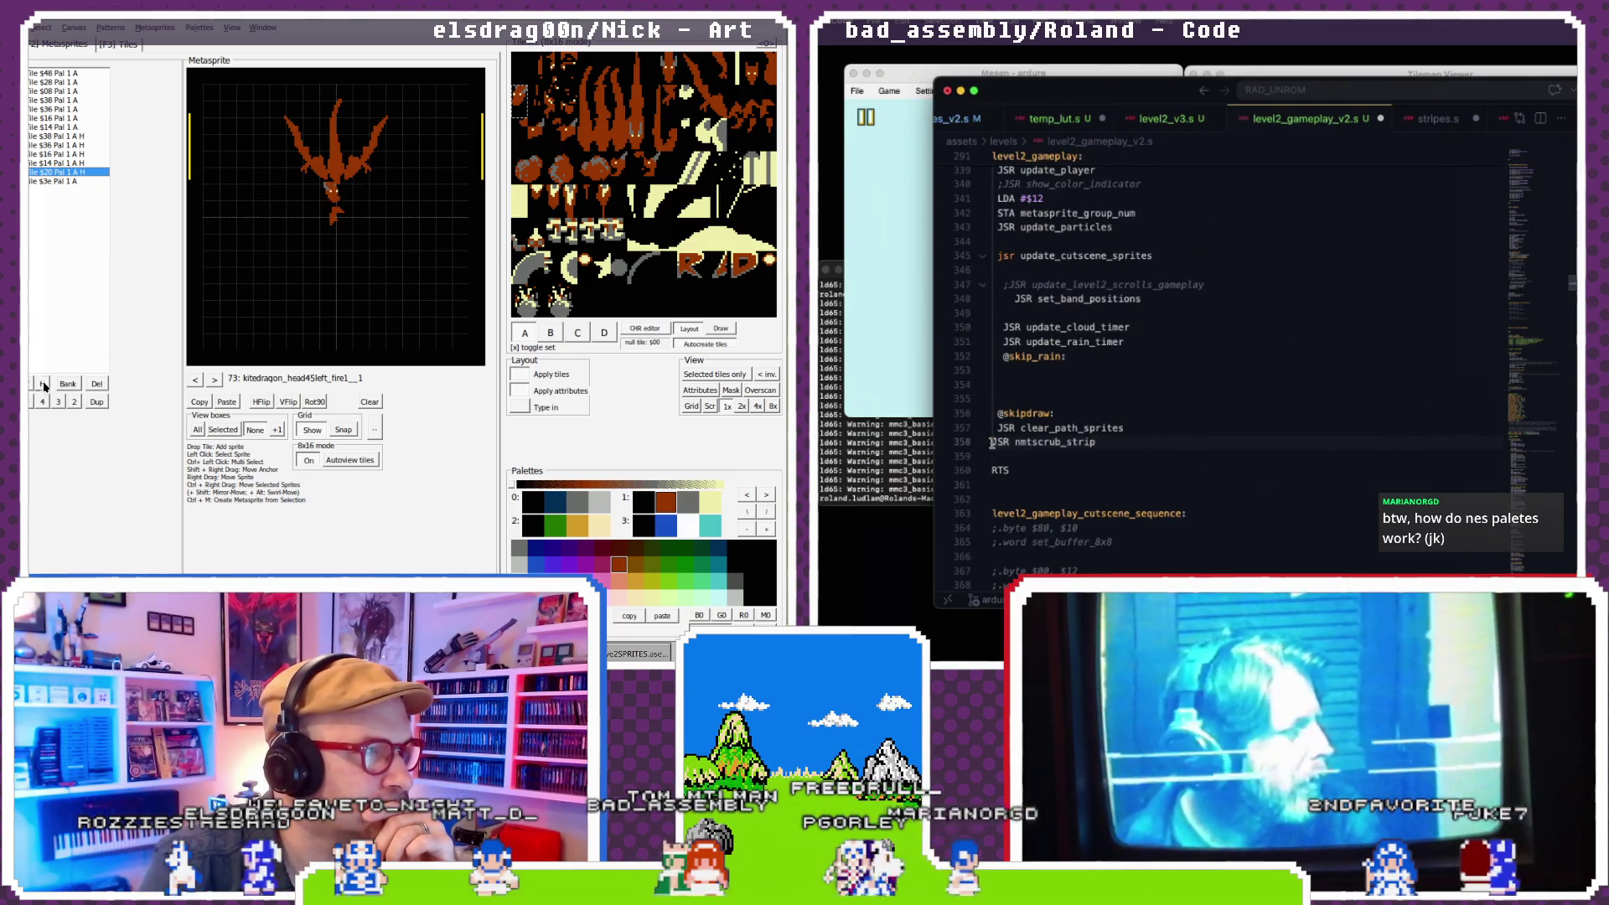
- Add a blank line before the nmtscrub_strip call, then go to init_level2_gameplay
key(Return)
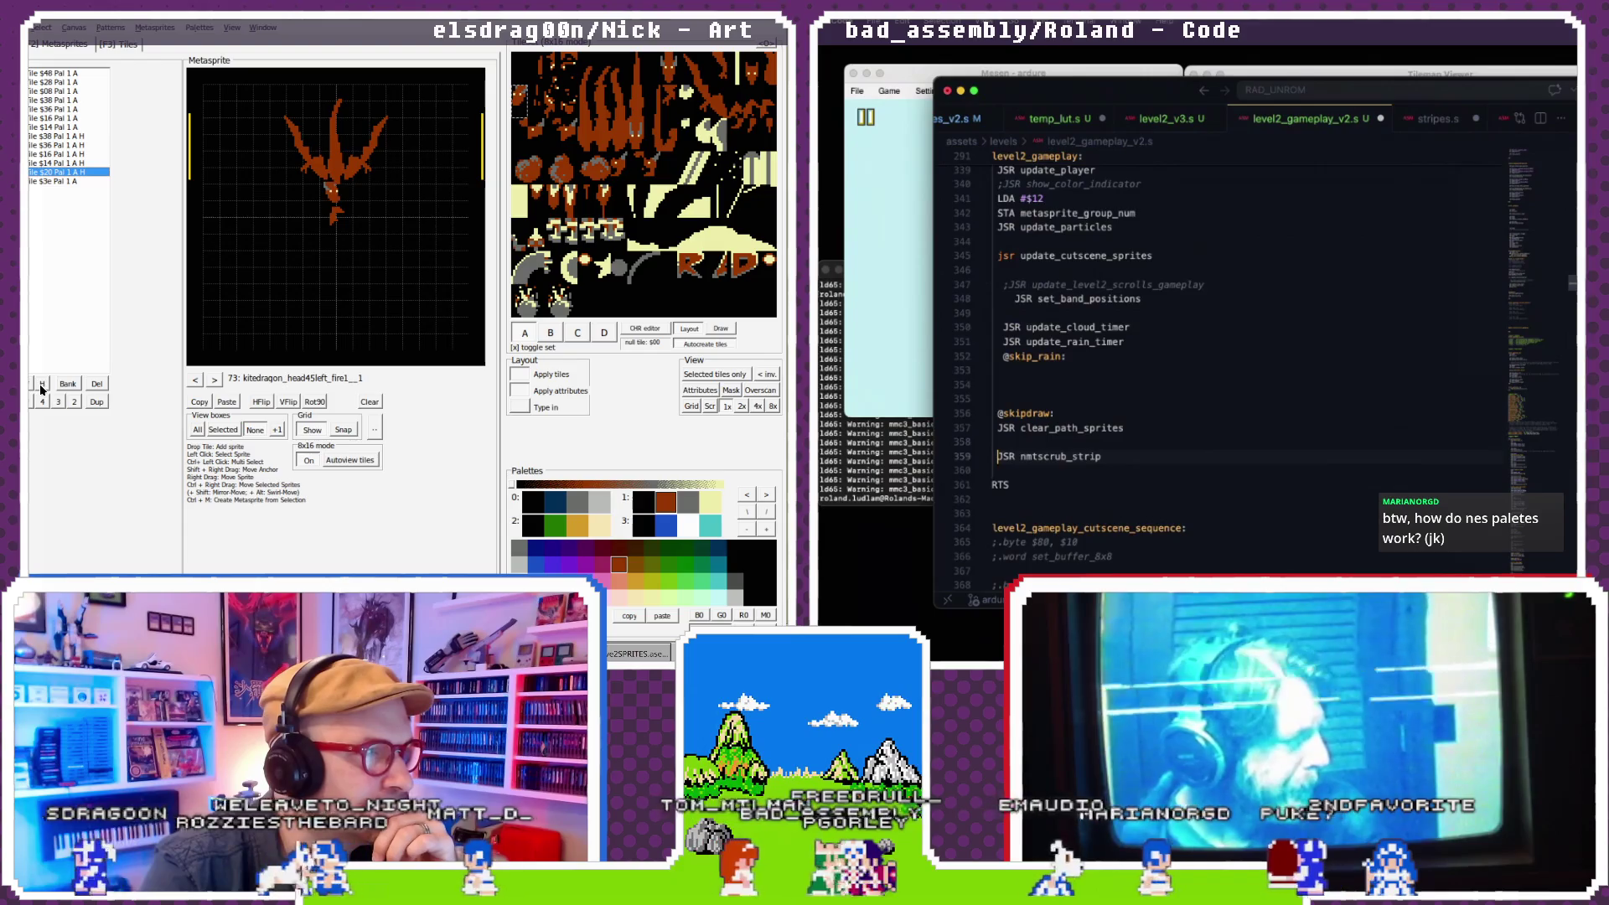
scroll(1173, 231, up, 1)
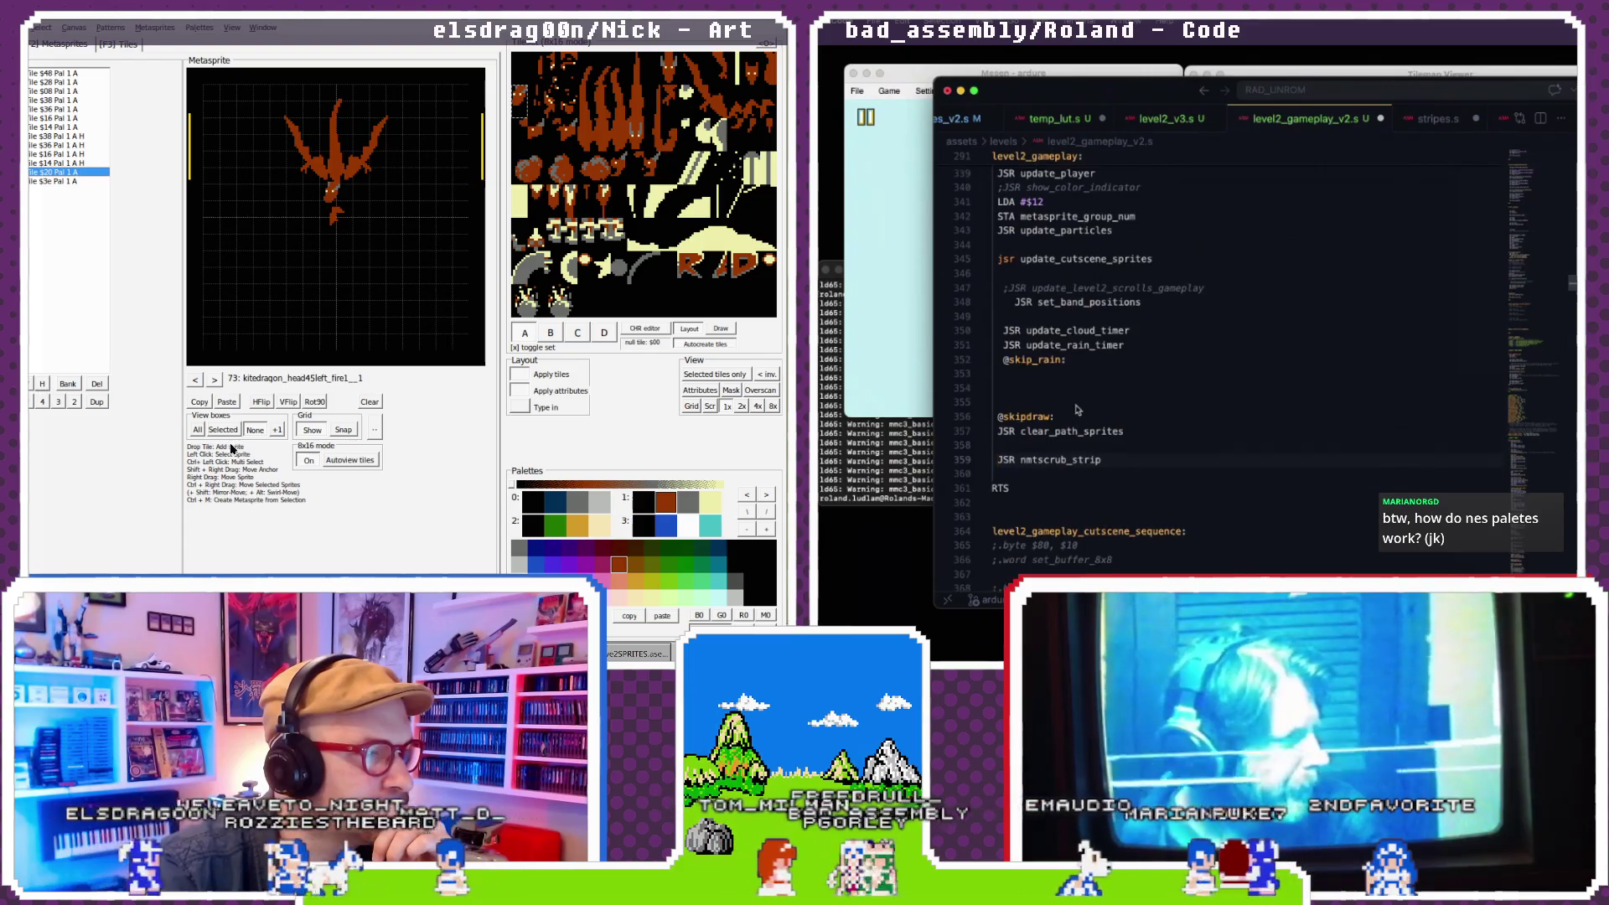
click(337, 210)
scroll(1173, 229, up, 15)
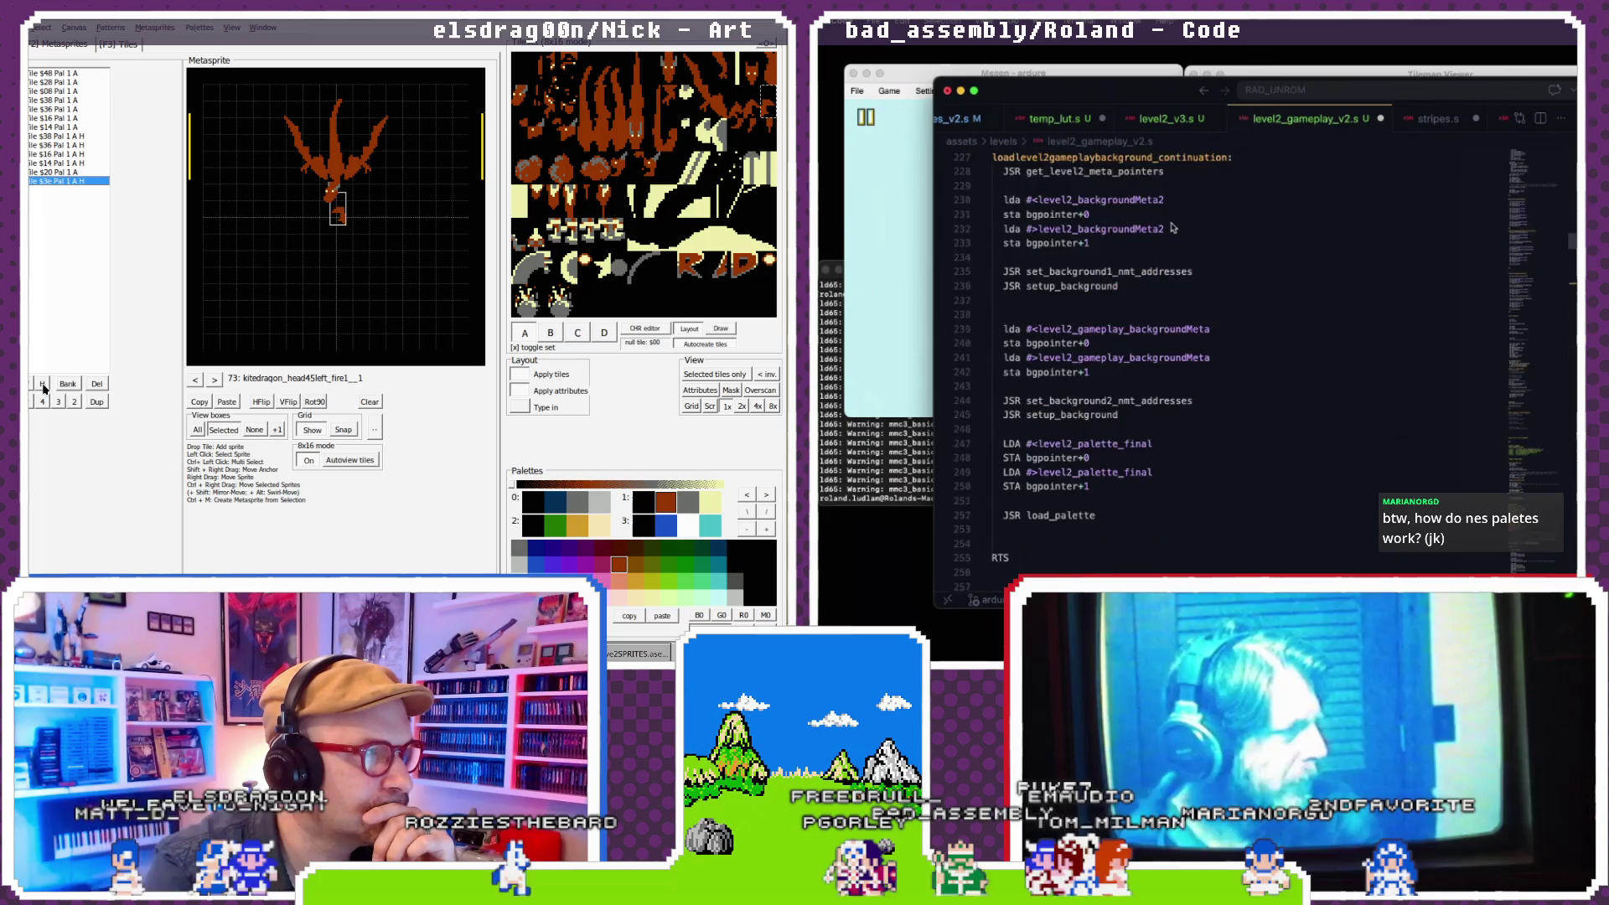
scroll(1173, 227, up, 15)
click(288, 401)
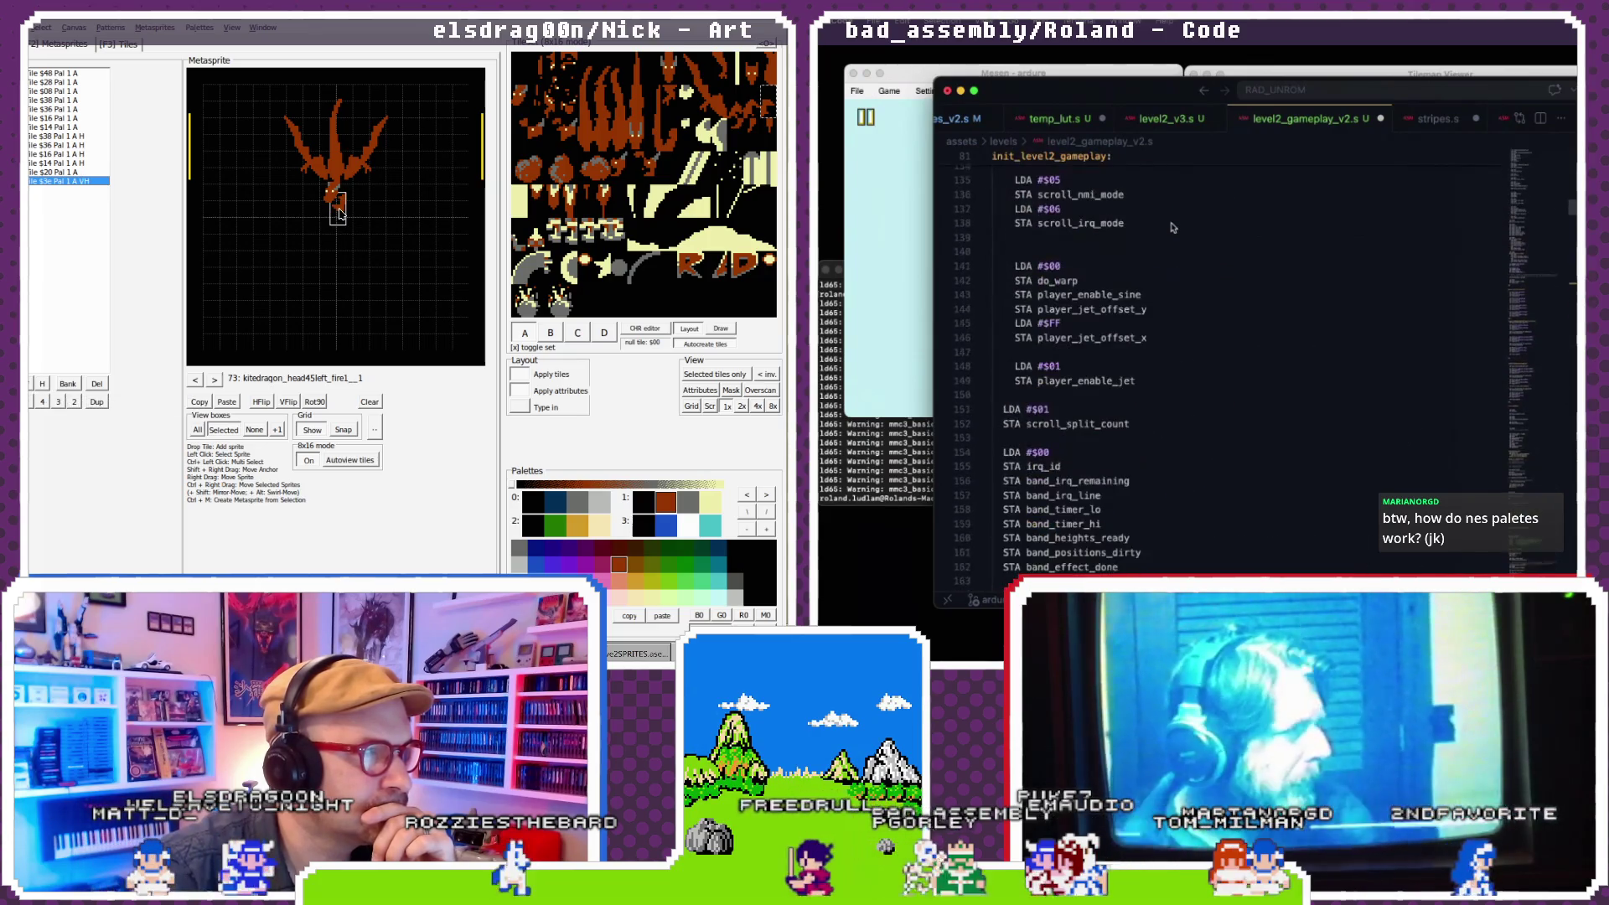
scroll(1173, 228, up, 10)
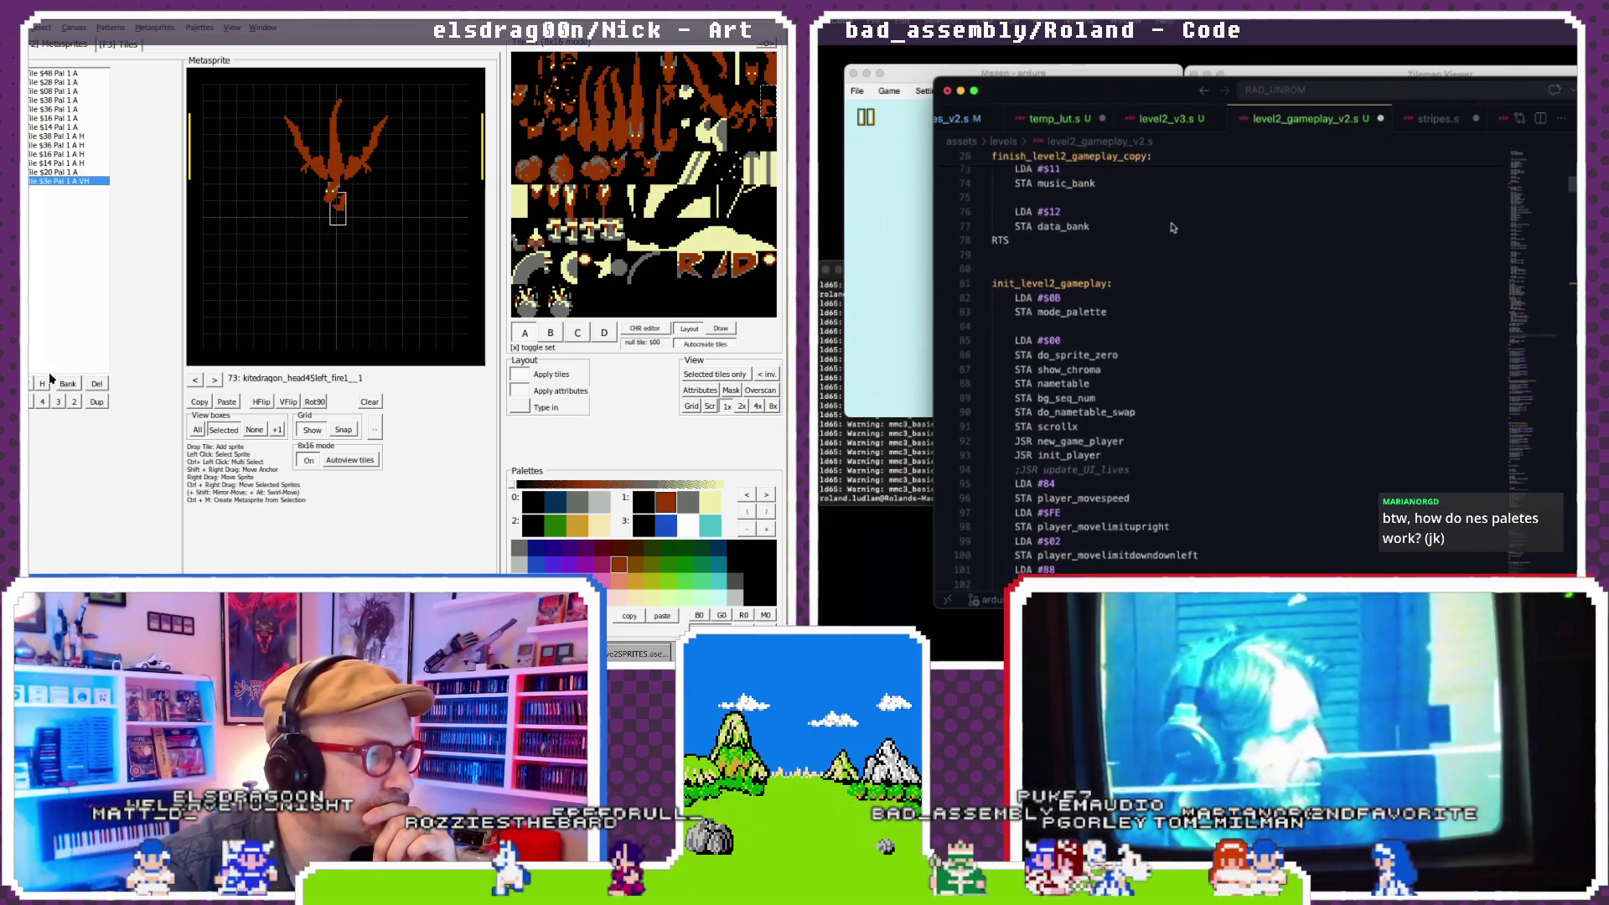
scroll(1172, 227, down, 7)
click(288, 401)
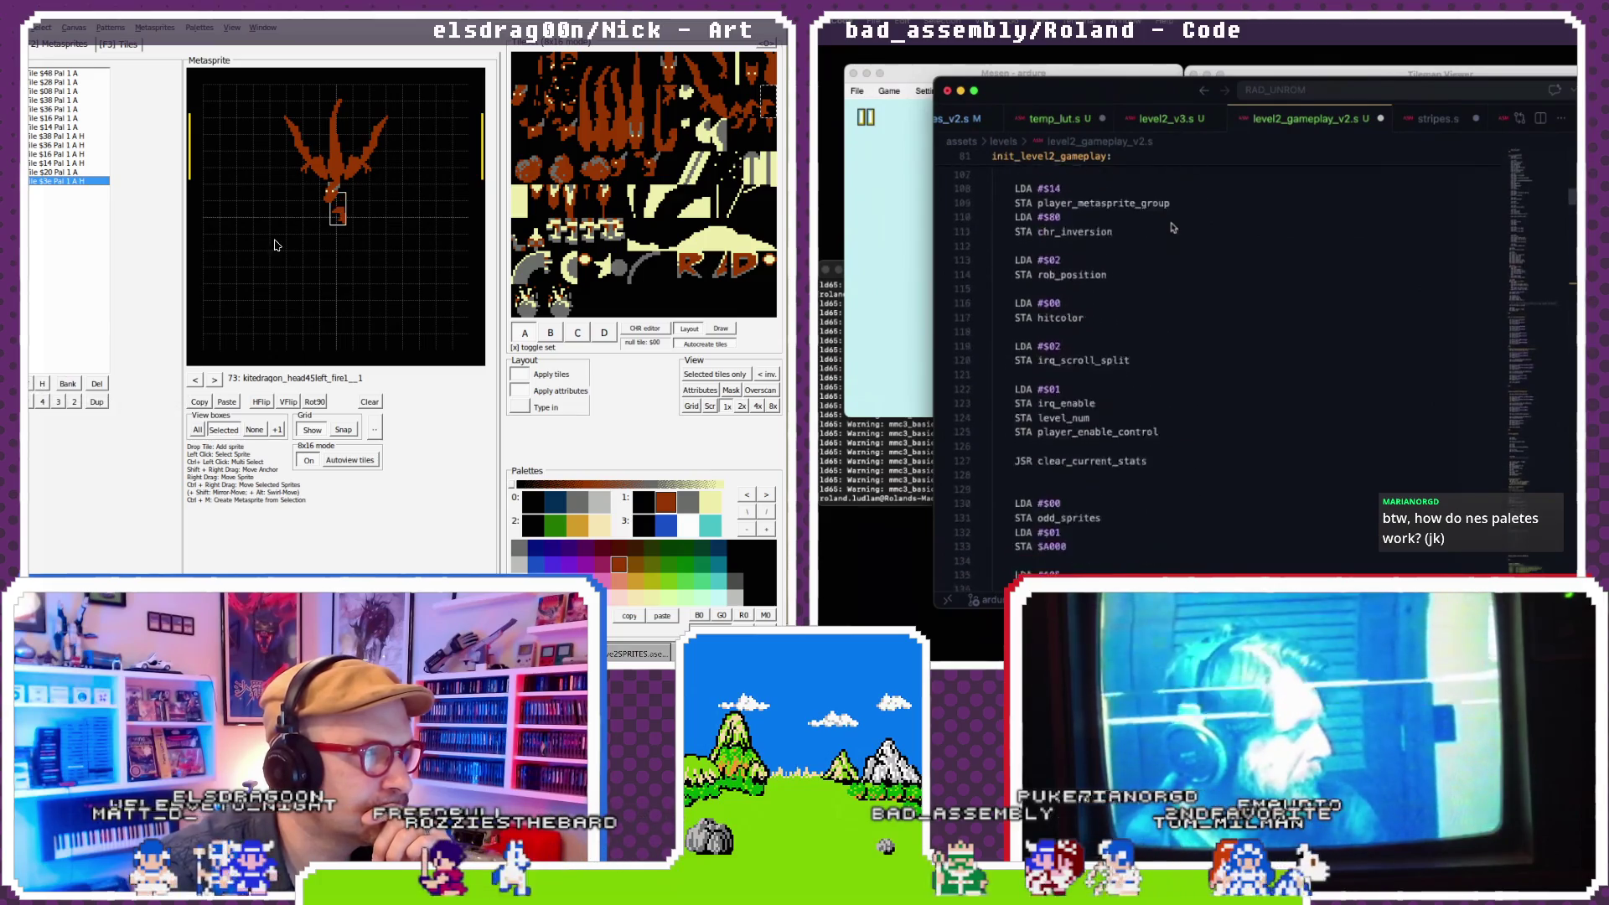
scroll(1172, 227, down, 7)
click(750, 109)
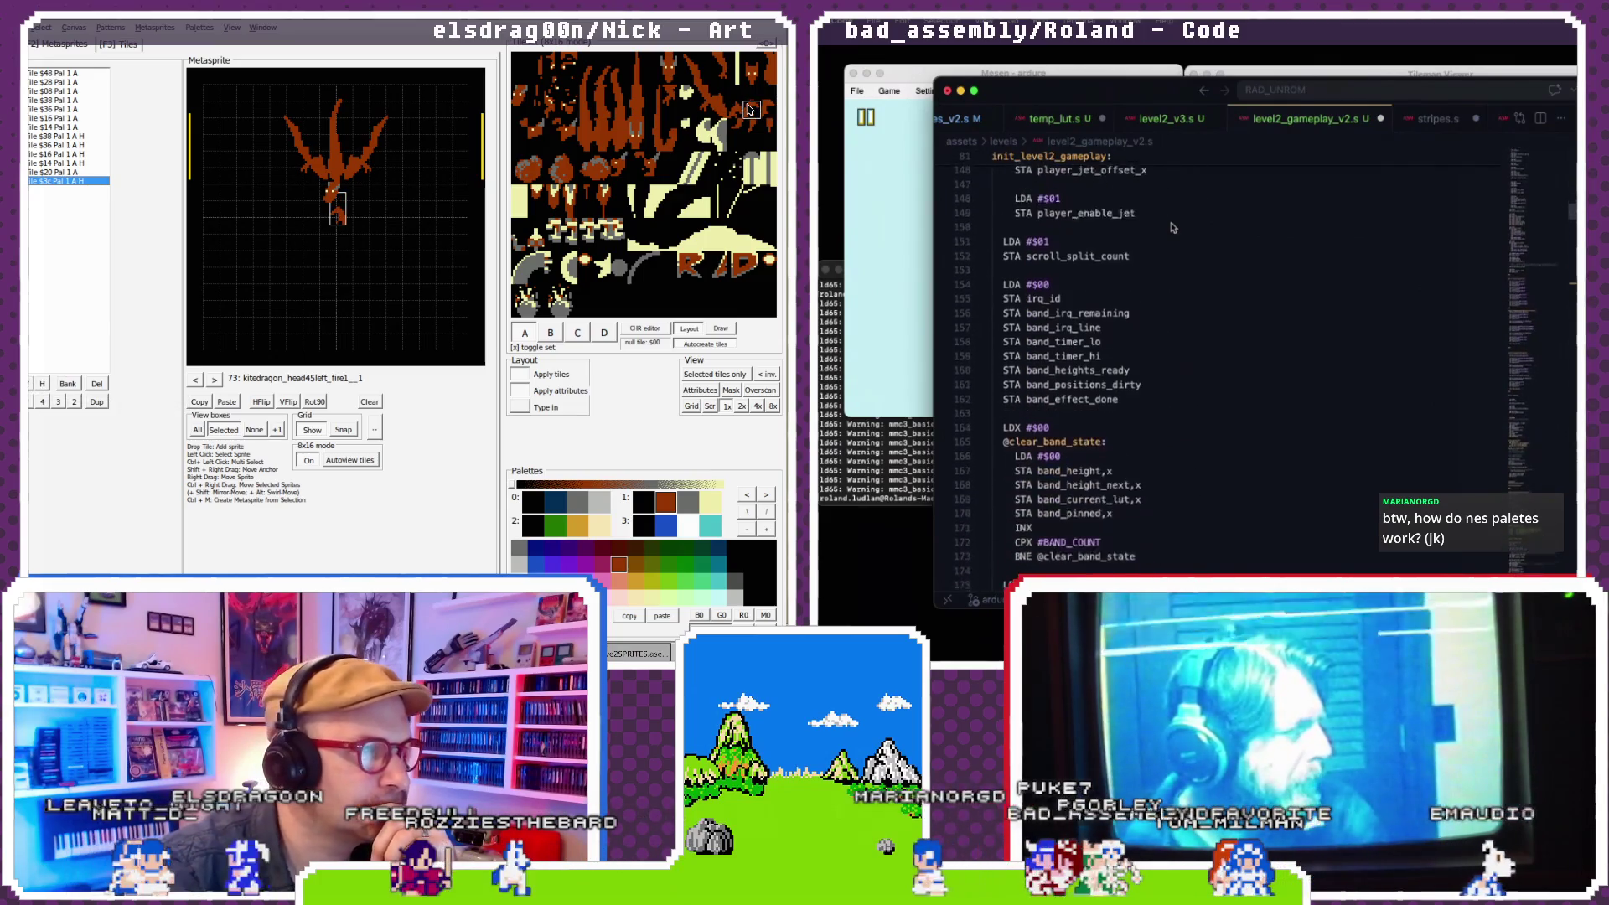
scroll(1172, 227, down, 5)
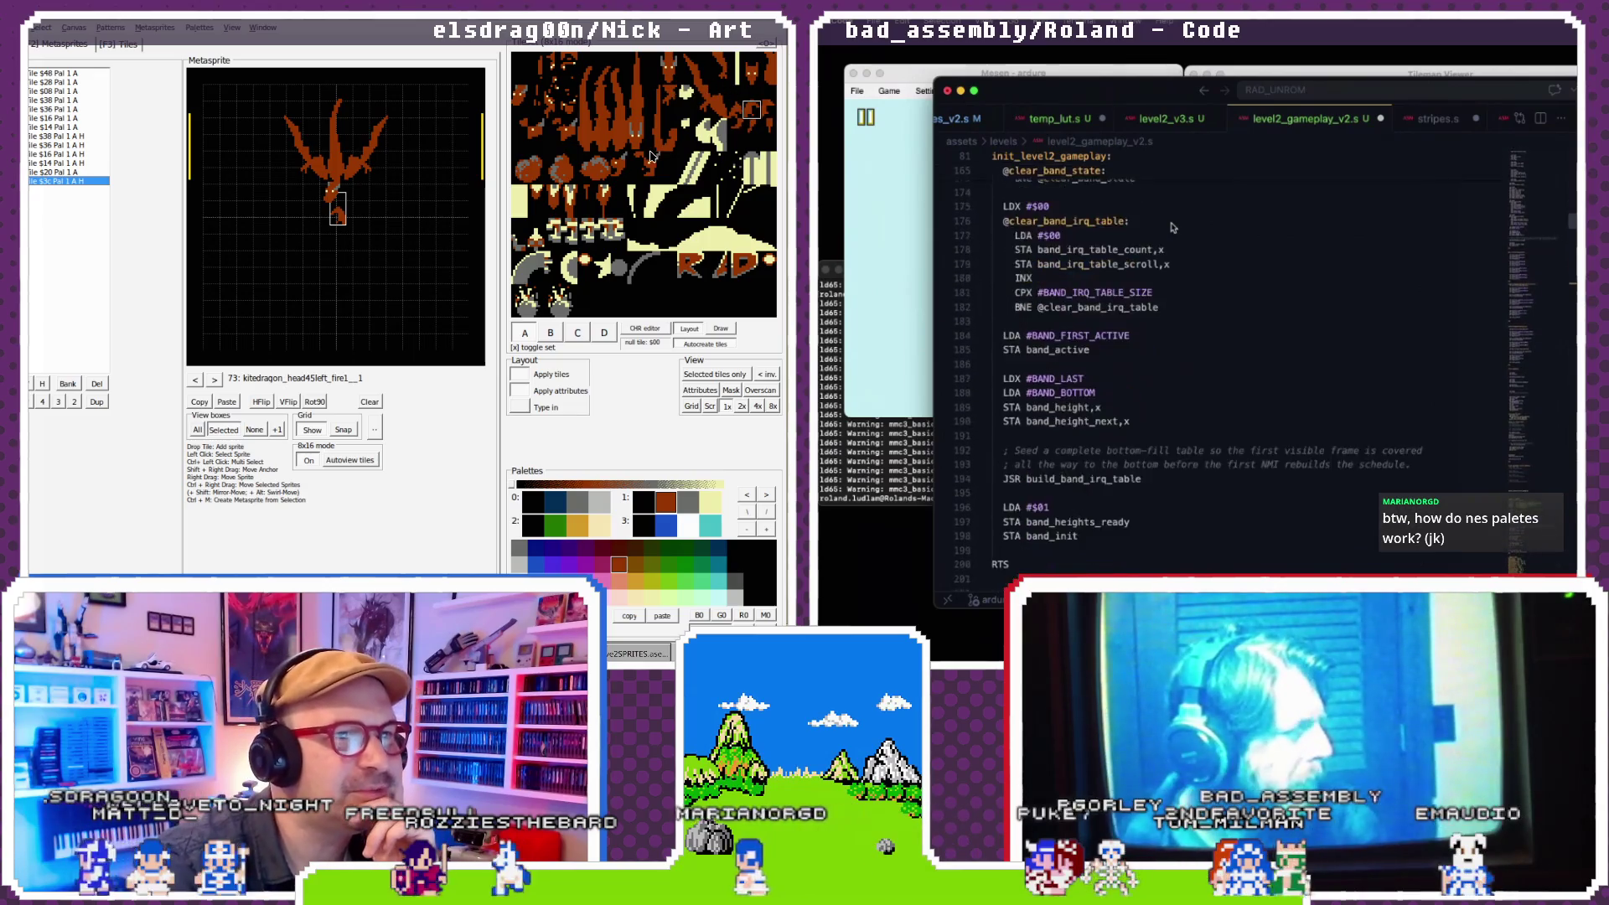
scroll(1172, 227, down, 2)
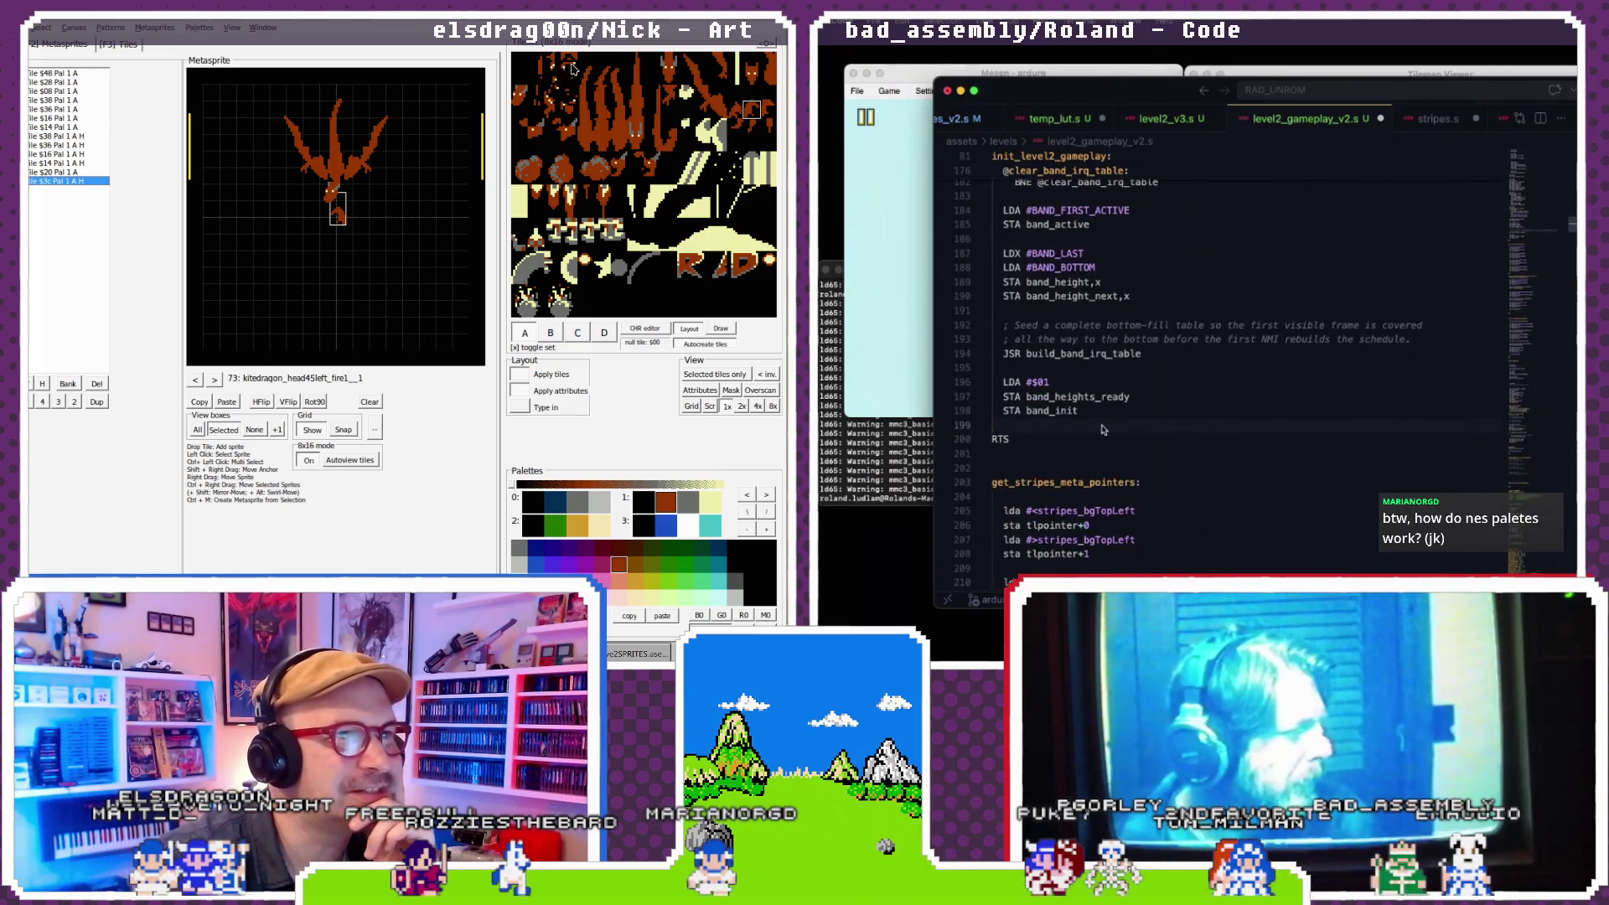
- Insert 'JSR setup_loop_nmt_stripes' before init_level2_gameplay's RTS, accepting the autocomplete suggestion
key(Return)
key(Return)
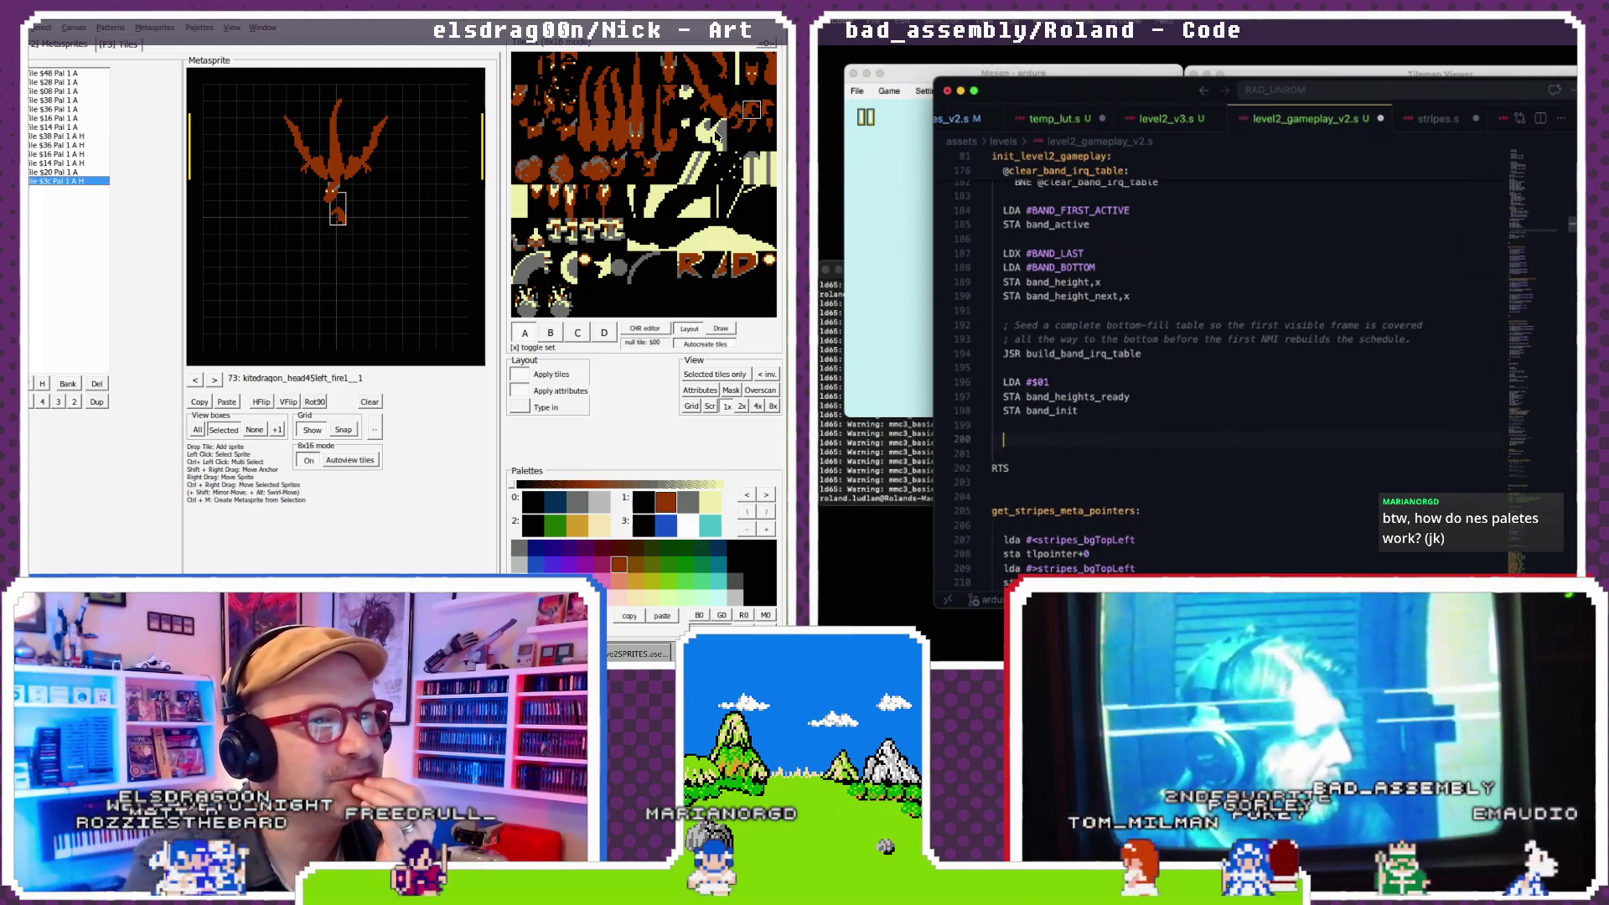
text(JSR)
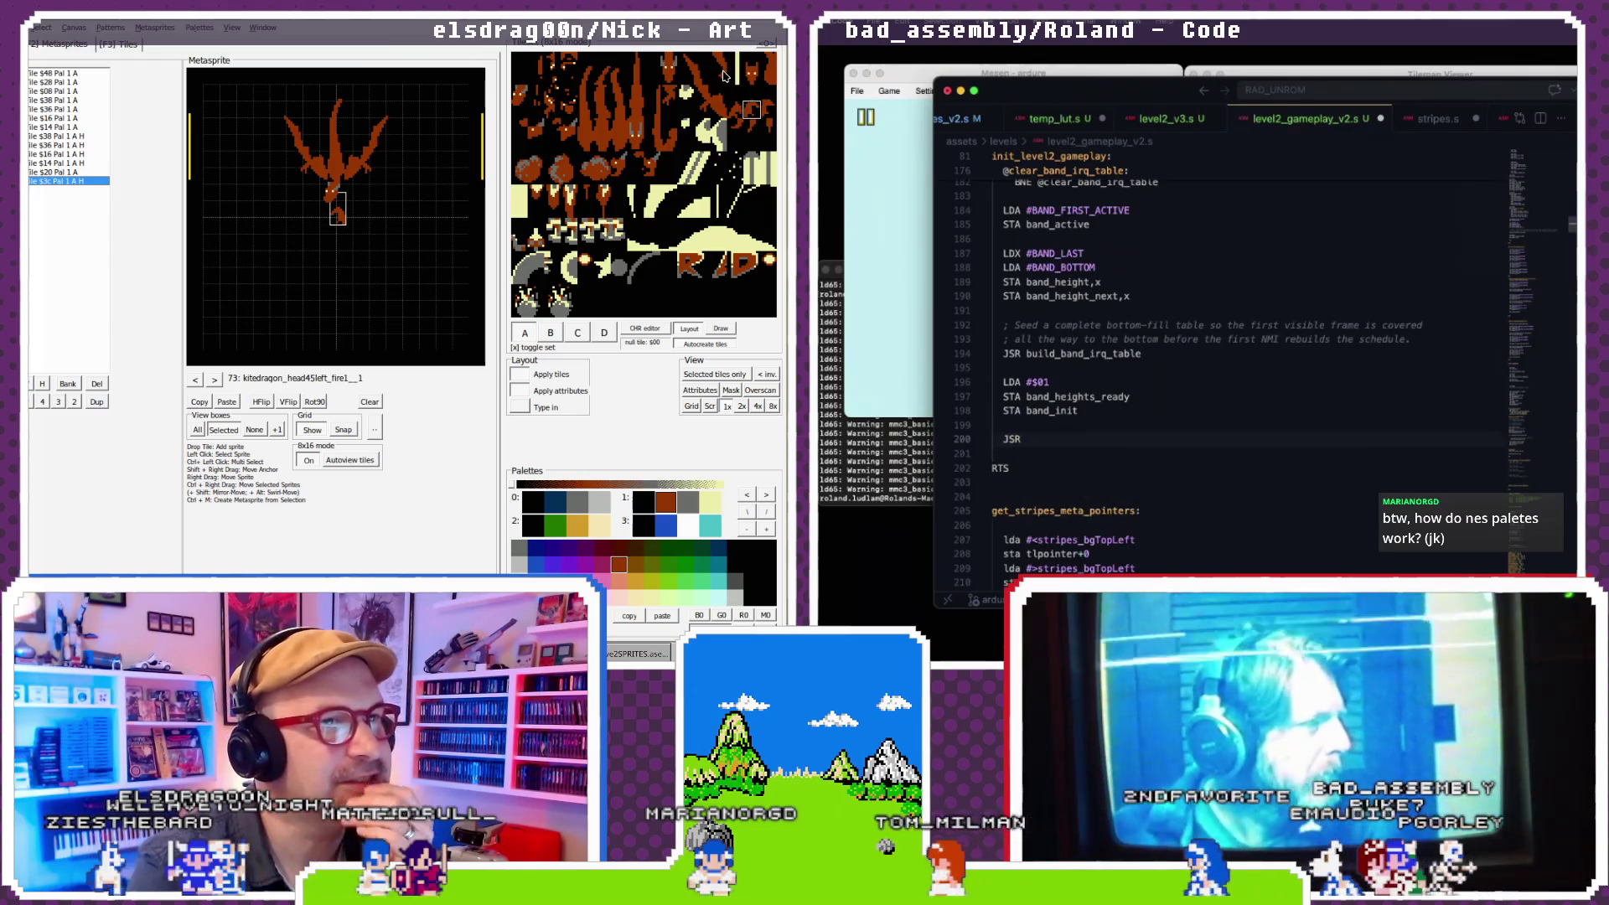
click(724, 77)
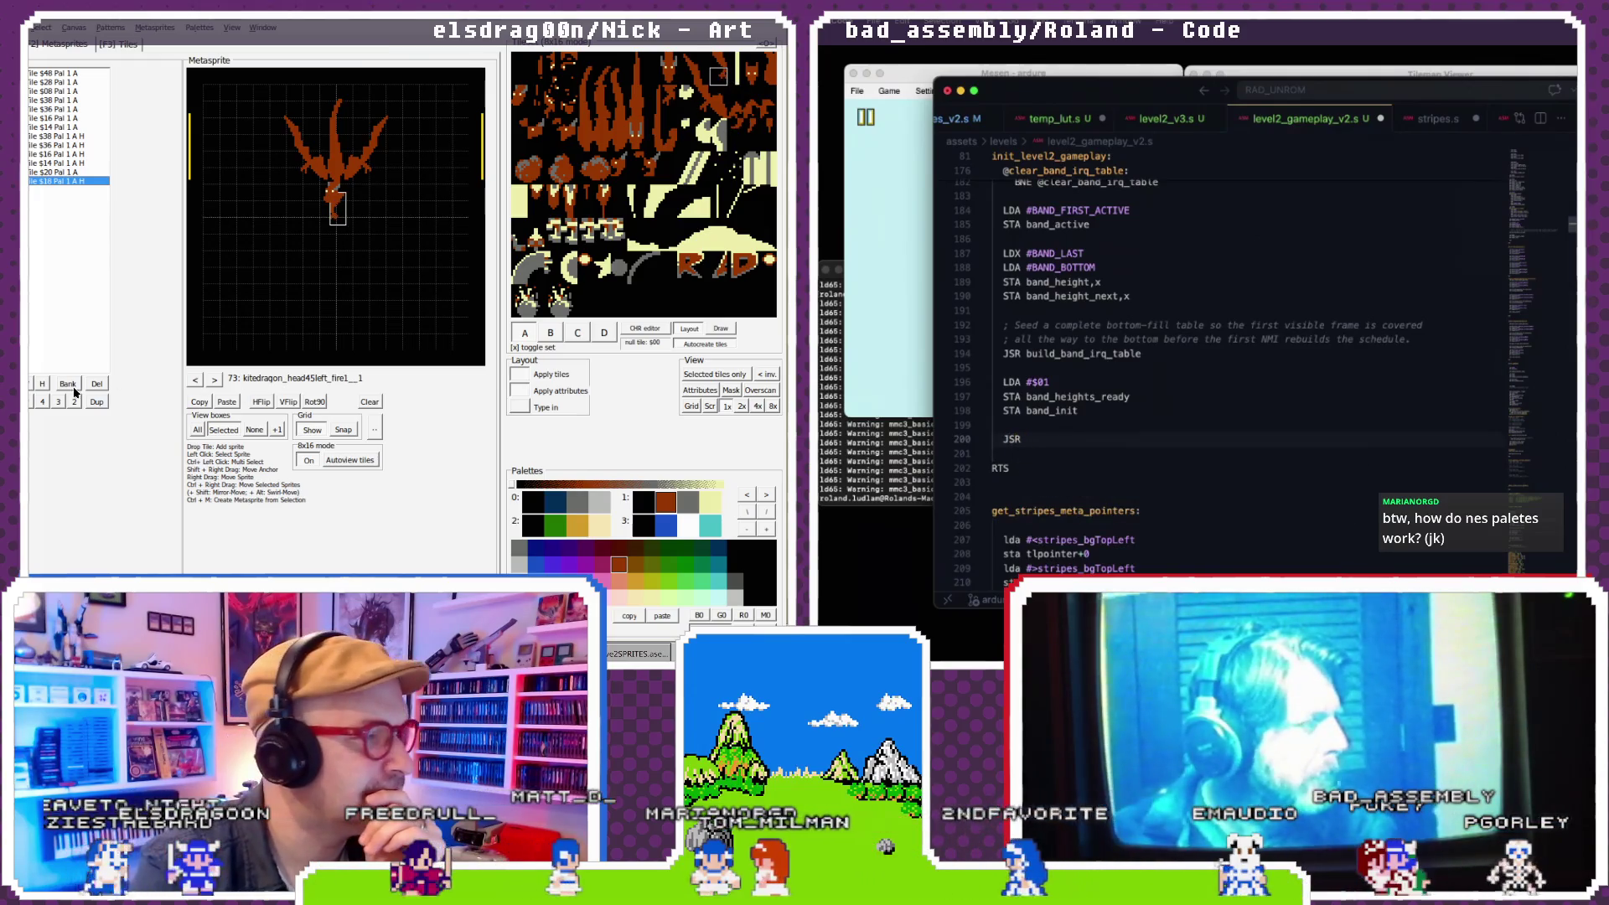
text(nmt)
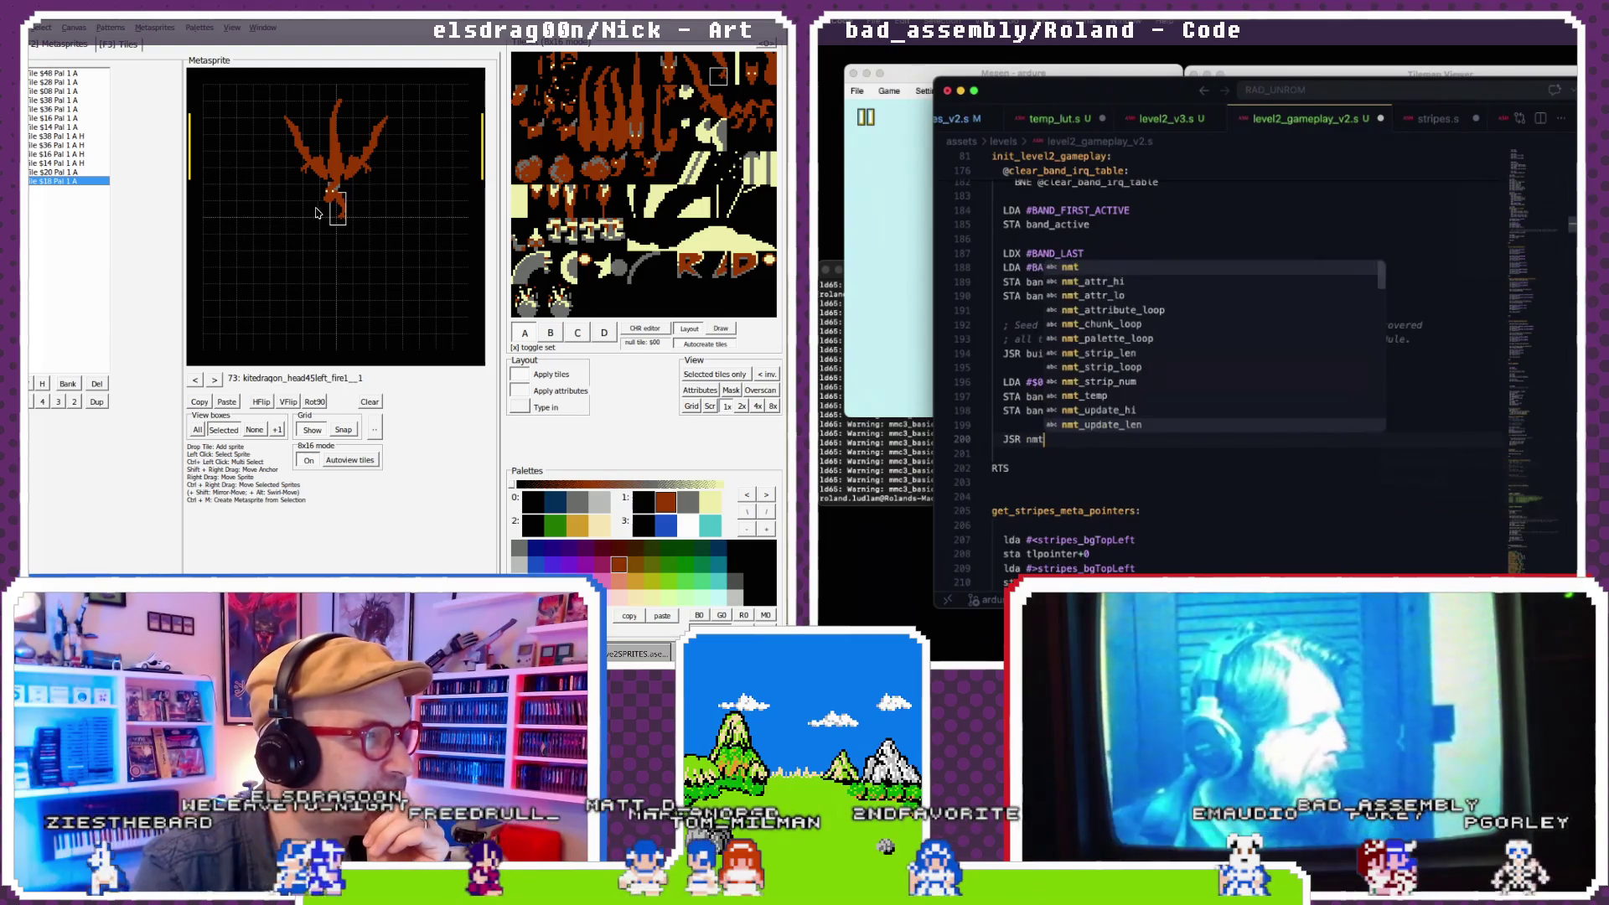
click(332, 201)
key(BackSpace)
key(BackSpace)
key(BackSpace)
text(setup)
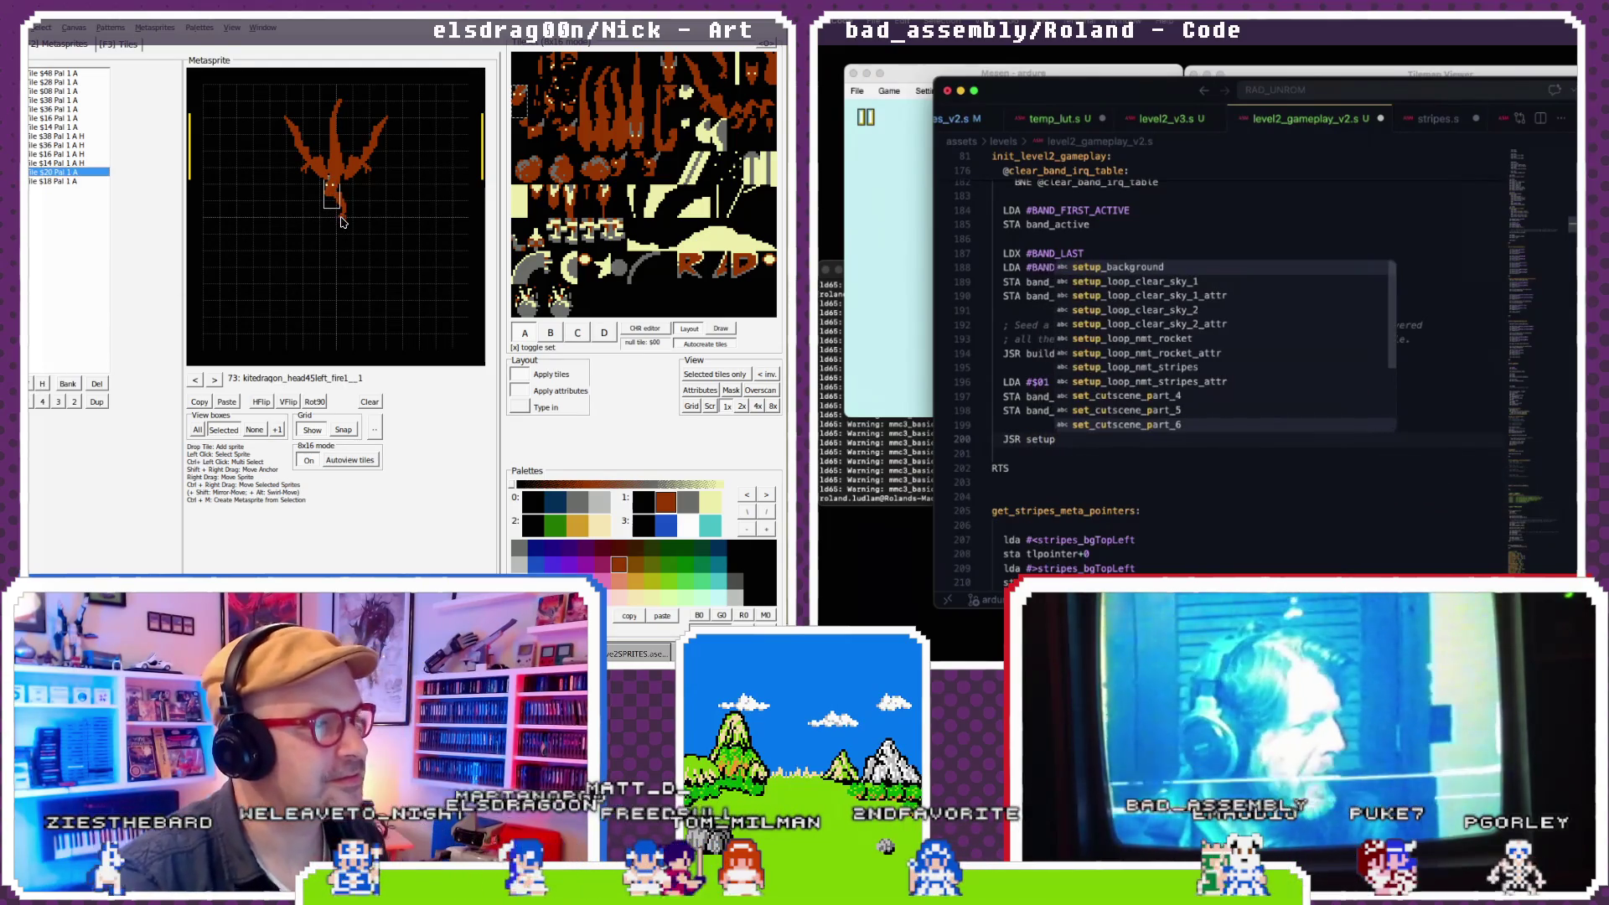
click(343, 217)
text(_)
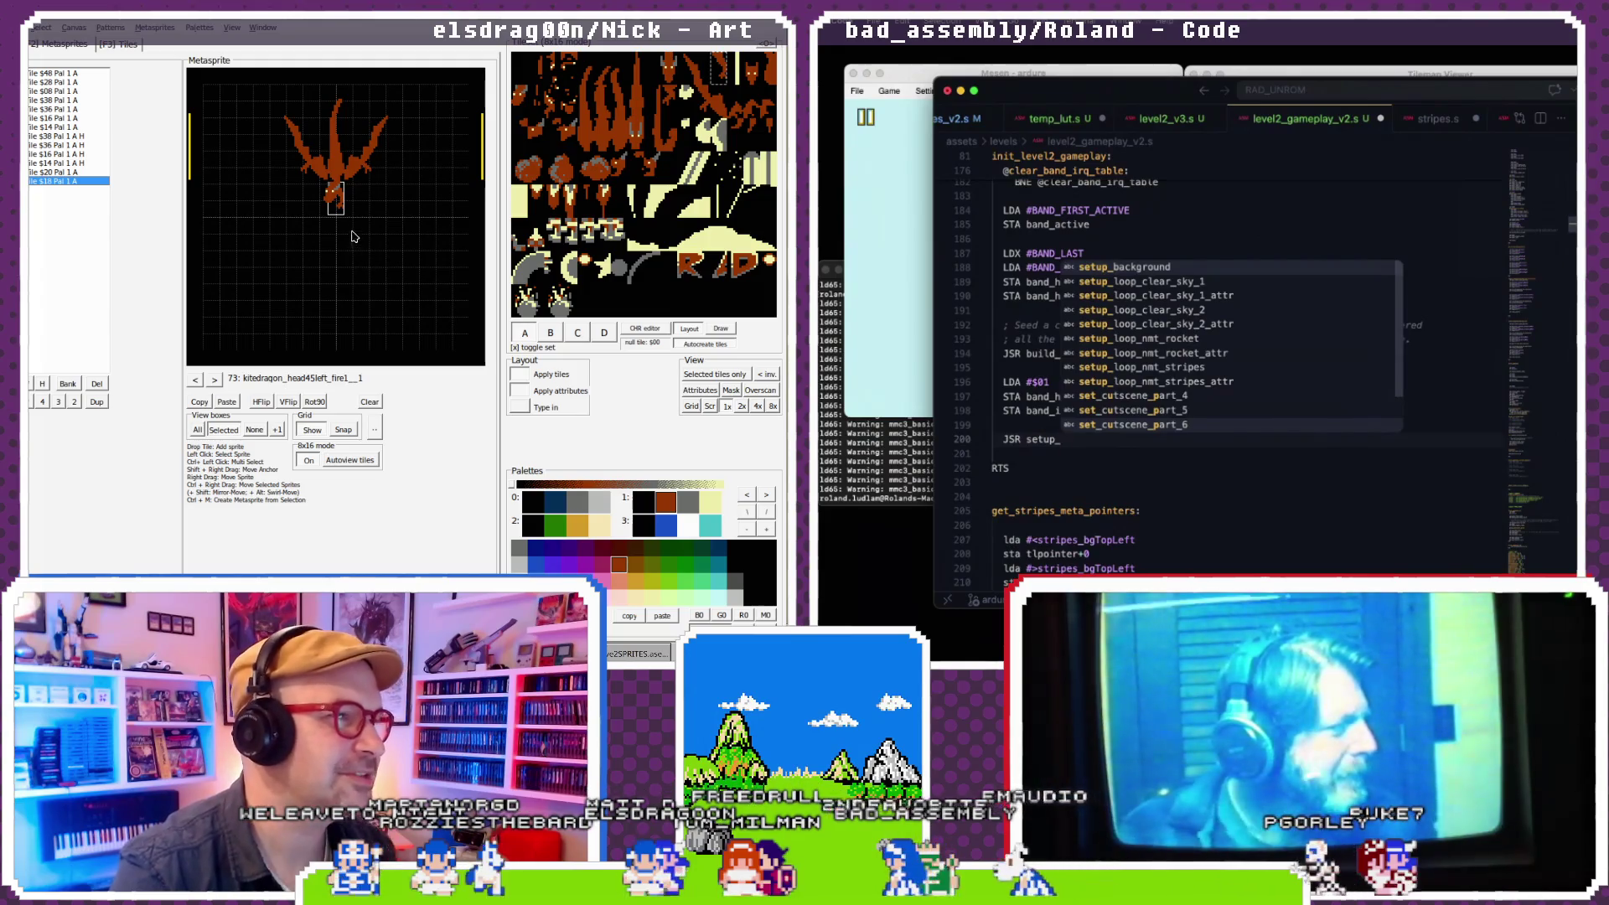
text(loop_nmt_s)
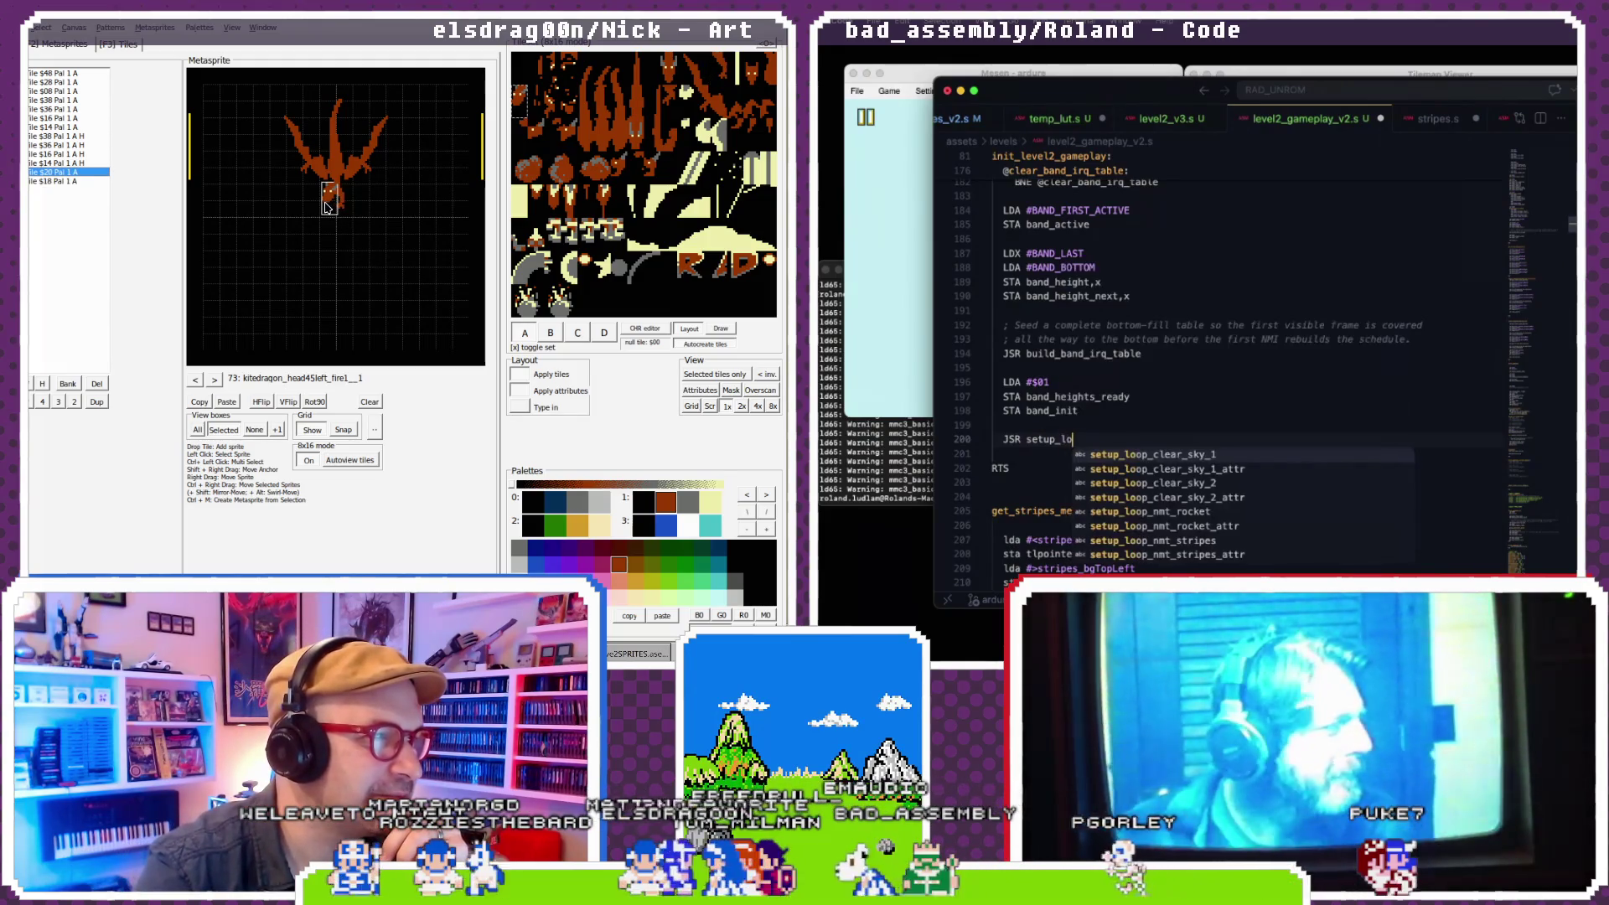
click(338, 209)
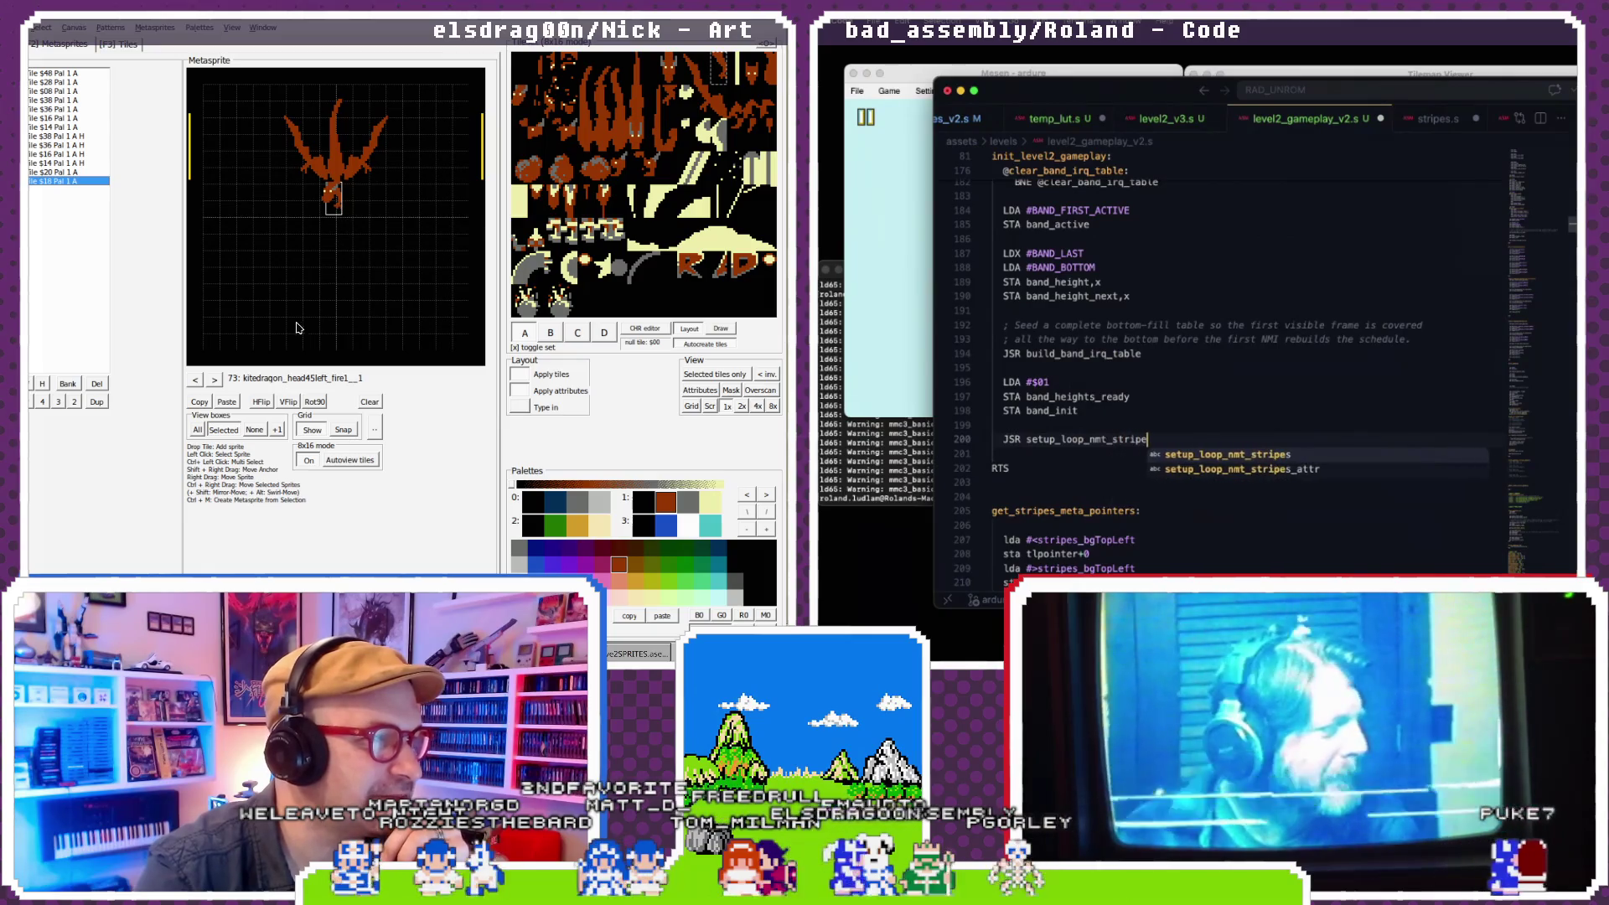
key(Return)
- Move past the new JSR call and review the edited init_level2_gameplay routine
key(Down)
scroll(1097, 423, down, 1)
click(214, 380)
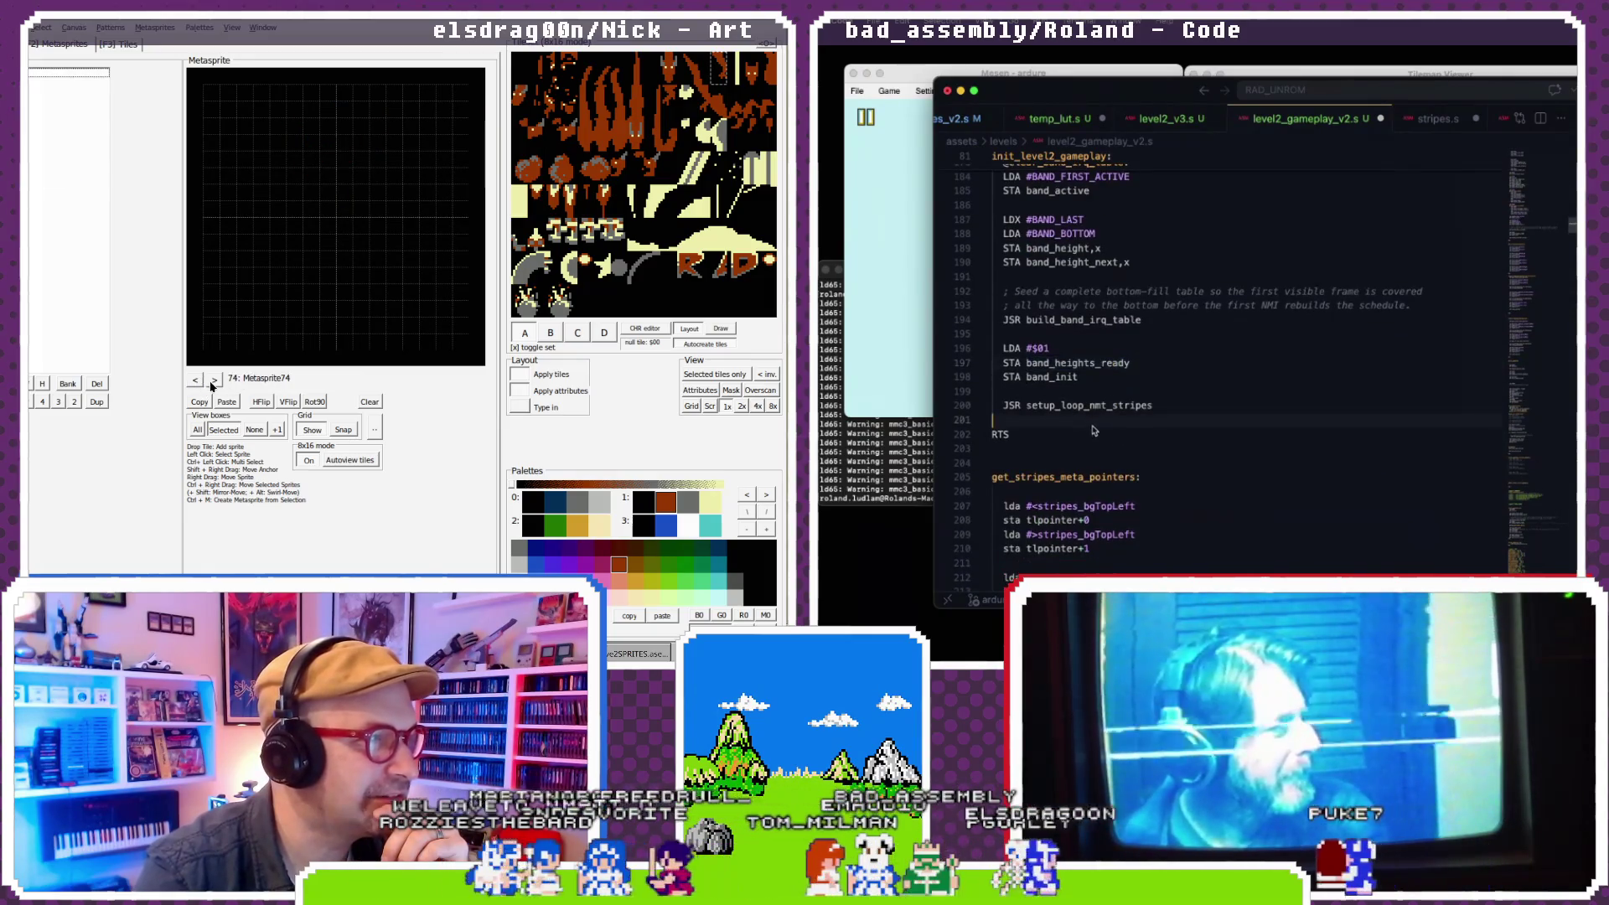
click(195, 382)
click(215, 380)
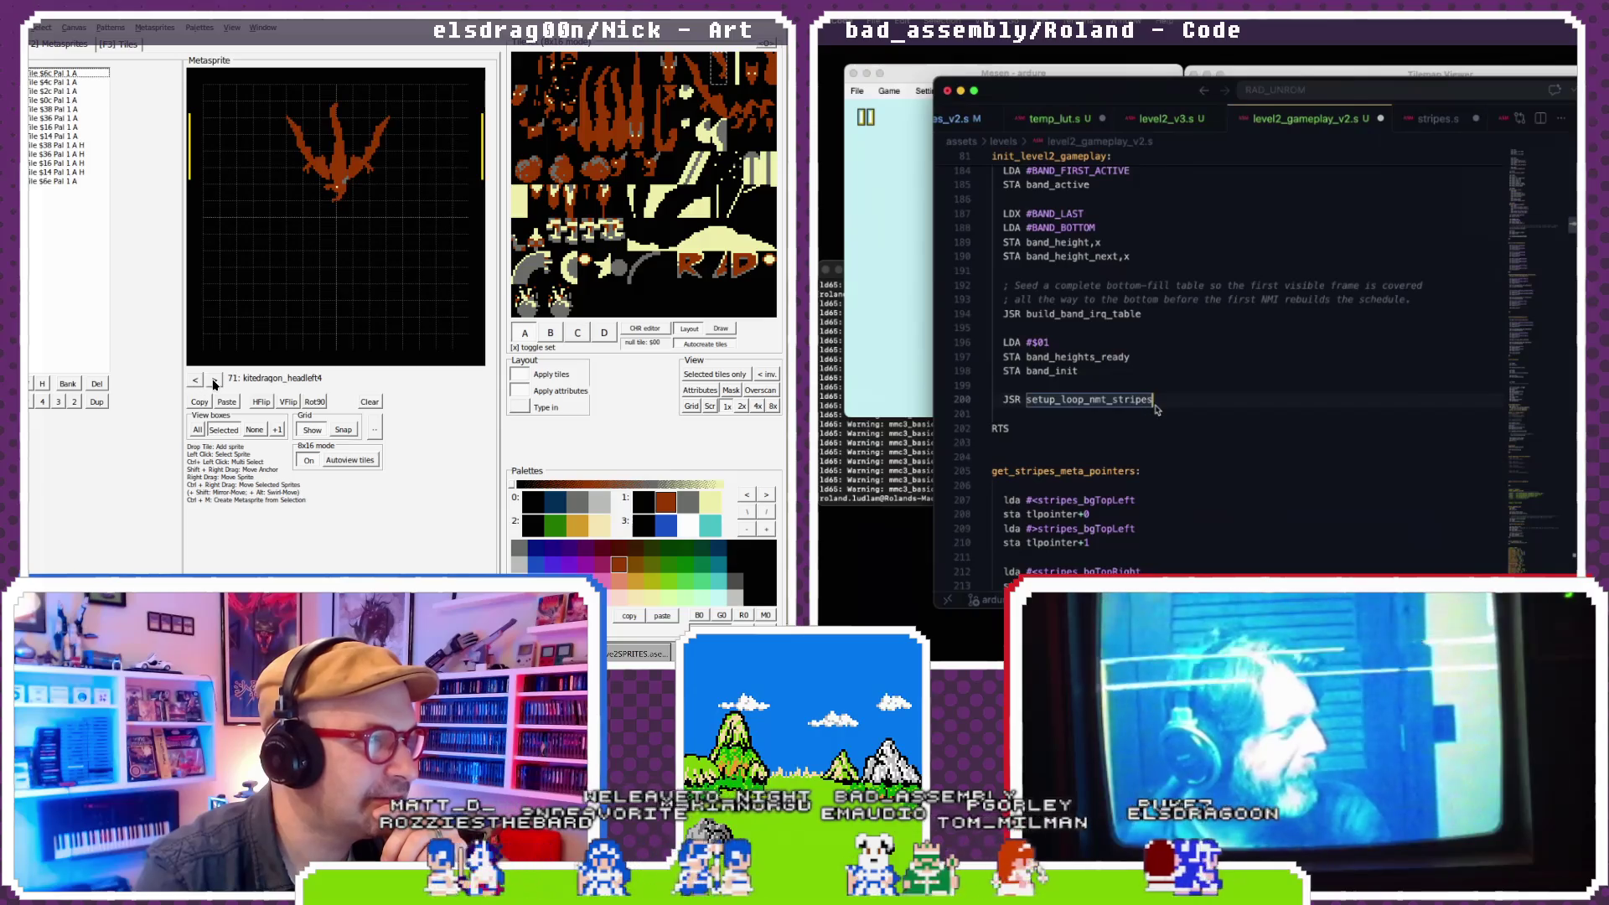
click(215, 379)
click(196, 381)
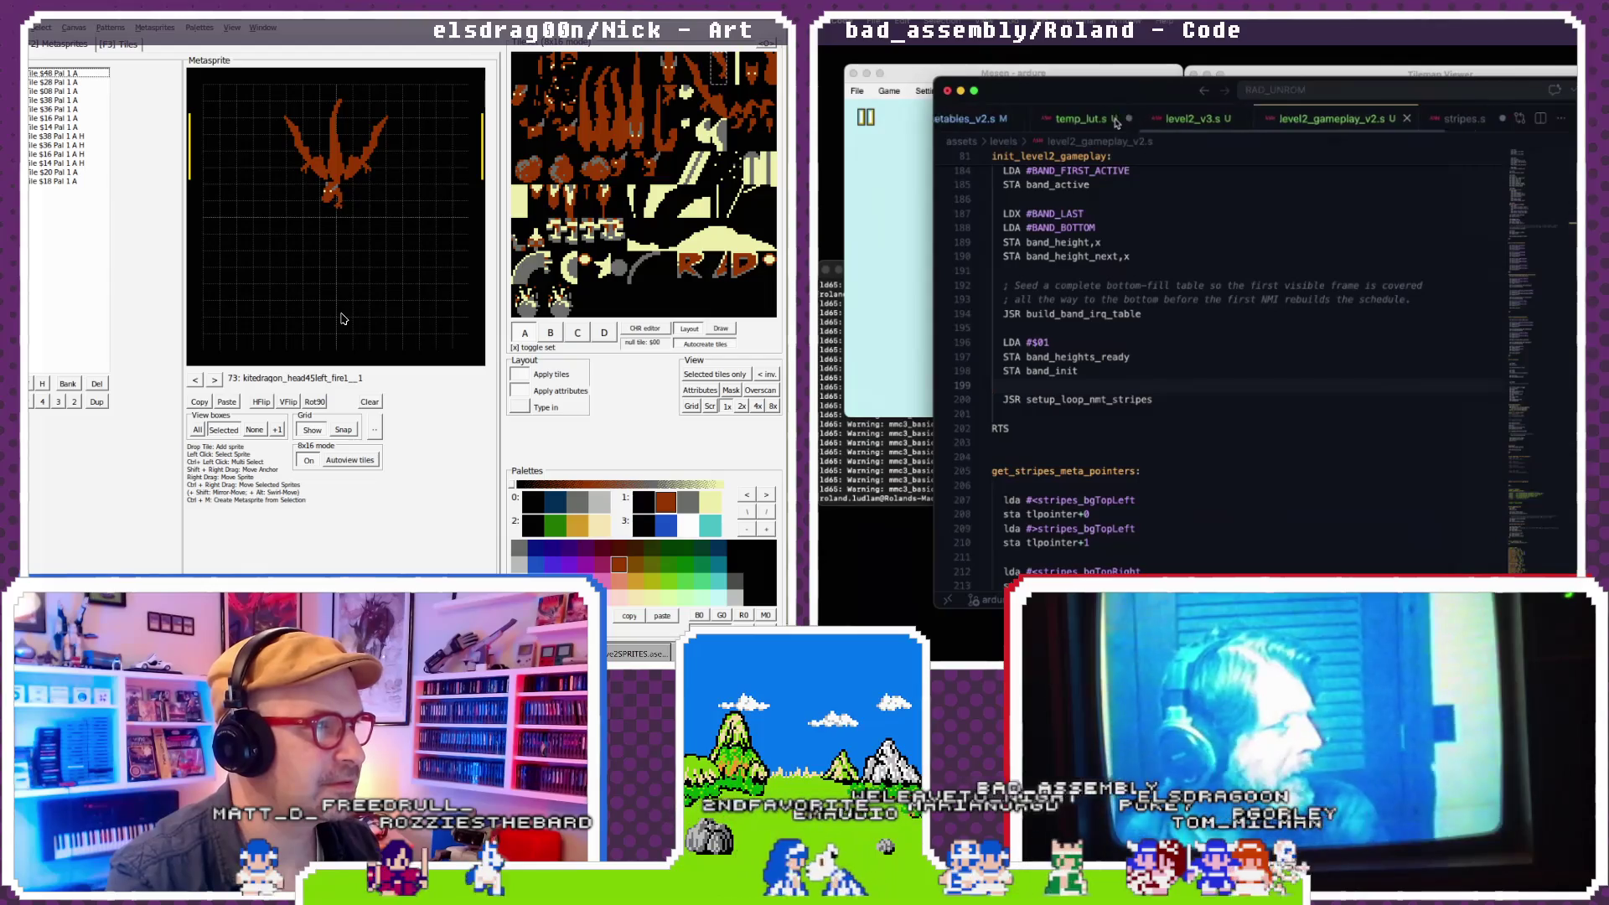
- View modes.s, then level2_v3.s with its nmtscrub_strip call, and raise the build terminal
scroll(1116, 123, left, 5)
click(1196, 122)
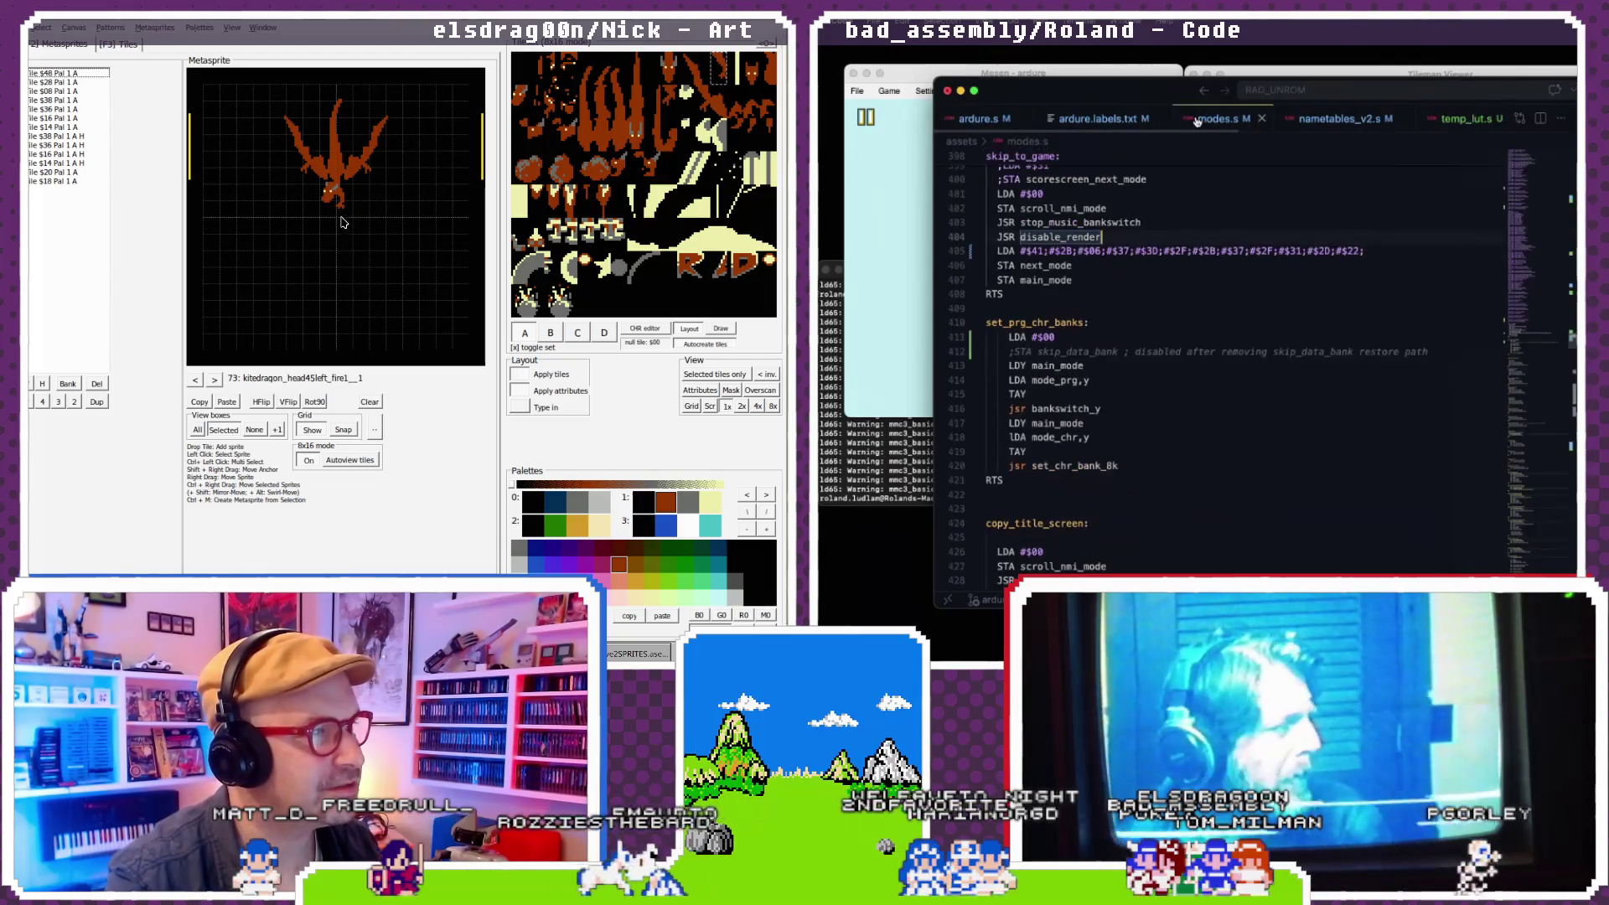
click(343, 211)
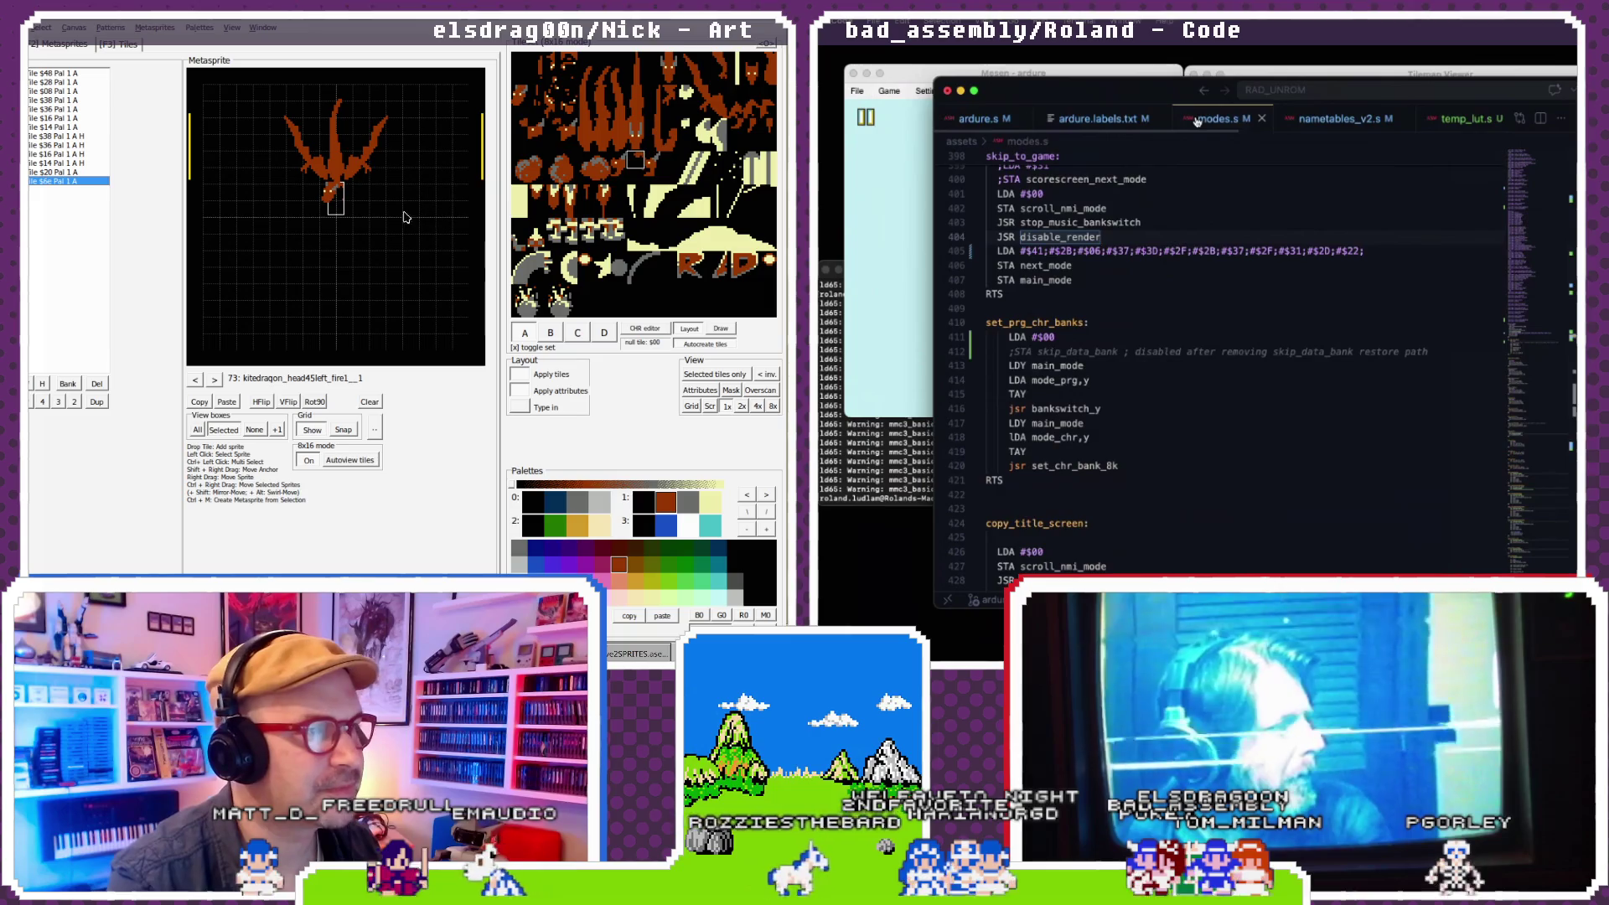
click(1223, 120)
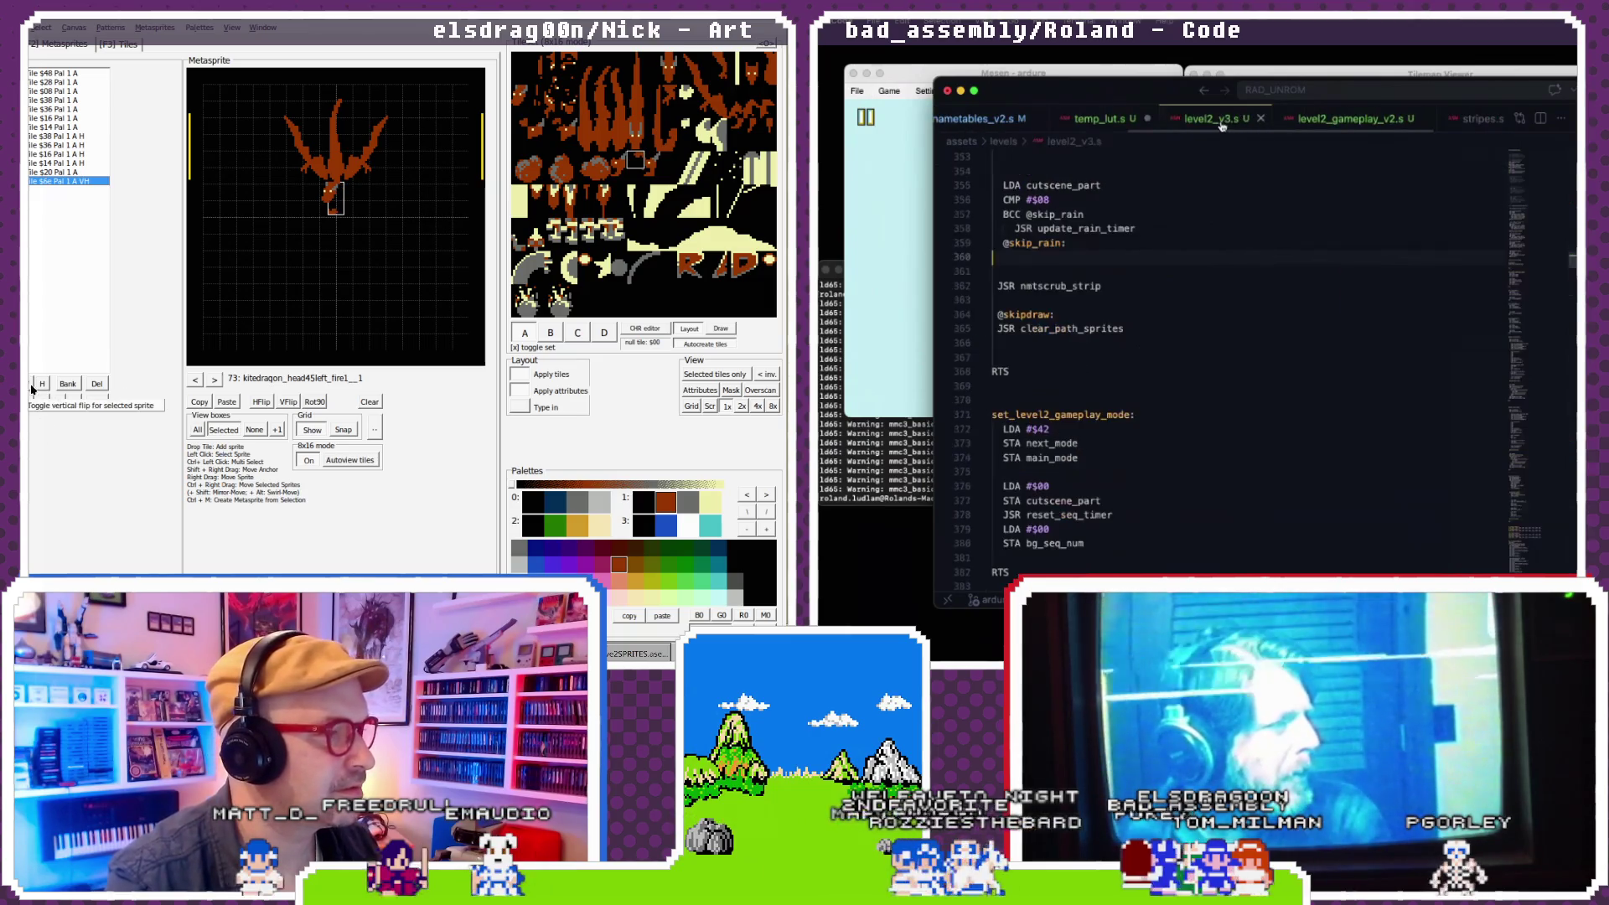
click(897, 455)
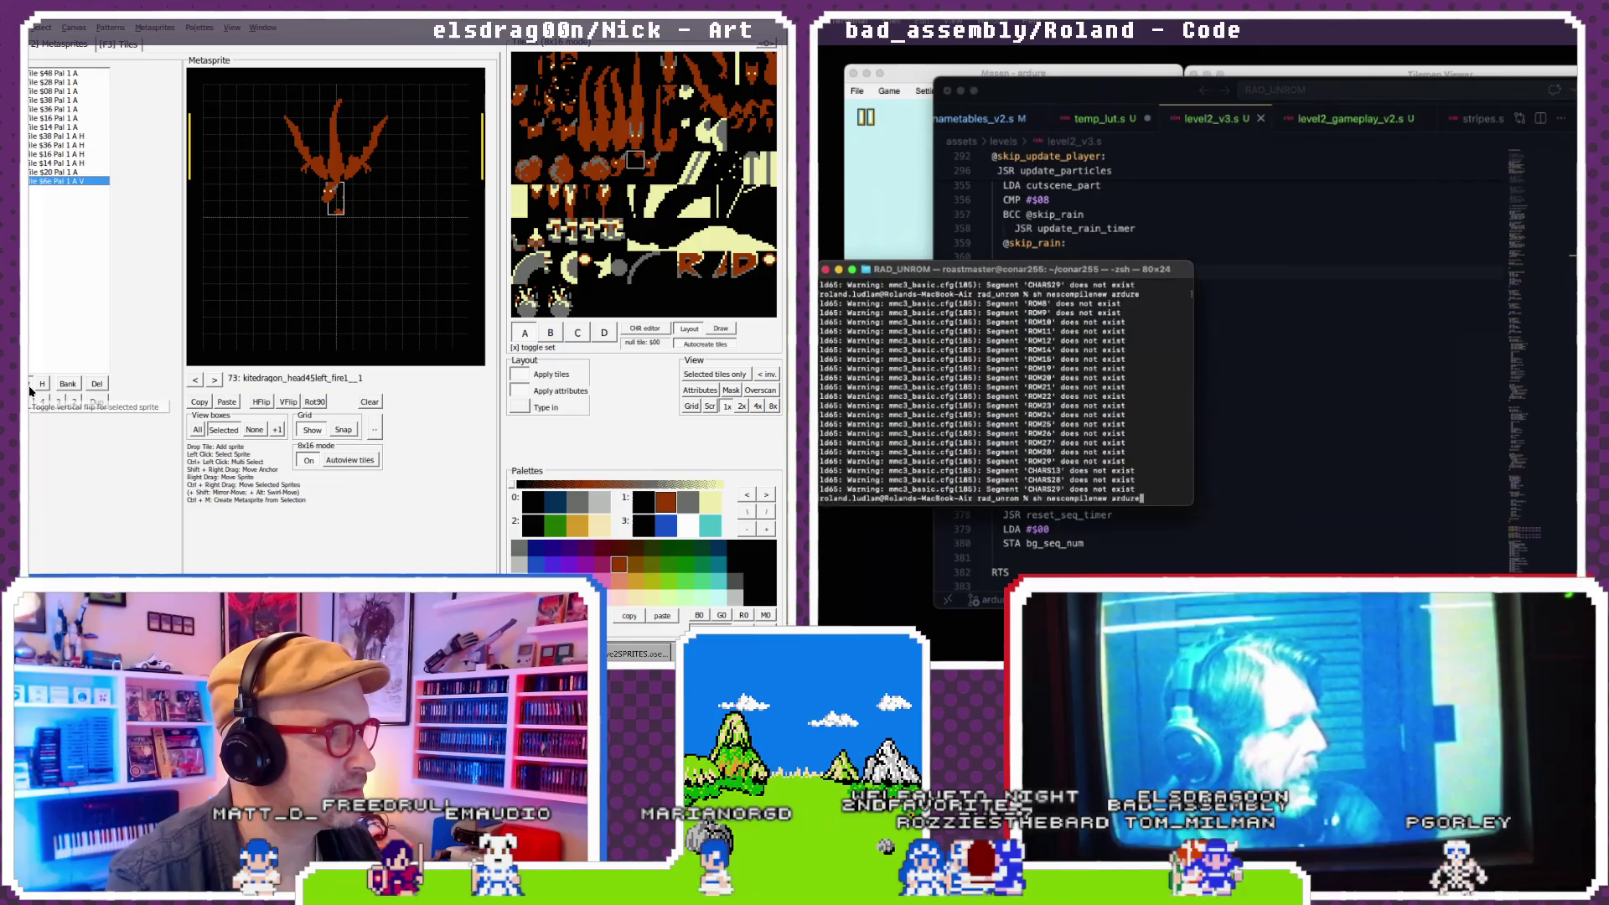
- Rerun the nescompilenew build, then bring the editor back showing stripes.s
click(30, 387)
key(Return)
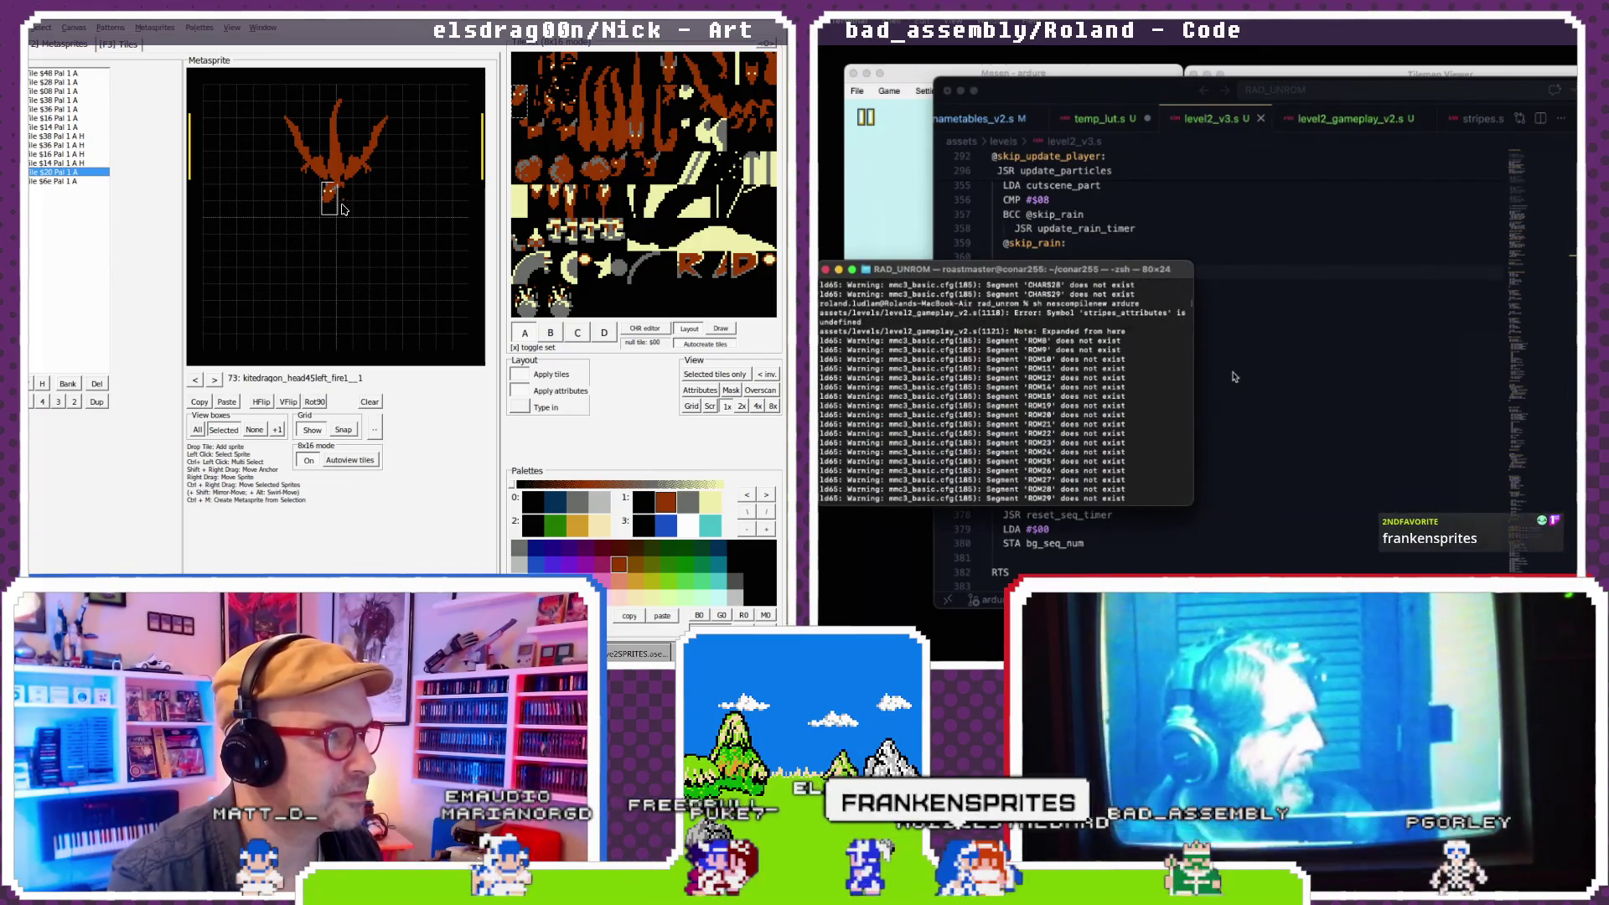
click(343, 210)
click(1302, 209)
scroll(1313, 119, right, 2)
drag(344, 214, 361, 243)
click(1327, 120)
- Recall and rerun the previous build command in the terminal to recompile the ROM
click(883, 415)
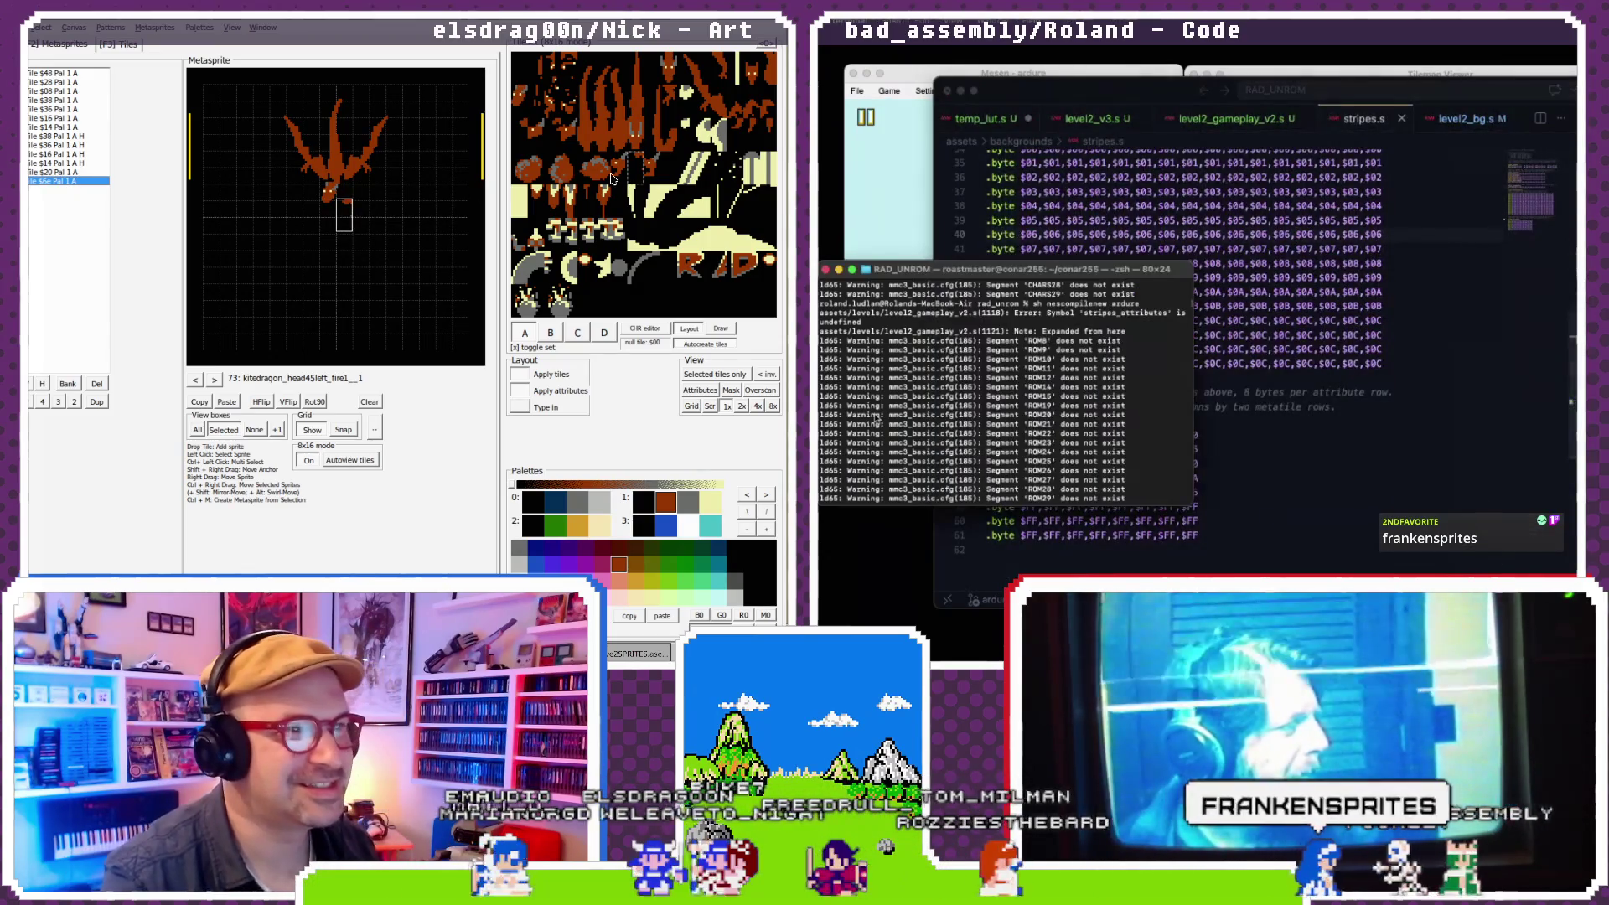
key(Up)
key(Return)
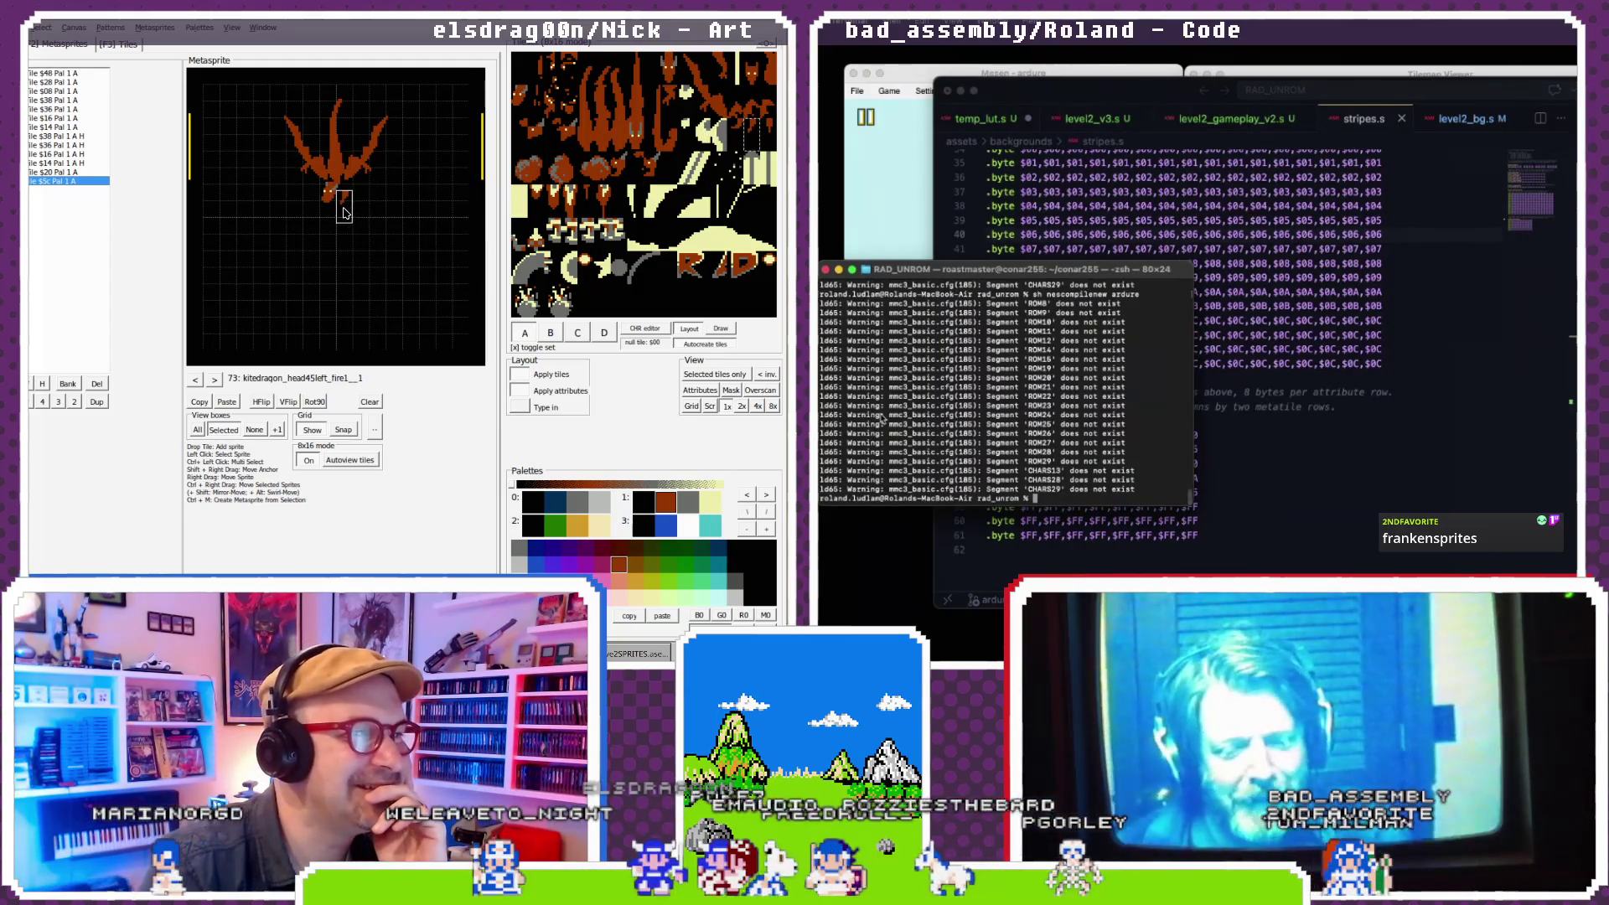
- Nudge the dragon tile left and step through metasprites back to dragon metasprite 73
drag(344, 214, 335, 215)
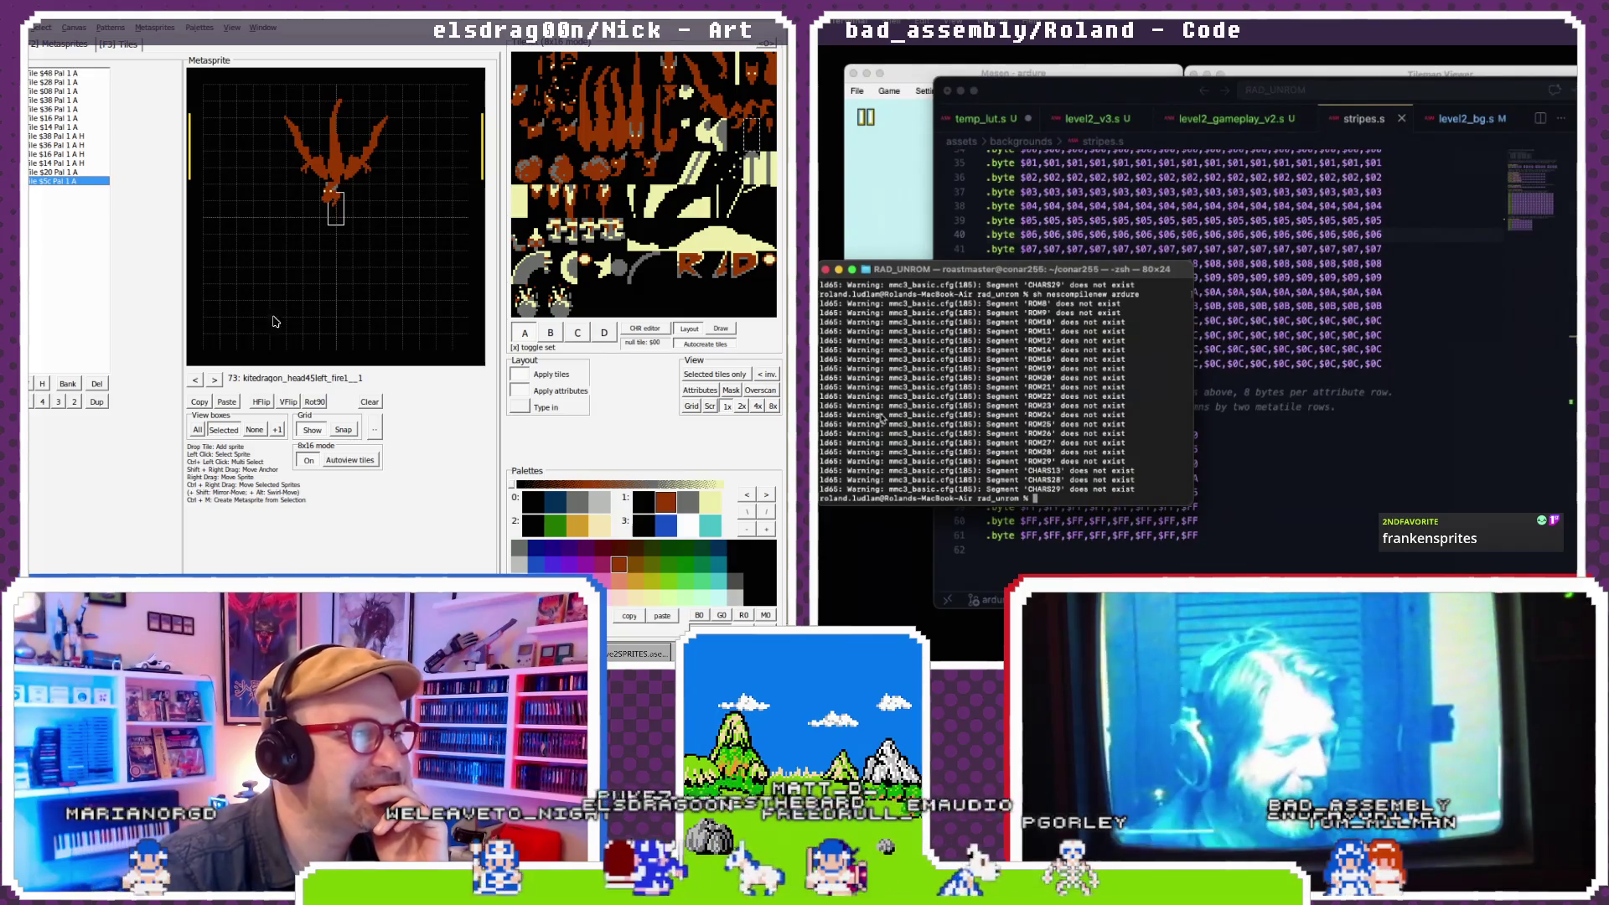
click(215, 383)
click(215, 382)
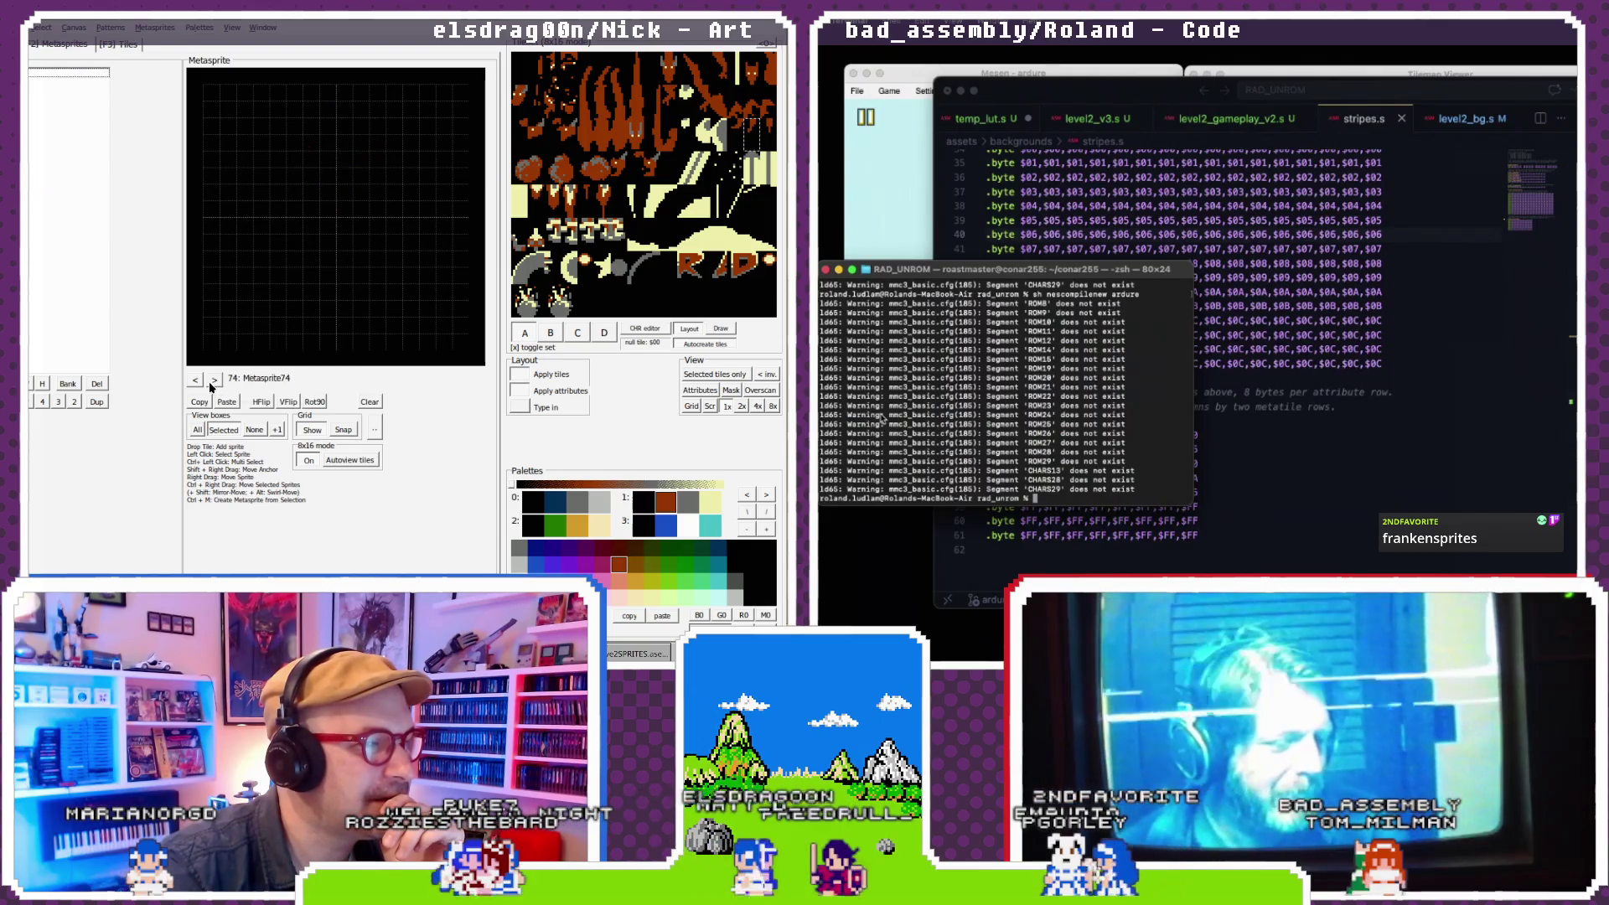
click(202, 380)
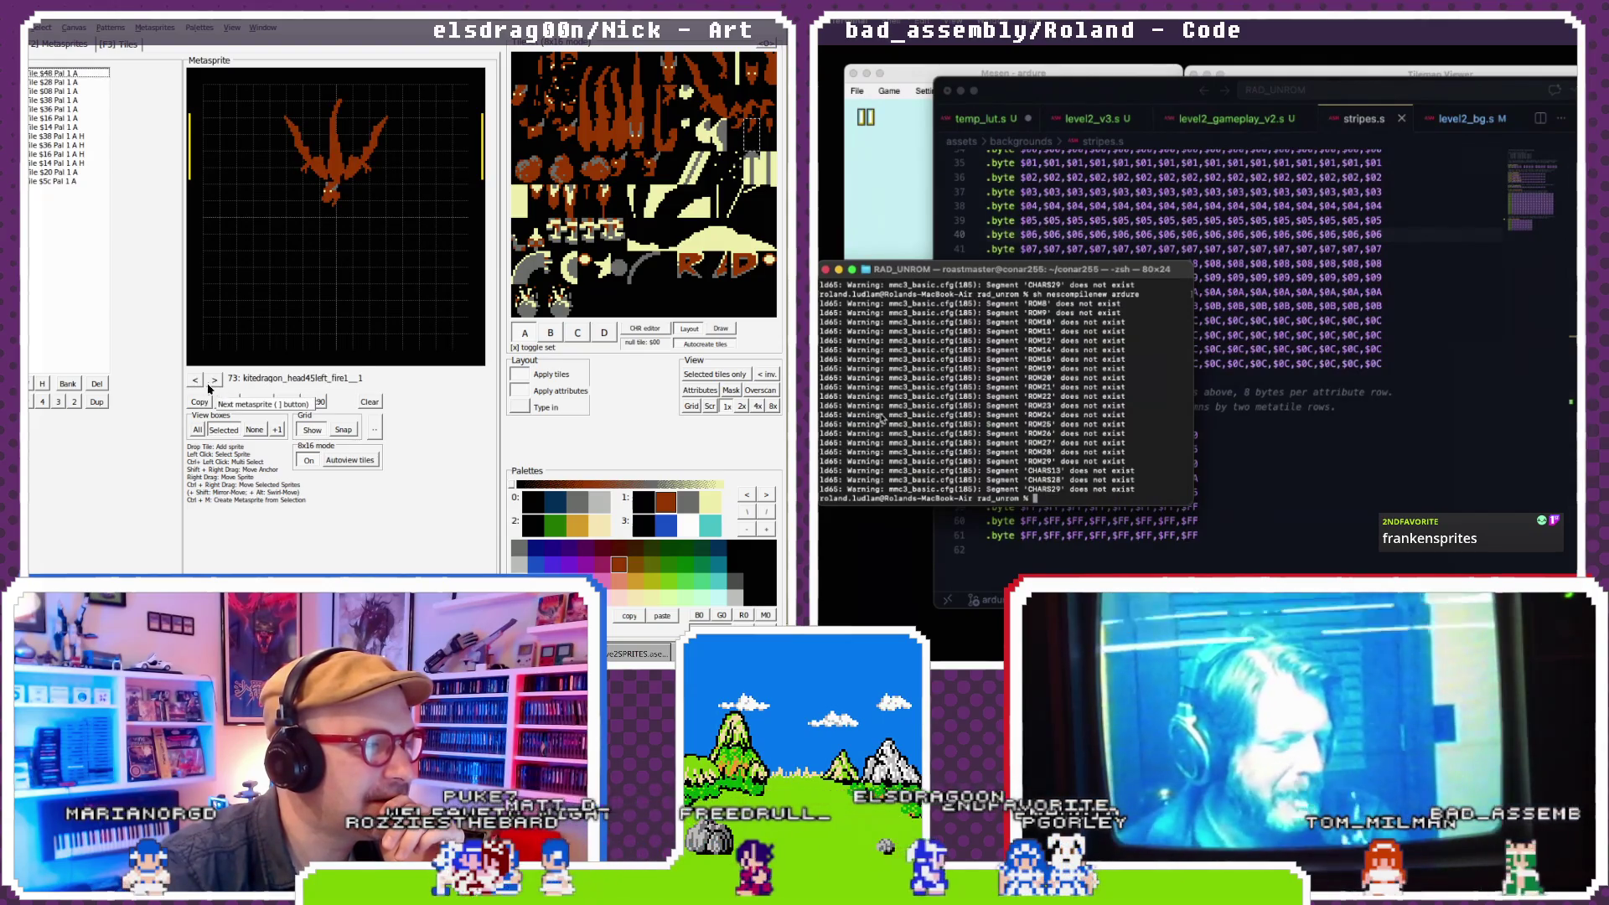
click(195, 382)
click(195, 381)
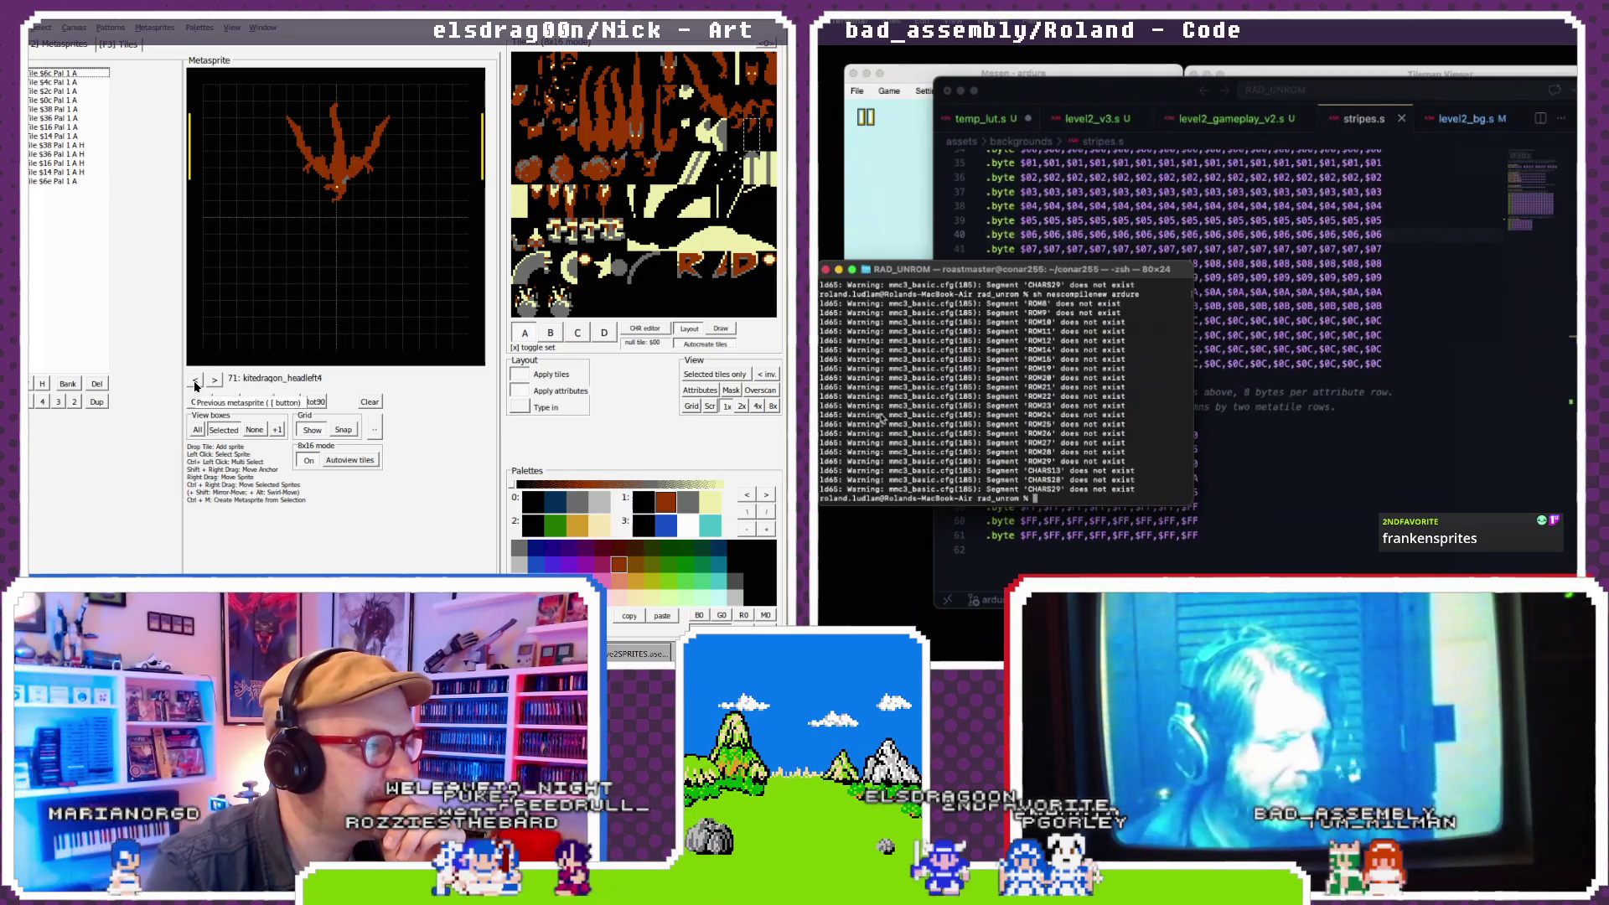
double_click(214, 383)
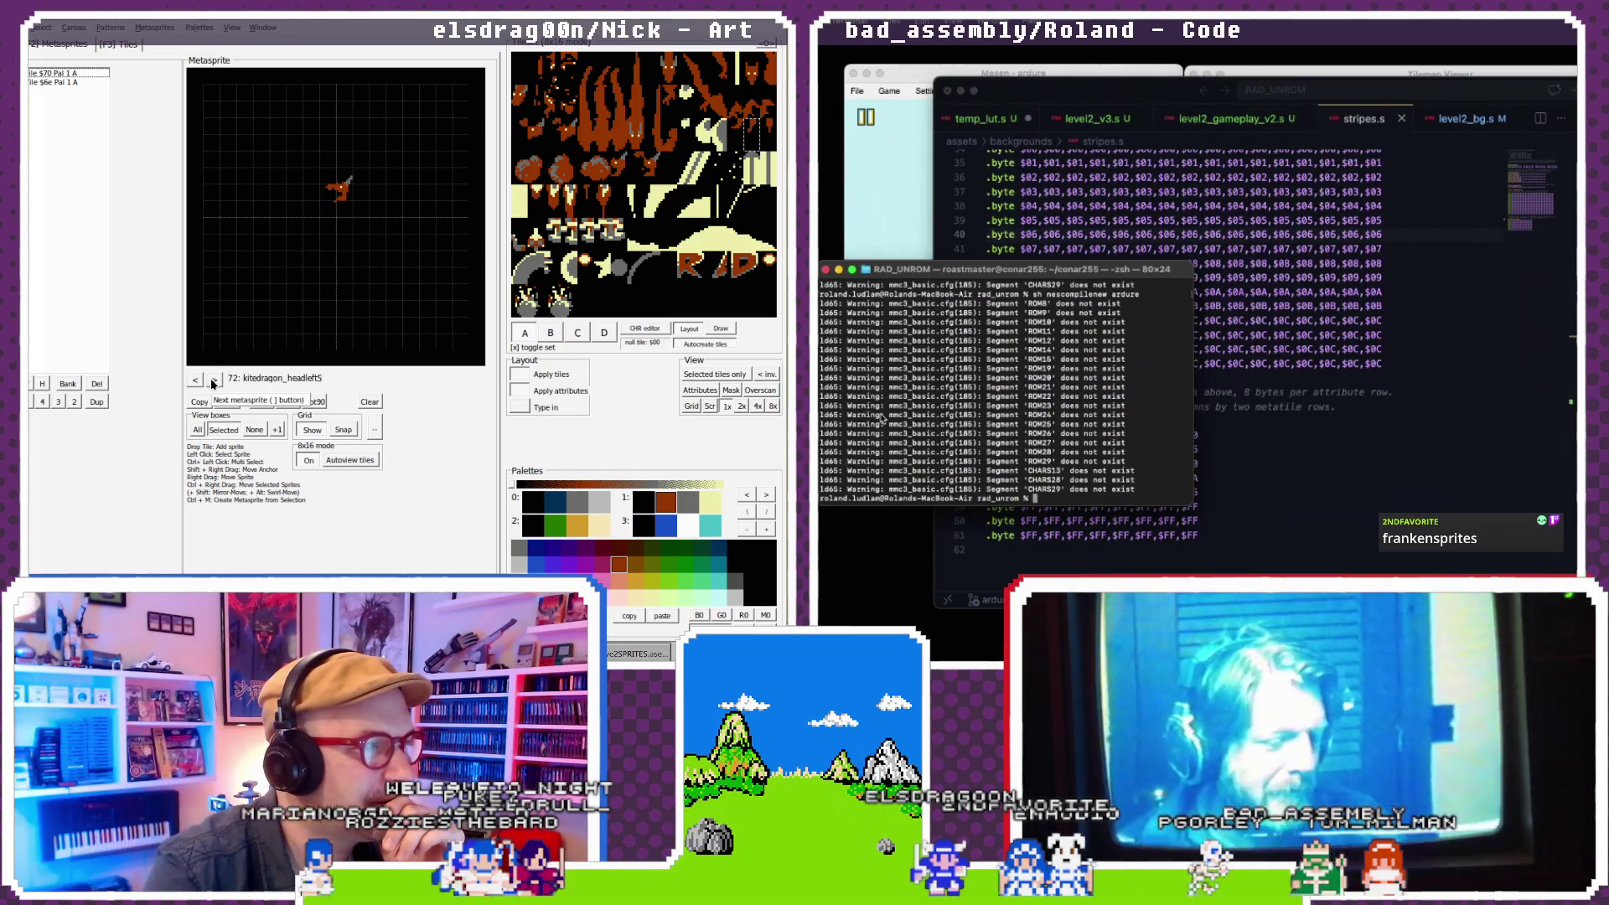
click(214, 381)
click(214, 381)
click(196, 382)
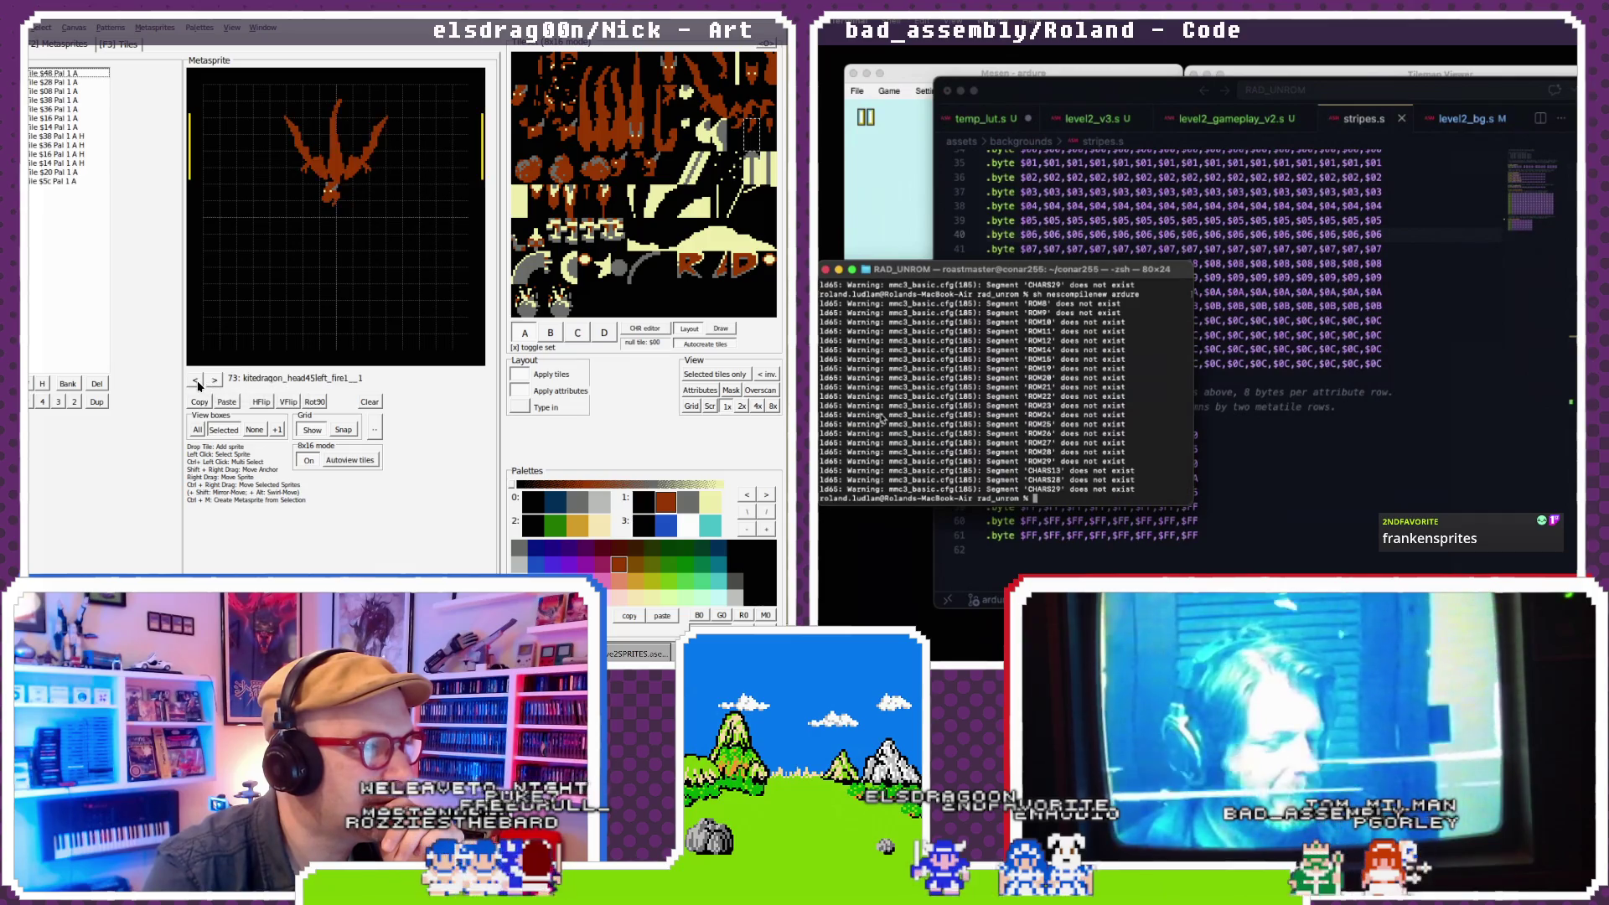
- Drop the trailing _1 from the dragon metasprite's name and paste the dragon into metasprite 74
double_click(309, 379)
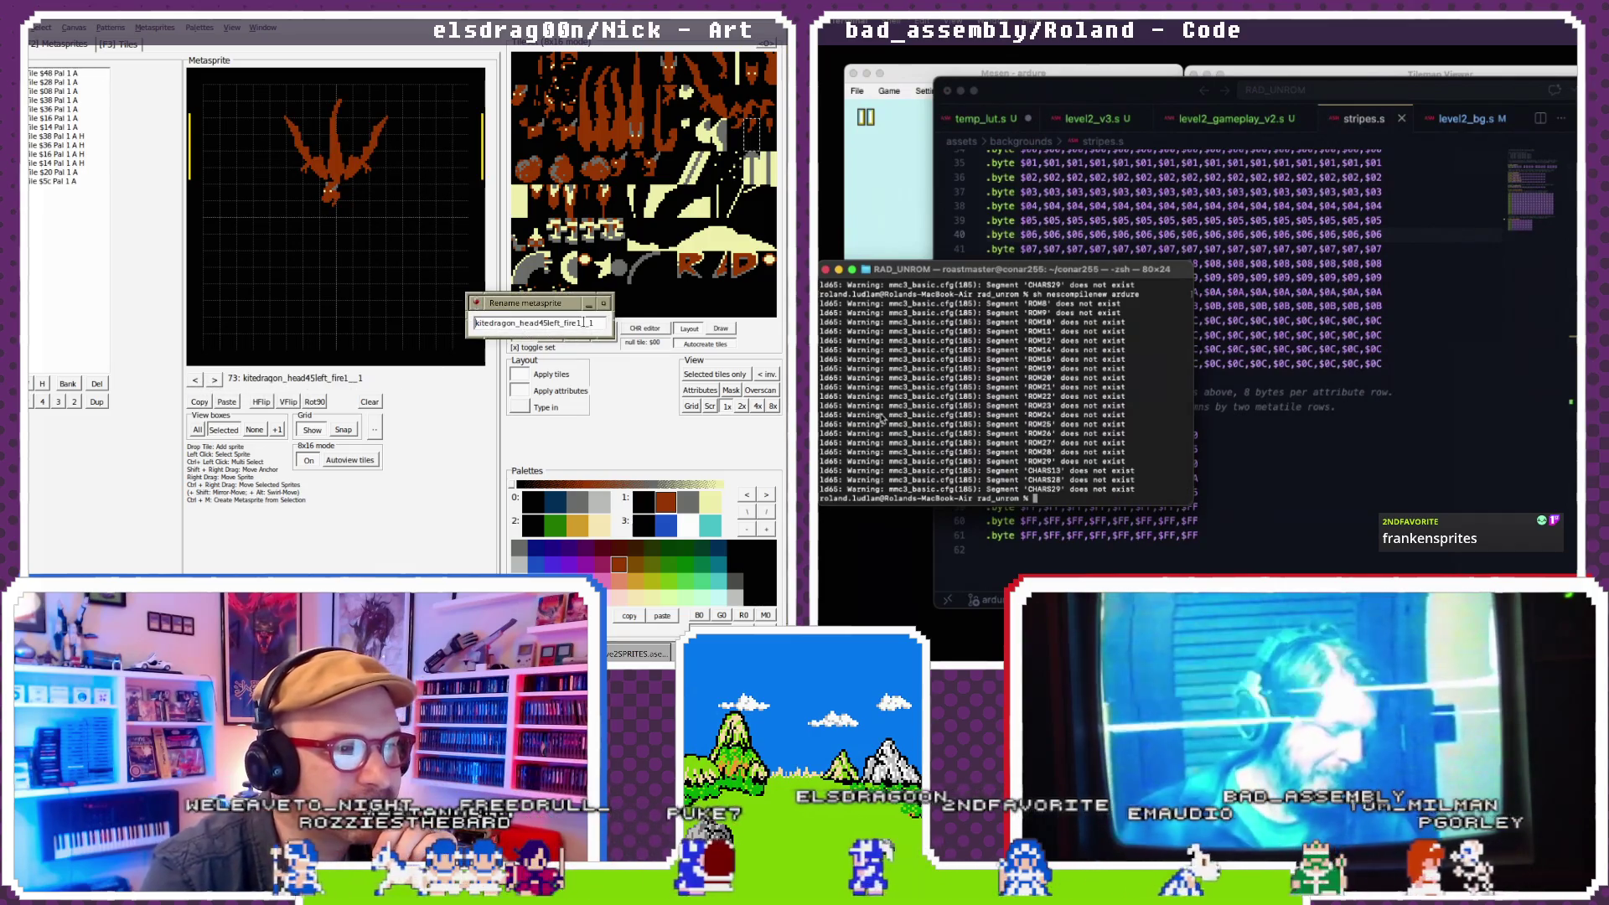
key(BackSpace)
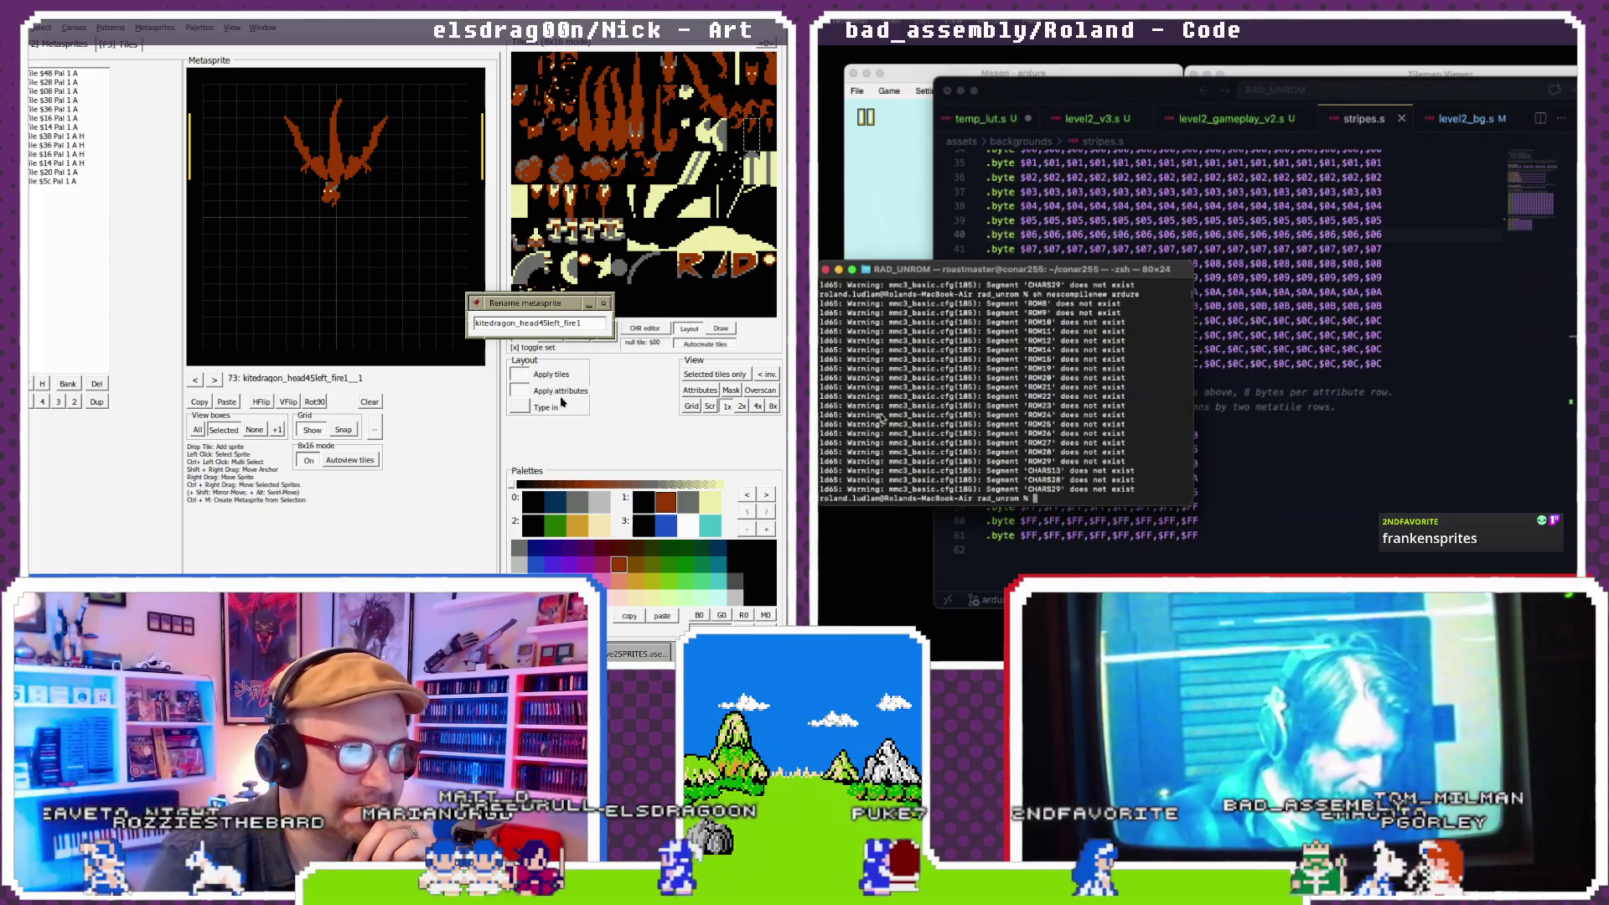
key(Return)
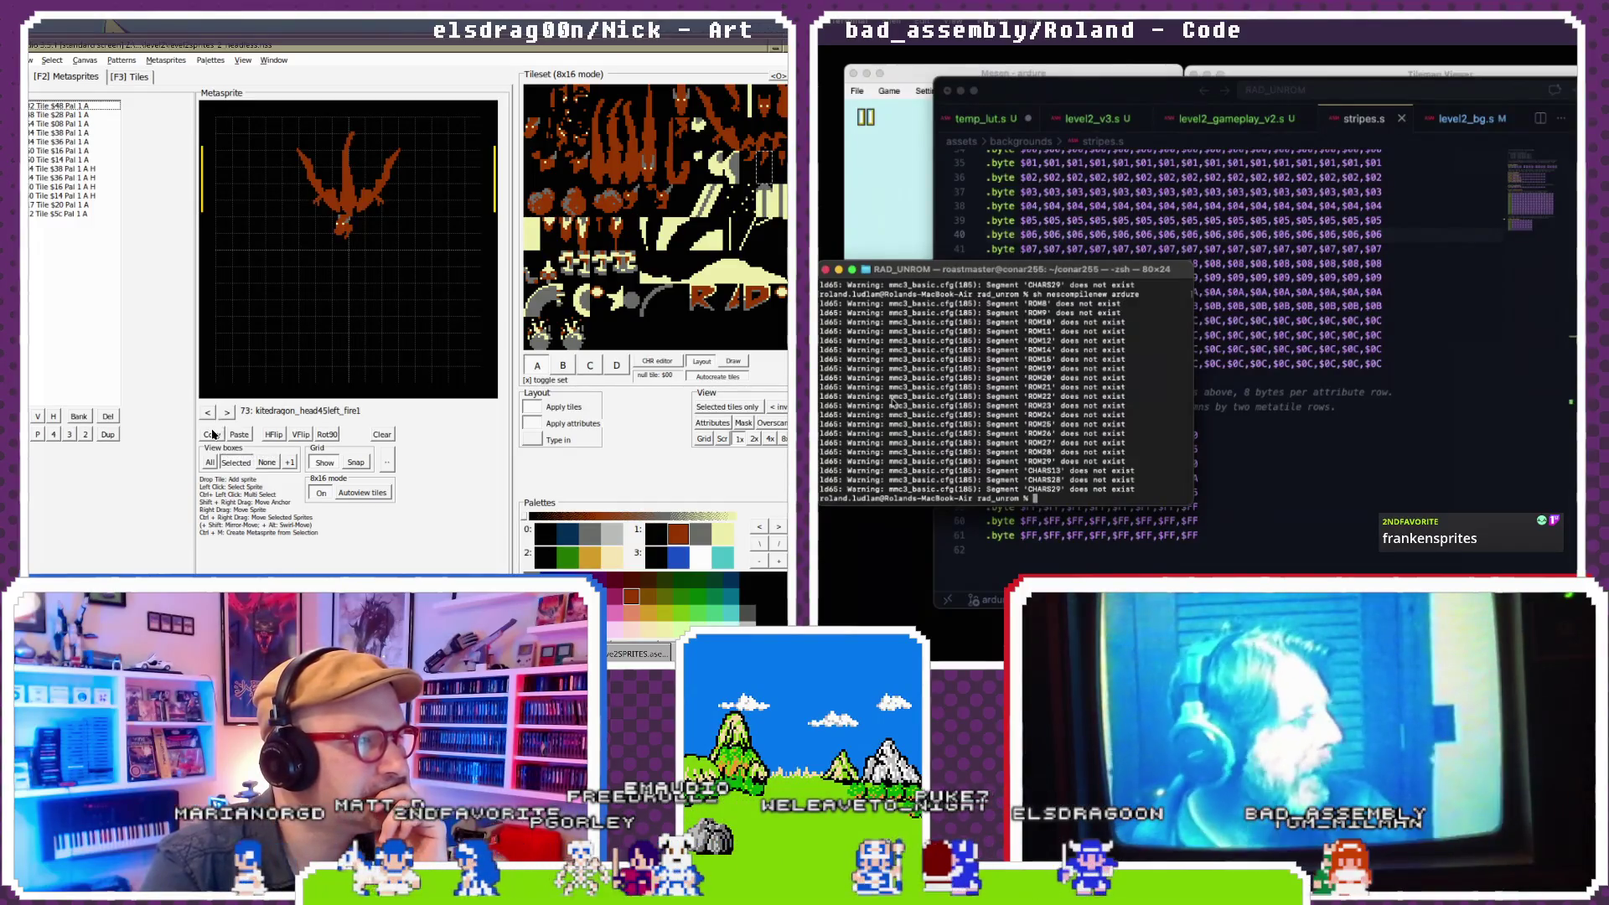
key(period)
click(239, 434)
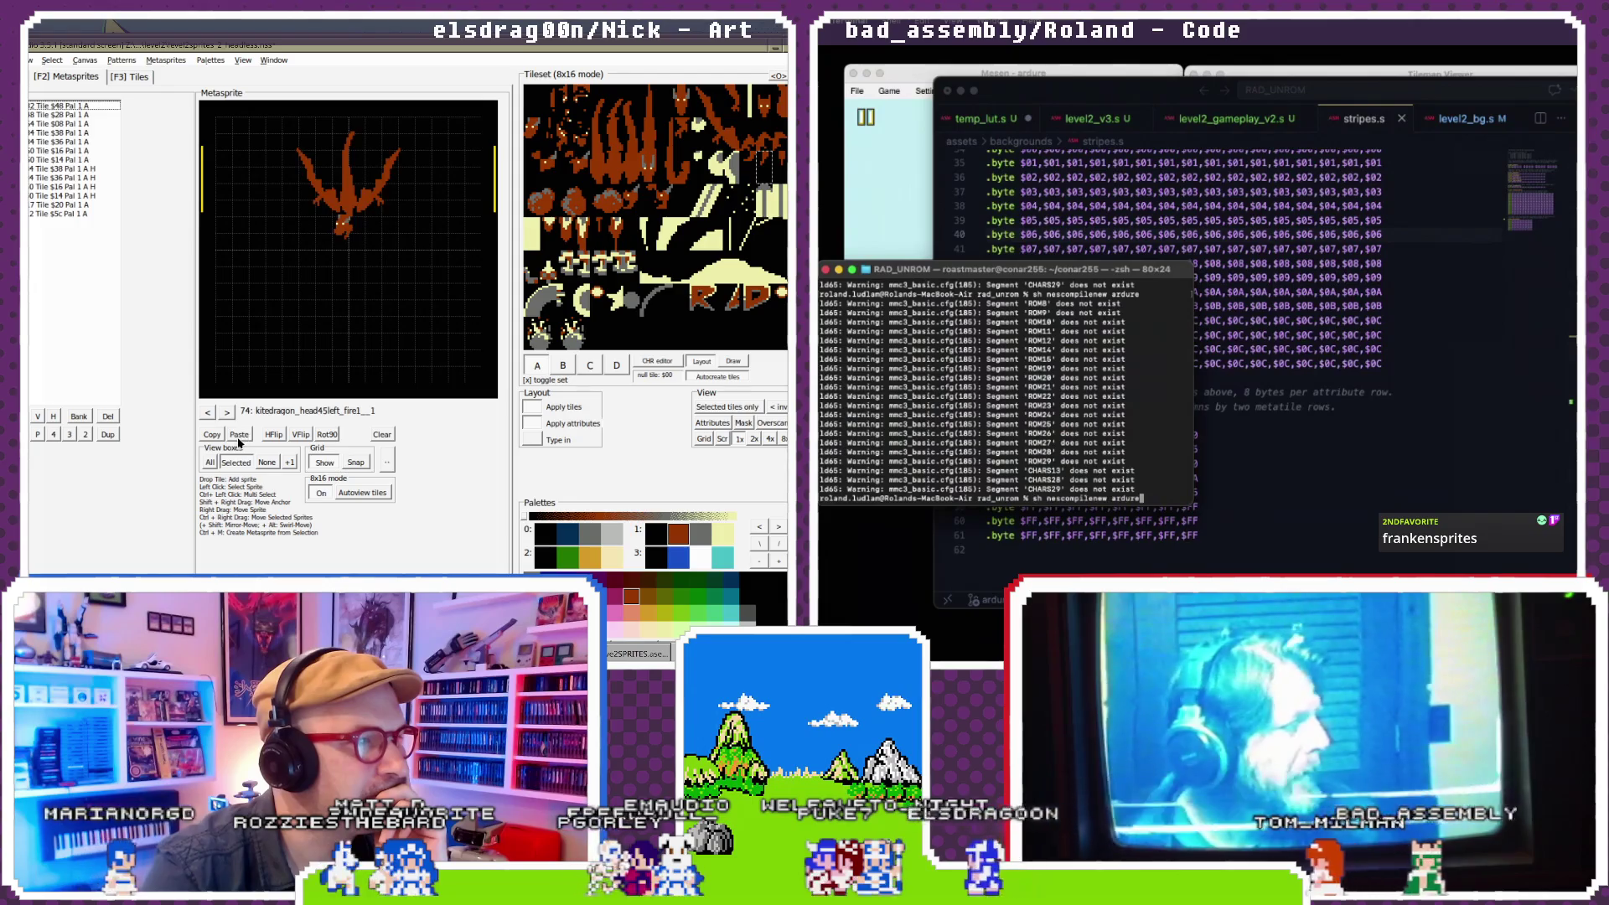
double_click(352, 409)
- Name metasprite 74 kitedragon_head45left_fire2, then bring the tilemap viewer and Mesen emulator forward
click(1173, 86)
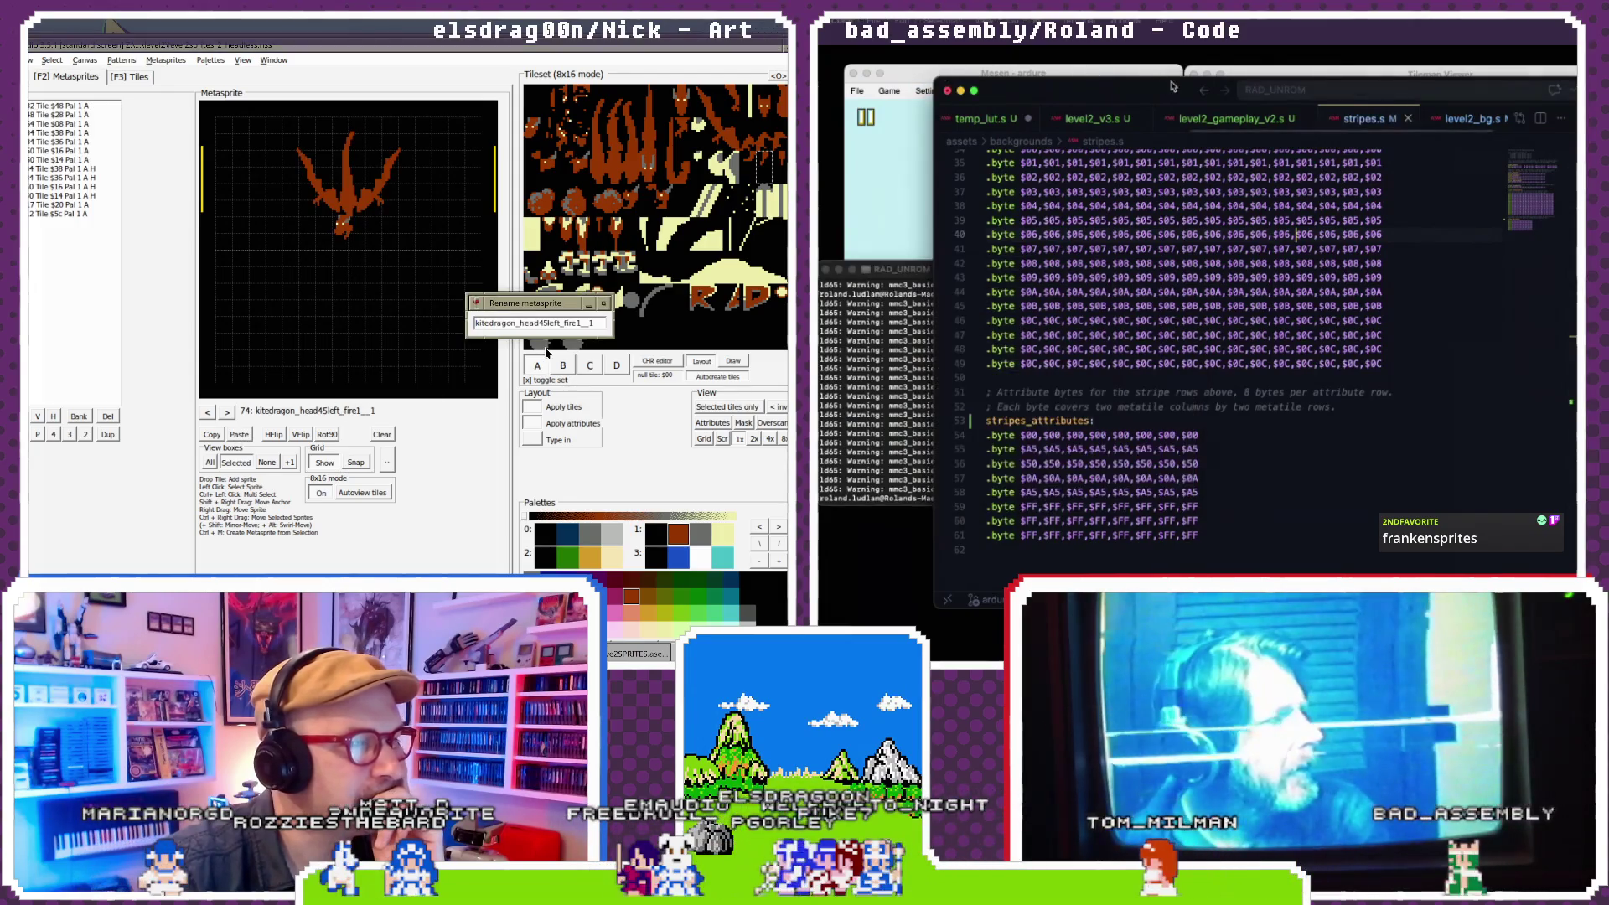
click(1247, 75)
key(BackSpace)
key(BackSpace)
text(2)
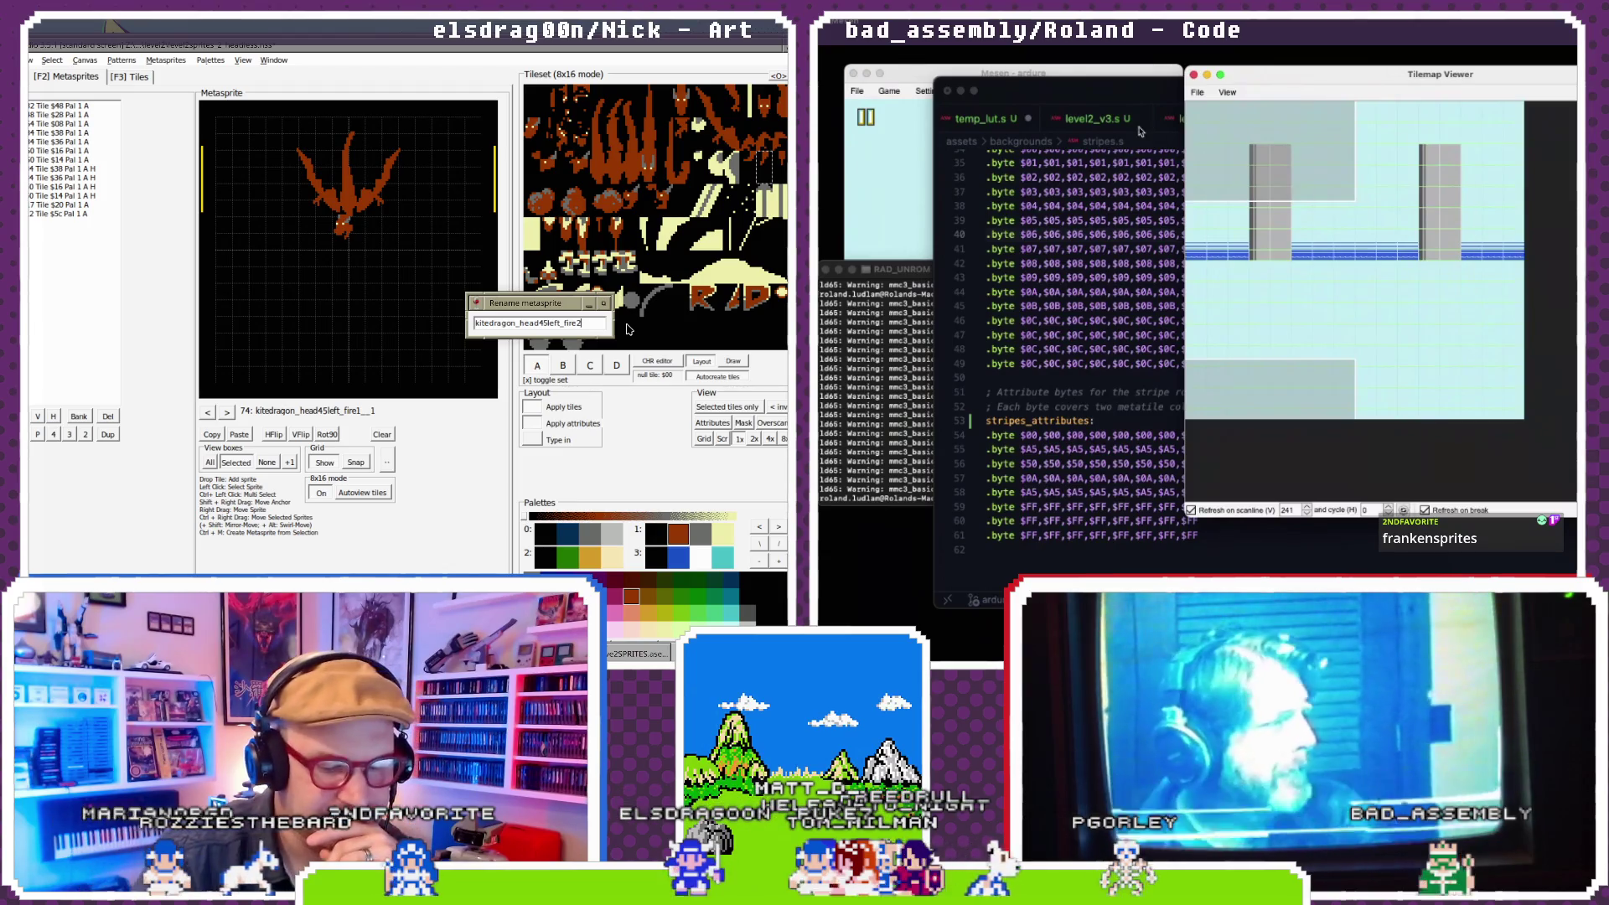
key(Return)
double_click(989, 90)
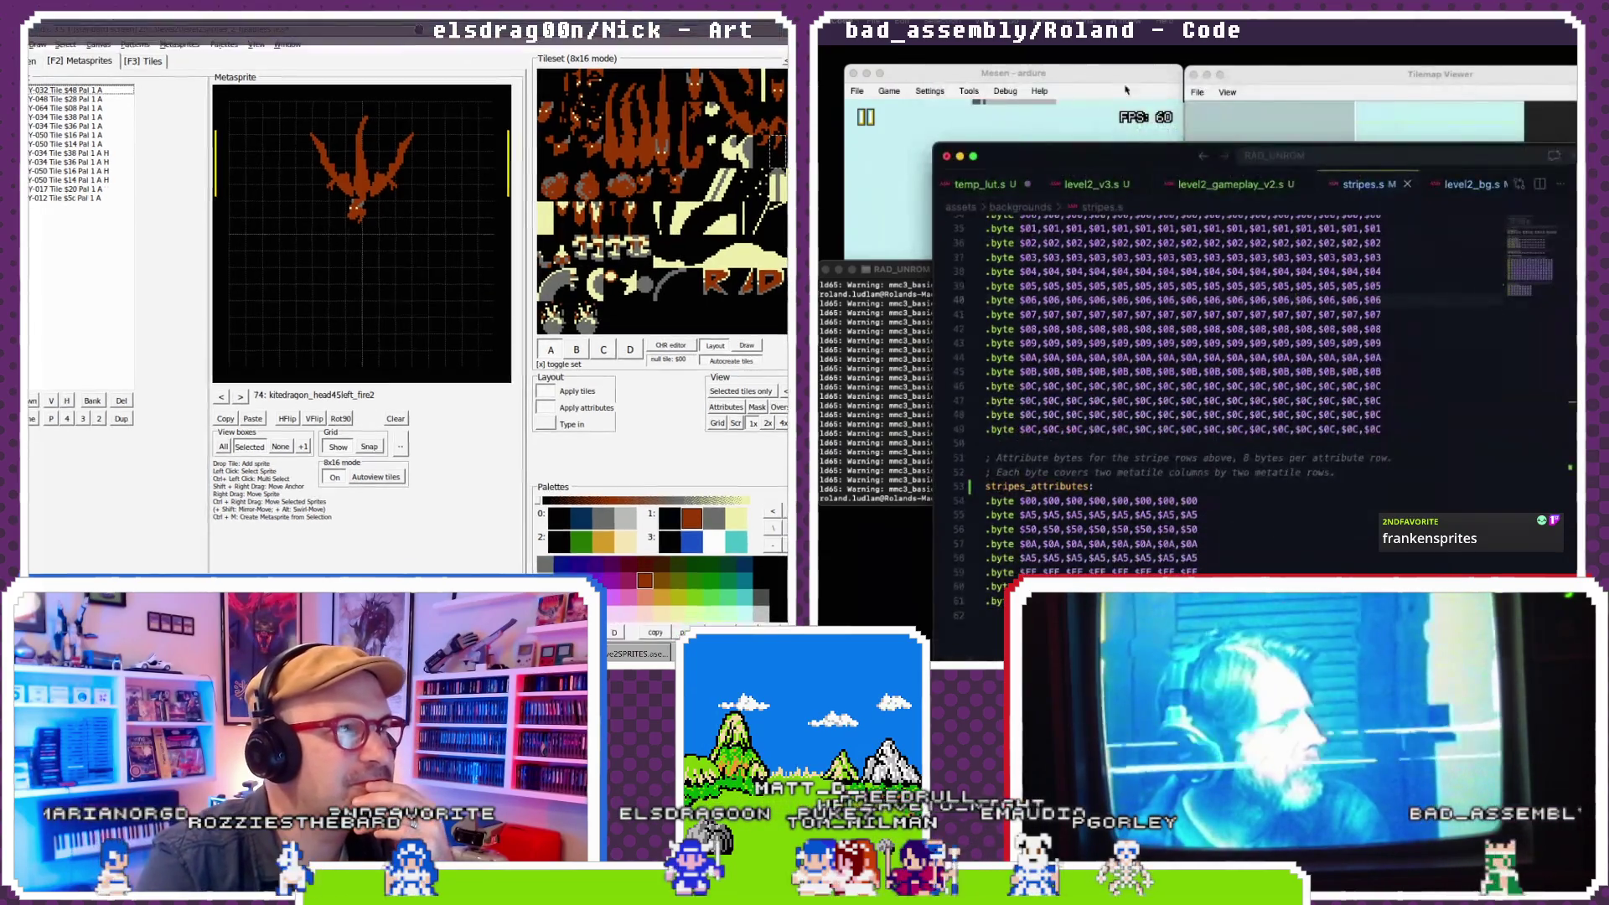
click(1104, 81)
- Reset the running game from the Game menu and pause it
click(889, 90)
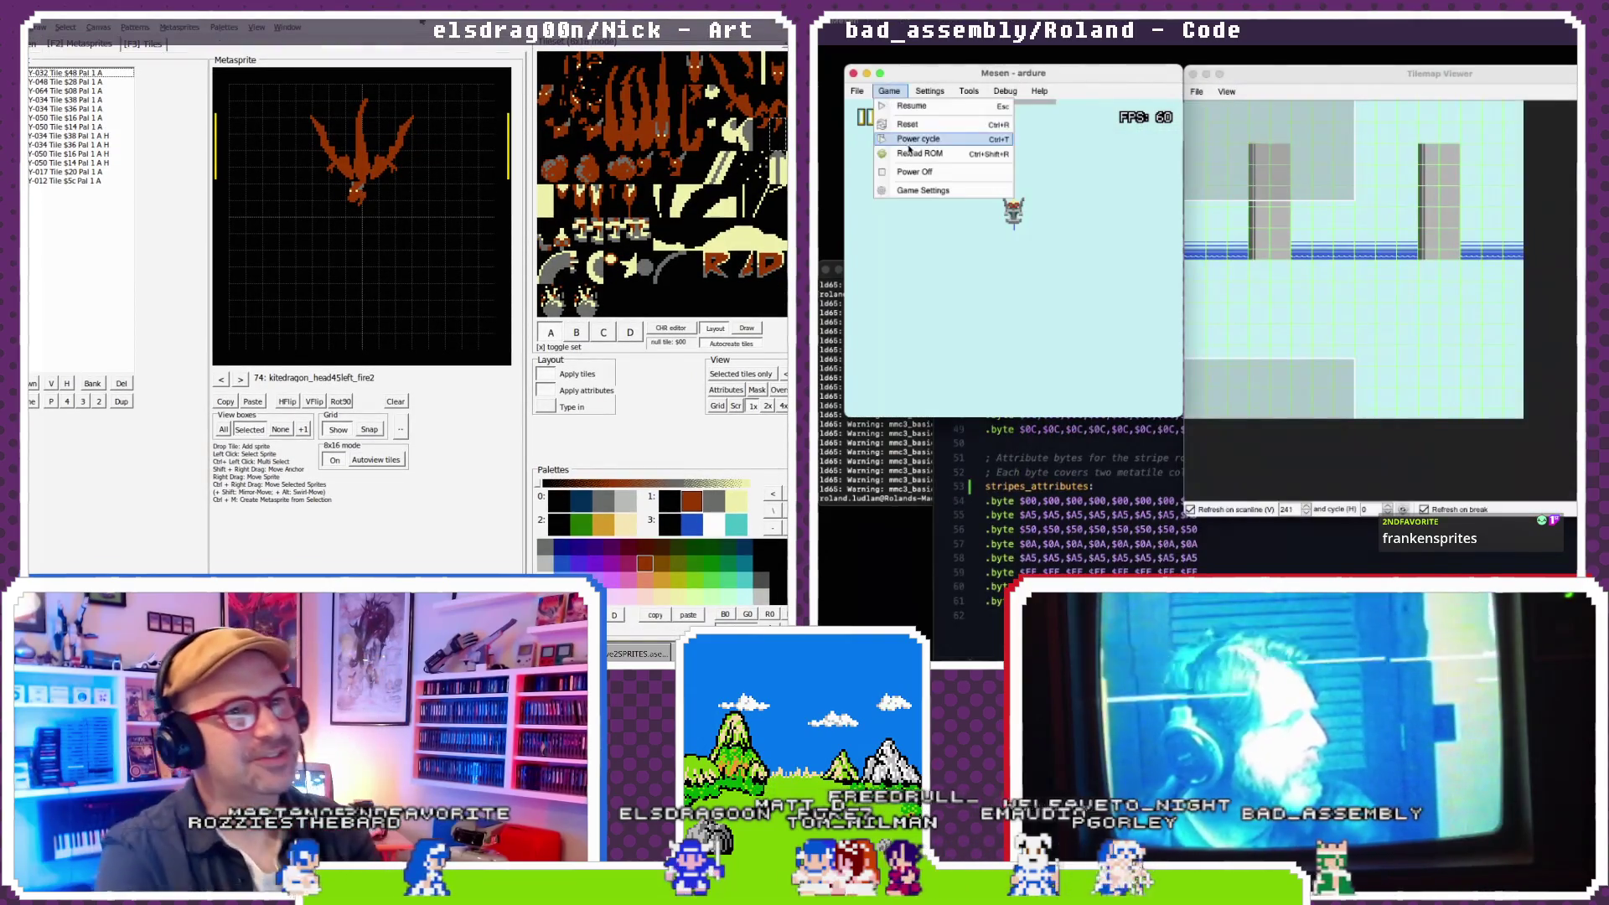
click(913, 159)
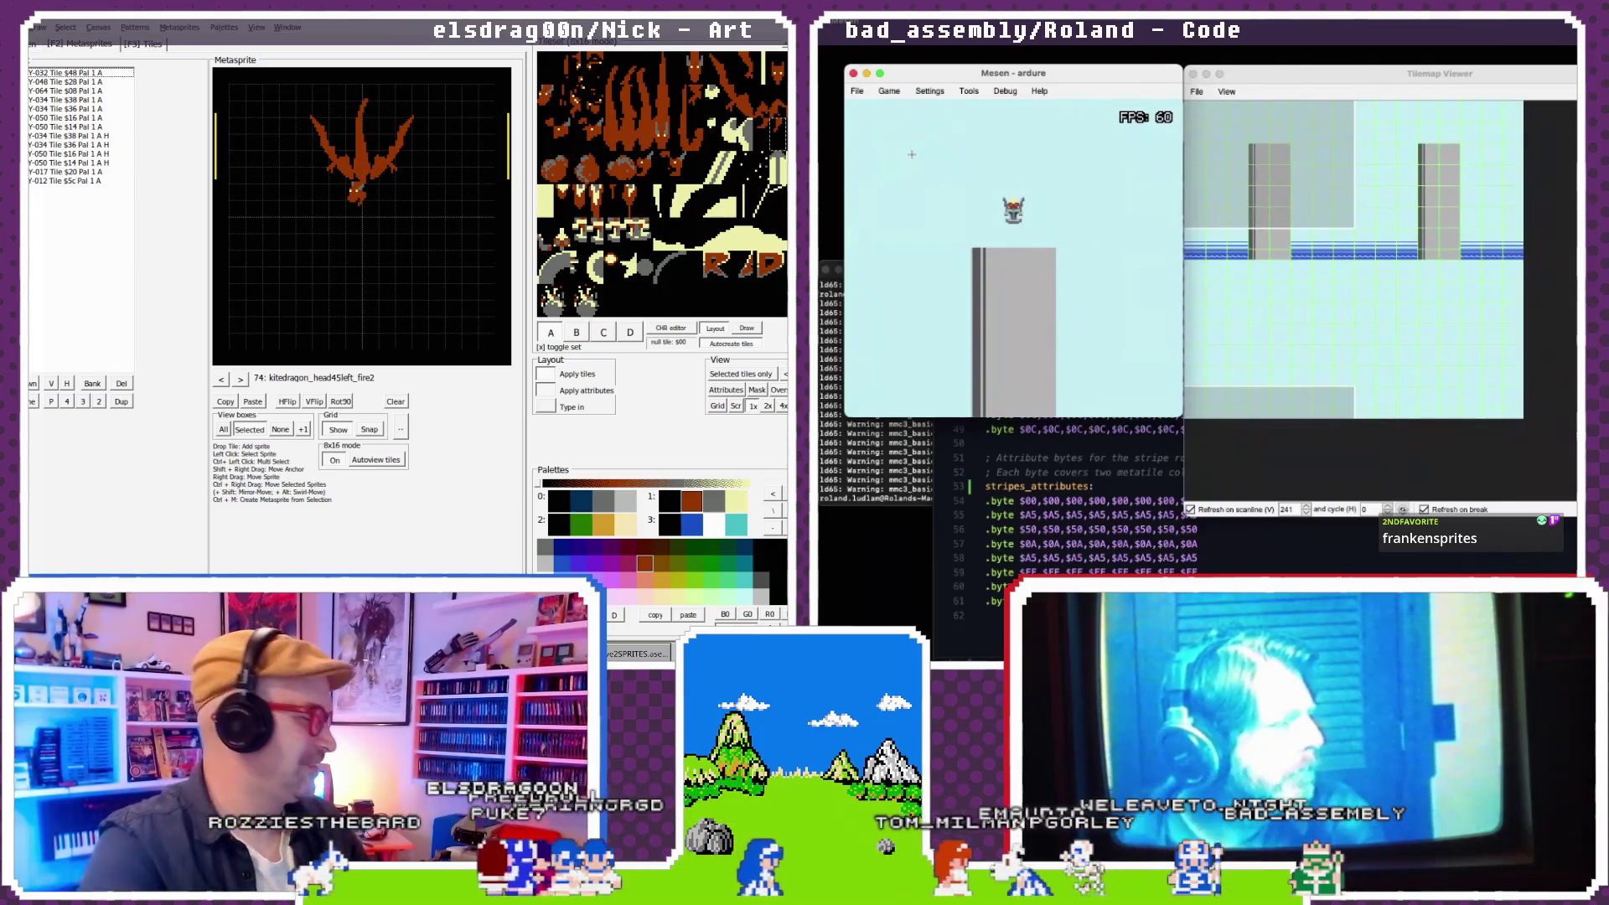
click(889, 90)
click(889, 91)
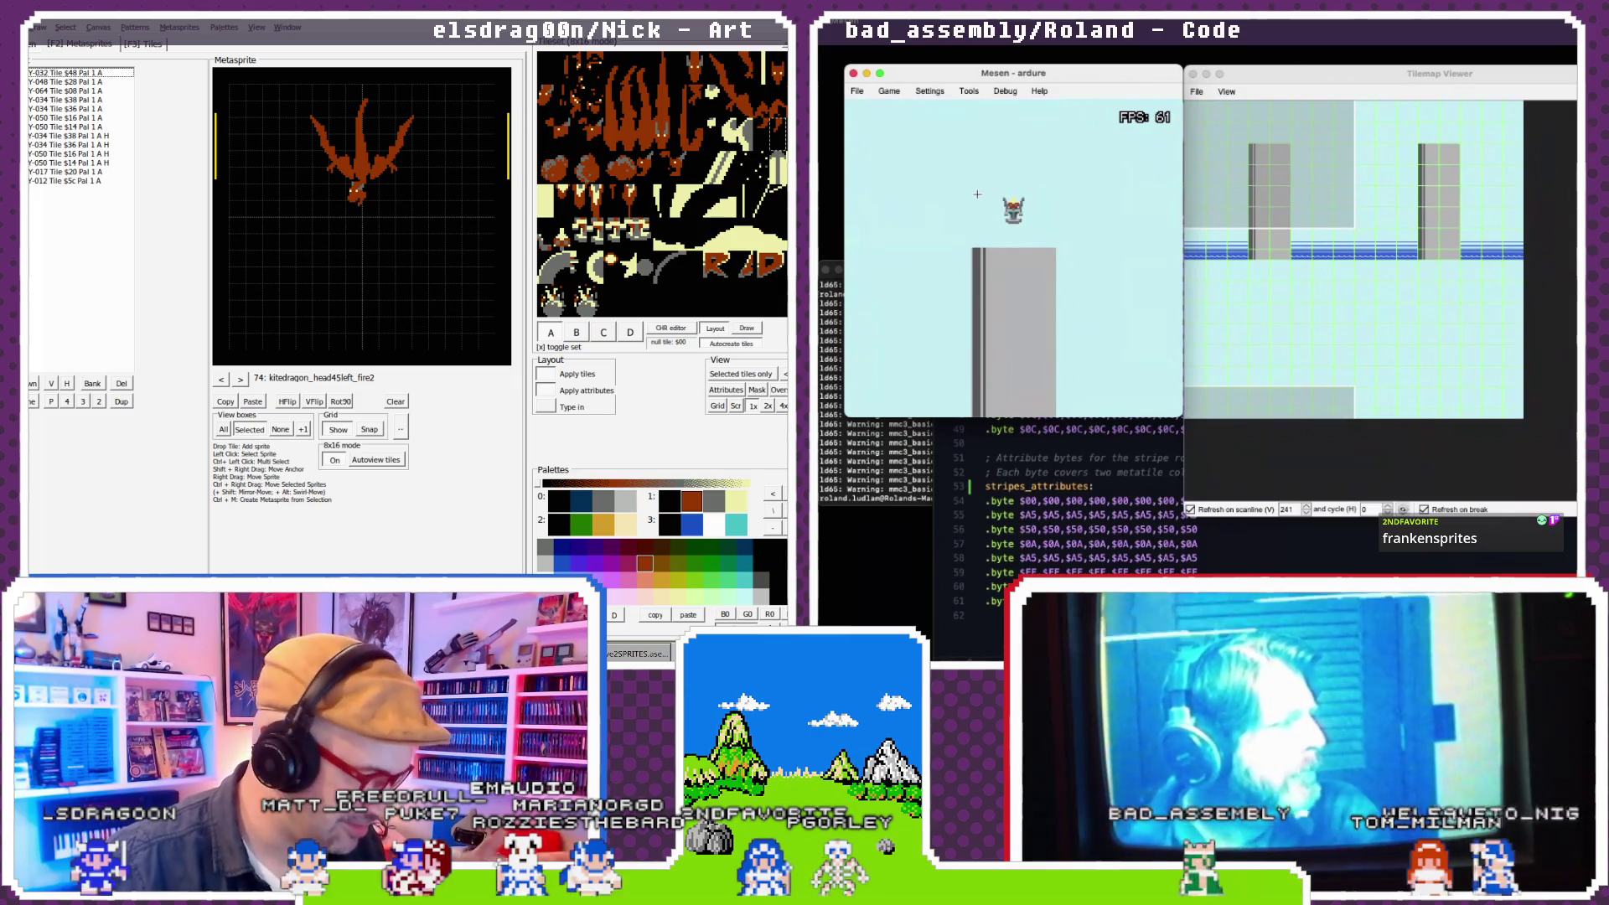
click(889, 90)
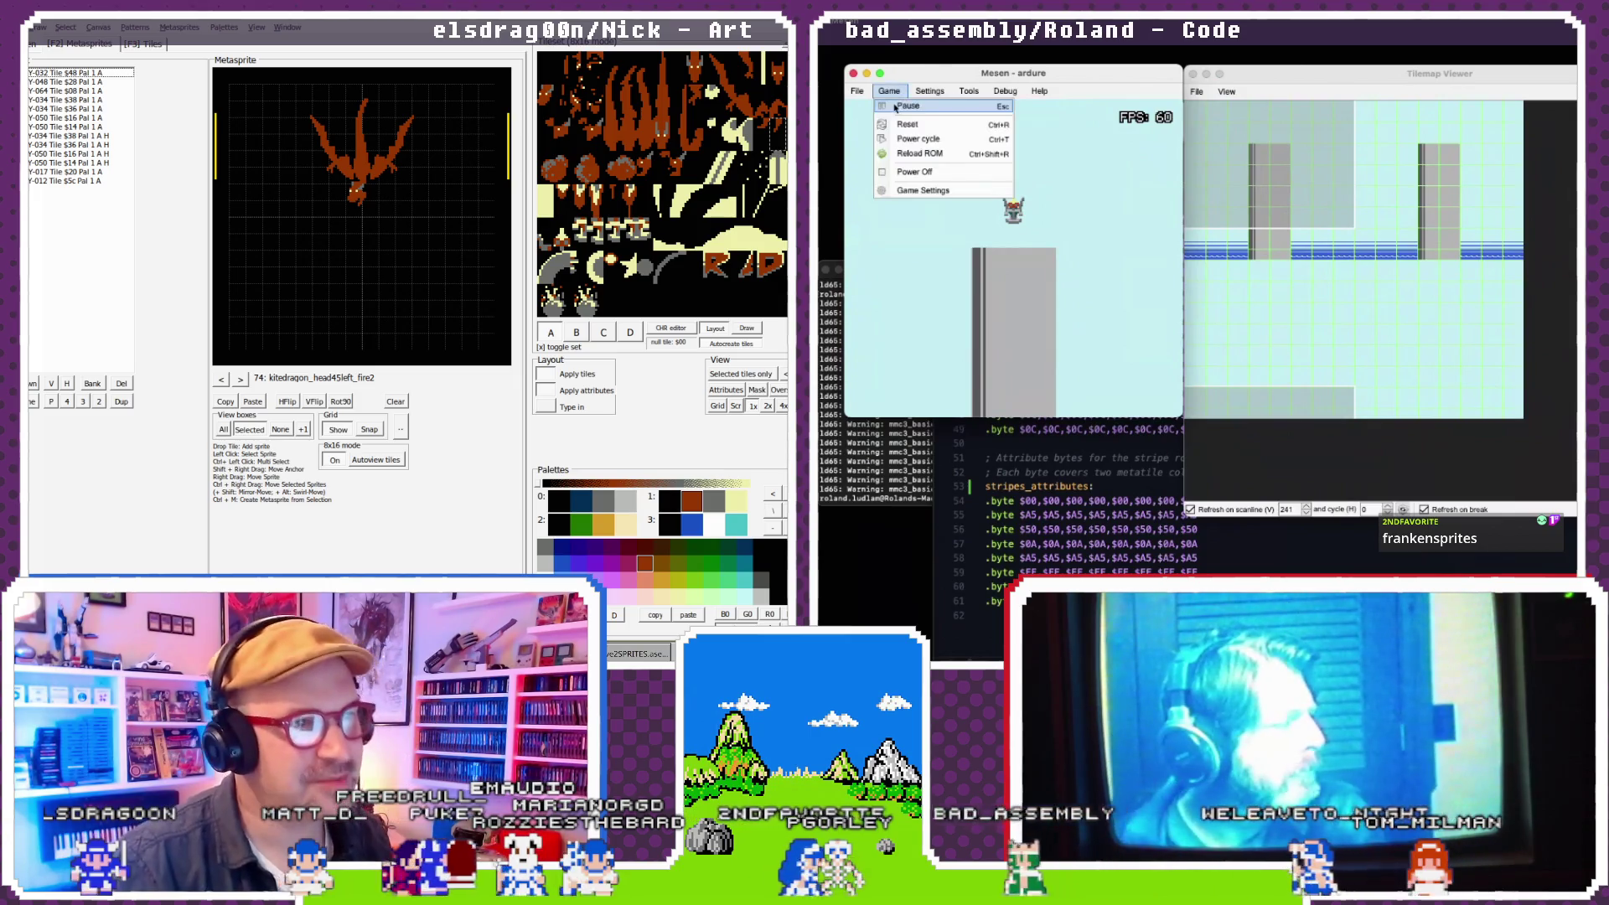
click(897, 106)
- Reload the freshly built ROM, pause on the level, and open the debugger
click(889, 90)
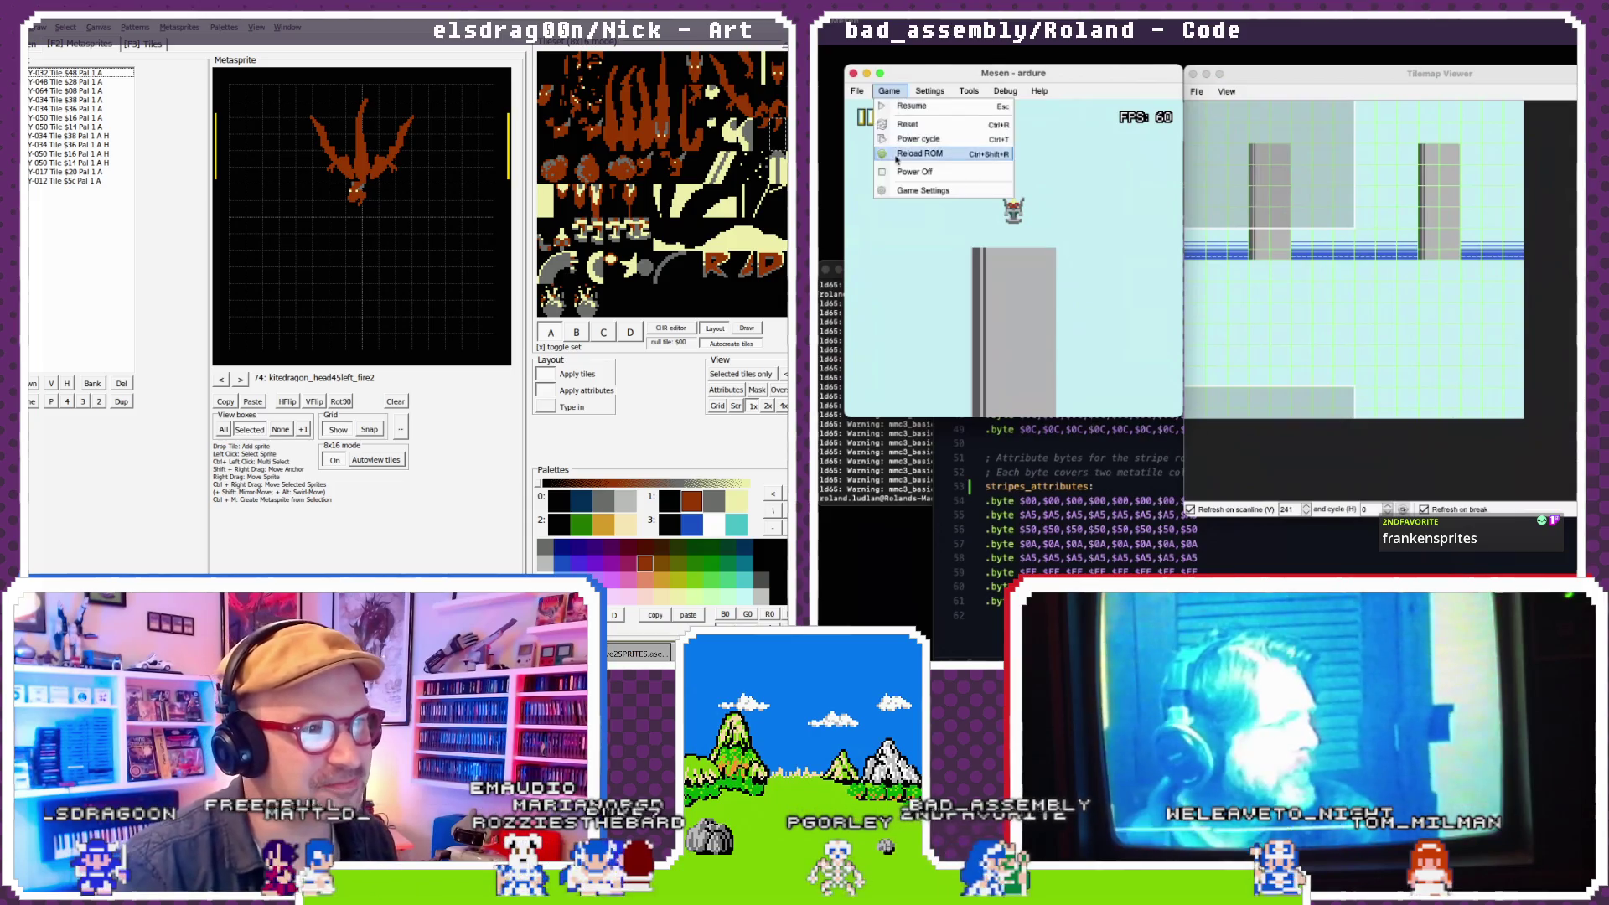
click(896, 157)
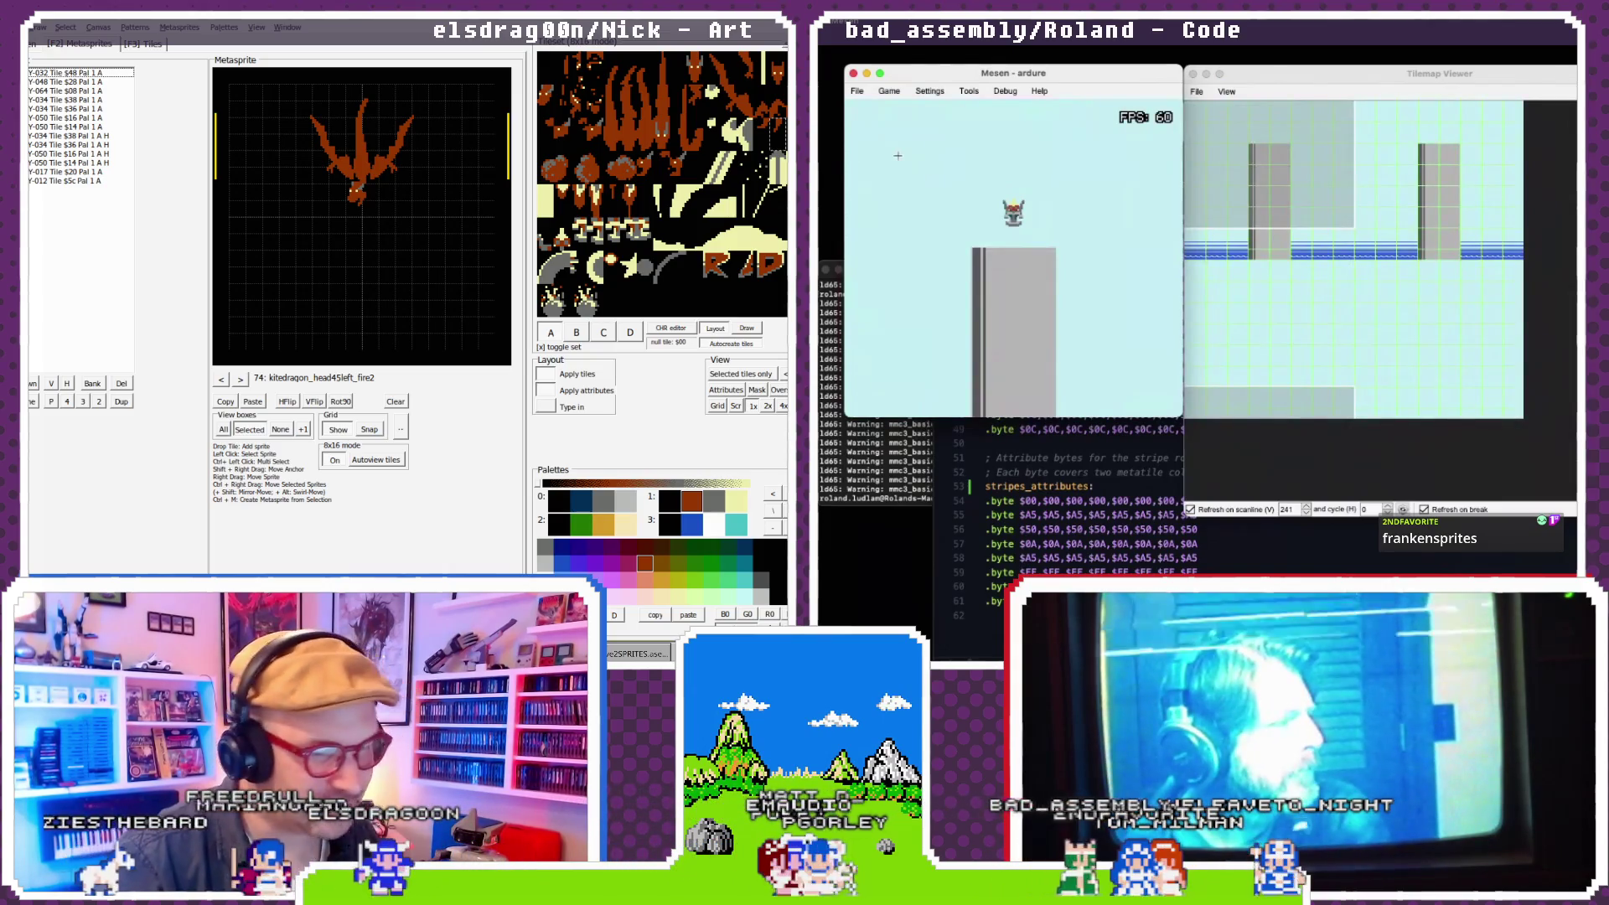
click(889, 90)
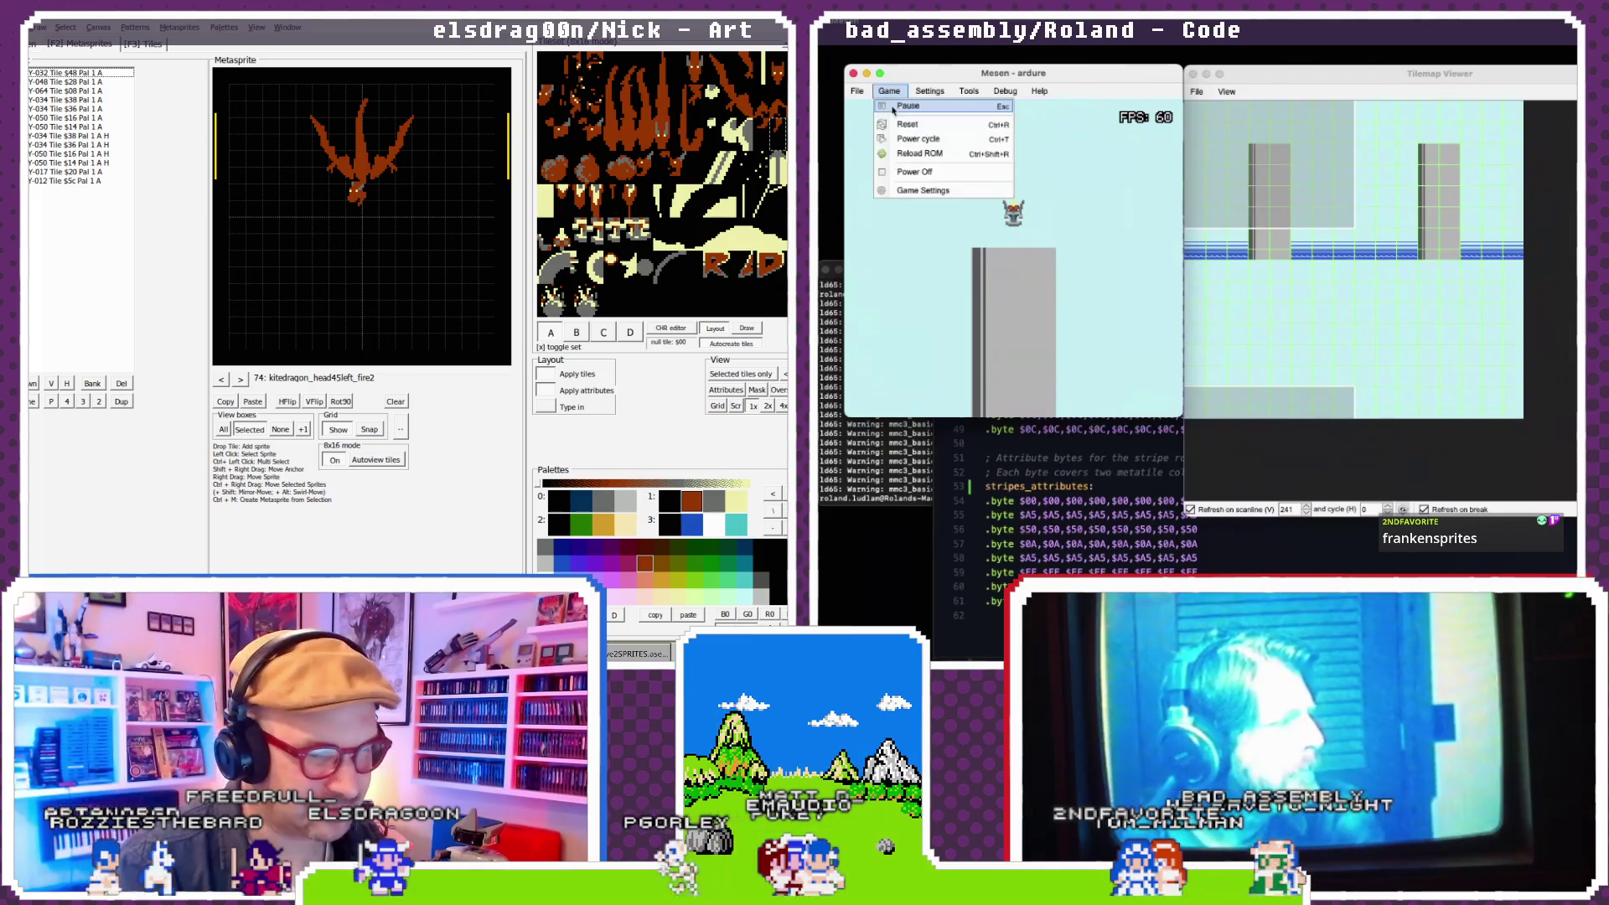
click(897, 107)
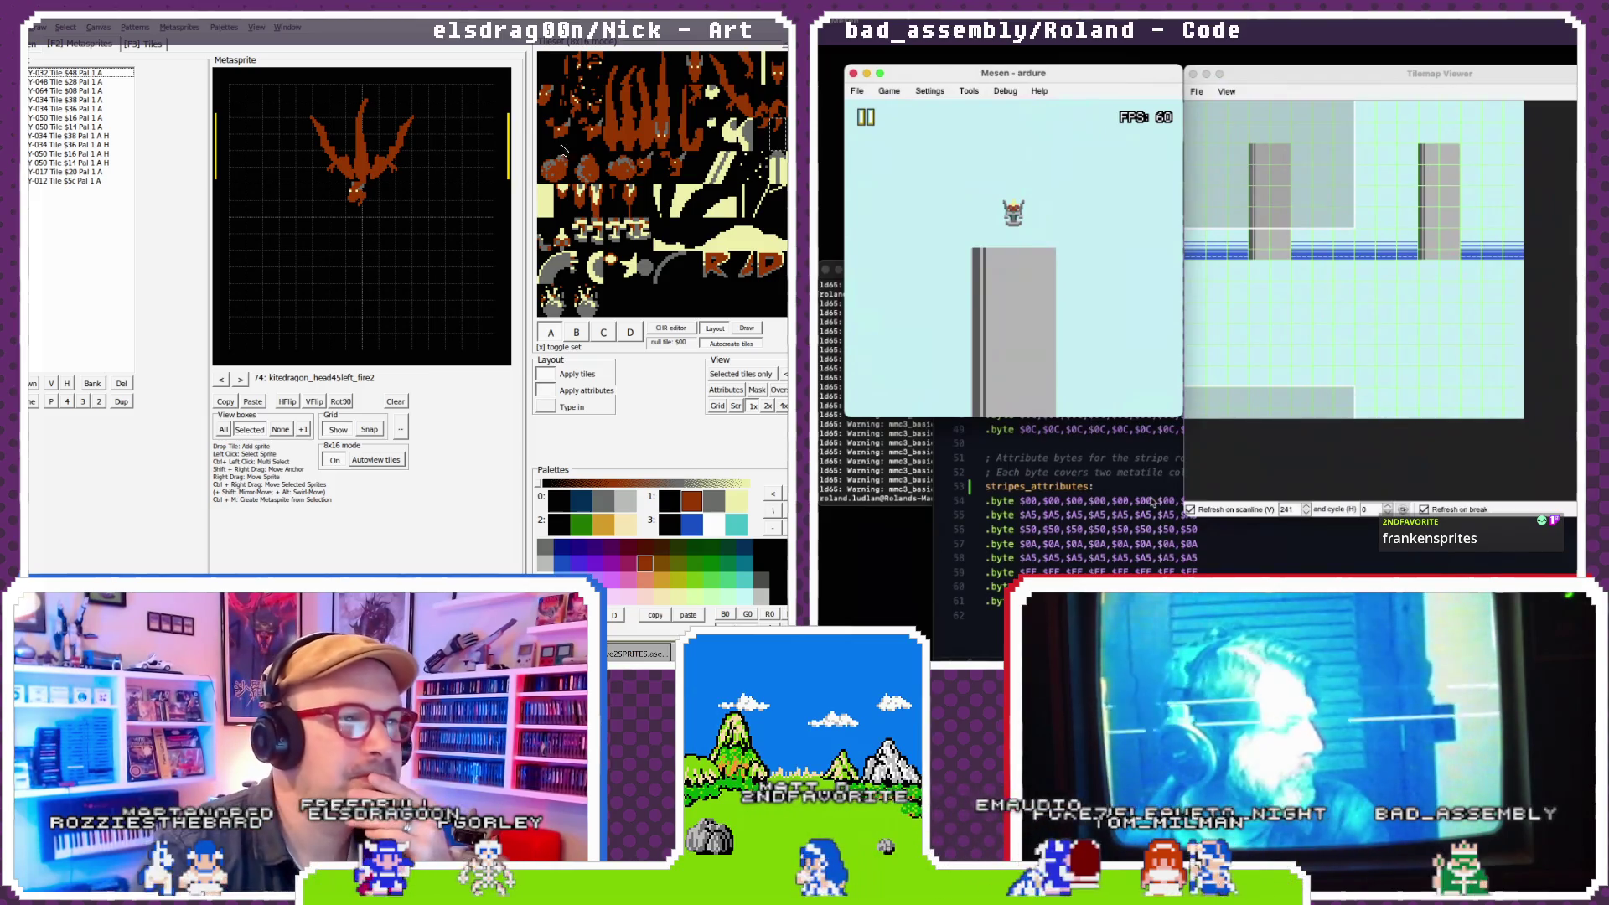
click(233, 381)
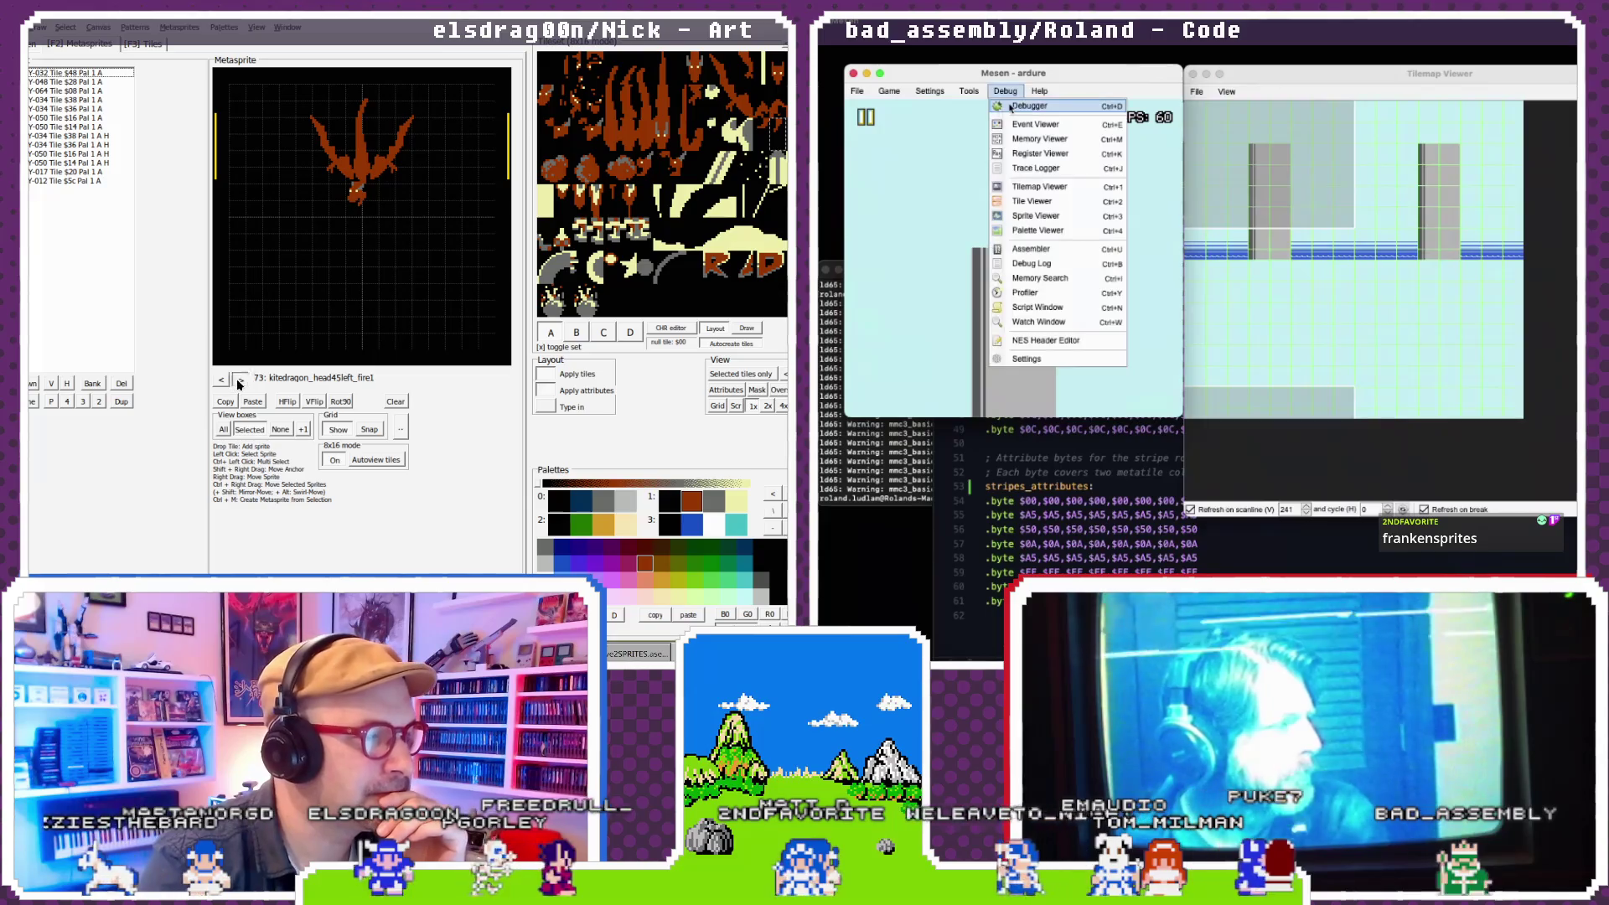
click(361, 209)
- Move the debugger aside, close it, and bring stripes.s back in front
drag(1443, 122, 1270, 122)
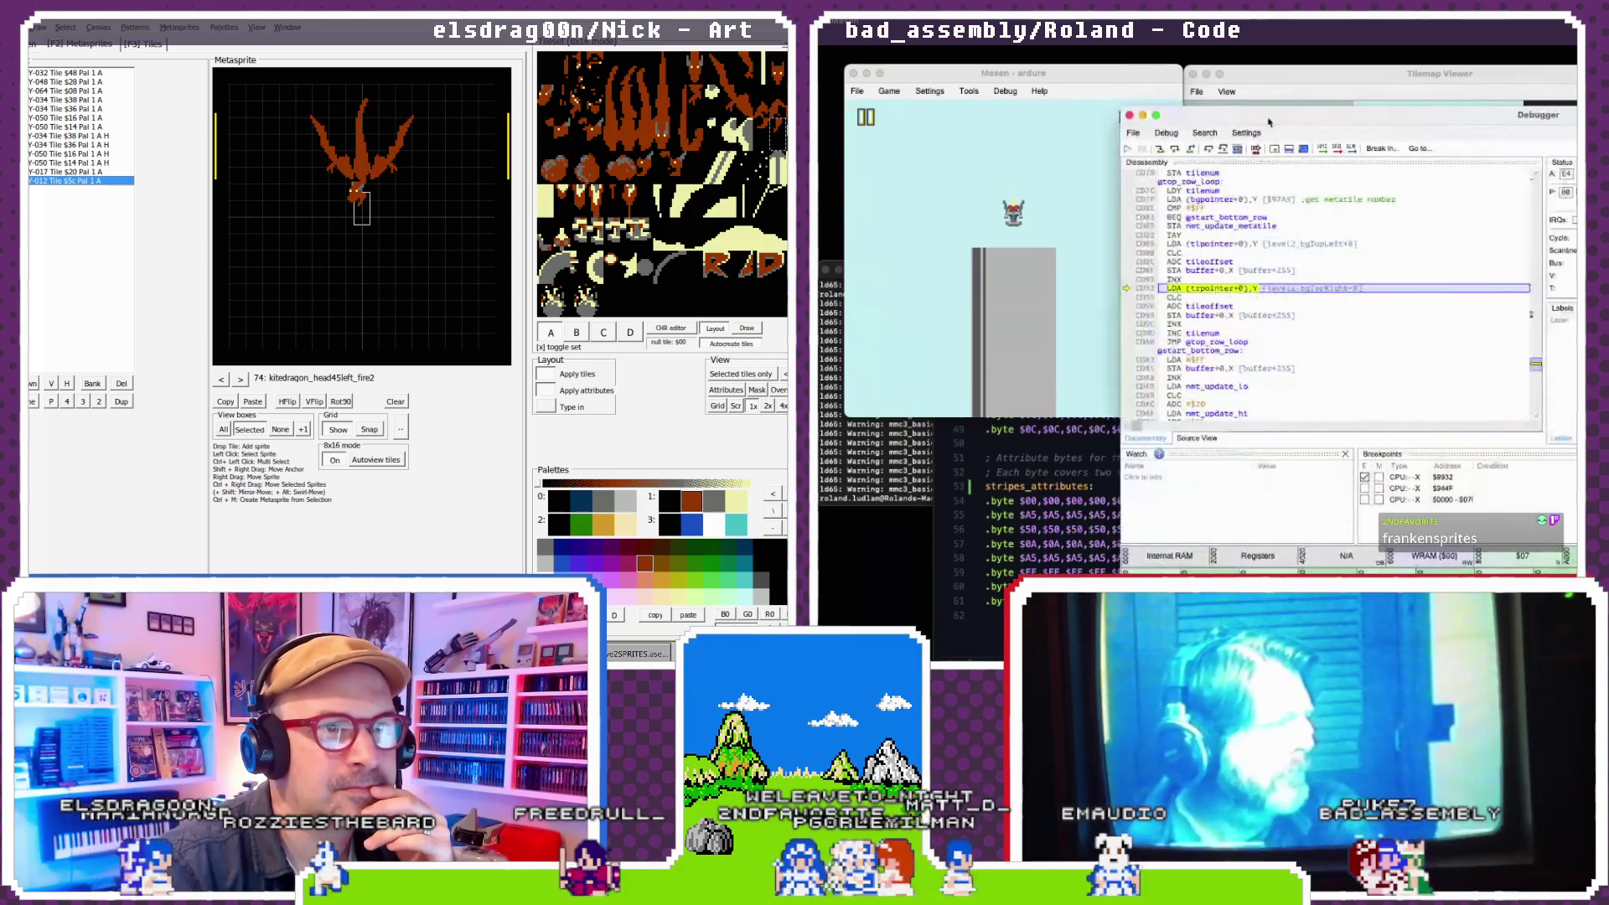
click(1129, 115)
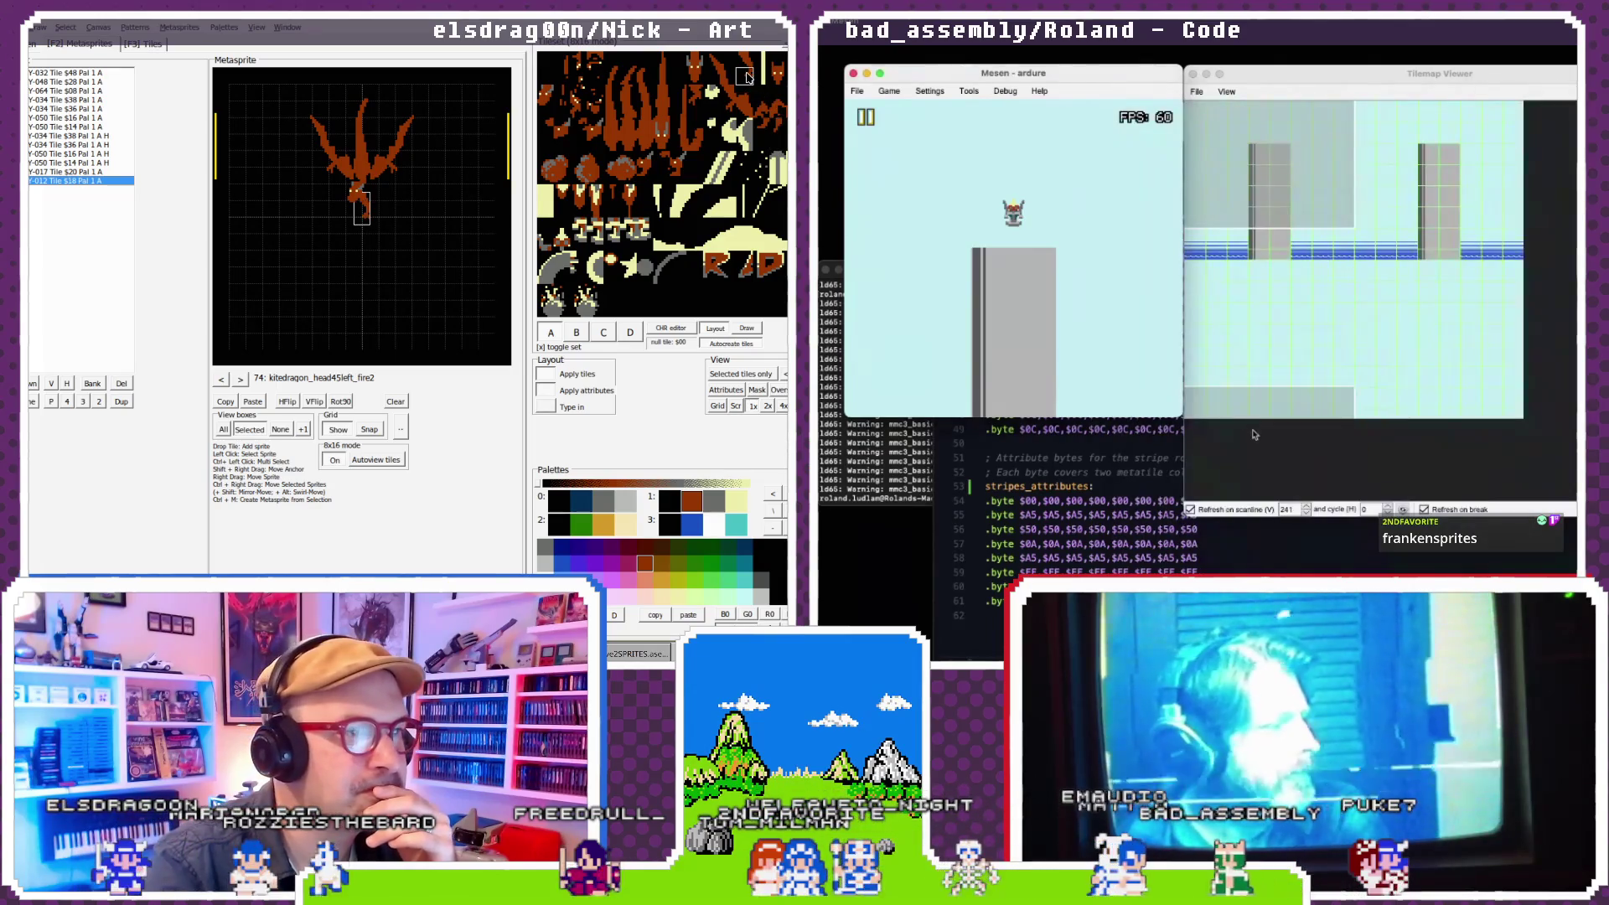
click(1262, 536)
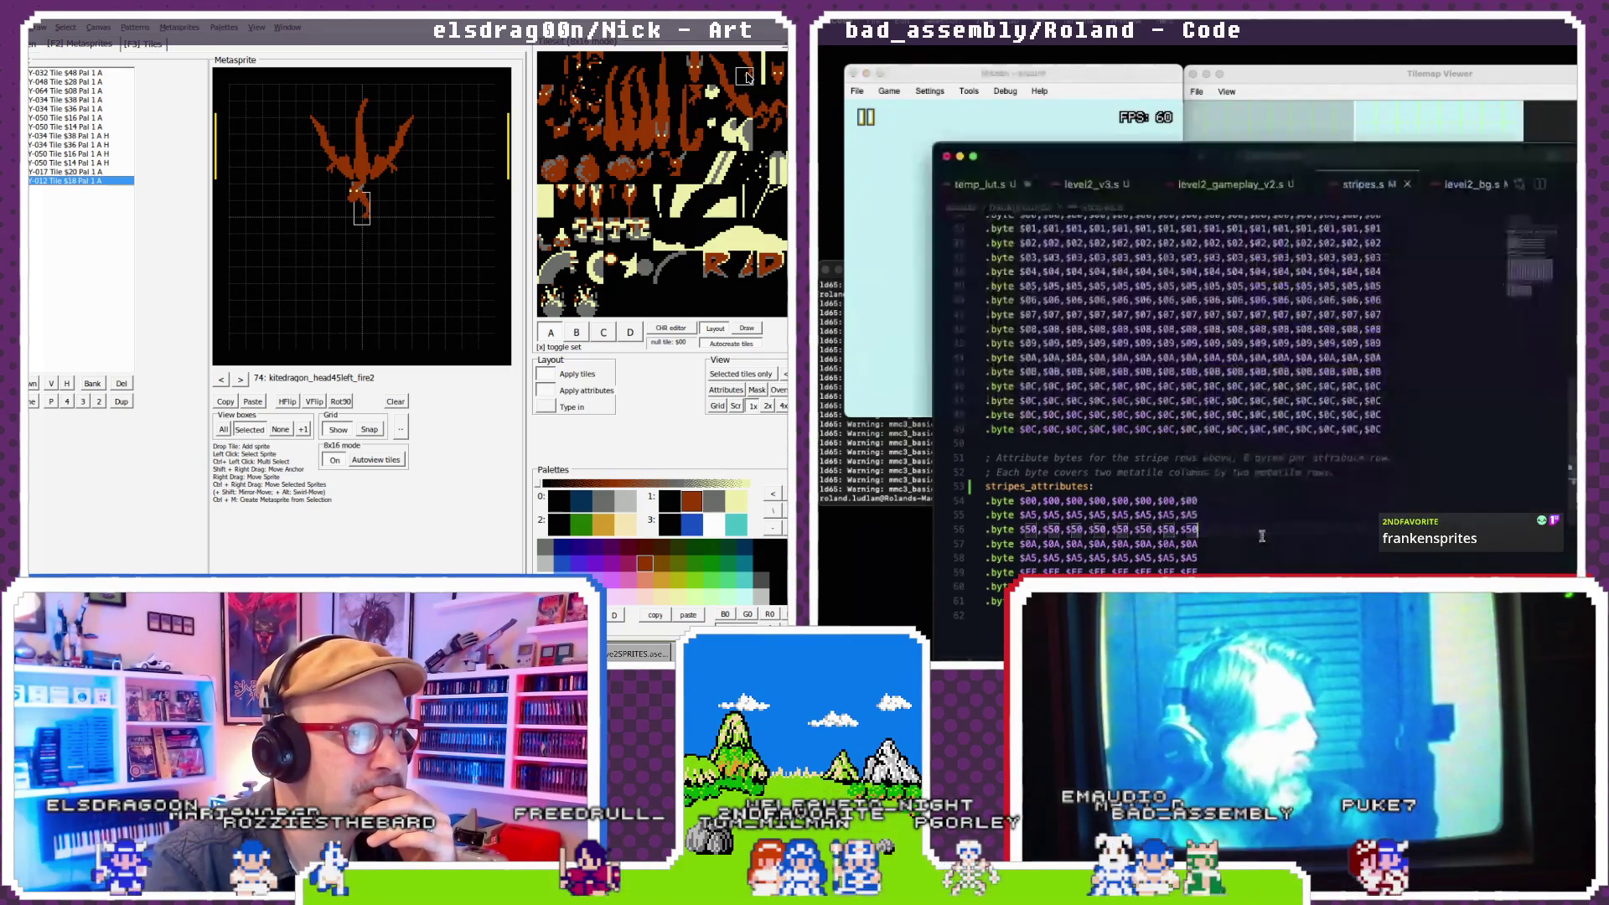
drag(365, 212, 366, 210)
- Glance at level2_bg.s, then return to stripes.s at the stripes_backgroundMeta rows
click(1450, 186)
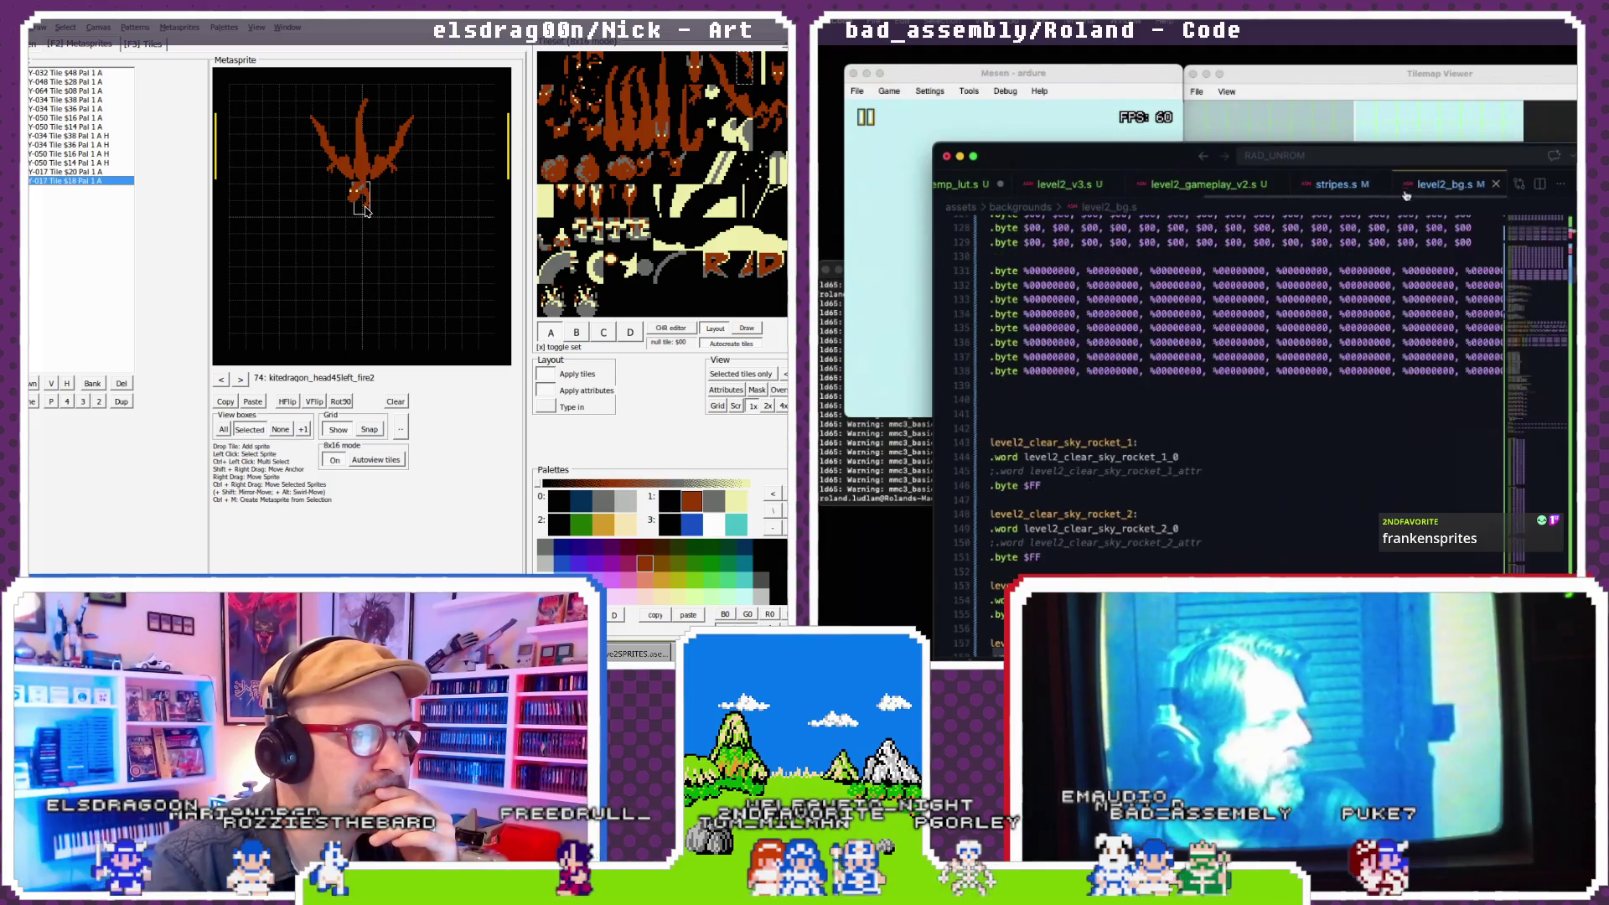
click(1337, 185)
click(352, 201)
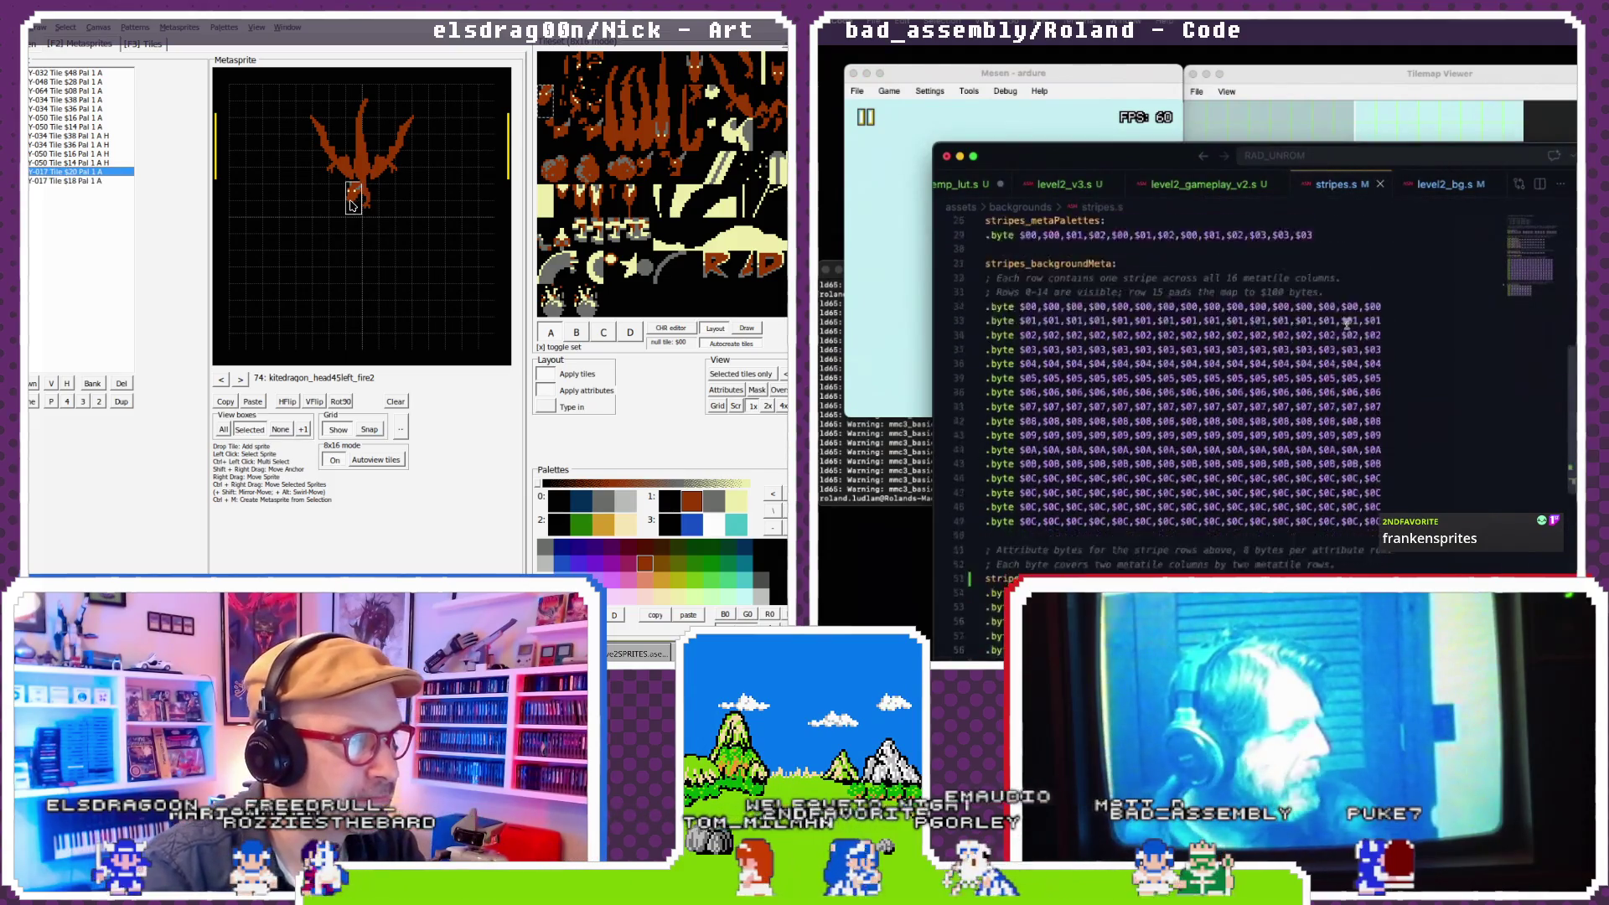
drag(352, 205, 352, 206)
scroll(1346, 323, down, 3)
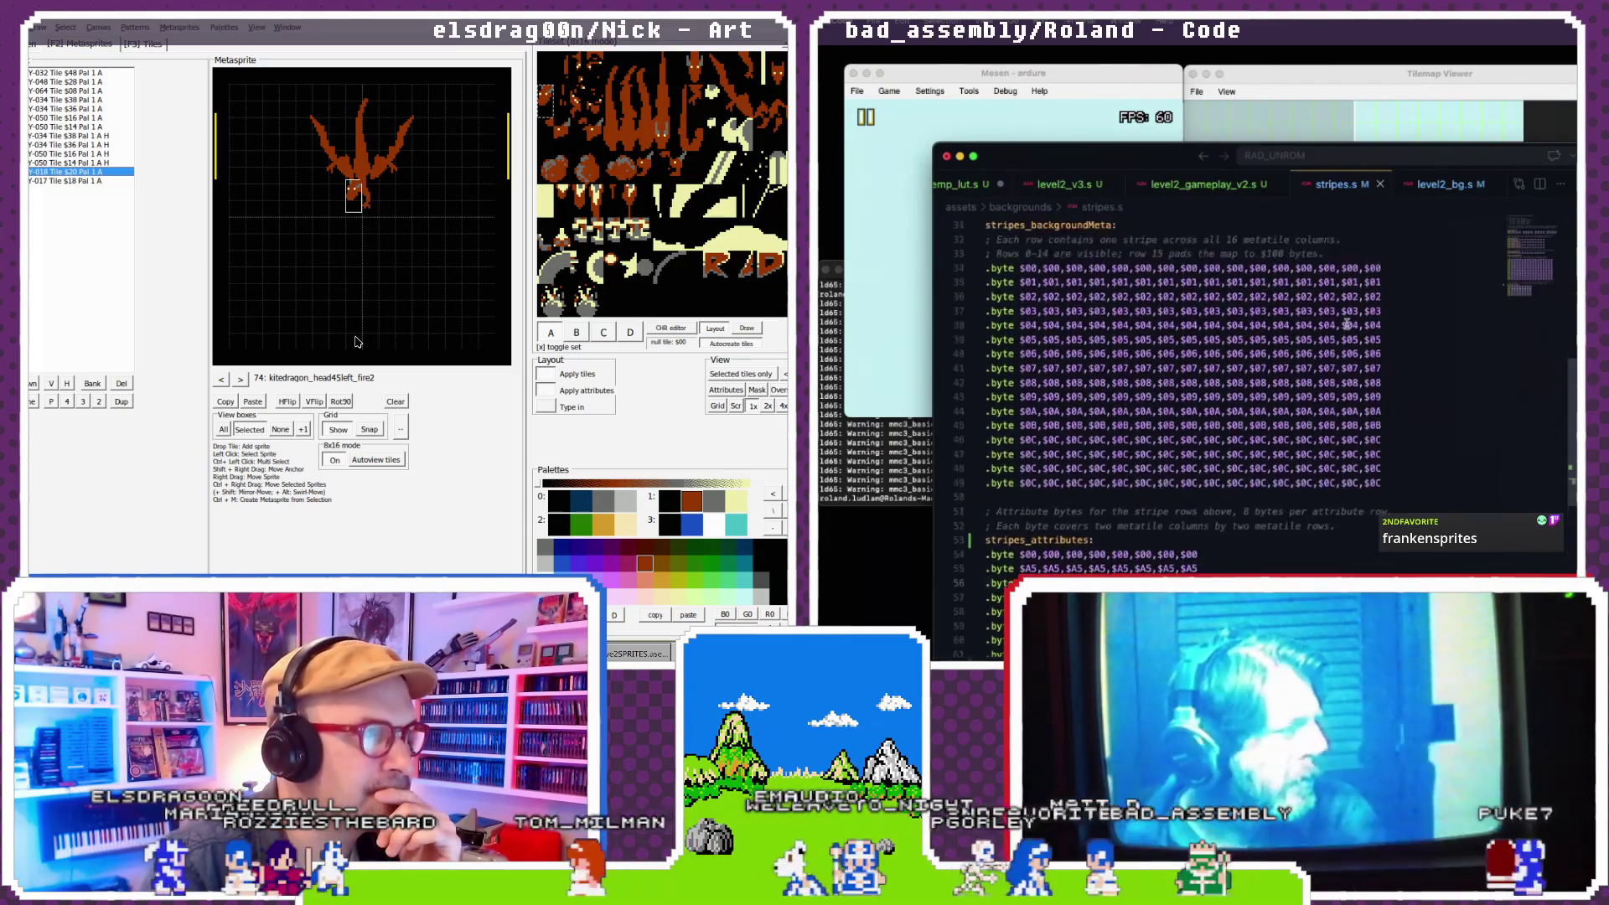
scroll(1346, 324, up, 1)
- Insert a new .byte line starting with $00 bytes above the first background metatile row
drag(365, 205, 365, 206)
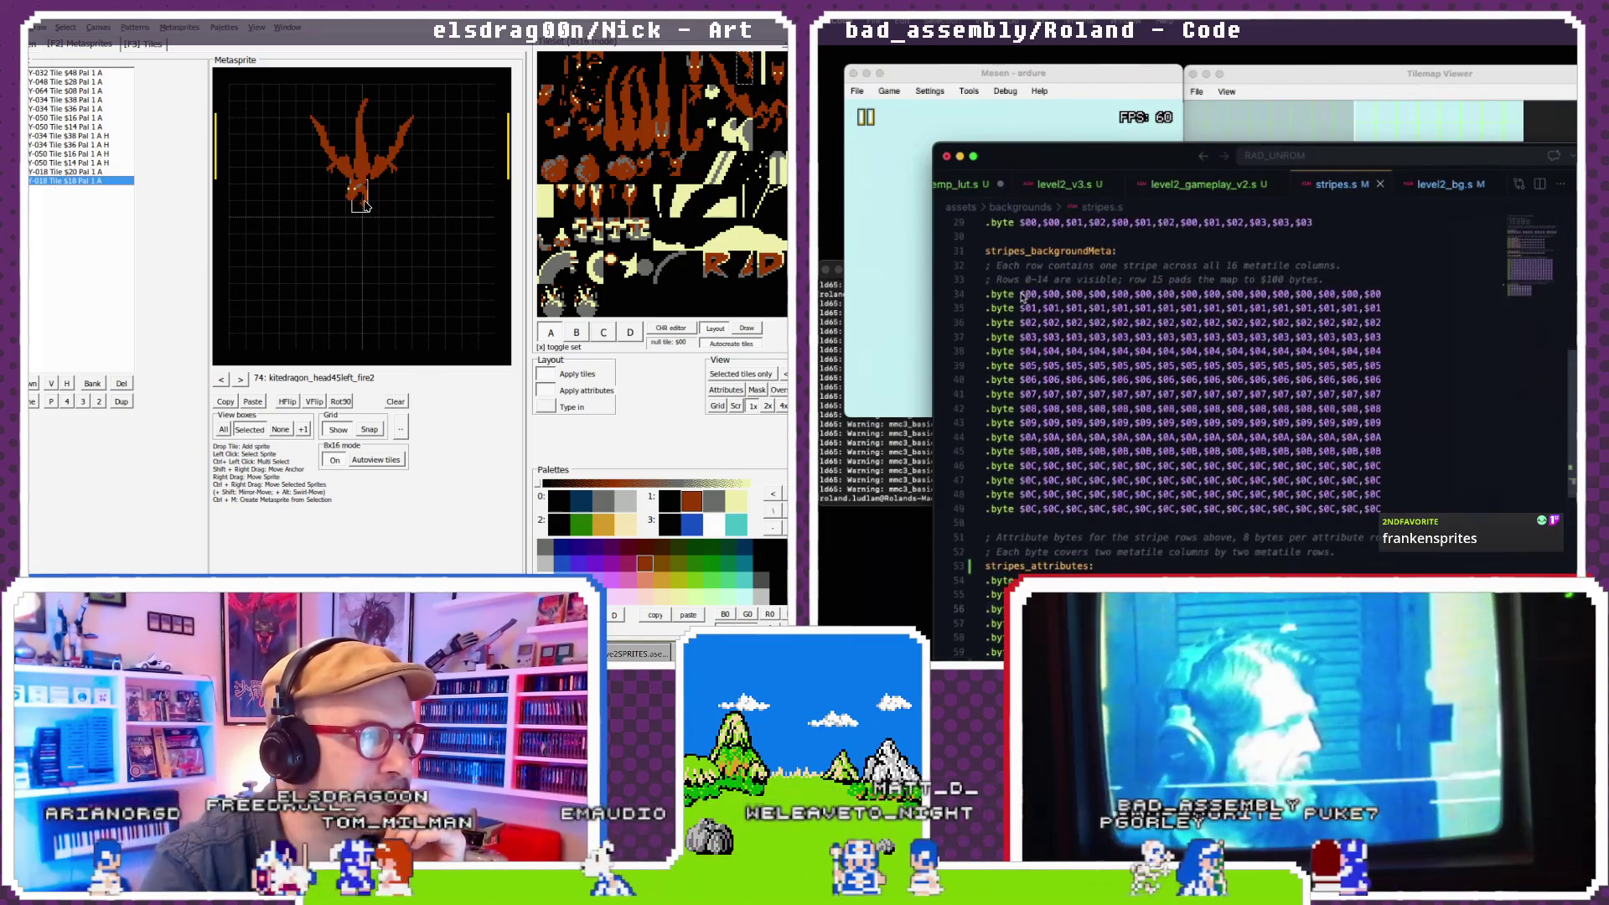
click(1064, 295)
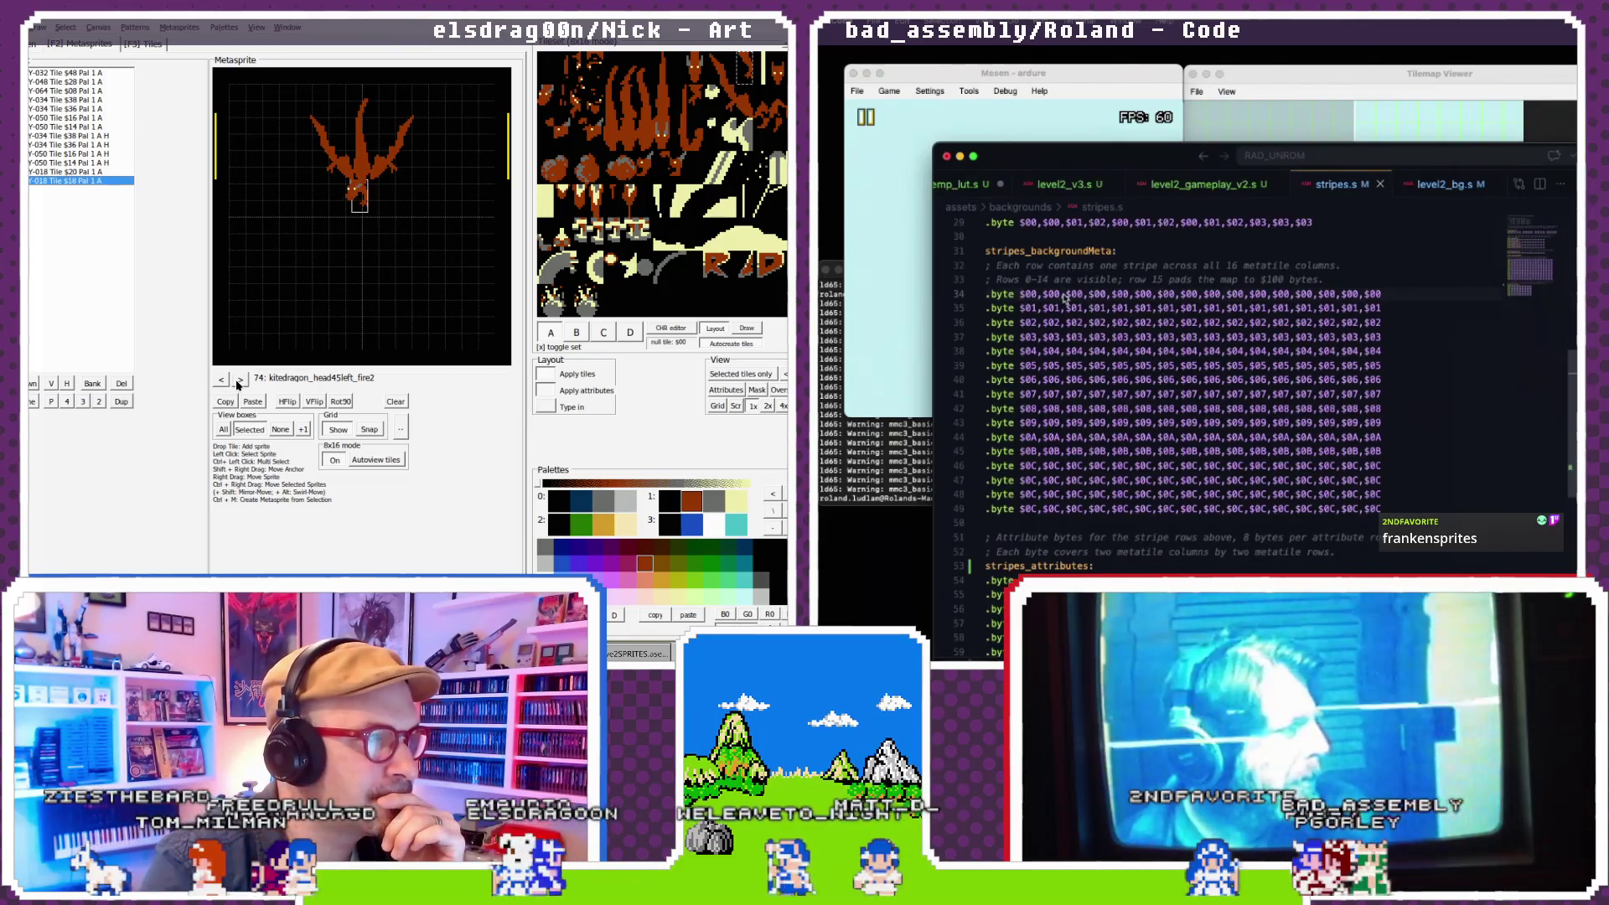
key(super+shift+Return)
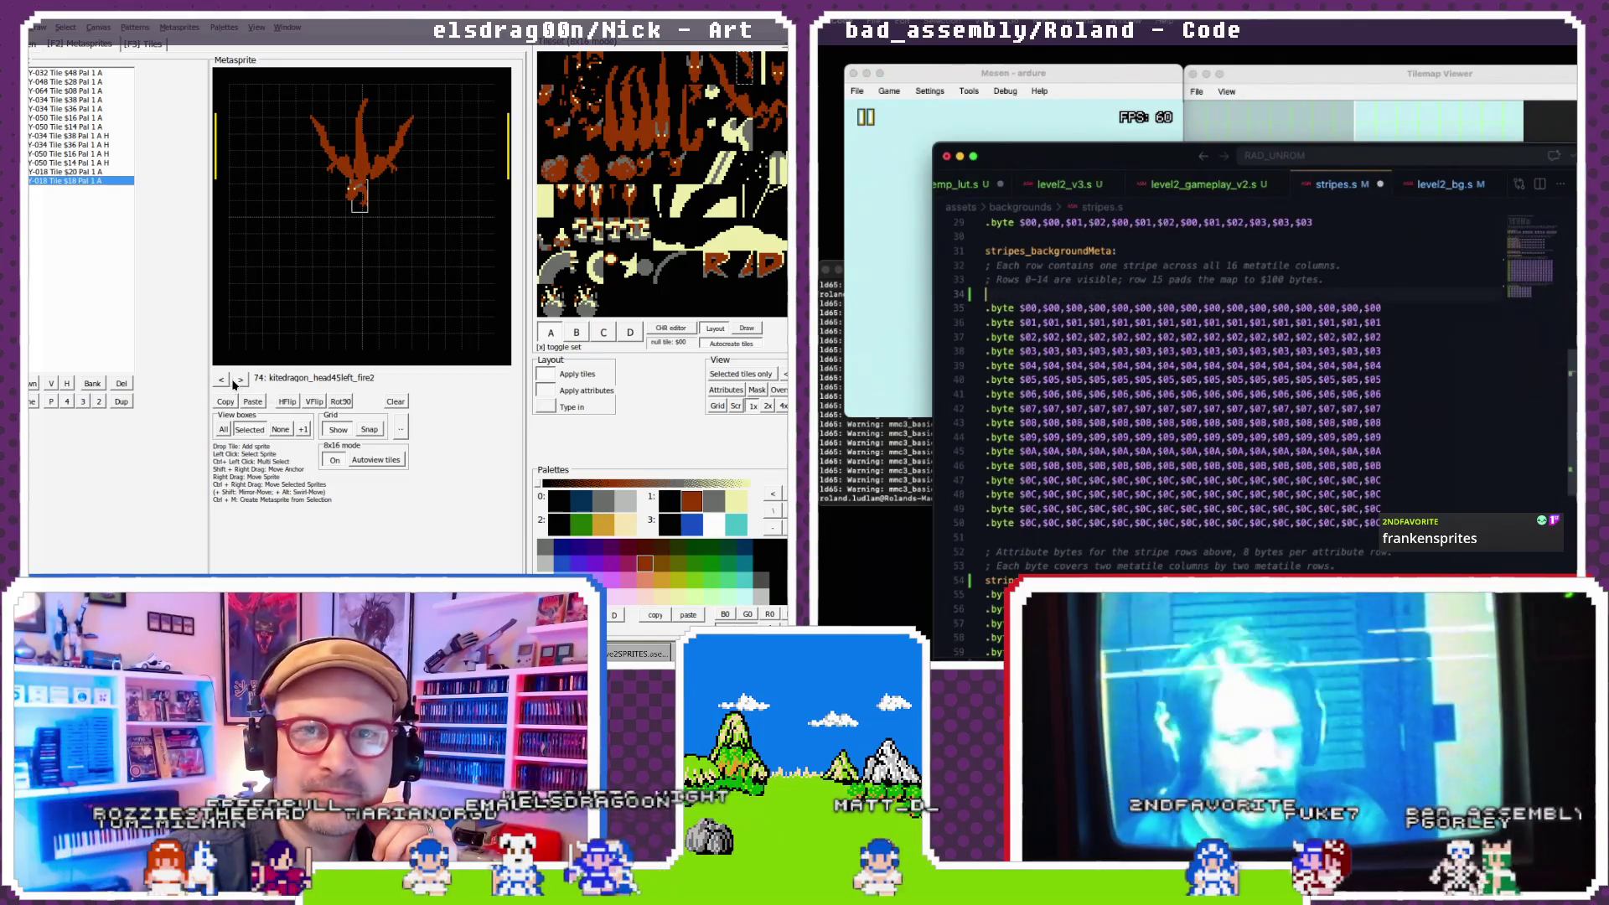
click(222, 381)
text(.byte $)
click(223, 381)
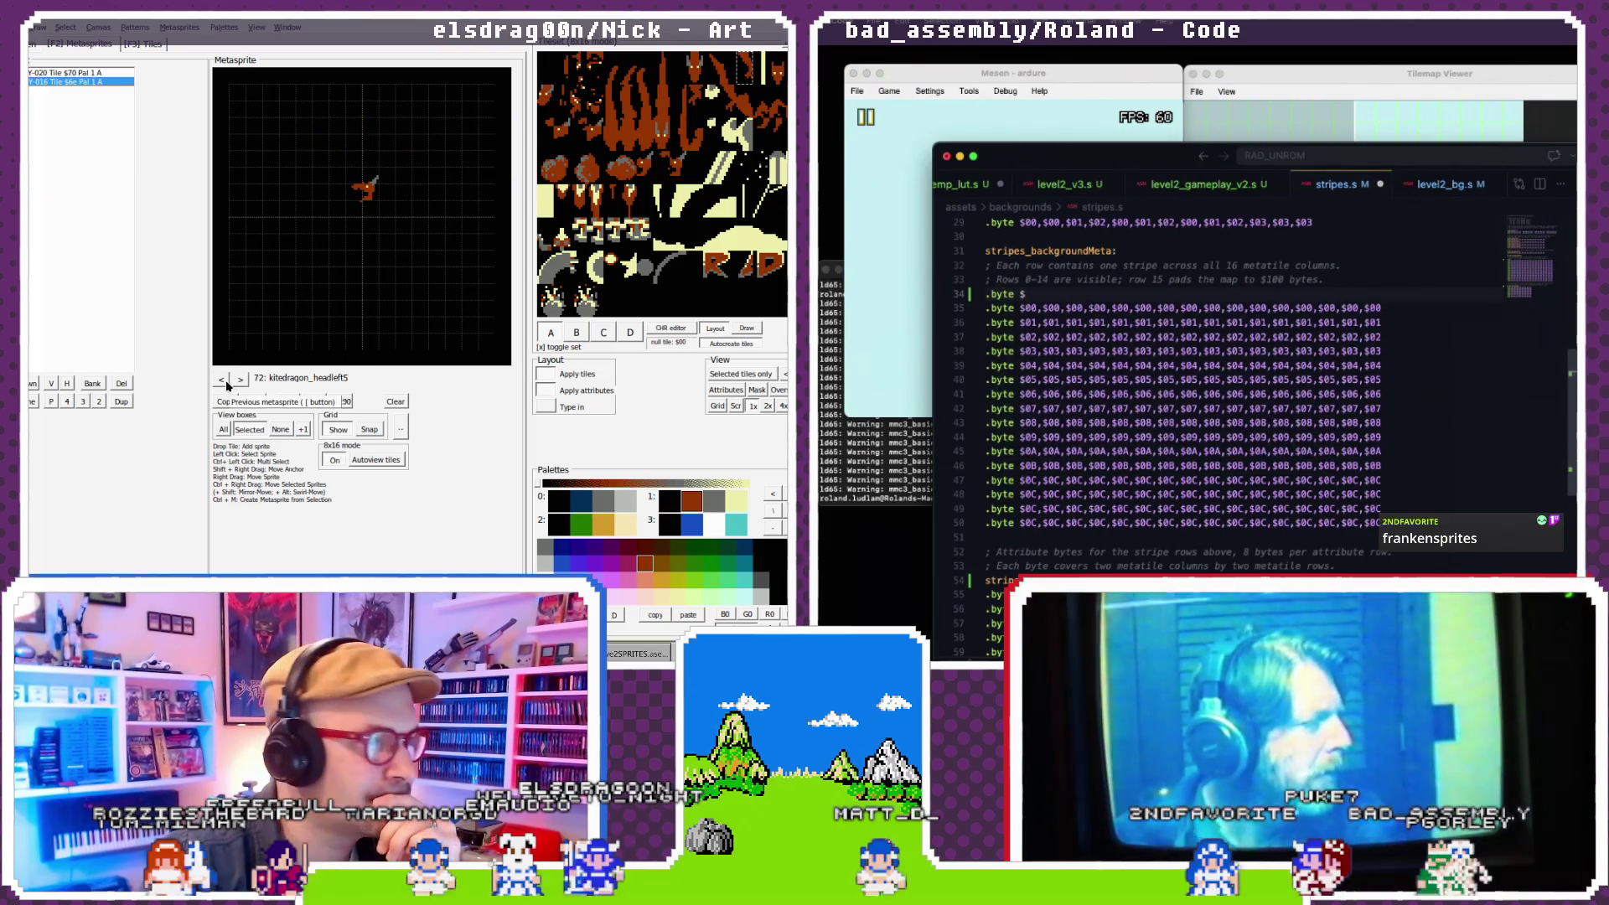
text(00, $)
click(239, 381)
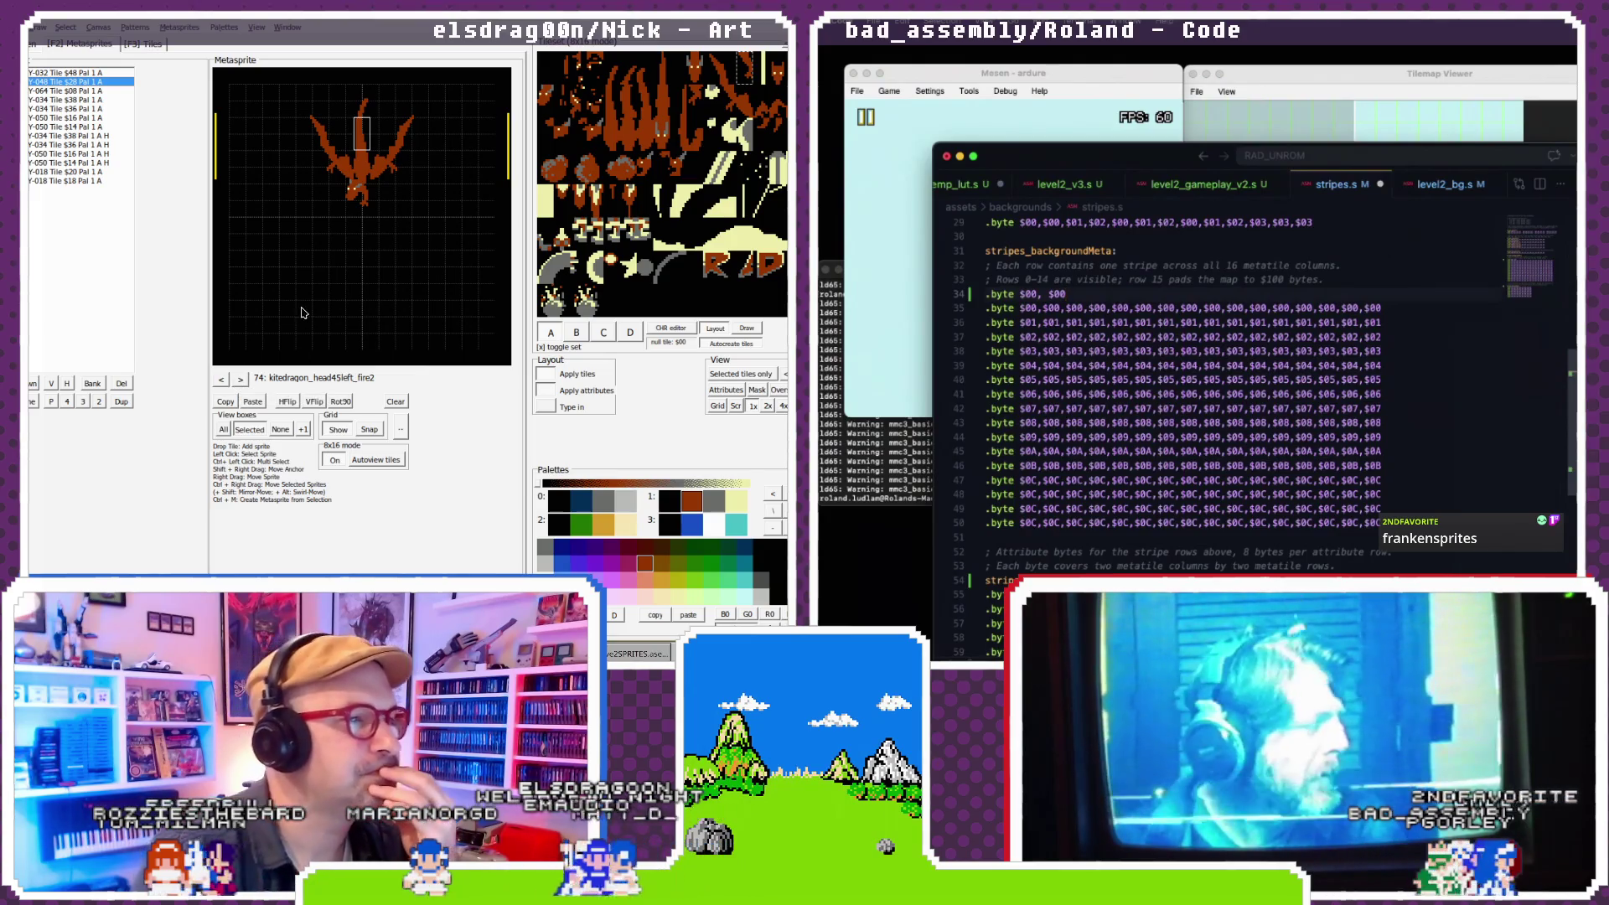
click(366, 111)
text(,)
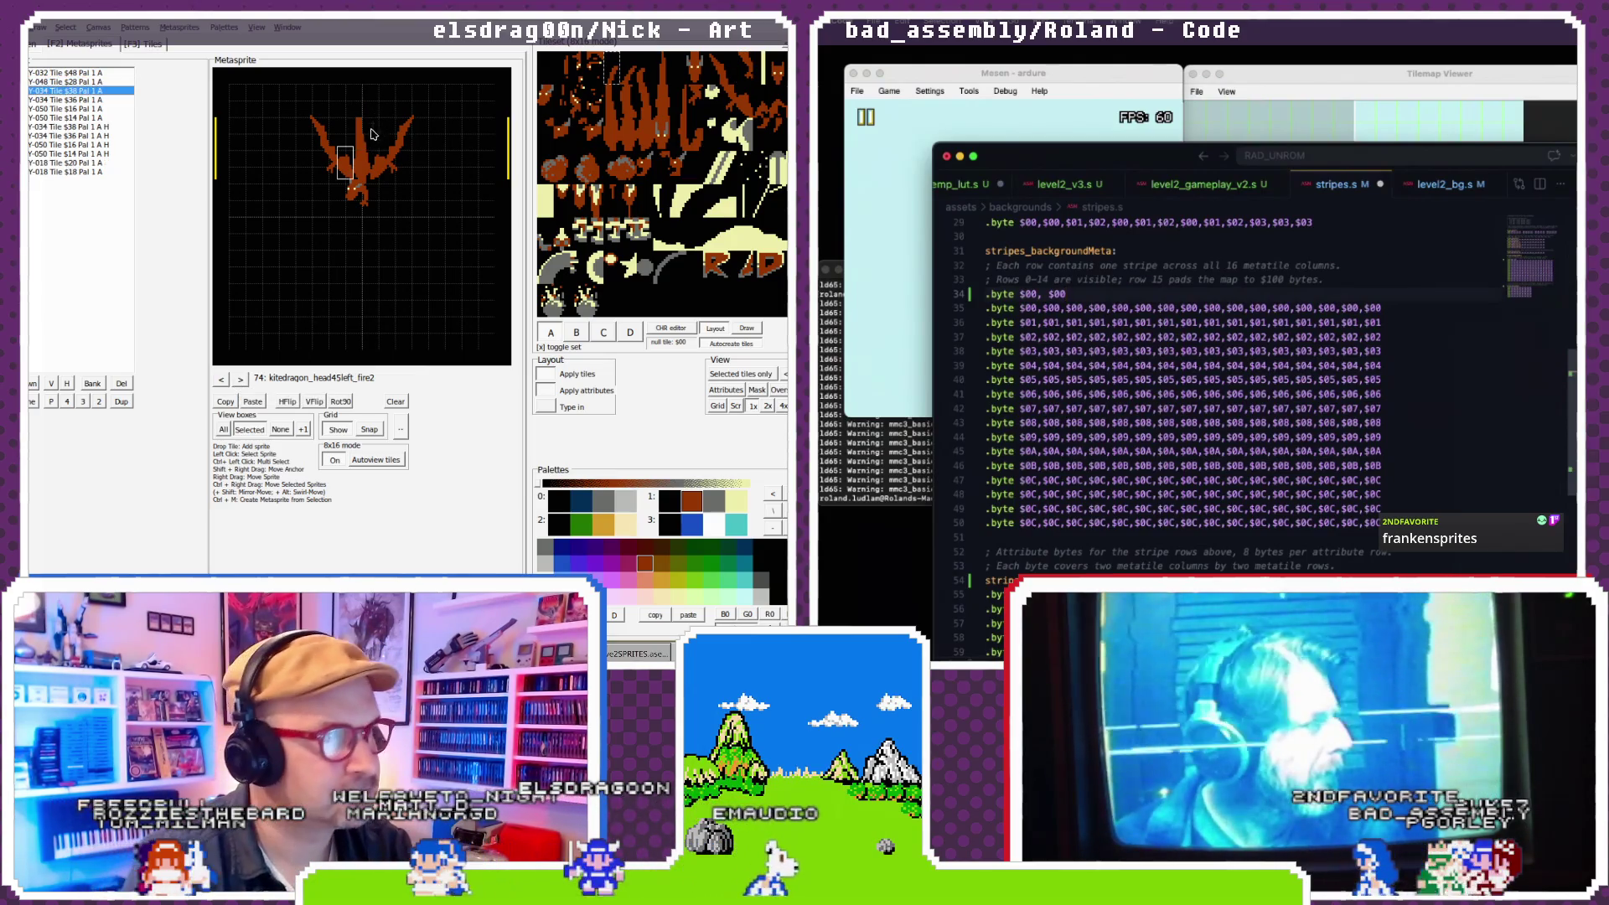
key(Delete)
key(Delete)
key(Delete)
- Remove stray characters and add a blank line after the metatile rows
scroll(1014, 509, down, 1)
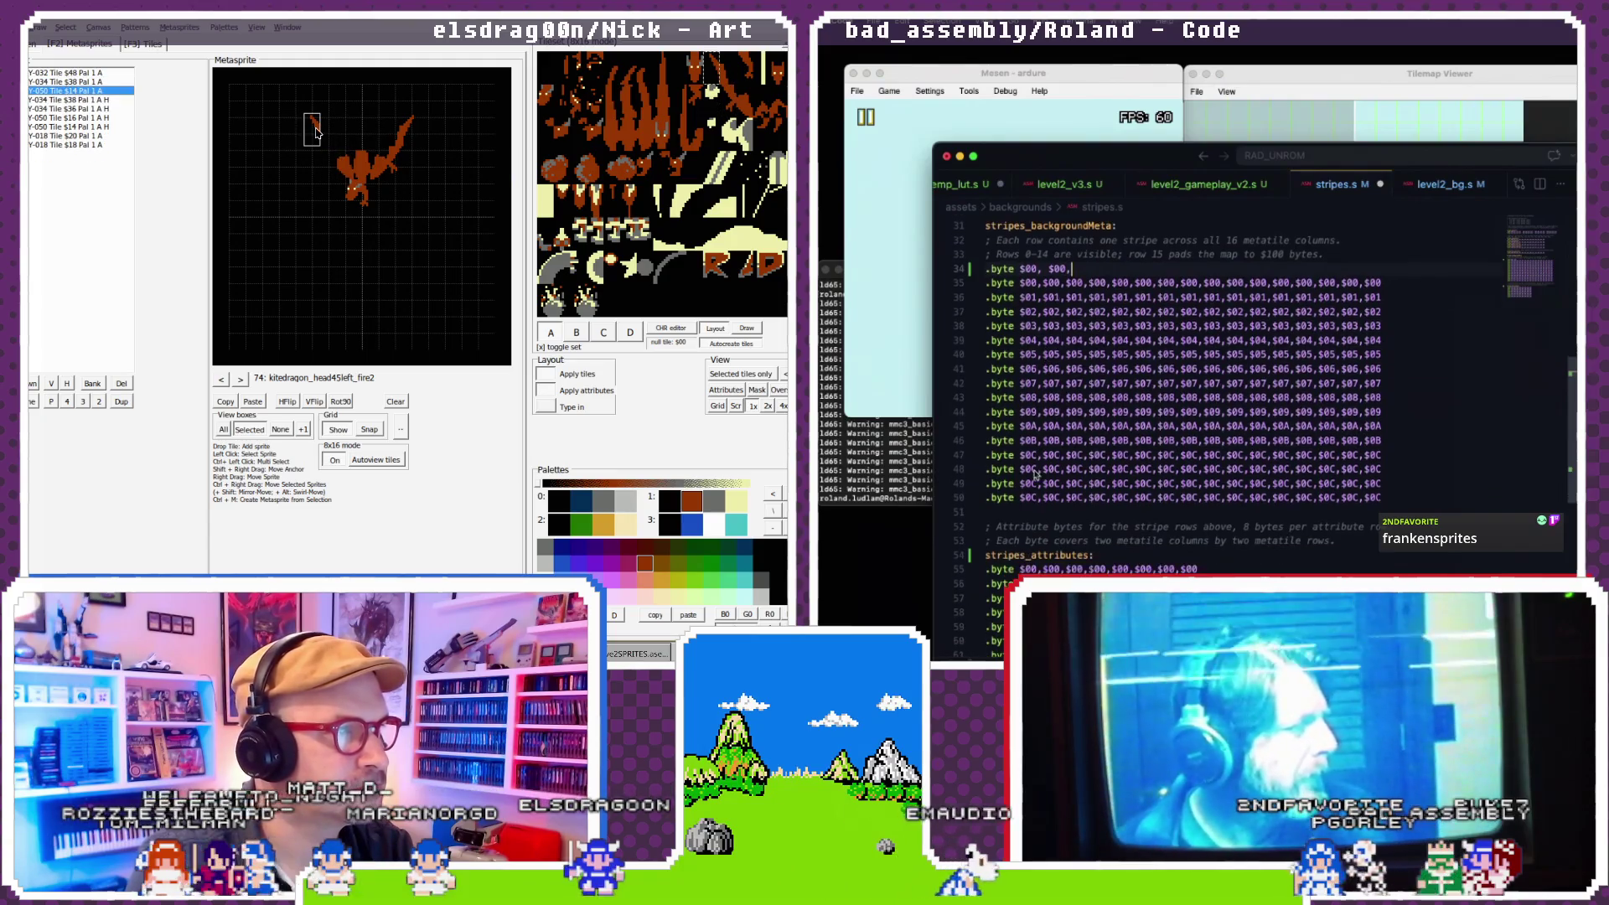
drag(329, 150, 414, 129)
key(Delete)
key(Delete)
key(Delete)
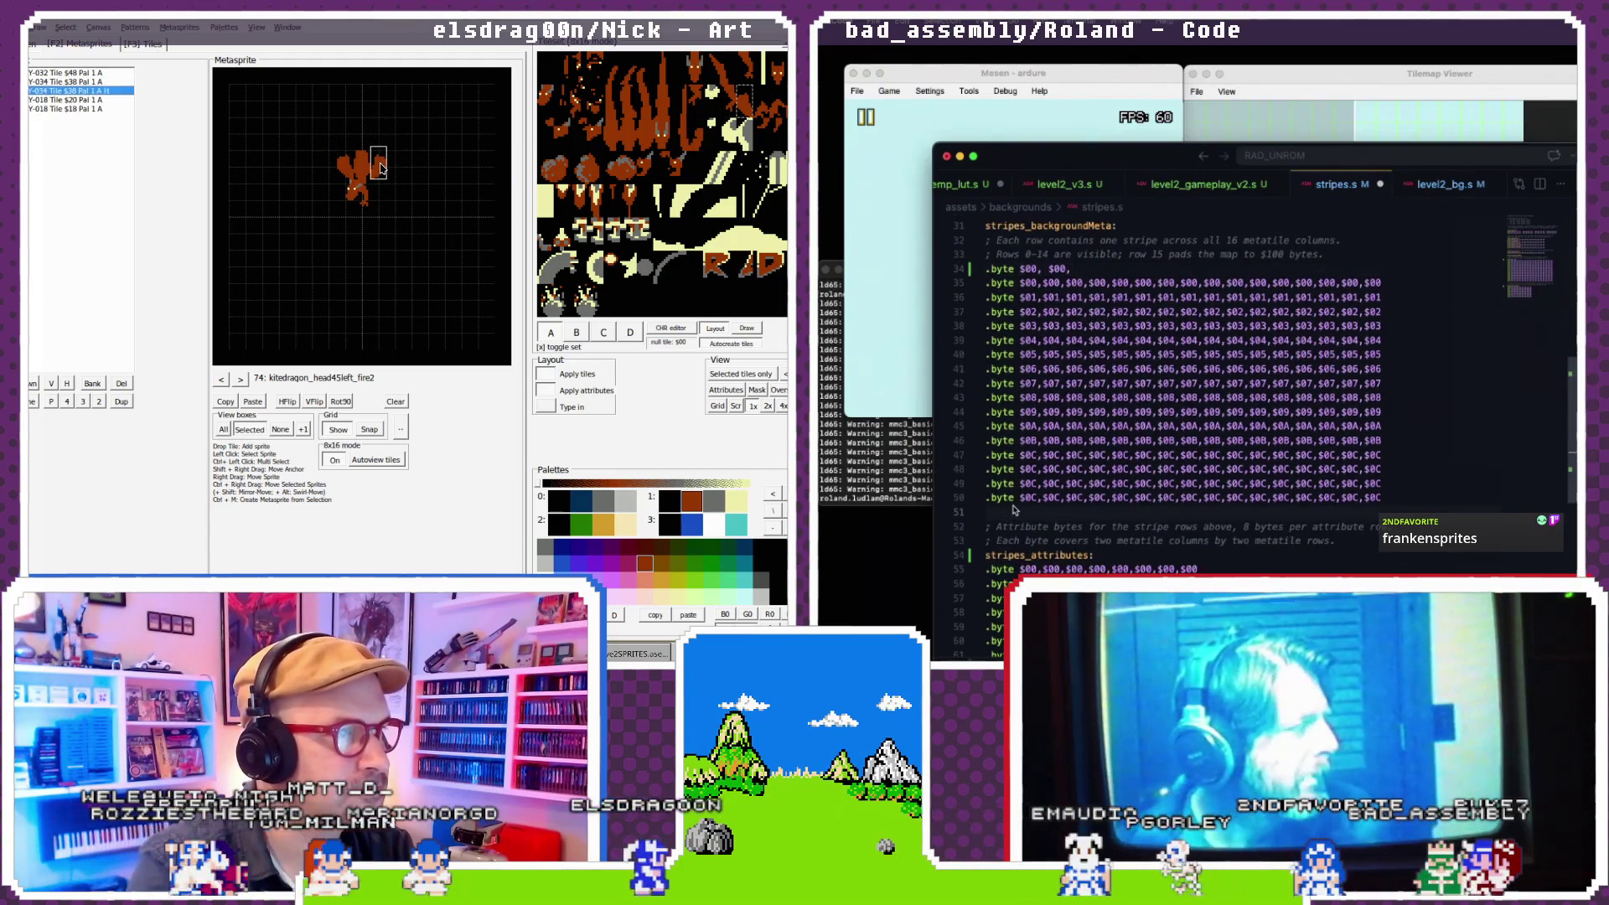
click(342, 168)
key(Delete)
key(Return)
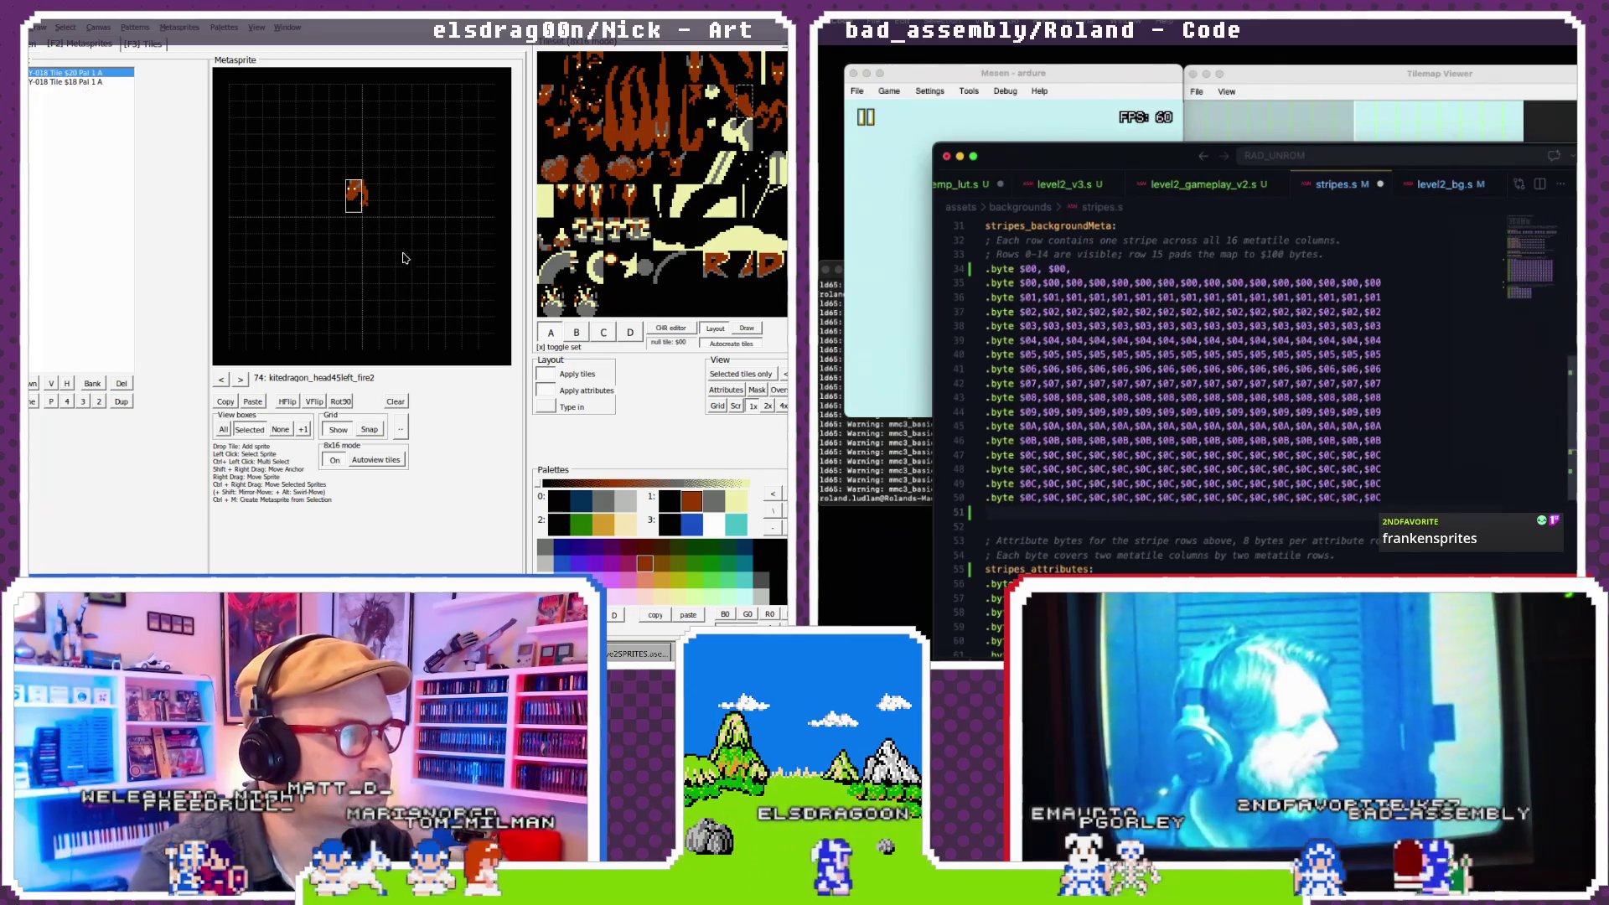
click(222, 380)
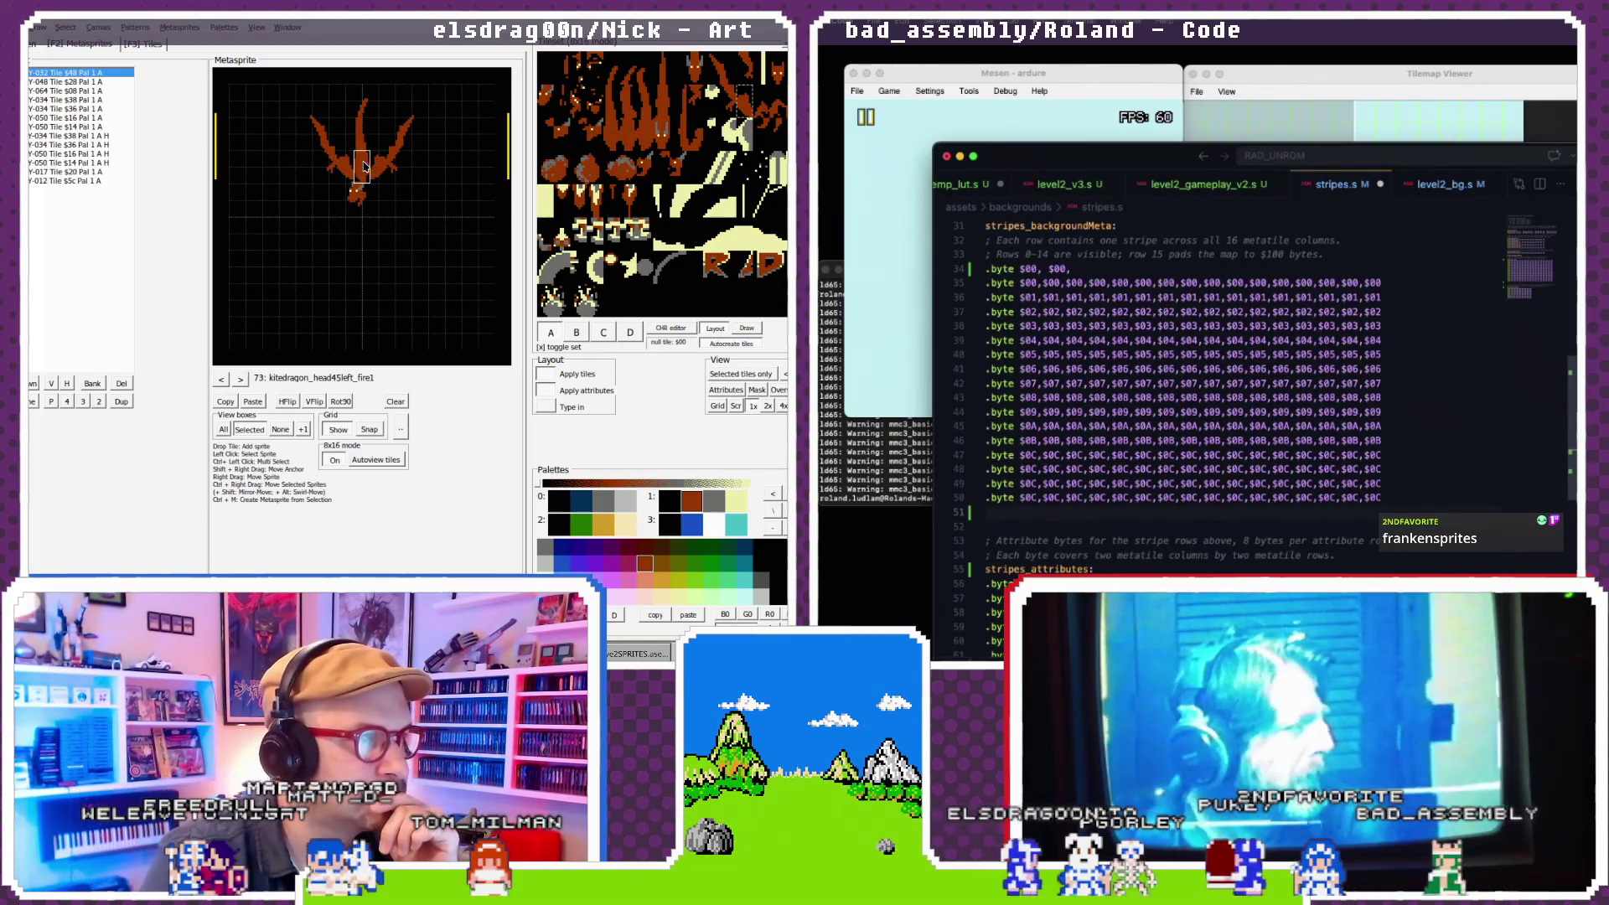
key(Delete)
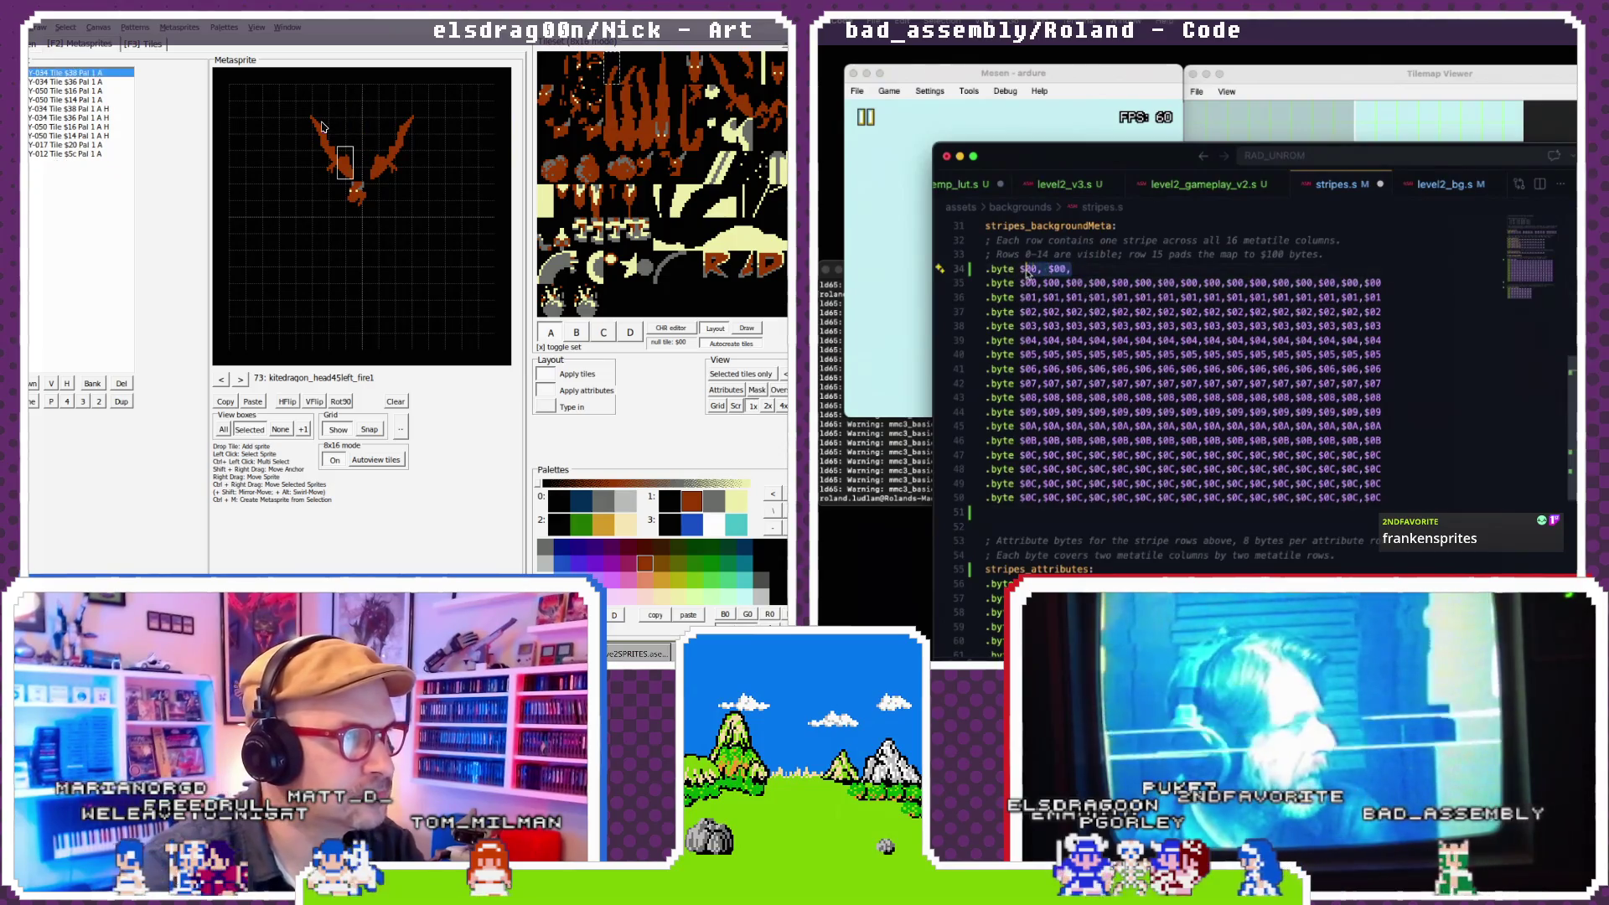
- Delete the extra bytes on line 34 and retype the $00, padding in the first metatile row
key(Delete)
drag(1026, 273, 1021, 274)
key(BackSpace)
scroll(1005, 293, up, 1)
key(Delete)
key(Delete)
key(Delete)
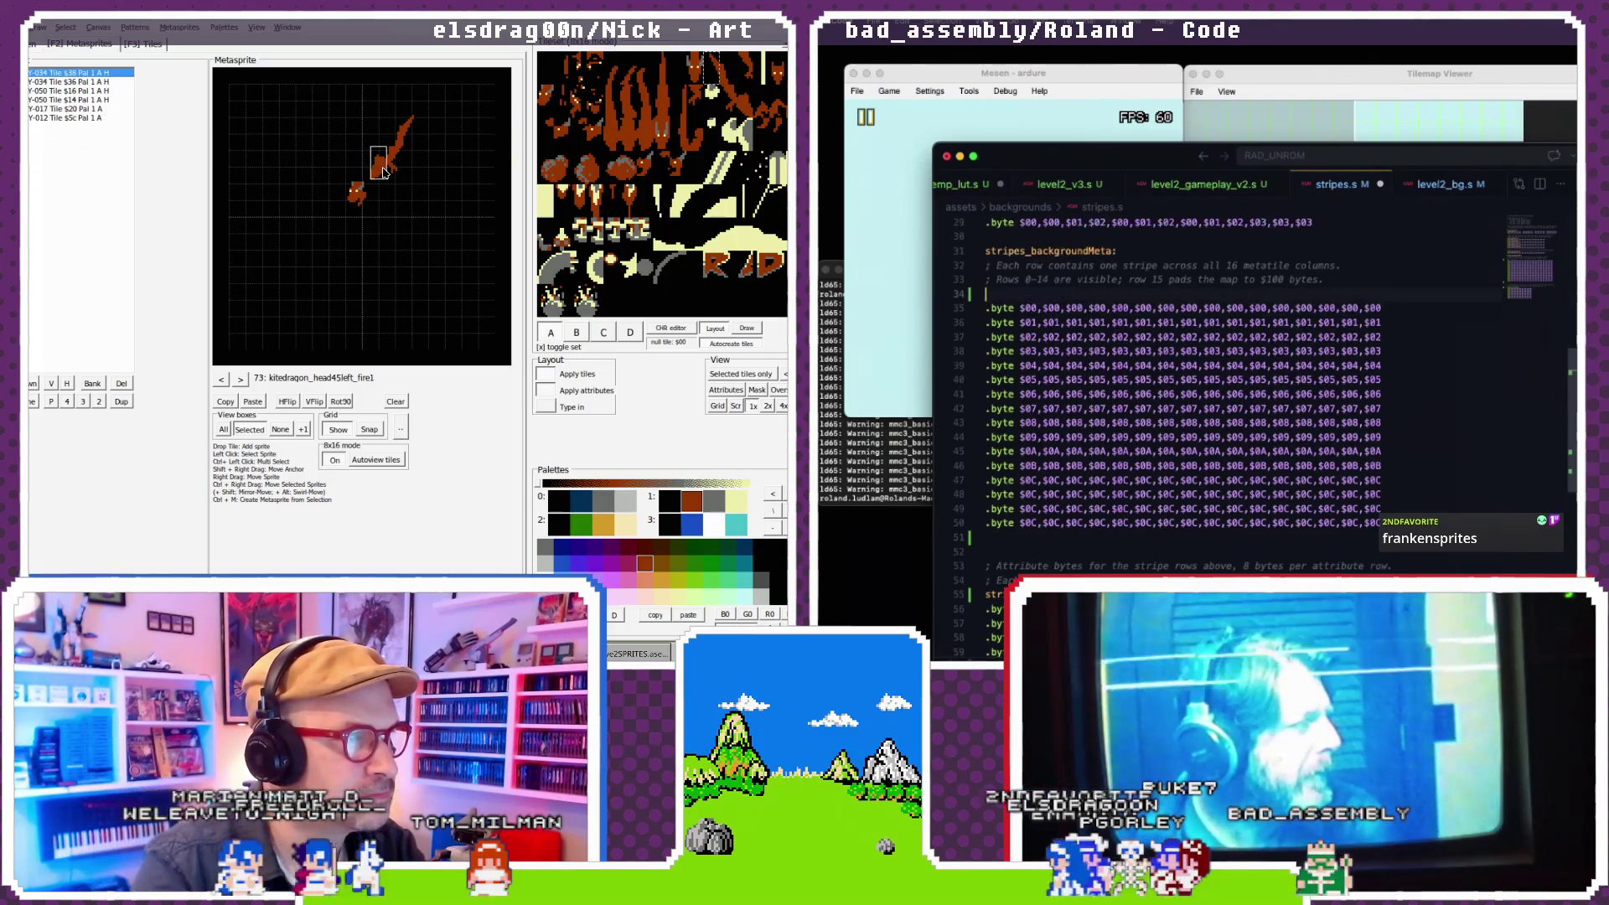
text($00,)
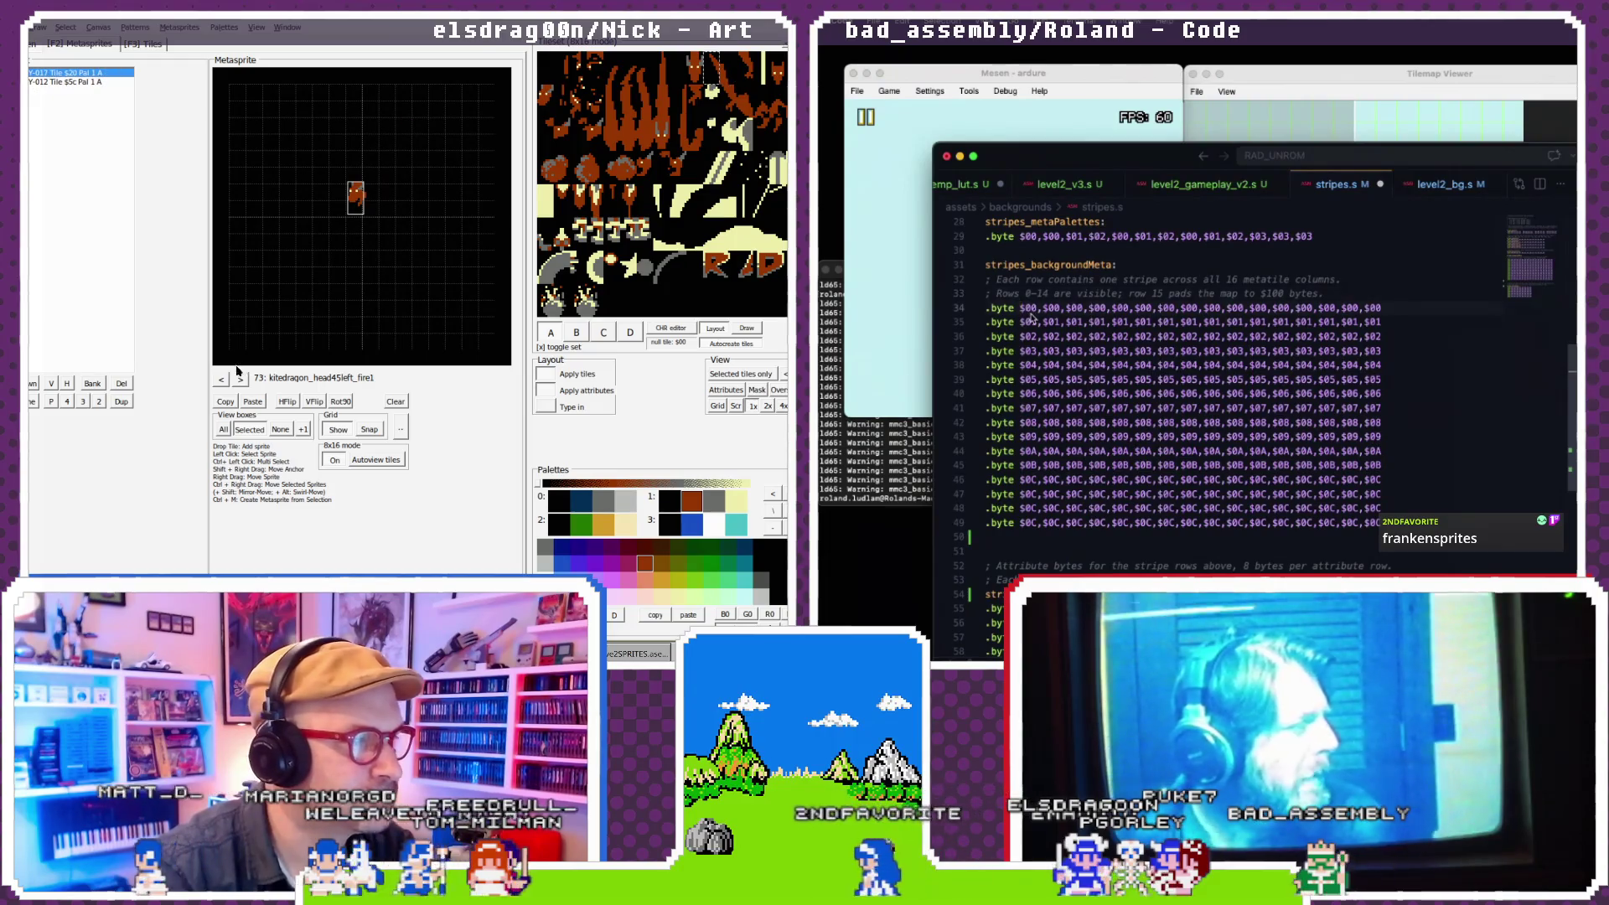
click(221, 379)
click(221, 379)
text(00,$00)
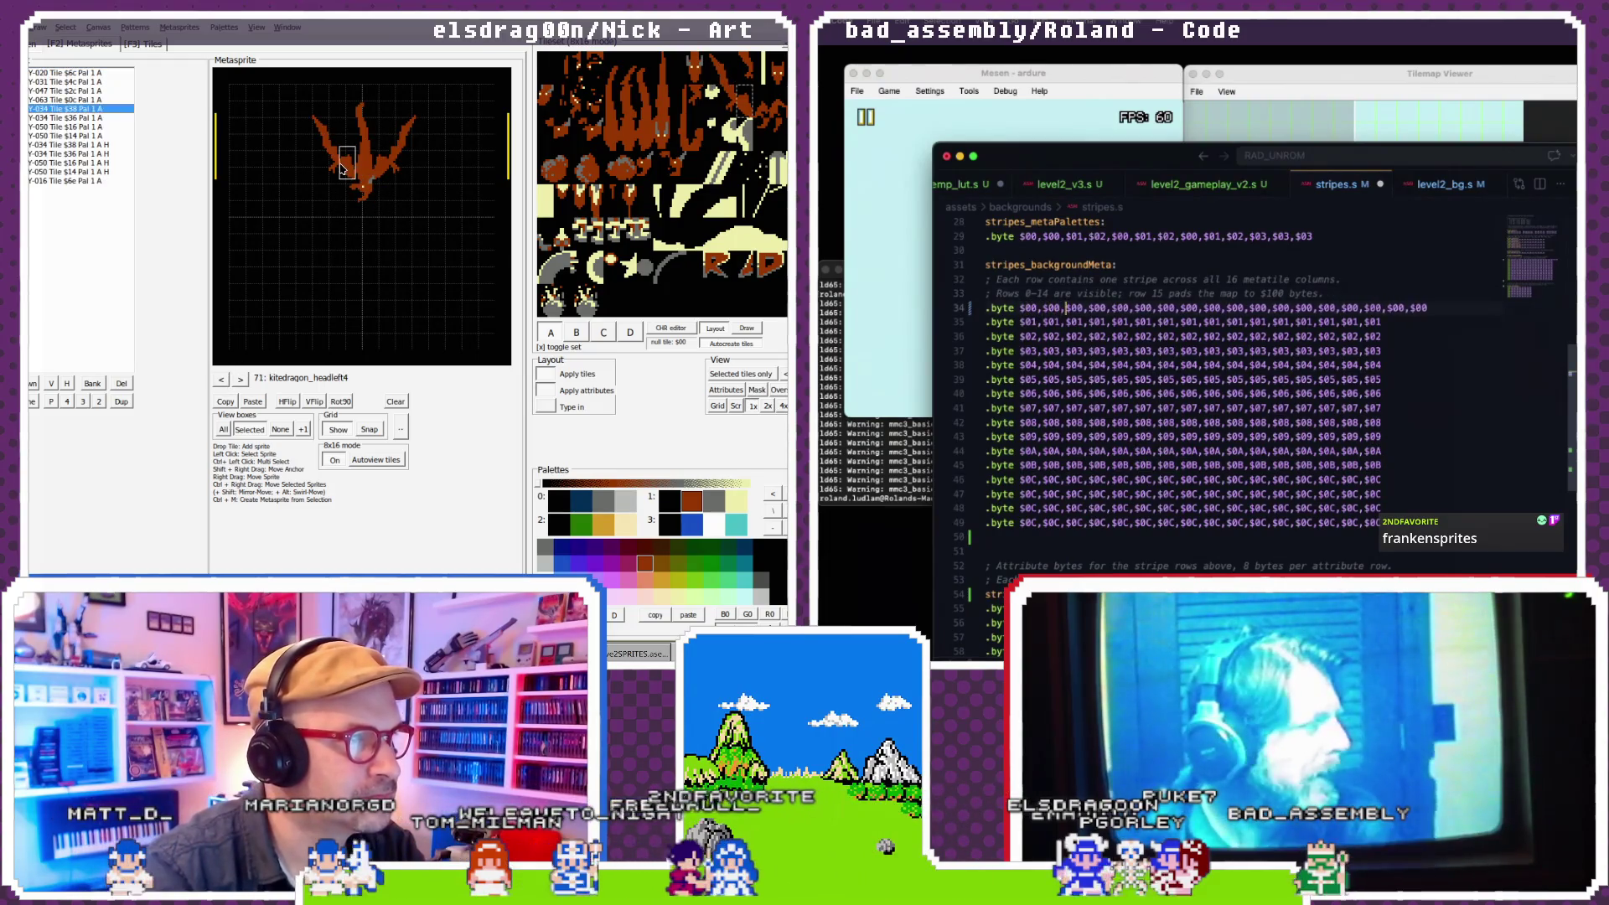
- Add an $FF byte to the end of the first metatile row
click(331, 138)
key(Delete)
key(Delete)
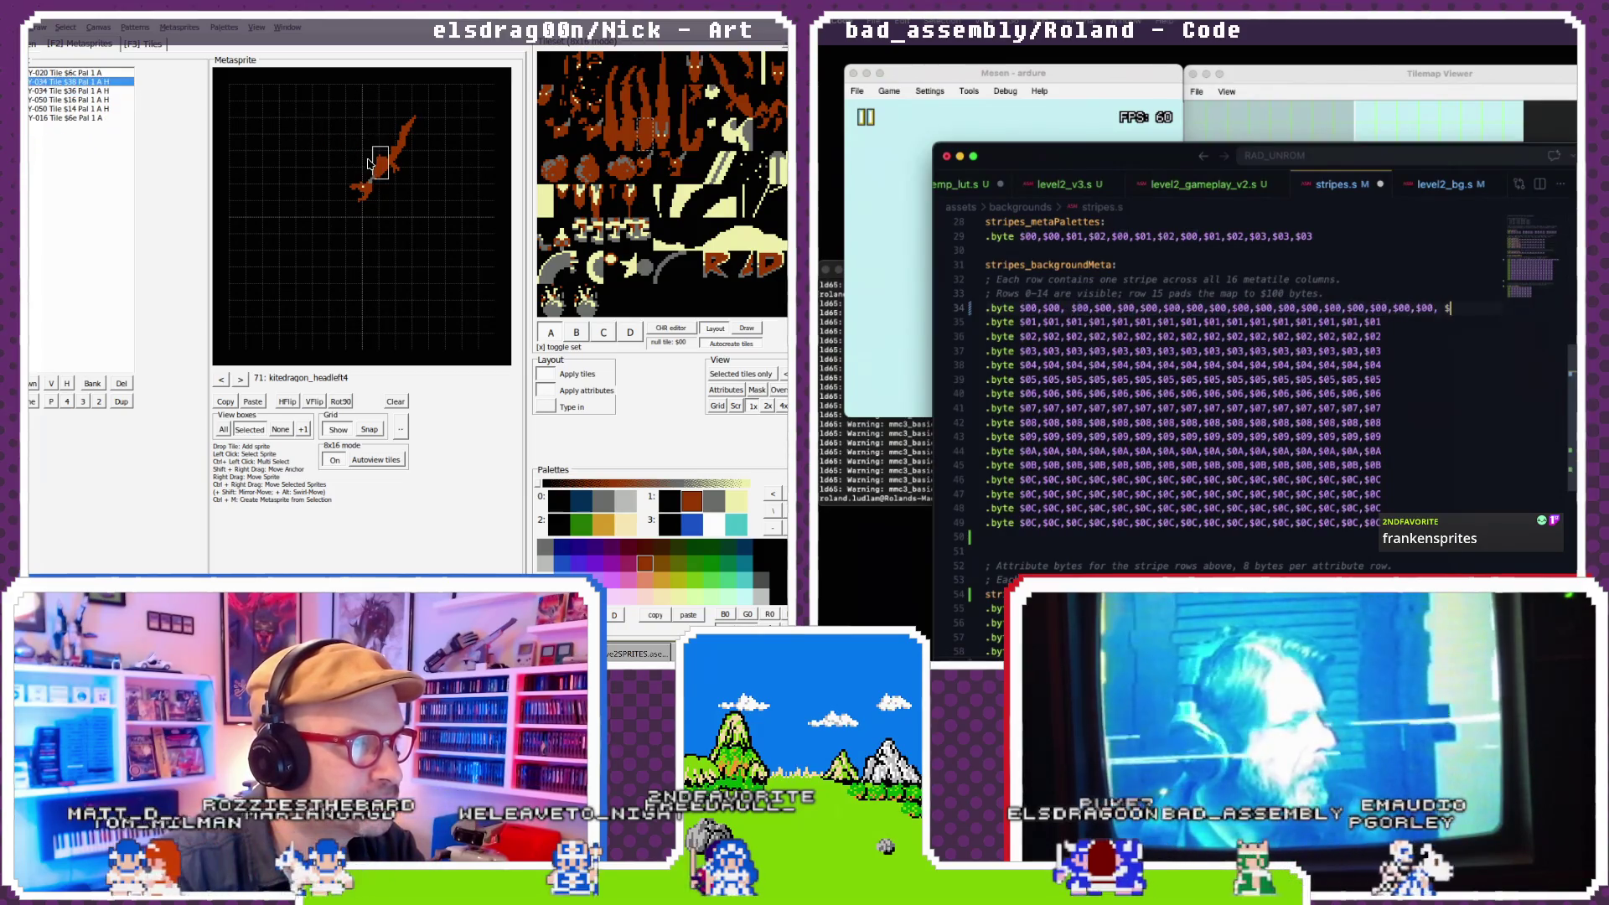
text(FF)
key(Delete)
click(400, 139)
key(Delete)
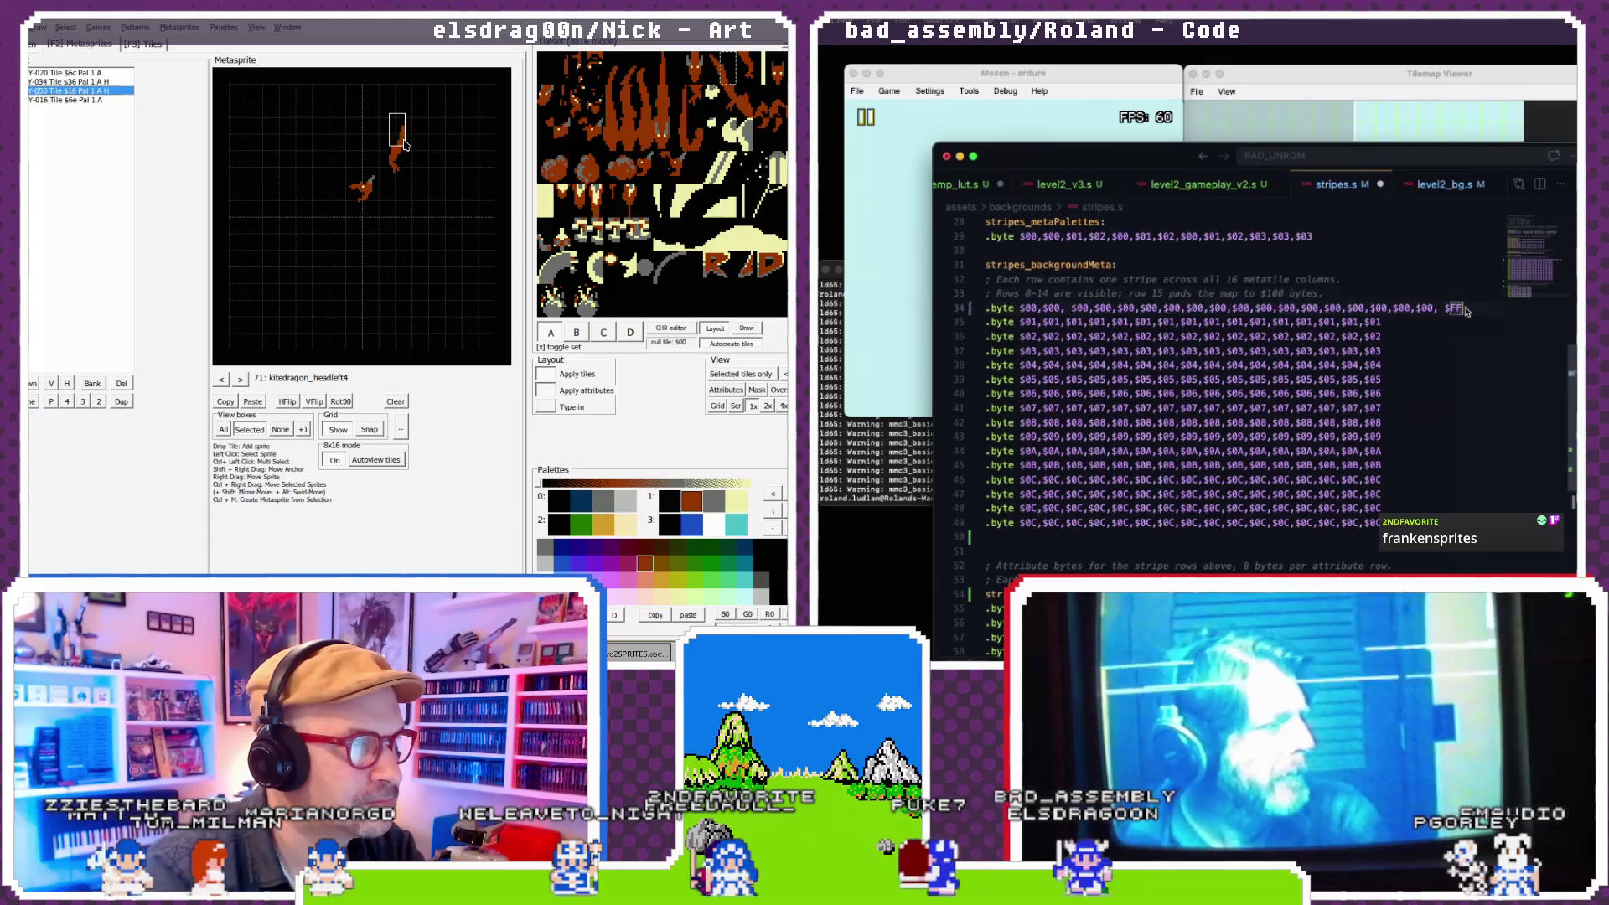
- Append ', $FF' to the end of the next six stripes_backgroundMeta rows
click(1390, 321)
text(, $FF)
click(1391, 336)
text(, $FF)
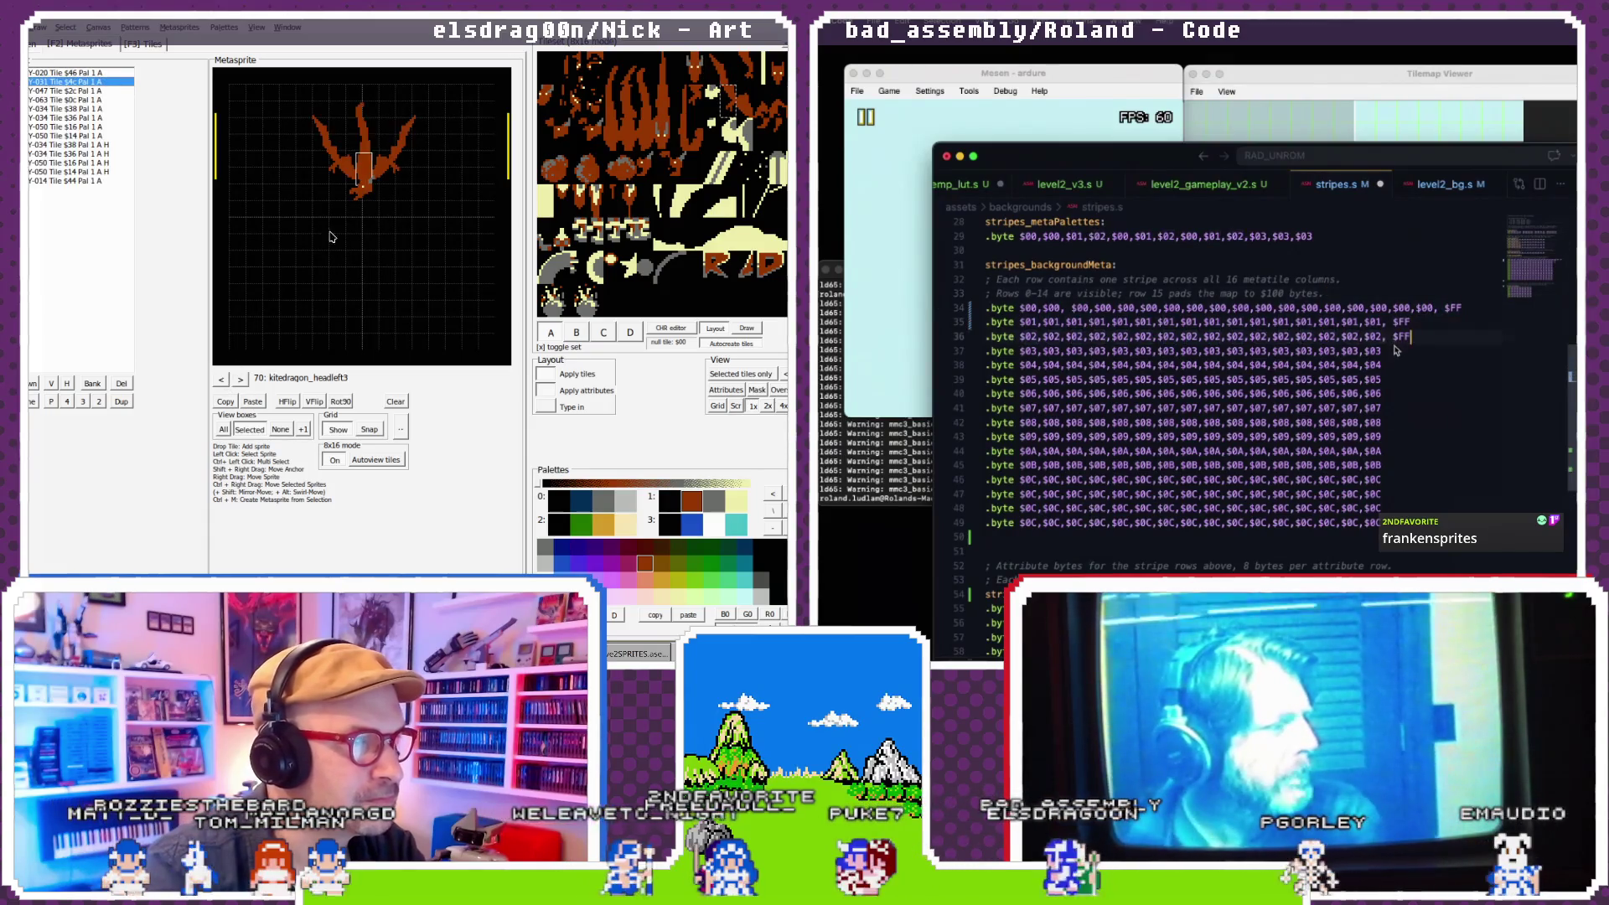
click(1391, 350)
text(, $FF)
click(1391, 364)
text(, $FF)
click(1391, 379)
text(, $FF)
click(1391, 393)
text(, $FF)
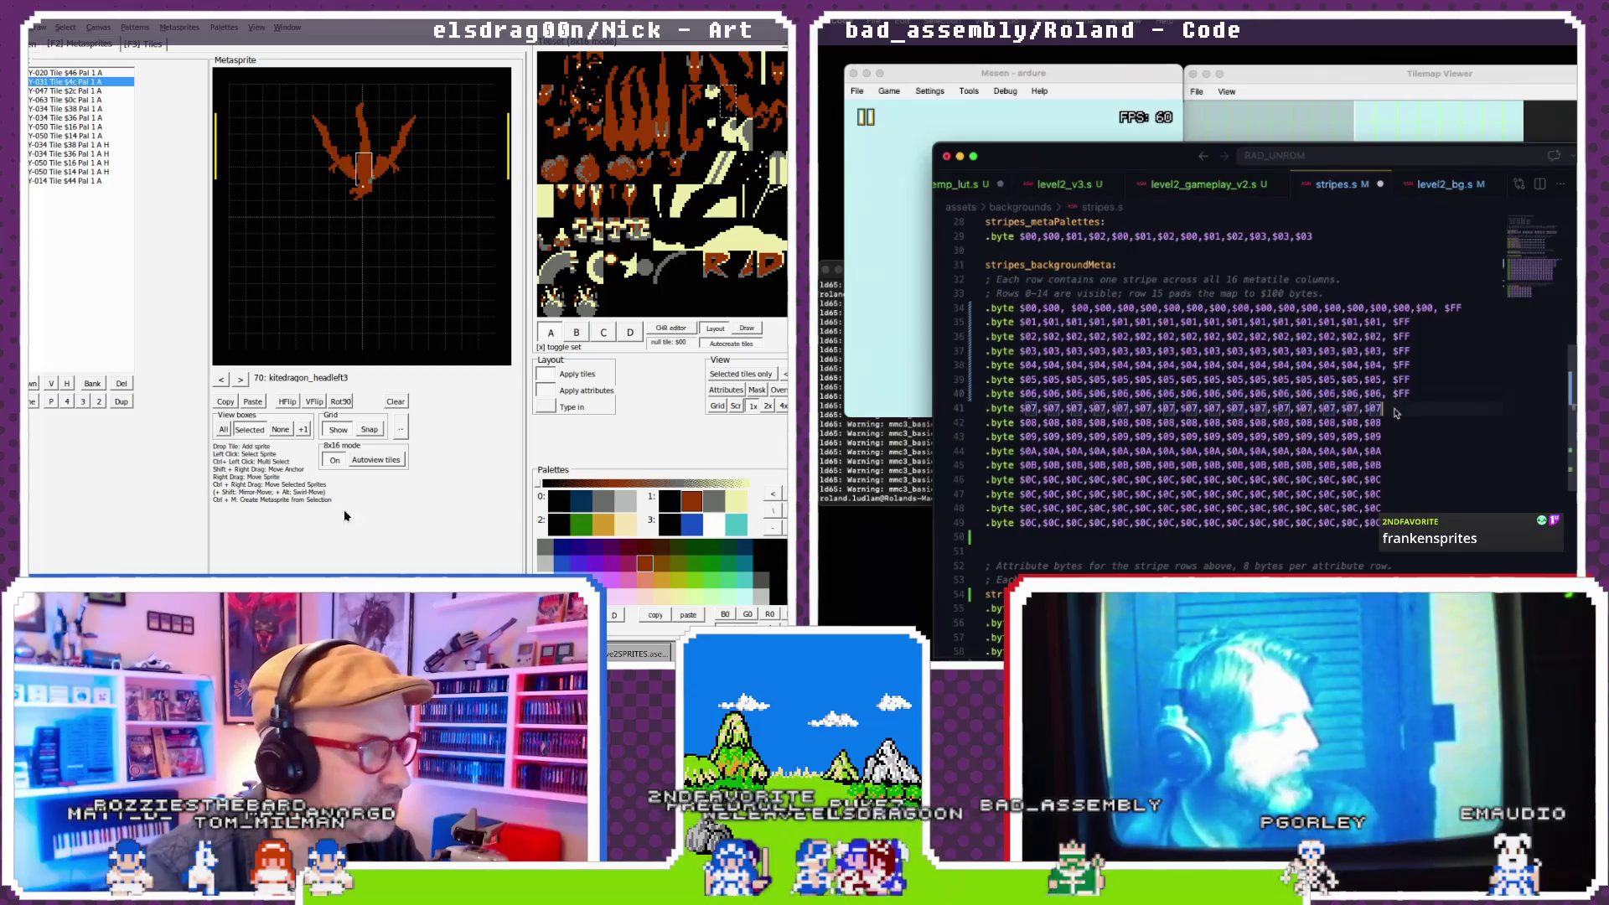
text(, $FF)
- Append ', $FF' to the remaining metatile rows through line 48
click(1391, 423)
text(, $FF)
click(1391, 437)
text(, $FF)
click(1391, 451)
text(, $FF)
click(1391, 465)
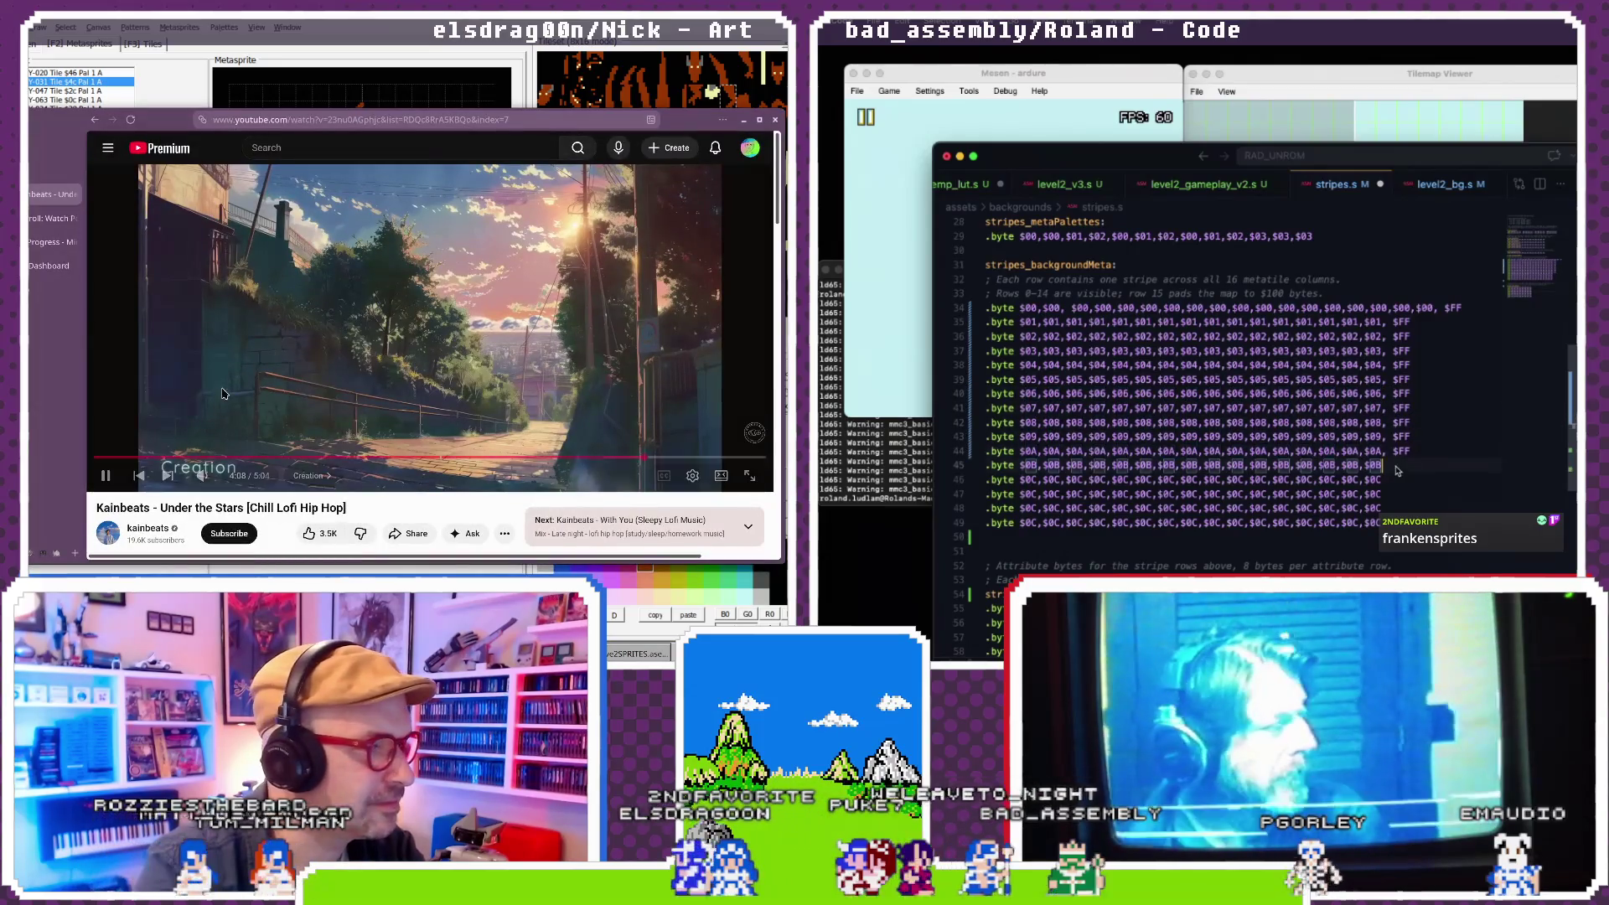
text(, $FF)
scroll(223, 393, down, 10)
click(1391, 479)
text(, $FF)
click(1391, 493)
text(, $FF)
click(1391, 508)
text(, $FF)
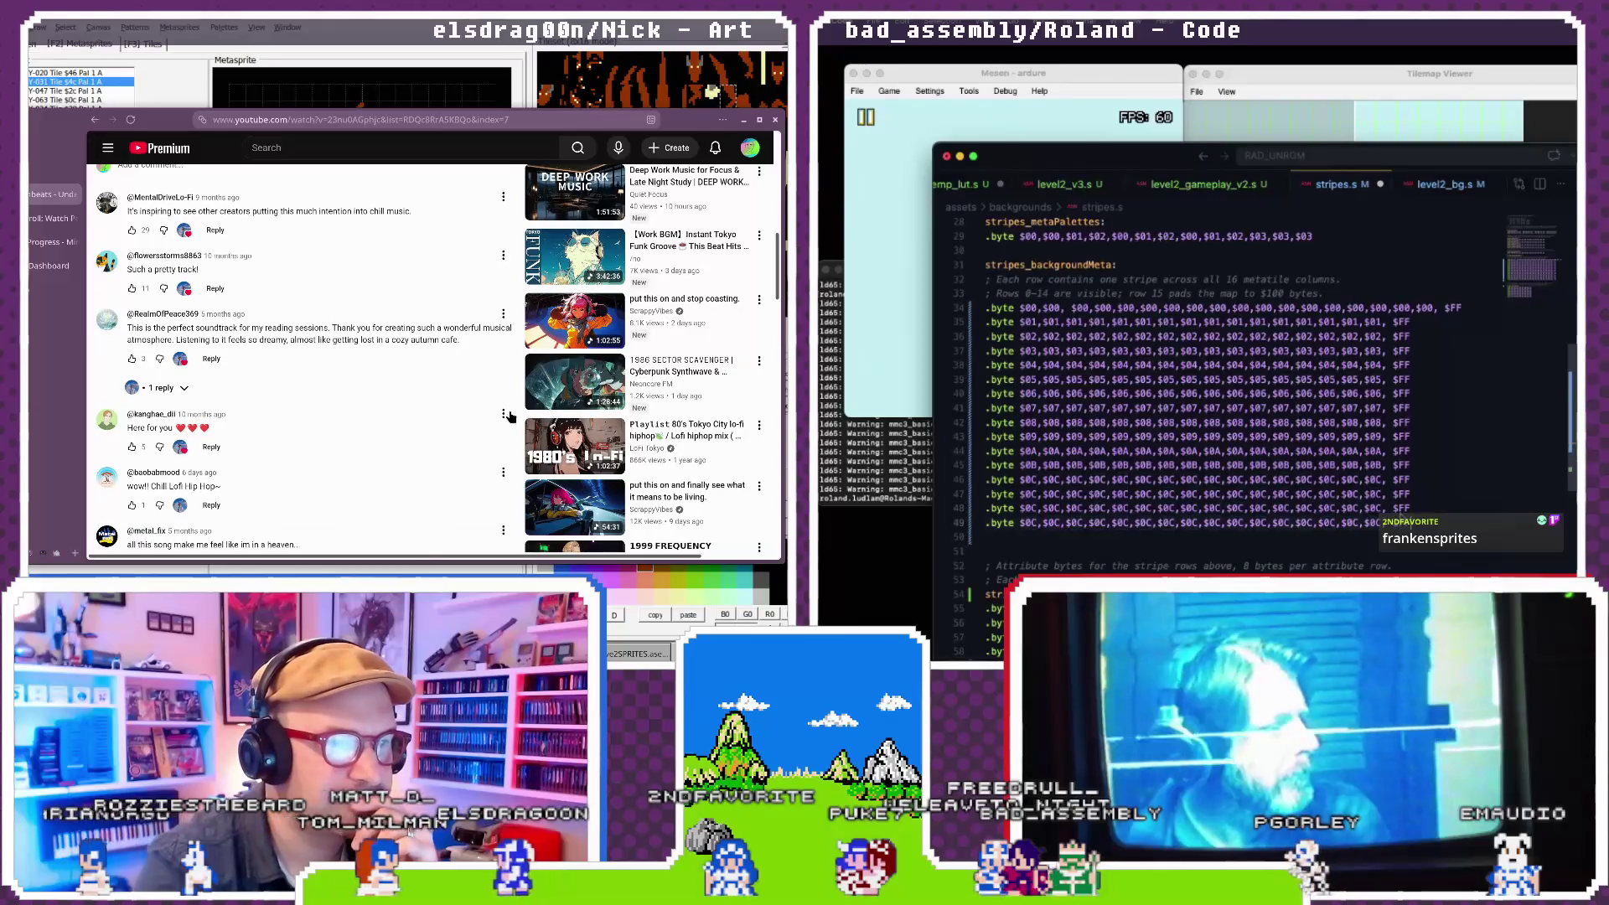
scroll(1218, 406, down, 5)
click(1218, 402)
scroll(536, 394, down, 3)
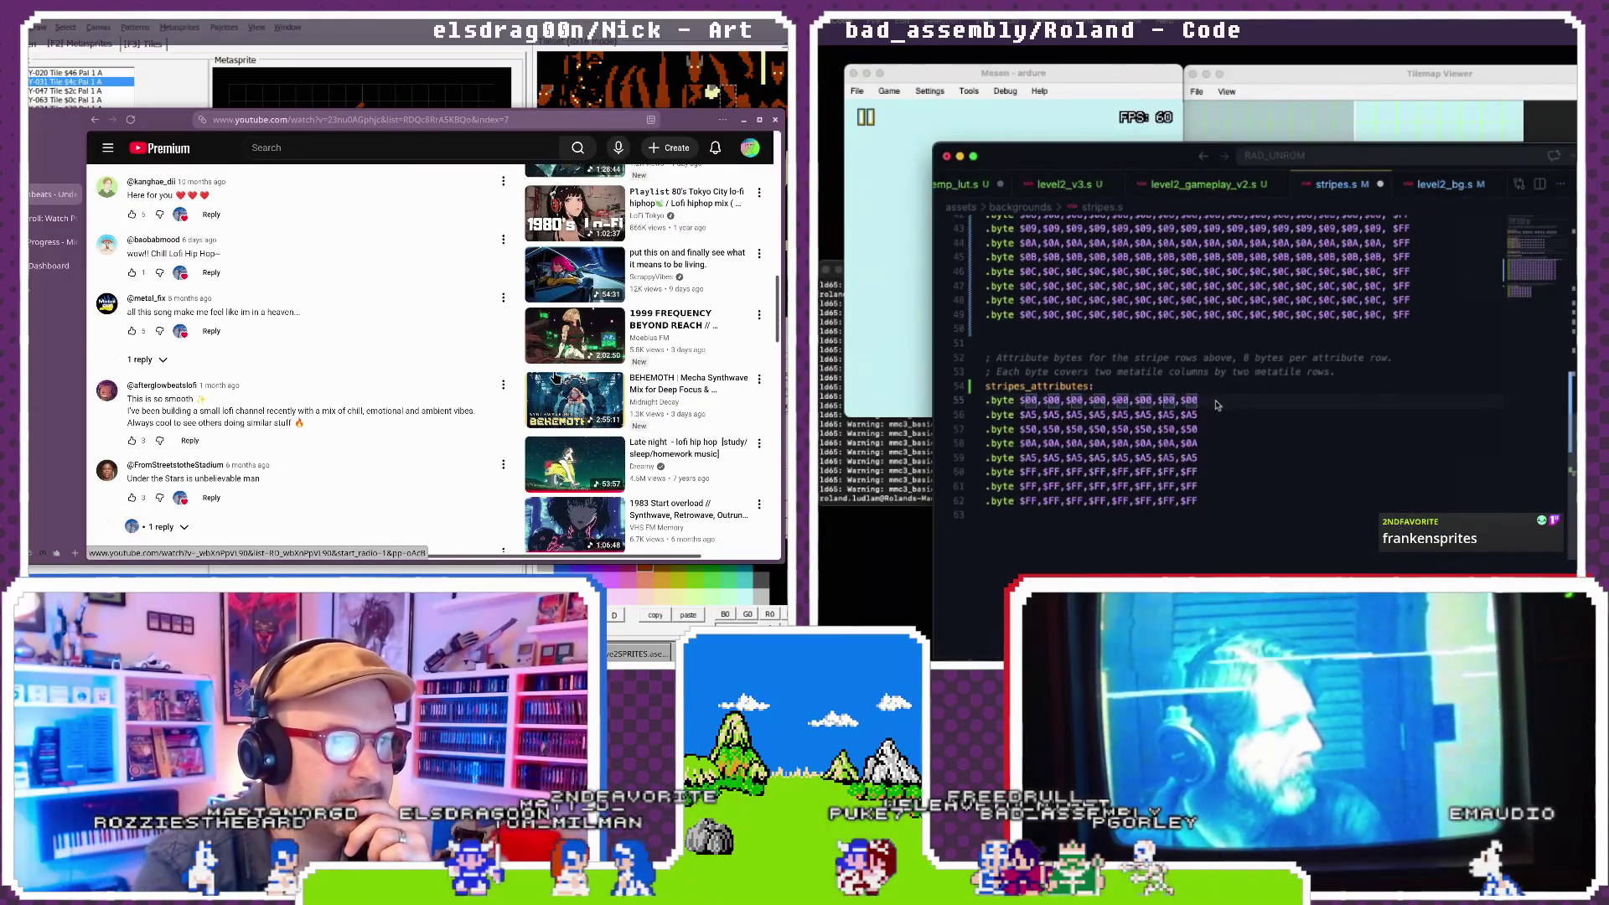
- Add '$00, $00, $00,' to the start of the first stripes_attributes row
scroll(1217, 405, up, 1)
scroll(555, 379, down, 2)
scroll(555, 379, down, 2)
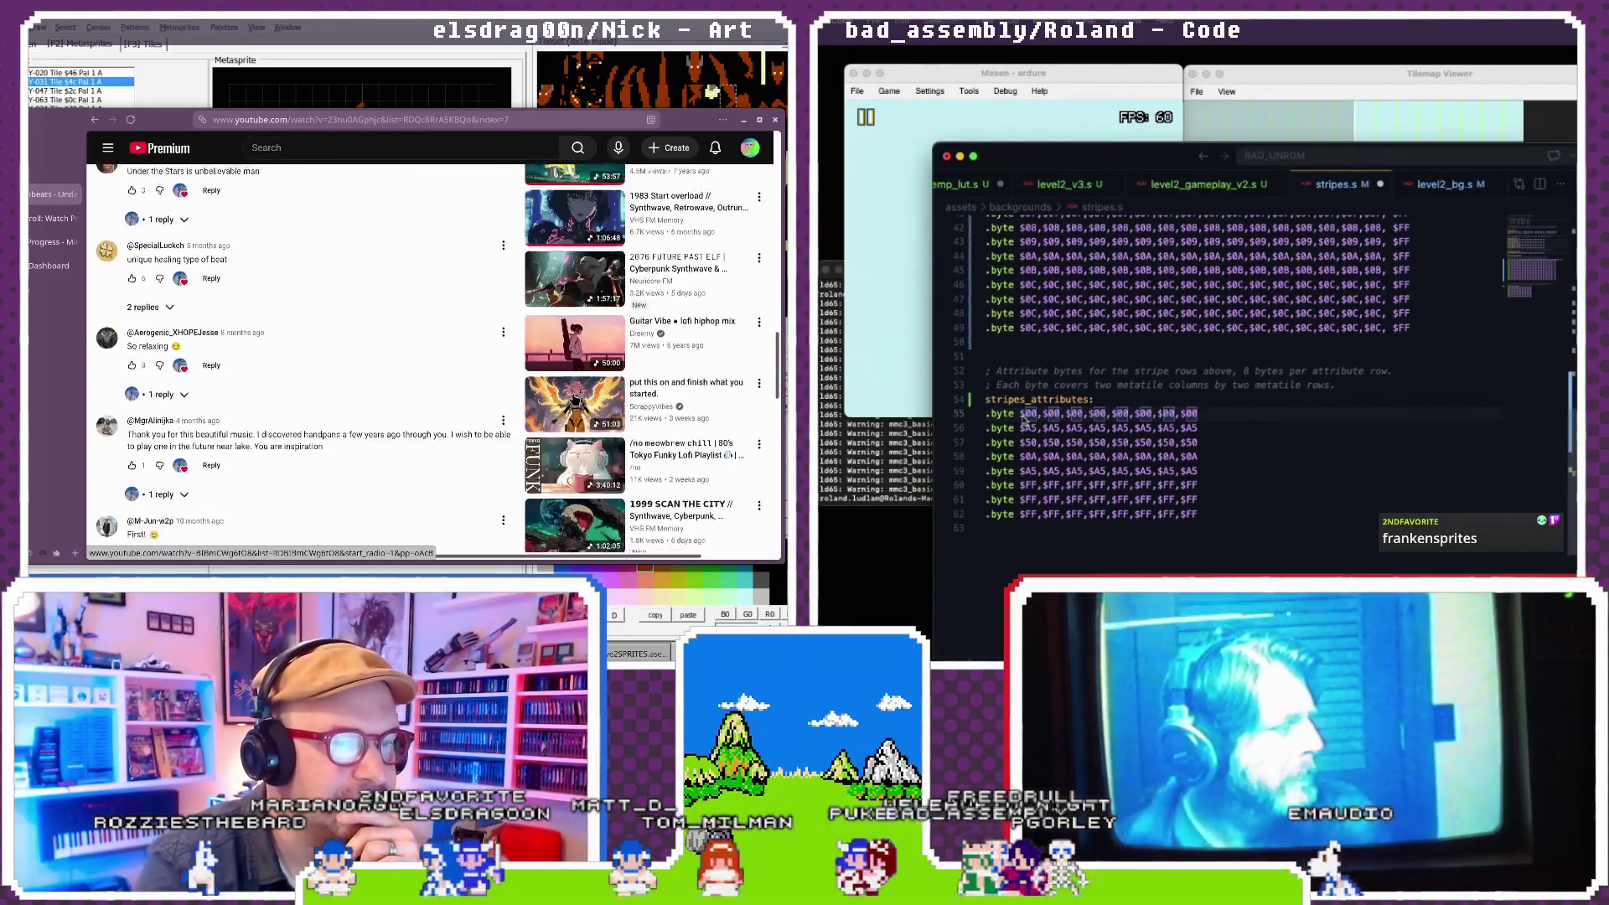
scroll(564, 373, down, 2)
scroll(564, 374, down, 1)
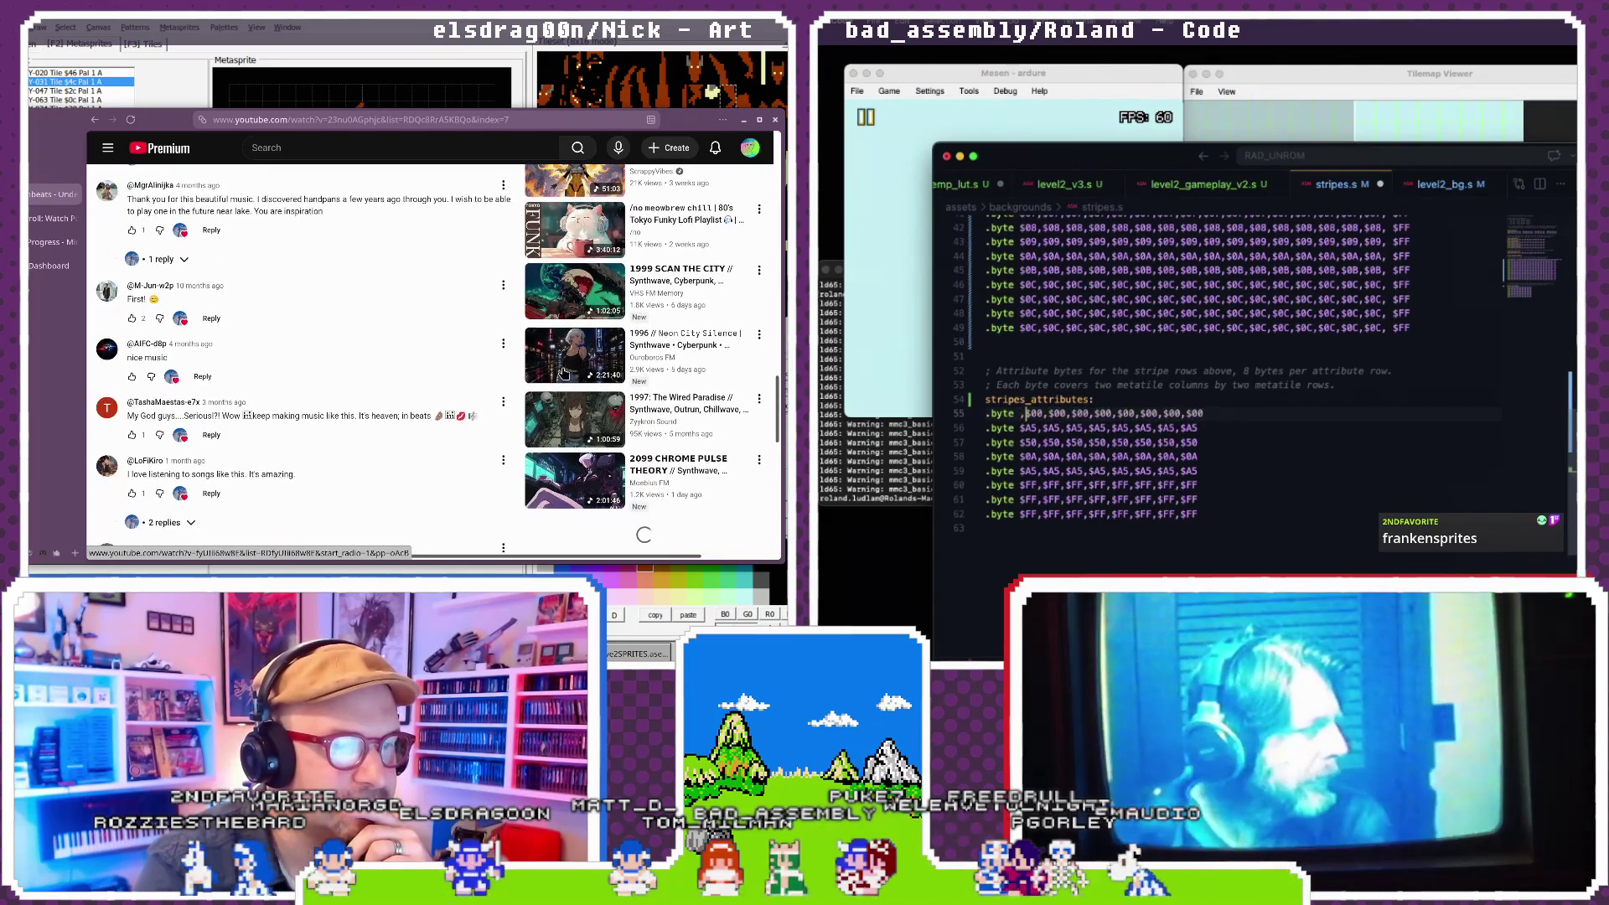
click(574, 479)
text(00, $)
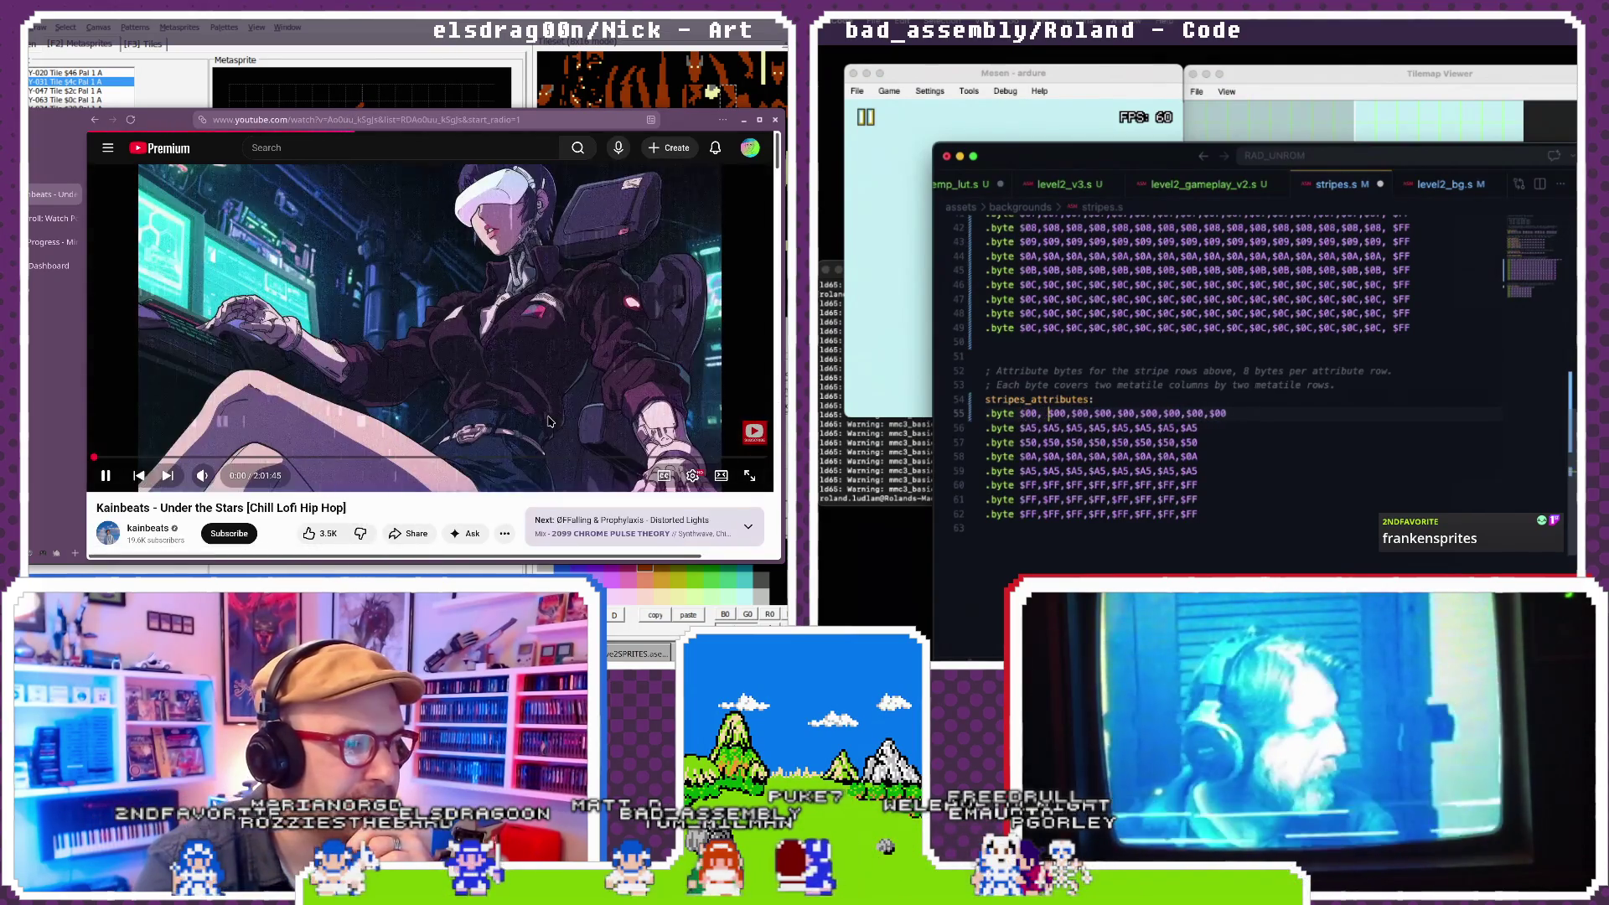
text(00, $00,)
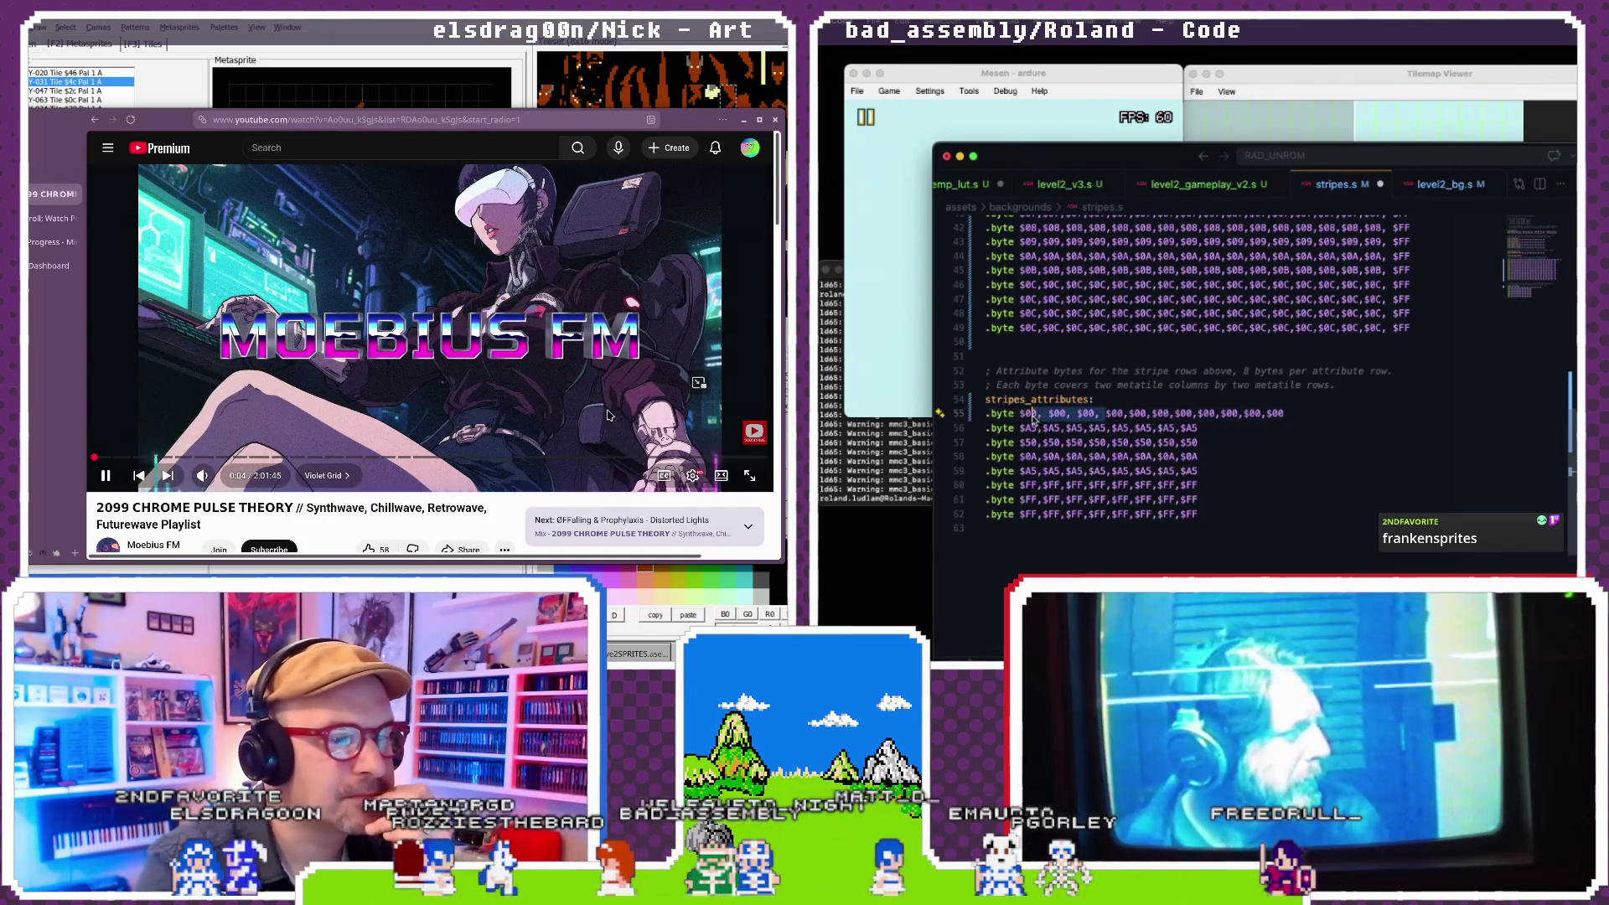
- Append ', $FF' to the first attribute row and paste it onto the following attribute rows
scroll(609, 415, down, 3)
click(505, 318)
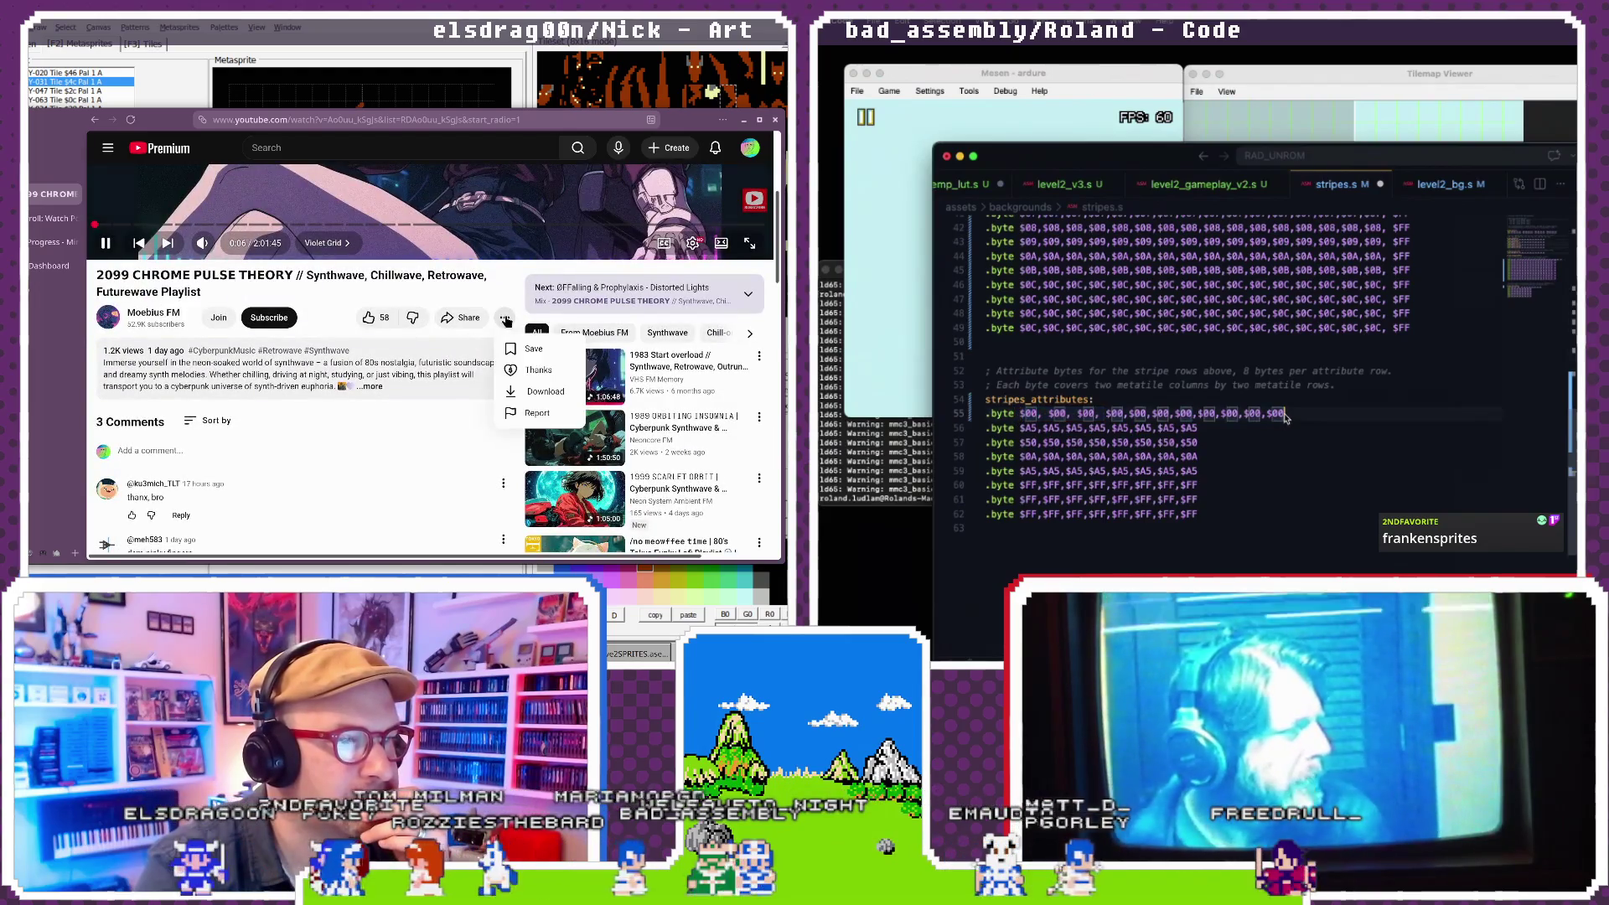
text(, $FF)
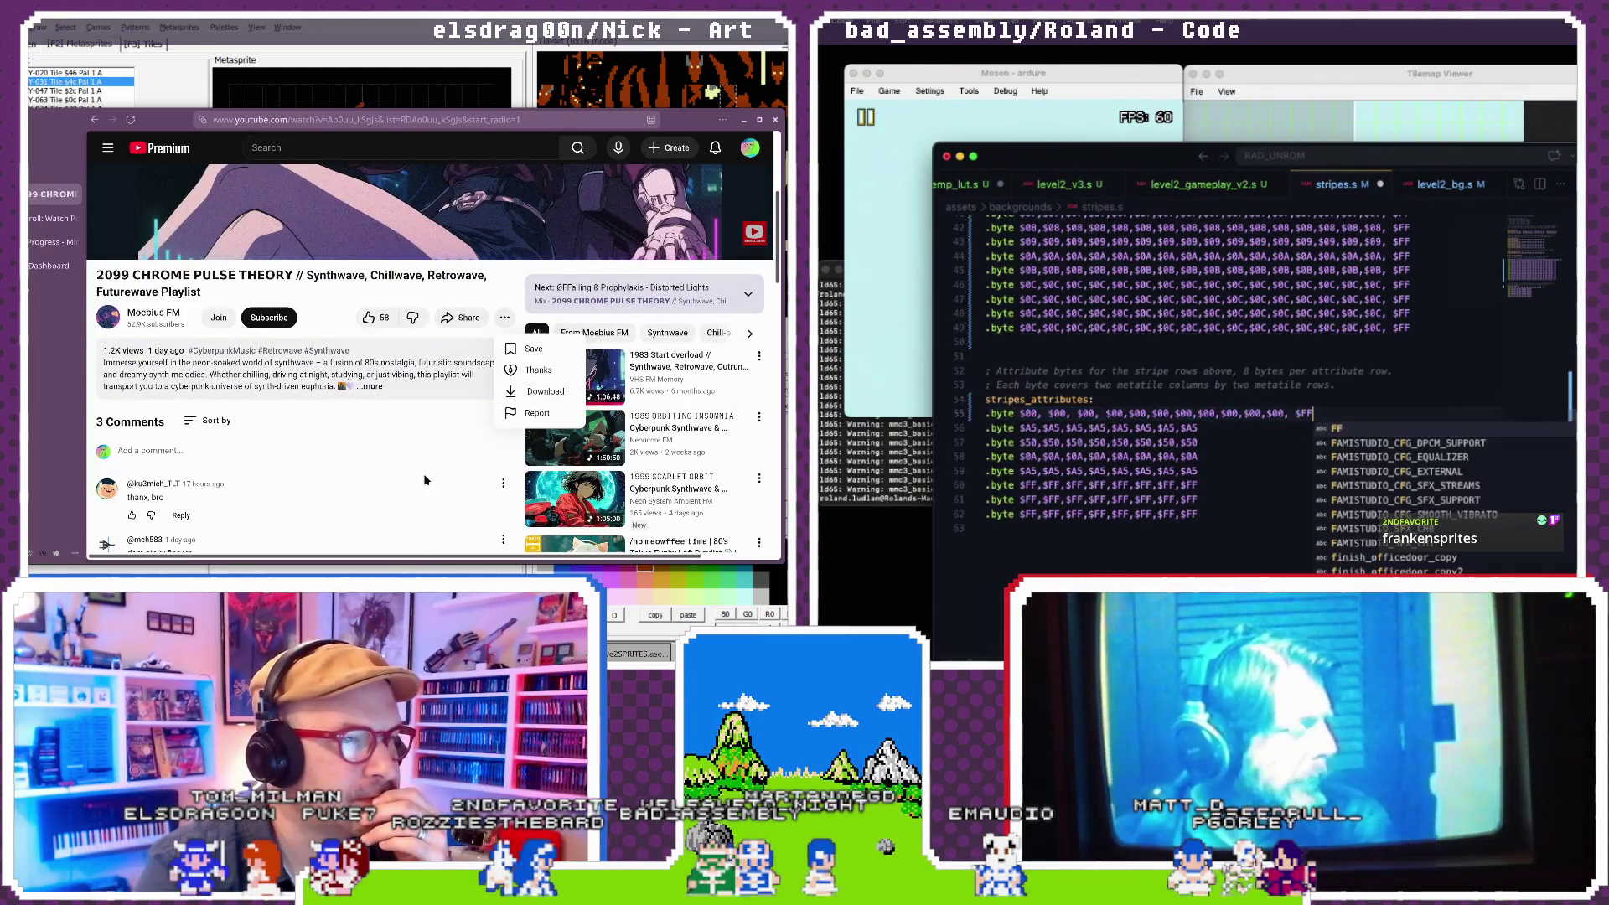
click(1277, 370)
drag(1312, 414, 1291, 414)
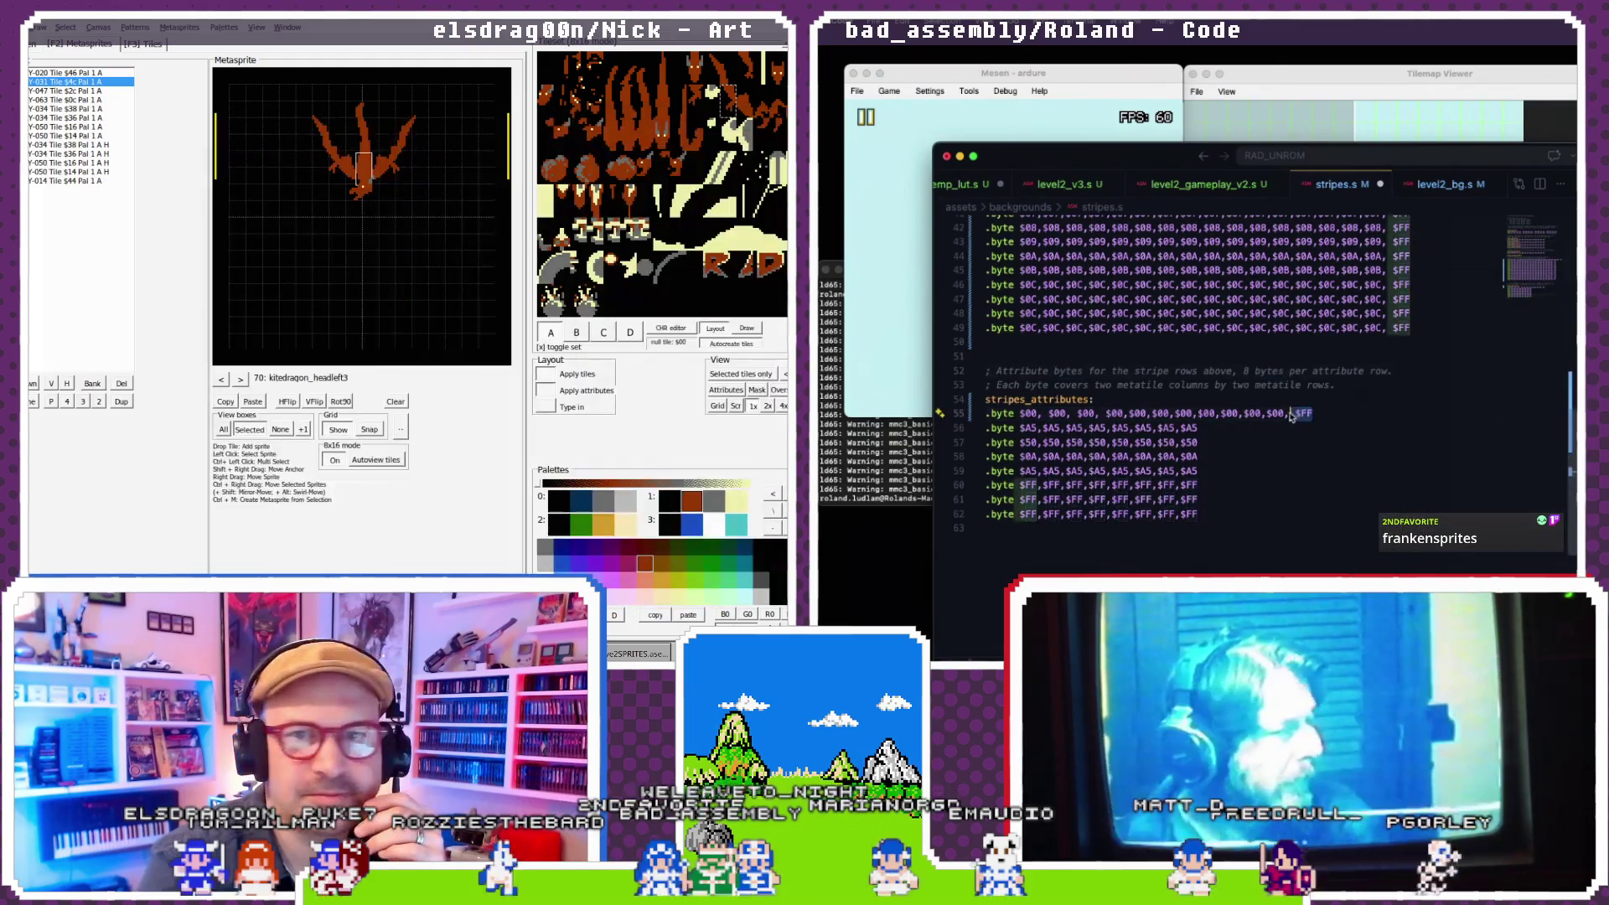
key(ctrl+c)
click(1199, 428)
key(ctrl+v)
double_click(1188, 442)
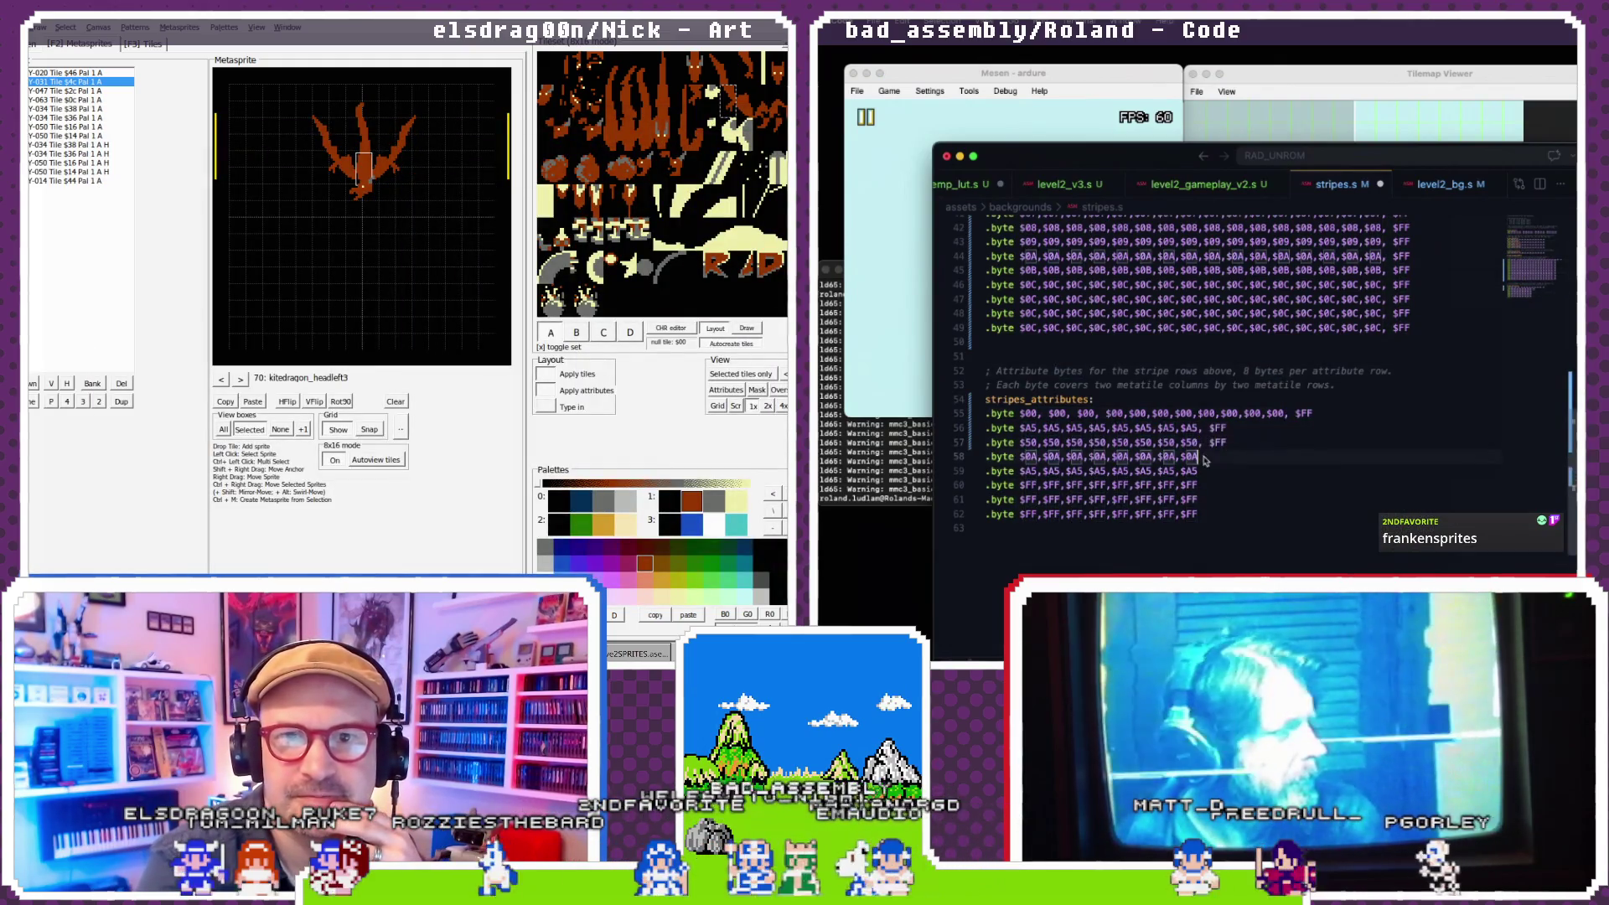
key(ctrl+v)
key(Down)
key(ctrl+v)
key(Down)
key(ctrl+v)
key(Down)
key(ctrl+v)
key(Down)
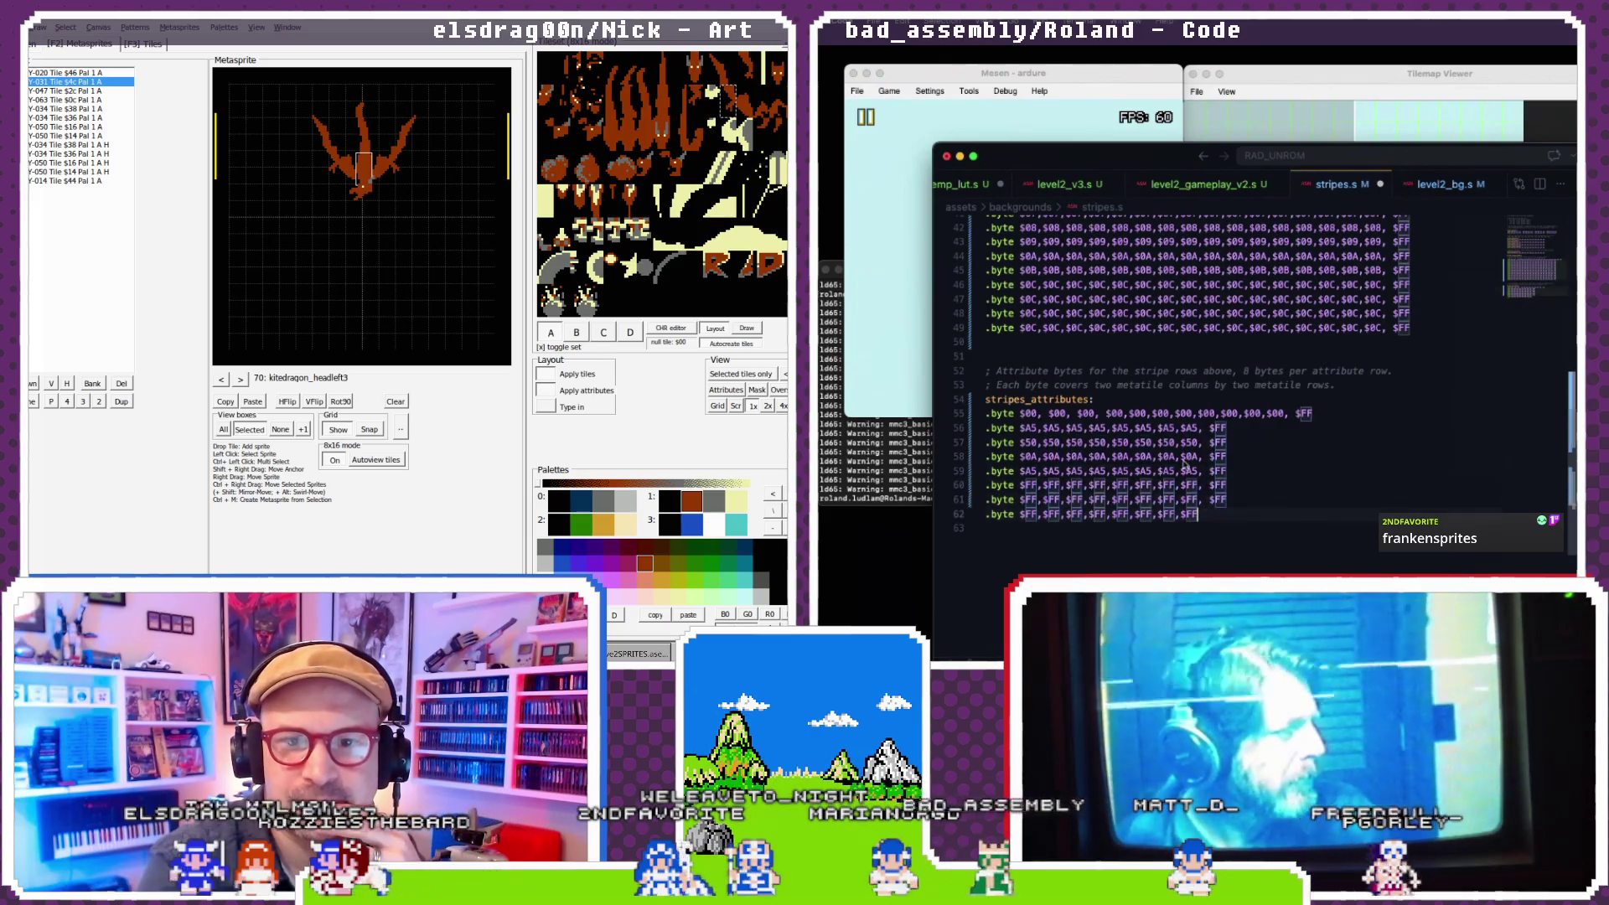
key(ctrl+v)
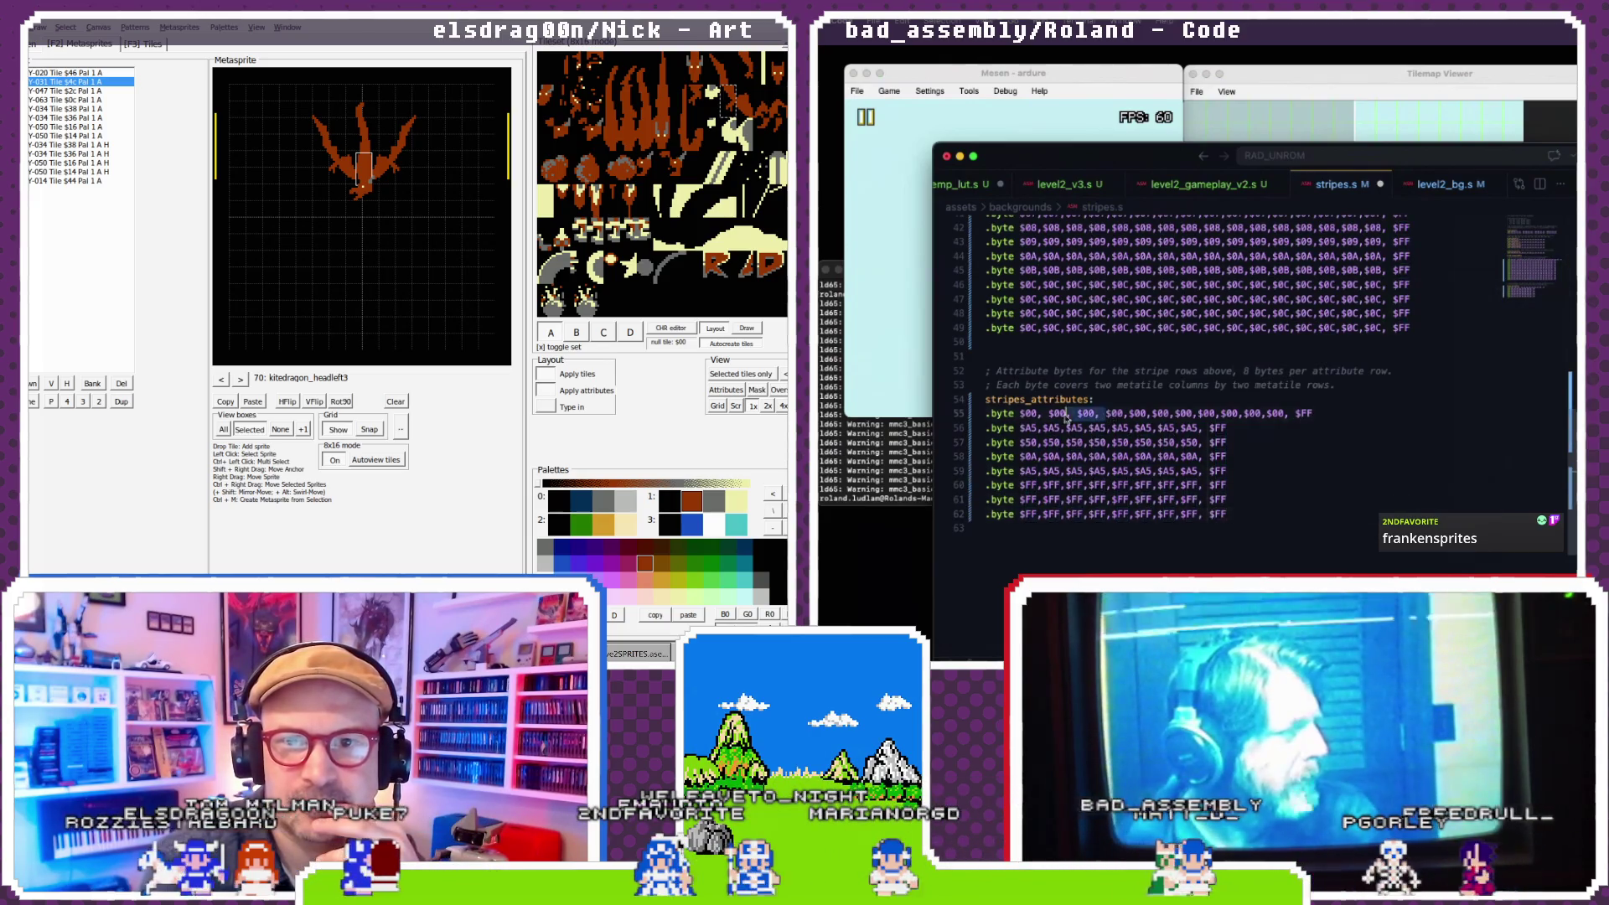
- Paste three $00 bytes at the start of each remaining attribute row, lines 56–62
click(1019, 427)
key(ctrl+v)
click(1020, 442)
key(ctrl+v)
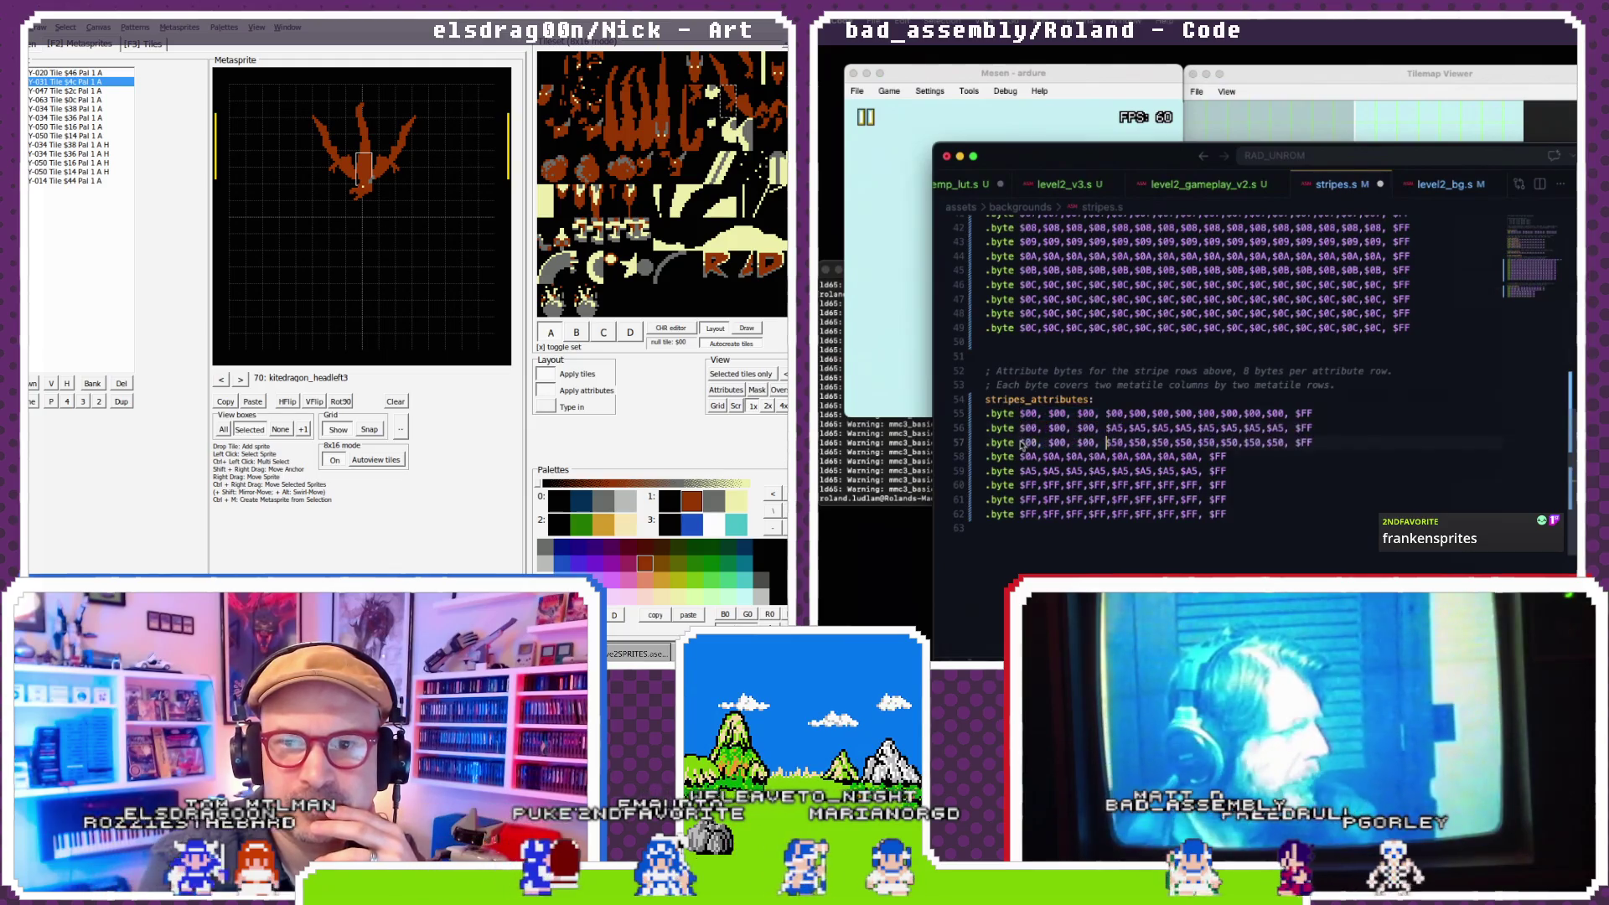
click(1020, 456)
key(ctrl+v)
click(1019, 470)
key(ctrl+v)
click(1022, 484)
key(ctrl+v)
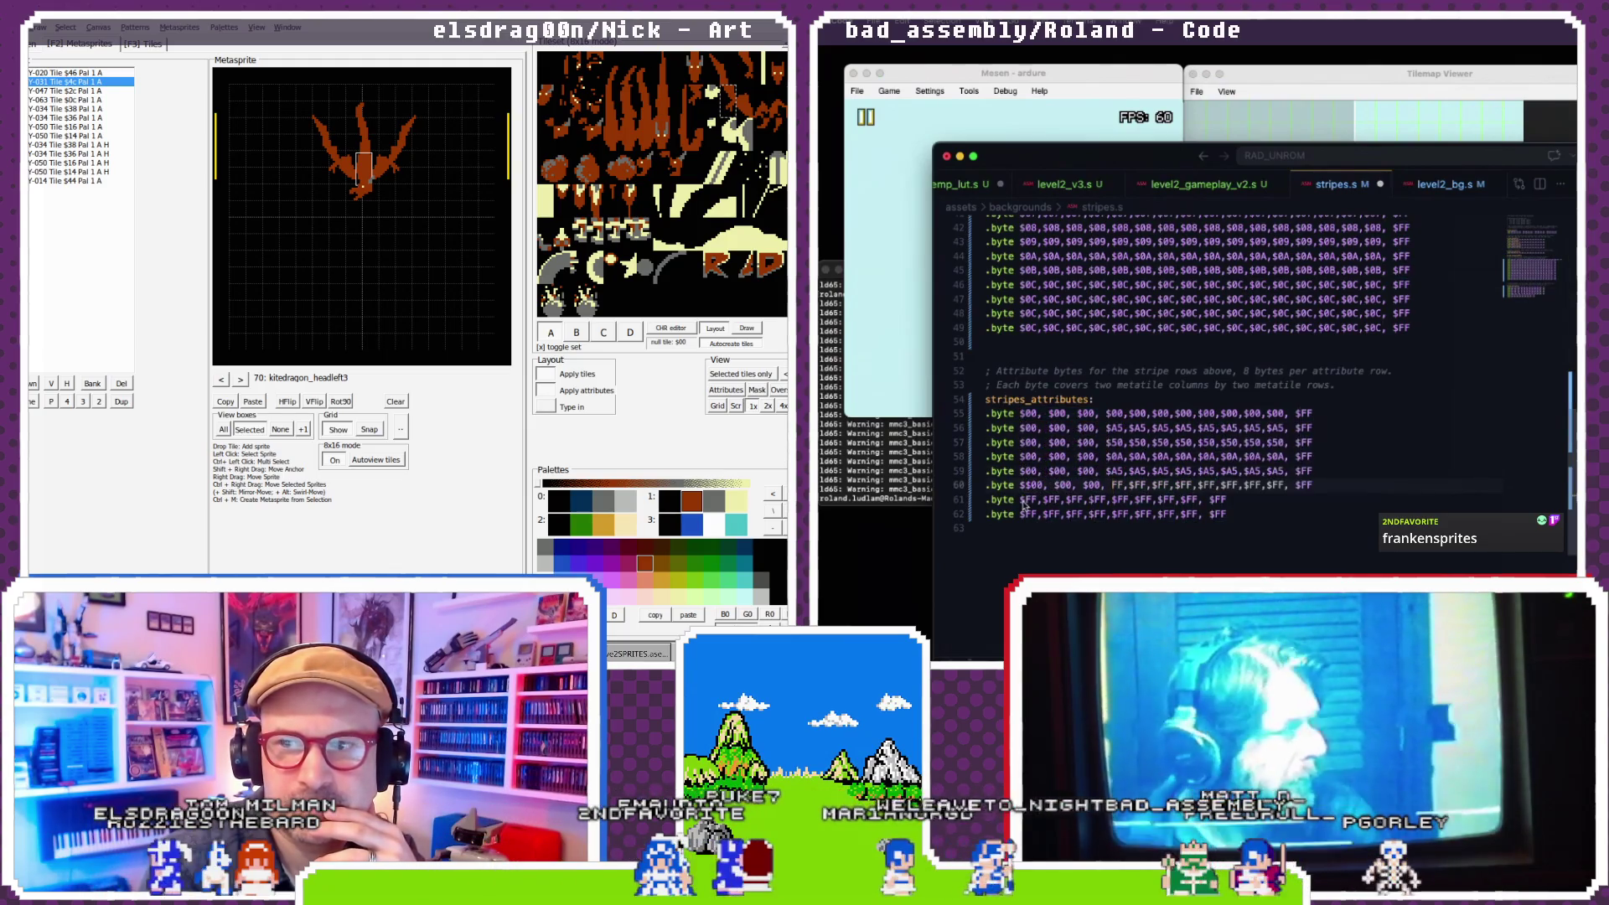
click(1019, 499)
key(ctrl+v)
click(1019, 513)
key(ctrl+v)
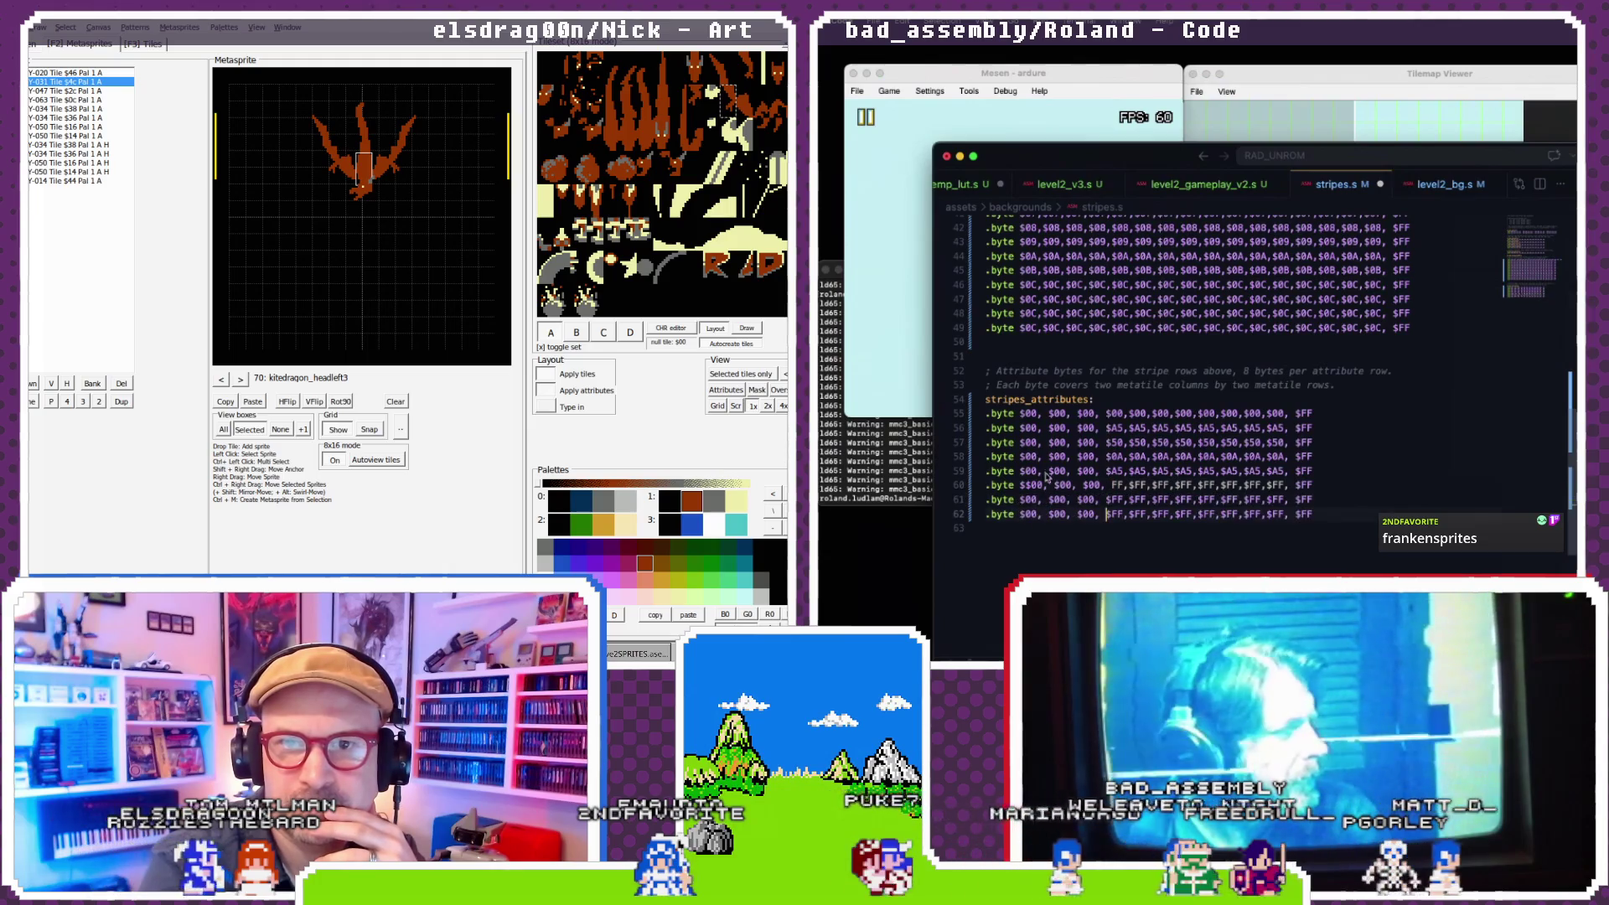
scroll(1054, 436, up, 1)
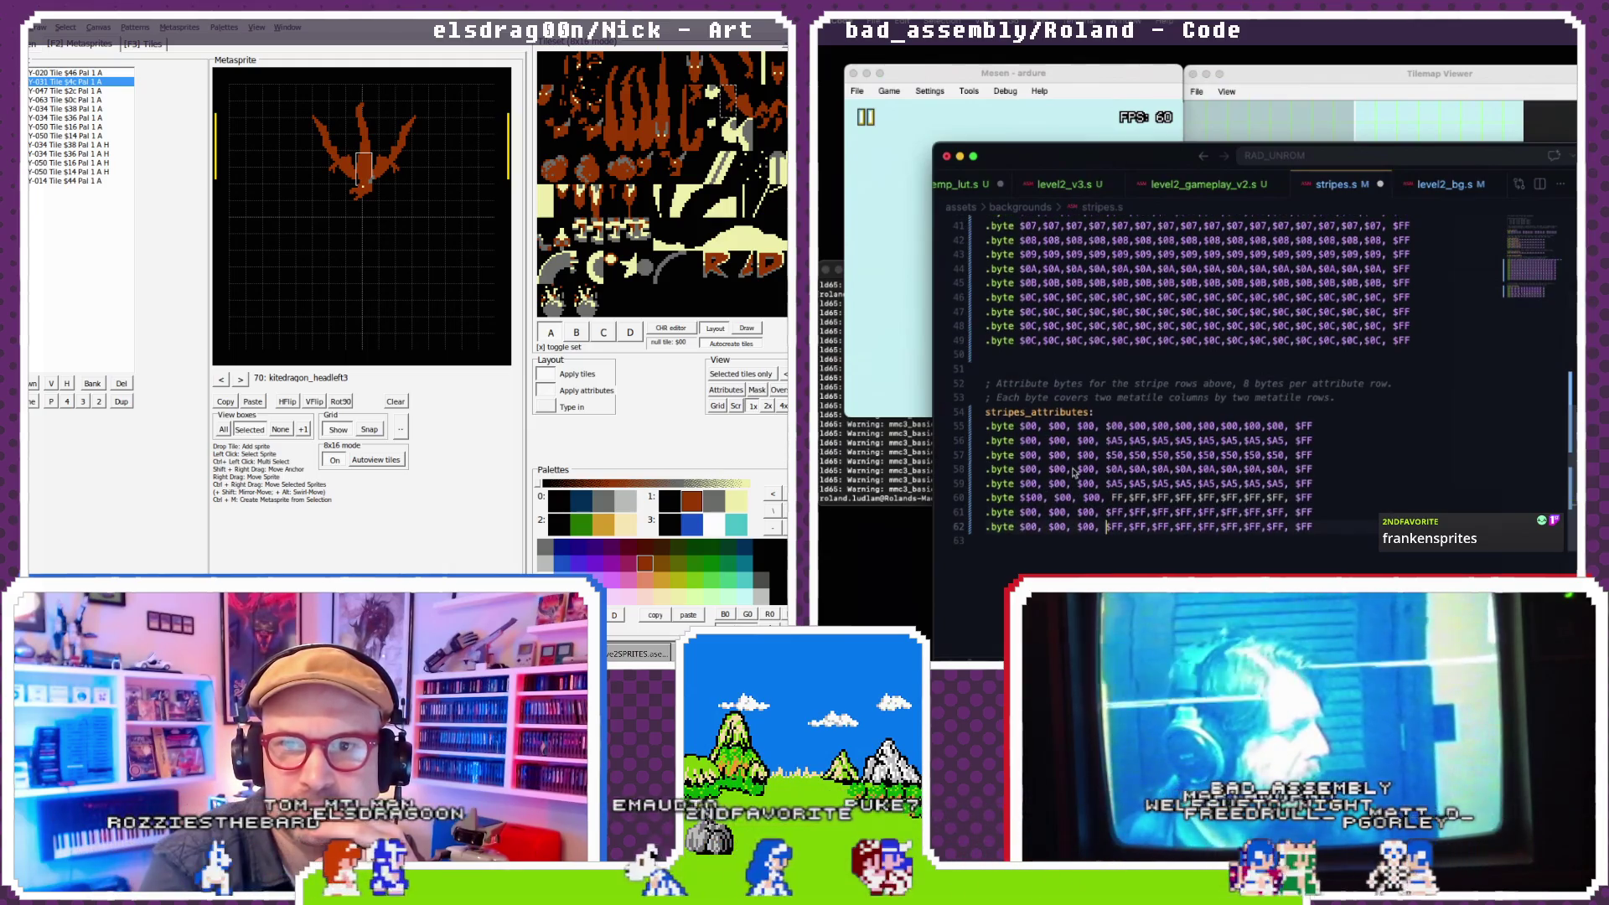
scroll(1073, 473, up, 1)
scroll(1075, 470, up, 1)
scroll(1075, 470, up, 2)
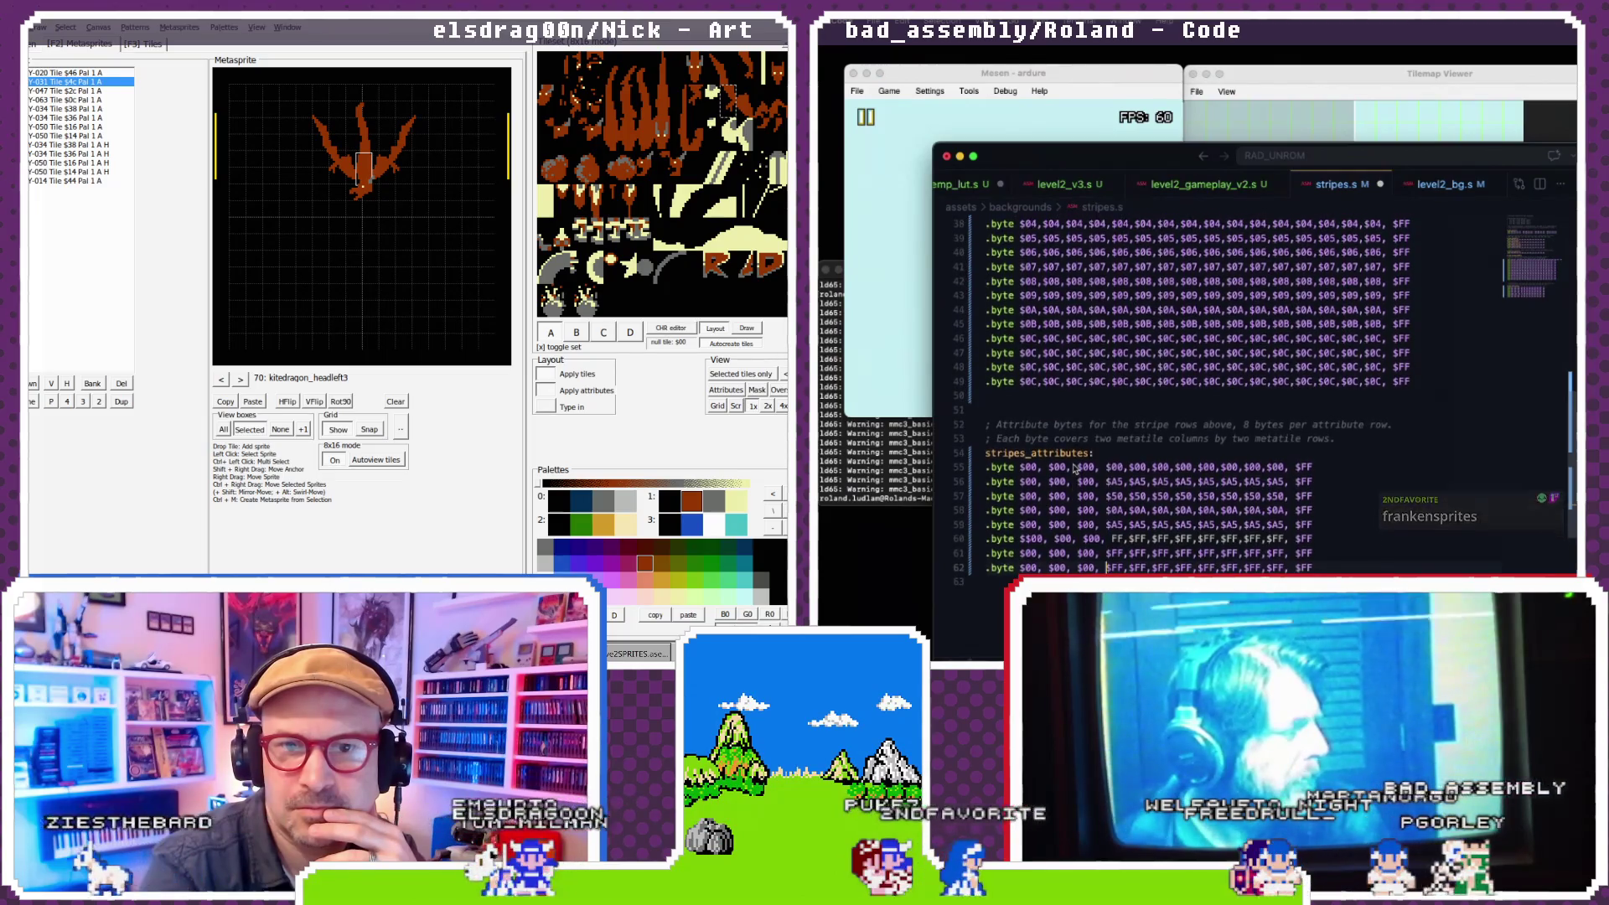
- Compare the table layout in level2_bg.s, then return to stripes.s
click(1444, 189)
scroll(1363, 312, down, 10)
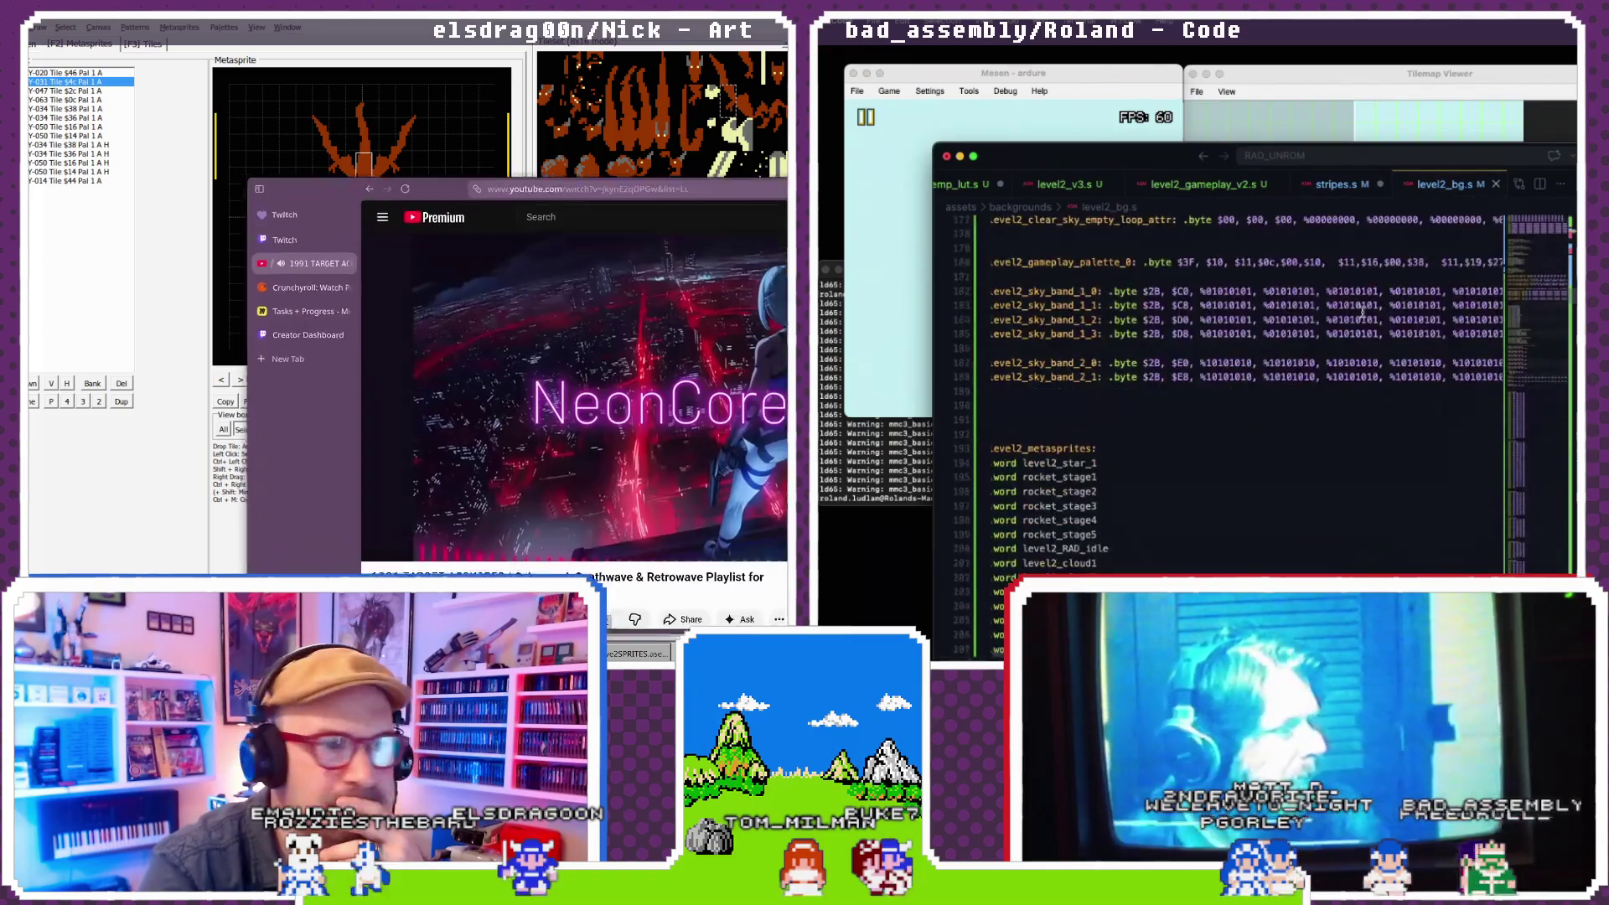
scroll(1363, 312, up, 3)
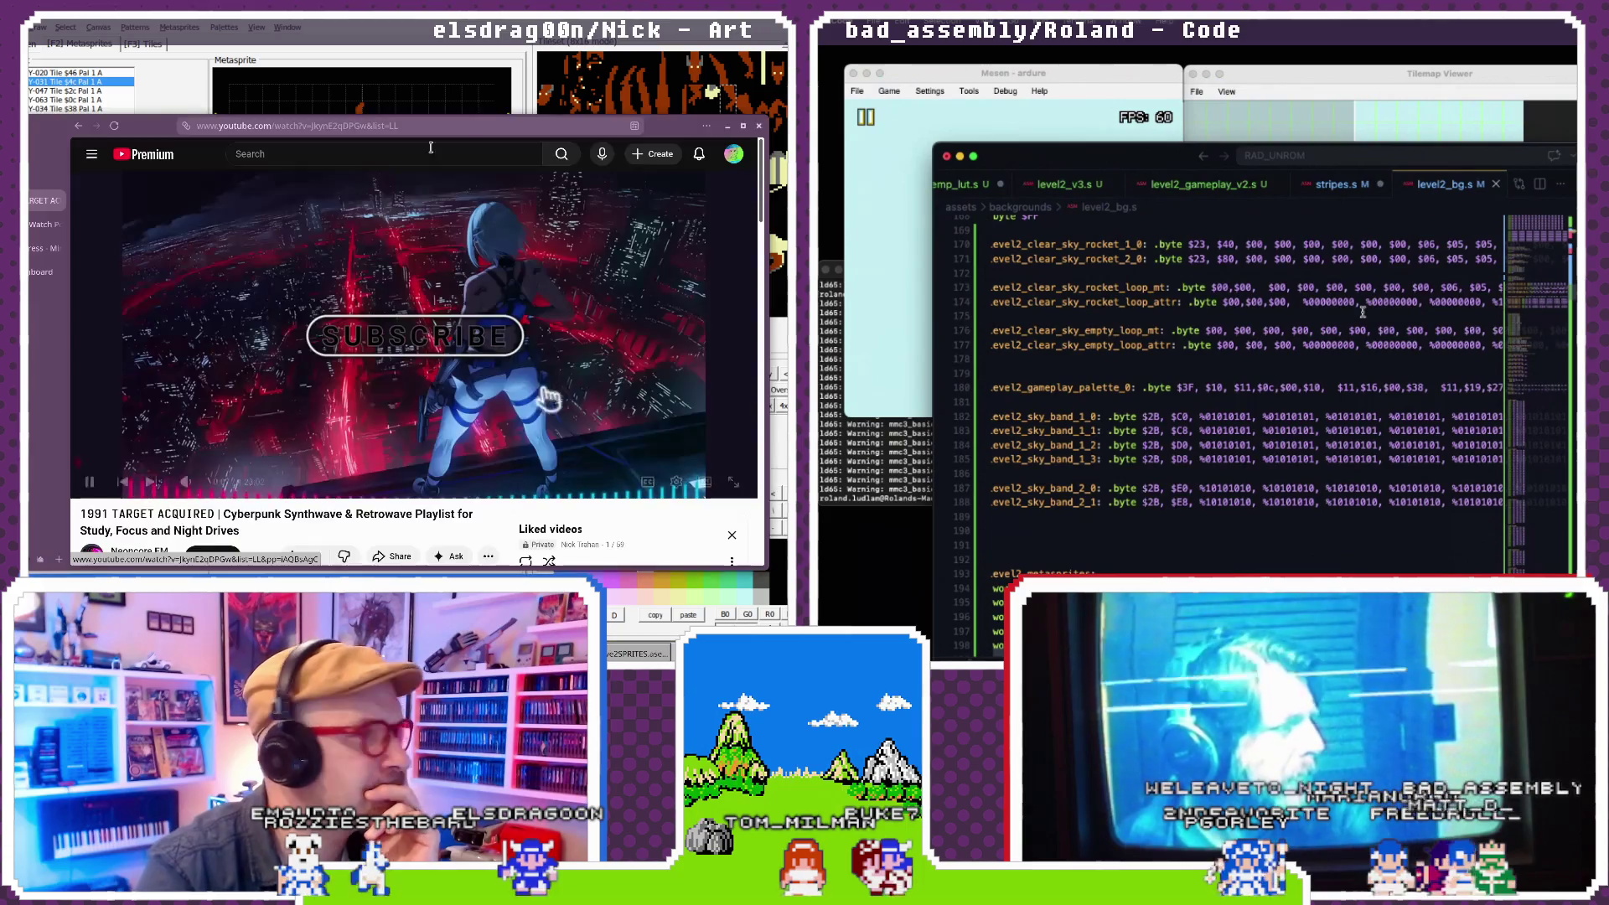
scroll(1363, 312, right, 2)
scroll(1363, 311, right, 4)
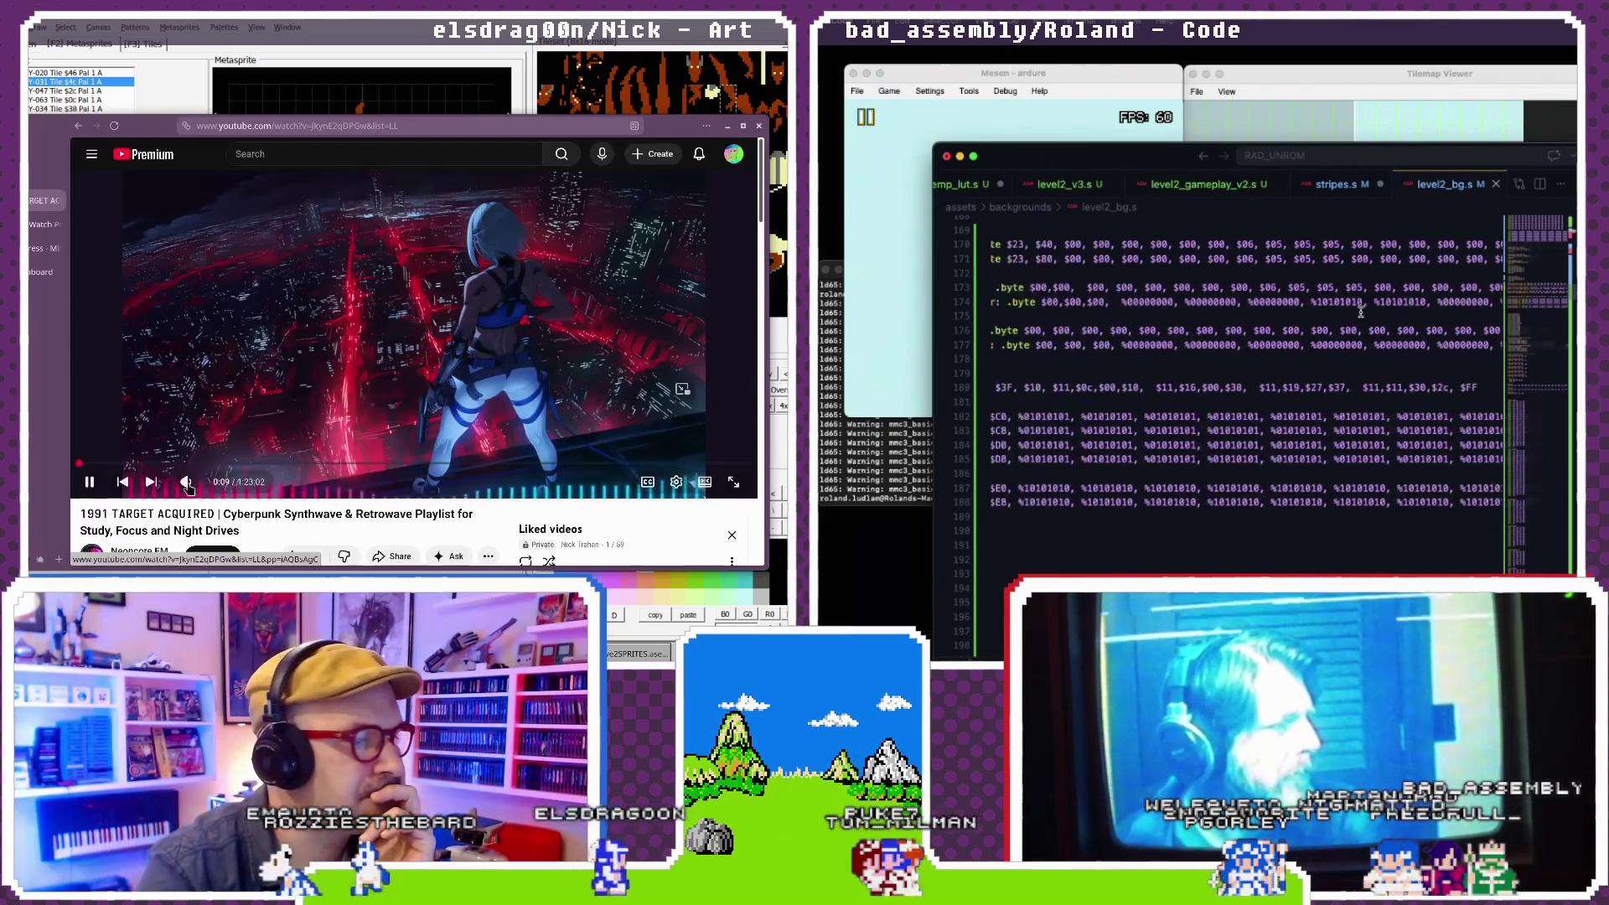
click(1339, 184)
scroll(1216, 310, down, 5)
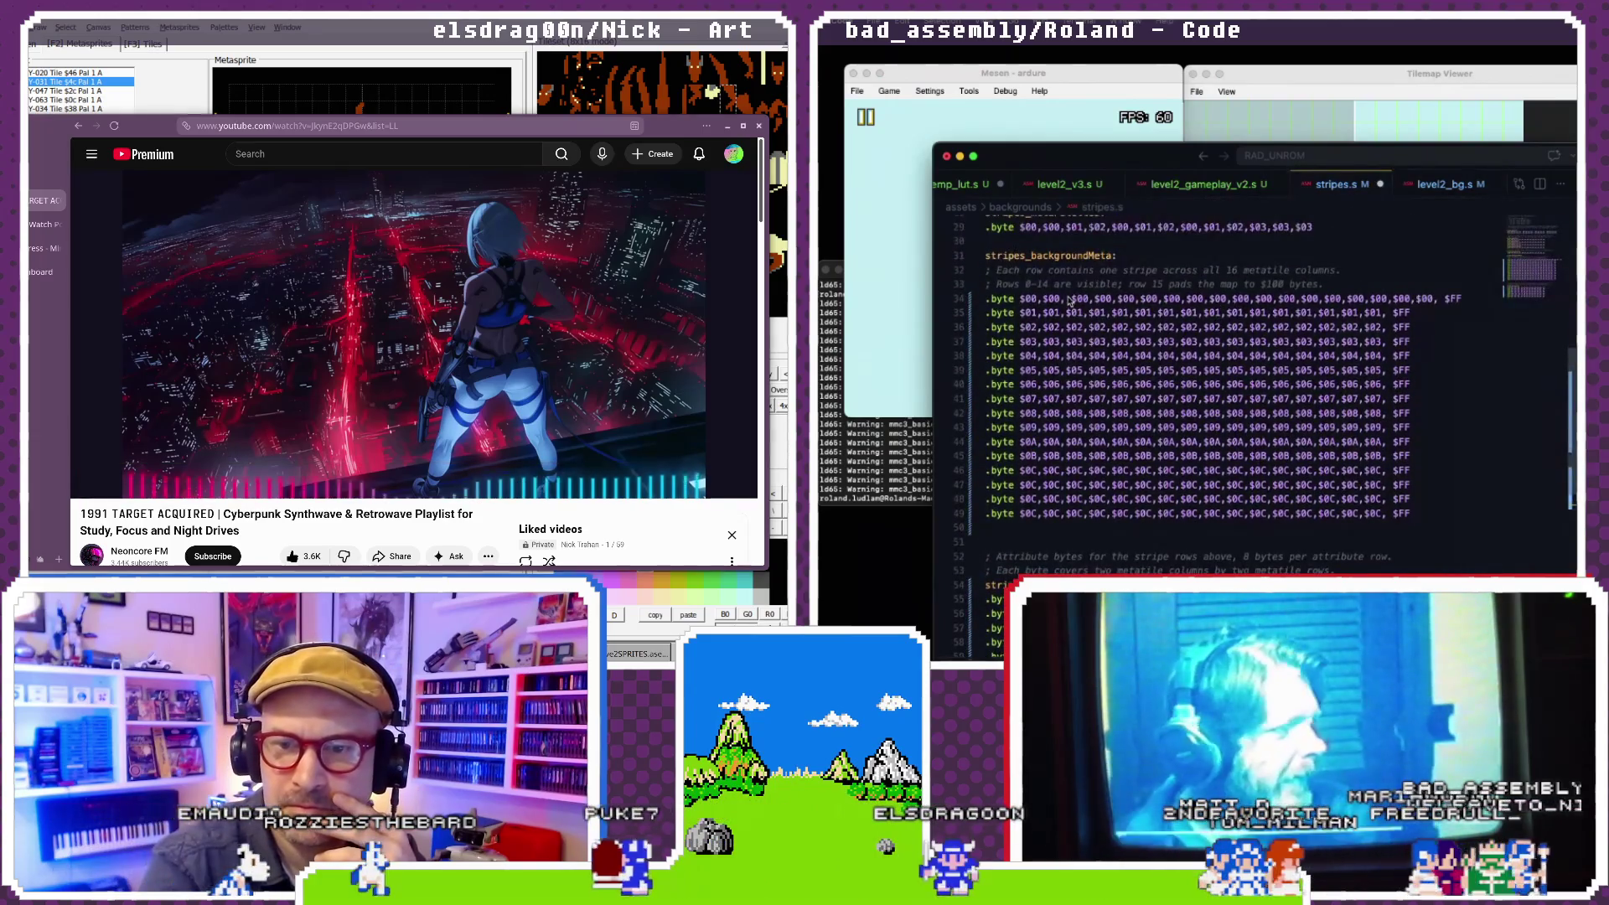
- Copy '$00,$00,' from line 34 and prepend it to the other metatile rows, including lines 45, 46 and 49
drag(1062, 299, 1022, 299)
key(ctrl+c)
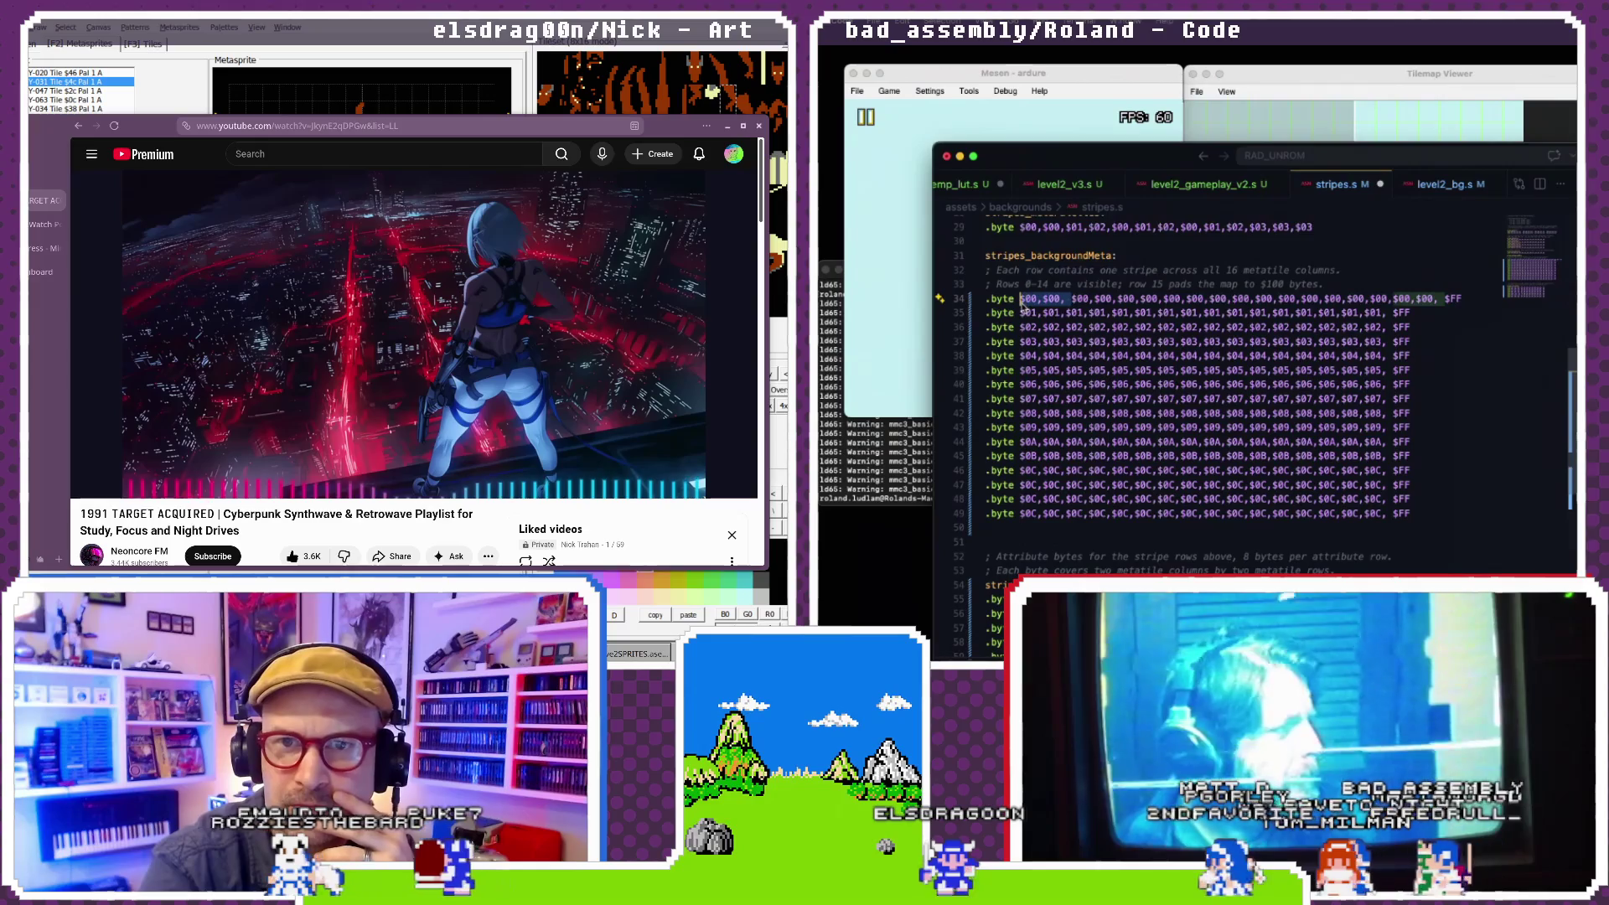
click(1022, 355)
key(ctrl+v)
click(1022, 369)
key(ctrl+v)
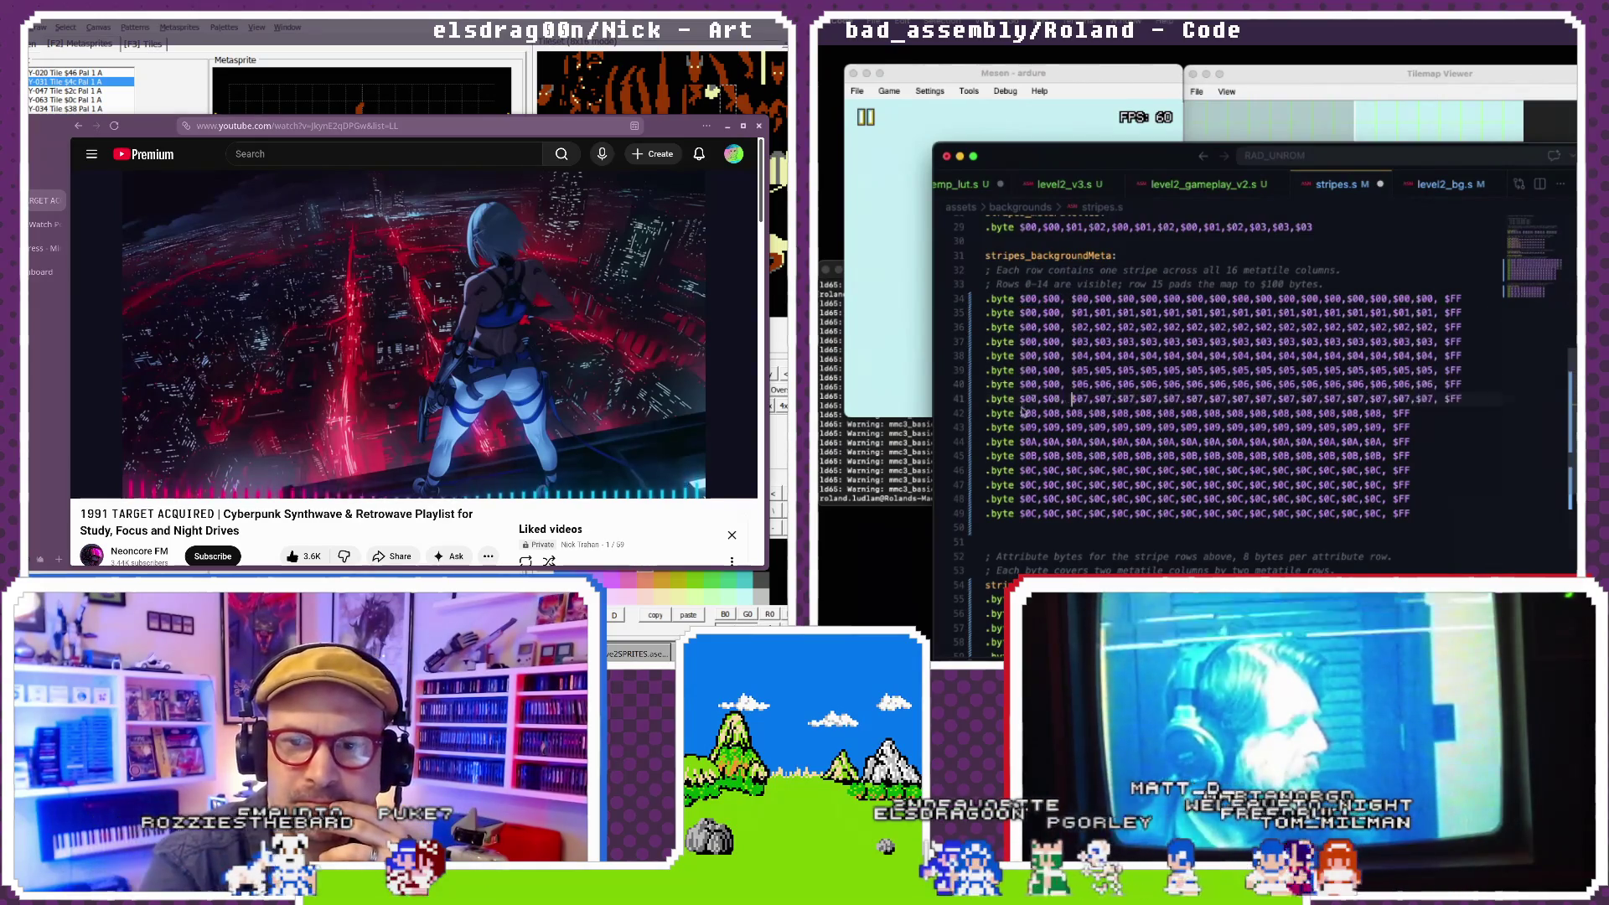
click(1022, 456)
key(ctrl+v)
click(1022, 470)
key(ctrl+v)
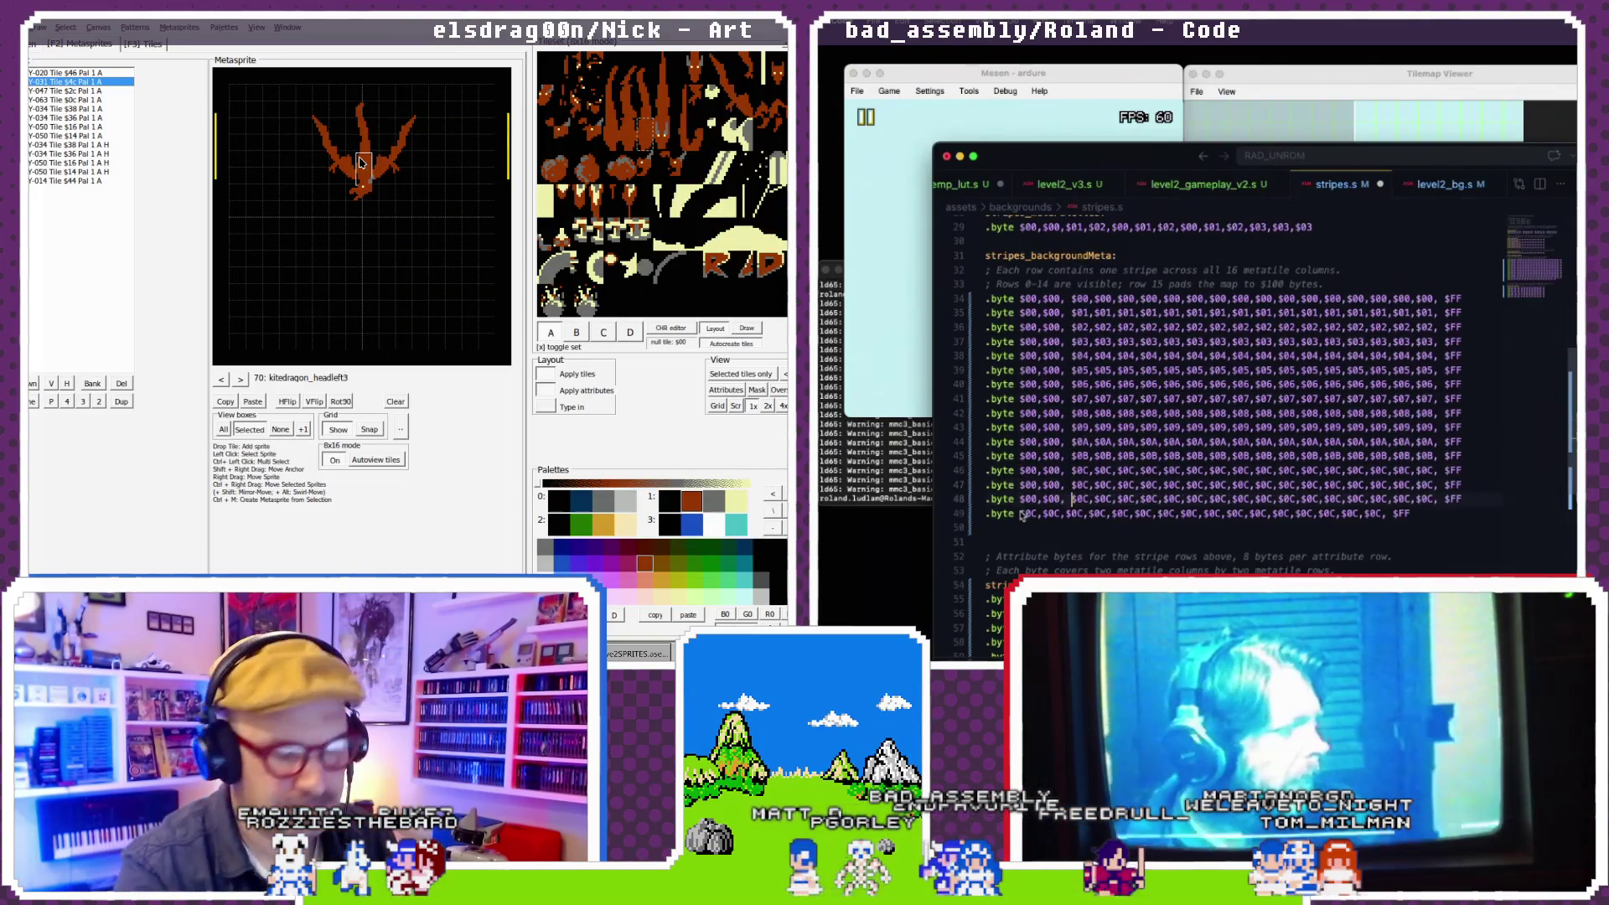
click(1023, 514)
key(ctrl+v)
scroll(1058, 459, up, 1)
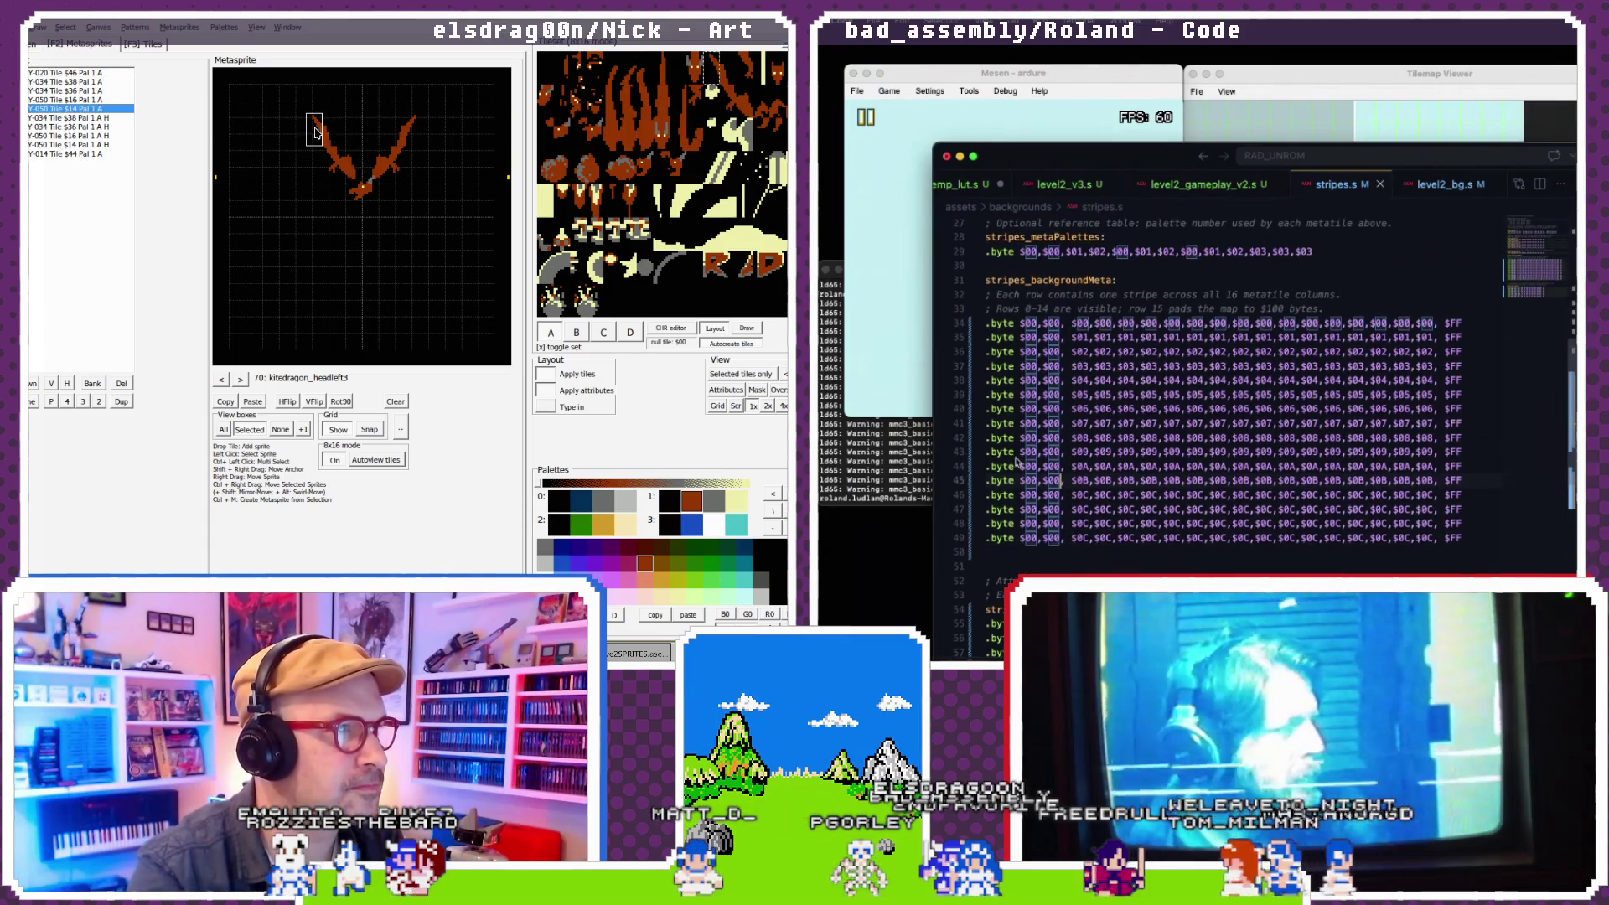
- Rerun the nescompilenew build script in the terminal
click(926, 483)
key(Up)
key(Return)
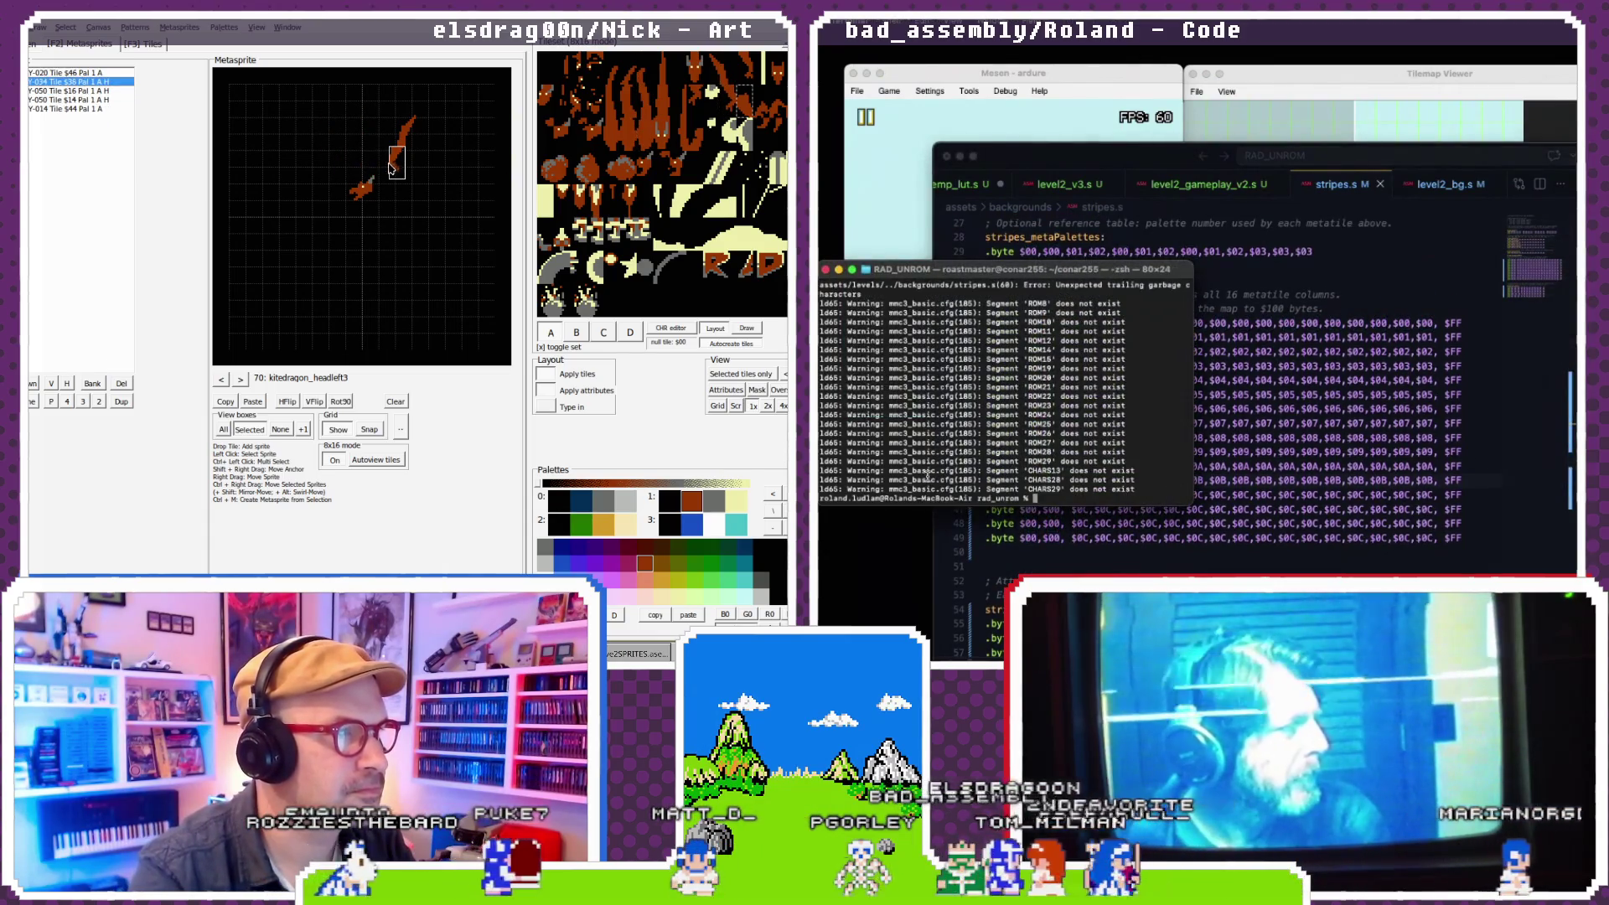
- Fix the malformed FF value on line 60 so it reads $FF
click(1215, 420)
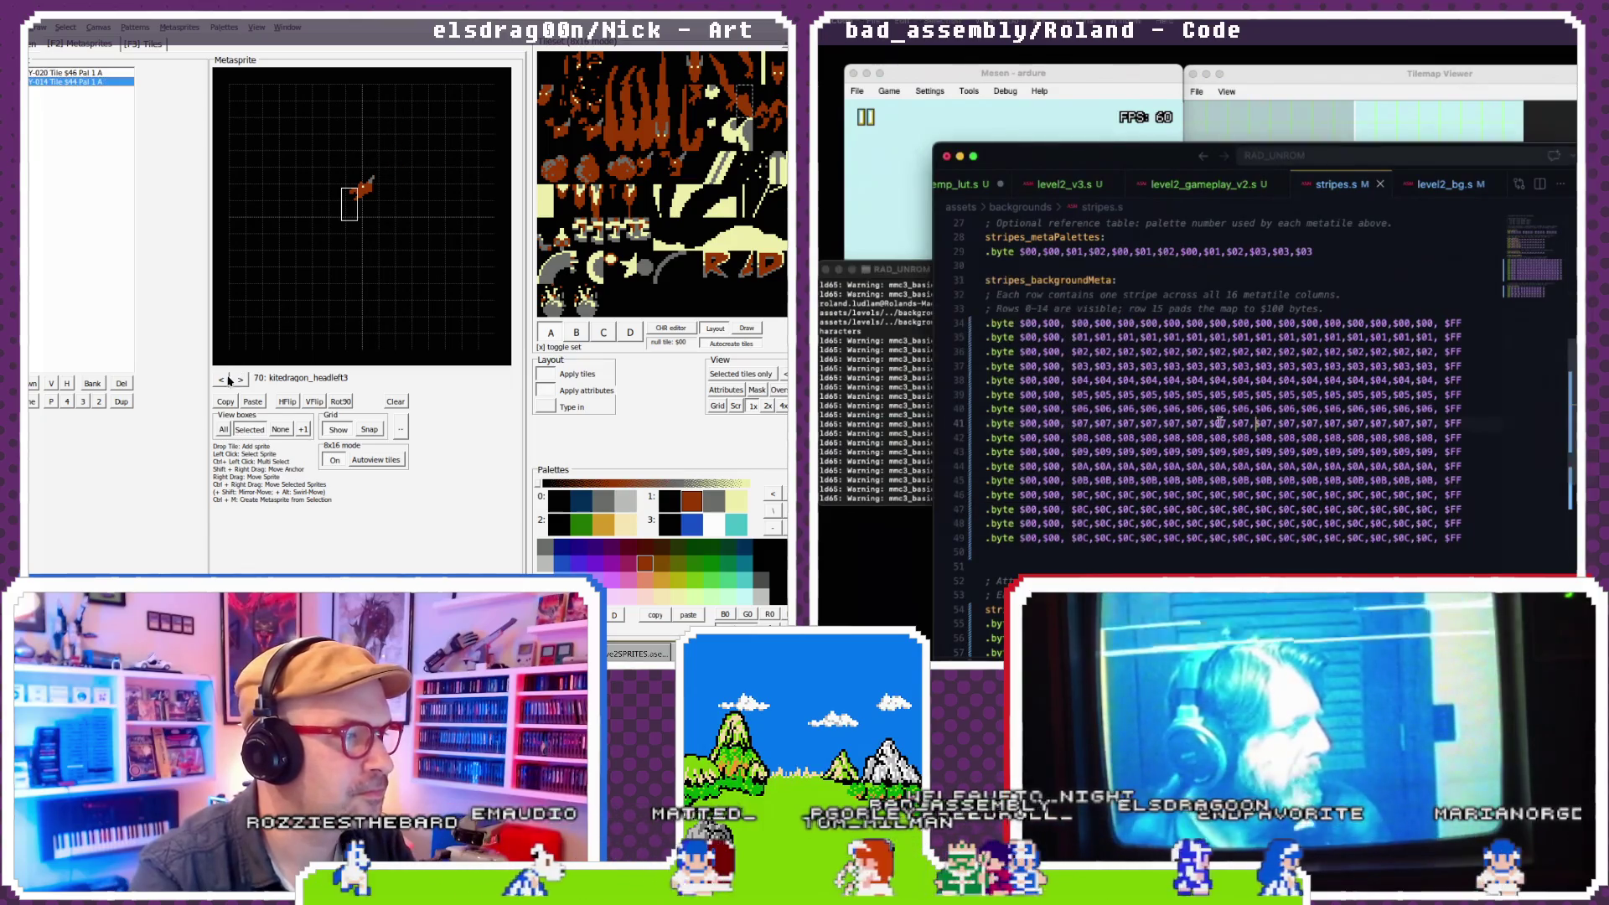
scroll(1216, 420, down, 1)
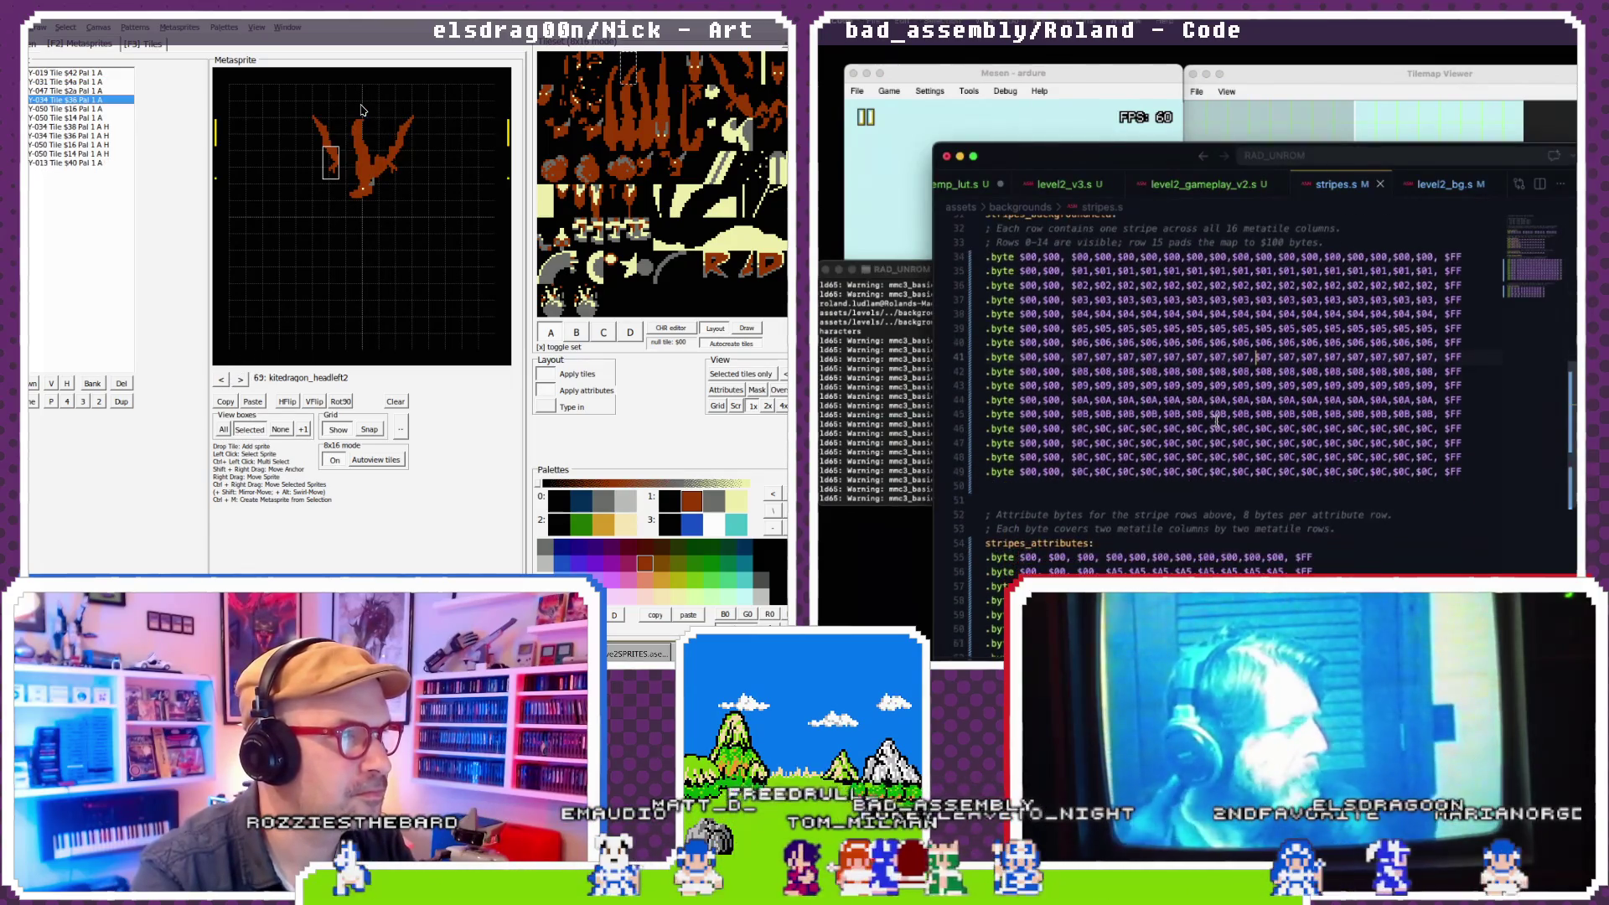
scroll(1216, 421, down, 3)
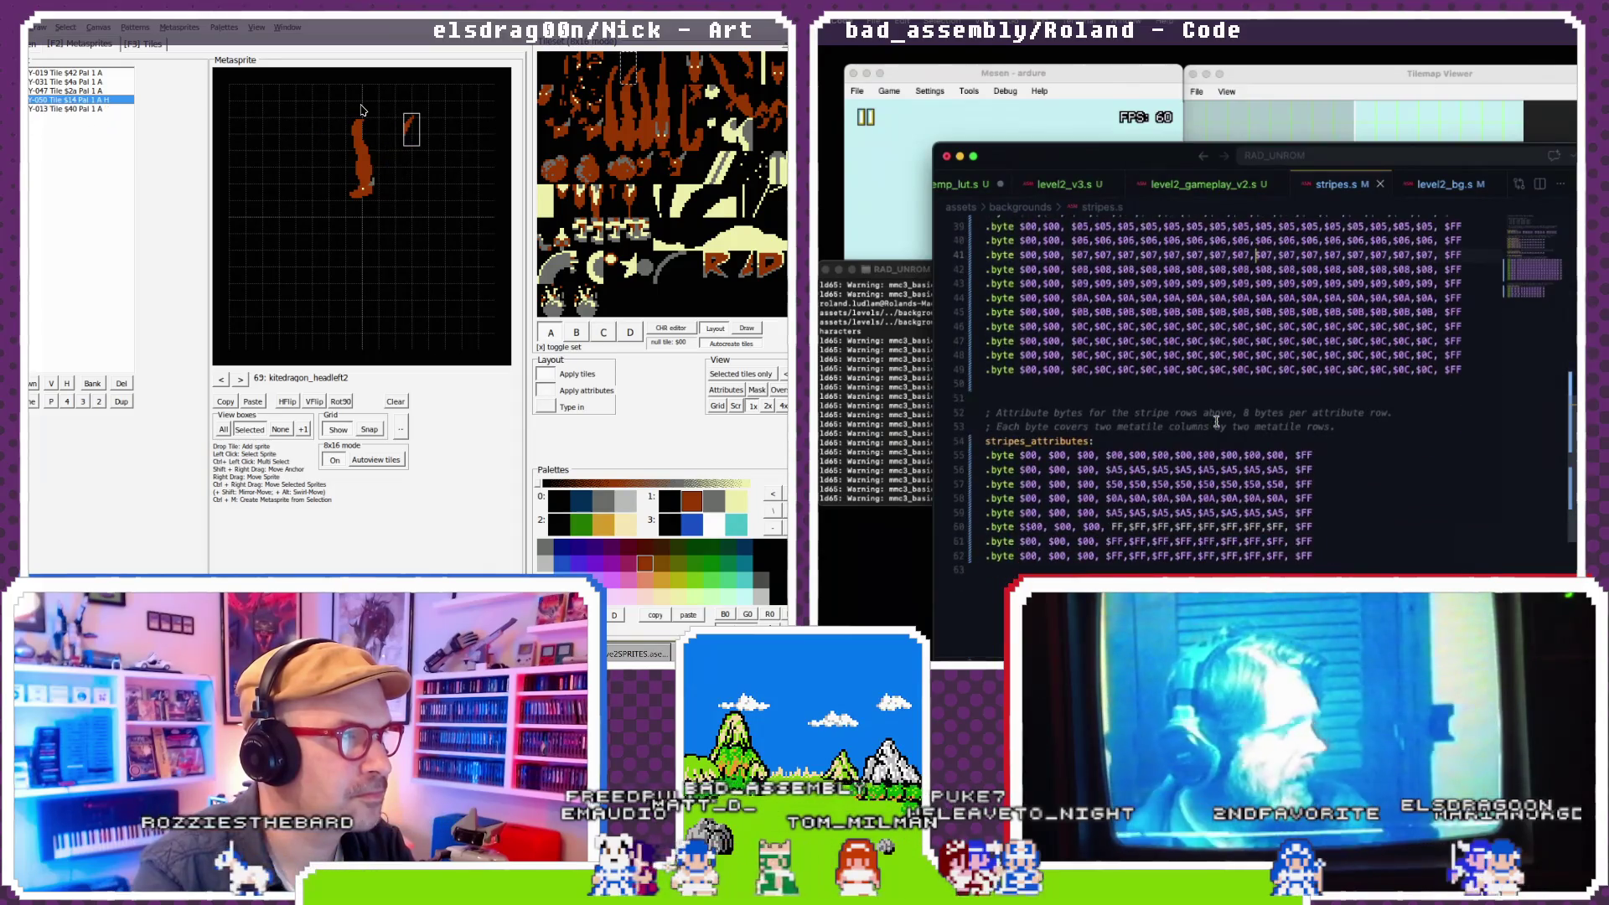
key(ctrl+z)
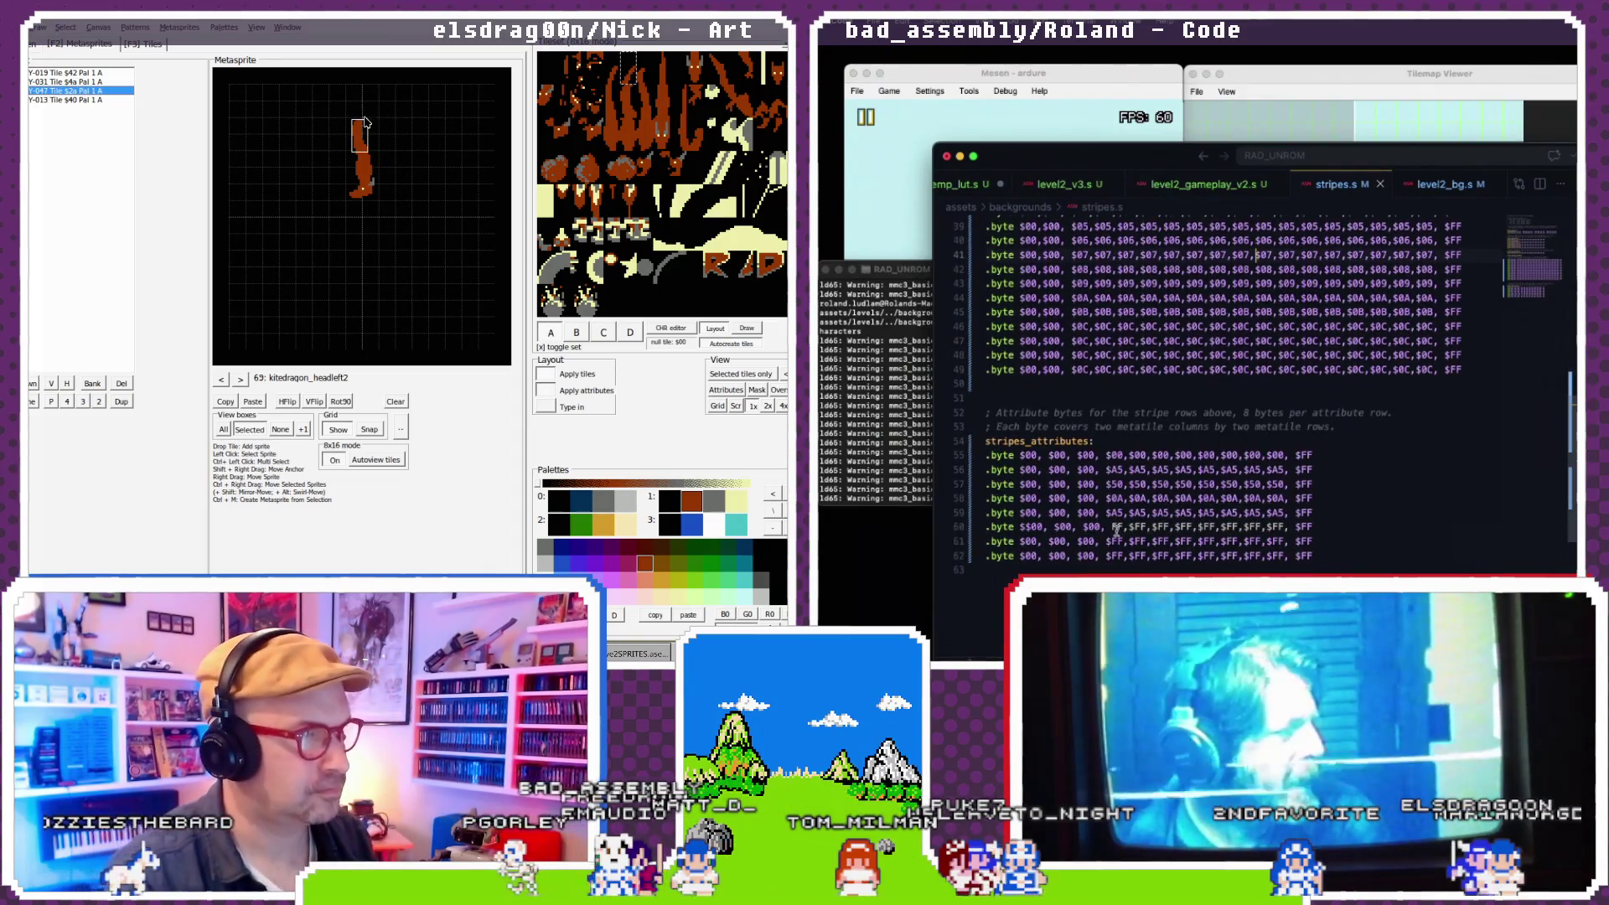
double_click(1117, 526)
key(Delete)
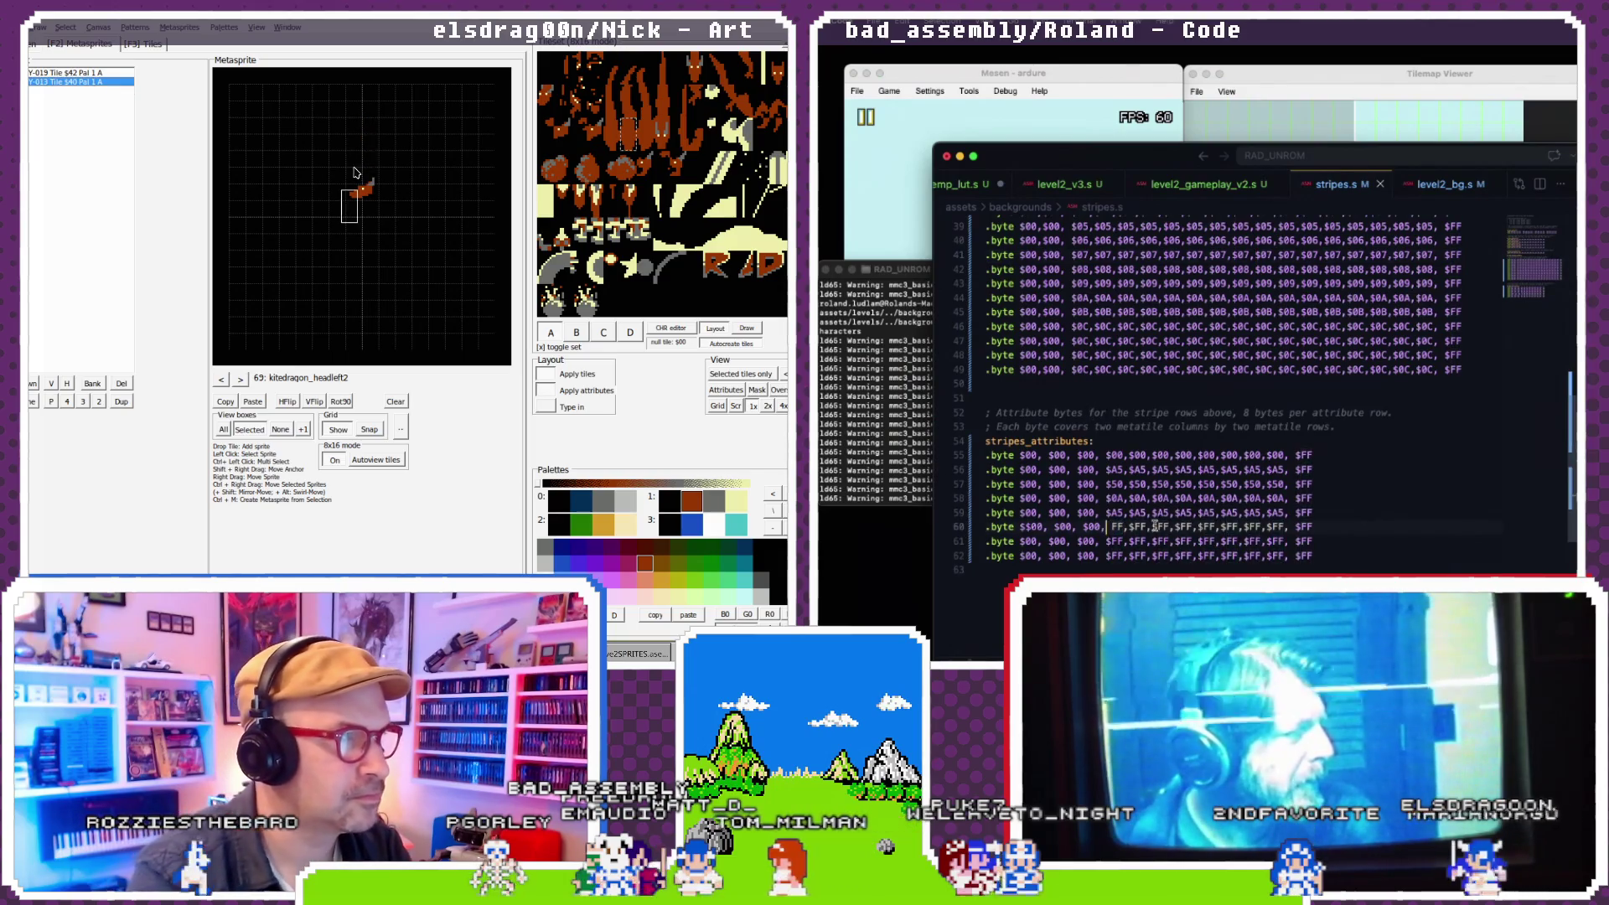
key(comma)
text($FF,$)
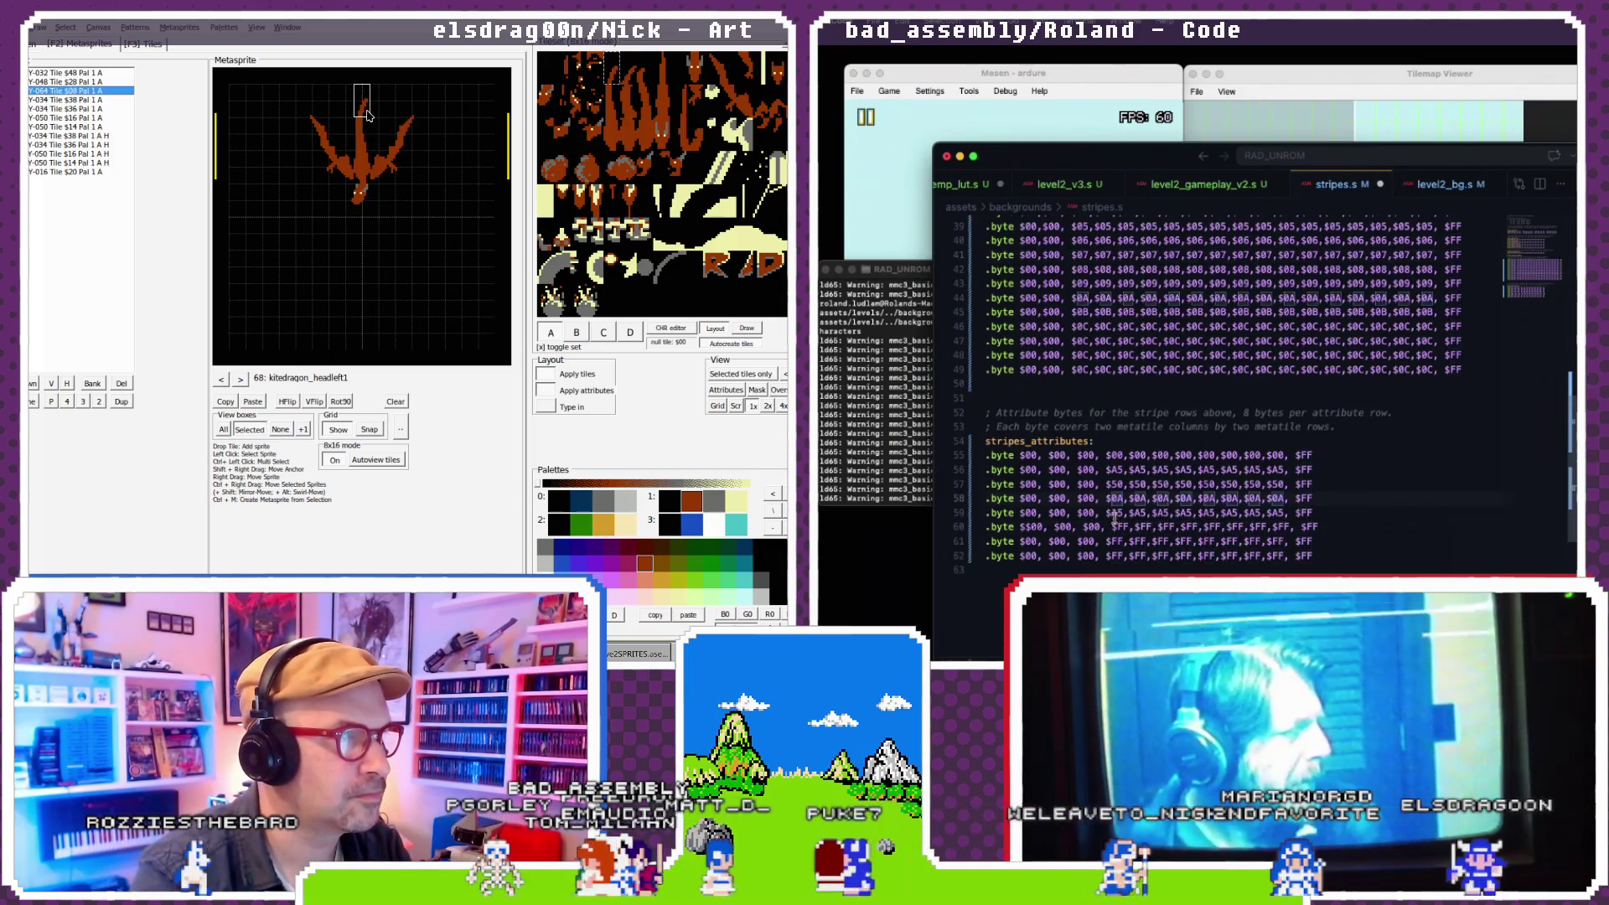
key(Delete)
key(Delete)
key(Delete)
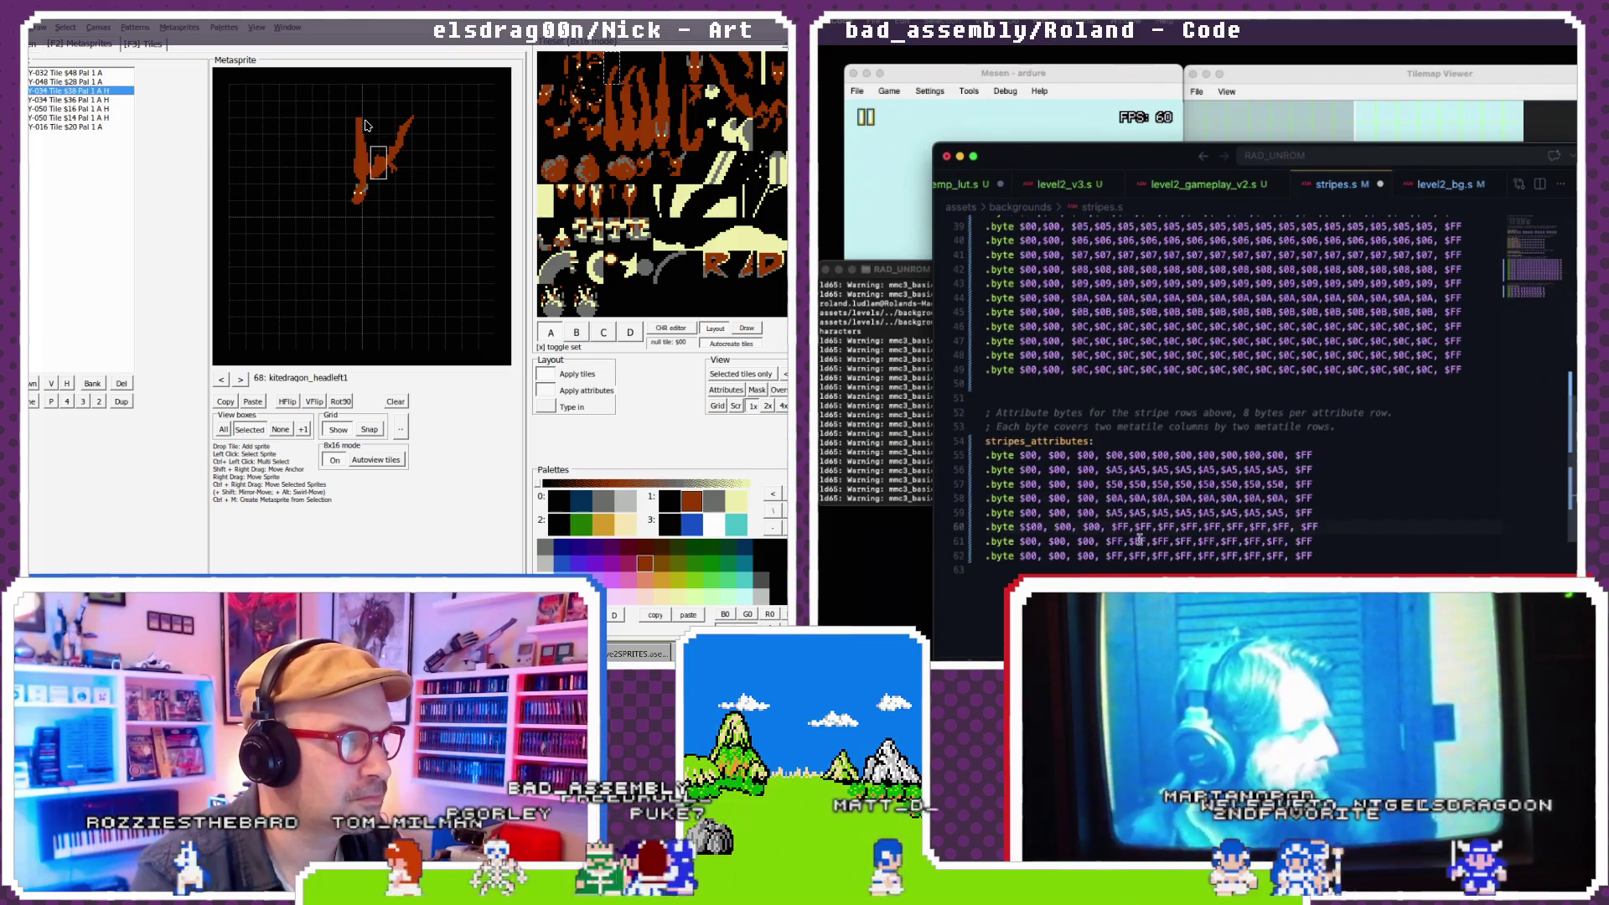
key(Delete)
key(Delete)
key(Delete)
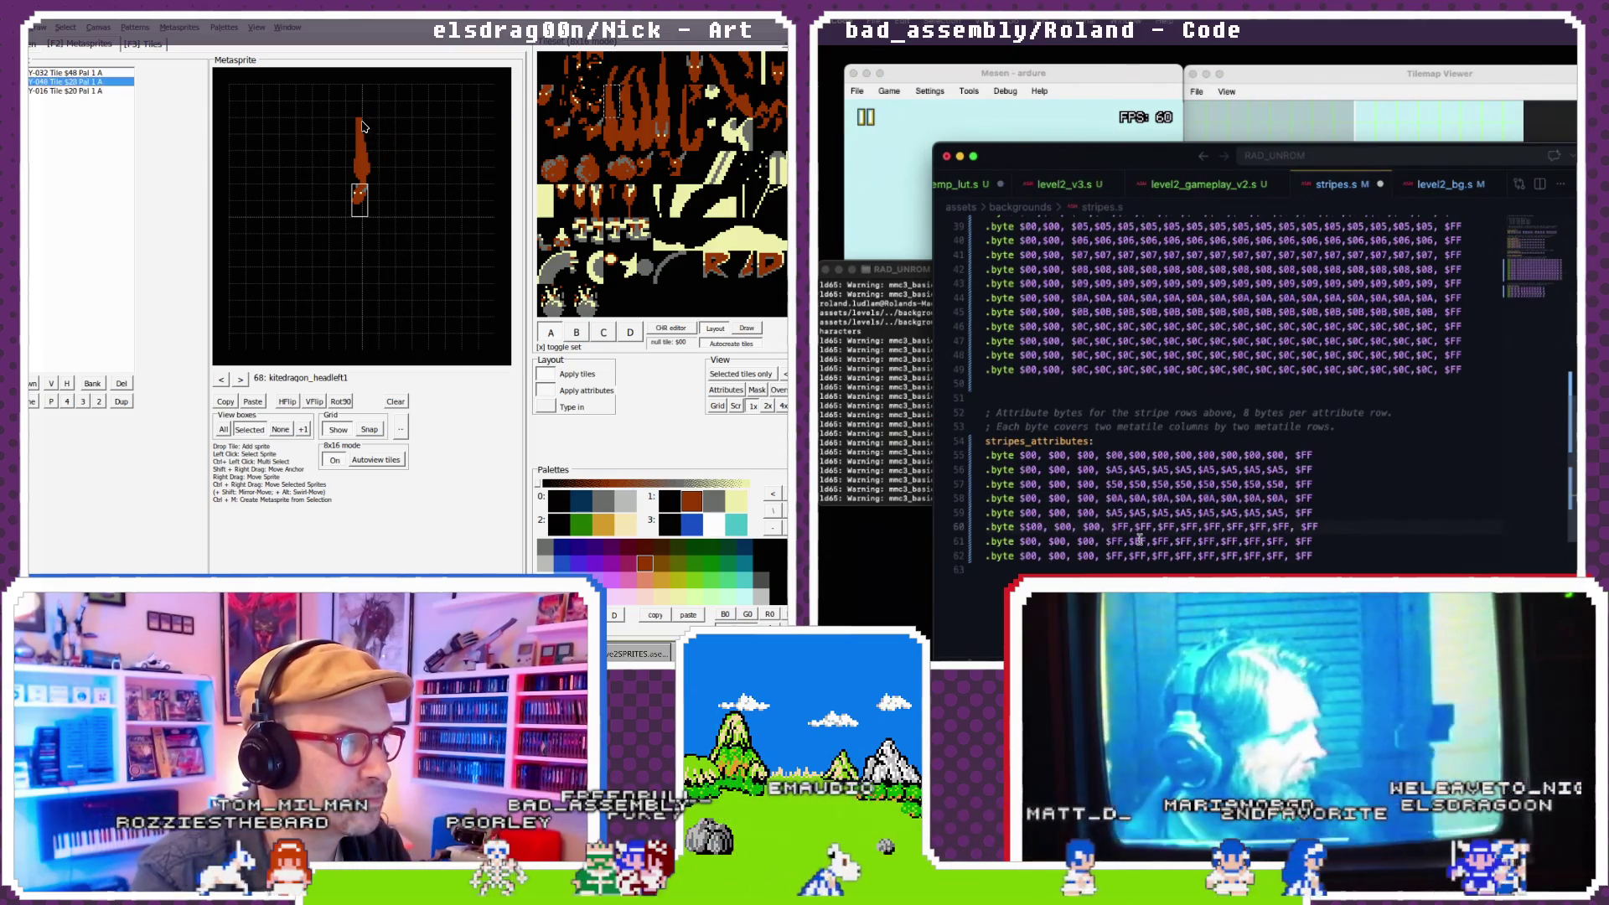
- Save stripes.s and run the build again
click(365, 153)
key(Delete)
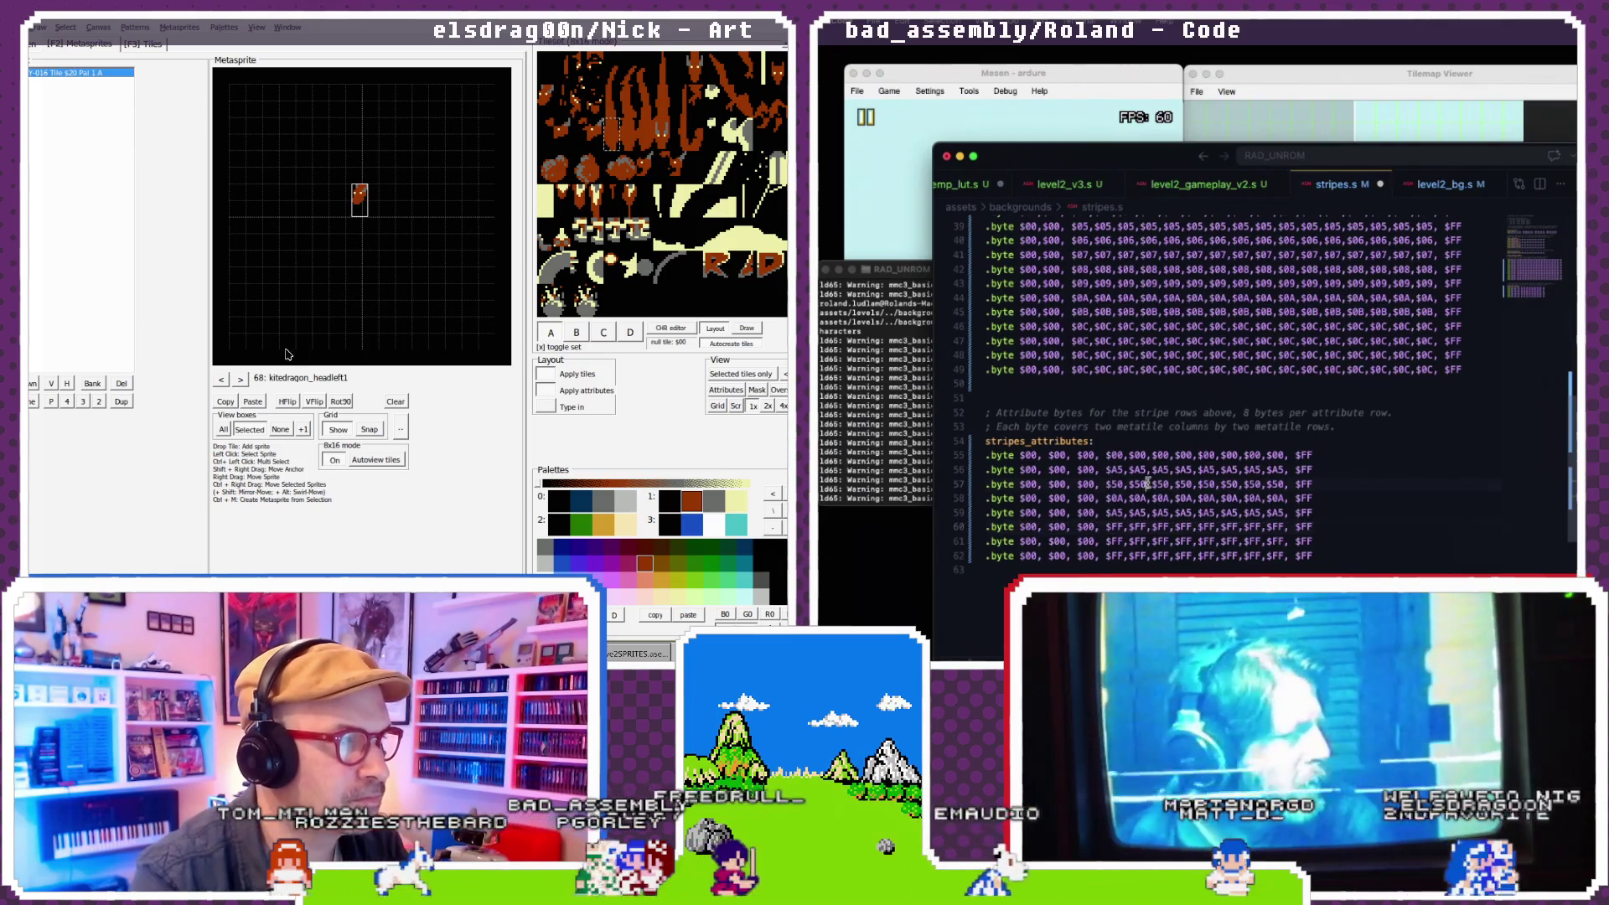
key(ctrl+s)
click(887, 439)
key(Up)
key(Return)
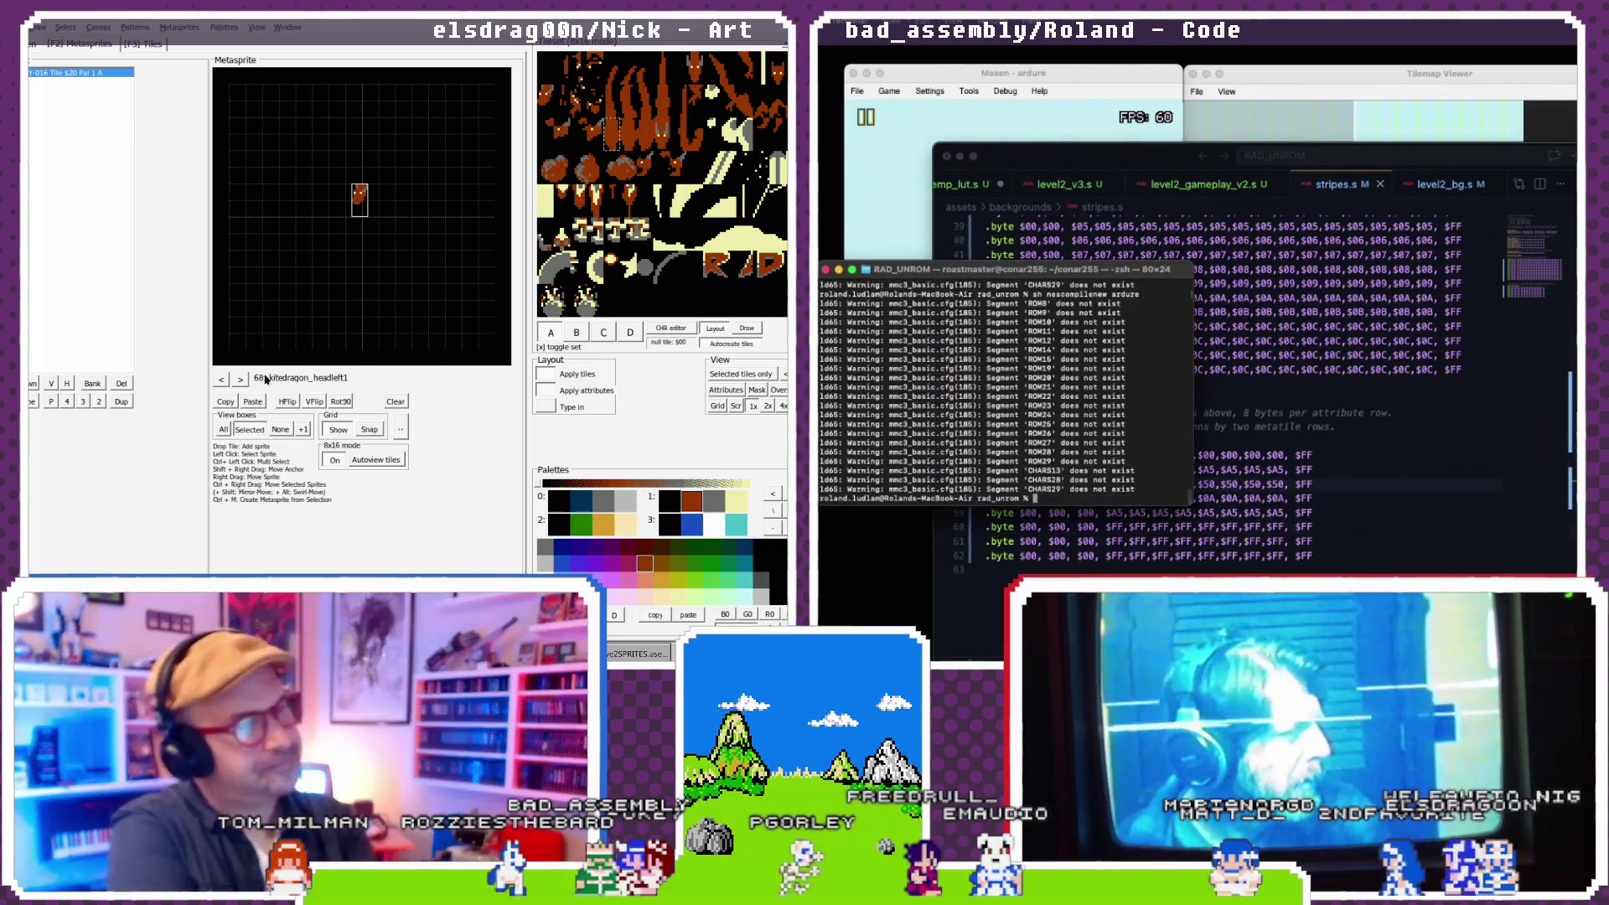
- Restart the game in Mesen so it runs the newly rebuilt ROM
click(221, 380)
click(889, 92)
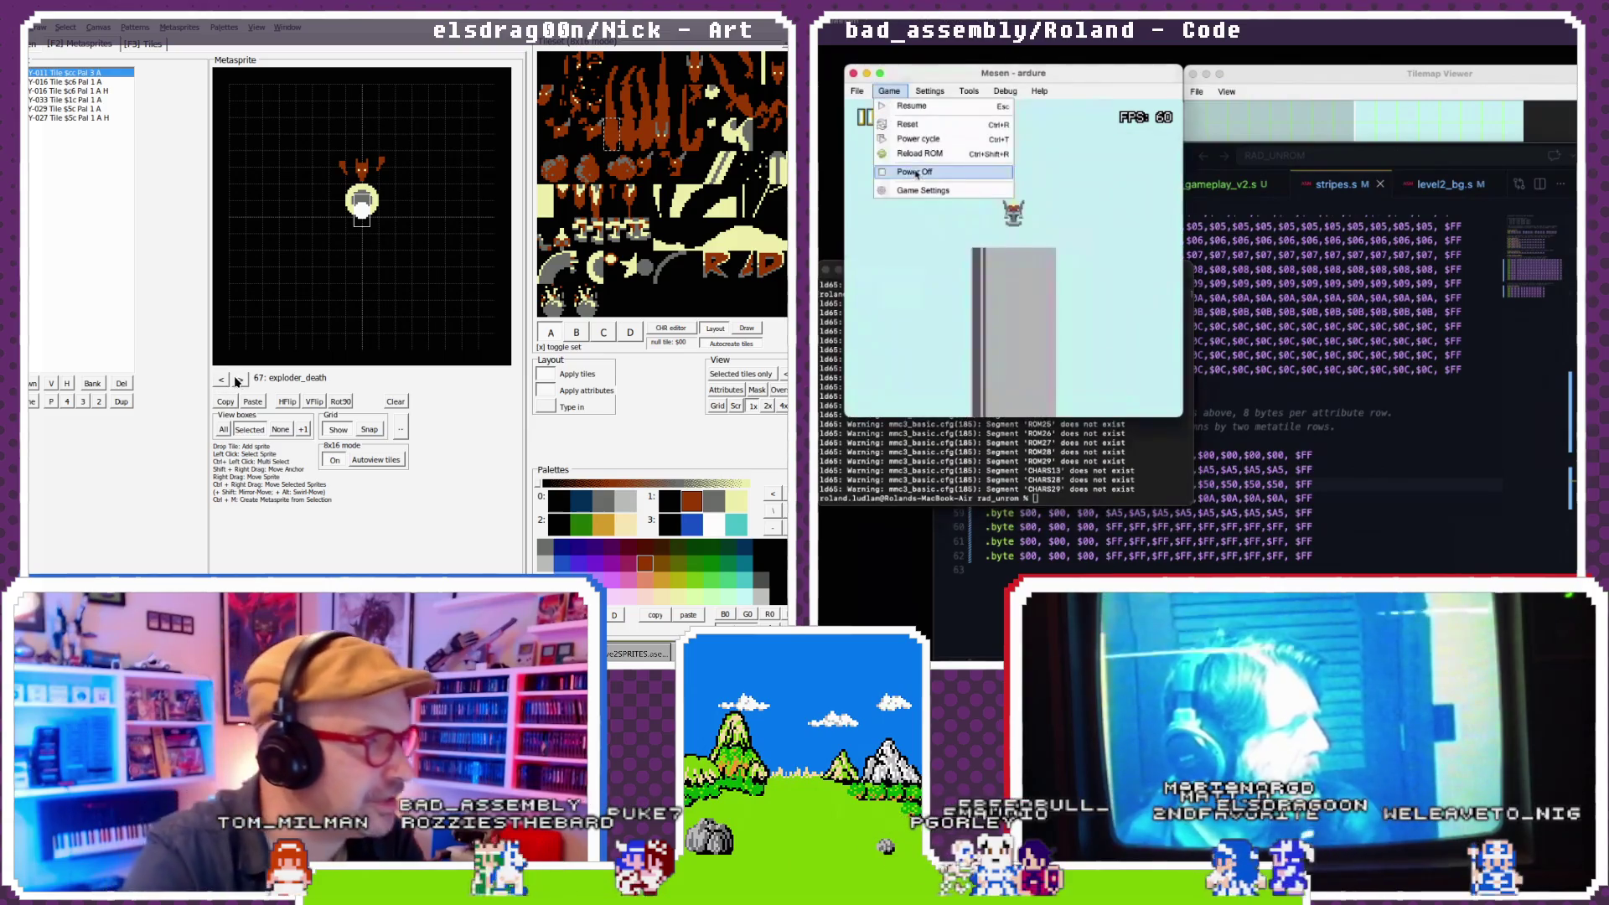
click(915, 174)
- Inspect the pillars and the blue and red stripe bands in the Tilemap Viewer, then pause emulation
click(238, 379)
click(1259, 76)
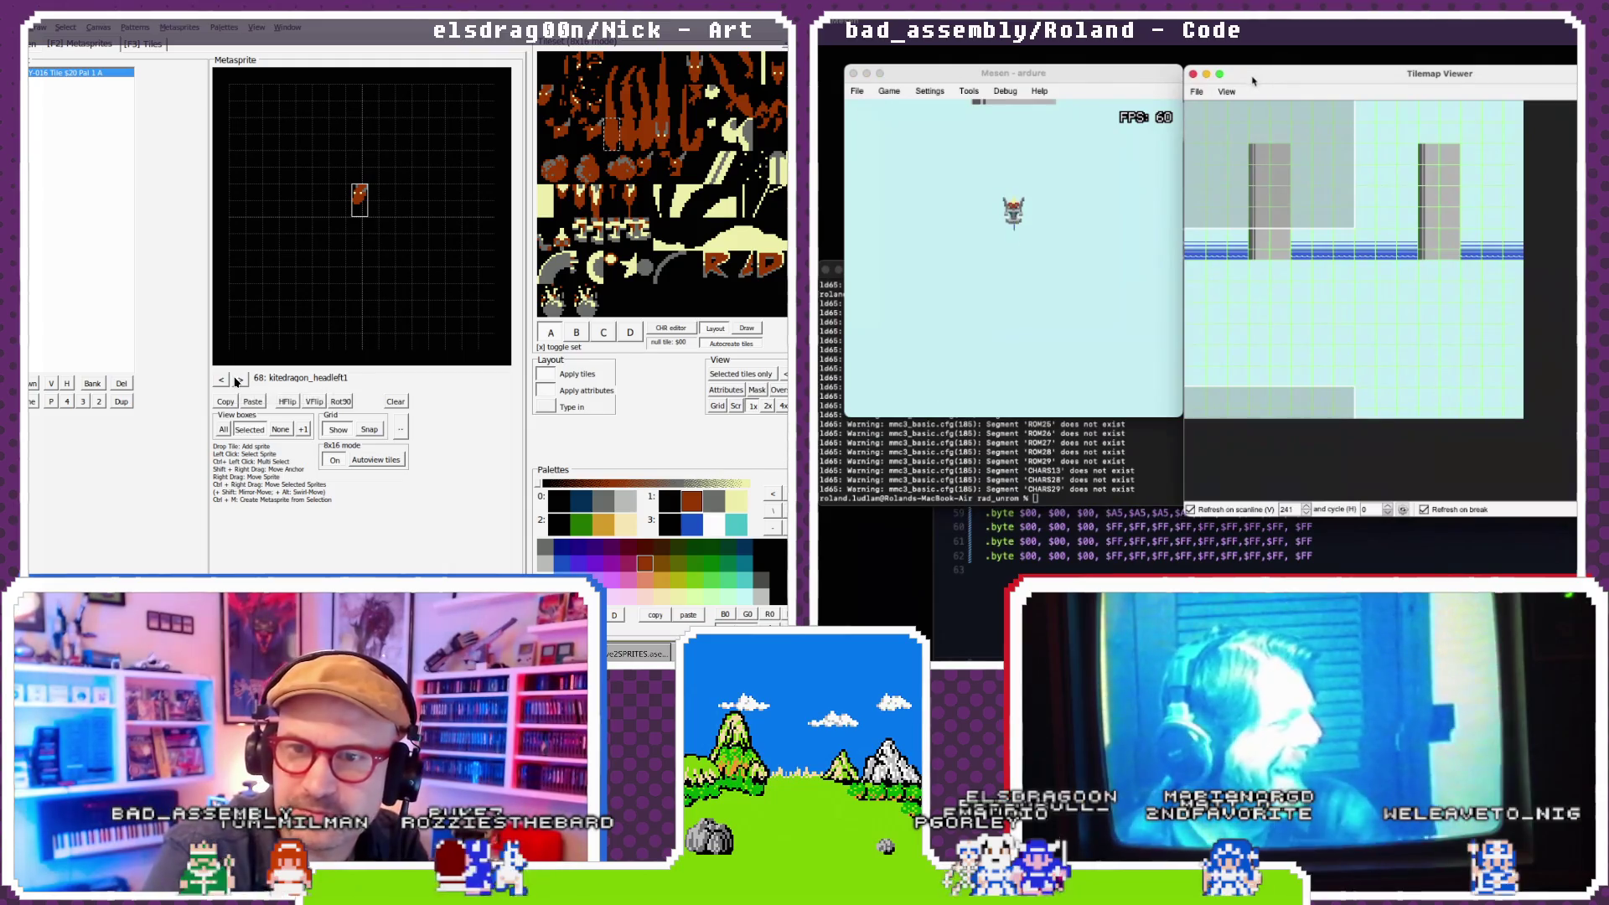
mouse_move(1257, 251)
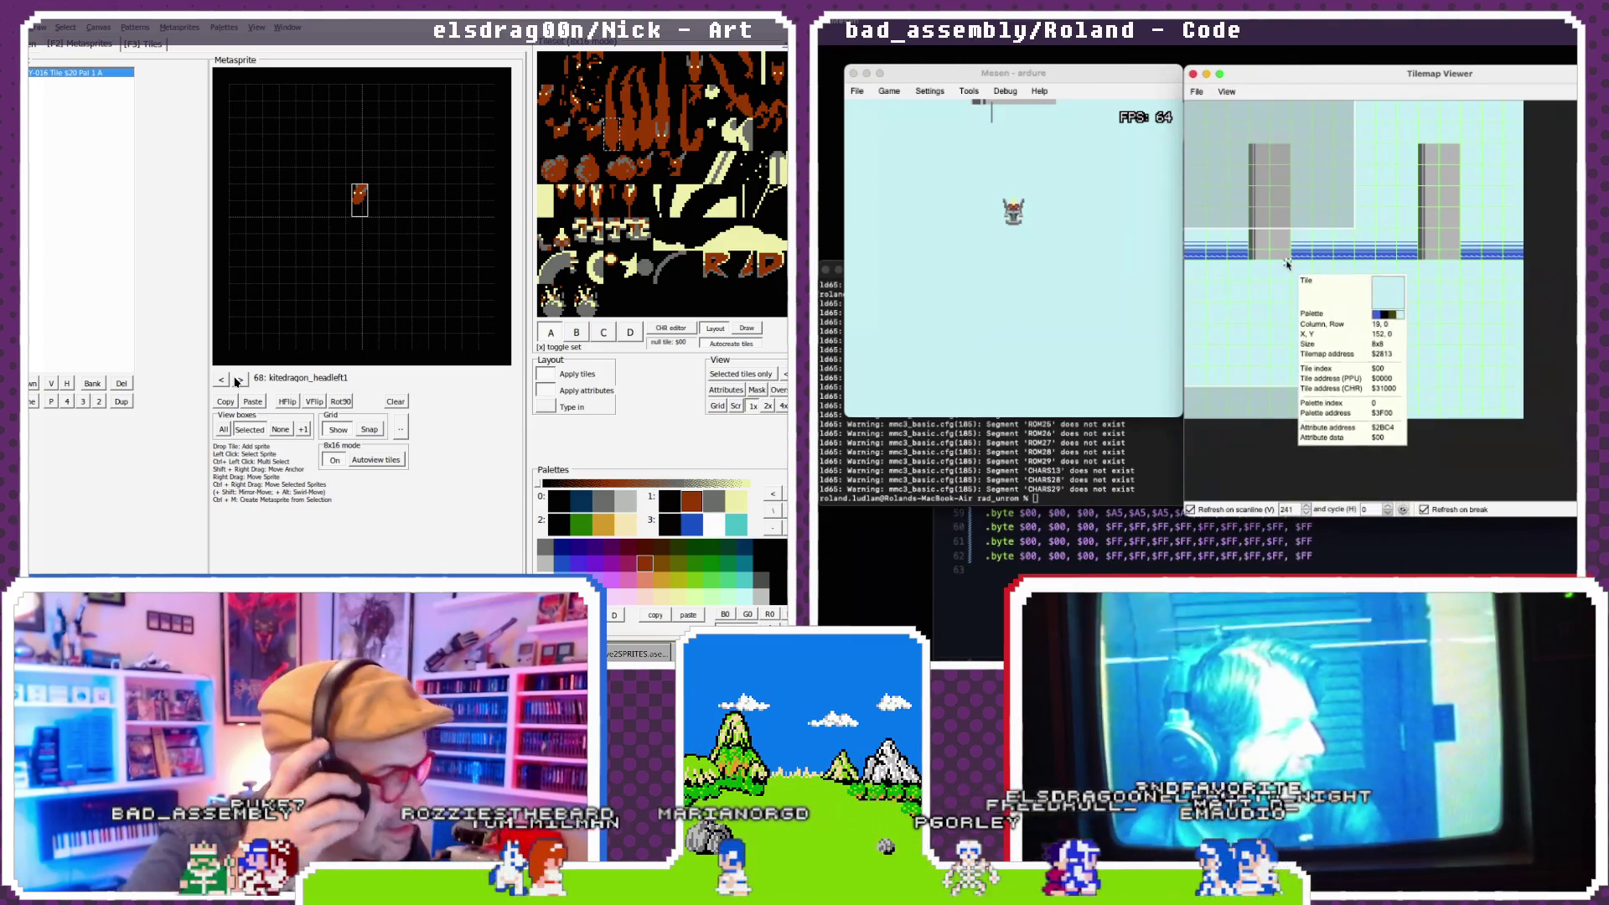
click(886, 89)
click(891, 107)
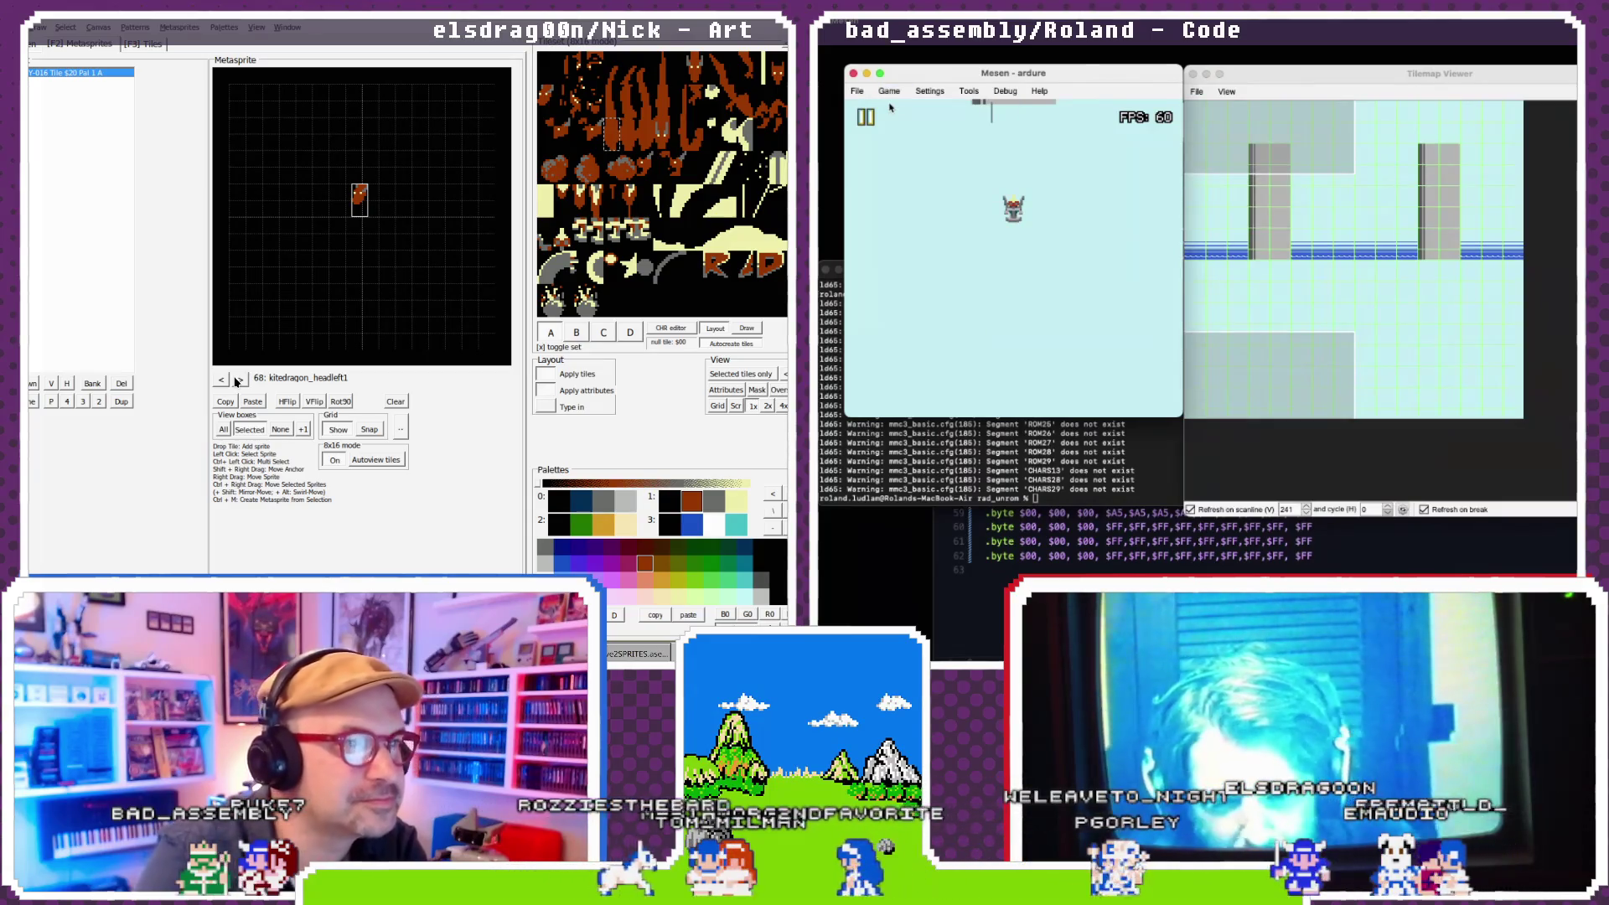
- Return to Visual Studio Code and show level2_gameplay_v2.s at init_level2_gameplay, which calls setup_loop_nmt_stripes
click(1013, 543)
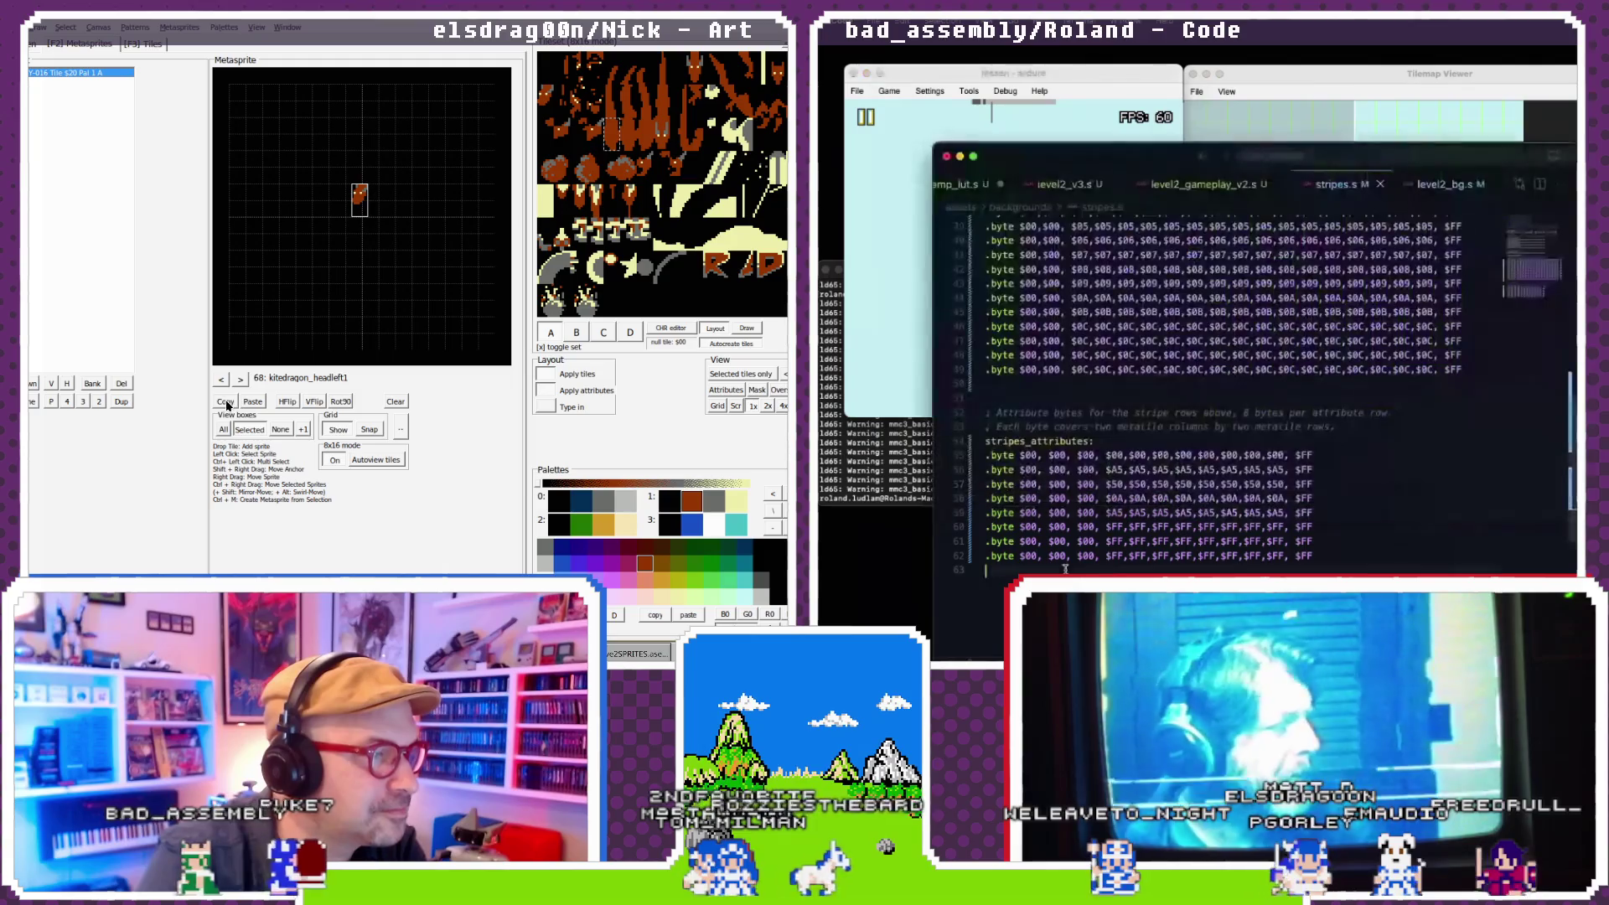
scroll(1093, 527, up, 5)
click(240, 380)
click(240, 379)
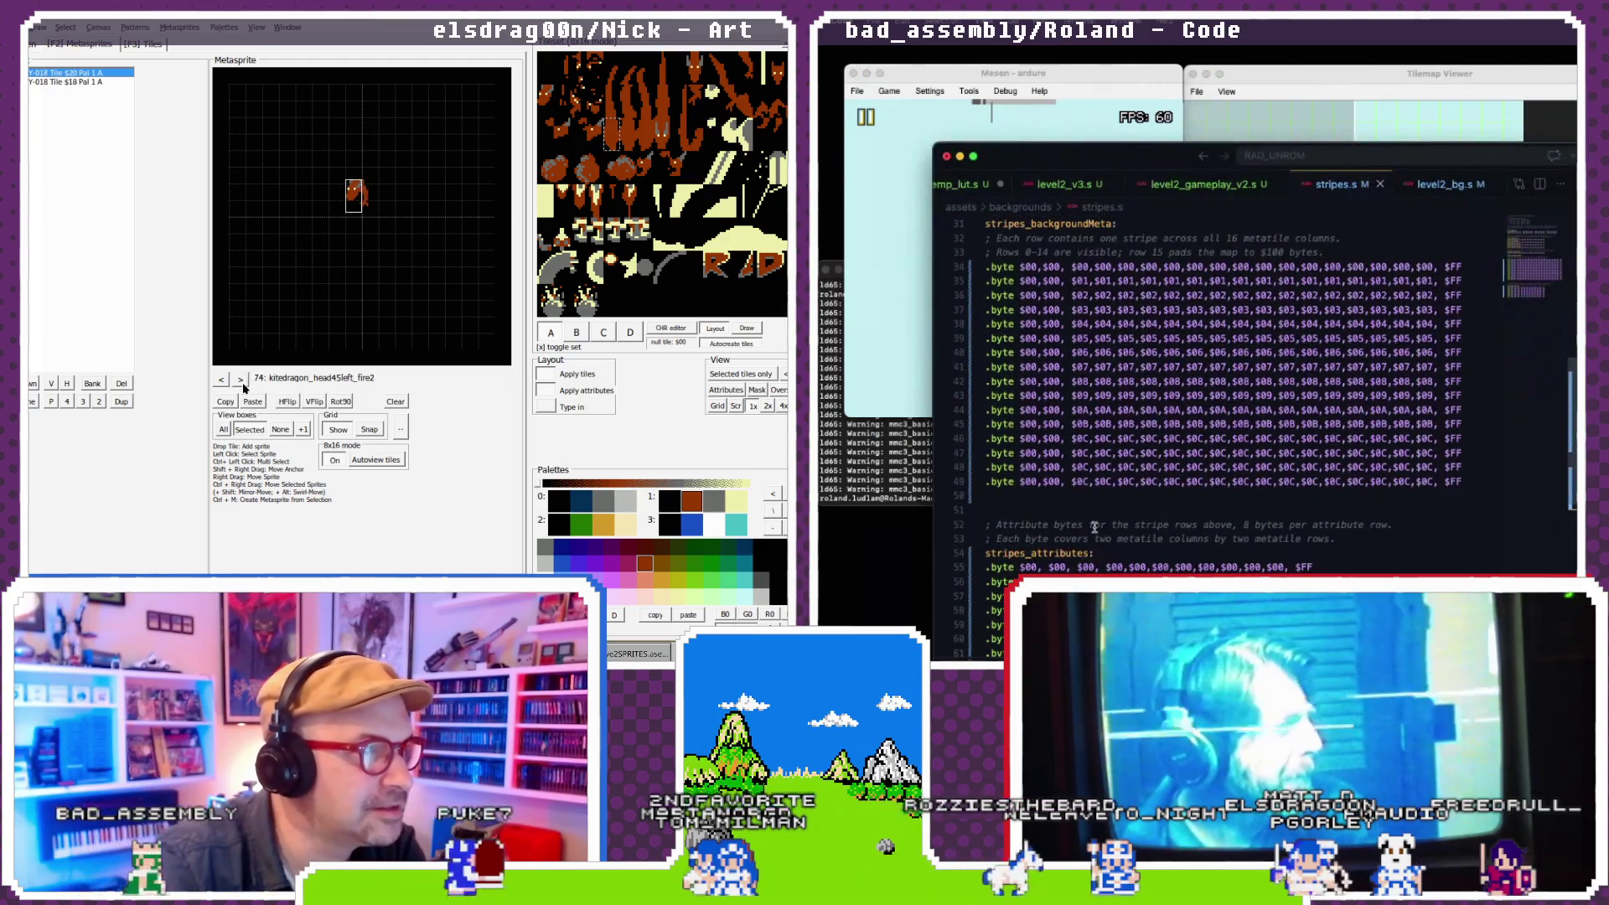
click(241, 380)
click(240, 380)
click(222, 380)
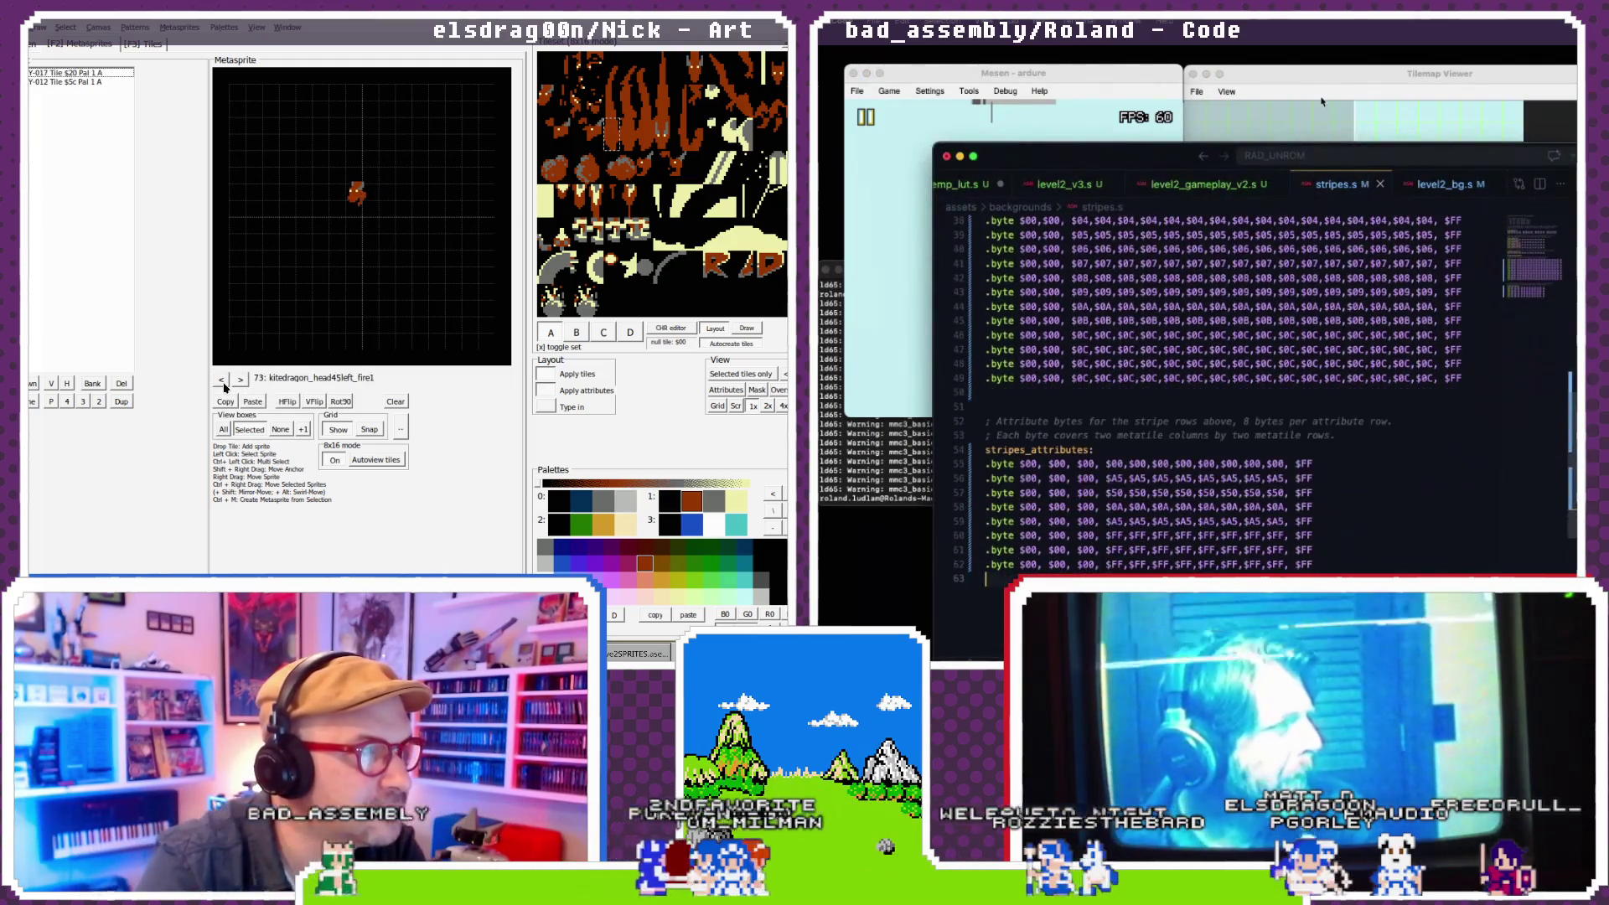
click(222, 381)
click(1295, 80)
click(242, 380)
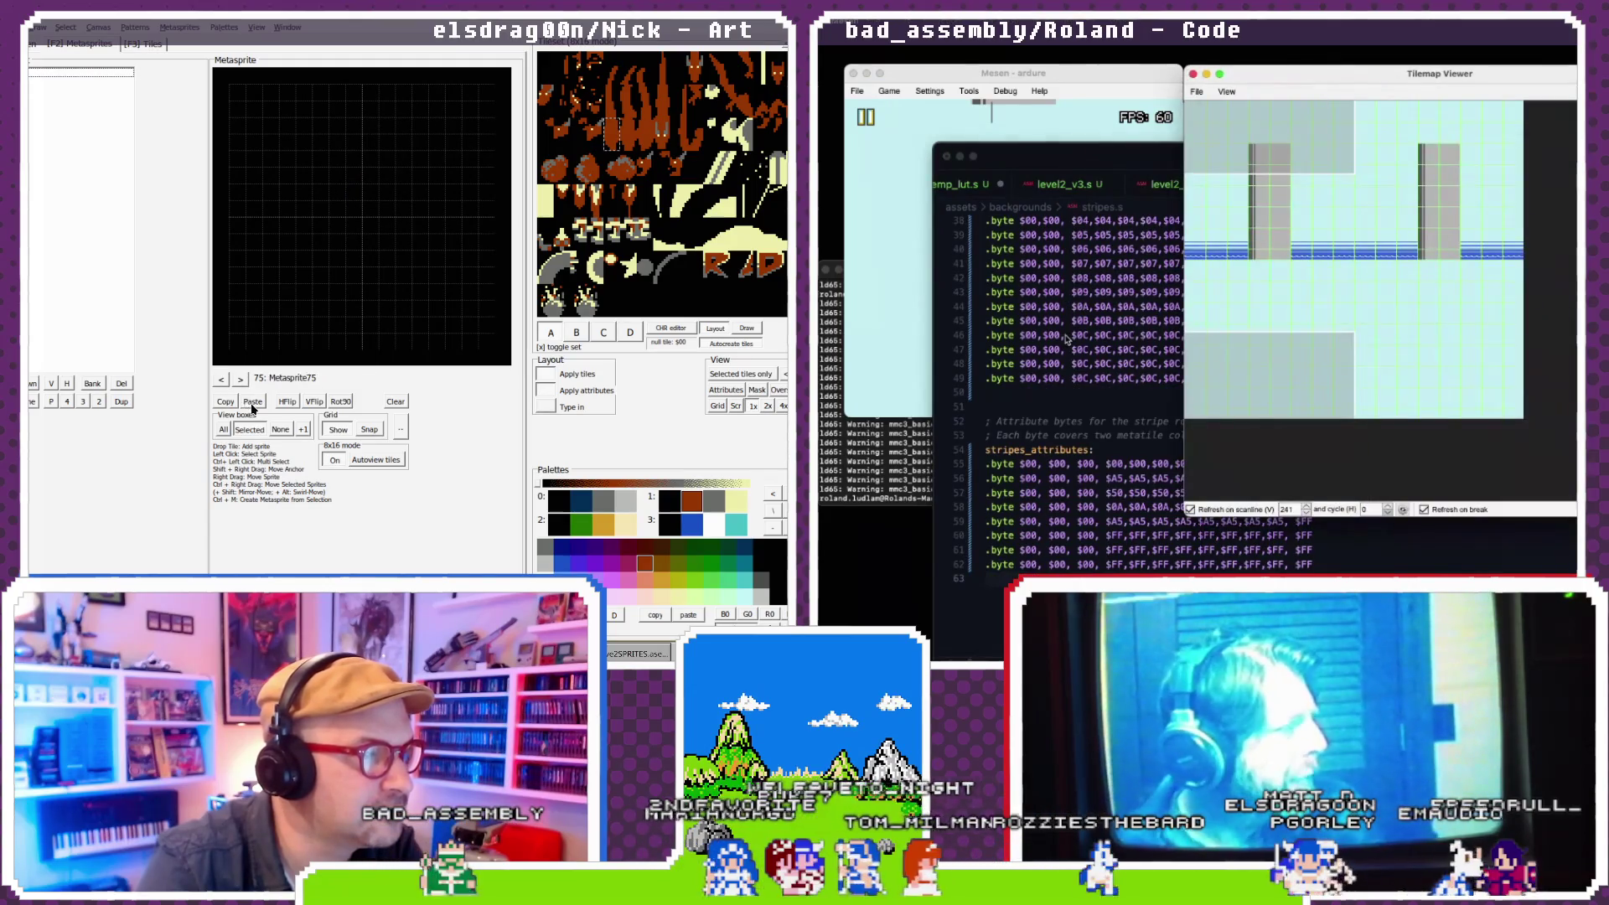
click(252, 404)
double_click(319, 380)
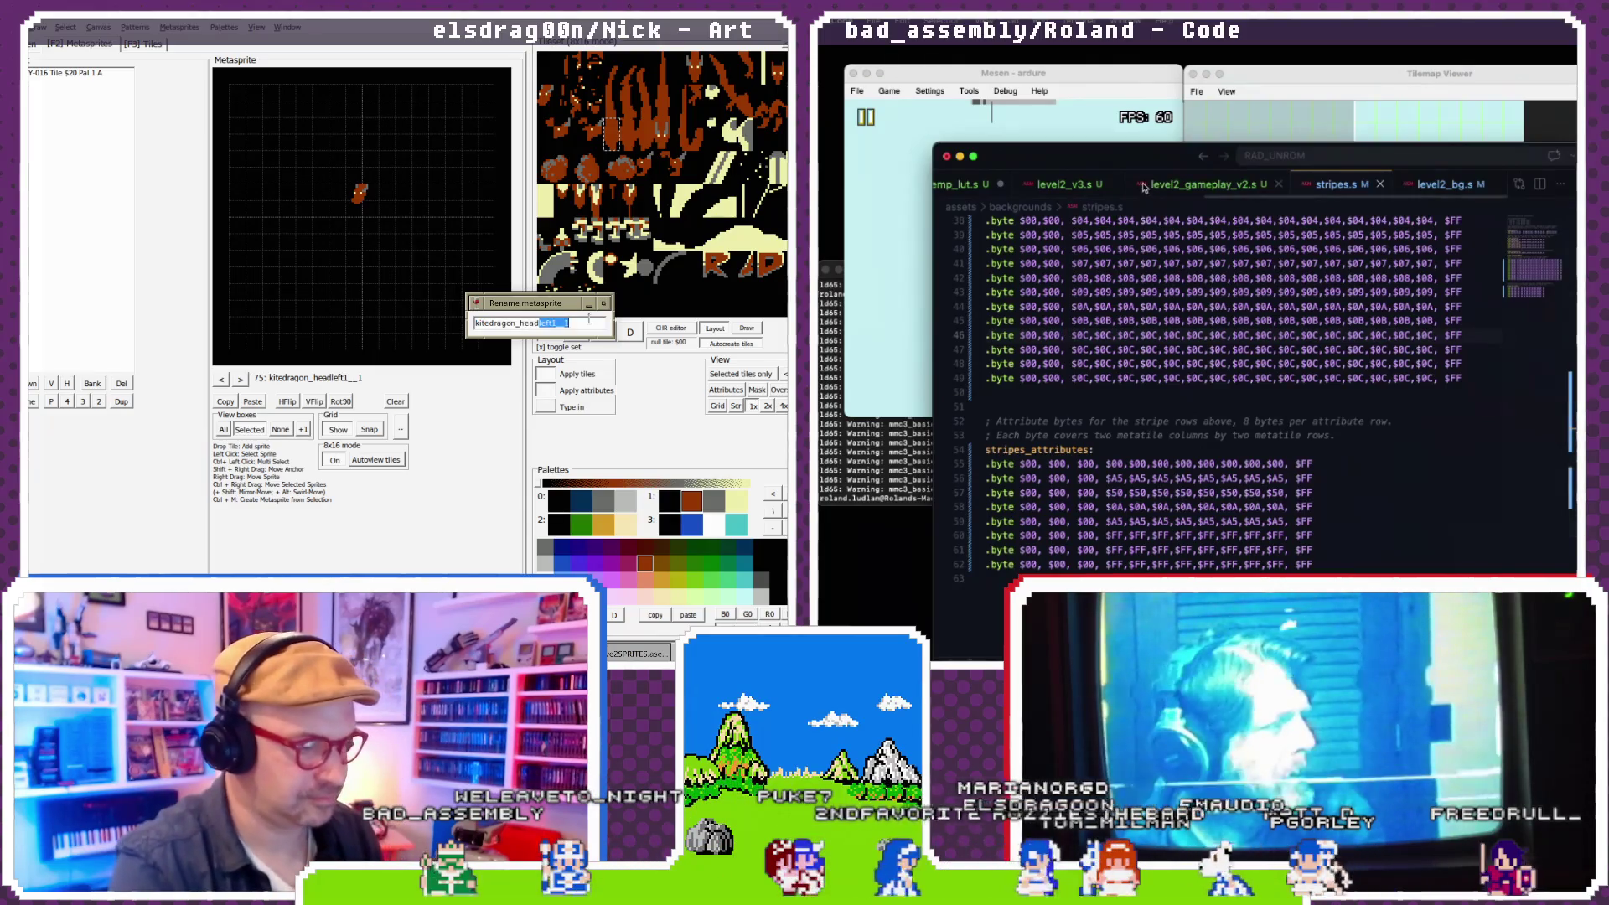
text(ht1)
click(1231, 184)
- Search level2_gameplay_v2.s for the nmtscrub_strip call, then close the search
key(Return)
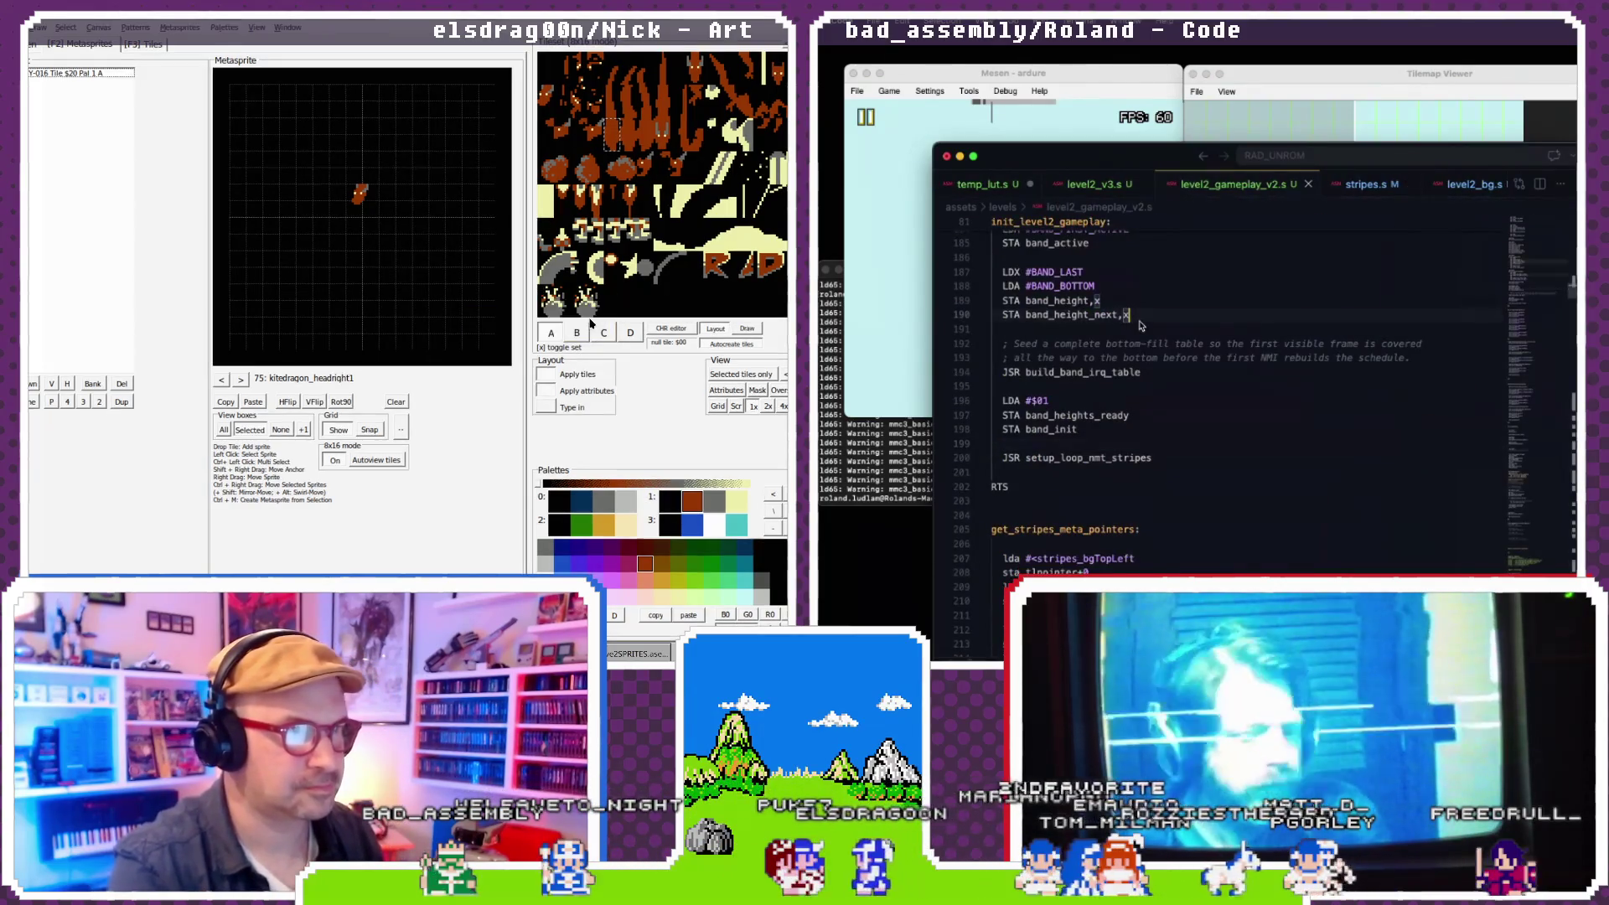
text(scrub)
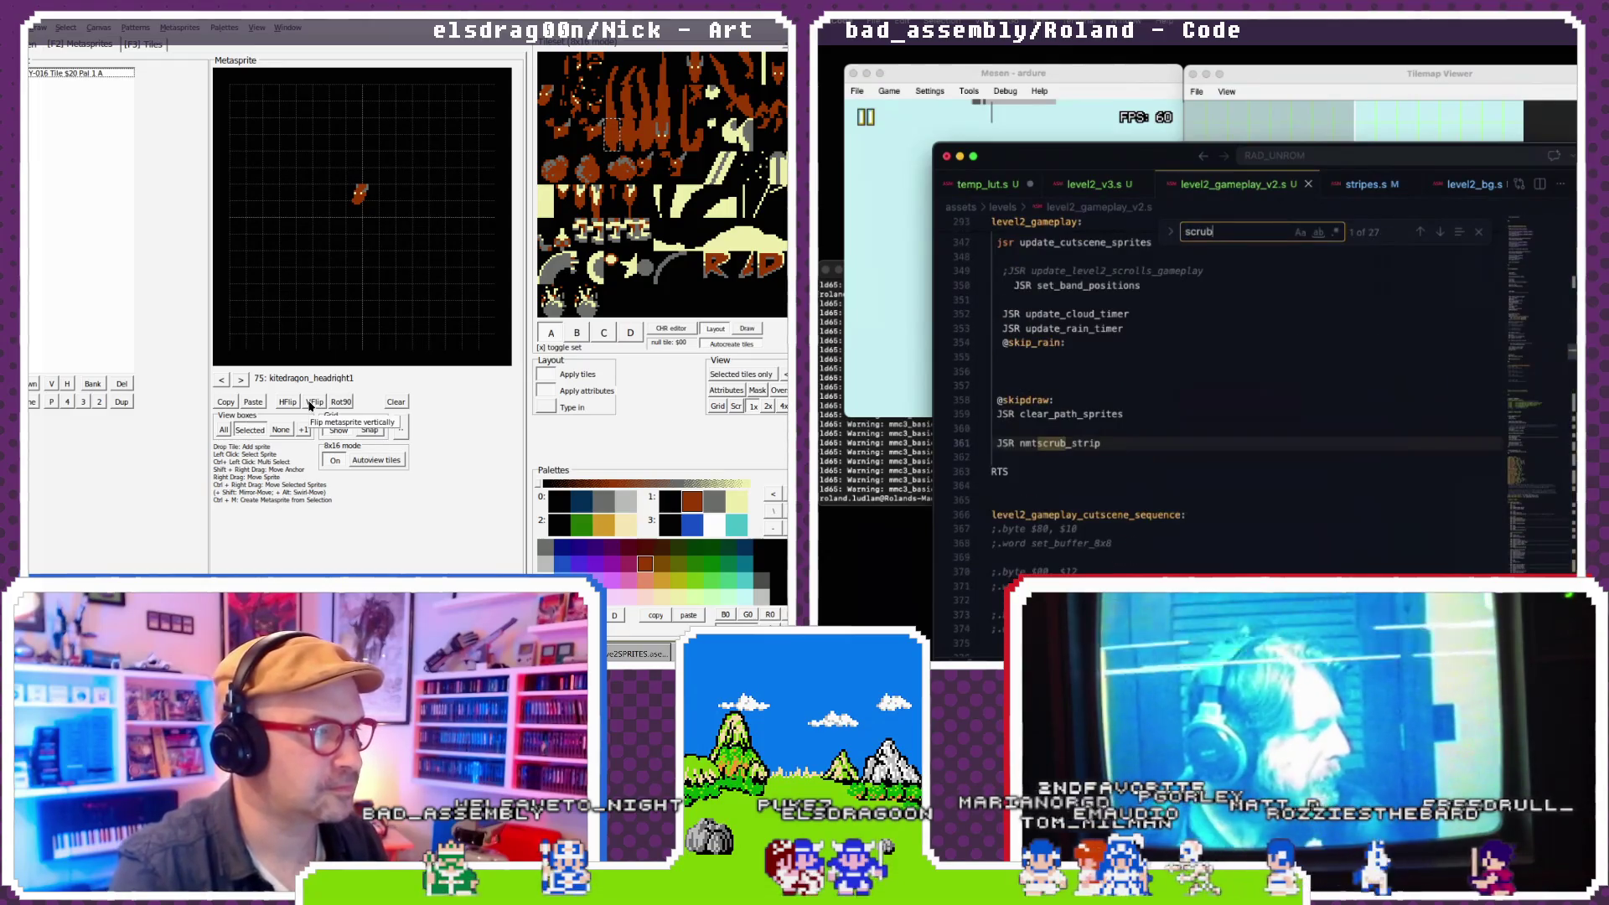
text(nmt)
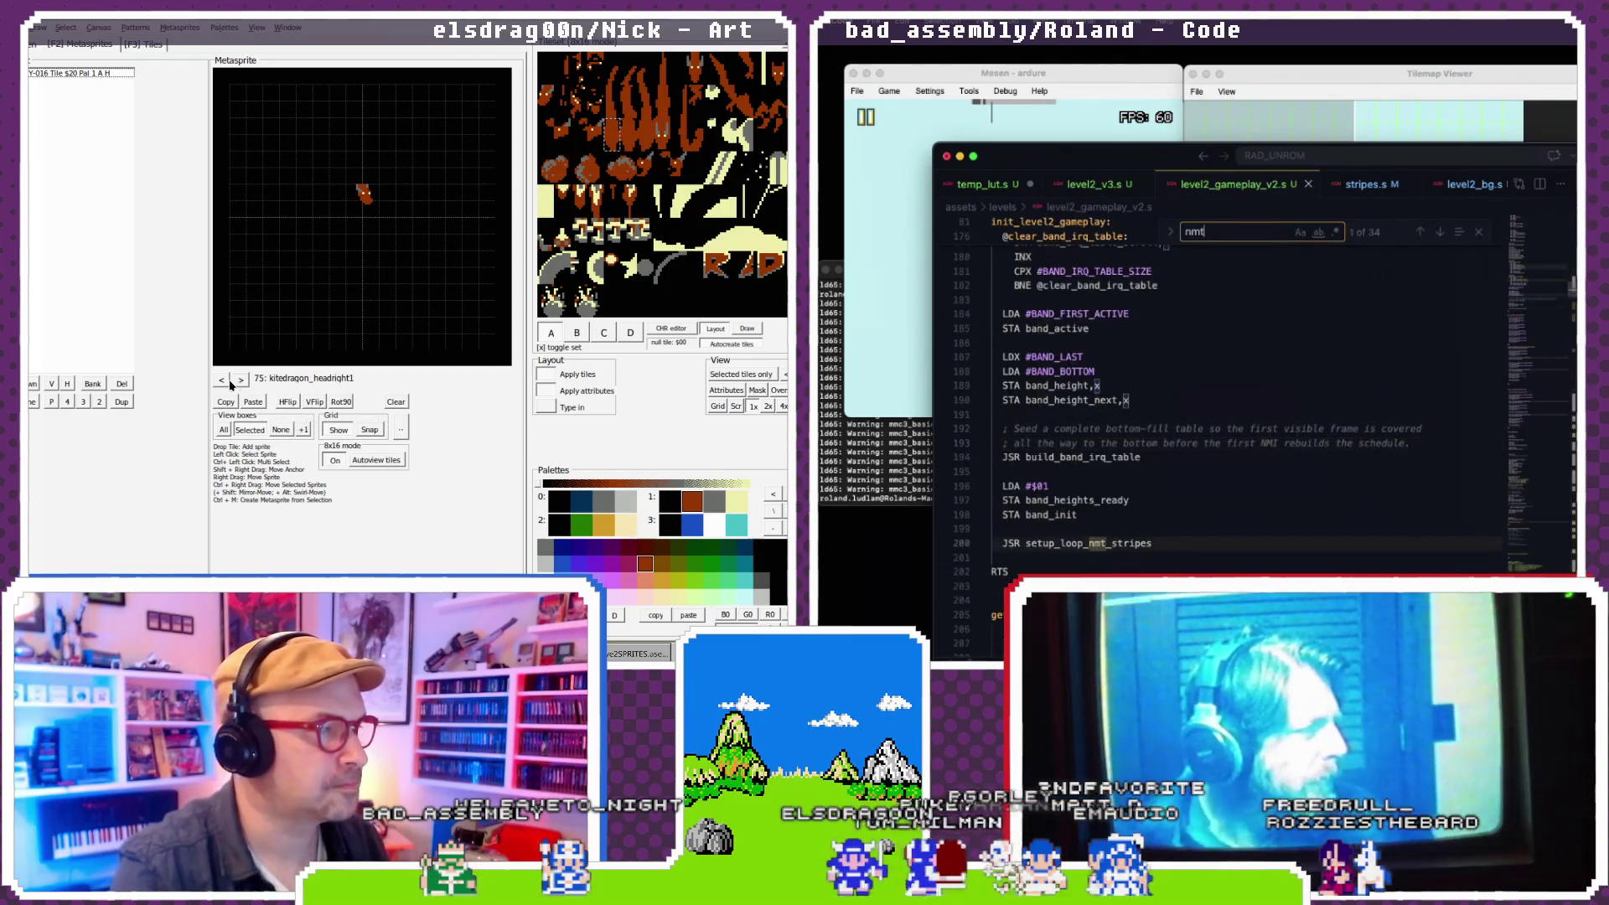
click(221, 380)
text(scru)
click(222, 380)
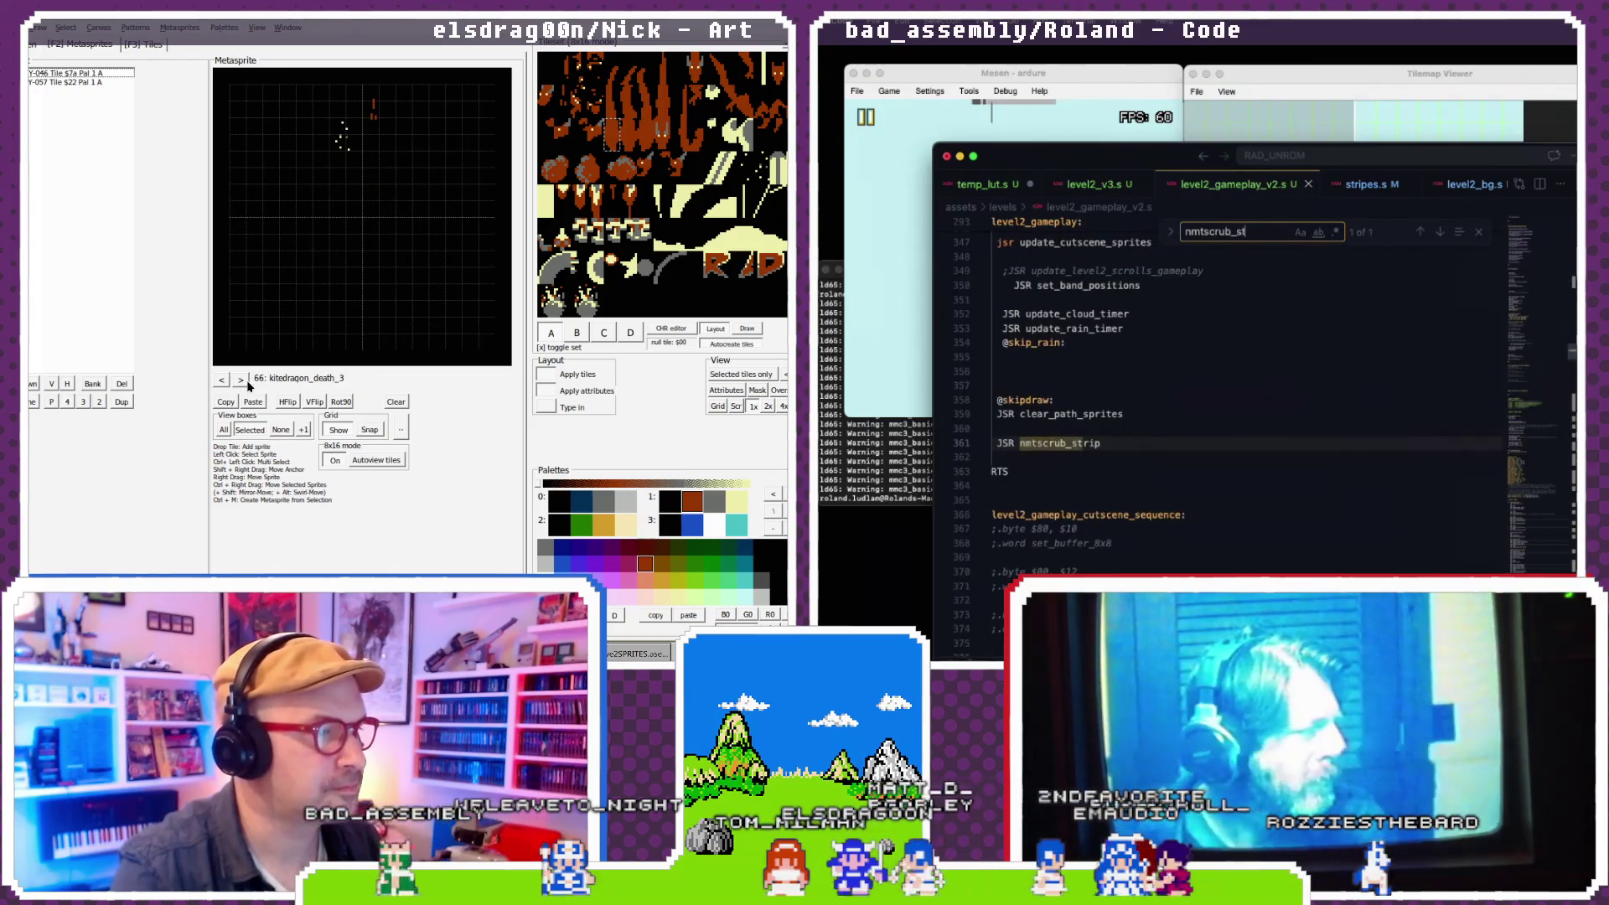
click(247, 381)
text(rip)
click(247, 381)
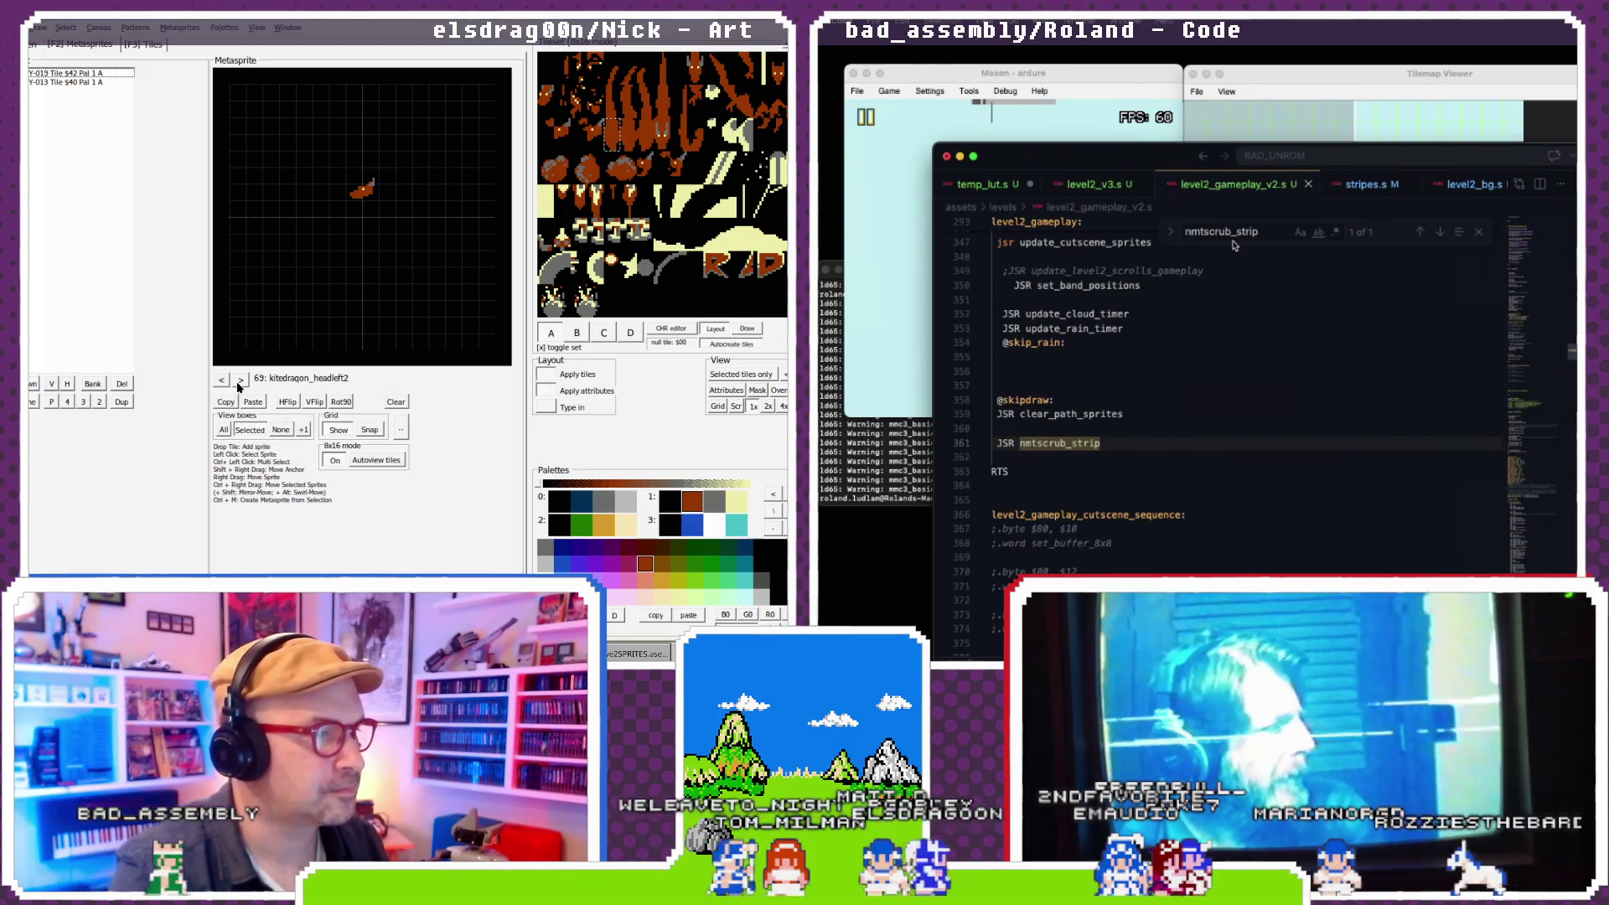
click(240, 381)
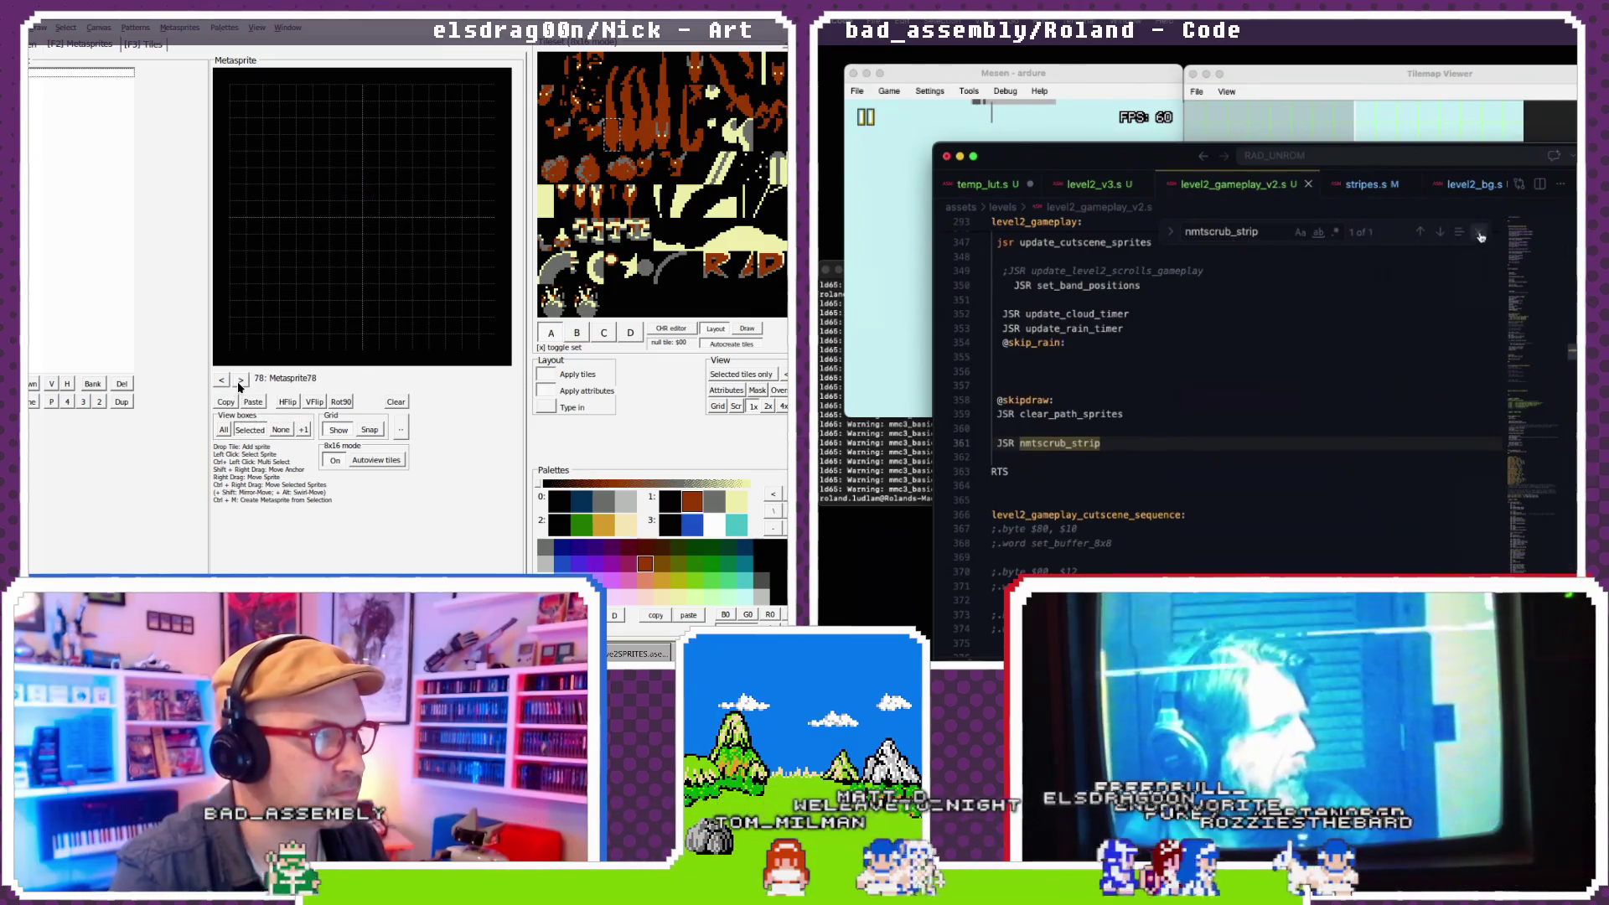
click(1479, 236)
- In level2_v3.s, search for 'nmtscrub_strip' to find its nmtscrub_strip call
click(225, 382)
click(225, 381)
click(224, 381)
scroll(1153, 188, left, 1)
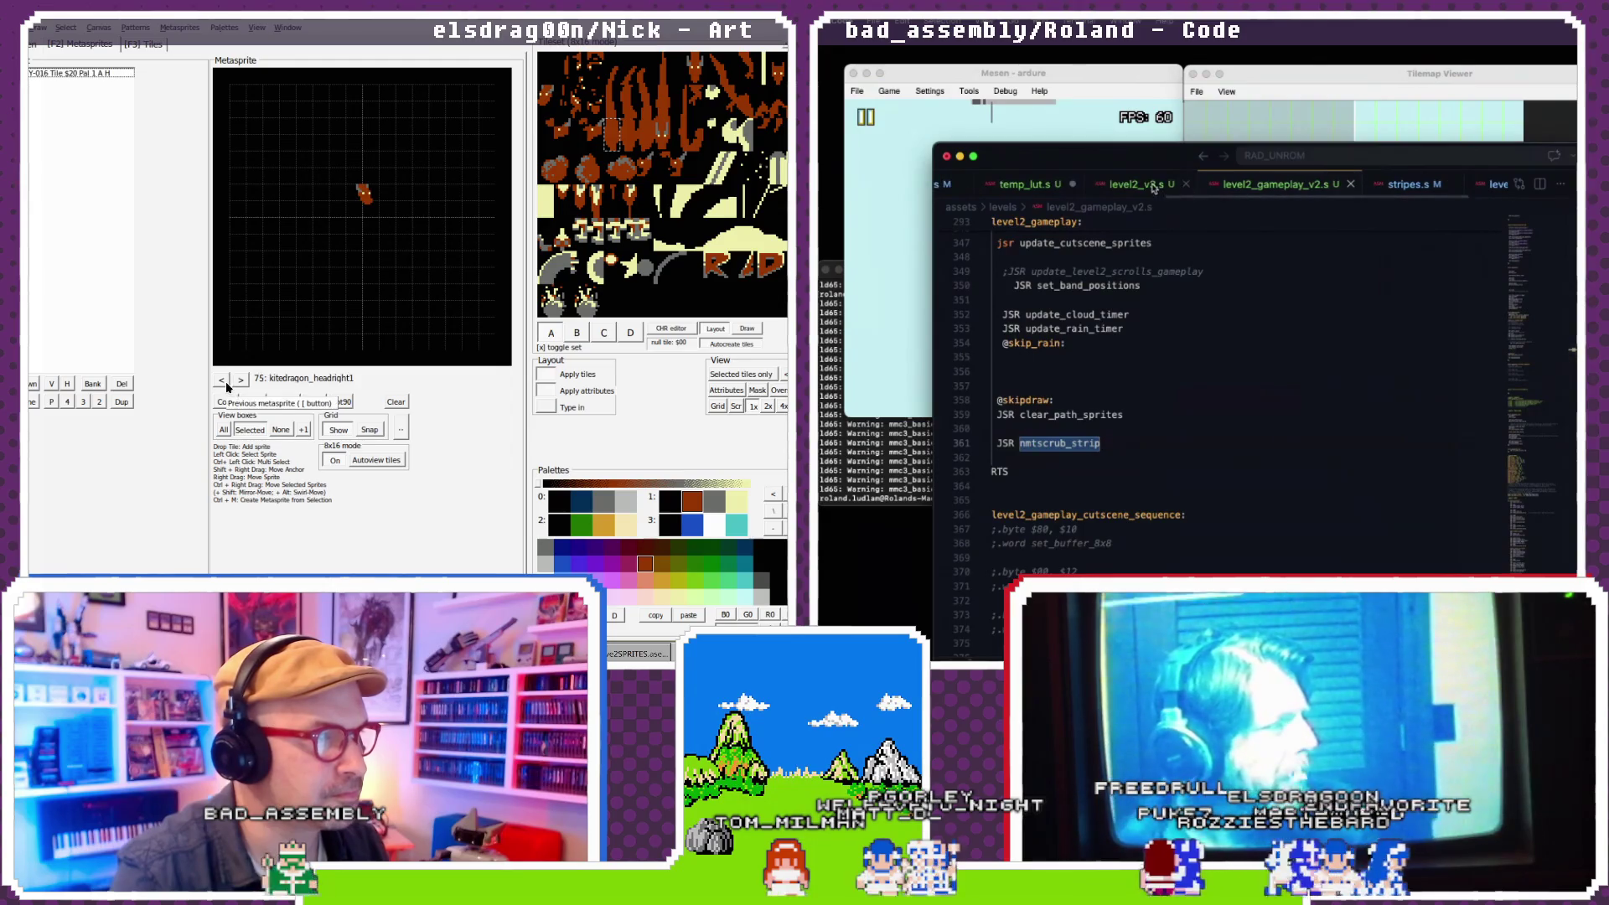
click(1153, 188)
click(240, 381)
click(251, 402)
text(nmtscrub_strip)
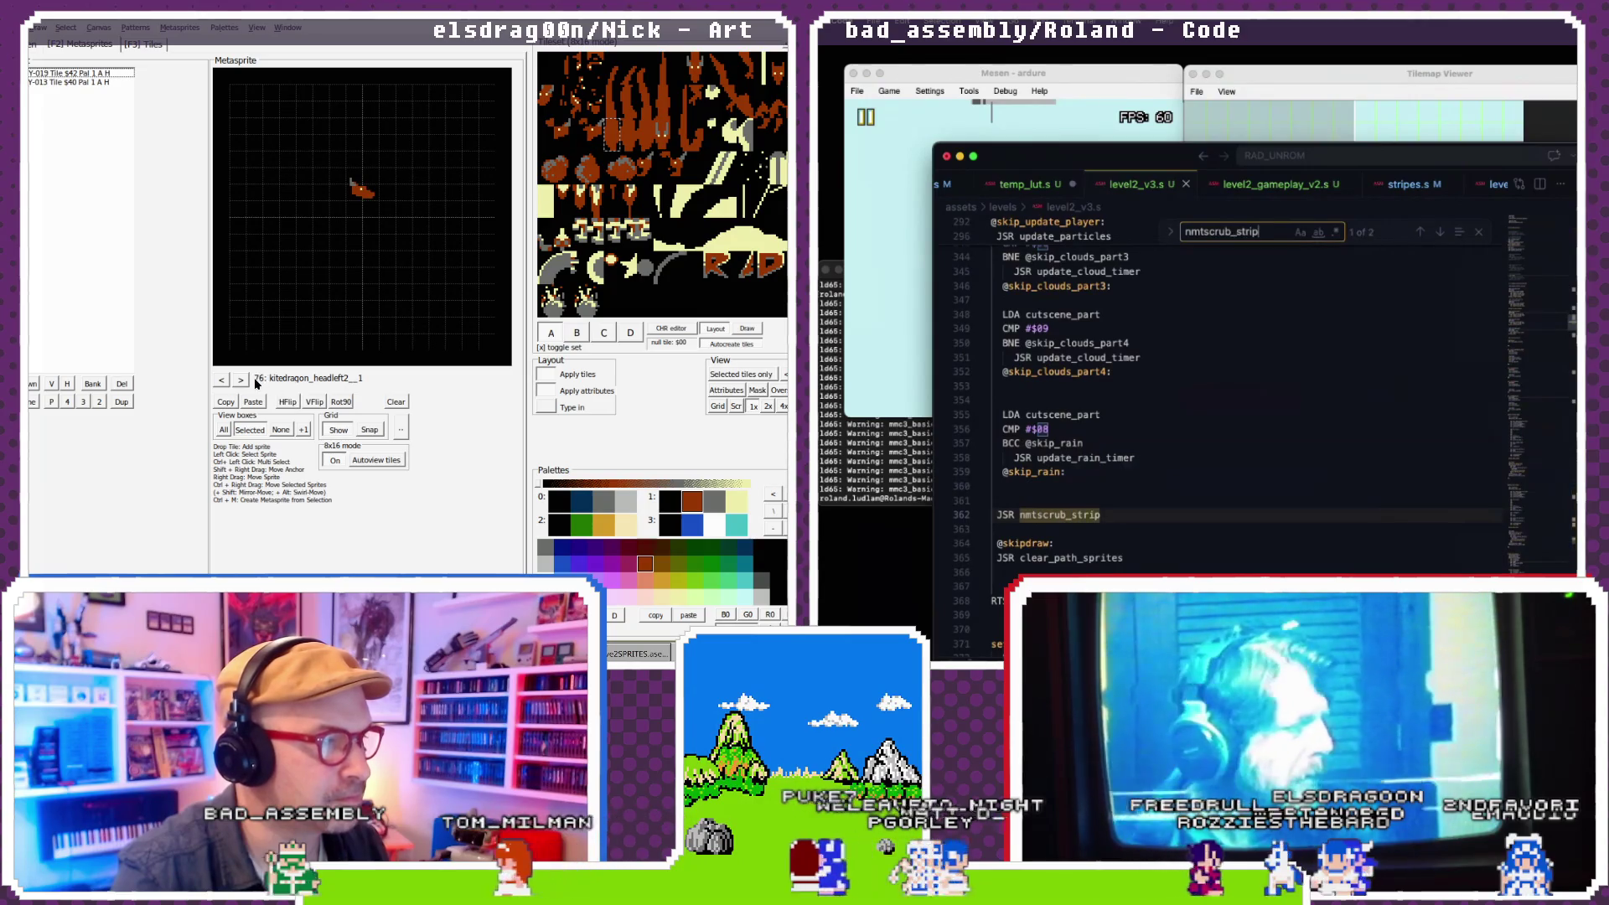
- Dismiss the search, jump to the nmtscrub_strip definition, and enter 'right2'
key(Return)
key(Escape)
click(260, 378)
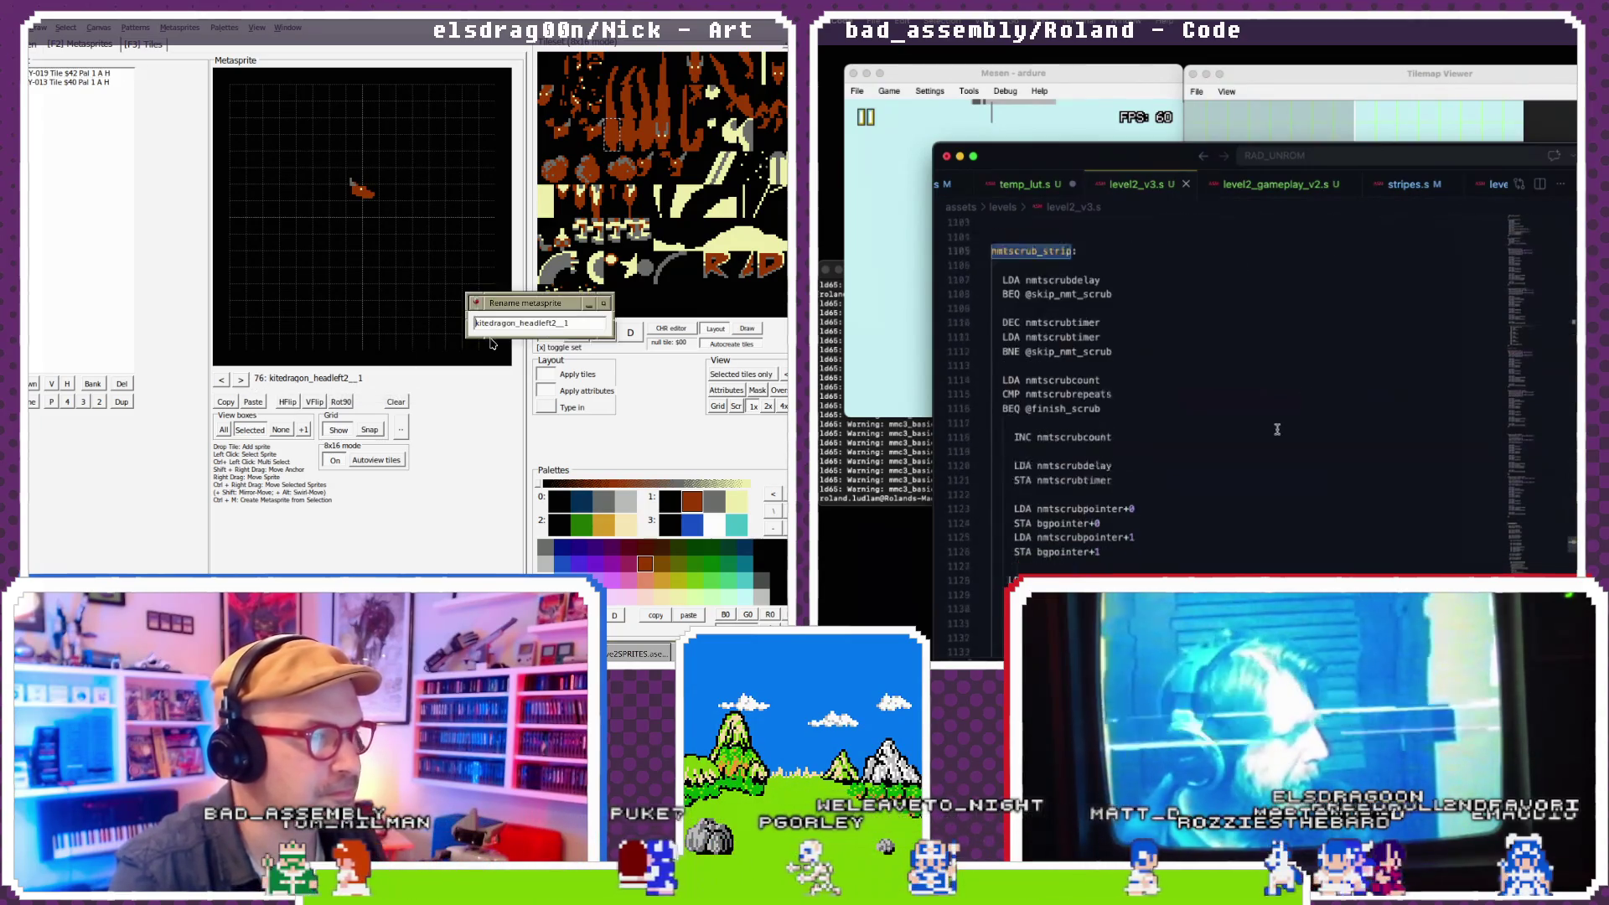
scroll(1277, 429, down, 2)
text(right2)
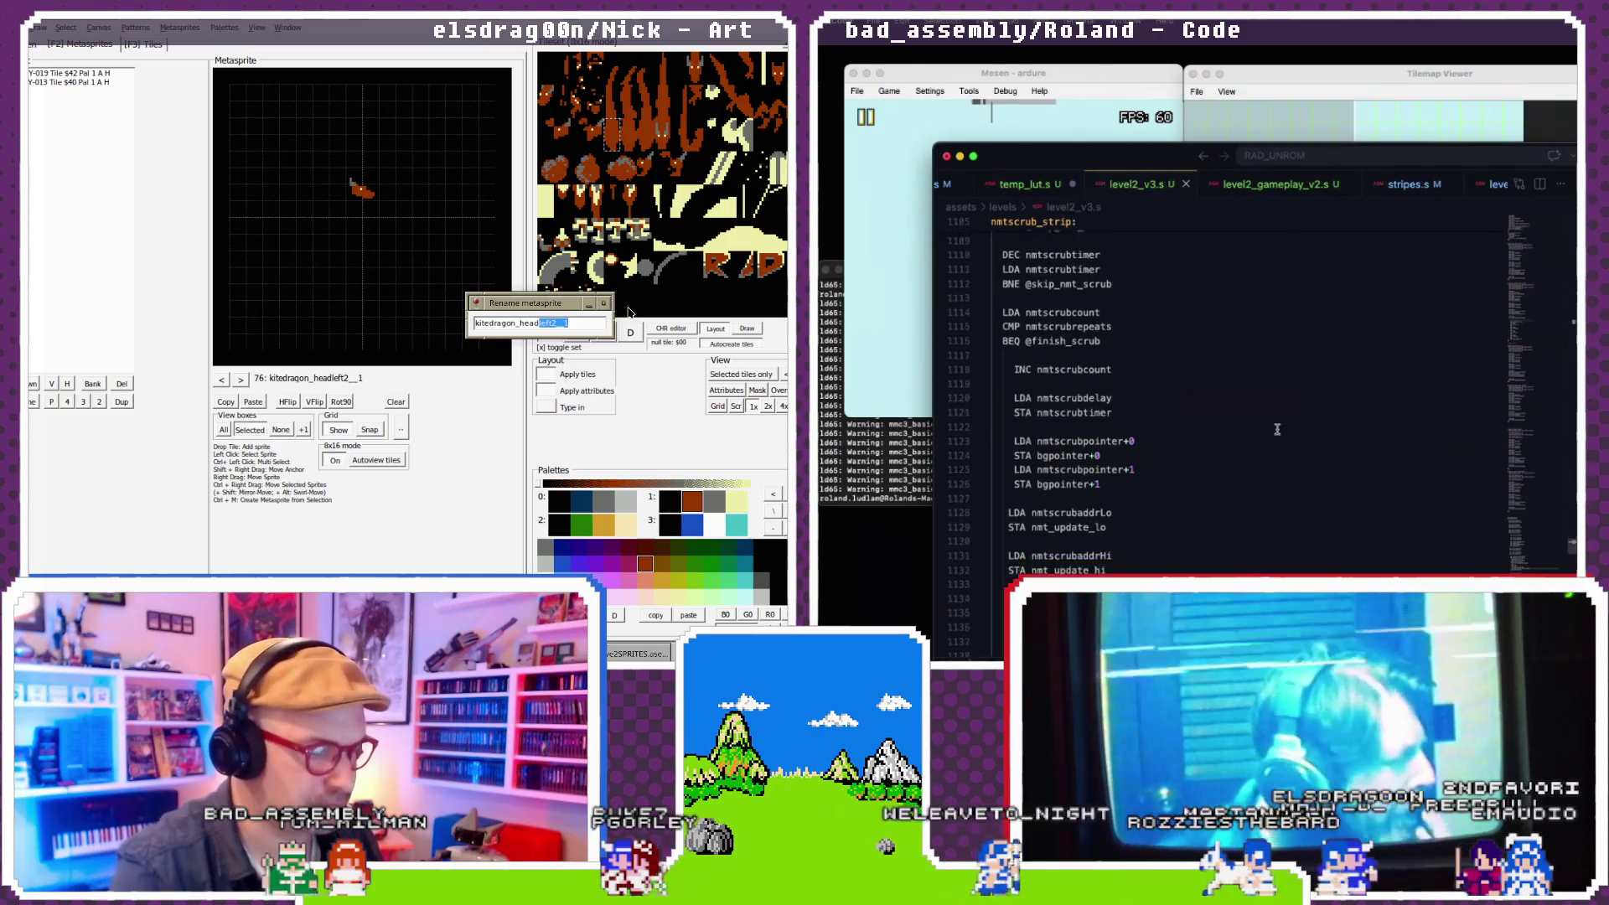
scroll(1277, 429, down, 8)
key(Return)
scroll(1277, 429, down, 5)
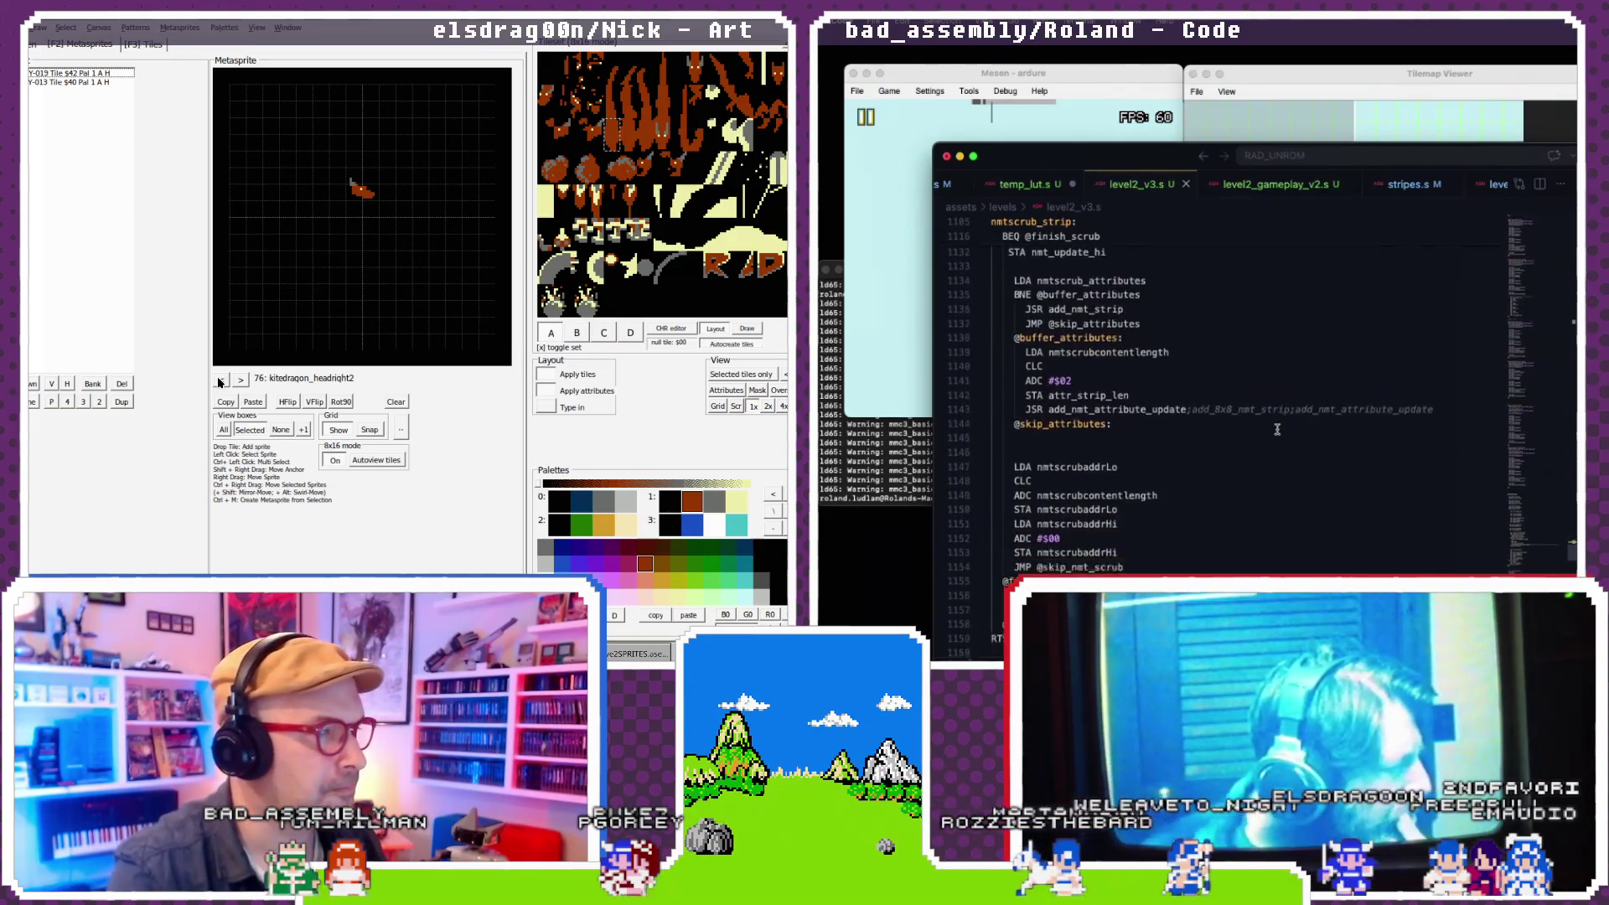
- Step back and forth through the entries while reviewing the nmtscrub_strip code
click(221, 379)
click(222, 379)
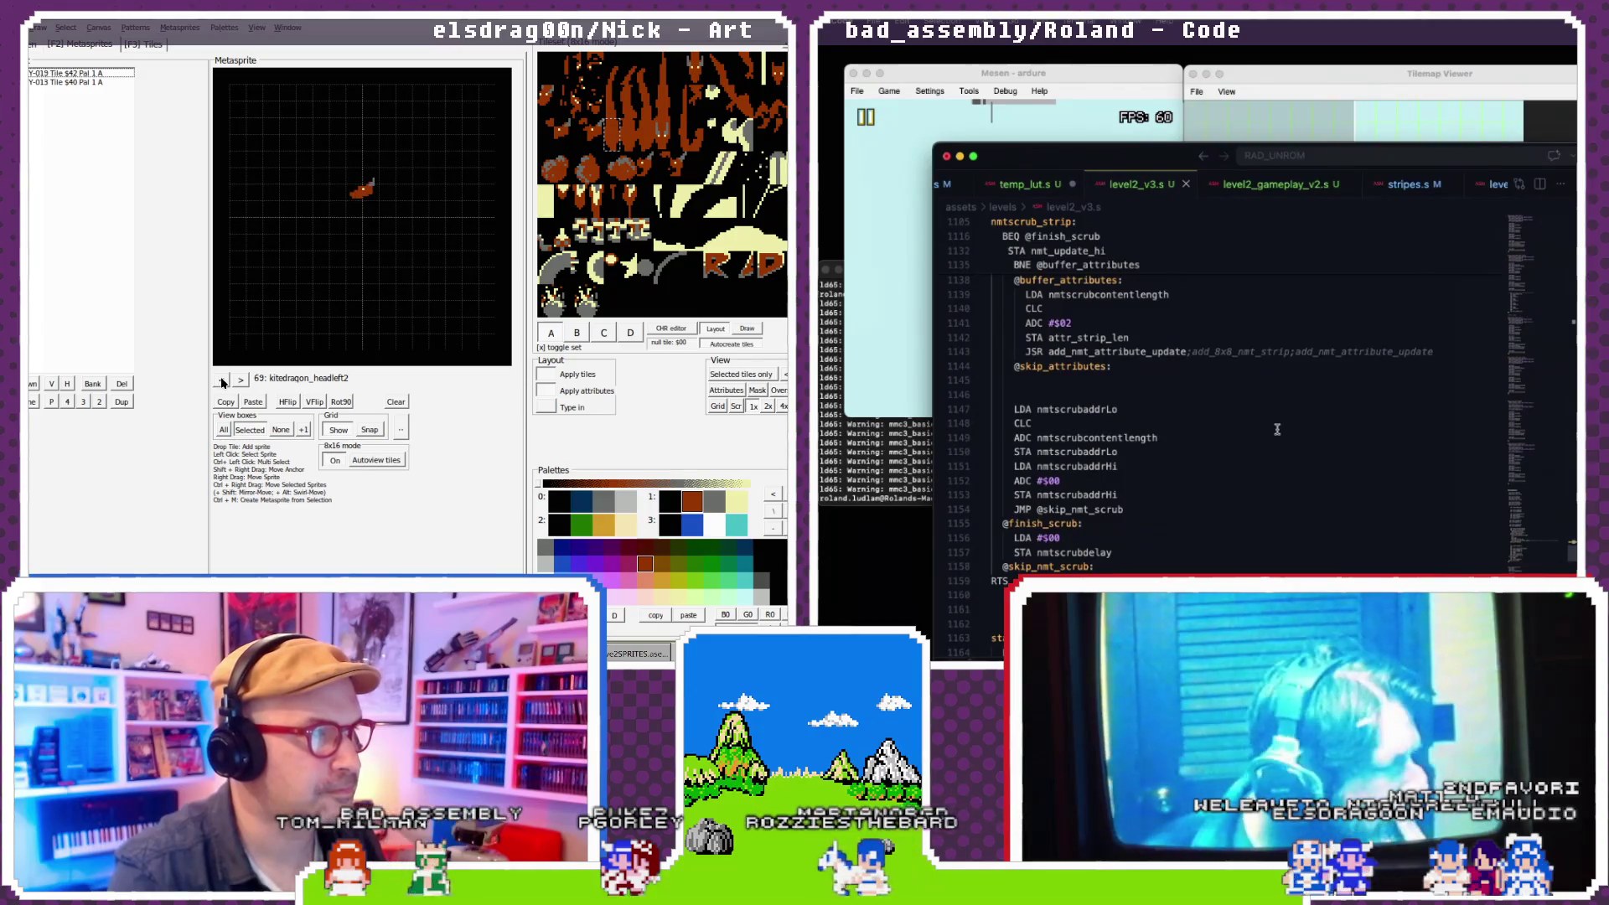
click(221, 380)
click(222, 380)
click(222, 381)
click(224, 381)
click(234, 381)
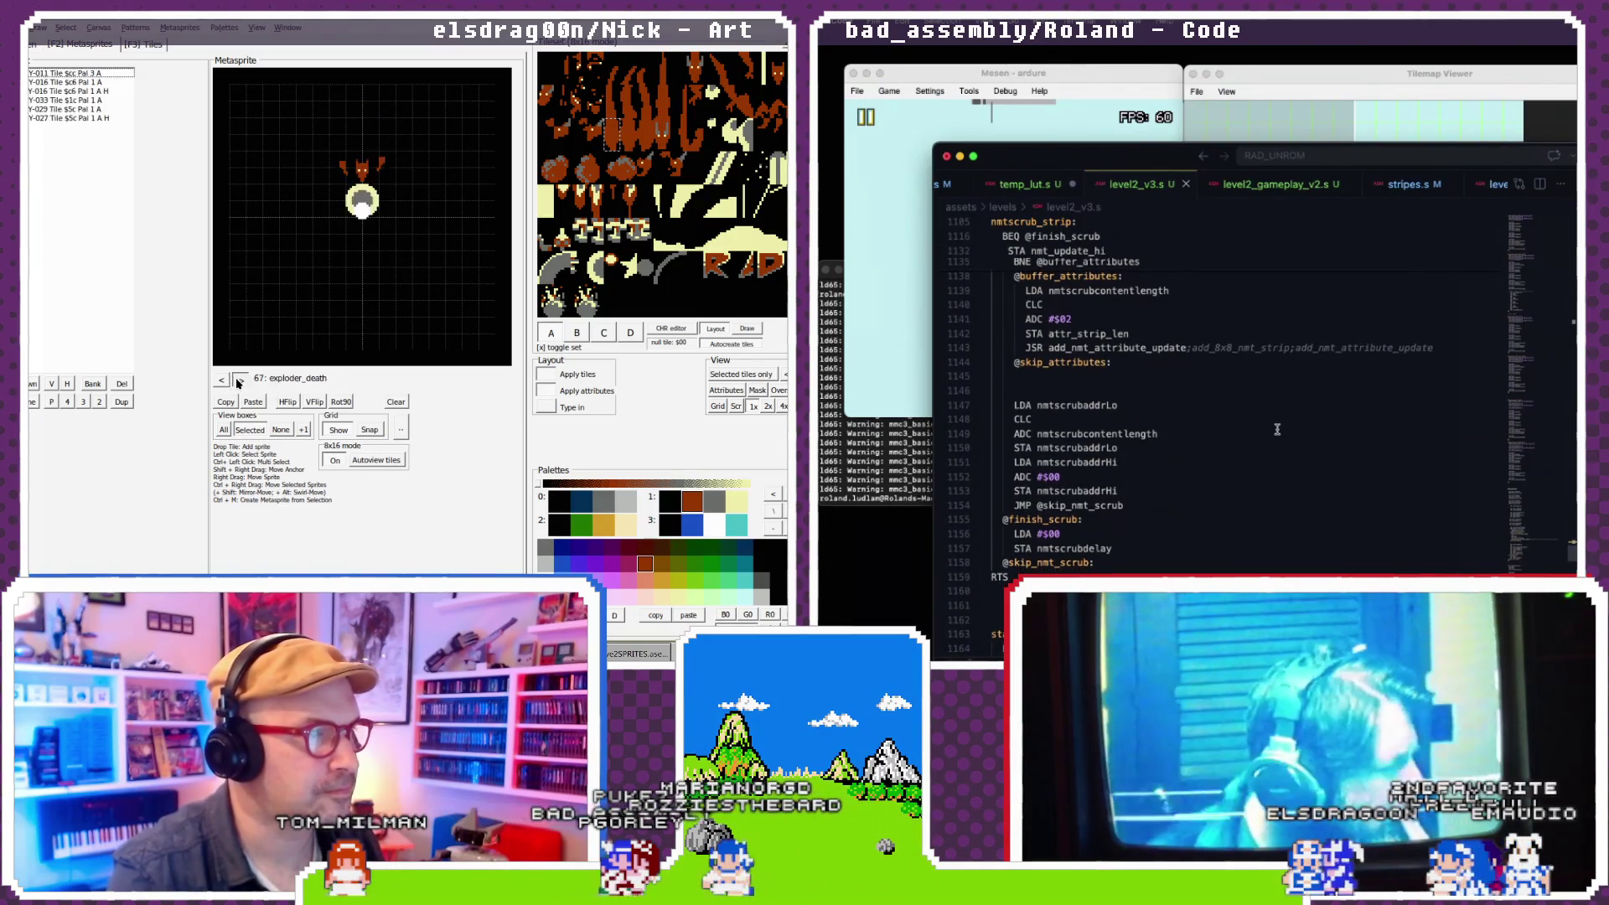
click(237, 382)
scroll(1277, 429, down, 1)
click(238, 381)
click(238, 381)
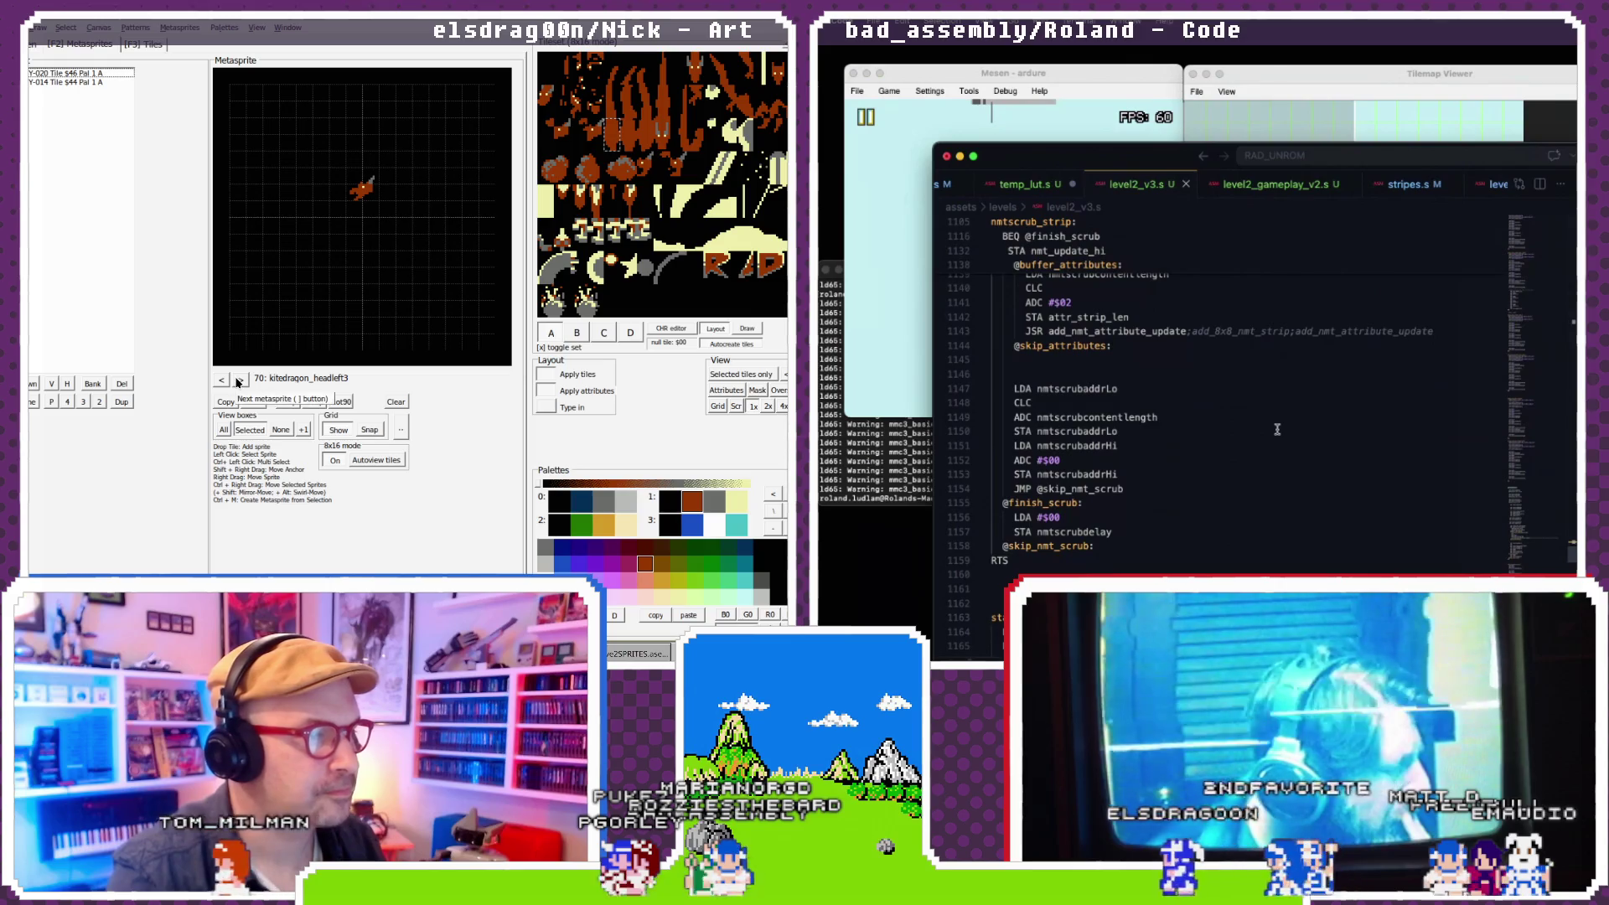
click(241, 381)
scroll(1277, 429, up, 5)
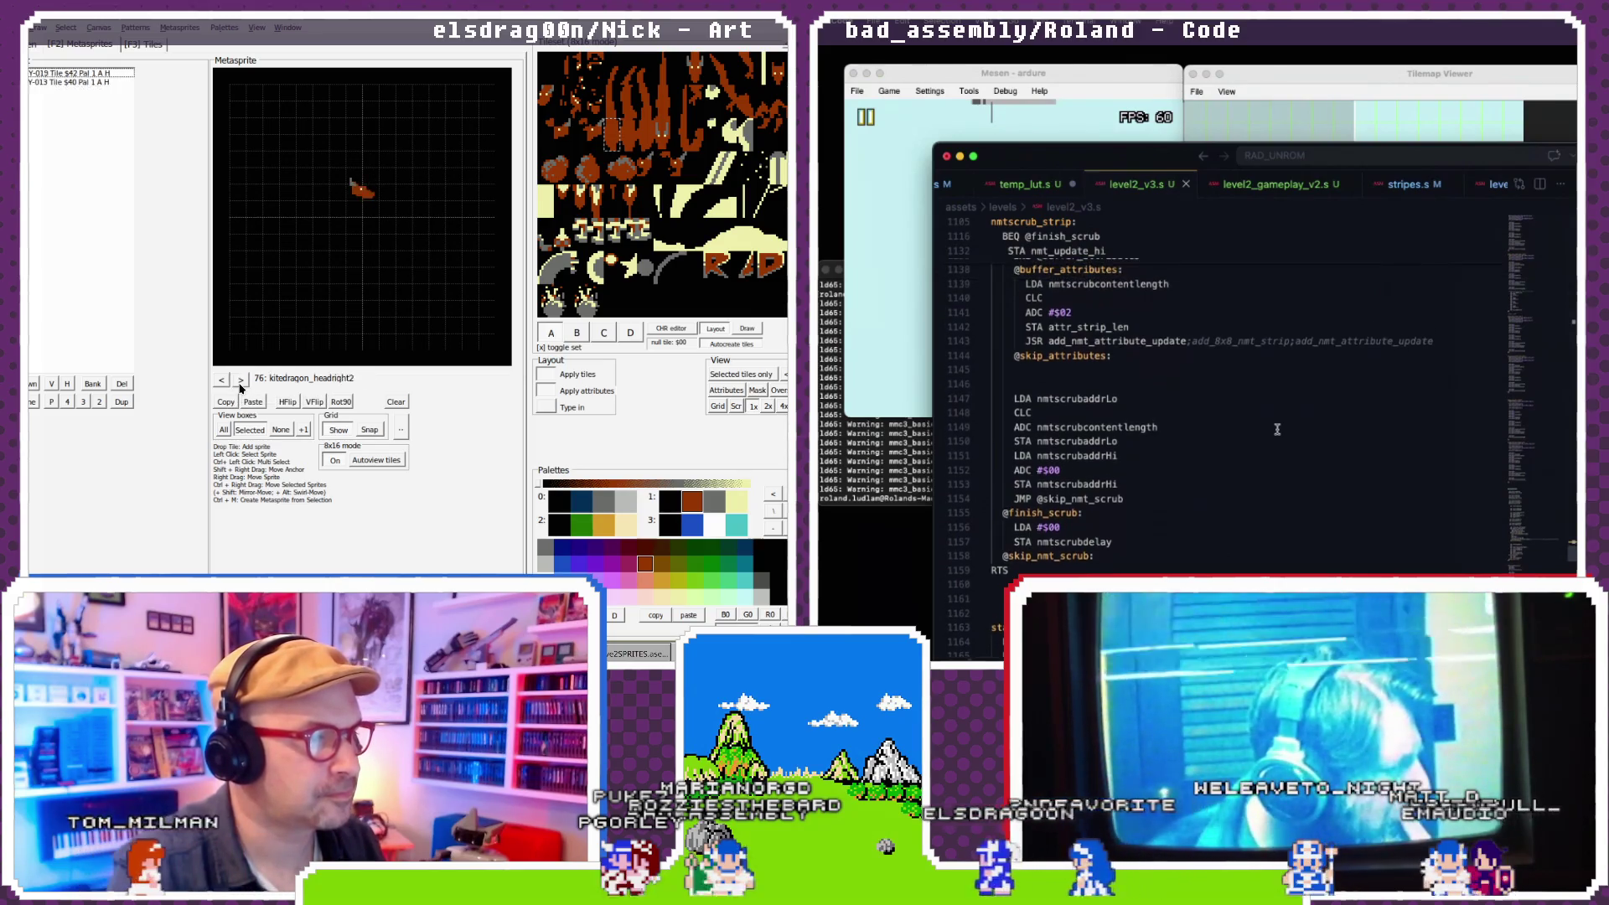
click(241, 381)
click(240, 381)
click(240, 381)
click(241, 382)
scroll(1277, 429, up, 5)
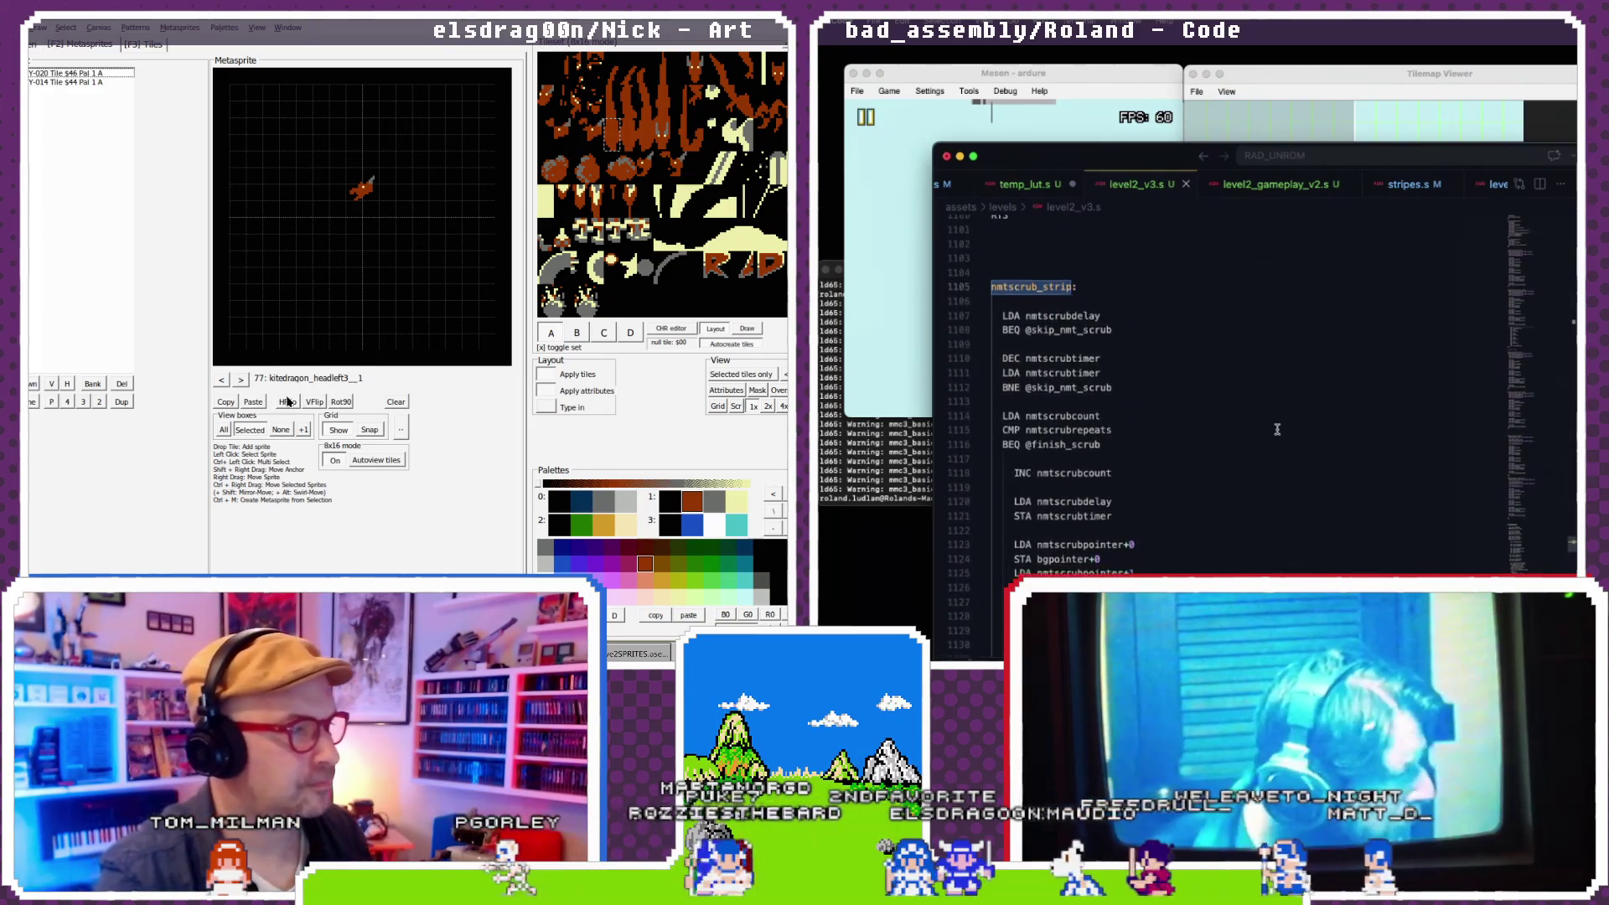
scroll(1277, 429, down, 2)
- Rename the selected item using 'right3'
double_click(306, 377)
scroll(1277, 429, down, 2)
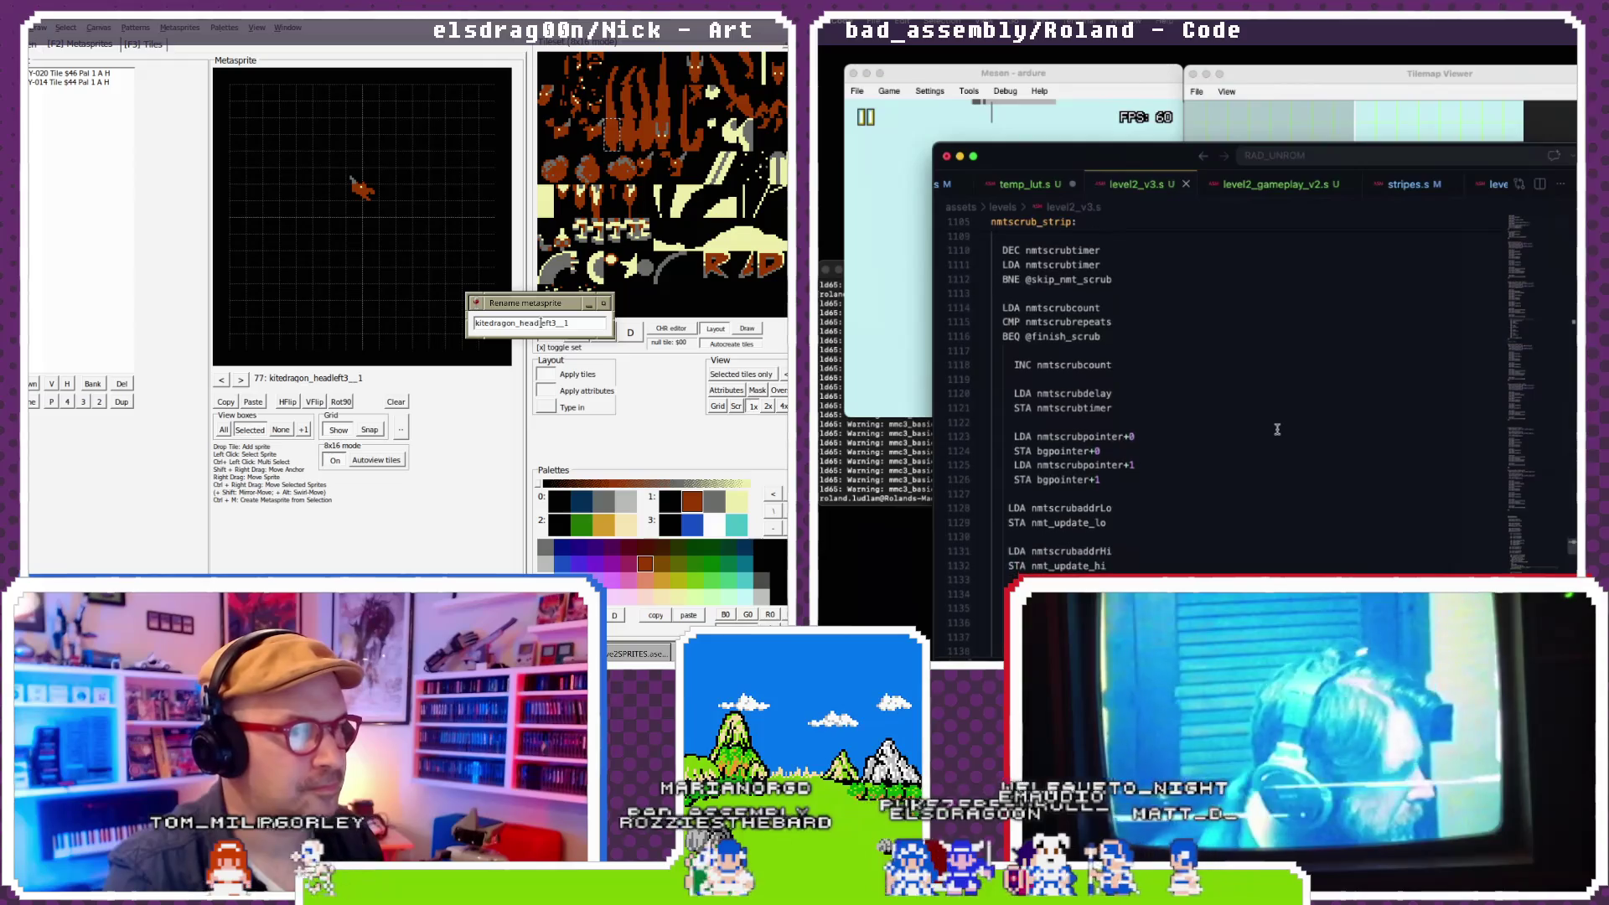
drag(543, 323, 631, 321)
text(right3)
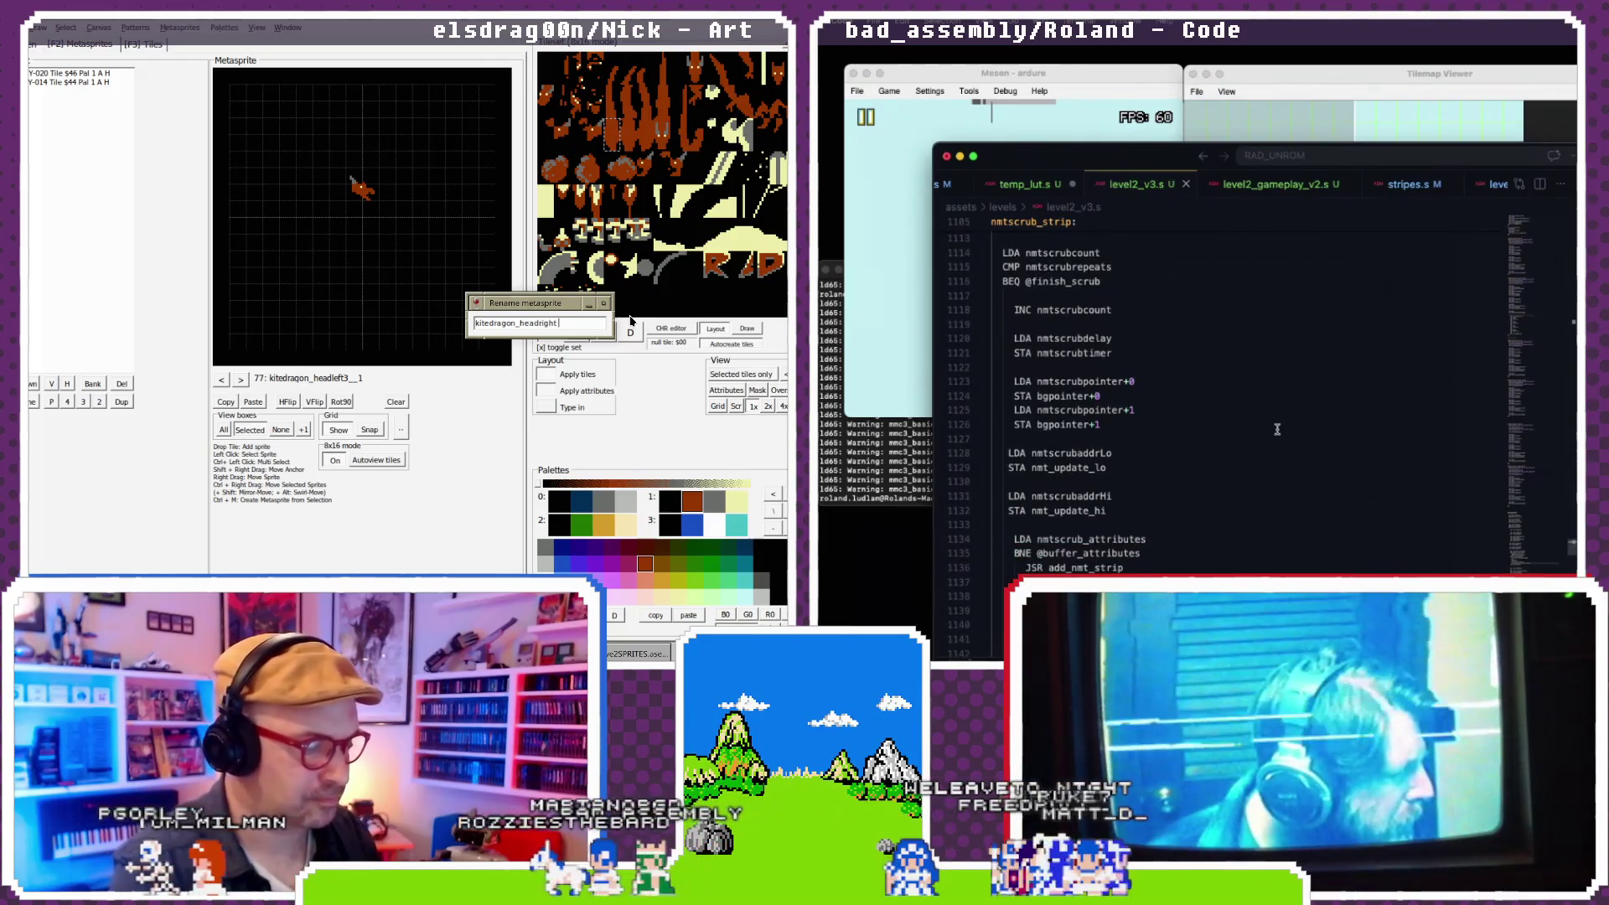
key(Return)
- Move through the neighbouring entries to find the next one to rename
scroll(1277, 429, down, 1)
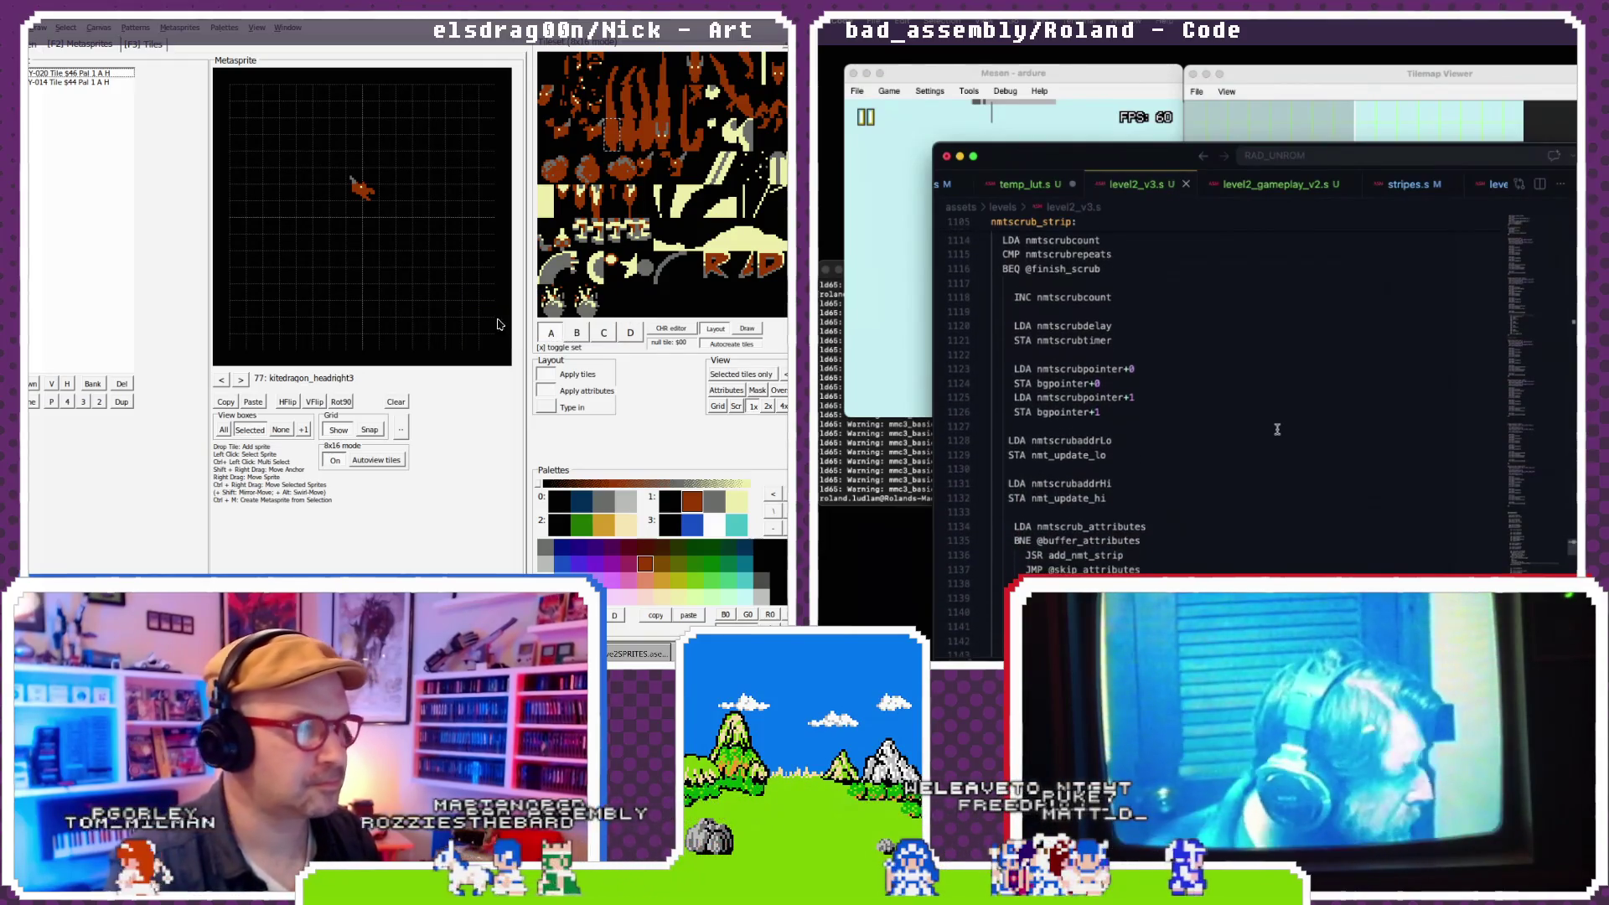
click(222, 380)
scroll(1277, 429, up, 1)
click(240, 379)
scroll(1277, 429, down, 2)
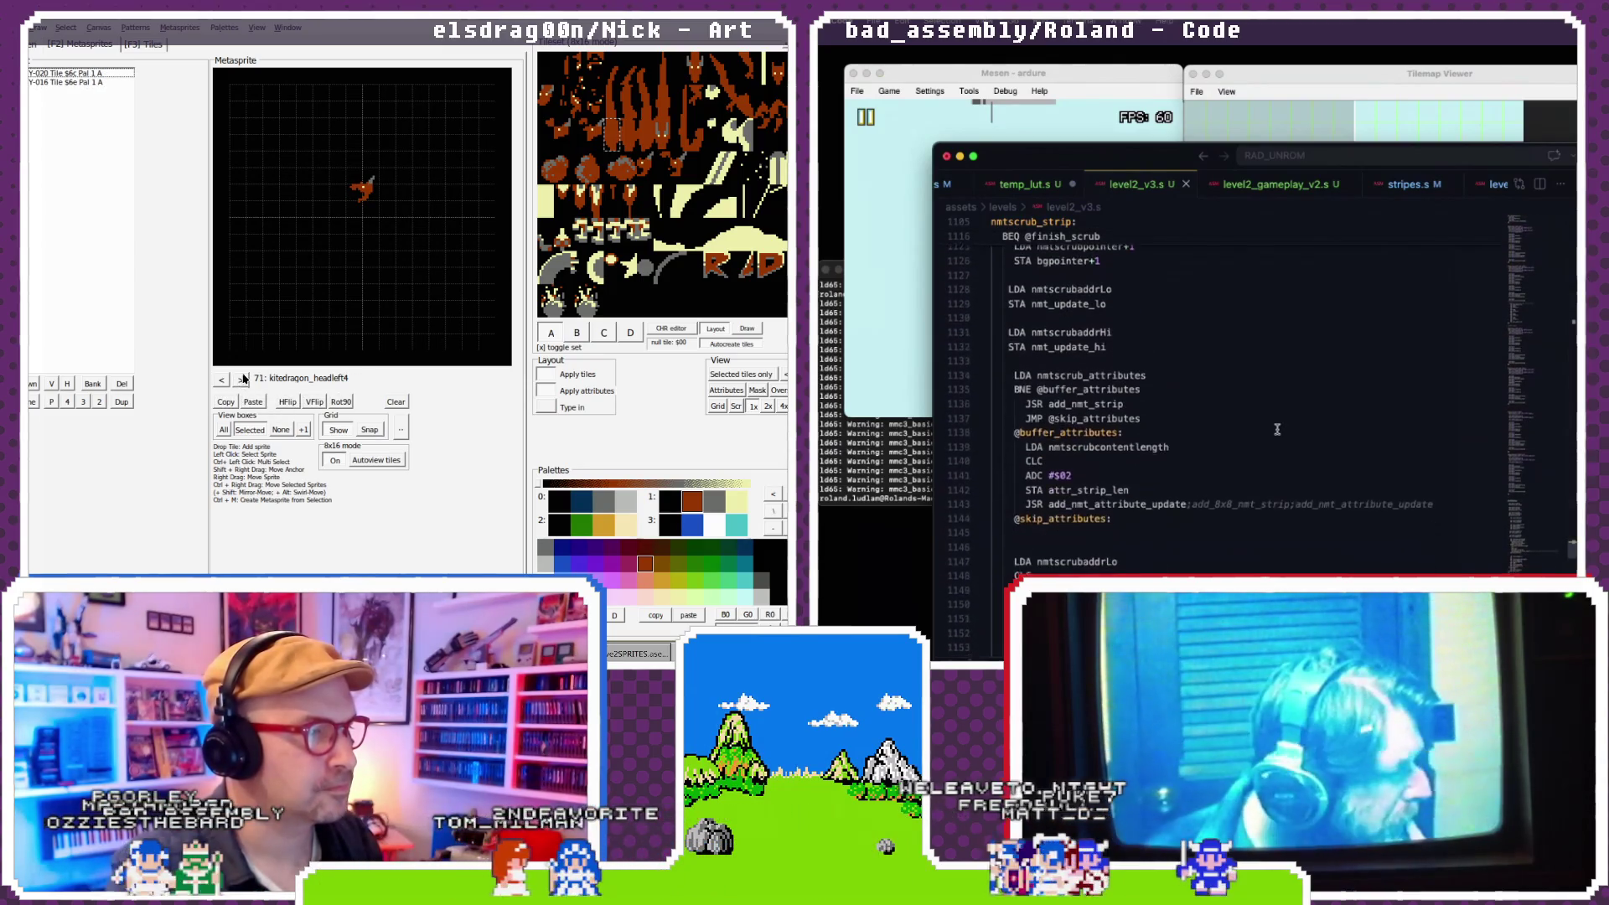
click(240, 379)
scroll(1277, 428, down, 3)
click(240, 379)
click(240, 378)
scroll(1277, 429, up, 7)
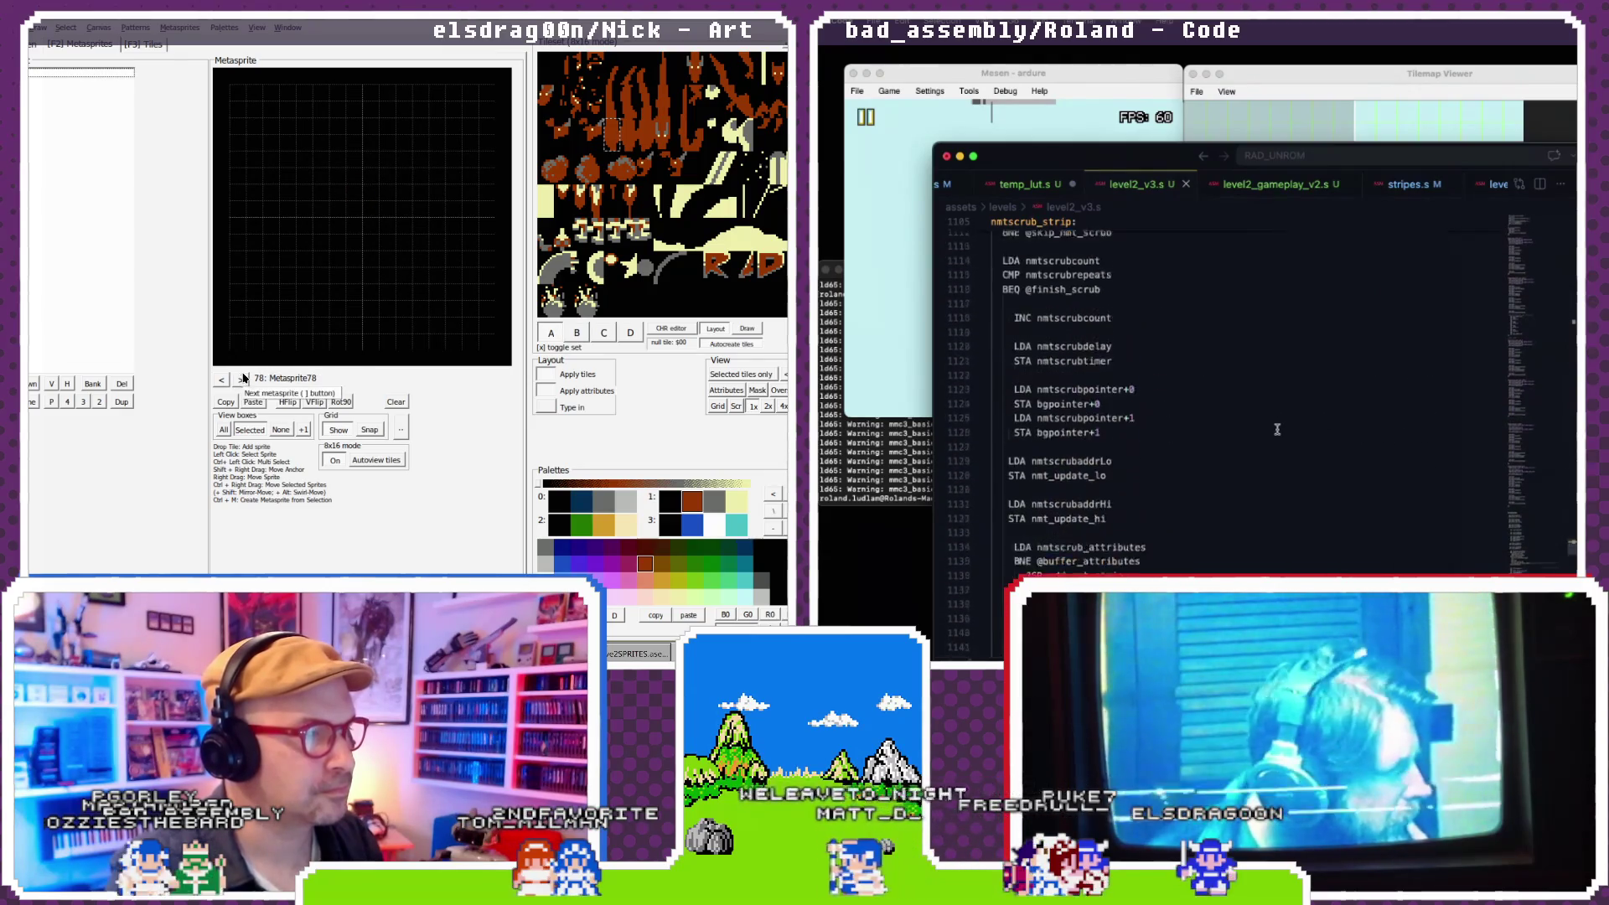
click(221, 379)
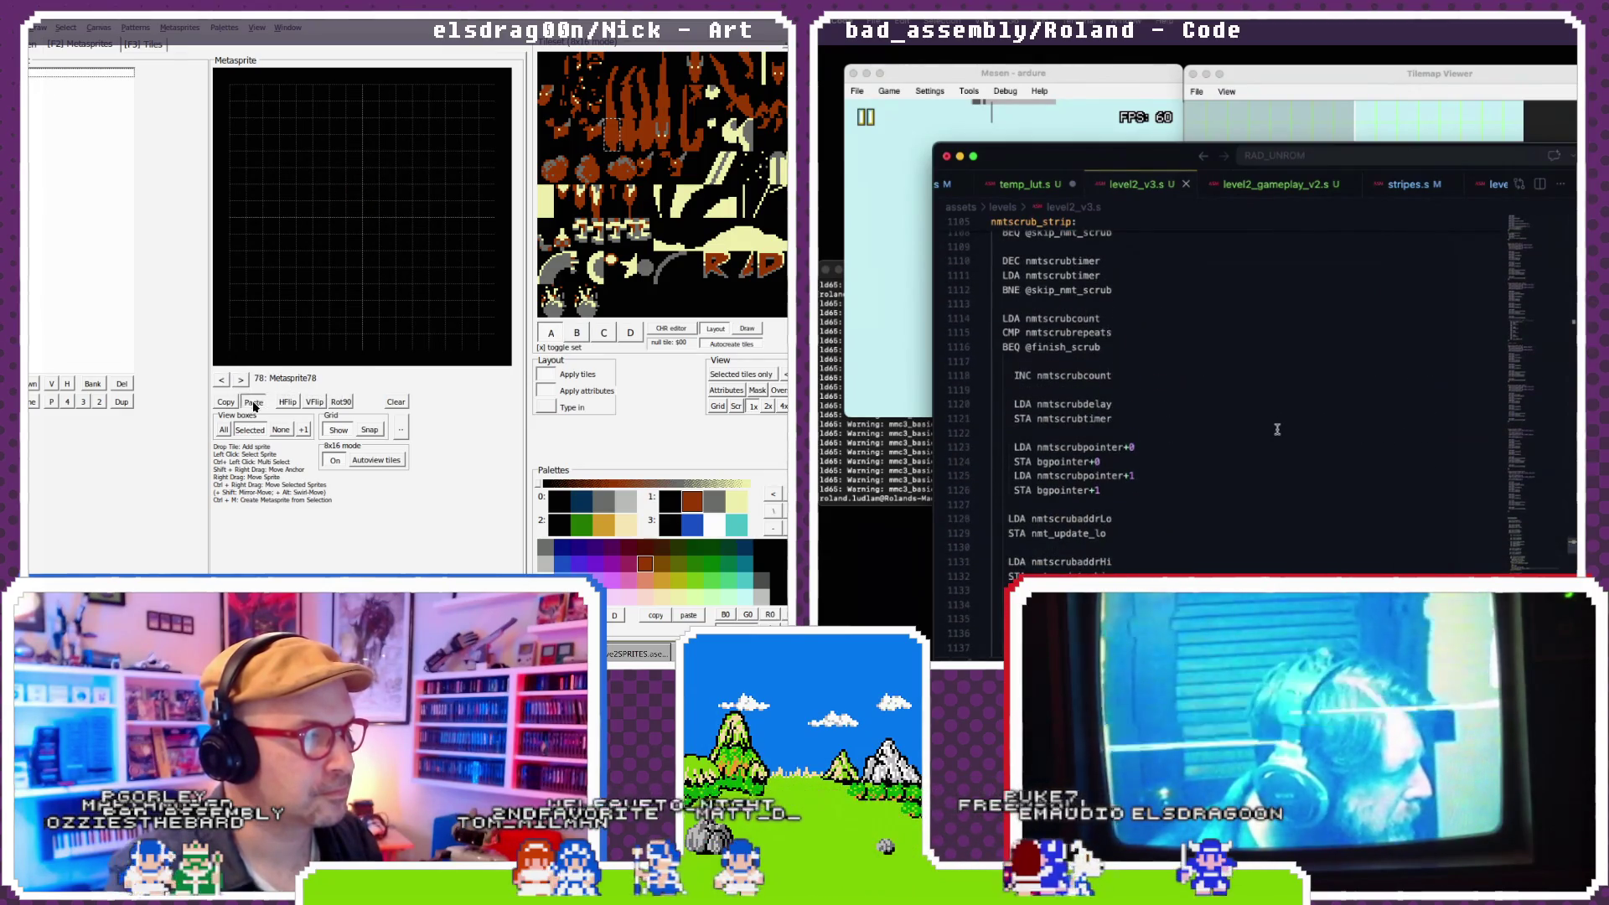
- Rename the next item with 'right4' and highlight every use of nmtscrubaddrLo
double_click(321, 378)
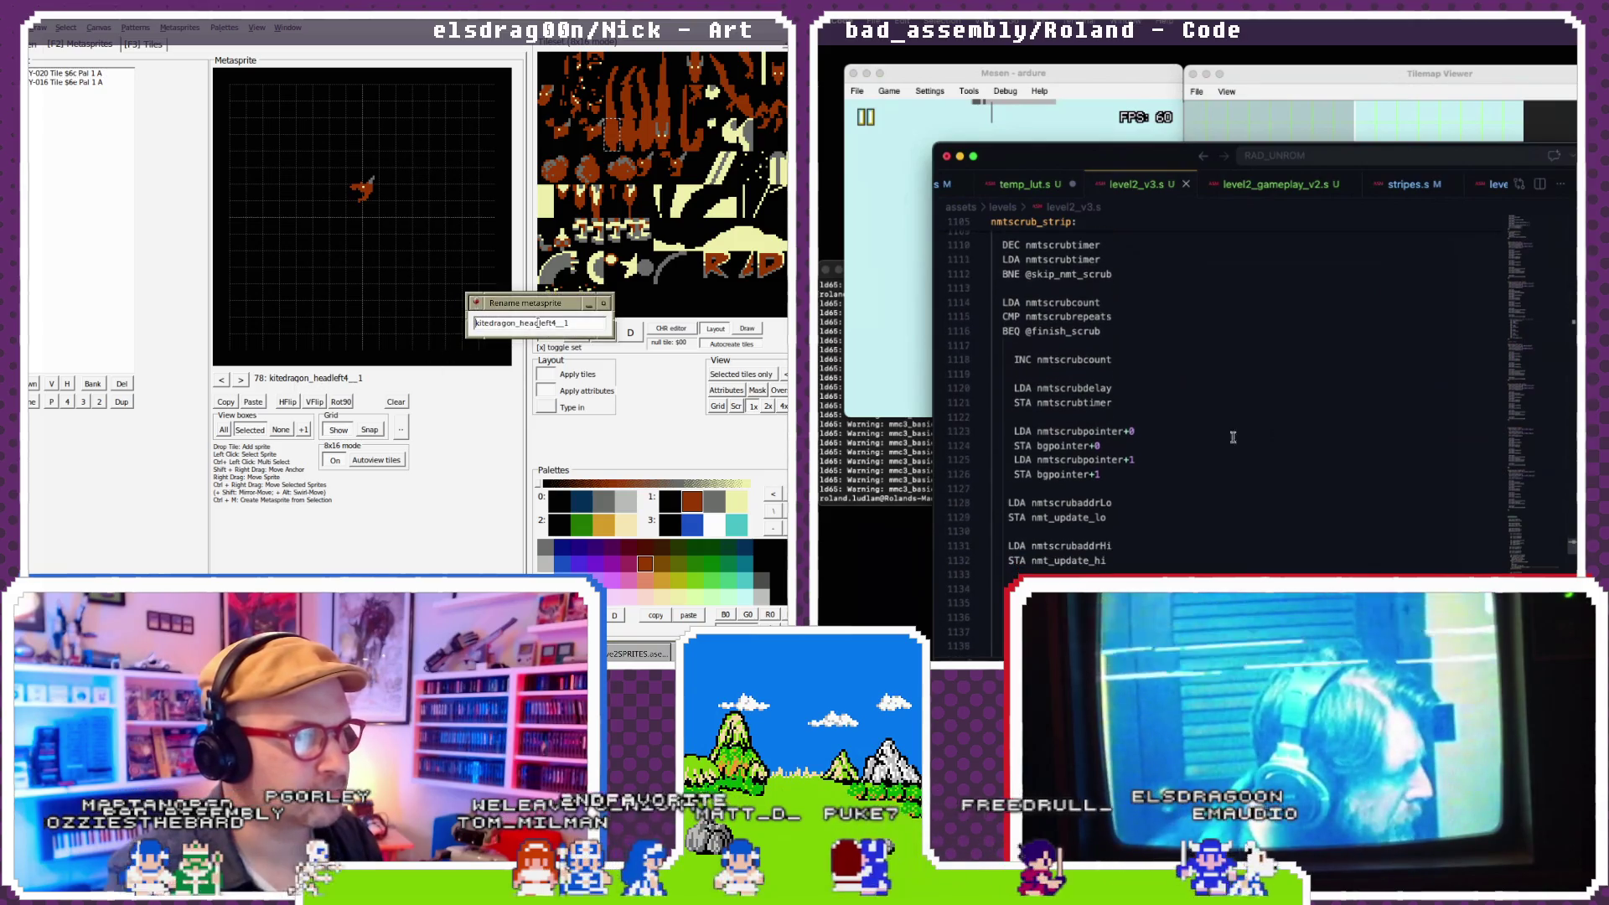
drag(533, 322, 570, 323)
scroll(1277, 429, down, 1)
drag(993, 431, 1100, 474)
text(right)
scroll(1071, 467, down, 2)
text(4)
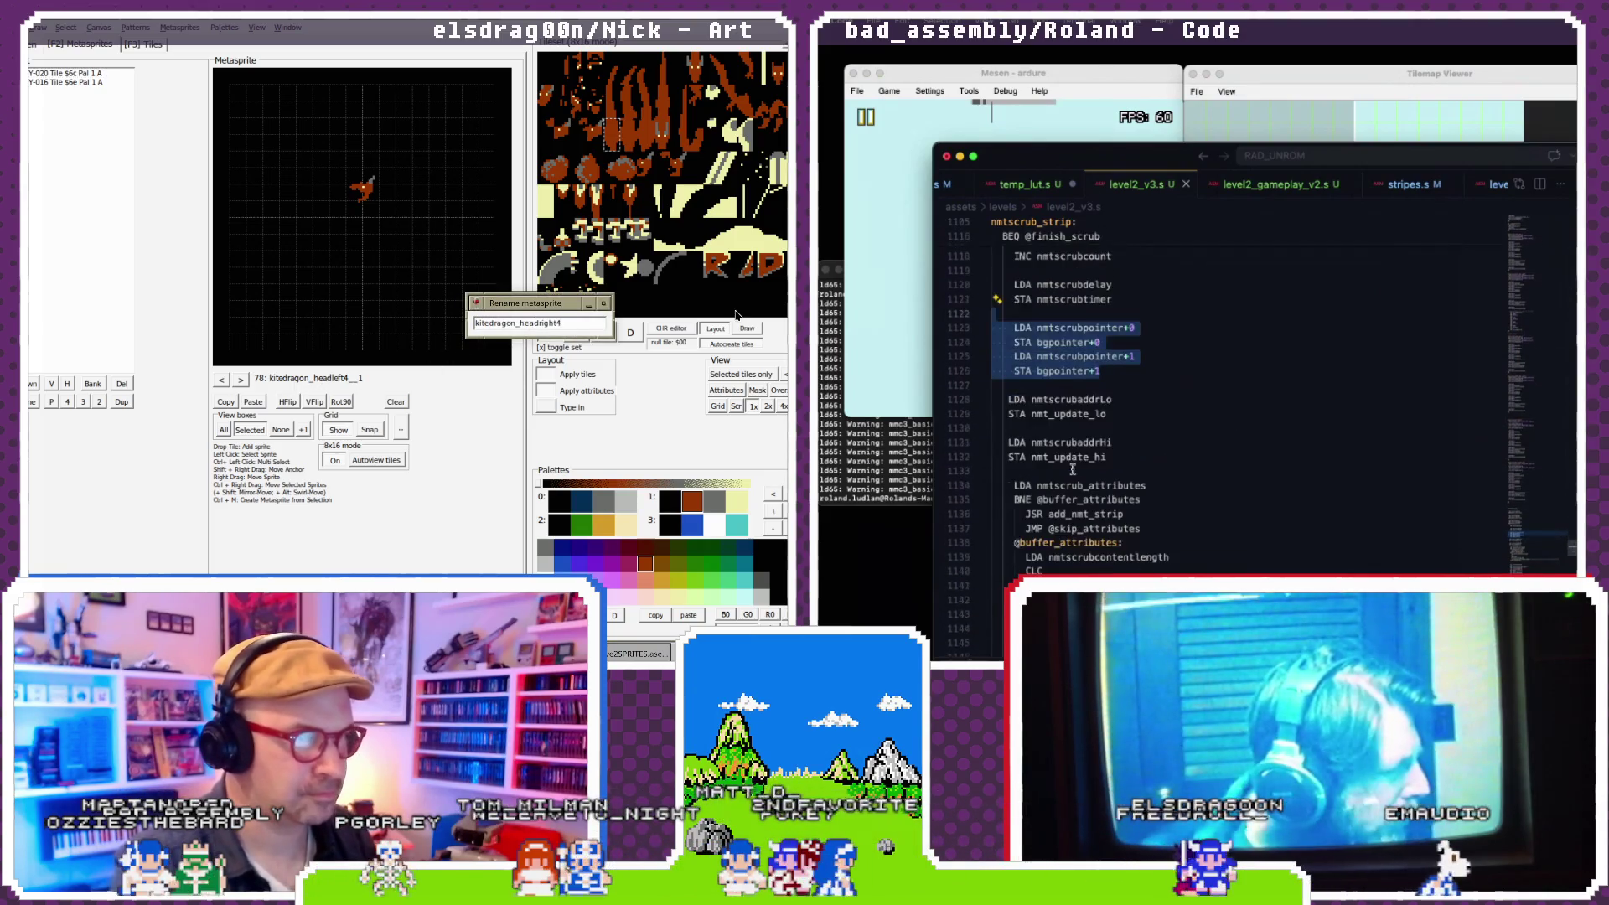
key(Return)
double_click(1089, 400)
- Advance to the next metasprite and rename it kitedragon_headright5
scroll(1127, 411, down, 3)
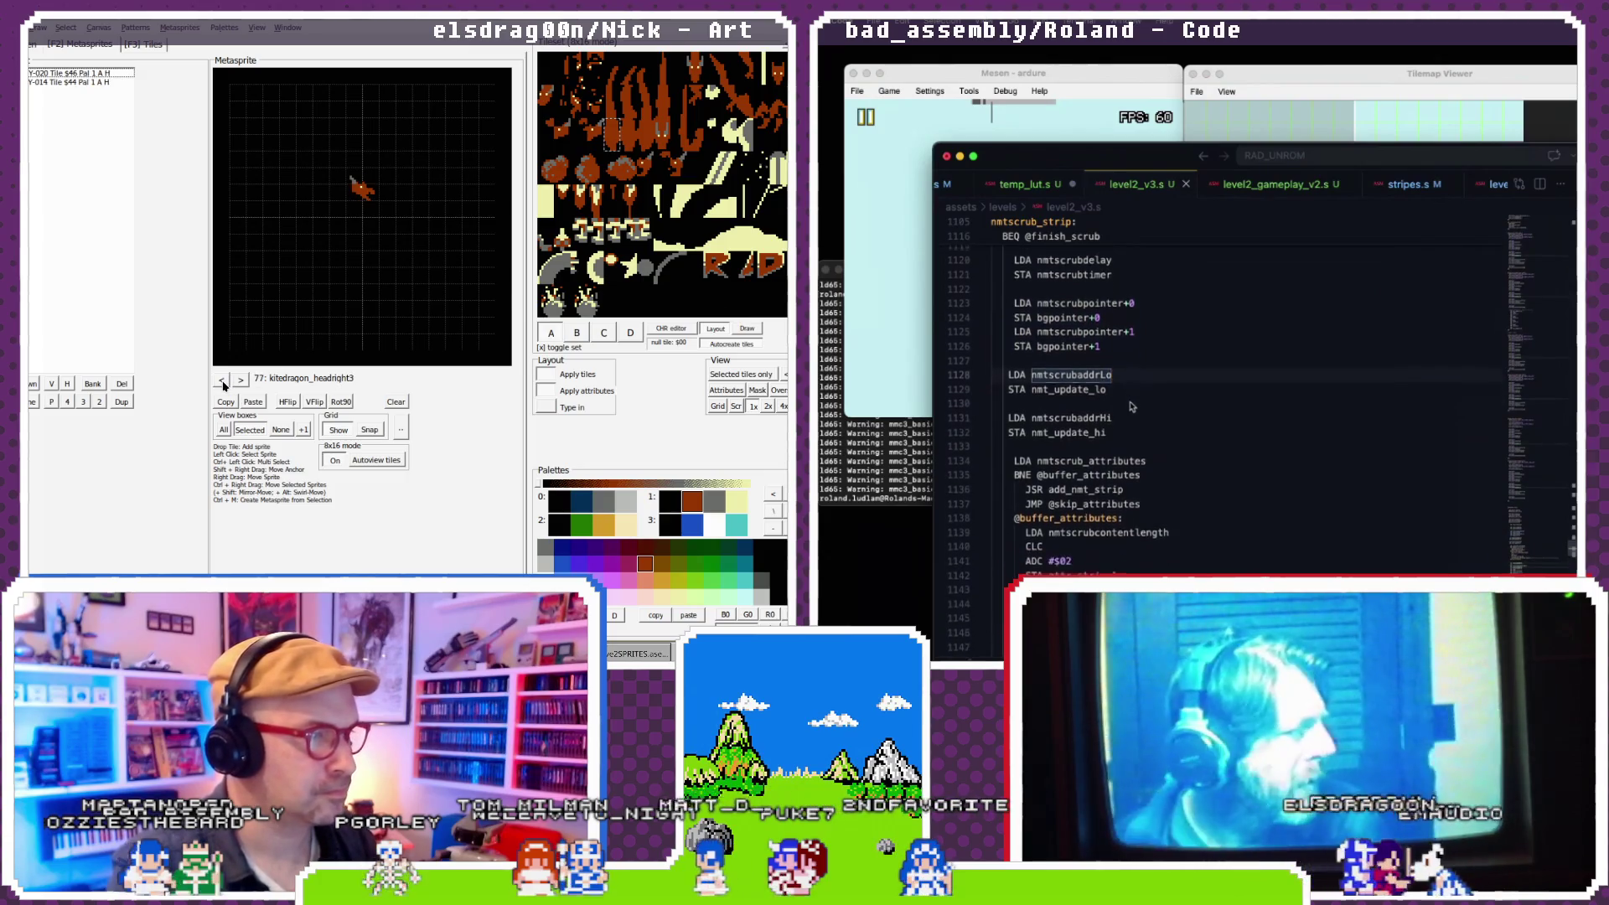
click(222, 381)
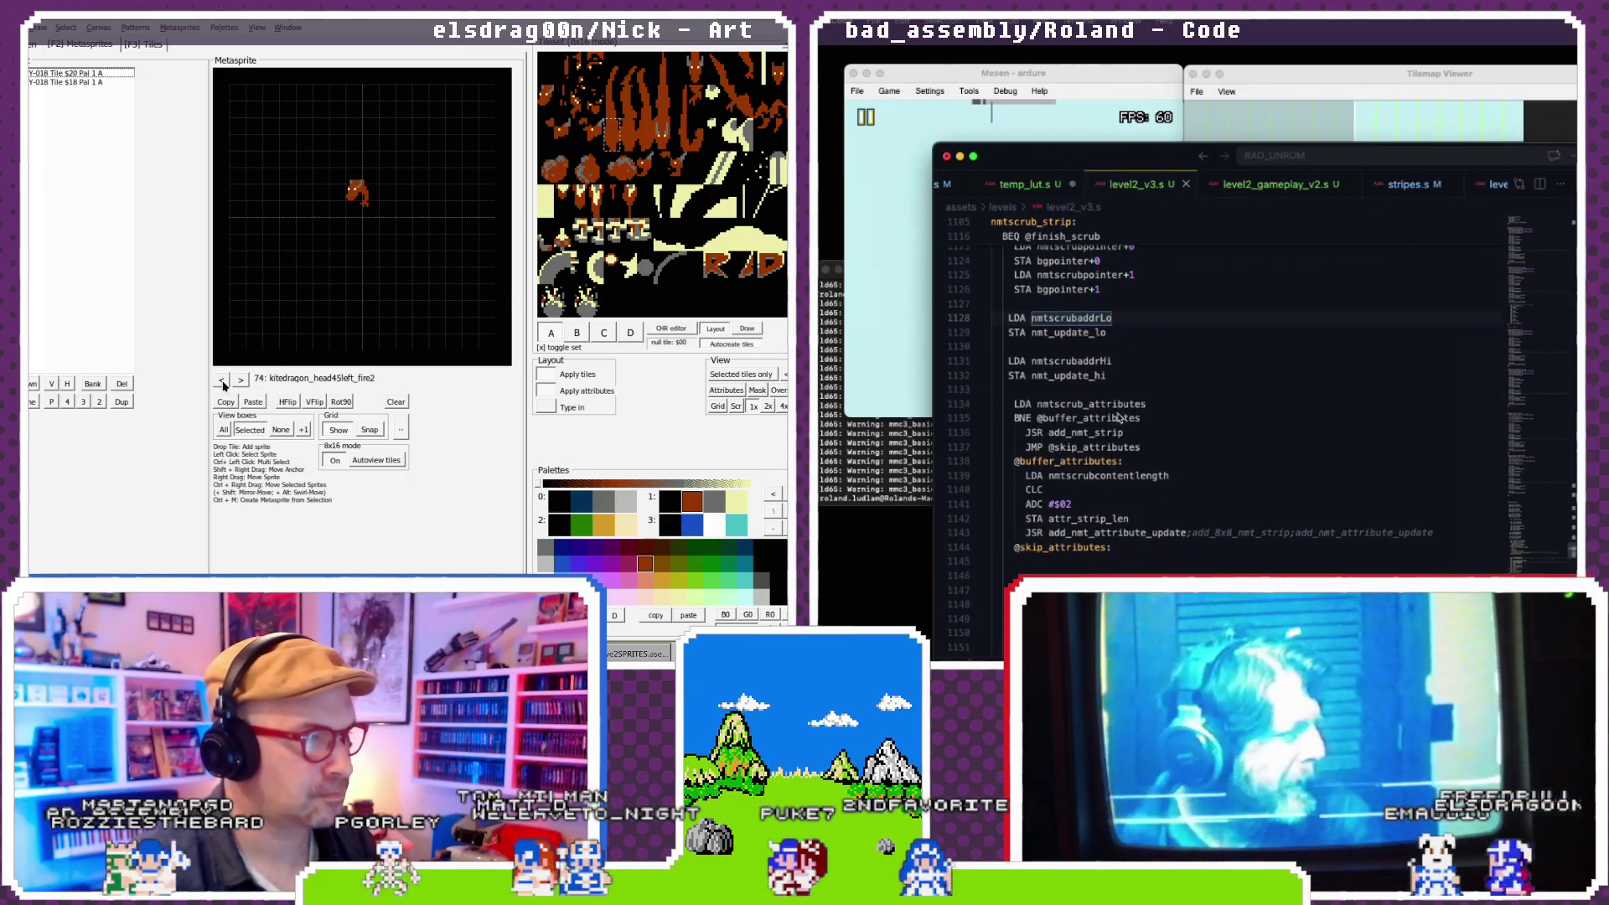
scroll(1119, 416, down, 3)
click(222, 380)
click(222, 380)
click(222, 380)
scroll(1118, 417, up, 7)
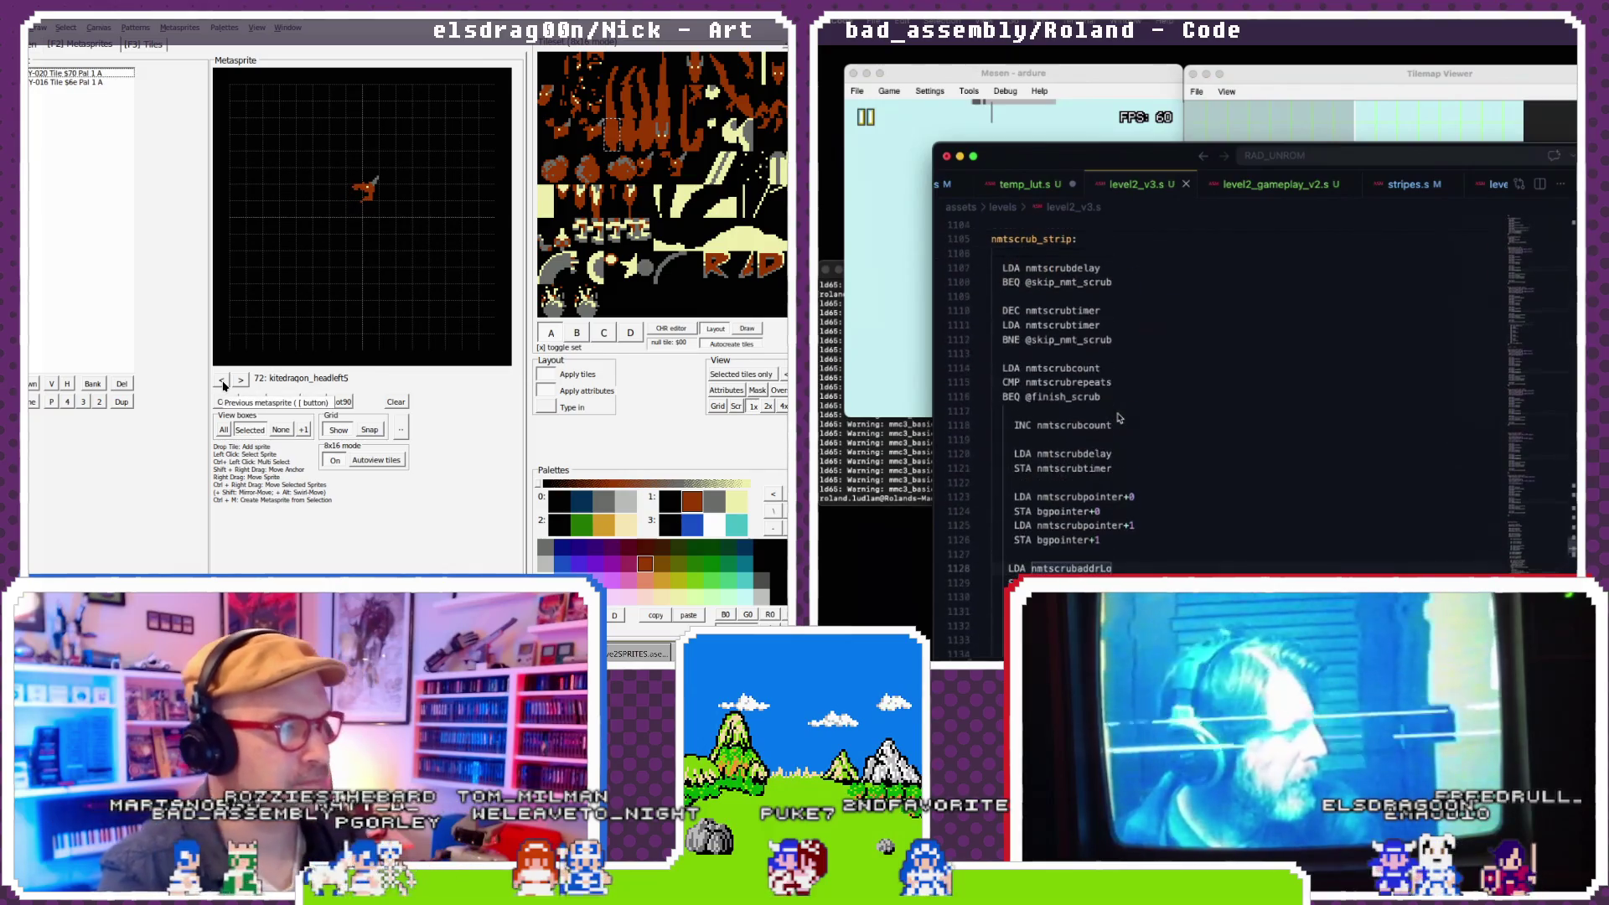
scroll(1119, 417, down, 1)
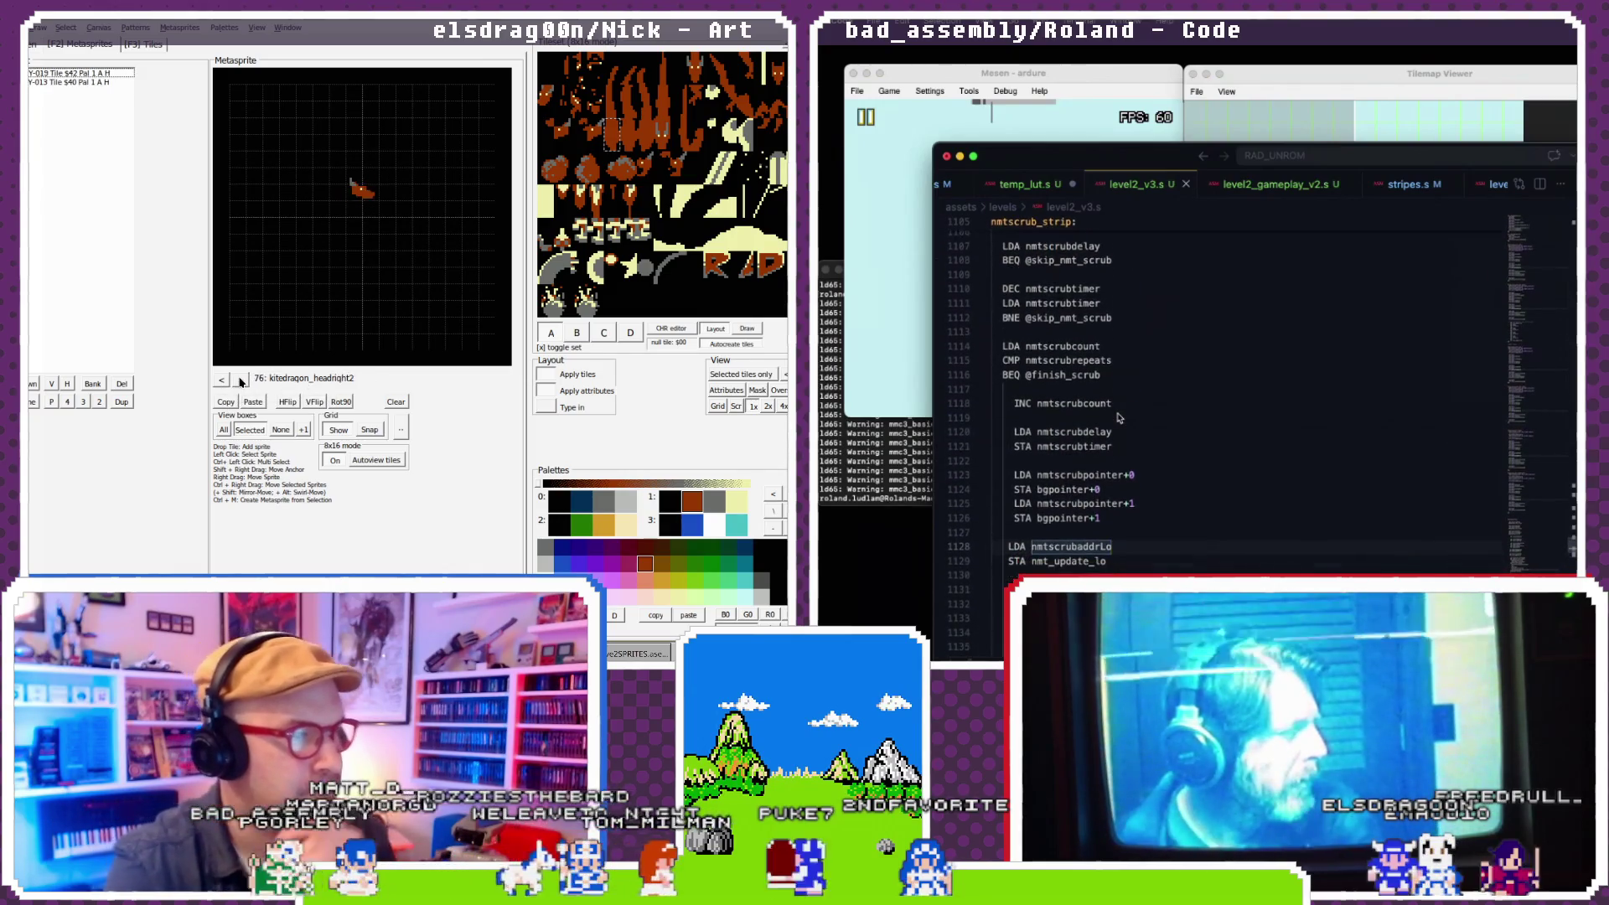
click(240, 380)
click(252, 401)
scroll(1118, 416, down, 8)
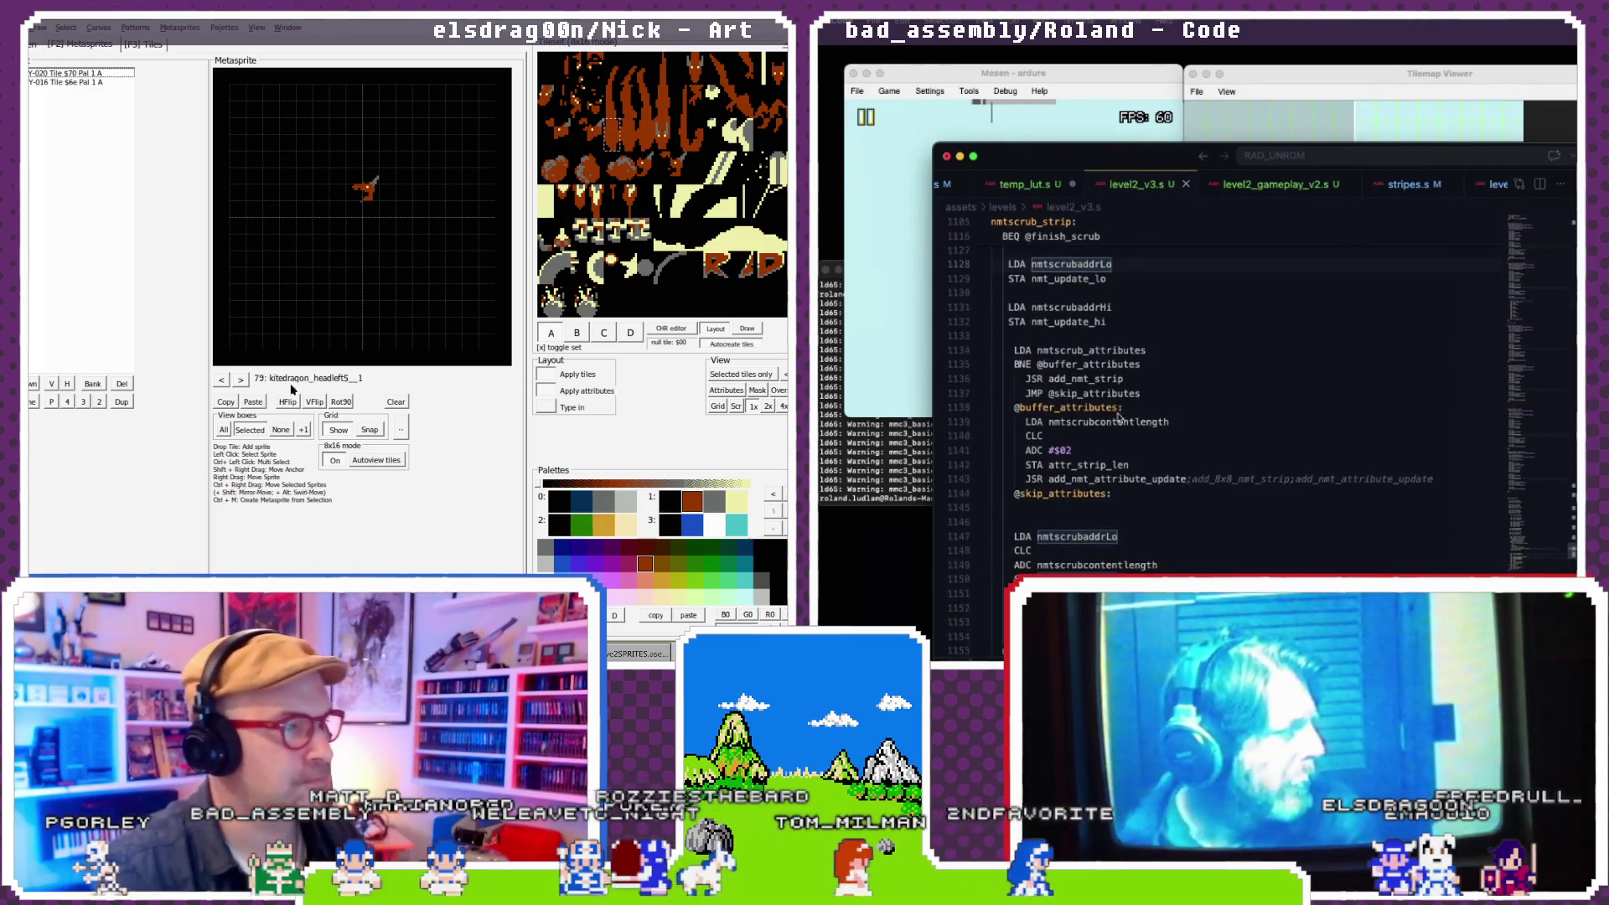
scroll(1119, 417, down, 1)
drag(540, 323, 692, 314)
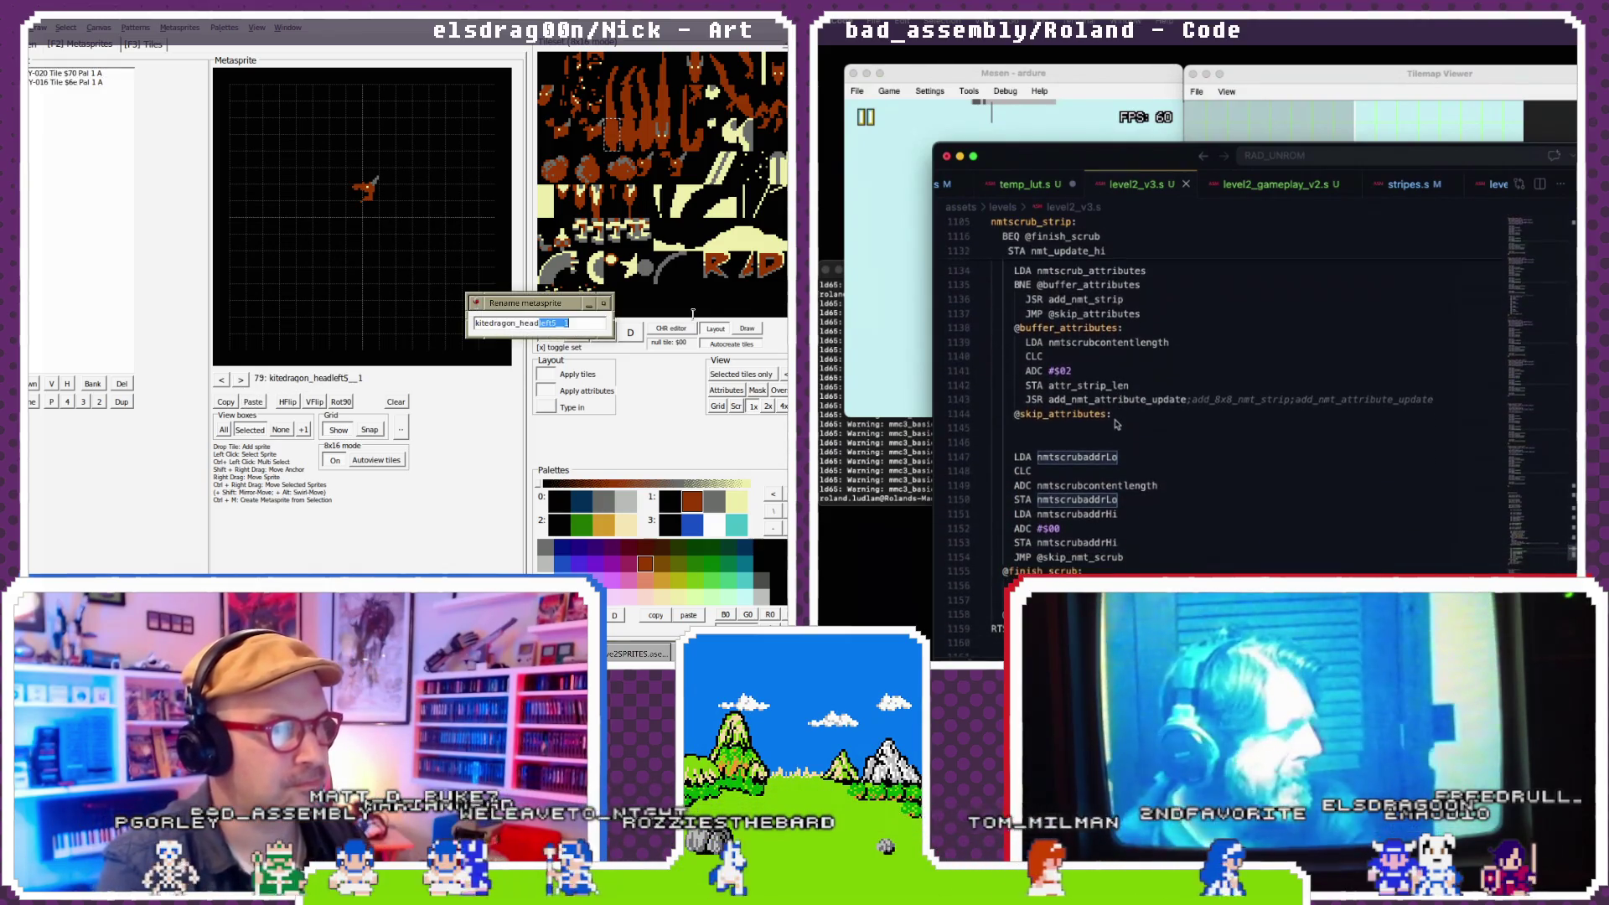
text(5)
key(Return)
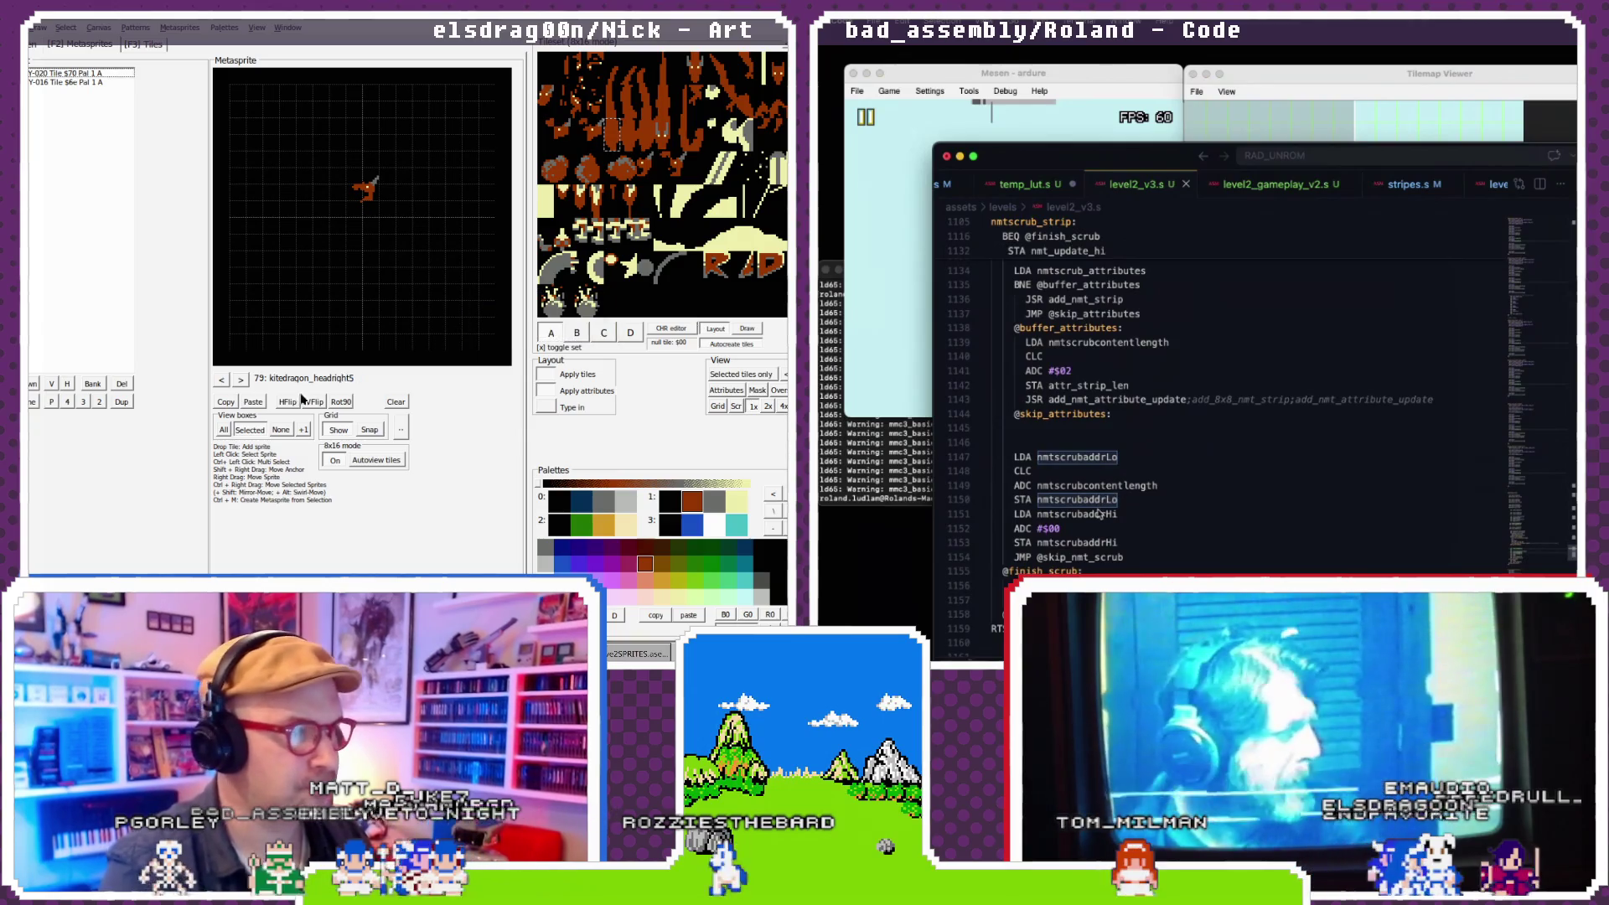
- Mirror the metasprite horizontally, then review kitedragon_headright3, kitedragon_head45left_fire1 and kitedragon_headleft5
click(285, 403)
scroll(1087, 546, down, 1)
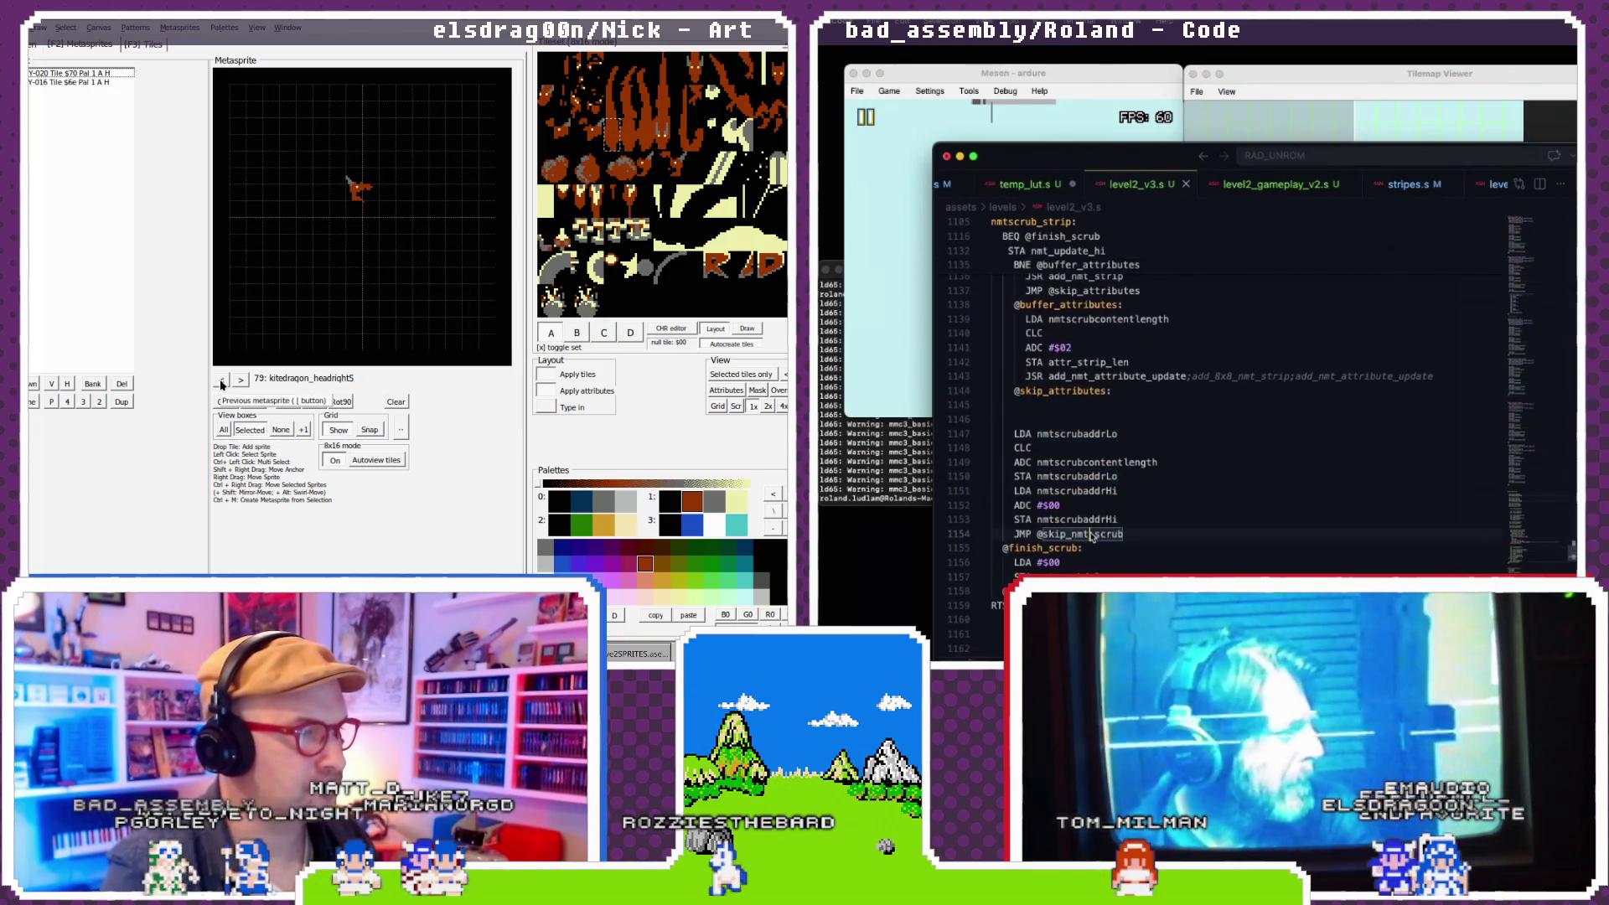
click(222, 381)
scroll(1215, 402, up, 5)
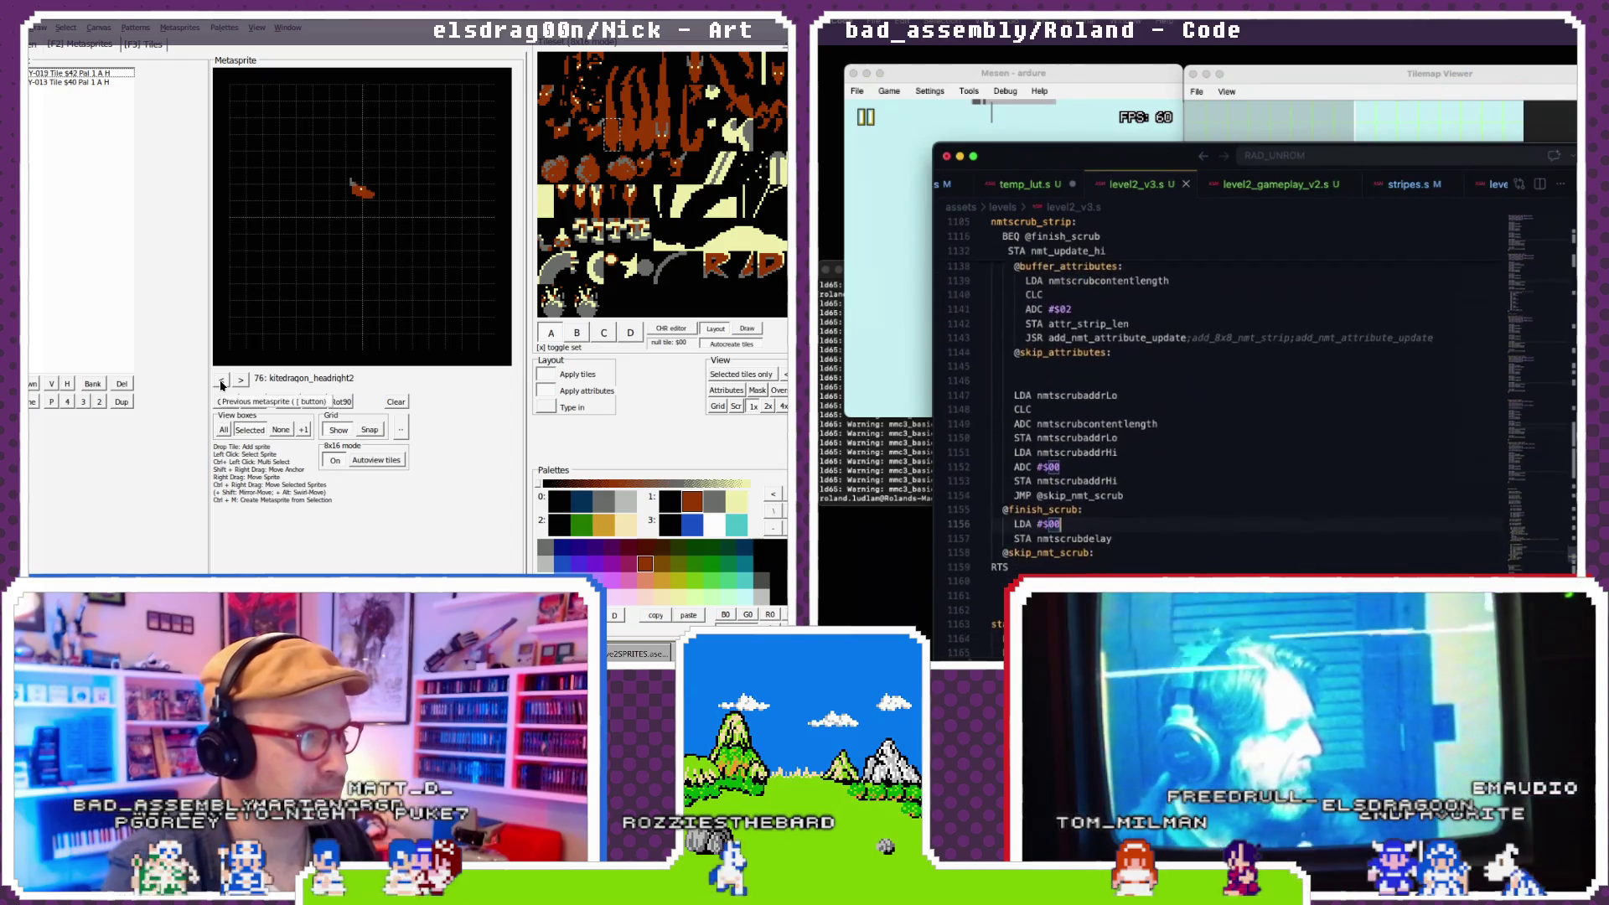
scroll(1214, 402, up, 5)
click(240, 382)
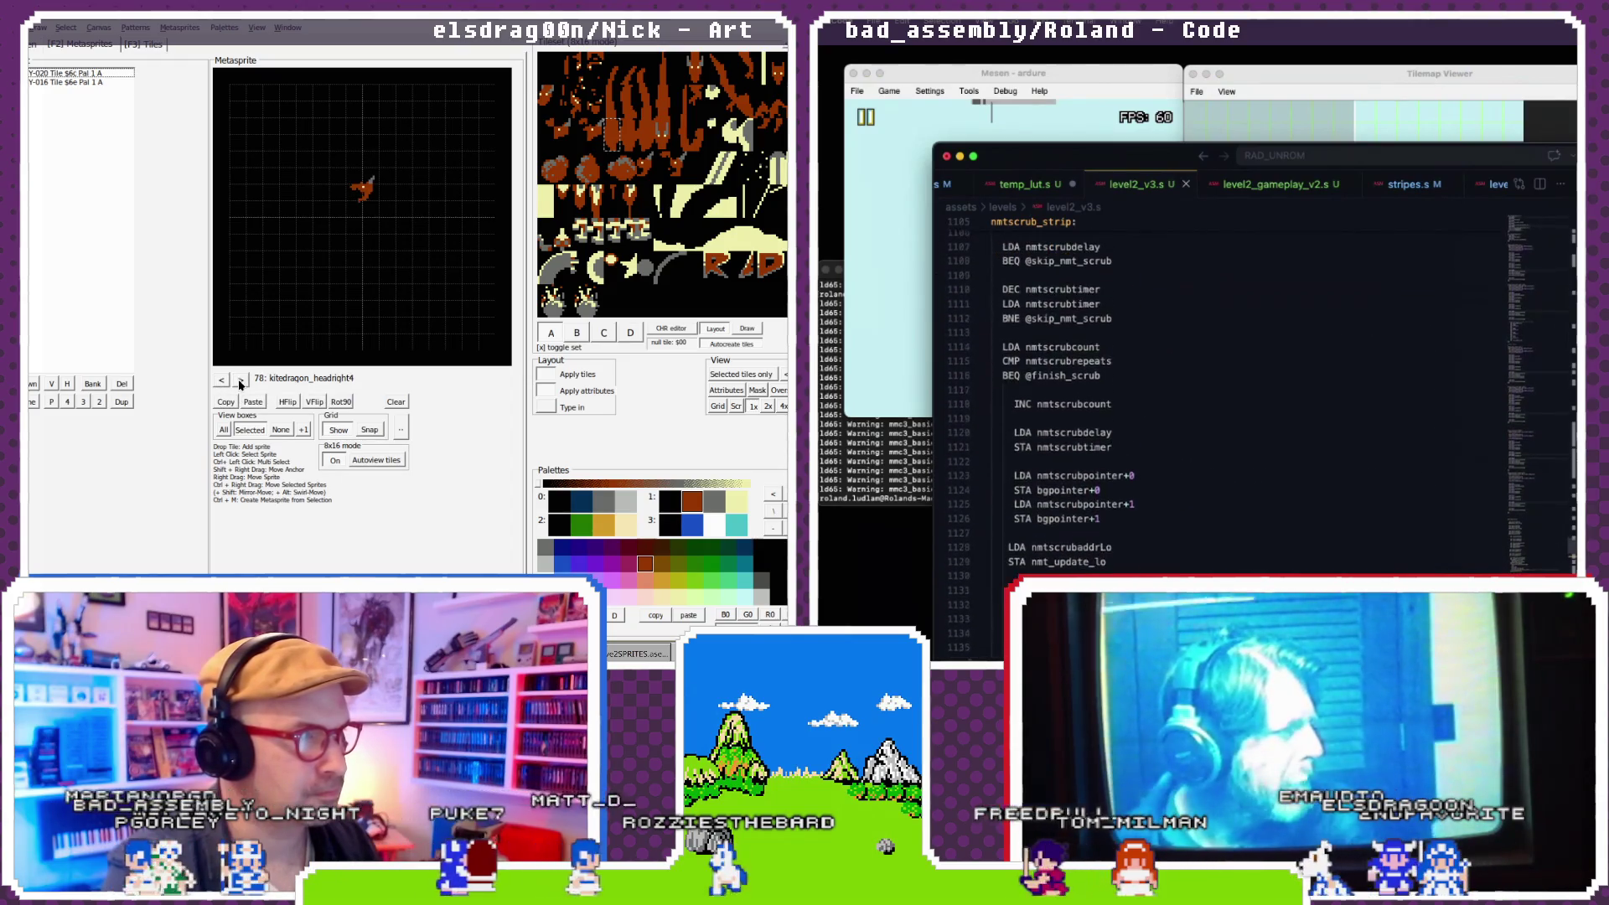
click(221, 381)
click(220, 382)
click(220, 381)
click(221, 381)
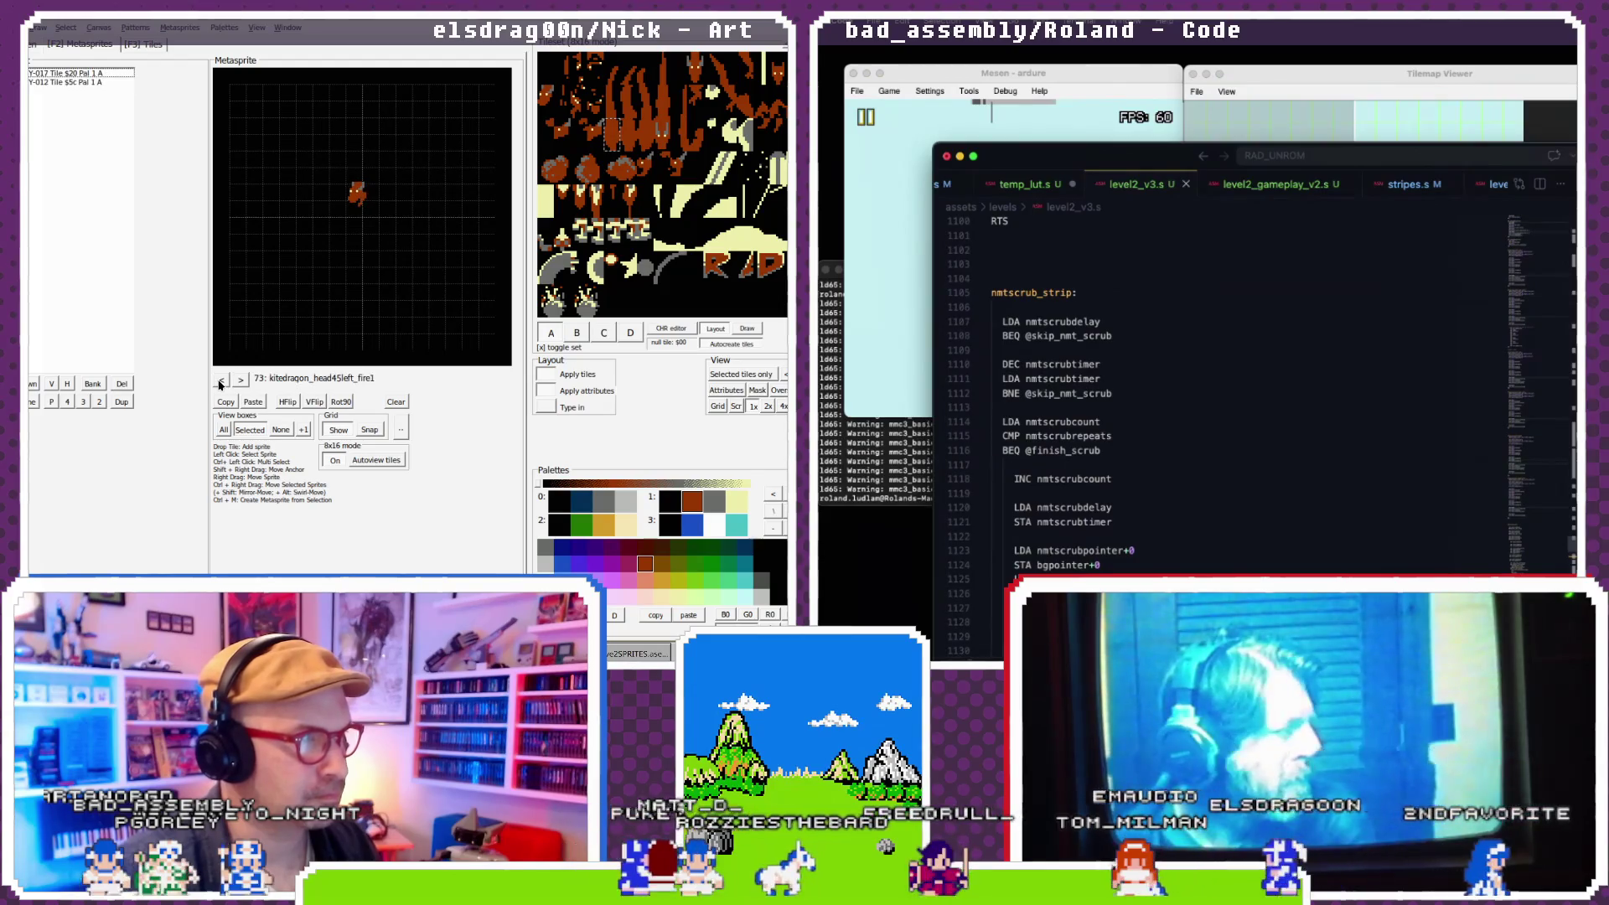
click(222, 381)
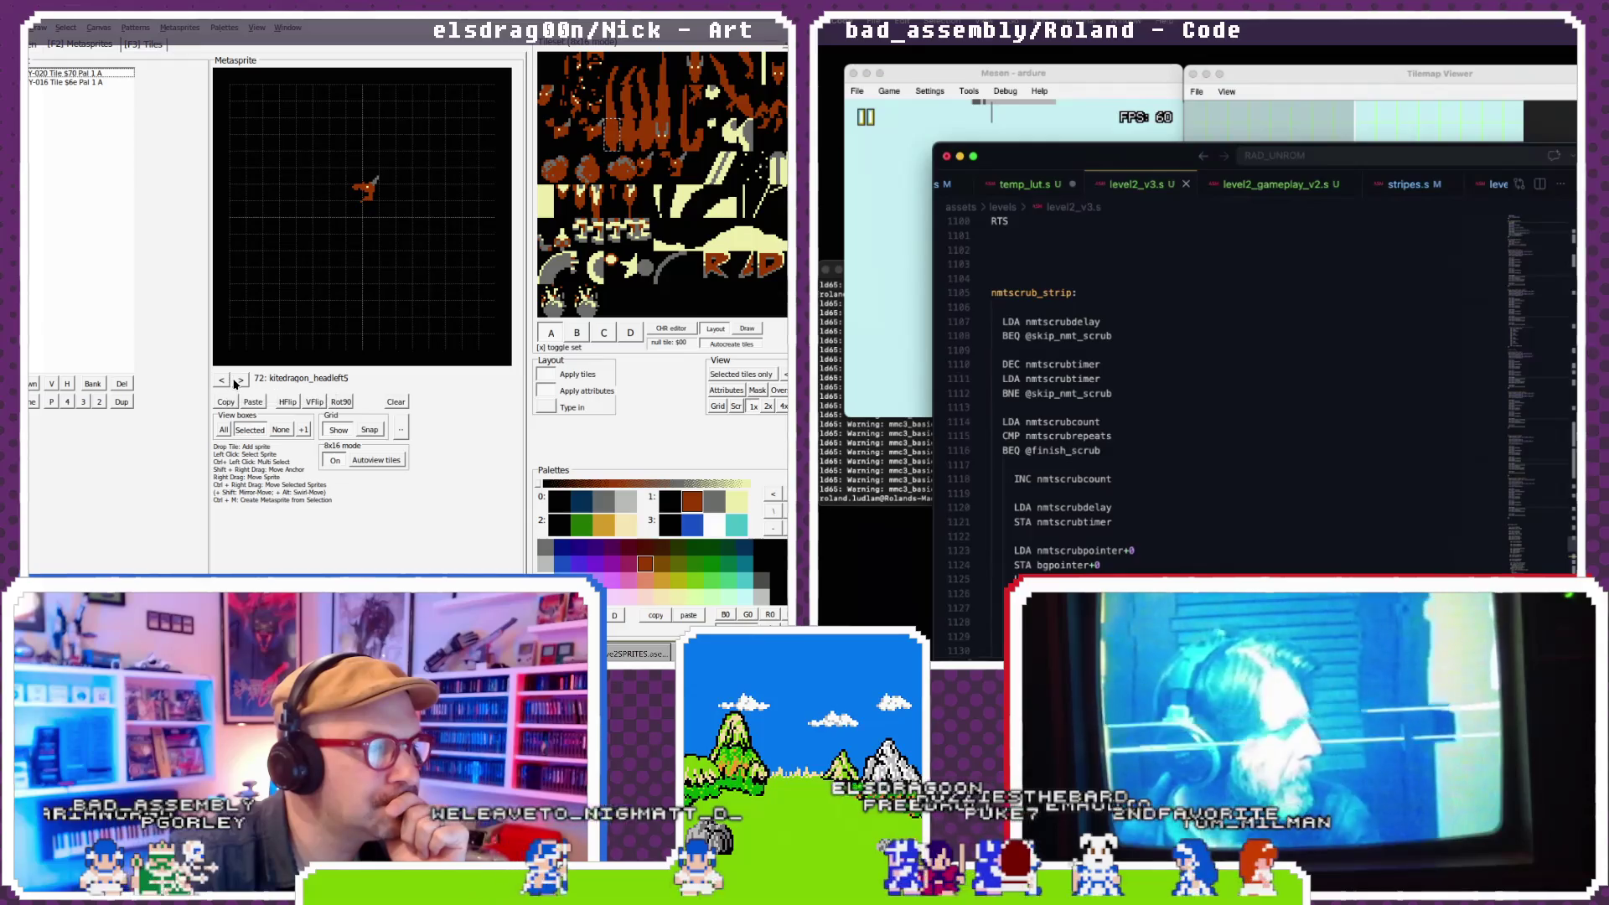
click(239, 381)
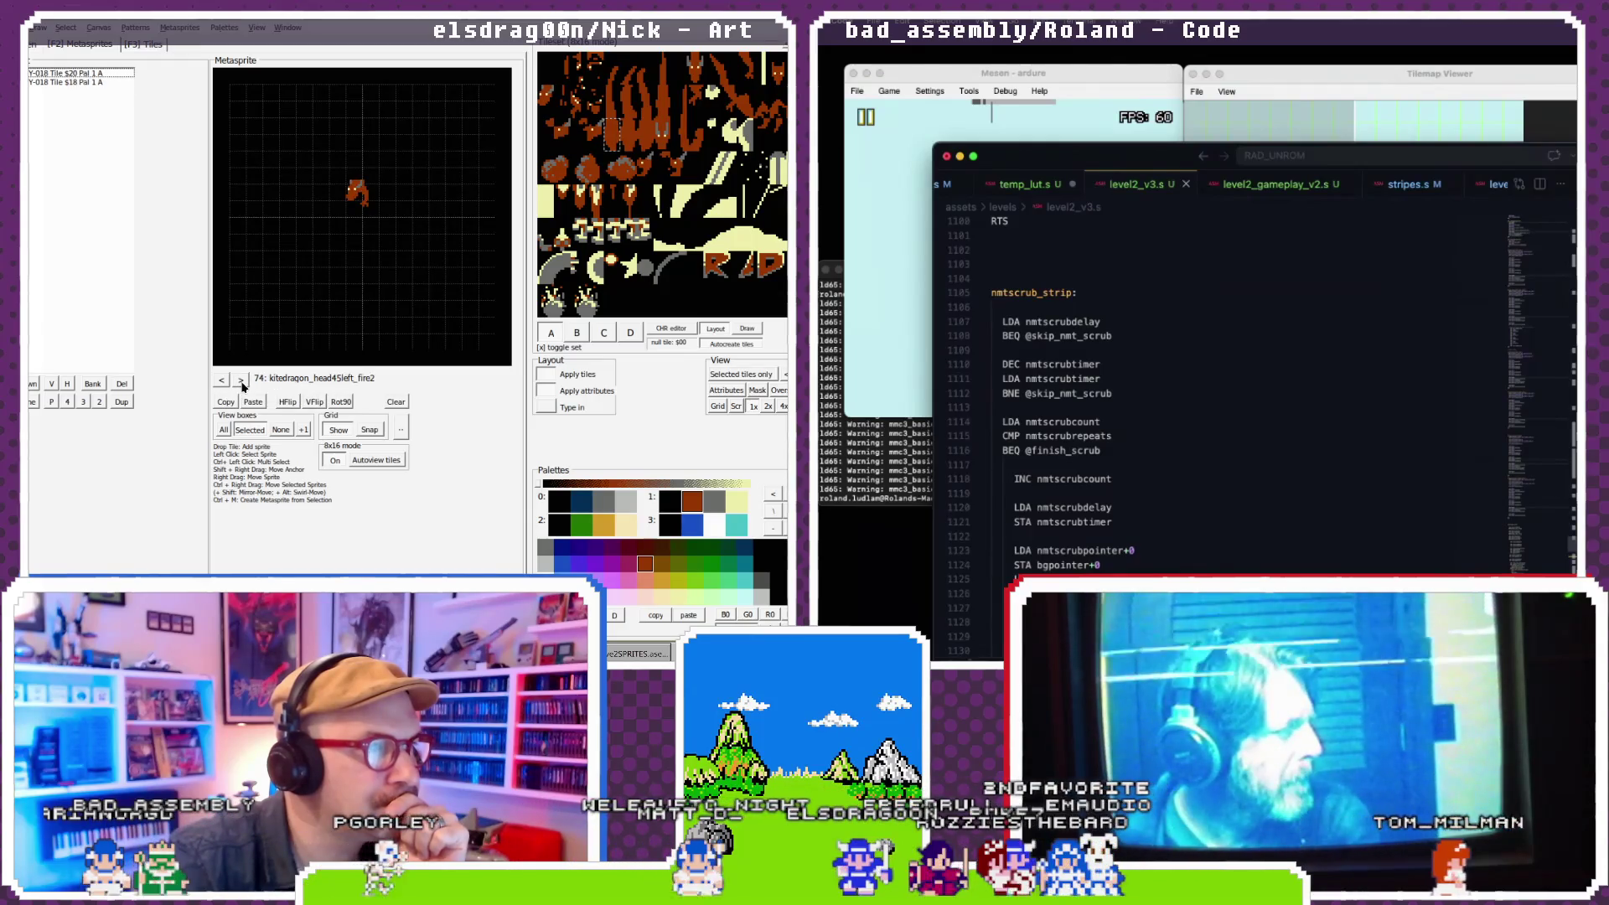
- Advance to empty metasprite 80, mirror the copied fire sprite horizontally, and start renaming it
click(241, 380)
click(241, 381)
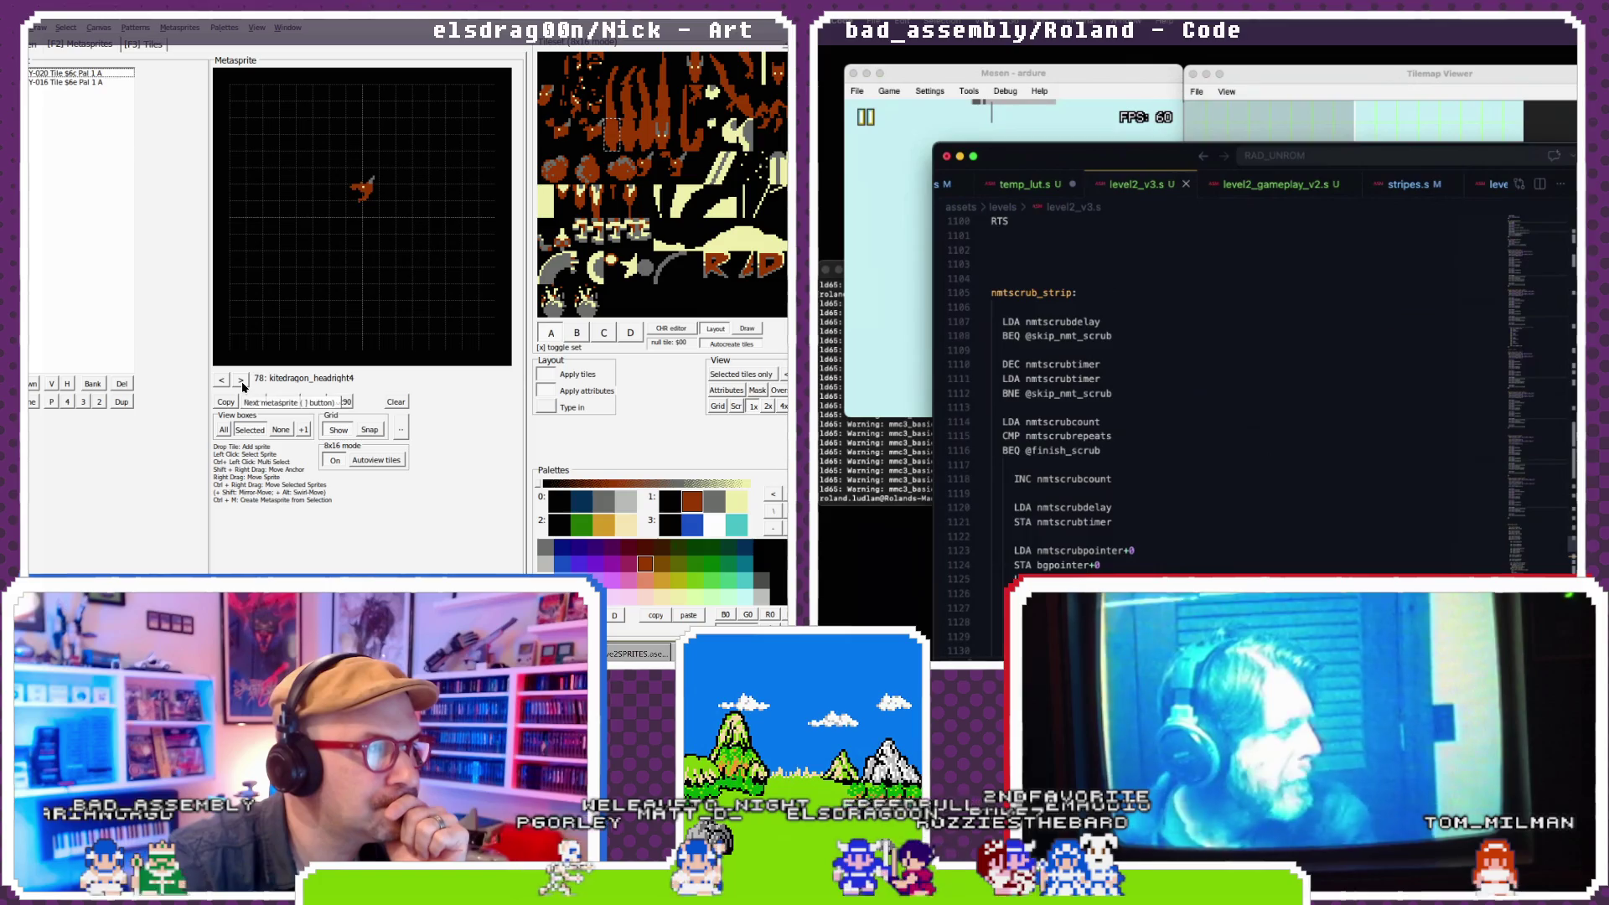
scroll(1256, 402, down, 1)
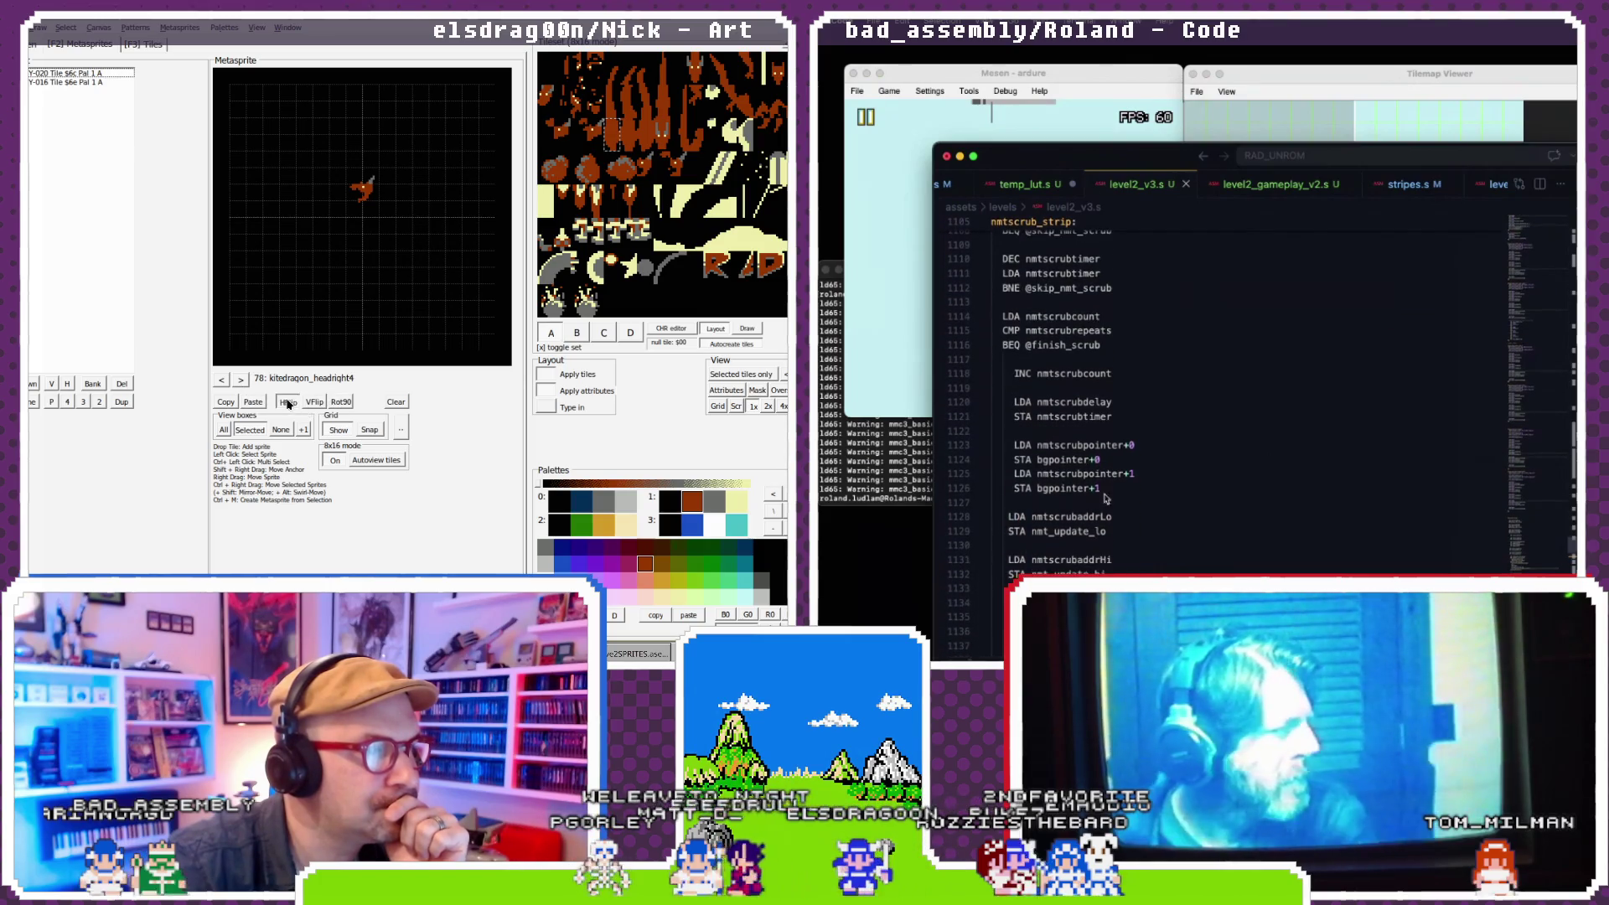
scroll(1114, 451, down, 1)
click(241, 380)
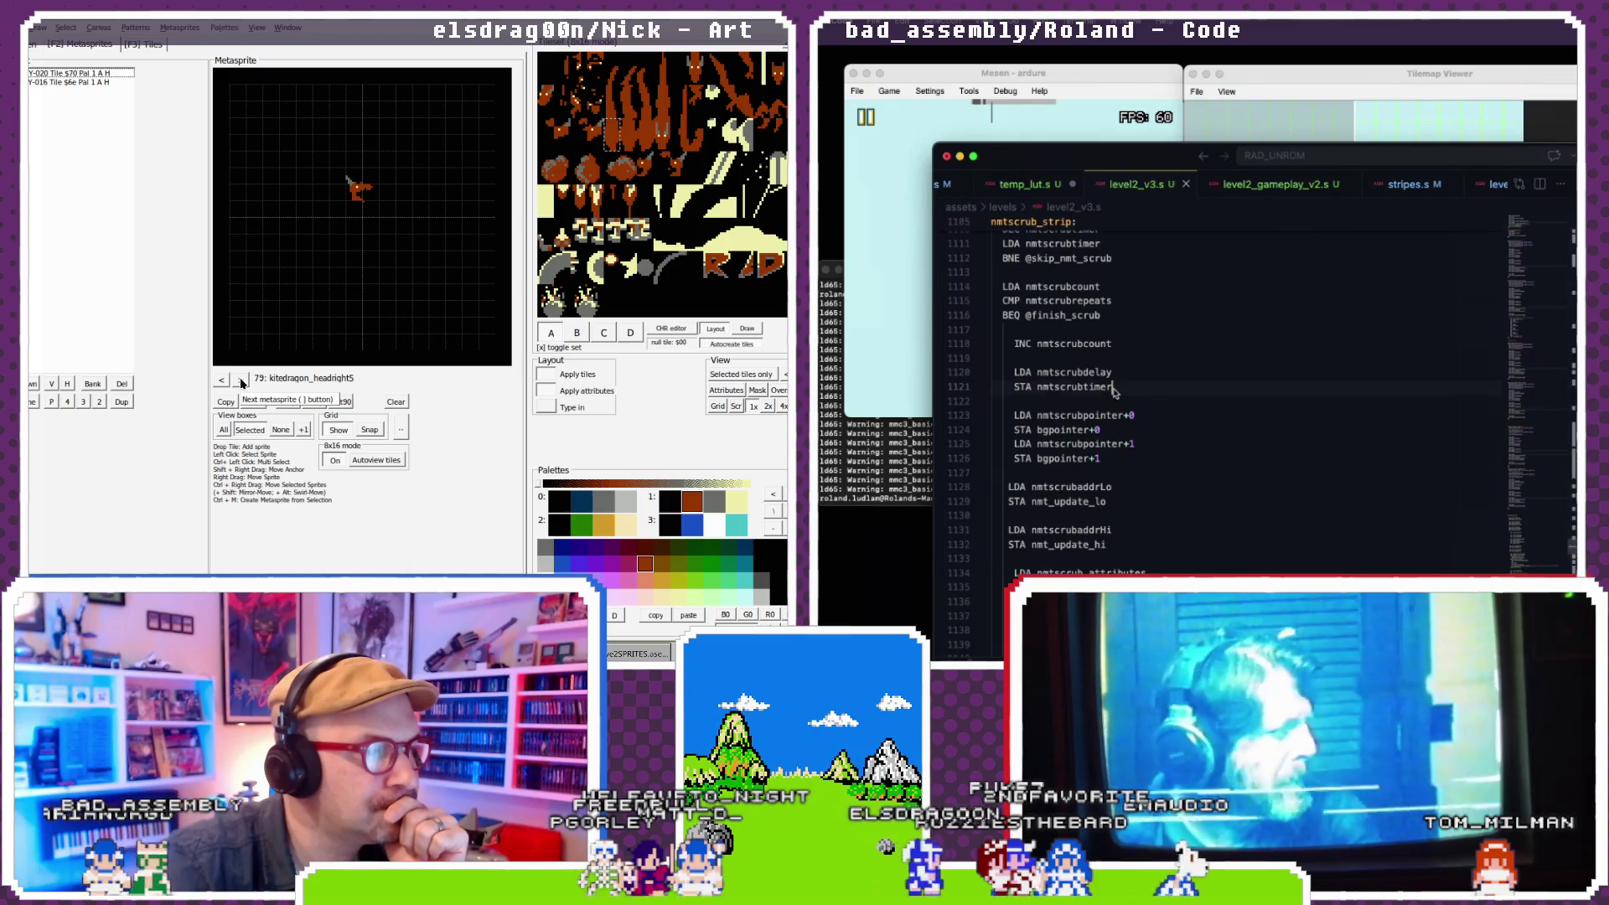
scroll(1115, 392, down, 1)
click(242, 381)
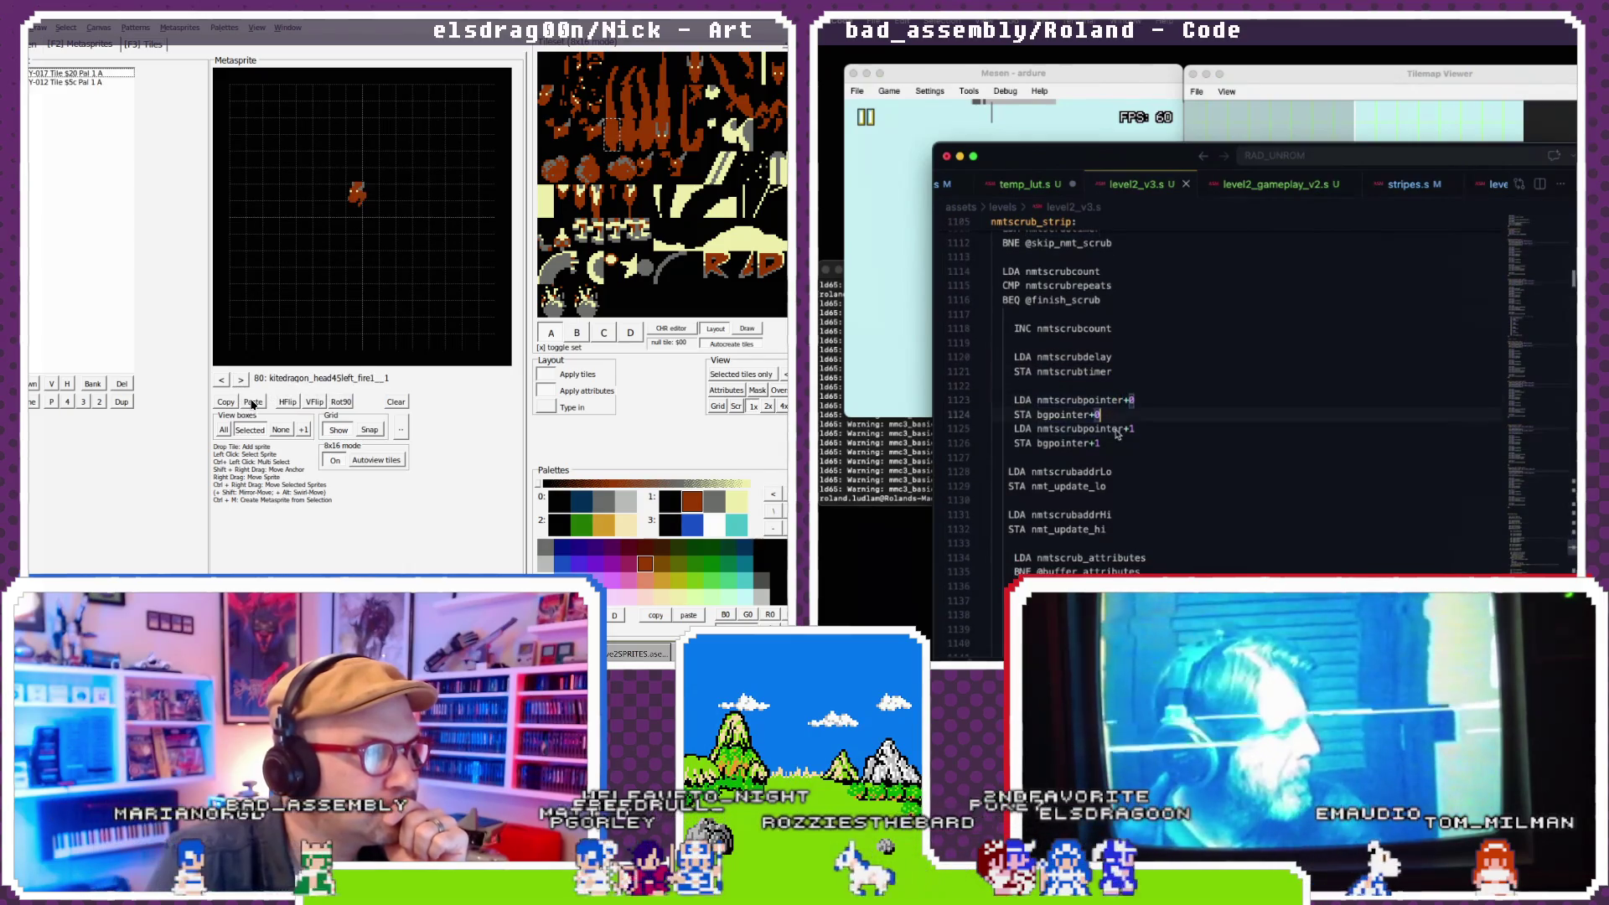
click(296, 402)
scroll(1115, 448, down, 5)
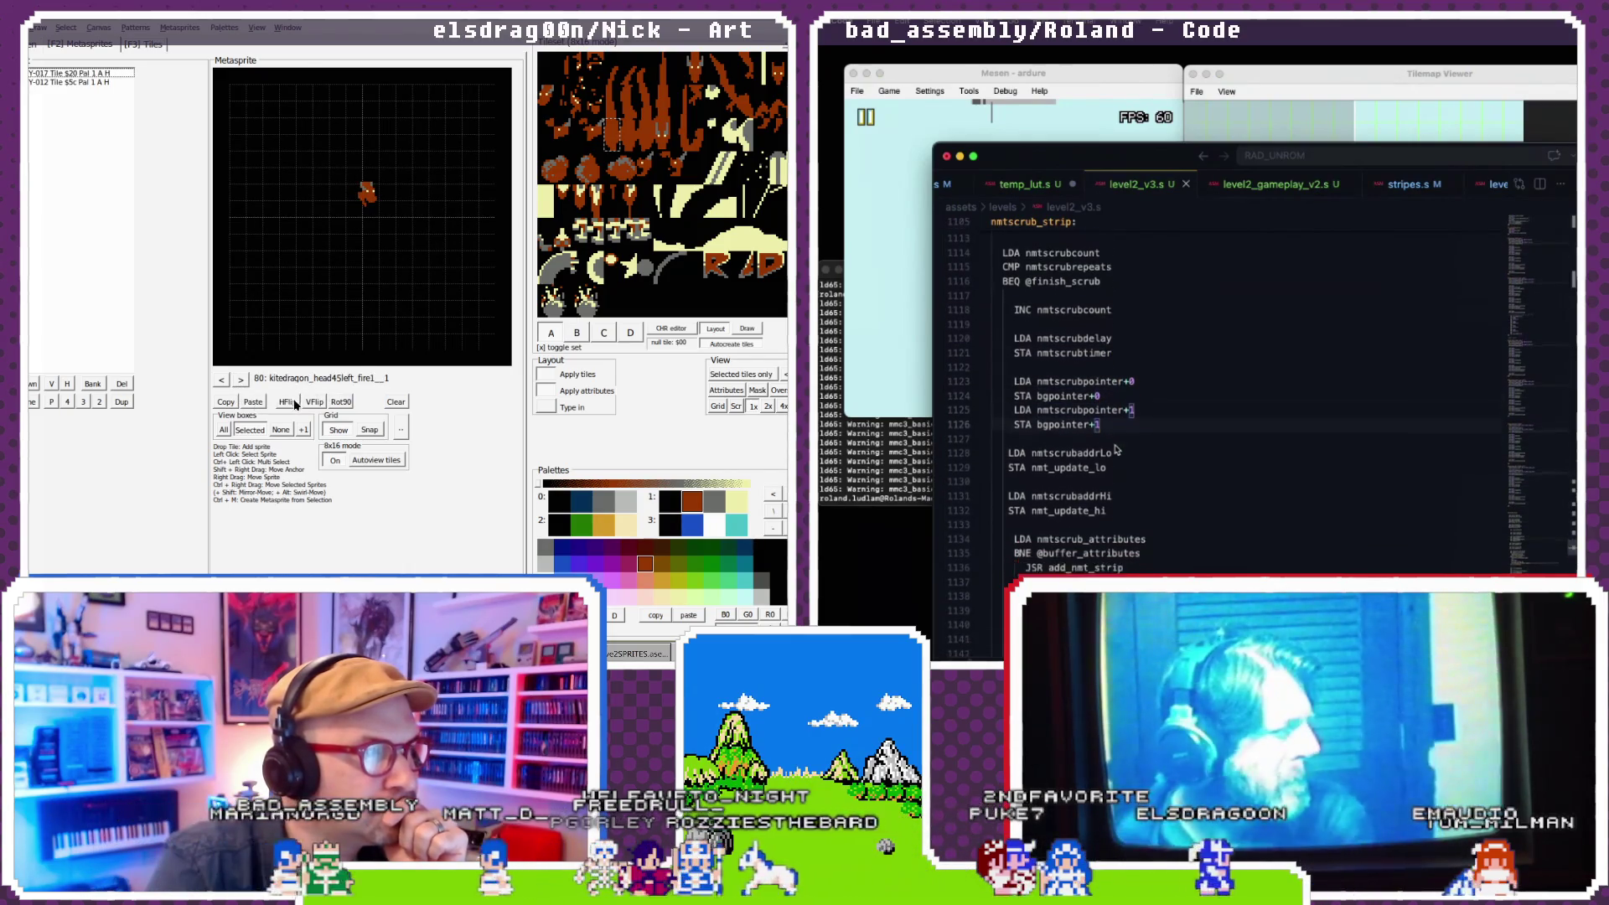
double_click(376, 378)
text(kitedragon_head45right_fire1)
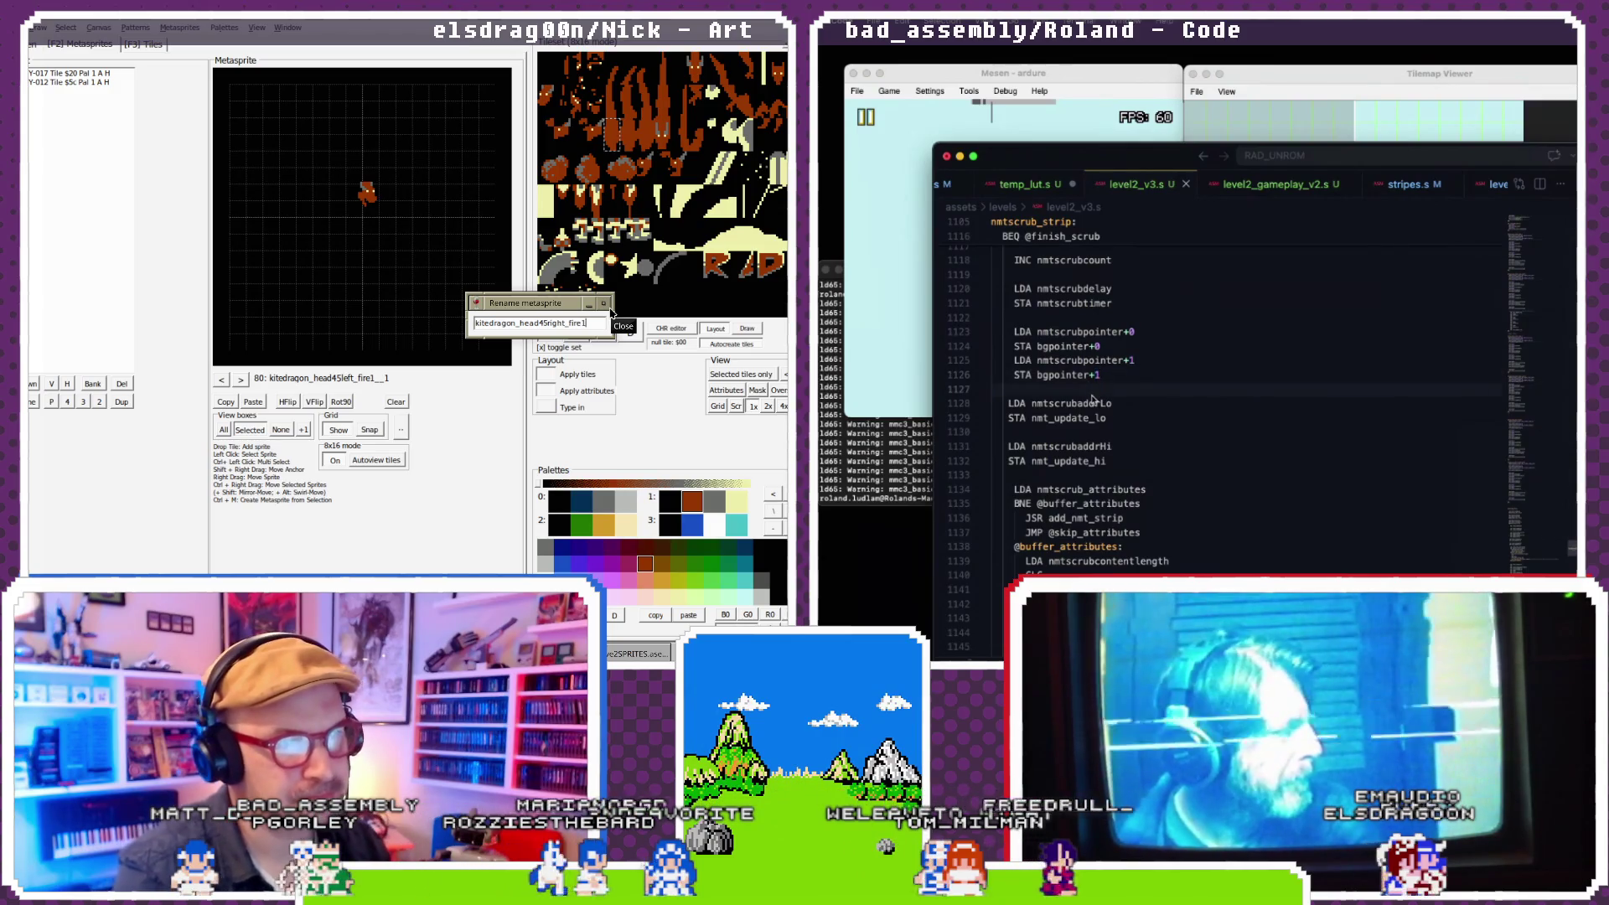
- Confirm the name kitedragon_head45right_fire1, then go back to kitedragon_head45left_fire2
click(603, 304)
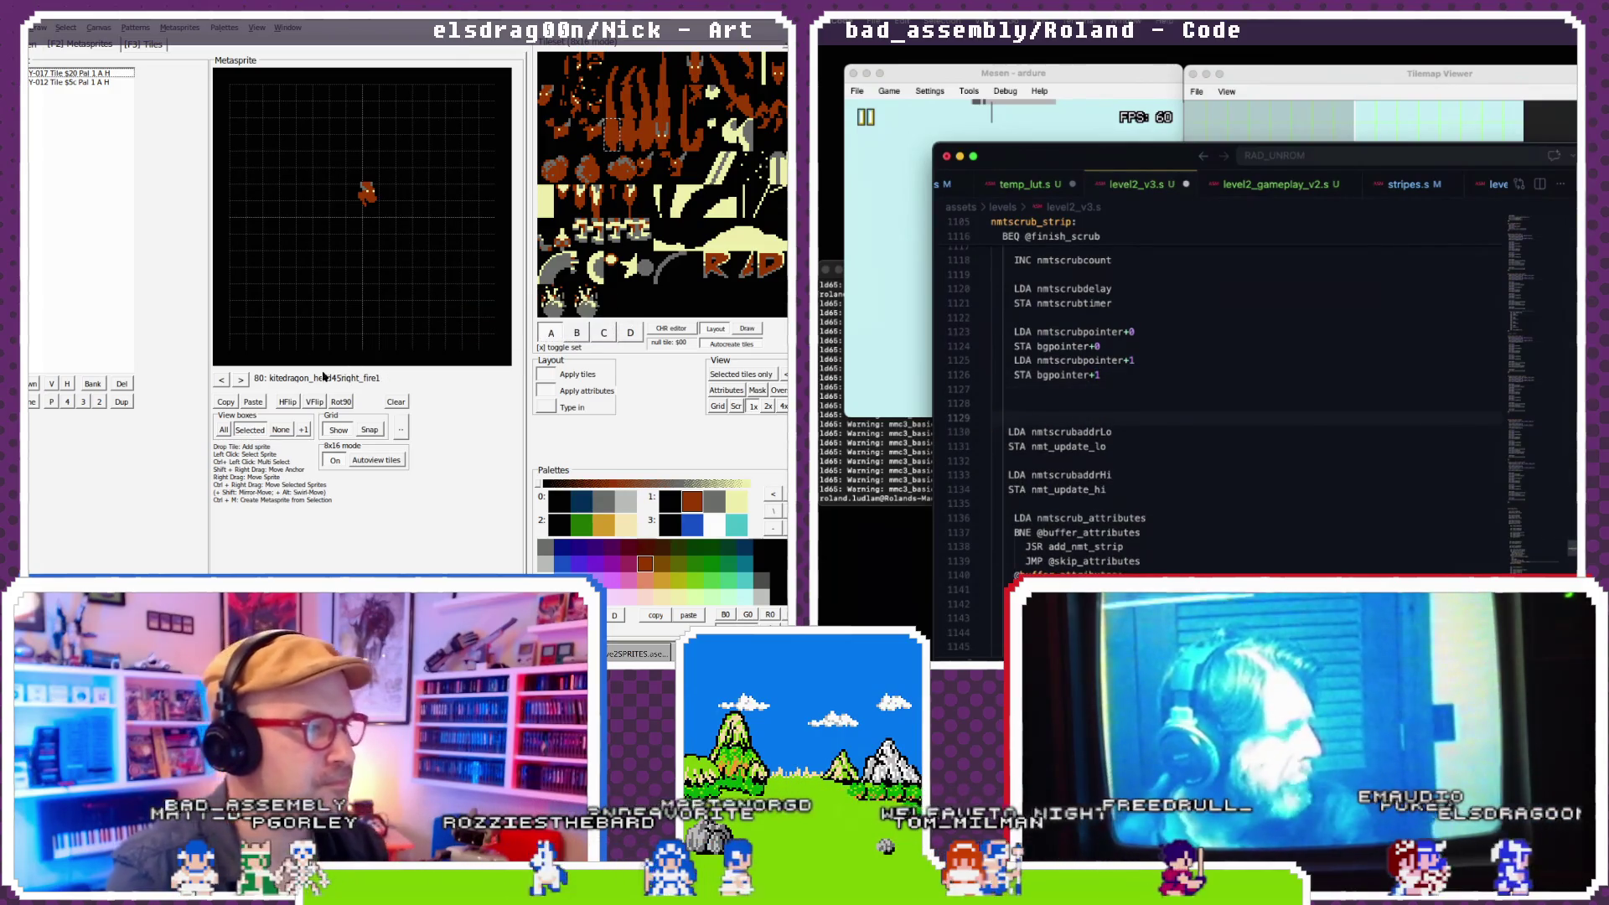
click(222, 381)
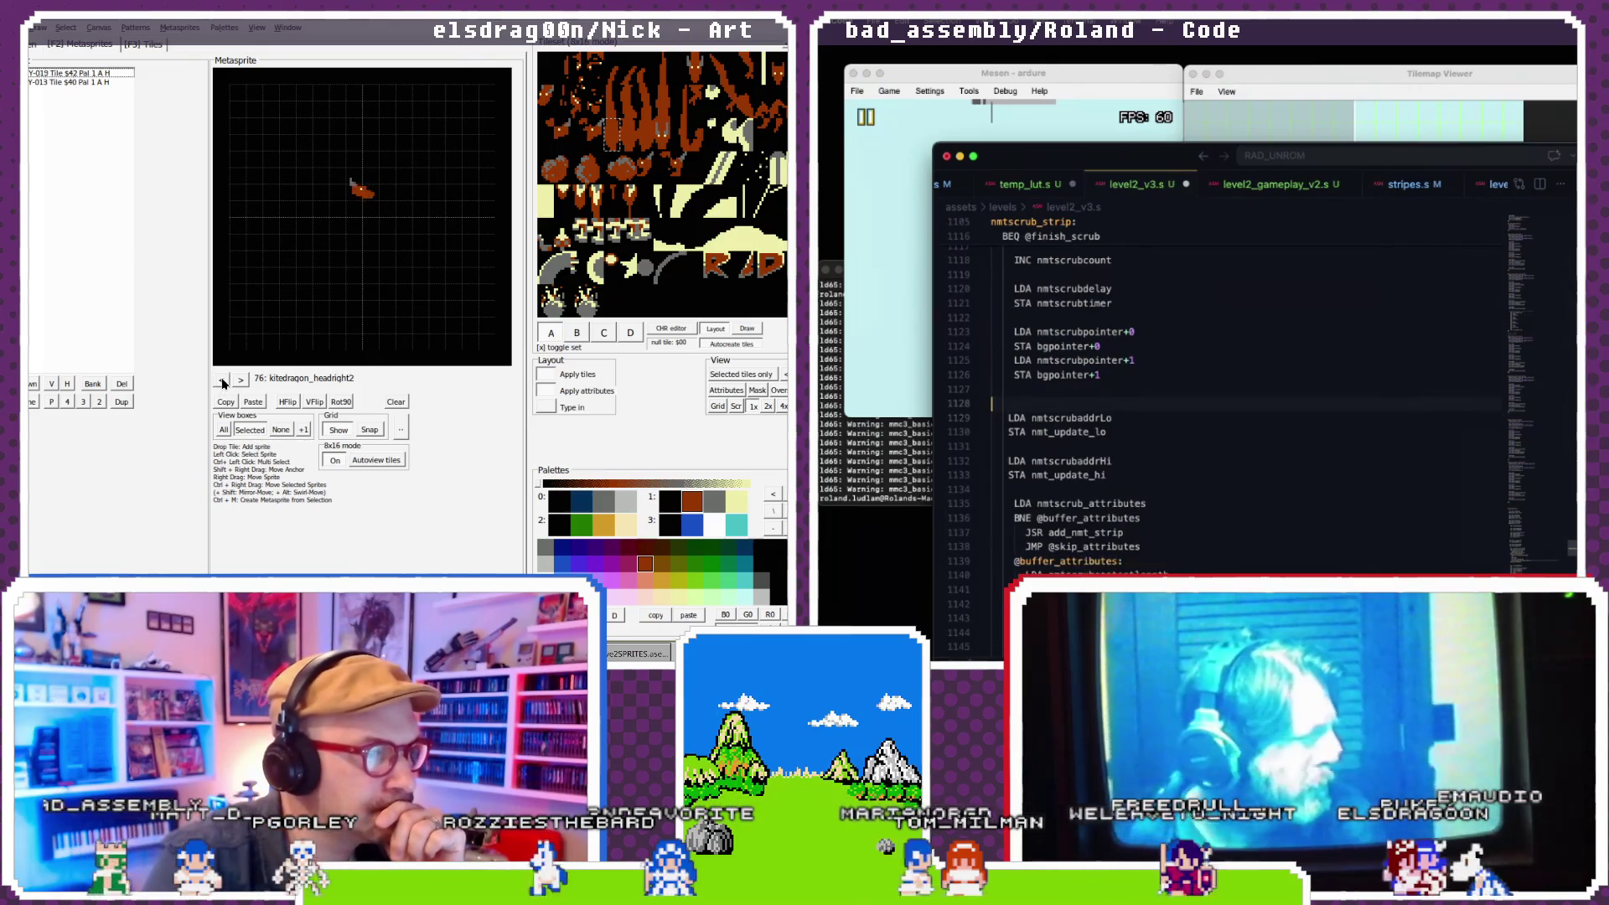
click(222, 382)
scroll(1131, 432, down, 2)
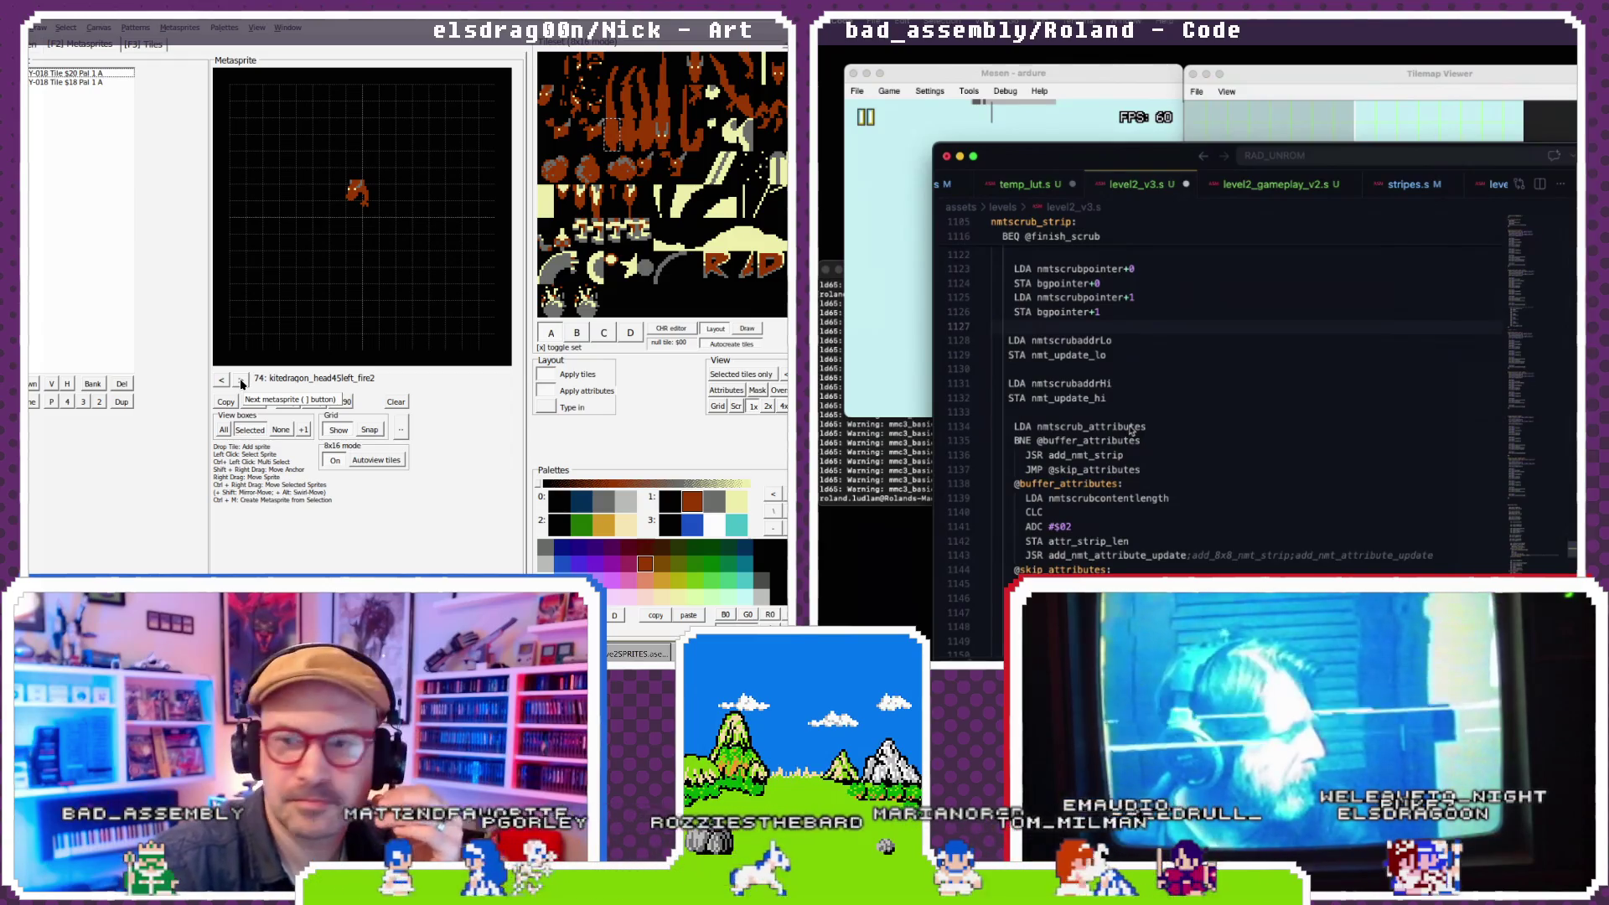
scroll(1131, 430, down, 2)
scroll(1131, 423, down, 3)
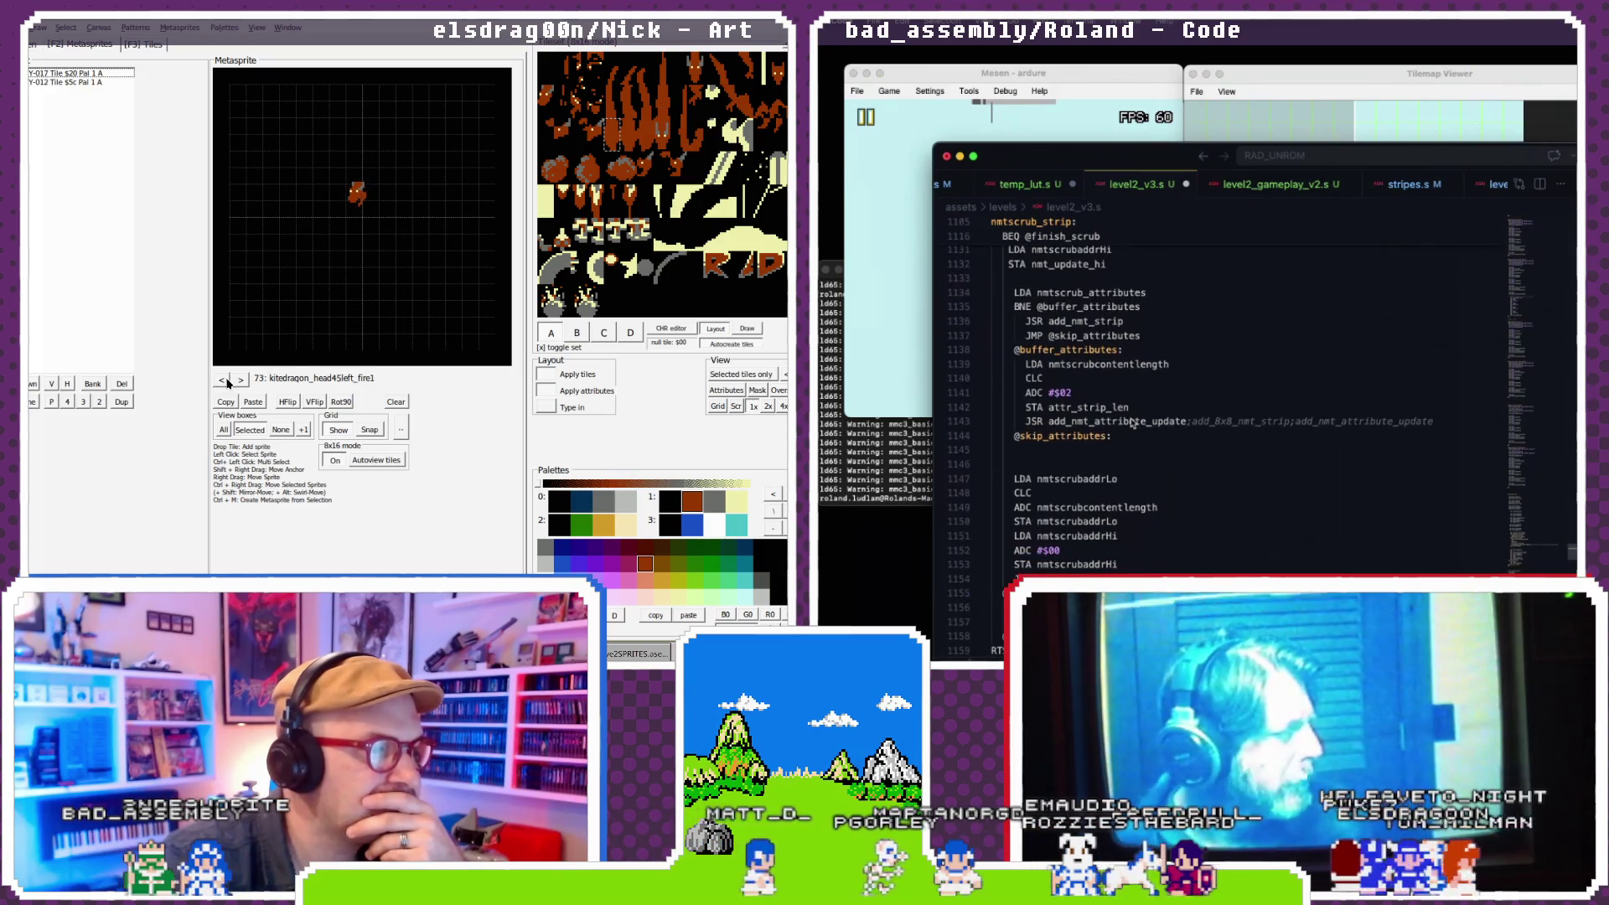
scroll(1131, 423, down, 1)
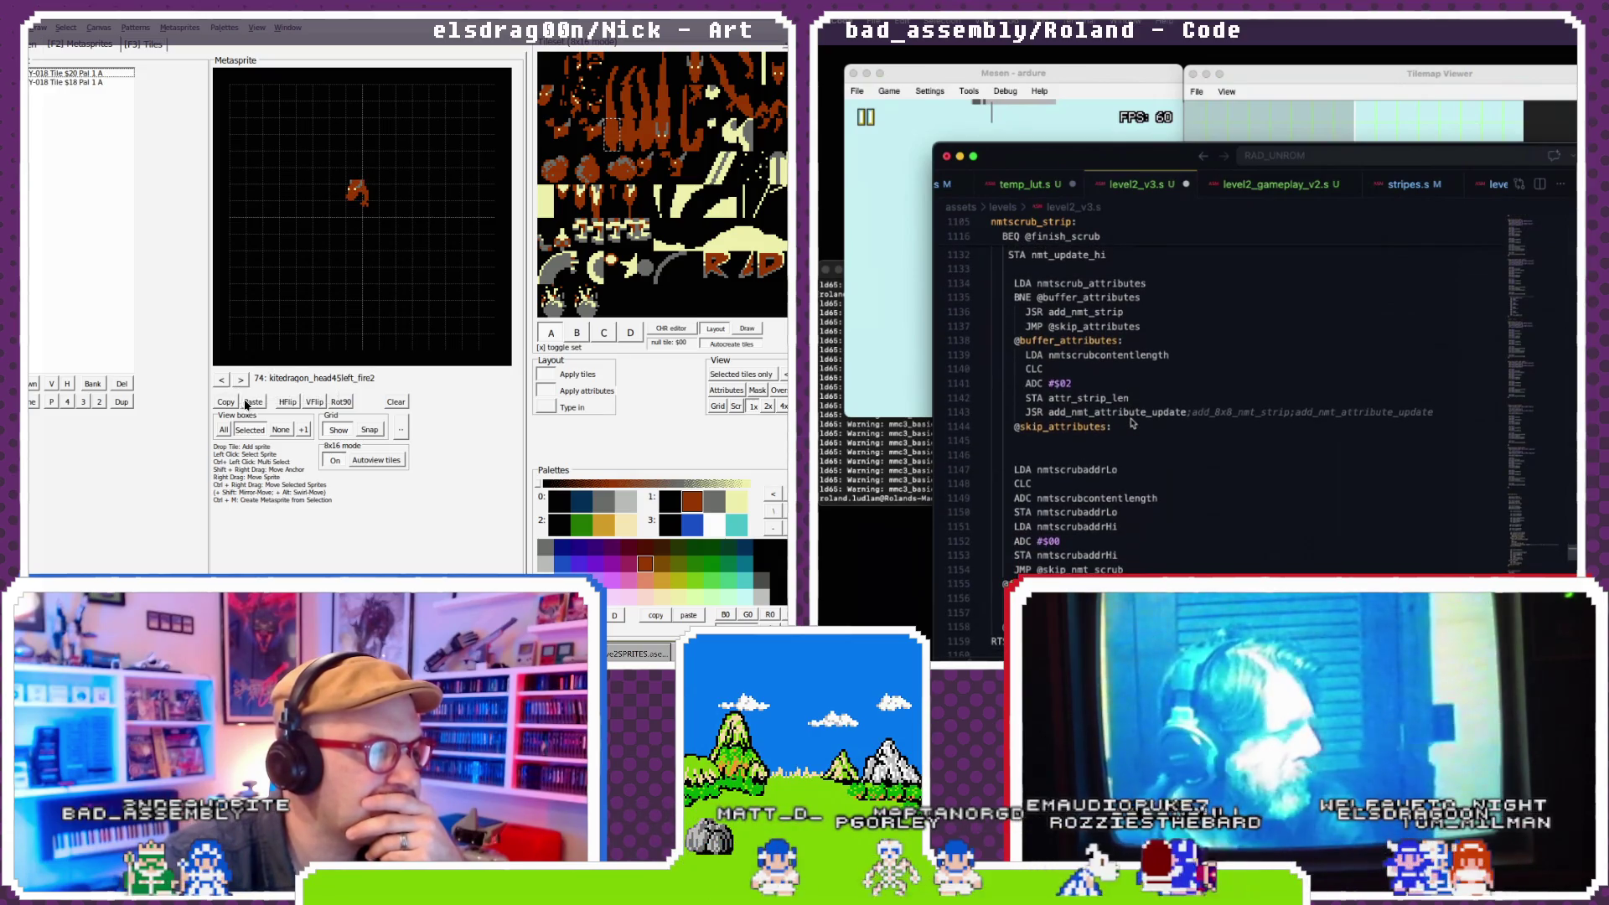
- Paste the fire2 sprite into empty metasprite 81 and mirror it horizontally
click(241, 379)
click(241, 380)
click(241, 380)
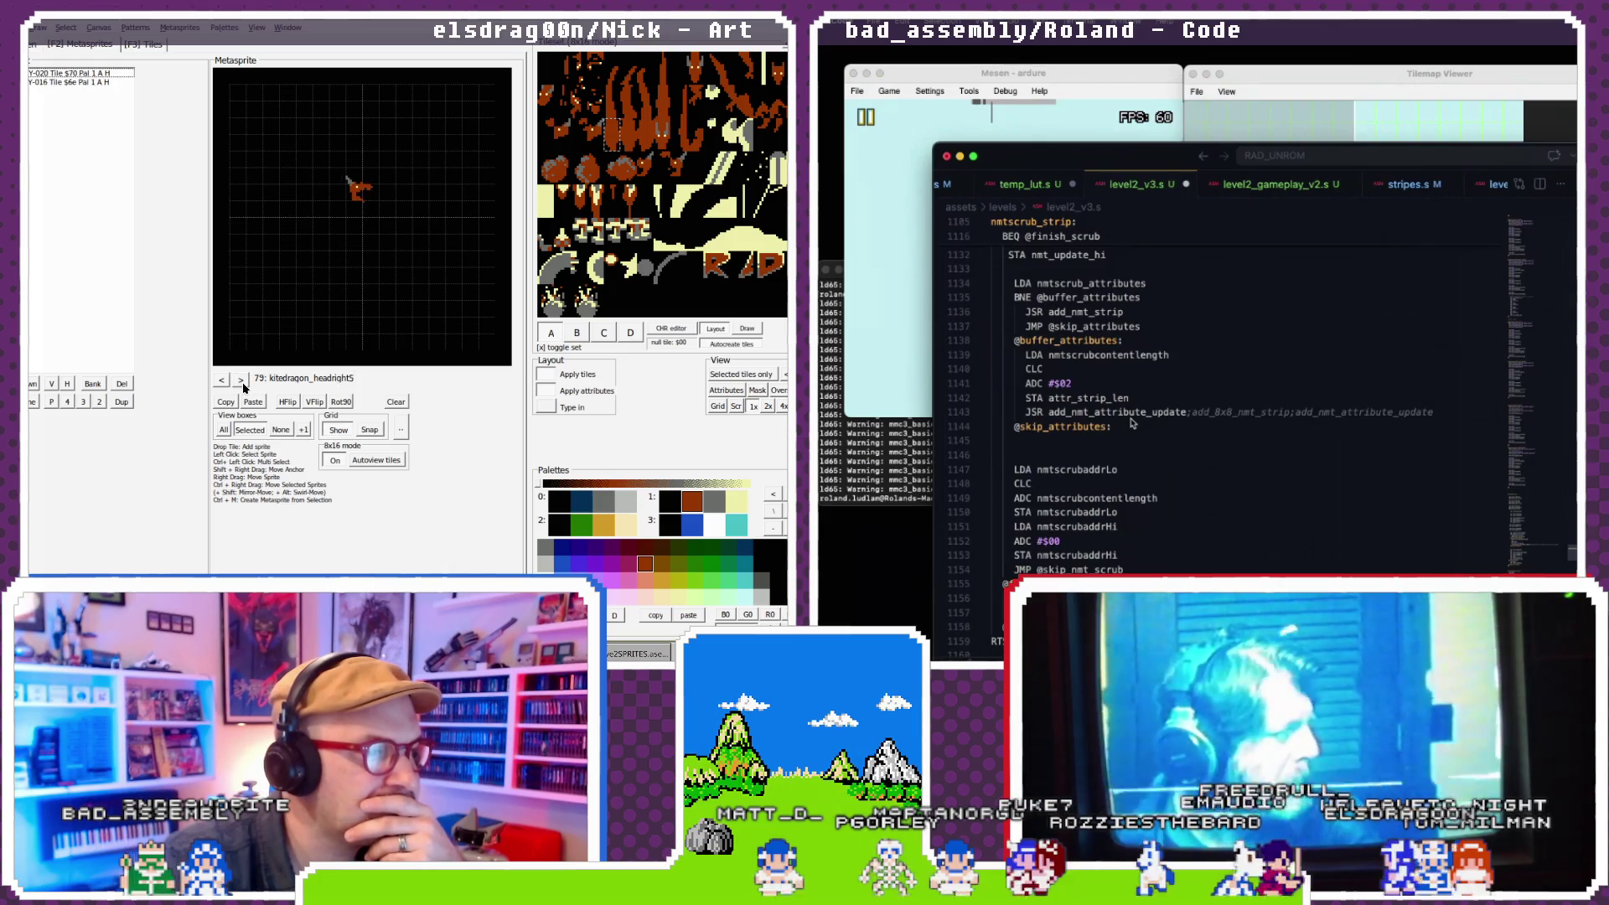
click(241, 380)
click(241, 379)
click(241, 380)
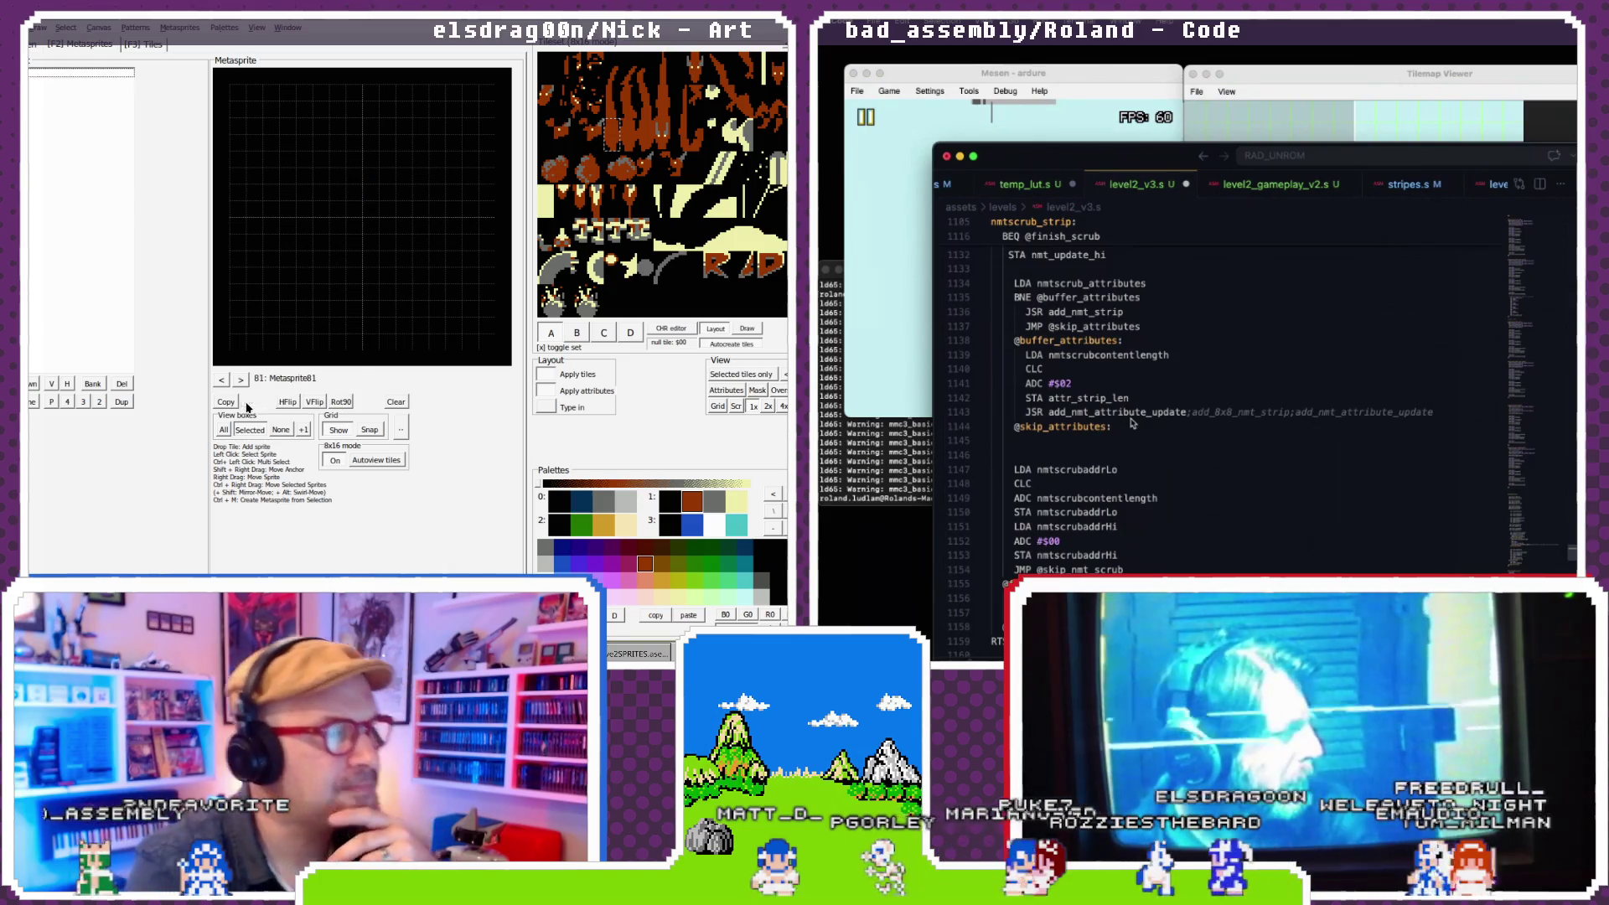
click(249, 404)
click(285, 402)
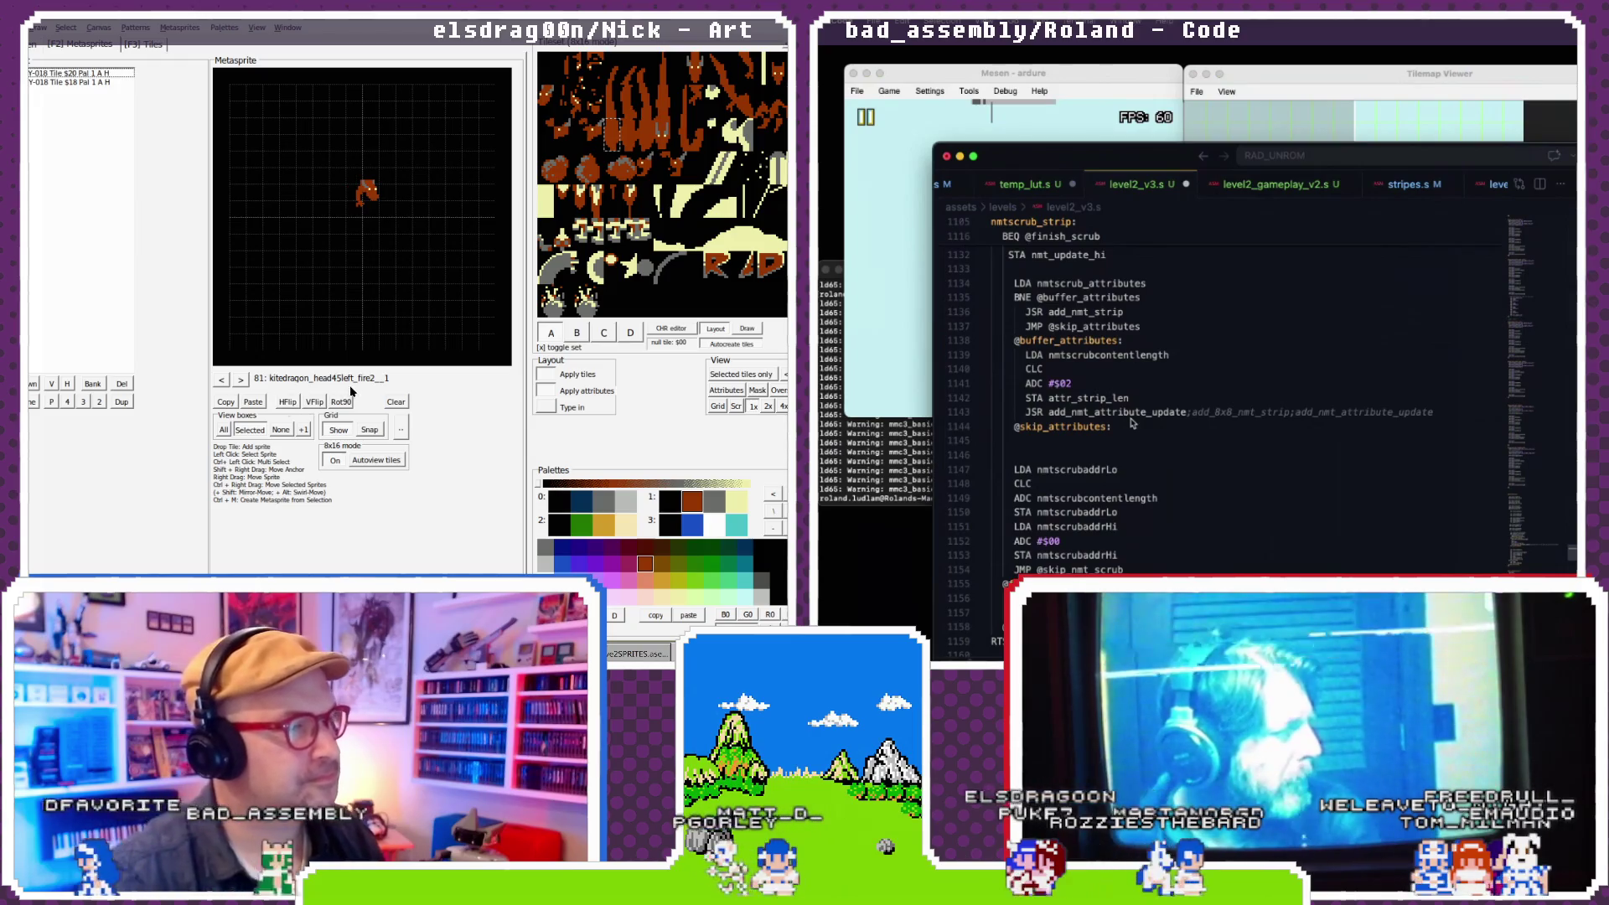
- Rename the new metasprite to kitedragon_head45right_fire2
double_click(319, 378)
scroll(1089, 470, up, 4)
scroll(1075, 504, up, 1)
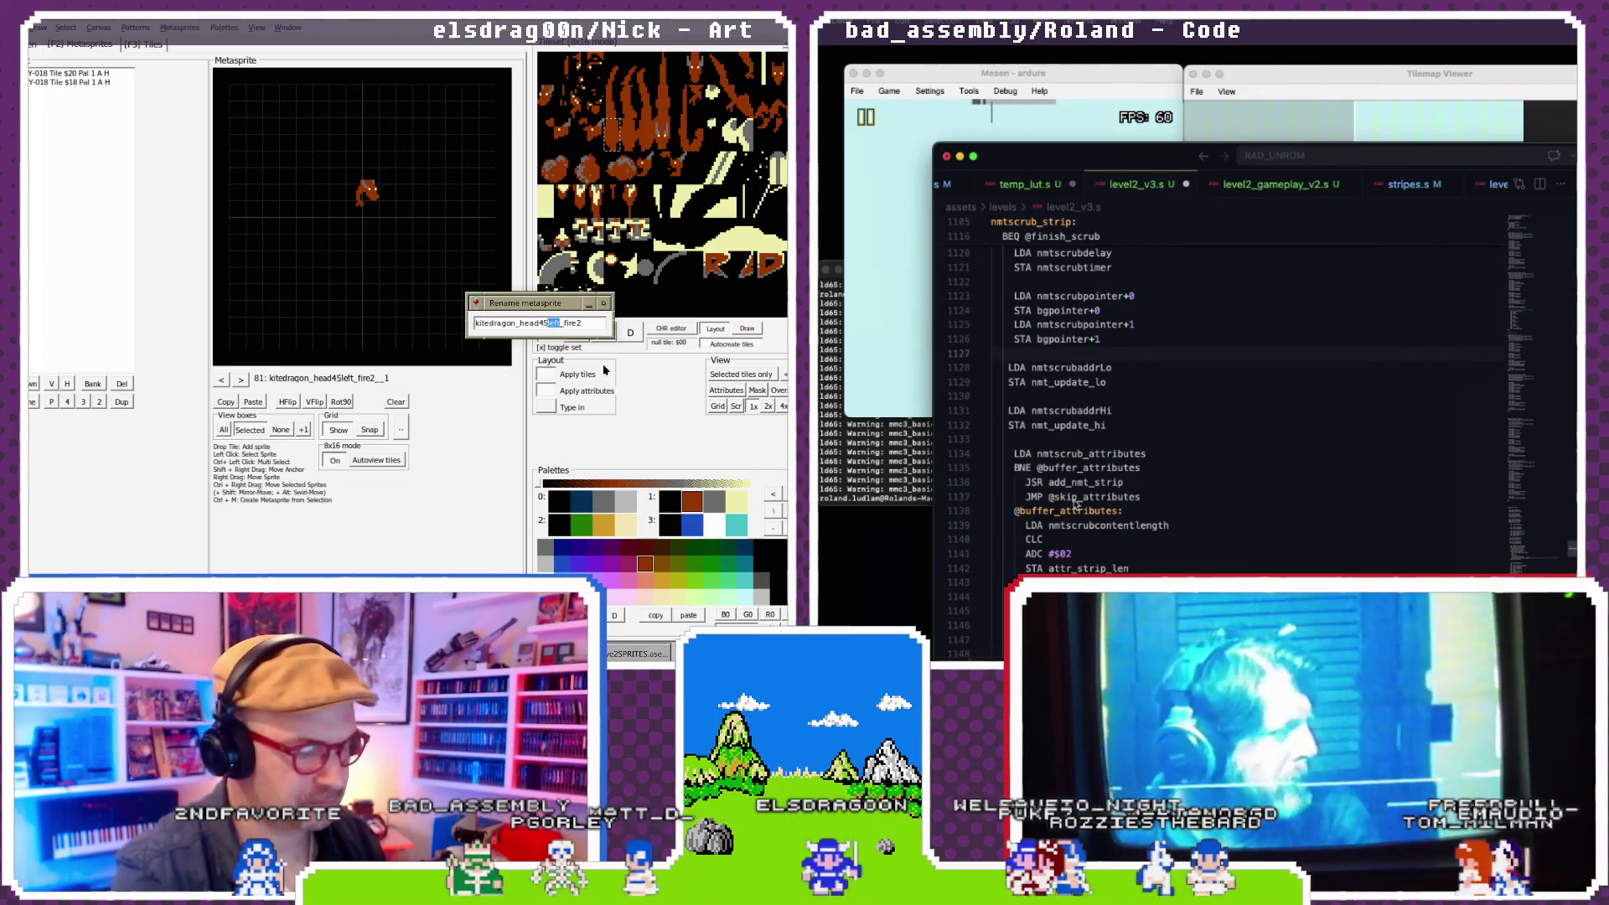
text(right)
key(Return)
- Step back through earlier metasprites, past kitedragon_headright1, to kitedragon_death_3 and beyond
scroll(1075, 503, down, 1)
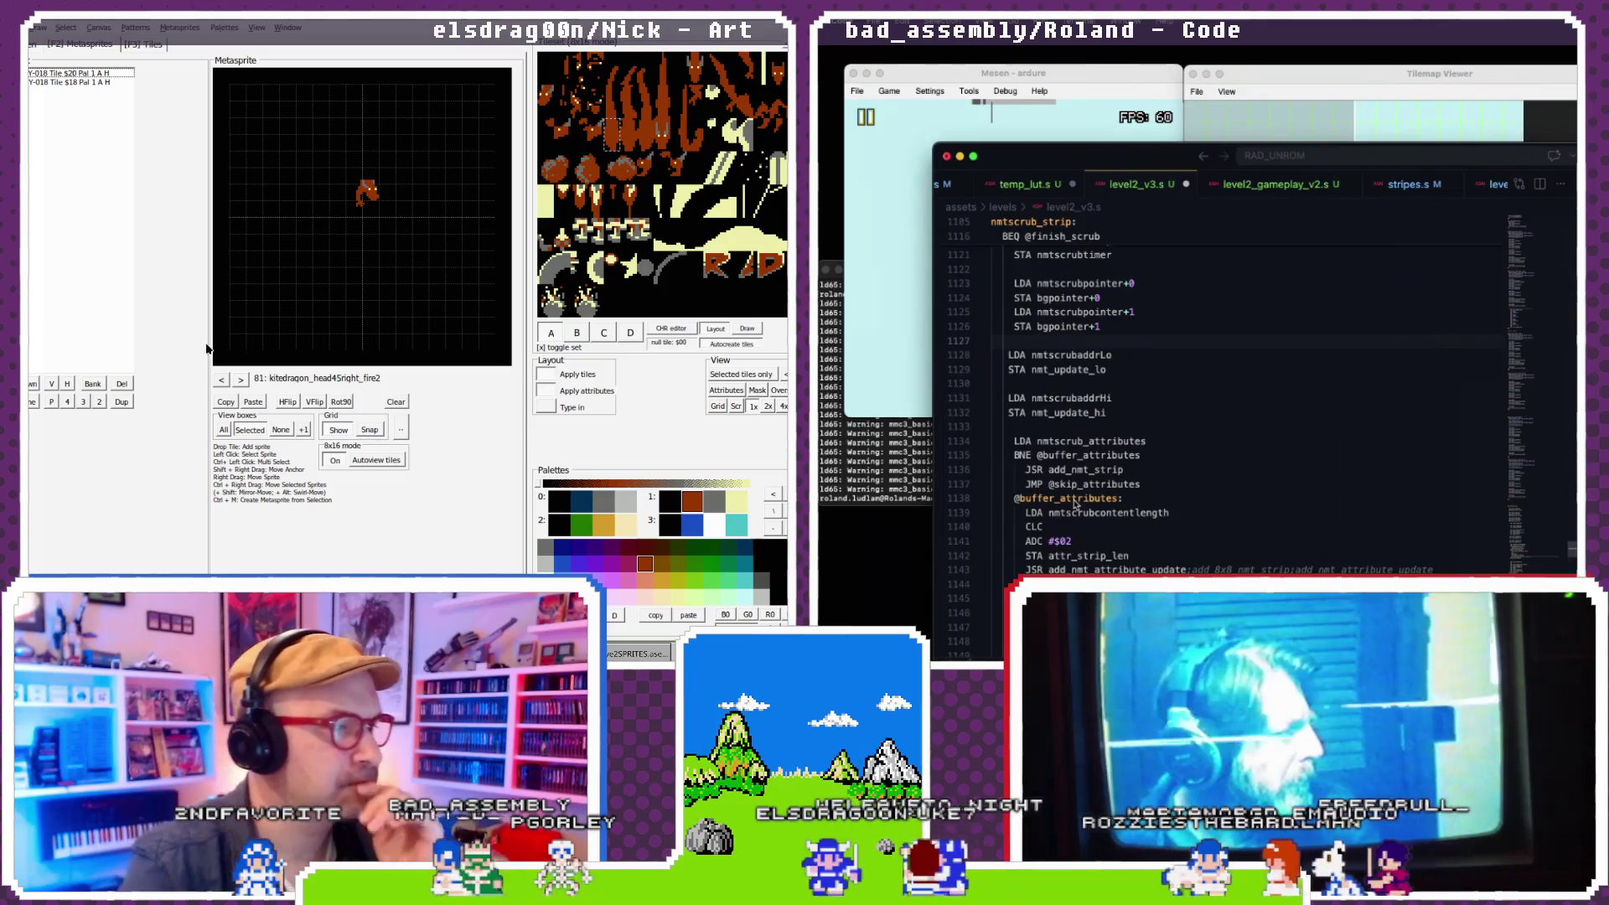
click(222, 380)
click(222, 380)
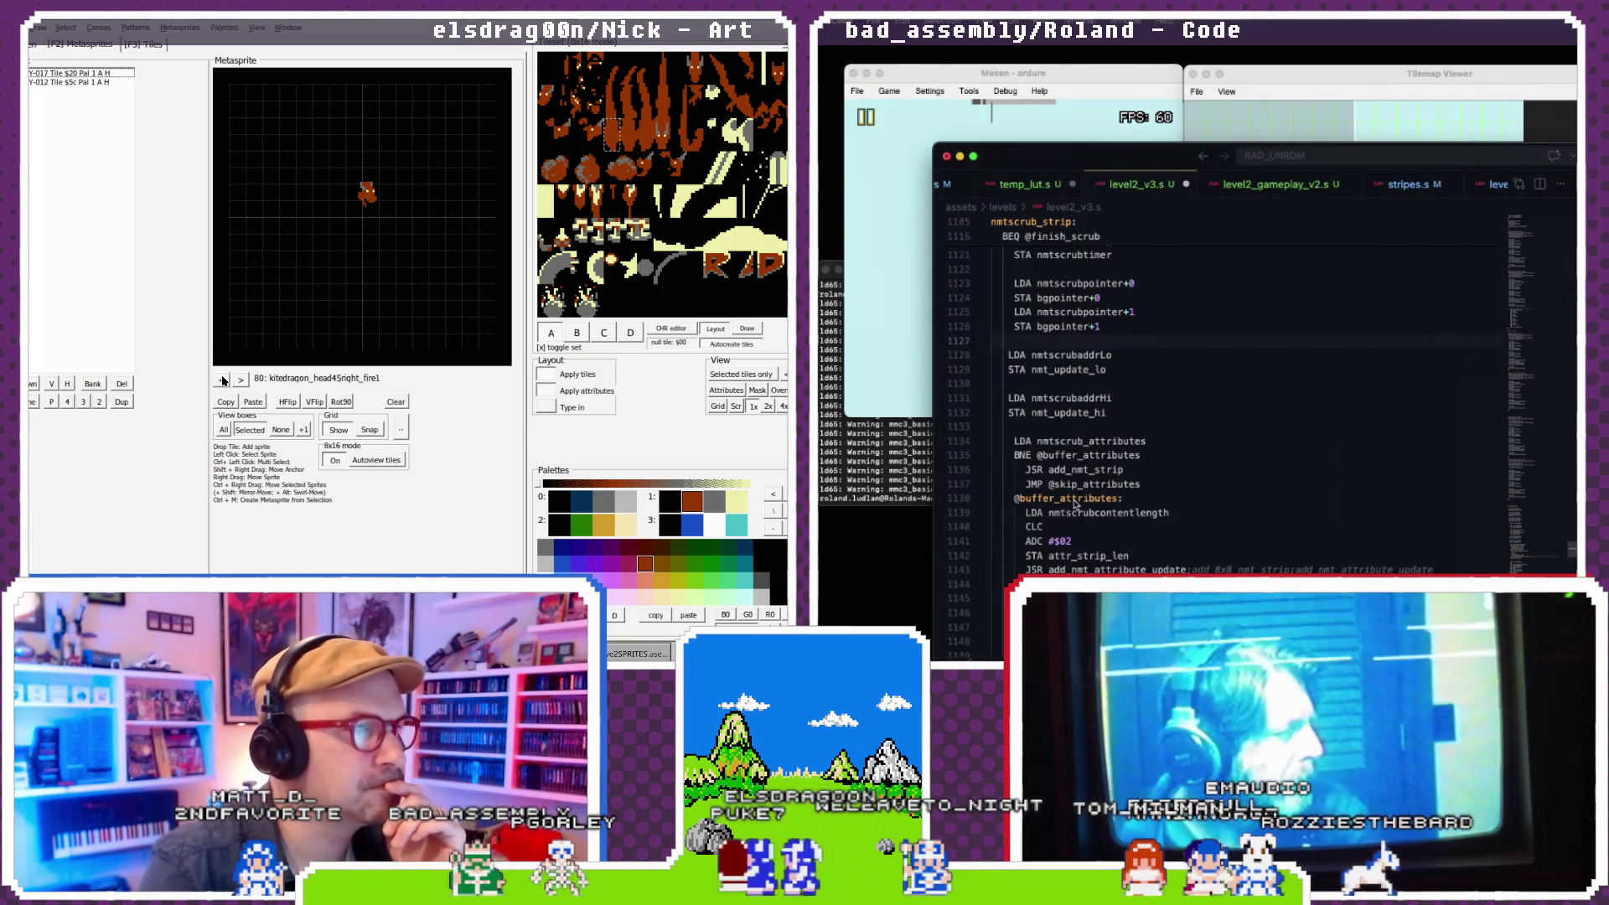
click(223, 380)
click(222, 379)
scroll(1075, 494, down, 4)
click(222, 380)
click(222, 379)
triple_click(223, 379)
scroll(1075, 495, down, 1)
triple_click(222, 379)
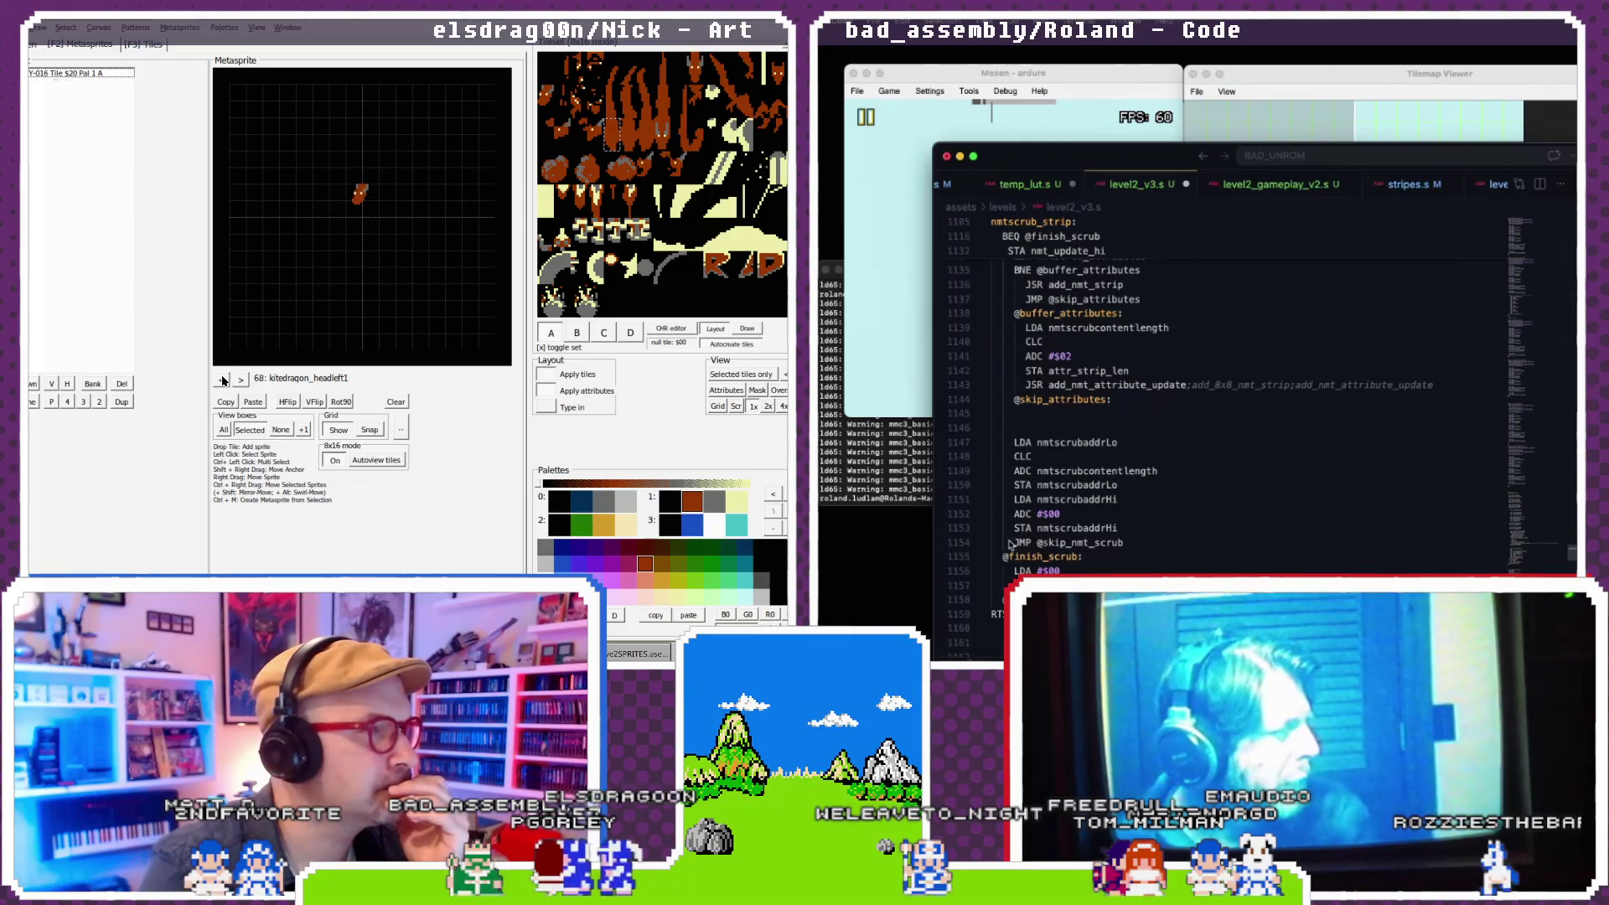
triple_click(222, 379)
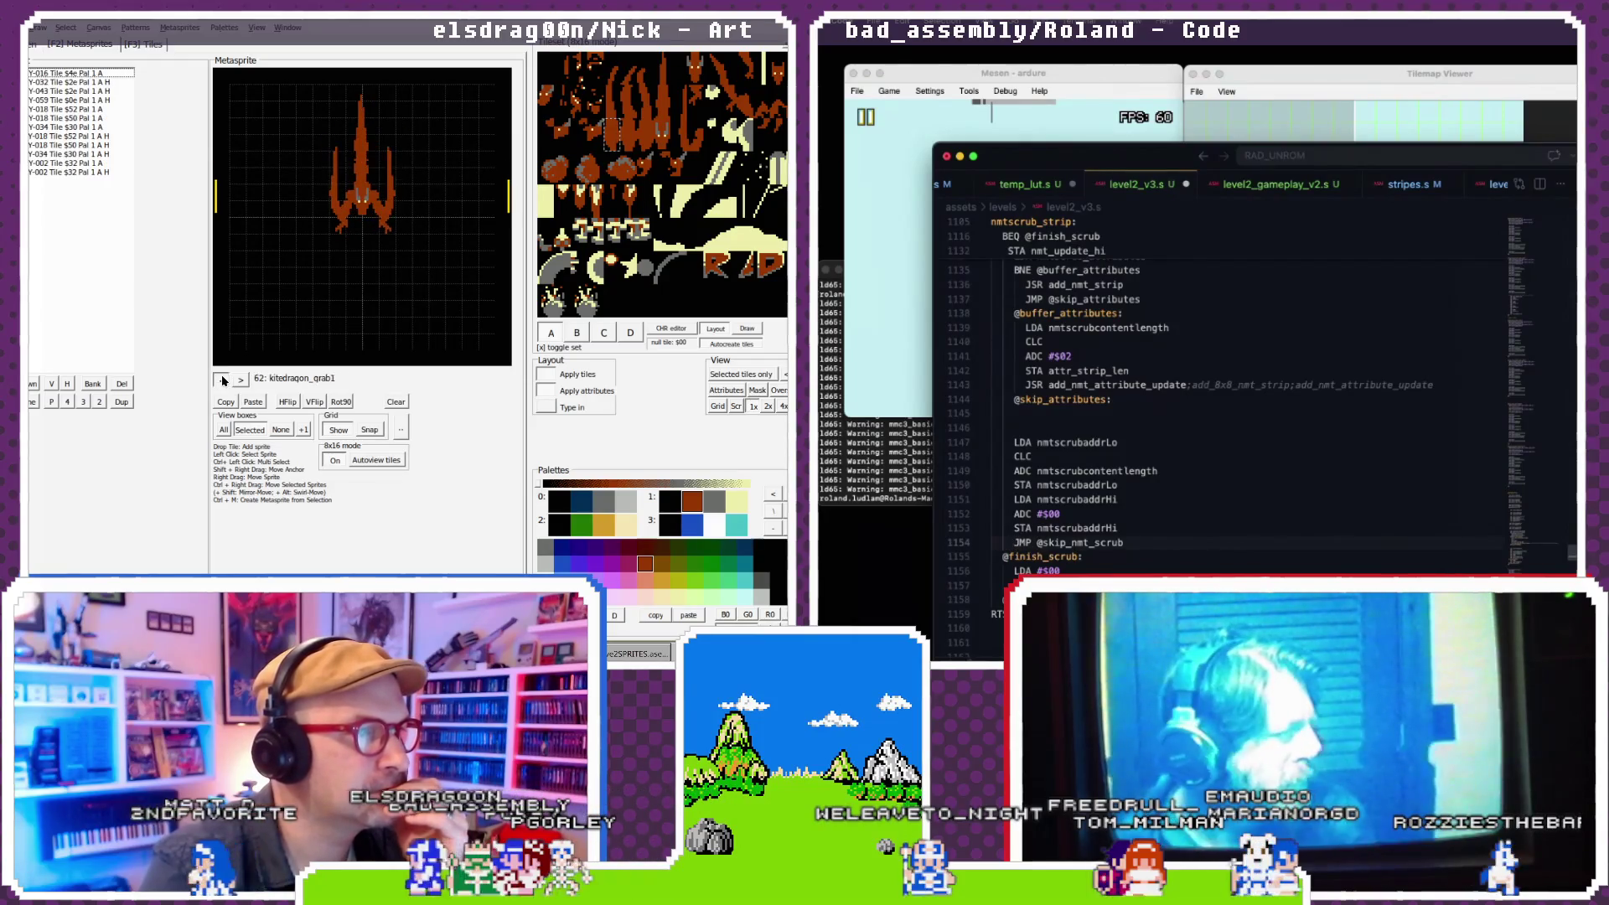
click(222, 380)
click(222, 379)
click(222, 380)
click(222, 379)
click(1117, 528)
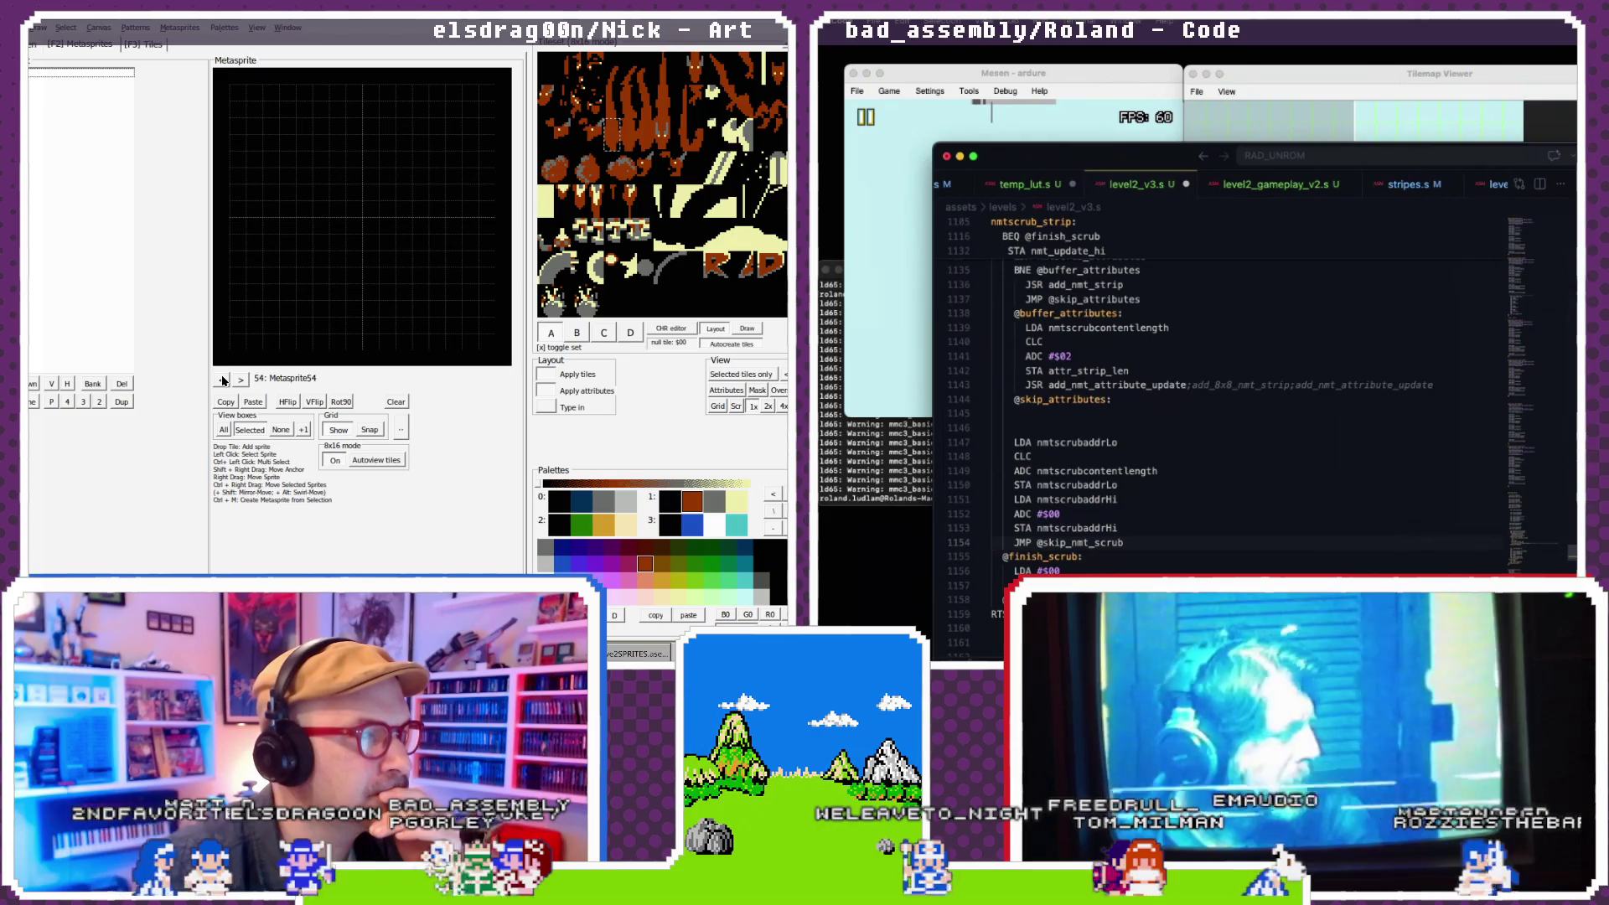
click(222, 379)
click(222, 380)
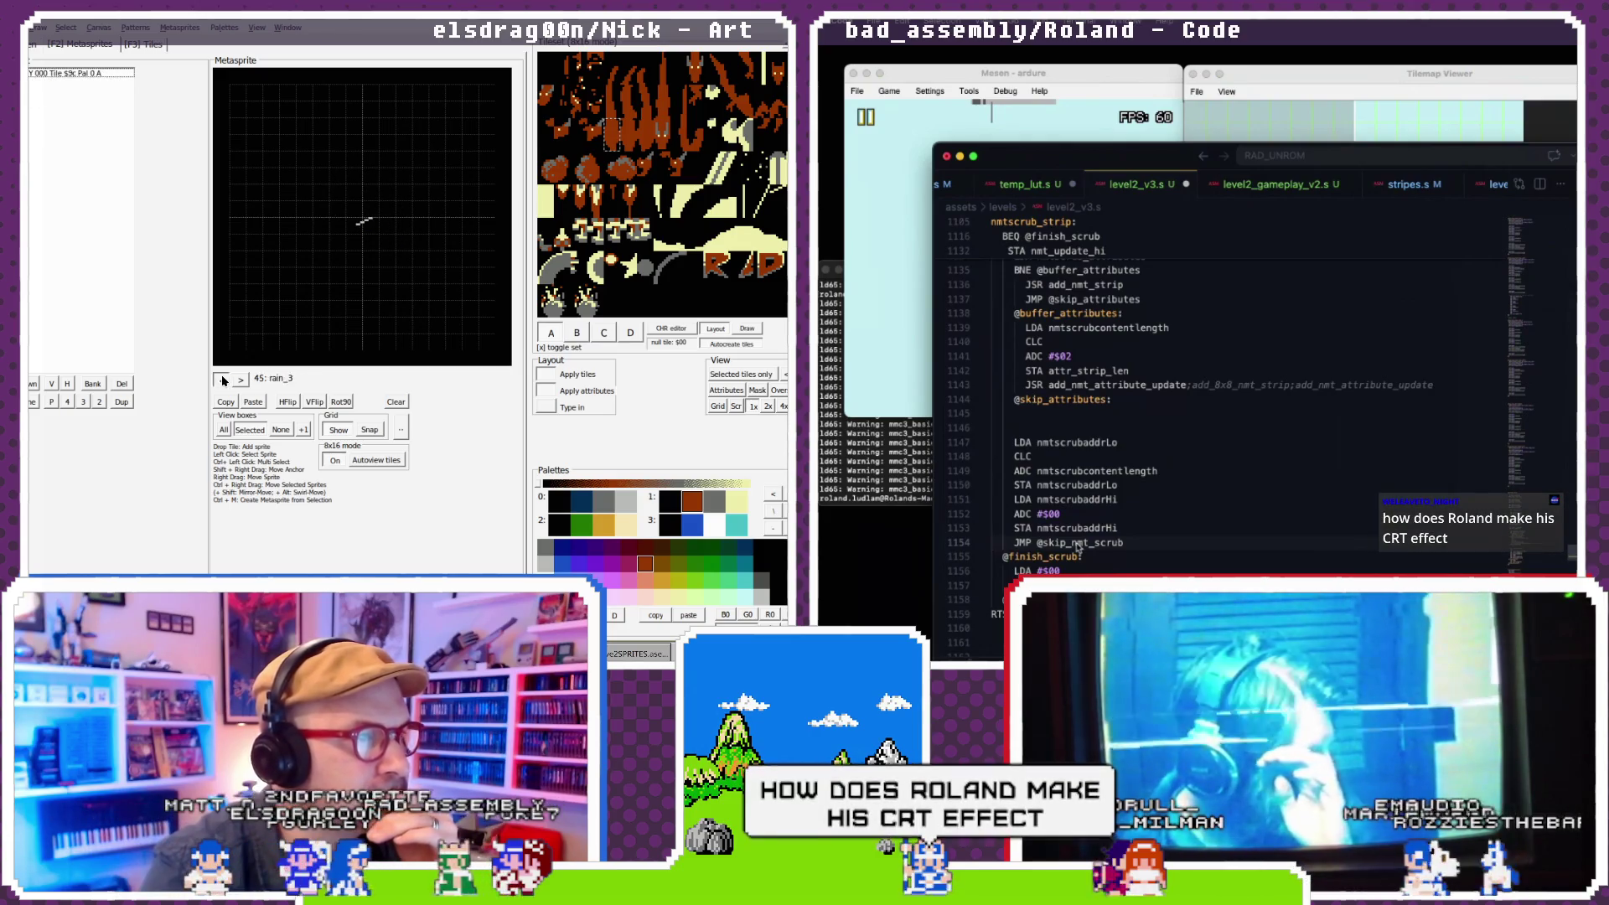
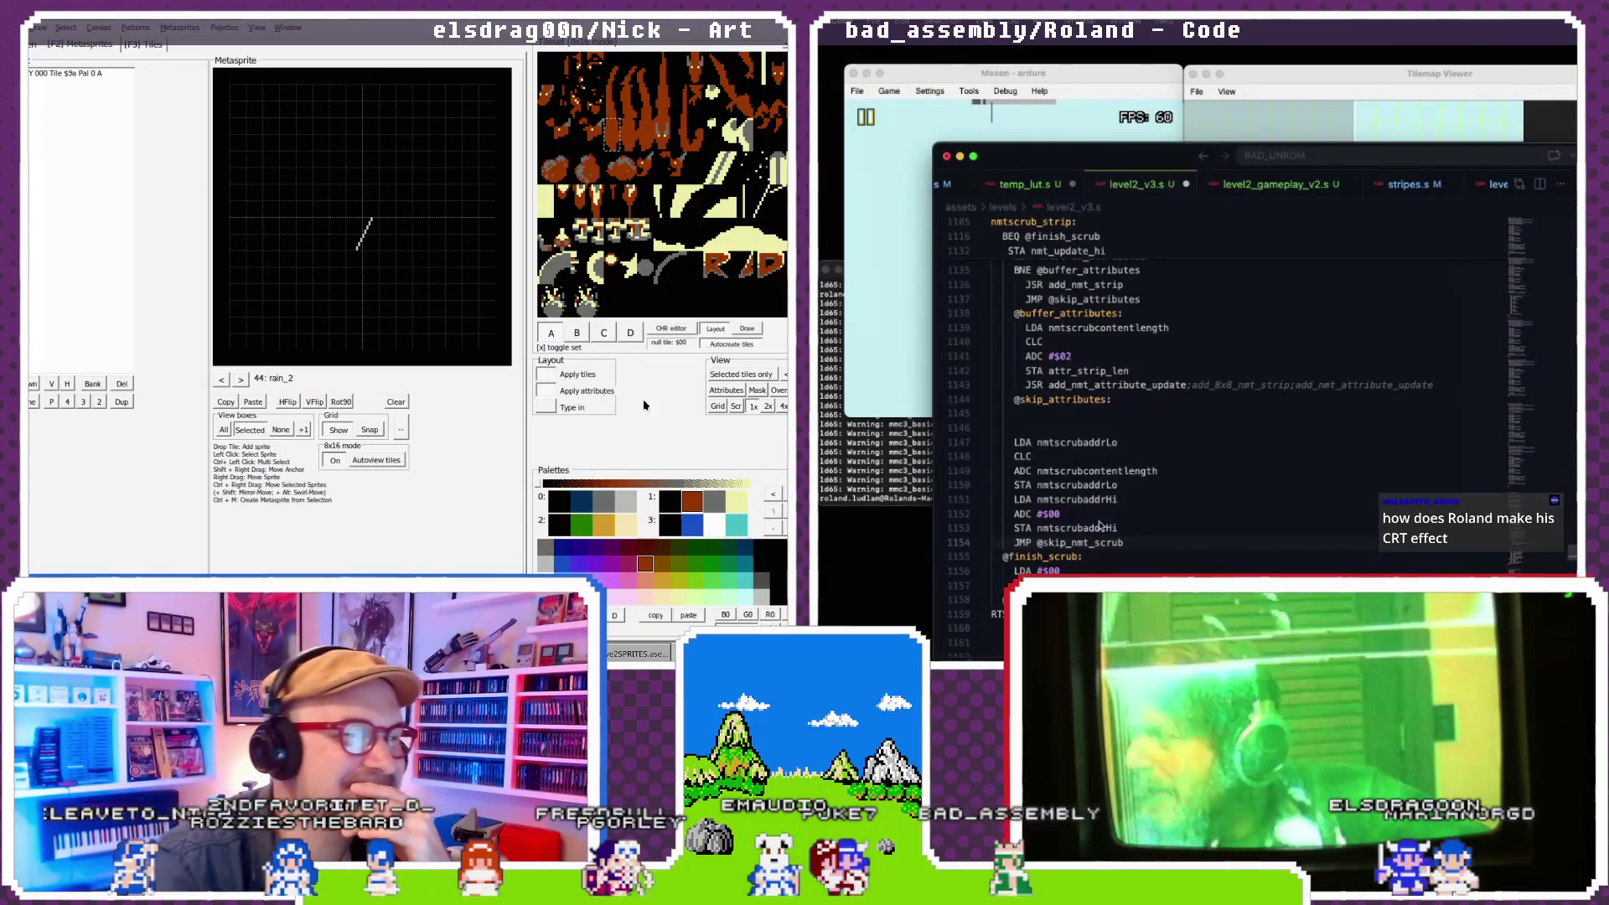
- Step back through the metasprites past exploder6 and kitedragon4 to jet5
click(223, 380)
click(223, 380)
click(223, 379)
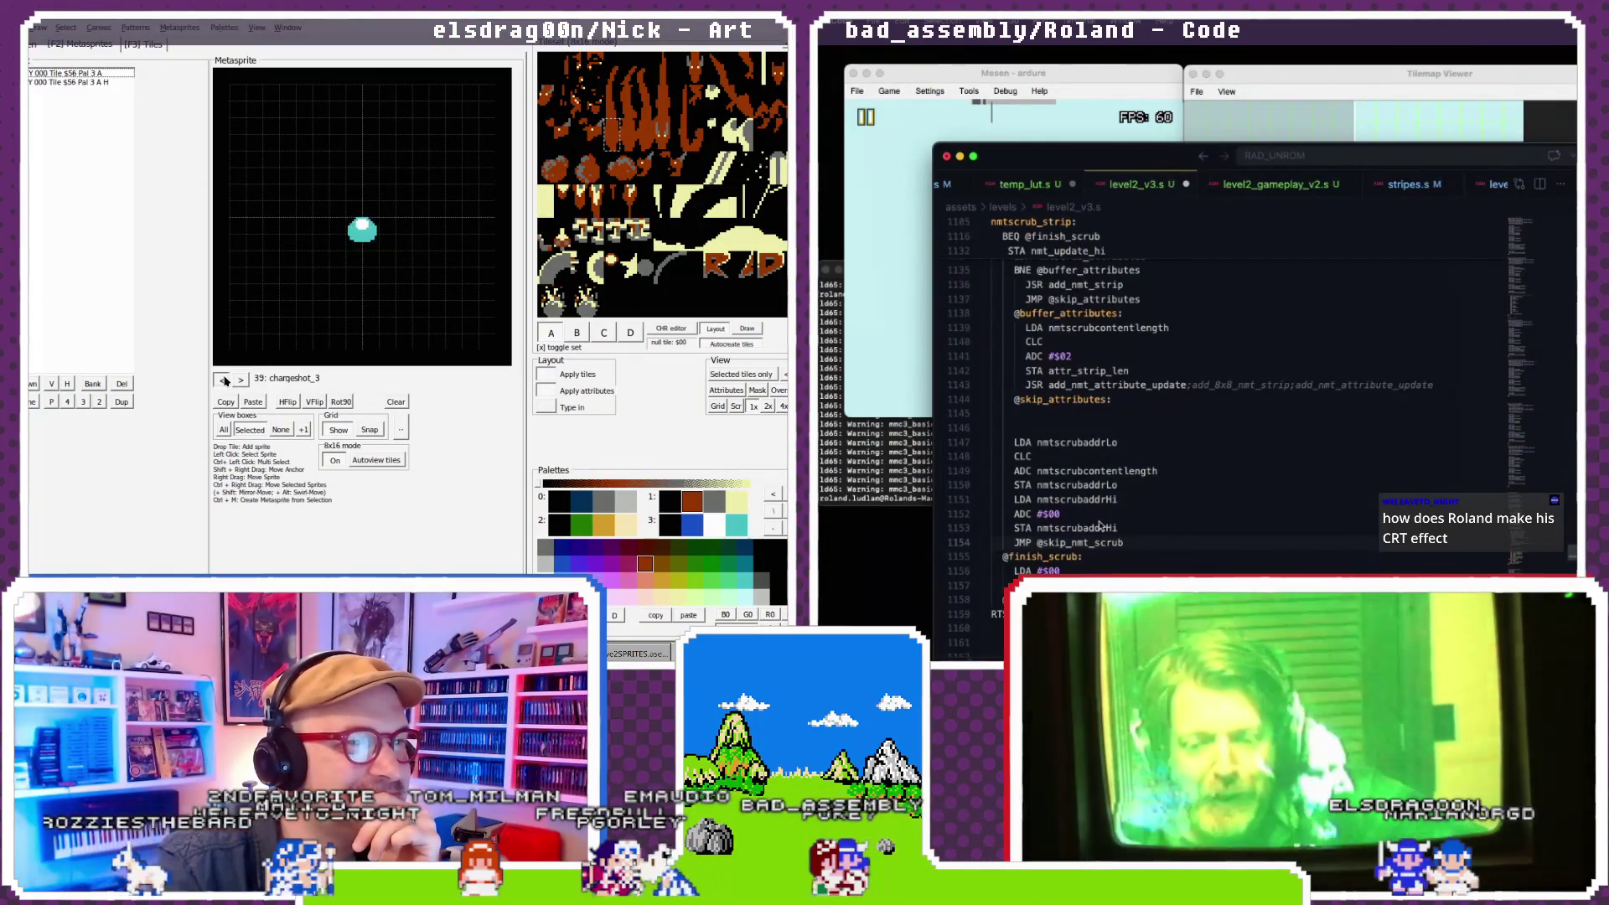
click(222, 379)
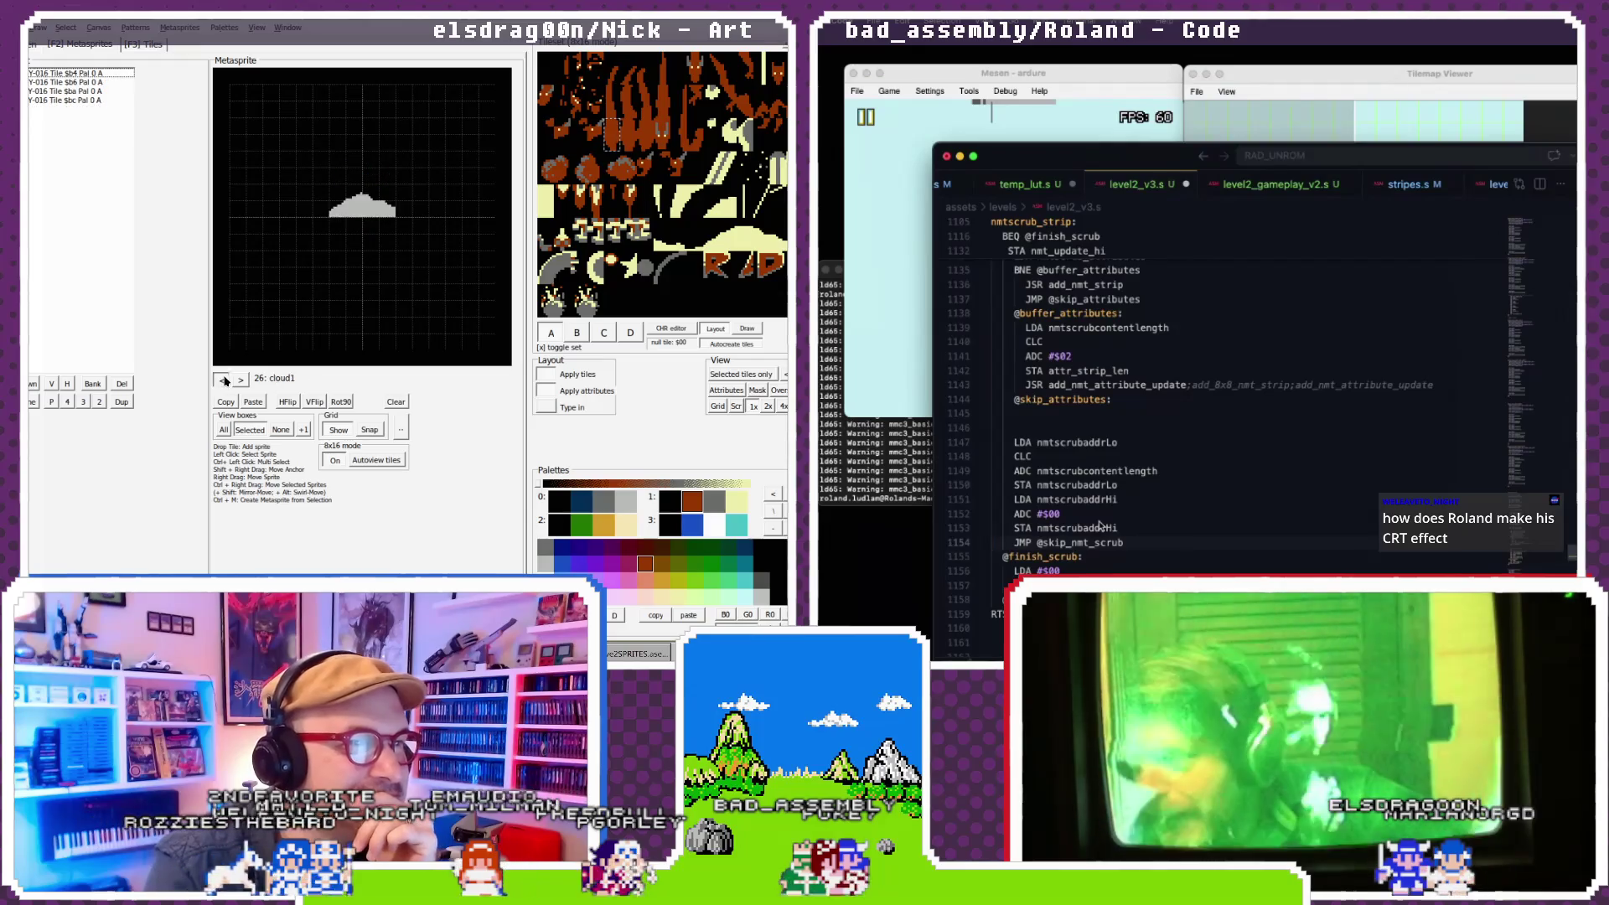
click(223, 379)
click(223, 379)
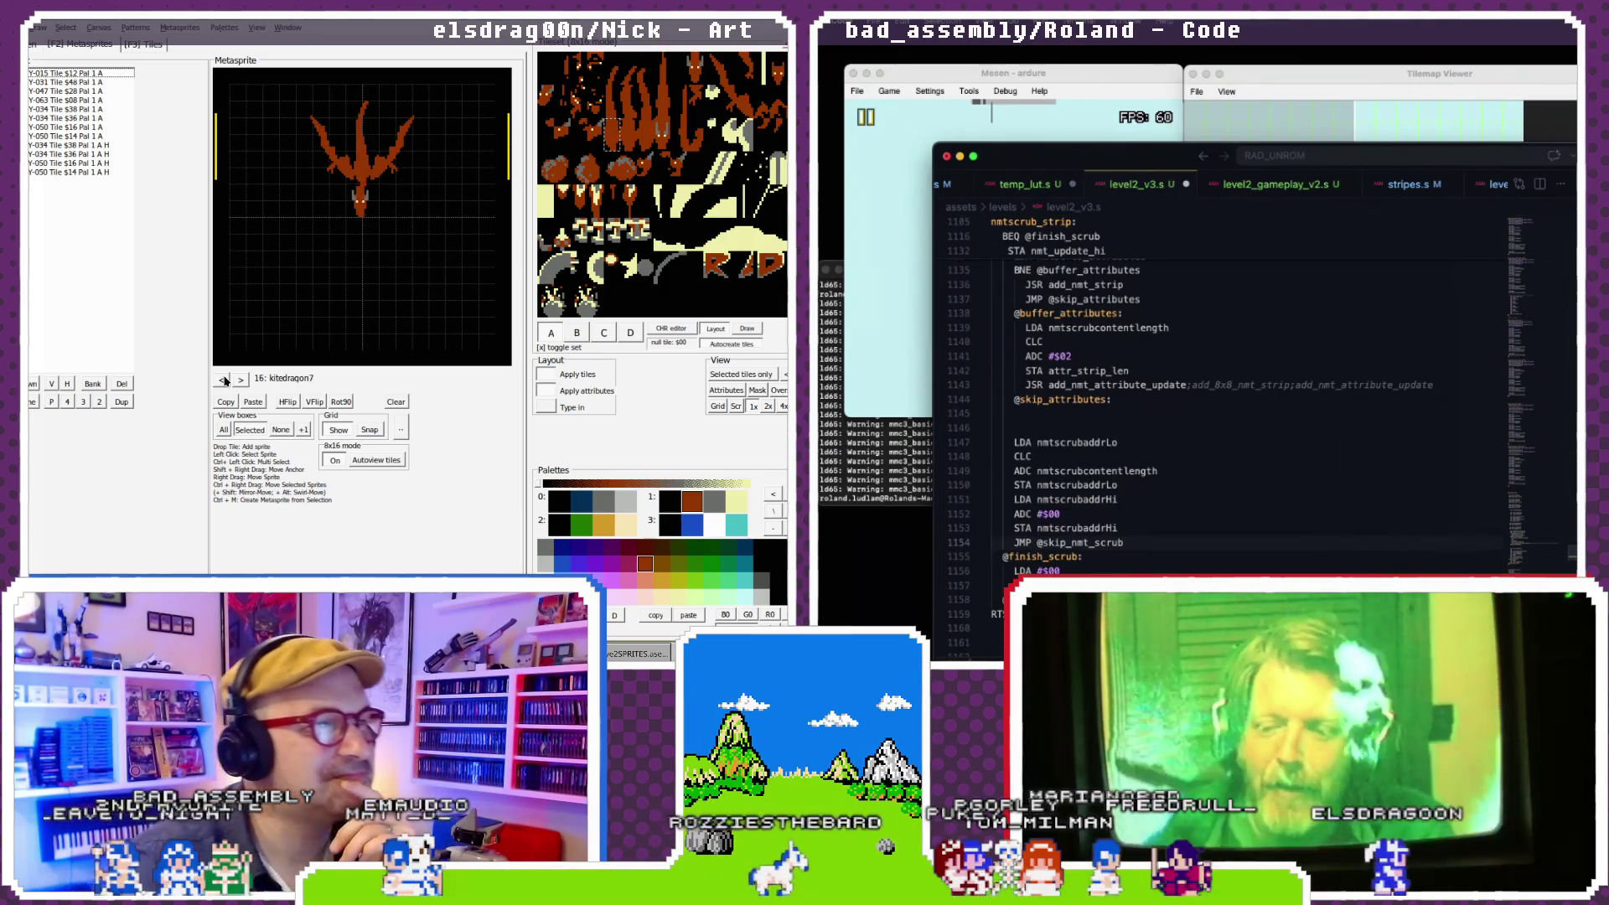
click(225, 380)
click(225, 381)
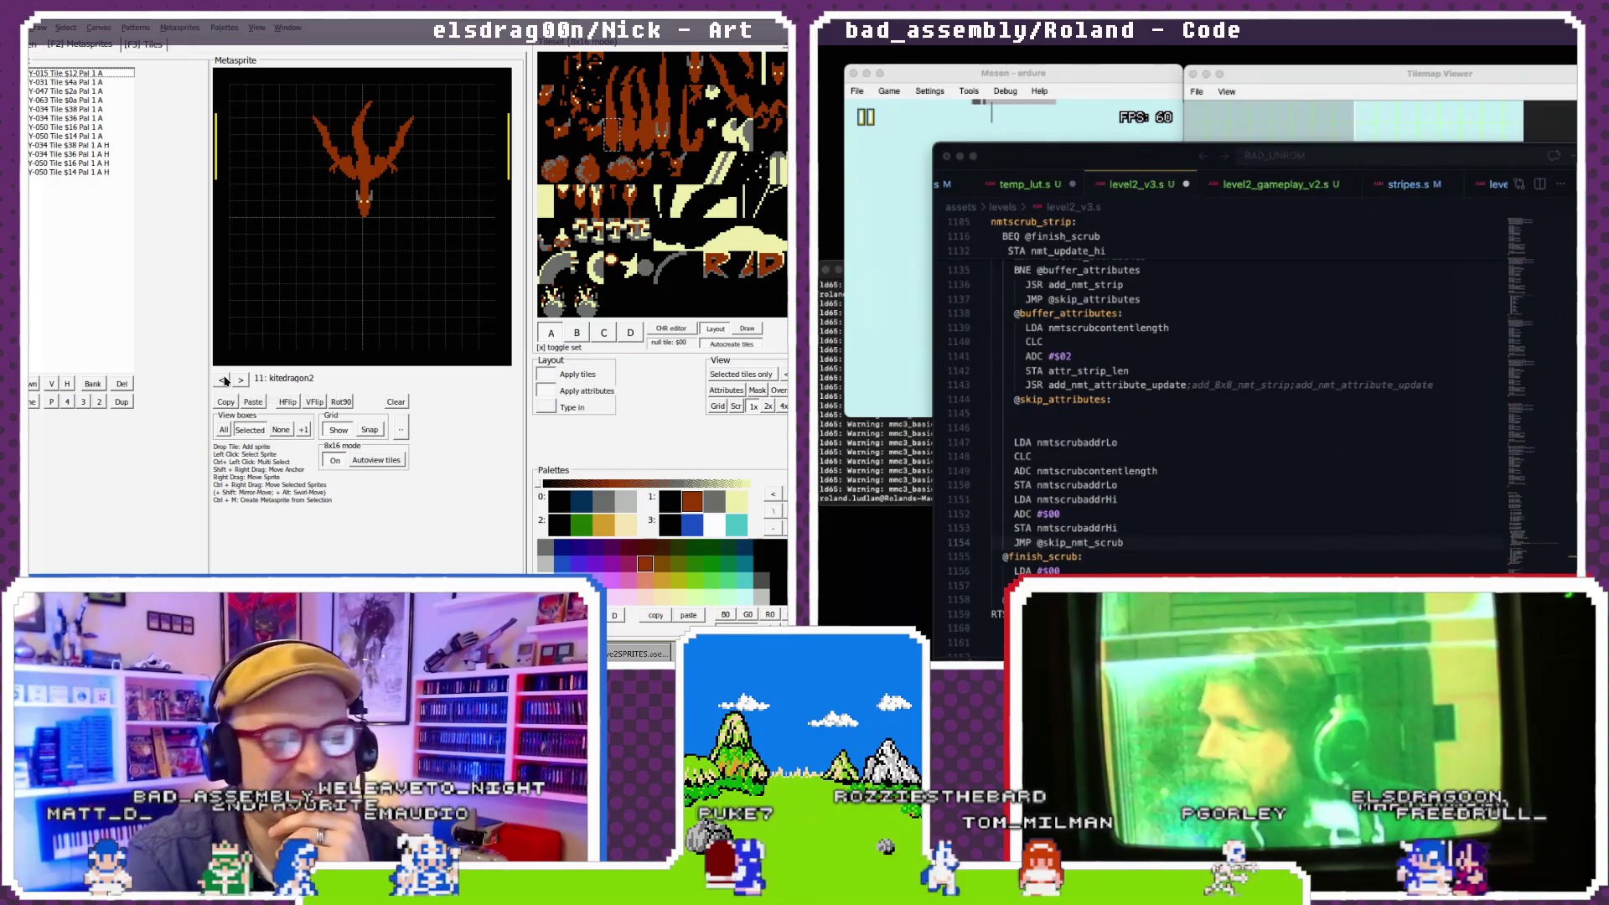
click(225, 381)
- Flip between the jet and kitedragon metasprites and settle on 10: kitedragon1
click(238, 381)
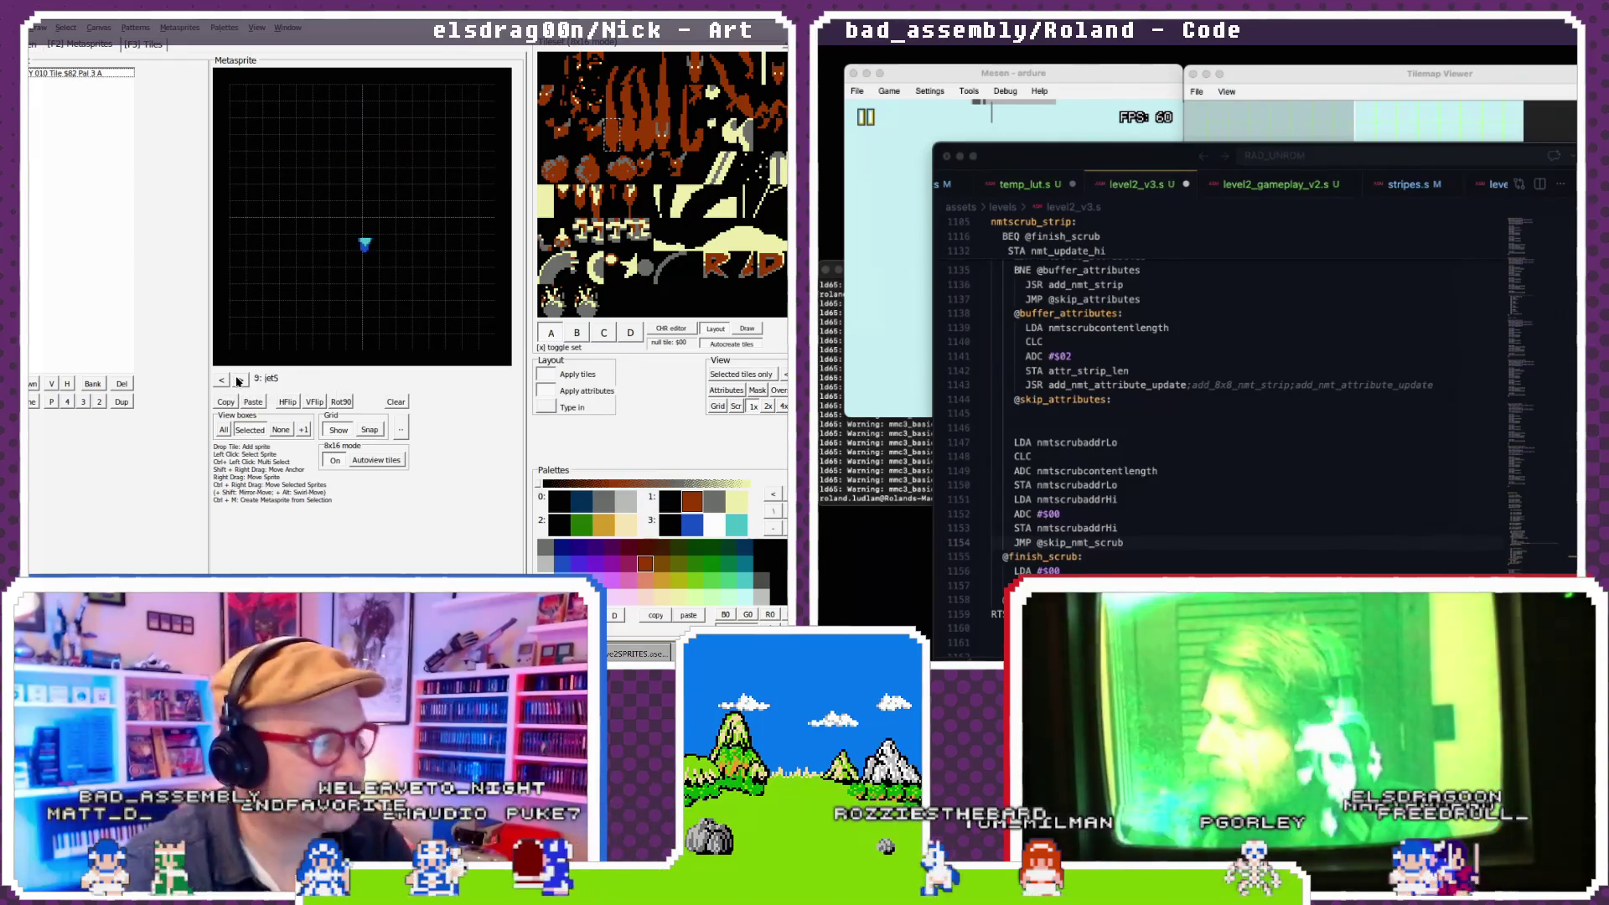
click(238, 380)
click(238, 381)
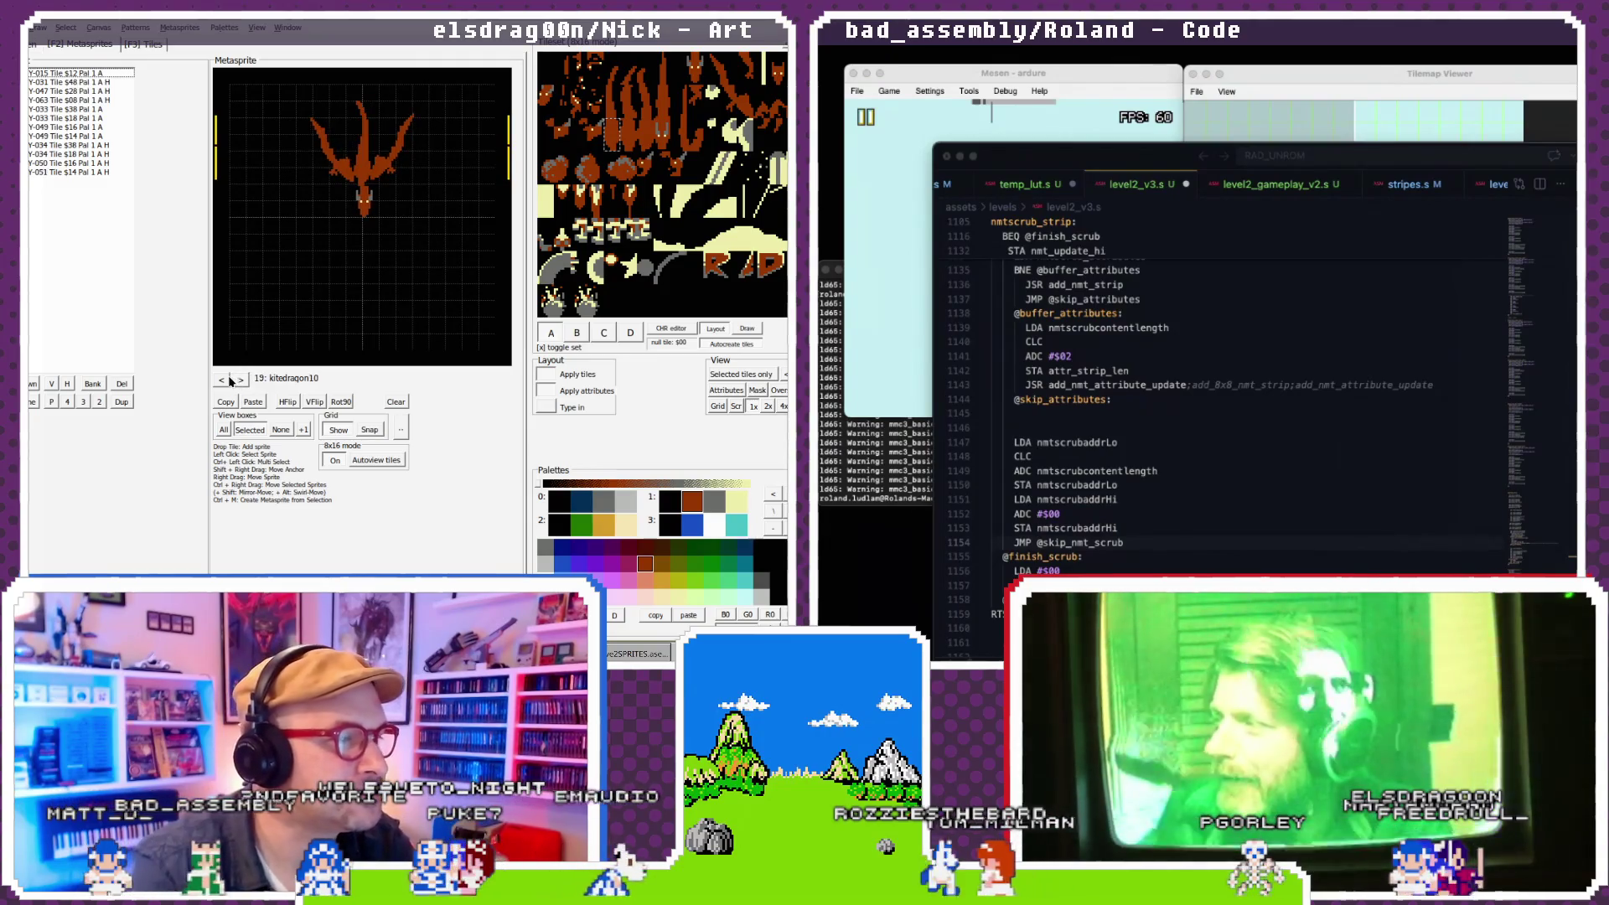
click(225, 381)
click(225, 380)
click(225, 381)
click(224, 380)
click(225, 380)
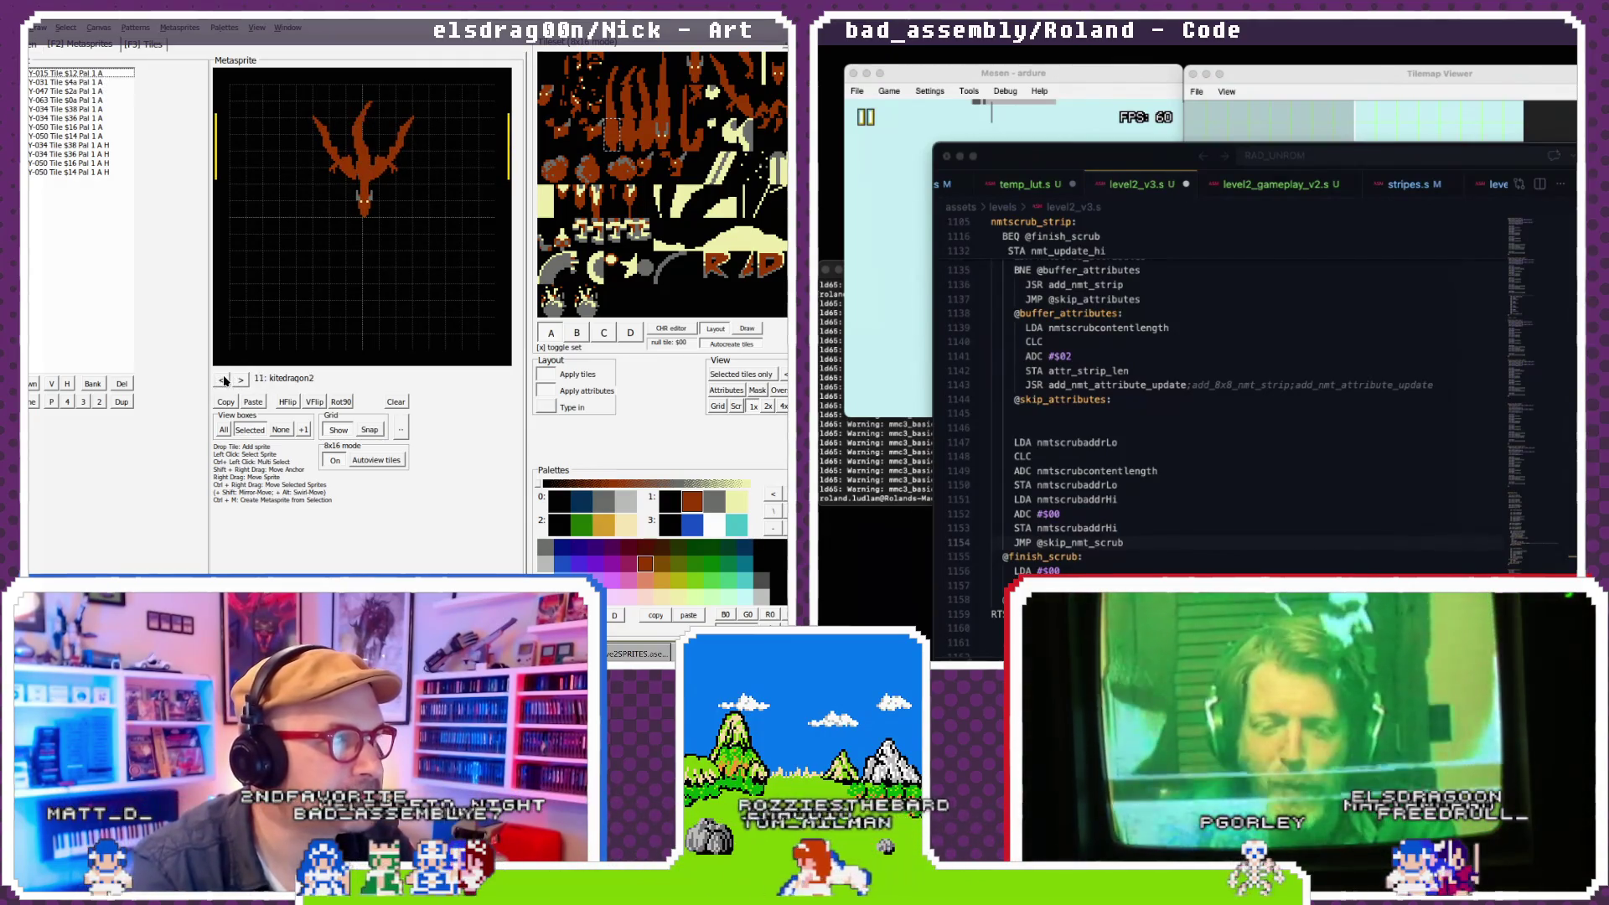
click(224, 380)
click(224, 380)
click(224, 380)
click(239, 381)
click(239, 381)
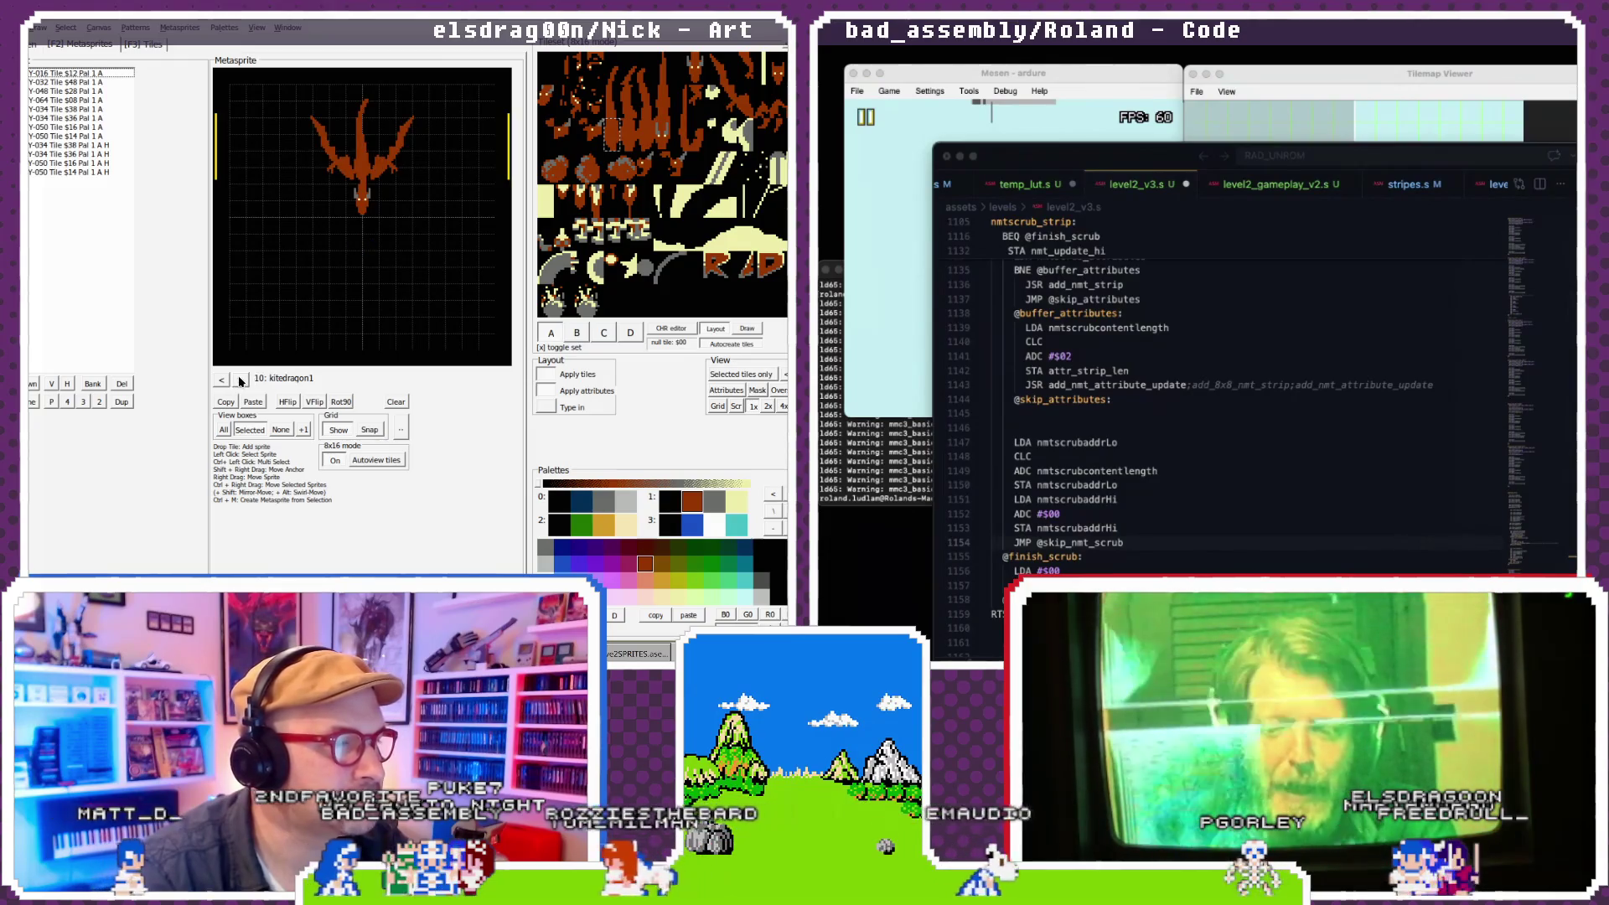
click(223, 381)
click(240, 380)
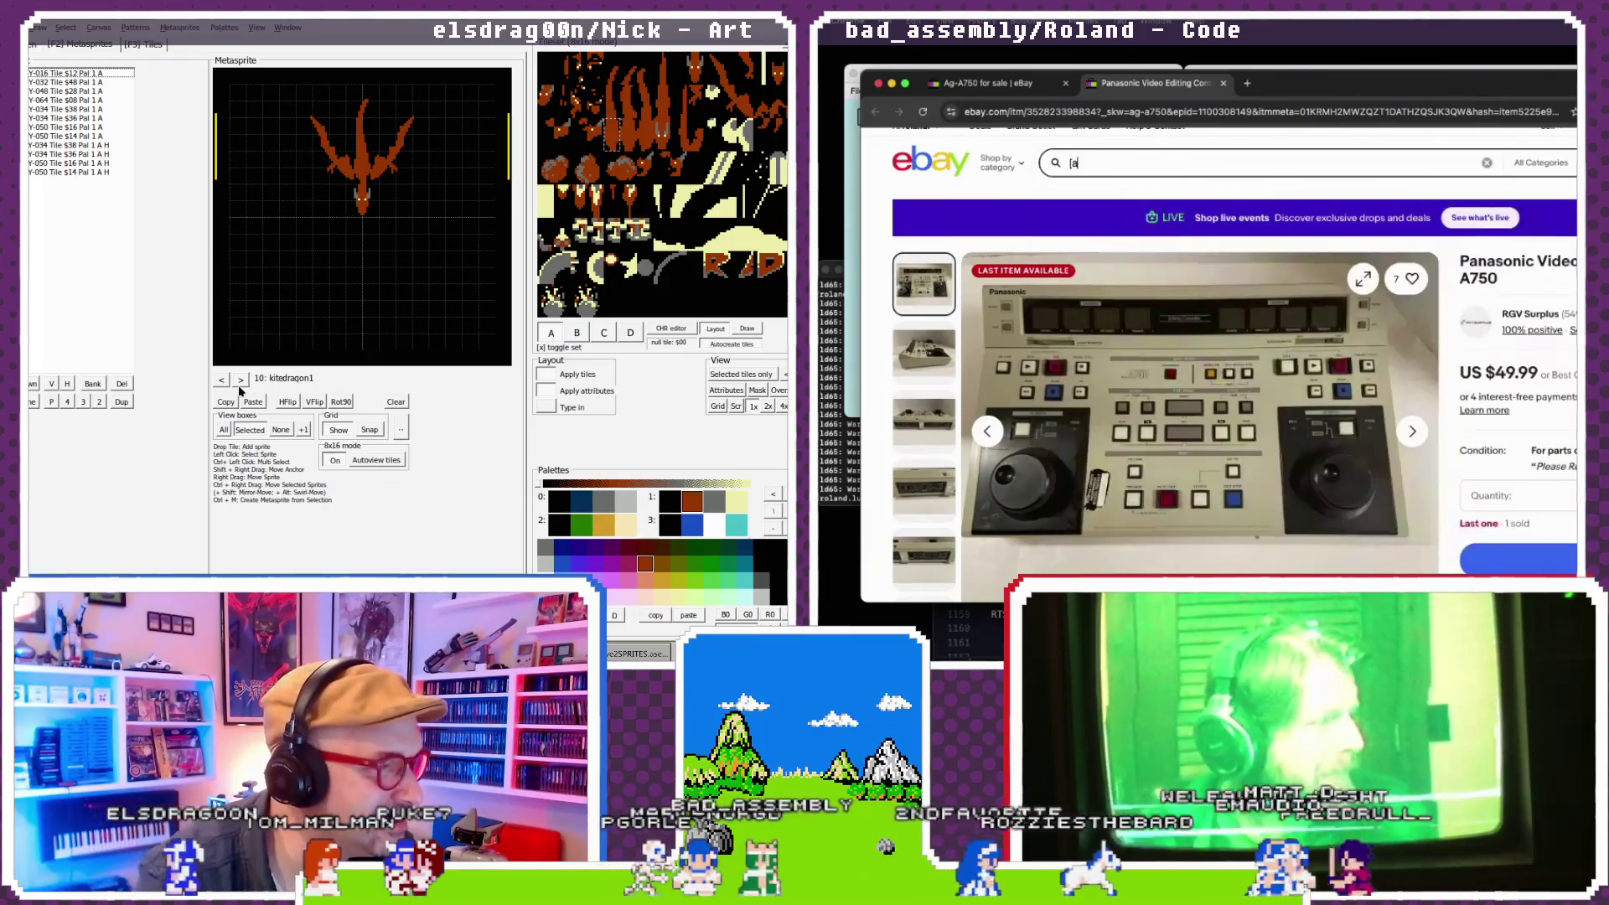
- Step forward through the metasprites past kitedragon9 to exploder5
click(245, 380)
click(245, 380)
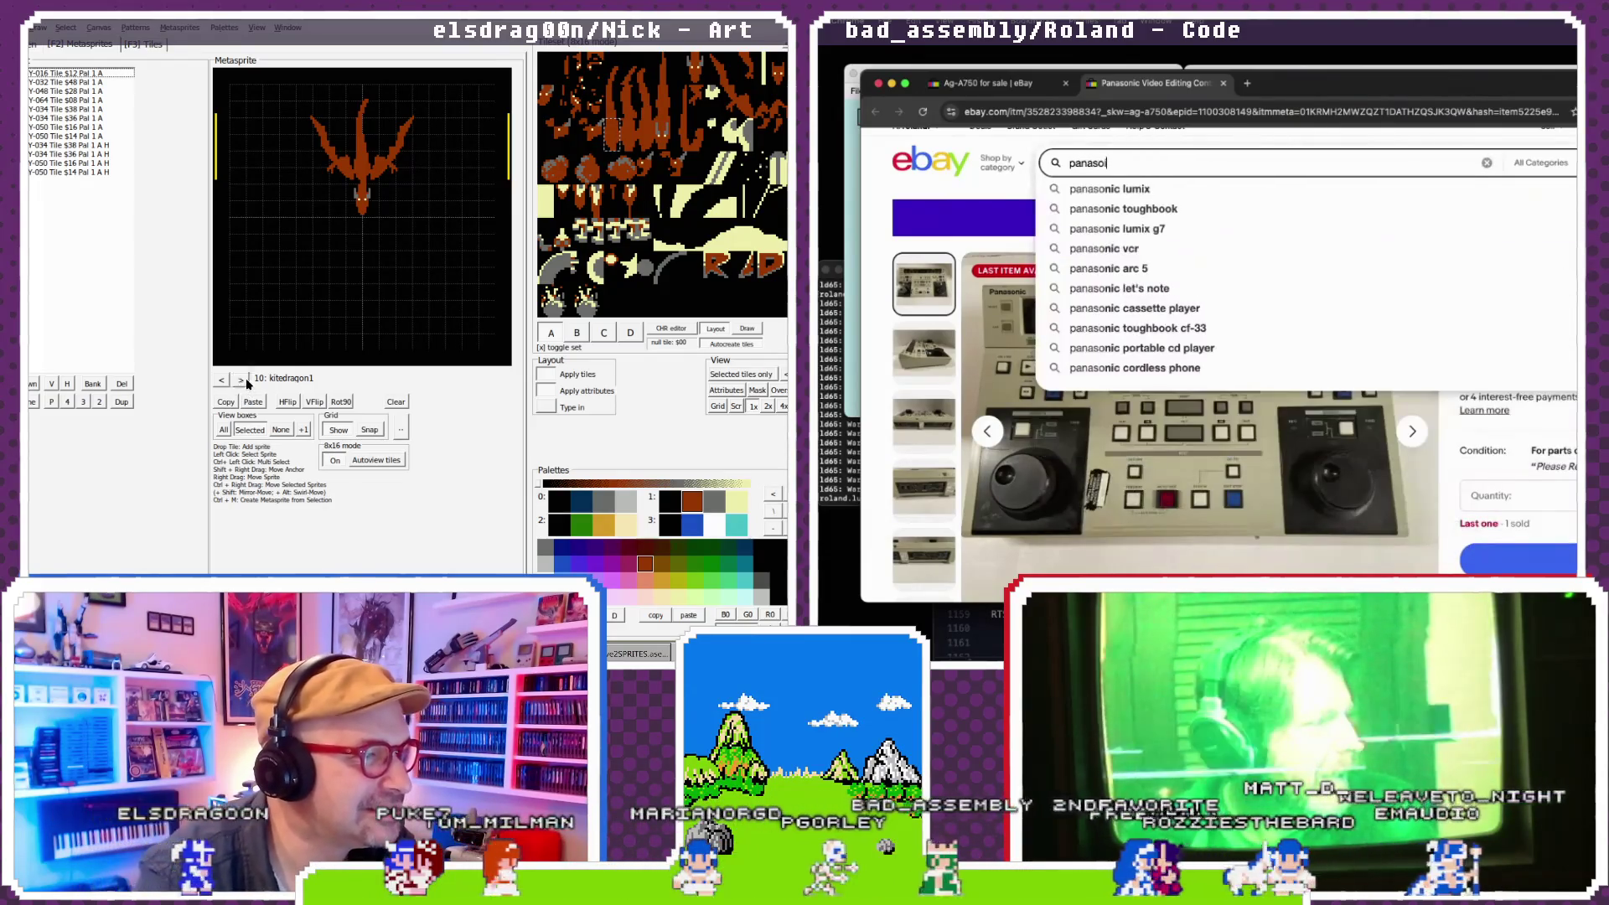
click(244, 380)
click(244, 380)
click(245, 379)
click(245, 380)
click(245, 379)
click(244, 379)
click(244, 379)
click(245, 379)
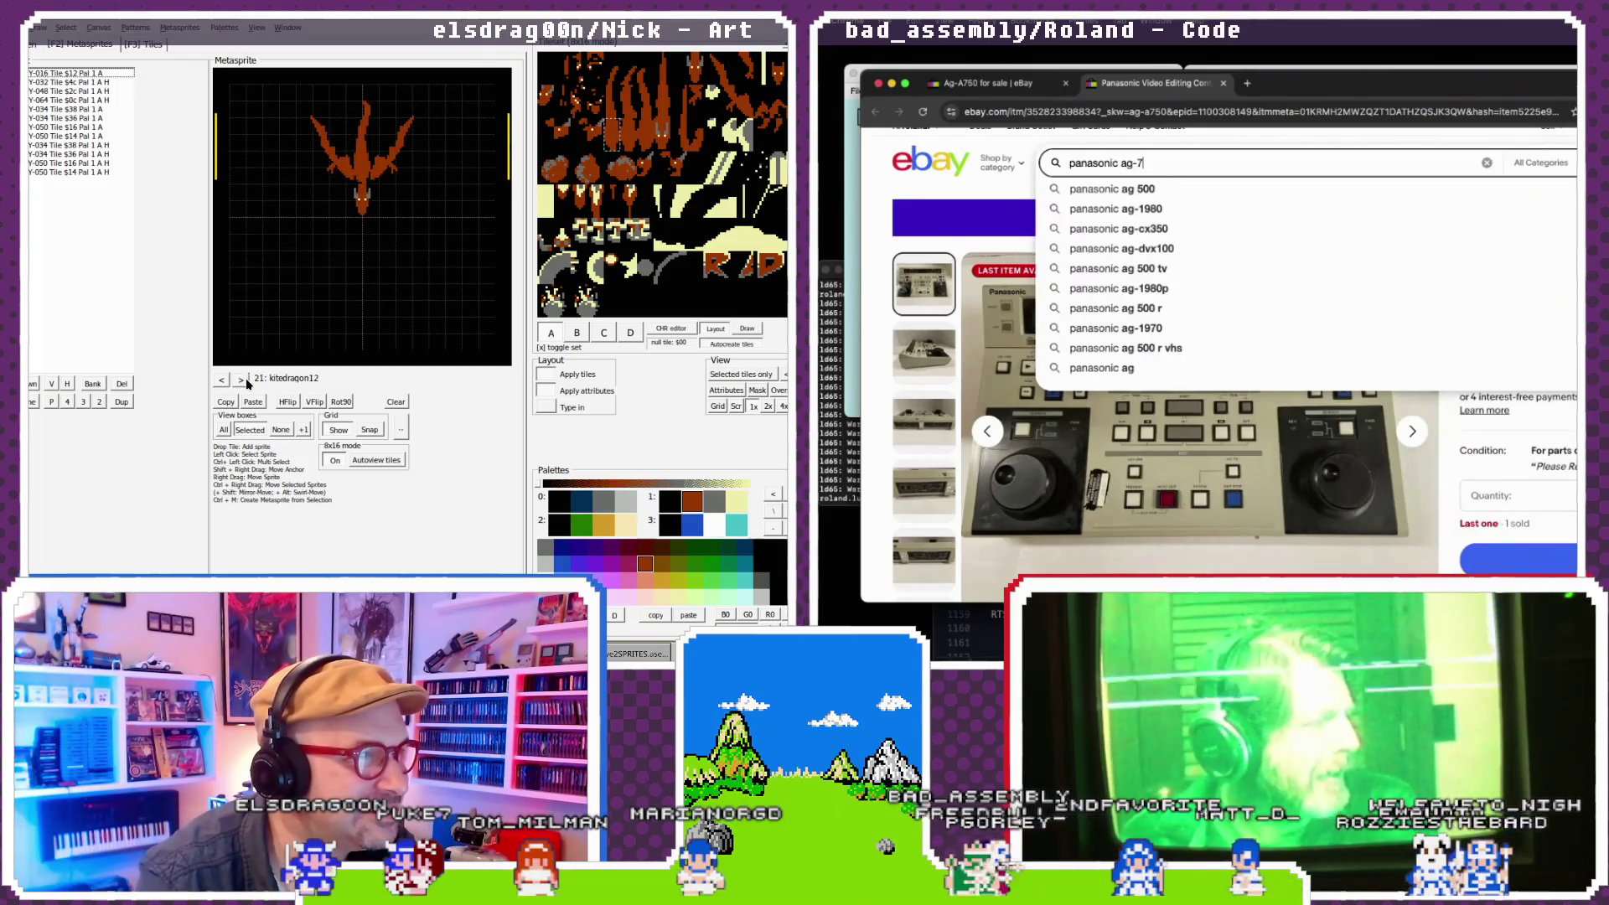
click(244, 379)
click(245, 378)
click(245, 378)
click(245, 379)
click(245, 378)
click(245, 378)
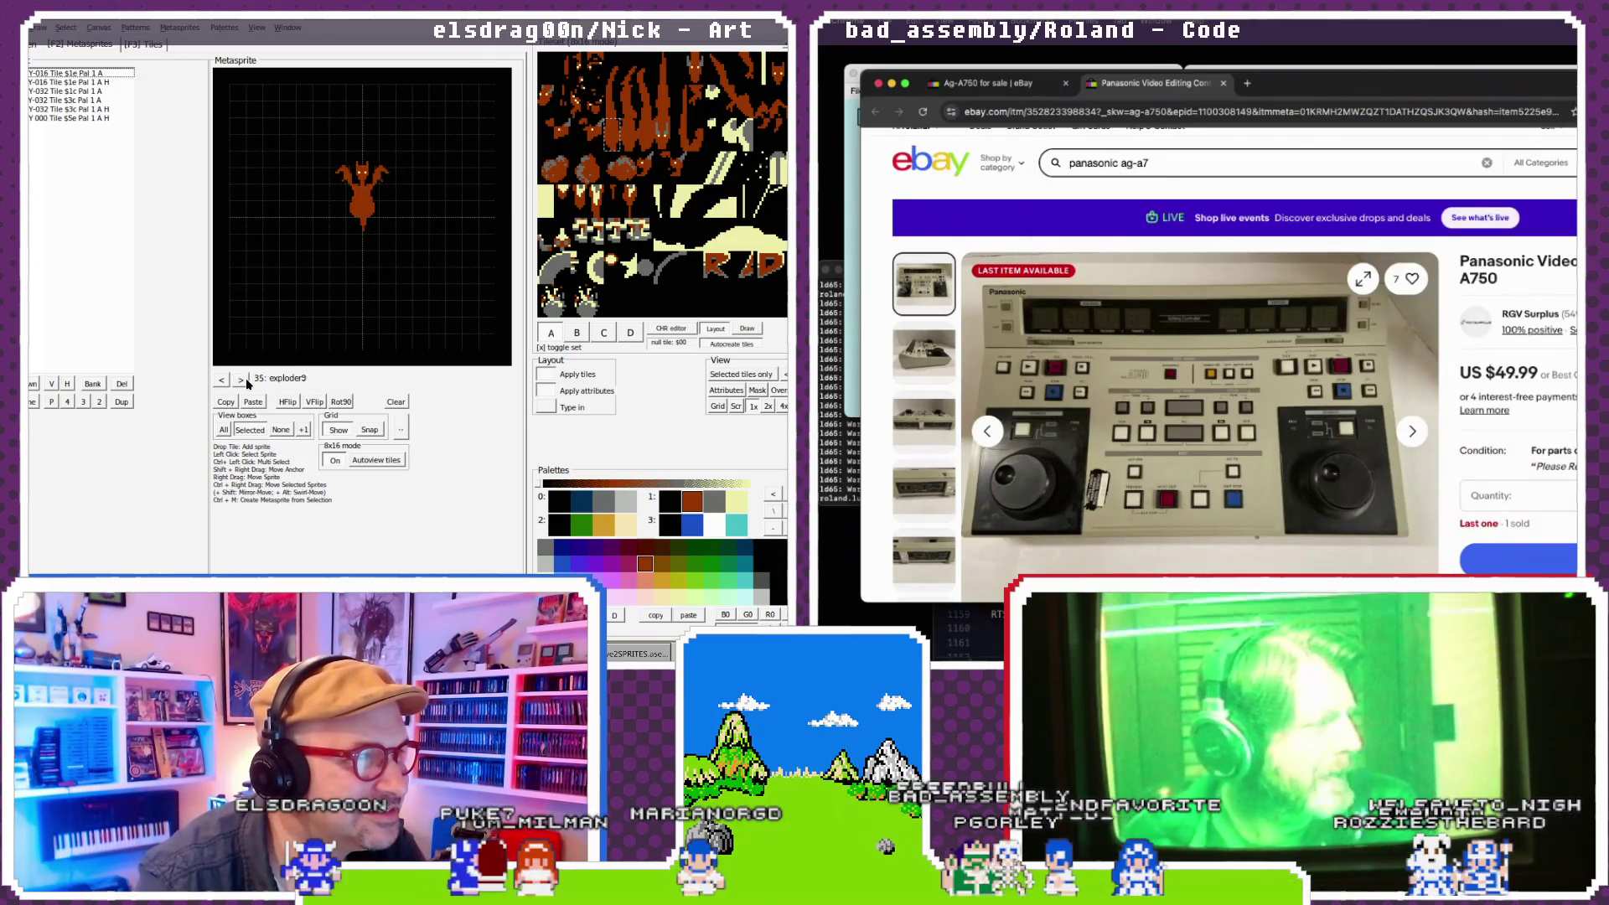
click(245, 379)
click(245, 379)
- Step back to the exploder6 metasprite
click(223, 381)
click(223, 382)
click(223, 381)
click(223, 381)
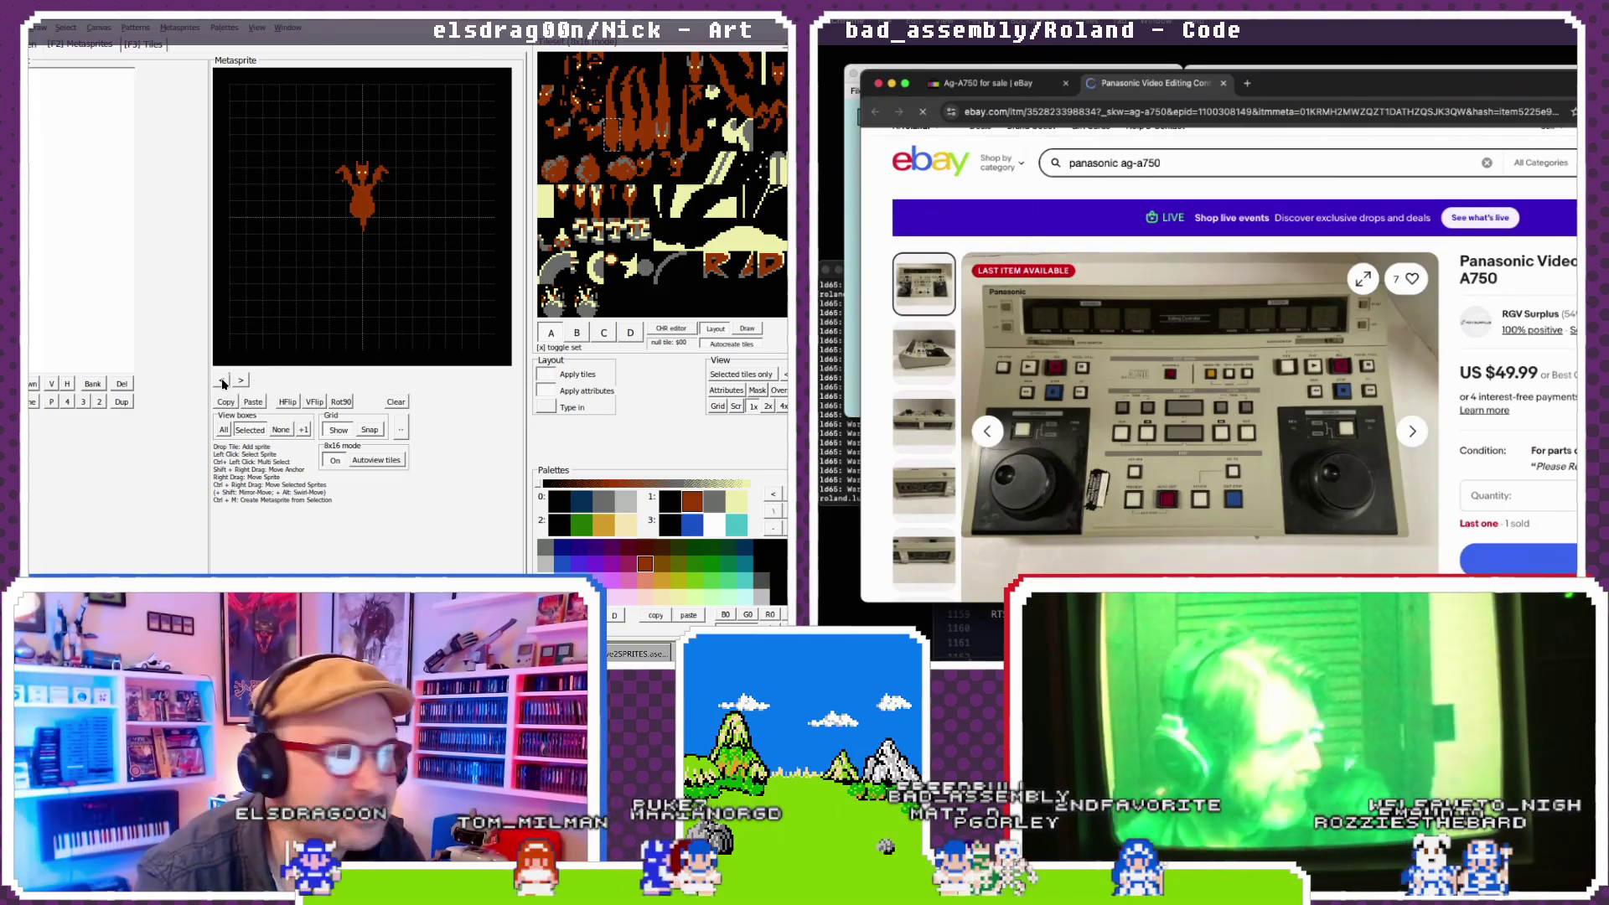
click(223, 381)
click(223, 381)
click(222, 381)
click(223, 381)
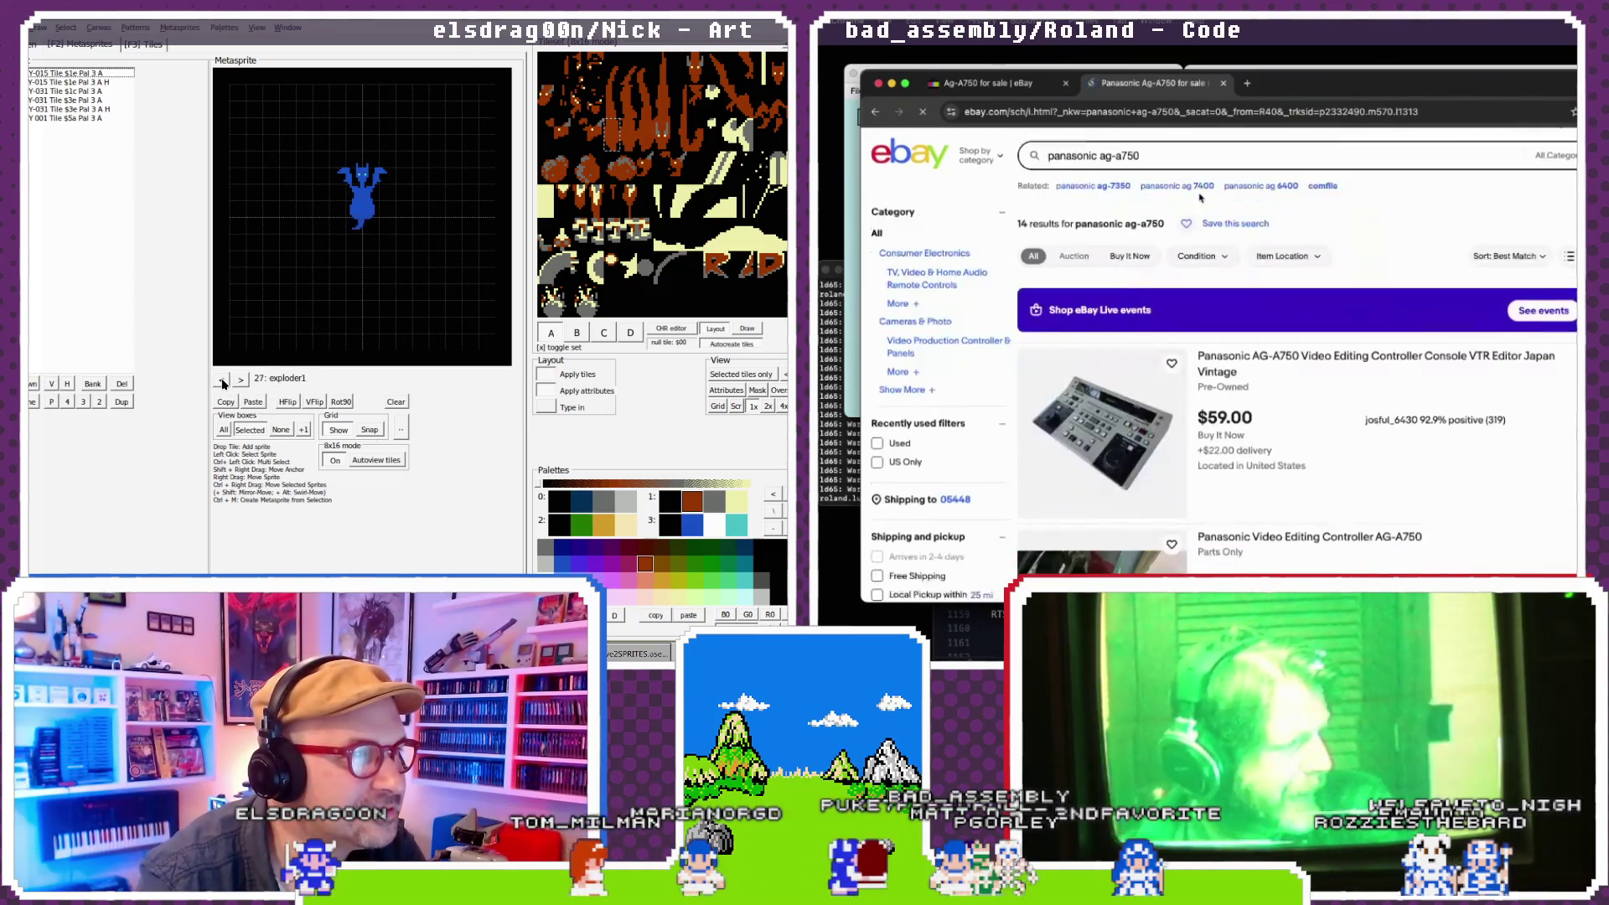
- Switch the exploder's $1e, lower $5a and upper $1e tiles to palette 1
click(369, 201)
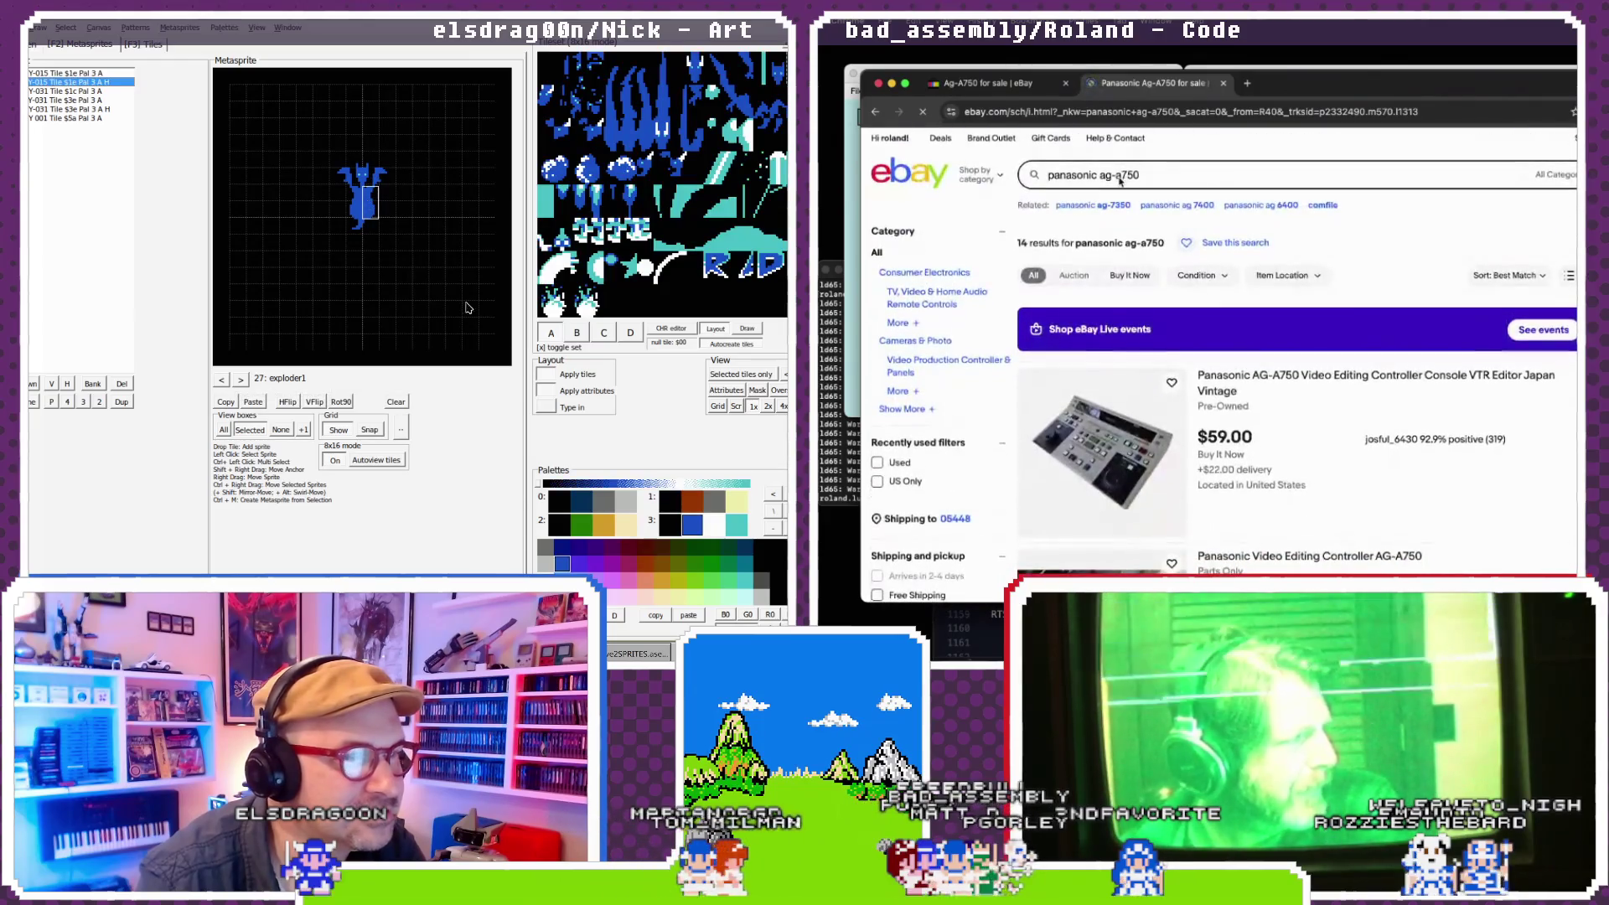
click(692, 501)
click(363, 234)
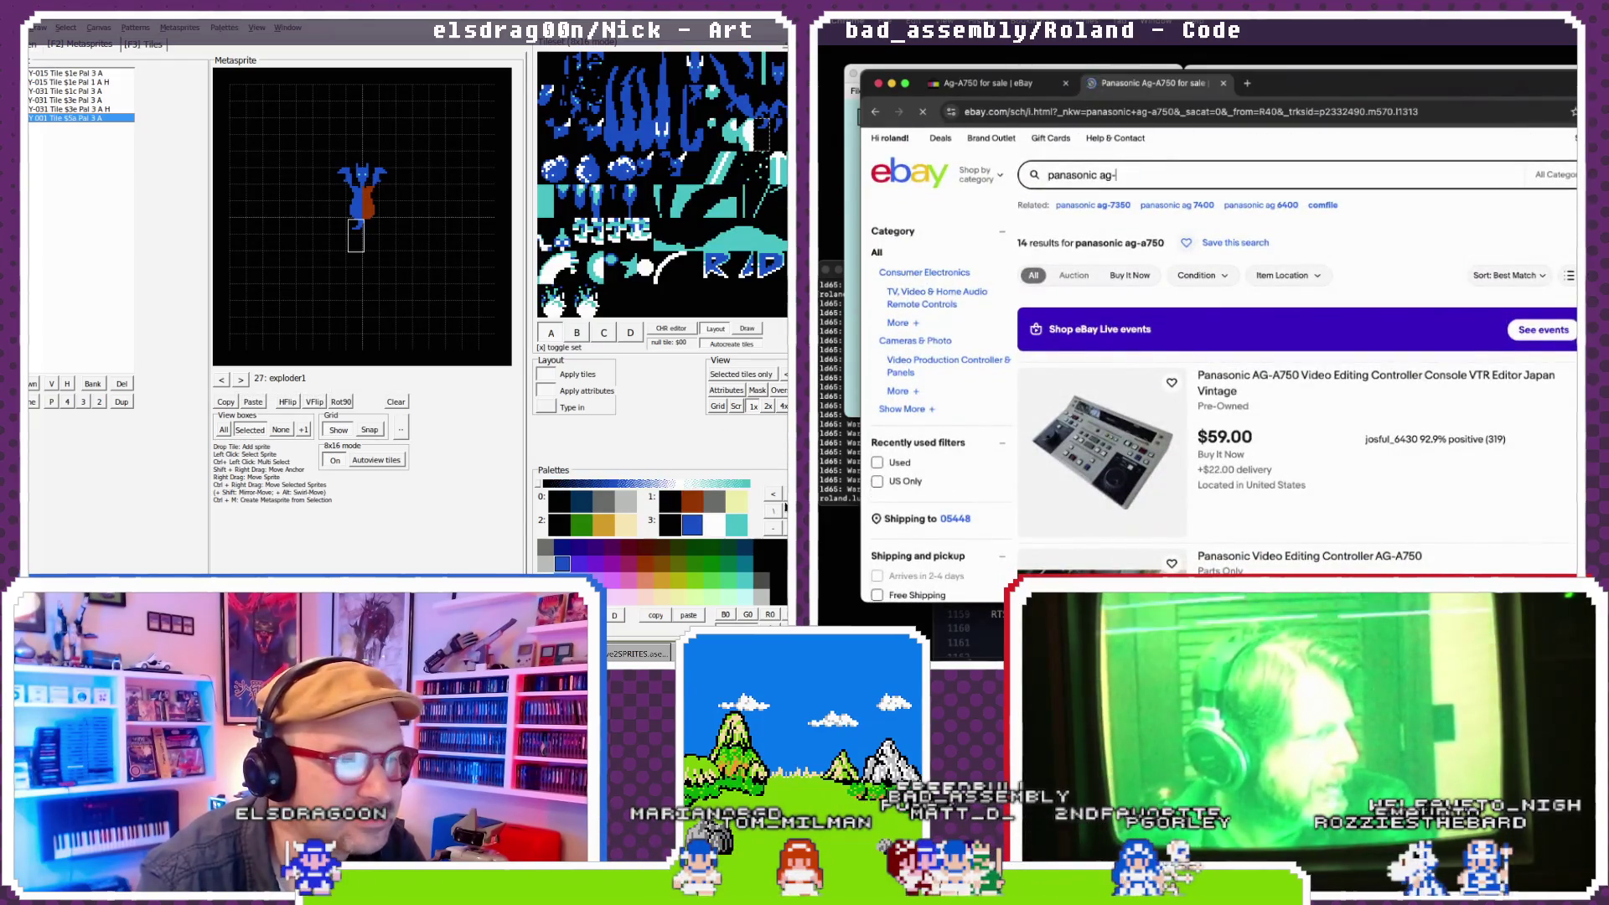
click(709, 504)
click(362, 212)
click(716, 494)
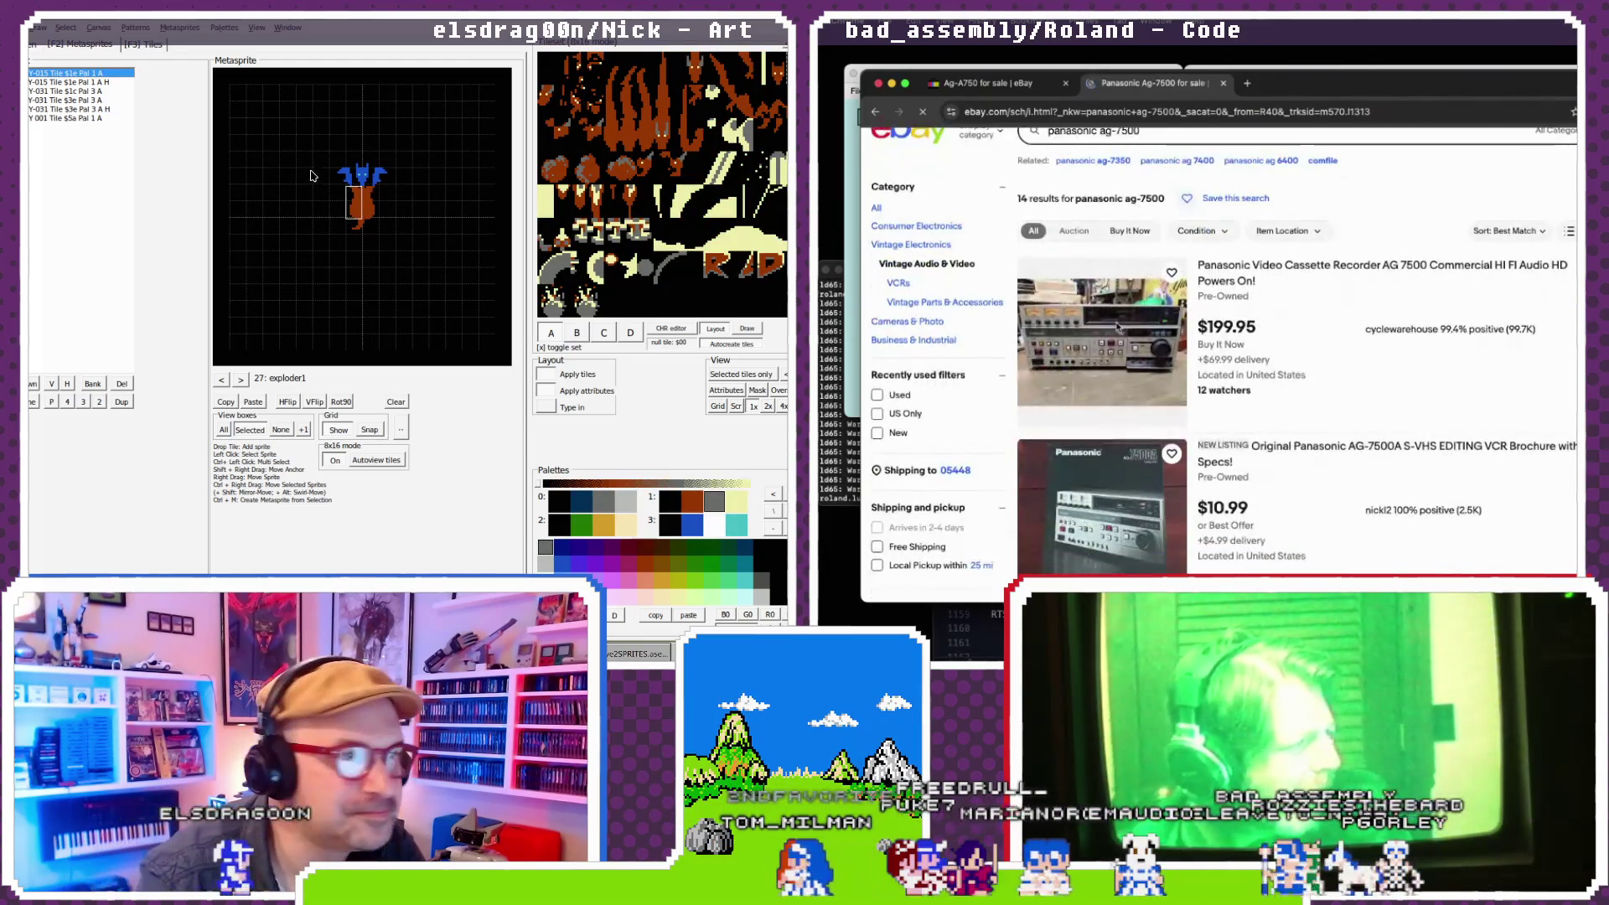
- Open the first AG-7500 listing in a new tab and set tiles $1c and $3e to palette 1
click(1240, 287)
click(361, 167)
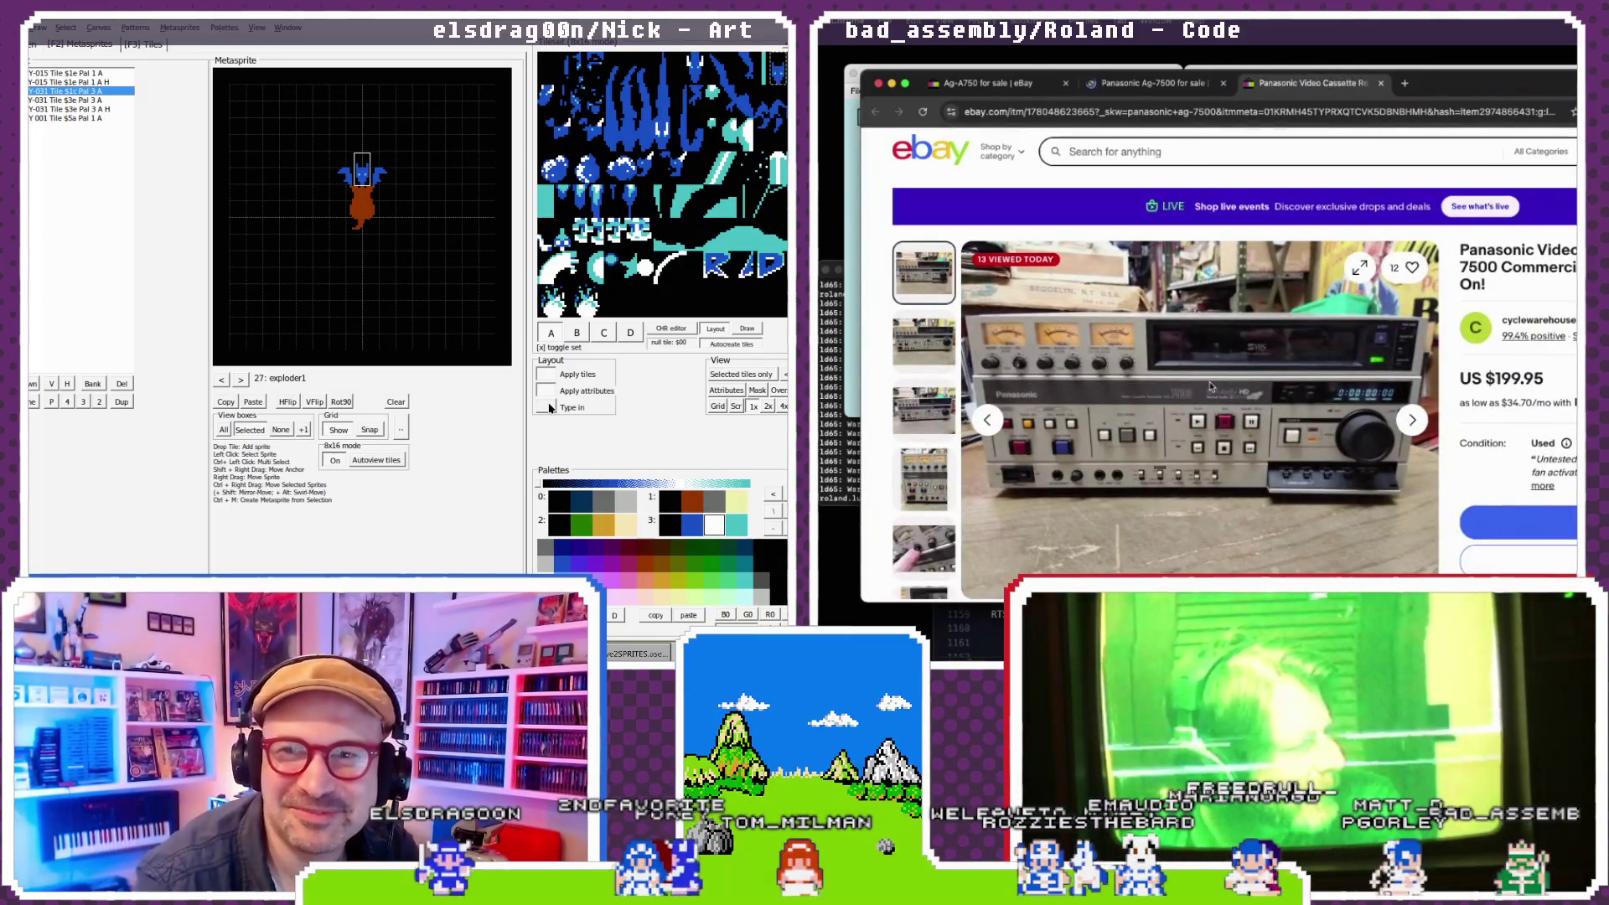
click(670, 500)
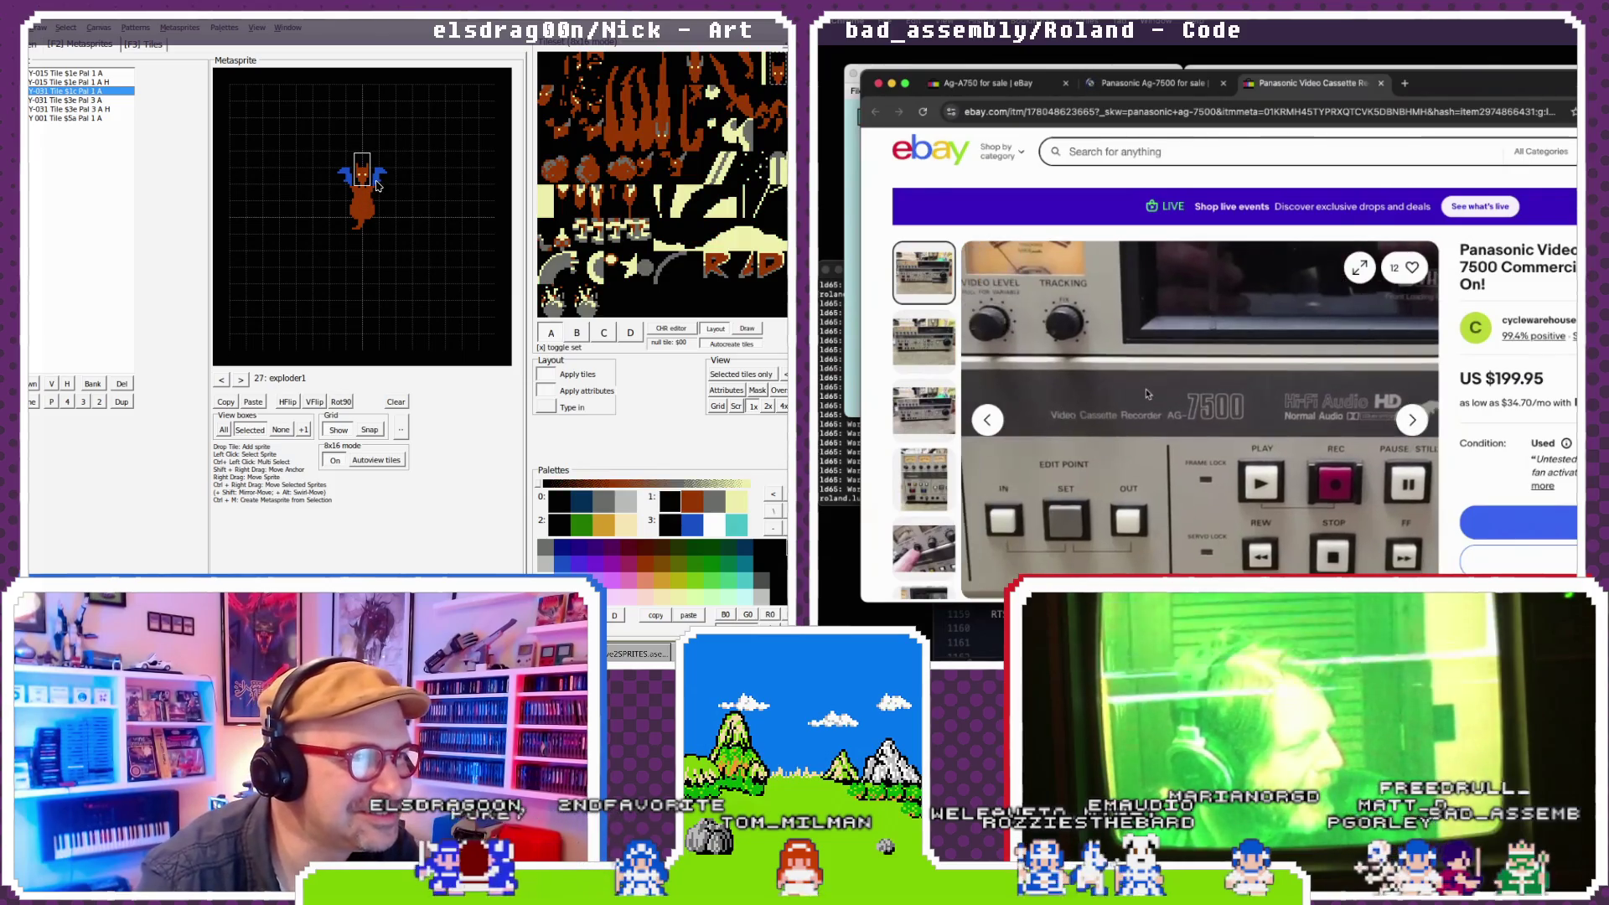
key(Down)
click(698, 501)
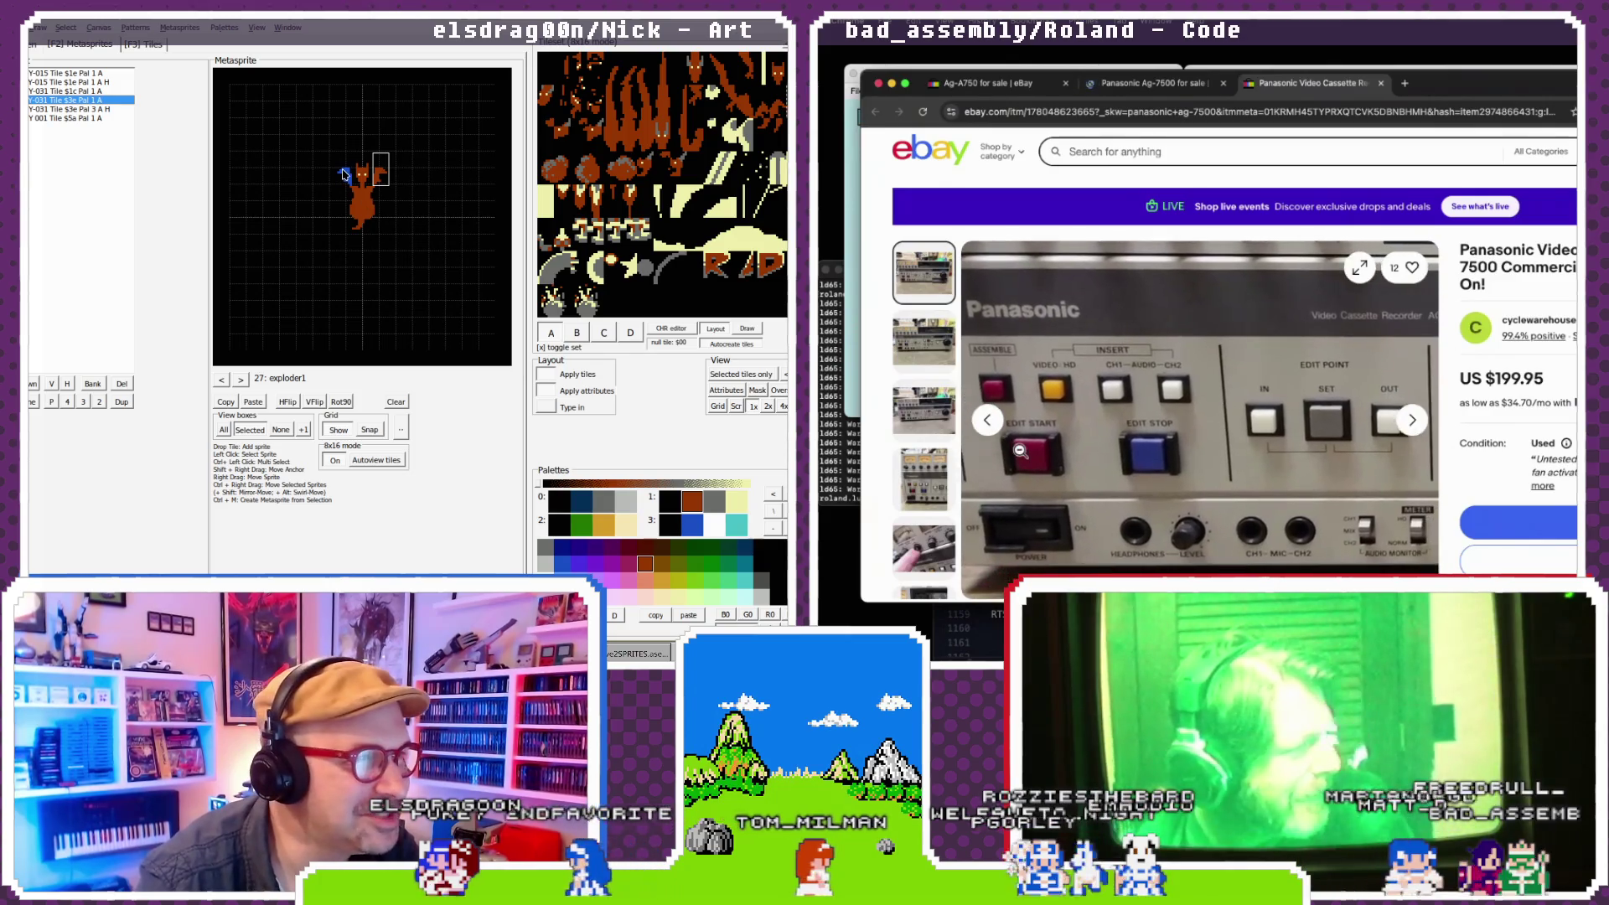
key(Down)
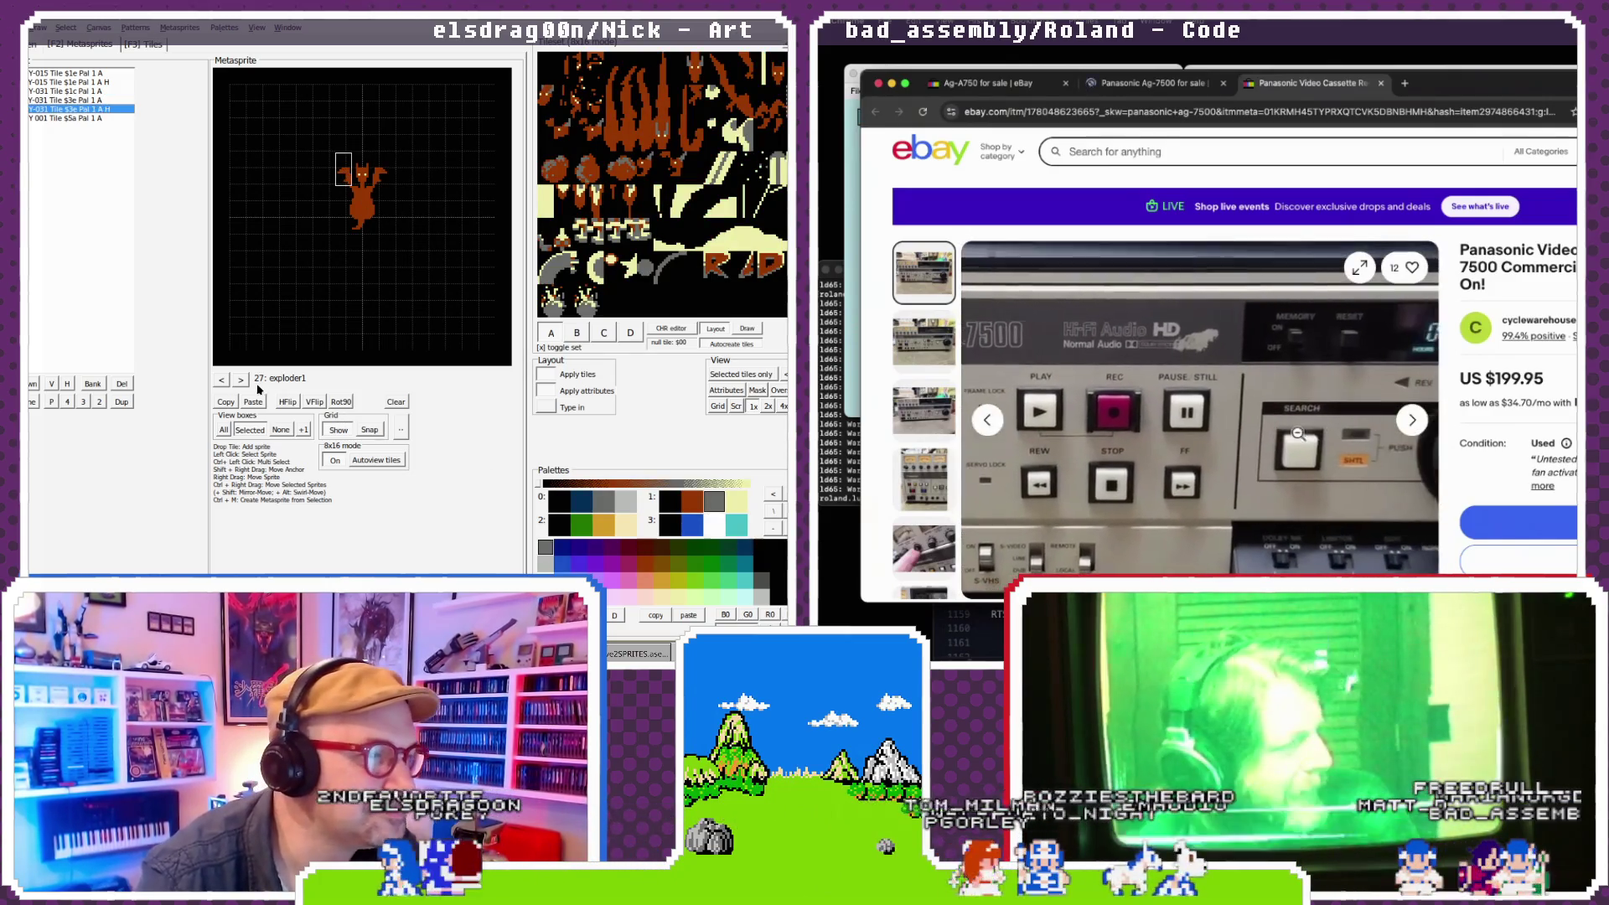
- Page through the AG-7500 listing photos to the switch-panel close-up and rear-panel shots
click(239, 381)
click(240, 381)
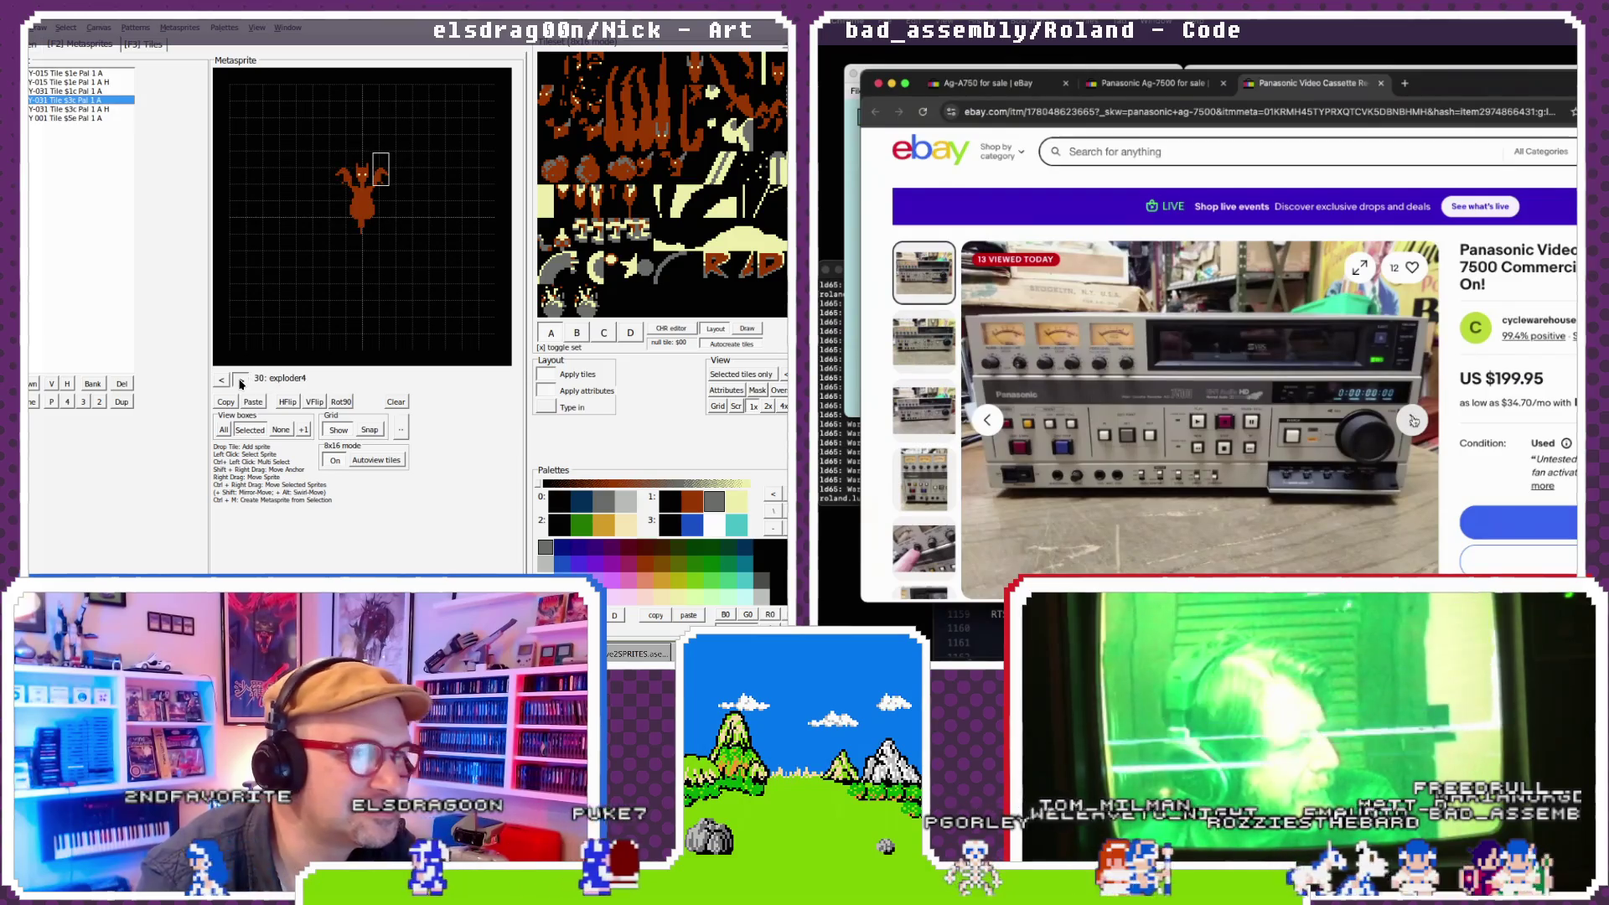
click(1413, 419)
click(1412, 419)
click(1412, 420)
click(1412, 420)
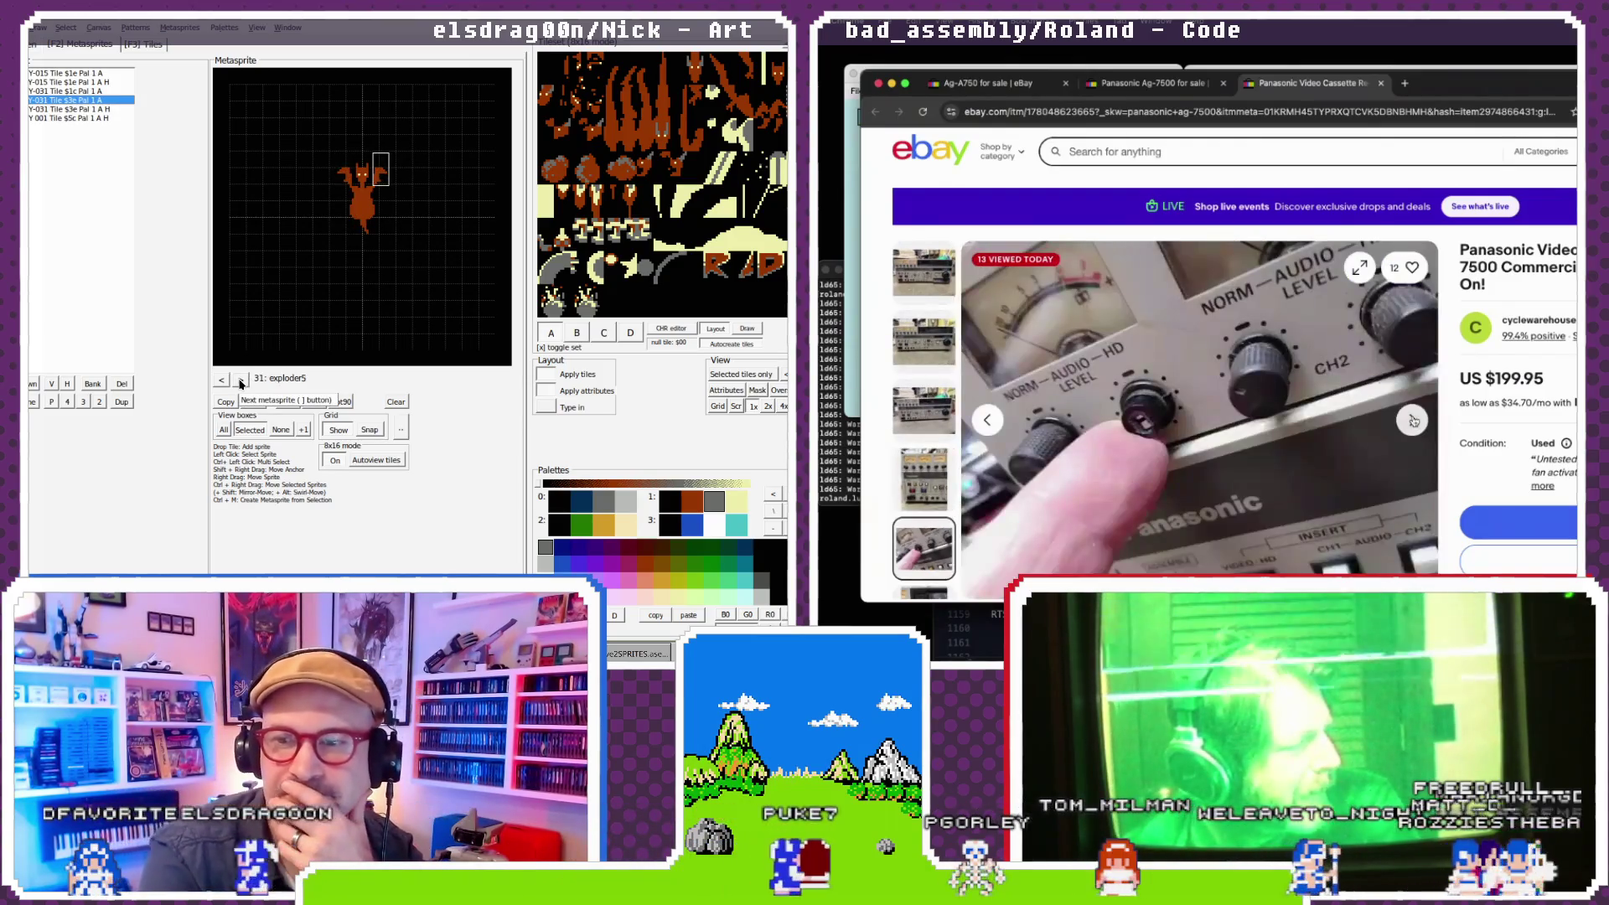
click(1412, 420)
click(1412, 420)
click(1412, 420)
click(1412, 419)
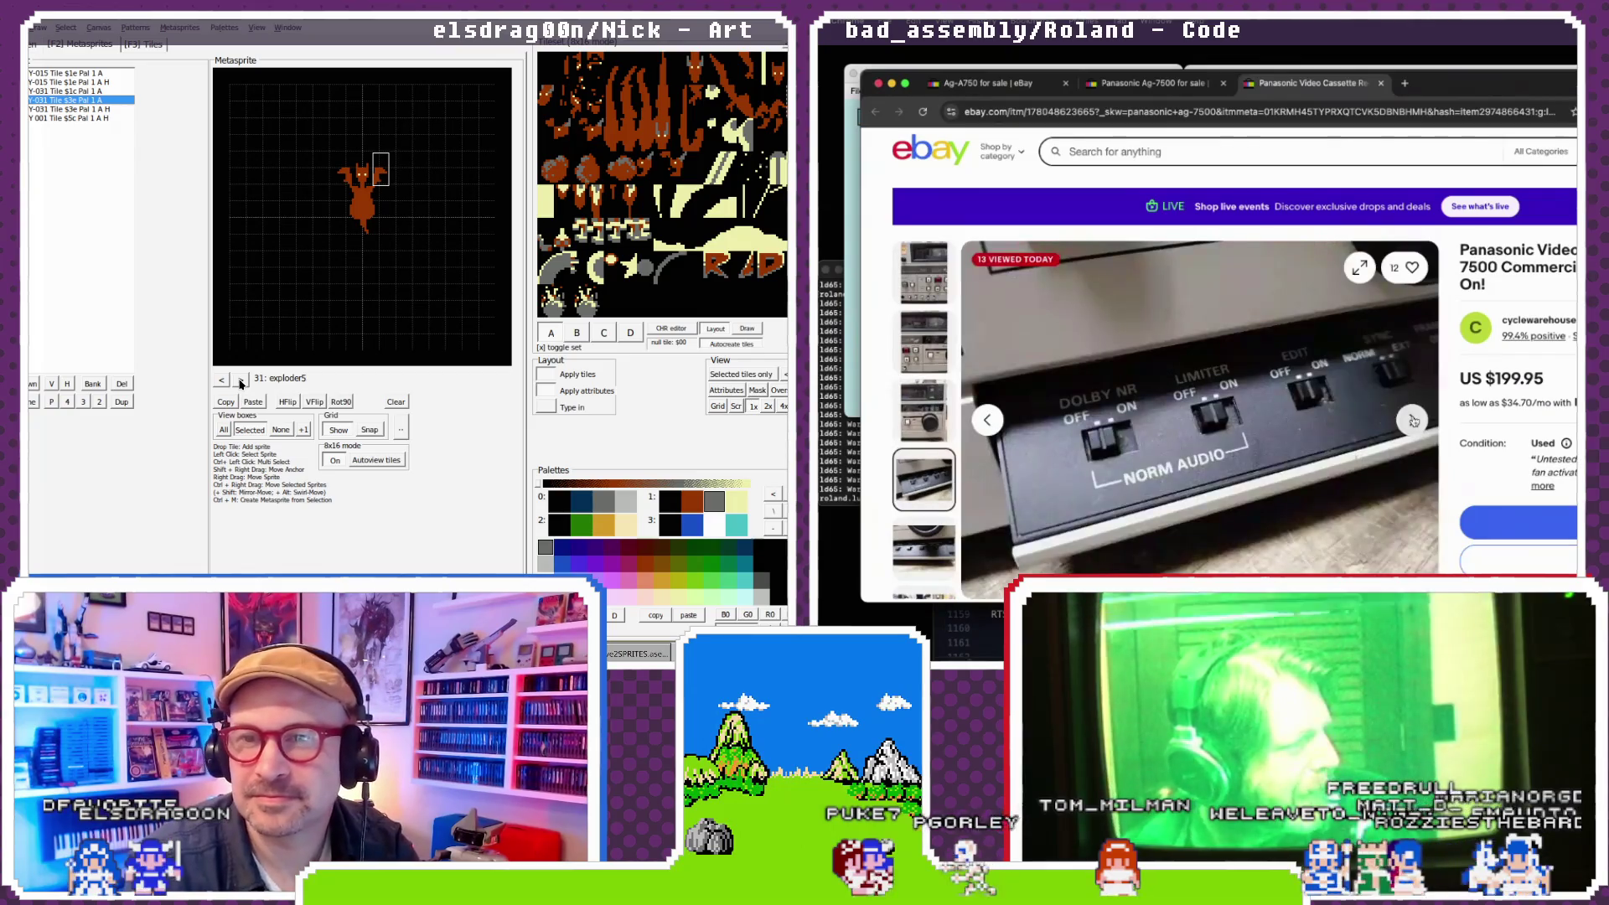
click(1413, 420)
click(1413, 420)
click(1412, 420)
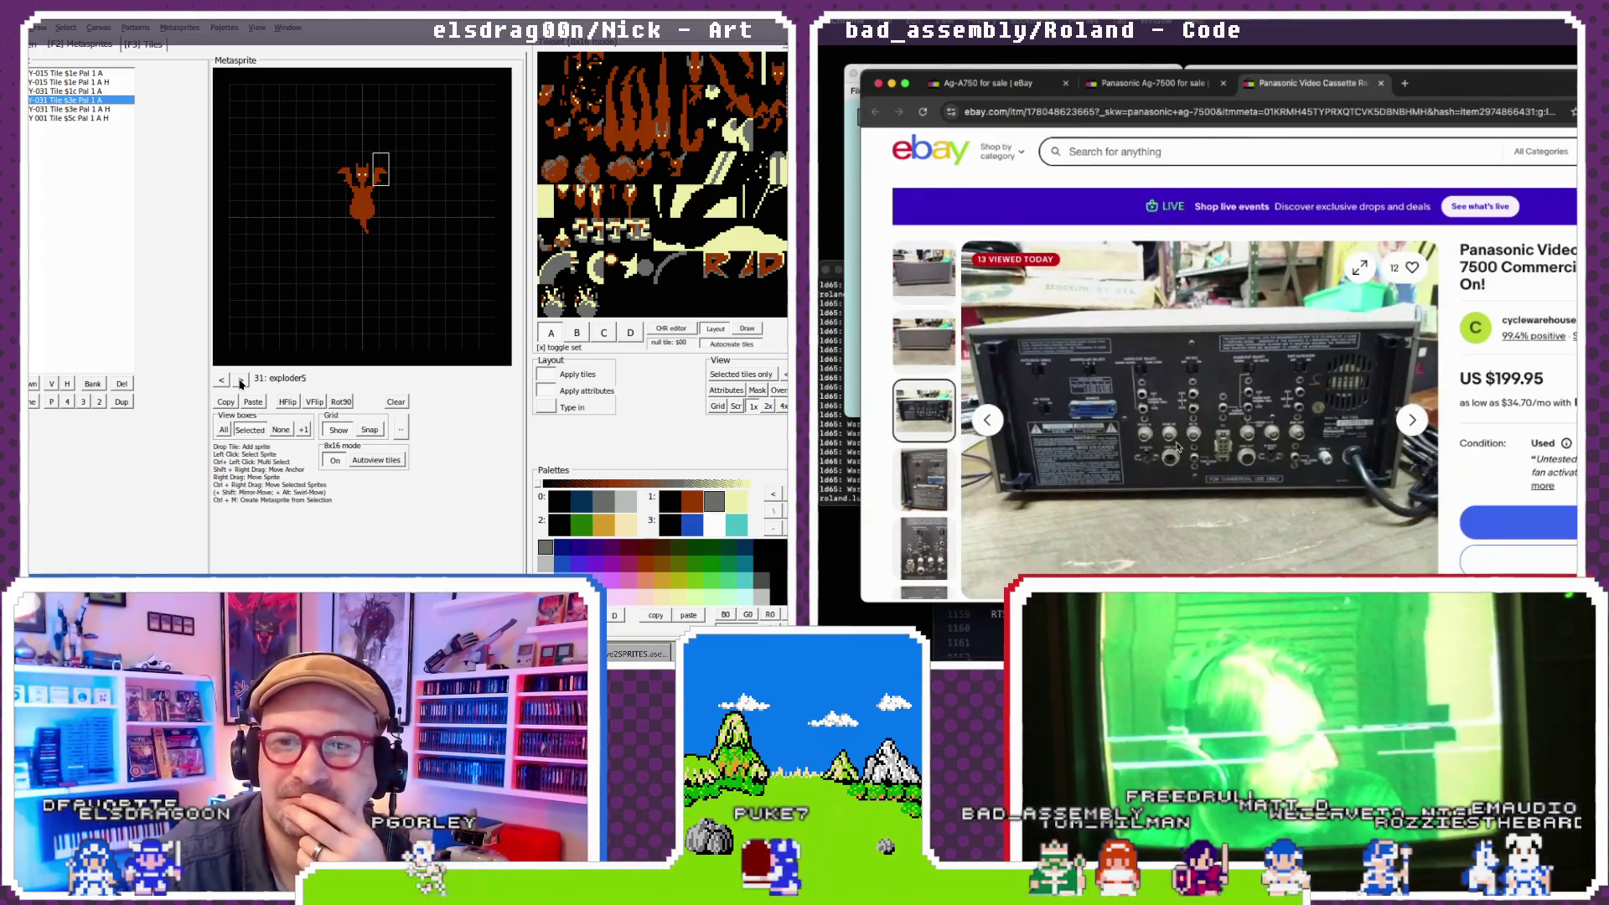
- Step forward through exploder7 and chargeshot_3 to RADexplode2 while paging the listing photos
click(241, 381)
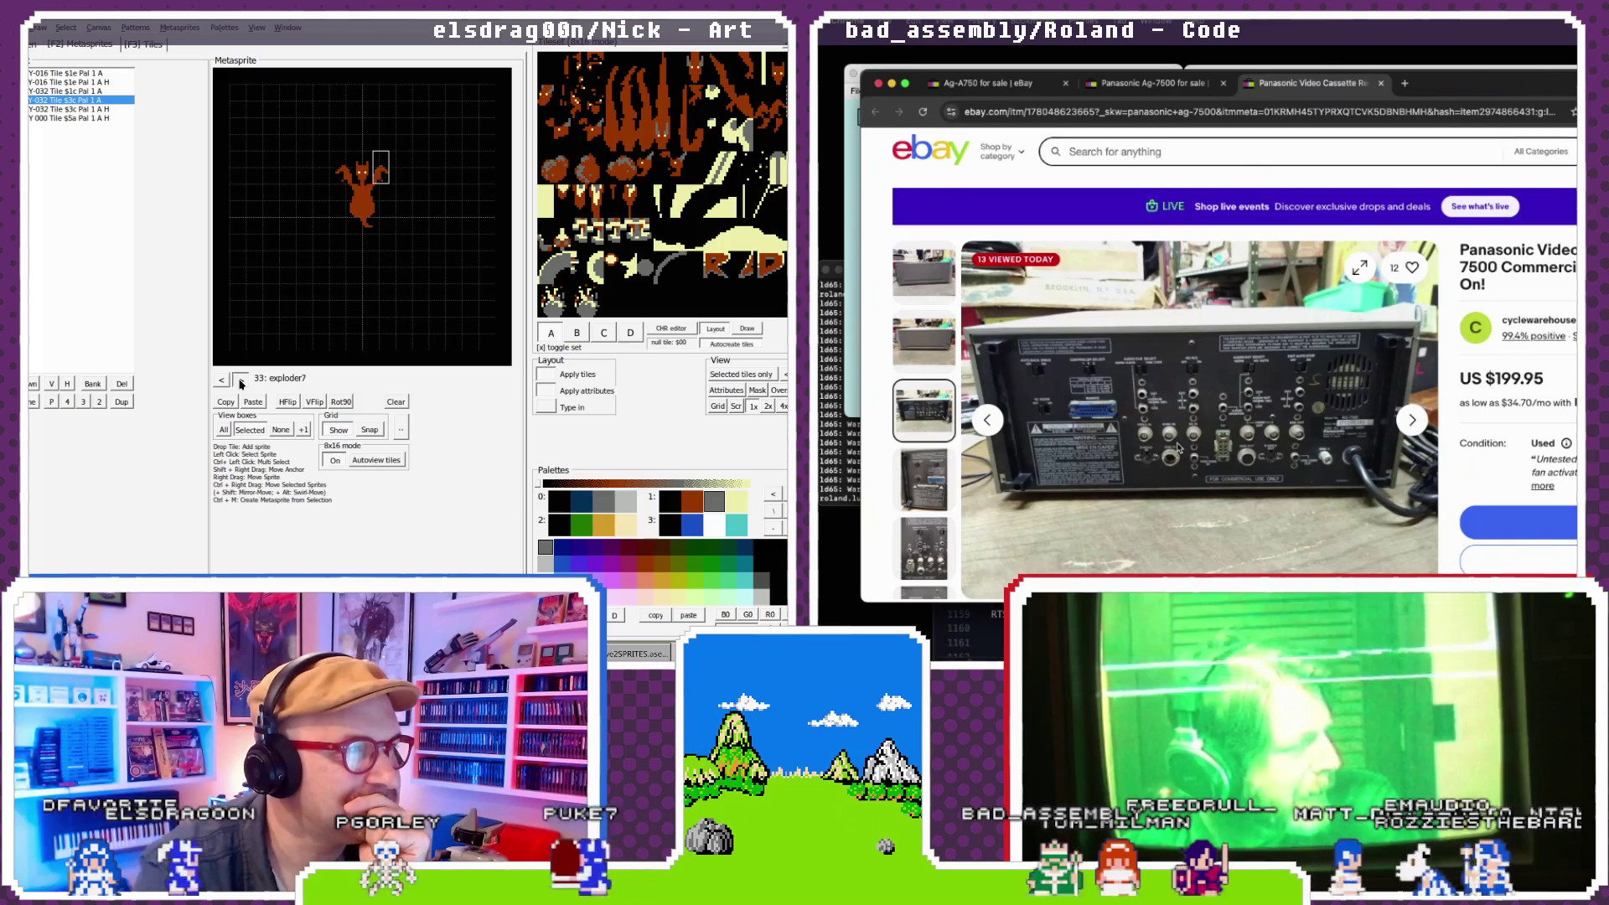
click(241, 381)
click(241, 381)
click(242, 382)
click(1413, 420)
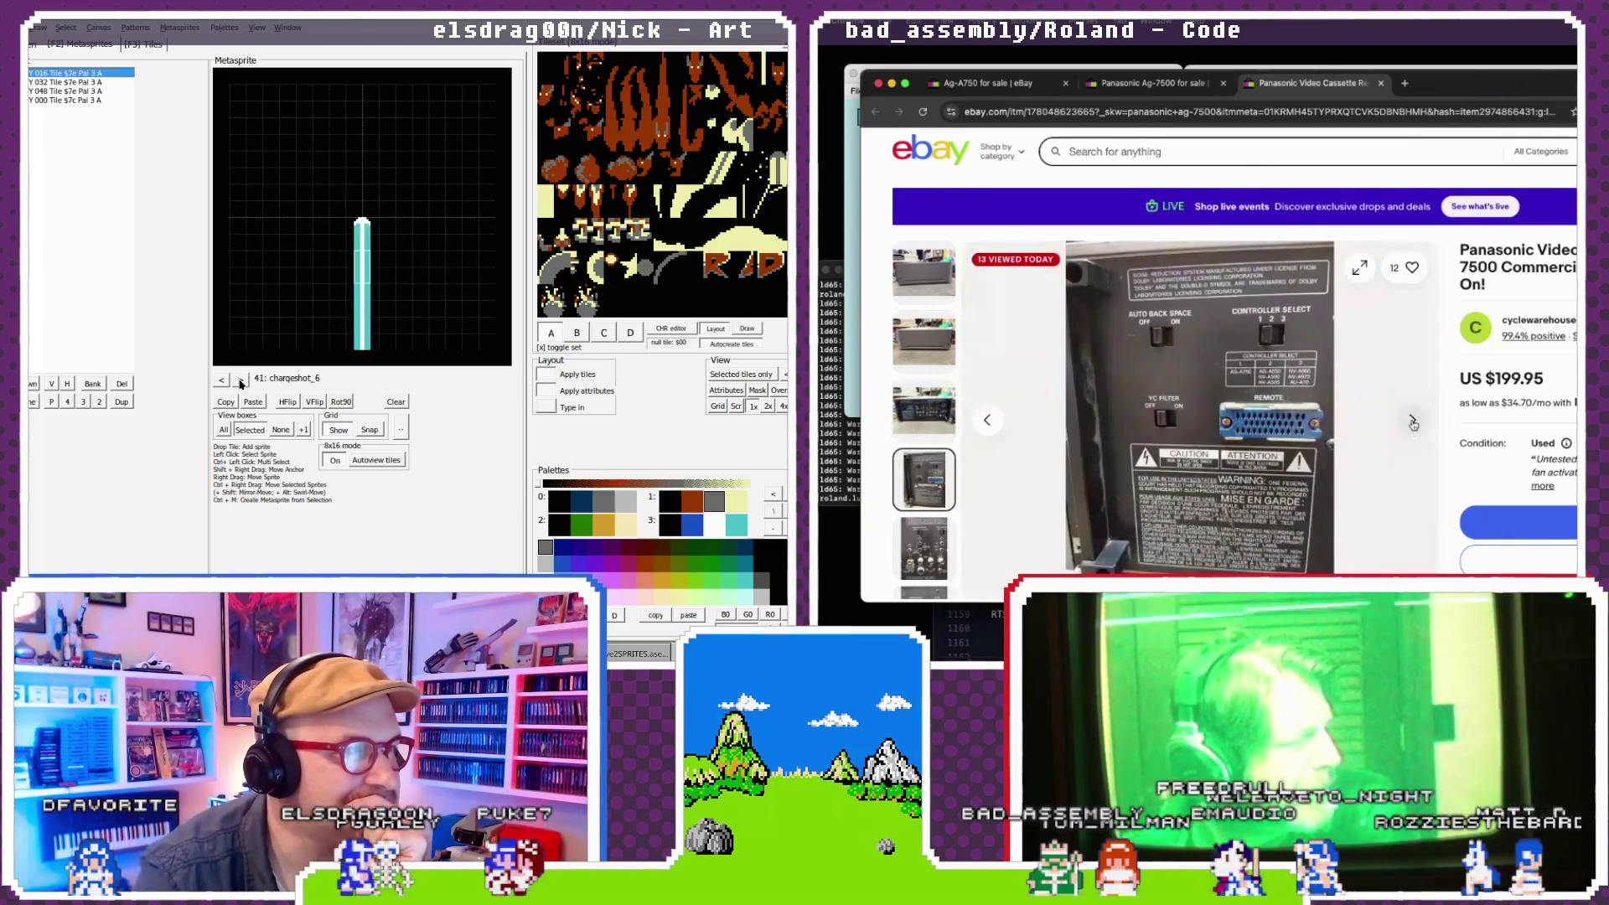
click(242, 381)
click(1413, 423)
click(241, 381)
click(1413, 423)
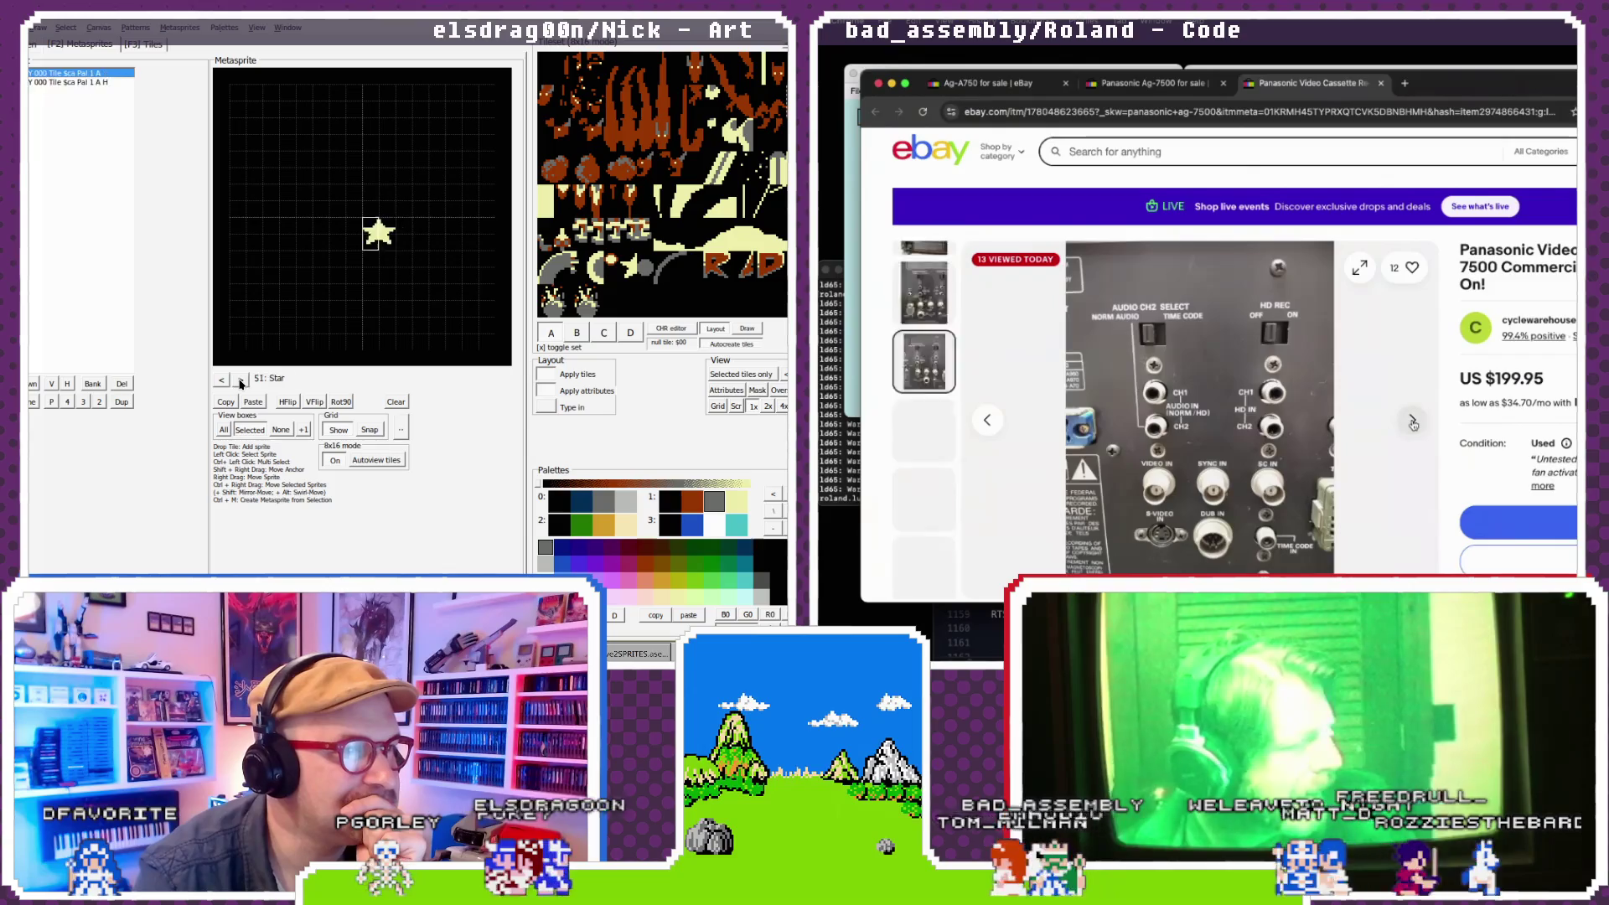
click(241, 382)
click(1412, 423)
- Continue through kitedragon_grab2 to exploder_death, then close the AG-7500 listing tab
click(242, 381)
click(1413, 423)
click(241, 381)
click(1413, 421)
click(241, 381)
click(241, 381)
click(241, 381)
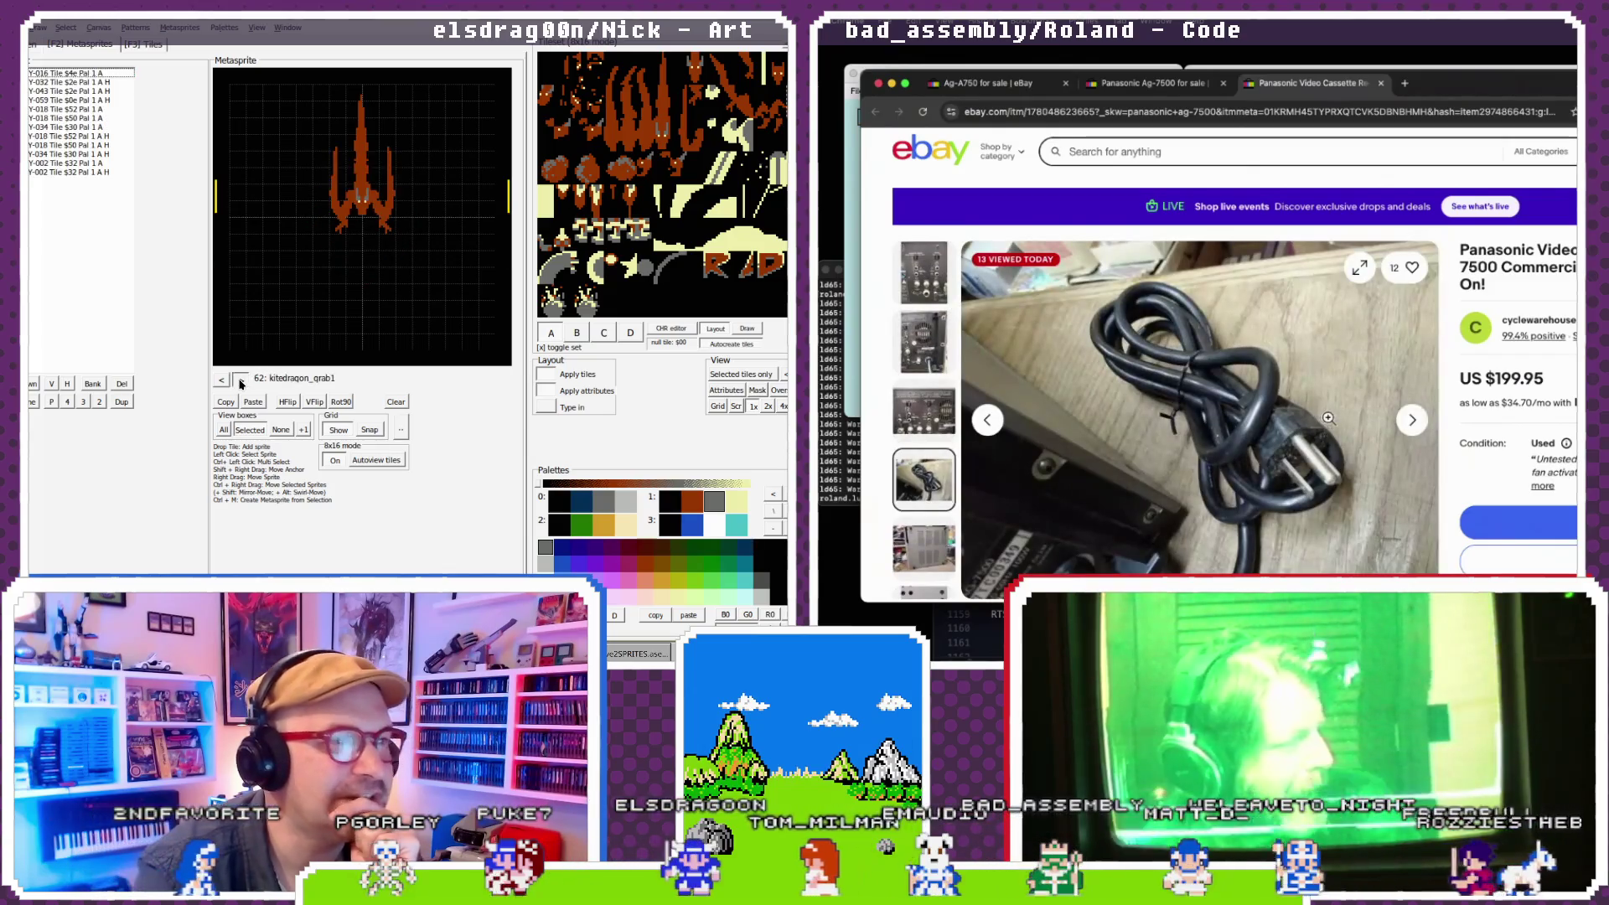
click(241, 381)
click(241, 381)
click(1413, 420)
click(1413, 419)
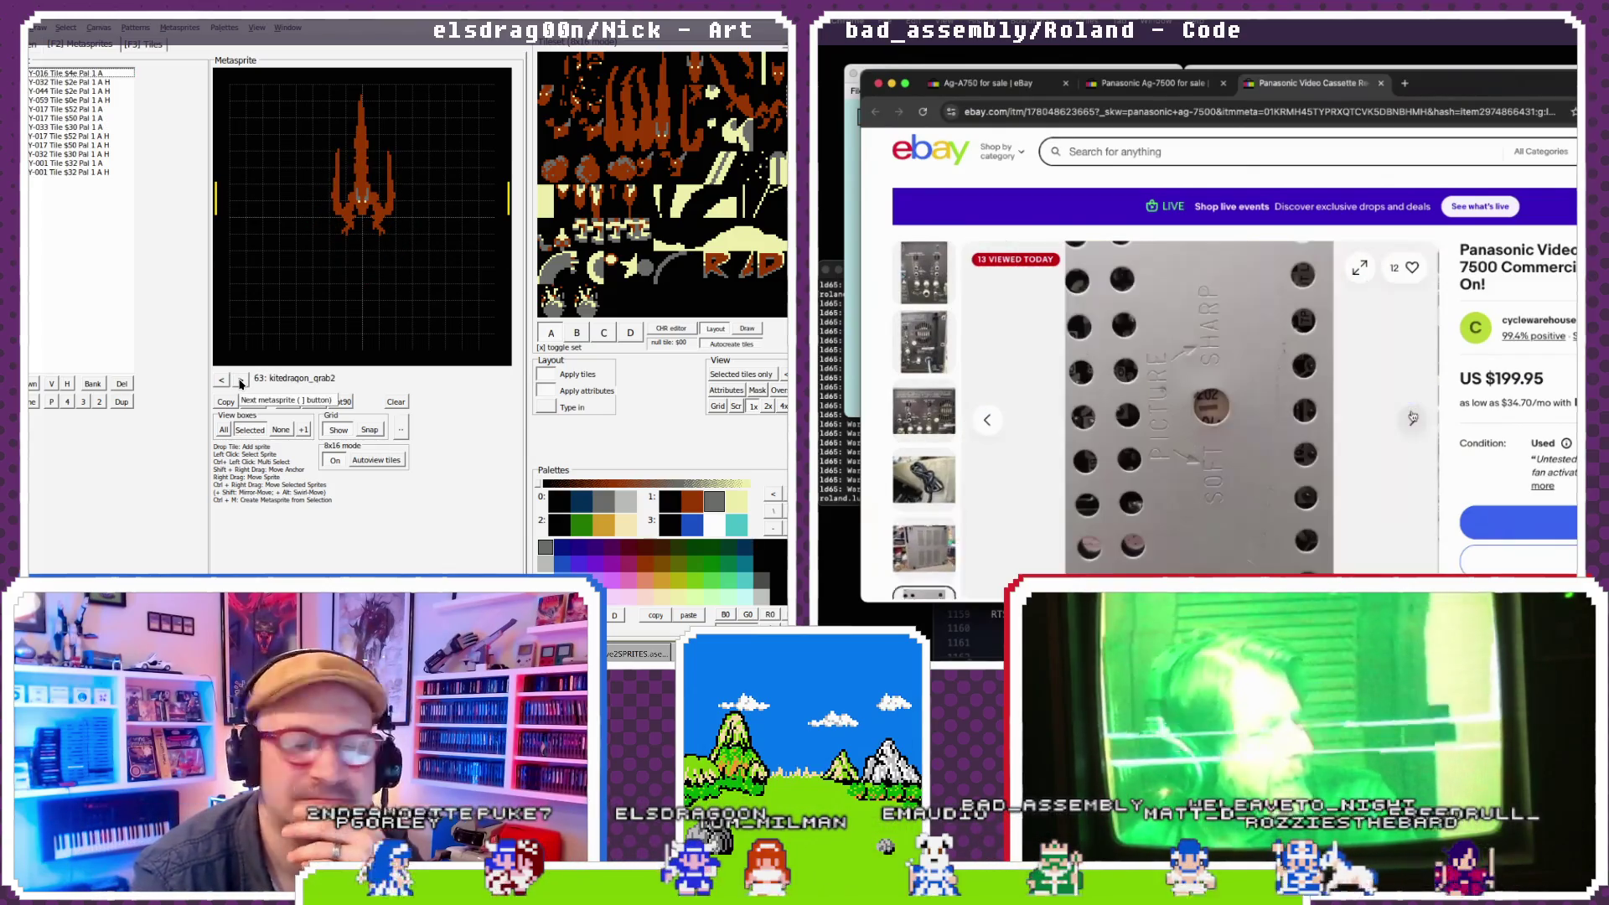
click(241, 381)
click(241, 381)
click(241, 382)
click(1412, 420)
click(242, 381)
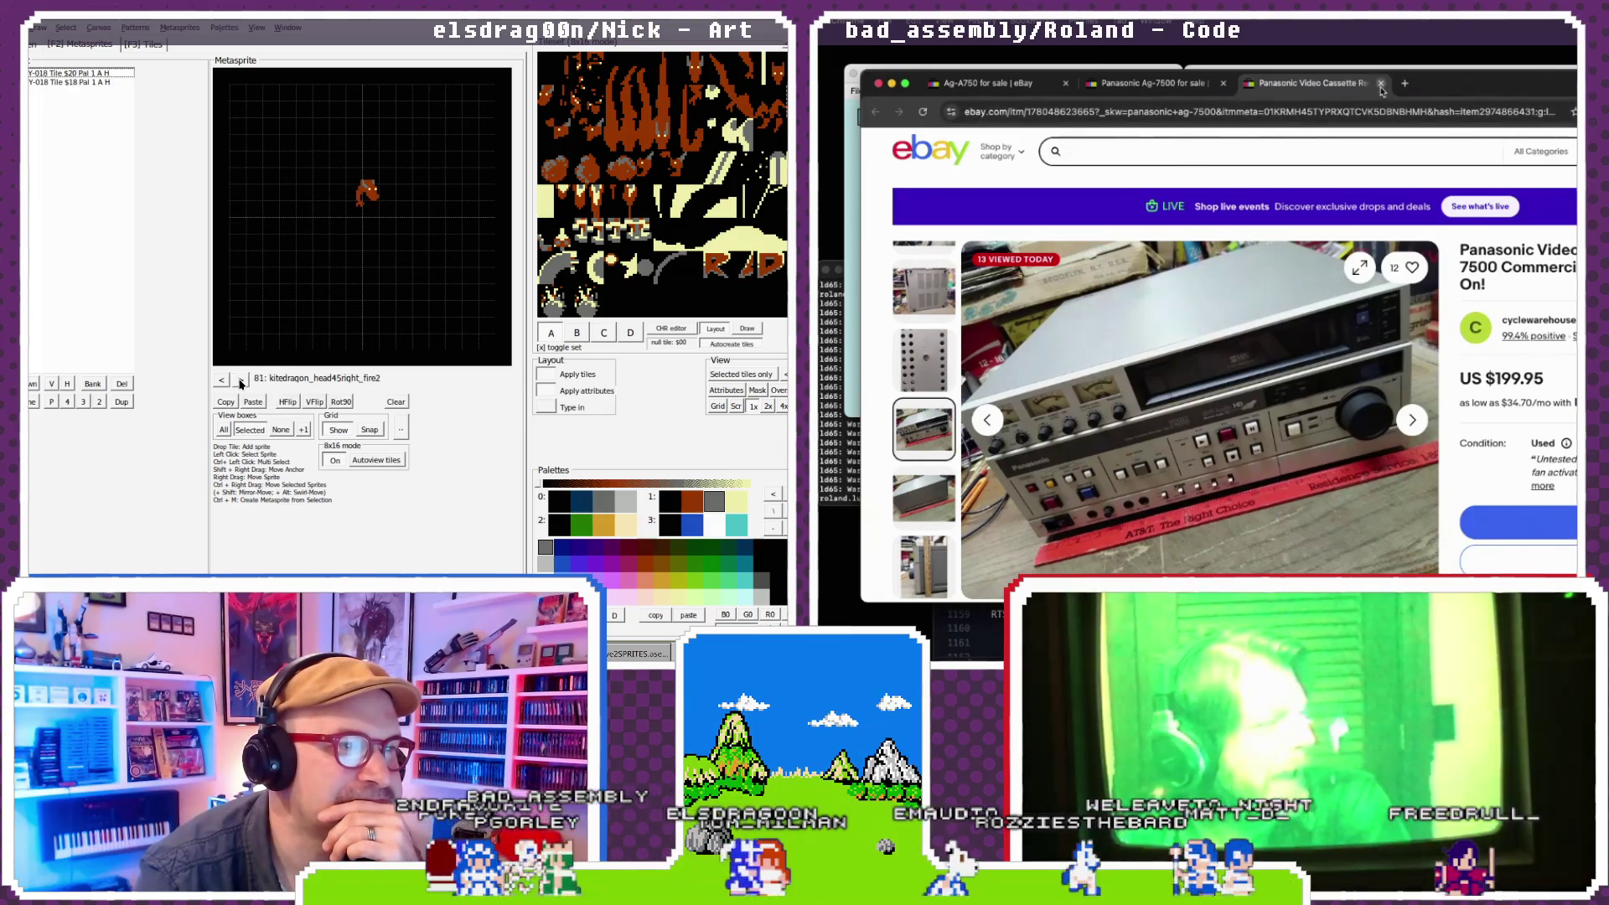
click(241, 381)
- Close the open listing tab and select the old search box text
key(super+w)
scroll(1249, 147, up, 1)
drag(1144, 174, 1039, 174)
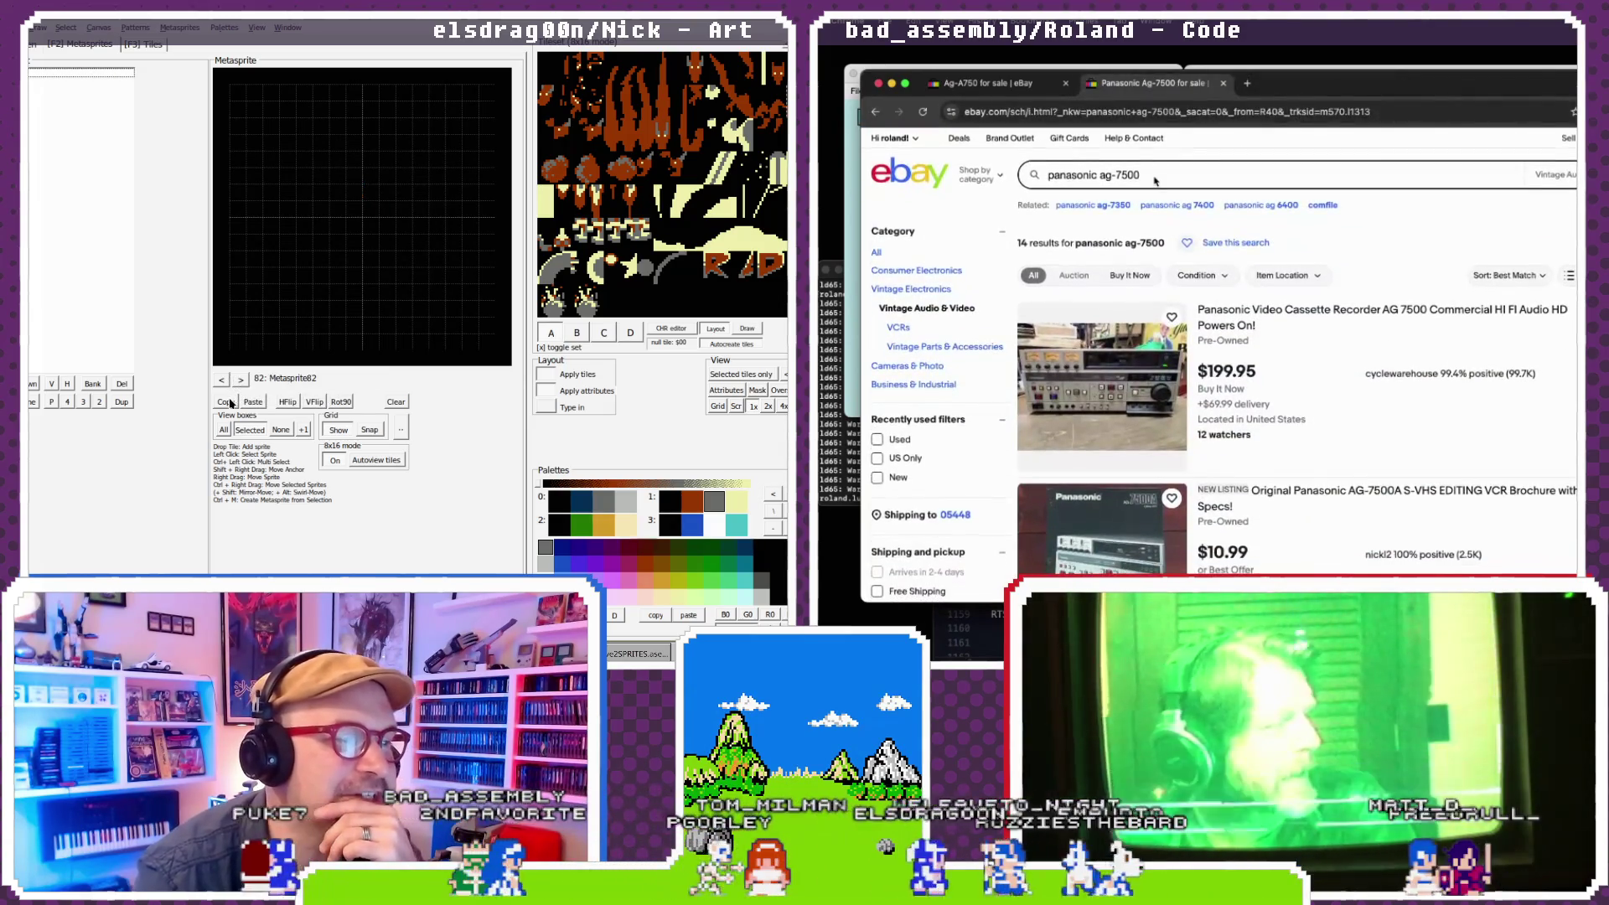
click(252, 402)
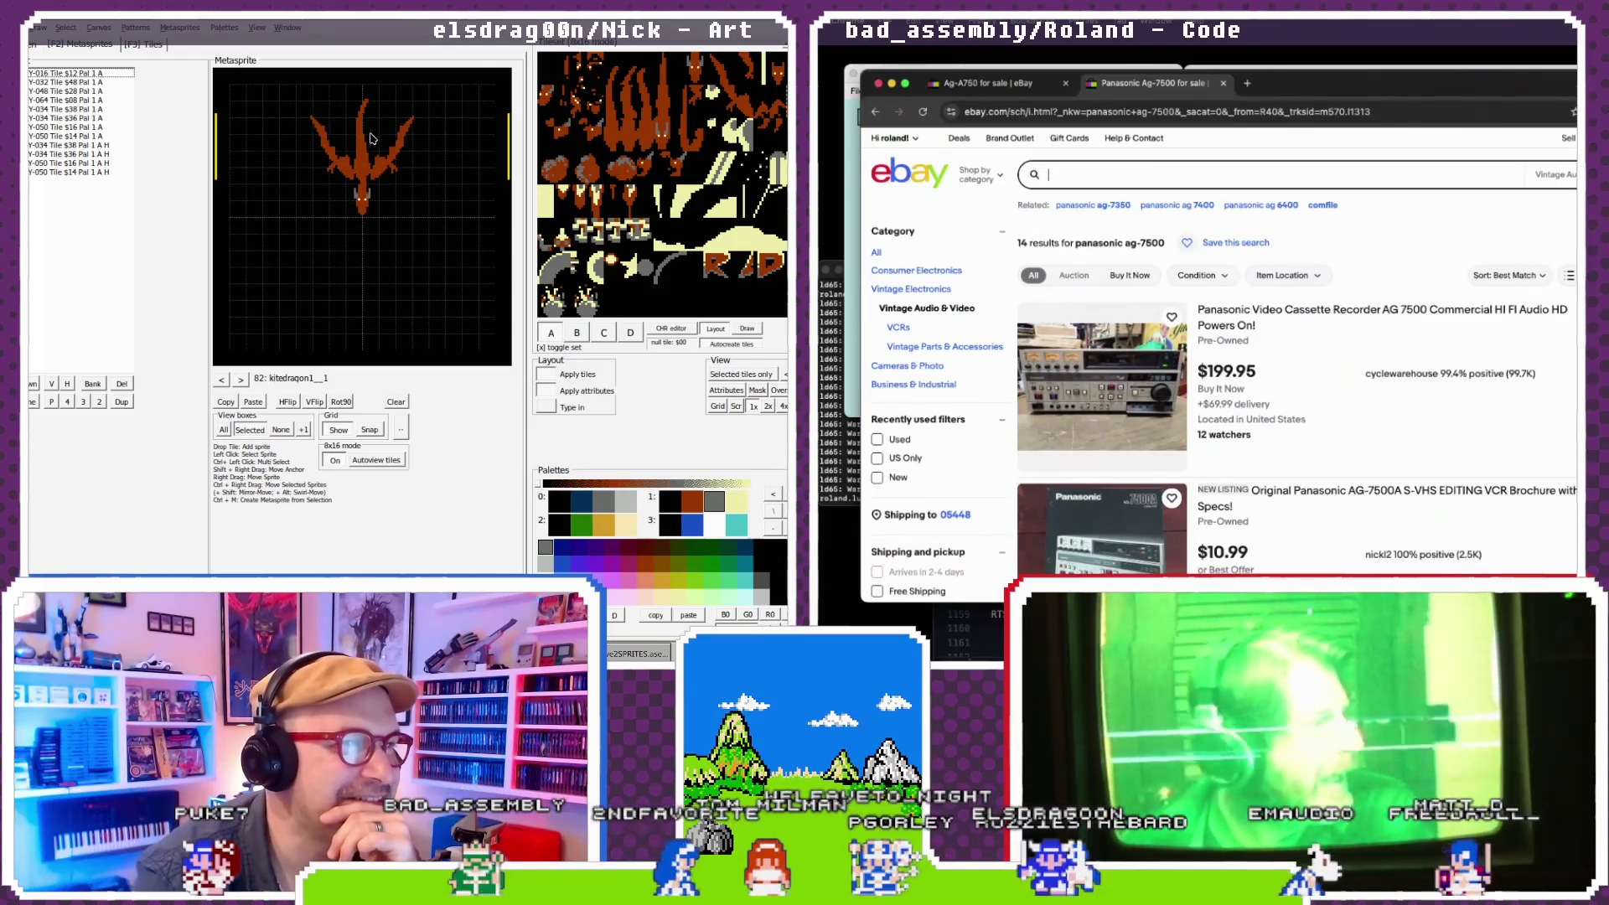
- Search eBay for 'sony umatic' while stepping back through metasprites to chargeshot_7
click(225, 379)
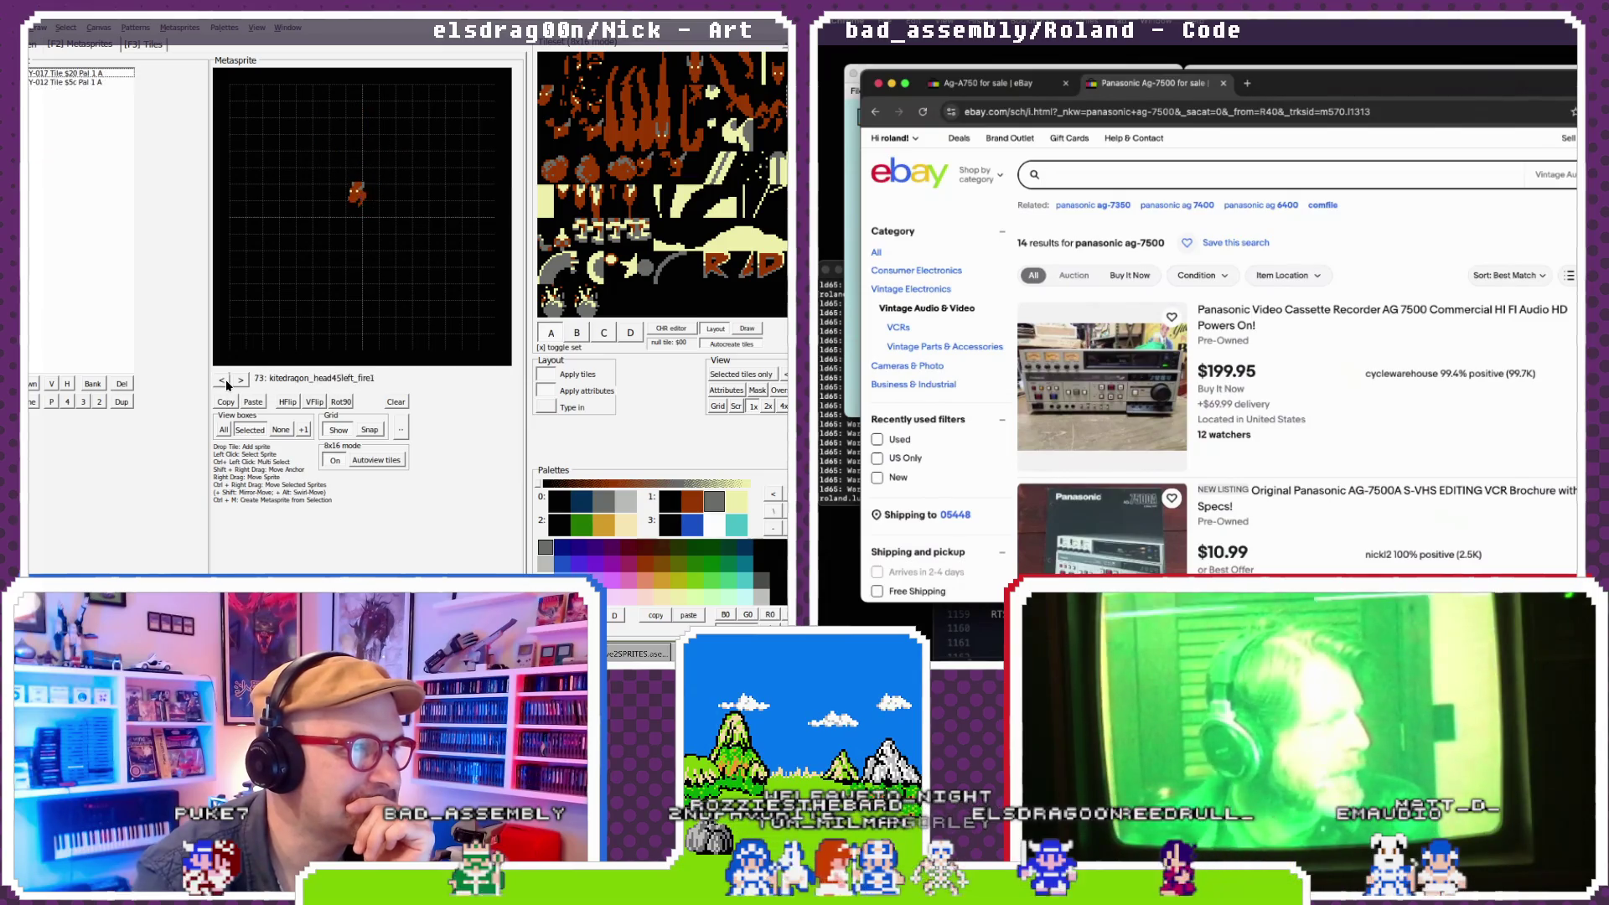
click(225, 380)
click(224, 379)
click(225, 380)
text(sony)
click(224, 379)
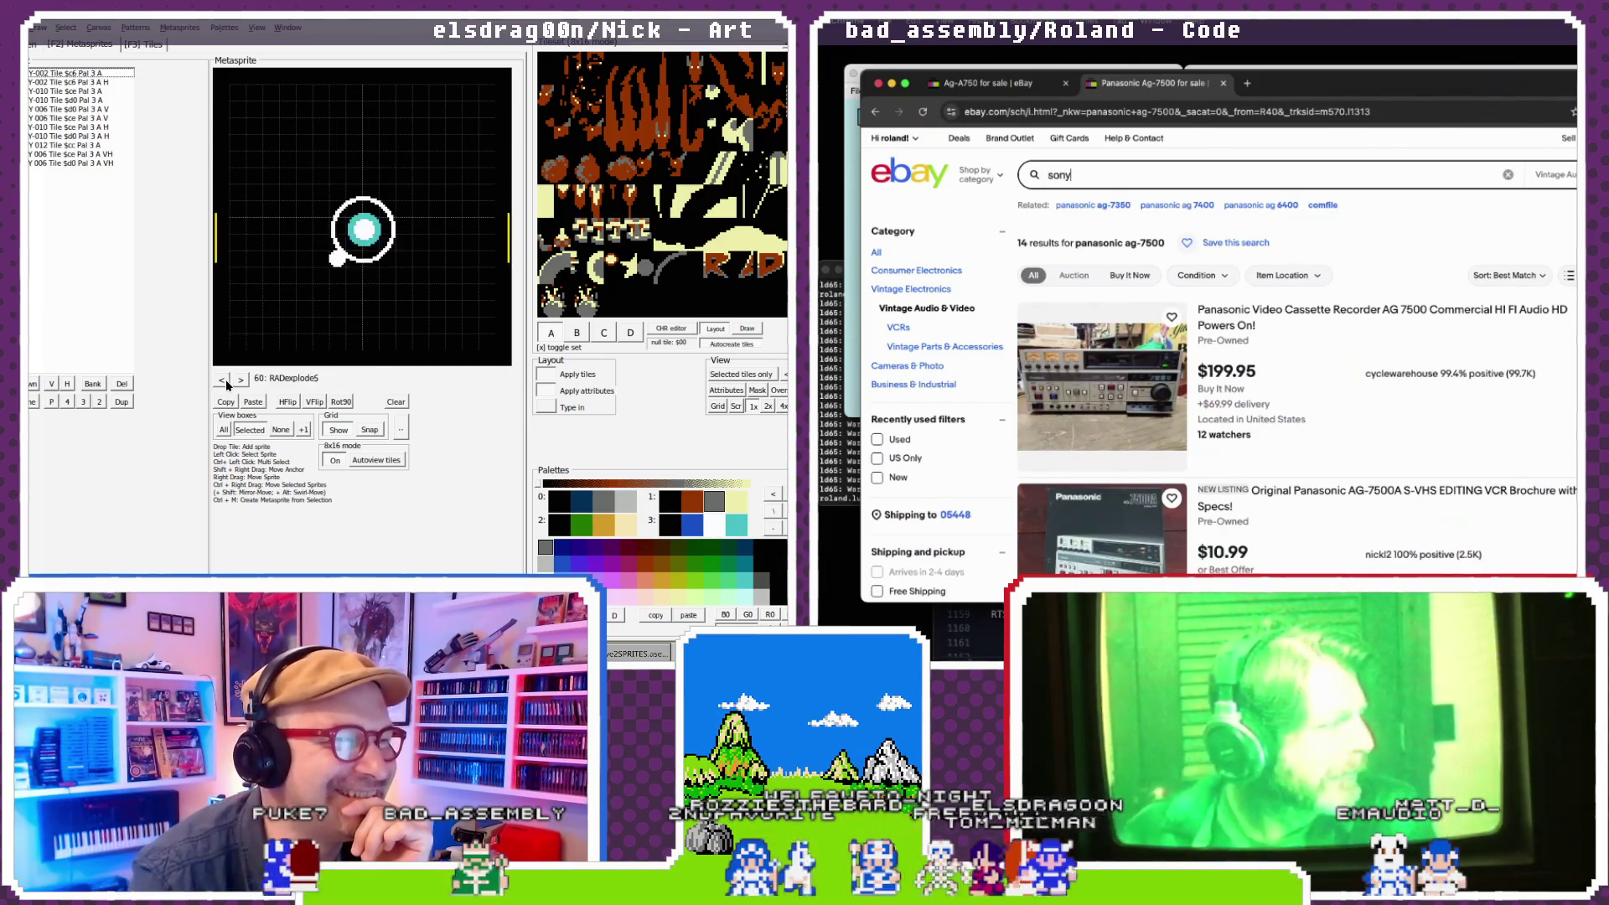
text(uma)
click(224, 380)
click(224, 380)
click(224, 380)
click(224, 380)
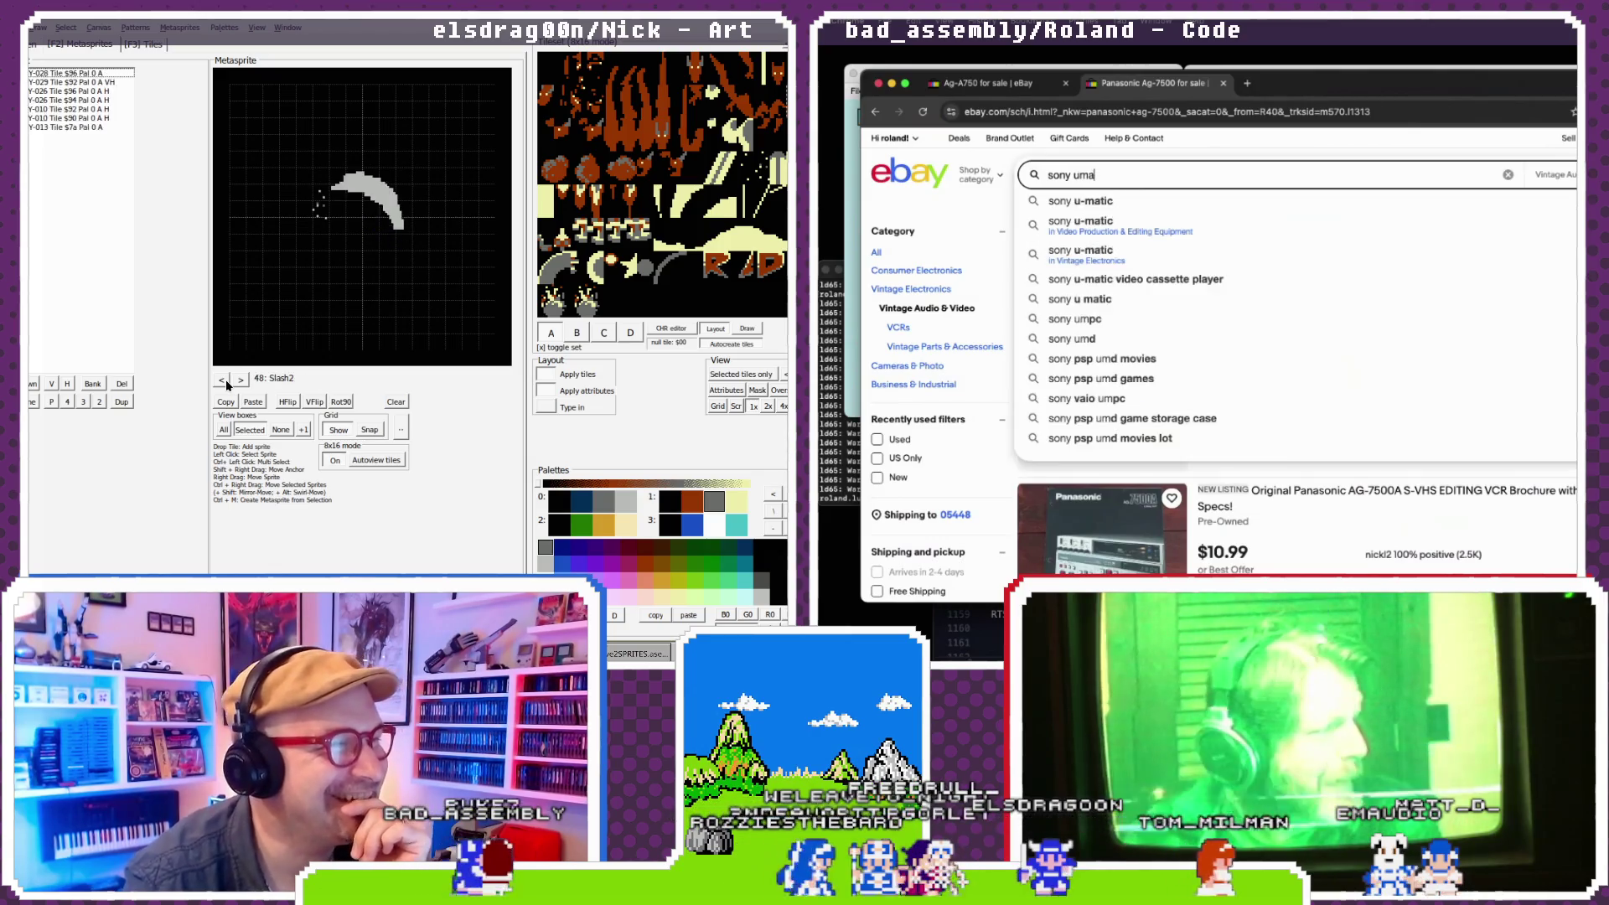
click(225, 379)
text(tic)
click(222, 379)
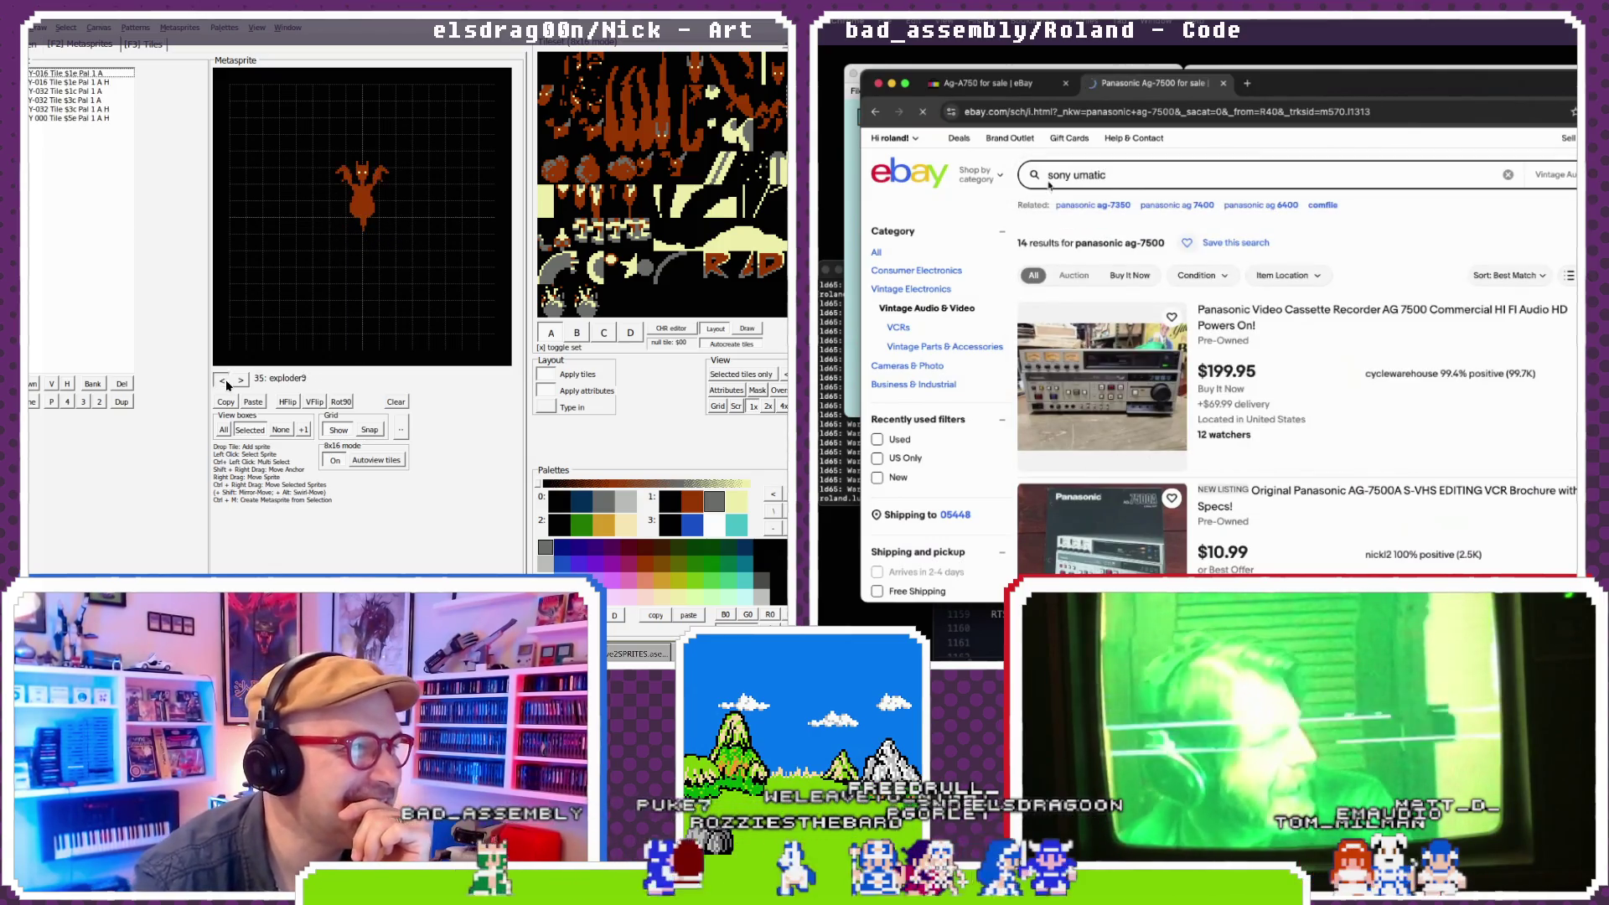
click(222, 380)
key(Return)
- Open the Sony VO-5800 result in a new tab, stepping back toward the kitedragon metasprites
click(222, 380)
click(222, 379)
click(224, 380)
scroll(1207, 348, down, 5)
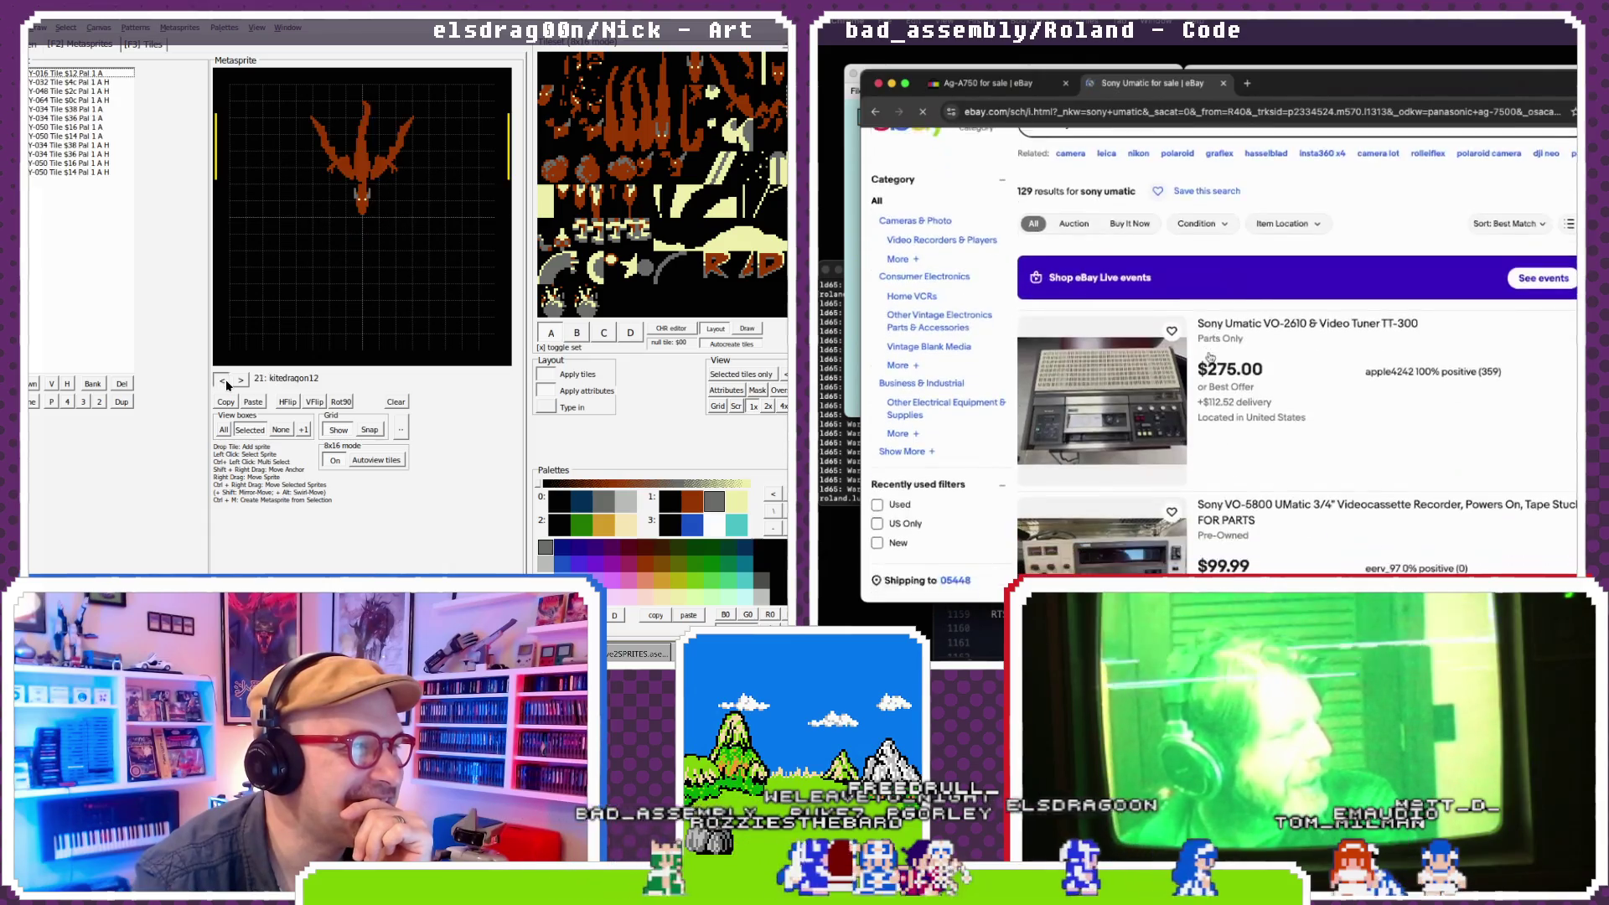
key(super+t)
click(225, 379)
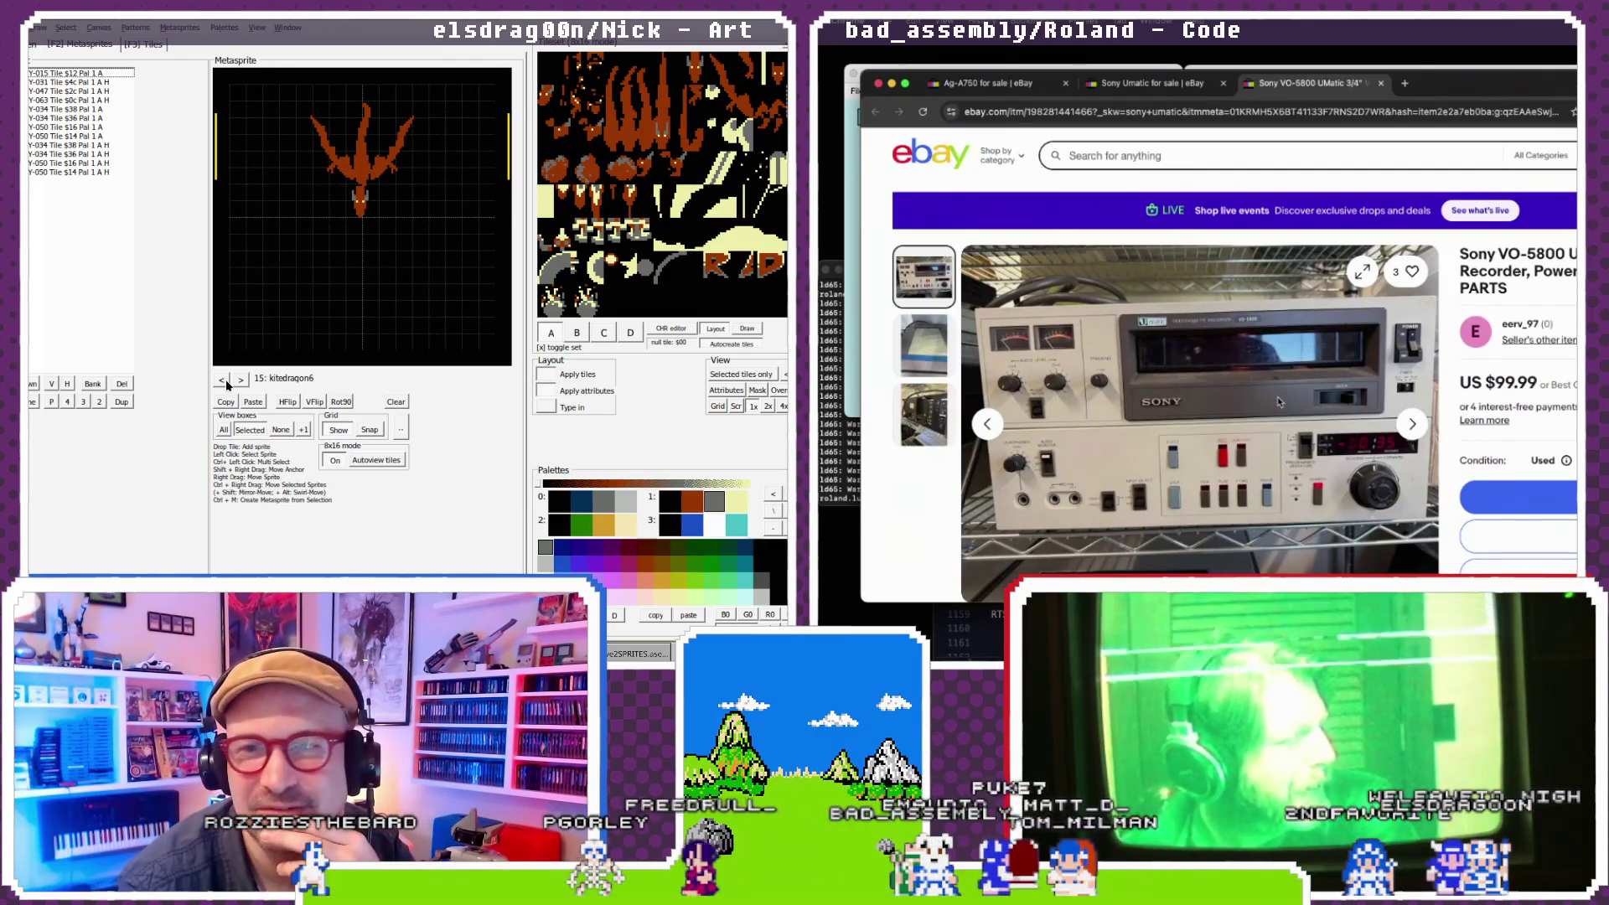
click(222, 380)
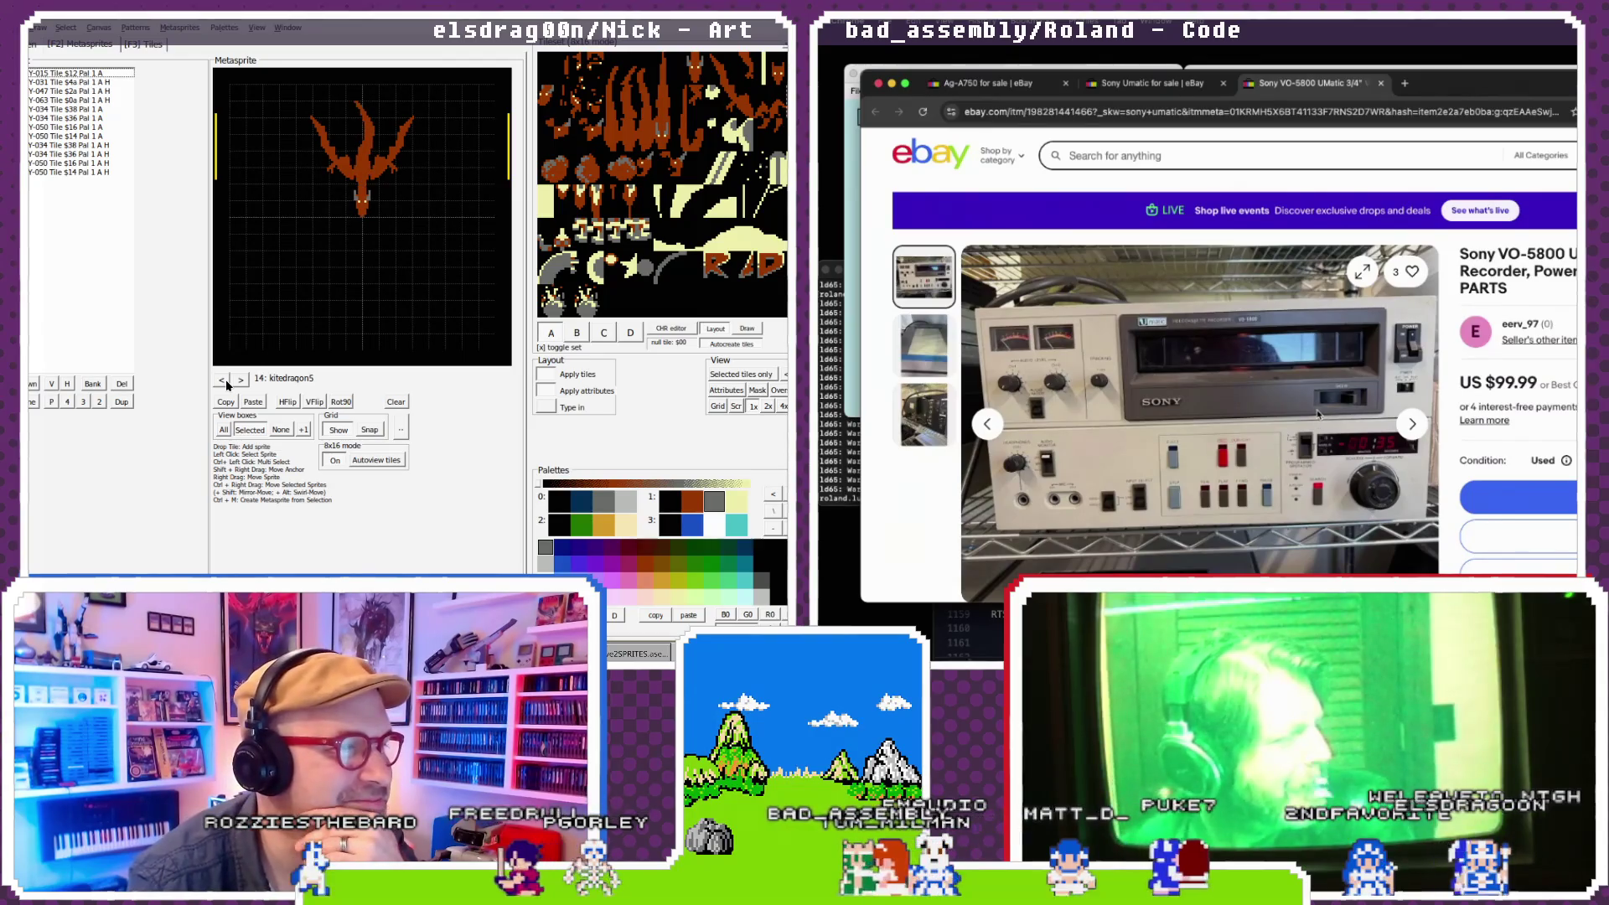
click(223, 379)
click(223, 380)
click(223, 379)
click(223, 379)
click(224, 379)
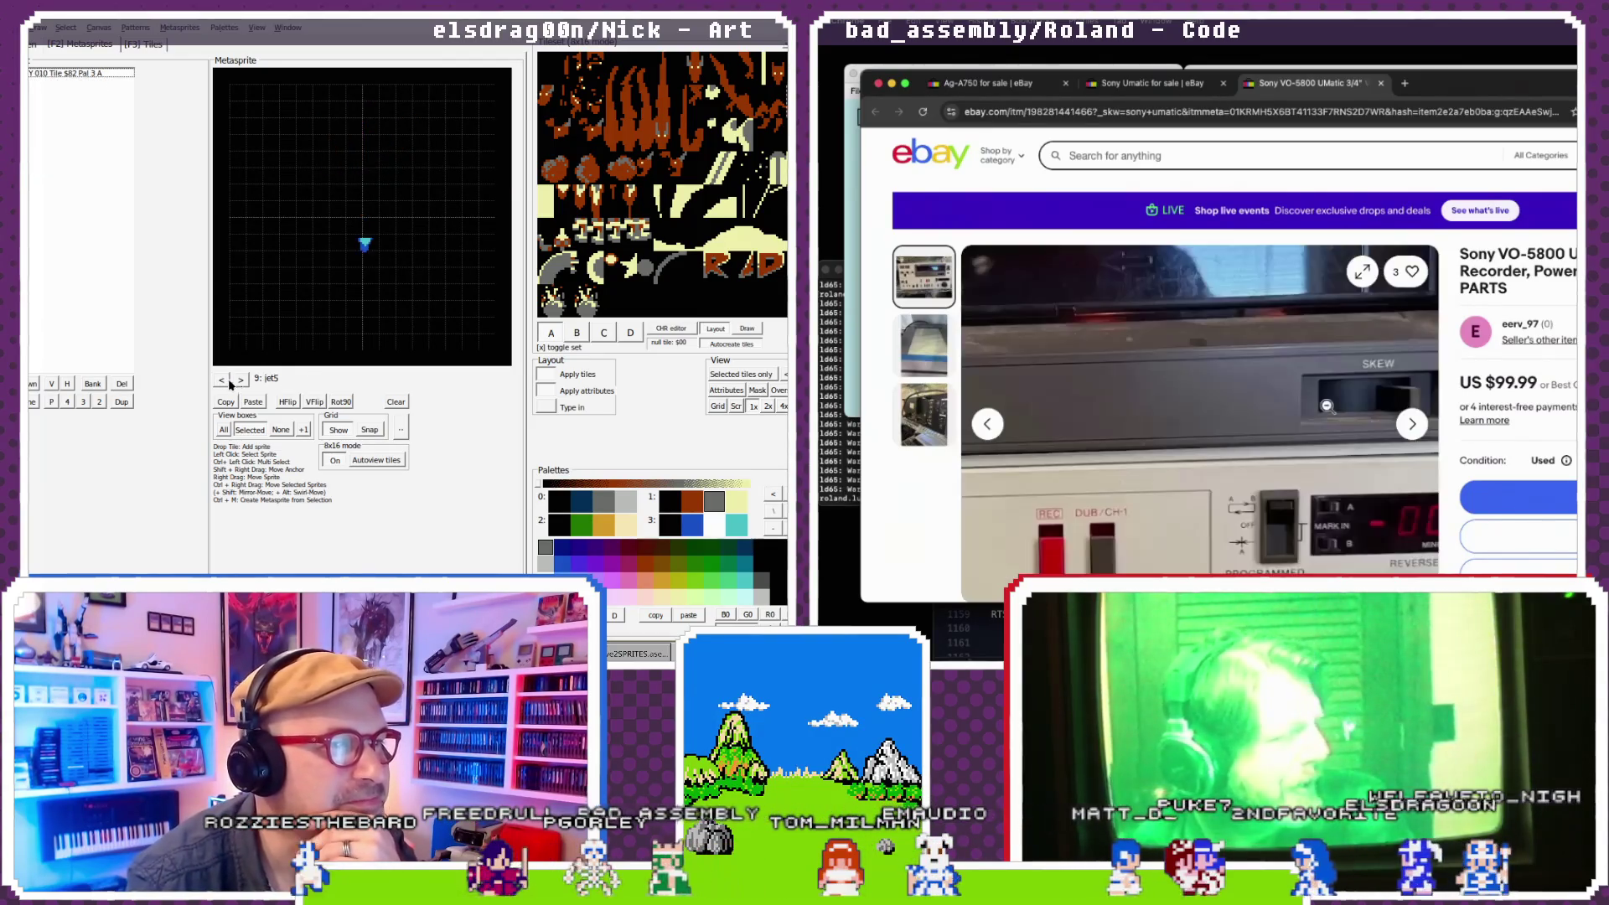
click(245, 379)
click(245, 378)
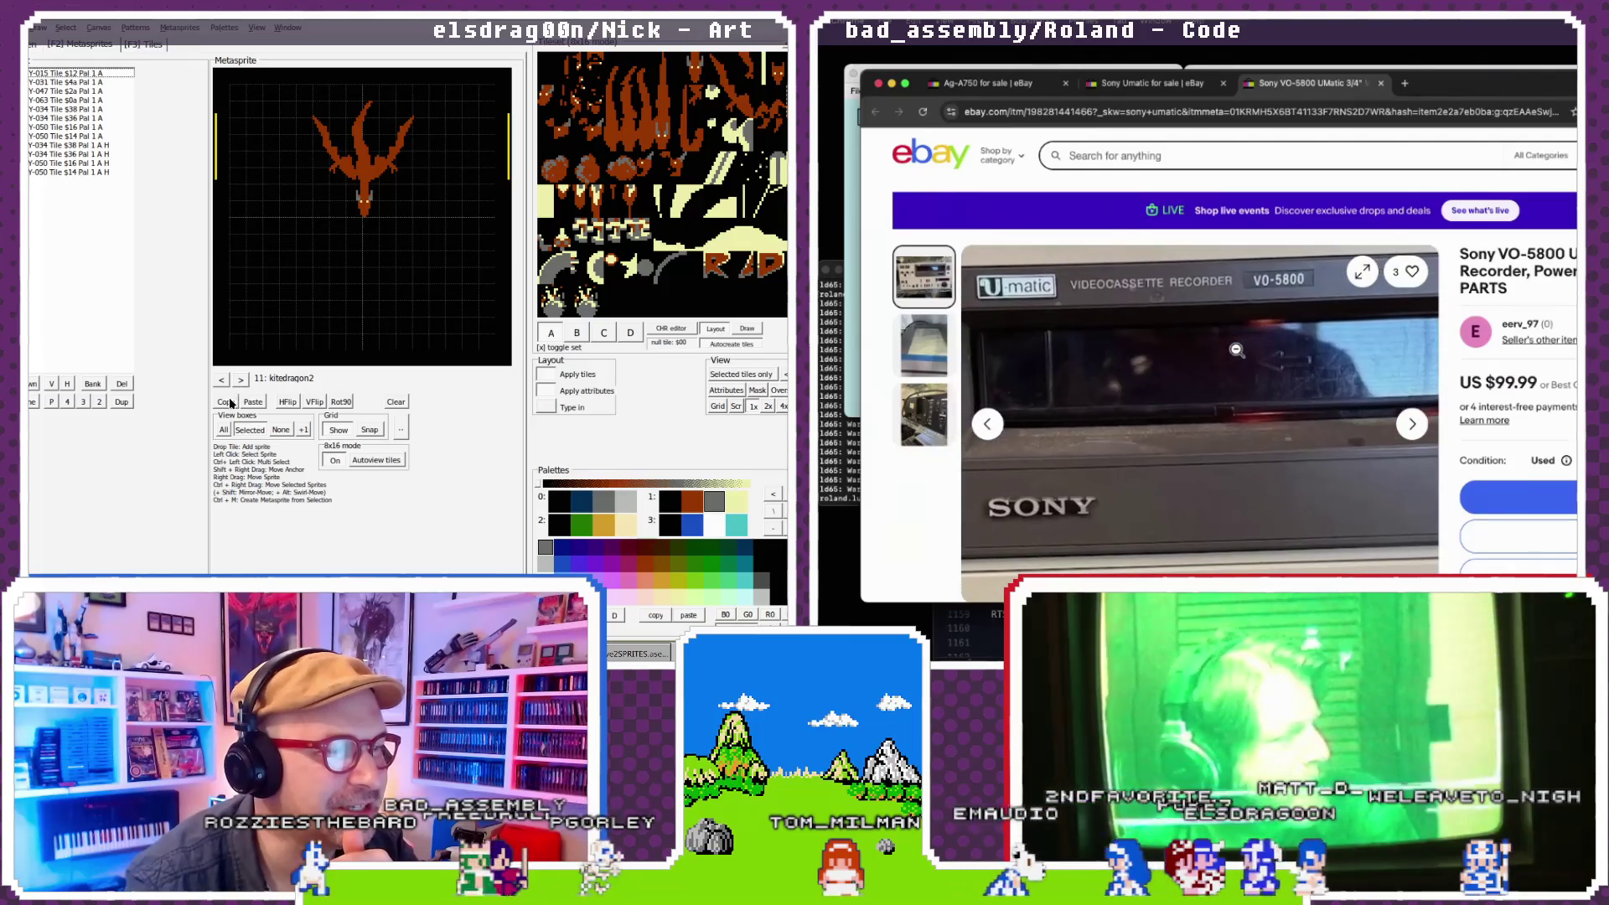
click(239, 381)
click(240, 382)
click(239, 381)
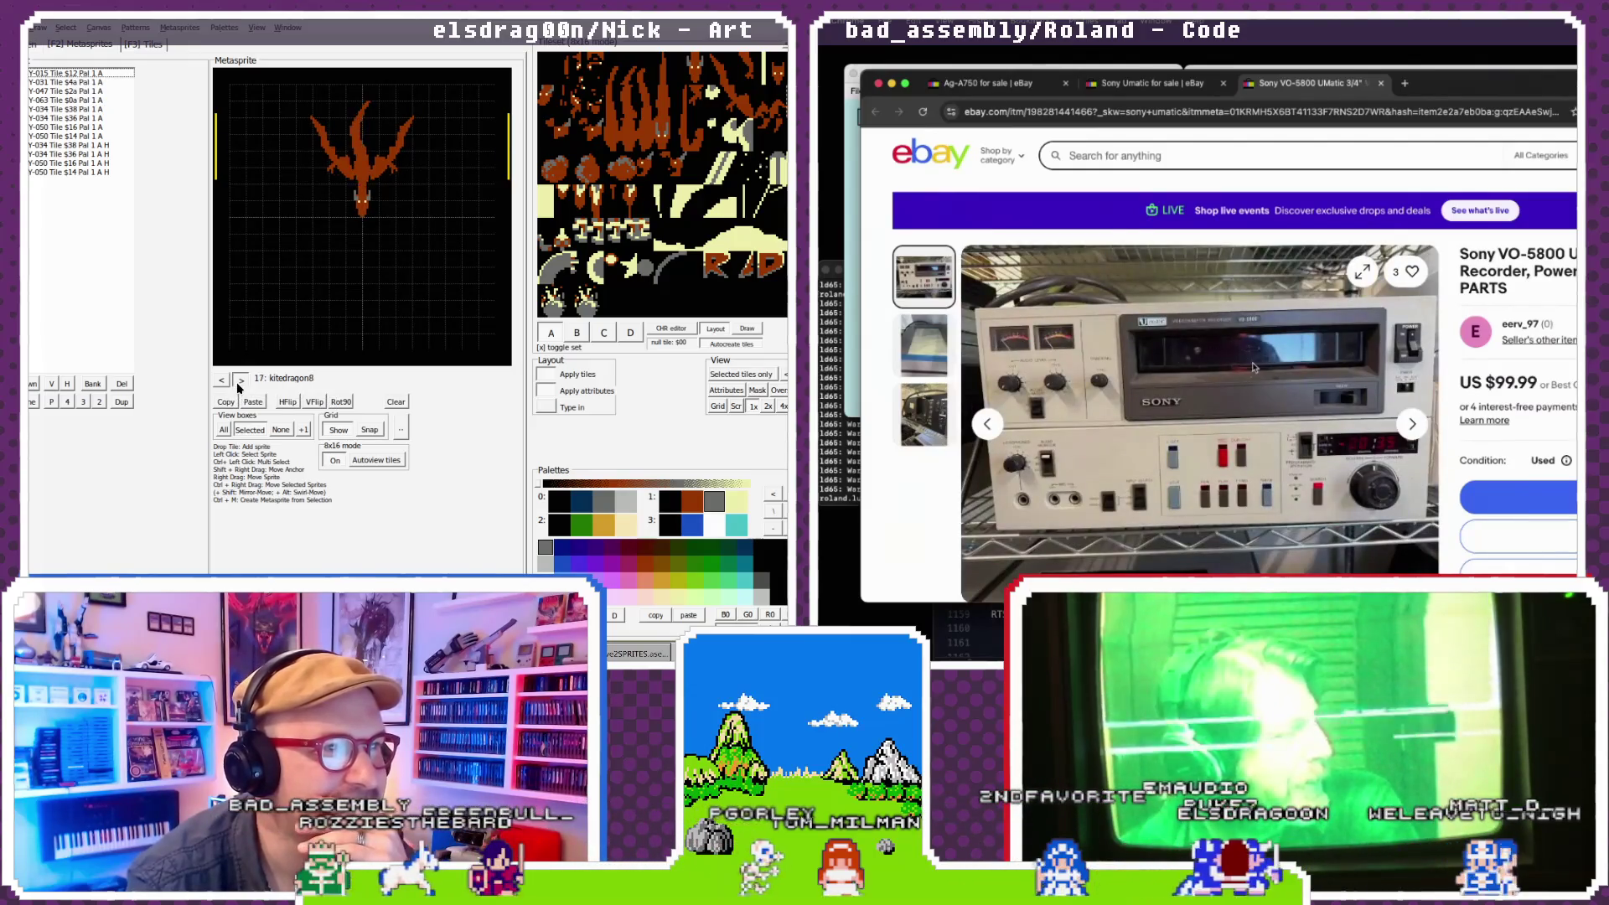
click(239, 382)
click(240, 381)
click(240, 382)
click(239, 381)
click(240, 381)
click(240, 381)
click(240, 381)
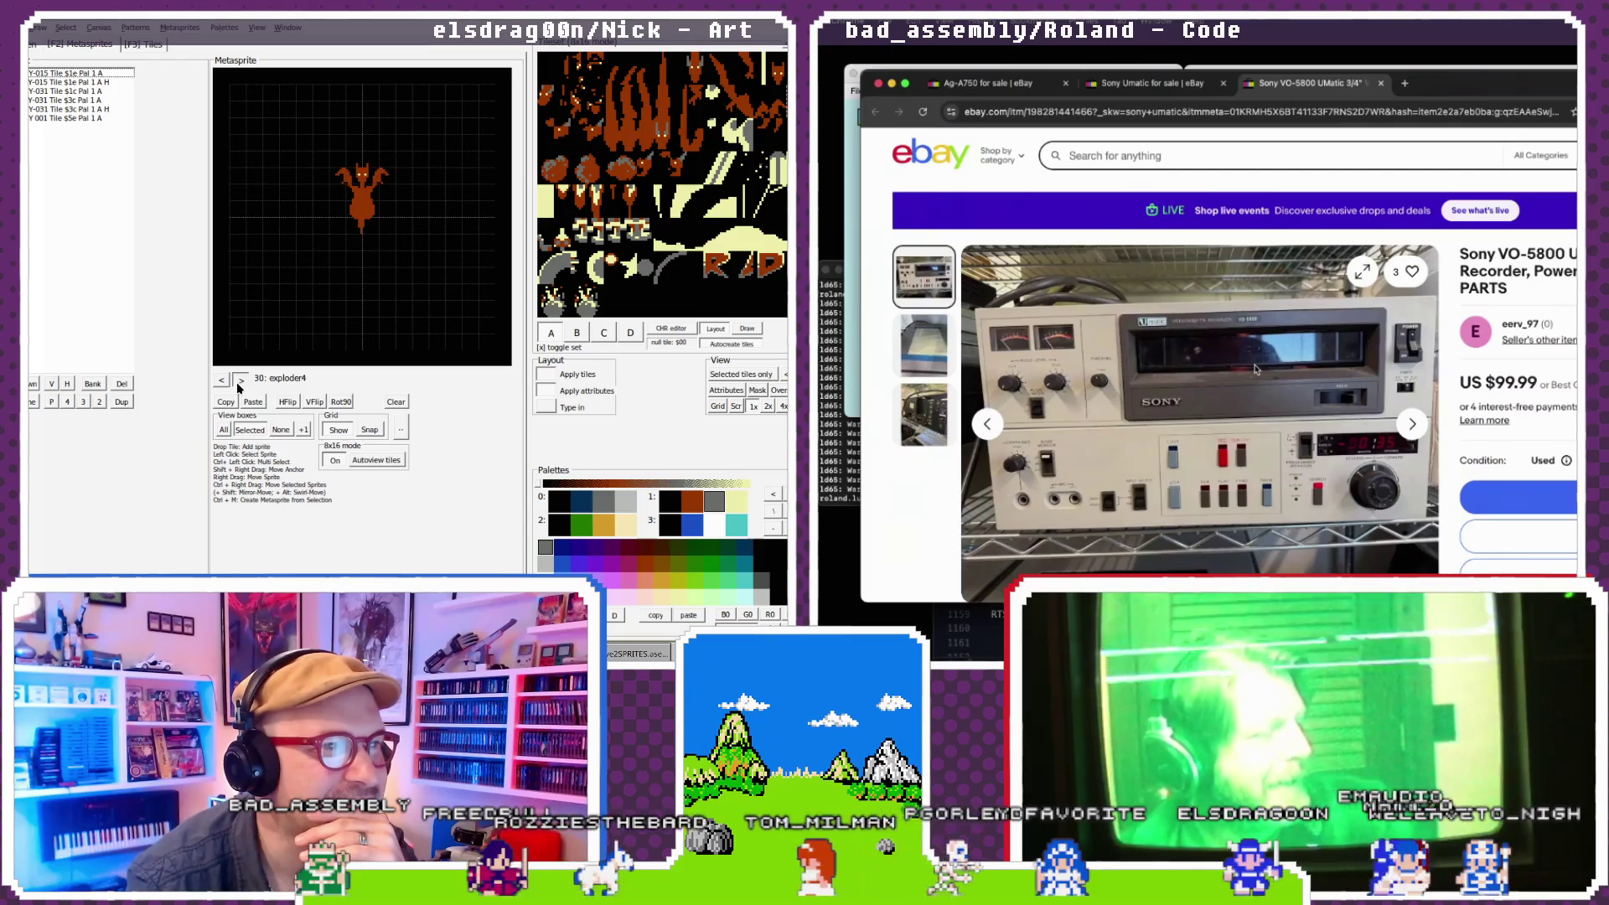
click(240, 381)
click(240, 381)
click(240, 382)
click(239, 381)
click(240, 381)
click(240, 382)
click(240, 382)
click(239, 381)
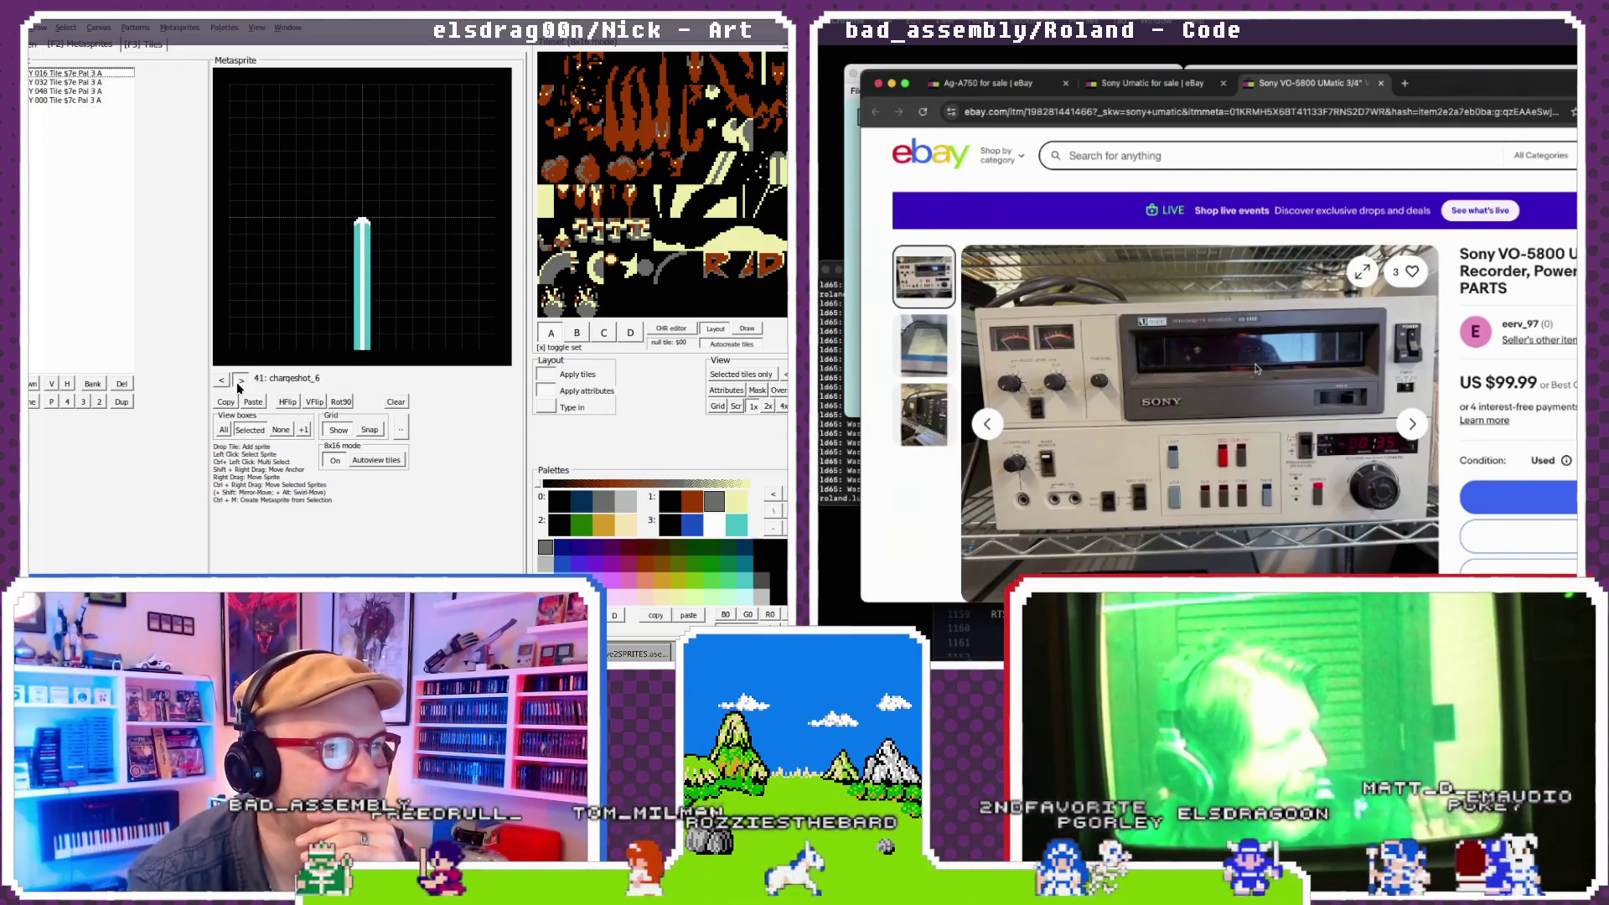
click(240, 381)
click(240, 381)
click(239, 381)
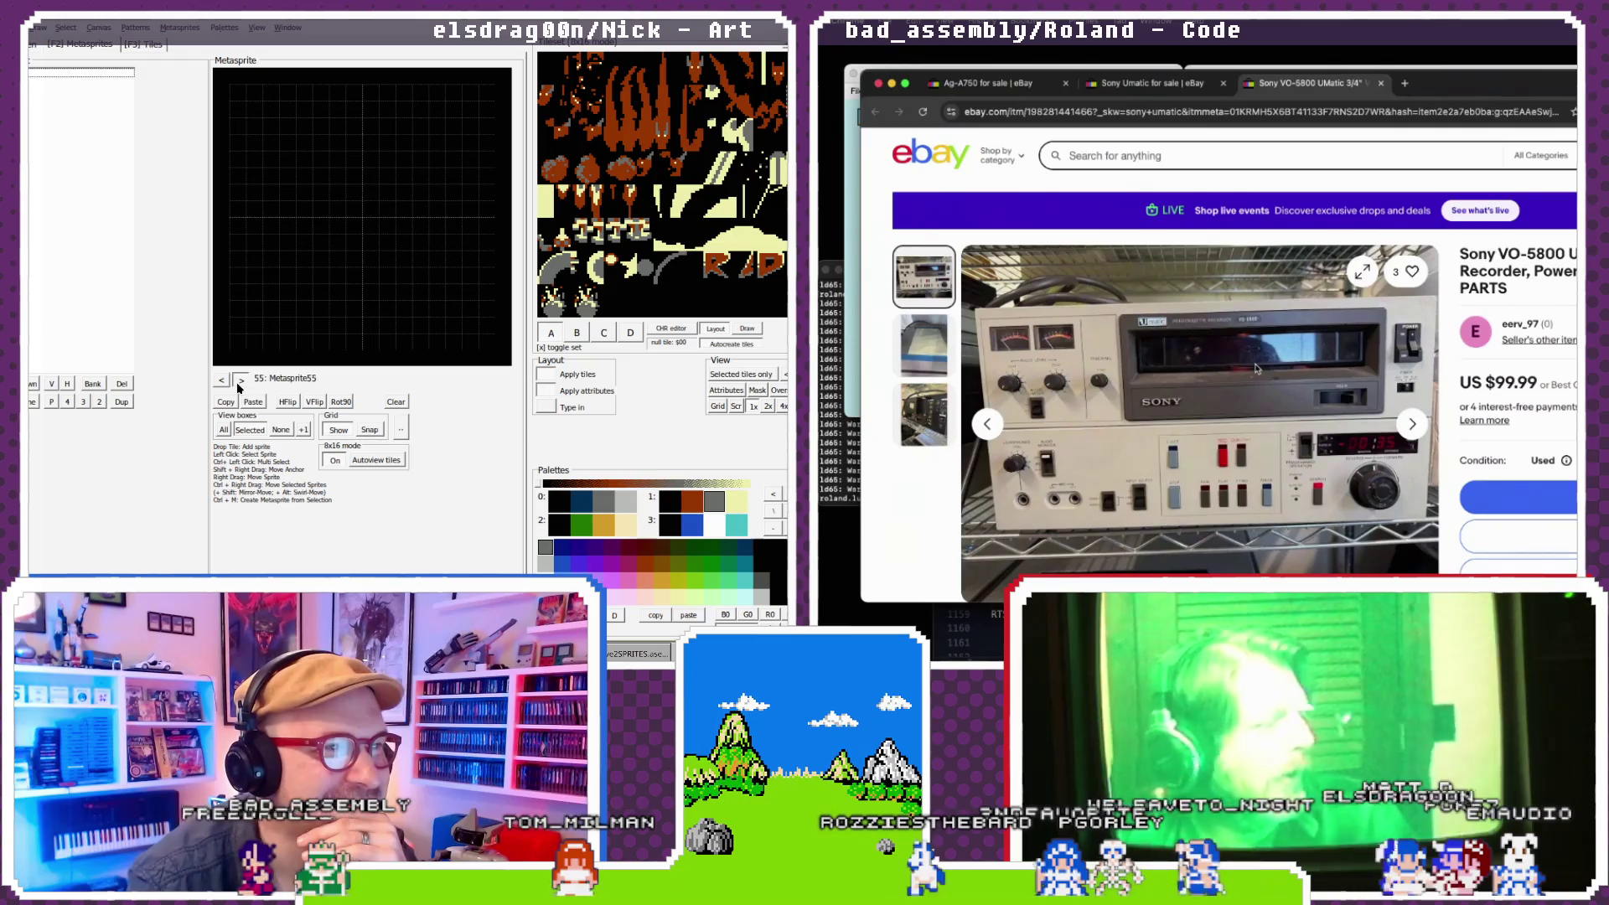
click(240, 381)
click(240, 381)
click(240, 381)
click(239, 382)
click(239, 381)
click(240, 381)
- Step forward to kitedragon_headright5, then back to kitedragon_headleft2
click(240, 381)
click(240, 381)
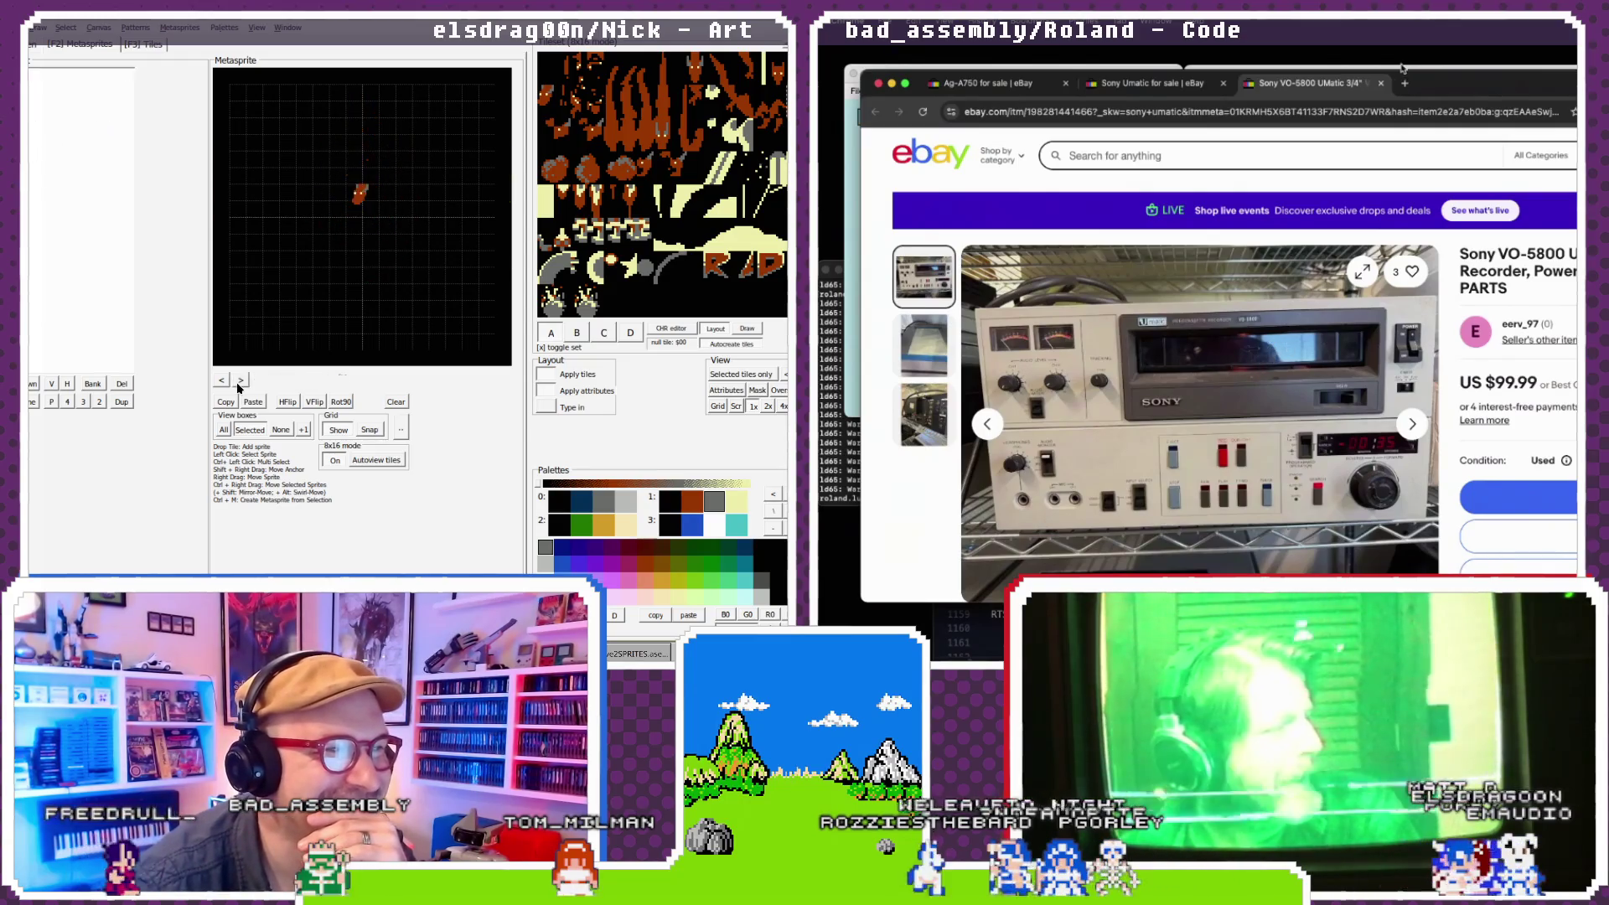
click(239, 381)
click(240, 381)
click(240, 382)
click(239, 381)
click(239, 381)
click(240, 381)
click(240, 381)
click(240, 381)
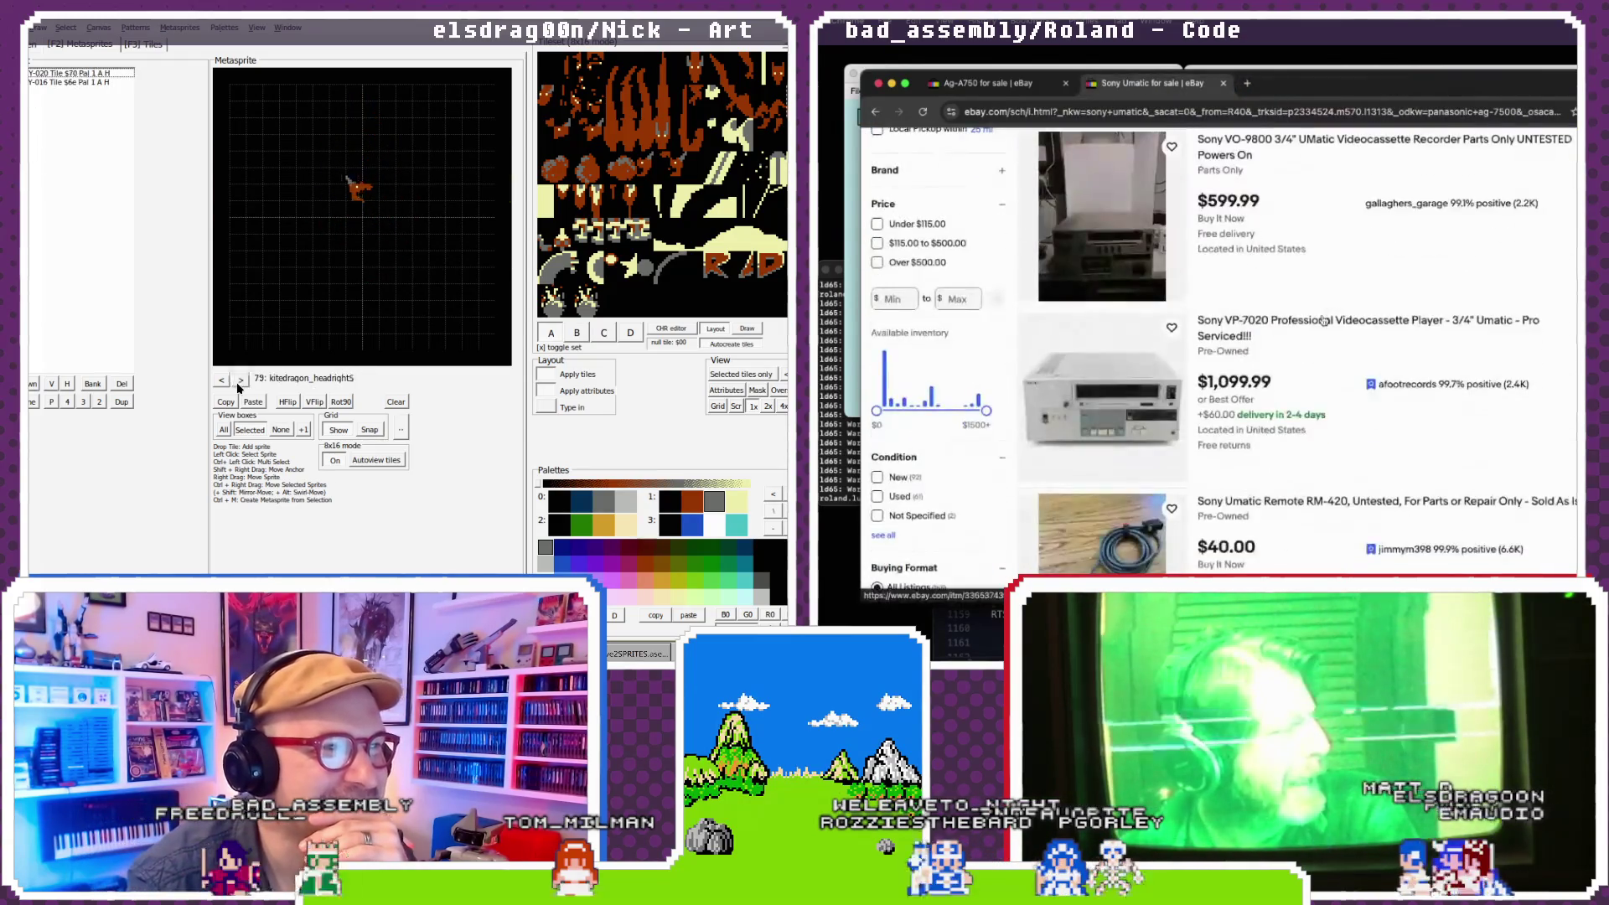
click(240, 381)
click(240, 381)
click(239, 382)
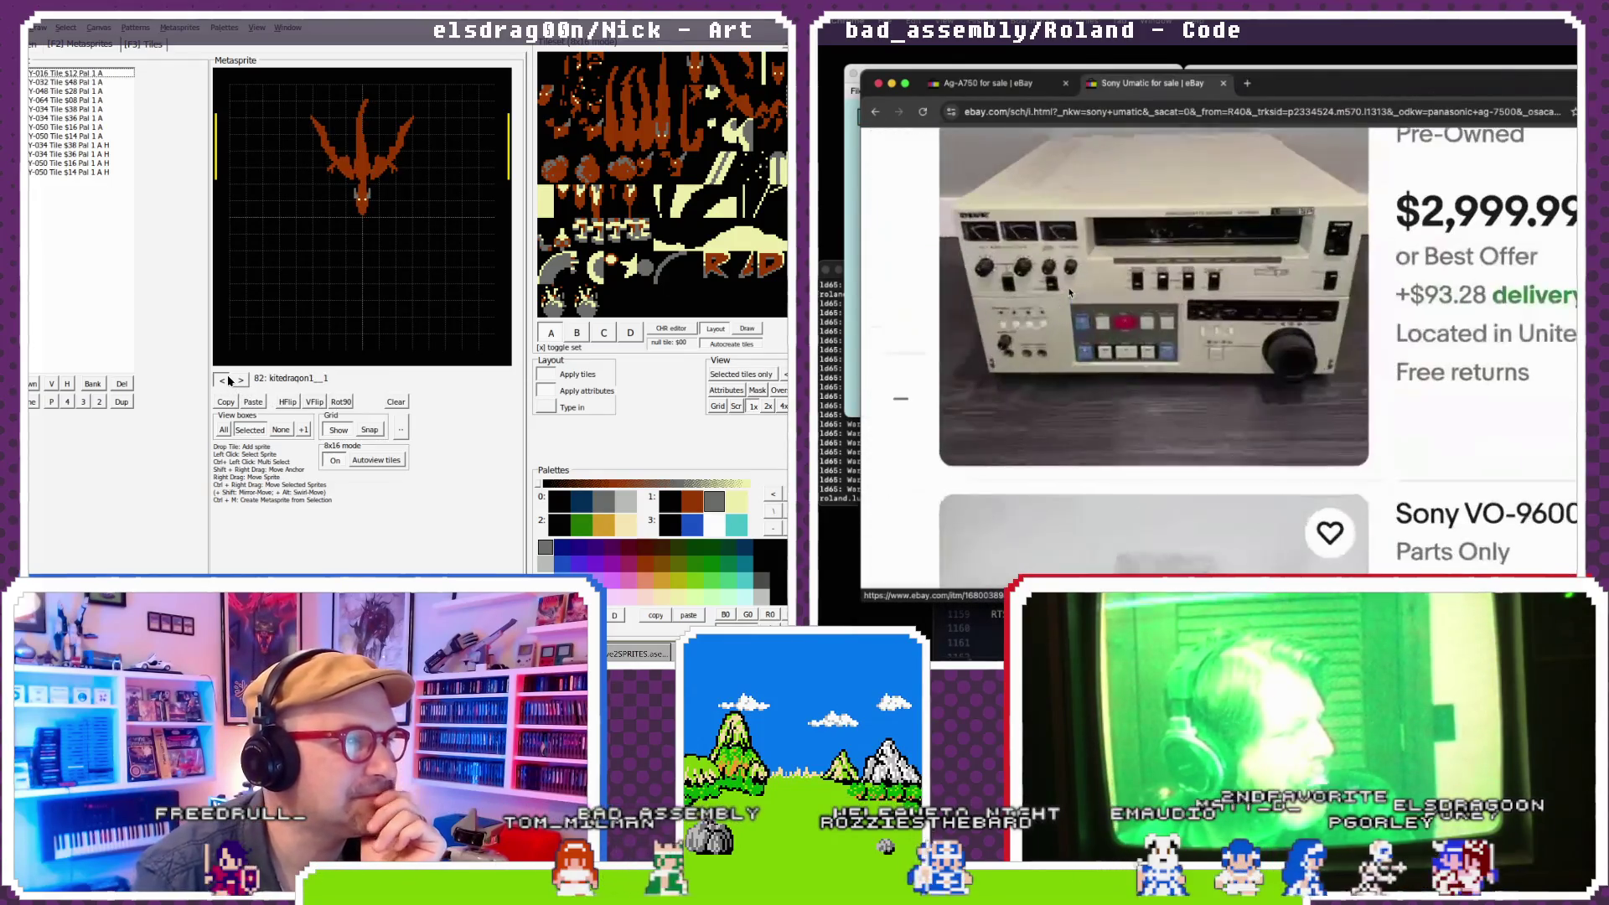
click(222, 381)
click(222, 380)
click(222, 380)
click(222, 380)
click(222, 381)
click(222, 381)
click(222, 380)
click(222, 380)
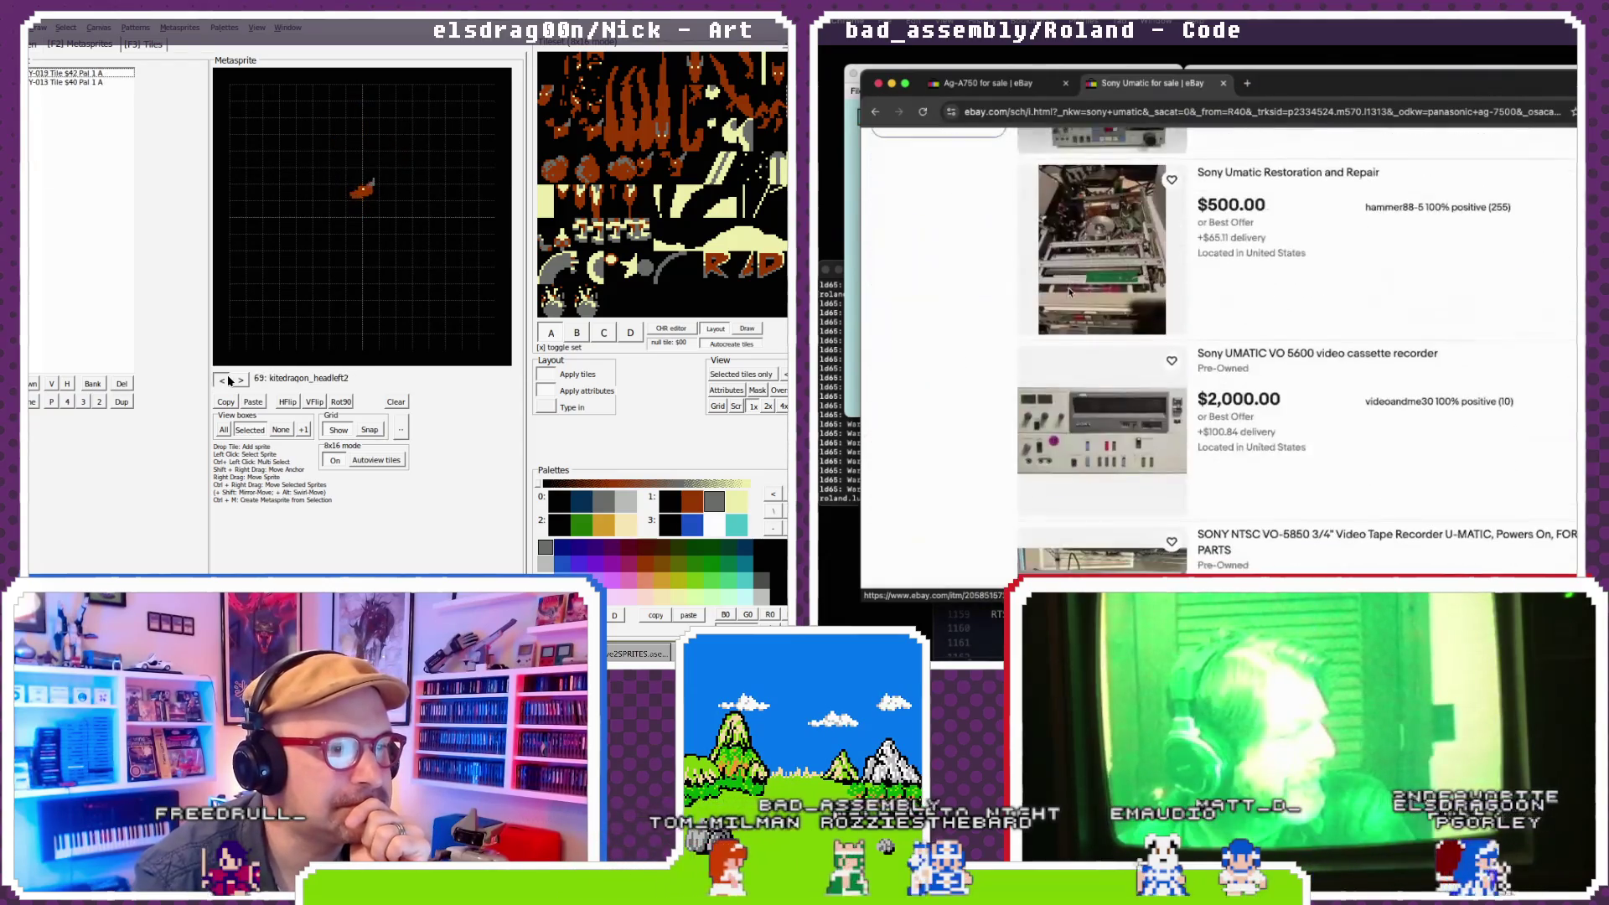
- Step back through the empty Metasprite54 and chargeshot_5 to exploder4
click(228, 380)
click(227, 381)
click(227, 380)
click(228, 380)
click(228, 380)
click(228, 381)
click(228, 380)
click(228, 380)
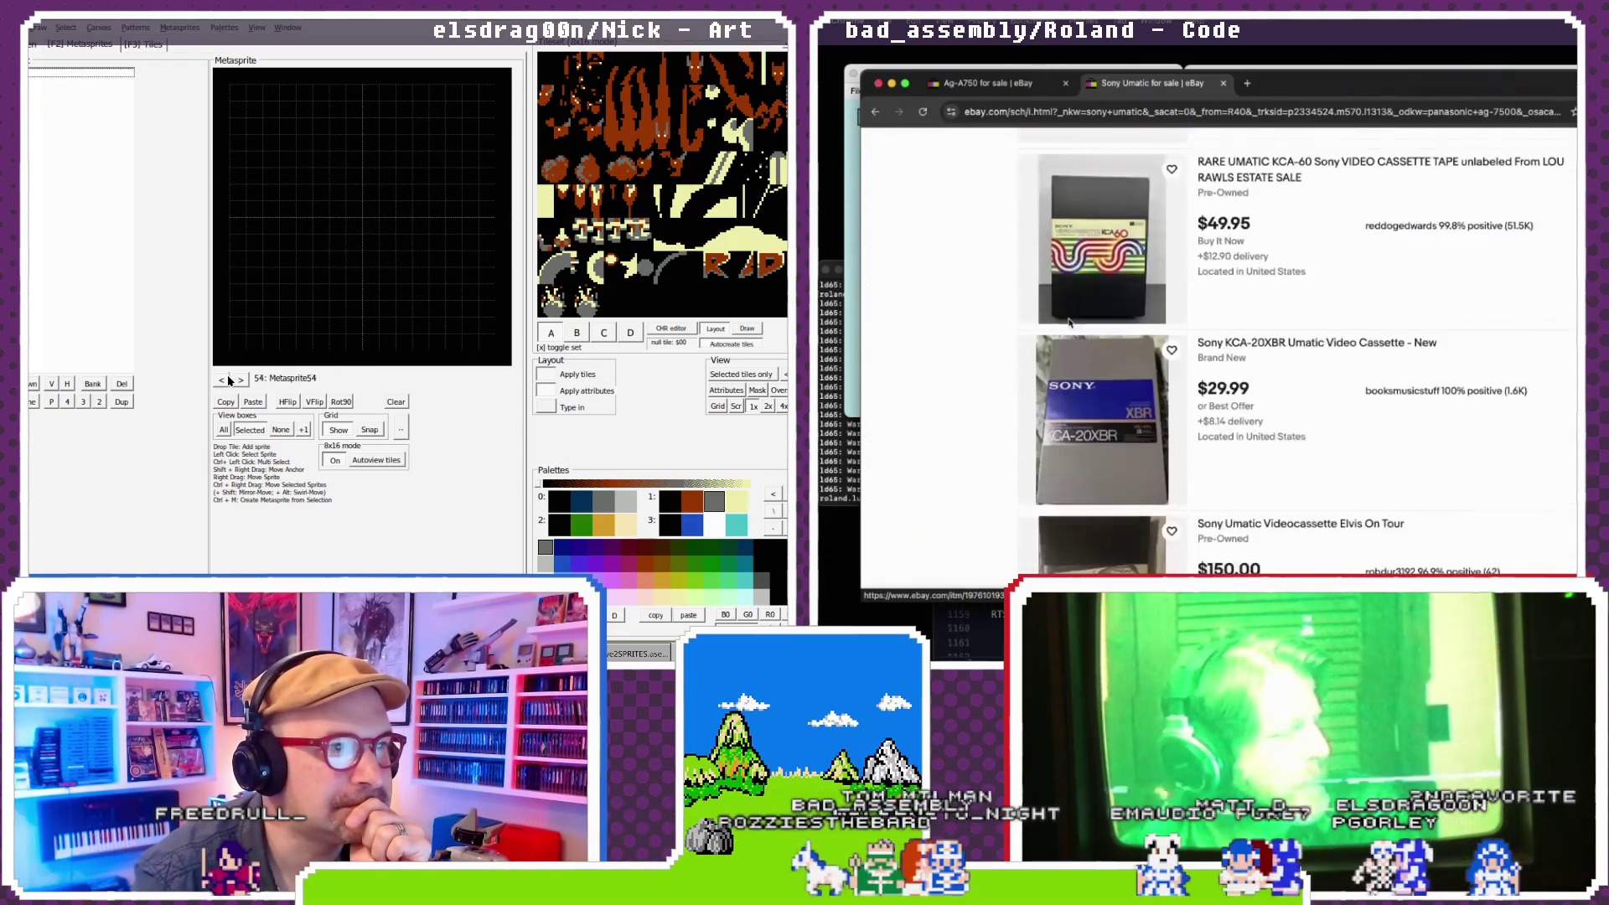
click(222, 380)
click(222, 381)
click(222, 381)
click(222, 380)
click(222, 380)
click(222, 381)
click(222, 381)
click(222, 381)
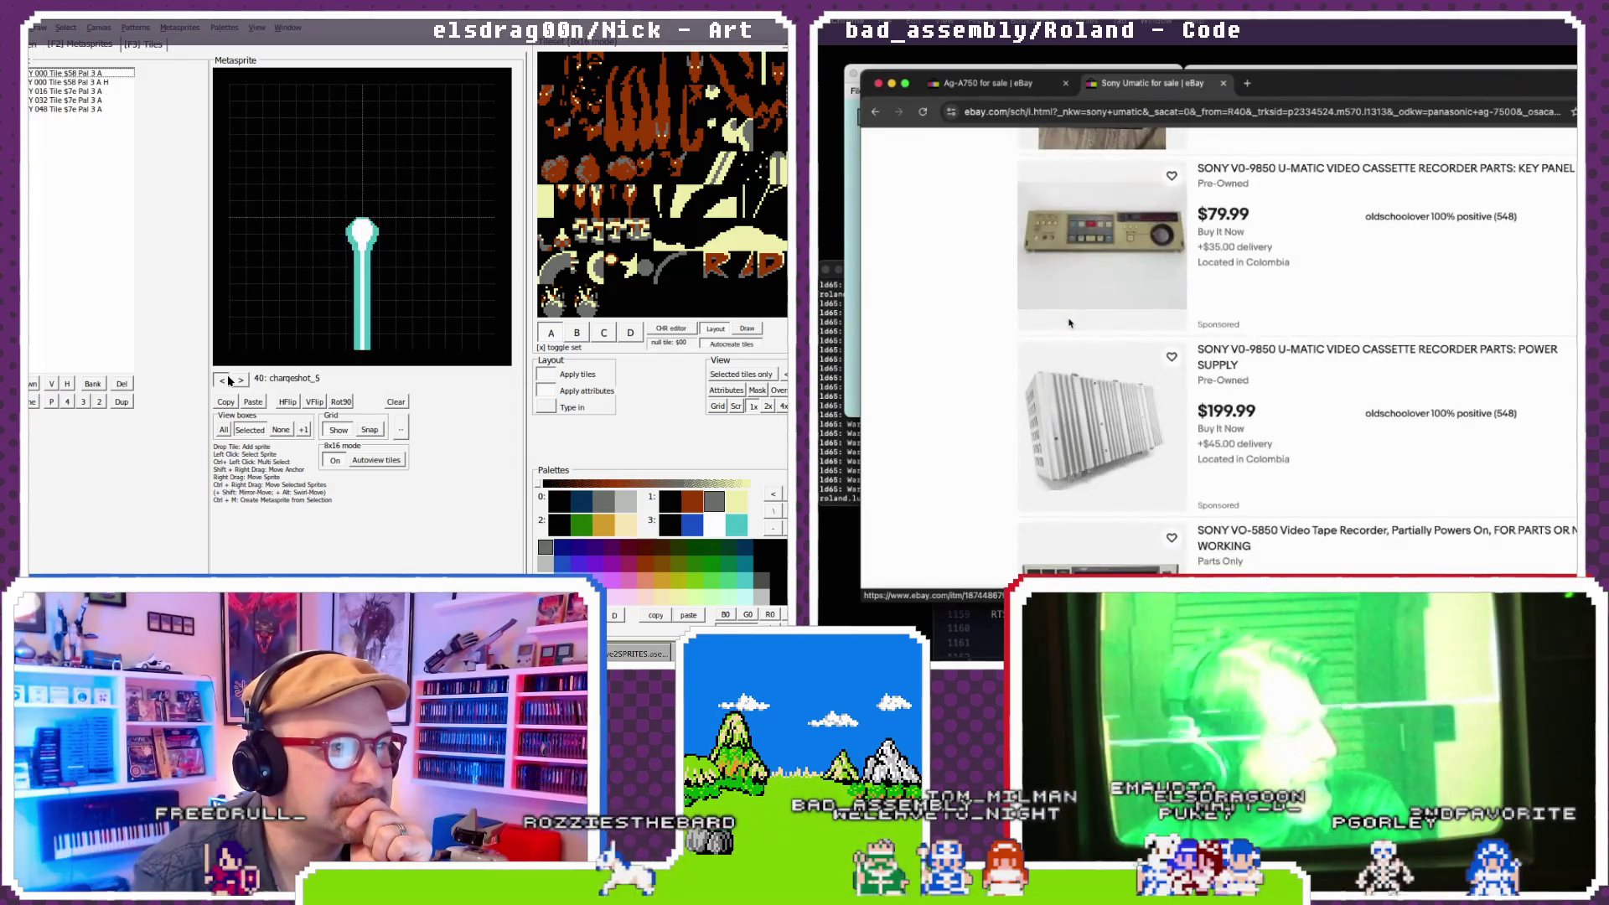
click(228, 380)
click(228, 380)
click(228, 380)
click(228, 380)
click(228, 380)
click(228, 380)
click(228, 380)
click(228, 380)
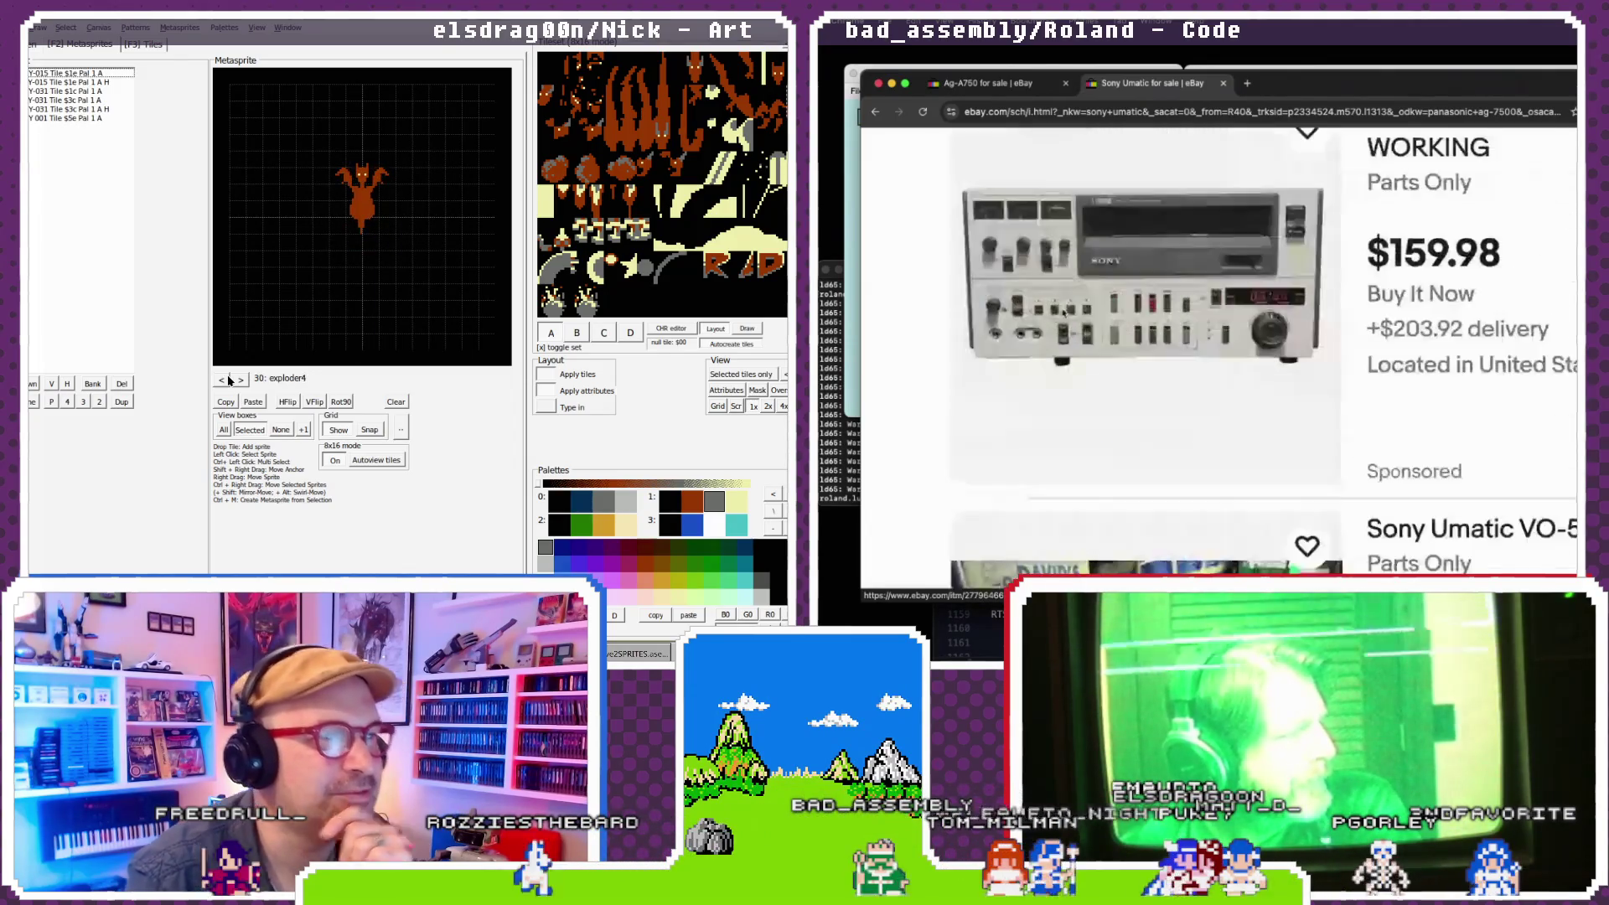
click(228, 381)
click(227, 380)
click(228, 380)
- Step back to kitedragon5 and kitedragon3, then close the Sony Umatic results tab
click(228, 380)
click(228, 380)
click(227, 381)
click(228, 380)
click(228, 380)
click(228, 381)
click(228, 381)
click(228, 381)
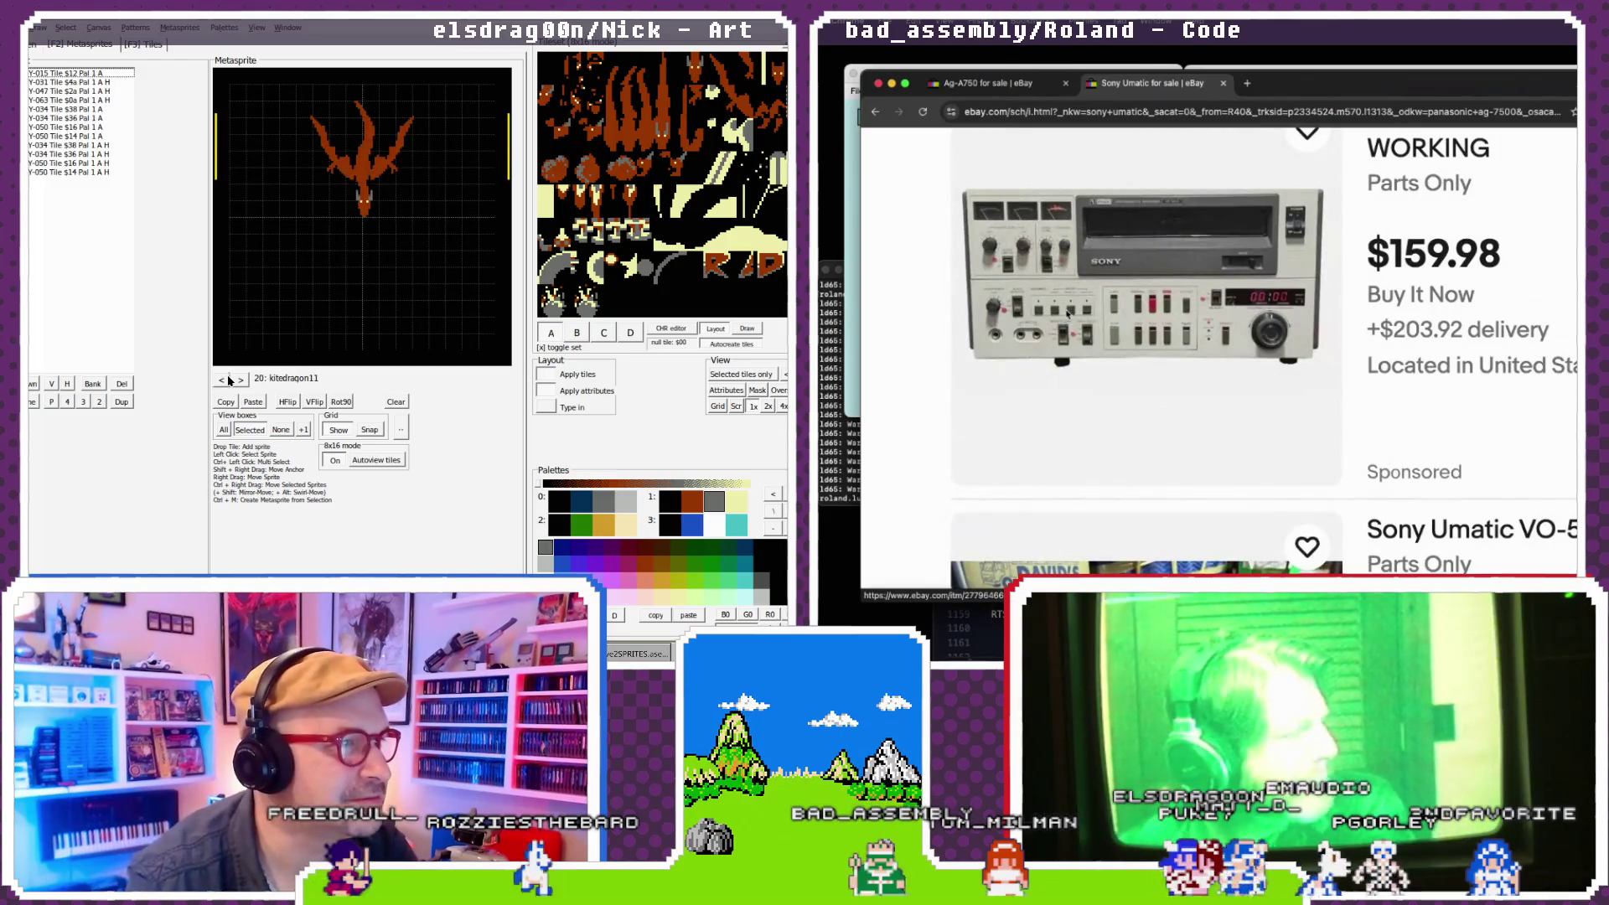
click(228, 381)
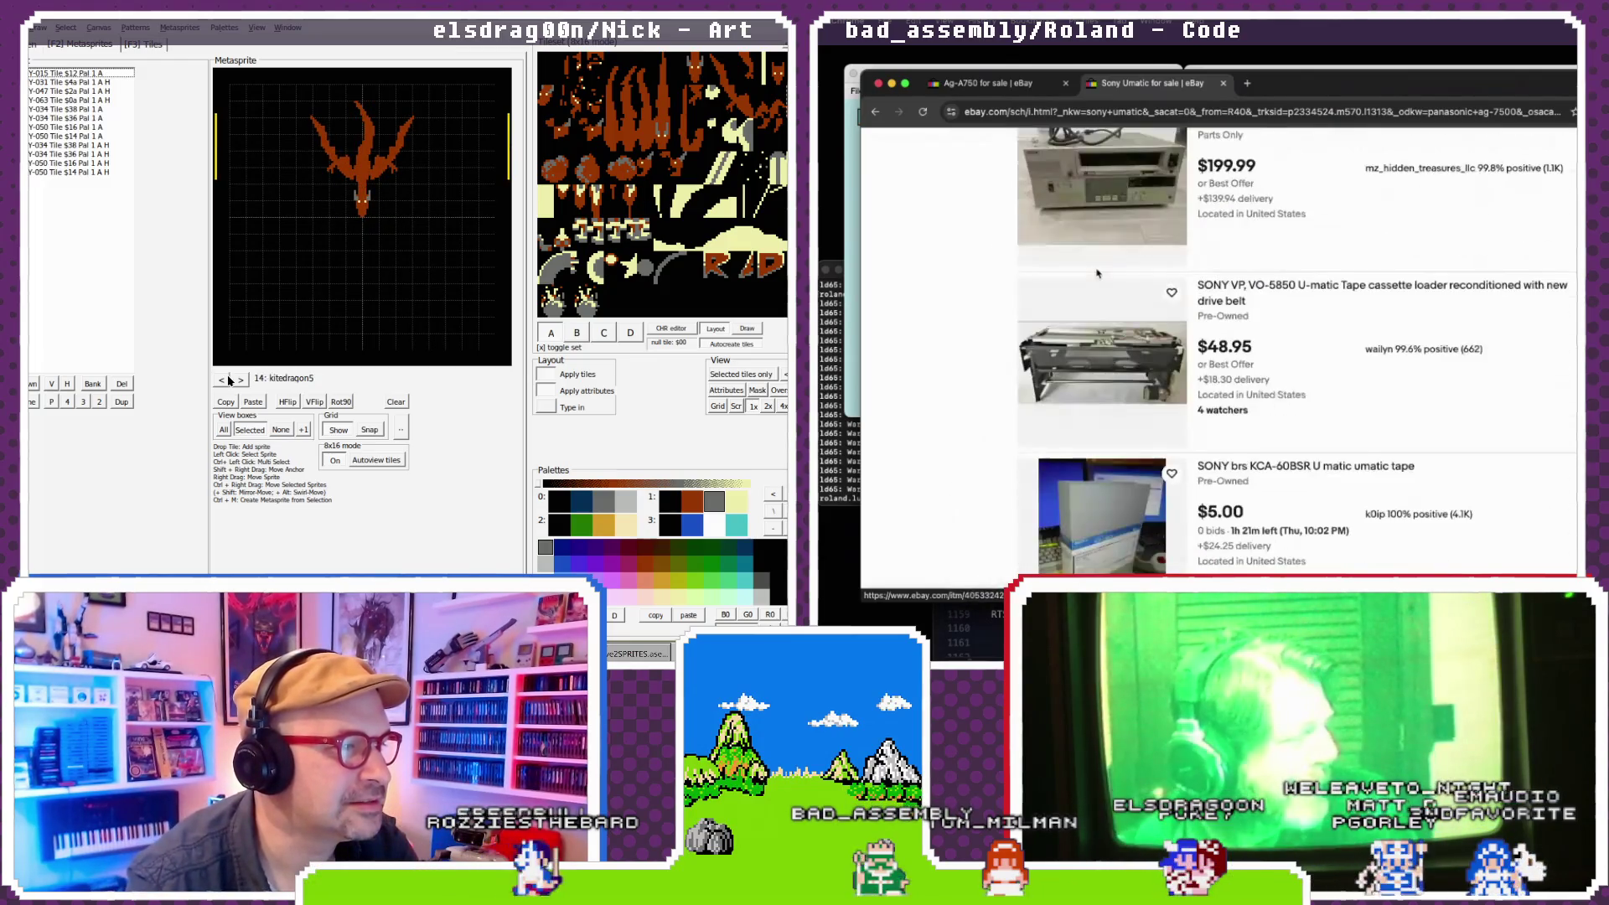
click(228, 380)
scroll(1098, 273, down, 2)
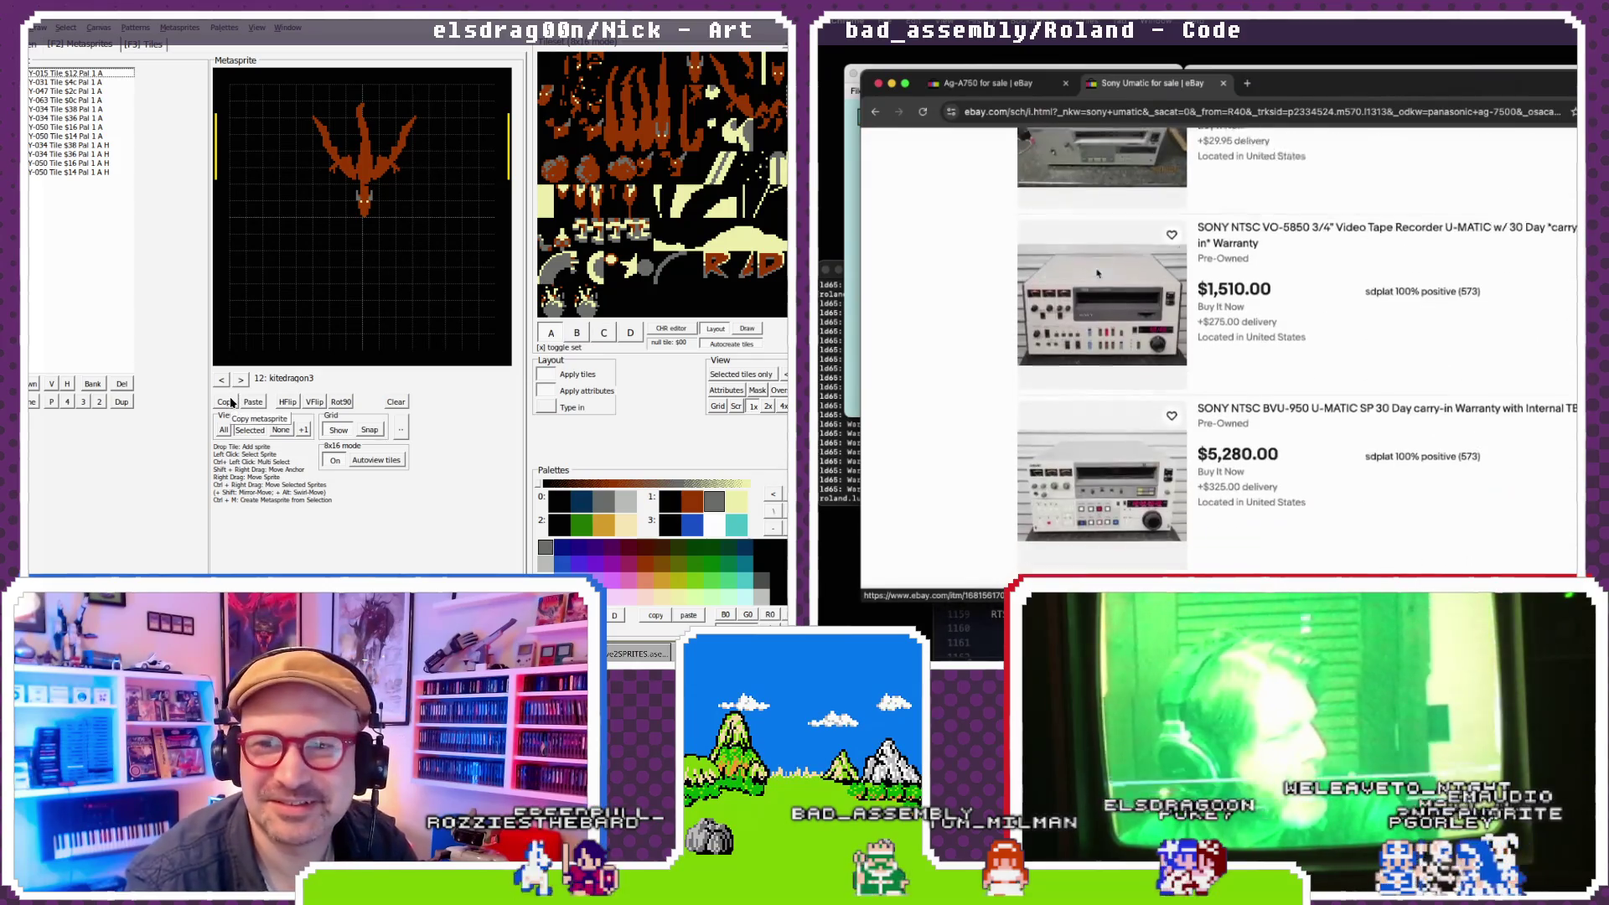
click(1223, 84)
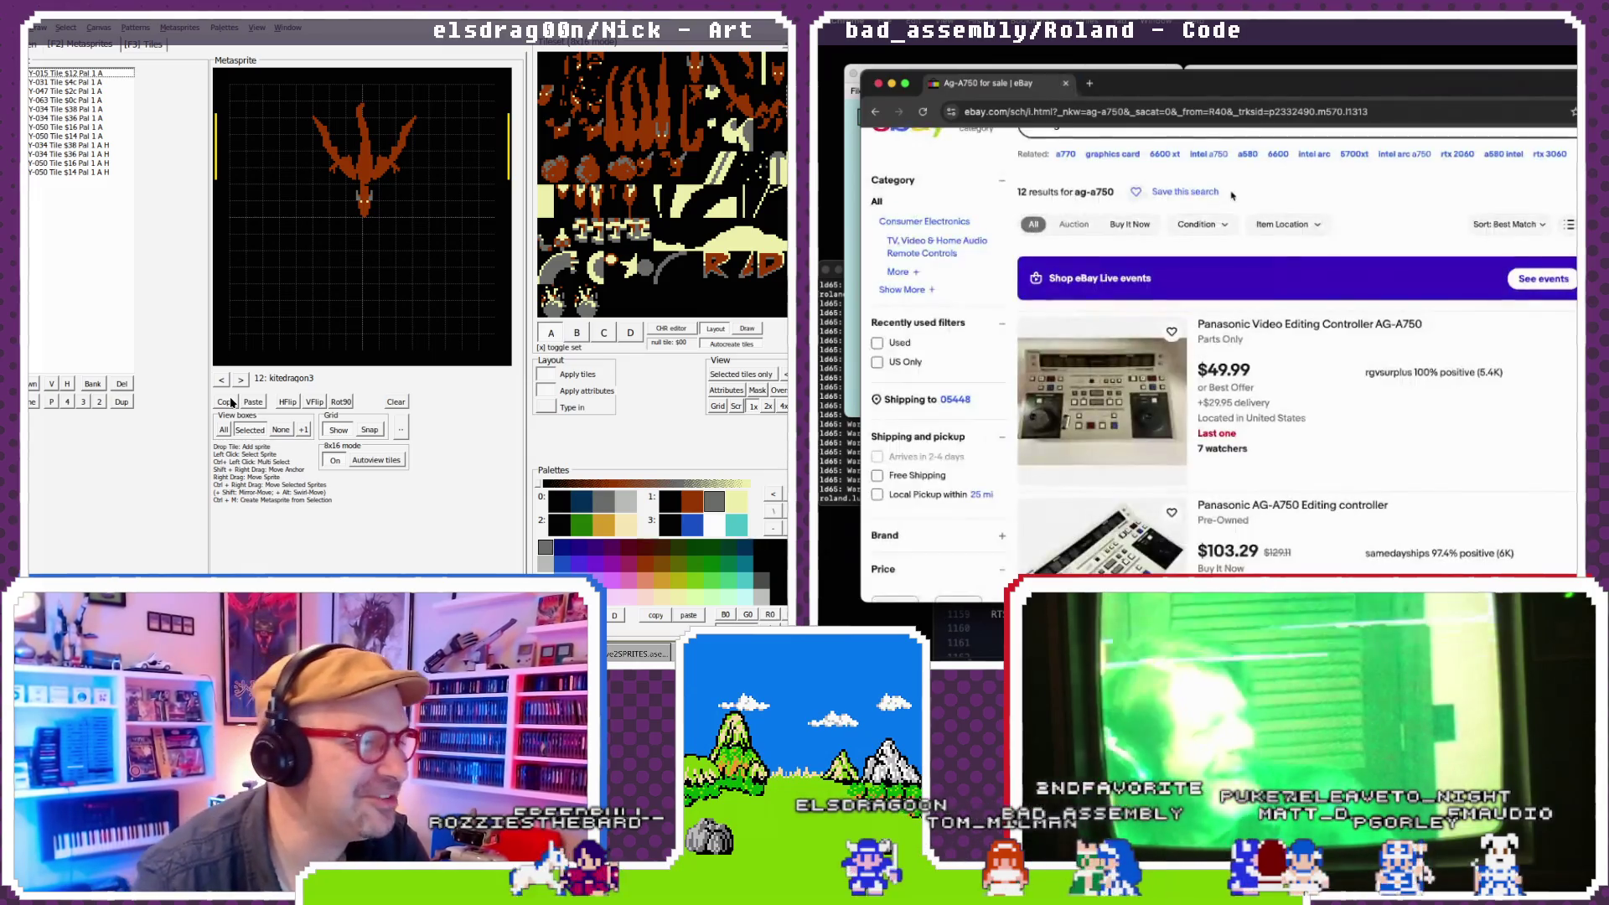
- Close the eBay window and page forward from cloud1 to metasprite 84, kitedragon3_1
click(1066, 85)
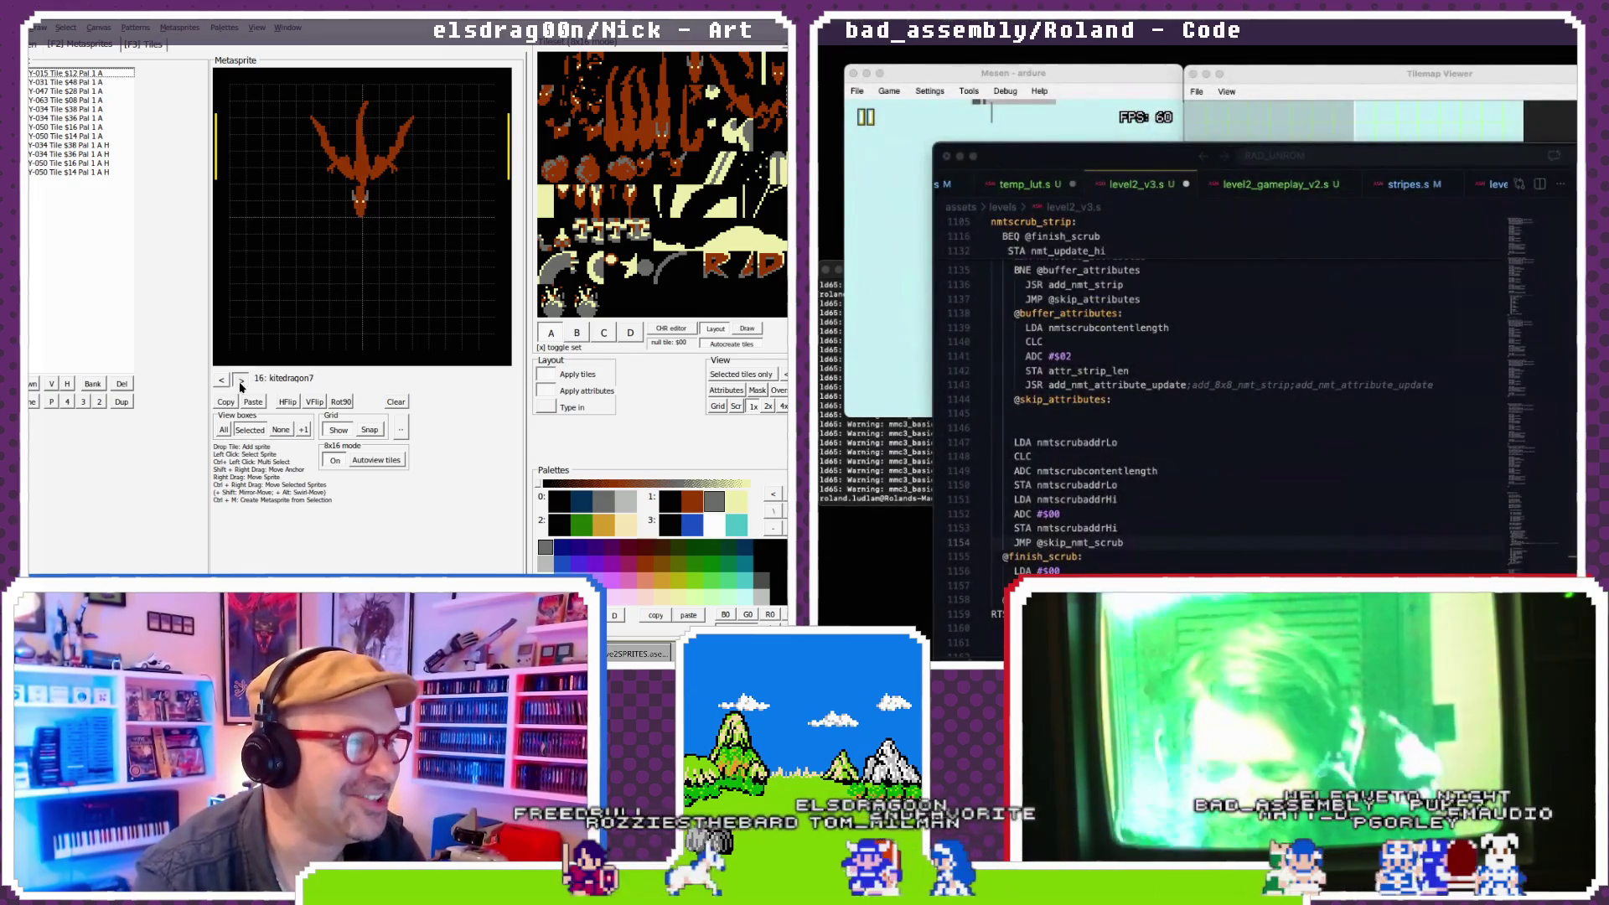
click(241, 380)
click(241, 379)
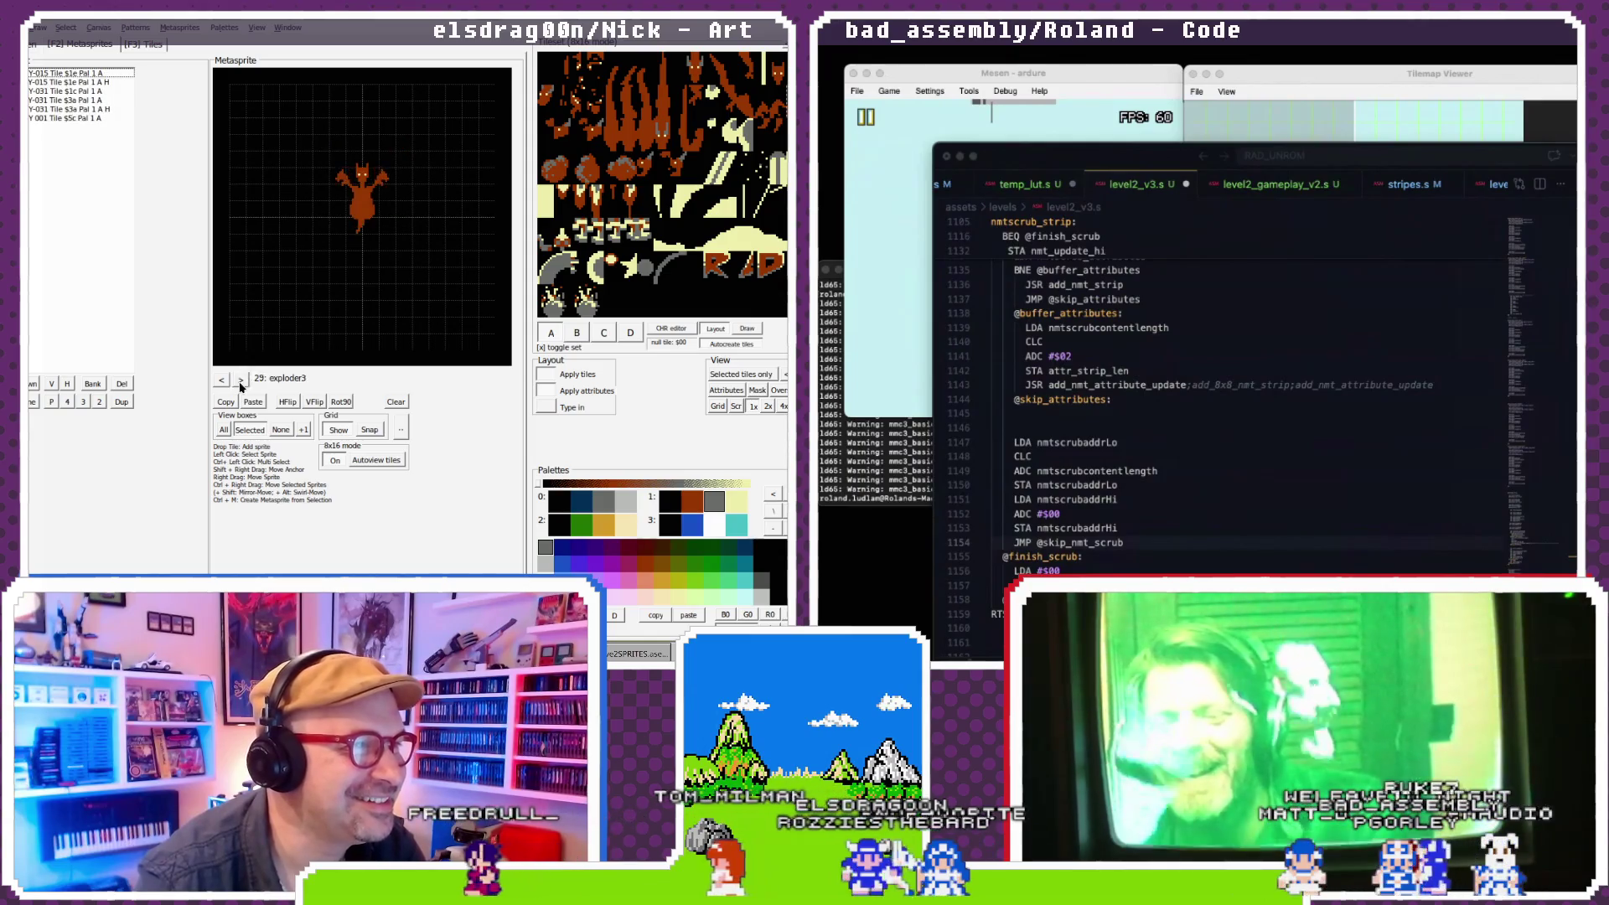
click(240, 379)
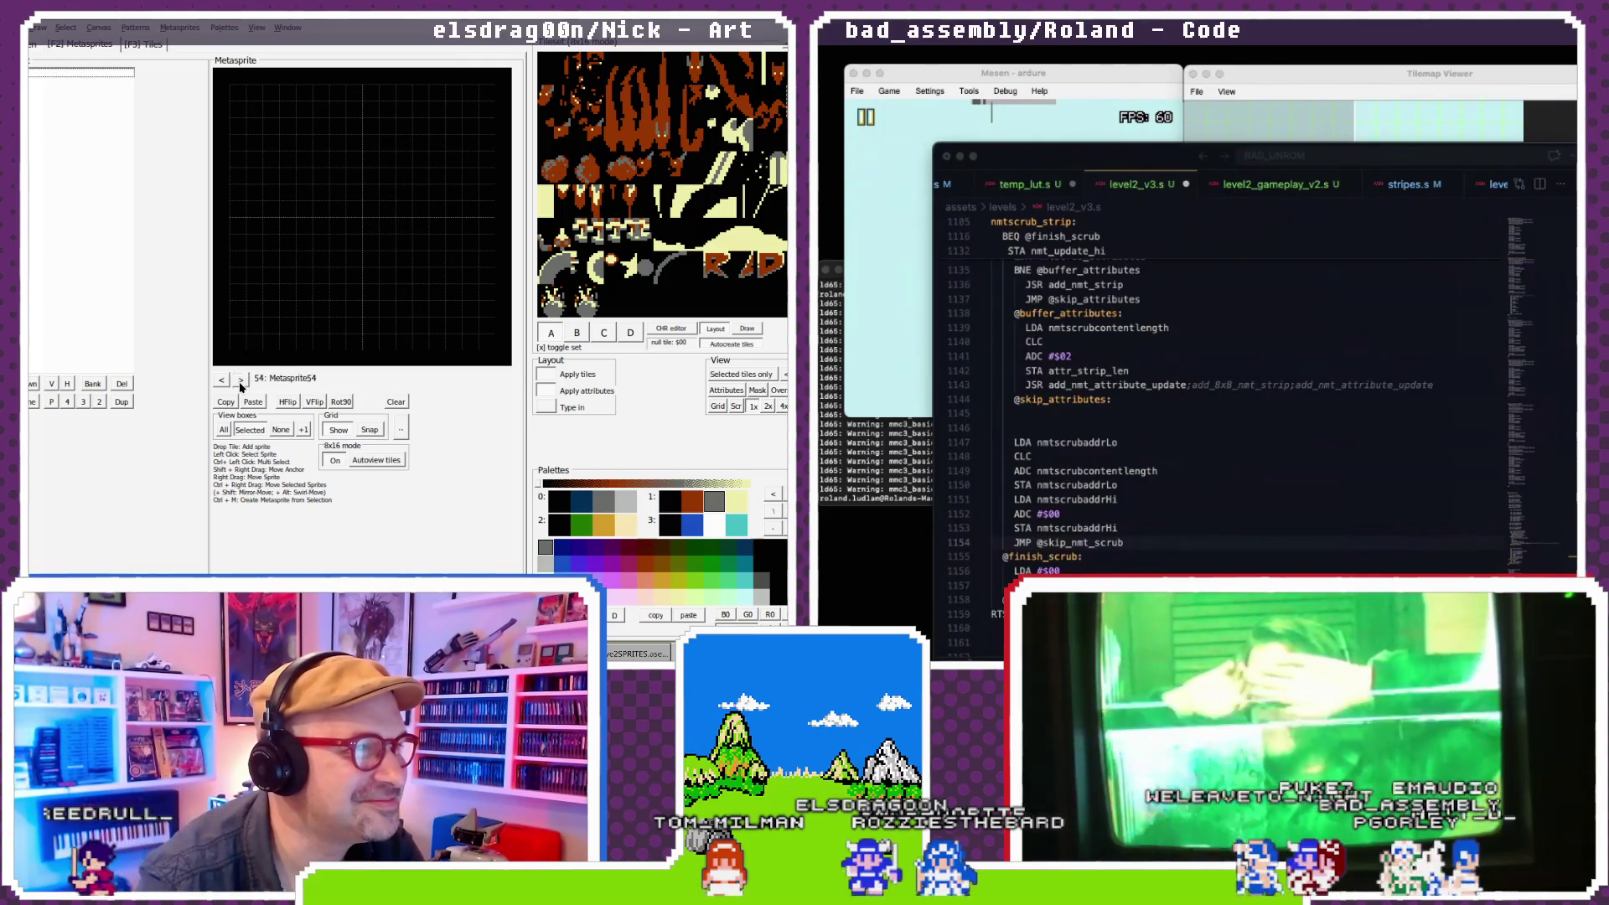
click(240, 382)
click(241, 381)
click(240, 381)
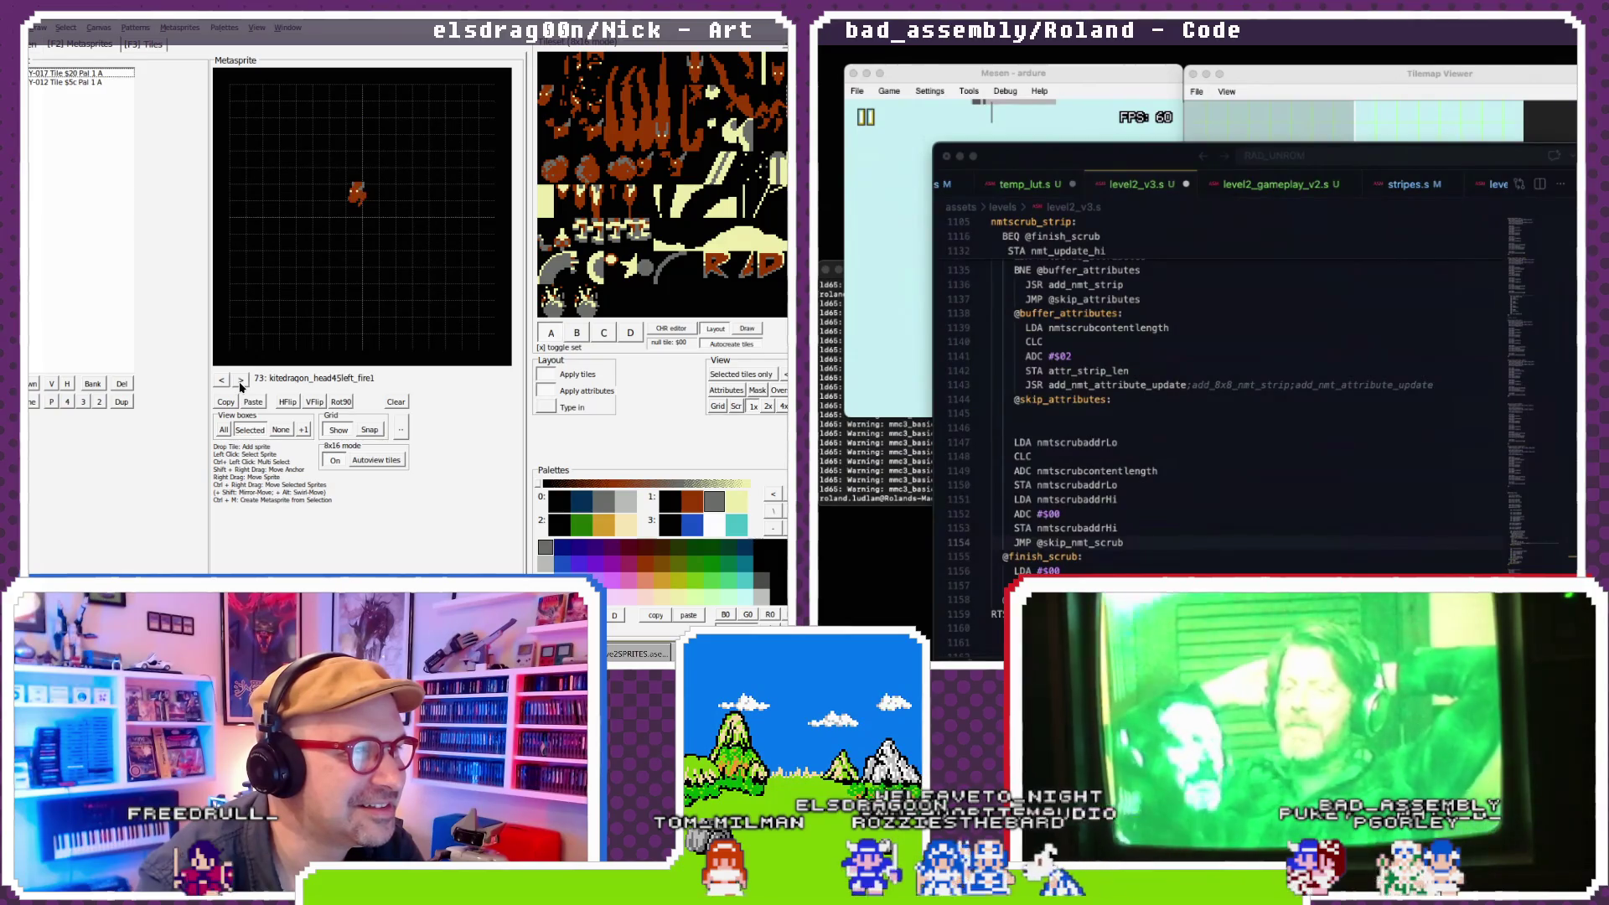
click(240, 381)
click(240, 381)
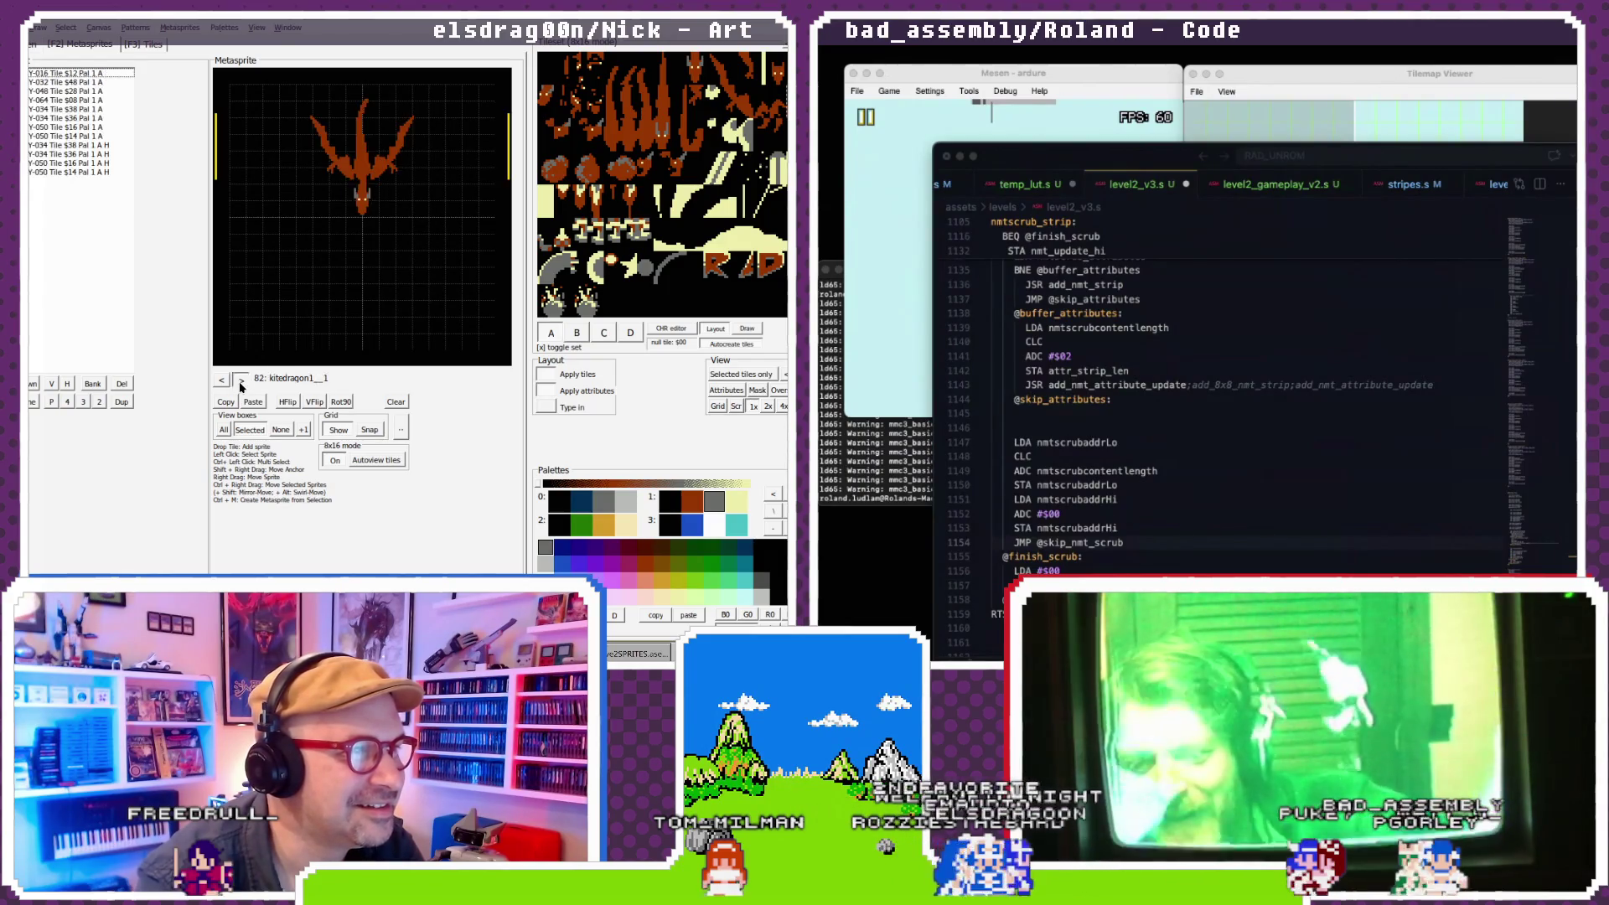
click(241, 381)
click(240, 381)
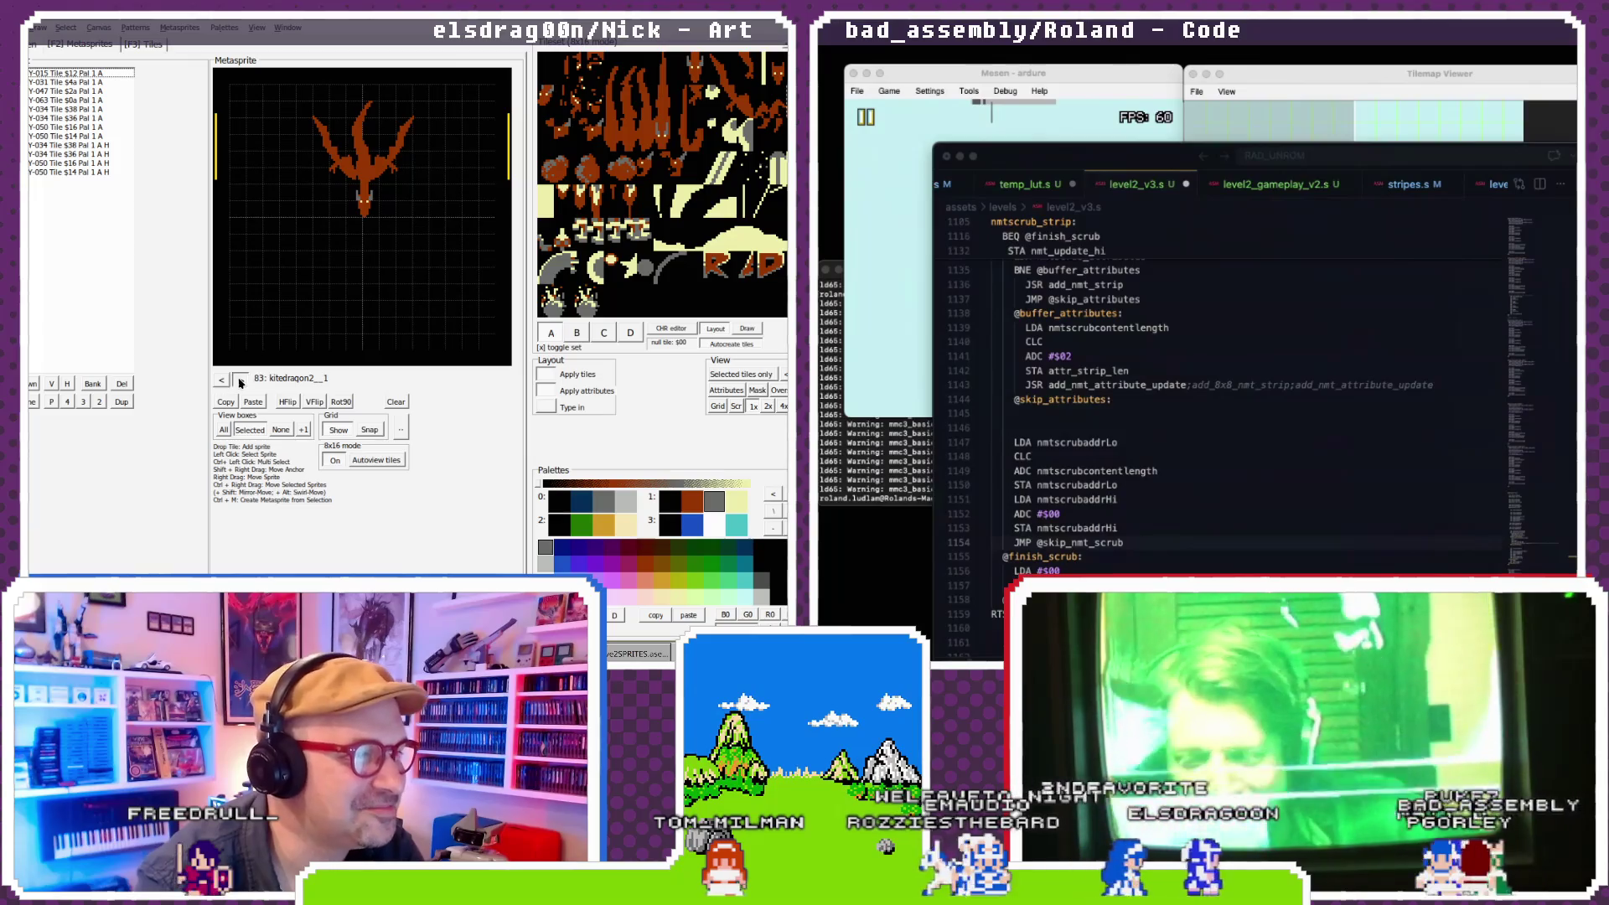
click(241, 381)
click(241, 381)
- Step back past the death and explosion sprites to the rain metasprites and 39: chargeshot_3
click(221, 381)
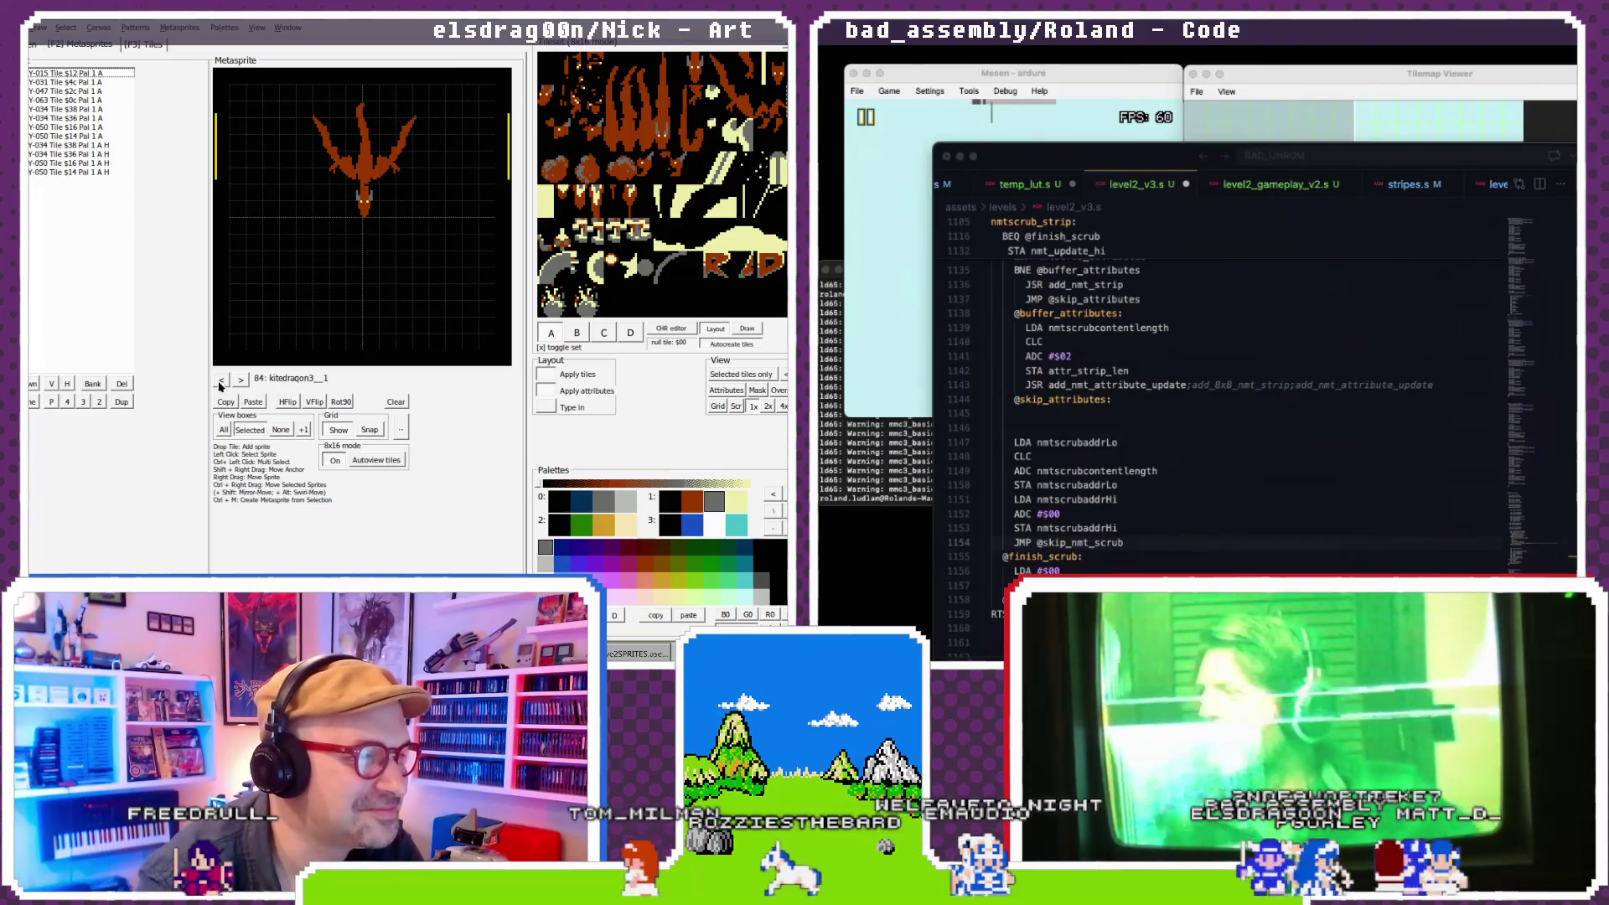
click(220, 381)
click(221, 382)
click(220, 381)
click(221, 381)
click(221, 381)
click(220, 381)
click(220, 381)
click(219, 381)
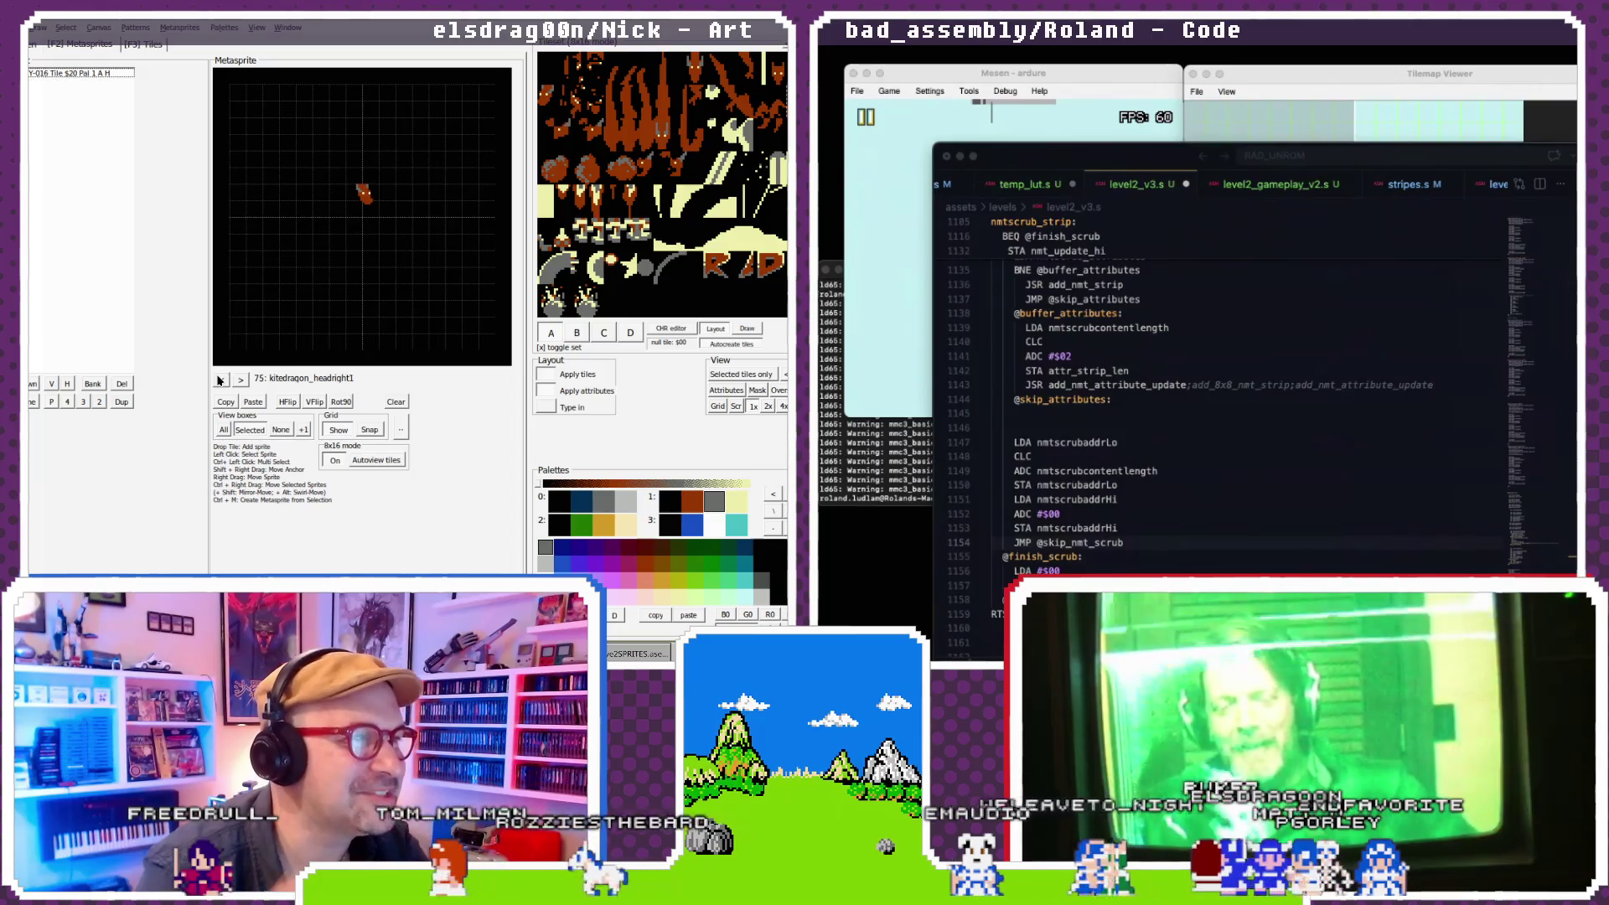
click(219, 381)
click(220, 380)
click(219, 380)
click(220, 381)
click(219, 380)
click(220, 380)
click(220, 380)
click(220, 381)
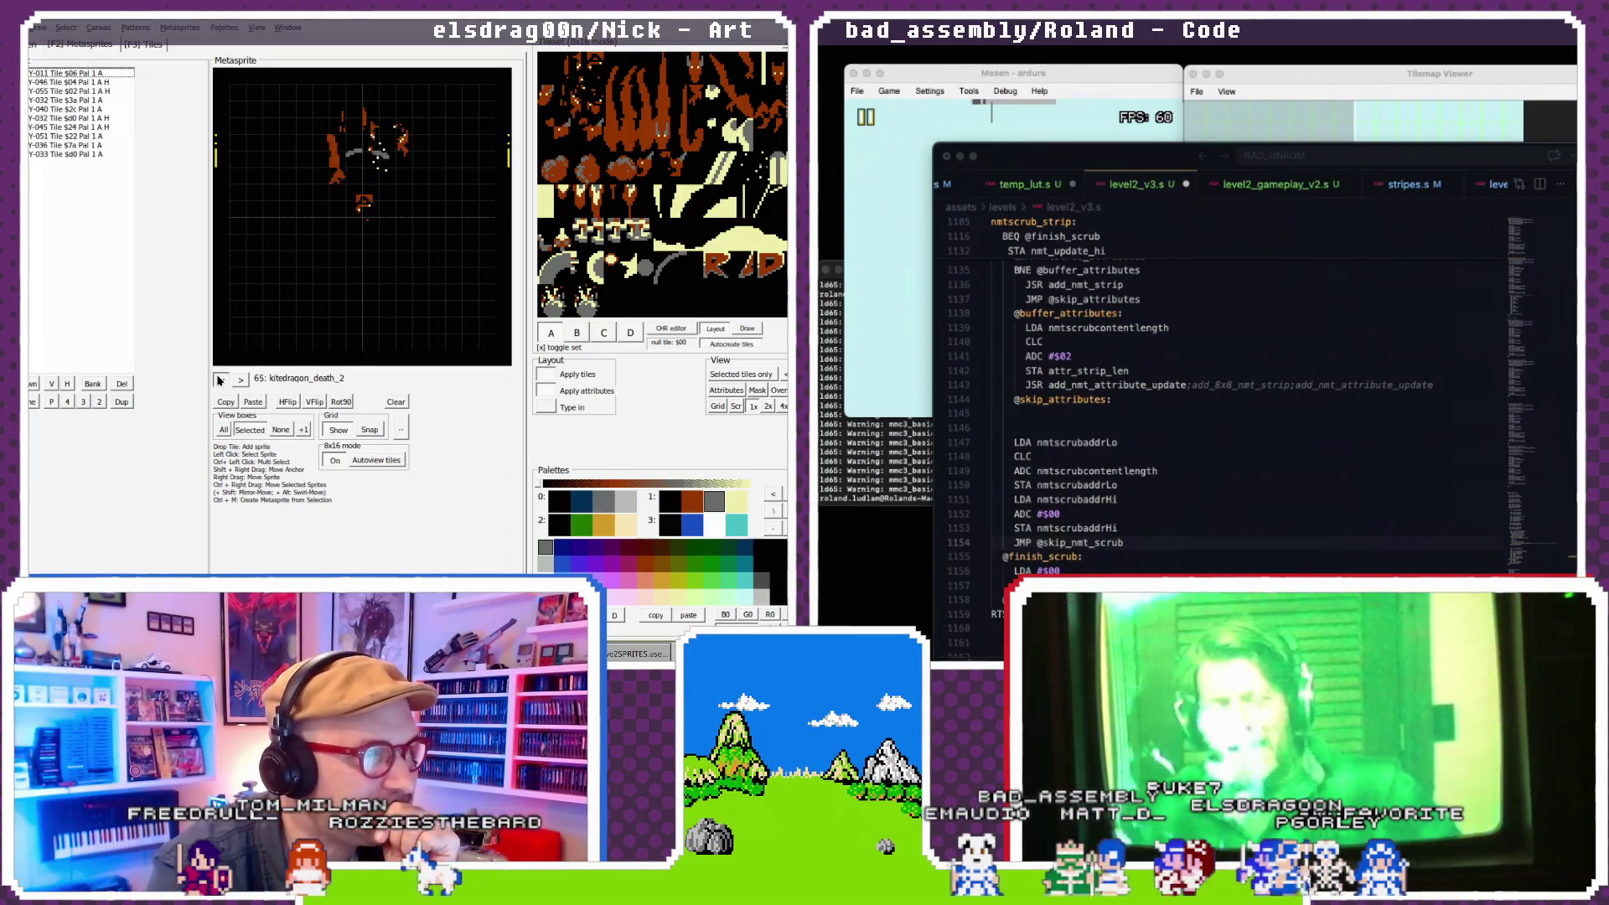
click(220, 380)
click(219, 380)
click(220, 380)
click(219, 380)
click(219, 381)
click(219, 381)
click(220, 380)
click(219, 381)
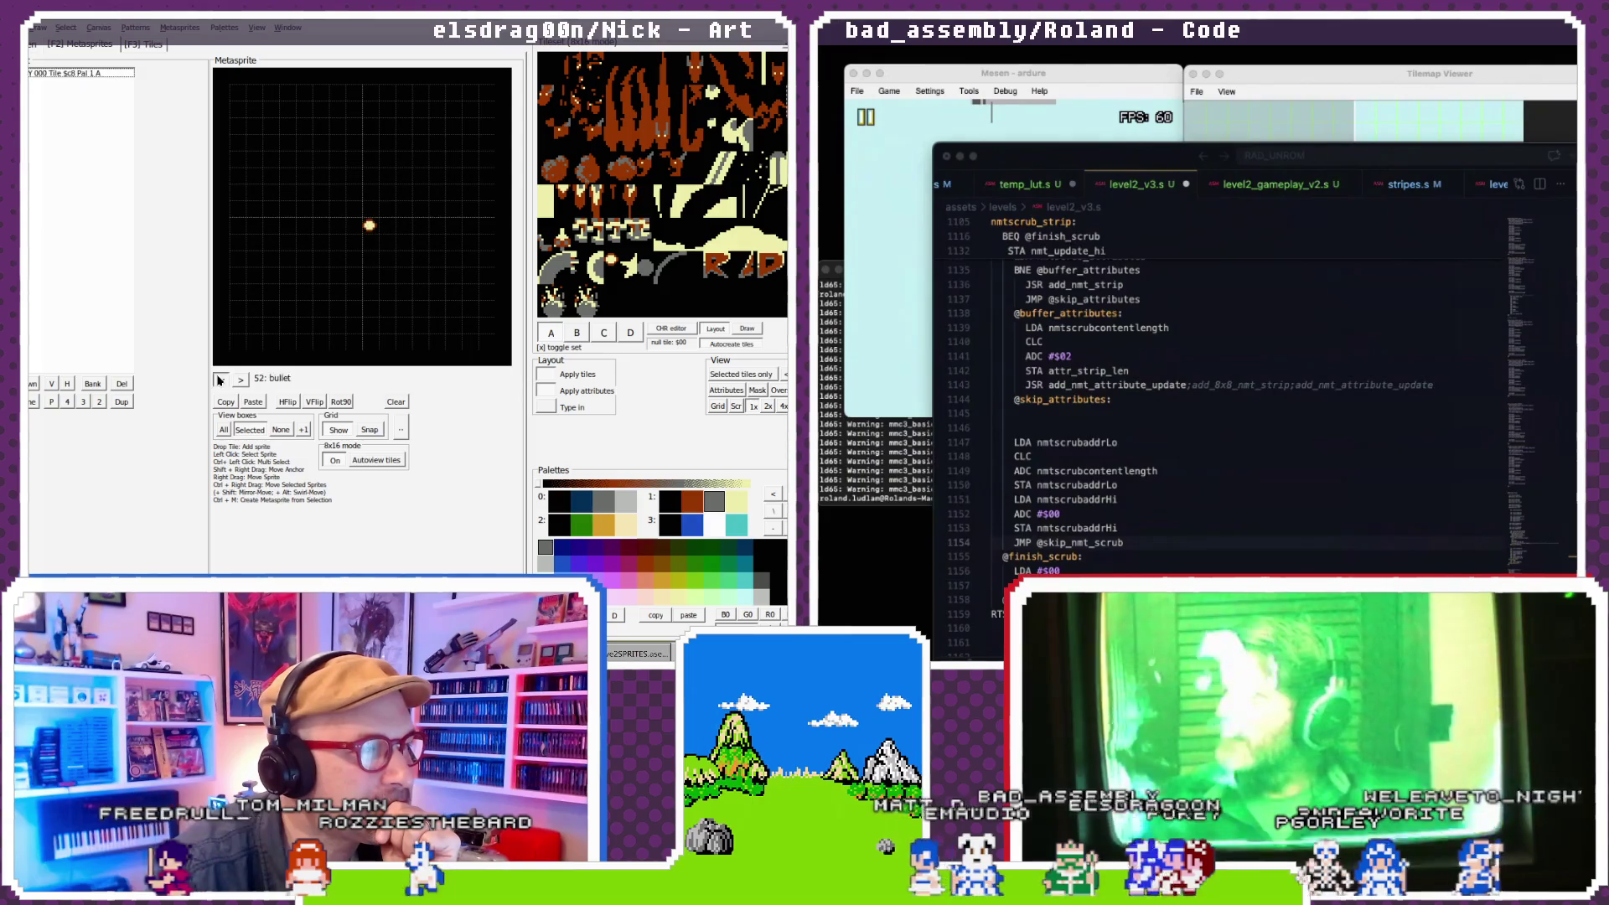
click(219, 380)
click(219, 380)
click(219, 380)
click(220, 380)
click(220, 380)
click(220, 381)
click(220, 381)
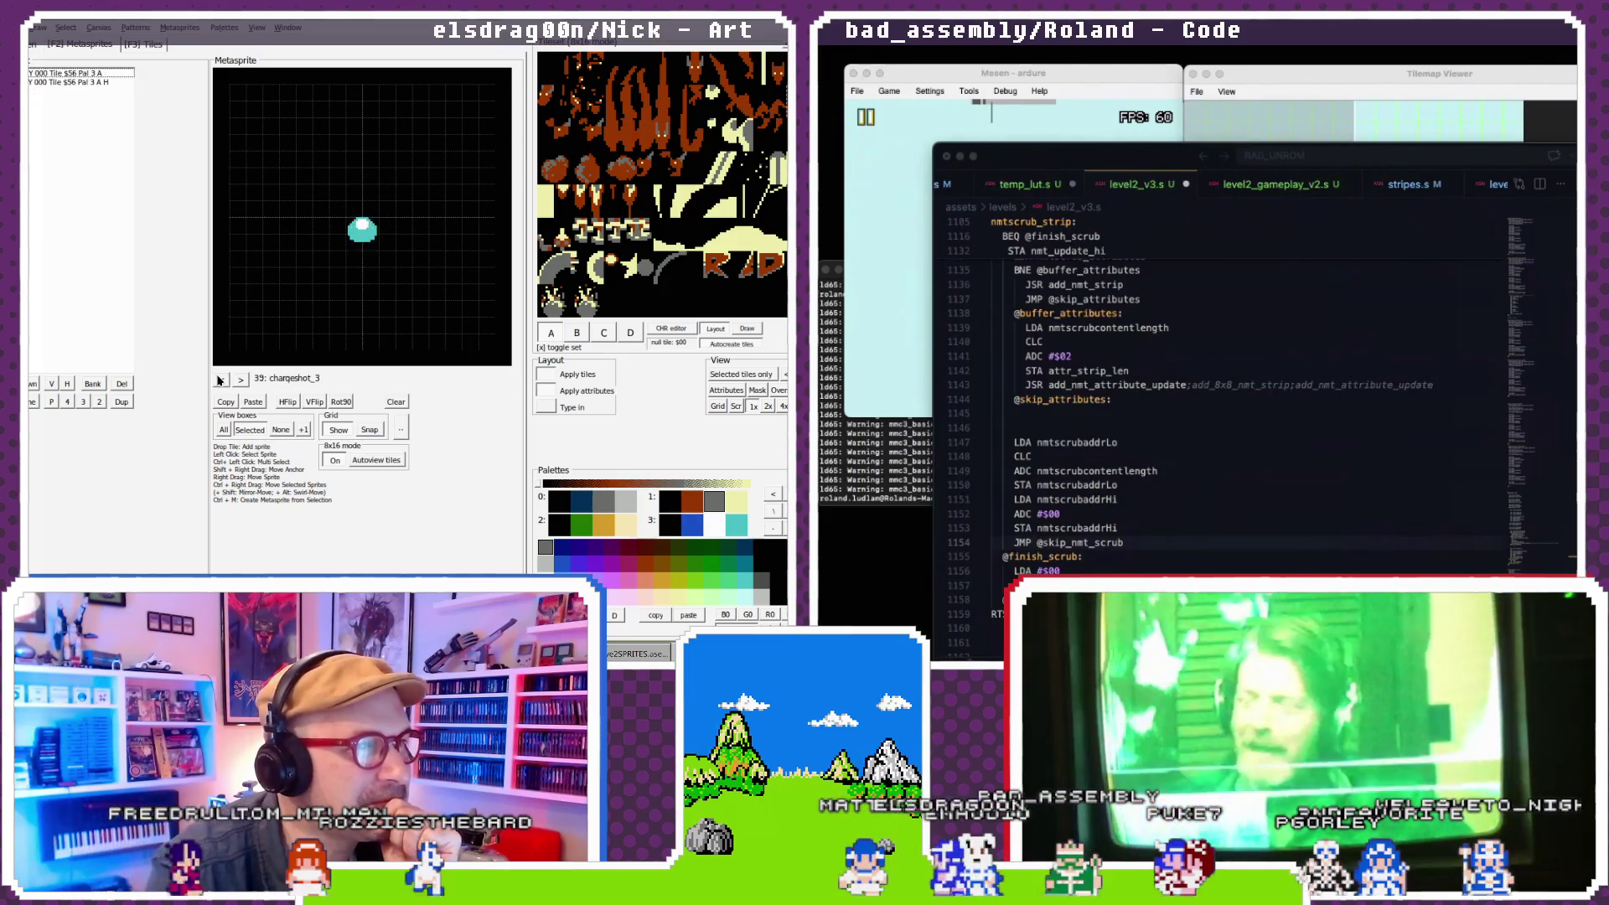
click(220, 381)
click(220, 381)
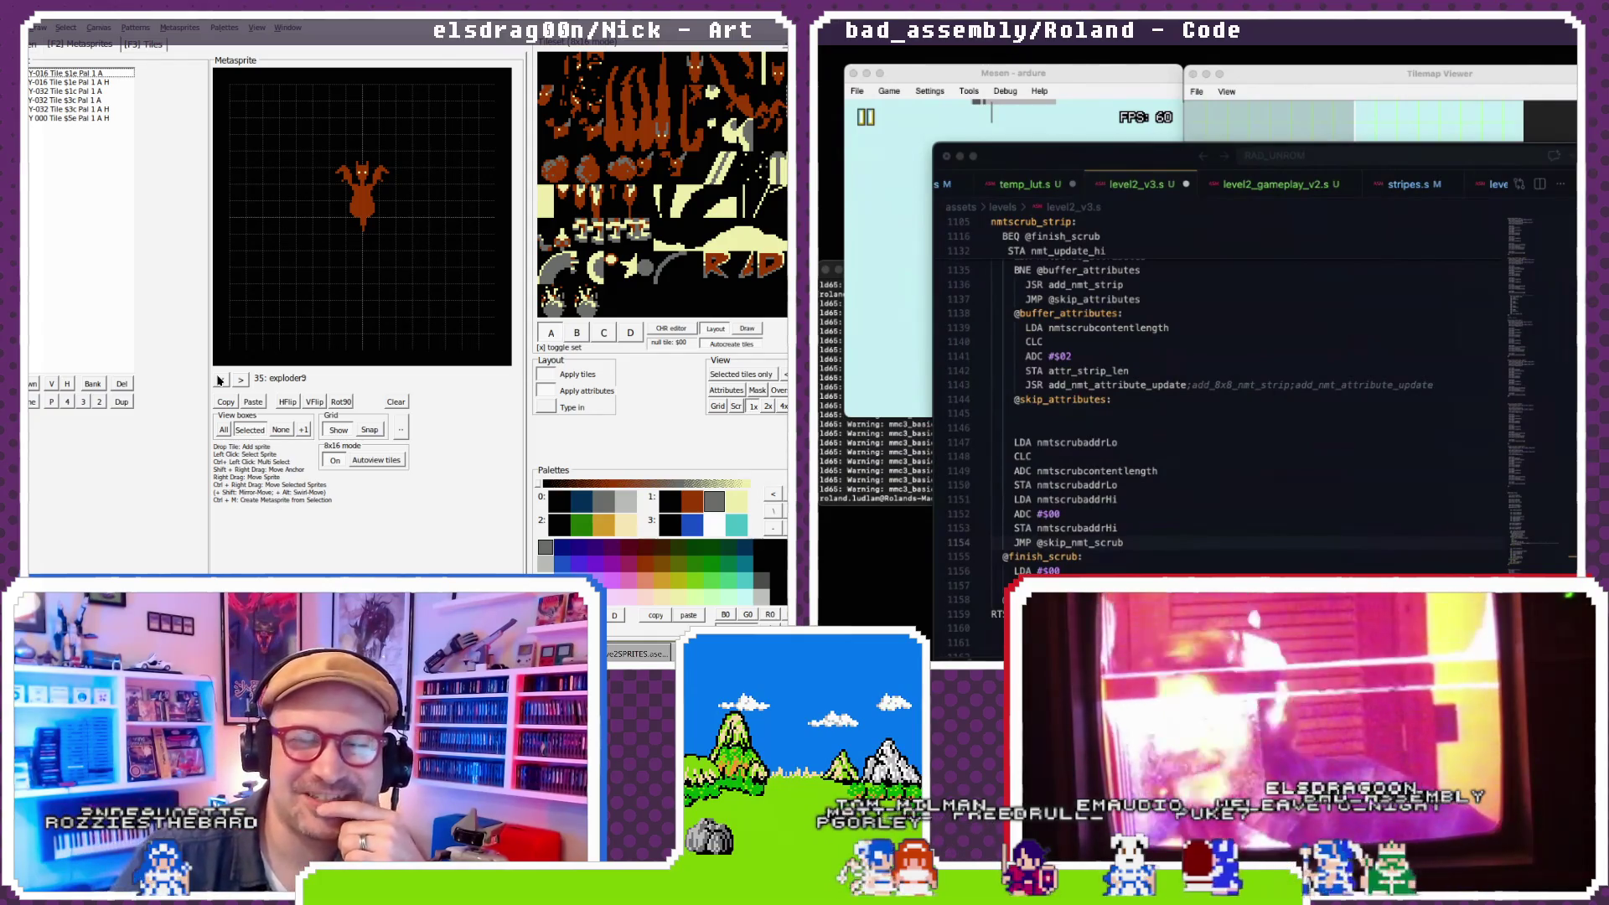
- Step back to the kitedragon3 metasprite, peek at kitedragon4, and return to kitedragon3
click(219, 379)
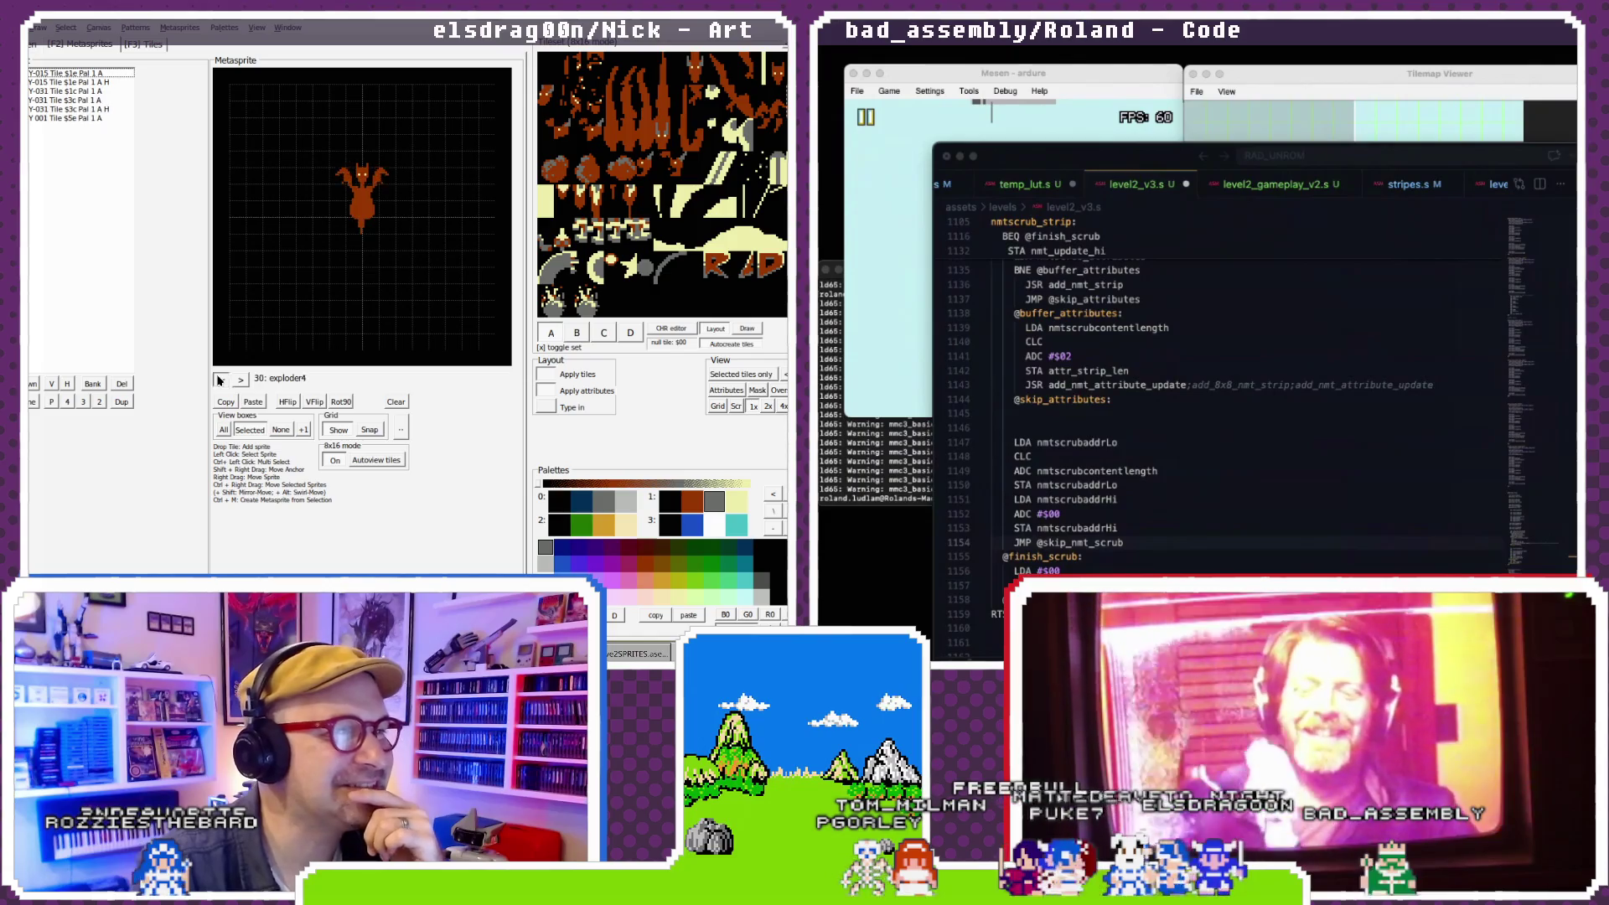
click(219, 380)
click(219, 379)
click(218, 380)
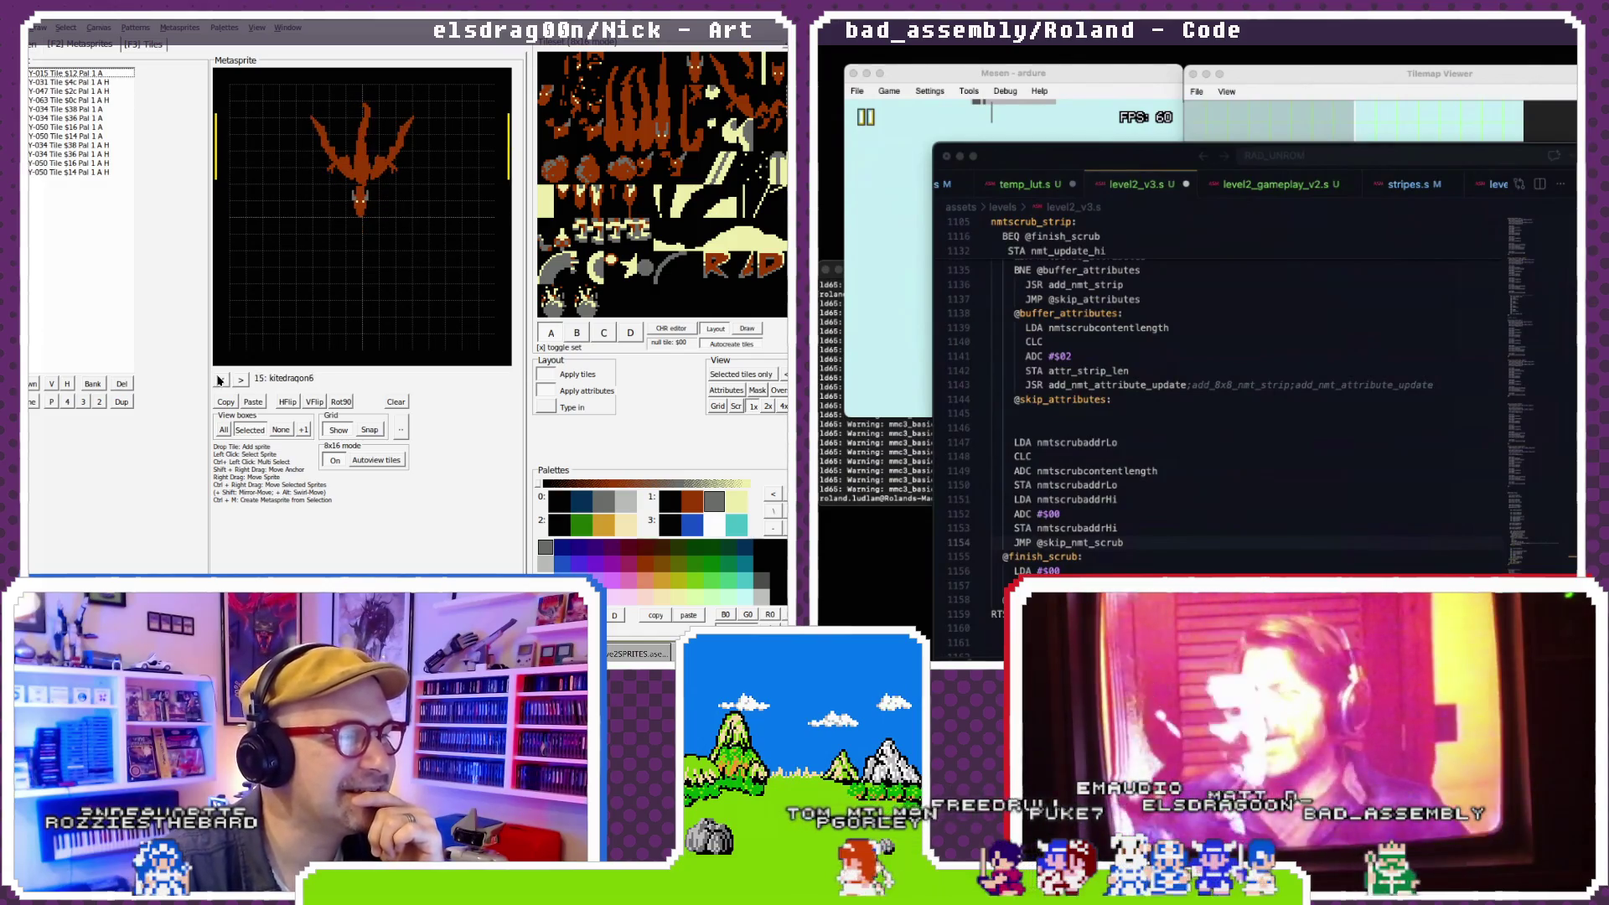
click(218, 379)
click(219, 379)
click(218, 379)
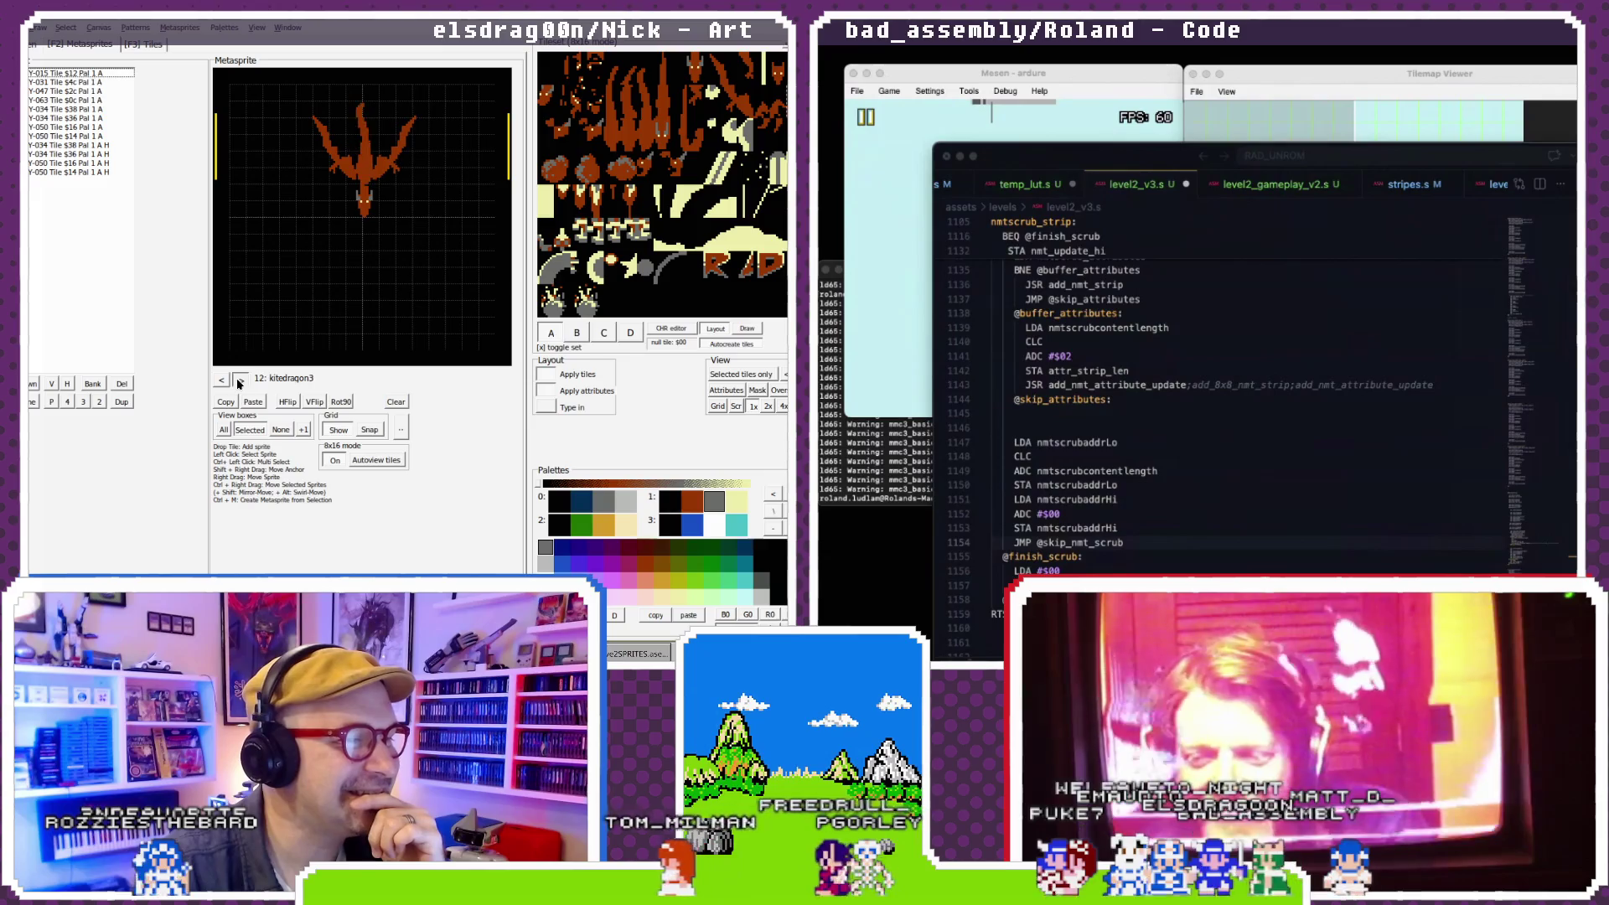
click(239, 379)
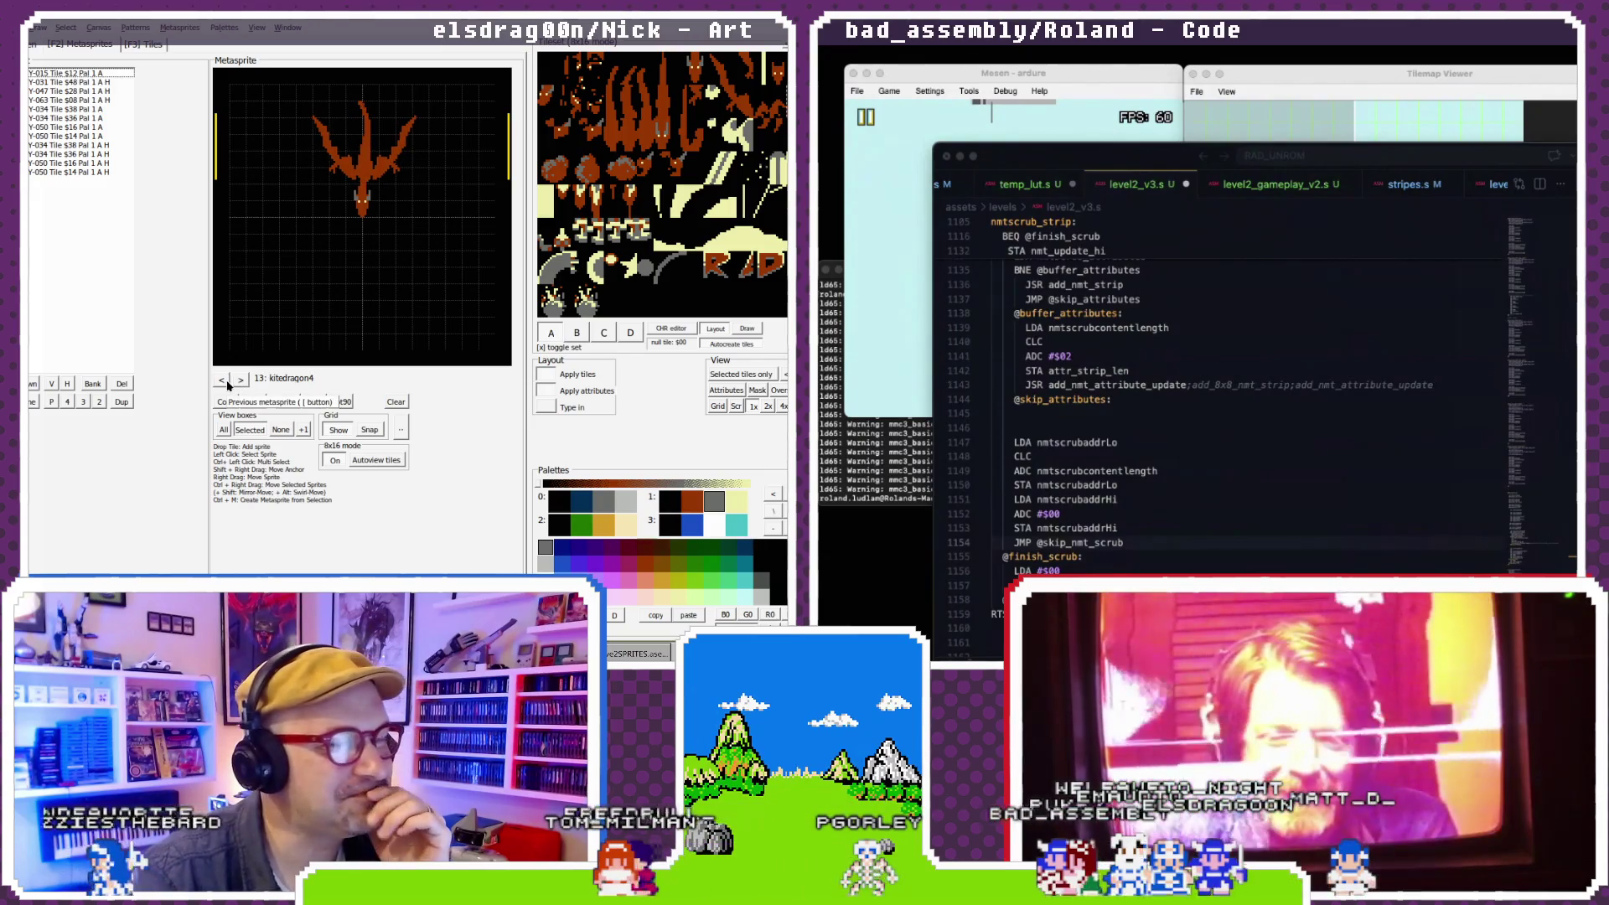
click(222, 381)
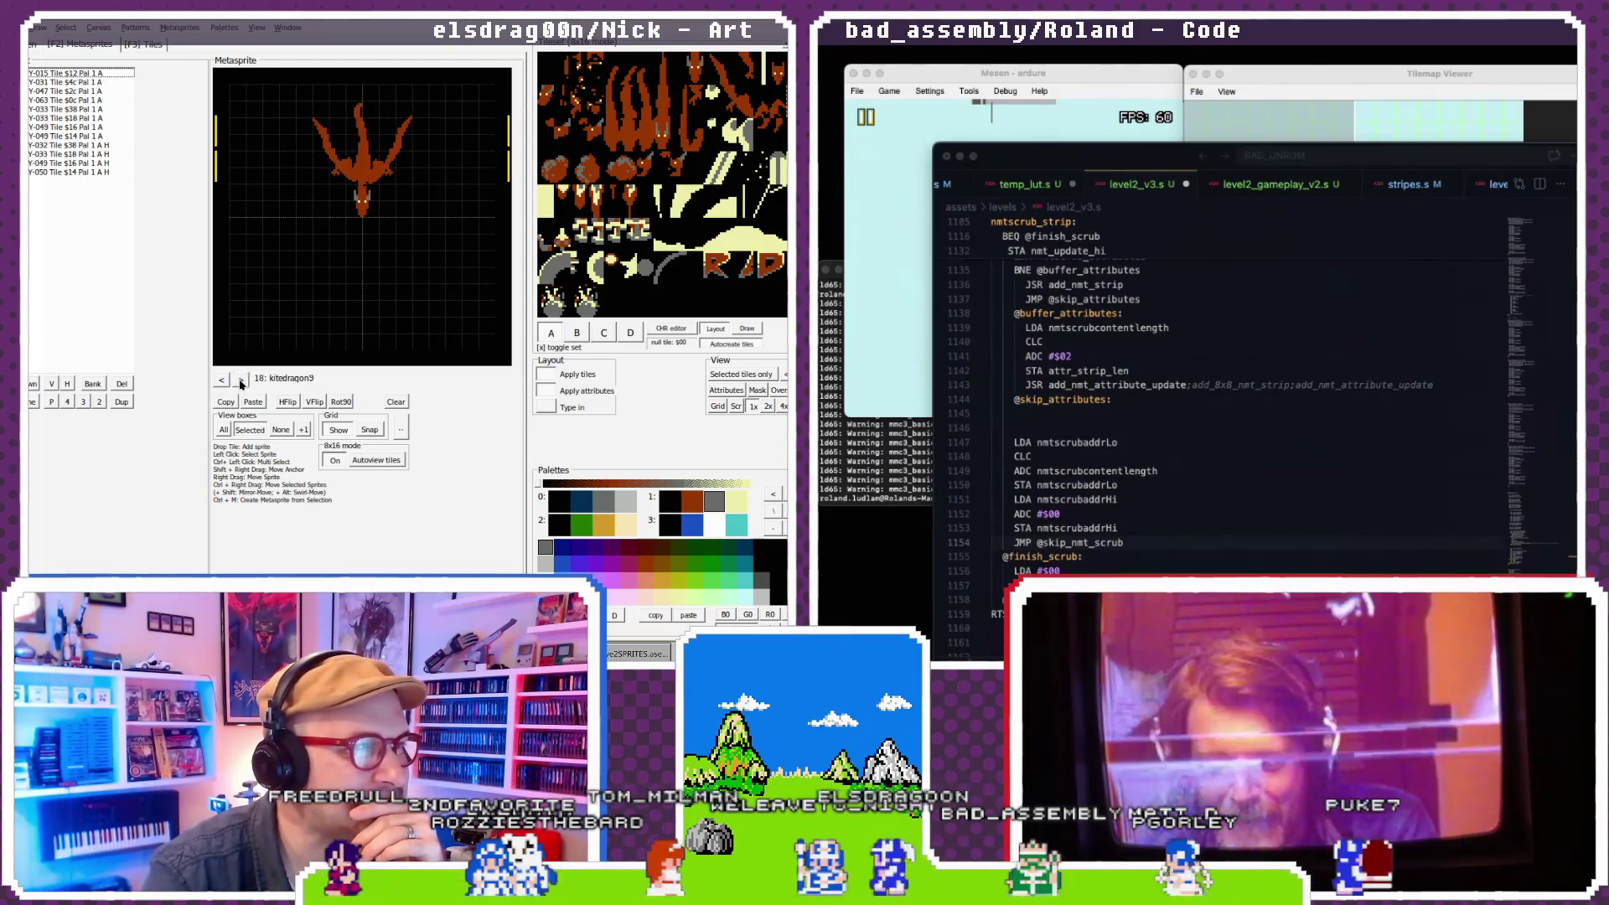
- Page forward through the cloud and dragon head sprites to 83: kitedragon2__1
click(240, 381)
click(241, 380)
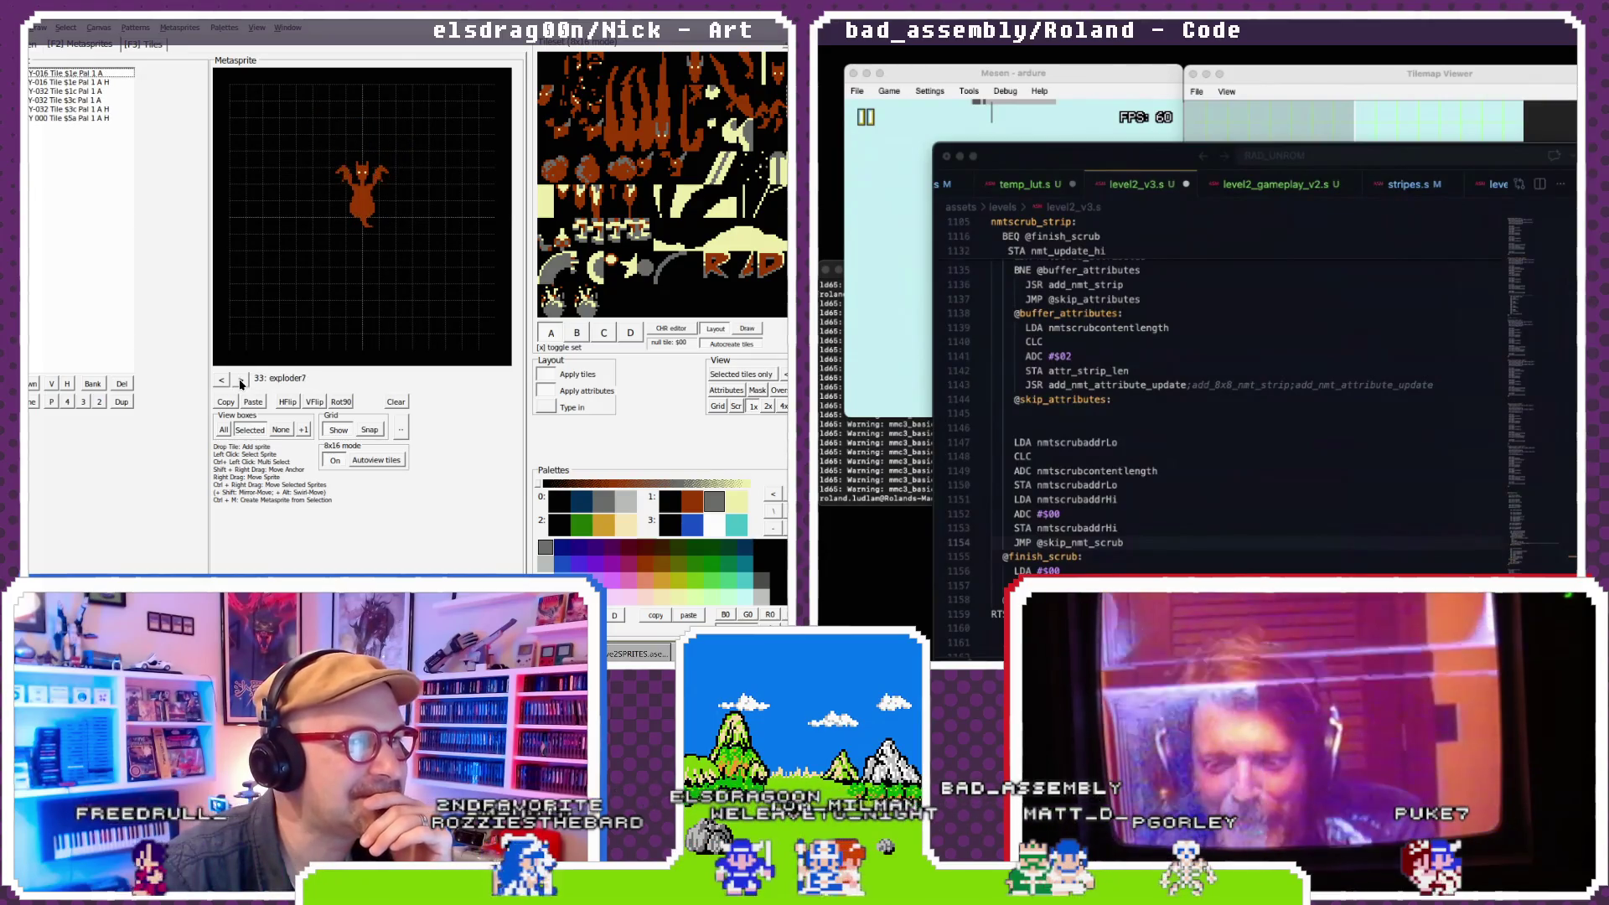
click(240, 381)
click(240, 381)
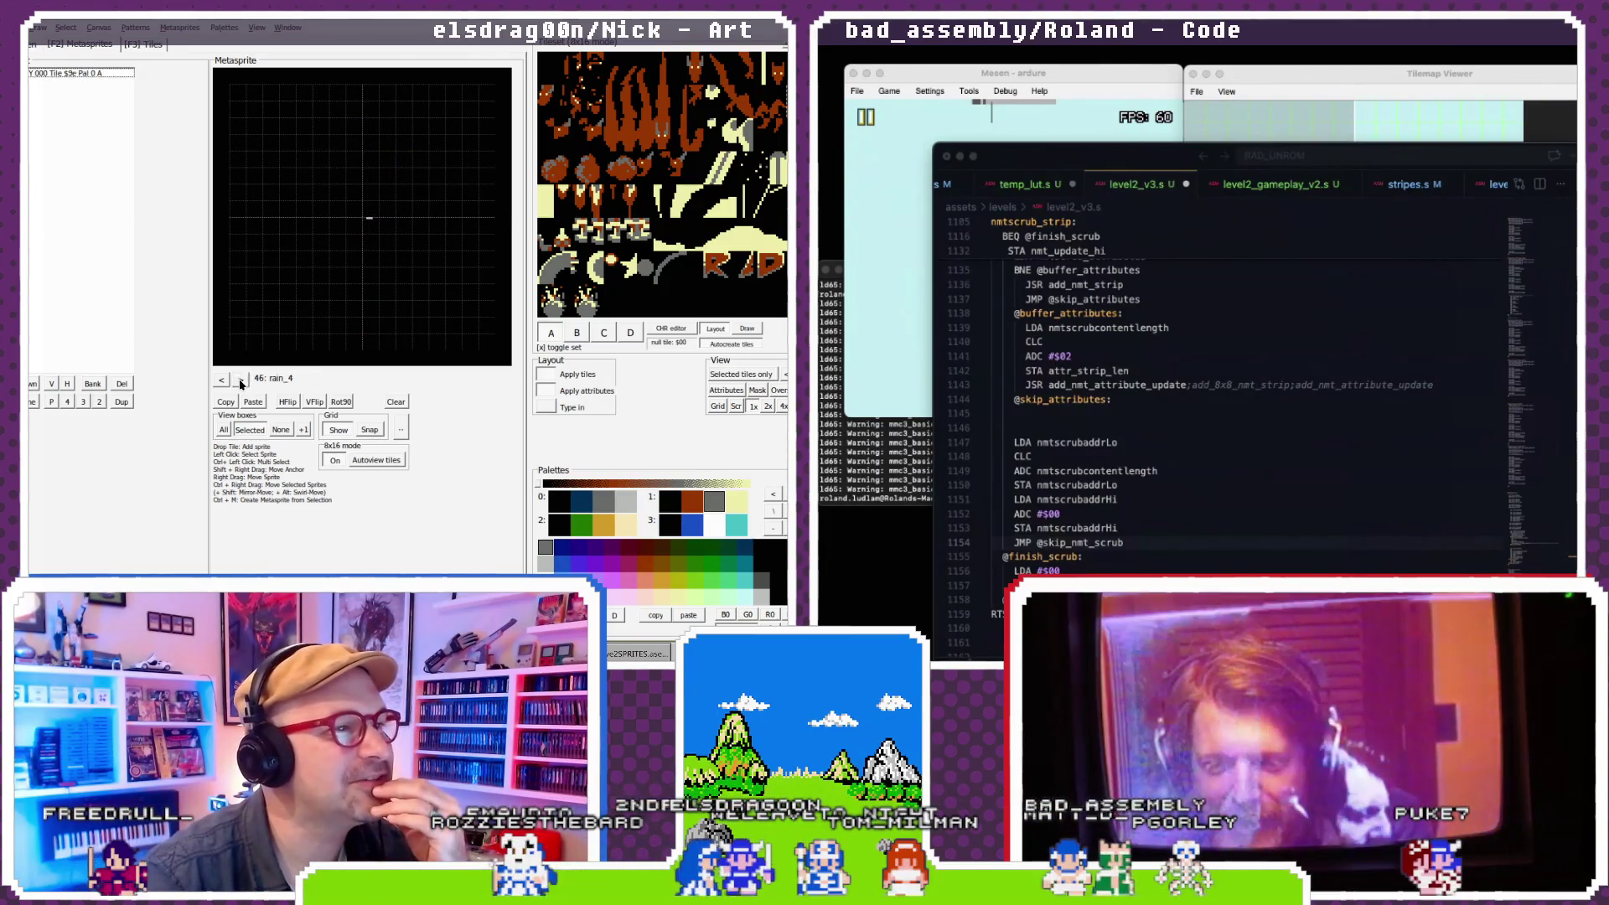
click(241, 380)
click(241, 381)
click(241, 380)
click(240, 381)
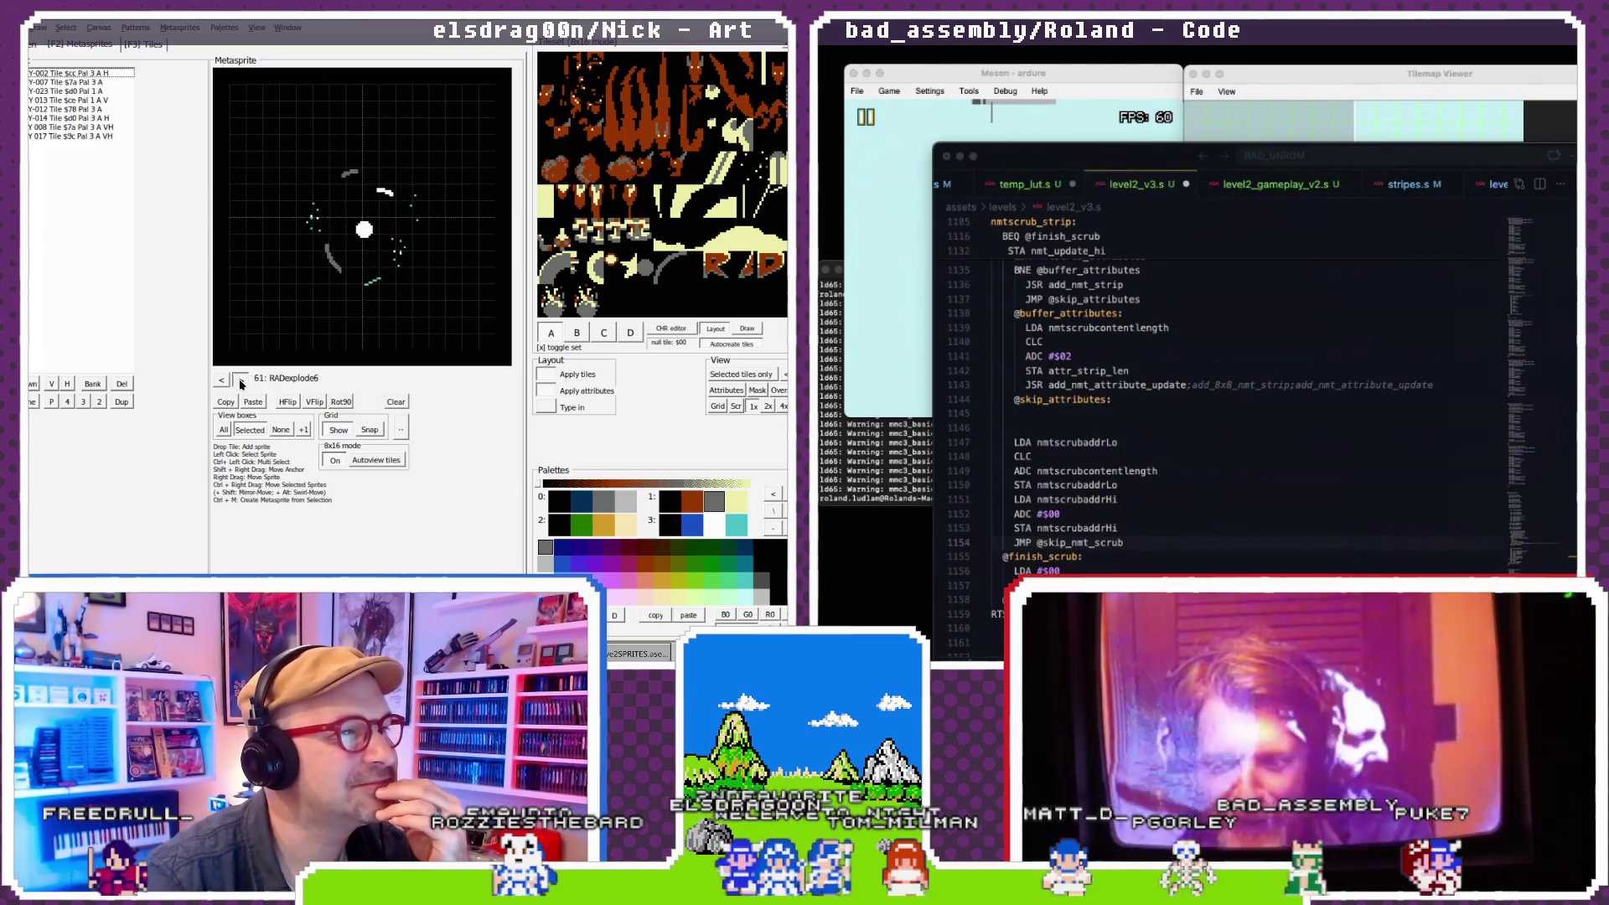
click(240, 381)
click(240, 381)
click(240, 380)
click(241, 380)
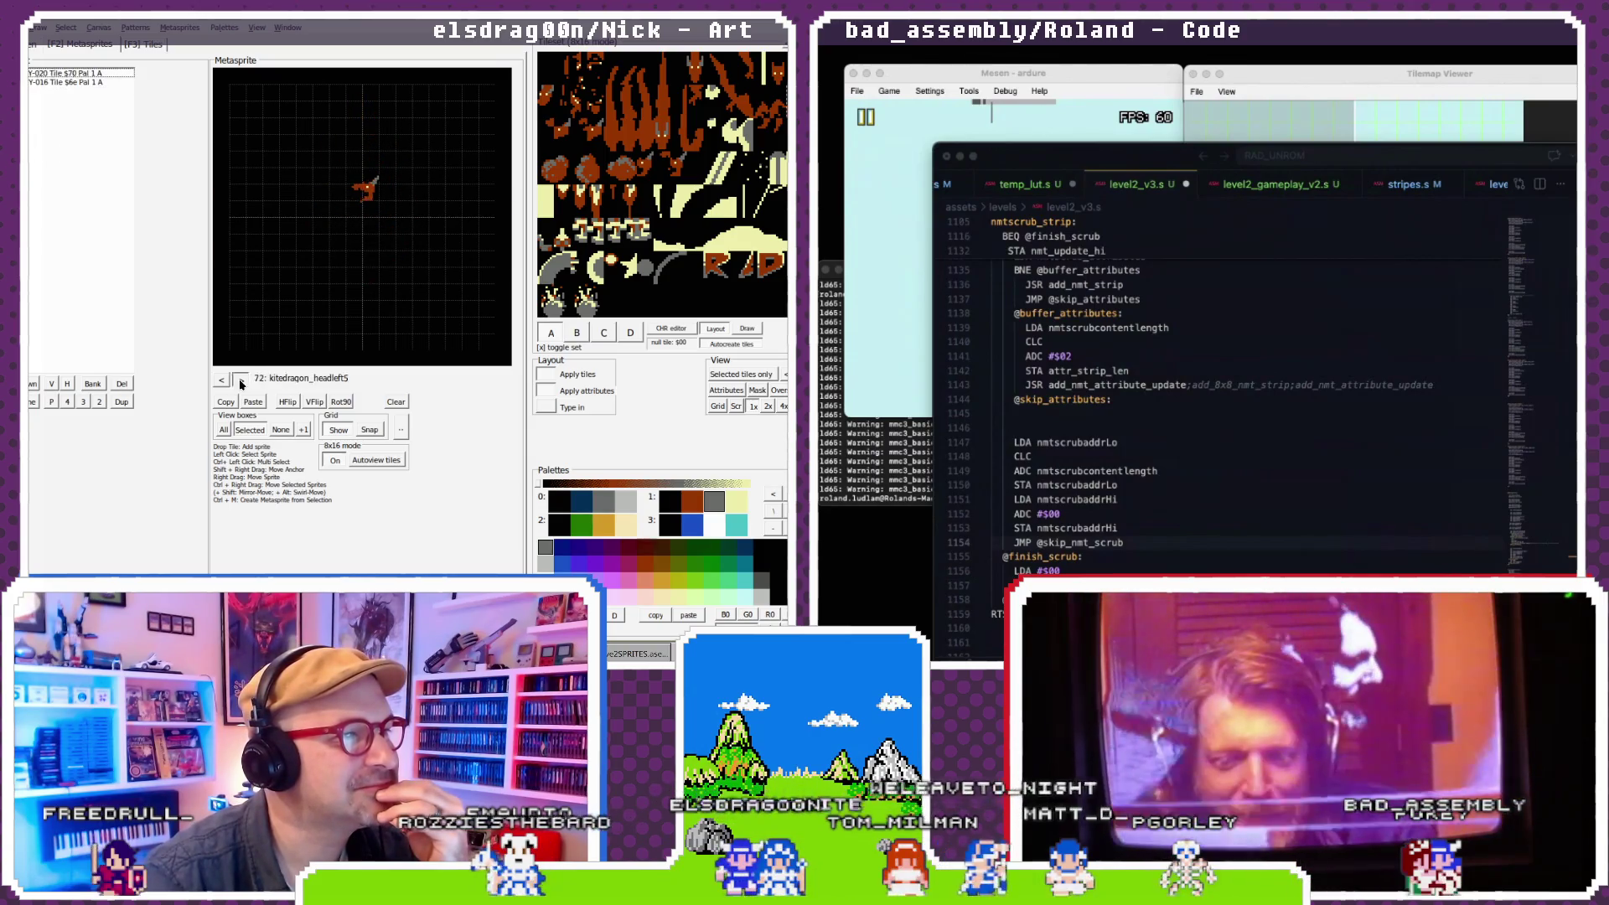
click(241, 380)
click(240, 380)
click(241, 380)
click(240, 380)
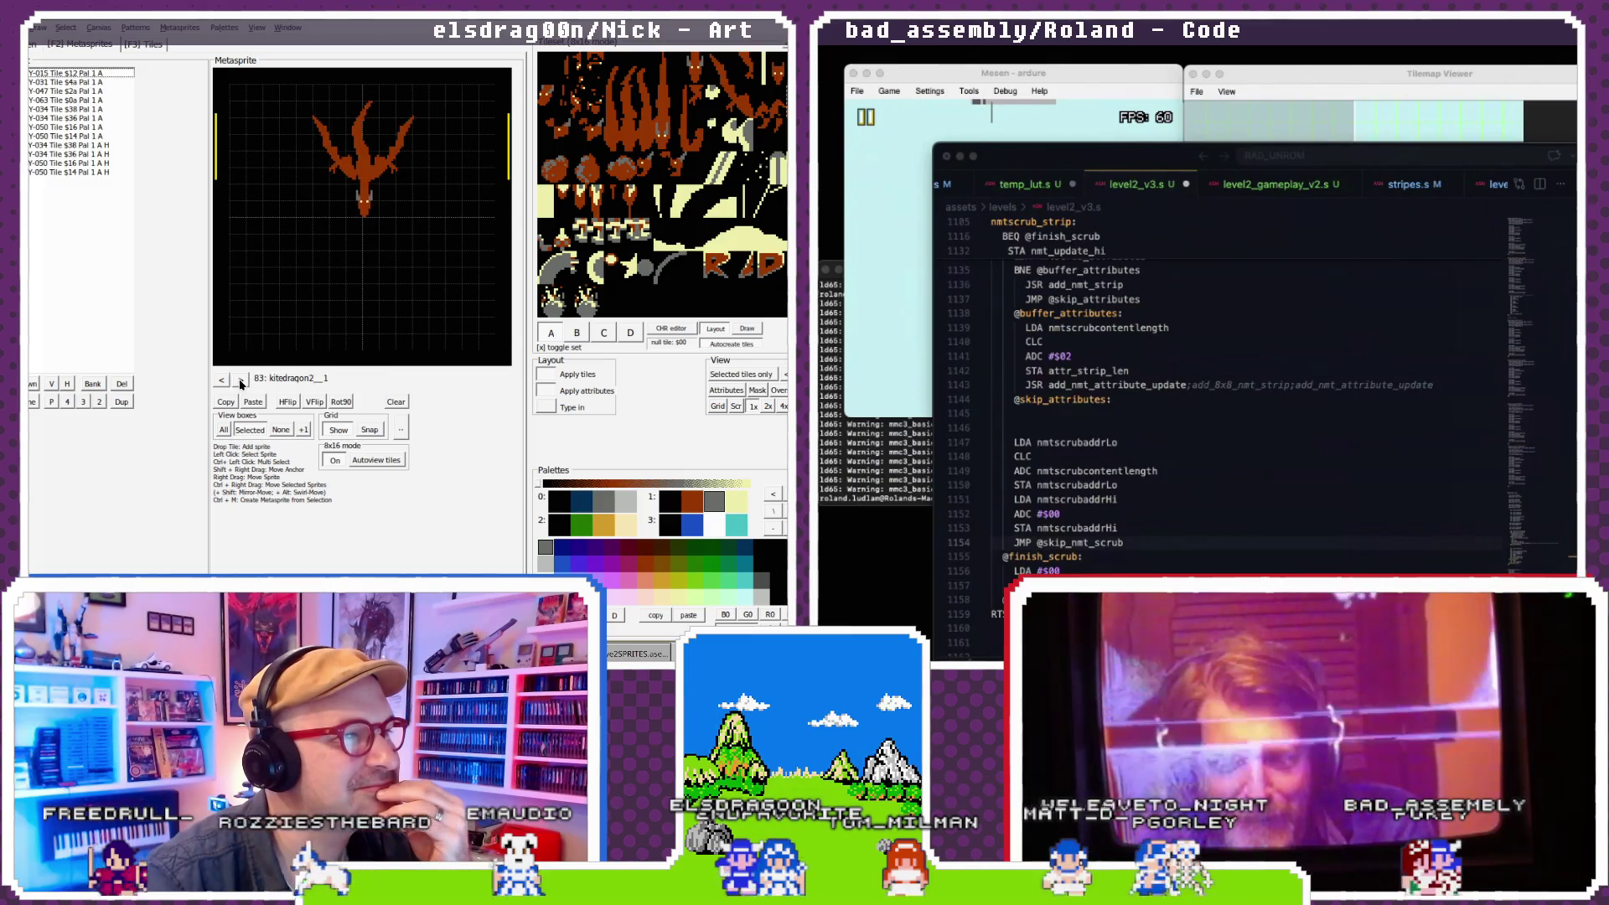
click(241, 381)
click(241, 380)
click(240, 380)
- Page back through the explosion, rain, charge-shot and cloud metasprites to the kite dragons
click(223, 380)
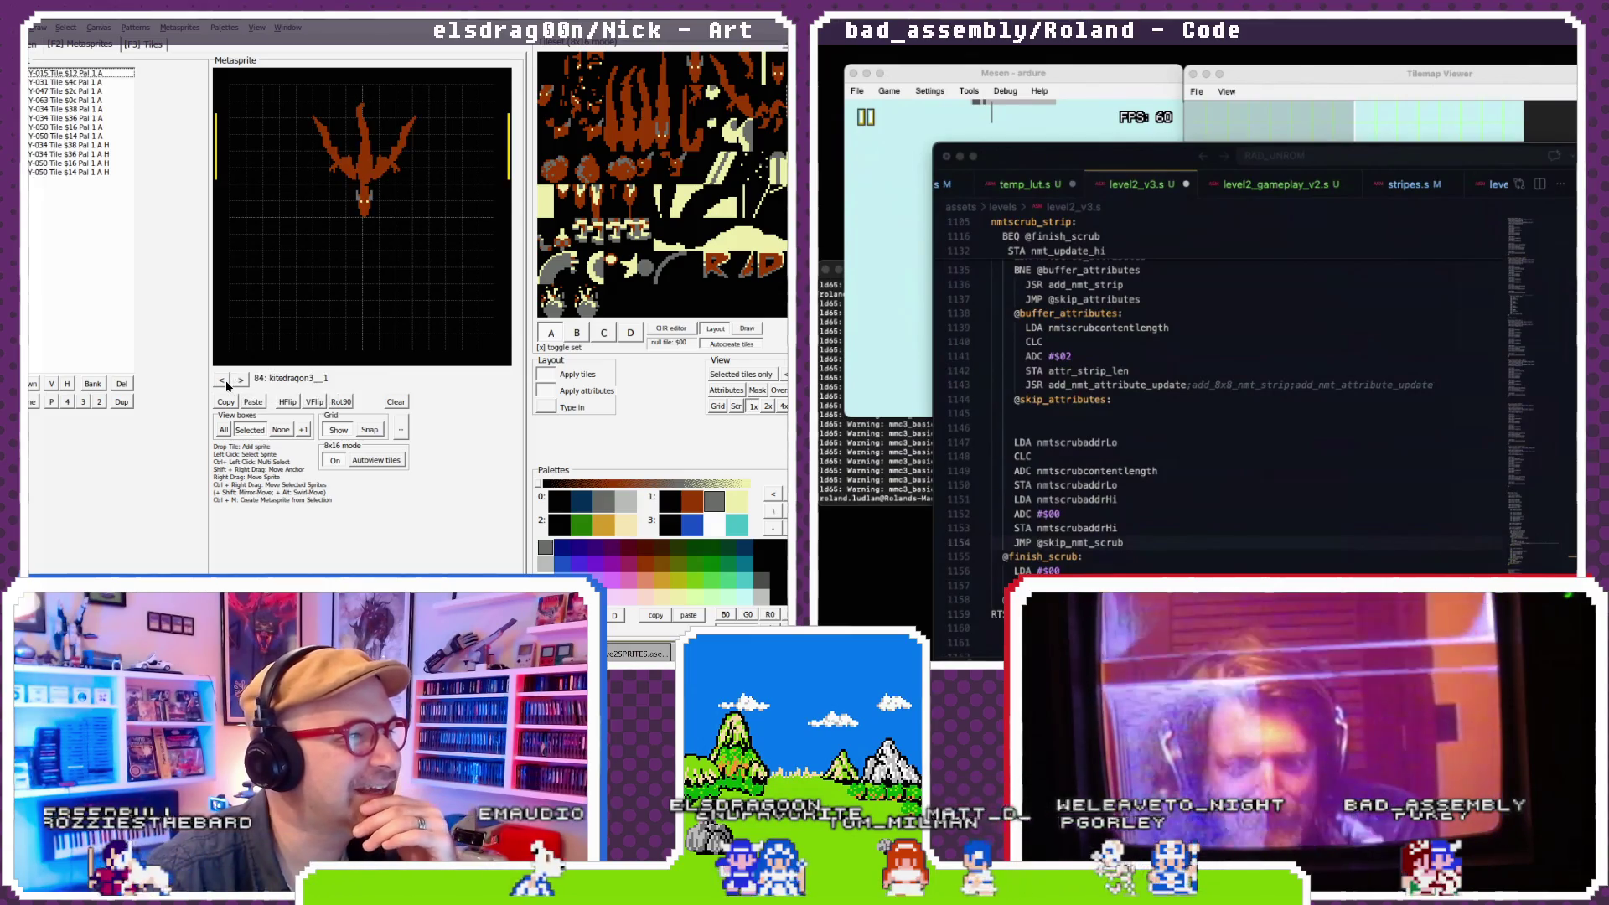
click(240, 380)
click(241, 381)
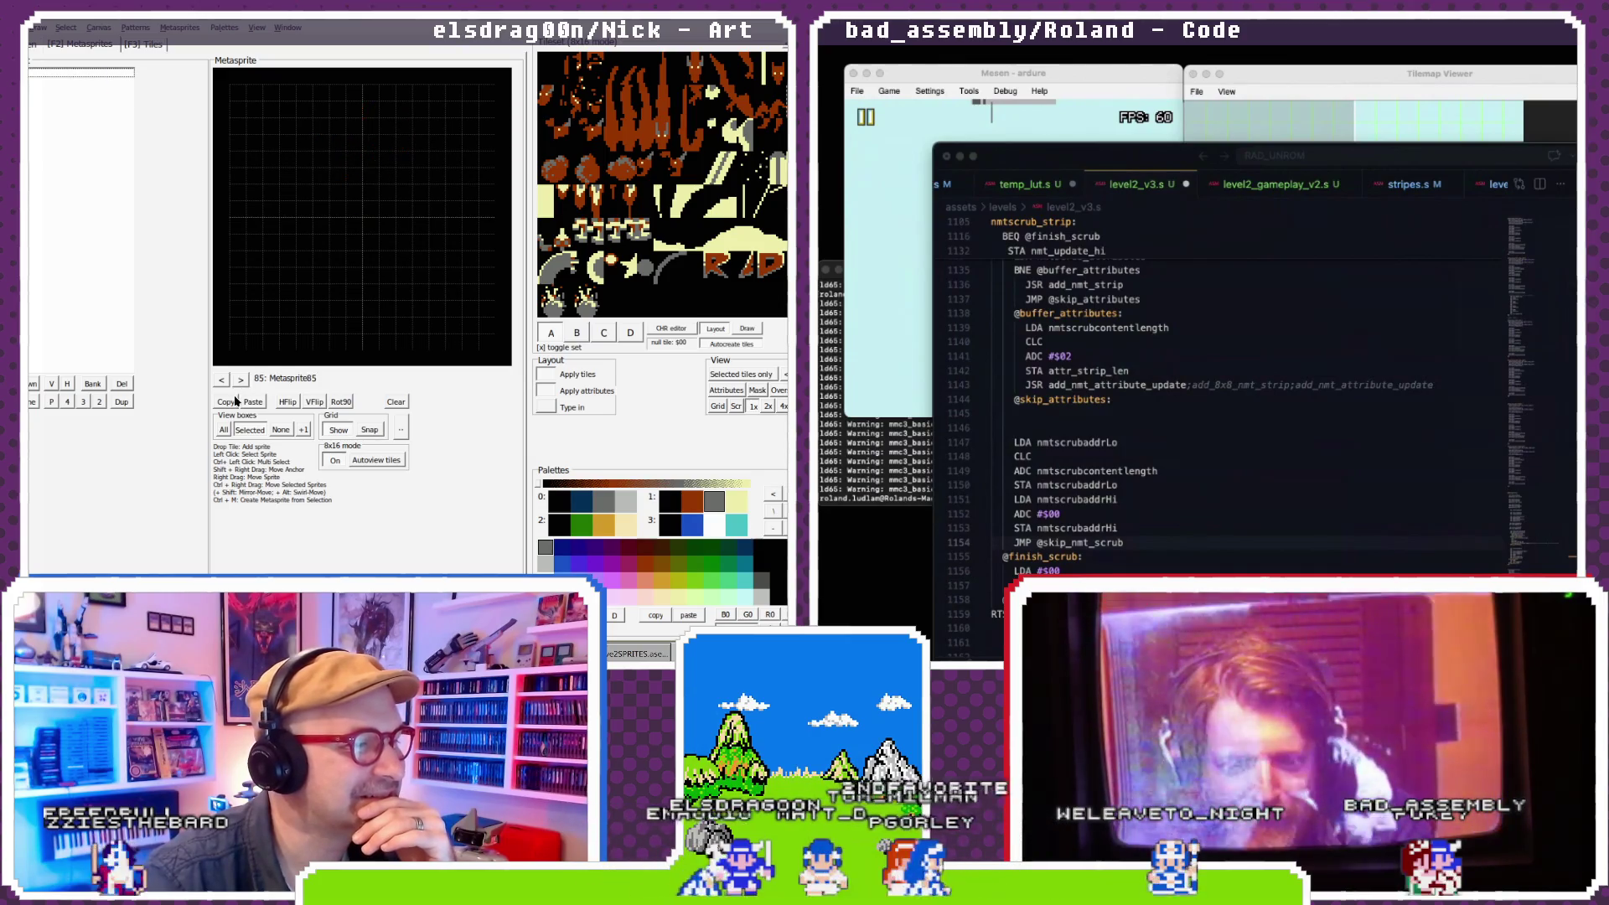
click(223, 380)
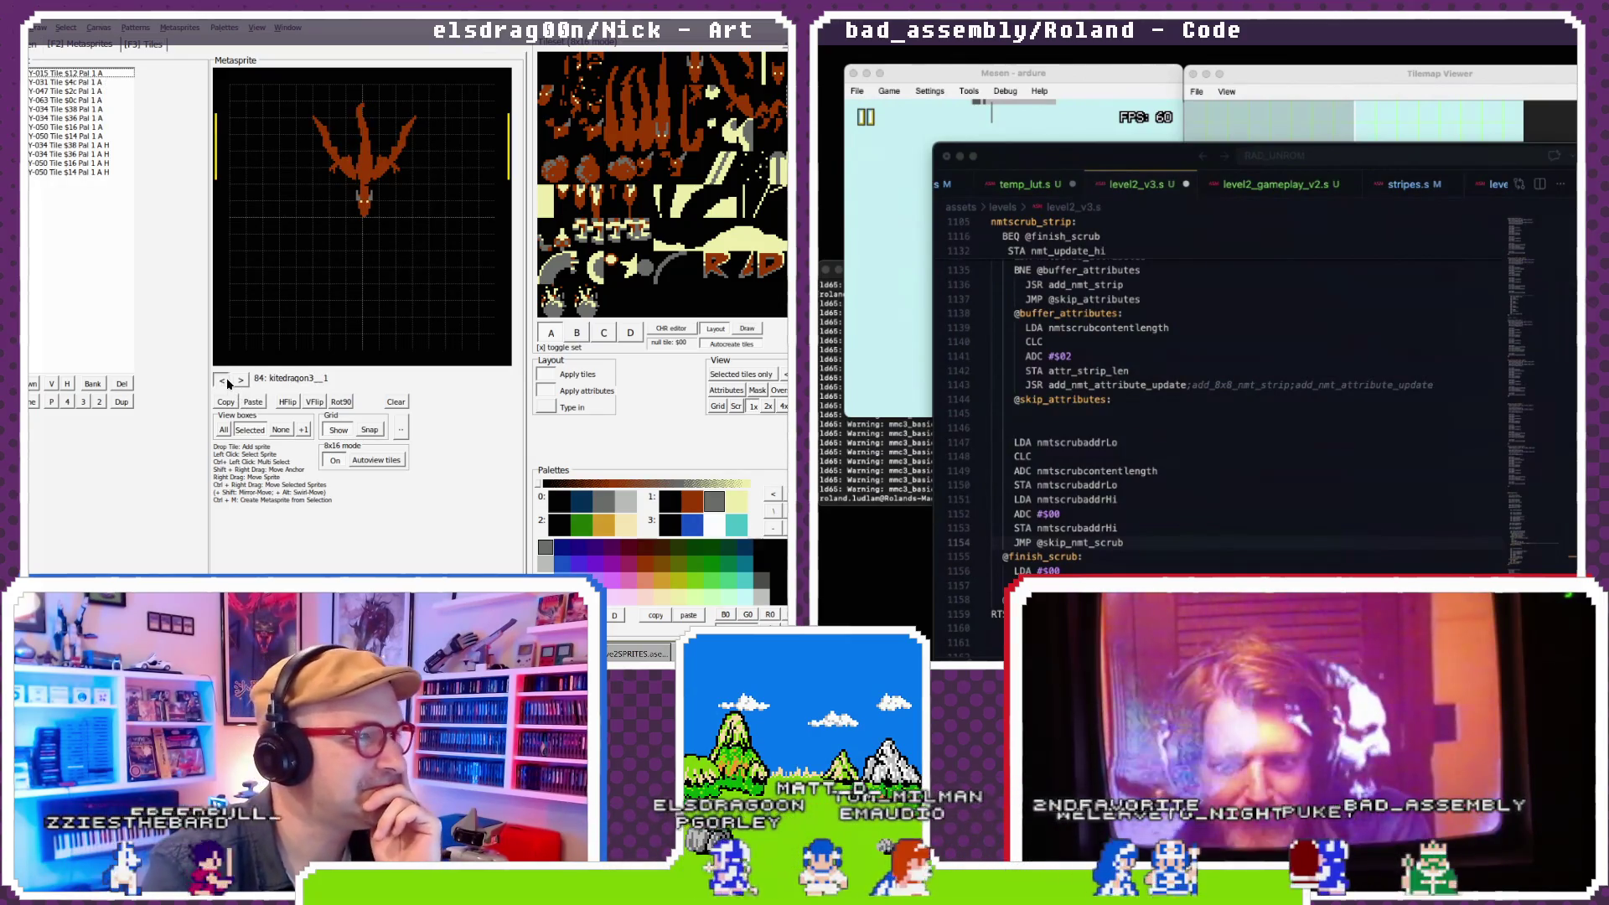
click(223, 380)
click(223, 381)
click(223, 380)
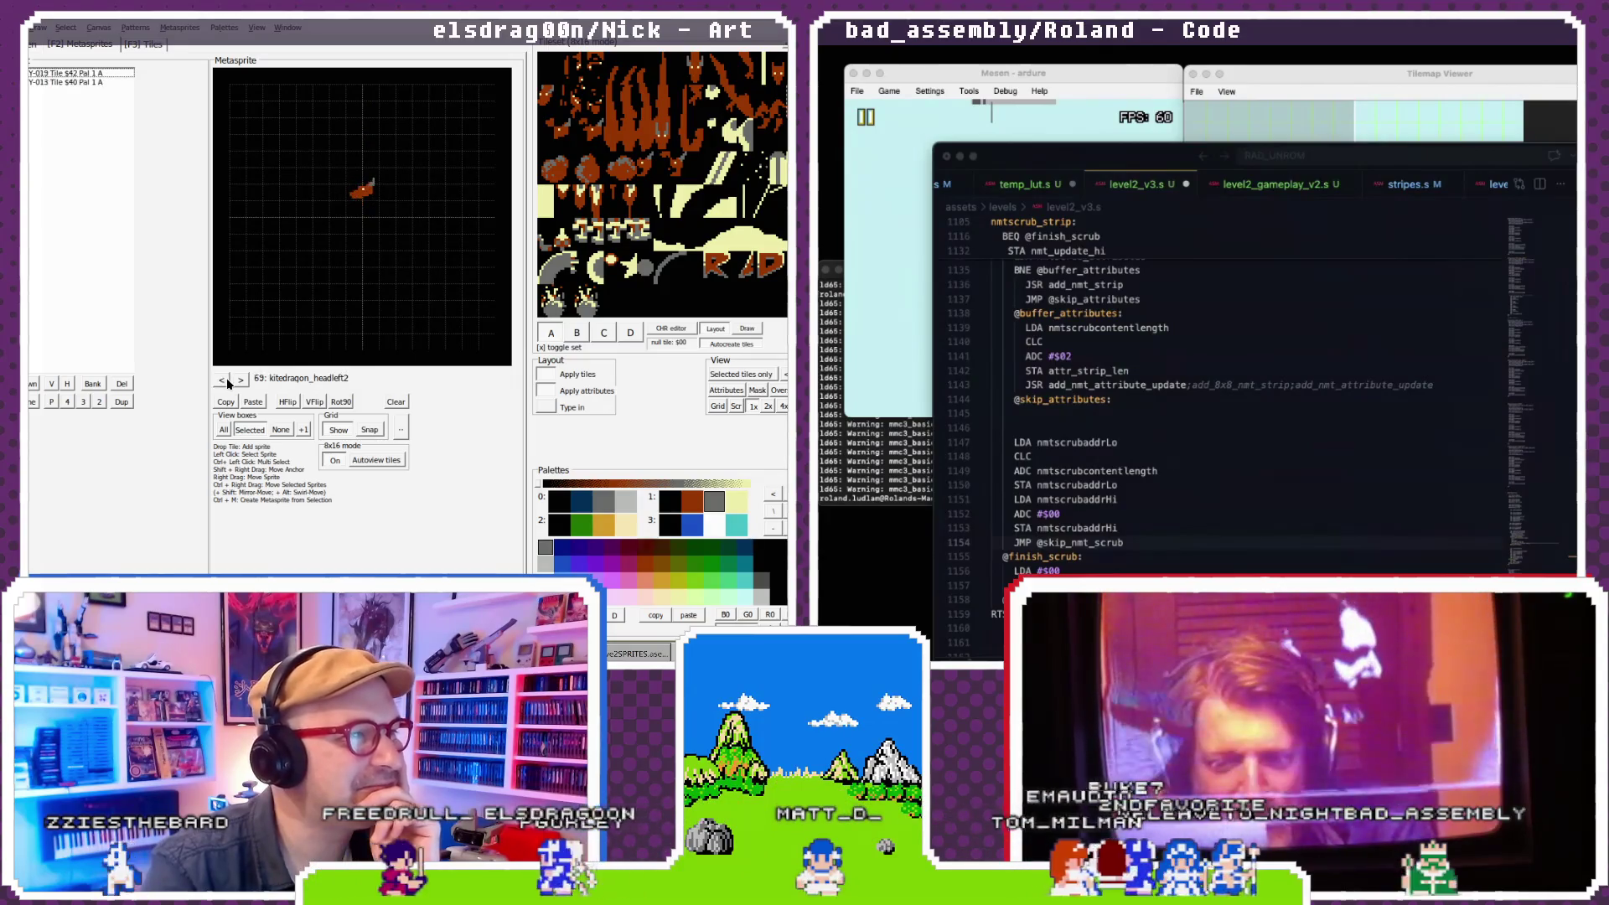
click(223, 381)
click(223, 380)
click(223, 380)
click(223, 380)
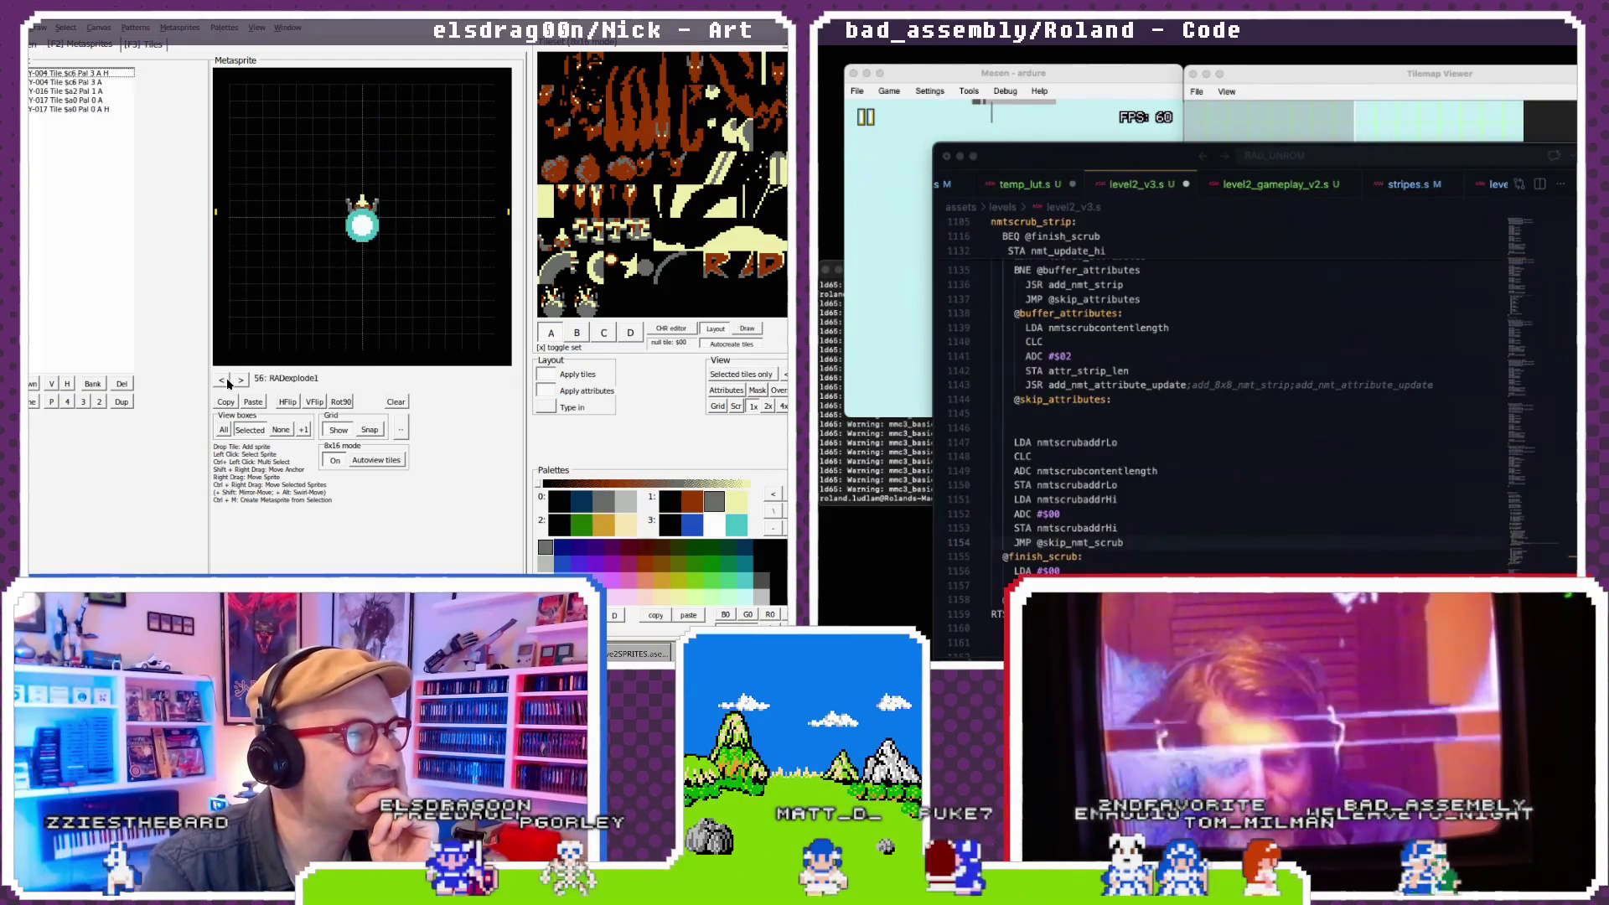
click(223, 380)
click(223, 381)
click(223, 381)
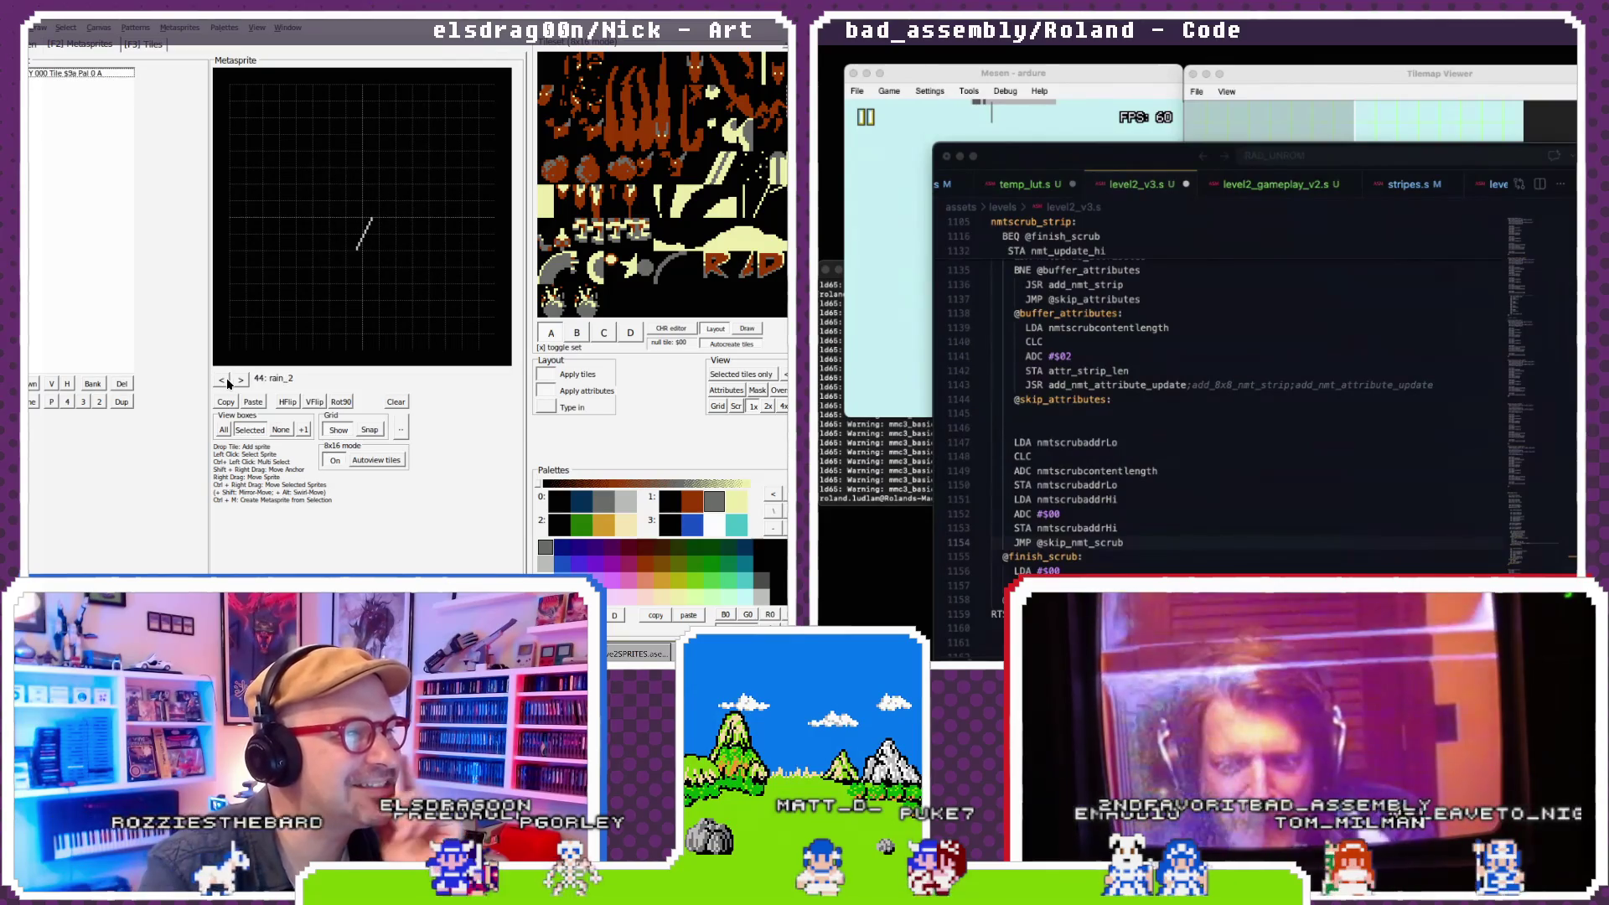
click(224, 380)
click(224, 381)
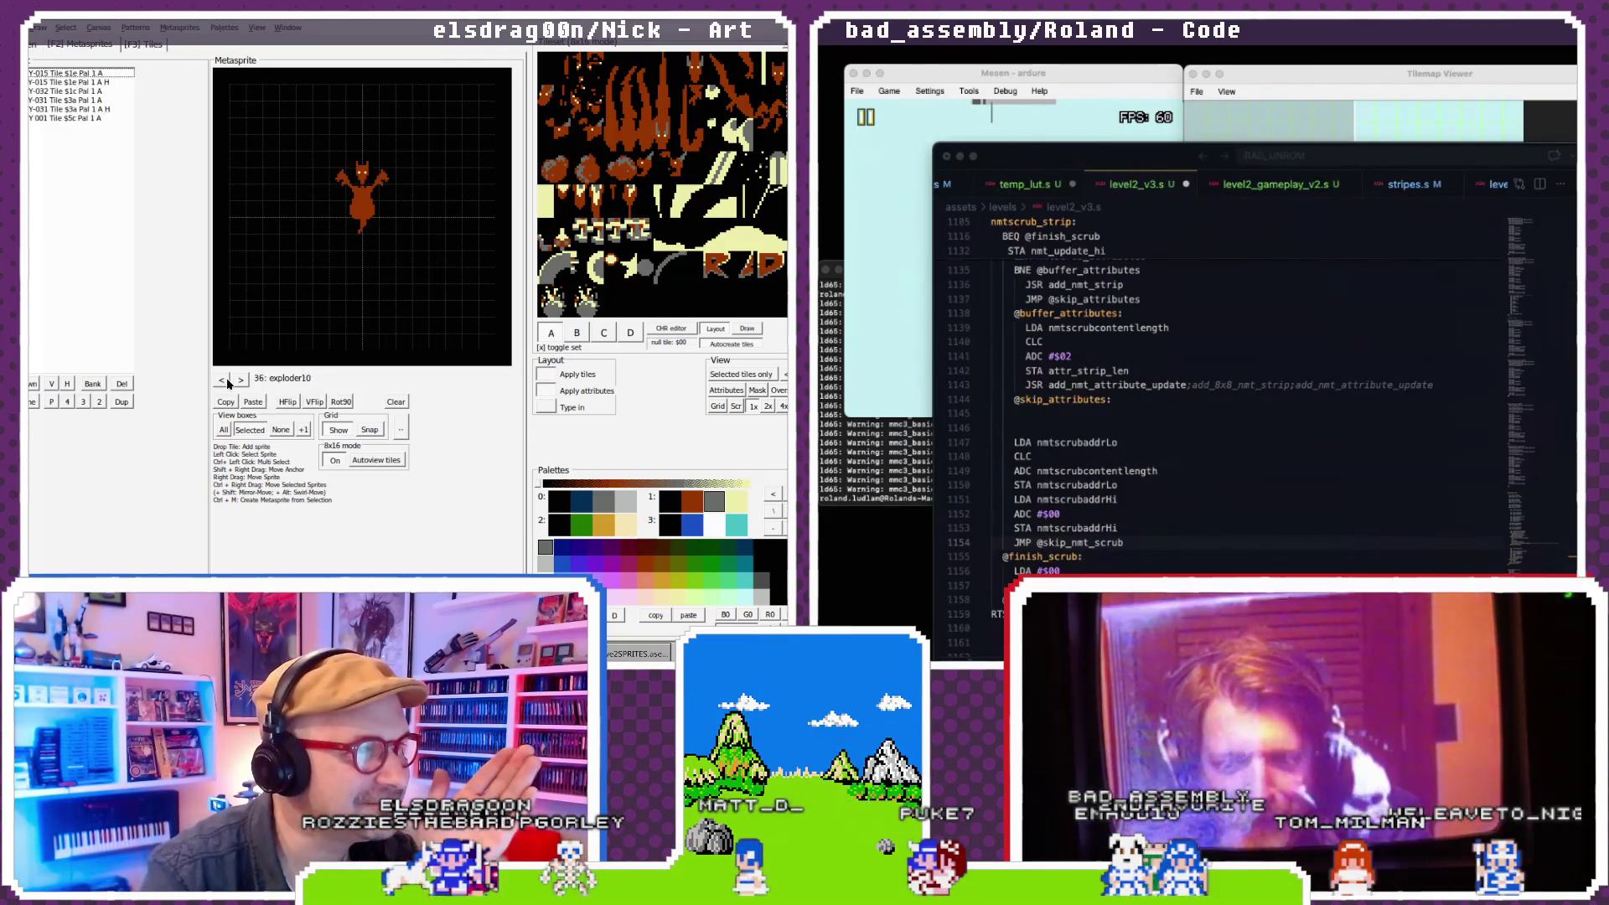
click(225, 380)
click(225, 381)
click(224, 381)
click(225, 381)
click(225, 380)
click(225, 380)
click(224, 381)
click(225, 380)
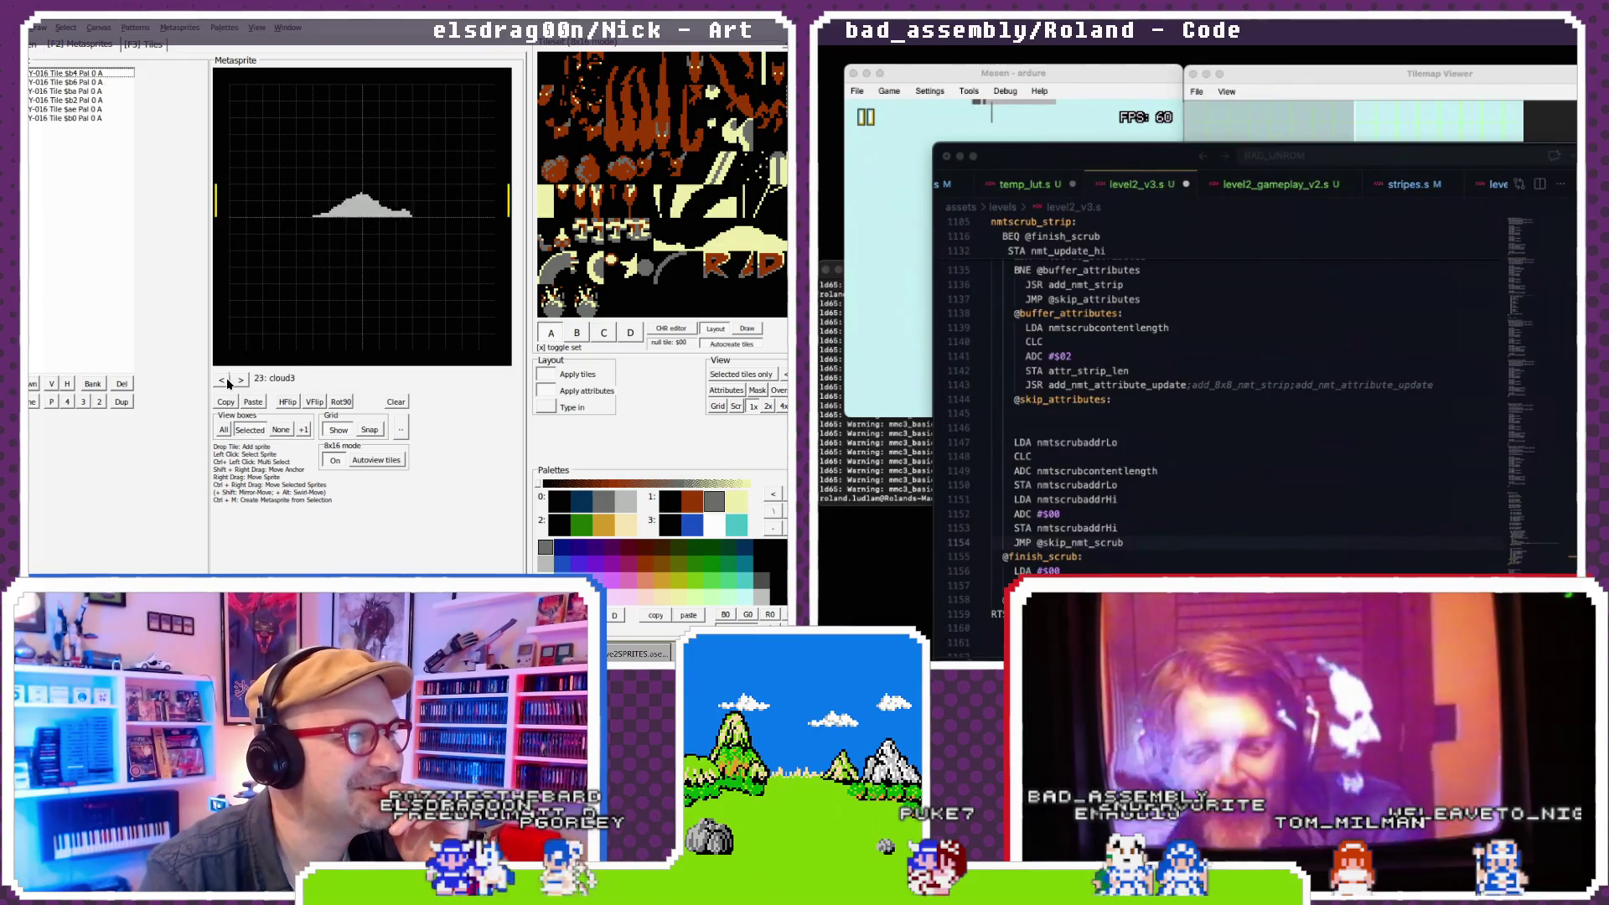
click(223, 380)
click(223, 381)
click(223, 381)
click(223, 380)
click(223, 381)
click(241, 381)
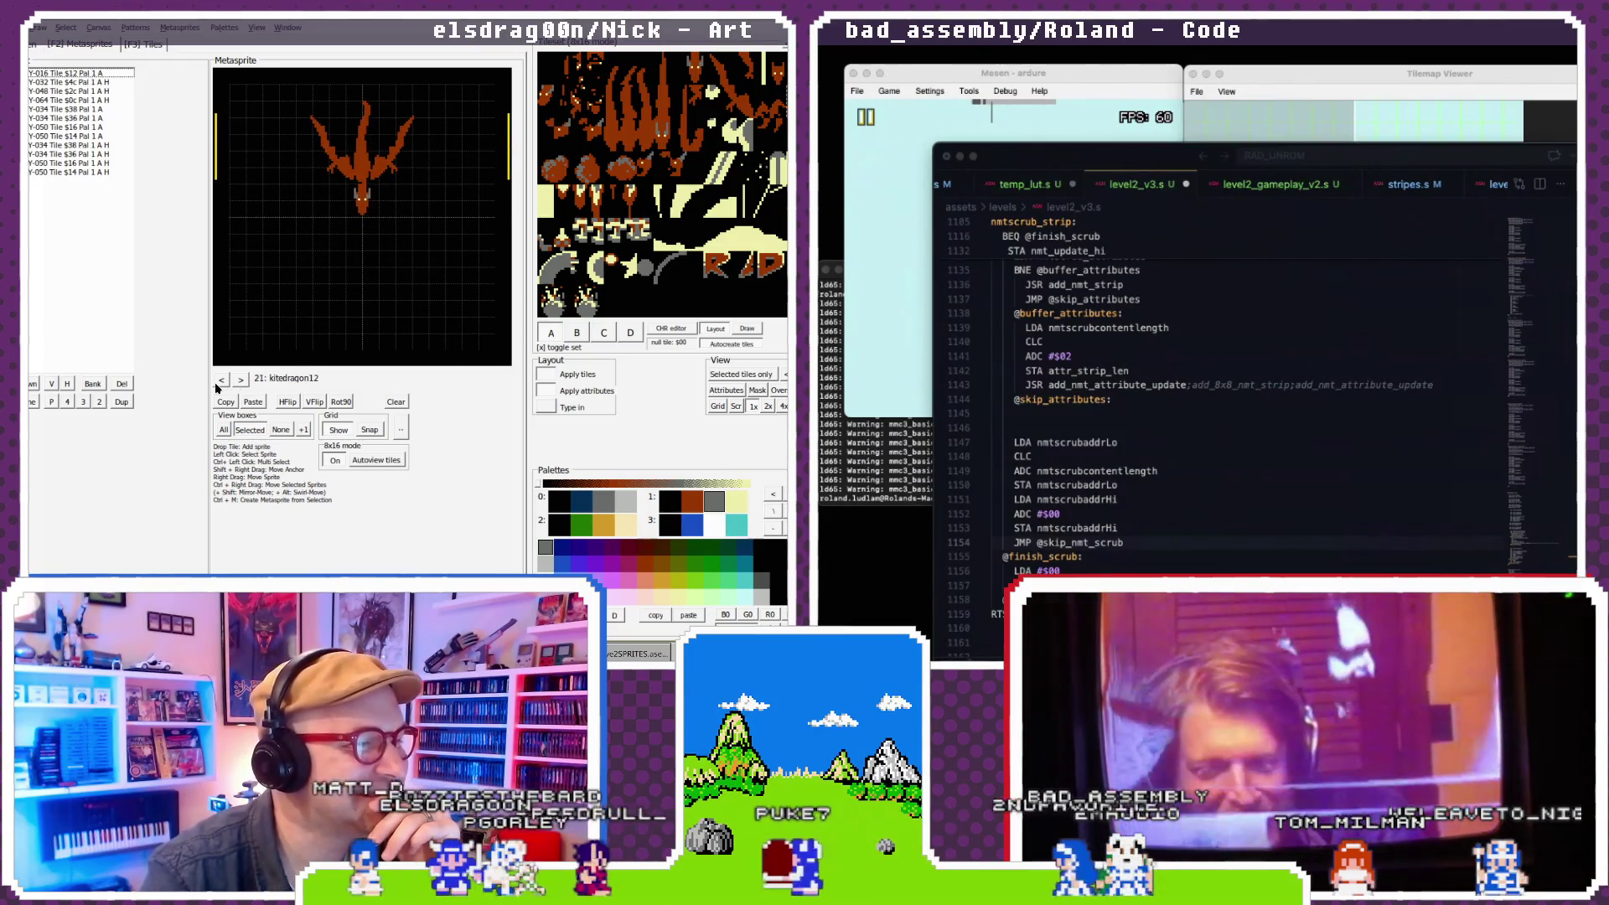
click(215, 381)
click(215, 381)
click(216, 381)
click(215, 381)
click(216, 382)
click(216, 381)
click(215, 381)
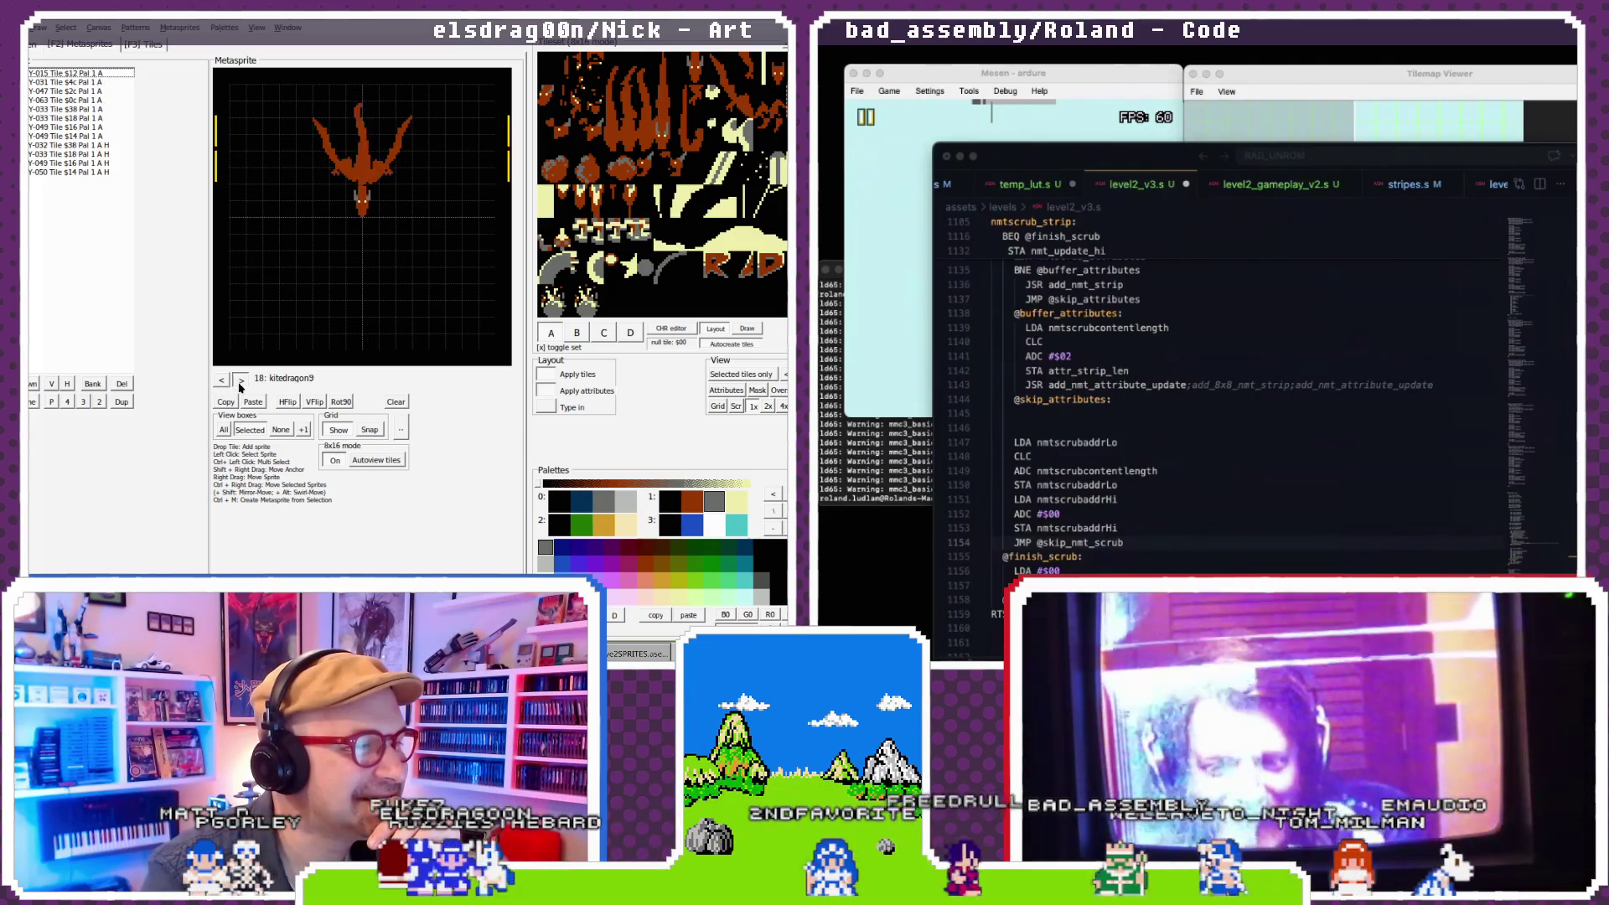
- Page forward to empty metasprite 86 and paste the copied dragon there as kitedragon5_1
click(240, 382)
click(240, 382)
click(240, 382)
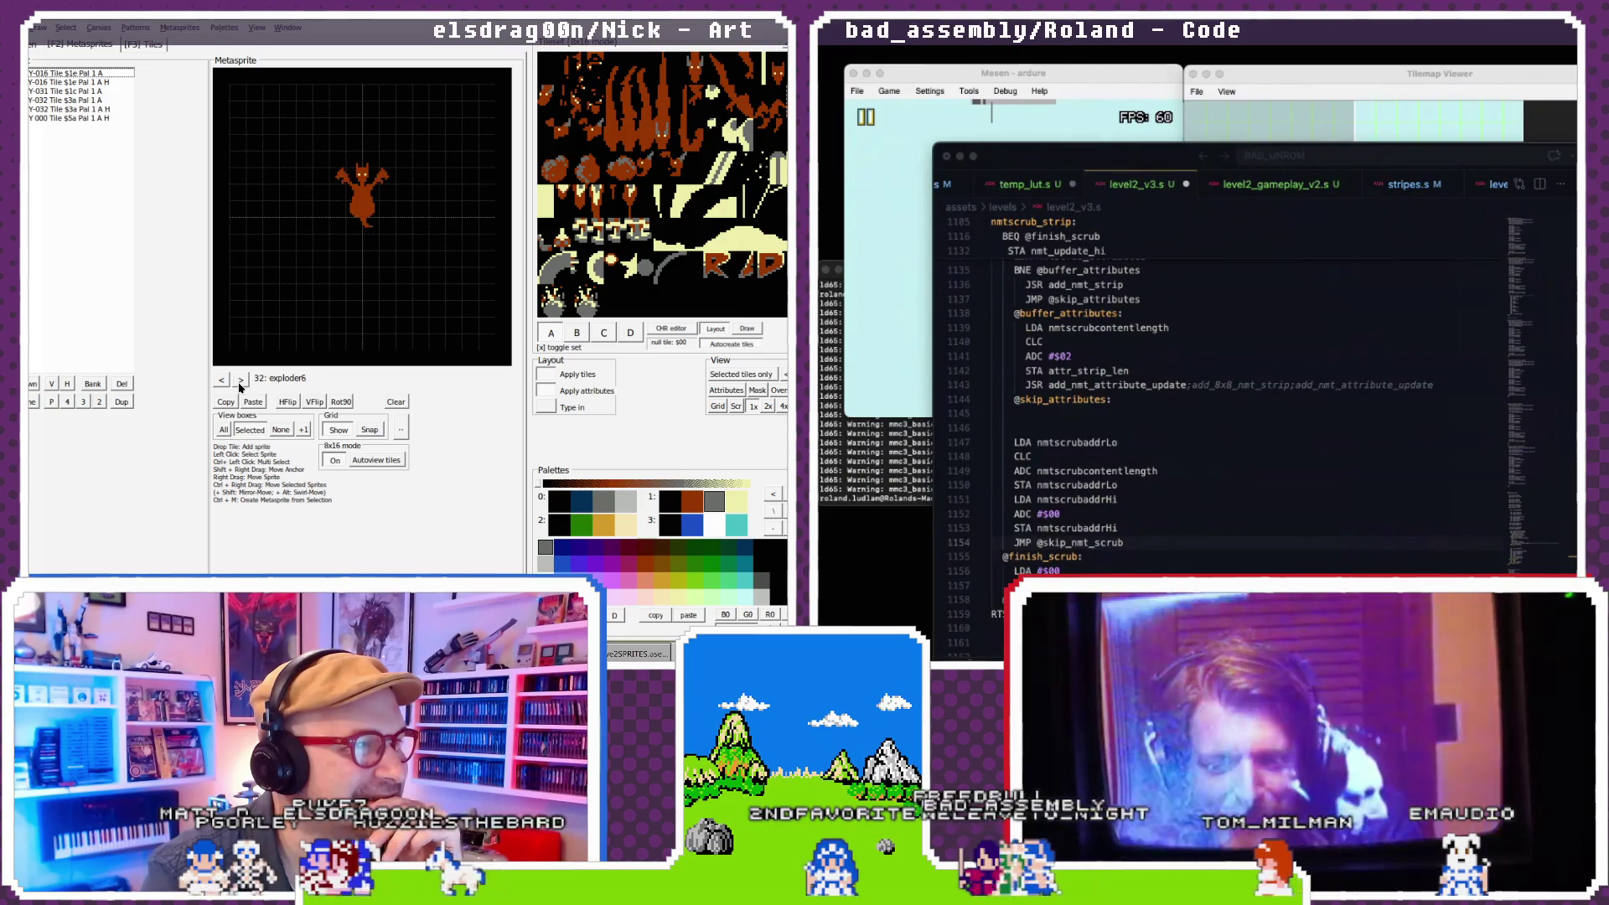
click(240, 382)
click(240, 382)
click(241, 382)
click(241, 382)
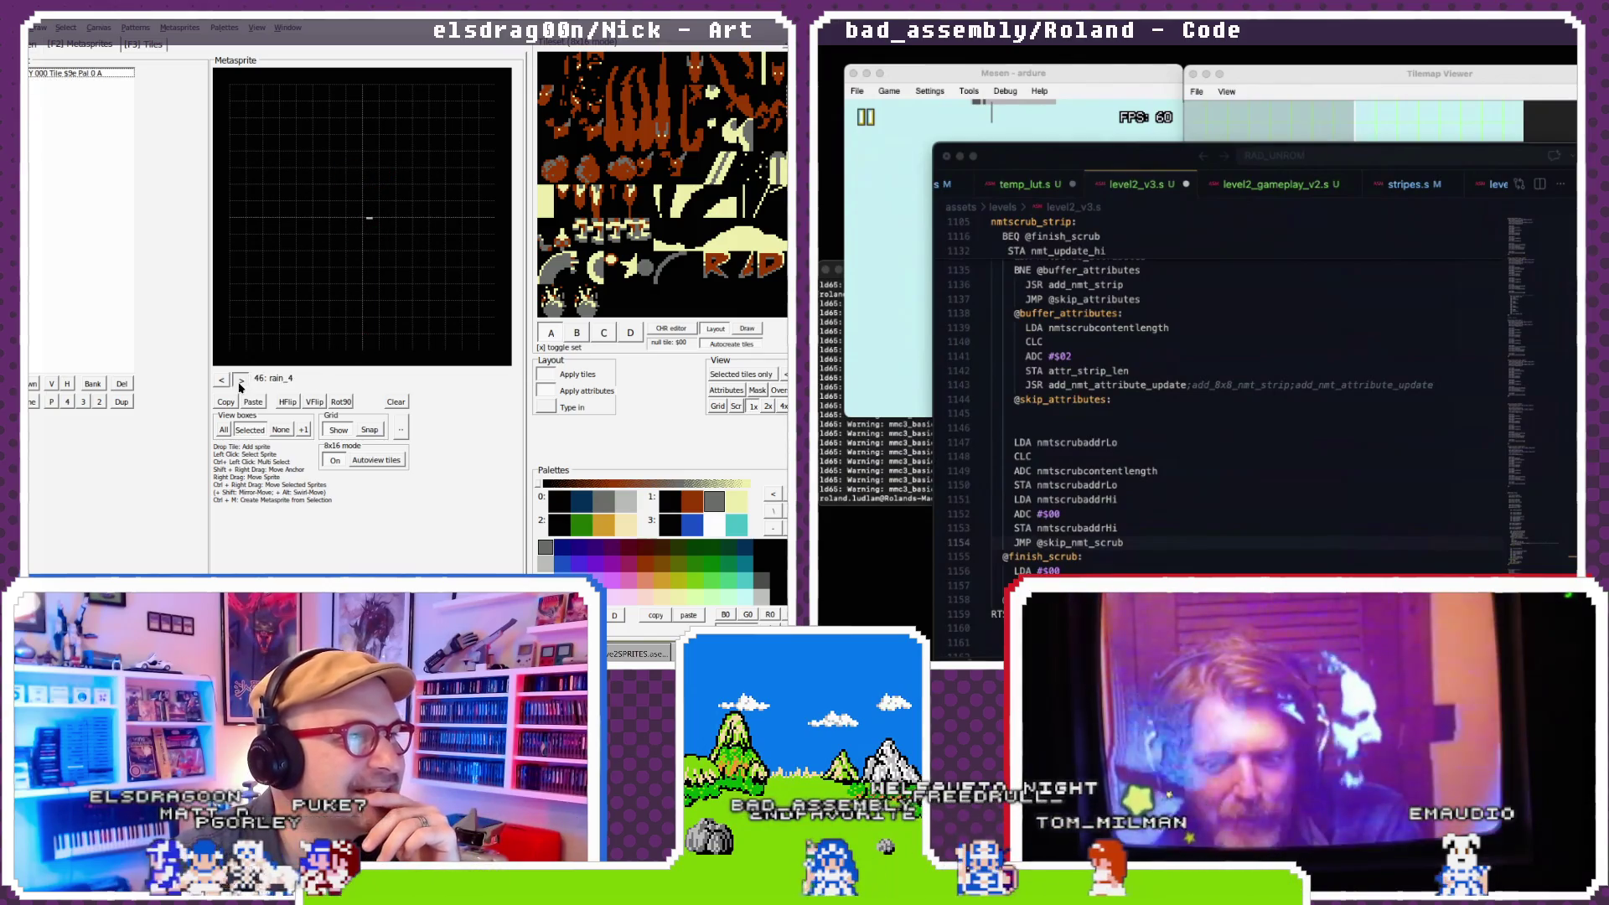
click(240, 382)
click(241, 382)
click(240, 382)
click(240, 382)
click(240, 382)
click(241, 382)
click(240, 382)
click(240, 382)
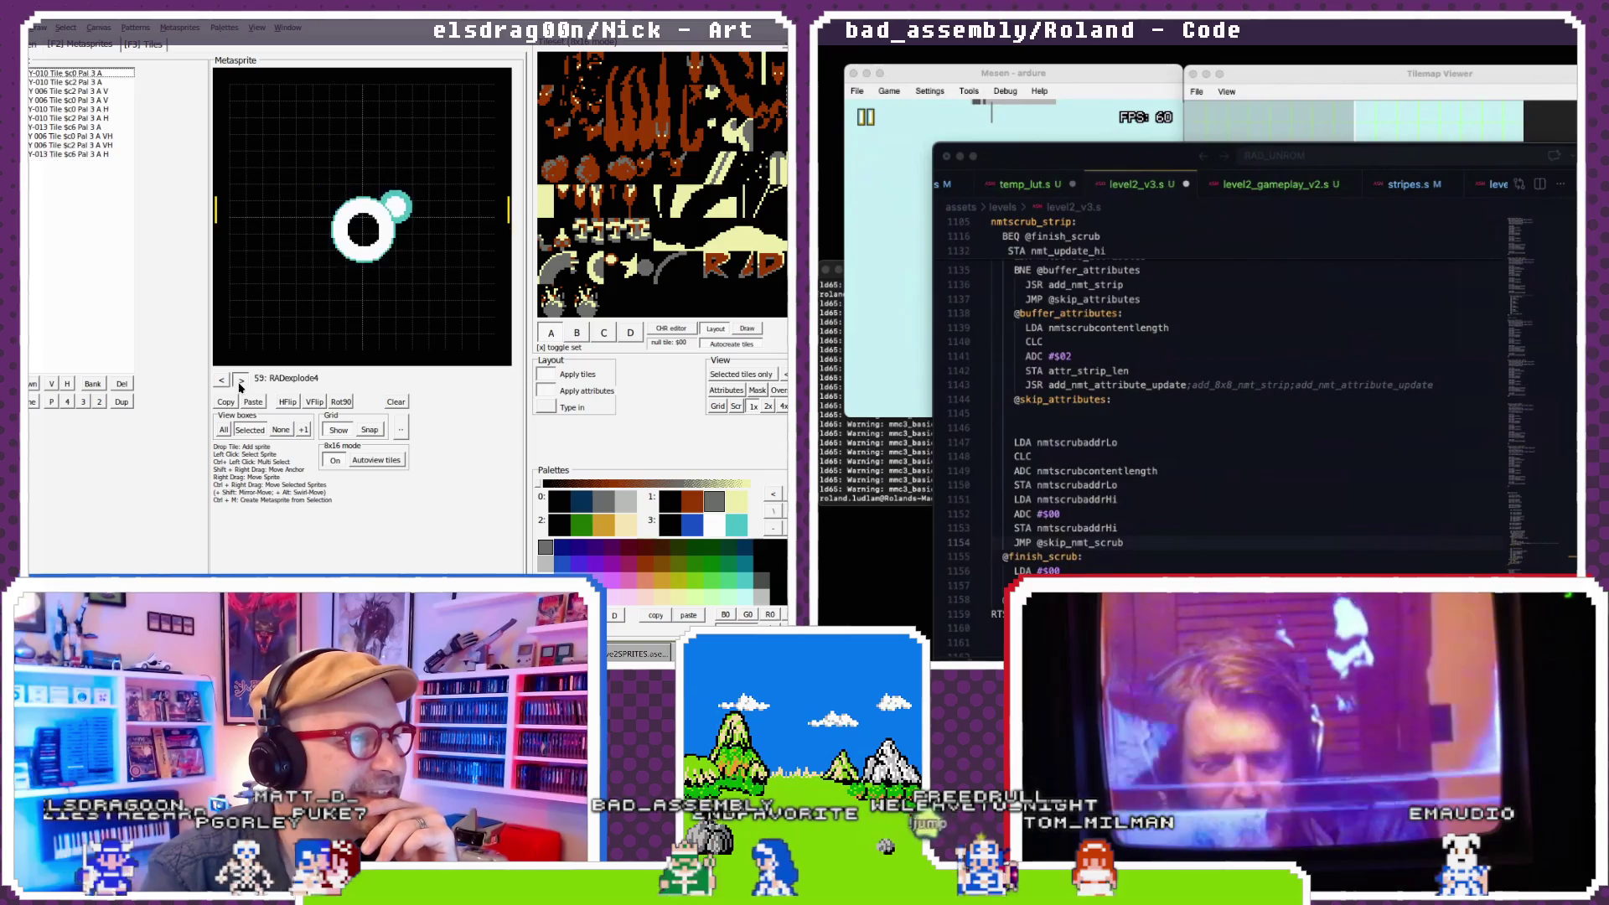
click(241, 382)
click(240, 382)
click(240, 382)
click(241, 382)
click(240, 382)
click(241, 382)
click(241, 382)
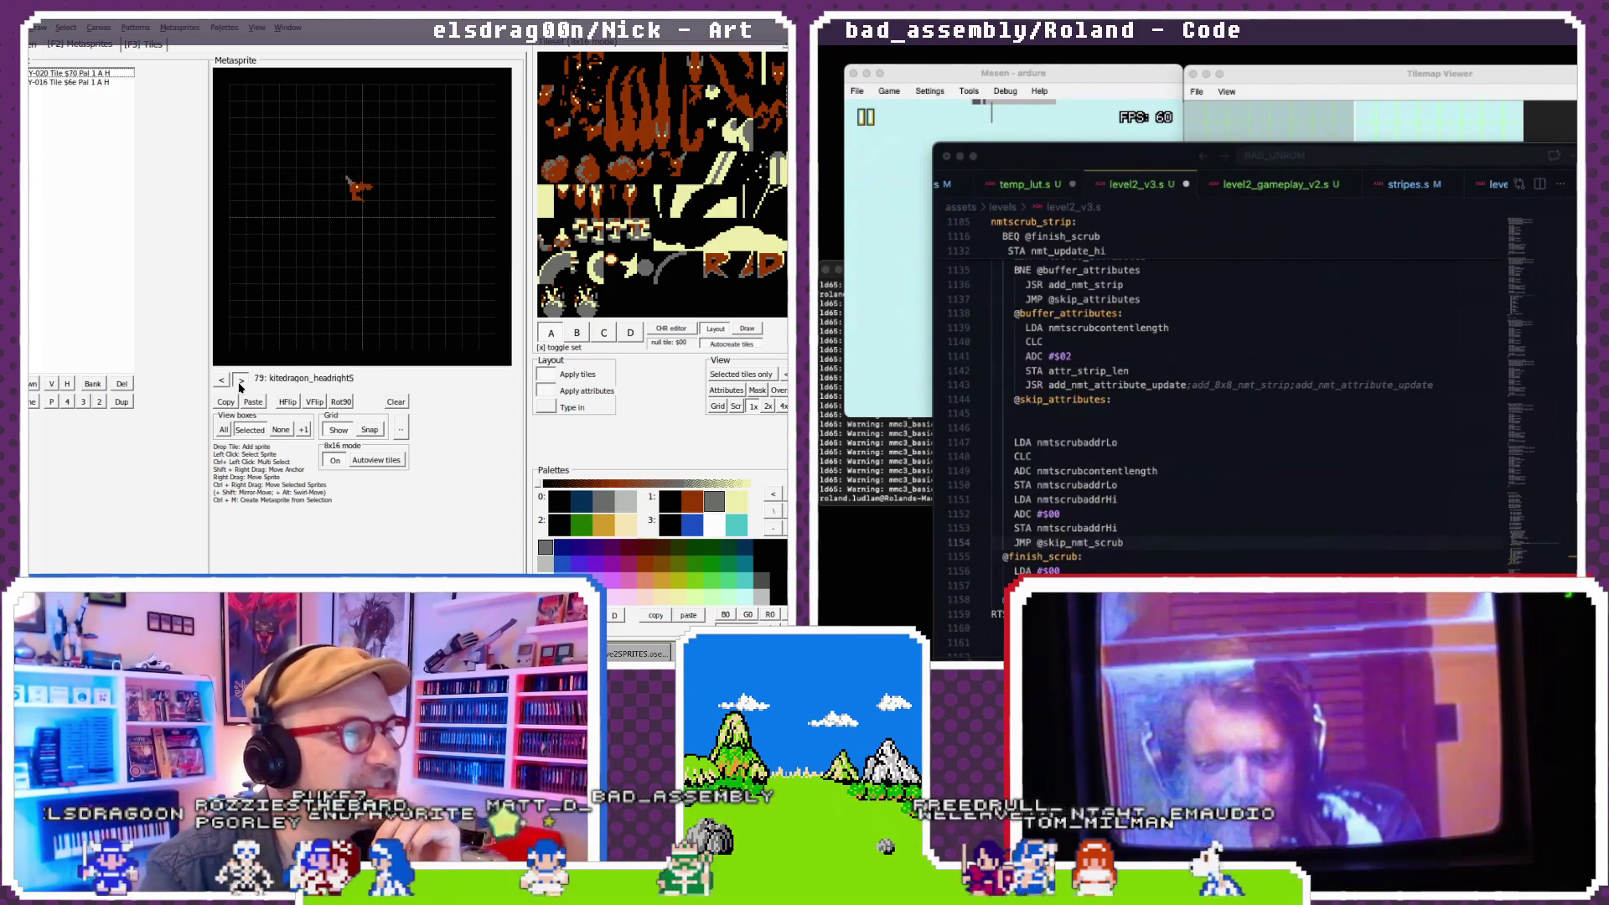
click(241, 381)
click(240, 381)
click(241, 381)
click(240, 381)
click(241, 381)
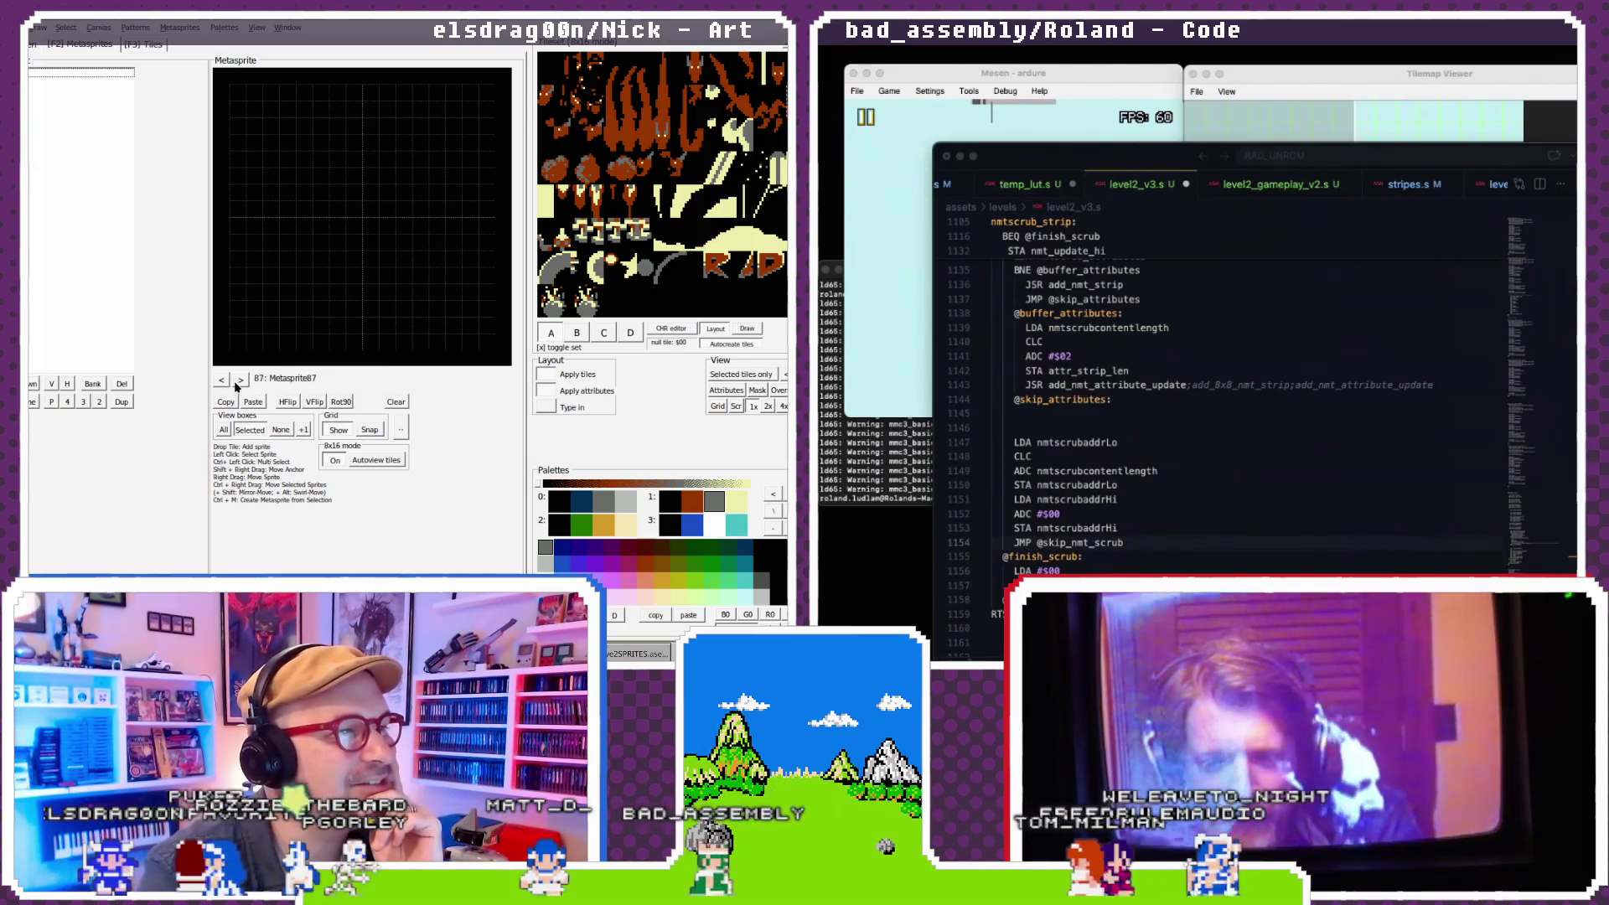
click(226, 382)
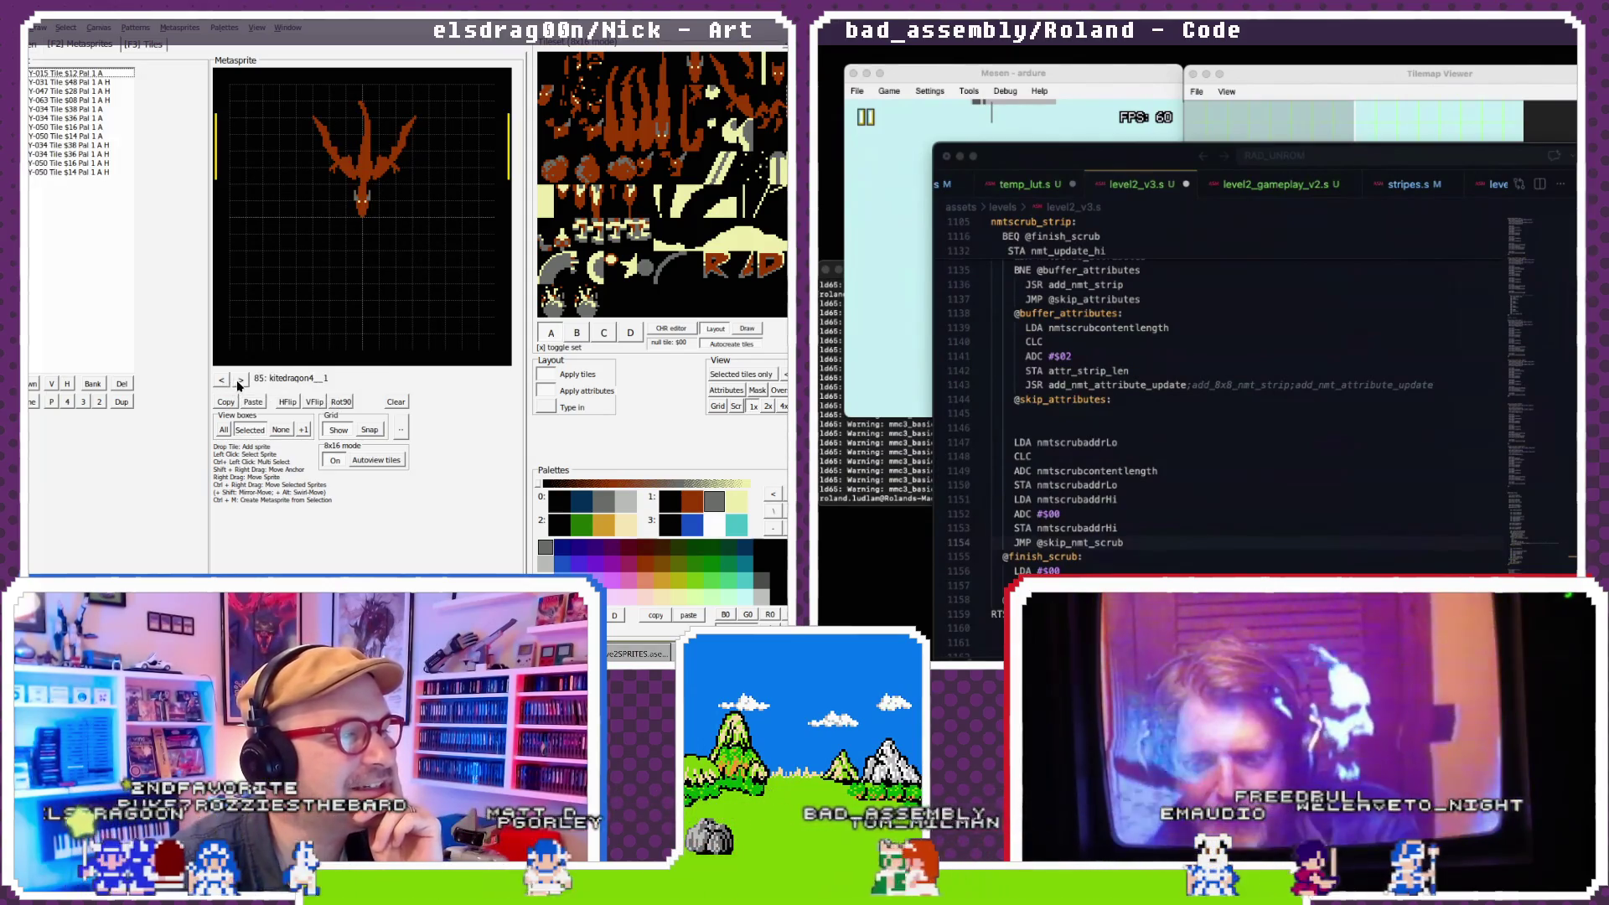
click(241, 382)
click(241, 382)
click(242, 382)
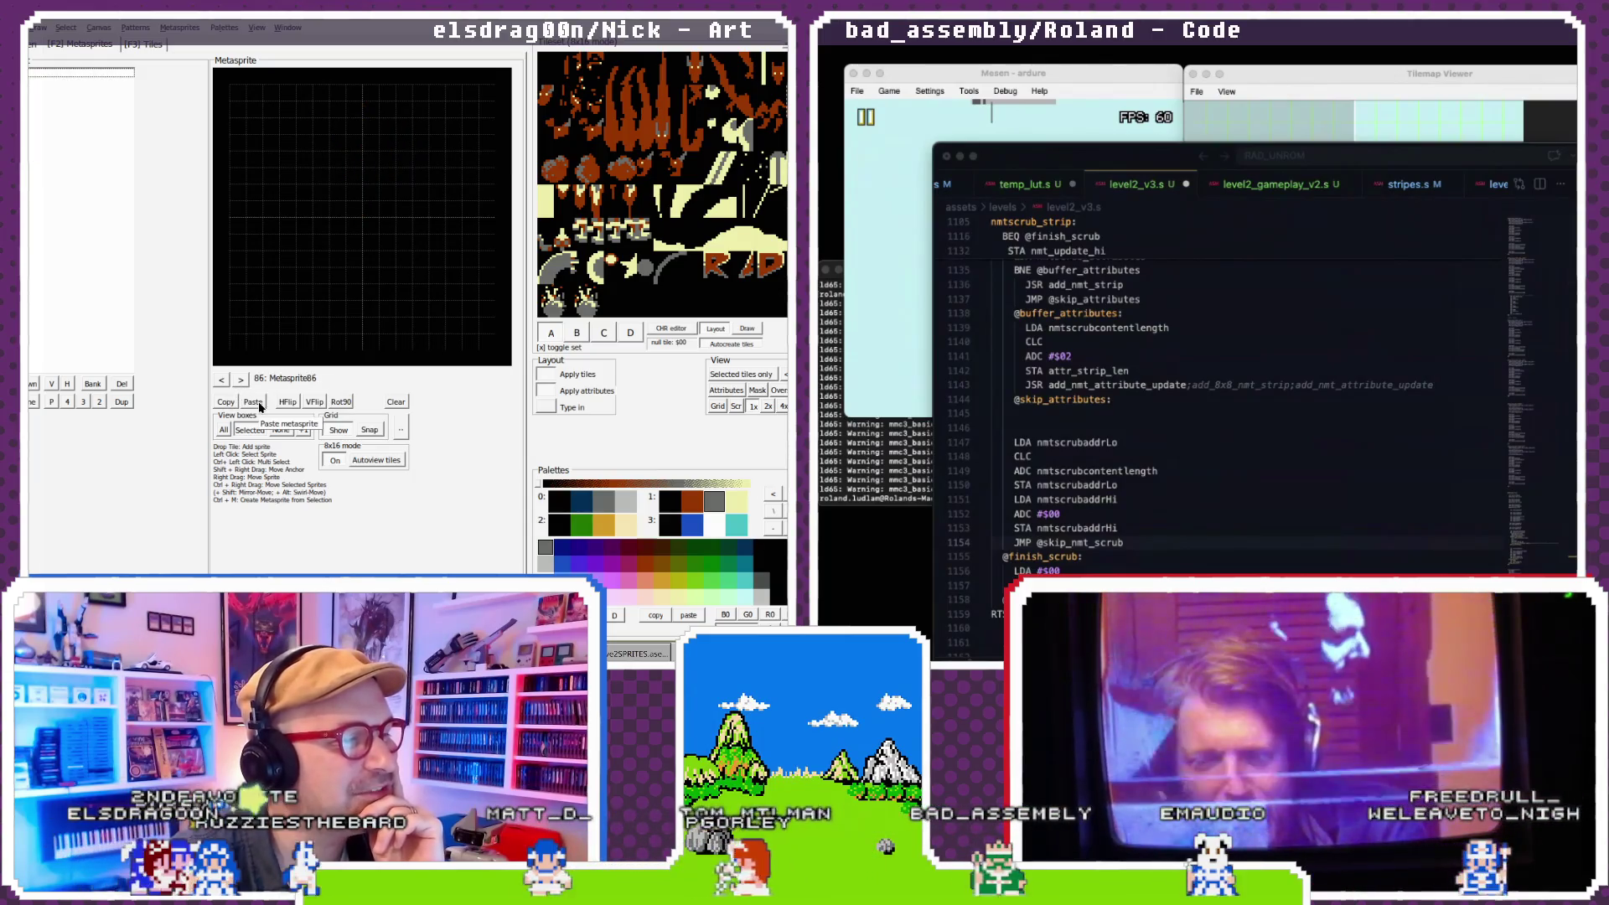
click(260, 407)
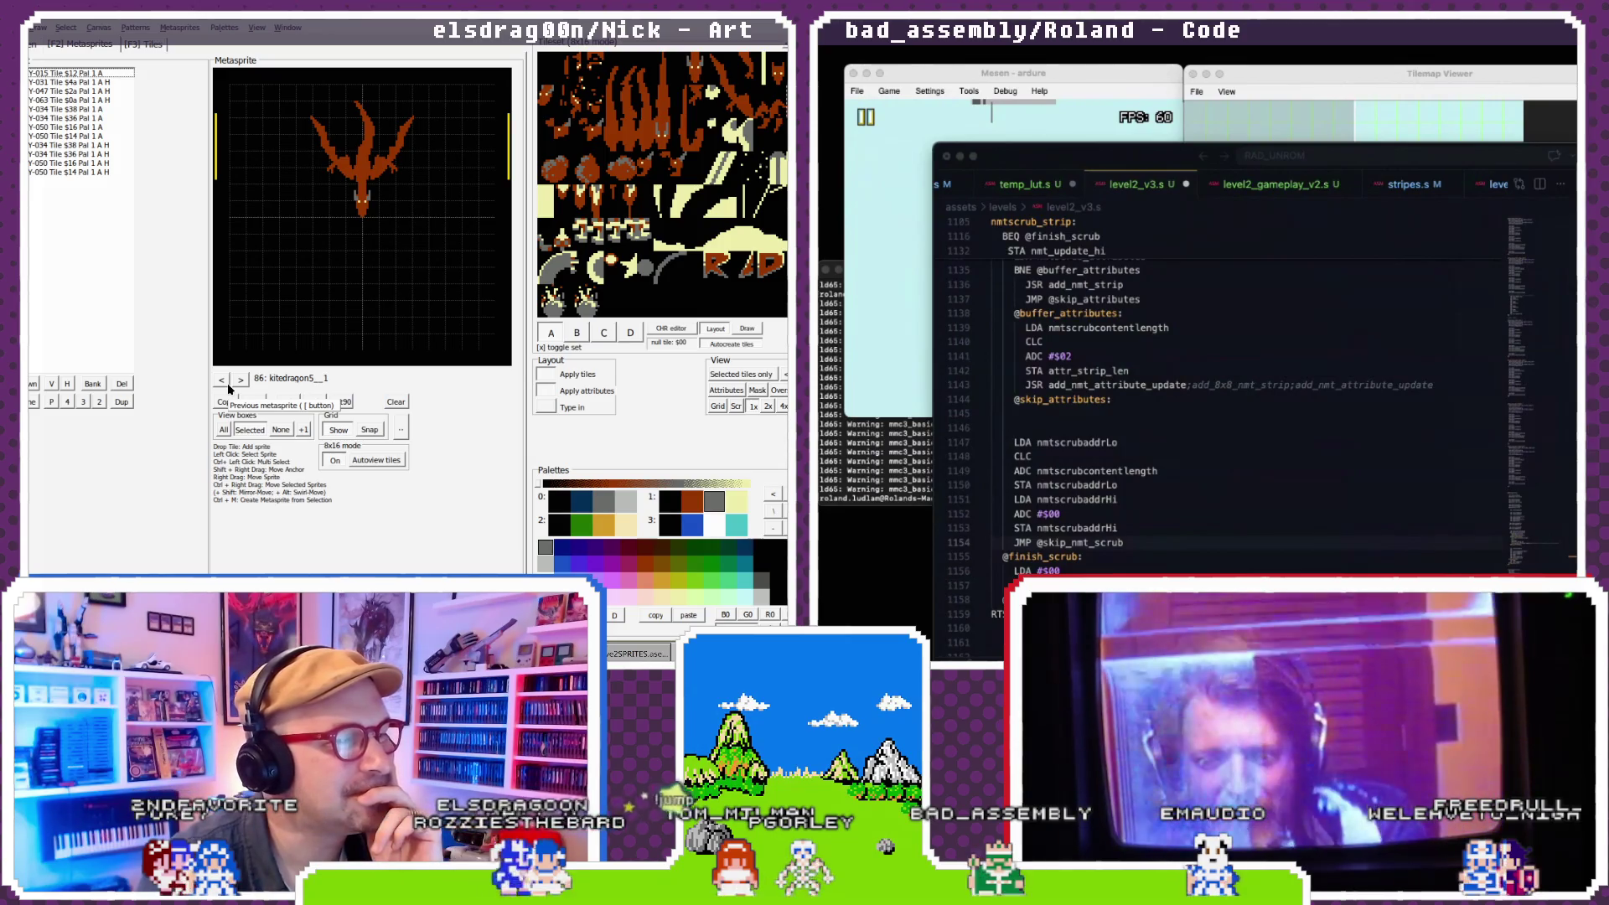
- Step back through the metasprites to kitedragon10 and then kitedragon5
click(223, 382)
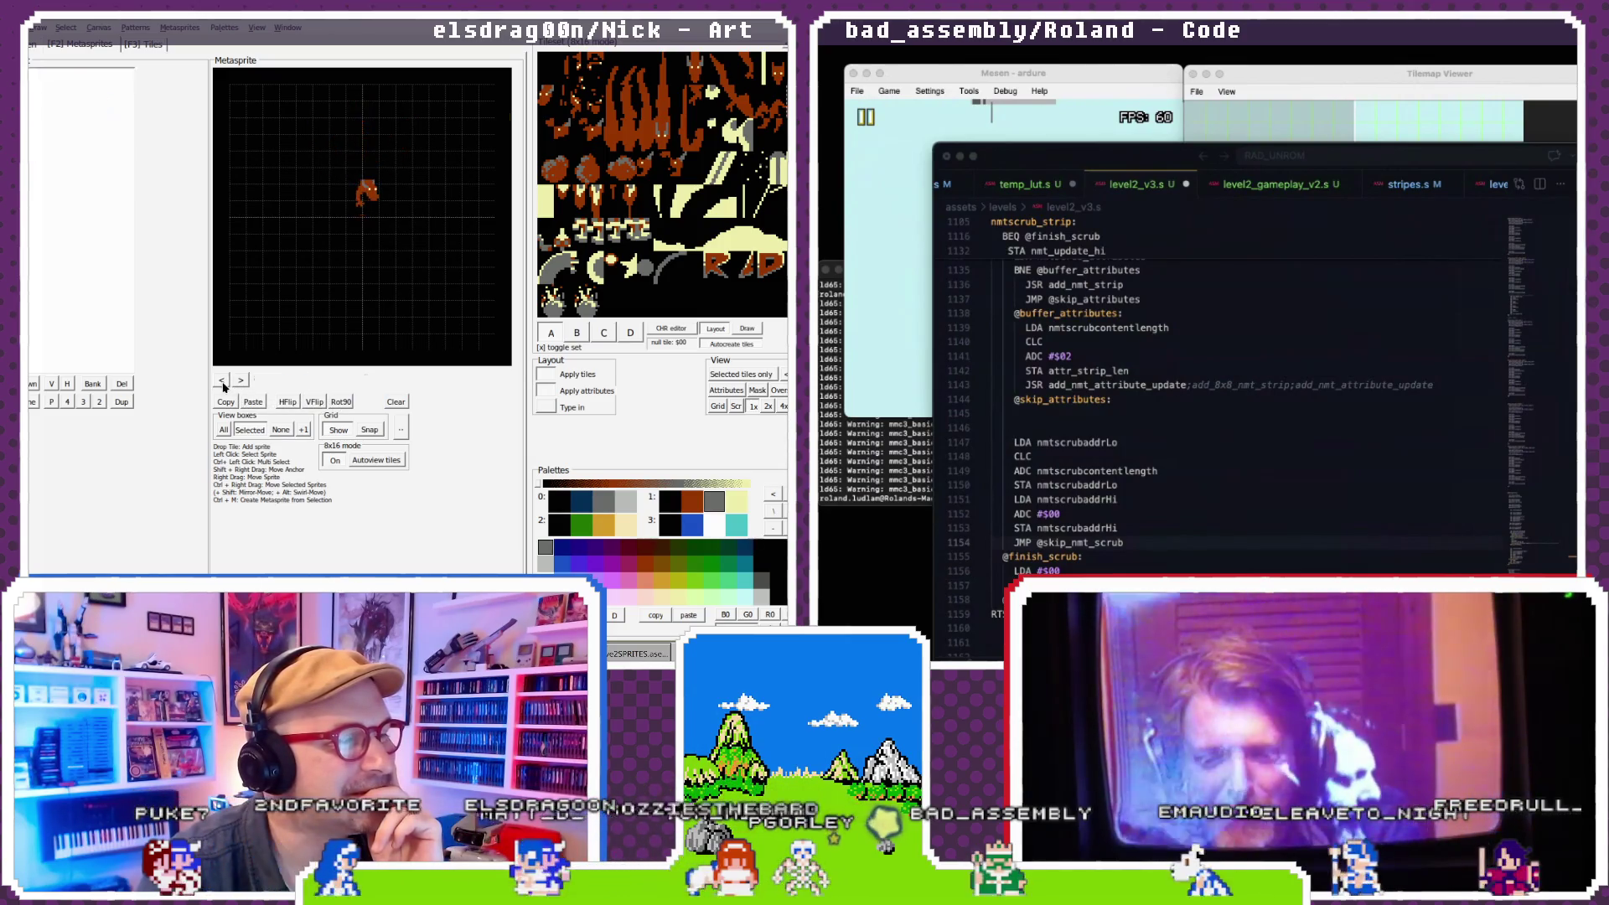
click(223, 382)
click(223, 382)
click(222, 382)
click(223, 383)
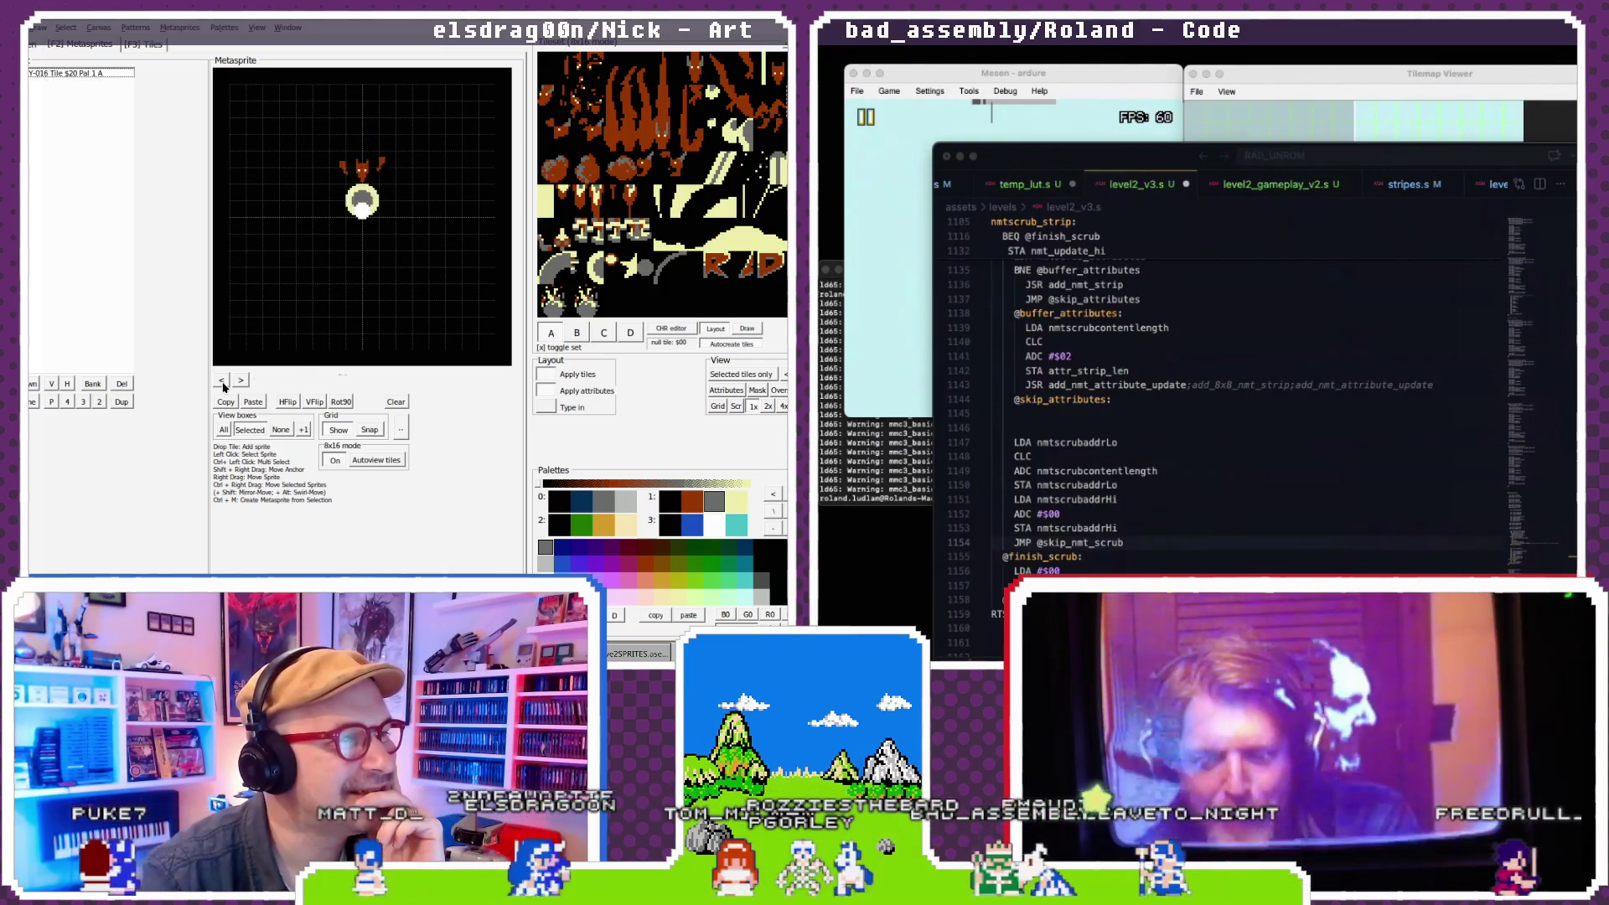
click(223, 382)
click(223, 382)
click(223, 382)
click(223, 382)
click(223, 382)
click(223, 382)
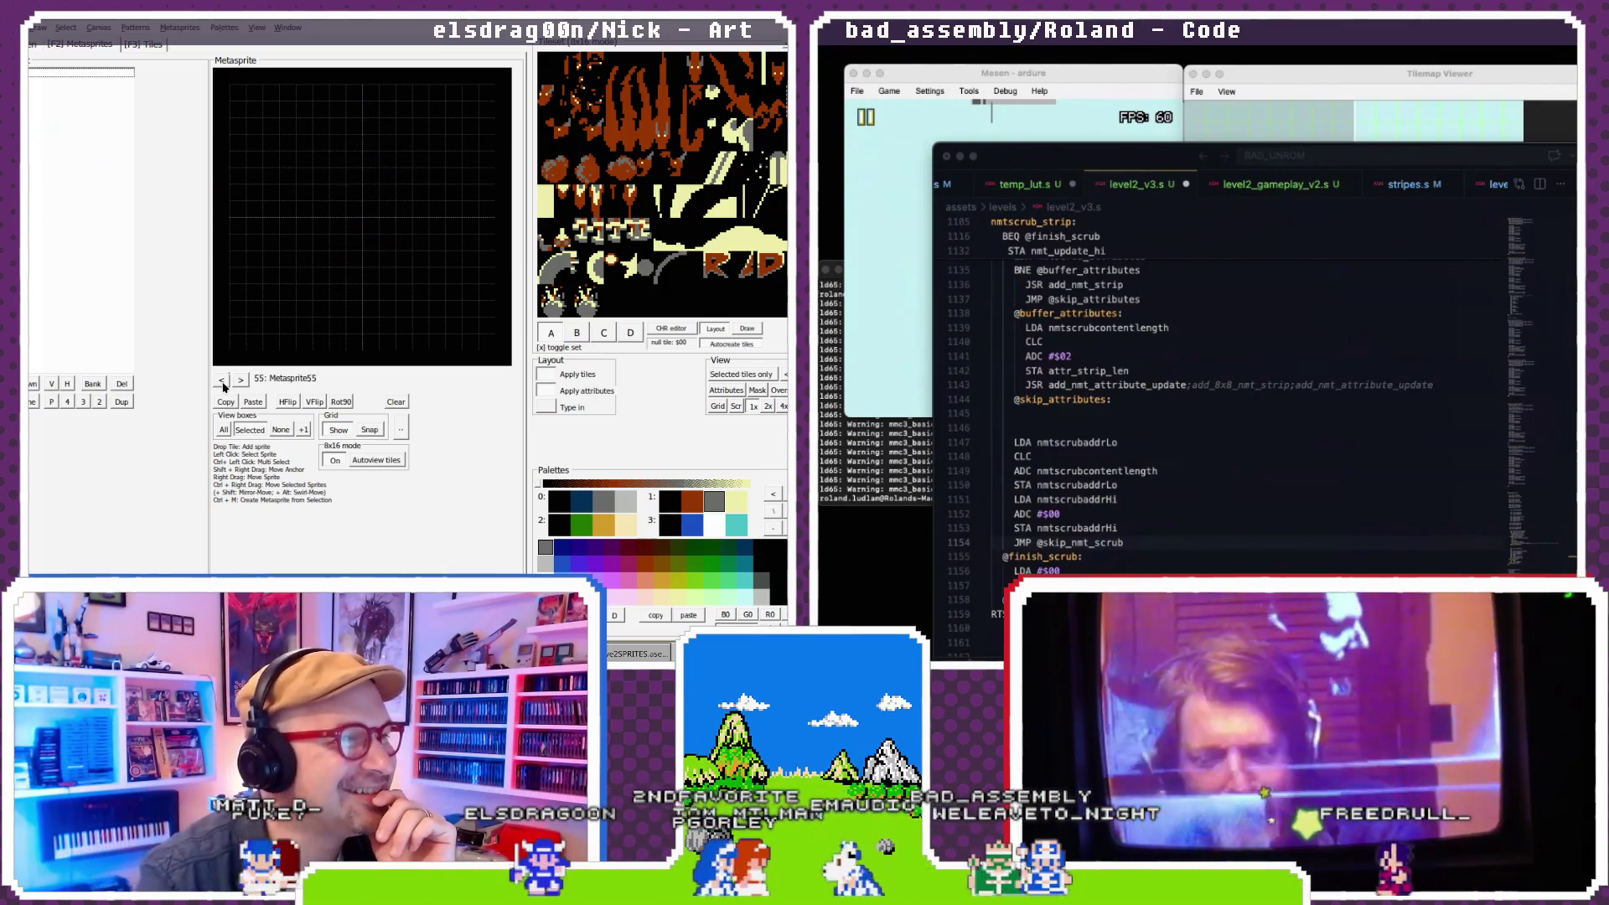
click(223, 382)
click(223, 382)
click(222, 382)
click(223, 382)
click(223, 382)
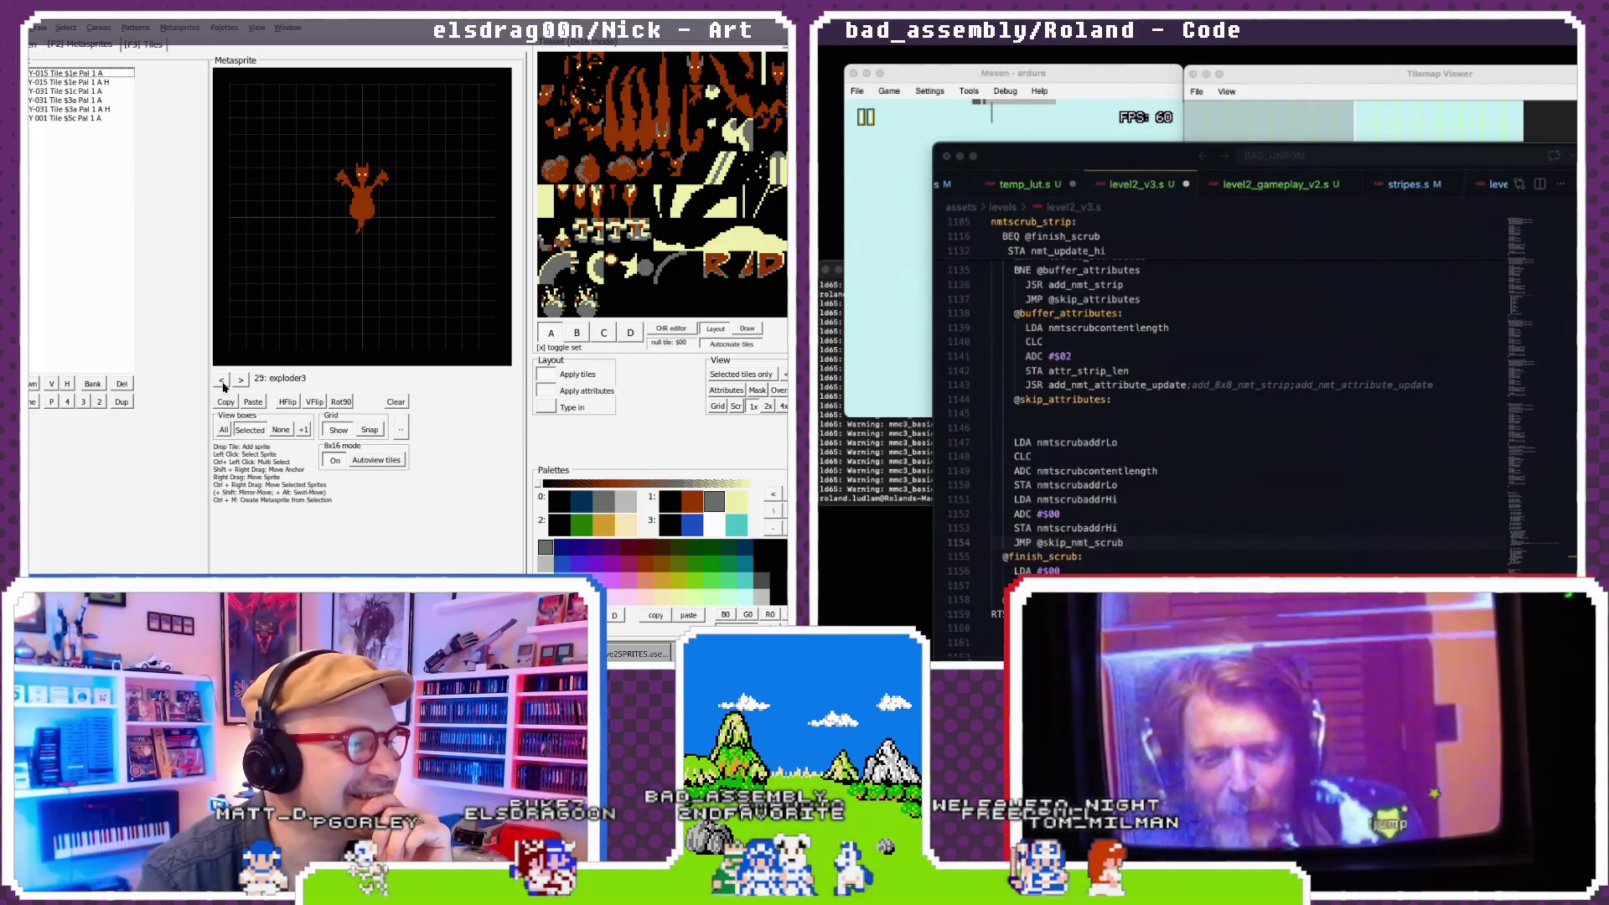
click(222, 381)
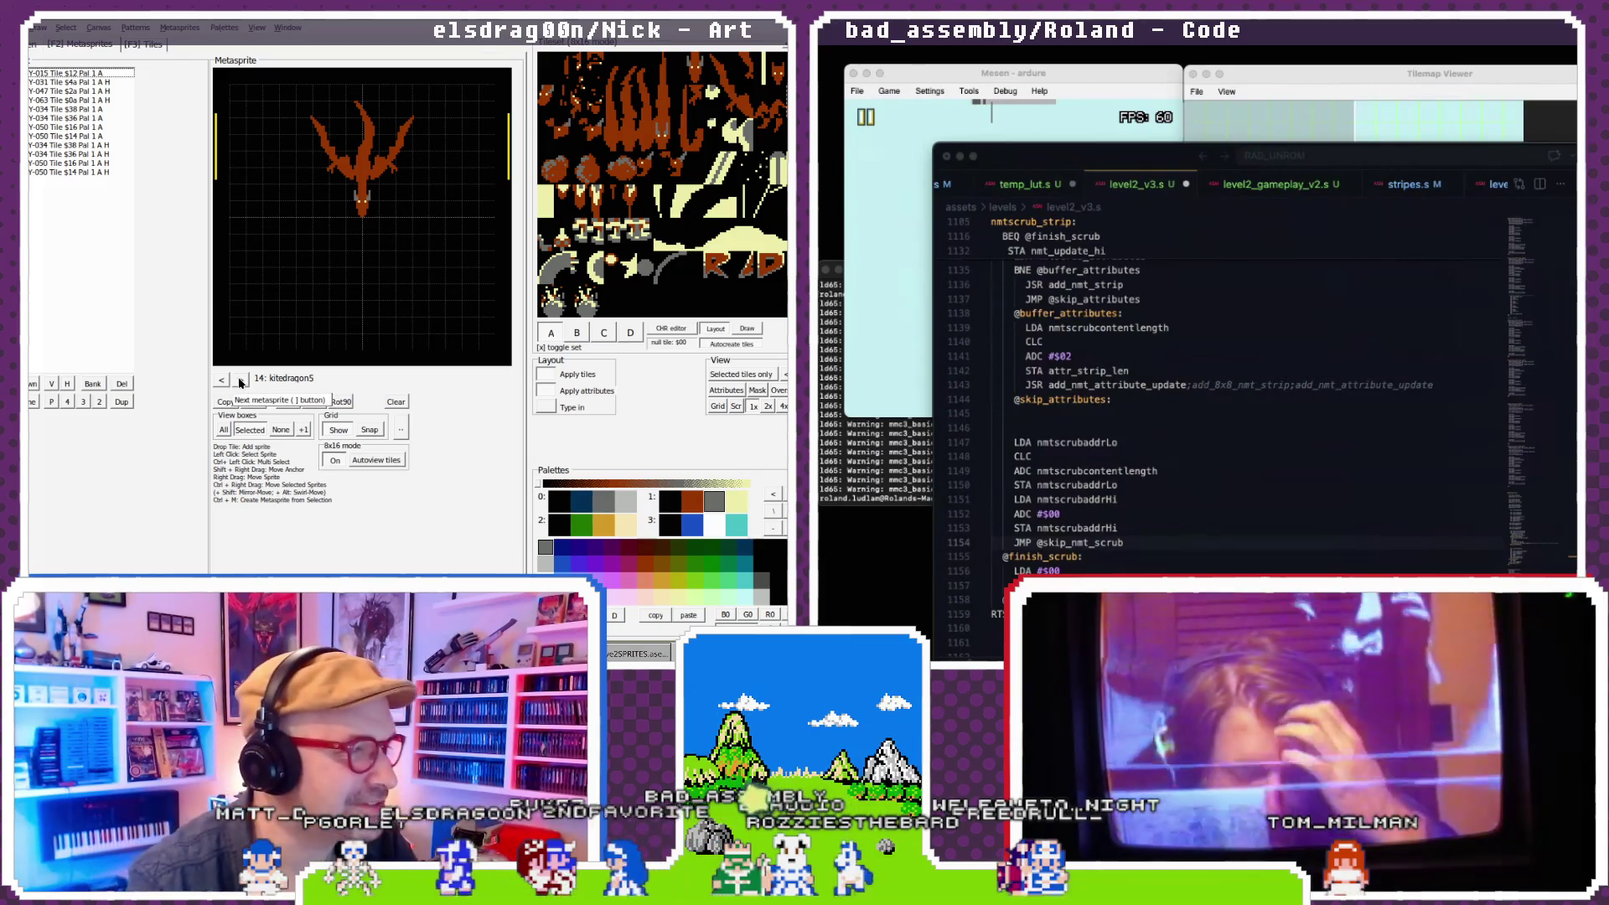
click(223, 381)
click(223, 382)
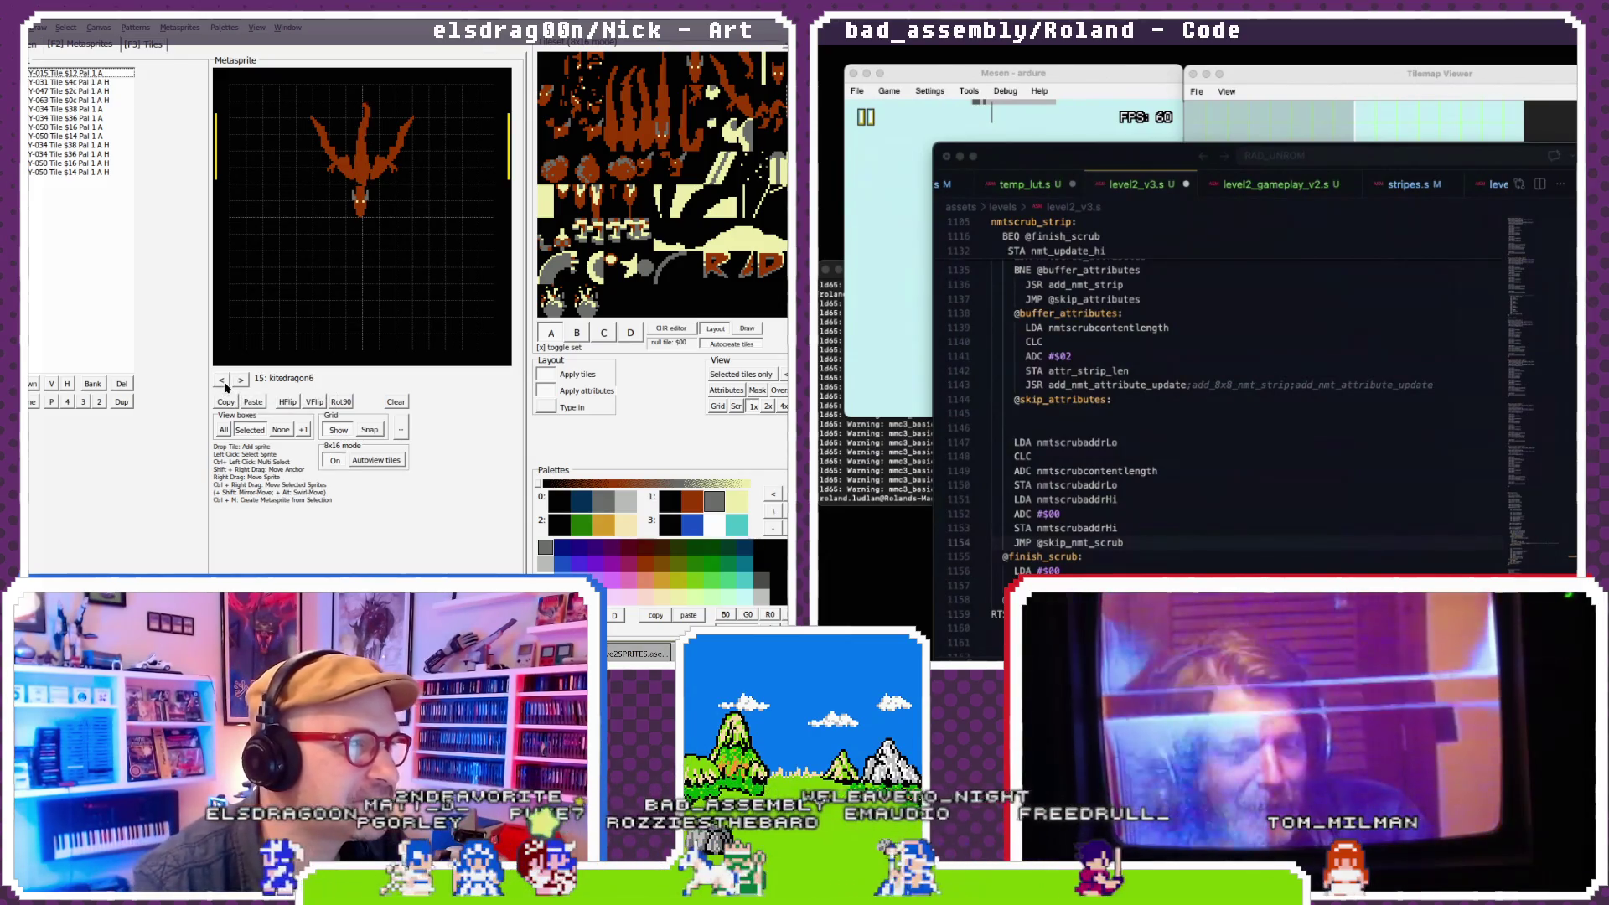
- Step forward through the metasprite list and the dragon sprites again
click(241, 381)
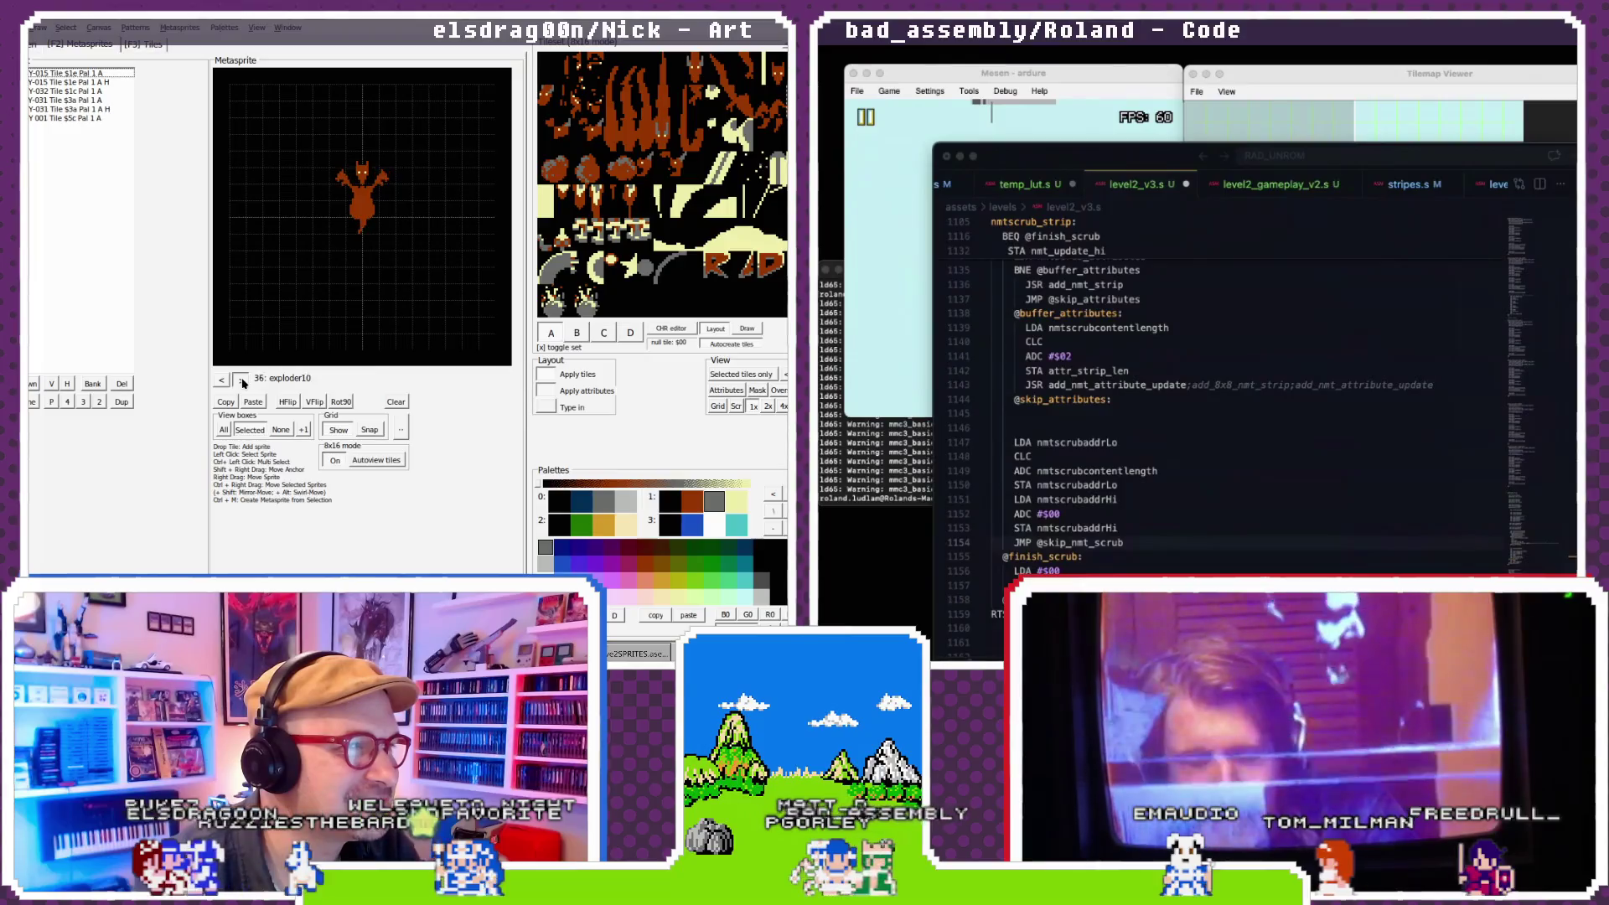
click(242, 381)
click(241, 381)
click(241, 382)
click(241, 381)
click(241, 381)
click(242, 381)
click(242, 381)
click(242, 381)
click(241, 381)
click(242, 382)
click(241, 382)
click(241, 382)
click(242, 381)
click(241, 381)
click(241, 381)
click(241, 381)
click(242, 382)
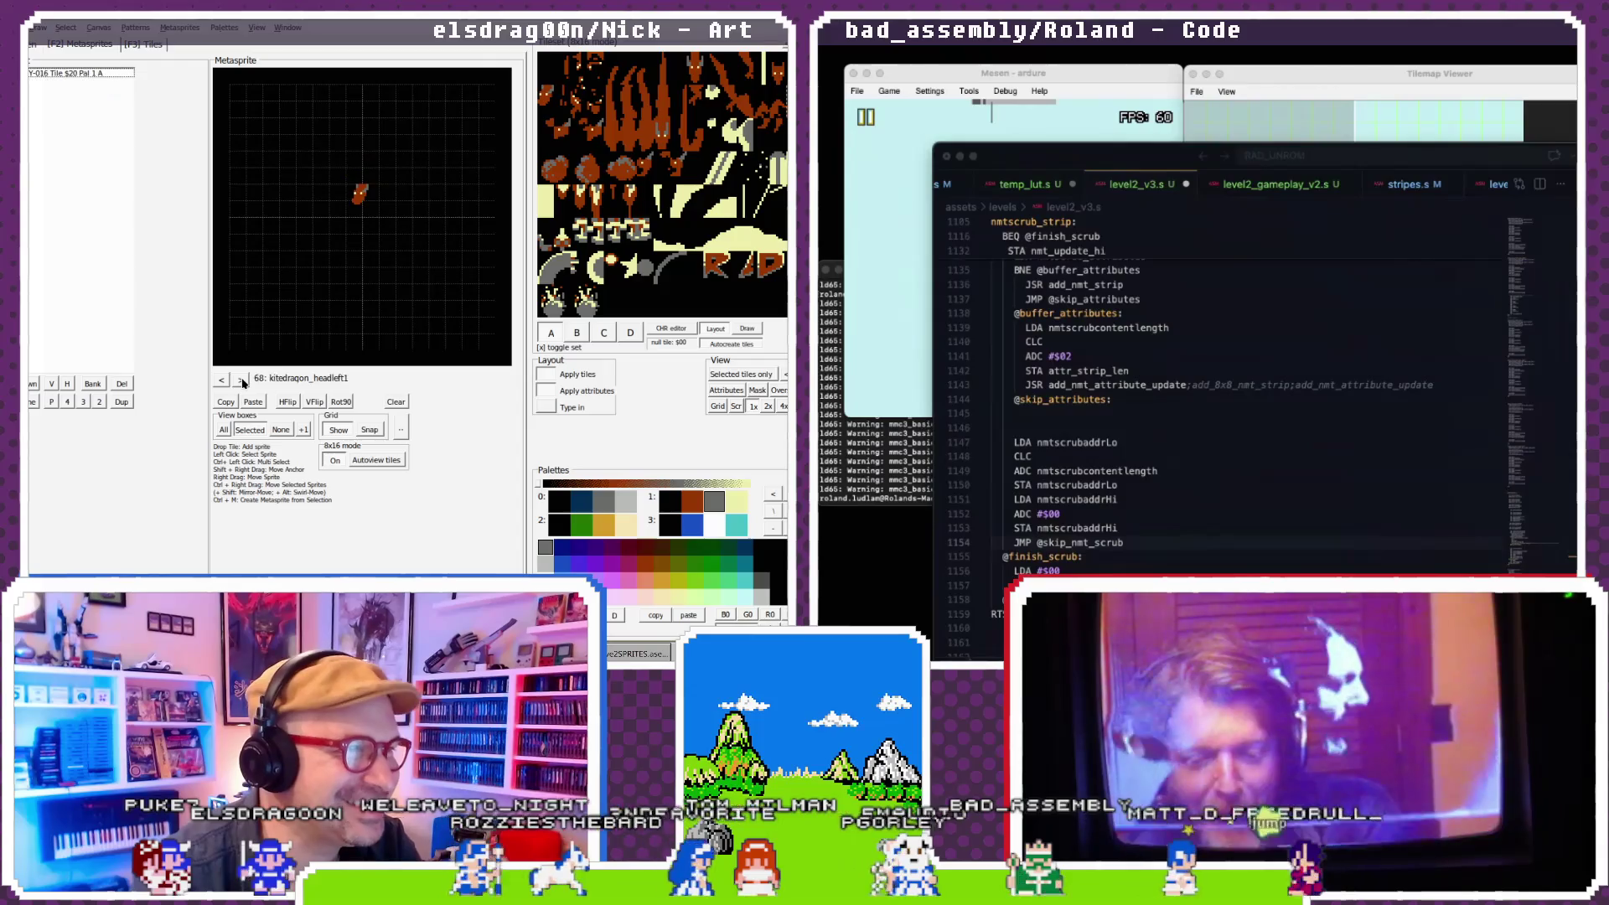
click(241, 381)
click(242, 381)
click(241, 381)
click(241, 381)
click(242, 382)
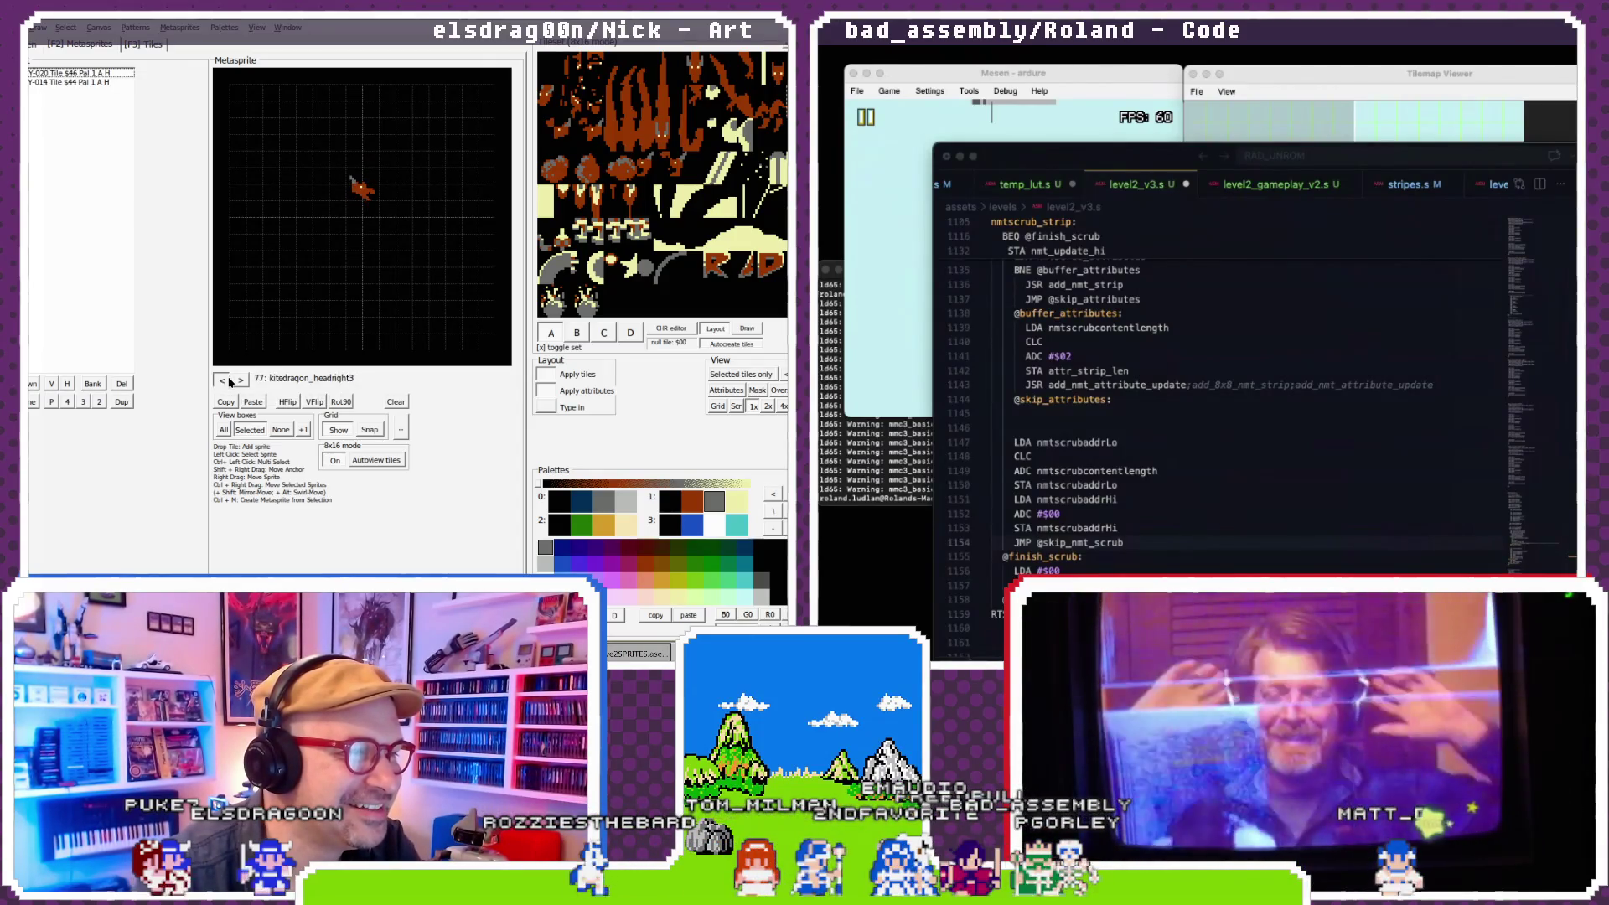
click(240, 381)
click(240, 381)
click(240, 381)
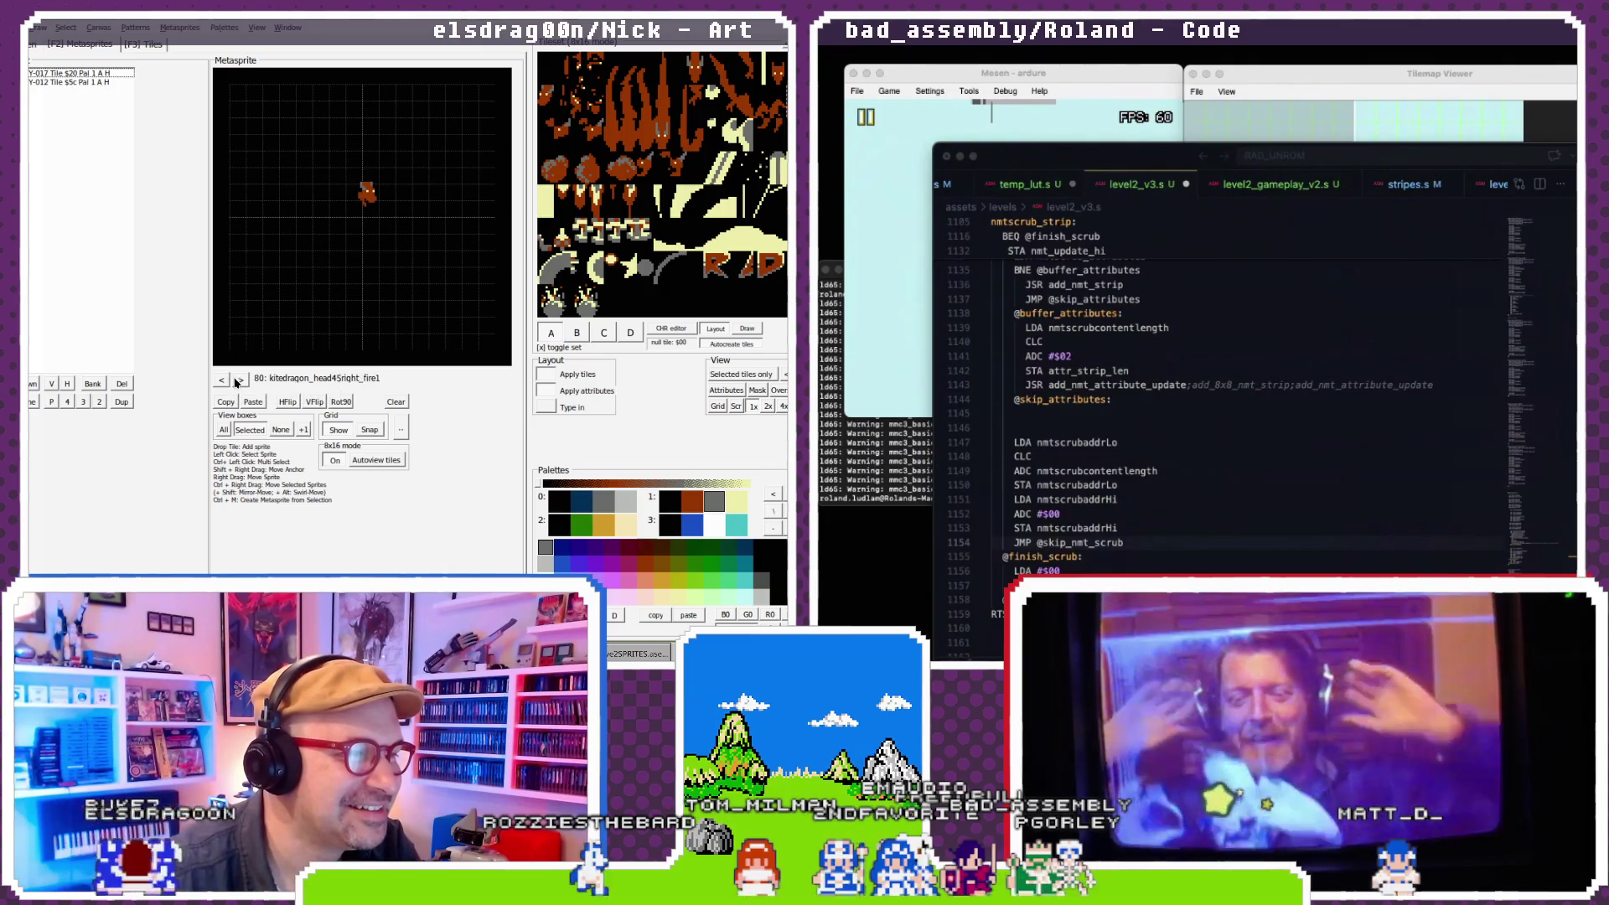
click(241, 381)
click(240, 381)
click(241, 382)
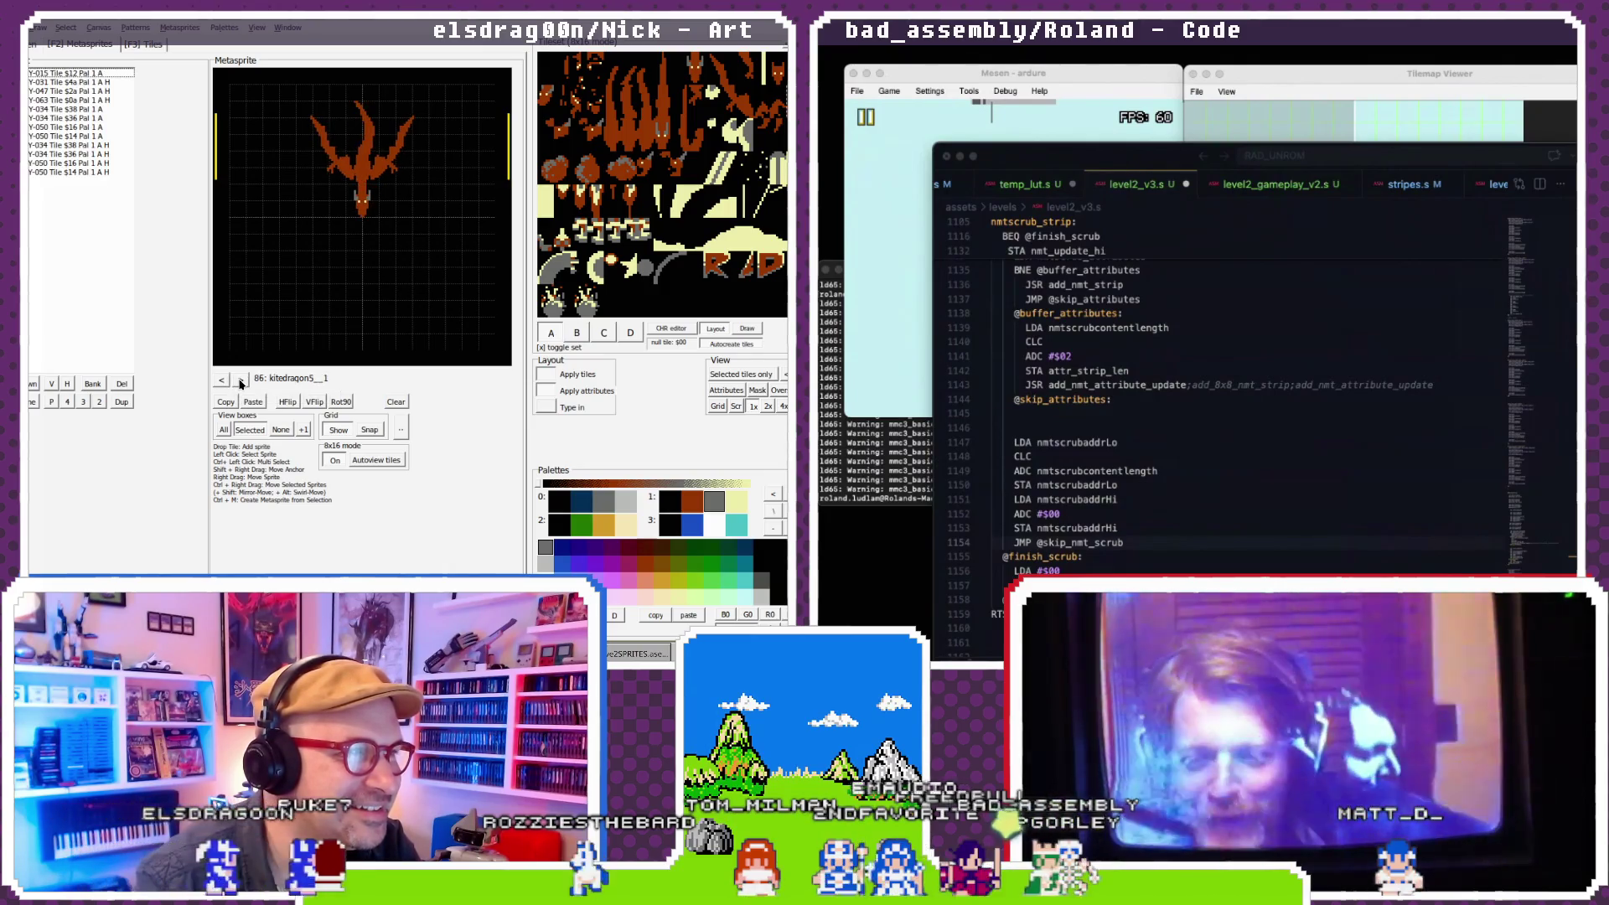
- Move to empty metasprite 87 and paste the dragon there as kitedragon6__1
click(242, 381)
click(228, 382)
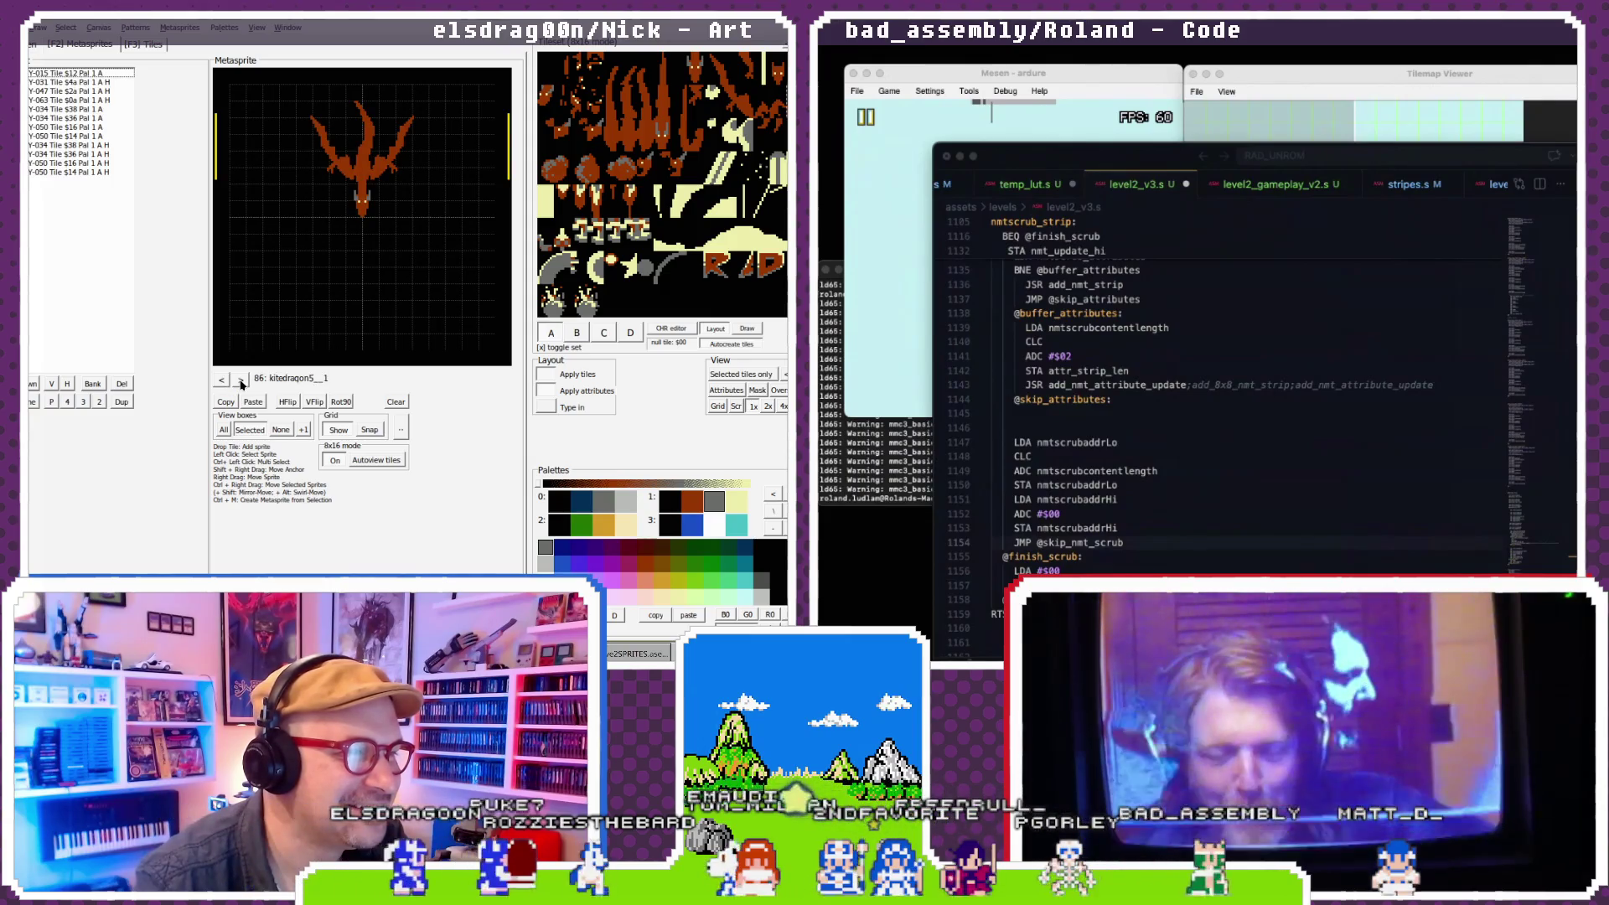
click(241, 382)
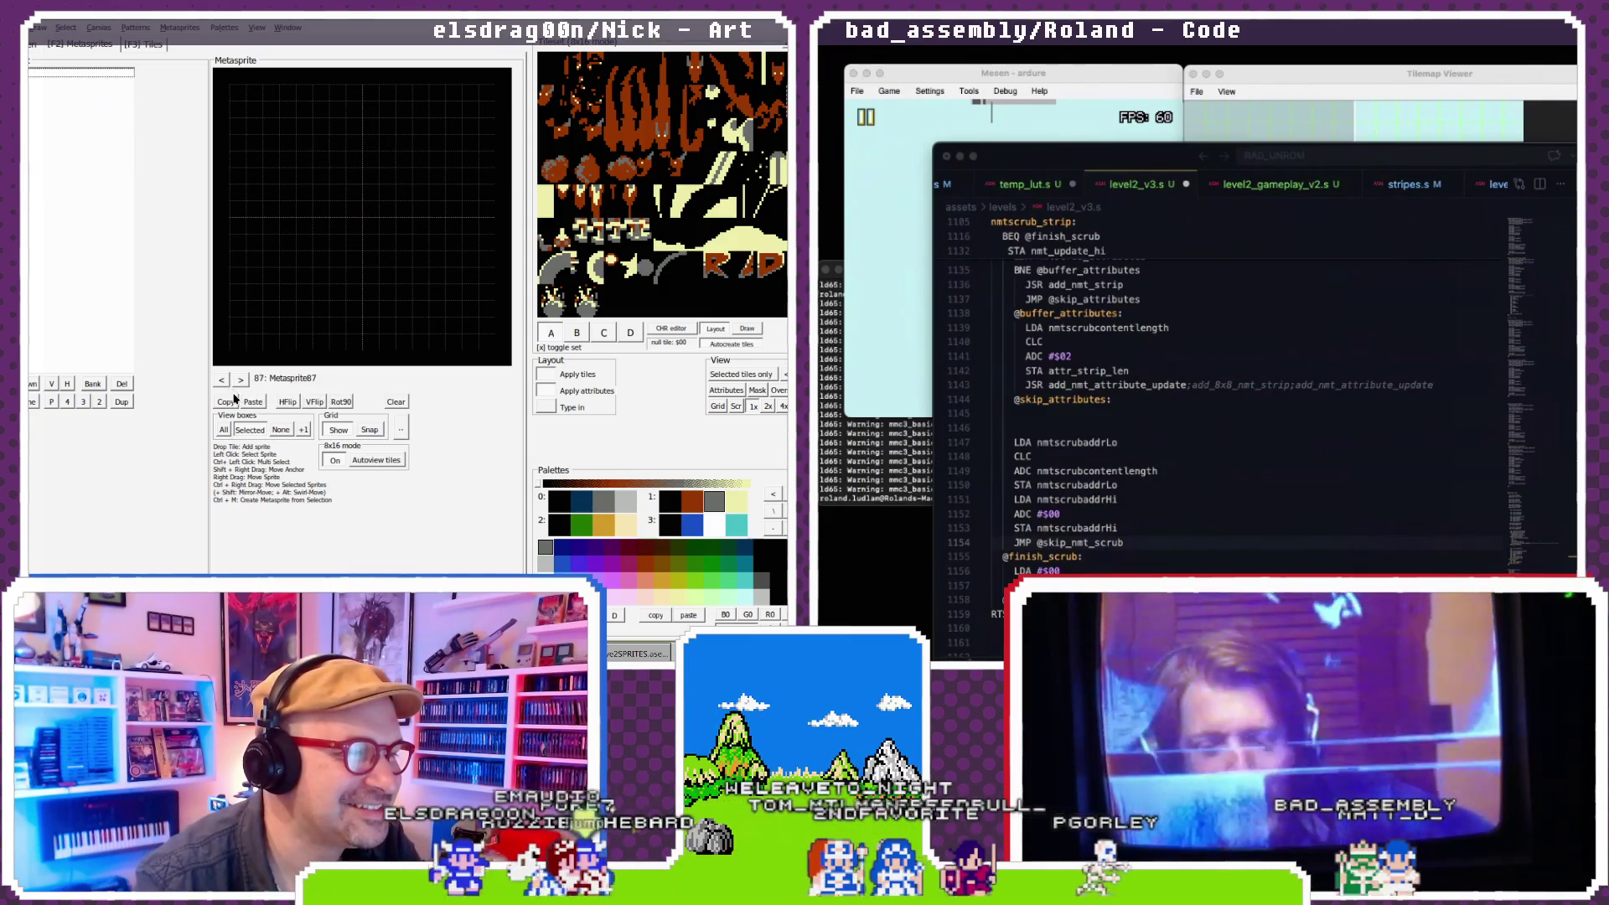
click(248, 403)
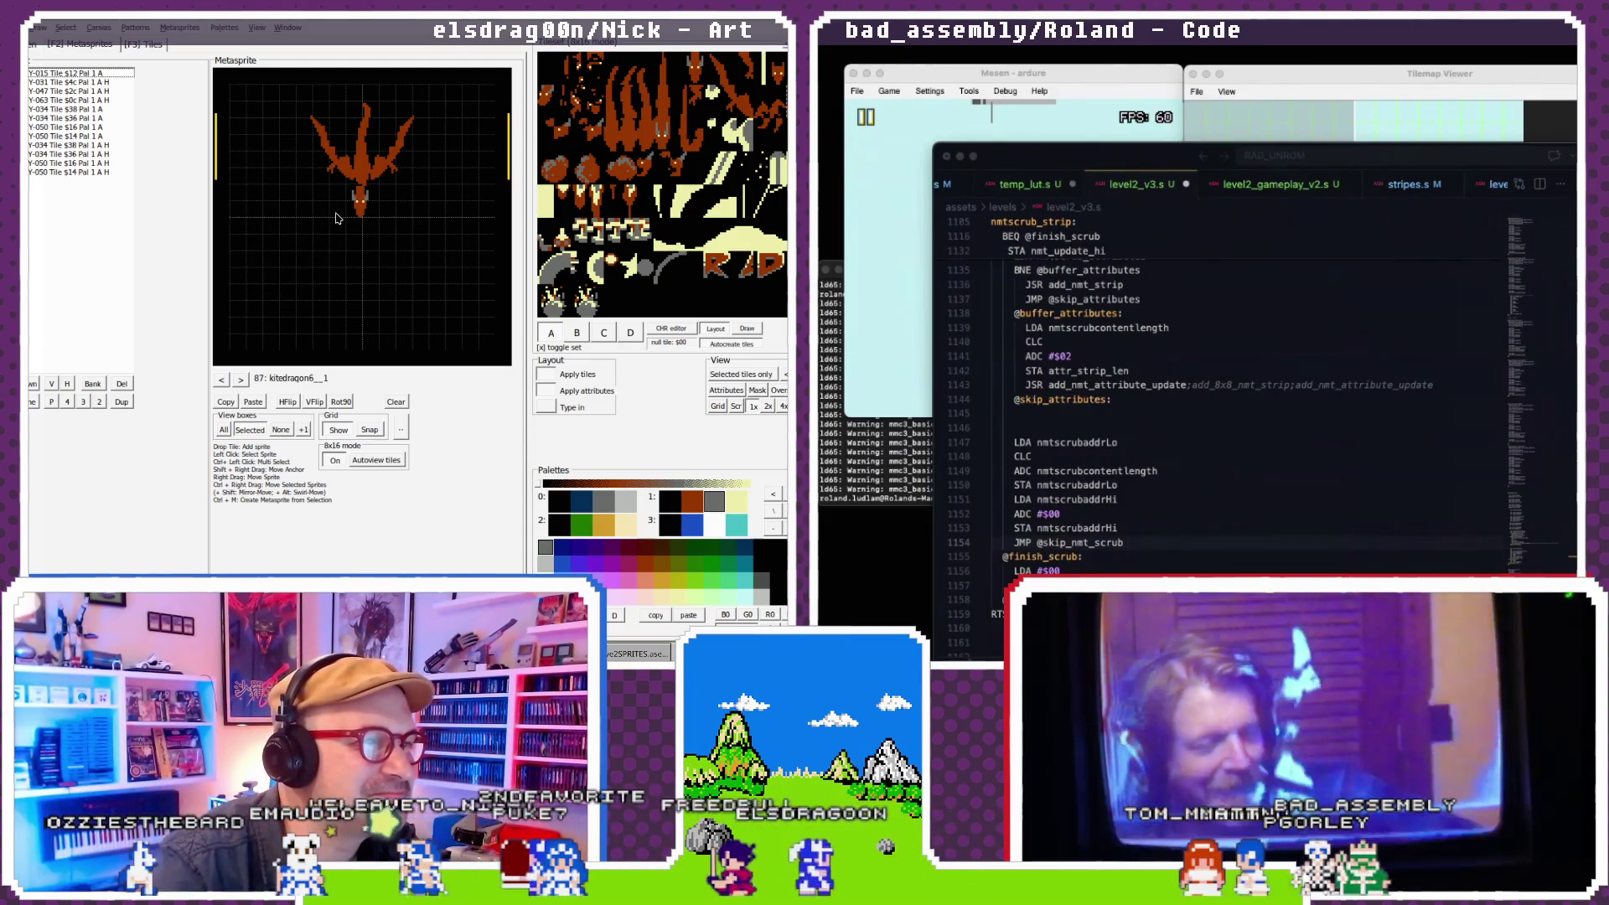
- Page back through the metasprites to the early dragon entries
click(227, 381)
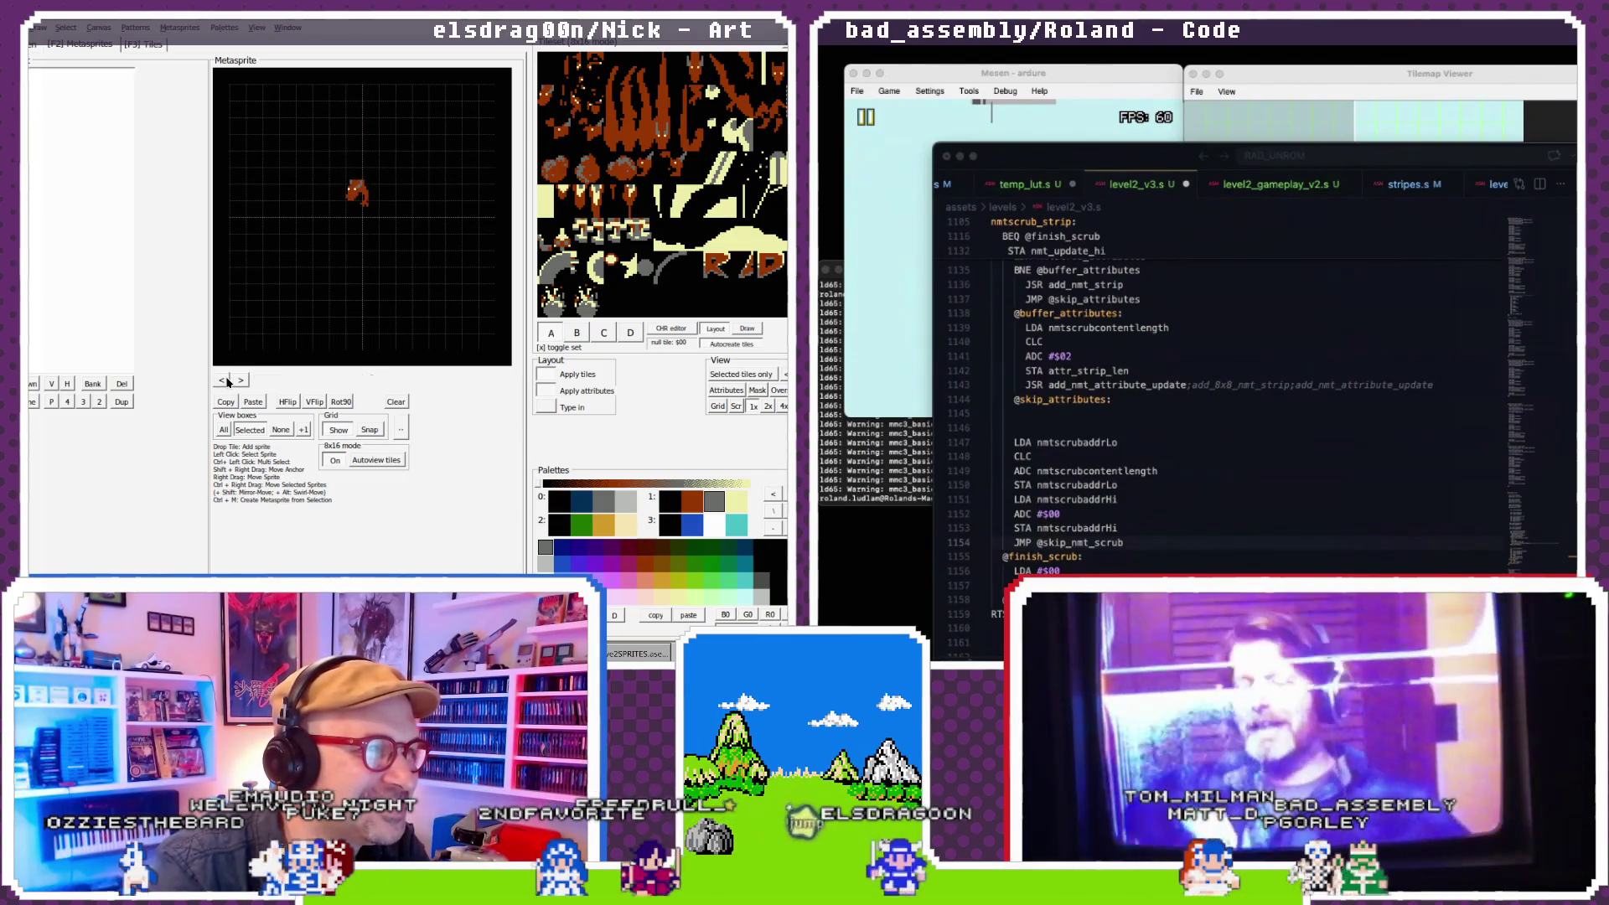
click(227, 381)
click(227, 381)
click(227, 381)
click(227, 381)
click(227, 381)
click(227, 381)
click(227, 381)
click(227, 381)
click(228, 381)
click(227, 381)
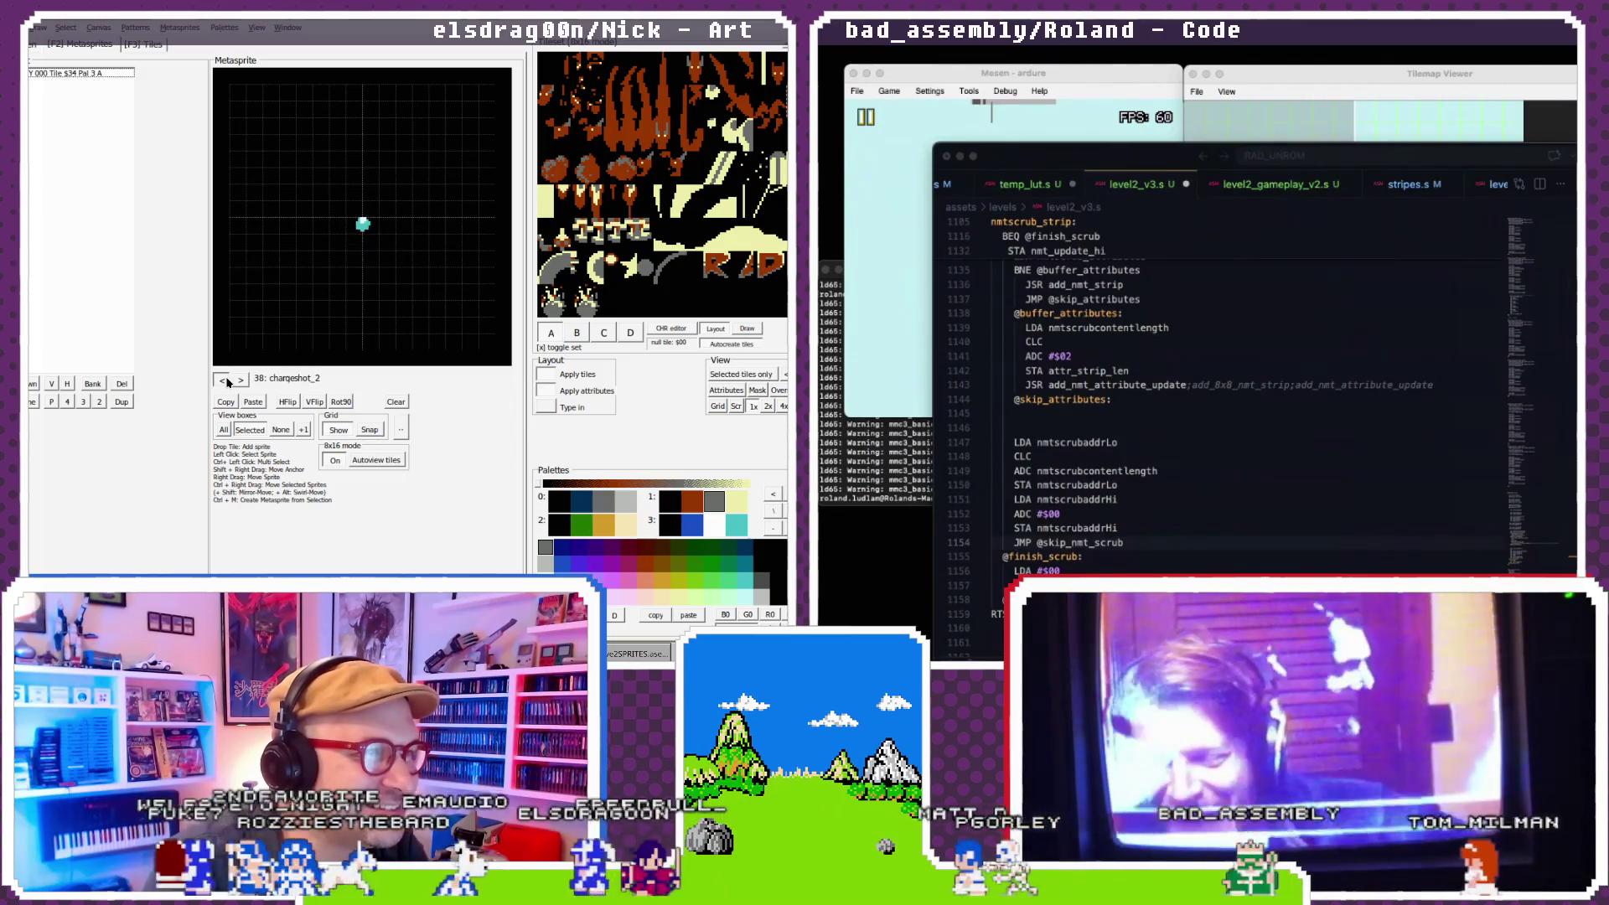
click(227, 382)
click(227, 381)
click(227, 381)
click(227, 381)
click(227, 381)
click(227, 381)
click(227, 381)
click(227, 381)
click(227, 381)
click(227, 381)
double_click(227, 382)
click(227, 382)
click(228, 381)
click(228, 381)
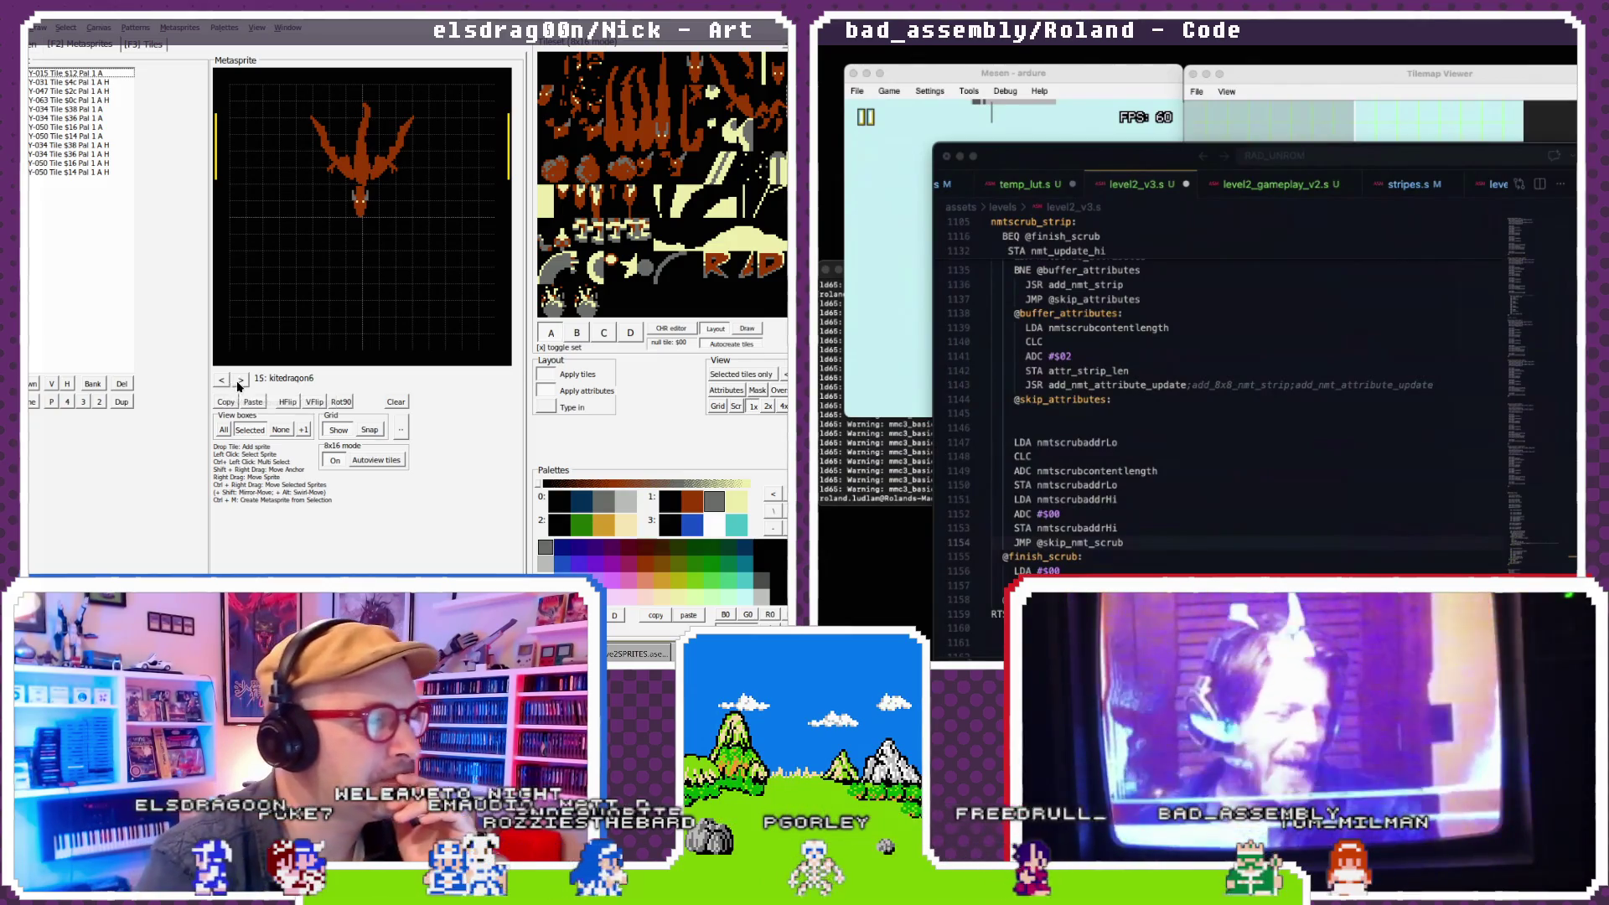
- Page forward from kitedragon7 past the last dragon metasprites
click(238, 381)
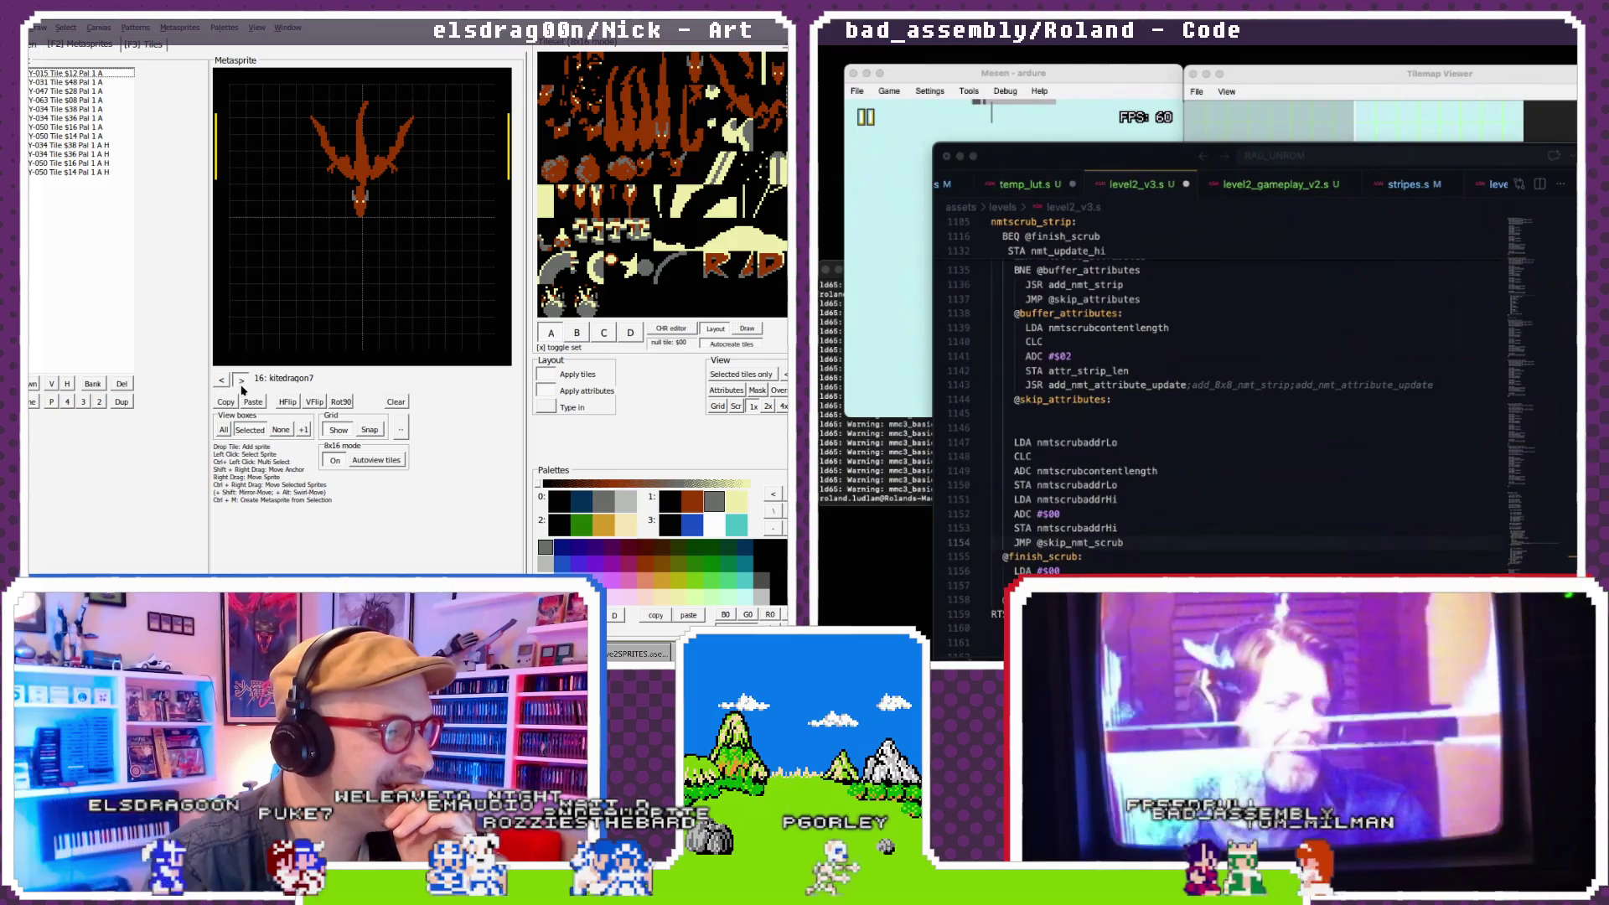
click(242, 382)
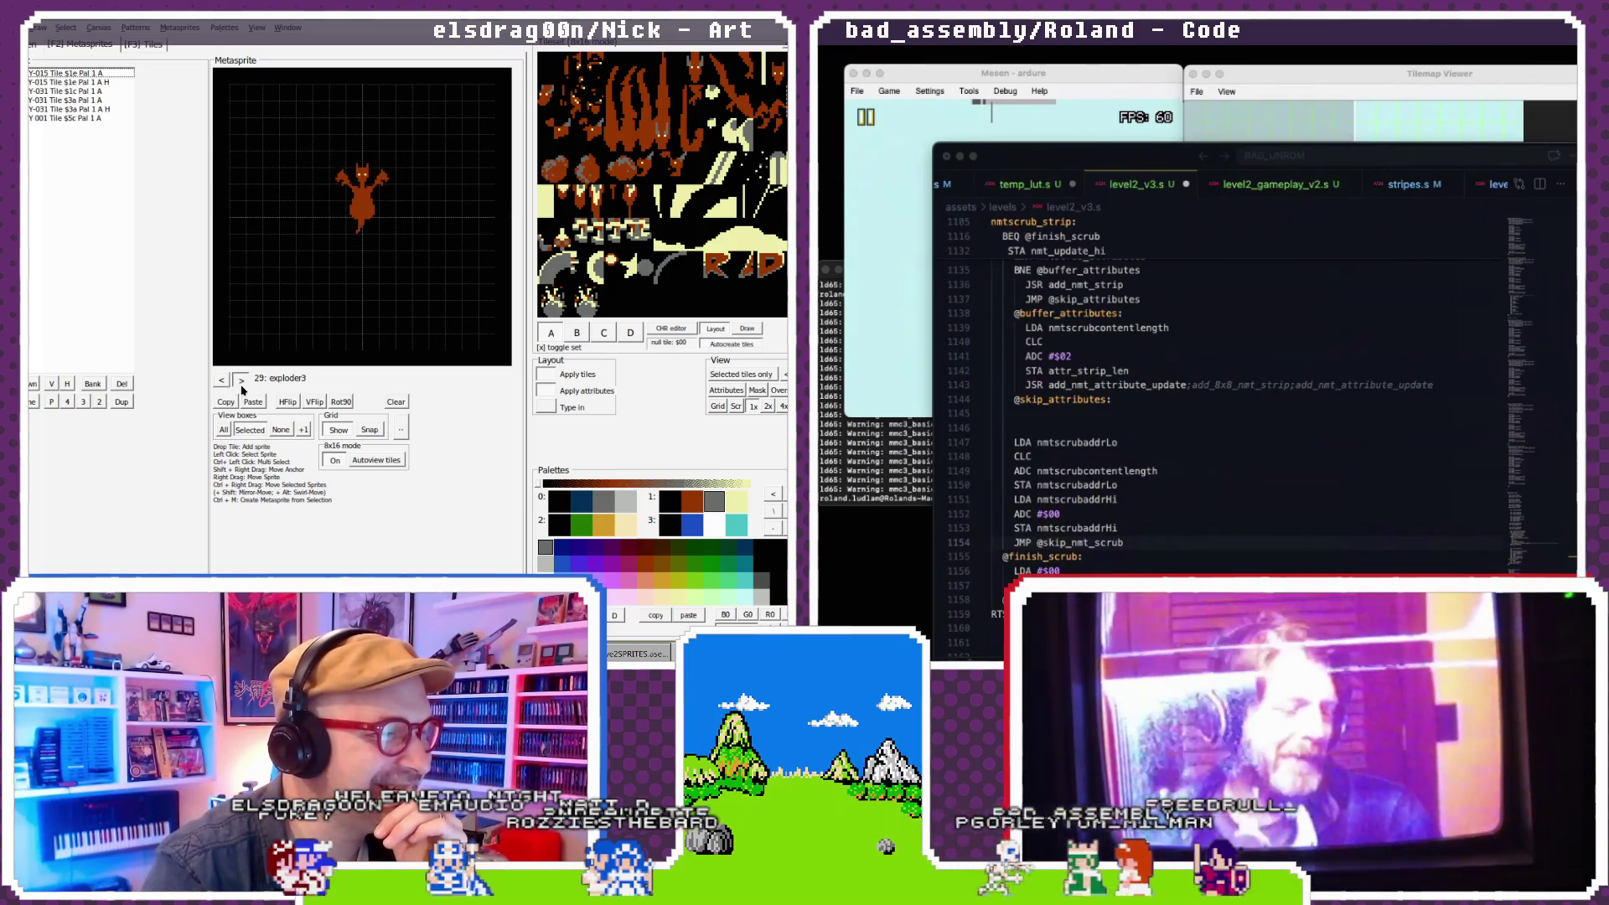
click(242, 382)
click(241, 382)
click(242, 382)
click(242, 382)
click(241, 382)
click(242, 382)
click(242, 382)
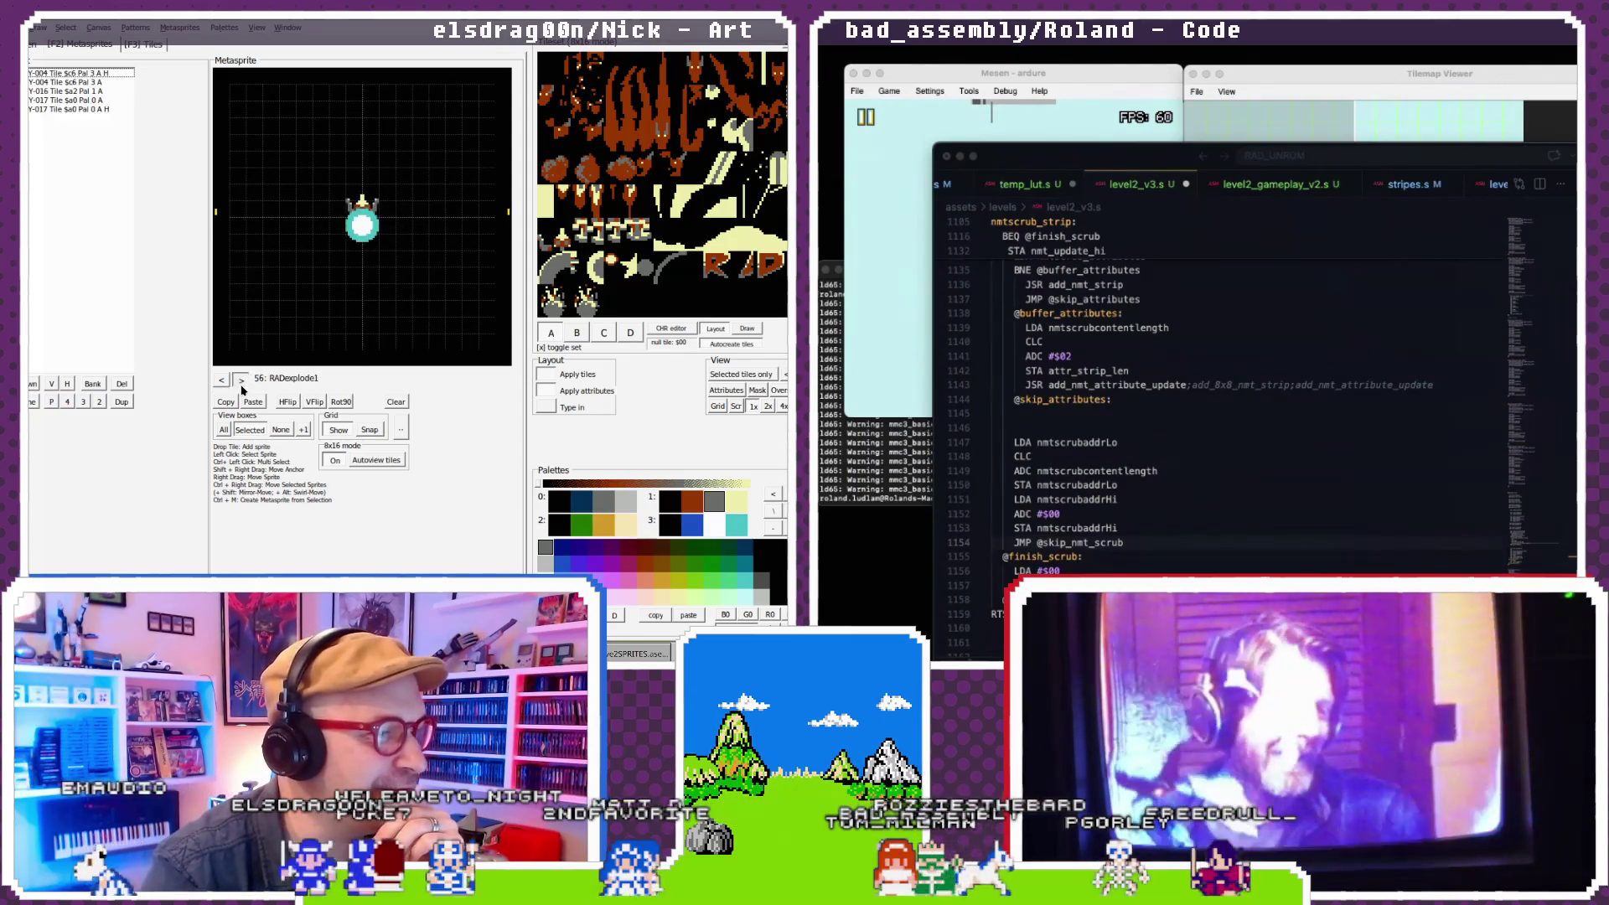
click(242, 382)
click(241, 382)
click(241, 380)
click(241, 380)
click(241, 380)
click(241, 380)
click(241, 381)
click(242, 381)
click(242, 381)
click(242, 381)
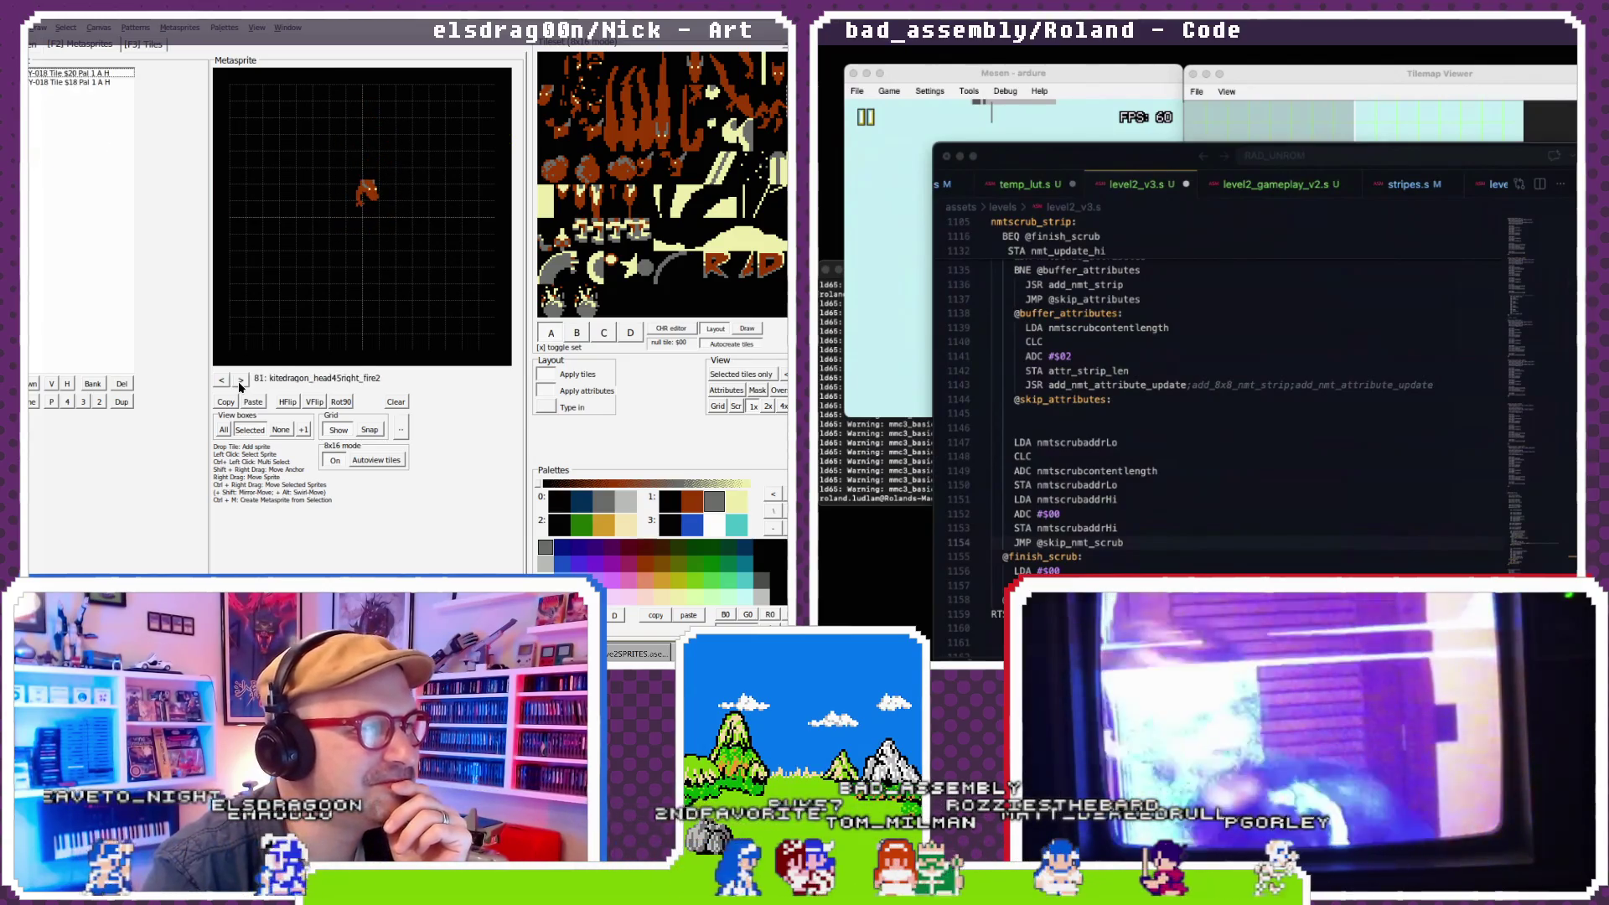
click(241, 382)
click(242, 382)
click(240, 382)
click(240, 382)
click(240, 382)
- Paste the copied dragon into empty metasprite 88, creating kitedragon7_1
click(223, 381)
click(223, 381)
click(222, 381)
click(242, 380)
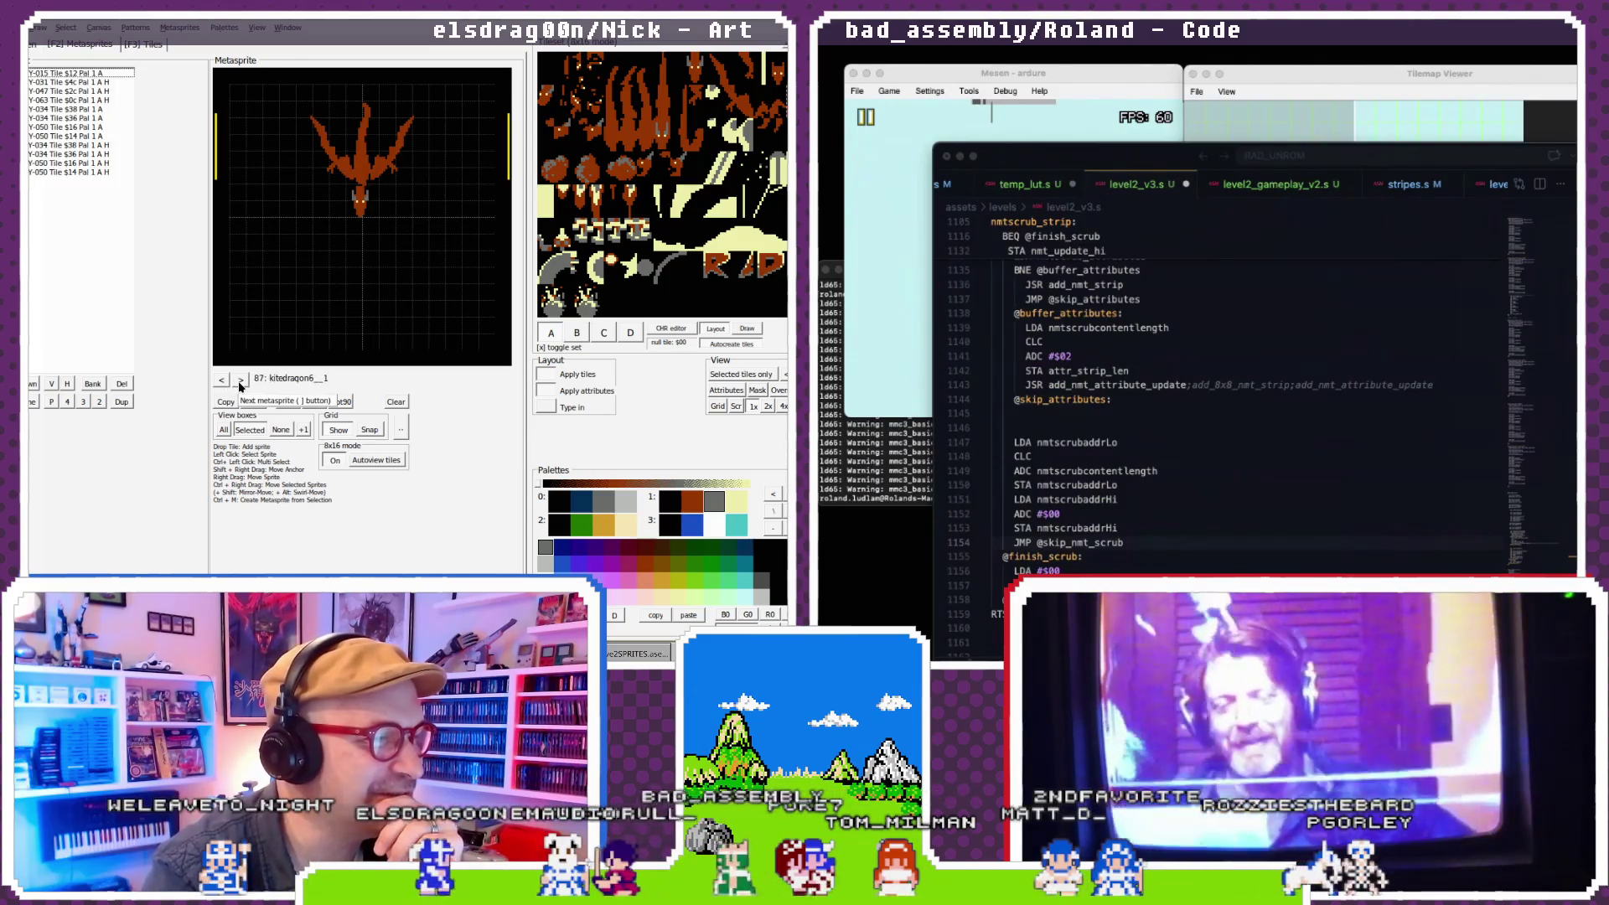
click(241, 381)
click(251, 403)
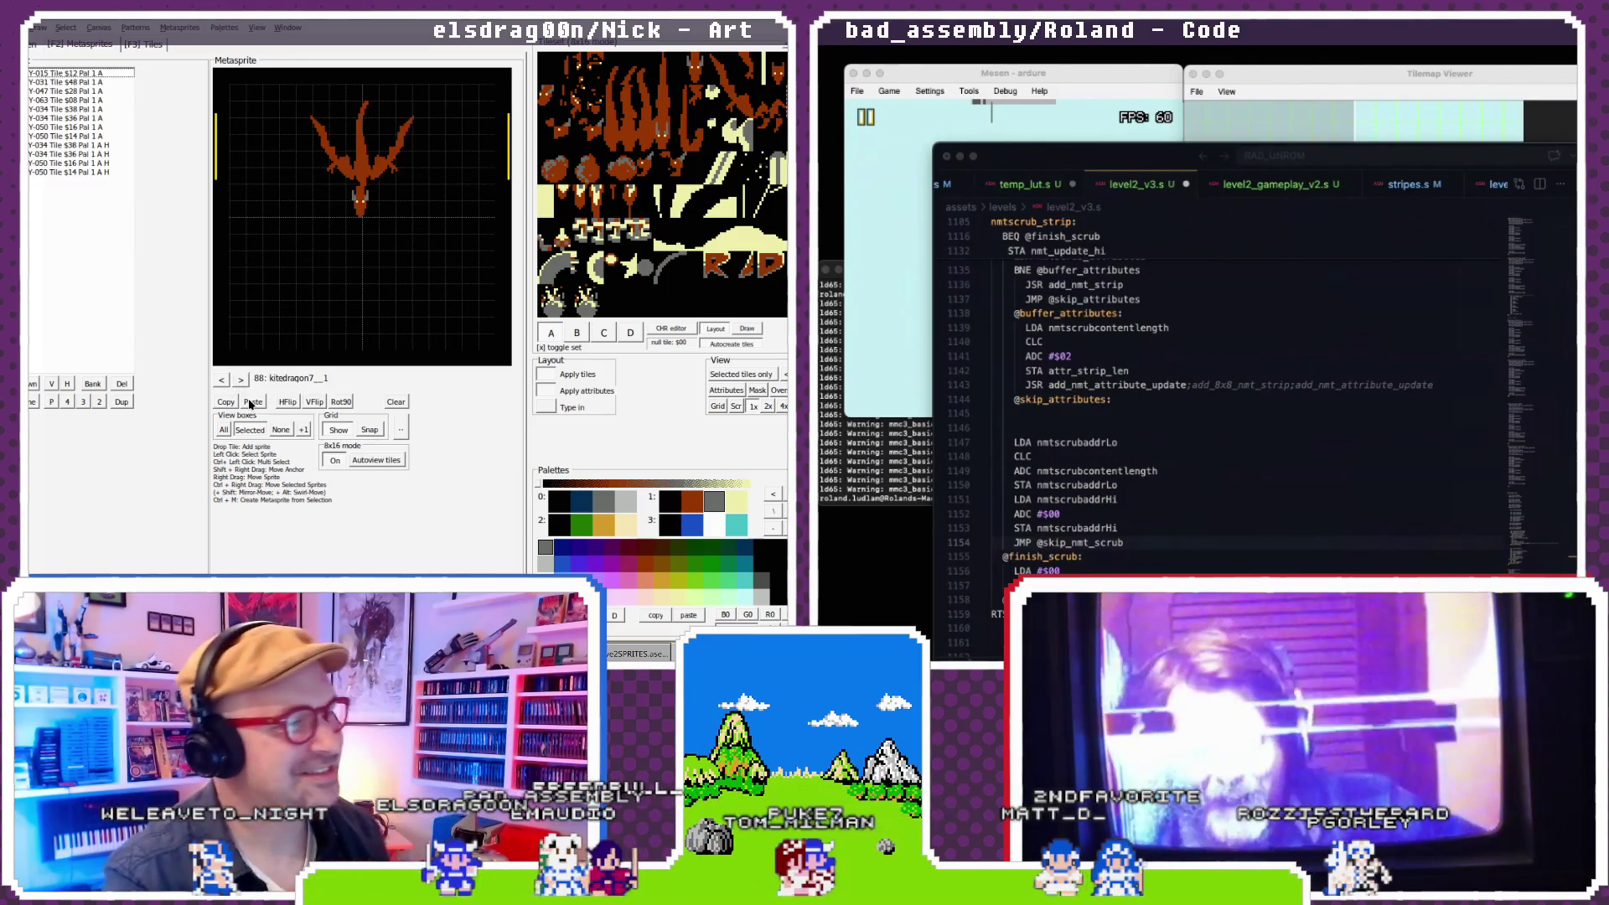
- Page back through the list to metasprite 18, the small orange kitedragon9
click(223, 380)
click(223, 380)
click(223, 380)
click(223, 380)
click(223, 380)
click(223, 381)
click(223, 381)
click(223, 381)
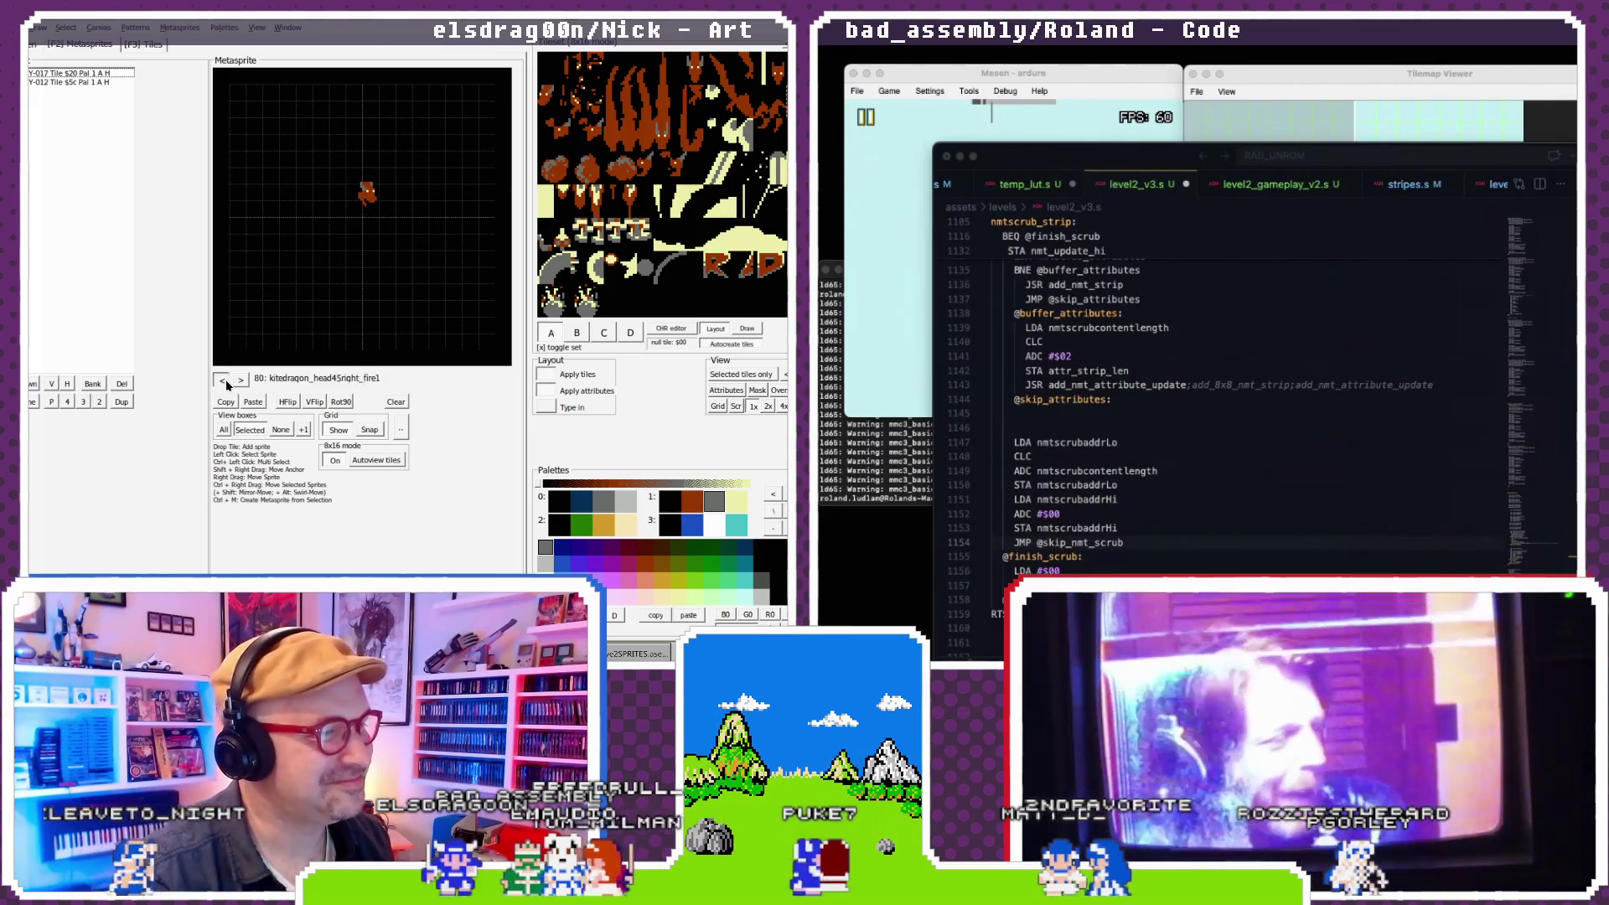
click(223, 380)
click(222, 381)
click(223, 381)
click(223, 381)
click(223, 381)
click(222, 381)
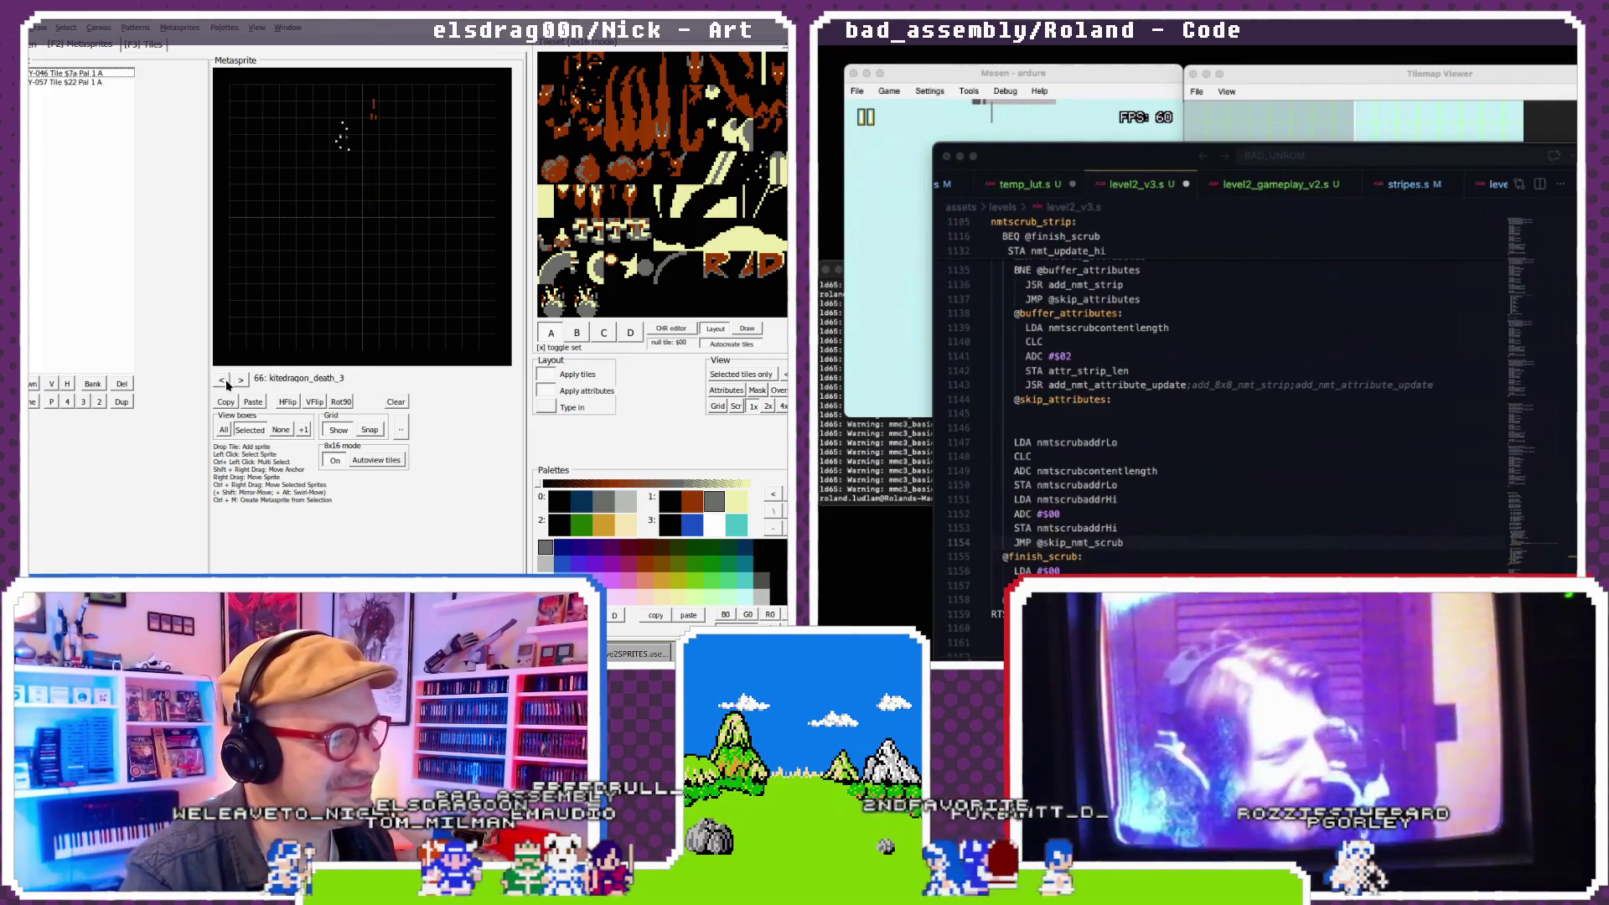
click(223, 381)
click(223, 380)
click(224, 381)
click(224, 381)
click(224, 381)
click(223, 381)
click(224, 380)
click(223, 381)
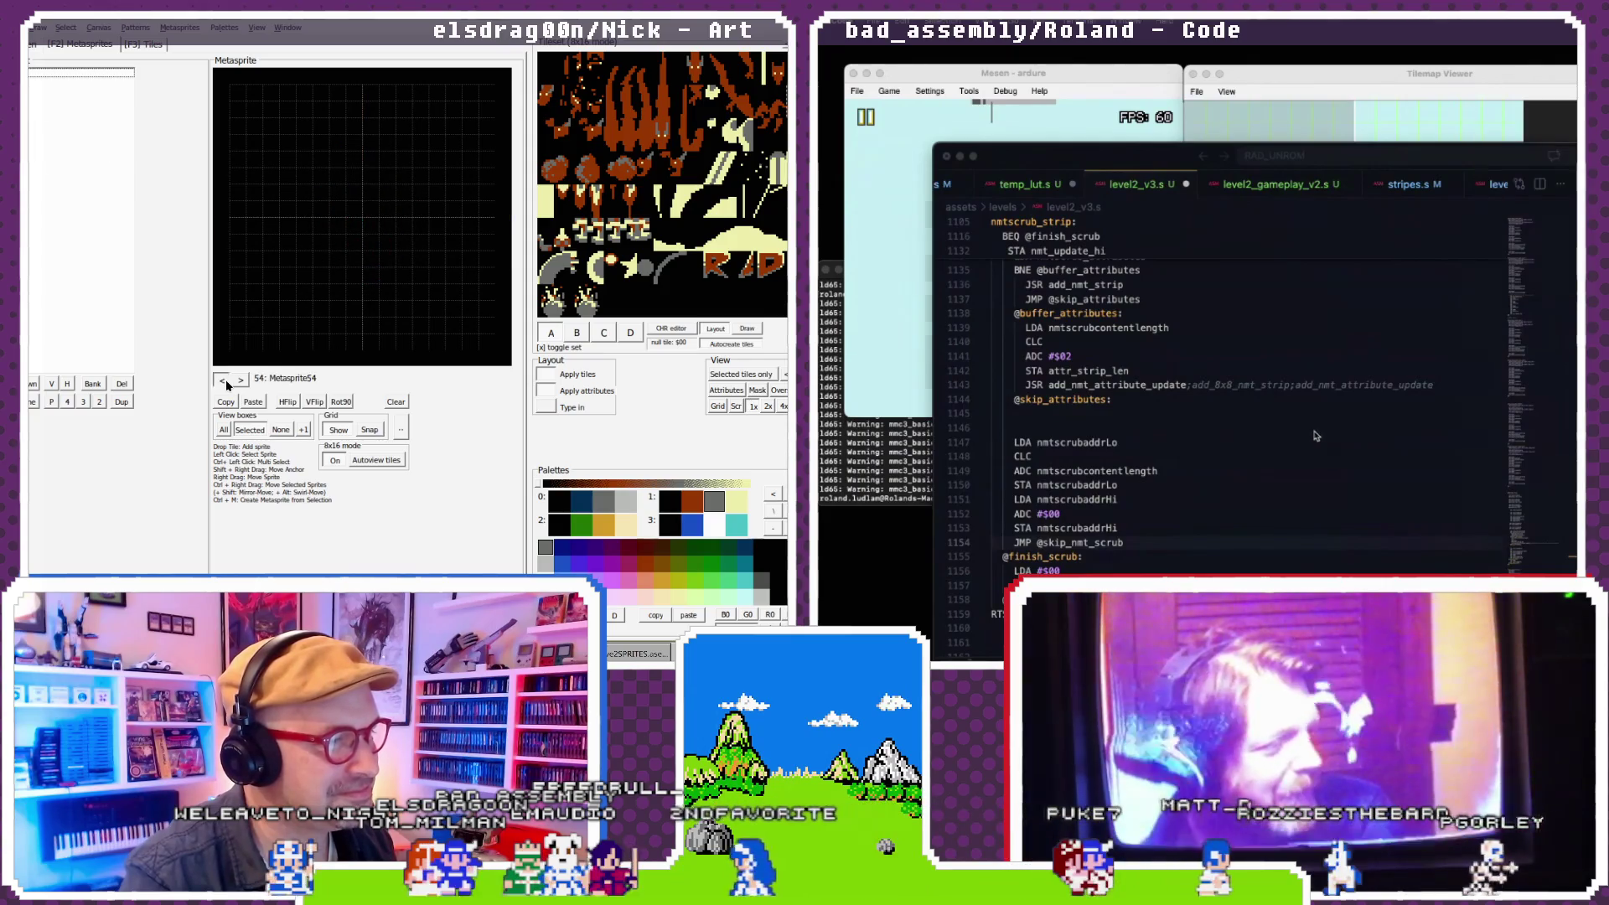
click(223, 380)
click(224, 380)
click(225, 380)
click(225, 380)
click(224, 379)
click(225, 379)
click(224, 379)
click(224, 380)
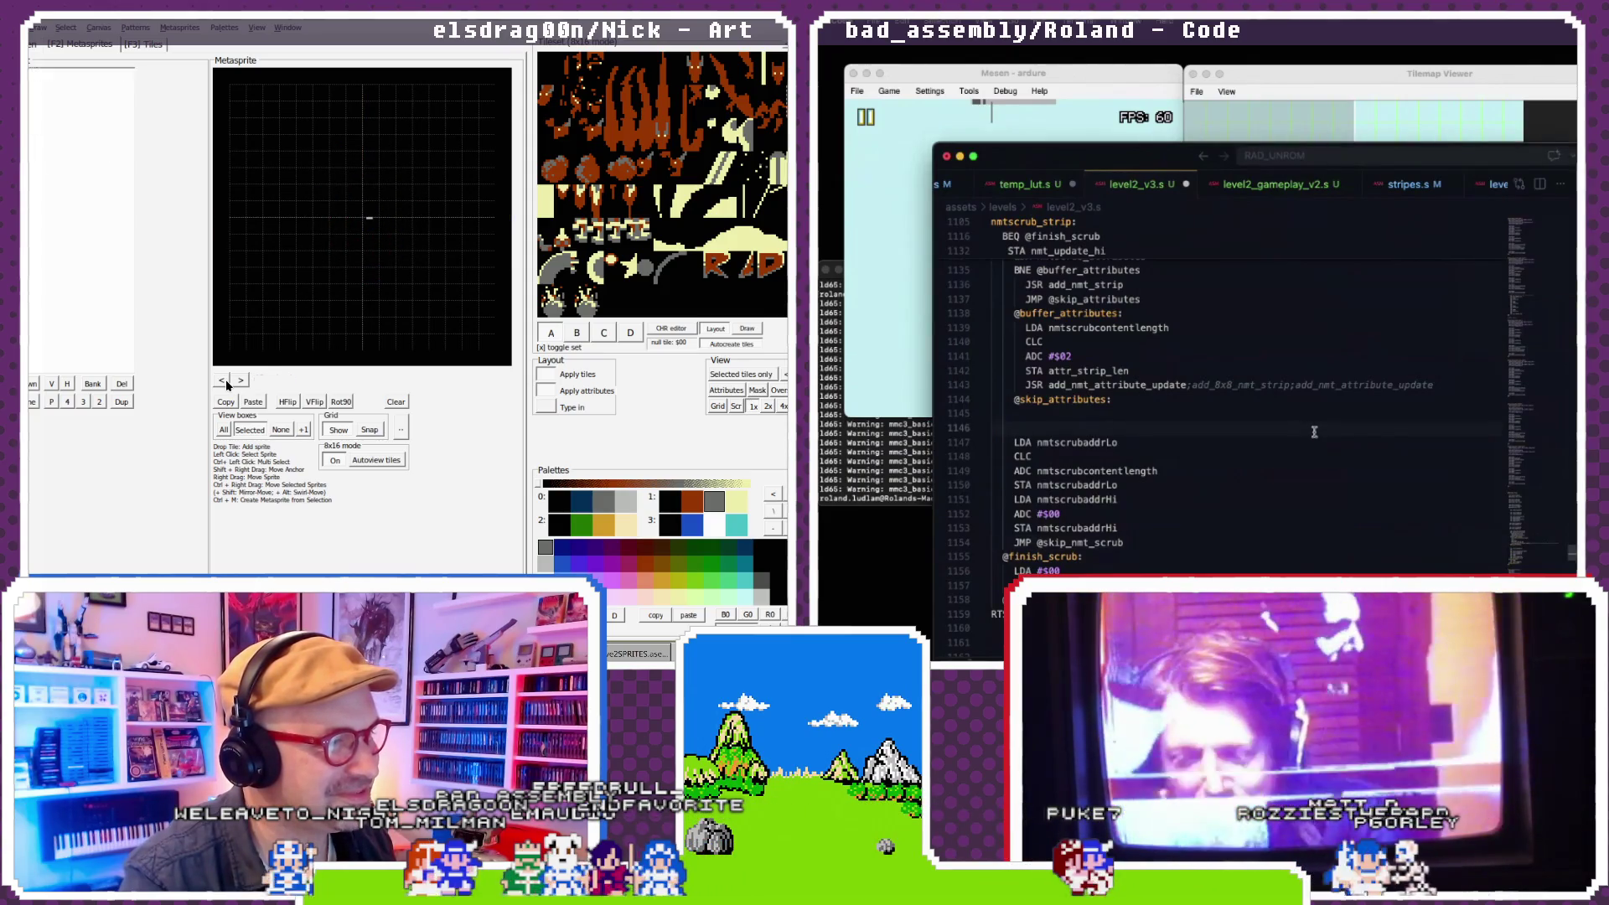
click(225, 379)
click(224, 380)
click(225, 379)
click(224, 380)
click(225, 380)
click(224, 380)
click(225, 380)
click(224, 380)
click(224, 380)
click(224, 380)
click(224, 379)
click(224, 379)
double_click(224, 381)
click(225, 381)
double_click(224, 382)
double_click(224, 381)
click(225, 381)
double_click(225, 381)
click(238, 381)
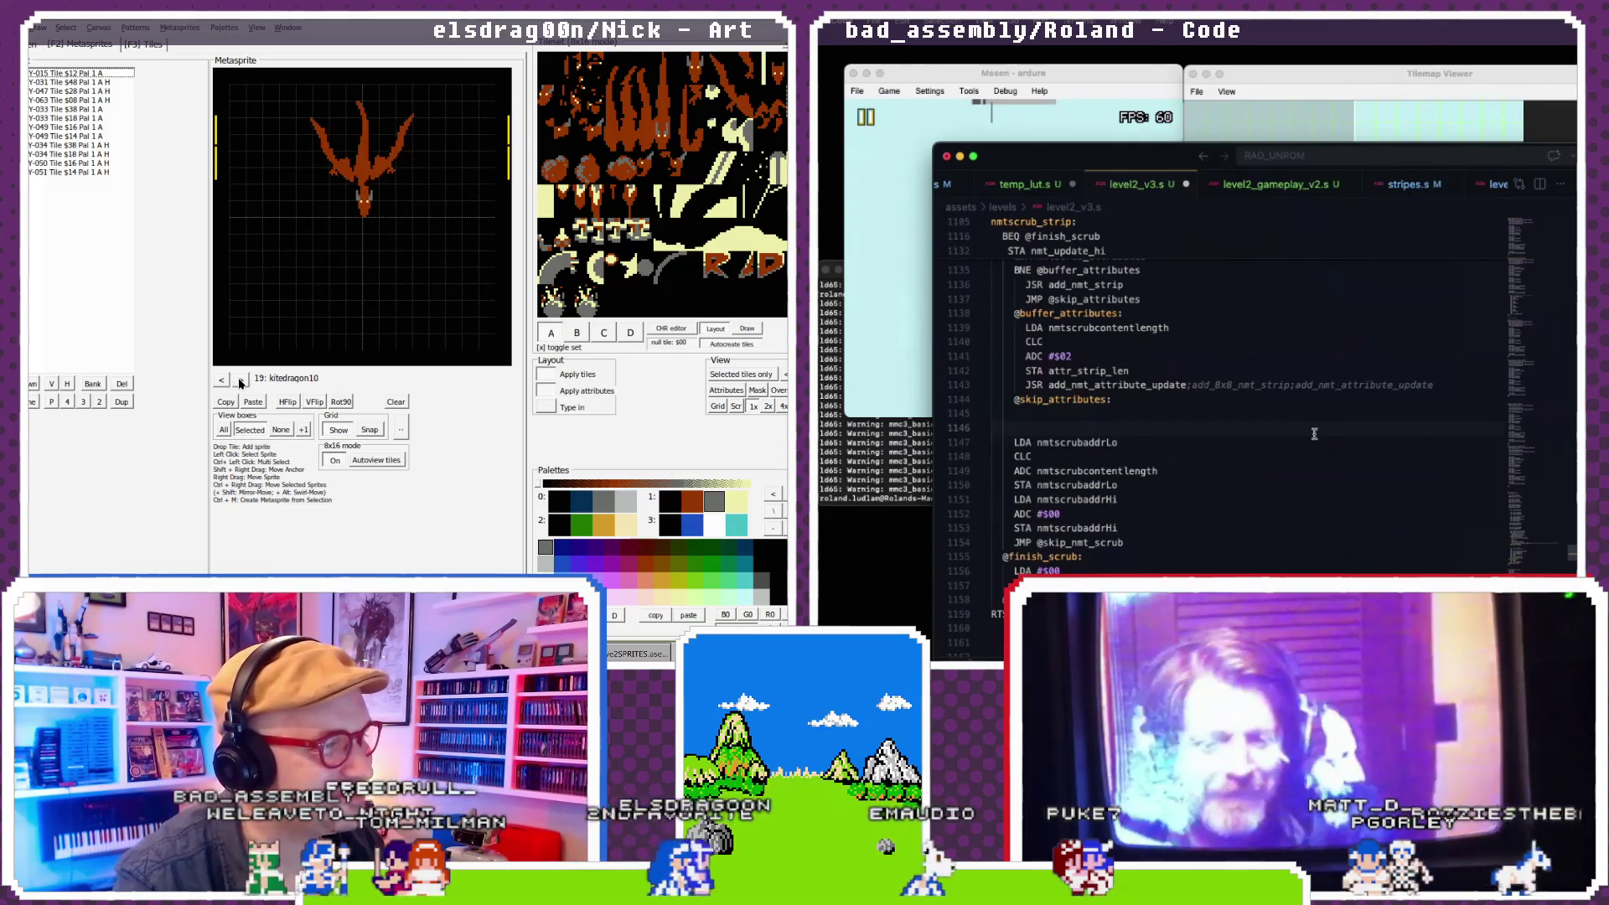
click(240, 381)
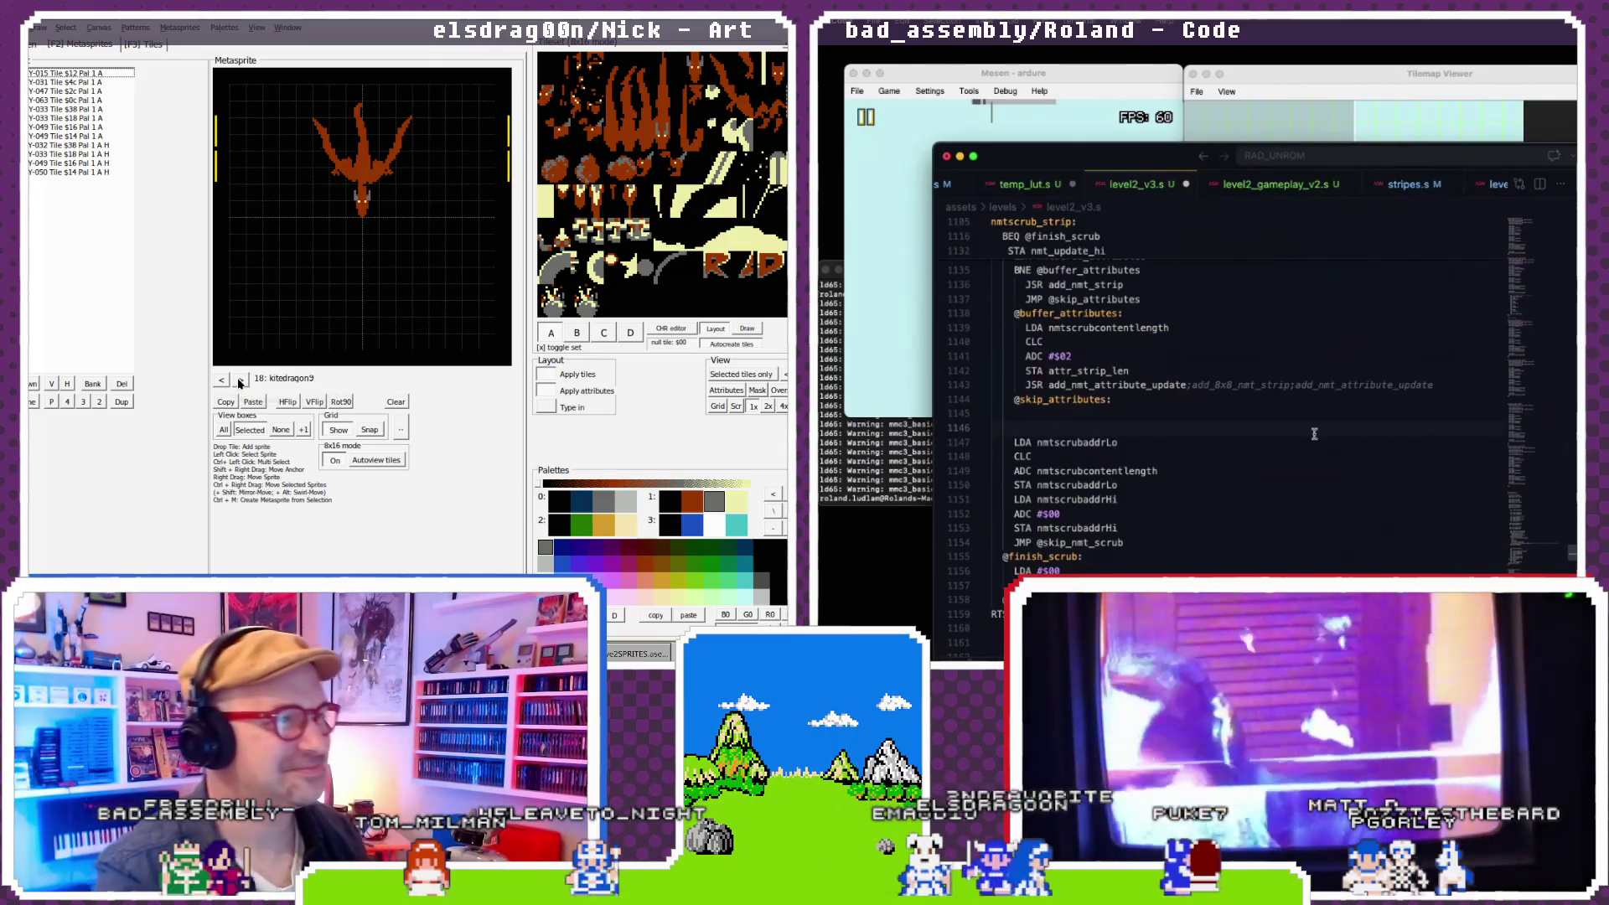
click(223, 381)
scroll(1313, 433, down, 2)
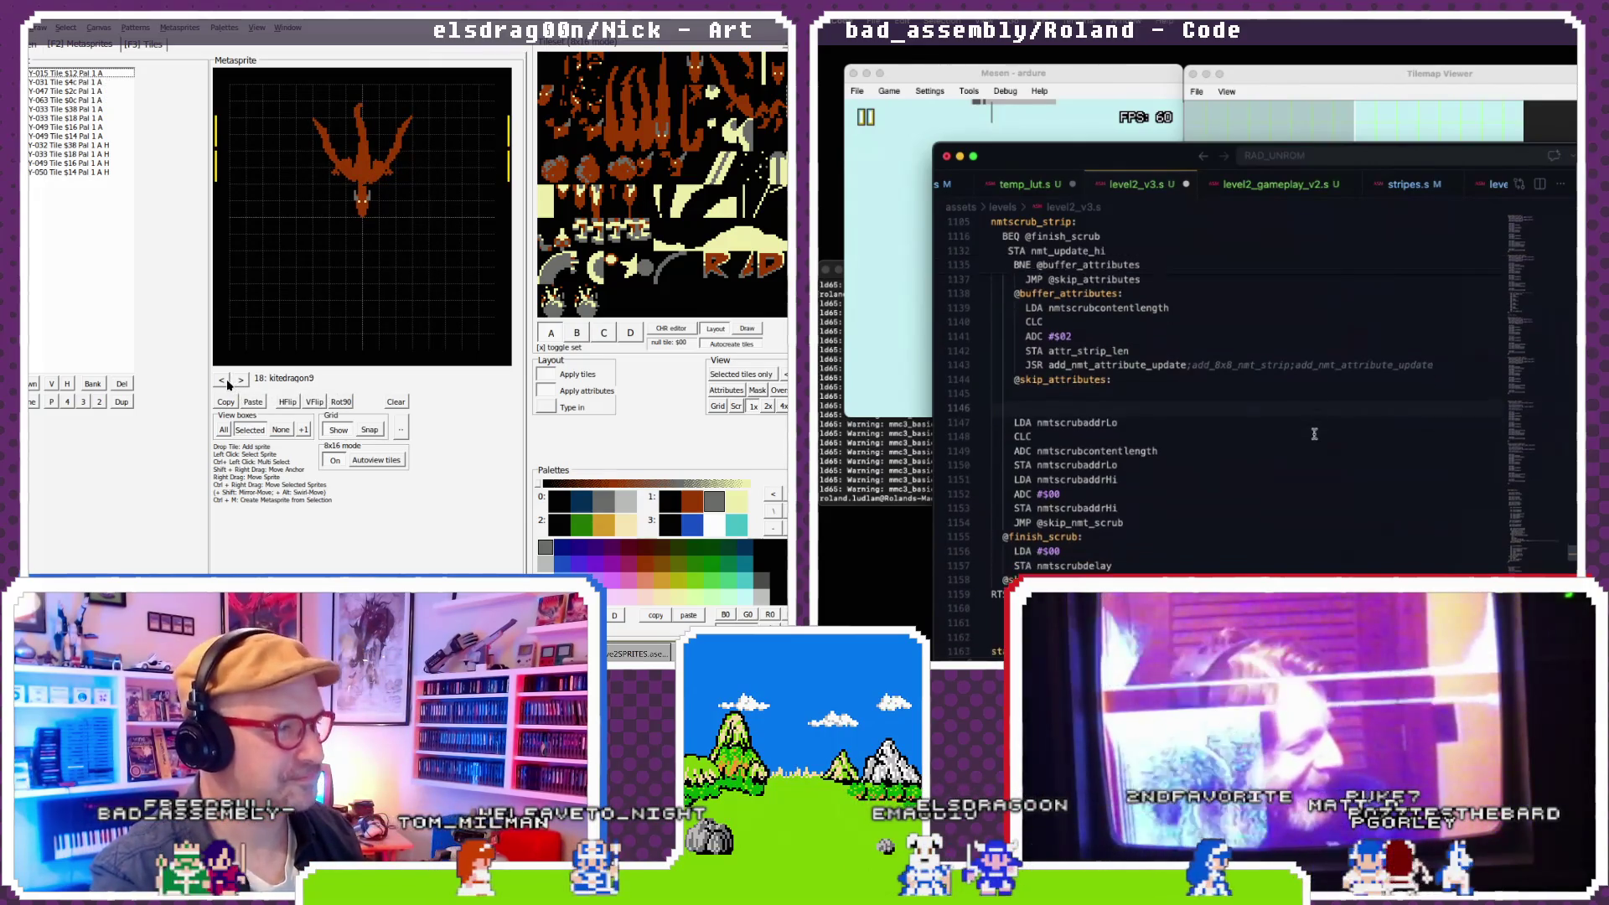
- Step forward through the metasprites in NEXXT while scrolling the code
click(240, 381)
scroll(1314, 433, up, 1)
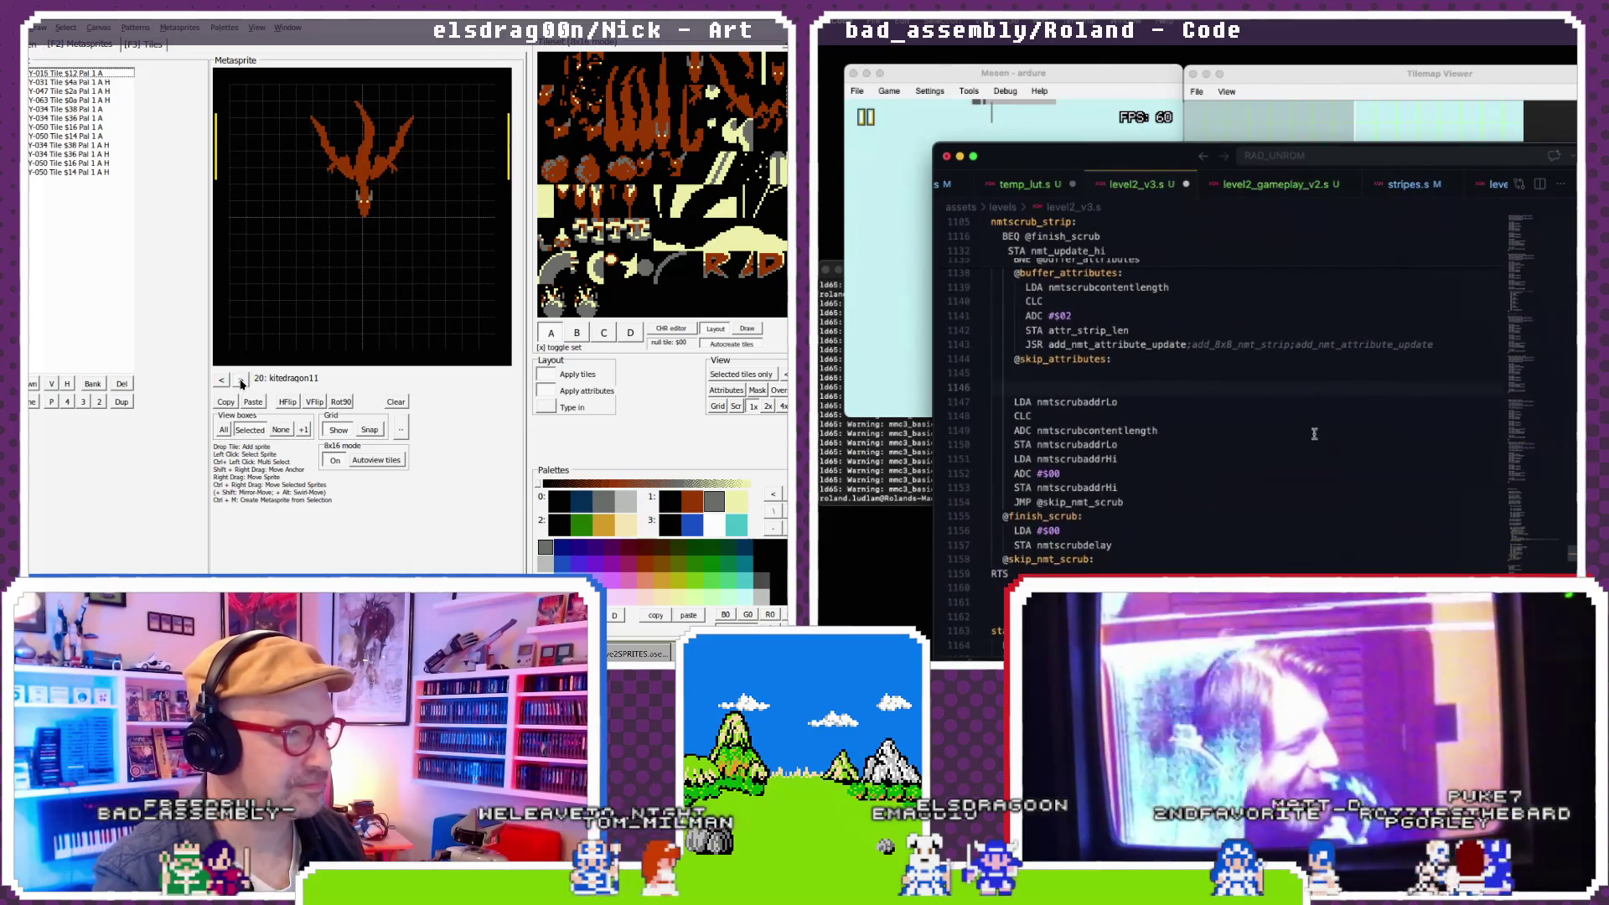
click(241, 381)
click(241, 382)
click(240, 381)
click(240, 381)
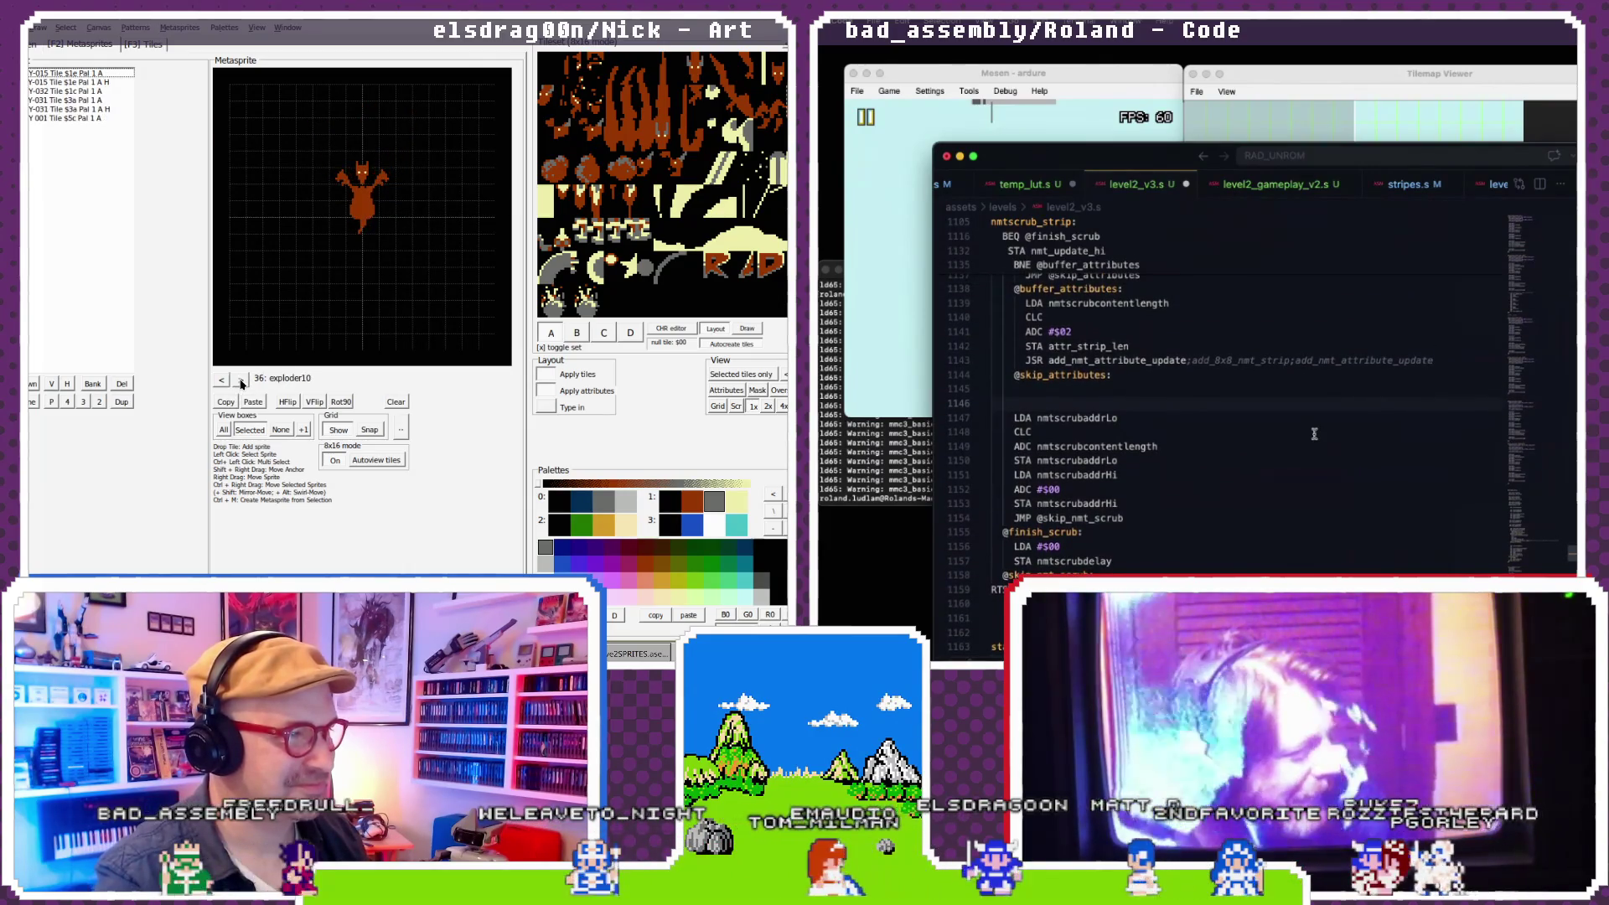
click(240, 382)
click(241, 381)
click(241, 381)
click(241, 381)
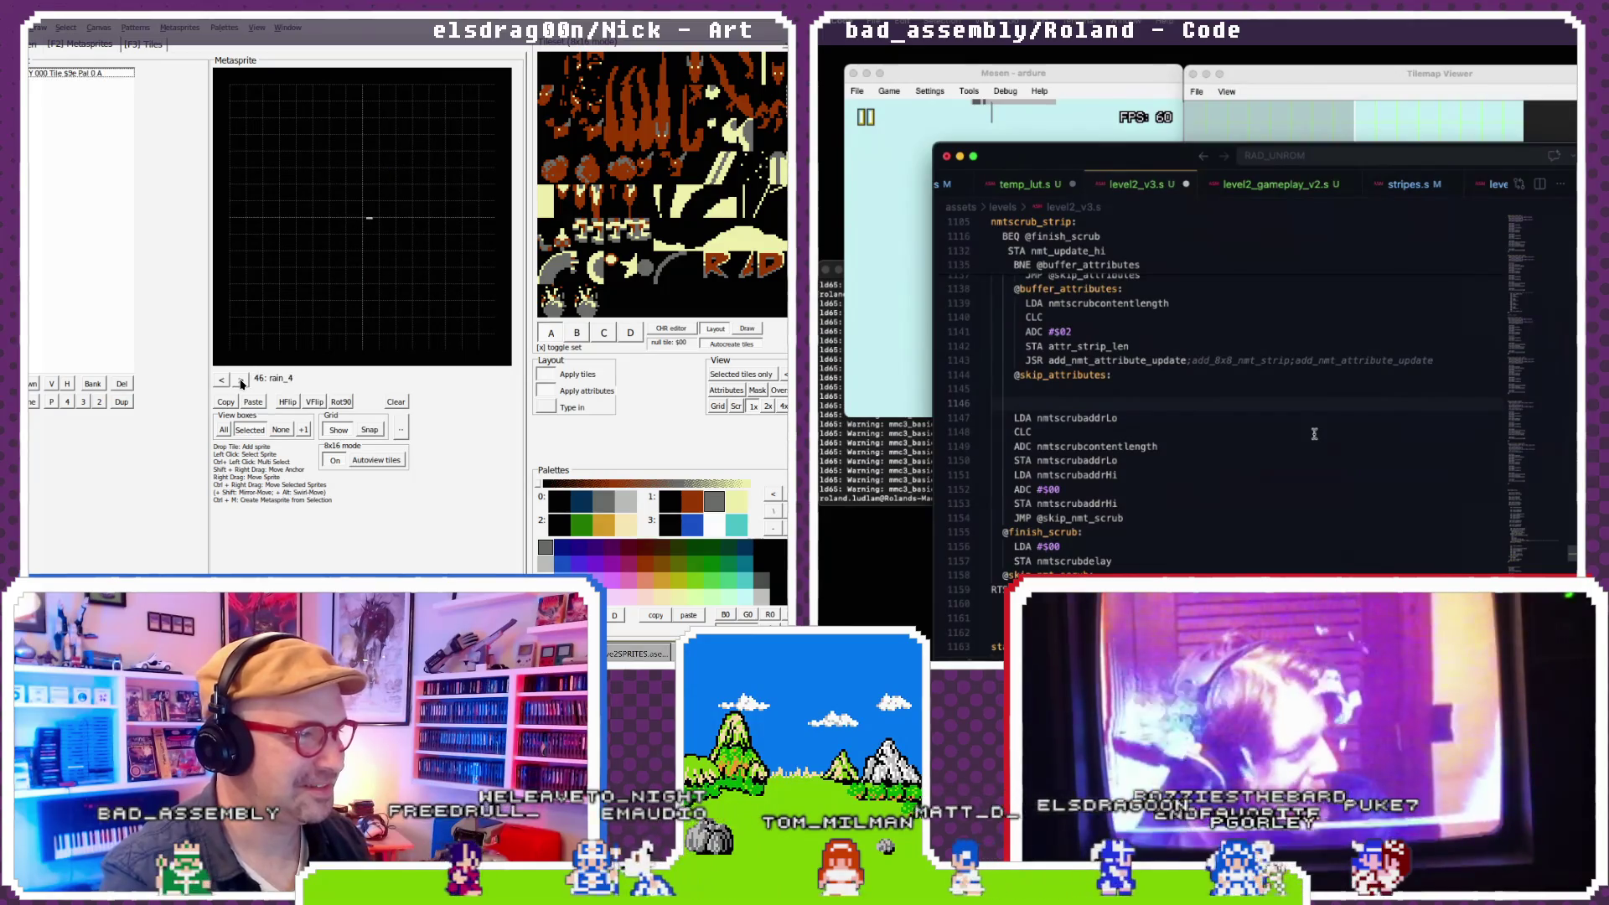
click(240, 381)
click(240, 381)
click(241, 381)
scroll(1314, 434, down, 1)
click(240, 381)
scroll(1313, 433, down, 1)
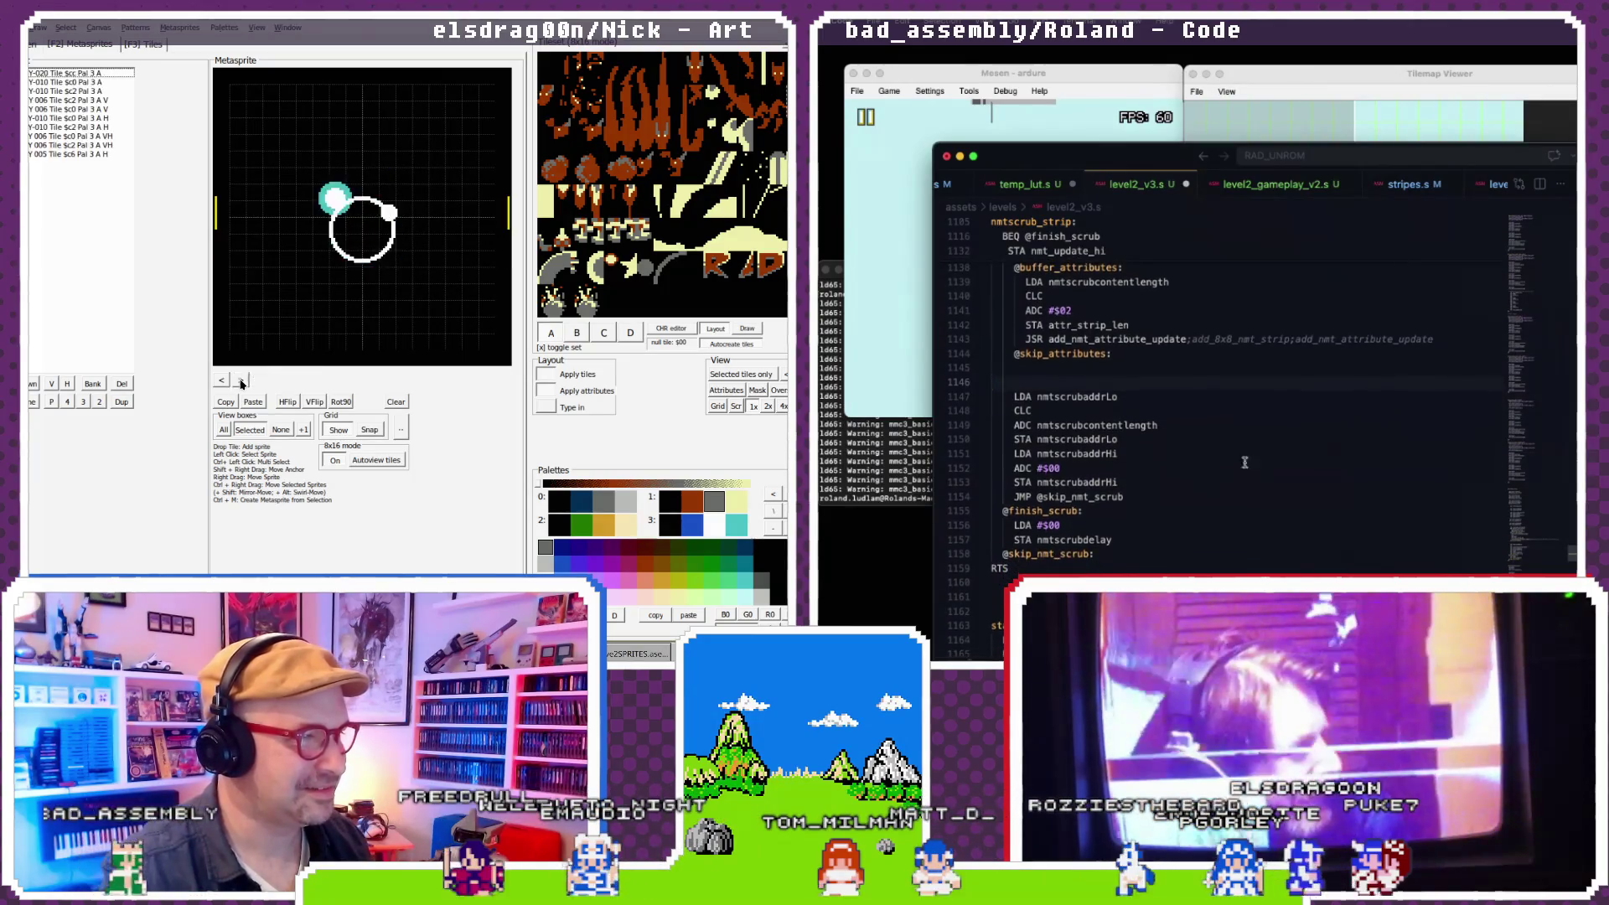
click(240, 381)
click(240, 381)
click(241, 381)
- Select nmtscrubaddrLo to highlight its uses and scroll down to nmtscrub_strip
click(241, 381)
click(241, 382)
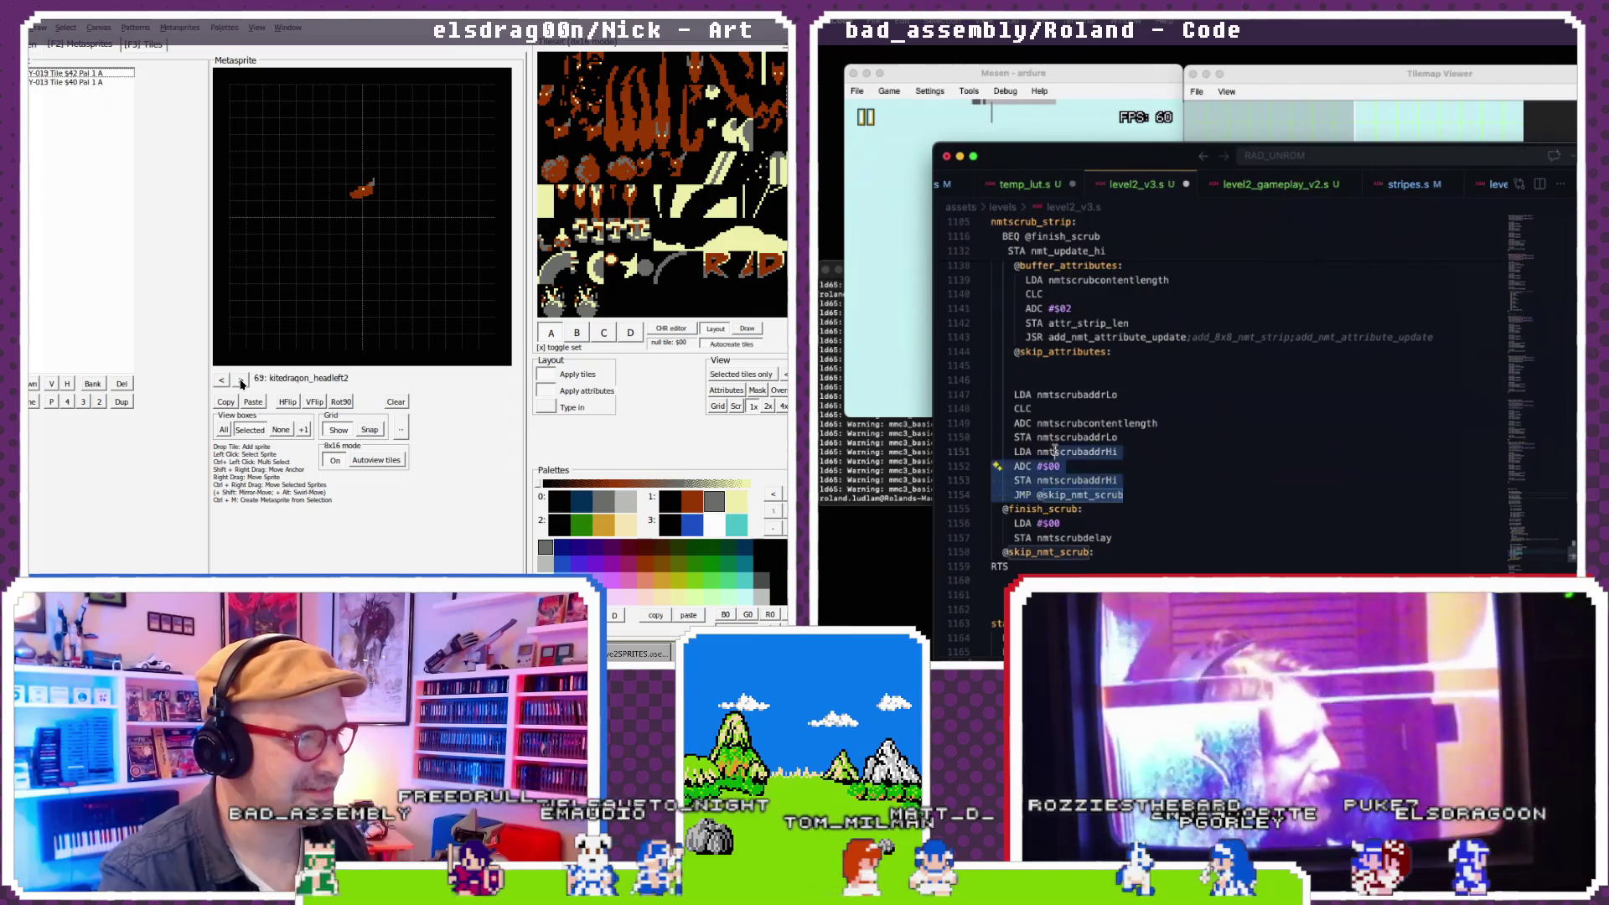
click(241, 381)
click(241, 381)
click(241, 381)
click(241, 381)
click(240, 381)
click(1070, 437)
click(241, 381)
scroll(1070, 437, down, 1)
click(241, 381)
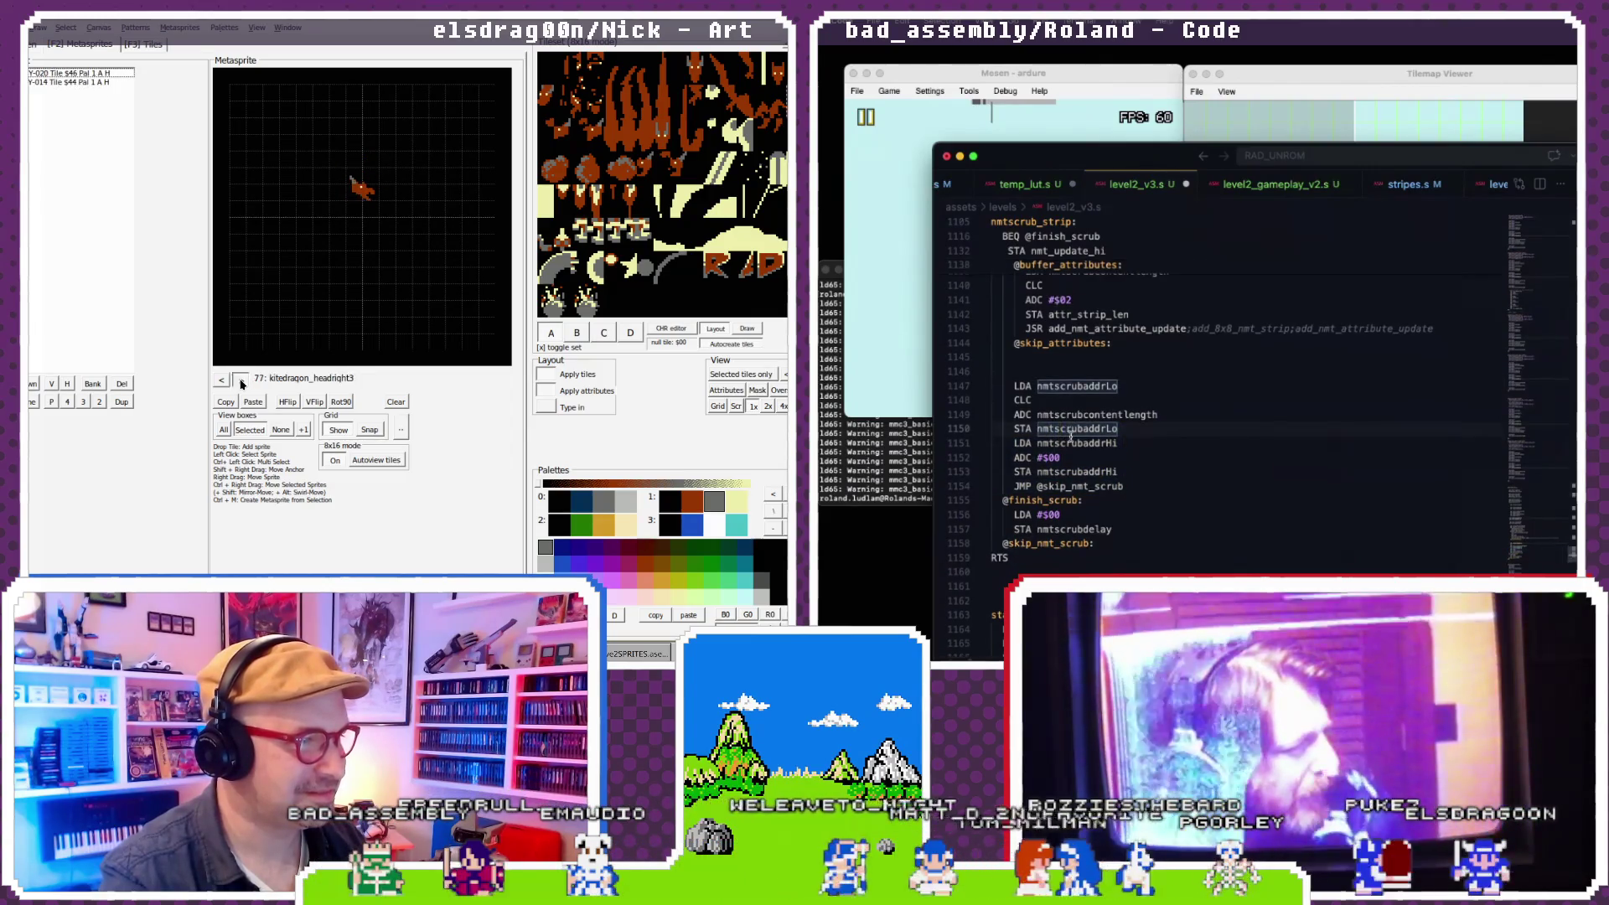
double_click(241, 382)
click(241, 381)
double_click(241, 382)
click(240, 382)
click(240, 382)
scroll(1084, 423, down, 2)
click(240, 381)
click(240, 381)
scroll(1084, 423, down, 1)
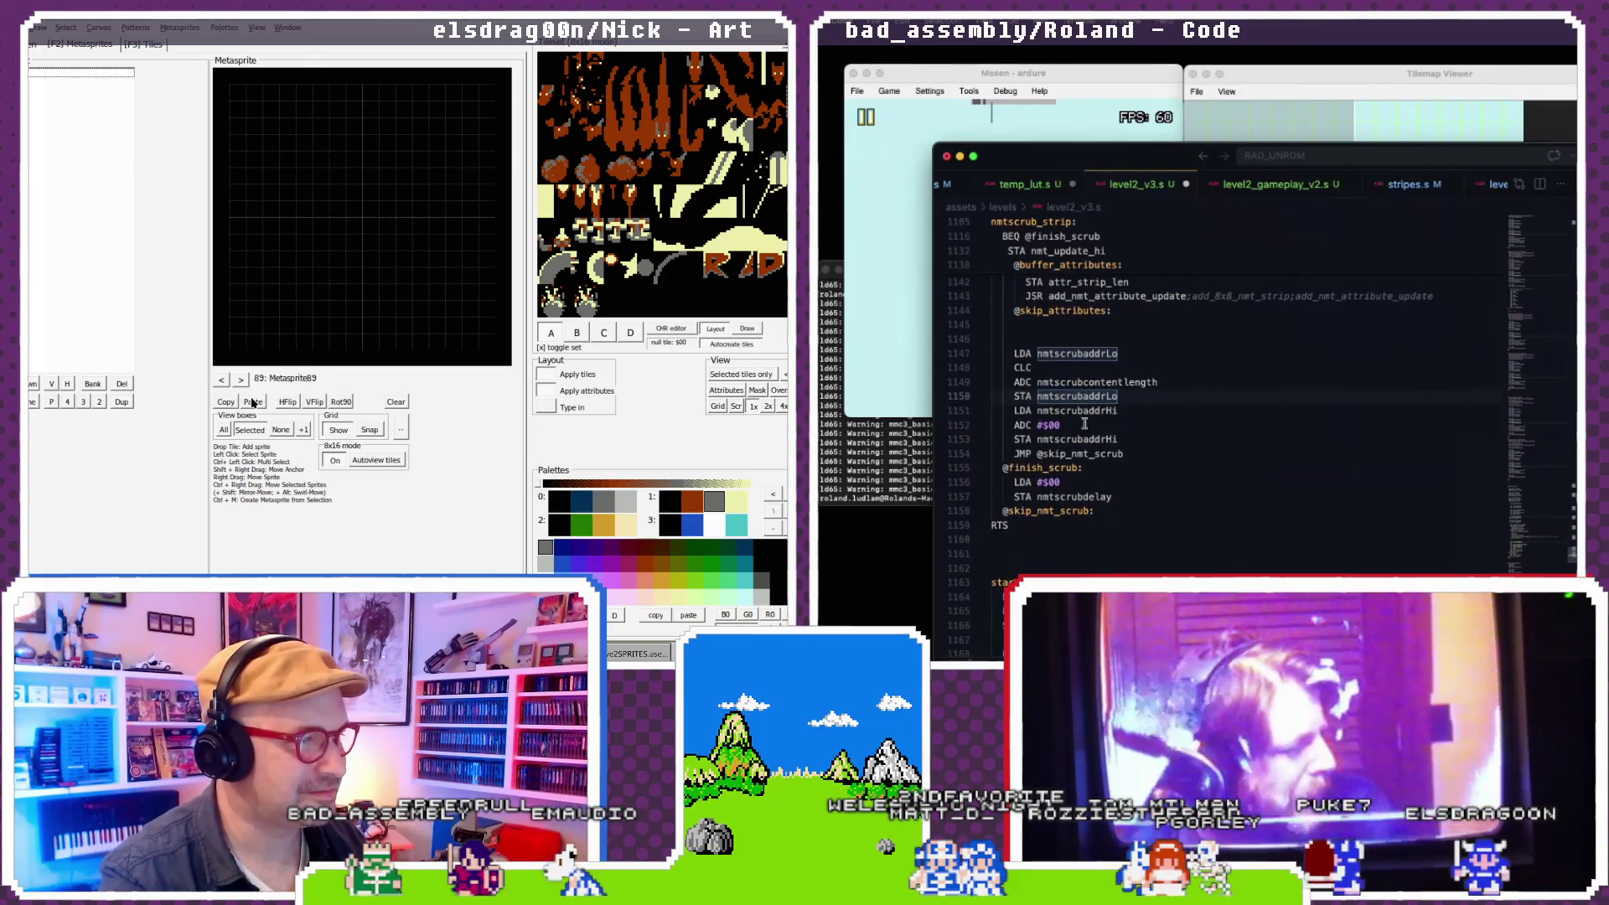
click(252, 402)
click(1125, 453)
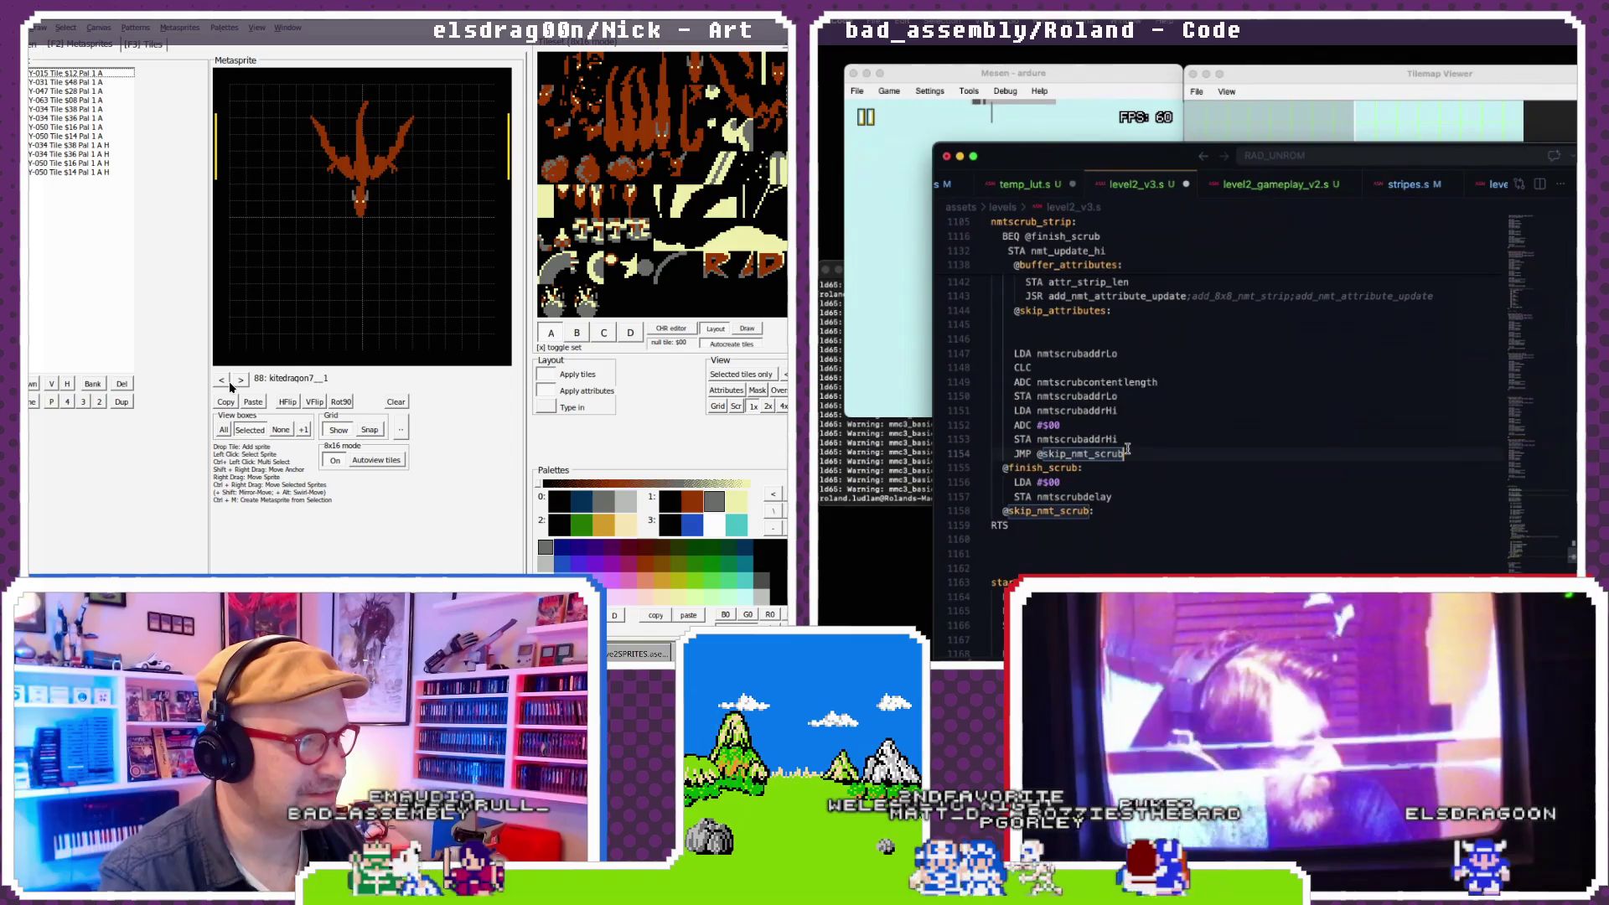
key(Return)
click(222, 381)
click(222, 381)
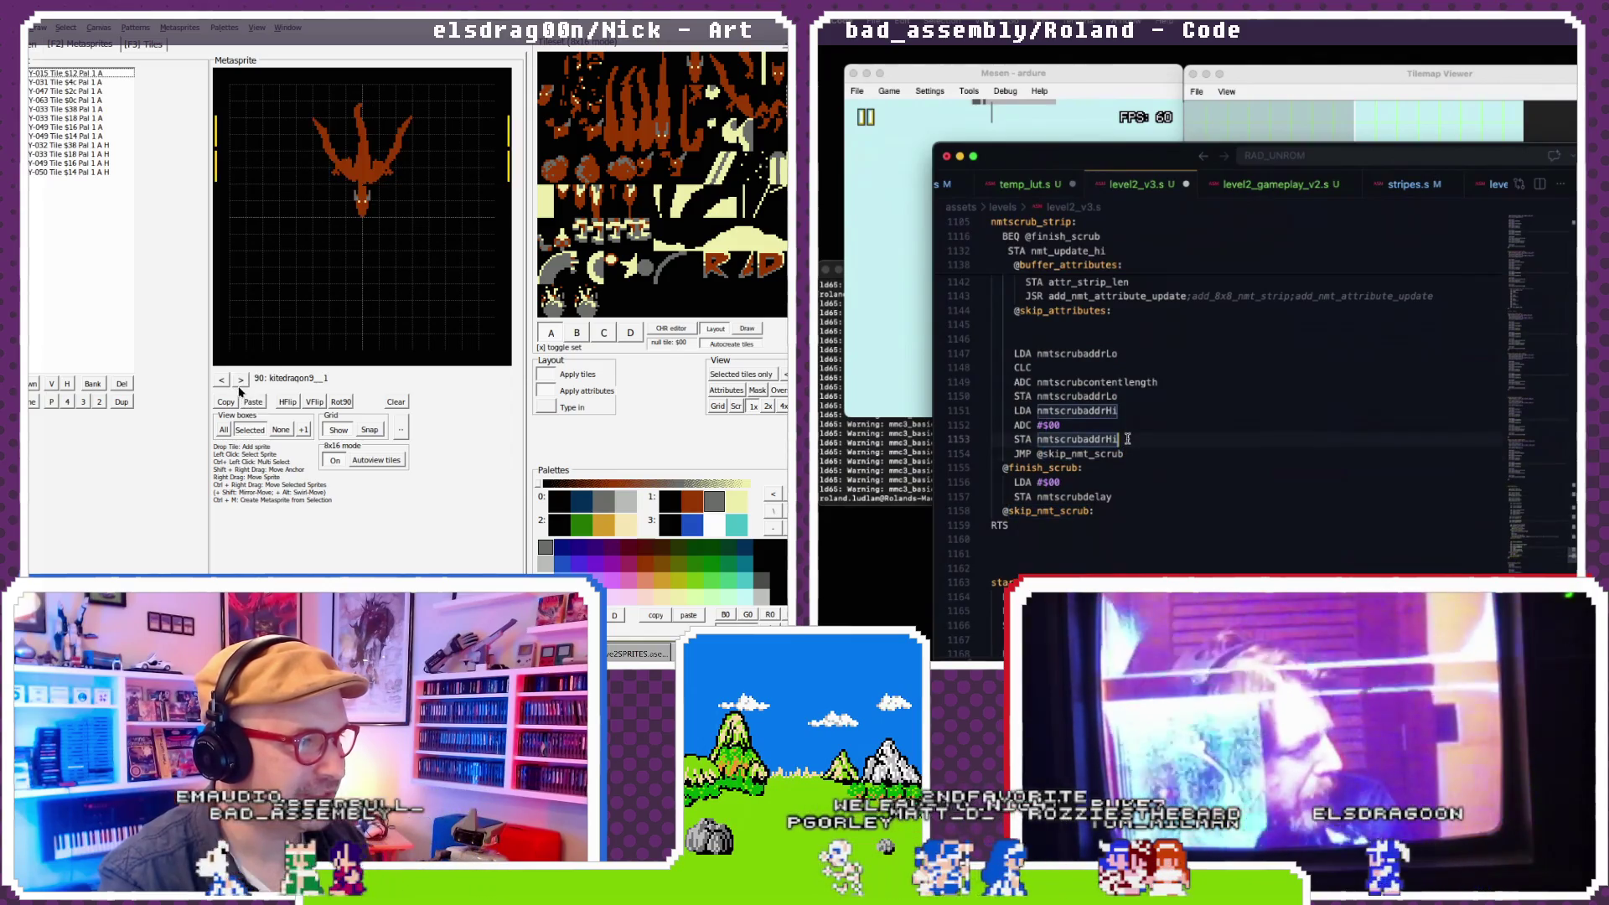
key(Return)
key(Return)
key(Return)
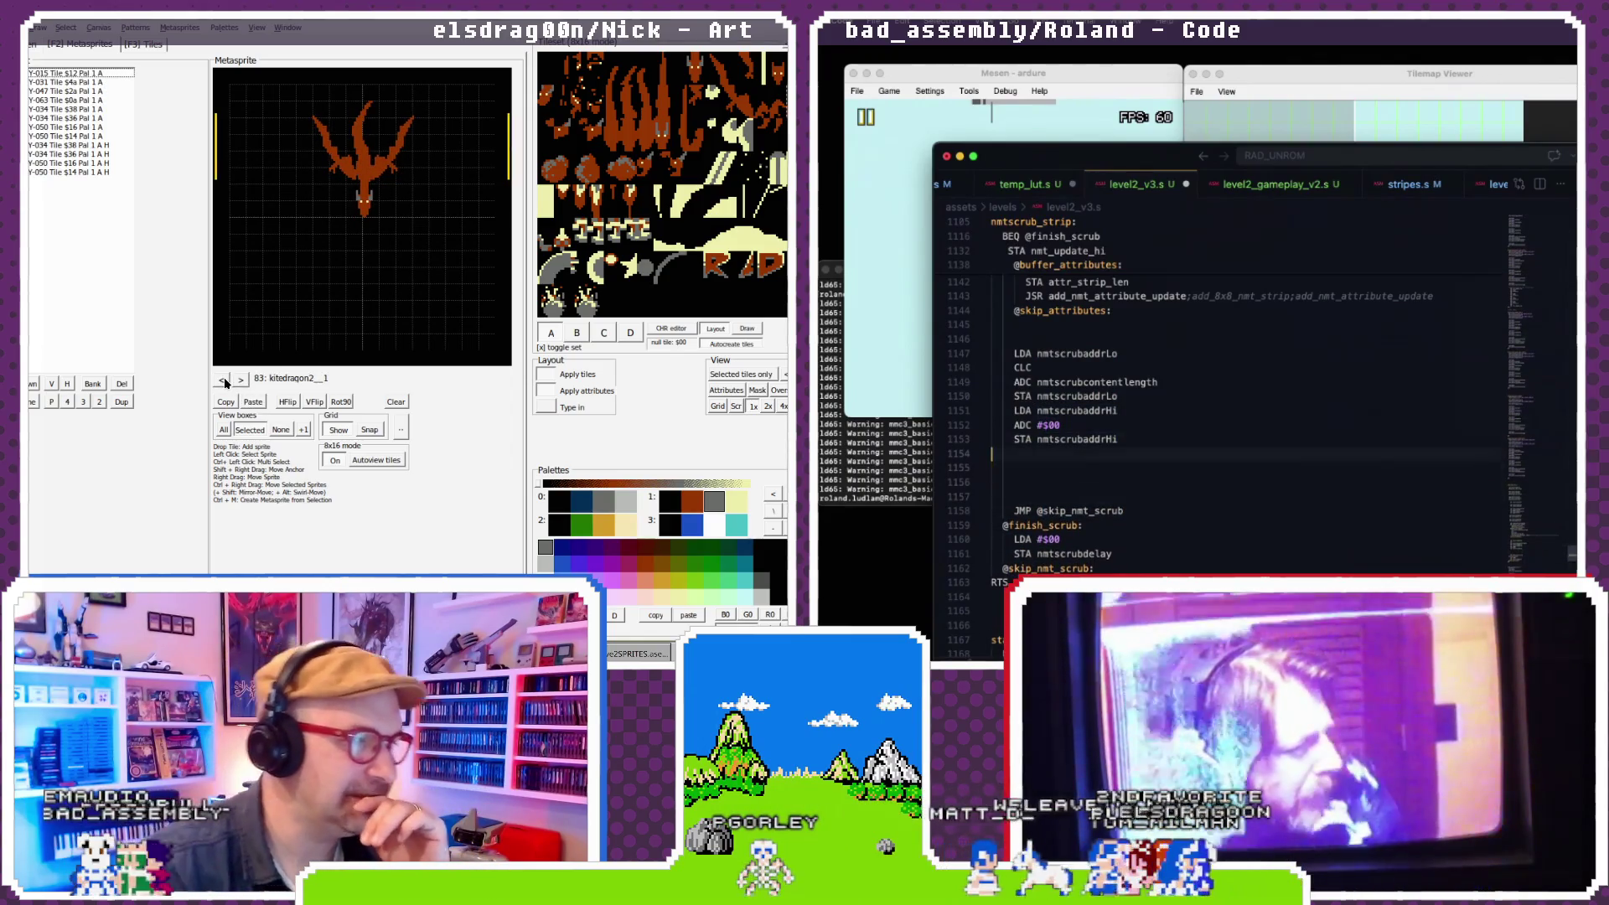
key(Up)
key(Up)
key(Up)
click(222, 381)
click(222, 381)
- Begin typing the 'lda nmtscrubreset' load, backspacing over mistyped label characters
text(lda nm)
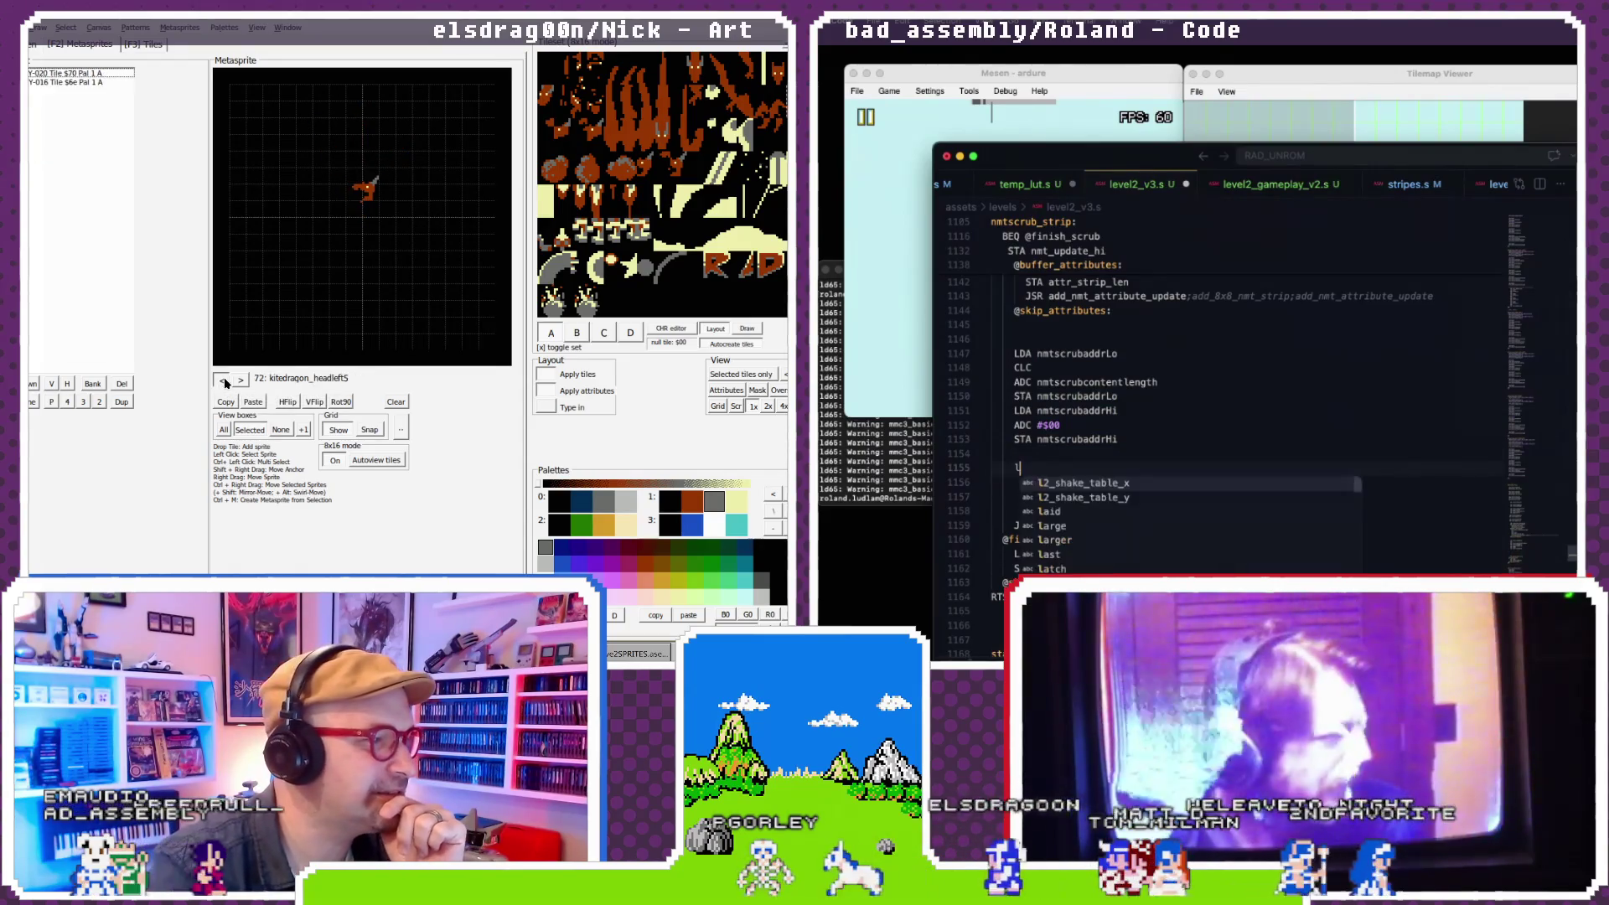
click(222, 382)
text(tscrub_re)
click(222, 382)
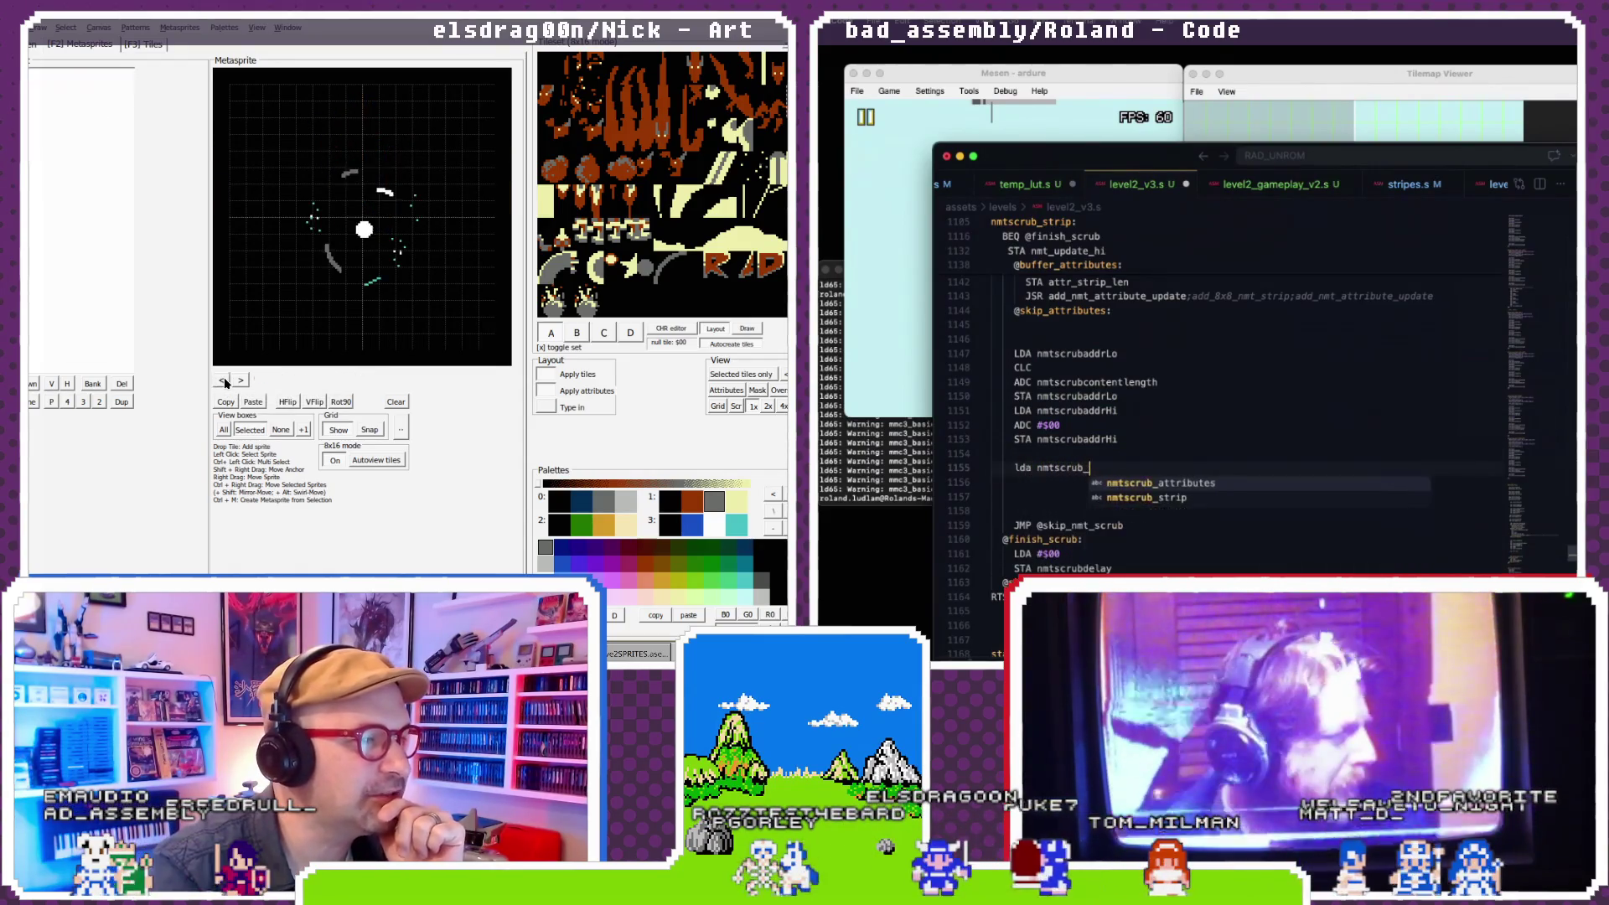
click(222, 381)
click(222, 381)
click(222, 381)
click(222, 382)
key(BackSpace)
key(BackSpace)
key(BackSpace)
click(222, 381)
click(222, 381)
text(res)
click(222, 381)
click(222, 381)
text(et_n)
click(222, 381)
click(222, 381)
click(222, 381)
key(BackSpace)
key(BackSpace)
key(BackSpace)
- Complete the load line as 'lda nmtscrubreset'
click(222, 381)
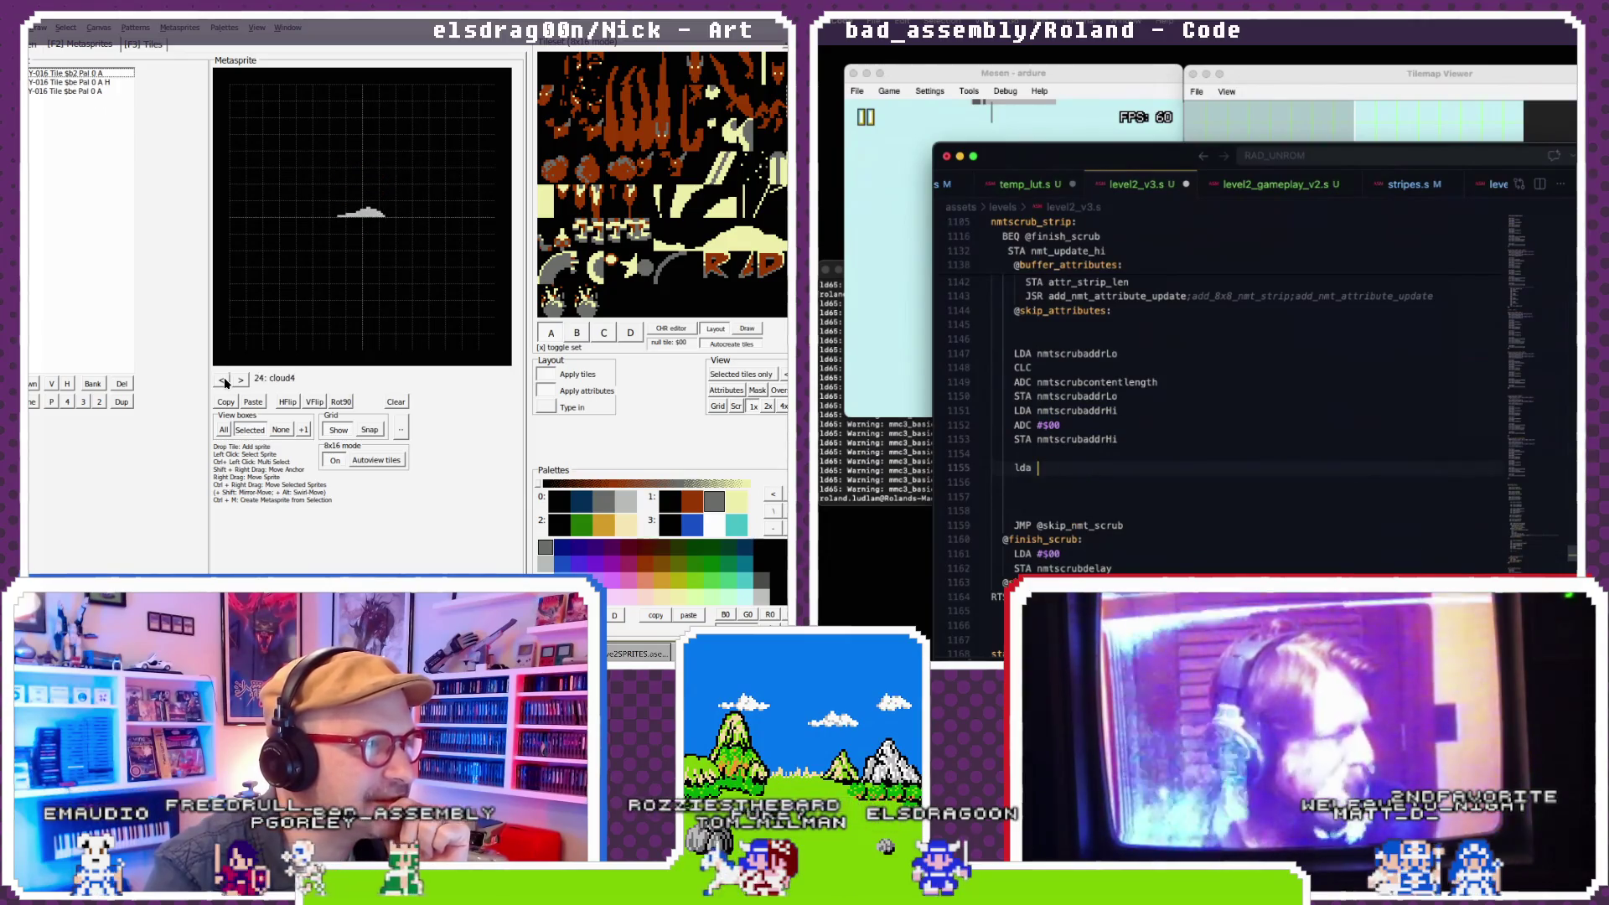
click(223, 382)
click(222, 382)
click(222, 381)
text(nmtscrub)
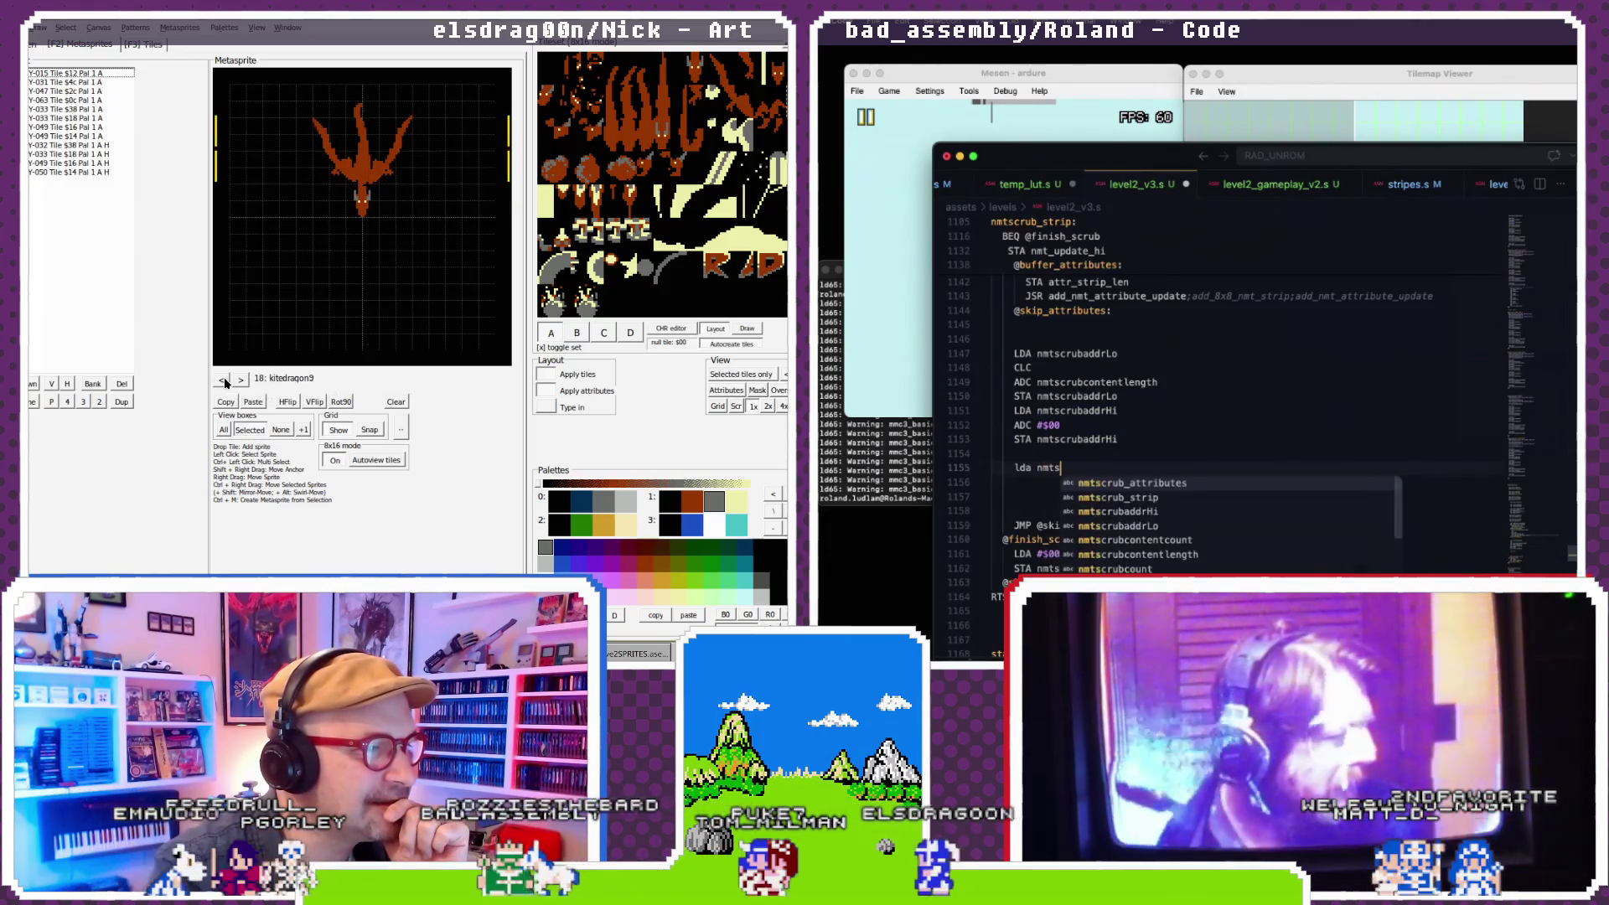
click(222, 381)
text(_)
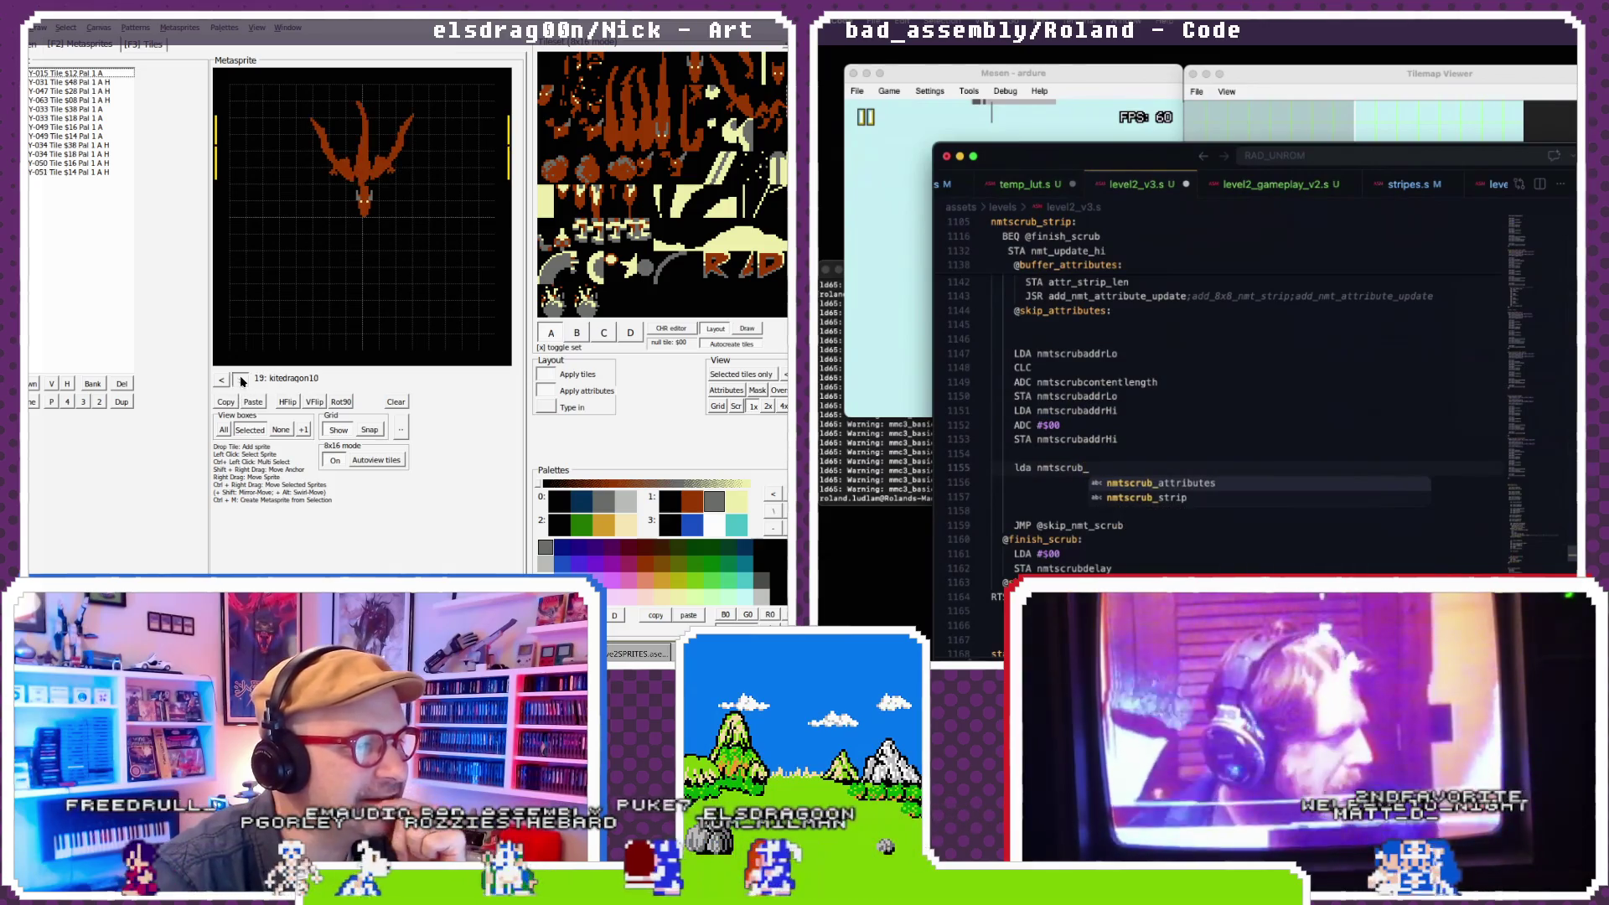
key(BackSpace)
key(BackSpace)
click(241, 380)
click(241, 379)
click(241, 379)
click(241, 380)
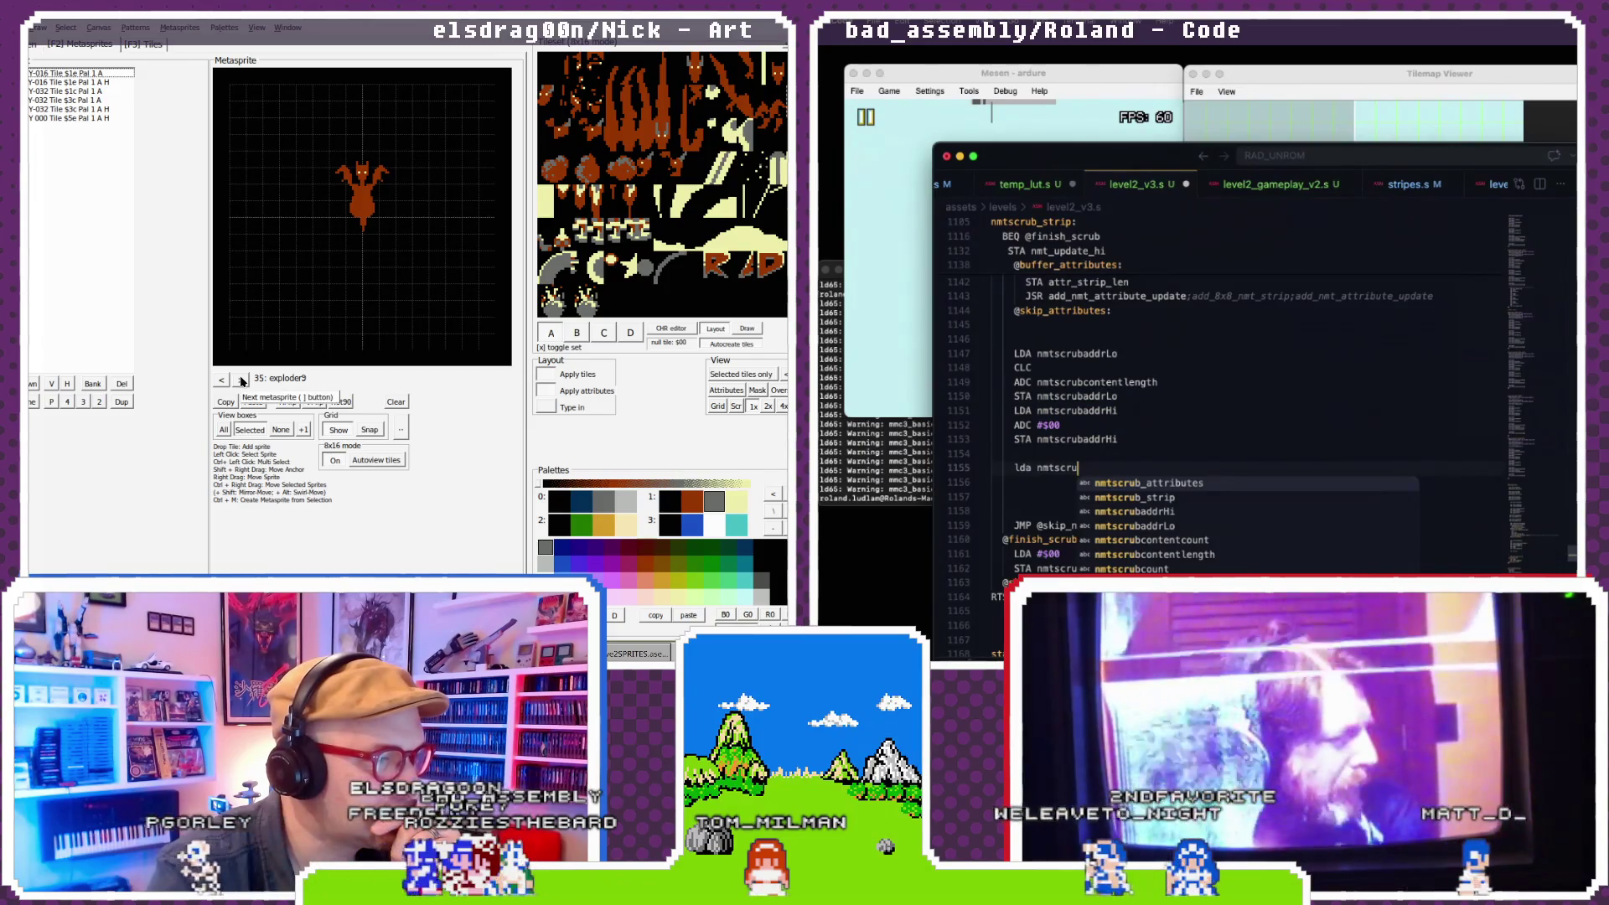
click(240, 379)
click(241, 379)
text(breset)
click(241, 379)
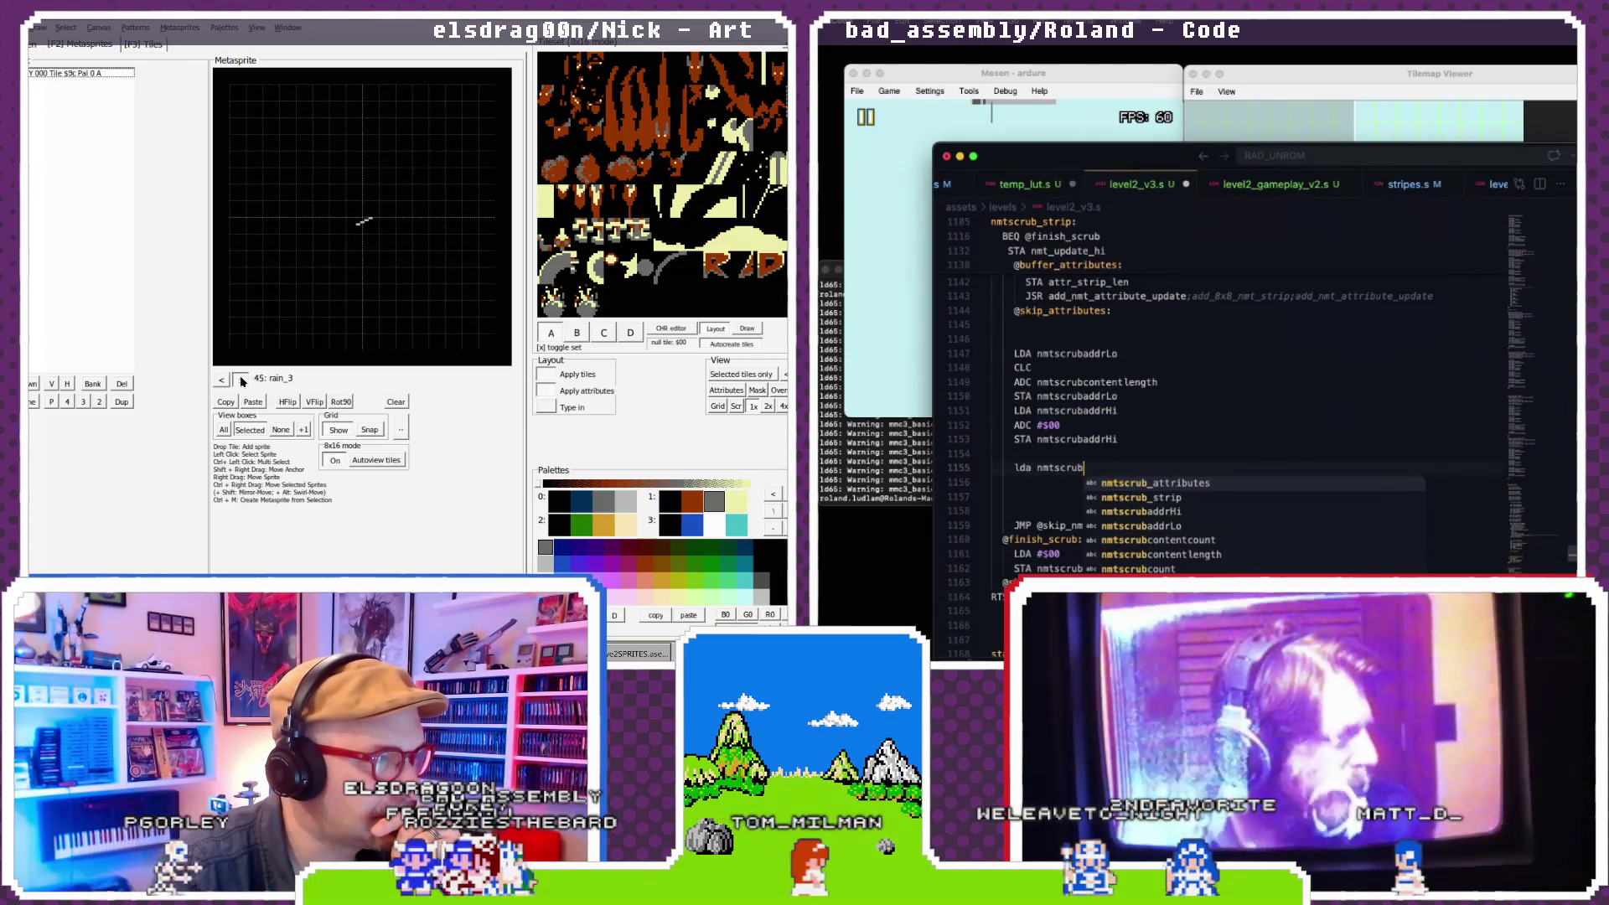
click(241, 380)
click(241, 379)
- Start a new line below the load and type 'BNE @'
key(Return)
click(240, 380)
click(241, 380)
click(240, 379)
click(241, 379)
click(240, 380)
text(B)
click(241, 379)
click(241, 379)
text(NE @)
click(241, 379)
click(240, 380)
click(241, 379)
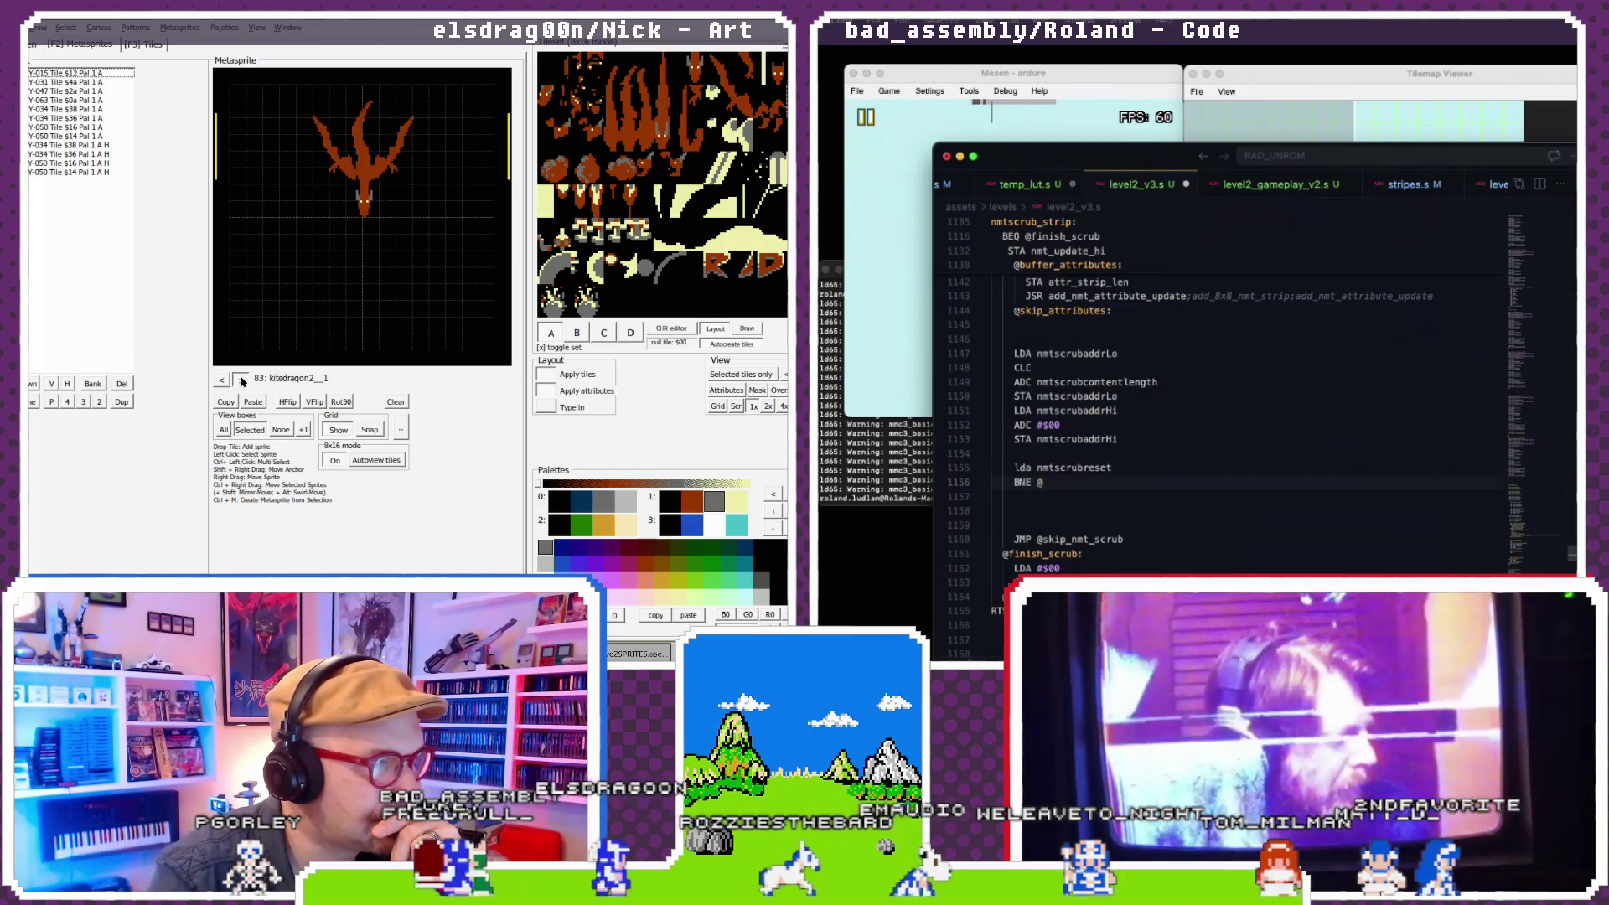
click(241, 381)
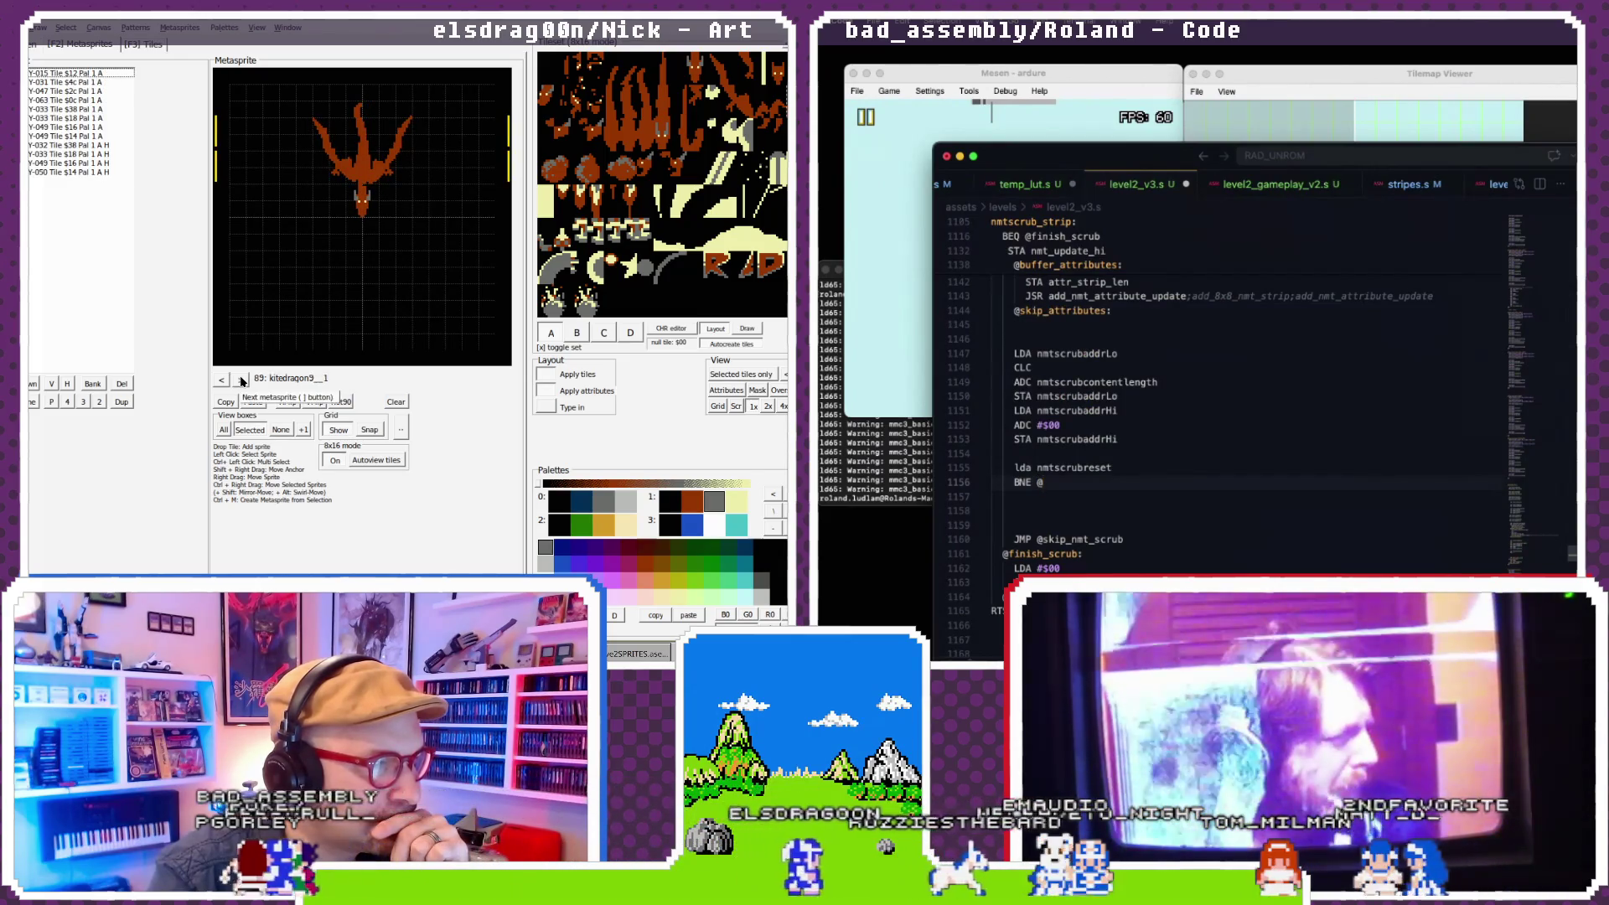
text(skip_nmt)
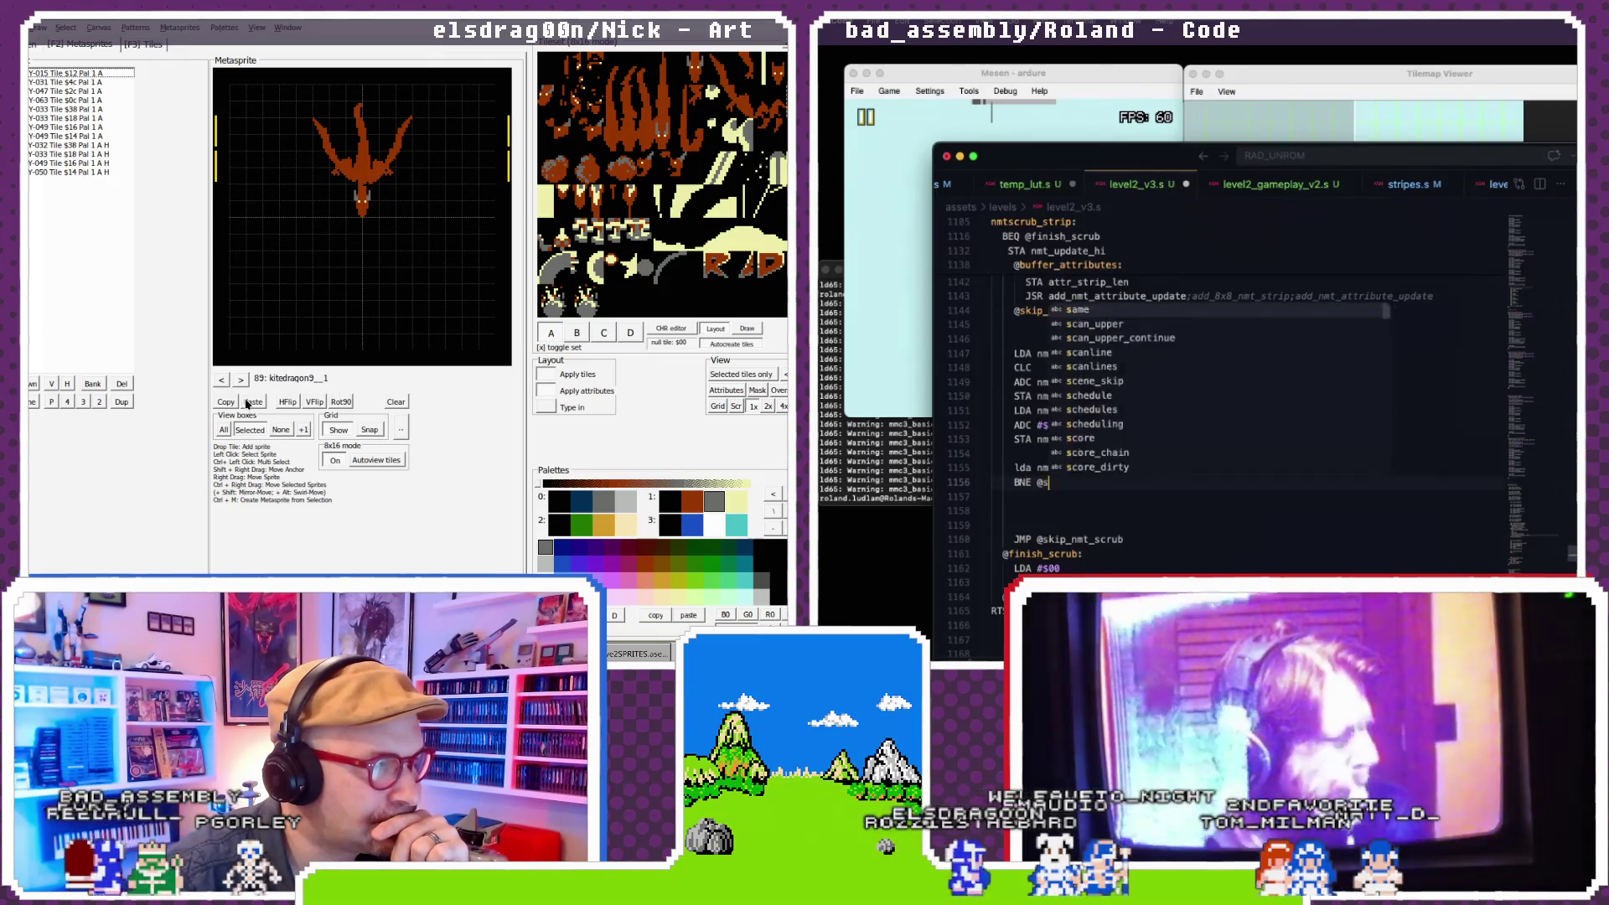
click(225, 382)
click(225, 380)
text(_scr)
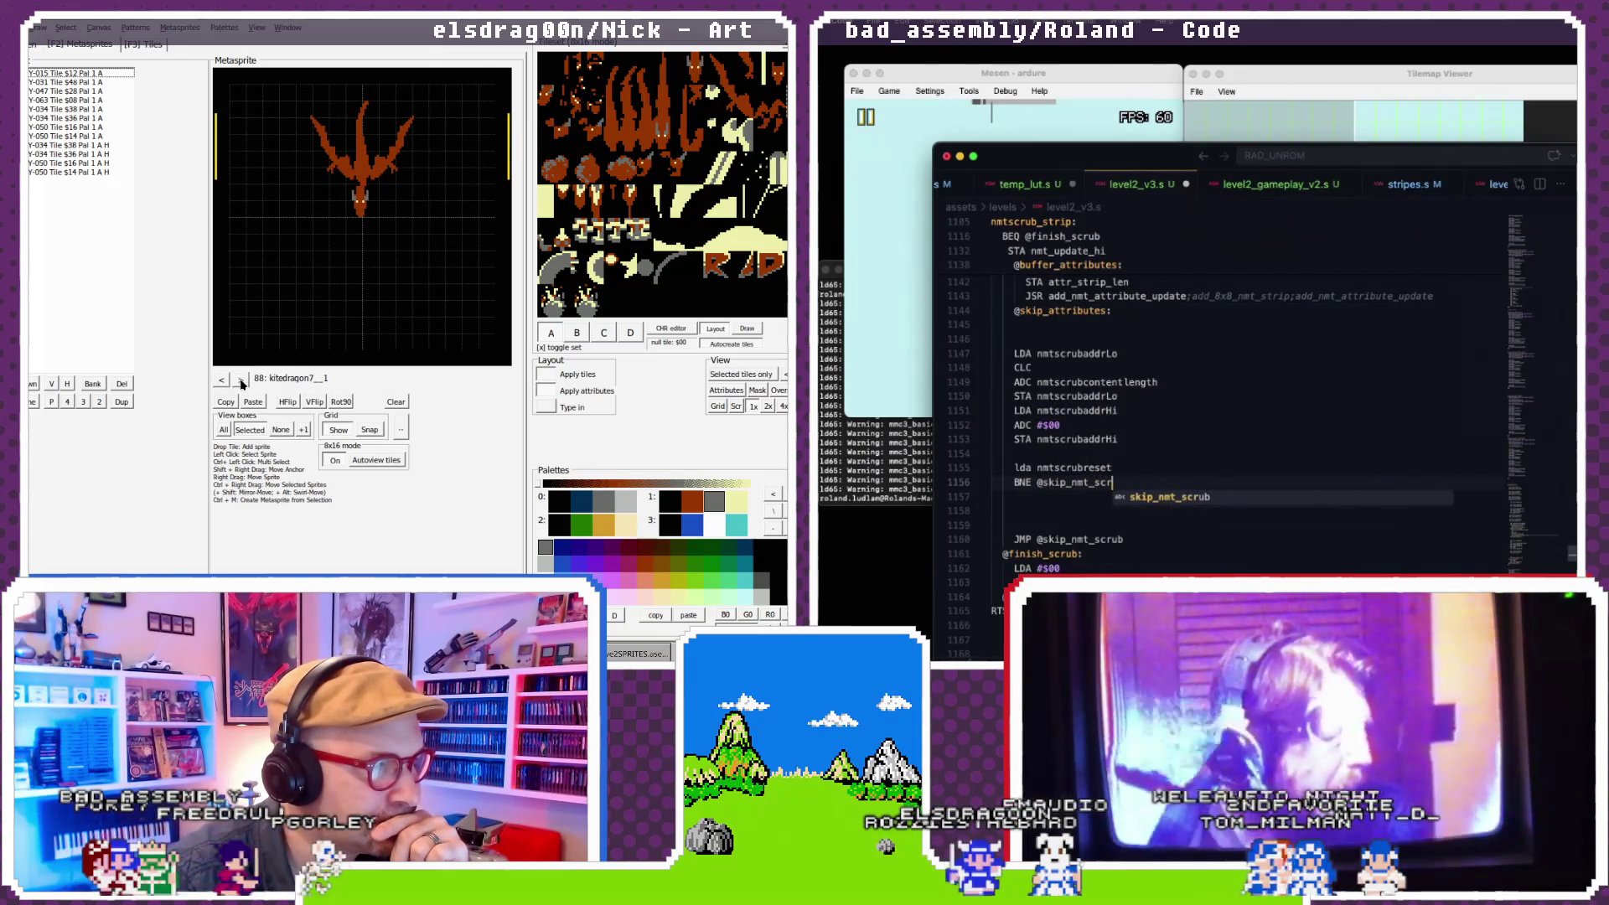
click(241, 381)
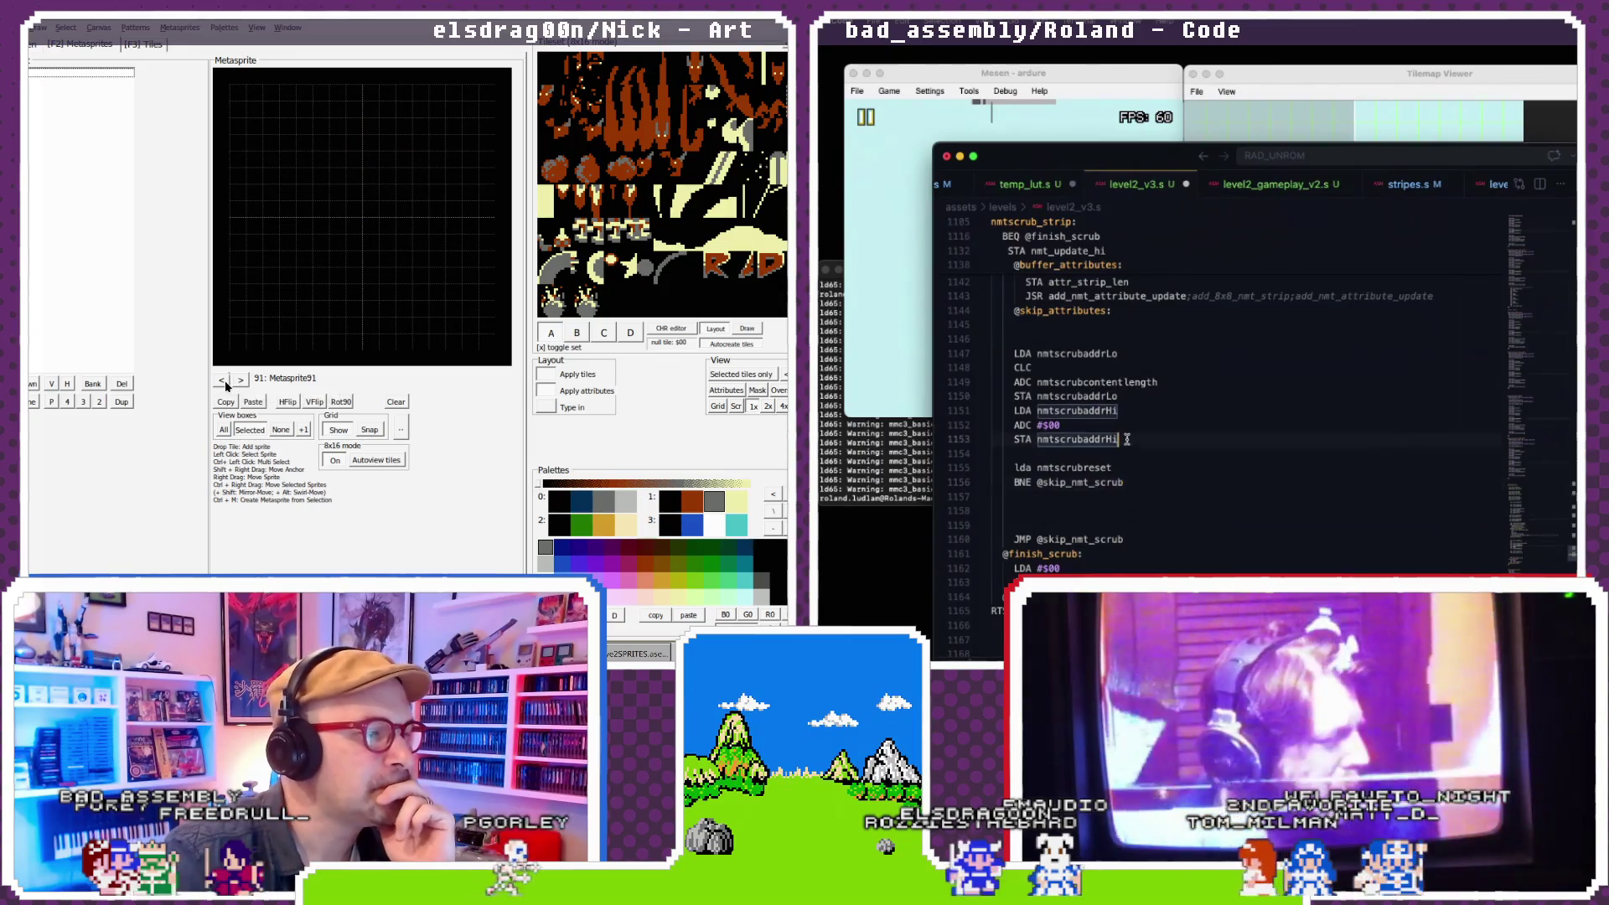
click(225, 380)
scroll(1122, 449, down, 1)
click(224, 381)
click(225, 380)
click(225, 381)
click(224, 380)
click(225, 380)
click(224, 380)
click(224, 380)
click(225, 381)
click(224, 380)
click(225, 381)
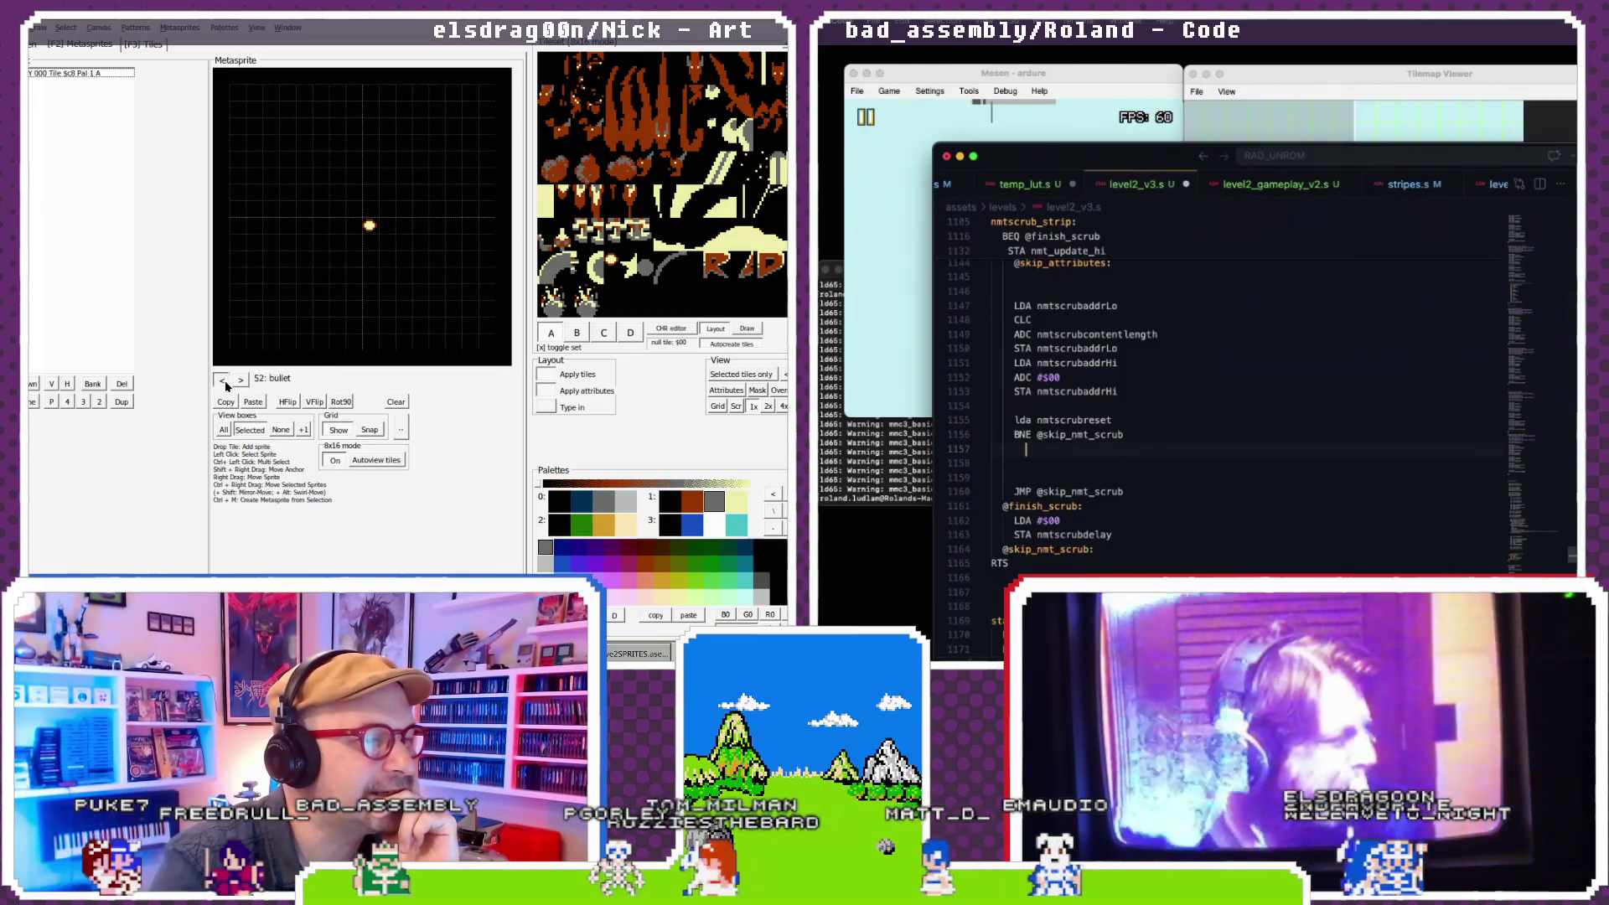
click(224, 380)
click(225, 380)
click(225, 381)
click(224, 381)
click(224, 380)
click(225, 380)
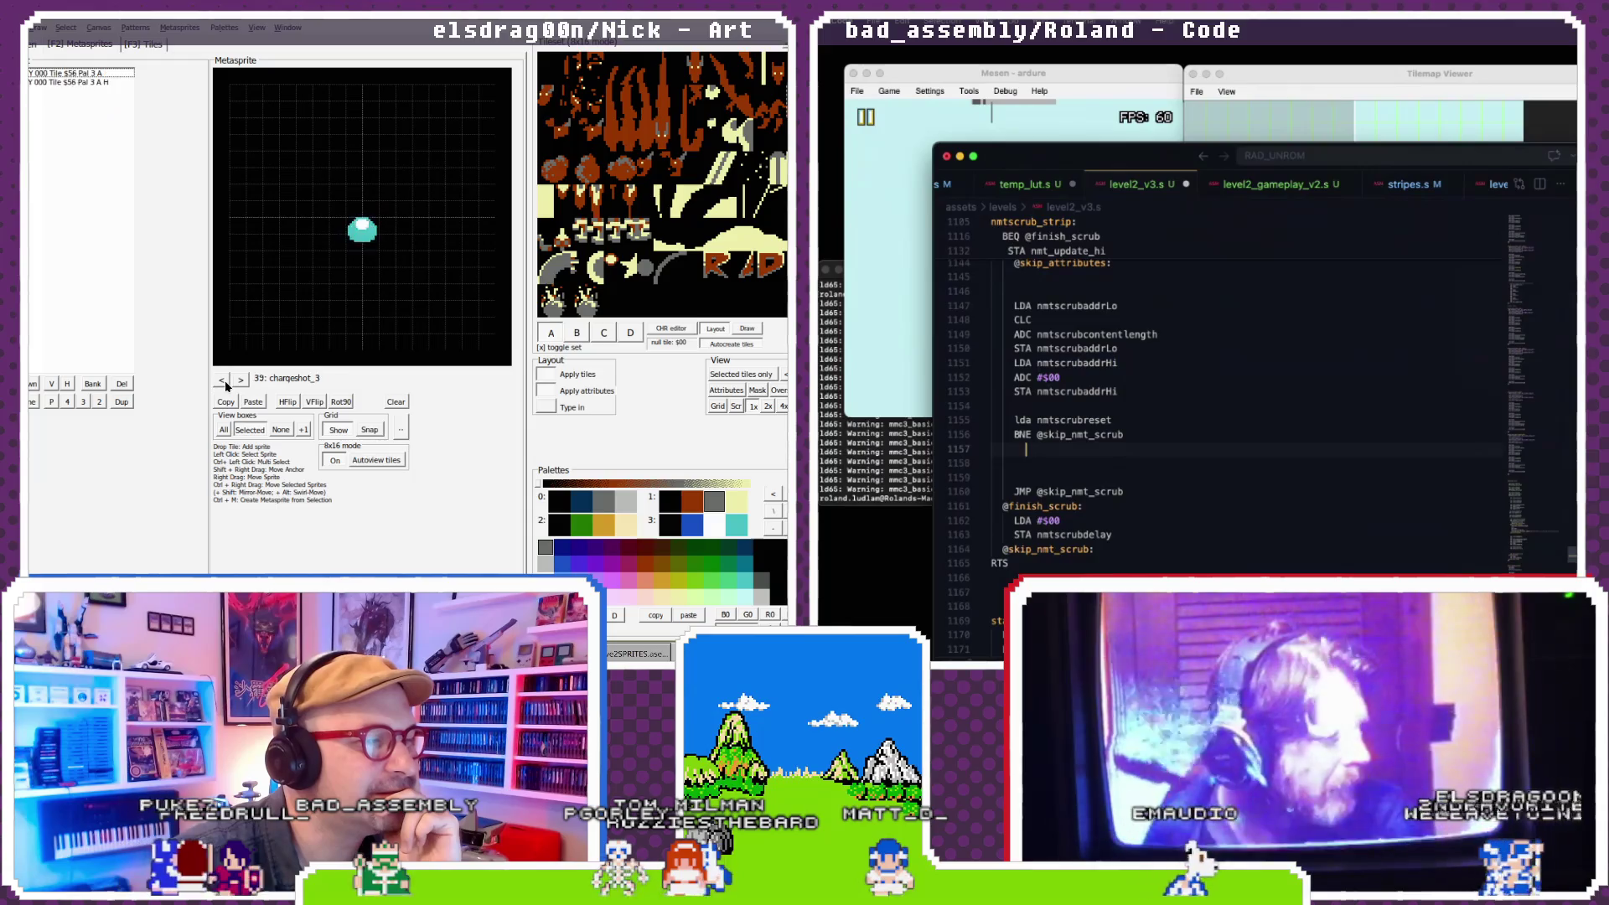
click(224, 380)
click(225, 380)
click(224, 381)
click(225, 381)
click(224, 380)
click(225, 381)
click(224, 380)
click(224, 381)
click(224, 380)
click(225, 380)
click(224, 380)
click(225, 381)
click(225, 380)
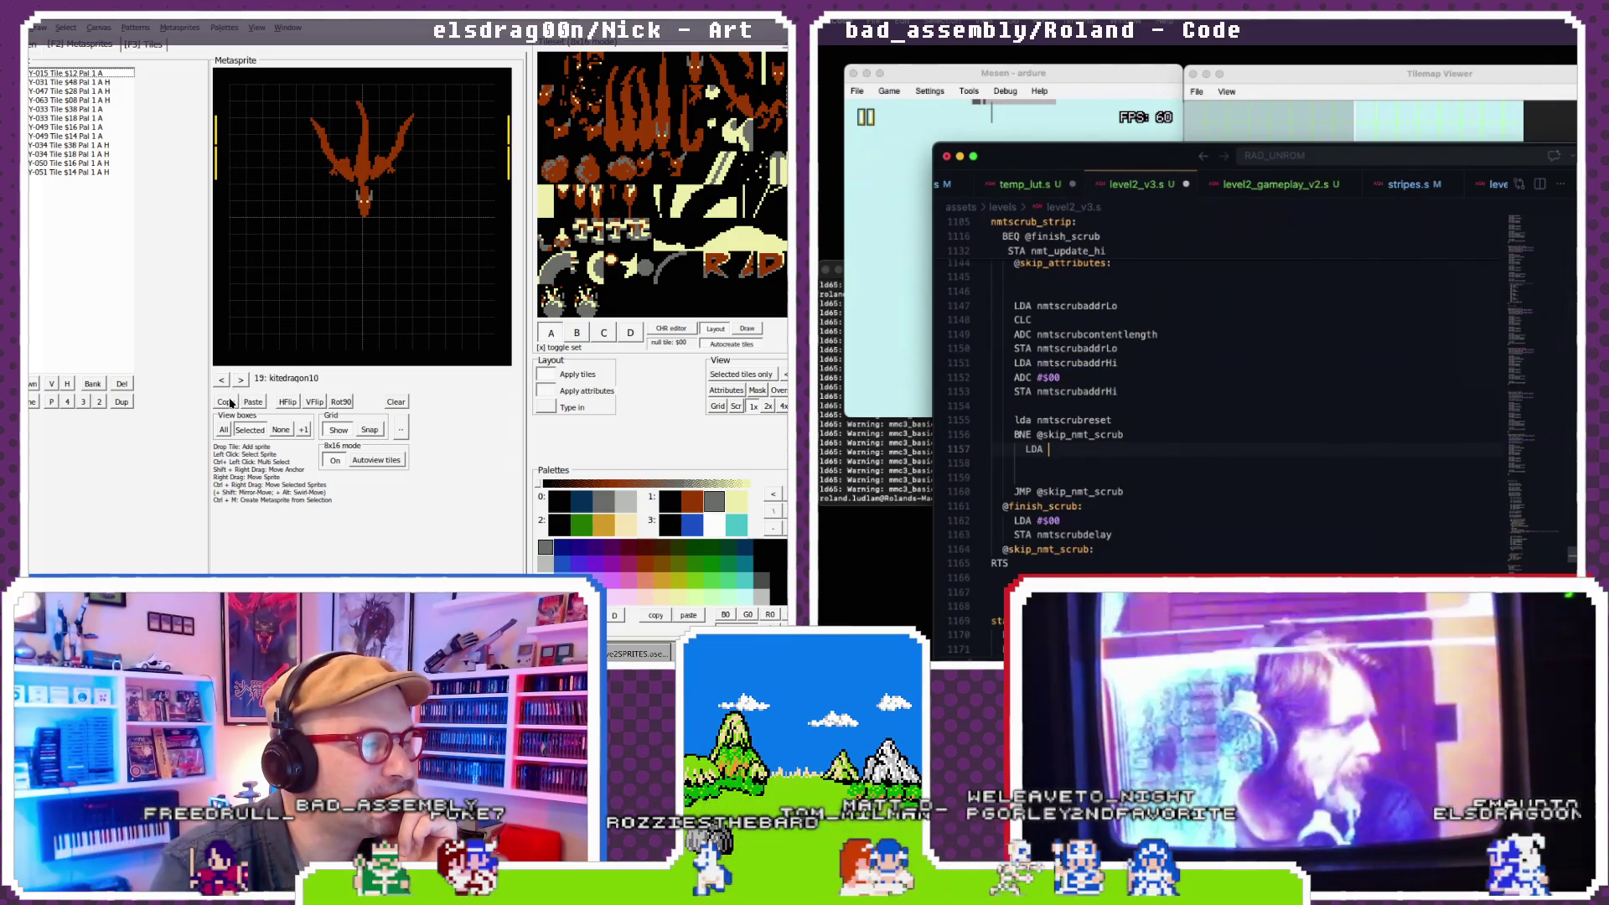
click(243, 382)
click(242, 381)
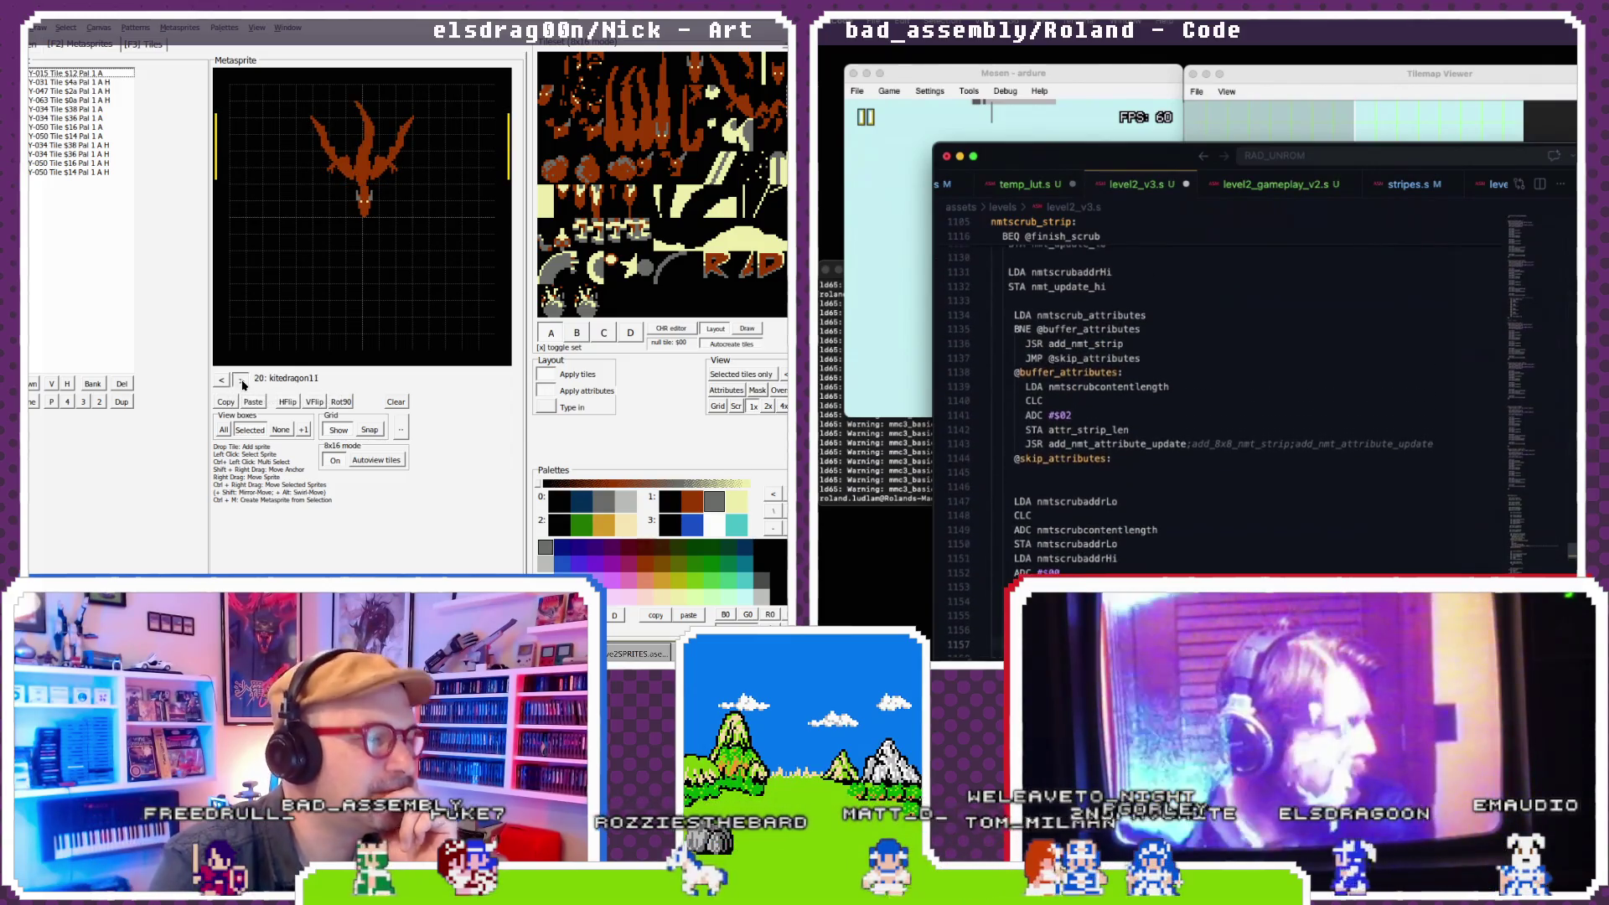
click(242, 381)
click(242, 381)
click(242, 381)
click(242, 381)
click(243, 381)
click(242, 381)
click(242, 381)
click(242, 381)
click(242, 381)
click(243, 381)
click(243, 381)
click(242, 381)
click(242, 381)
click(242, 381)
click(242, 381)
click(242, 382)
click(242, 381)
click(242, 381)
click(242, 382)
click(242, 381)
click(242, 381)
double_click(1121, 300)
click(242, 381)
click(242, 381)
click(242, 381)
click(242, 381)
click(242, 381)
click(242, 381)
click(243, 381)
click(242, 381)
scroll(1144, 370, down, 5)
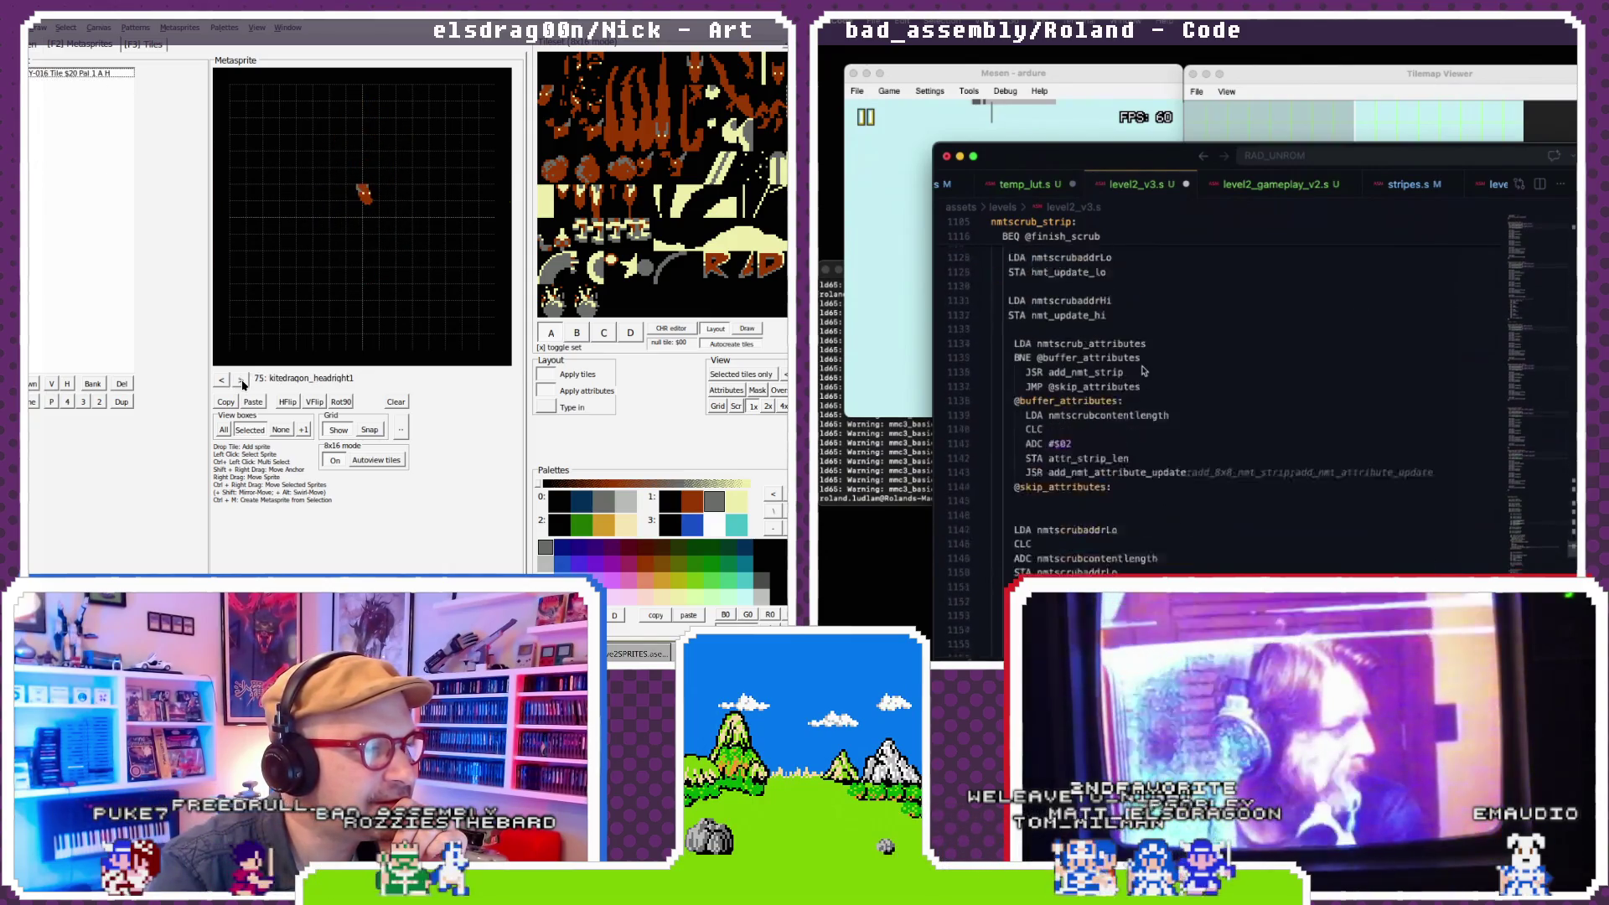
click(242, 382)
click(243, 381)
click(243, 381)
click(242, 381)
click(242, 382)
click(242, 381)
click(242, 381)
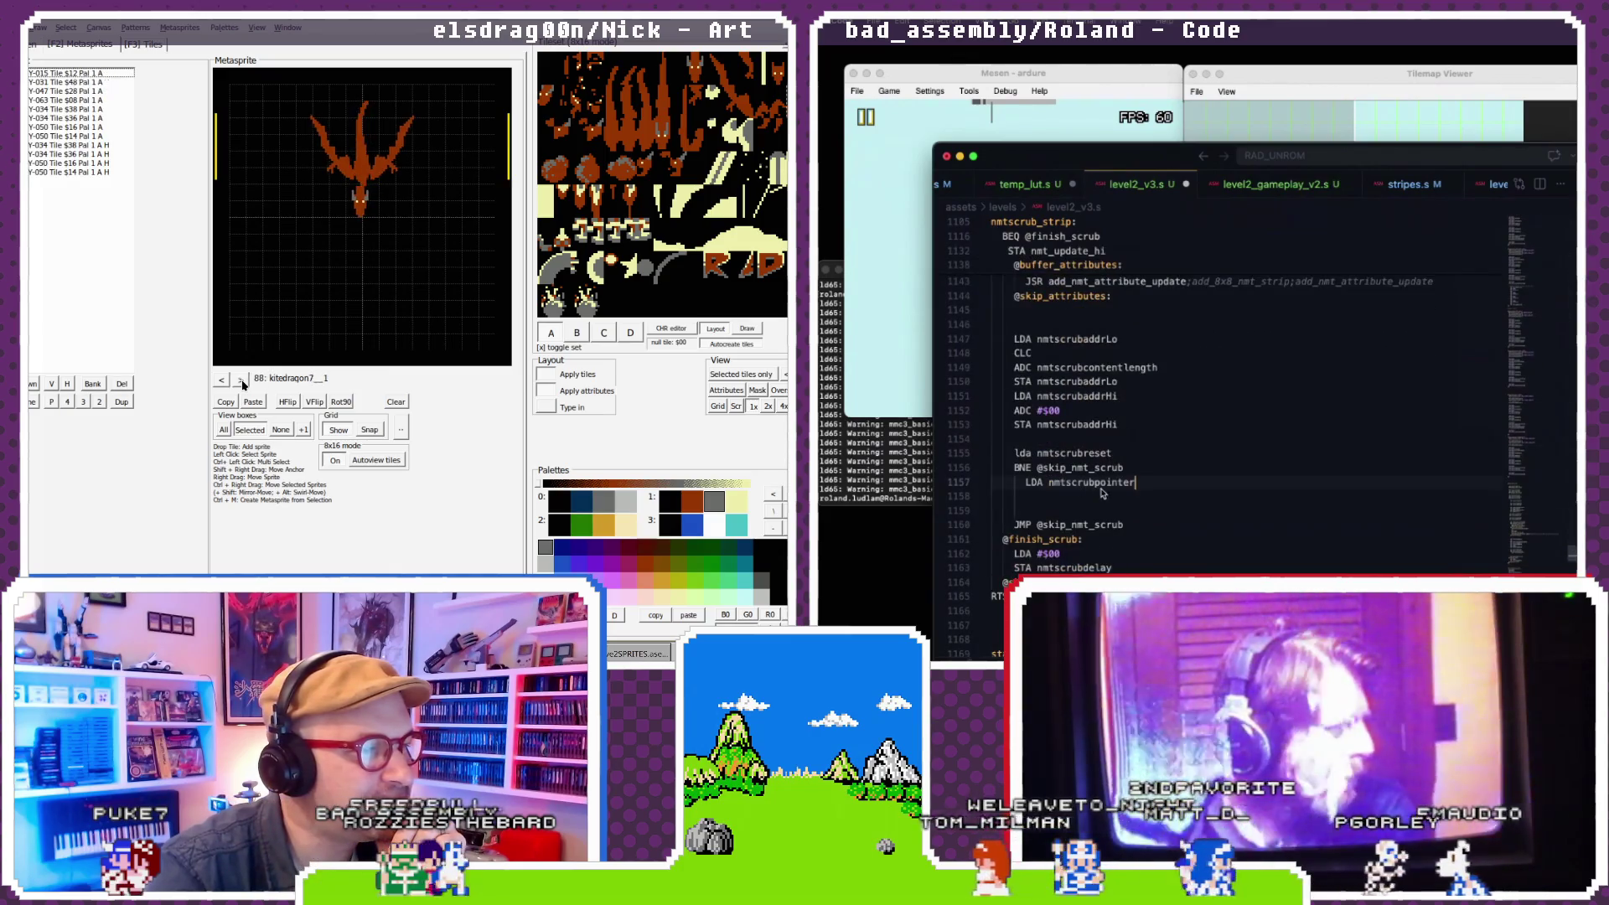
click(243, 381)
click(242, 381)
click(242, 381)
scroll(1106, 461, up, 5)
scroll(1113, 454, down, 3)
click(225, 381)
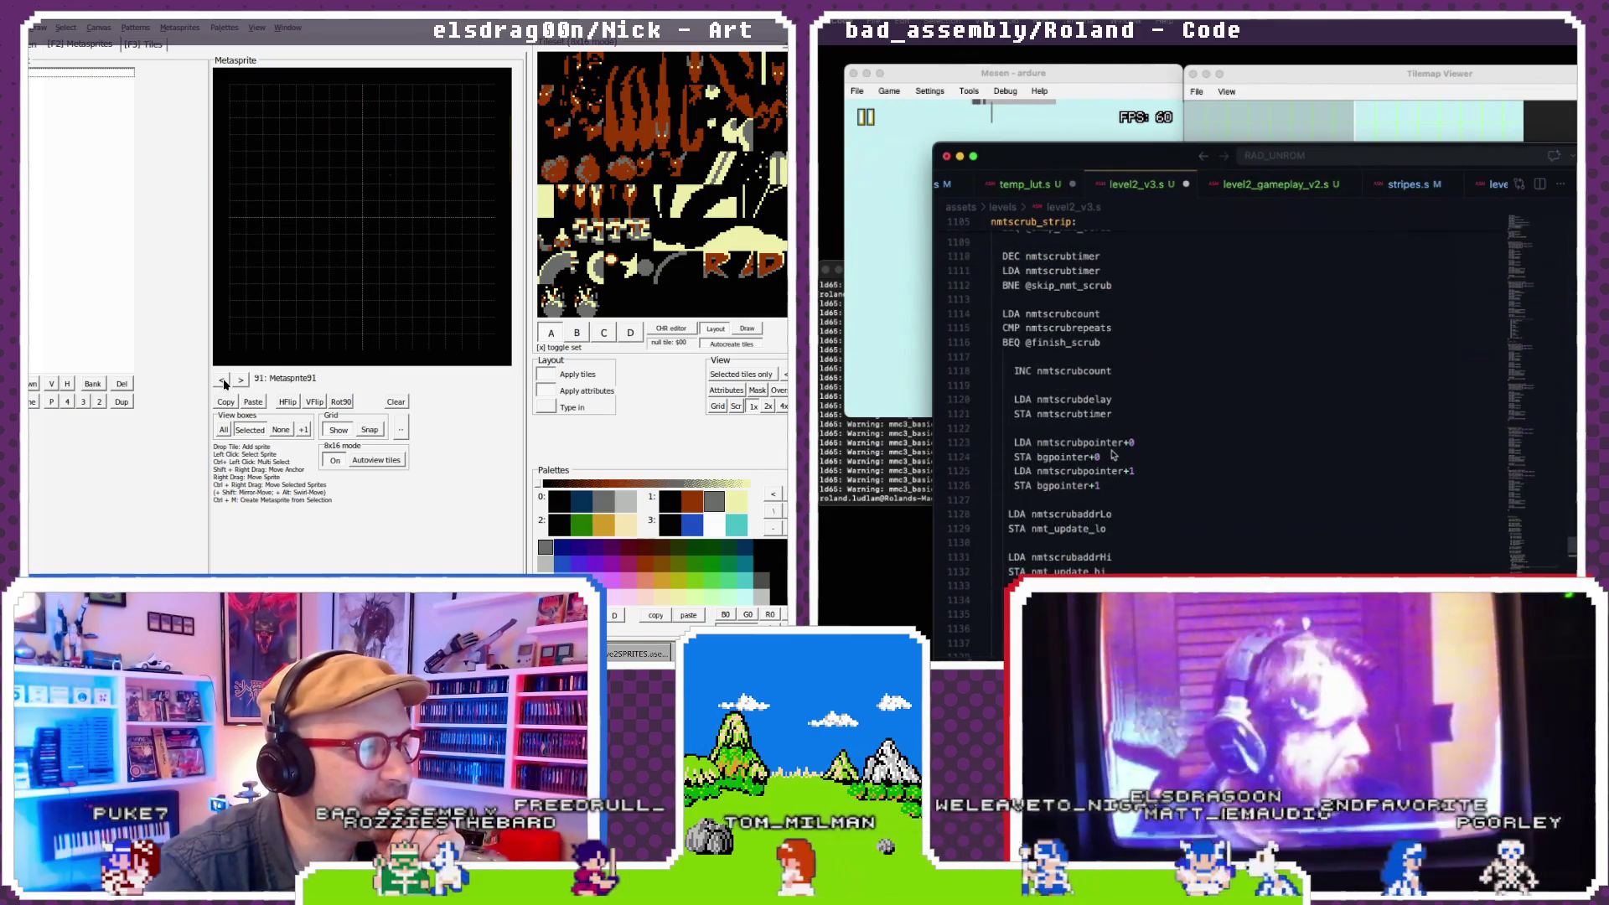
click(225, 381)
click(224, 381)
scroll(1113, 453, down, 4)
click(241, 381)
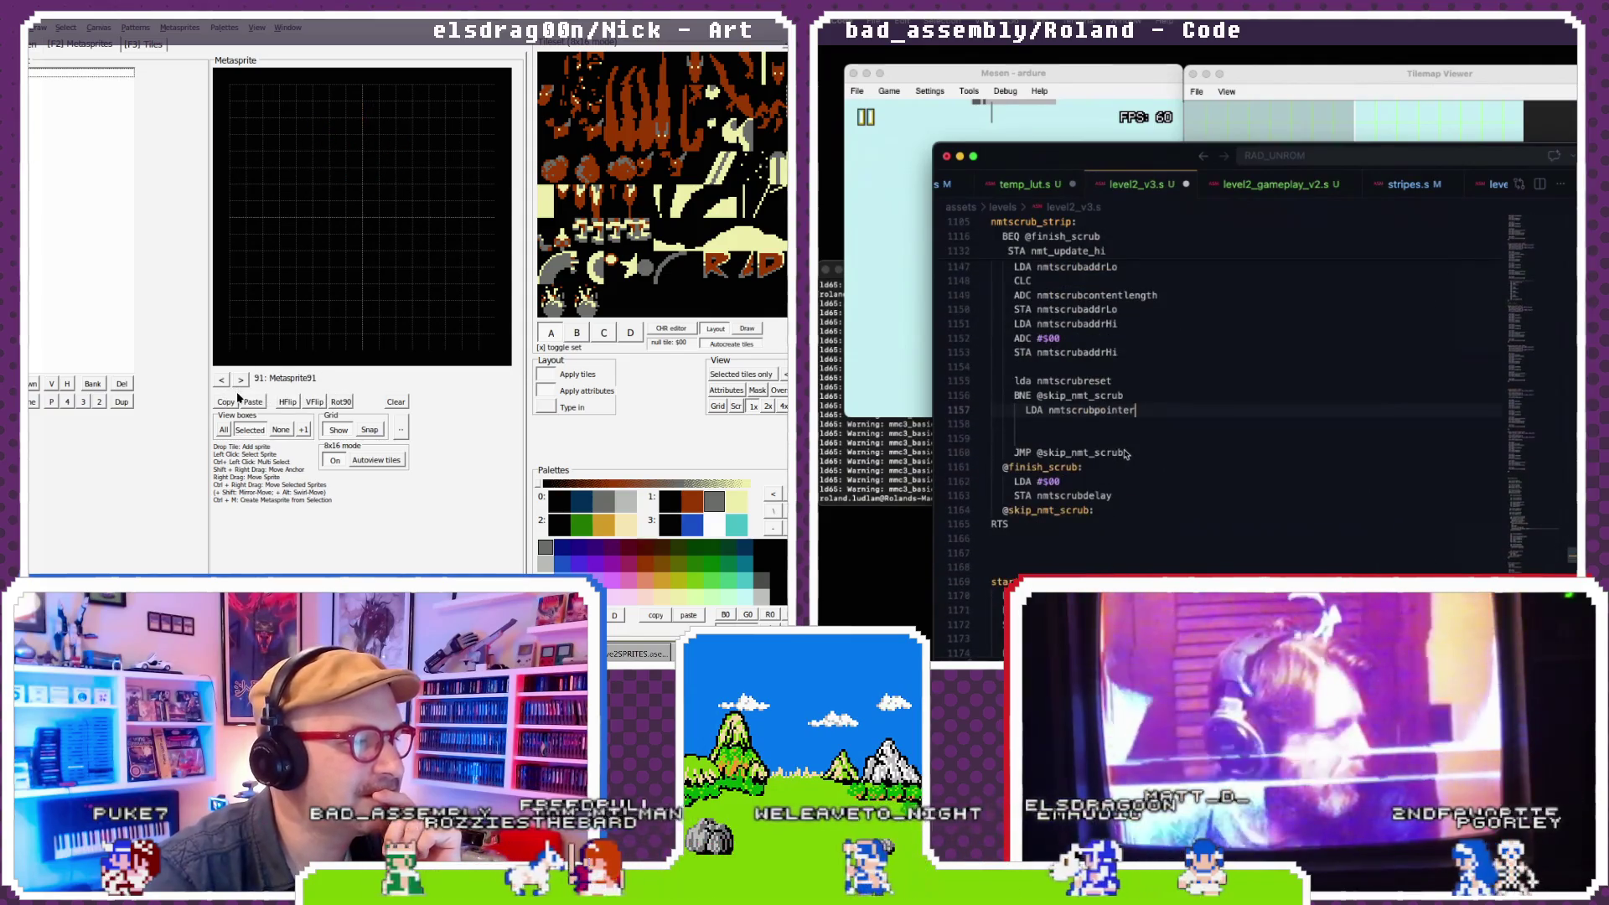
- Add a CLC line and start an ADC line below the nmtscrubpointer load
click(240, 381)
click(223, 380)
click(222, 380)
click(222, 379)
click(222, 379)
key(Return)
text(CLC)
click(222, 379)
click(222, 380)
click(225, 383)
click(225, 382)
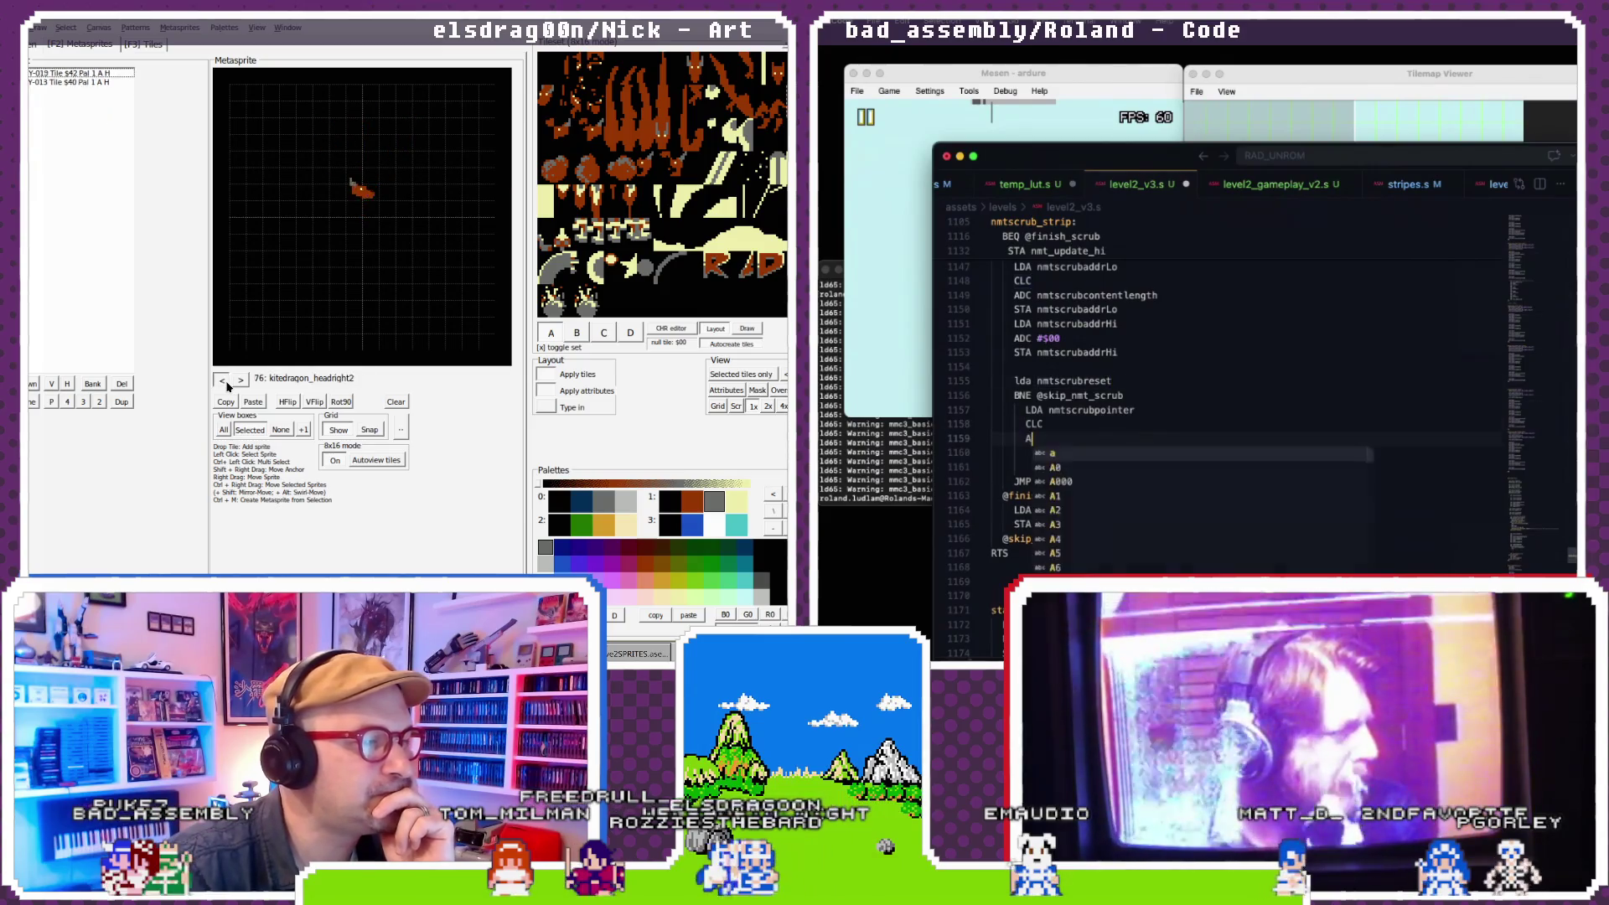
key(Return)
text(ADC)
- Give the ADC the operand nmtscrubcontentlength while stepping back through the metasprites
double_click(1039, 306)
click(222, 382)
click(222, 381)
click(222, 381)
click(222, 381)
click(222, 381)
click(222, 381)
click(222, 381)
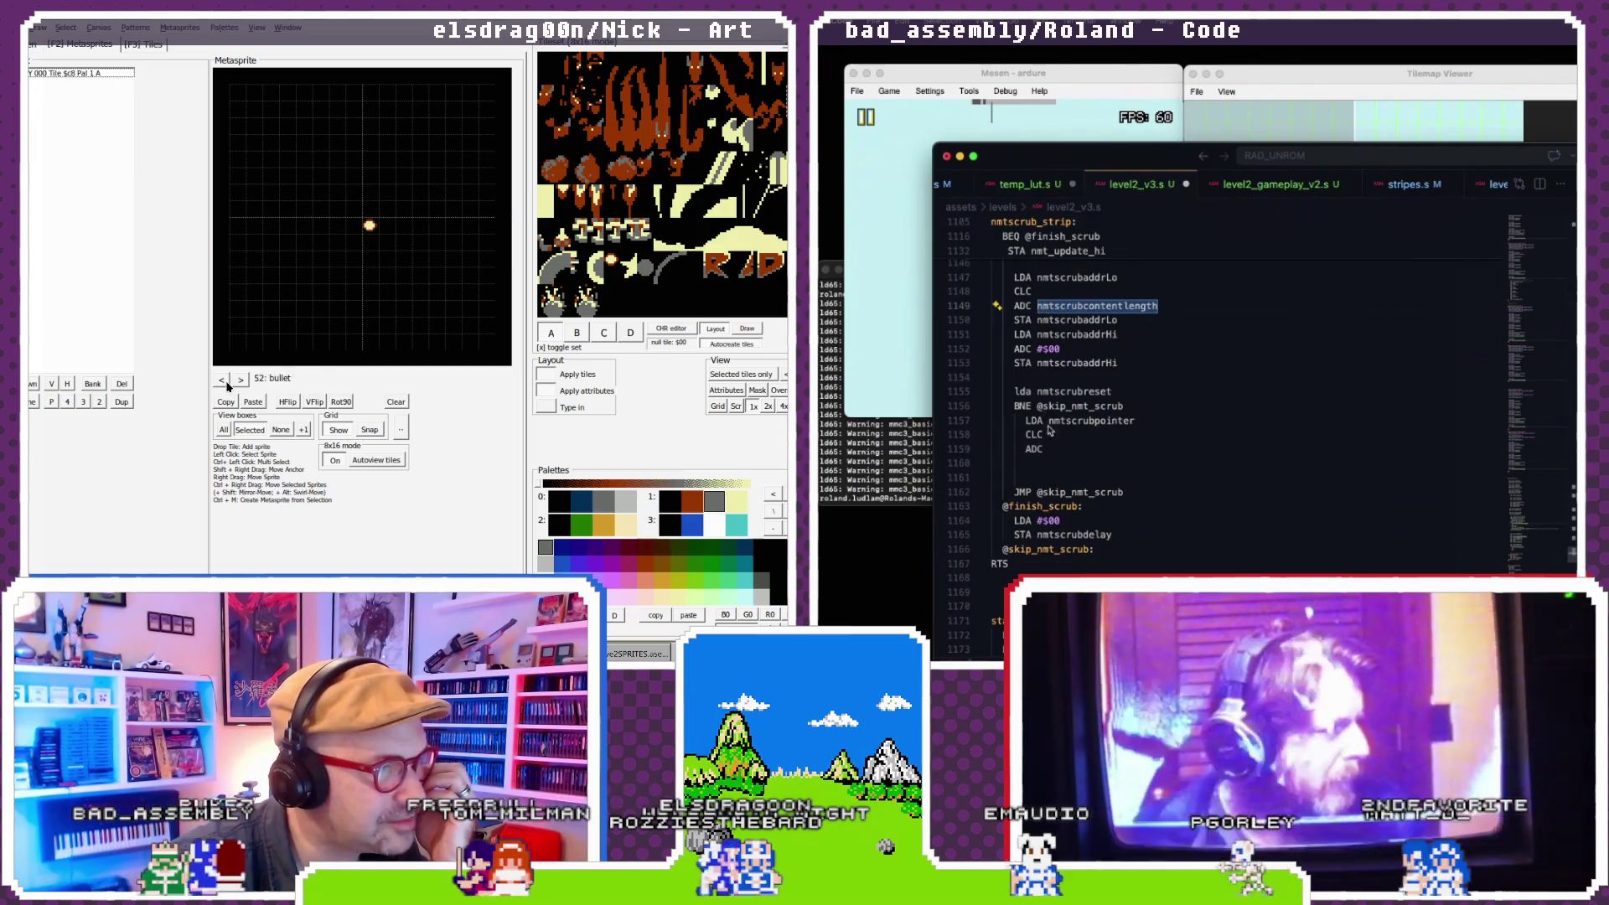
scroll(1098, 424, down, 1)
click(225, 381)
click(224, 381)
click(224, 382)
click(225, 381)
click(225, 381)
click(224, 382)
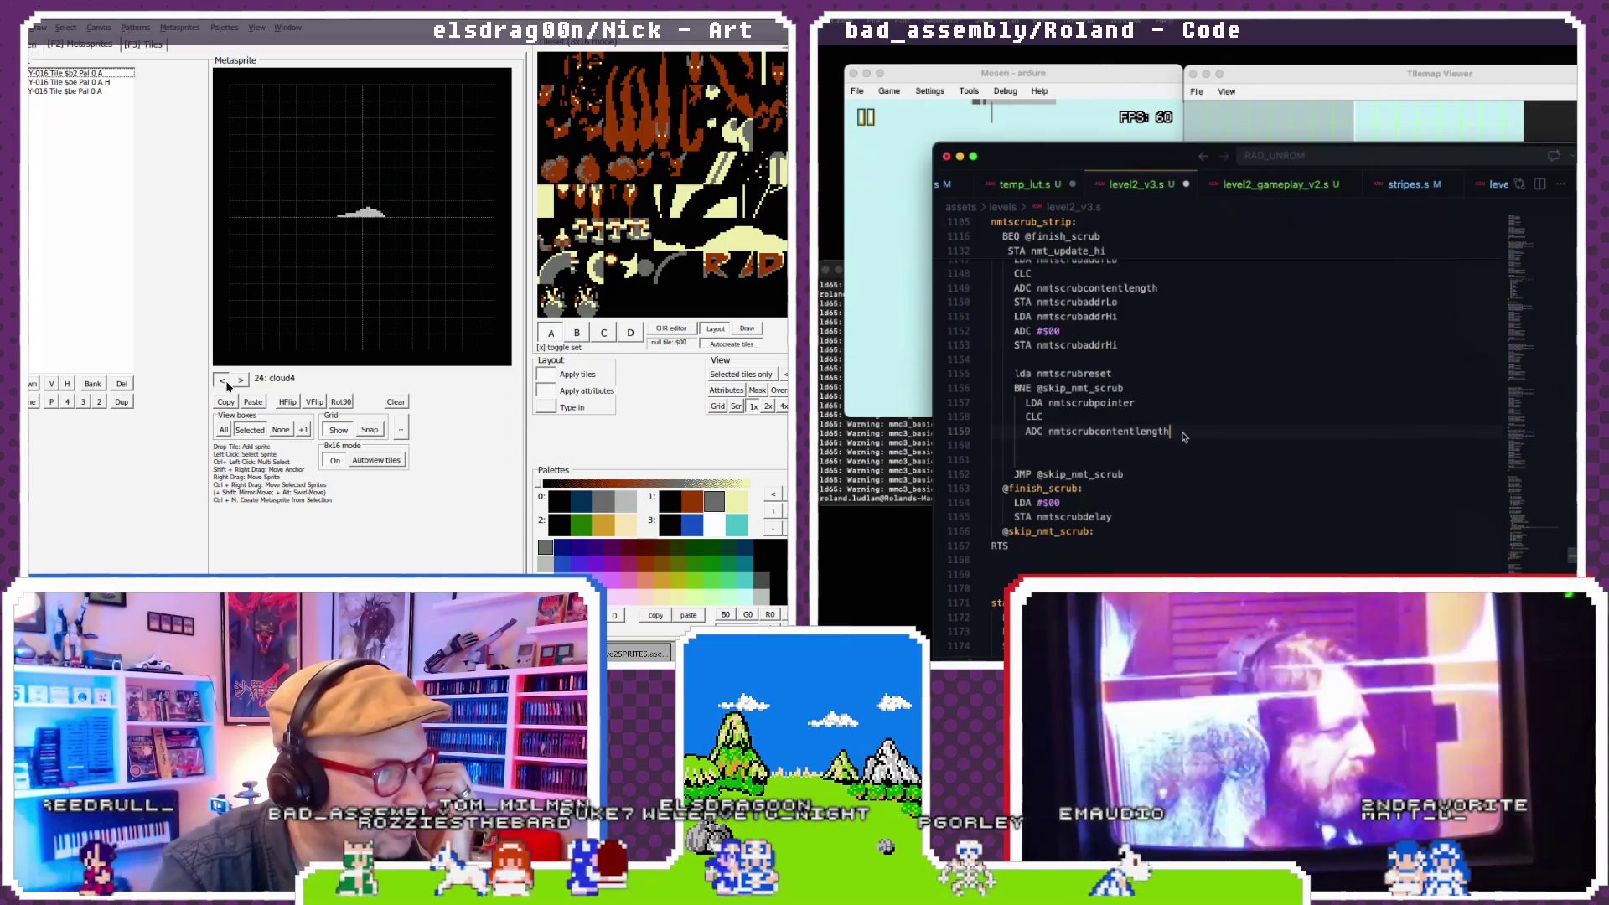
double_click(223, 381)
click(223, 381)
click(223, 382)
click(223, 381)
click(223, 382)
click(222, 381)
- Add STA nmtscrubpointer on a new line after the content-length add
key(Return)
text(ADC #$0)
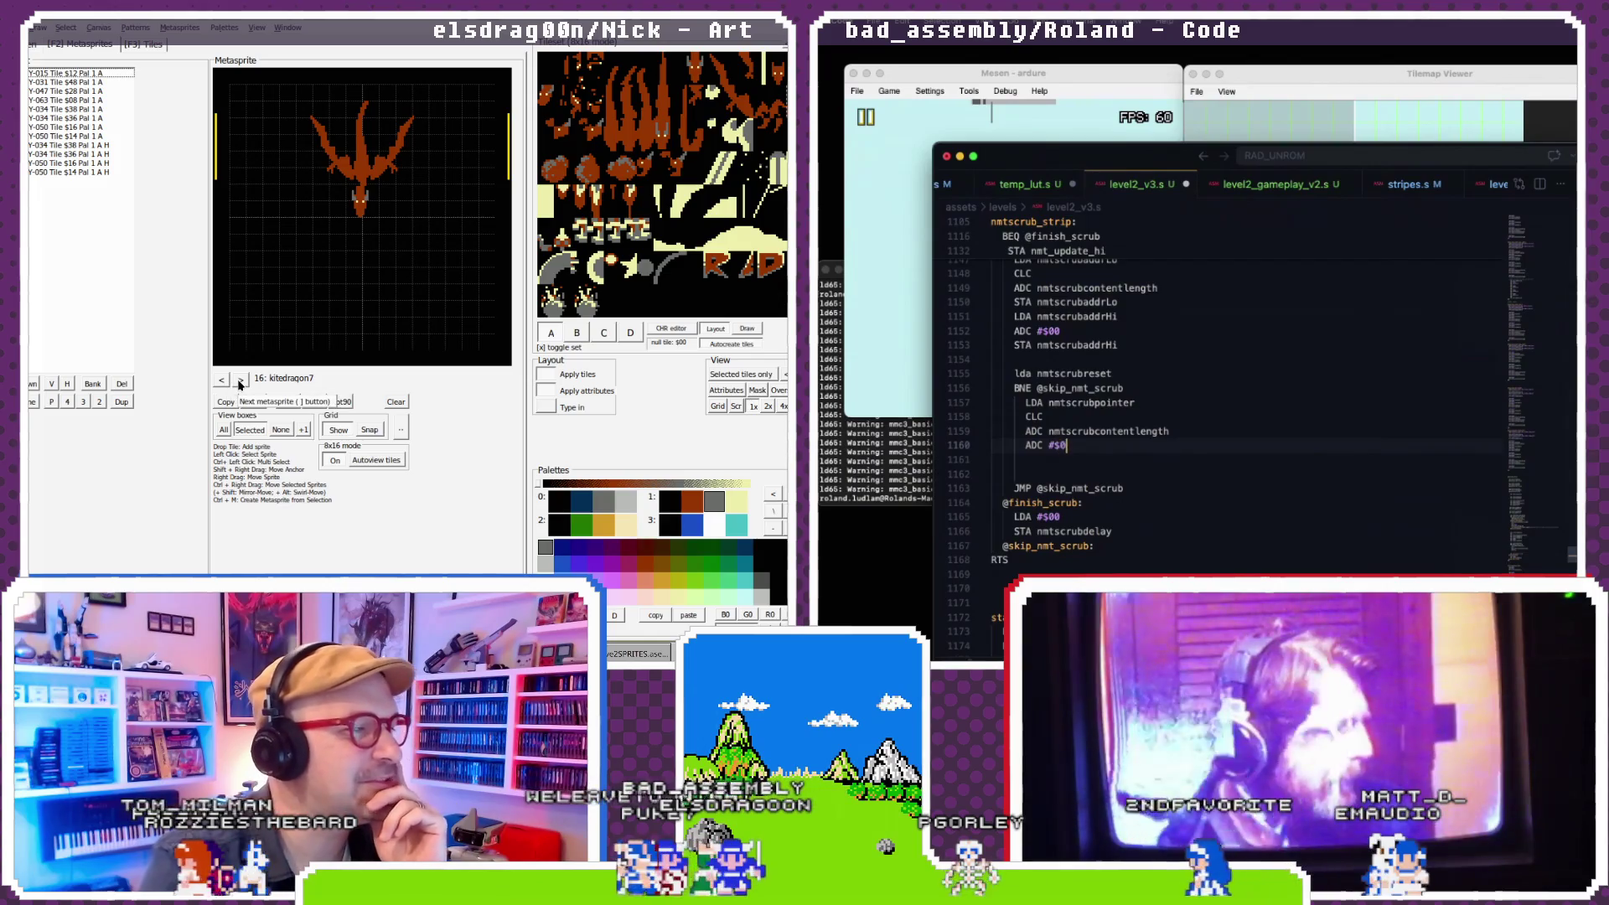
click(241, 380)
click(240, 381)
click(240, 381)
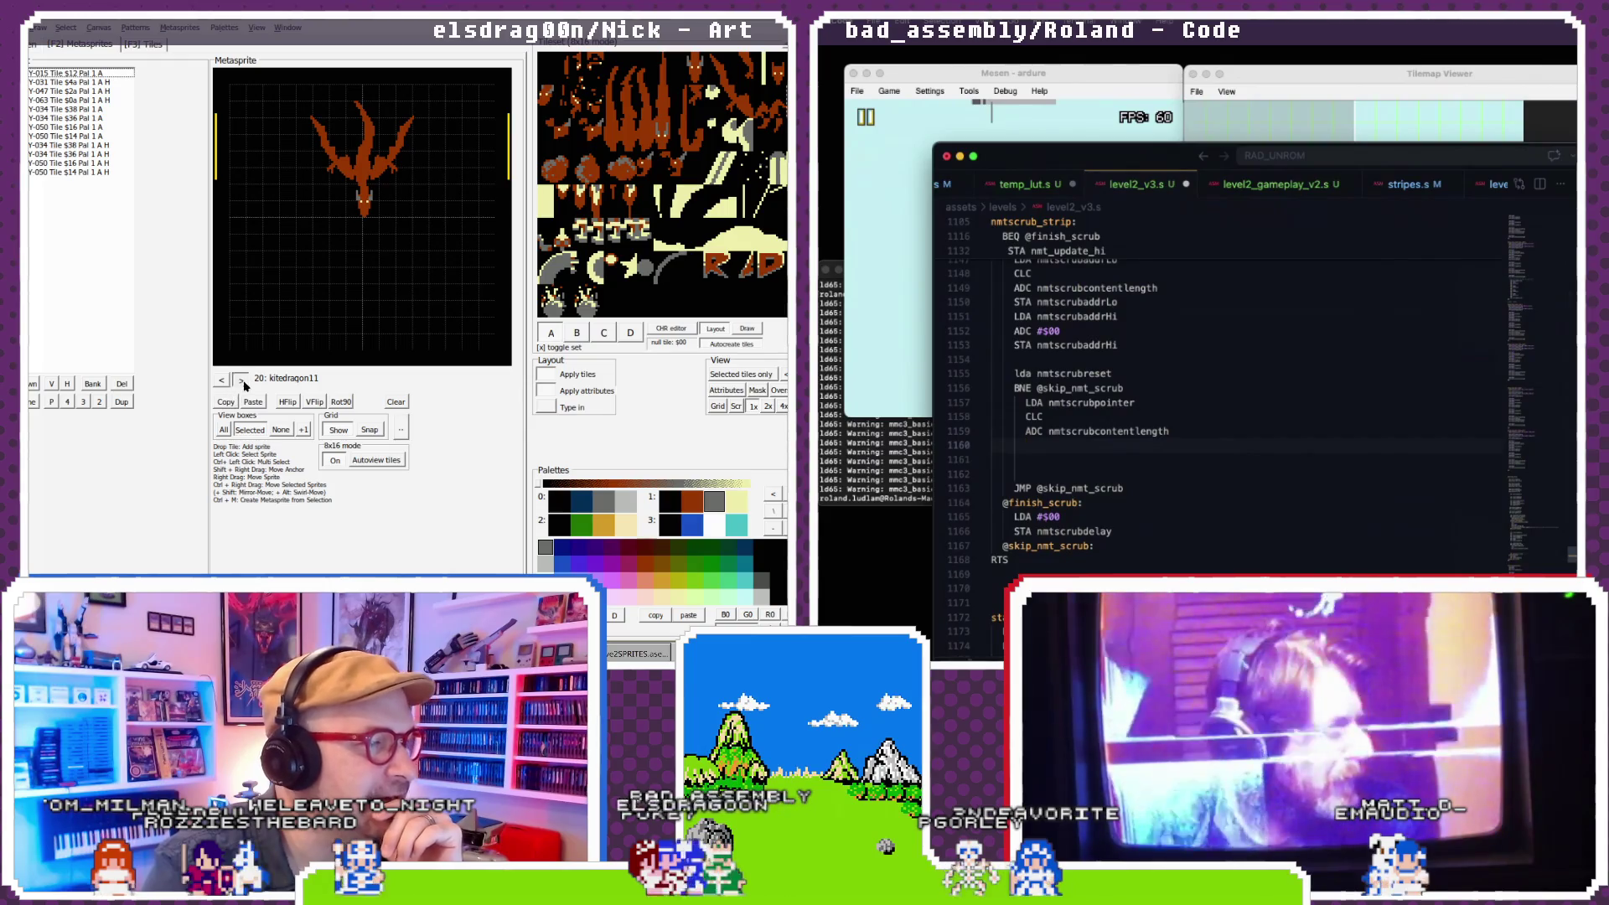
click(240, 380)
click(241, 380)
click(240, 380)
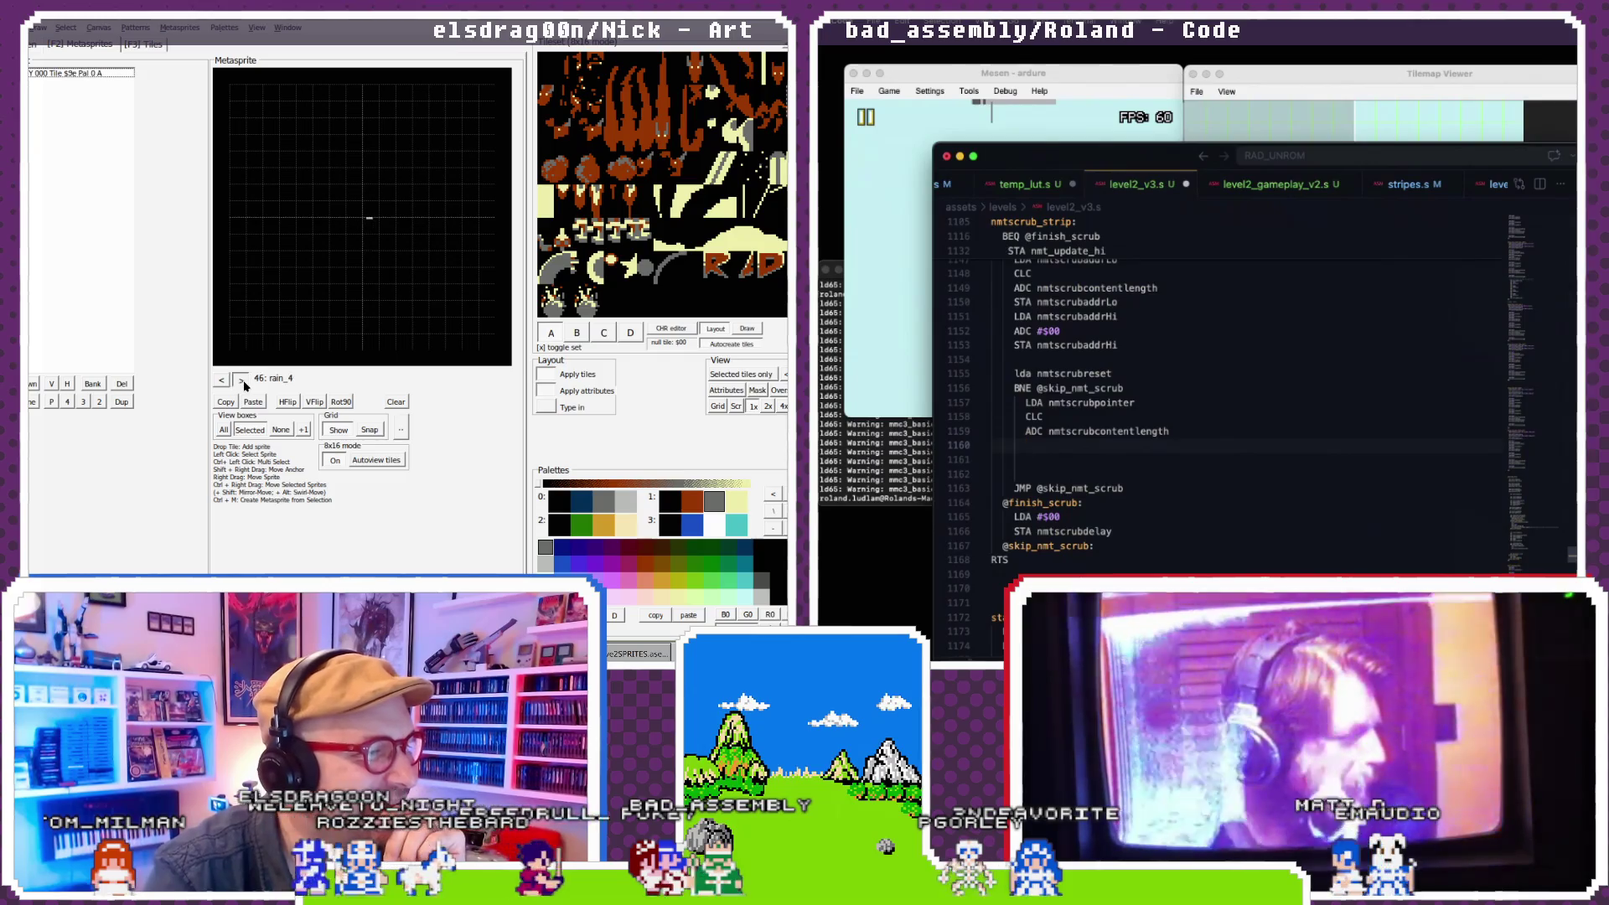
click(241, 380)
click(242, 380)
click(241, 380)
click(241, 381)
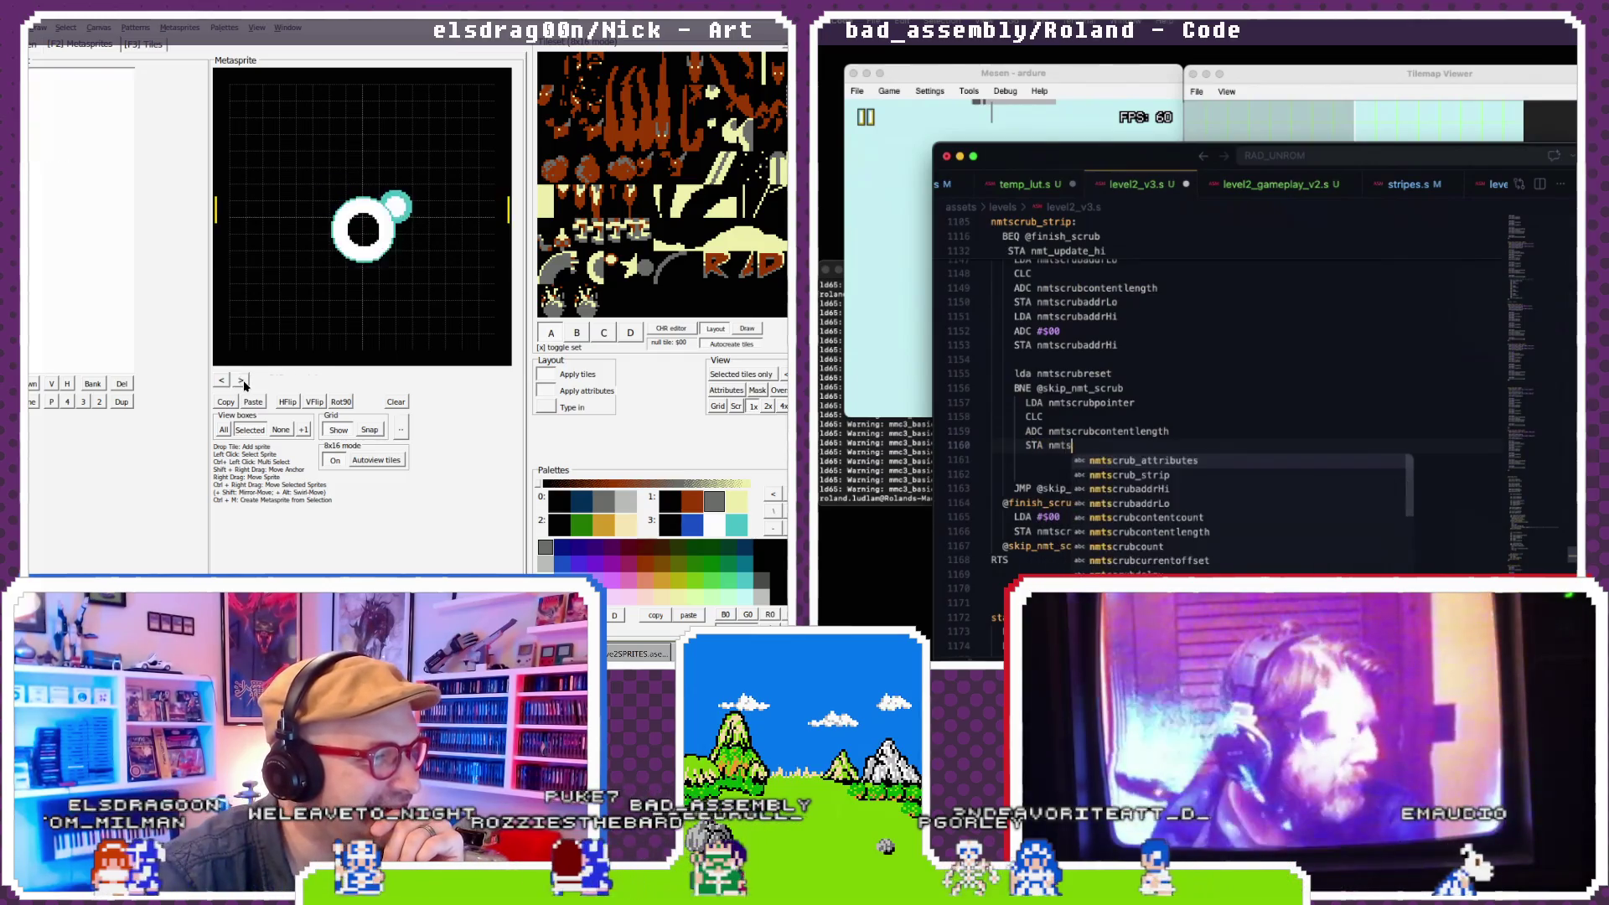
click(241, 381)
click(241, 381)
key(Return)
- Step forward through the dragon head metasprites and open a line below the pointer store
click(241, 380)
click(242, 381)
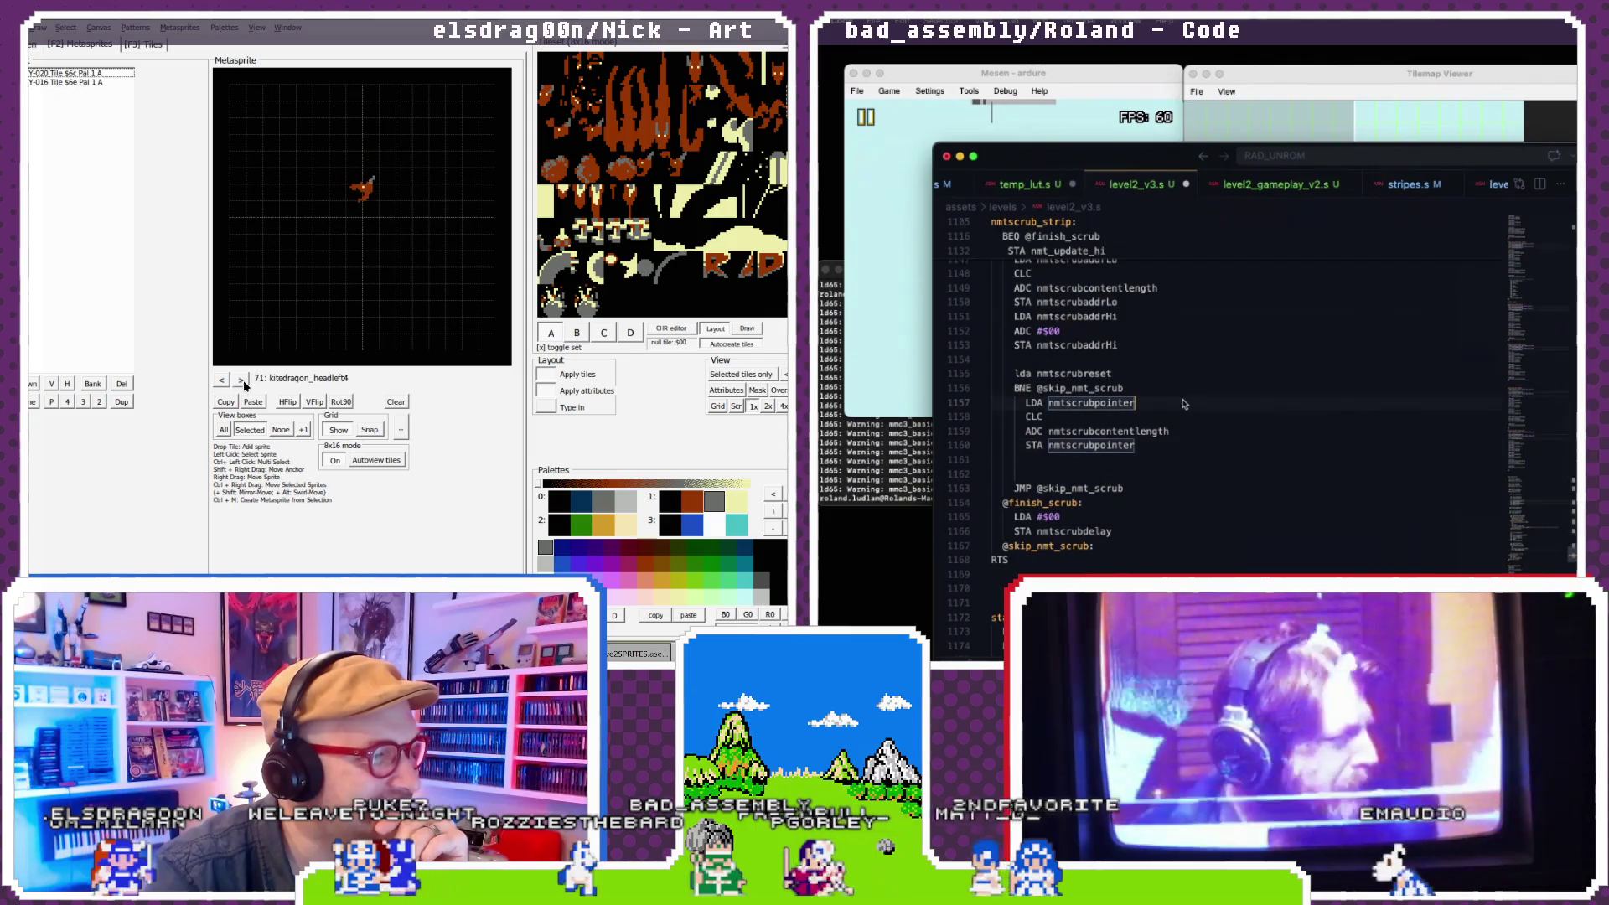
click(241, 381)
click(242, 380)
click(241, 380)
click(242, 381)
click(241, 381)
click(242, 380)
click(241, 381)
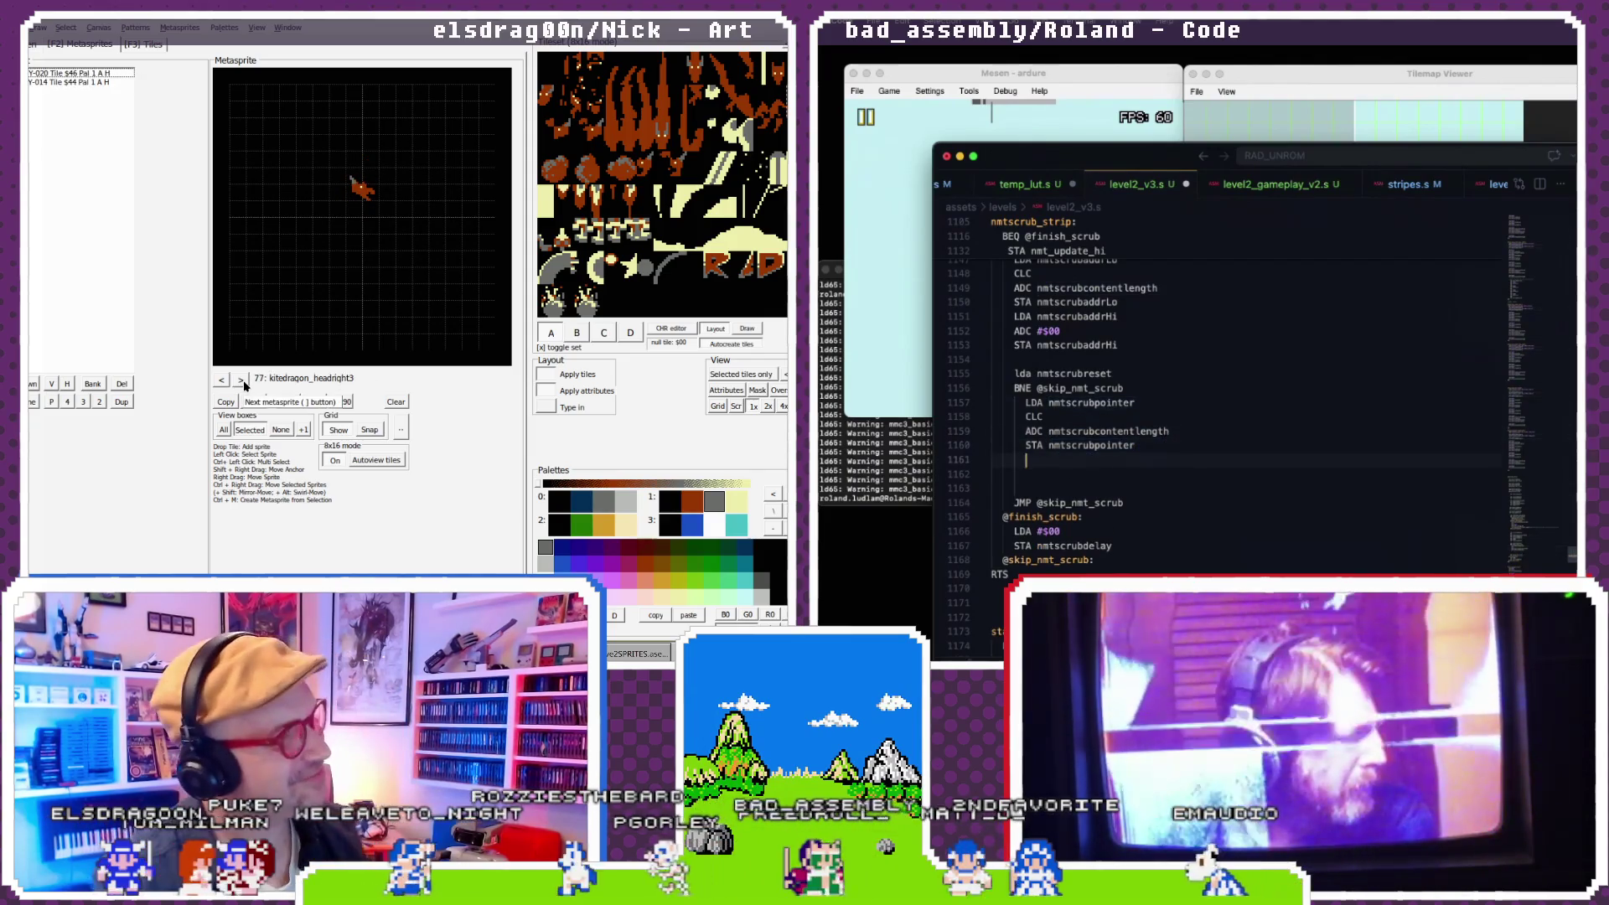
click(242, 381)
key(Return)
click(241, 381)
click(241, 381)
click(242, 381)
click(241, 381)
click(241, 381)
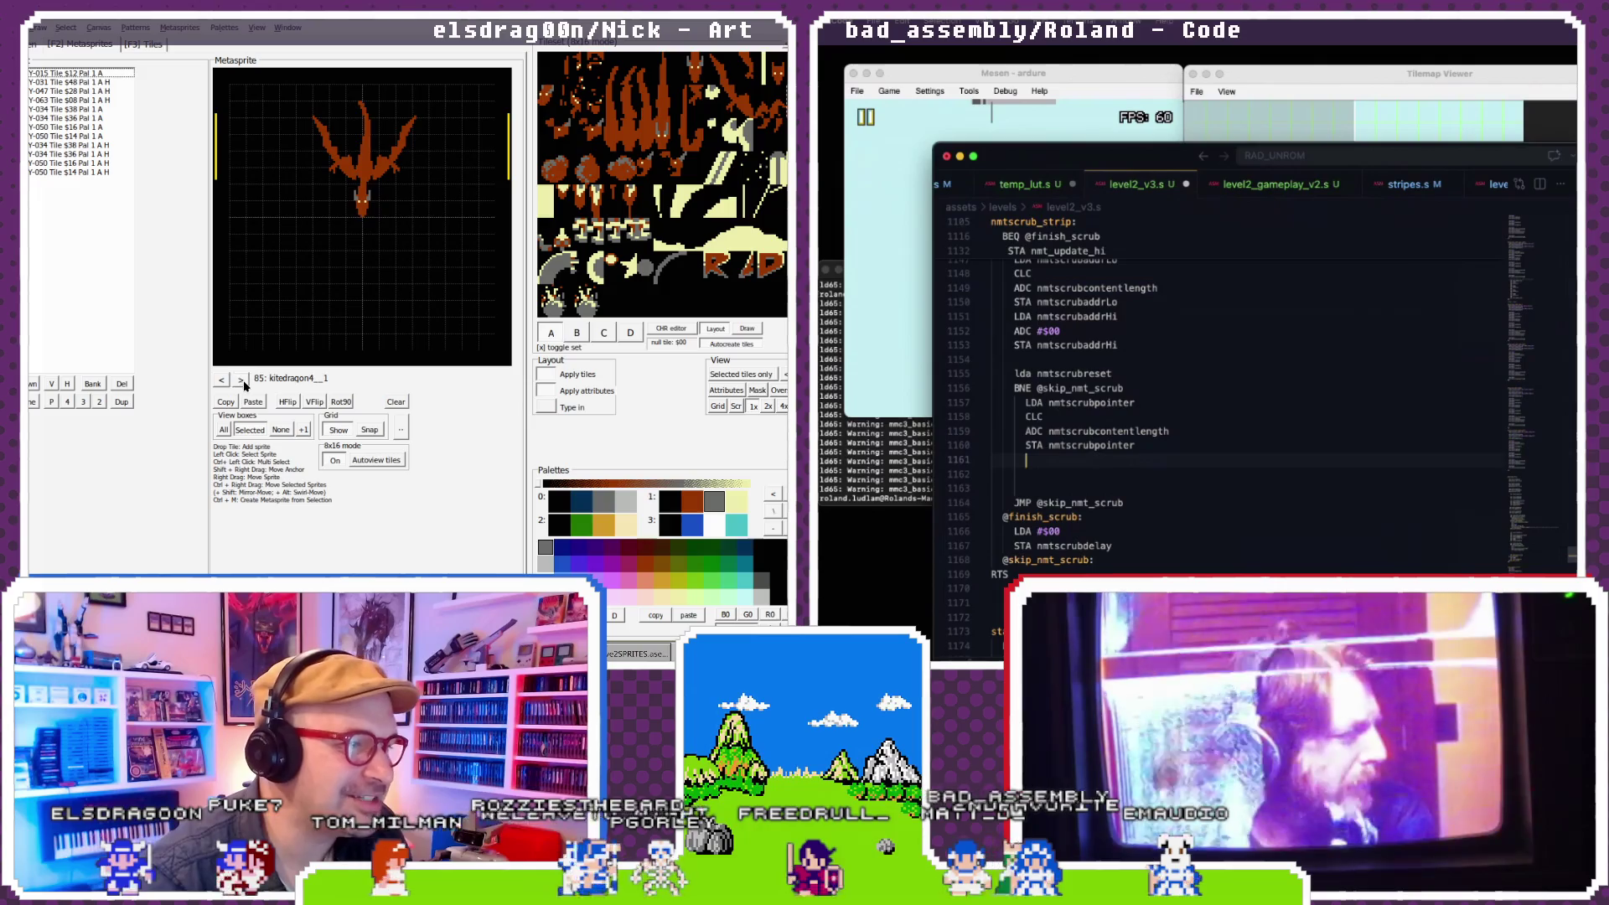
click(241, 380)
click(241, 381)
click(241, 380)
click(241, 381)
click(241, 381)
click(241, 380)
- Write LDA nmtscrubcontentlength, and paste the dragon sprite into empty metasprite slot 92
text(LD)
click(226, 382)
text(A)
click(225, 381)
click(225, 381)
click(224, 381)
text(nu)
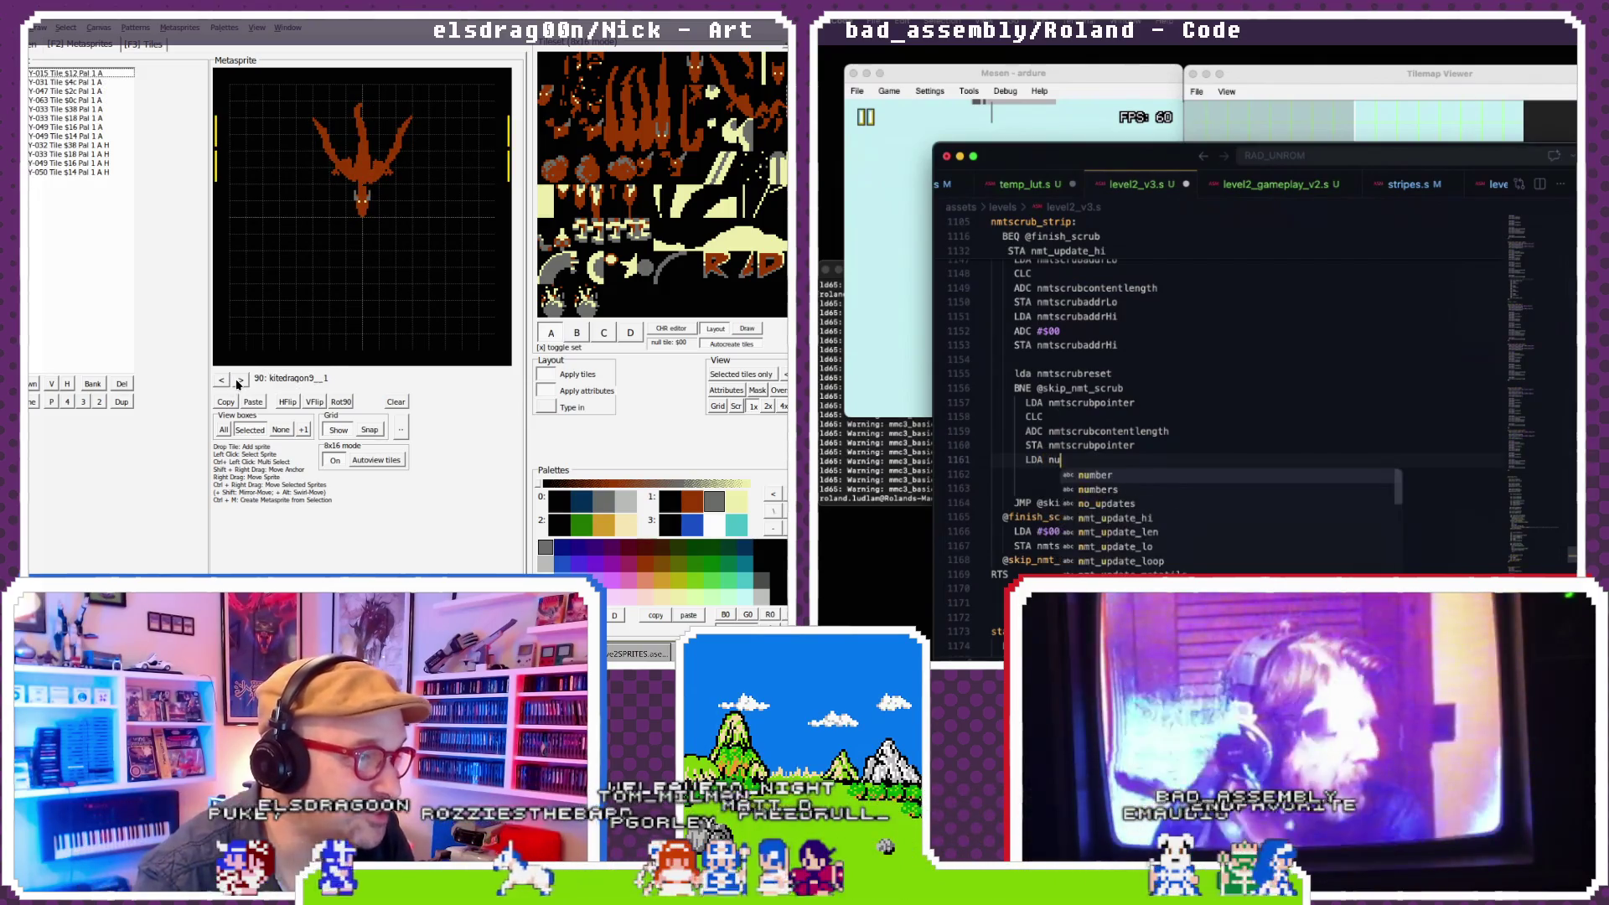
click(240, 381)
text(tscrub)
click(249, 402)
text(content)
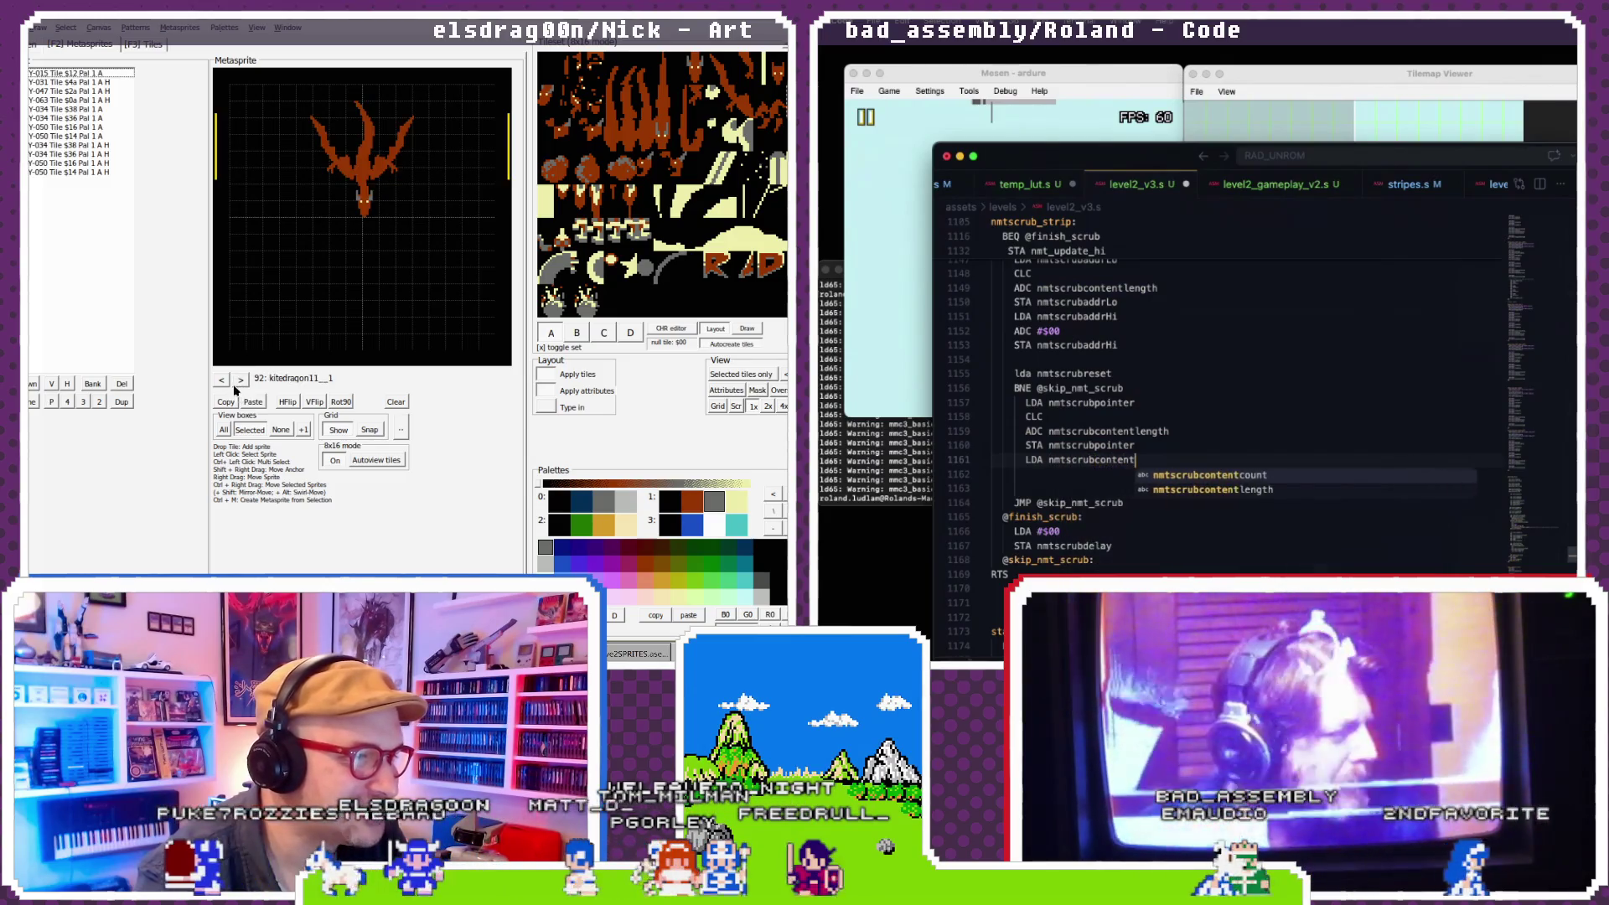
click(222, 381)
click(223, 381)
click(223, 381)
click(223, 381)
text(gth)
click(227, 381)
click(227, 381)
click(227, 381)
click(227, 381)
click(1164, 432)
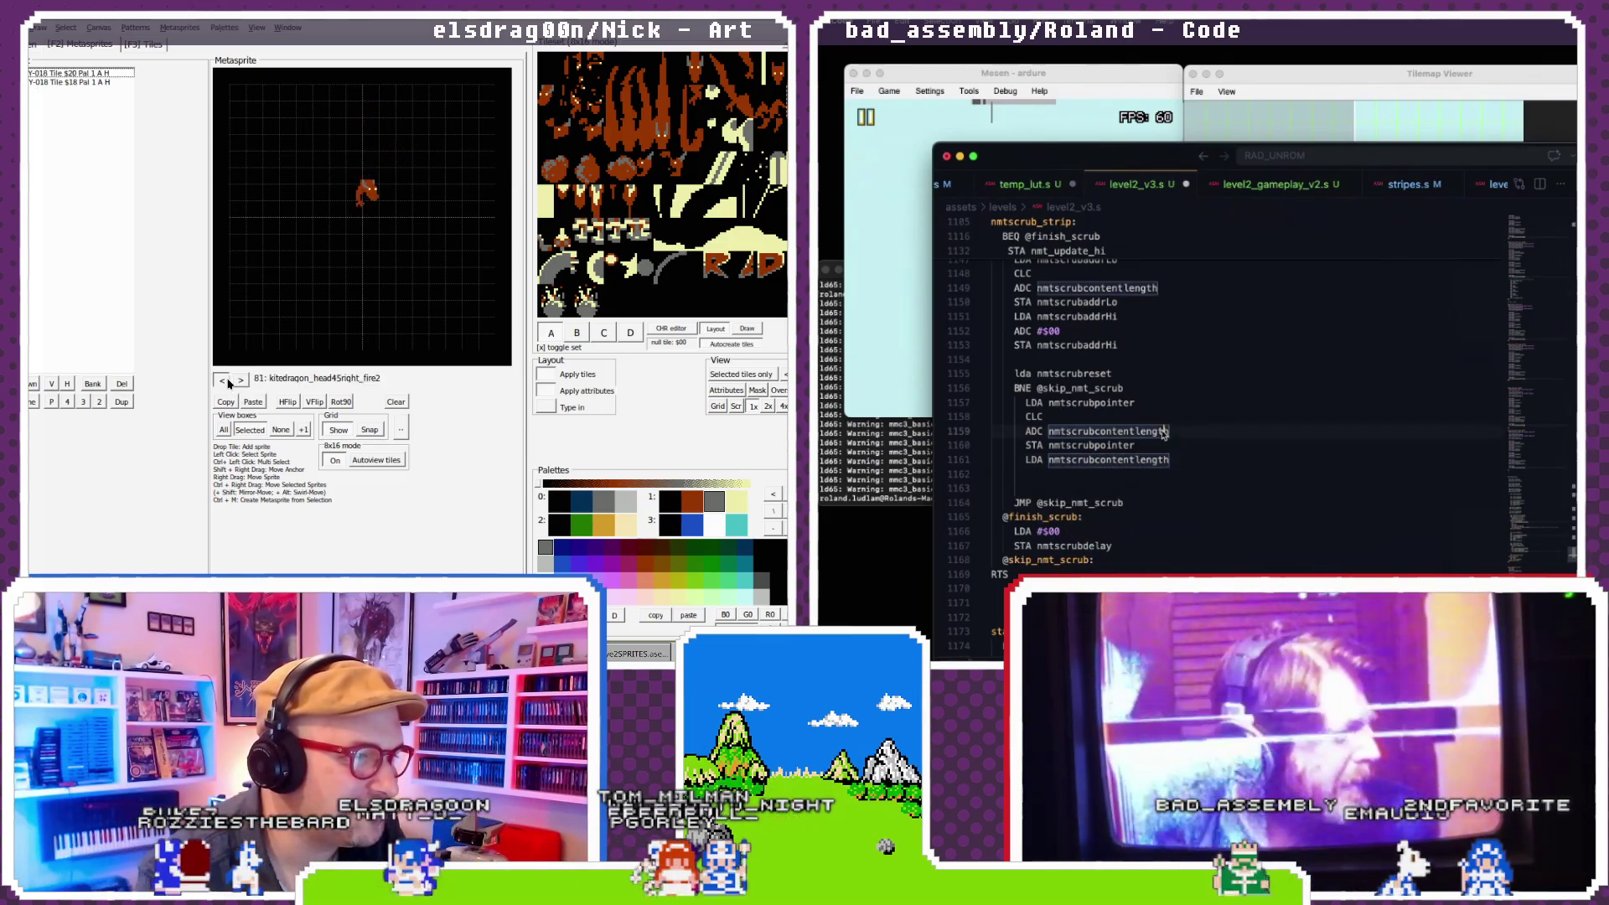
click(228, 382)
- Open a new line after the content-length load and step back through the metasprites
click(228, 382)
click(228, 382)
click(228, 383)
key(Return)
click(228, 382)
click(228, 382)
click(228, 382)
click(228, 382)
click(228, 382)
click(228, 382)
click(228, 382)
click(227, 382)
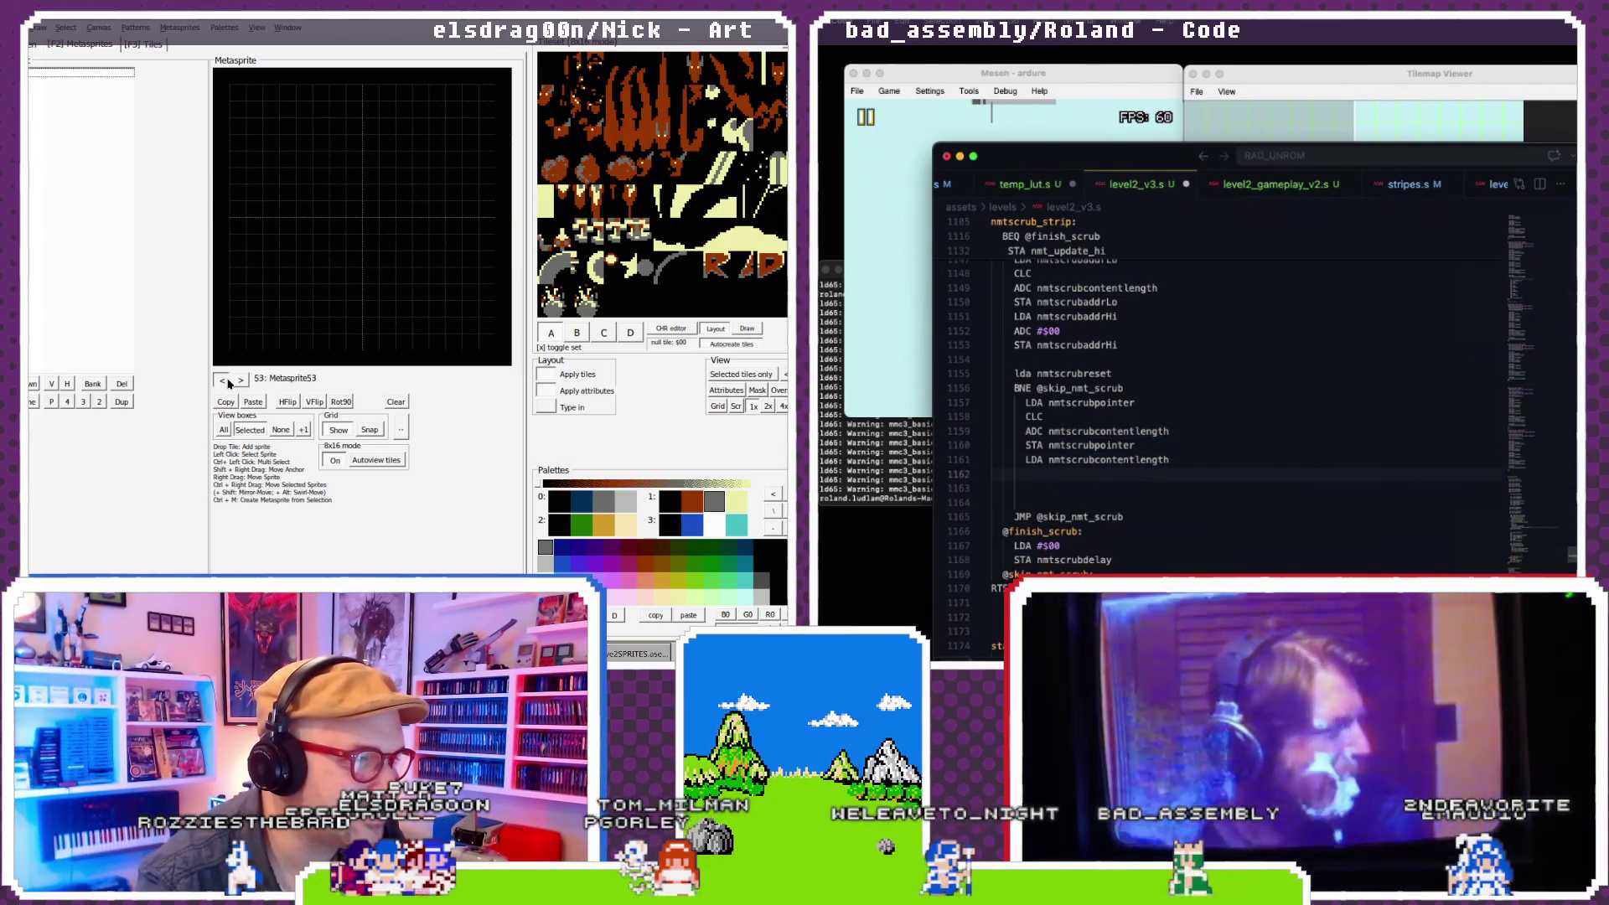
click(228, 382)
click(228, 382)
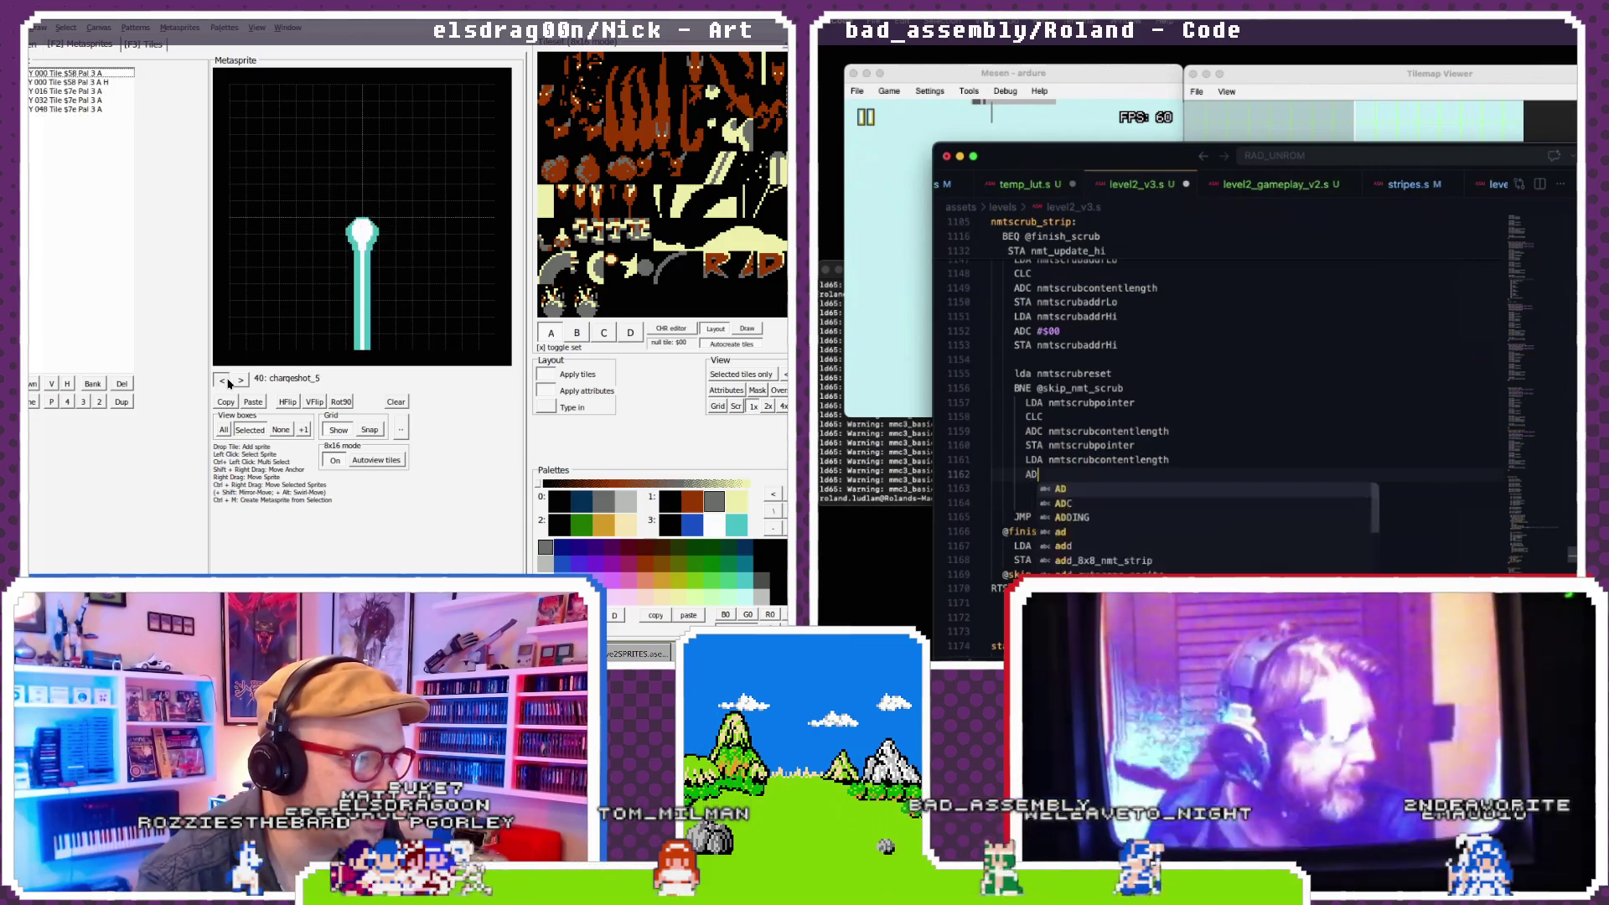
- Add ADC #$00 and begin a STA nmt line for the high-byte store
click(228, 382)
text(ADC #$00)
click(228, 382)
click(228, 382)
key(Return)
text(STA nmt)
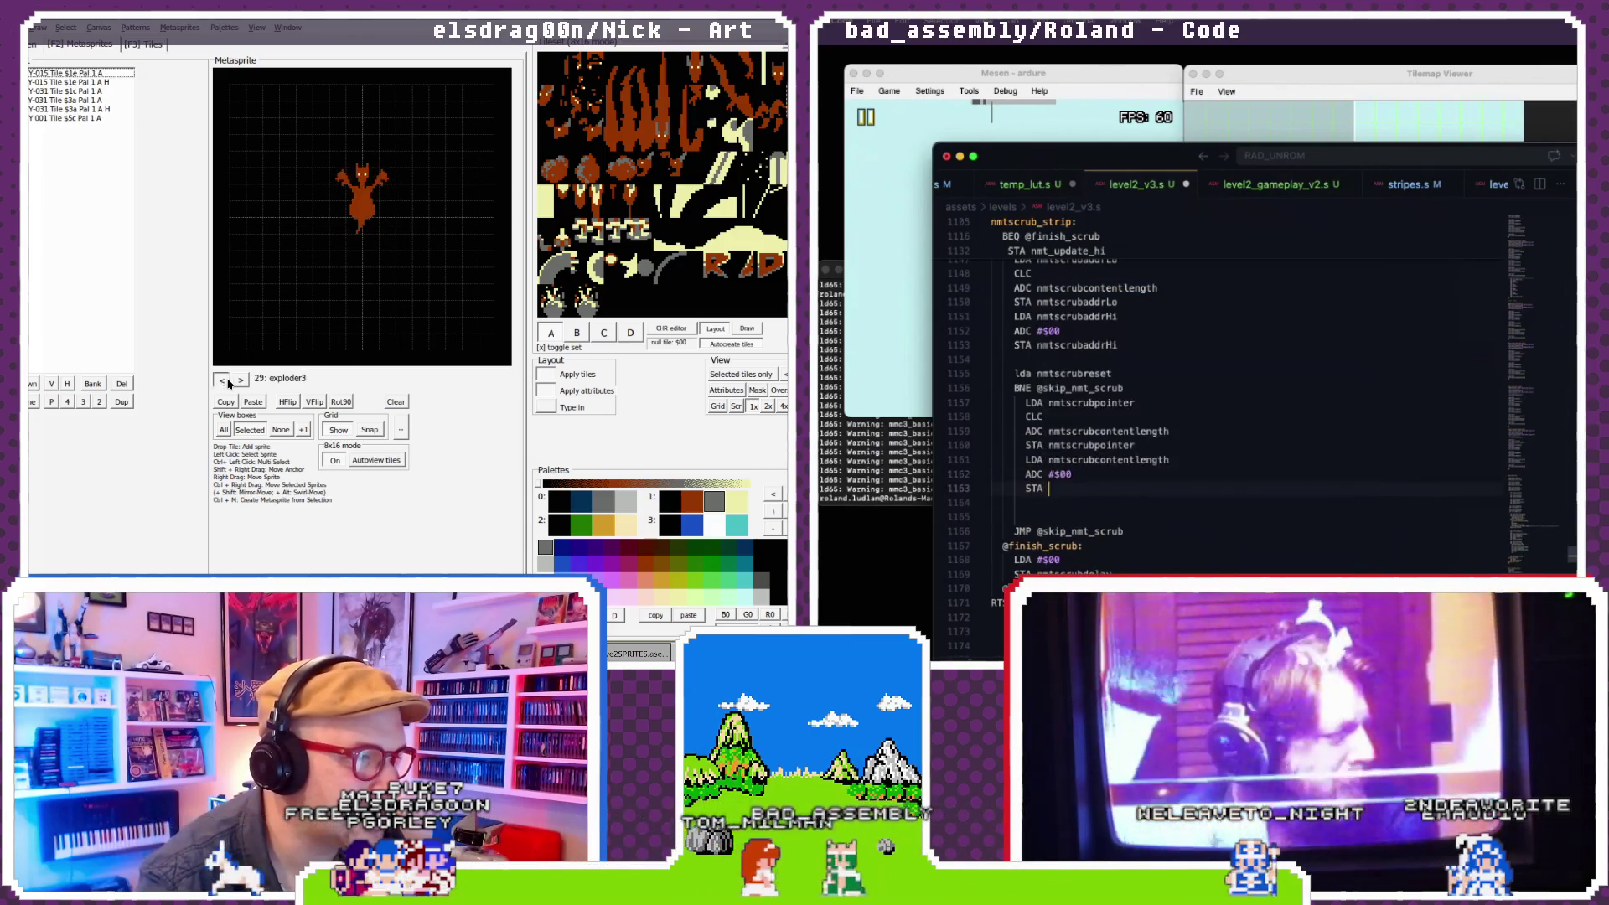
click(228, 382)
click(228, 382)
click(228, 382)
- Append the +0 offset to the nmtscrubcontentlength operand on line 1159
click(228, 382)
click(228, 383)
click(228, 382)
click(228, 382)
key(Escape)
click(227, 382)
click(228, 382)
click(228, 382)
click(1180, 435)
click(228, 382)
click(228, 382)
click(228, 382)
click(228, 382)
click(228, 382)
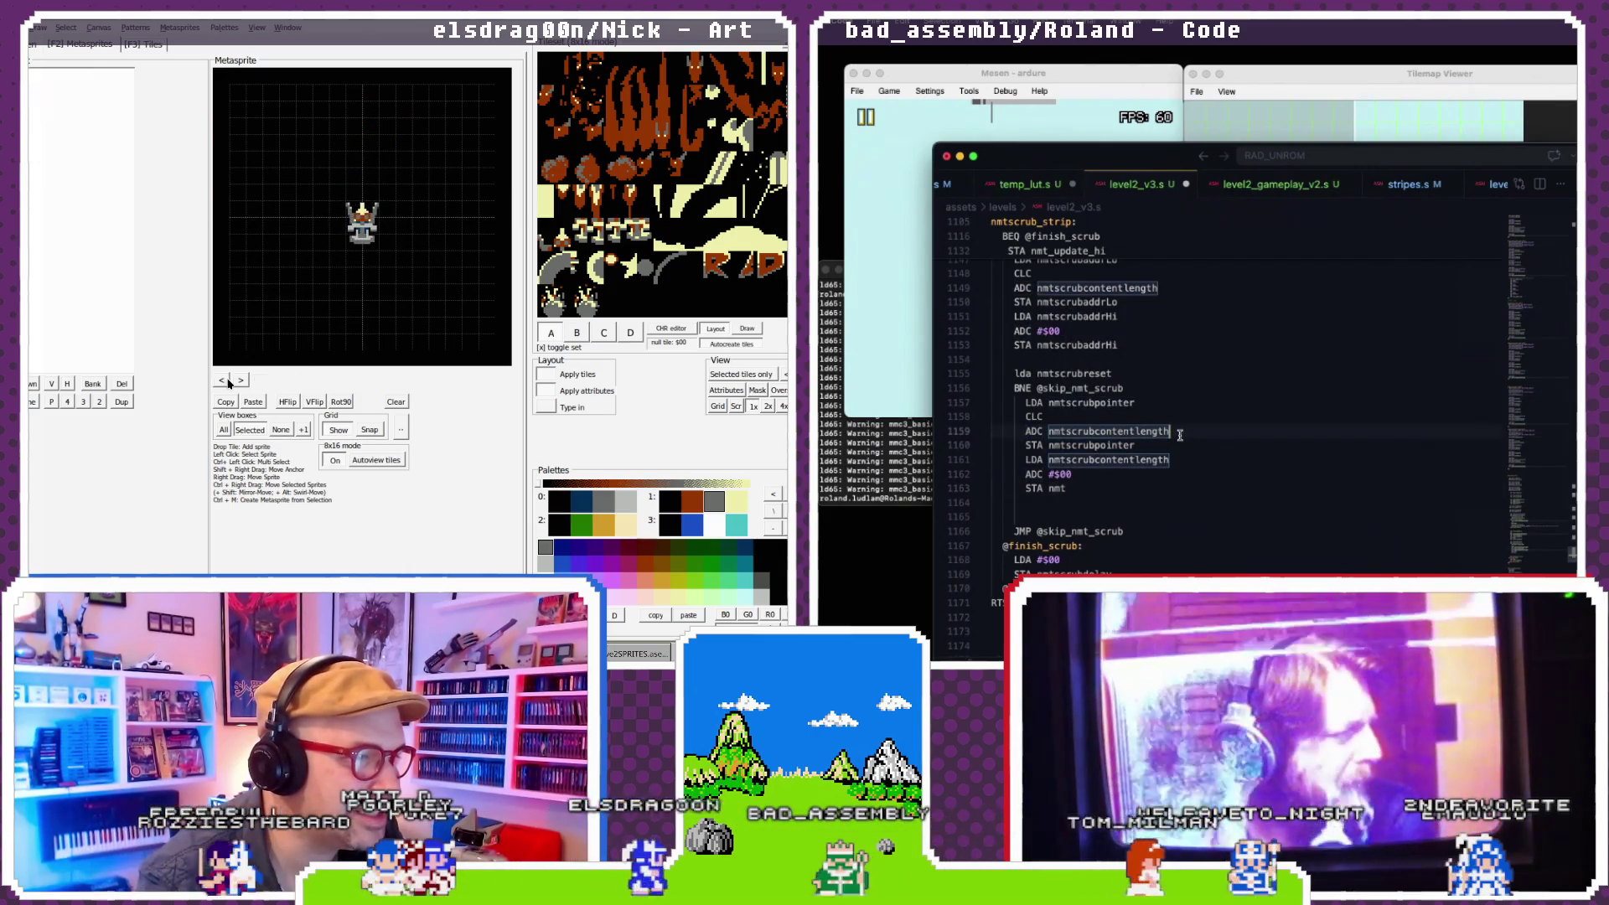
click(228, 382)
click(228, 382)
click(228, 382)
key(BackSpace)
text(h+0)
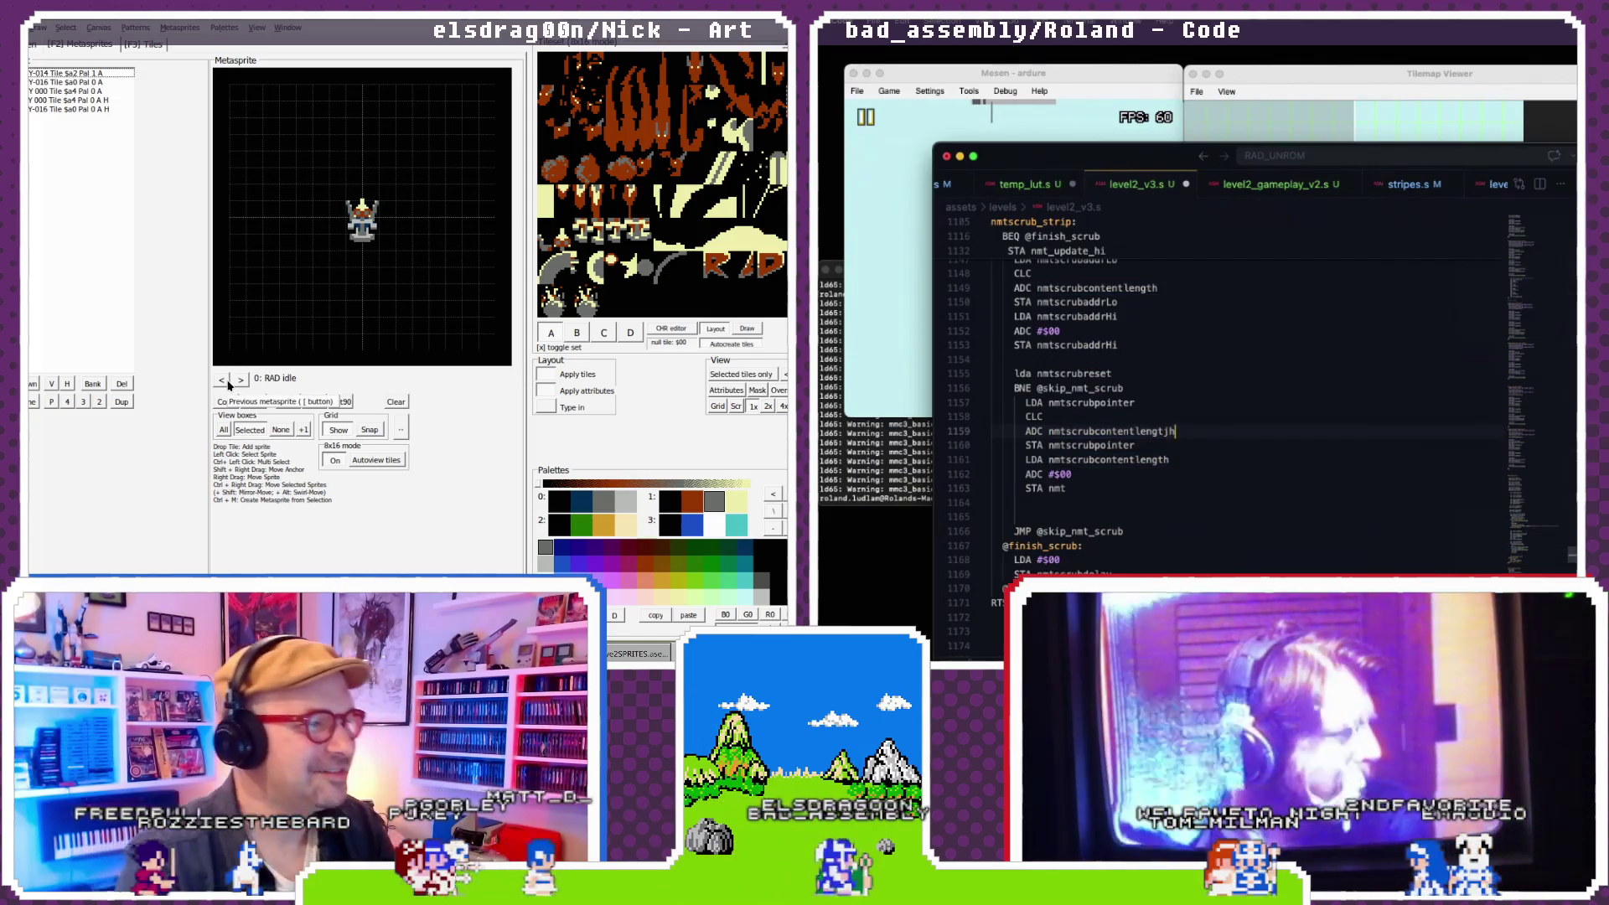
- Append the +1 offset to the nmtscrubcontentlength operand on line 1161
click(239, 379)
click(239, 379)
click(240, 380)
click(239, 379)
click(1170, 460)
click(240, 380)
text(+1)
click(240, 380)
click(240, 379)
- Complete the high-byte store operand as nmtscrubcontentlength, correcting the misspelled ending
click(238, 379)
click(239, 379)
click(1103, 488)
text(sc)
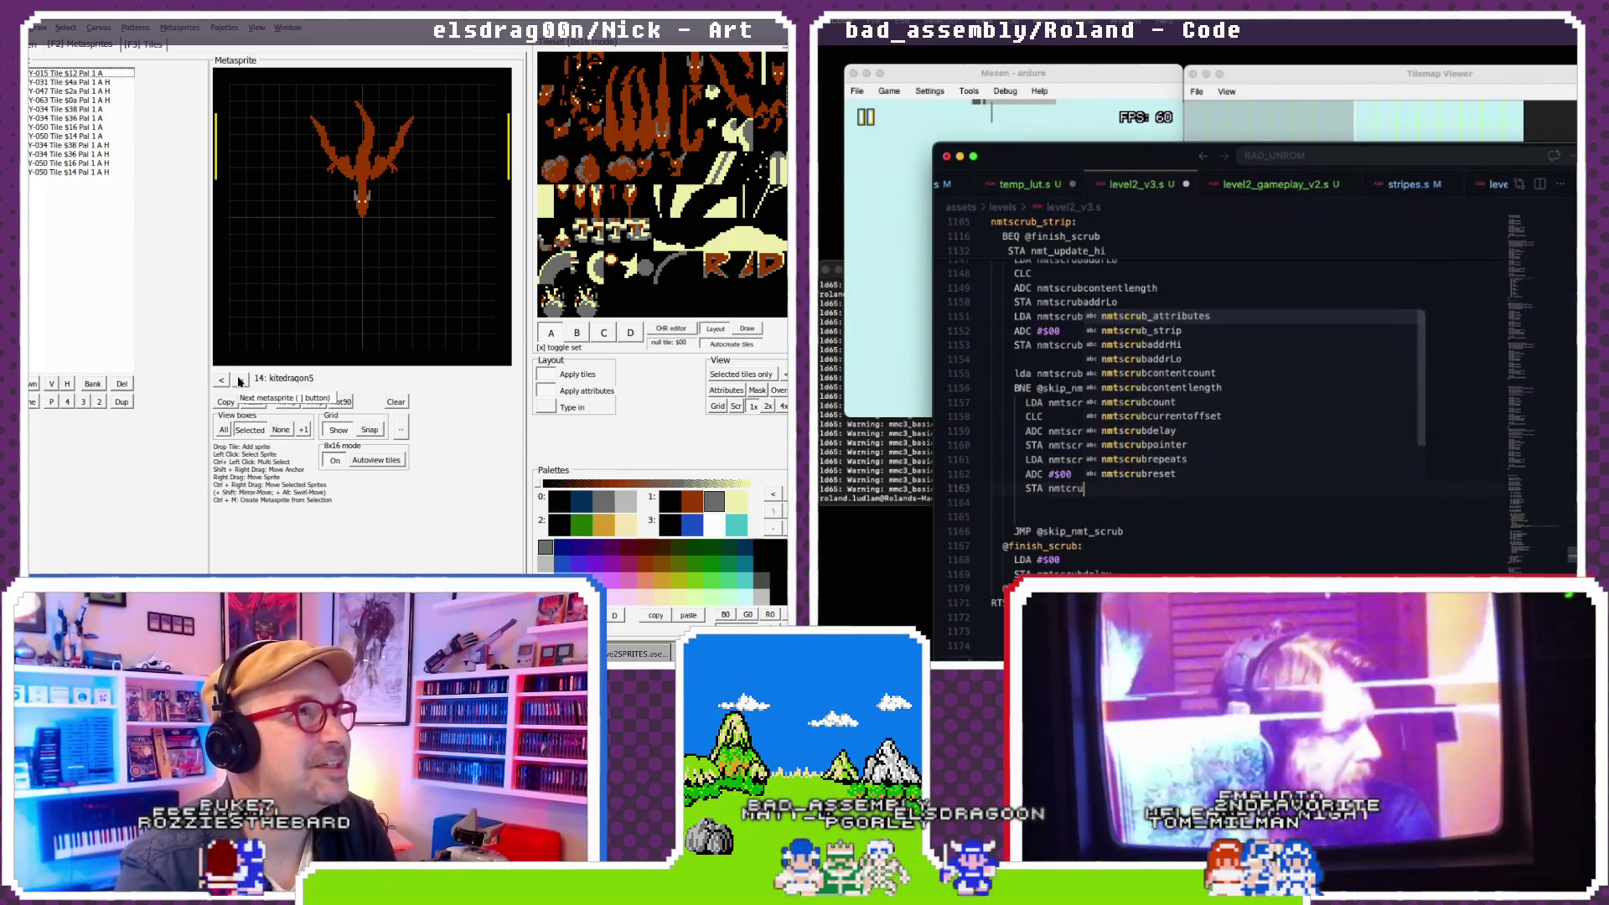
text(rubcontentlegnth)
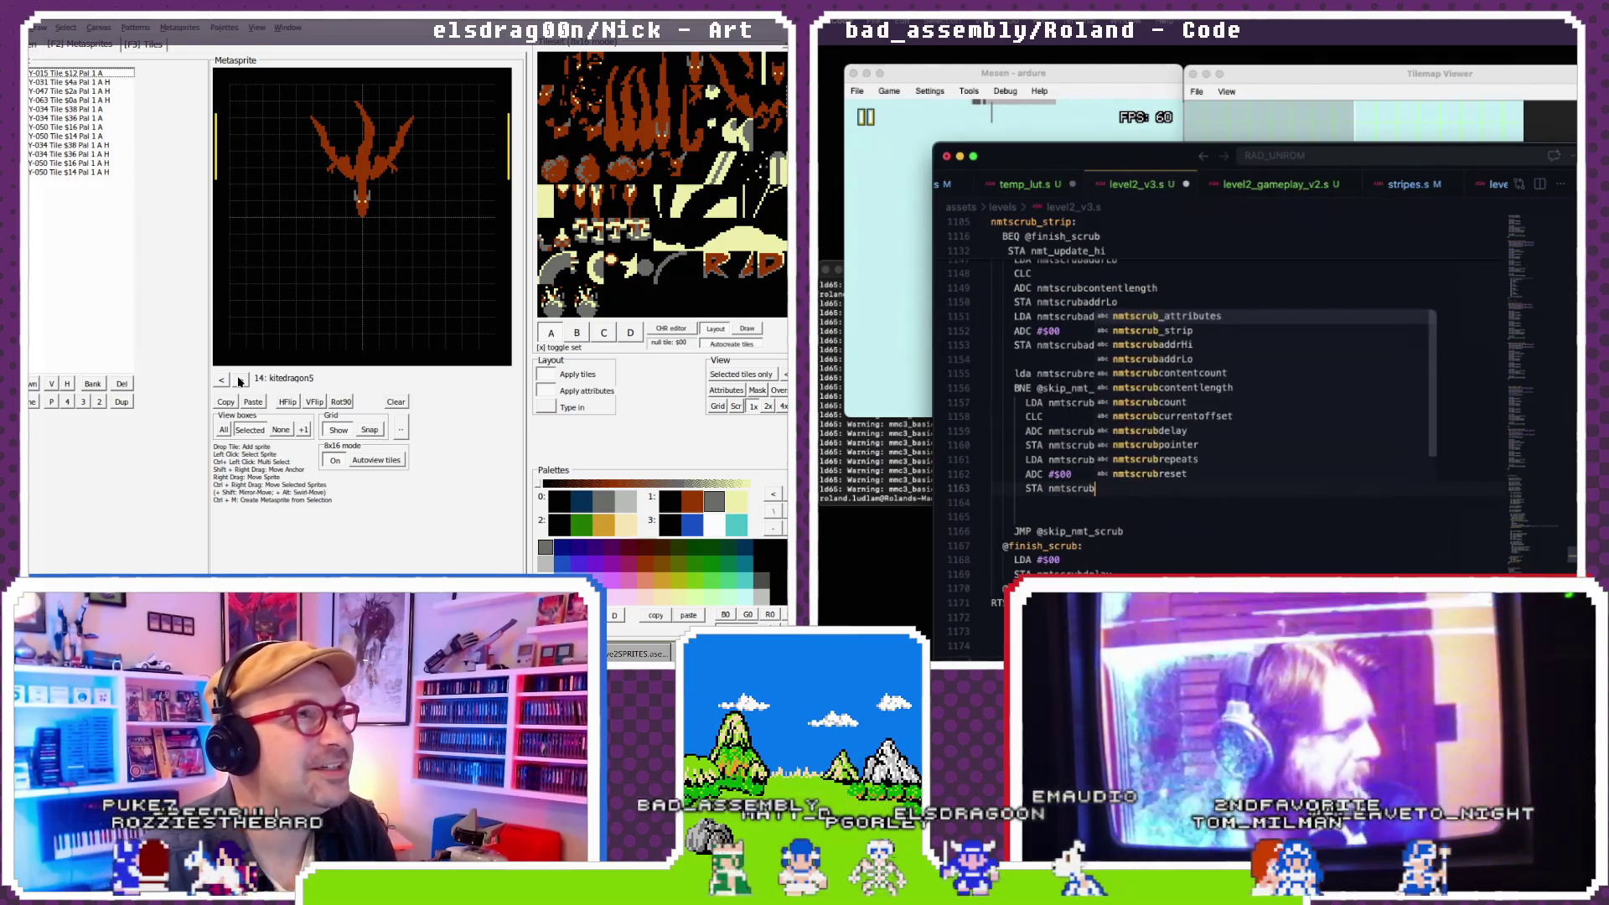
key(BackSpace)
key(BackSpace)
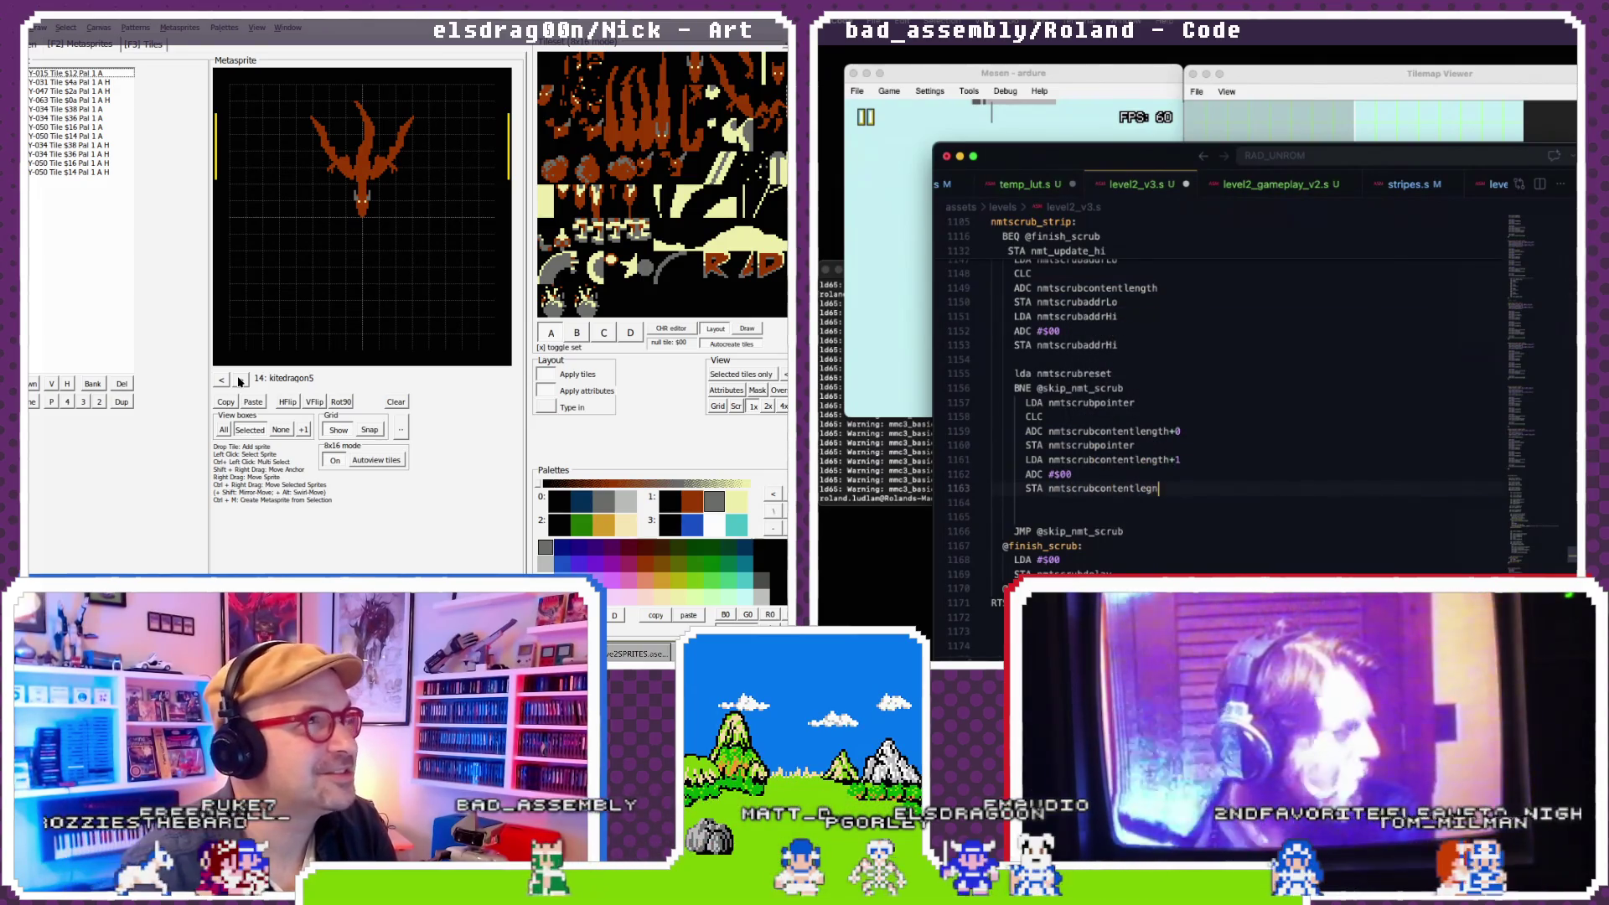
text(gth+1)
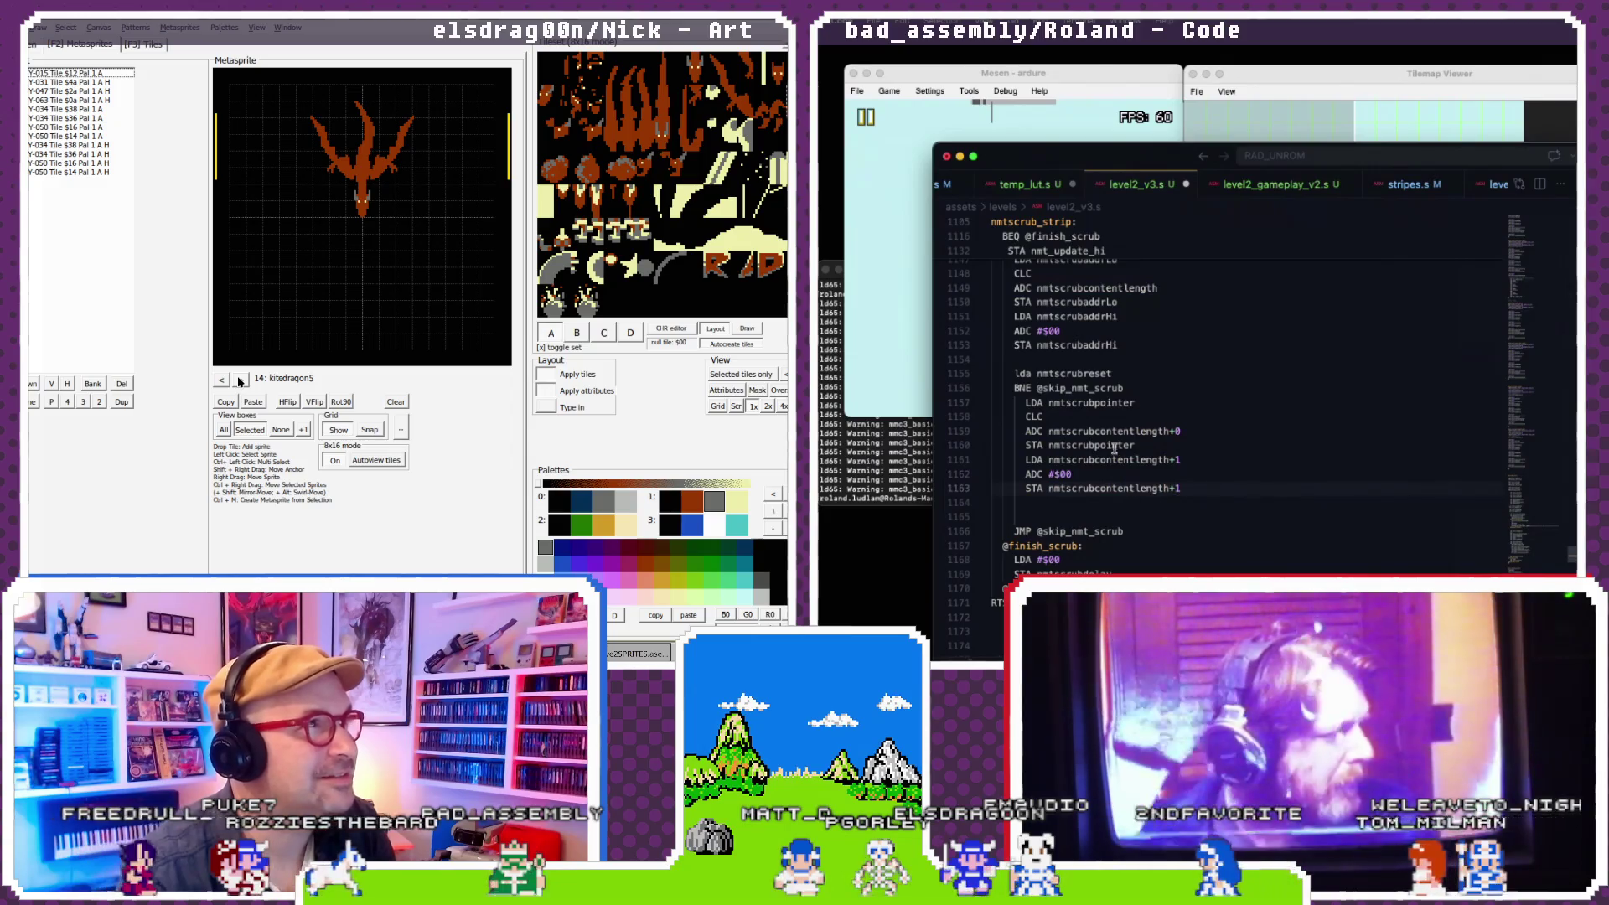
scroll(1115, 450, down, 1)
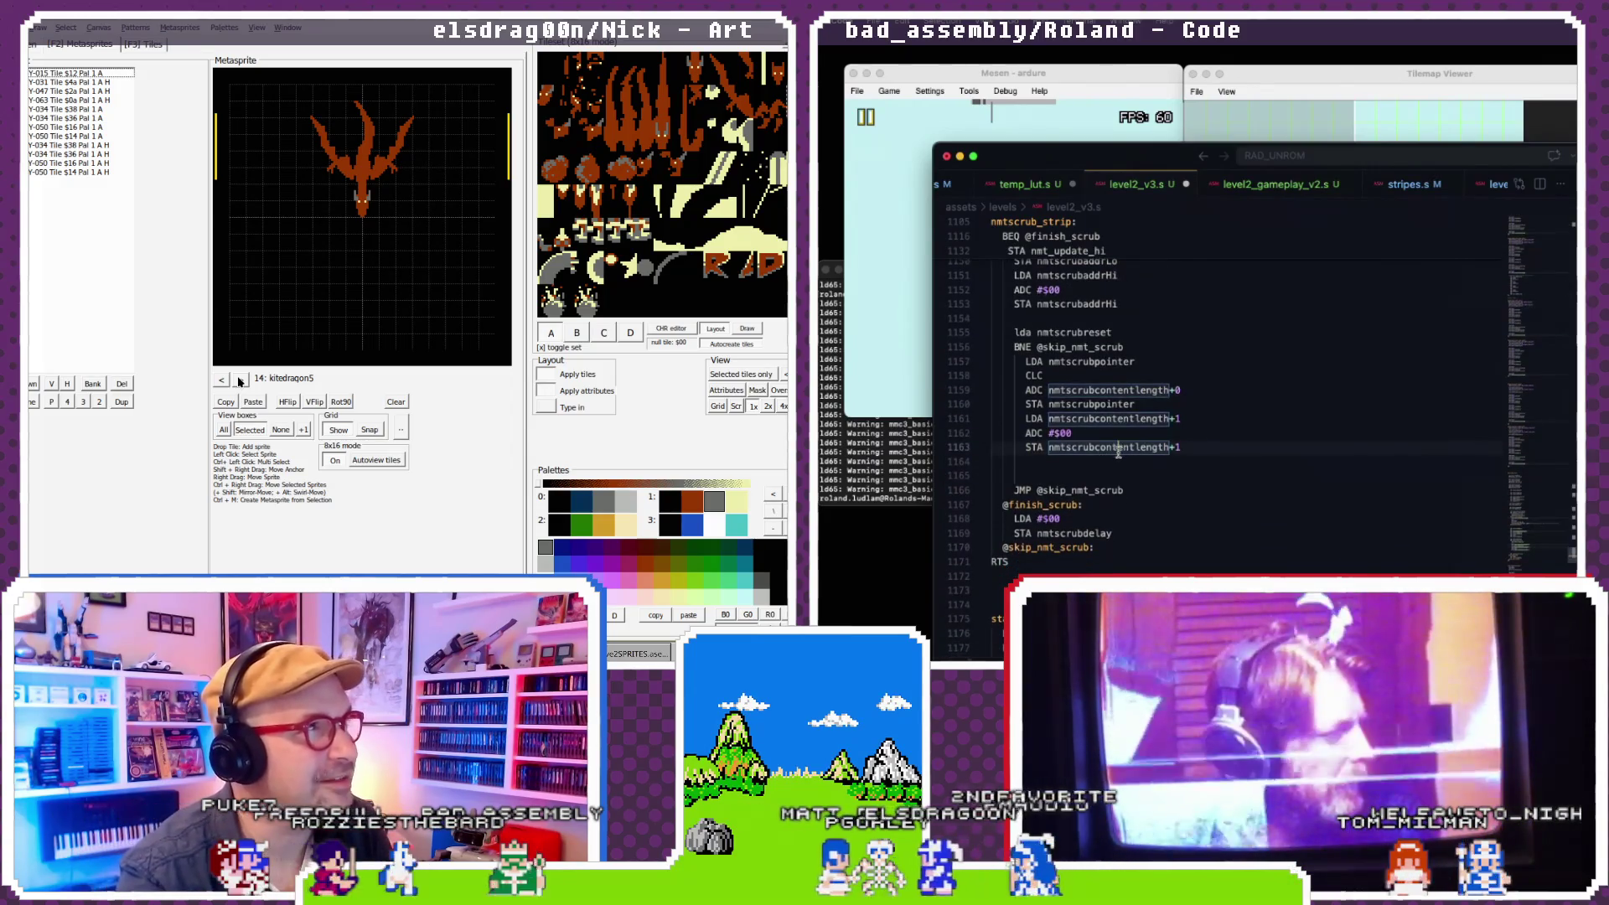
scroll(1117, 450, down, 1)
click(1111, 463)
- Delete the extra blank line before the jump and advance to the empty metasprite slots
key(BackSpace)
click(240, 379)
click(241, 380)
click(240, 381)
click(239, 381)
click(239, 381)
click(239, 381)
click(238, 381)
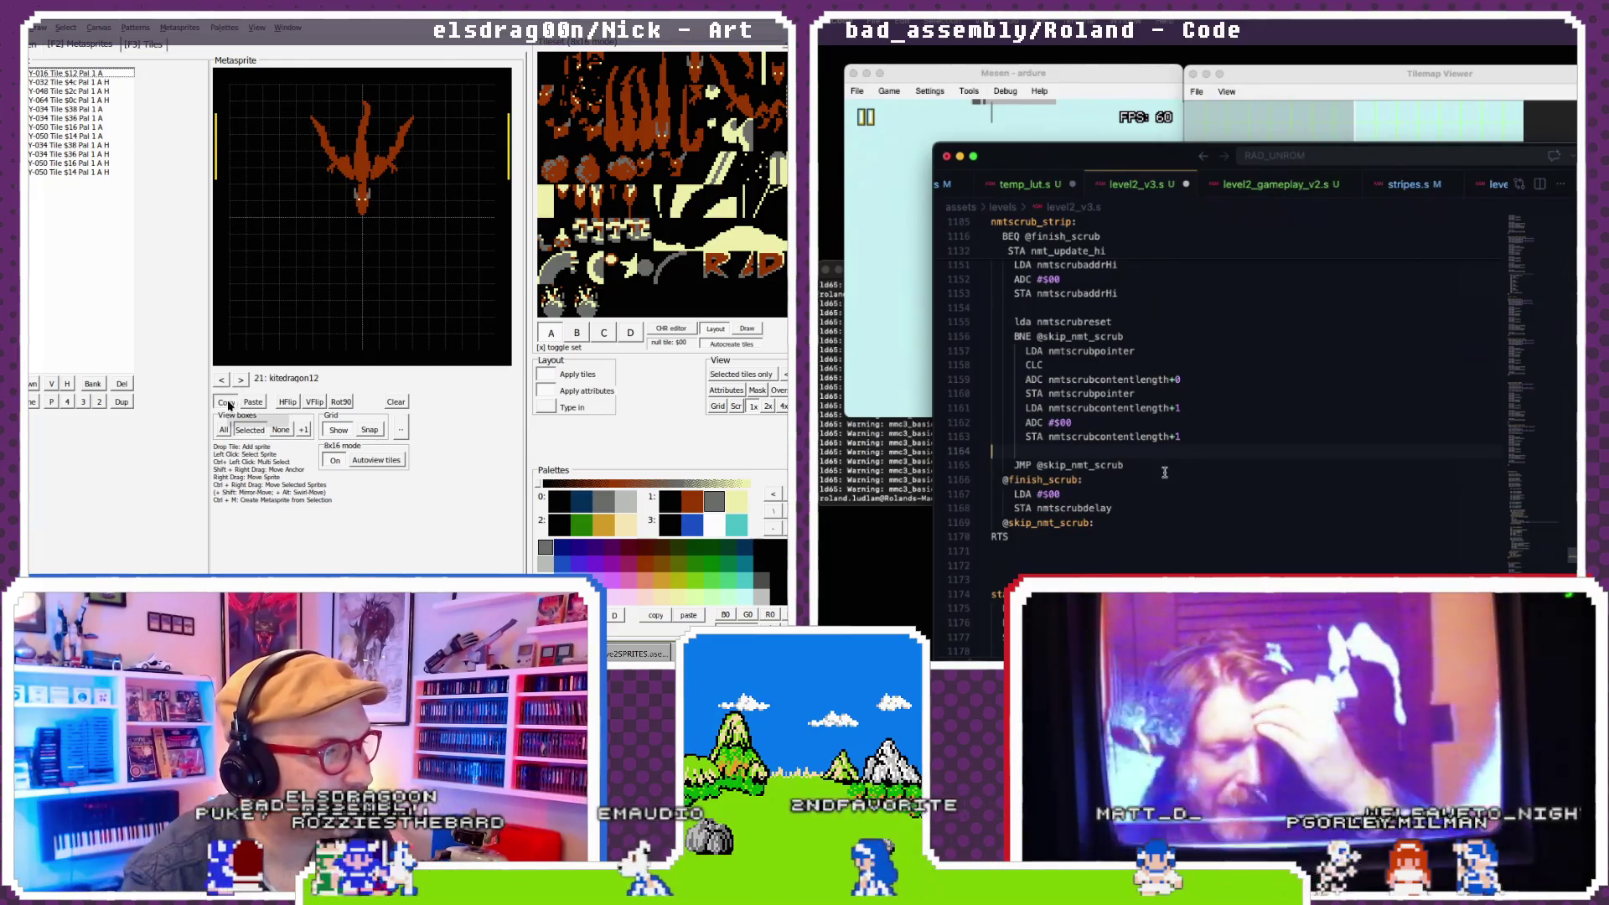
double_click(239, 381)
click(240, 381)
double_click(240, 382)
click(240, 381)
double_click(240, 383)
click(240, 383)
click(240, 385)
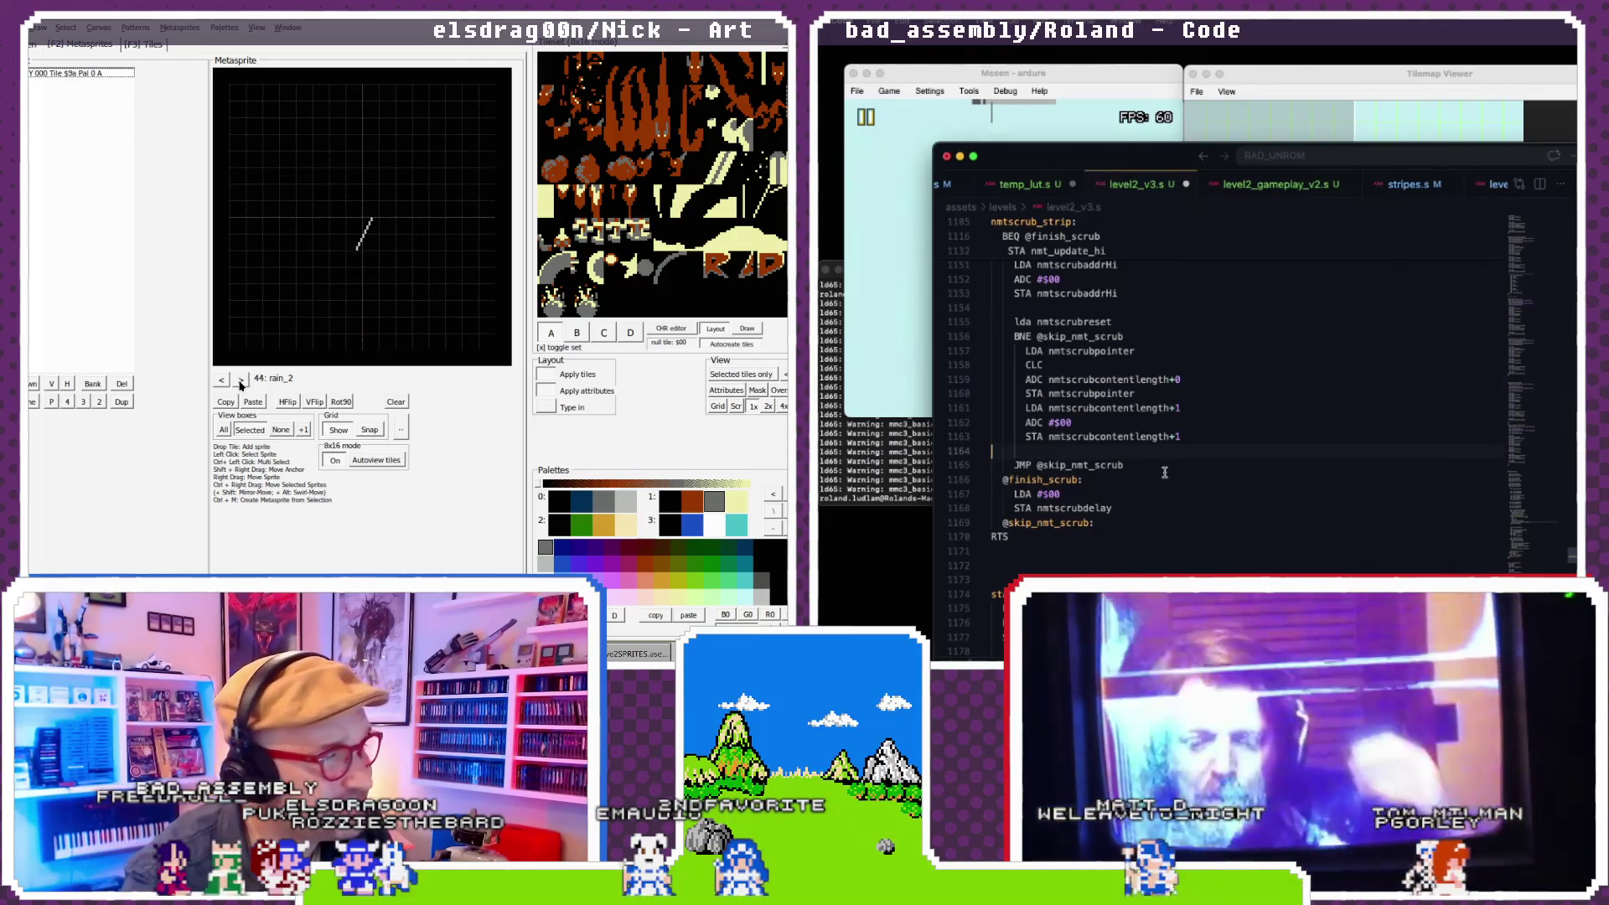
double_click(241, 383)
double_click(240, 383)
scroll(1158, 468, down, 1)
double_click(240, 383)
double_click(241, 383)
double_click(241, 382)
double_click(240, 383)
double_click(240, 382)
double_click(240, 382)
double_click(241, 383)
double_click(240, 383)
double_click(241, 383)
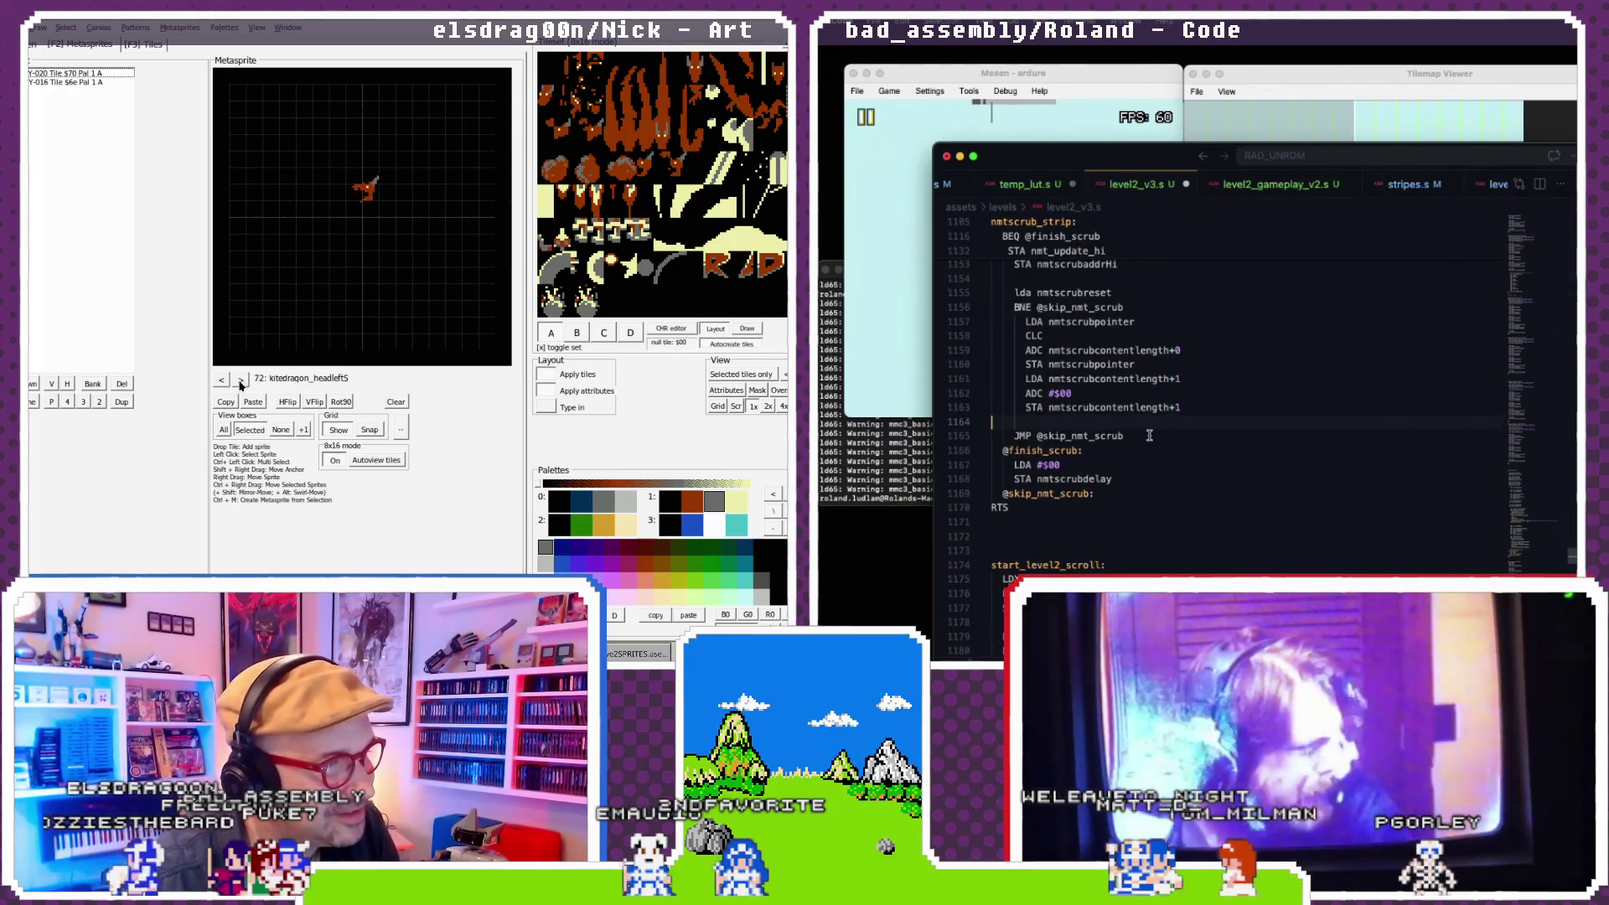
double_click(240, 382)
double_click(240, 381)
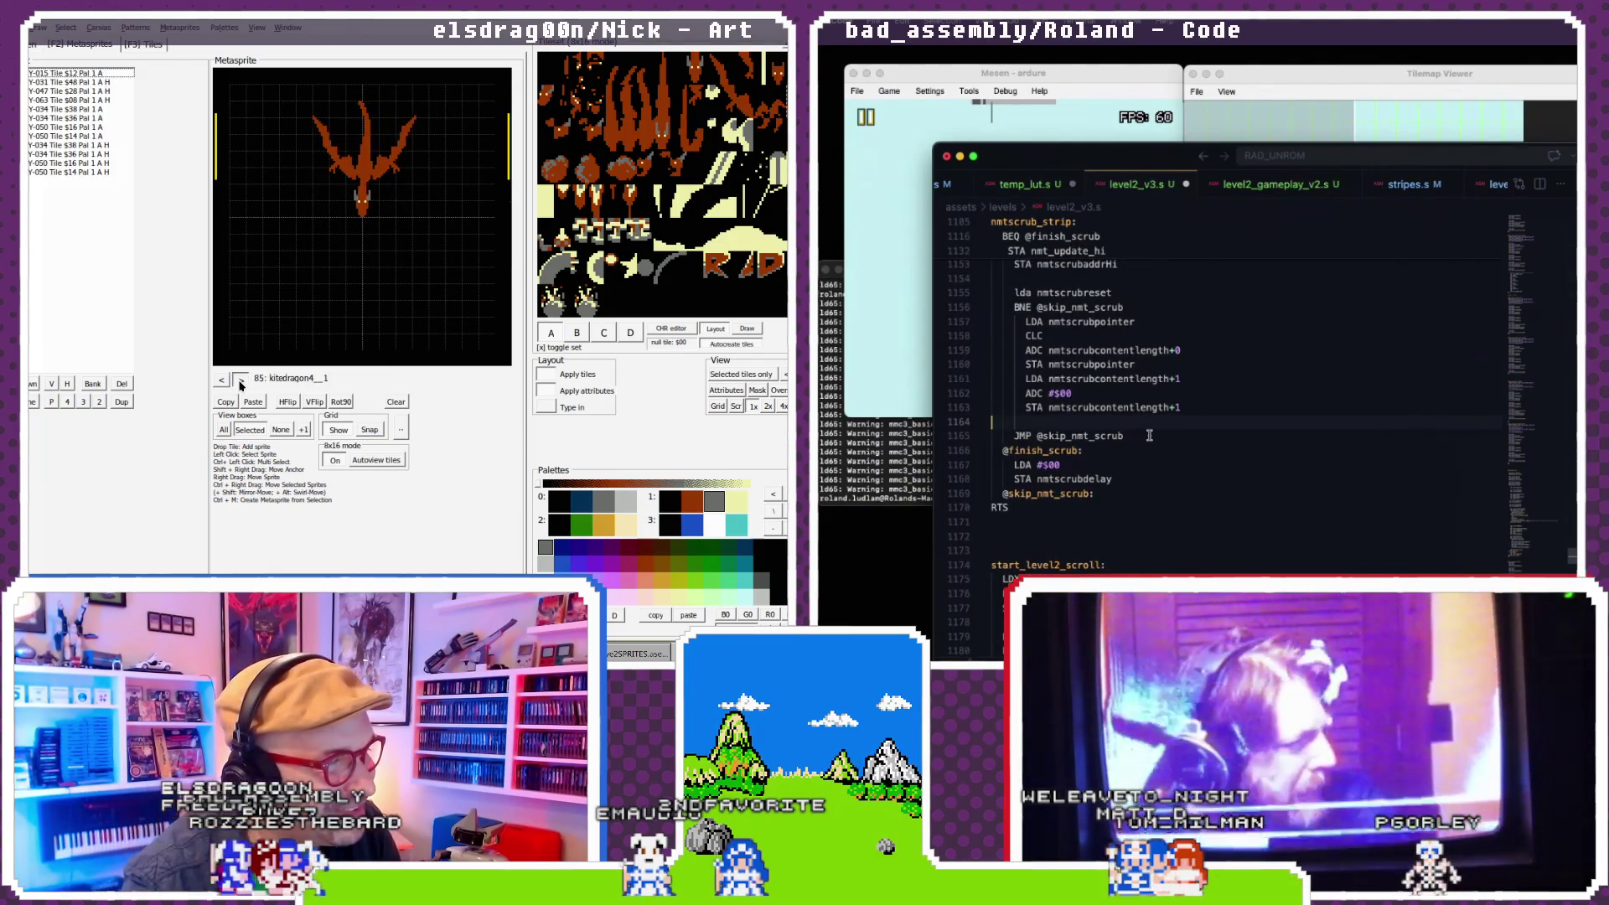
click(1148, 435)
double_click(241, 383)
double_click(240, 383)
double_click(241, 383)
click(240, 383)
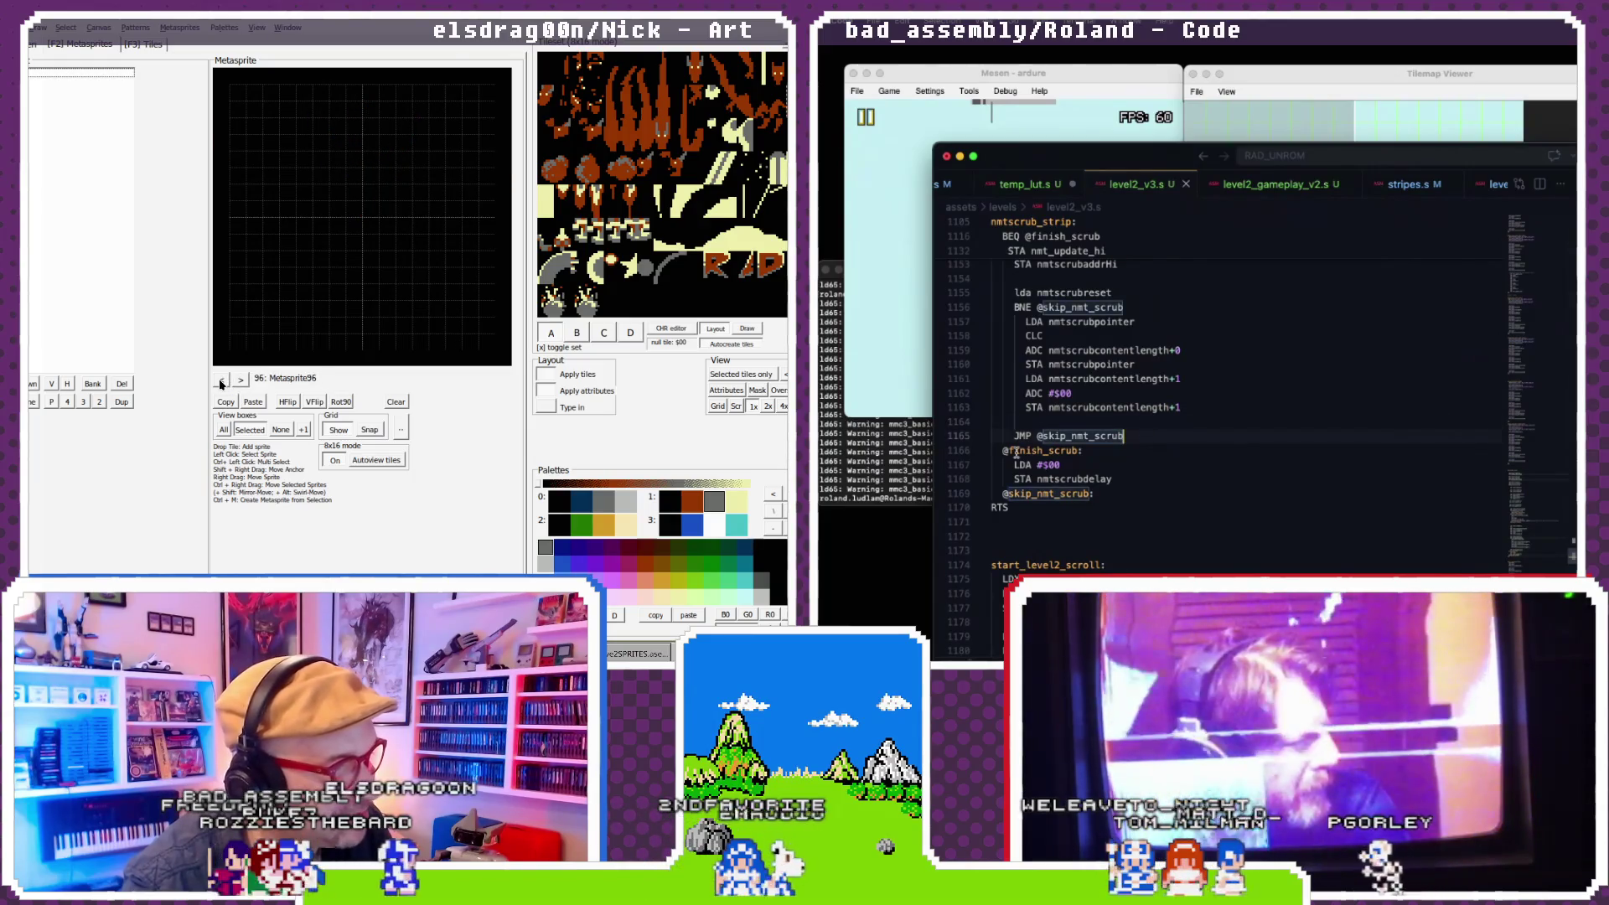
- Run the build, reset Mesen into the level, inspect tiles in Tilemap Viewer, then return to the code
click(921, 427)
double_click(222, 383)
double_click(222, 382)
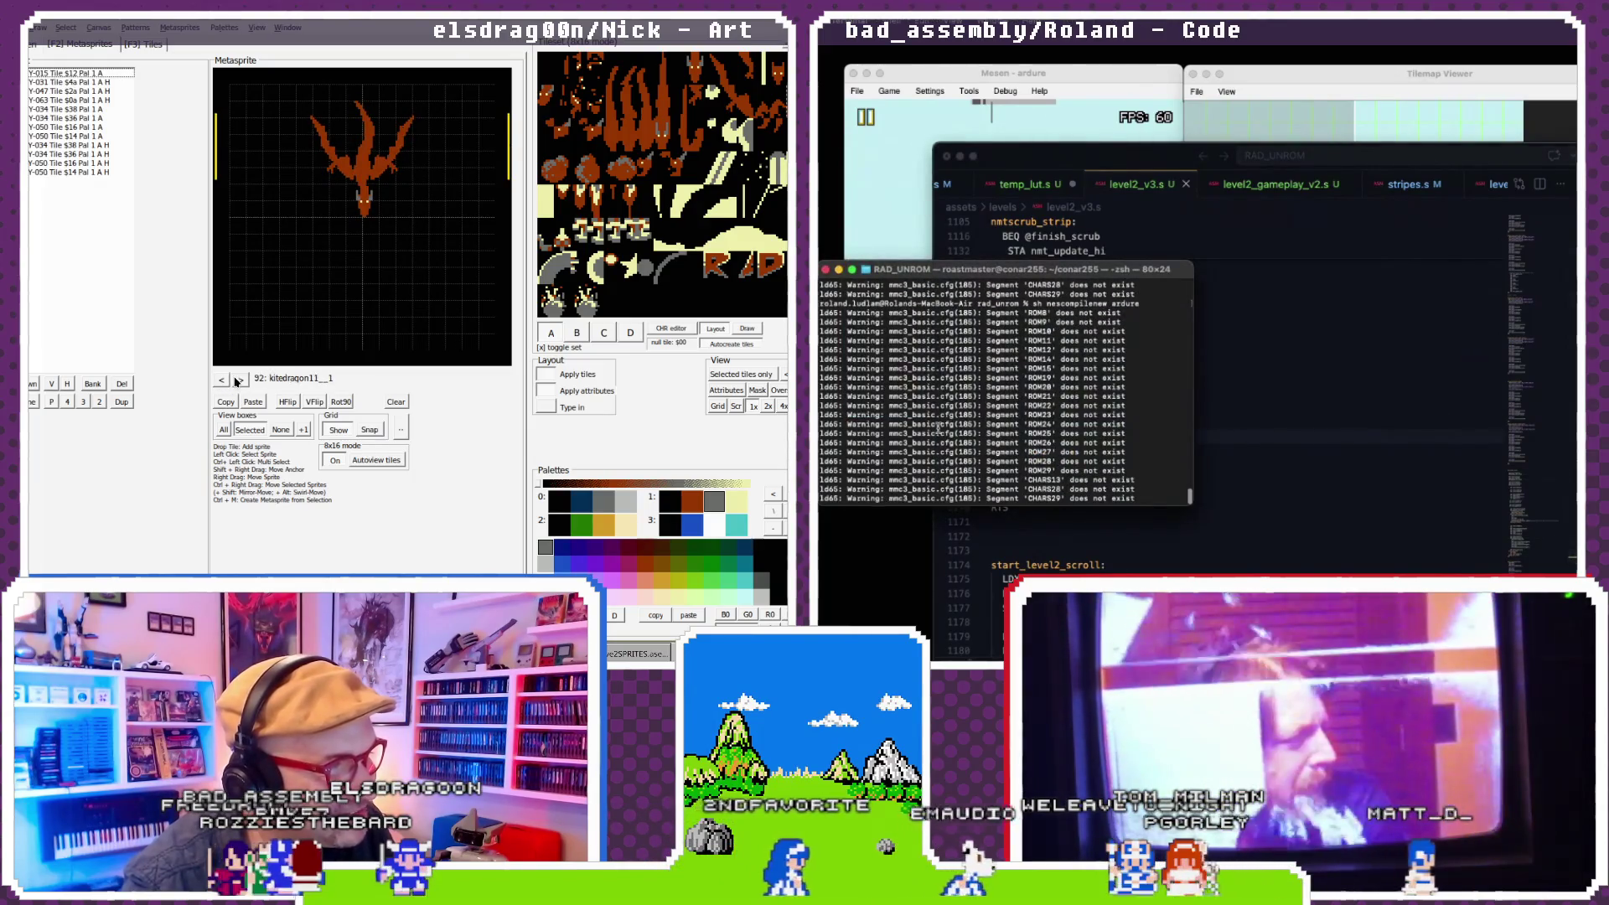
click(895, 108)
click(241, 380)
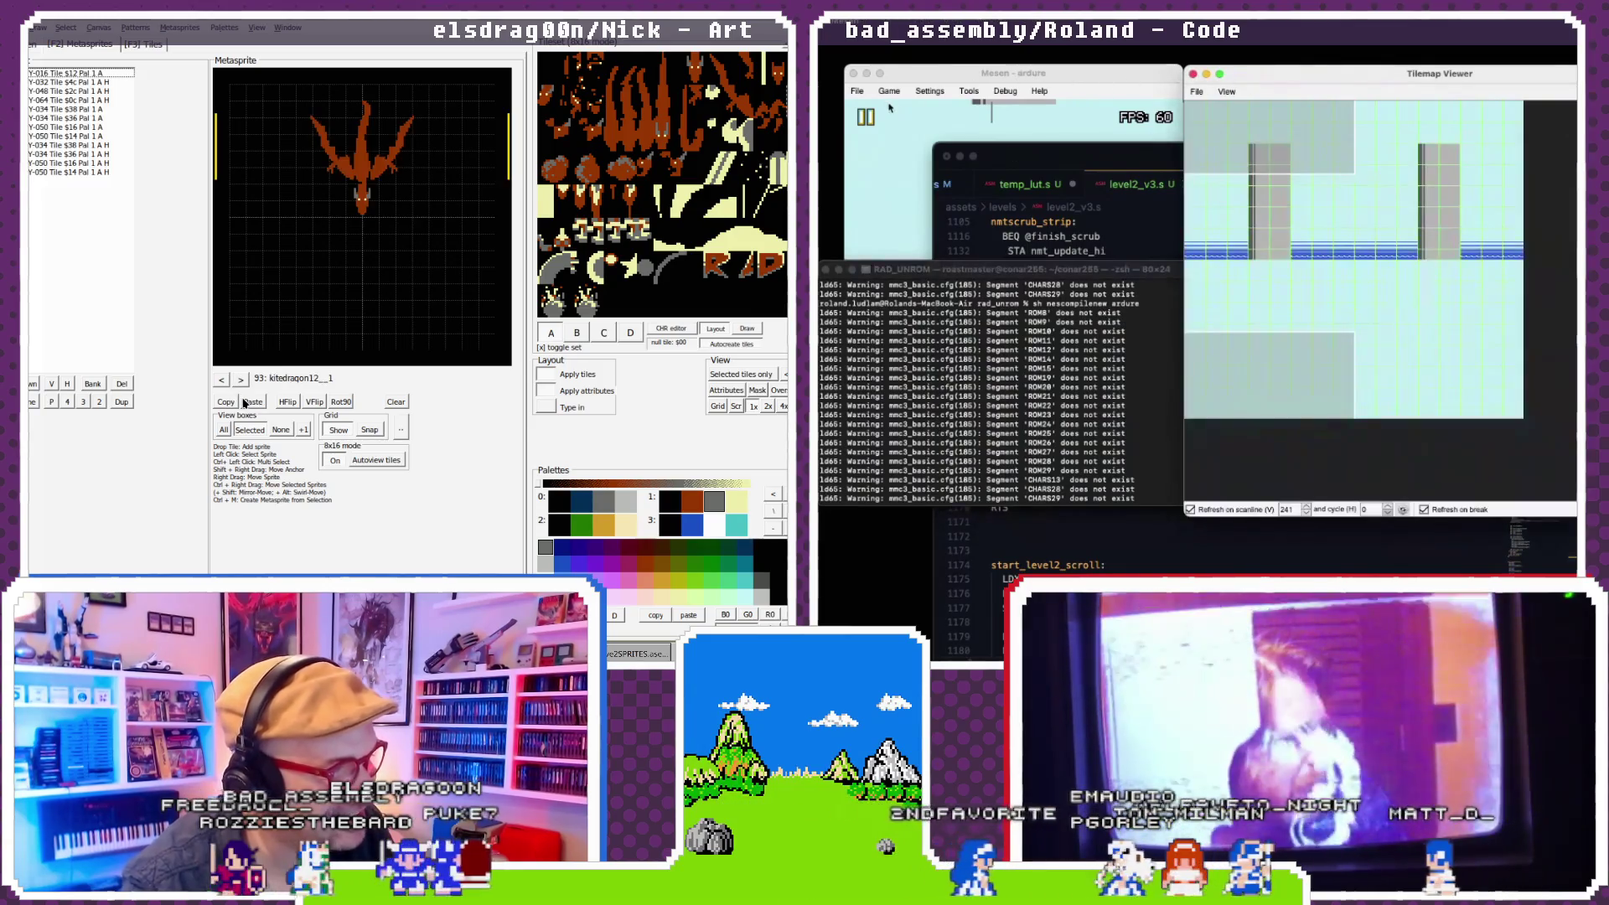
click(889, 92)
click(911, 156)
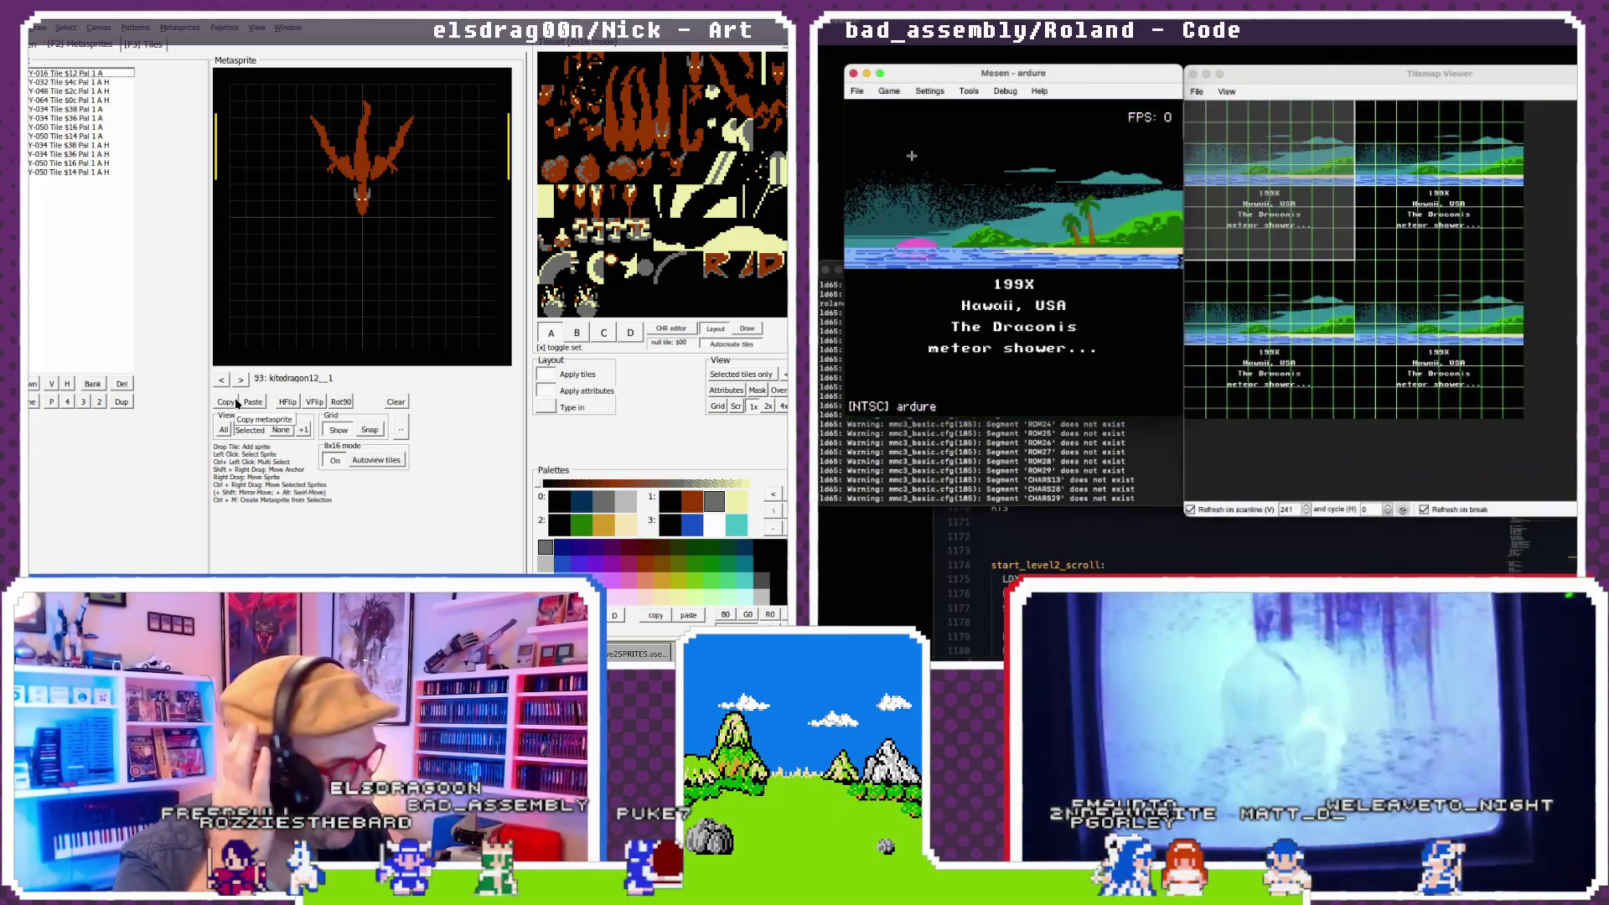
click(888, 91)
click(902, 105)
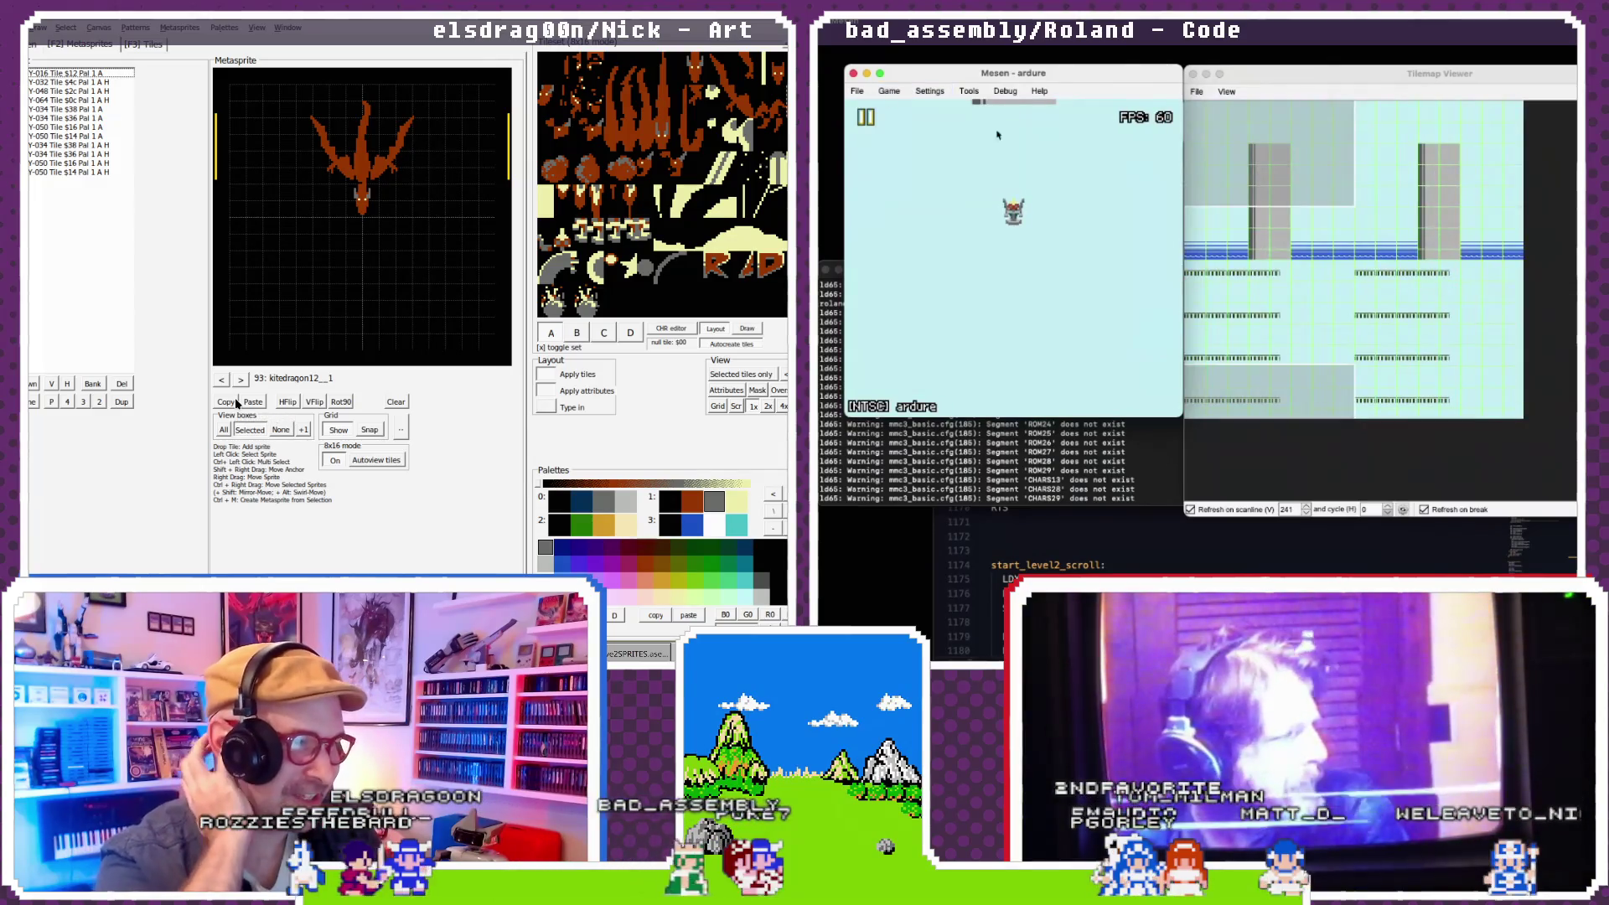
mouse_move(1212, 270)
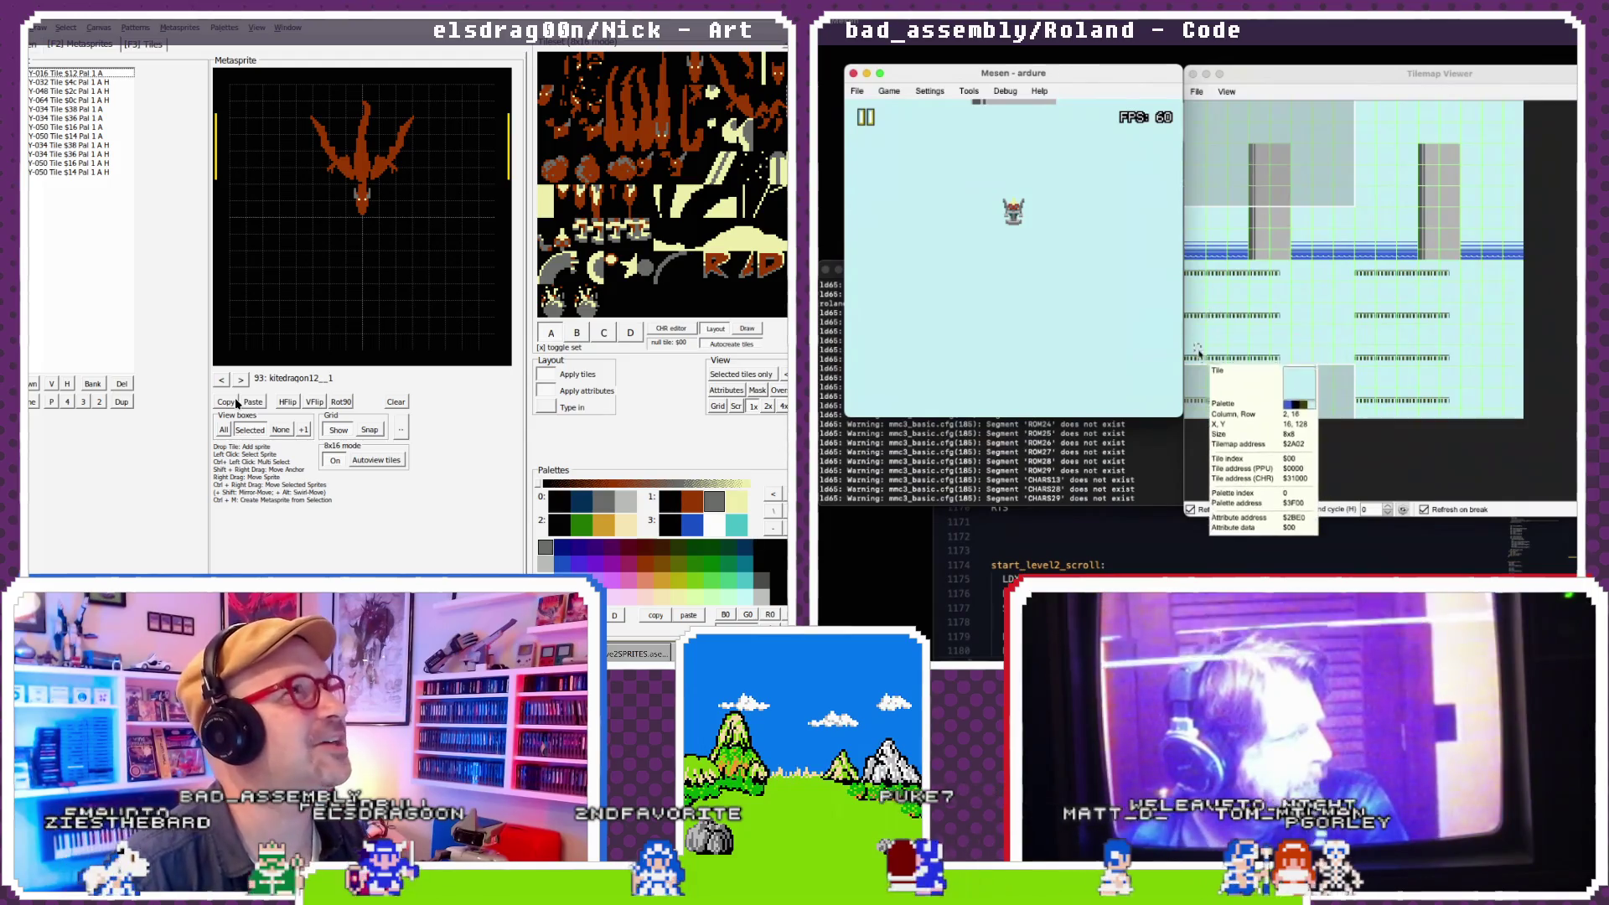
click(1153, 546)
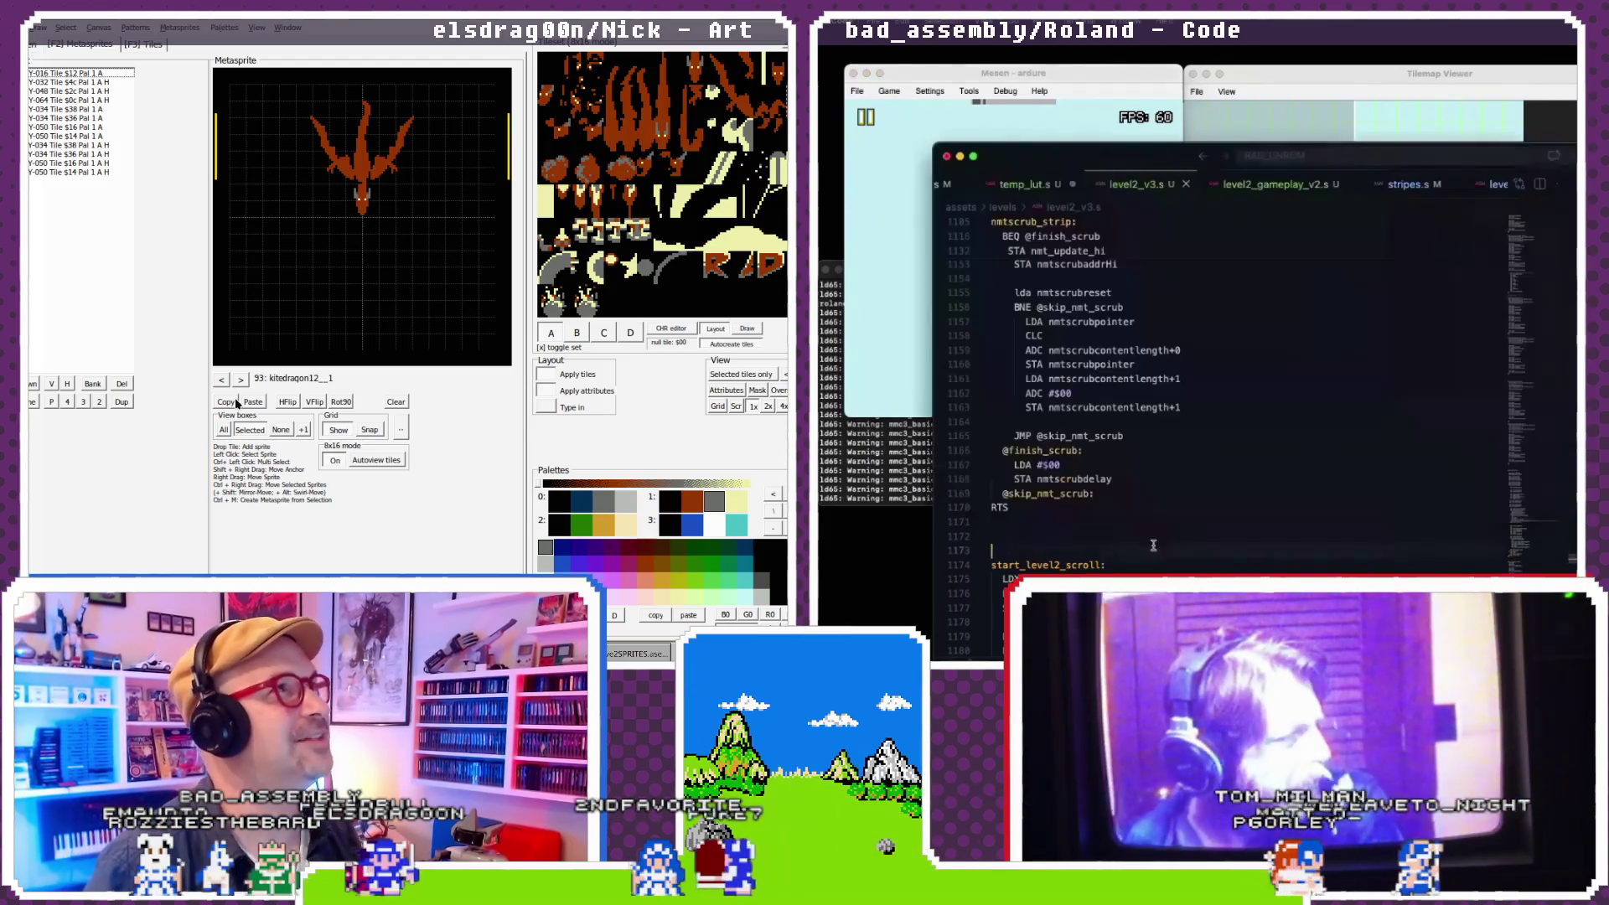
- Insert 'ADC #$01' below line 1159 in nmtscrub_strip, save level2_v3.s, and rebuild in the terminal
scroll(1282, 288, up, 1)
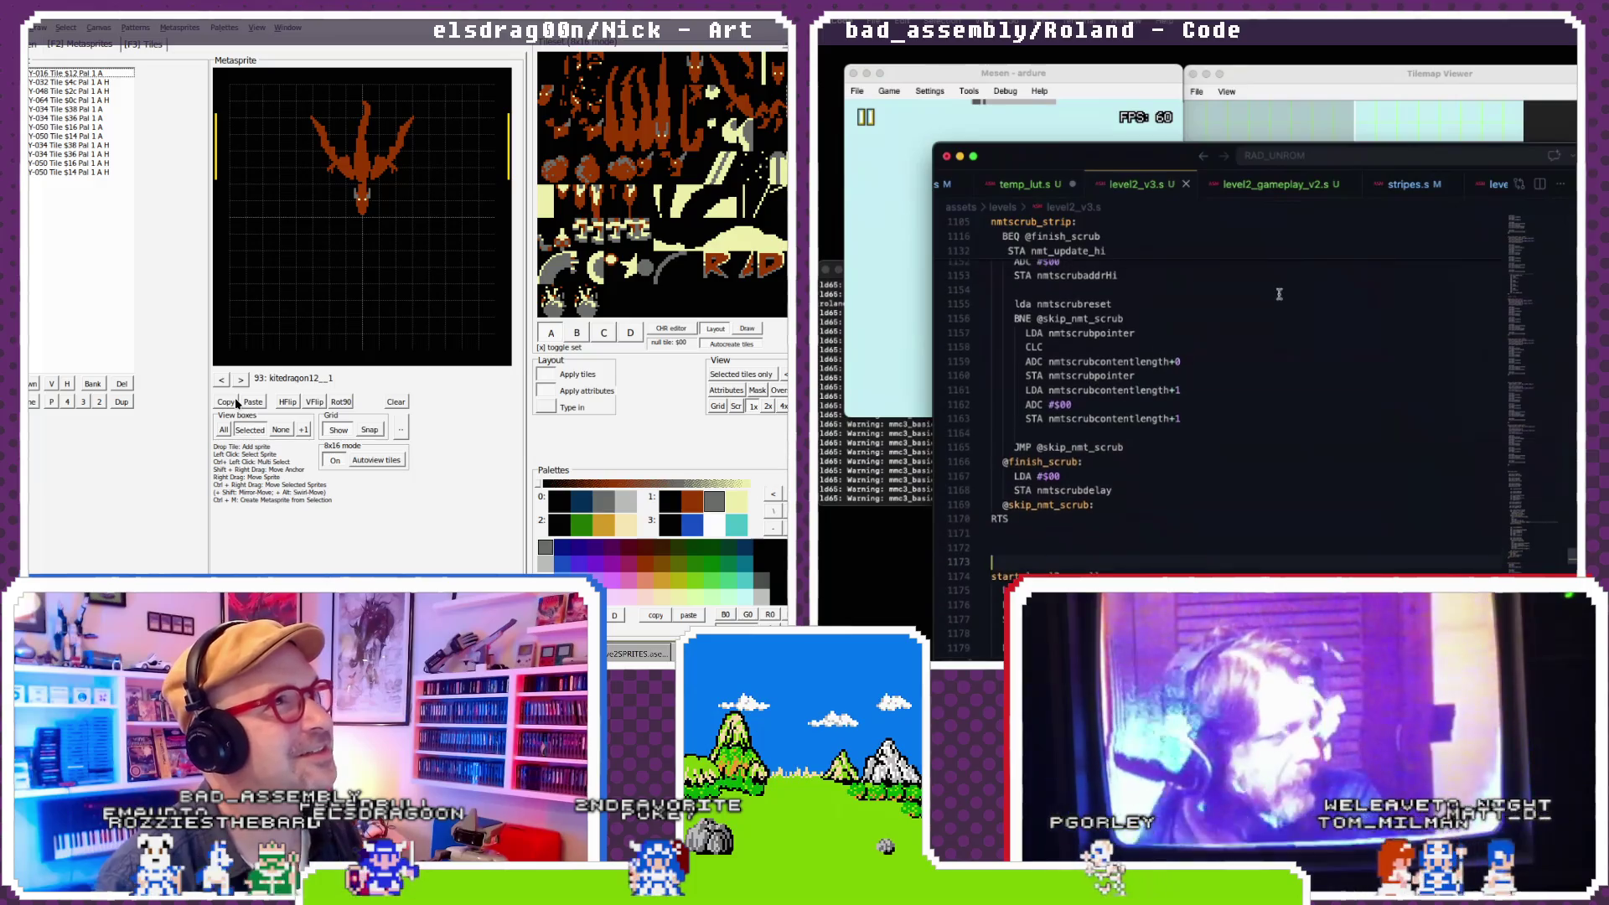
click(1090, 376)
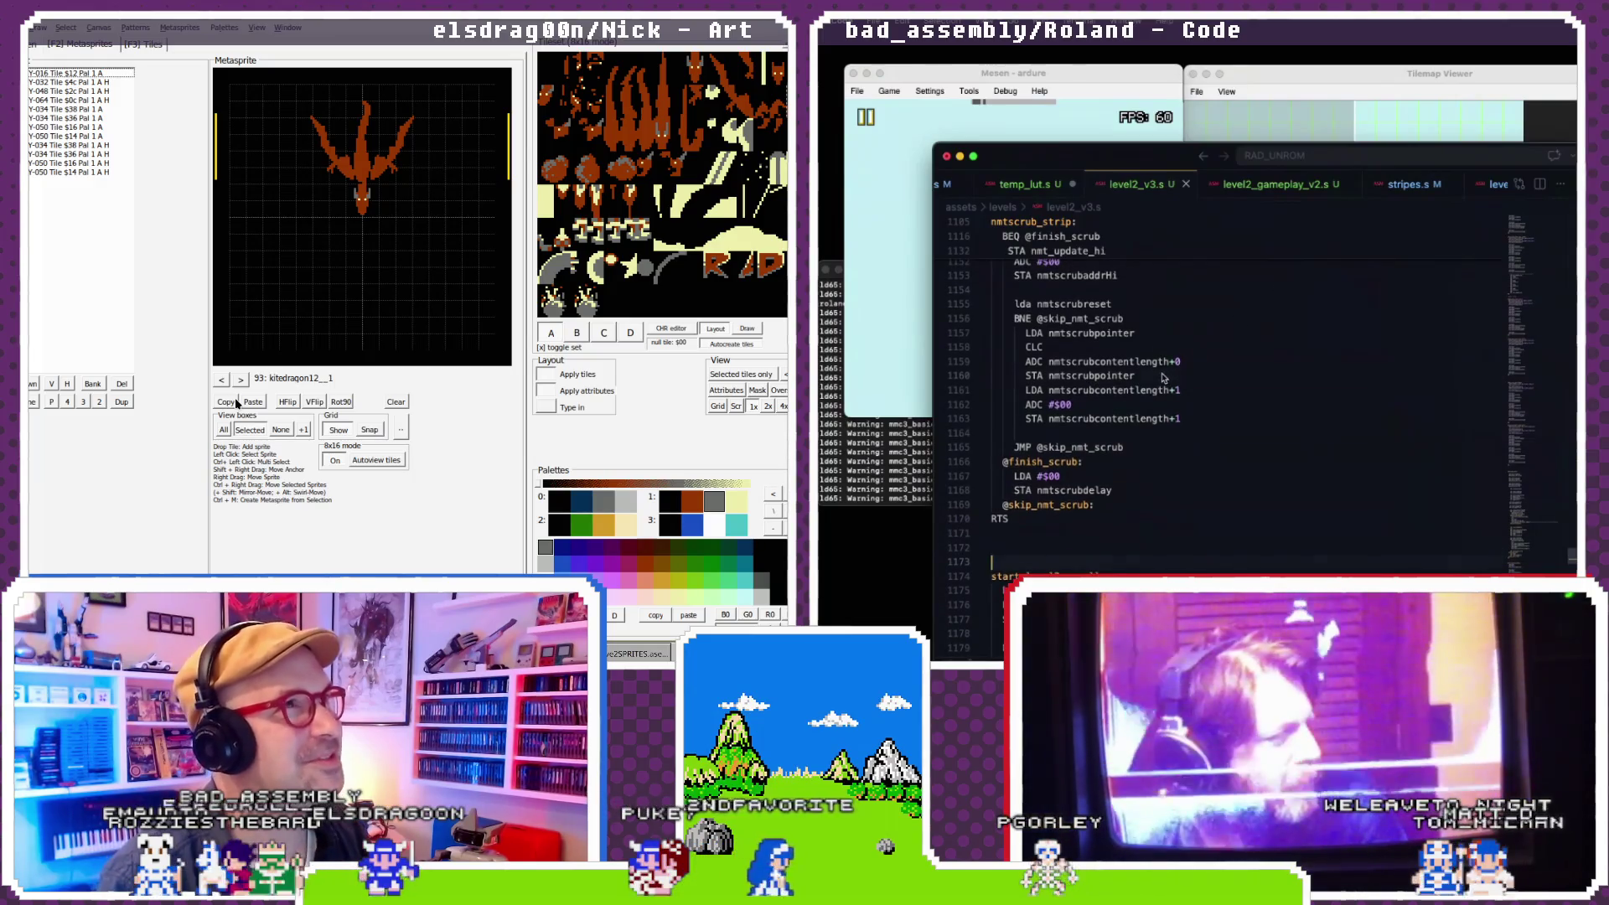
scroll(1179, 387, down, 1)
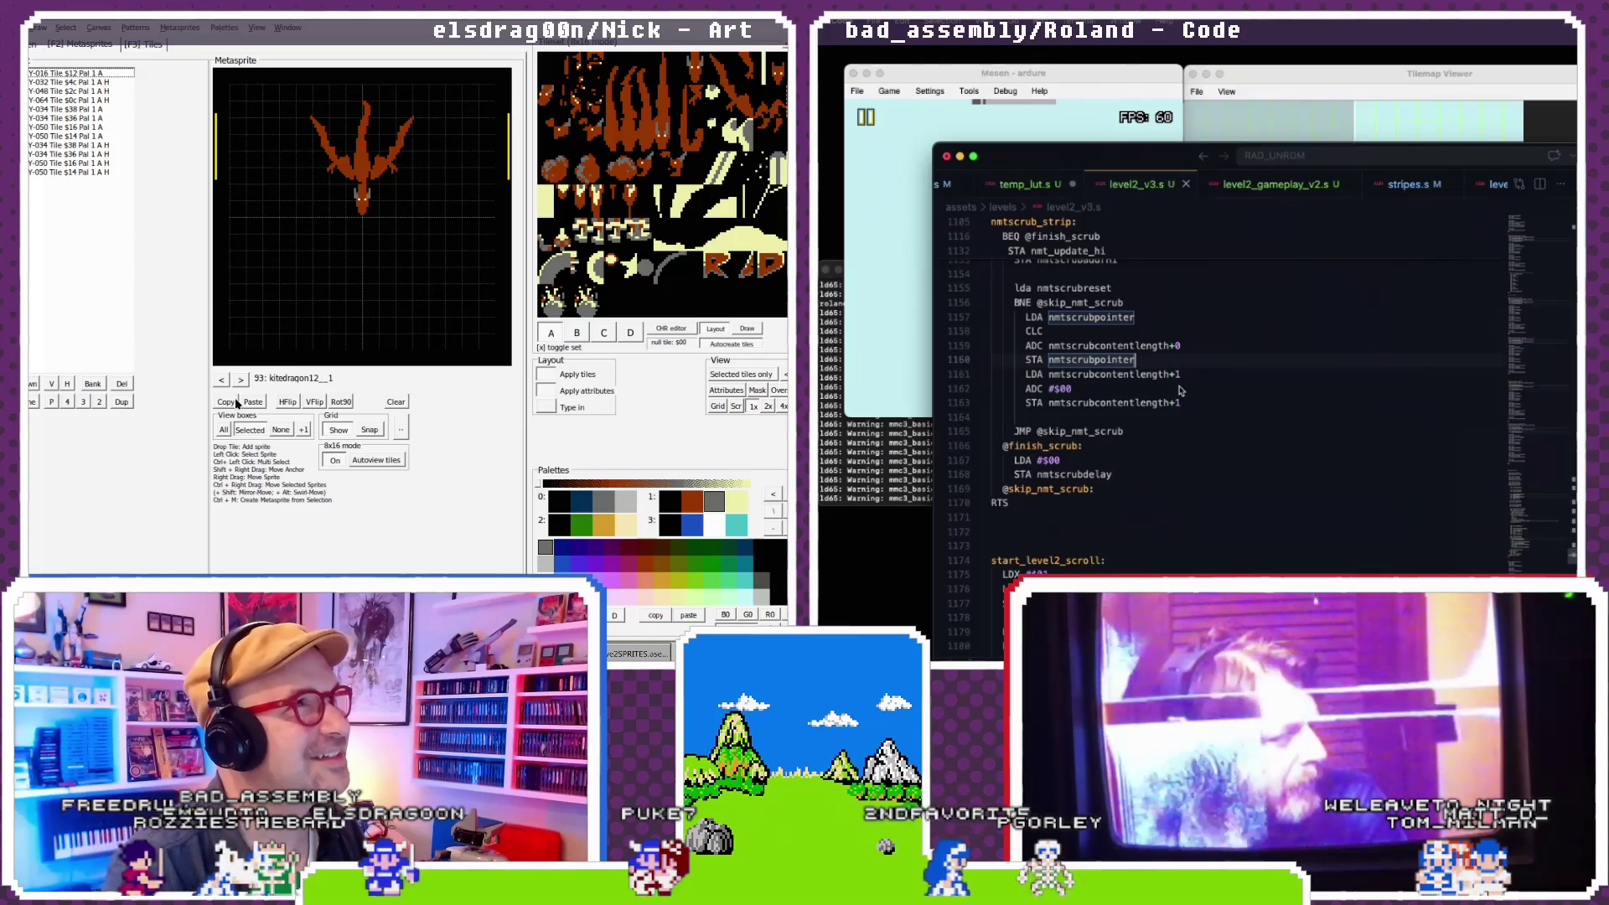
click(1189, 347)
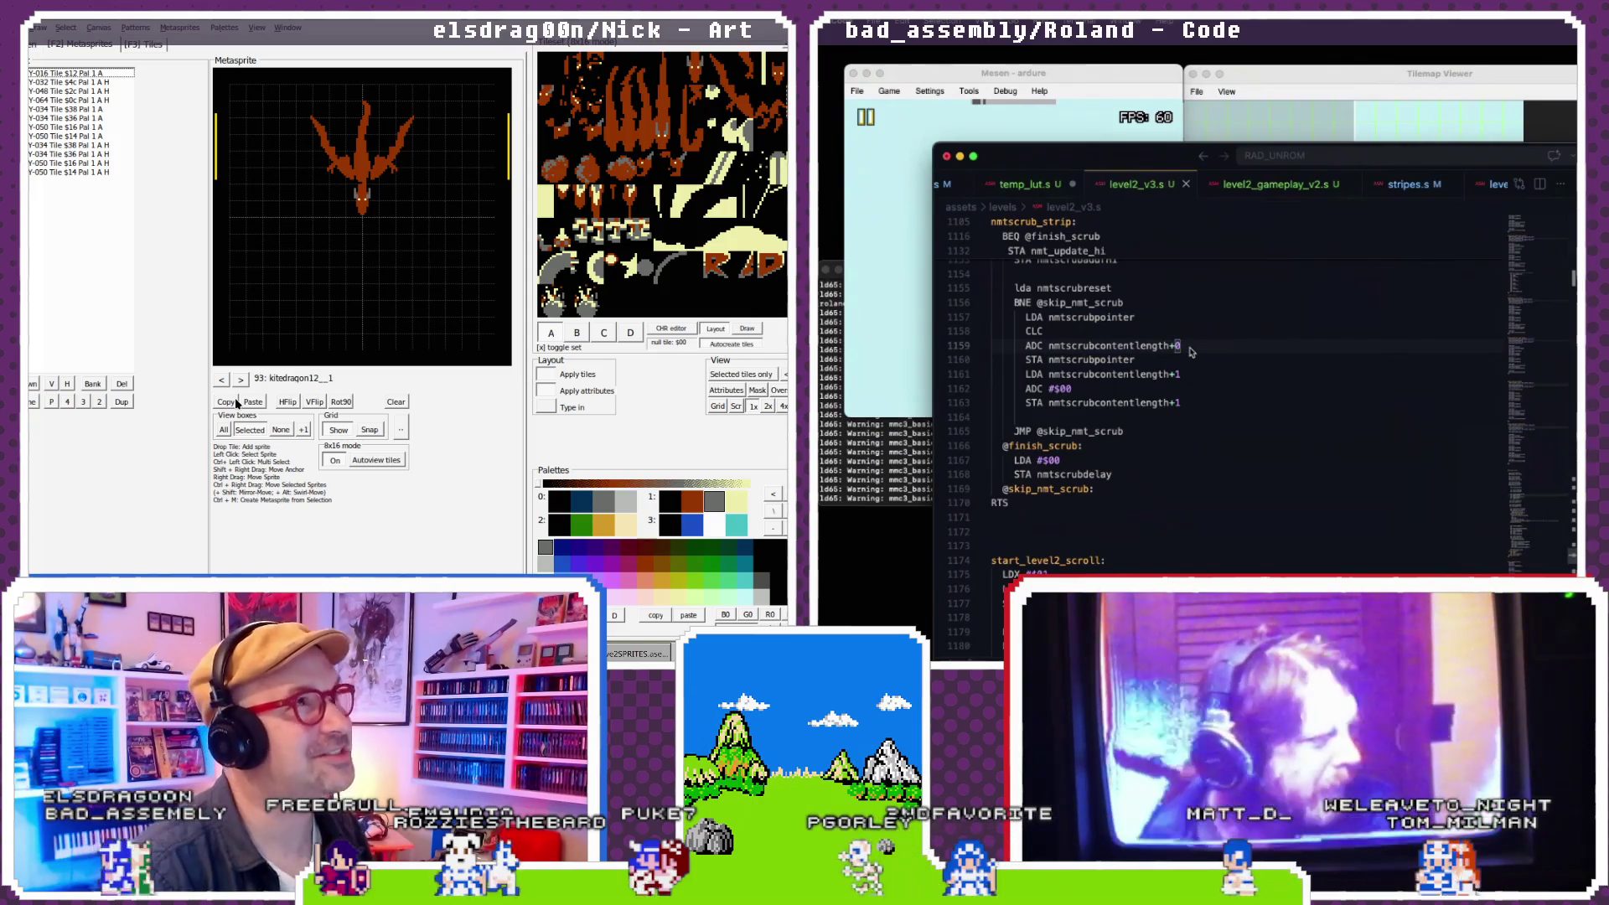
scroll(1191, 352, down, 1)
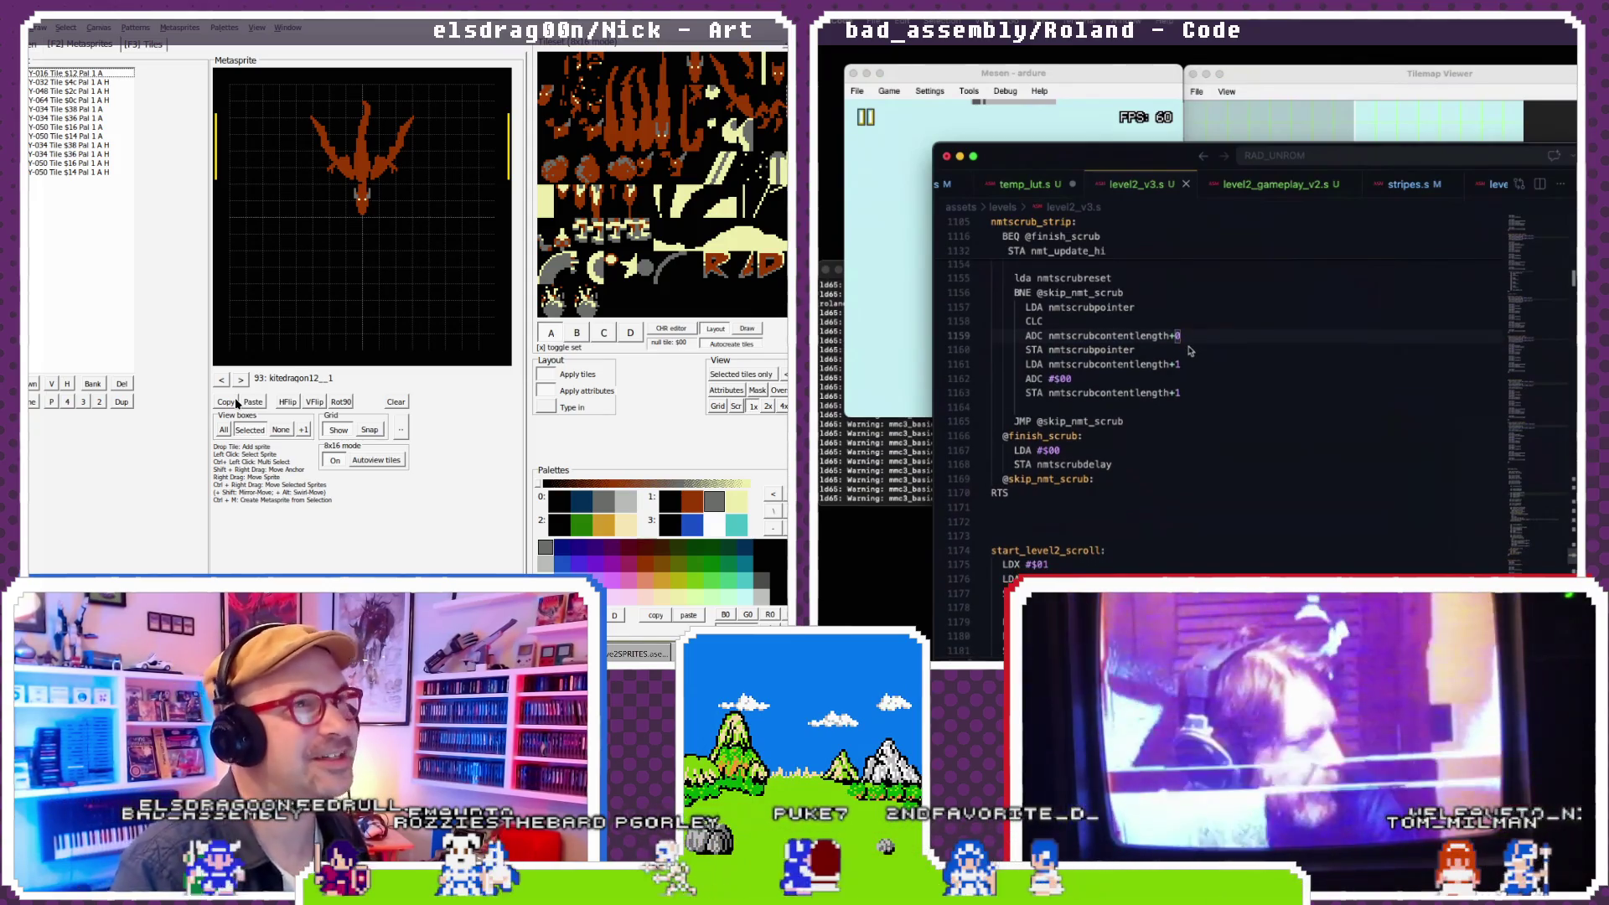
scroll(1190, 351, up, 1)
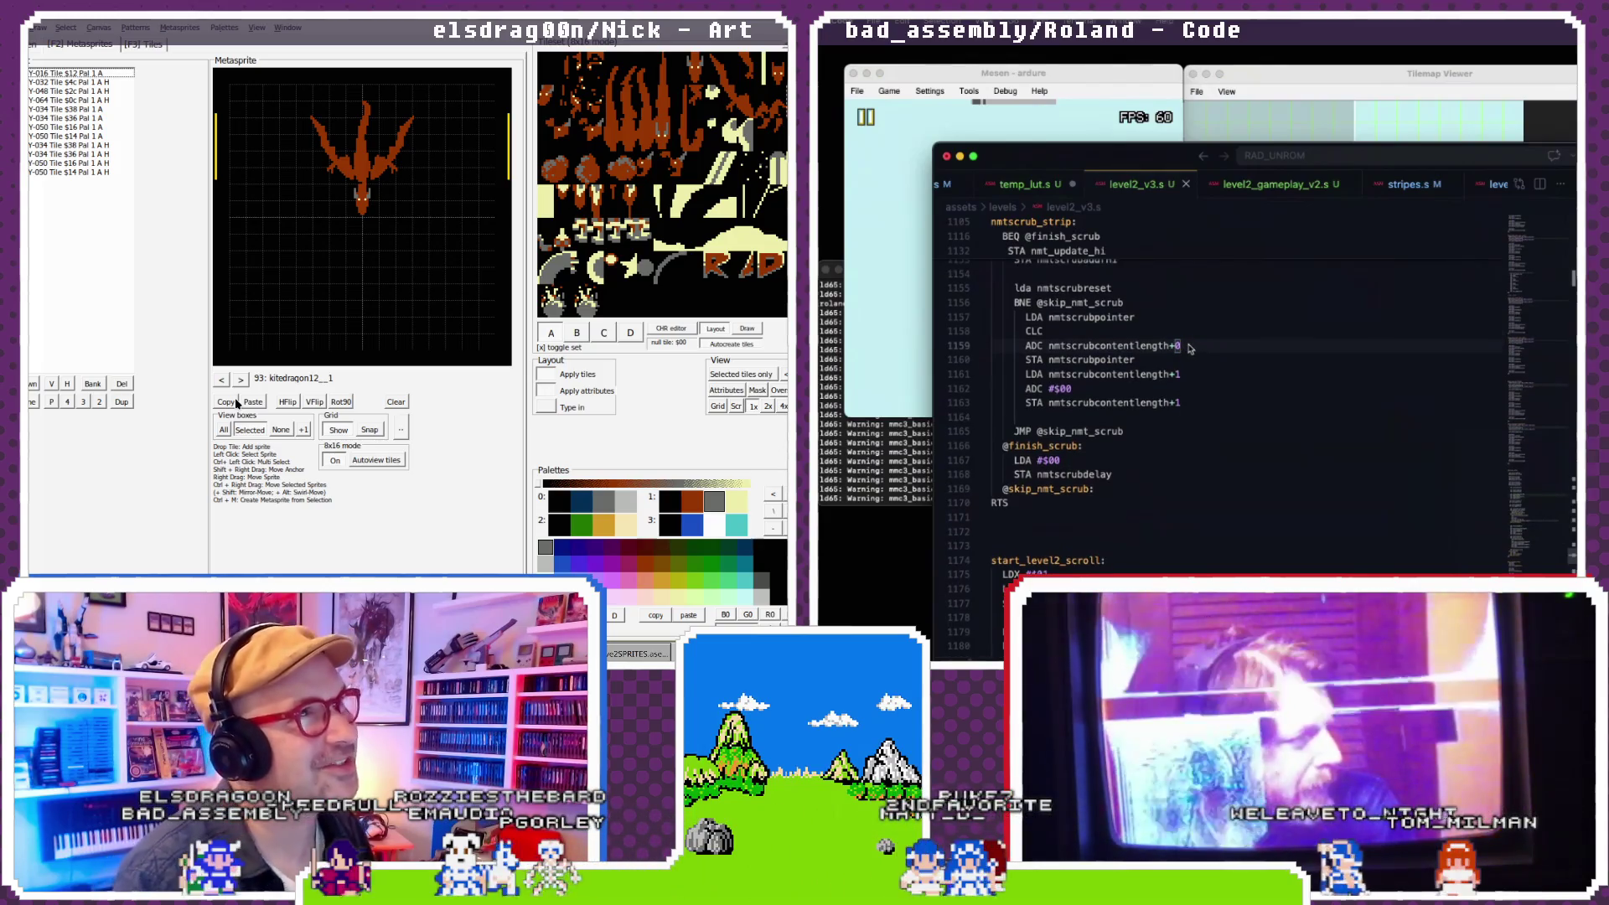
key(Return)
text(ADC #$01)
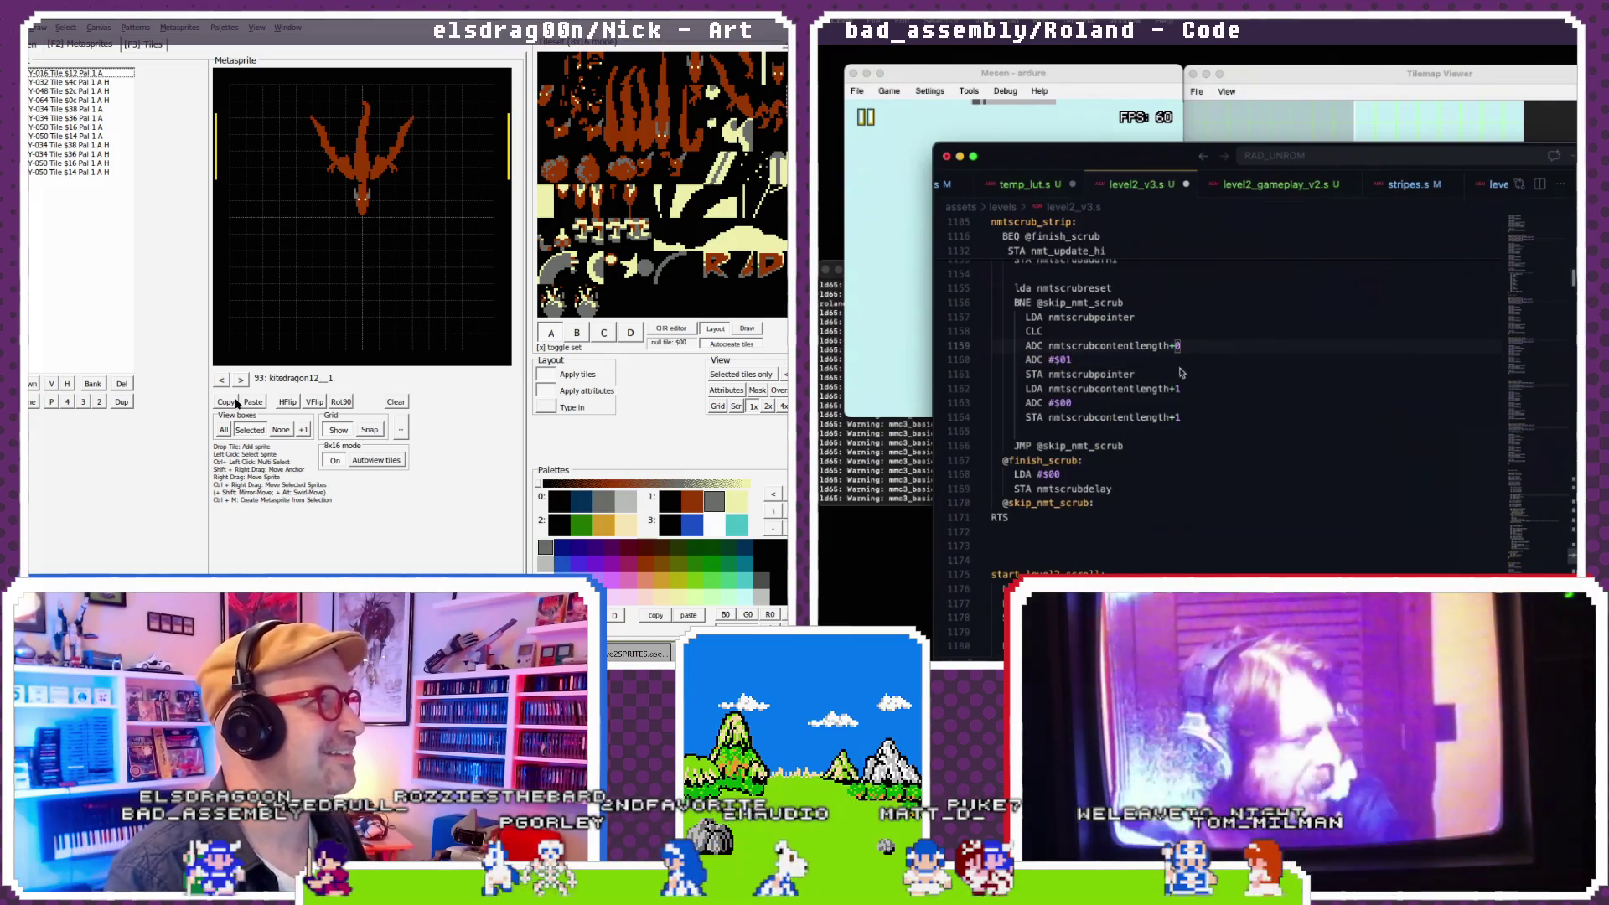
key(super+s)
key(super+Tab)
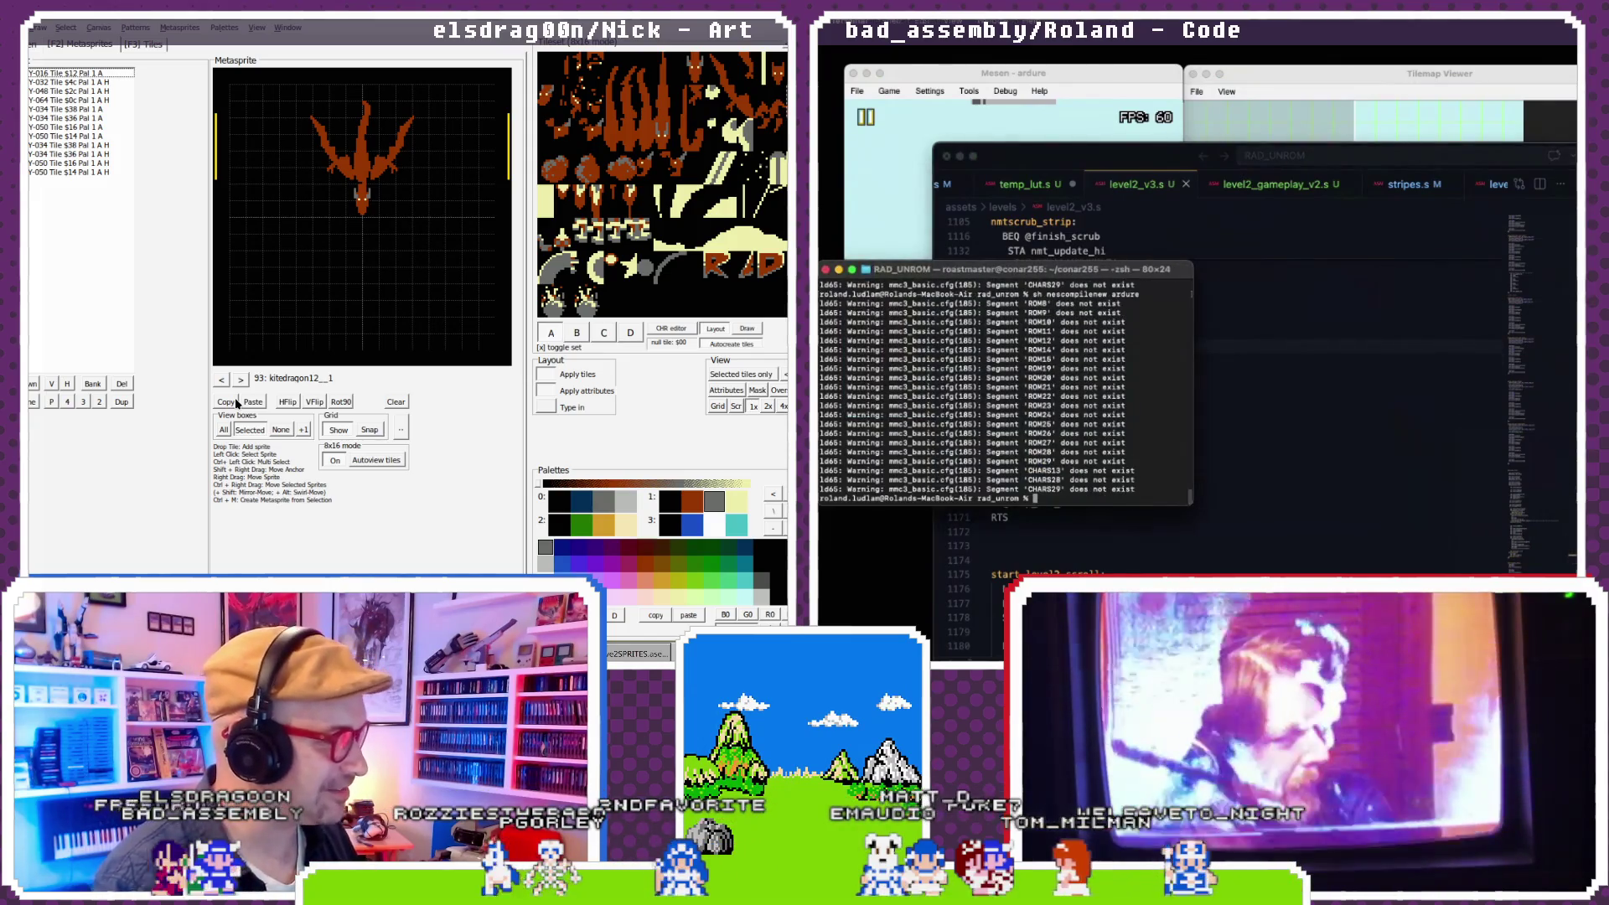
- Reload and run the rebuilt ROM in Mesen with the Tilemap Viewer up, then delete the ADC #$01 line
click(889, 91)
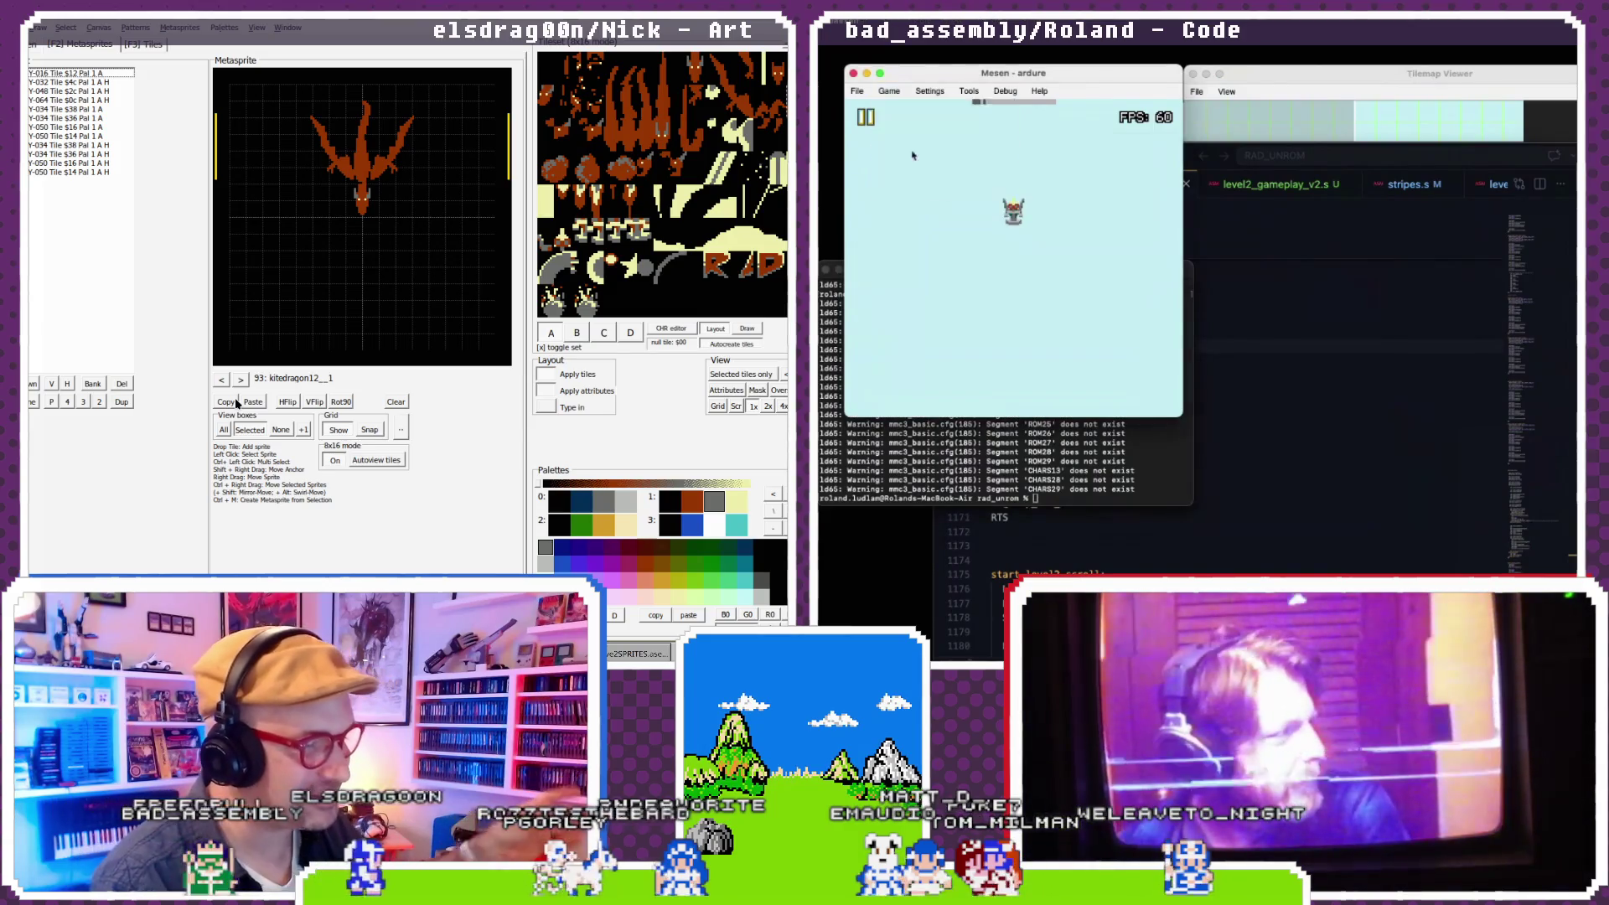
click(911, 151)
click(1424, 74)
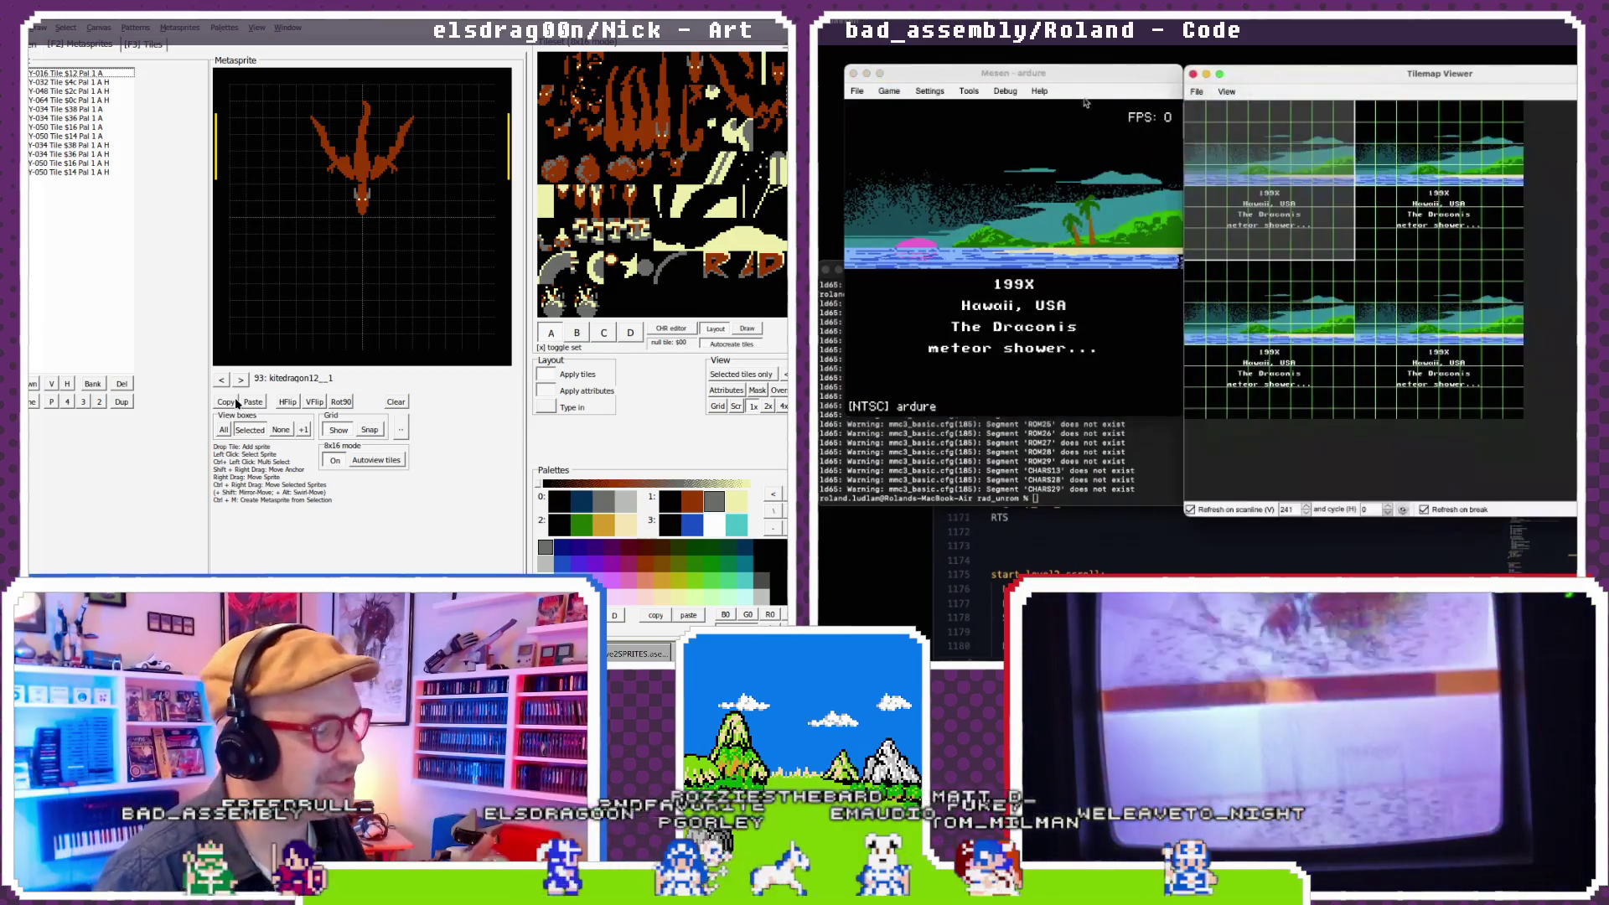
click(1080, 73)
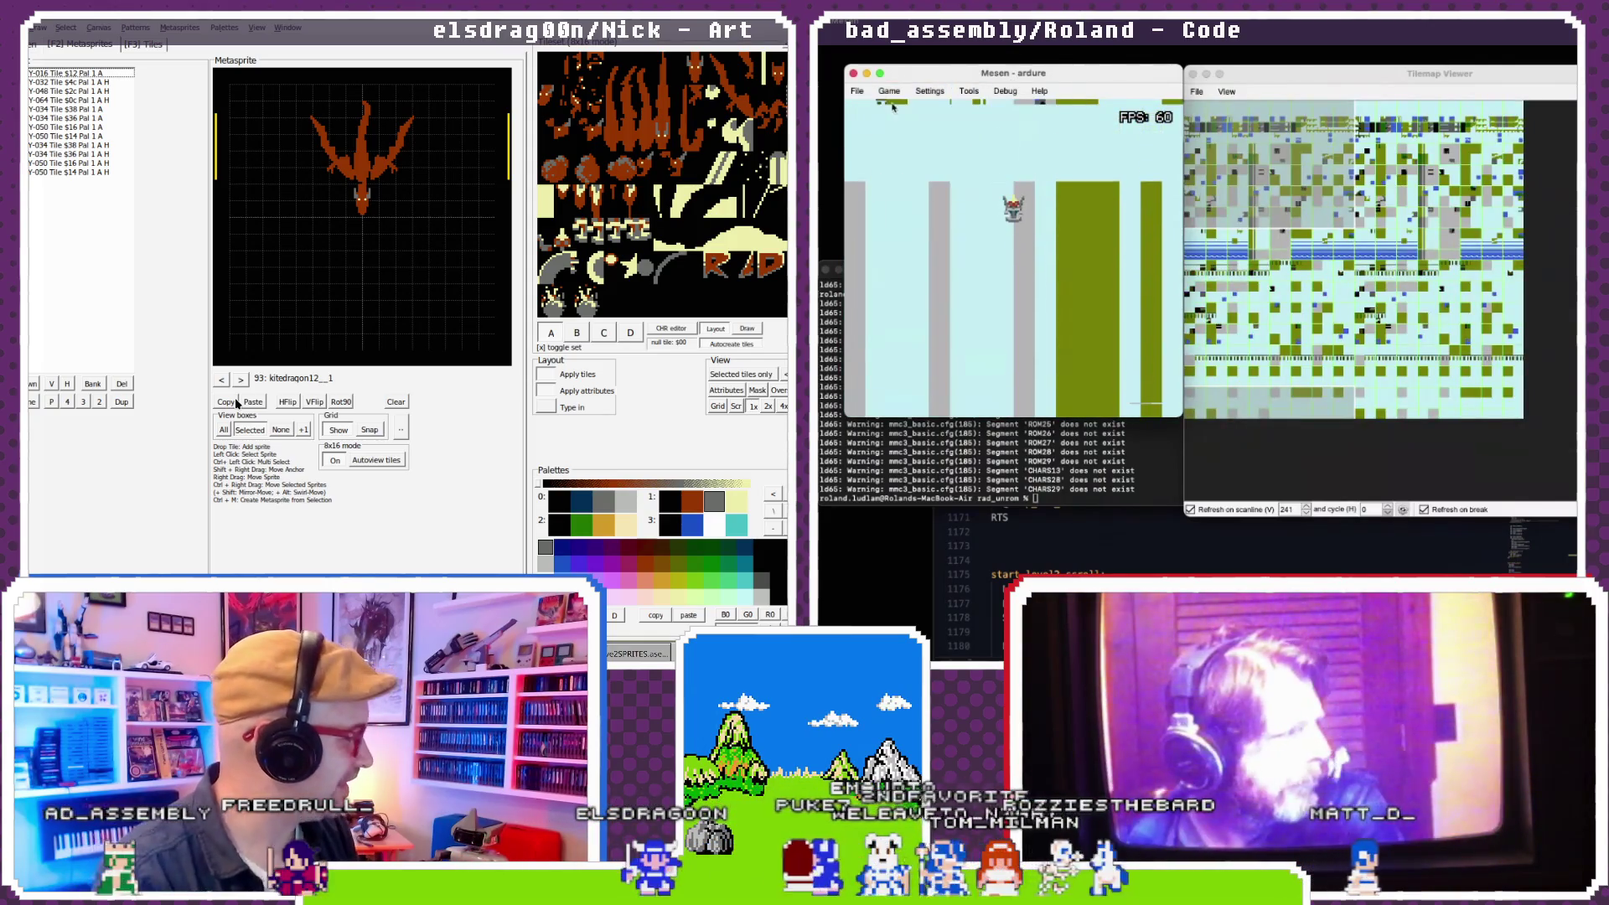
click(1103, 559)
key(BackSpace)
key(BackSpace)
key(BackSpace)
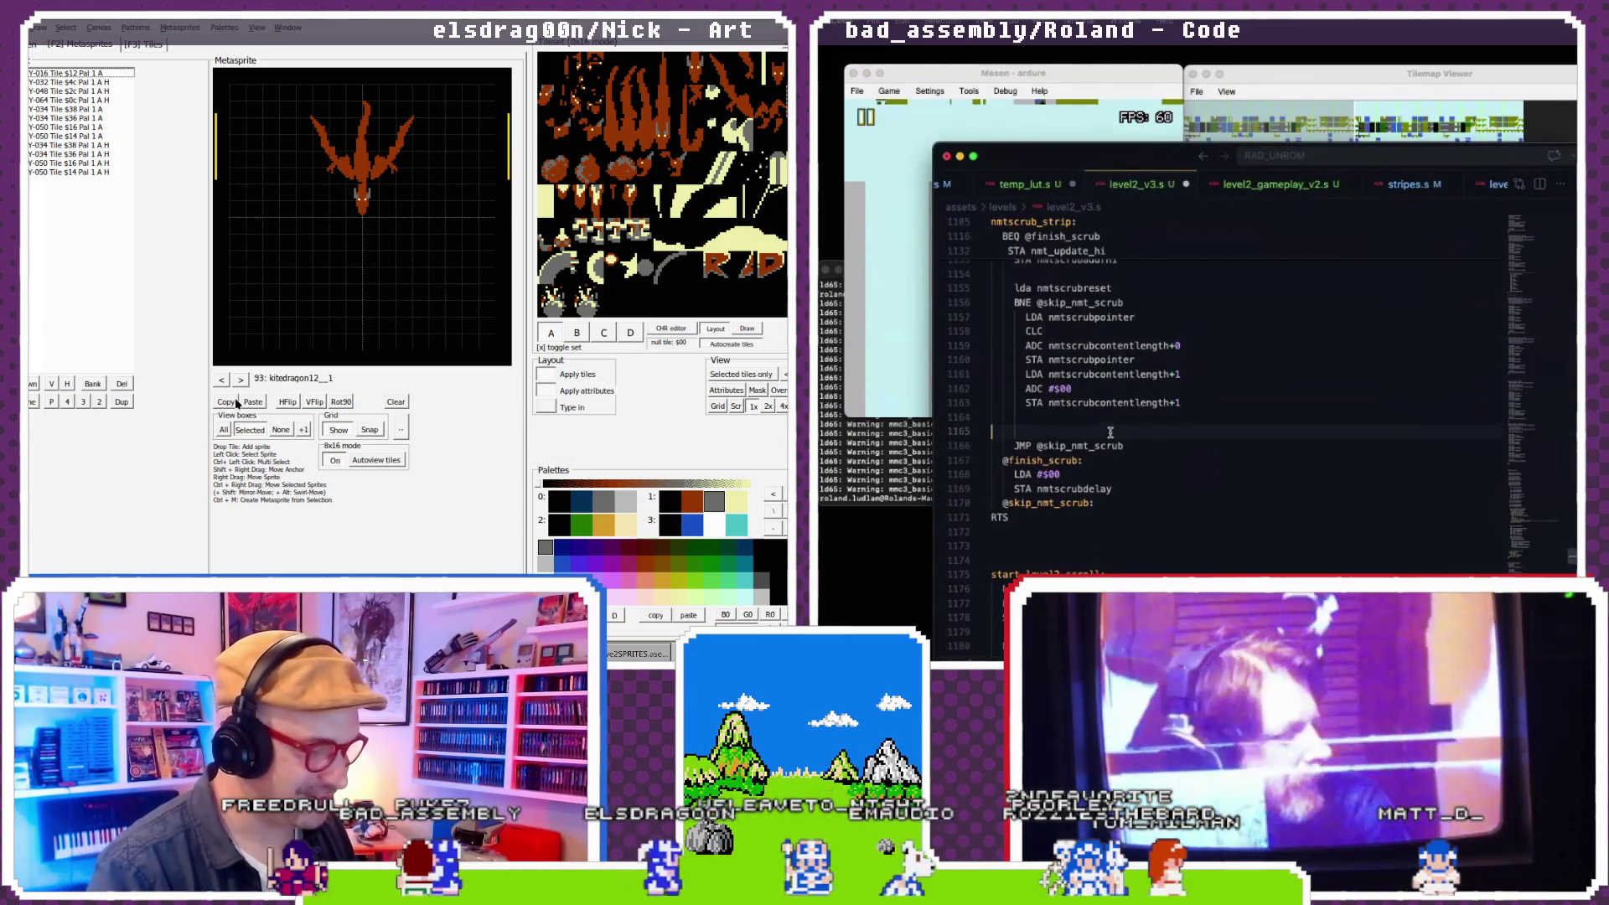
- Remove the blank line and rework comments on high-byte lines 1161–1163, keeping the load and store active
key(BackSpace)
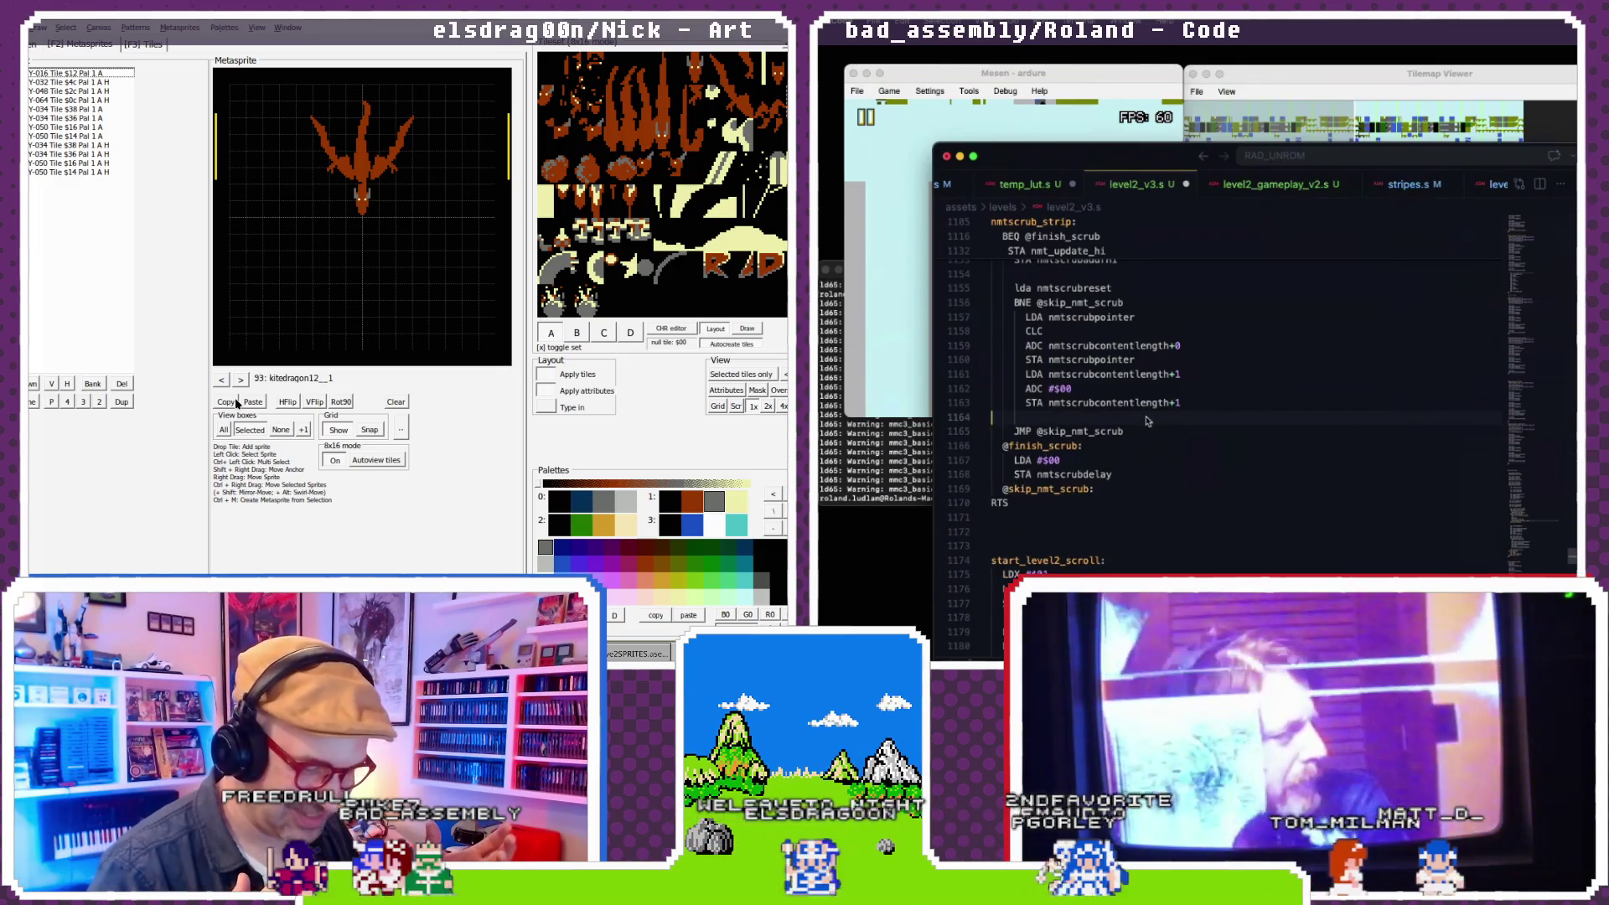
scroll(1147, 417, down, 1)
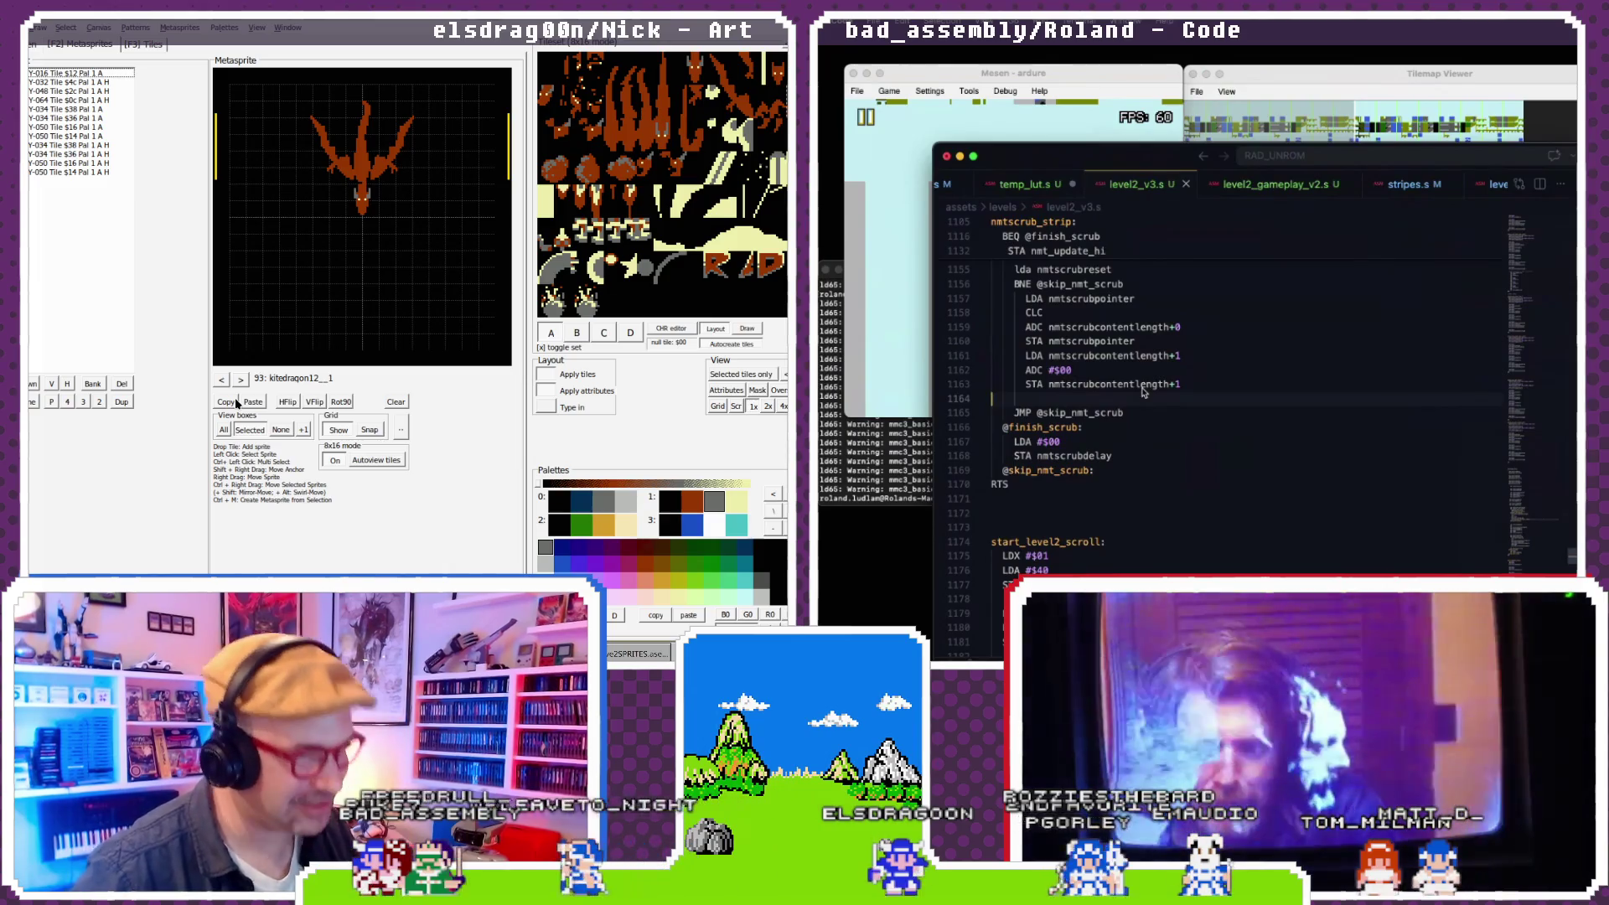
click(1040, 356)
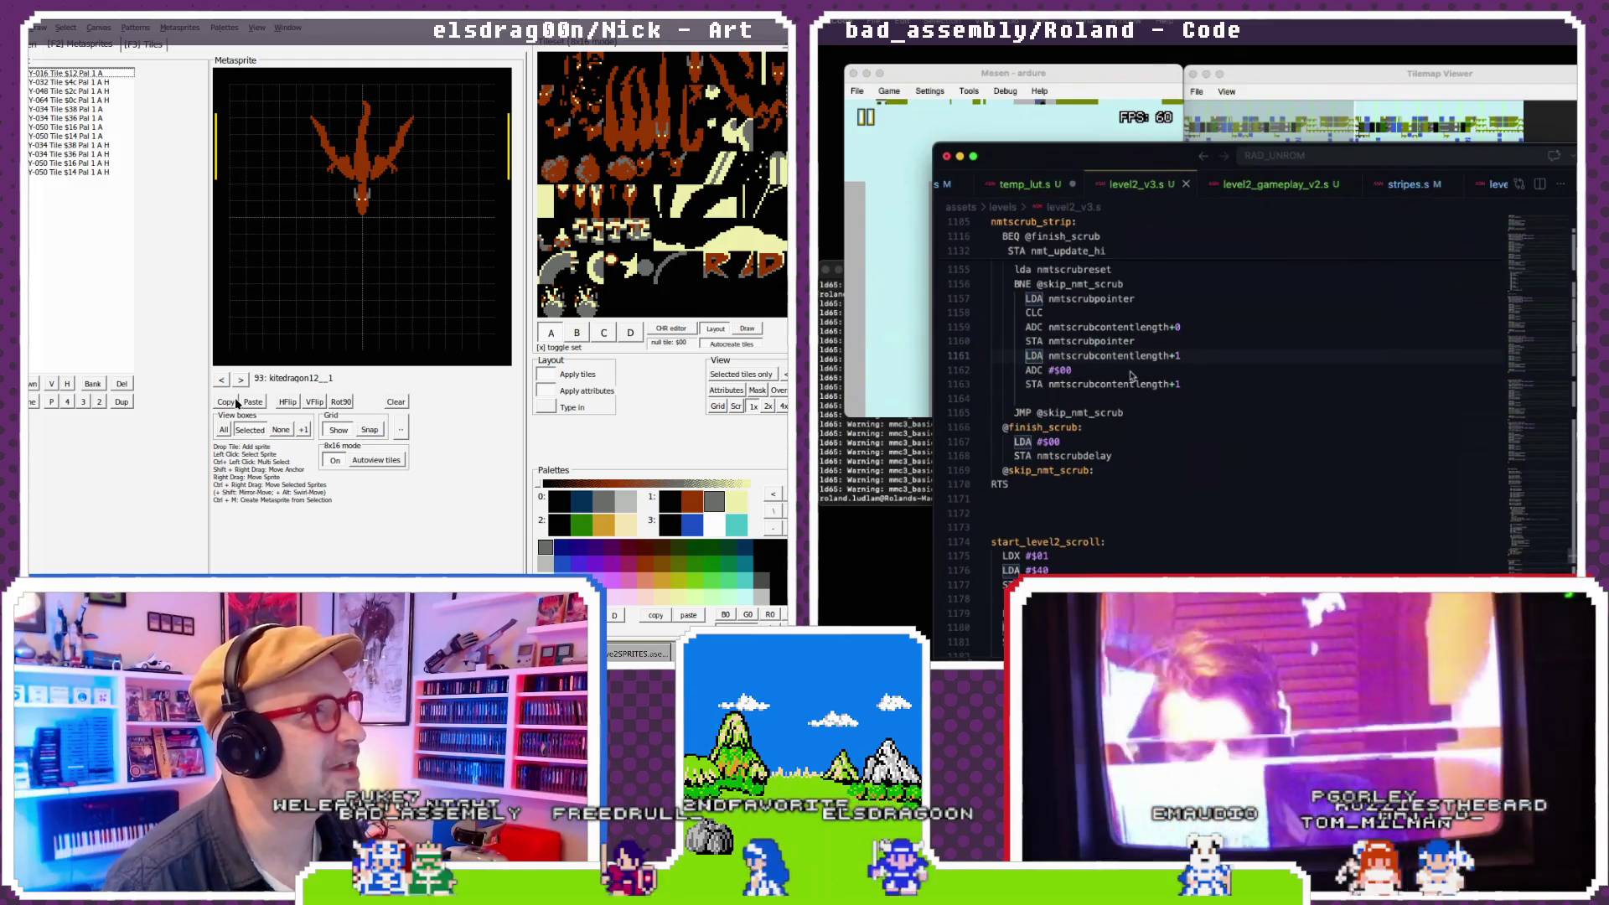
drag(1131, 379, 1177, 358)
key(super+slash)
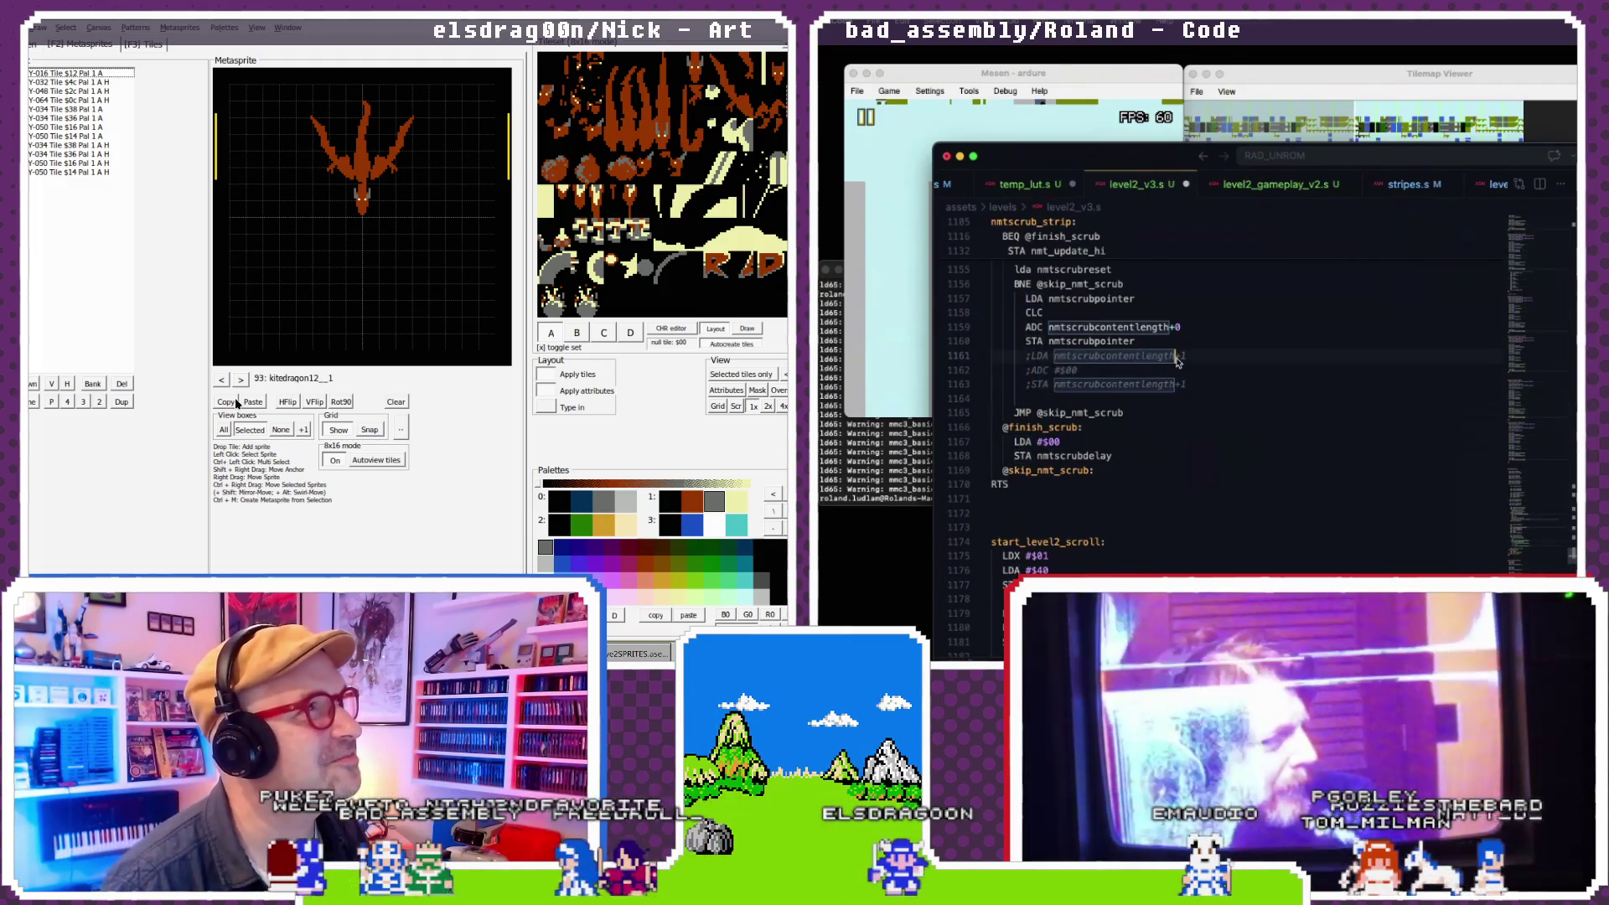
double_click(1070, 369)
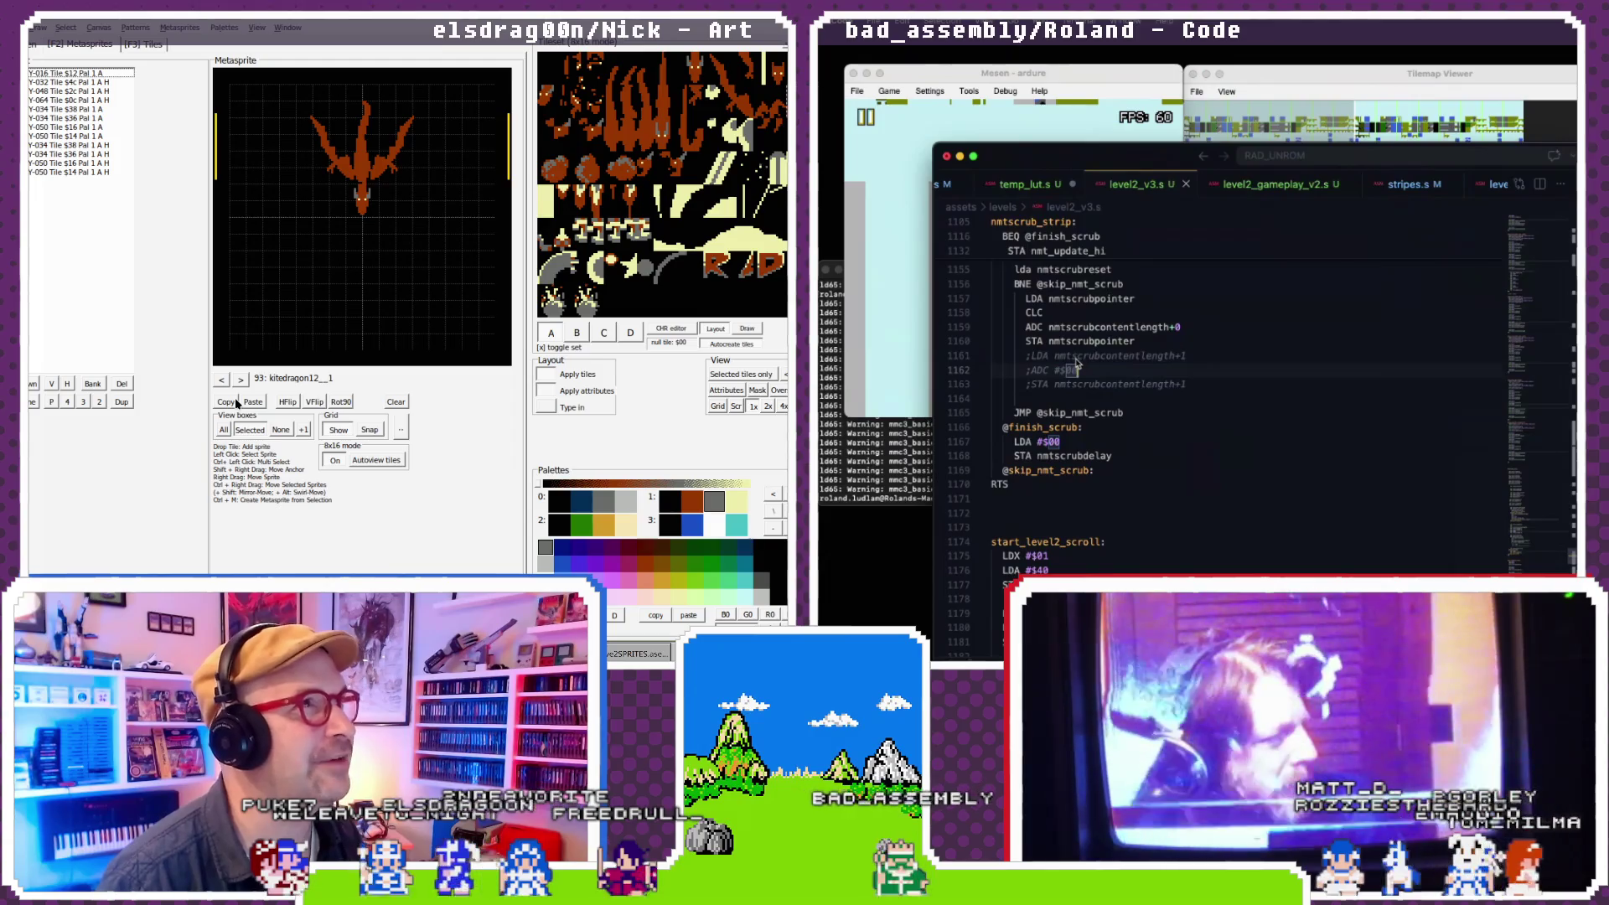
double_click(1073, 357)
double_click(1071, 369)
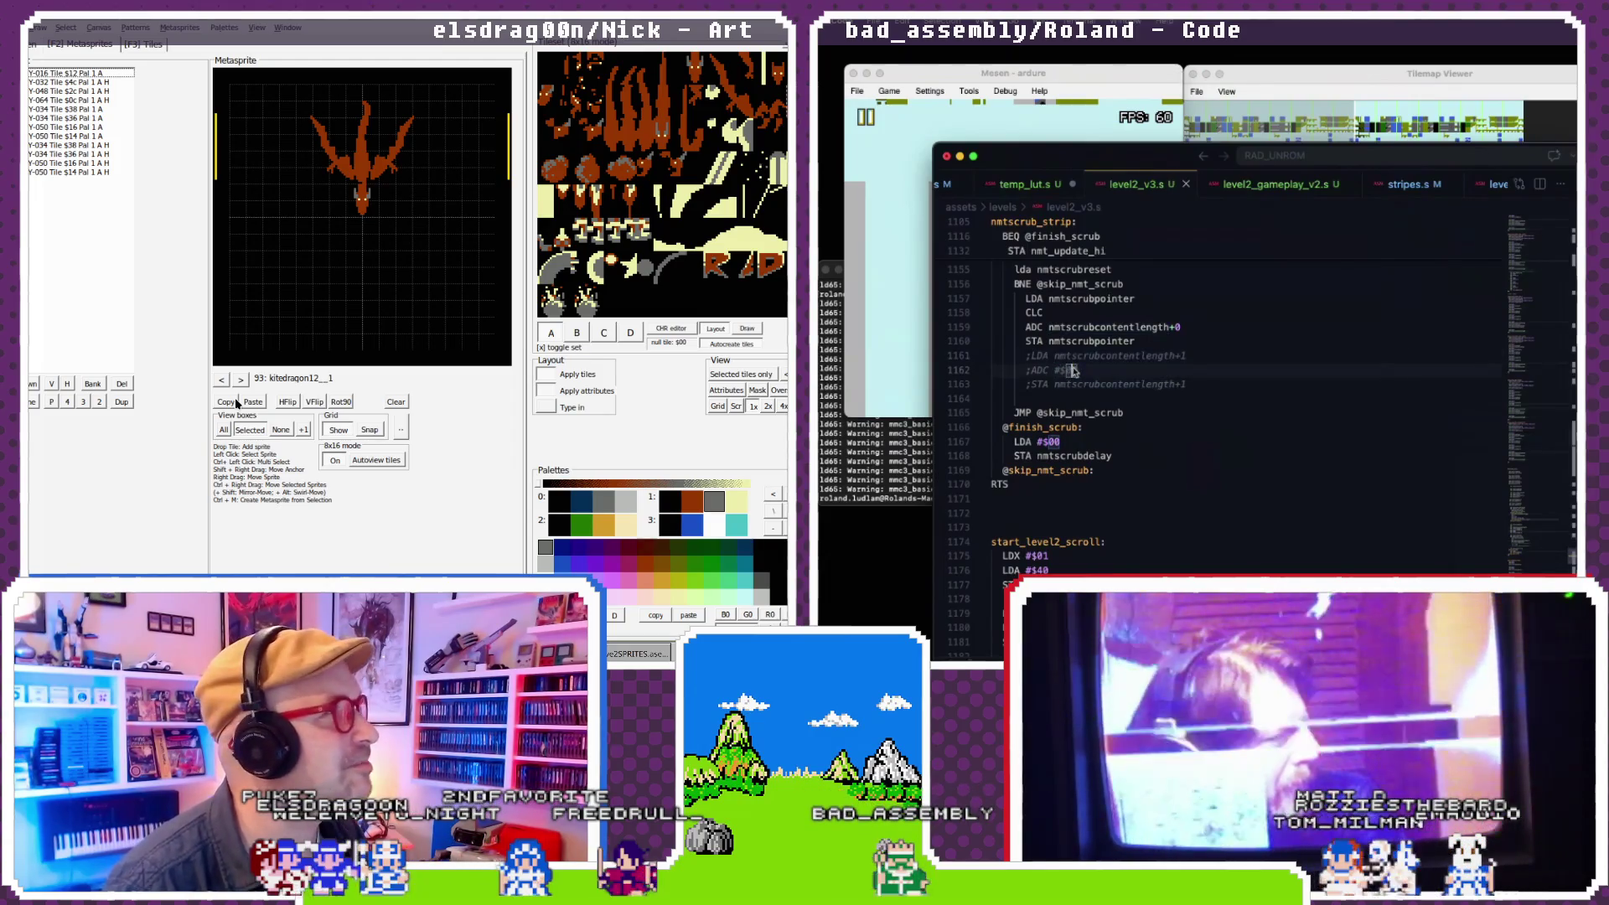
key(Down)
key(Home)
key(Delete)
click(1089, 359)
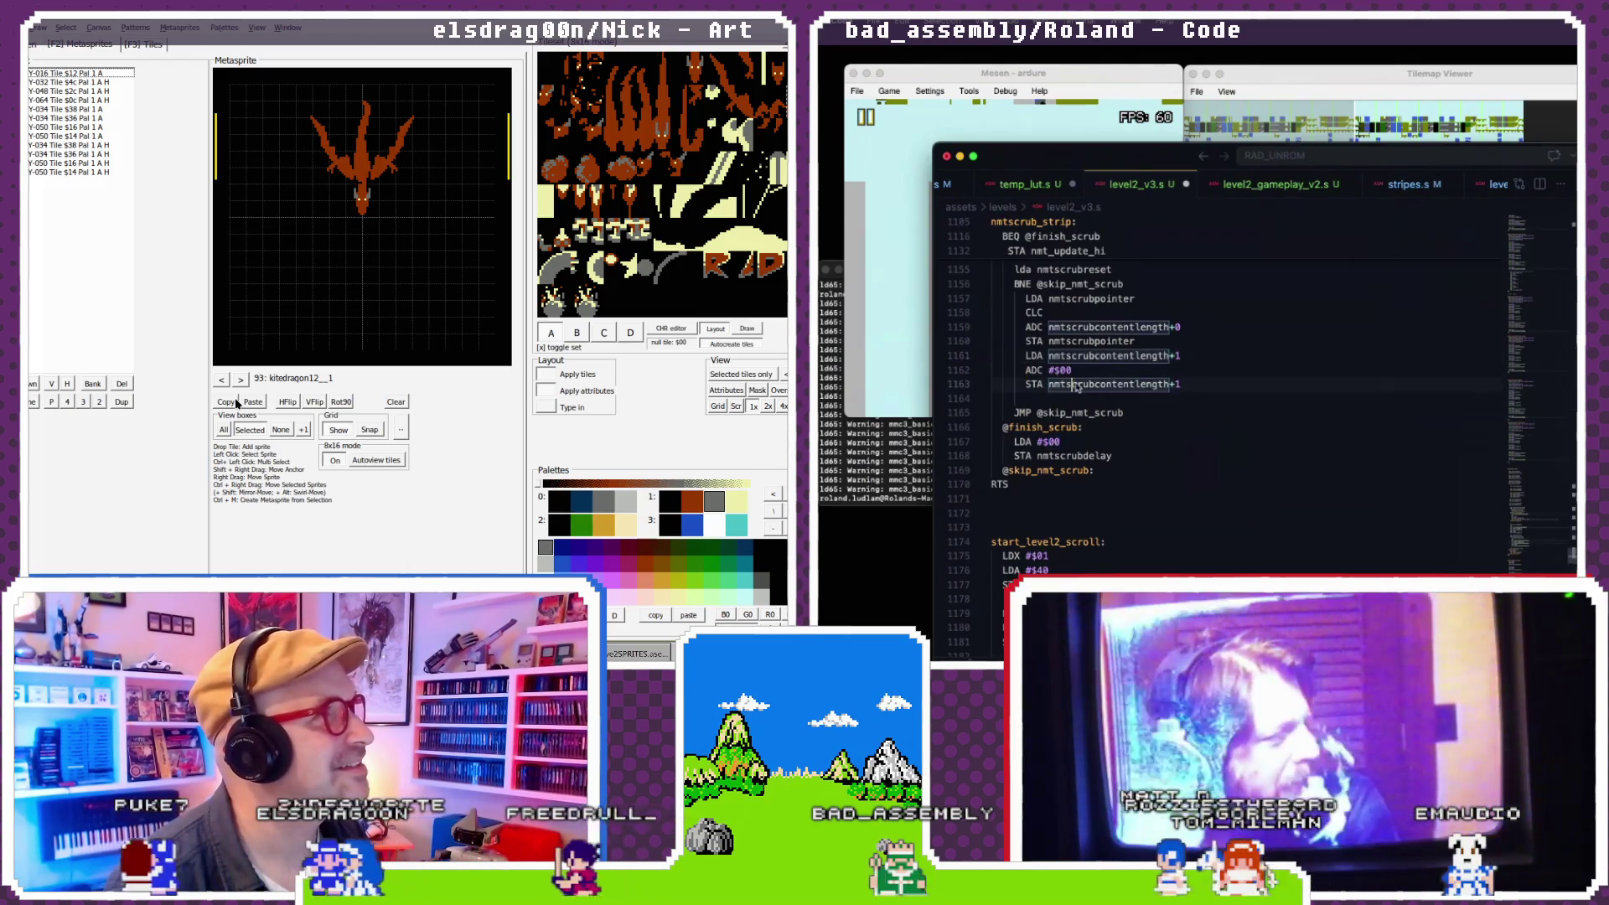
key(ctrl+slash)
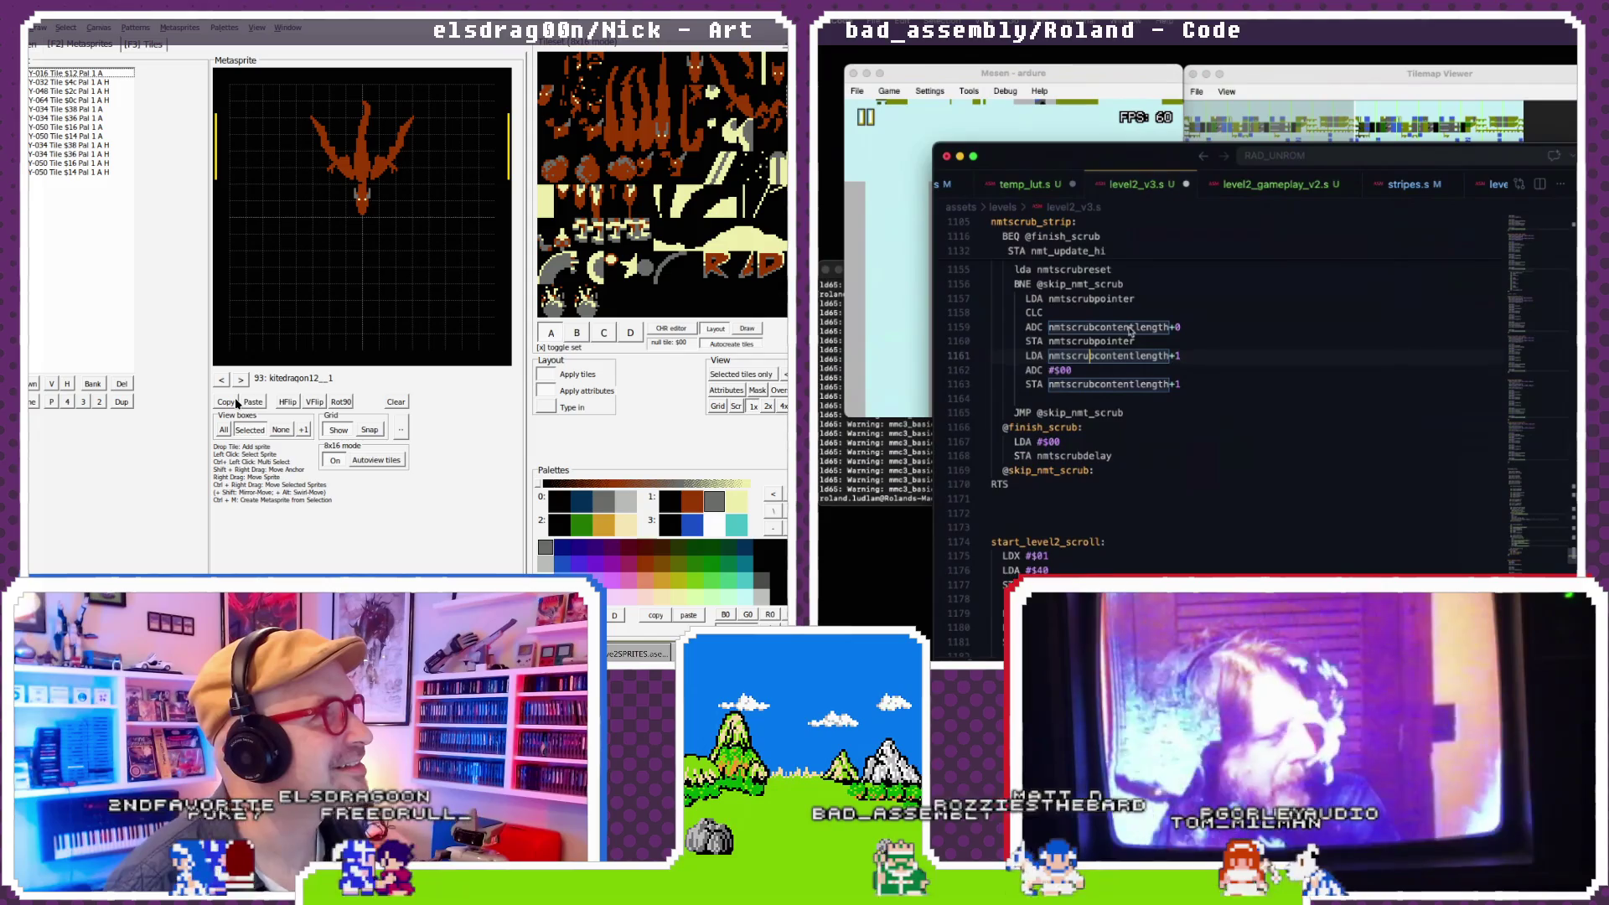
- Append +0 to the nmtscrubpointer low-byte load line
scroll(1130, 331, up, 1)
click(1119, 340)
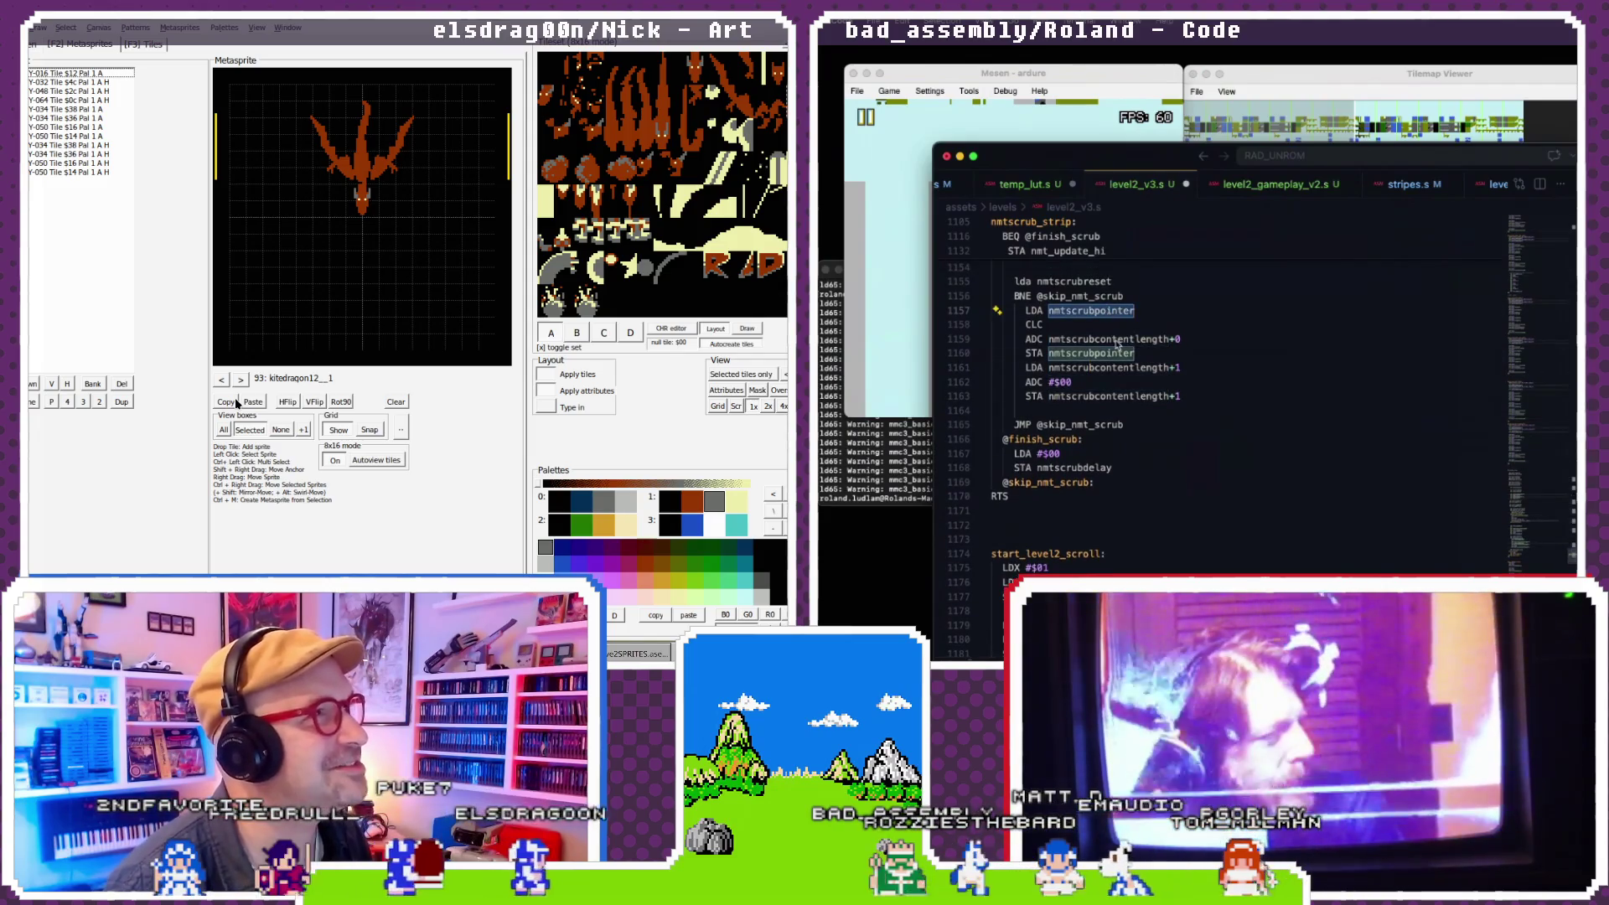
double_click(1119, 340)
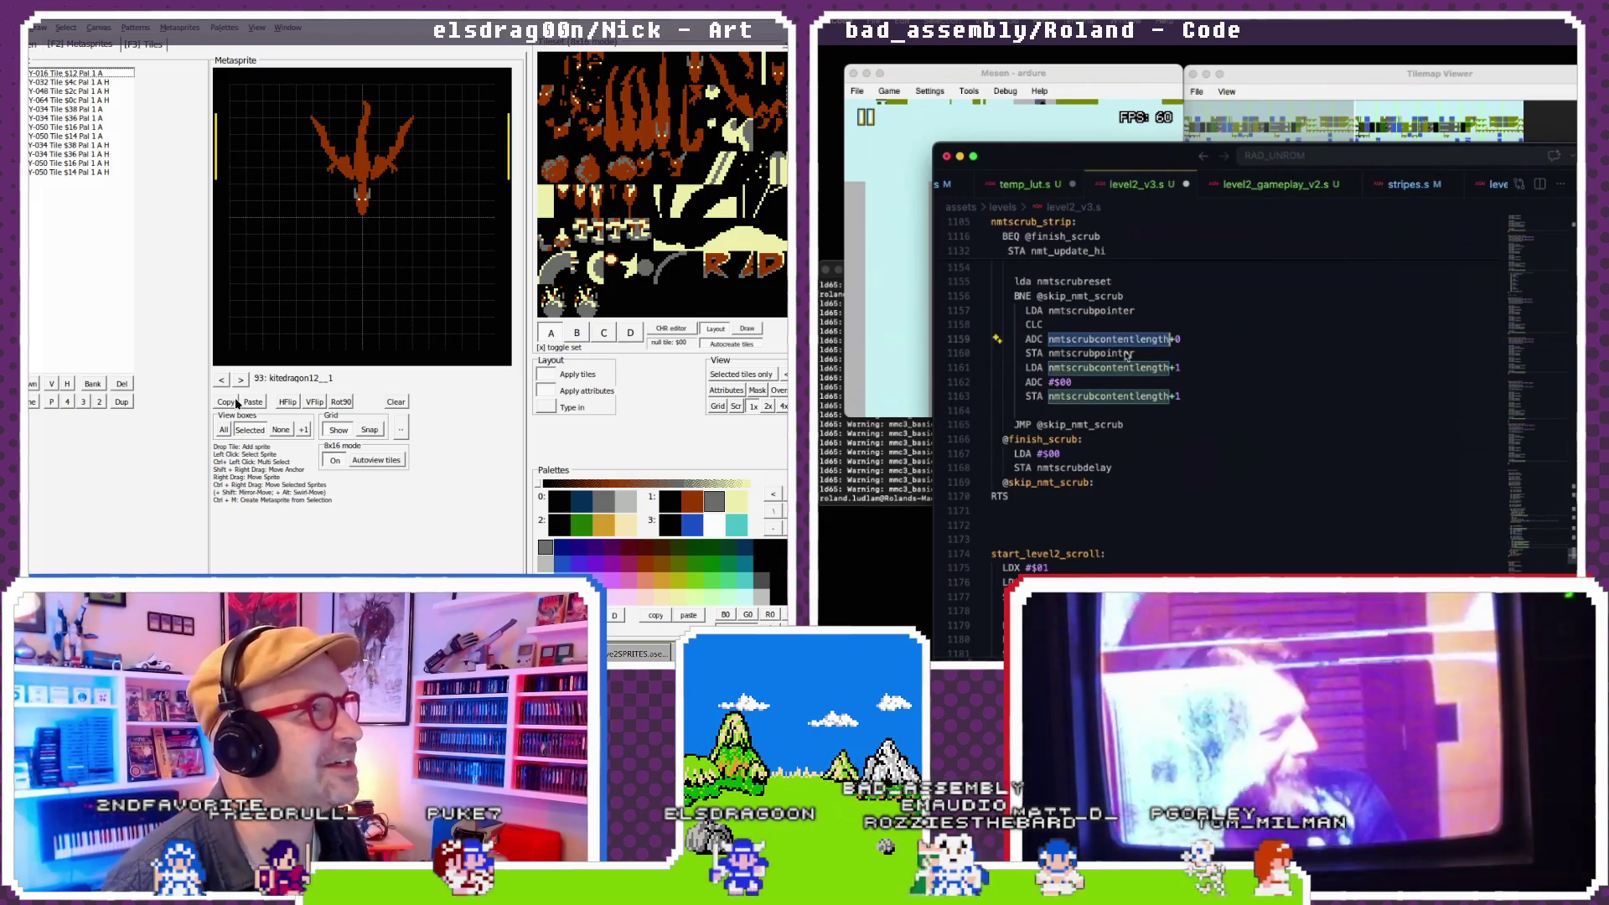
click(1203, 335)
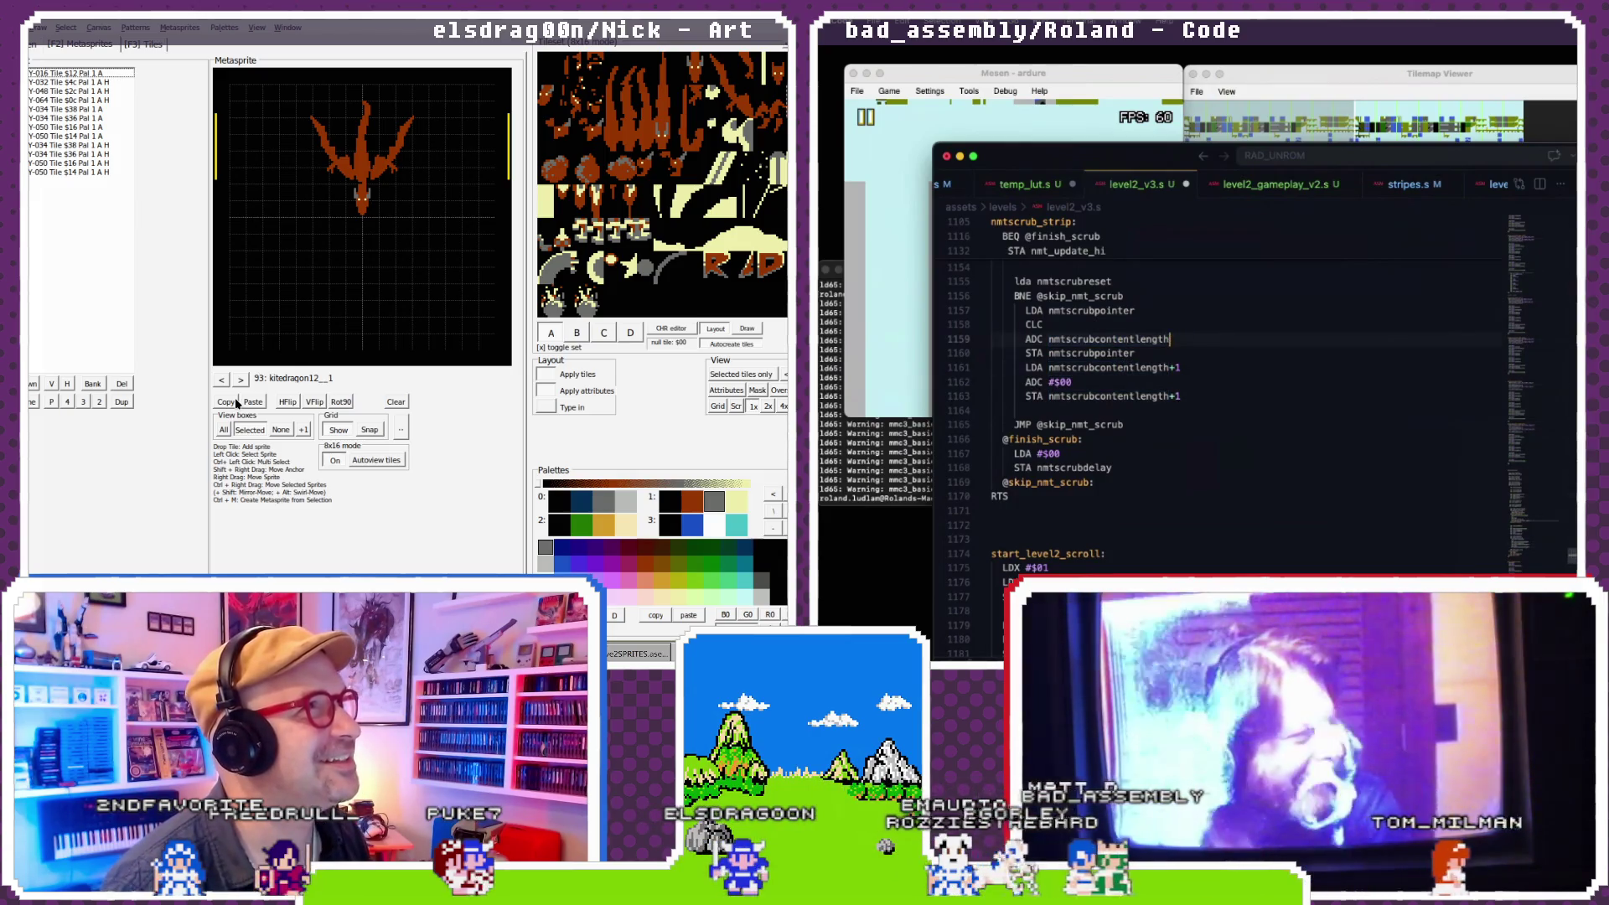
click(1149, 310)
text(+0)
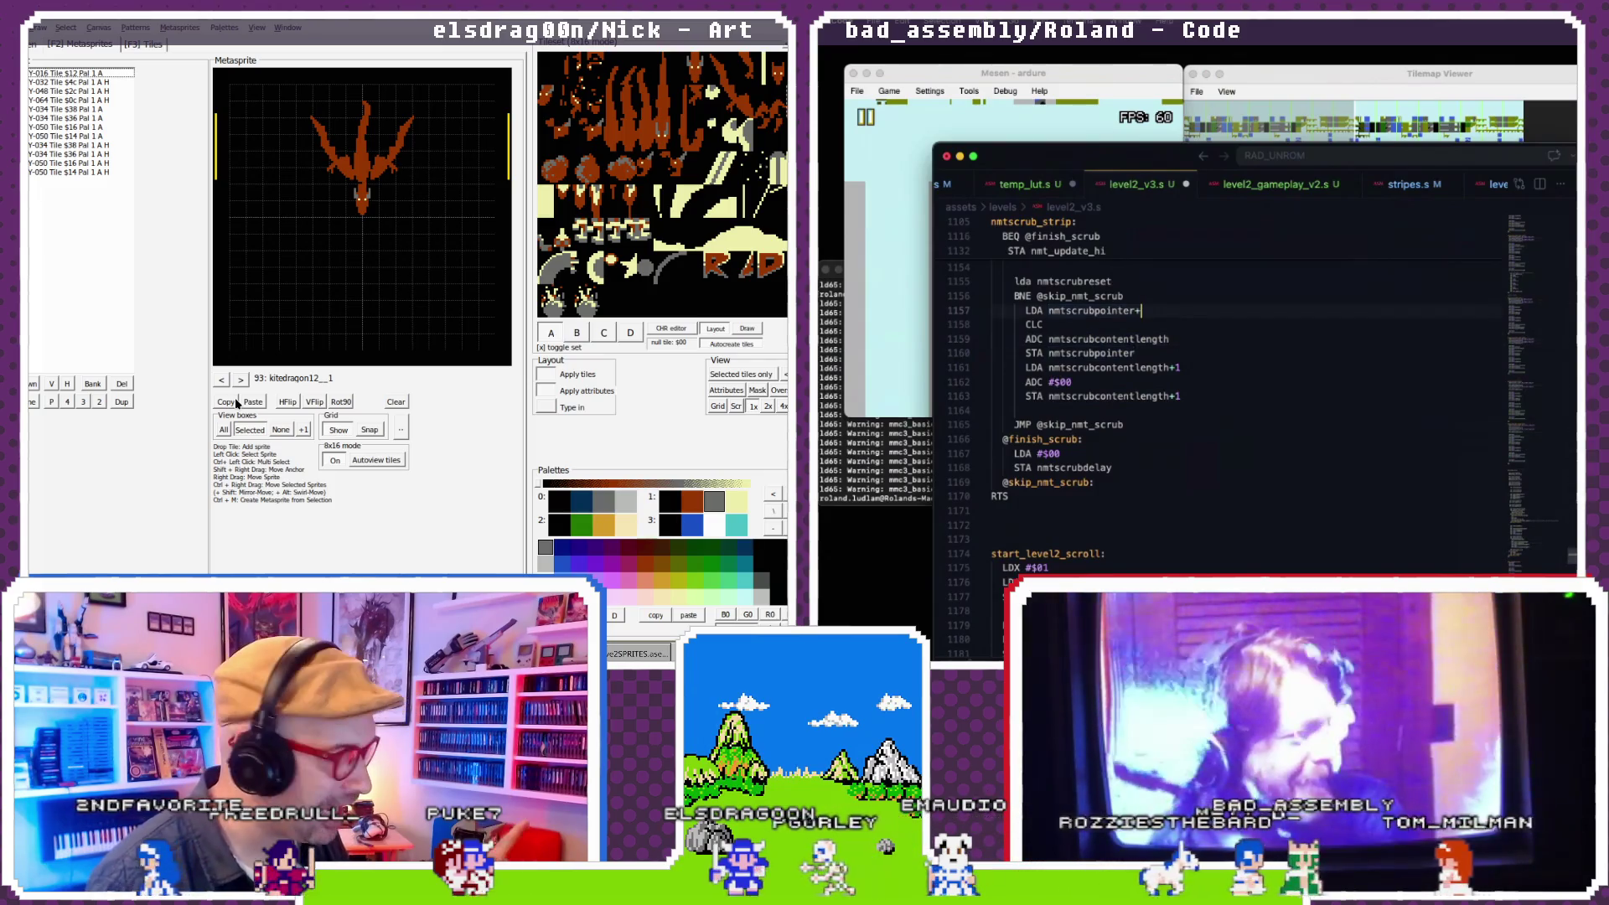
- Replace nmtscrubcontentlength with nmtscrubpointer in the high-byte load and store lines
click(1179, 367)
text(+0)
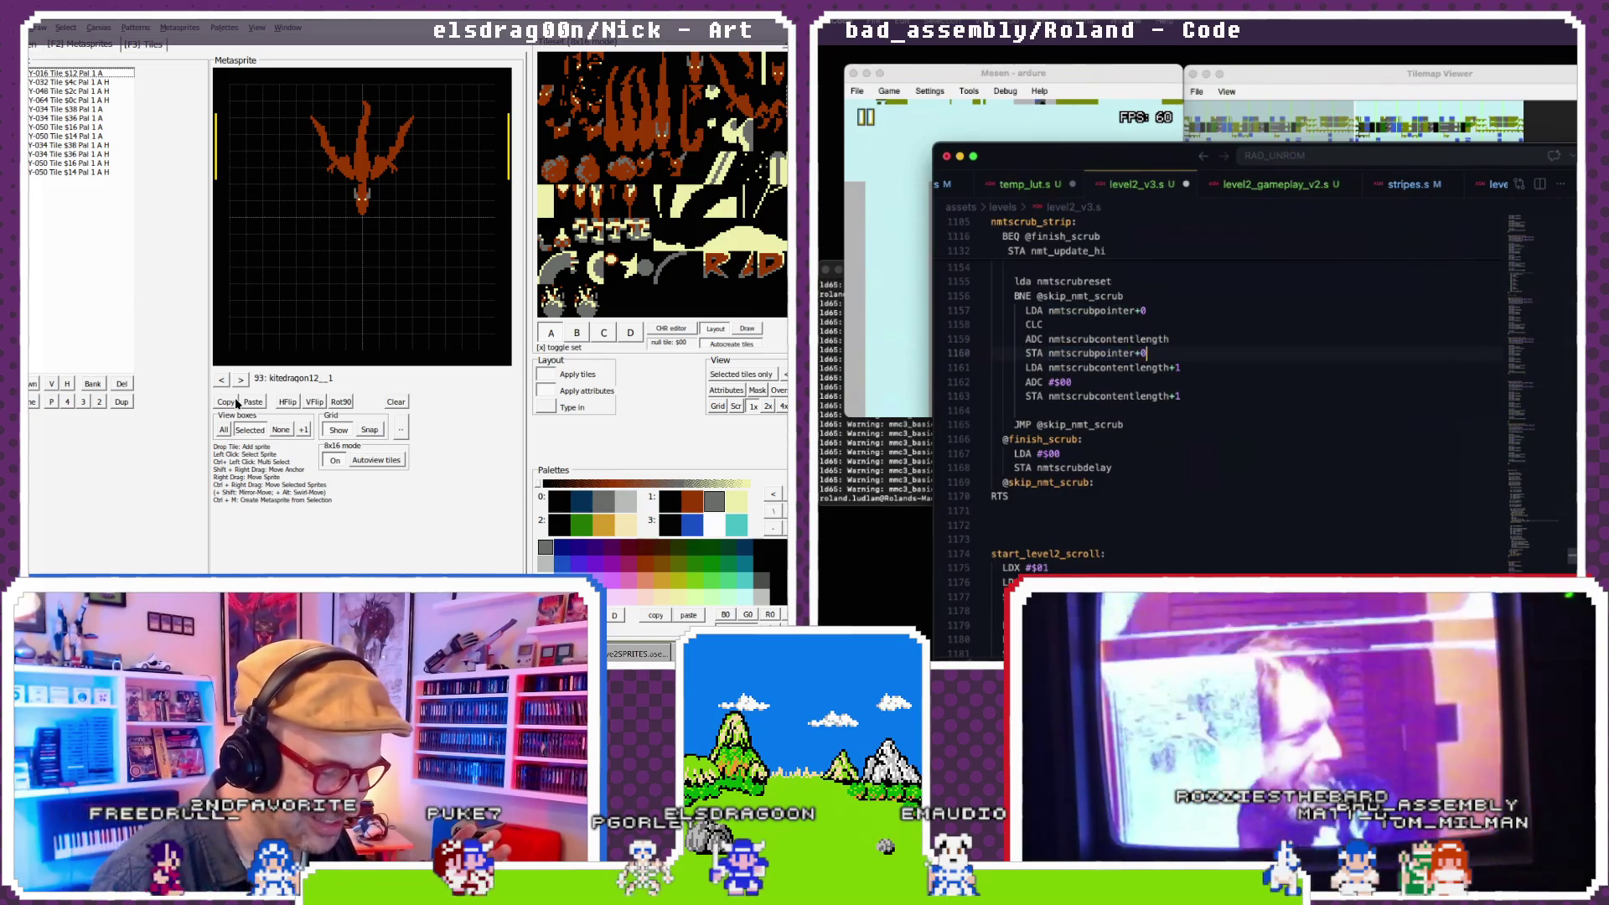
click(1189, 370)
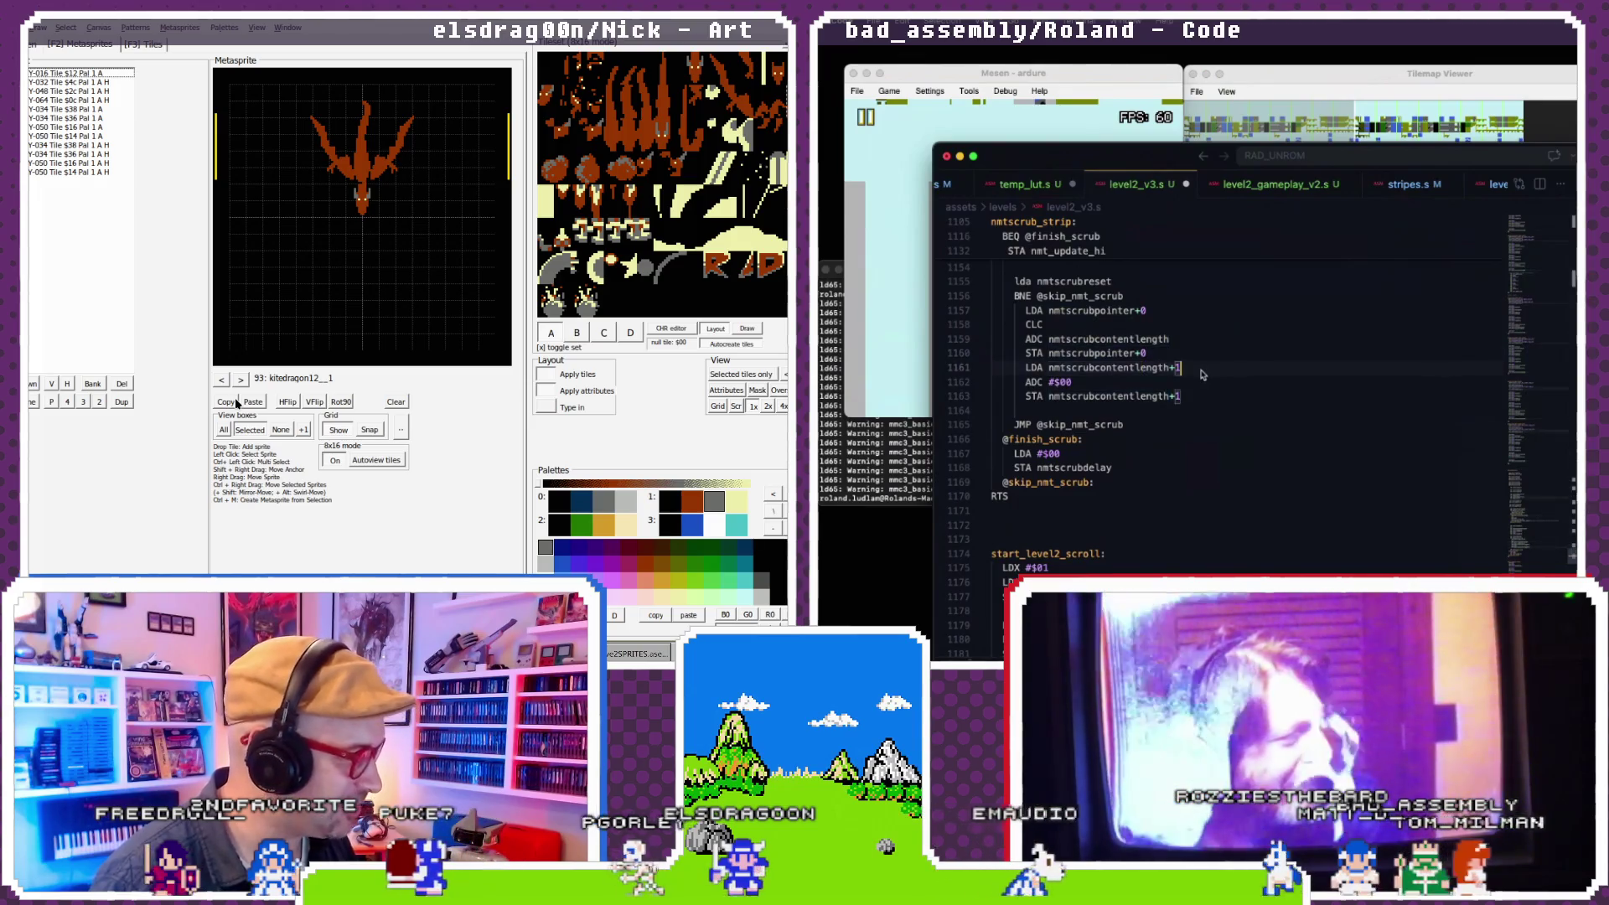
click(1114, 370)
text(nmtscrubpointer)
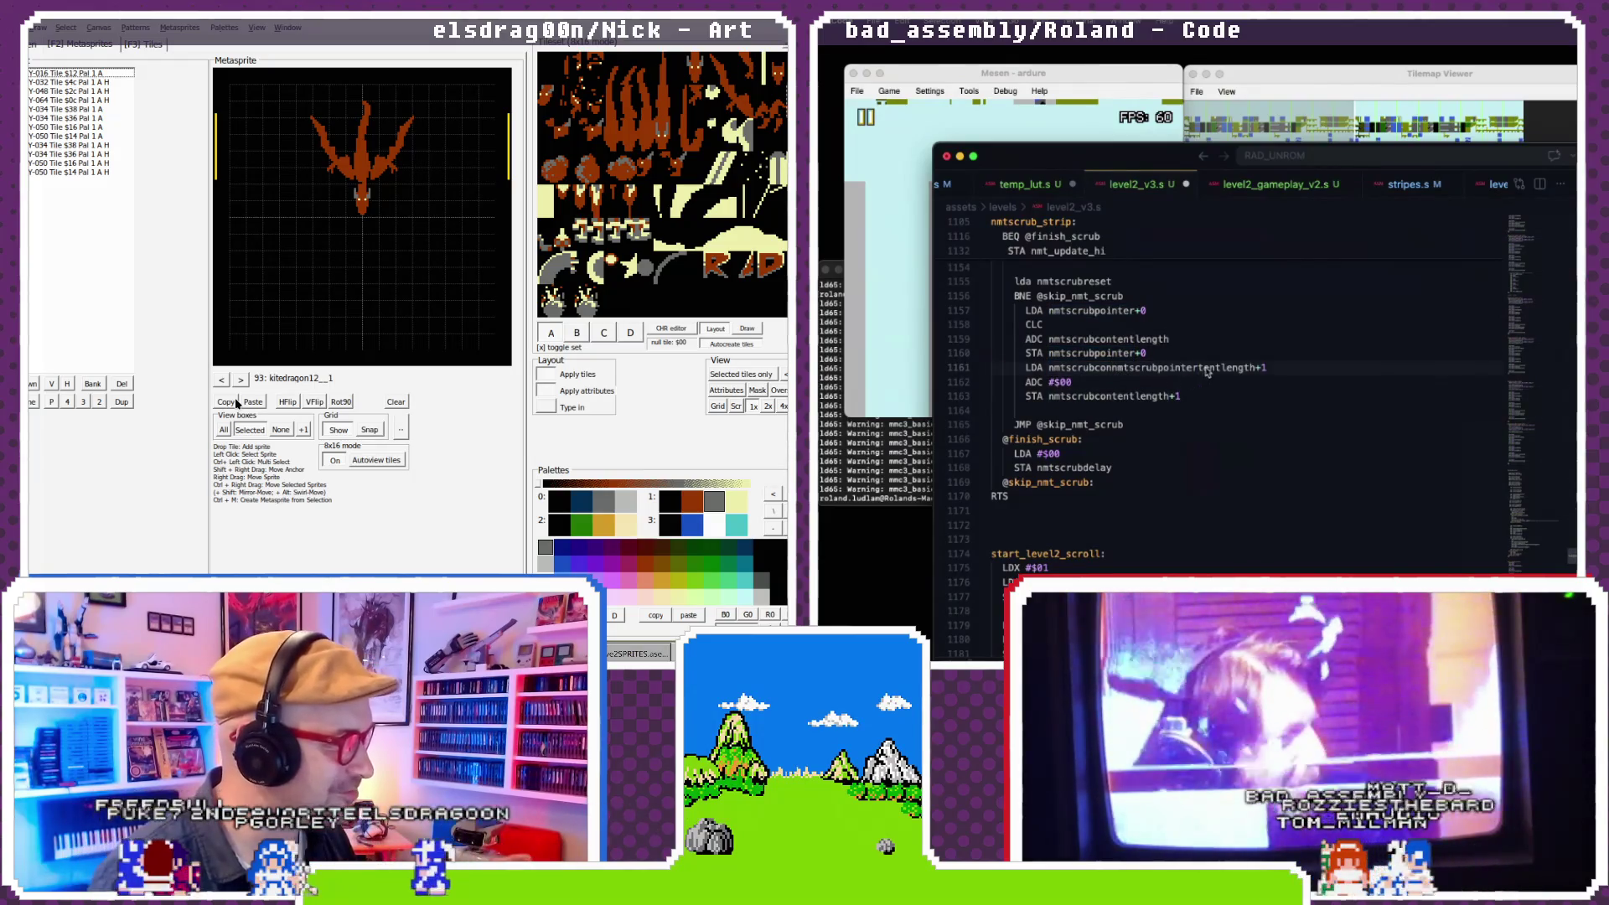
double_click(1119, 366)
text(nmtscrubpointer)
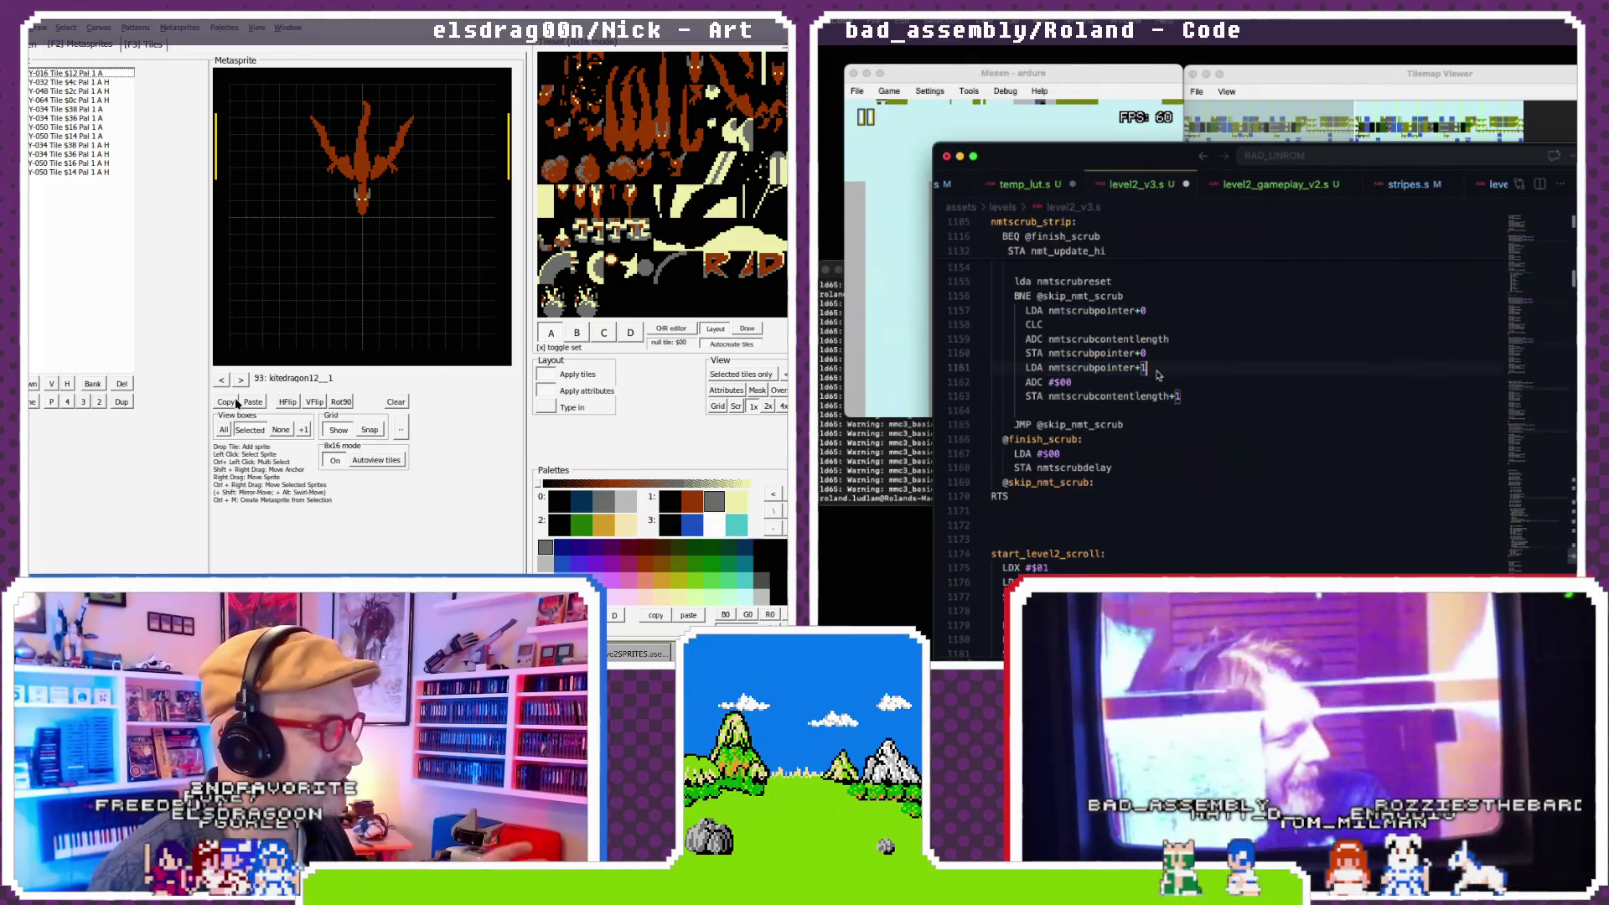
scroll(1173, 379, down, 1)
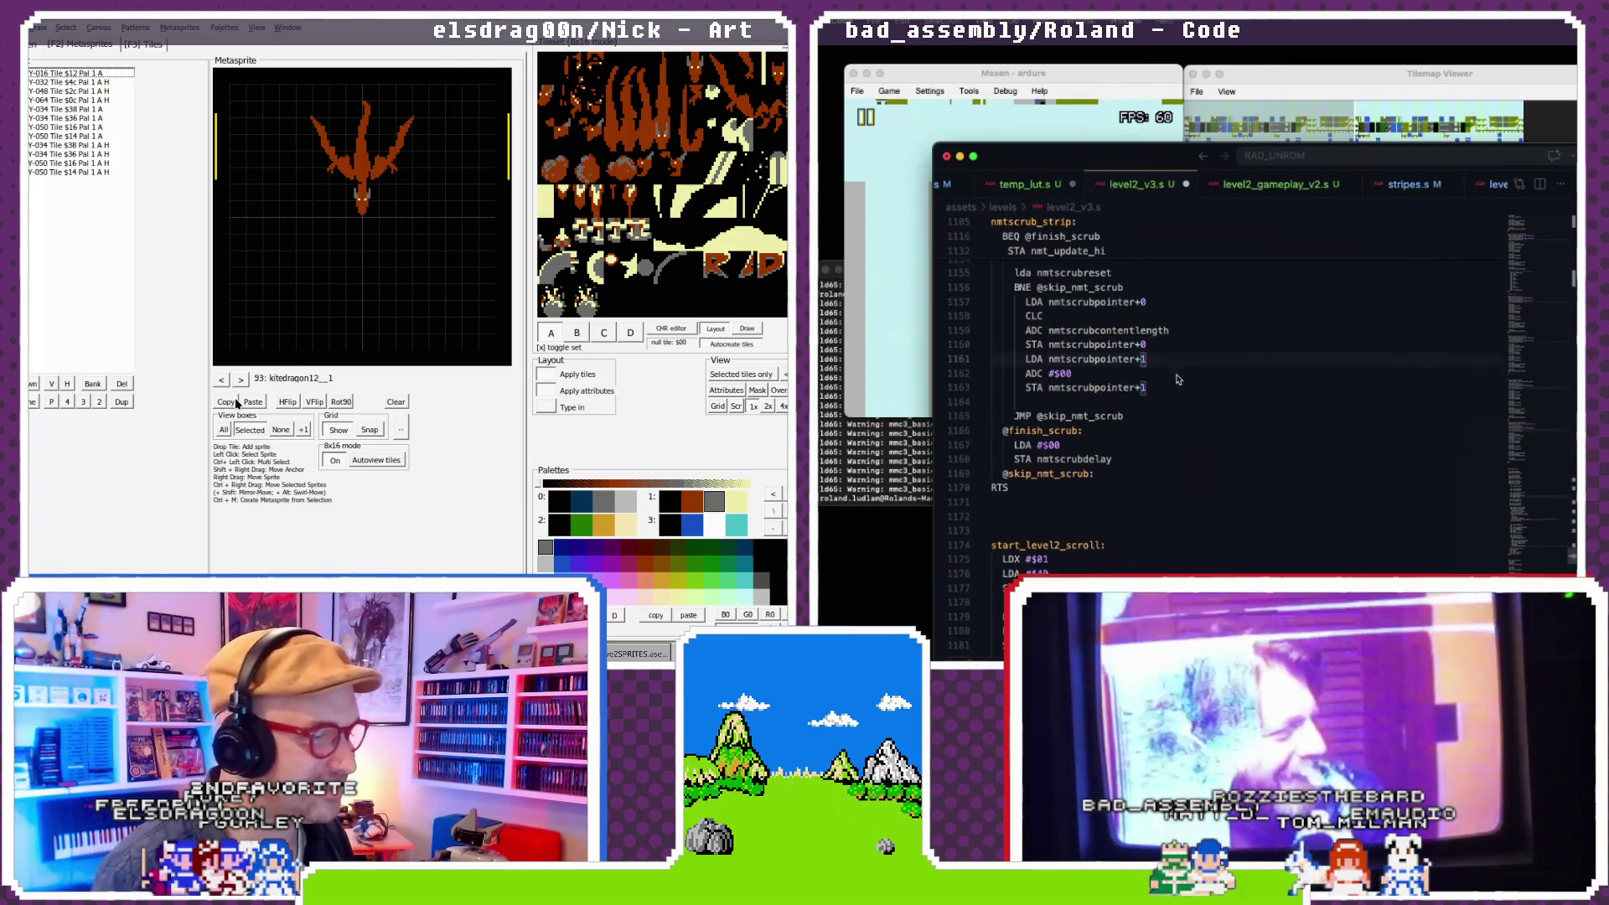
click(909, 448)
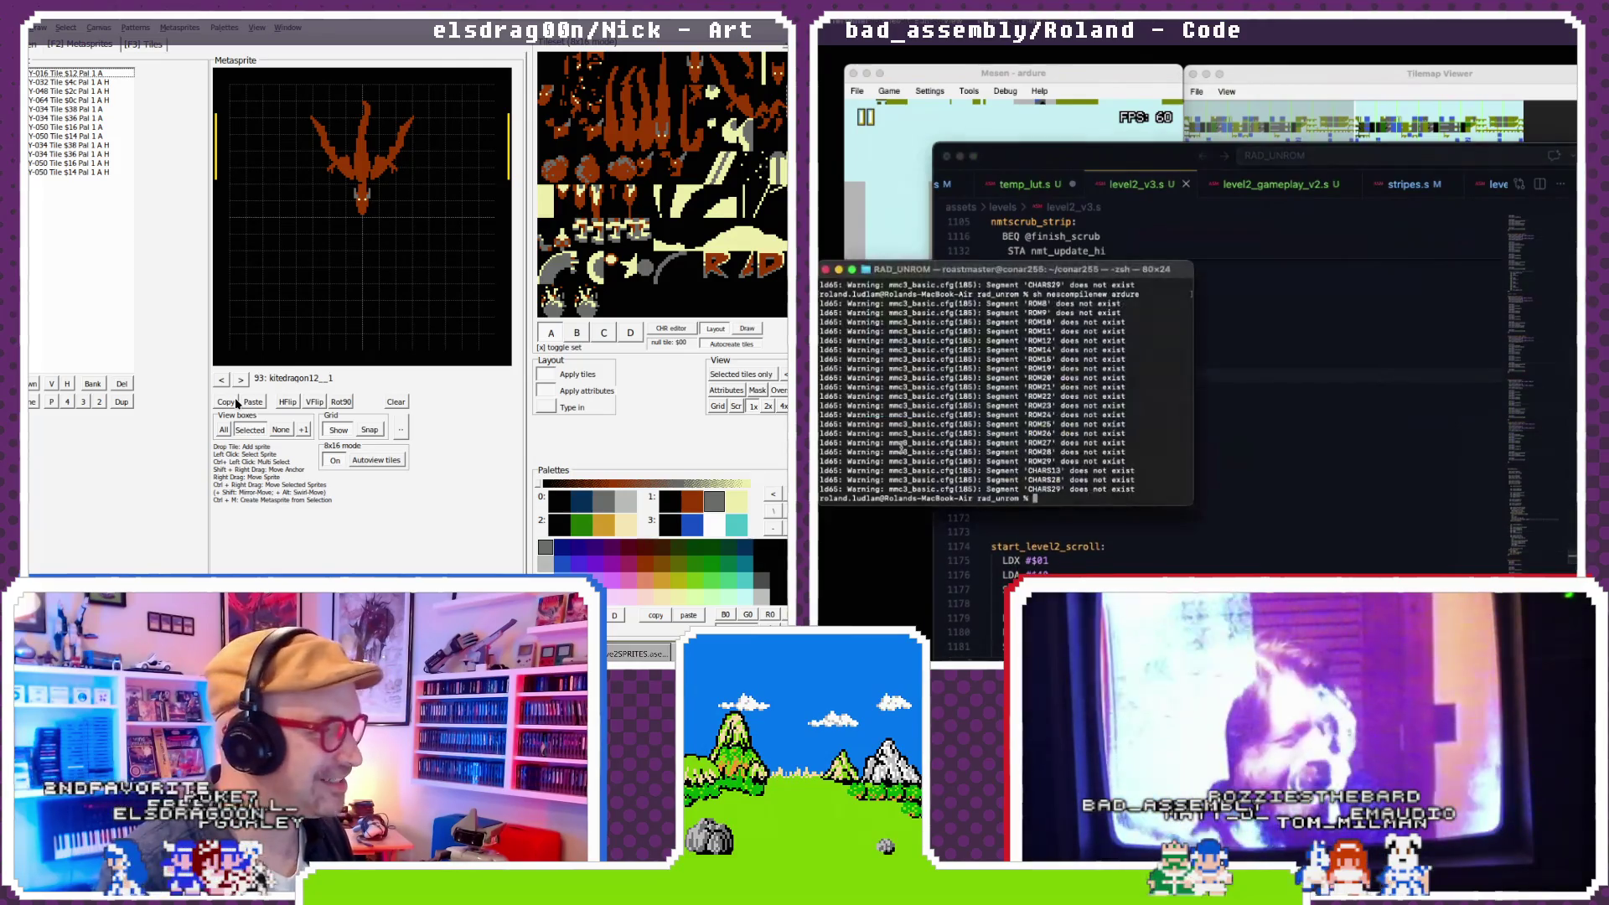
- Rerun the build, pause the game in Mesen with the Tilemap Viewer in front, then return to level2_v3.s
key(Up)
key(Return)
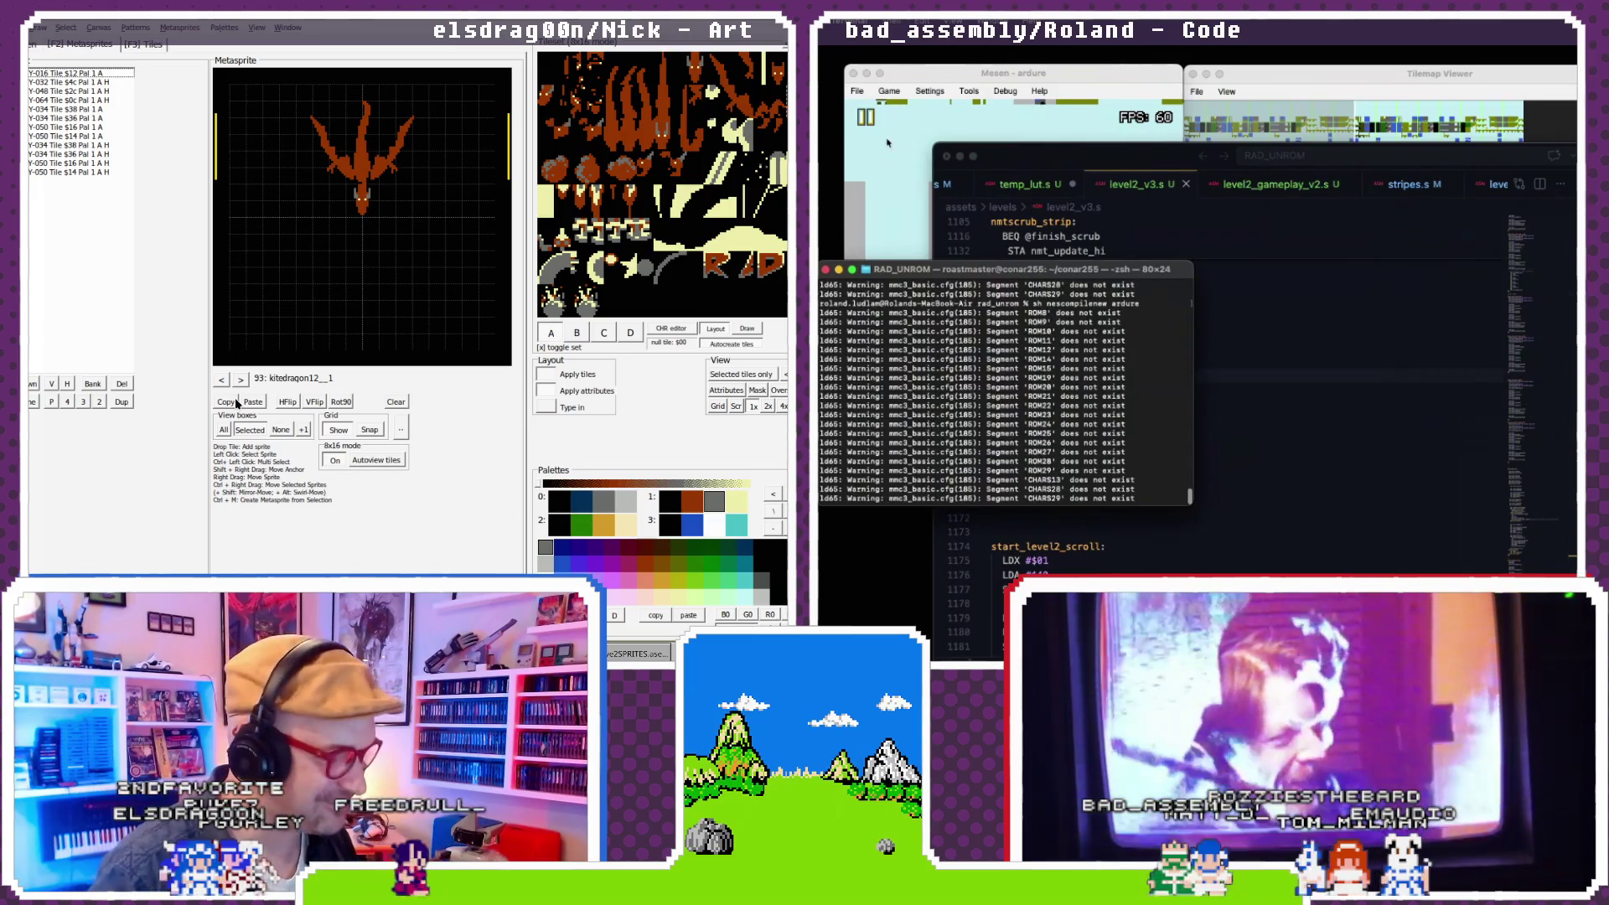
click(893, 91)
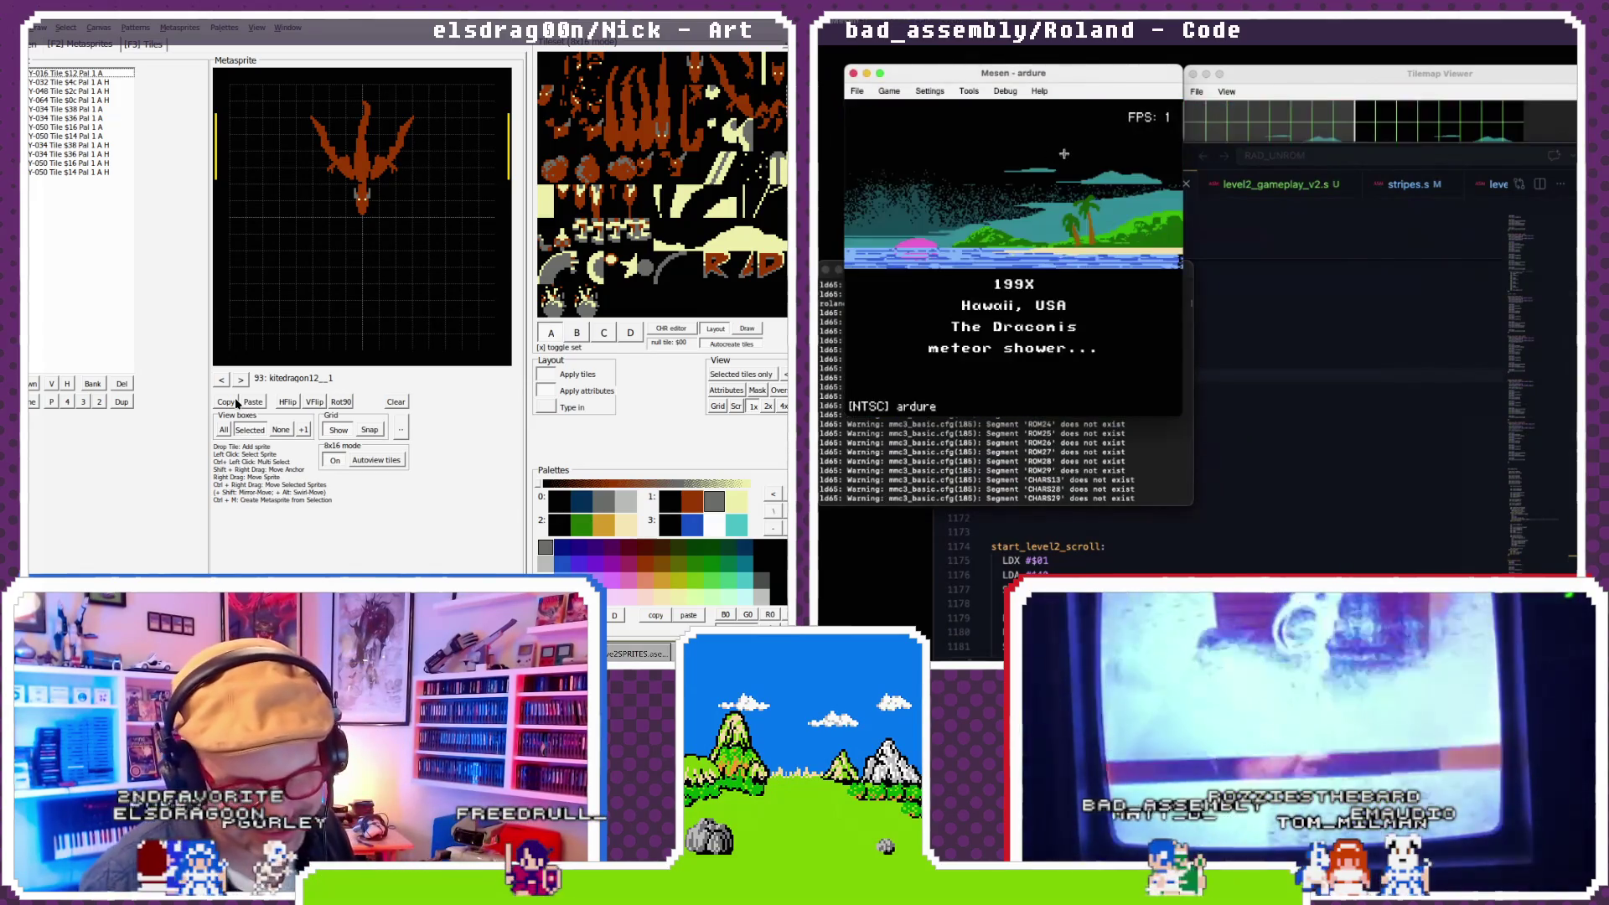
click(1283, 79)
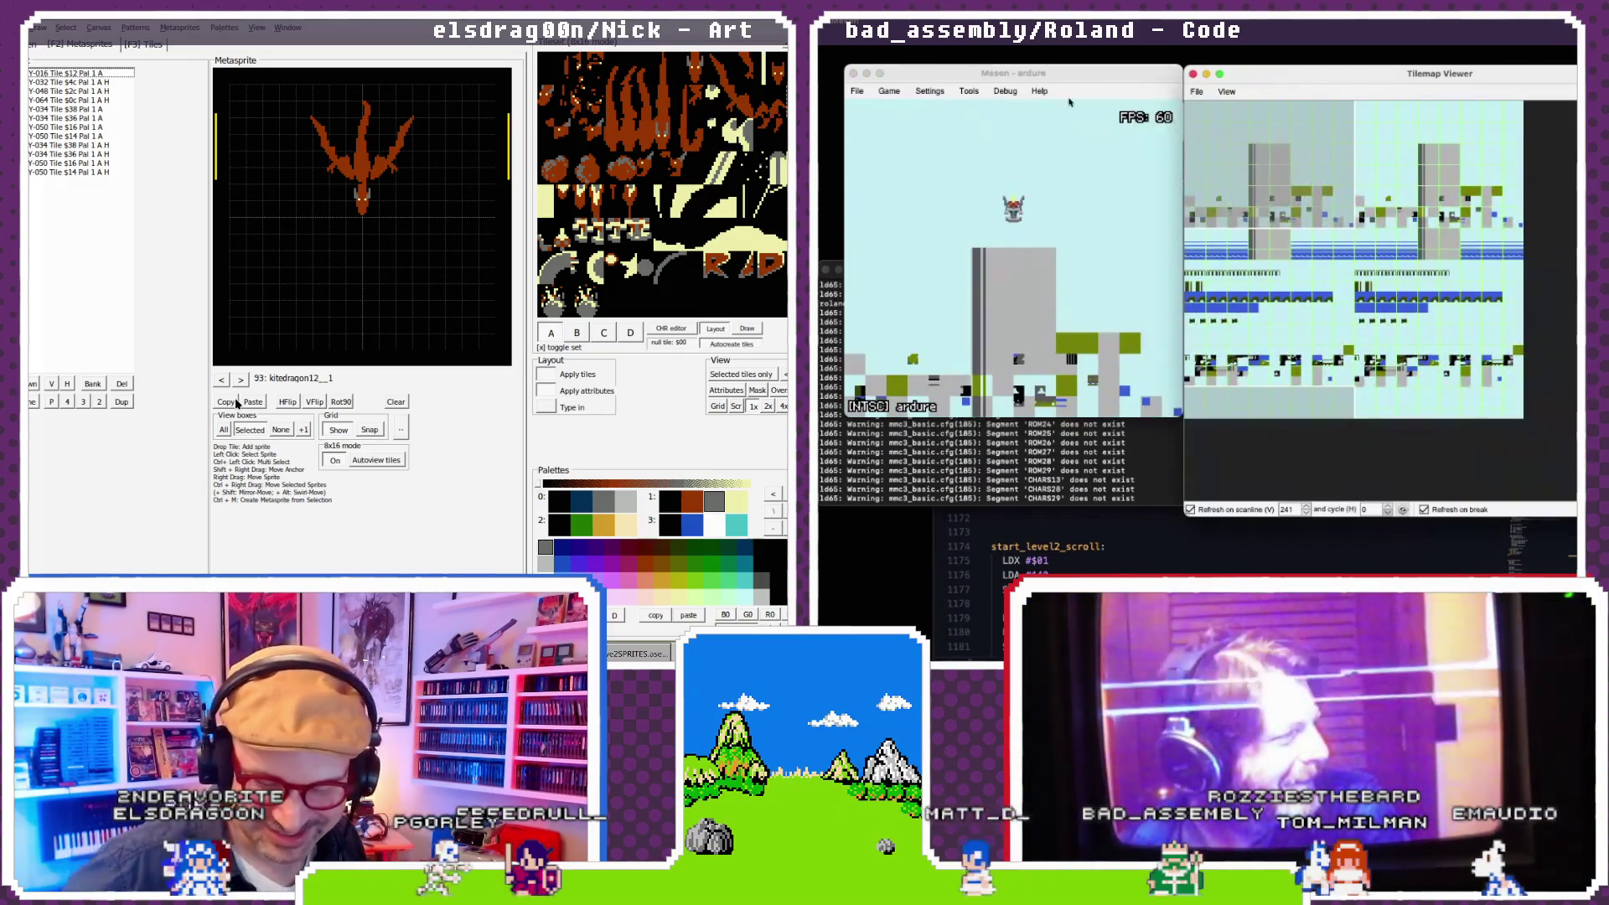
click(888, 91)
click(893, 109)
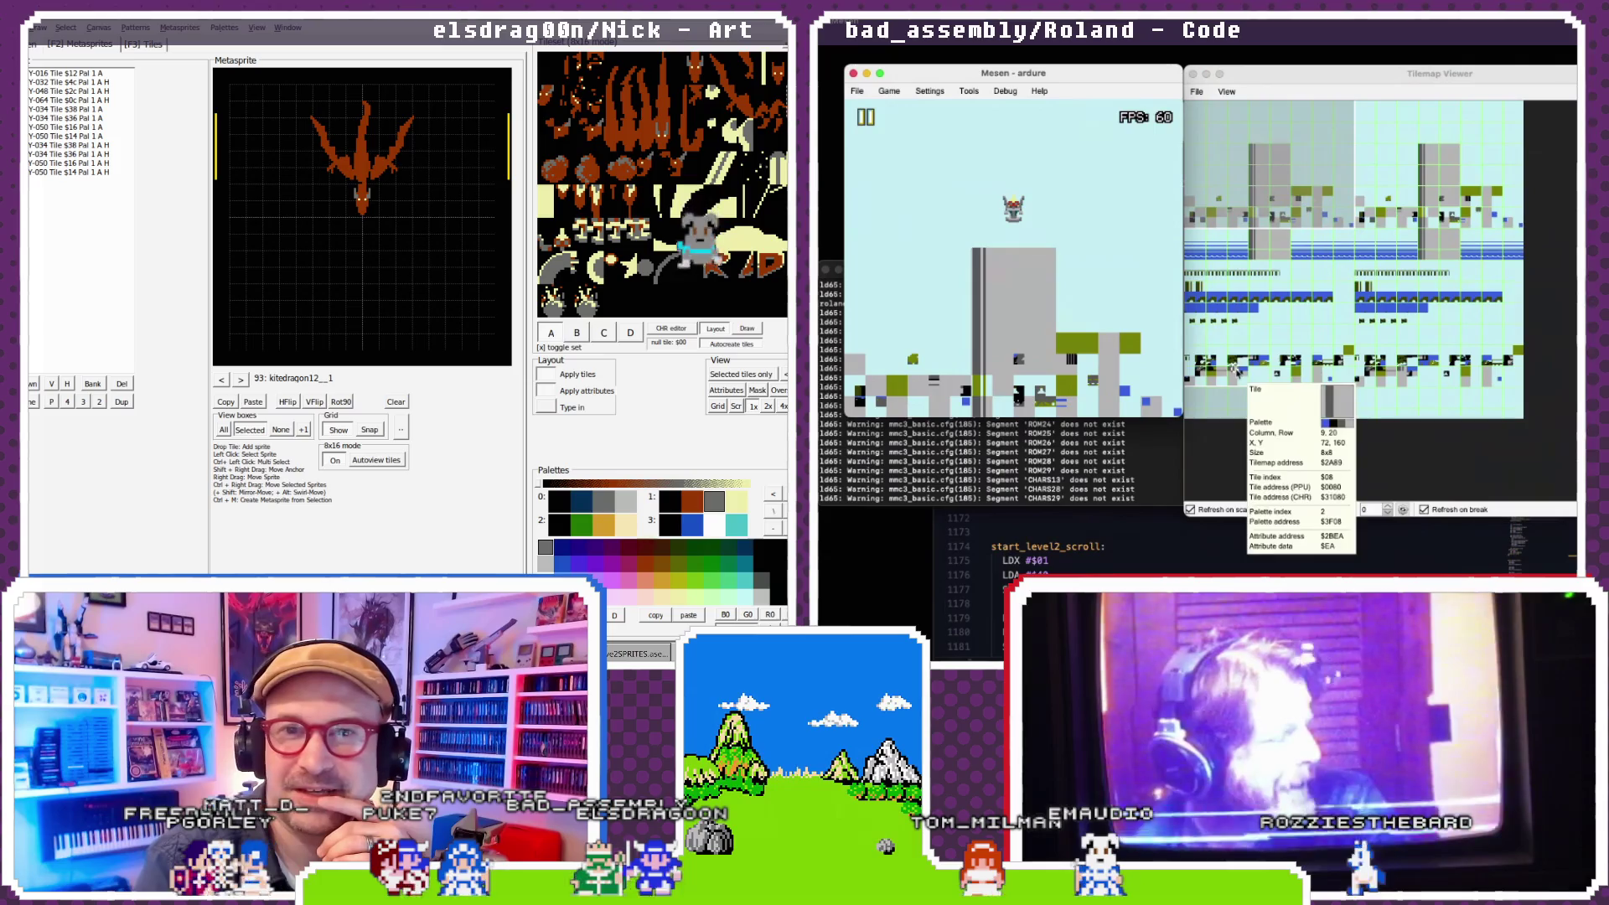
click(1125, 539)
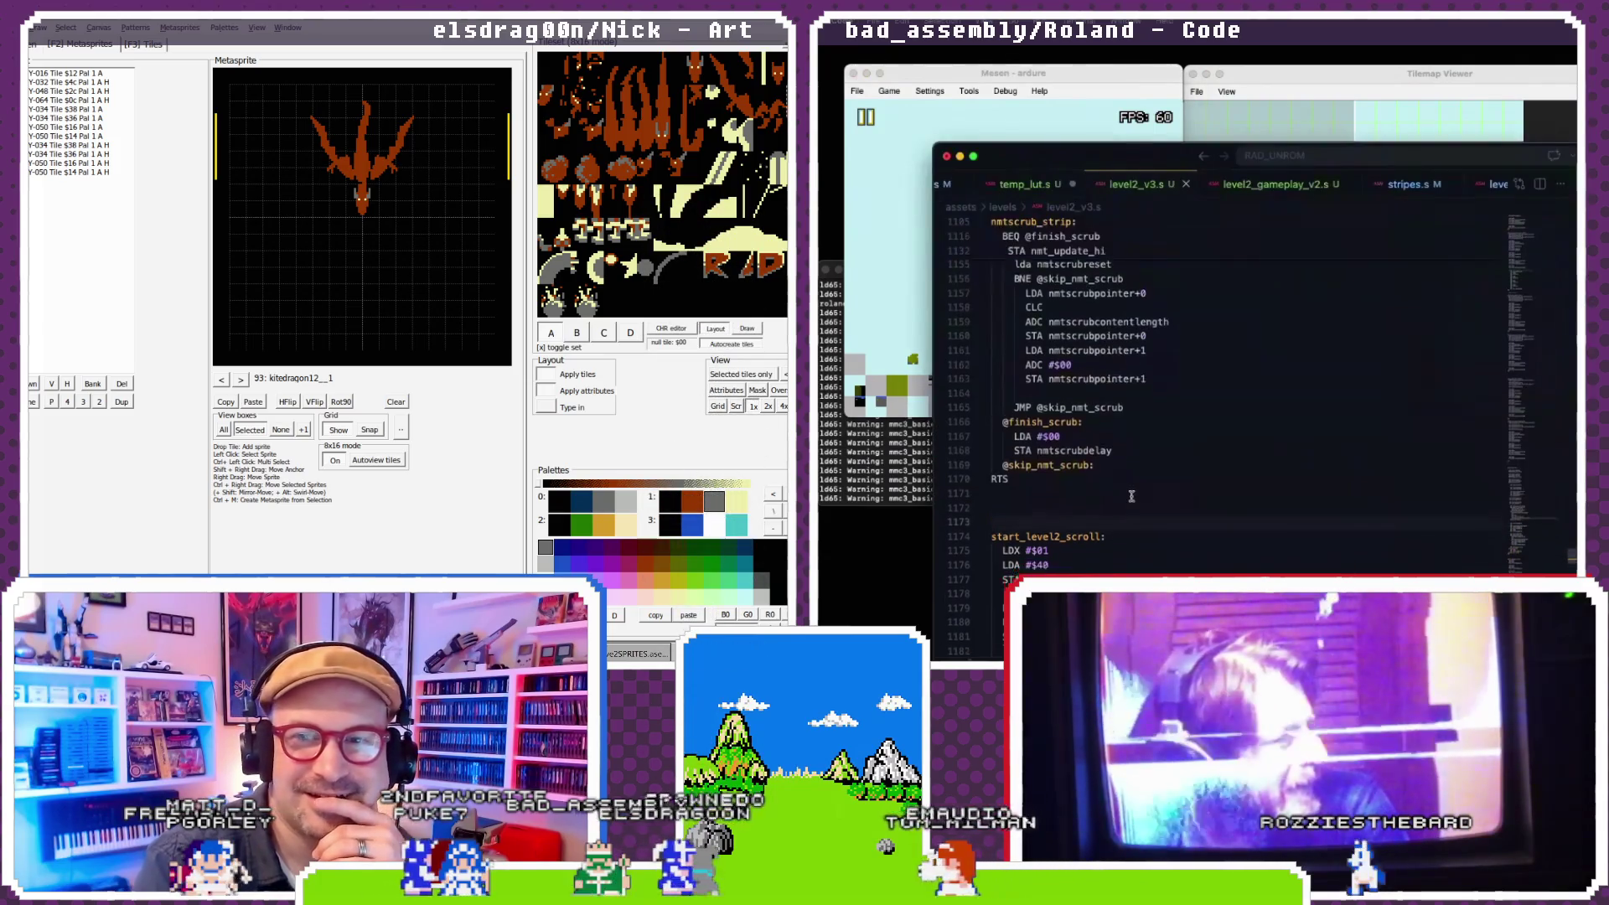
- Insert a new 'ADC #$01' line after the ADC nmtscrubcontentlength add
scroll(1131, 496, up, 1)
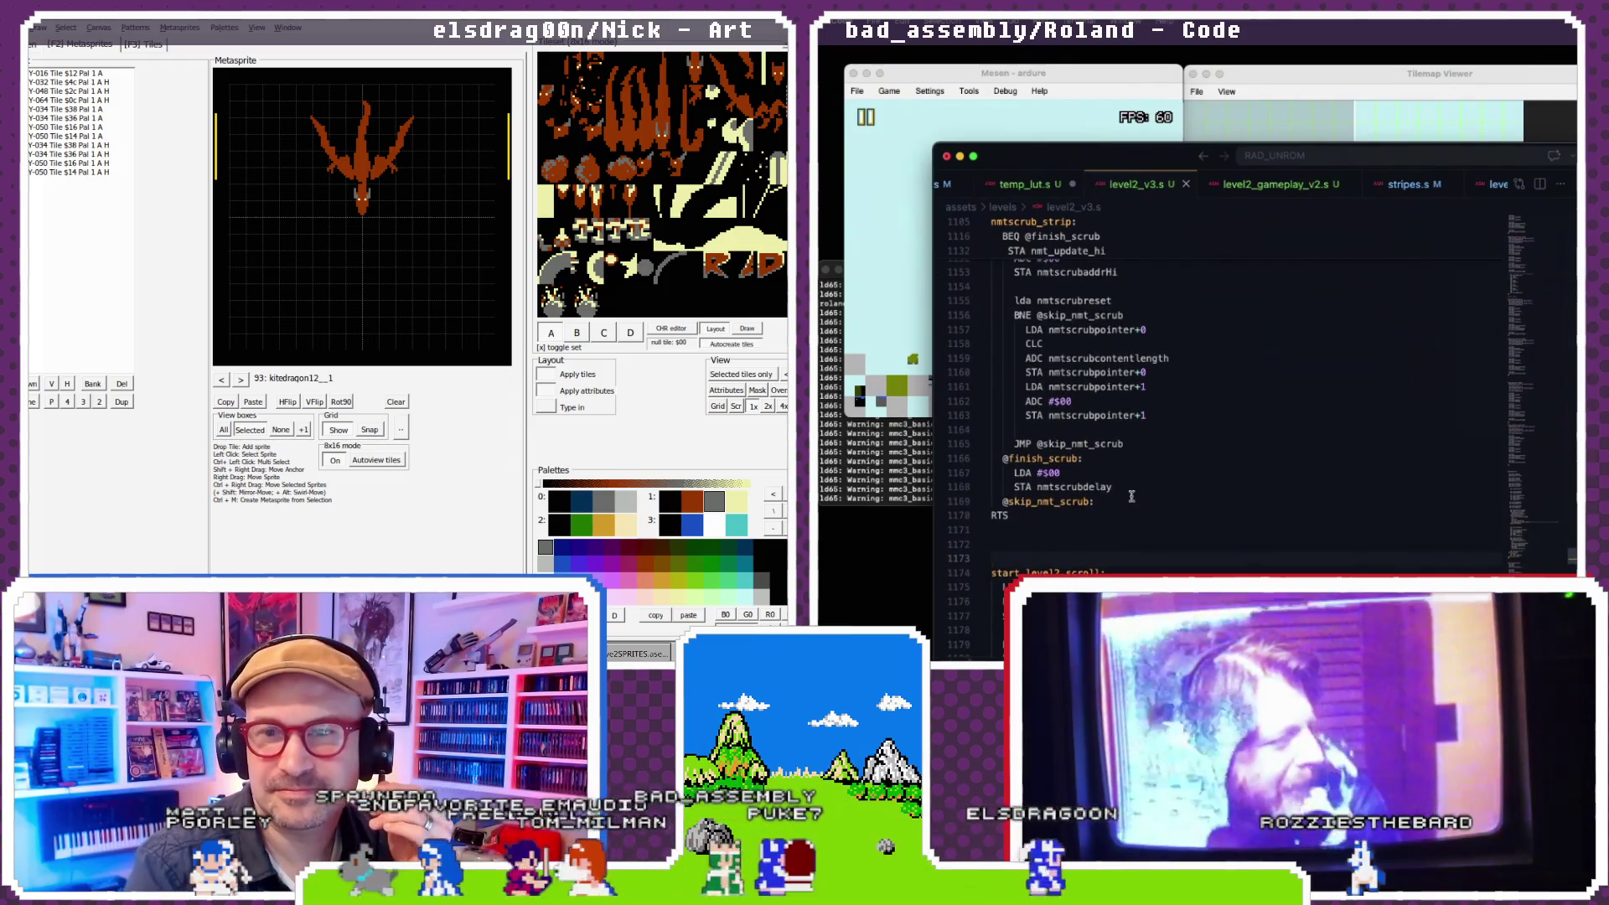
scroll(1131, 496, up, 2)
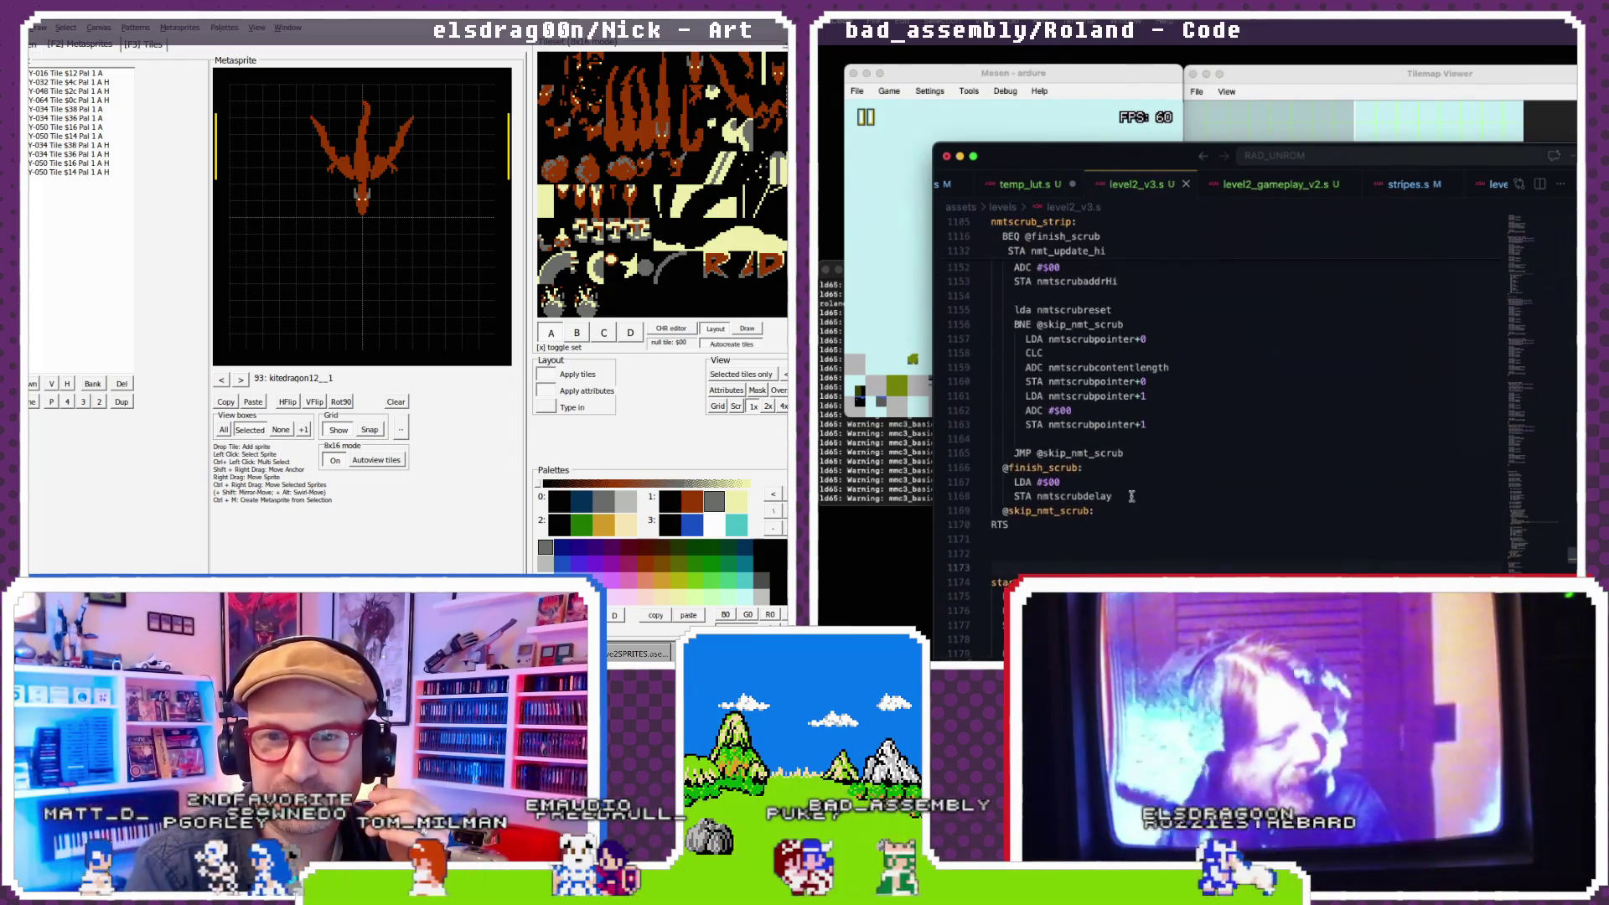
scroll(1131, 496, up, 3)
scroll(1131, 496, down, 1)
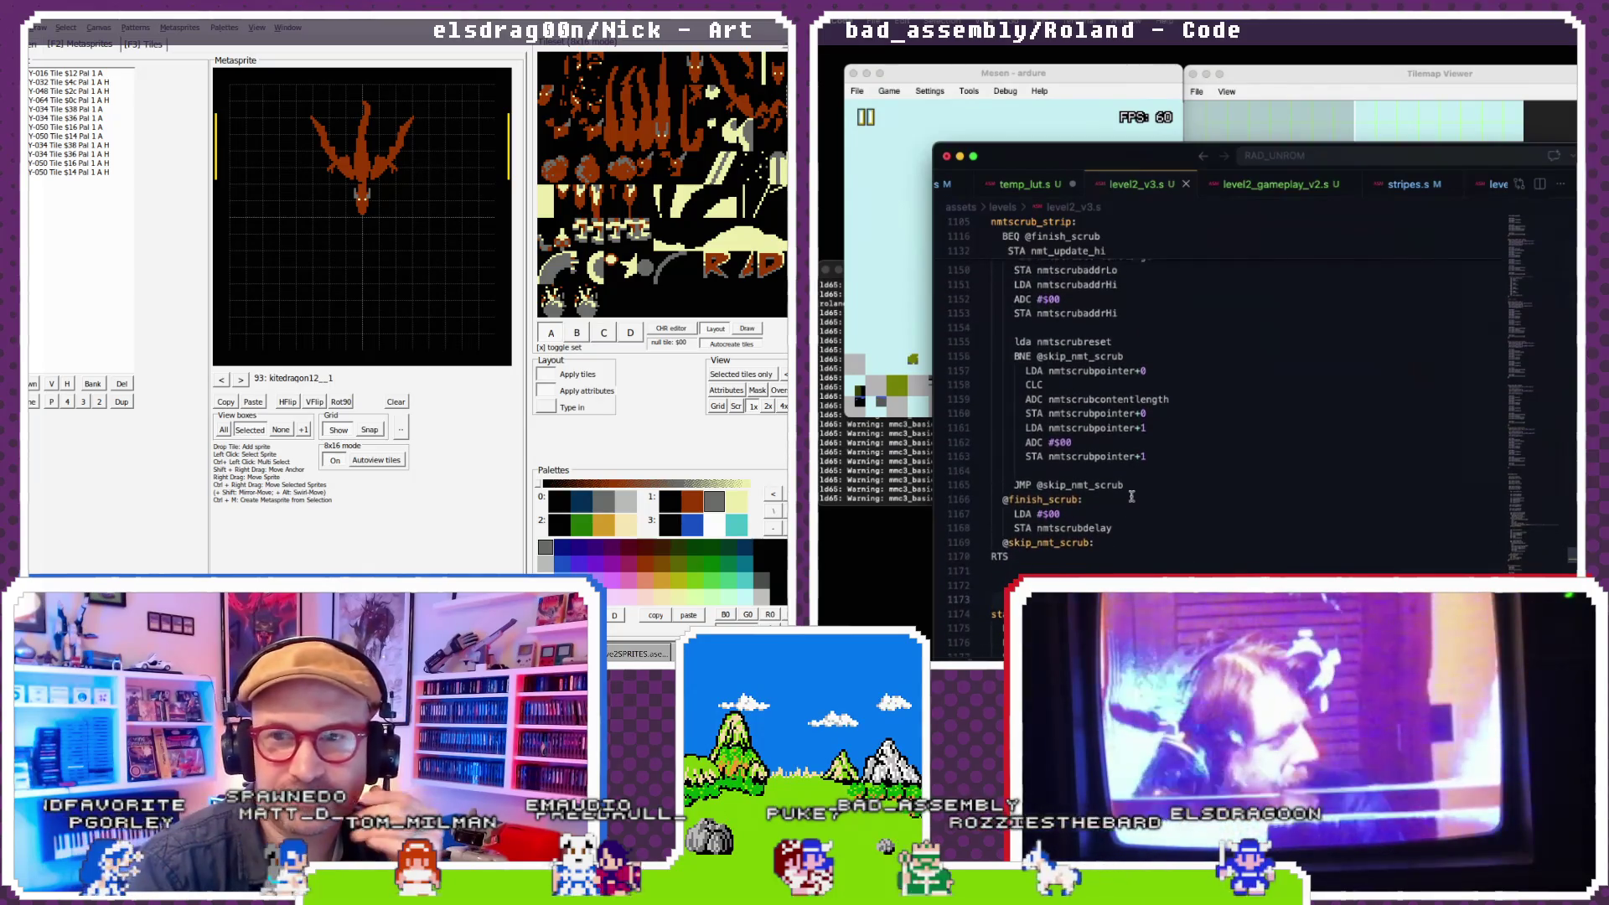
scroll(1207, 353, down, 3)
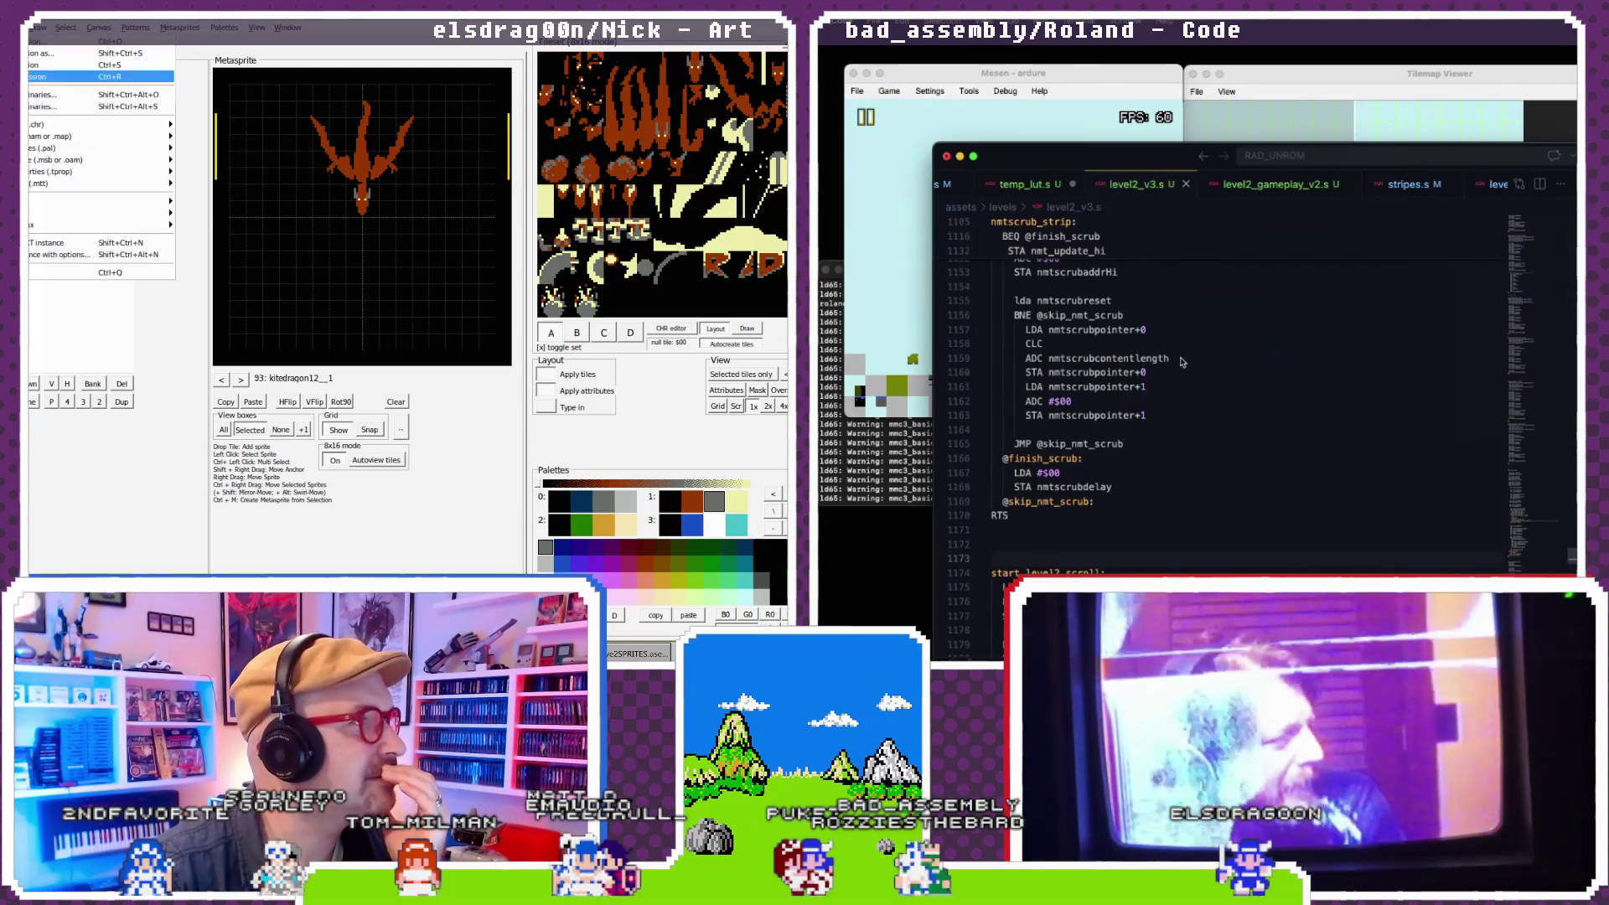
scroll(1182, 362, up, 5)
click(130, 67)
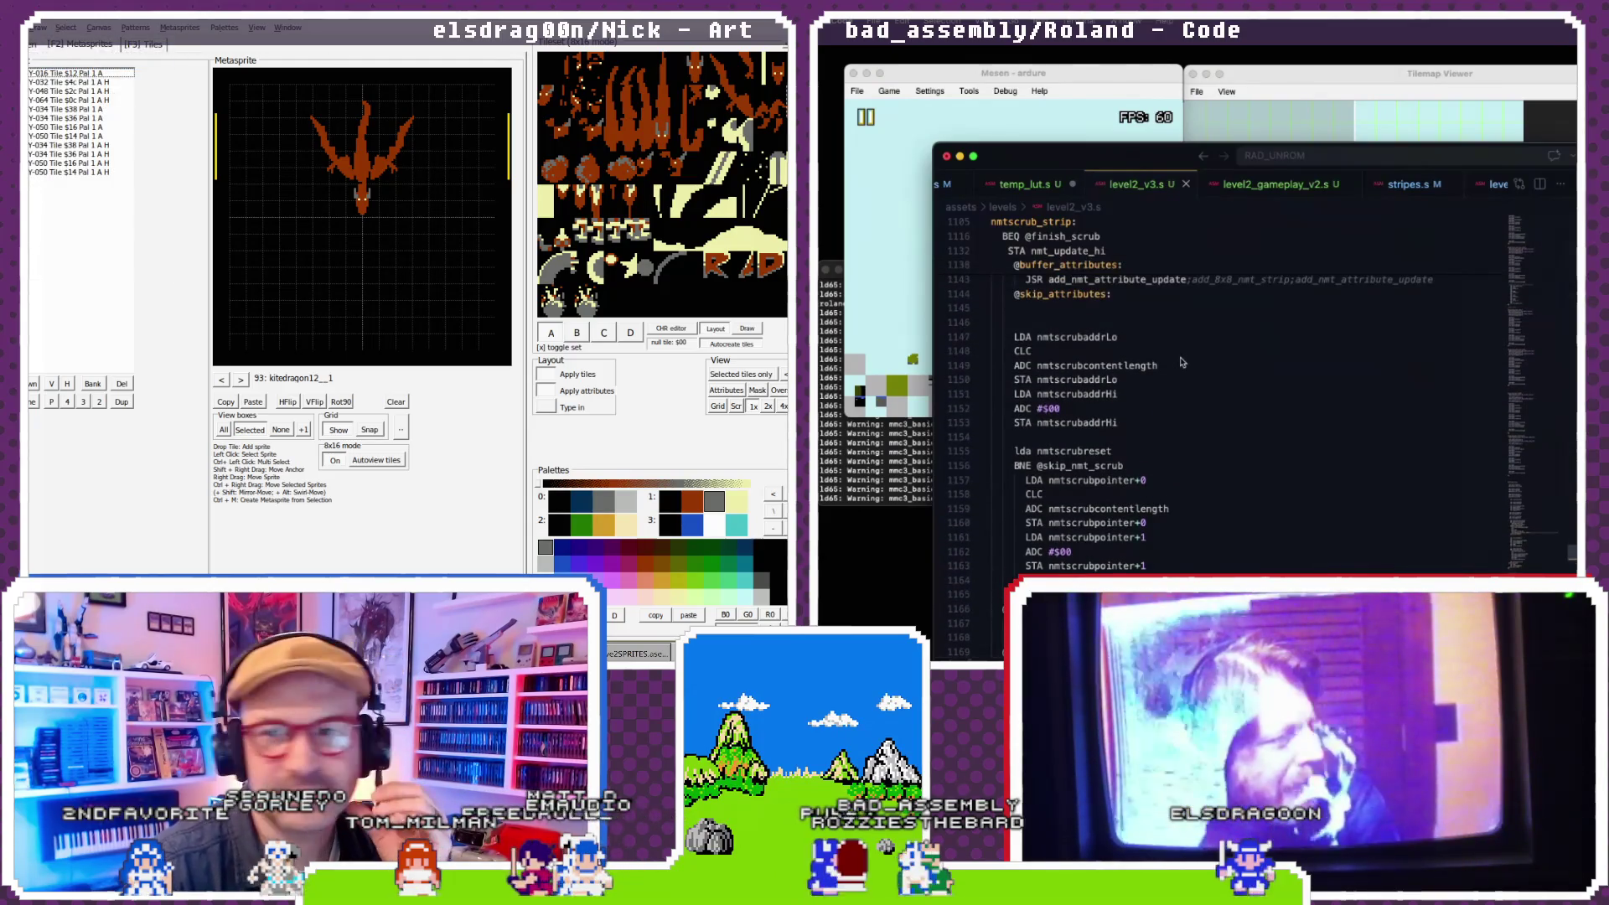
scroll(1182, 362, down, 1)
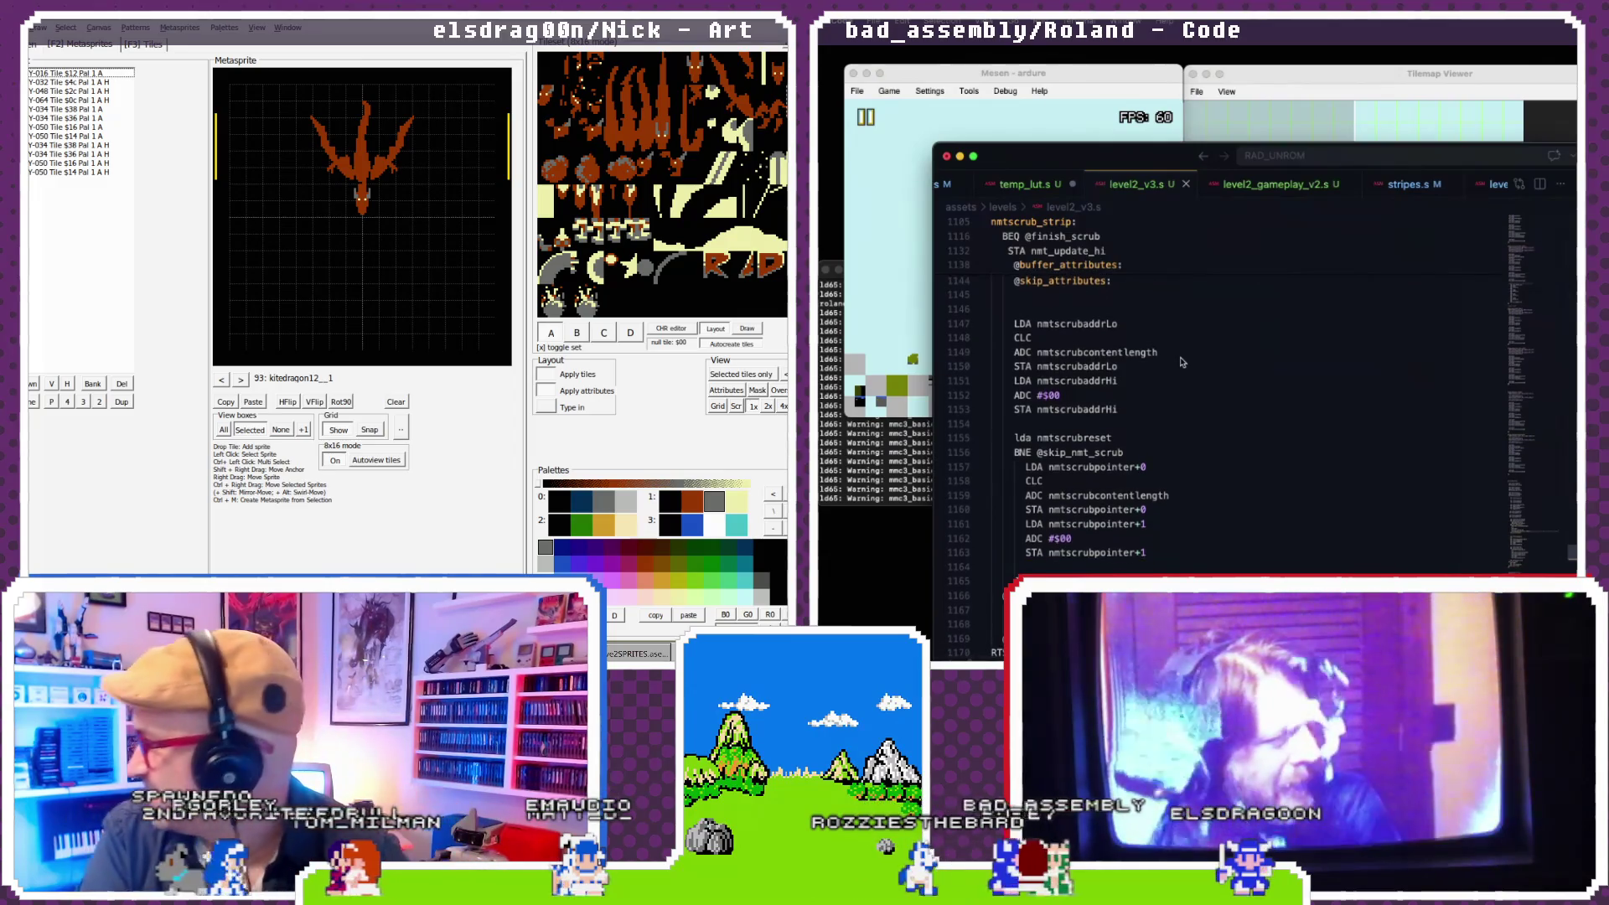
scroll(1182, 362, down, 4)
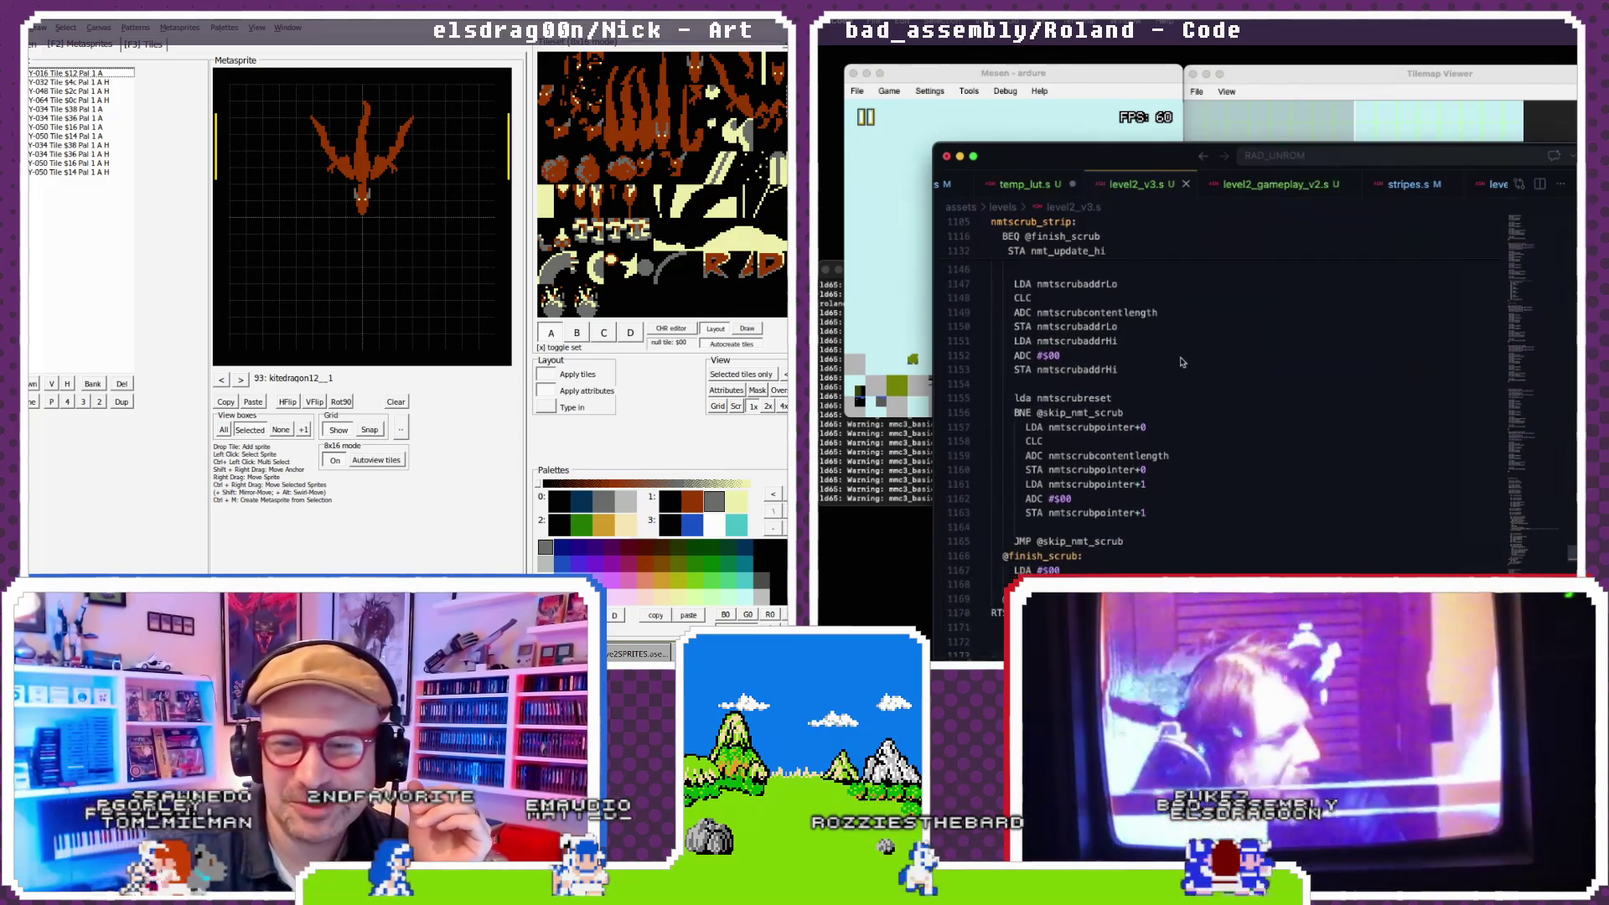
scroll(1183, 362, down, 1)
scroll(1183, 361, down, 3)
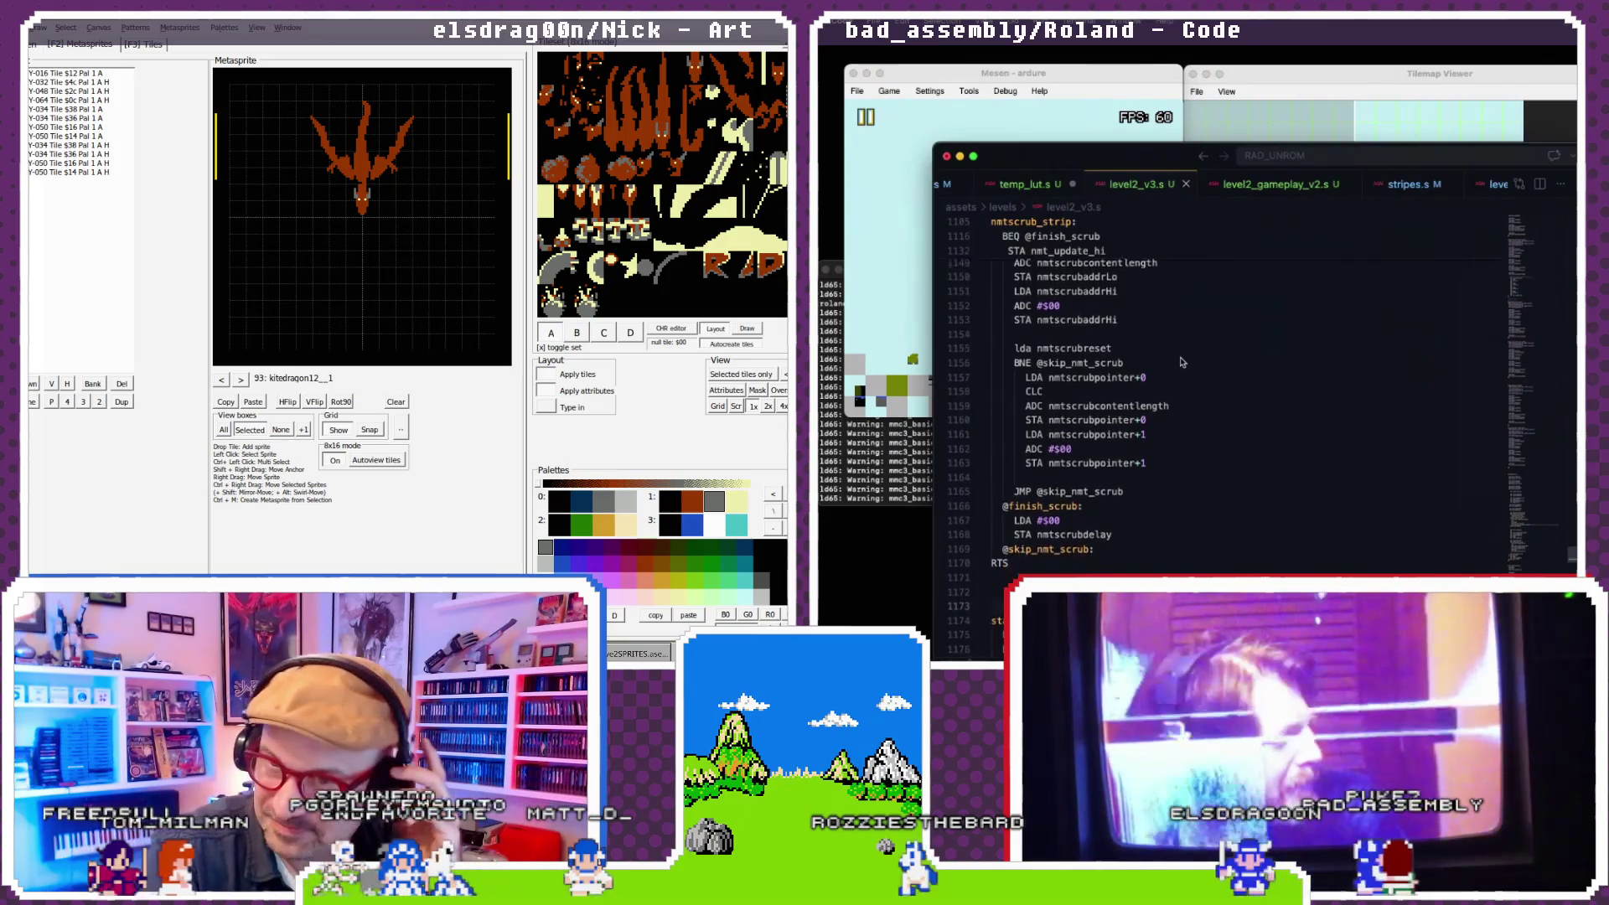
click(1117, 390)
key(Return)
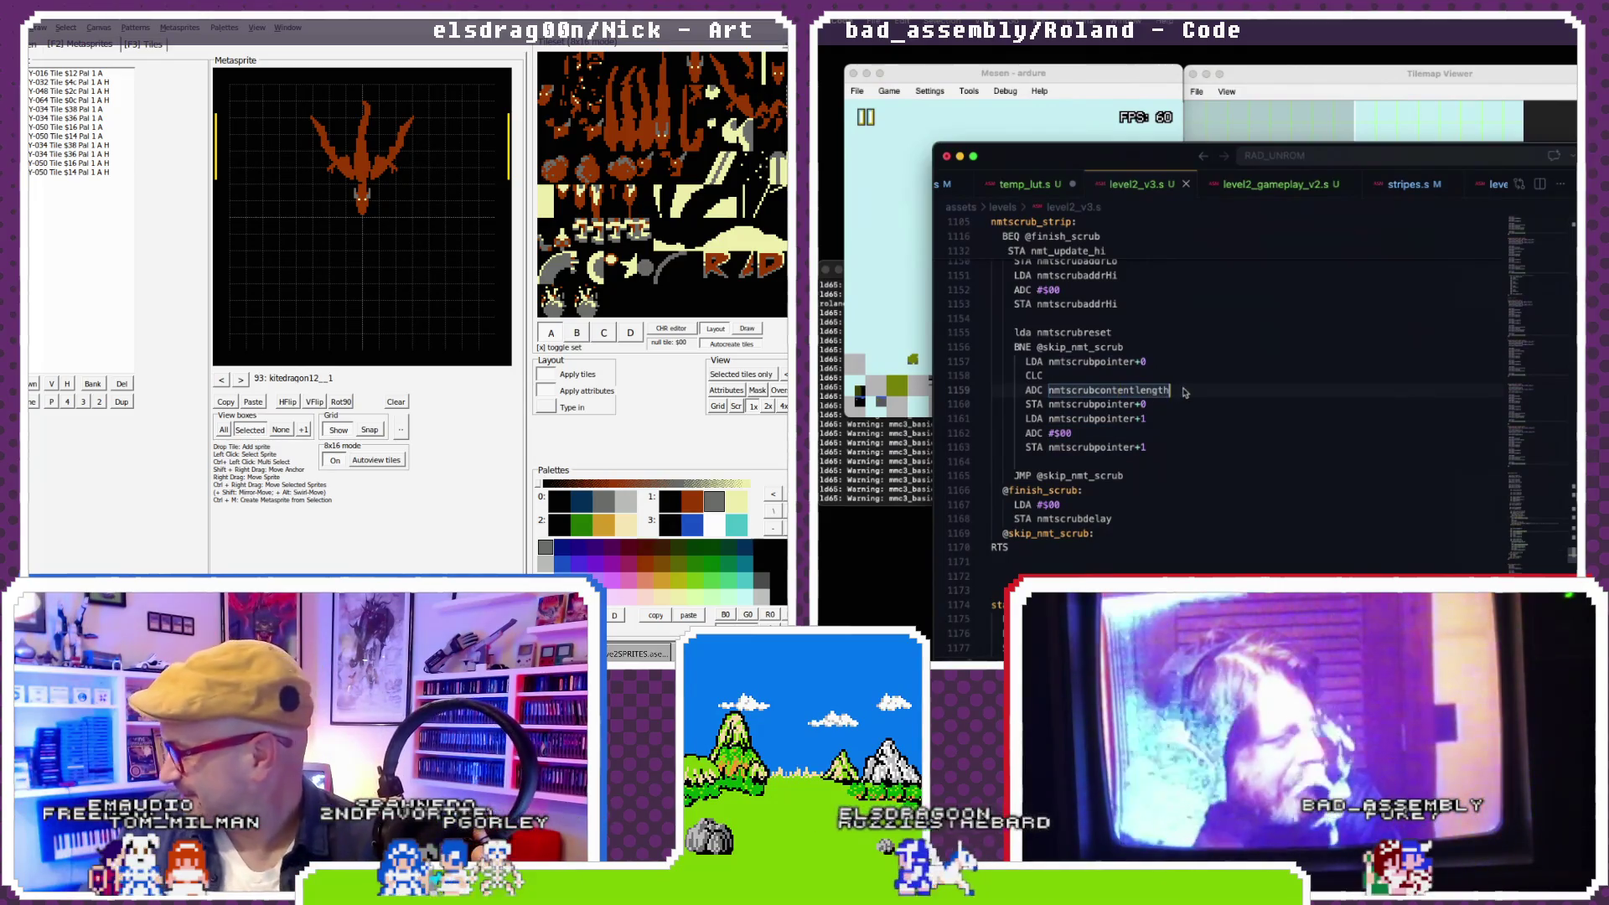
text(ADC #$01)
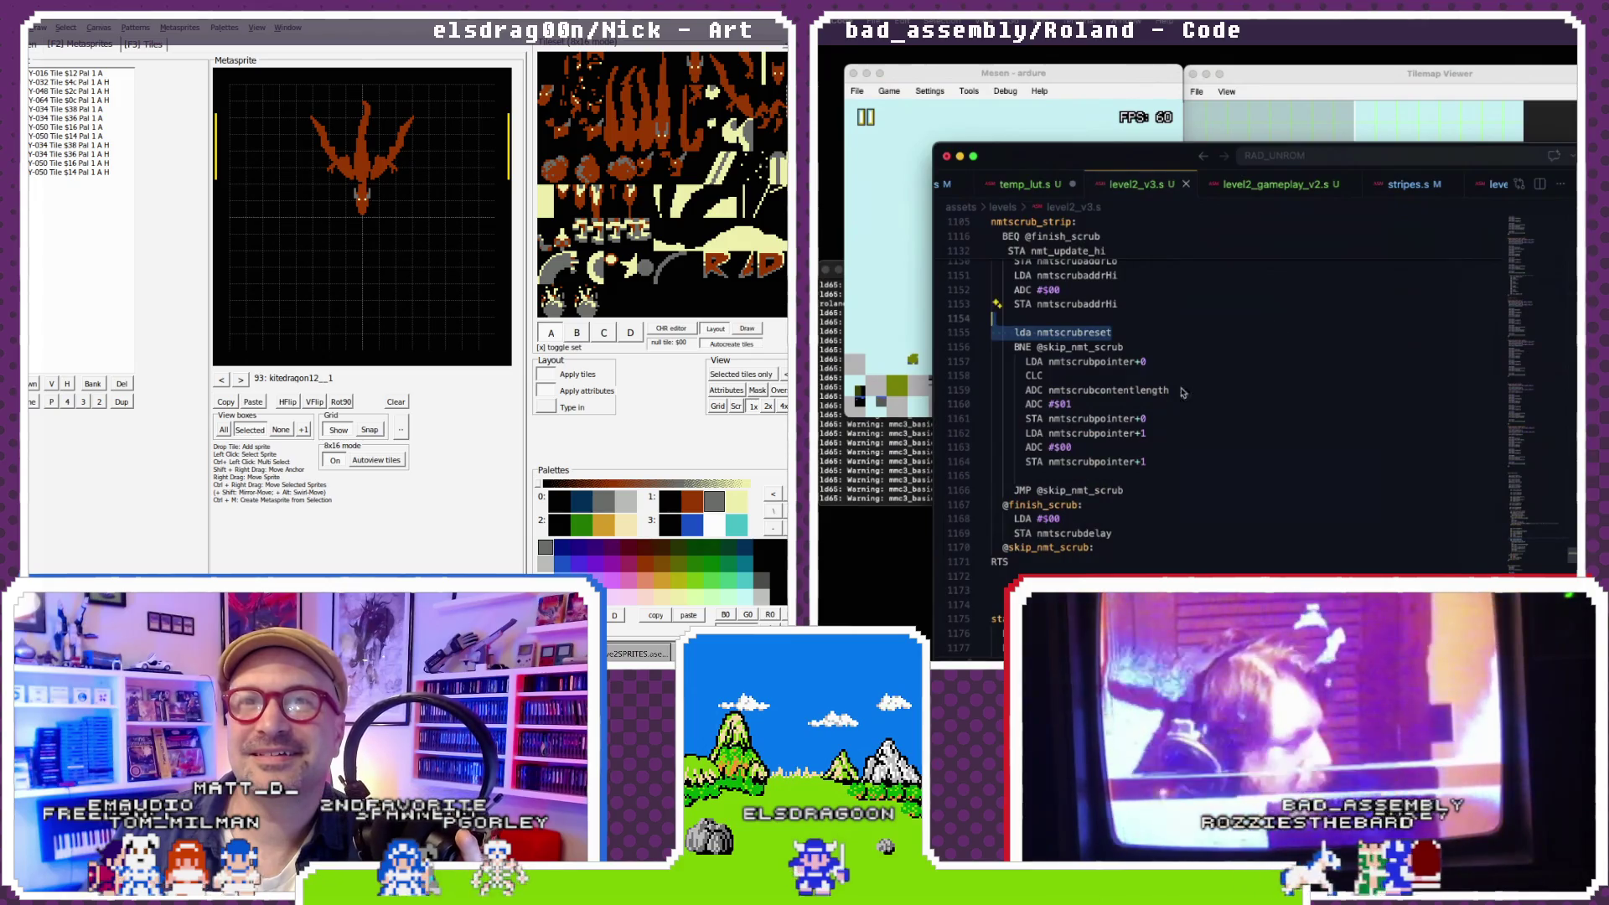
scroll(1114, 397, down, 1)
- Rebuild, reload the ROM in Mesen, pause it with the tilemap in view, and return to the code
click(900, 463)
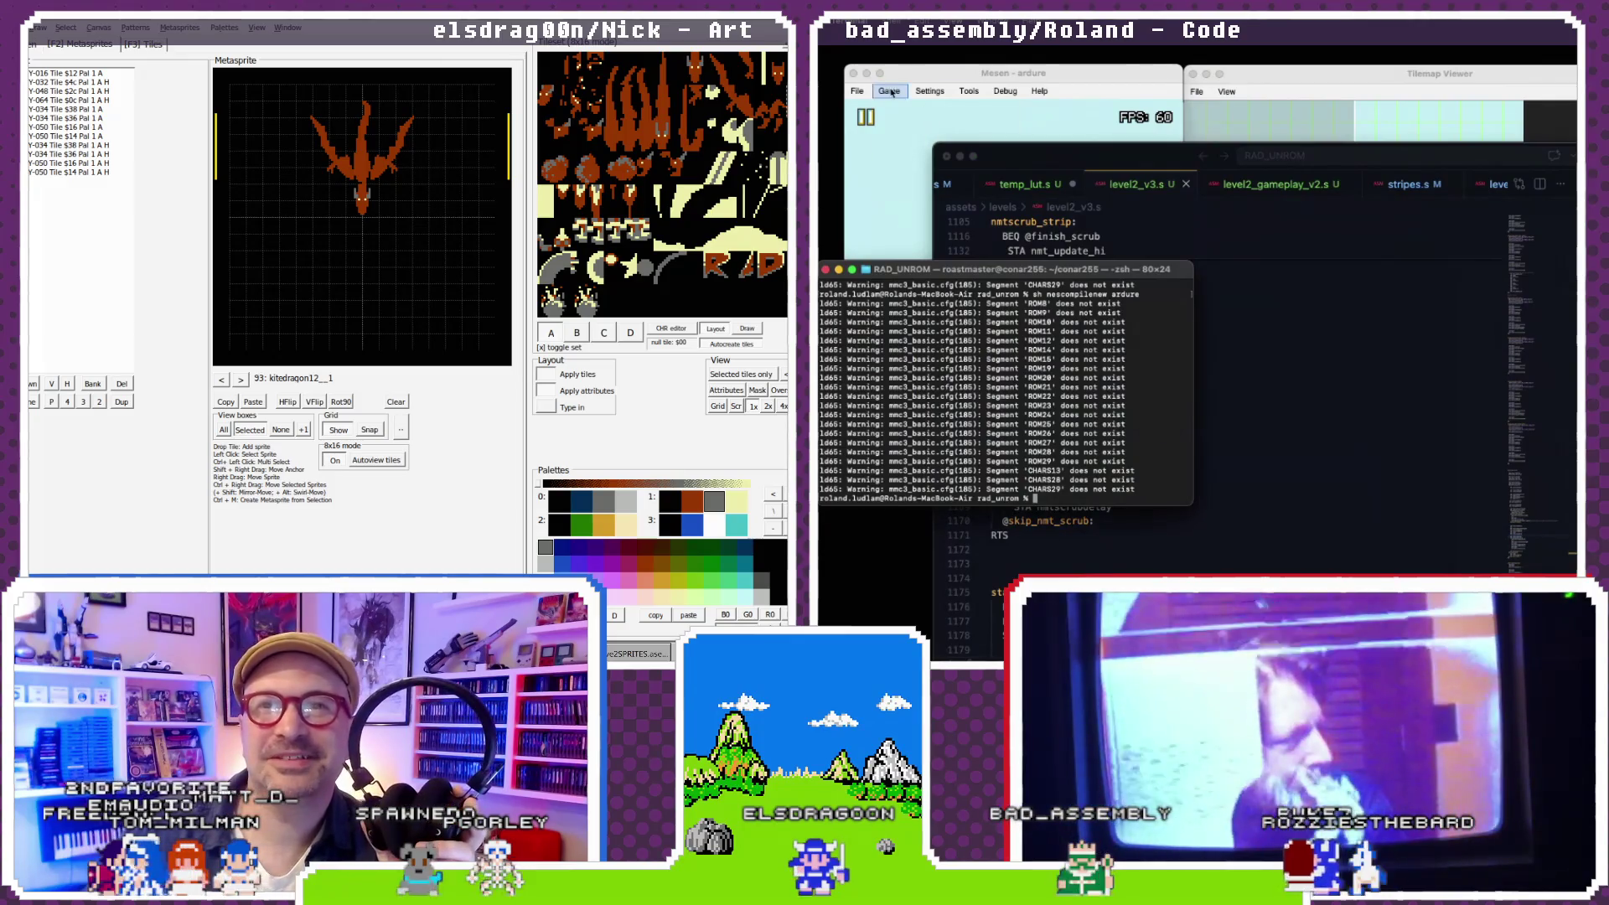
click(914, 138)
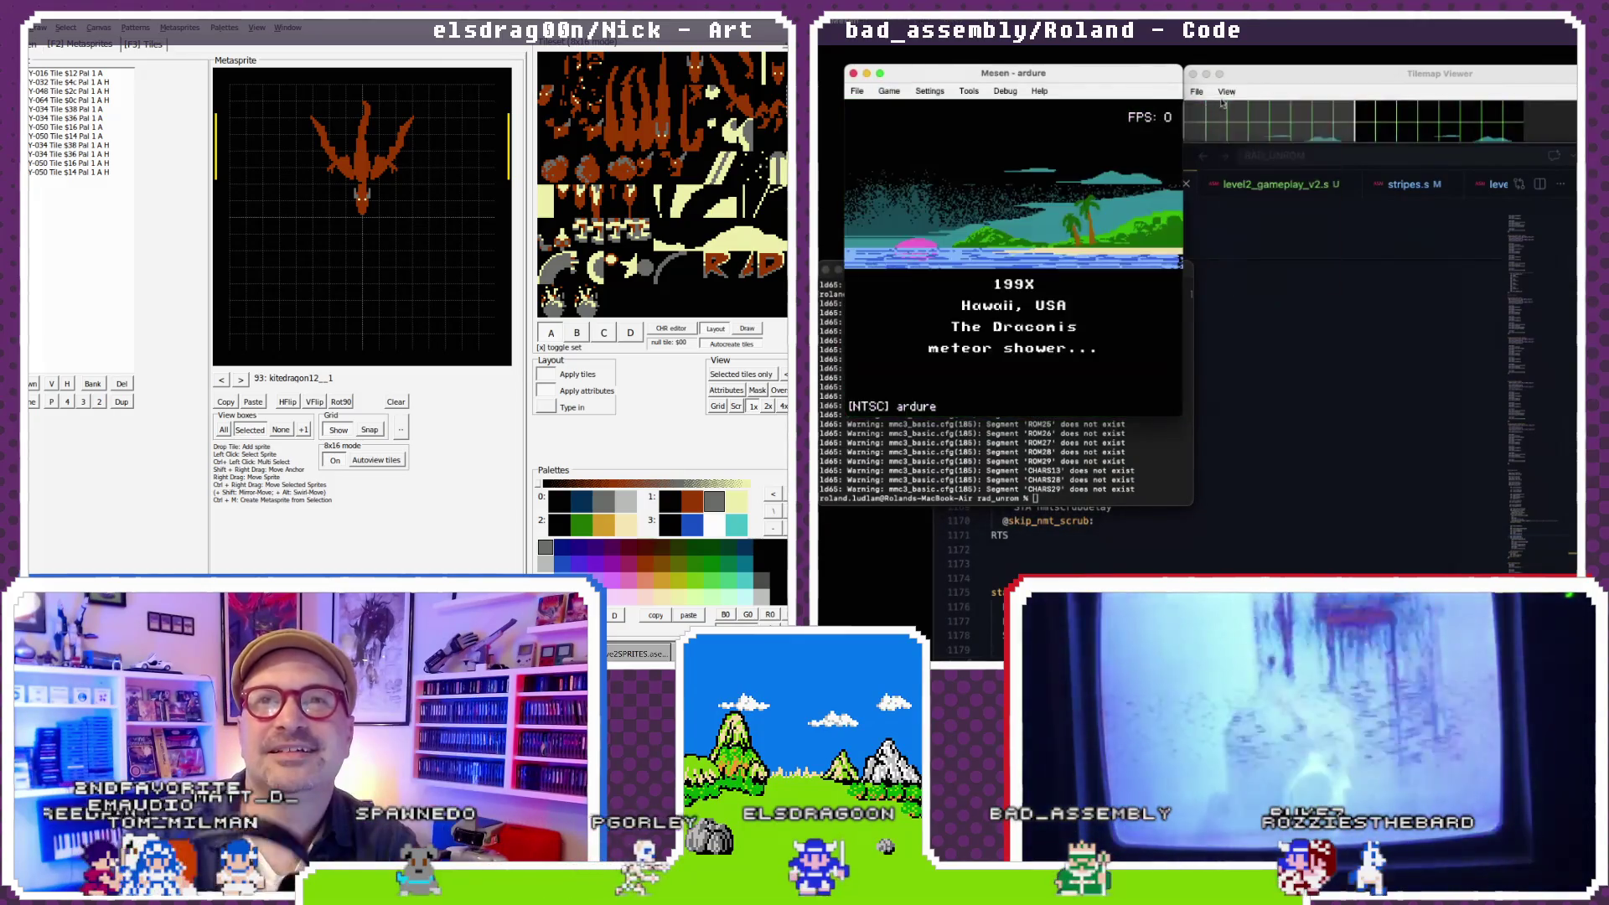
click(1223, 104)
click(888, 91)
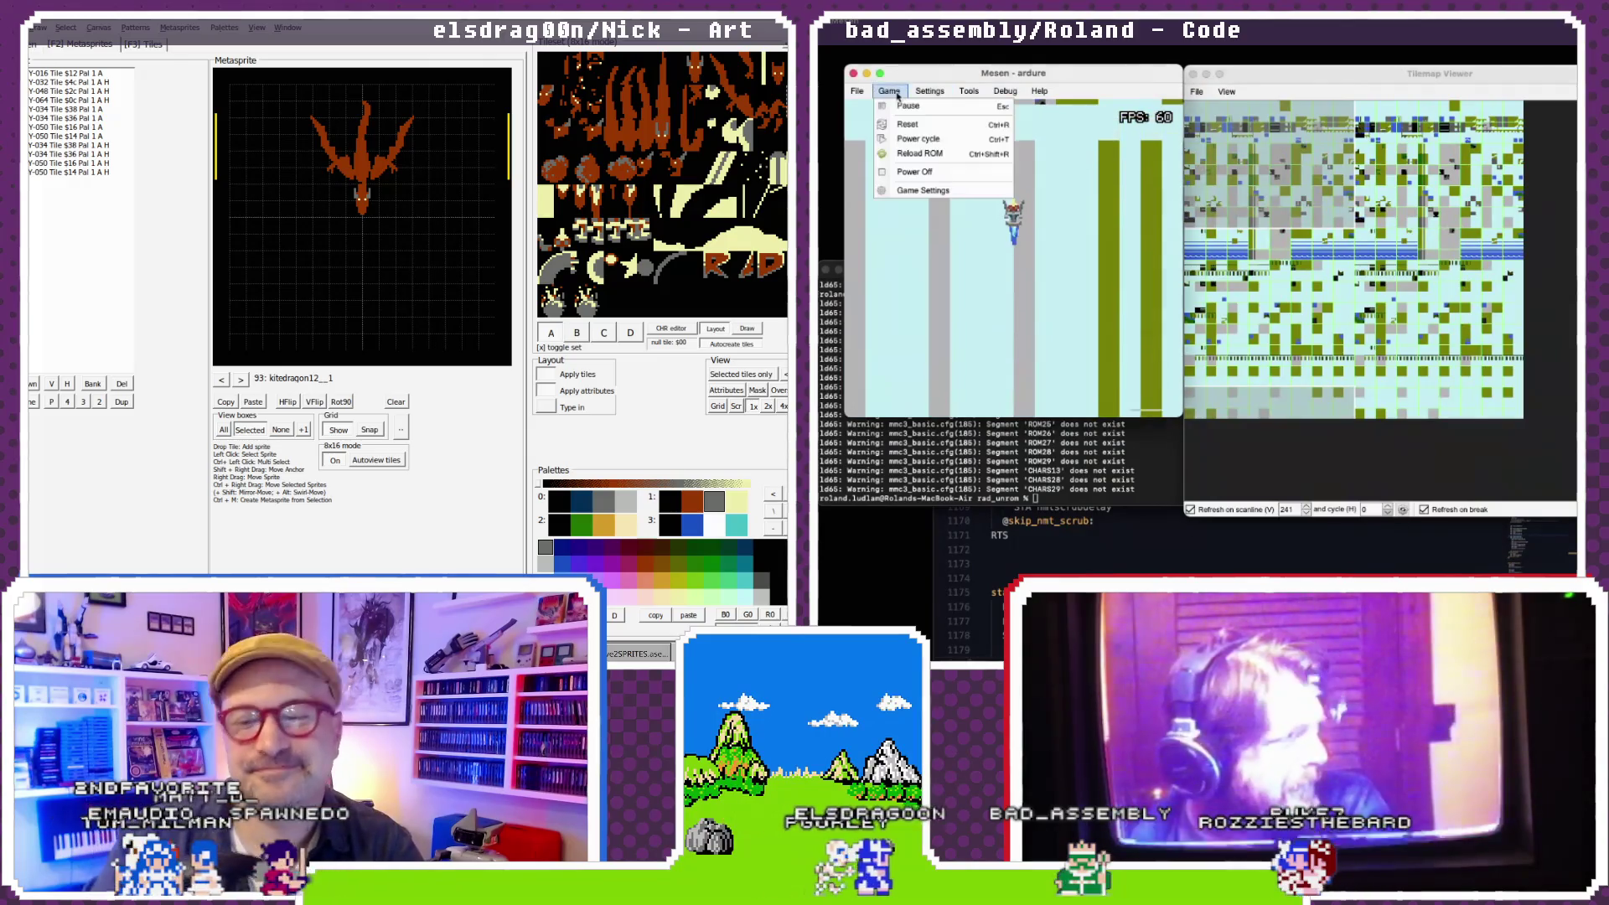
click(903, 105)
click(1153, 533)
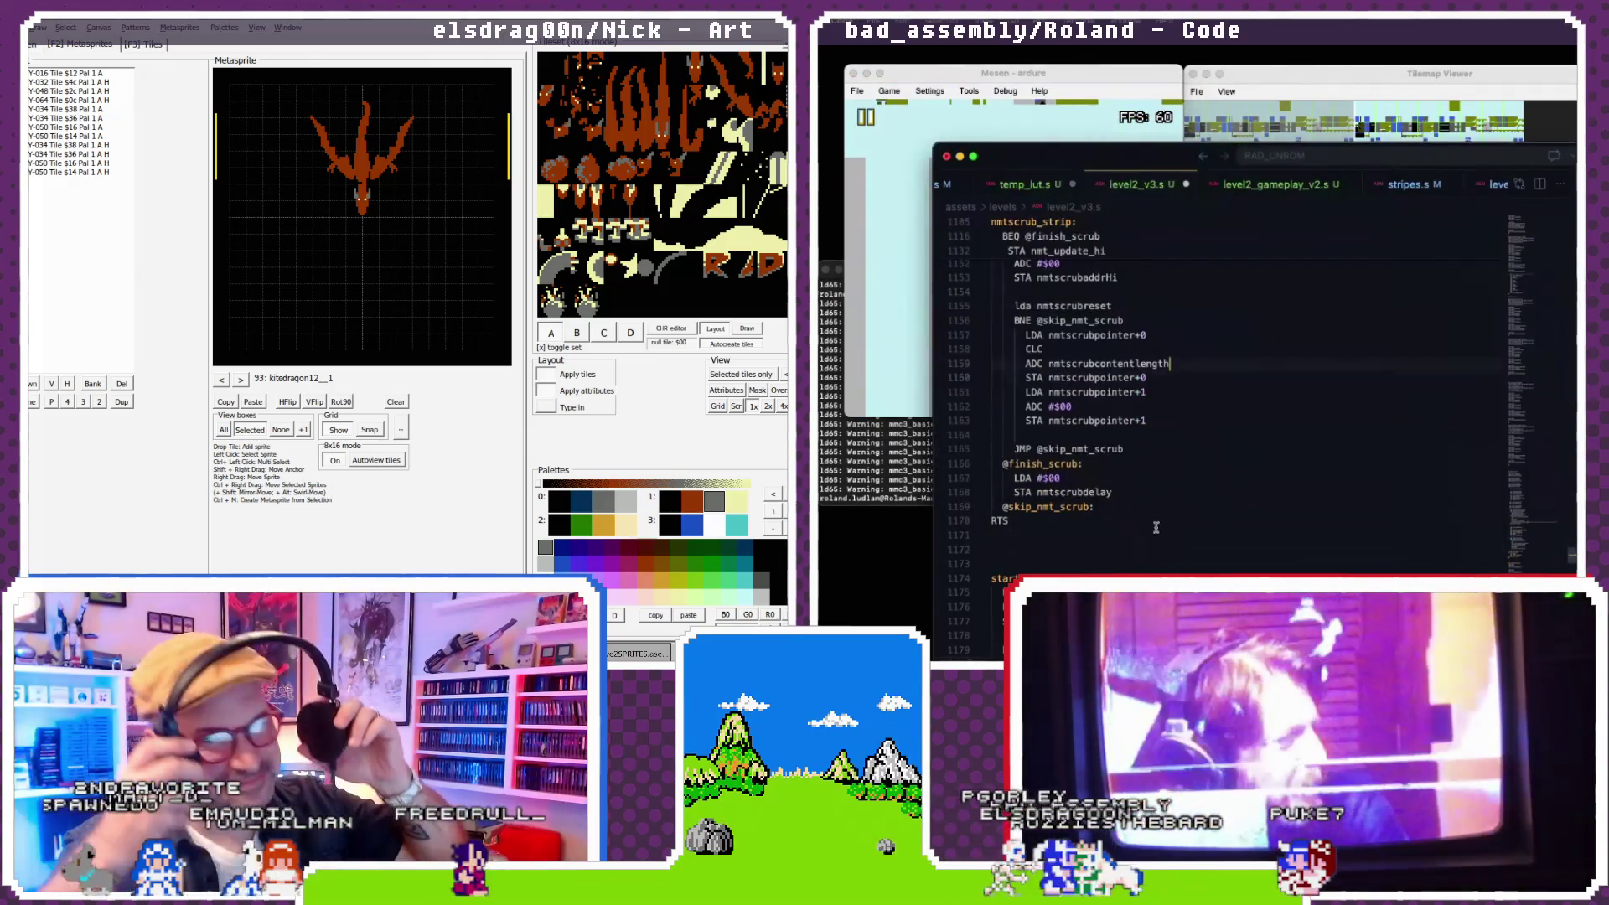
- Delete the unfinished ADC line and comment out the three nmtscrubpointer+1 lines
key(ctrl+shift+k)
scroll(1041, 376, down, 1)
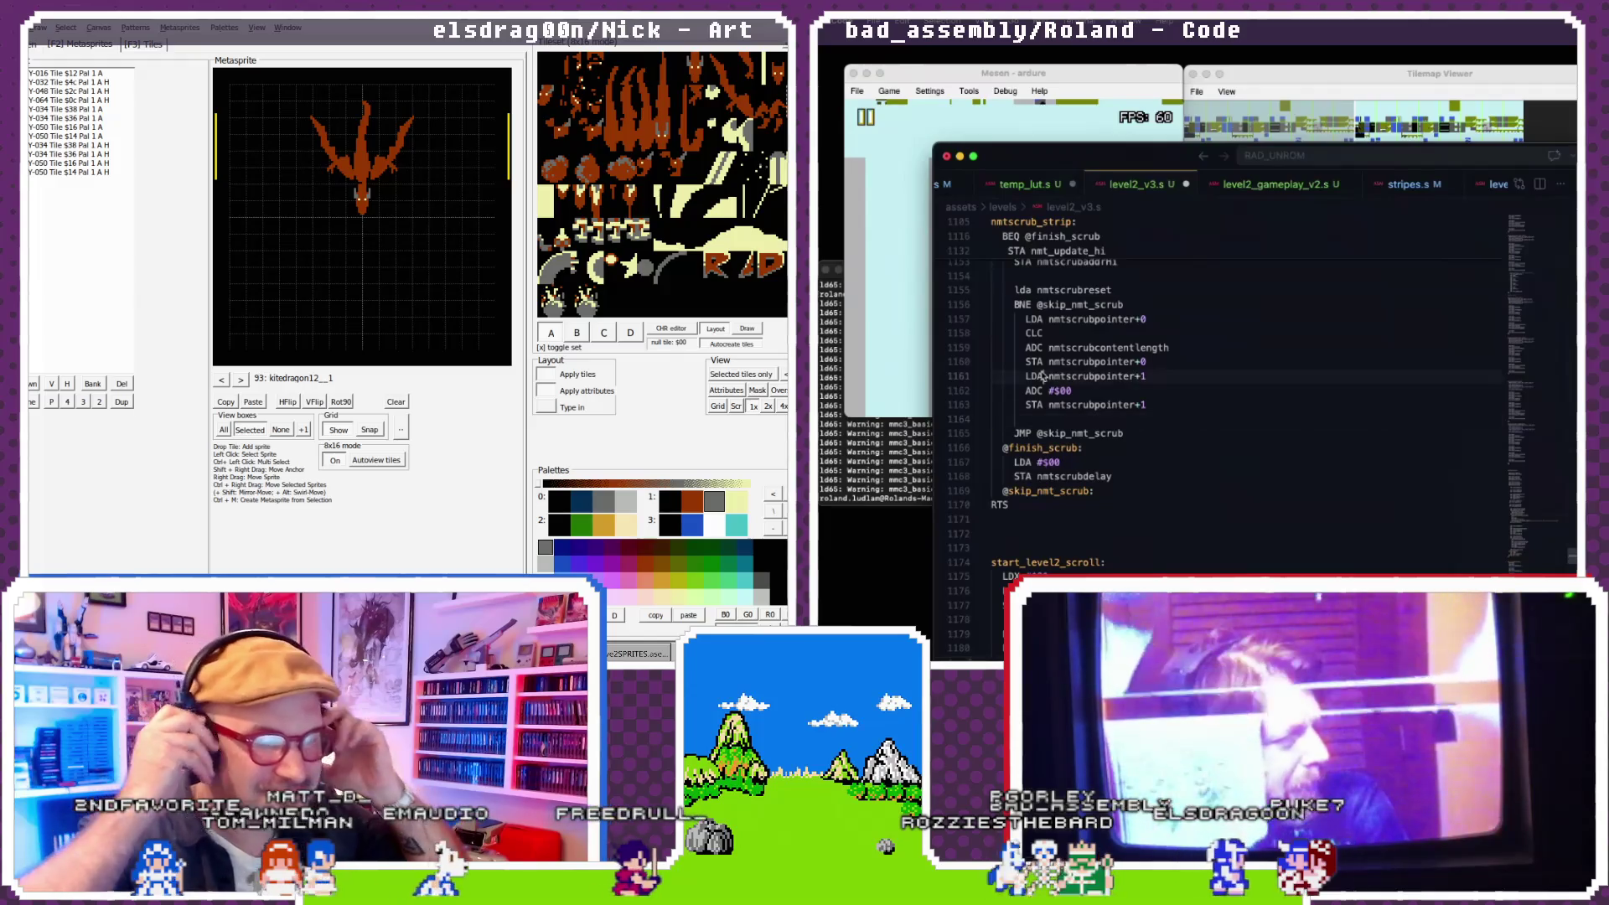
click(1042, 376)
scroll(1032, 362, down, 1)
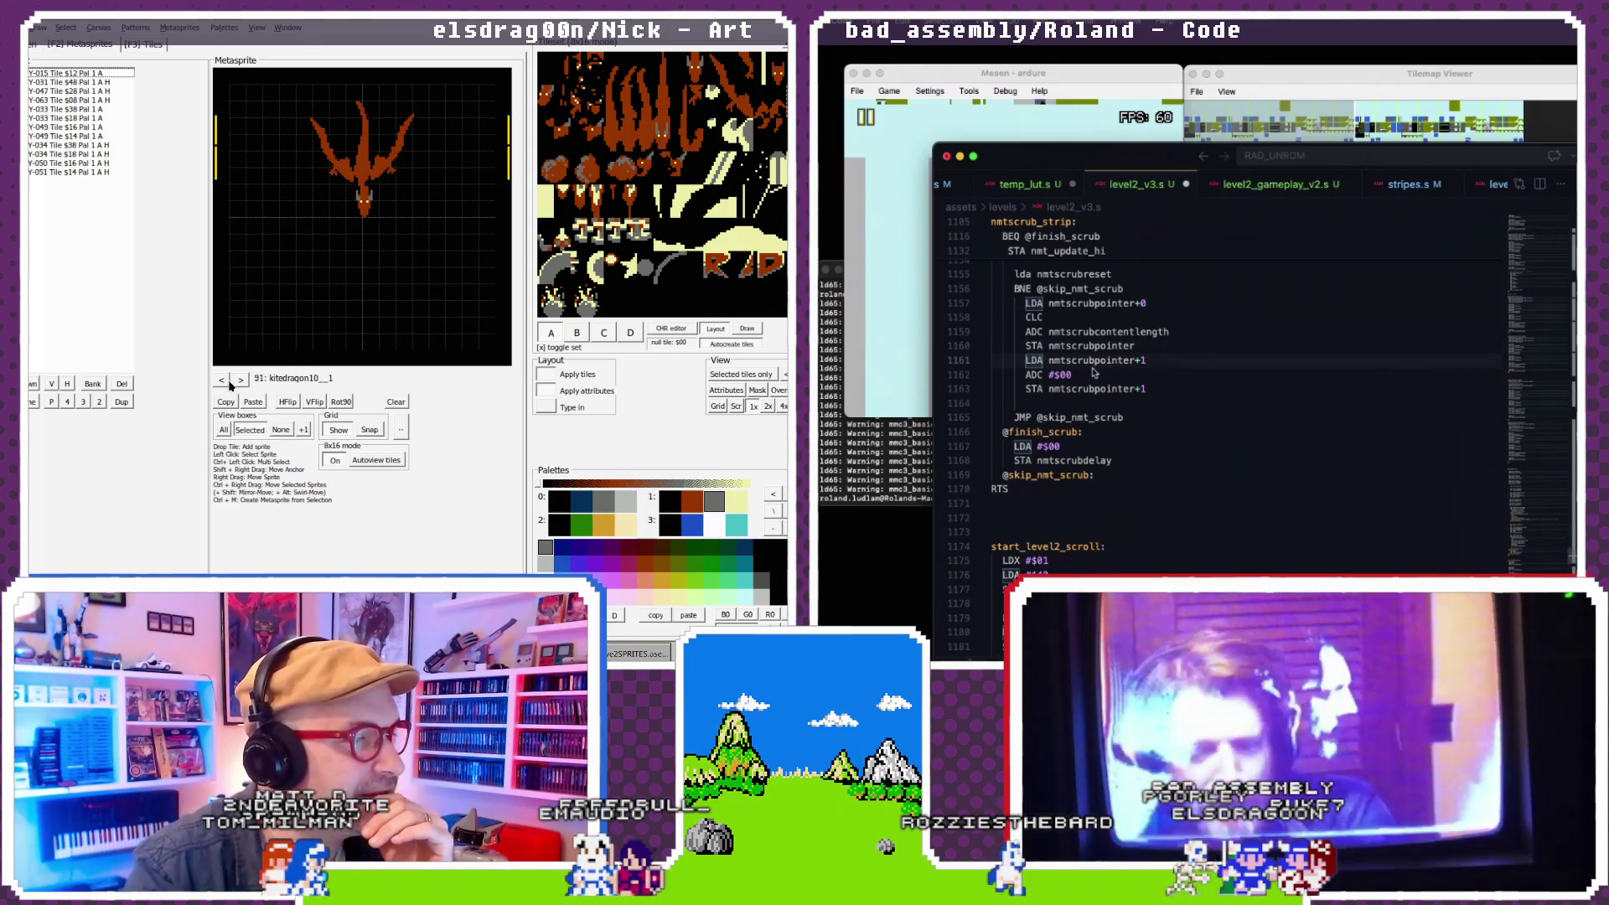
drag(1152, 390, 1133, 362)
key(super+slash)
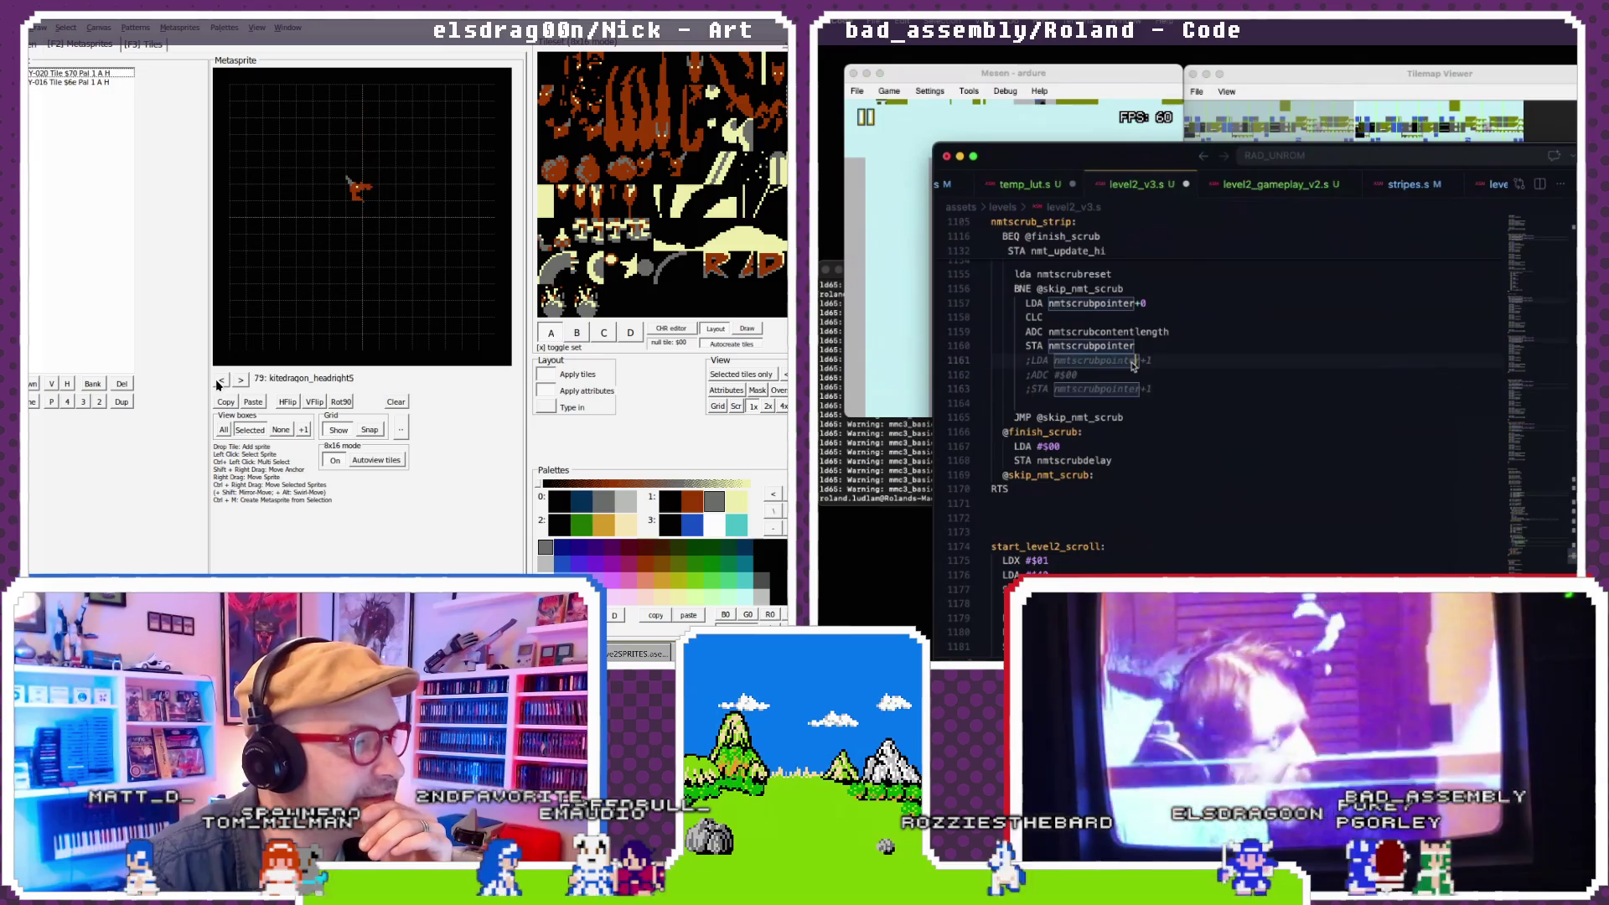
- Remove the +0 suffixes, save level2_v3.s, and switch to the build terminal
scroll(1040, 352, down, 1)
click(239, 381)
click(240, 381)
click(240, 381)
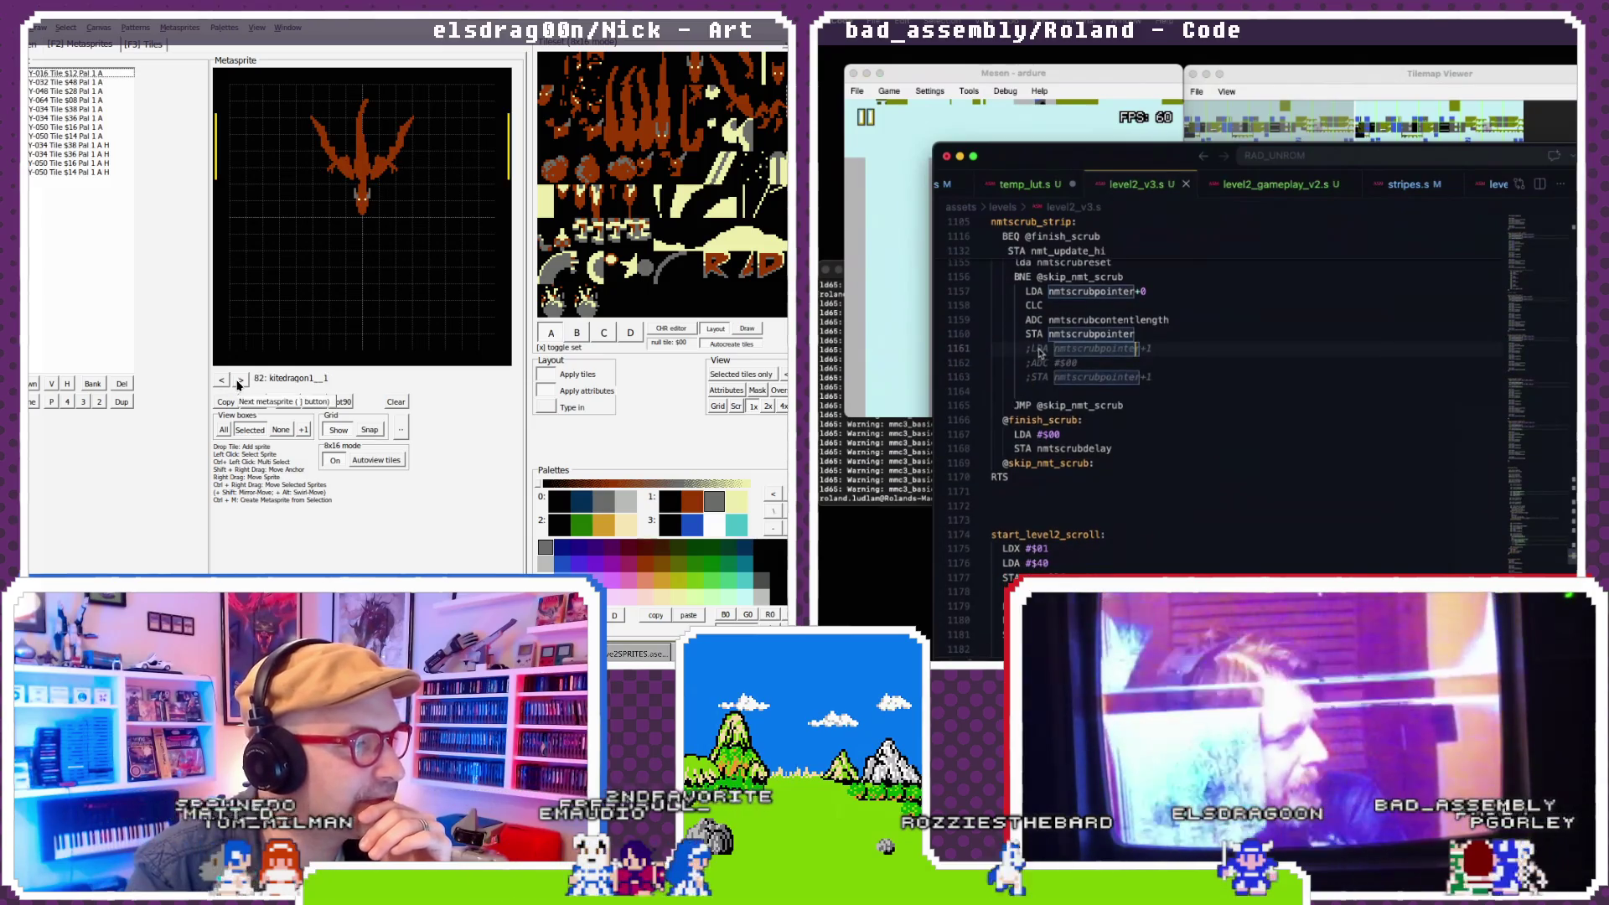
scroll(1040, 352, up, 1)
double_click(289, 378)
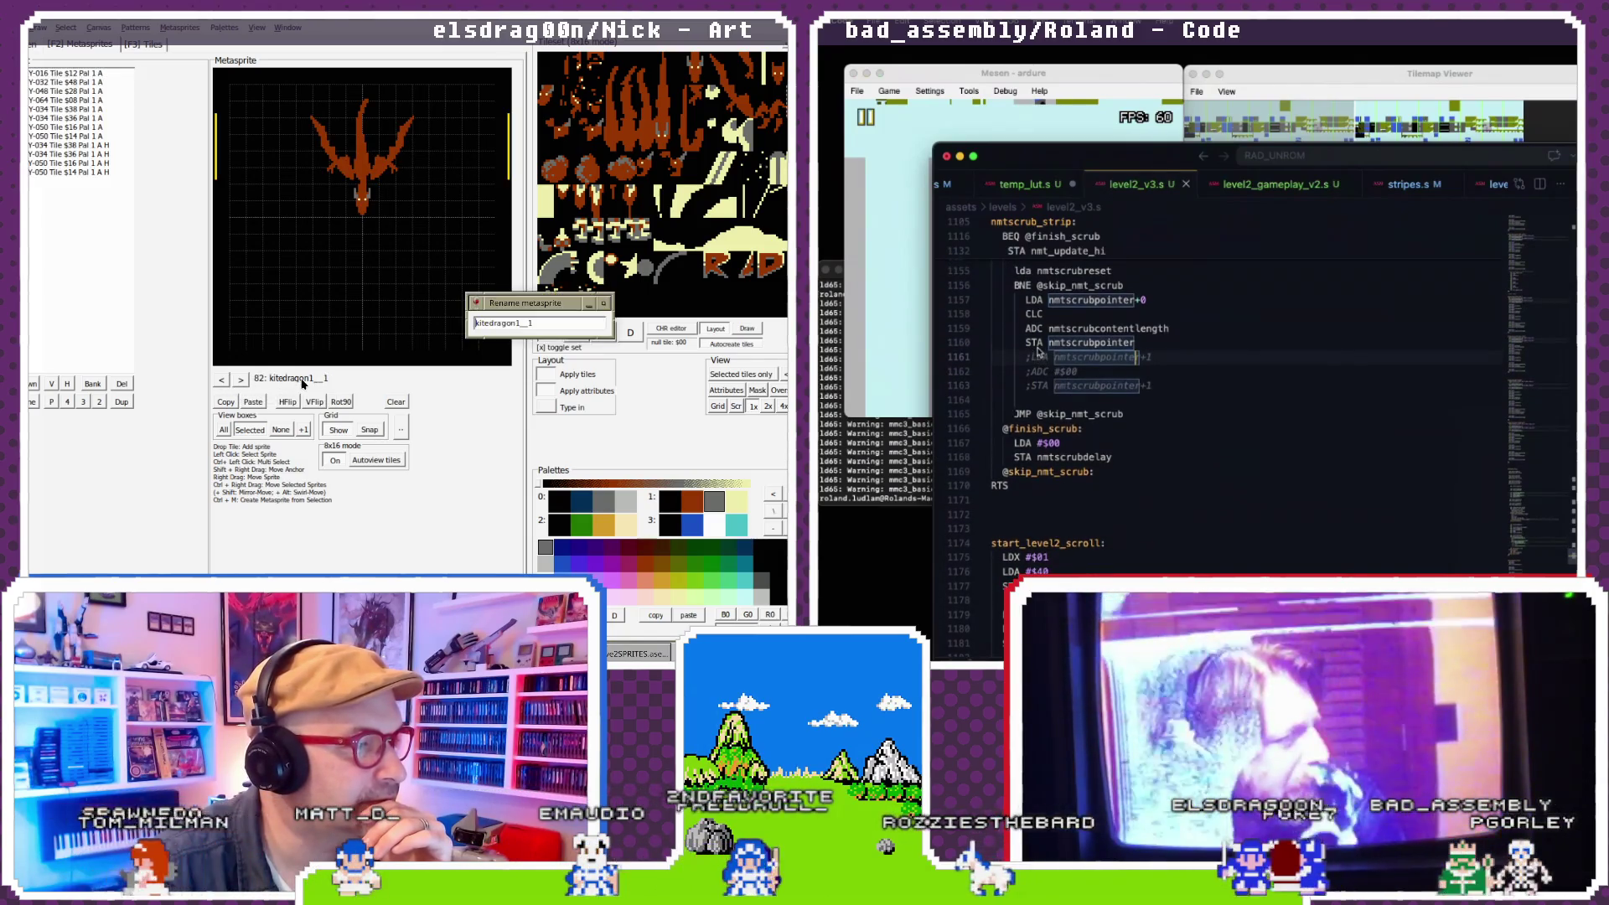
double_click(1163, 328)
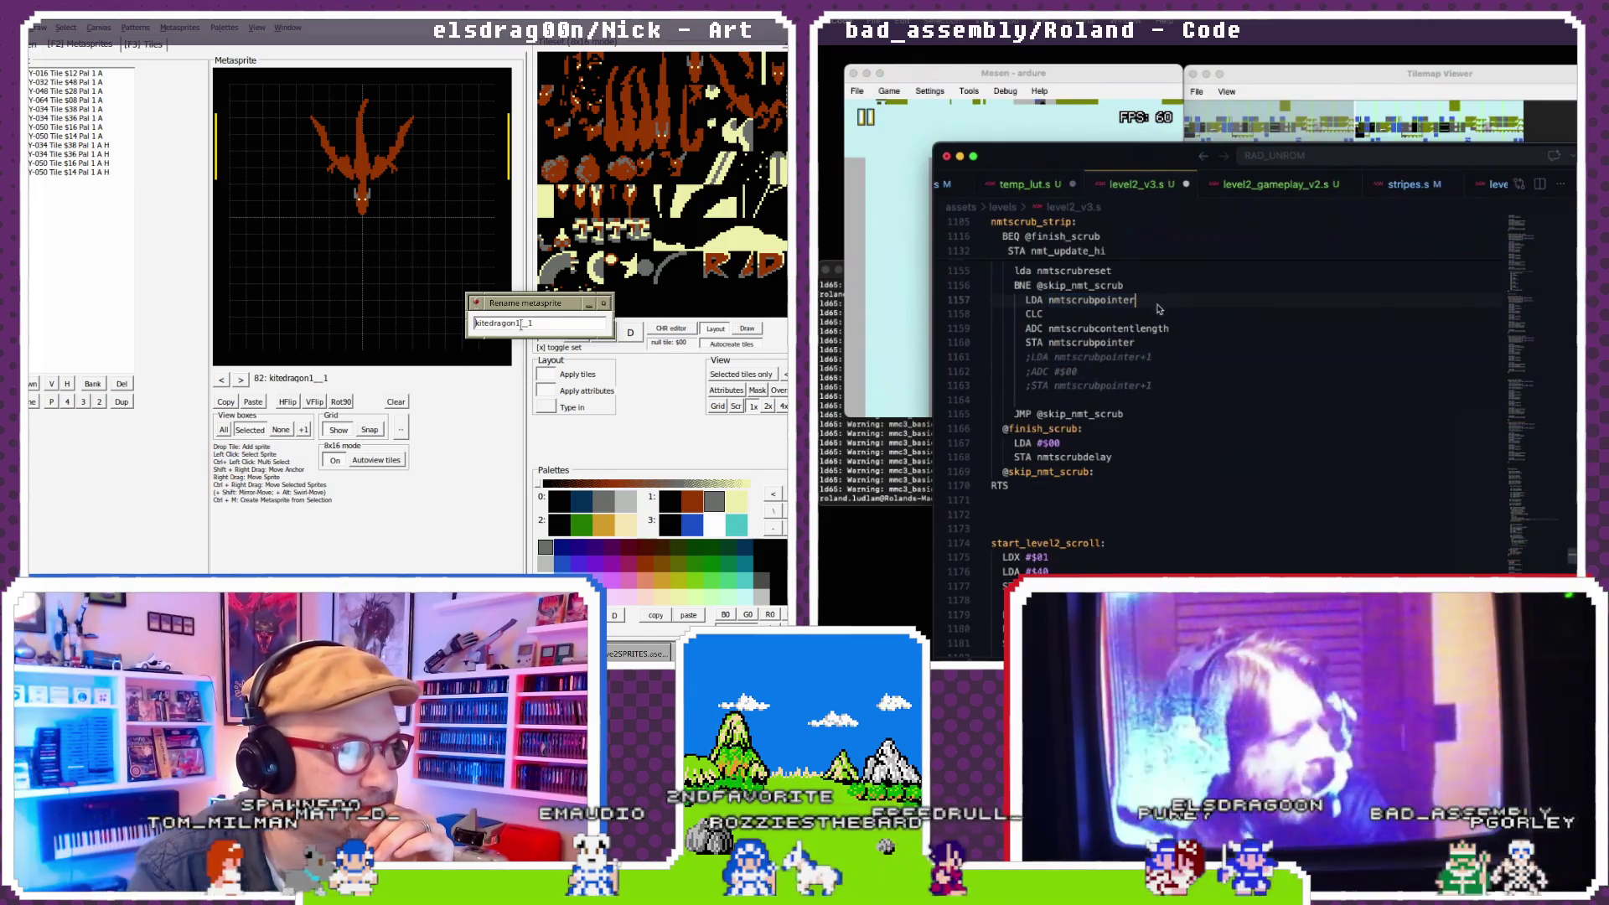
scroll(1123, 340, down, 1)
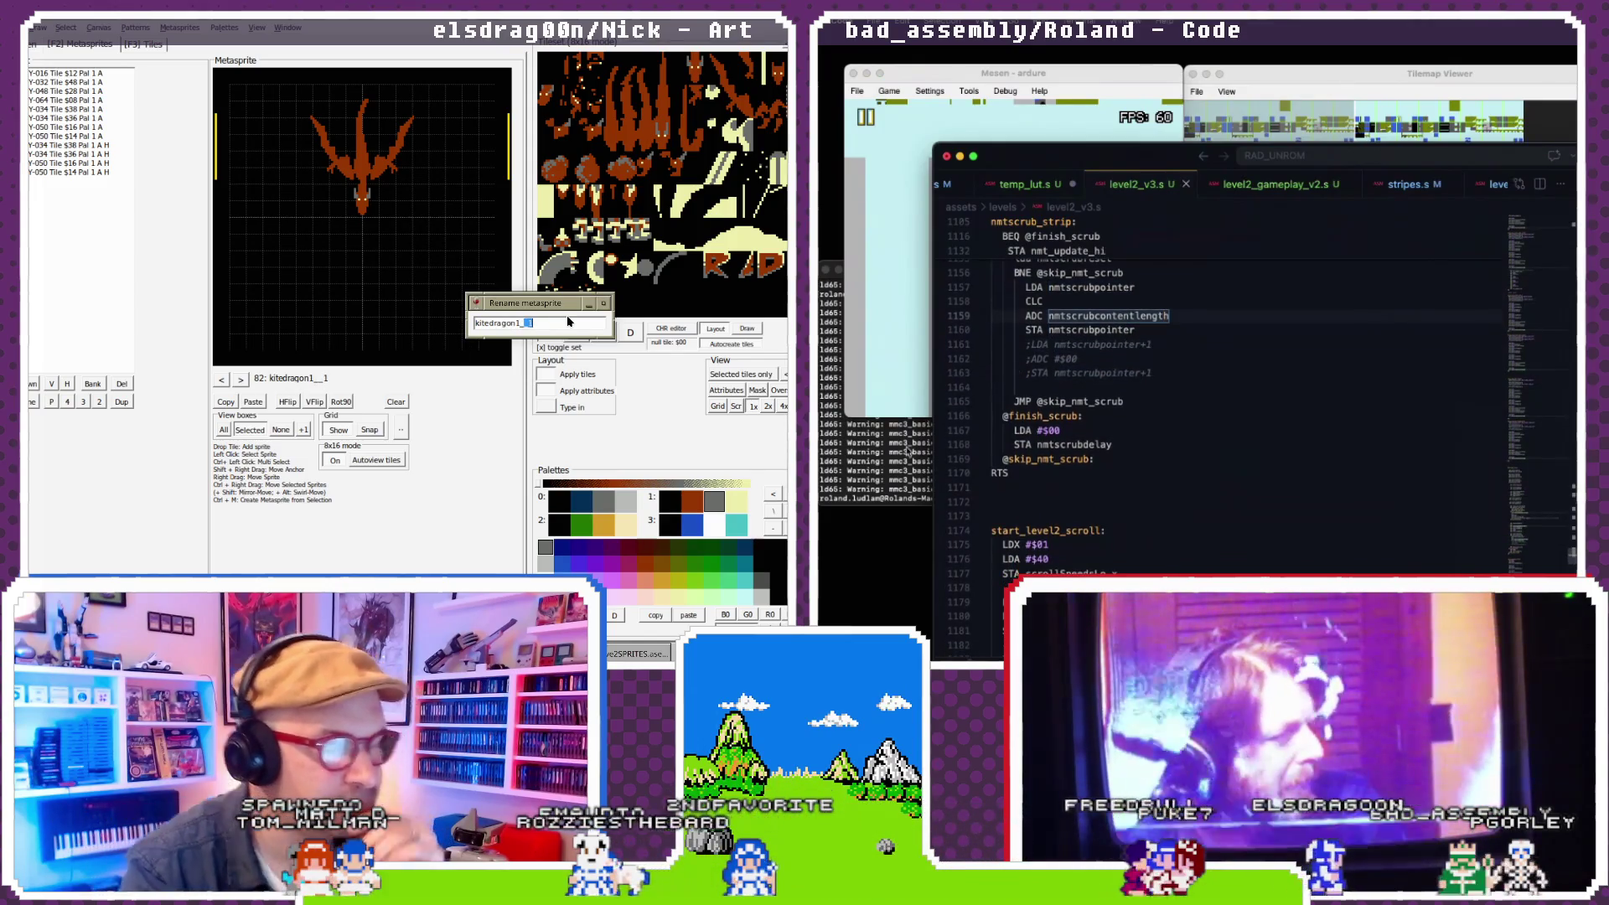
key(Return)
key(super+Tab)
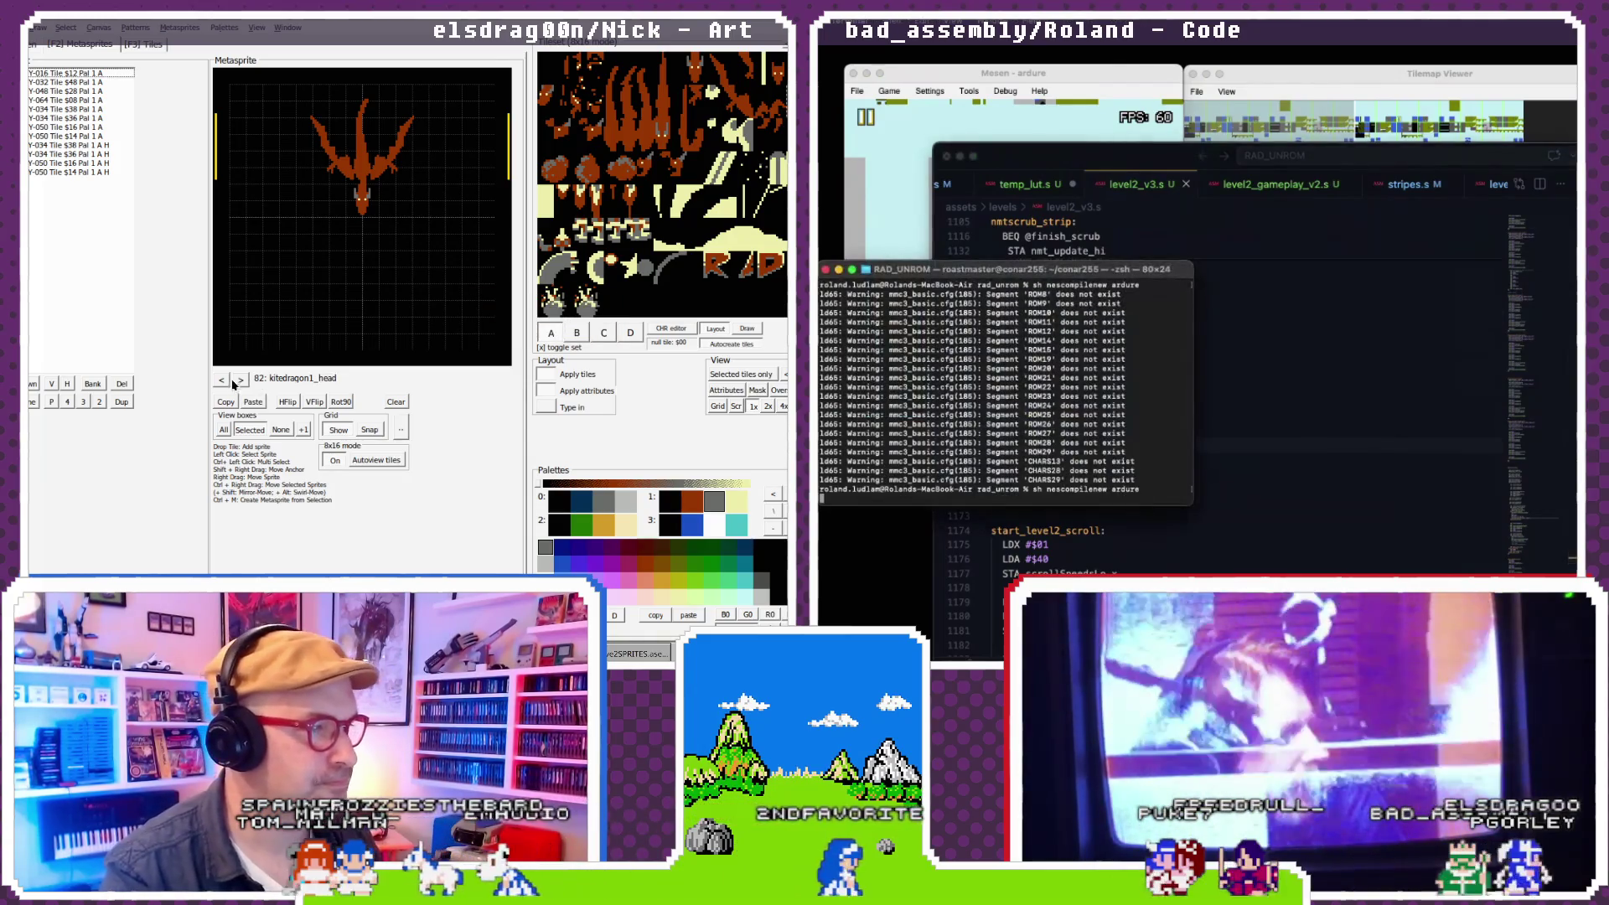
- Reload the rebuilt ROM in Mesen and bring the Tilemap Viewer to the front
click(889, 91)
click(326, 383)
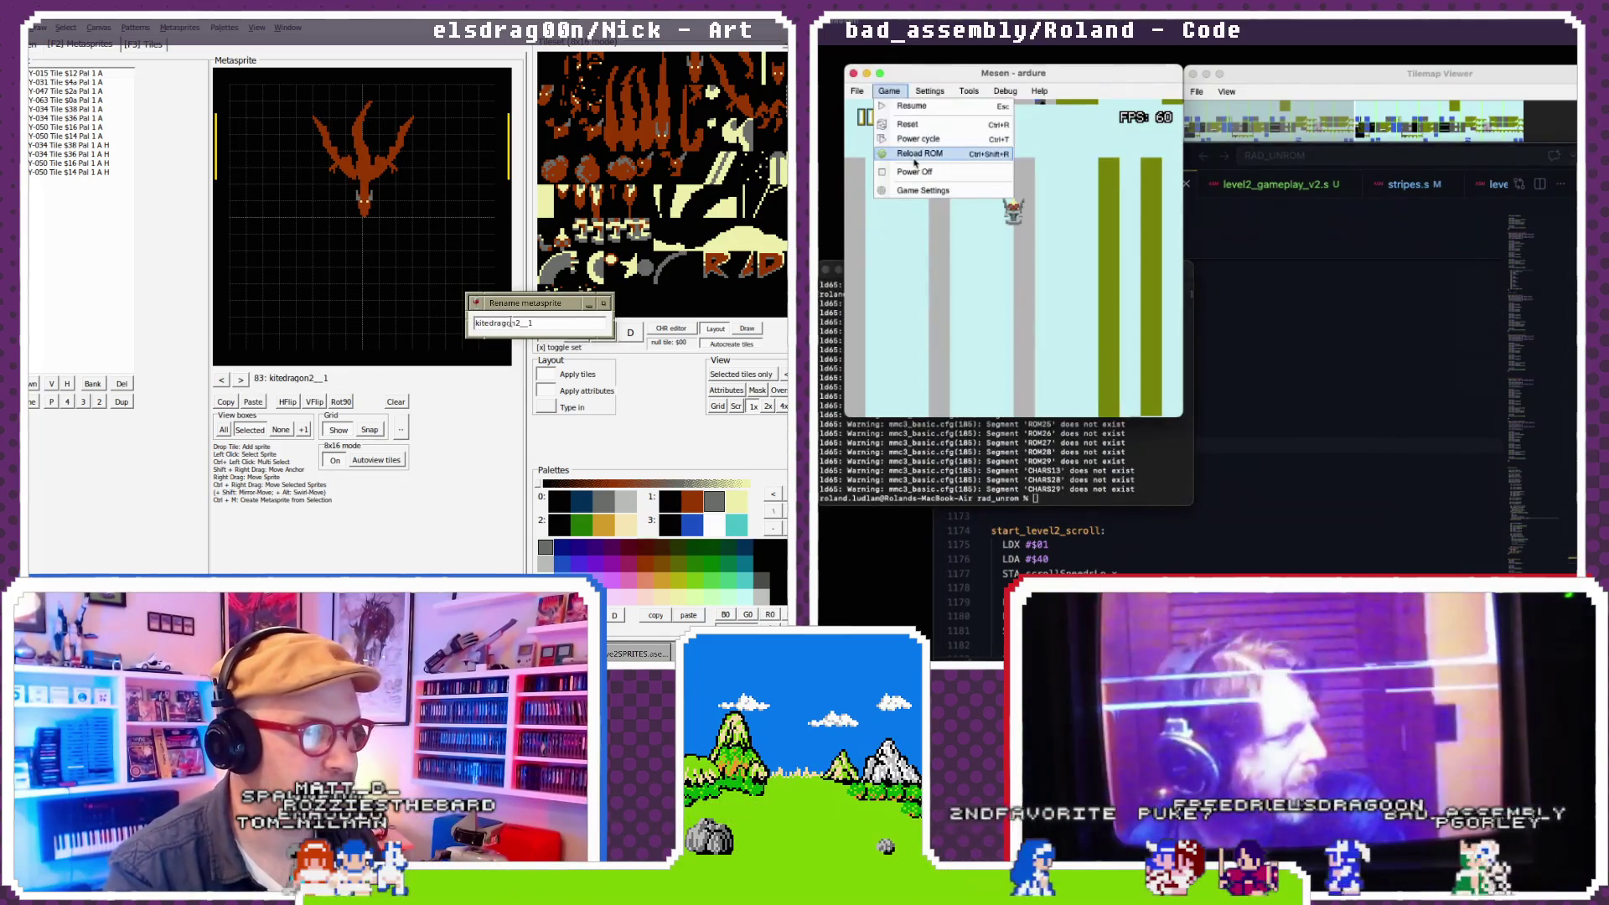
click(915, 158)
text(head)
key(Return)
click(1277, 76)
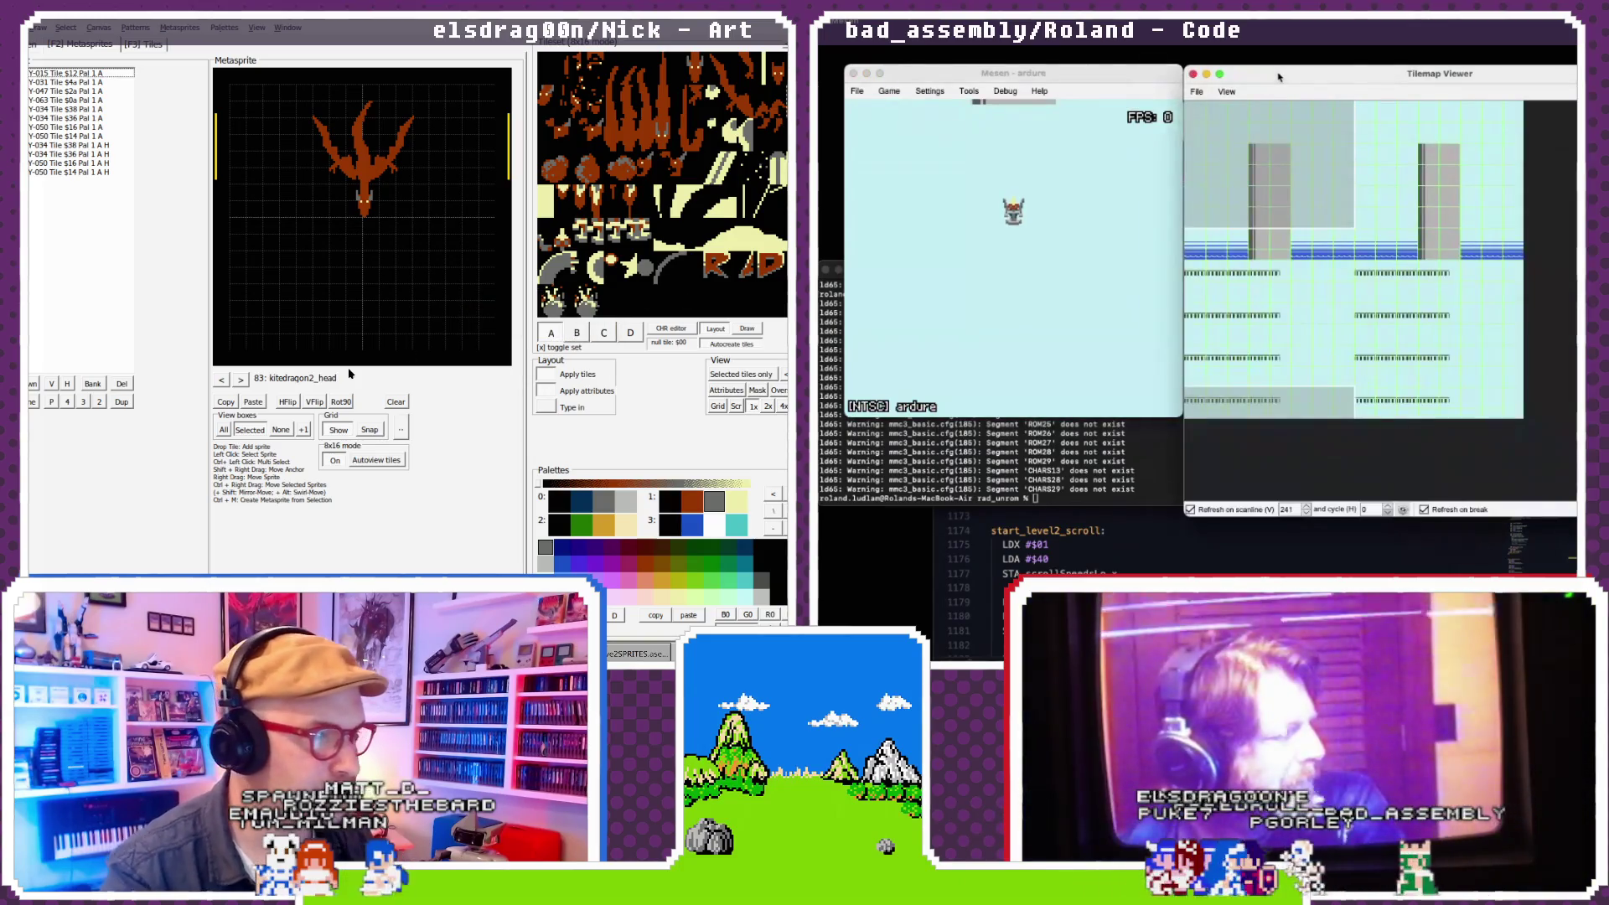
click(241, 378)
- Pause the game and switch back to the level2_v3.s source
click(889, 92)
click(909, 106)
mouse_move(1224, 276)
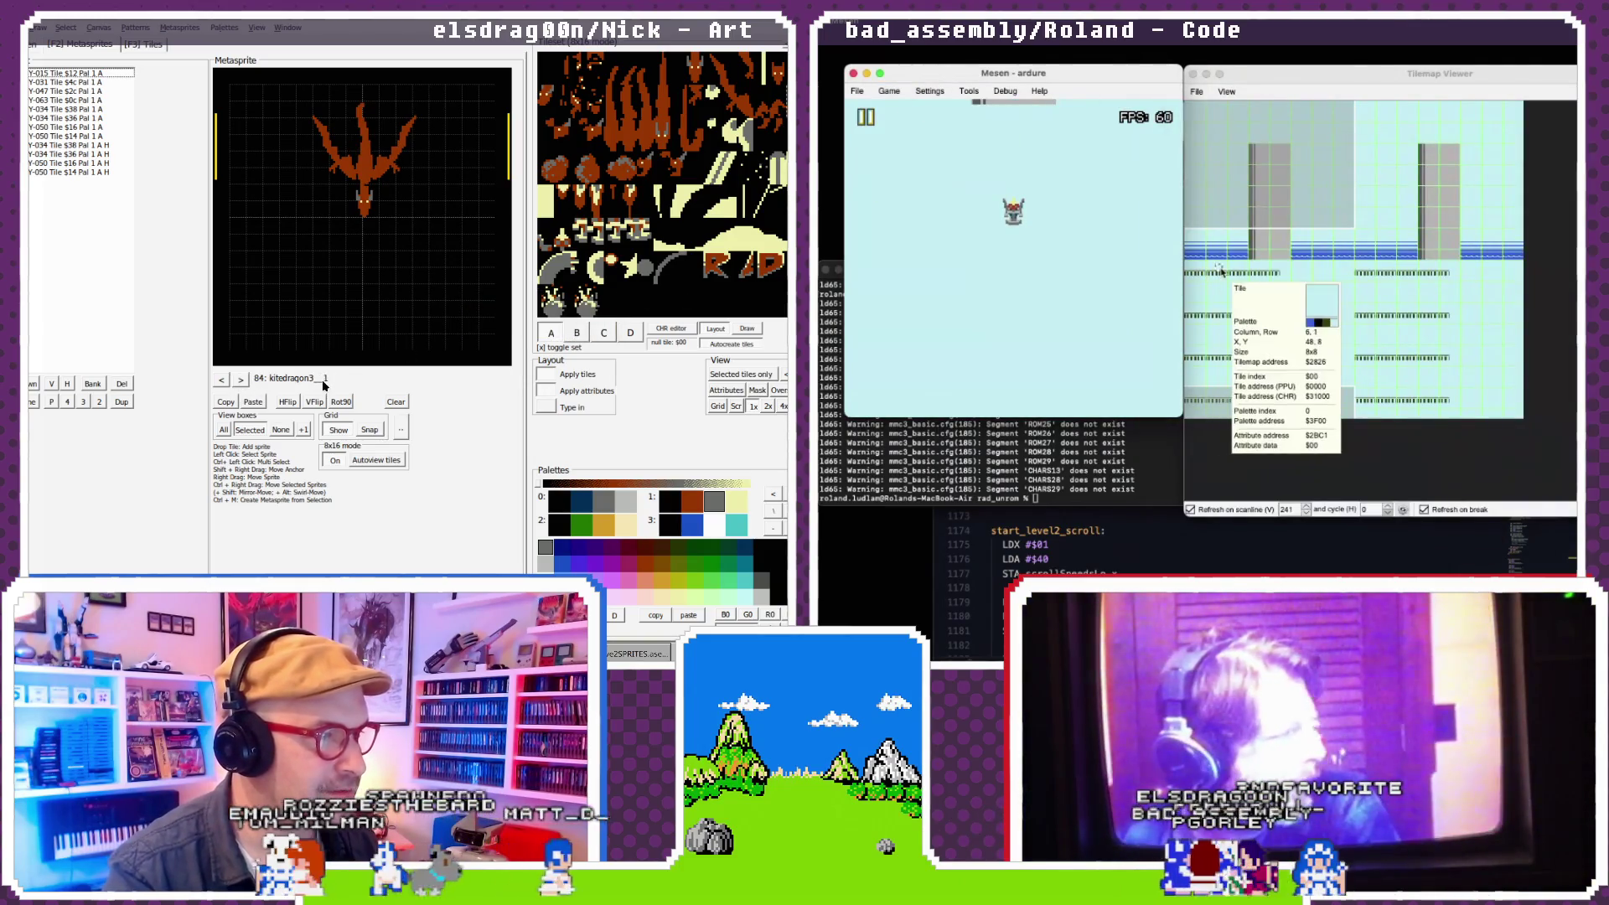
click(322, 381)
key(BackSpace)
key(BackSpace)
text(ha)
key(super+Tab)
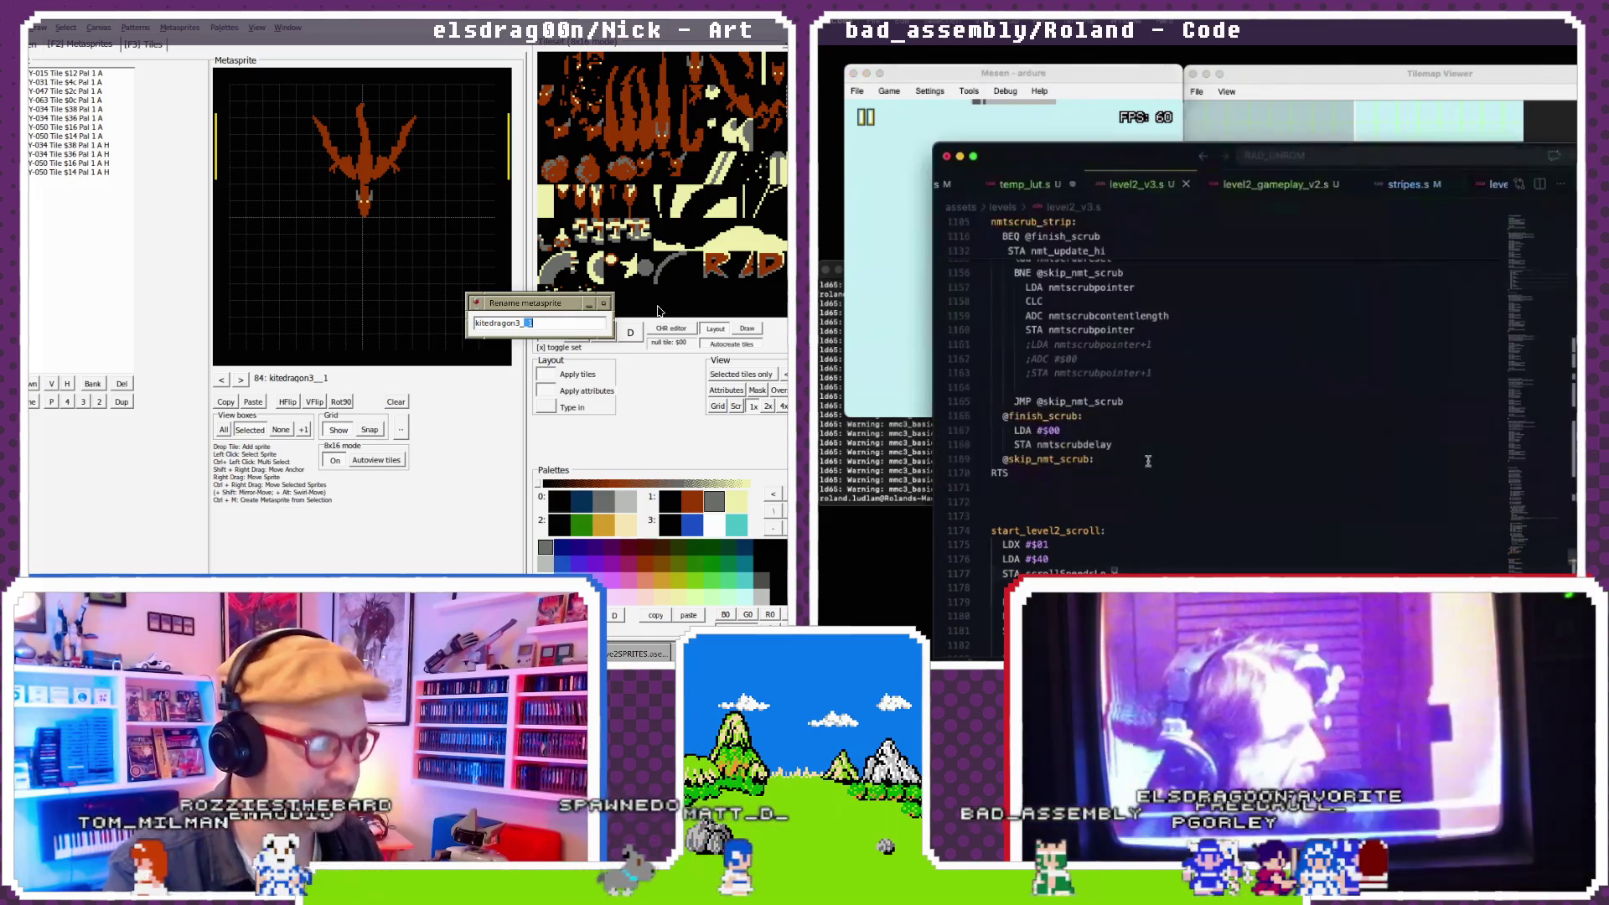
- Locate the nmtscrubpointer add inside nmtscrub_strip in Visual Studio Code
text(d)
scroll(1143, 407, up, 2)
text(ead)
drag(1049, 352, 1138, 353)
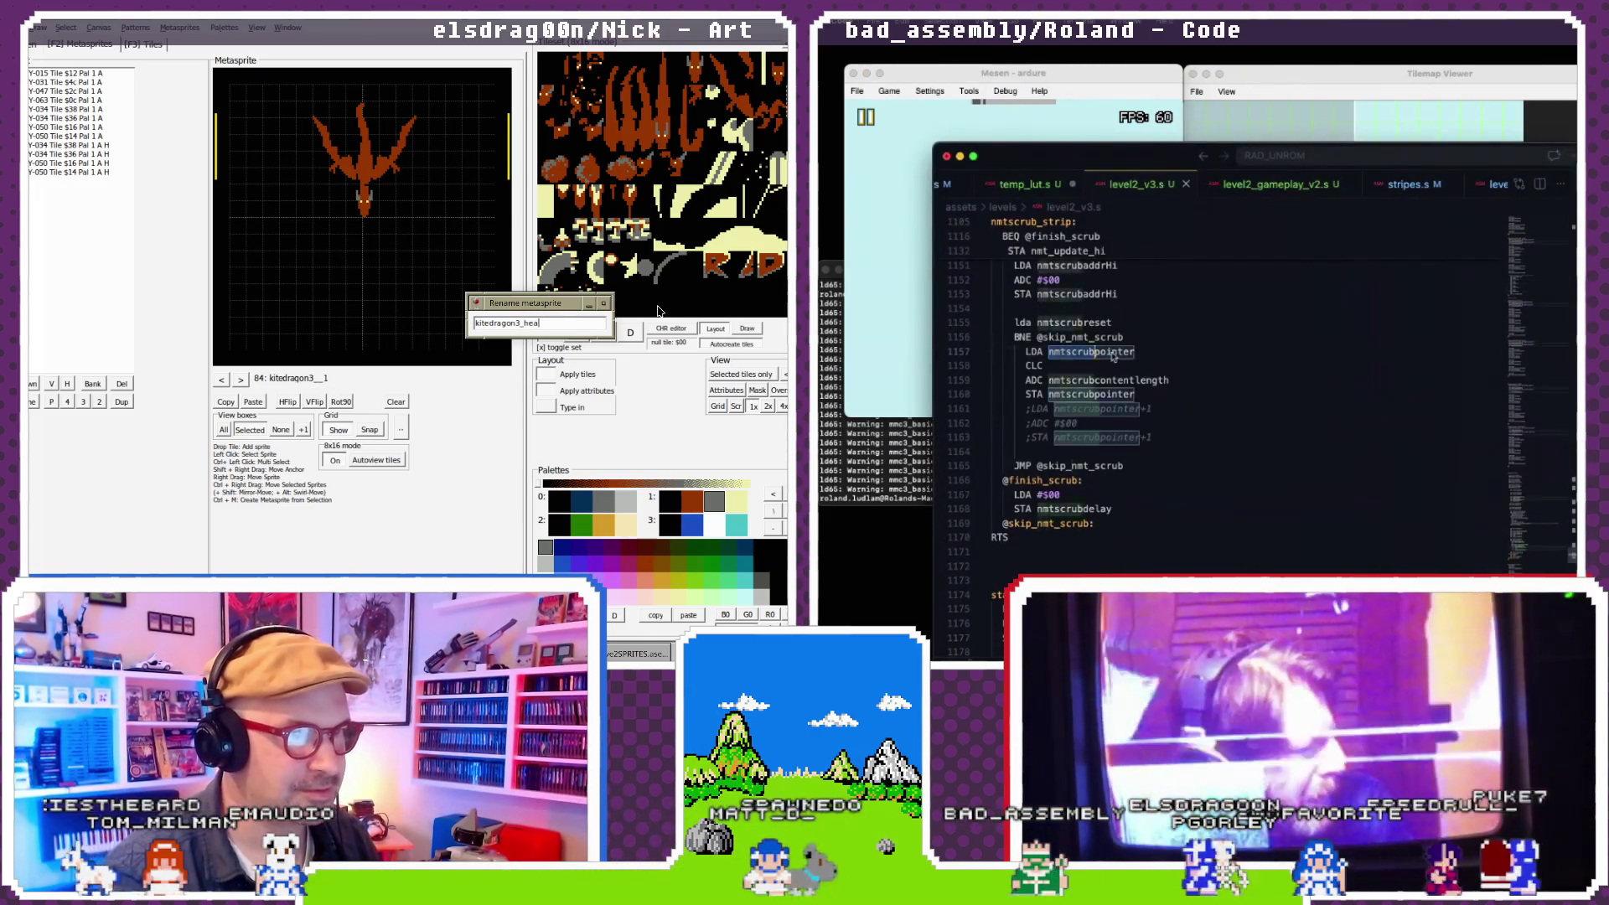
key(Return)
scroll(1145, 356, up, 8)
click(242, 380)
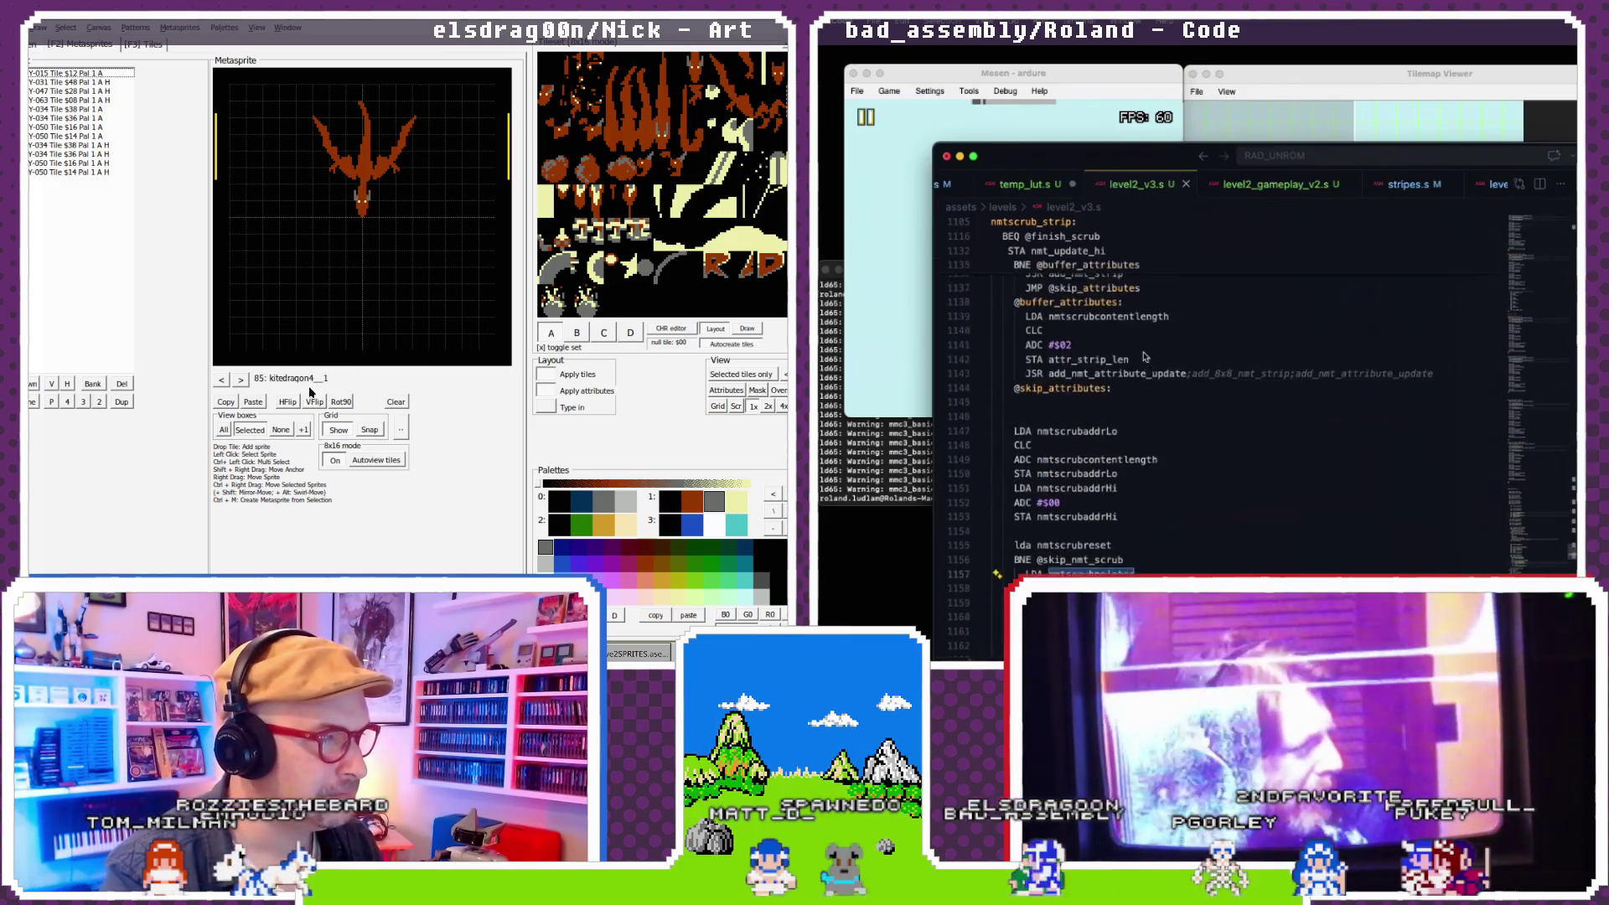
scroll(1144, 357, up, 2)
key(BackSpace)
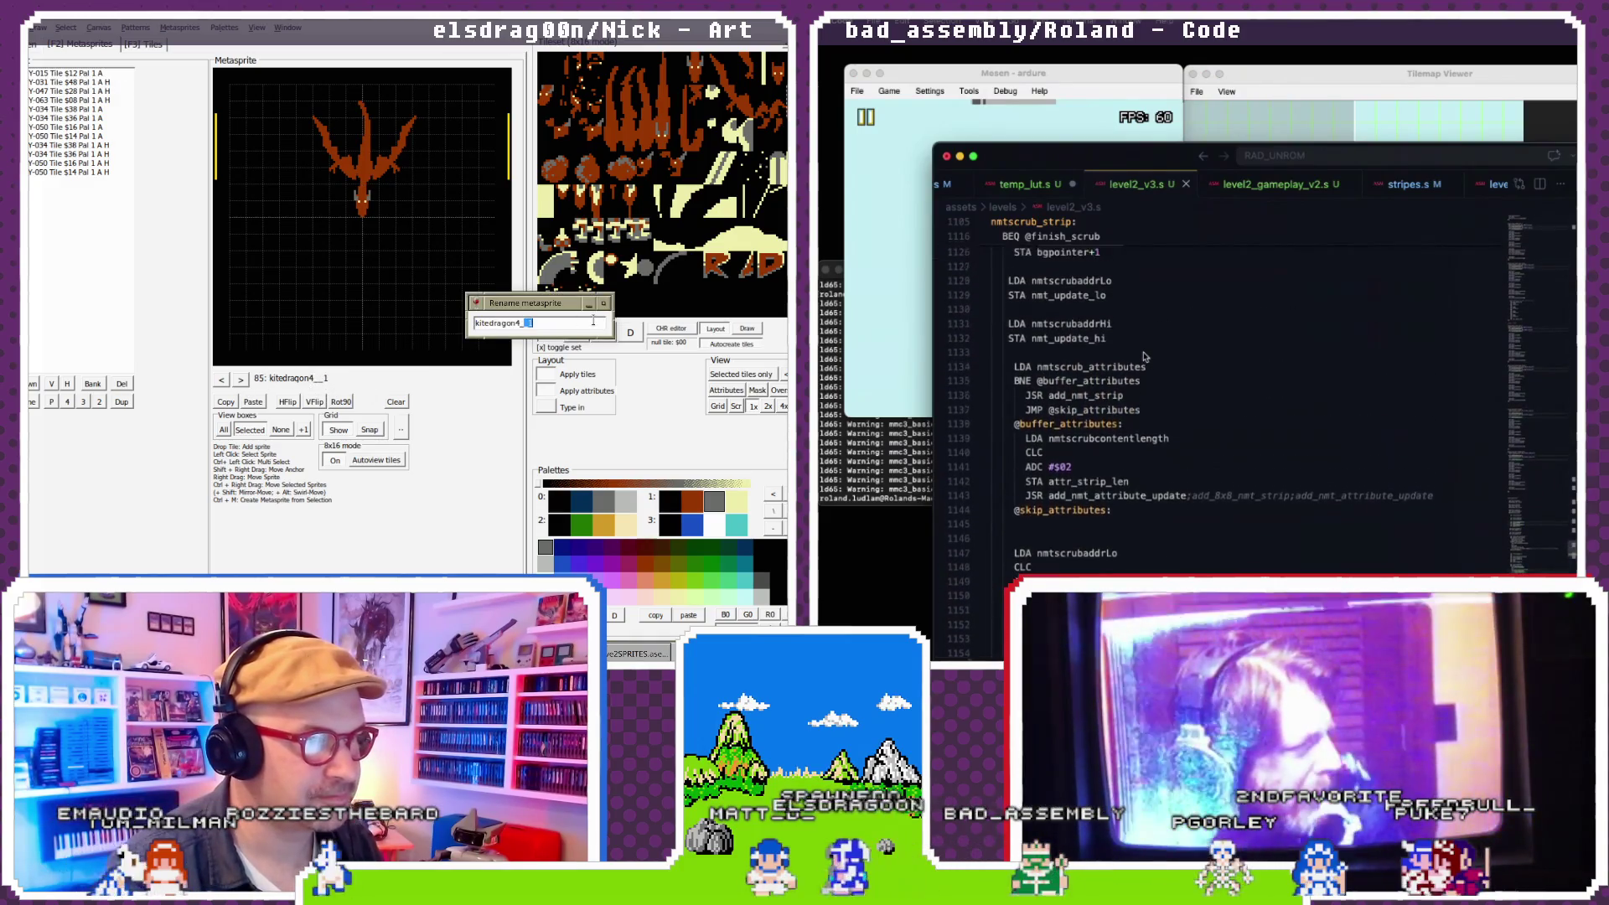
text(head)
key(Return)
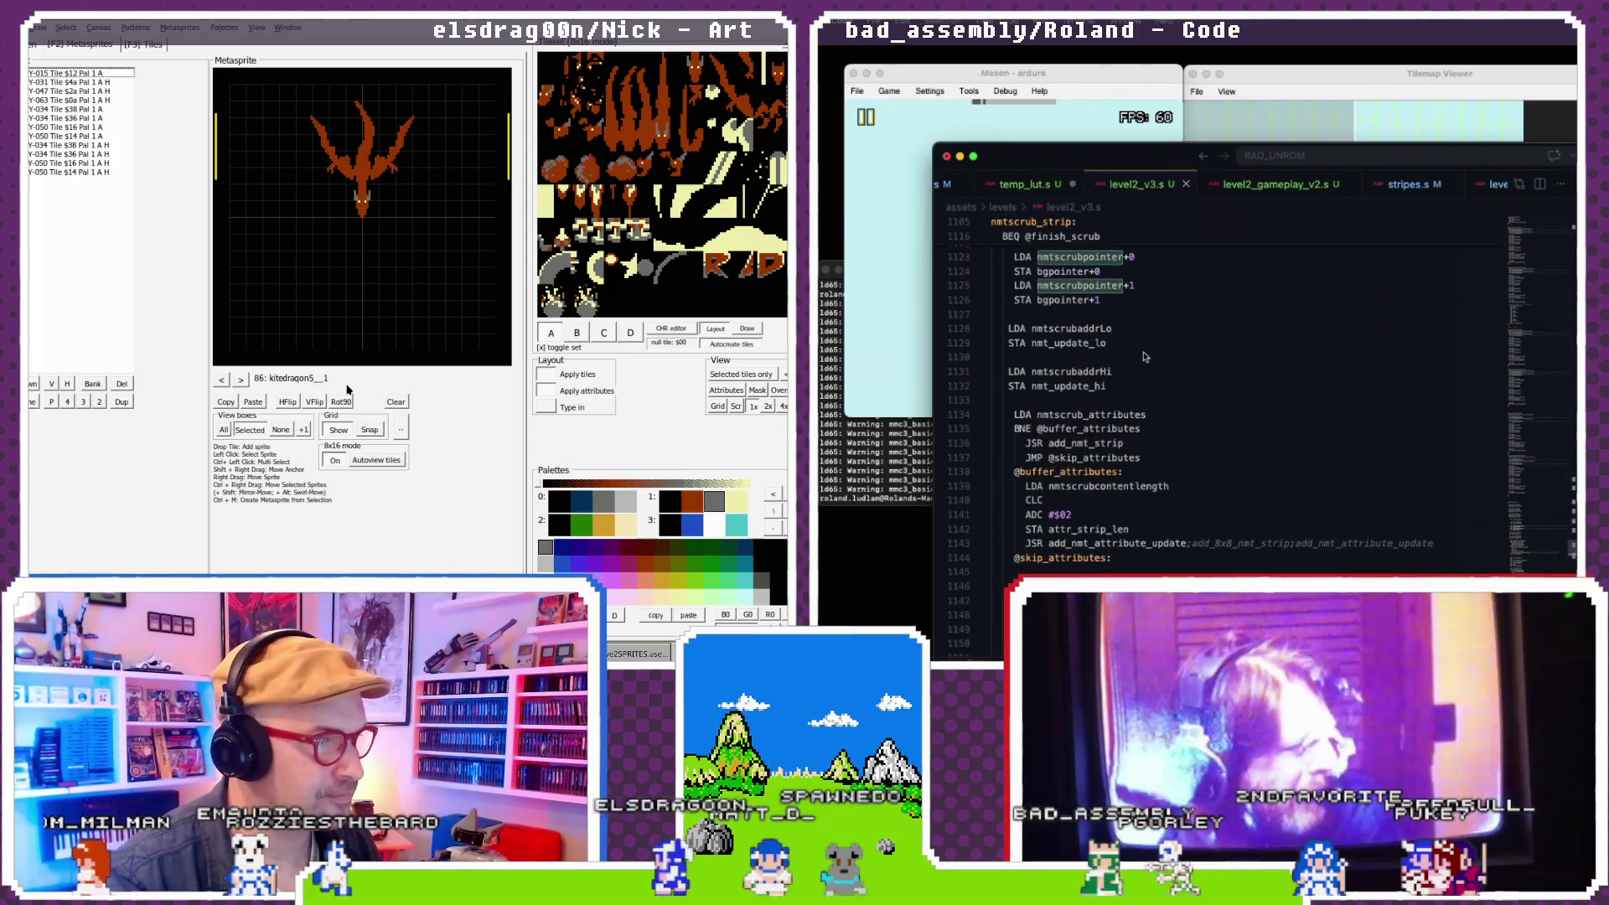
scroll(1145, 356, down, 7)
- Work through the nmtscrub_strip code toward the ADC on line 1159
key(F2)
double_click(1059, 490)
key(BackSpace)
text(head)
key(Return)
scroll(1155, 476, down, 1)
click(241, 379)
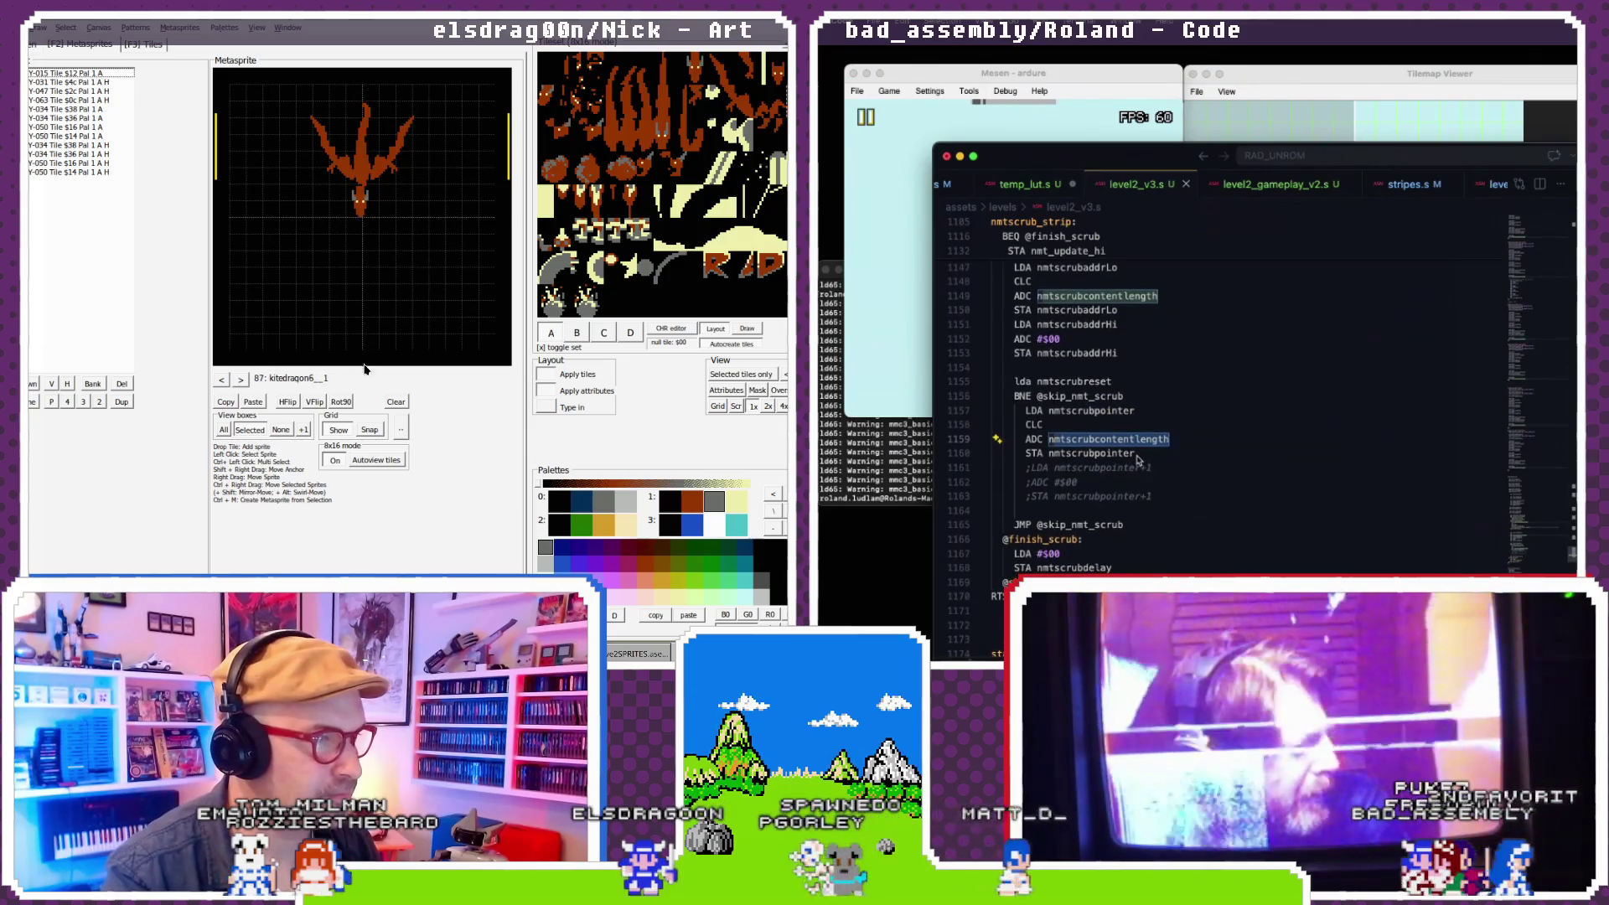
double_click(1050, 453)
key(F2)
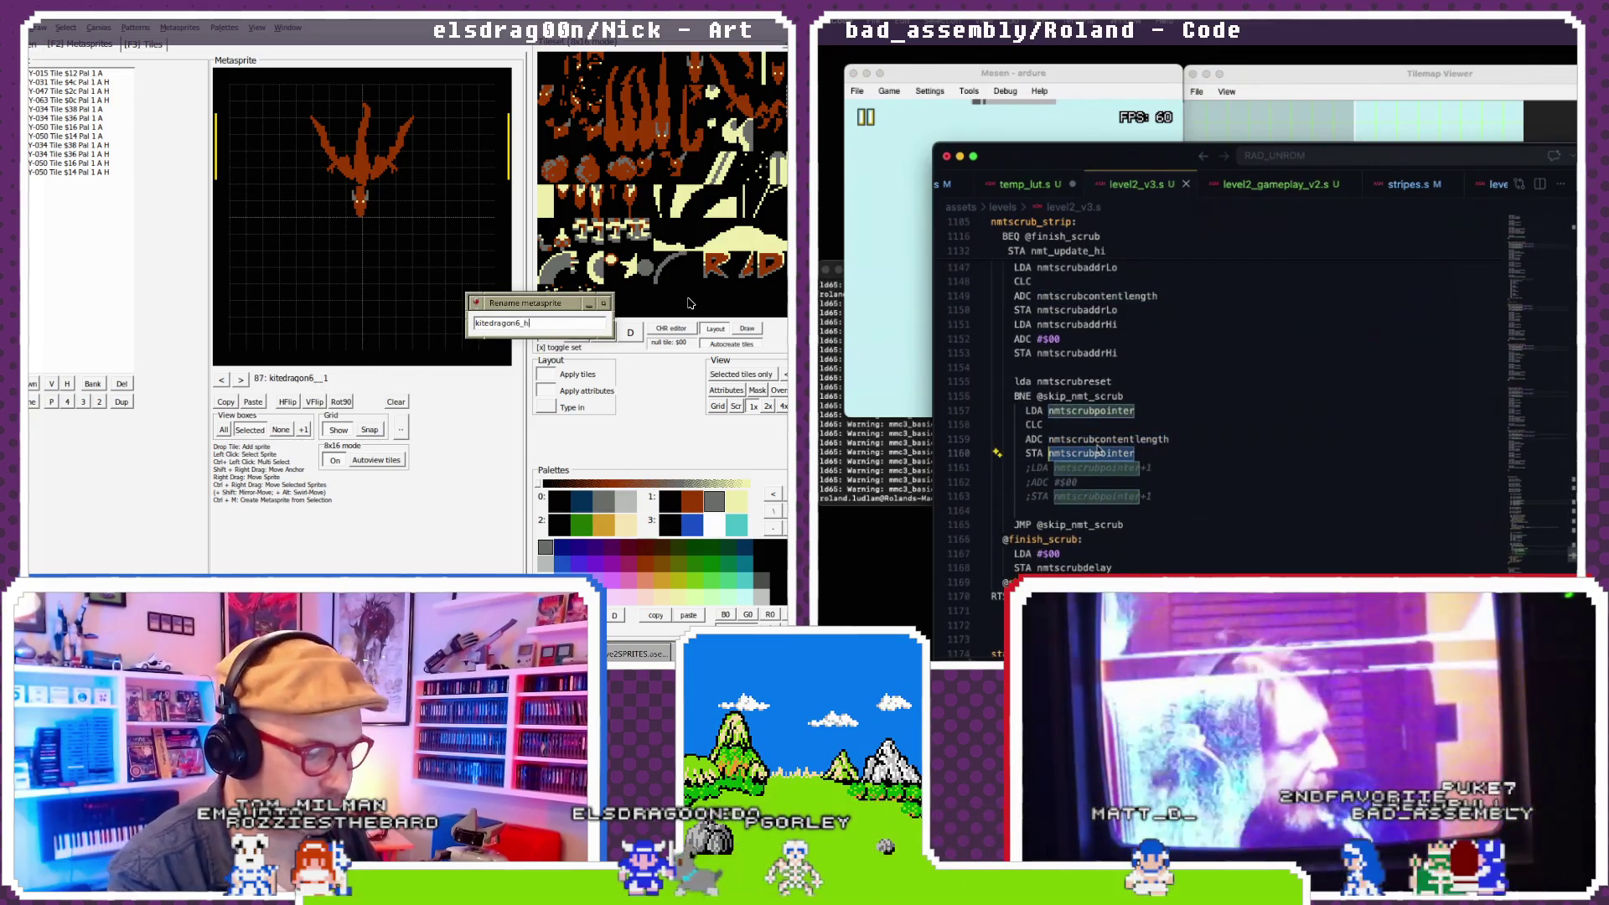
text(ead)
key(Return)
scroll(1098, 450, down, 1)
key(F2)
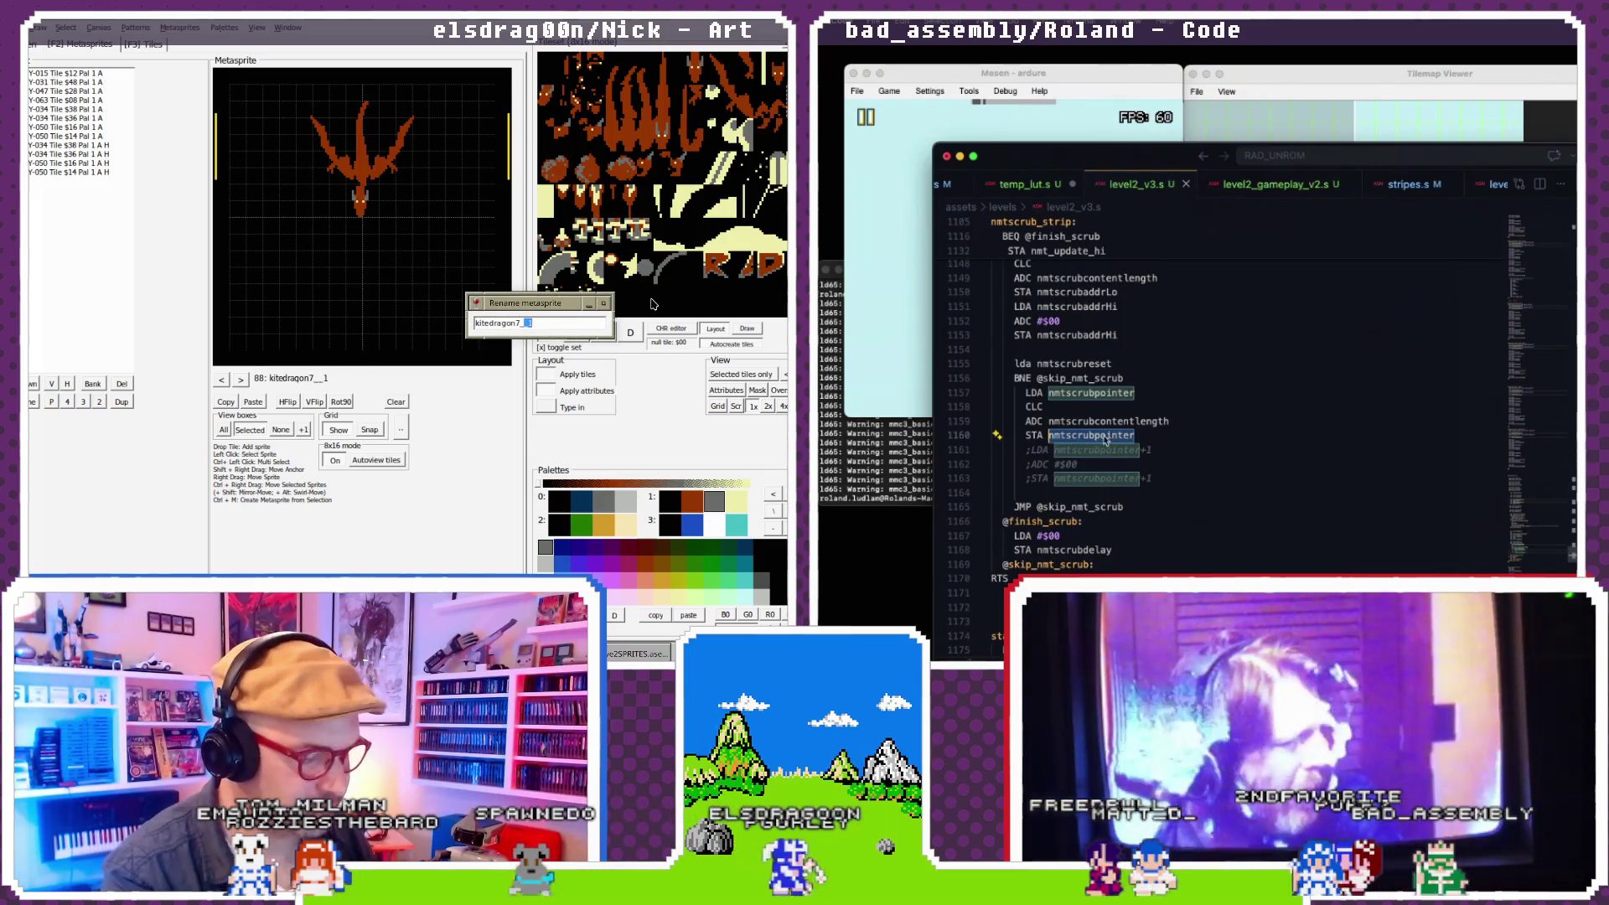
key(Return)
scroll(1106, 442, down, 3)
click(240, 379)
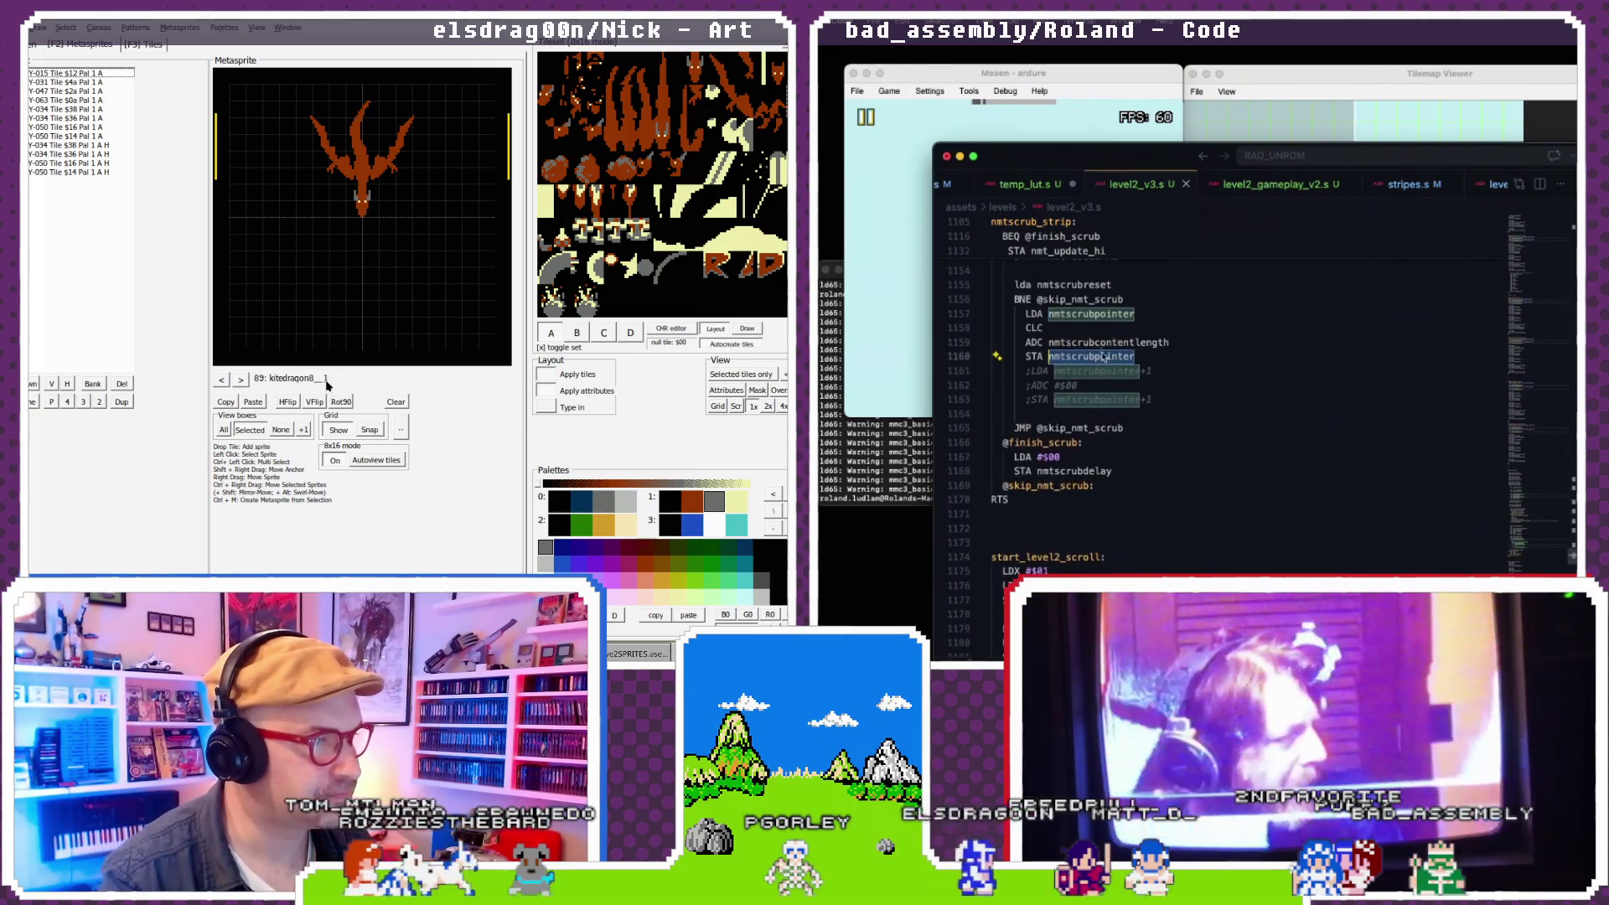
key(F2)
- Replace nmtscrubcontentlength on line 1159 with #$10 and save the file
double_click(1153, 342)
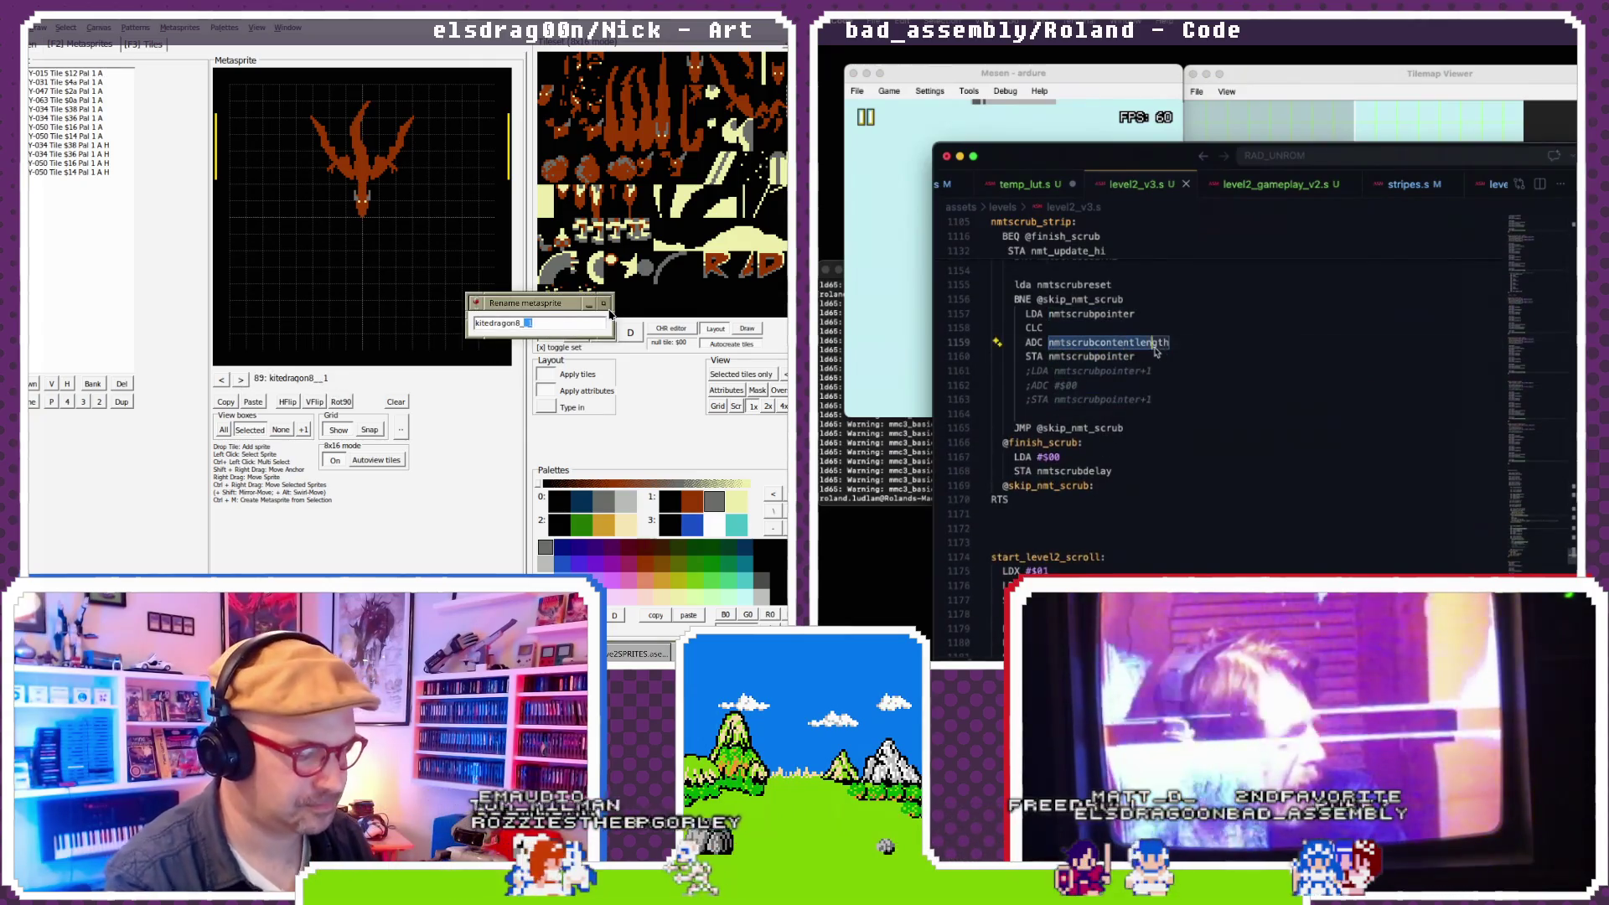
text(head)
key(Return)
text(#$)
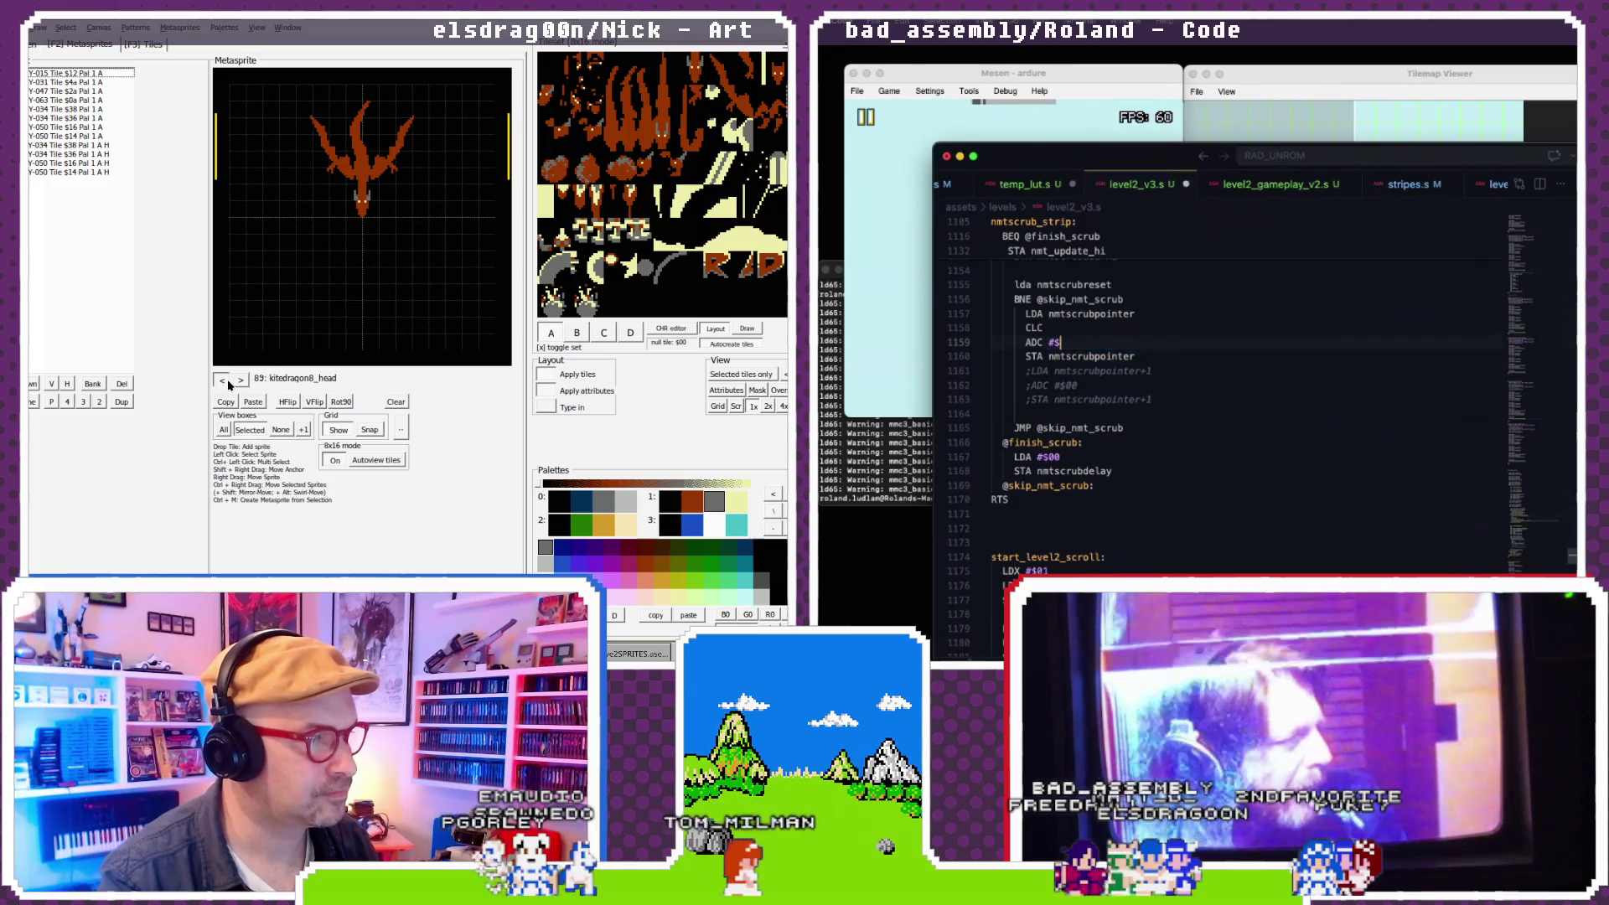
click(240, 379)
key(F2)
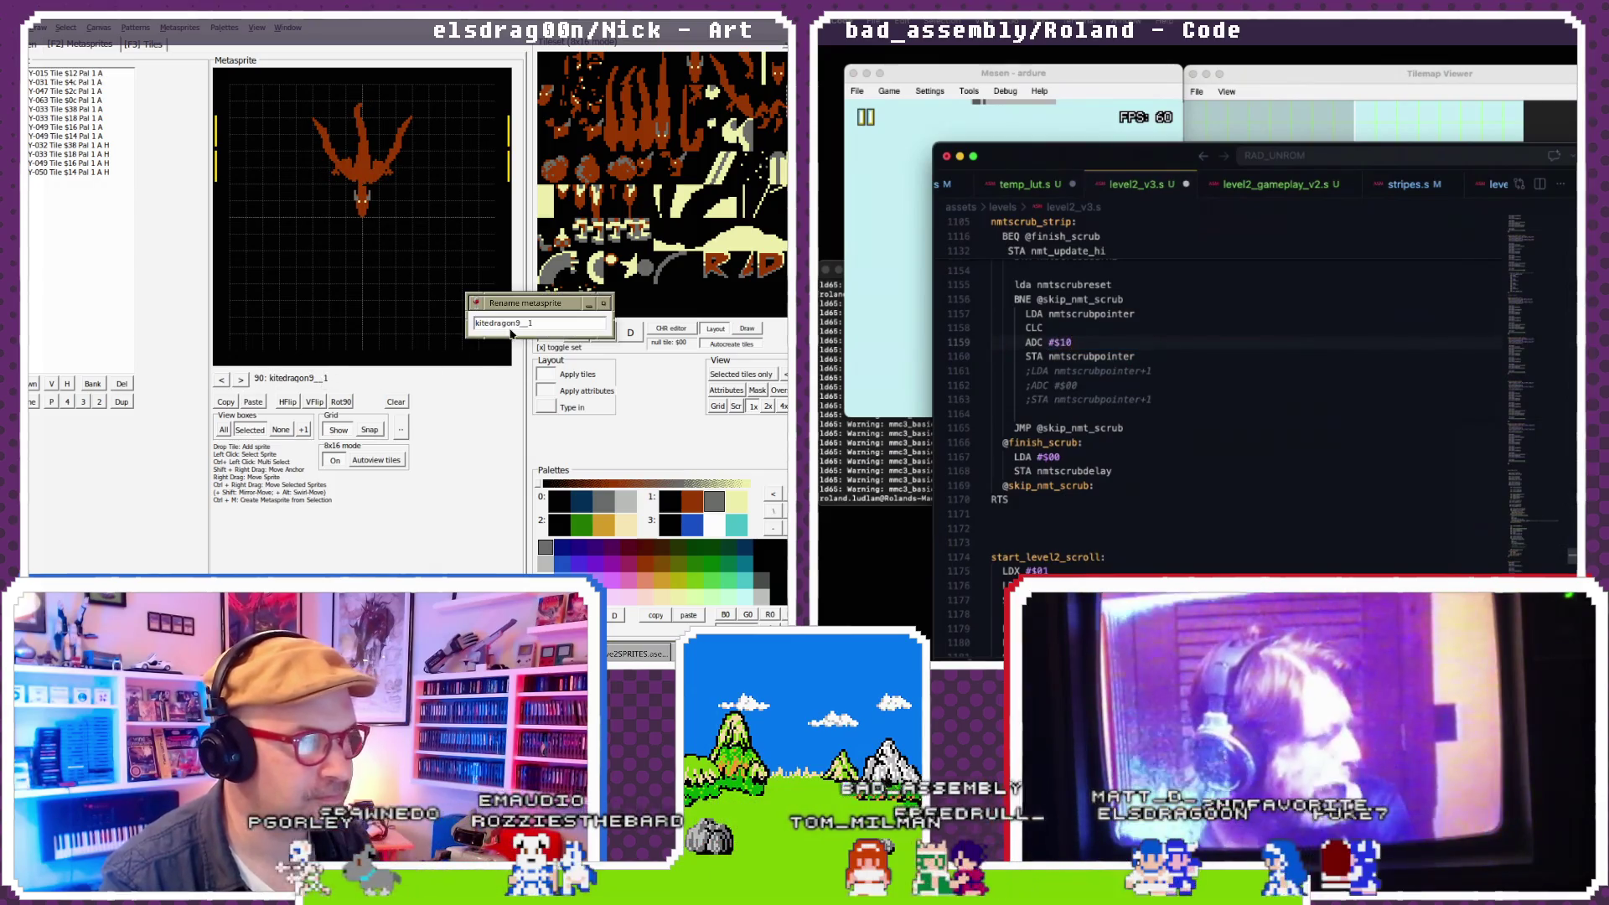
text(0)
scroll(1162, 339, down, 1)
text(head)
key(Return)
scroll(1152, 342, down, 1)
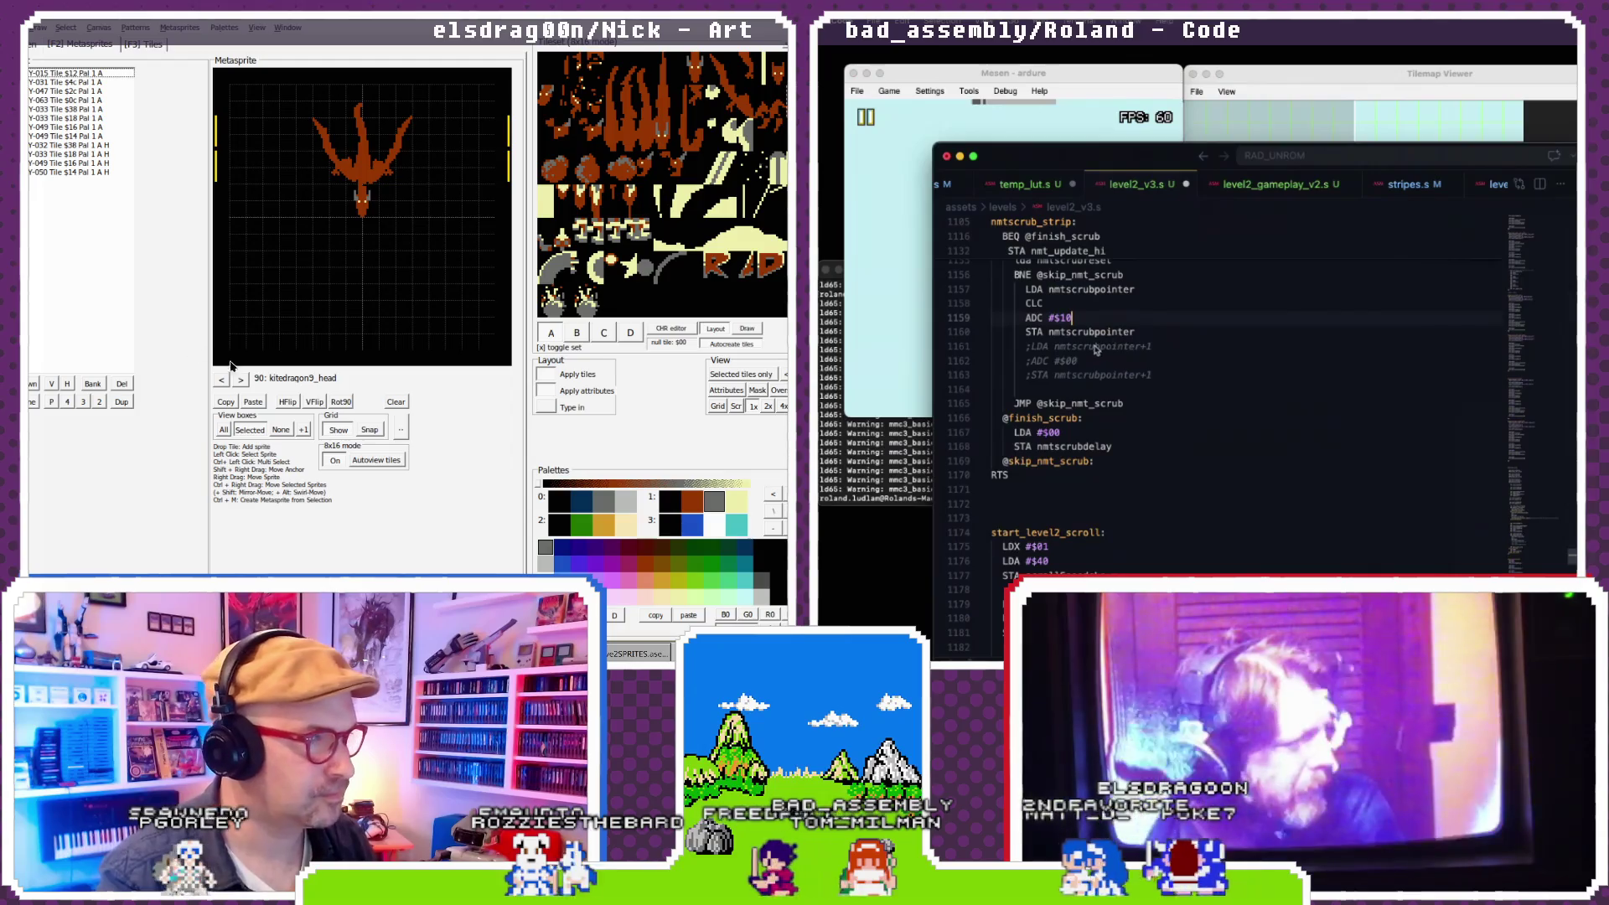
key(F2)
click(1089, 332)
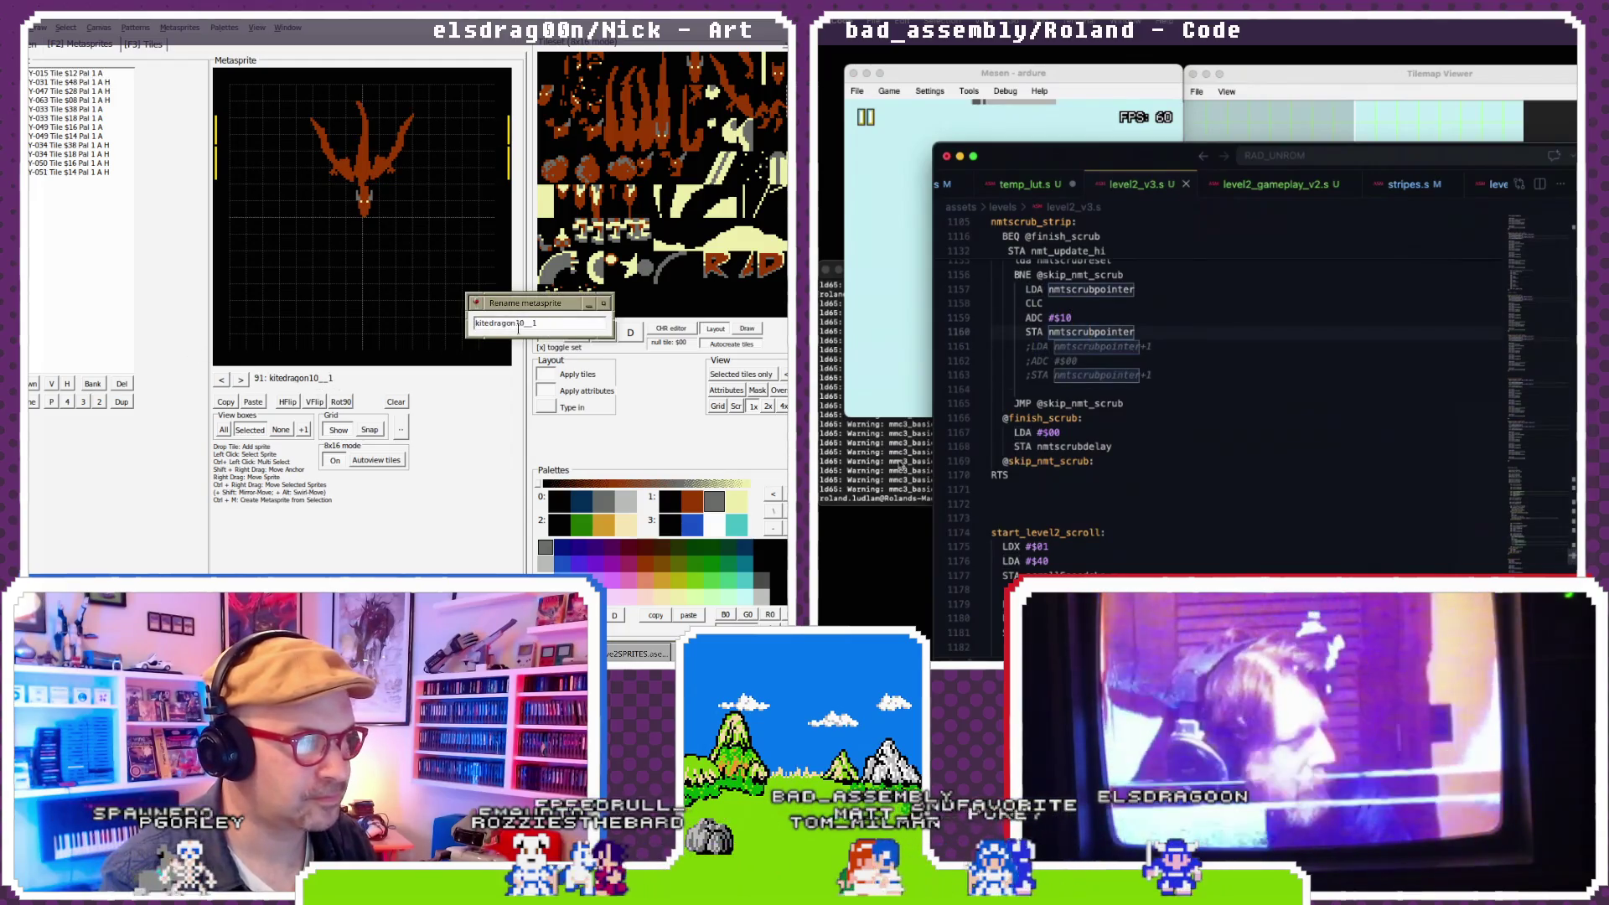
- Rerun the build script in the terminal with the edited code
click(899, 463)
key(BackSpace)
key(BackSpace)
text(d)
key(Return)
click(1234, 83)
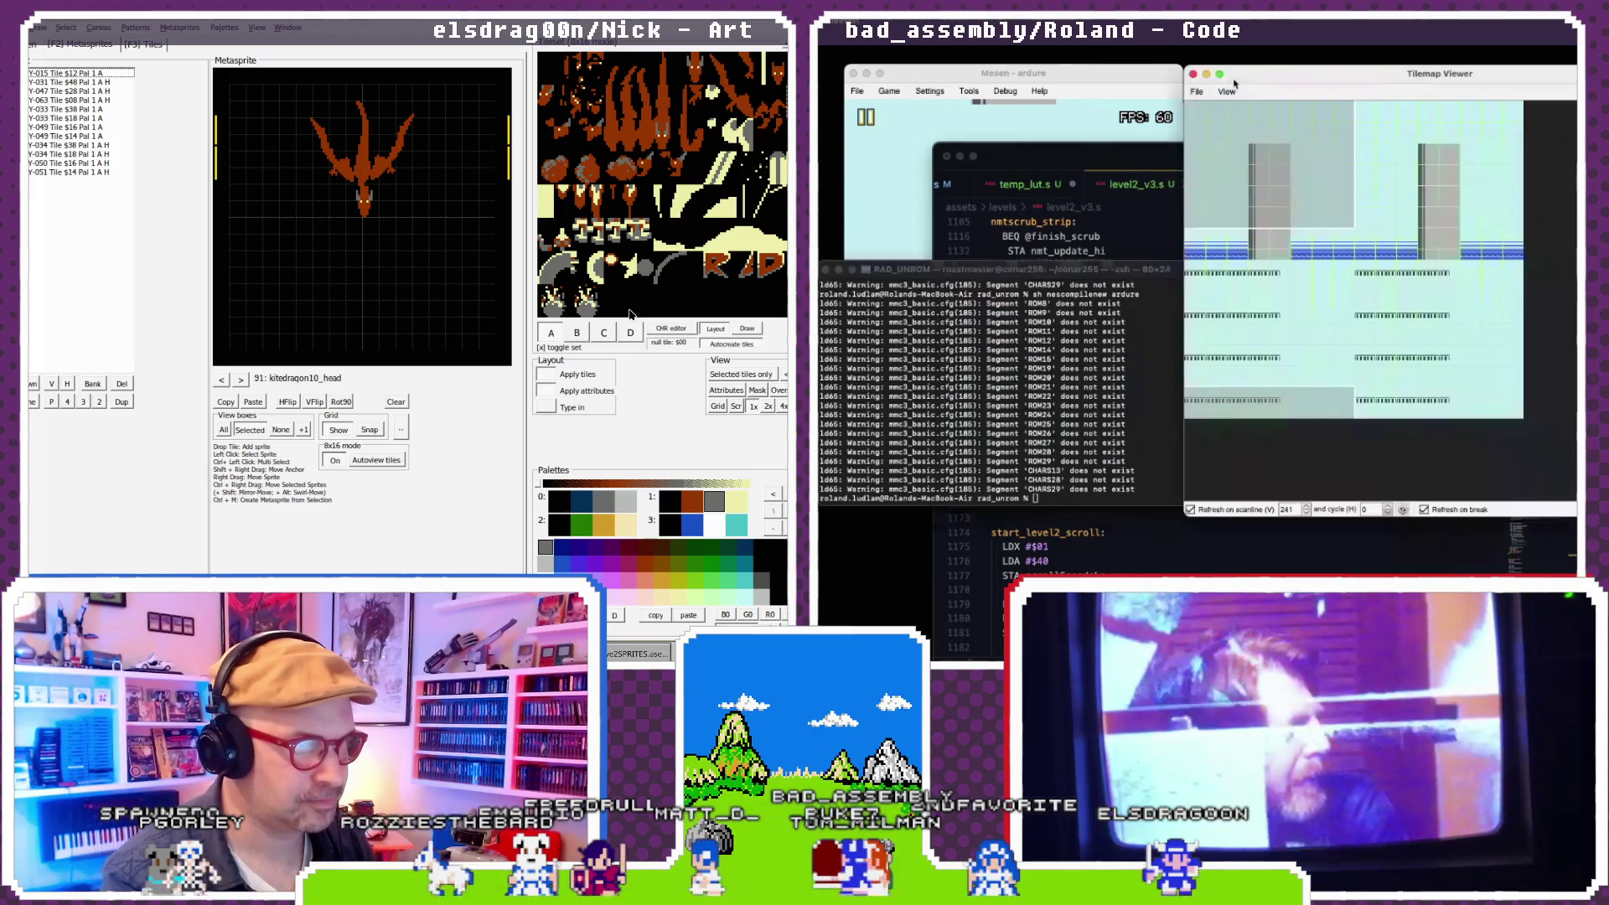
- Reload the rebuilt ROM in Mesen and watch the Tilemap Viewer show striped, scrambled tiles
click(927, 95)
click(241, 379)
click(914, 152)
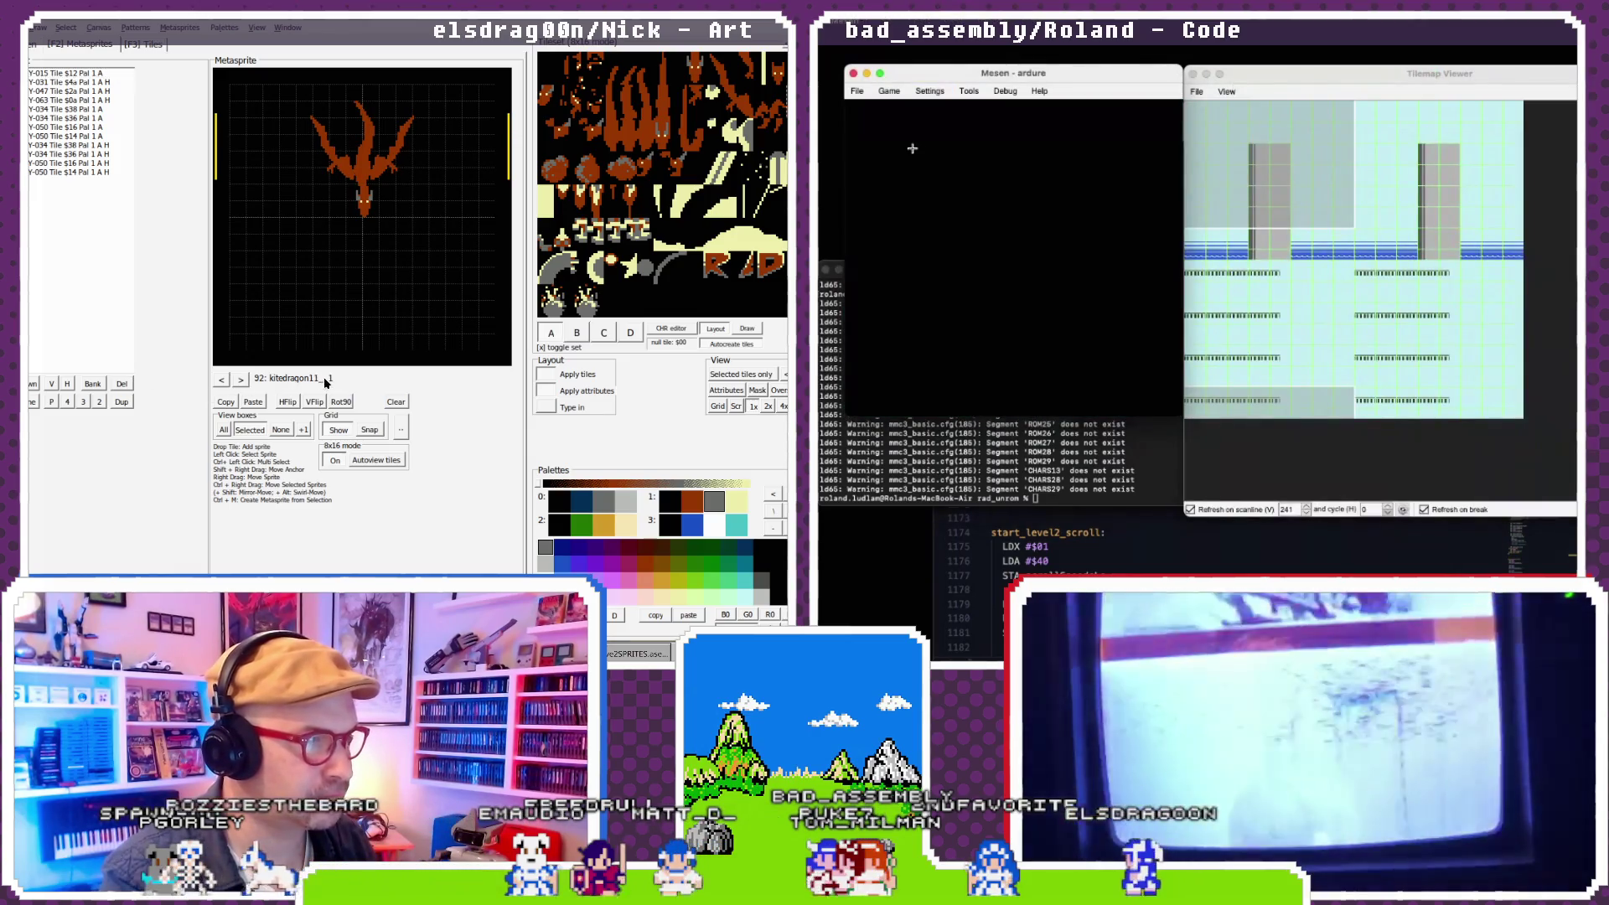
double_click(327, 382)
key(BackSpace)
text(head)
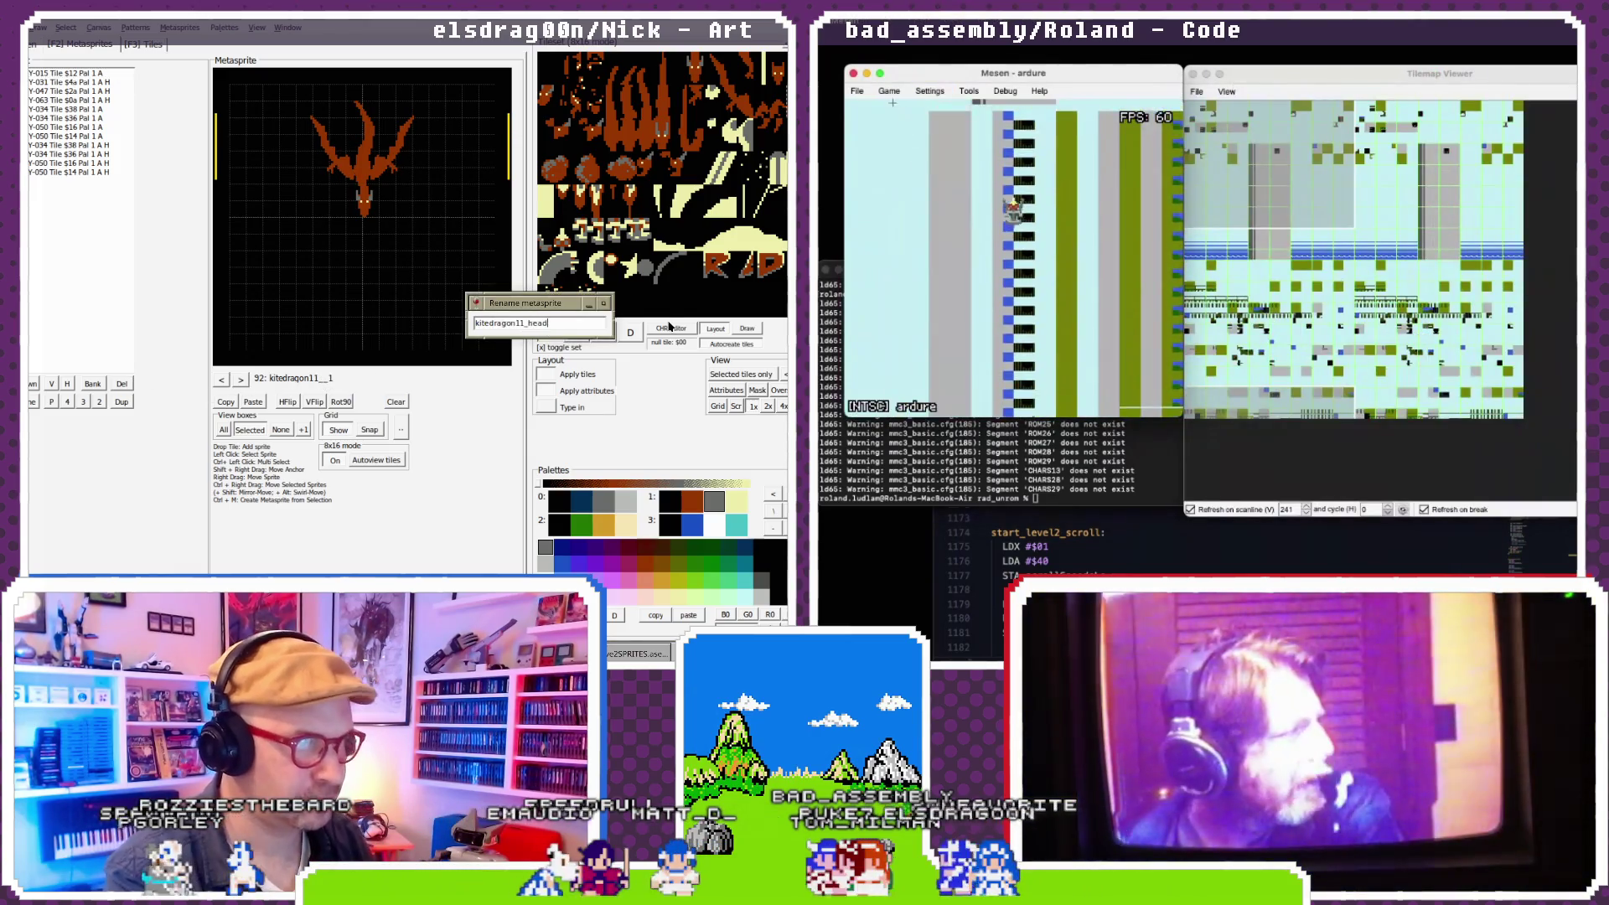
key(Return)
click(241, 379)
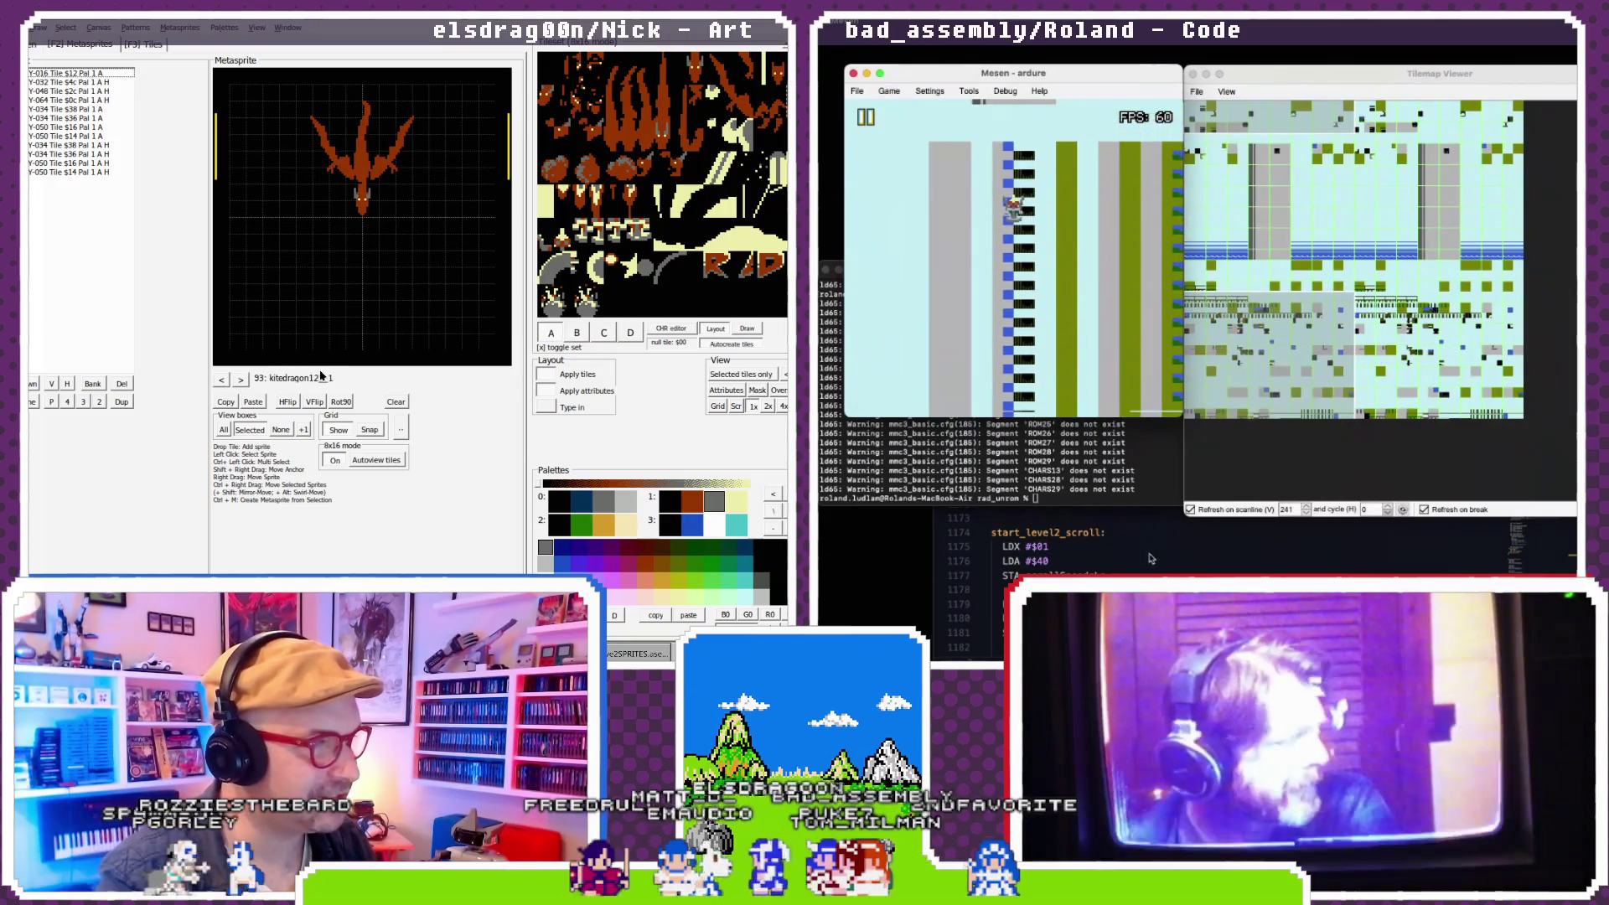
click(1152, 558)
double_click(325, 379)
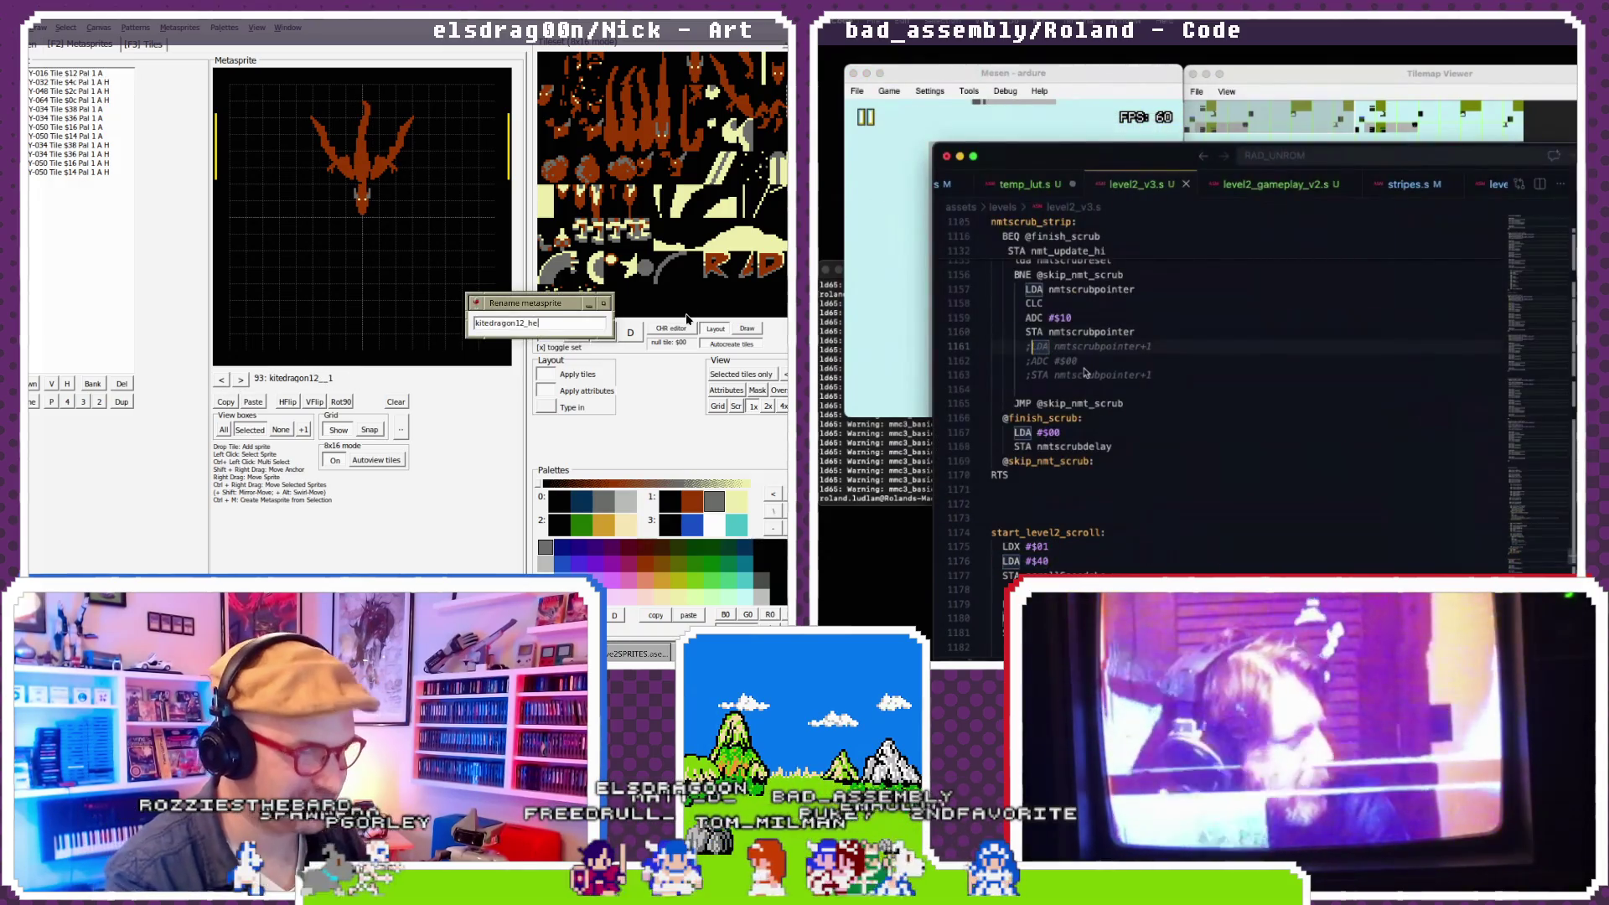
- Uncomment LDA nmtscrubpointer+1, ADC #$00 and STA nmtscrubpointer+1 to restore the carry
text(ad)
key(Return)
key(Delete)
key(Down)
key(Delete)
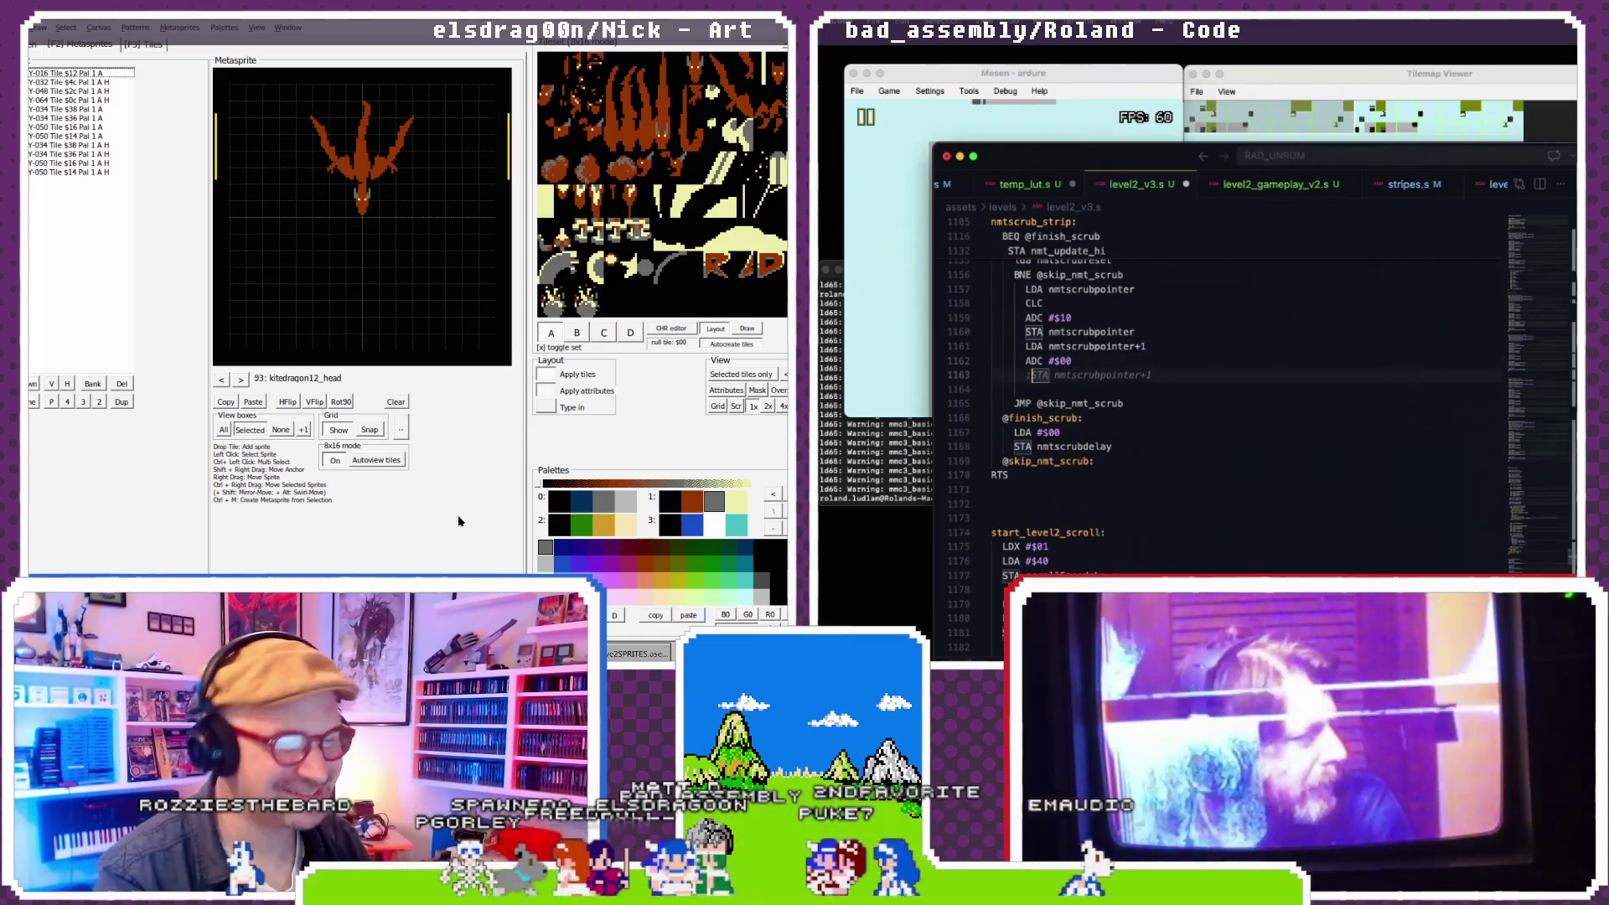
- Add +0 to the low-byte nmtscrubpointer references, save, and rebuild
key(alt+f)
scroll(1097, 327, up, 1)
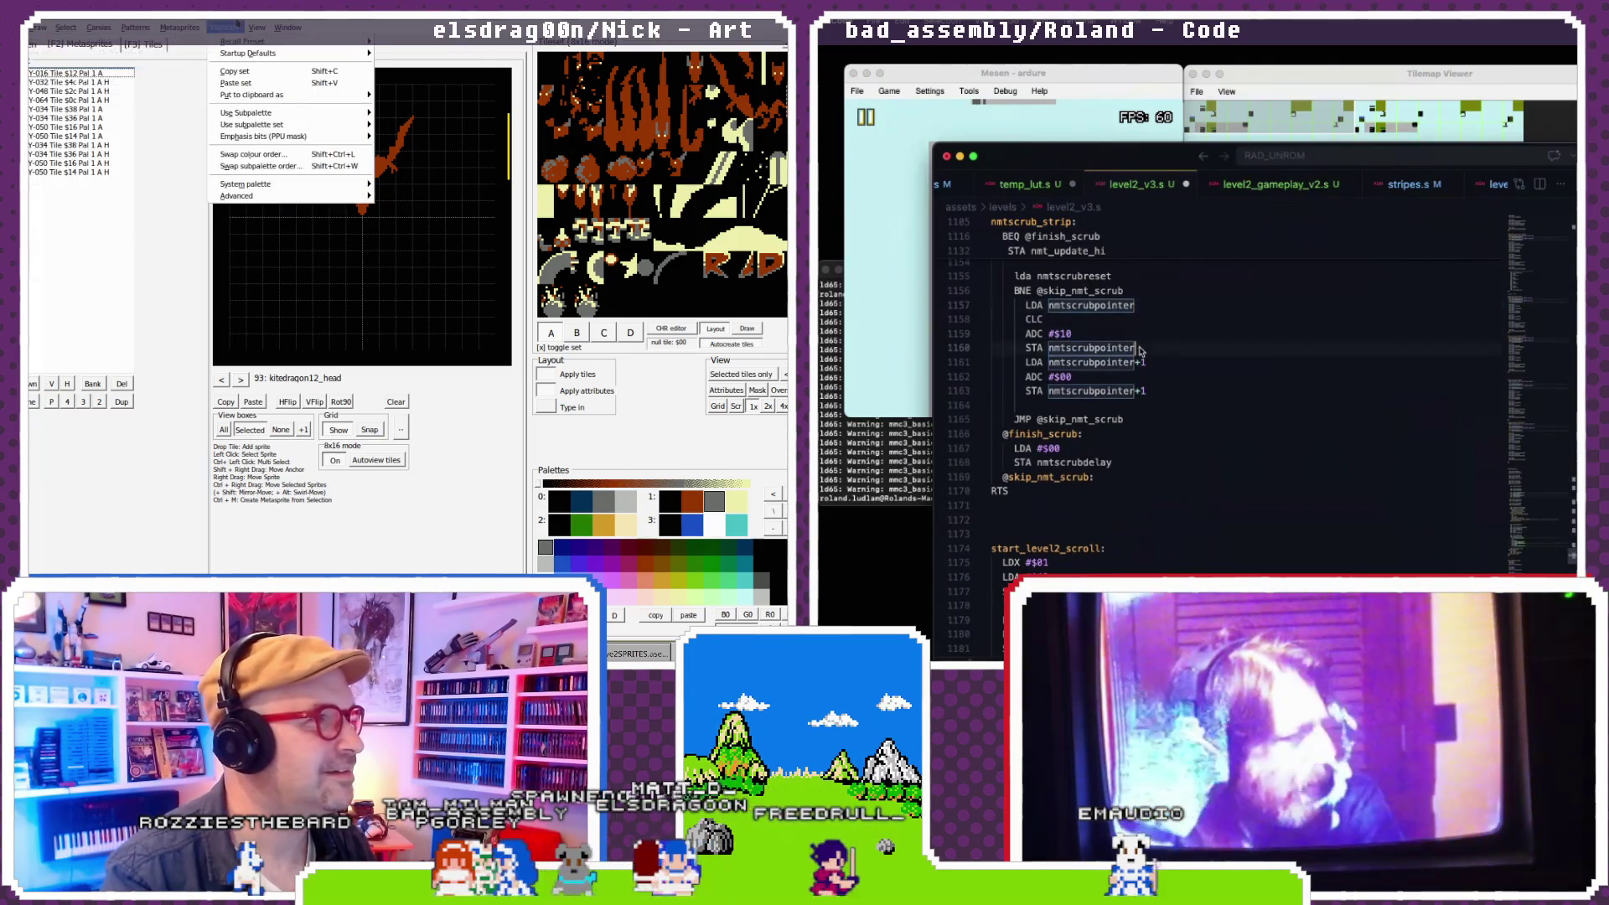
click(1144, 293)
double_click(1144, 306)
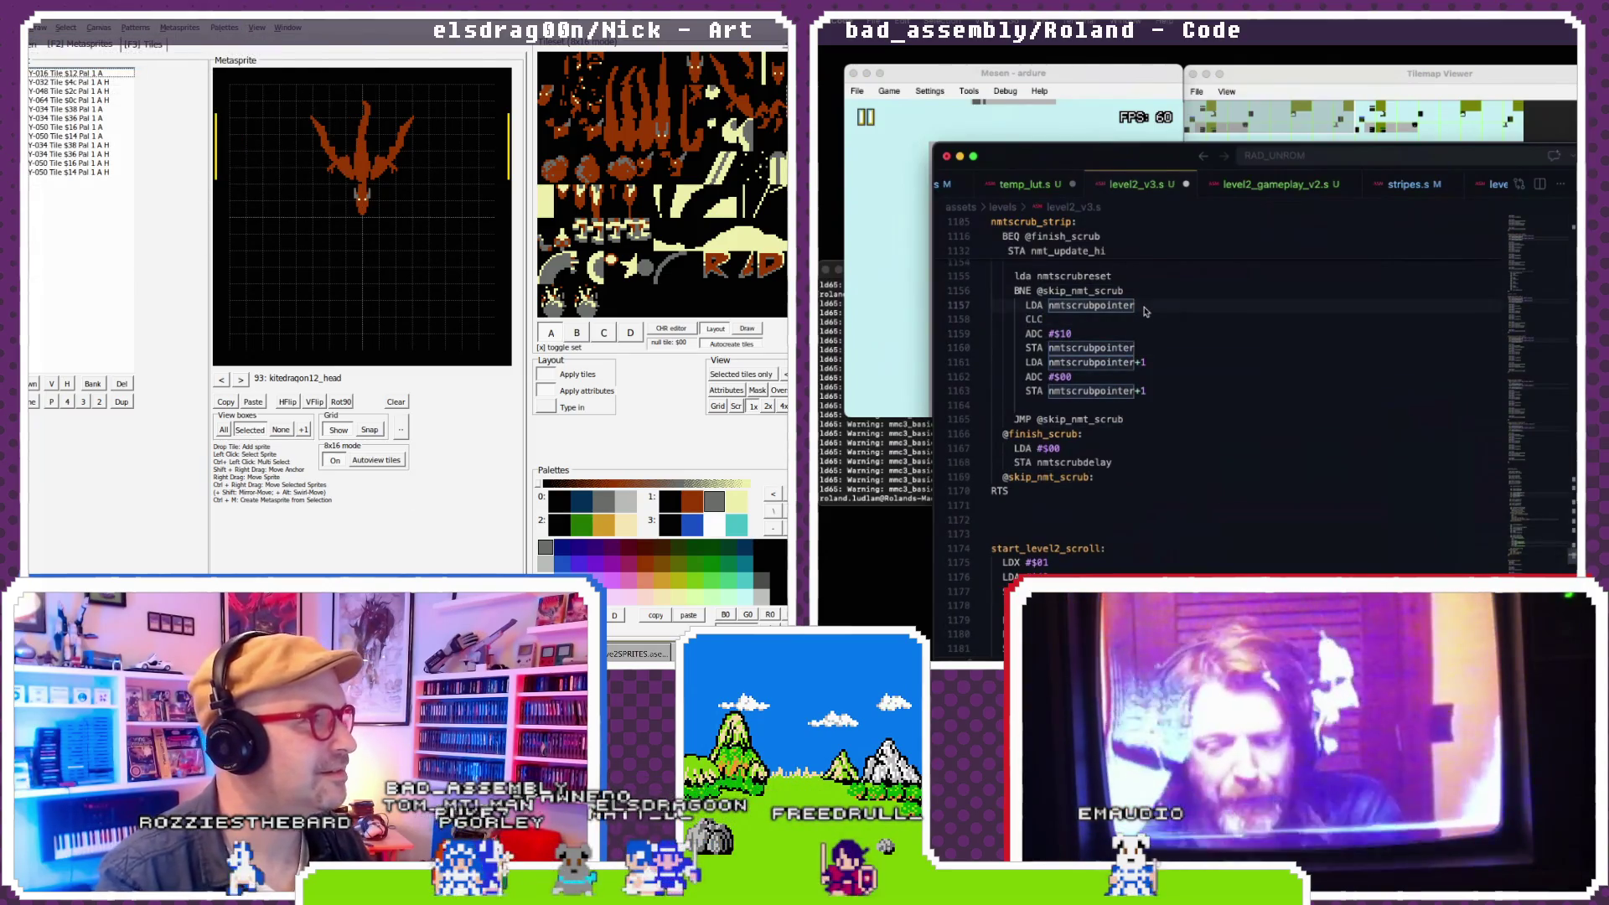
text(+0)
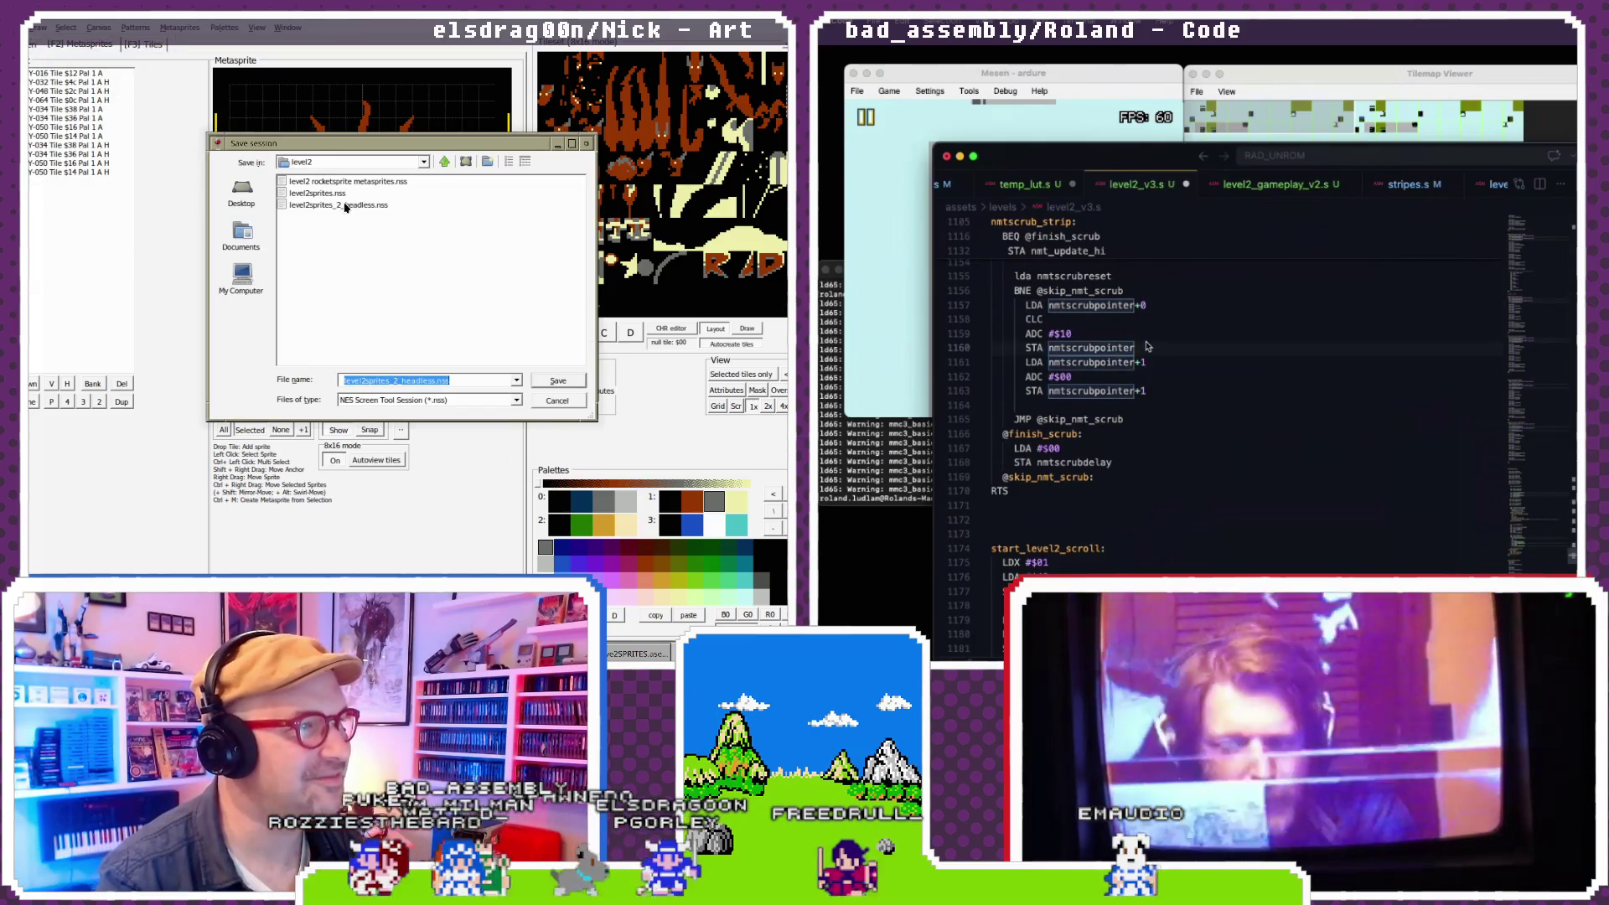
click(555, 380)
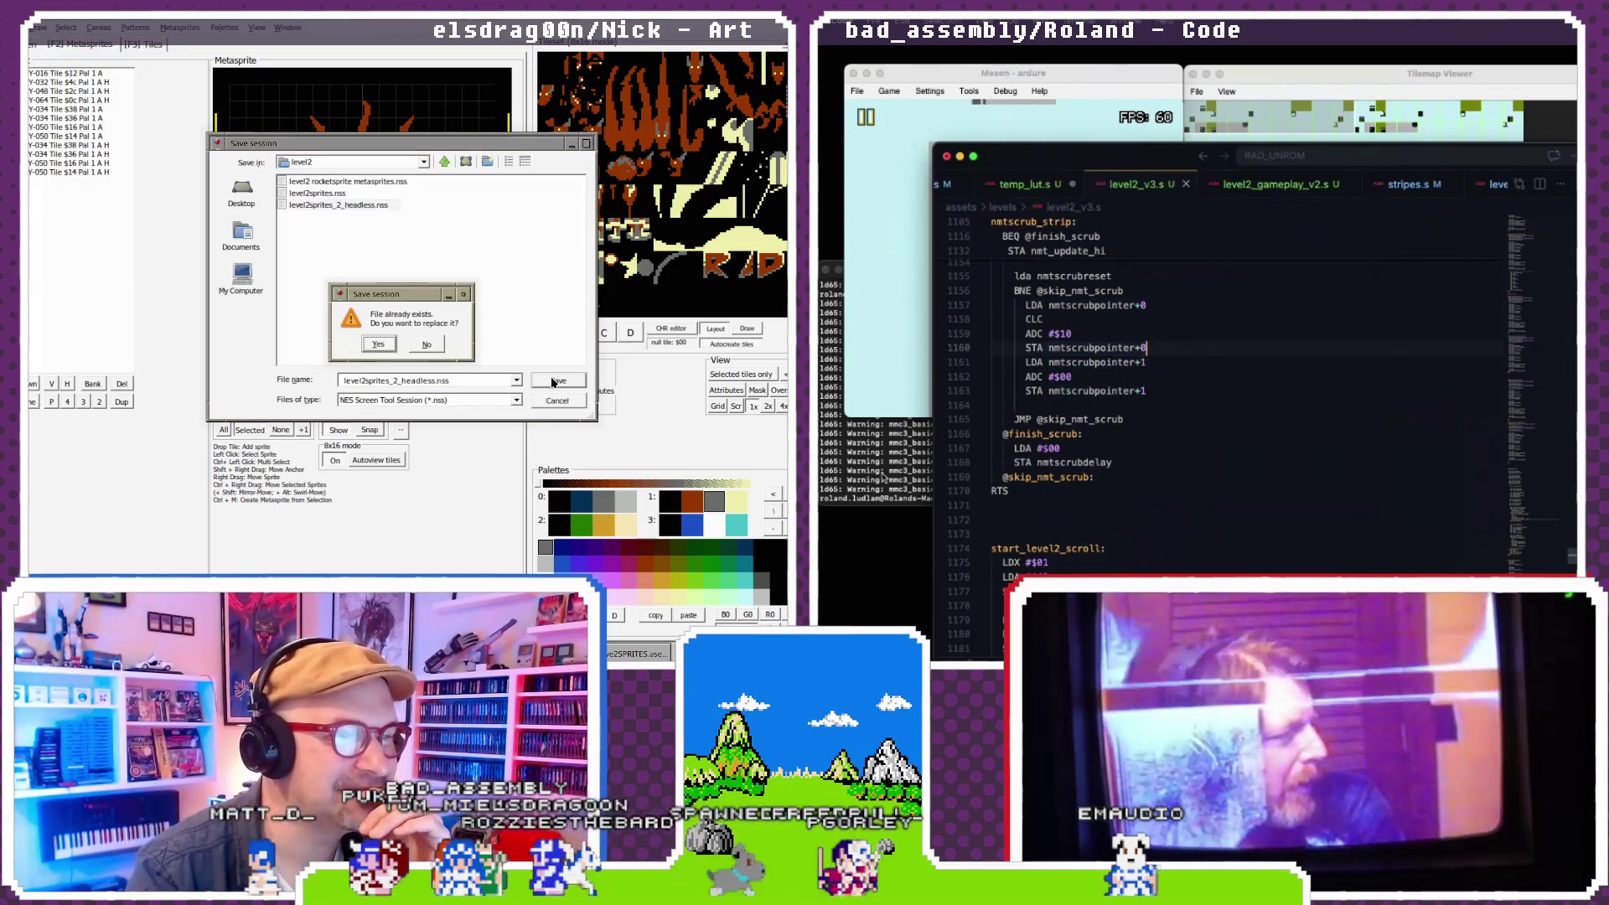
click(388, 347)
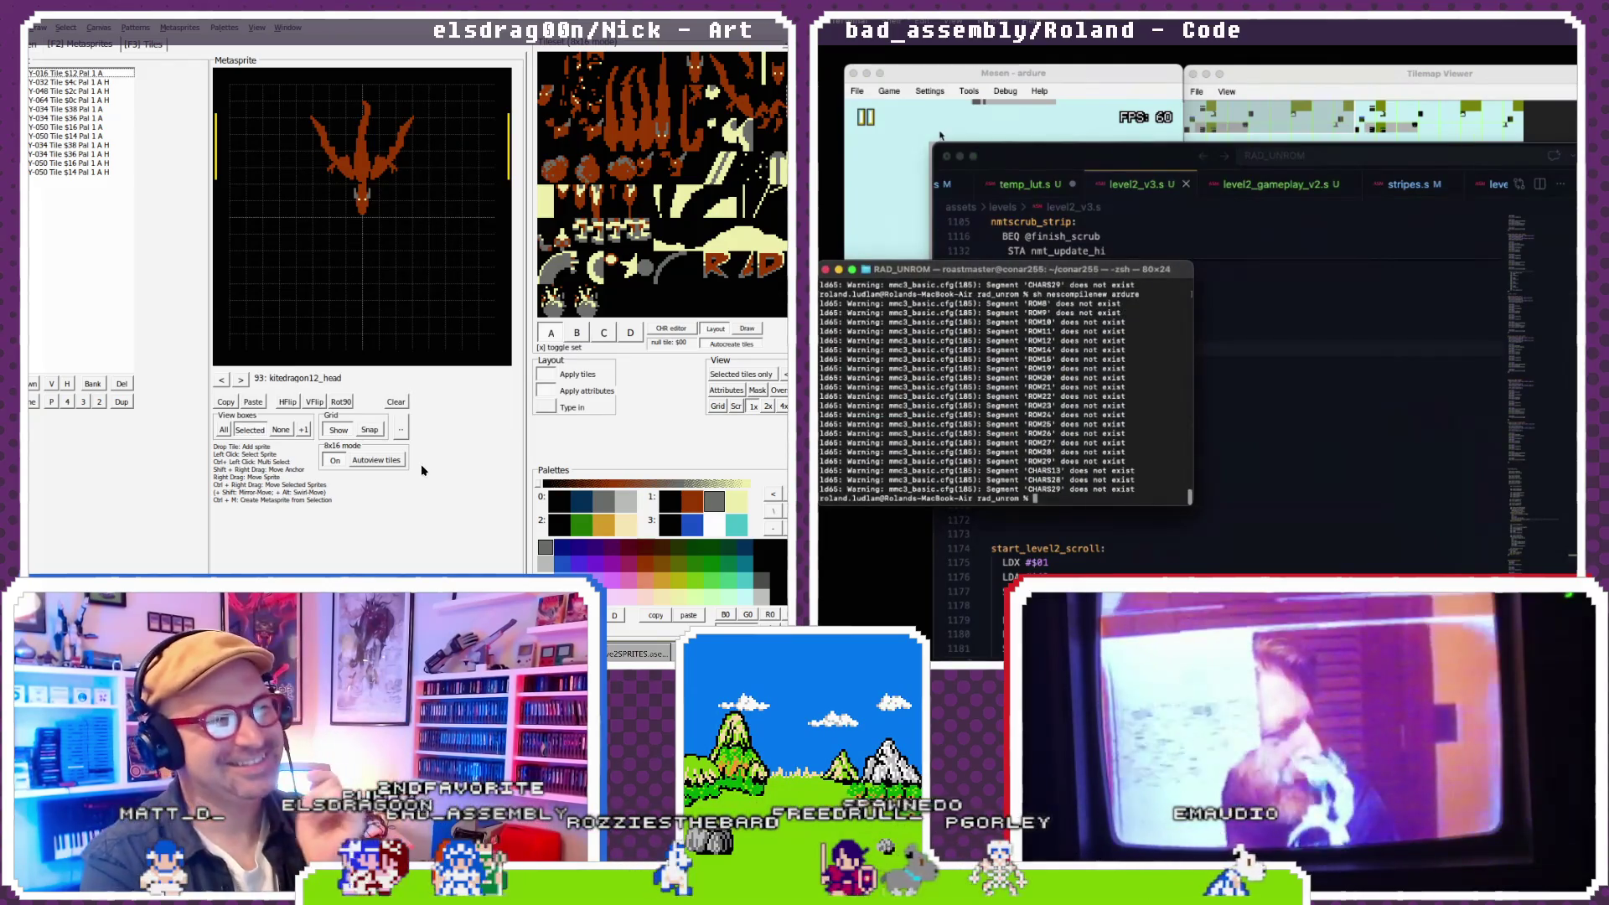
- Power-cycle Mesen to load the new build
click(889, 90)
click(909, 148)
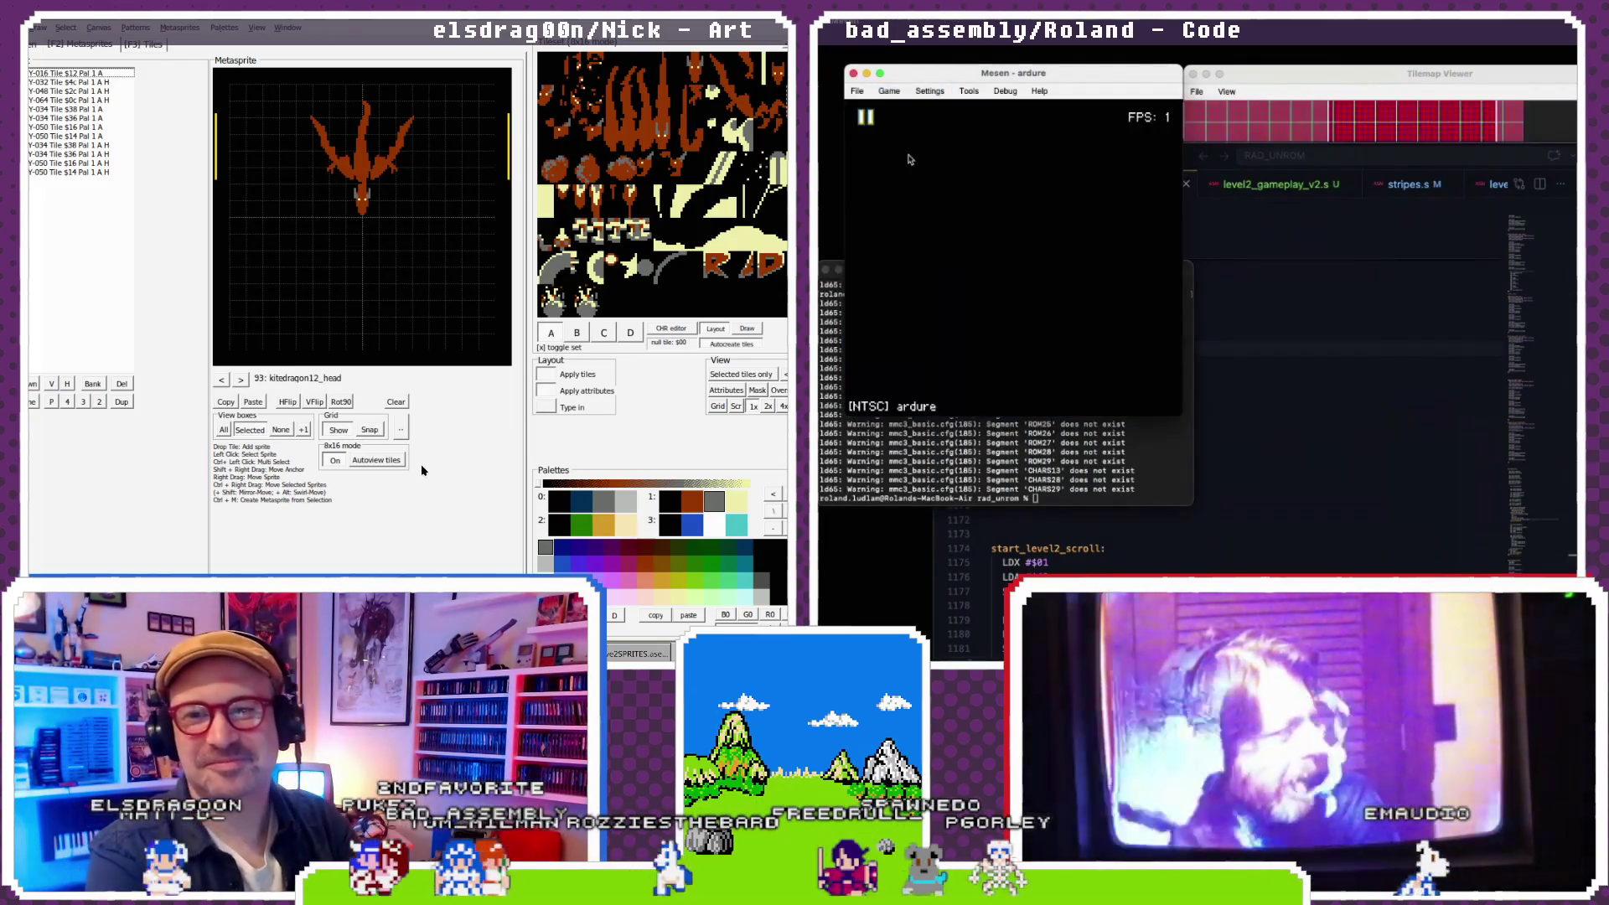
click(1261, 77)
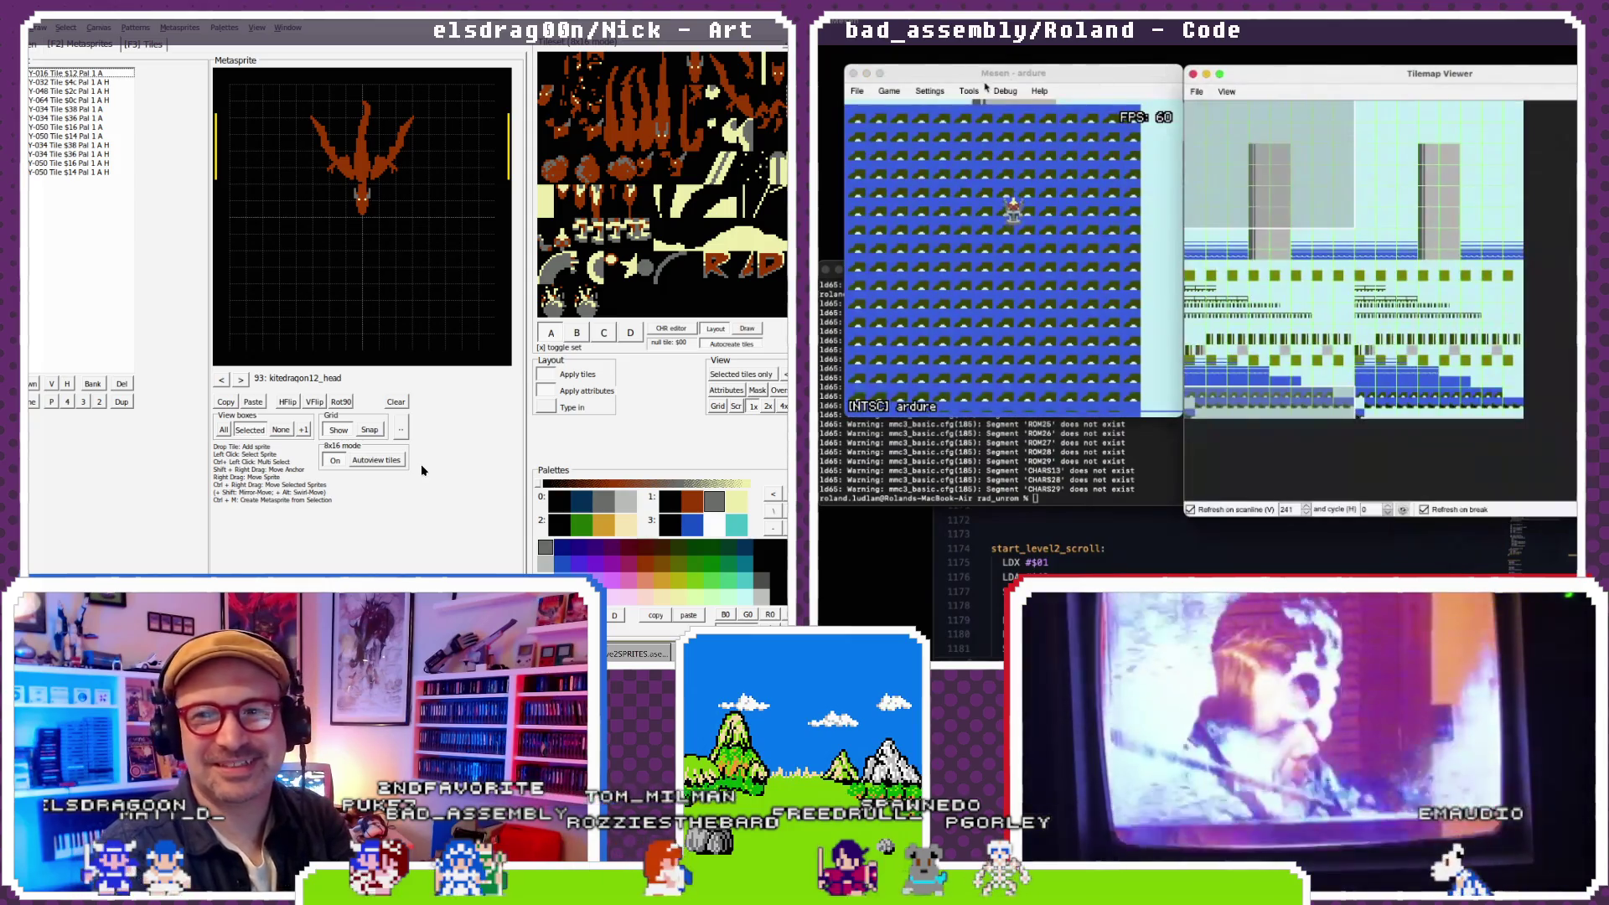
- Pause the game and inspect a tile's details in the Tilemap Viewer
click(889, 91)
click(905, 105)
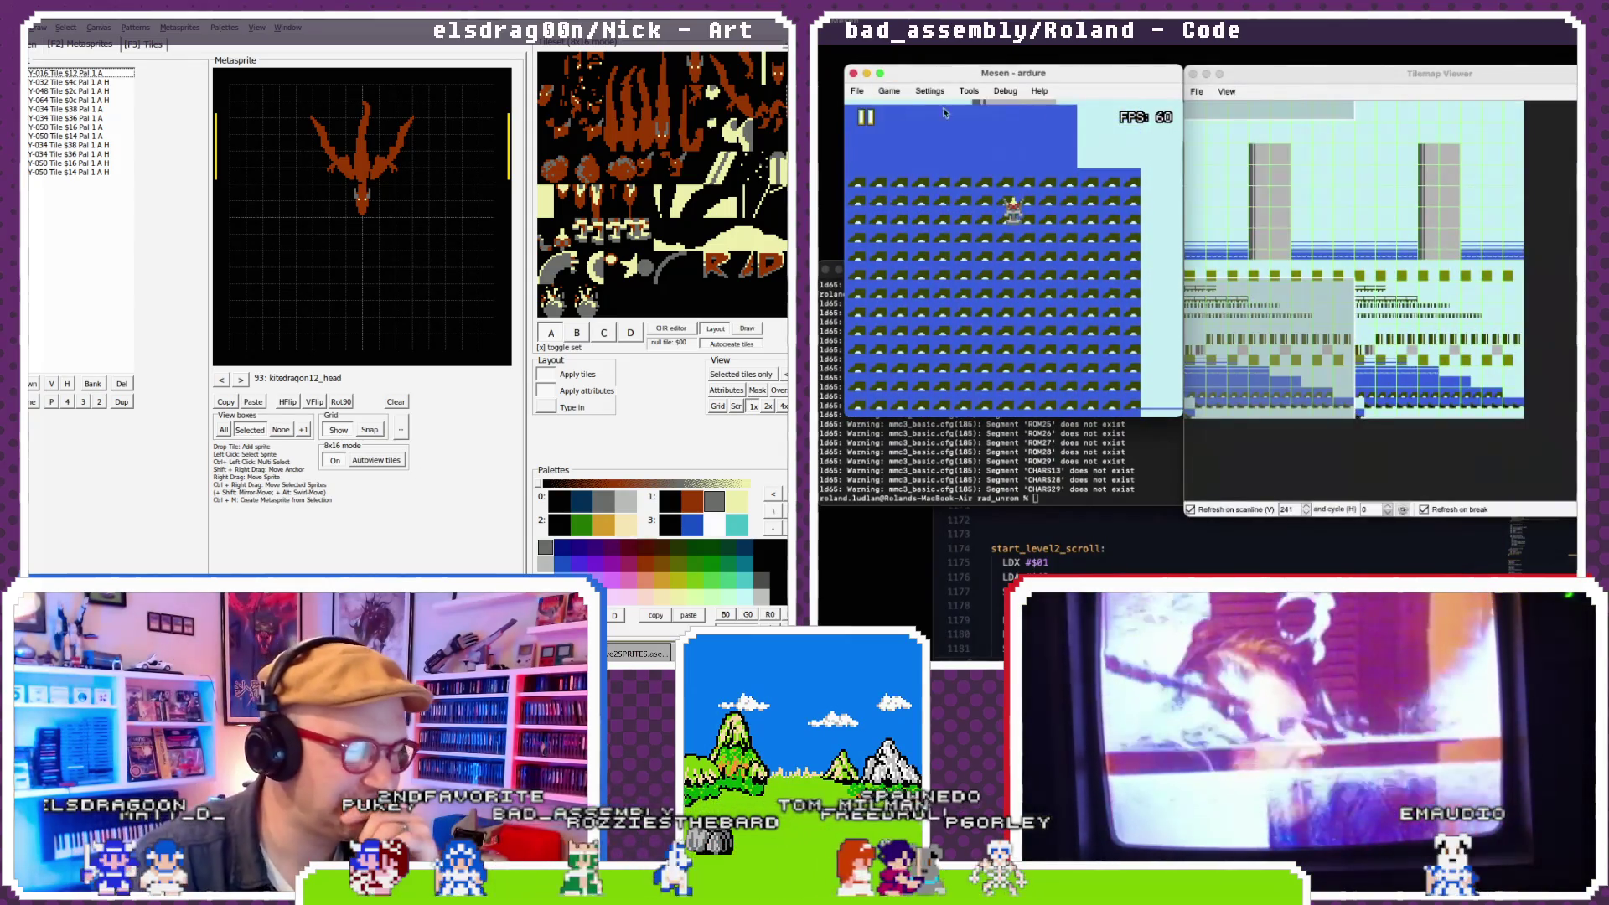
click(1186, 273)
mouse_move(1187, 272)
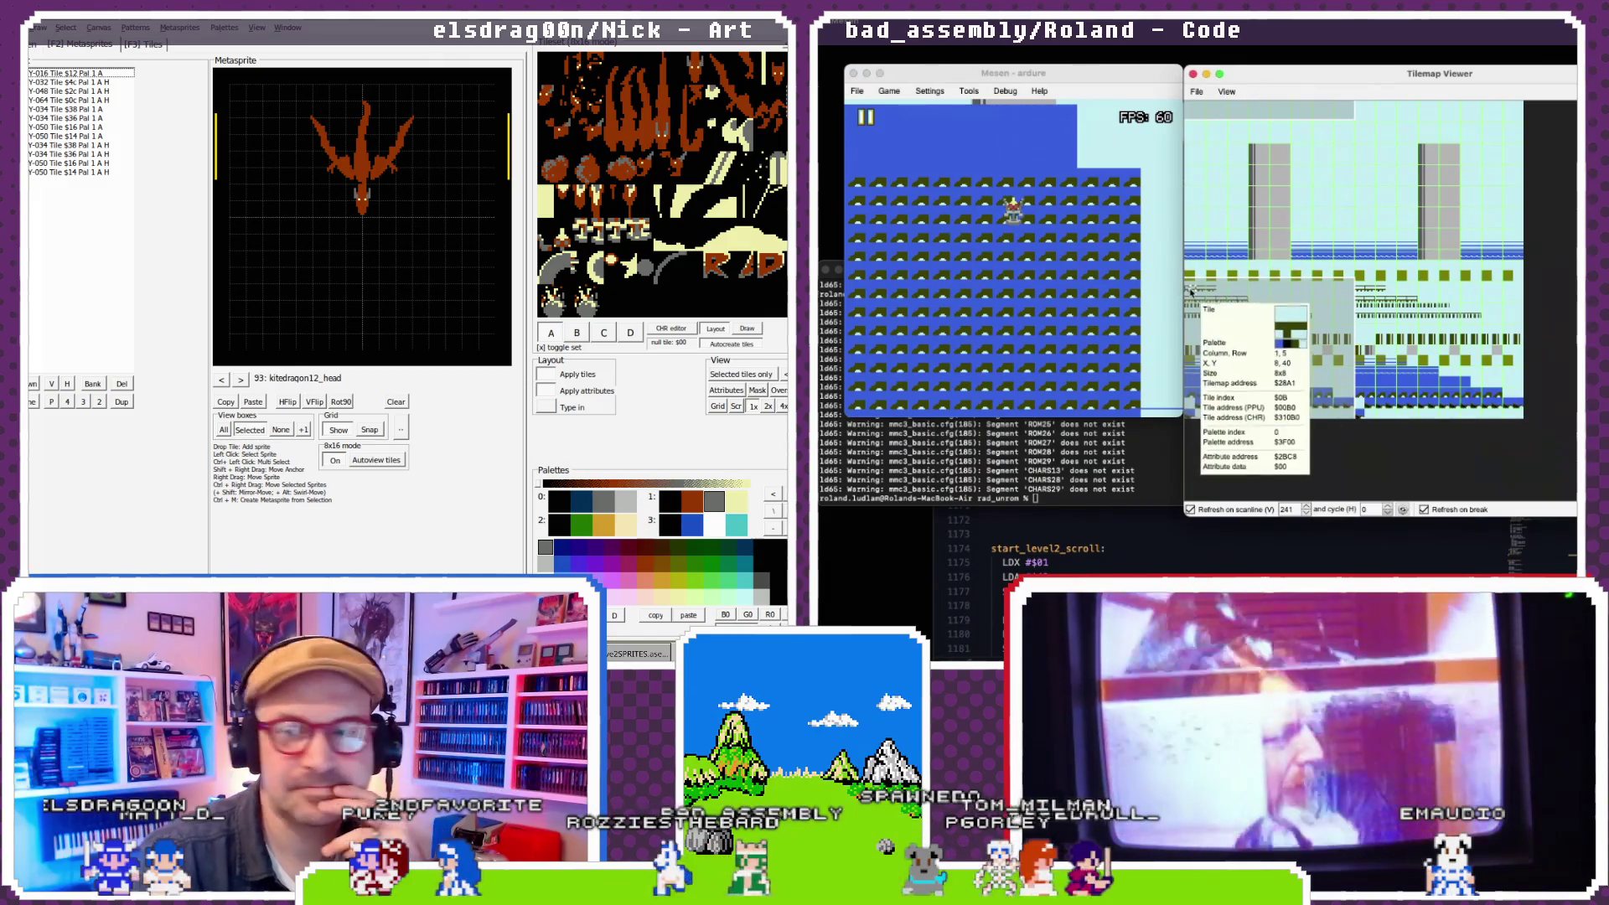
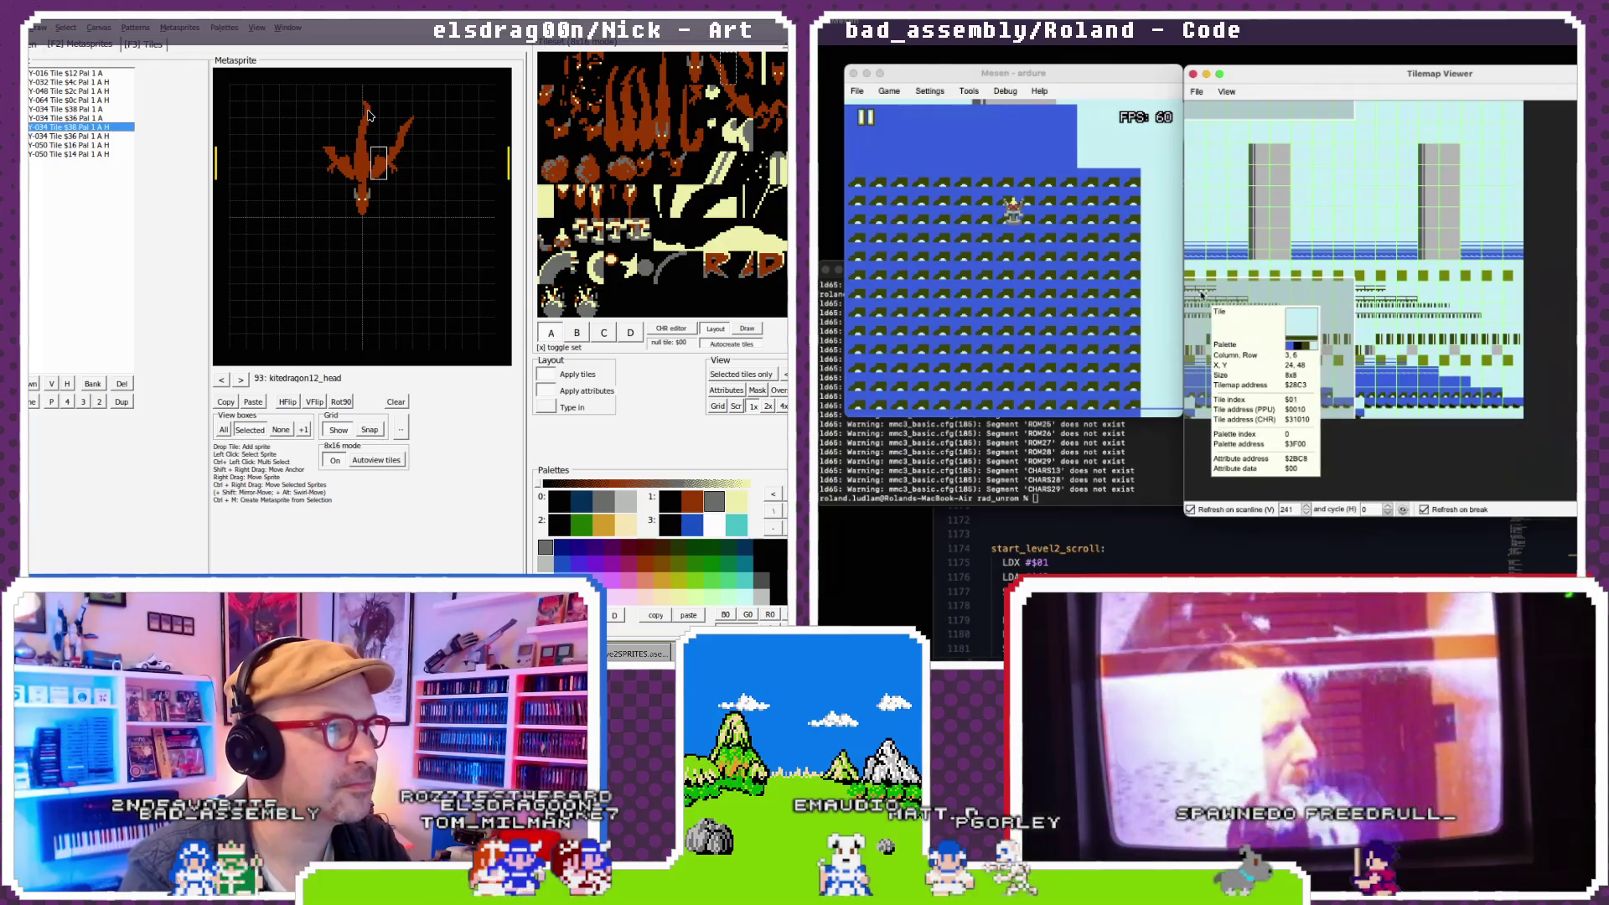
- Strip the wing sprites from the kitedragon10 and kitedragon11 heads, leaving only Y-015 $12
key(Delete)
key(Delete)
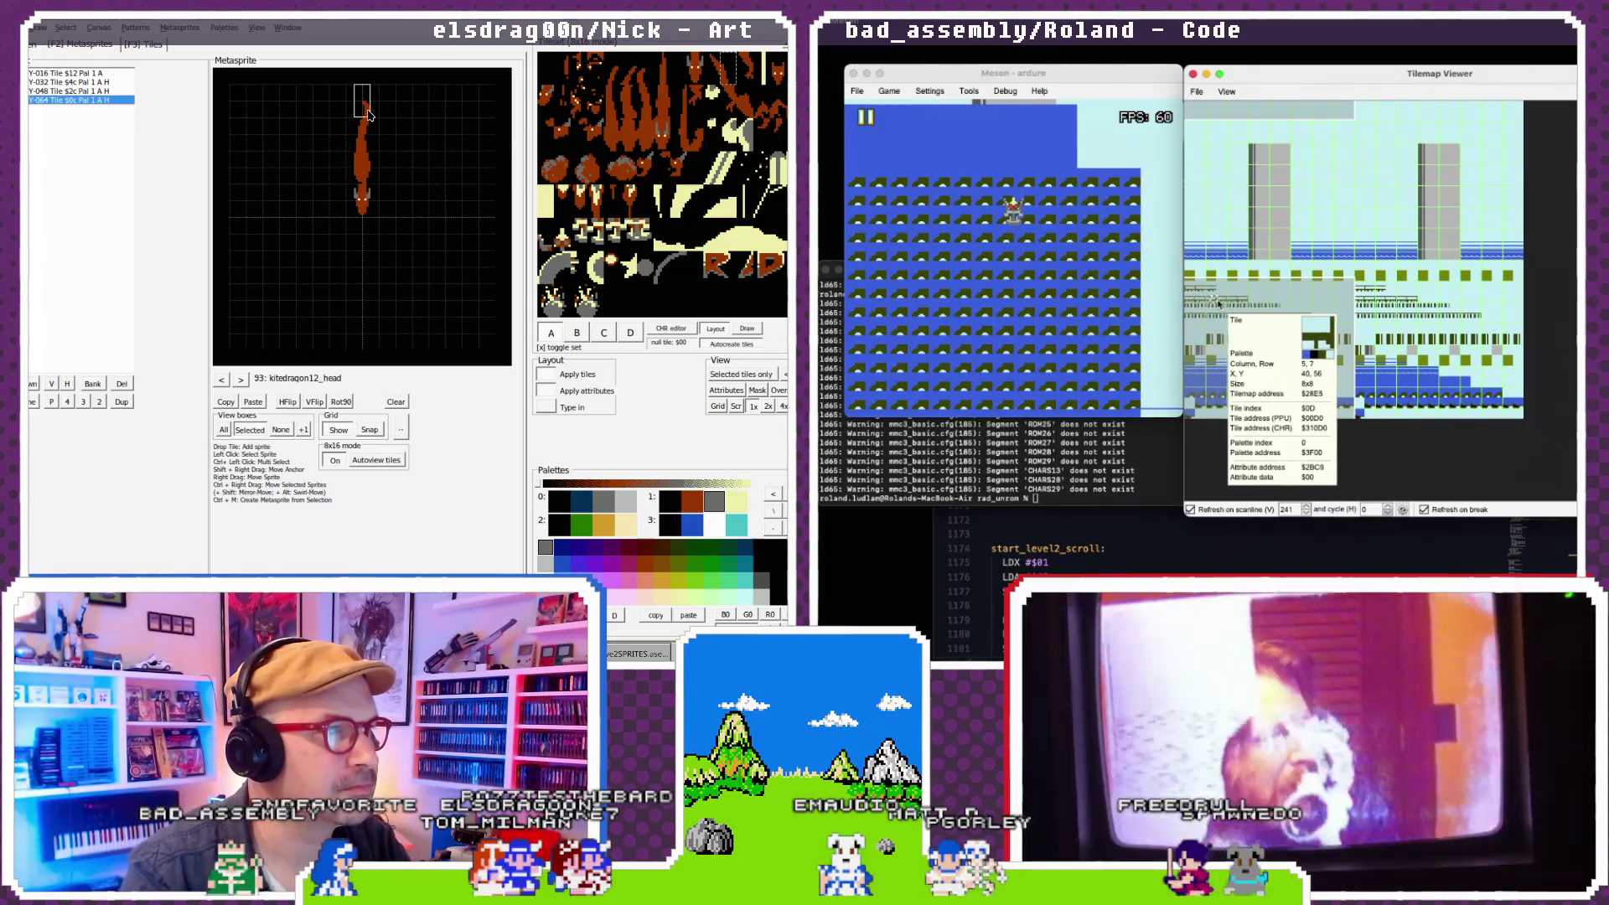
click(223, 380)
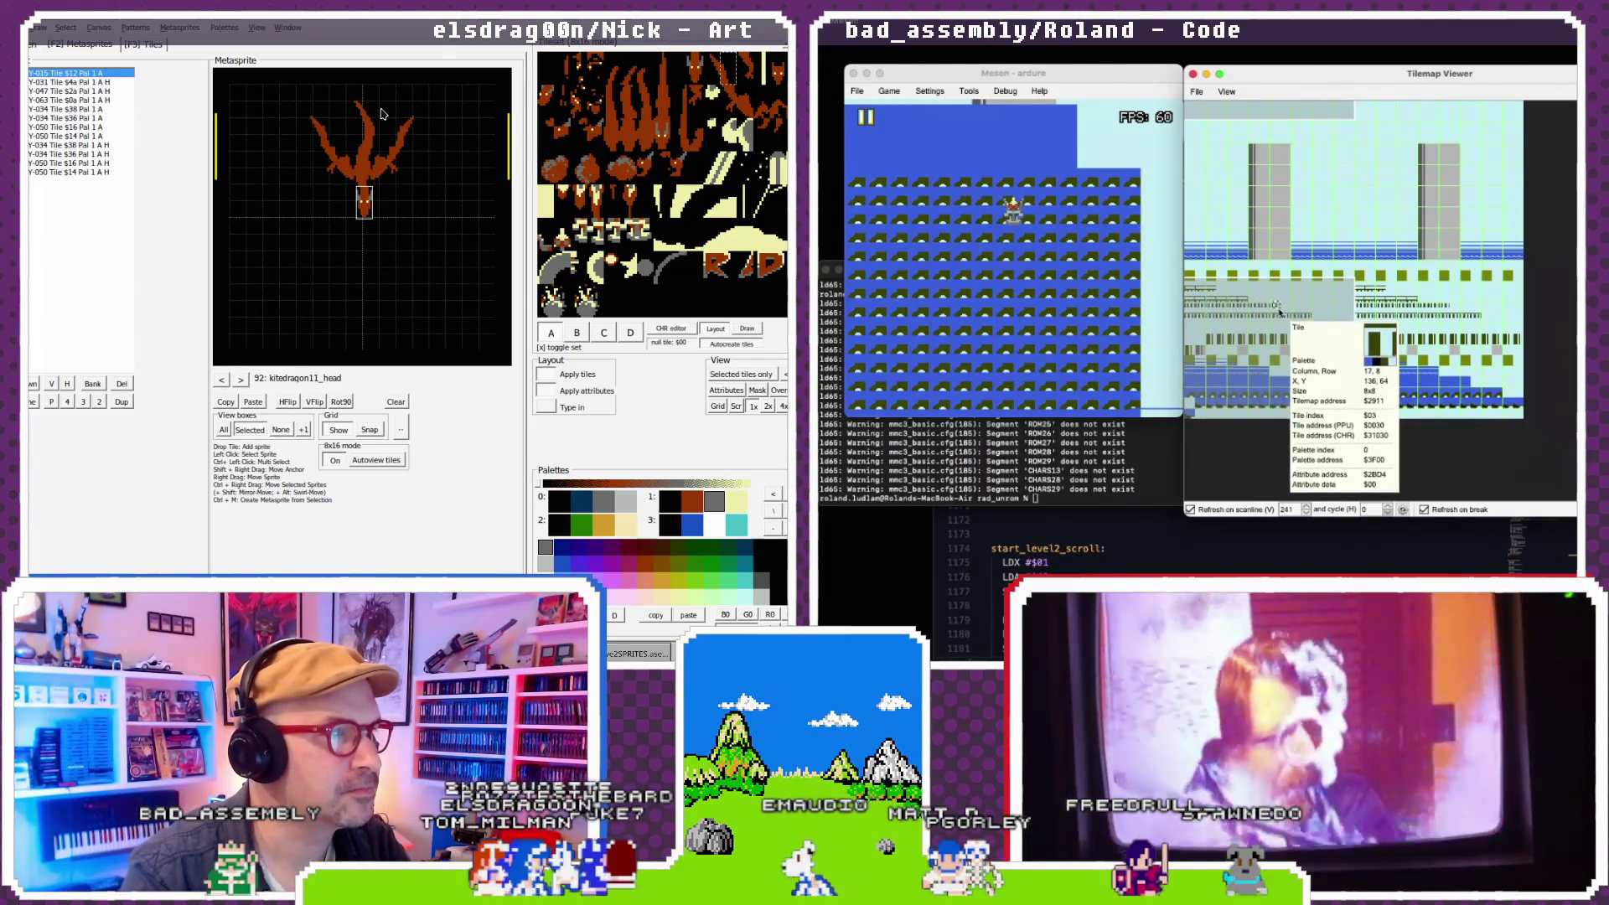
key(Delete)
key(Delete)
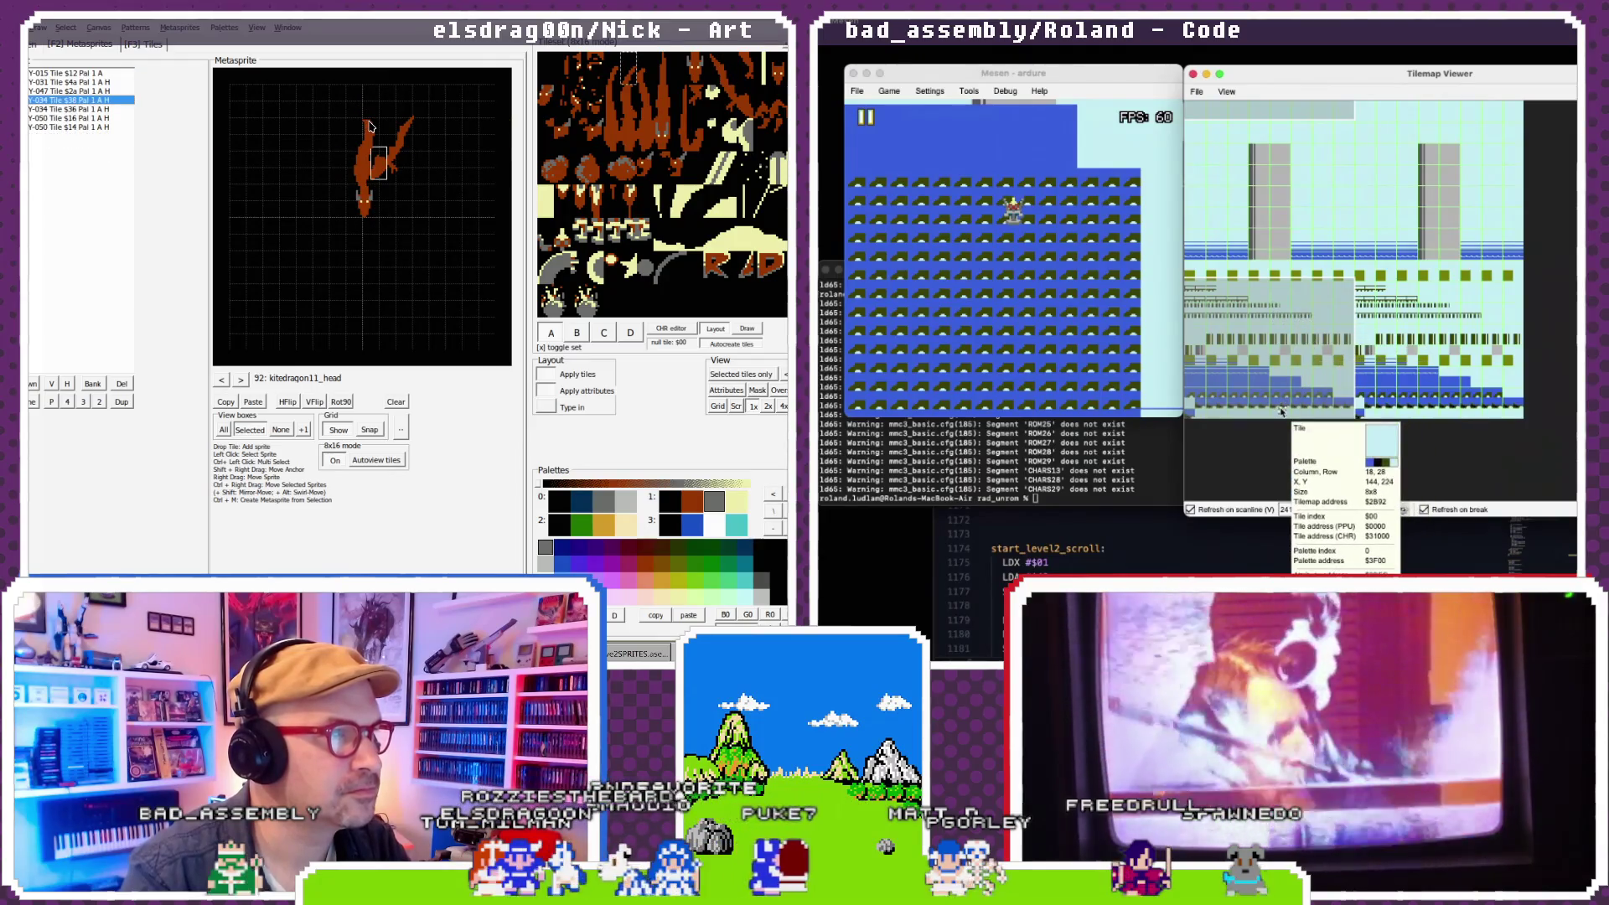
key(Delete)
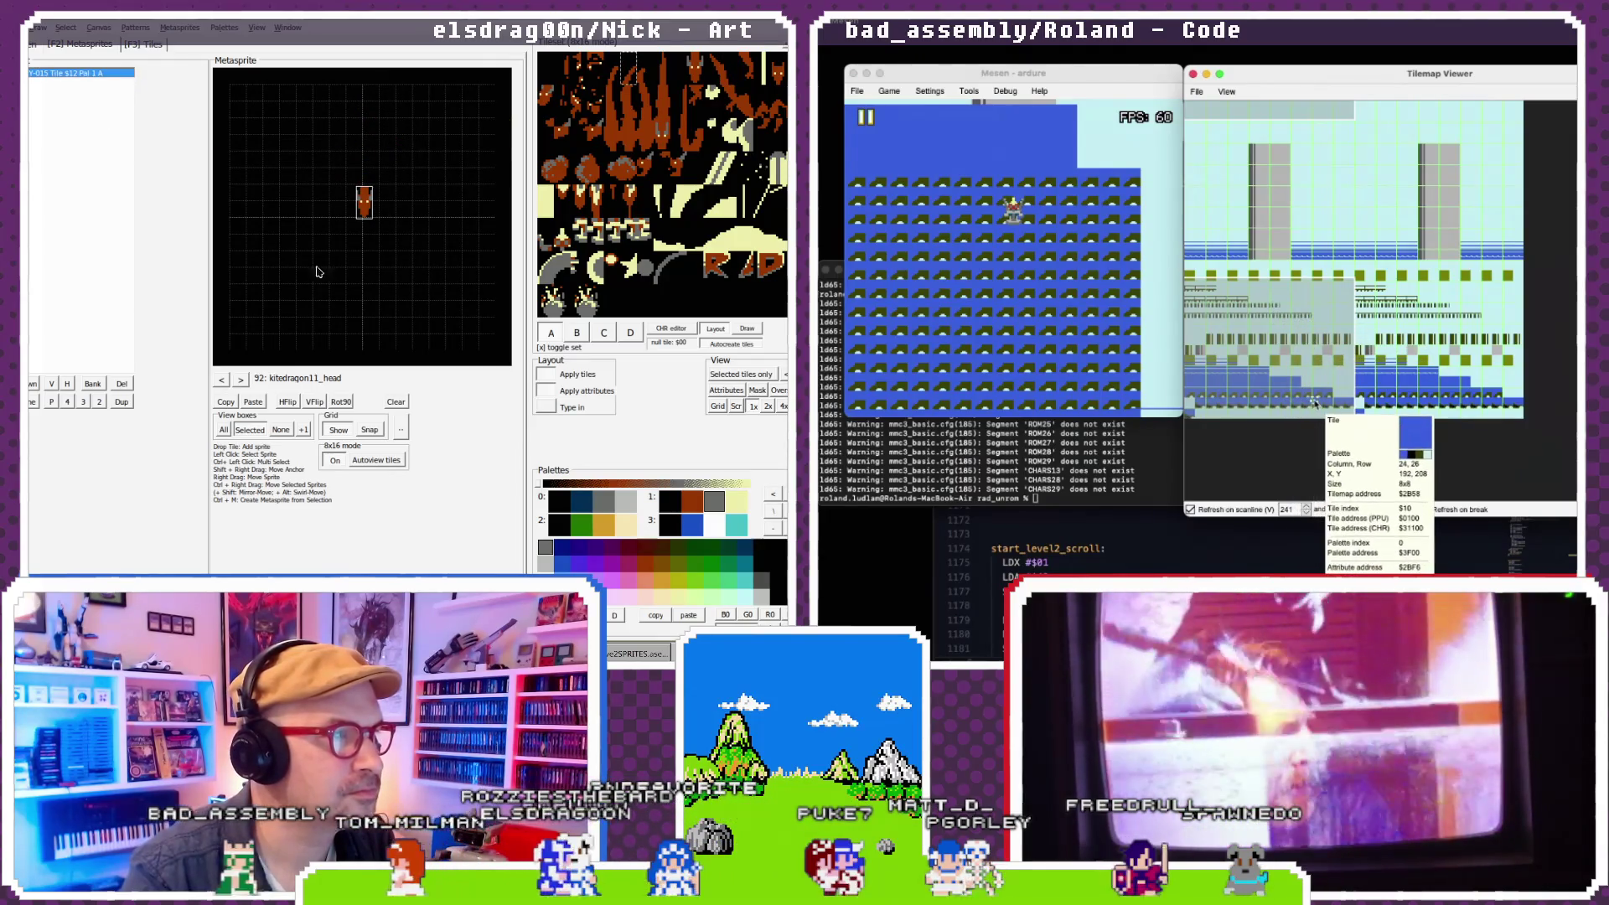
click(379, 109)
key(Delete)
key(Delete)
key(Delete)
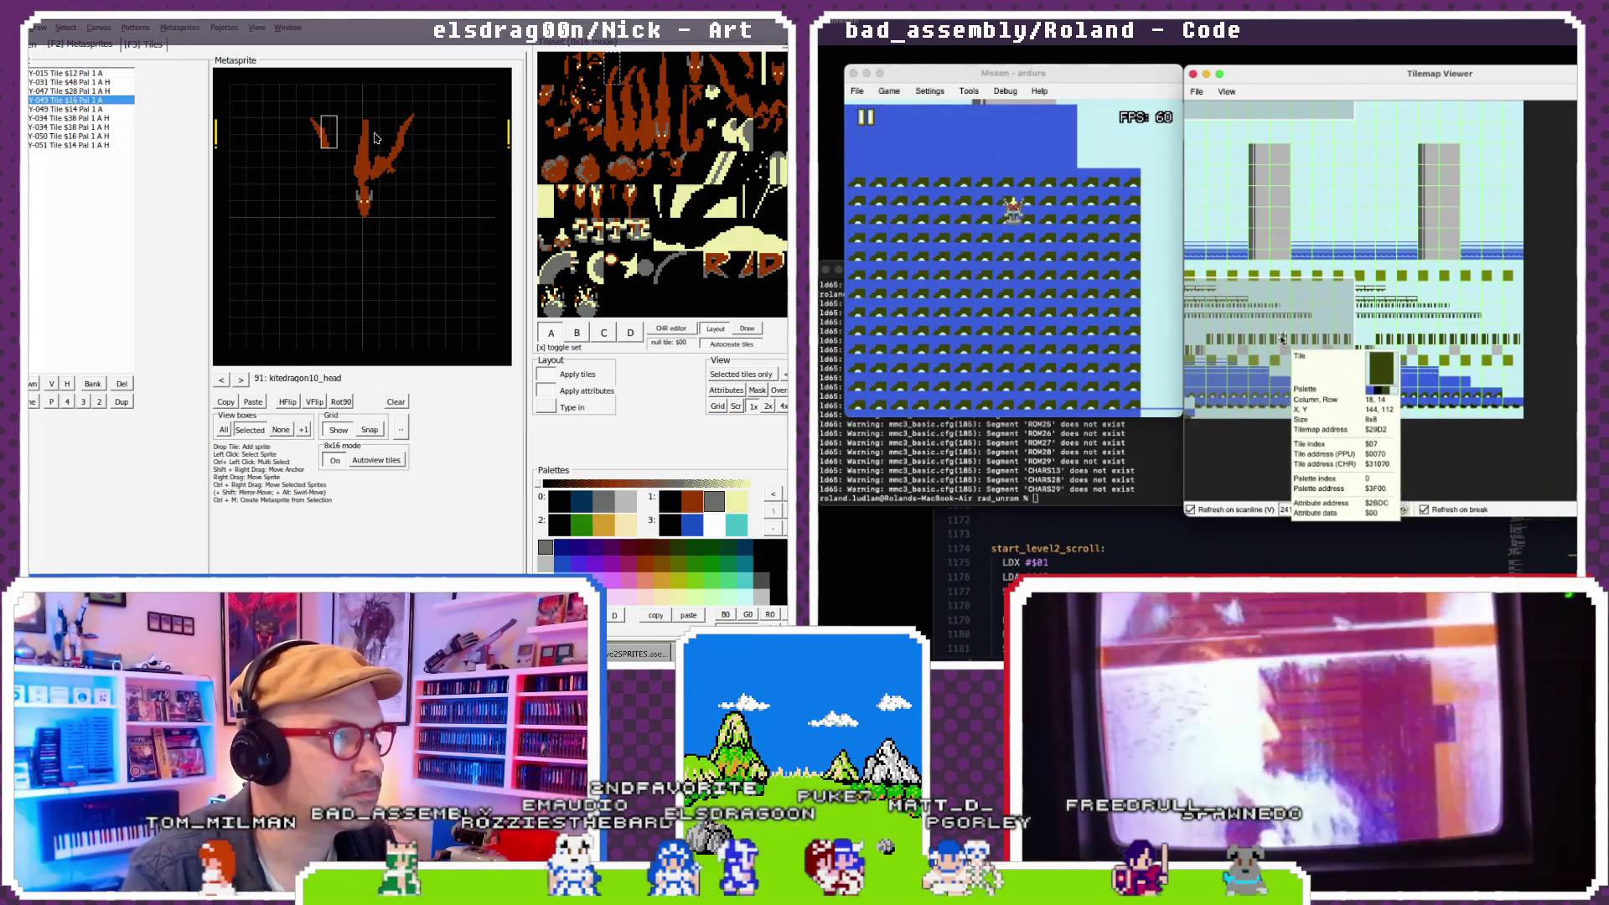
key(Delete)
key(Delete)
key(Delete)
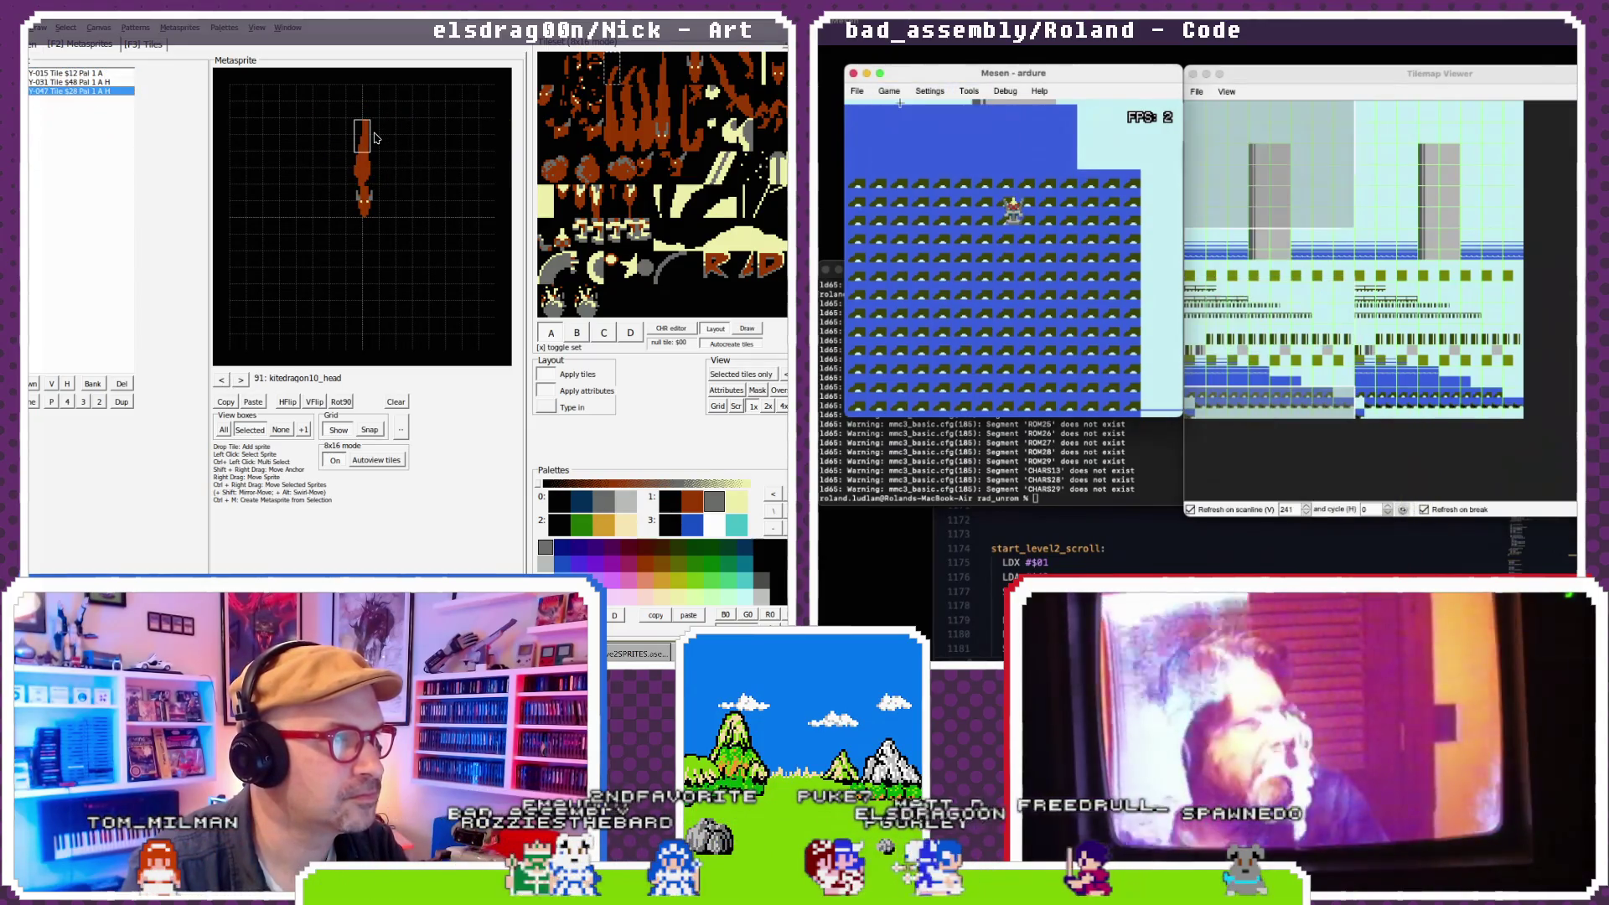
- Reduce kitedragon9_head to its single Y-015 $12 tile
click(221, 380)
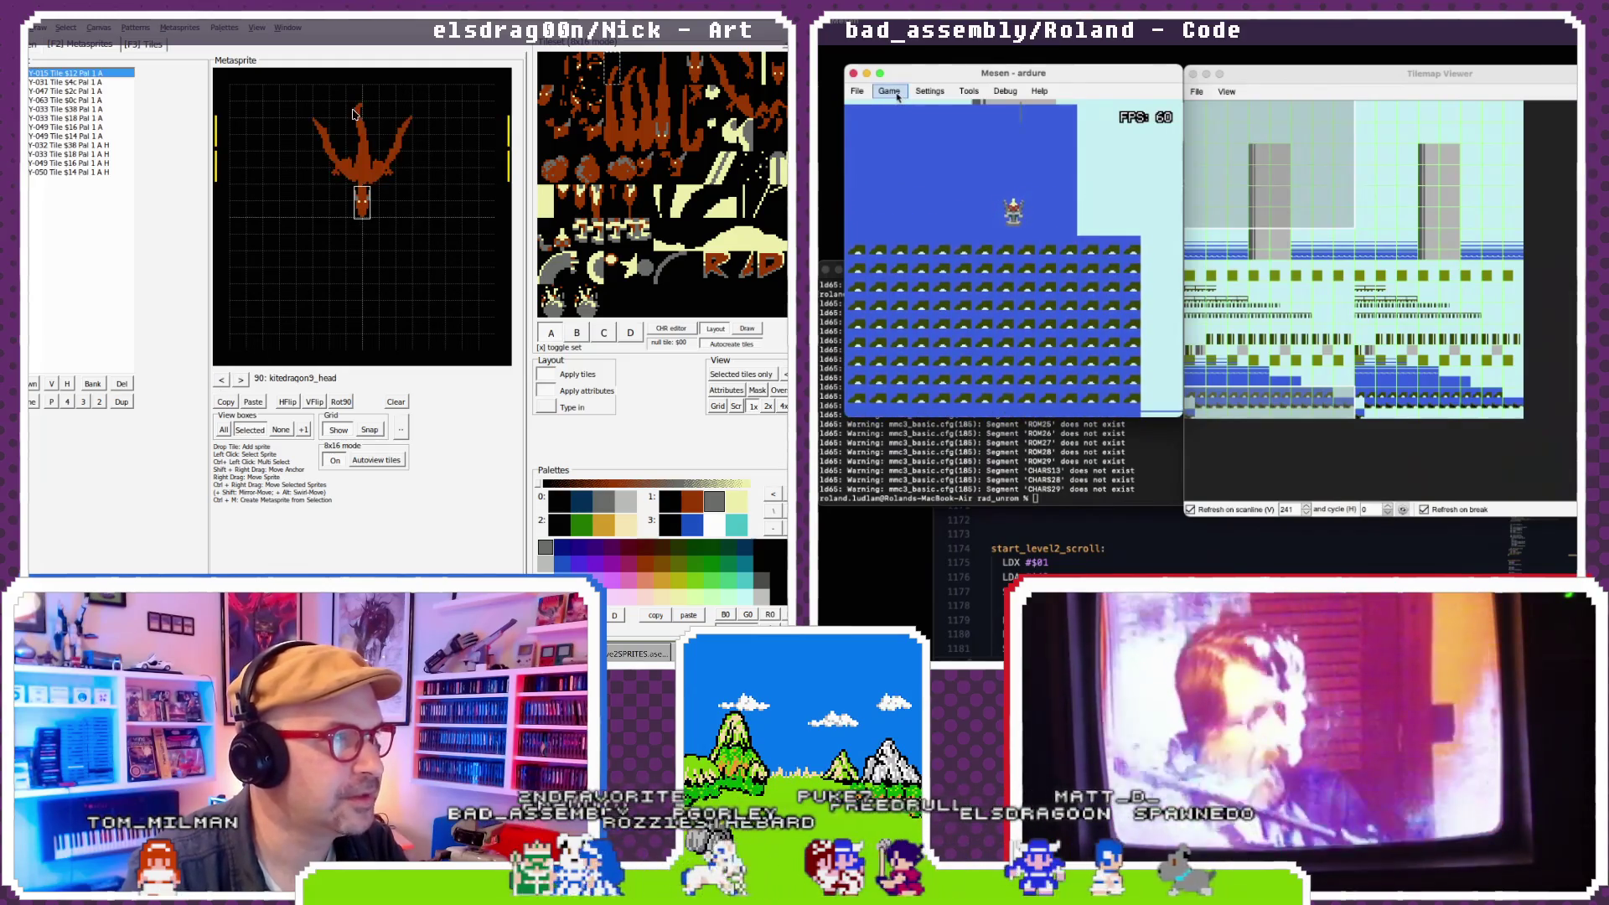
key(Delete)
key(Delete)
key(Delete)
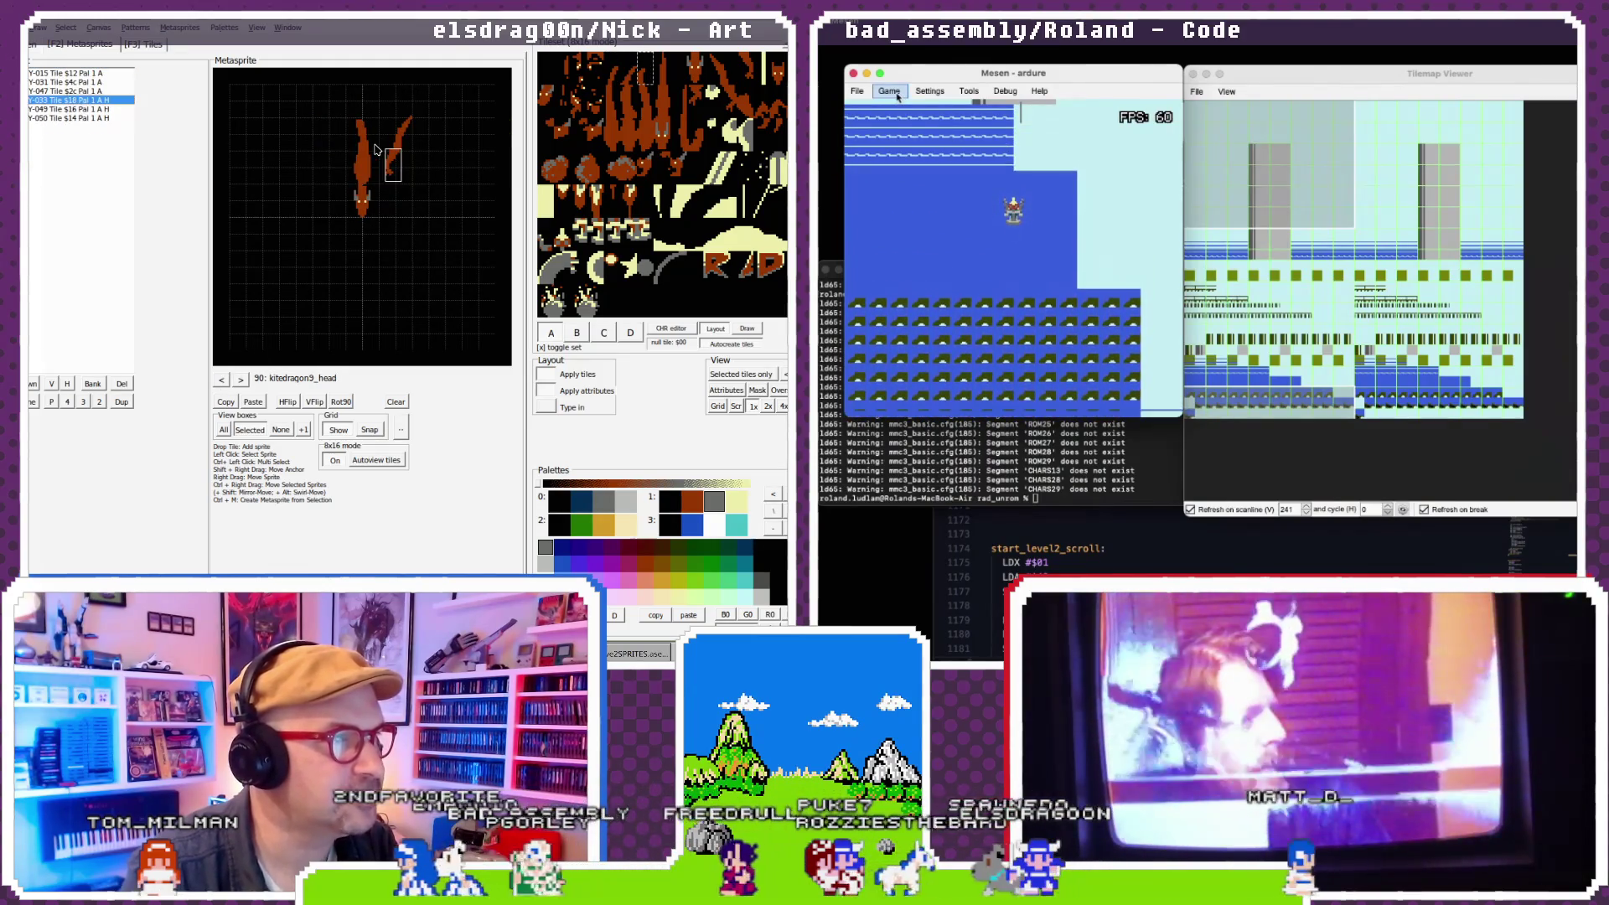
key(Delete)
key(Delete)
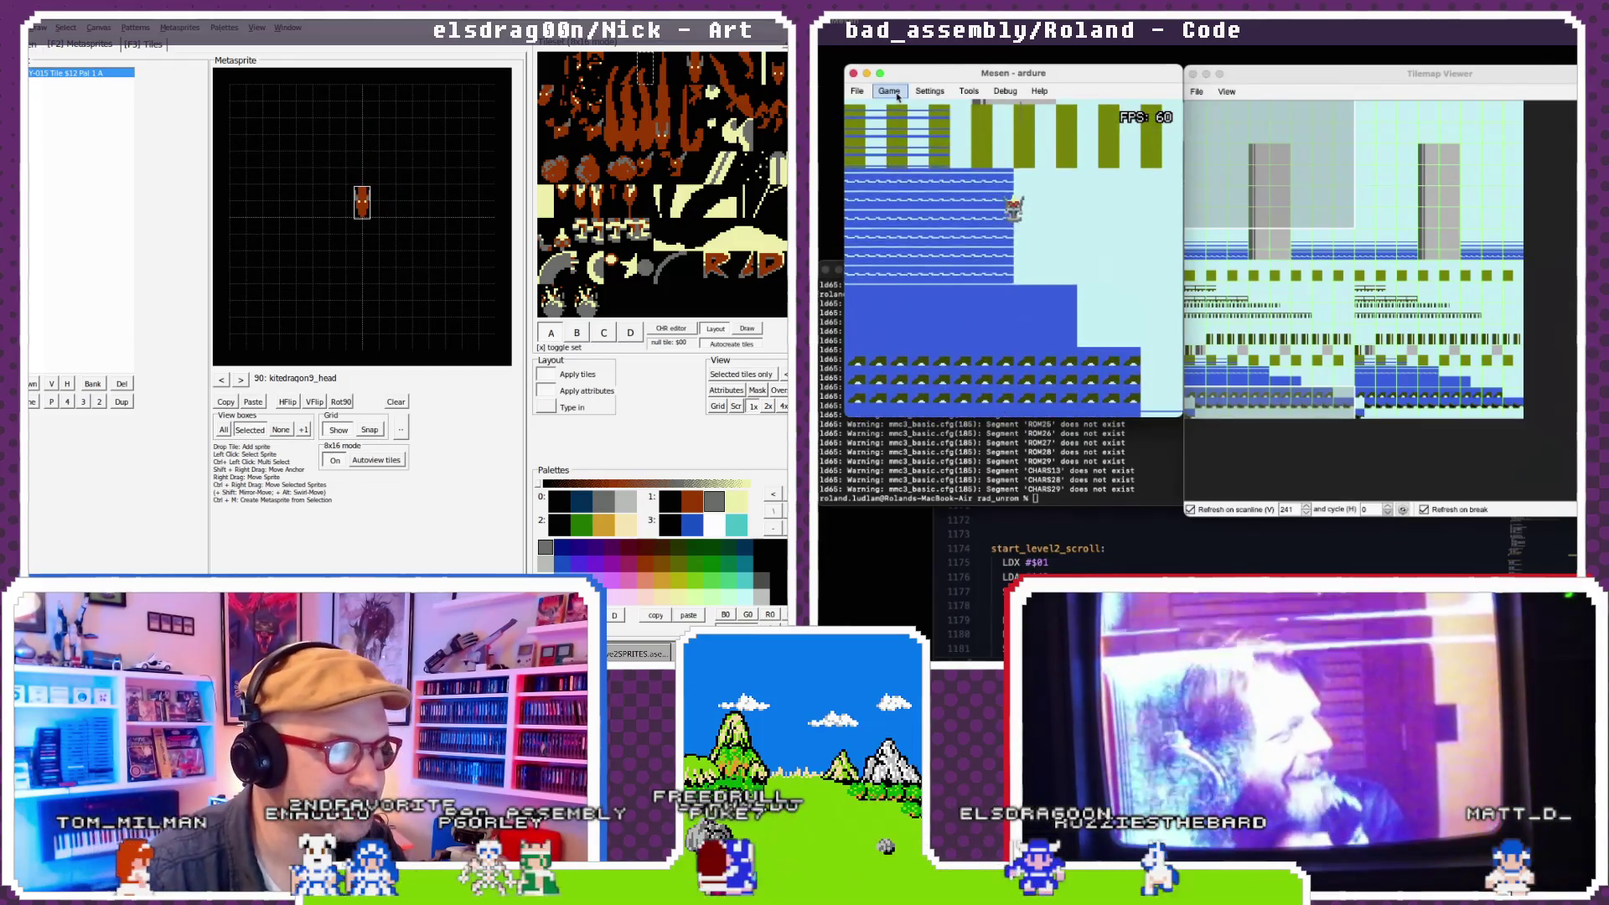
key(alt+Tab)
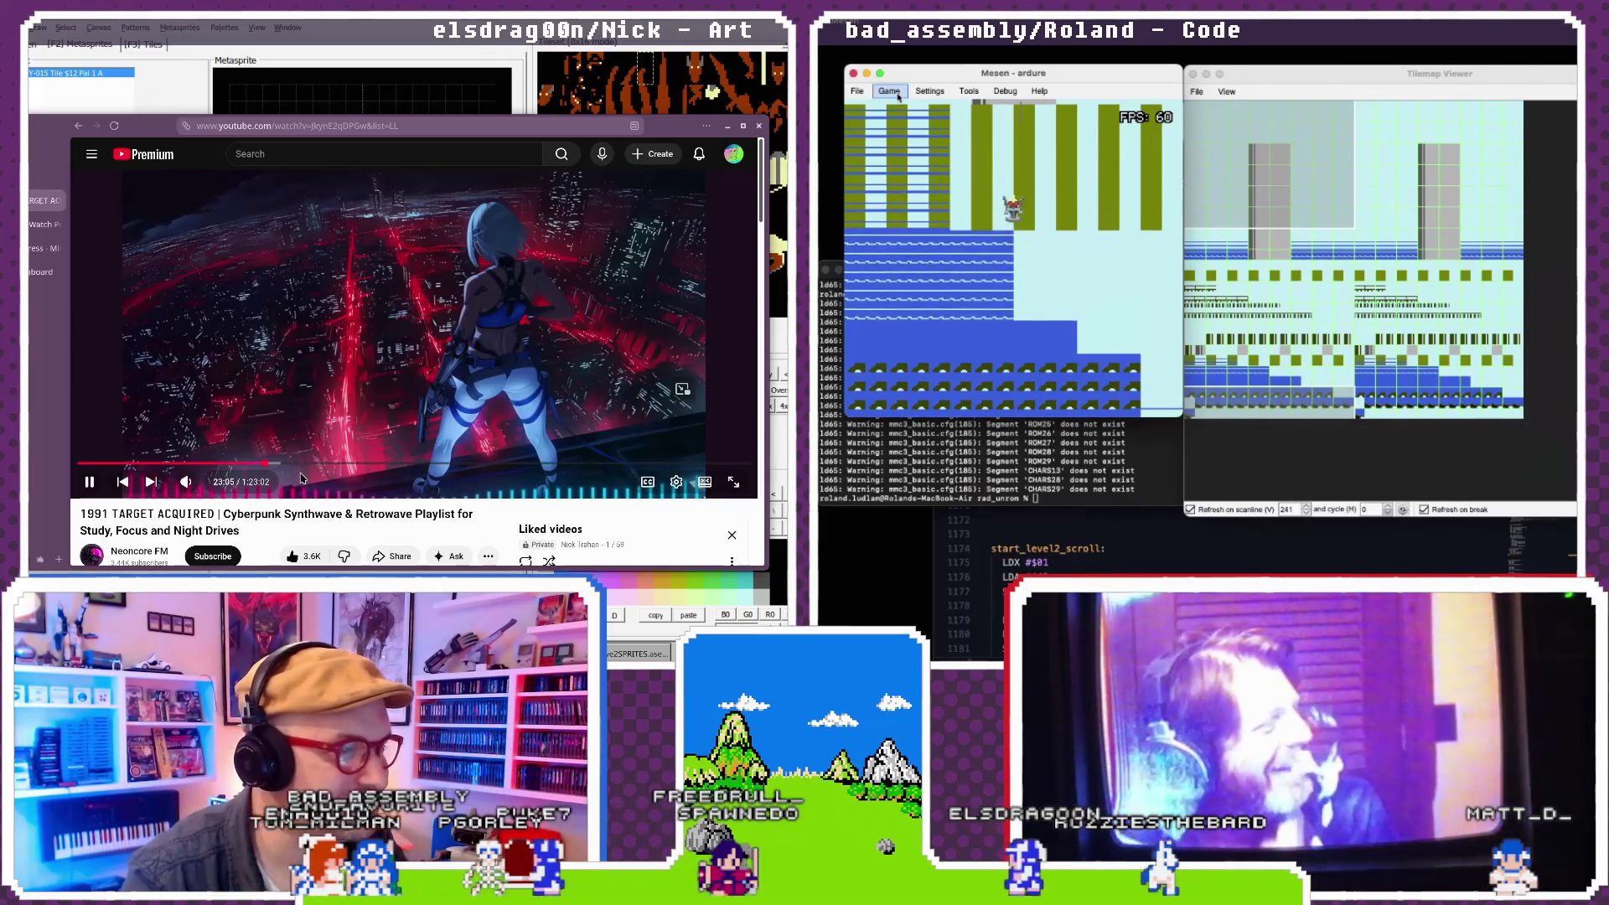
- Search YouTube for 'darkwave'
scroll(301, 478, down, 3)
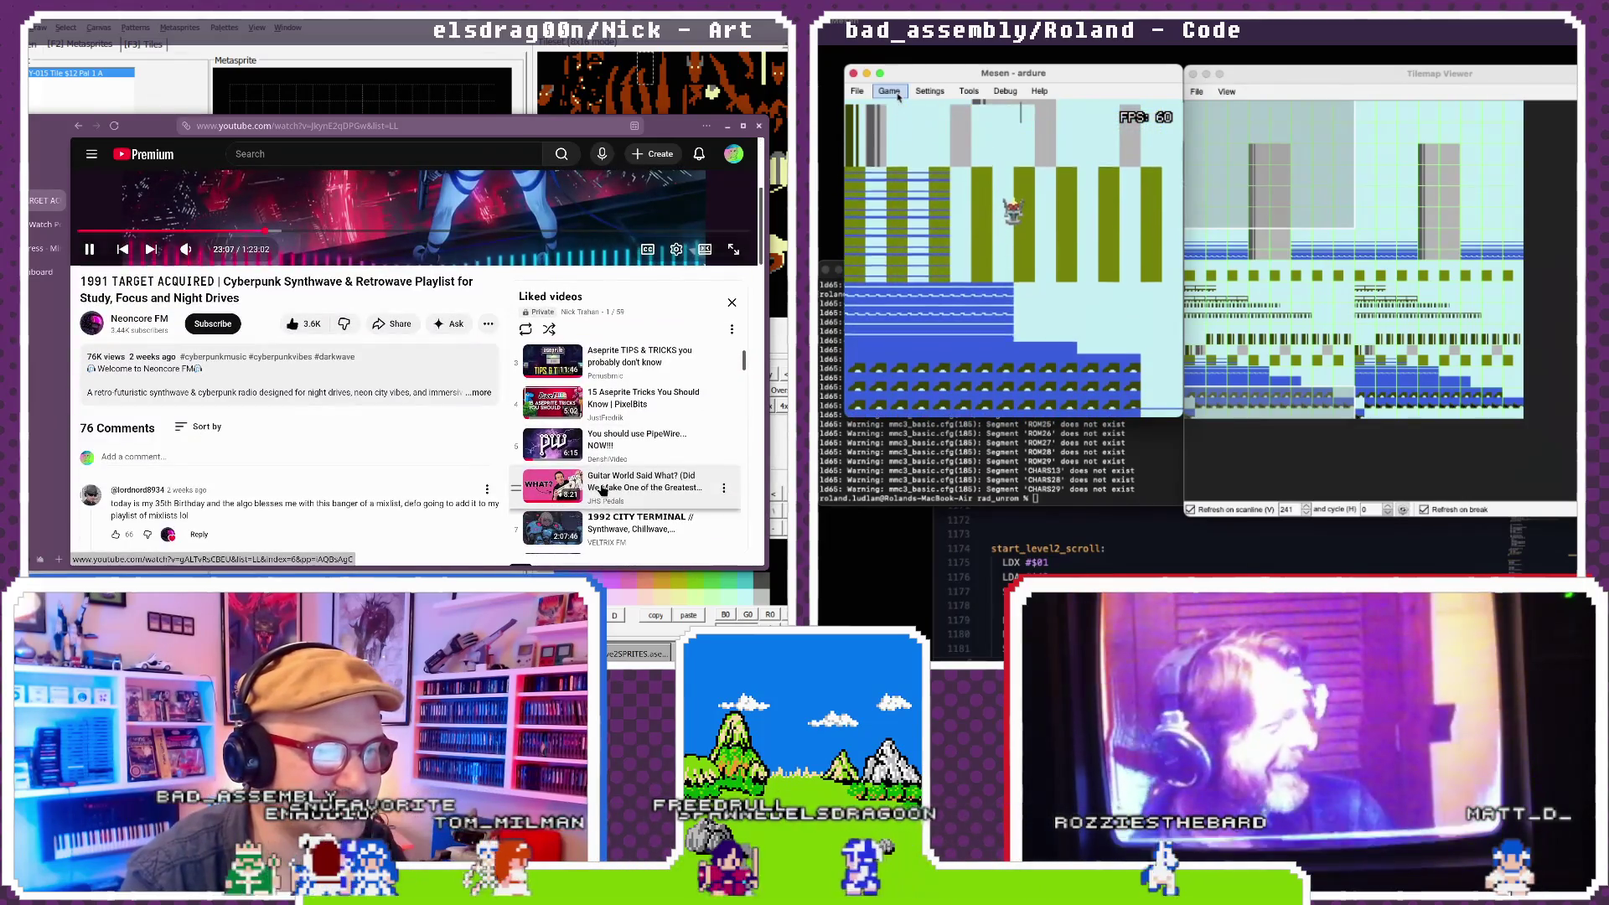
scroll(603, 491, down, 1)
click(898, 97)
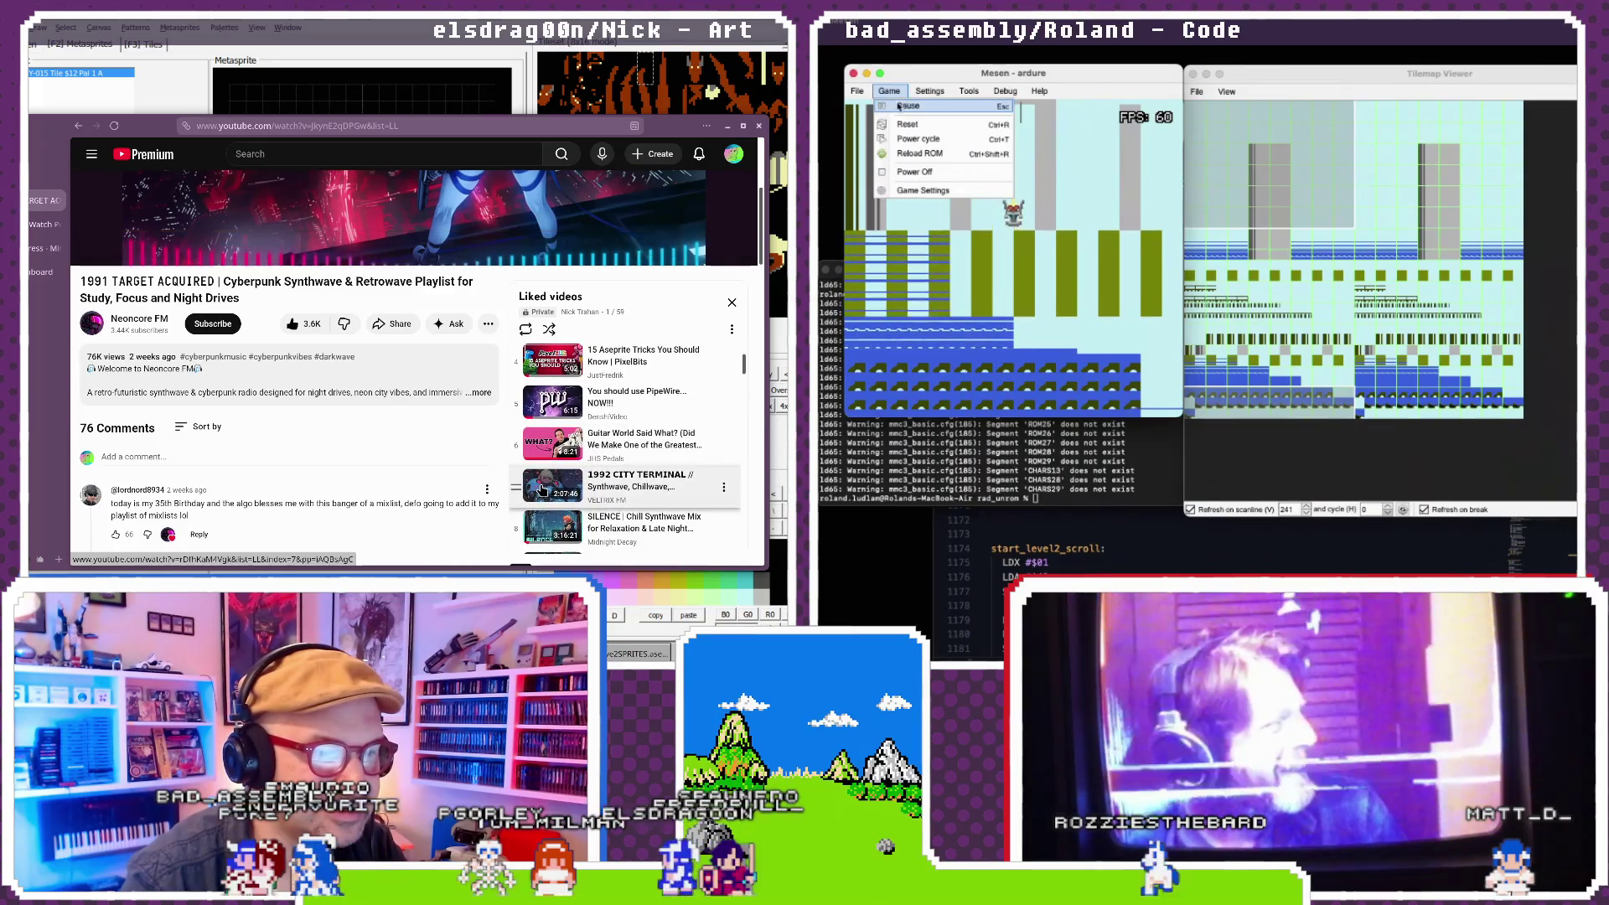
scroll(495, 442, up, 3)
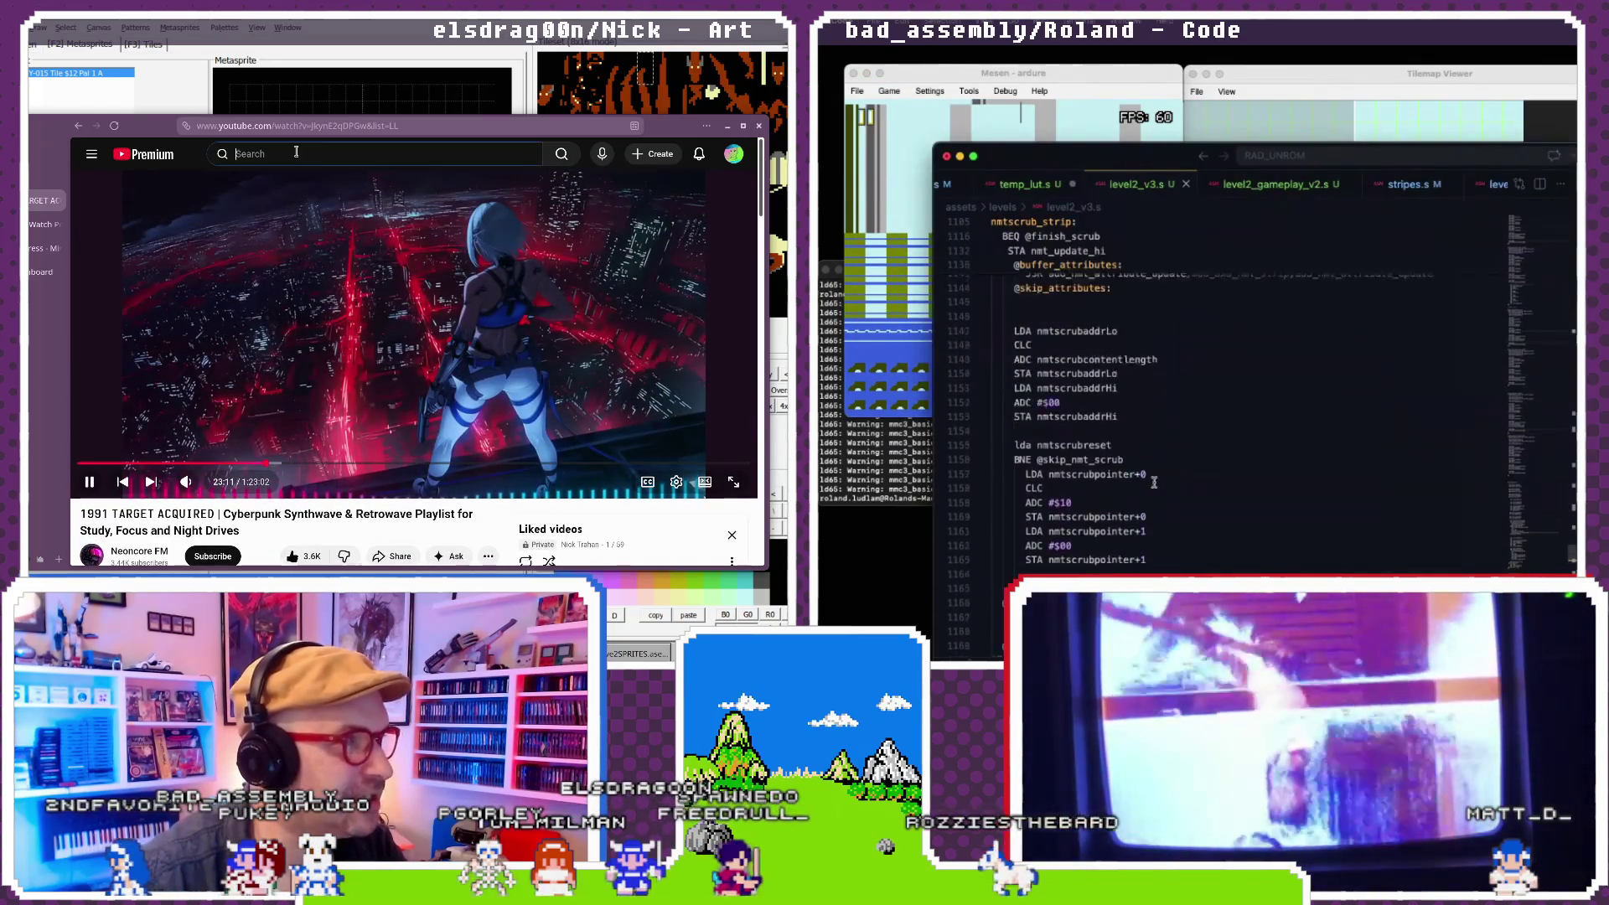
click(295, 151)
scroll(1154, 483, up, 10)
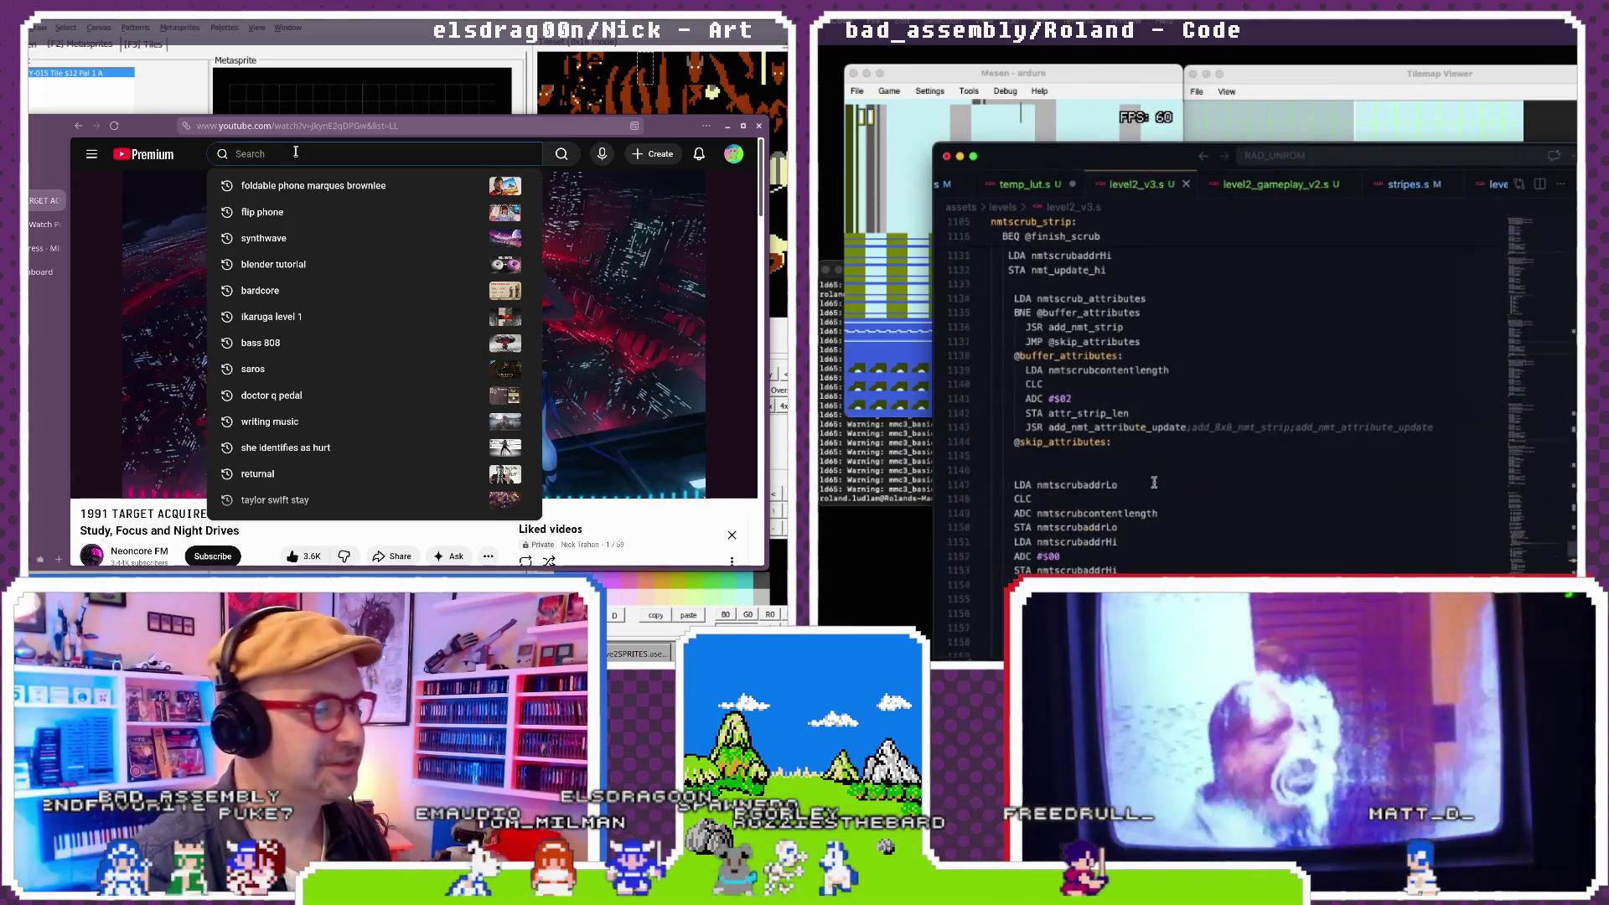
text(darkwave)
scroll(1153, 483, down, 9)
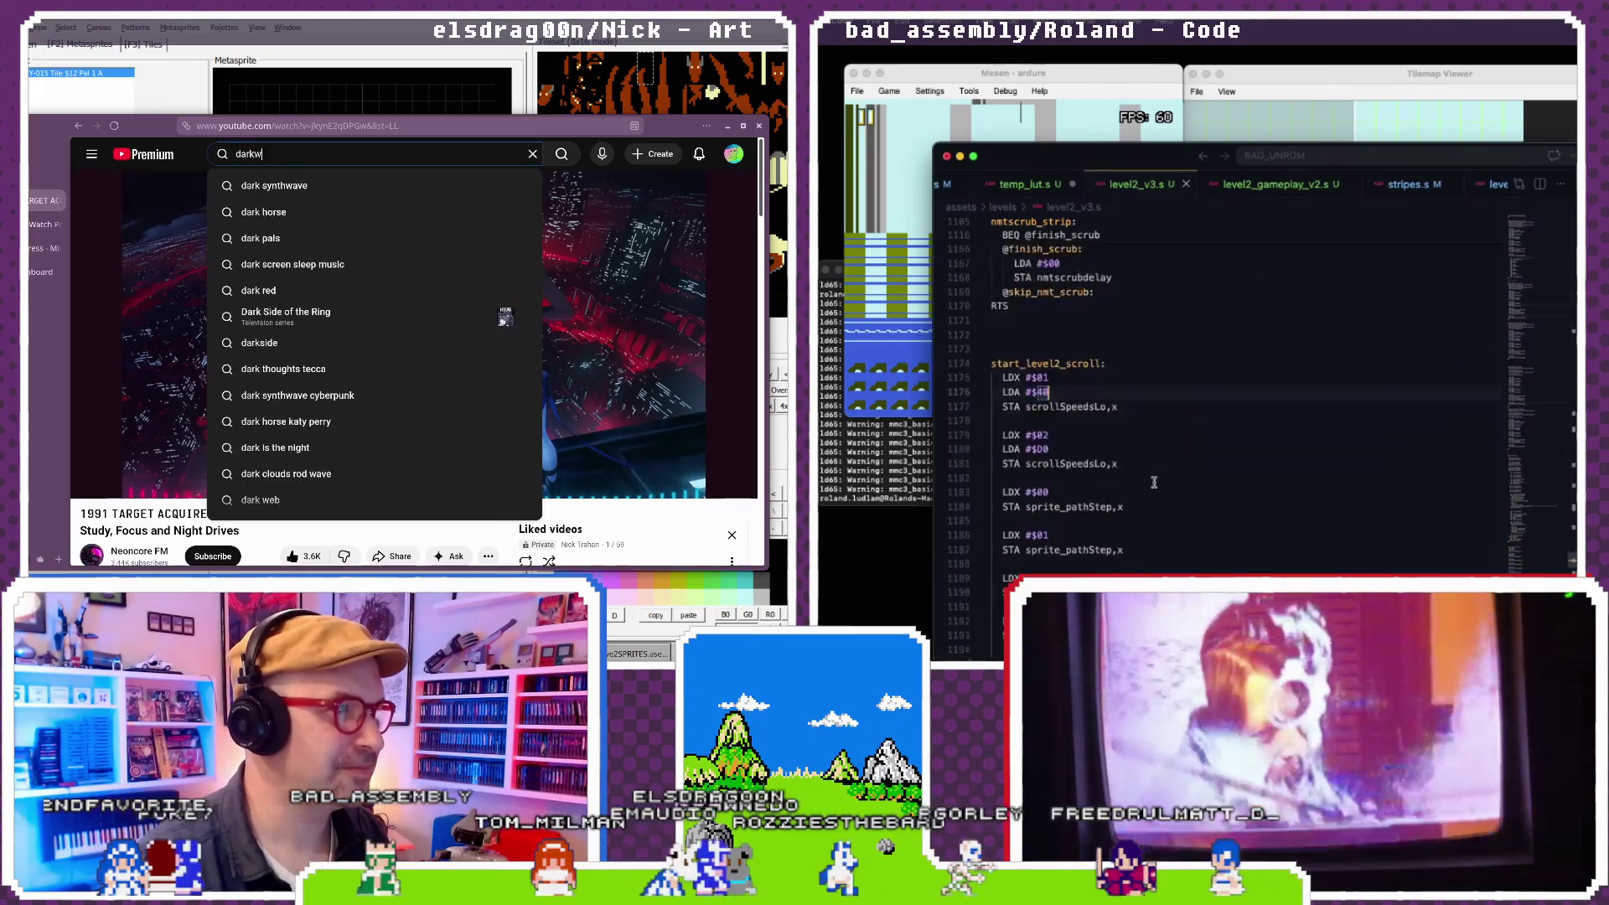
key(Return)
- Glance at level2_gameplay_v2.s and open the Dark Cyberpunk Mix video
click(1275, 183)
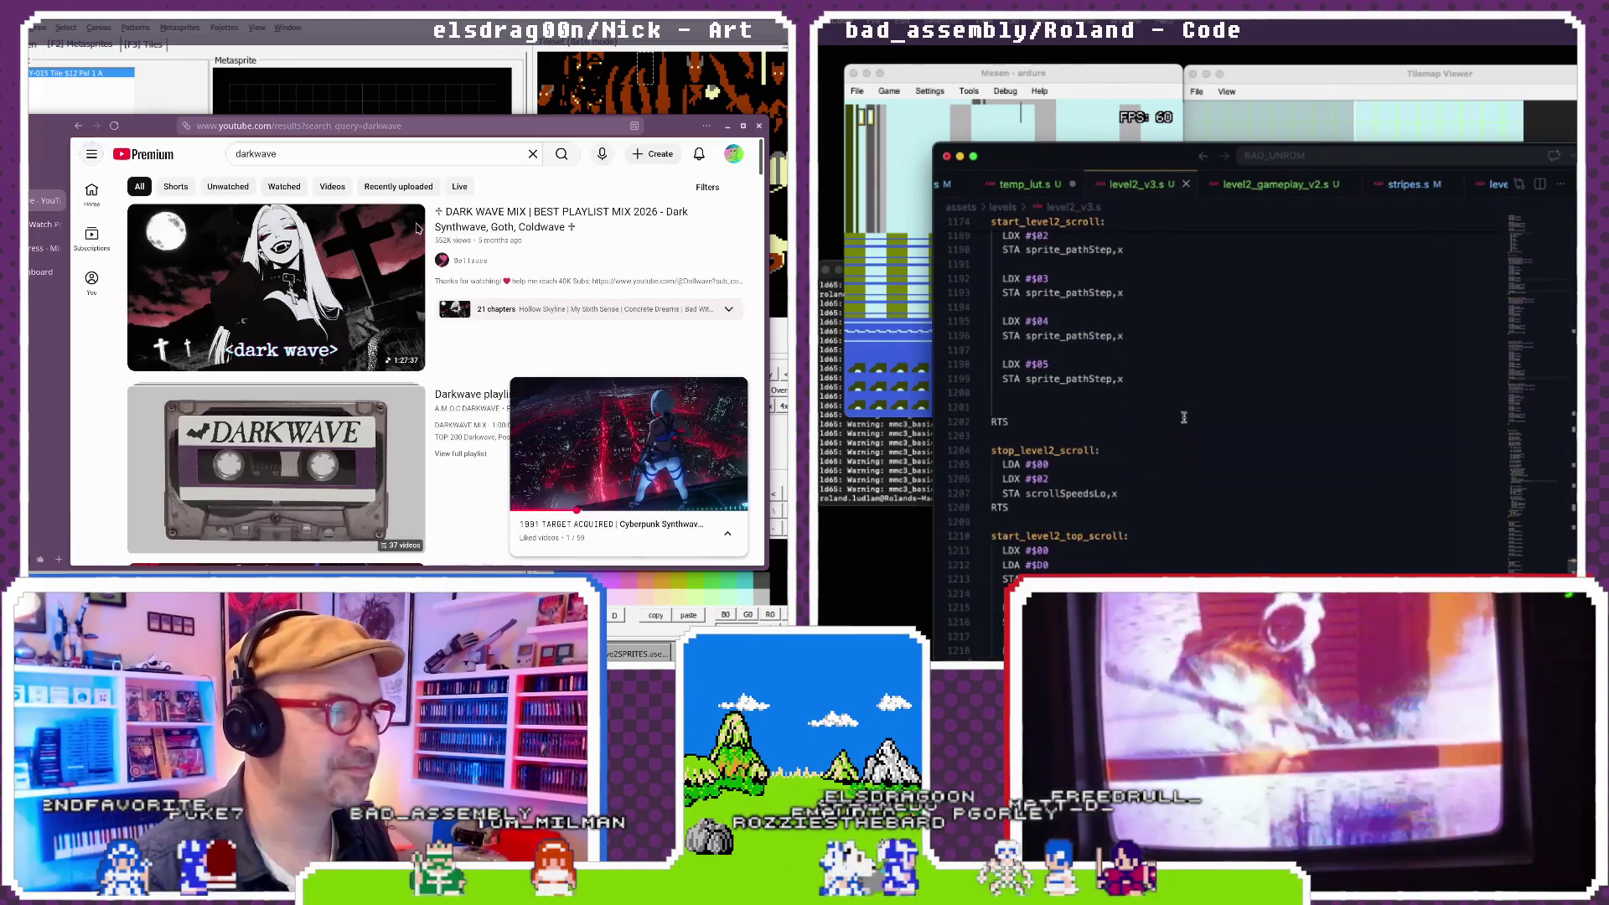
scroll(408, 313, down, 4)
scroll(1243, 347, up, 3)
scroll(408, 316, down, 8)
scroll(1243, 347, down, 10)
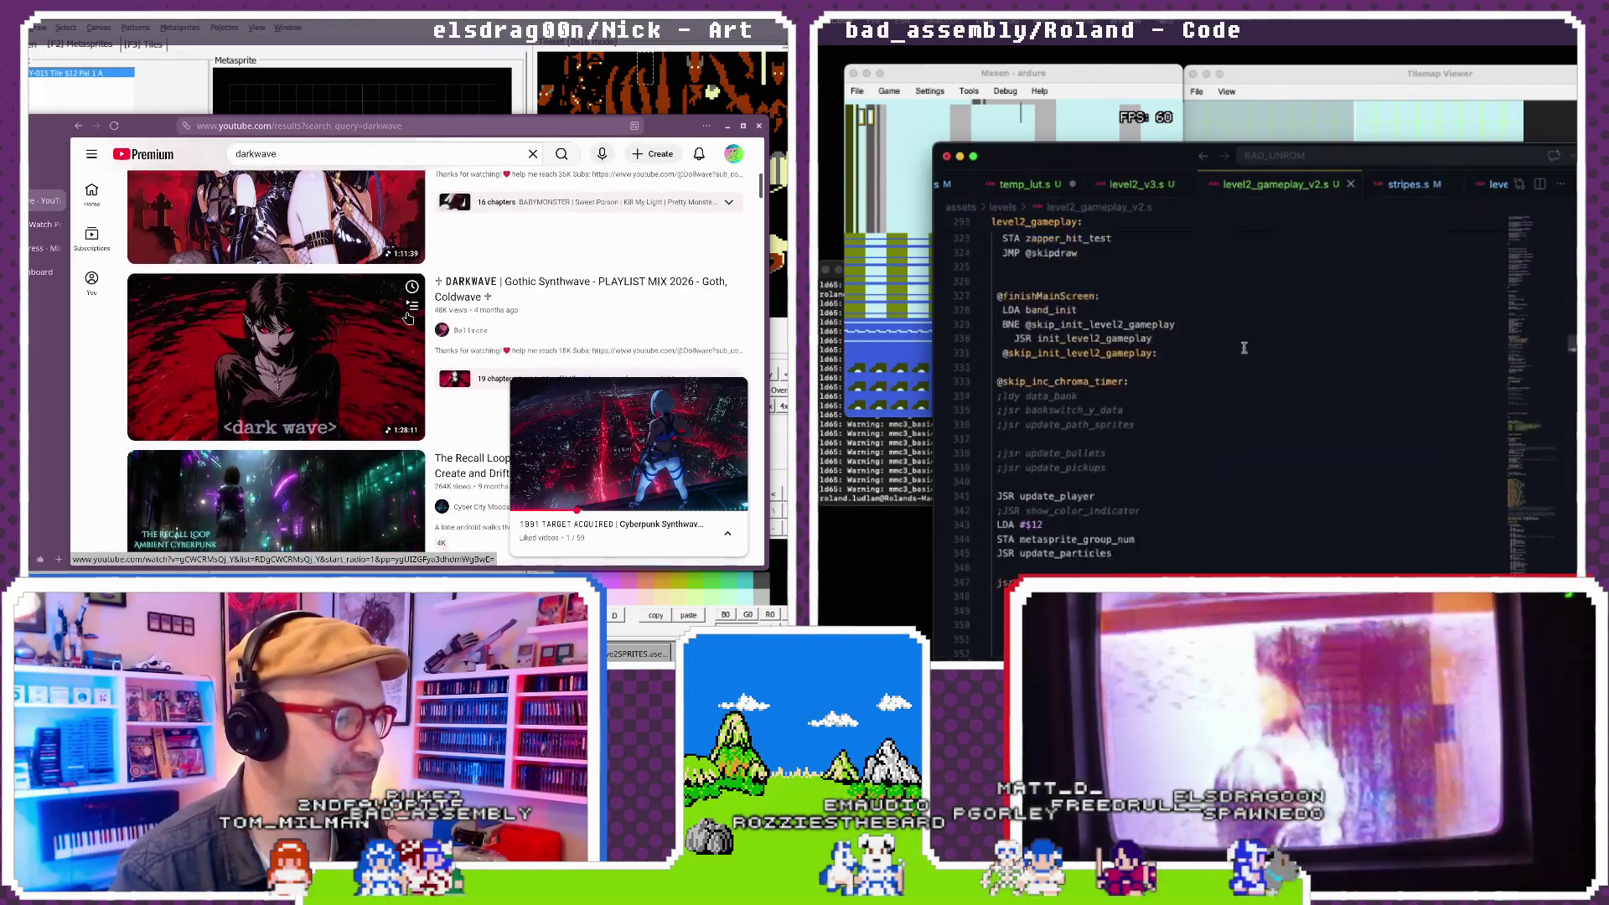
scroll(1244, 347, down, 20)
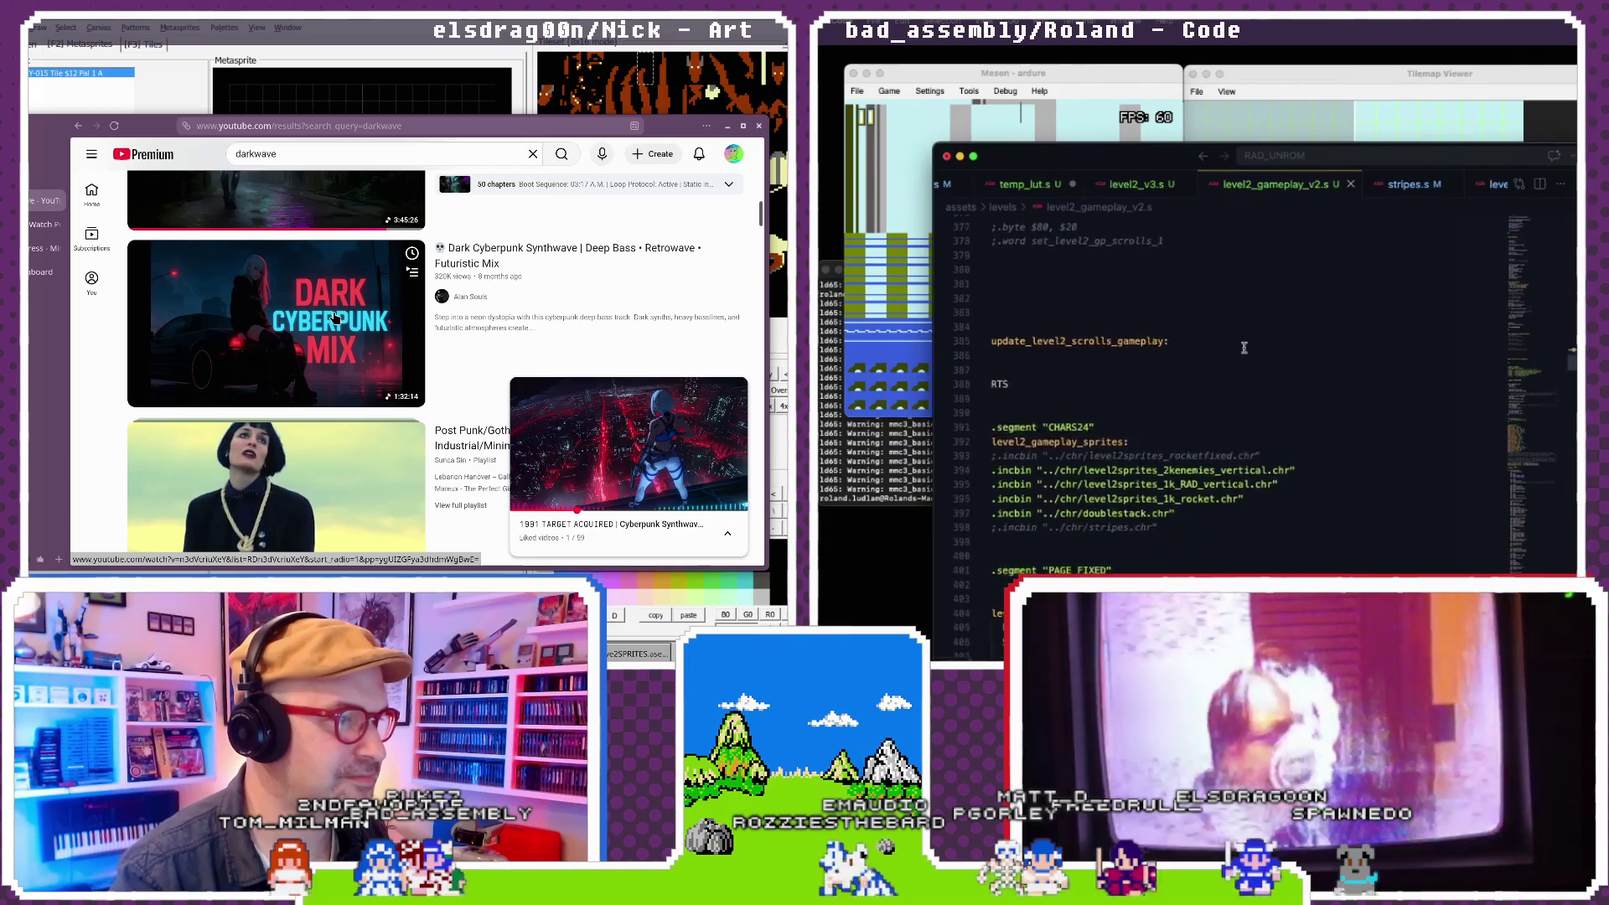
click(407, 324)
scroll(1243, 347, down, 20)
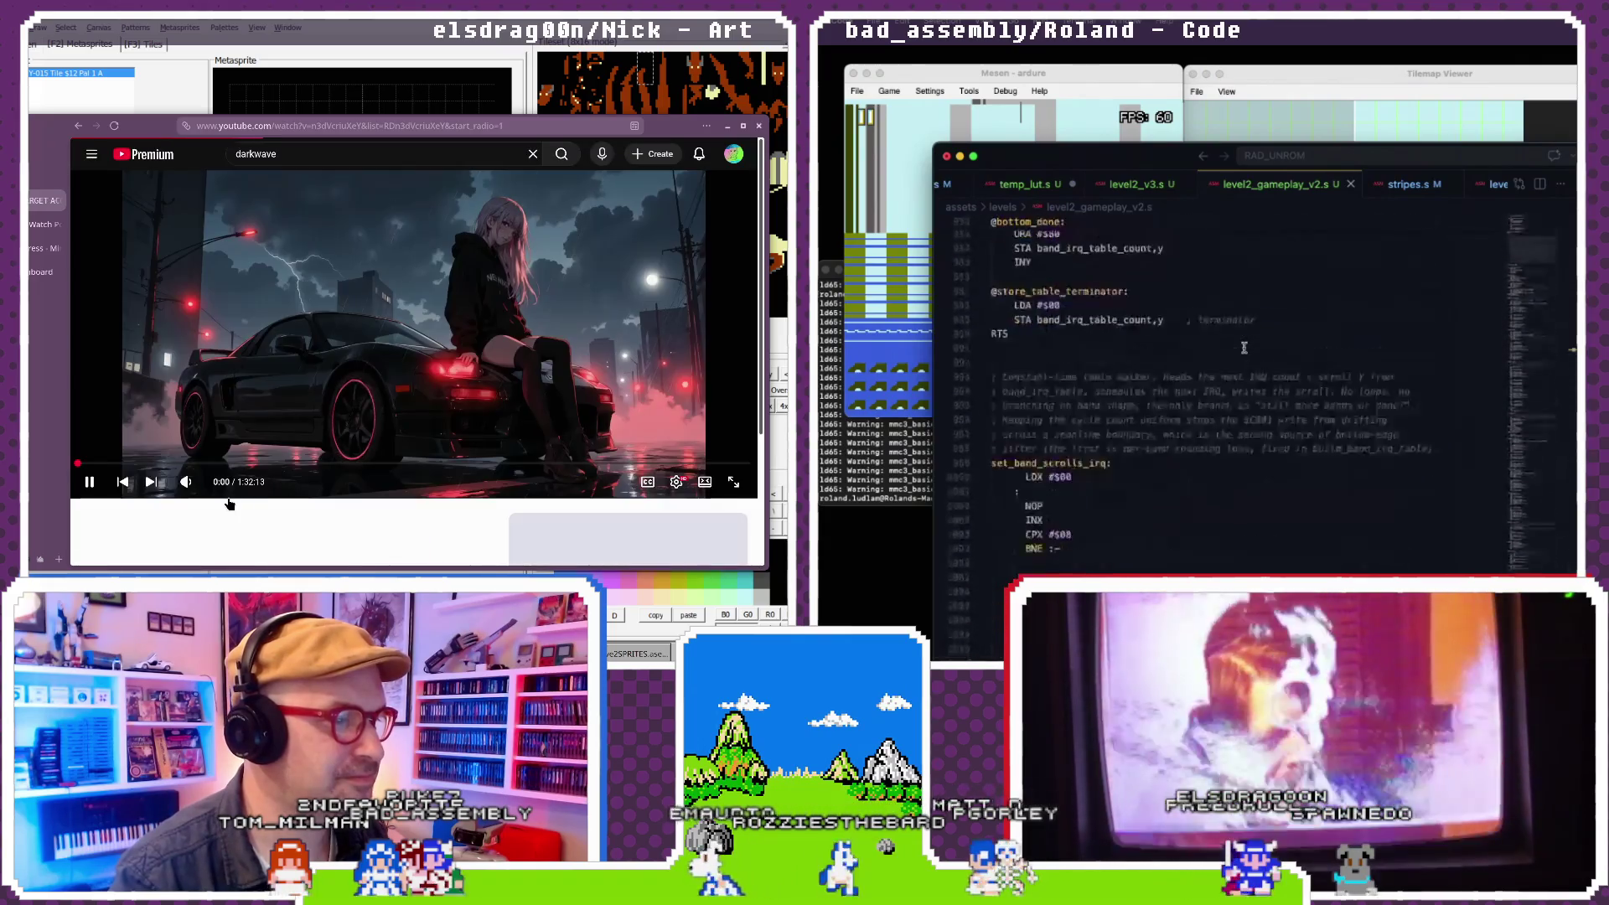
scroll(1243, 347, up, 2)
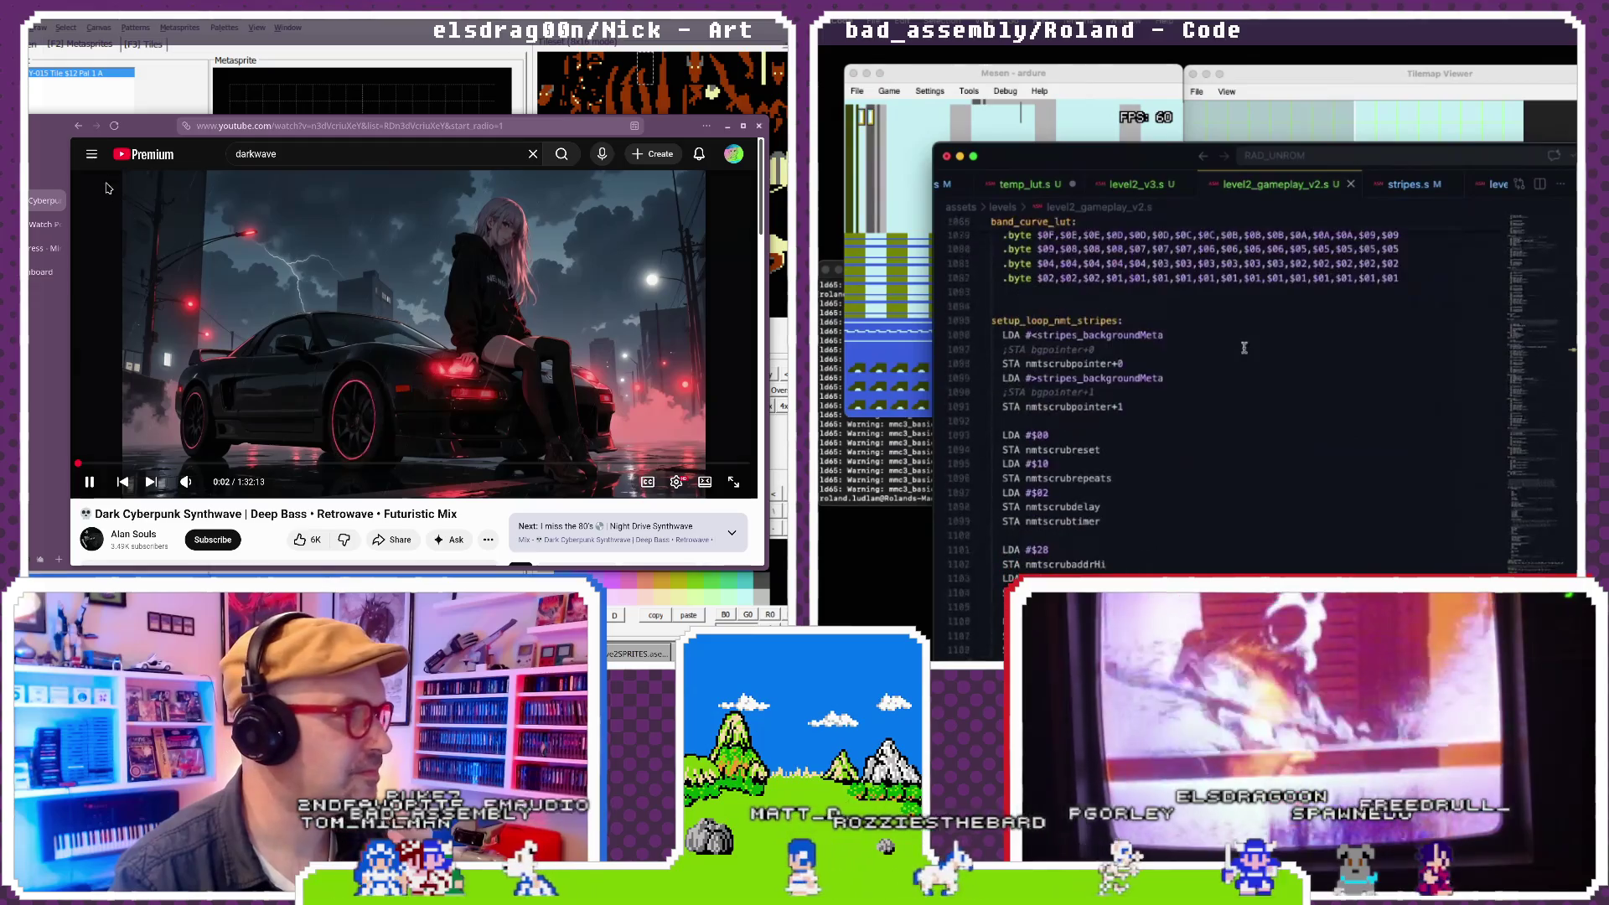
scroll(1229, 351, down, 1)
- Go back to the darkwave results and start the 1:28:11 dark wave mix video
click(78, 126)
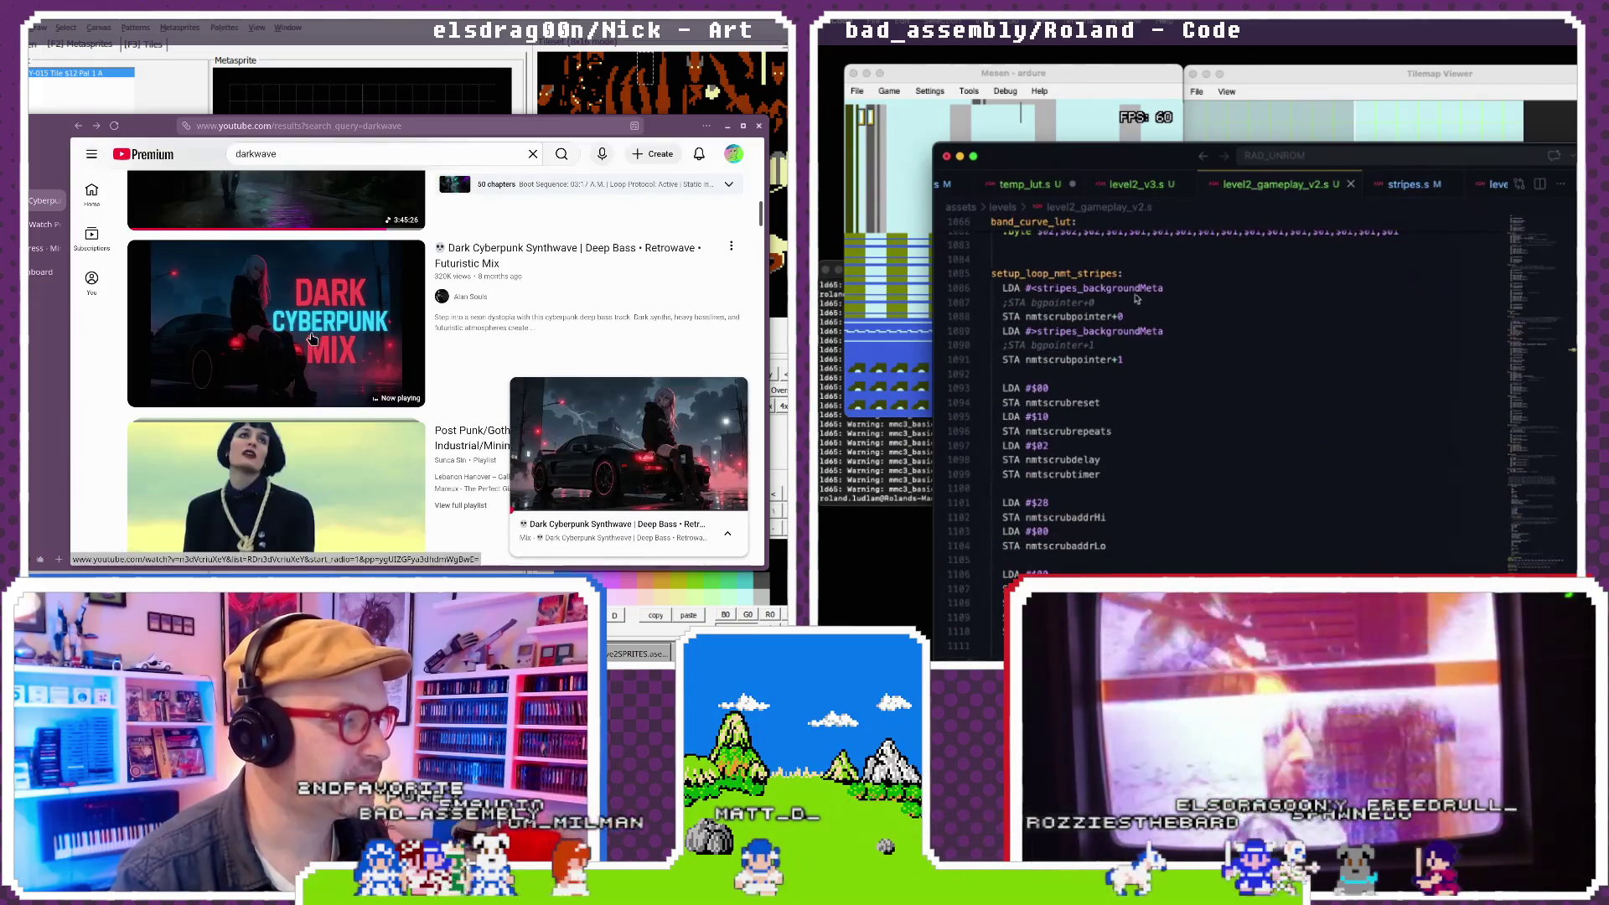
double_click(1045, 289)
scroll(310, 355, up, 1)
click(1082, 331)
click(390, 335)
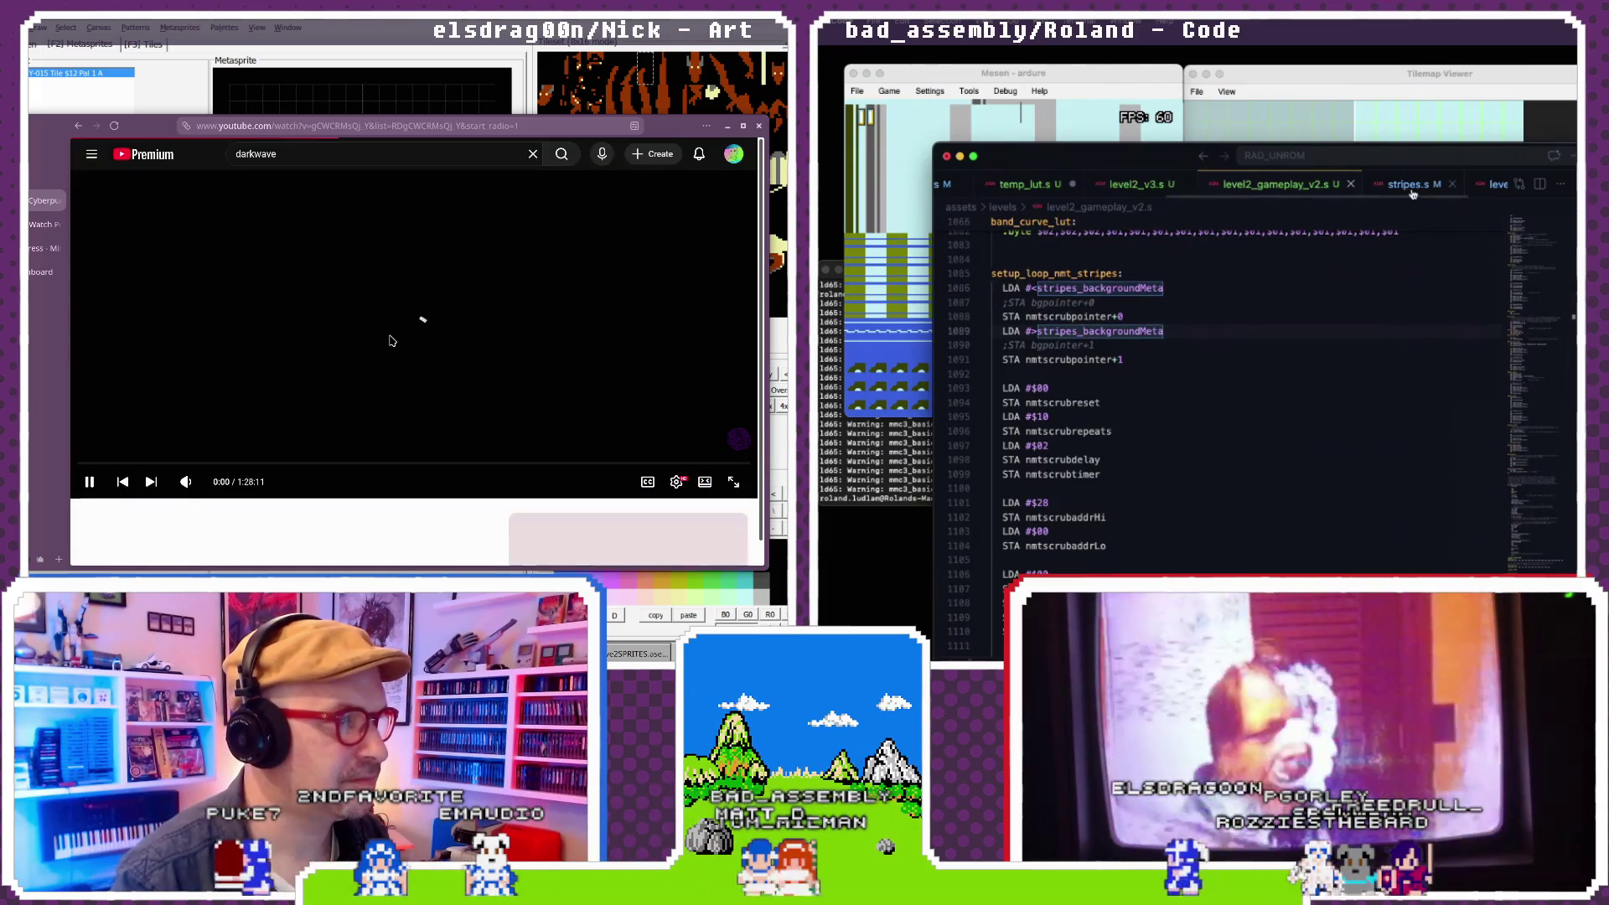
- Scroll through the stripe data in stripes.s
click(1346, 186)
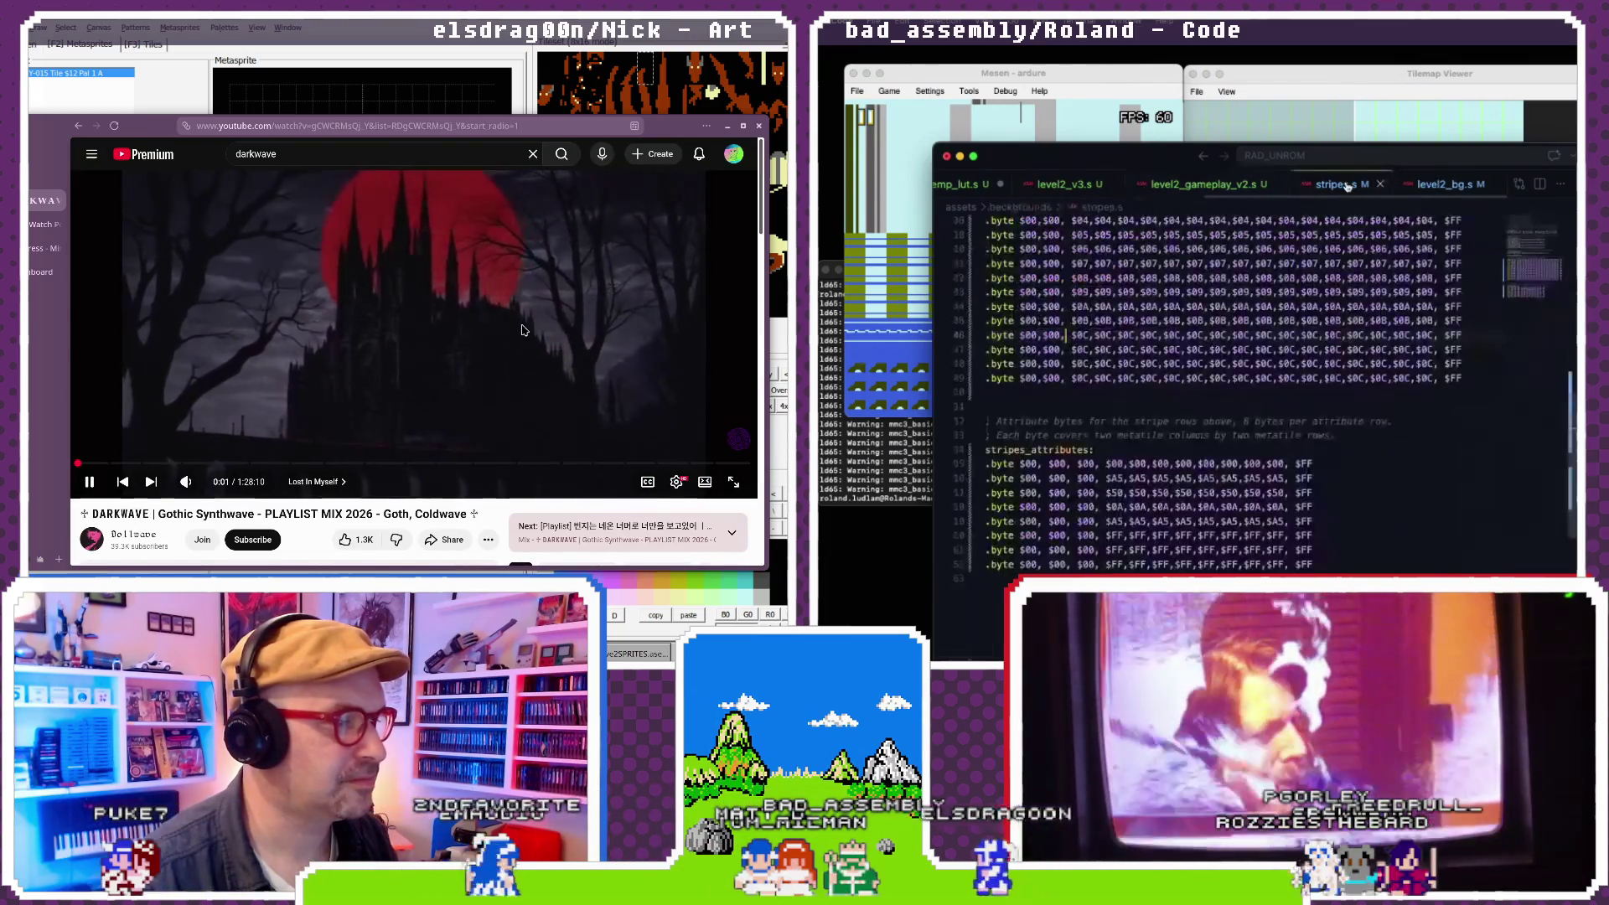
scroll(1328, 303, up, 3)
scroll(417, 385, down, 3)
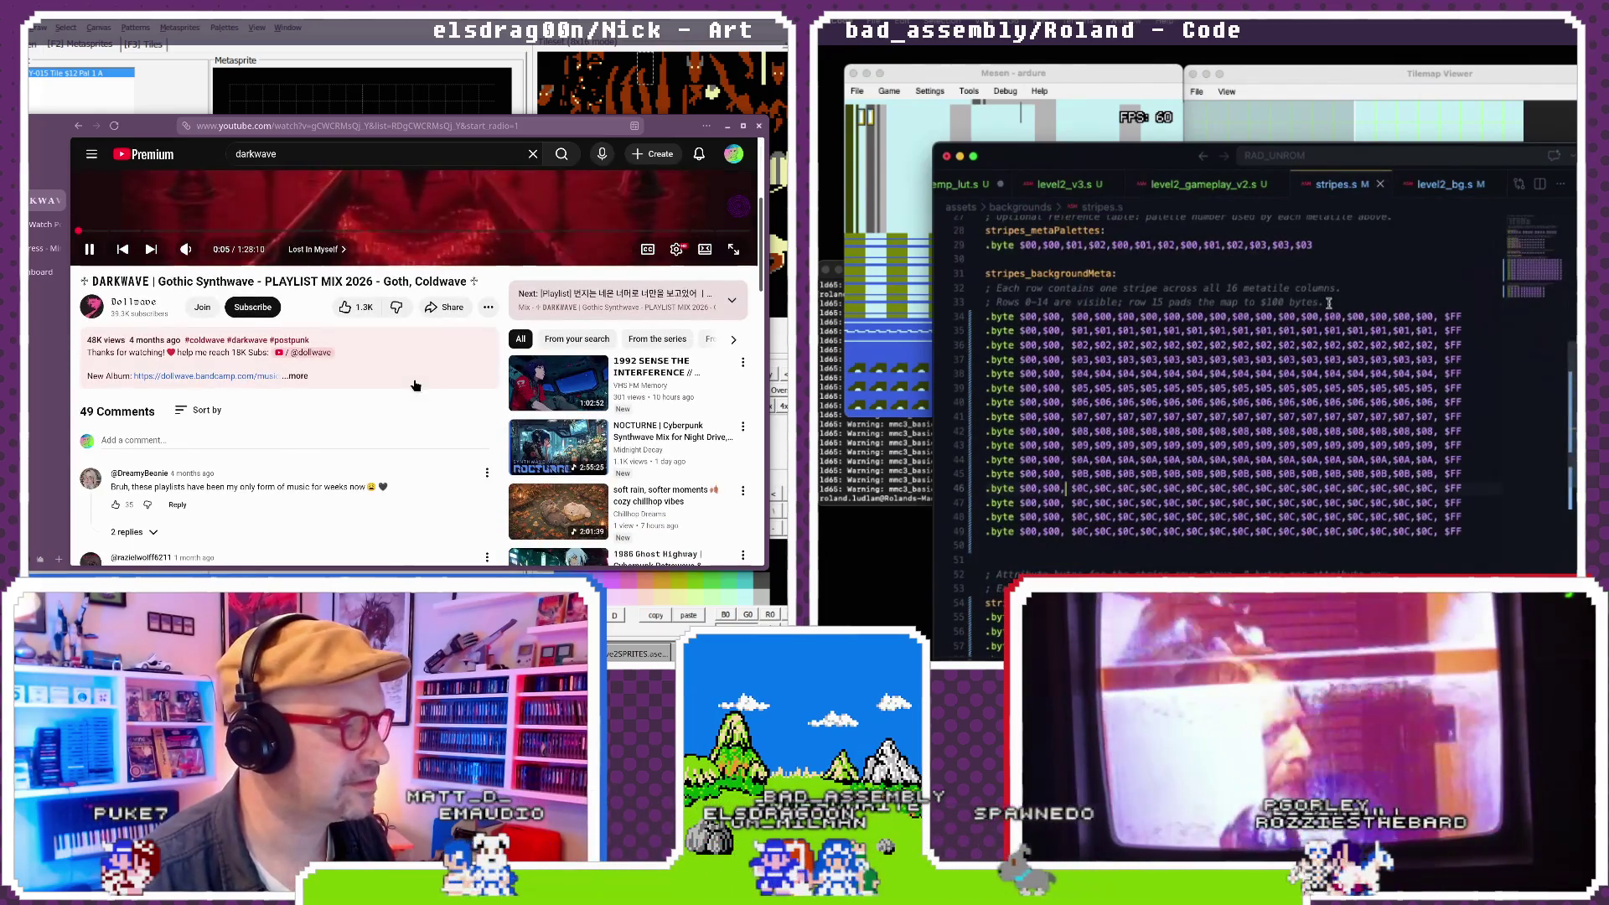
scroll(415, 385, down, 1)
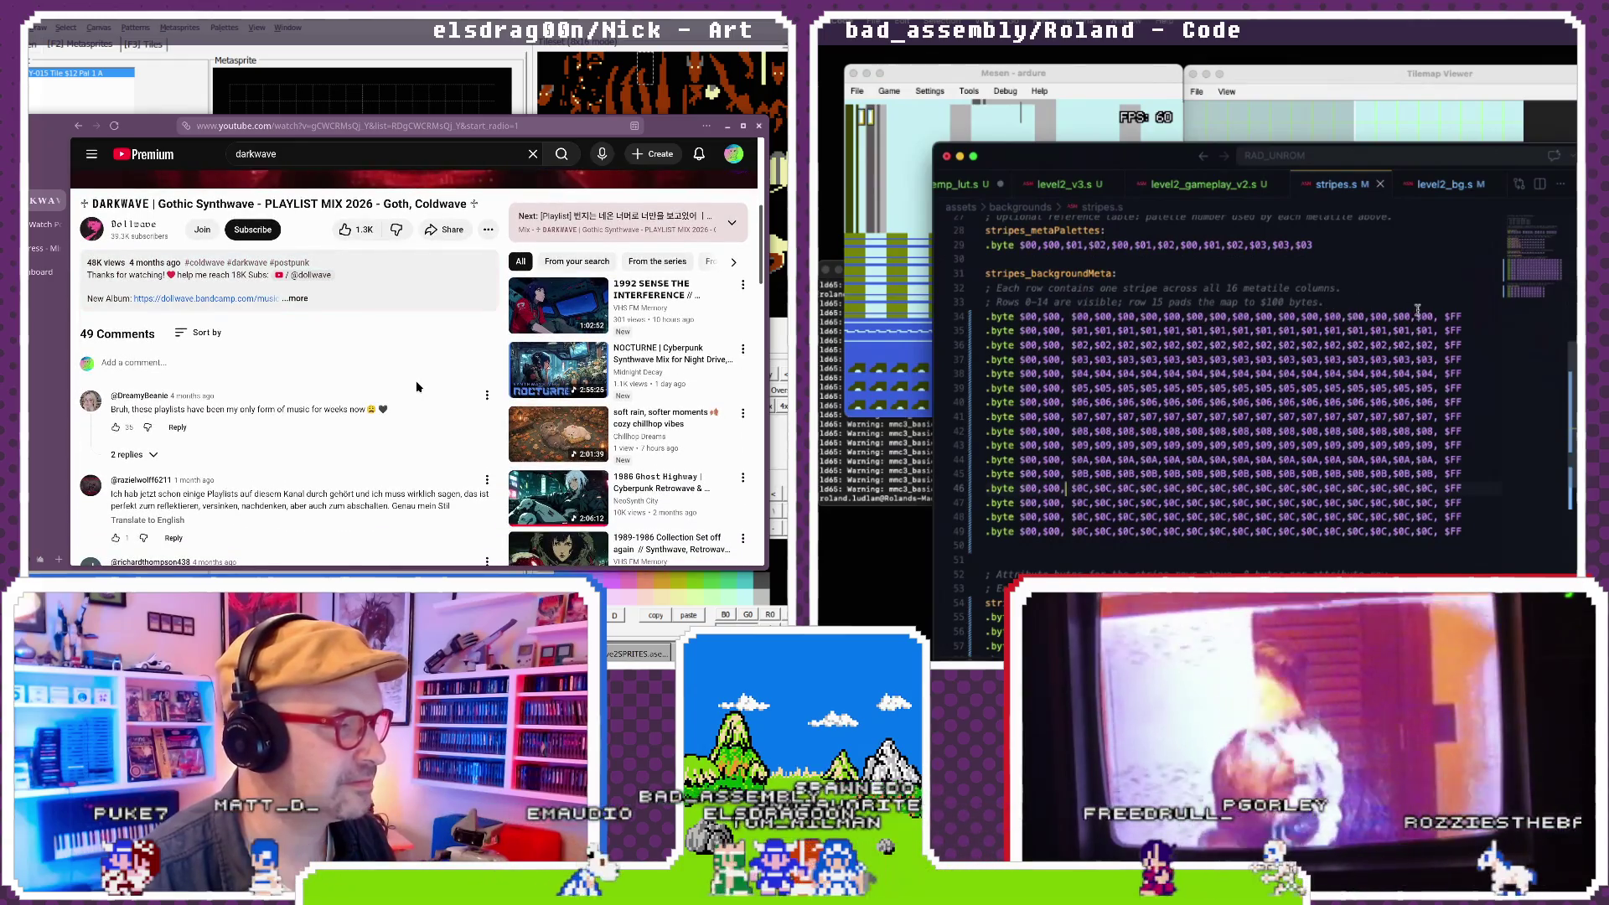
scroll(415, 384, down, 1)
scroll(427, 384, up, 5)
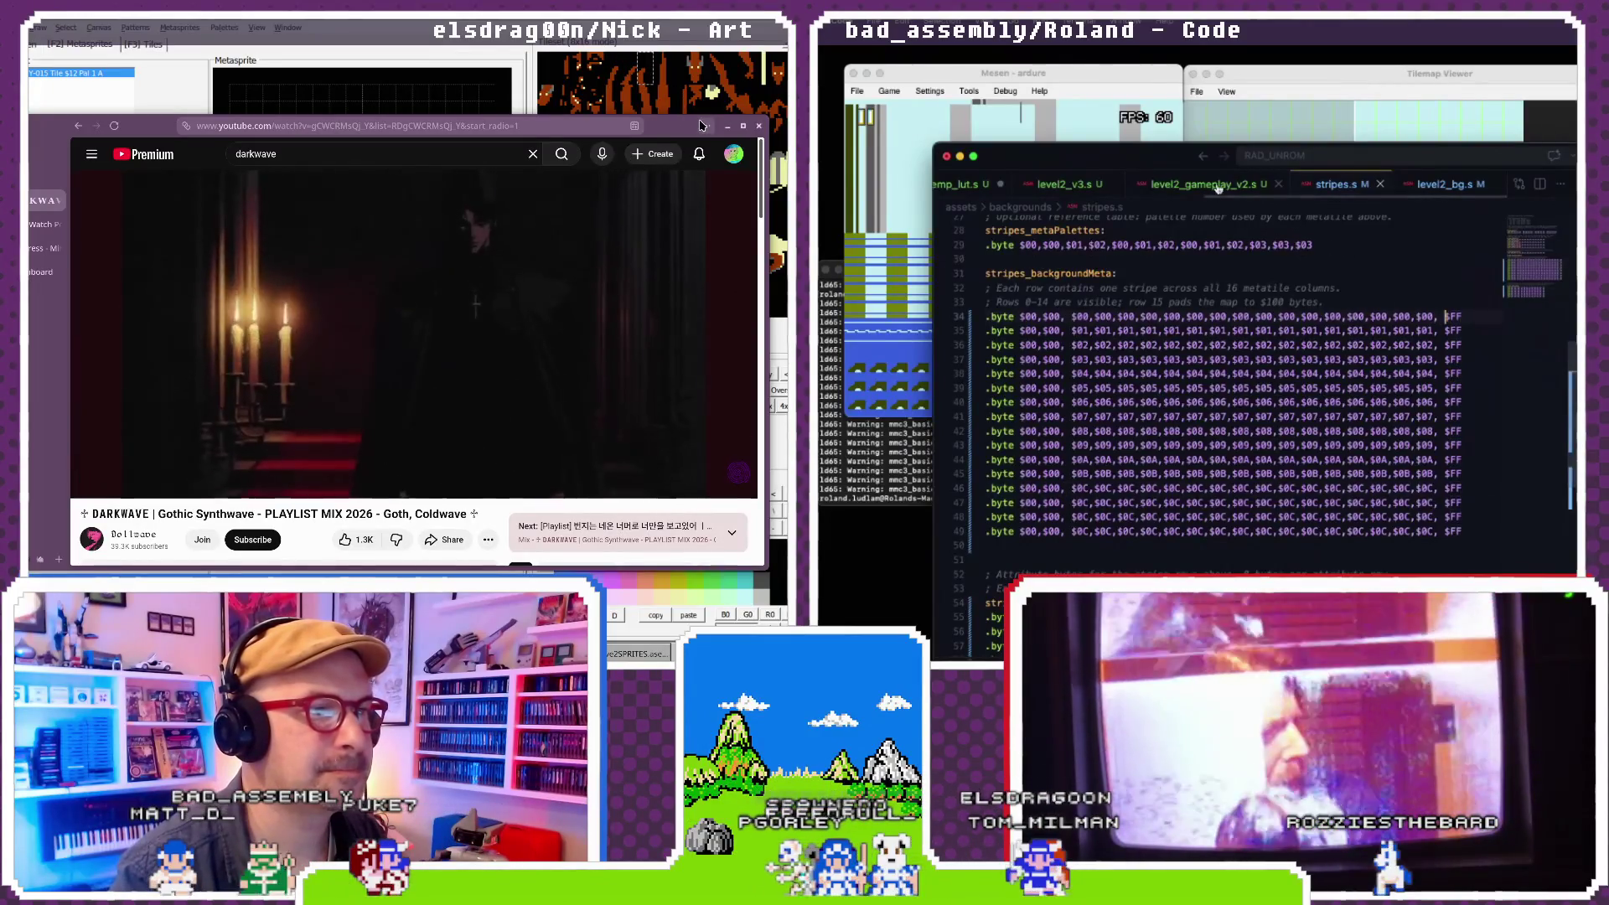
- Return to level2_v3.s and scroll up to the nmtscrub_strip routine
click(1218, 186)
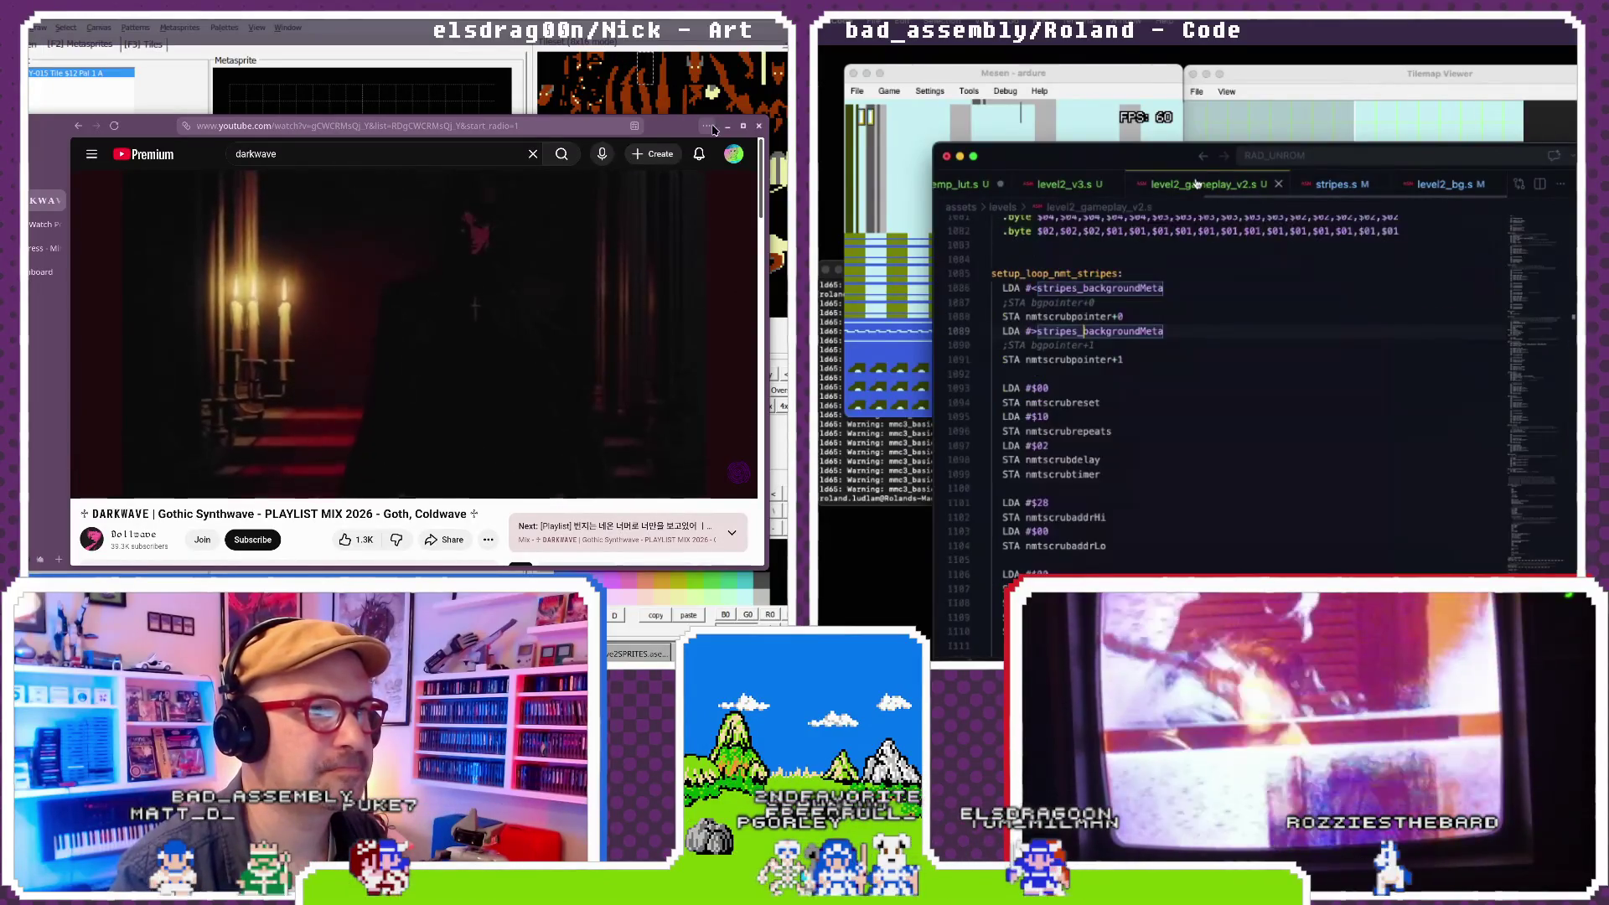
click(1079, 190)
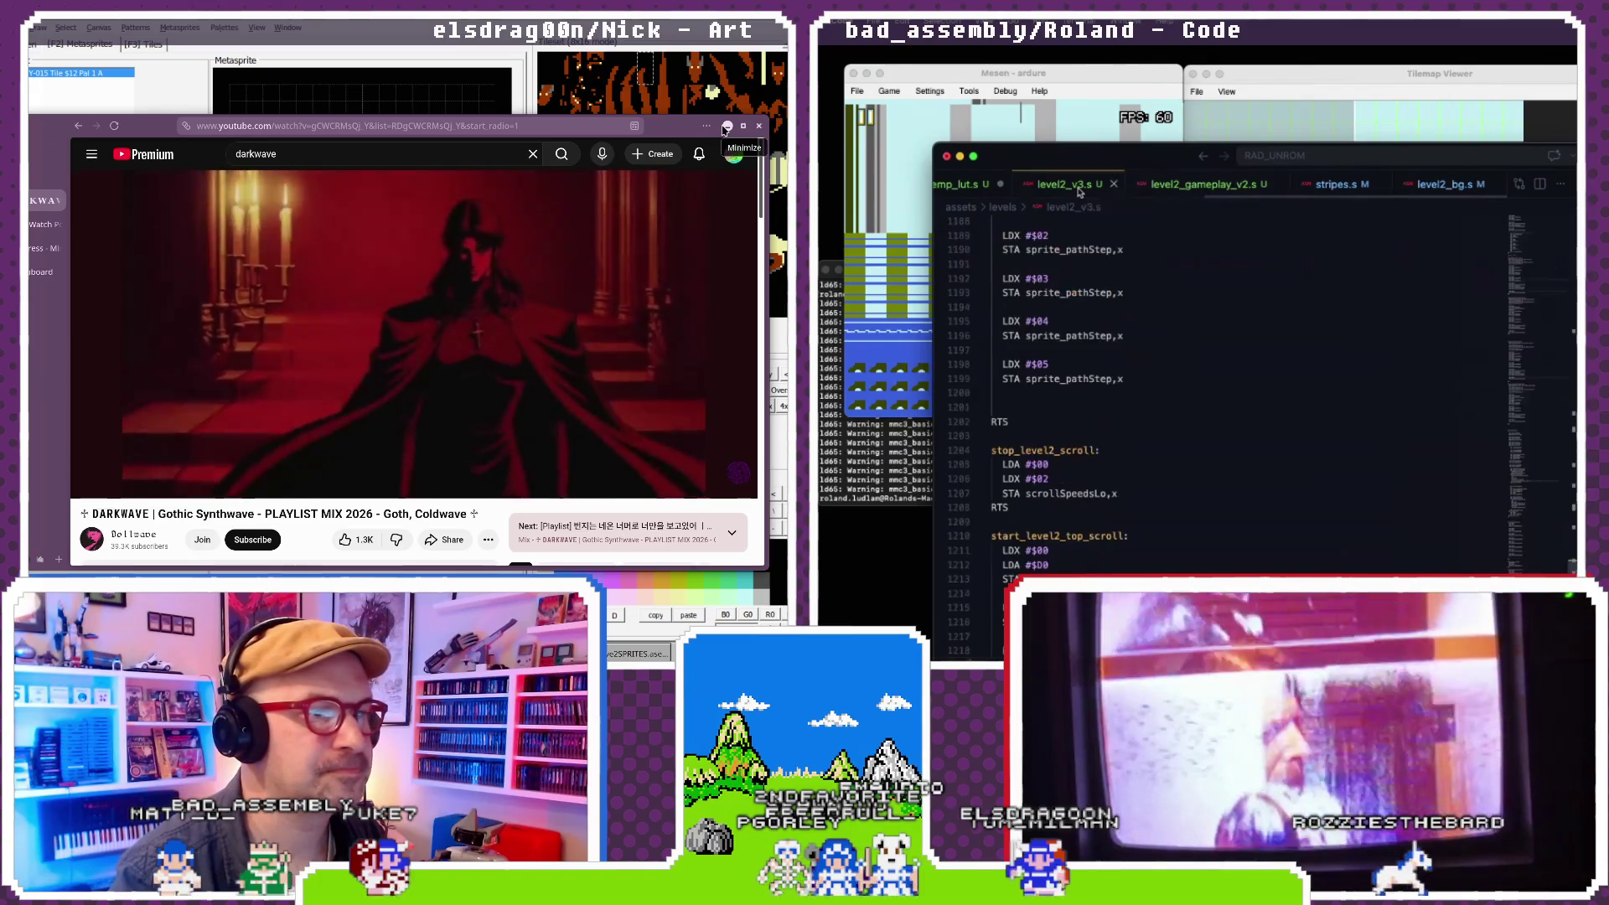
scroll(1116, 355, up, 10)
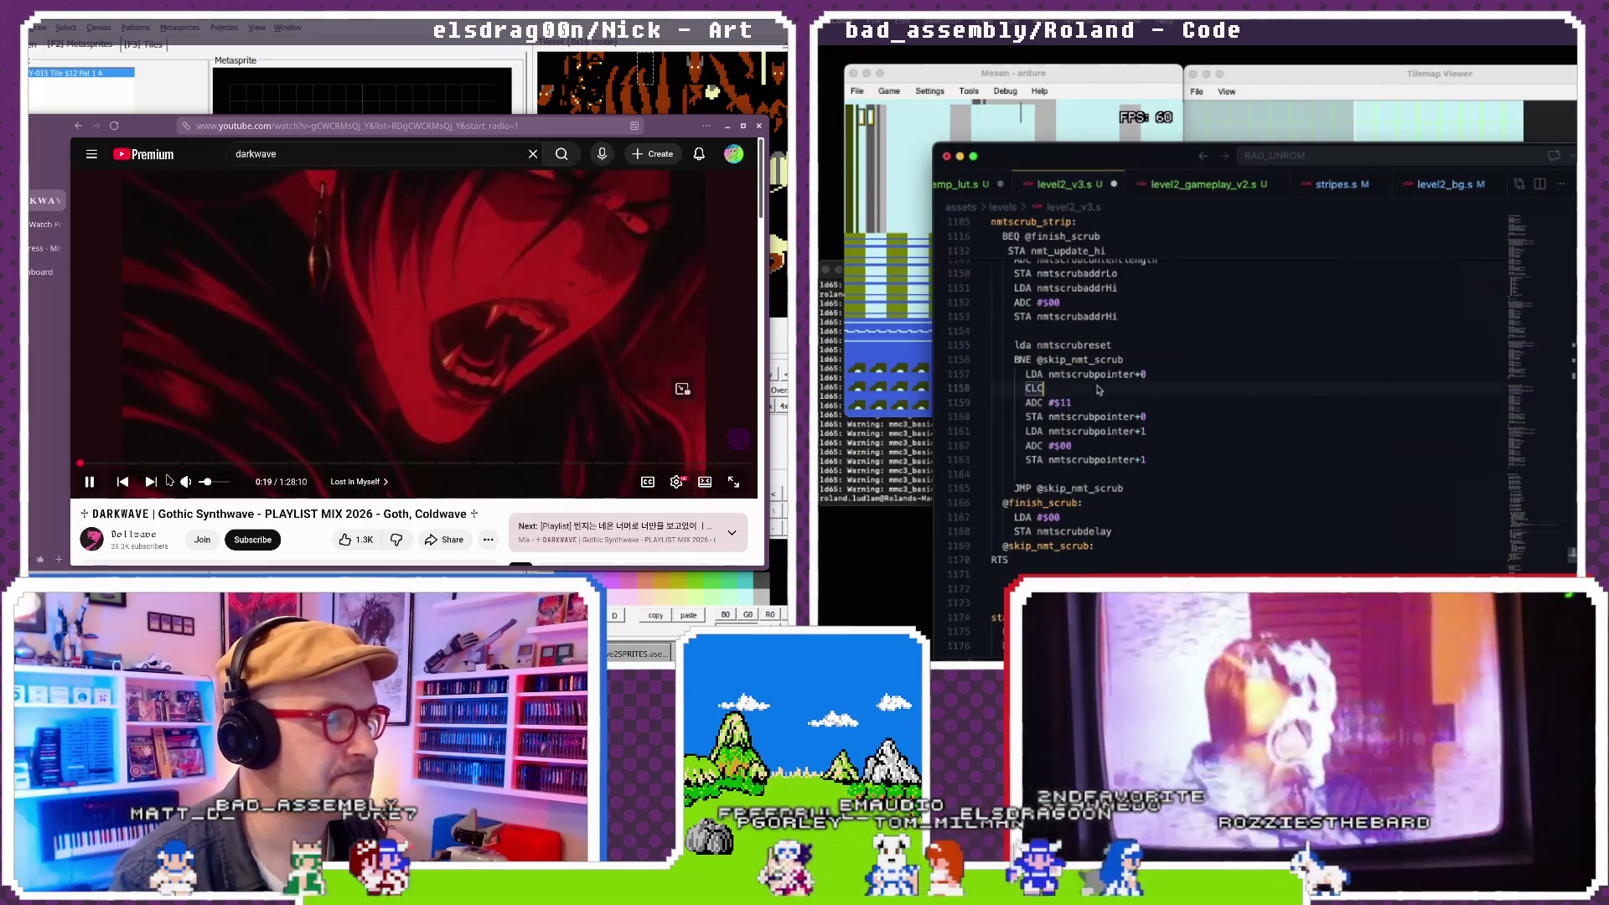
click(906, 473)
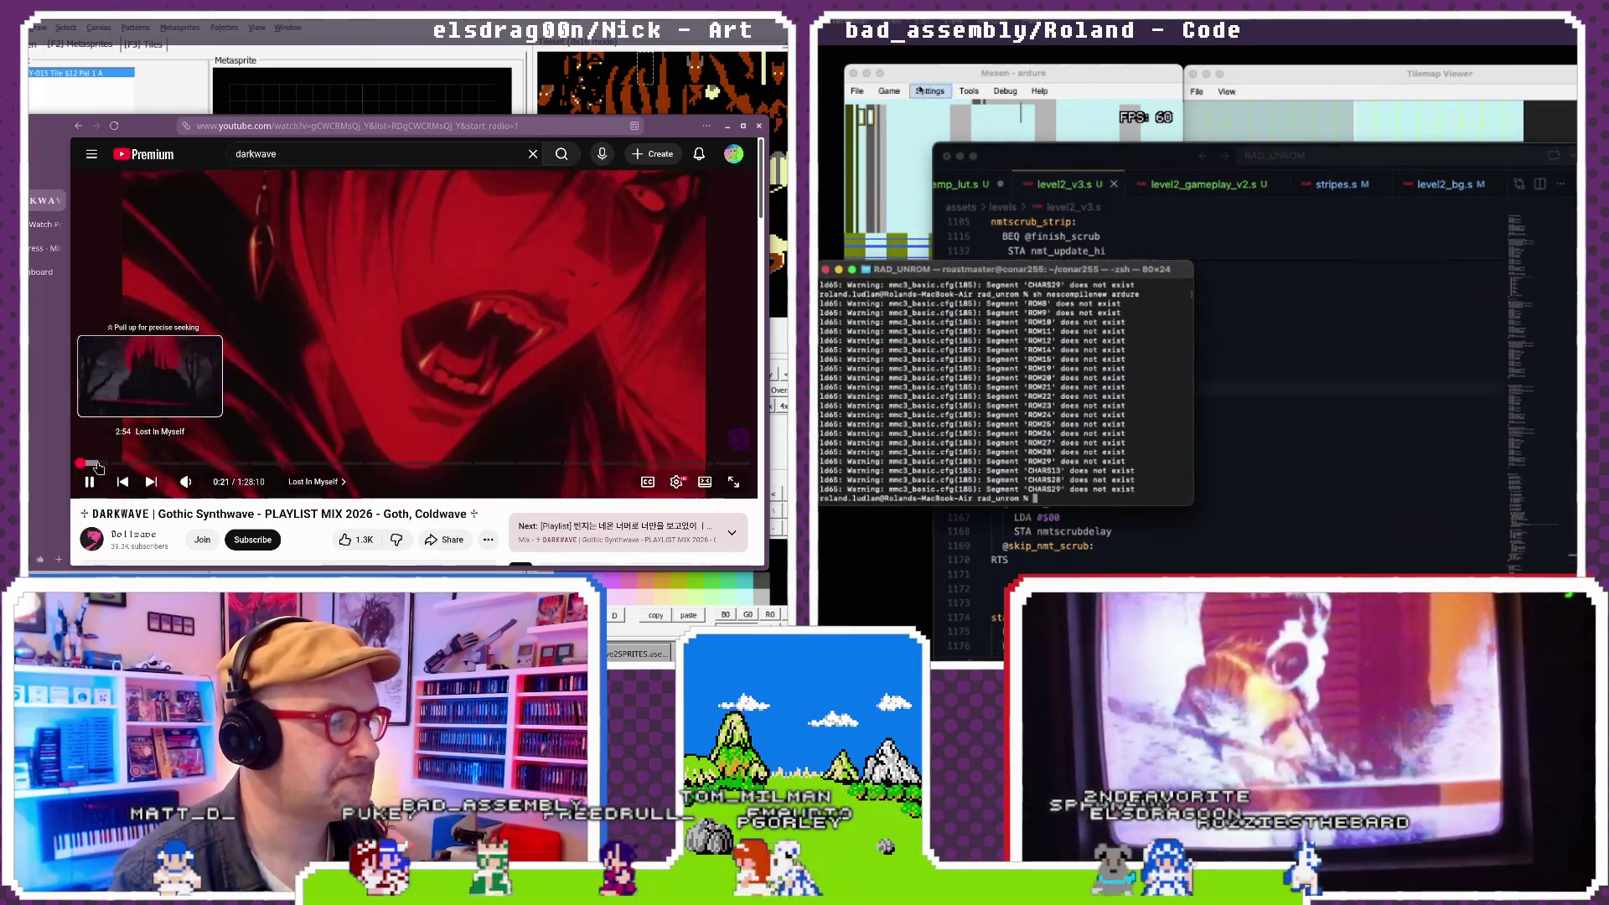
- Restart the game in Mesen and watch level 2 in the Tilemap Viewer
click(889, 90)
click(907, 124)
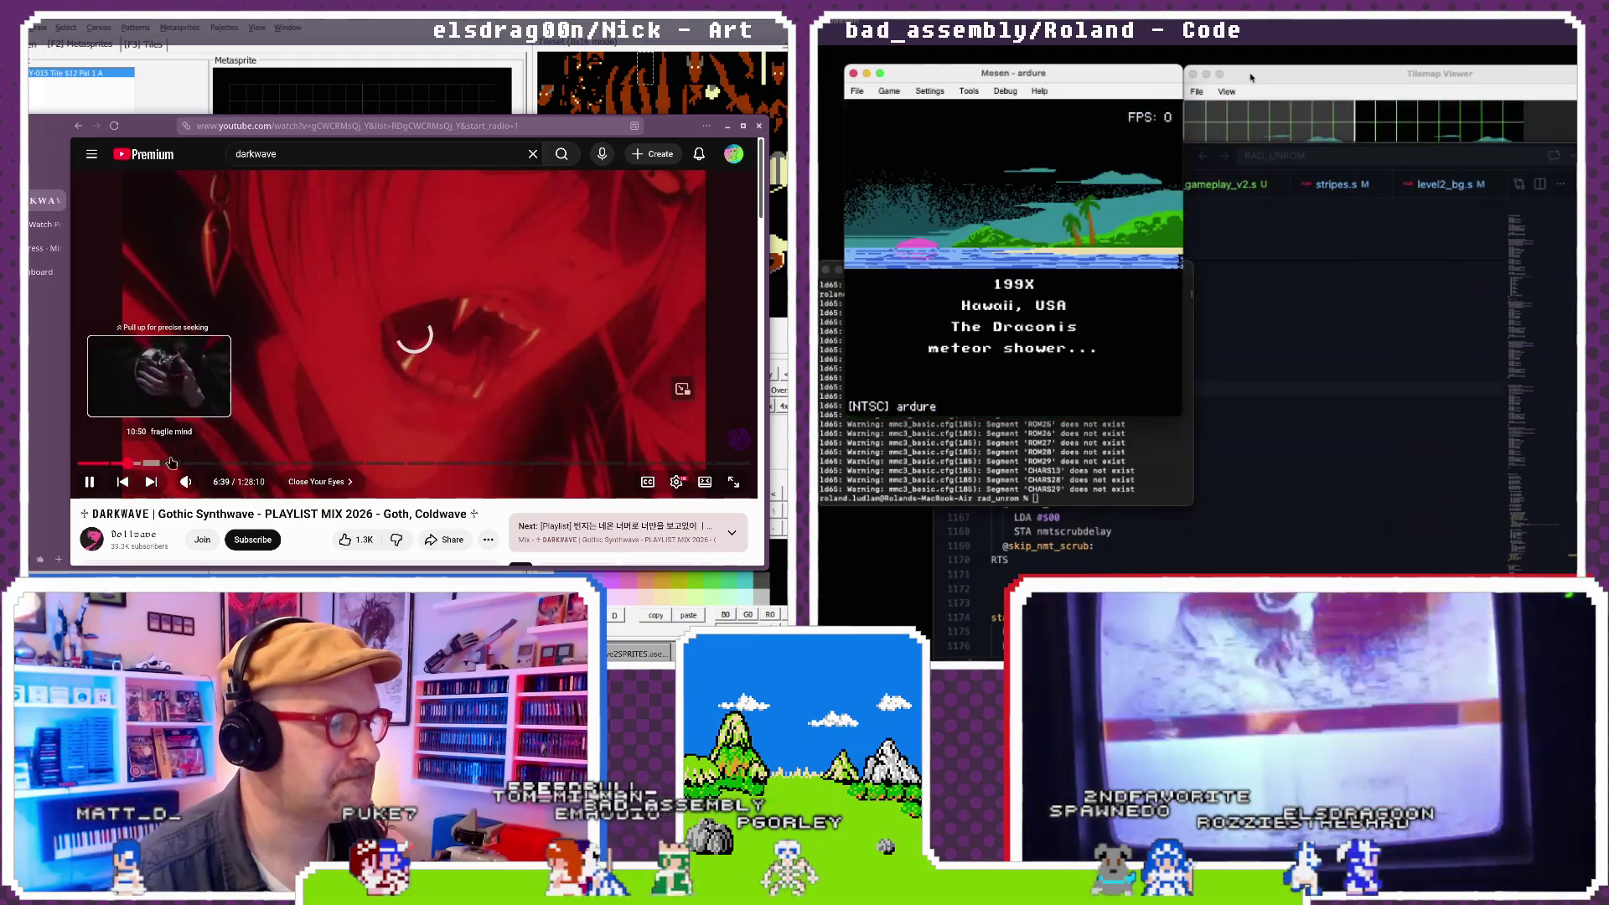
click(127, 463)
click(1251, 77)
scroll(278, 430, down, 10)
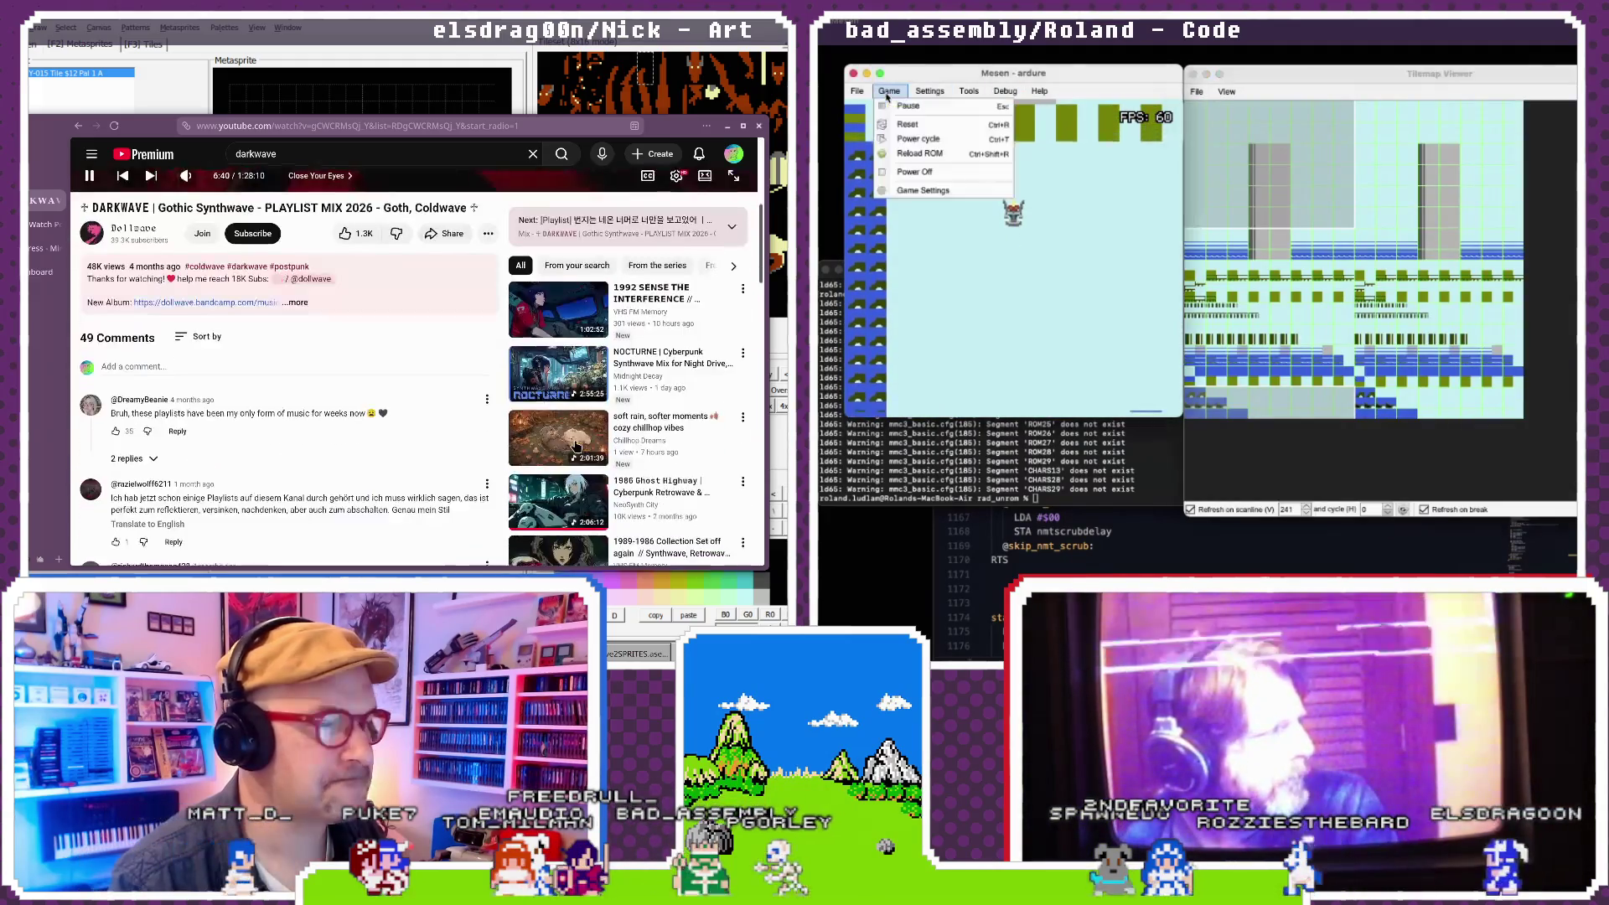
click(1107, 529)
scroll(560, 459, down, 5)
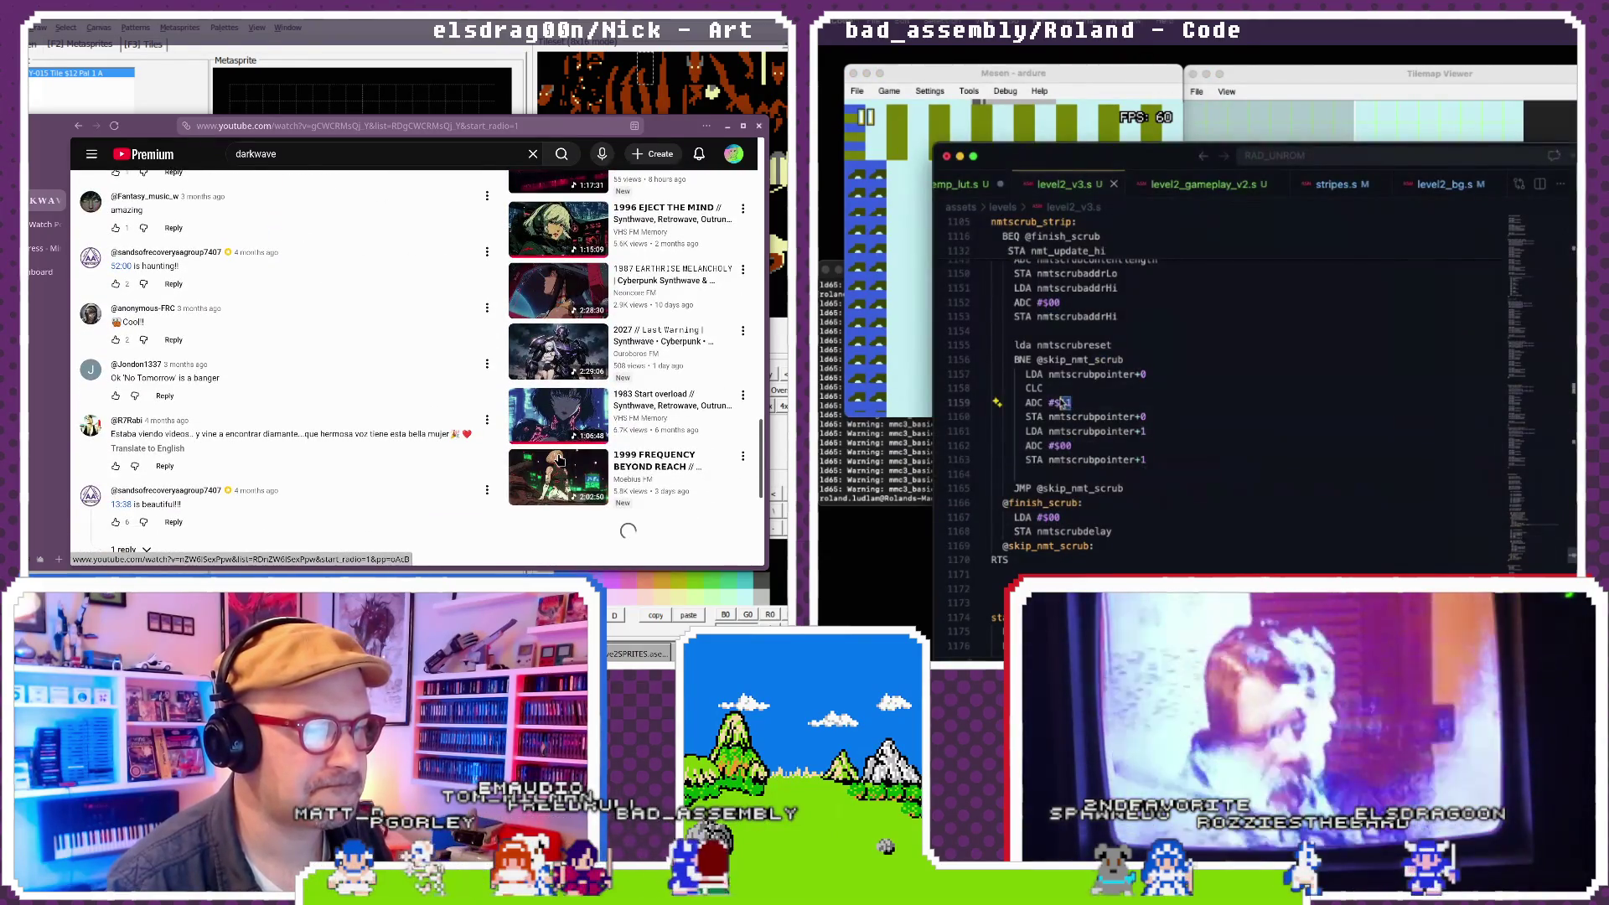
scroll(560, 460, up, 15)
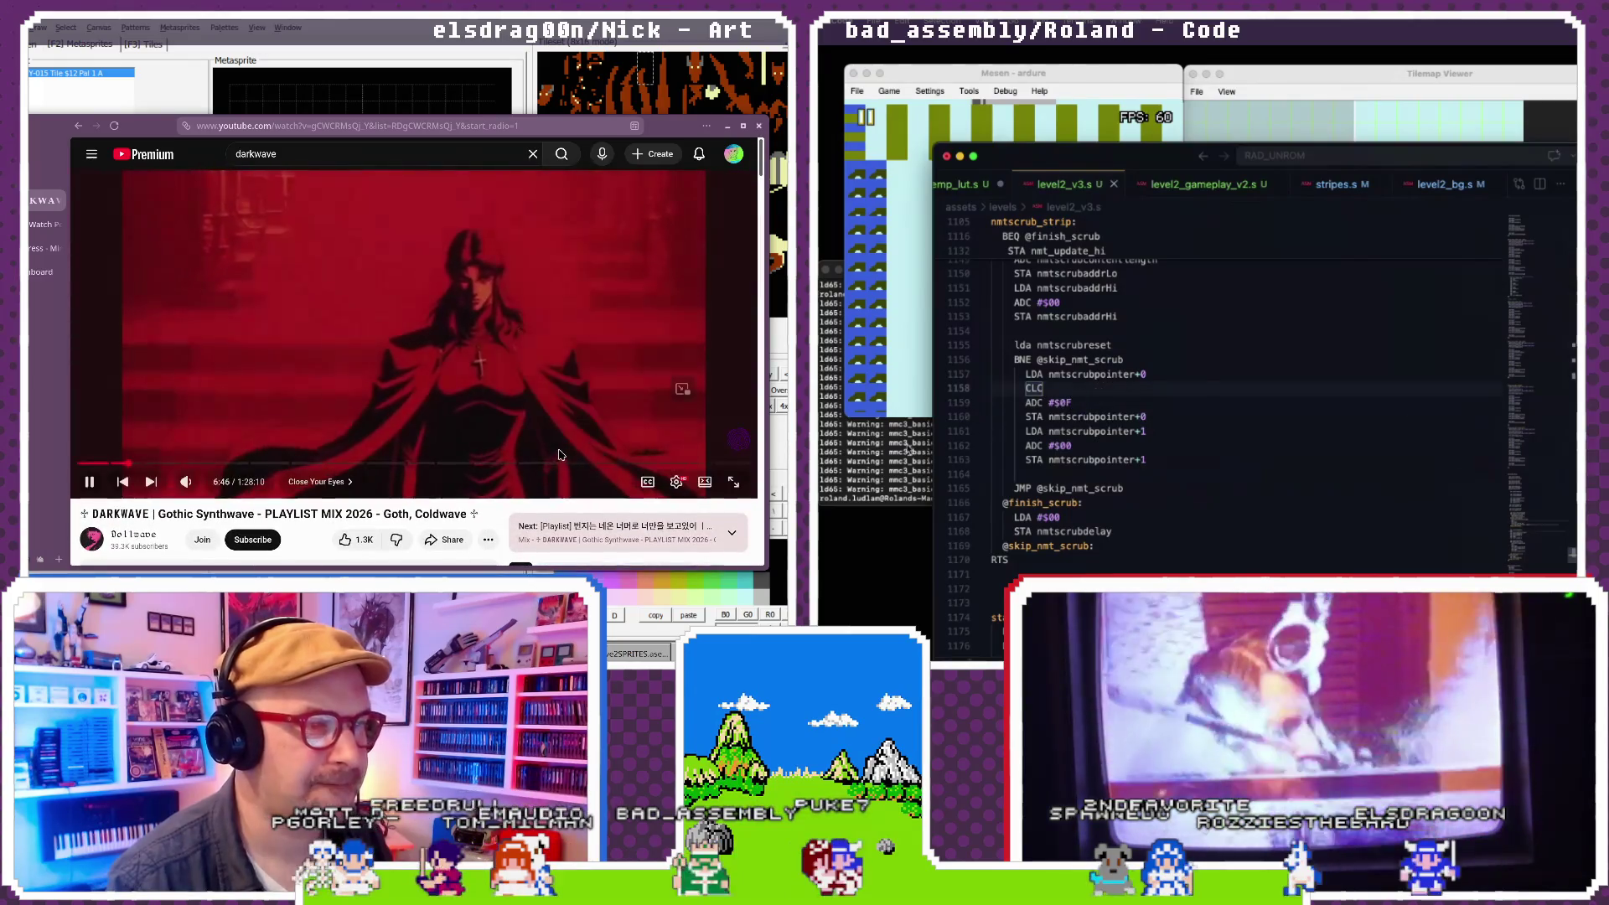
- Reload the freshly built ROM and watch it run beside the tilemap
click(904, 448)
scroll(396, 537, down, 10)
click(889, 90)
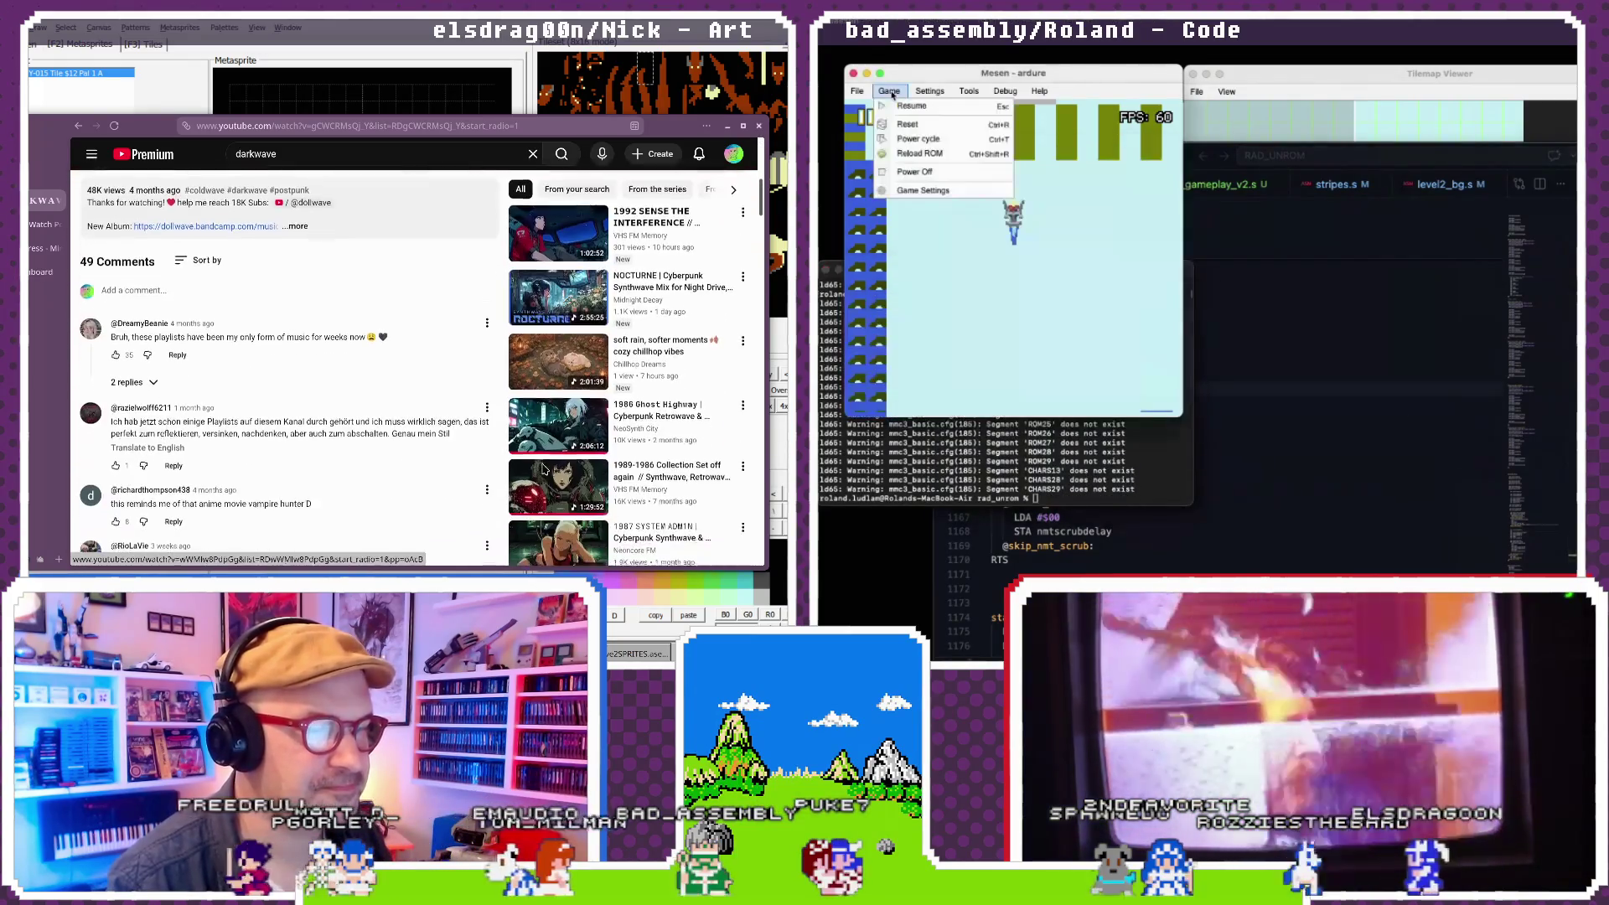
click(912, 154)
click(558, 419)
click(1255, 75)
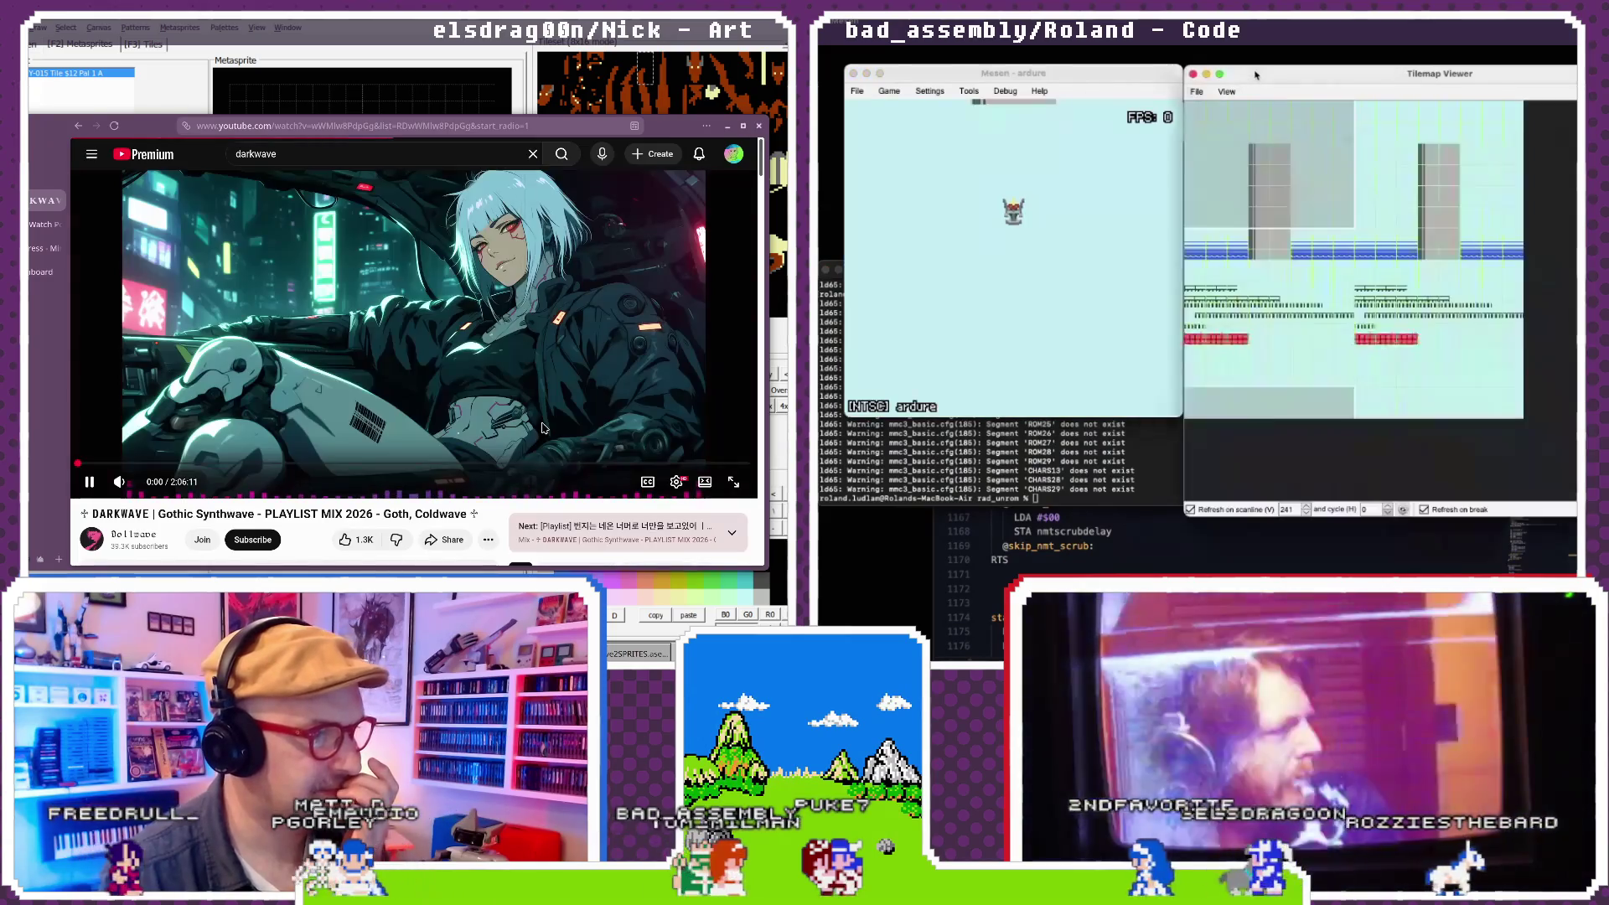
scroll(266, 473, down, 10)
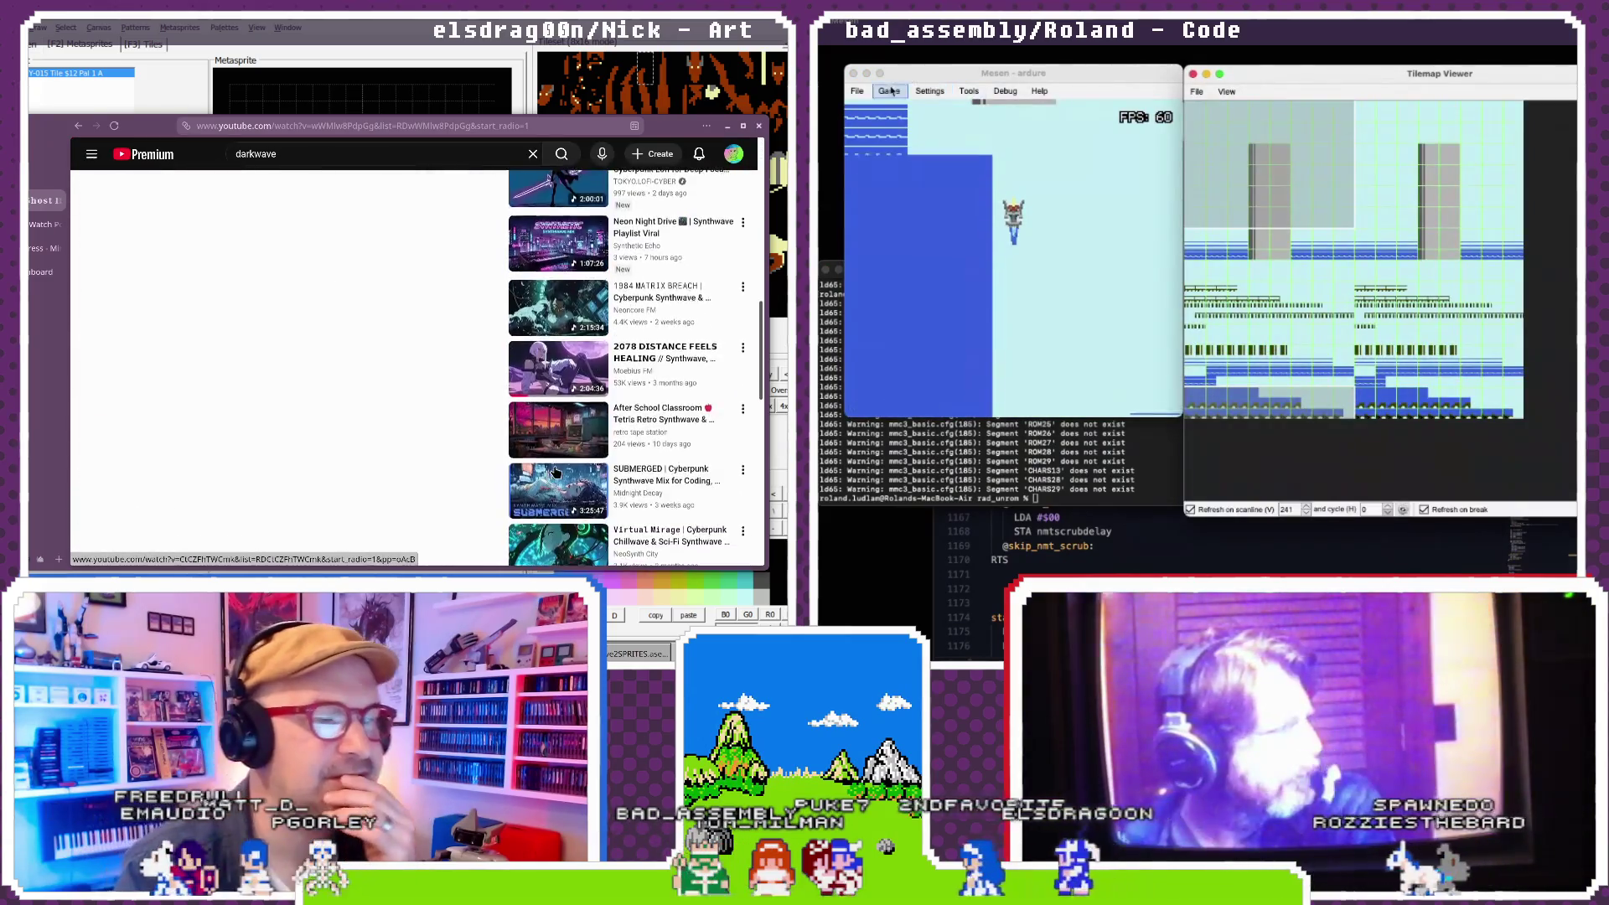
scroll(556, 472, down, 3)
- Pause the game in Mesen and return to the level 2 code
click(889, 90)
click(904, 107)
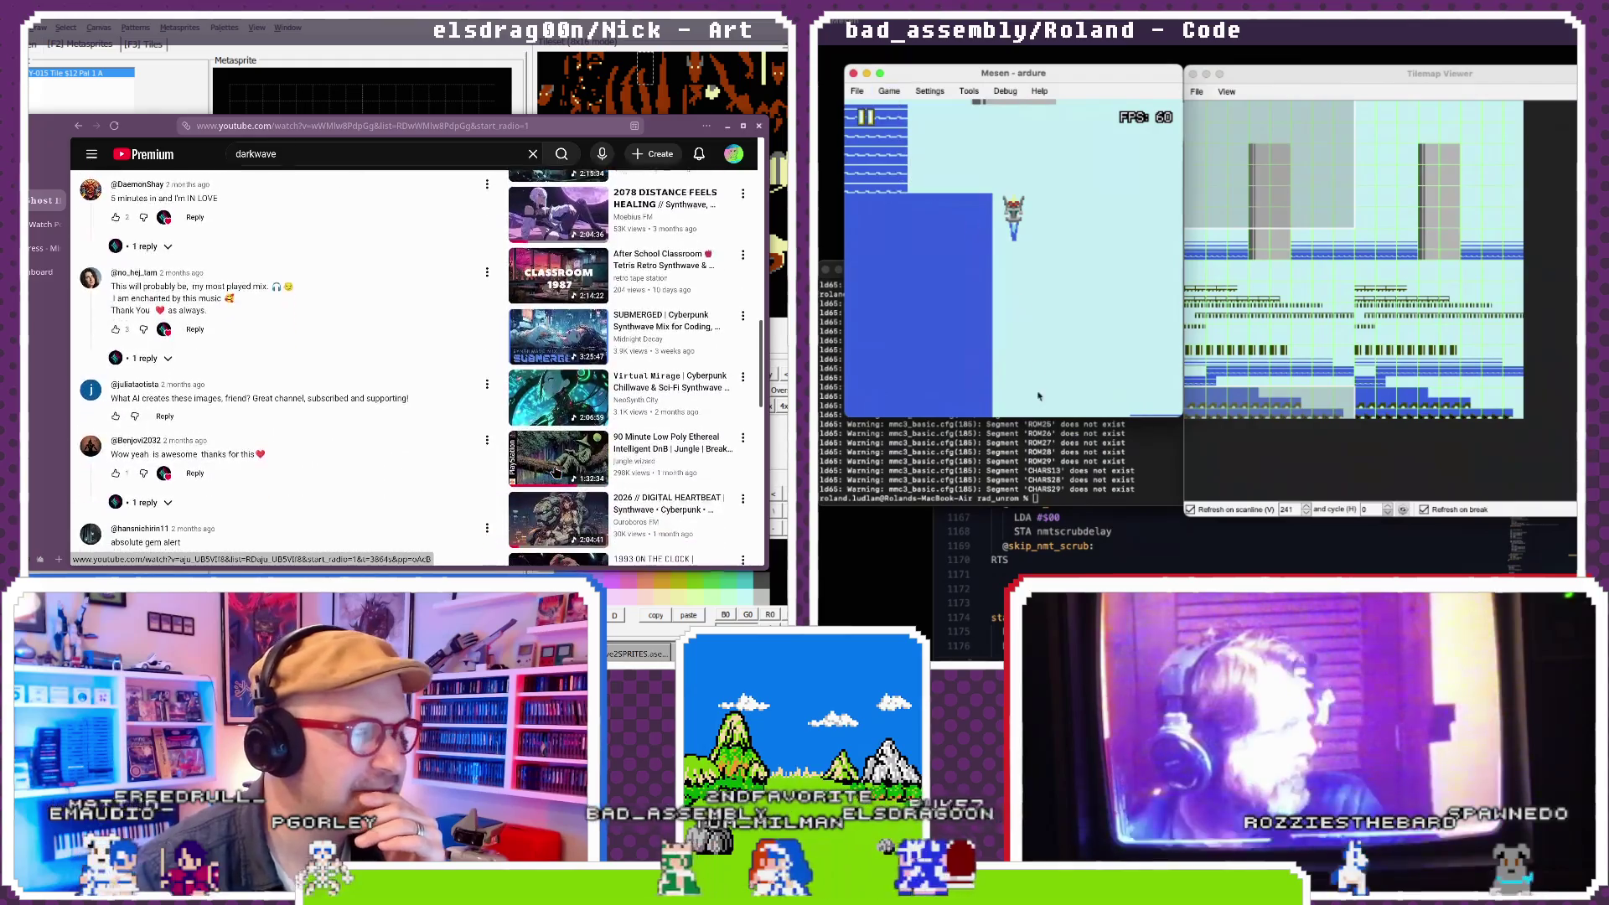
scroll(546, 490, down, 5)
click(1058, 533)
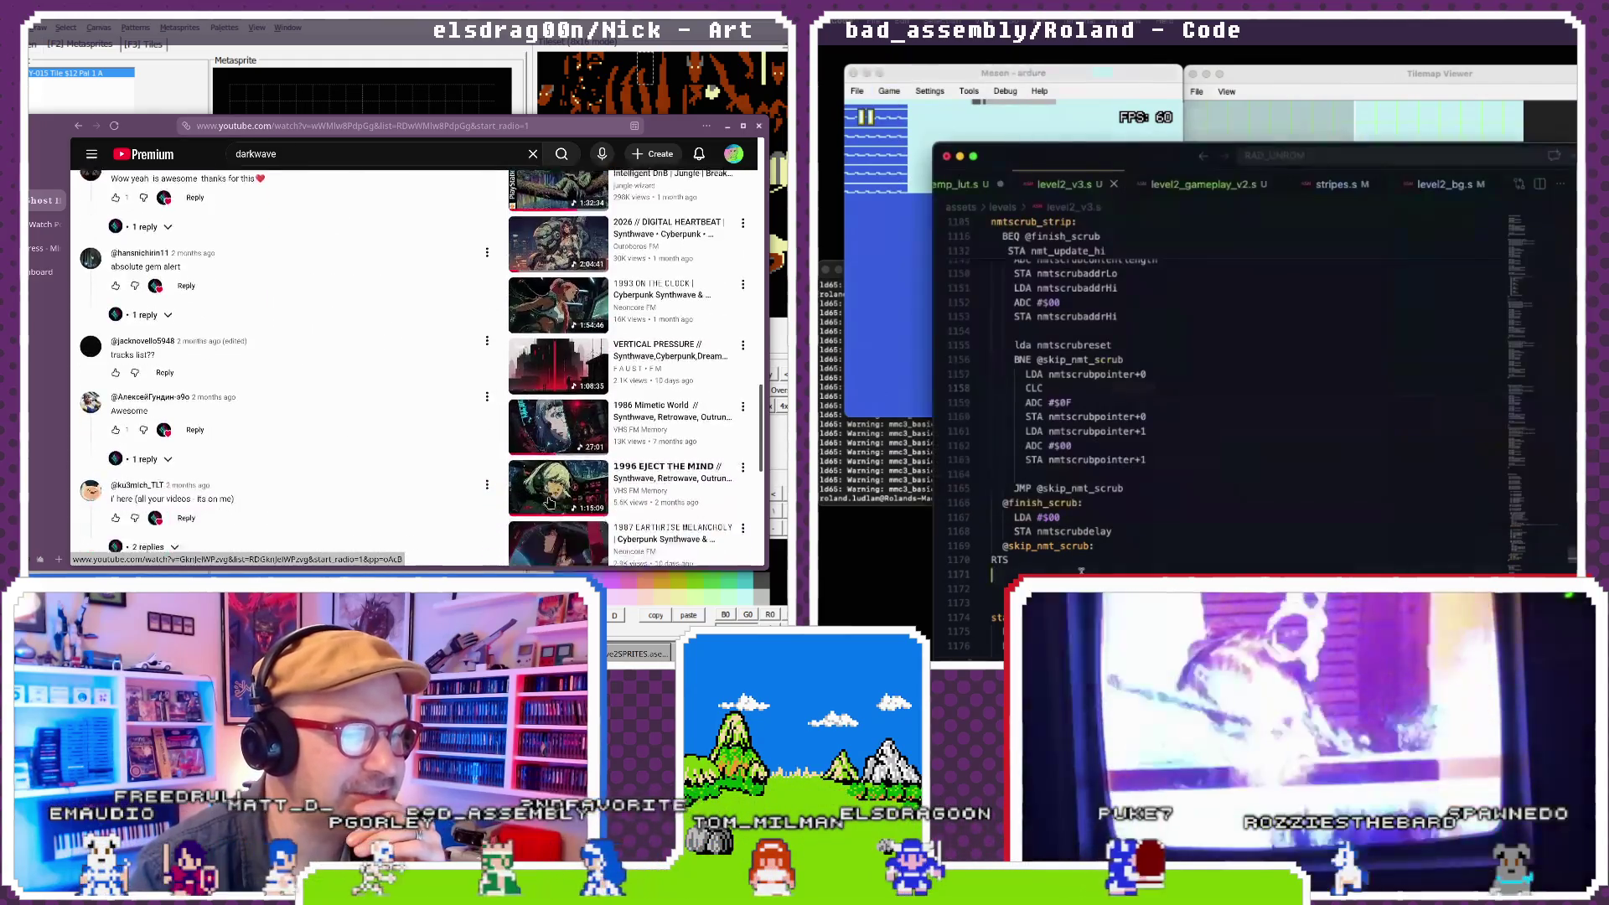
- Check the tilemap view and start the 1986 Ghost Highway video
click(1286, 78)
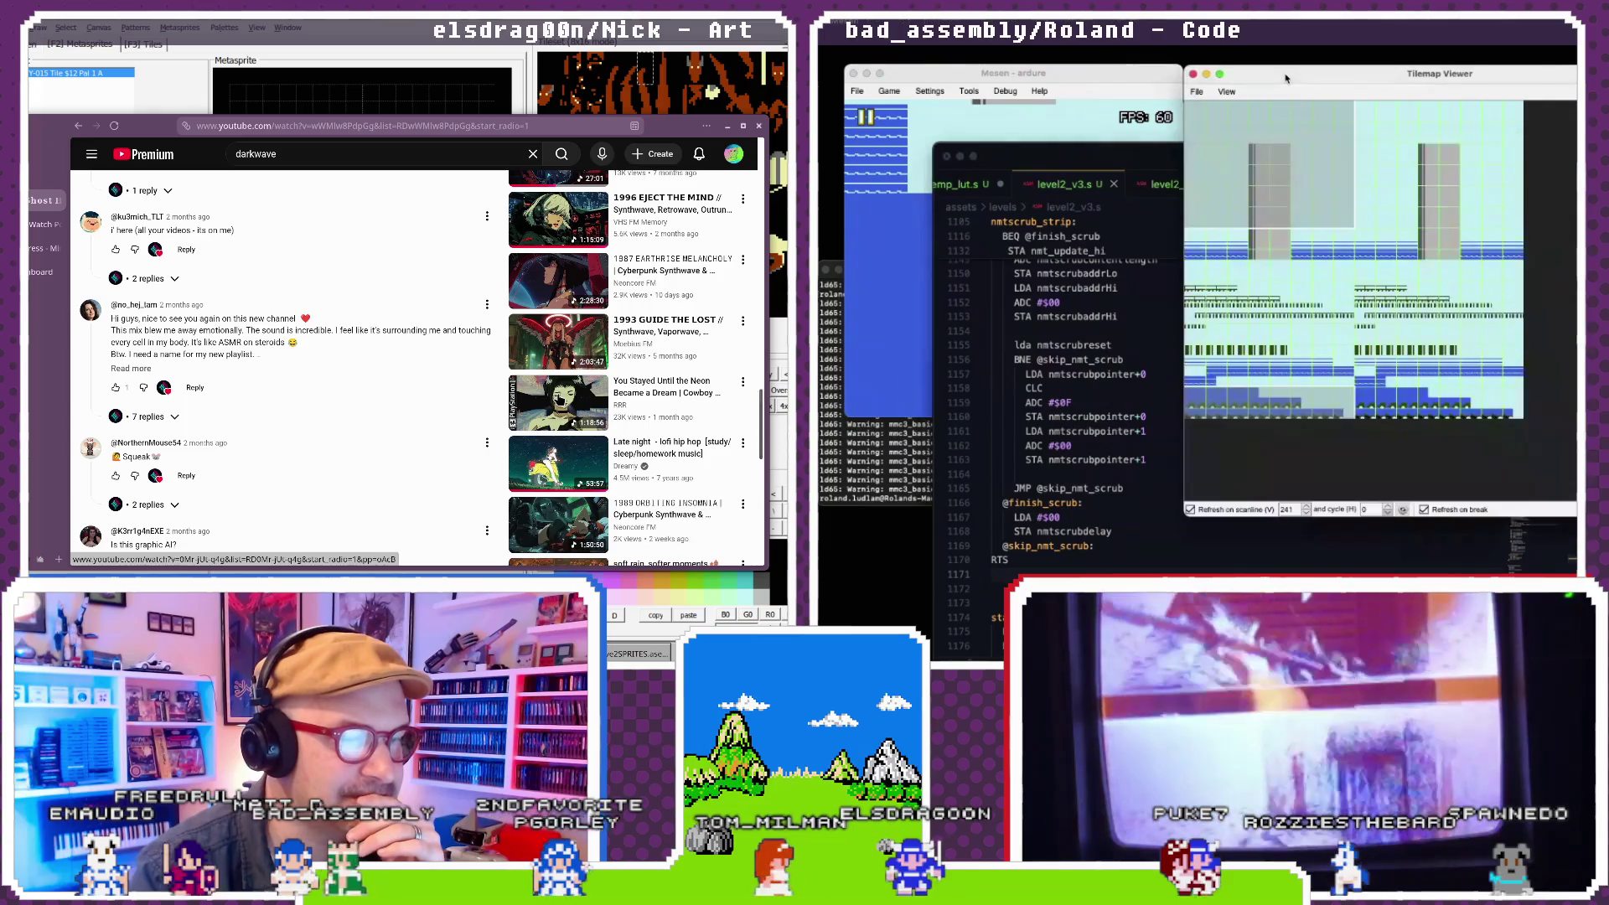
scroll(553, 470, down, 4)
mouse_move(1256, 277)
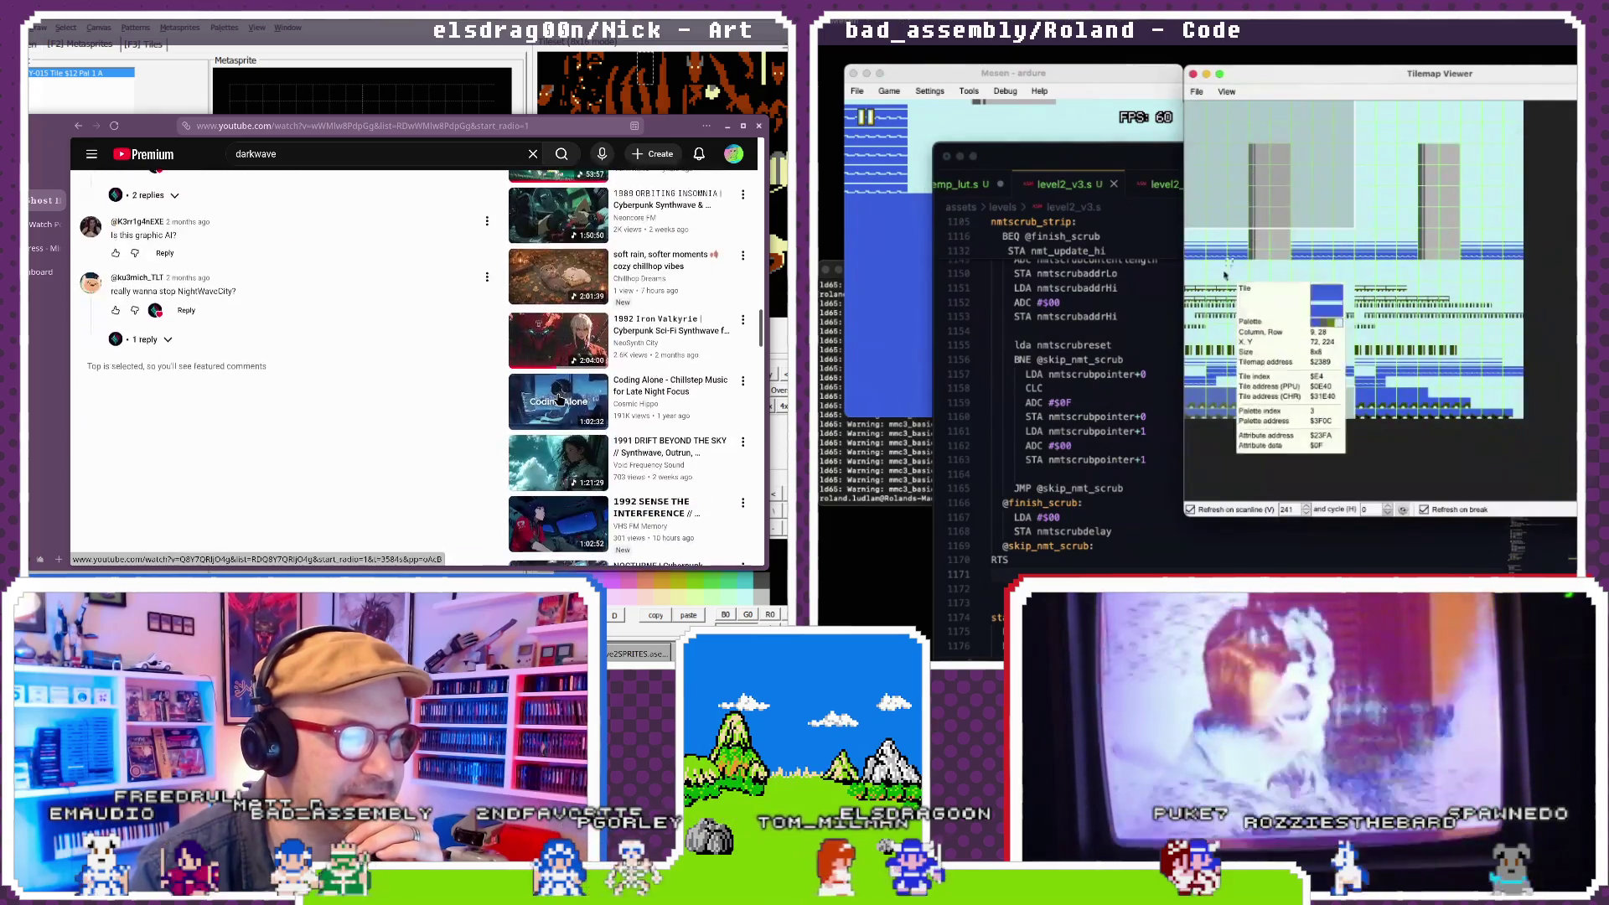
click(553, 469)
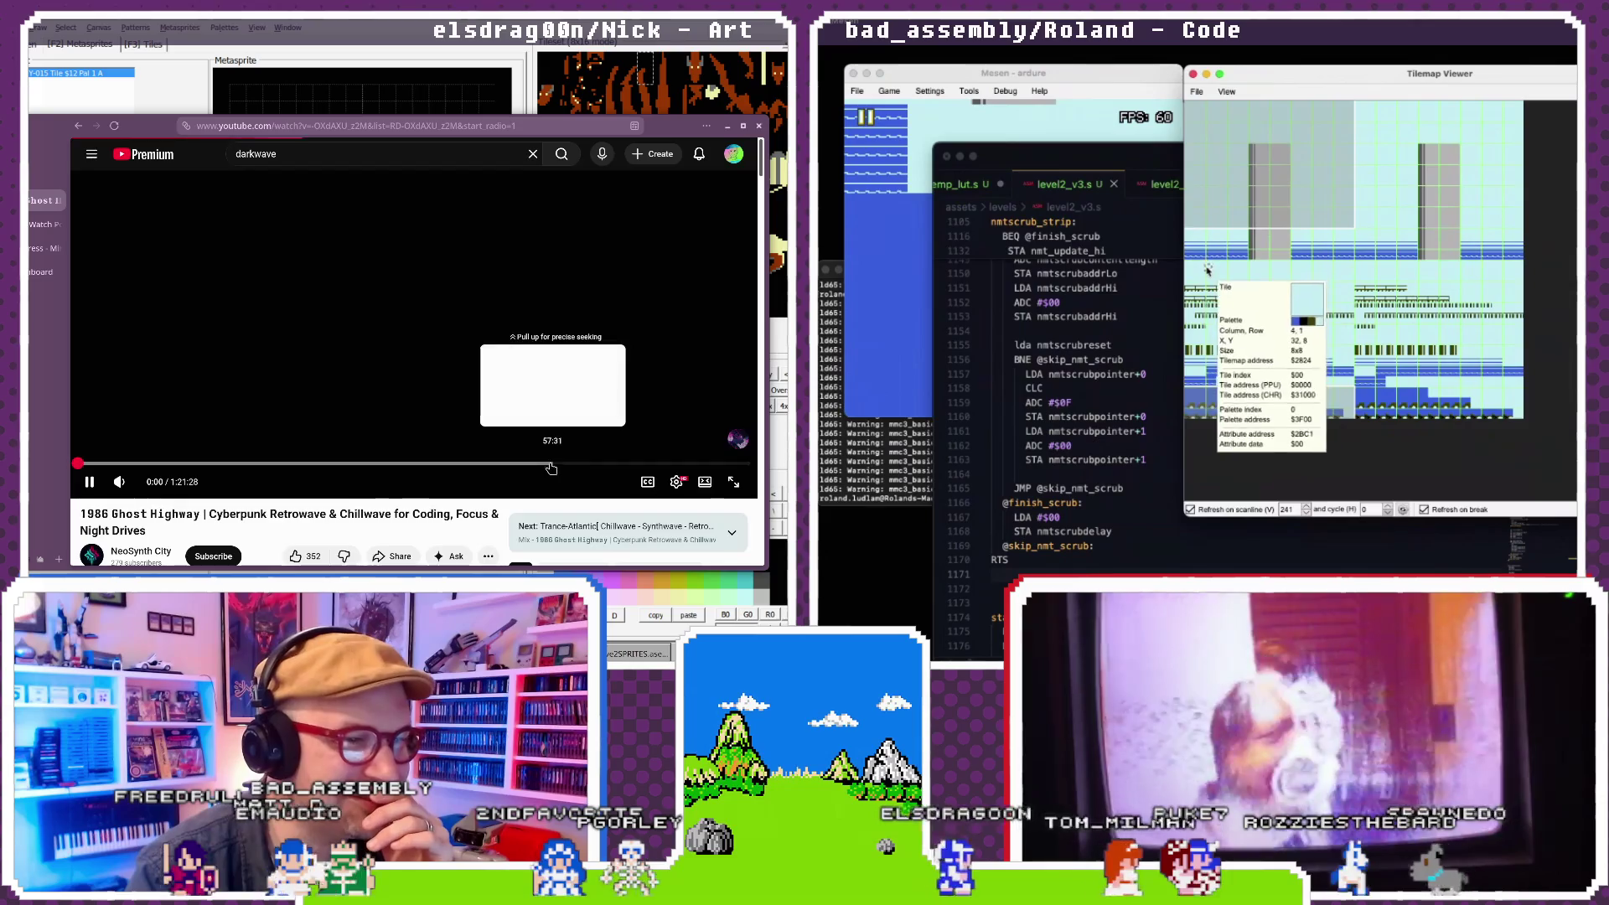
click(1180, 434)
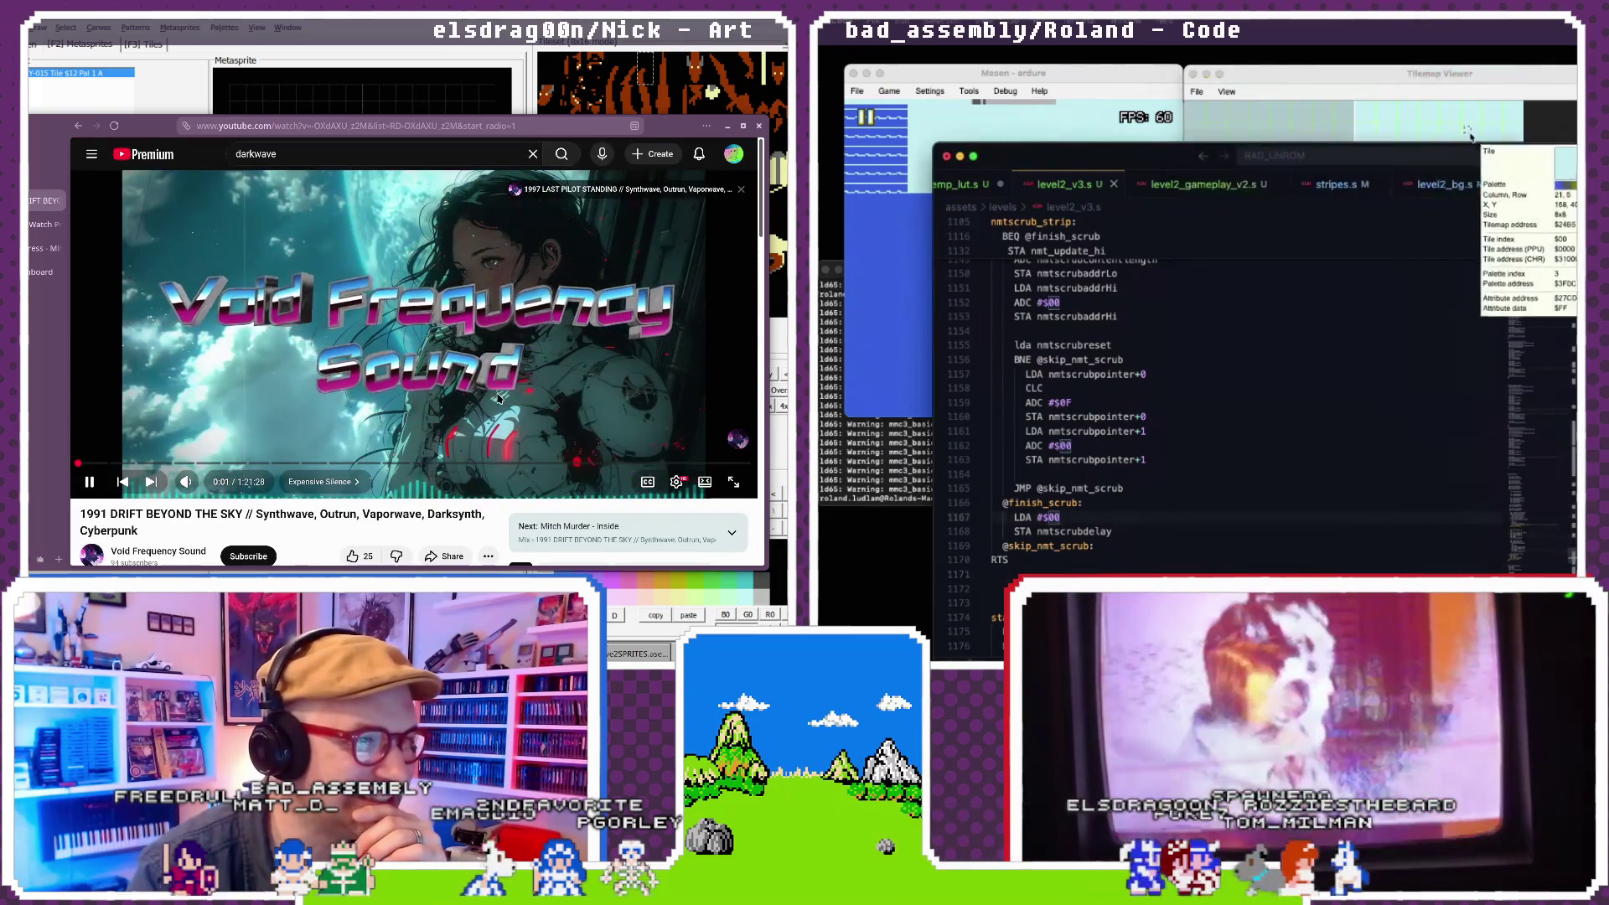
- Look through level2_bg.s, then scroll stripes.s down through the stripes_backgroundMeta rows
click(1425, 187)
scroll(507, 403, down, 8)
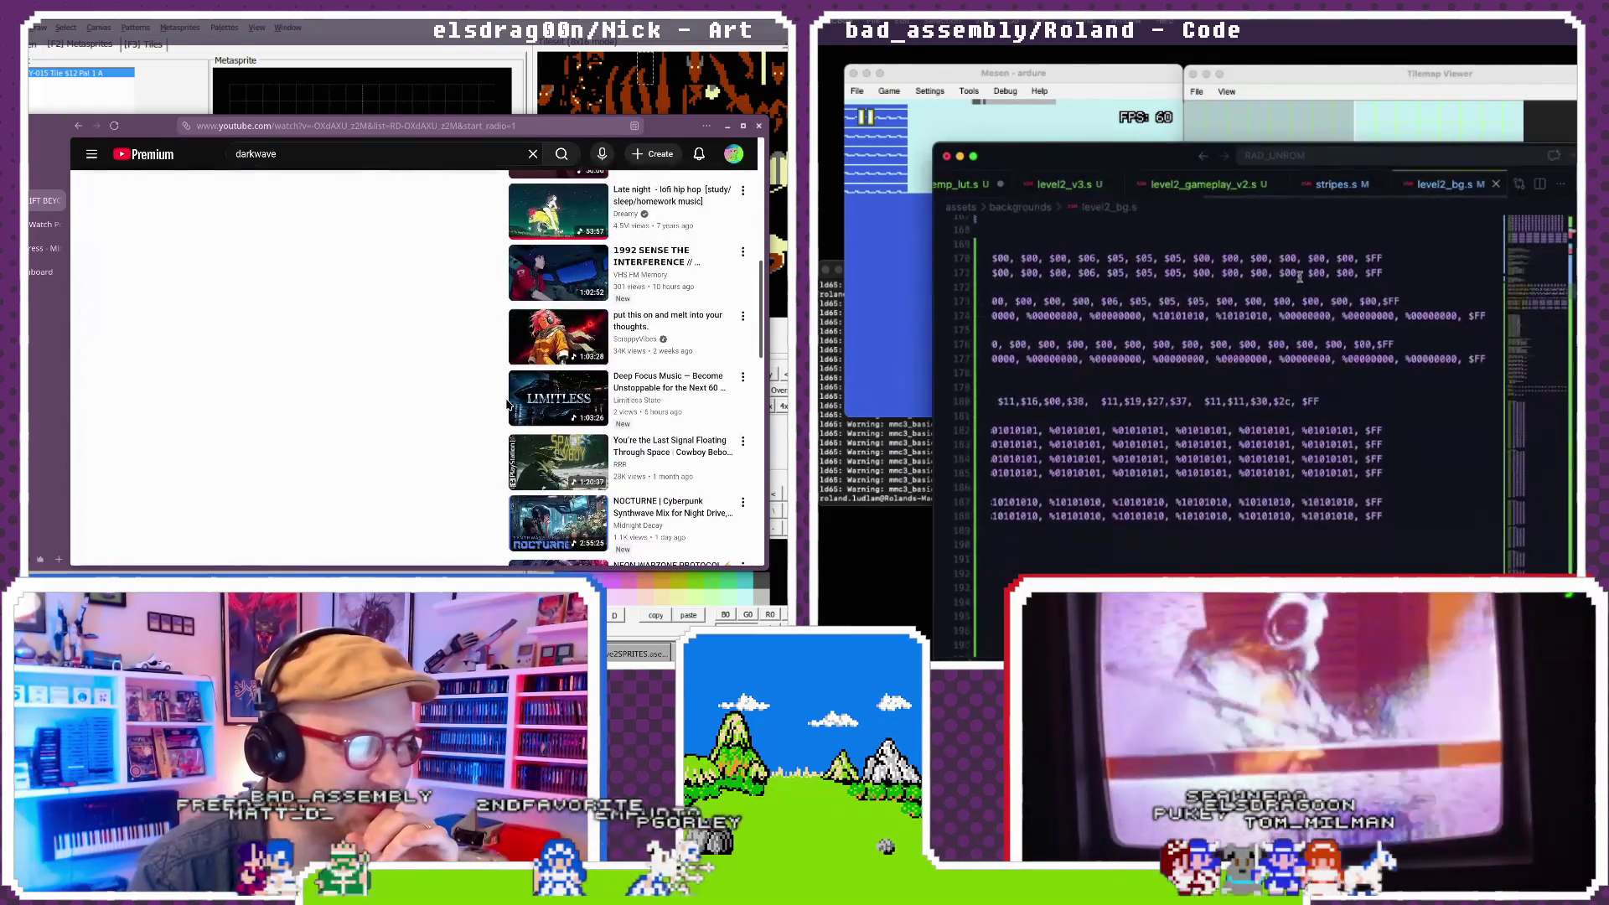
scroll(507, 402, down, 5)
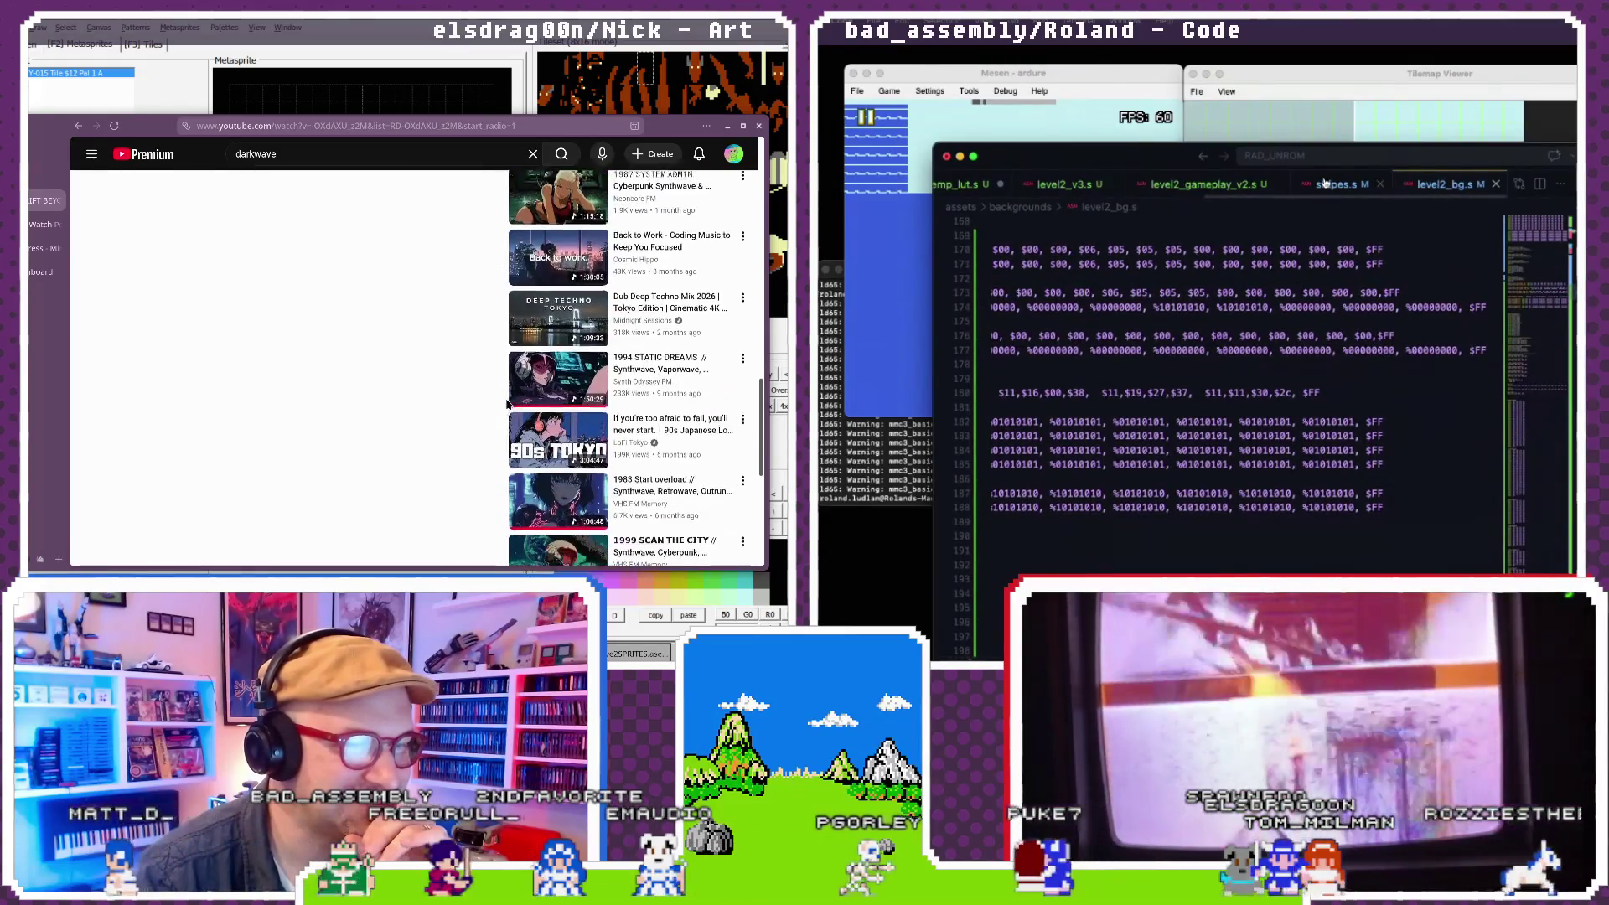
click(1335, 183)
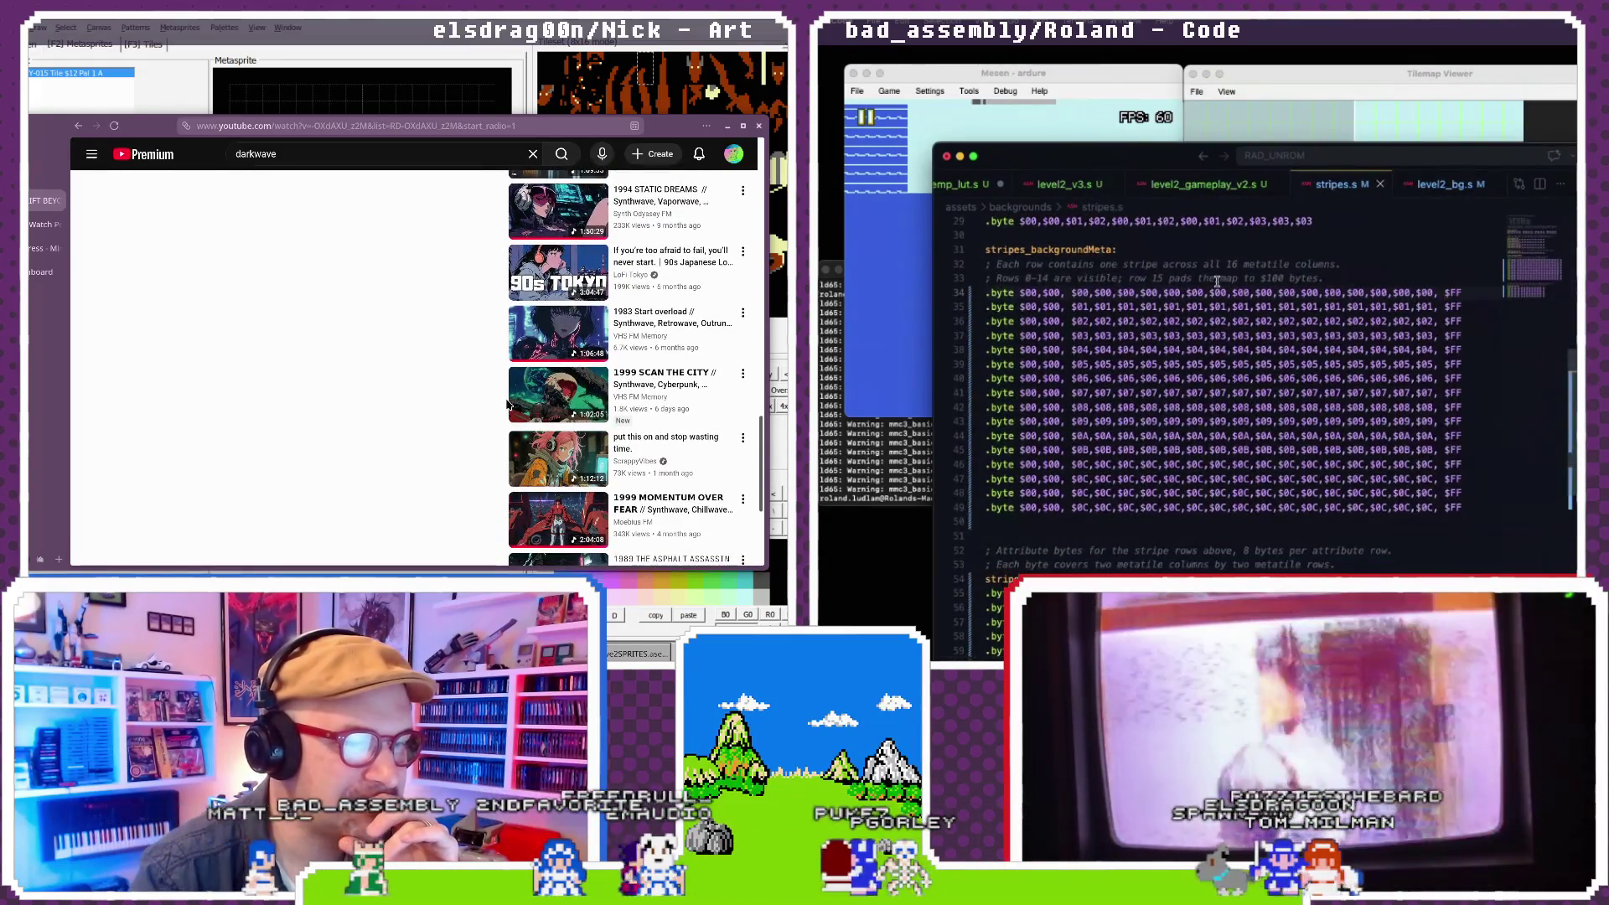
scroll(507, 403, down, 5)
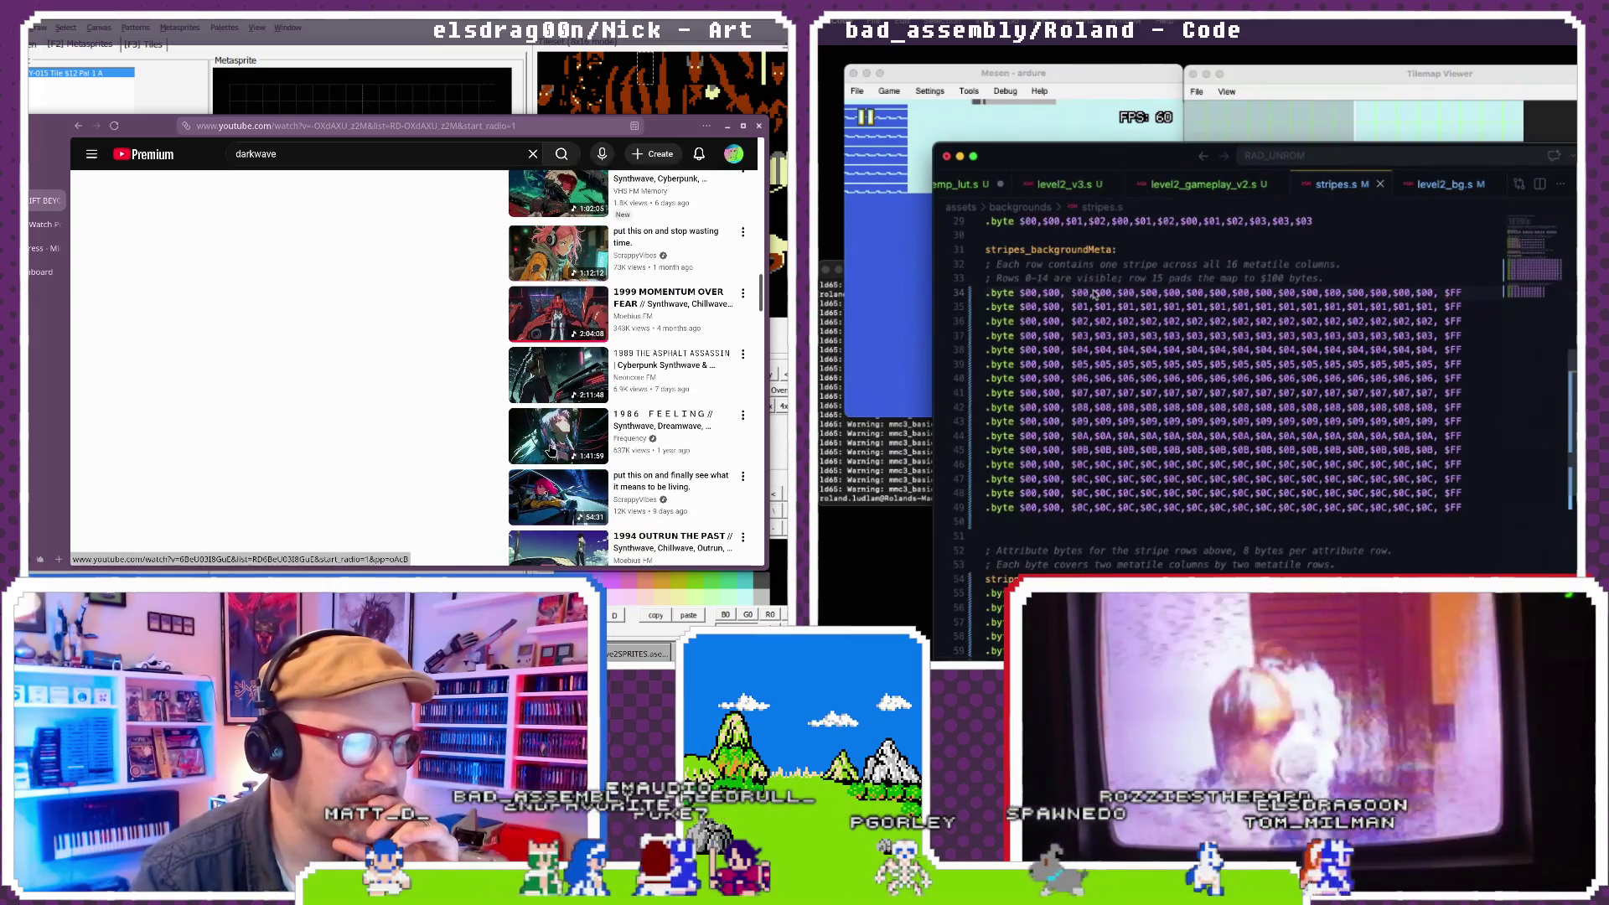
scroll(551, 449, down, 5)
scroll(1094, 293, up, 5)
scroll(551, 450, down, 10)
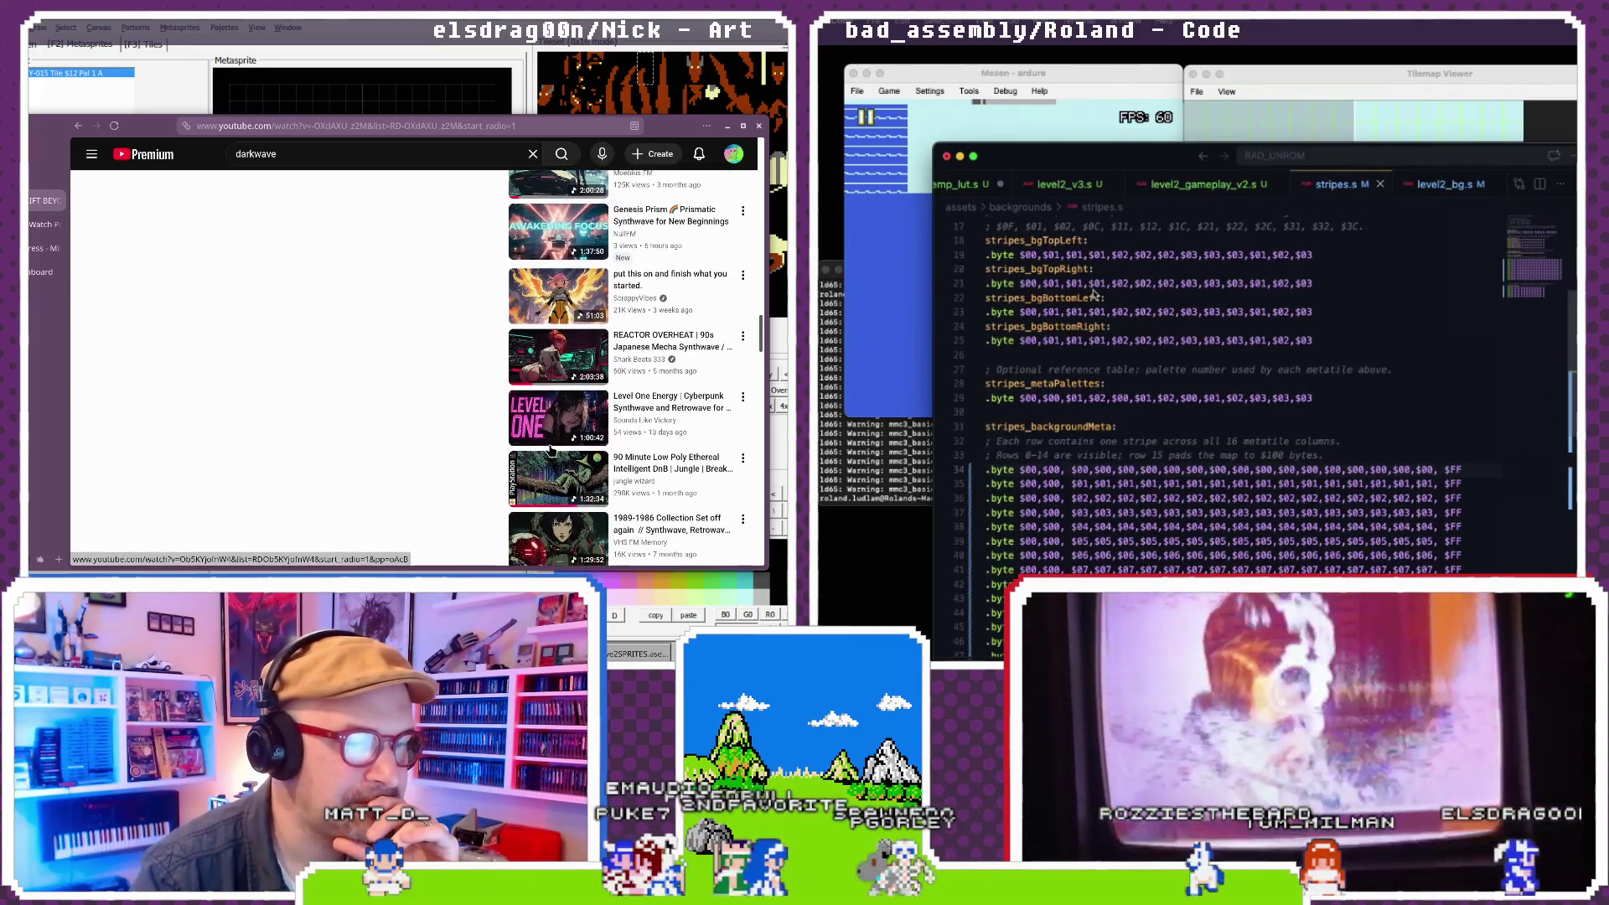
scroll(1094, 293, down, 2)
scroll(552, 450, down, 10)
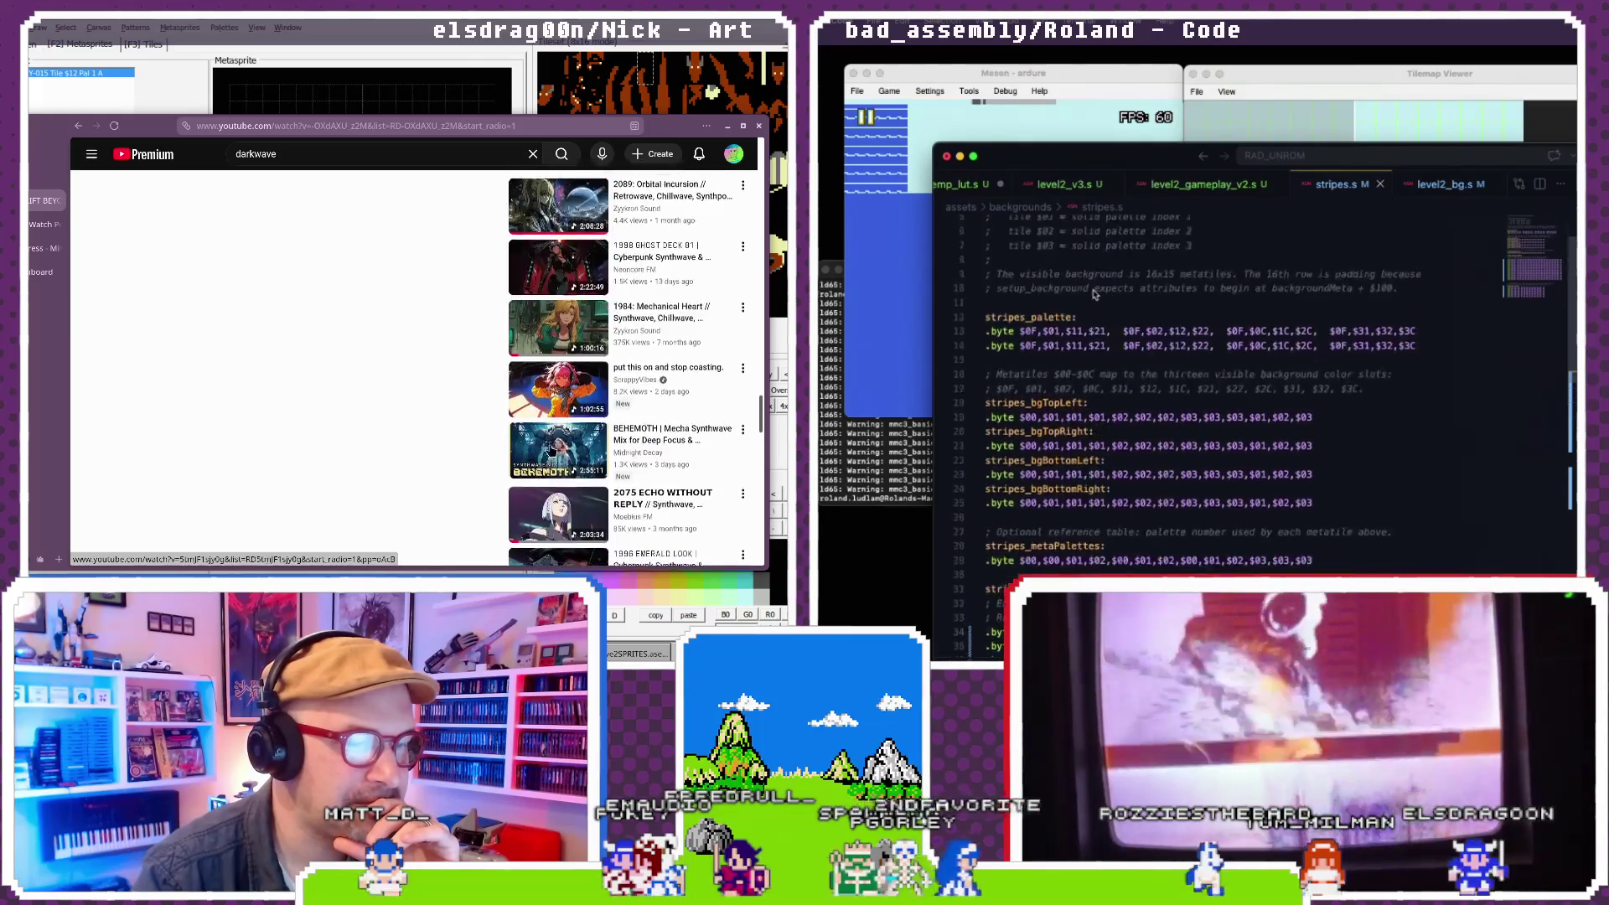
scroll(1095, 293, down, 3)
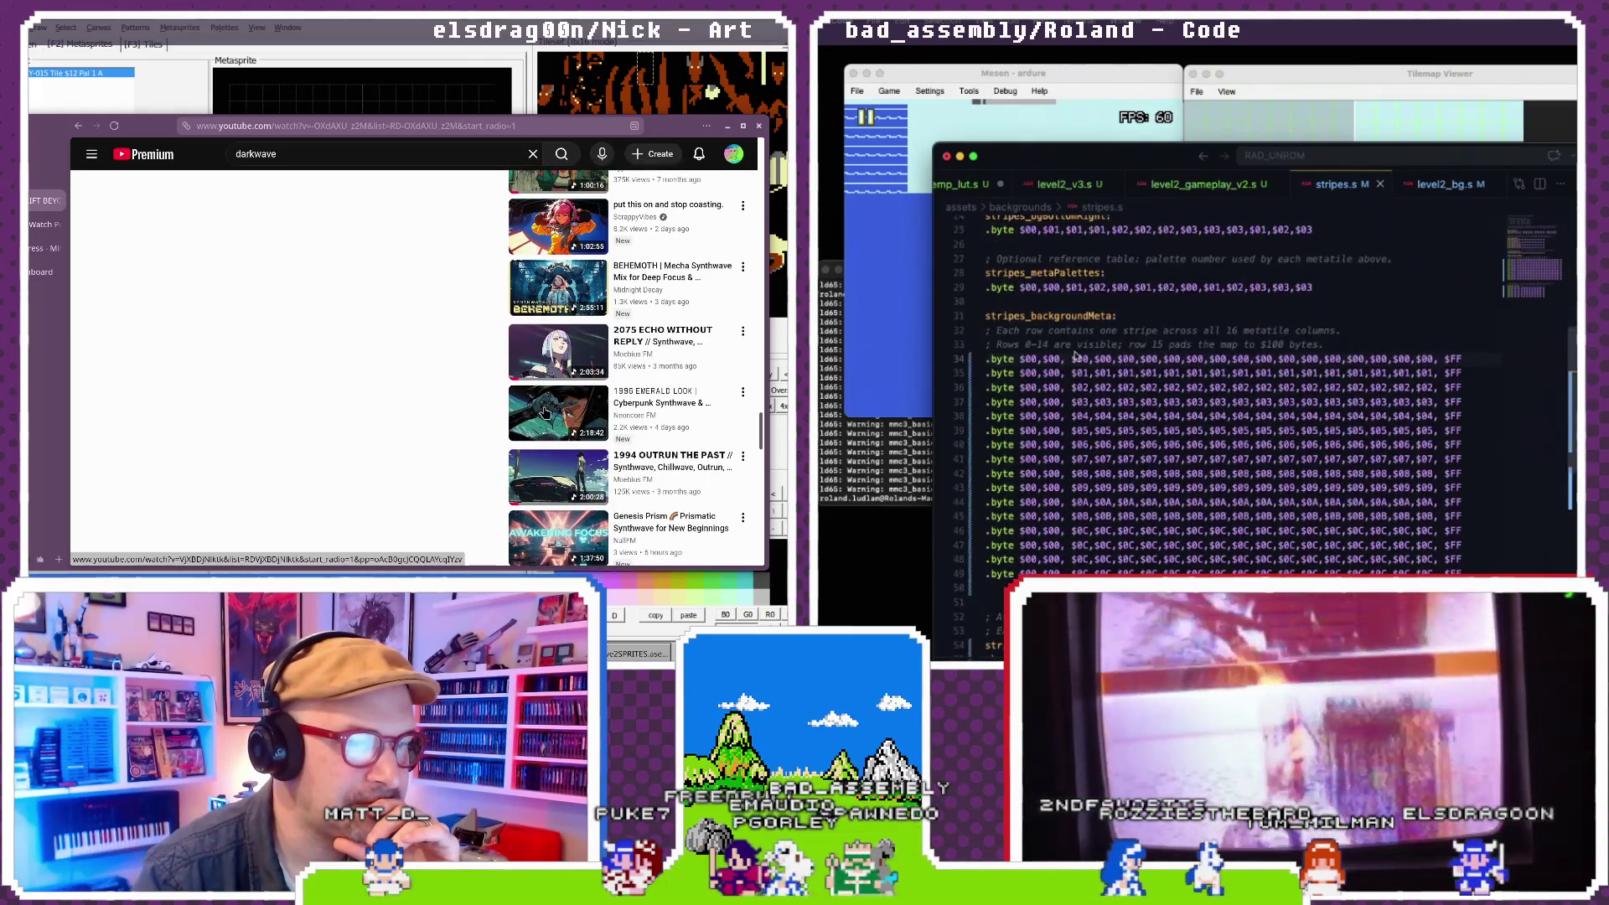
click(552, 450)
scroll(551, 436, down, 5)
scroll(558, 469, down, 3)
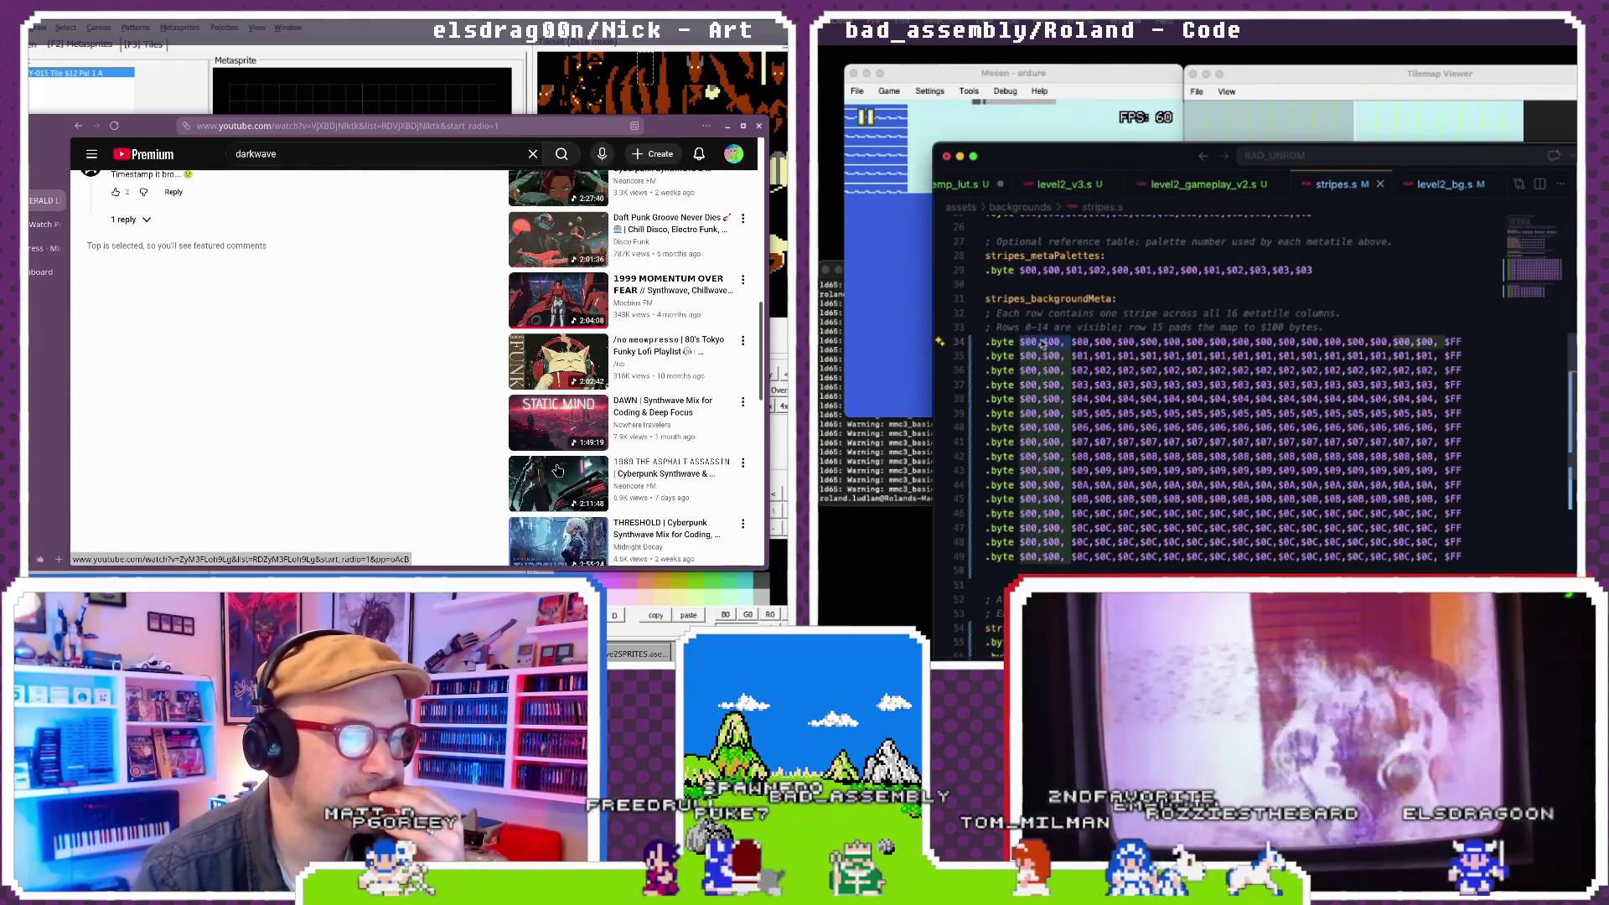
scroll(557, 469, down, 3)
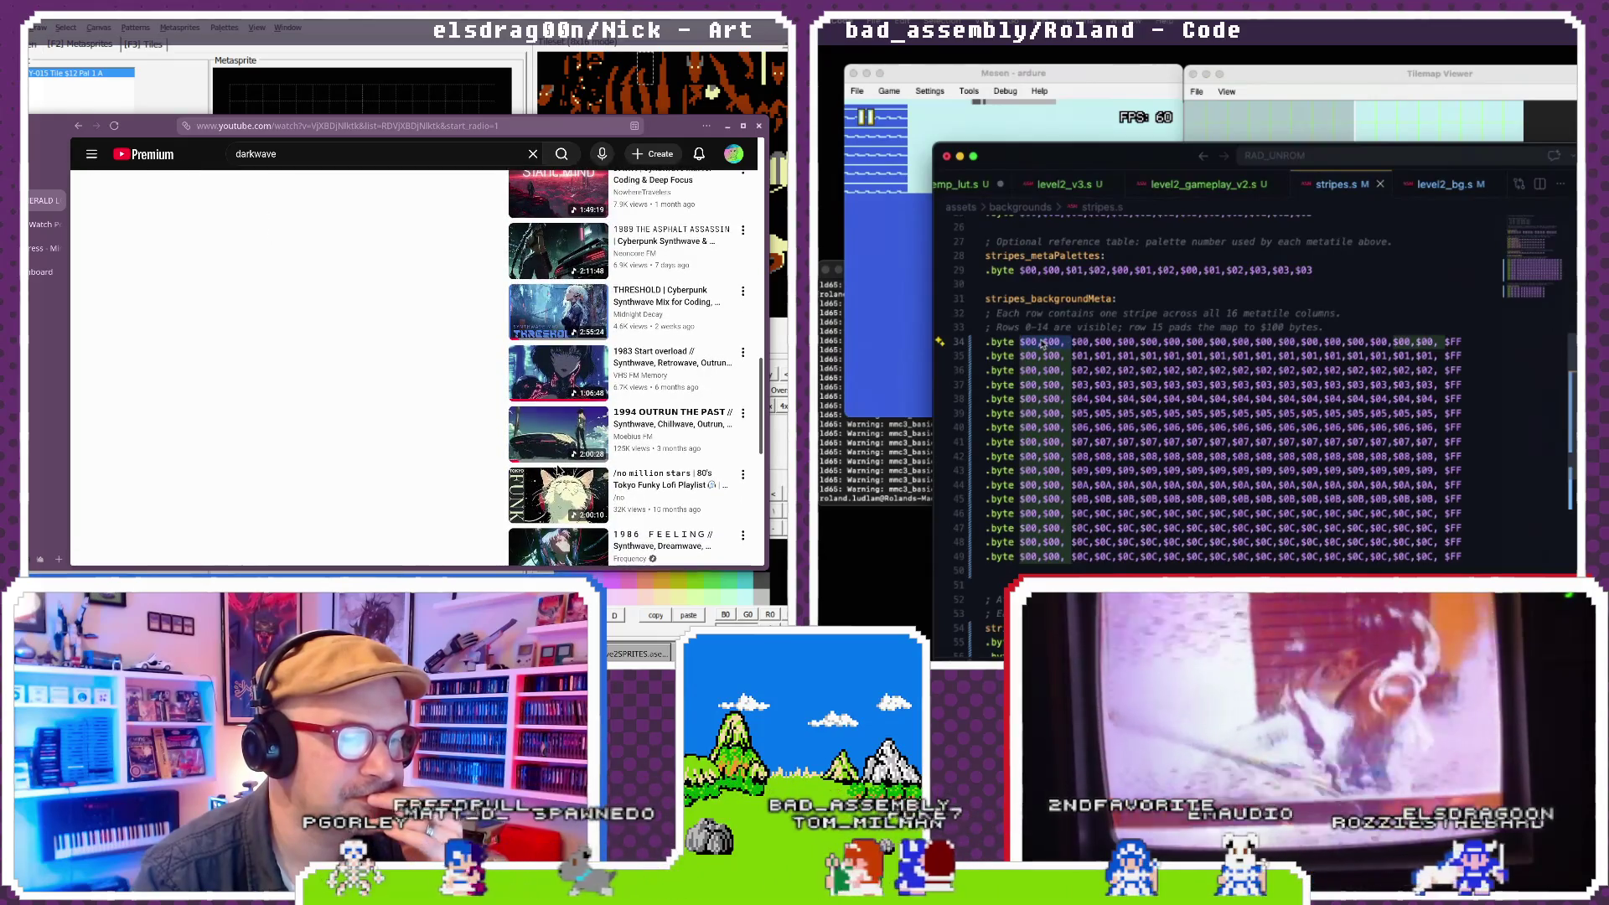
scroll(557, 469, down, 3)
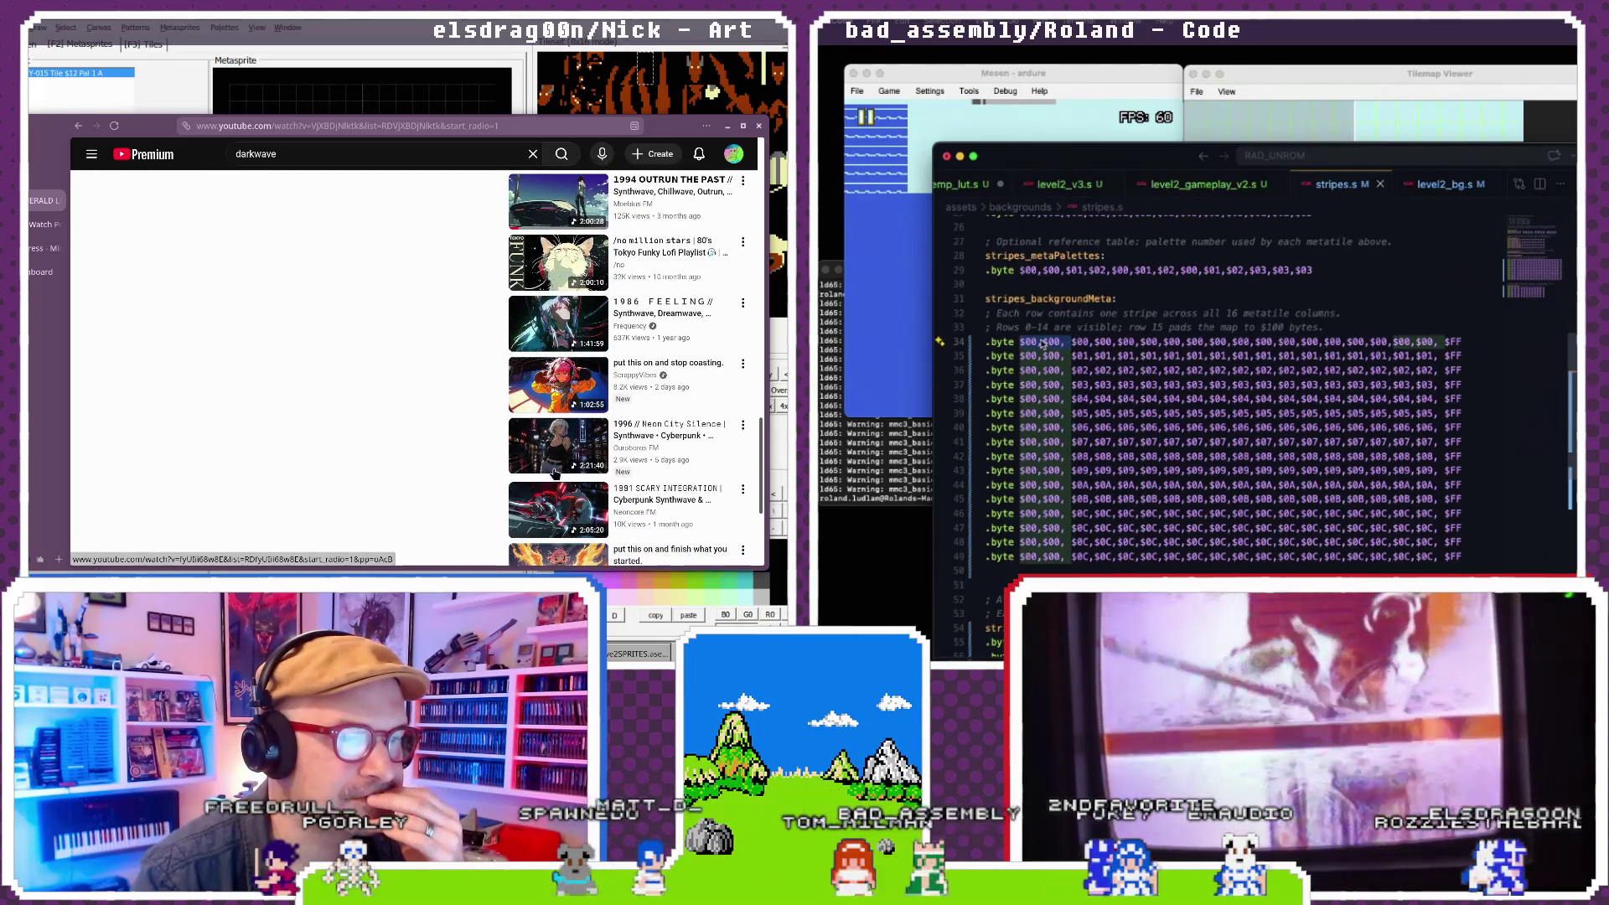
- Search YouTube for 'darkwave heavy' and play the 1989 FREQUENCY video
click(298, 153)
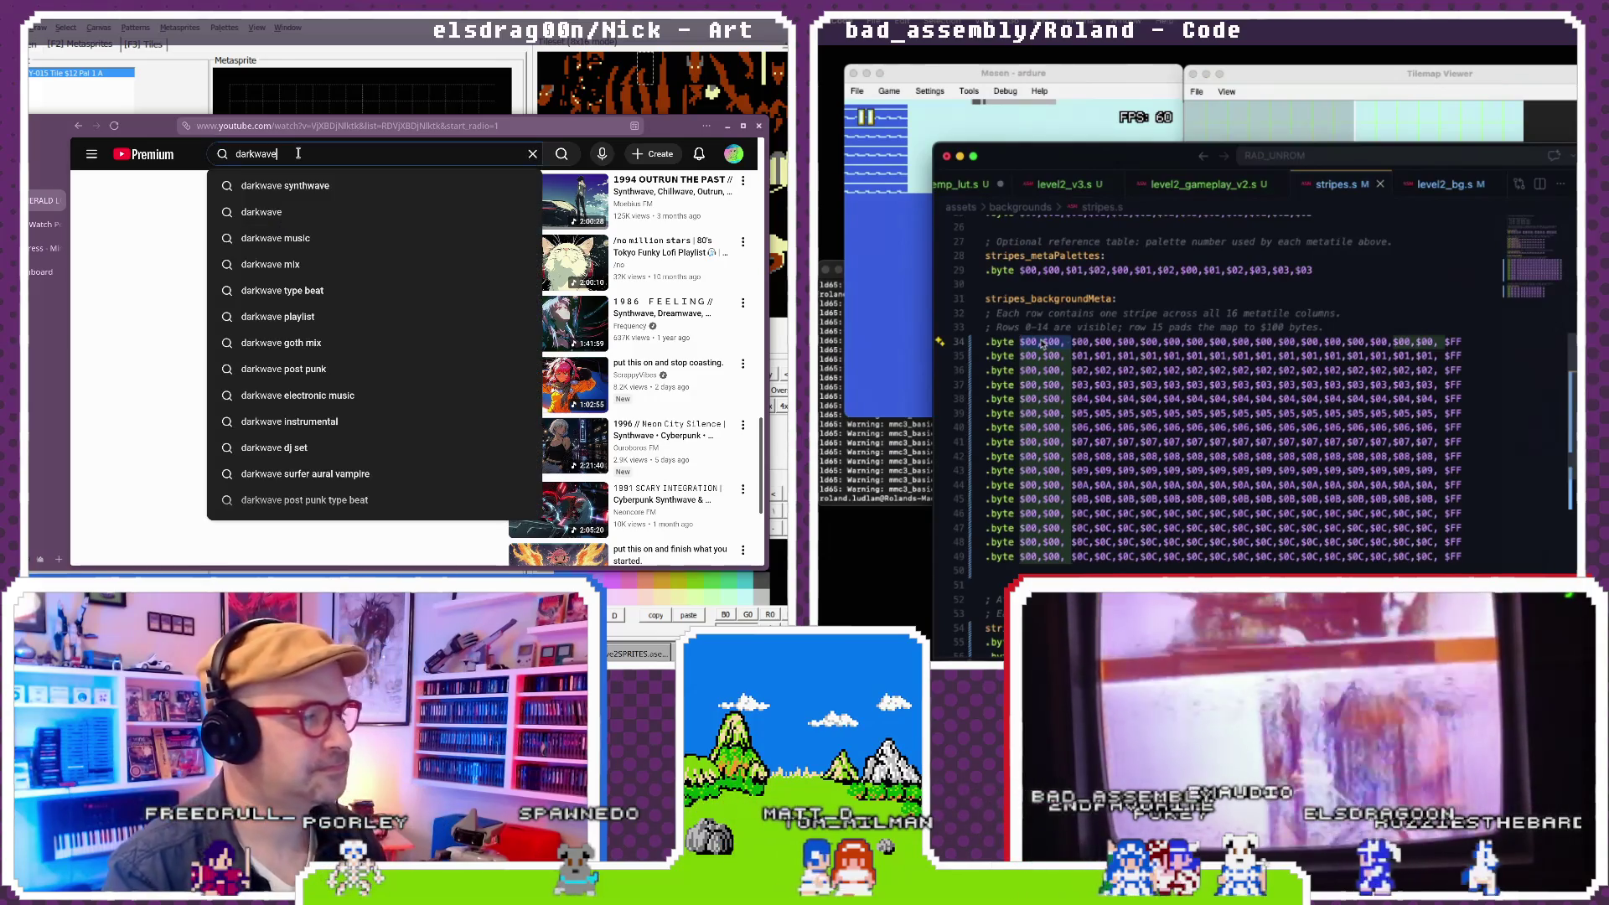
text( heavy)
key(Return)
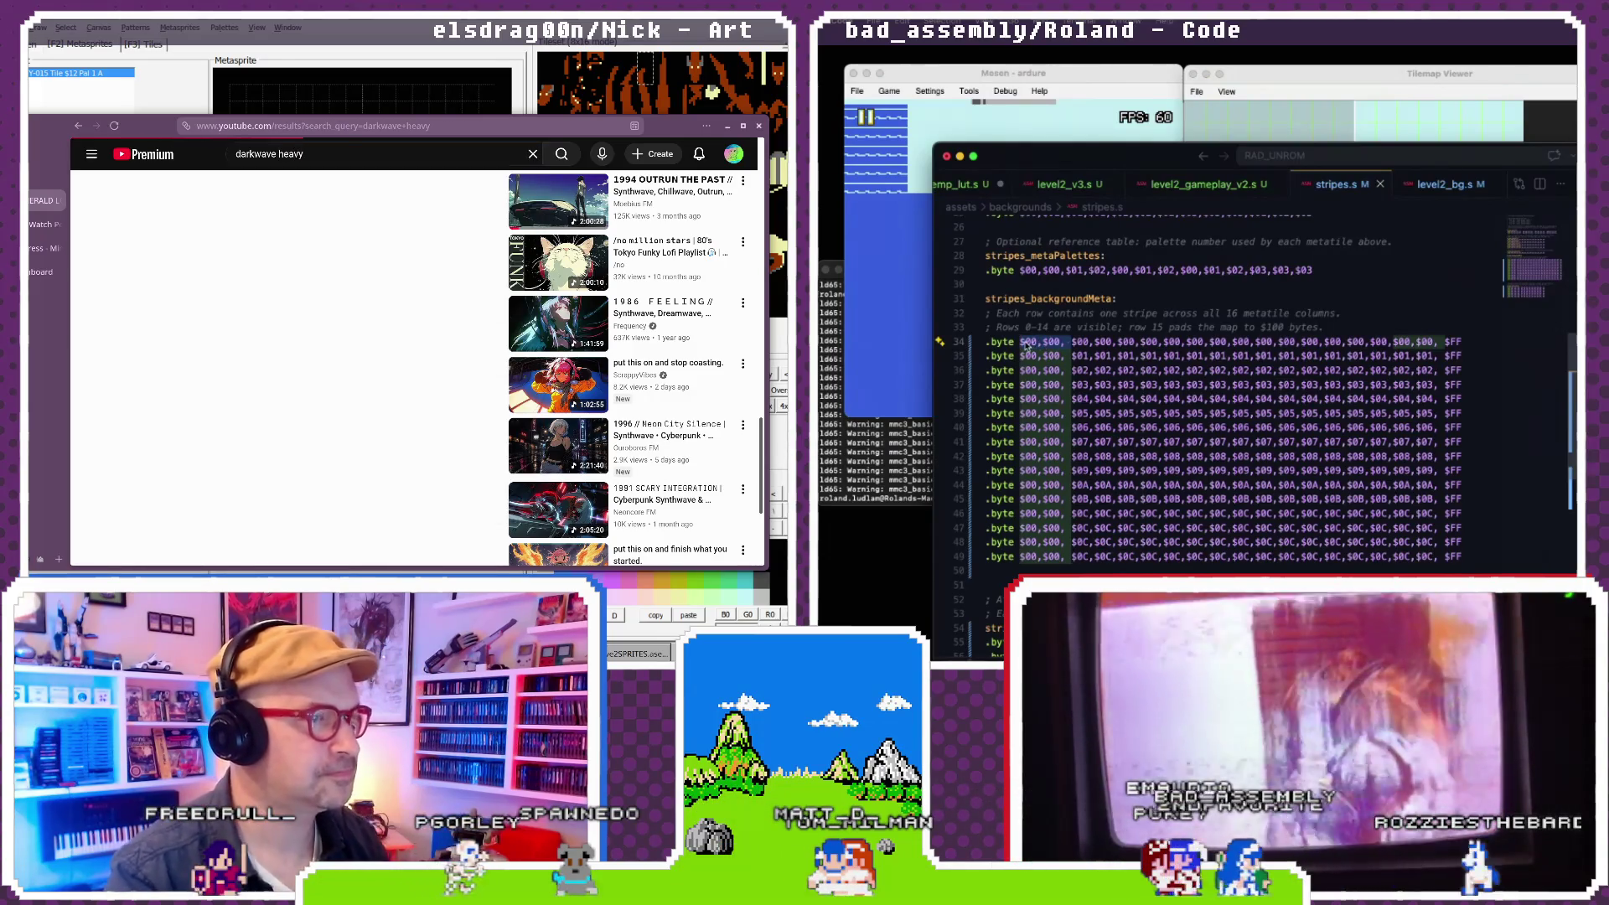
scroll(403, 362, down, 5)
scroll(403, 361, down, 10)
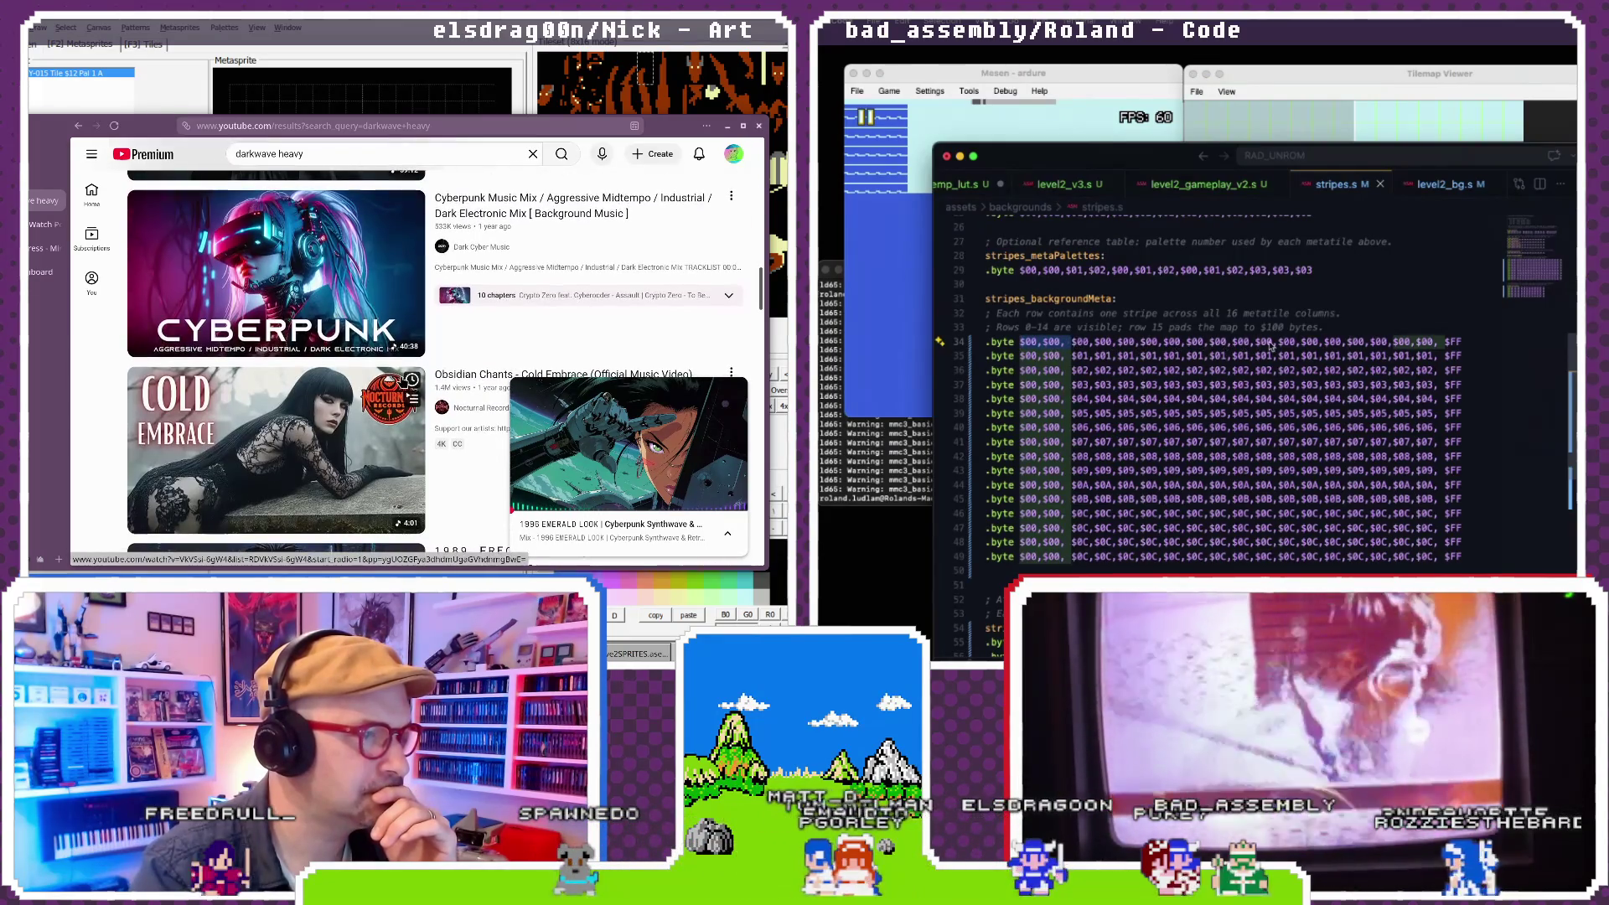
scroll(289, 280, down, 4)
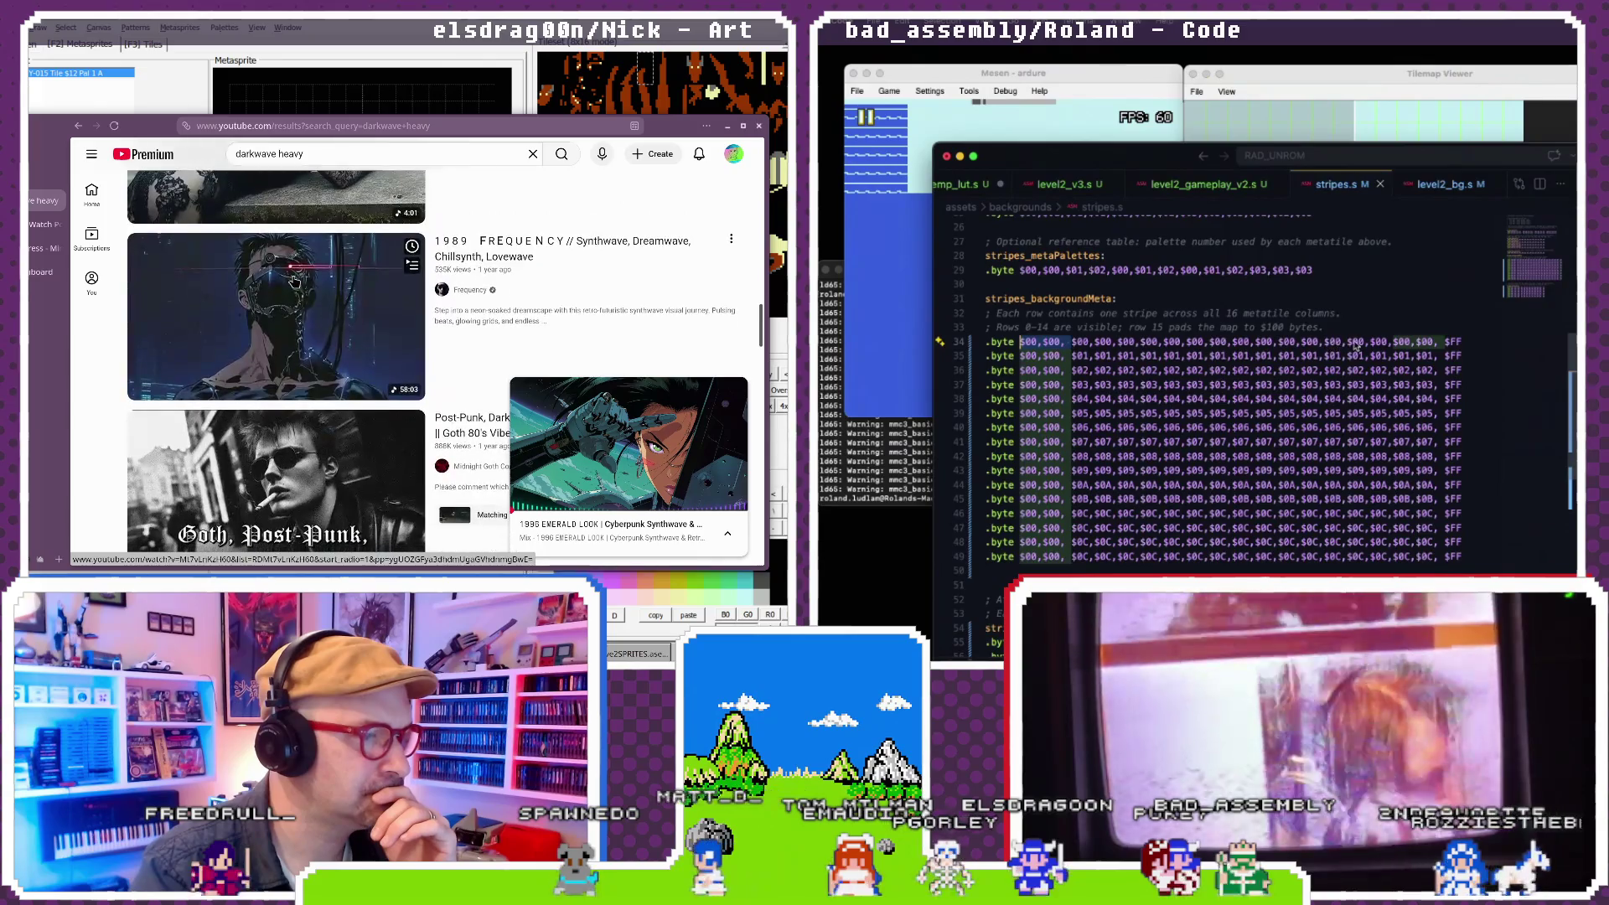
click(281, 317)
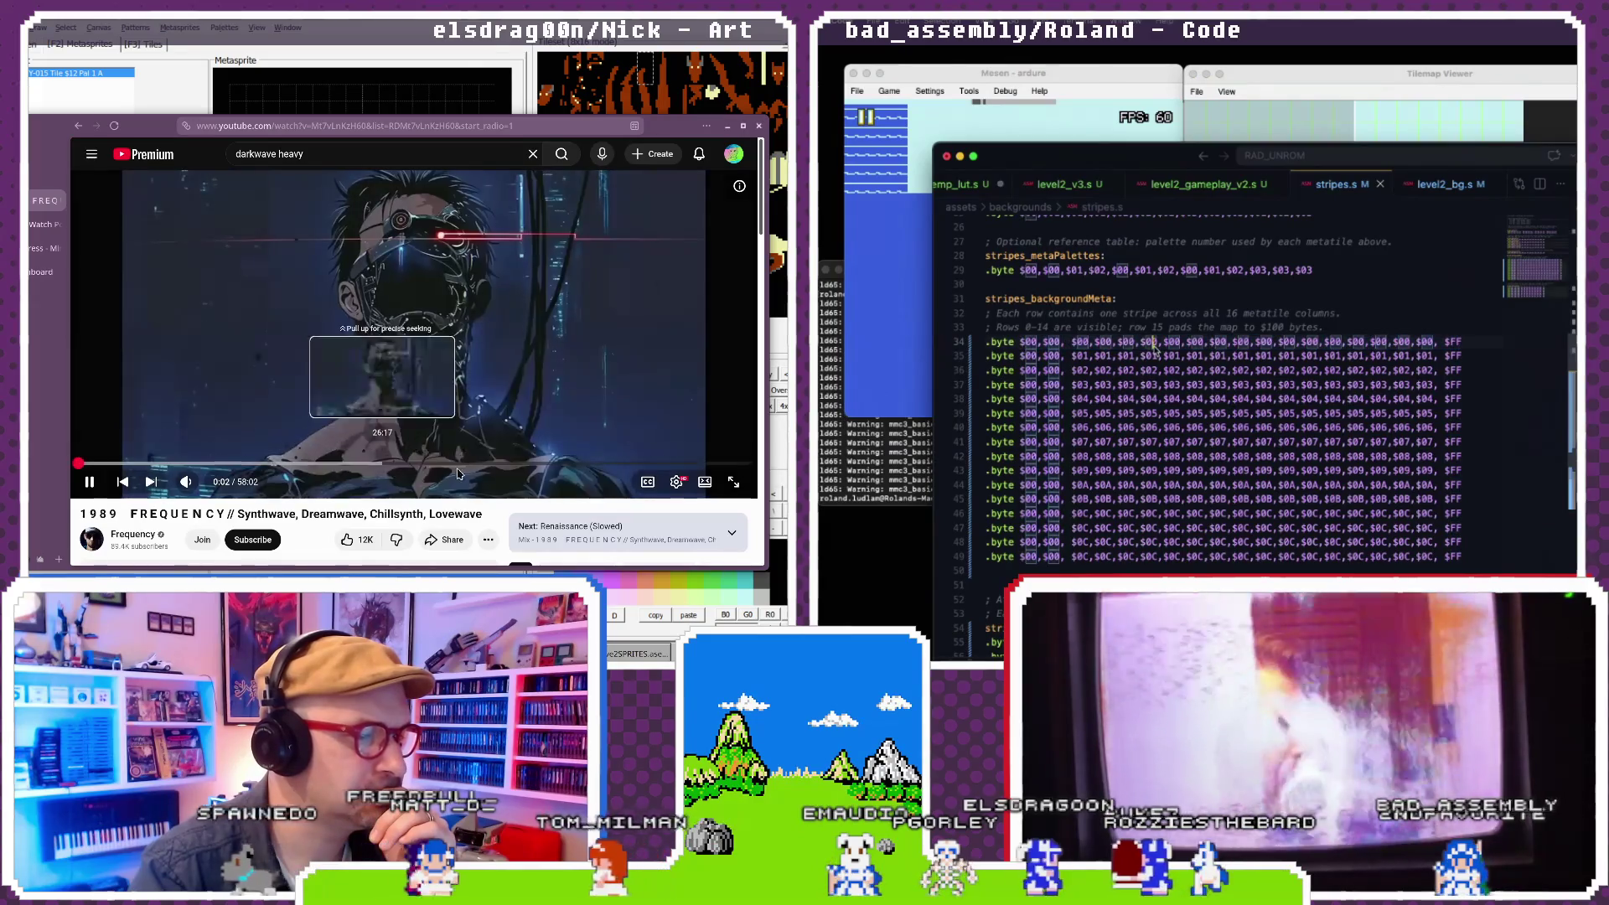
- Play the 2097 GLITCHED REALITY LAYER video instead
scroll(489, 479, down, 3)
scroll(489, 478, down, 3)
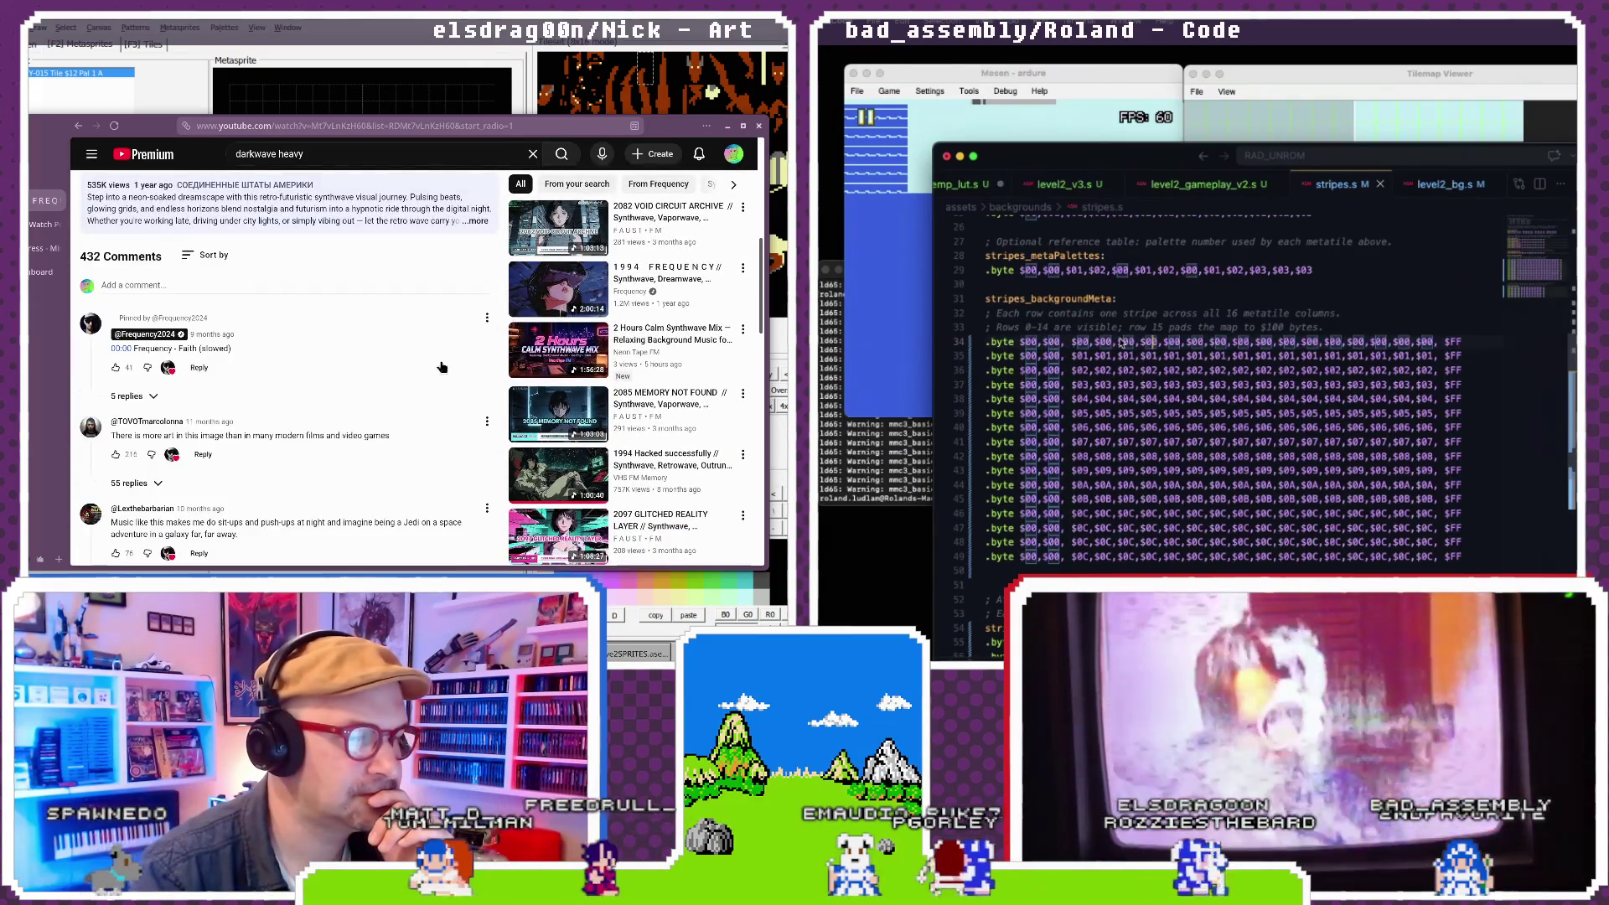
click(551, 563)
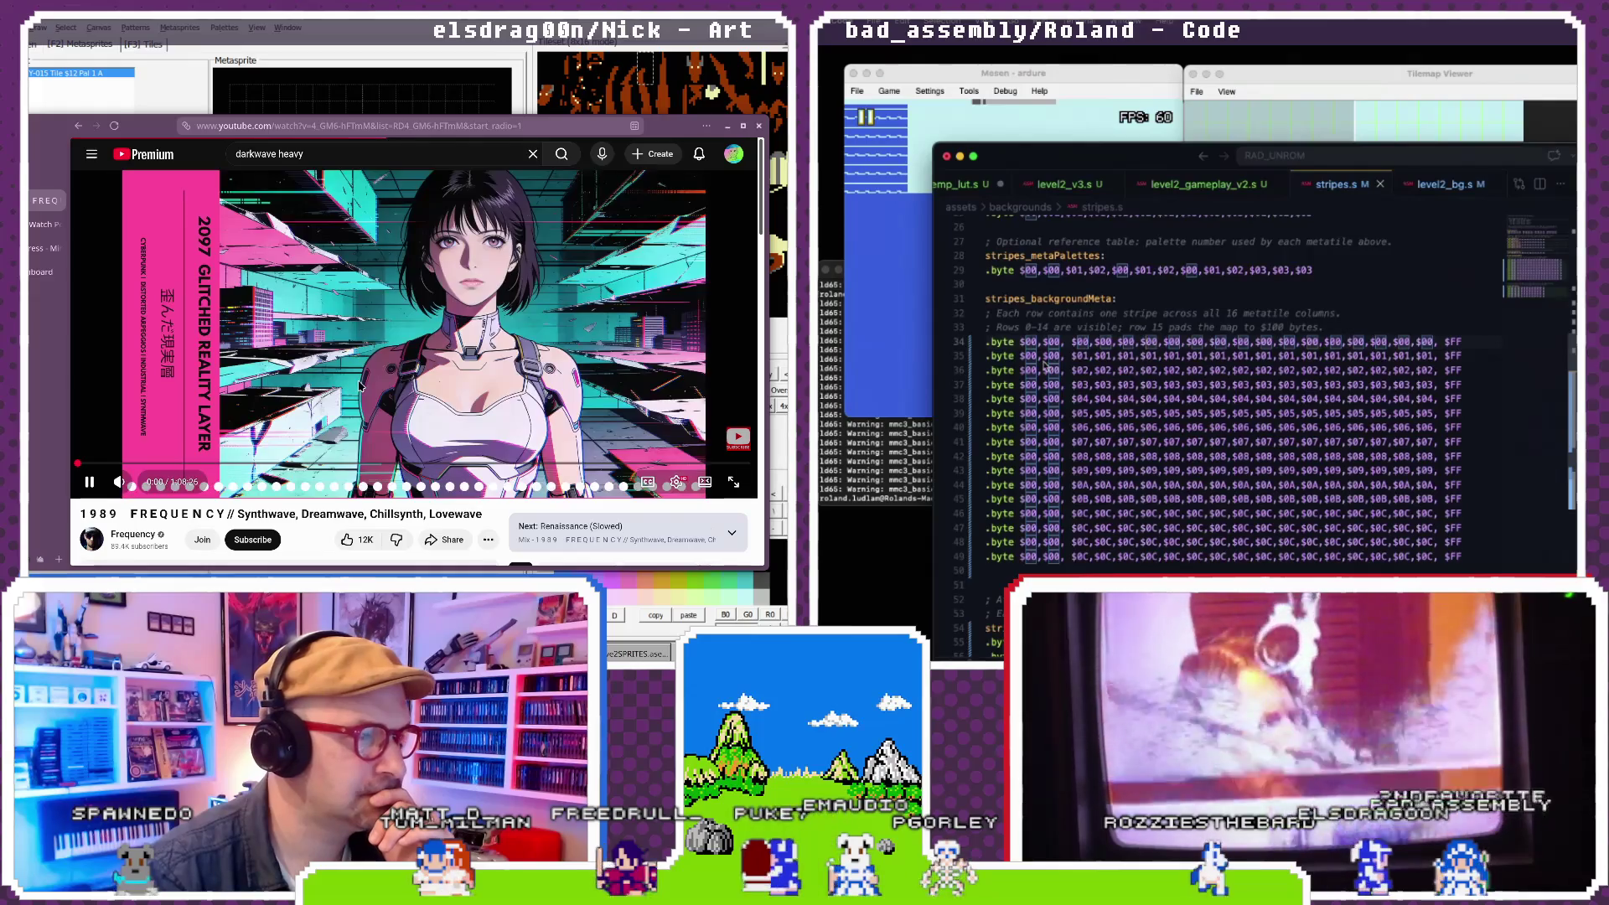
key(super+Tab)
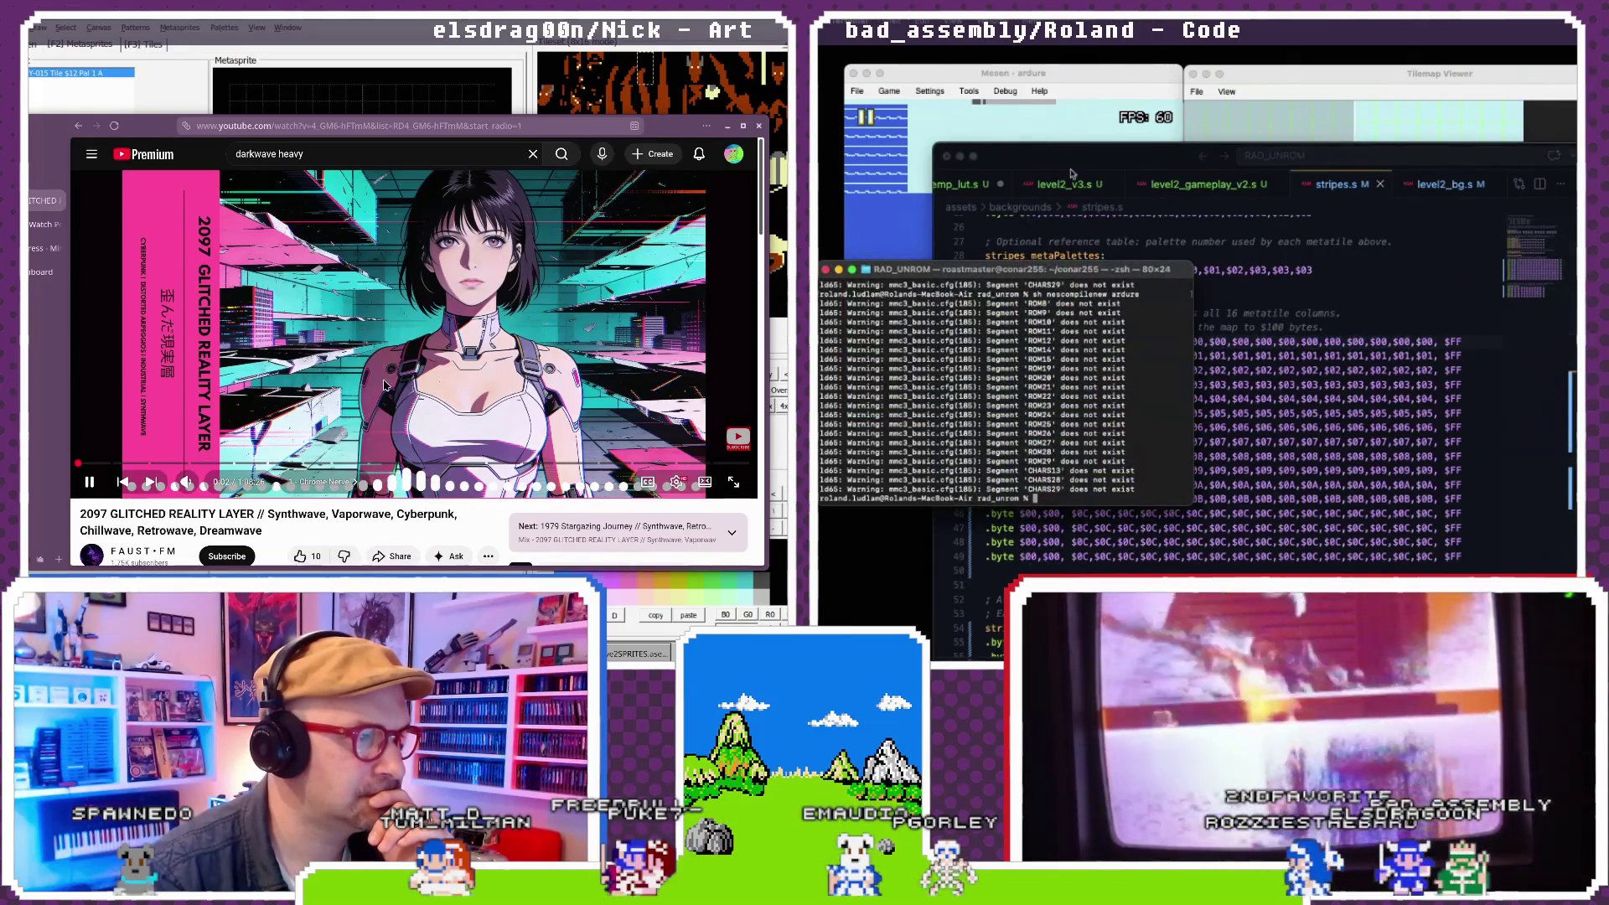
- Change the nmtscrub_strip increment on line 1159 of level2_v3.s from ADC #$0F to ADC #$13
scroll(384, 385, down, 4)
click(1226, 390)
scroll(384, 384, down, 5)
click(1071, 190)
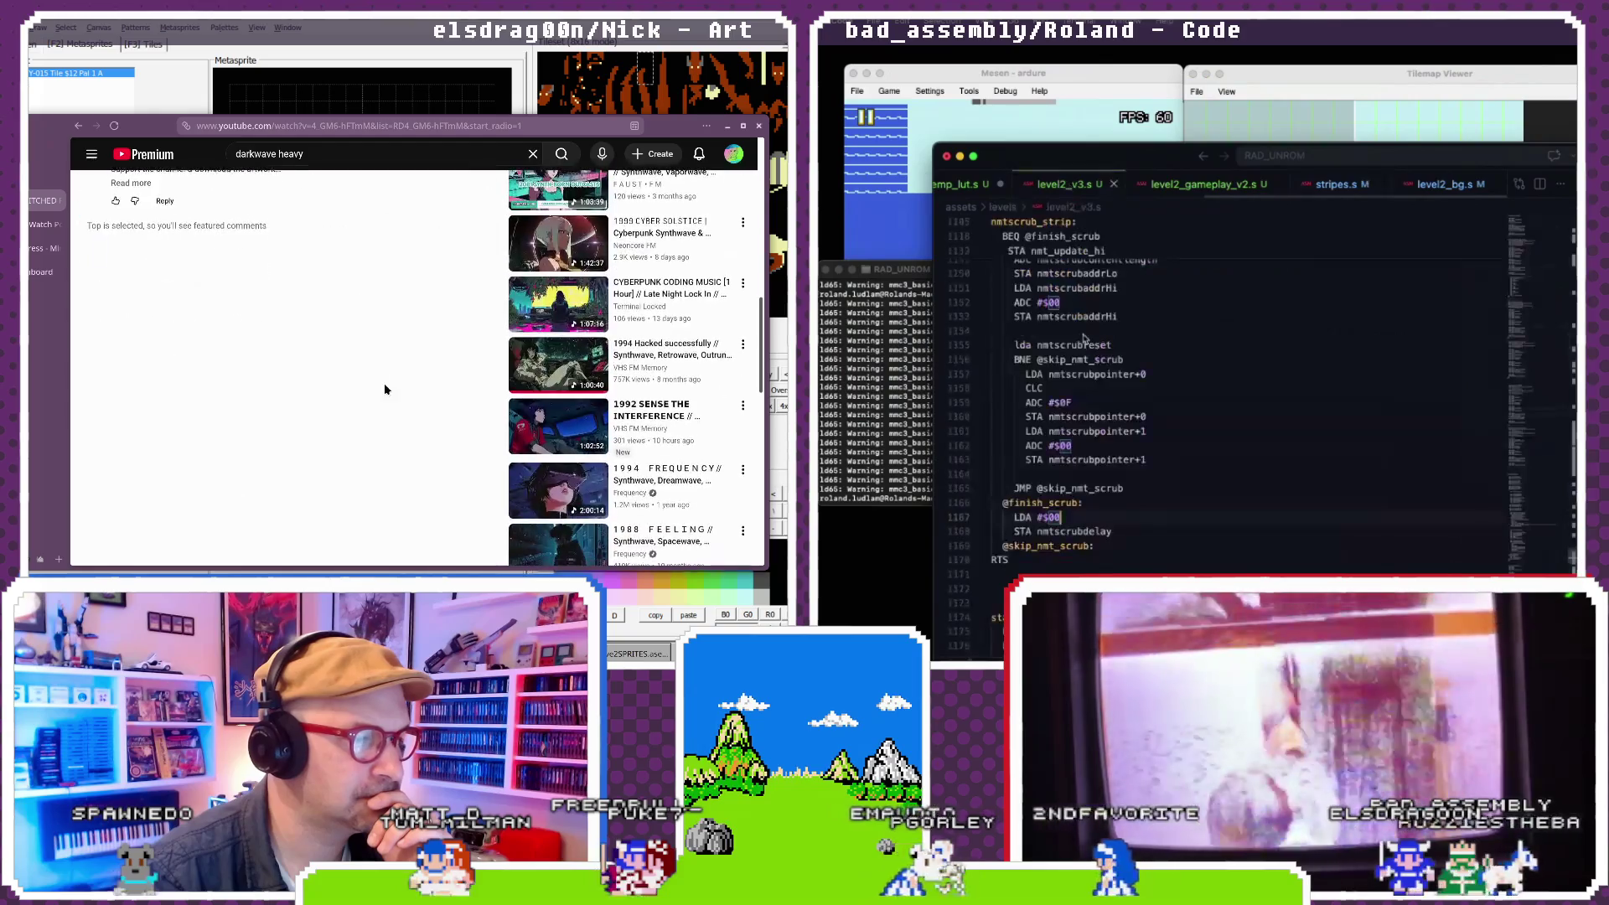
scroll(557, 434, down, 5)
scroll(558, 434, down, 5)
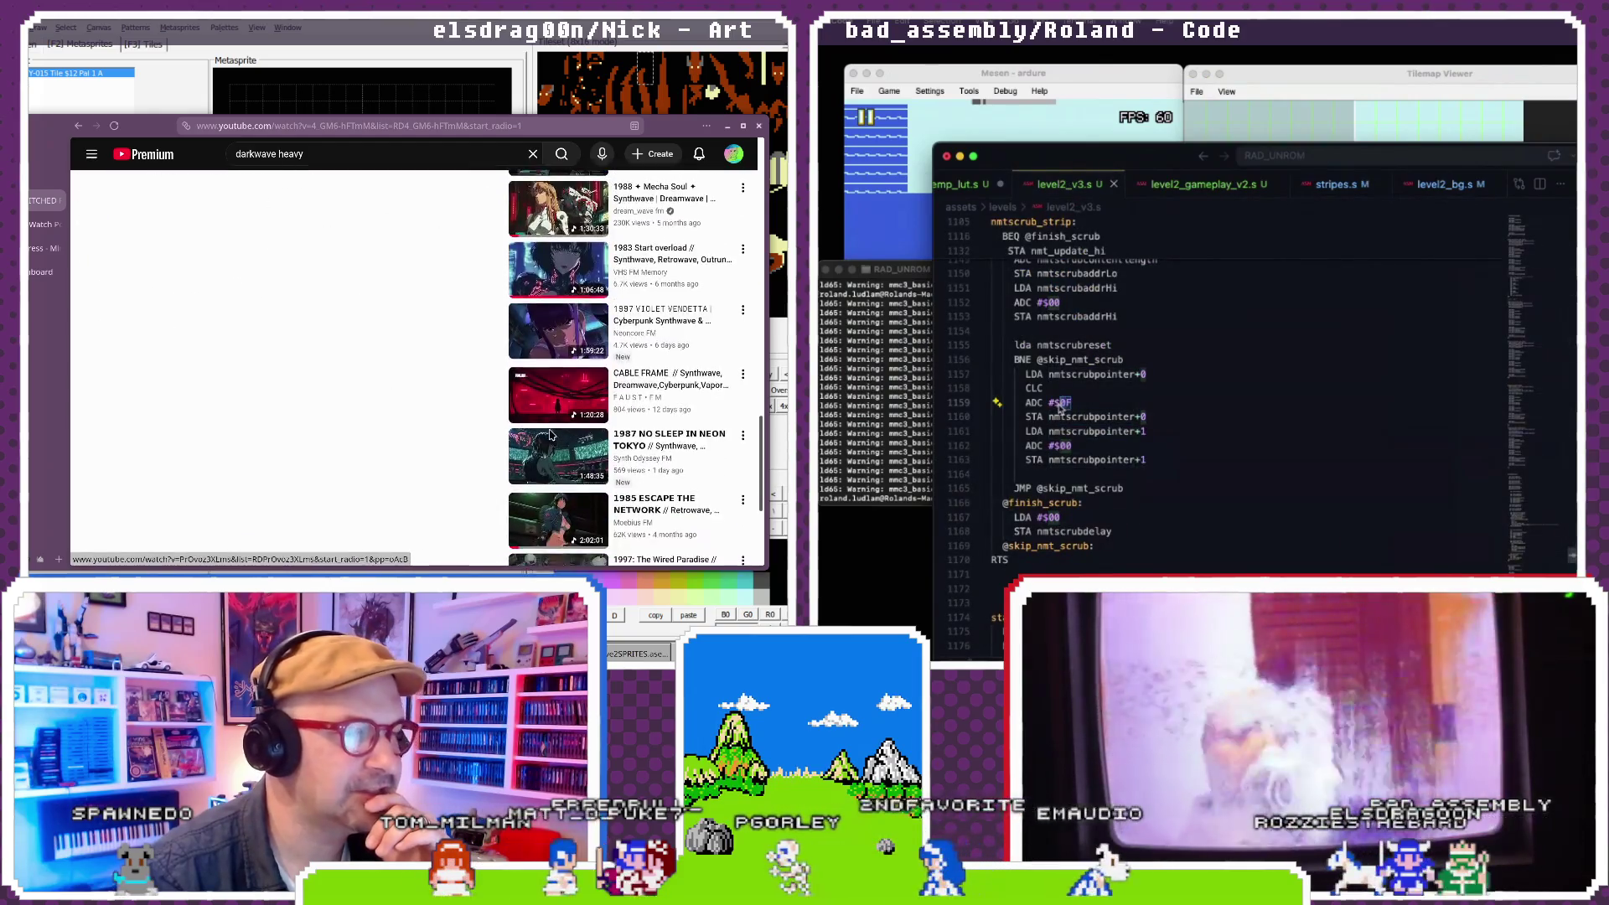
text(12)
scroll(212, 323, up, 15)
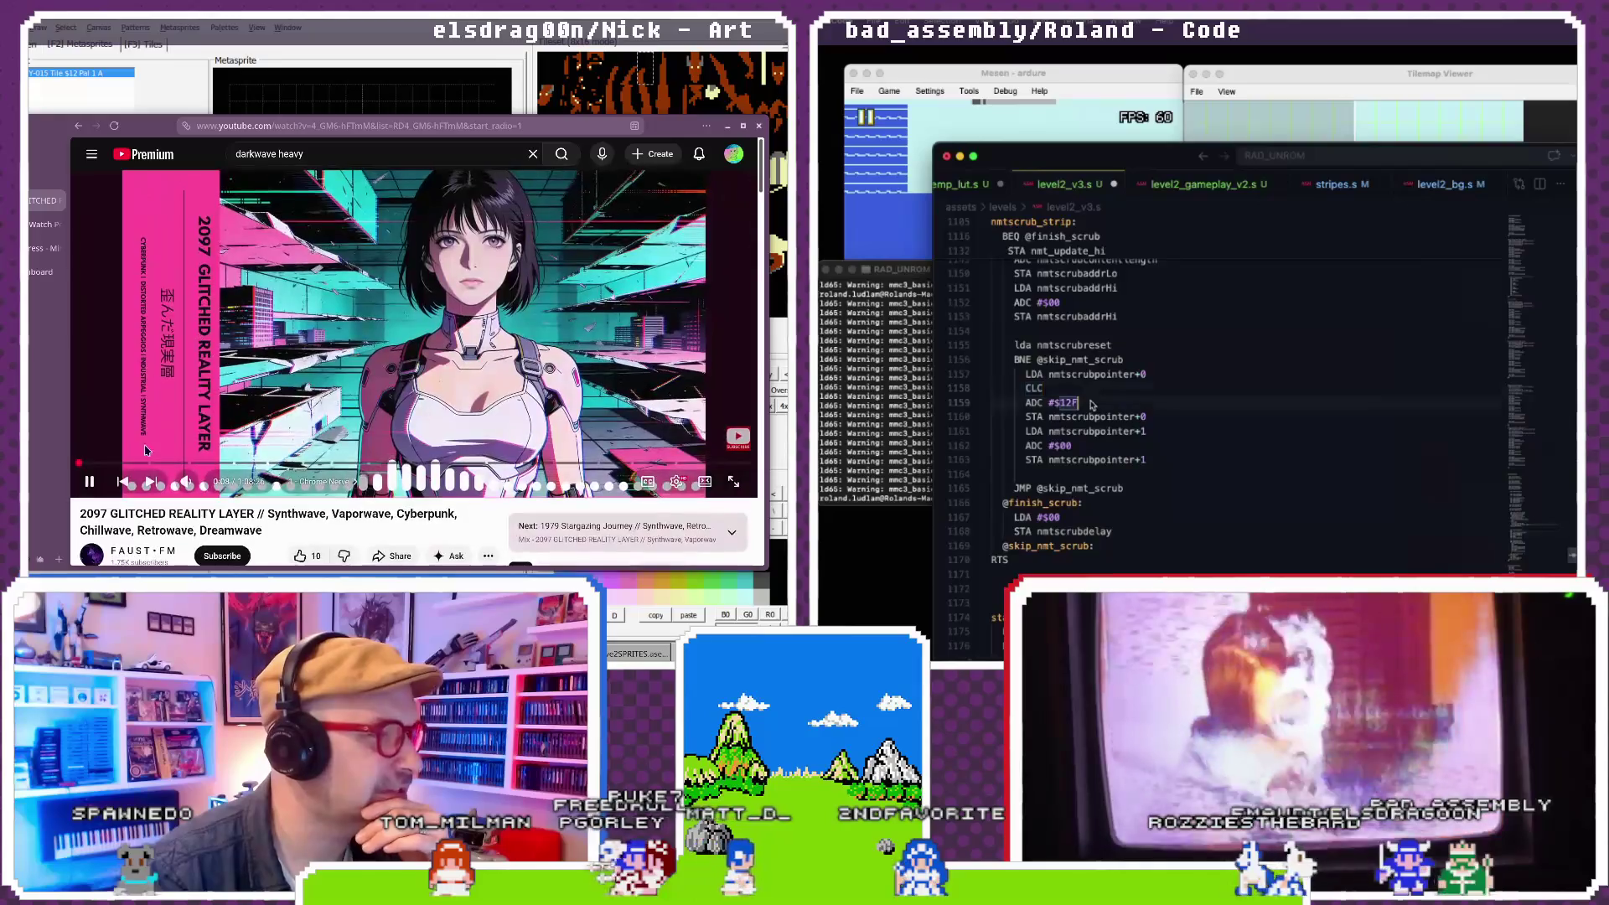
click(1131, 403)
key(BackSpace)
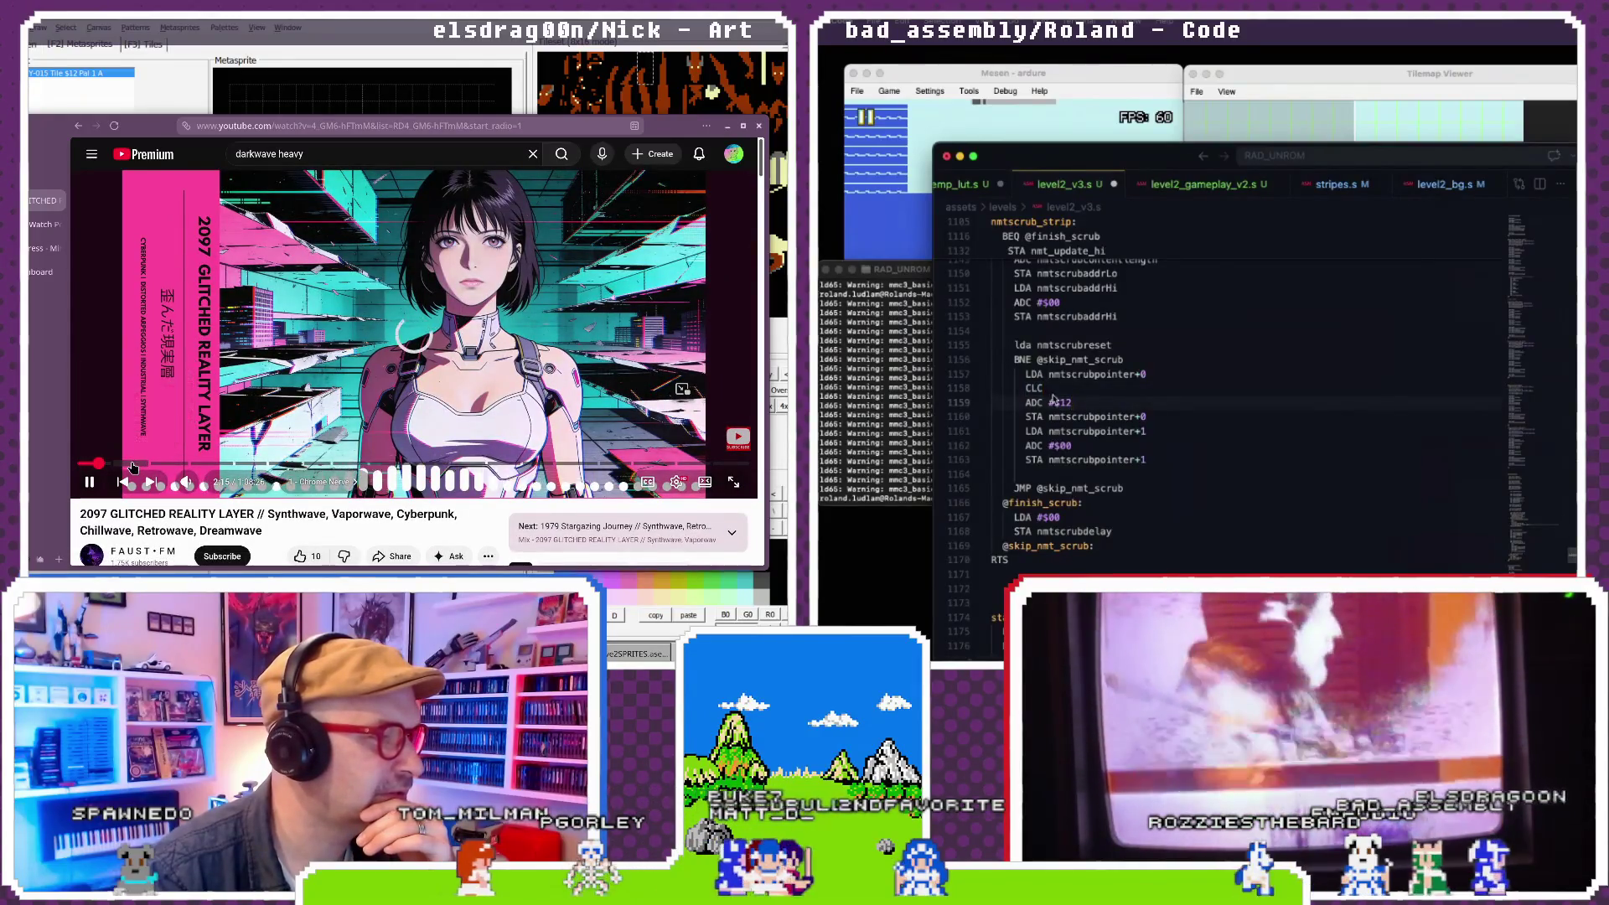
- Rebuild with sh nescompilenew ardure and restart the new build in Mesen
drag(130, 466, 101, 463)
text(3)
double_click(1034, 388)
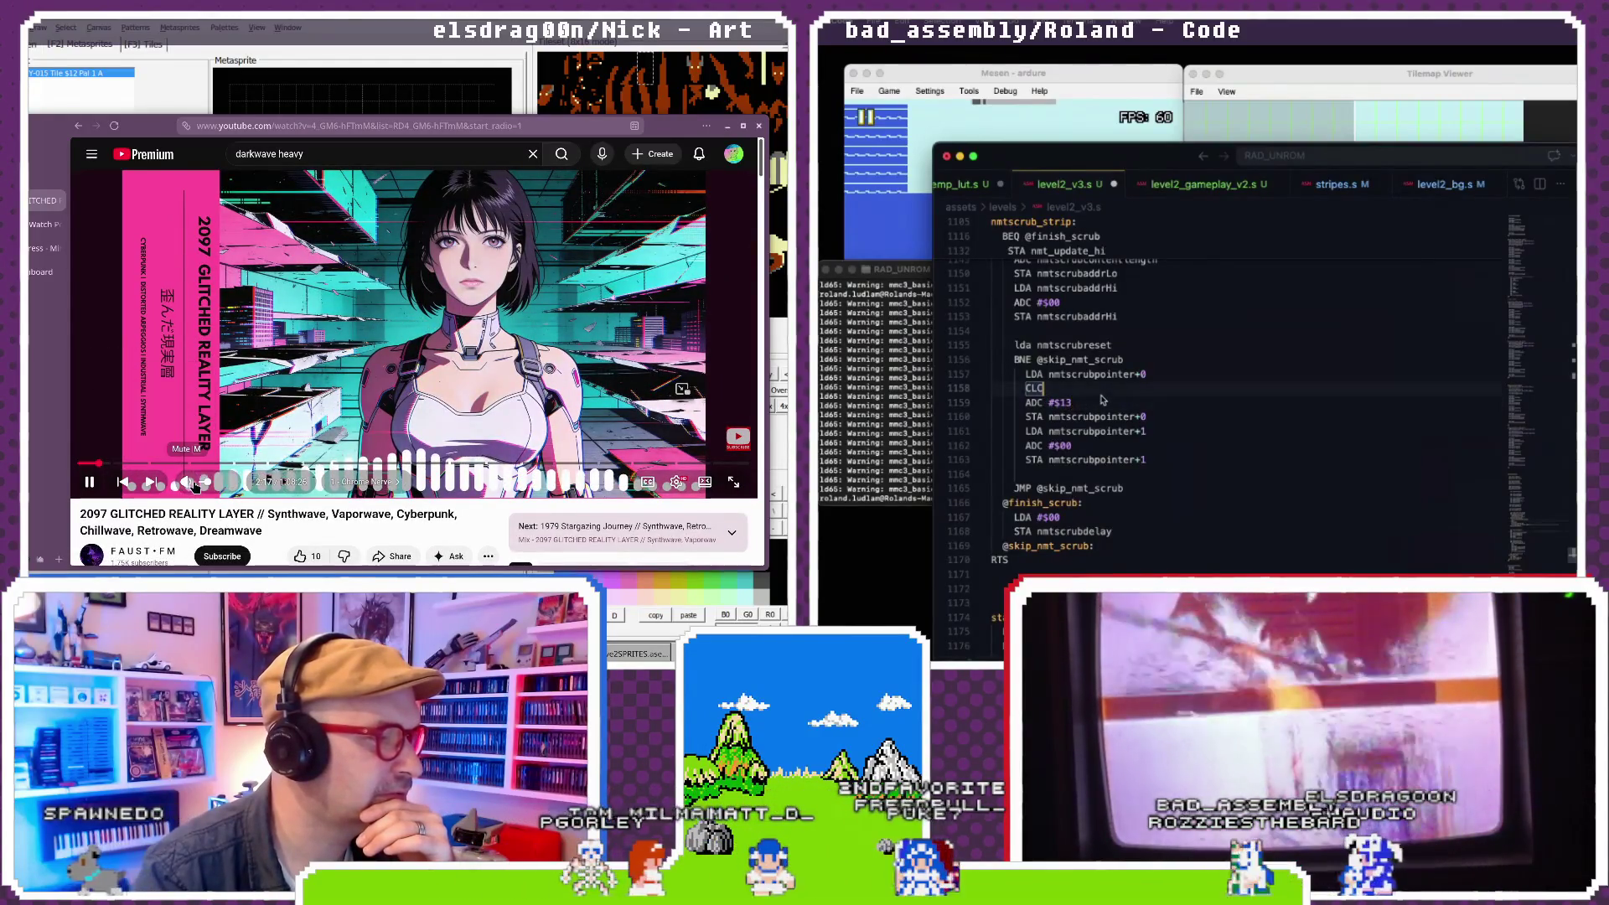
click(912, 442)
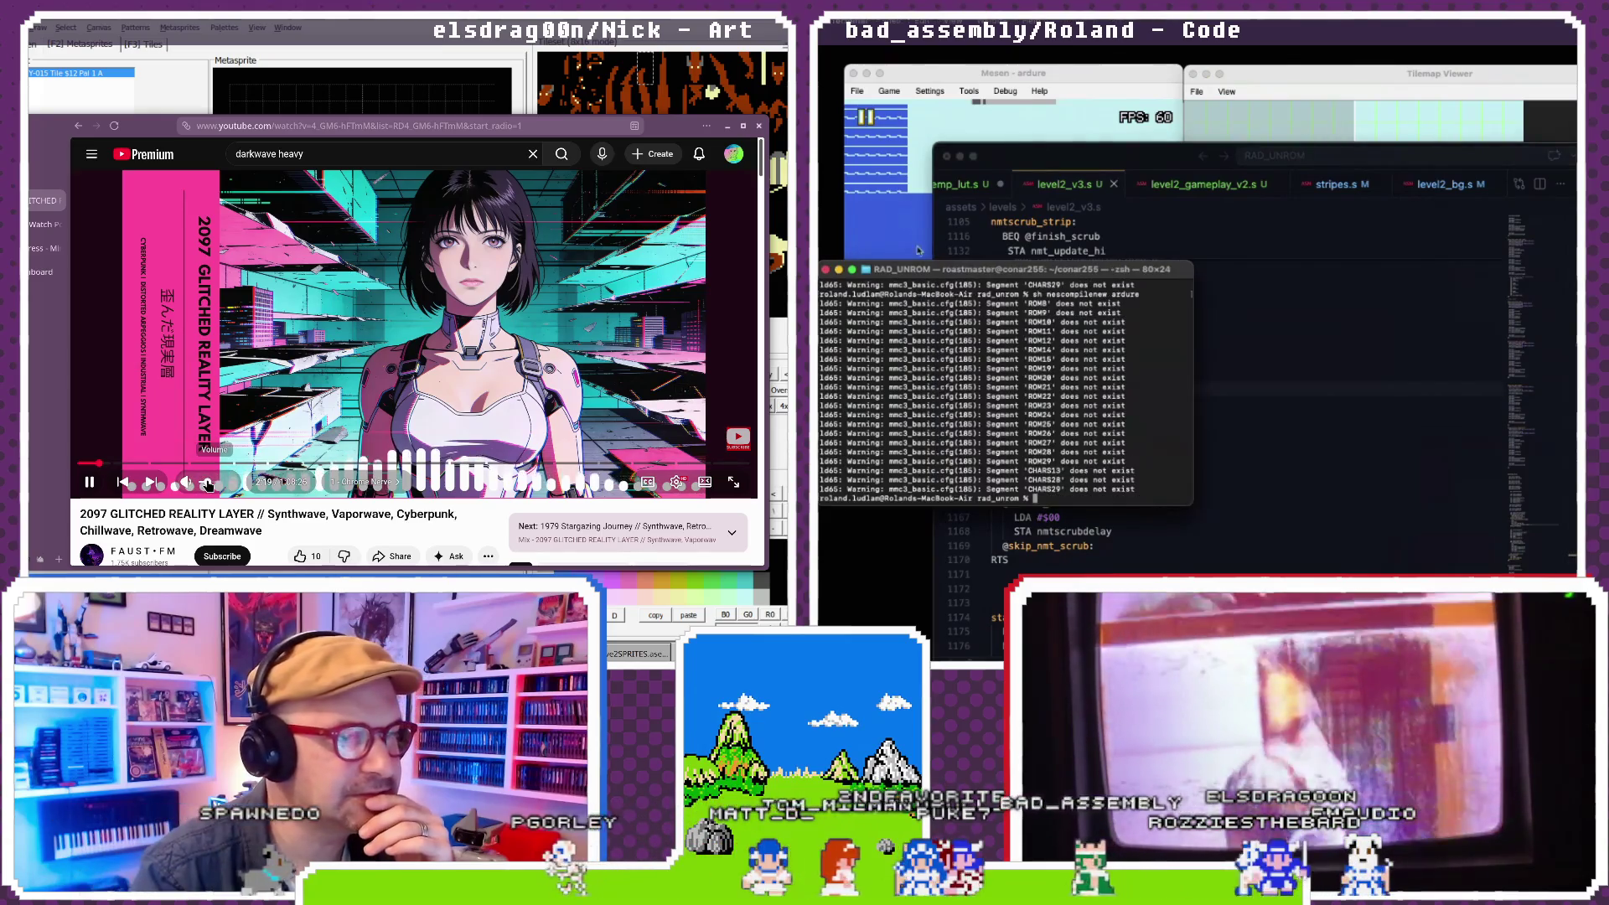
scroll(549, 400, down, 5)
click(889, 91)
click(909, 132)
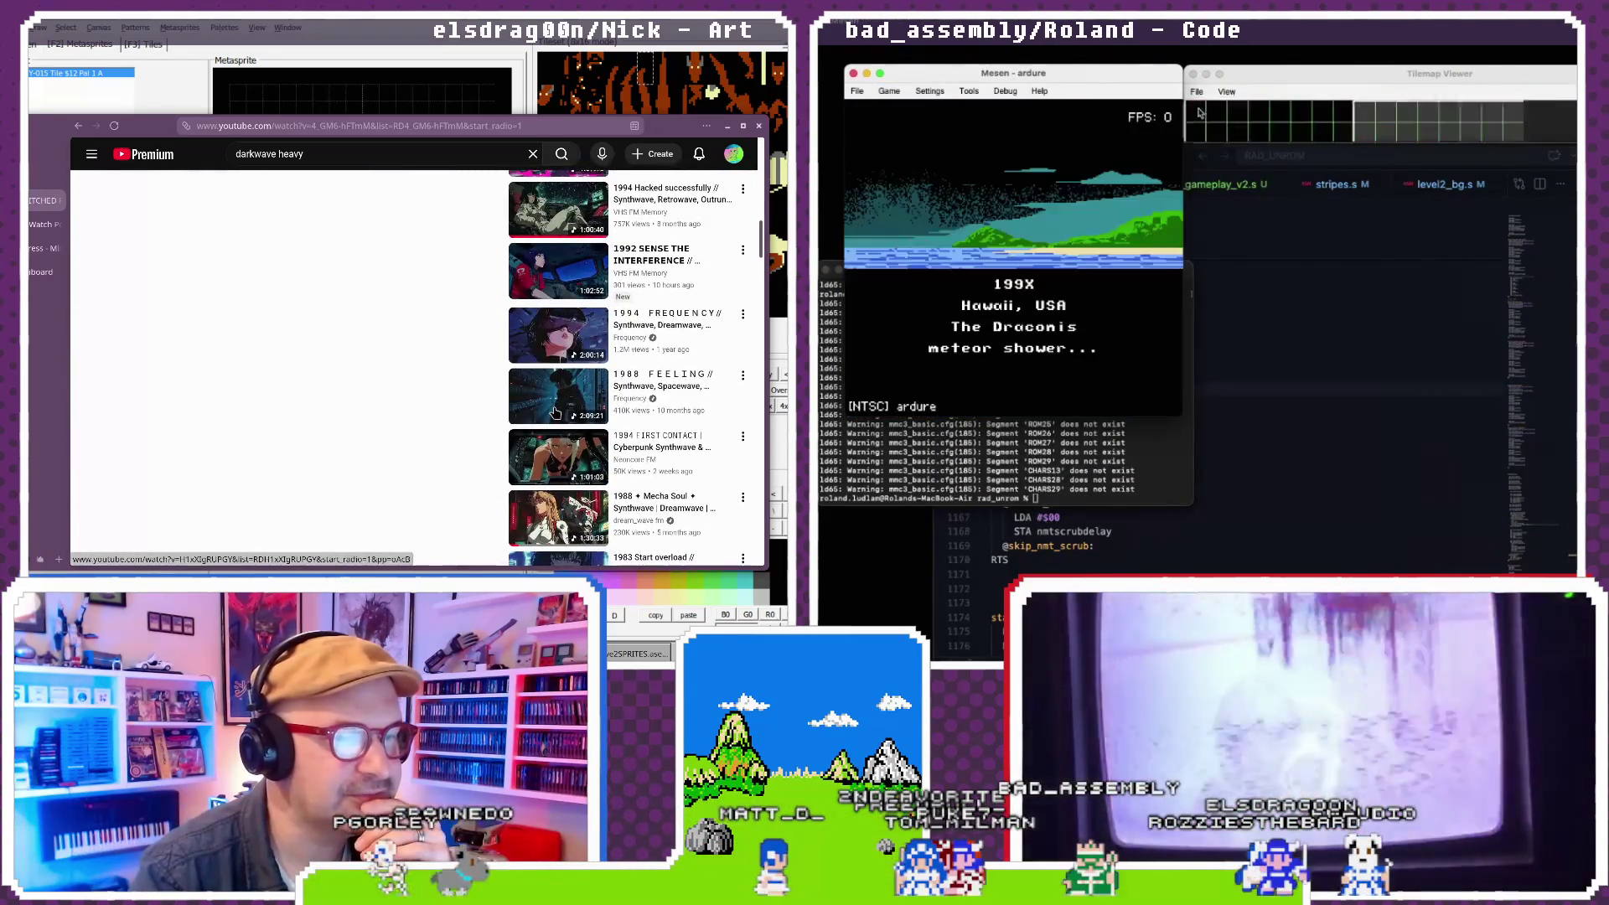
- Check the level's background tilemap, pause the game, and switch to another music video
scroll(556, 414, down, 4)
click(1274, 81)
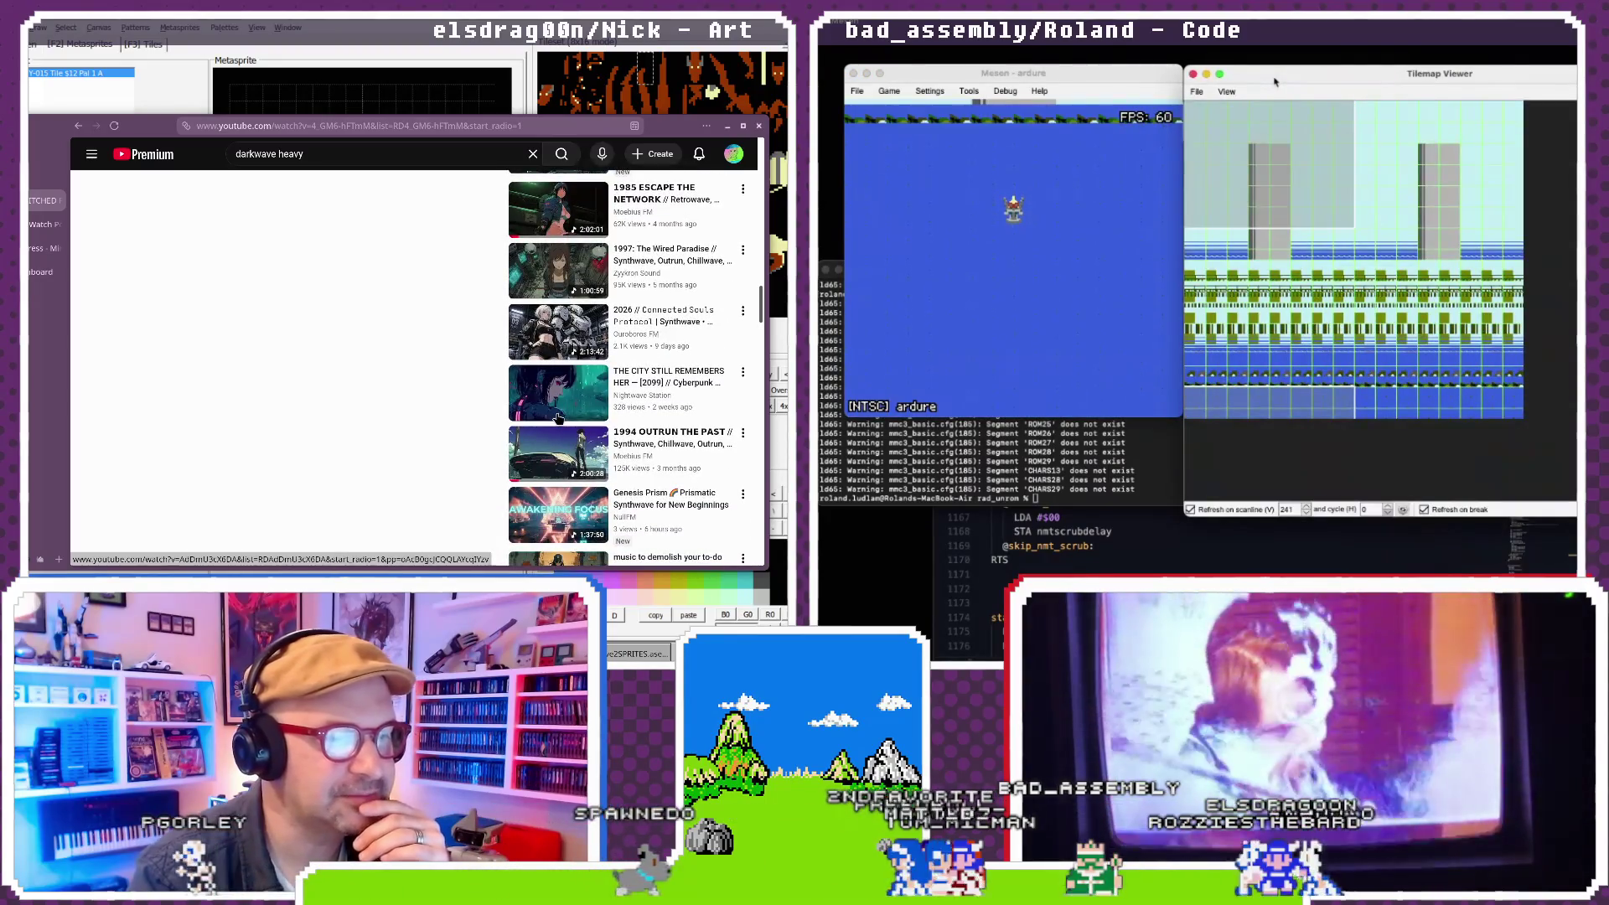
click(889, 90)
scroll(545, 377, down, 1)
click(892, 109)
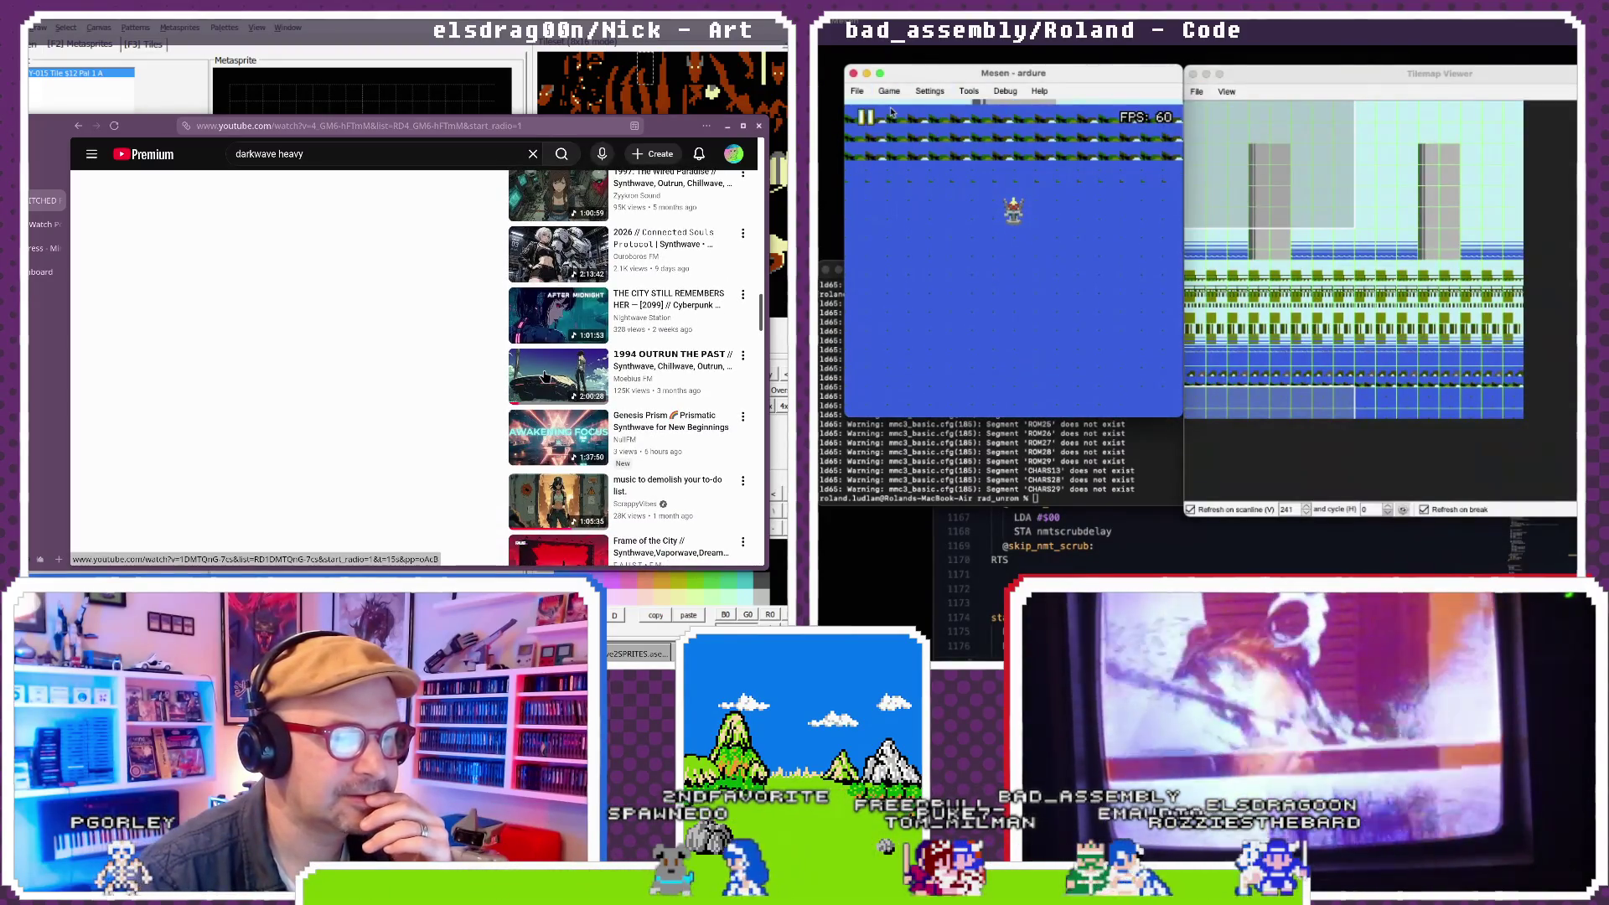
click(545, 378)
- Inspect background tile info in the Tilemap Viewer, then return to the scrub code and build terminal
click(1063, 570)
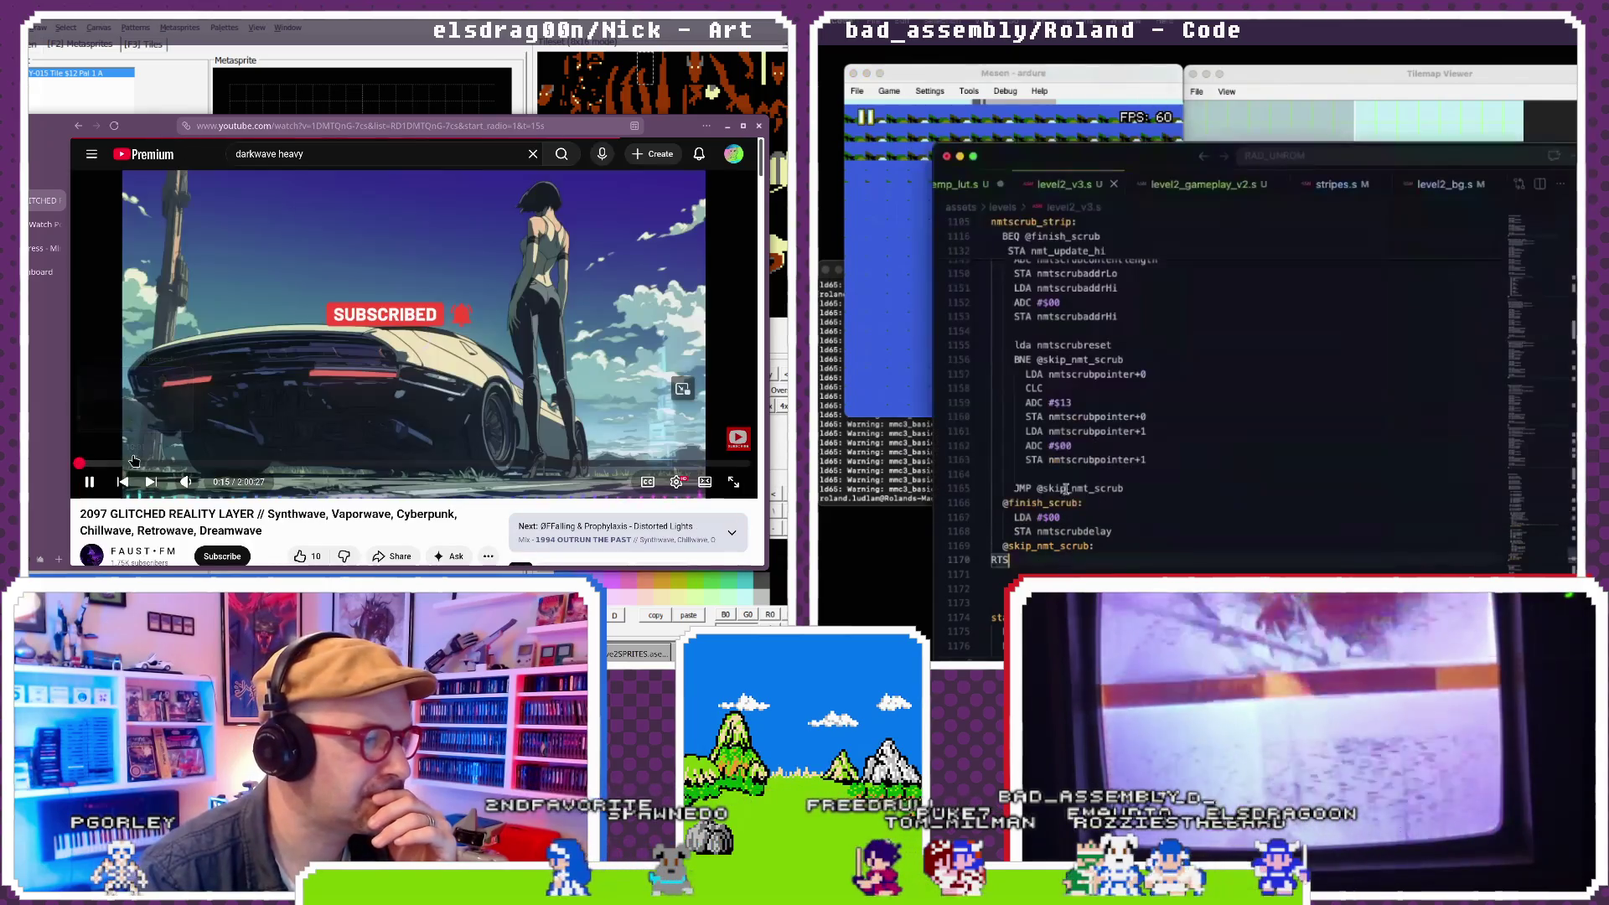
click(1232, 126)
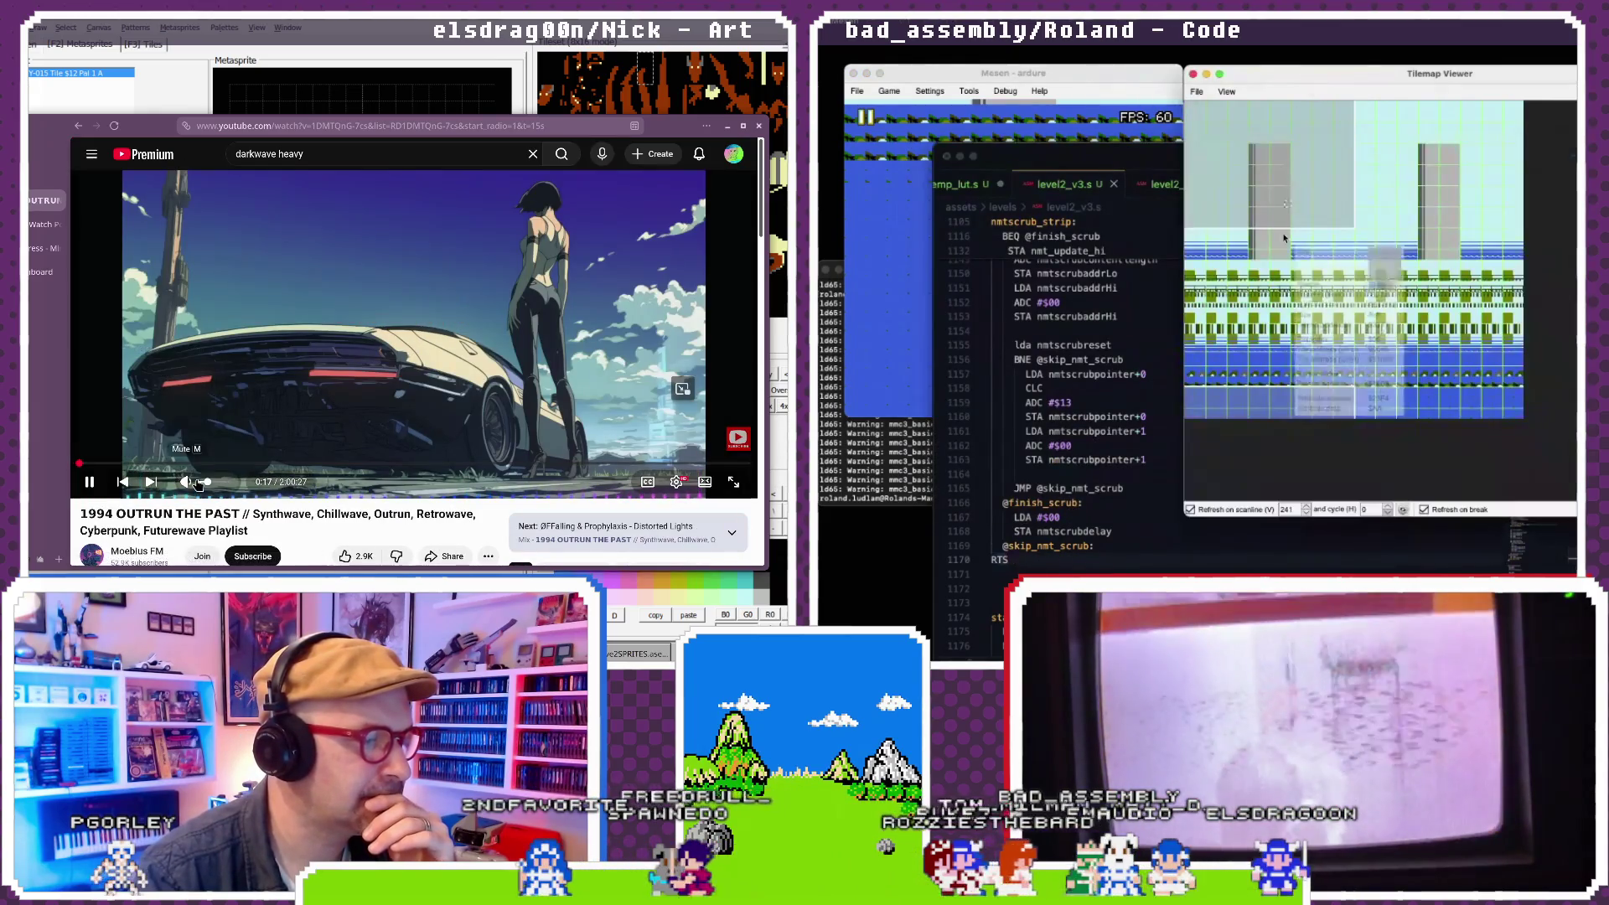
mouse_move(1240, 276)
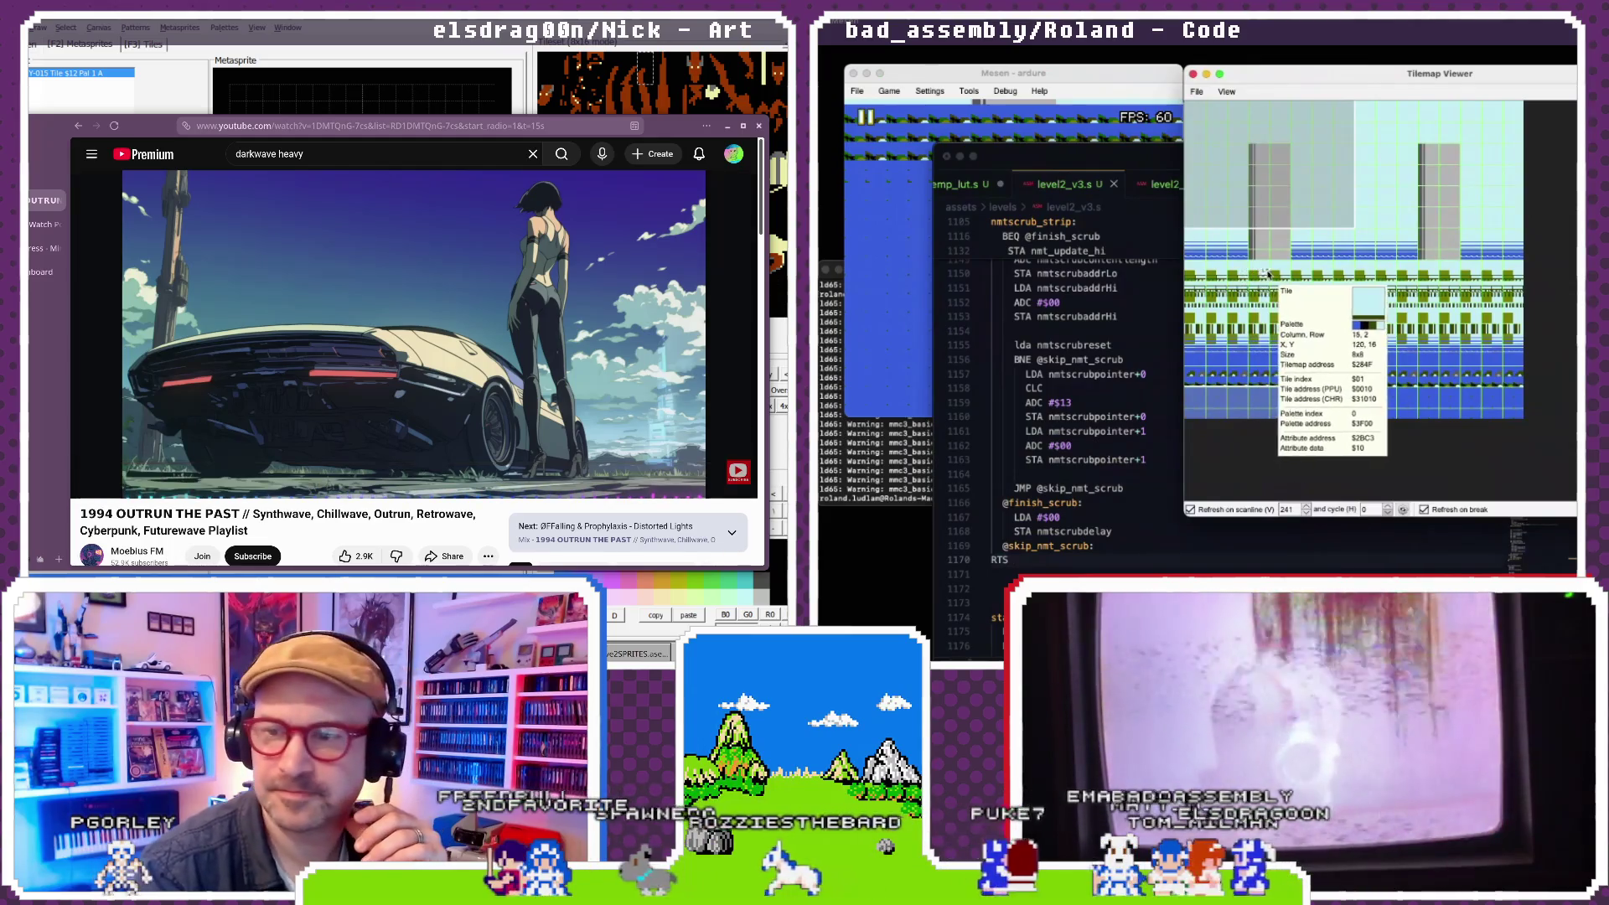
click(1133, 495)
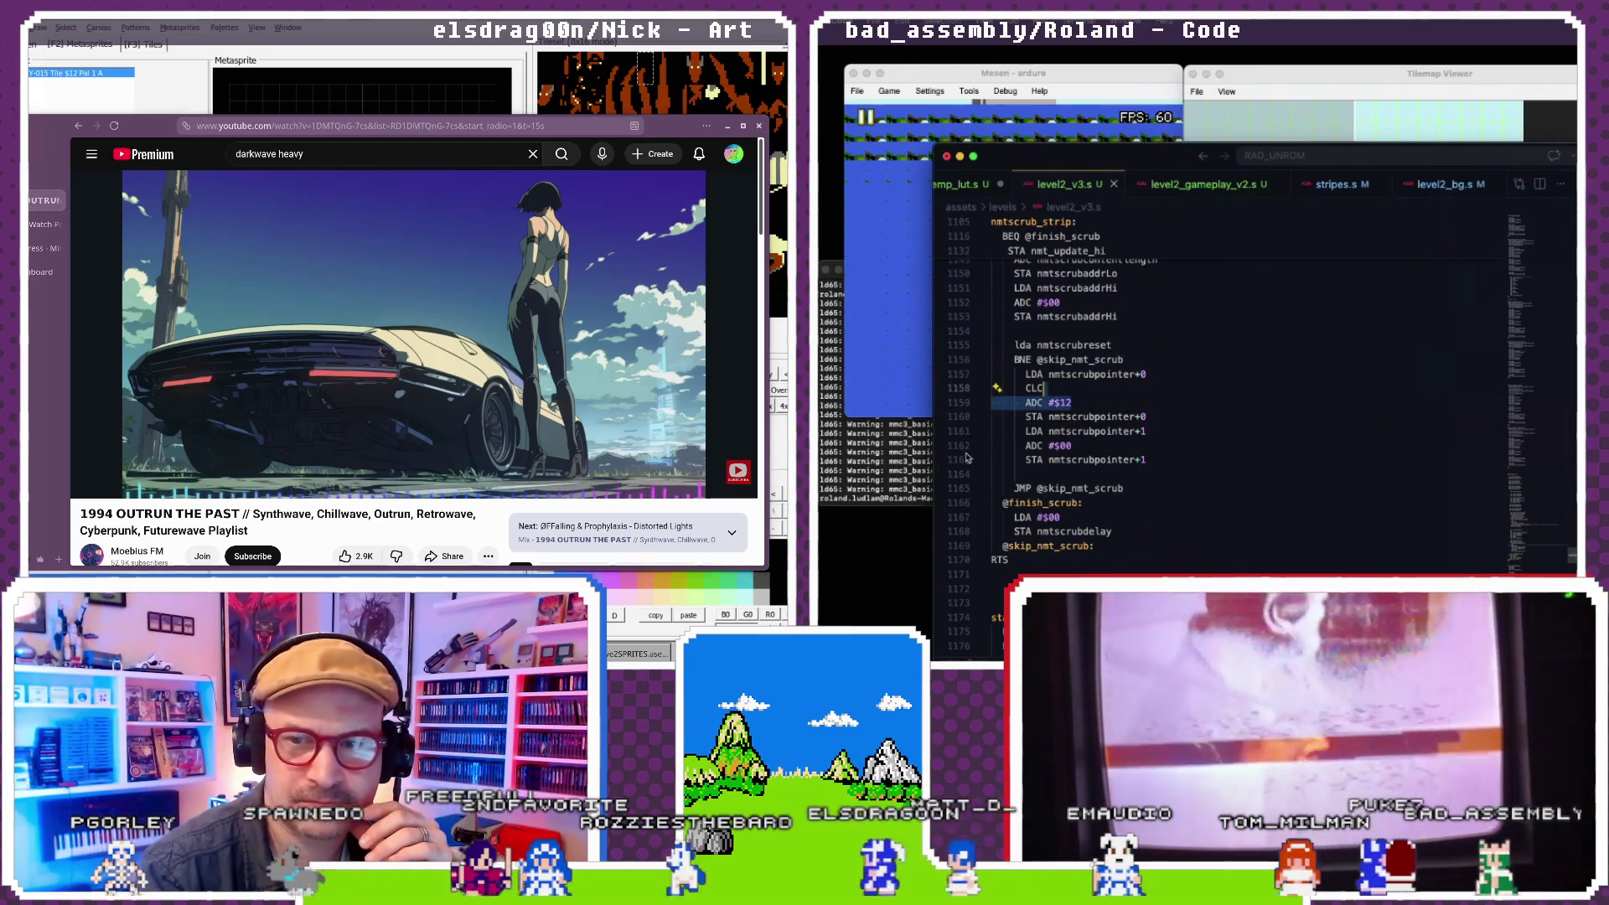
click(902, 473)
key(Down)
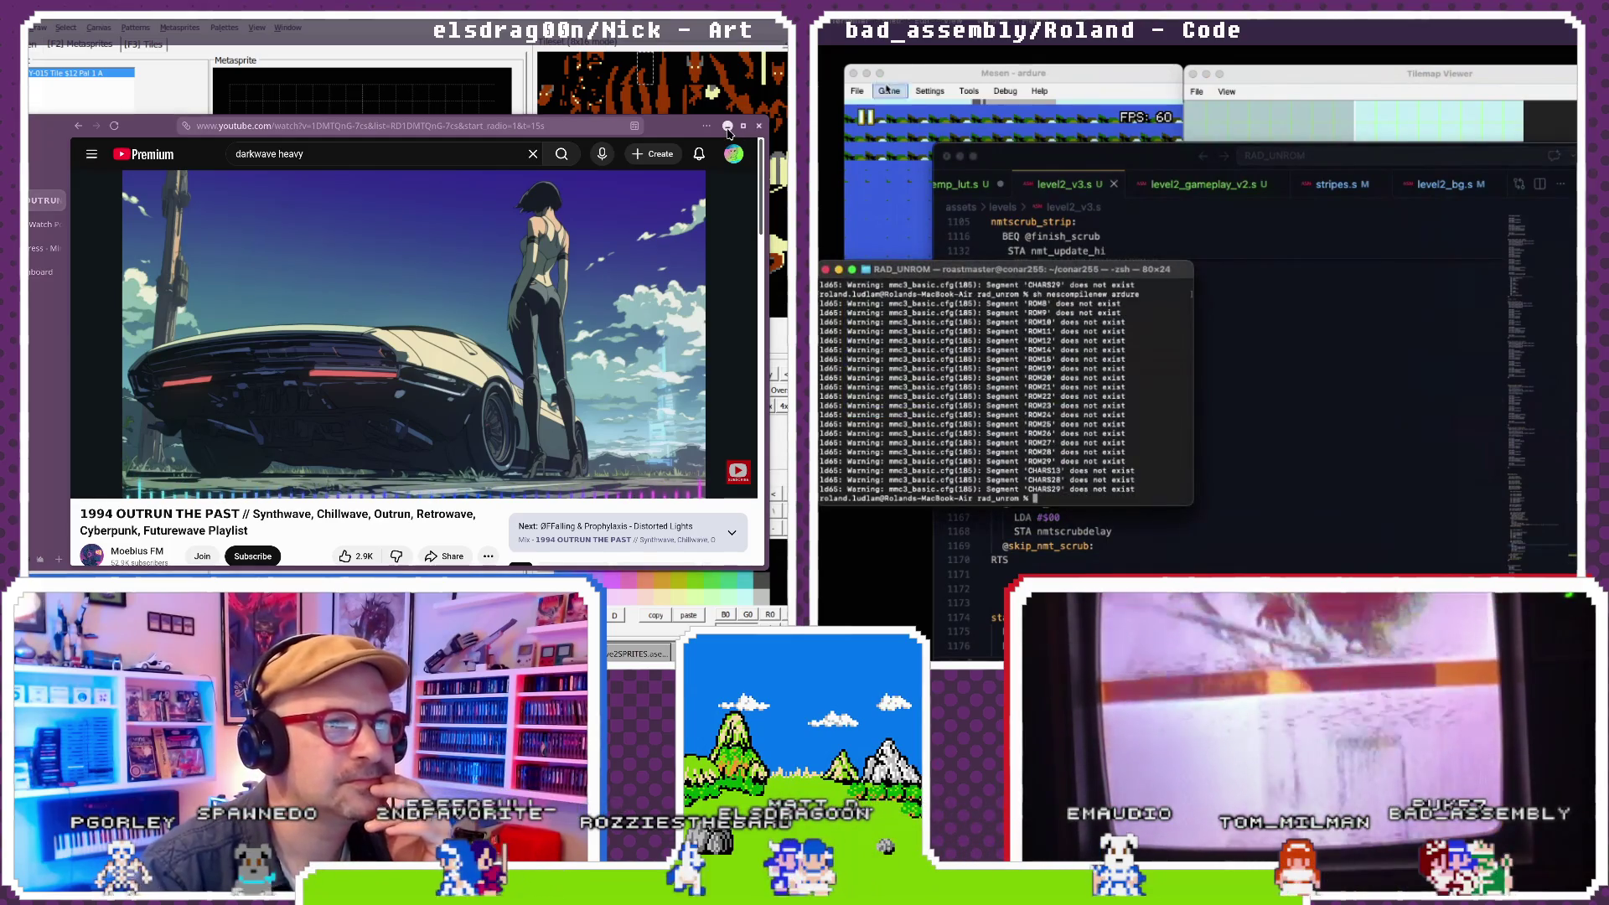
- Reset the game in Mesen to load the new build and refresh the background tilemap
click(888, 90)
click(727, 126)
click(905, 148)
click(1214, 129)
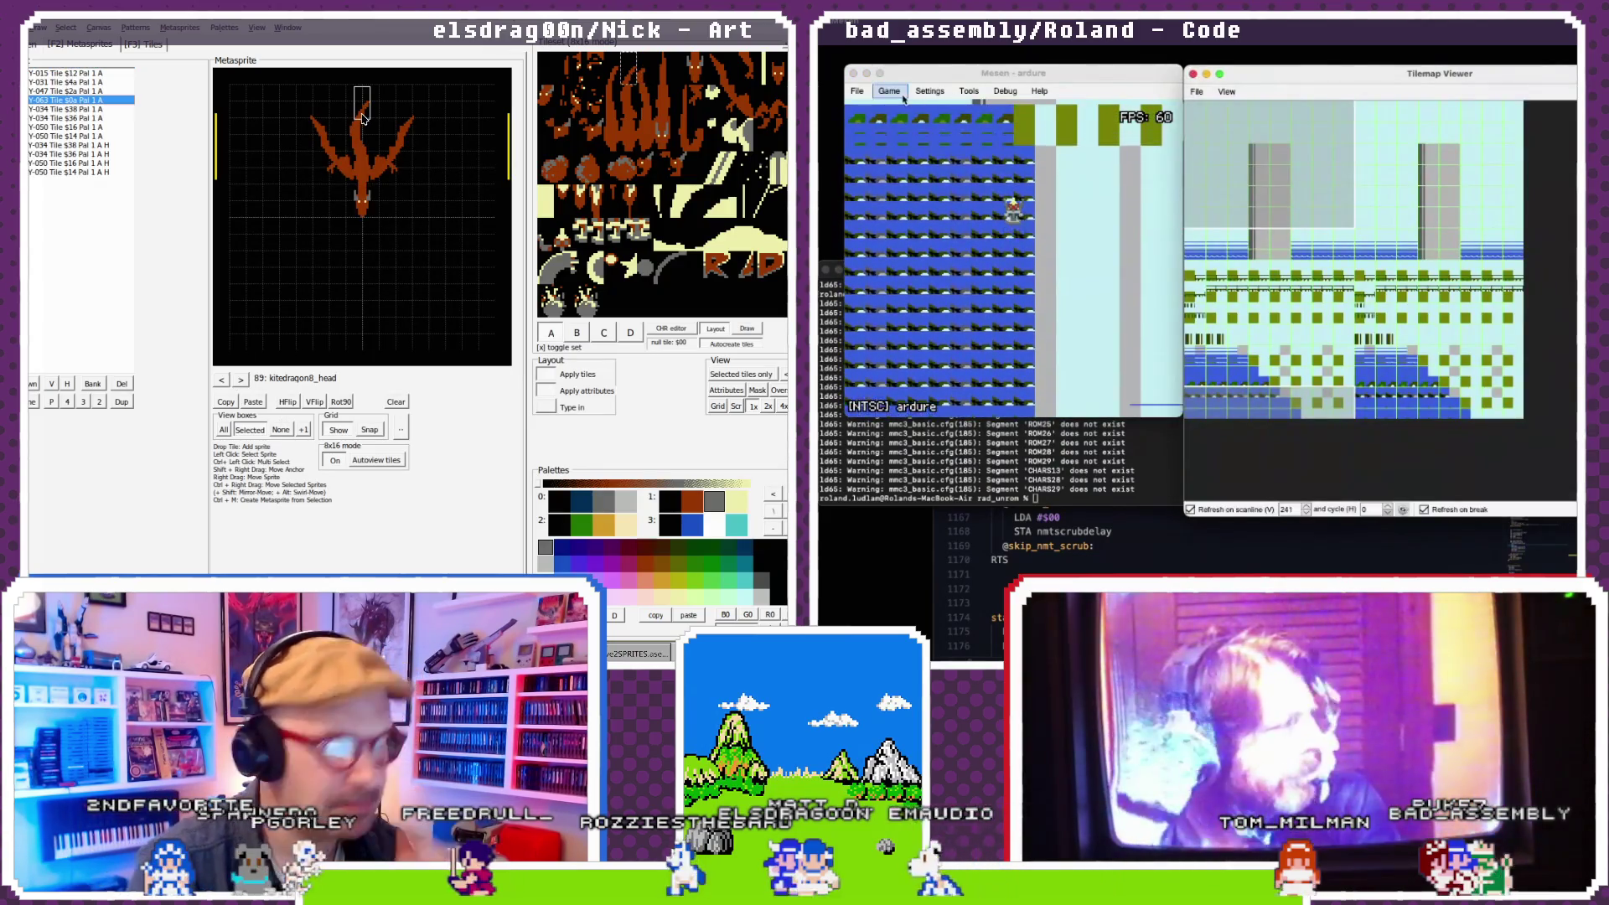
- Pause the game, compare it with the tilemap, then go back to the assembly source
click(888, 90)
click(909, 107)
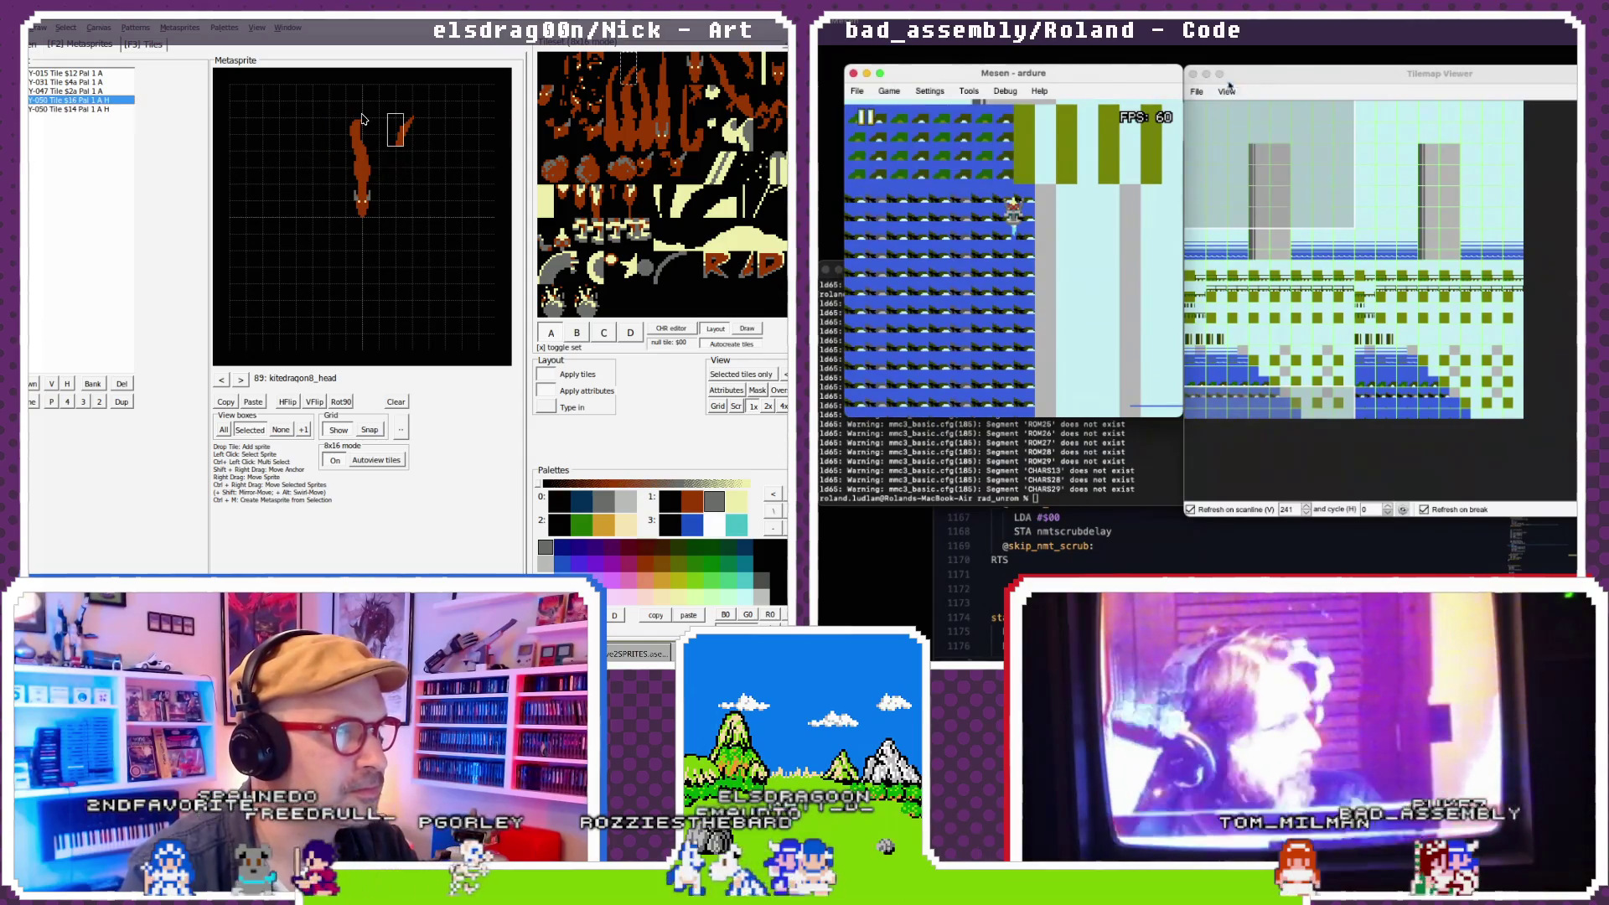
click(1233, 114)
click(362, 118)
click(1103, 567)
click(223, 379)
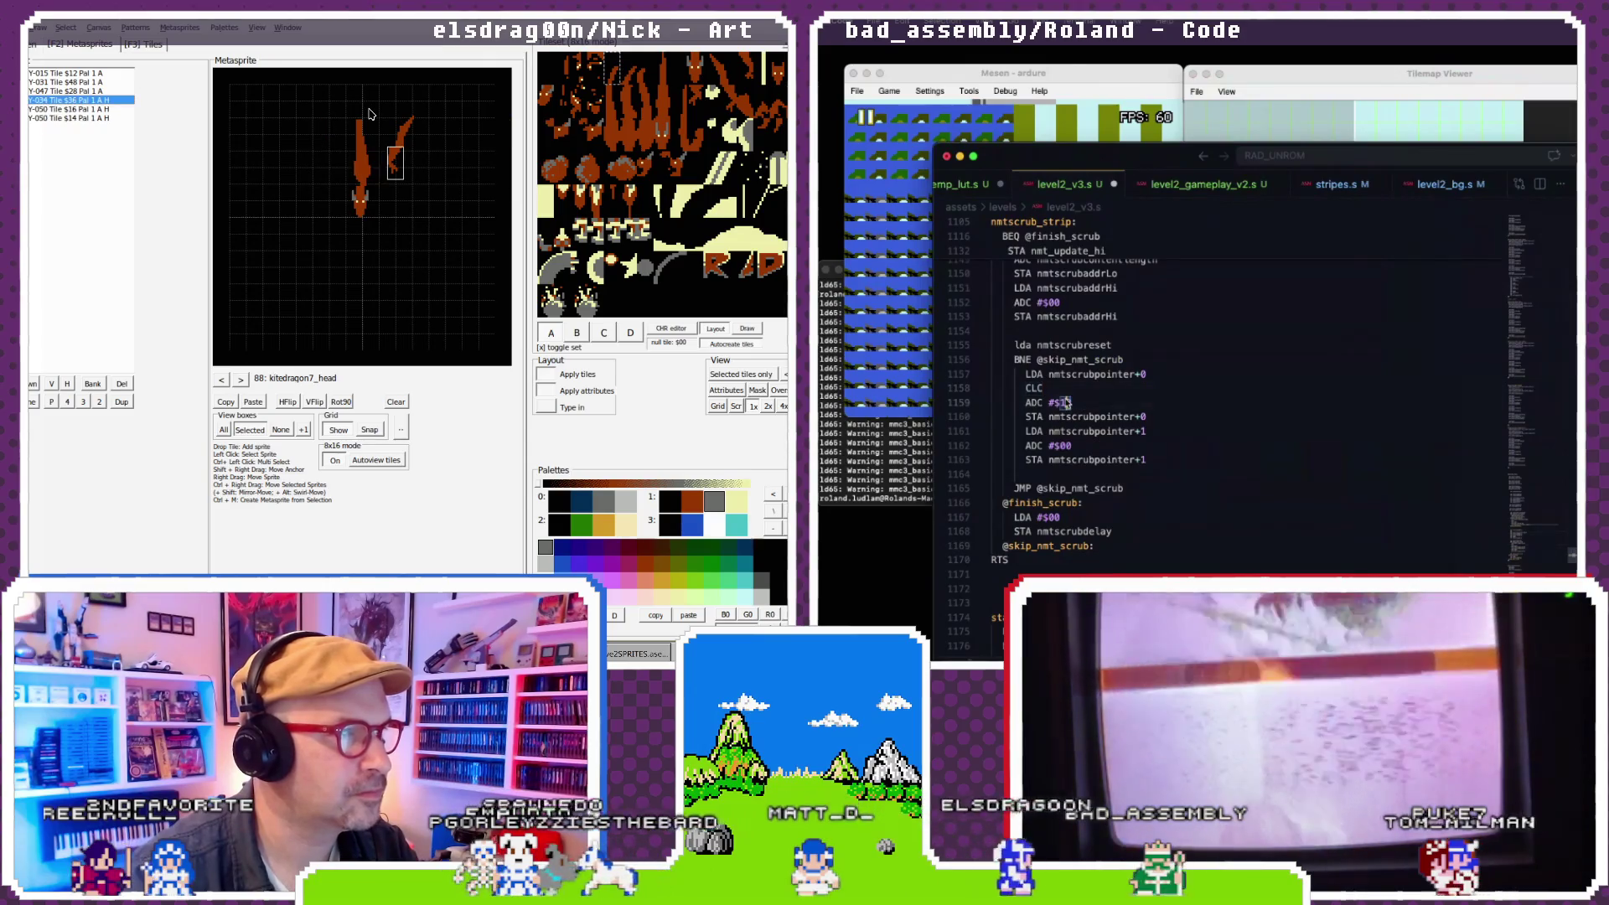
- Rebuild the ROM in the terminal, reset Mesen with the new build and check the tilemap
click(922, 476)
key(Delete)
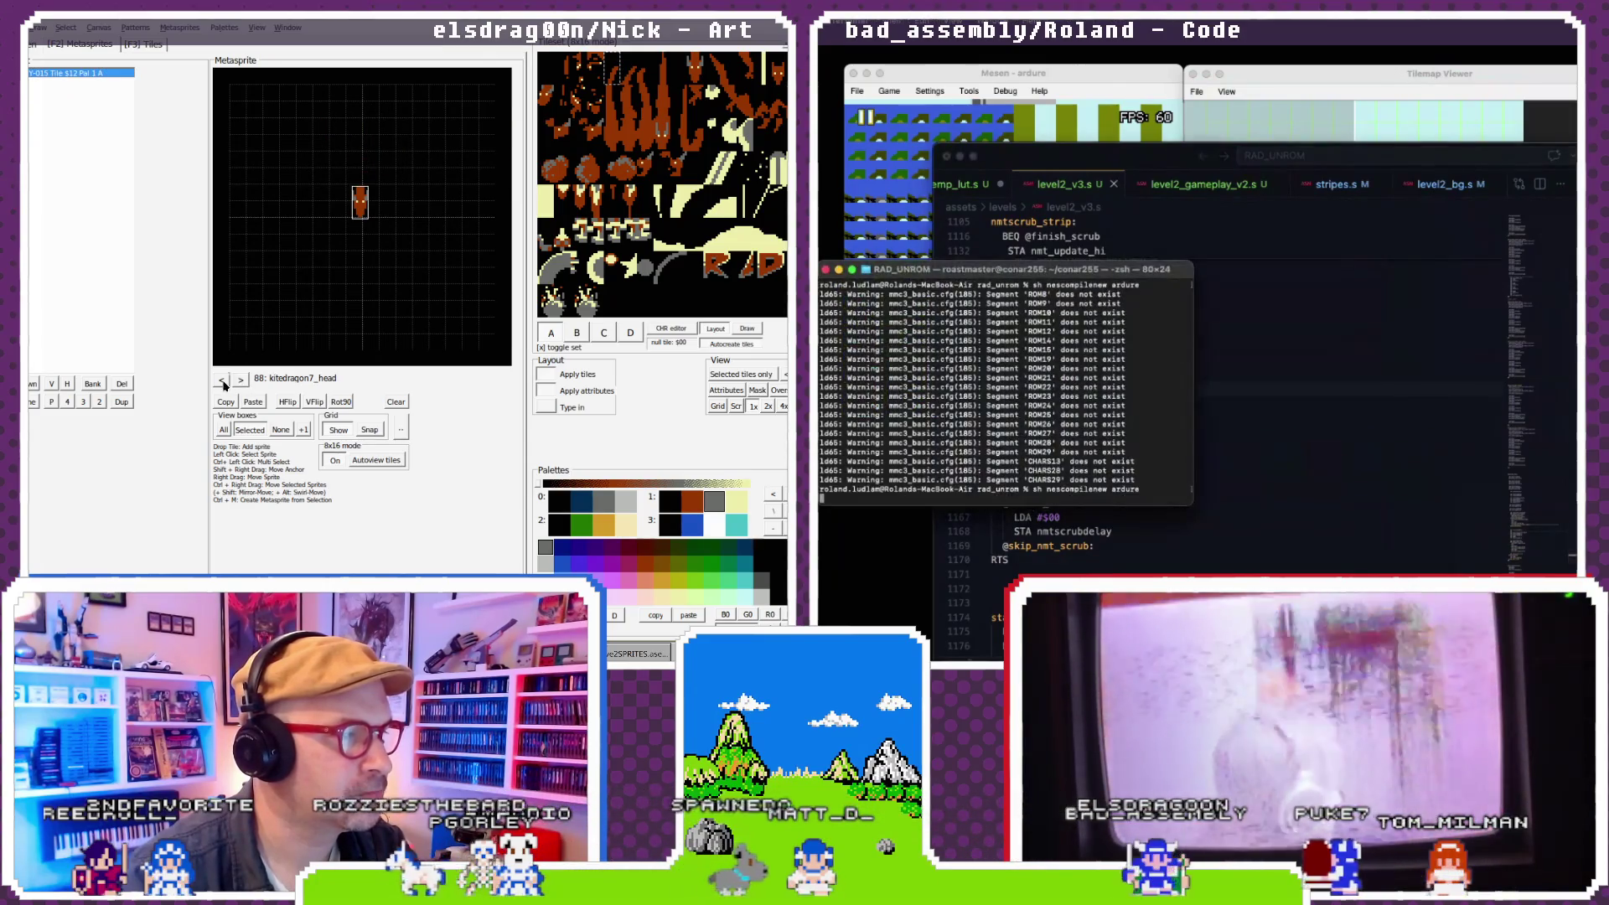
click(222, 381)
click(887, 89)
click(913, 147)
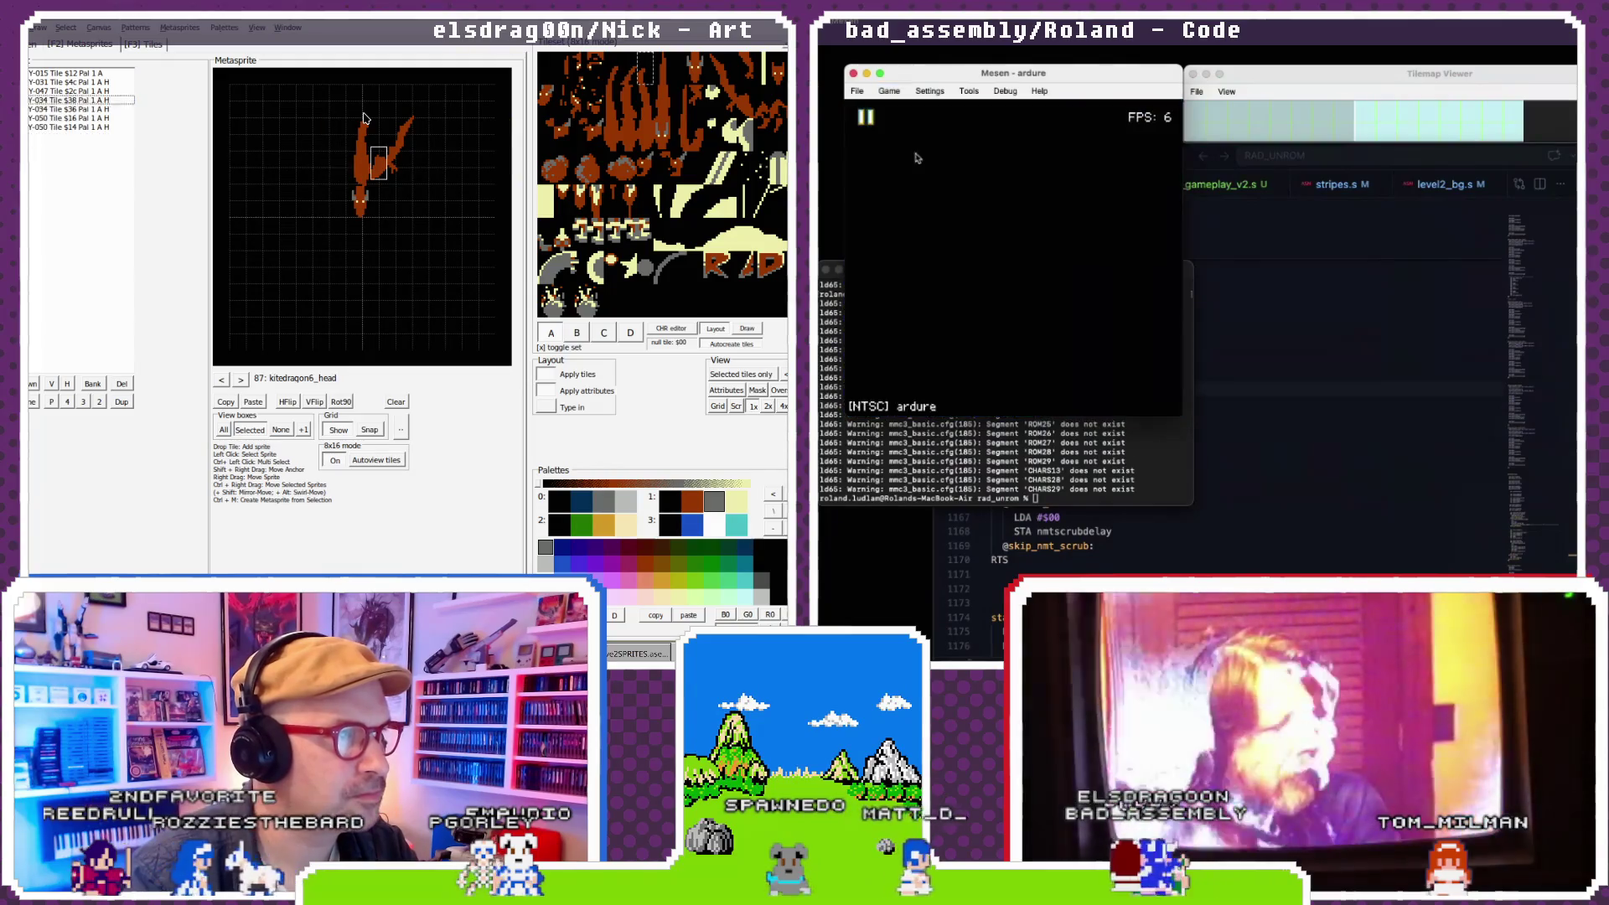
click(1237, 78)
click(222, 380)
- Pause the game again and return to the assembly source and build terminal
click(889, 91)
click(894, 109)
click(1086, 531)
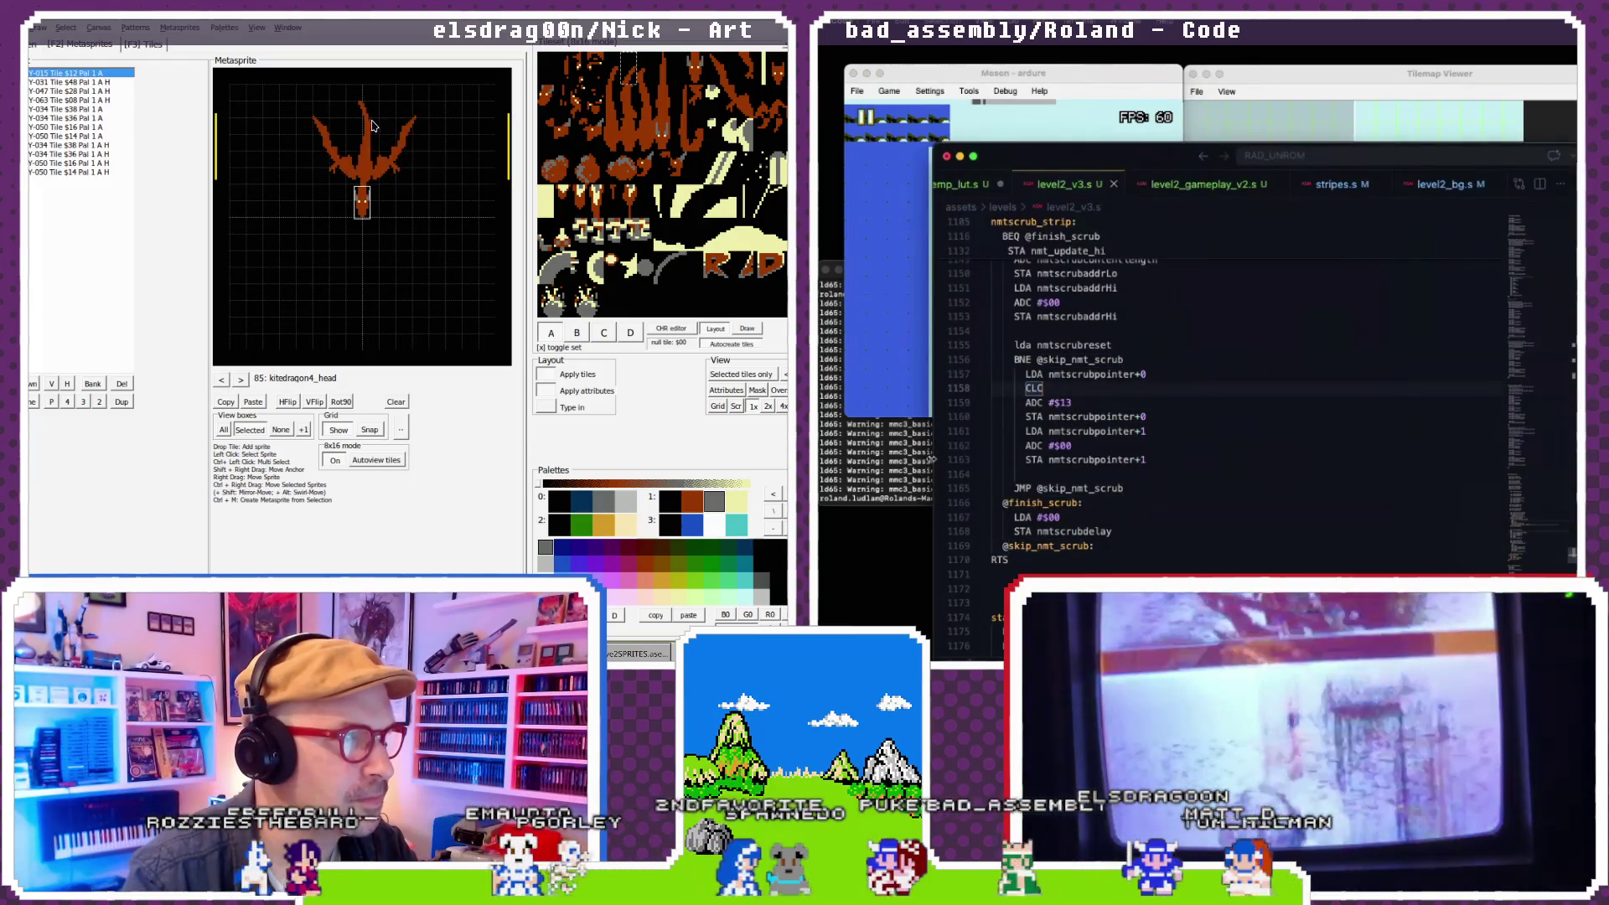
click(361, 118)
click(897, 461)
- Reload the rebuilt ROM, check the tilemap, and delete extra sprites from the dragon metasprite
click(889, 91)
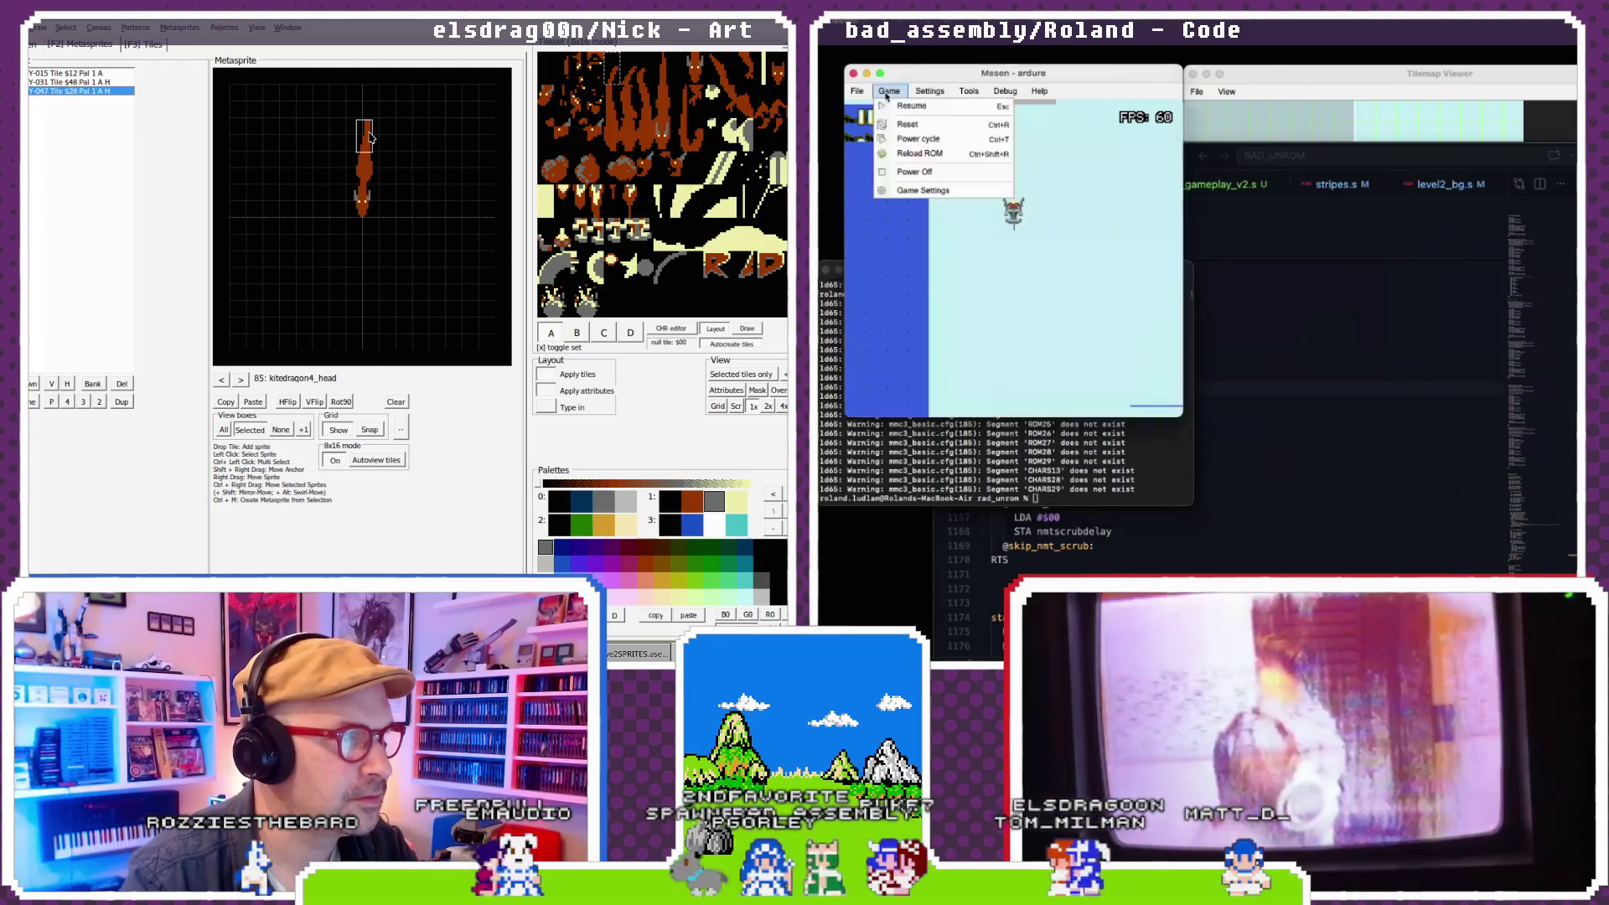
key(Delete)
click(911, 156)
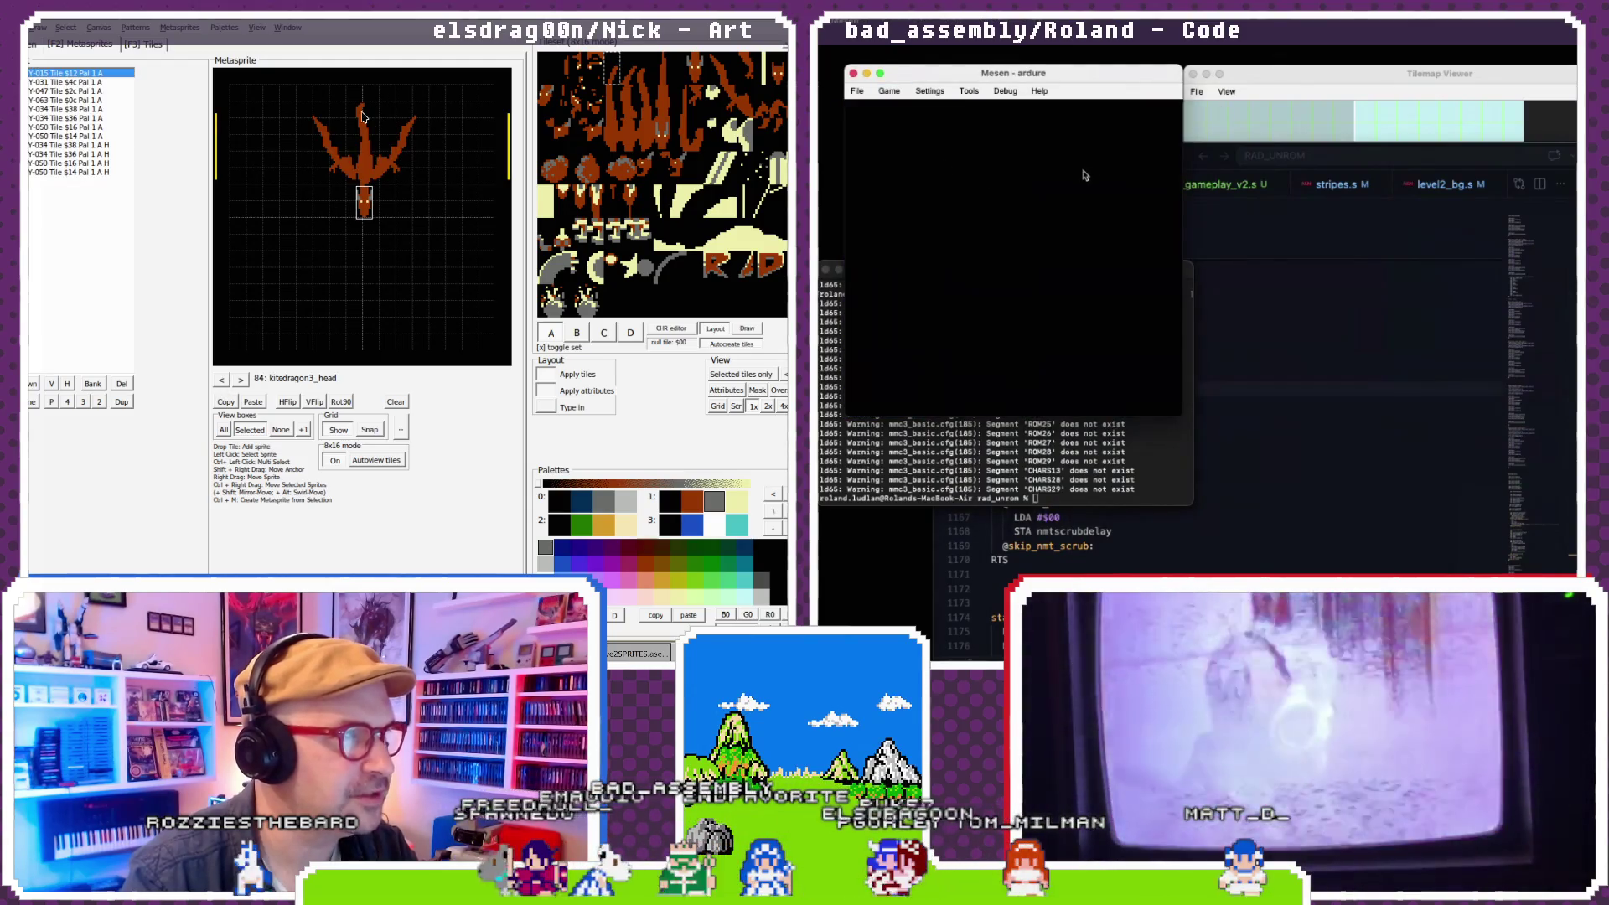
key(Delete)
click(1238, 74)
key(Delete)
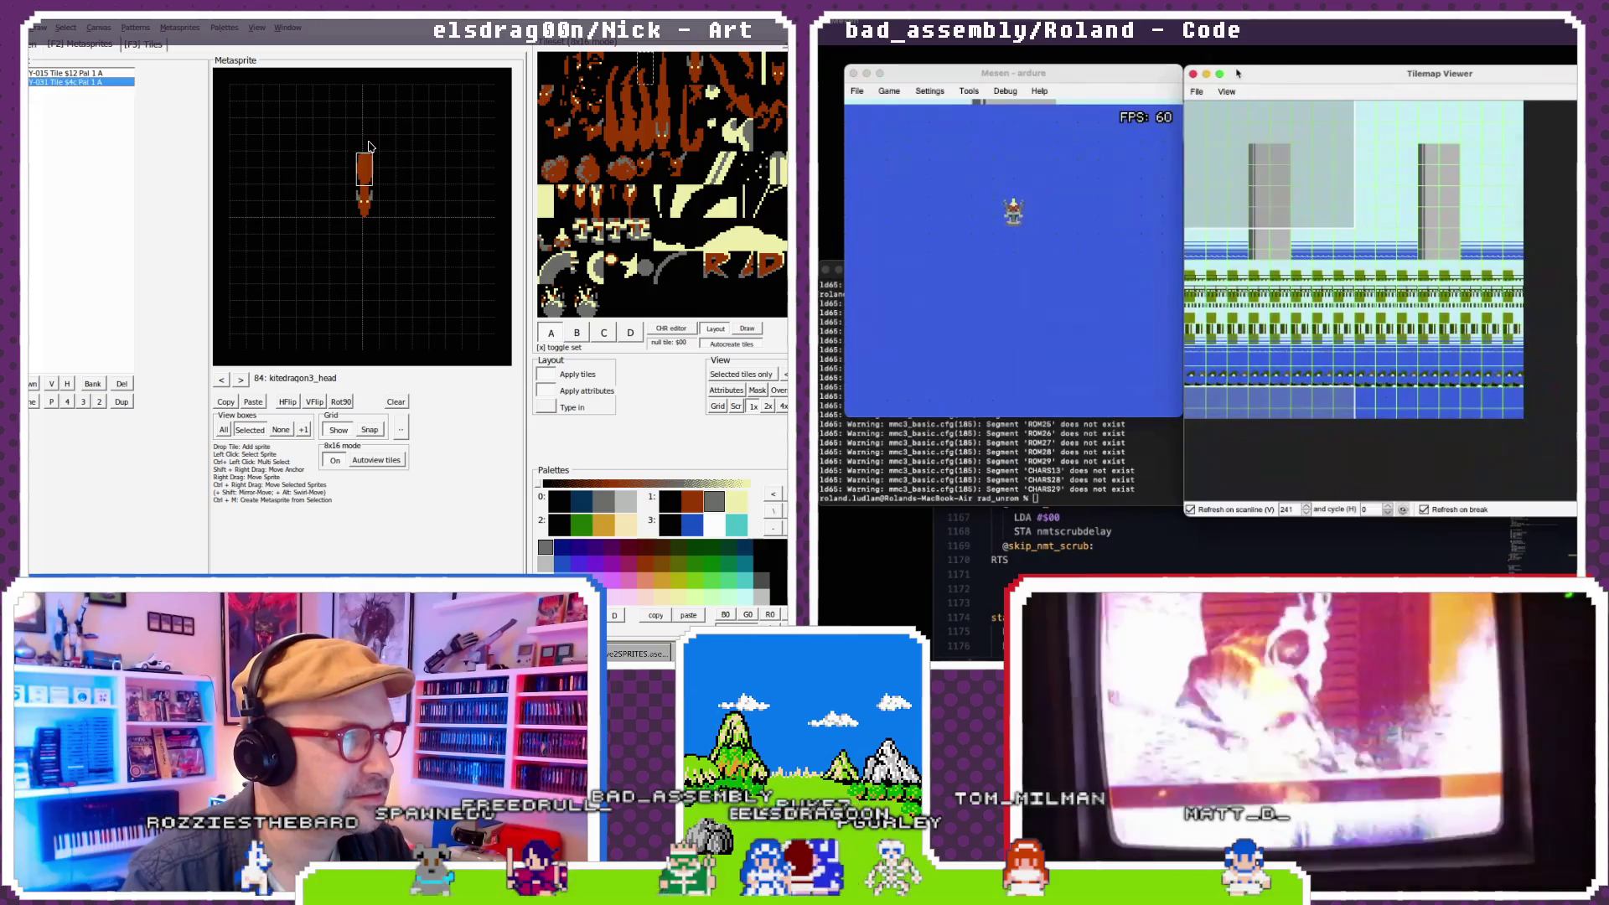
- Strip kitedragon2_head and kitedragon1_head down, ending at the scrub code with ADC #$13
click(222, 380)
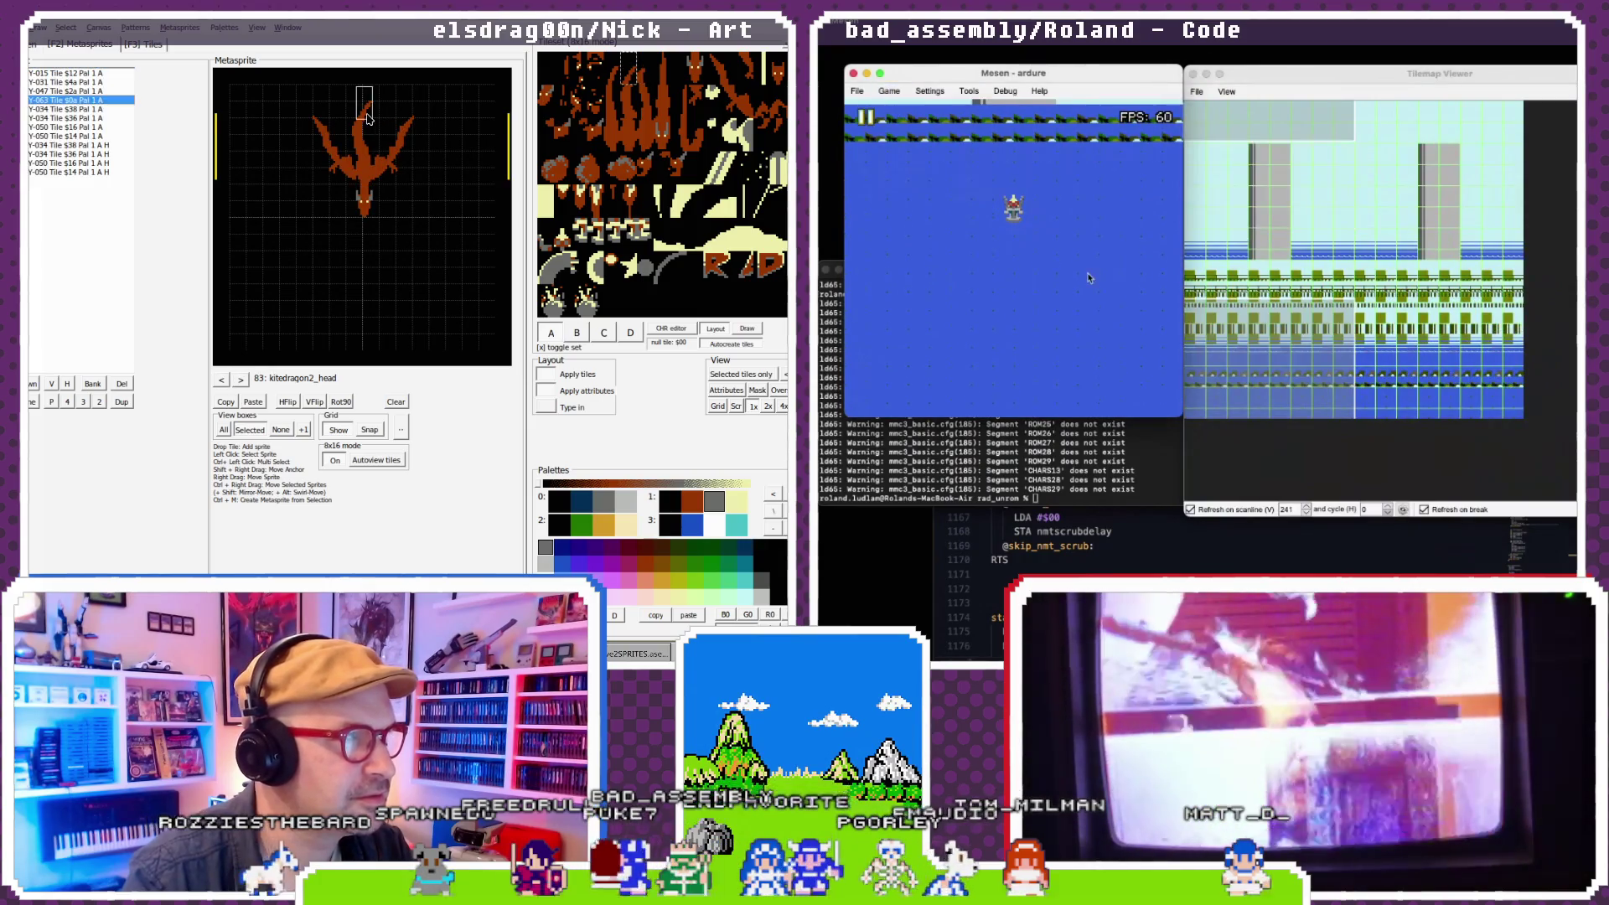
key(Delete)
key(Delete)
key(Delete)
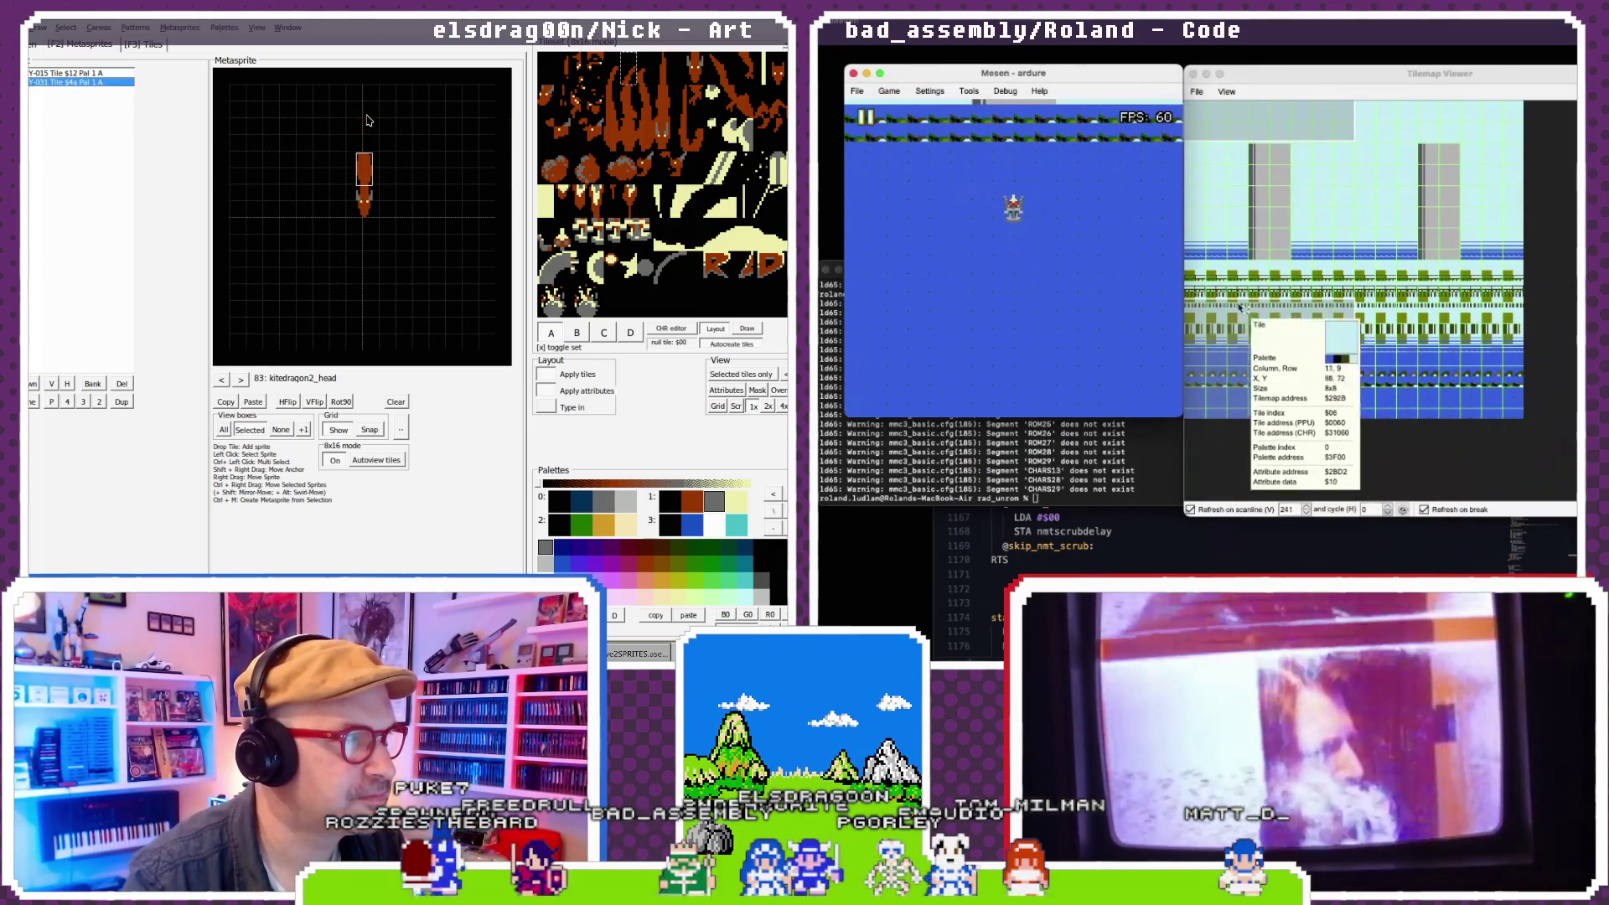
click(222, 380)
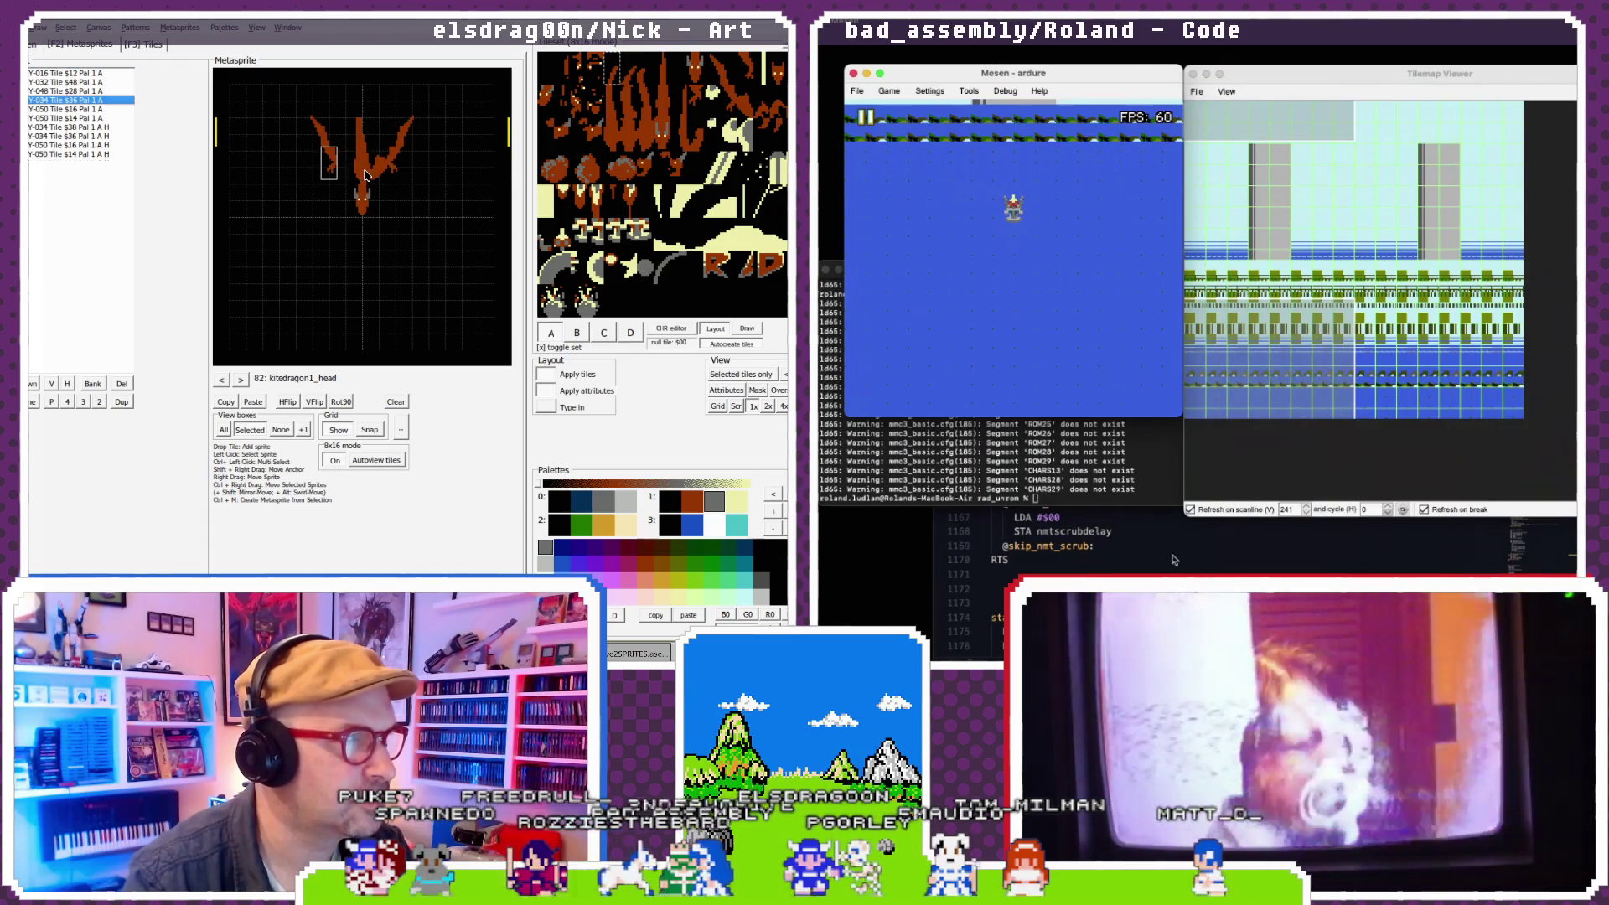
click(1174, 560)
key(Delete)
key(Delete)
key(Delete)
scroll(1169, 532, up, 3)
key(Delete)
key(Delete)
key(Delete)
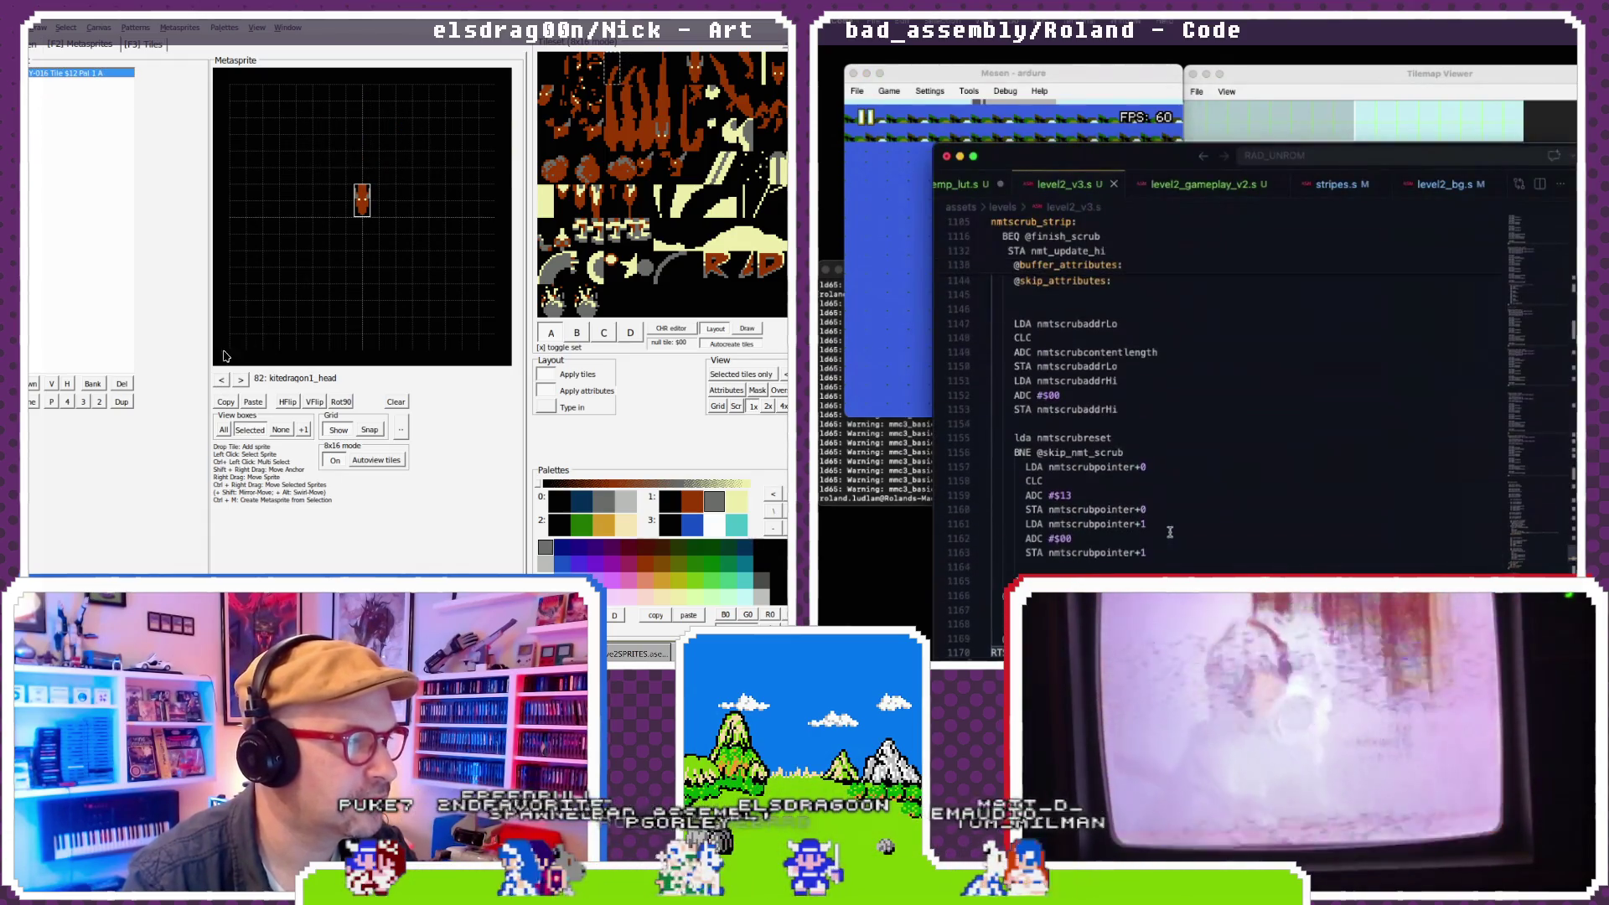
- In level2_gameplay_v2.s, change the nmtscrubrepeats load from LDA #$10 to LDA #$0F
scroll(1169, 531, down, 3)
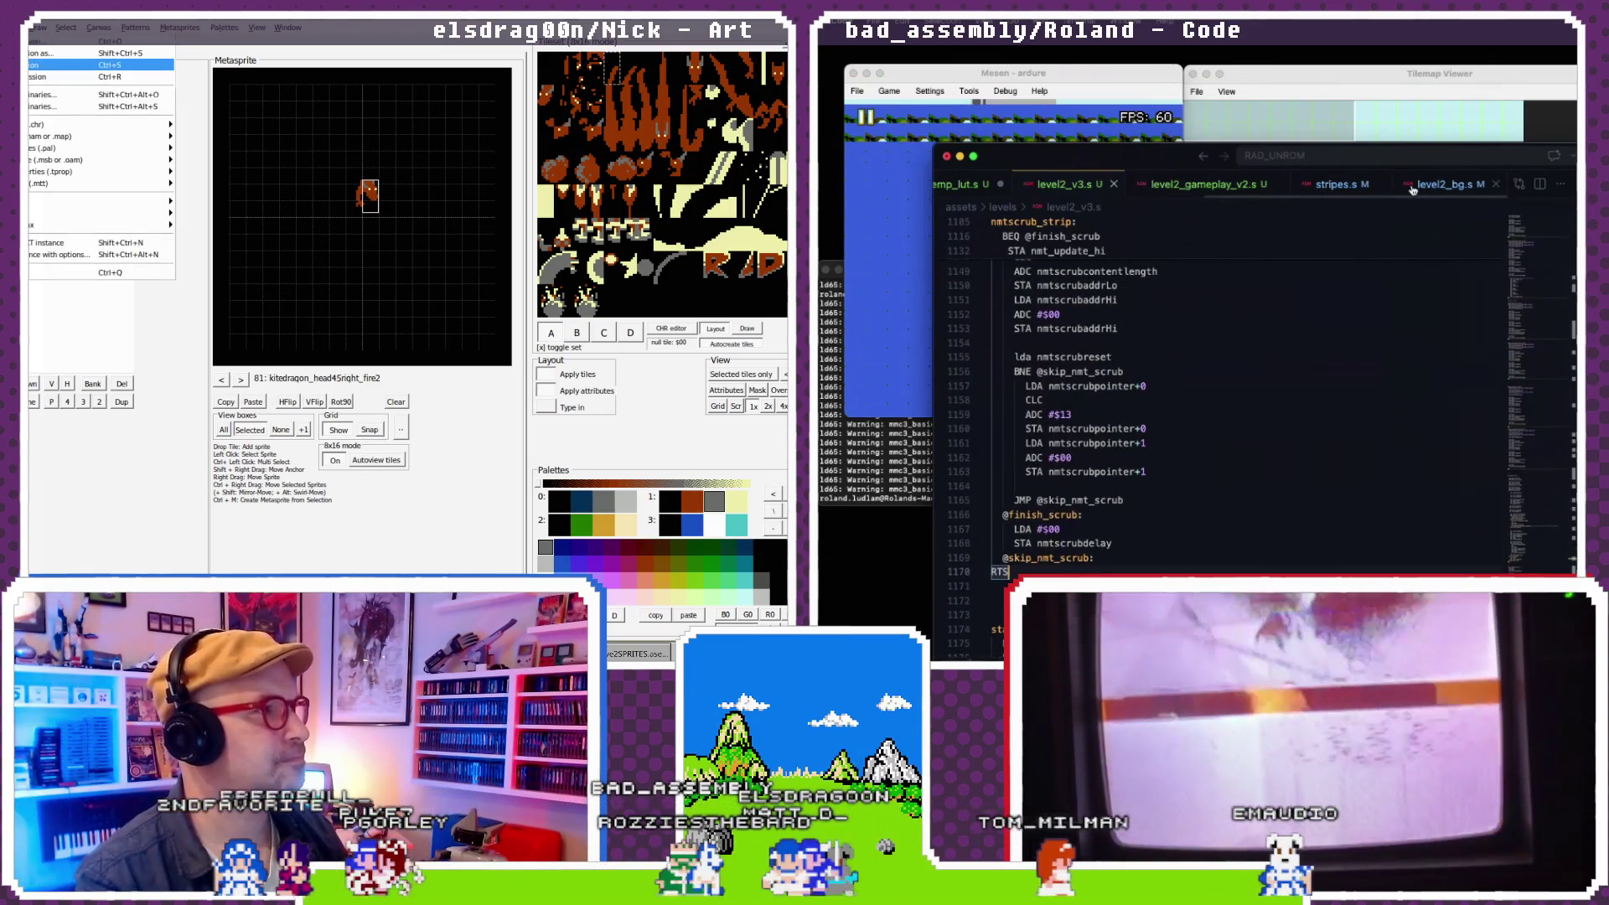
click(1202, 183)
scroll(1203, 298, down, 2)
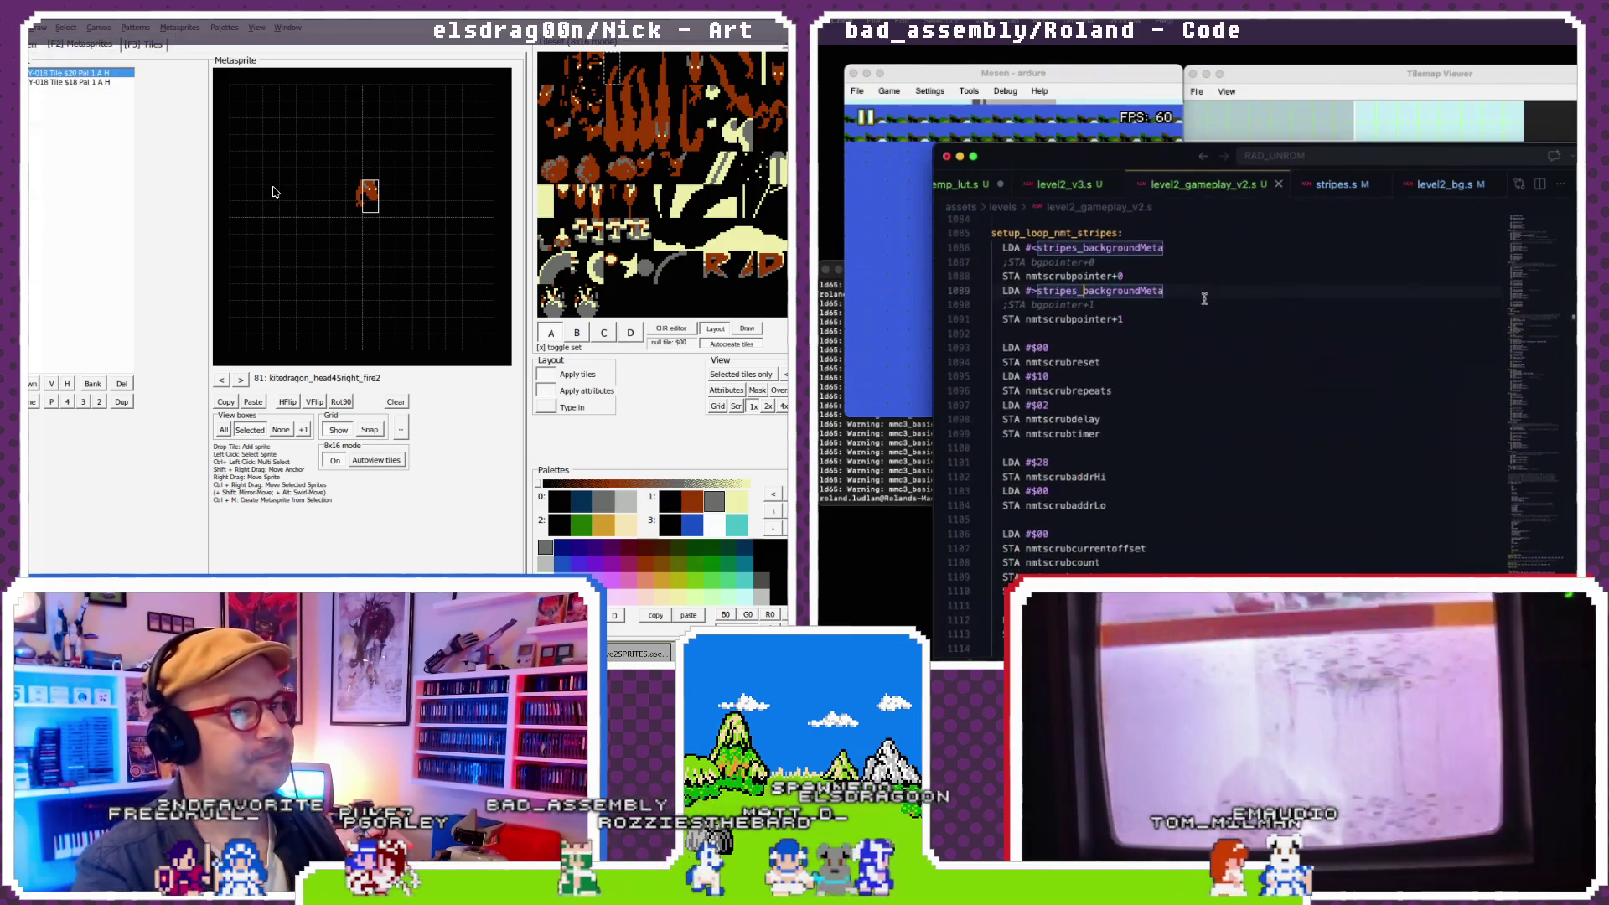
scroll(1204, 298, down, 1)
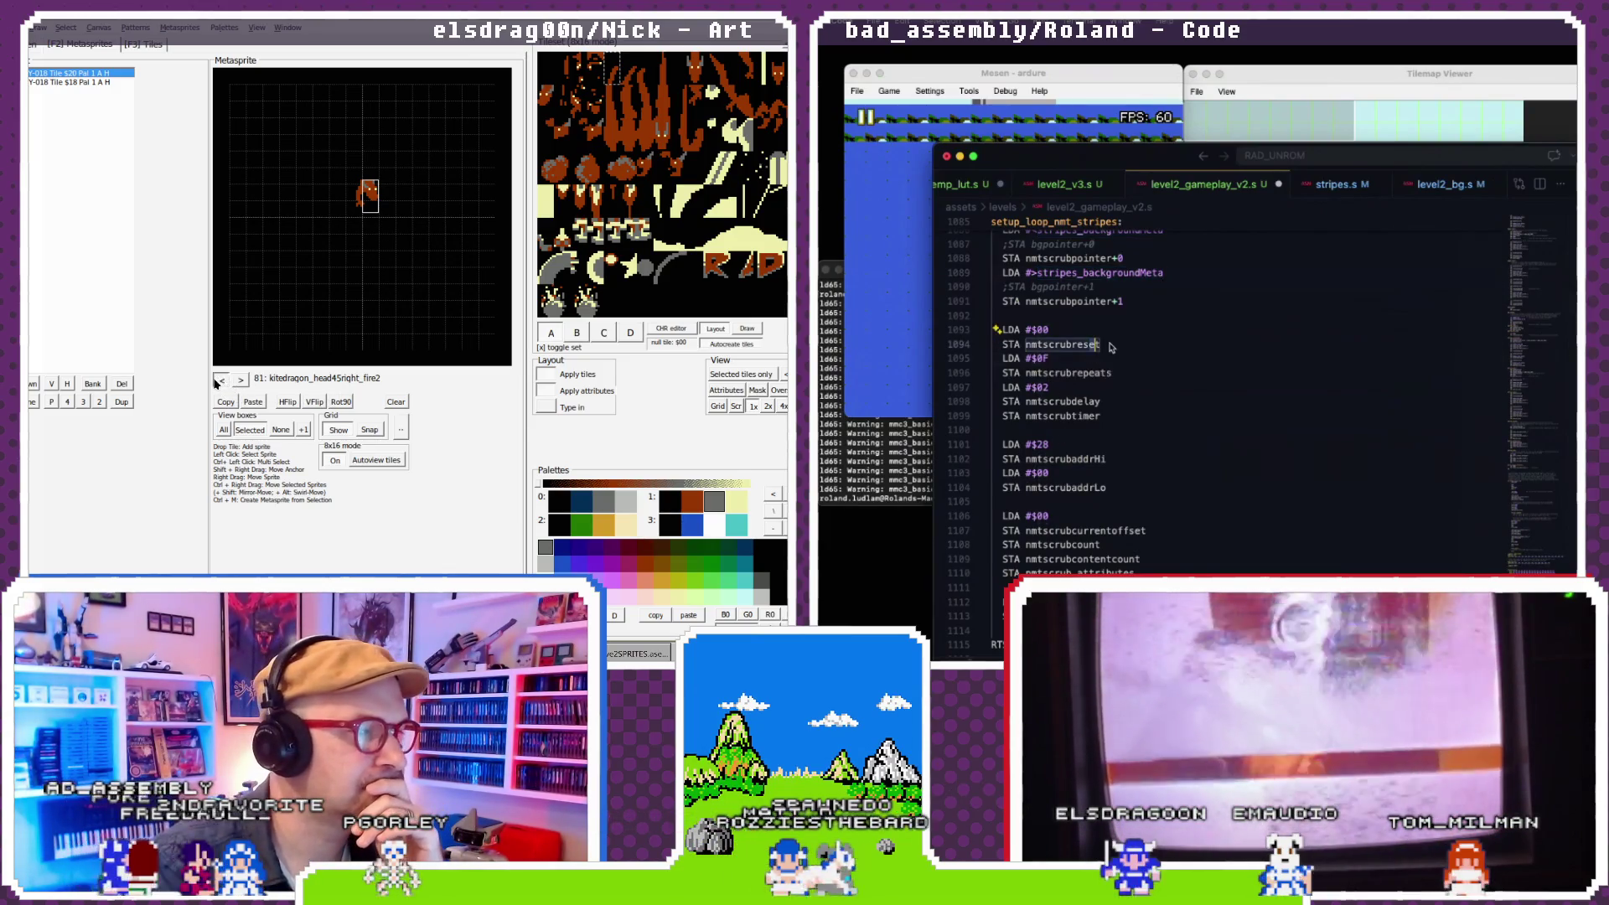
click(222, 381)
- Step back through earlier metasprites and bring the build terminal forward to rebuild
click(222, 381)
scroll(1111, 372, down, 2)
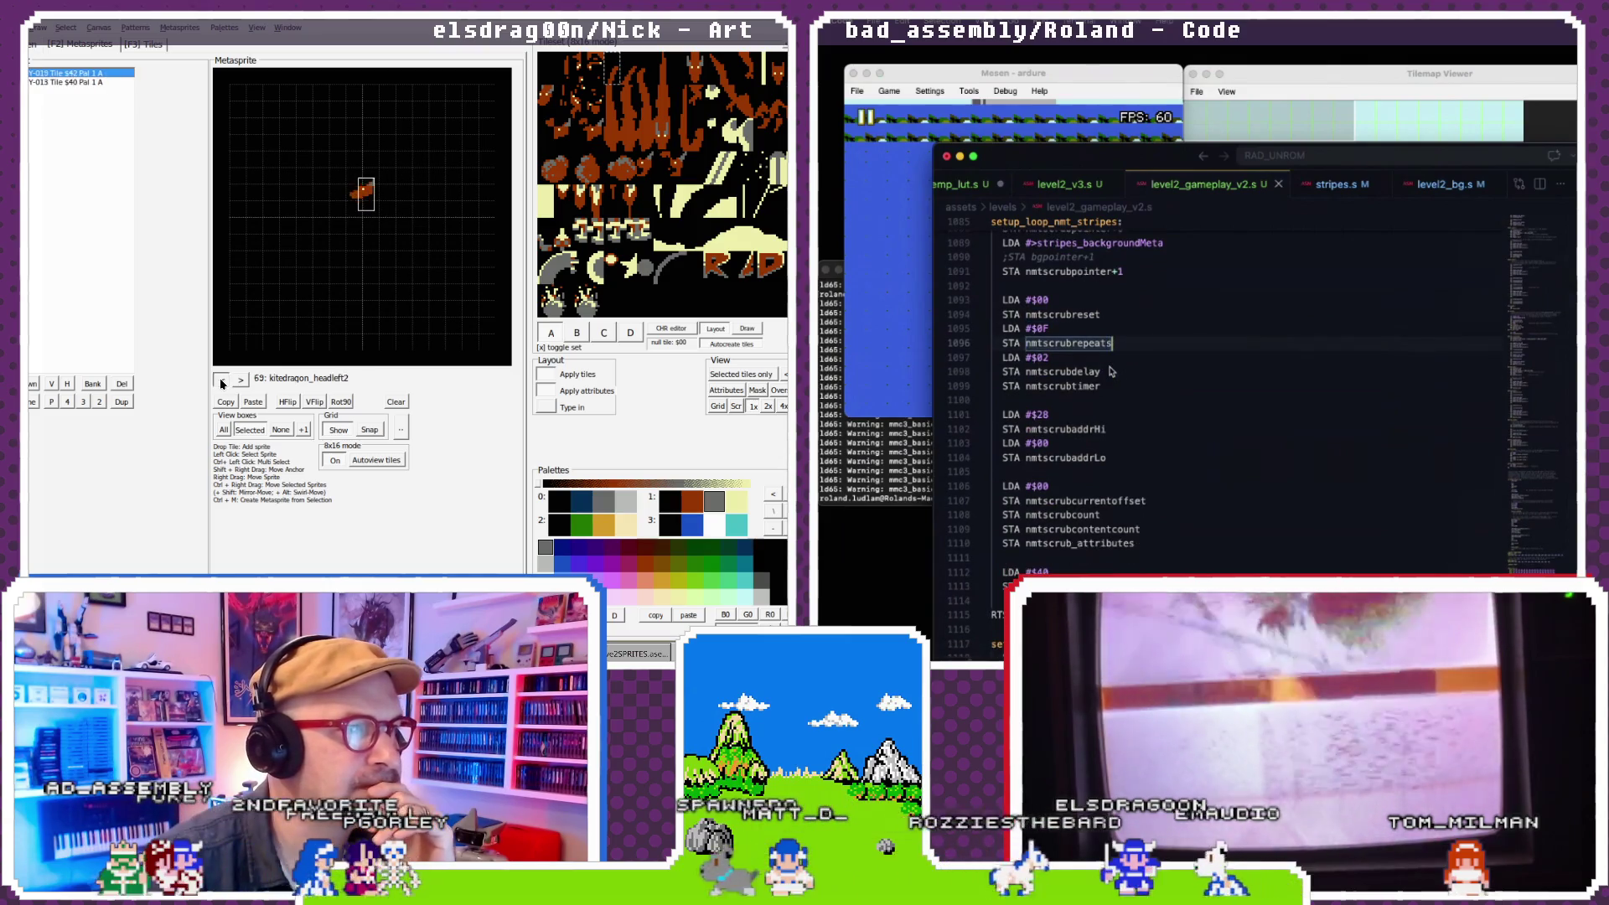
click(915, 483)
click(222, 381)
click(222, 381)
click(222, 381)
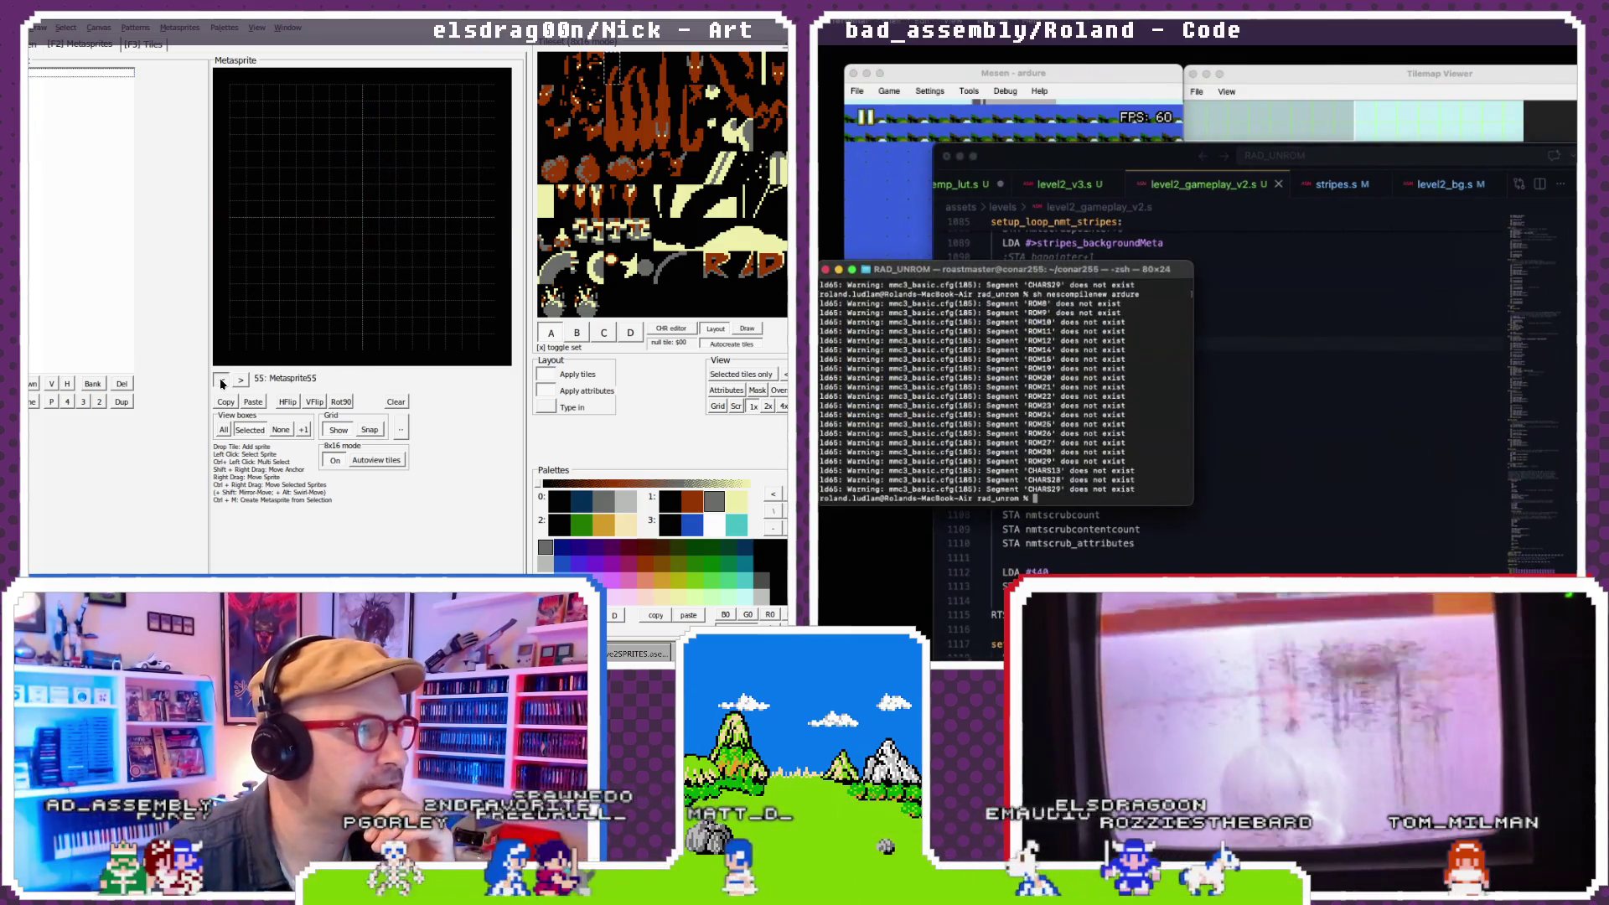
- Restart the rebuilt game in Mesen and bring the Tilemap Viewer forward
click(222, 382)
click(856, 91)
click(222, 381)
click(222, 381)
click(904, 156)
click(222, 382)
click(1266, 76)
- Step through the metasprites to the bullet and Star, then back to Slash1
mouse_move(1261, 255)
click(241, 381)
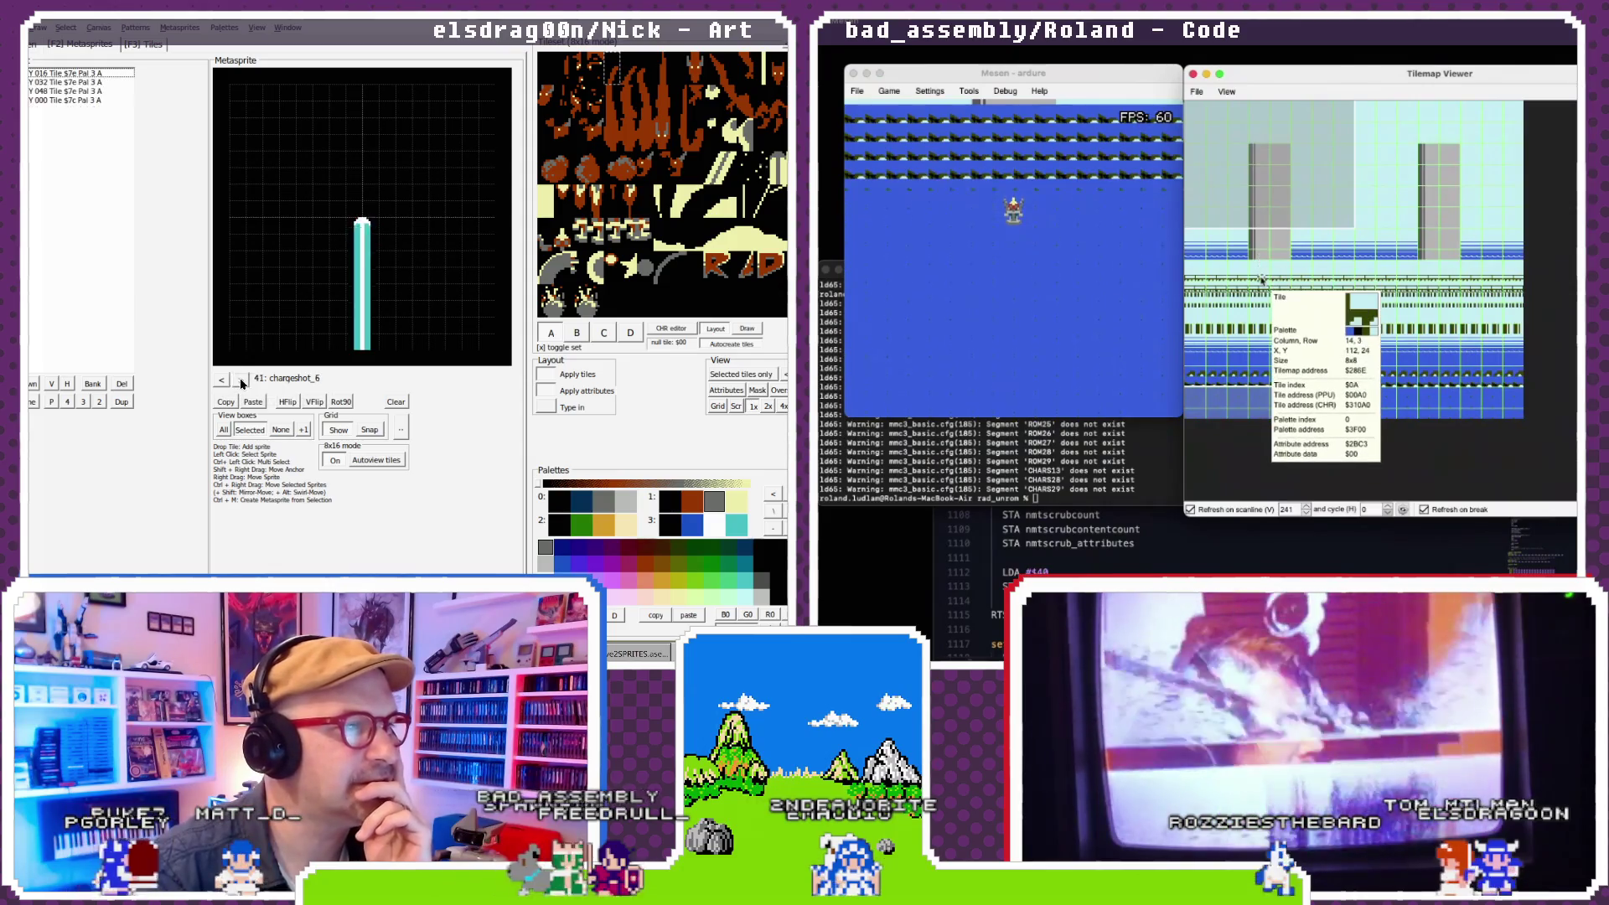
click(242, 381)
click(241, 381)
click(241, 382)
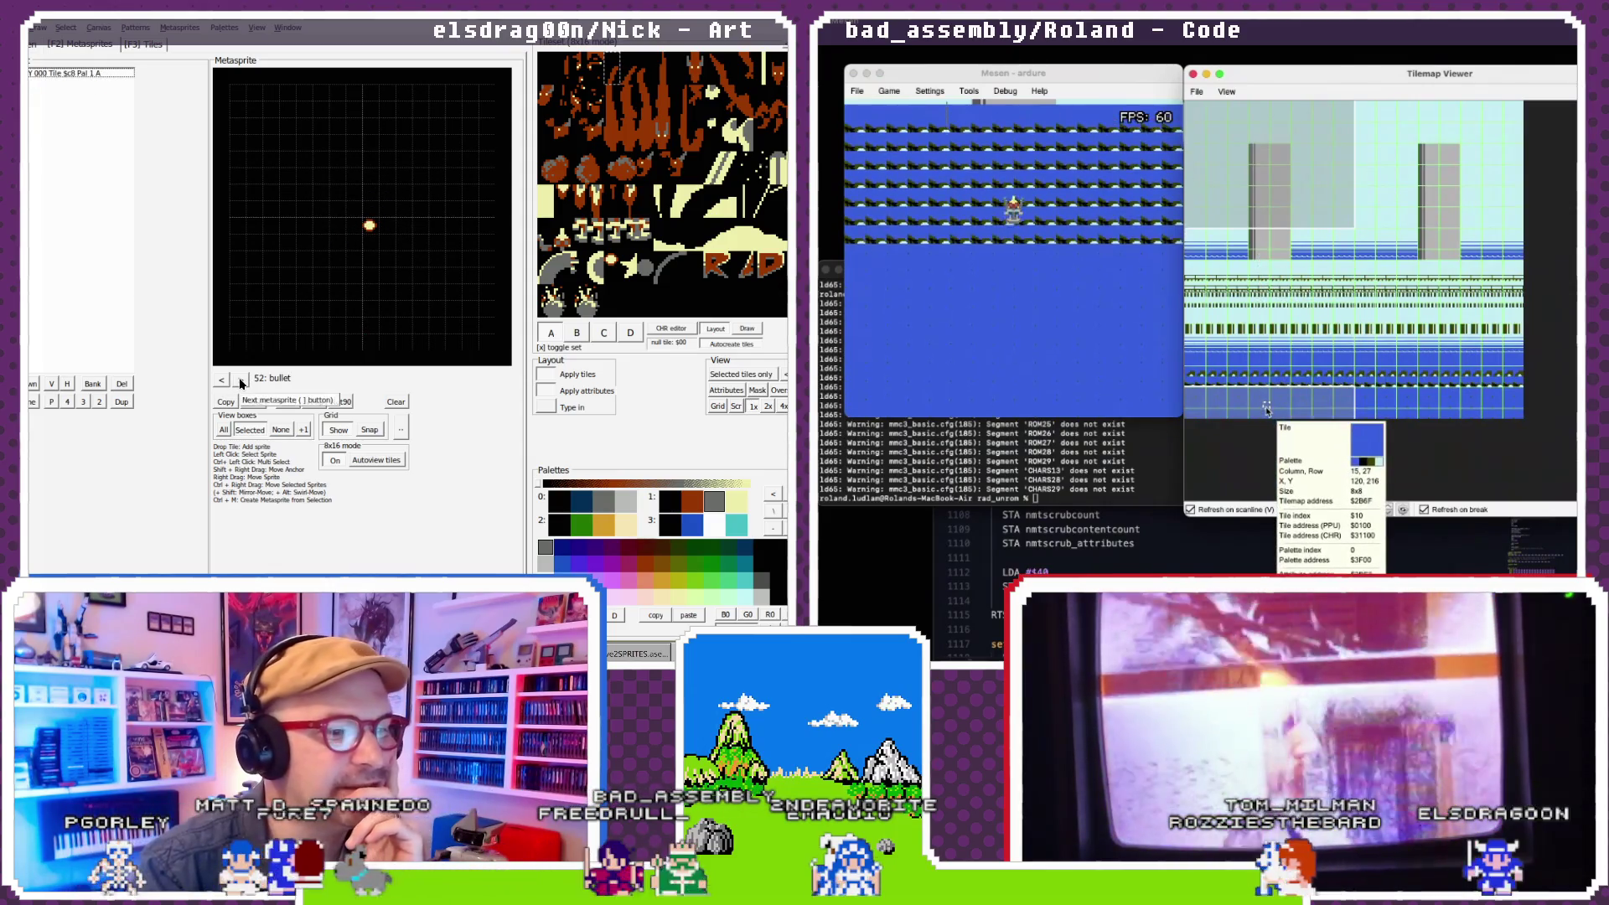
click(219, 382)
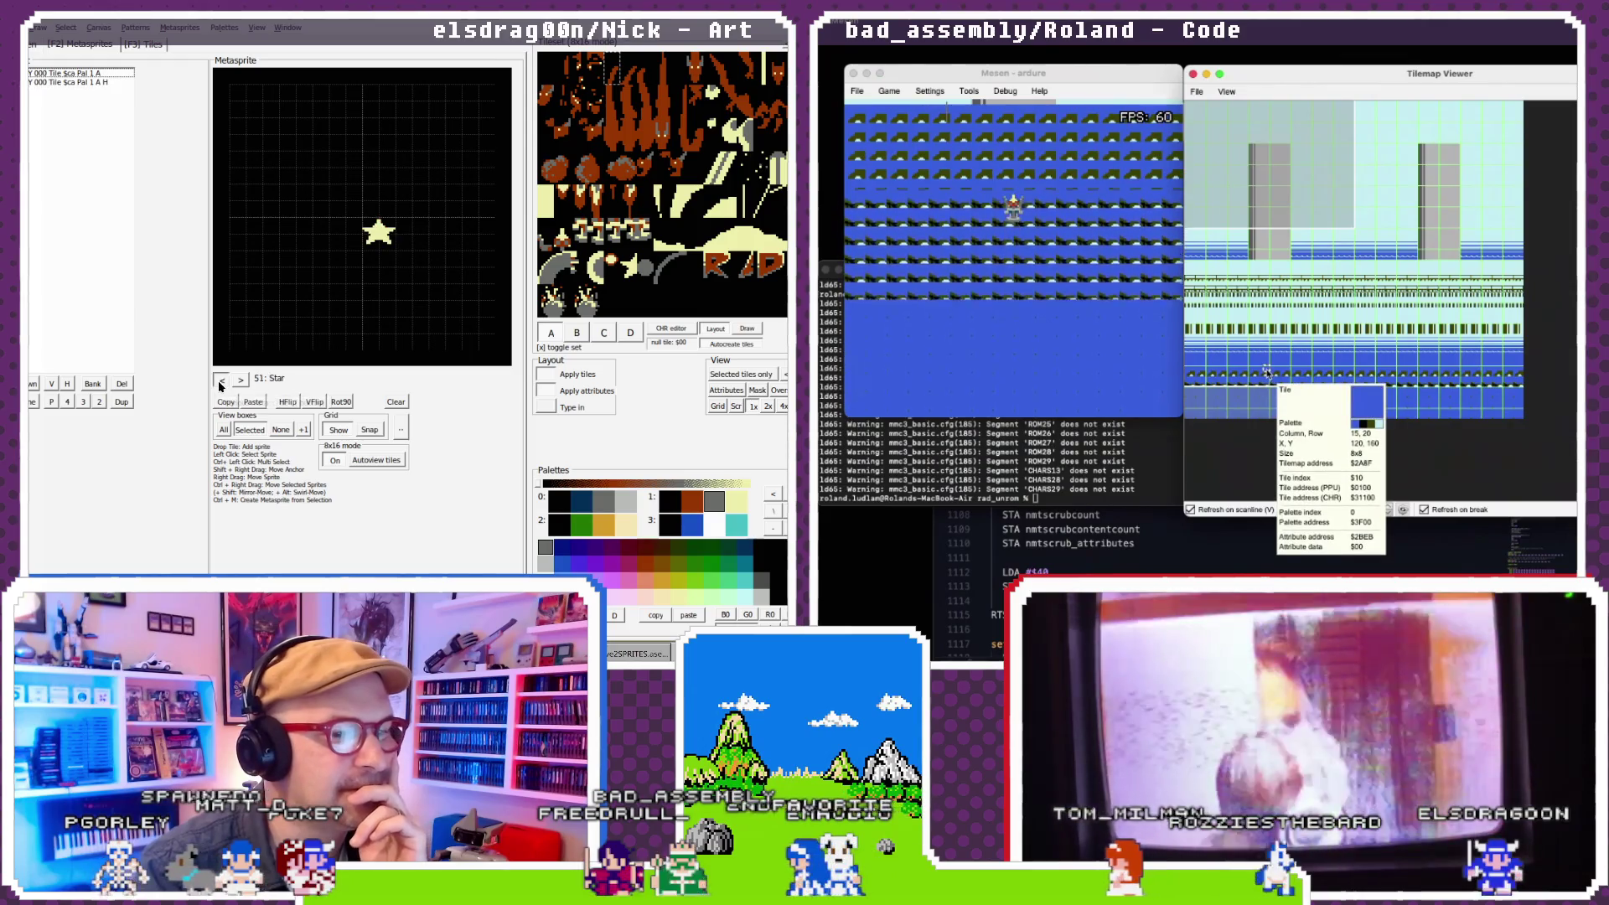
click(220, 383)
click(220, 382)
click(220, 382)
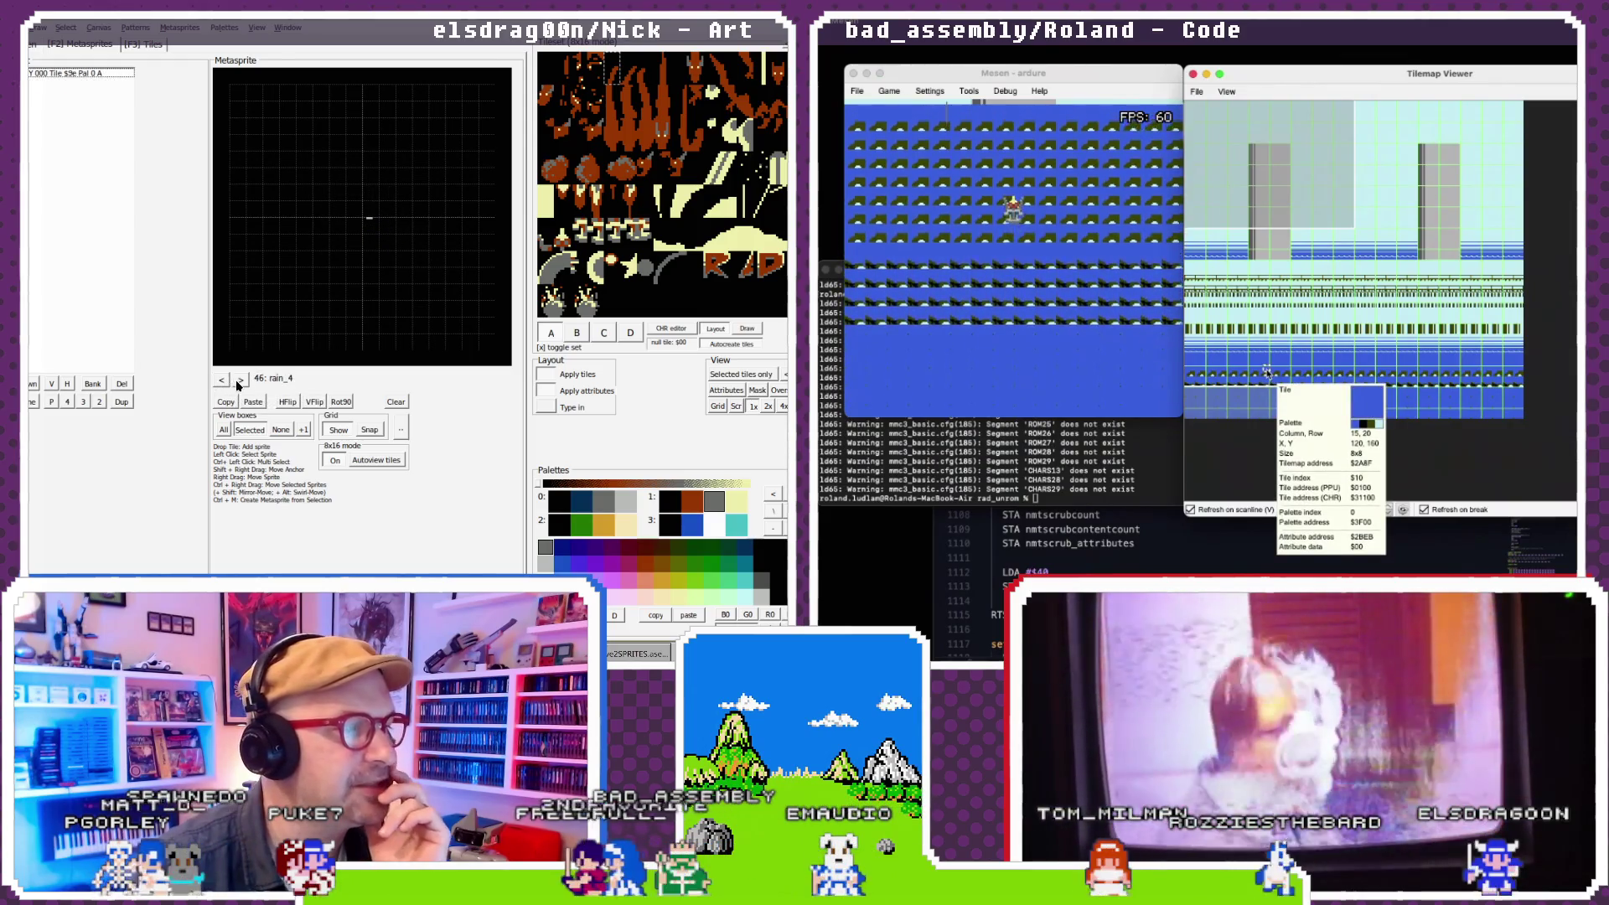
- Try palettes 1 and 2 on the lower Slash1 tile, settling on palette 3
click(332, 234)
click(713, 525)
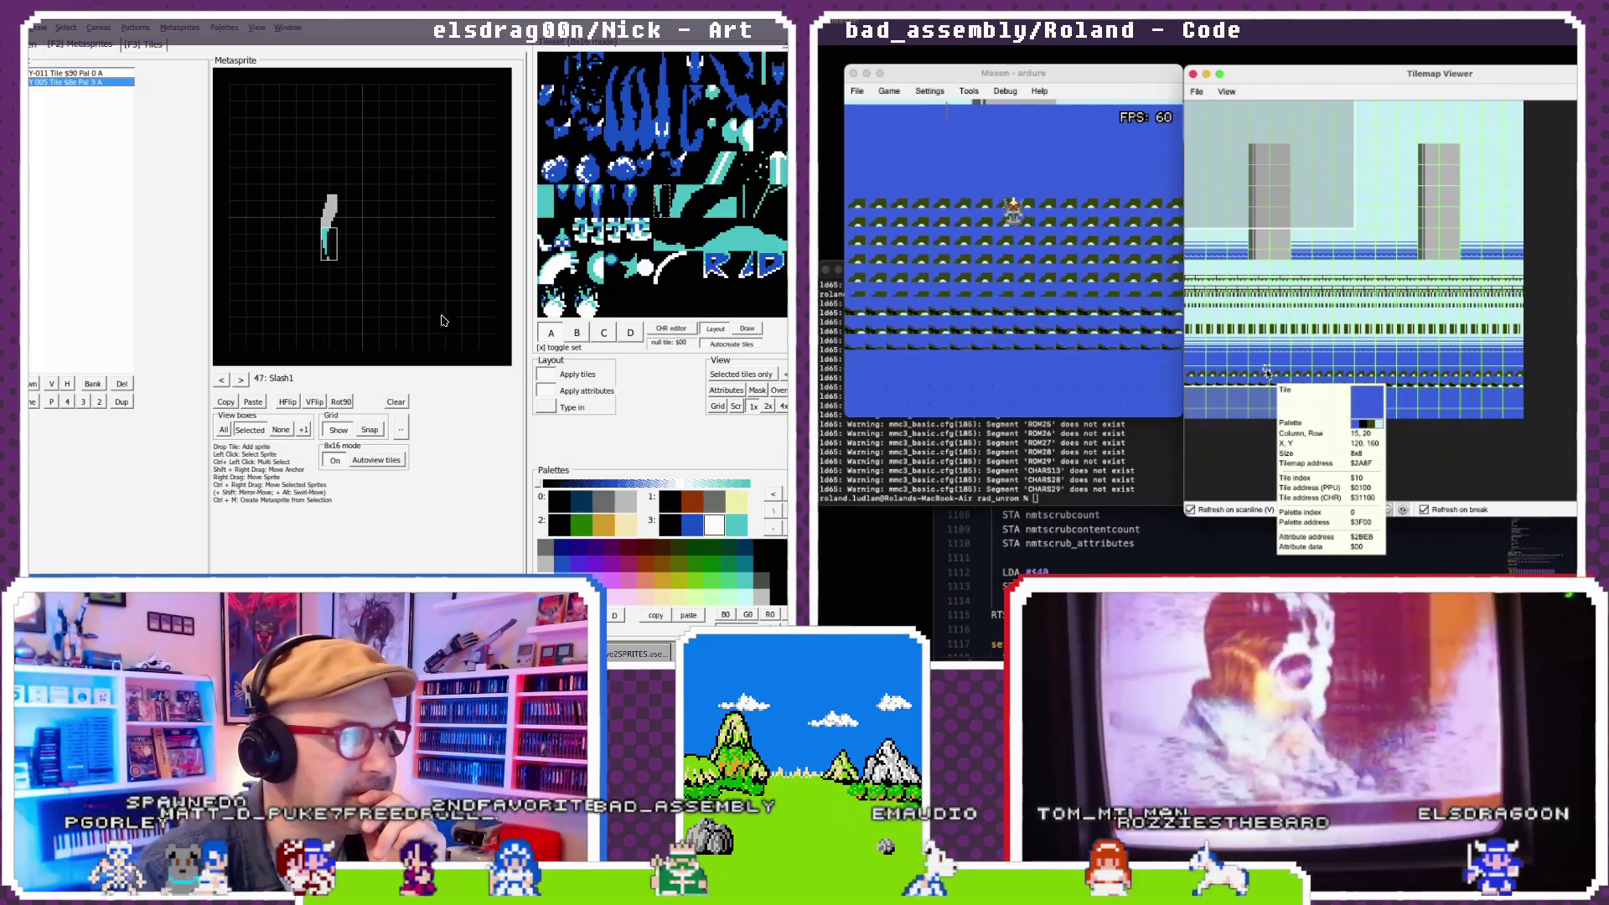
click(702, 508)
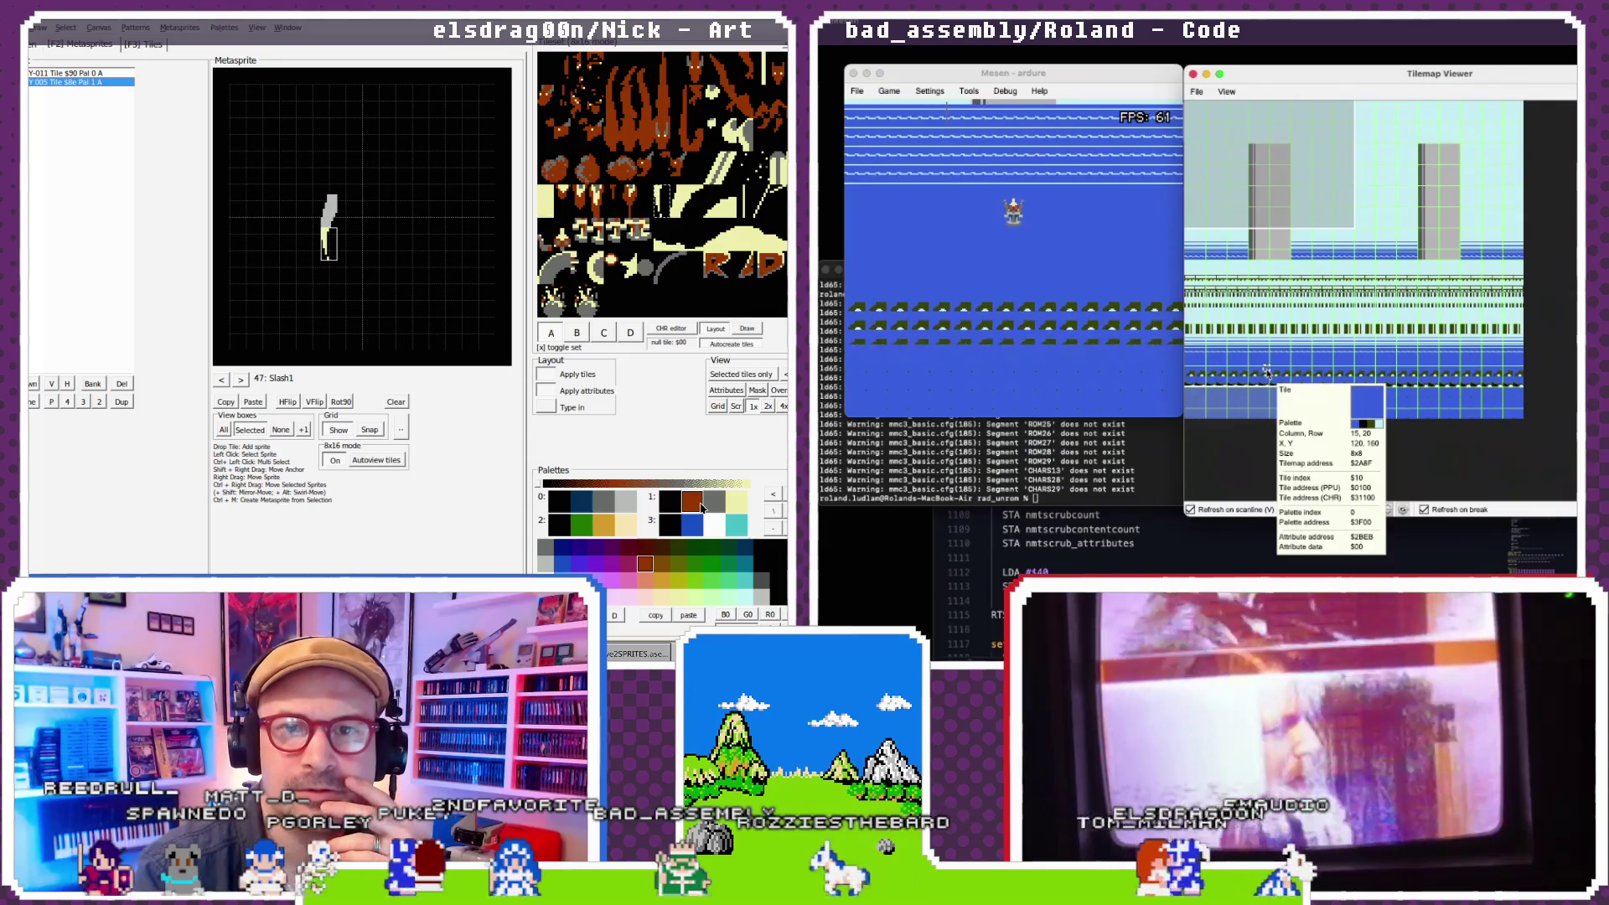
click(625, 503)
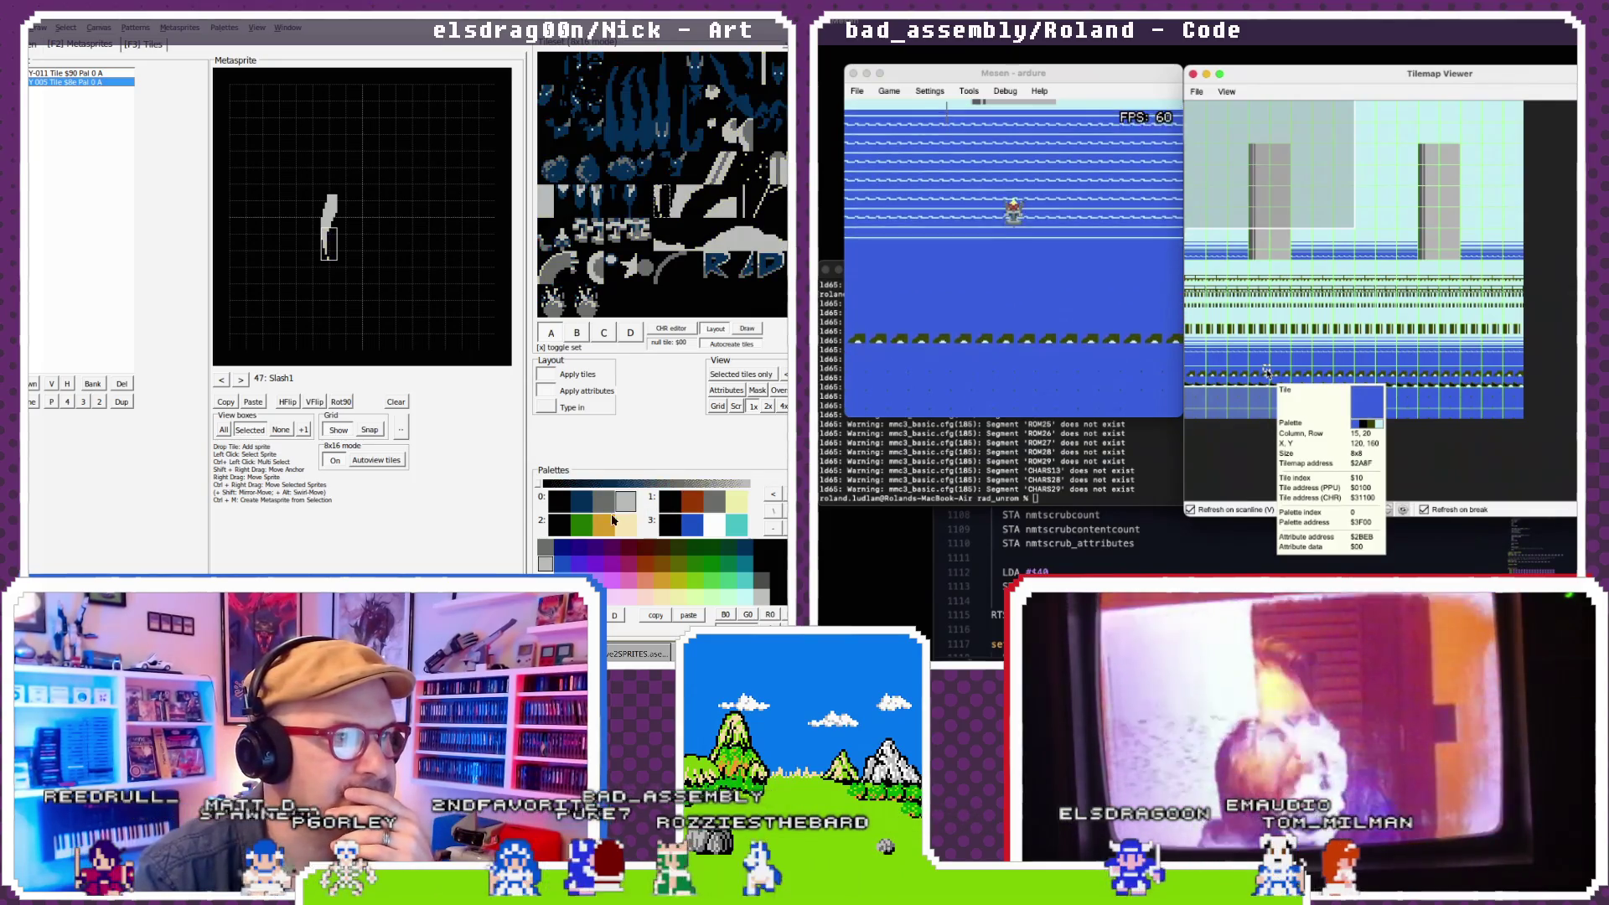
click(605, 528)
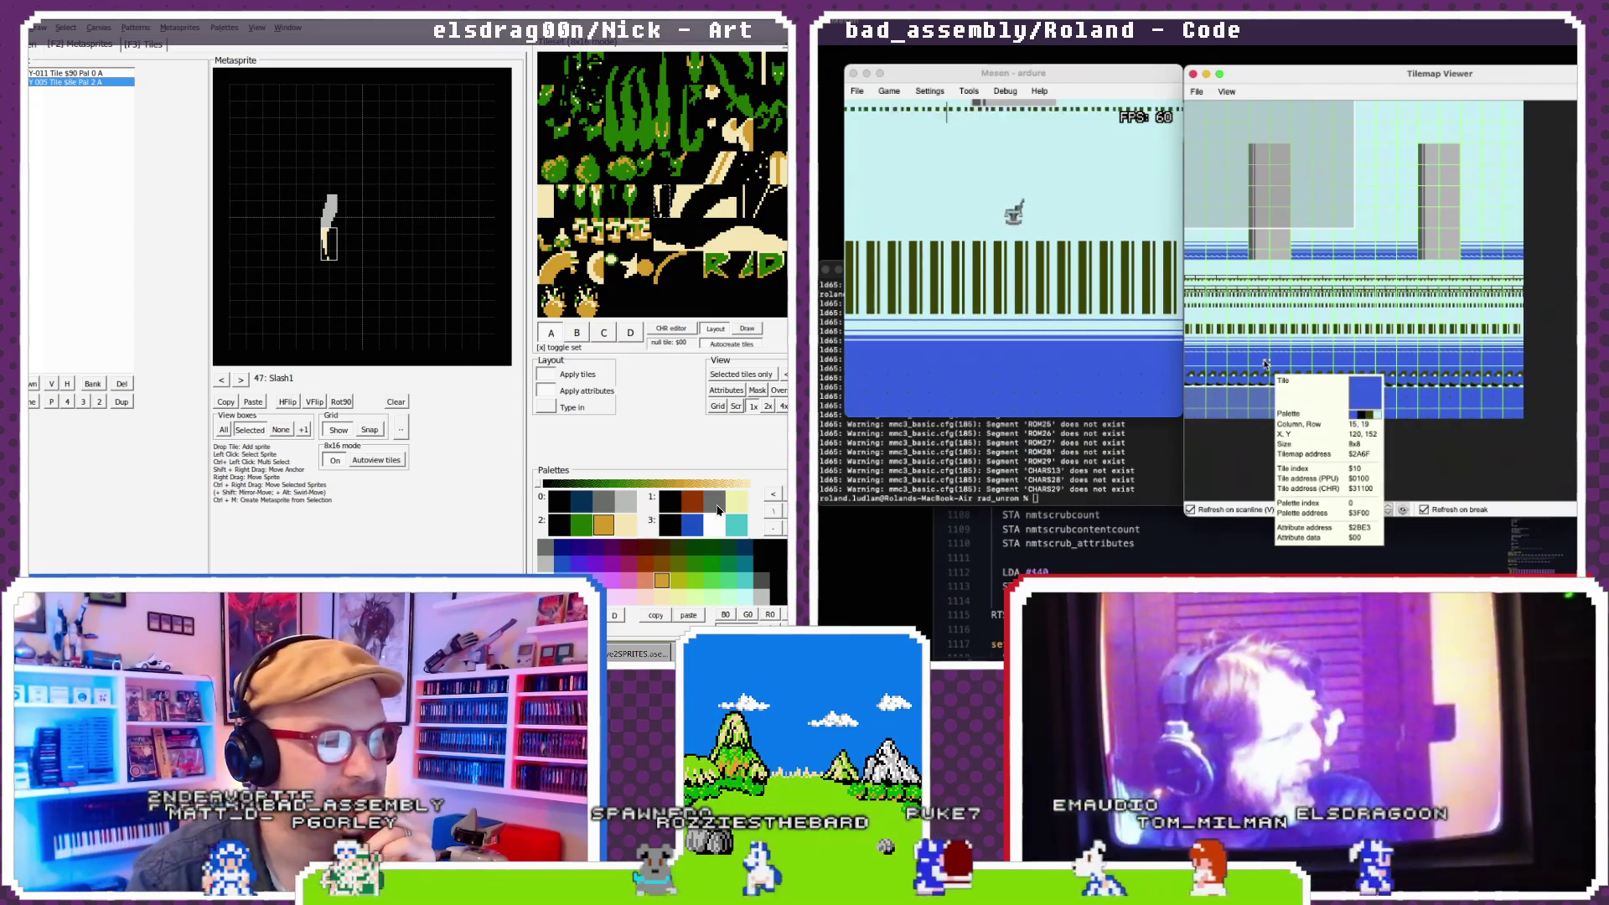
click(717, 507)
click(716, 525)
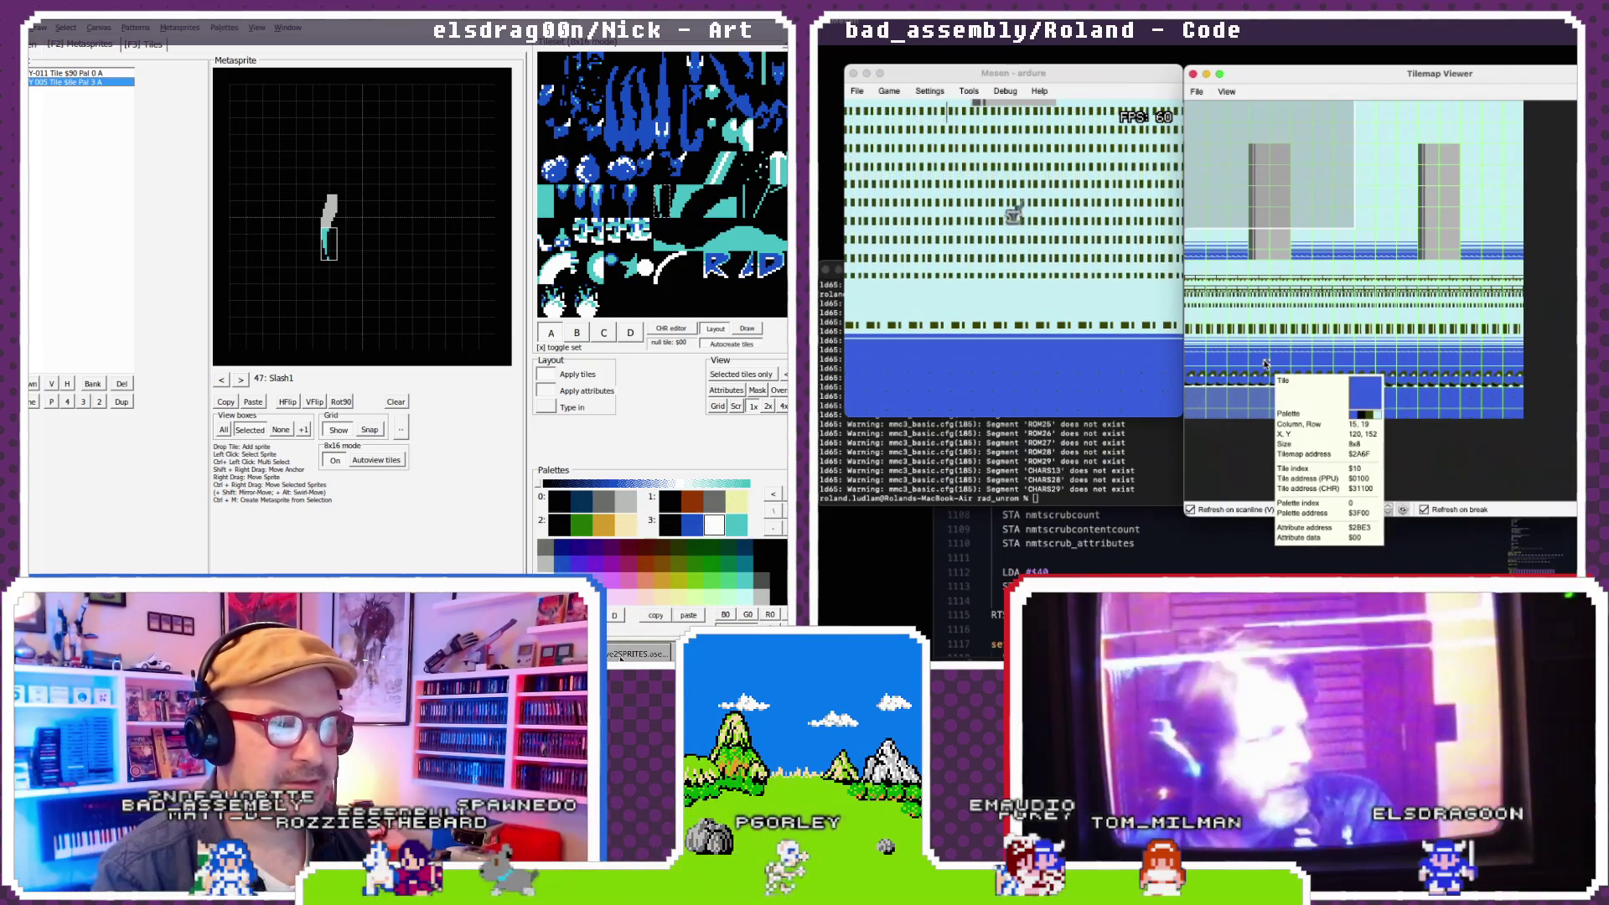
- Bring the level-2 sprite sheet forward in Aseprite
click(621, 656)
scroll(527, 332, down, 2)
scroll(527, 332, up, 3)
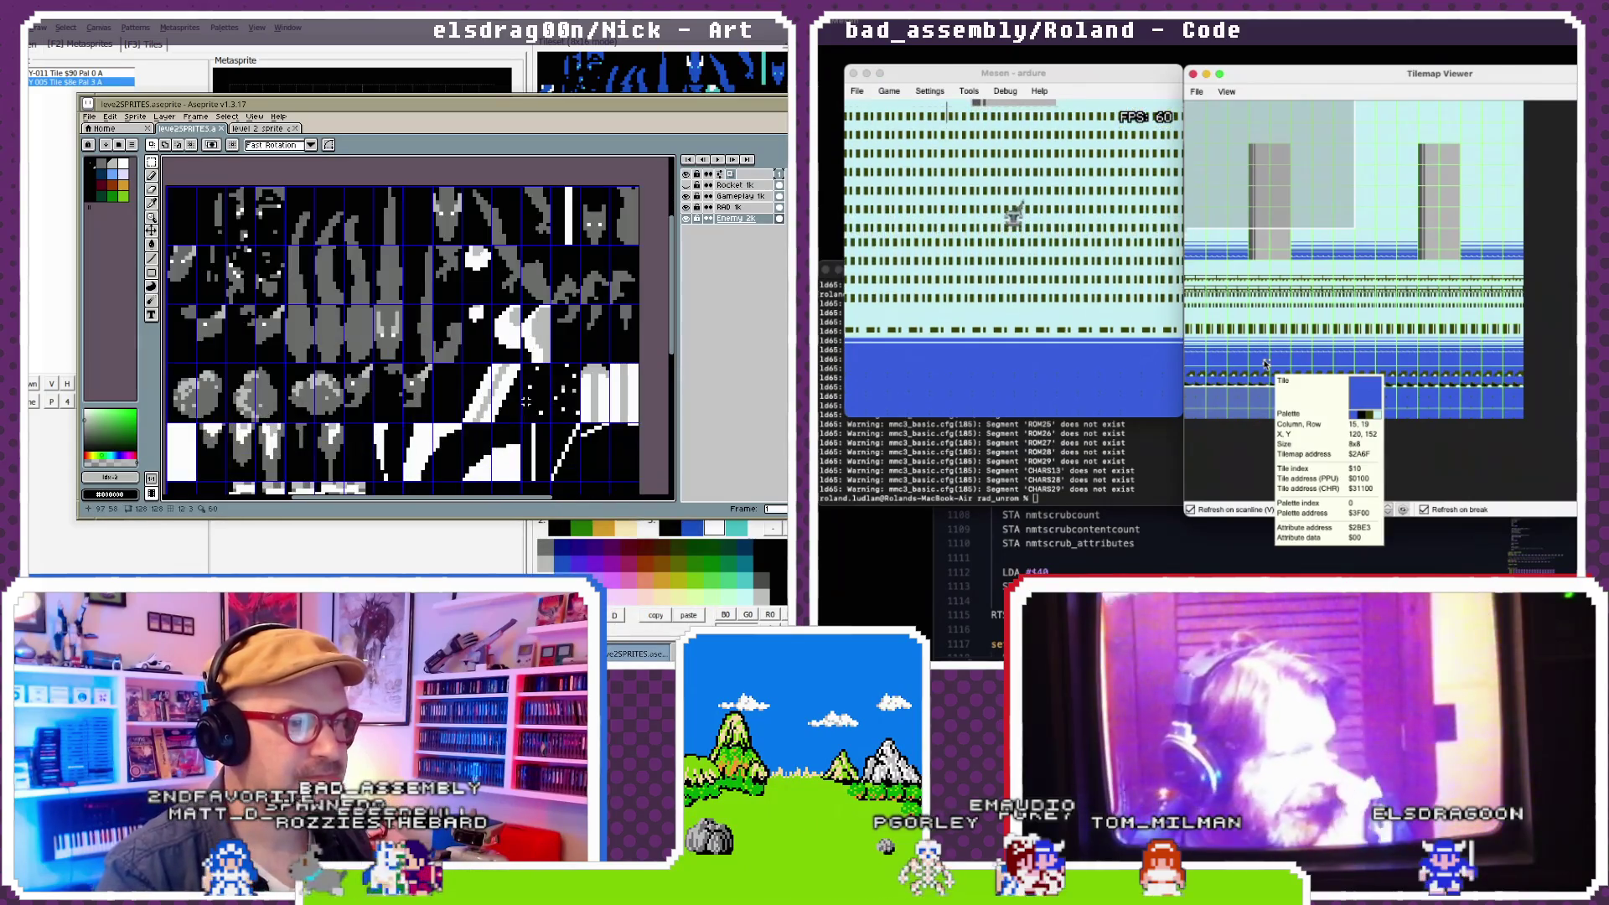
- Pan to the sprite sheet's right edge and marquee-select a rectangular area
drag(527, 332, 493, 260)
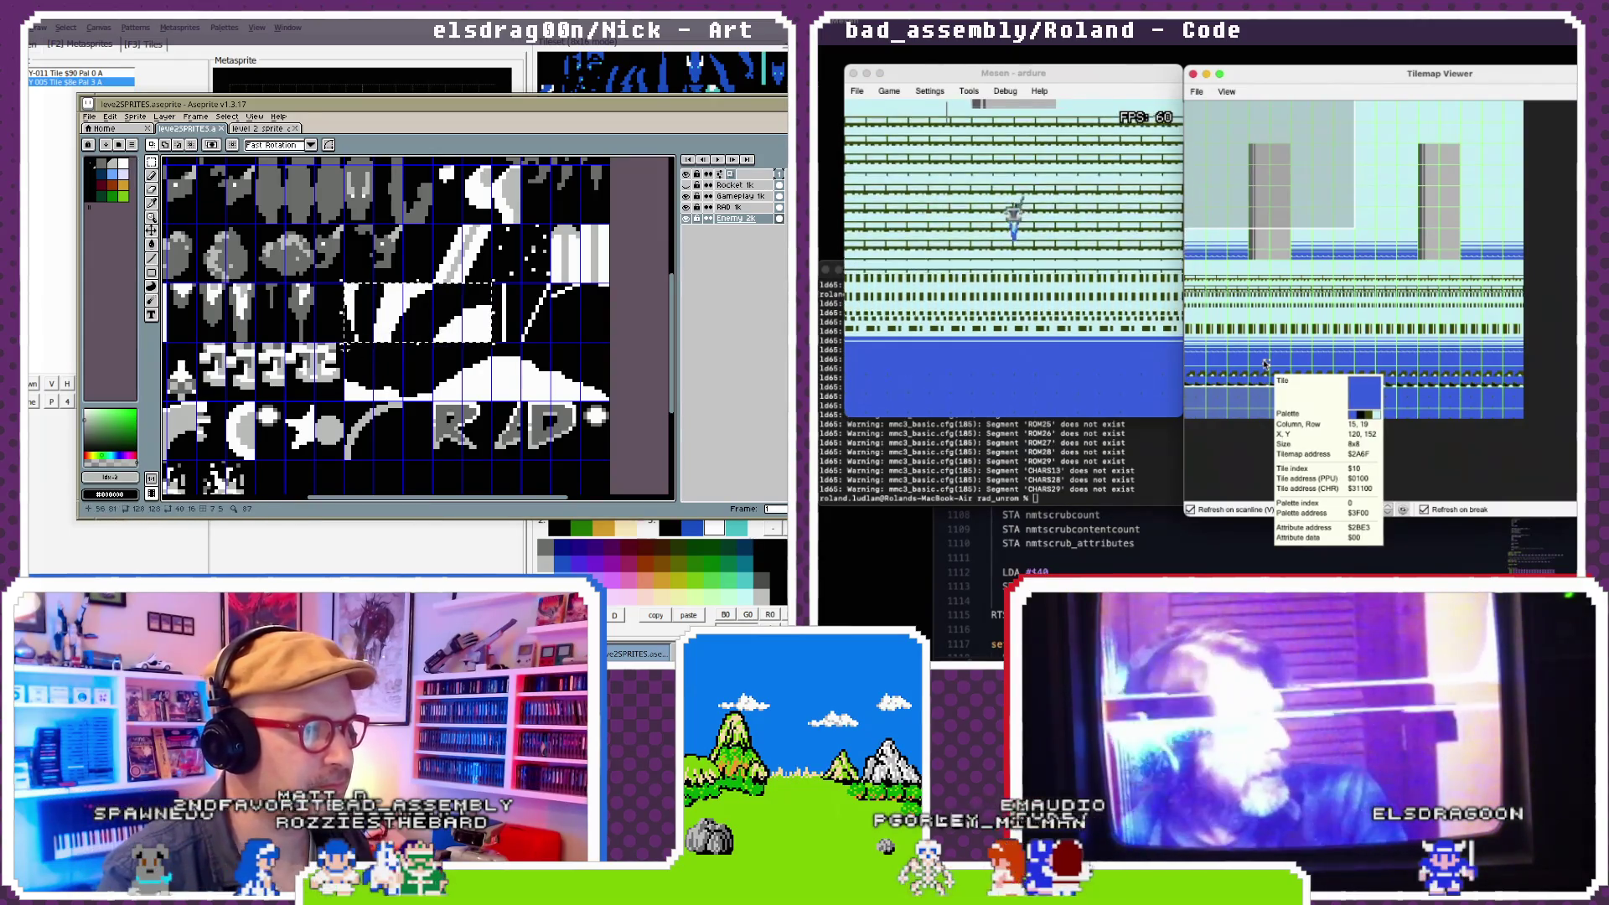
drag(348, 344, 555, 389)
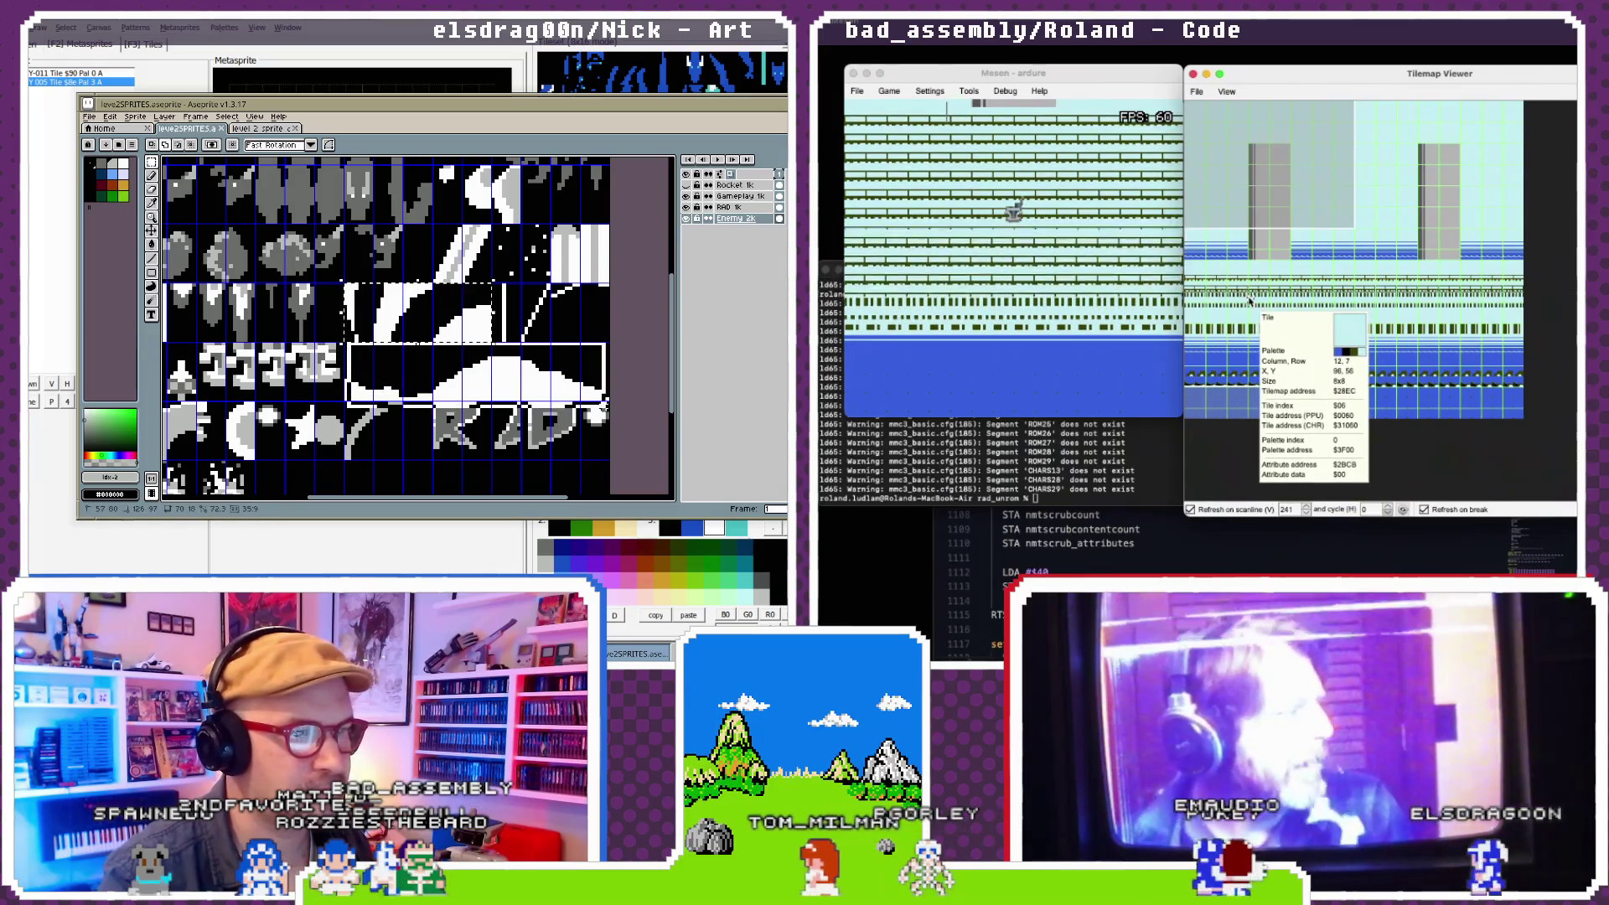
scroll(355, 353, down, 1)
click(355, 353)
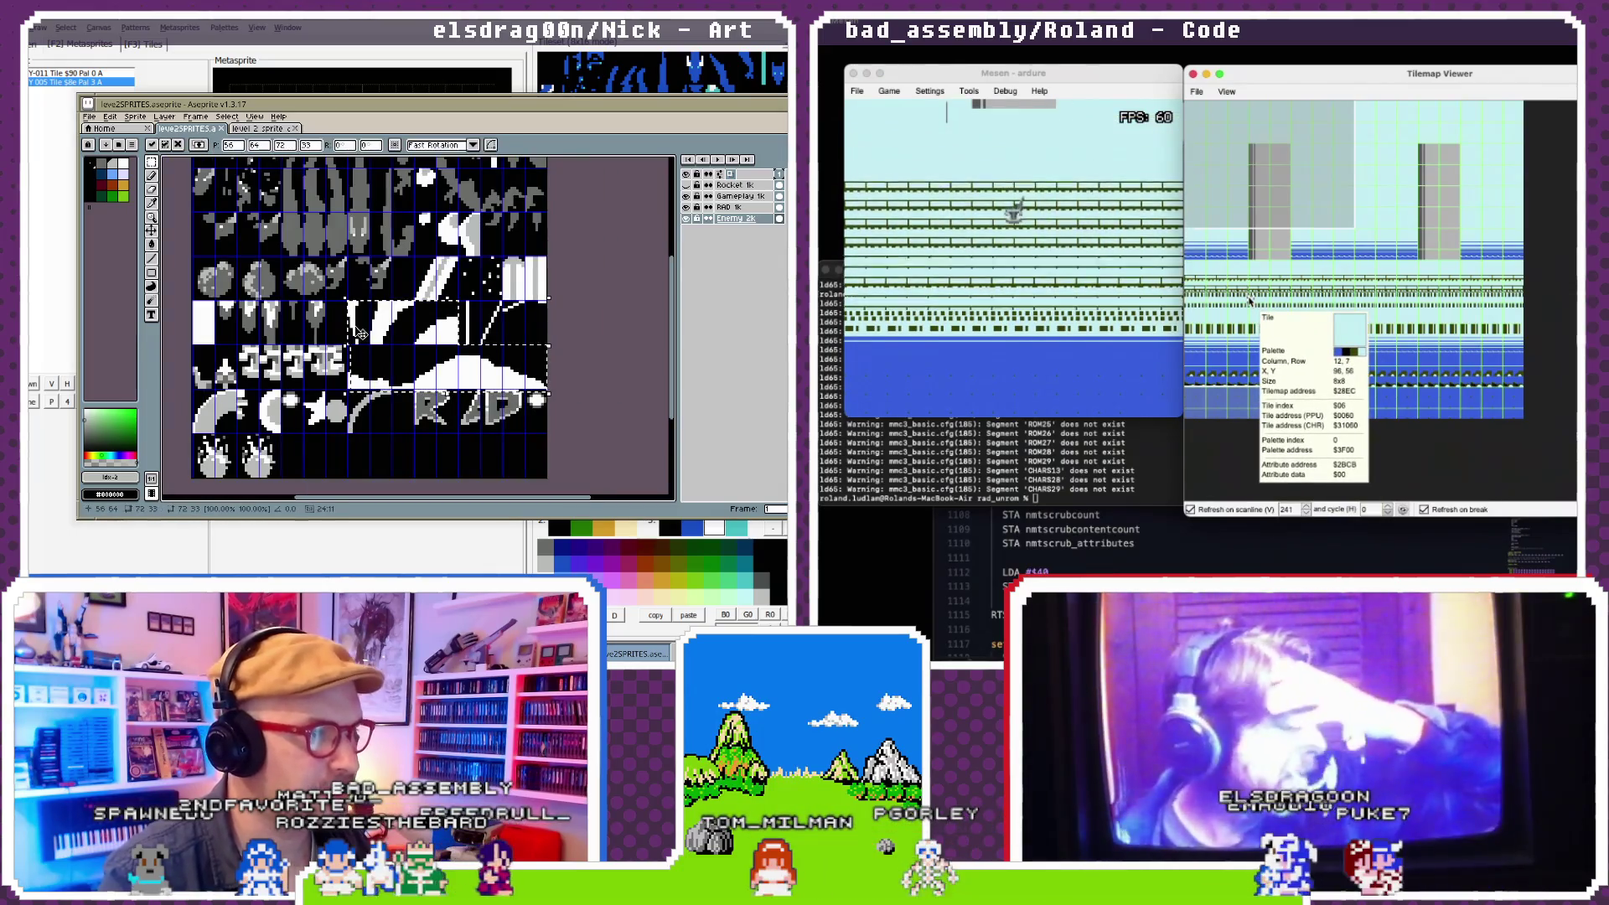
scroll(361, 334, up, 1)
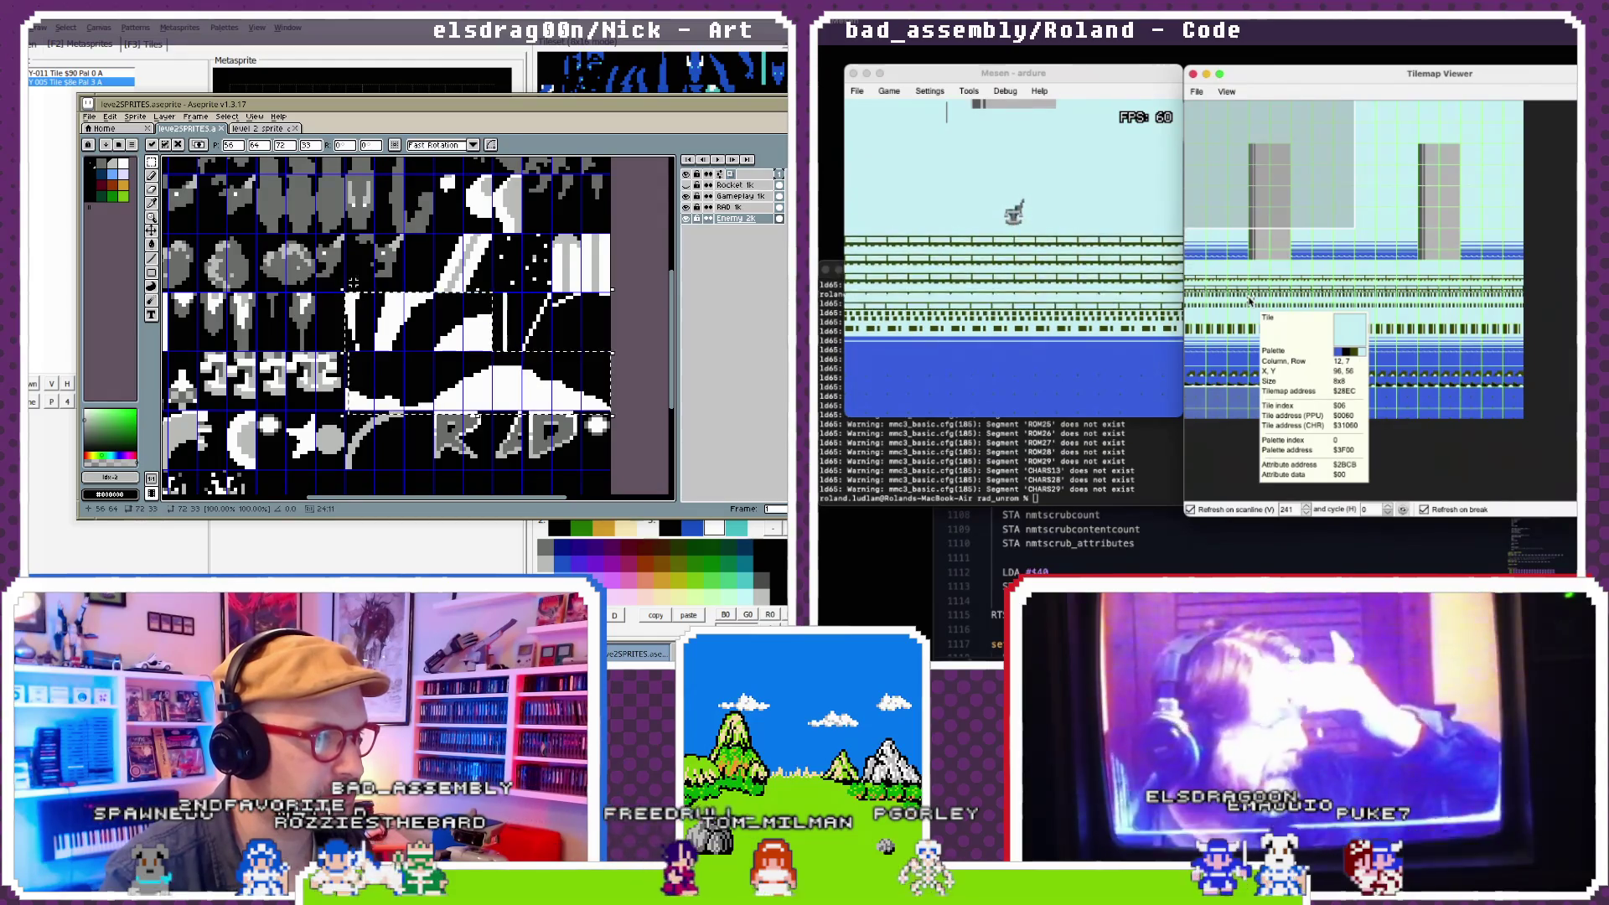
key(ctrl+d)
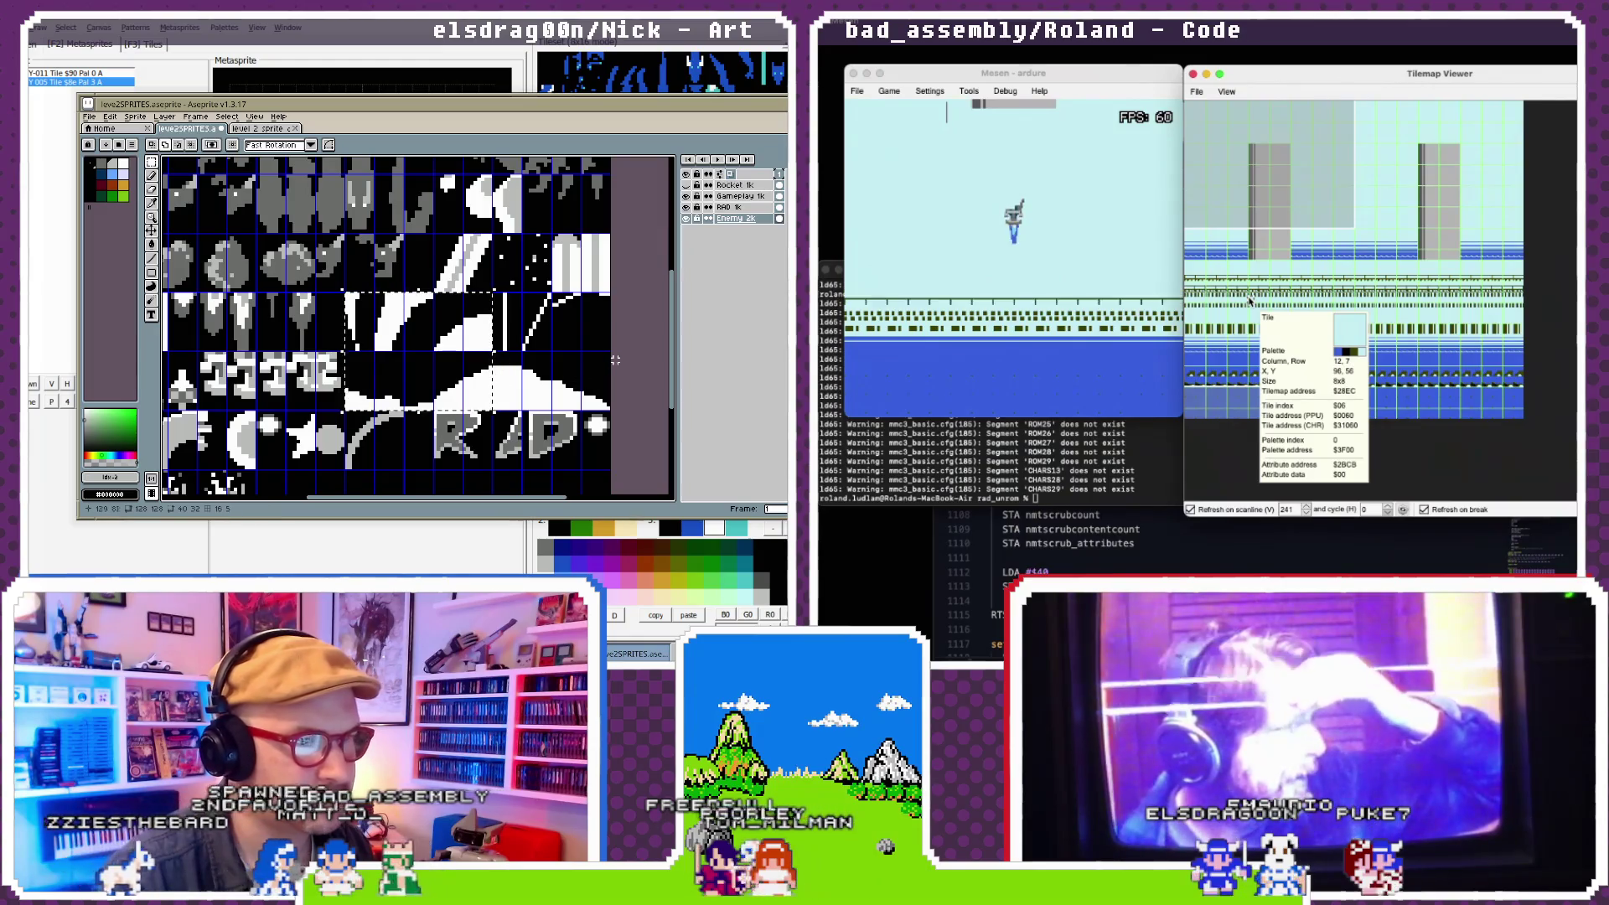
- Pause Mesen, then flood-fill the grey background inside the selection with black
click(889, 91)
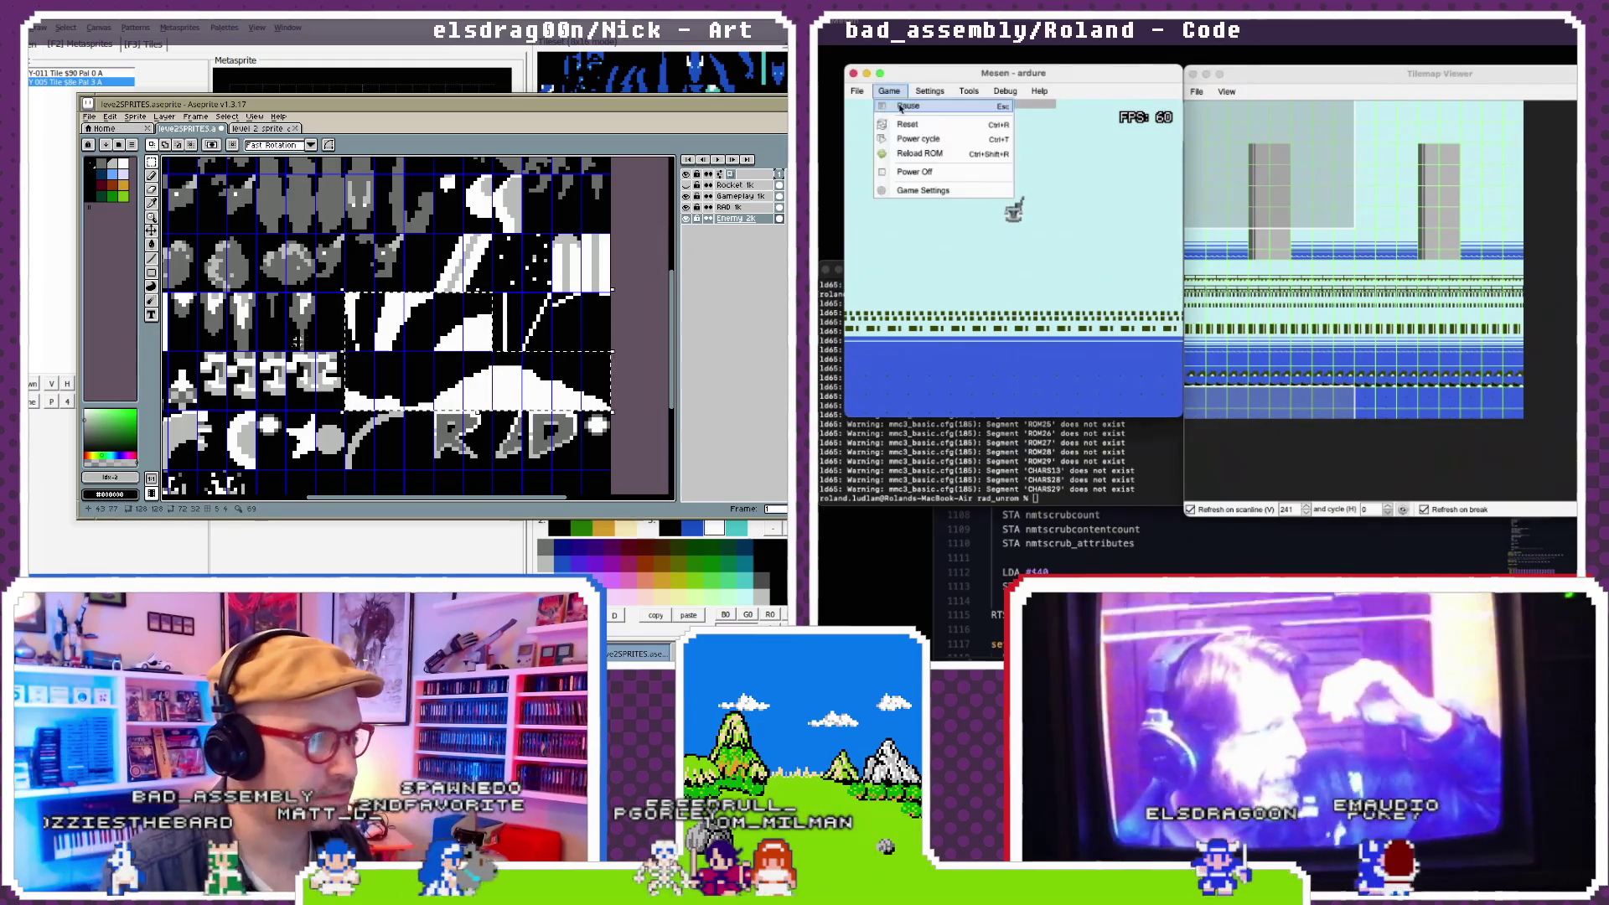
click(900, 108)
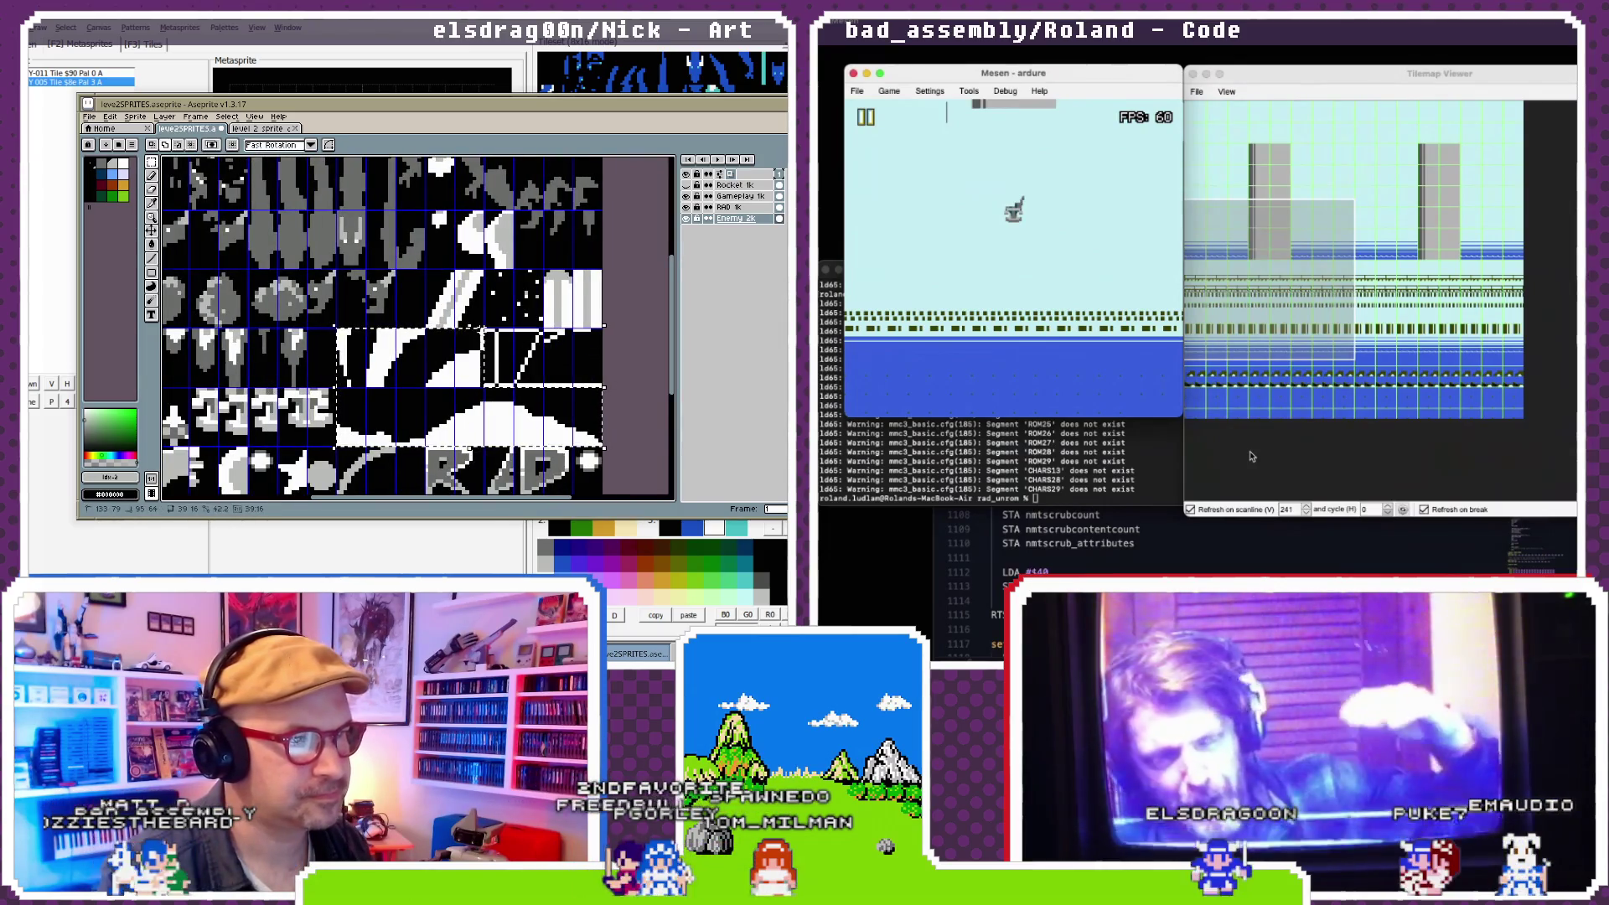
scroll(331, 369, down, 2)
click(150, 244)
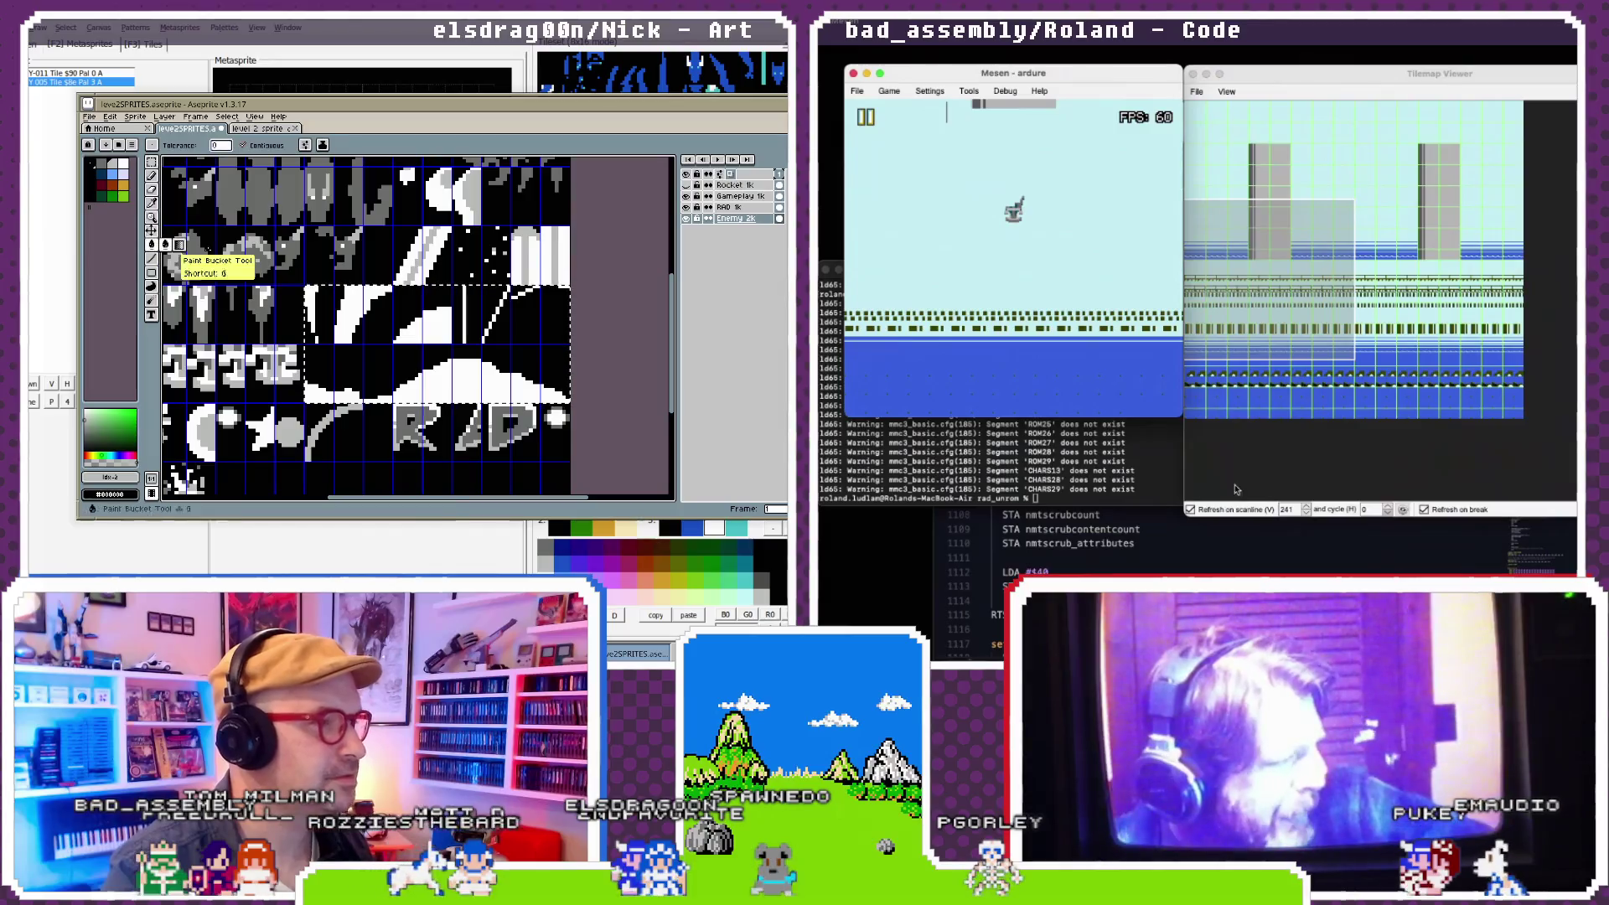
key(g)
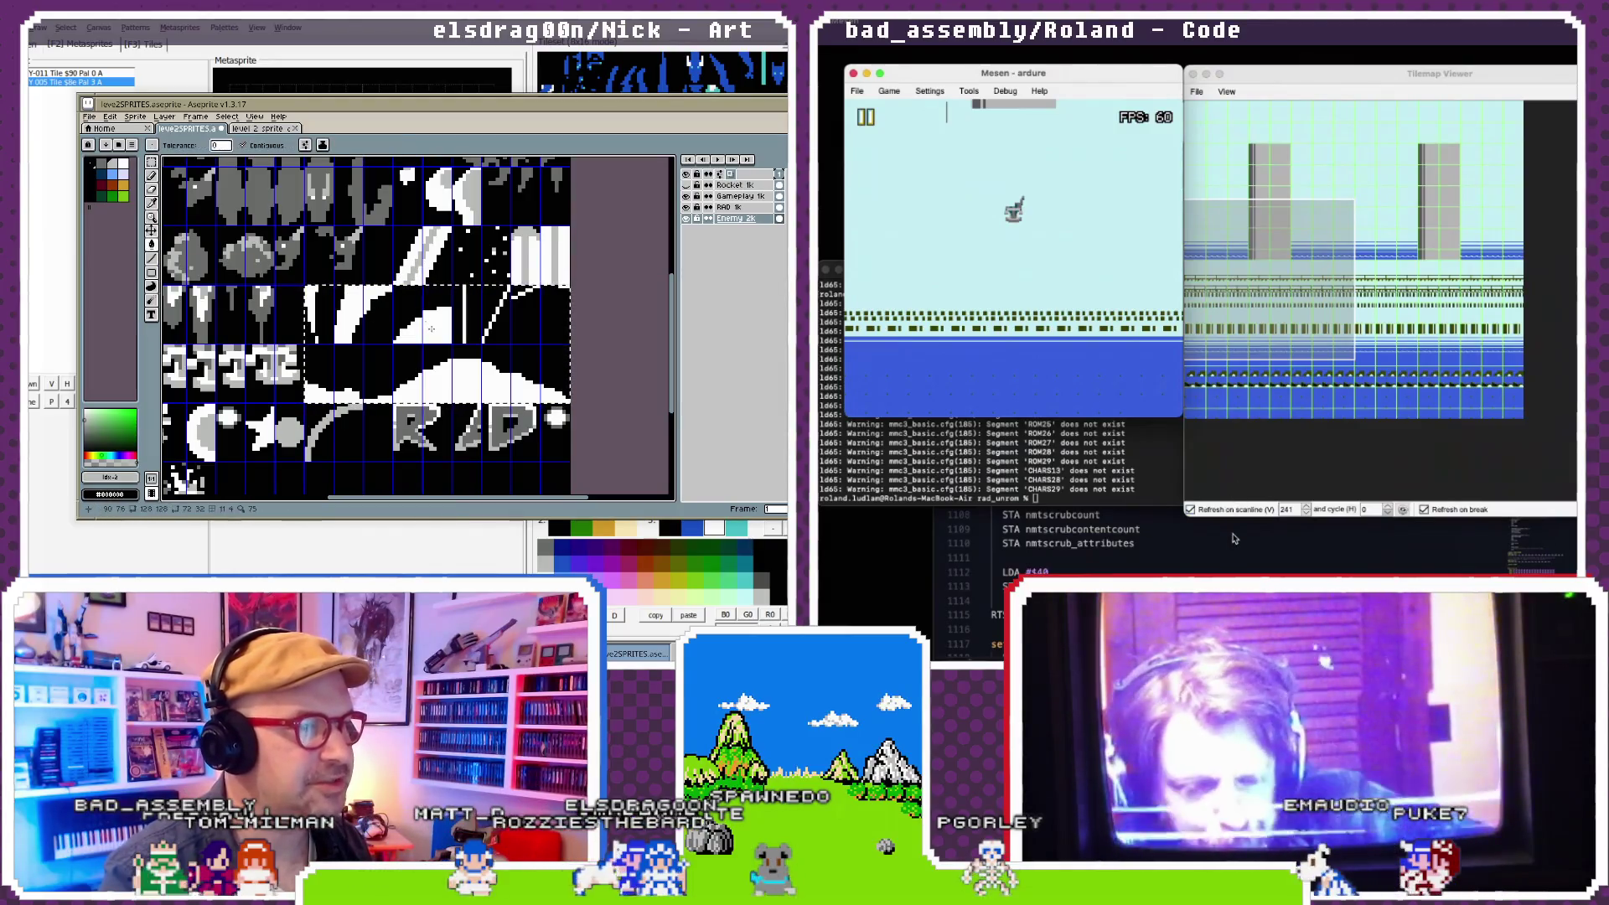
click(432, 334)
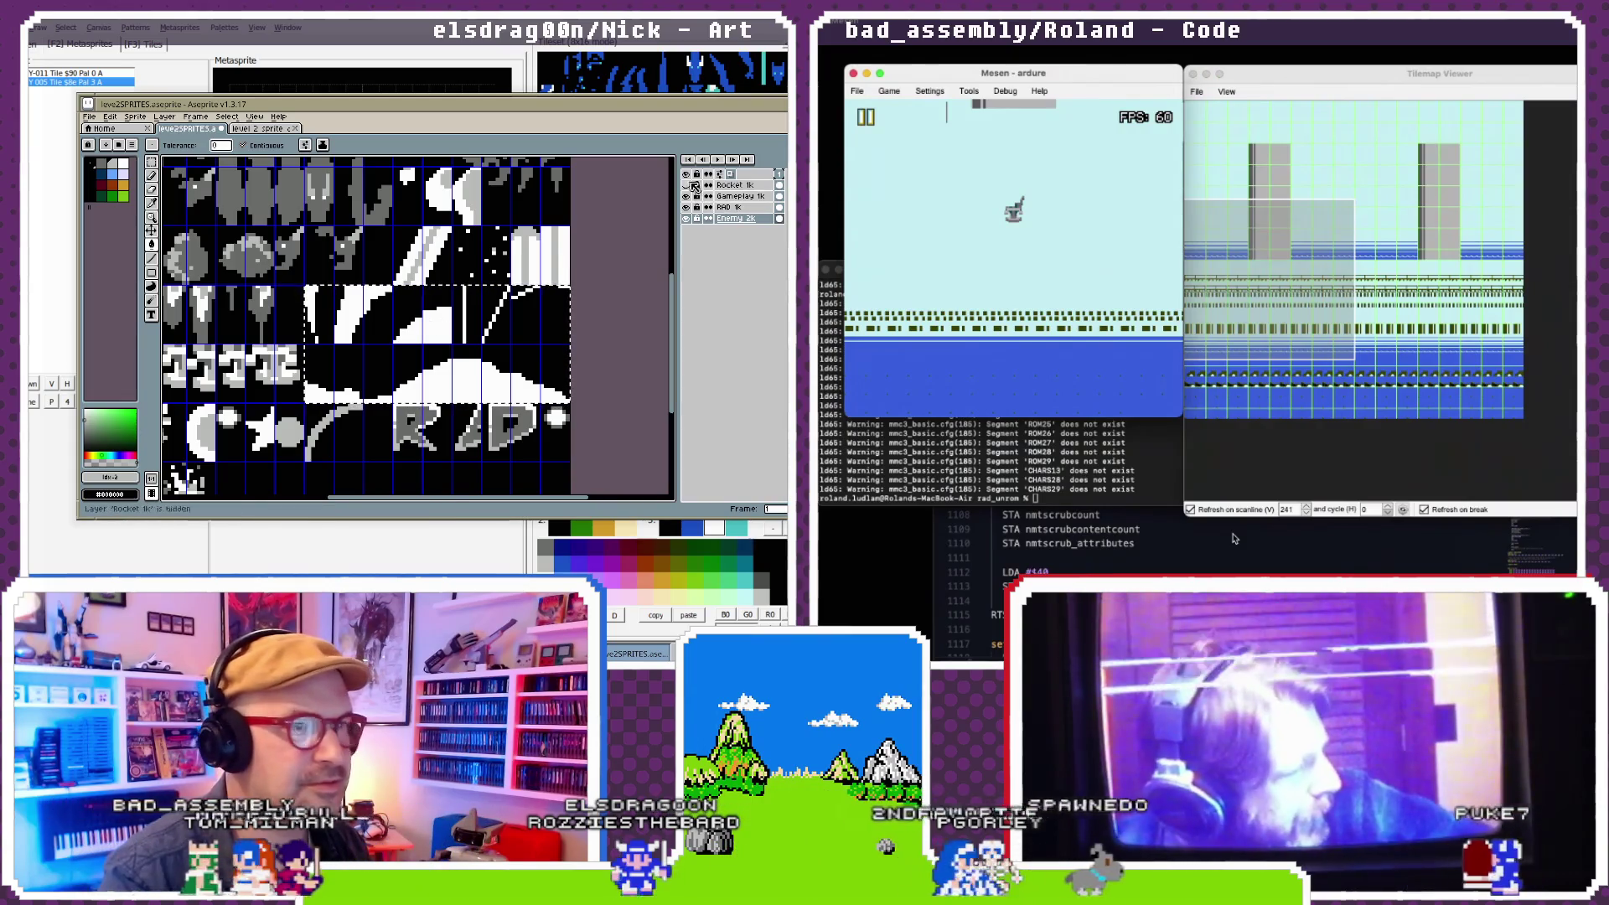
click(1233, 538)
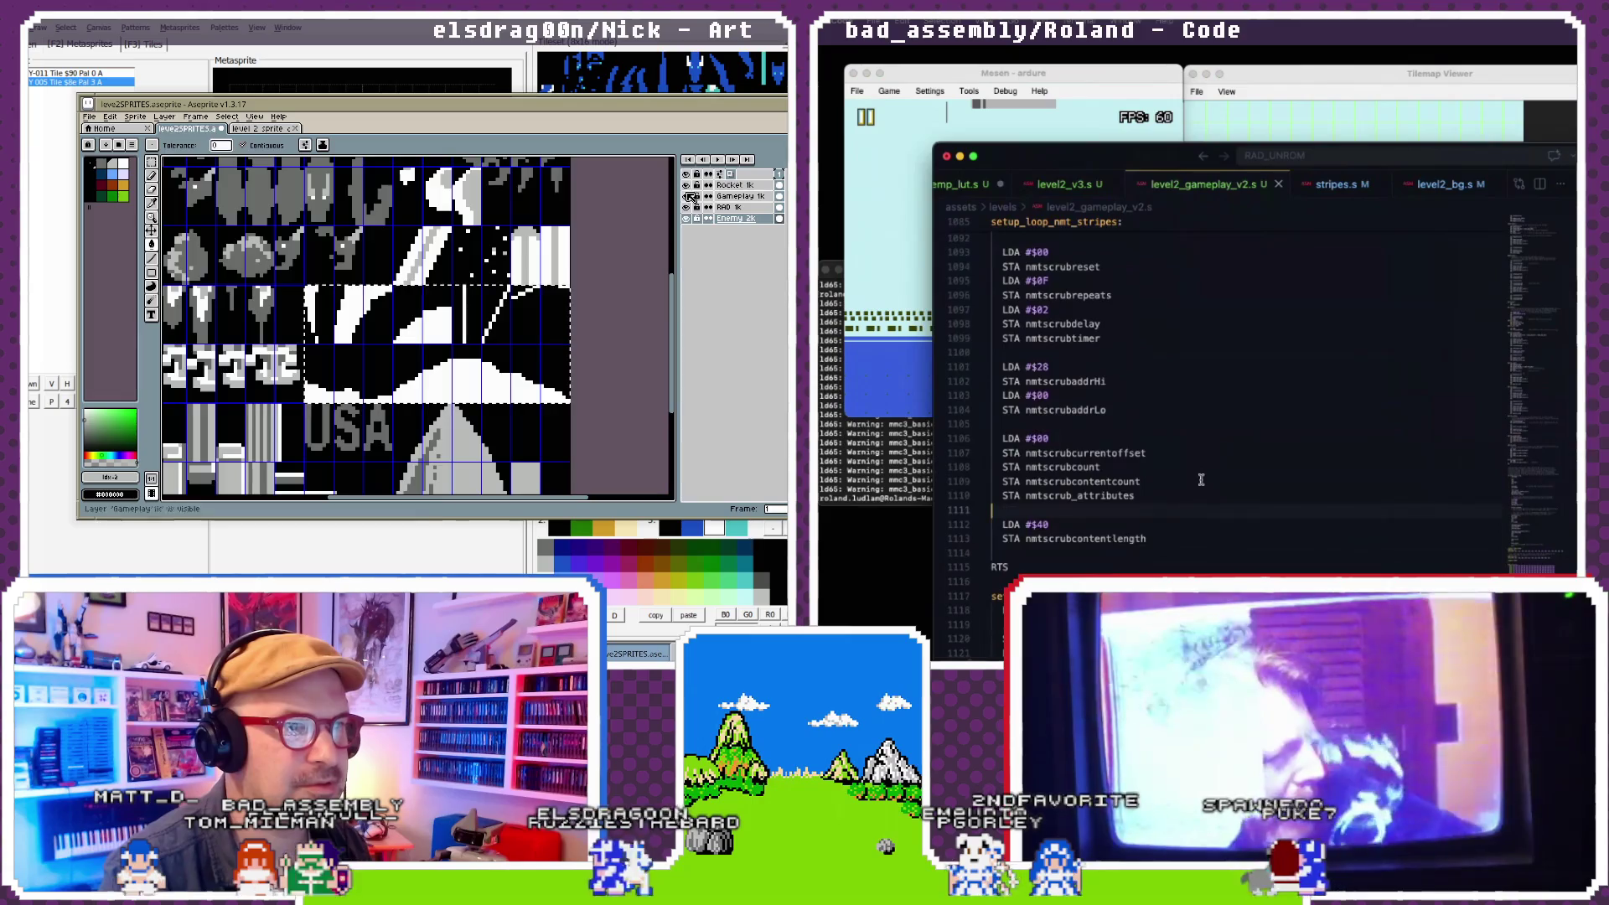
- Select the RAD 1k layer and save the sprite sheet
click(720, 207)
scroll(1202, 479, up, 4)
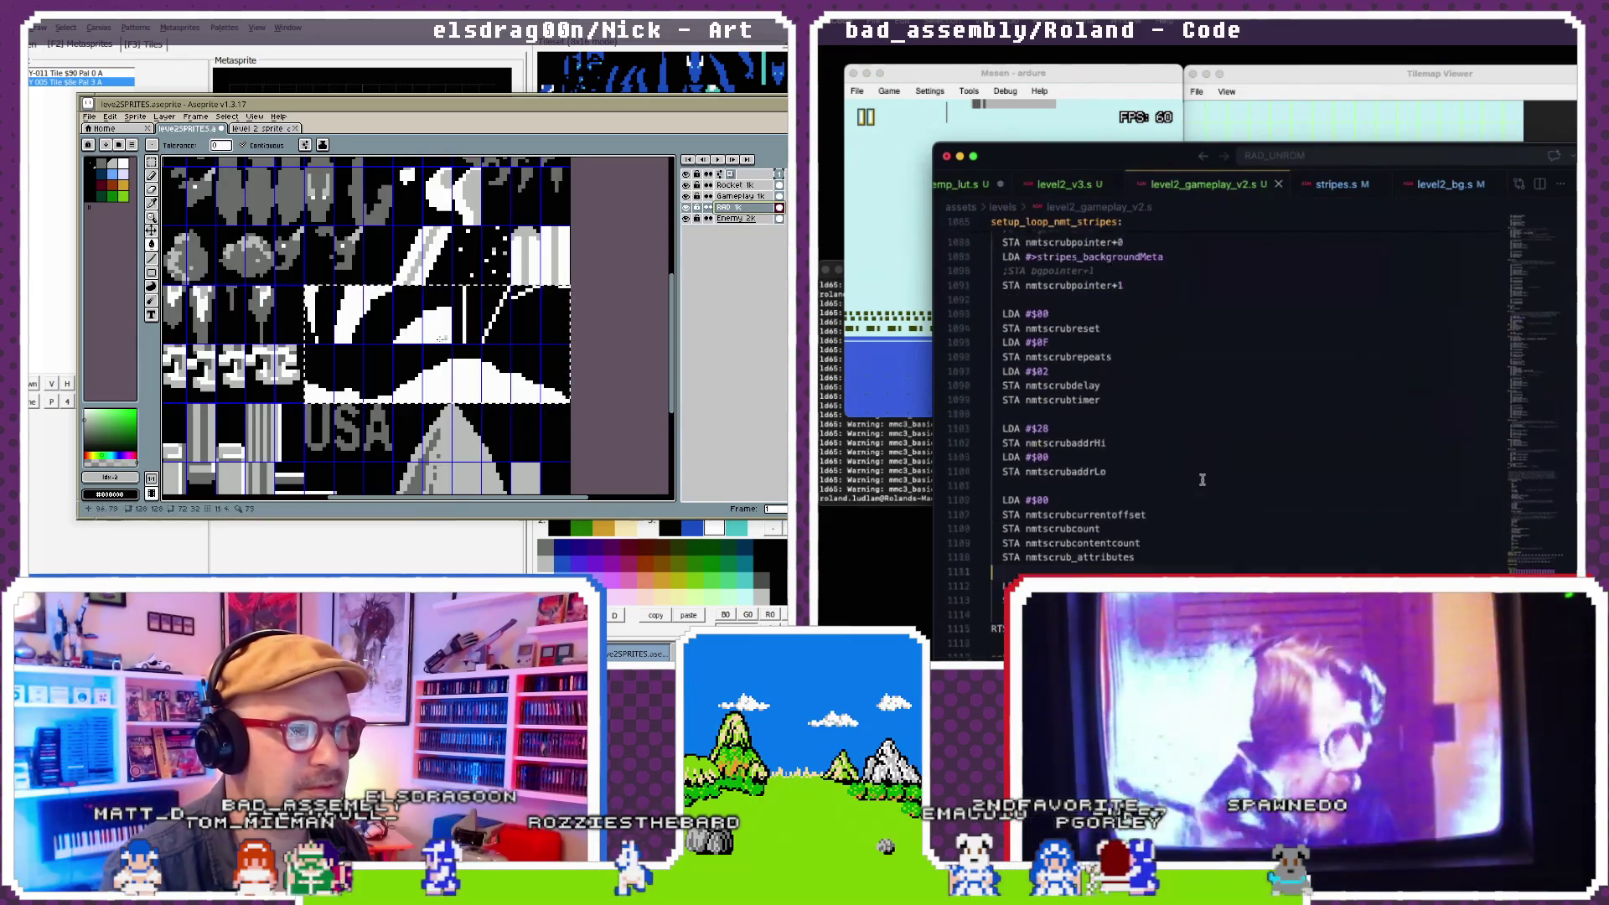
scroll(1201, 479, down, 2)
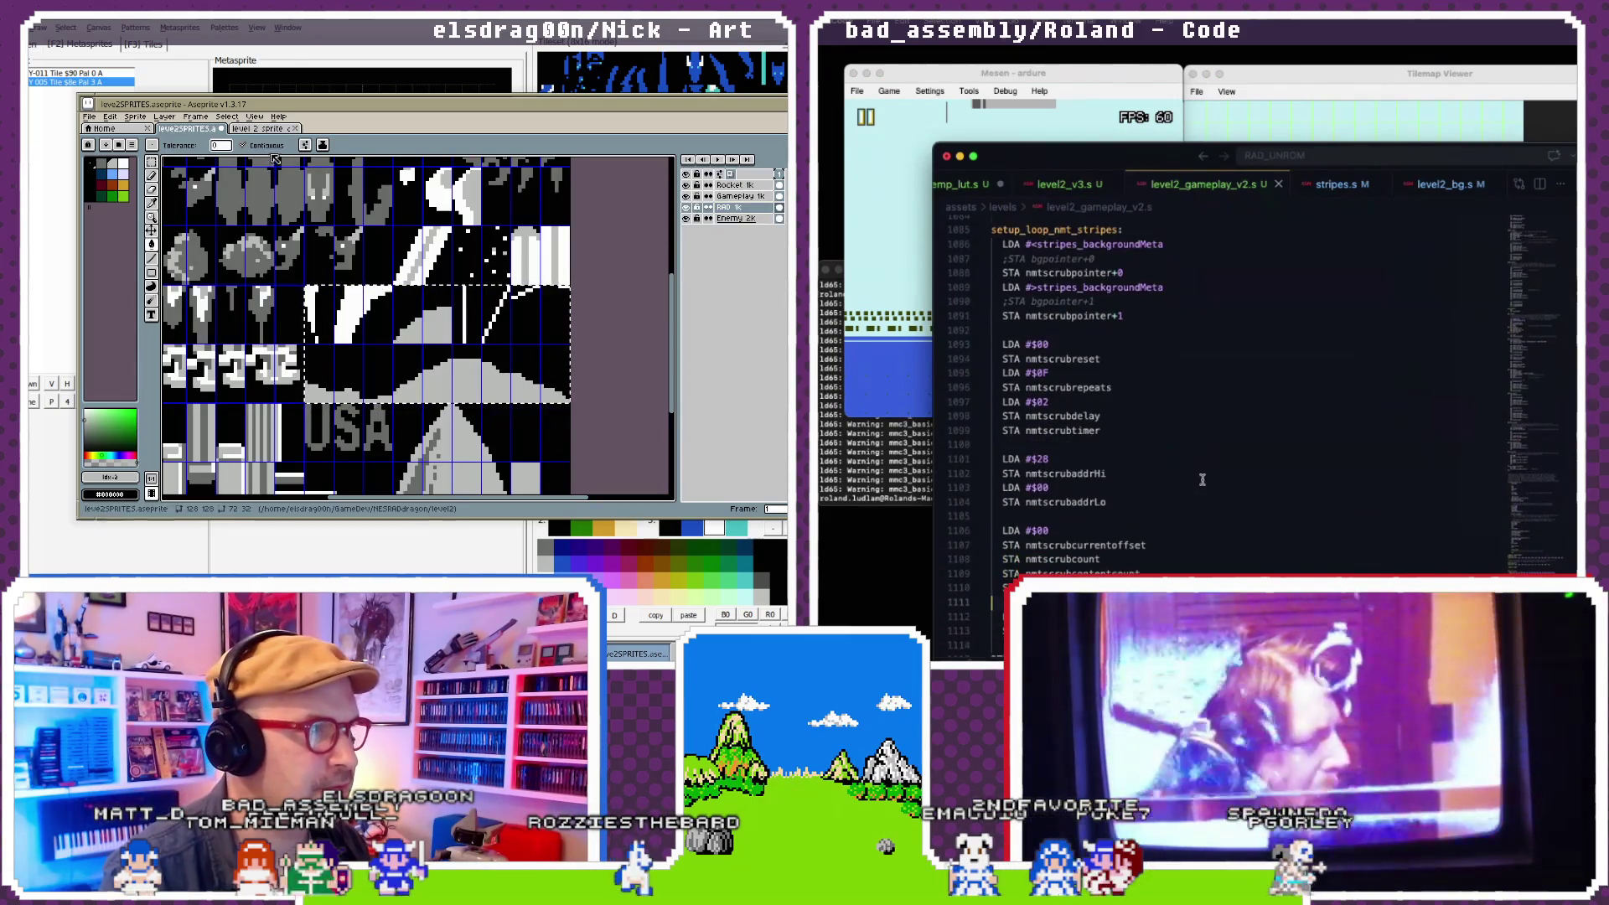
scroll(1202, 480, down, 2)
scroll(350, 310, down, 2)
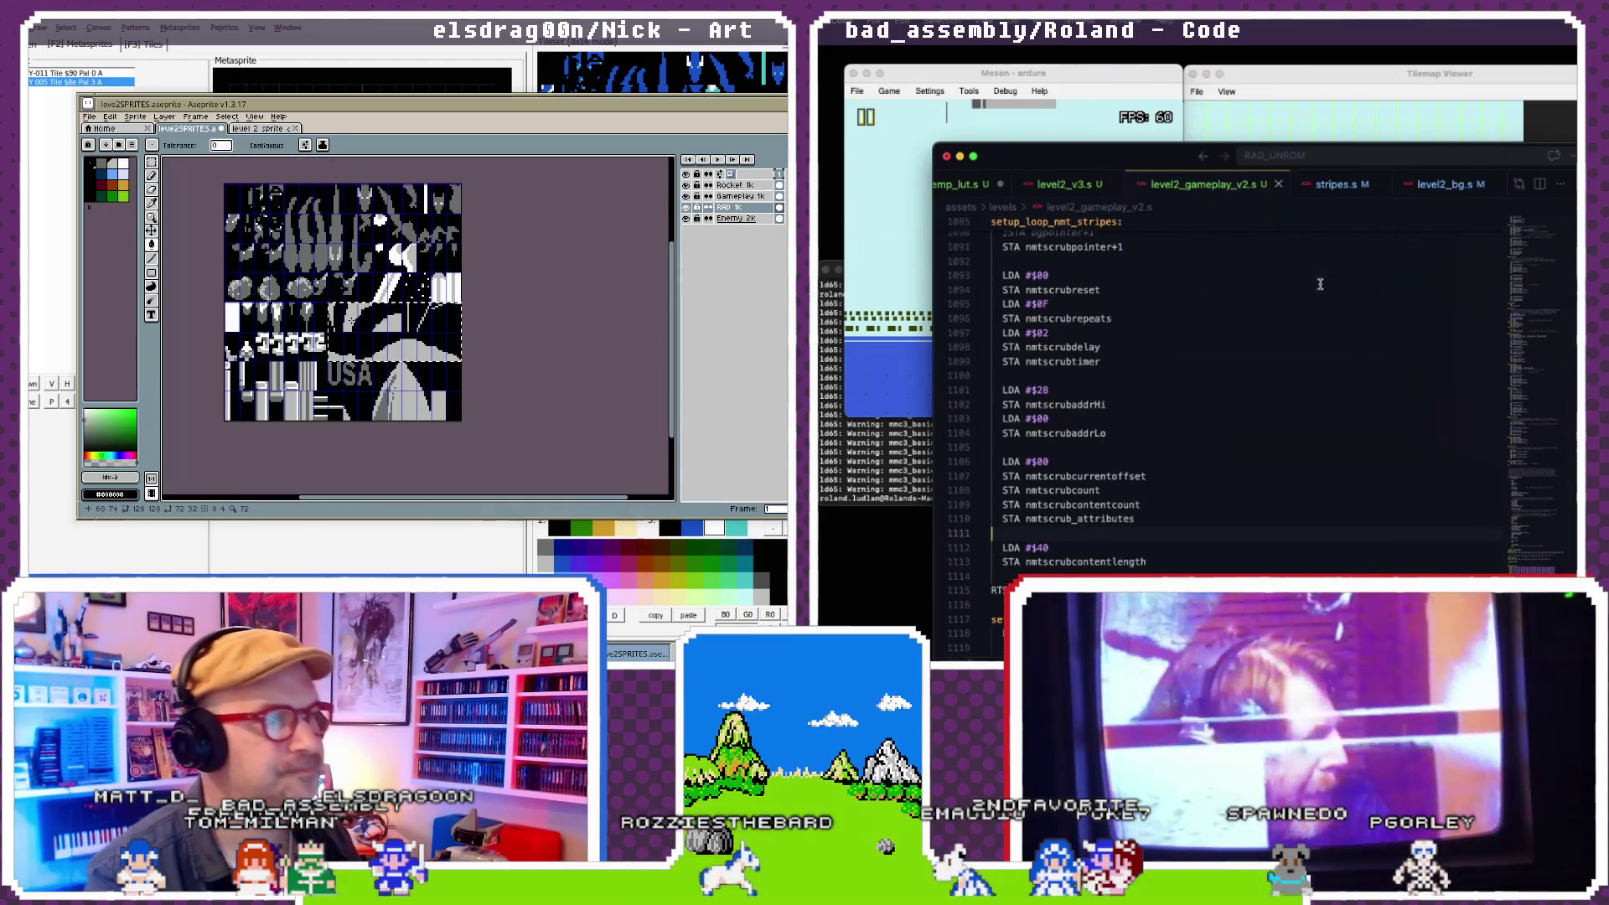
scroll(345, 309, up, 2)
key(ctrl+s)
scroll(1287, 252, up, 15)
scroll(1287, 274, up, 20)
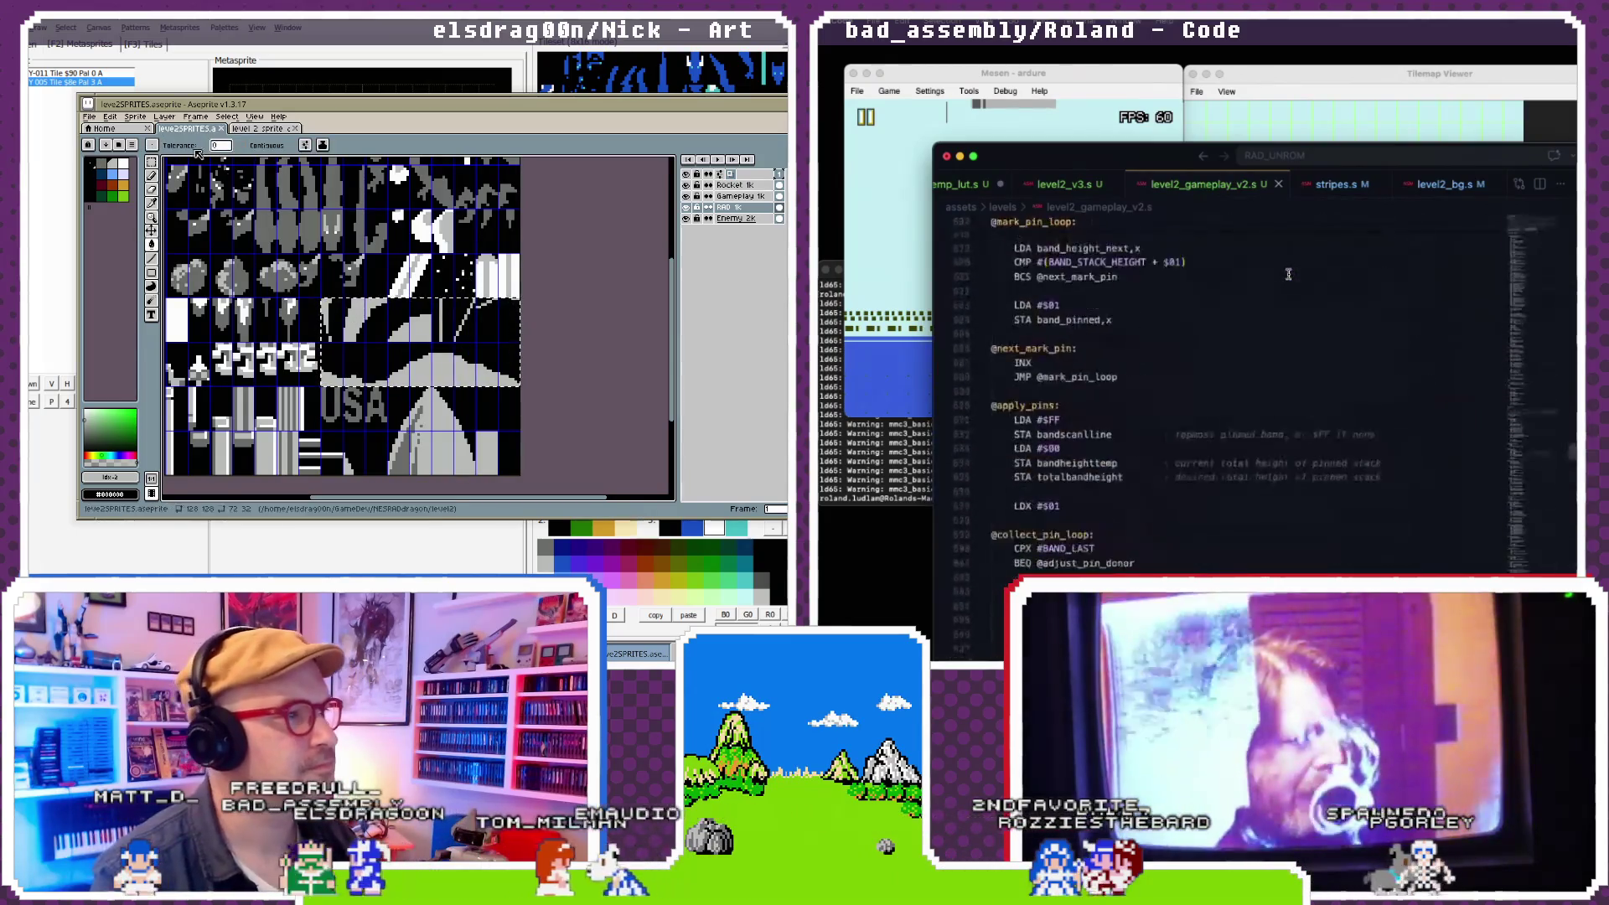
- Export the sprite sheet as level2SPRITES.bmp
click(89, 116)
mouse_move(126, 215)
scroll(1288, 274, down, 5)
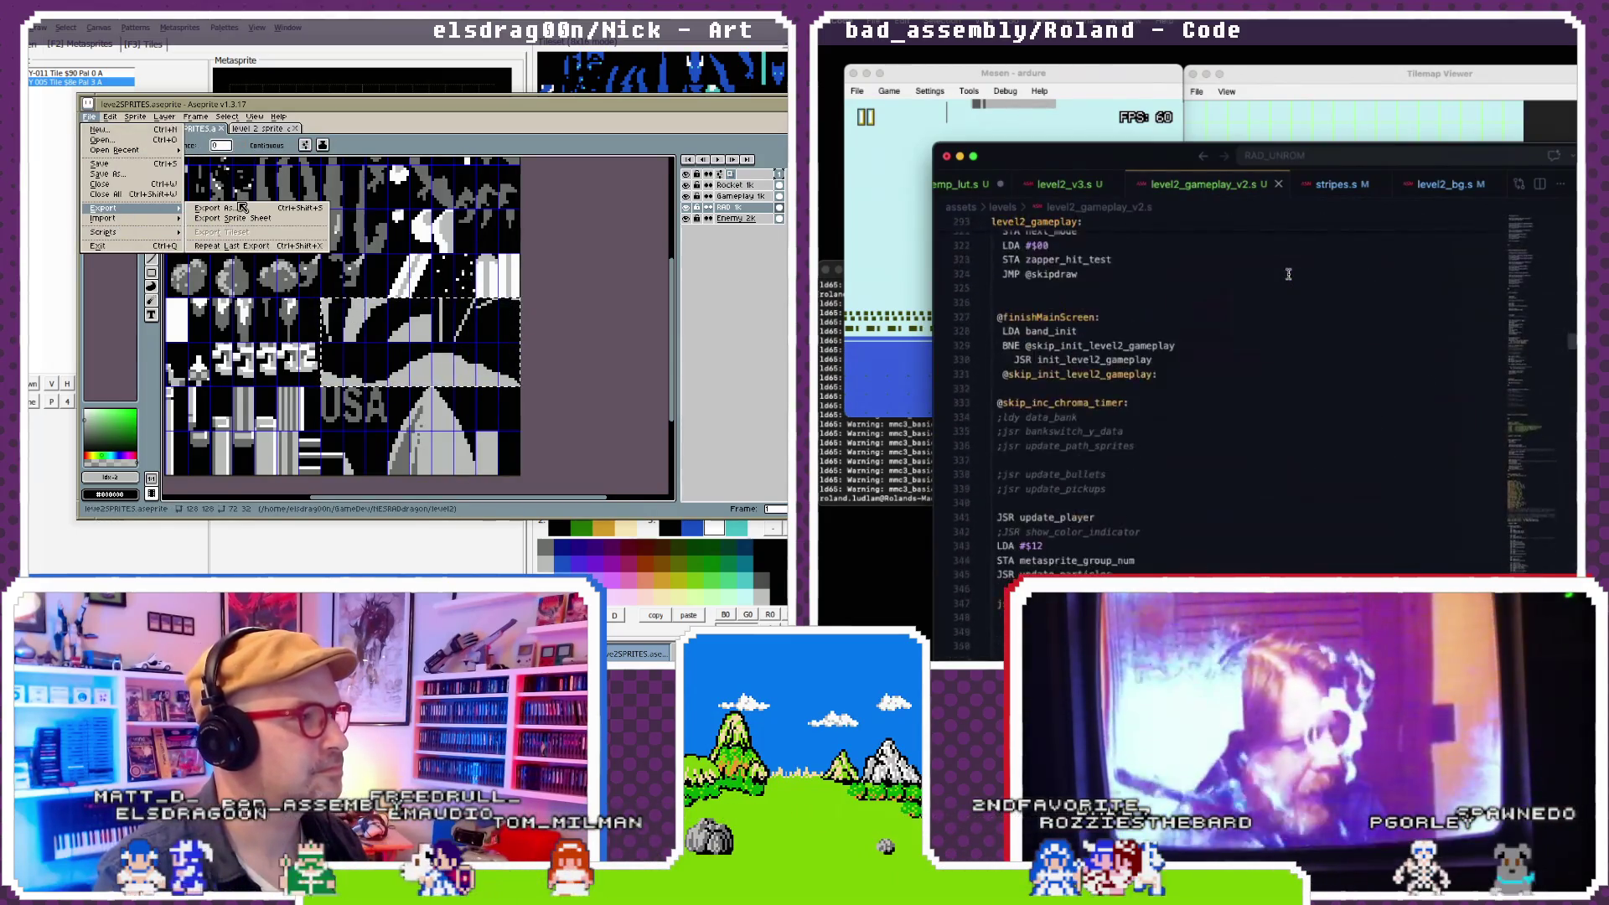
click(216, 208)
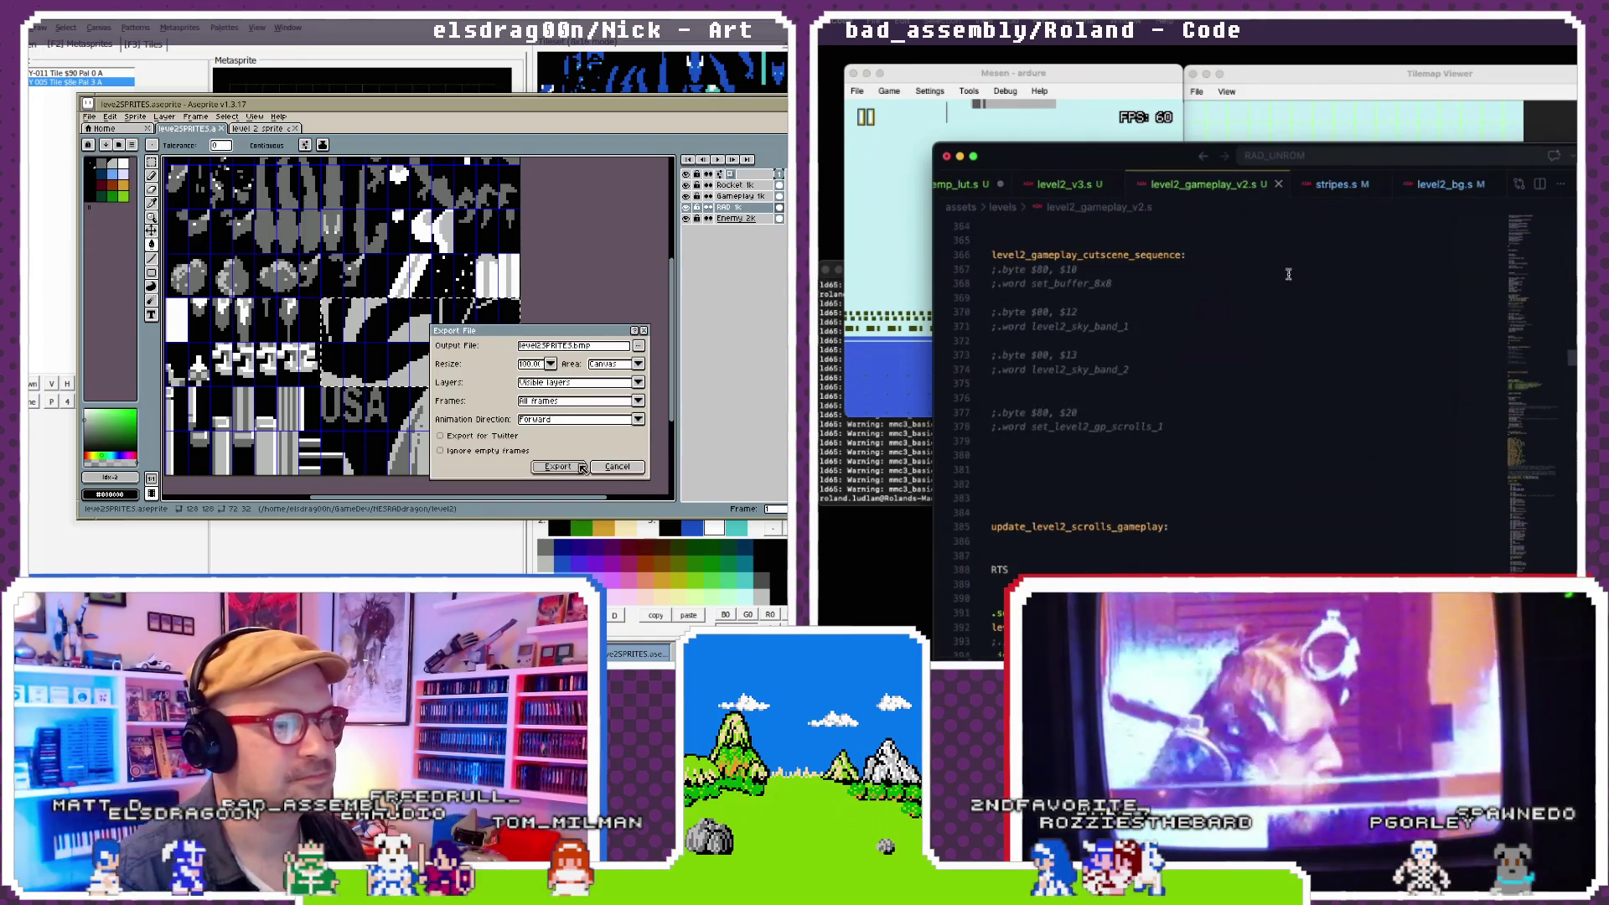
click(580, 467)
- Import level2SPRITES.bmp into NEXXT as the tileset
click(287, 25)
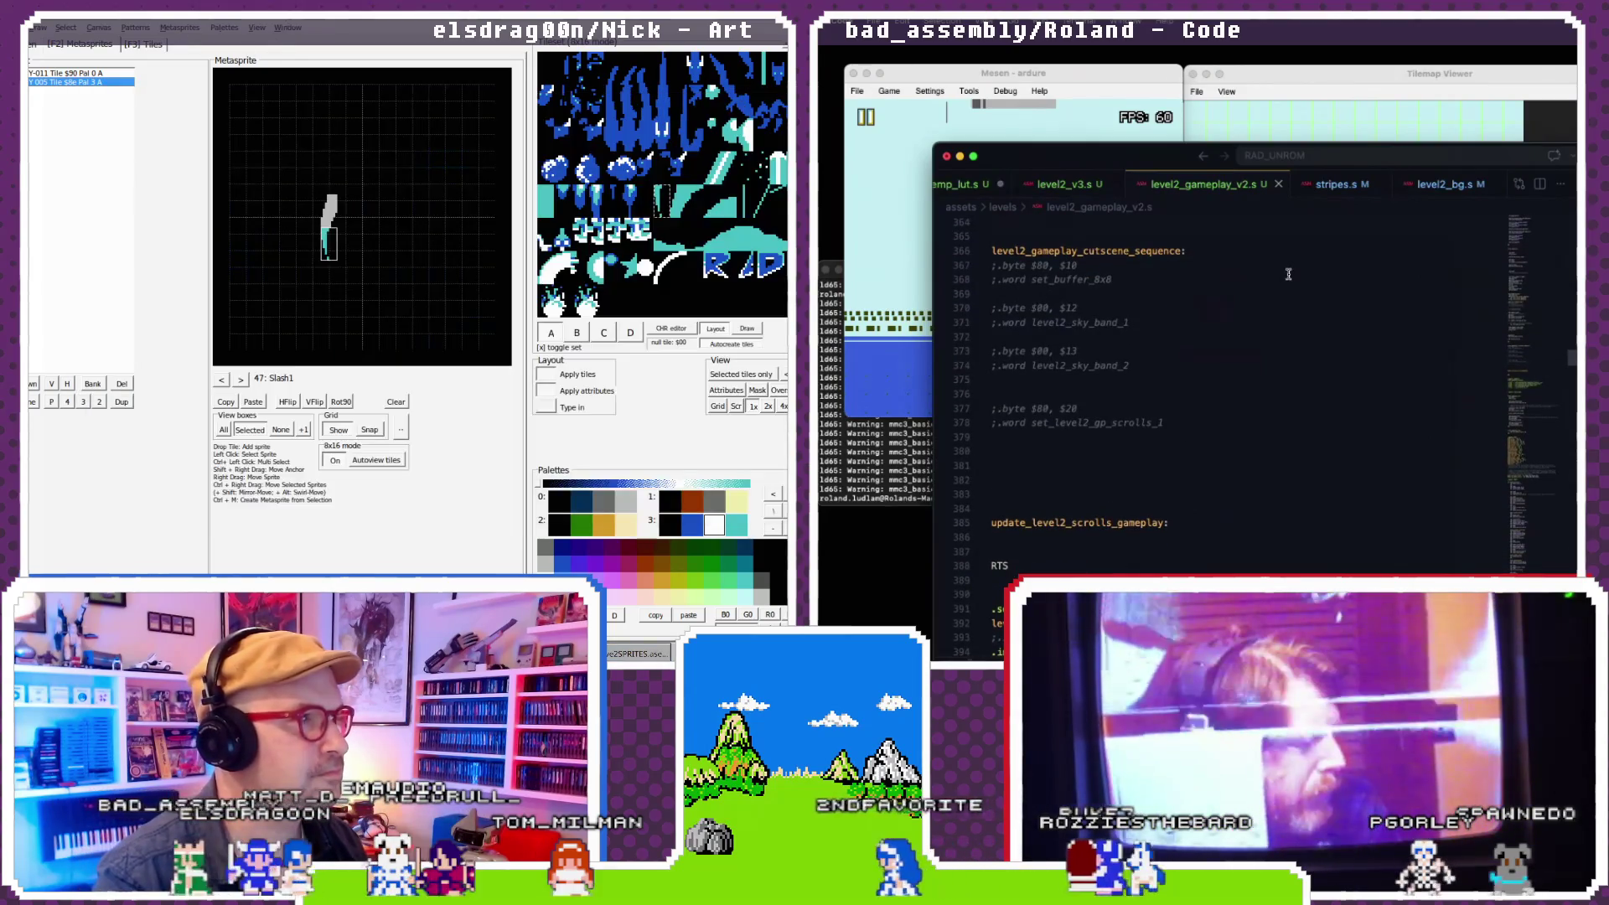
click(28, 27)
scroll(1287, 274, up, 2)
mouse_move(126, 201)
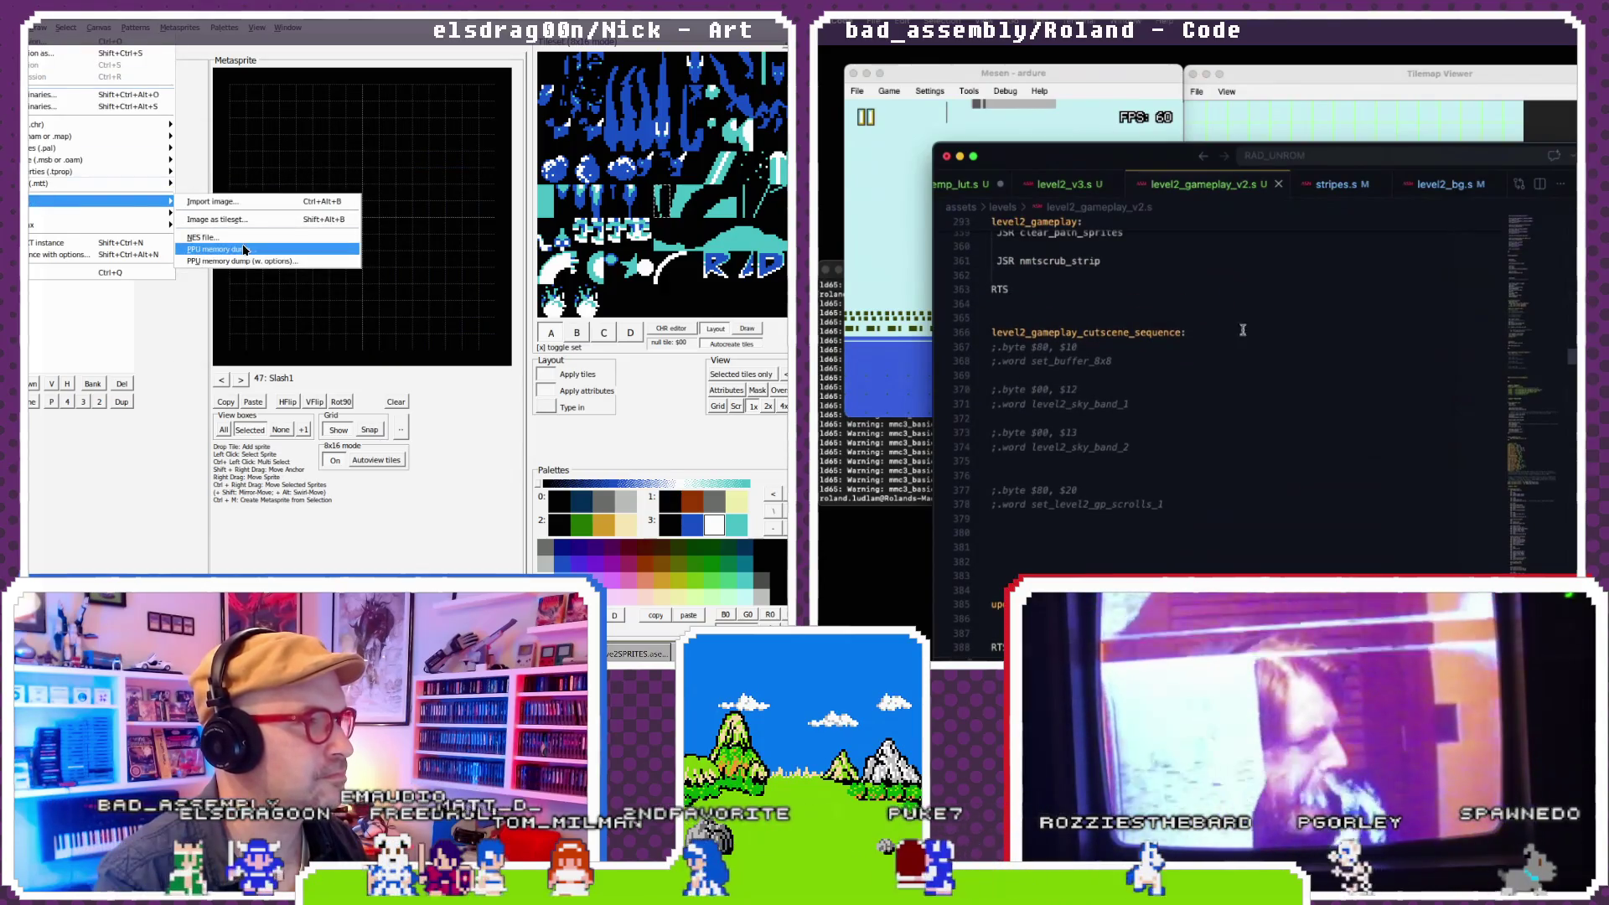
click(236, 219)
scroll(1173, 446, up, 5)
click(402, 232)
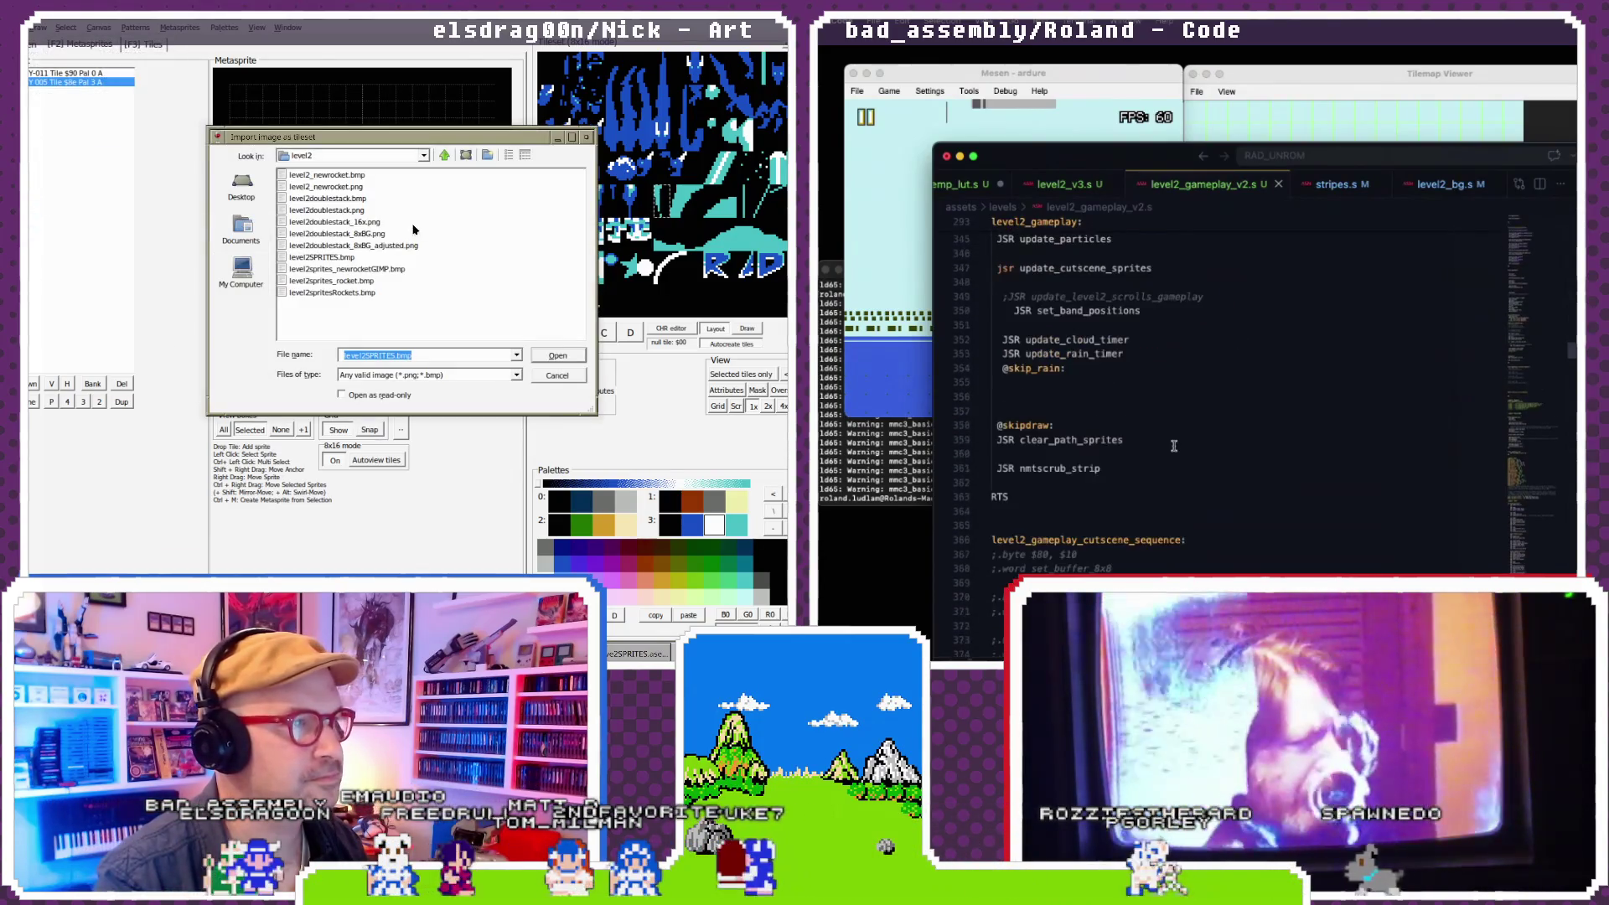
double_click(348, 266)
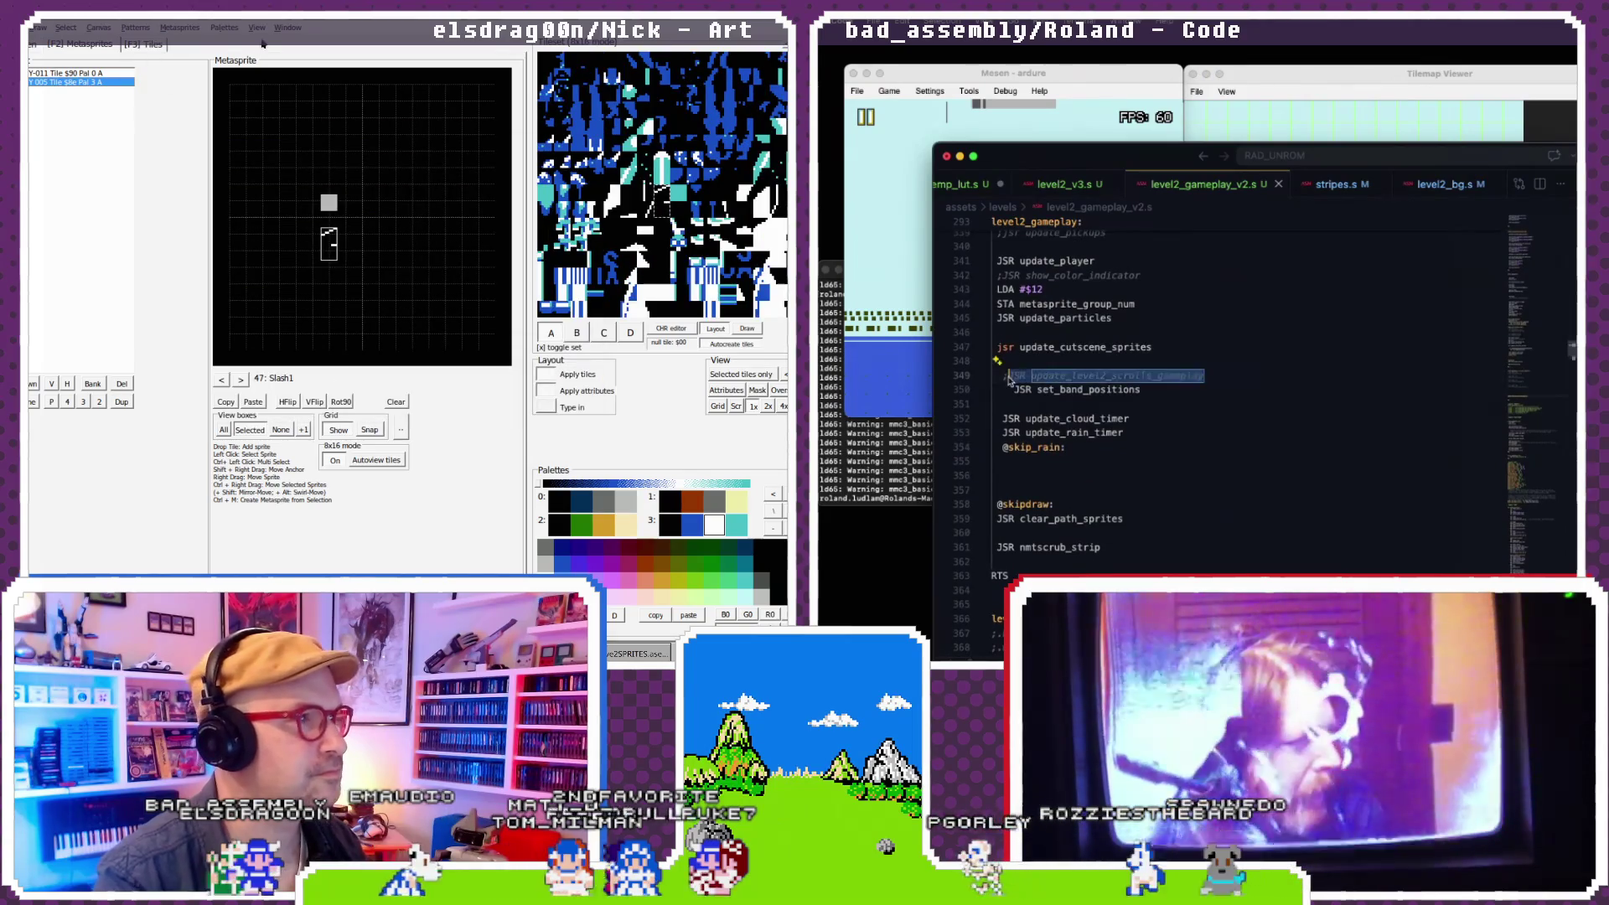
- Delete the commented ;JSR update_level2_scrolls_gameplay line and sort the tileset by tile frequency
click(178, 27)
key(BackSpace)
key(BackSpace)
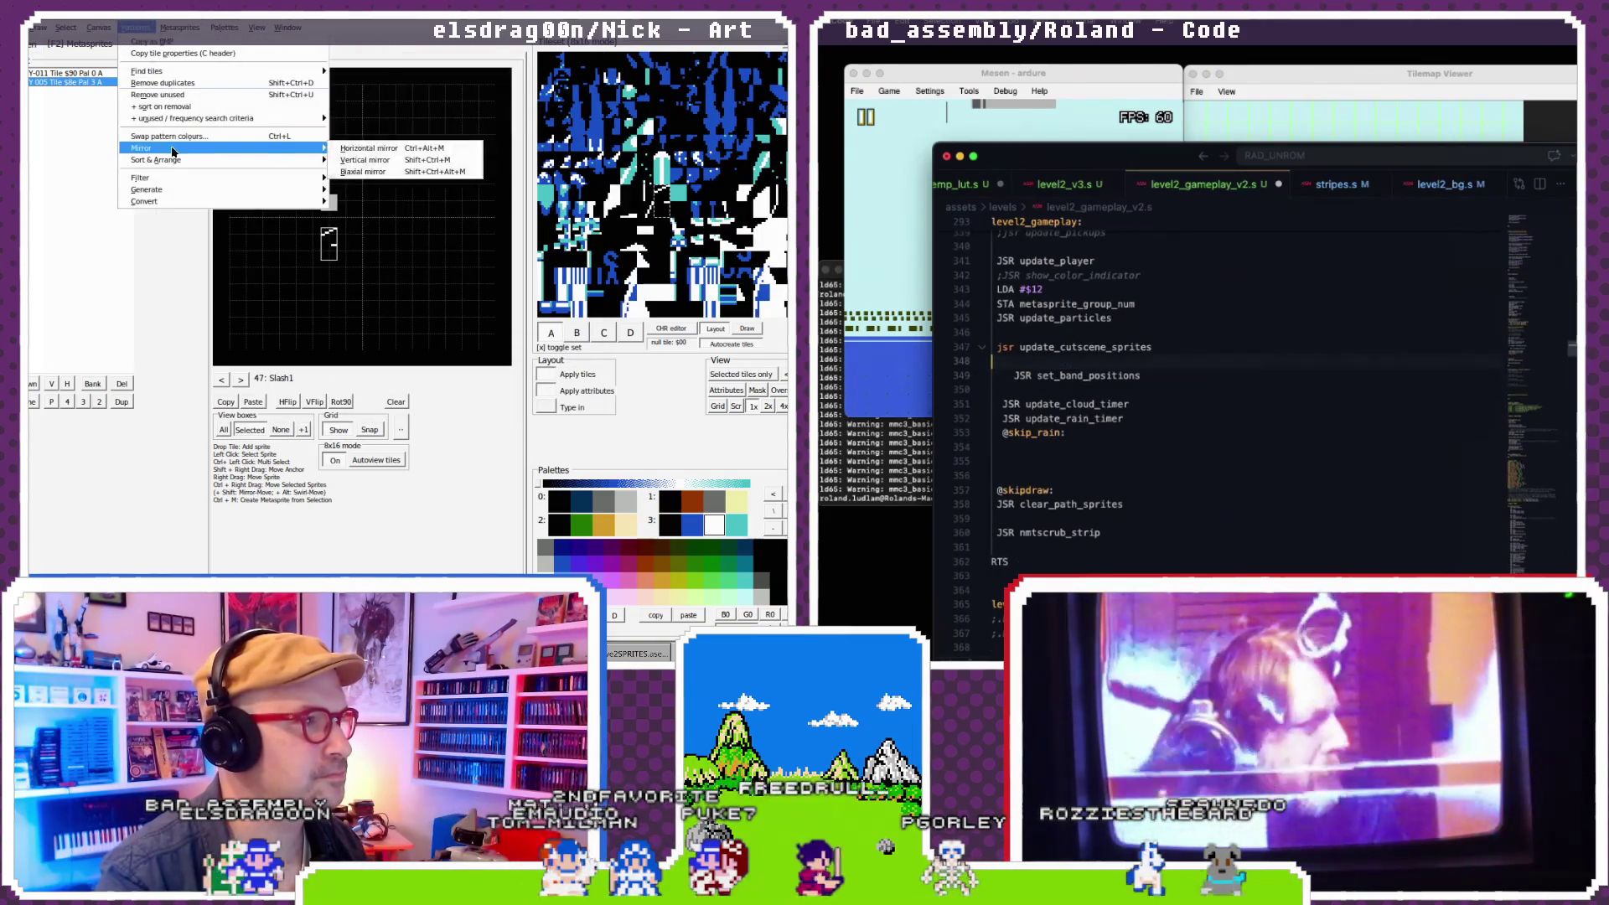
mouse_move(224, 102)
scroll(1033, 392, up, 5)
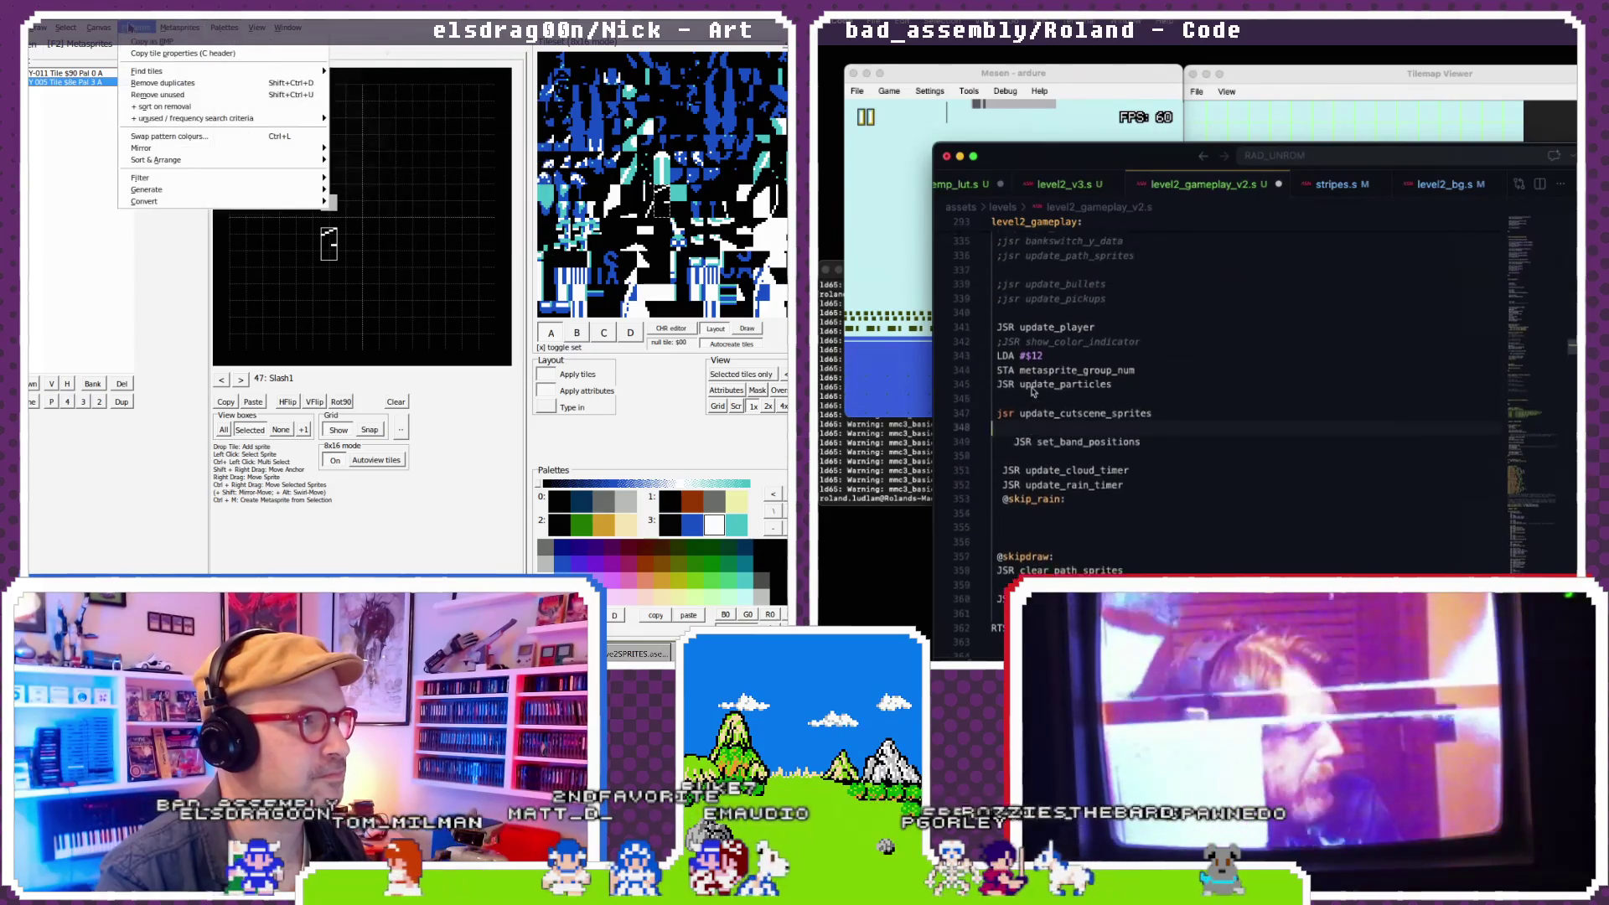
scroll(1033, 392, up, 1)
mouse_move(198, 160)
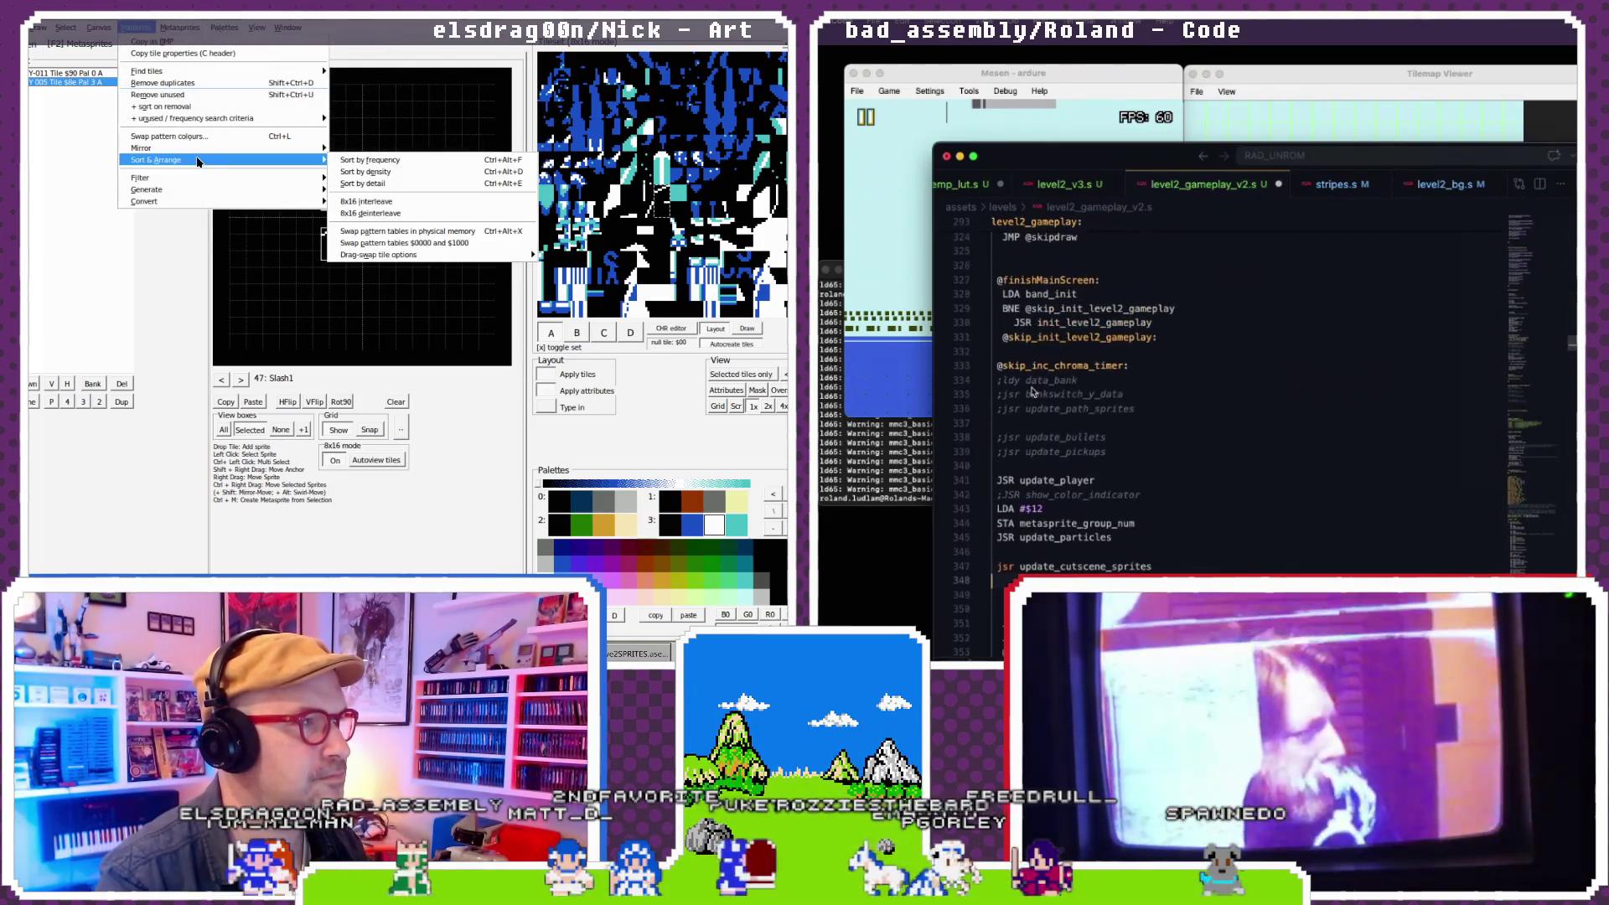
scroll(1033, 392, down, 5)
click(403, 161)
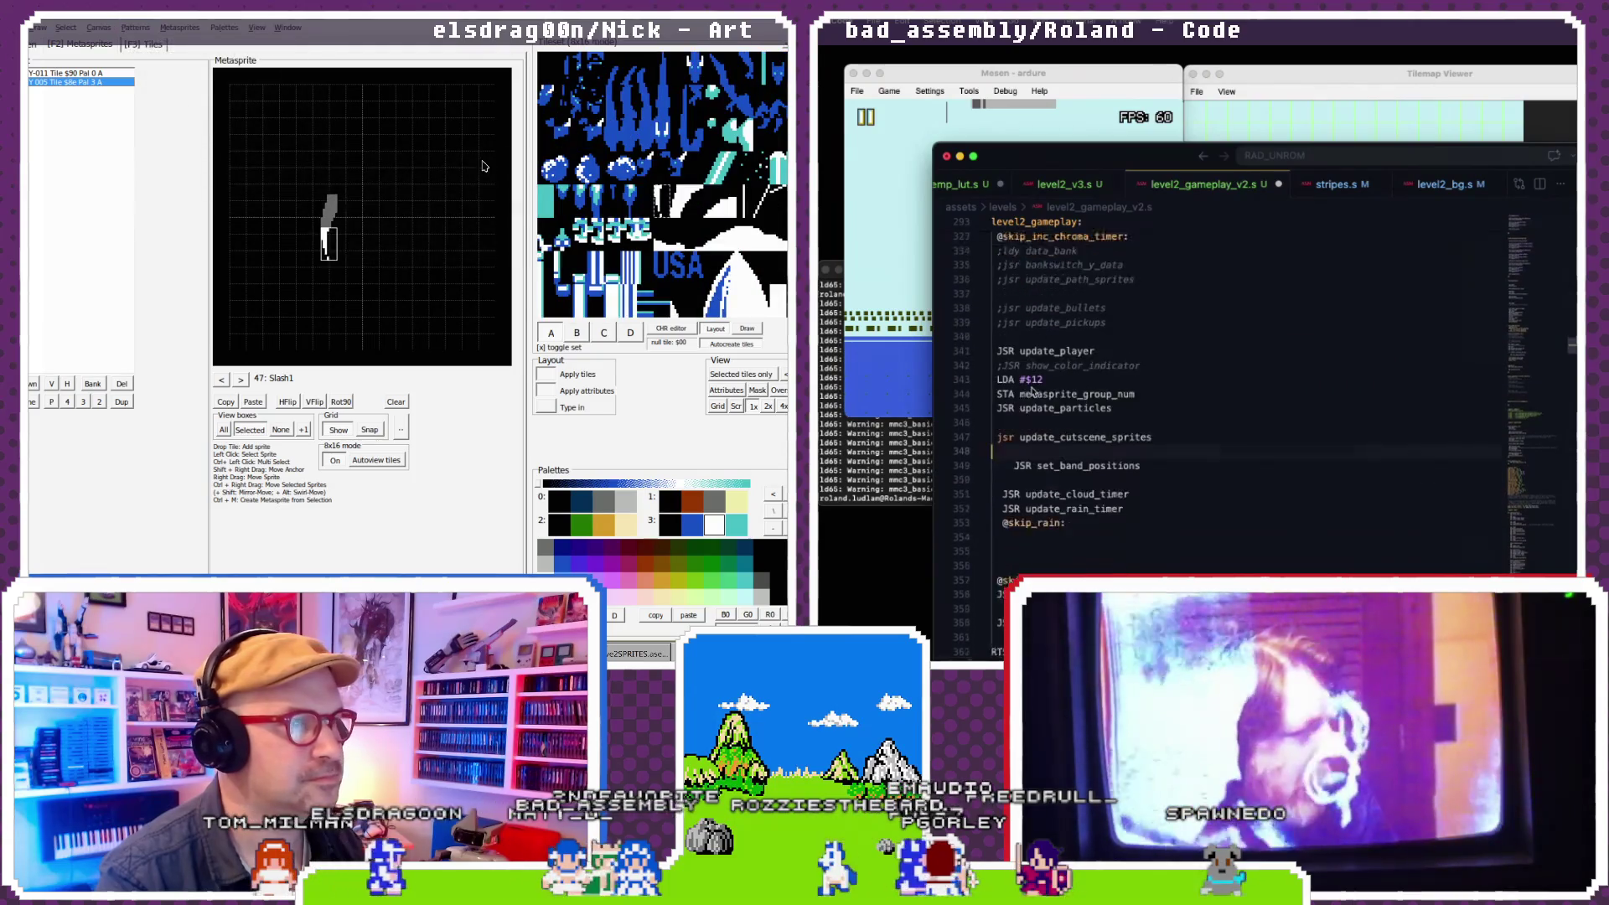
scroll(1033, 392, up, 8)
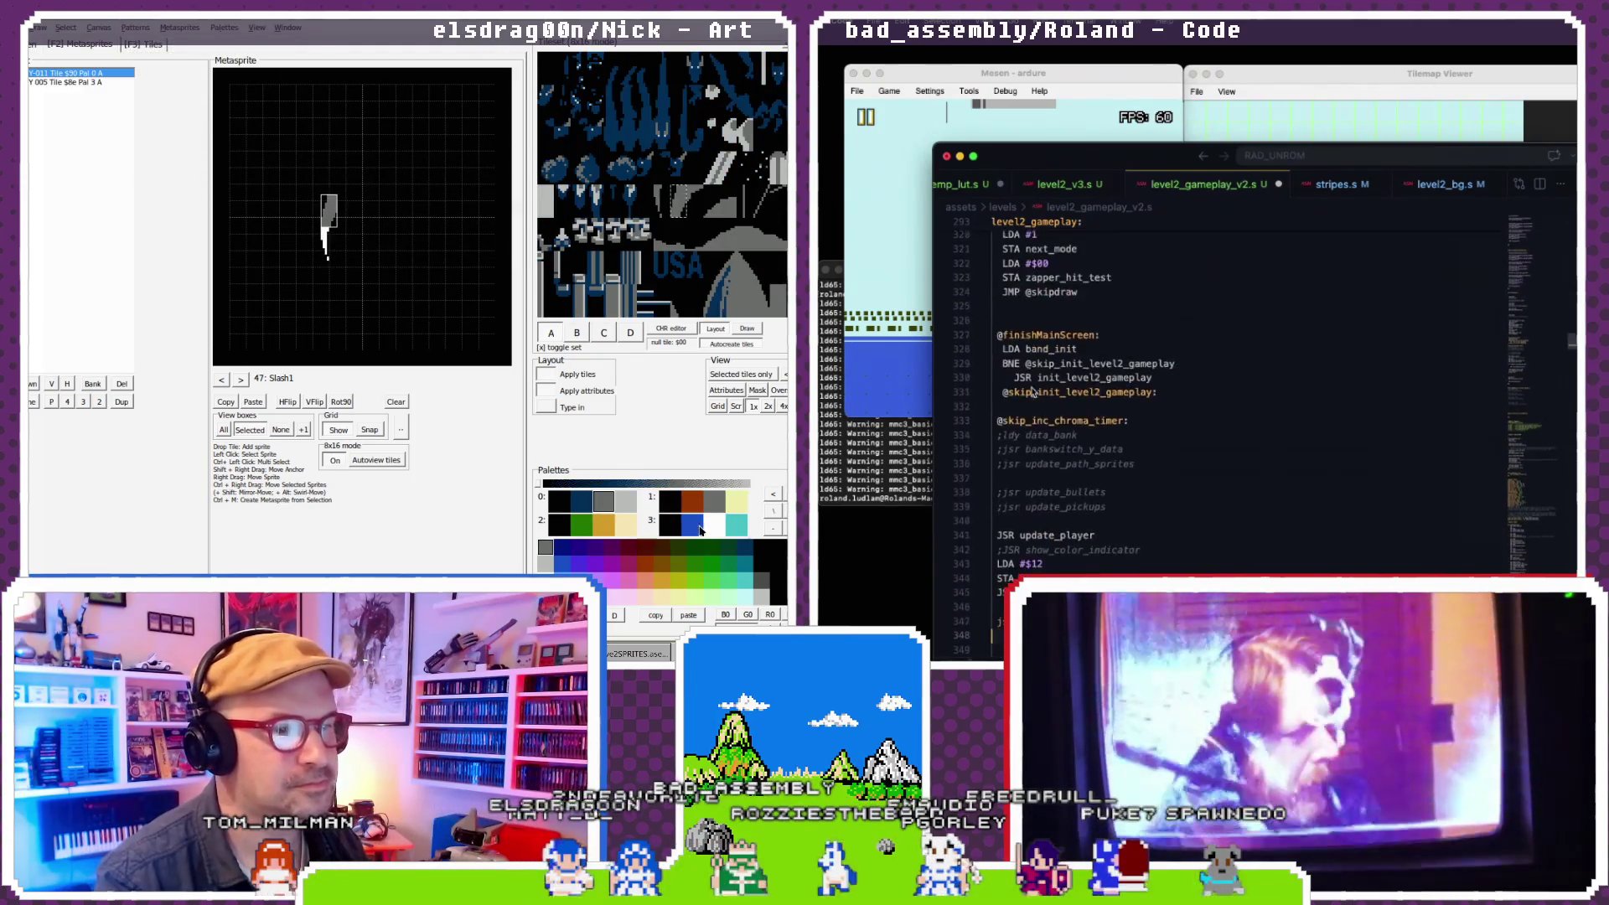
- Select the cutscene sequence call lines and switch Slash2's Y-026 Tile $96 sprite to palette 3
scroll(1033, 392, up, 5)
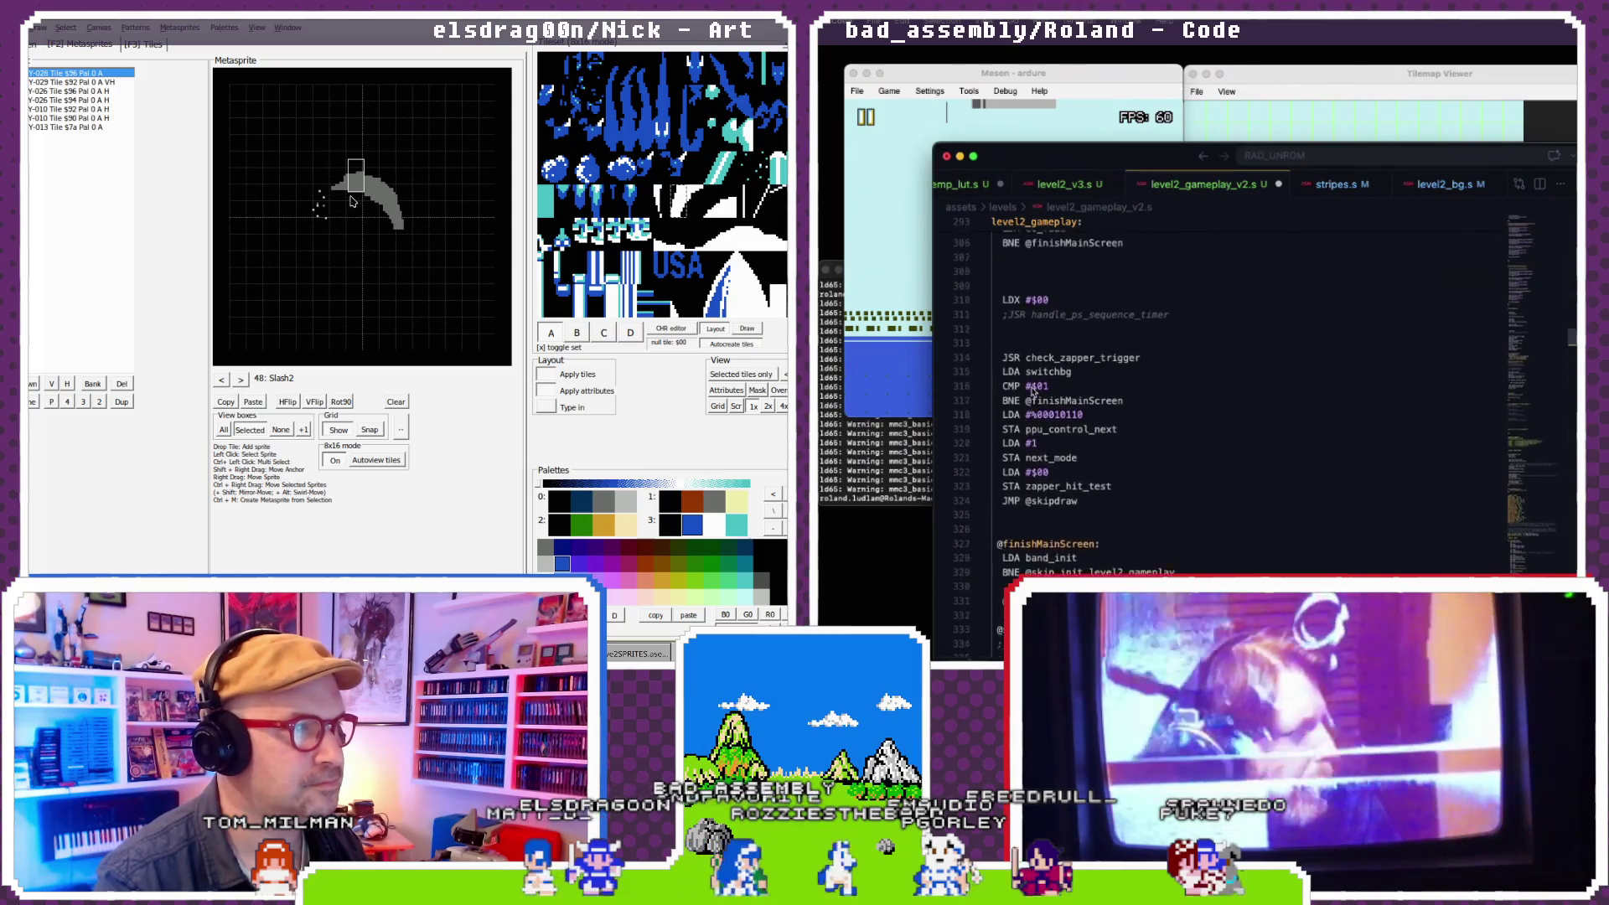
click(401, 225)
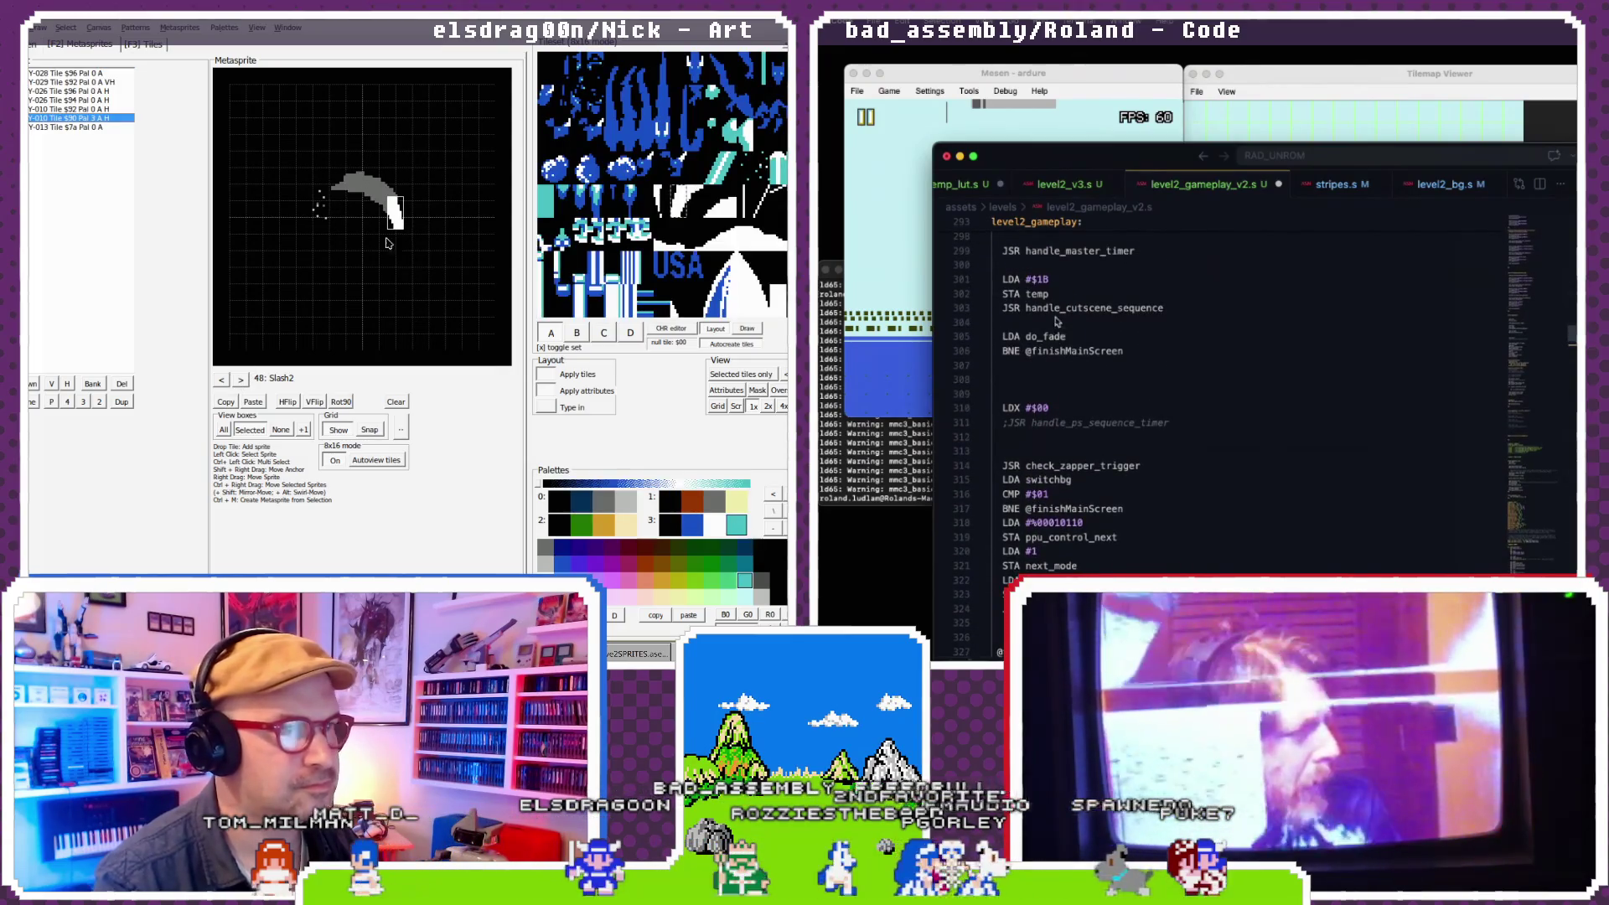
click(376, 199)
click(1164, 309)
click(720, 526)
drag(968, 293, 964, 287)
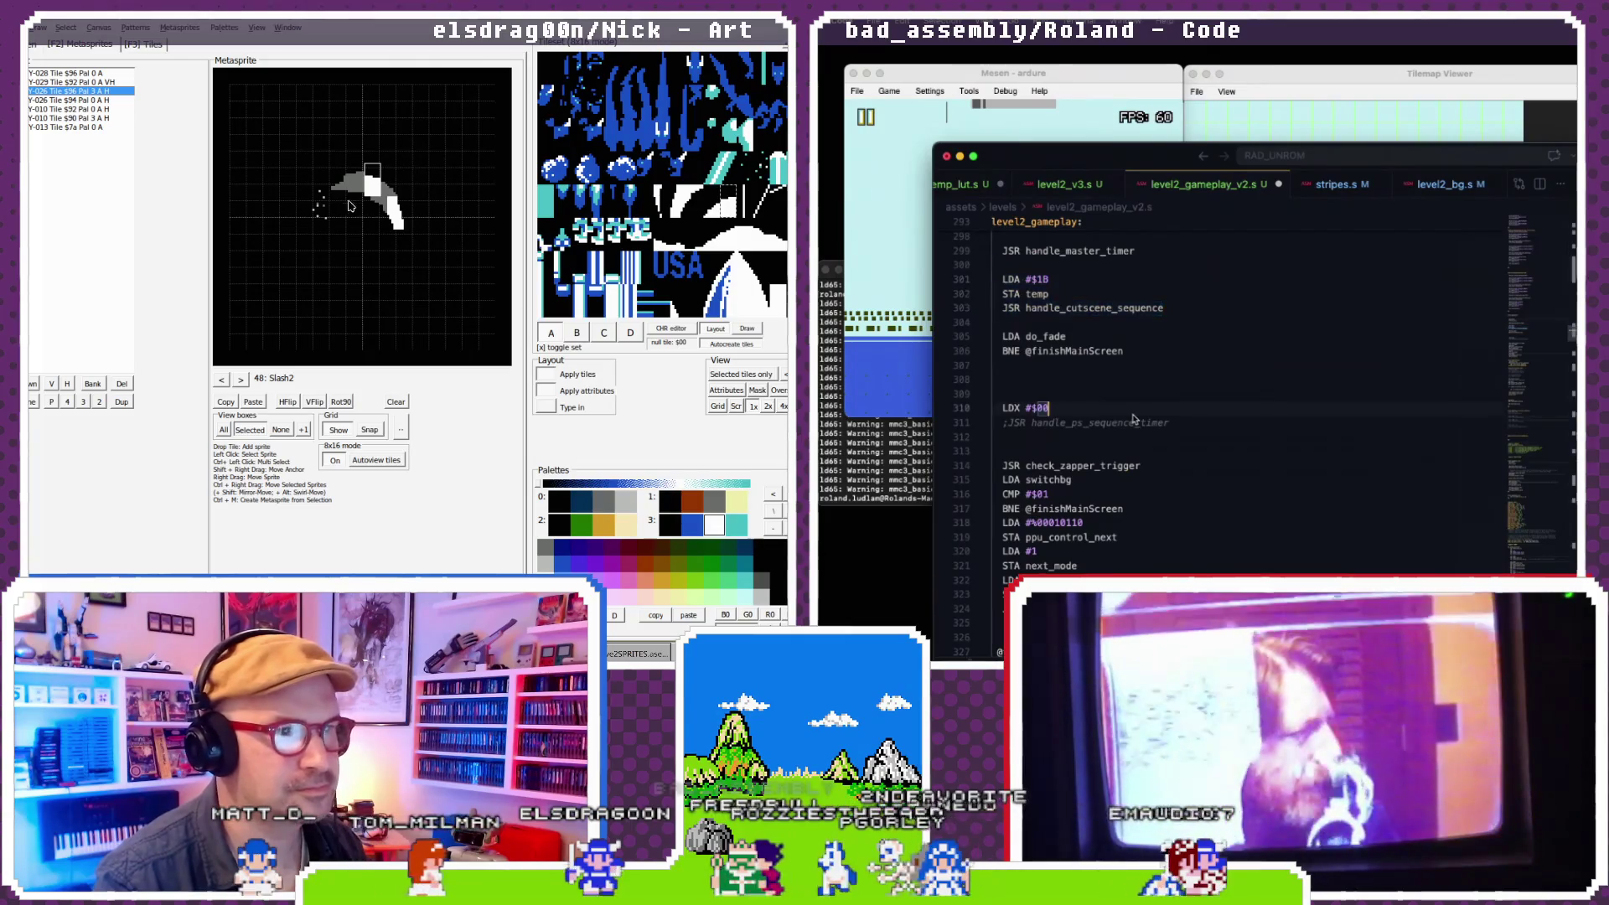
scroll(1133, 469, down, 15)
- Give the Y-028 Tile $96 and dot Y-013 sprites palette 3, then step back through metasprites
click(382, 188)
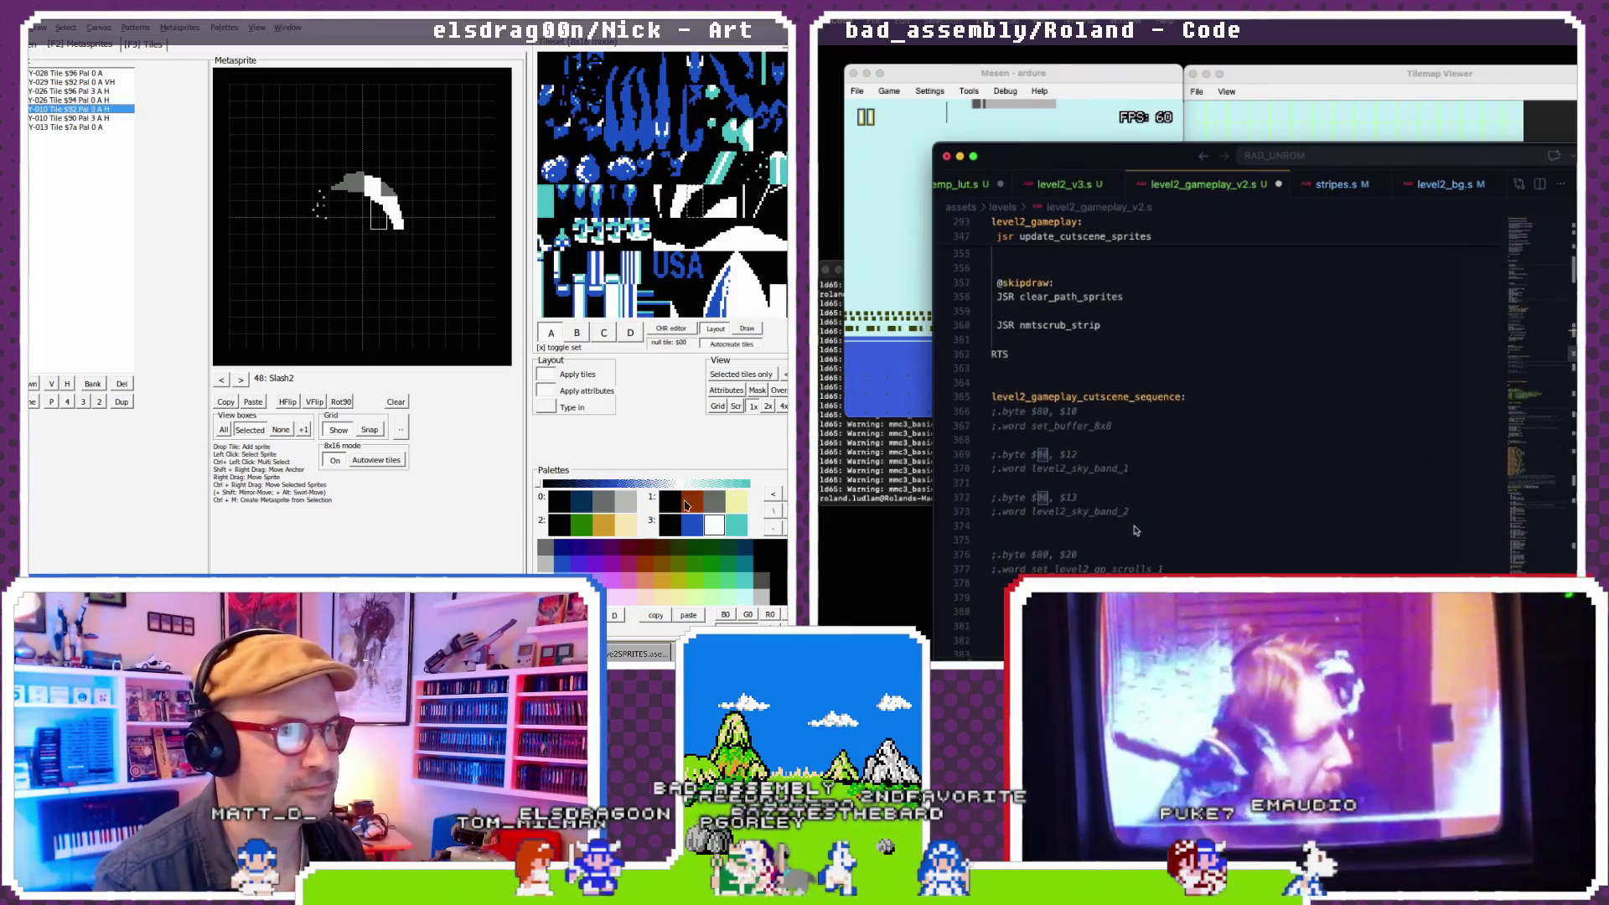
click(390, 191)
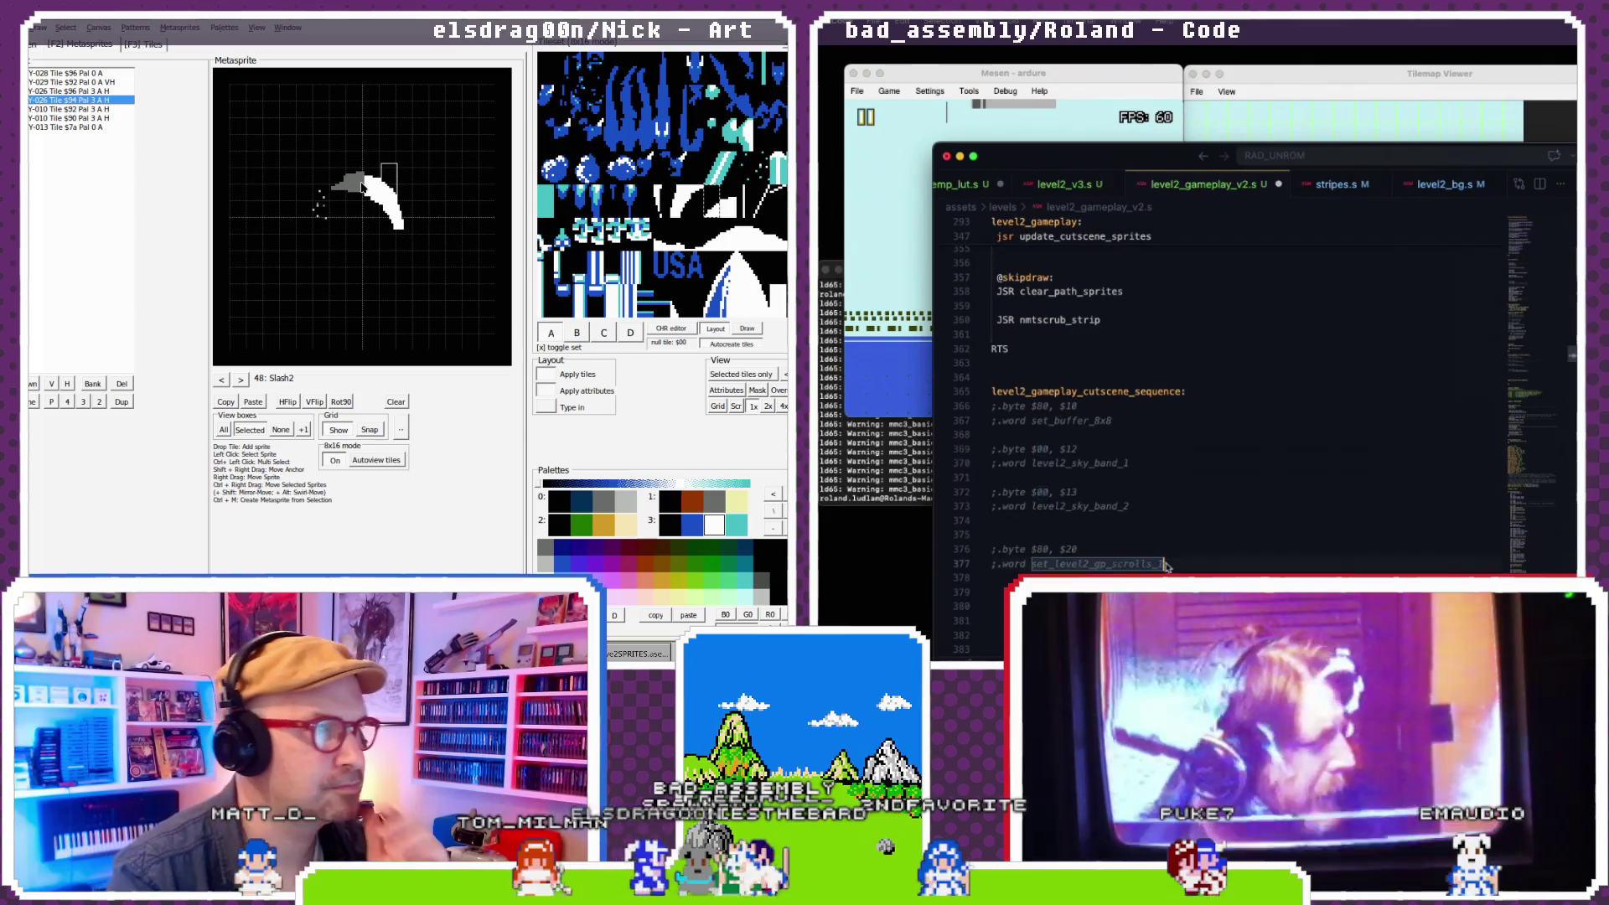
click(355, 166)
click(692, 525)
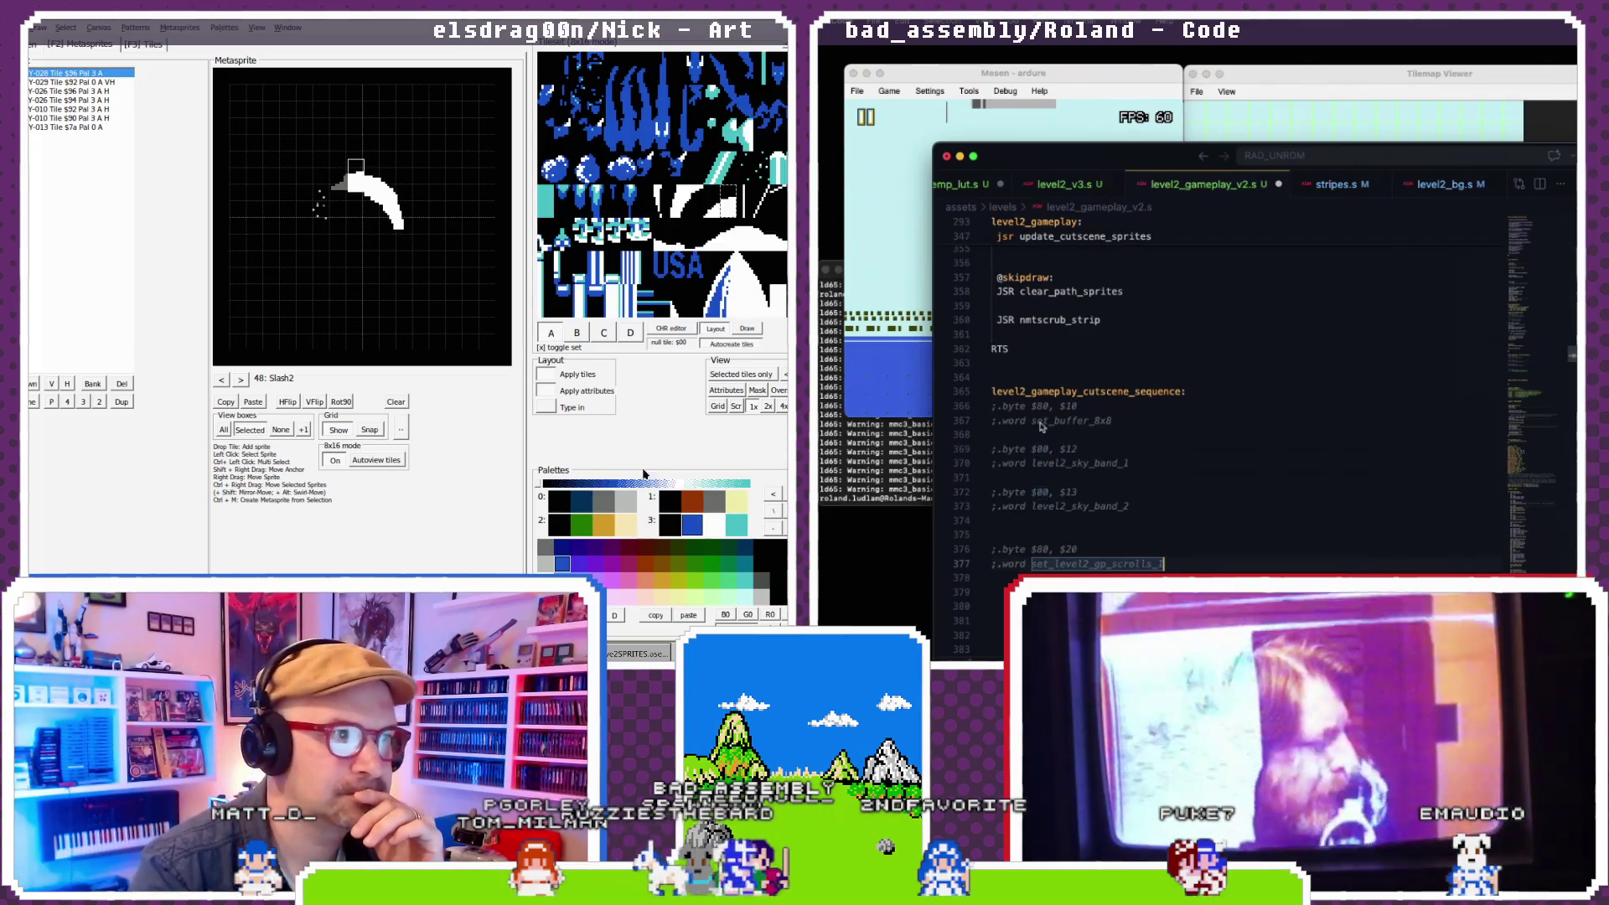
click(320, 204)
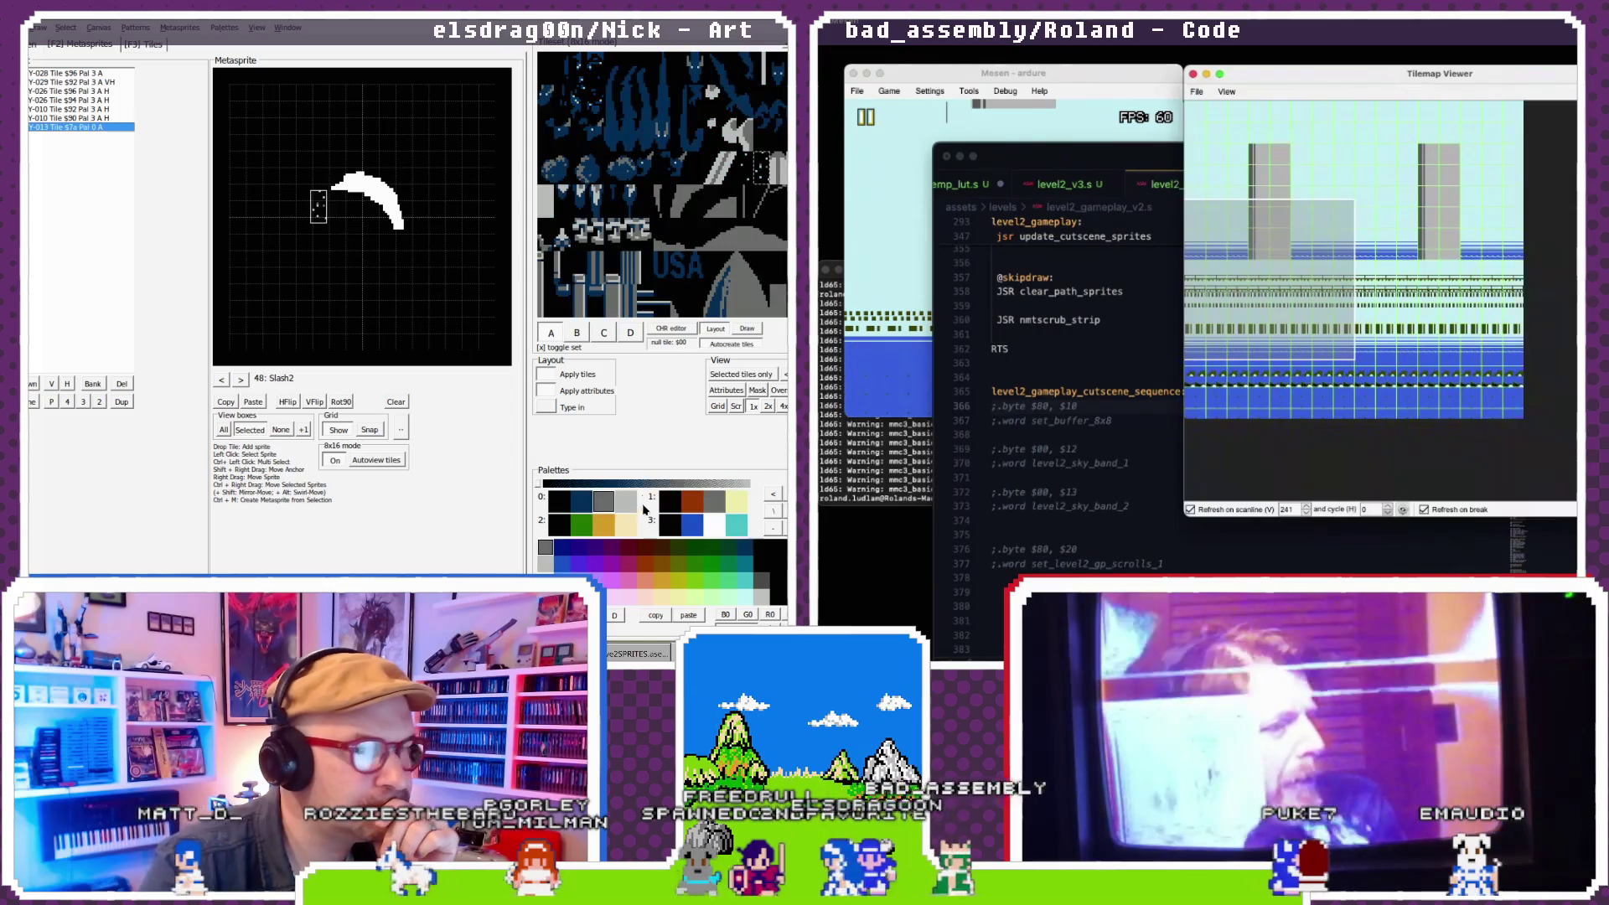
click(692, 526)
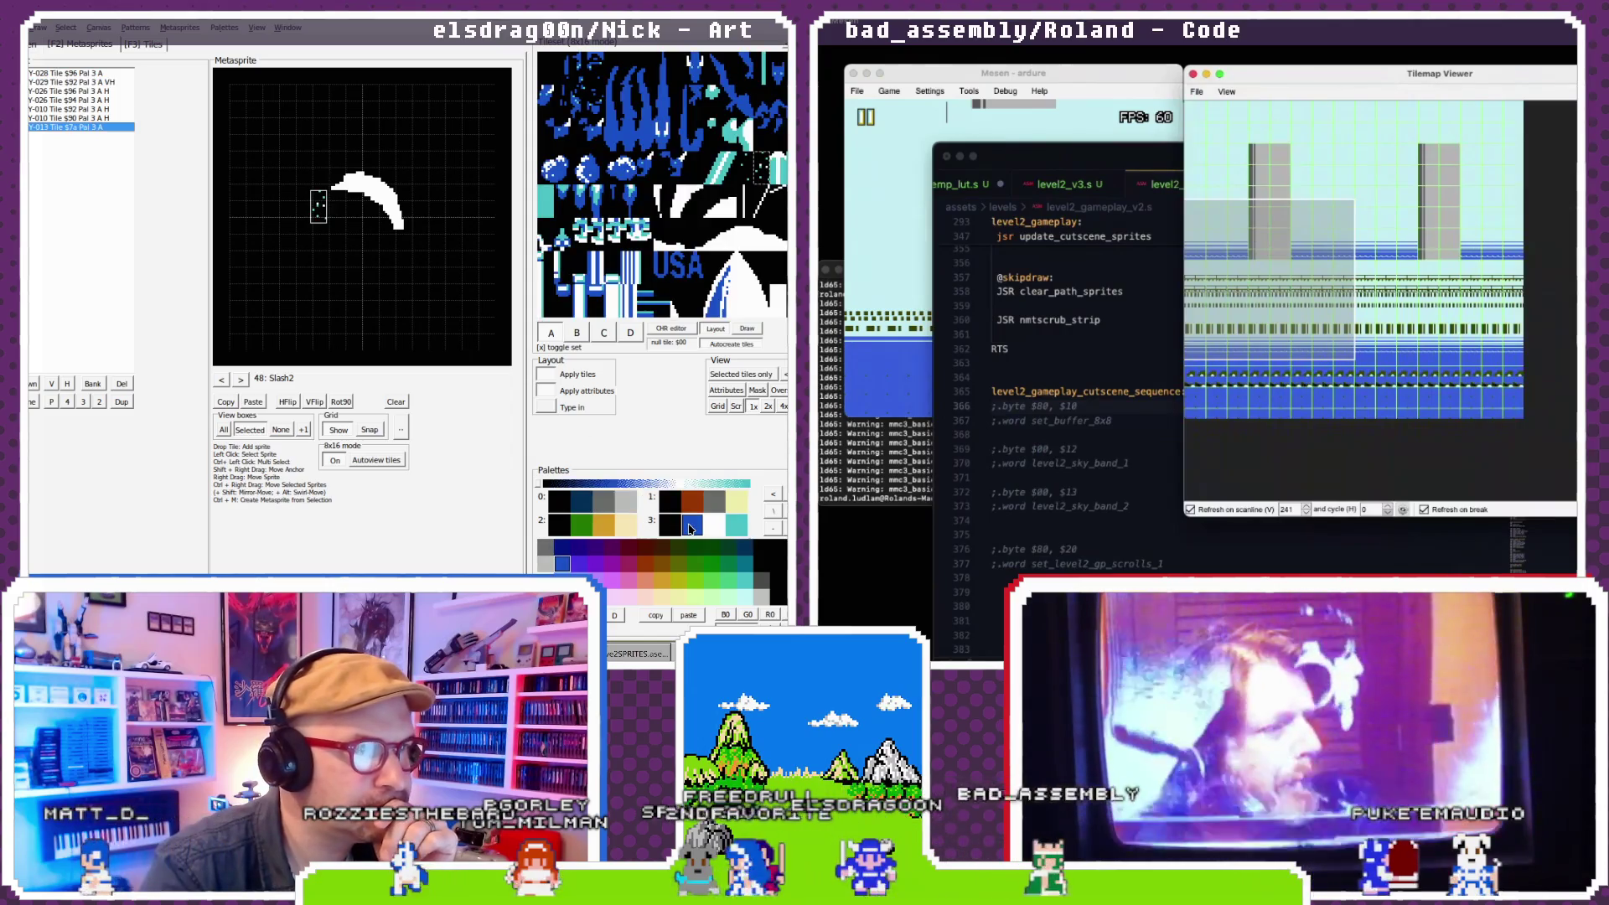
click(224, 380)
click(224, 380)
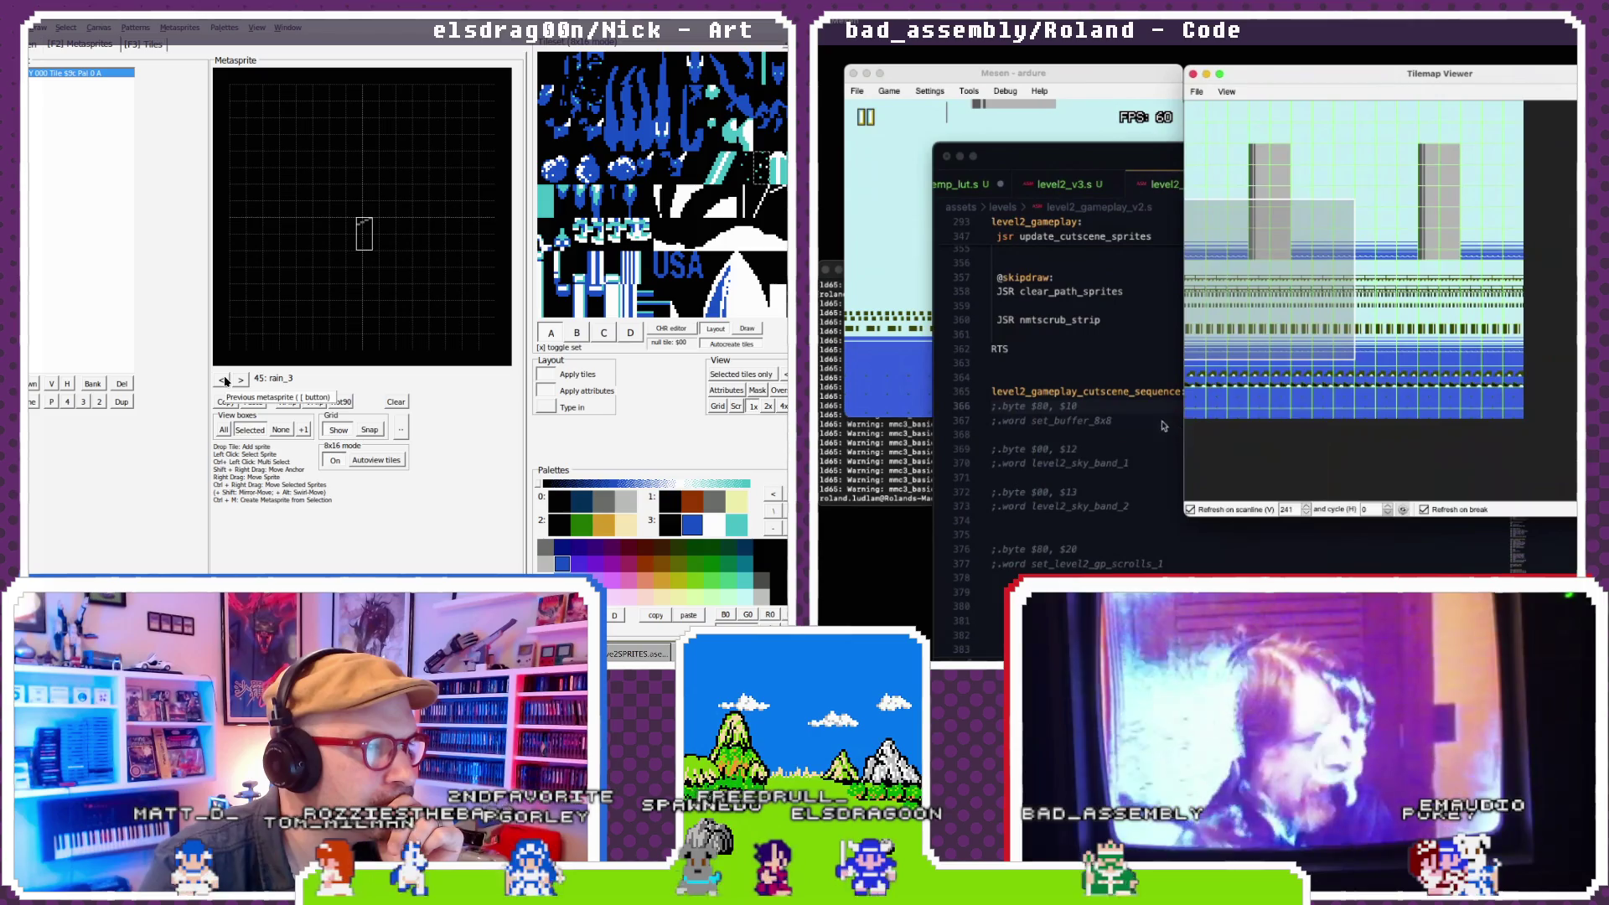
- Start replacing the set_buffer_8x8 label in the sequence entry by typing setup_nm
click(1012, 416)
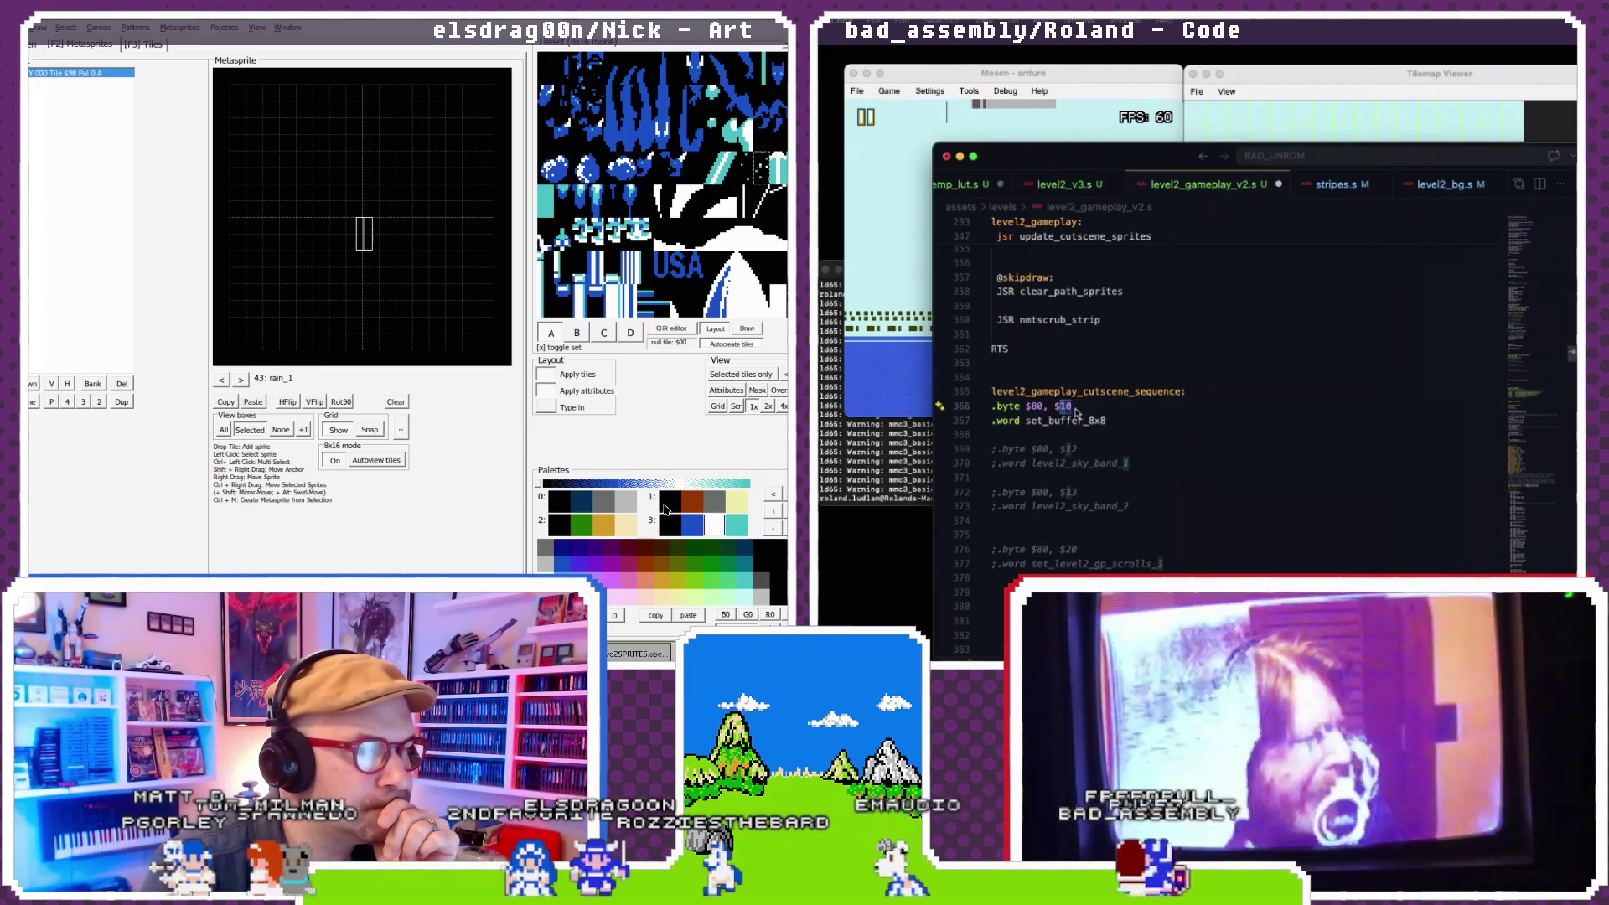
click(223, 381)
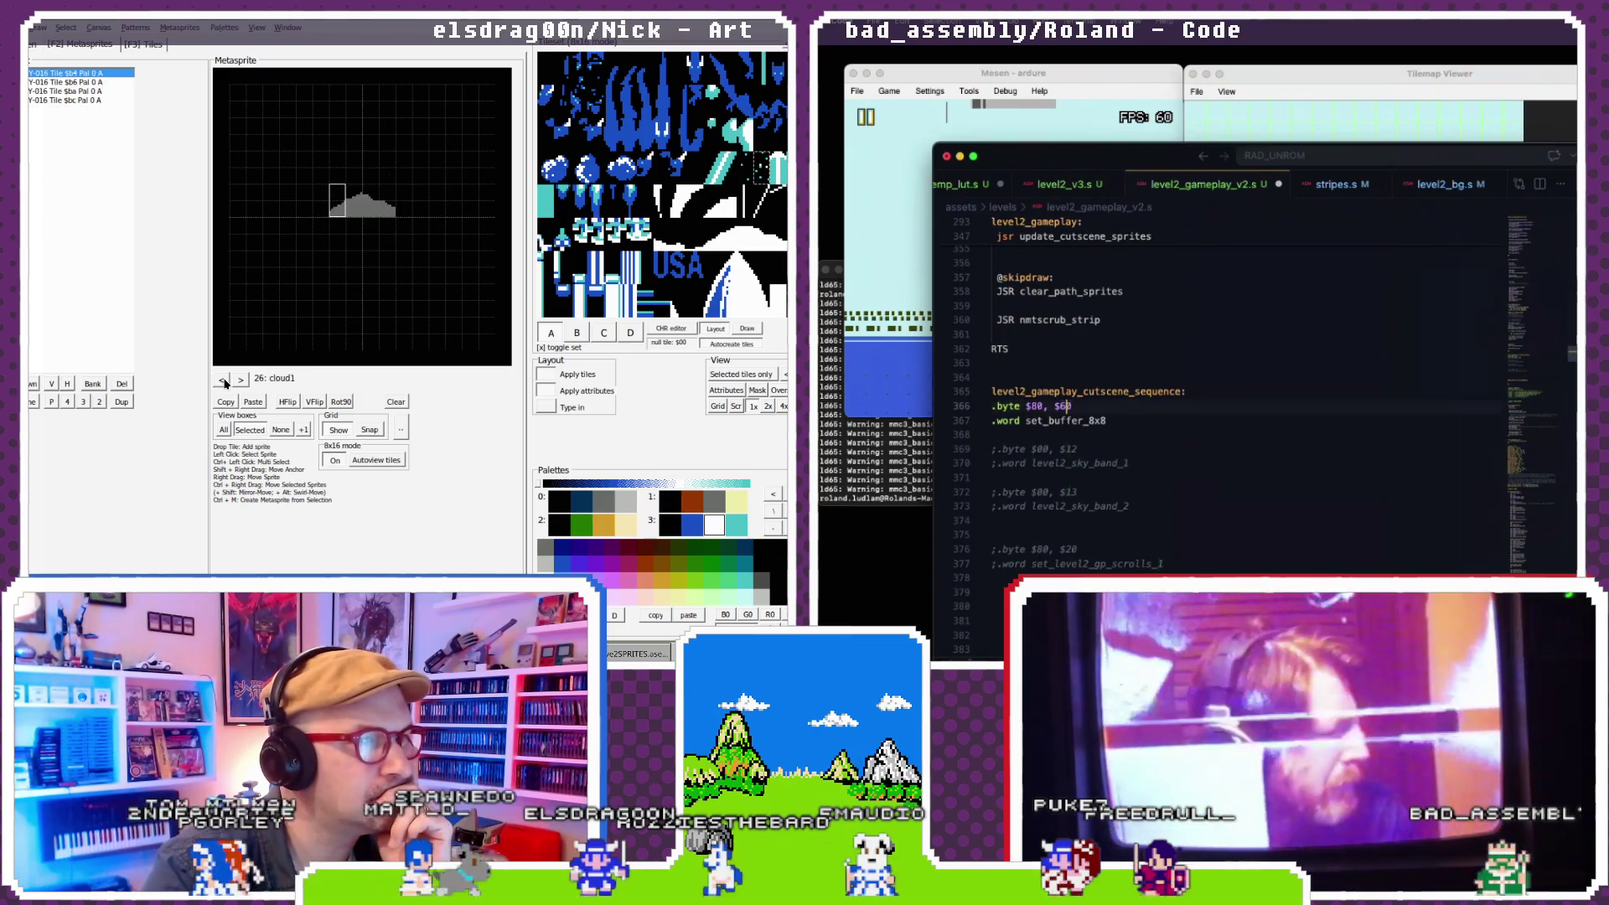
click(240, 380)
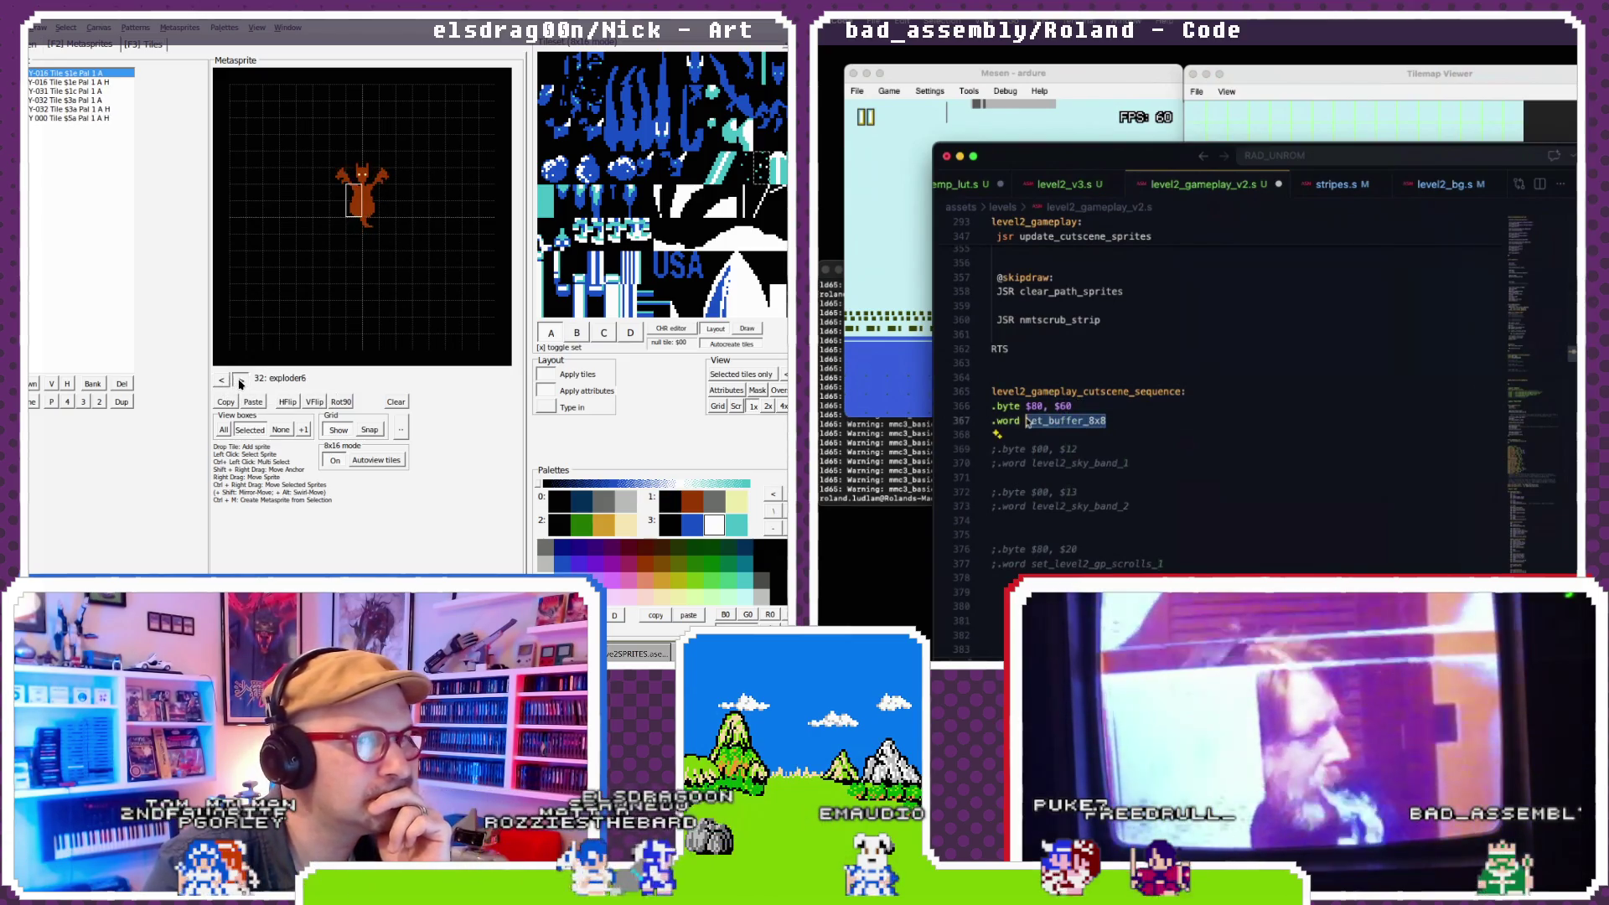
text(se)
click(241, 380)
text(tup_nm)
- Retype the label and accept setup_loop_nmt_stripes_attr from autocomplete
click(241, 380)
click(240, 379)
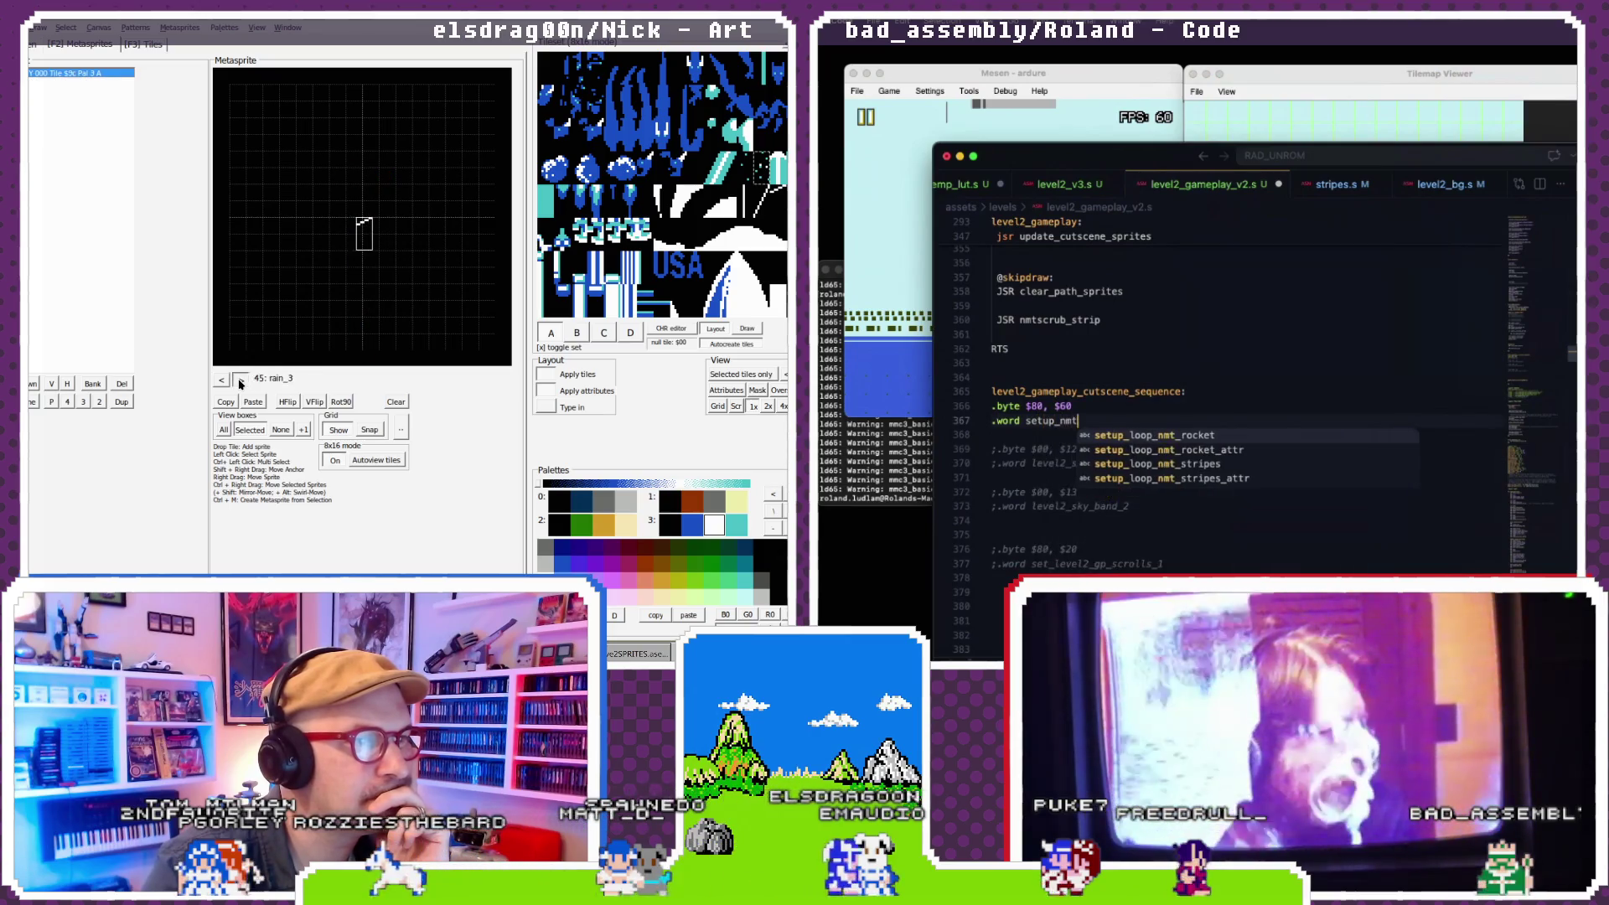
click(223, 381)
click(223, 381)
key(BackSpace)
key(BackSpace)
text(loop_)
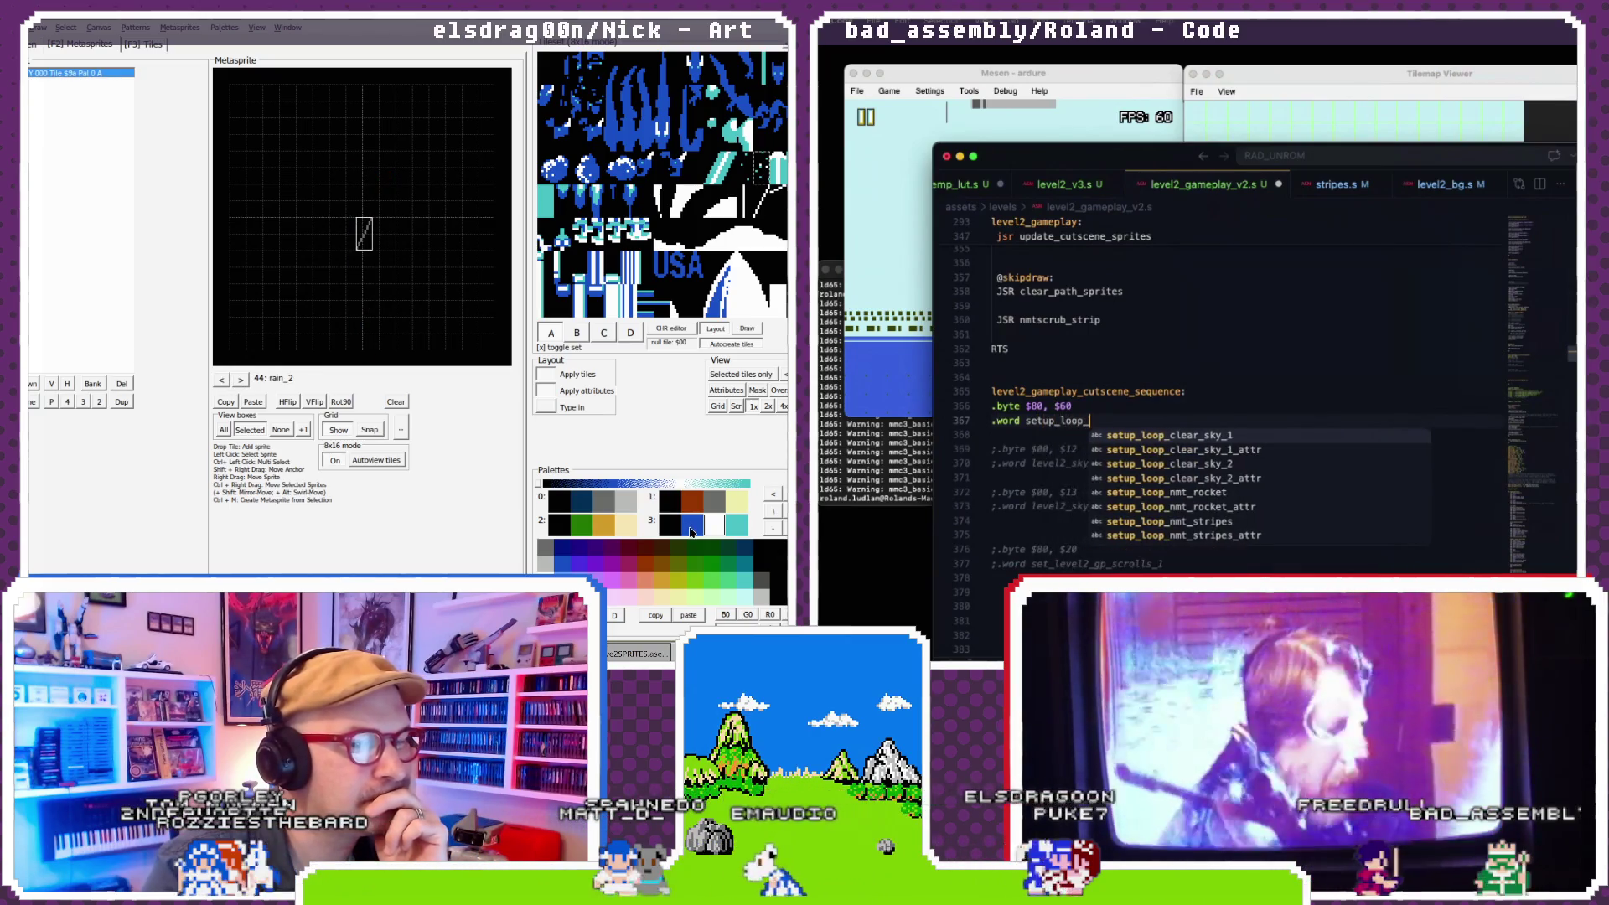
click(240, 380)
click(240, 379)
click(240, 379)
text(nmt_stripes_attr)
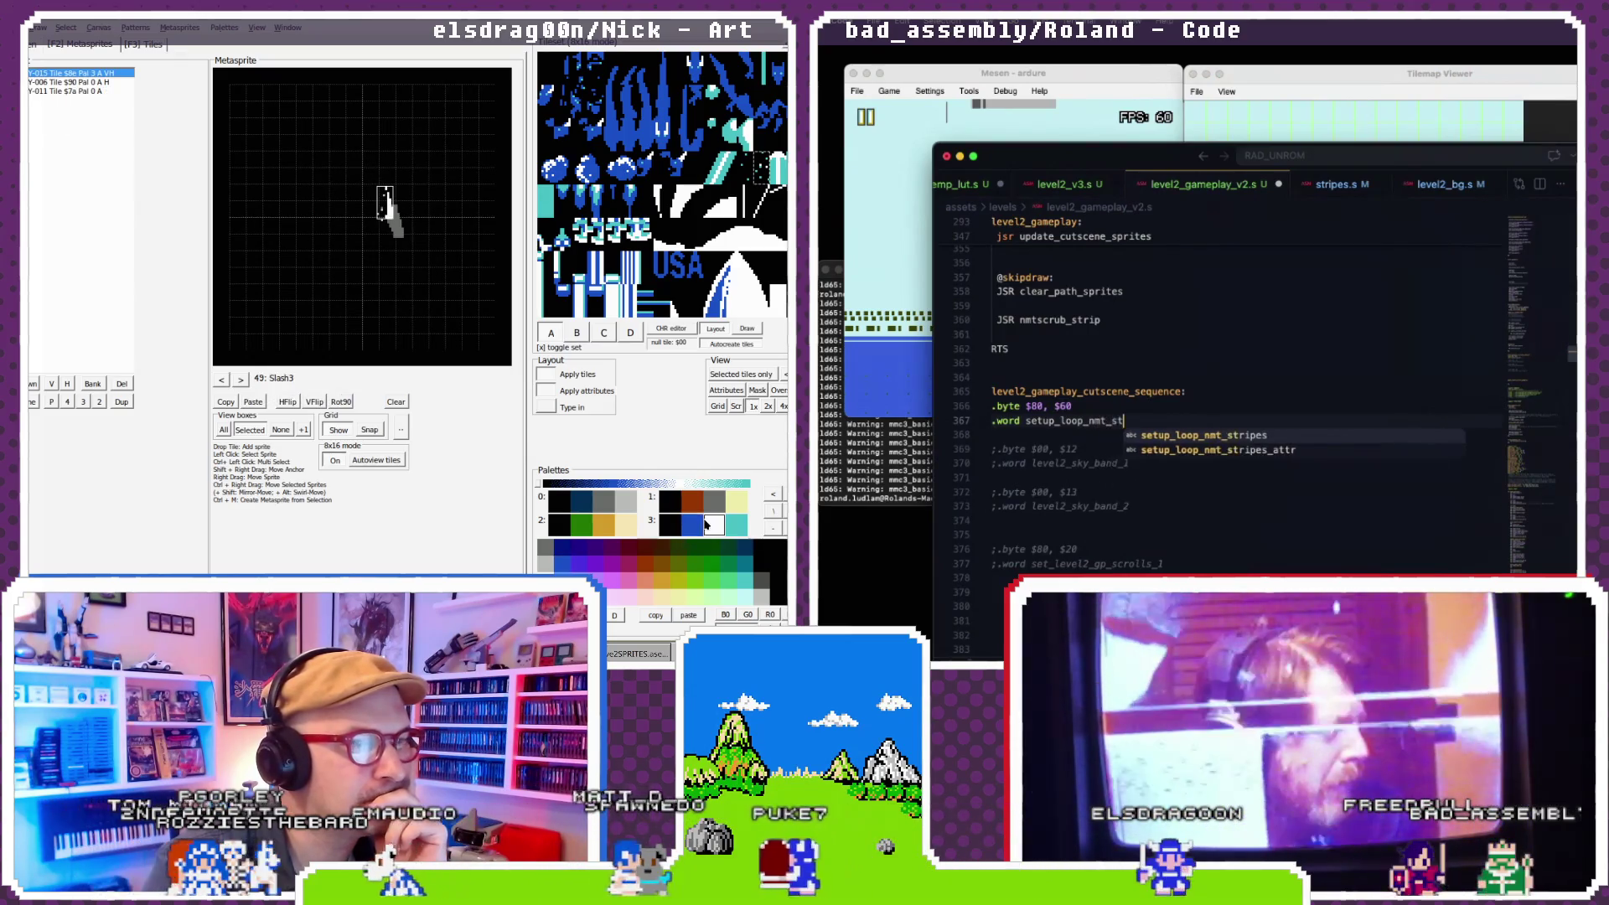
click(723, 524)
click(1111, 385)
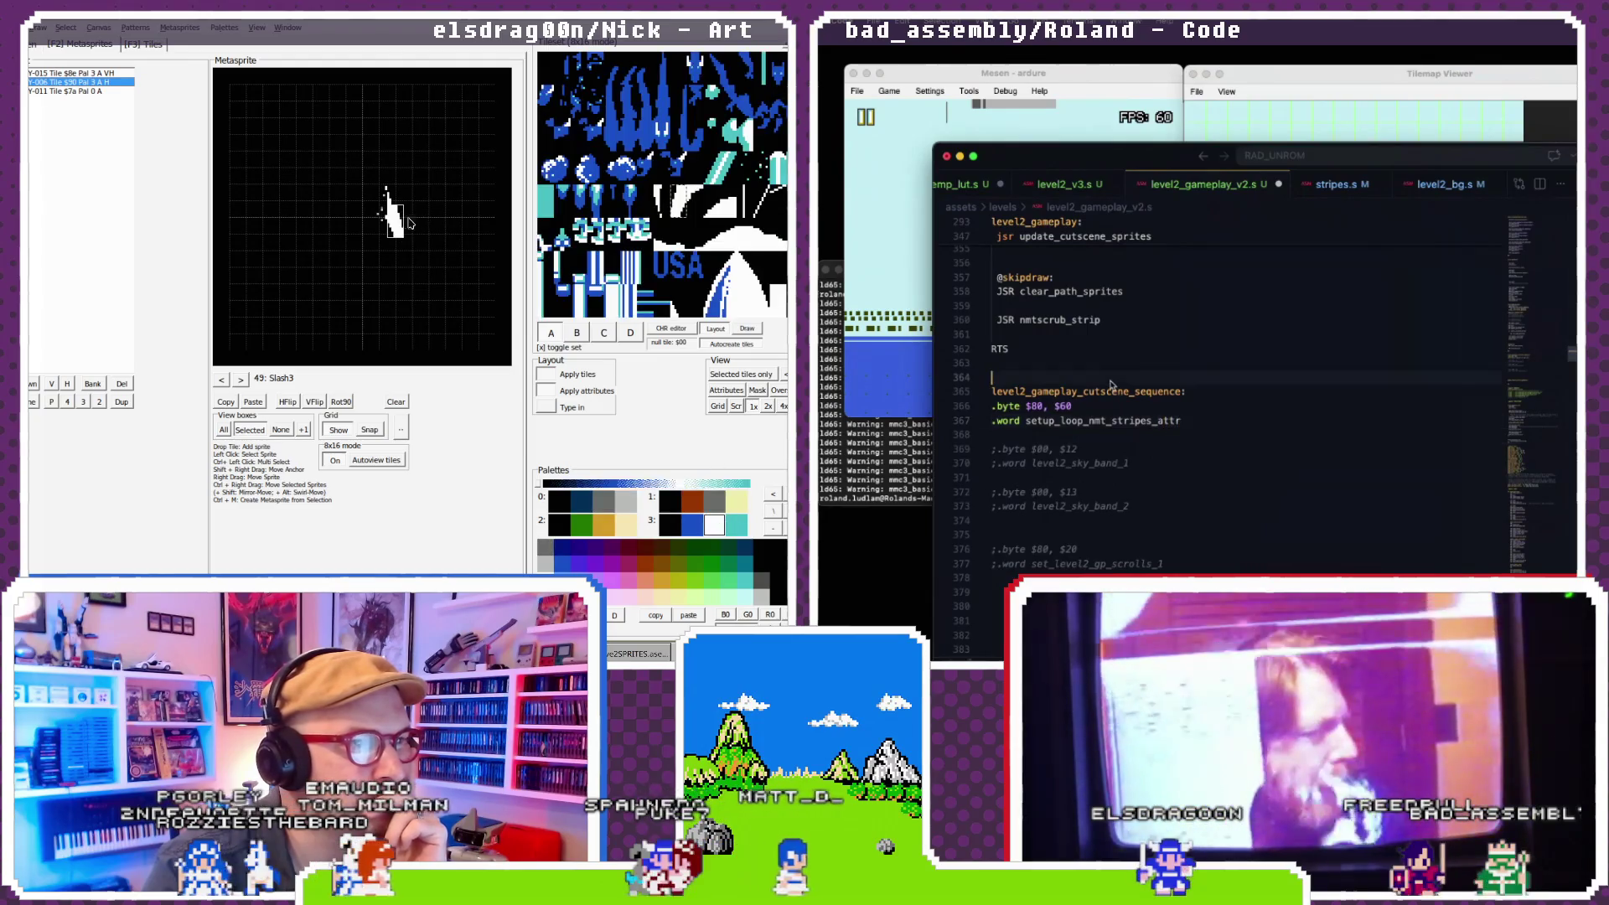
- Save level2_gameplay_v2.s, give Slash3's Y-011 sprite palette 3, and open level2_v3.s
key(ctrl+s)
scroll(1132, 391, down, 1)
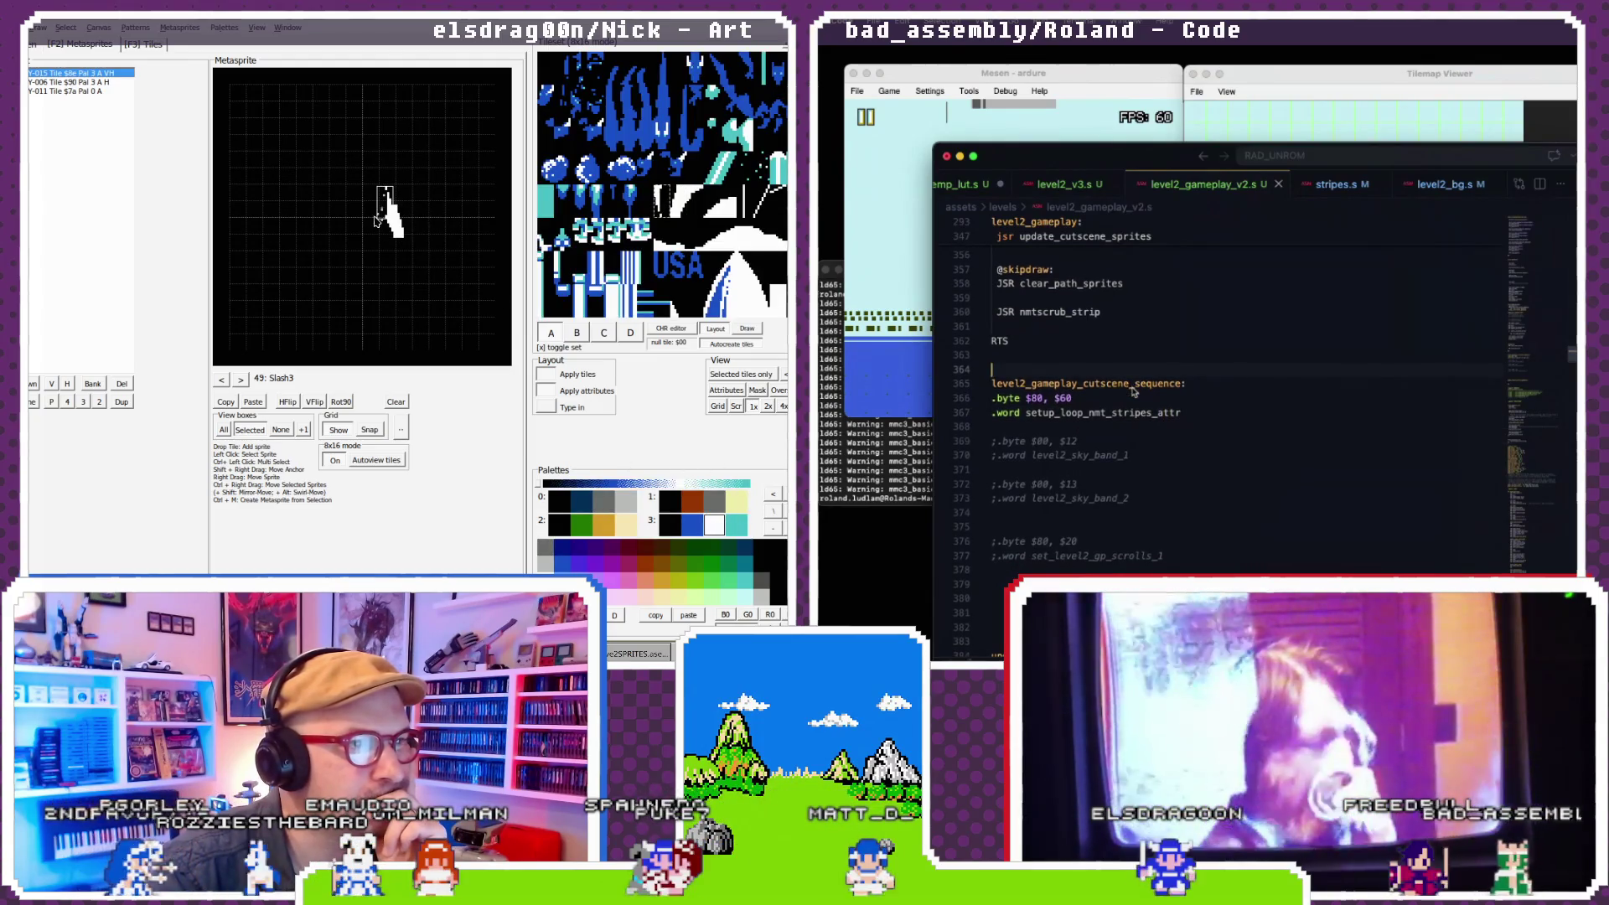
click(377, 218)
click(693, 526)
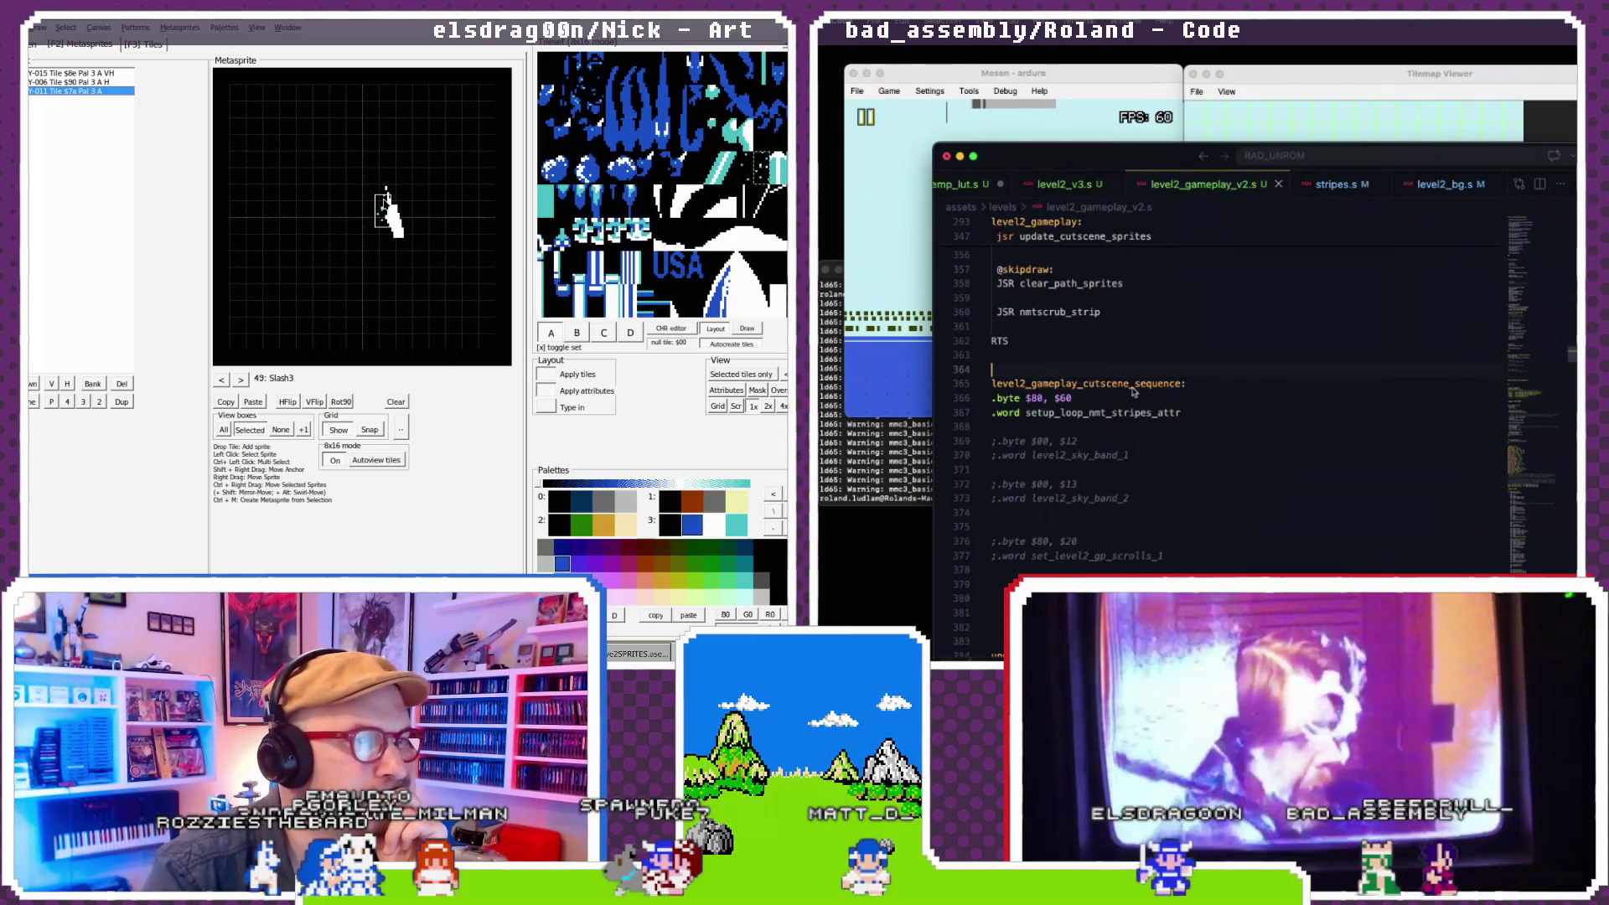
click(242, 381)
key(ctrl+Tab)
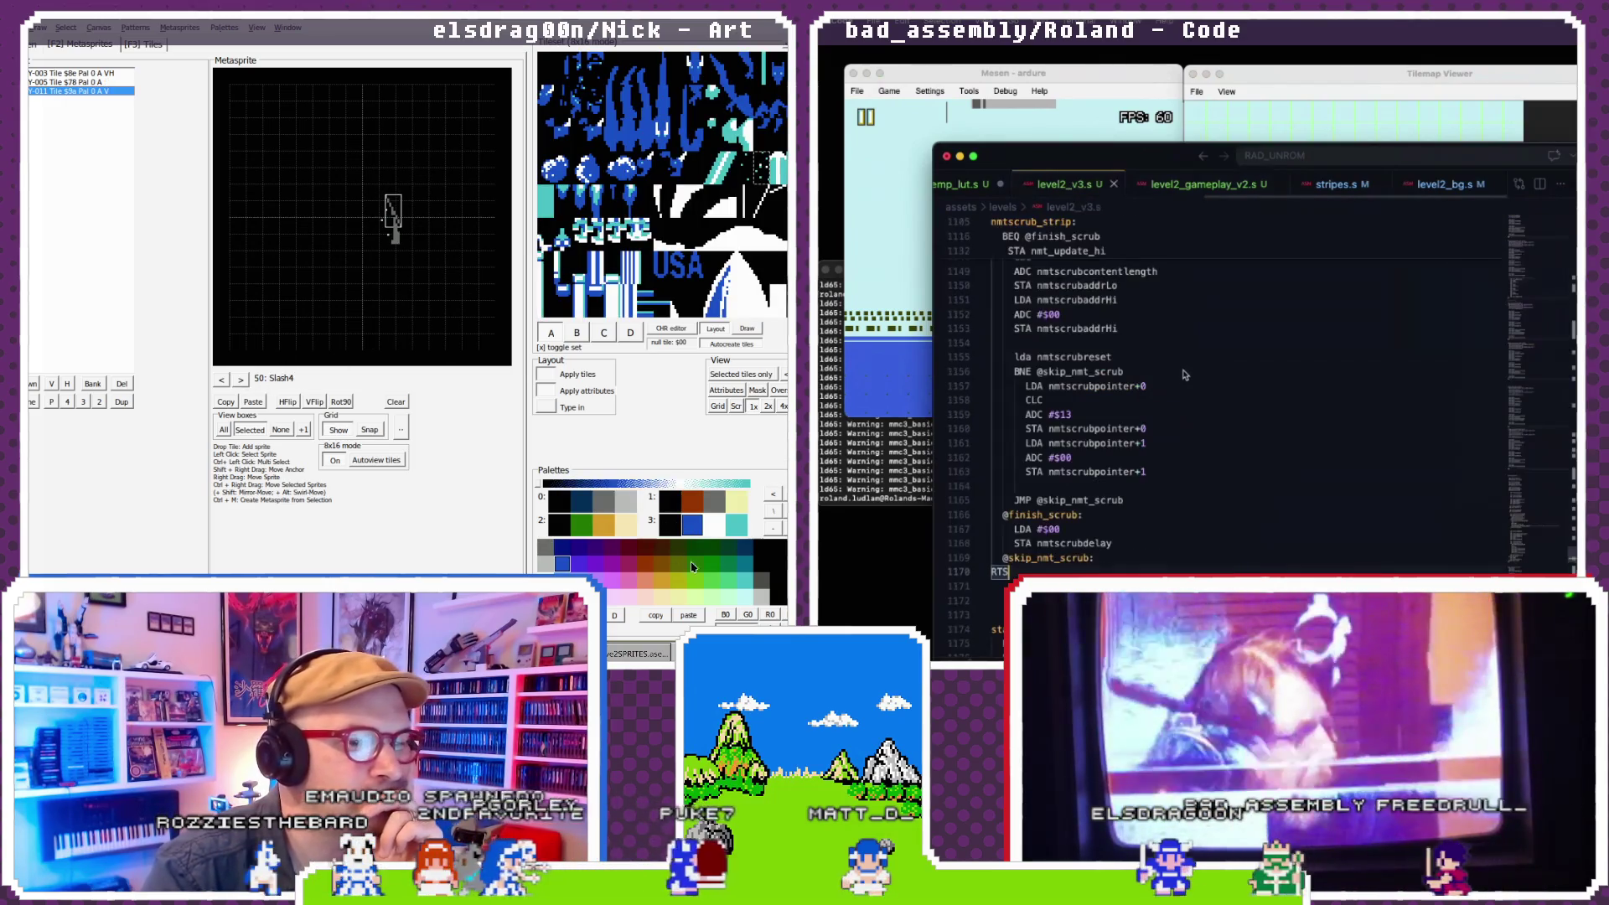
click(388, 223)
scroll(1183, 378, up, 5)
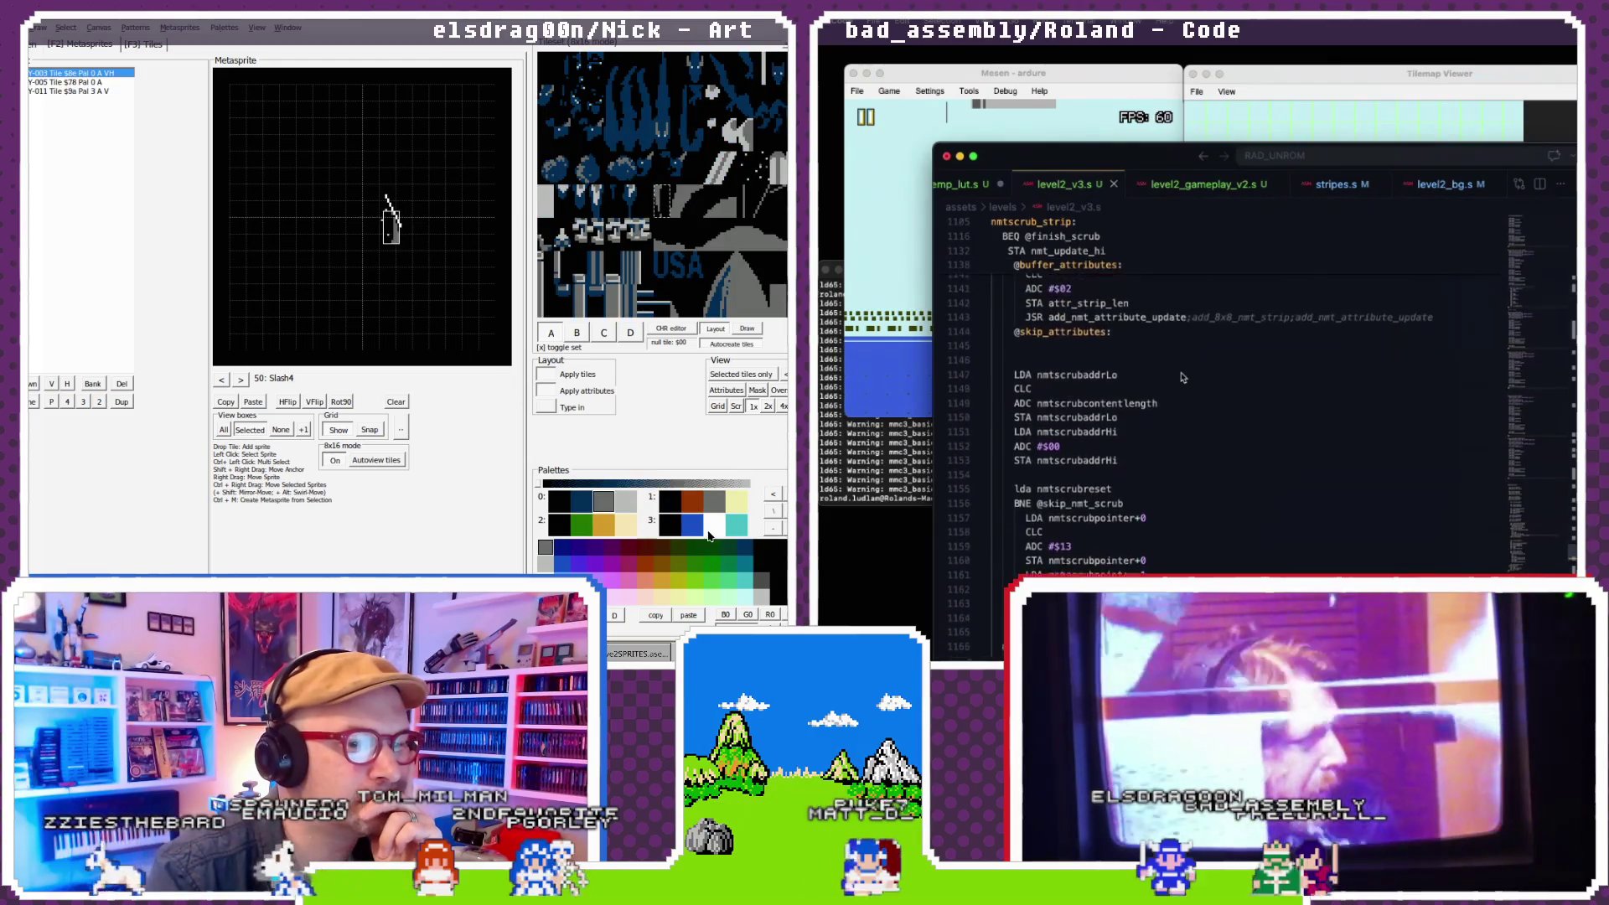
click(381, 226)
click(382, 229)
scroll(1183, 378, up, 4)
key(3)
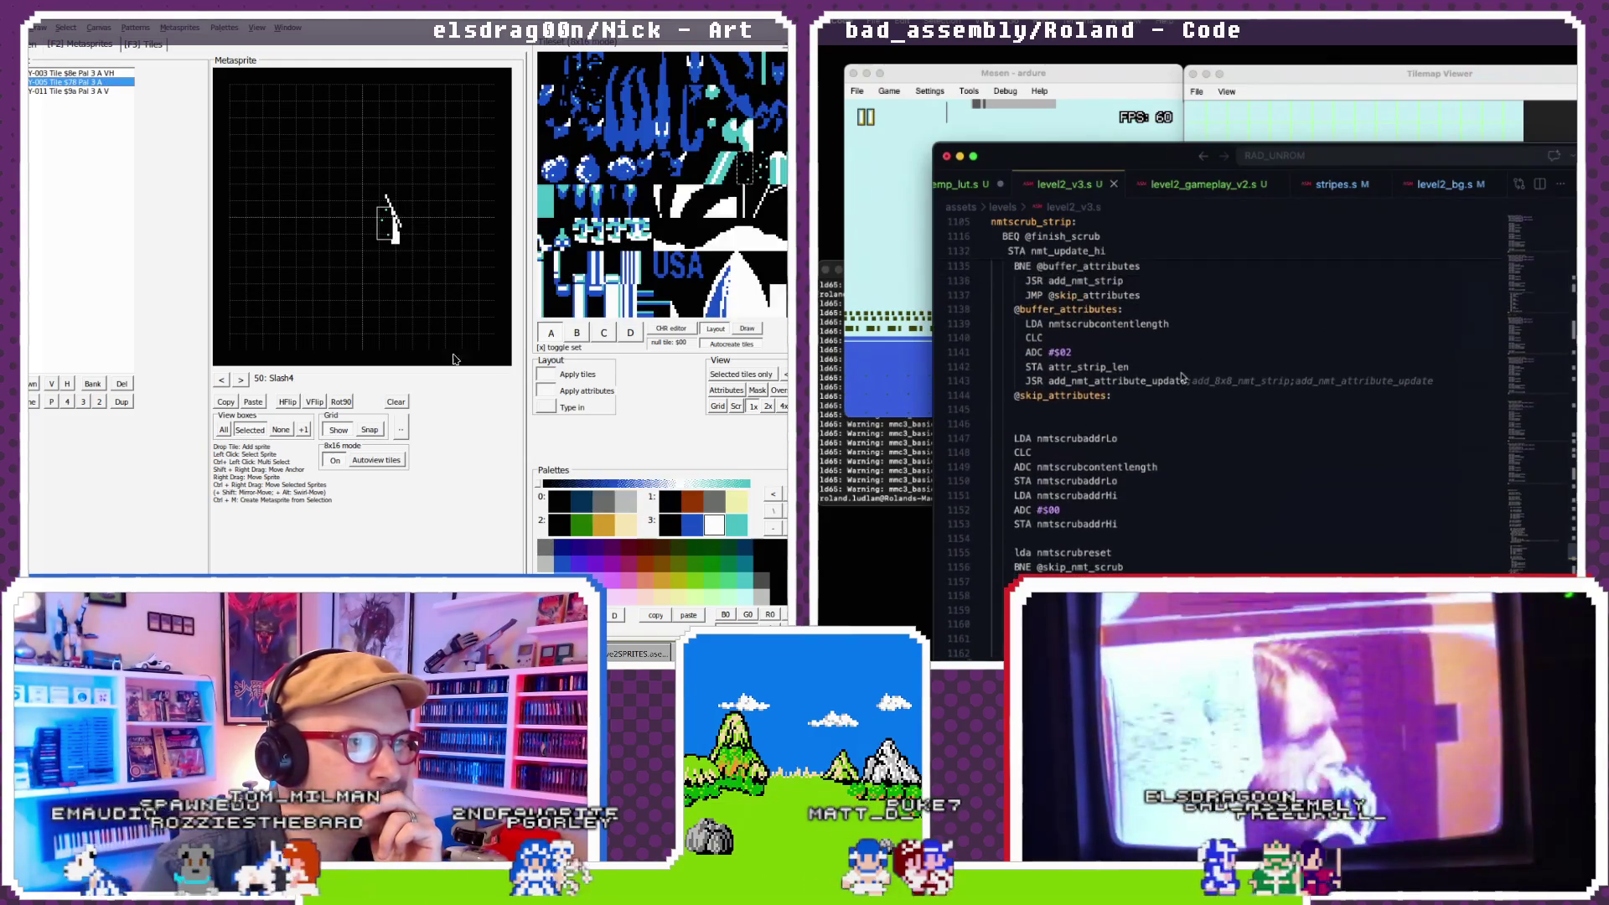
click(242, 380)
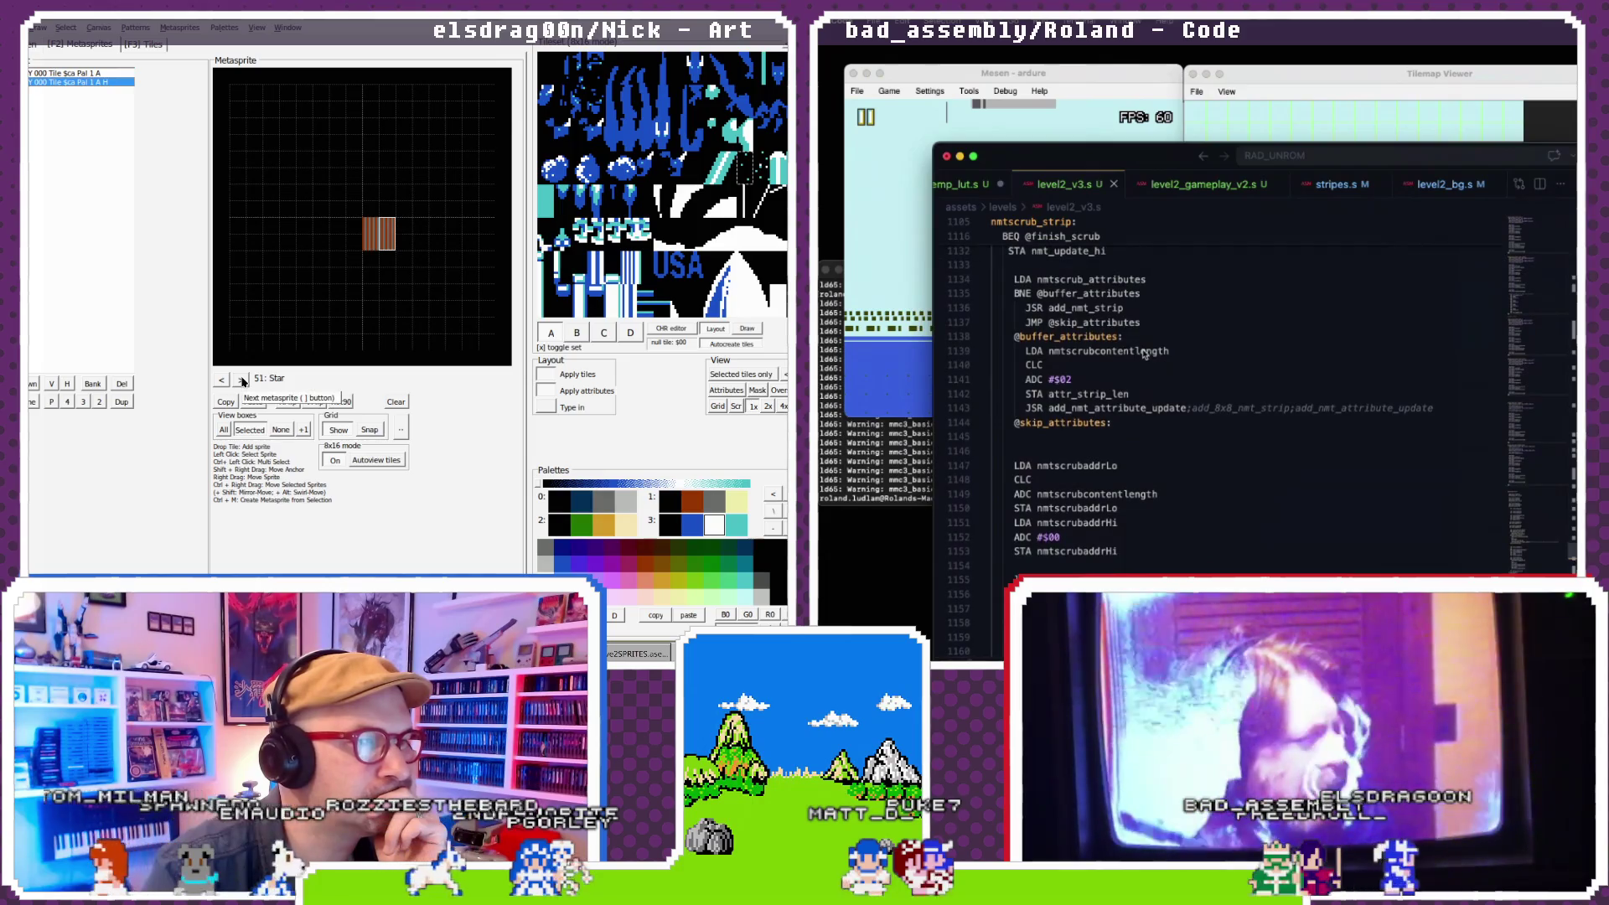
click(242, 380)
scroll(1130, 325, up, 1)
click(242, 381)
click(1144, 309)
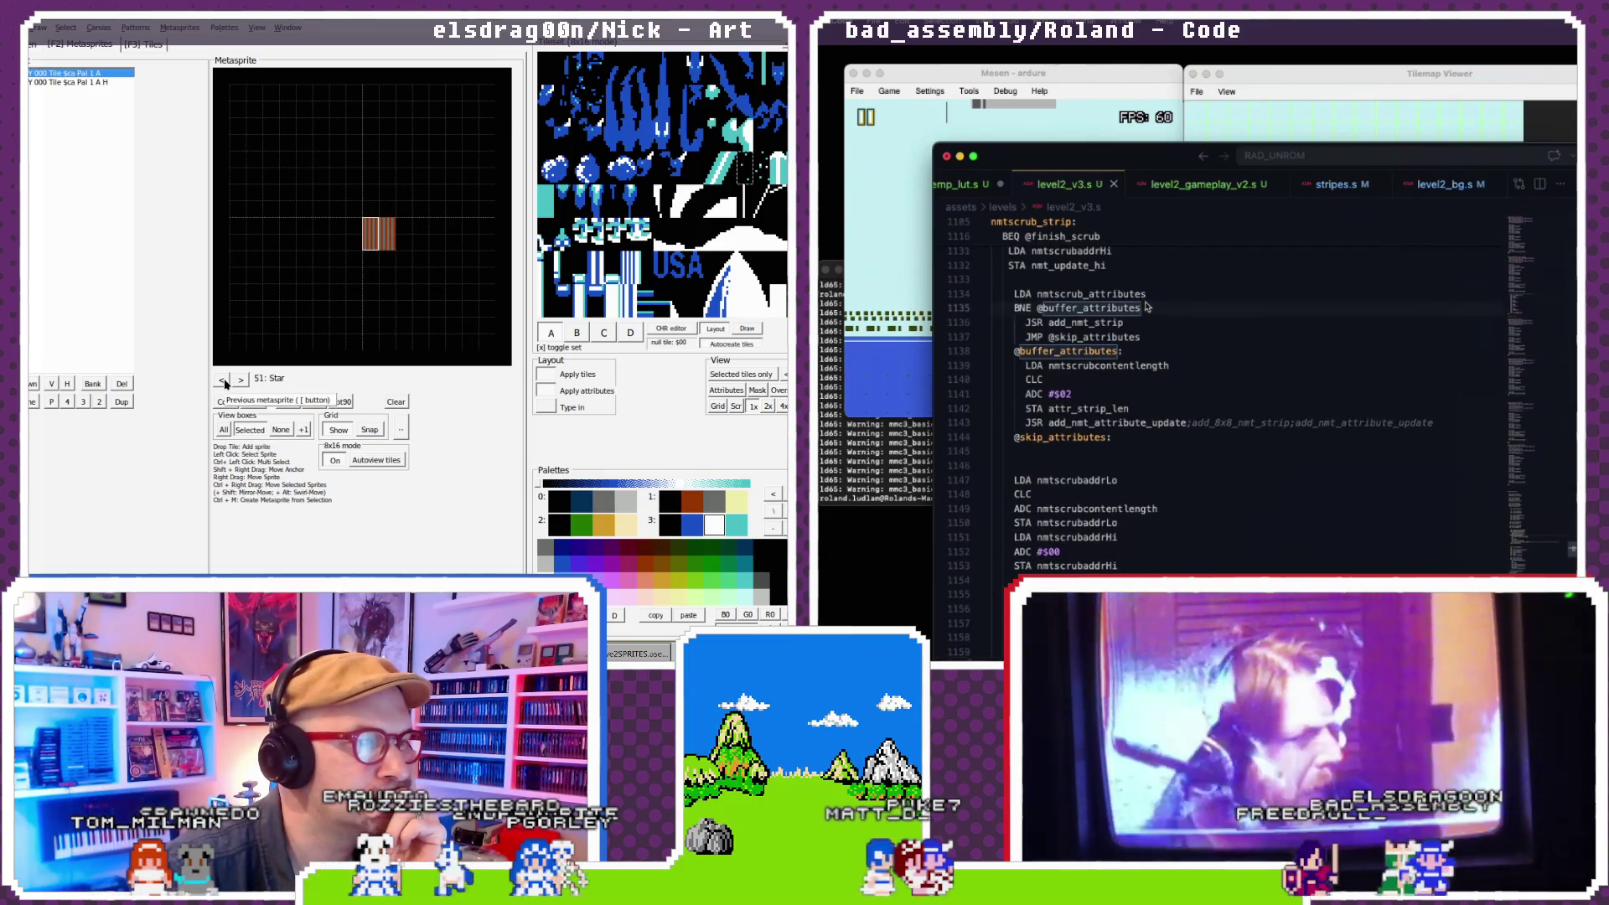
scroll(1127, 424, down, 5)
scroll(1127, 423, down, 1)
scroll(1068, 406, down, 1)
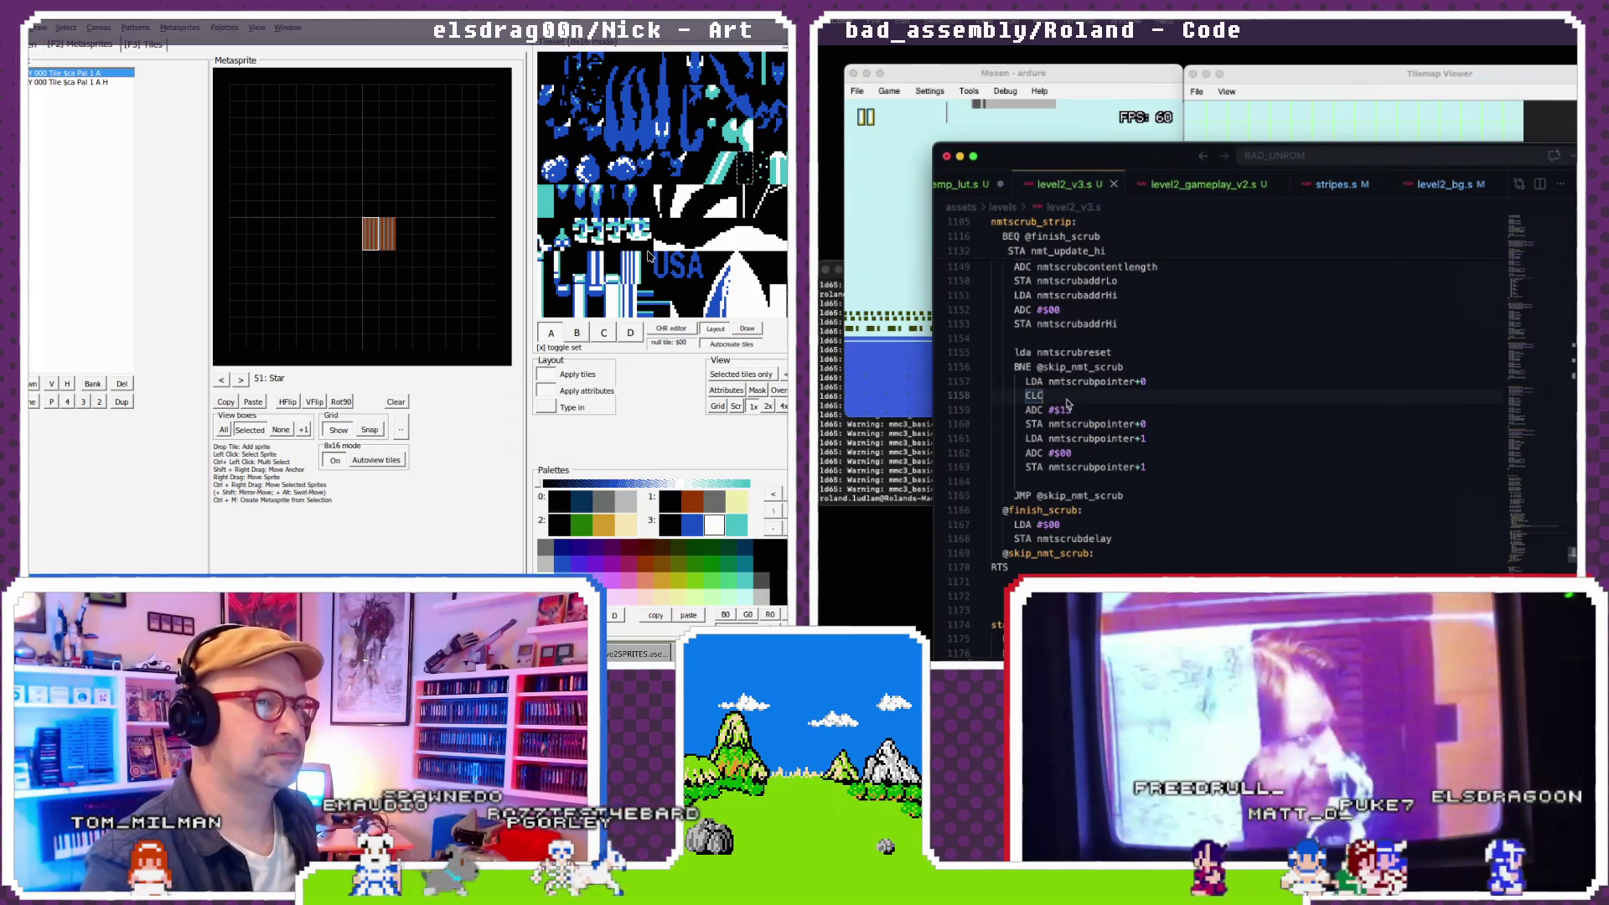
key(Up)
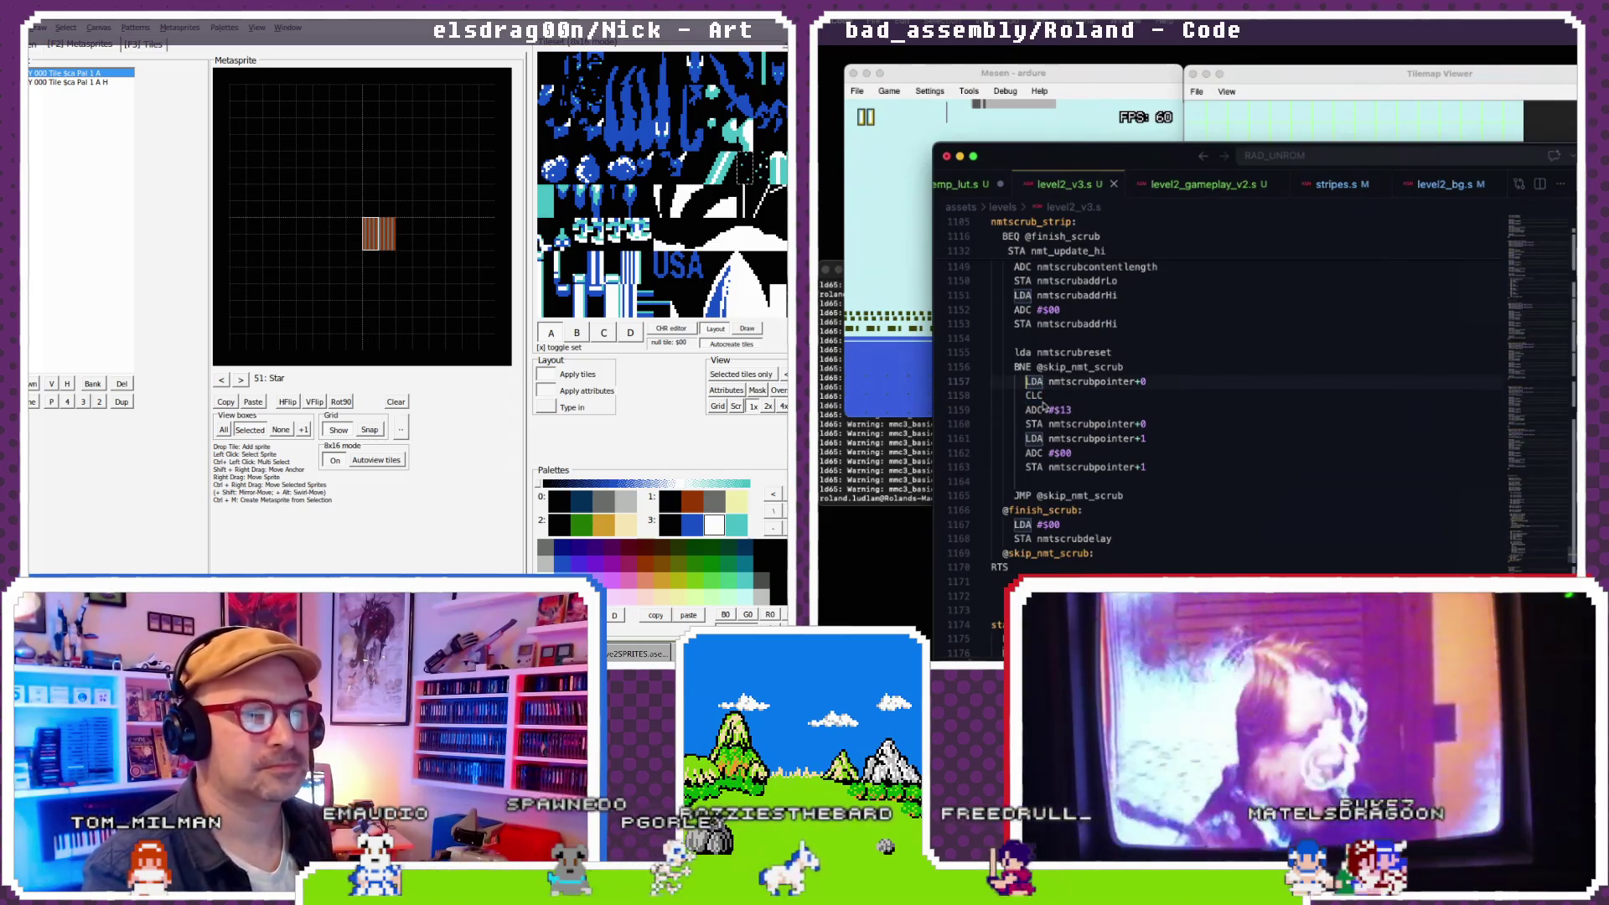
double_click(1059, 410)
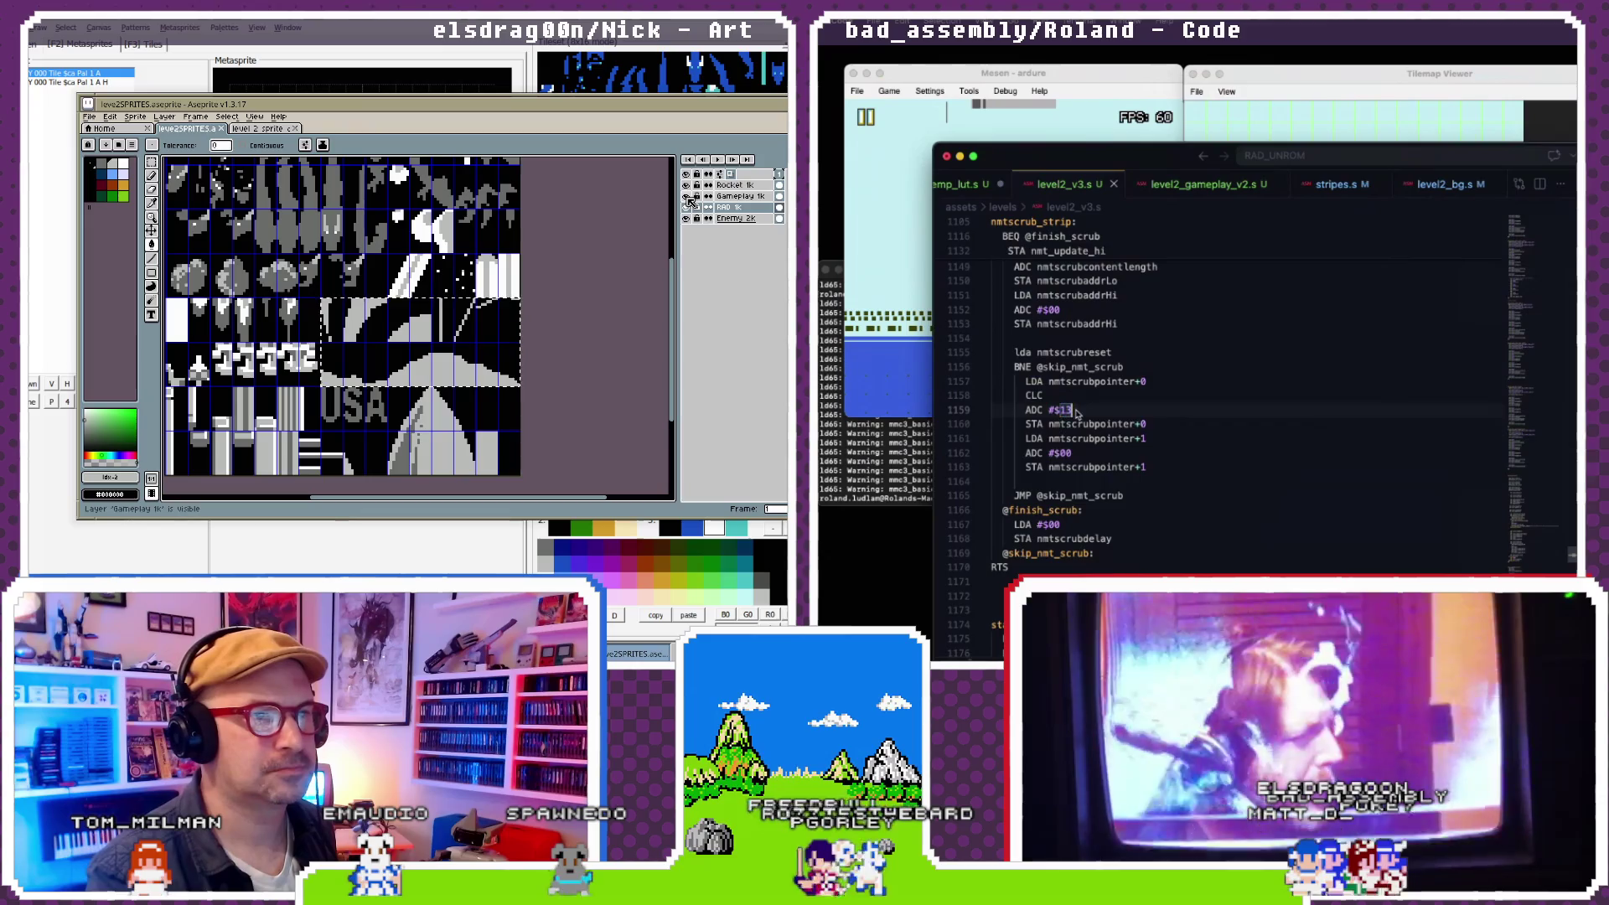
- Begin a sprite sheet export of the level2SPRITES artwork, then cancel it
scroll(1081, 402, up, 10)
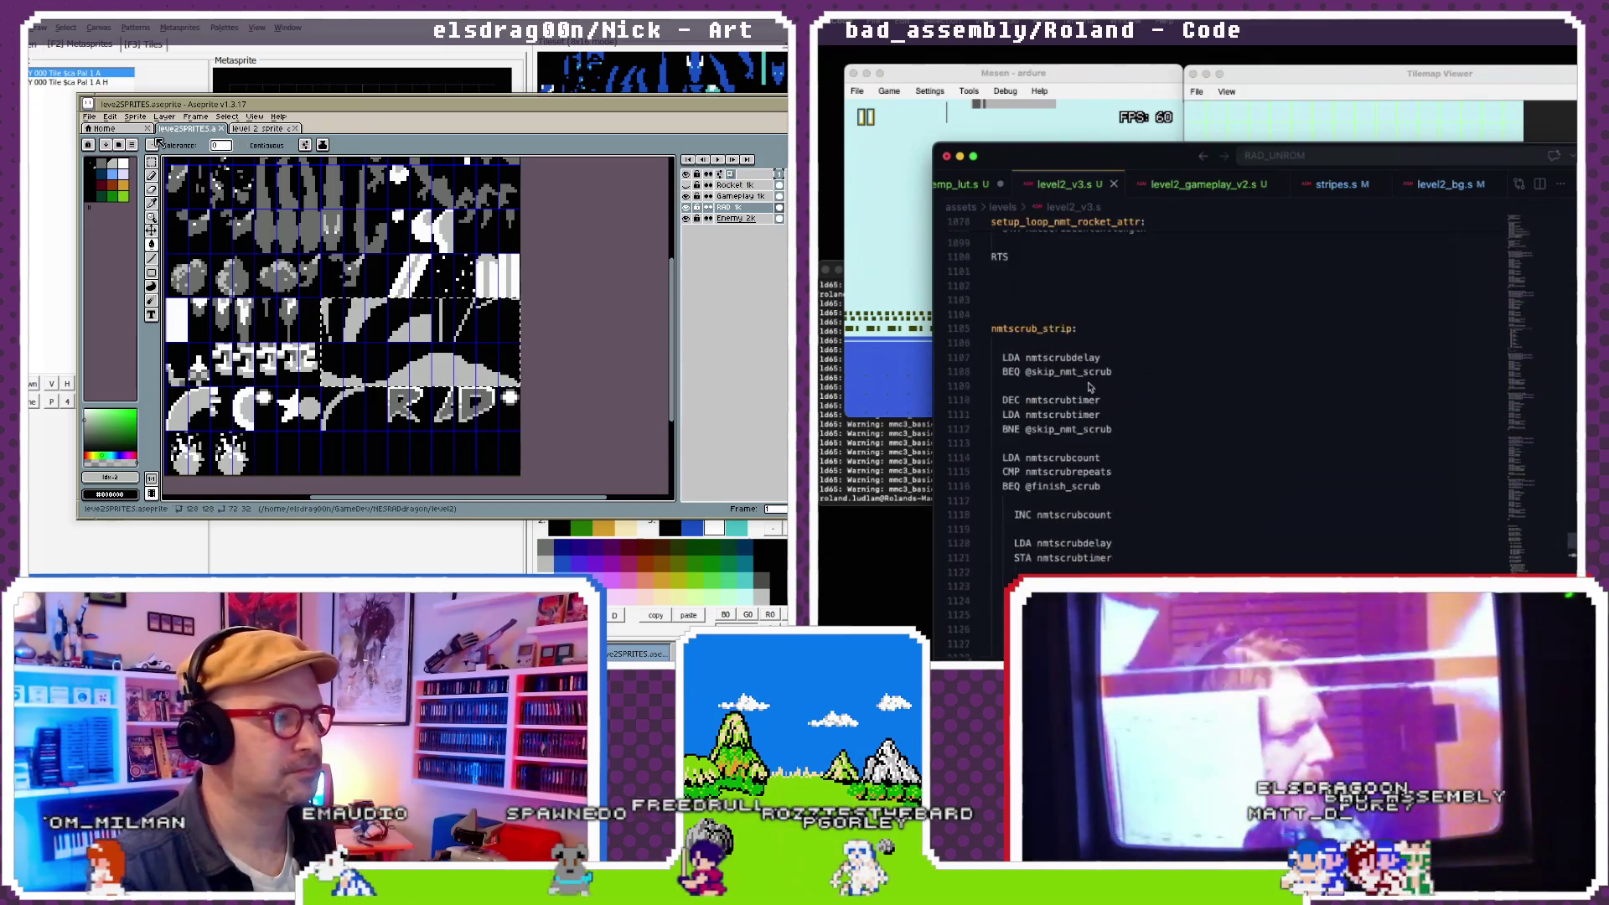
scroll(1085, 387, down, 8)
click(89, 117)
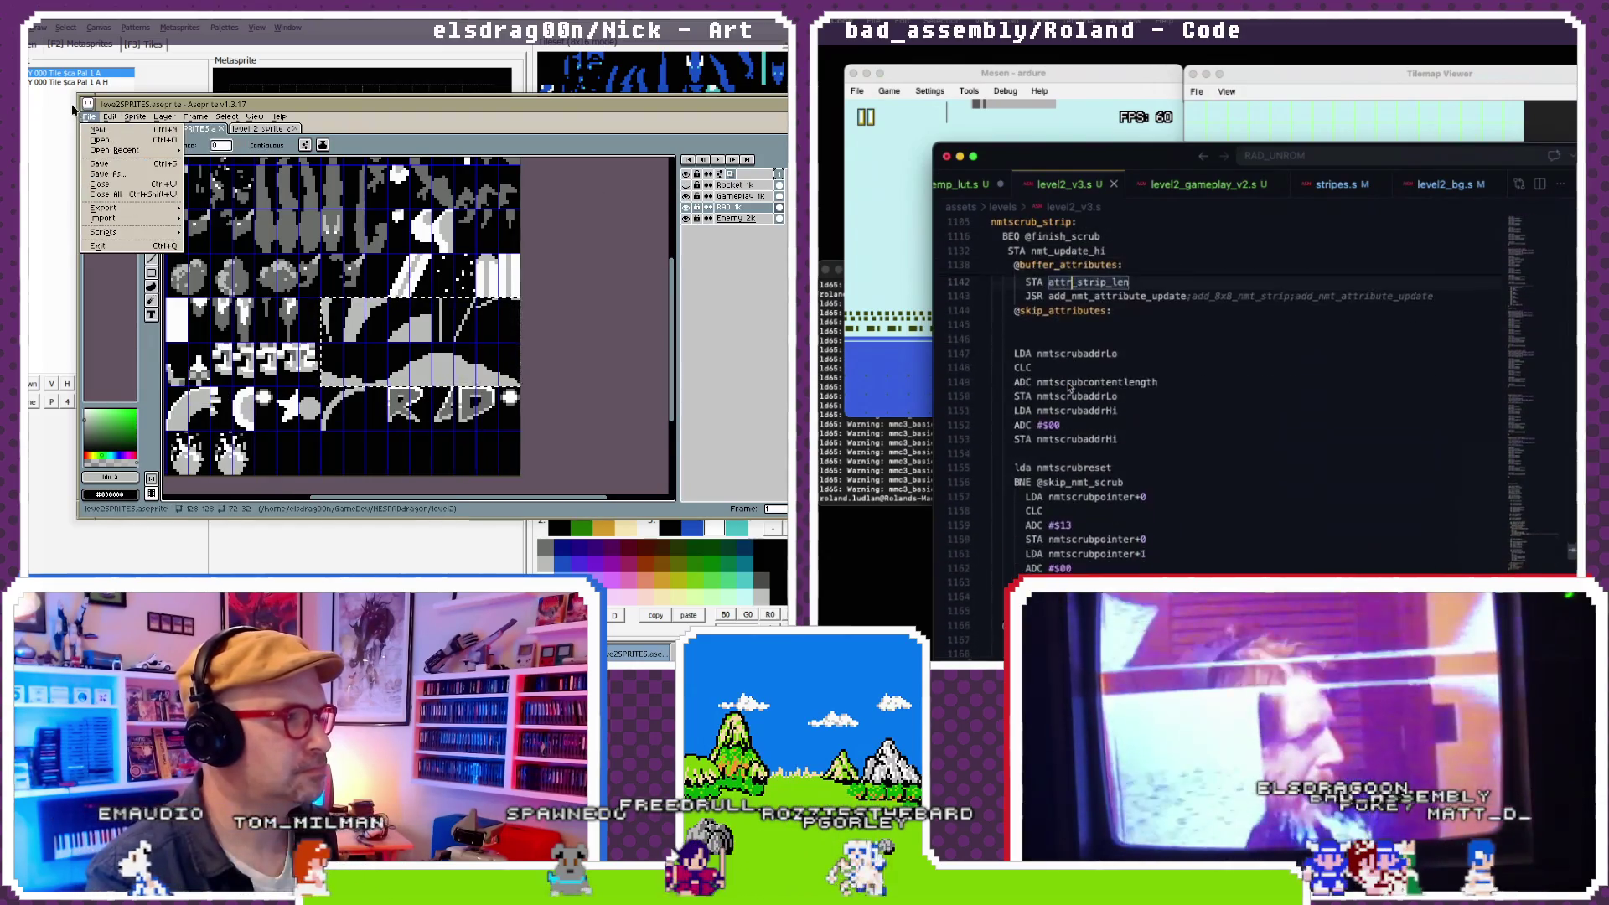
scroll(1067, 436, down, 1)
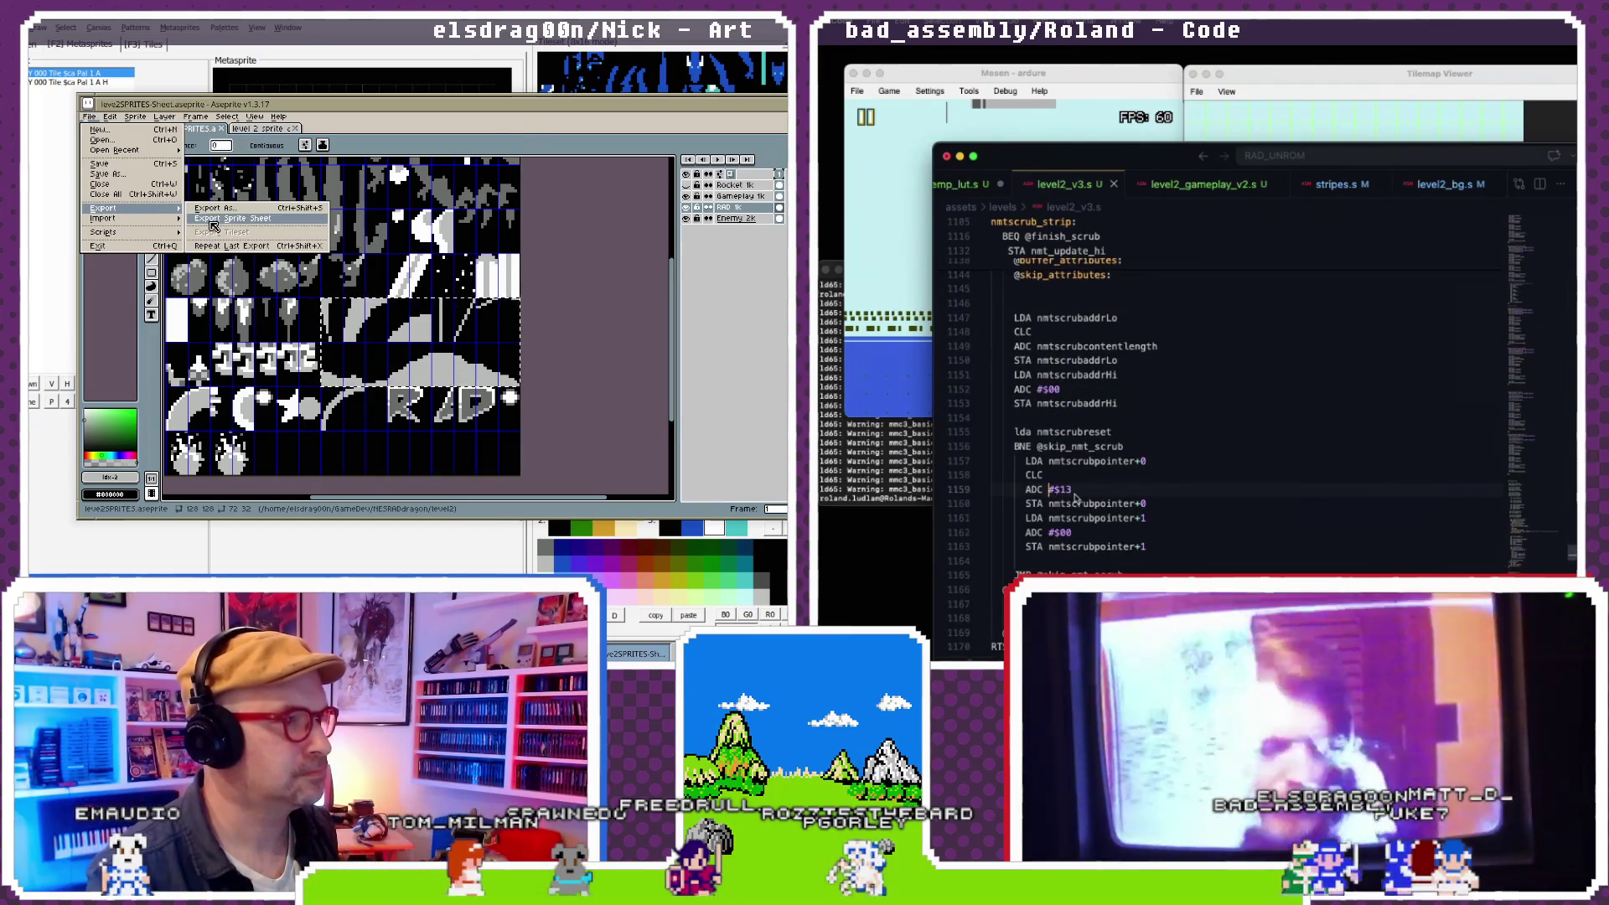
click(214, 226)
click(595, 443)
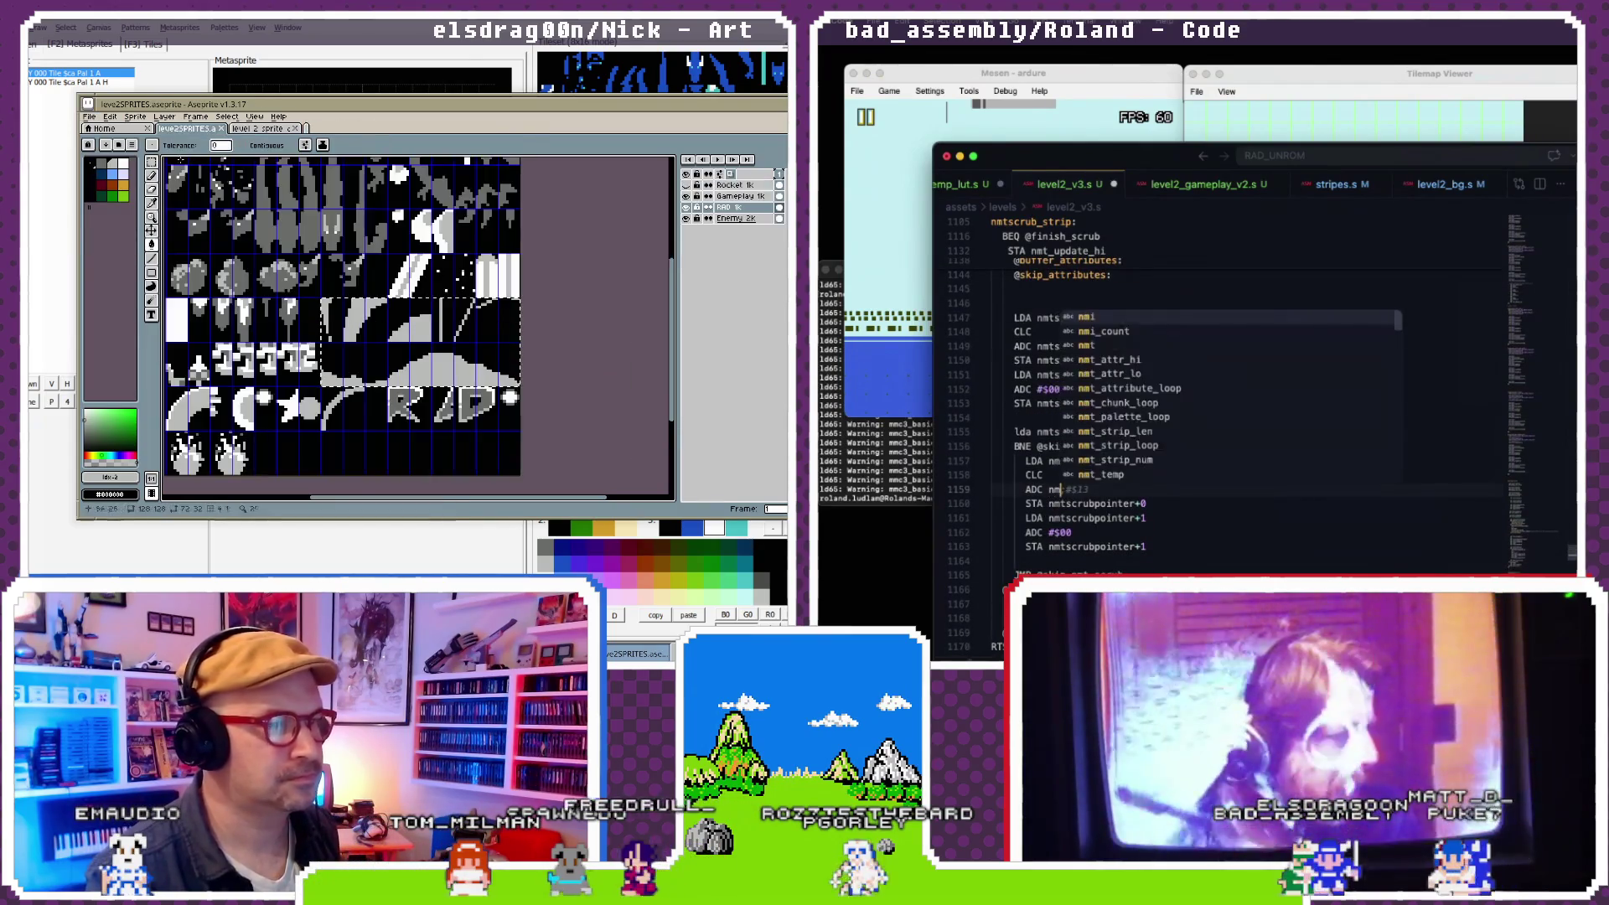
- Export level2SPRITES as an image file instead and close Aseprite
click(89, 117)
text(nmtscrub_)
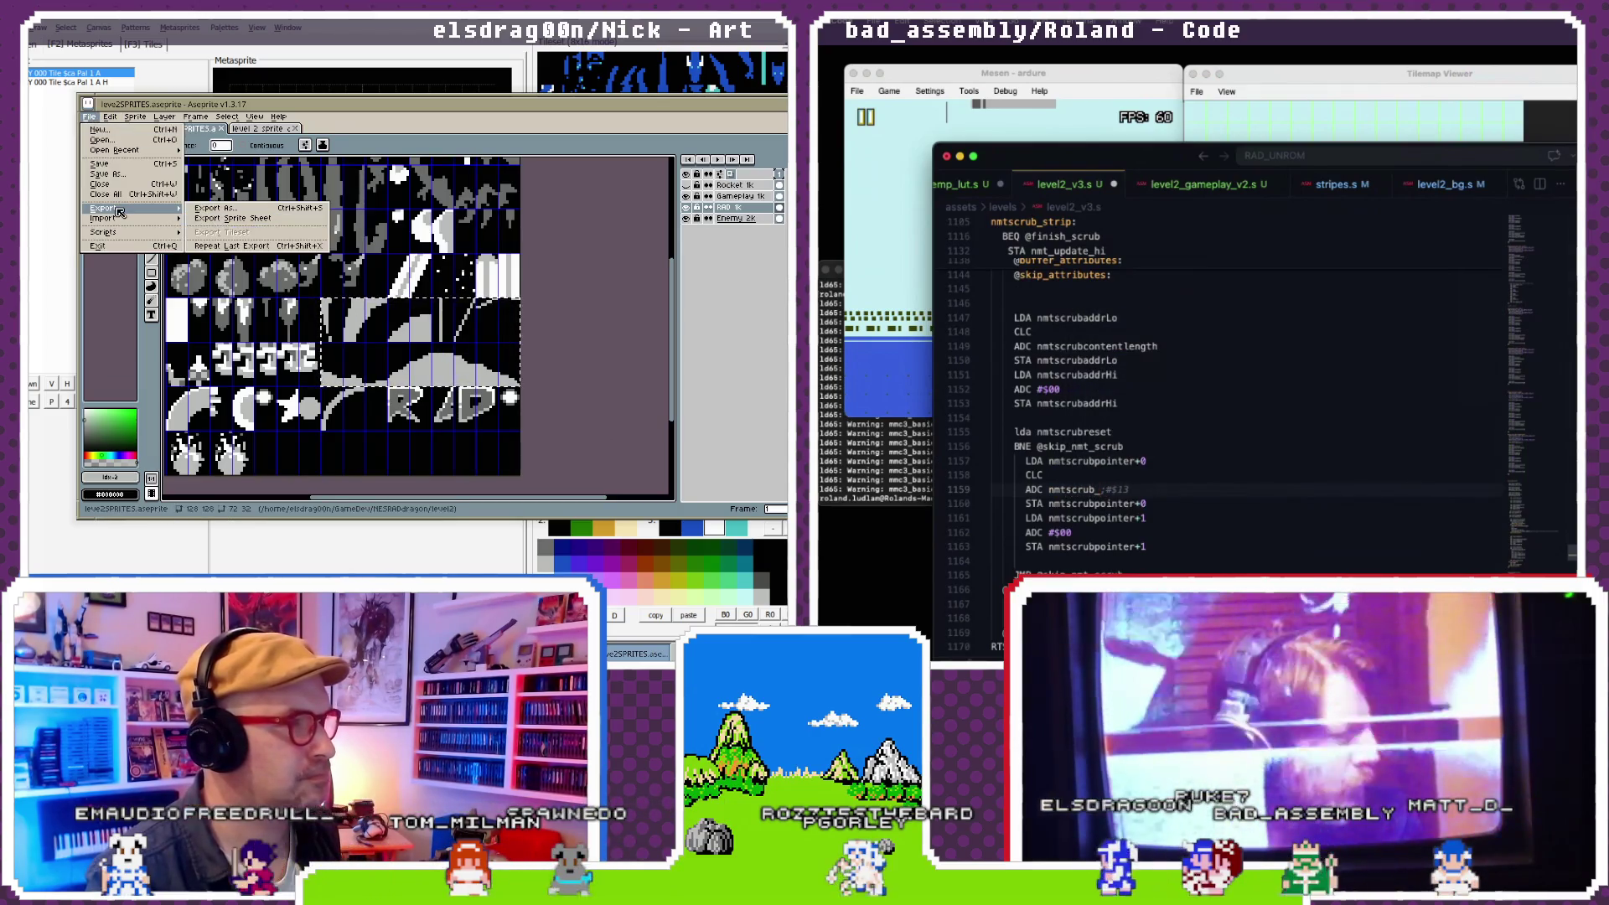
click(192, 210)
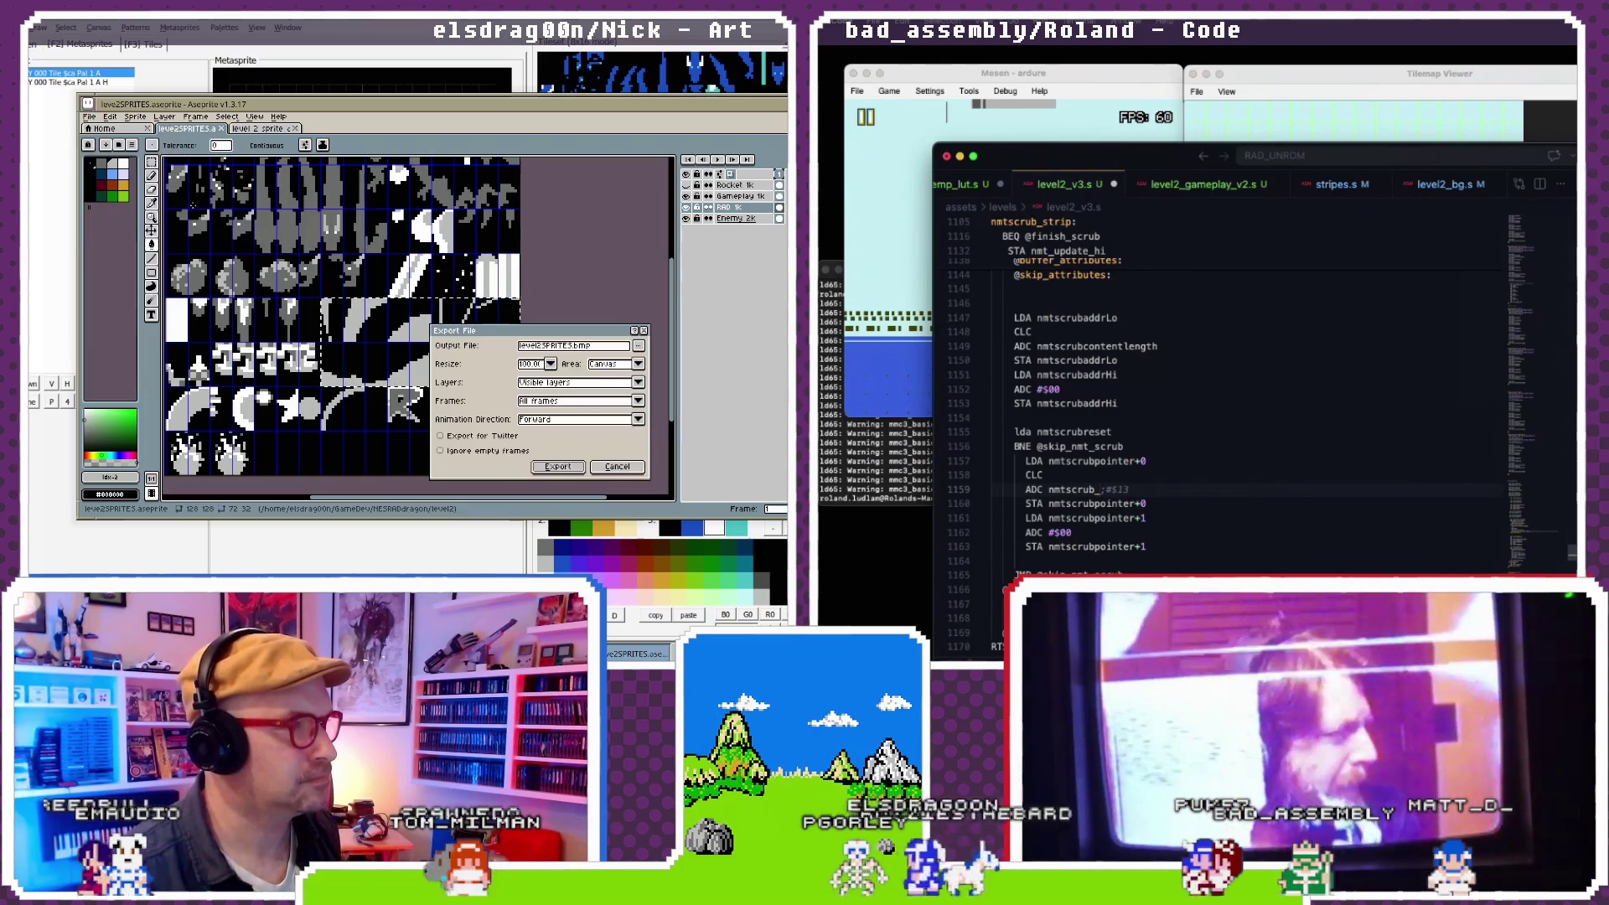
click(542, 467)
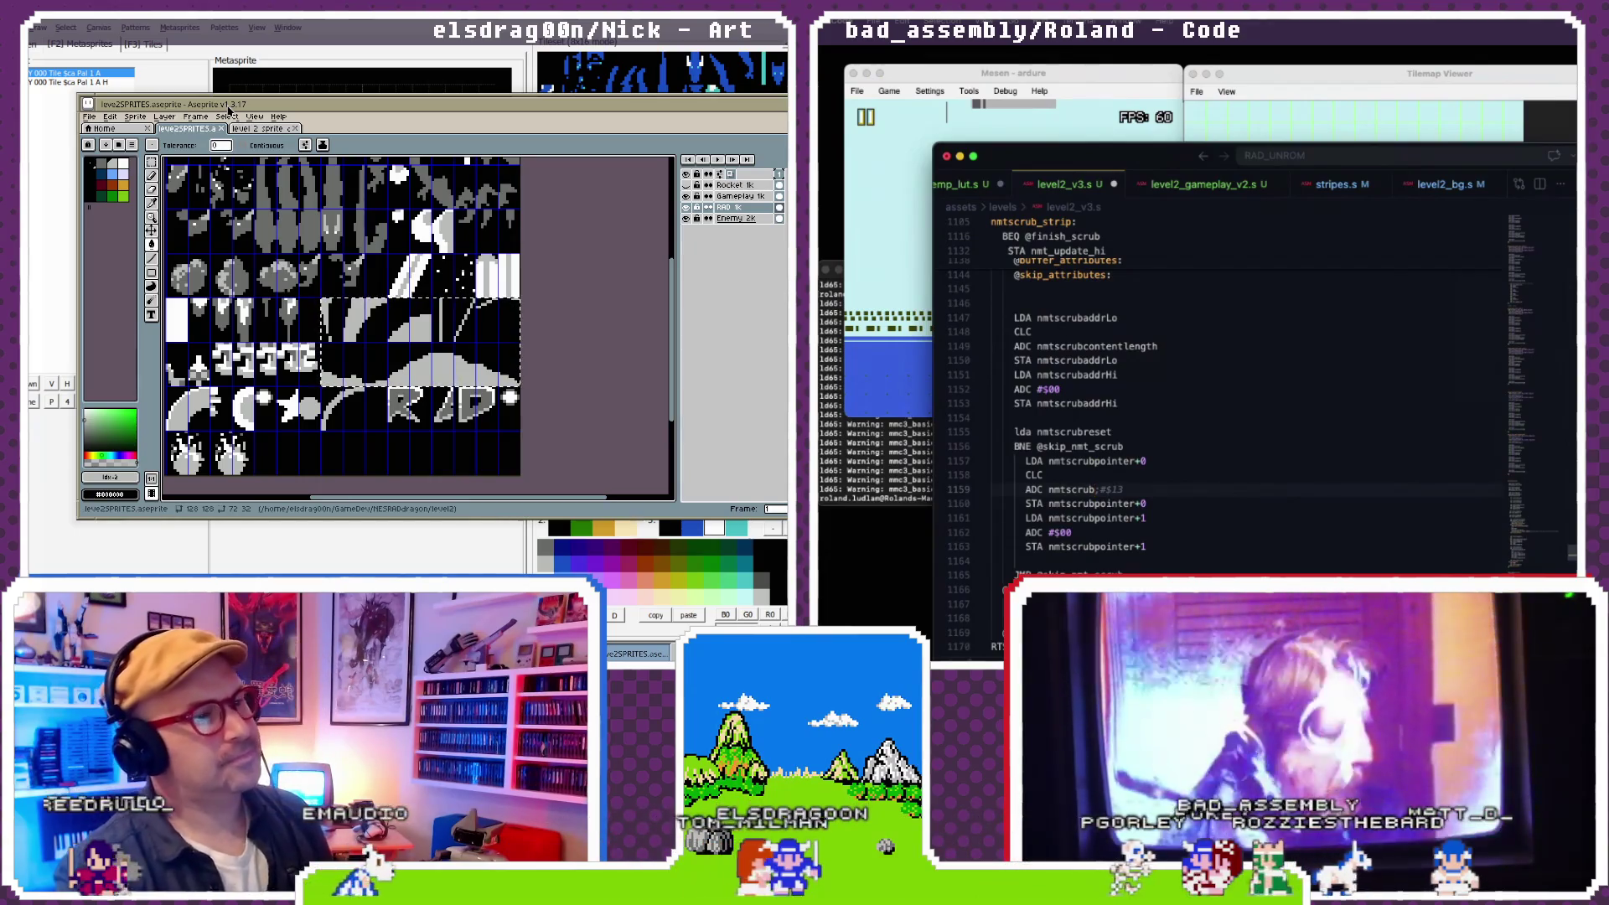
click(276, 45)
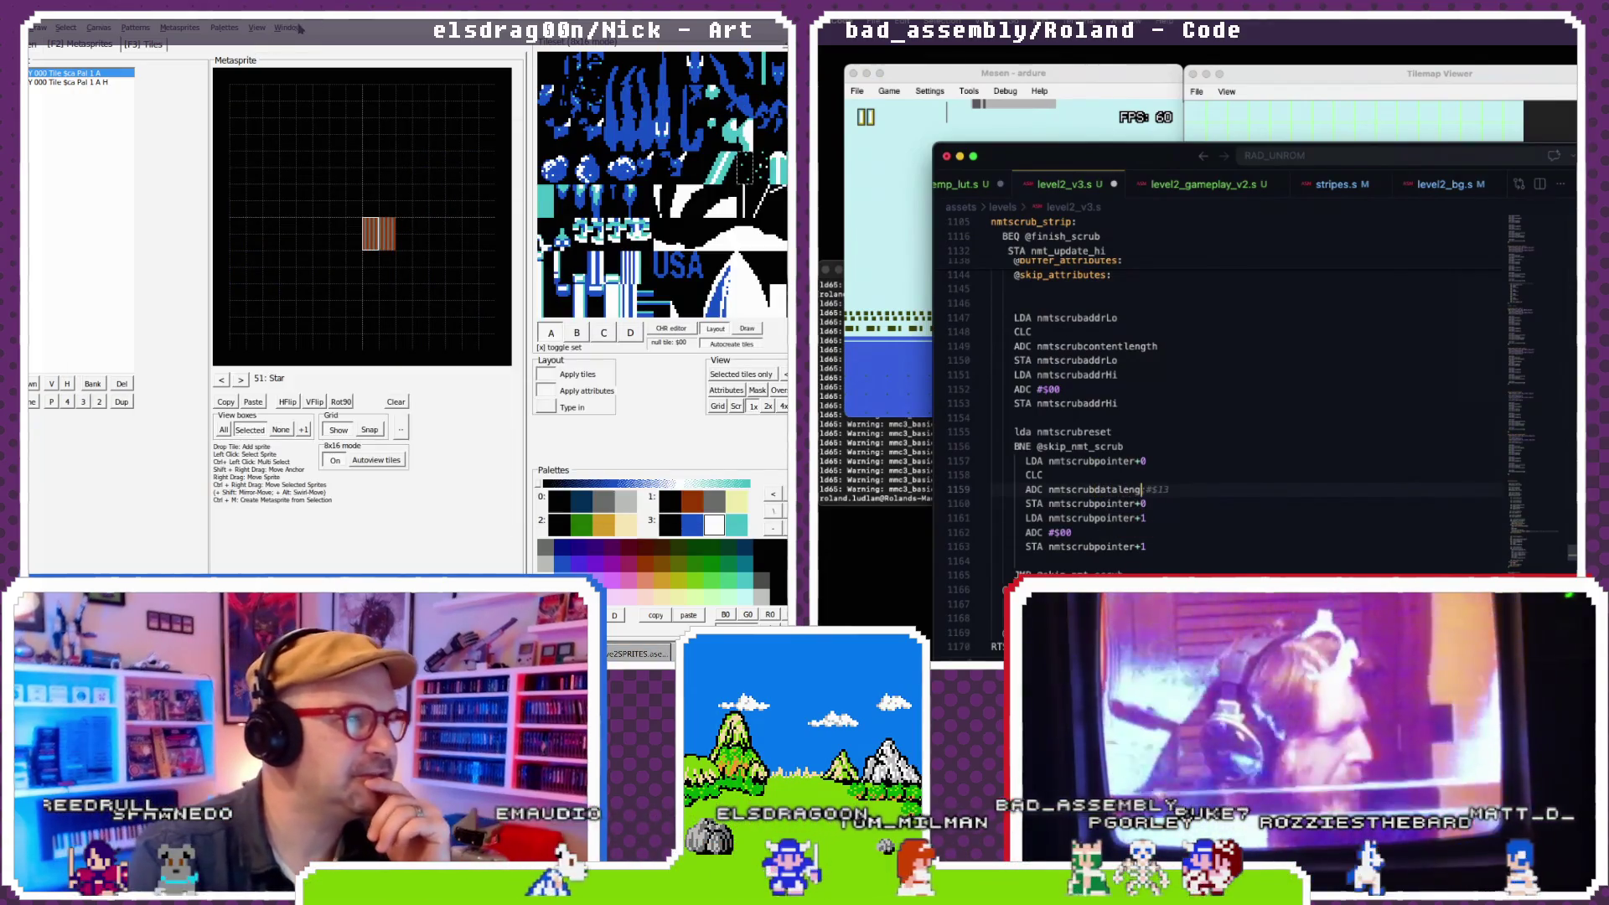
- Bring up NEXXT's import options and scroll level2_v3.s up to the nametable update variables
click(31, 27)
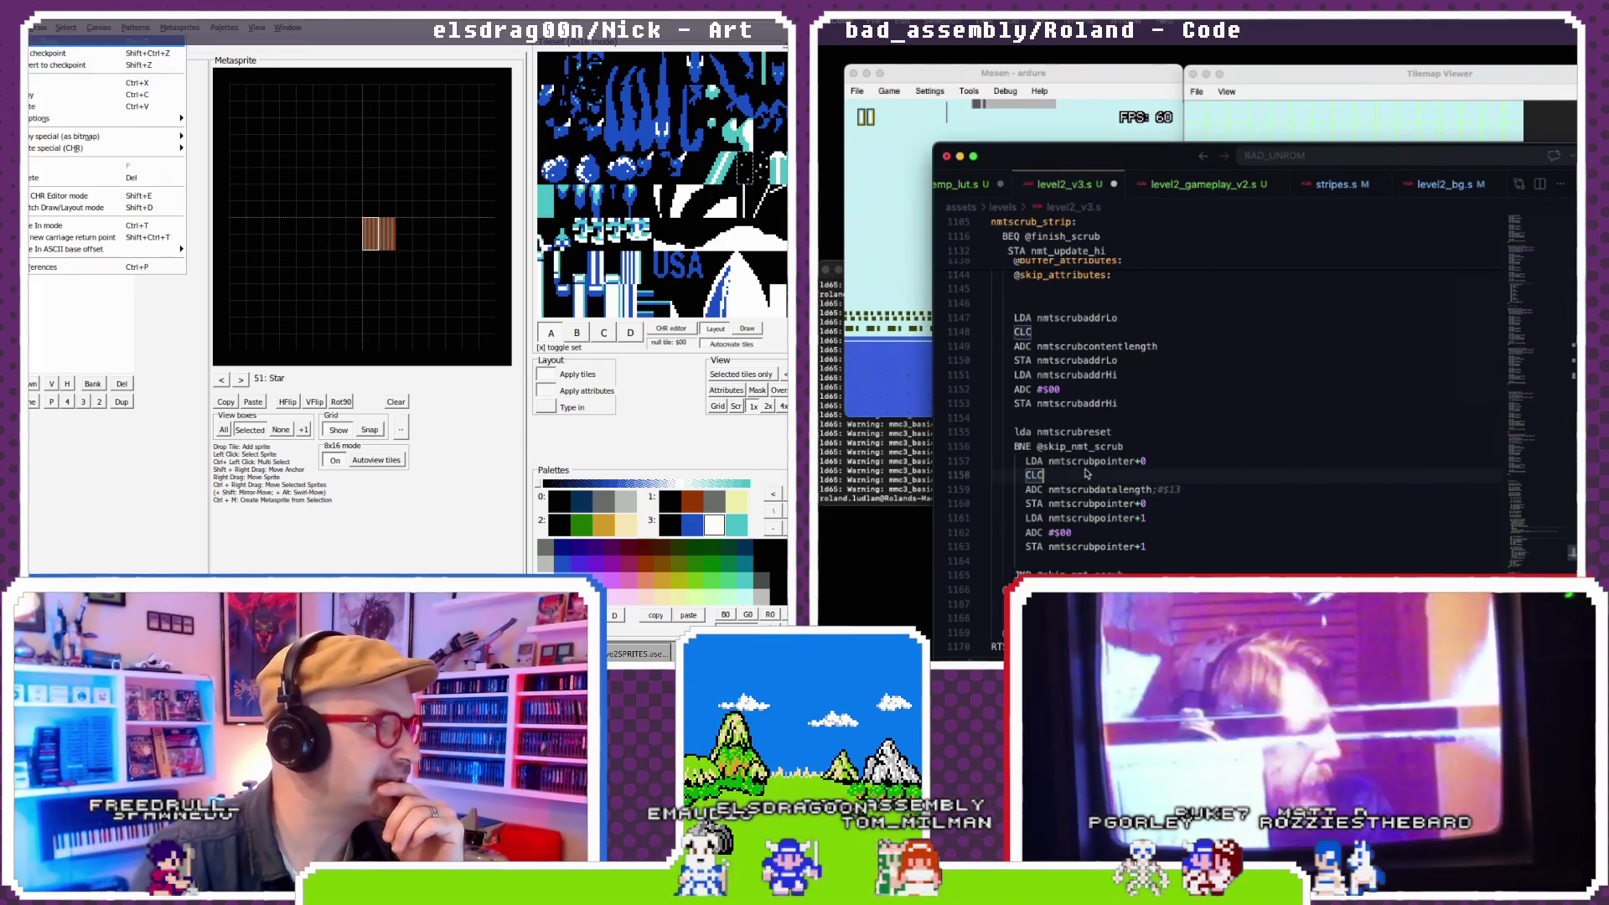
mouse_move(56, 208)
scroll(1086, 473, up, 1)
scroll(1086, 473, up, 20)
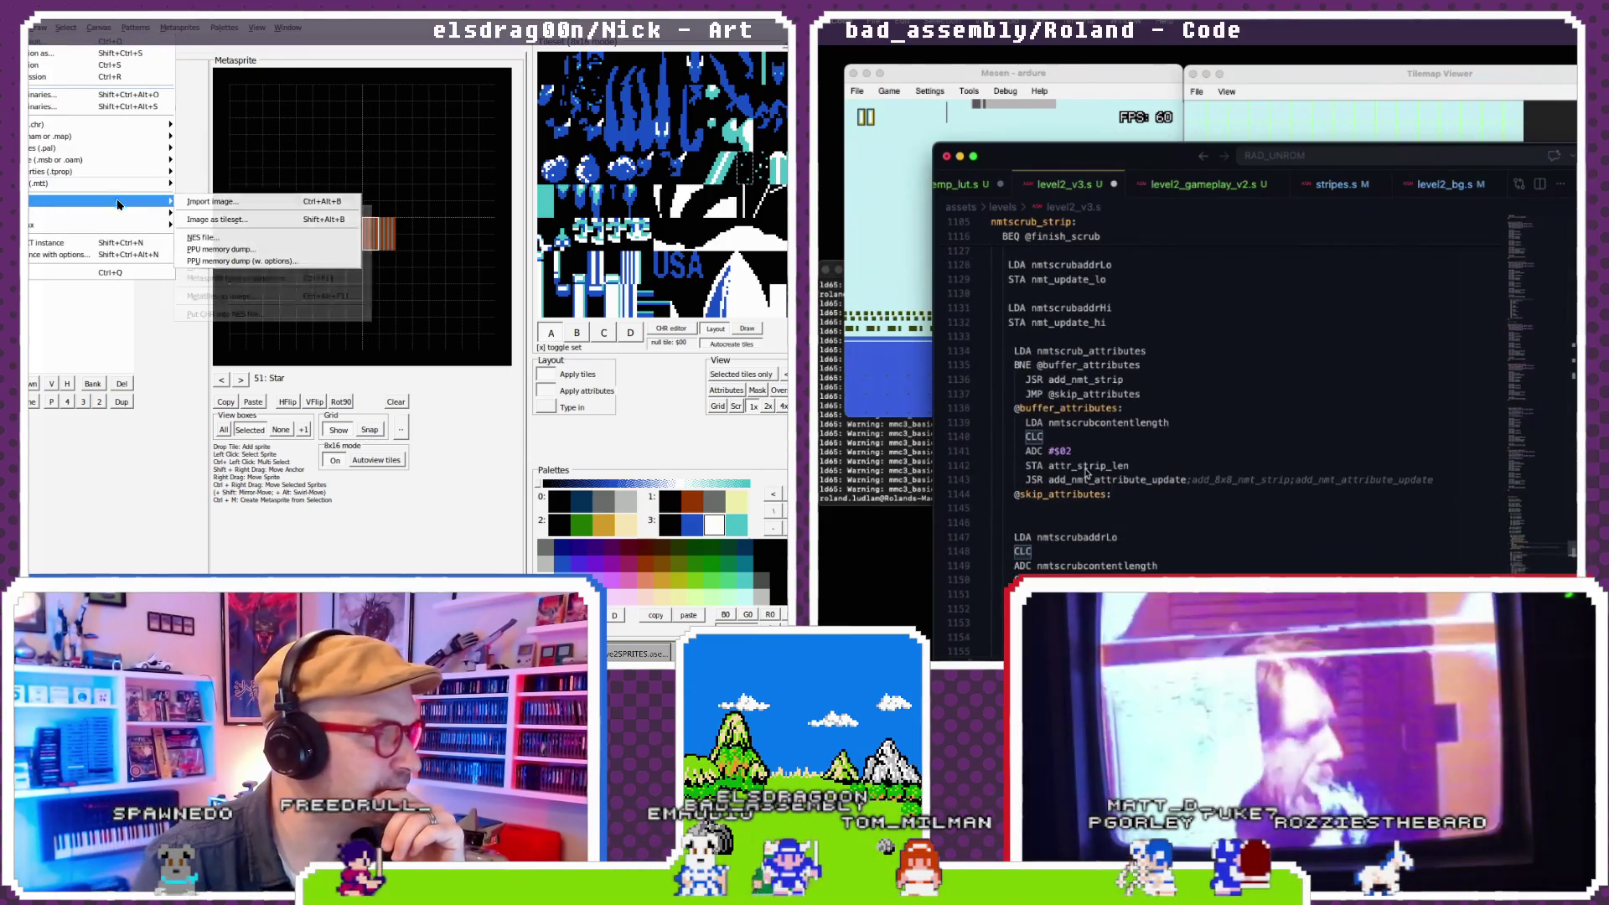
scroll(1086, 473, up, 20)
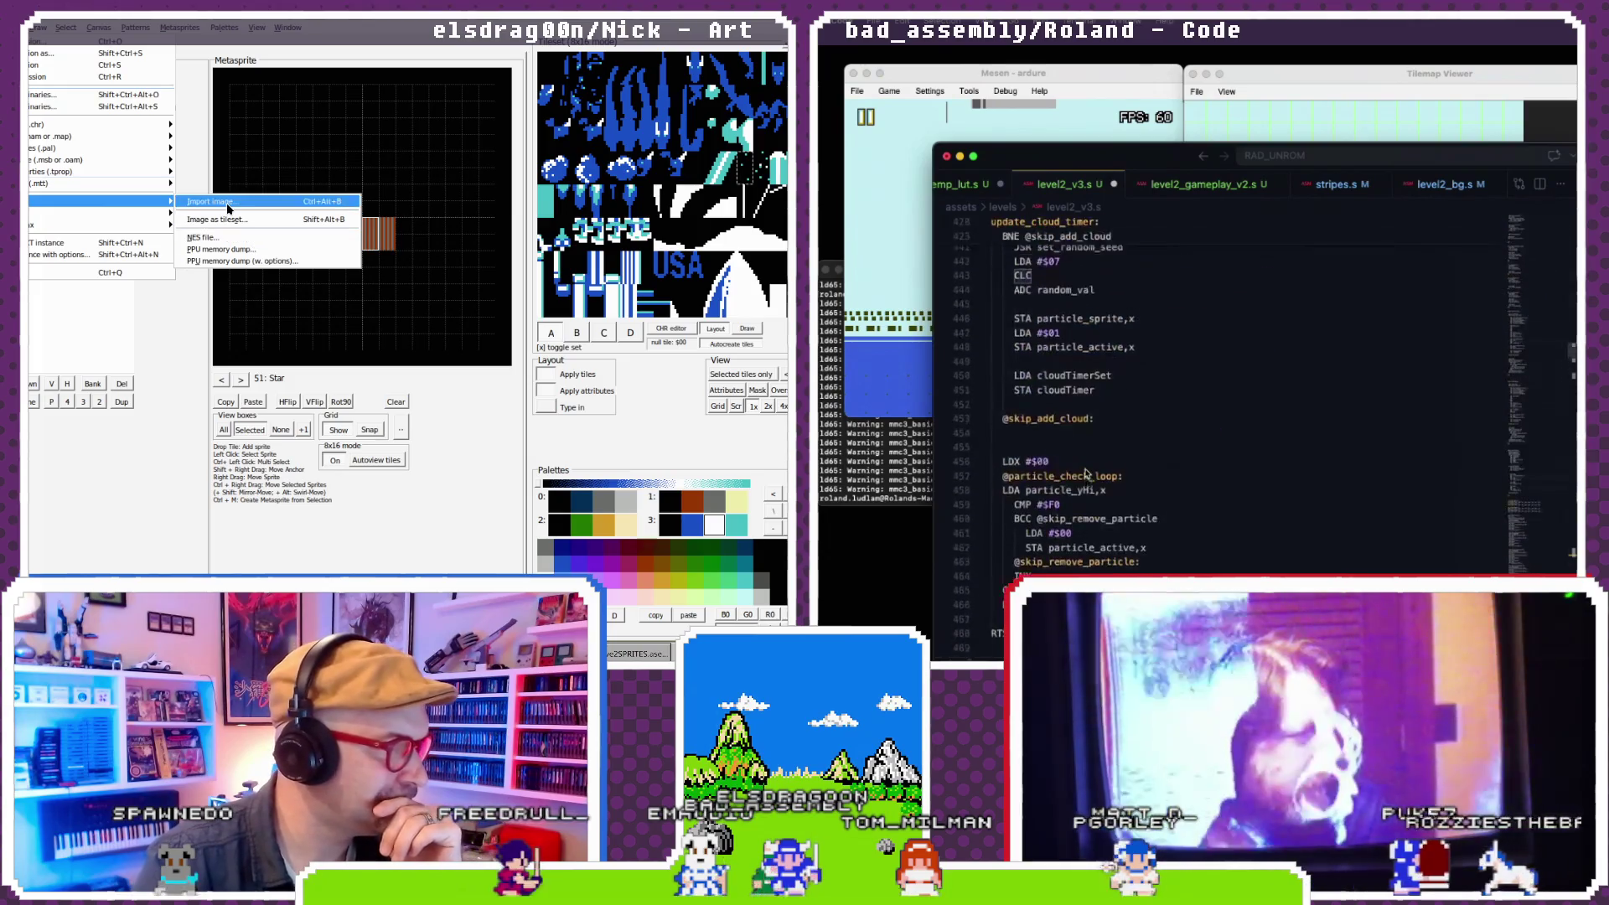
scroll(1086, 473, up, 15)
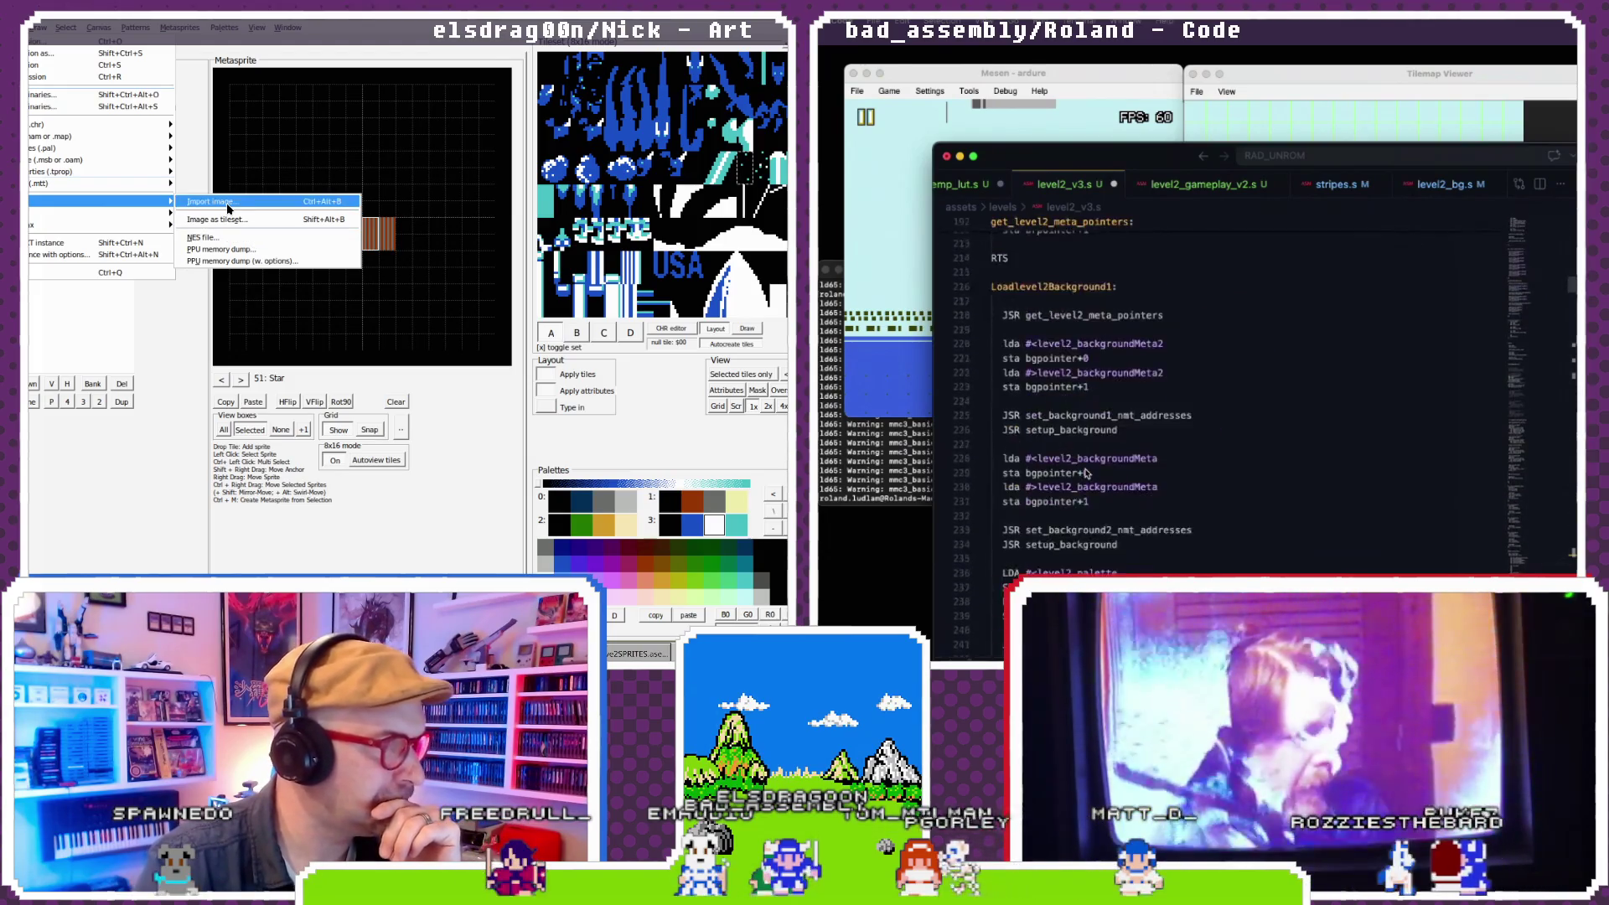
scroll(1085, 474, up, 10)
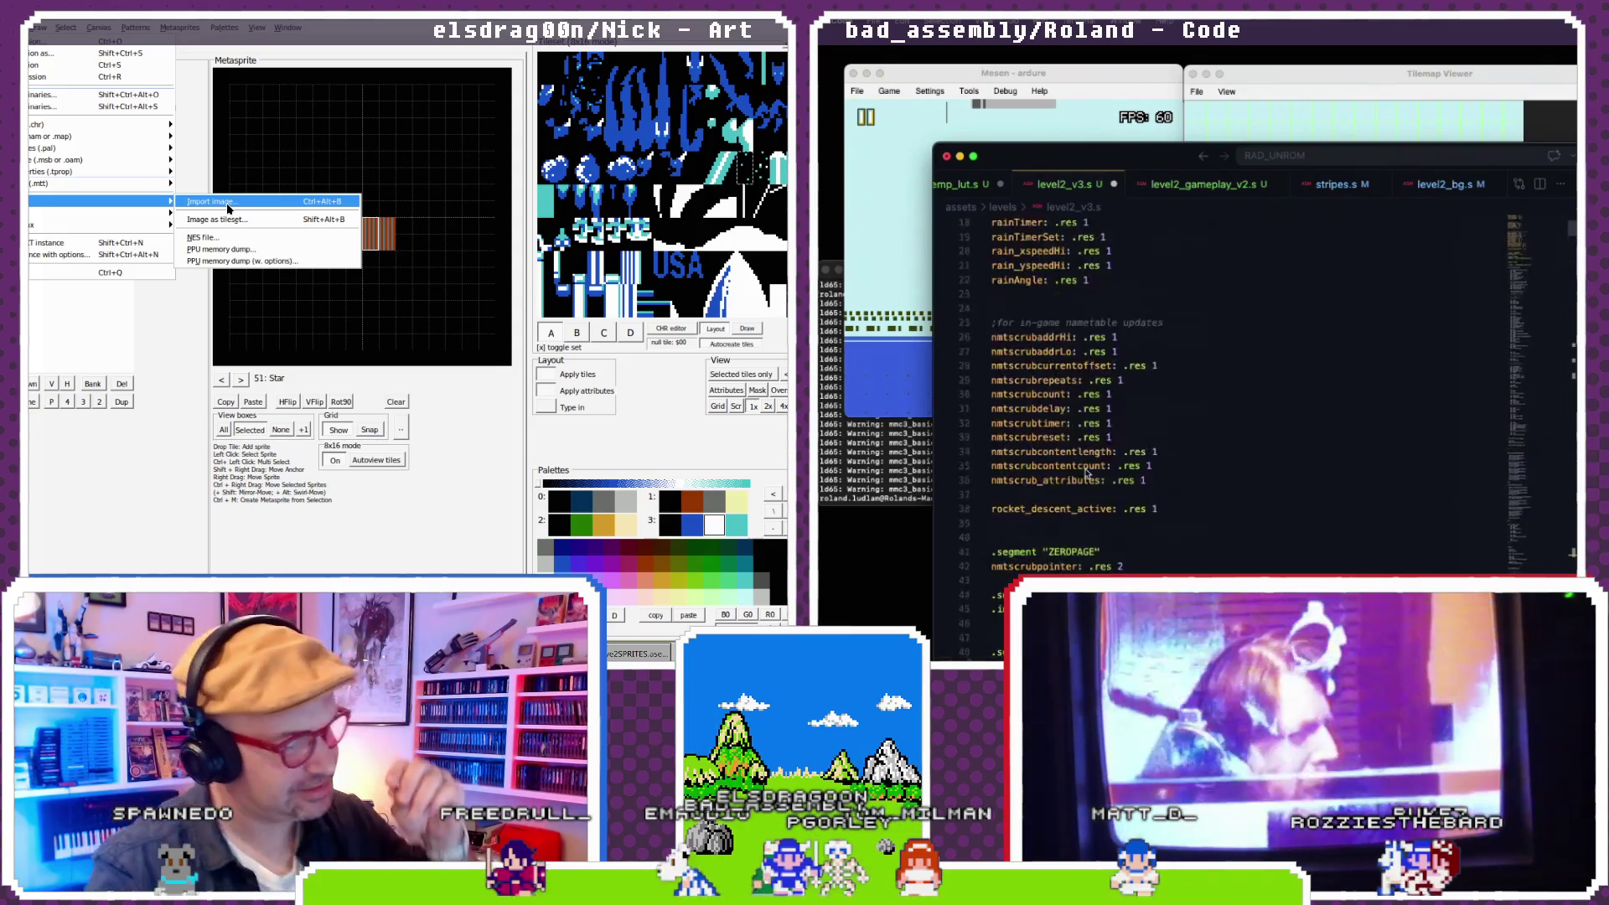
- Add nmtscrubdatalength: .res 1 on a new line after the nametable variables
click(1124, 465)
key(Return)
text(nmtscrub)
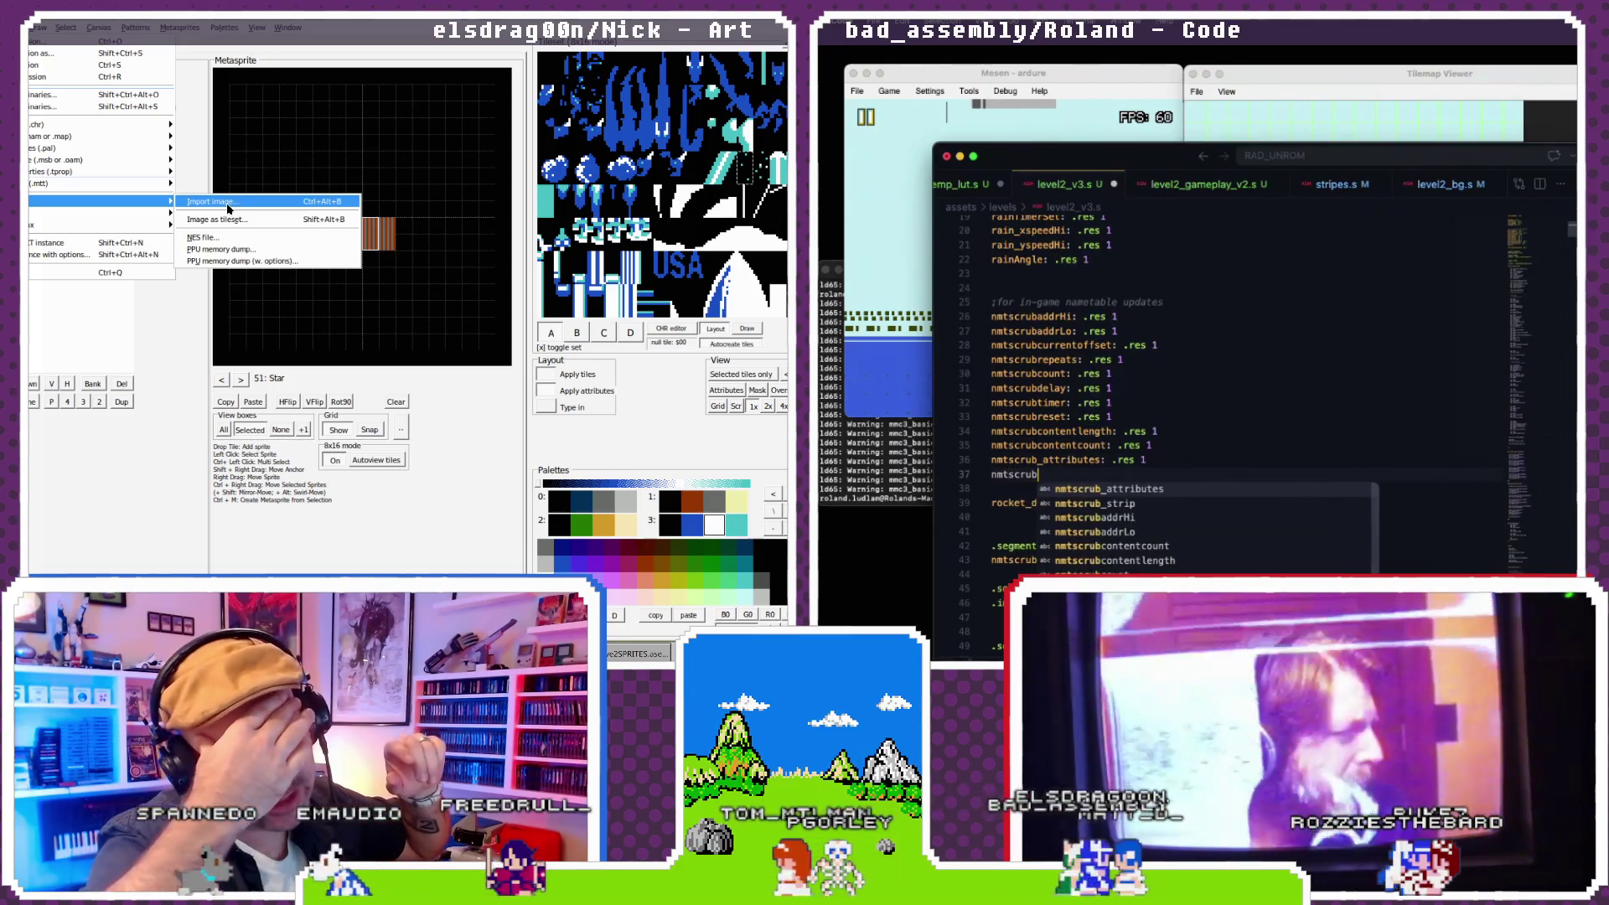
text(leng)
text(: .res 1)
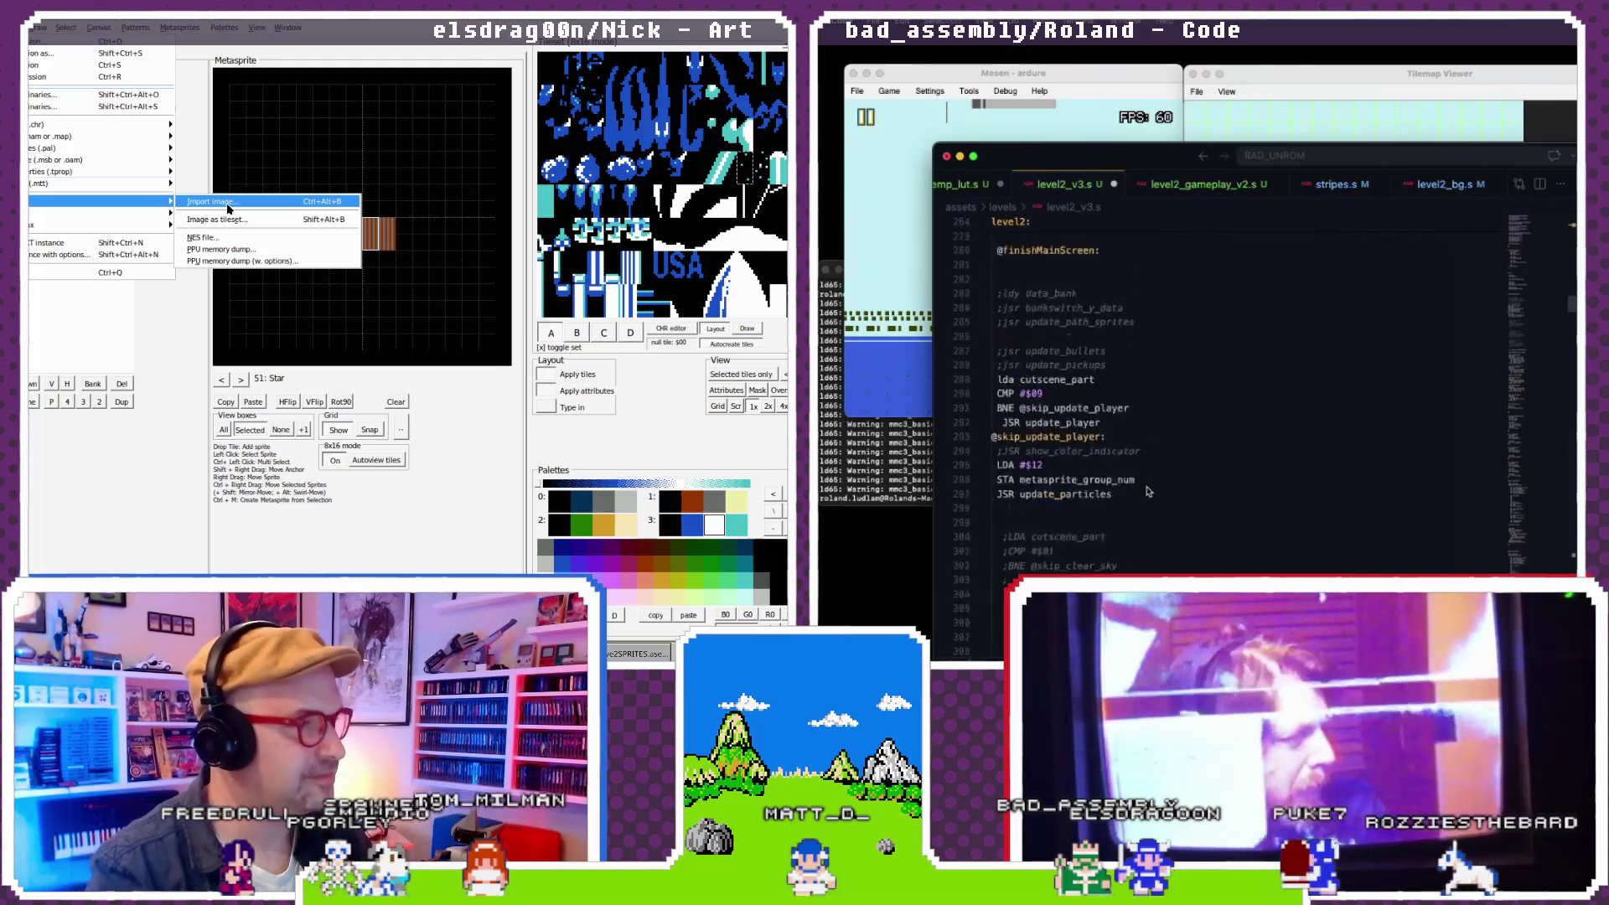
- Scroll through level2_v3.s, switch to level2_gameplay_v2.s, and pick the exported image for tileset import
scroll(1148, 491, down, 7)
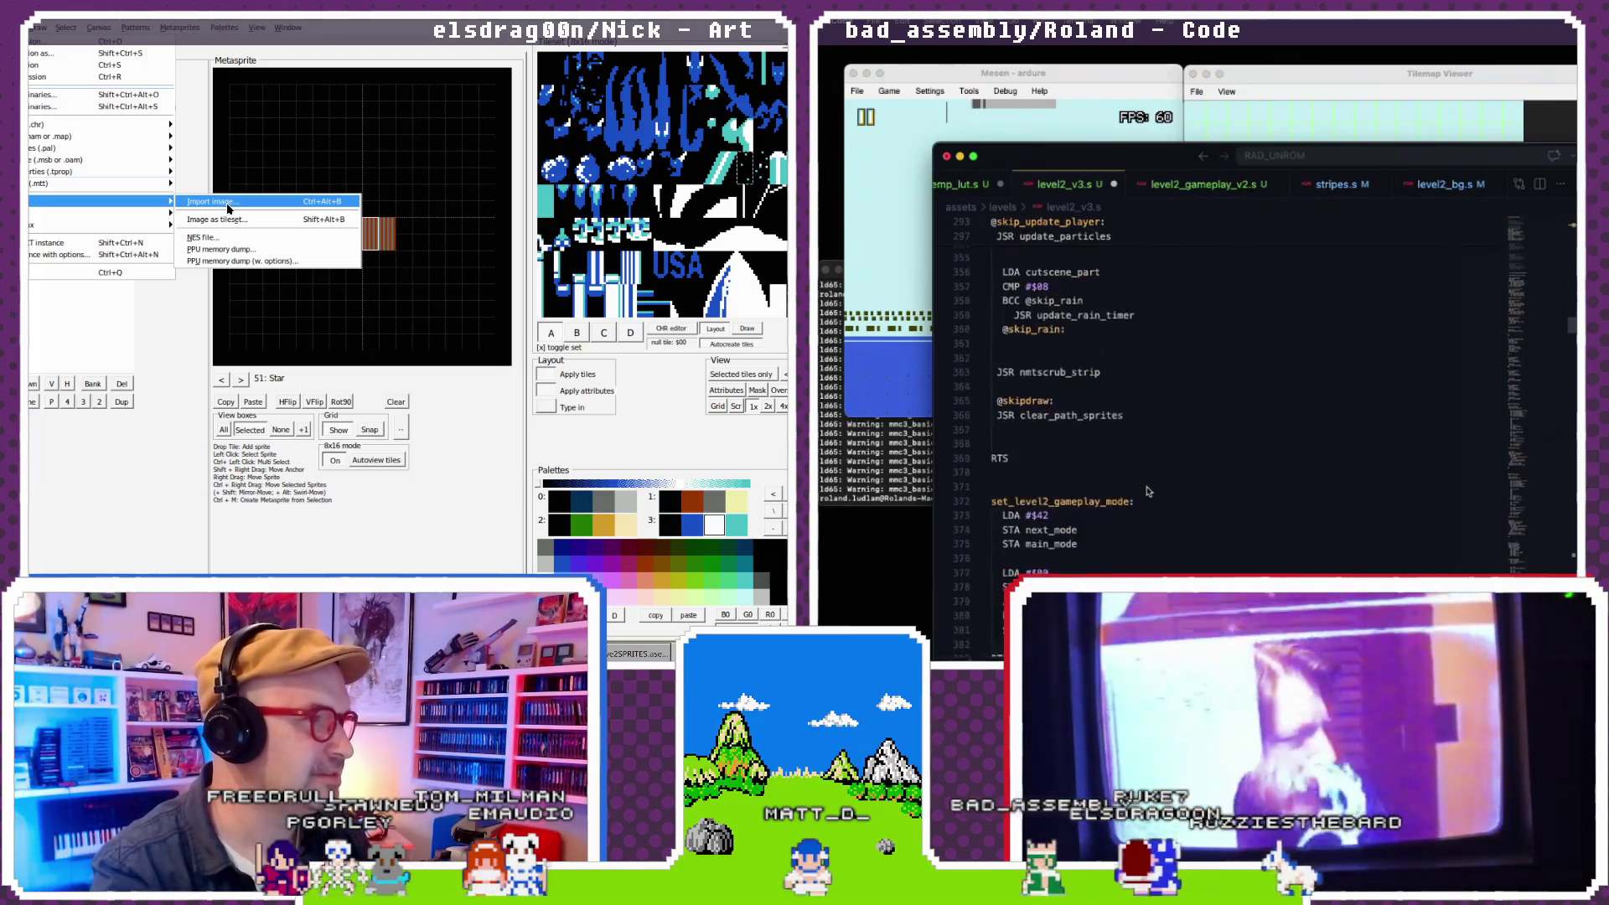
scroll(1148, 492, down, 15)
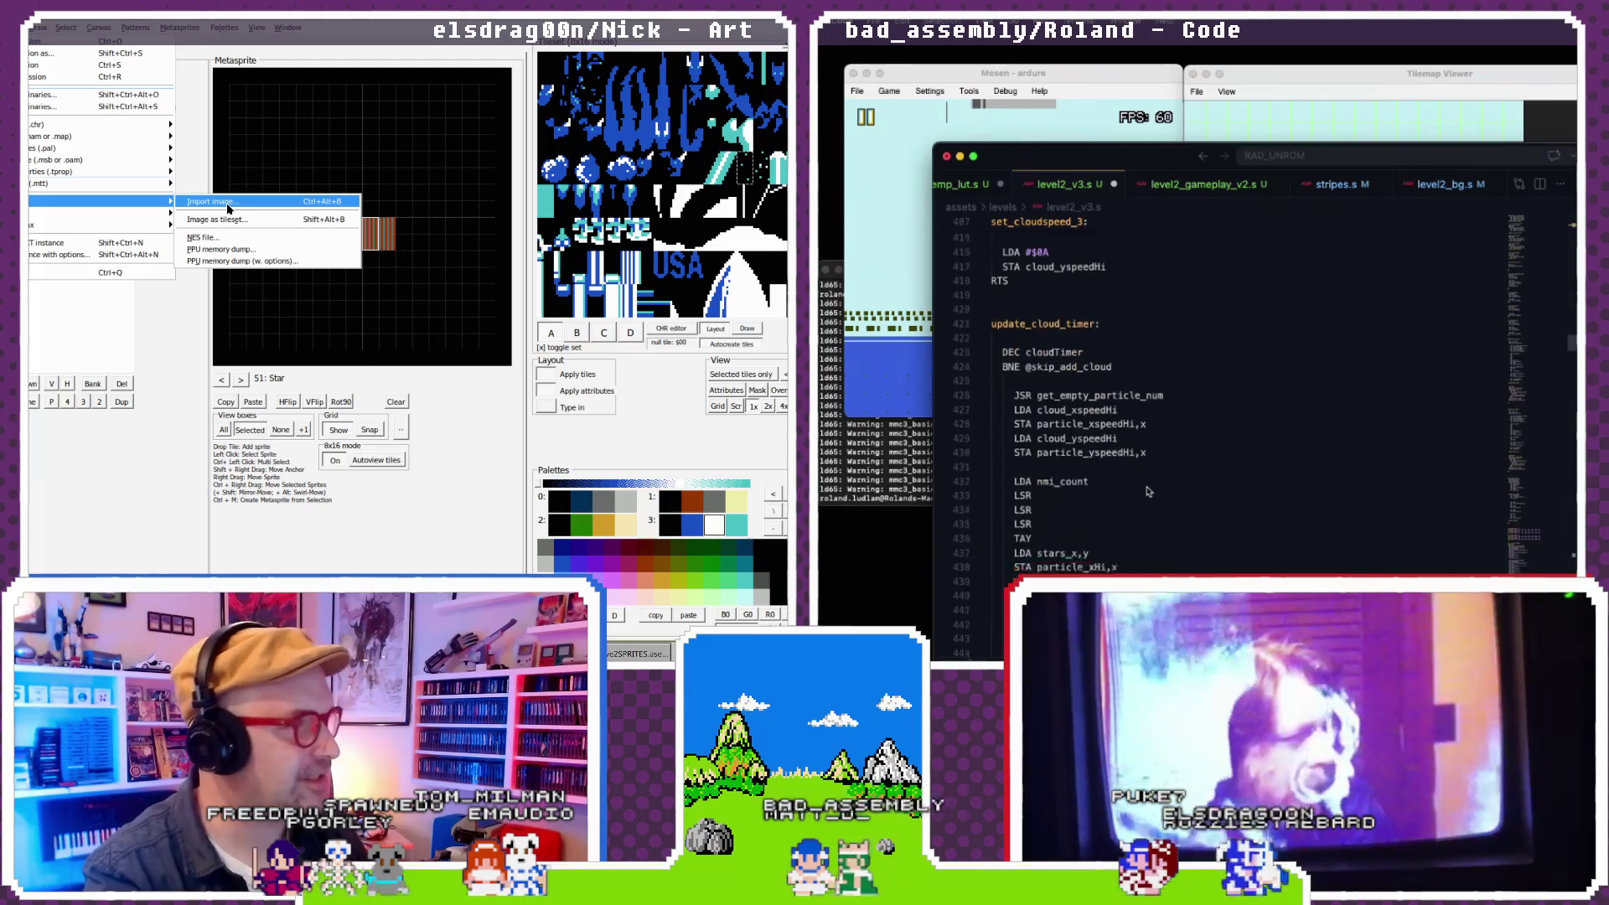
scroll(1148, 492, down, 20)
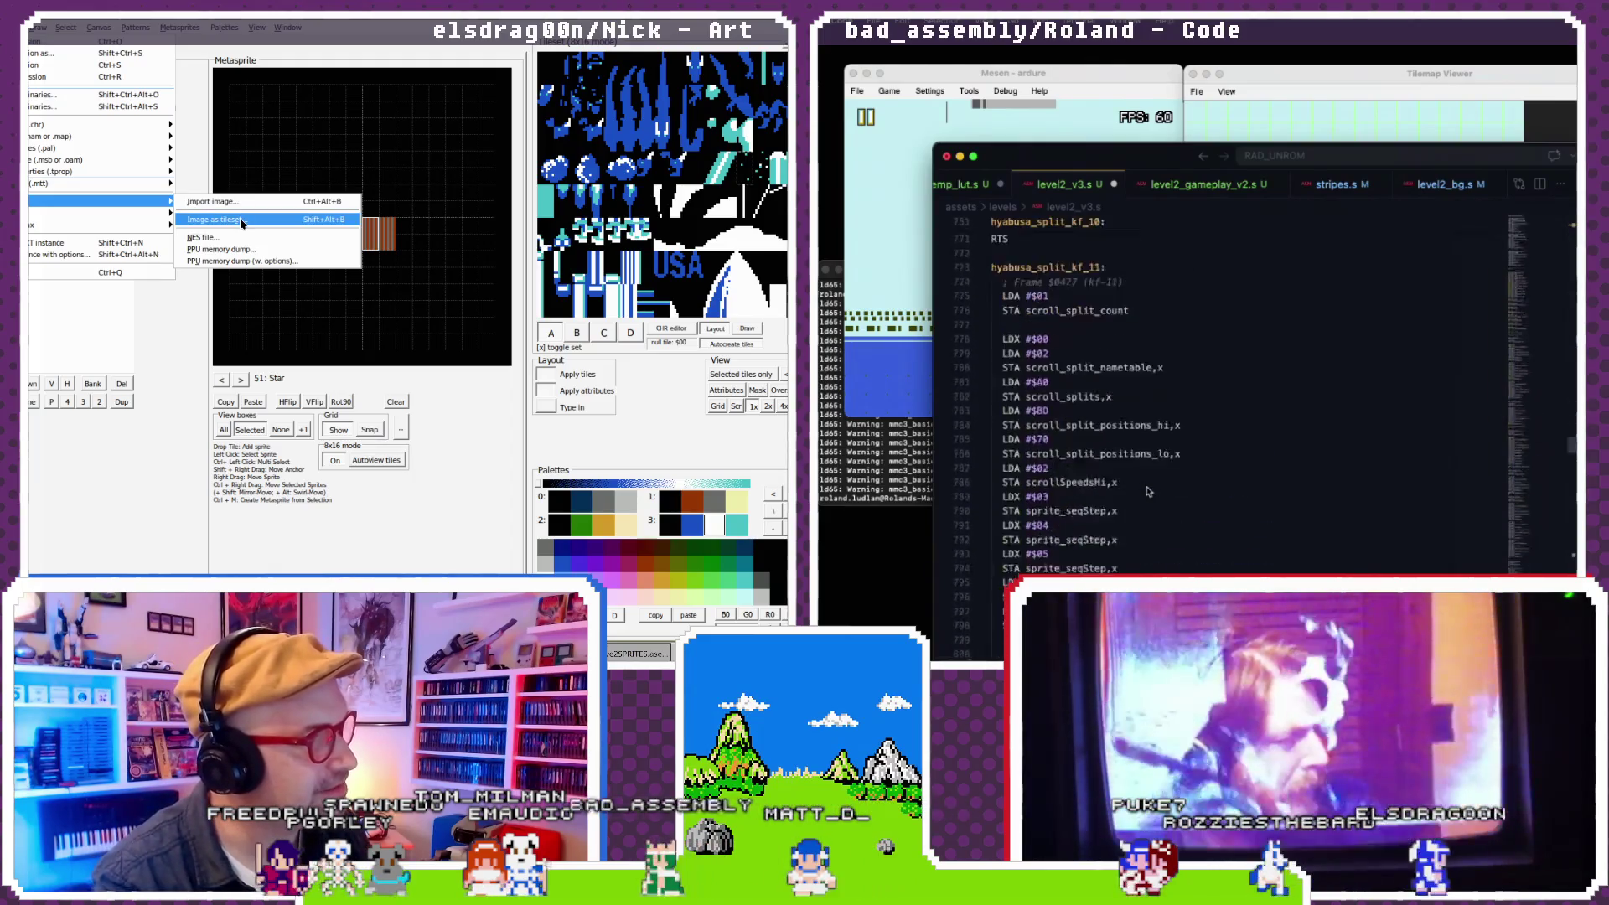
scroll(1148, 495, down, 20)
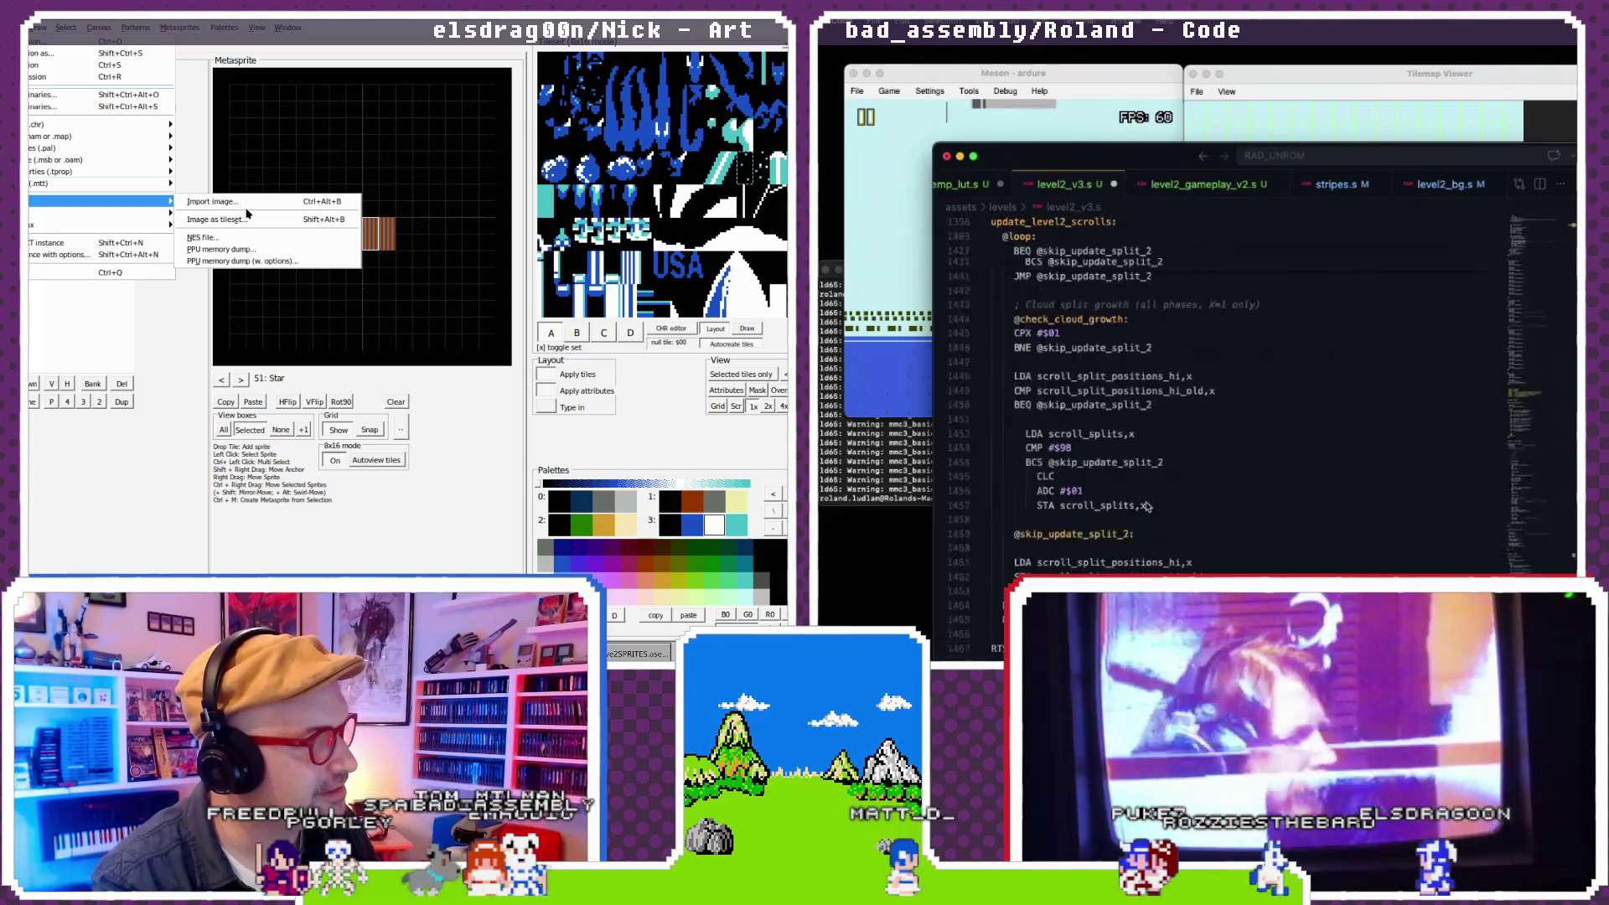
scroll(1148, 506, up, 10)
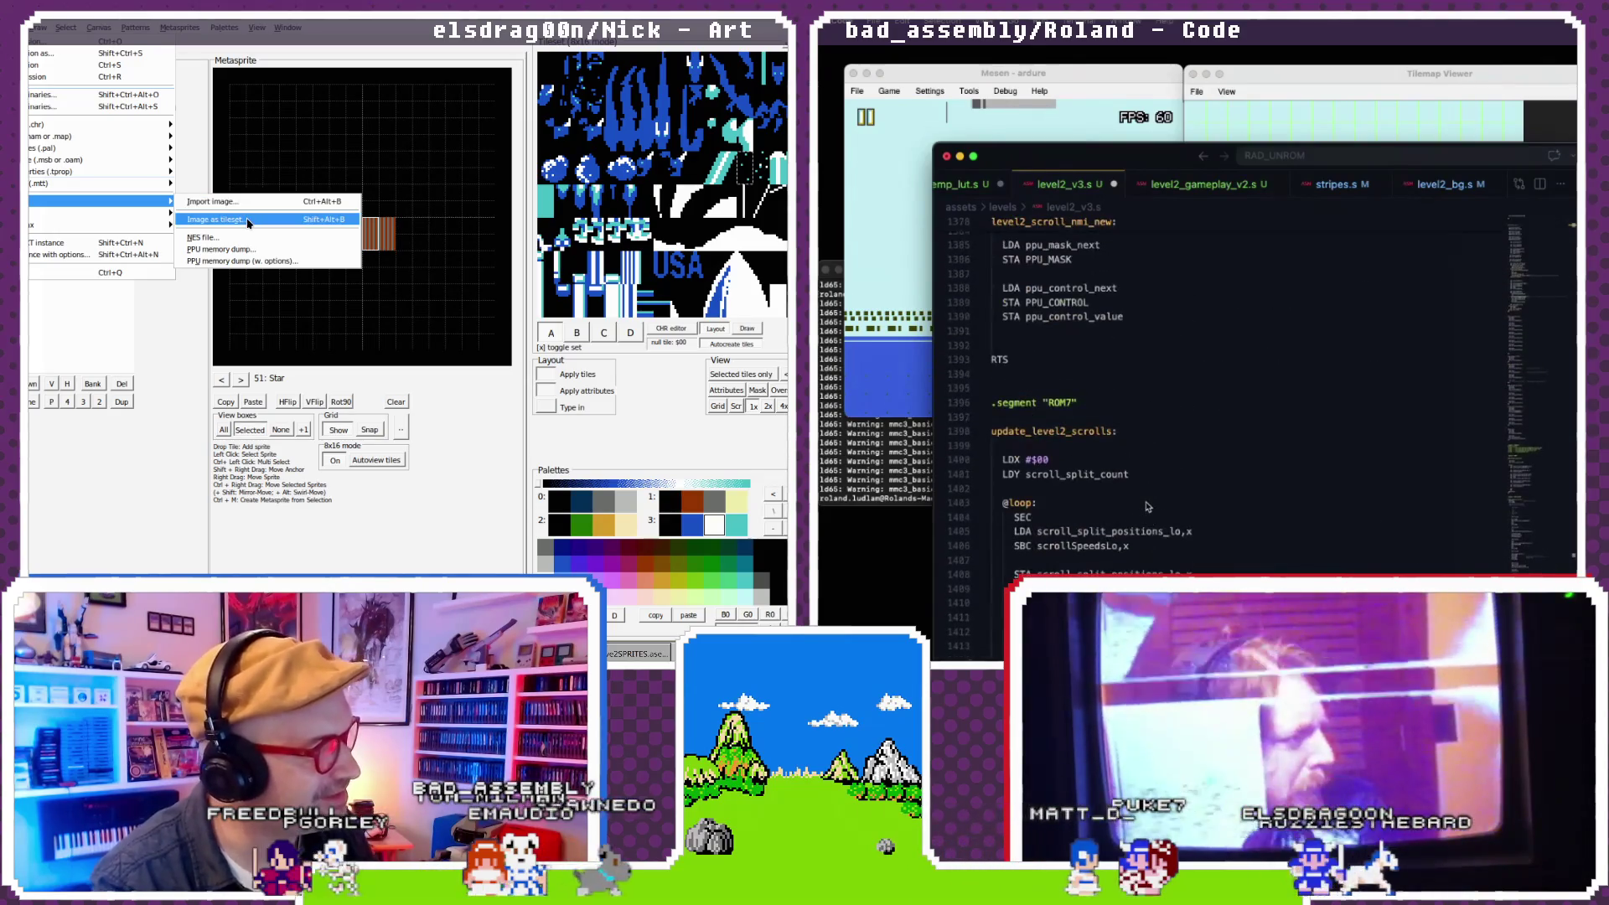
scroll(1148, 506, up, 5)
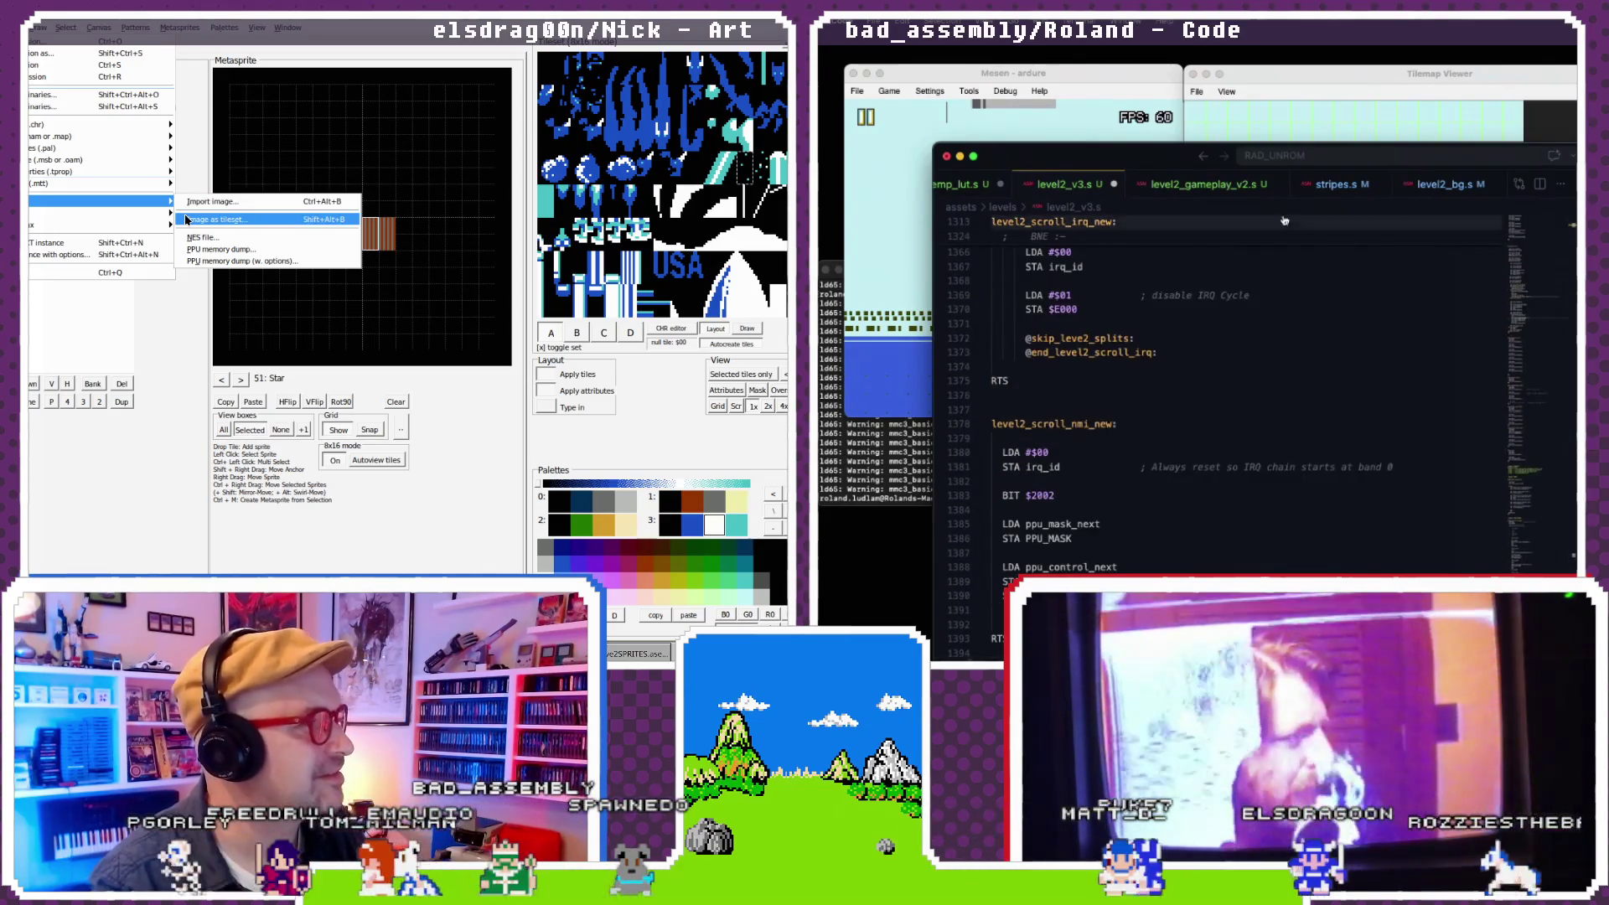
click(1225, 184)
click(222, 206)
scroll(1217, 406, down, 20)
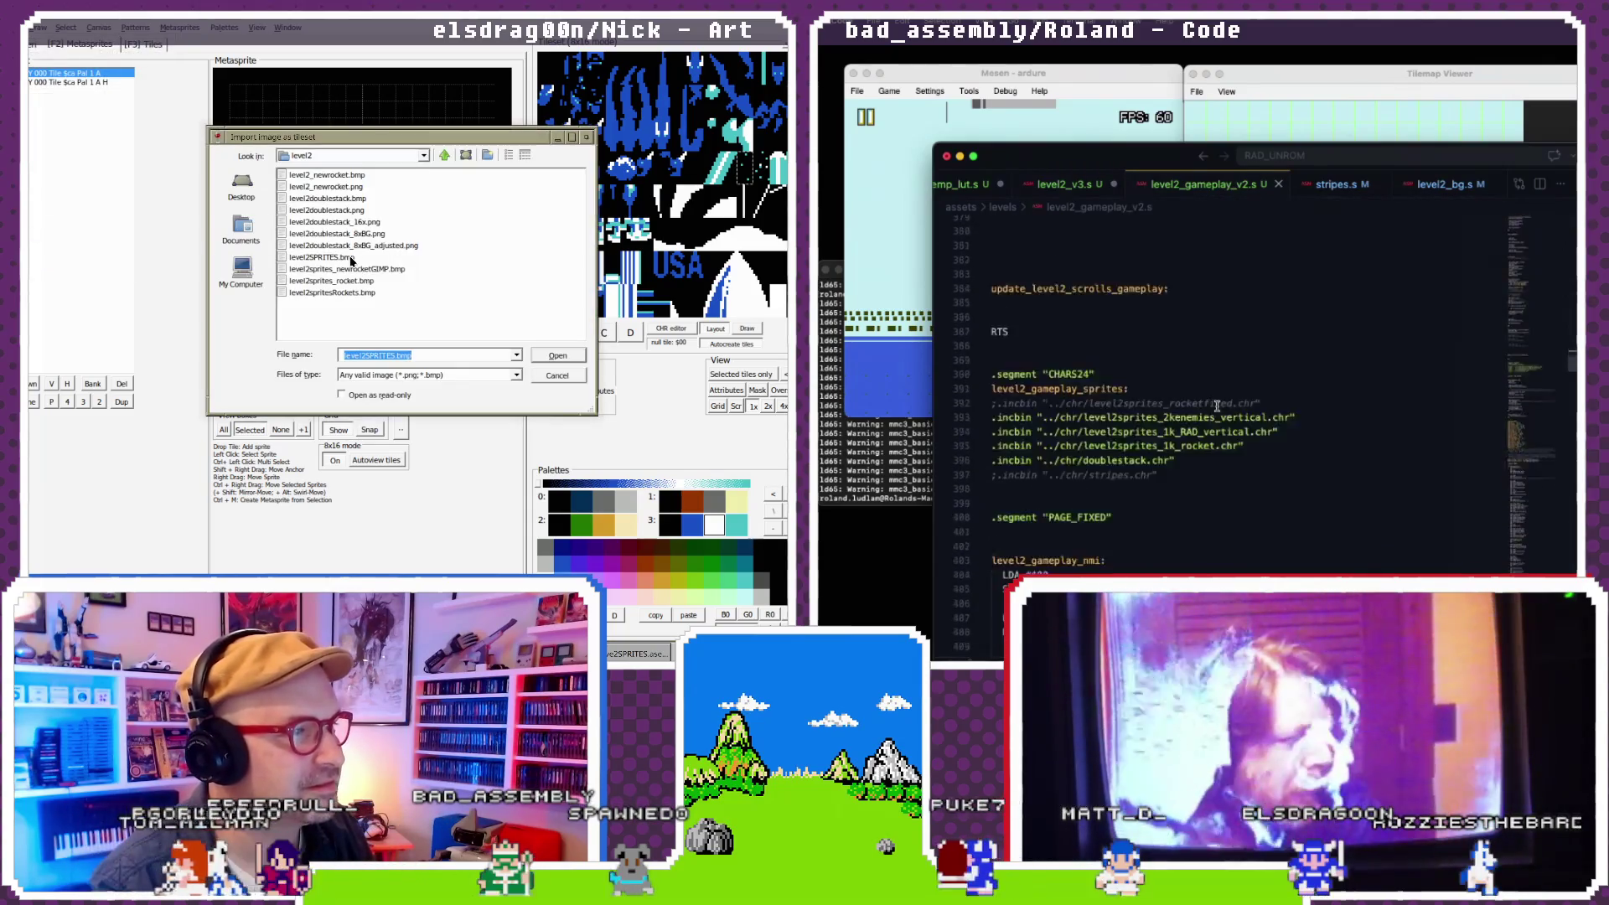
- Begin the stripes routine's length load with LDA #$0 on empty line 1145
scroll(1217, 405, down, 20)
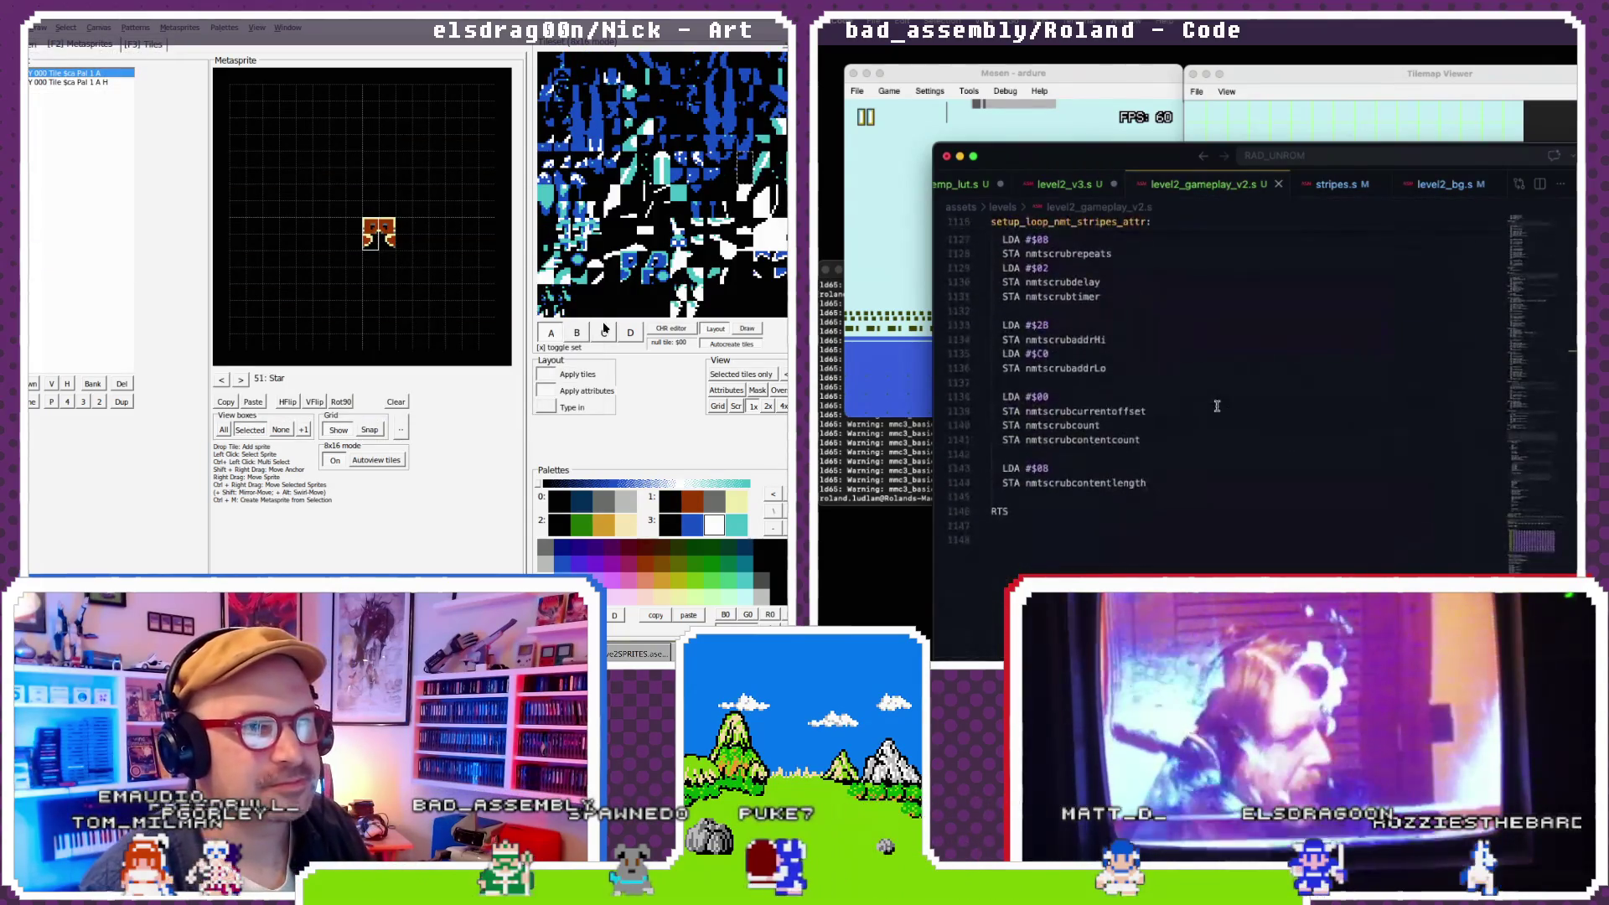
scroll(1217, 406, down, 3)
click(1170, 526)
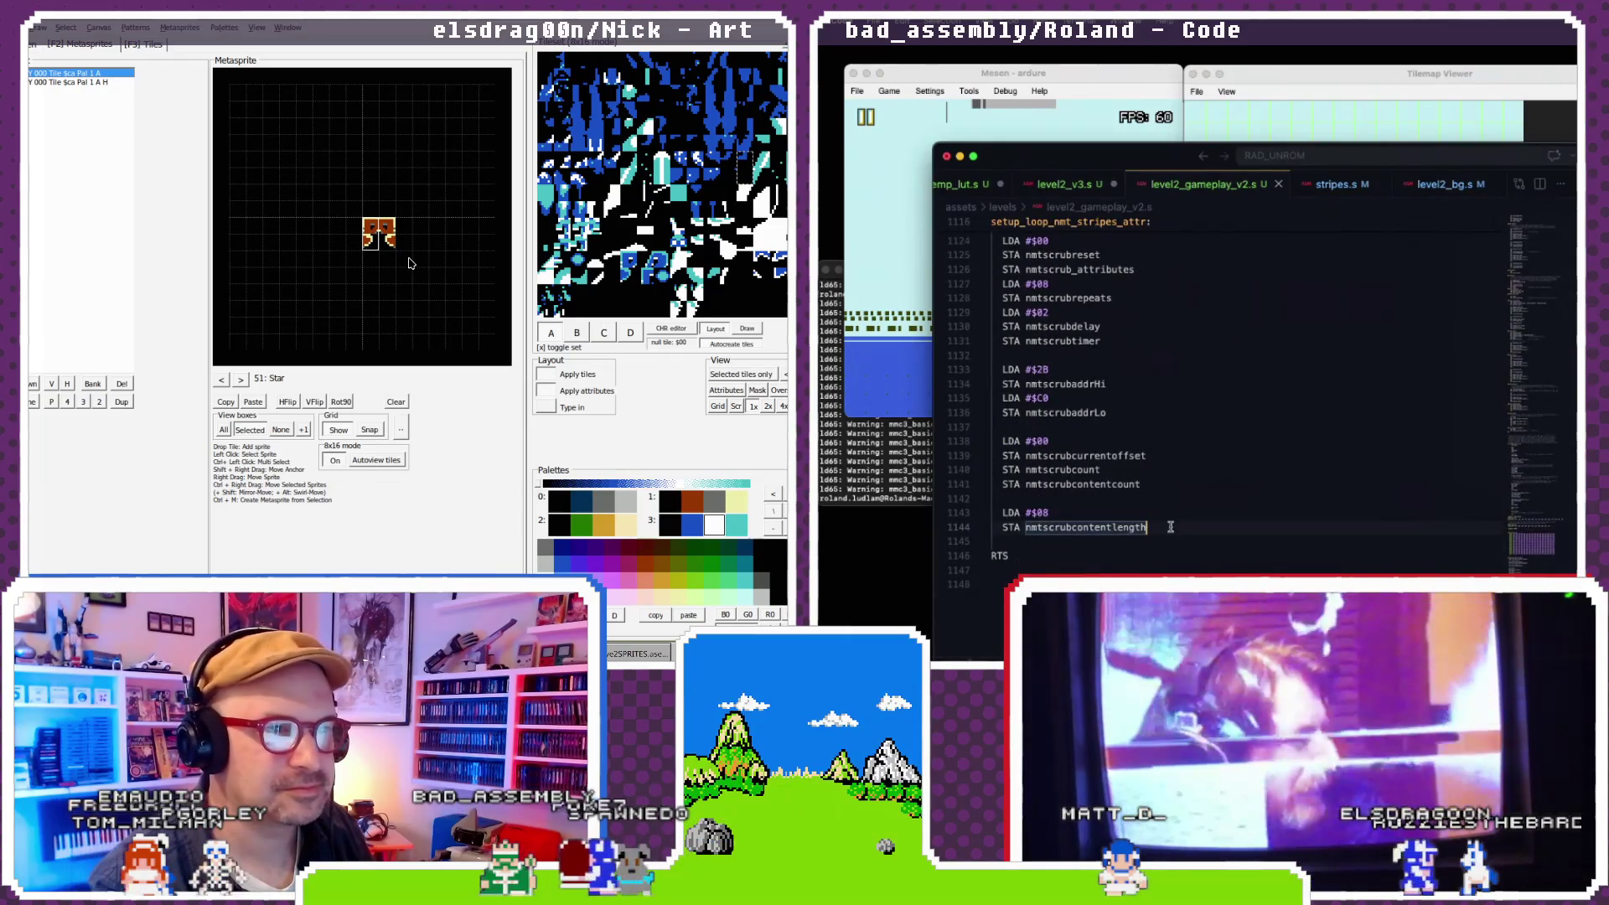
text(nmtscrubdatalength)
click(134, 27)
key(Up)
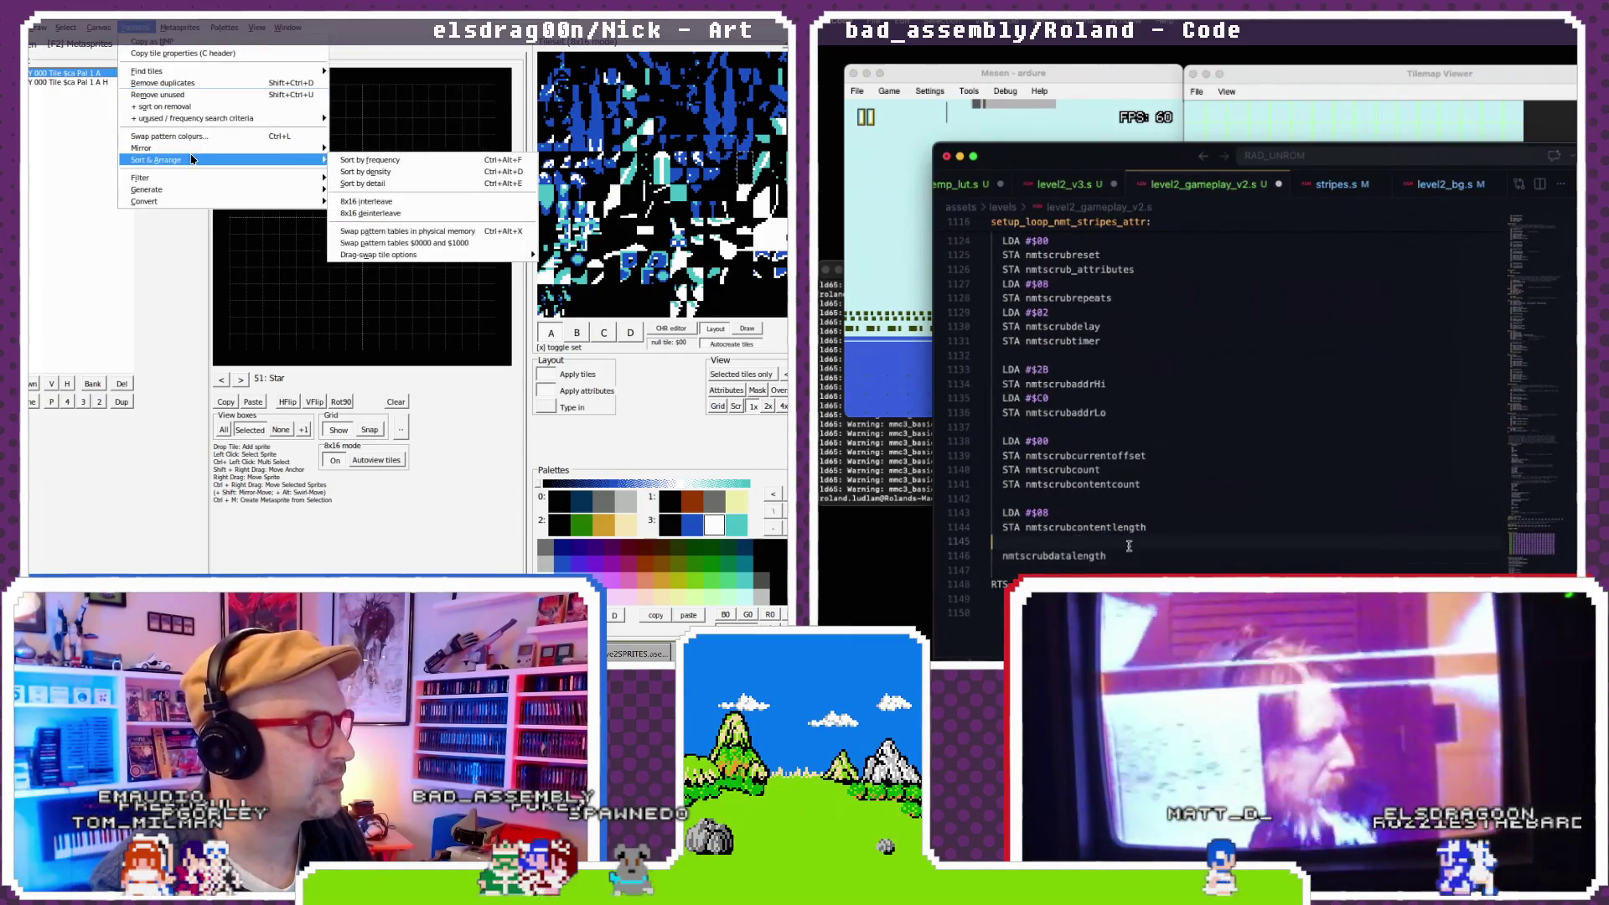
mouse_move(195, 160)
text(LDA #$0)
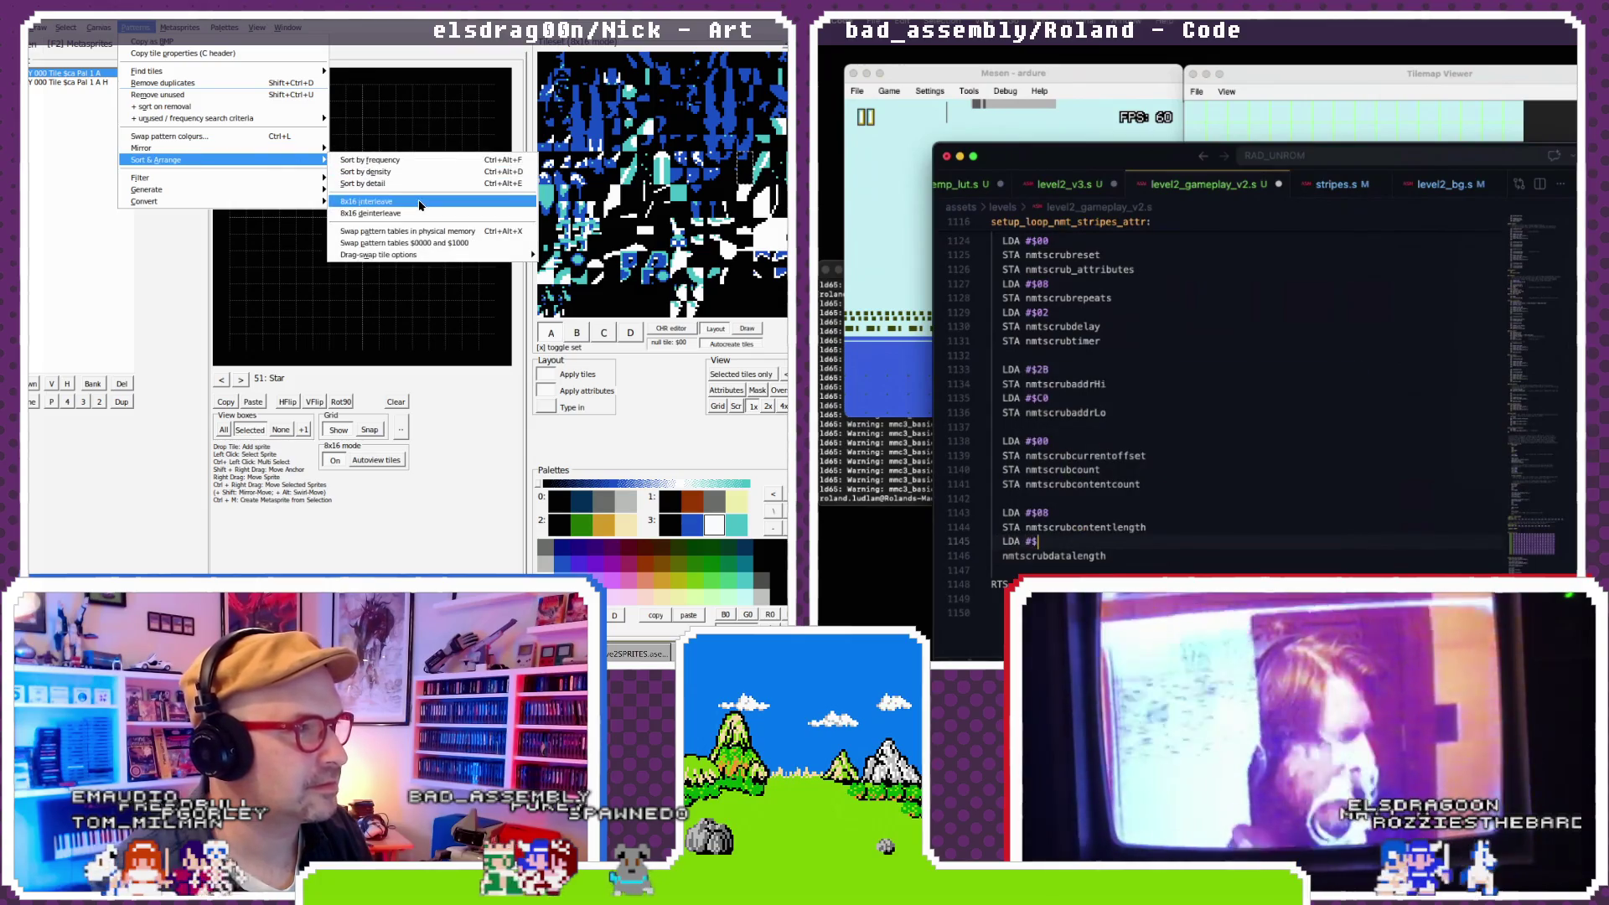
- Deinterleave the NEXXT tileset into 8x16 order and browse back and forth through metasprites
click(377, 213)
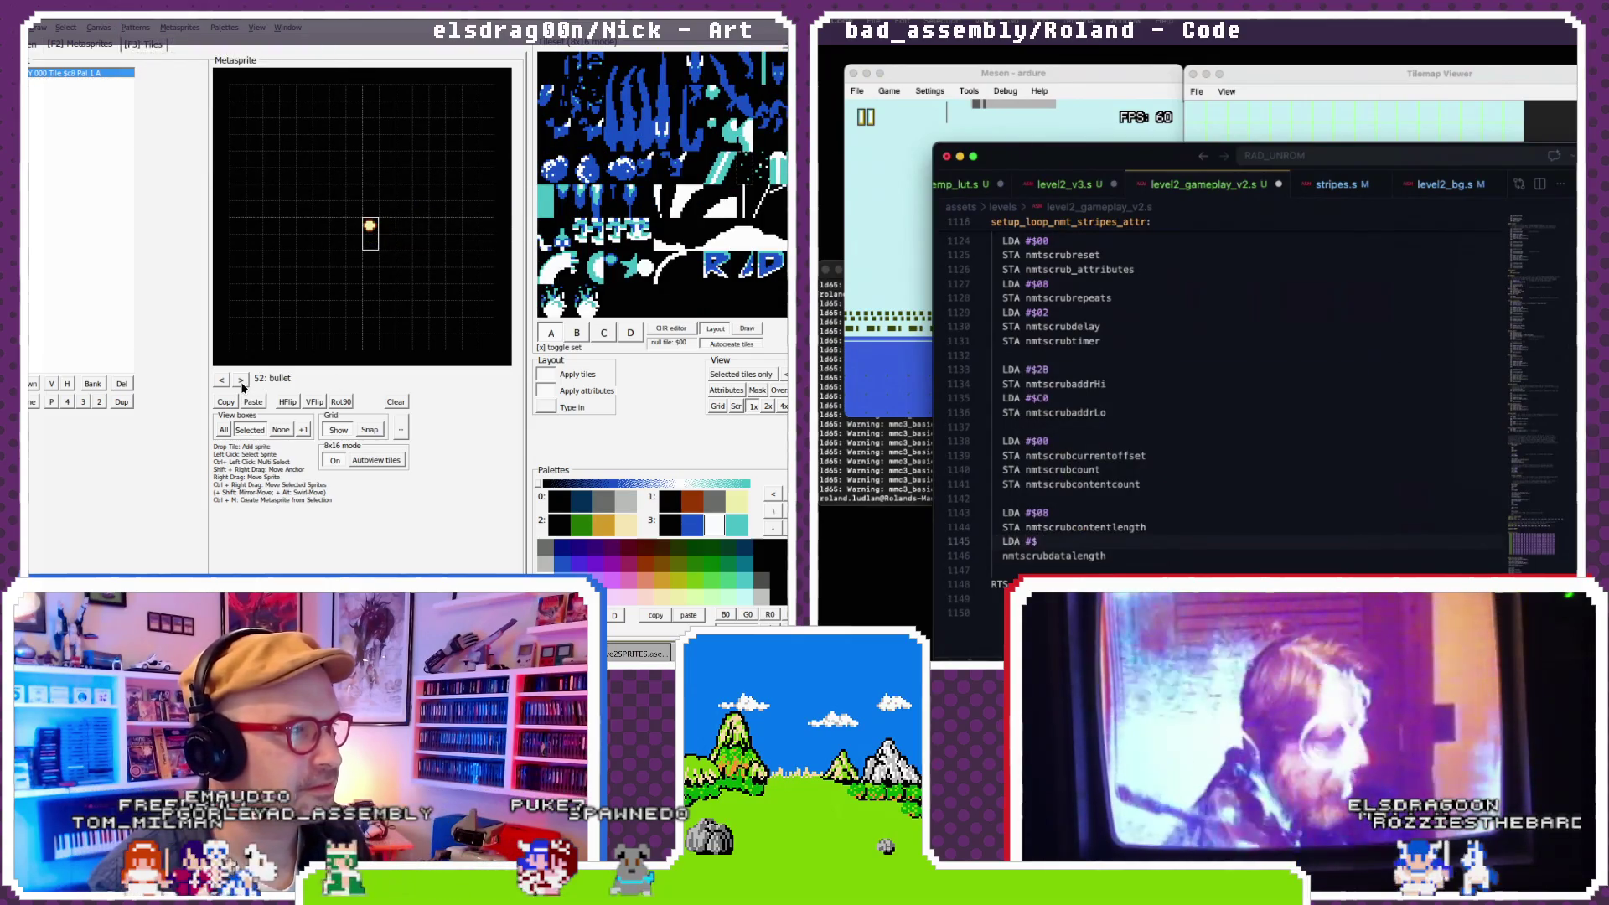
click(219, 381)
click(218, 380)
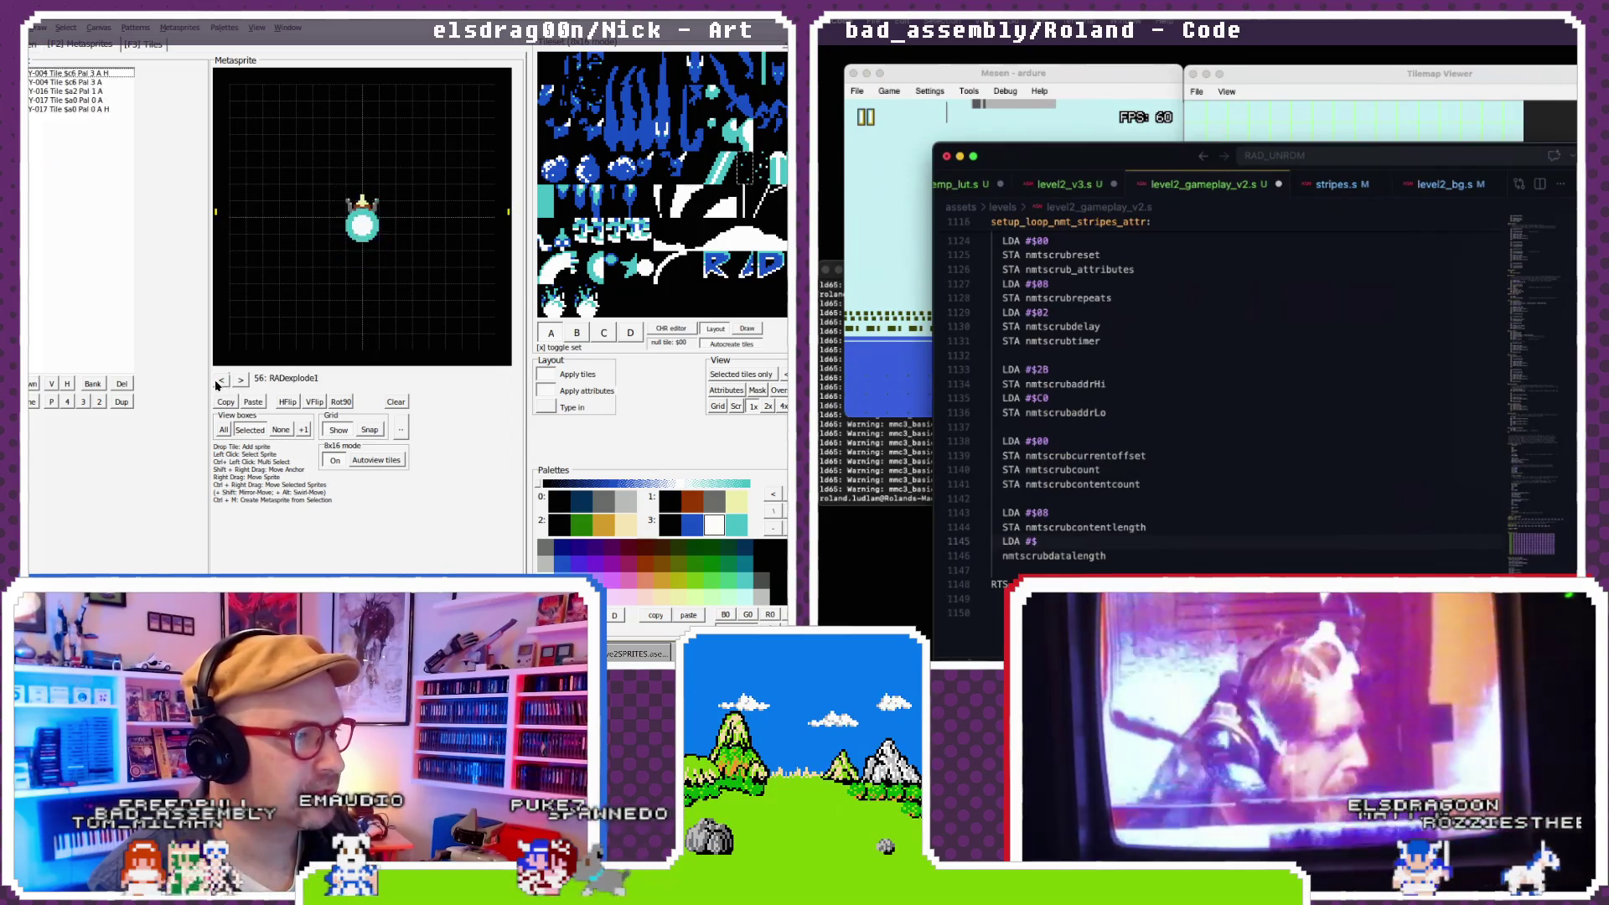
click(240, 379)
click(240, 380)
click(239, 380)
- Insert a blank line above the length load while browsing to the kitedragon head metasprites
key(Home)
key(Return)
click(240, 380)
click(240, 380)
click(240, 380)
click(240, 380)
click(240, 379)
click(240, 379)
- Add LDA #$11 and an nmtscrubdatalength line before RTS in setup_loop_nmt_stripes_attr
click(240, 380)
click(240, 379)
click(240, 379)
scroll(1090, 520, up, 5)
click(239, 380)
scroll(1093, 488, up, 3)
click(240, 379)
key(Return)
text(LDA #$11)
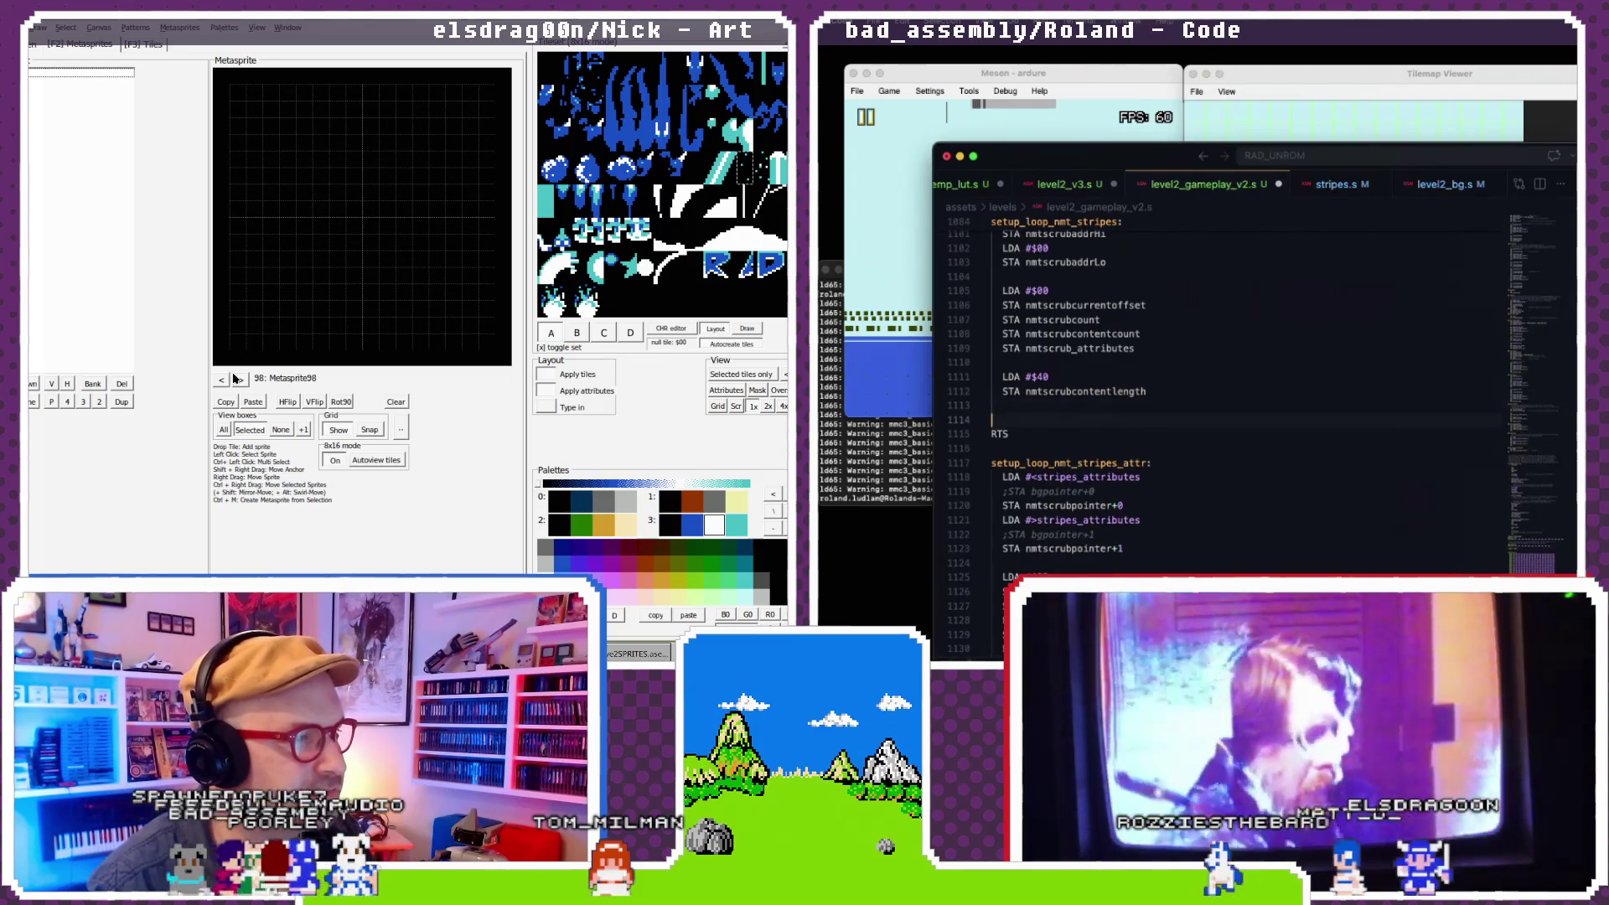
key(Return)
click(222, 381)
text(nmtscrubdatalength)
- Browse through the kitedragon head metasprites forward to the unused metasprite slots
click(222, 381)
click(222, 381)
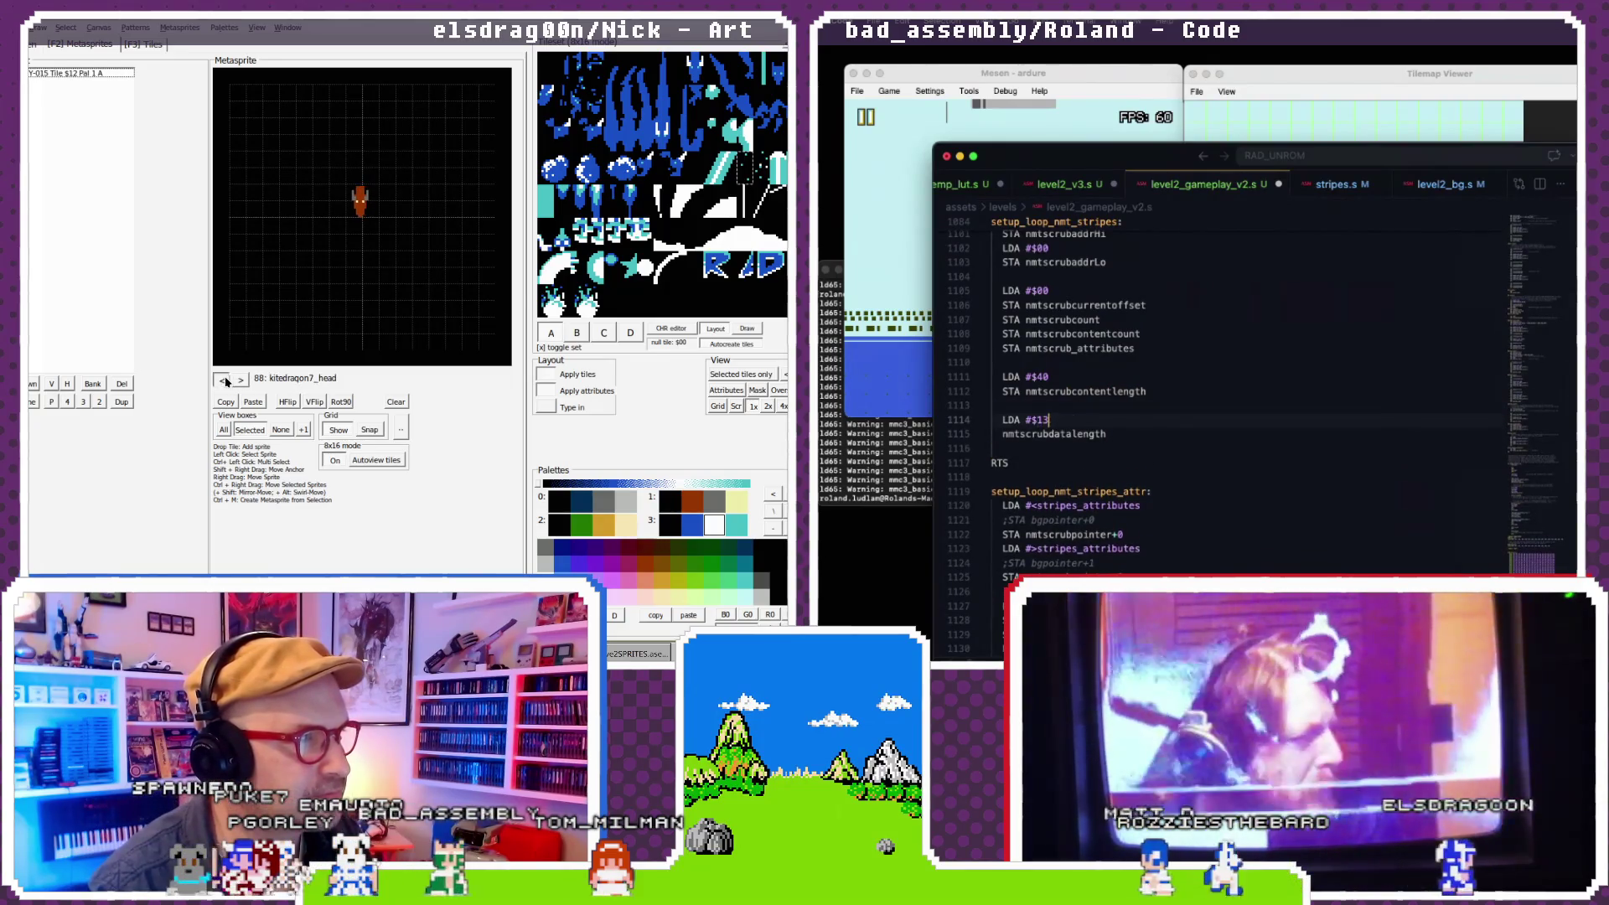
click(223, 381)
scroll(1045, 438, down, 10)
click(223, 380)
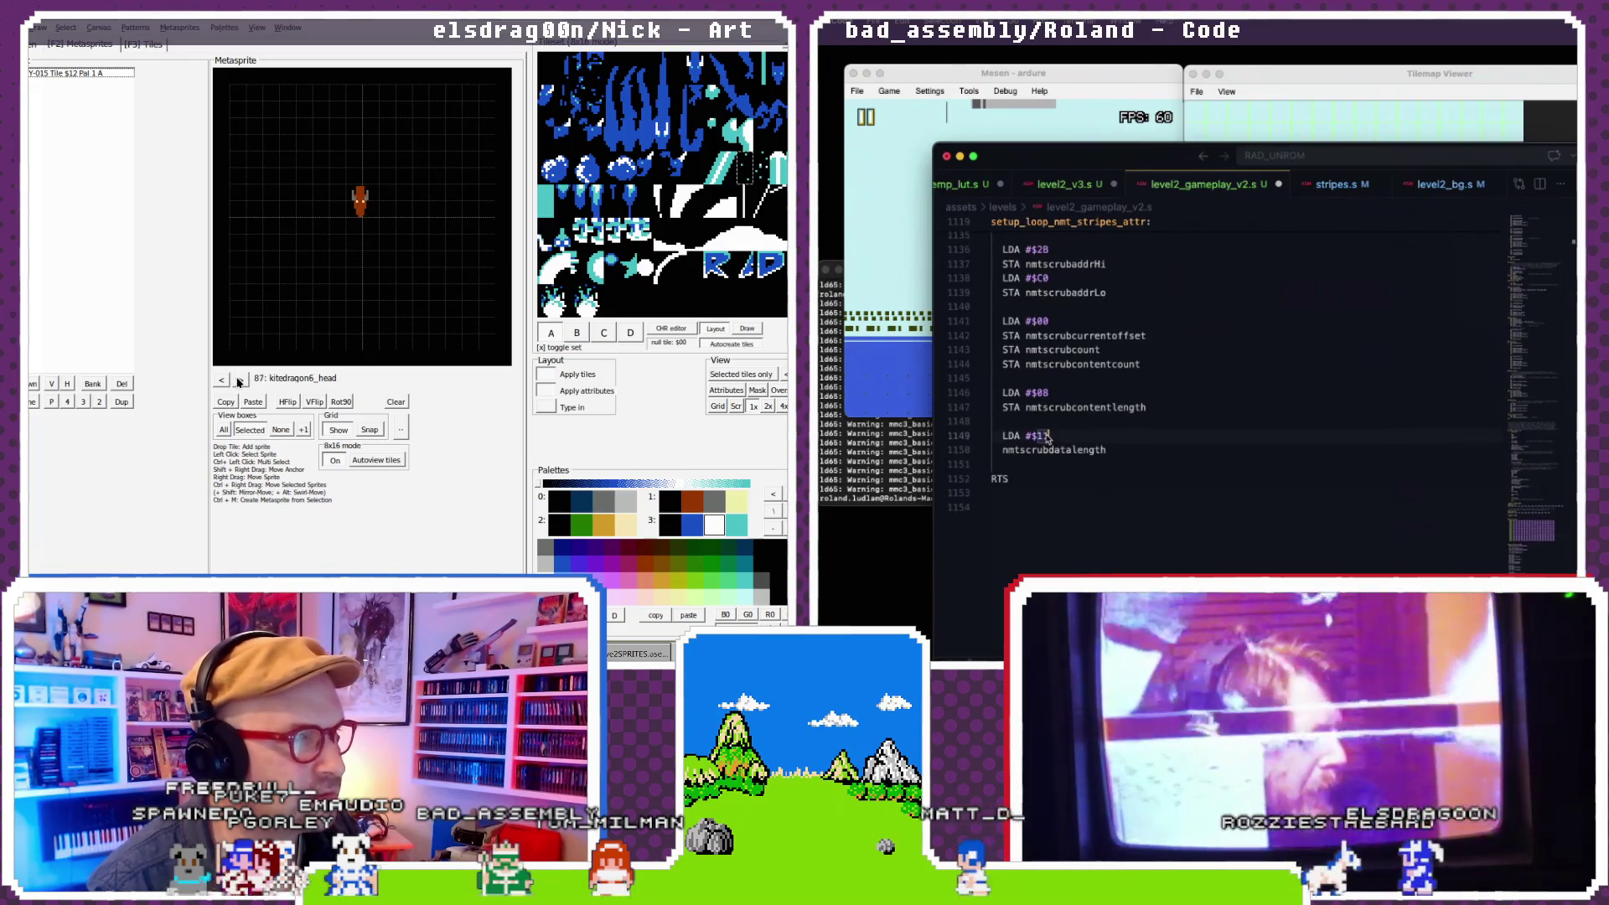
click(239, 379)
scroll(1042, 437, up, 9)
click(240, 379)
click(240, 379)
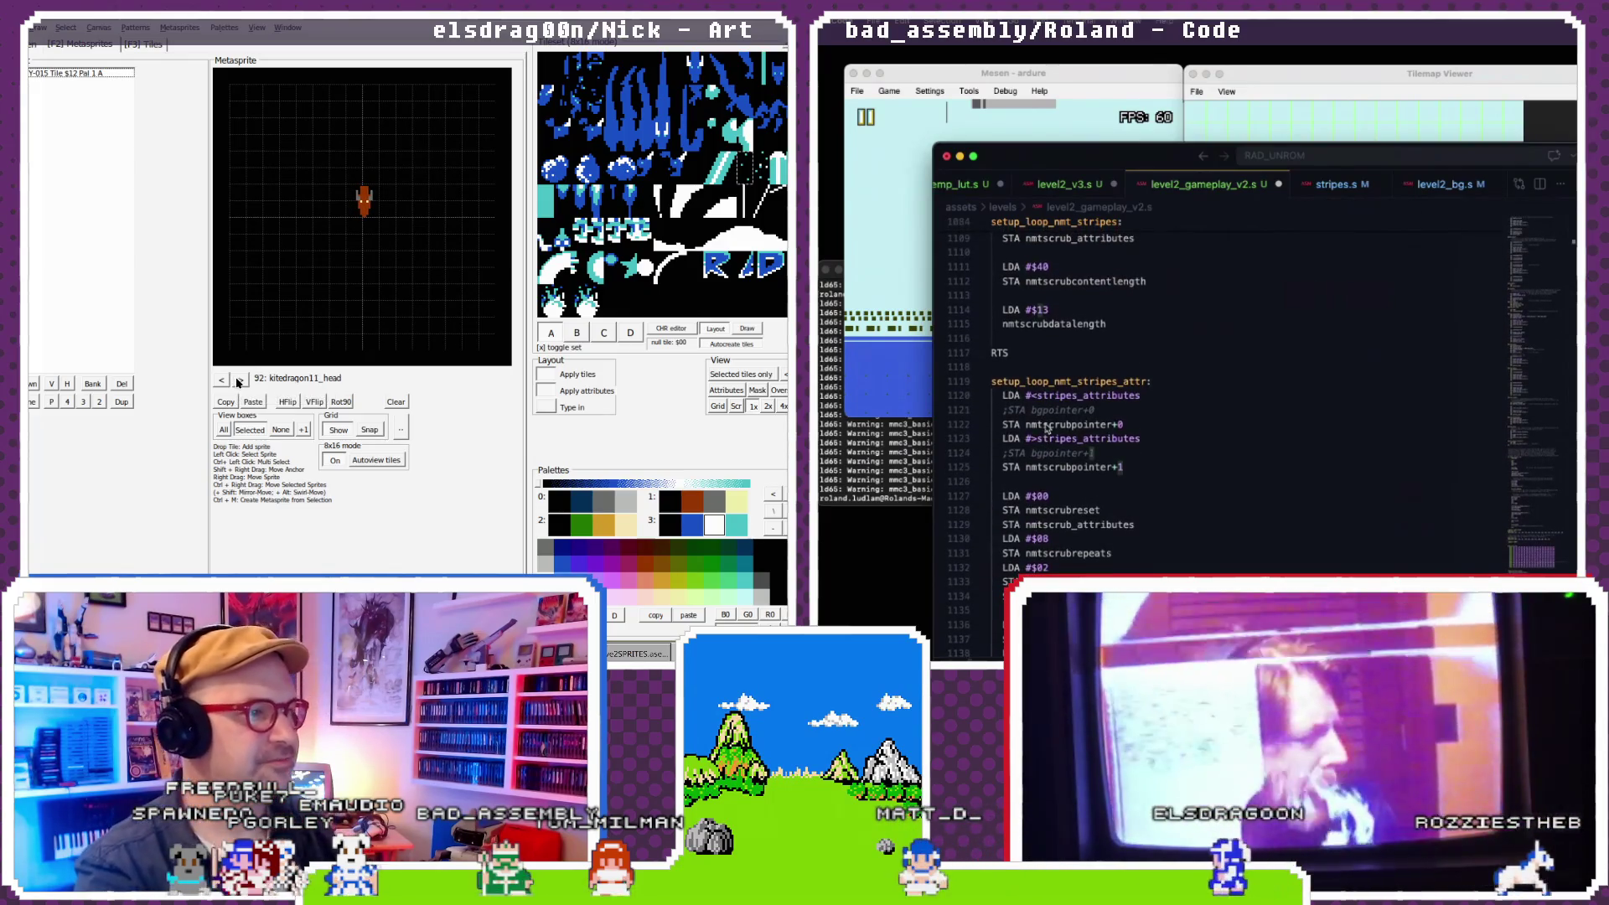
click(240, 380)
scroll(1045, 429, down, 7)
click(240, 379)
click(239, 380)
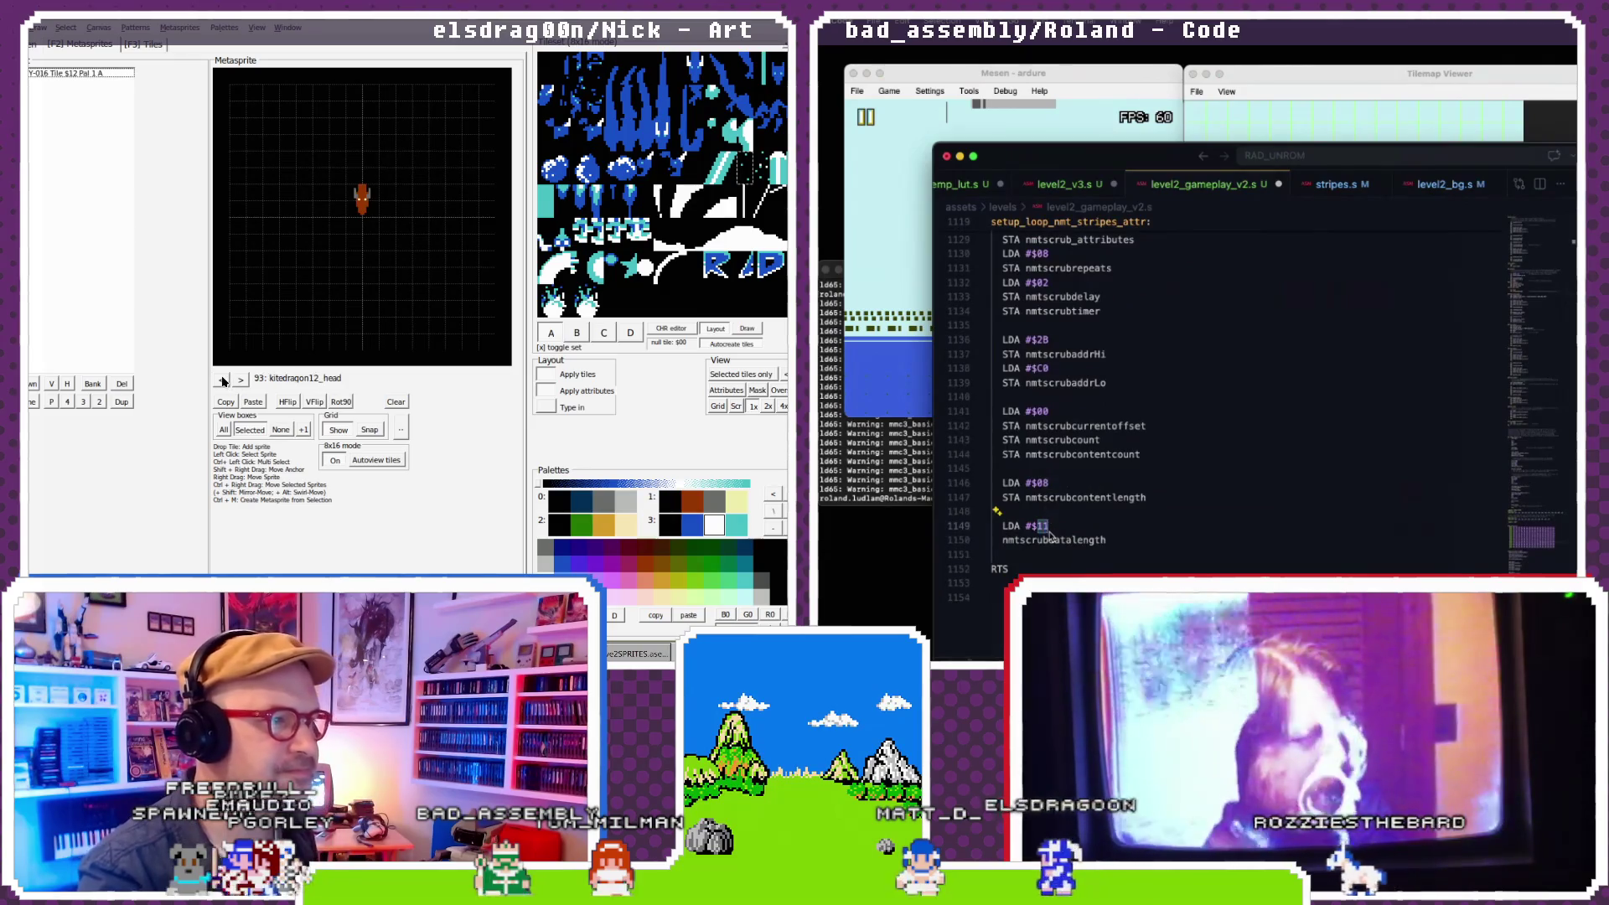
- Rename metasprite 94 to 'tumblerock1'
click(223, 380)
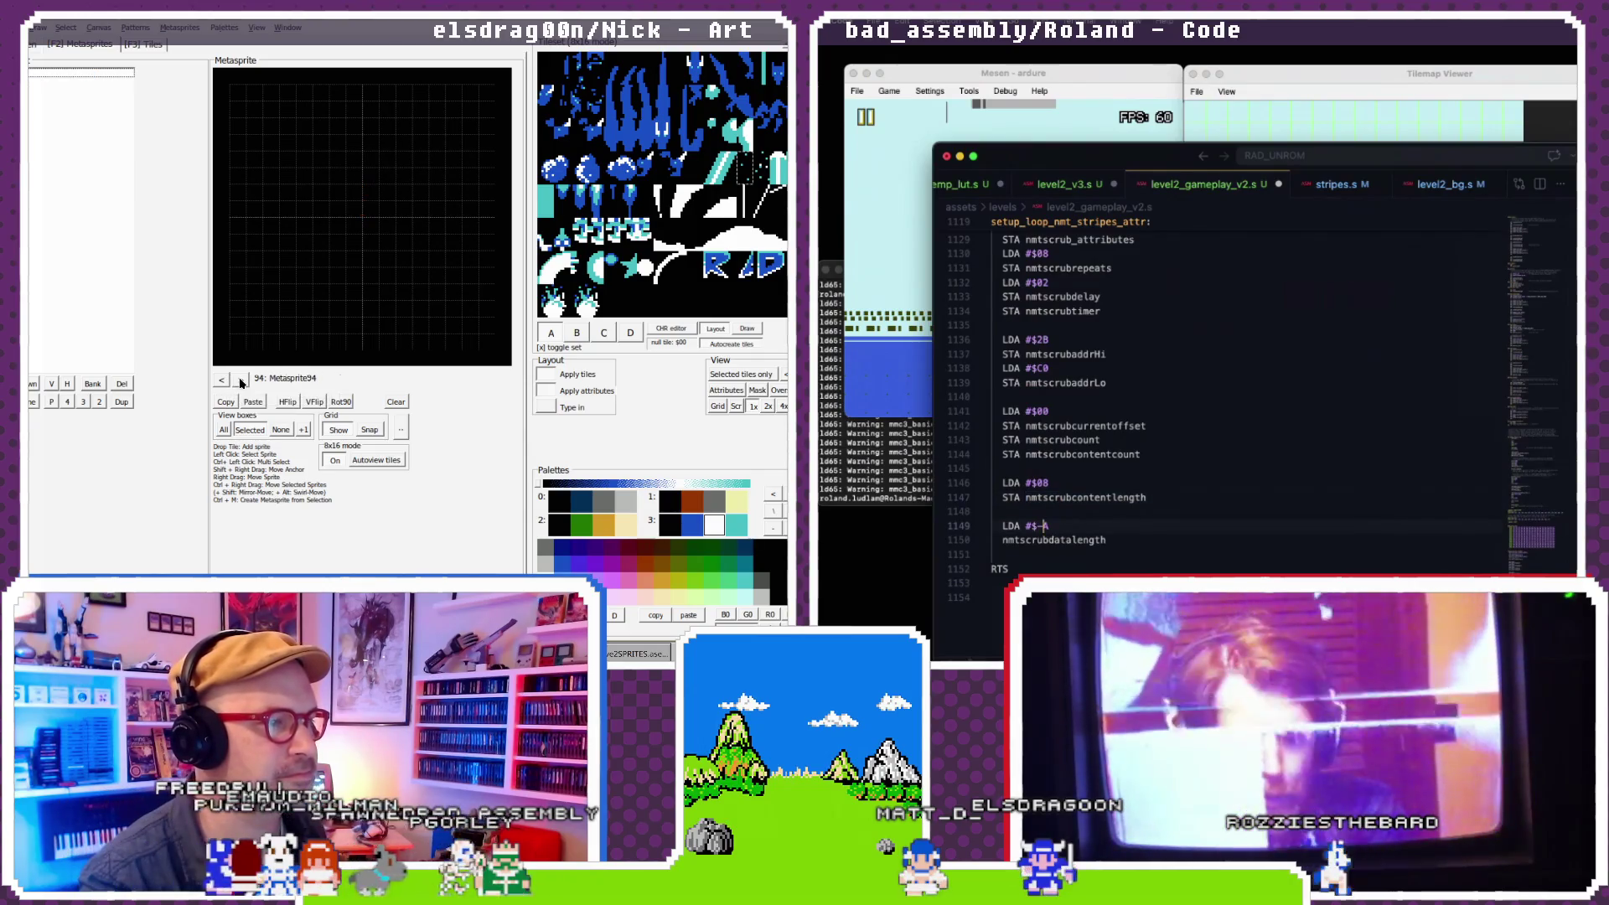
click(285, 378)
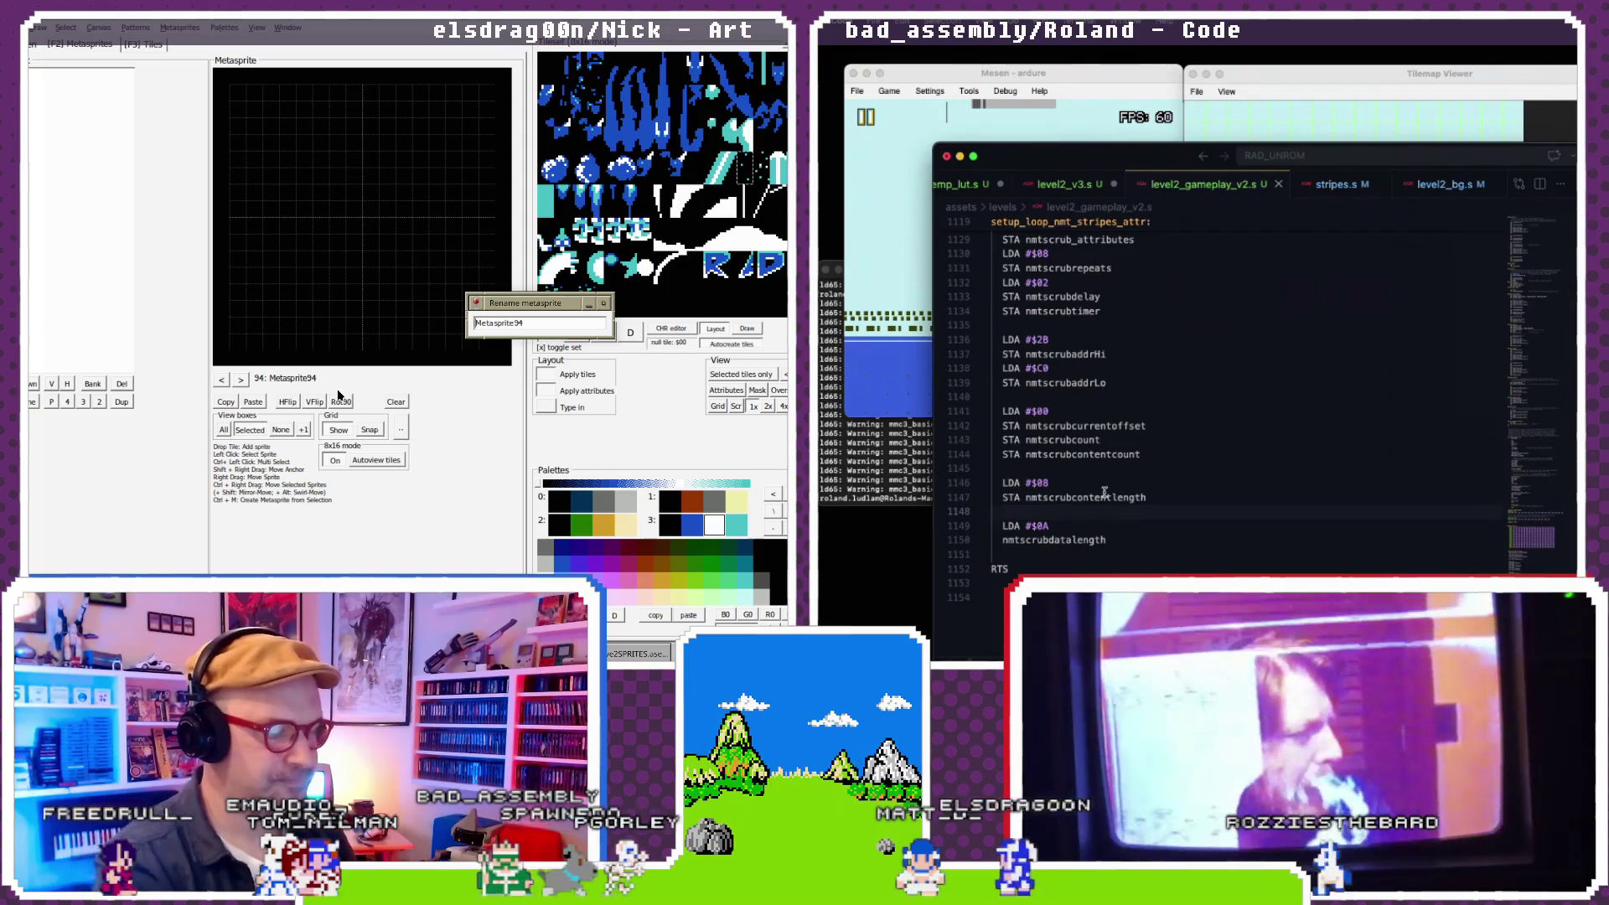
text(tumble)
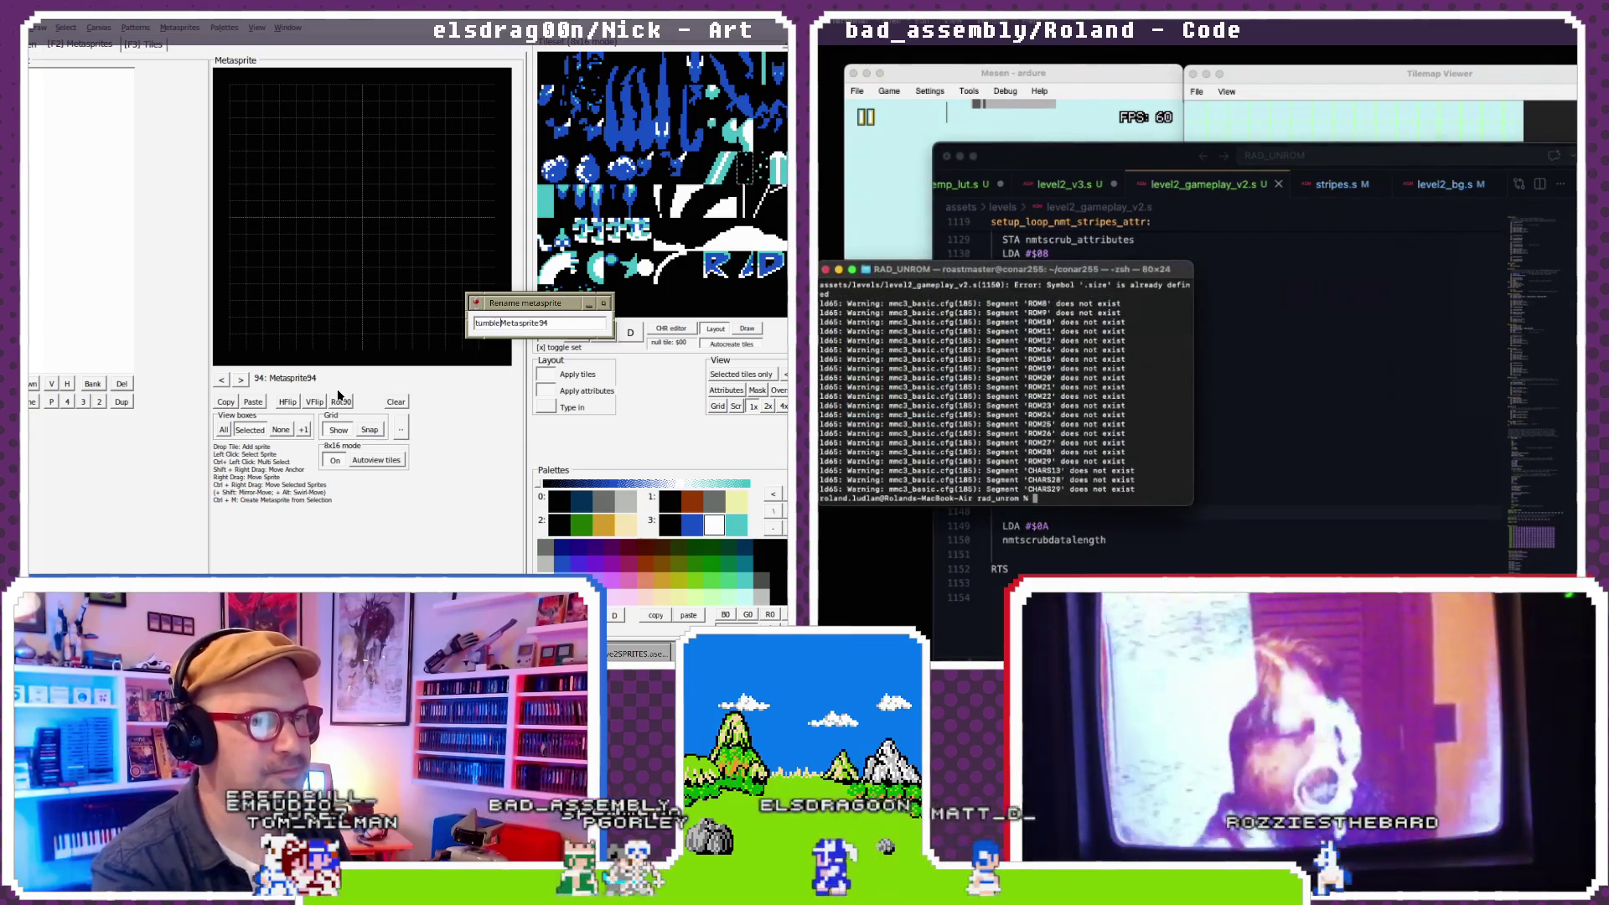
text(rock1)
key(Up)
key(Return)
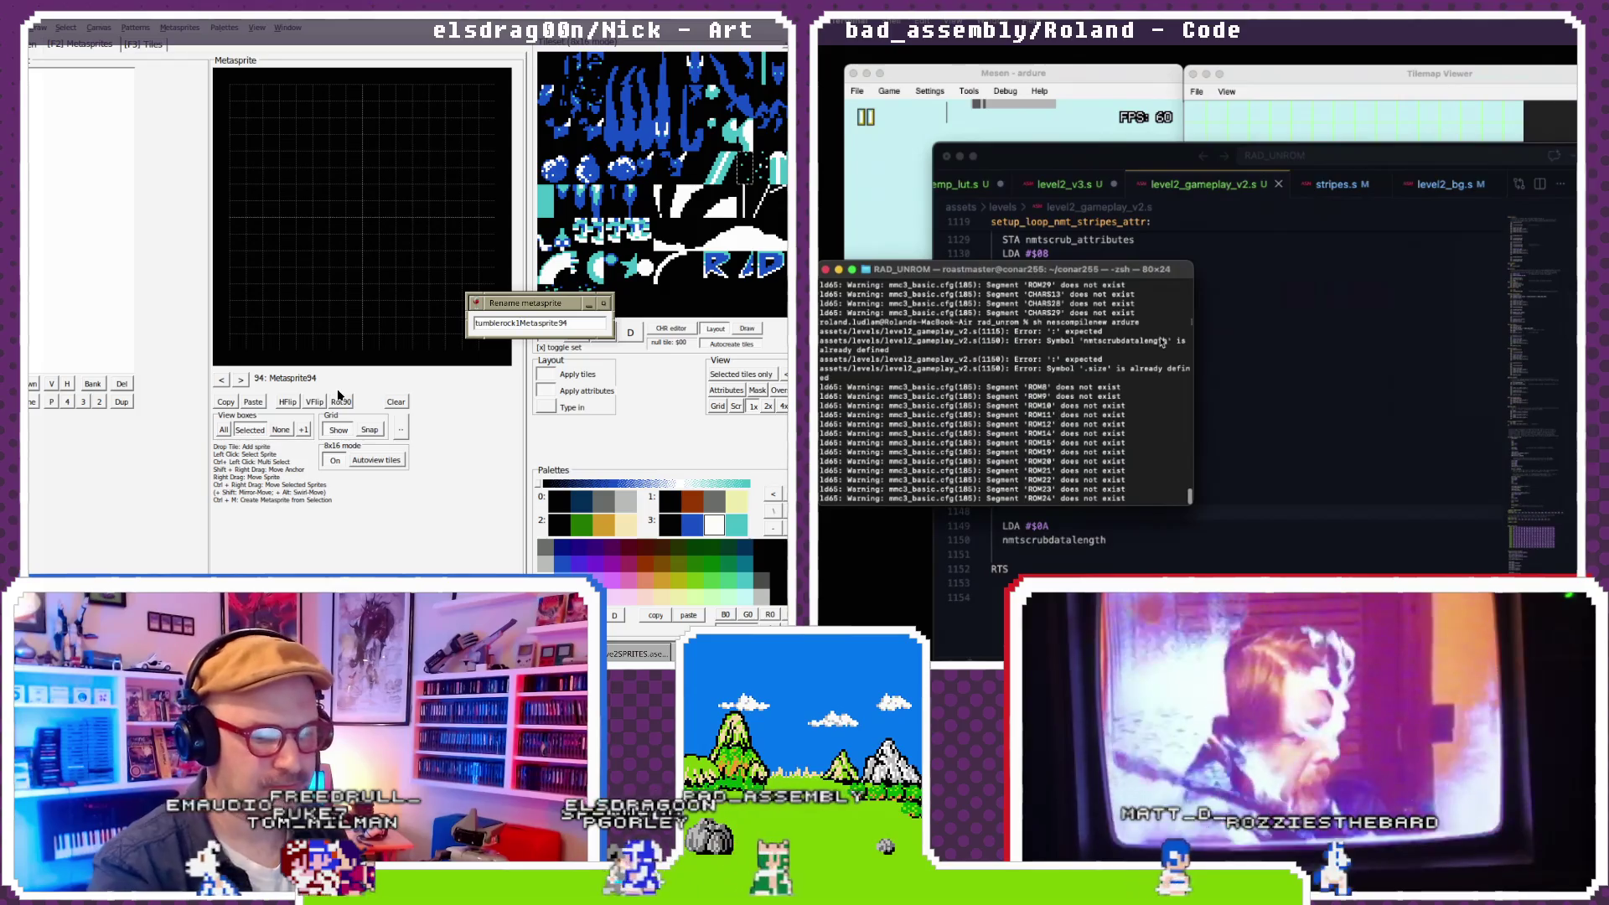
key(Delete)
key(Delete)
key(Delete)
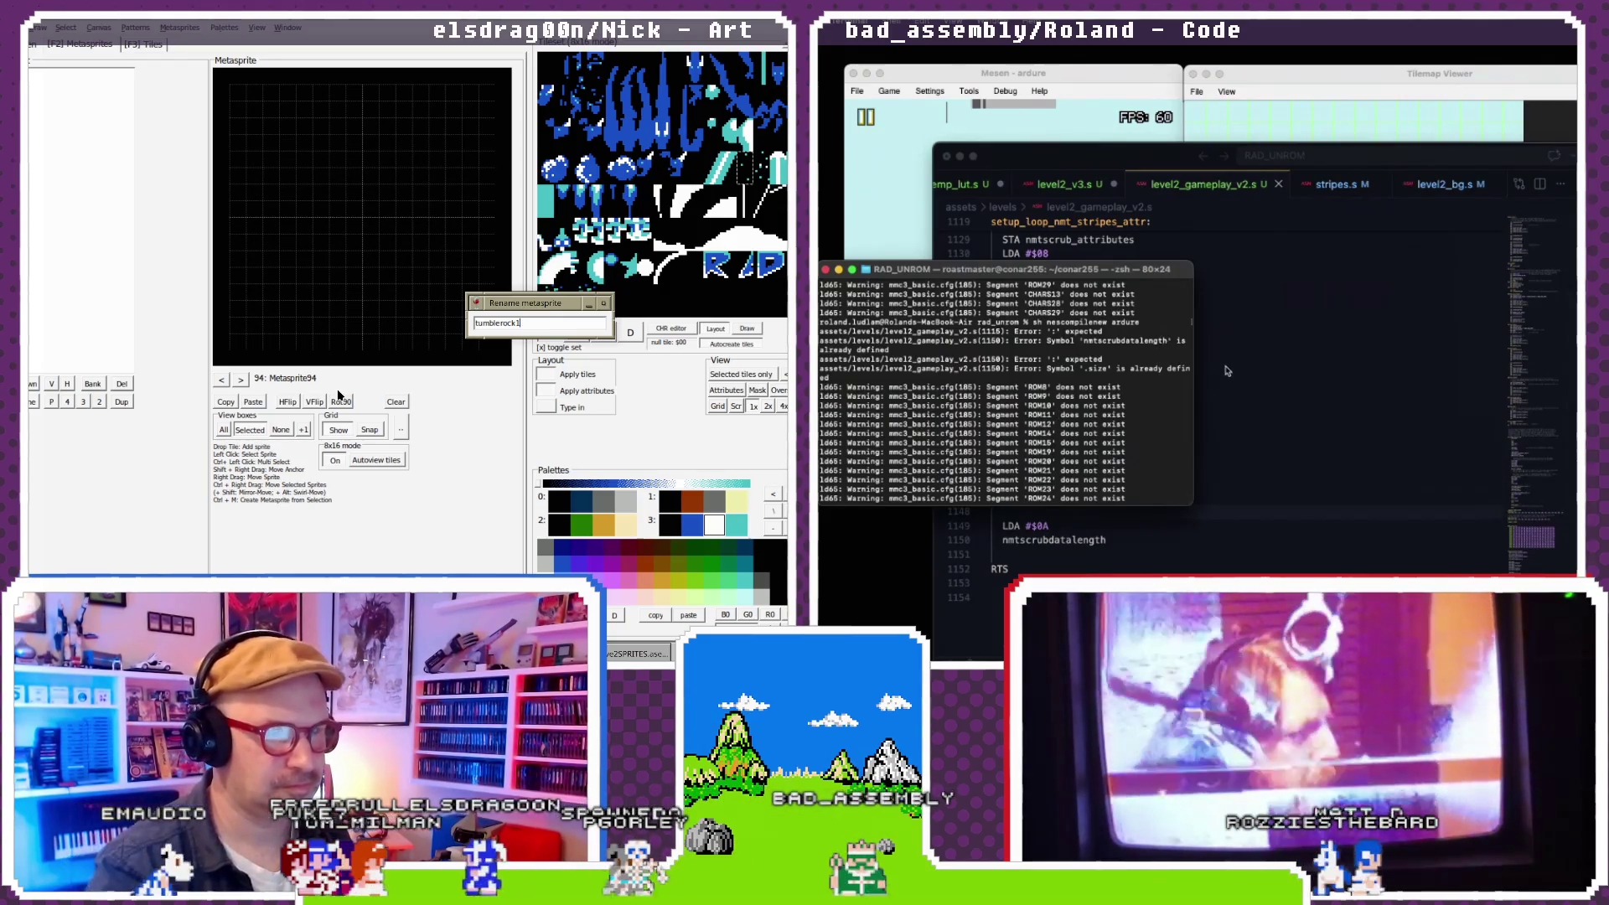
key(Return)
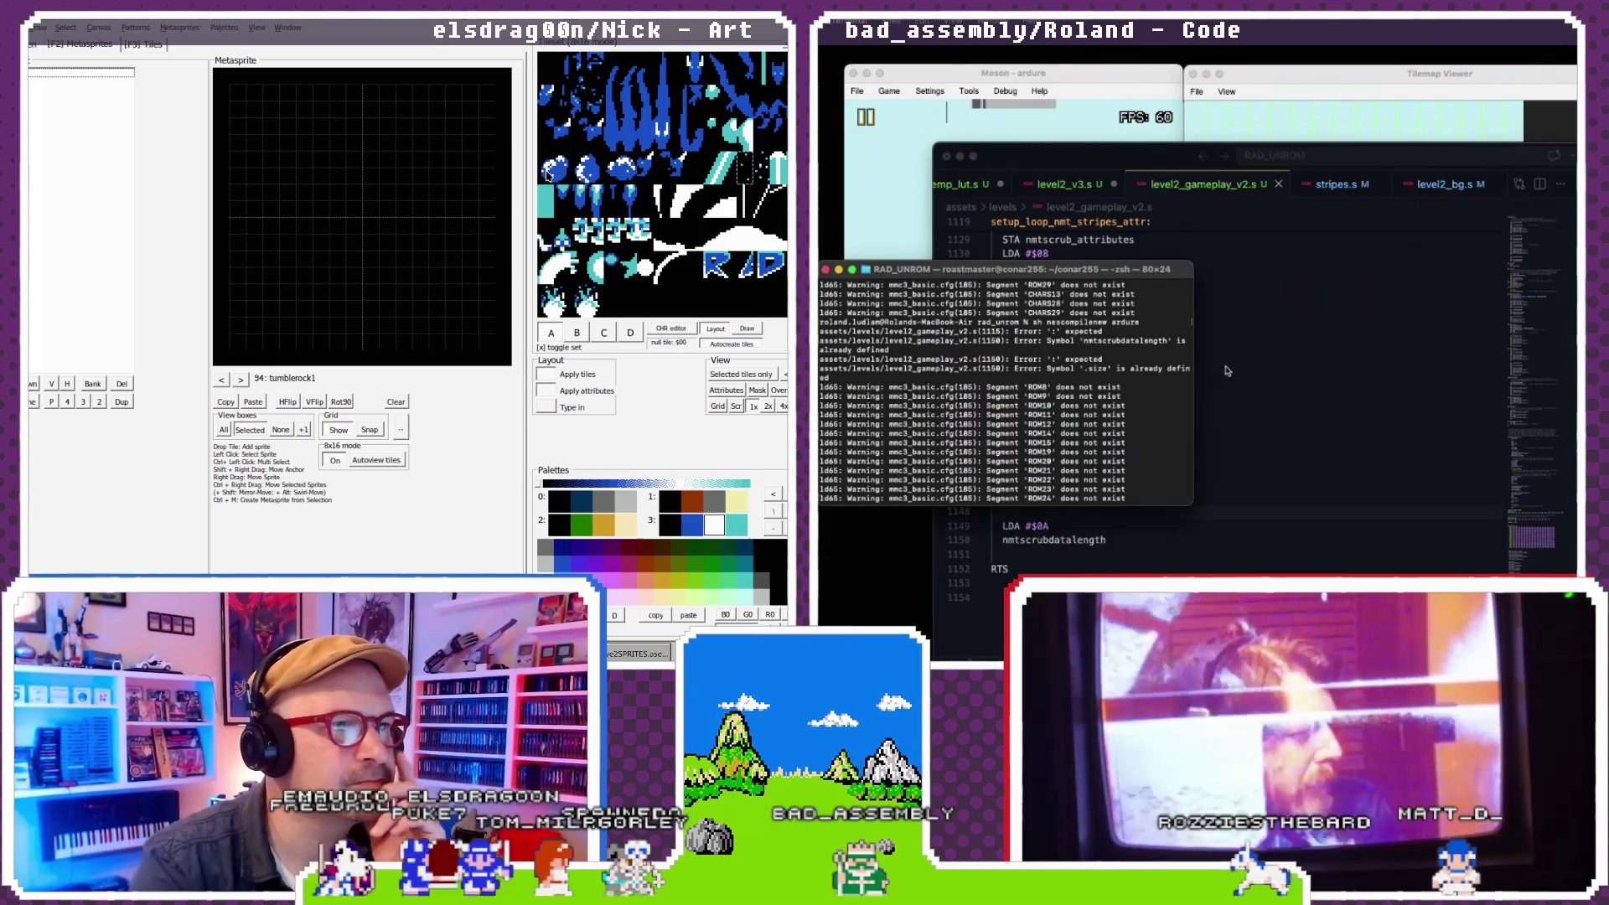
- Add two tile sprites to tumblerock1 and prefix both nmtscrubdatalength lines with STA
click(1227, 370)
mouse_move(549, 171)
mouse_down()
mouse_move(360, 241)
mouse_move(352, 219)
mouse_up()
text(STA)
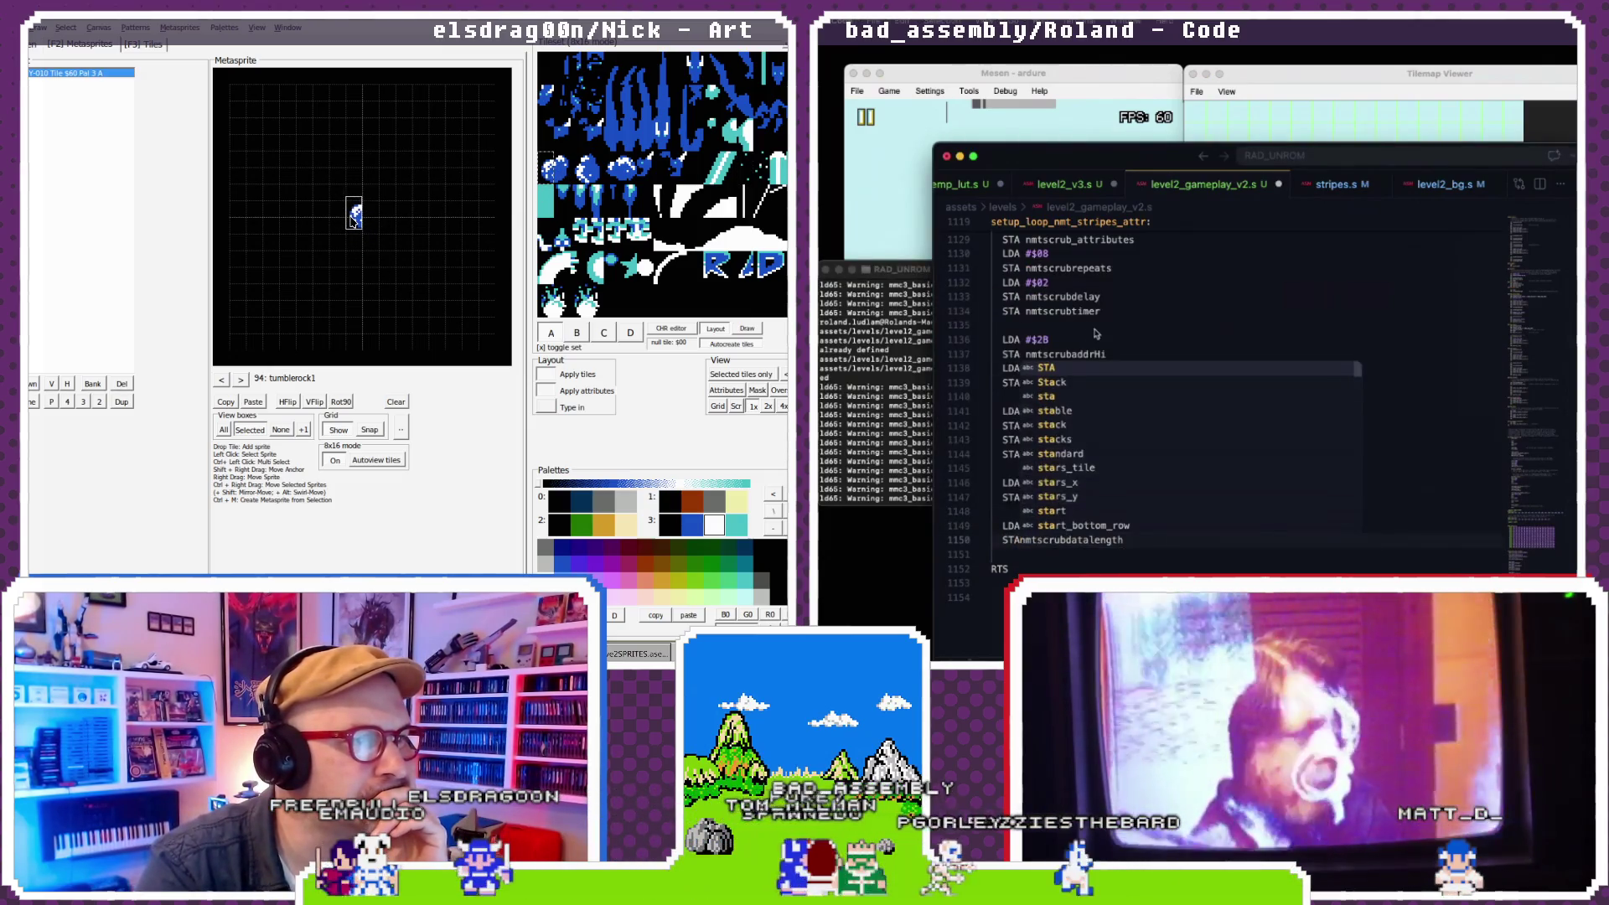
key(Escape)
scroll(1089, 340, up, 10)
click(1003, 410)
mouse_move(576, 164)
mouse_down()
mouse_move(387, 228)
mouse_move(374, 217)
mouse_up()
text(STA)
key(Escape)
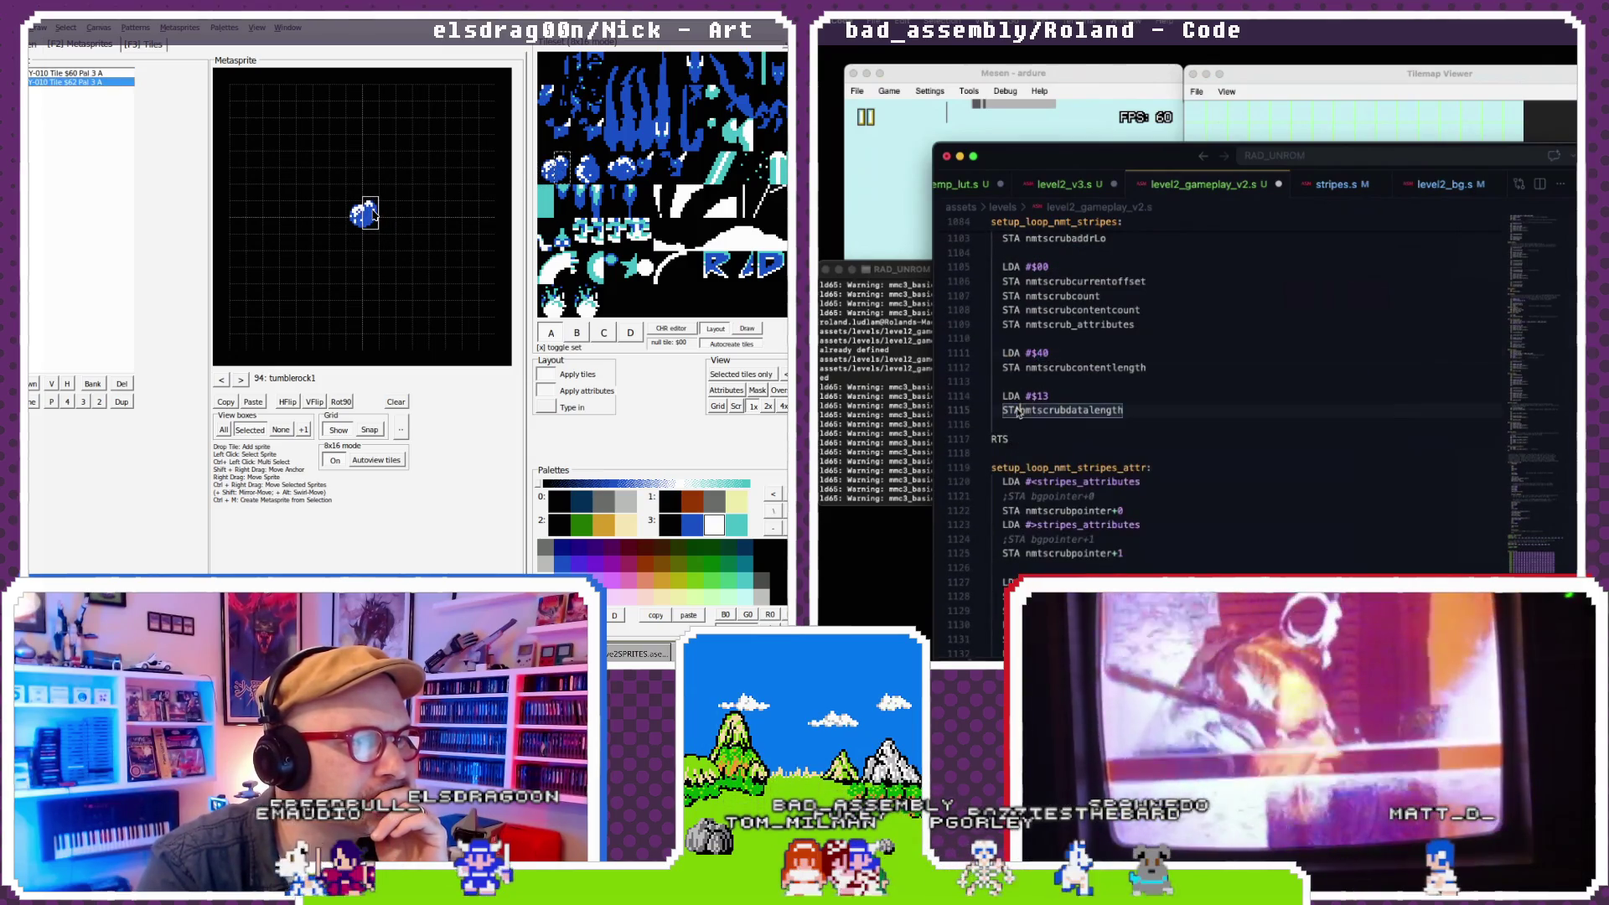
- Try palettes 0 and 1 on the tumblerock1 tile sprites
click(703, 499)
click(584, 503)
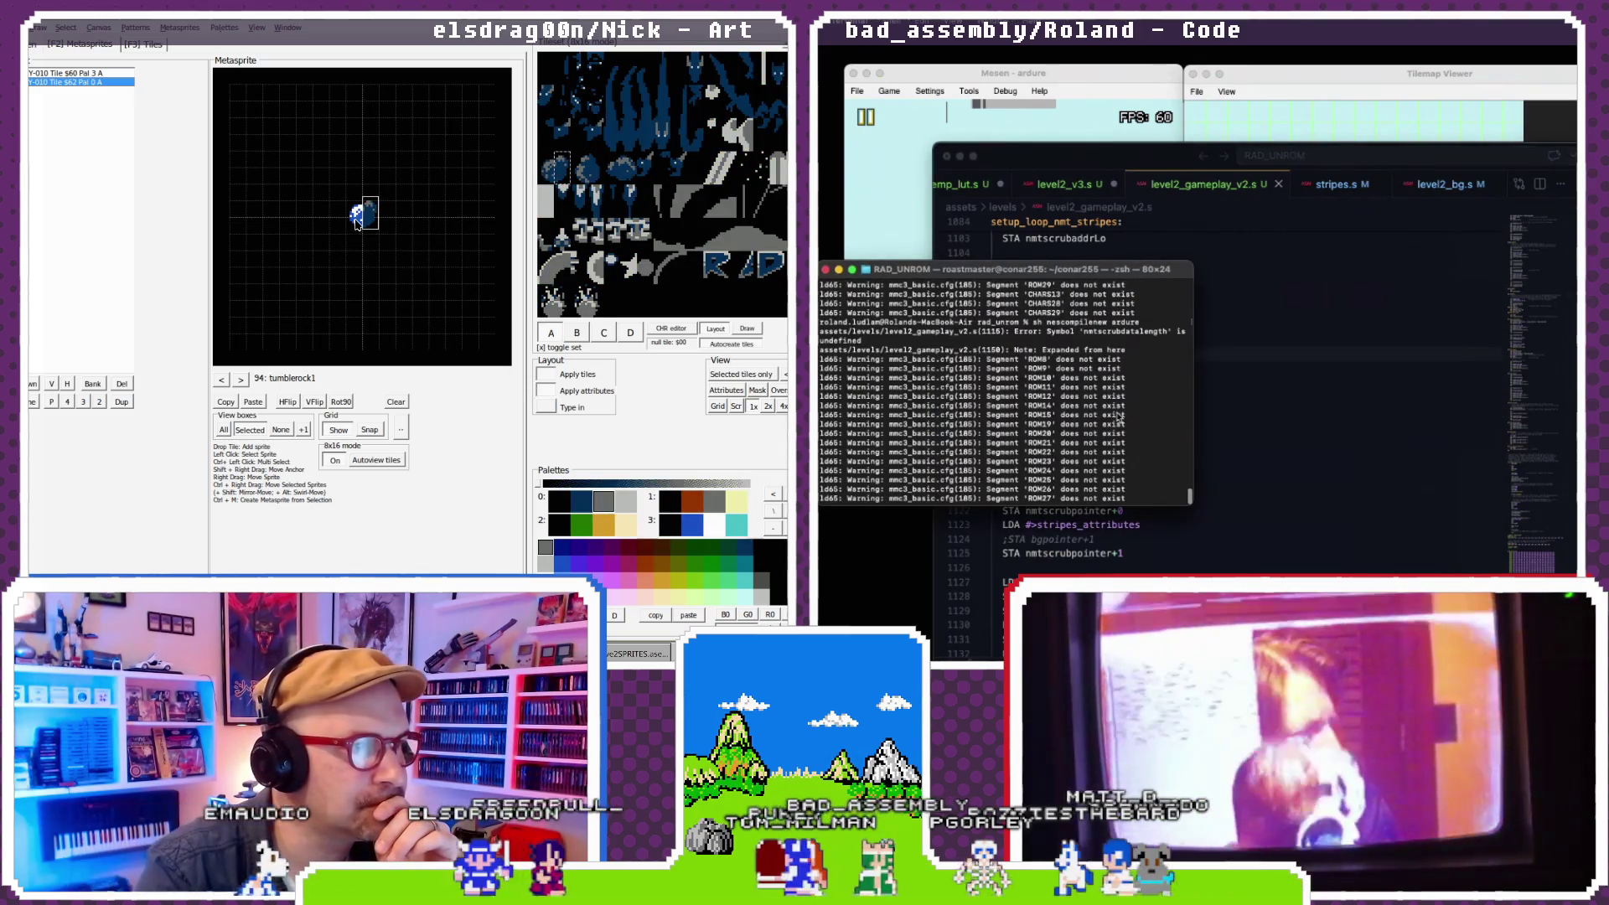
click(353, 214)
click(600, 513)
click(600, 520)
click(1077, 198)
click(704, 501)
click(669, 522)
click(674, 501)
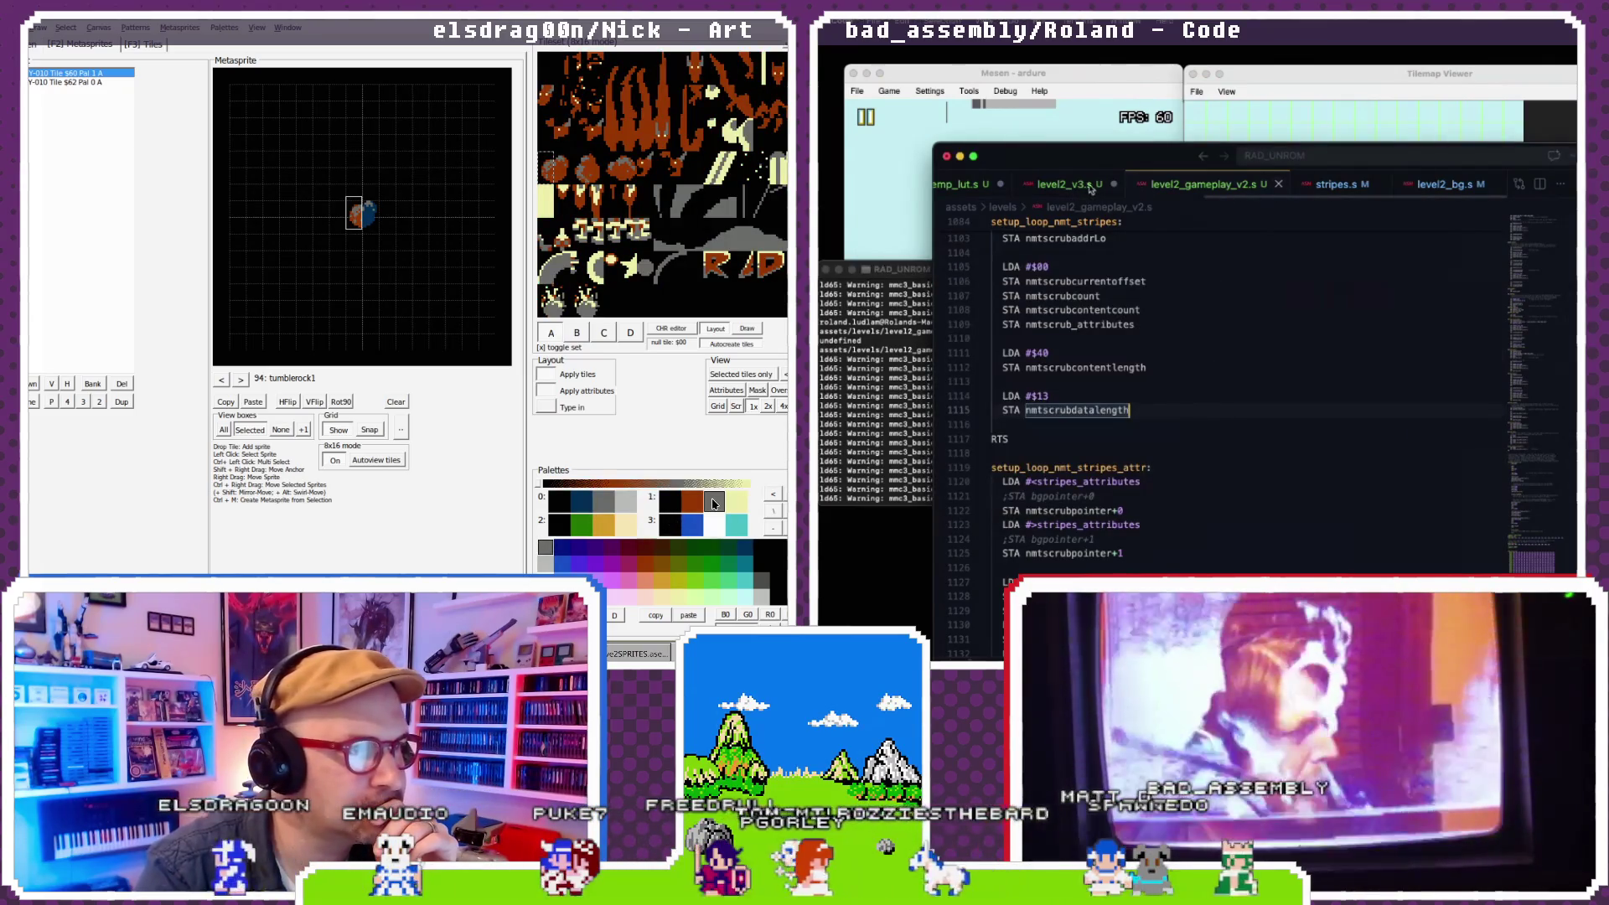
click(1073, 186)
click(1157, 379)
- Save level2_v3.s, rerun the nescompilenew build, and refresh Mesen's Tilemap Viewer
key(super+s)
click(370, 212)
key(super+Tab)
key(Up)
key(Return)
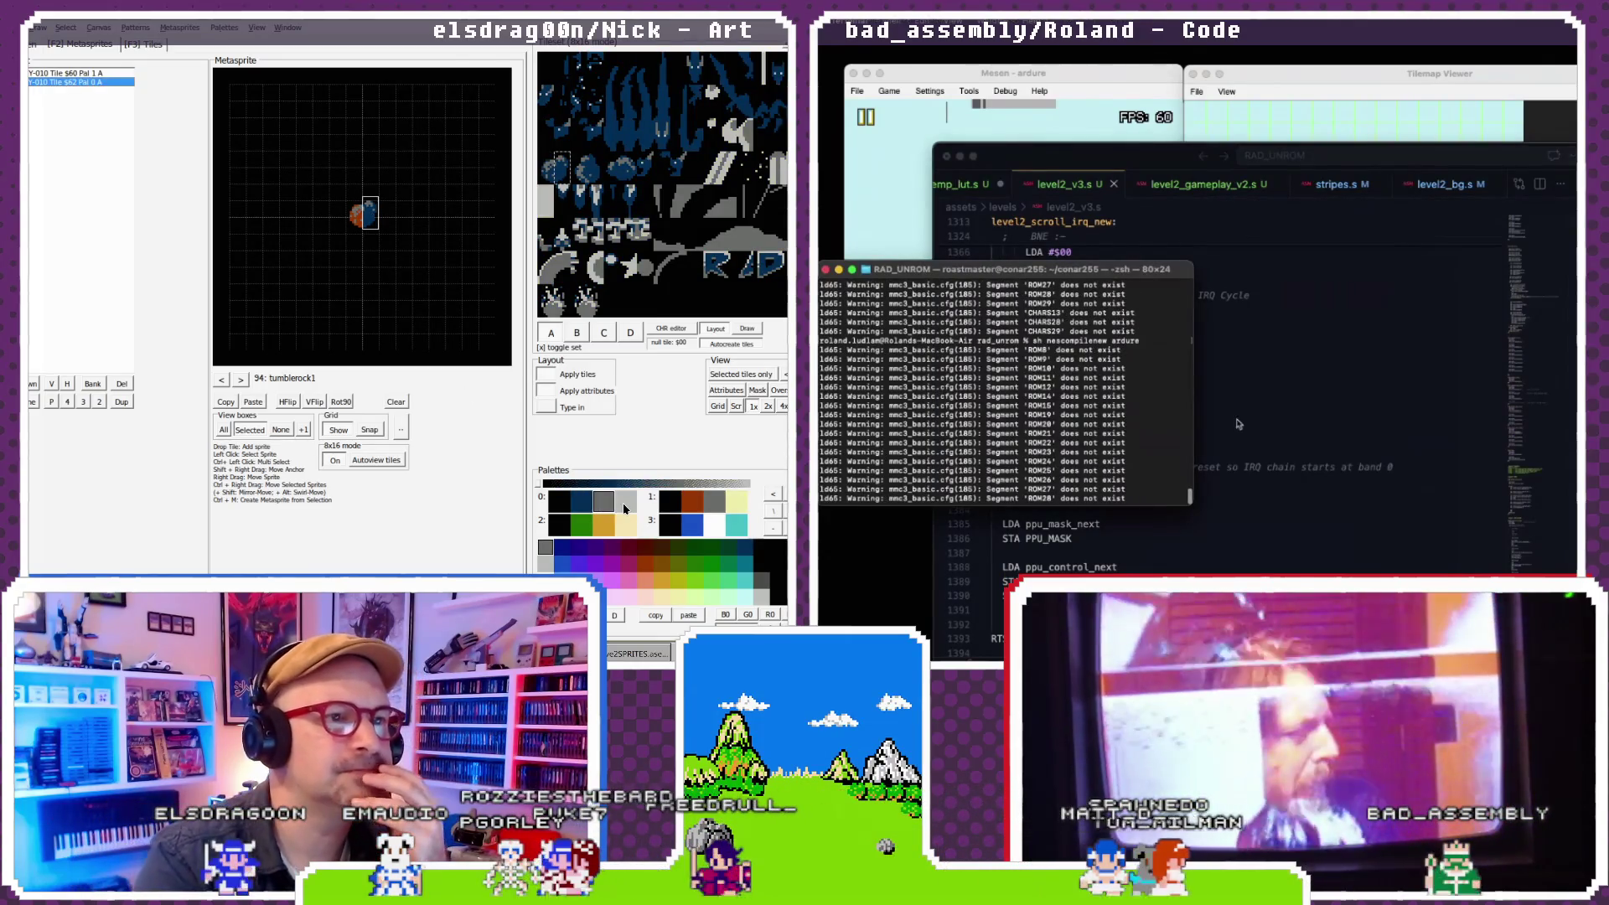
key(super+Tab)
click(1277, 81)
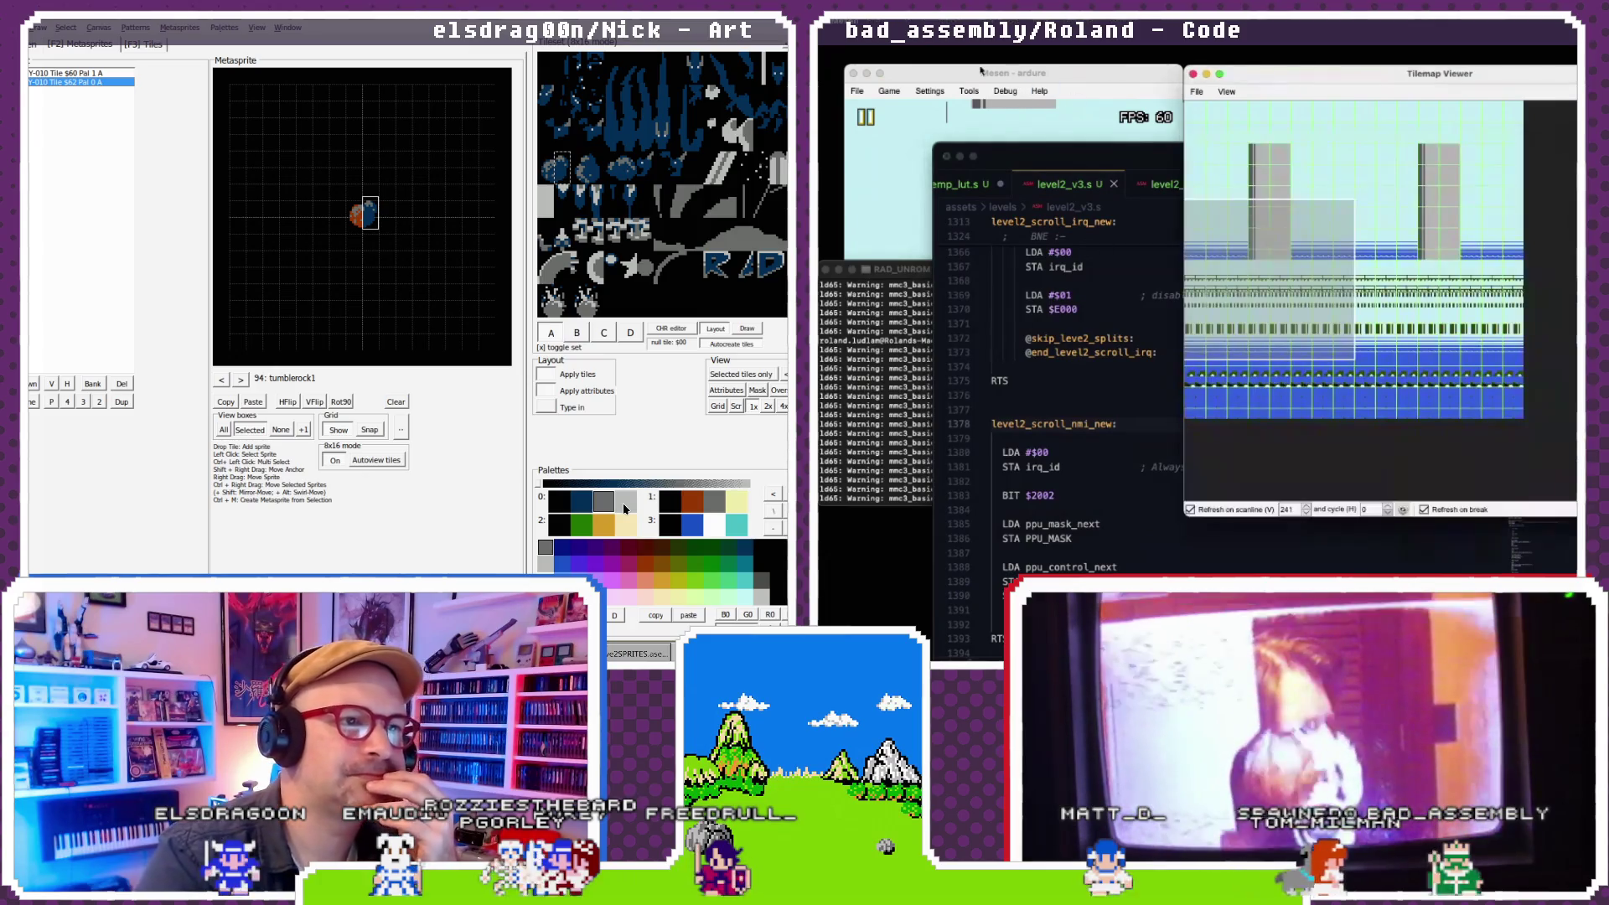
- Reset the rebuilt game via Mesen's Game menu
click(1017, 215)
click(889, 91)
click(916, 163)
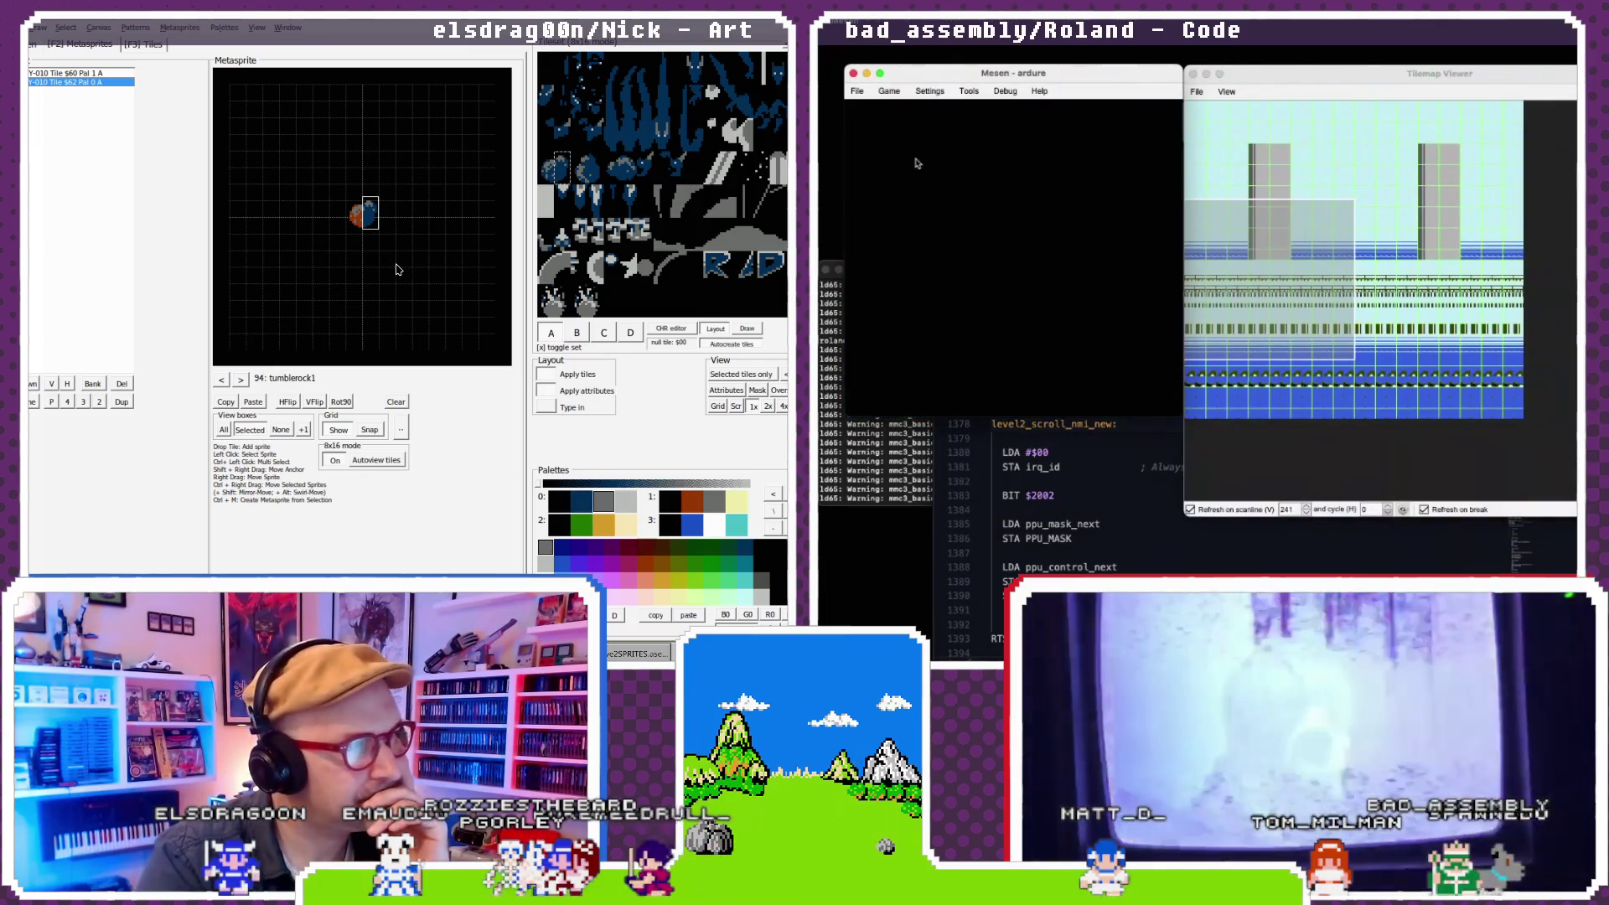
- Try palette 1 on the sprite, revert it to palette 0, and pause the game
click(692, 500)
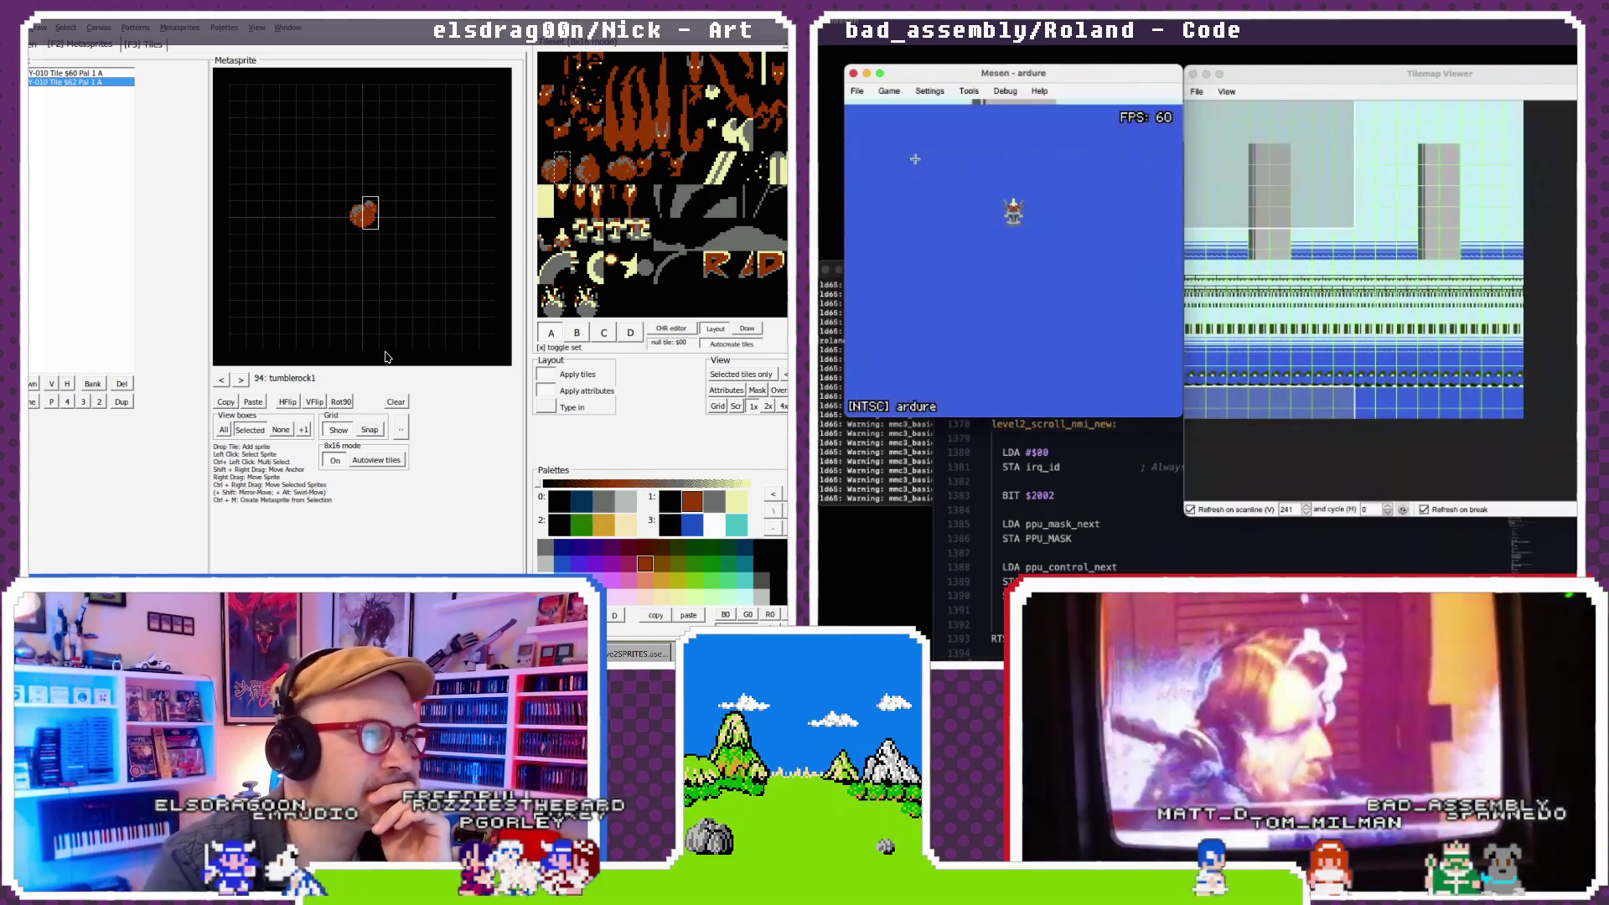
click(602, 502)
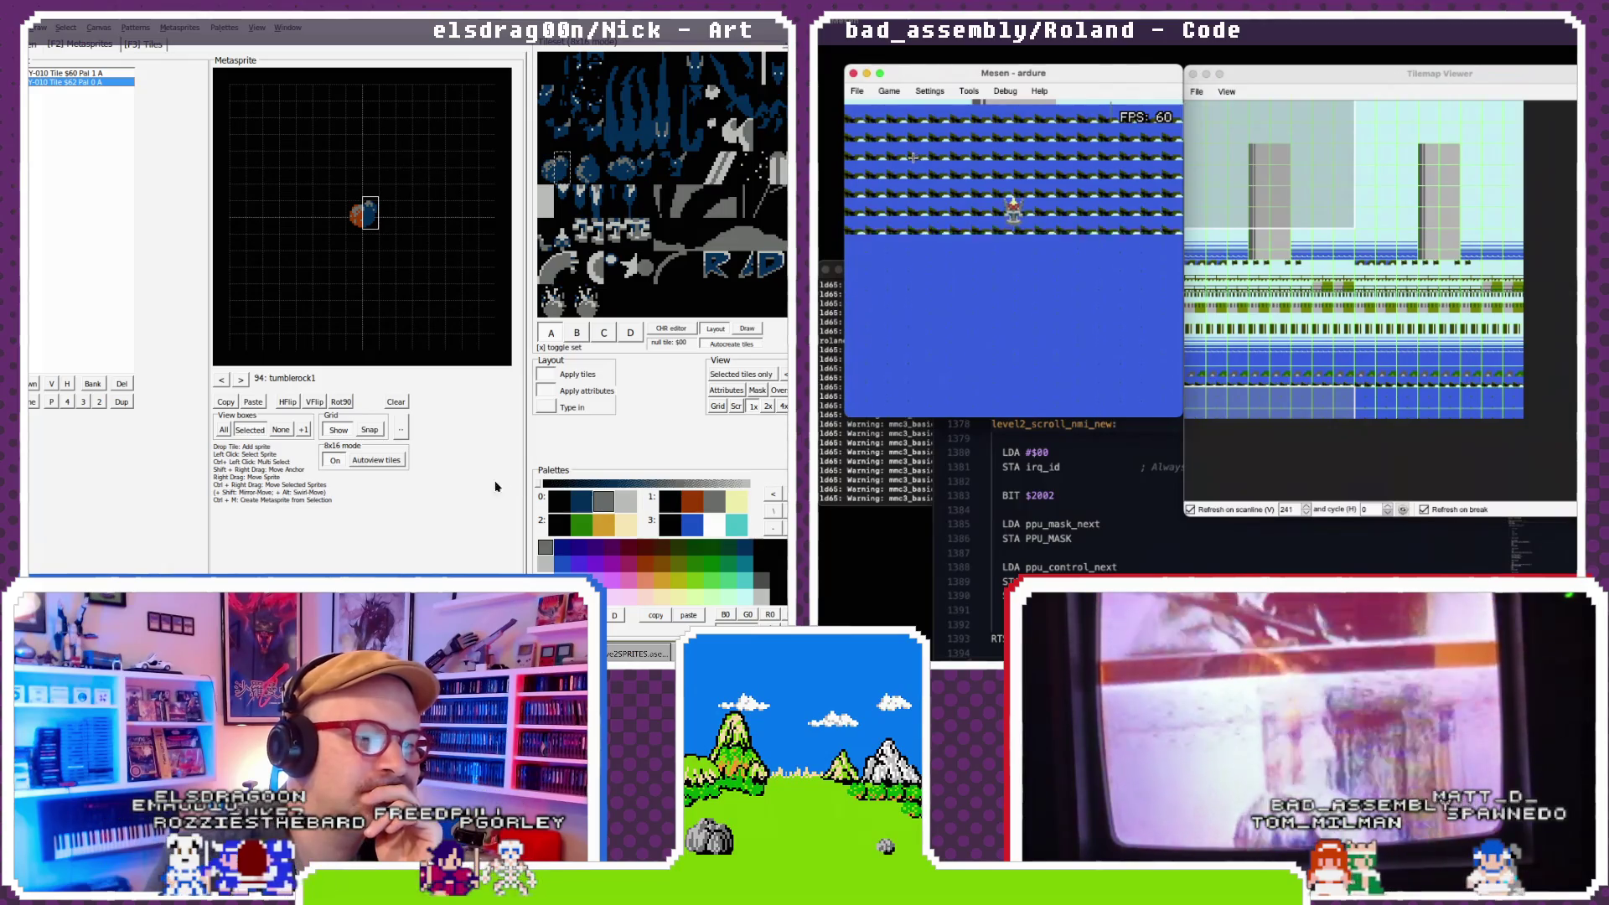
click(889, 90)
click(896, 109)
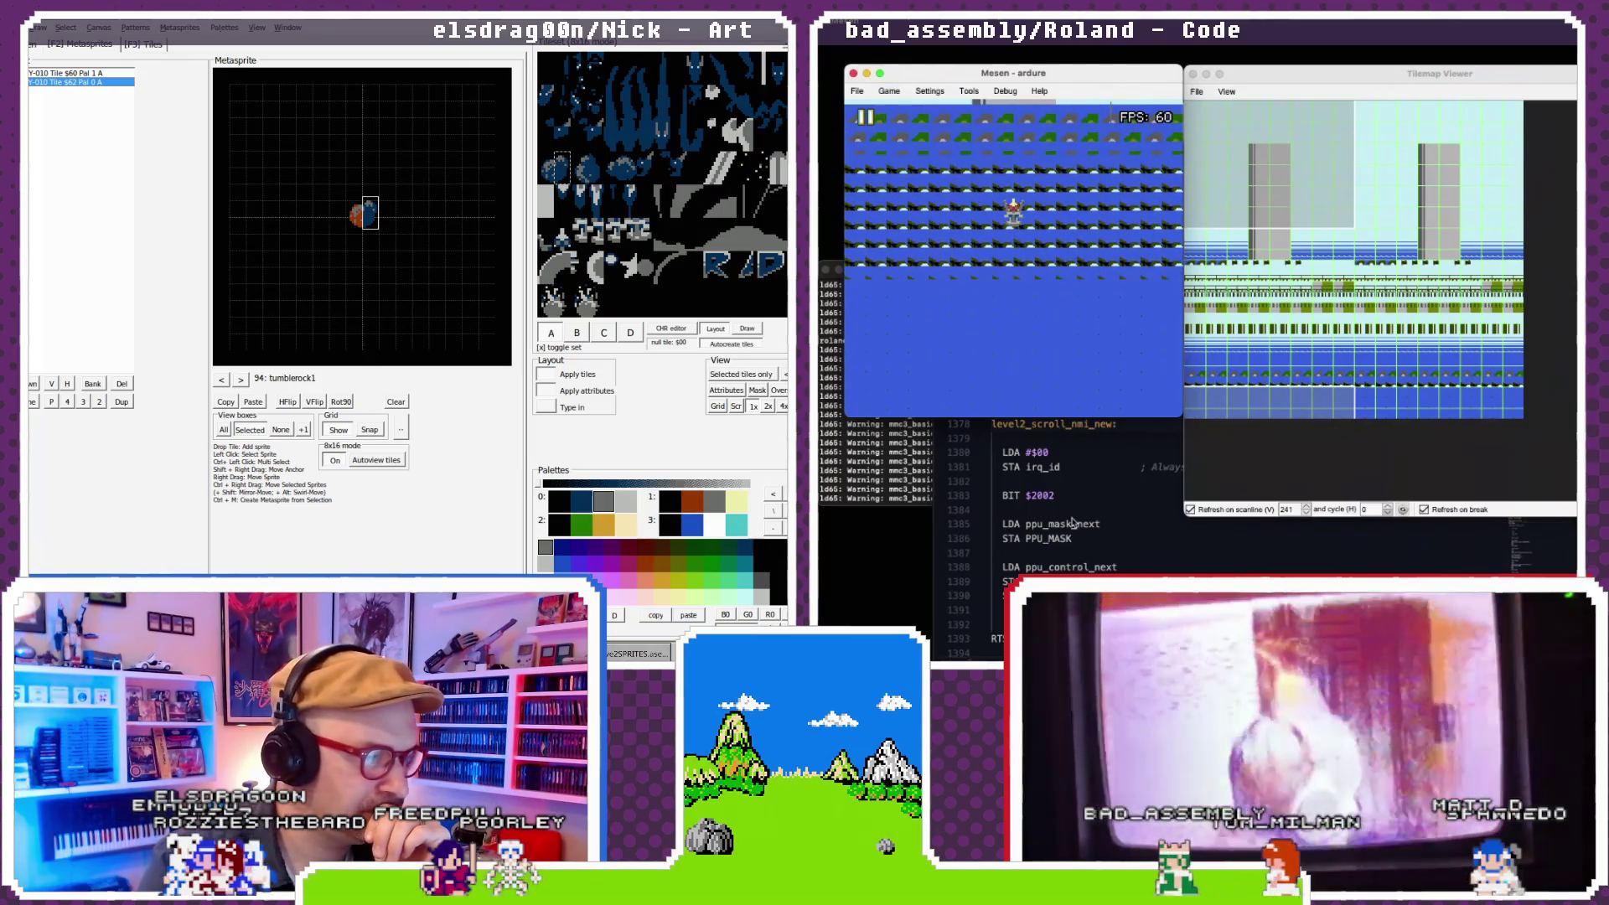
click(1088, 545)
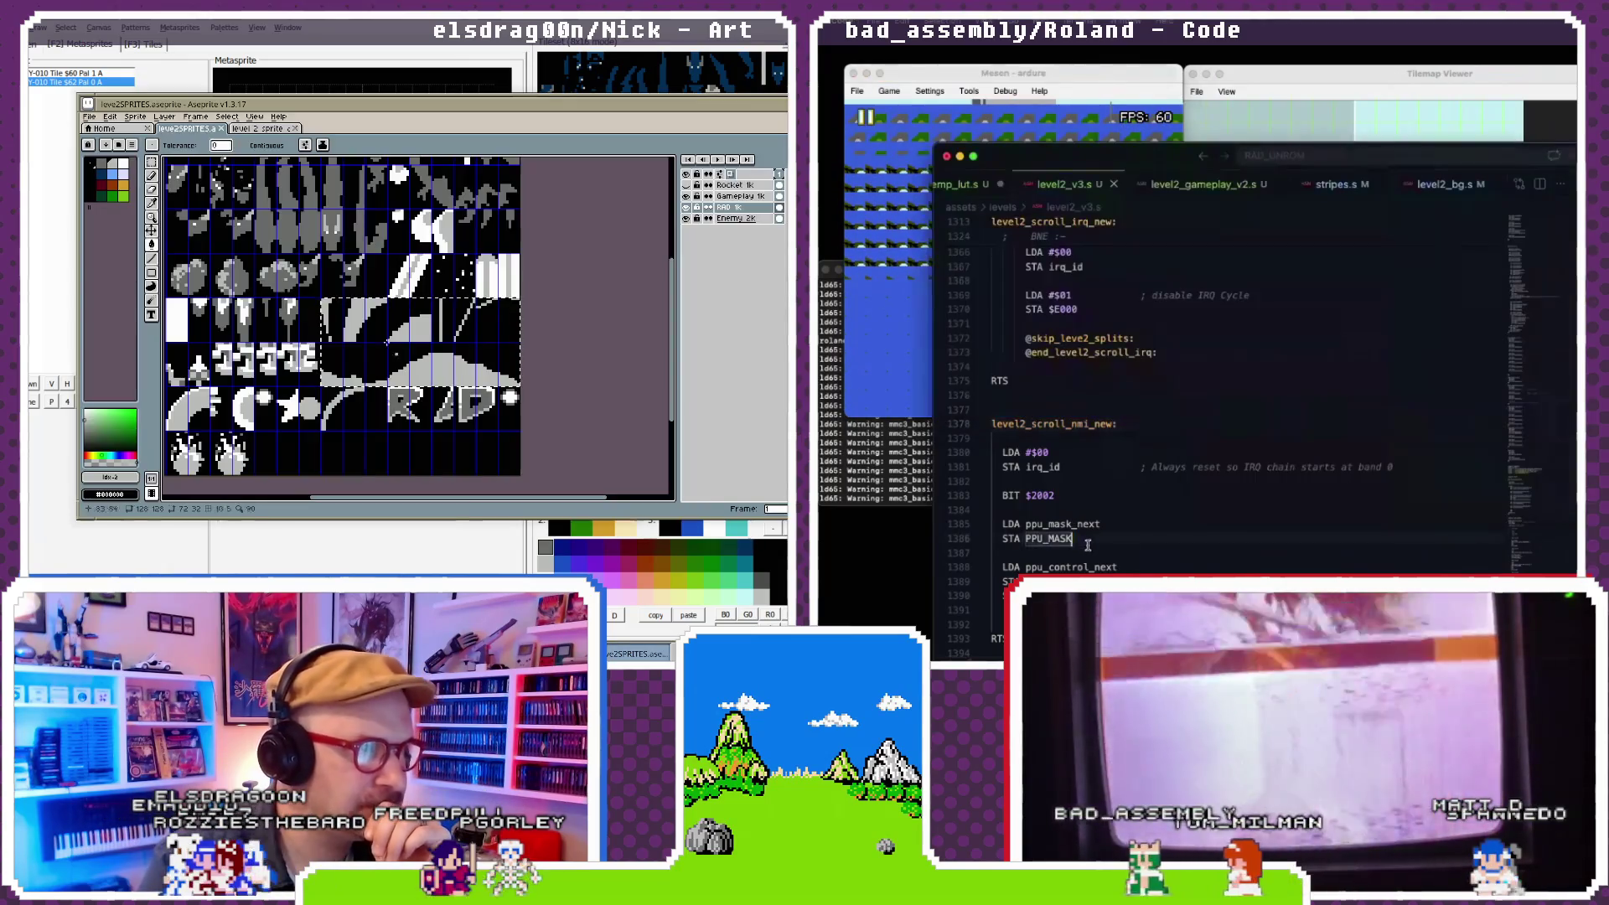
- Open level2_bg.s and level2_gameplay_v2.s, and select the row of round sprites
click(1457, 186)
click(1203, 183)
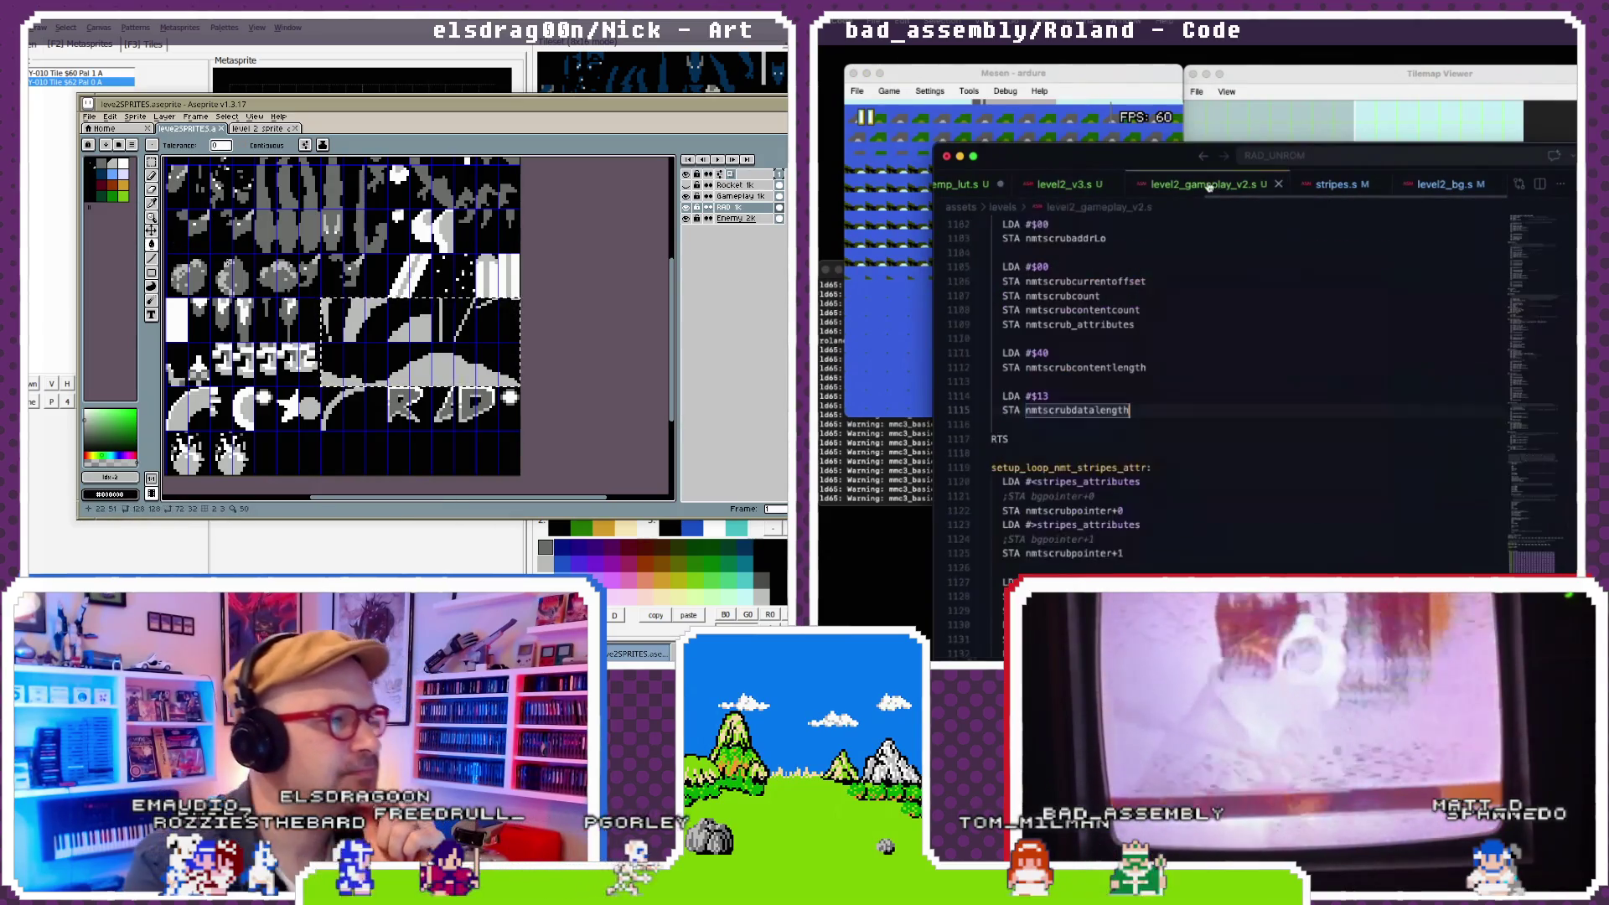
scroll(1231, 343, down, 20)
scroll(1231, 343, up, 7)
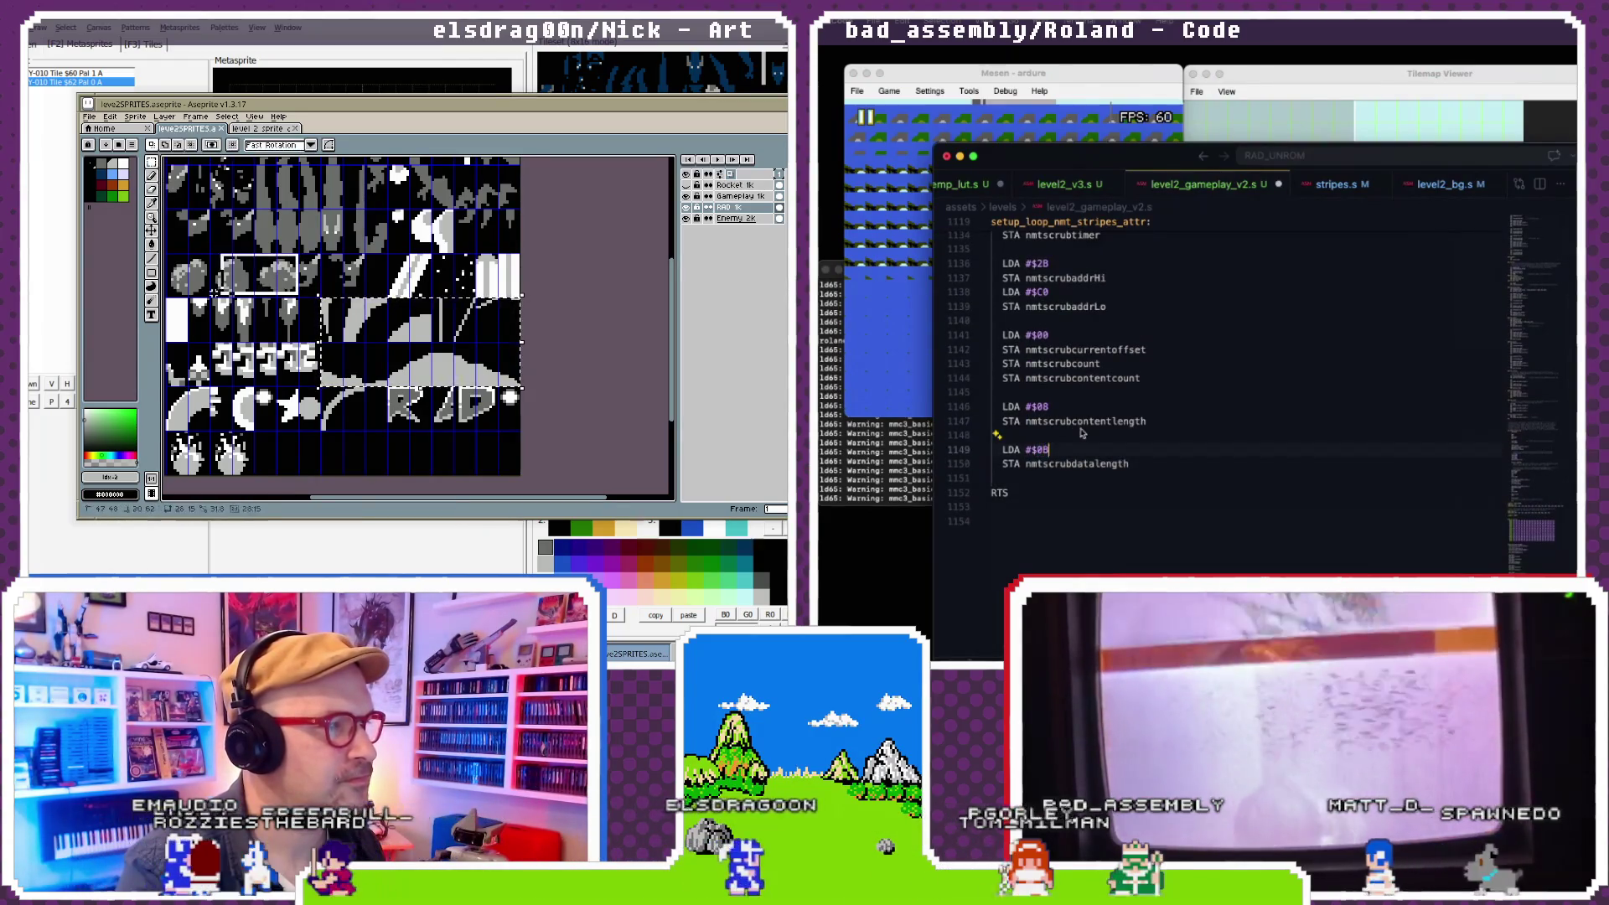
drag(299, 254, 174, 301)
- Reset the game in Mesen, skip the intro into gameplay, then pause it
click(888, 487)
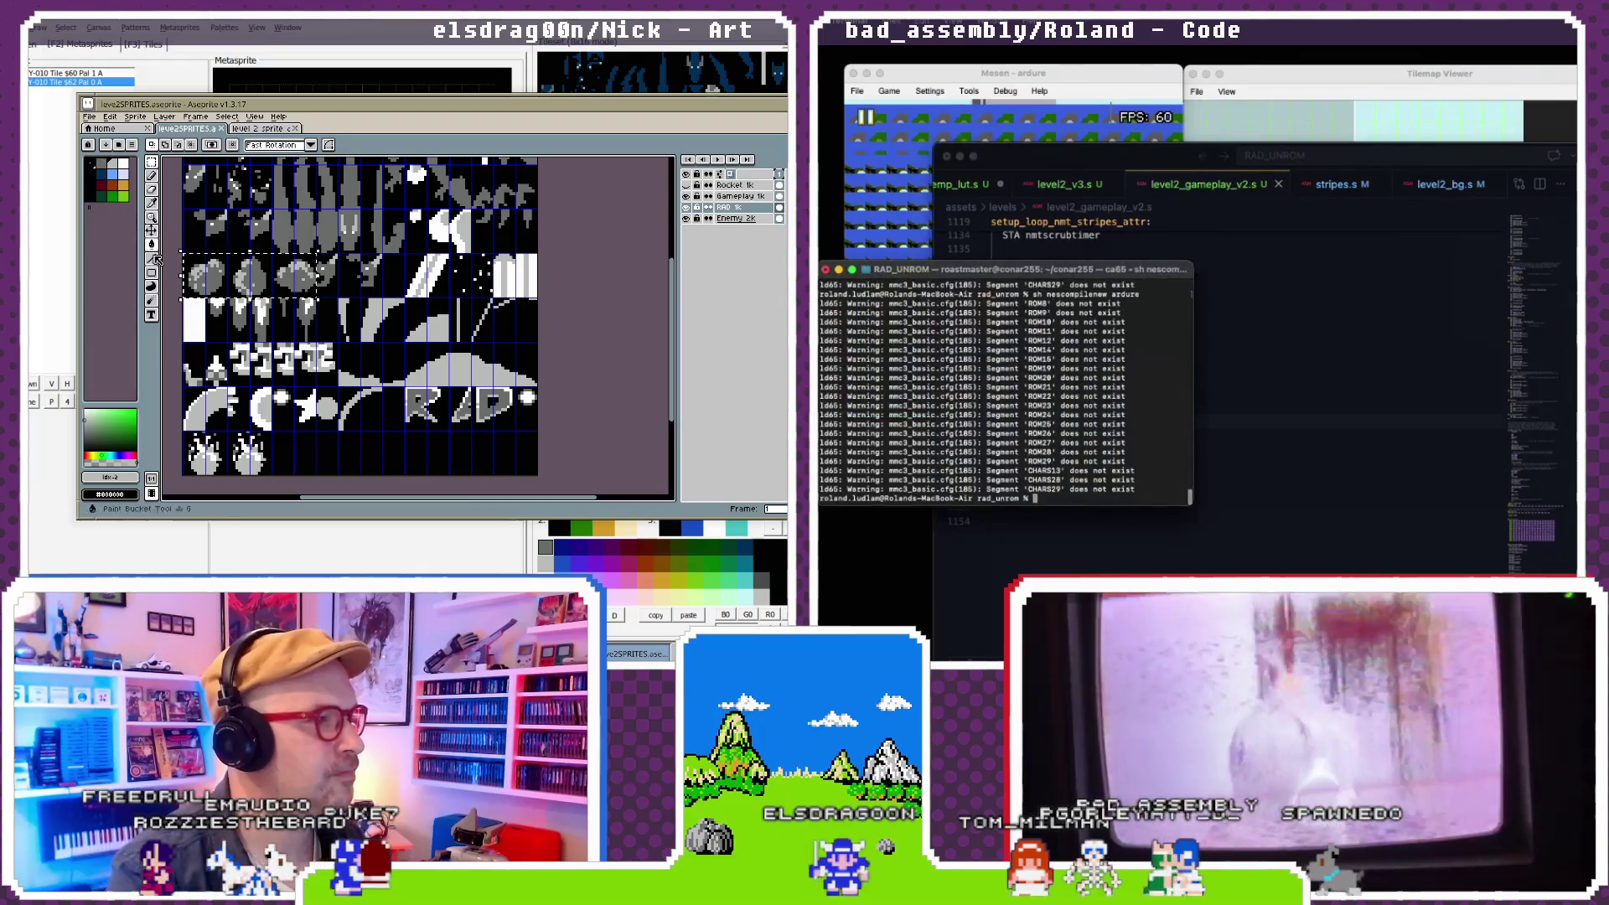
click(894, 89)
click(909, 153)
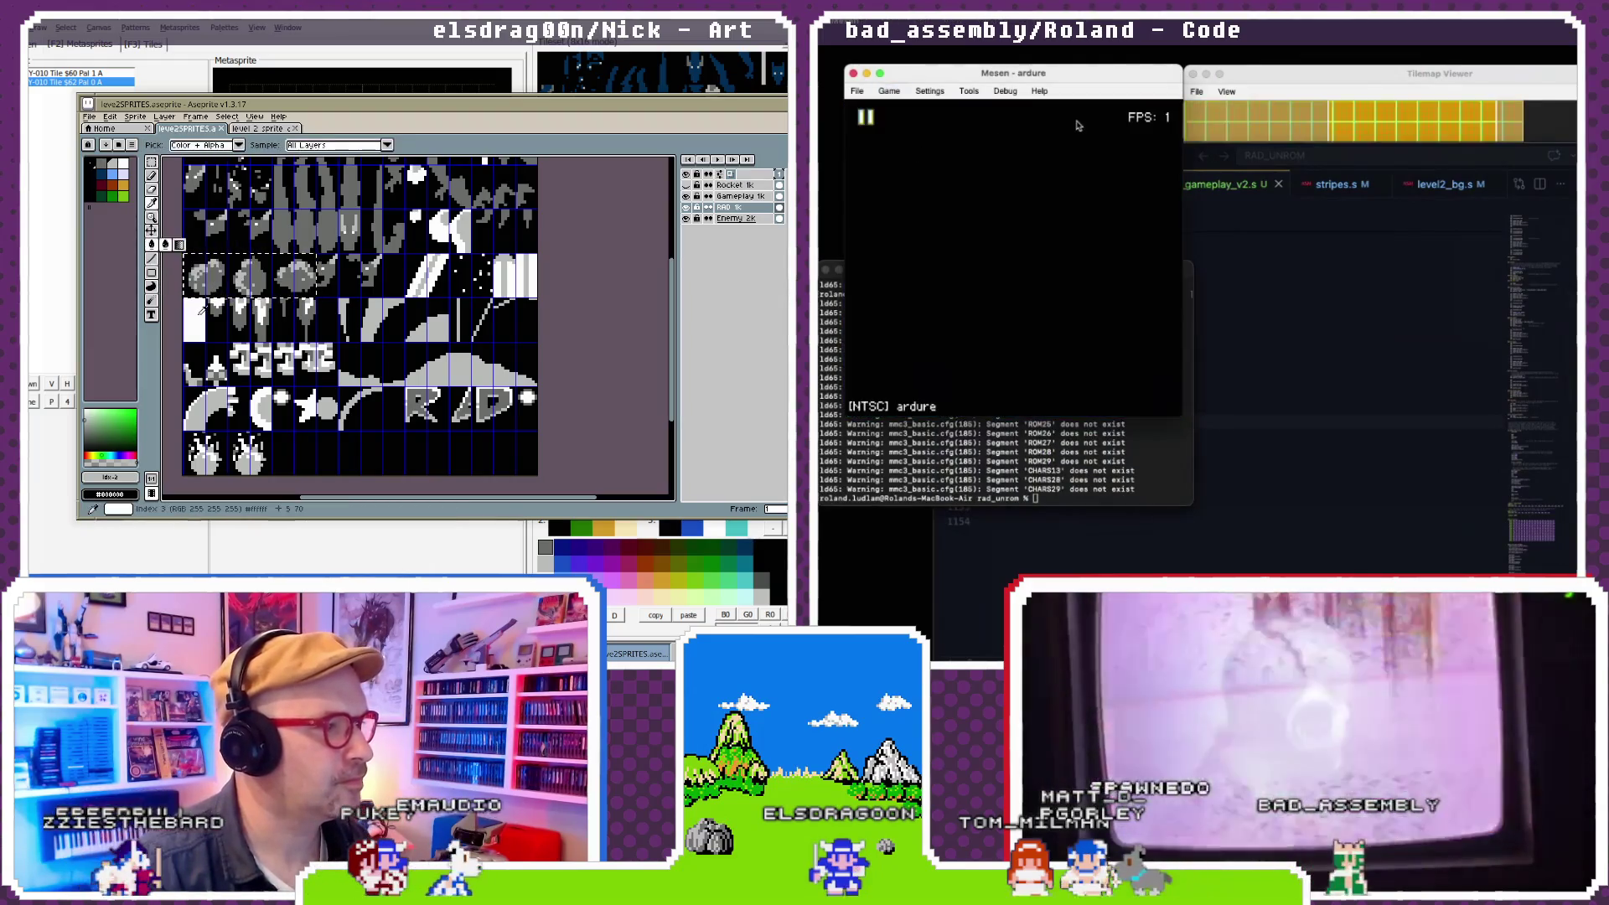
click(1291, 85)
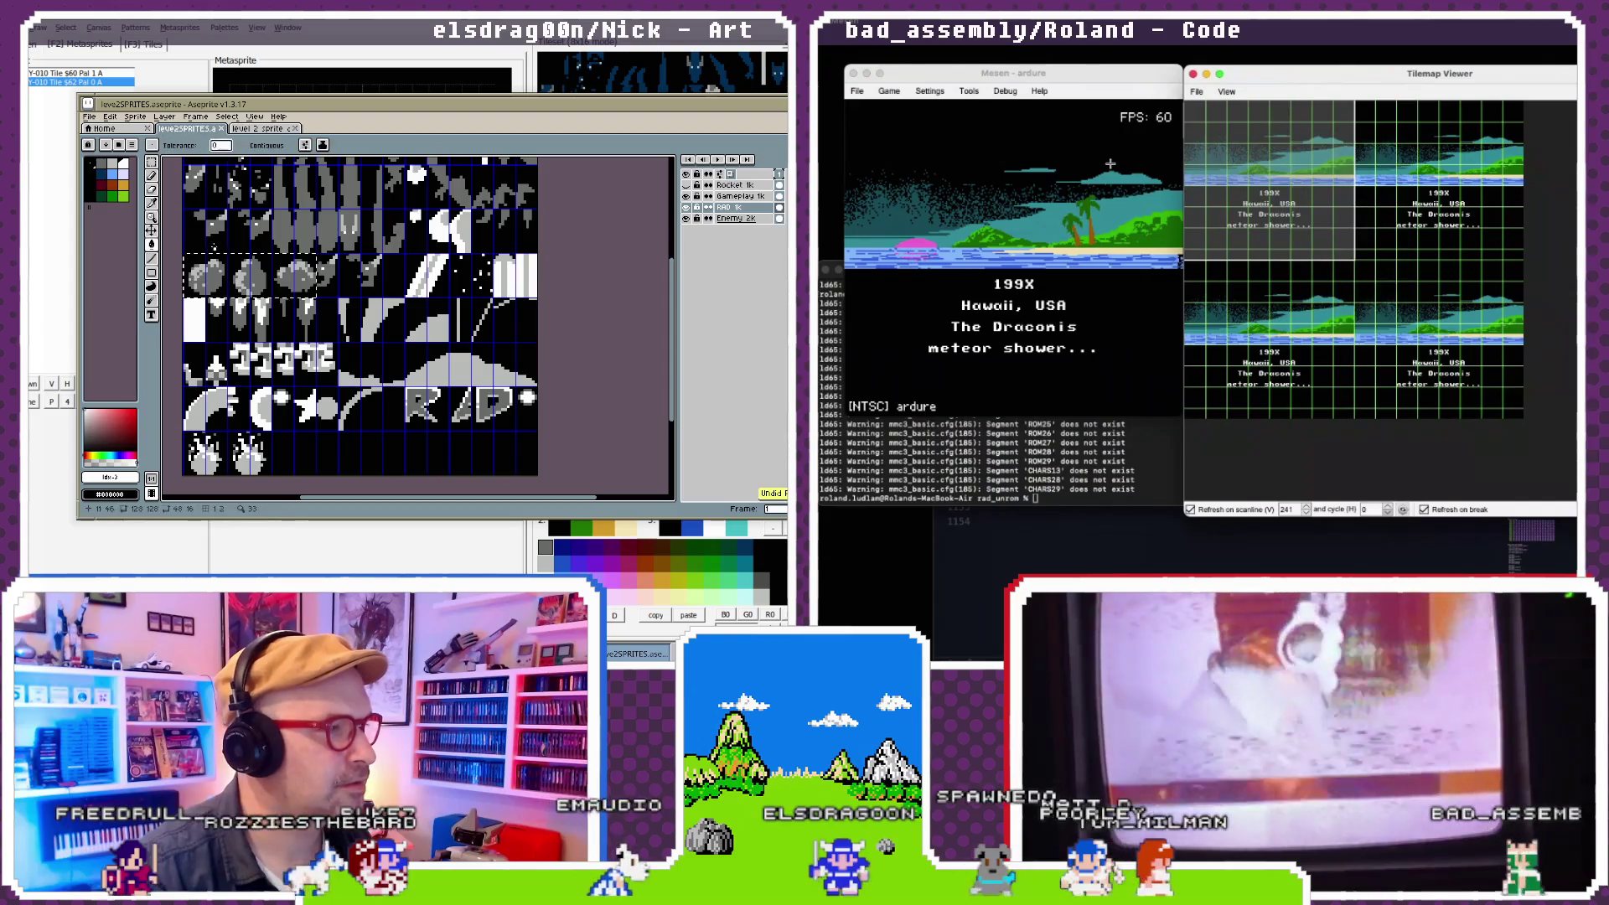
key(super+grave)
key(Return)
click(1257, 81)
click(686, 207)
click(686, 207)
click(889, 91)
click(880, 119)
- Change $08 to $0A on line 1149 of level2_gameplay_v2.s and save
click(1103, 560)
double_click(1042, 450)
text(0A)
key(super+s)
click(888, 470)
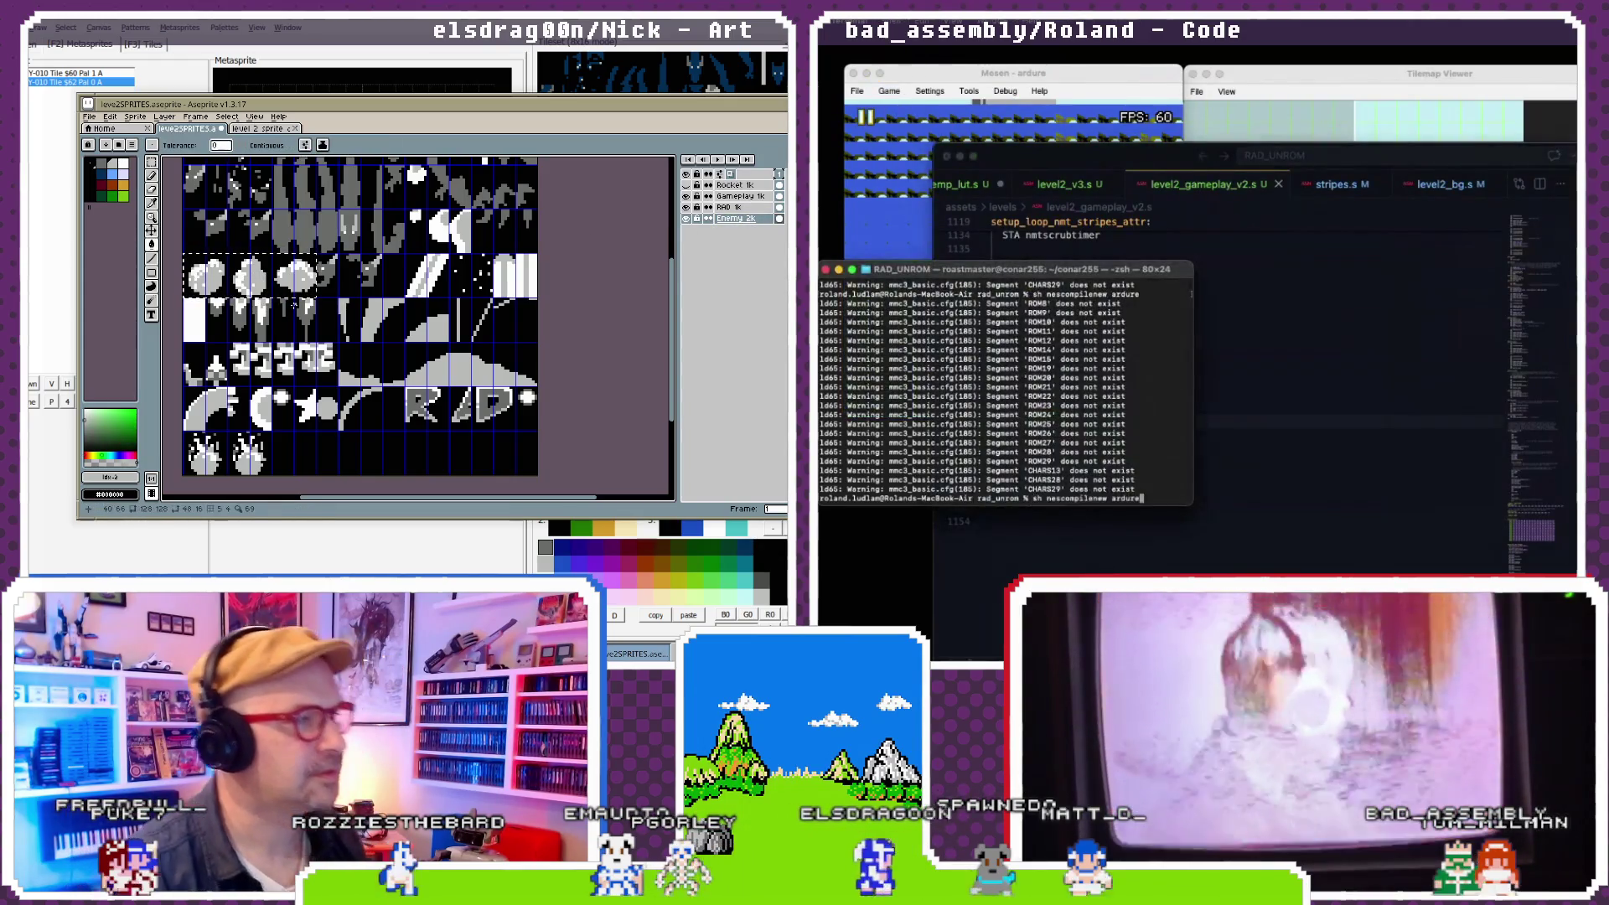
- Reload the rebuilt ROM, re-export the level 2 sprite sheet from Aseprite, and hide Aseprite
click(889, 91)
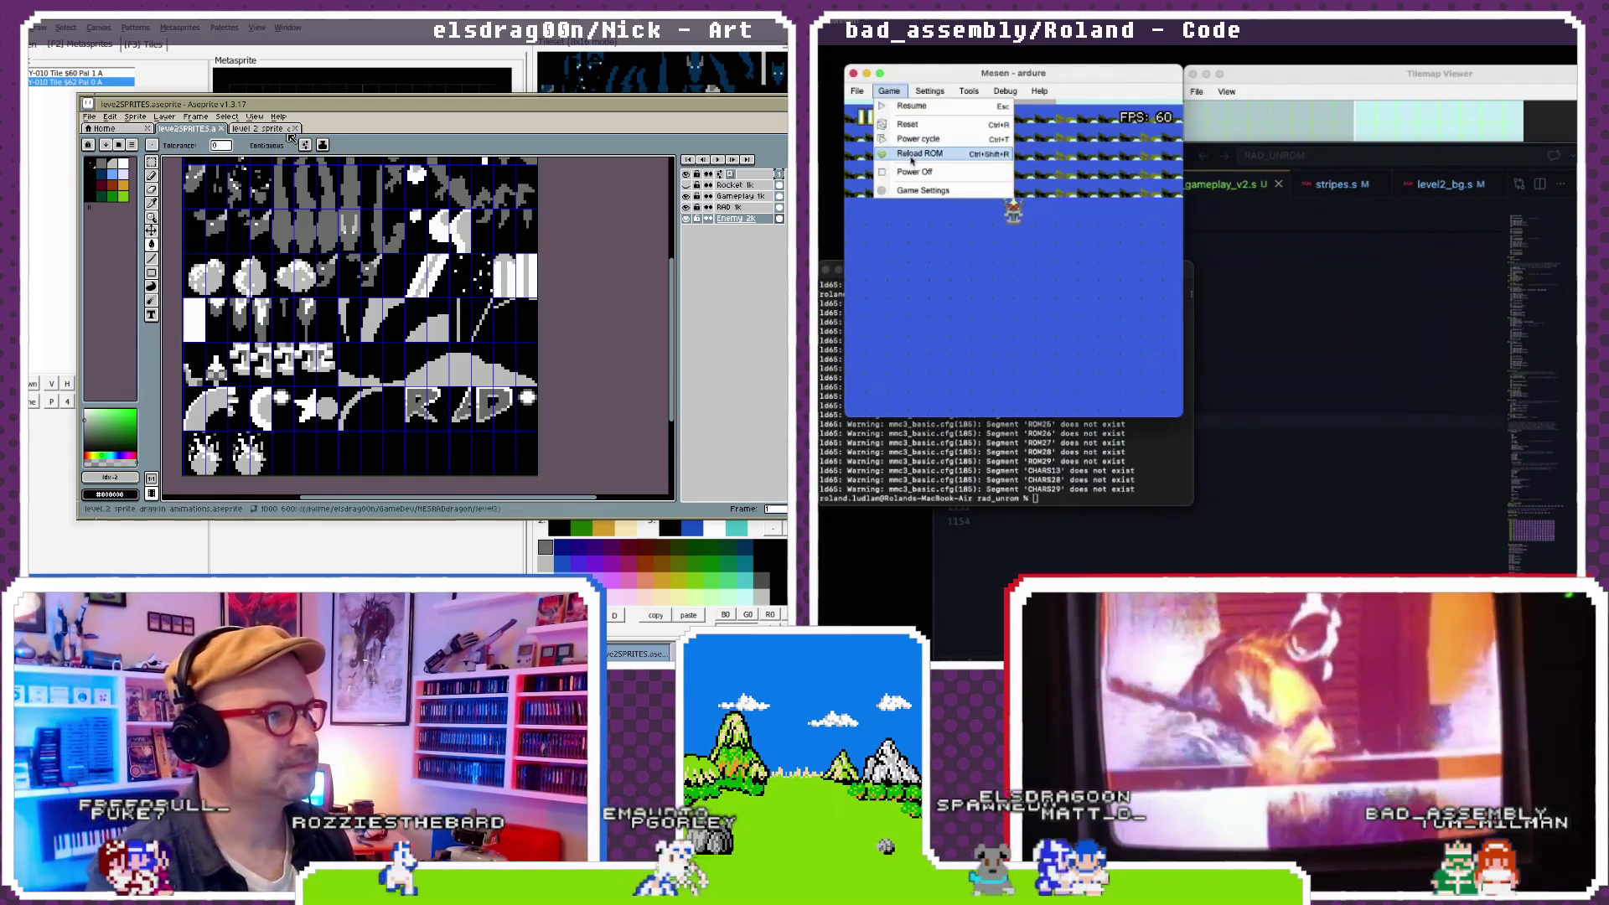
click(904, 155)
click(89, 117)
mouse_move(118, 208)
click(1251, 75)
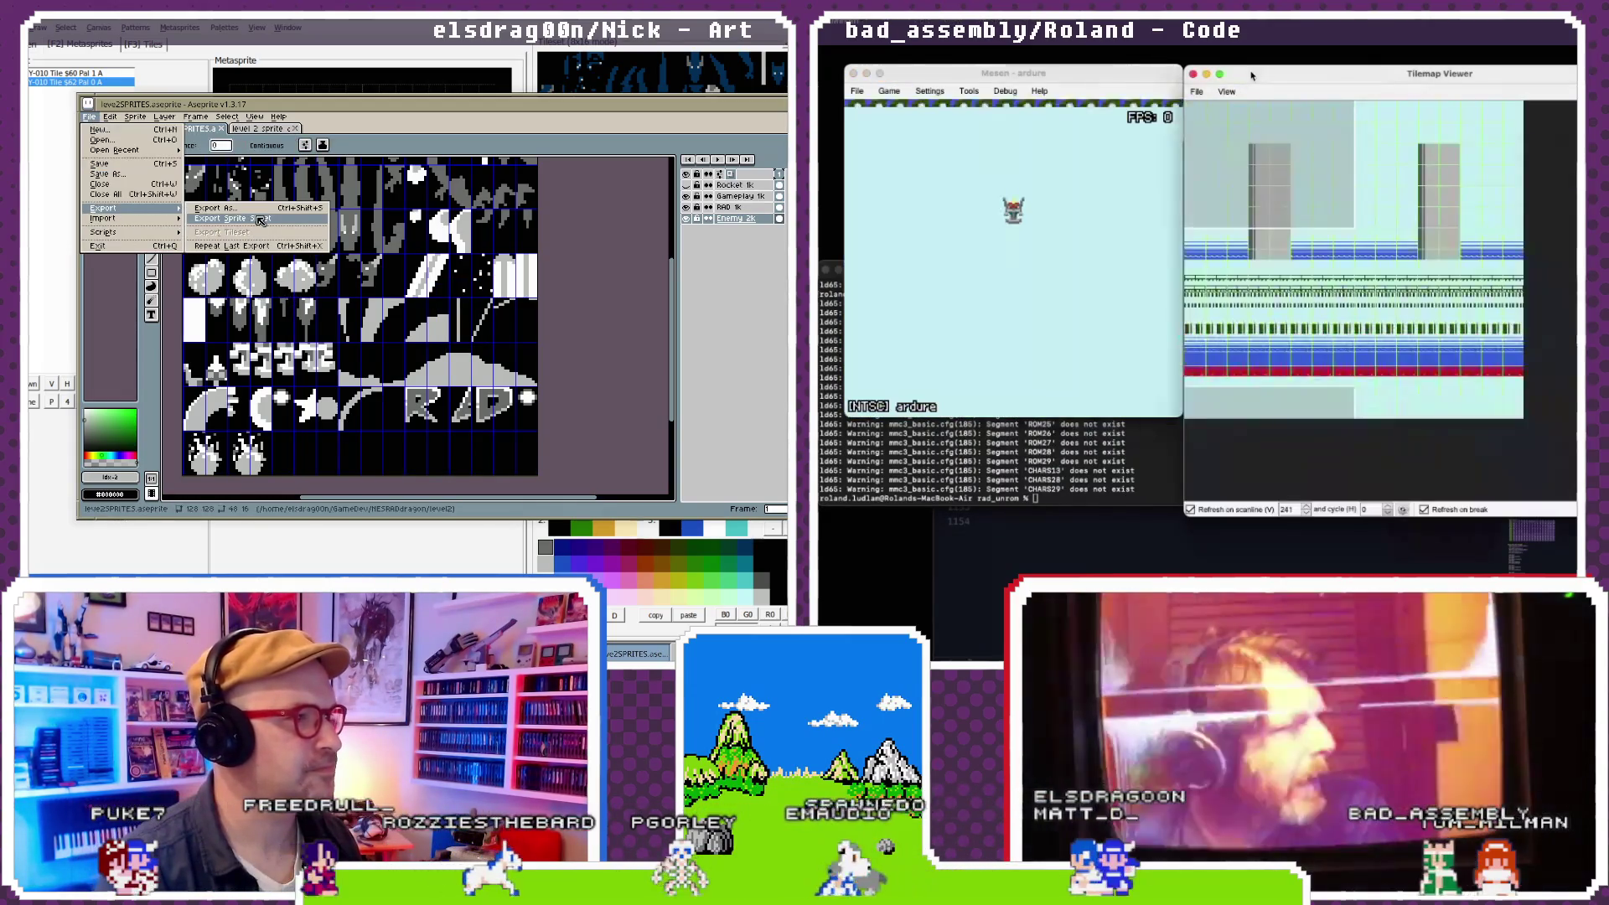
click(262, 217)
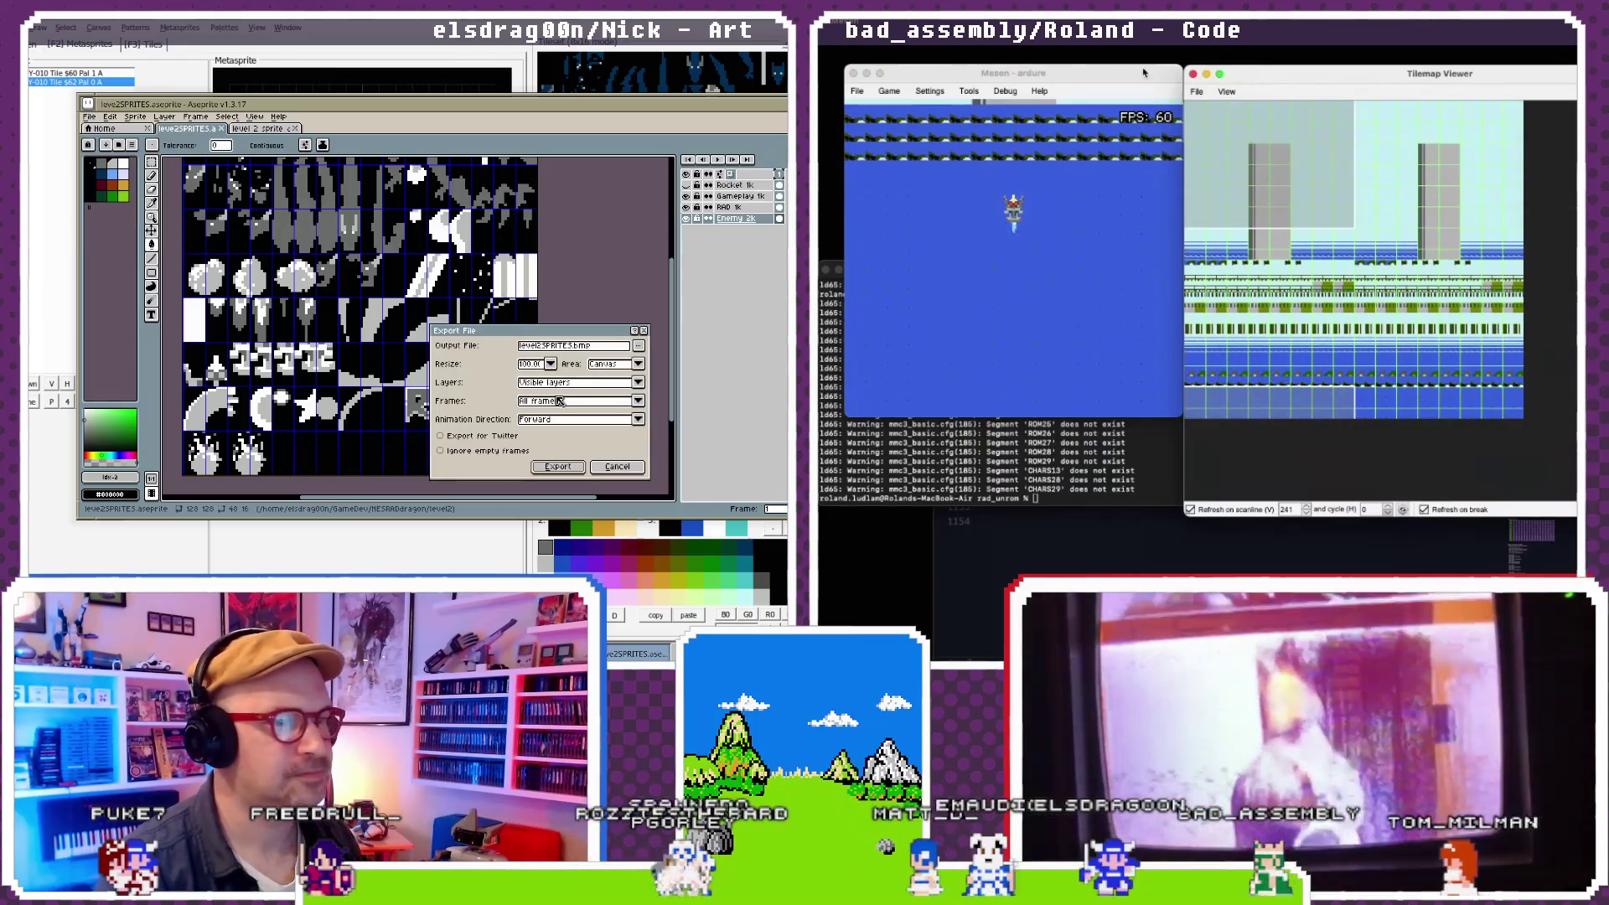
click(888, 91)
click(905, 105)
click(52, 35)
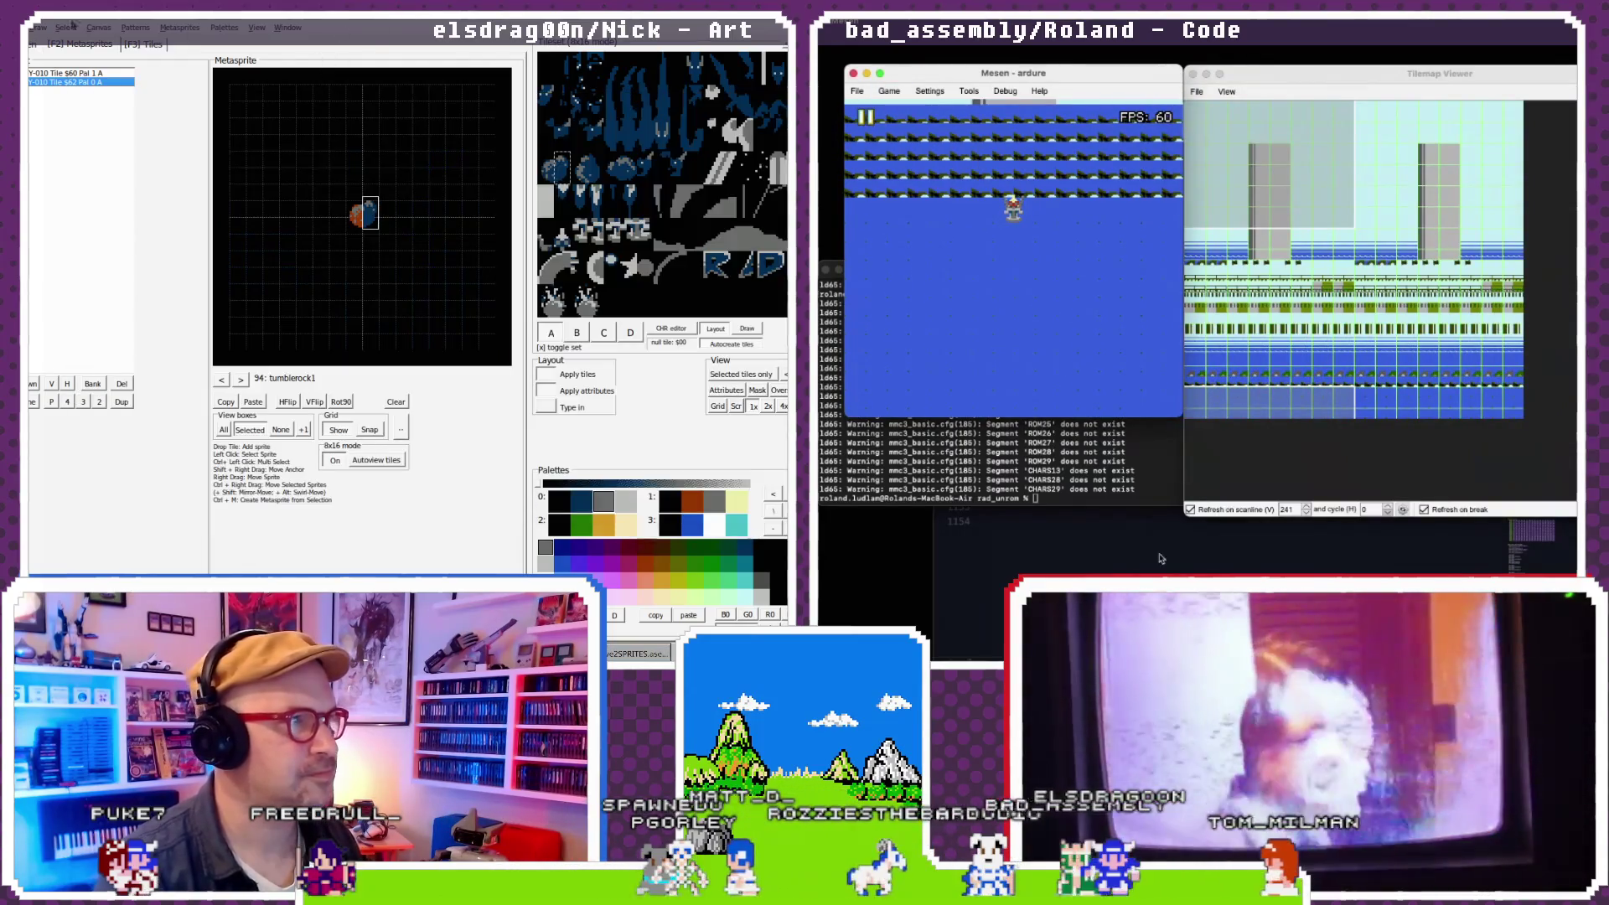
click(1145, 510)
click(30, 27)
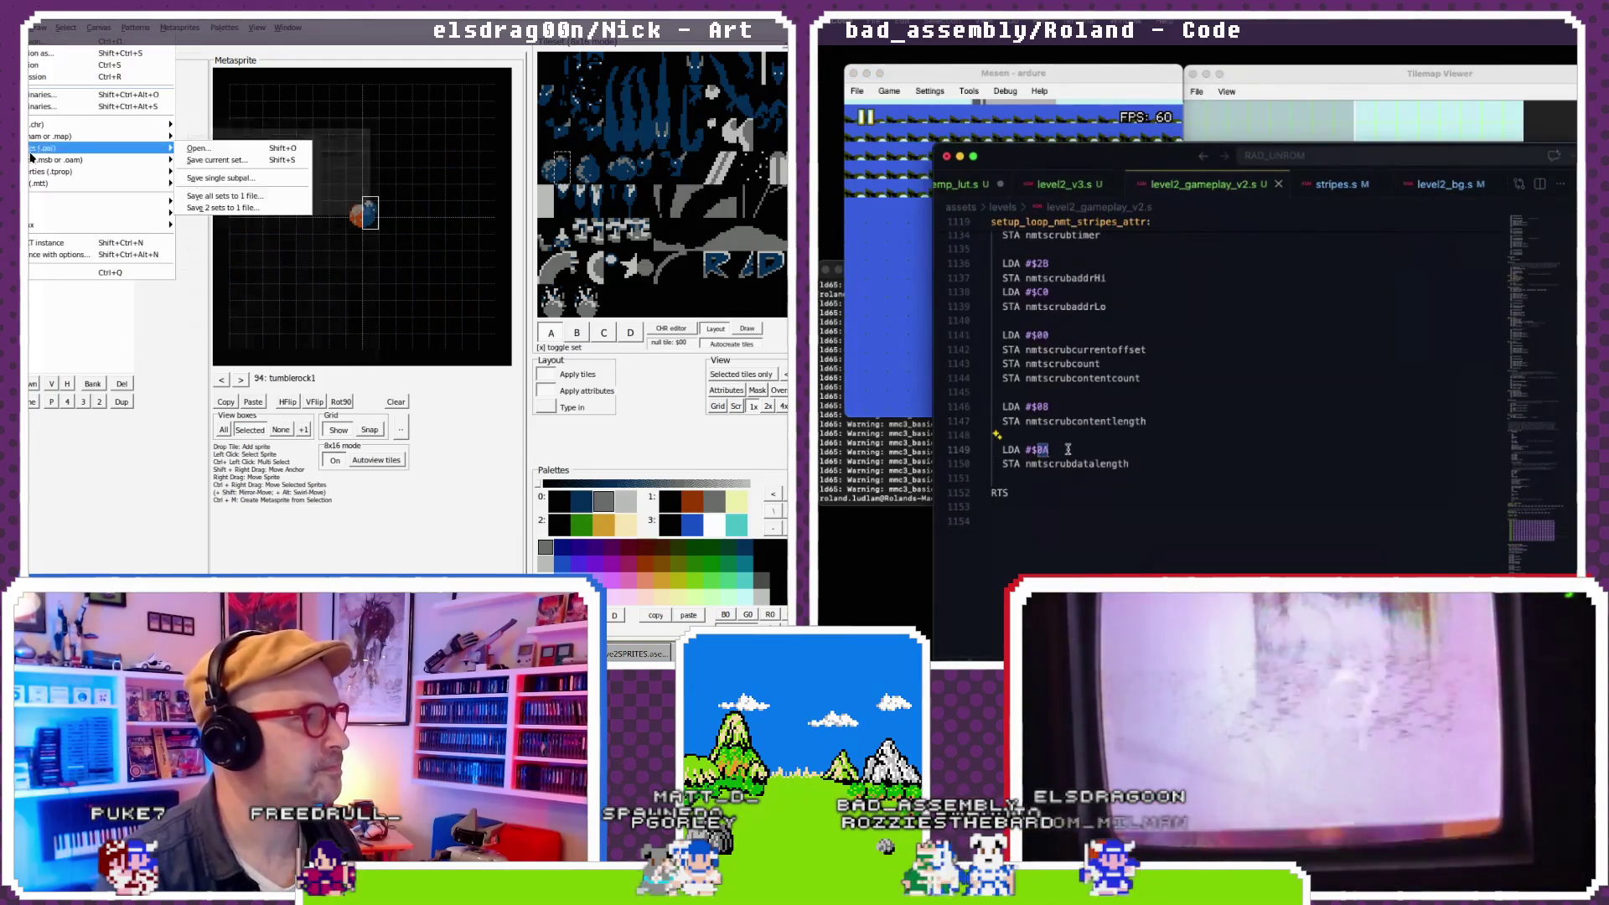
- Import level2SPRITES.bmp as the NEXXT tileset
click(335, 220)
scroll(1176, 349, up, 7)
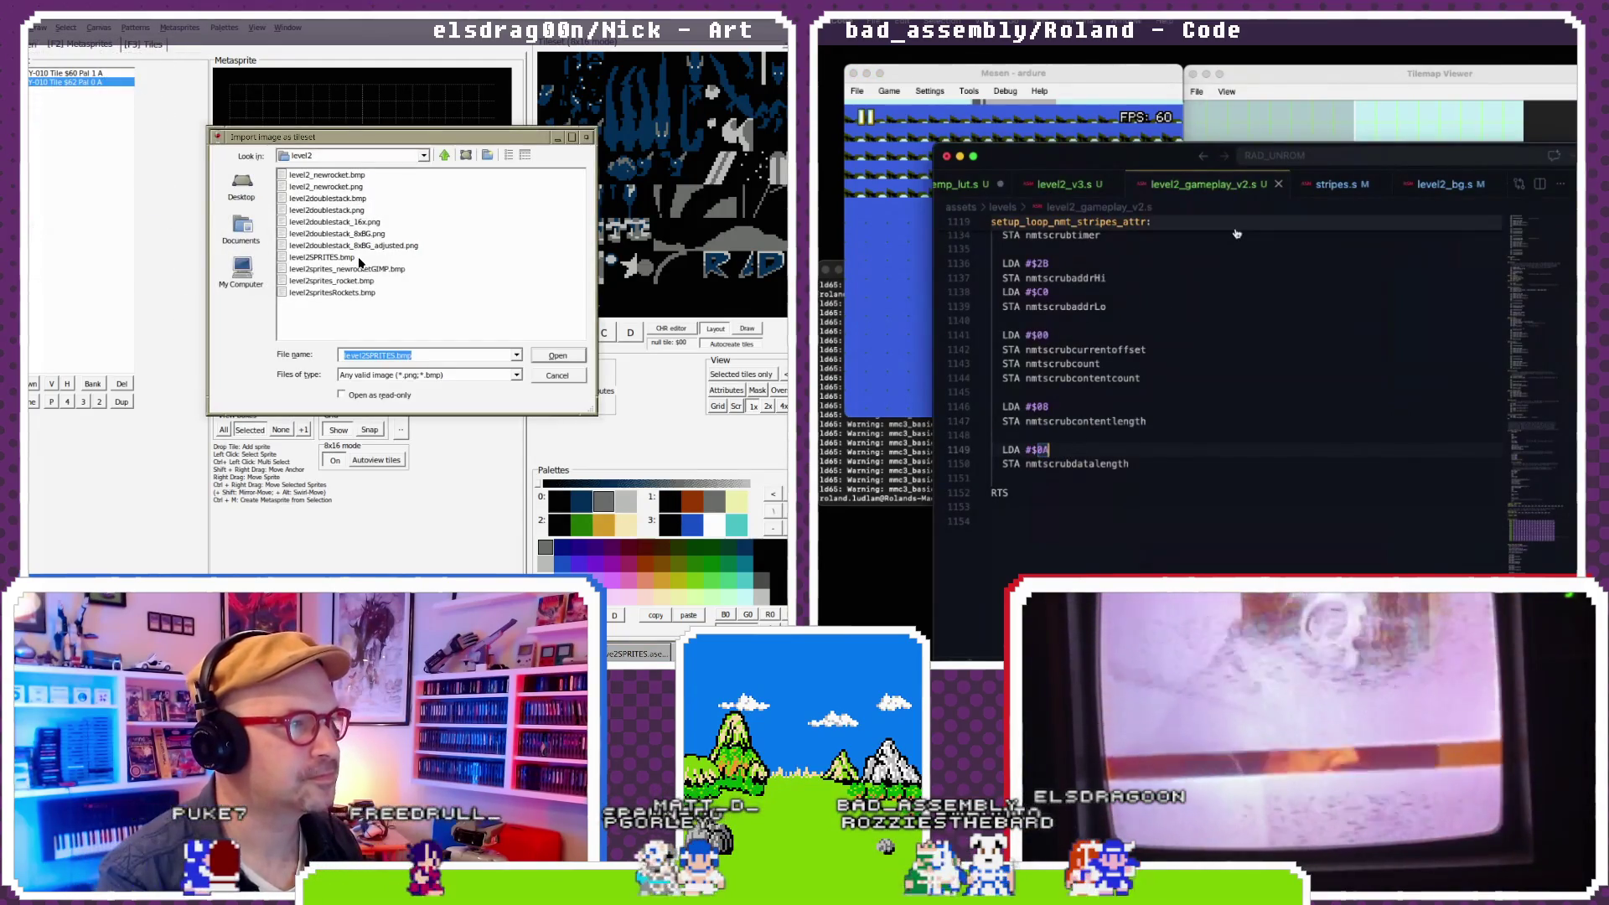
double_click(335, 257)
- Sort the tileset by density and put the rock's Tile $60 sprite on palette 0
click(180, 26)
scroll(1176, 349, down, 7)
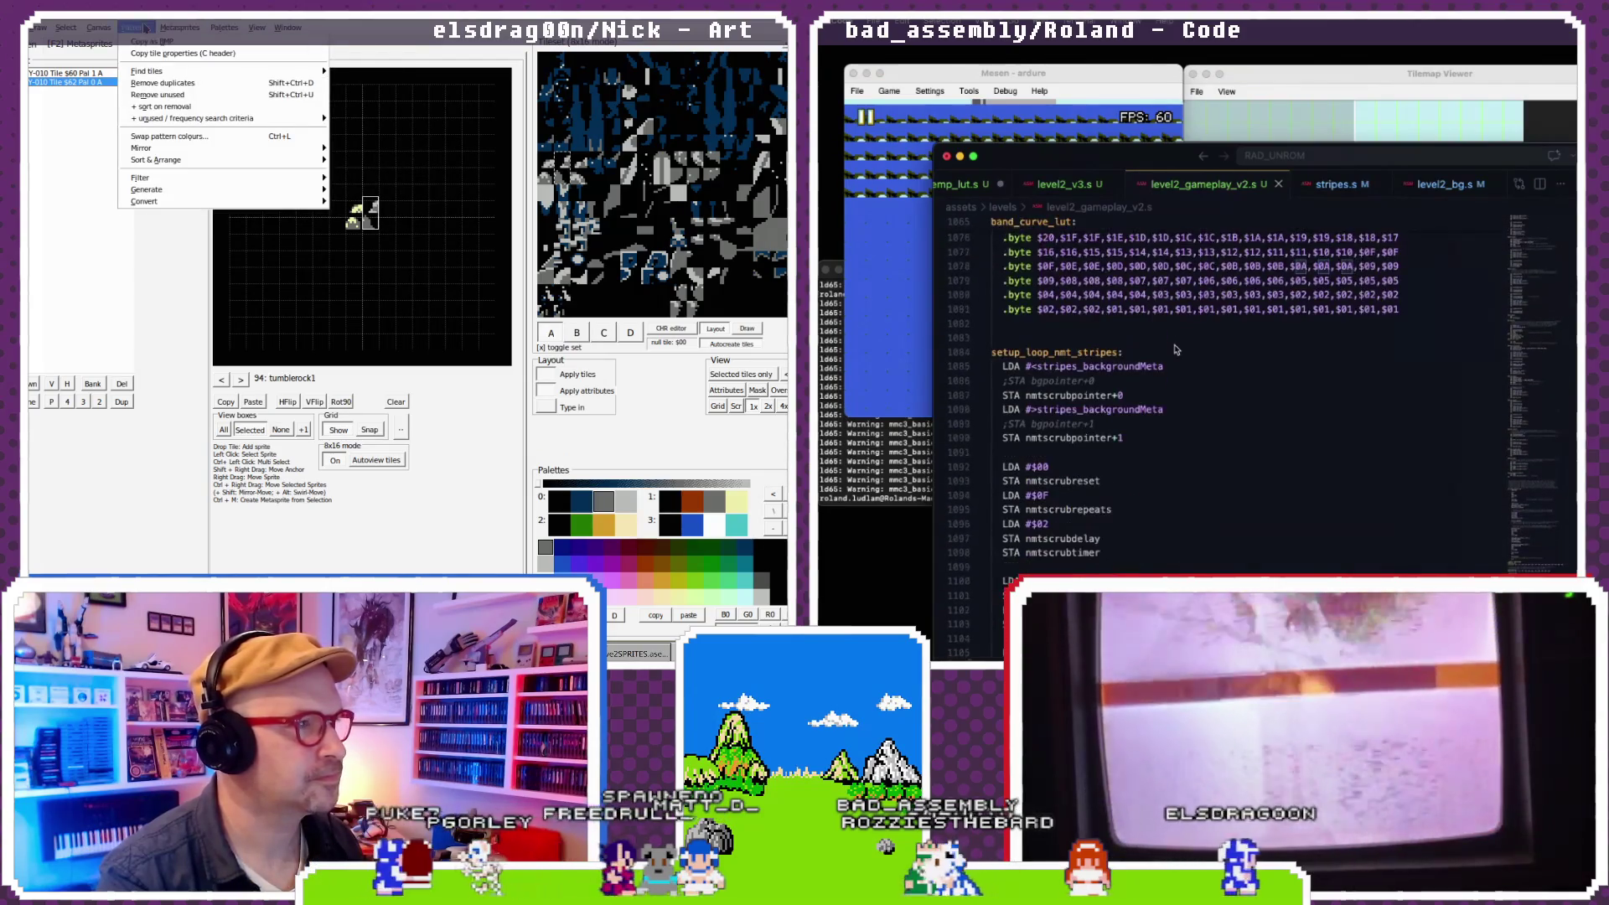
mouse_move(168, 159)
scroll(1177, 344, down, 2)
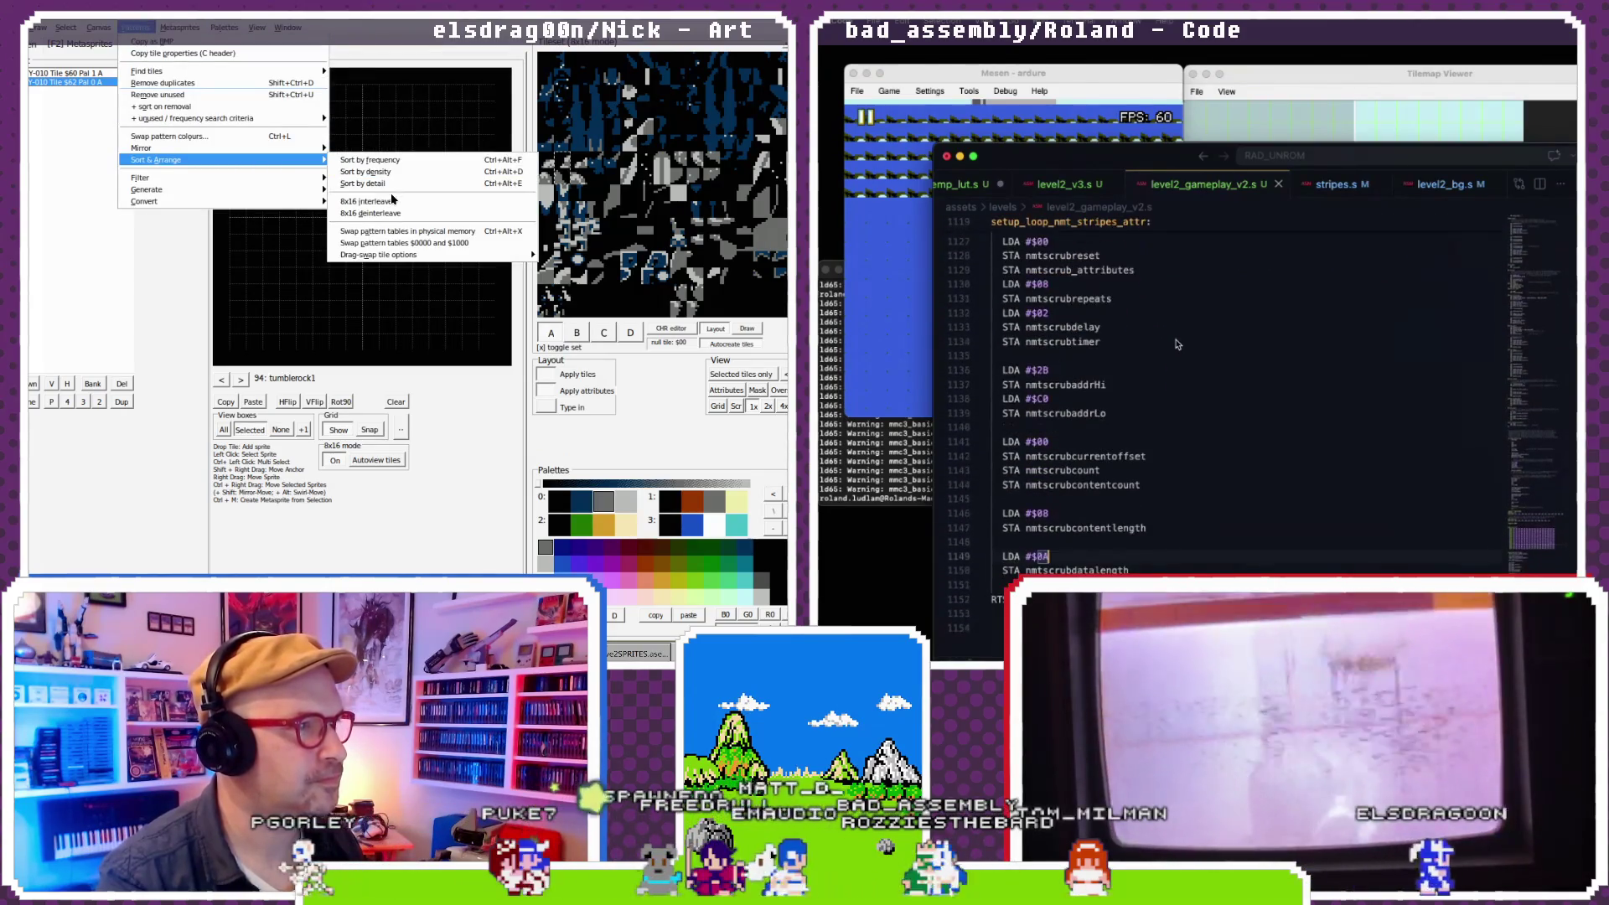
click(408, 172)
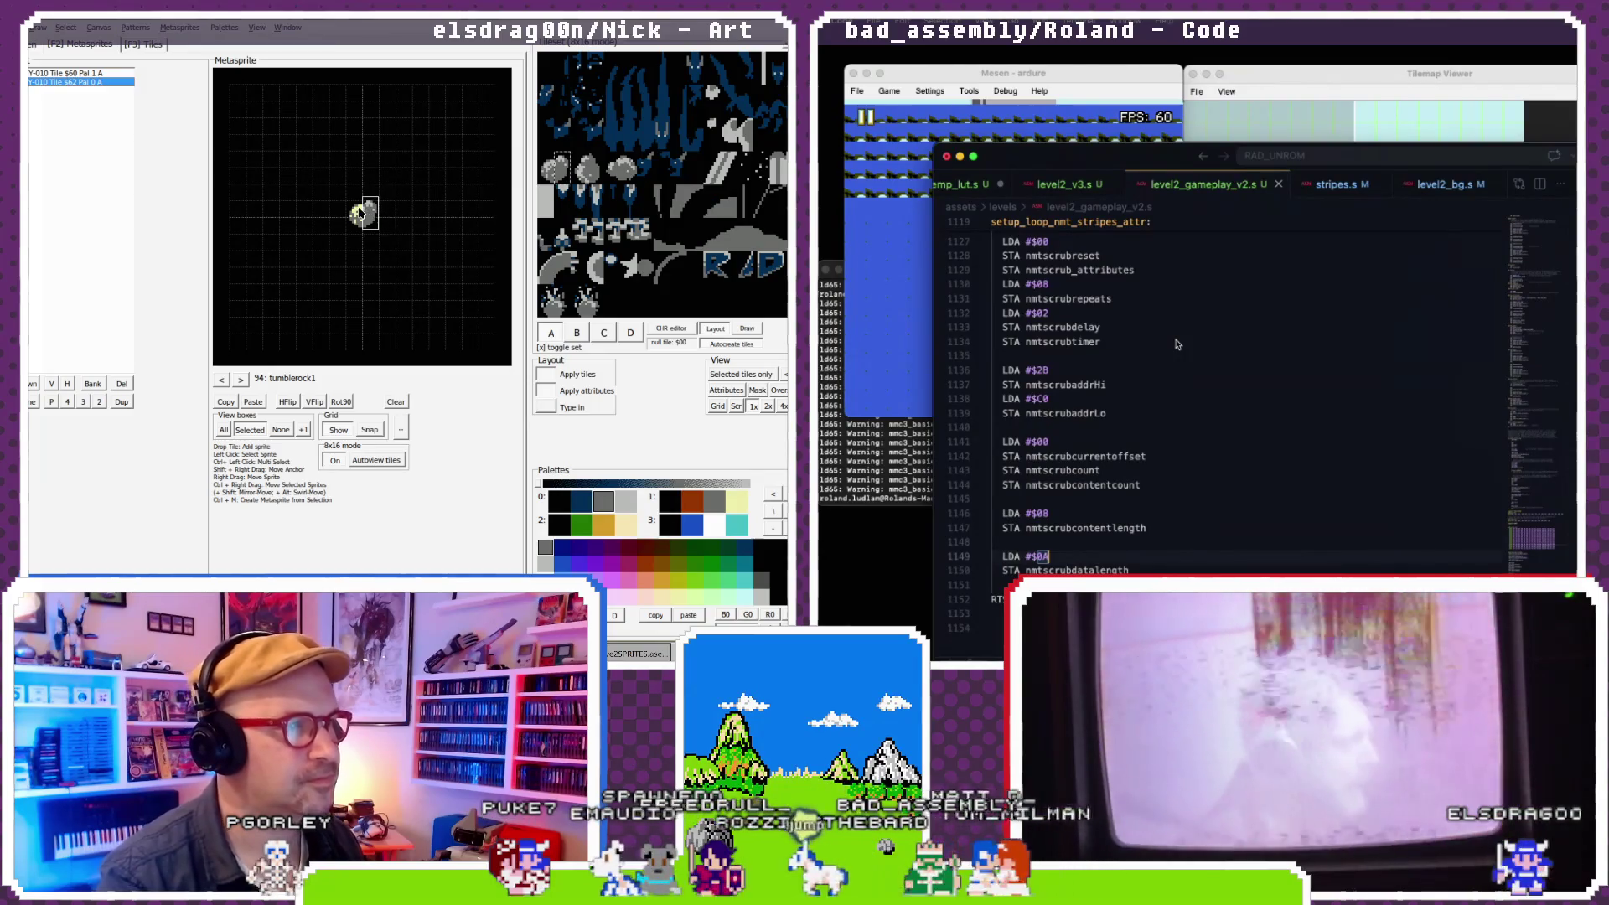
click(361, 215)
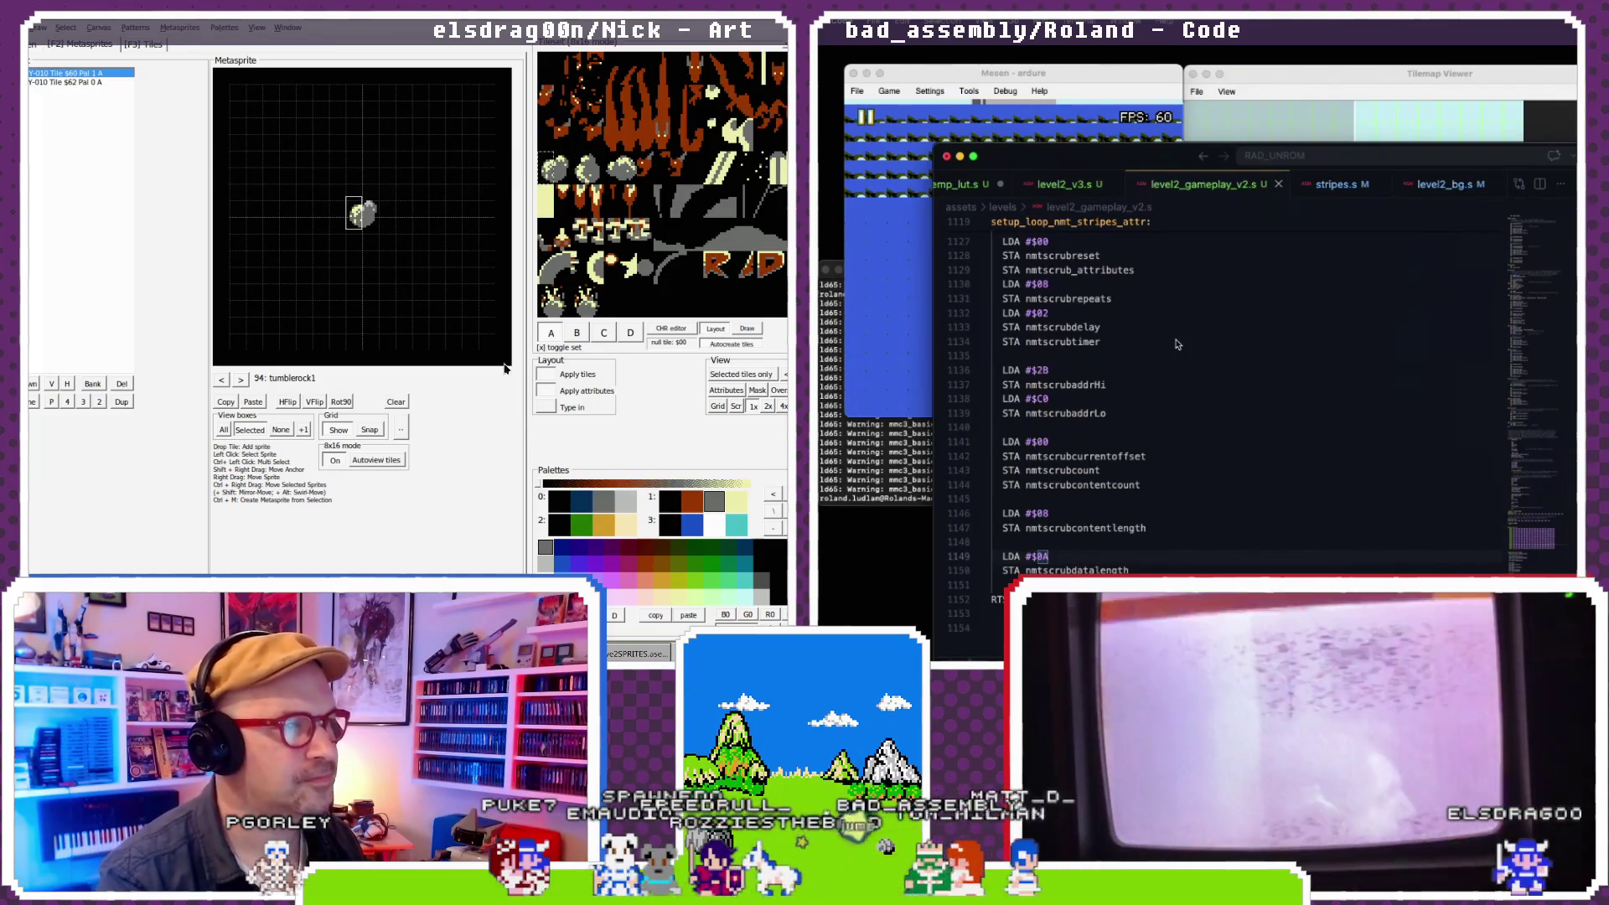
click(613, 507)
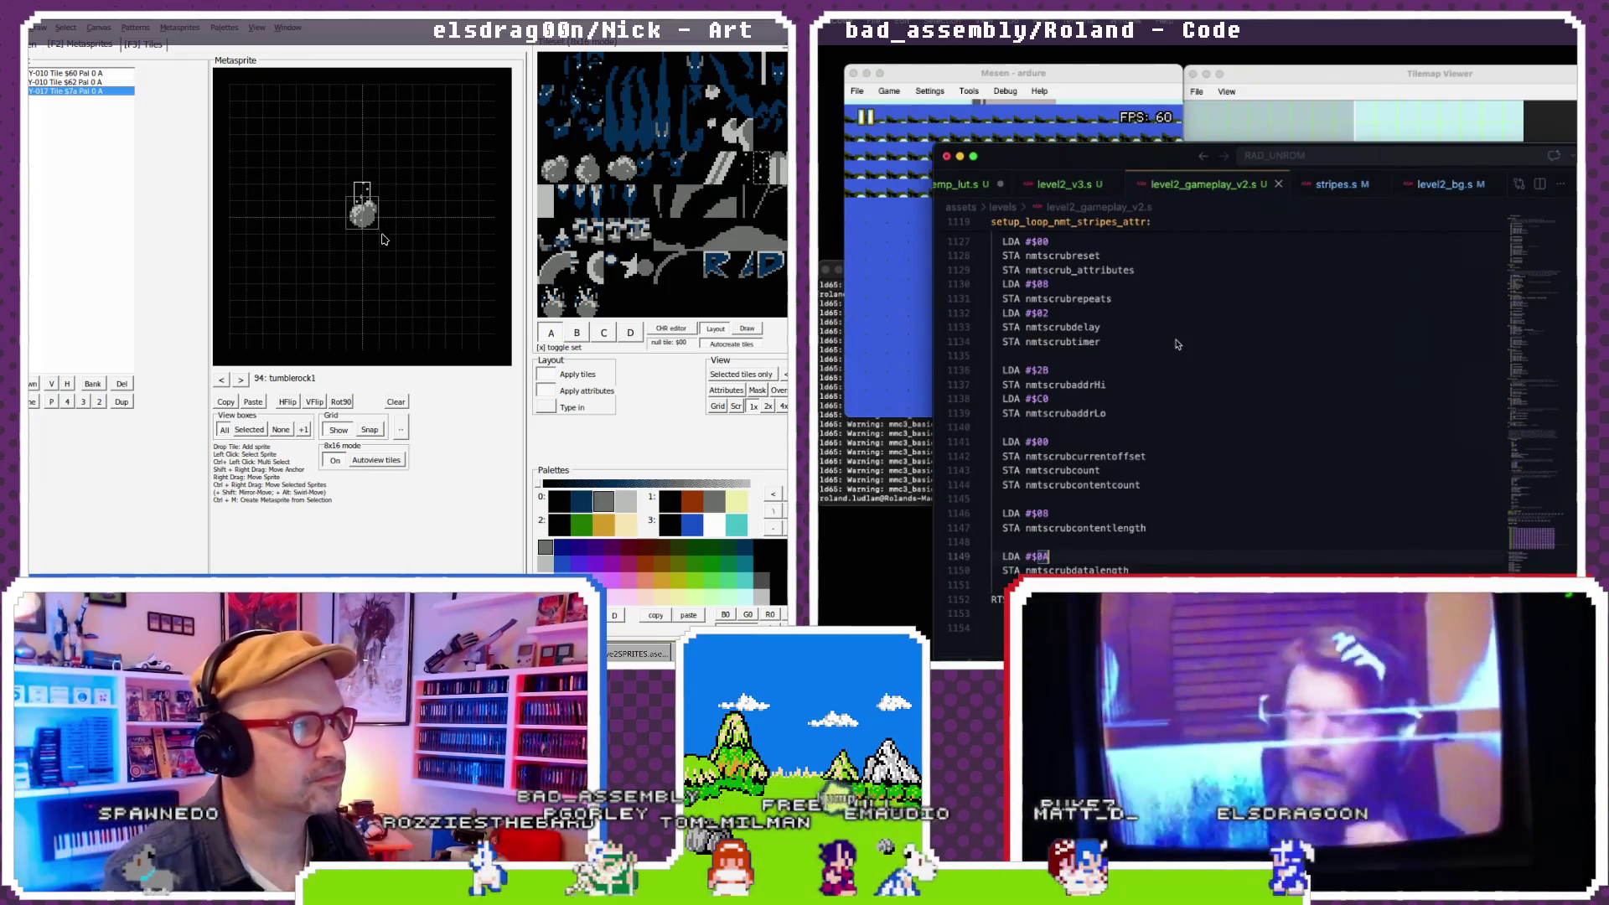
- Paste the tumblerock sprites into metasprite 95, mirror them horizontally, and clear H on the top tile
click(242, 382)
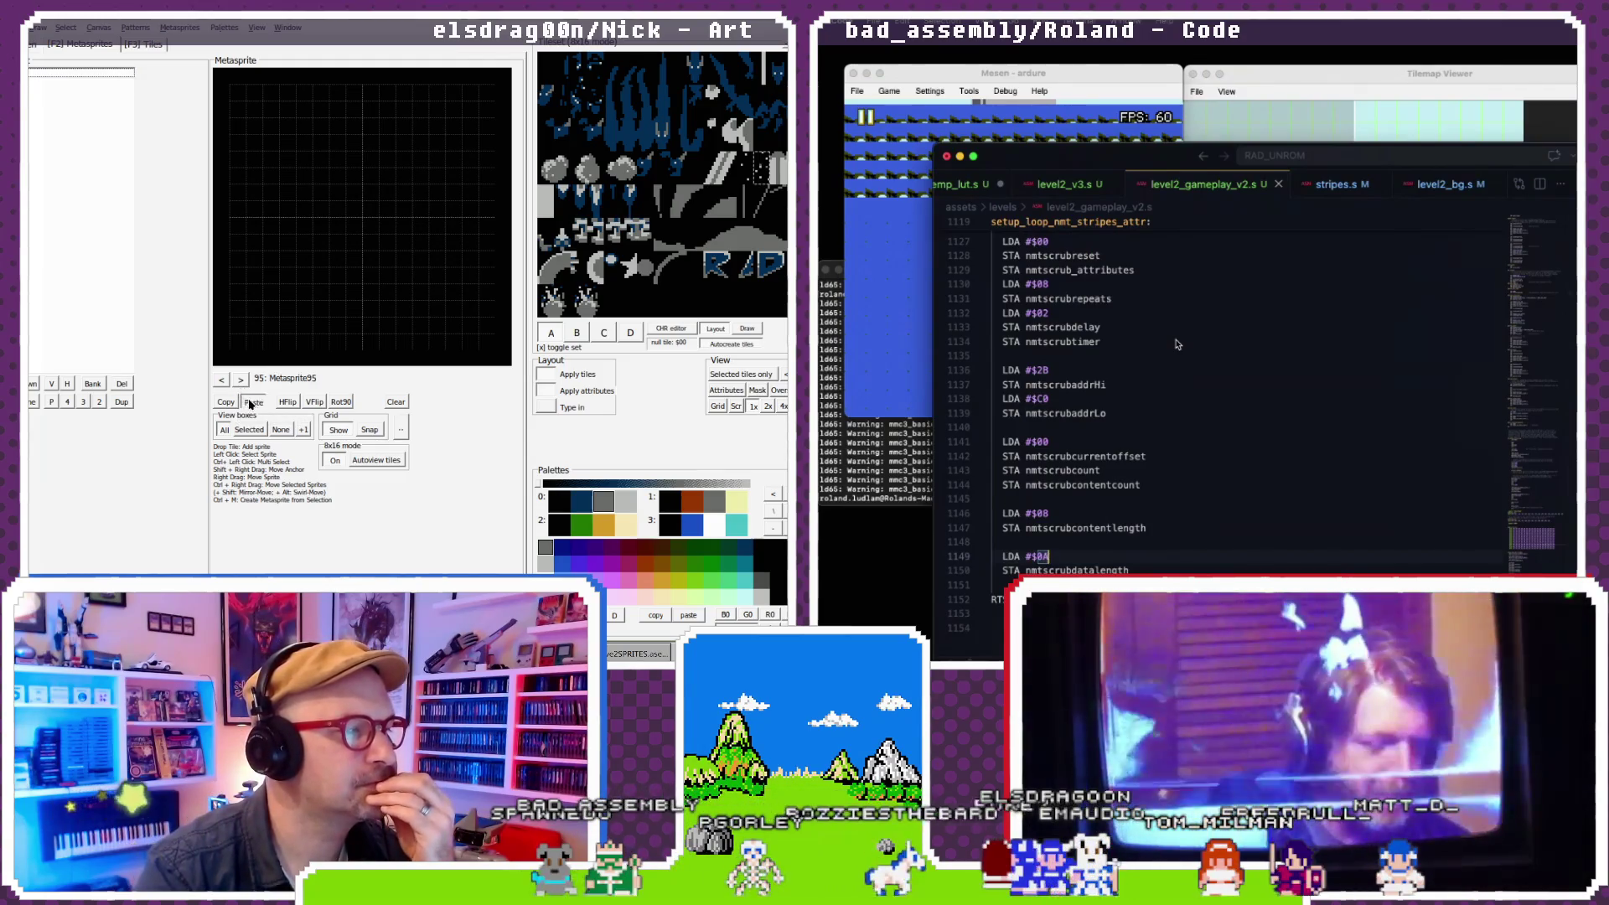
click(251, 402)
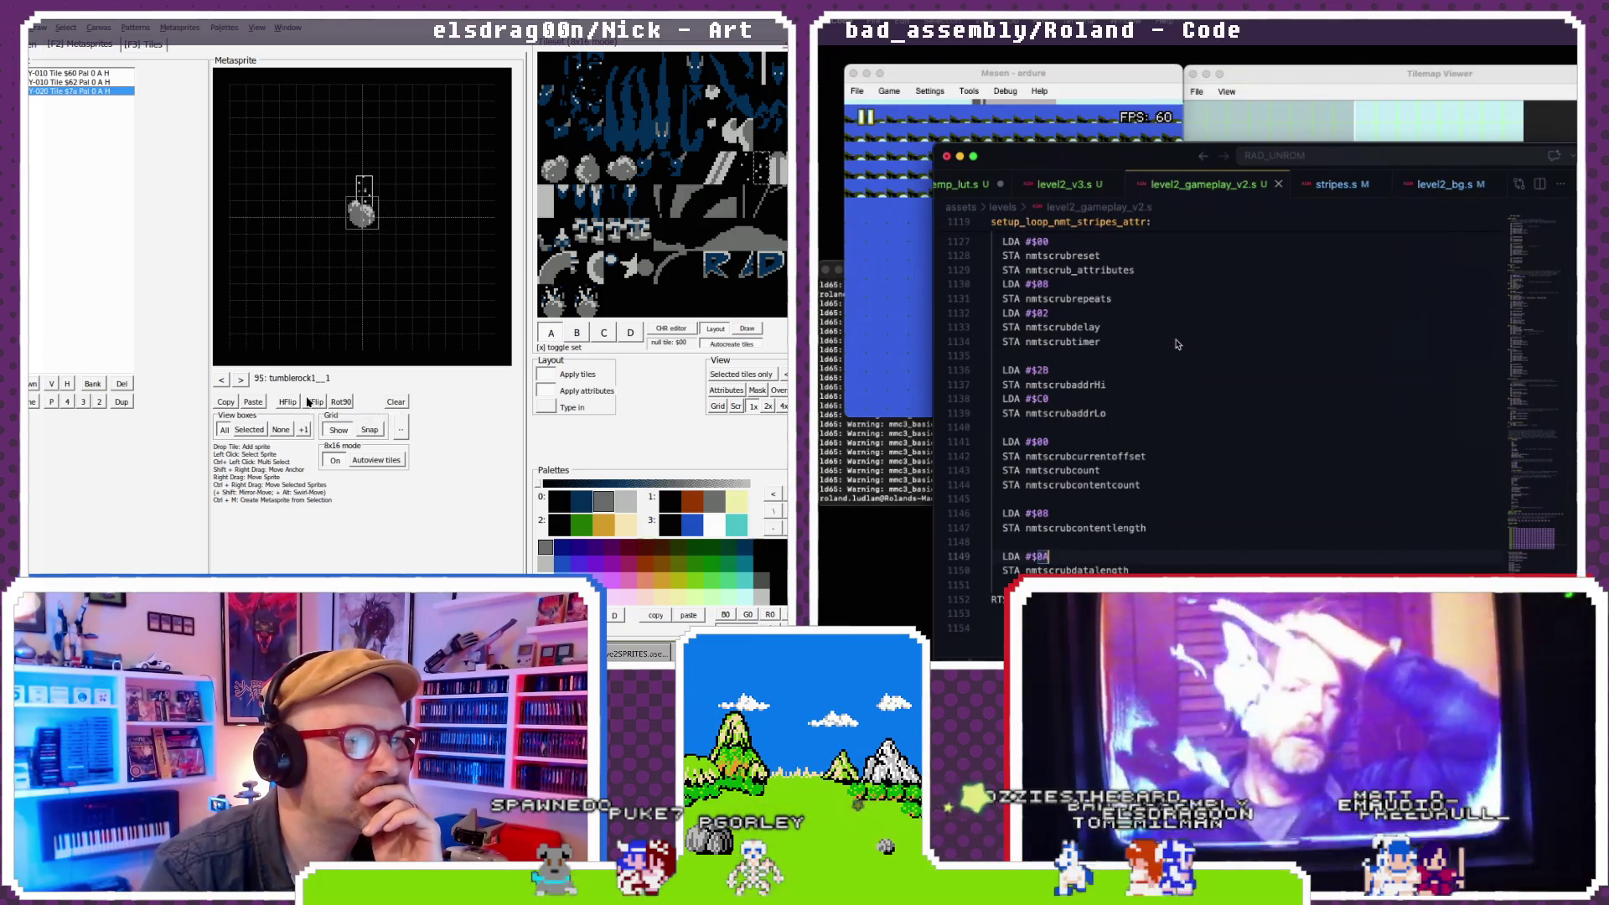
click(288, 403)
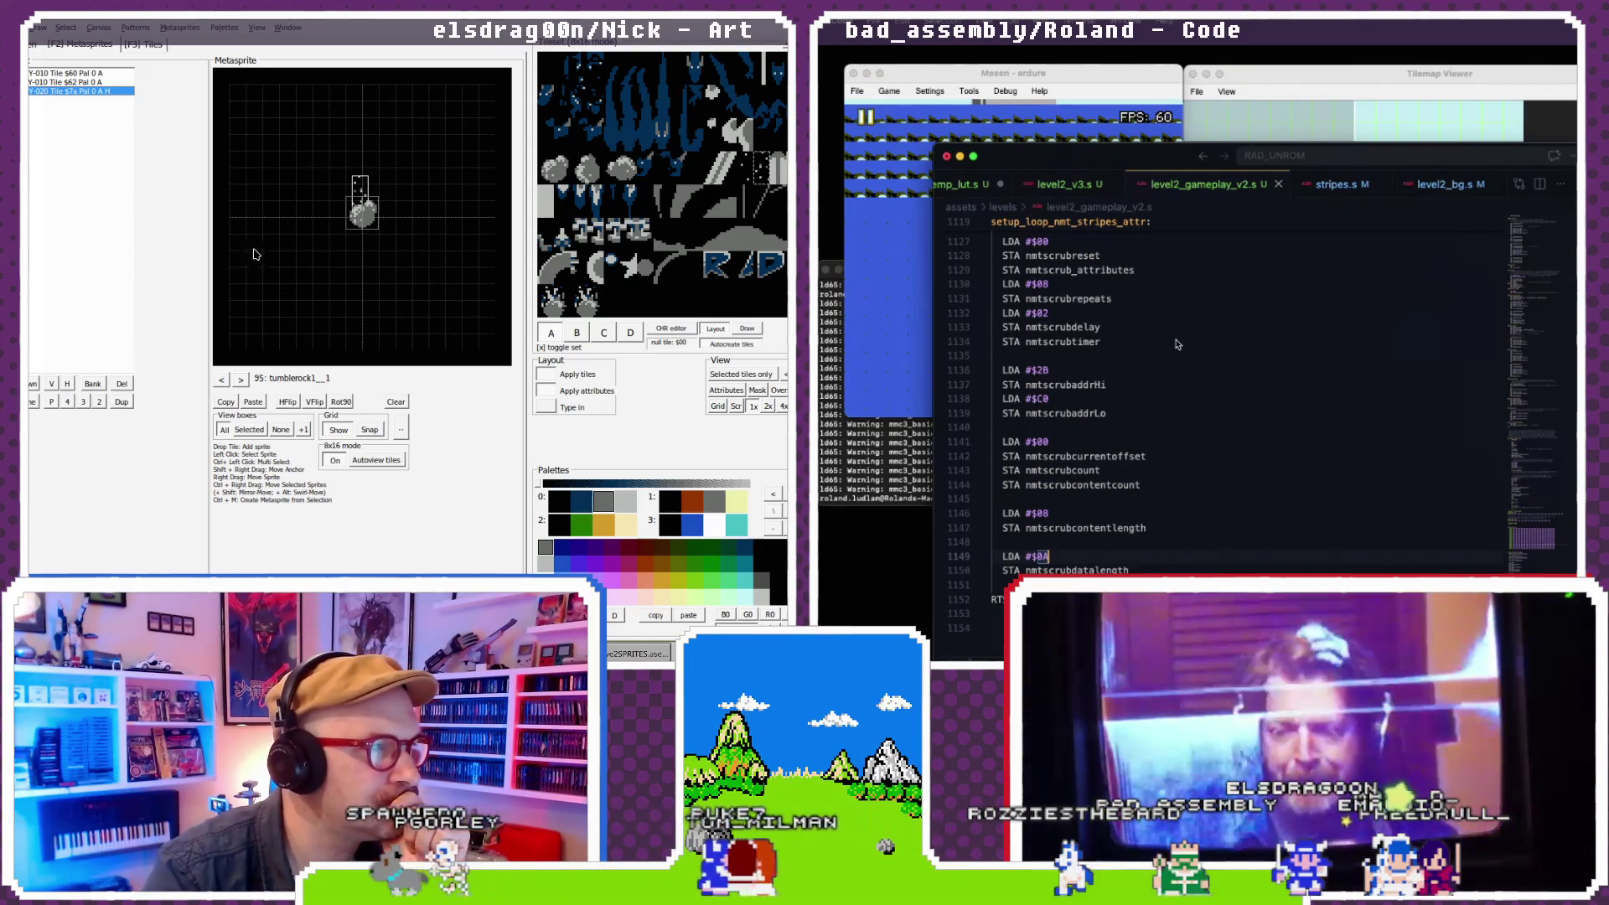
click(71, 386)
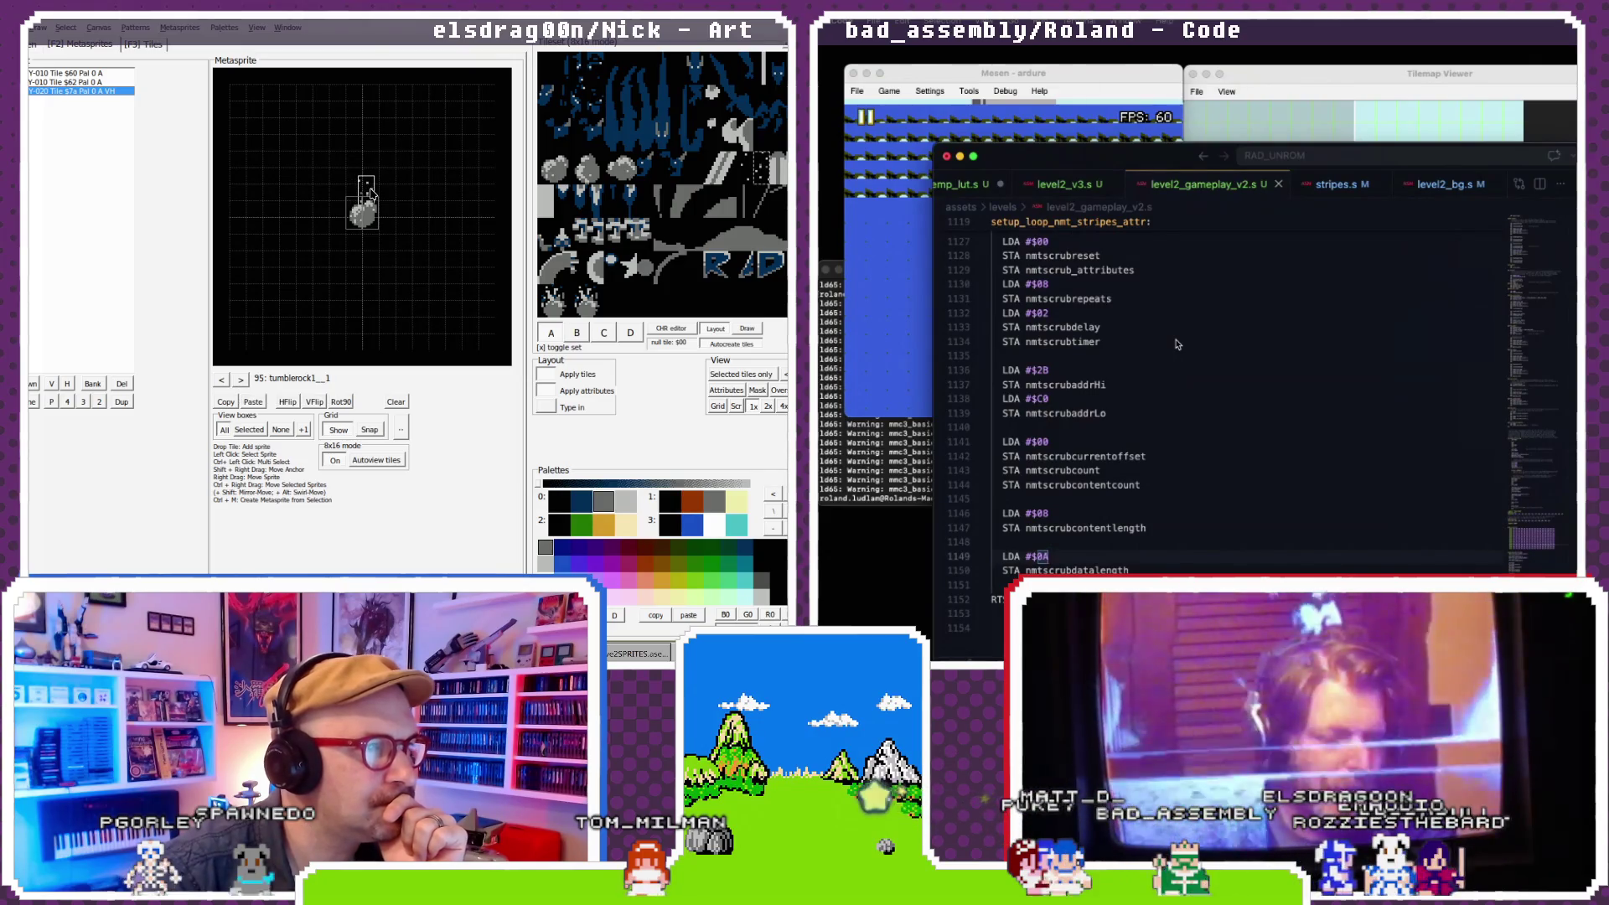
- Back on tumblerock1, swap the rock sprite's tile from $60 to $64
click(243, 381)
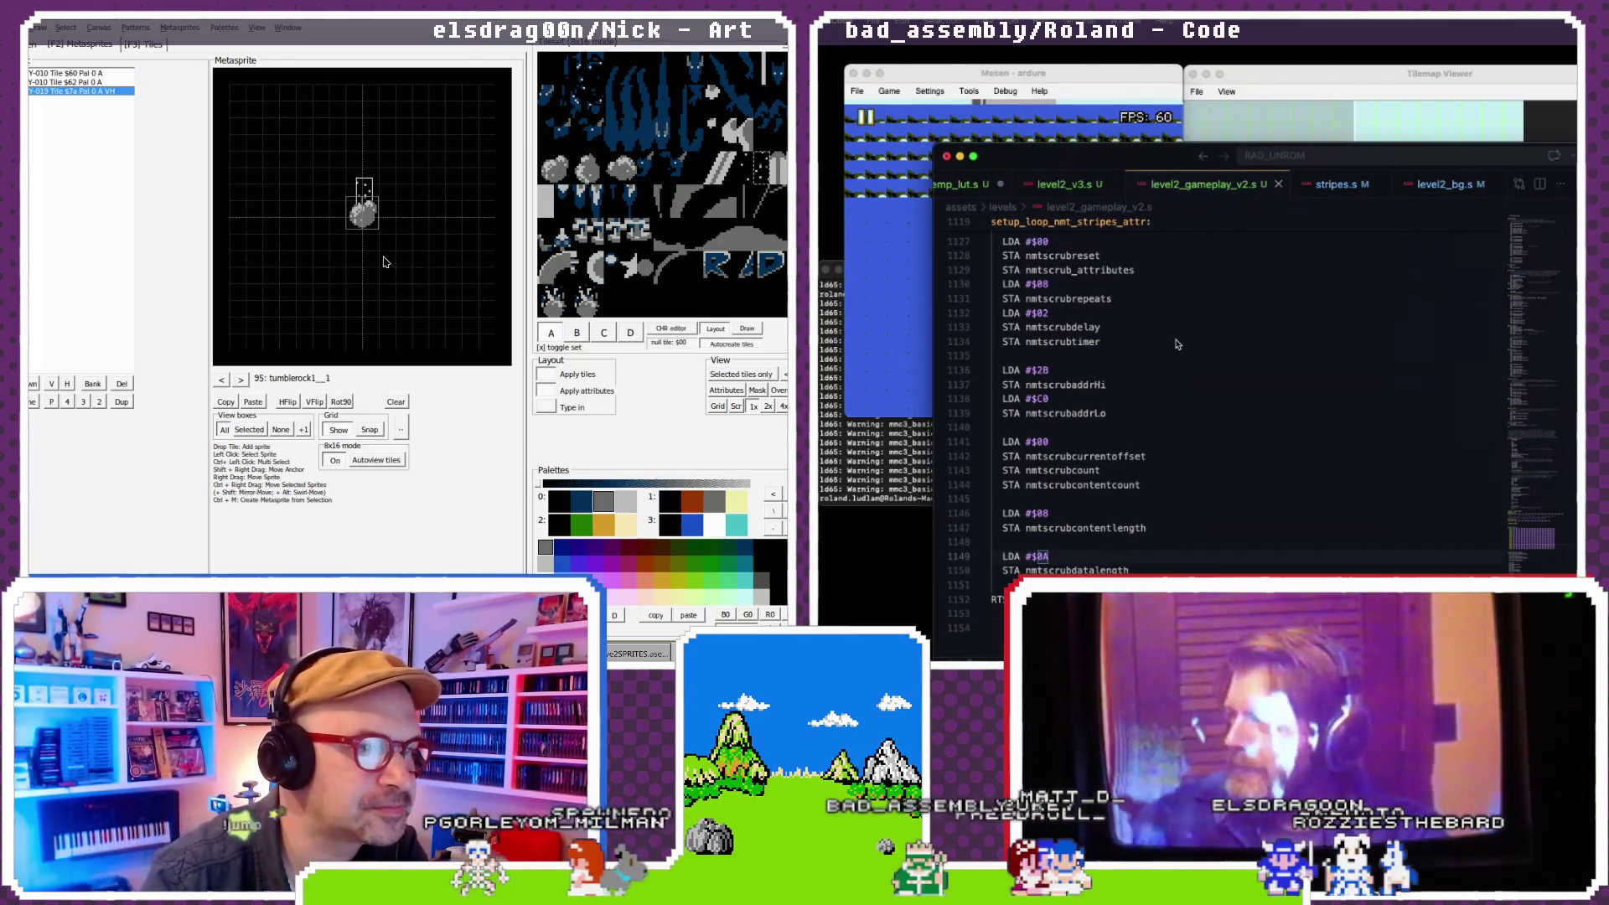
click(375, 226)
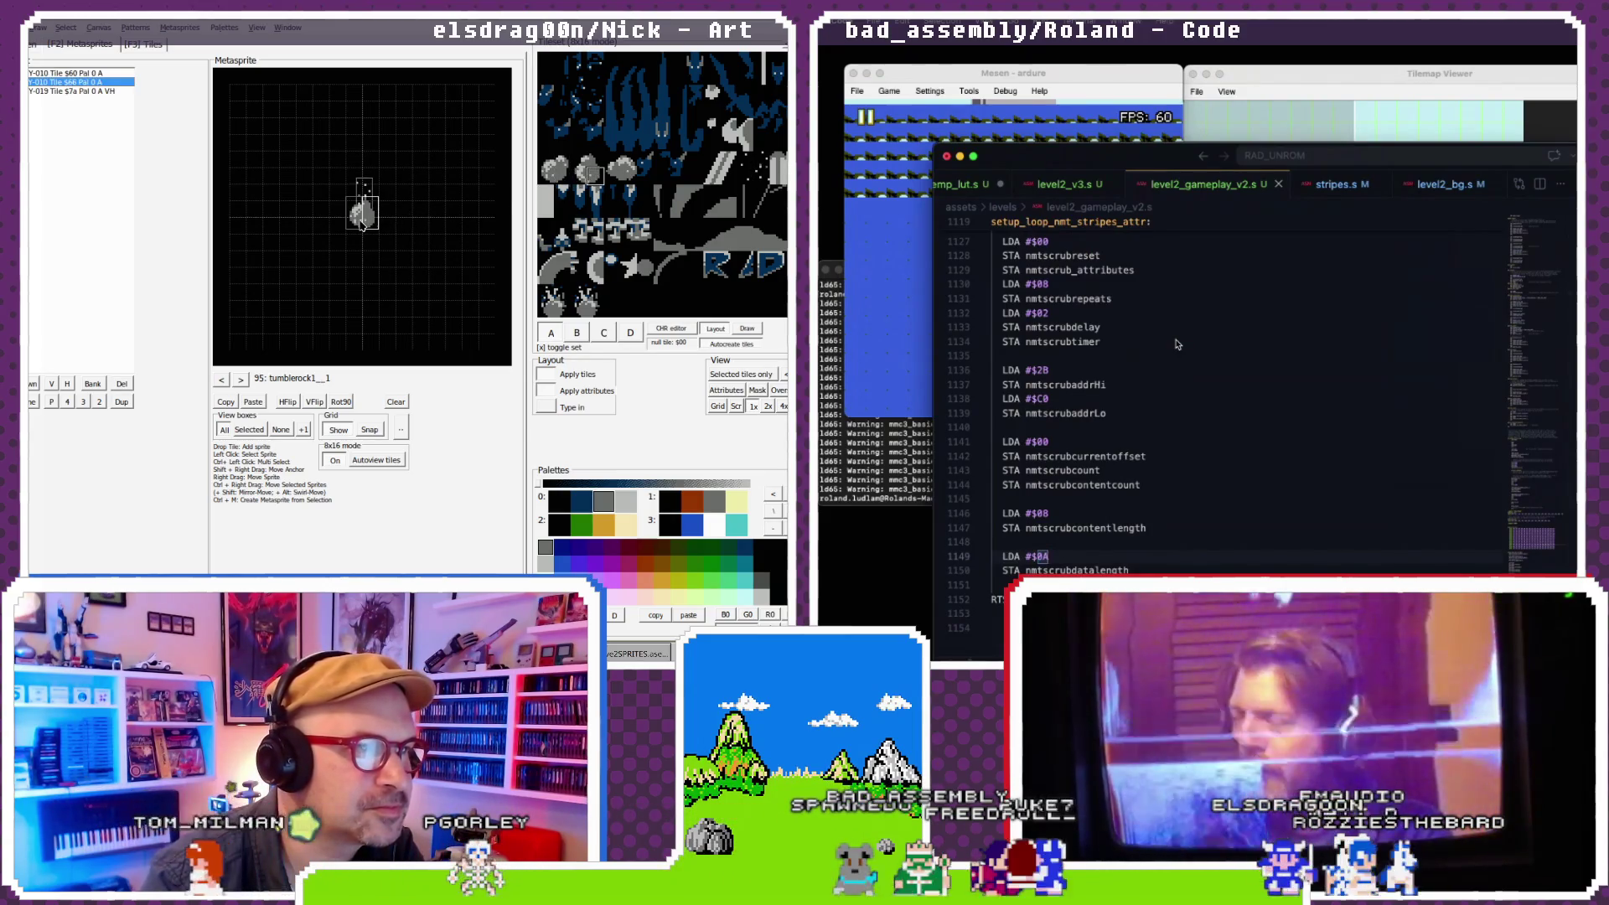
click(584, 165)
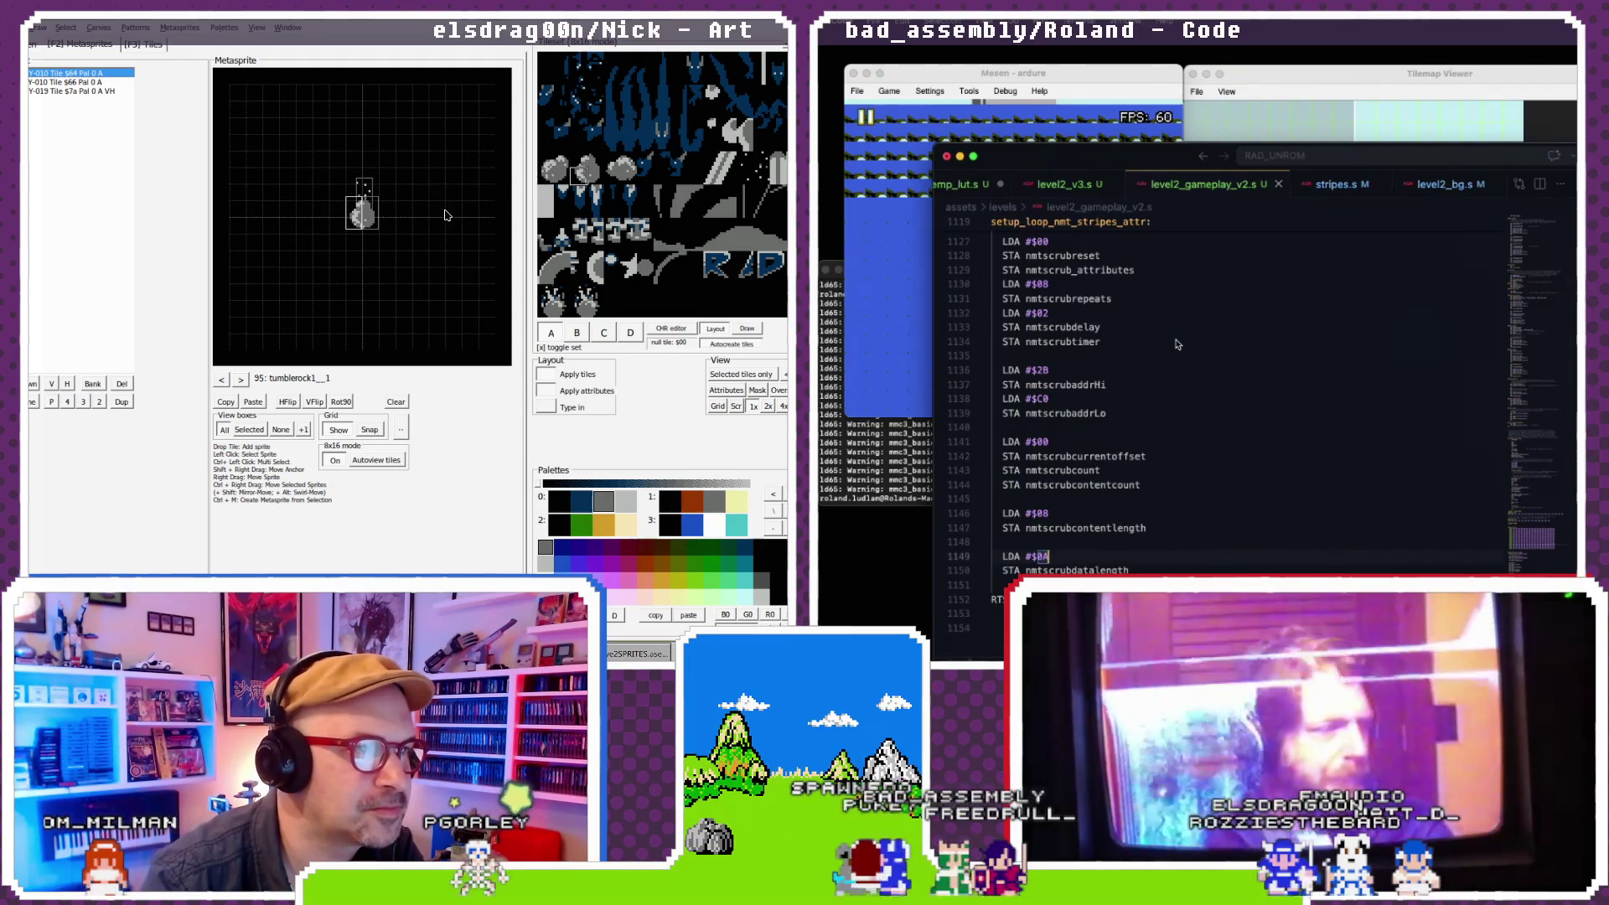
click(372, 222)
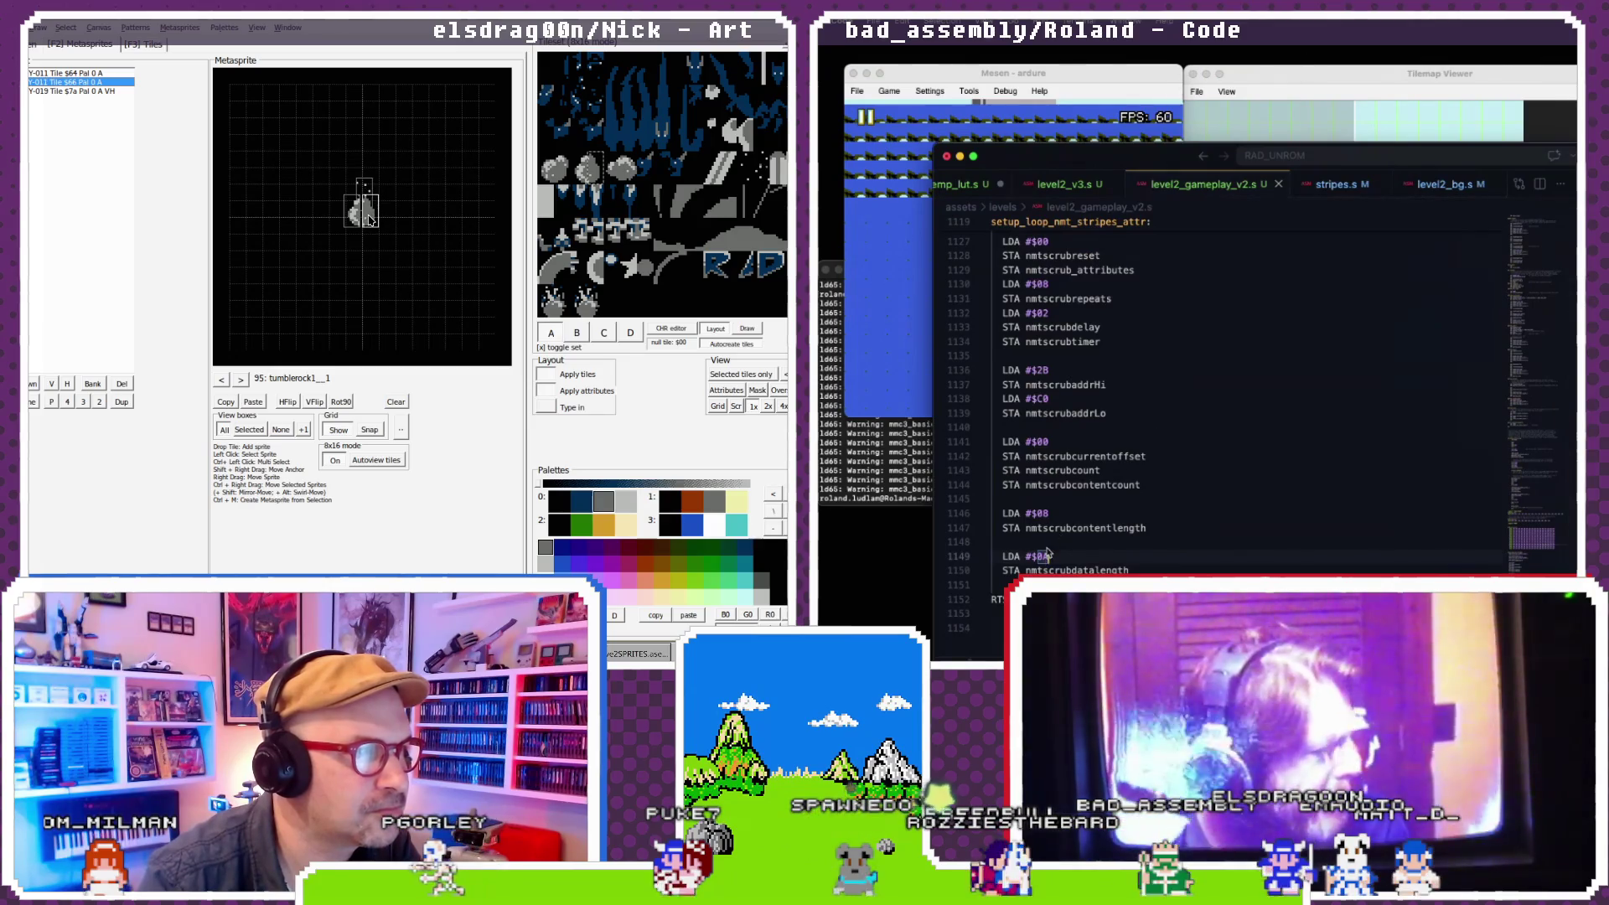
click(228, 378)
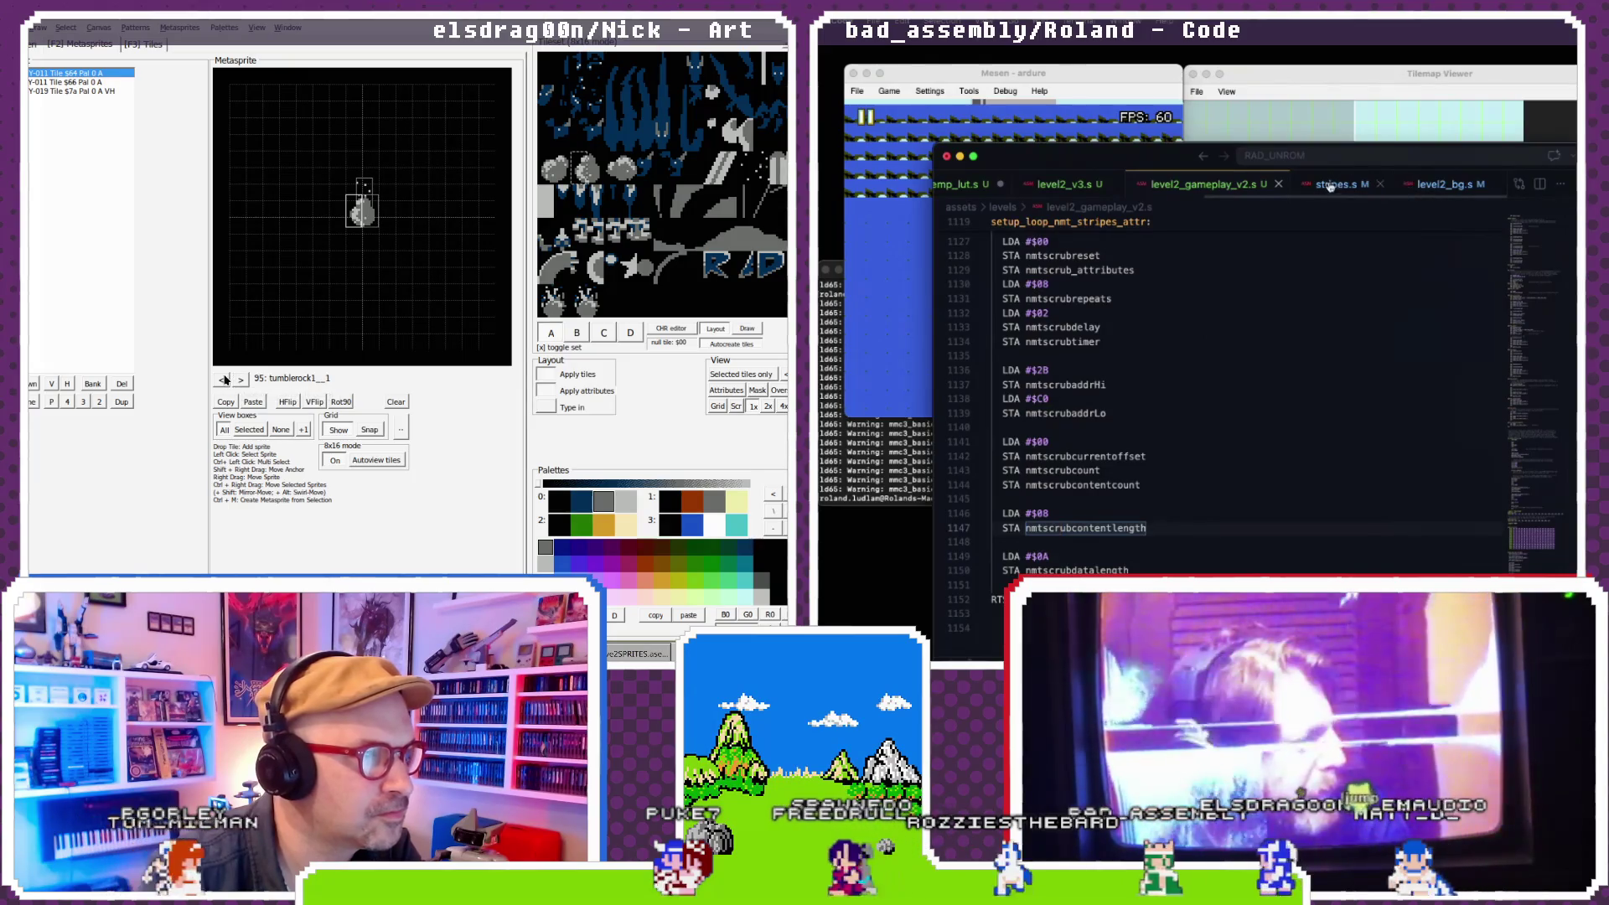
click(239, 379)
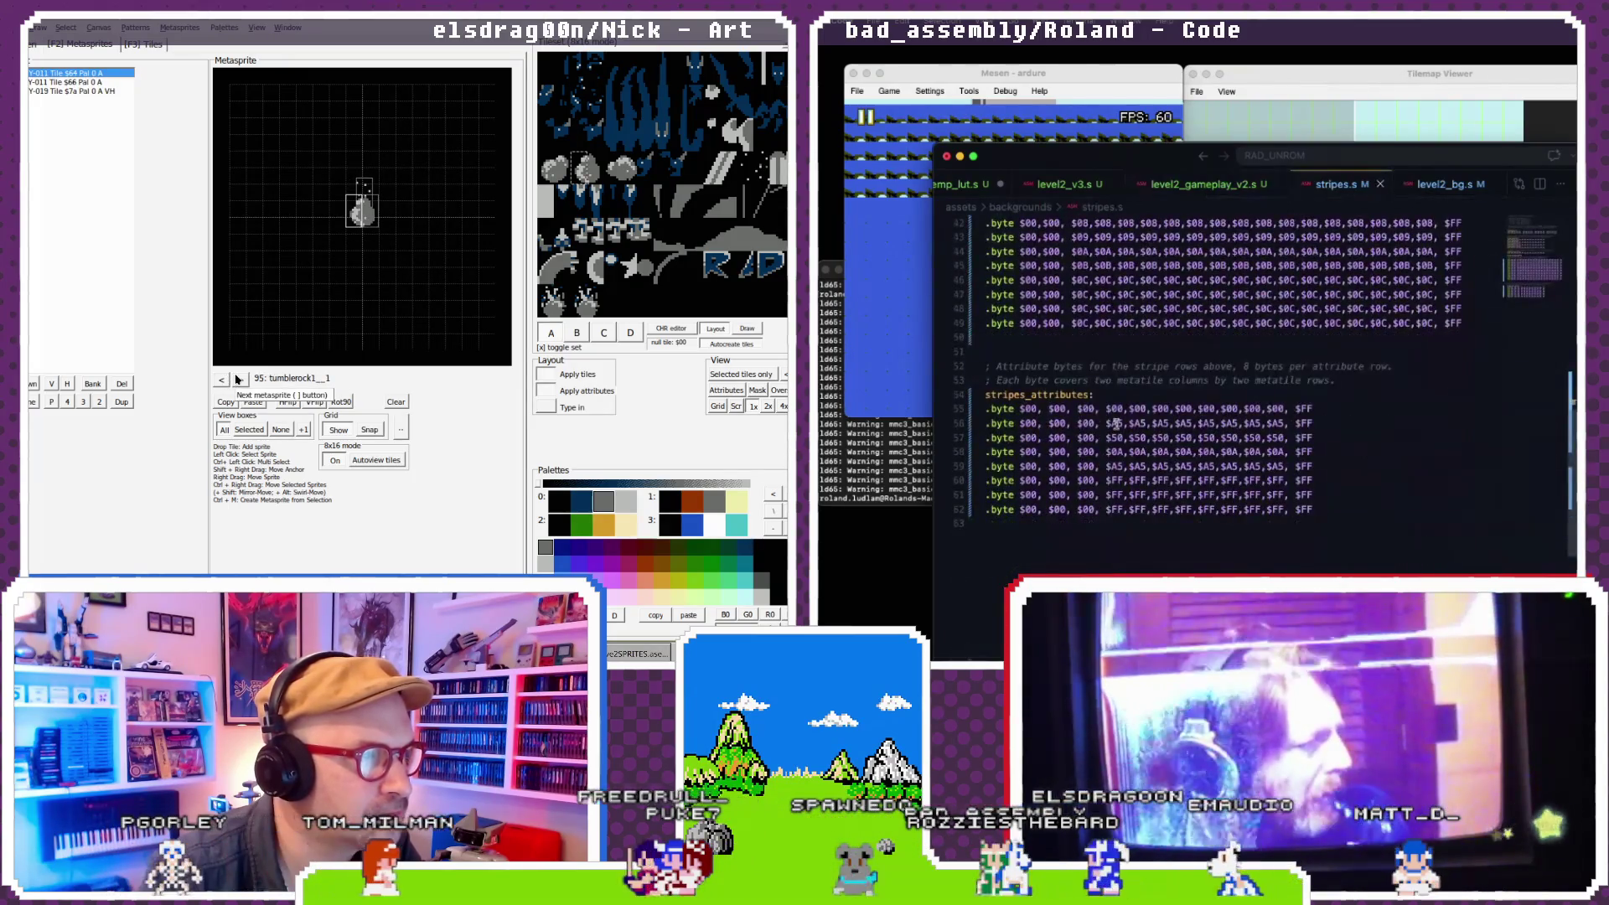
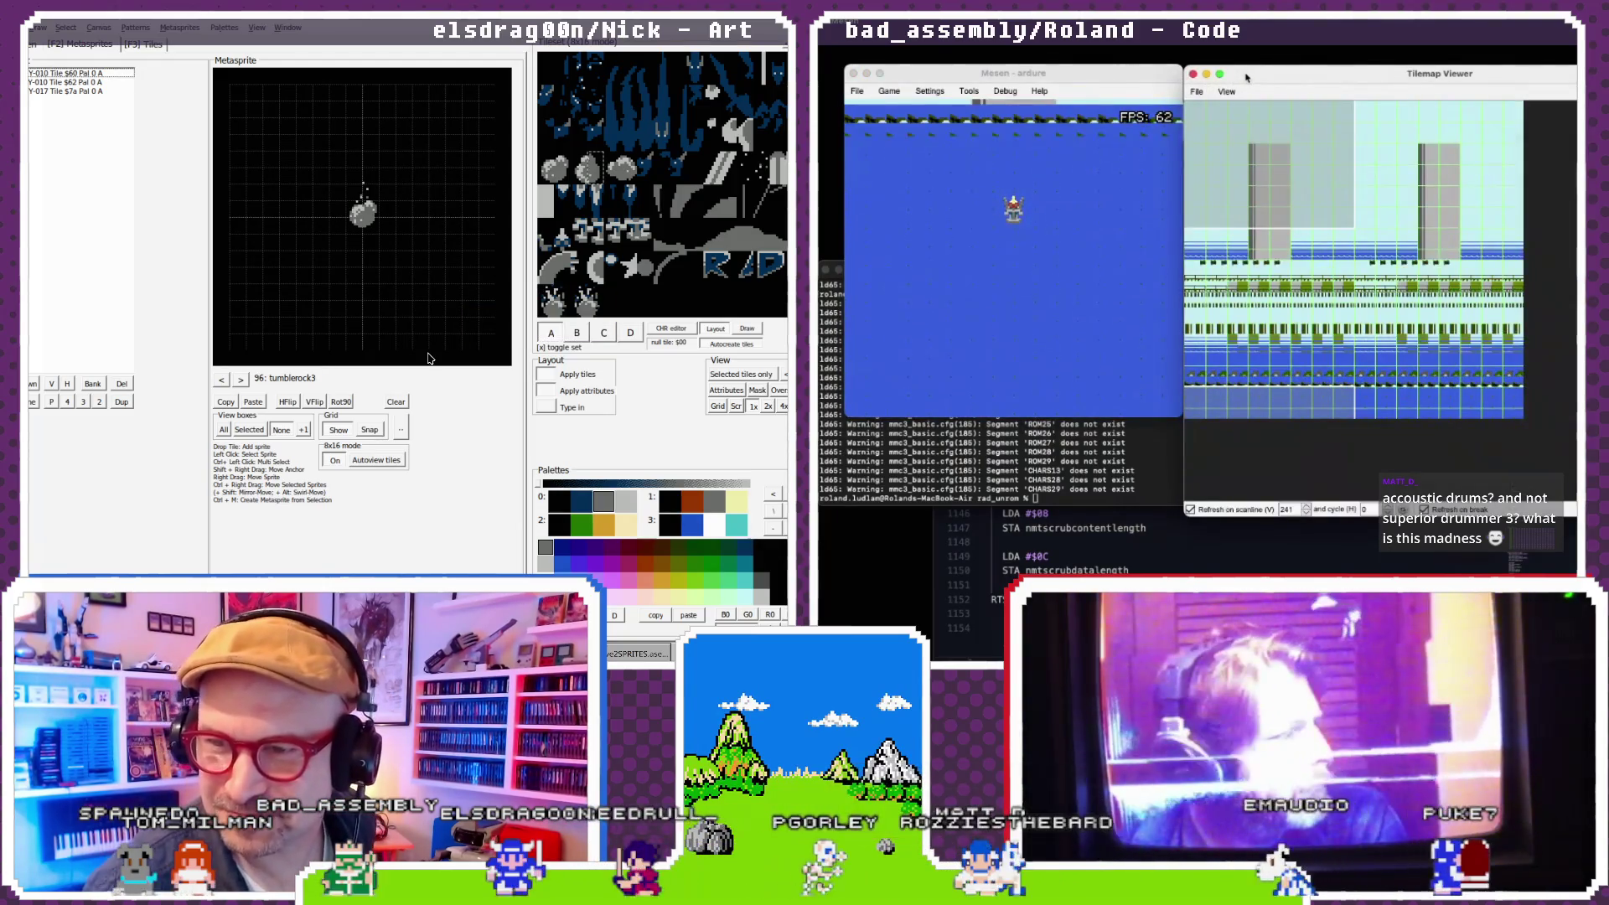
- Pause the level 2 game in Mesen and inspect a background tile in the Tilemap Viewer
click(889, 91)
click(894, 107)
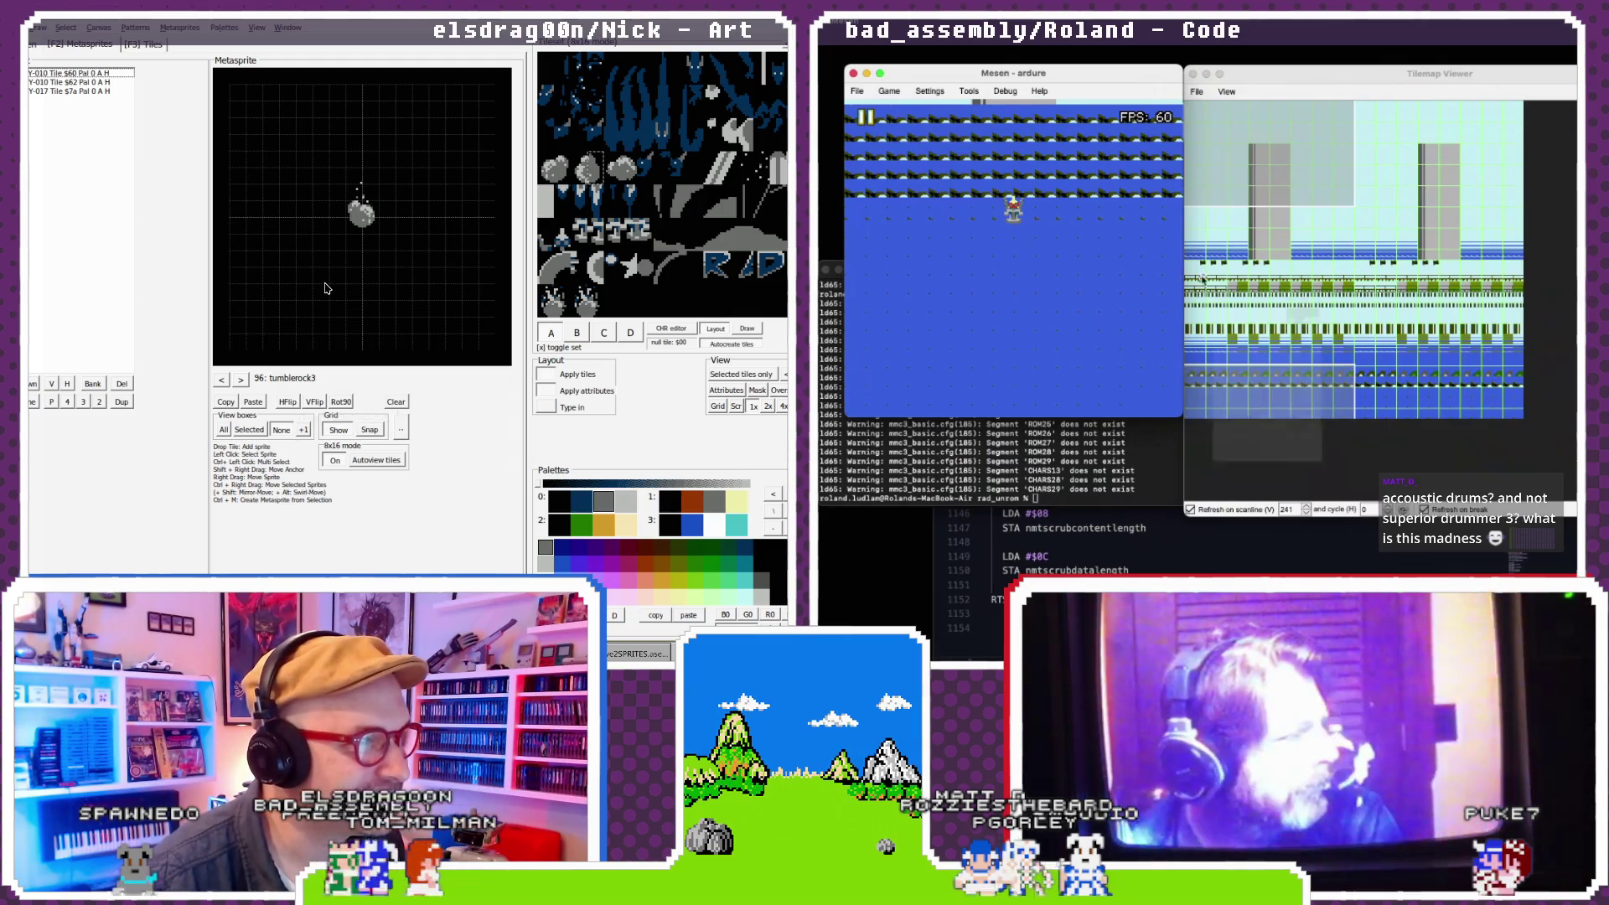
click(1204, 270)
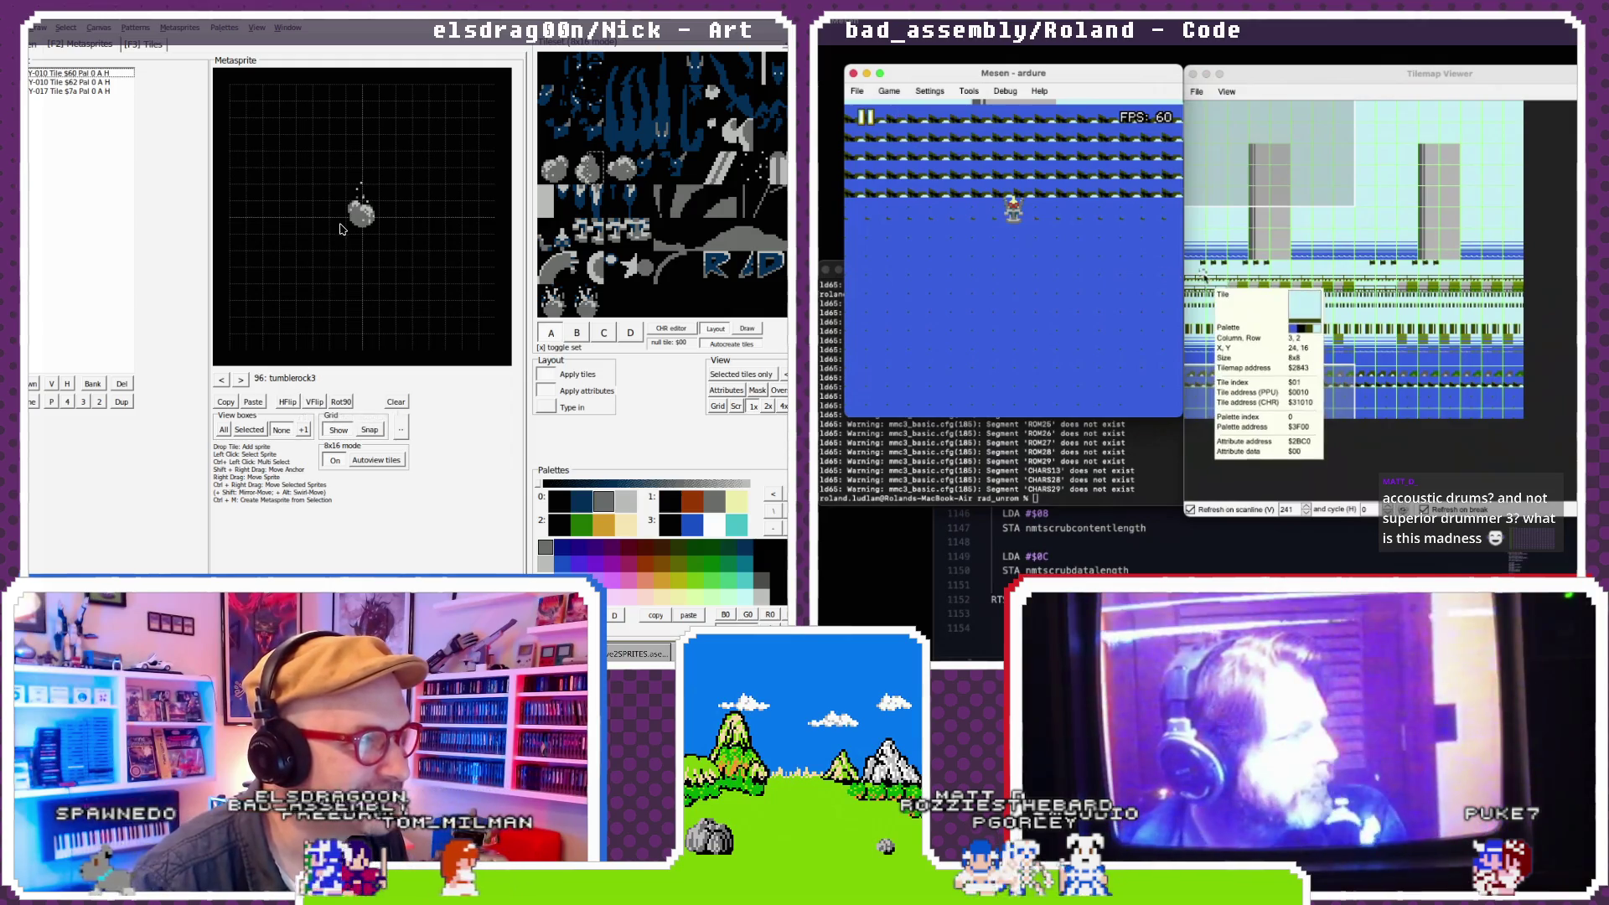
click(226, 380)
click(1162, 552)
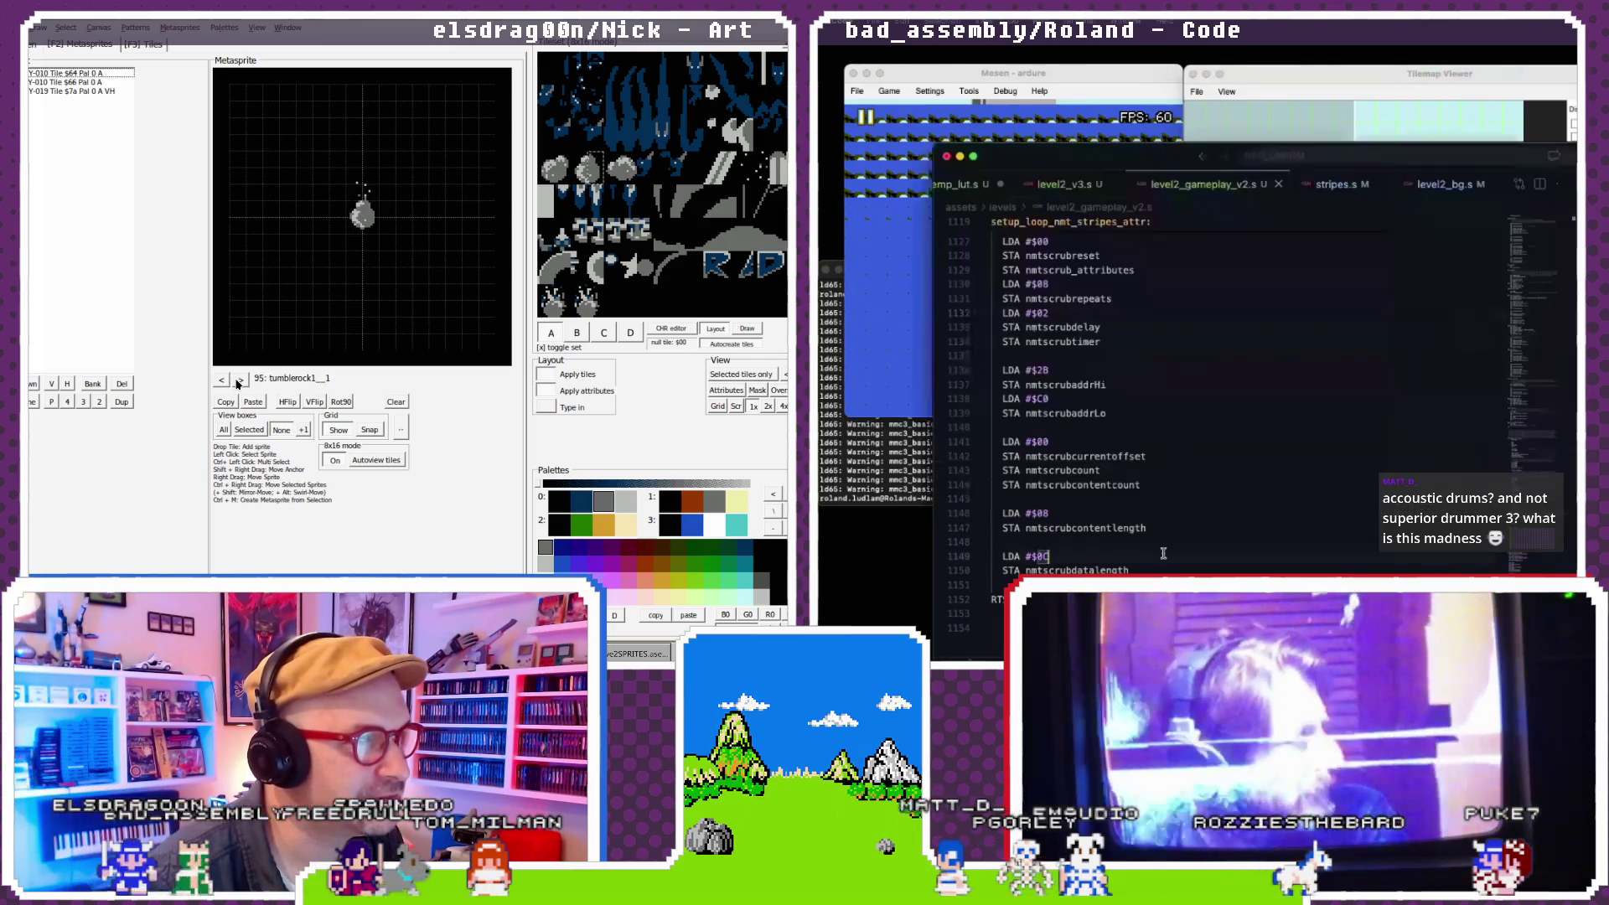
- Open music.youtube.com in the browser
click(238, 380)
double_click(227, 382)
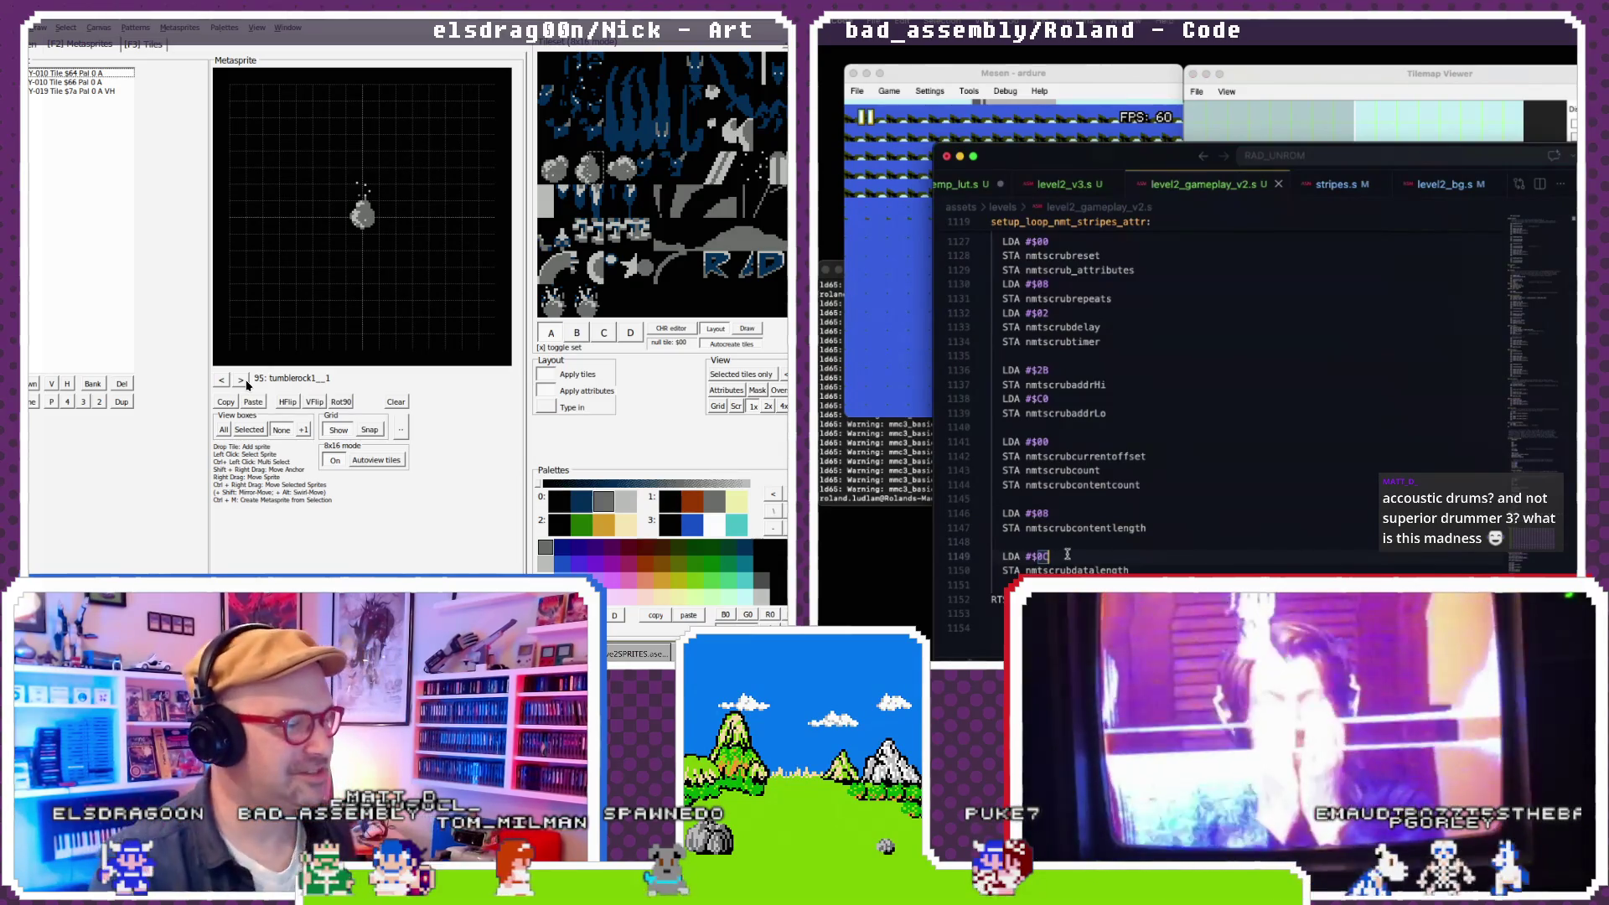
key(alt+Tab)
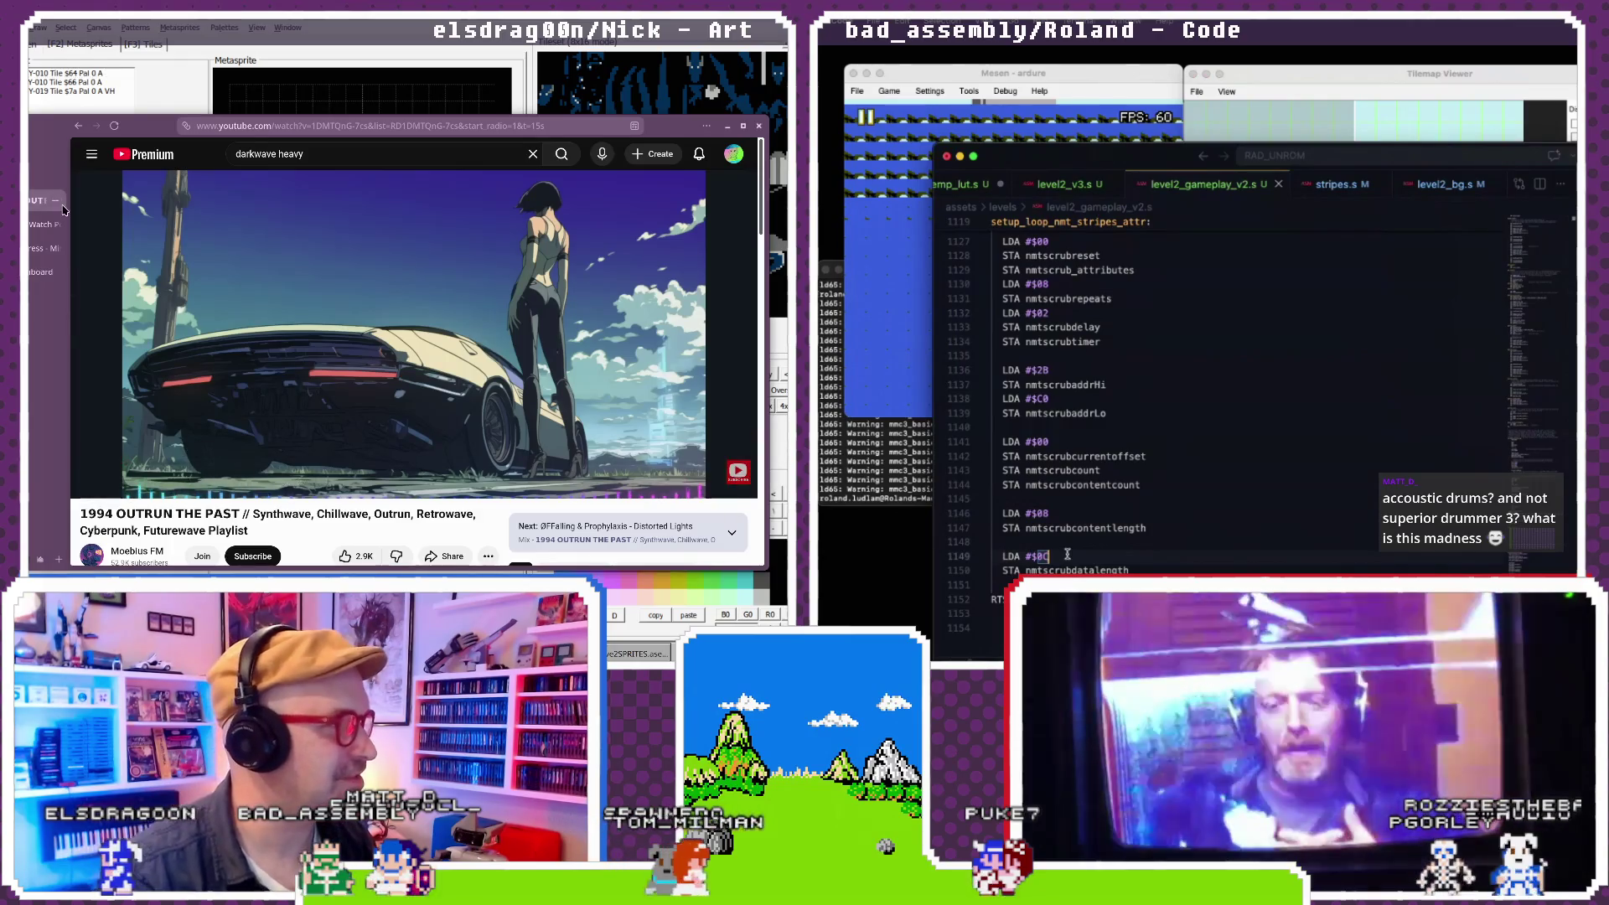
click(313, 155)
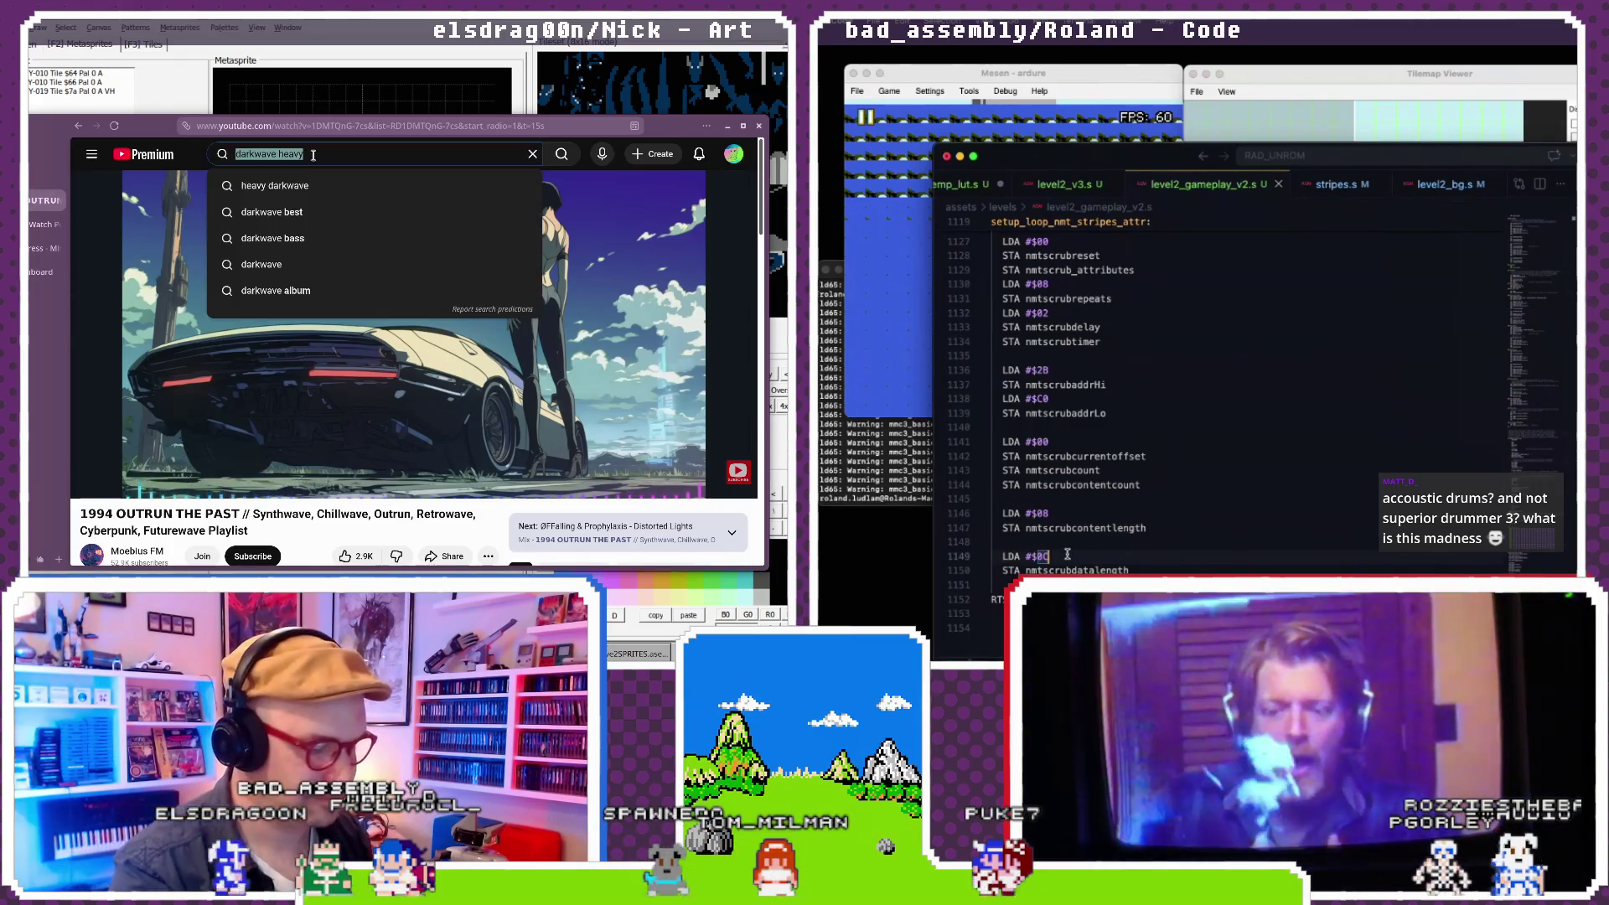
click(319, 126)
text(music.youtub.)
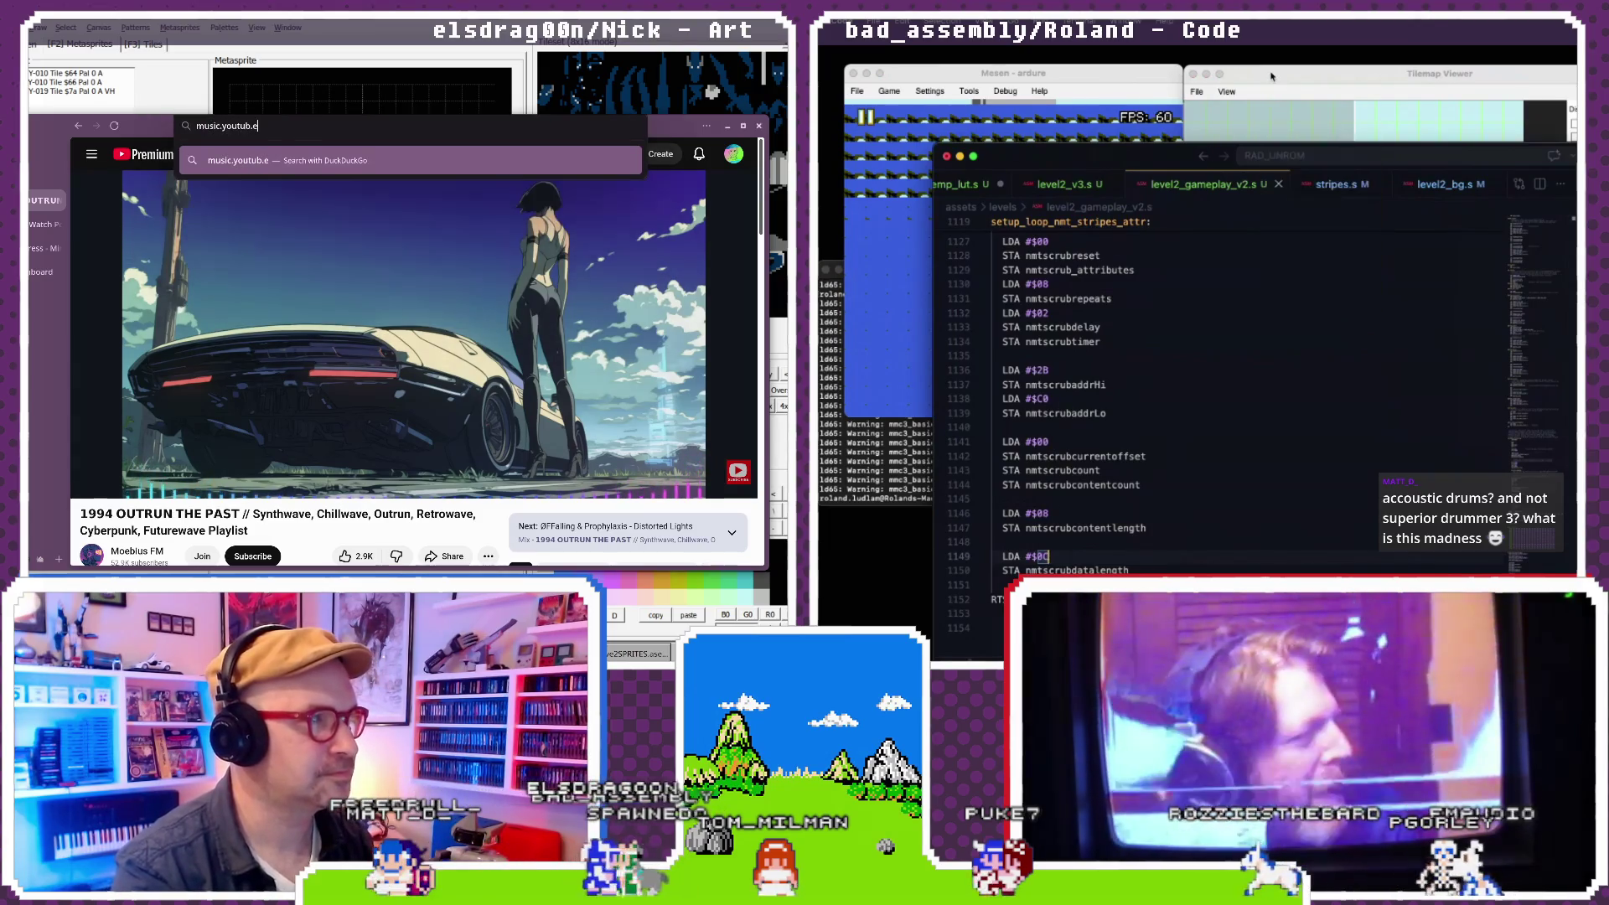
text(e)
key(Return)
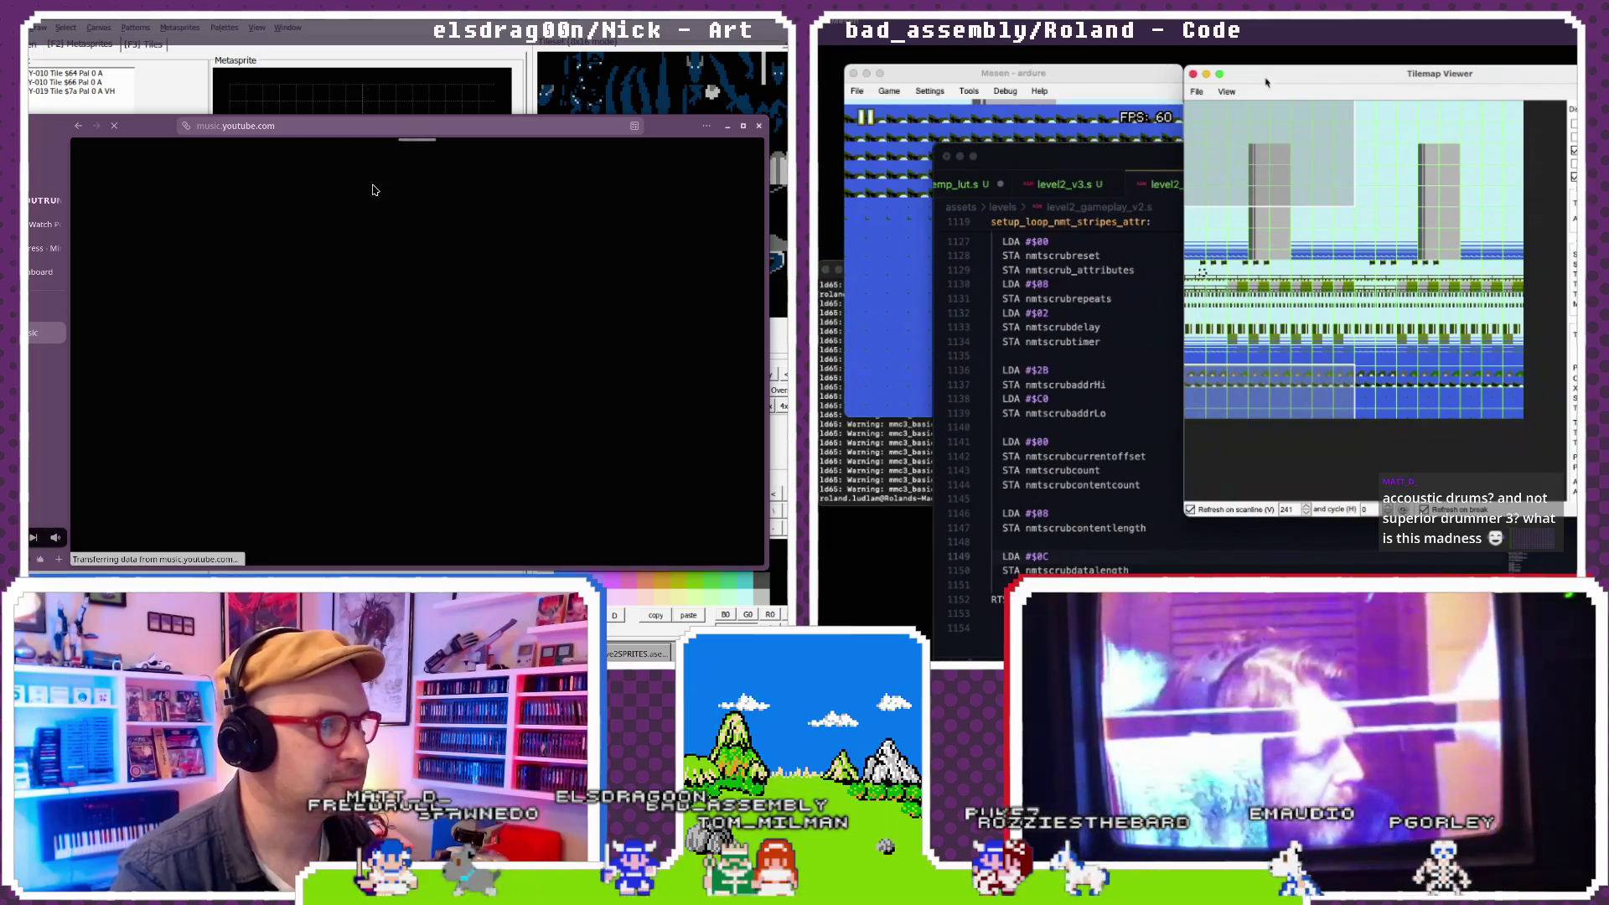
- Search YouTube Music for 'mbr' and shuffle-play Master Boot Record songs
click(1071, 410)
scroll(1071, 410, up, 10)
click(388, 162)
scroll(1071, 411, down, 15)
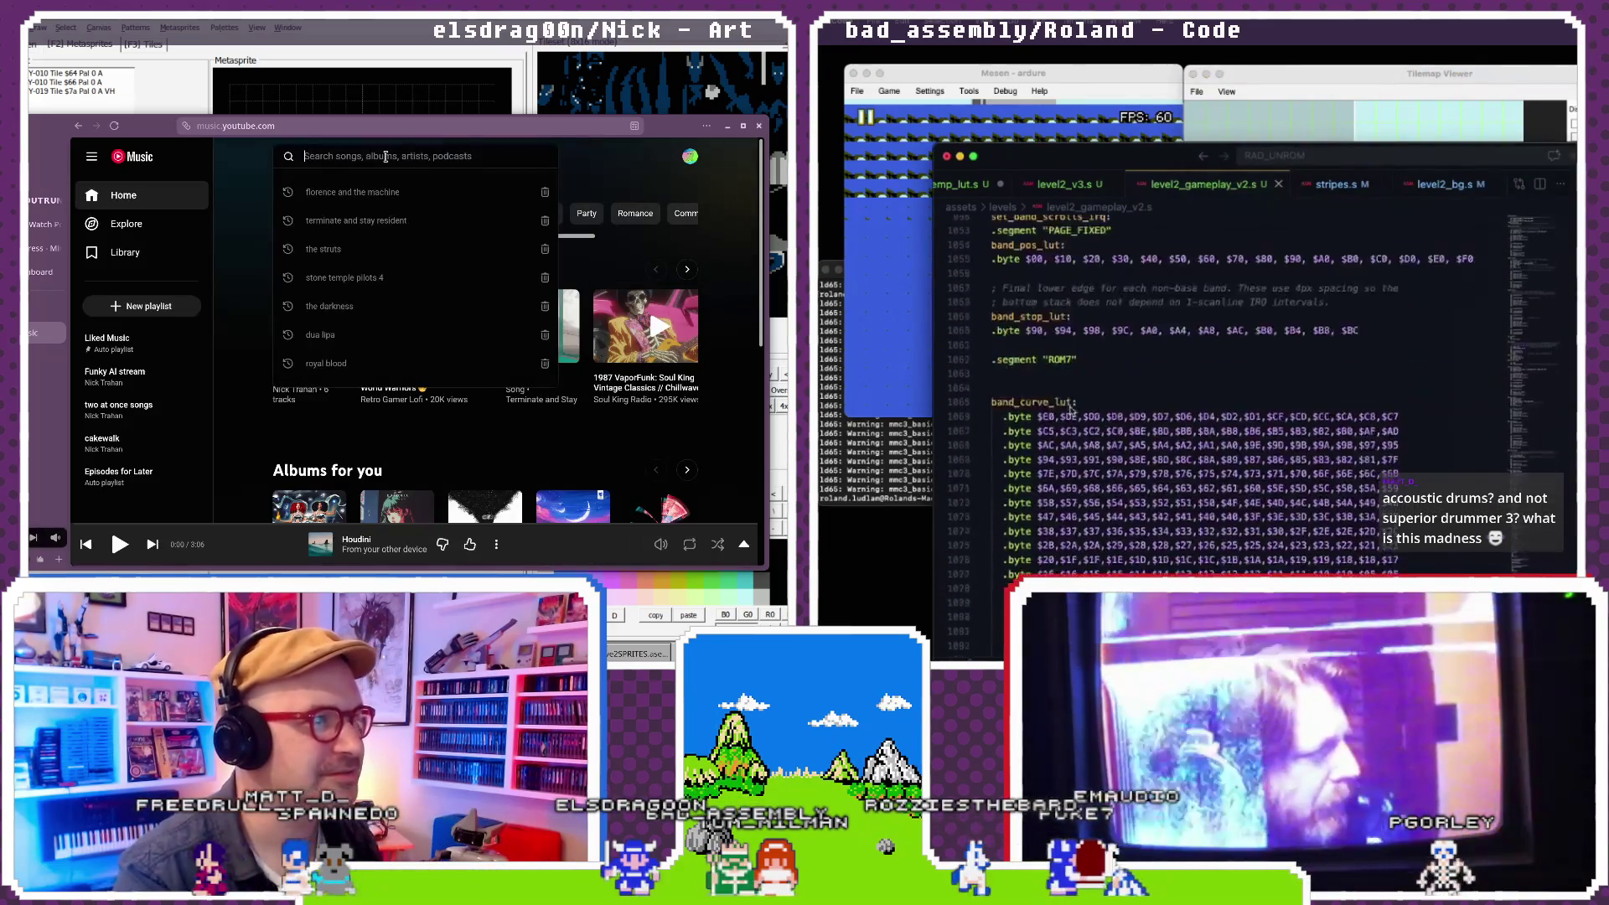
text(m)
scroll(1070, 411, up, 10)
text(br)
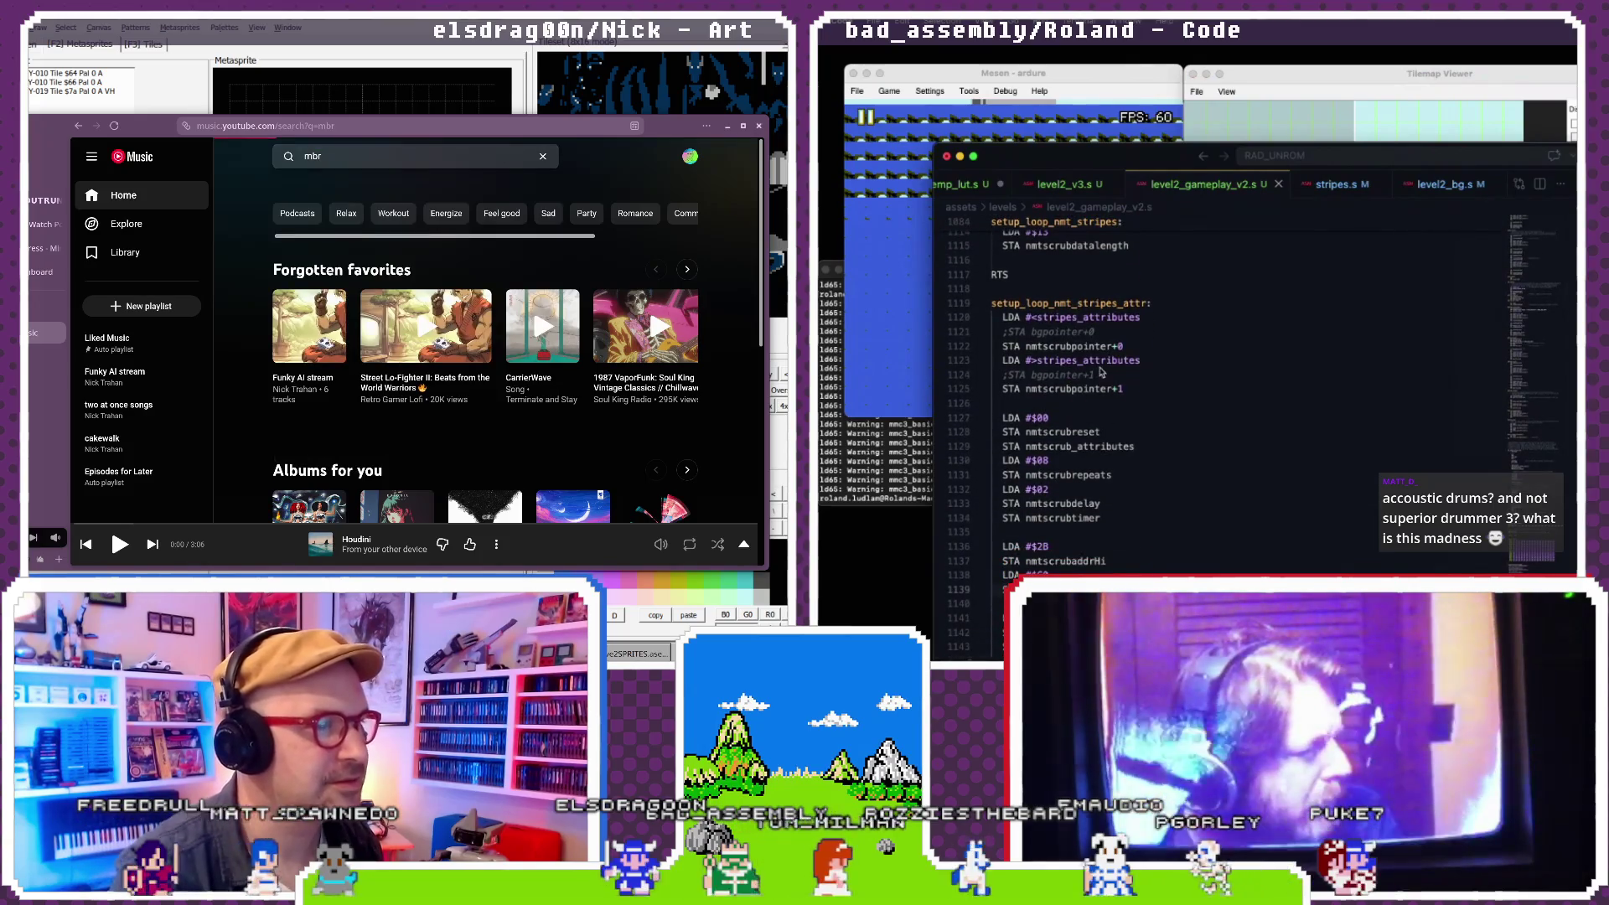
key(Return)
scroll(1089, 398, down, 1)
click(376, 339)
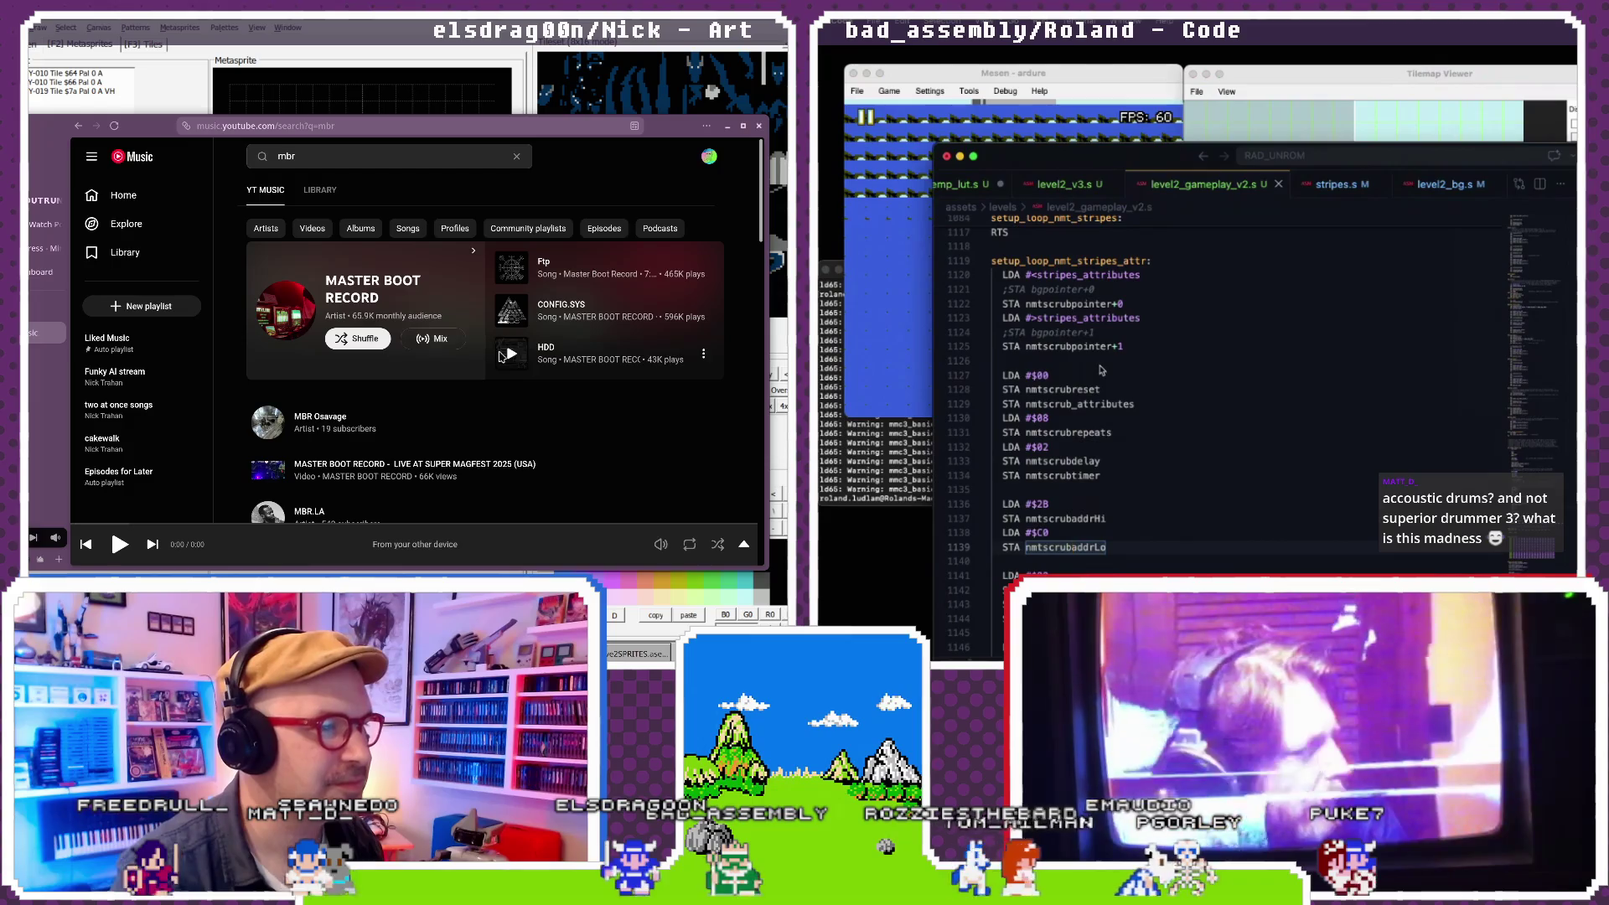
scroll(1101, 370, down, 1)
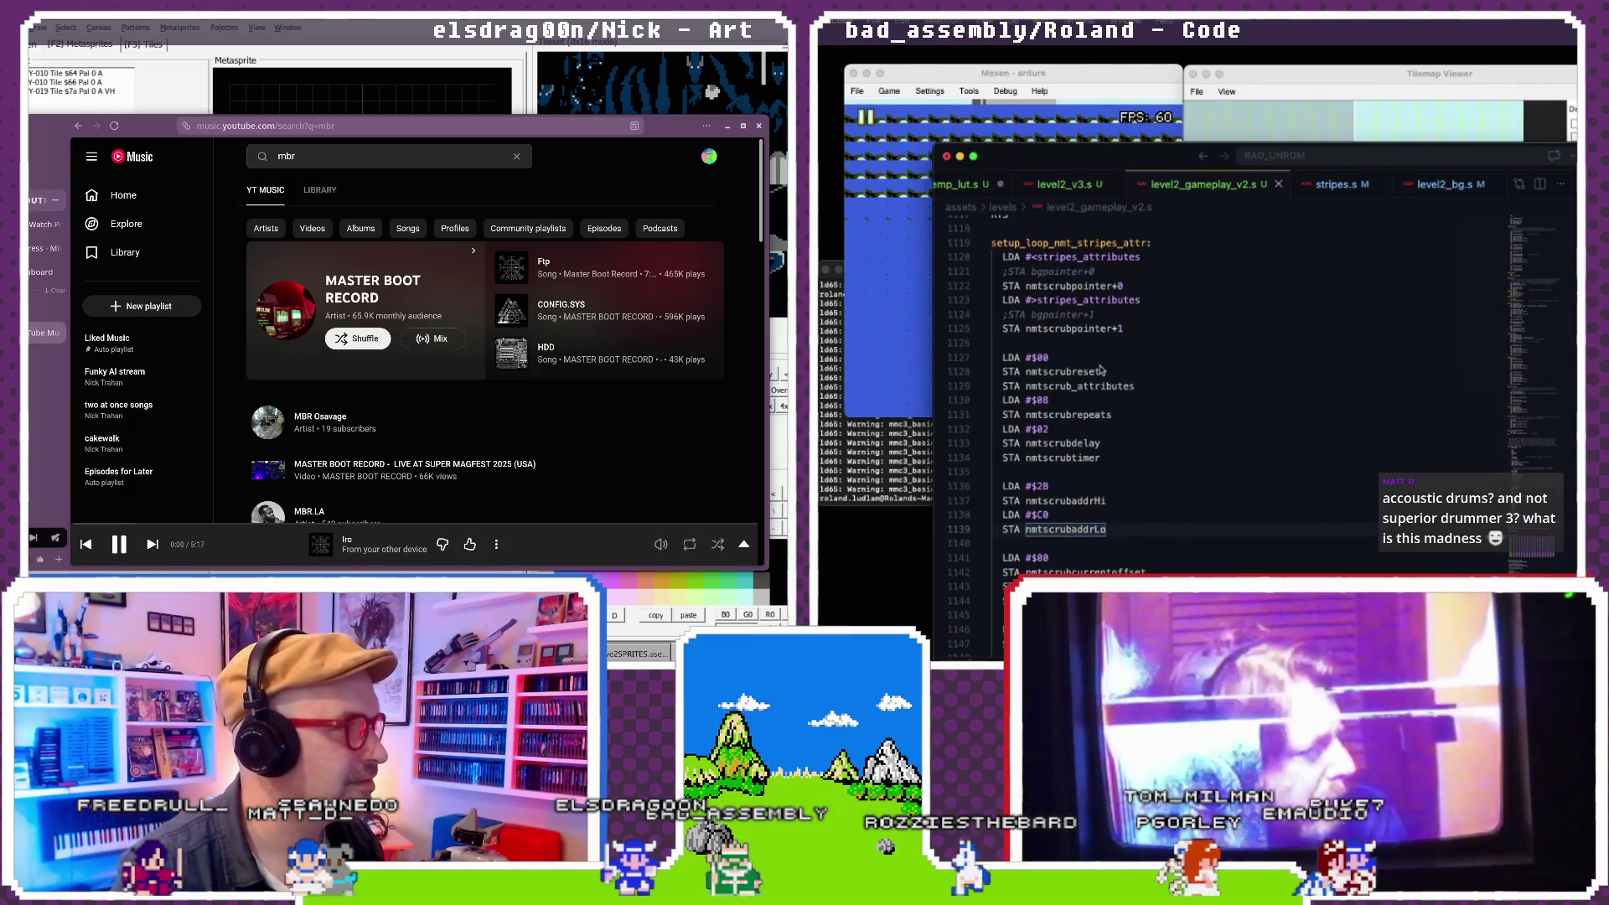
- Delete the commented-out ;STA bgpointer+0 and ;STA bgpointer+1 lines
key(ctrl+shift+k)
scroll(1088, 352, up, 2)
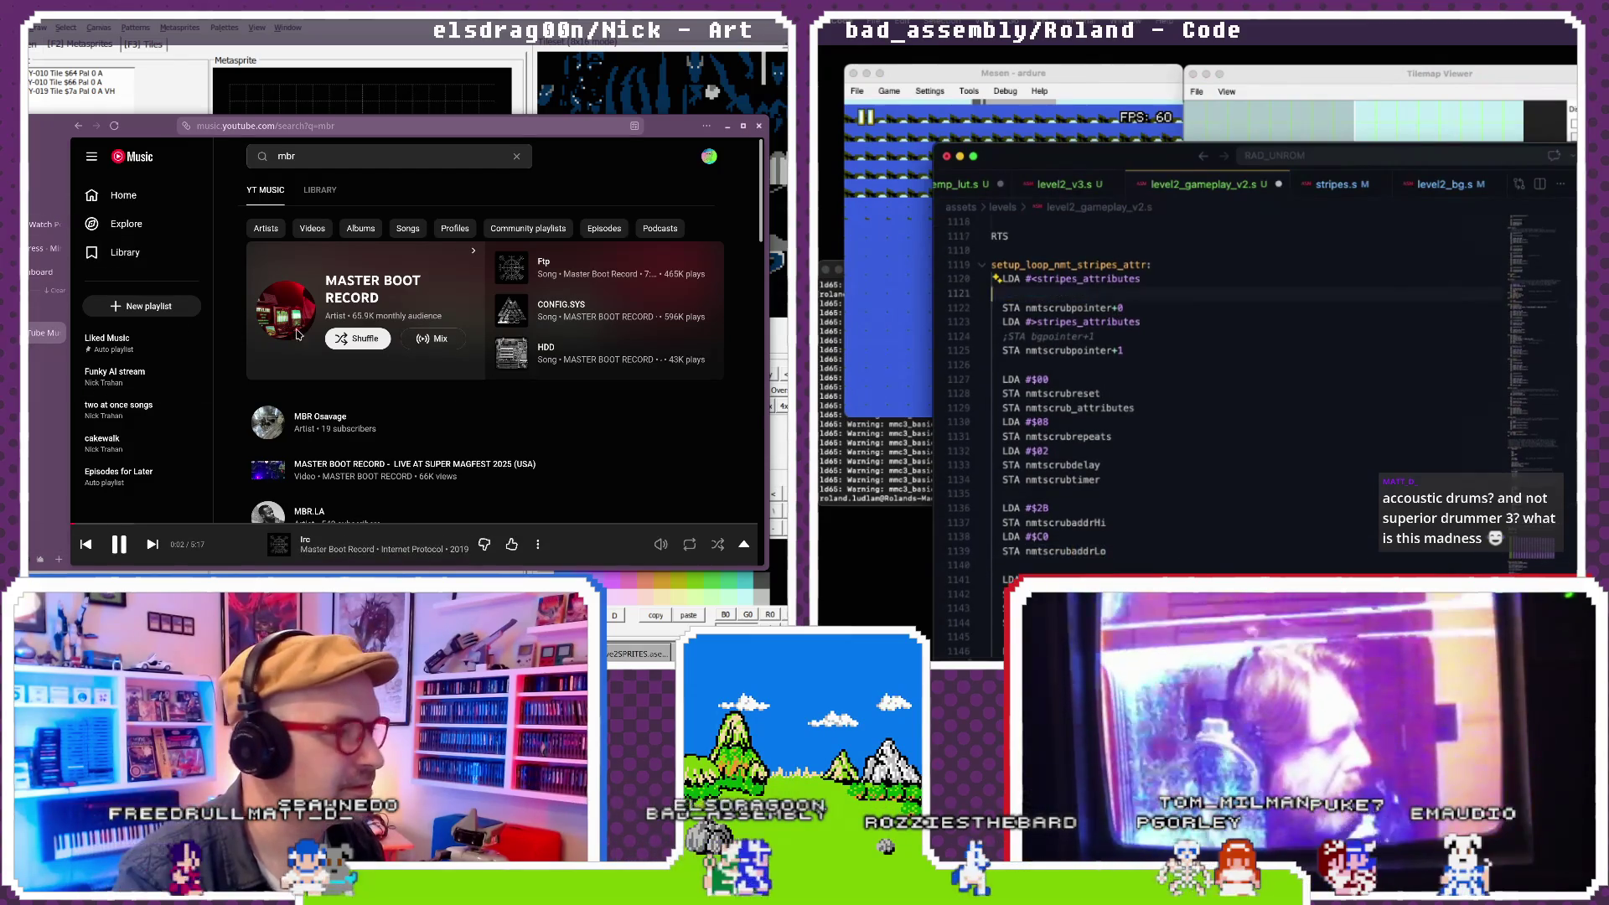
drag(1095, 337, 930, 336)
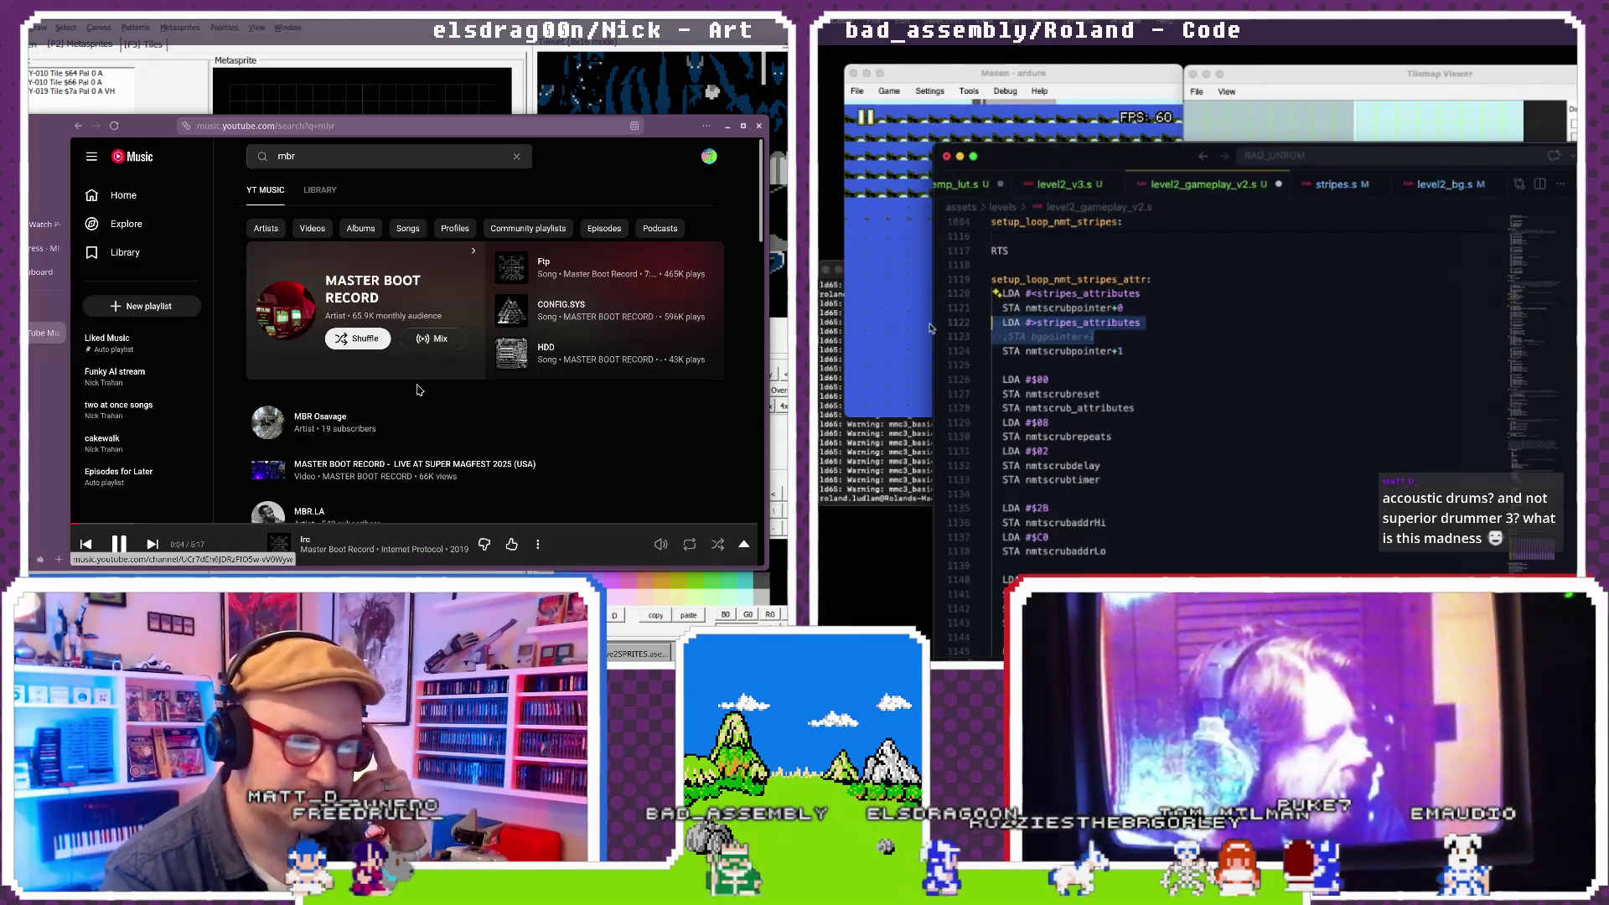
key(ctrl+shift+k)
scroll(1068, 405, down, 4)
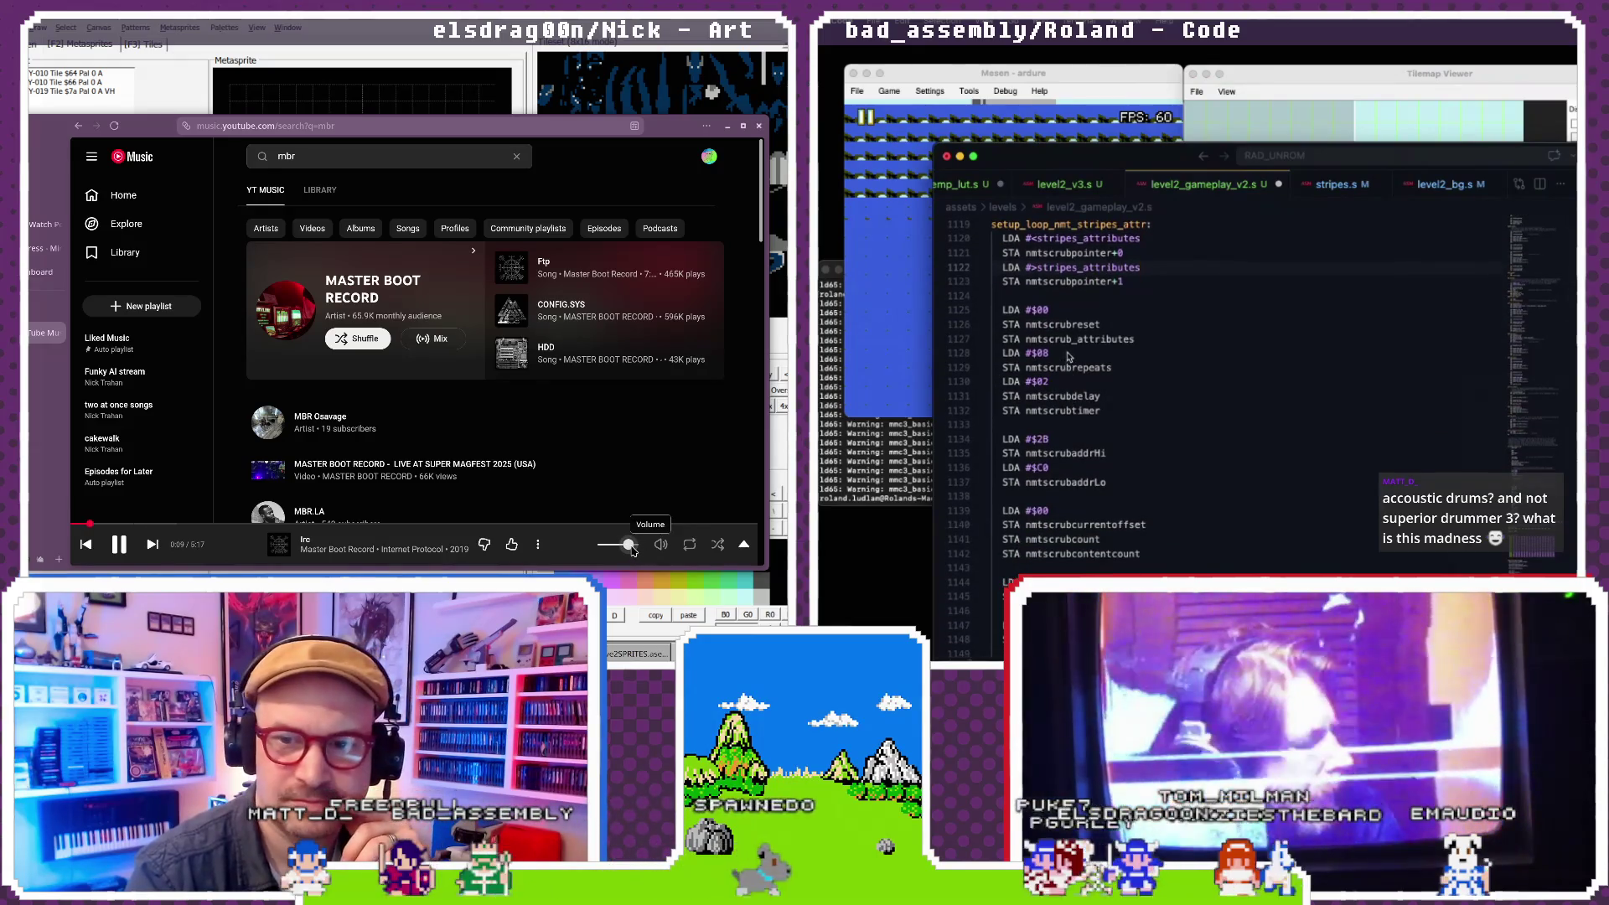
scroll(1080, 333, down, 1)
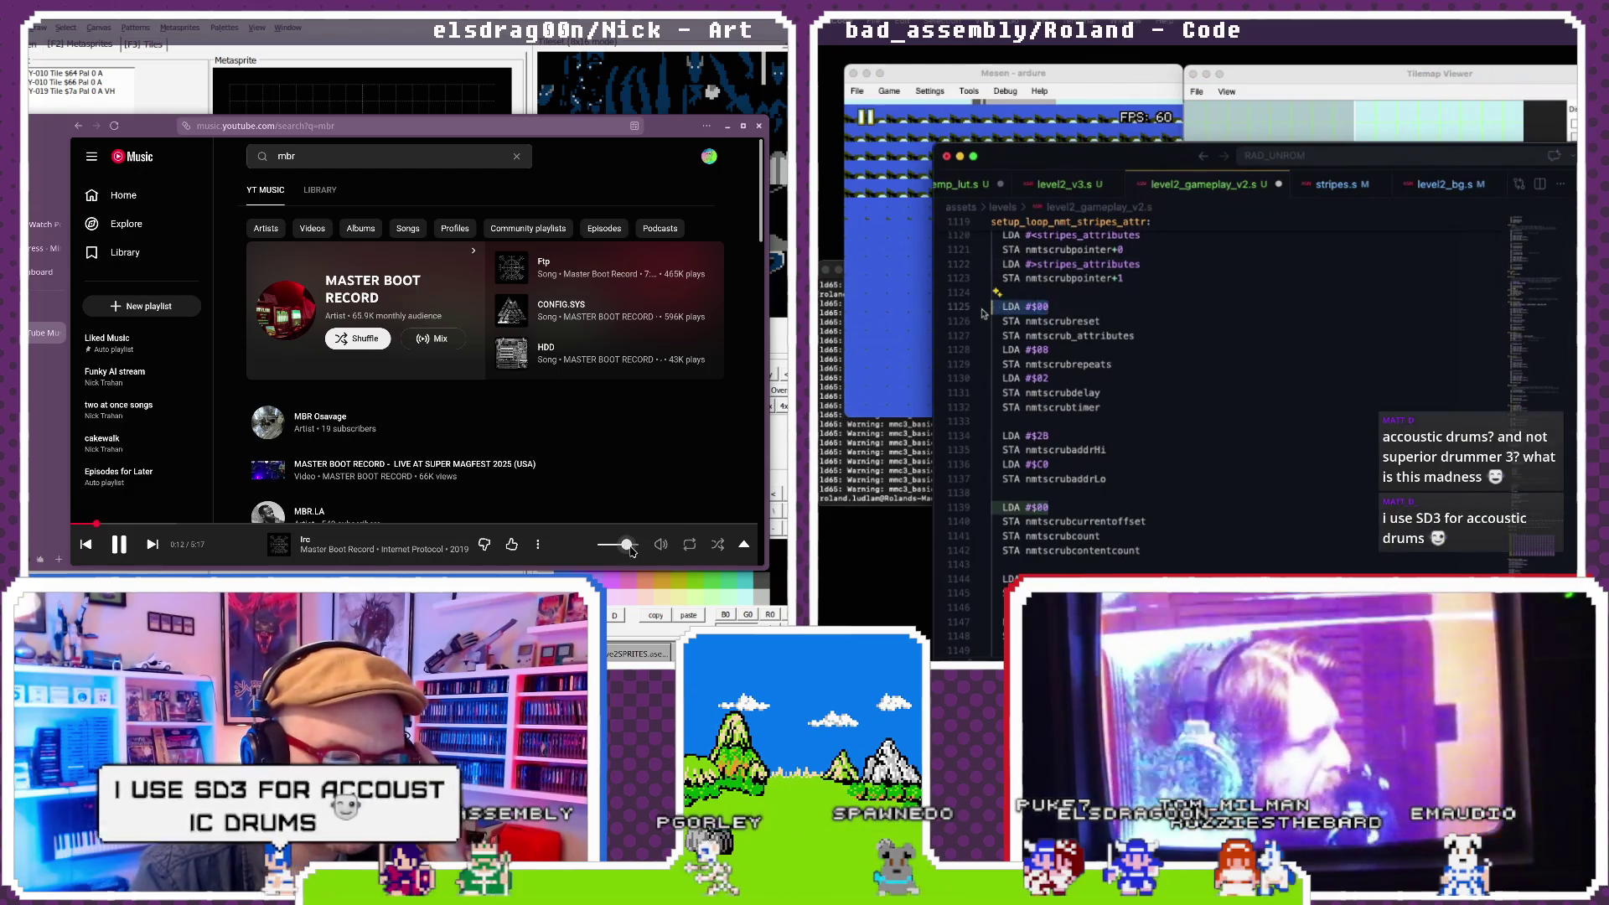
scroll(1106, 336, down, 2)
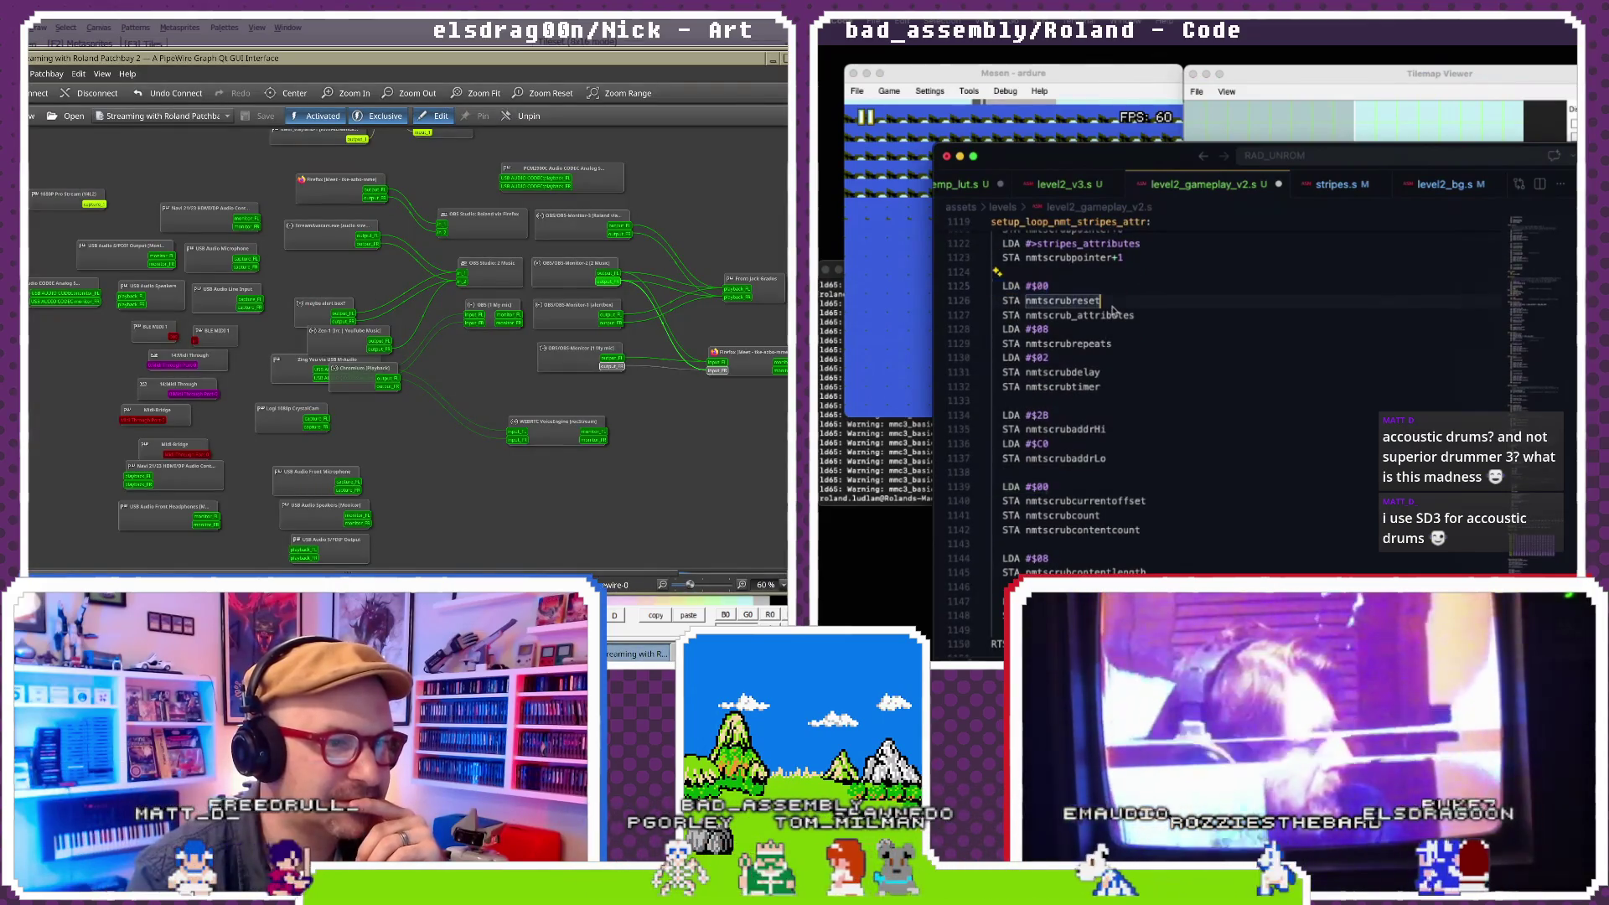
- Add an LDA #$01 line above STA nmtscrub_attributes and save the file
key(Return)
text(LDA #$00)
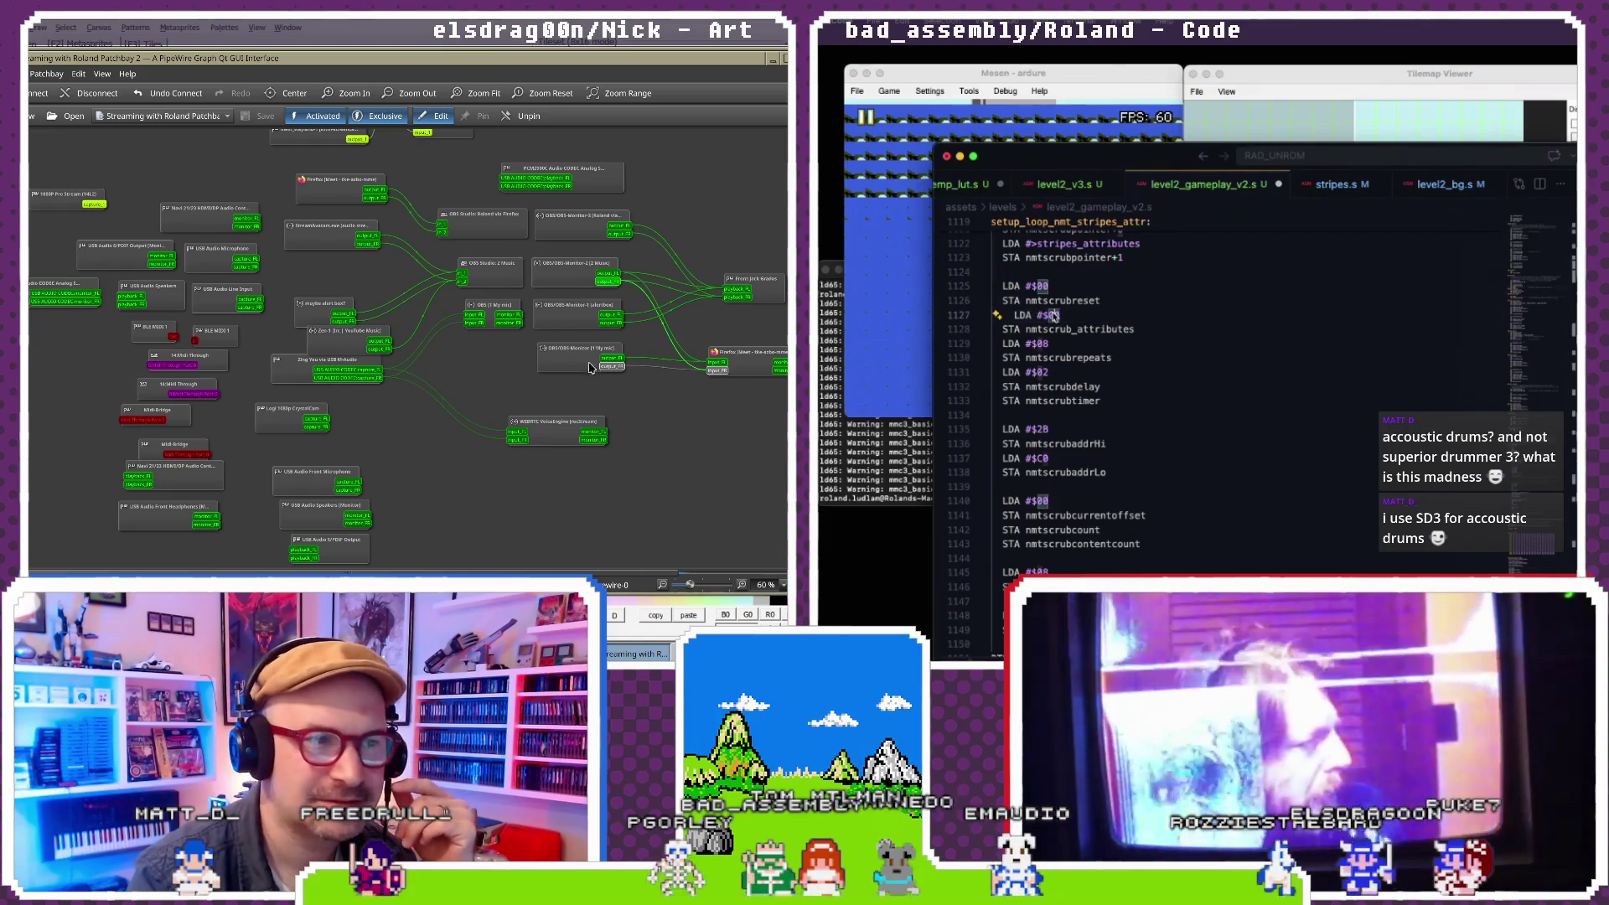
key(BackSpace)
text(1)
key(Home)
key(BackSpace)
key(BackSpace)
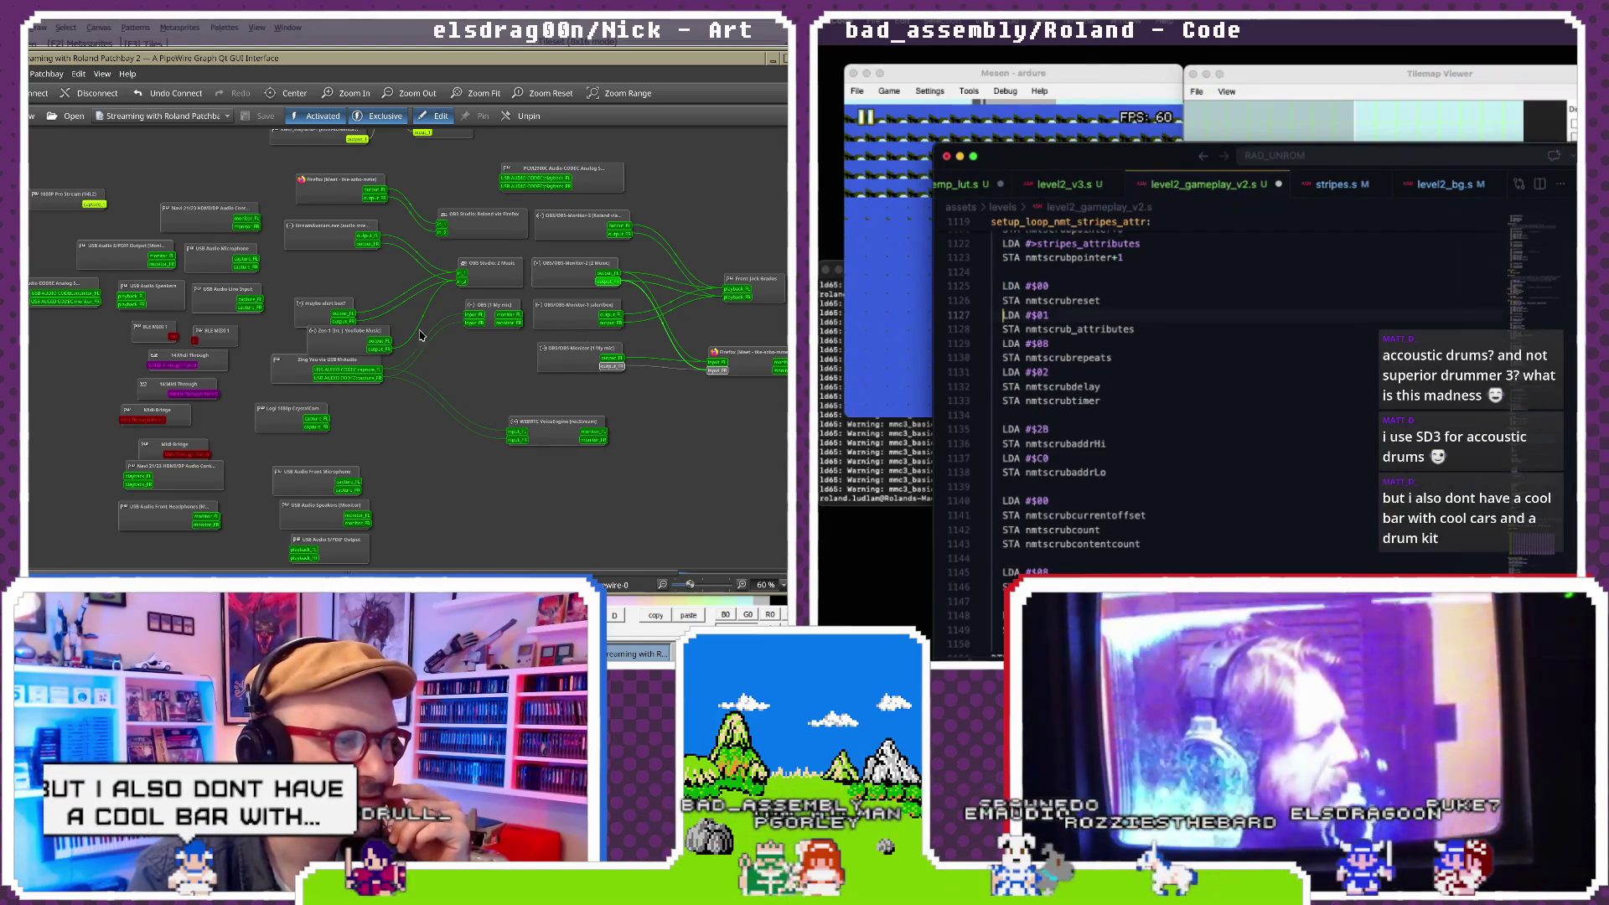
key(super+s)
- Rerun the previous make command in the terminal to rebuild the ROM
drag(360, 341, 325, 270)
key(Up)
key(Return)
click(889, 90)
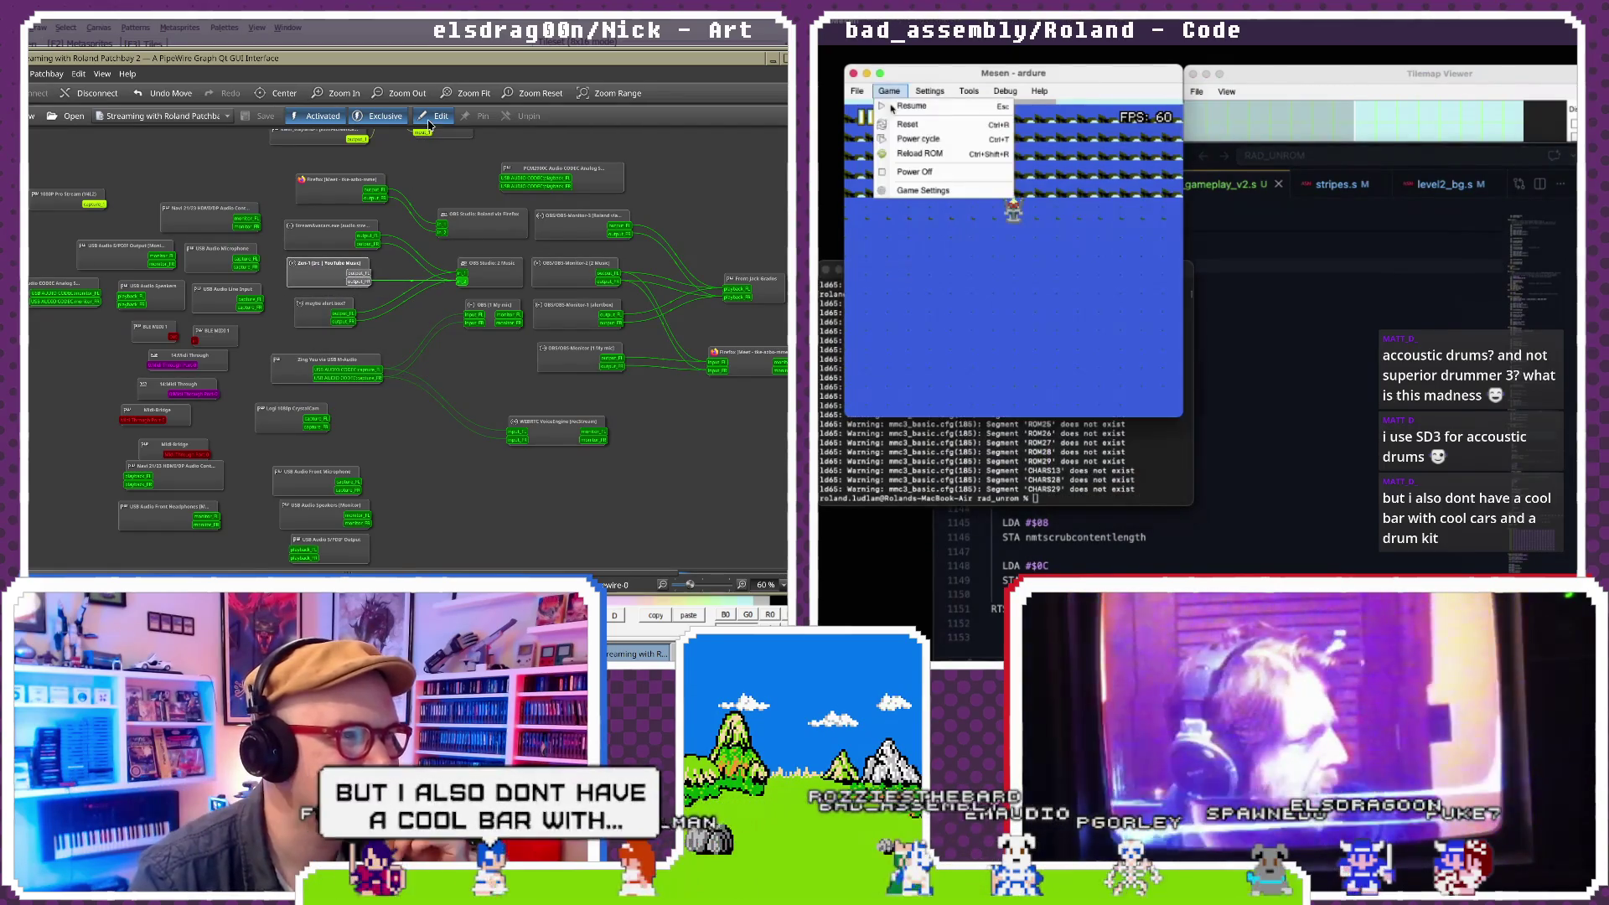
- Reload the rebuilt ROM in Mesen, watch the attribute stripes draw, then pause emulation
click(905, 155)
right_click(373, 266)
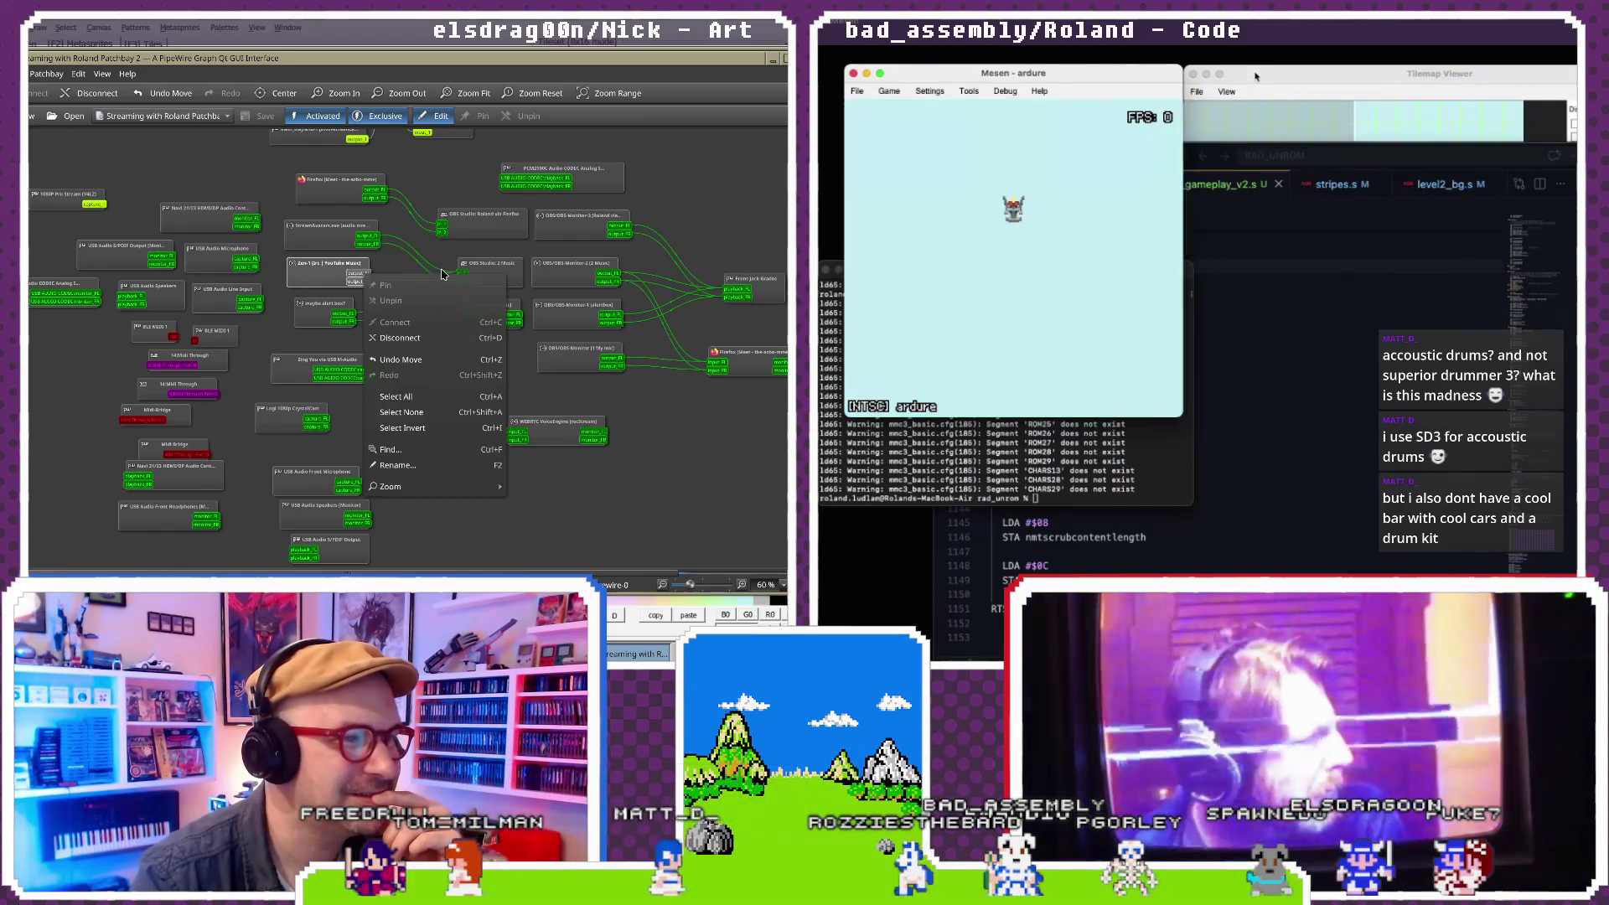
click(1254, 75)
click(411, 278)
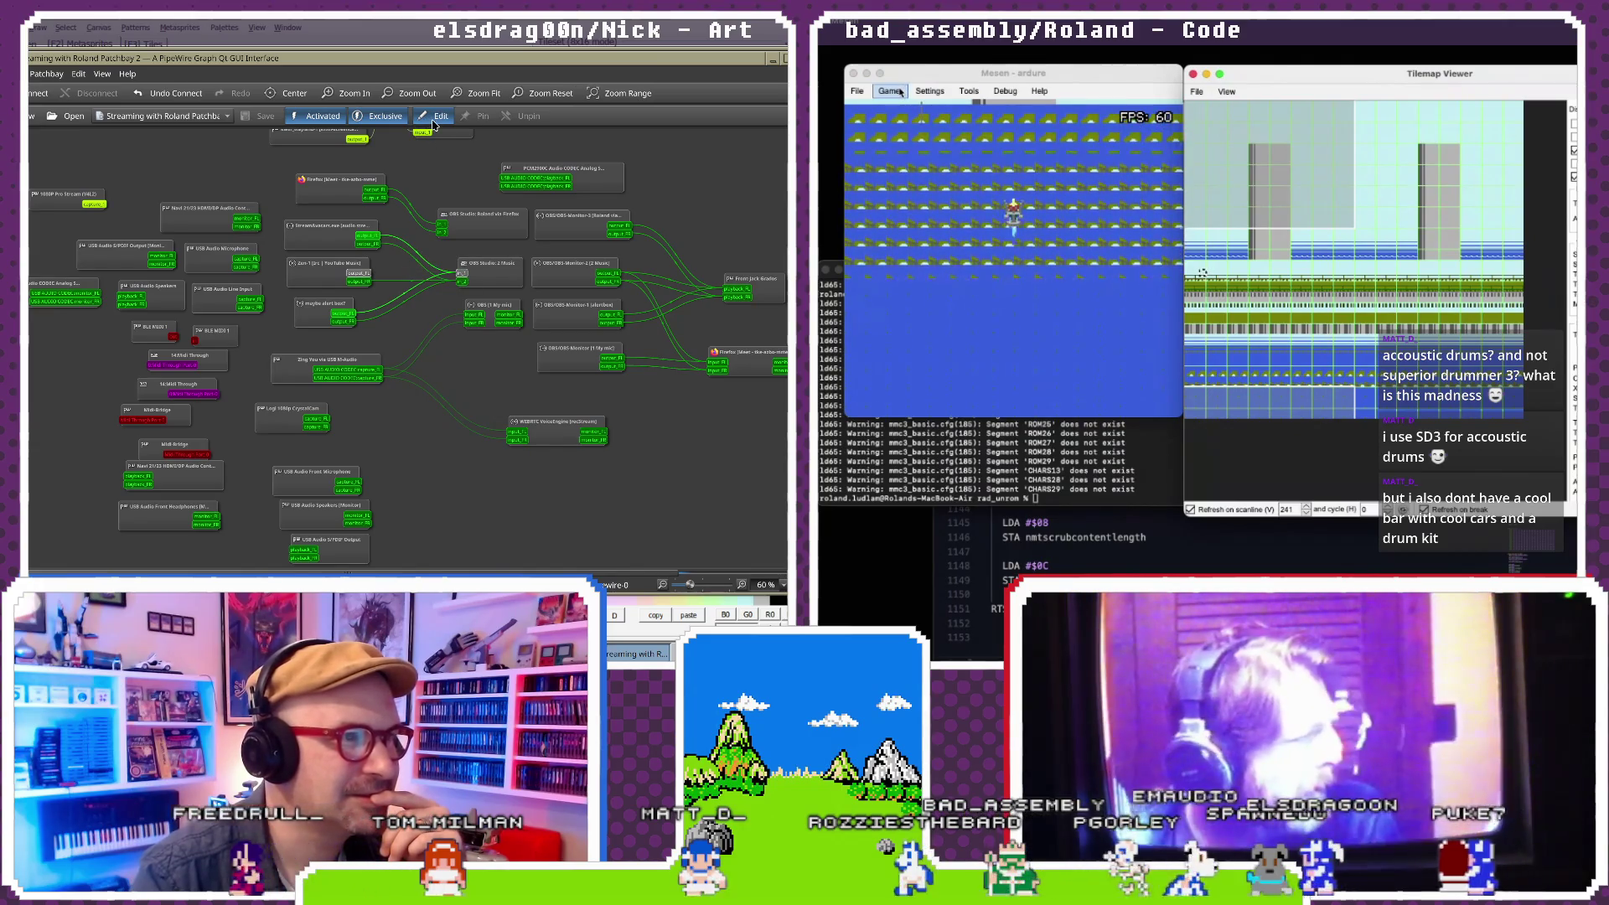
click(890, 91)
click(904, 106)
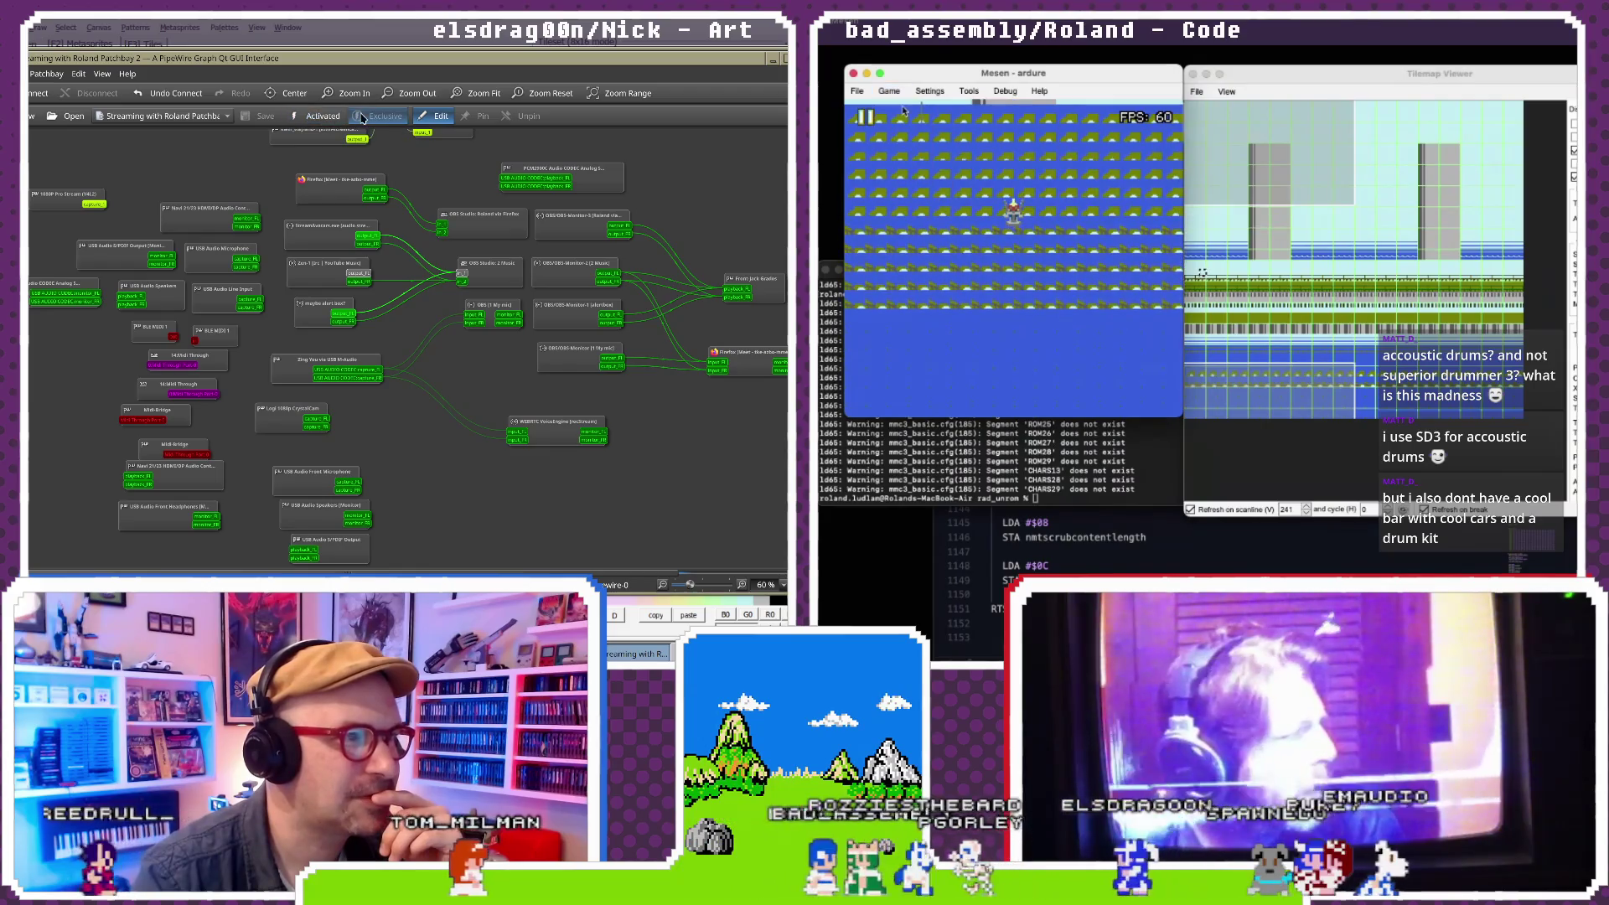
click(1103, 568)
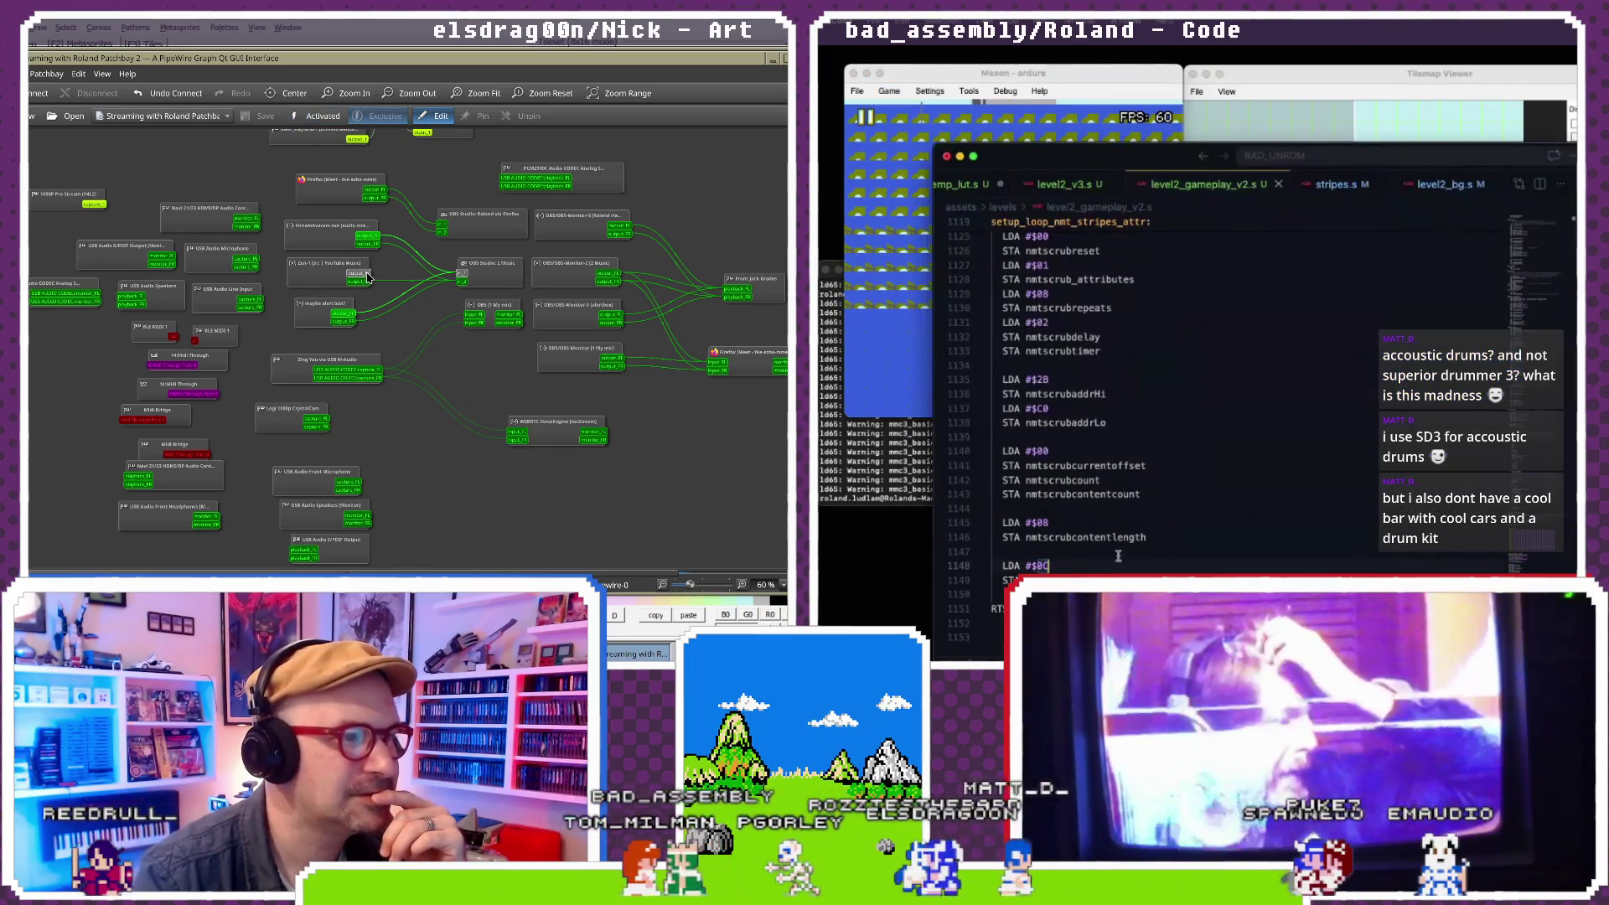
click(1322, 70)
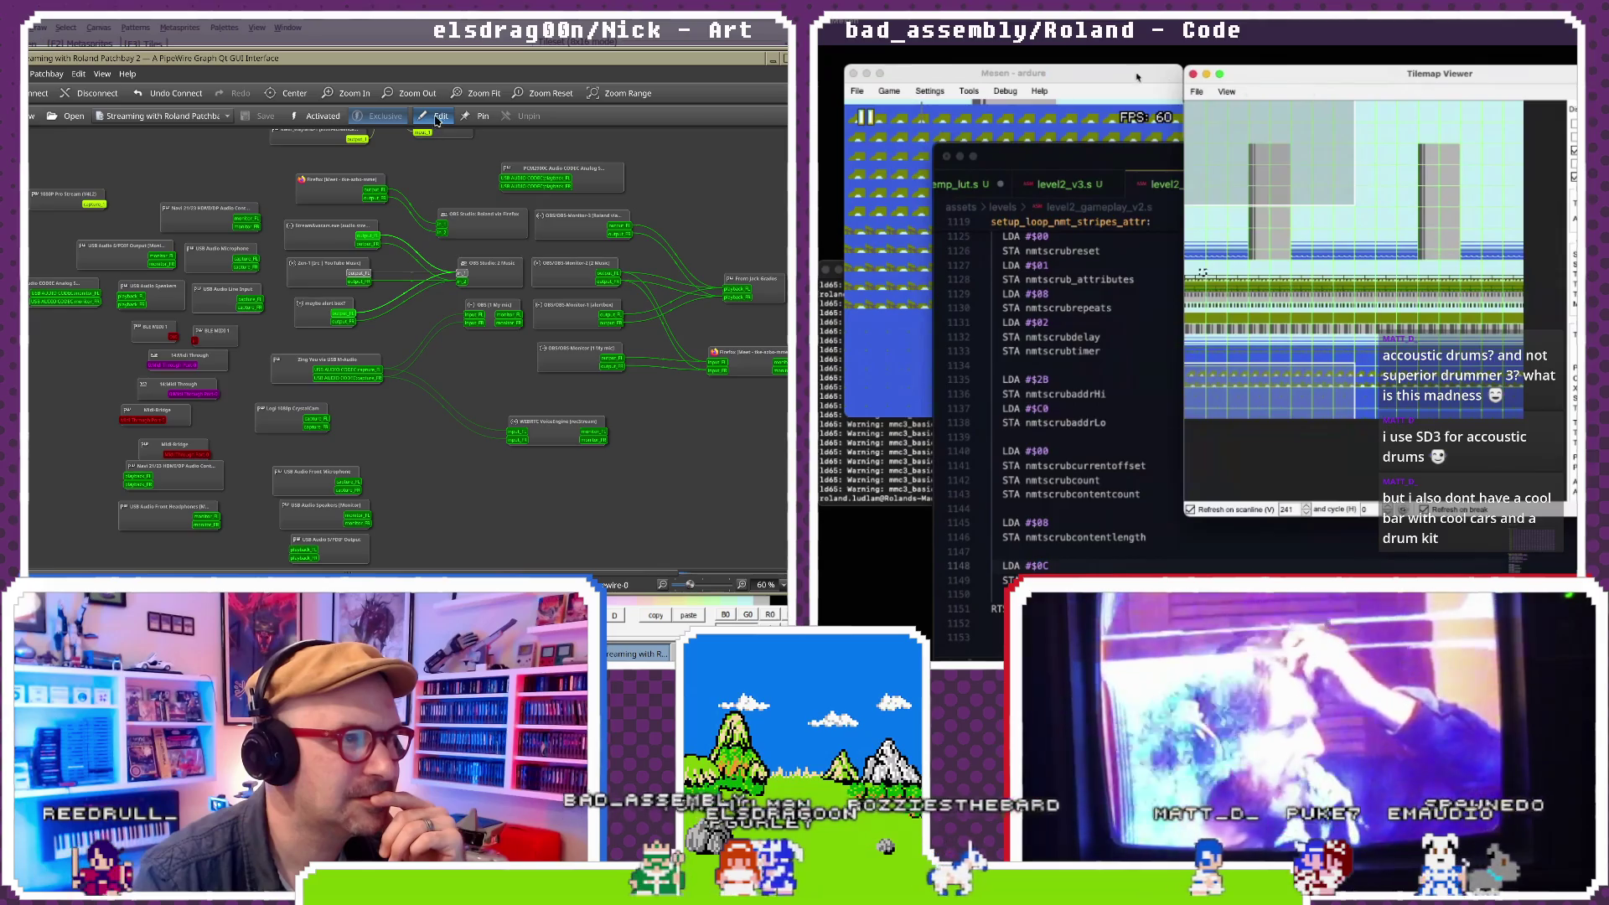
- Step through the tumblerock1 to tumblerock3 metasprite frames in NEXXT to compare them
click(1107, 75)
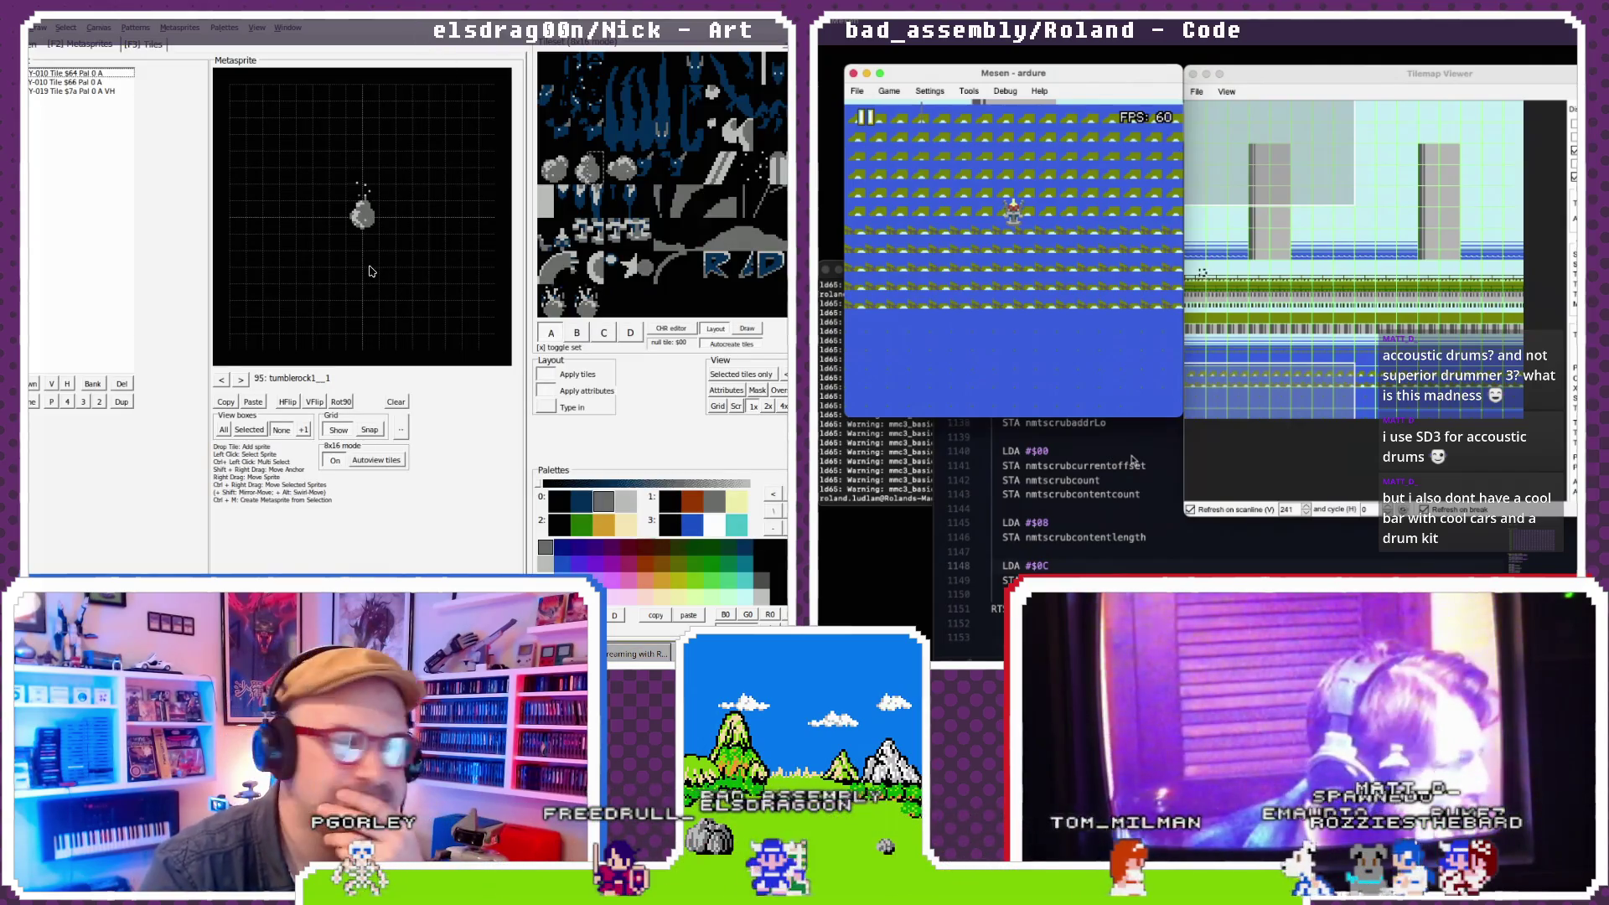
click(1131, 459)
click(241, 381)
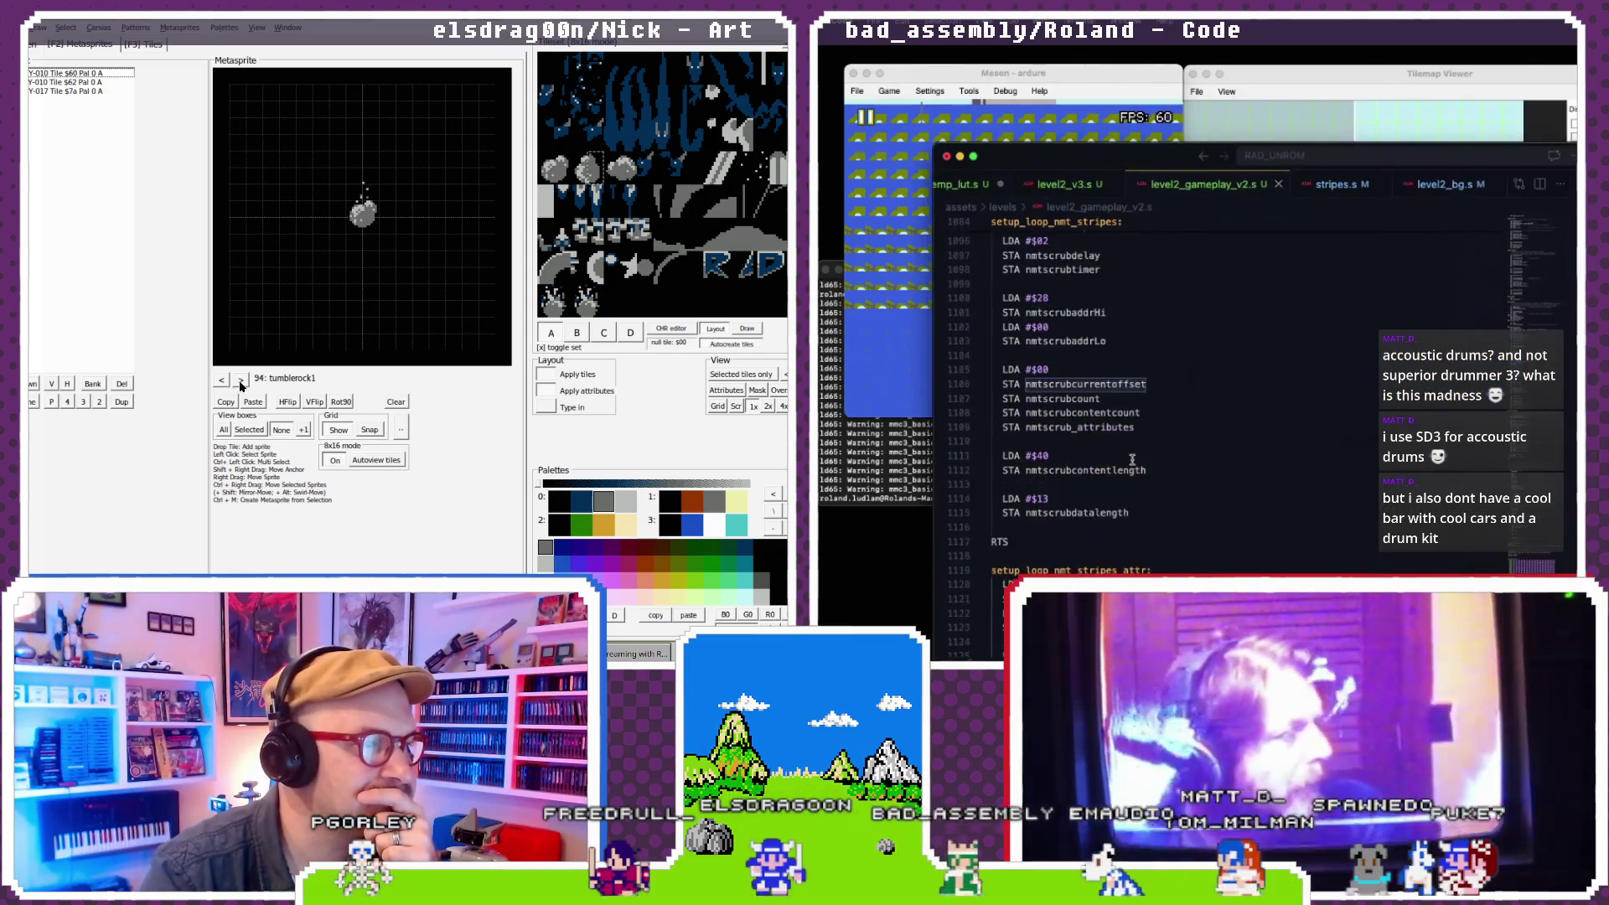
scroll(1131, 459, up, 5)
click(241, 382)
click(241, 381)
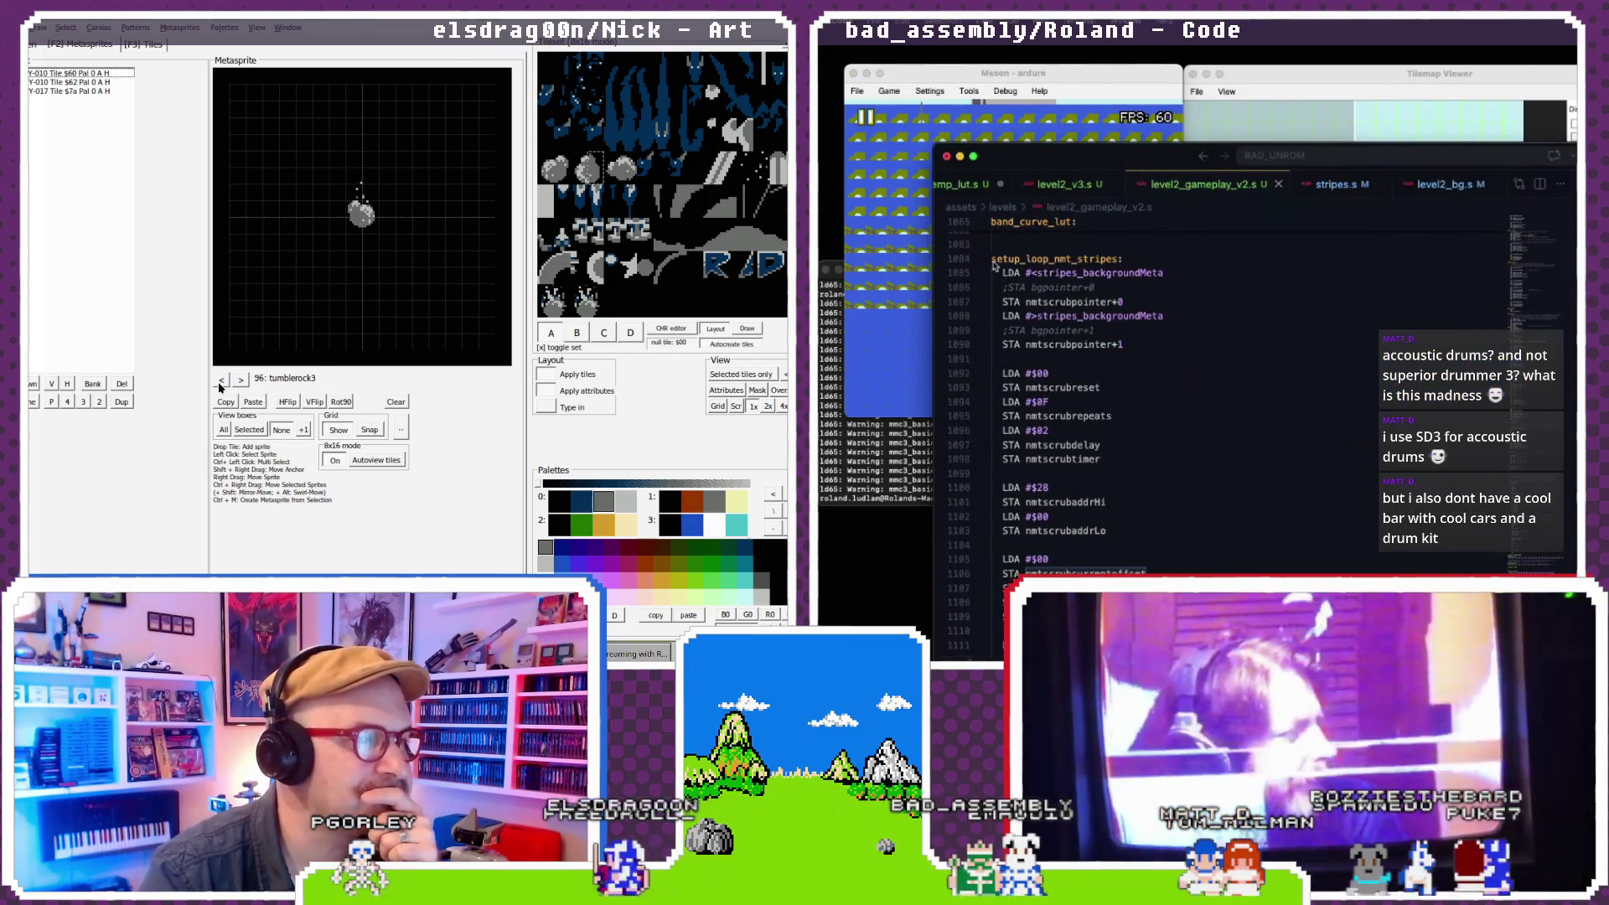
click(222, 382)
click(222, 381)
scroll(1032, 350, down, 2)
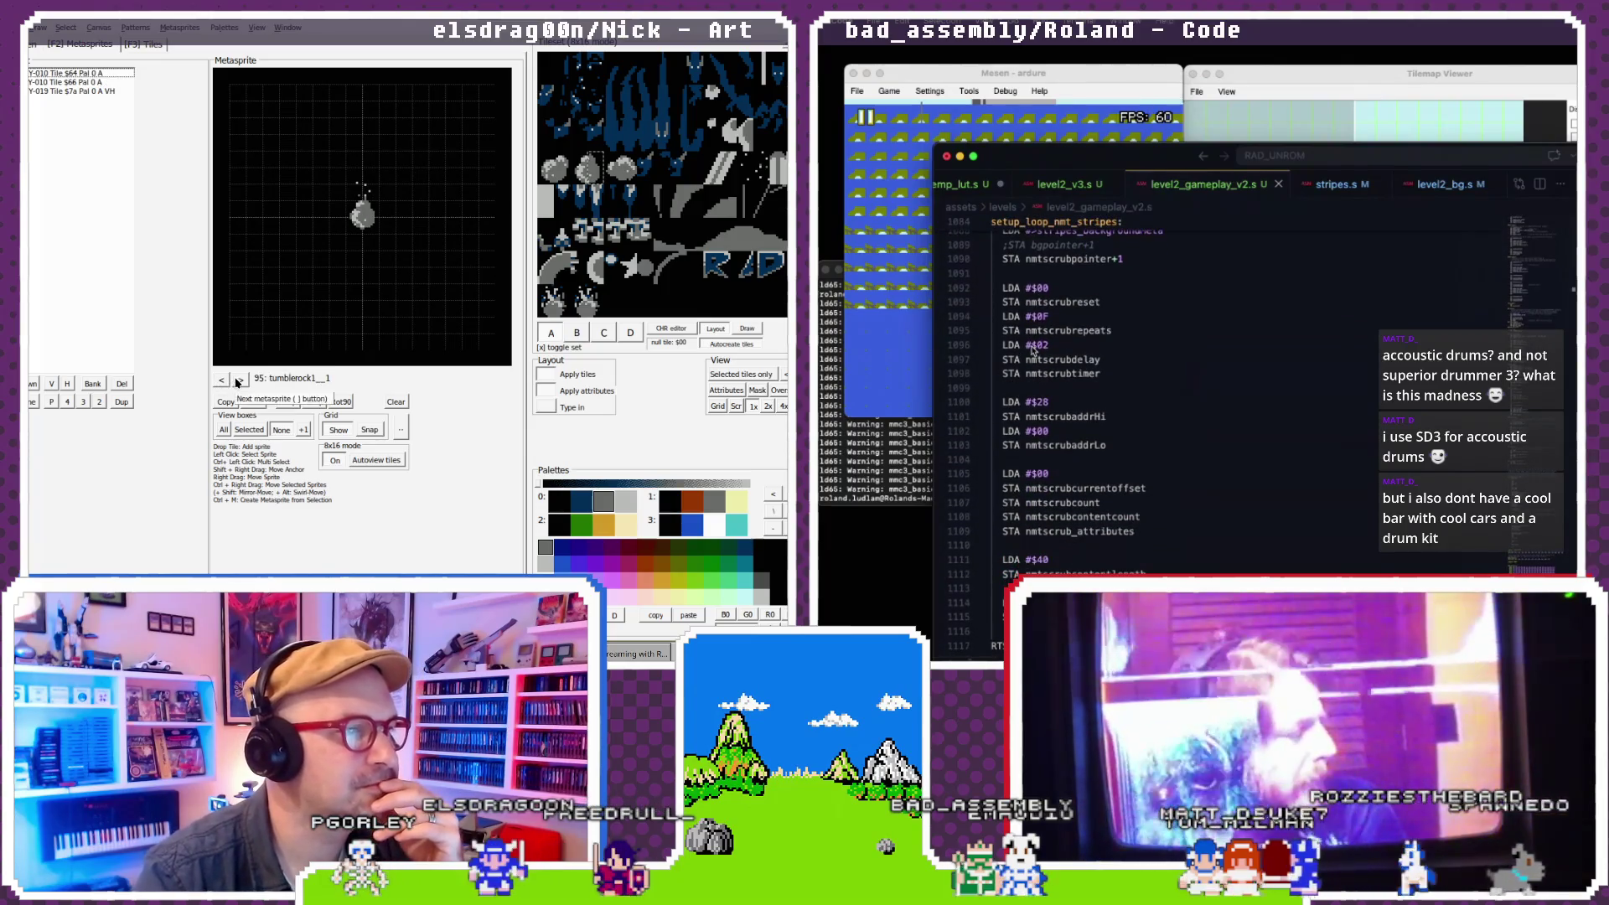
click(237, 382)
scroll(1032, 351, down, 1)
scroll(1032, 350, down, 2)
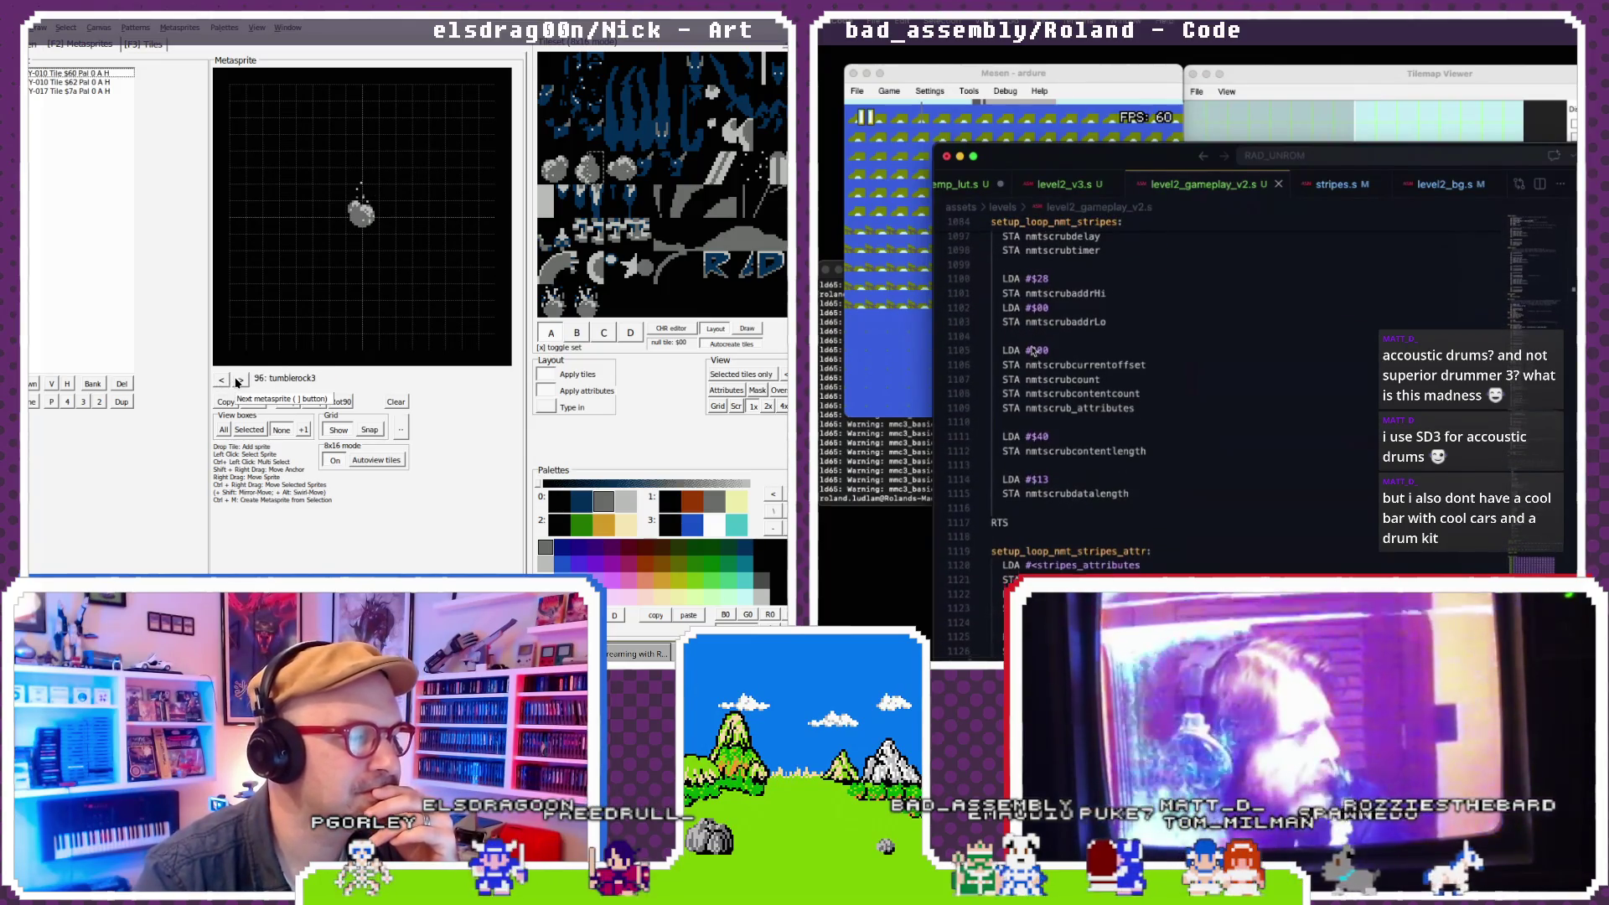
scroll(1033, 350, up, 6)
double_click(237, 381)
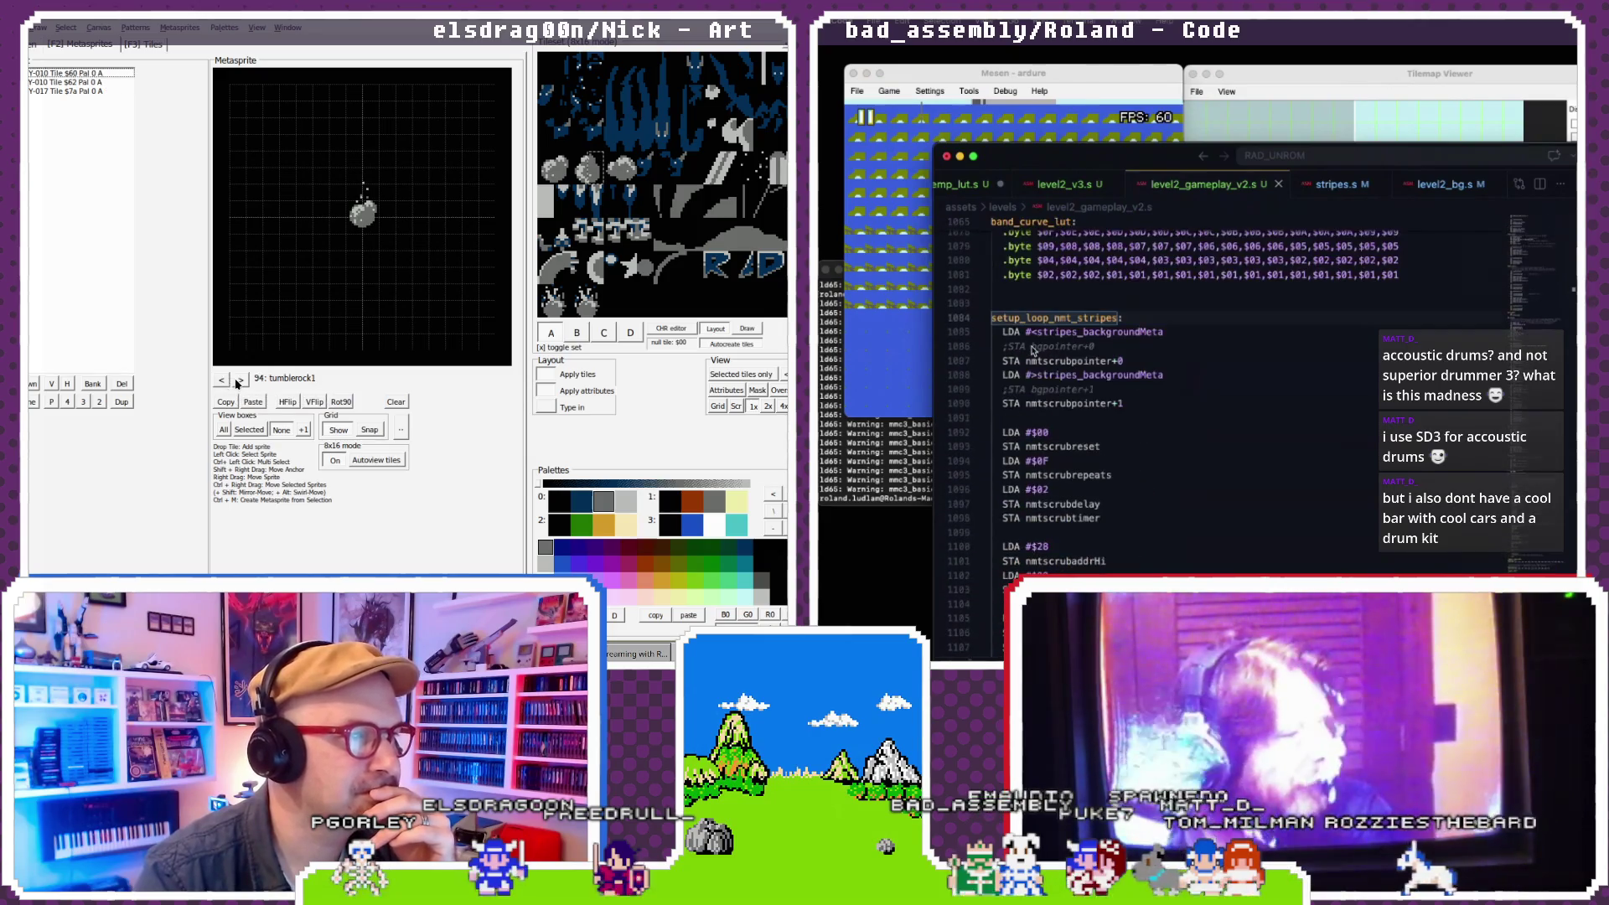
scroll(1032, 350, down, 1)
double_click(241, 381)
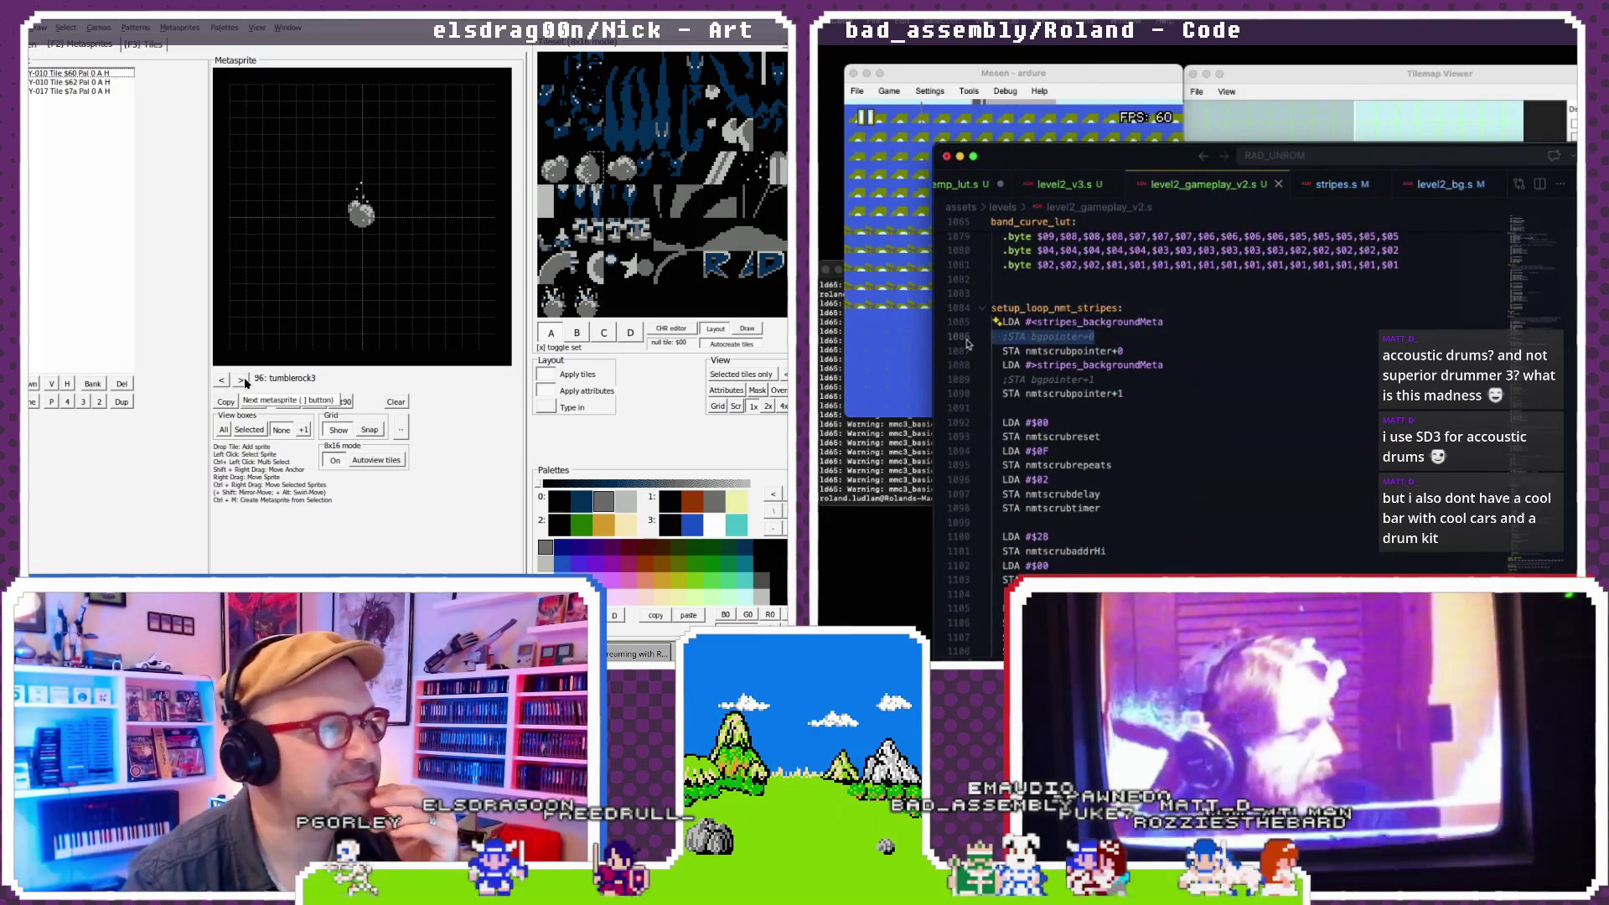
- Delete the two commented bgpointer store lines in setup_loop_nmt_stripes and save
key(BackSpace)
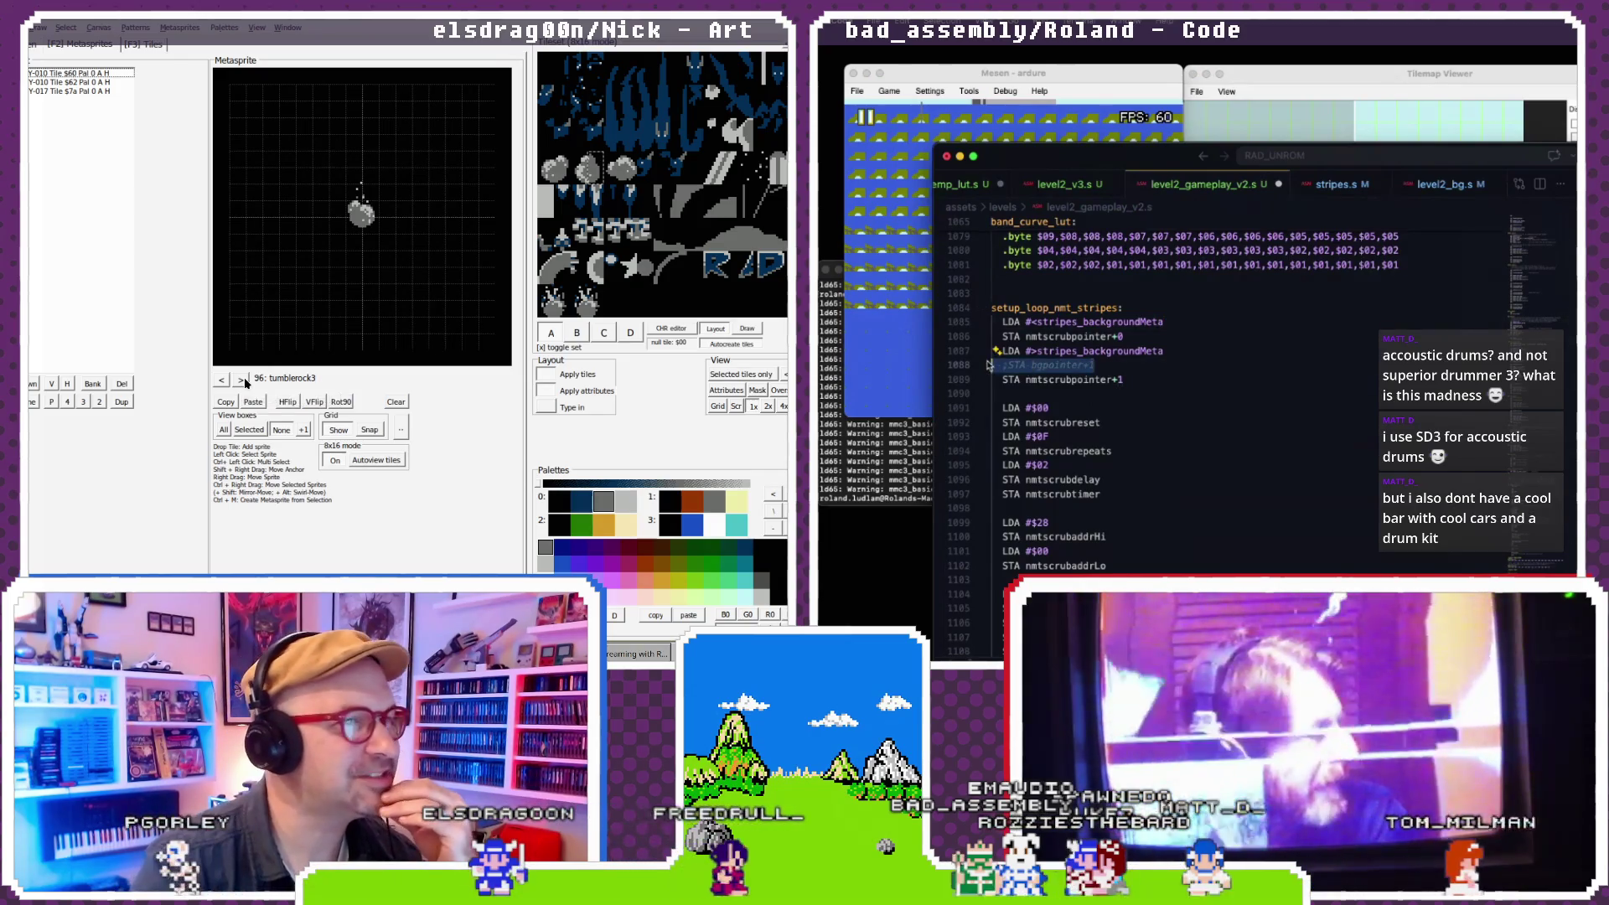
key(BackSpace)
scroll(1058, 427, down, 5)
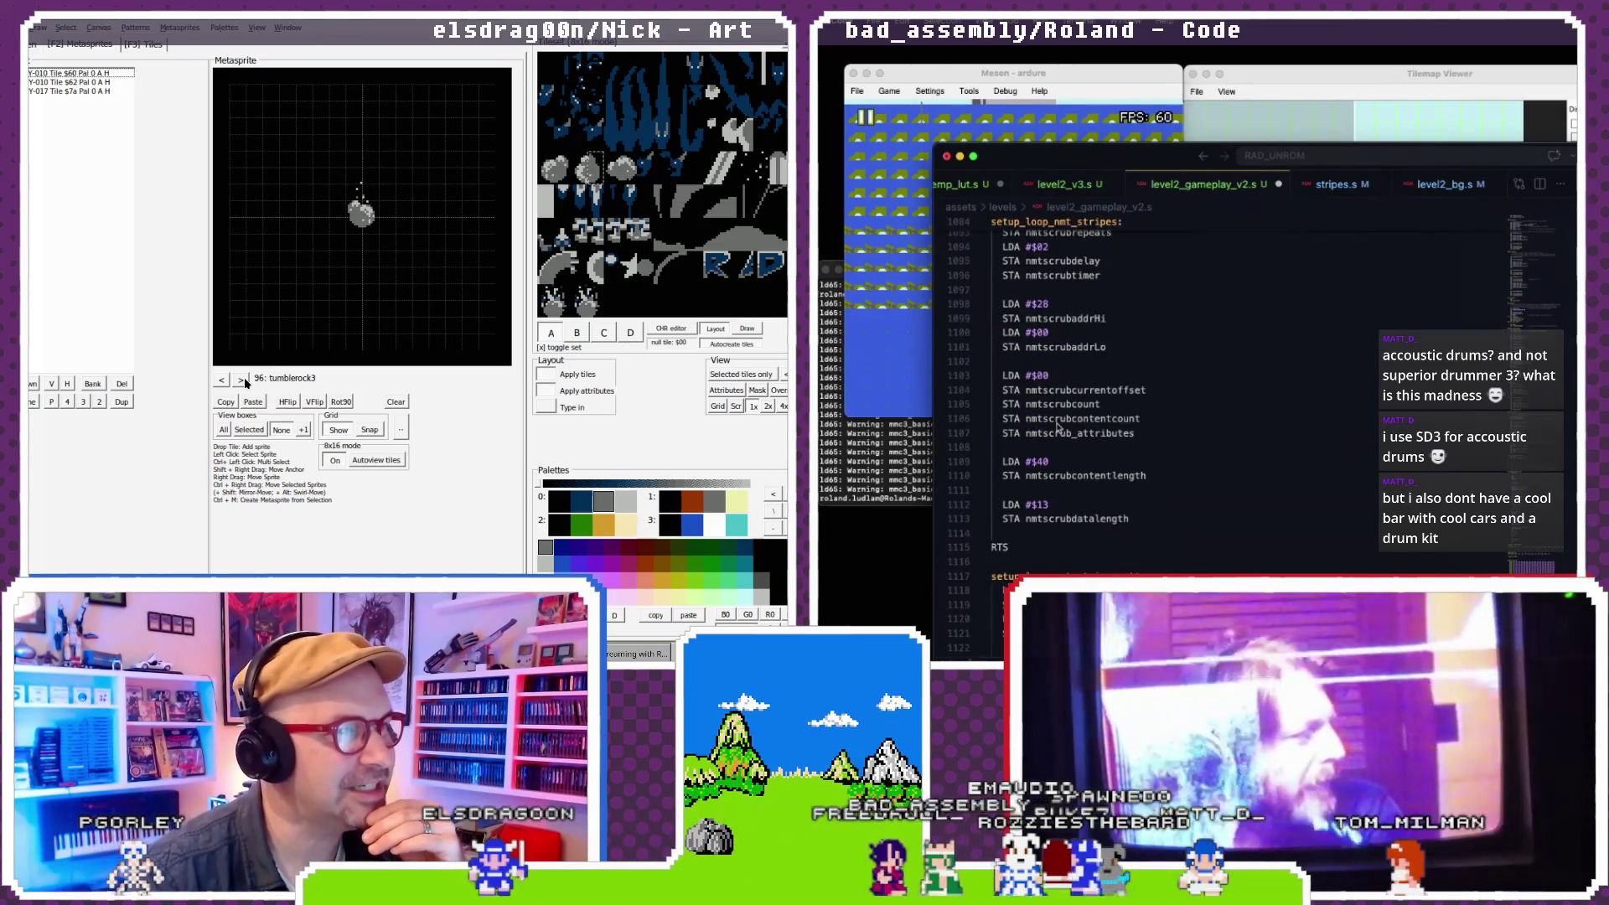
click(1057, 423)
scroll(1061, 428, down, 1)
key(ctrl+s)
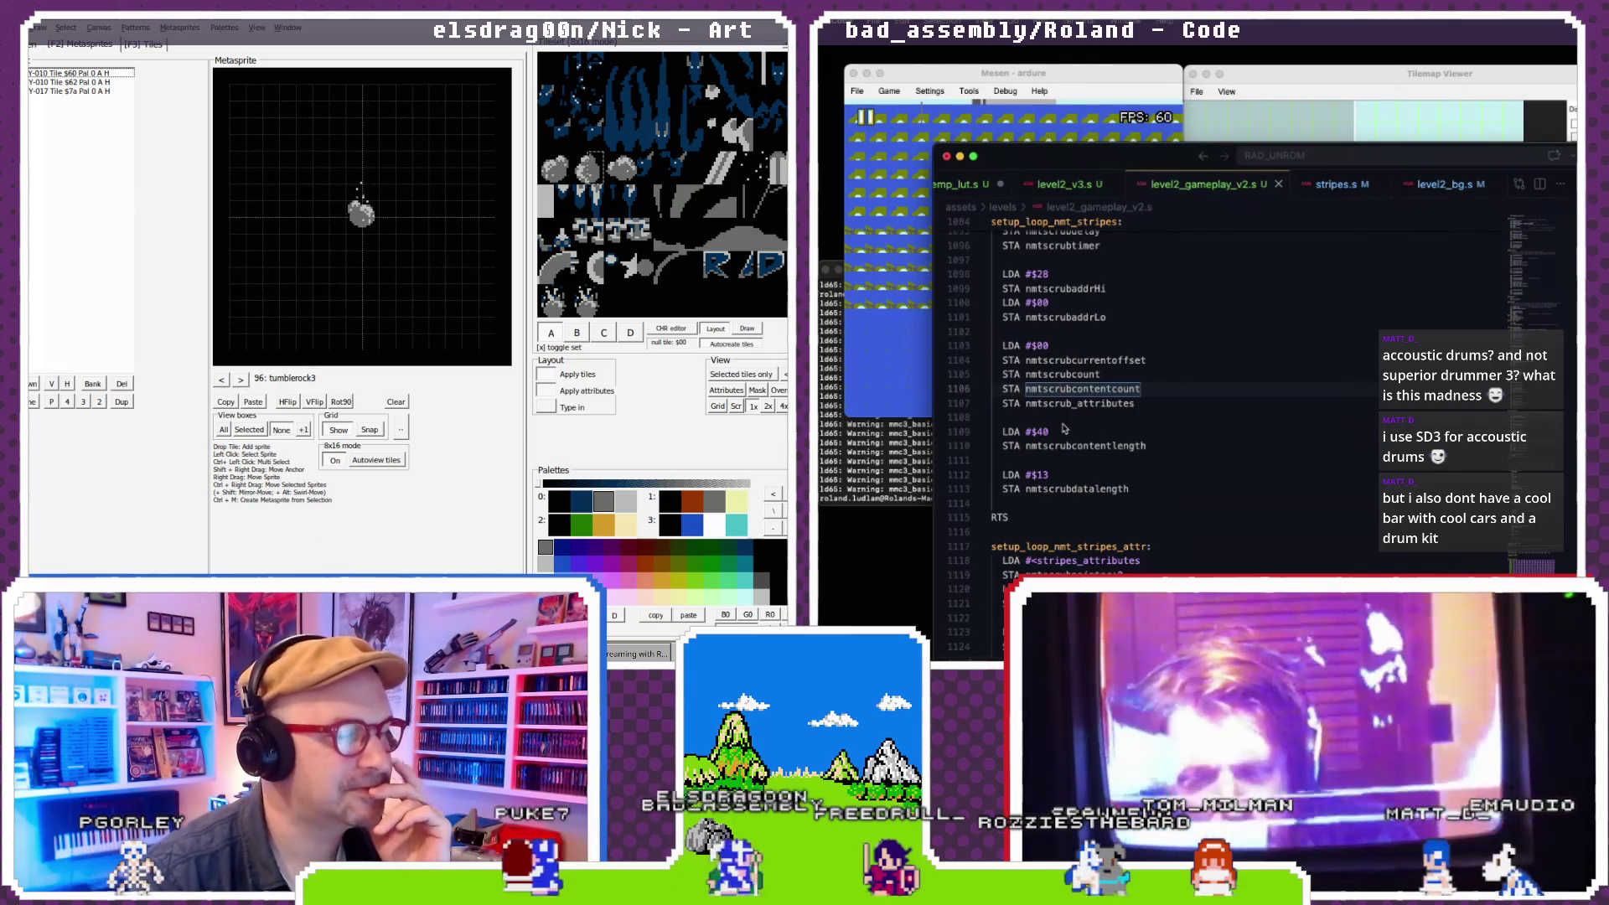
key(alt+Tab)
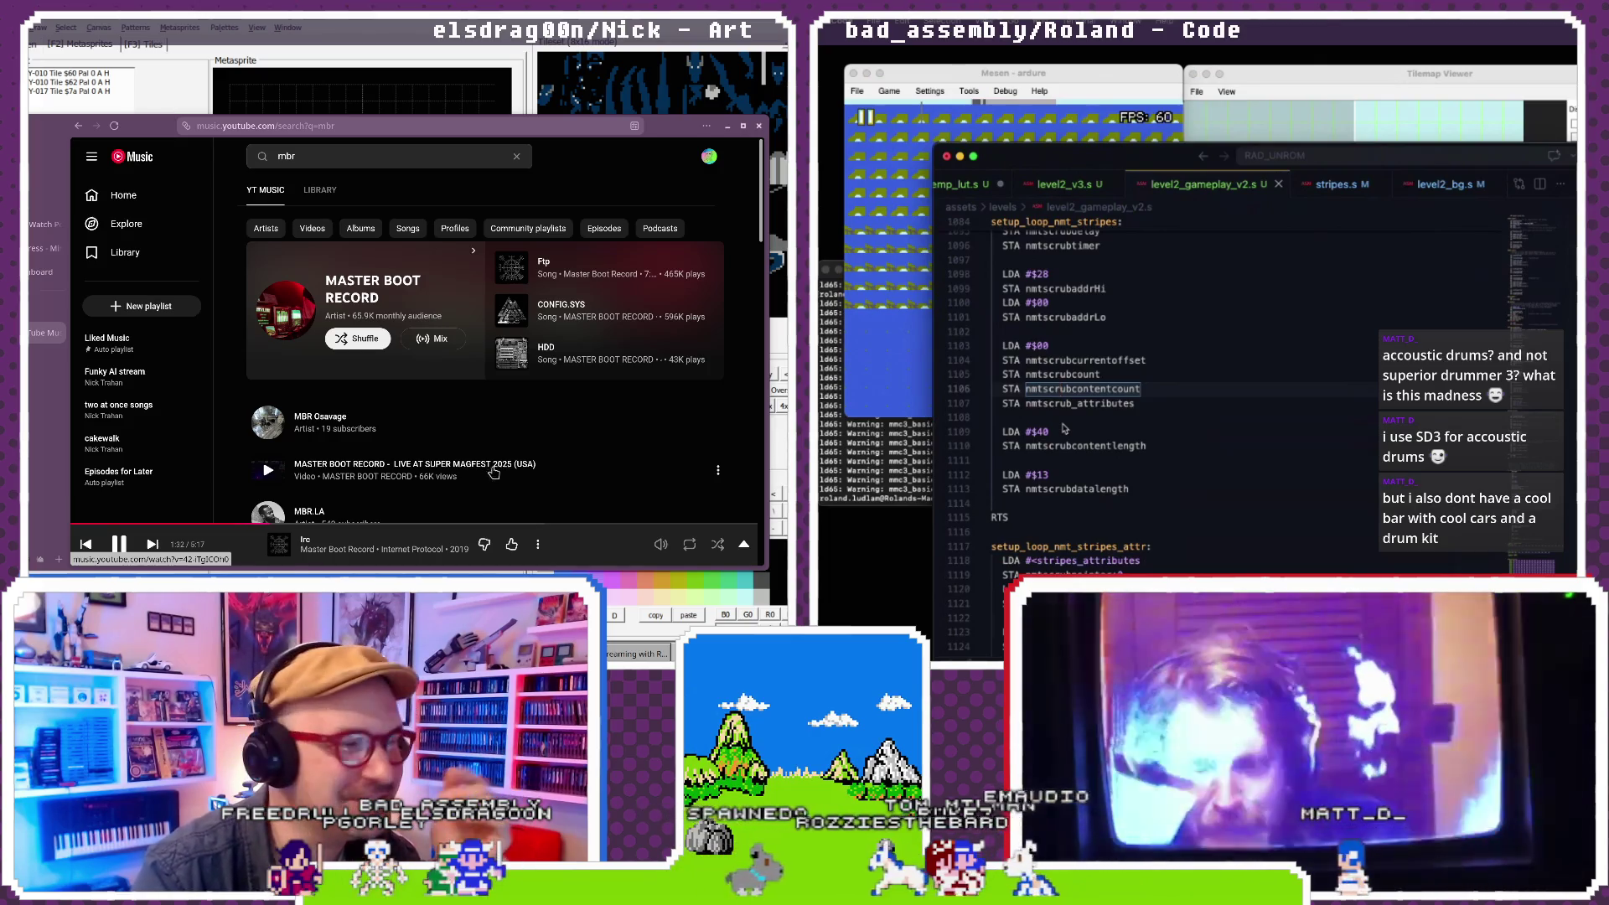
- Scroll through the YouTube Music 'mbr' results for Master Boot Record
scroll(472, 415, down, 3)
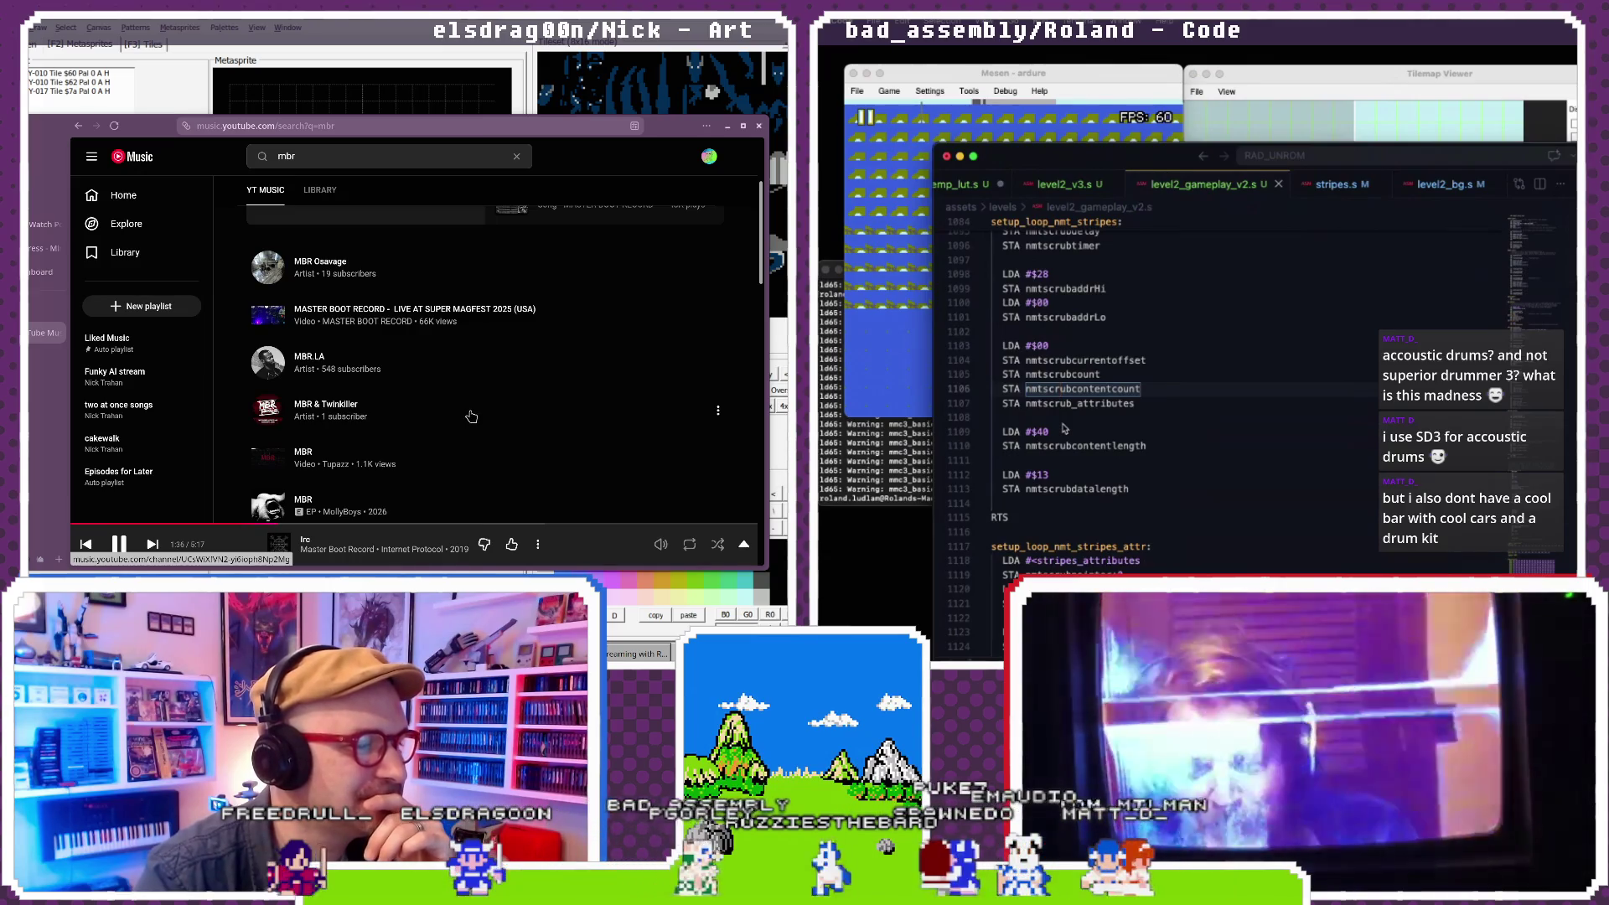
scroll(472, 417, up, 3)
scroll(472, 417, up, 1)
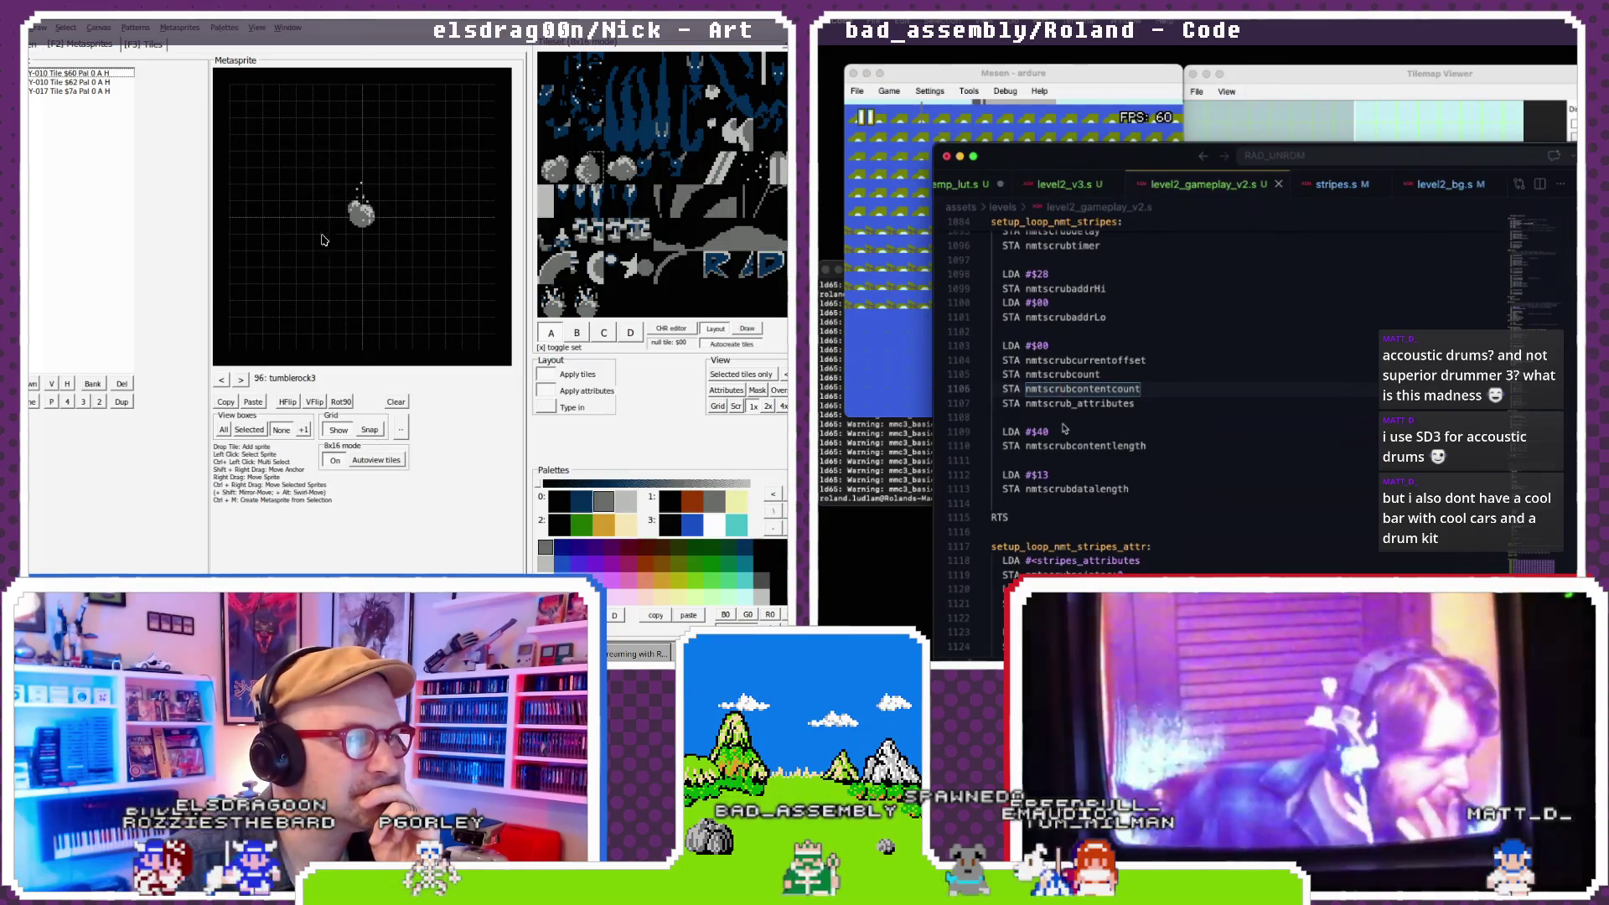
- Advance to metasprite 97 tumblerock3_1 and select its Tile $68 sprite
click(223, 381)
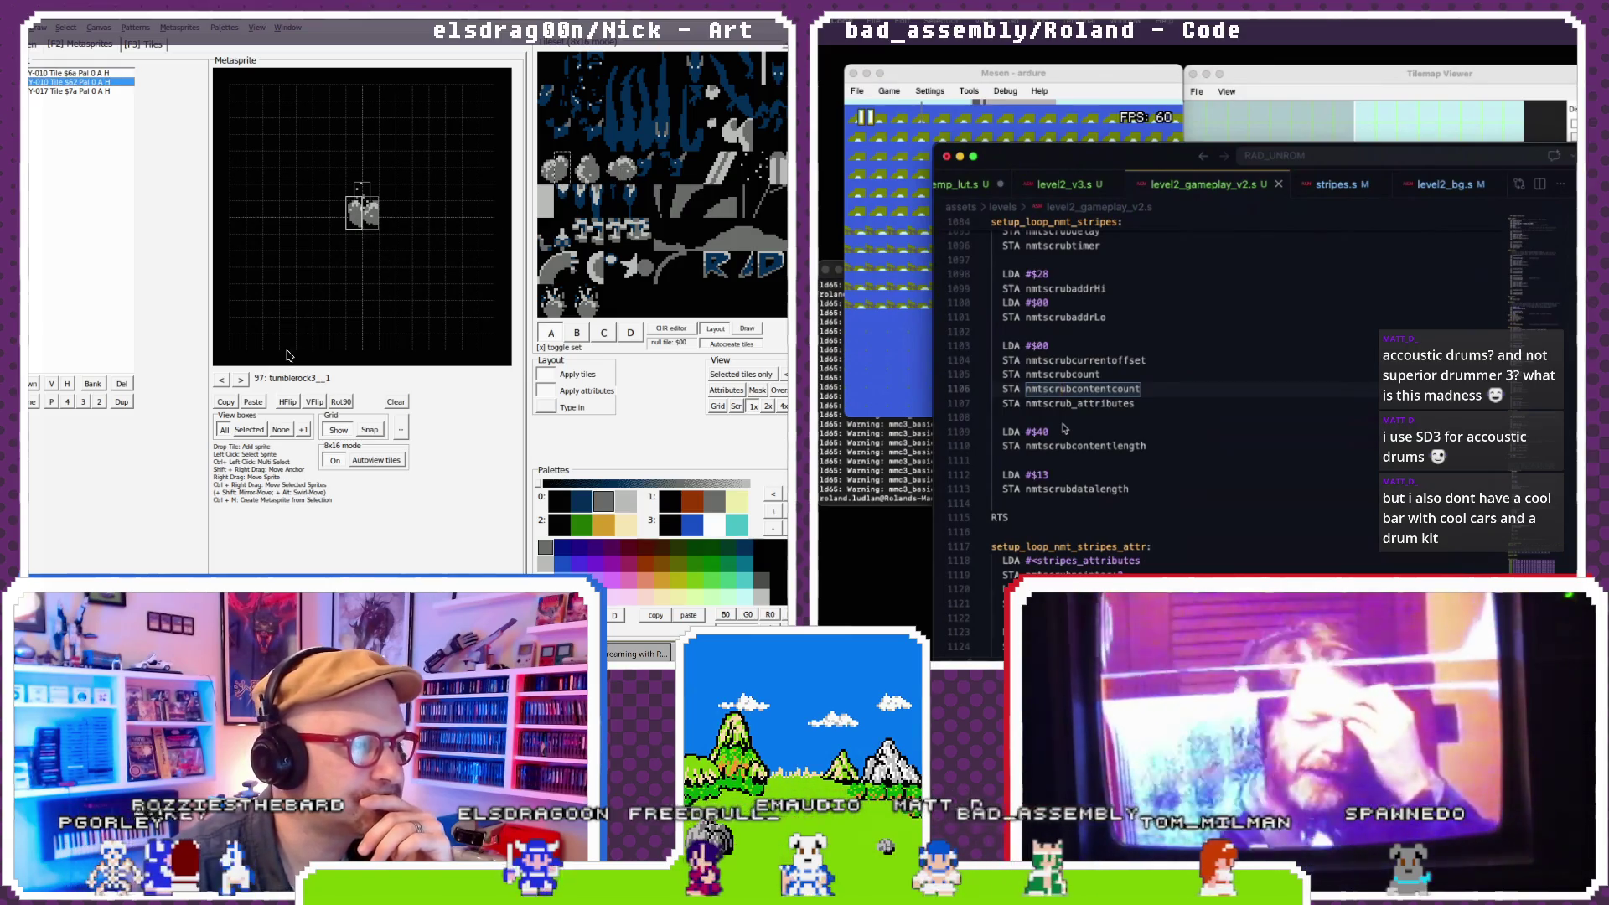
click(366, 215)
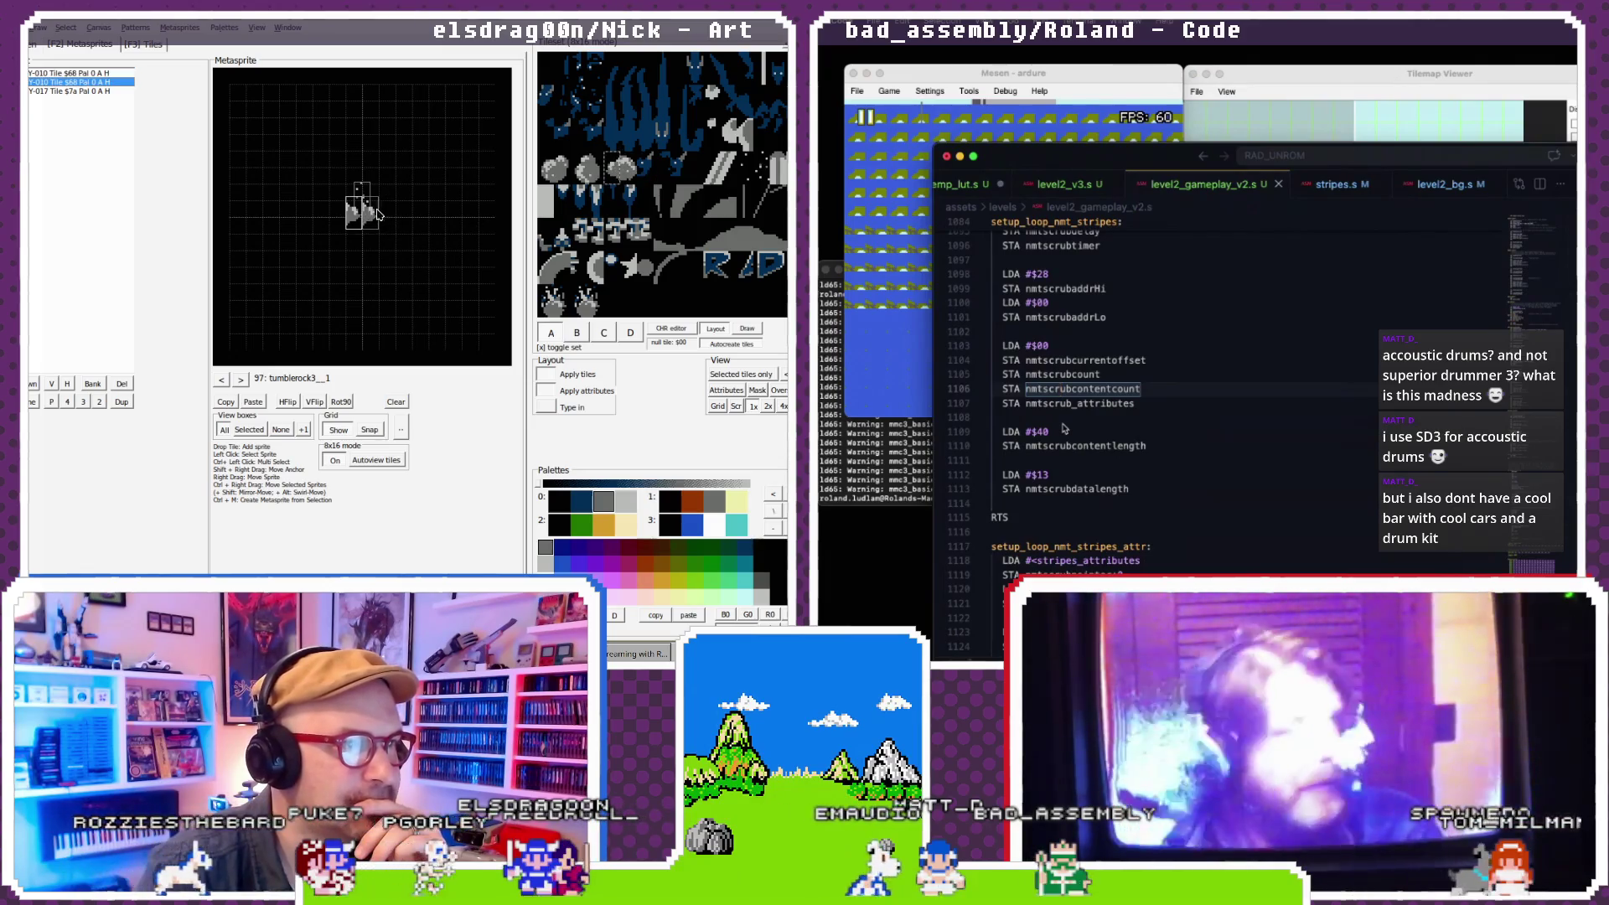
click(1262, 94)
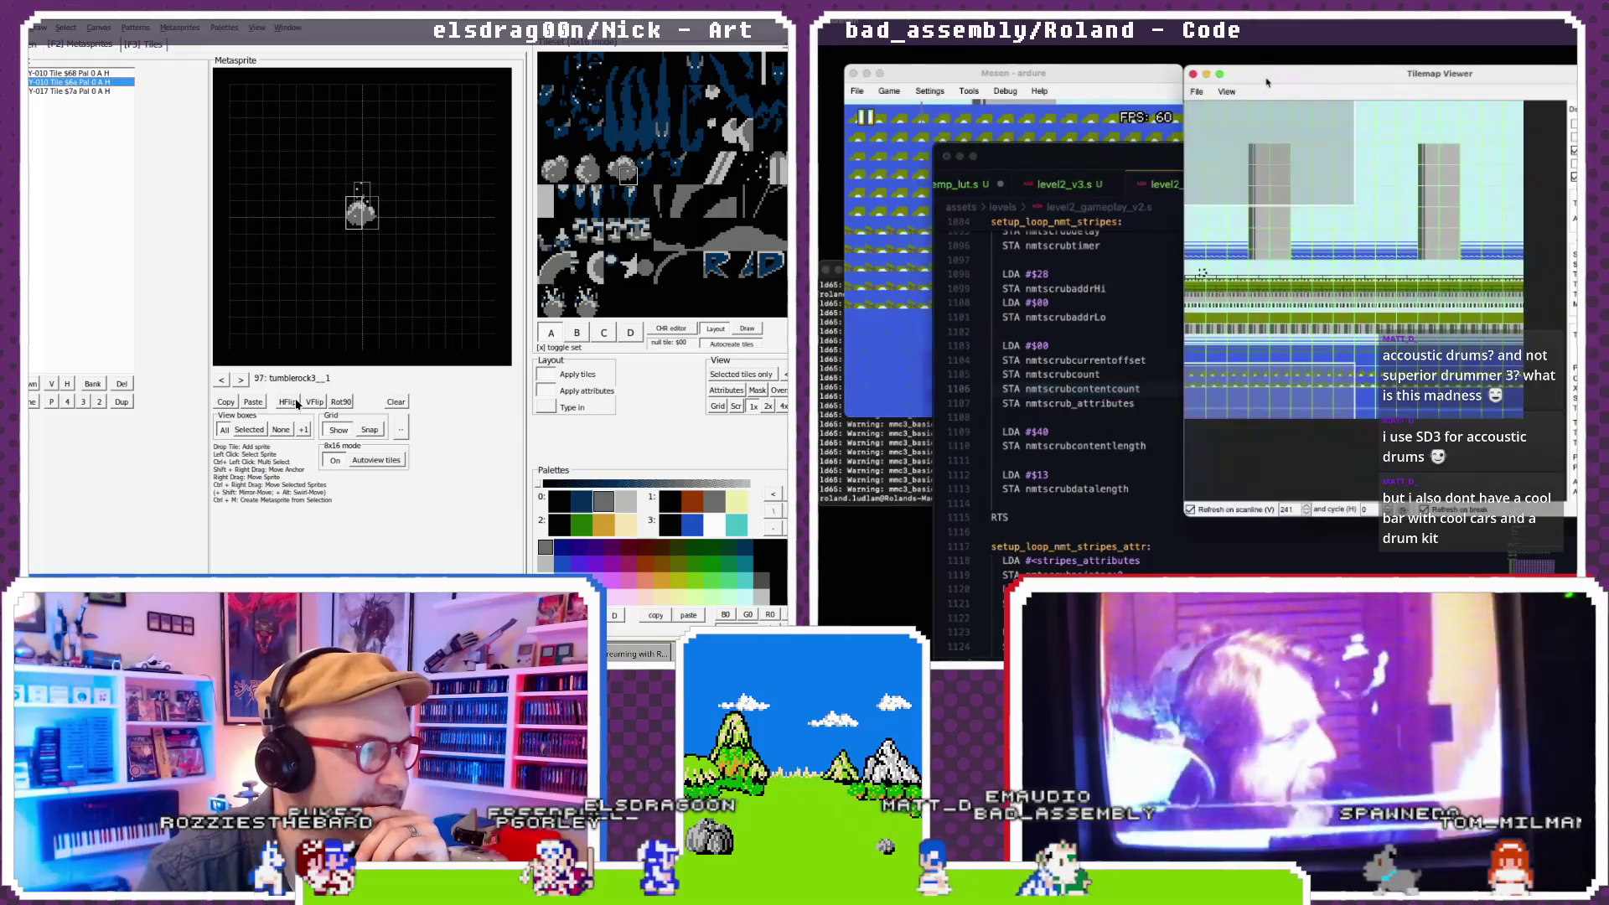
- Open Mesen's Tile Viewer and compare the tumblerock3 and tumblerock3_1 frames in NEXXT
click(968, 91)
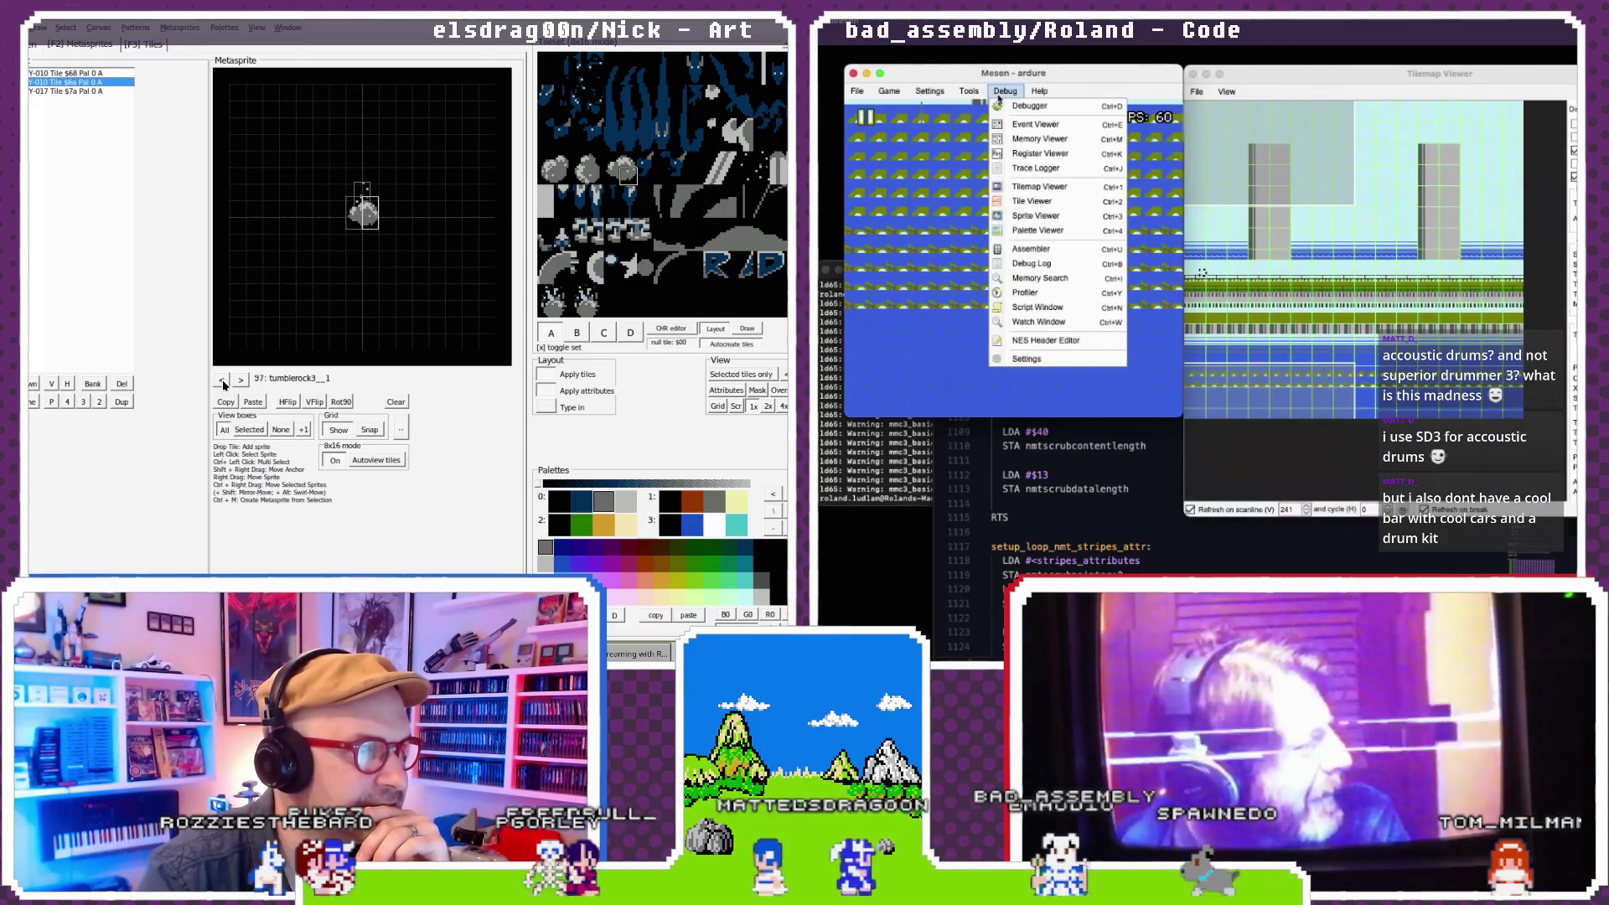
mouse_move(1004, 90)
click(241, 380)
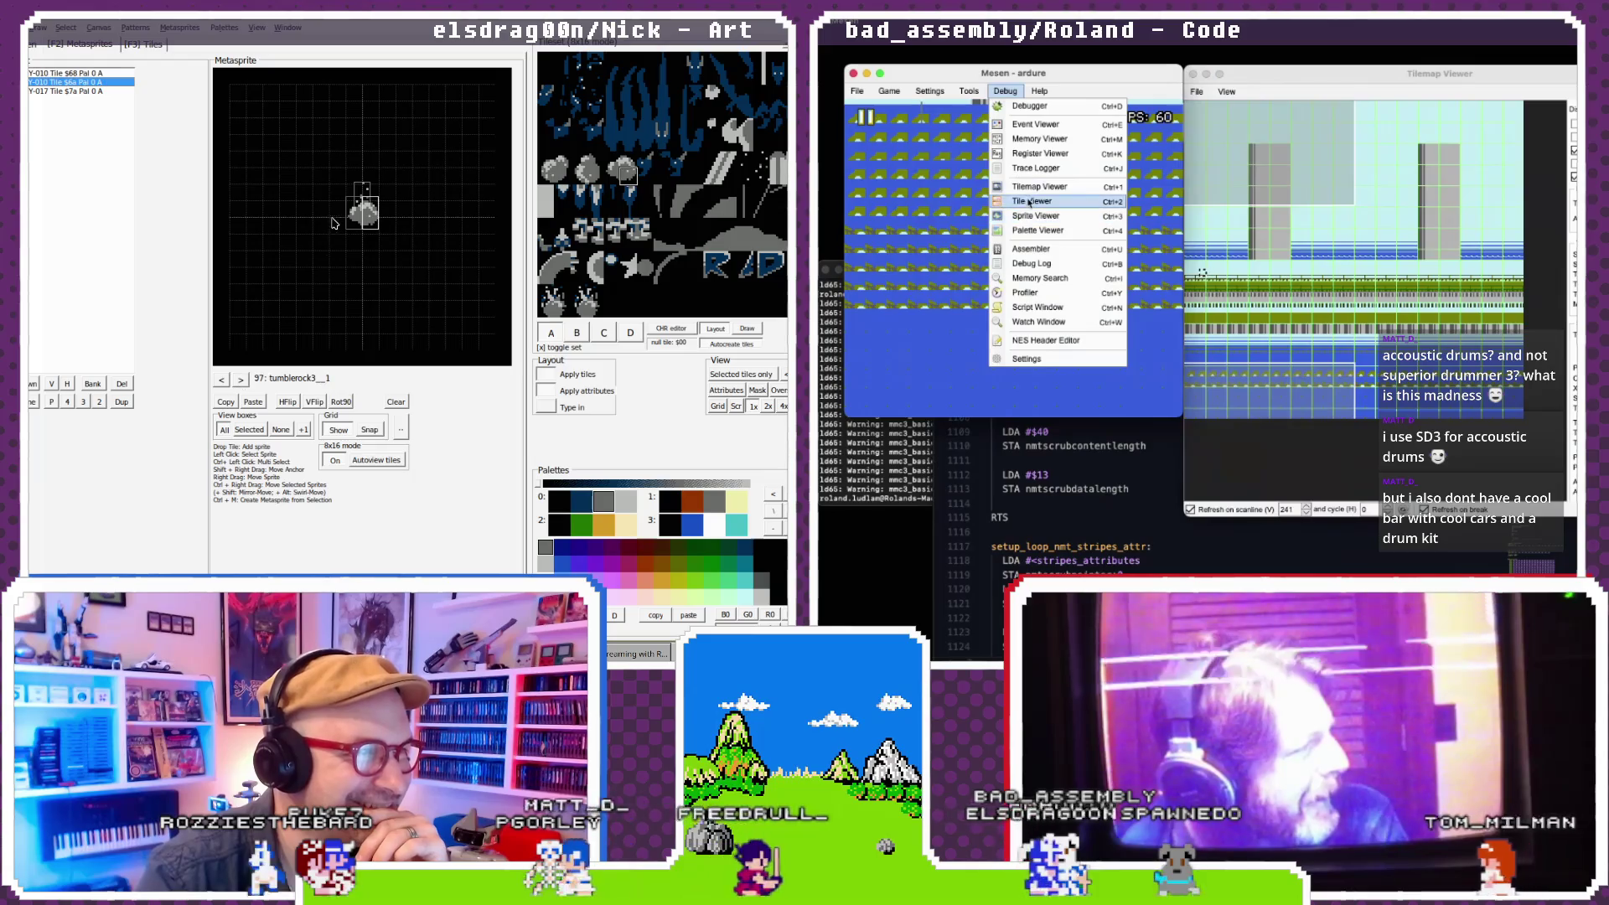
click(1031, 201)
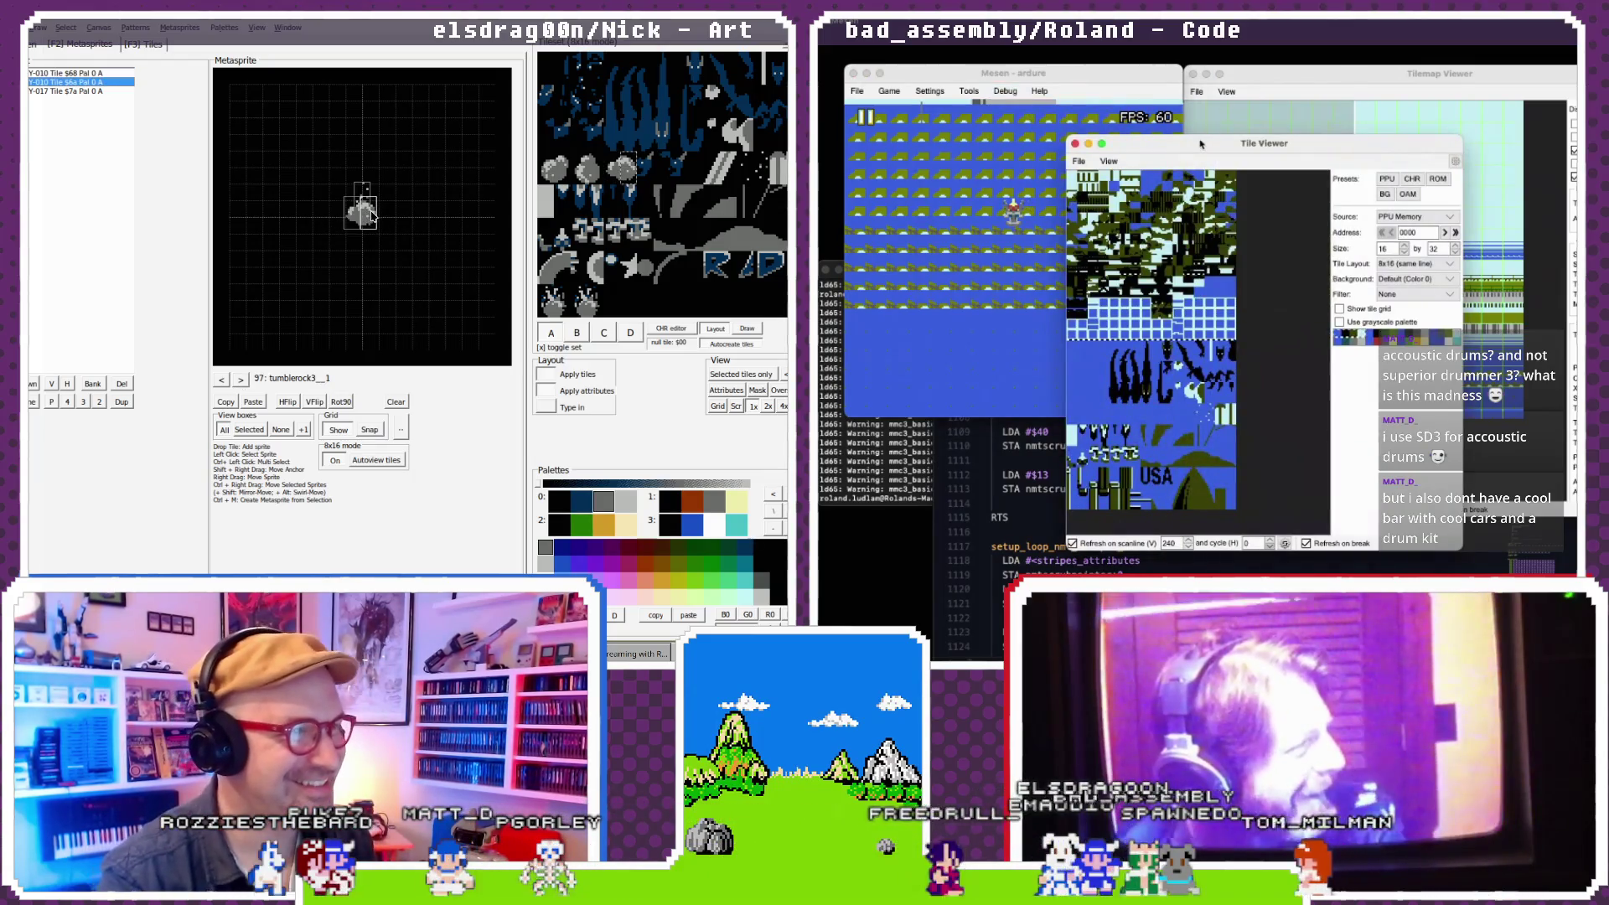
drag(1201, 144, 1191, 111)
click(362, 229)
click(223, 381)
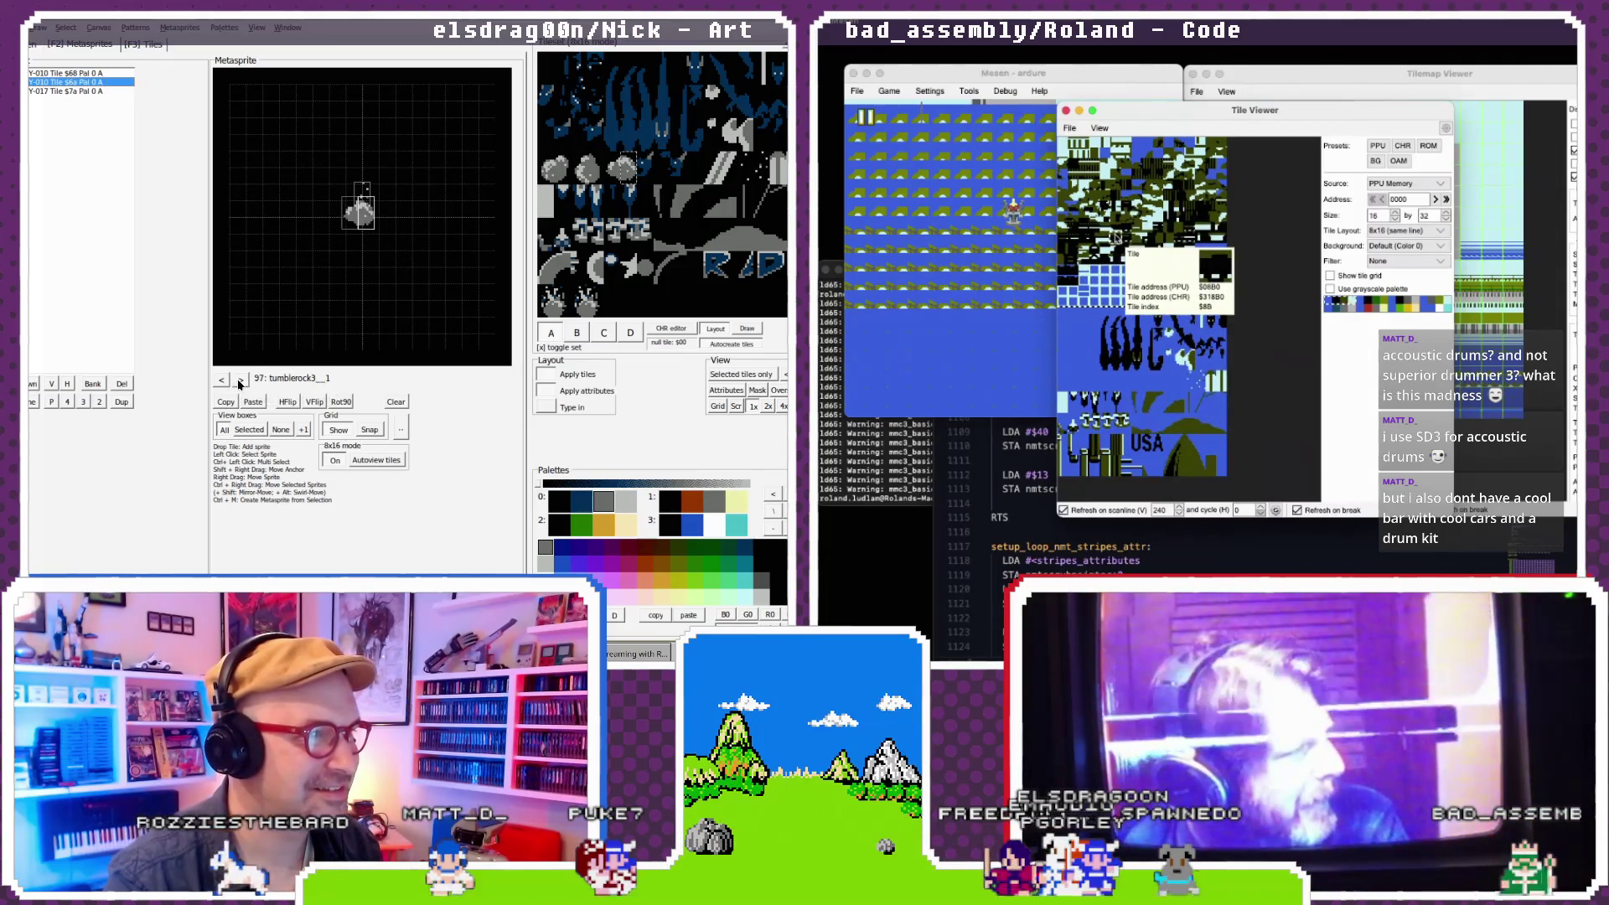
click(239, 382)
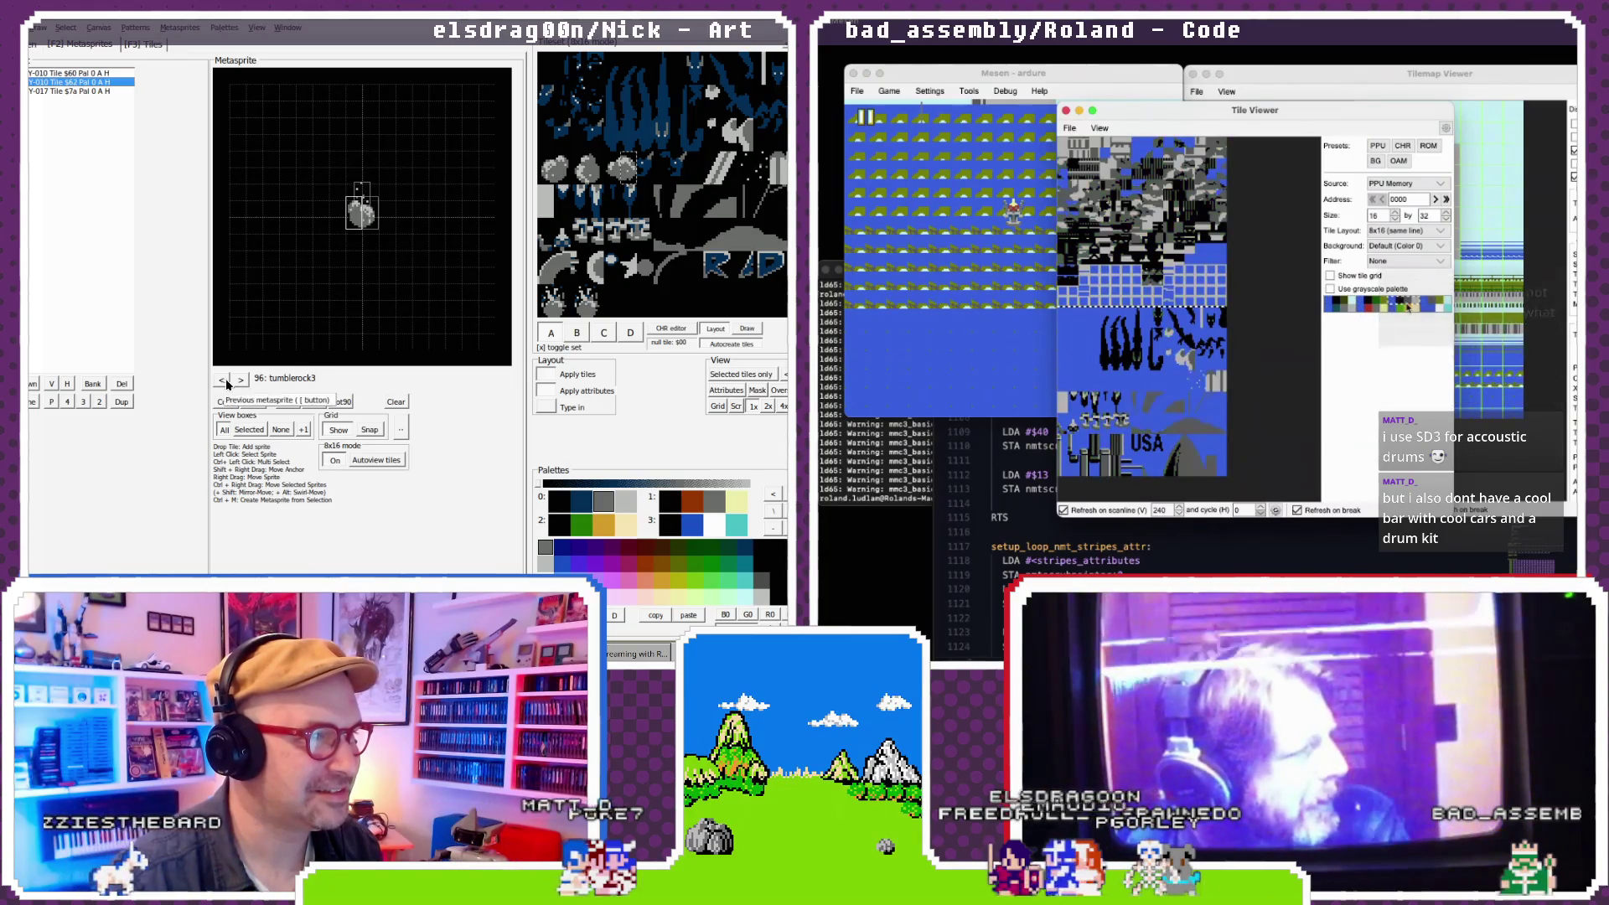
click(240, 382)
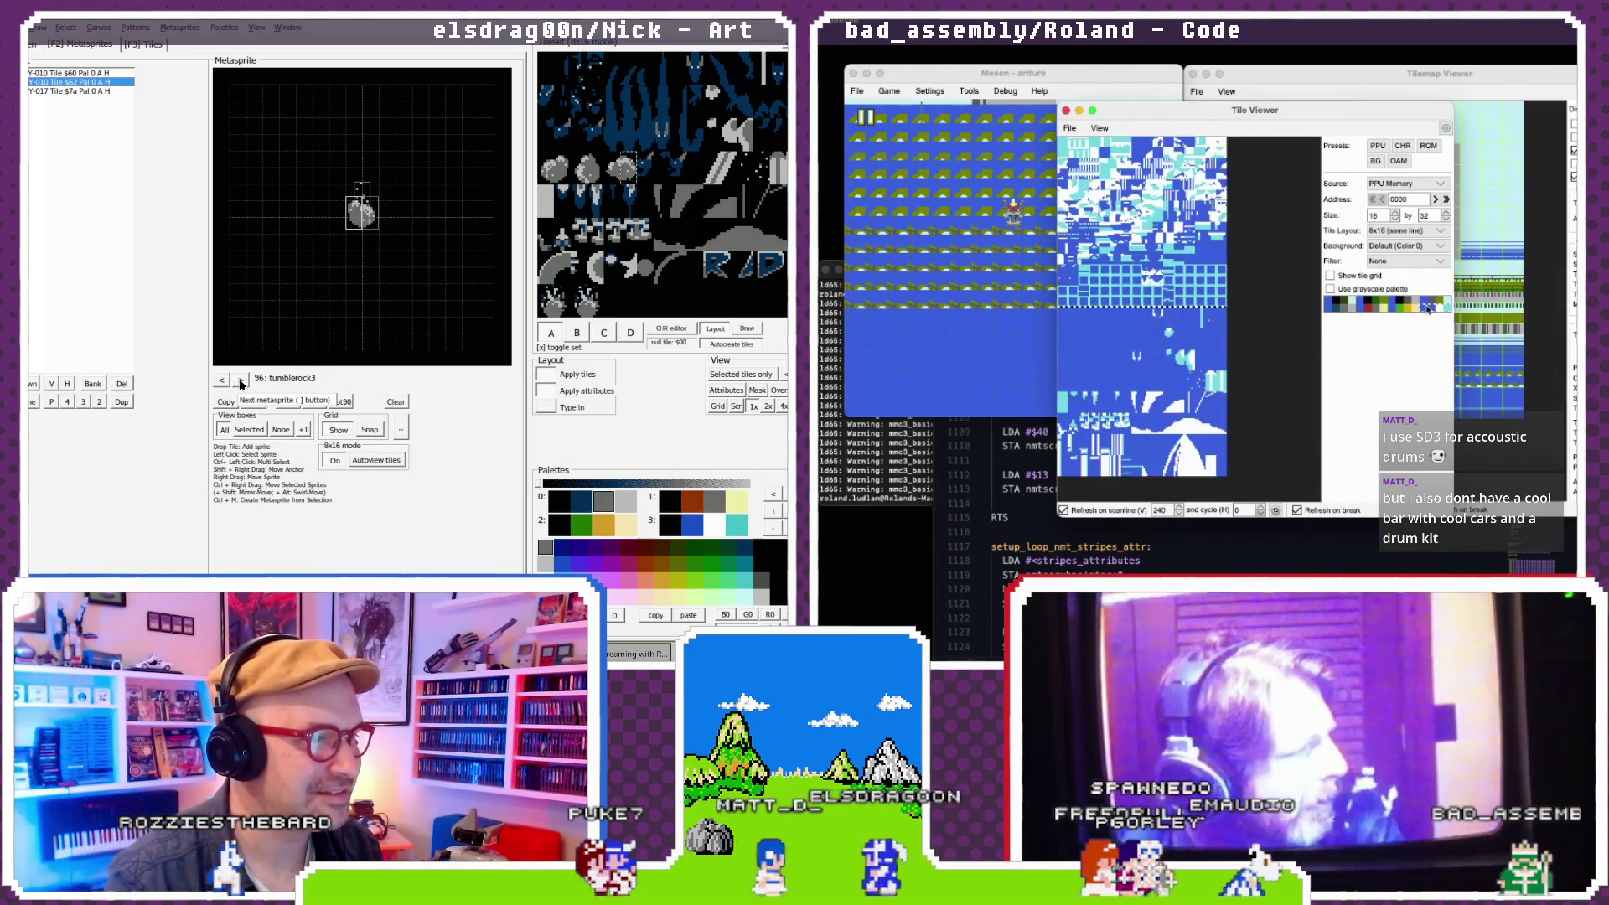
- Cycle the Tile Viewer palettes until the tiles show in the grey $0A palette
click(1429, 310)
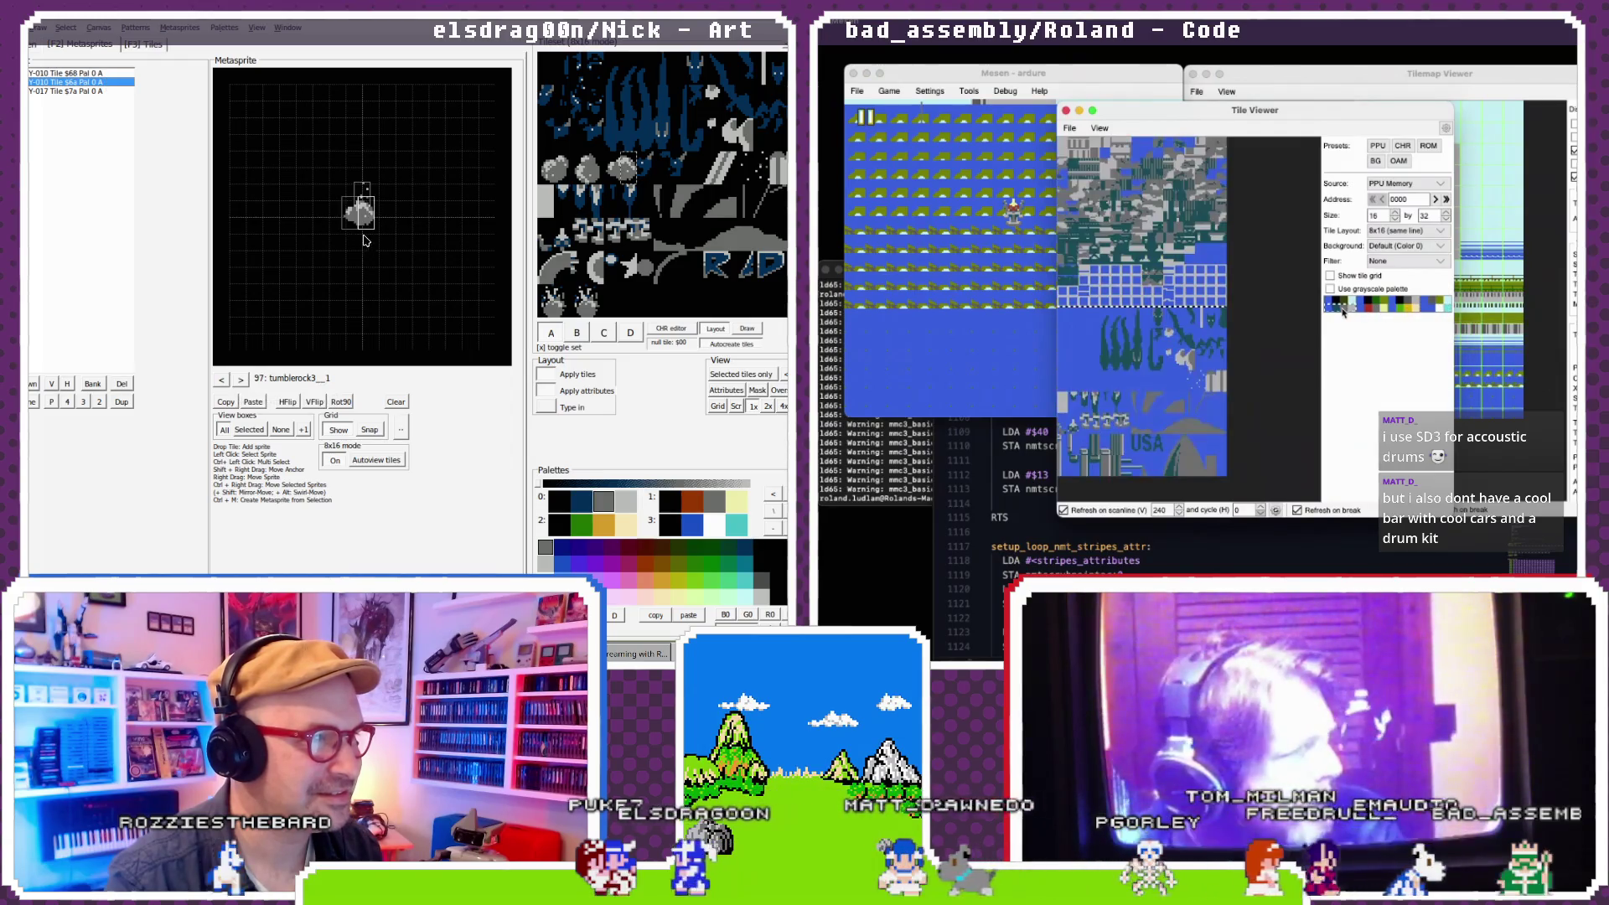
drag(350, 220, 350, 222)
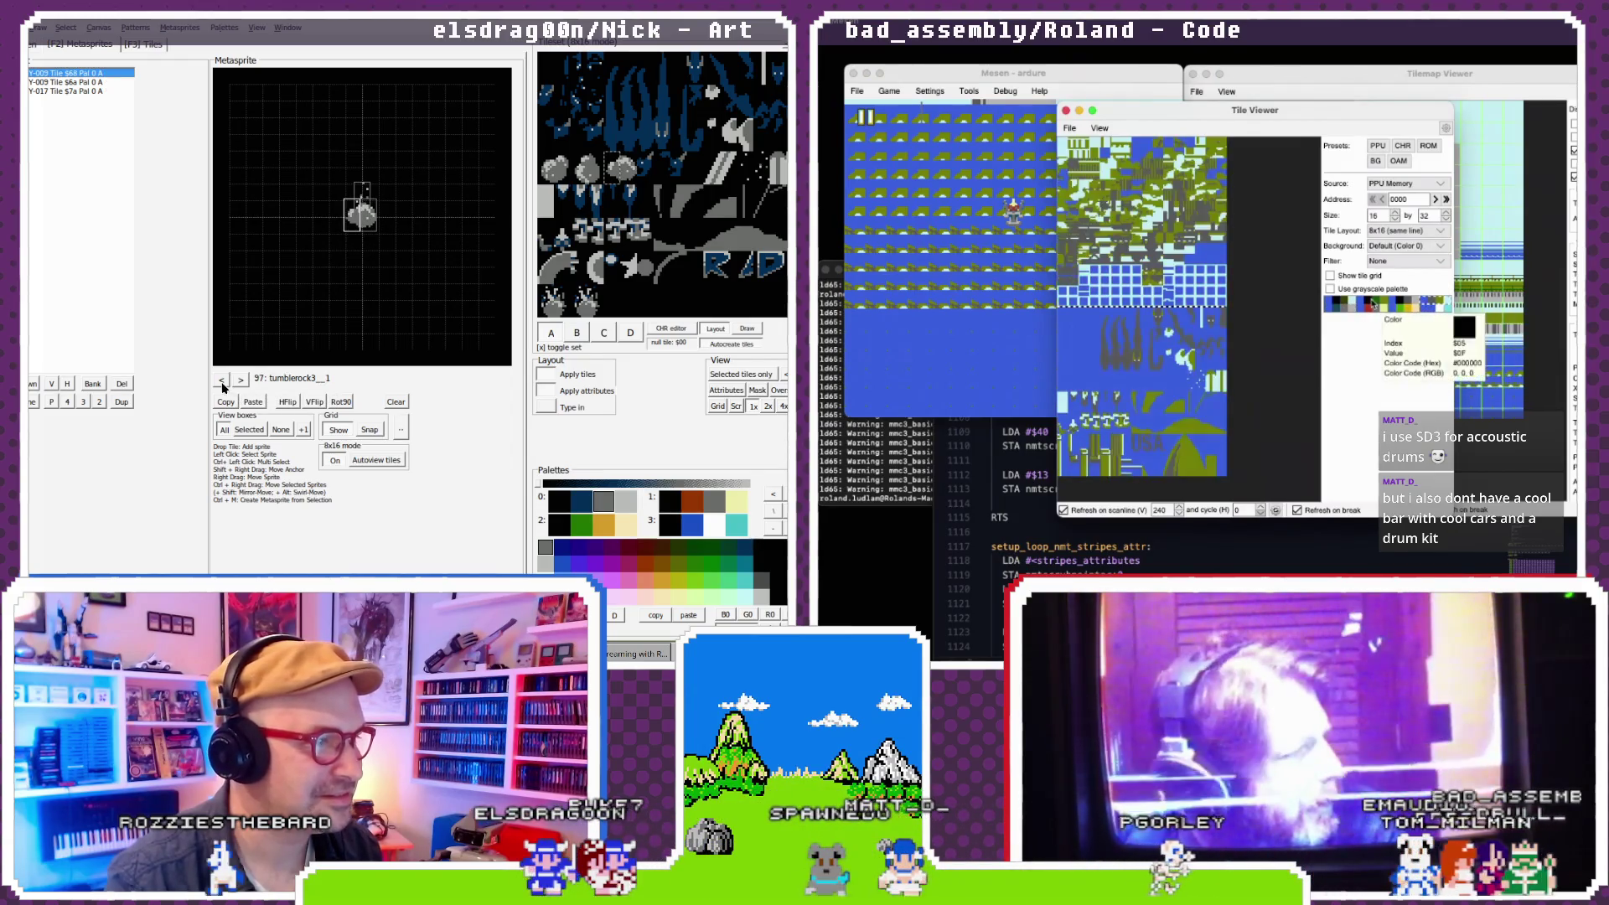
click(1334, 303)
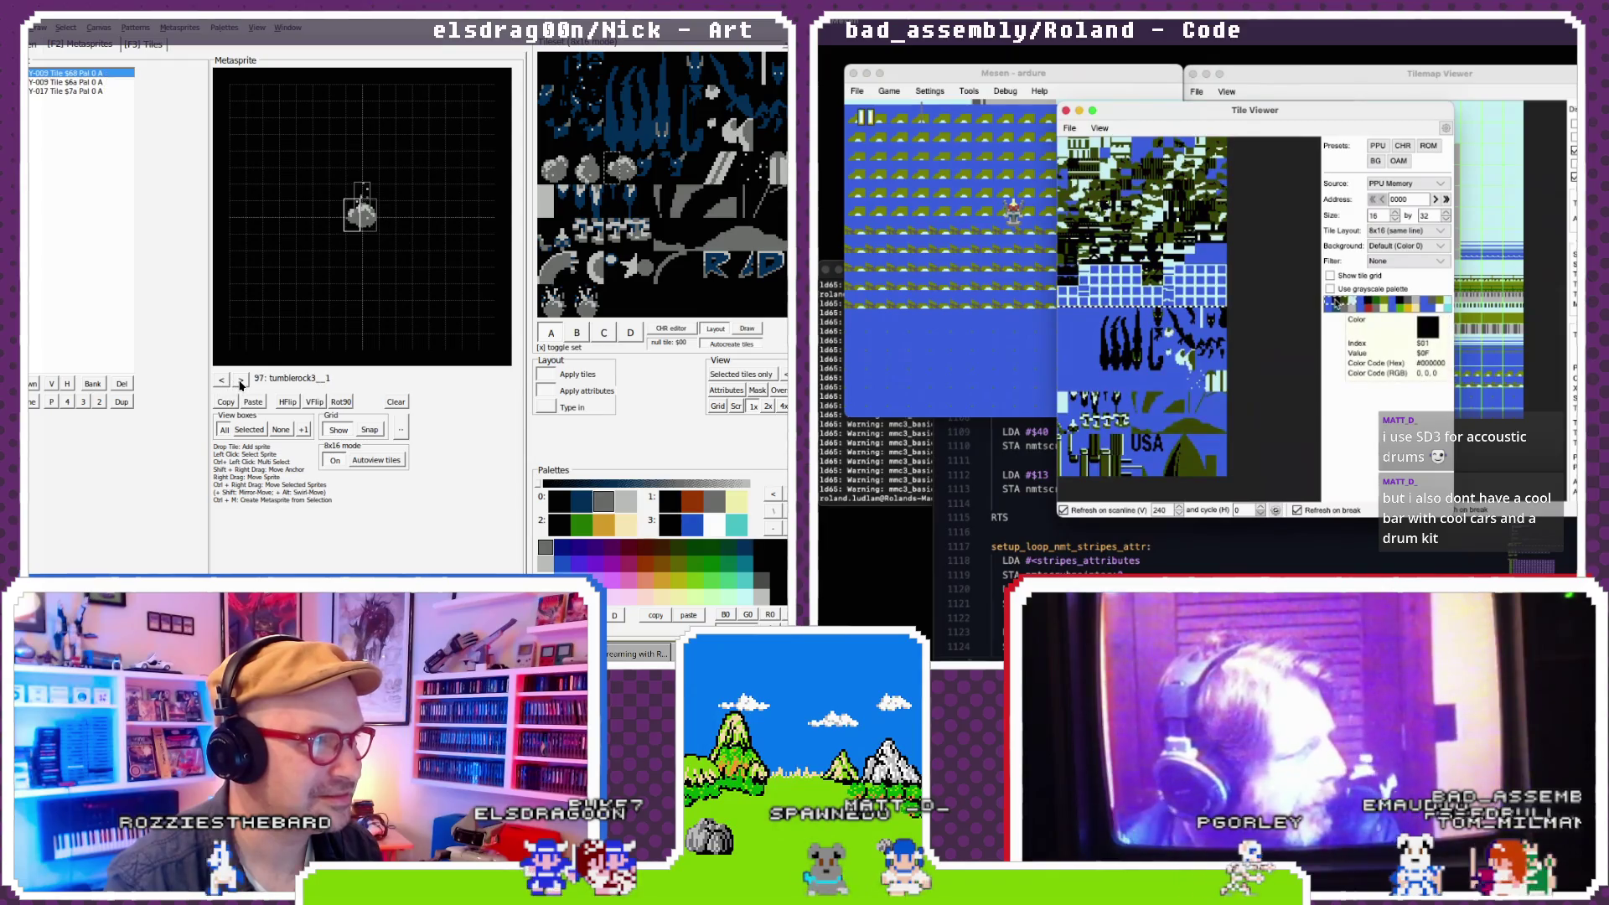
click(1383, 303)
click(362, 191)
click(1399, 303)
click(1413, 303)
click(1427, 304)
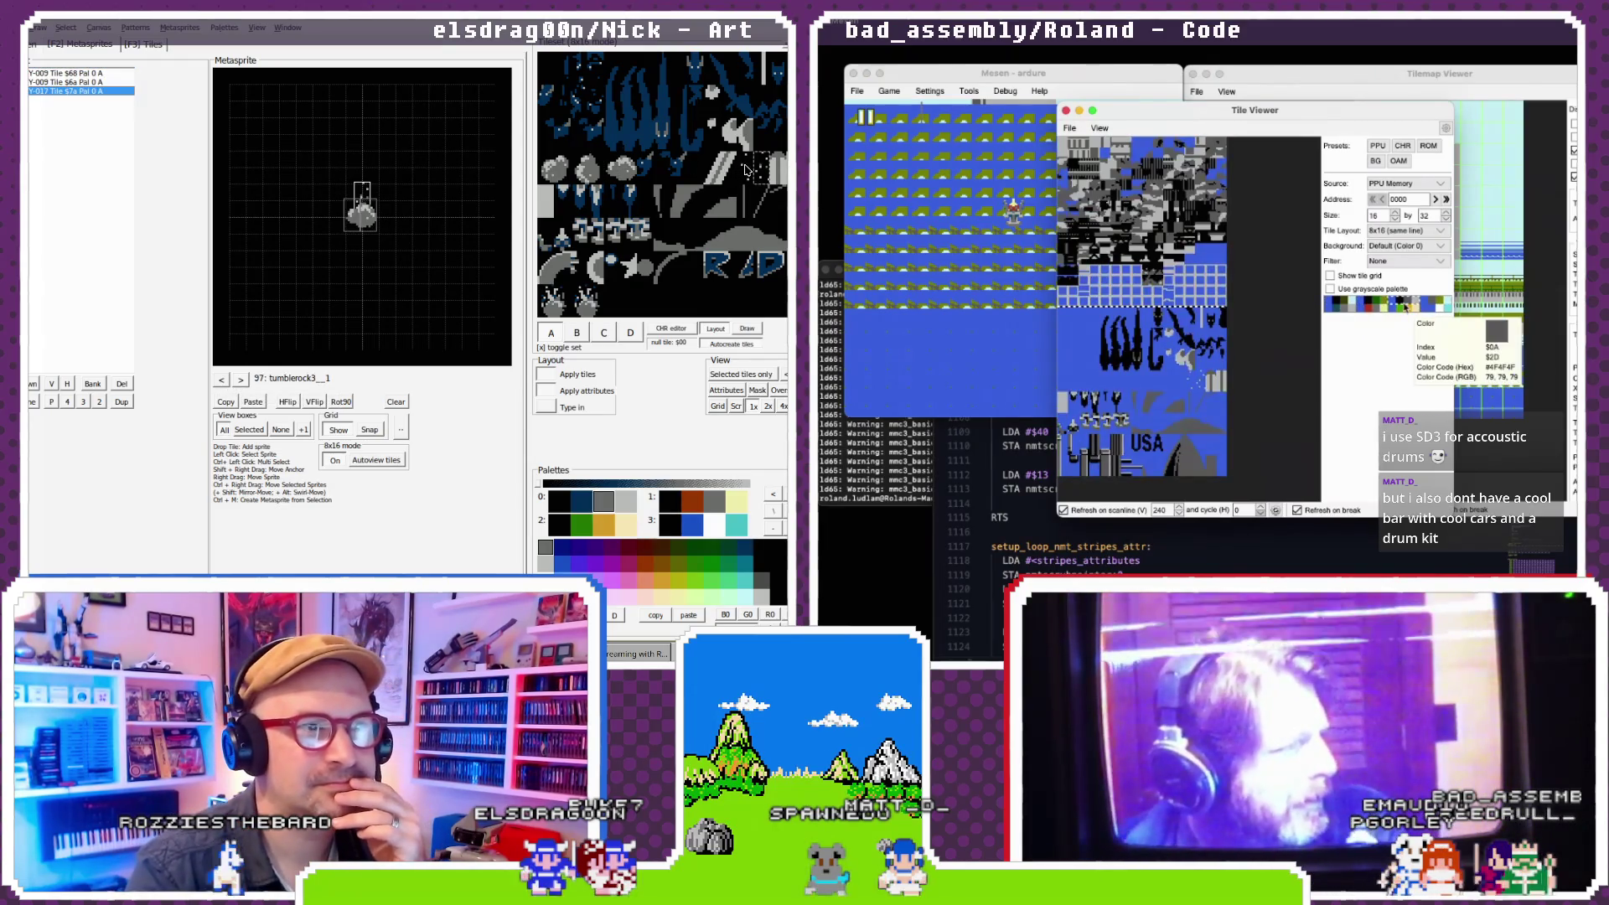
click(1332, 304)
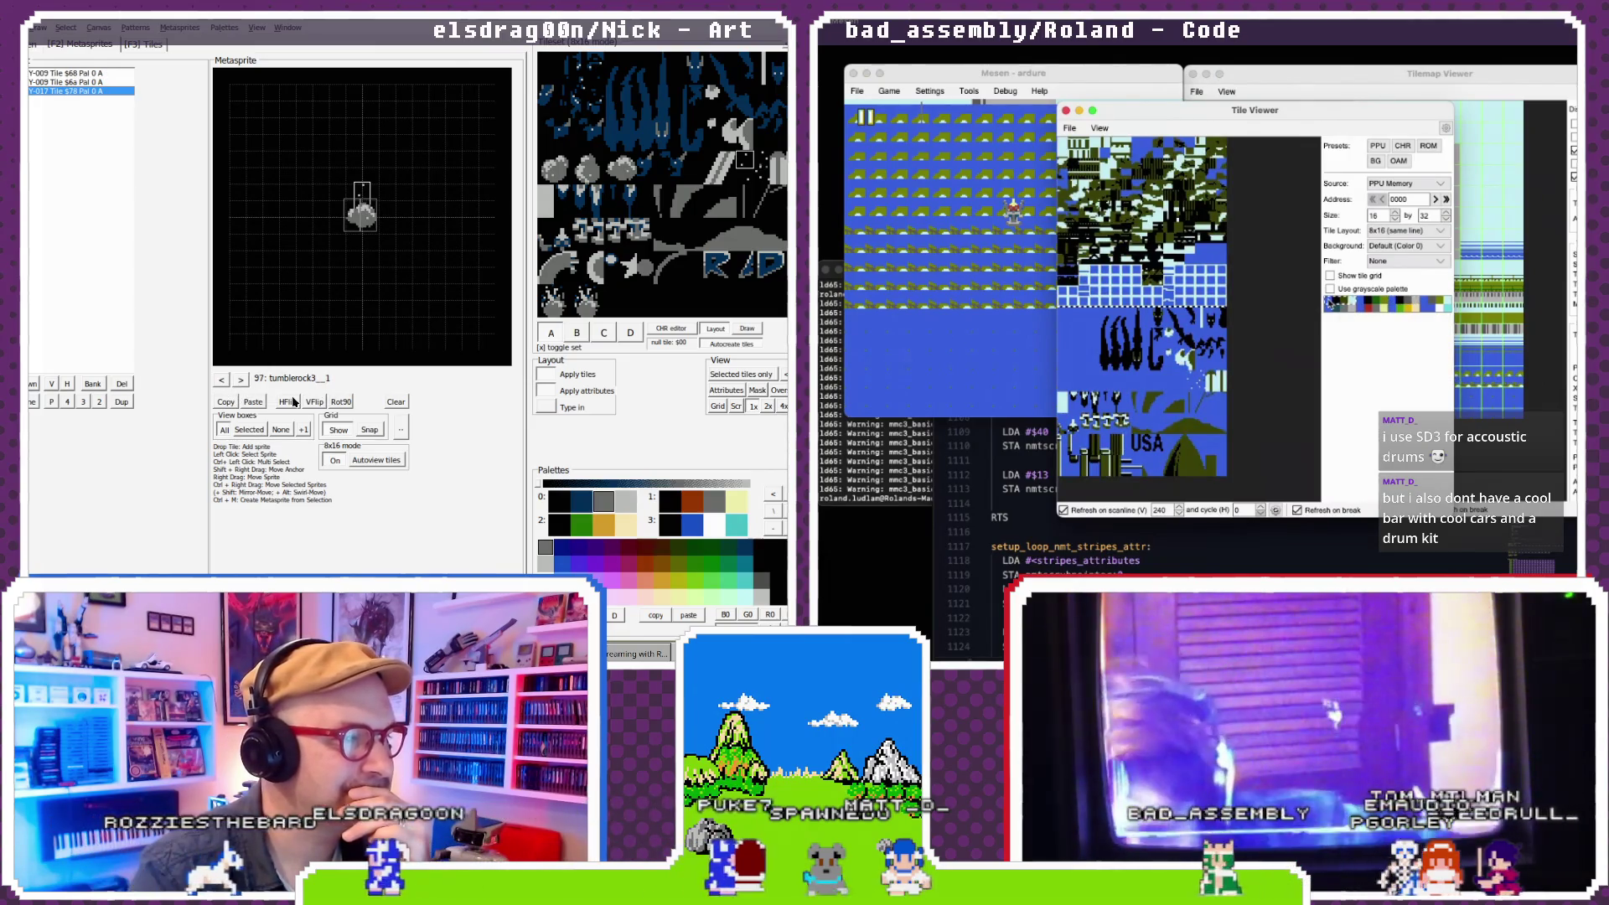
- Flip the Y-017 sprite horizontally and browse the neighbouring rock metasprites
click(67, 383)
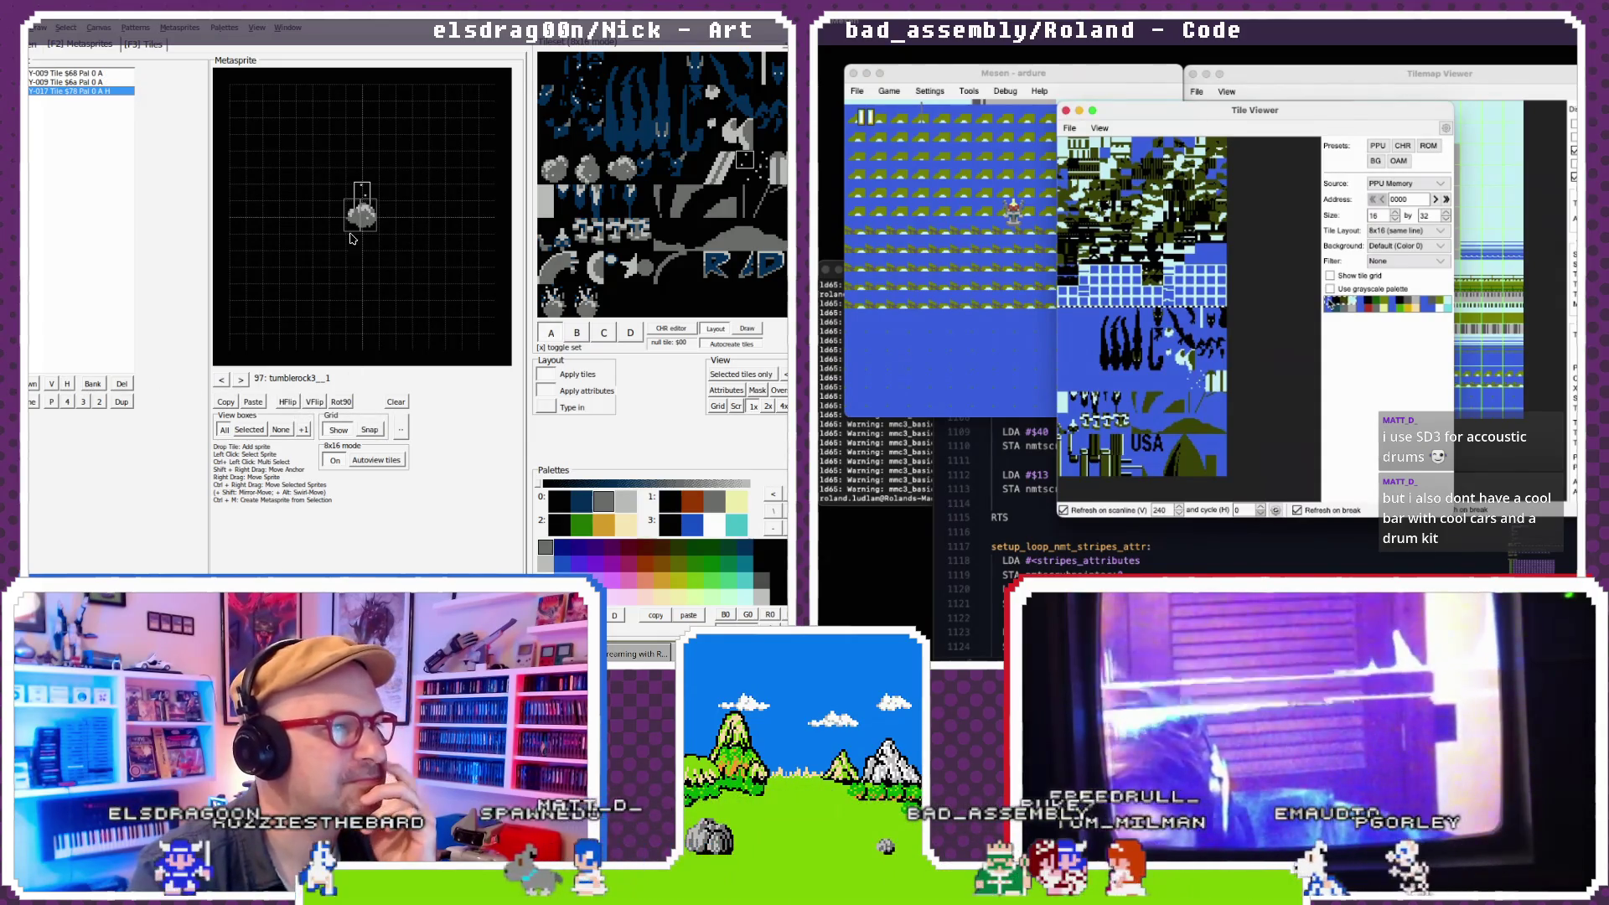
click(222, 381)
click(222, 381)
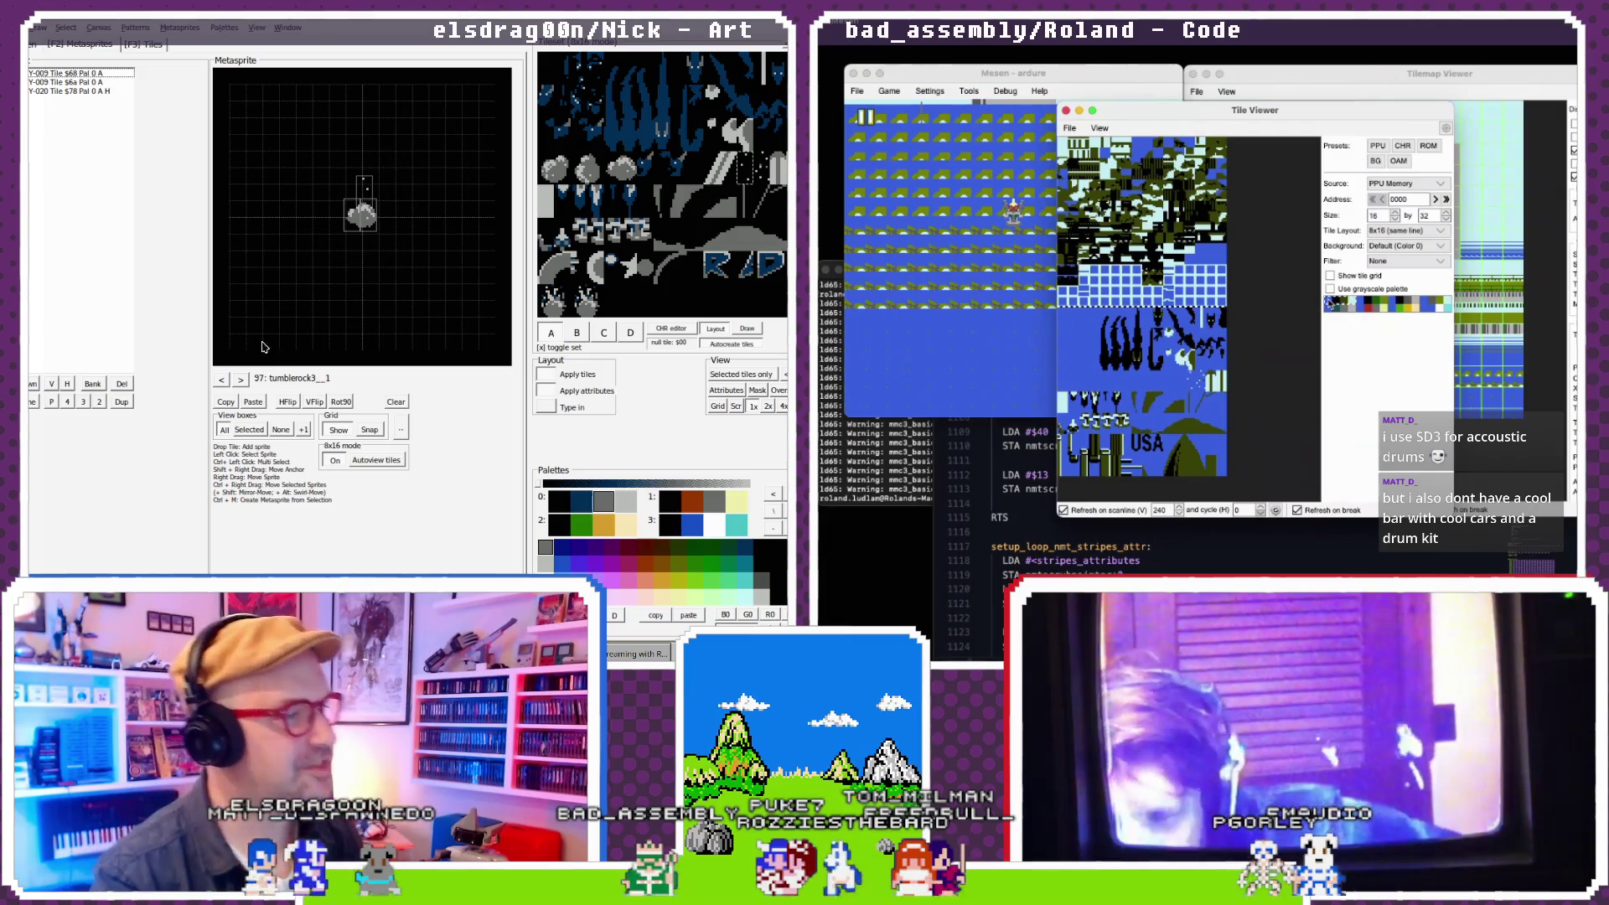
click(241, 381)
click(223, 381)
click(224, 382)
click(231, 381)
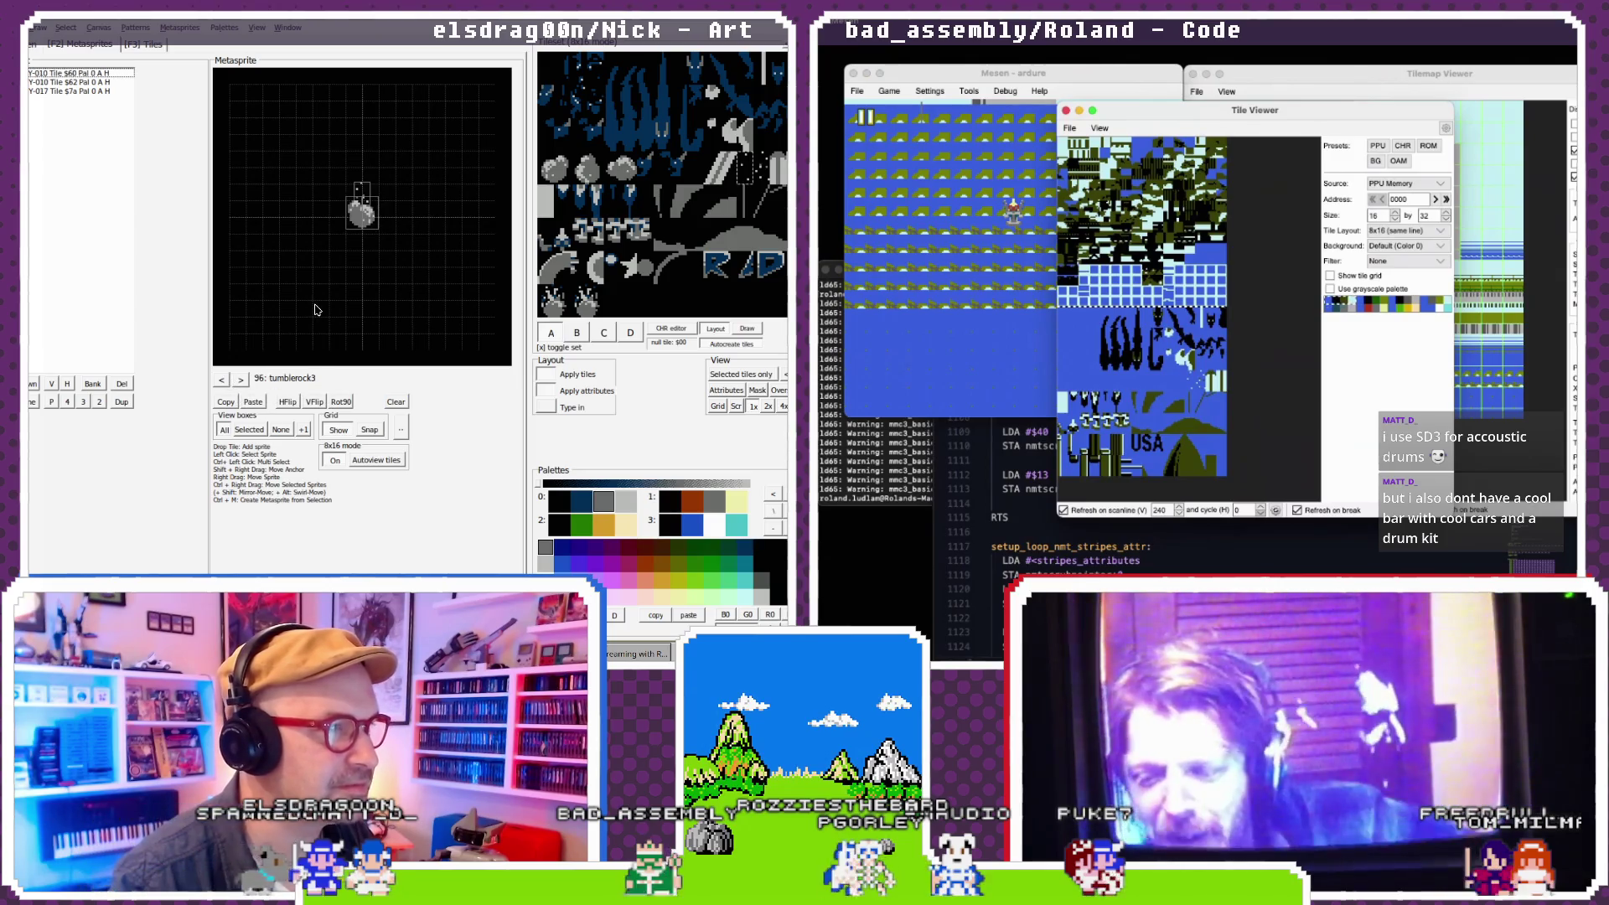
- Go to metasprite 98 and flip the rock frame vertically
click(241, 380)
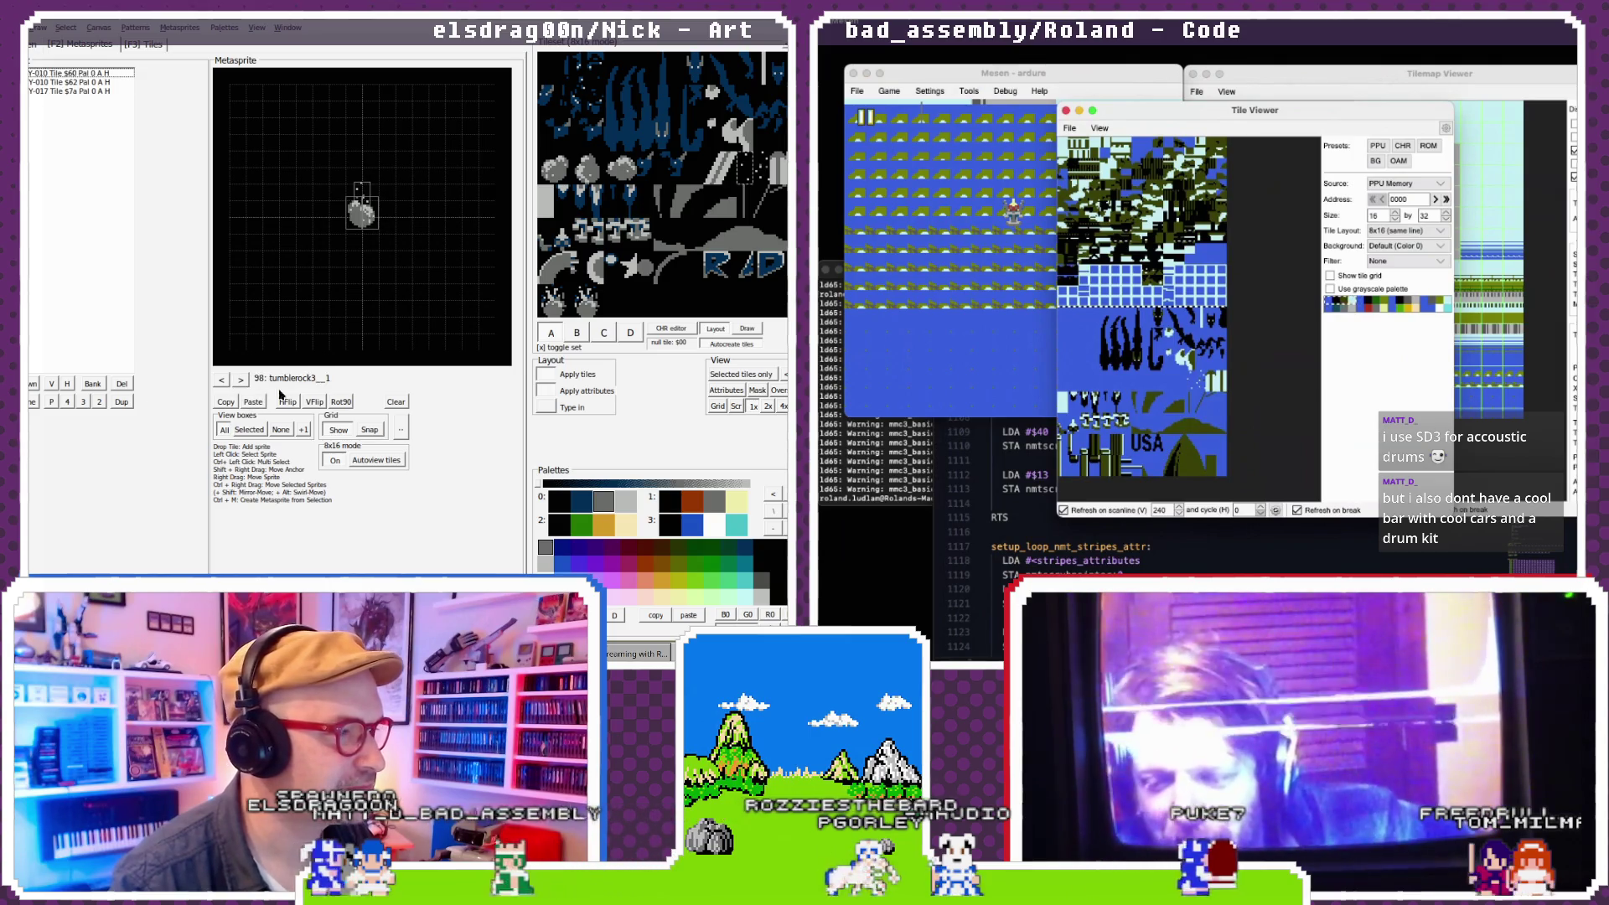
click(316, 402)
click(360, 245)
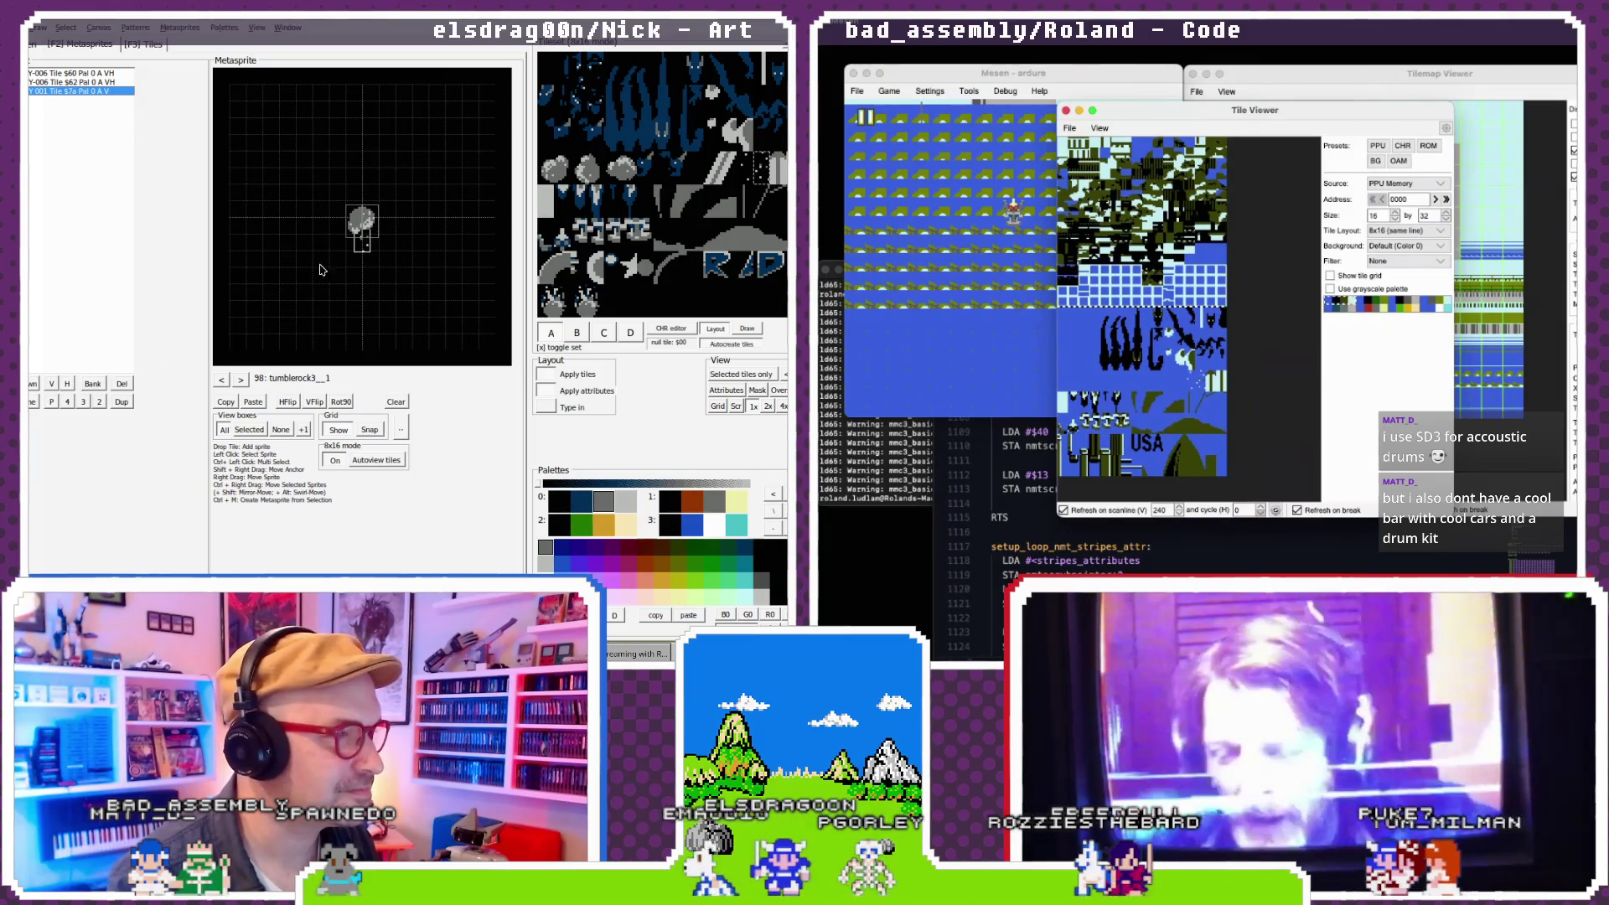
- Raise the first rock tile to Y -17, toggle its horizontal flip, and nudge it up three pixels
drag(360, 243, 363, 194)
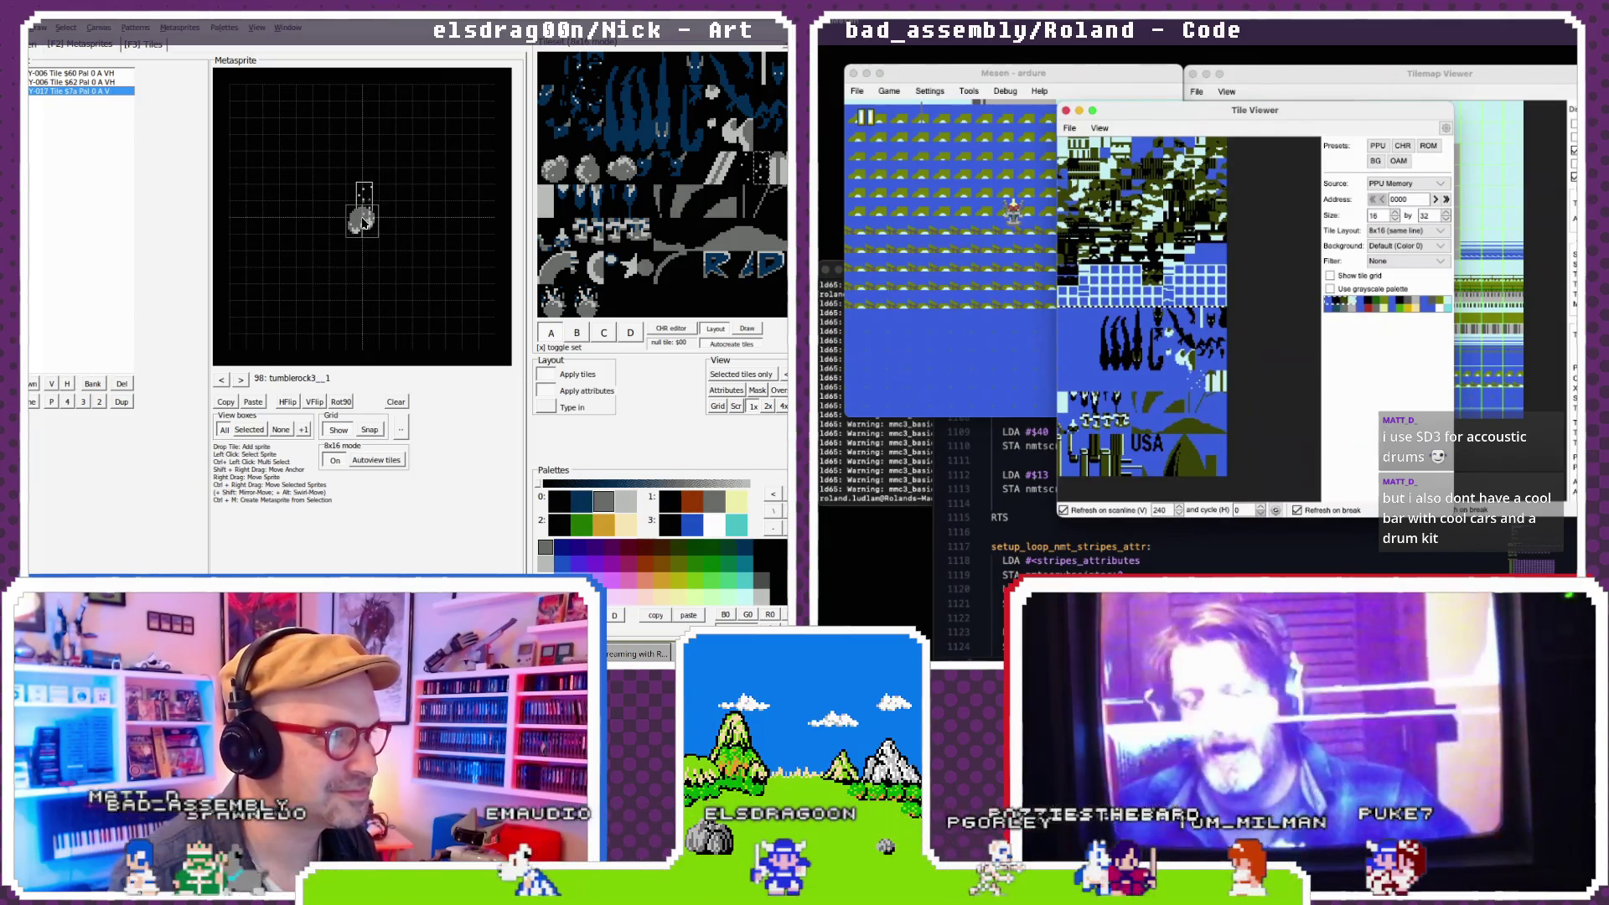
click(363, 222)
click(66, 385)
click(67, 385)
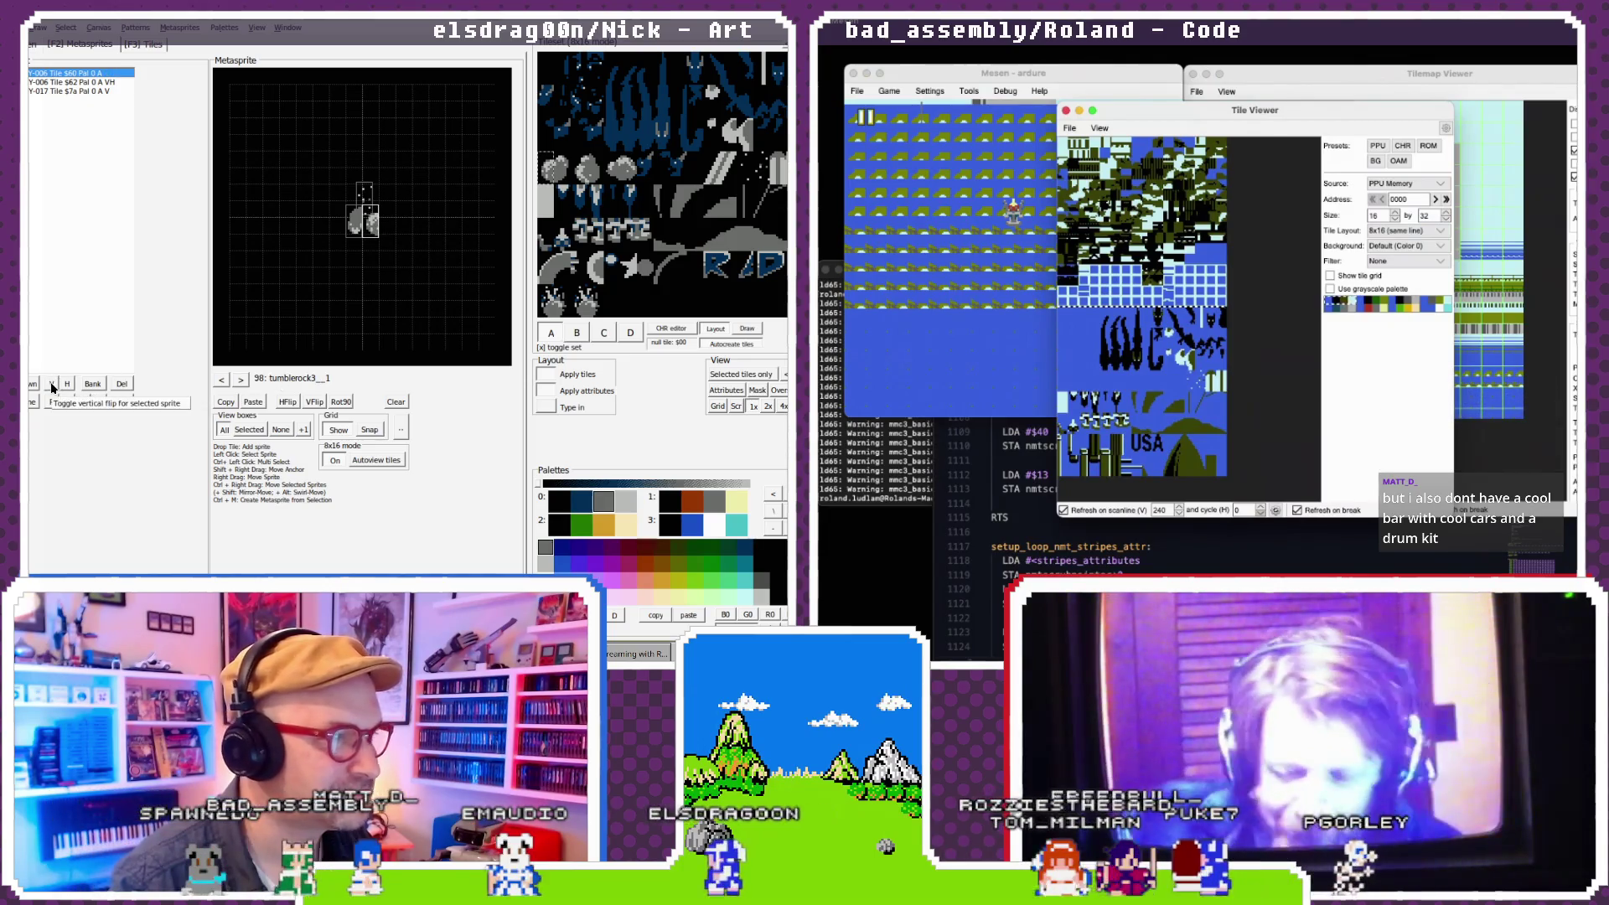
drag(361, 236, 361, 232)
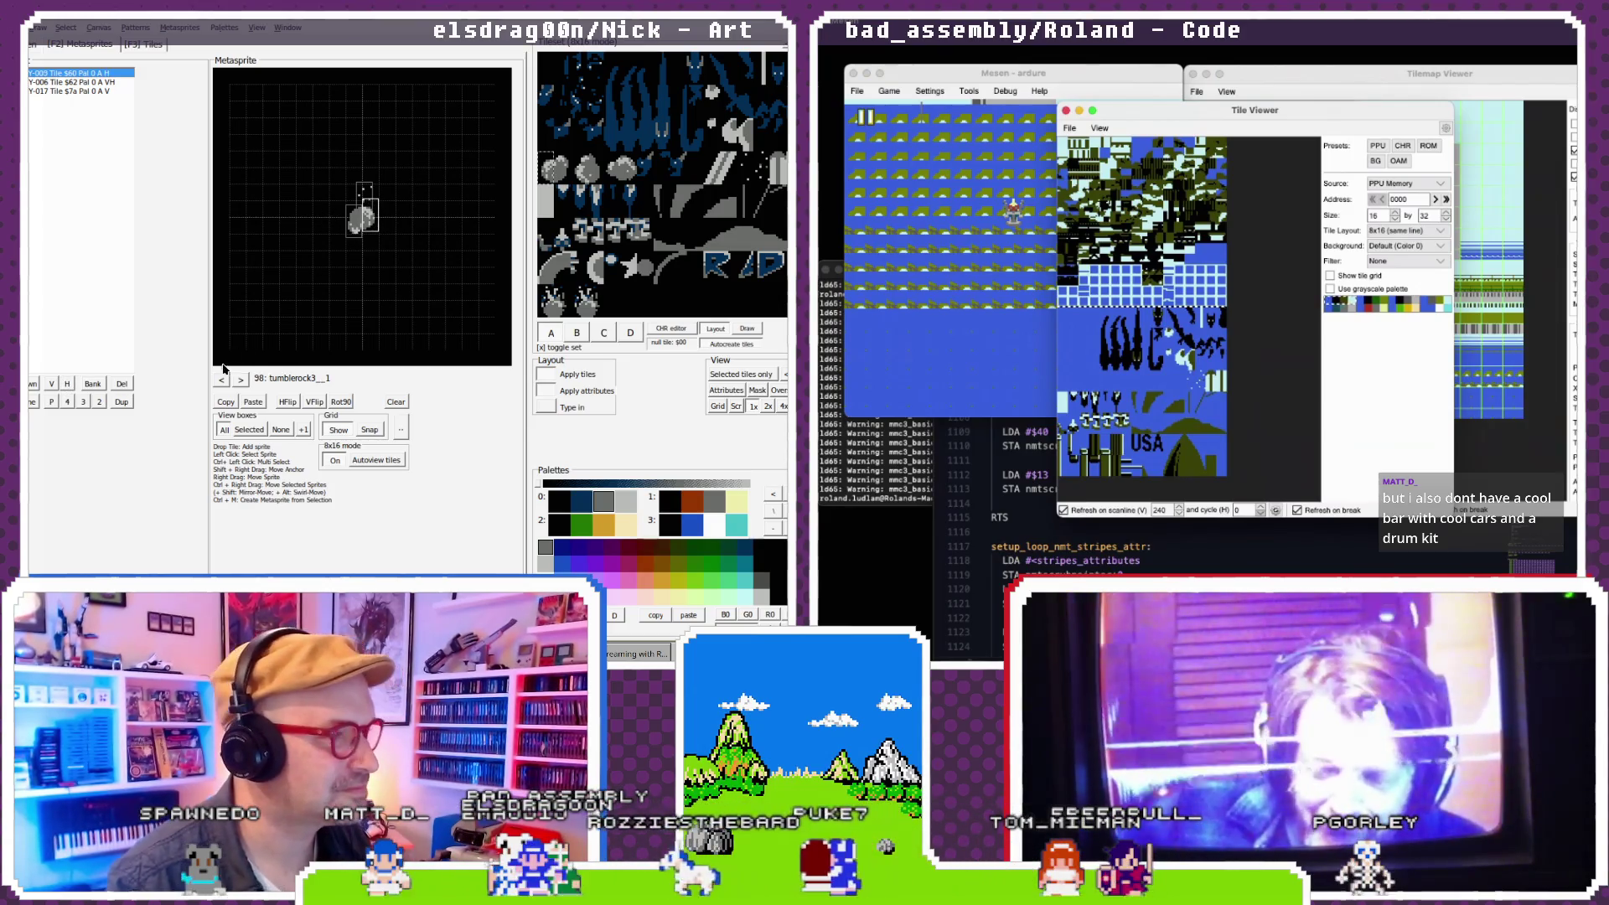
- Compare metasprites 95–98, then paste the rock frame into metasprite 99 and remove its horizontal flip
click(222, 381)
click(242, 381)
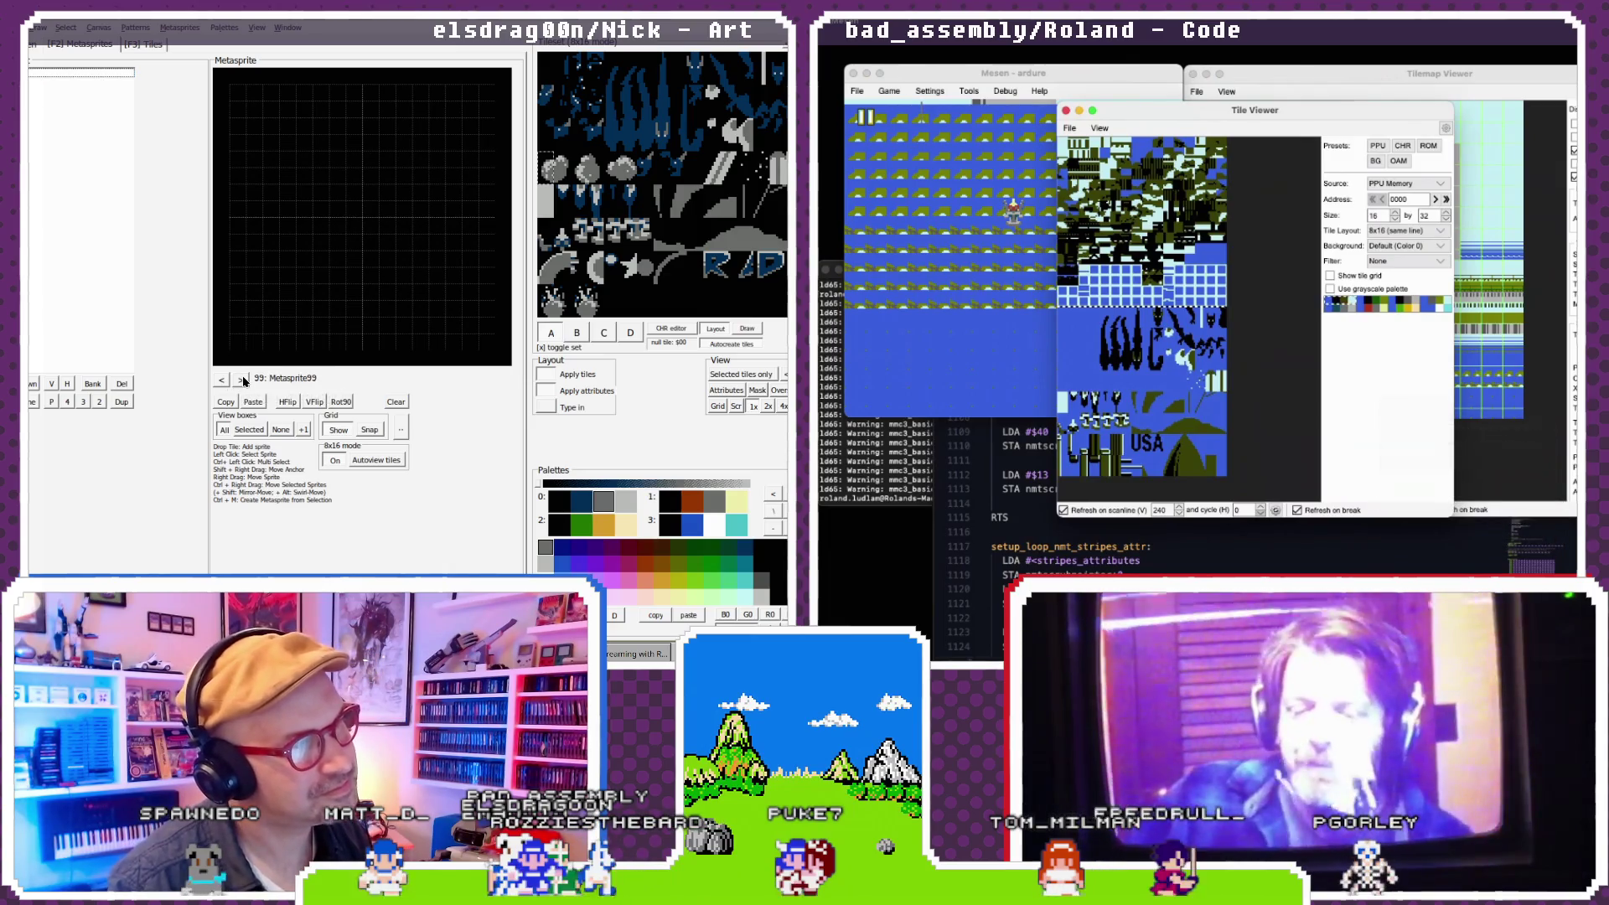
click(227, 381)
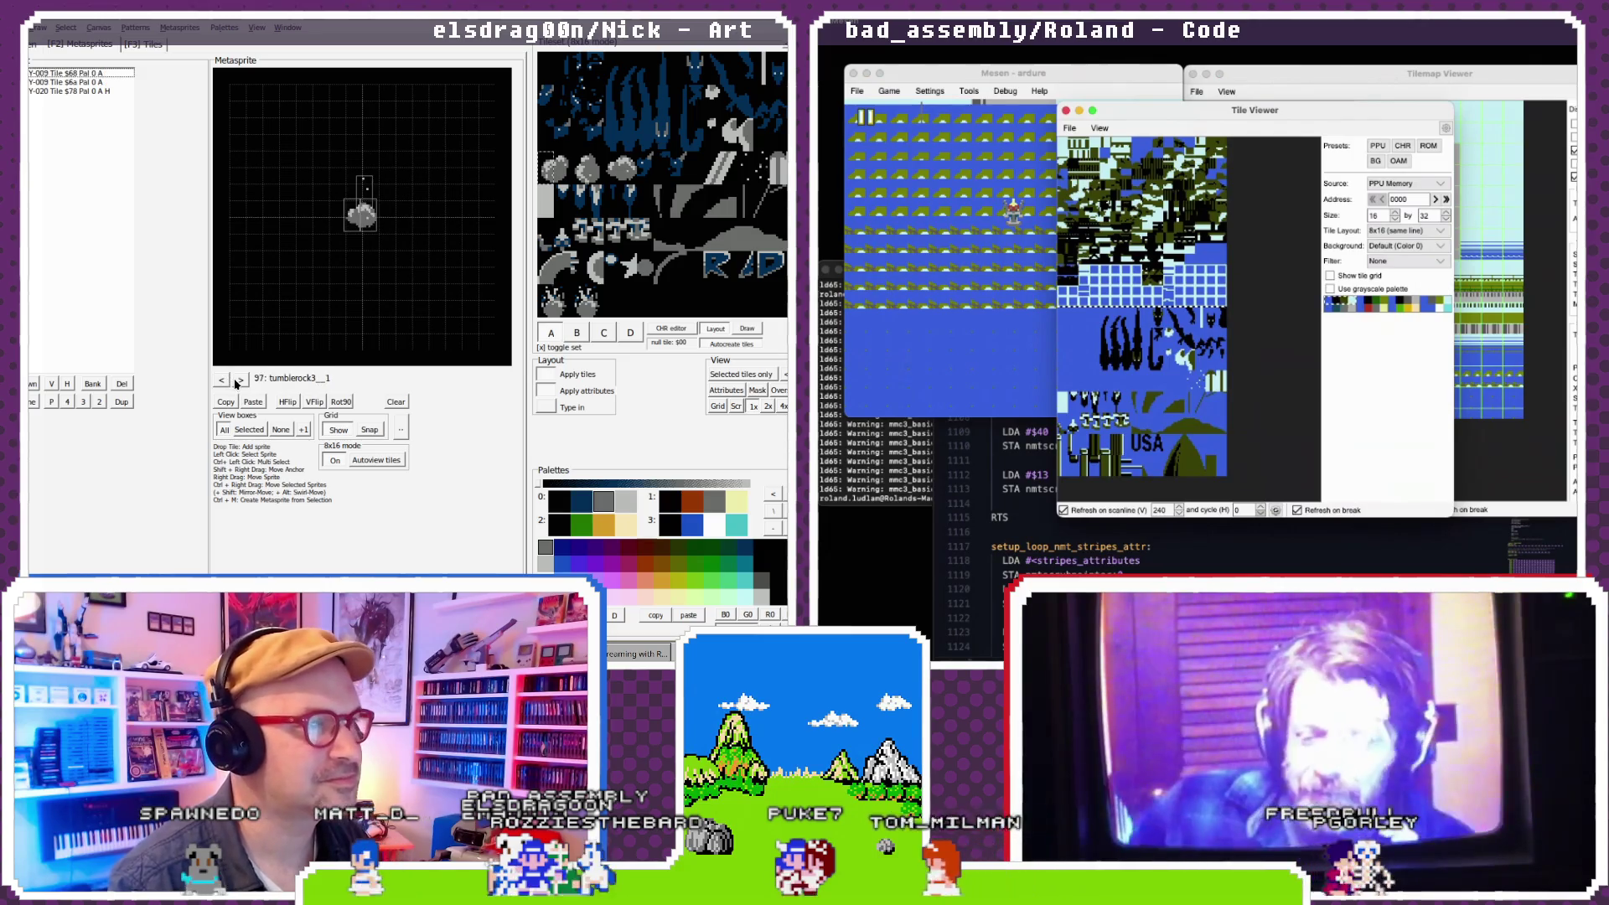
click(239, 381)
click(239, 381)
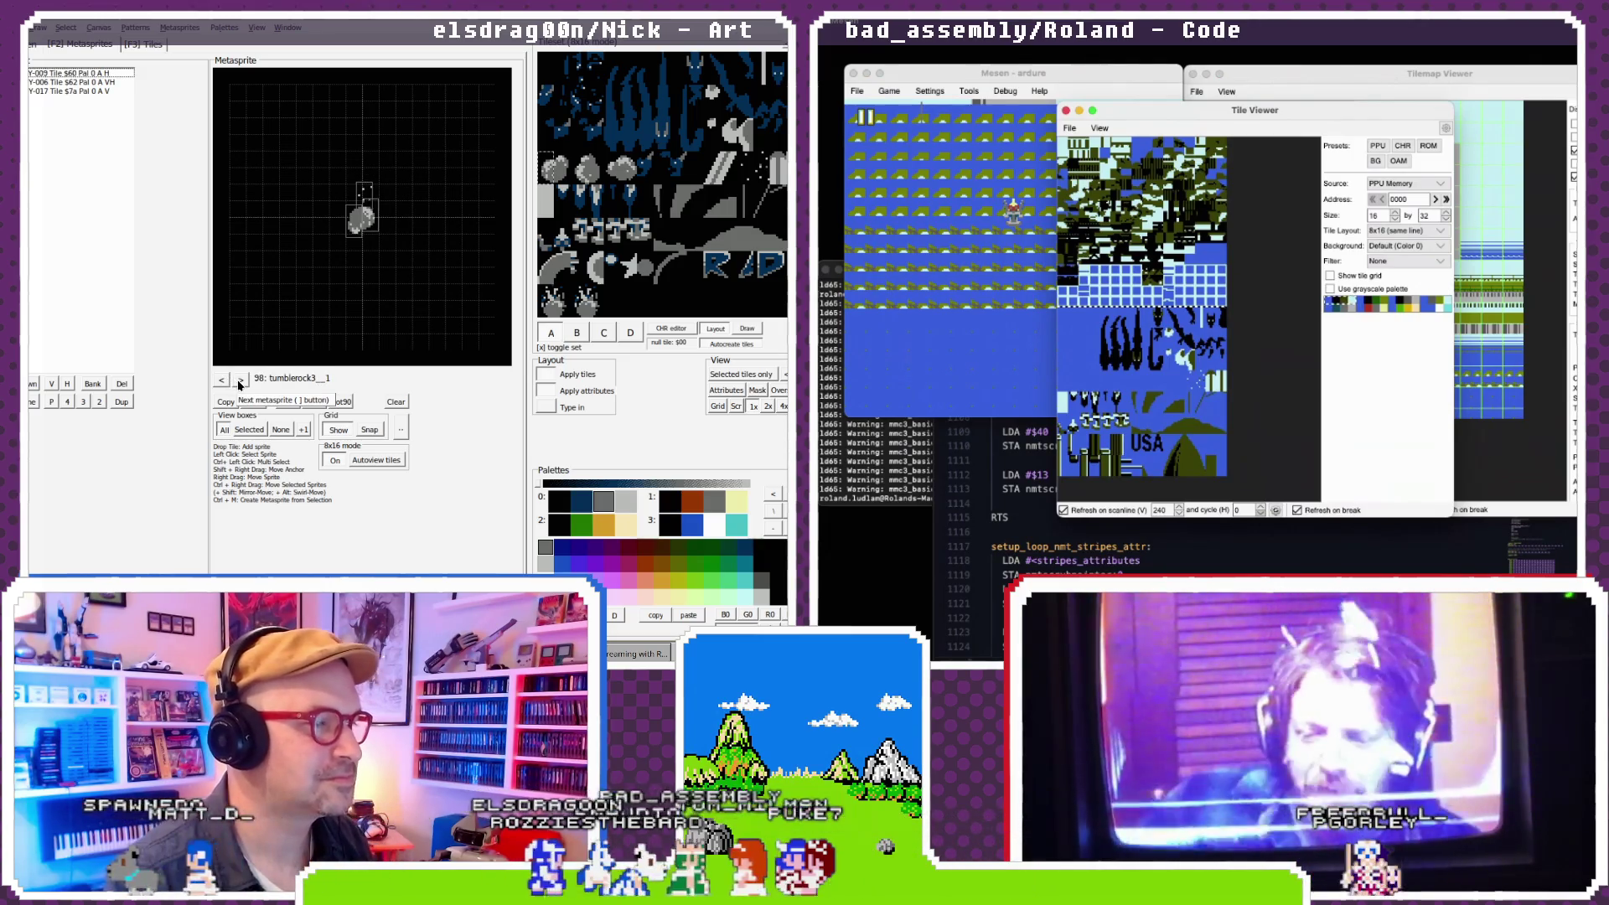
click(227, 381)
click(228, 382)
click(228, 381)
click(241, 381)
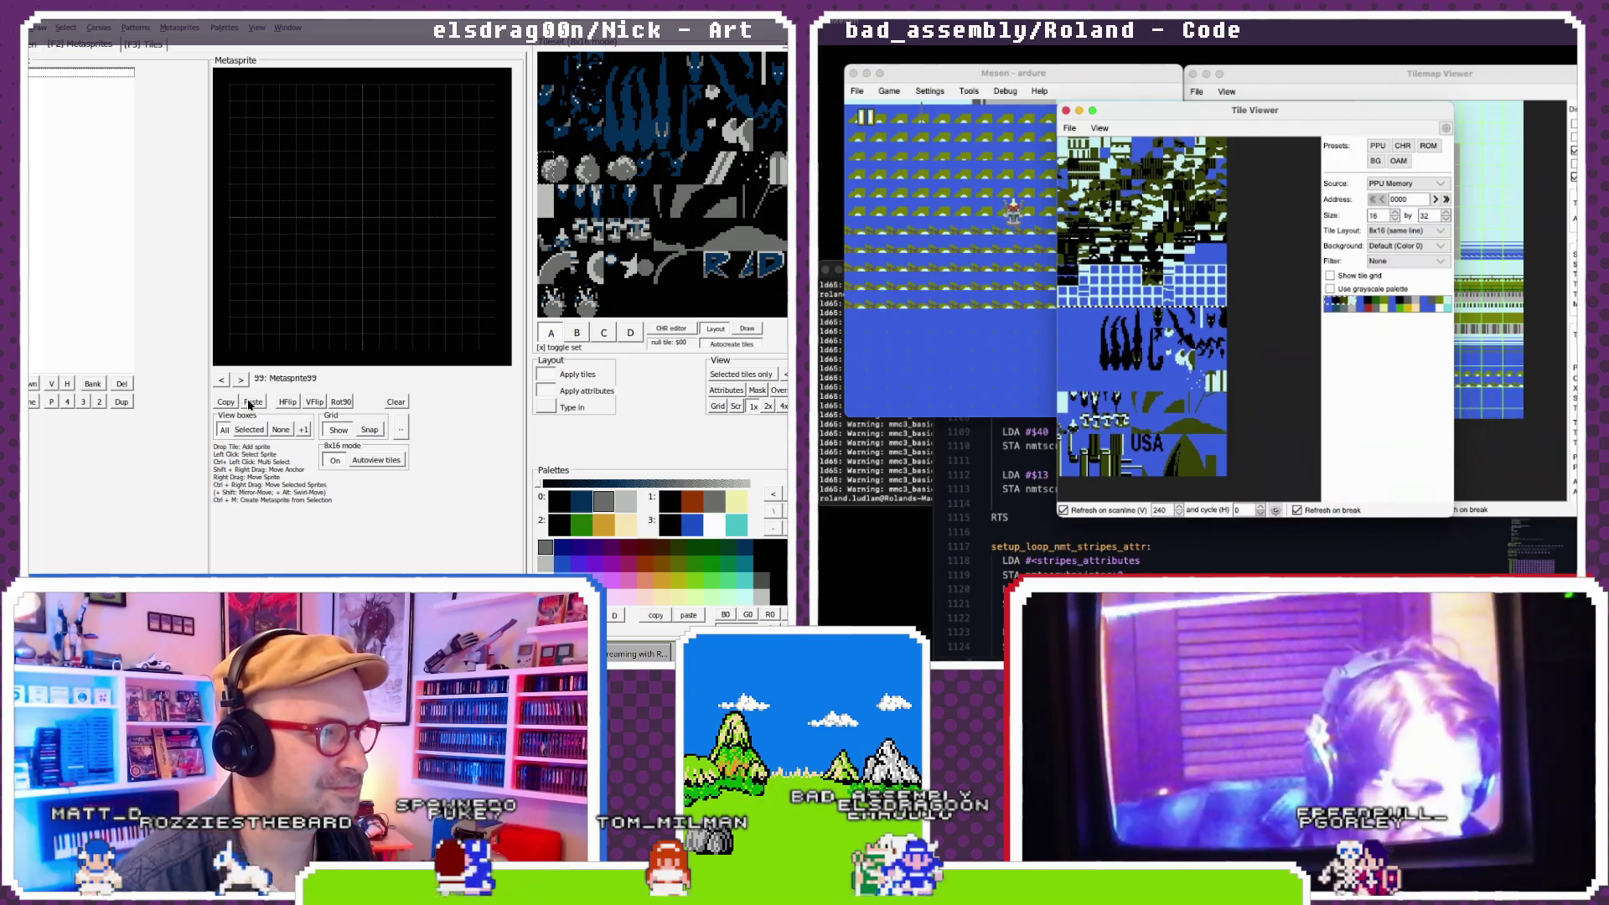
click(249, 403)
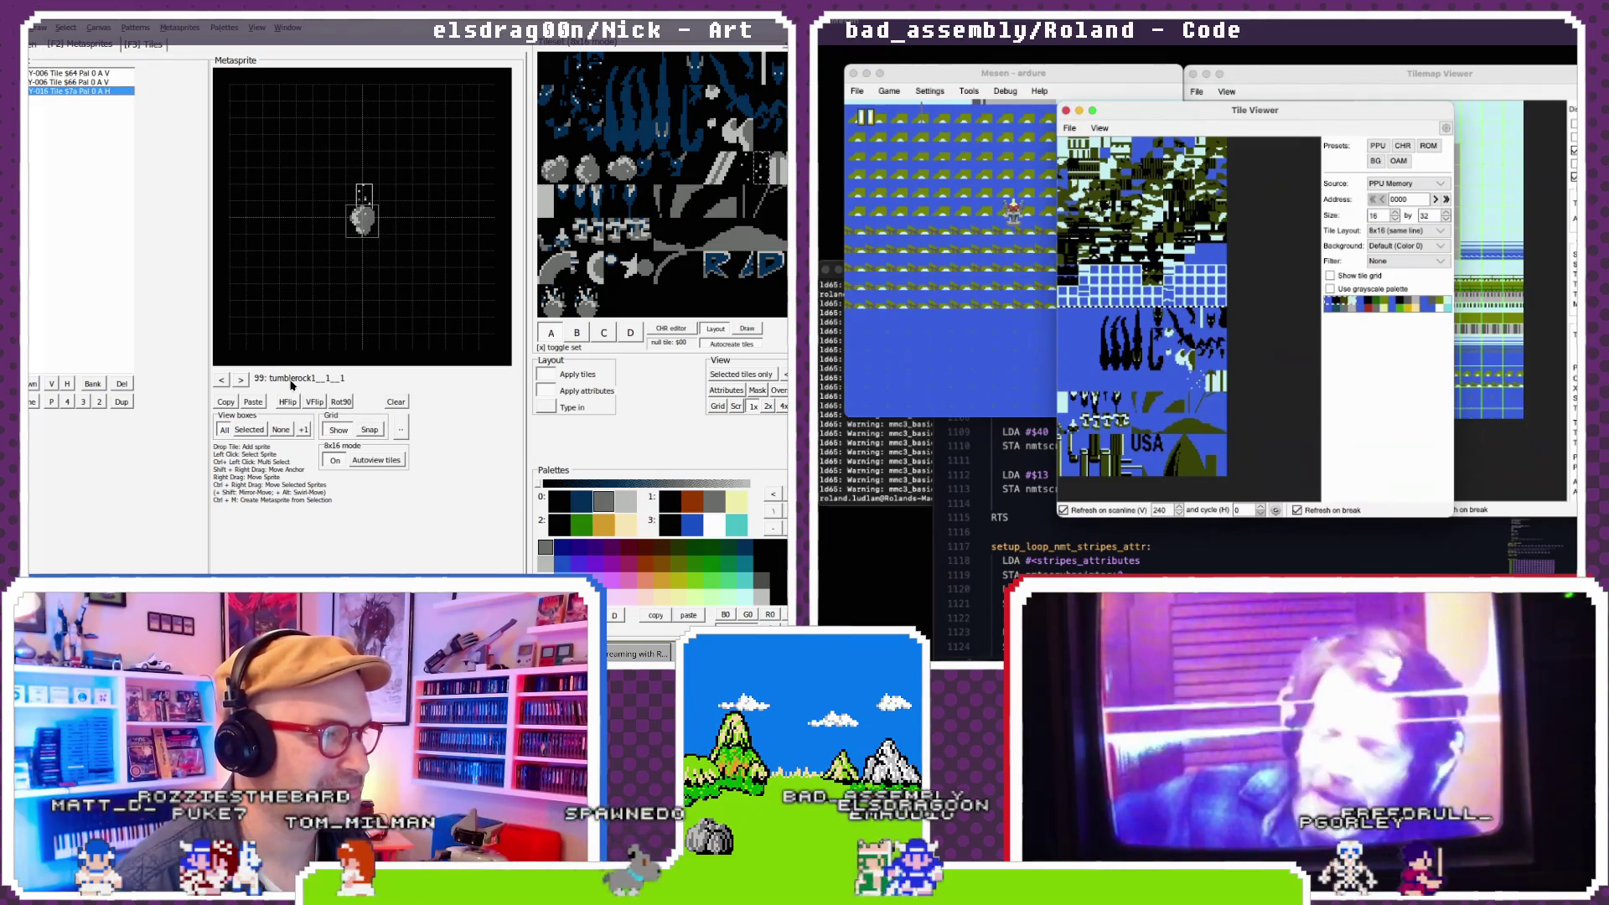
click(67, 386)
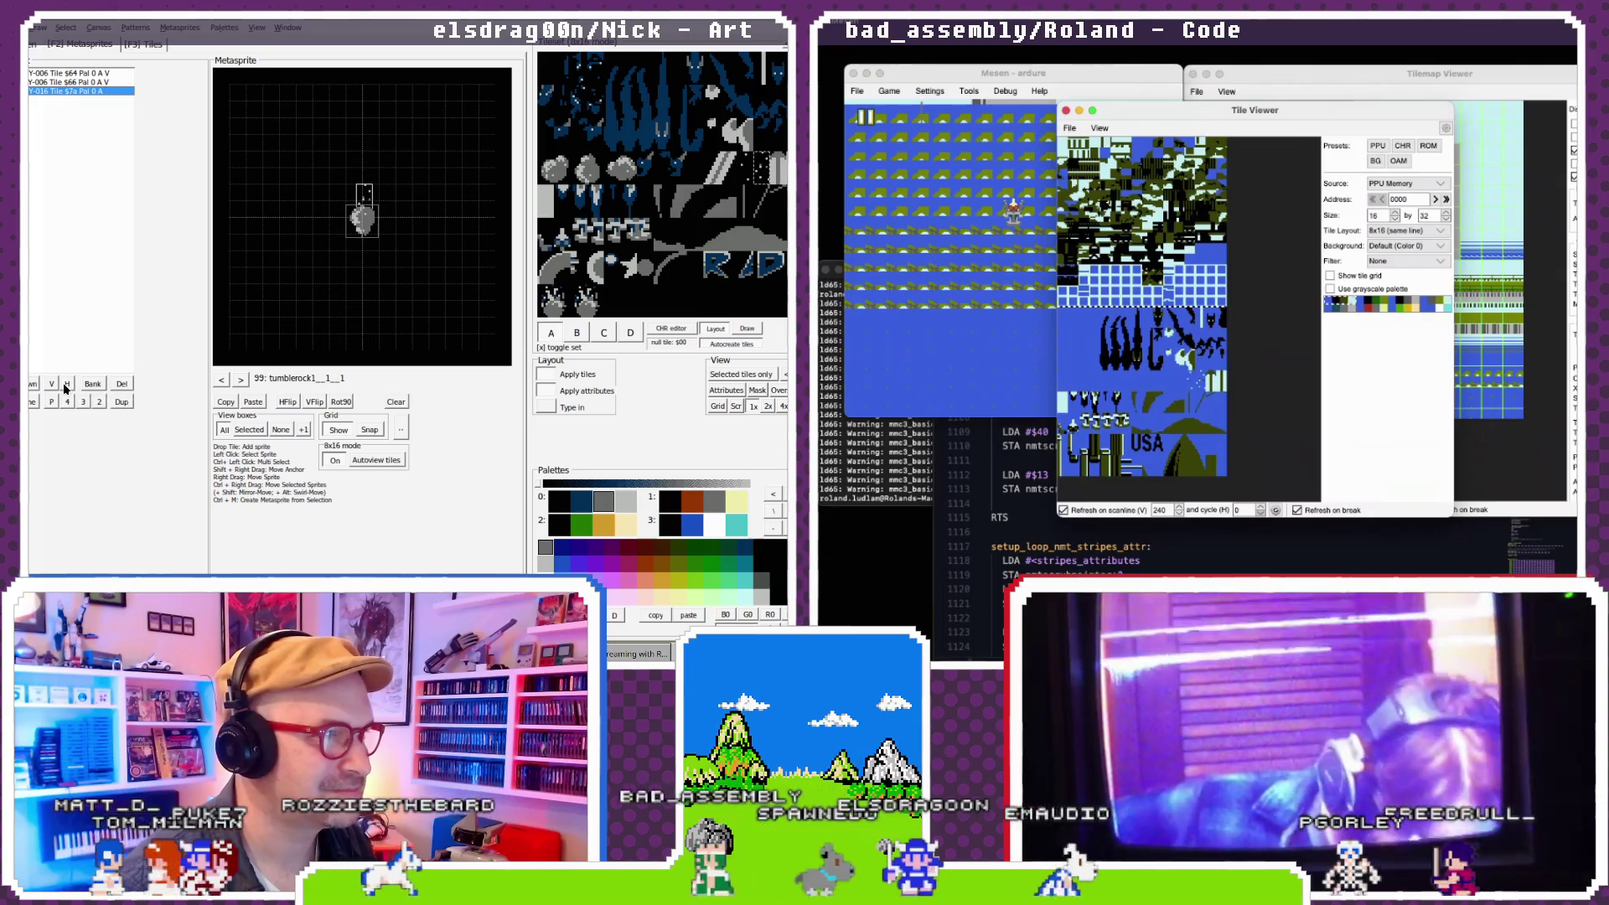
- Step through metasprites 94–99 to compare the rock frames and preview the animation
click(224, 381)
click(224, 380)
click(224, 380)
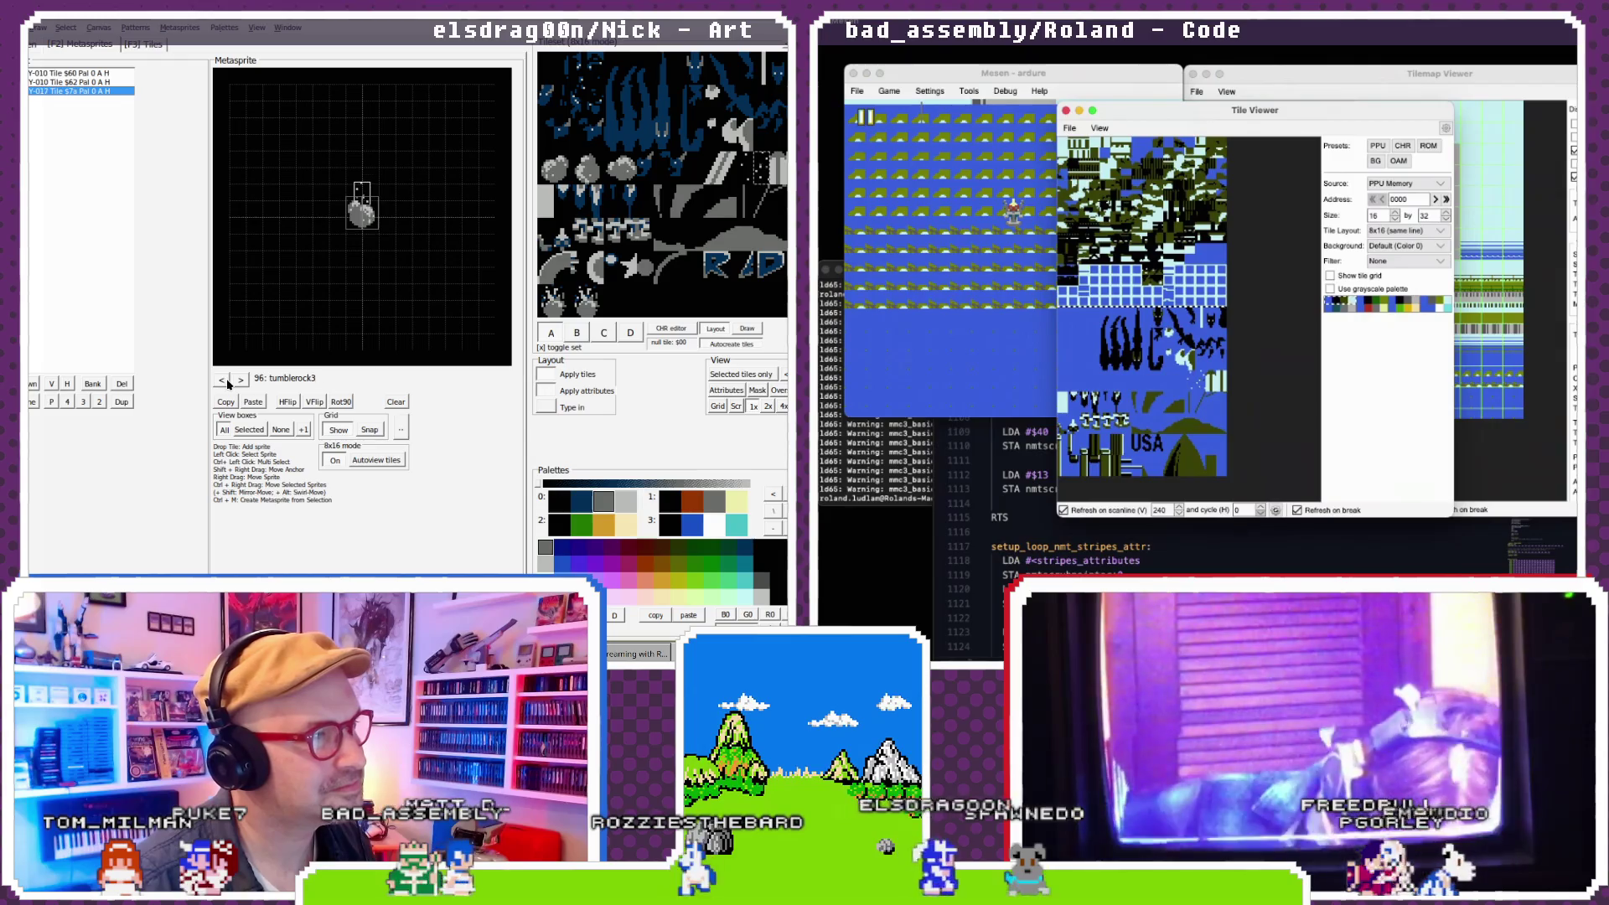
click(225, 380)
click(225, 380)
click(240, 380)
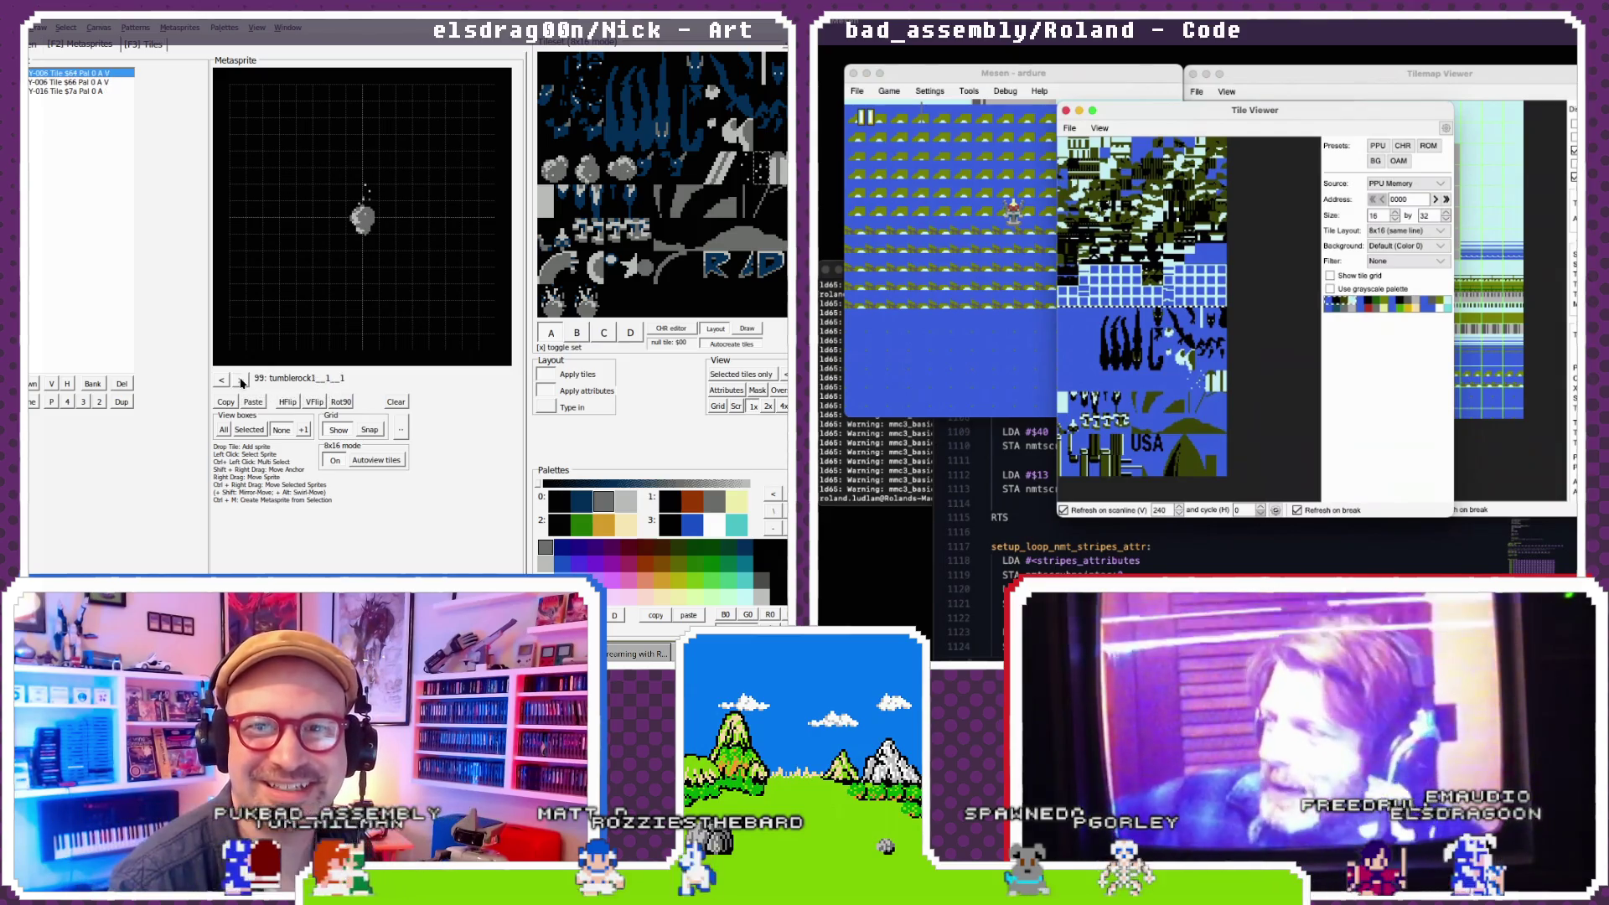
click(226, 380)
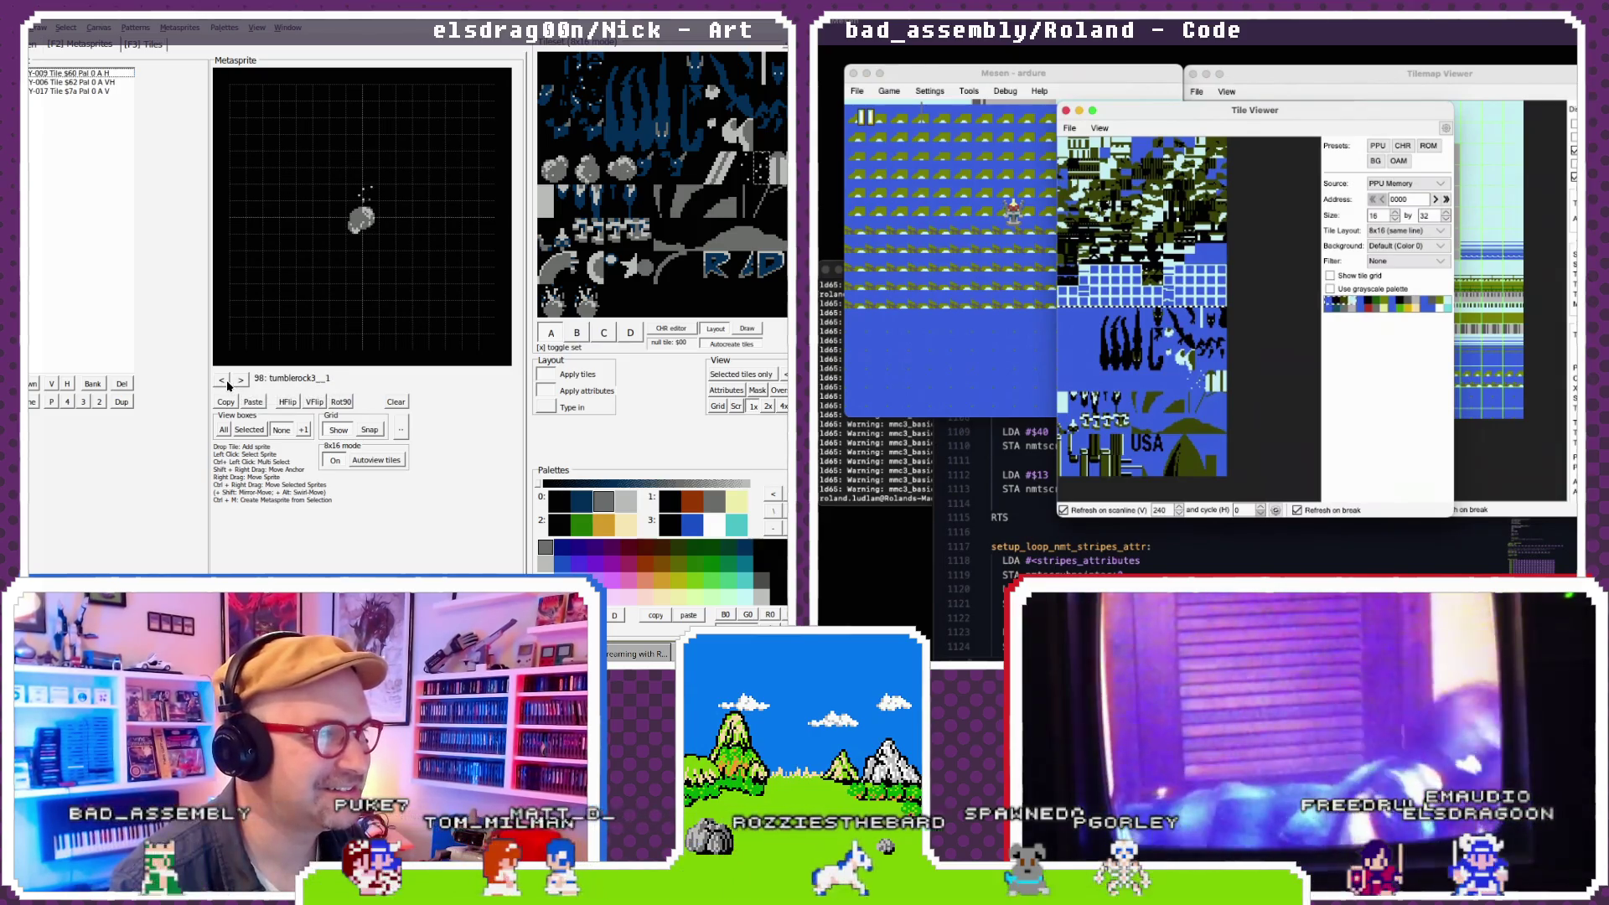
click(241, 381)
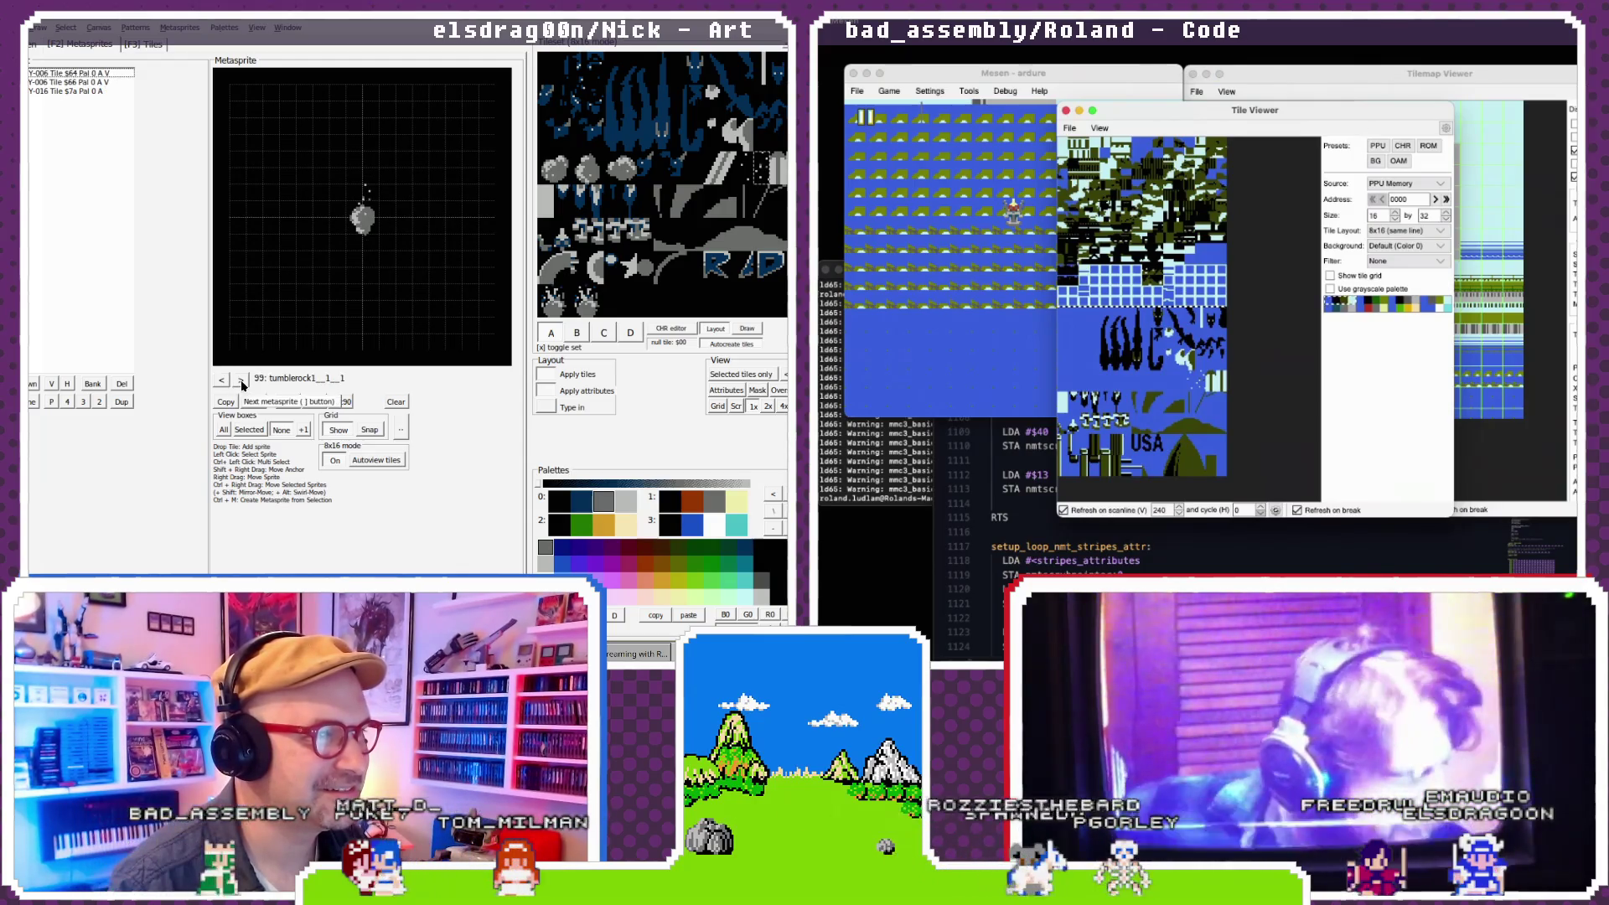
click(228, 381)
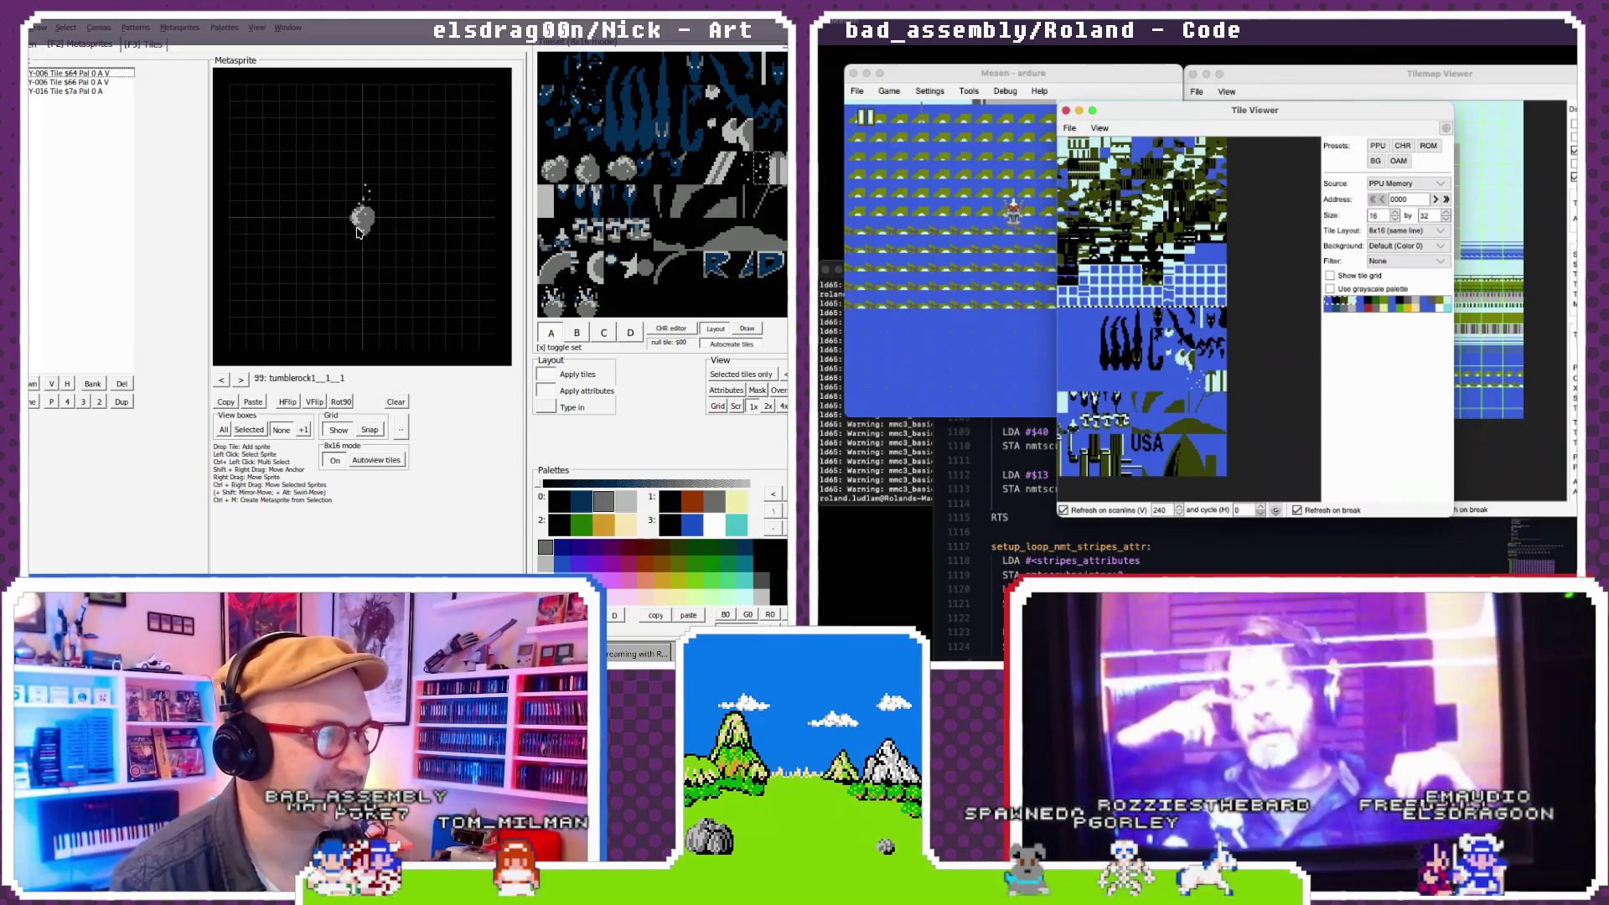
click(246, 381)
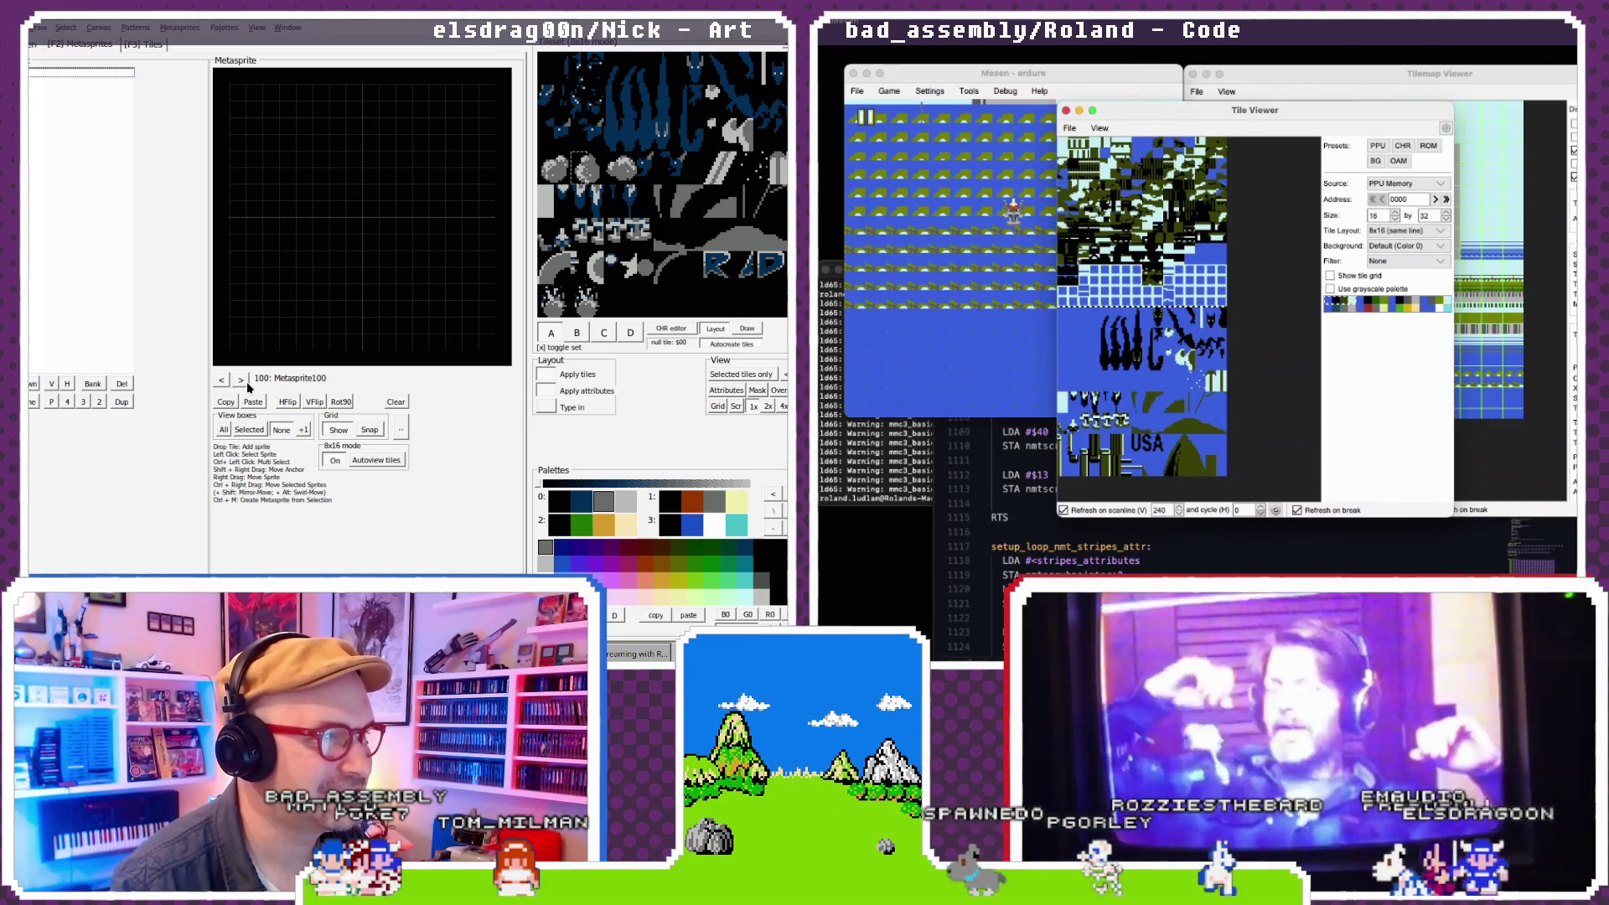
click(224, 383)
click(225, 384)
click(239, 381)
click(238, 380)
click(231, 378)
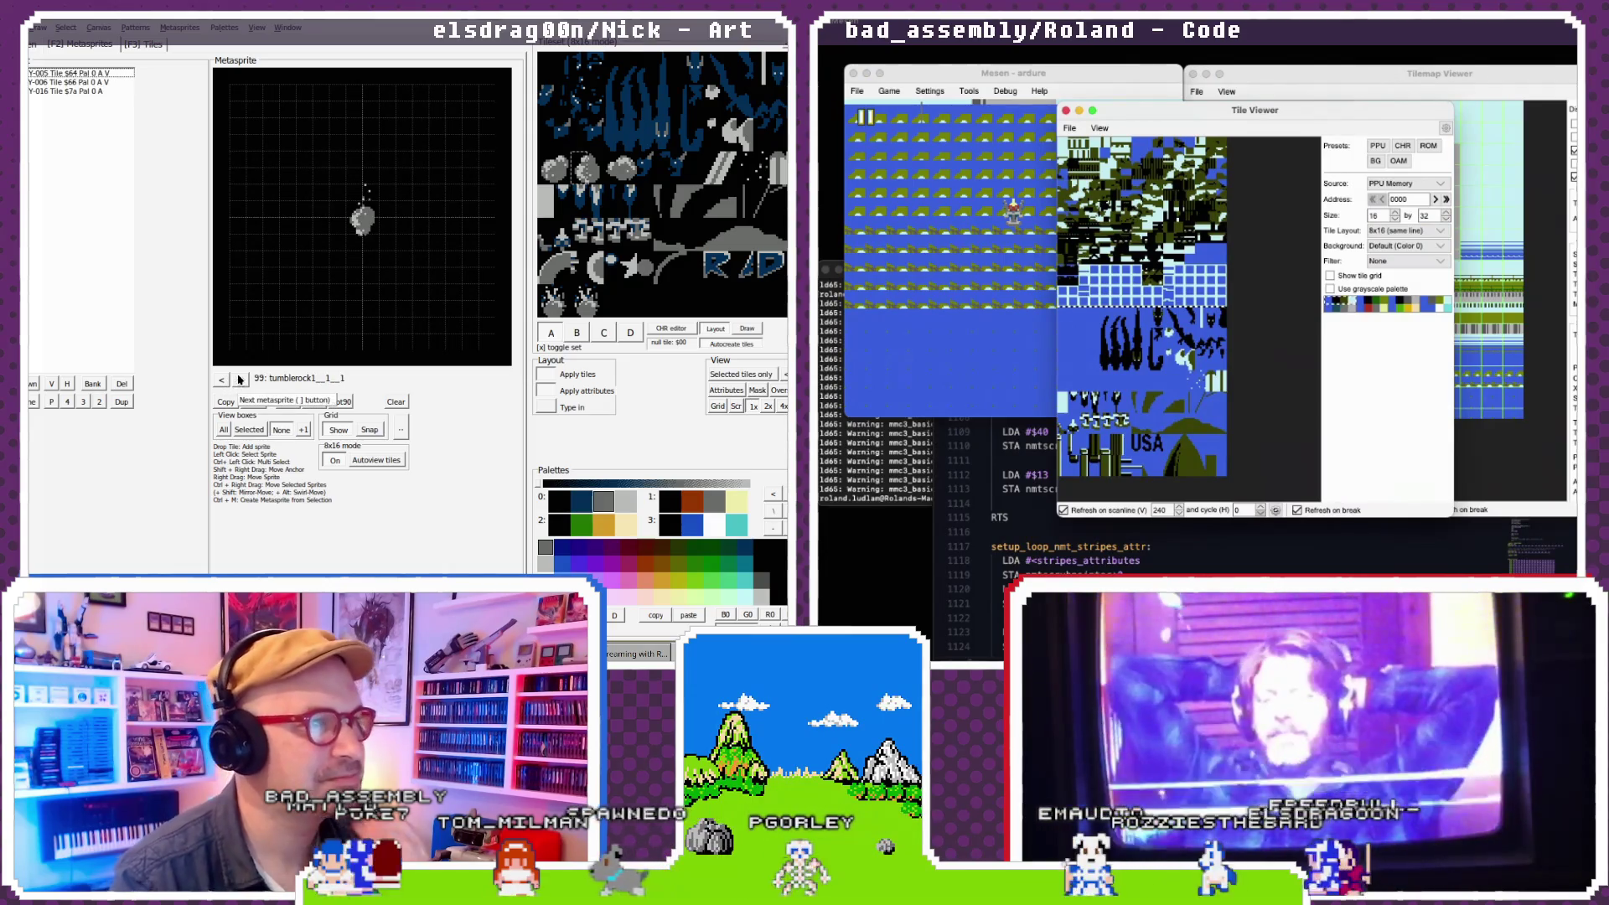
- Paste the tumblerock3 rock frame into empty metasprite 100 and mirror it horizontally
click(240, 380)
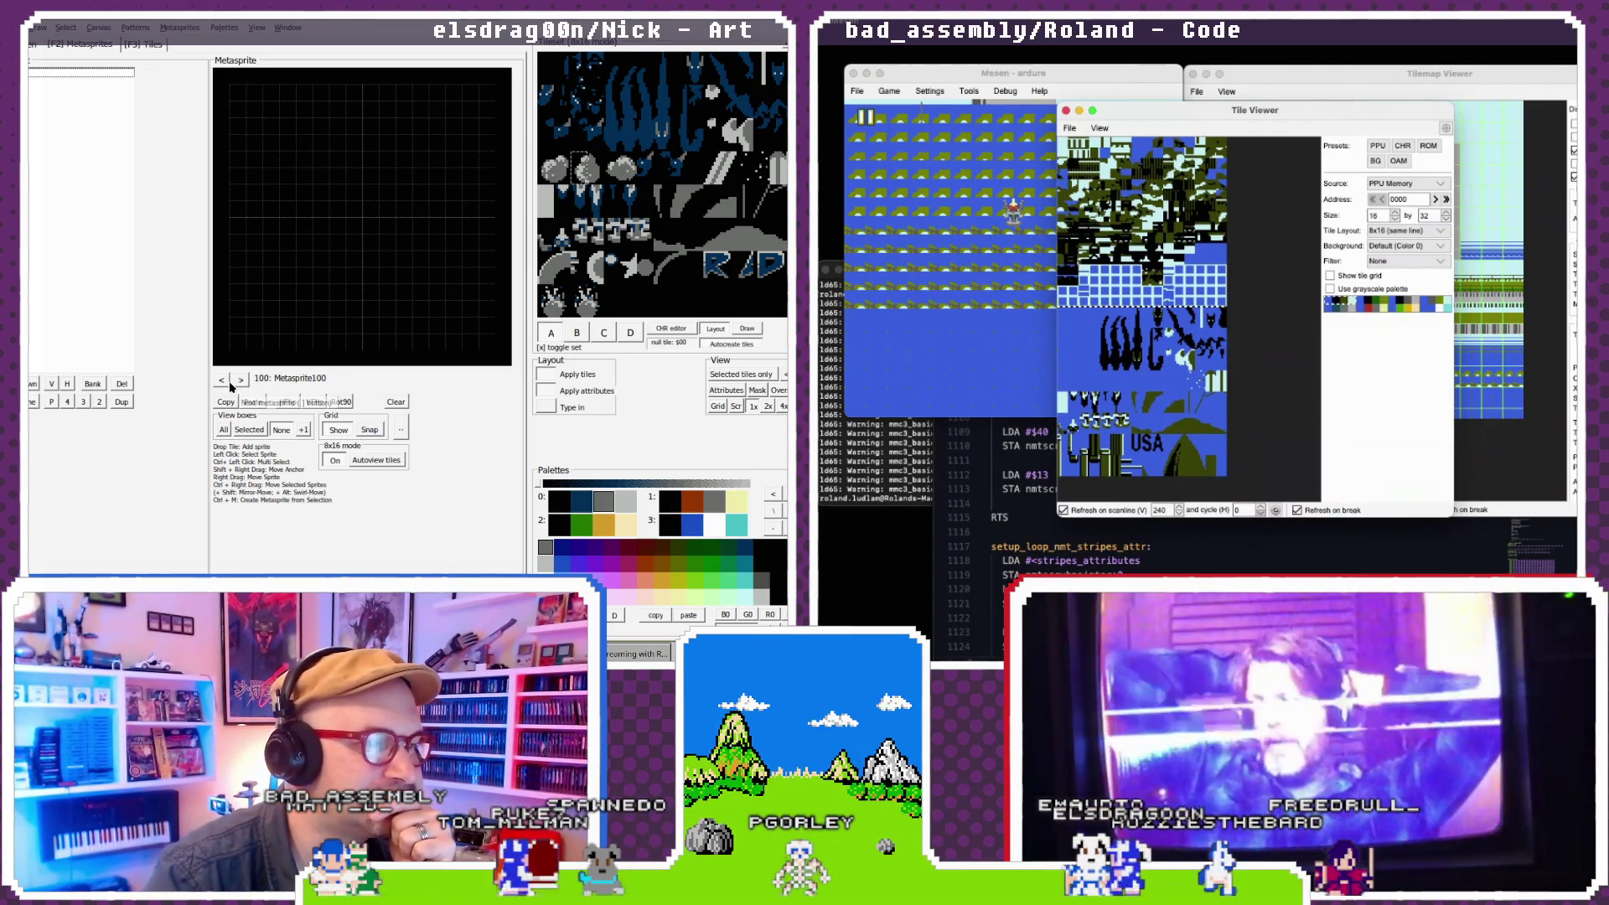
click(223, 380)
click(223, 379)
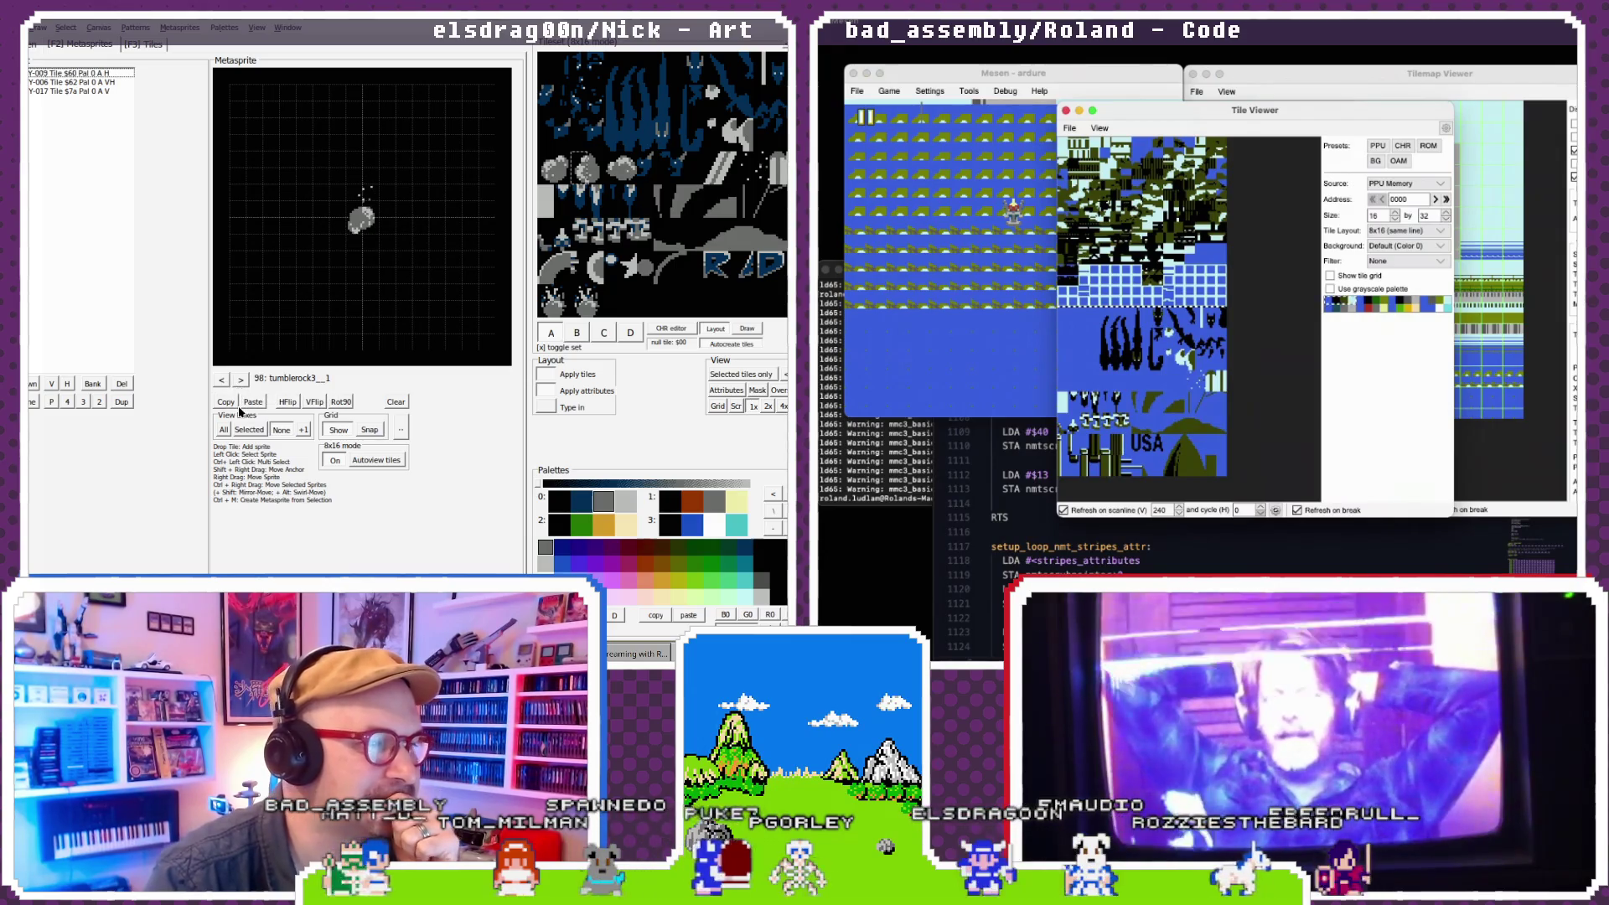
click(242, 381)
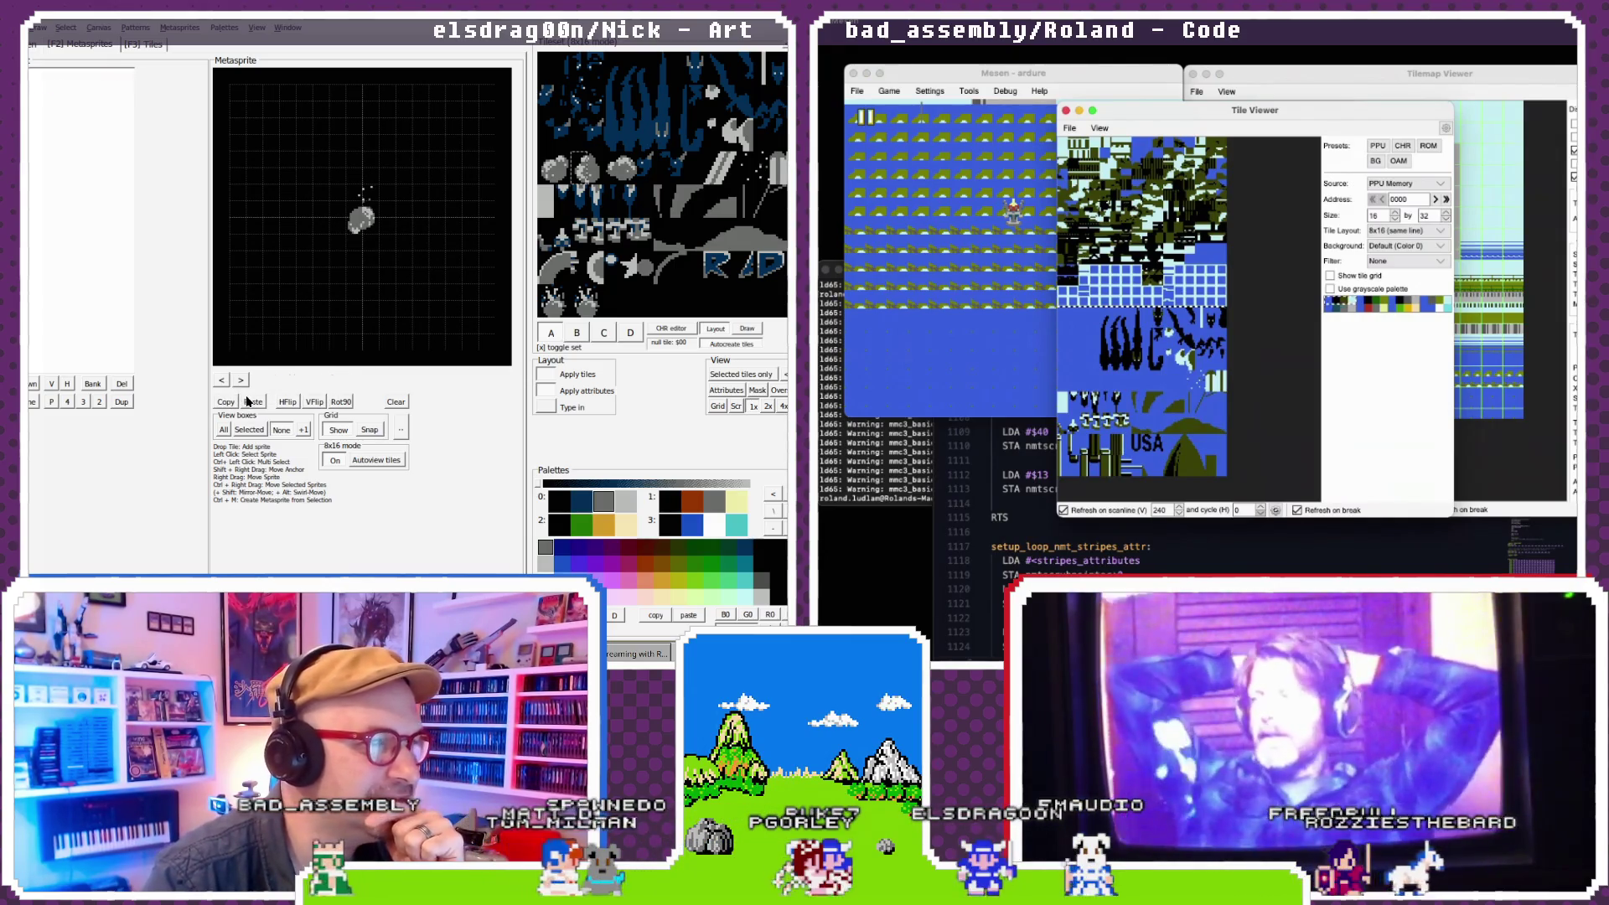
click(249, 401)
click(288, 402)
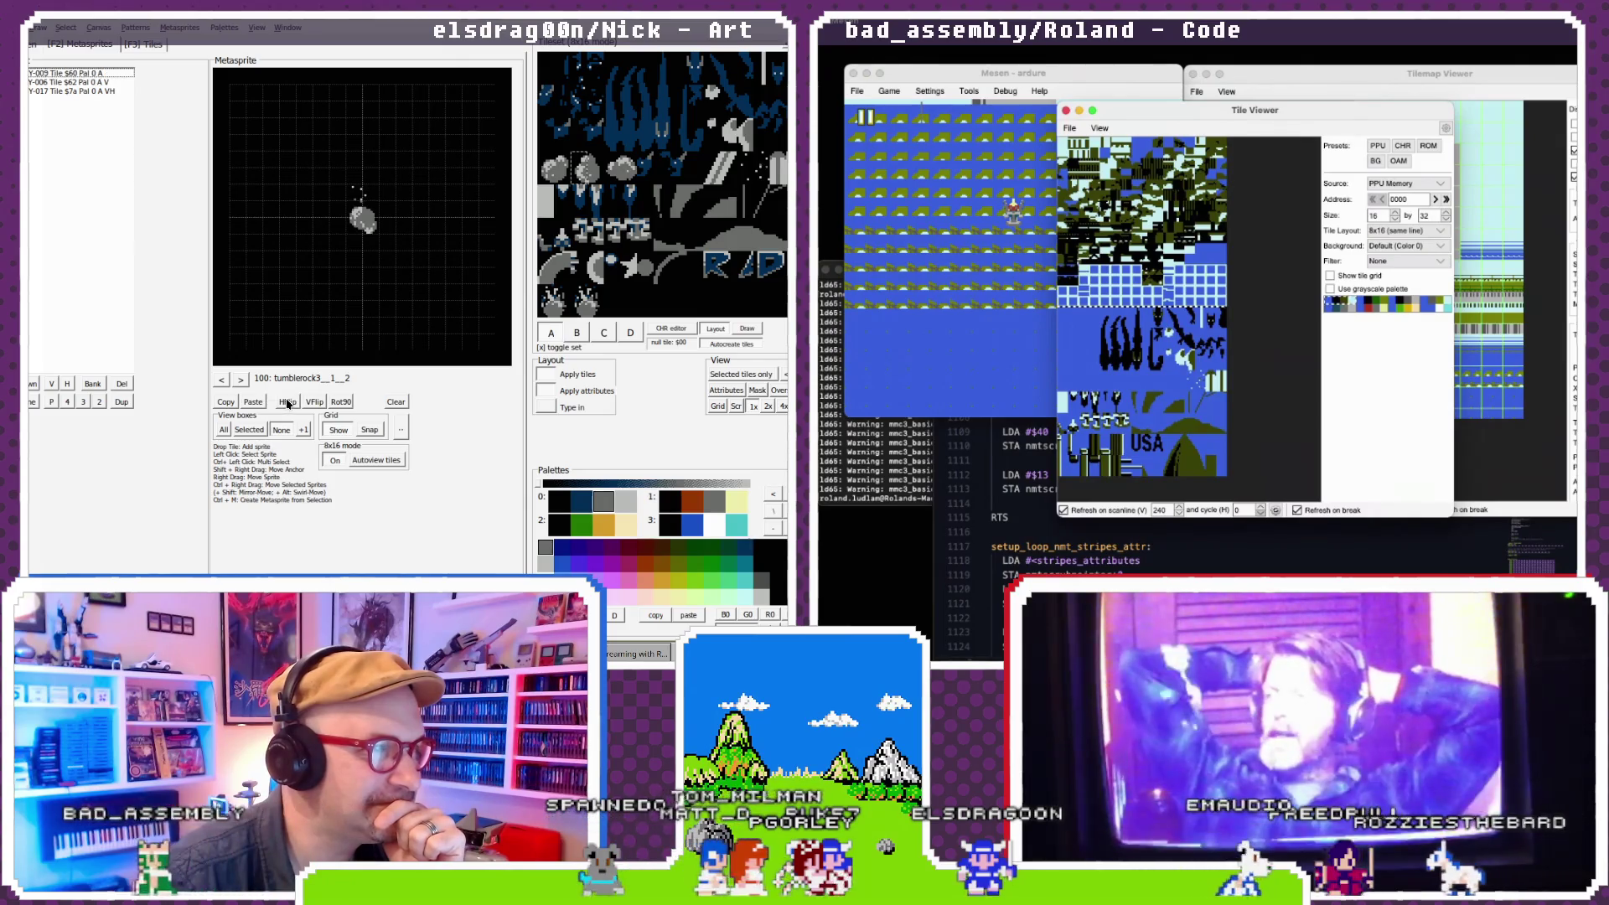
- Make metasprite 101 a horizontally flipped copy of the rock frame, flipping all three tiles
click(224, 381)
click(224, 381)
click(224, 381)
click(225, 382)
click(236, 381)
click(236, 381)
click(236, 381)
click(236, 381)
click(236, 381)
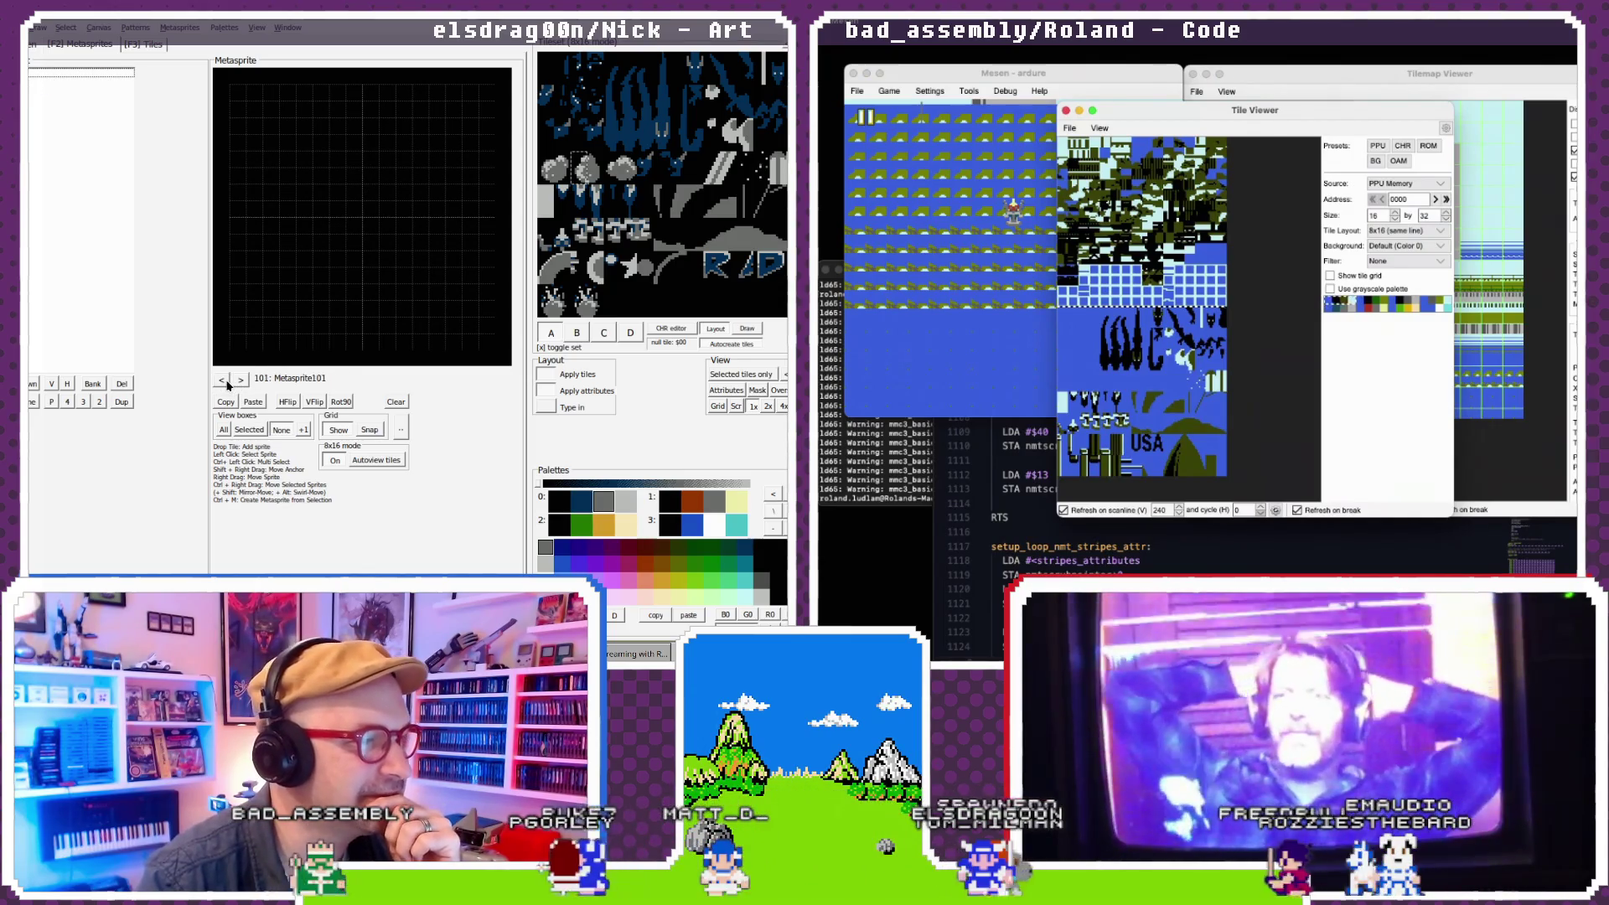
click(226, 382)
click(226, 382)
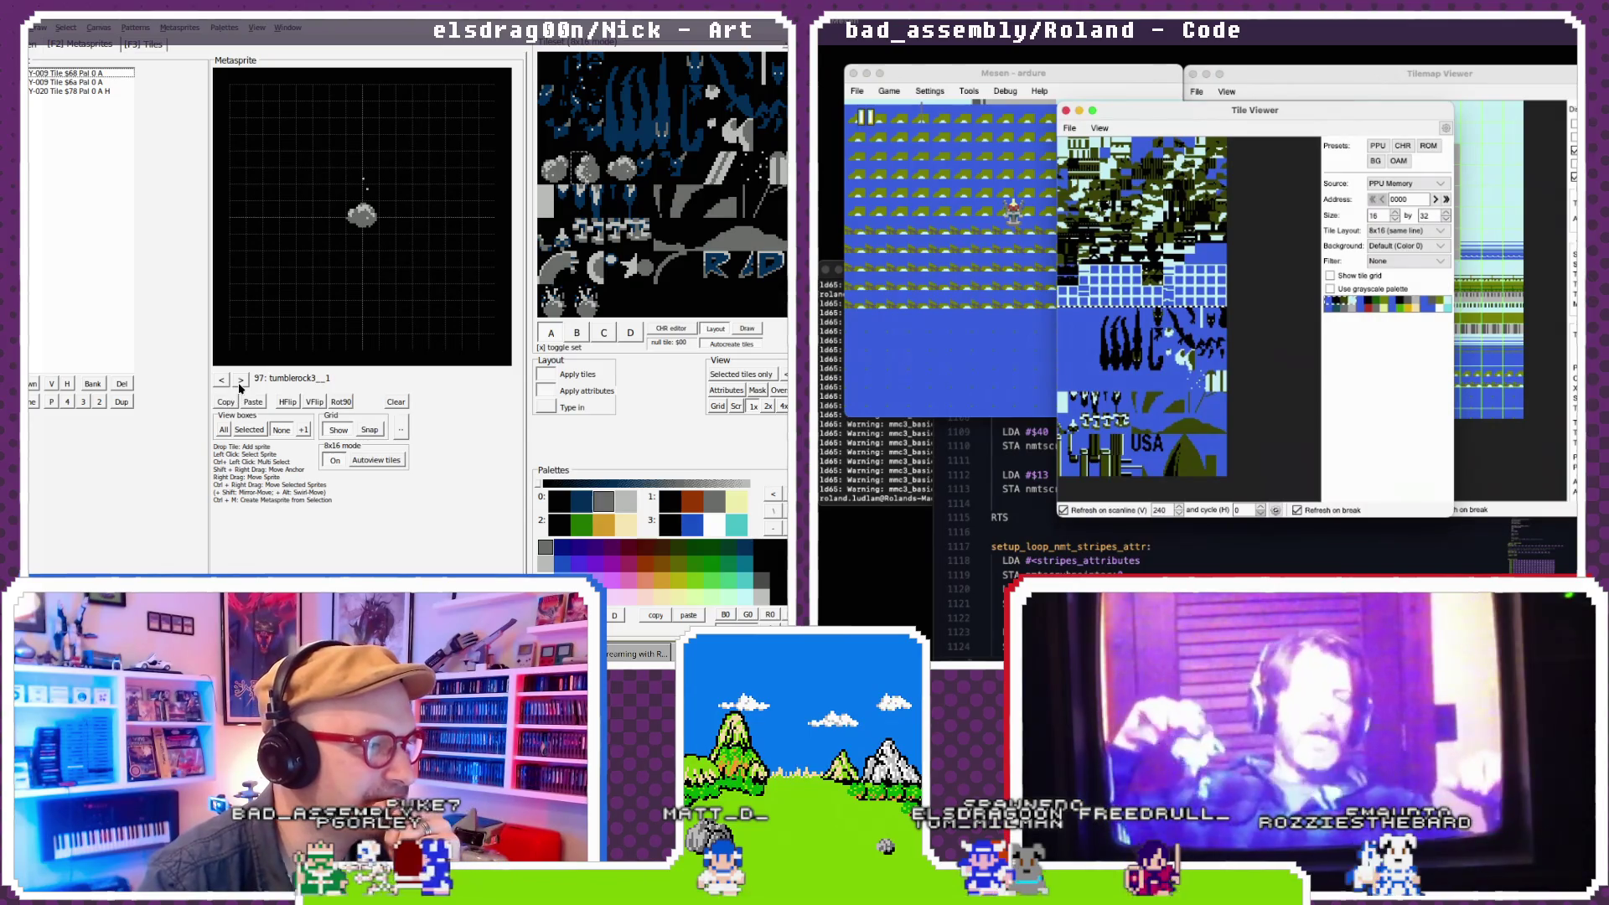
click(222, 381)
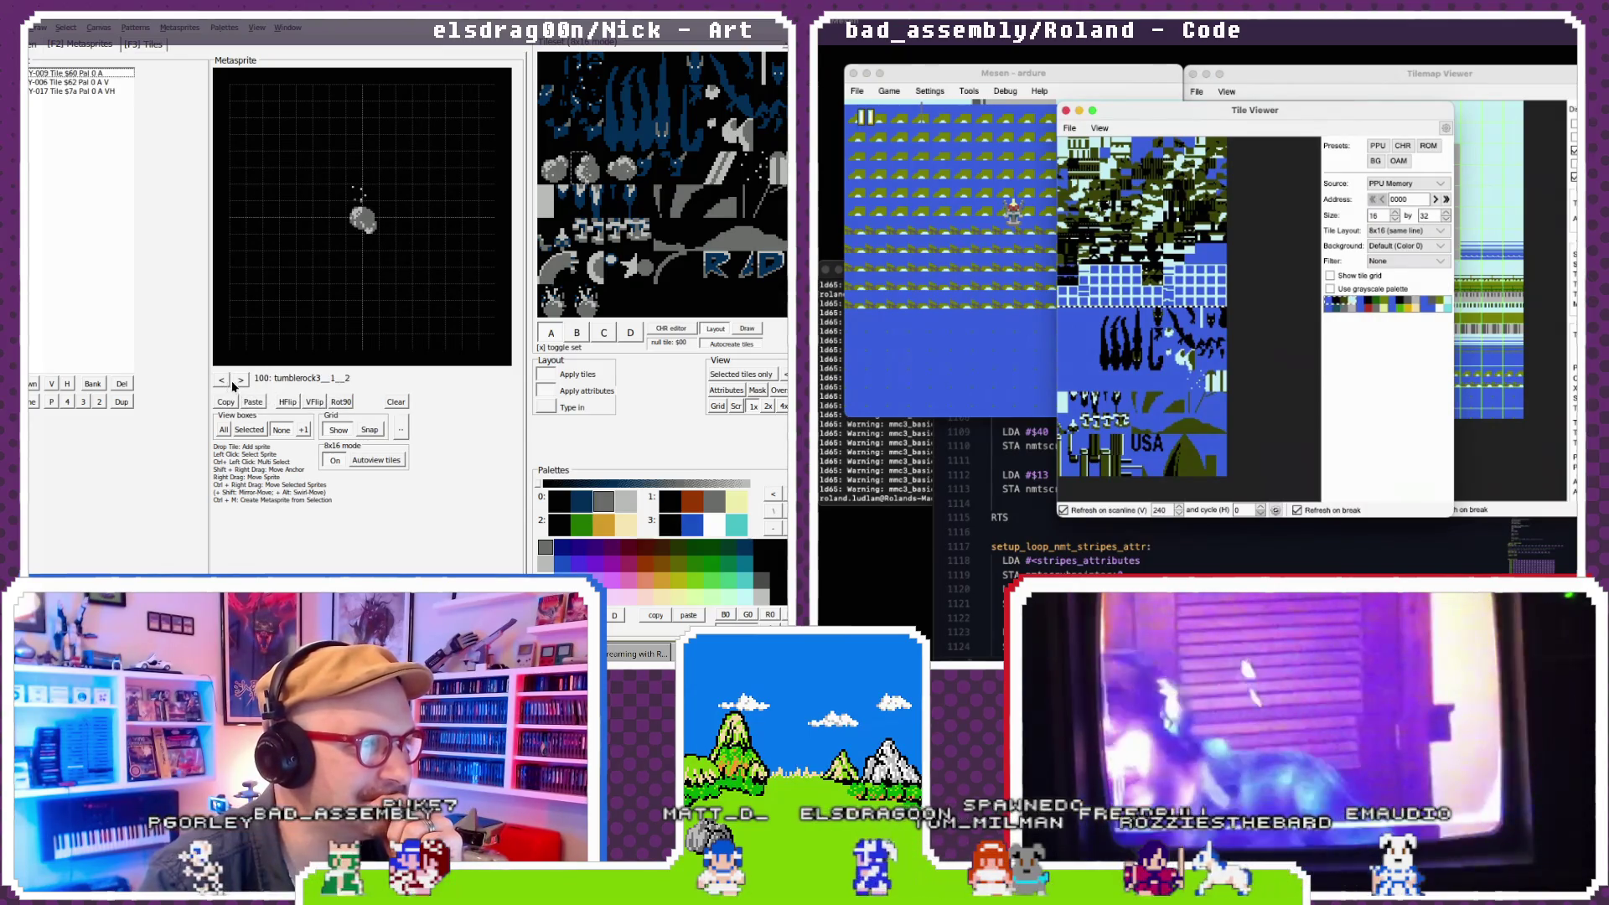
click(240, 381)
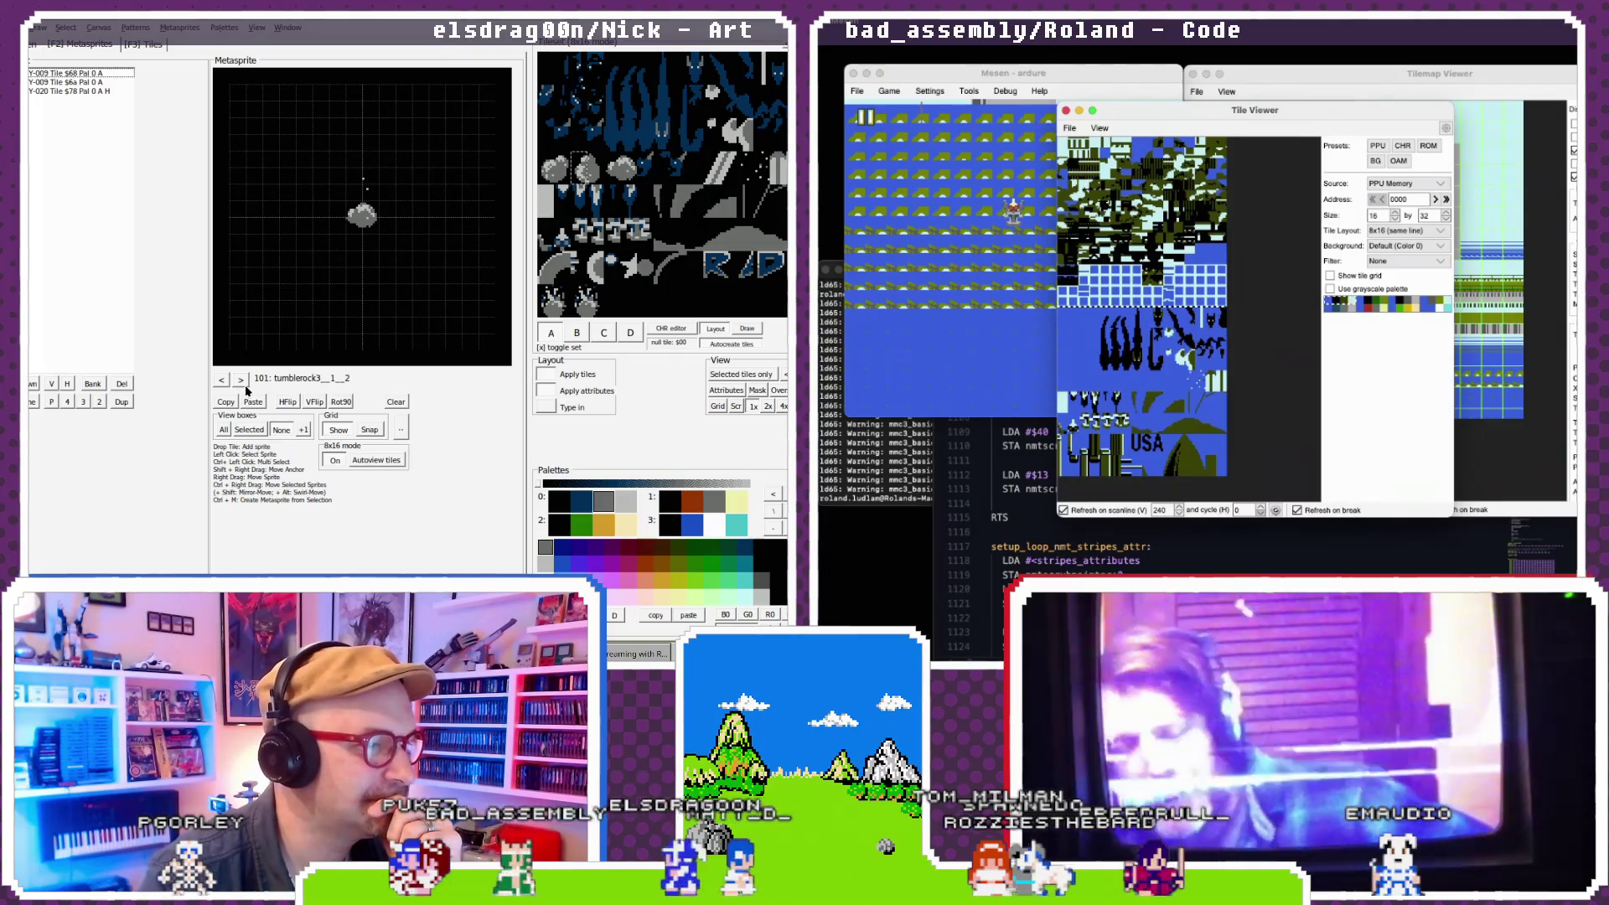
key(h)
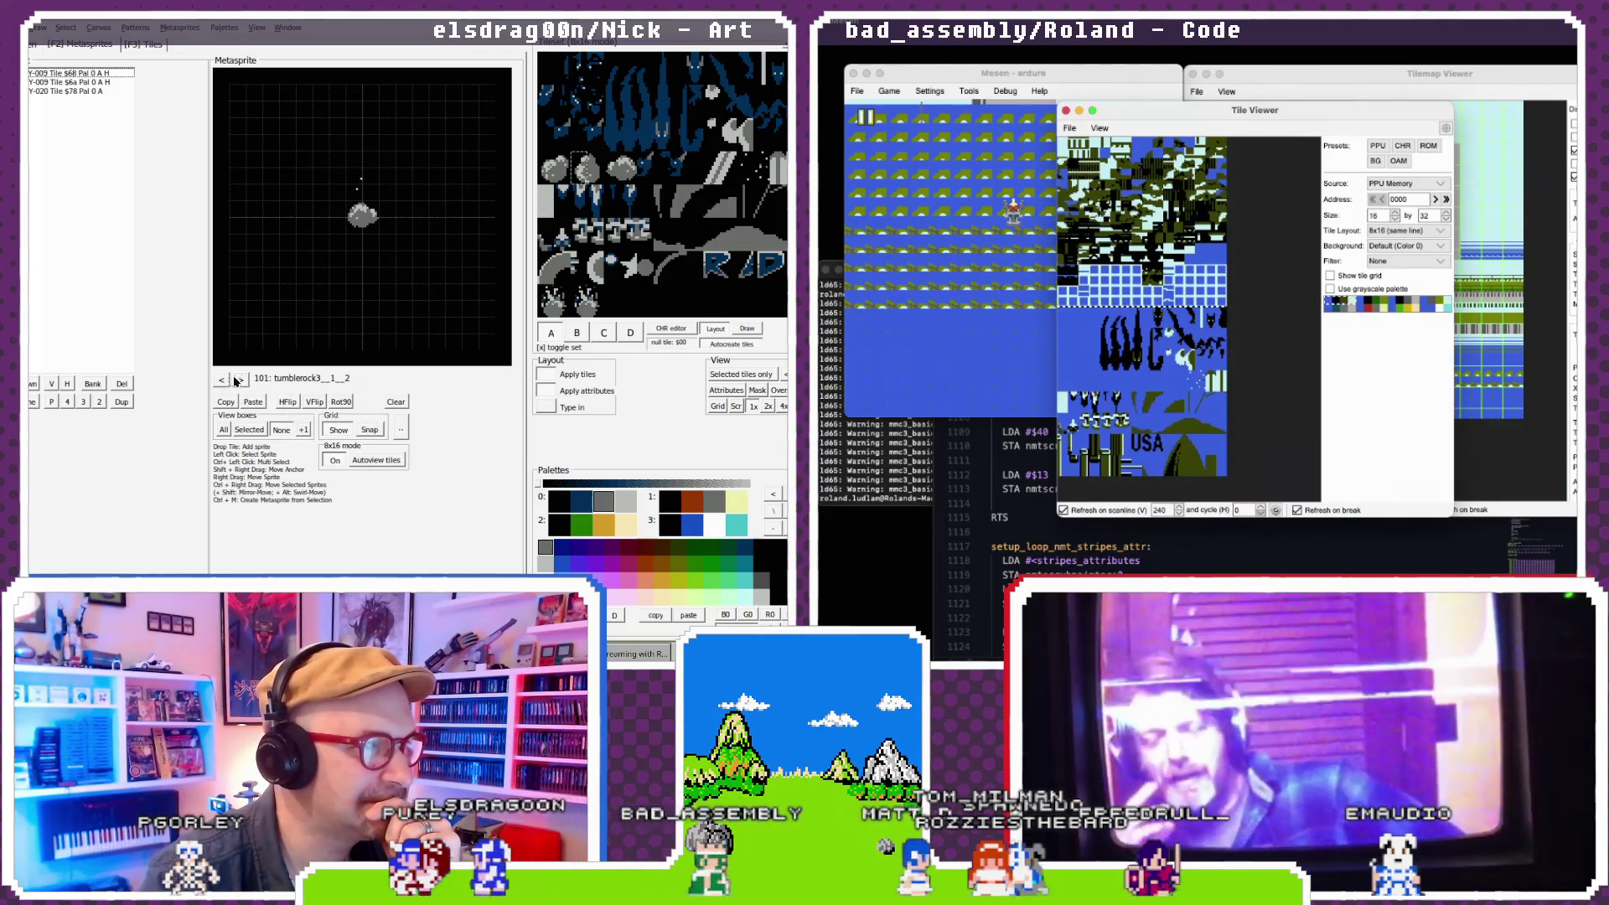
click(376, 221)
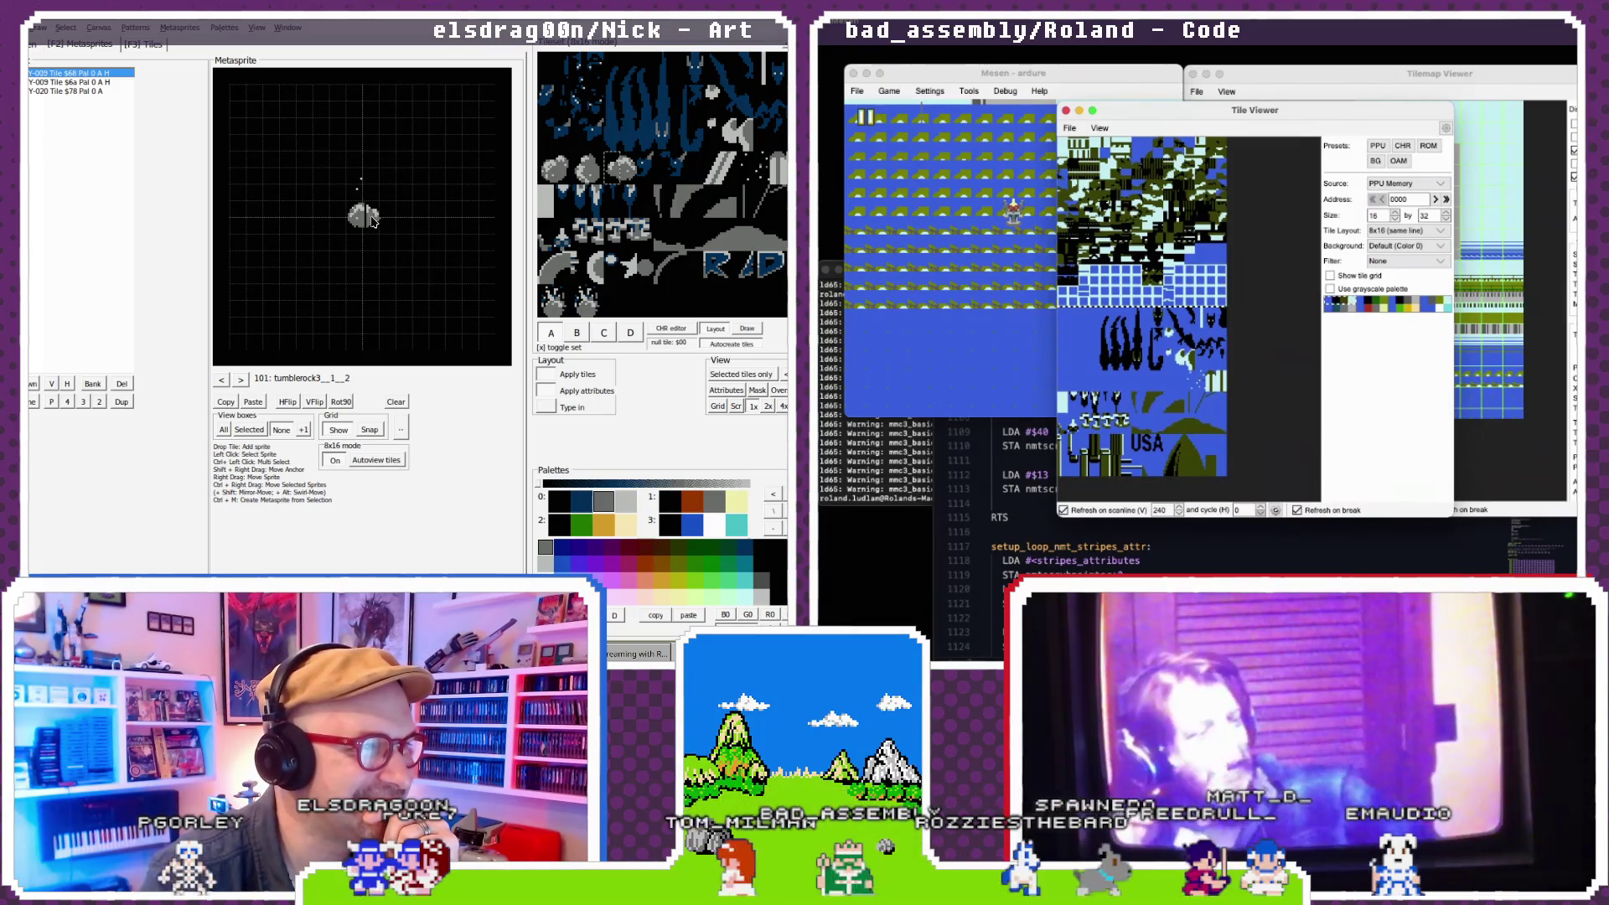
double_click(228, 380)
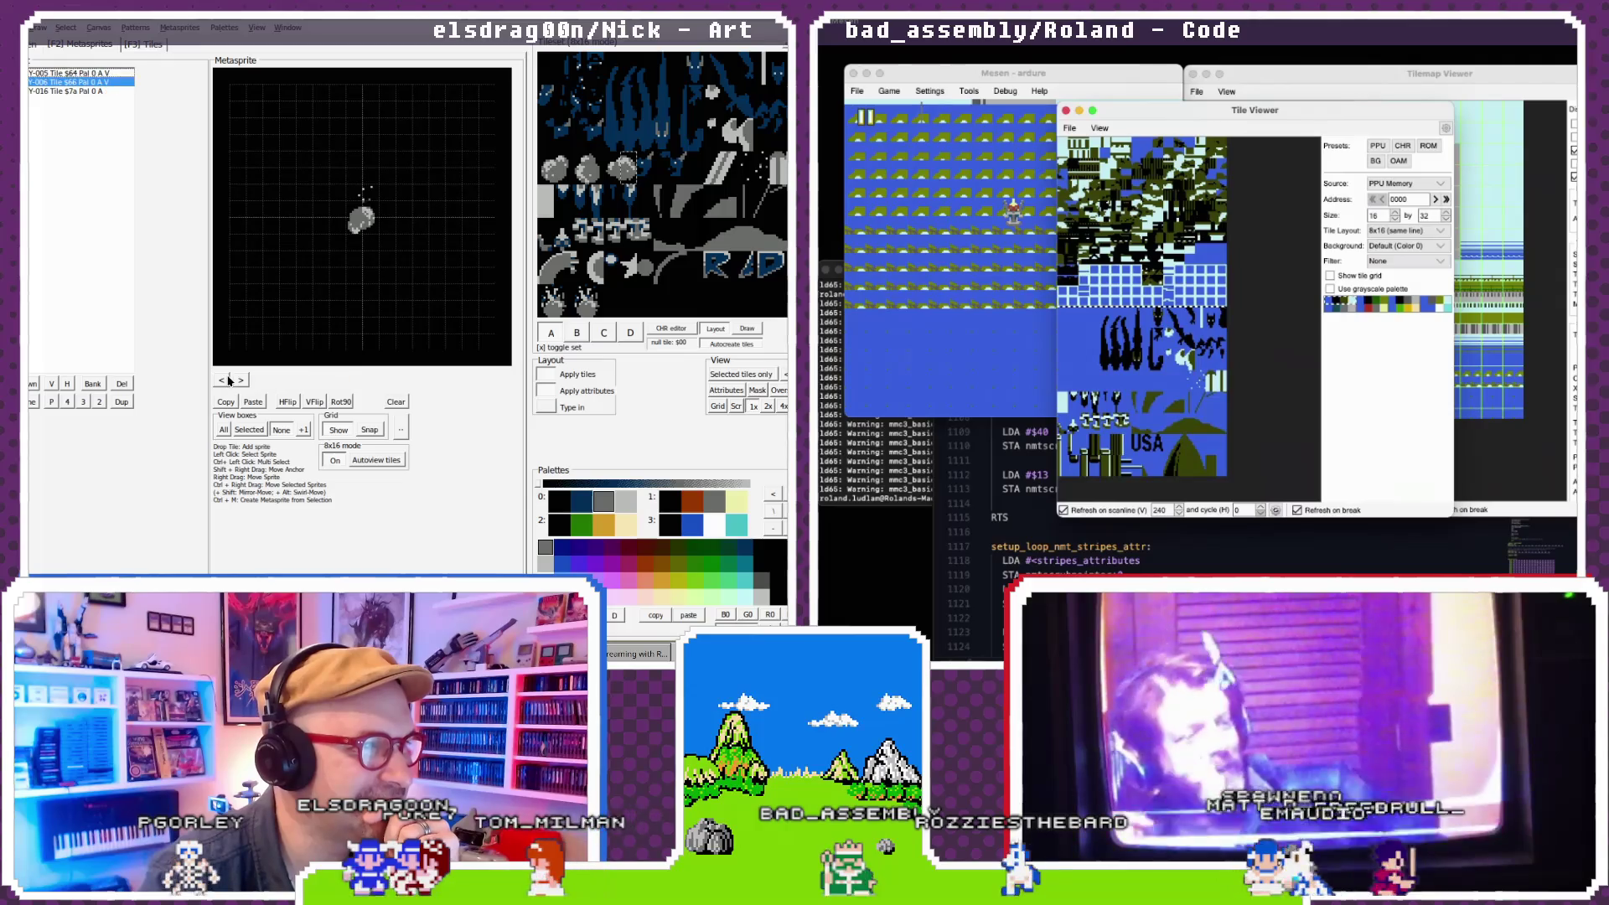
- Step back to metasprite 96, tumblerock3, then forward through the frames to 102
click(222, 380)
click(222, 380)
click(222, 380)
click(222, 380)
click(222, 381)
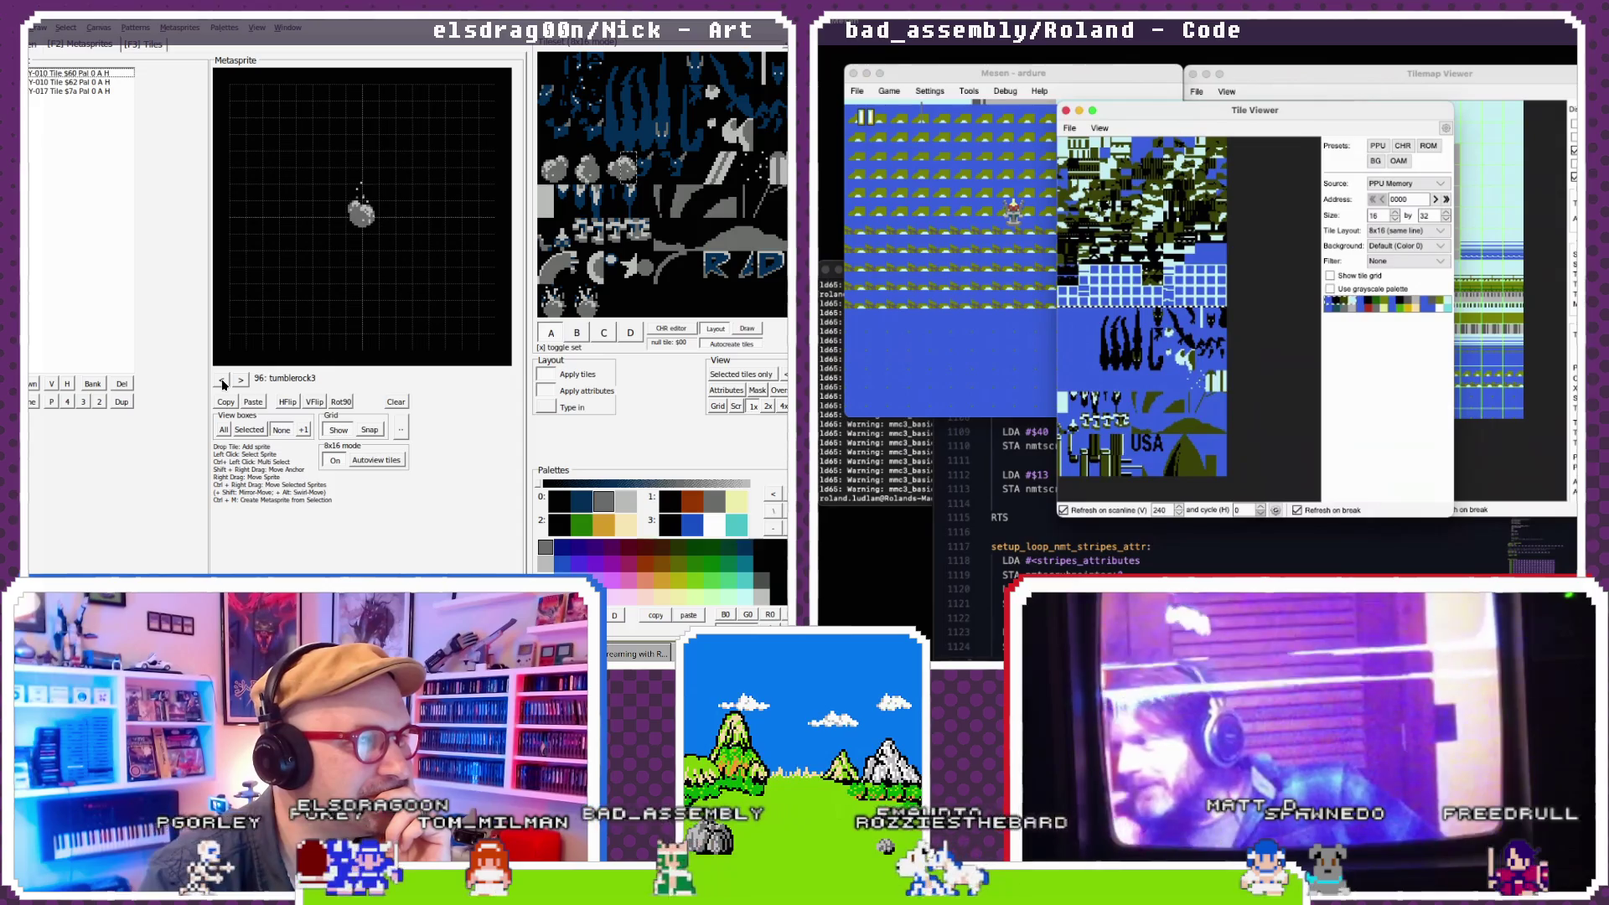
click(241, 381)
click(241, 380)
click(241, 380)
click(241, 380)
click(241, 380)
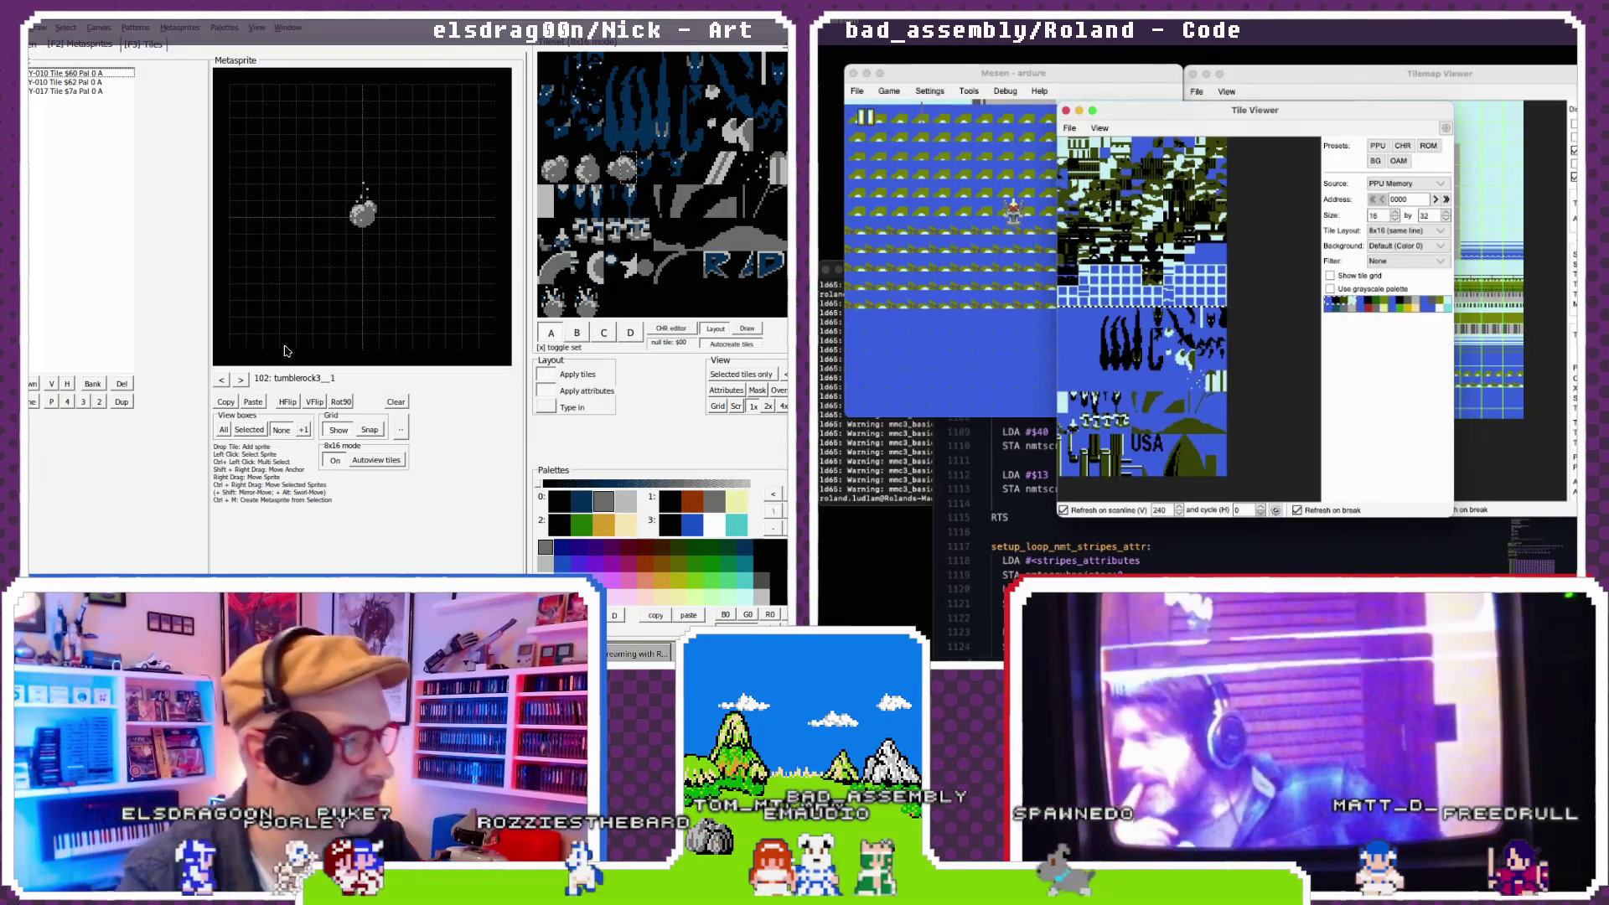
- Settle on metasprite 98, tumblerock3_1, and dismiss the File menu without choosing anything
click(223, 380)
click(222, 380)
click(223, 379)
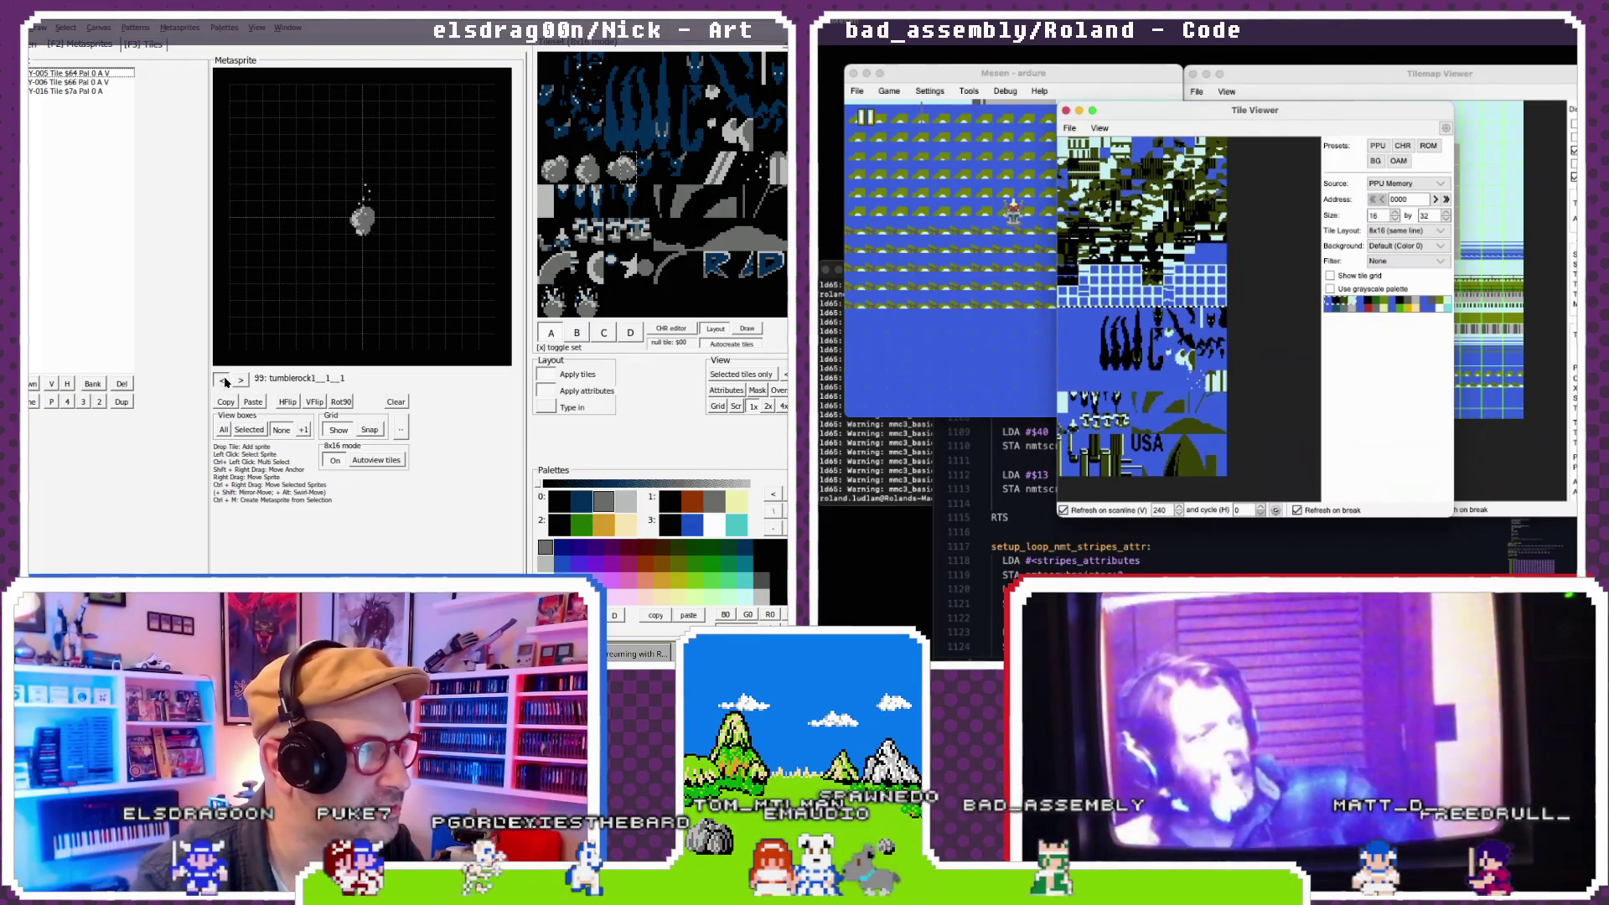
click(222, 380)
click(223, 380)
click(223, 380)
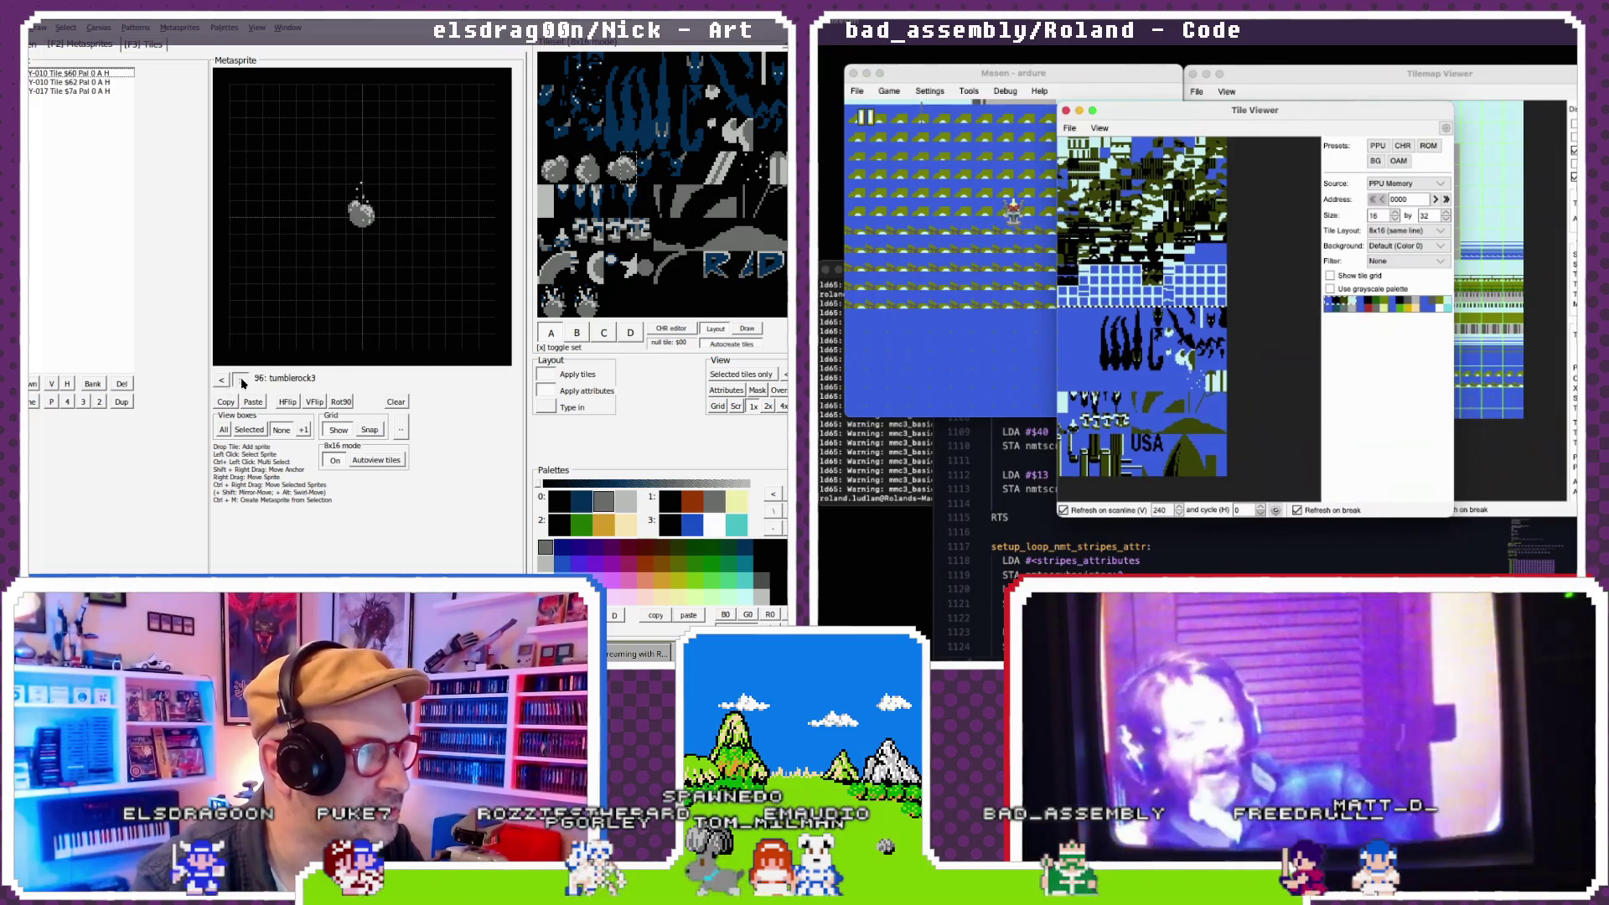
click(239, 380)
click(239, 380)
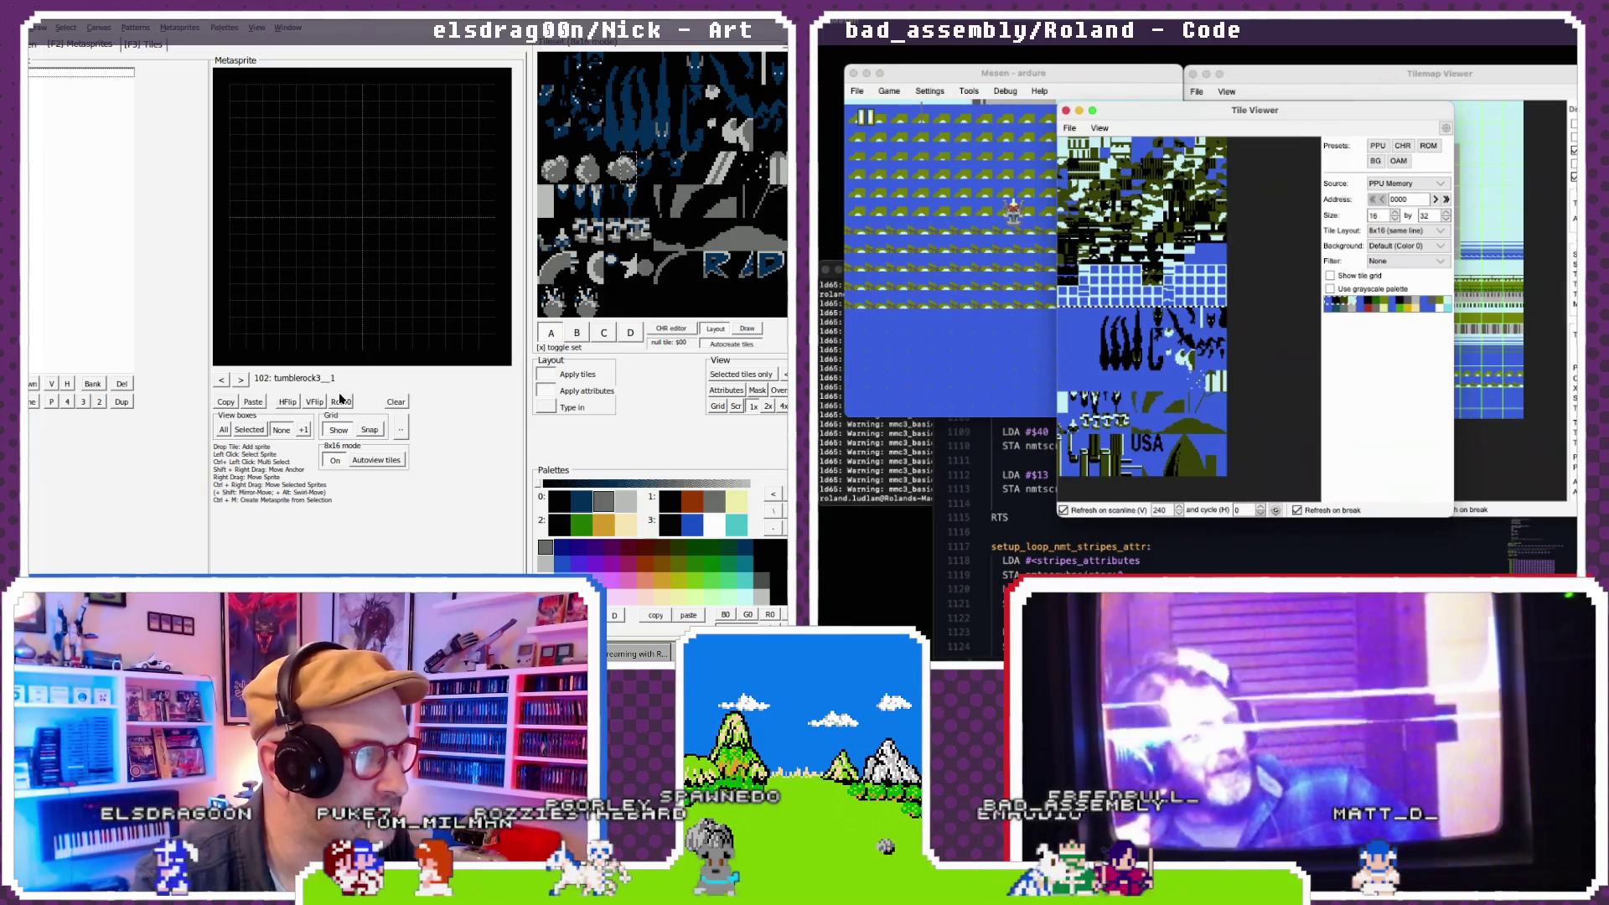
click(223, 382)
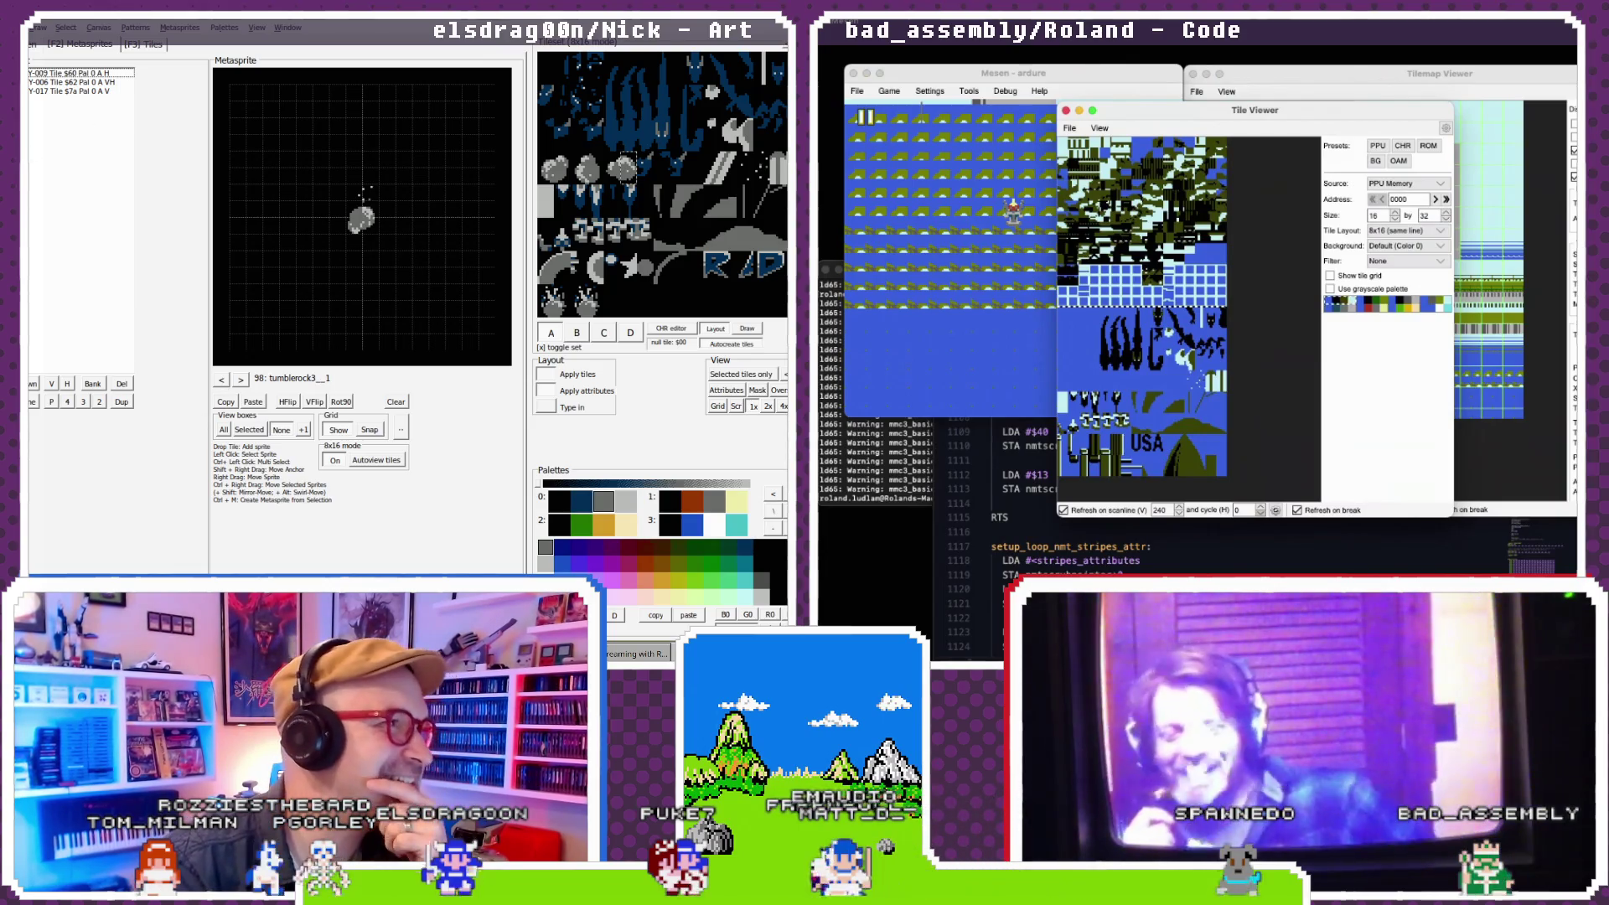
click(29, 27)
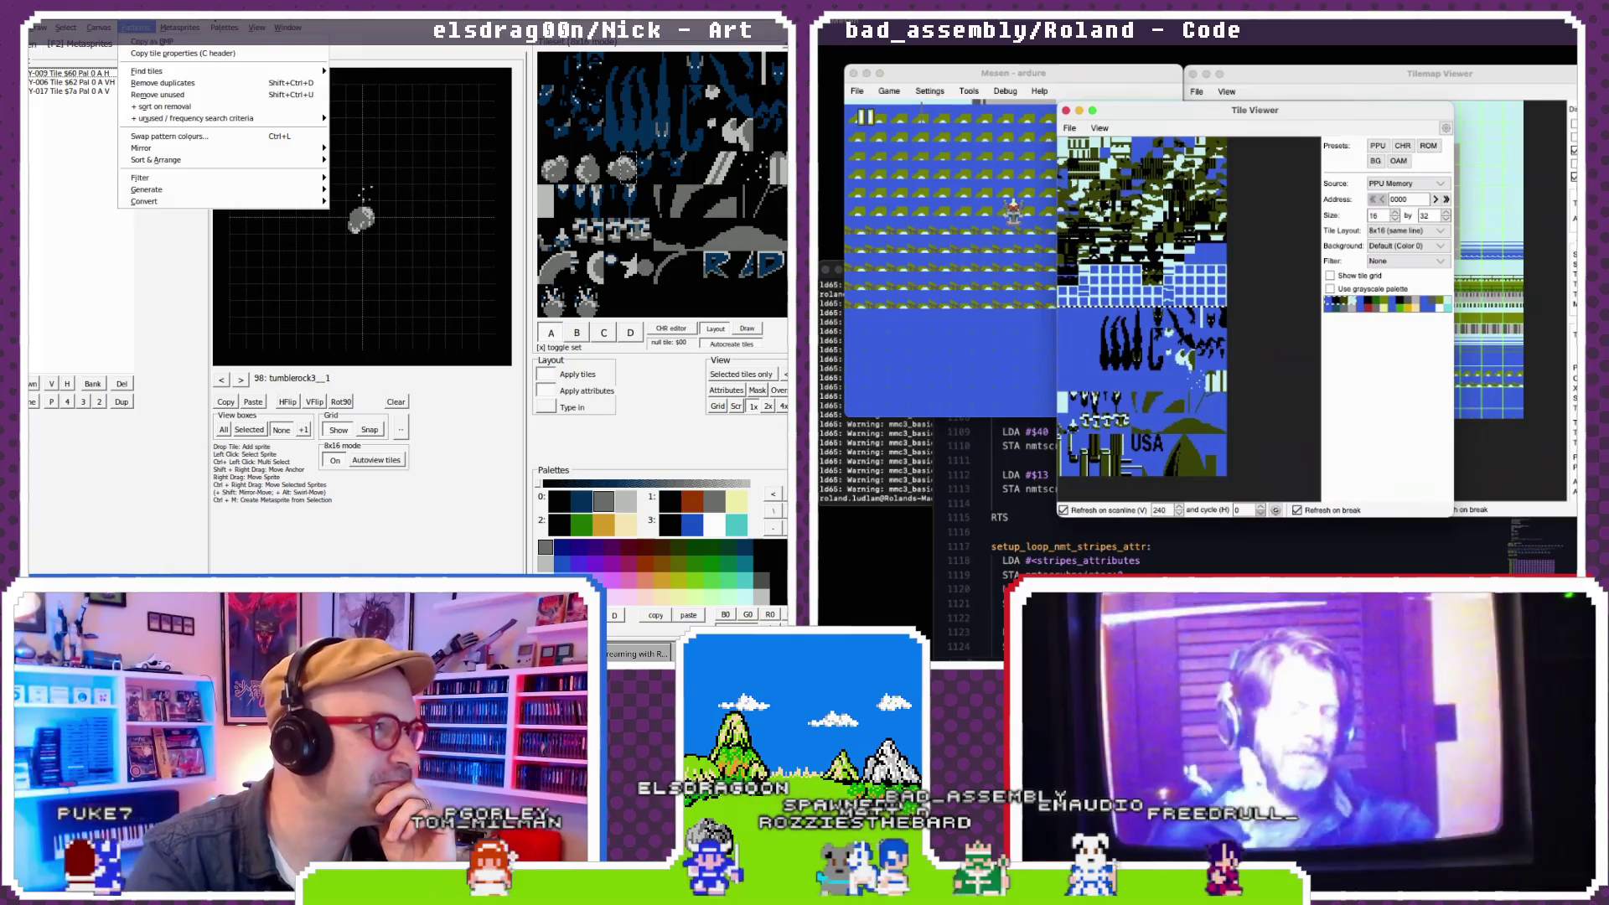
click(212, 250)
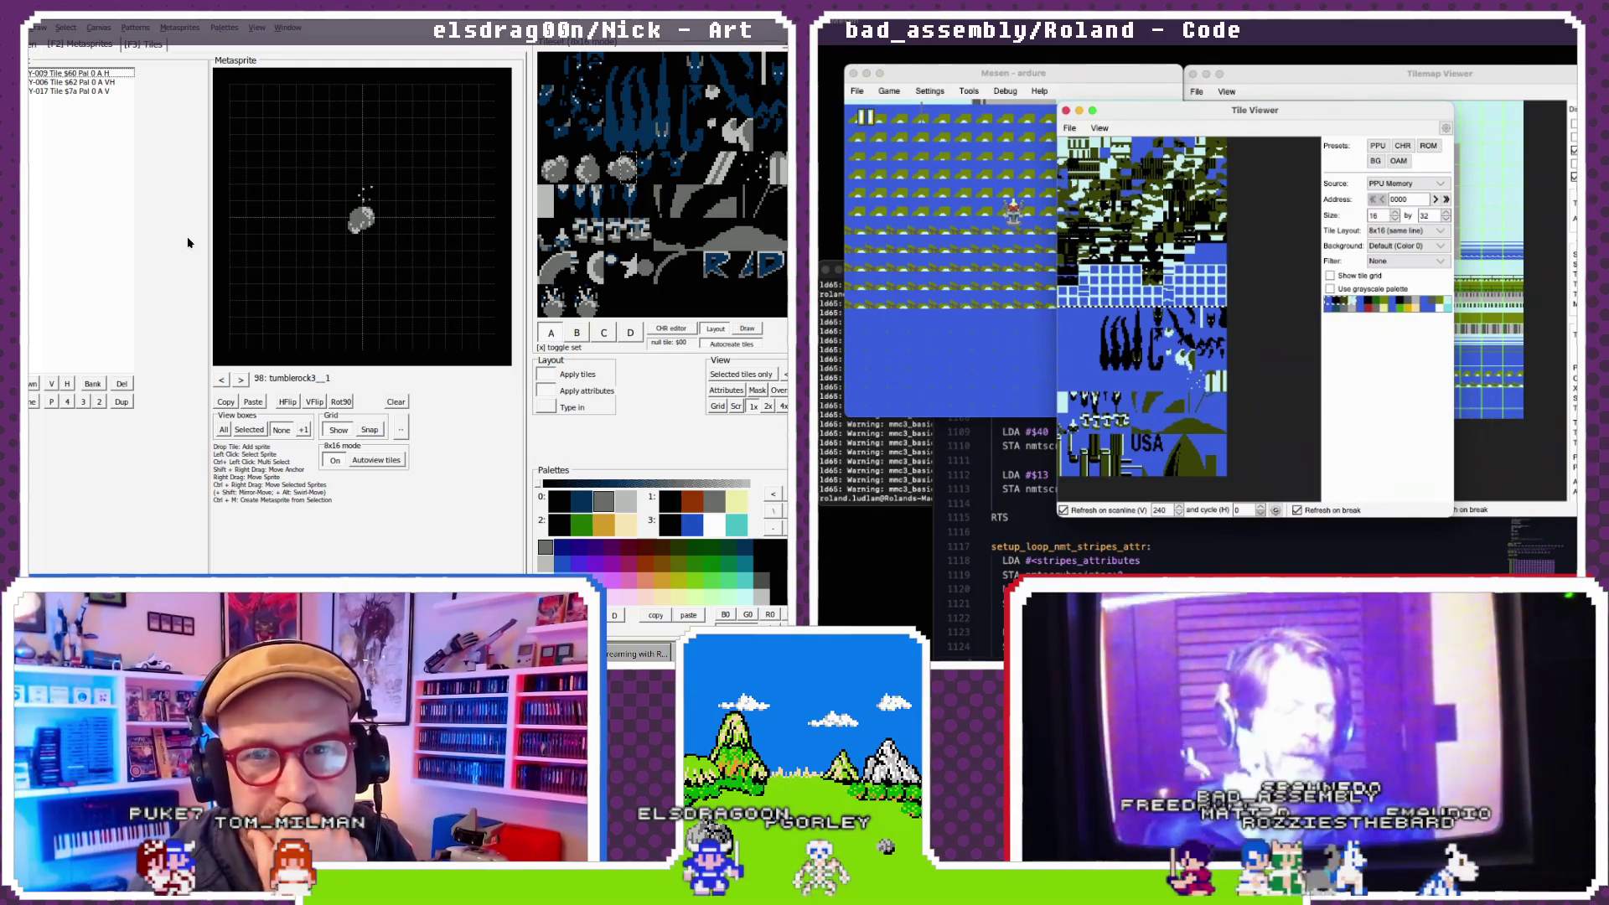
- Switch one tile in each of the tumblerock frames 98 back to 95 onto palette 1
click(361, 202)
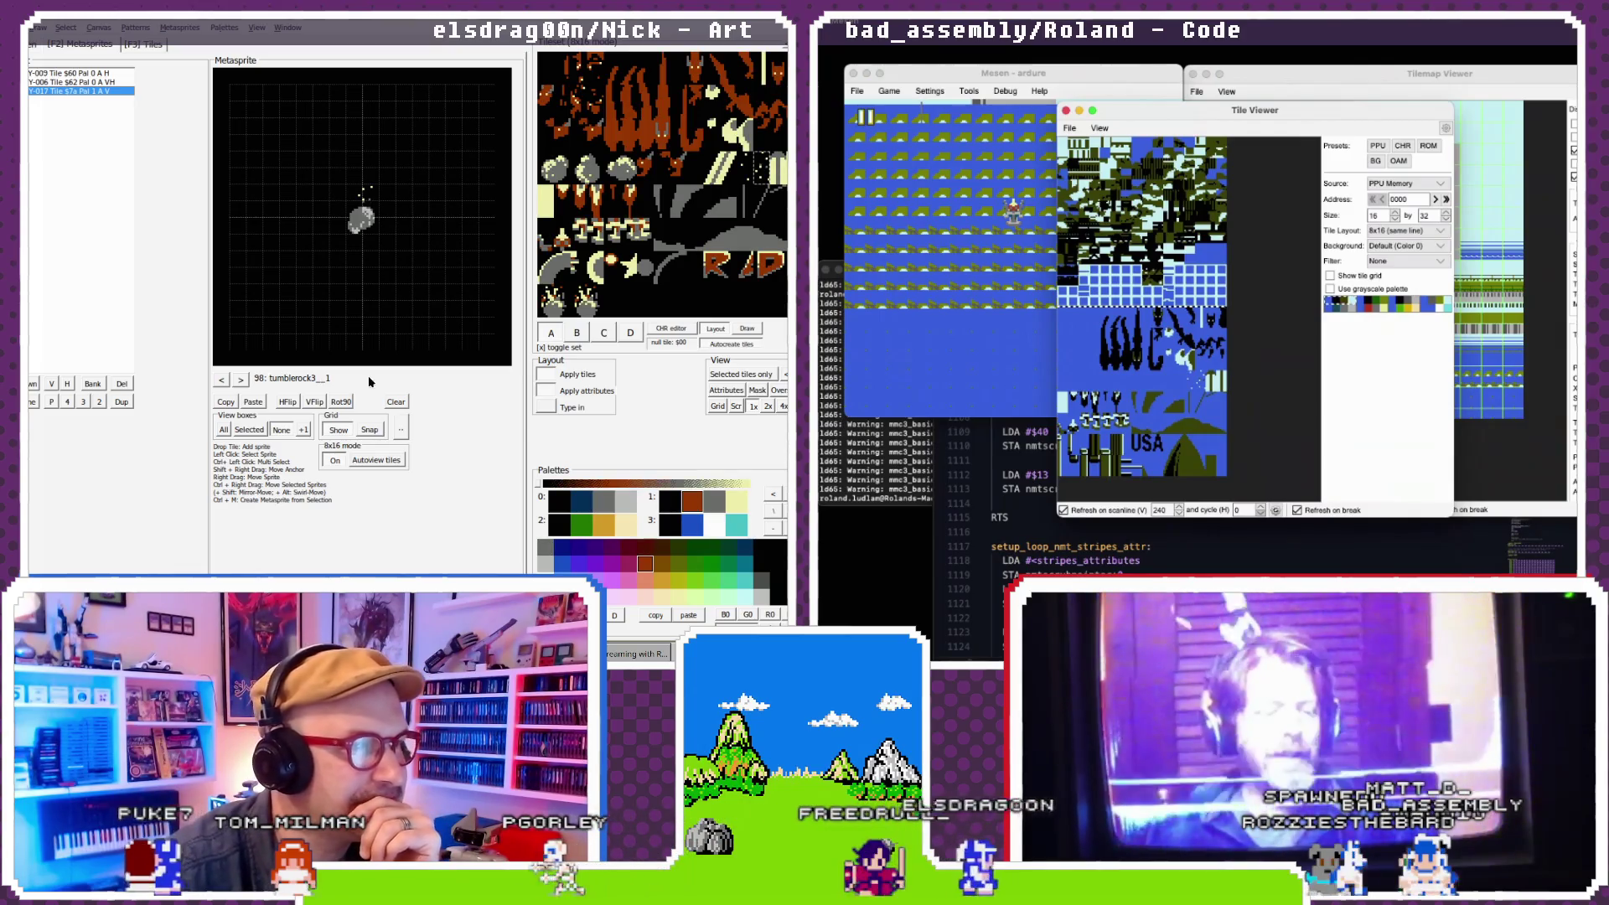
click(222, 381)
key(2)
click(222, 380)
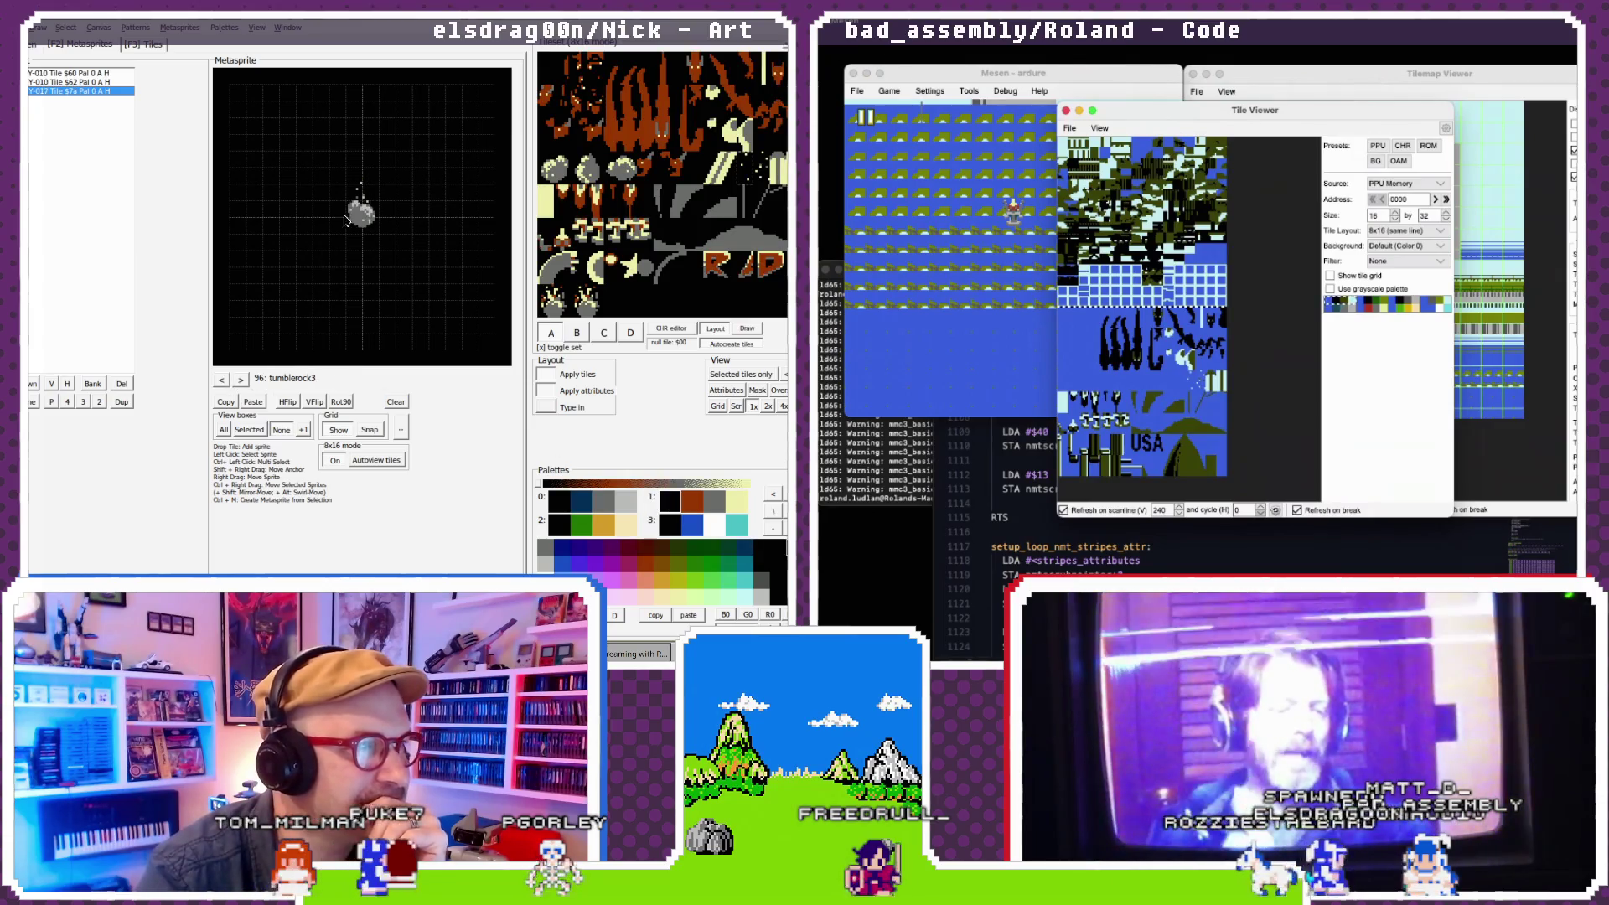
click(367, 195)
click(672, 504)
click(222, 379)
key(2)
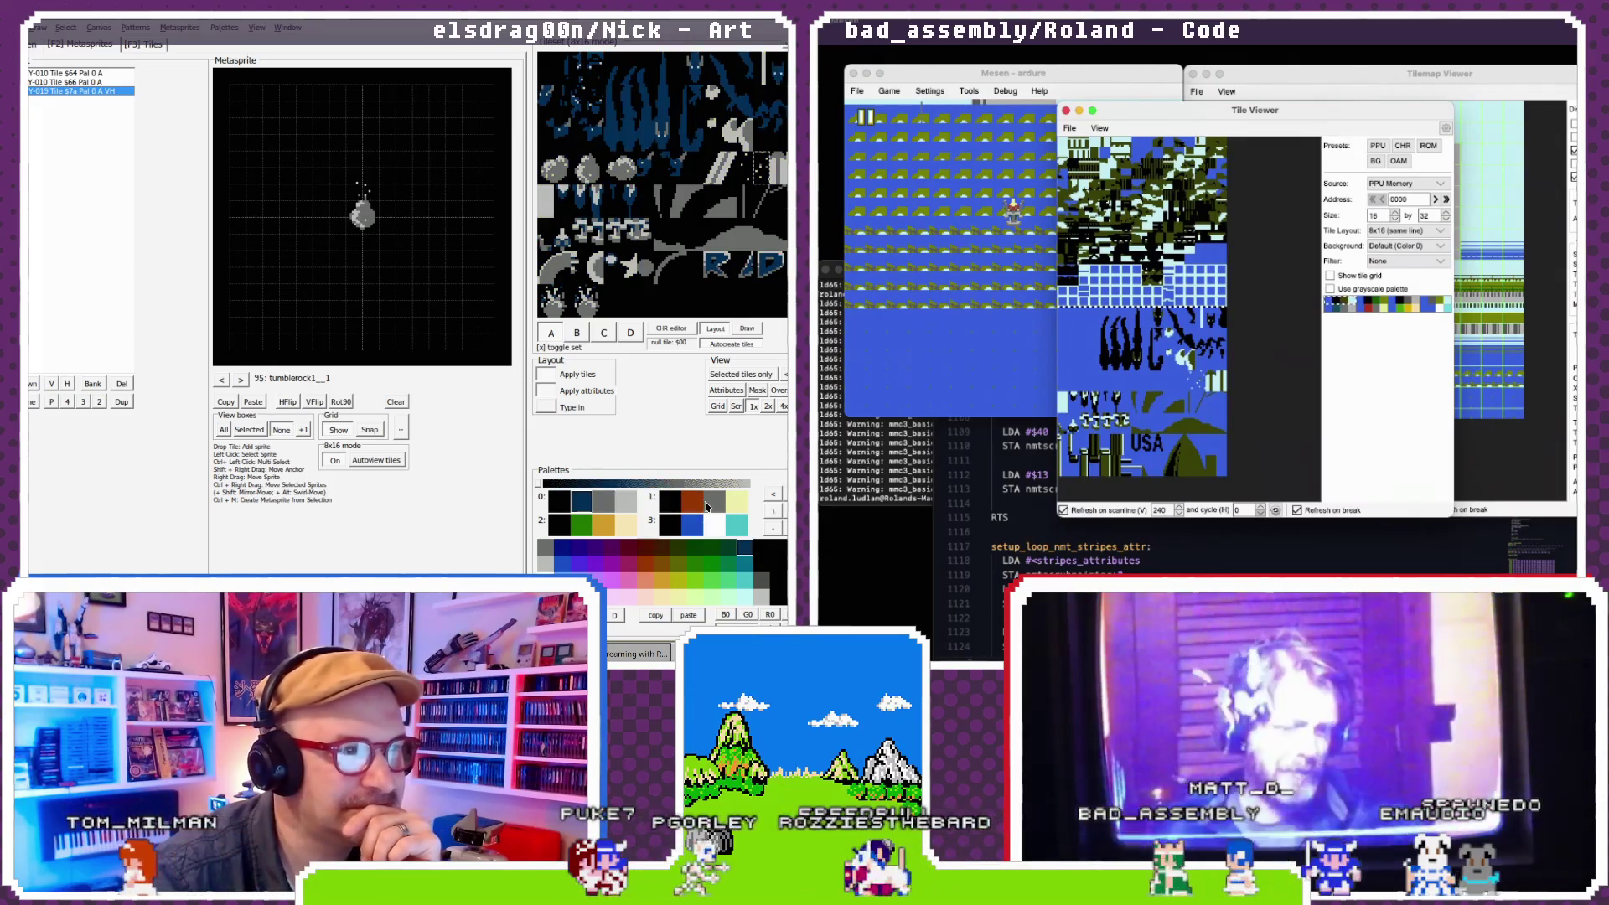
- In tumblerock1, put the loose Tile $7a sprite on palette 2
click(222, 379)
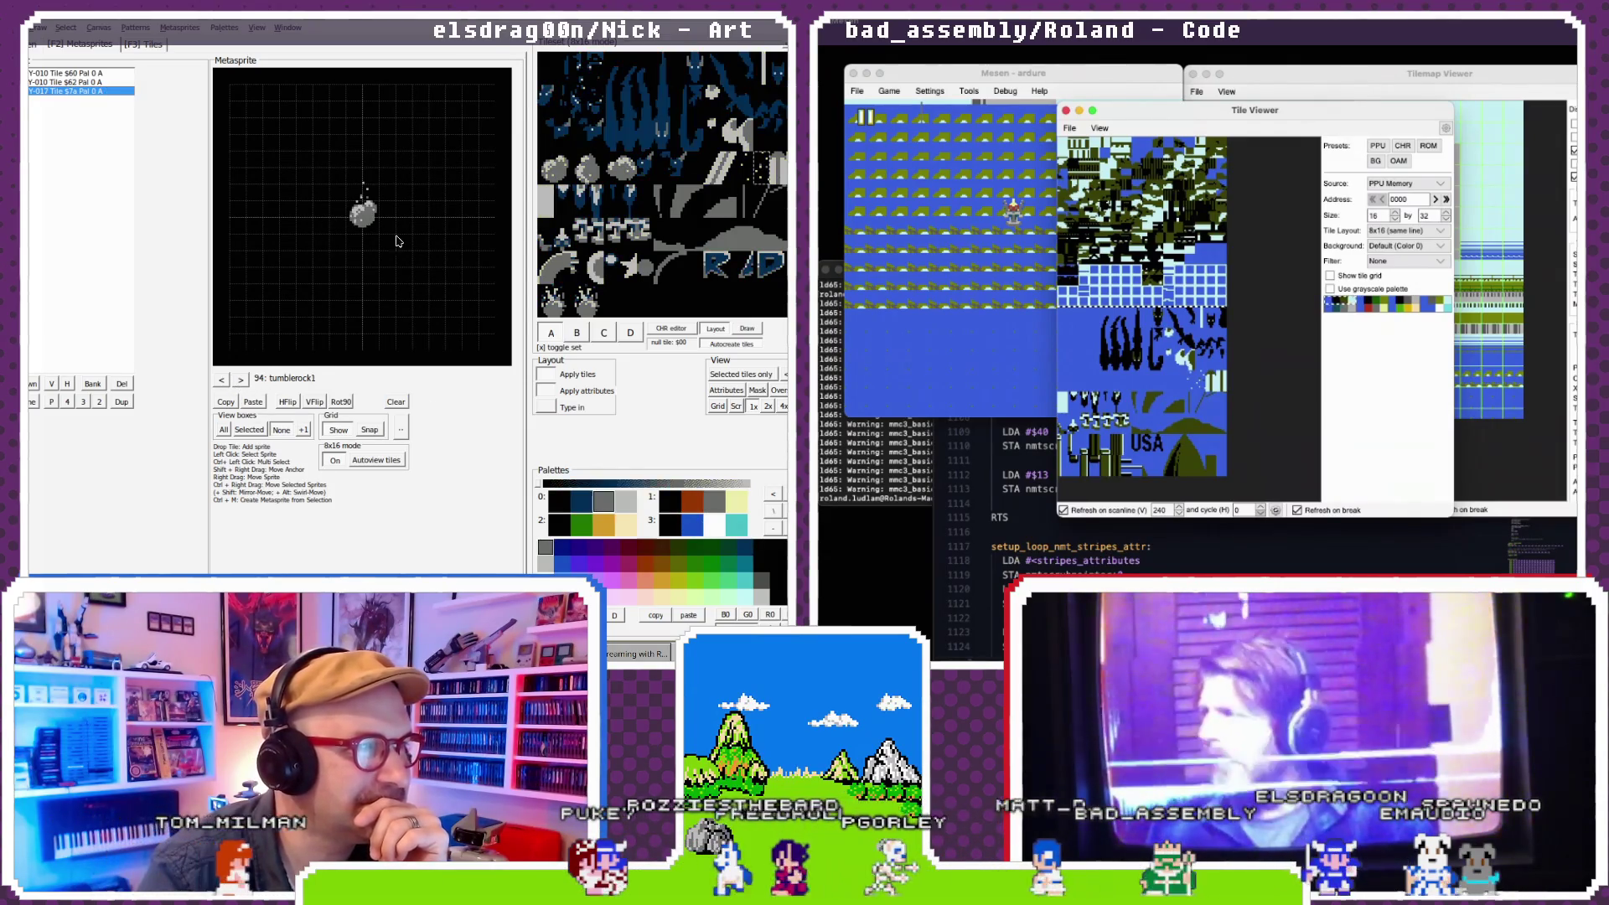
click(614, 525)
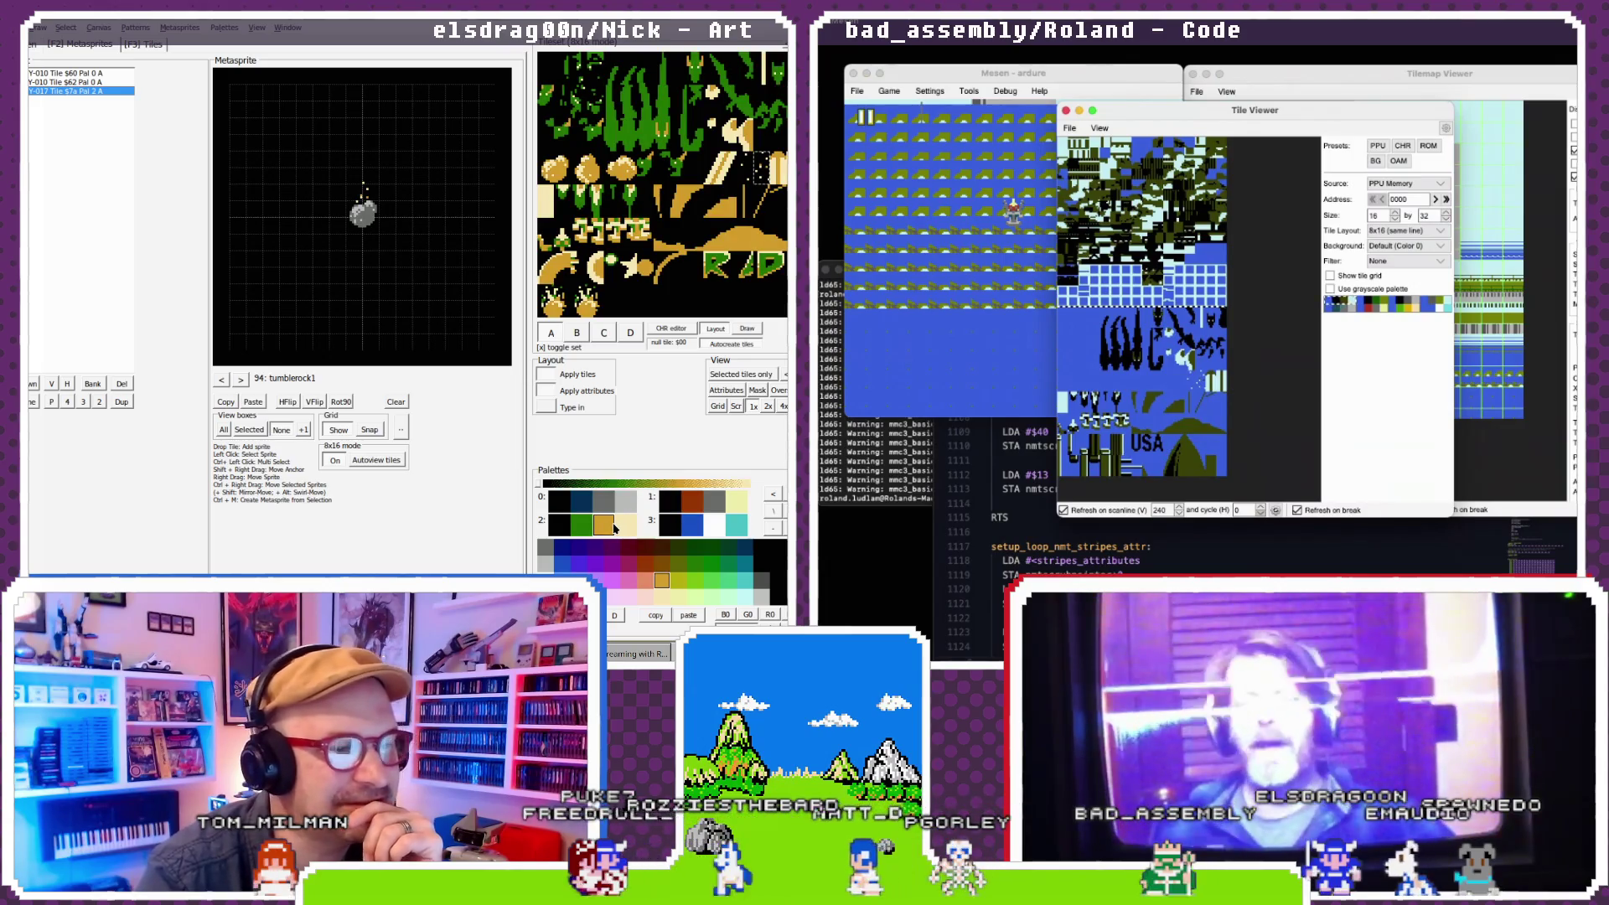
click(677, 503)
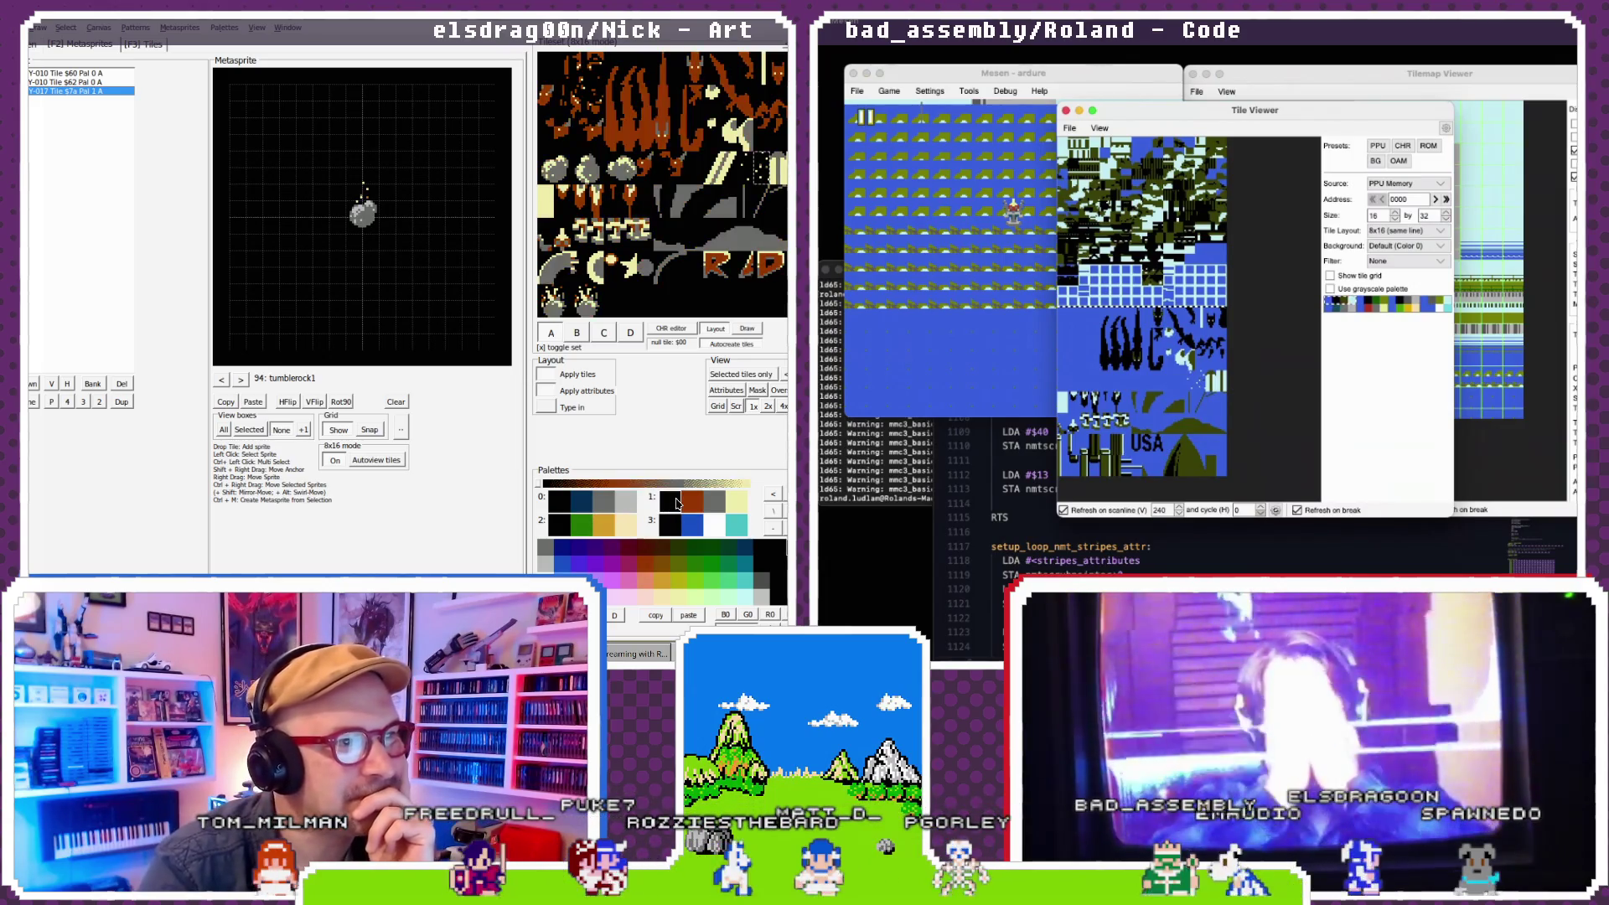
click(605, 526)
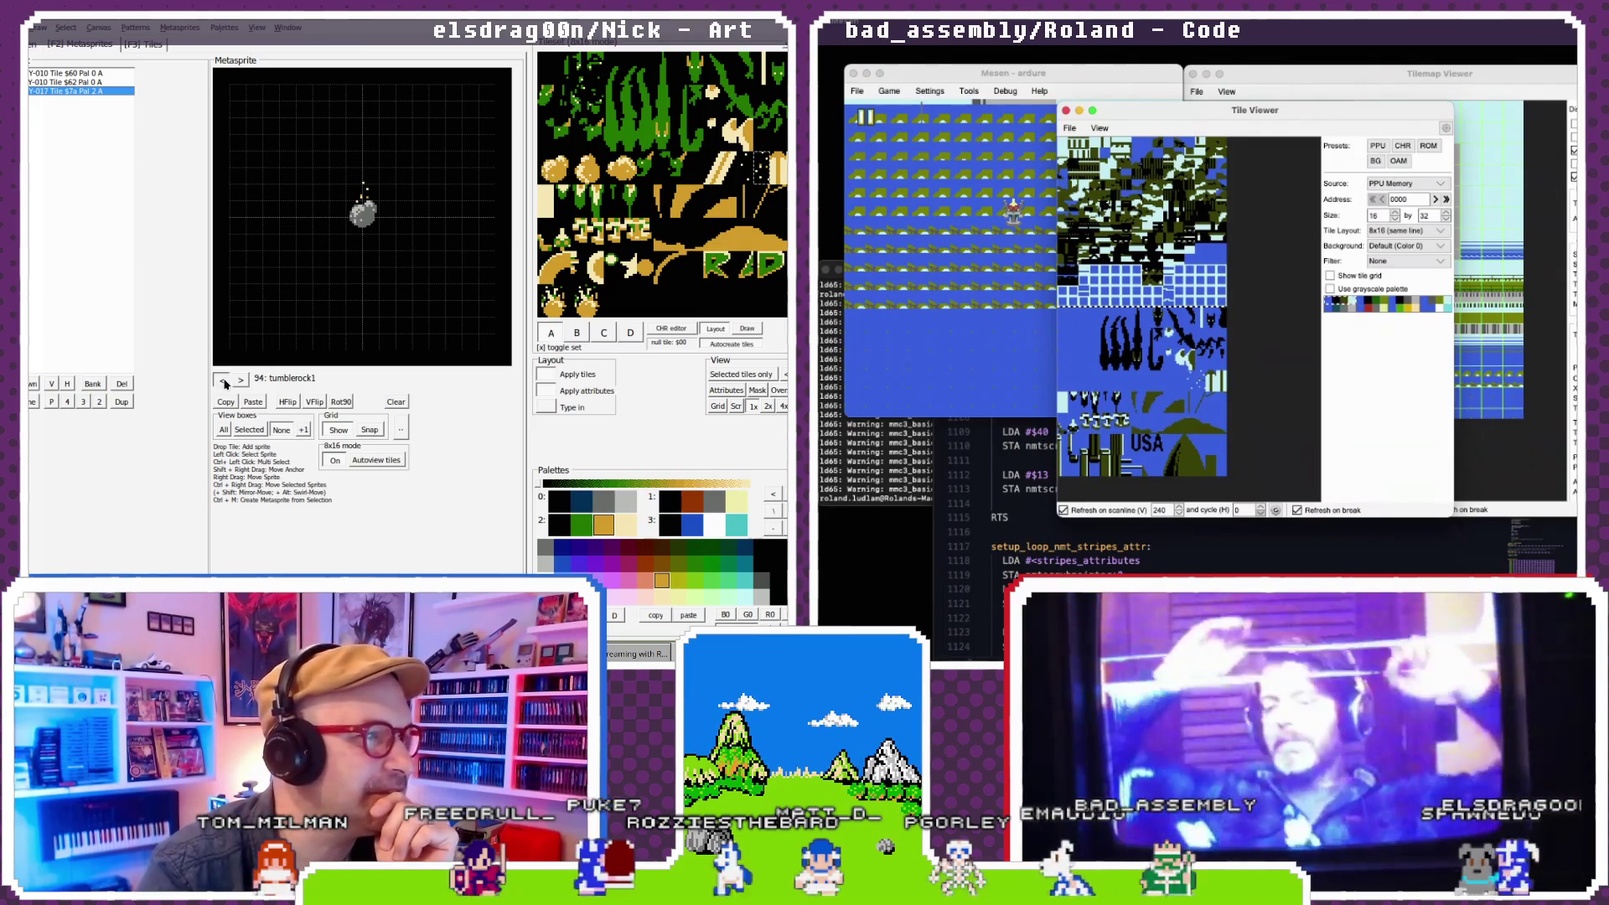